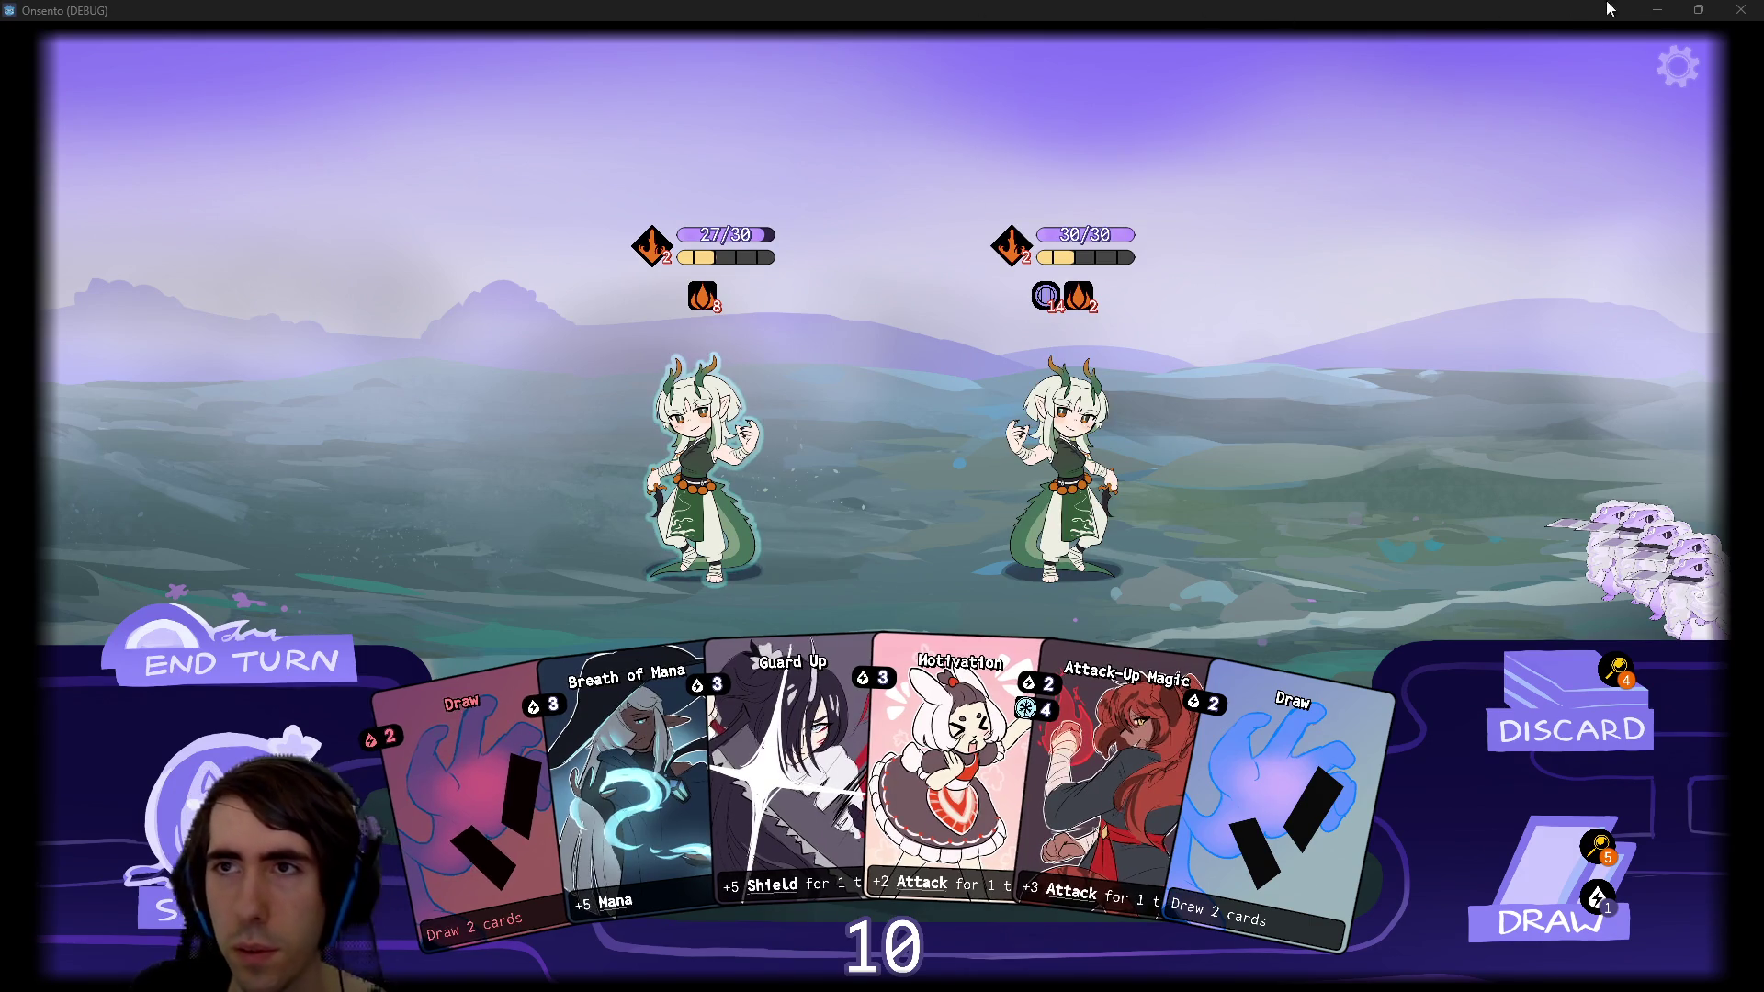
Stop the test battle and open the characters sound-effects folder in the FileSystem dock
click(1741, 9)
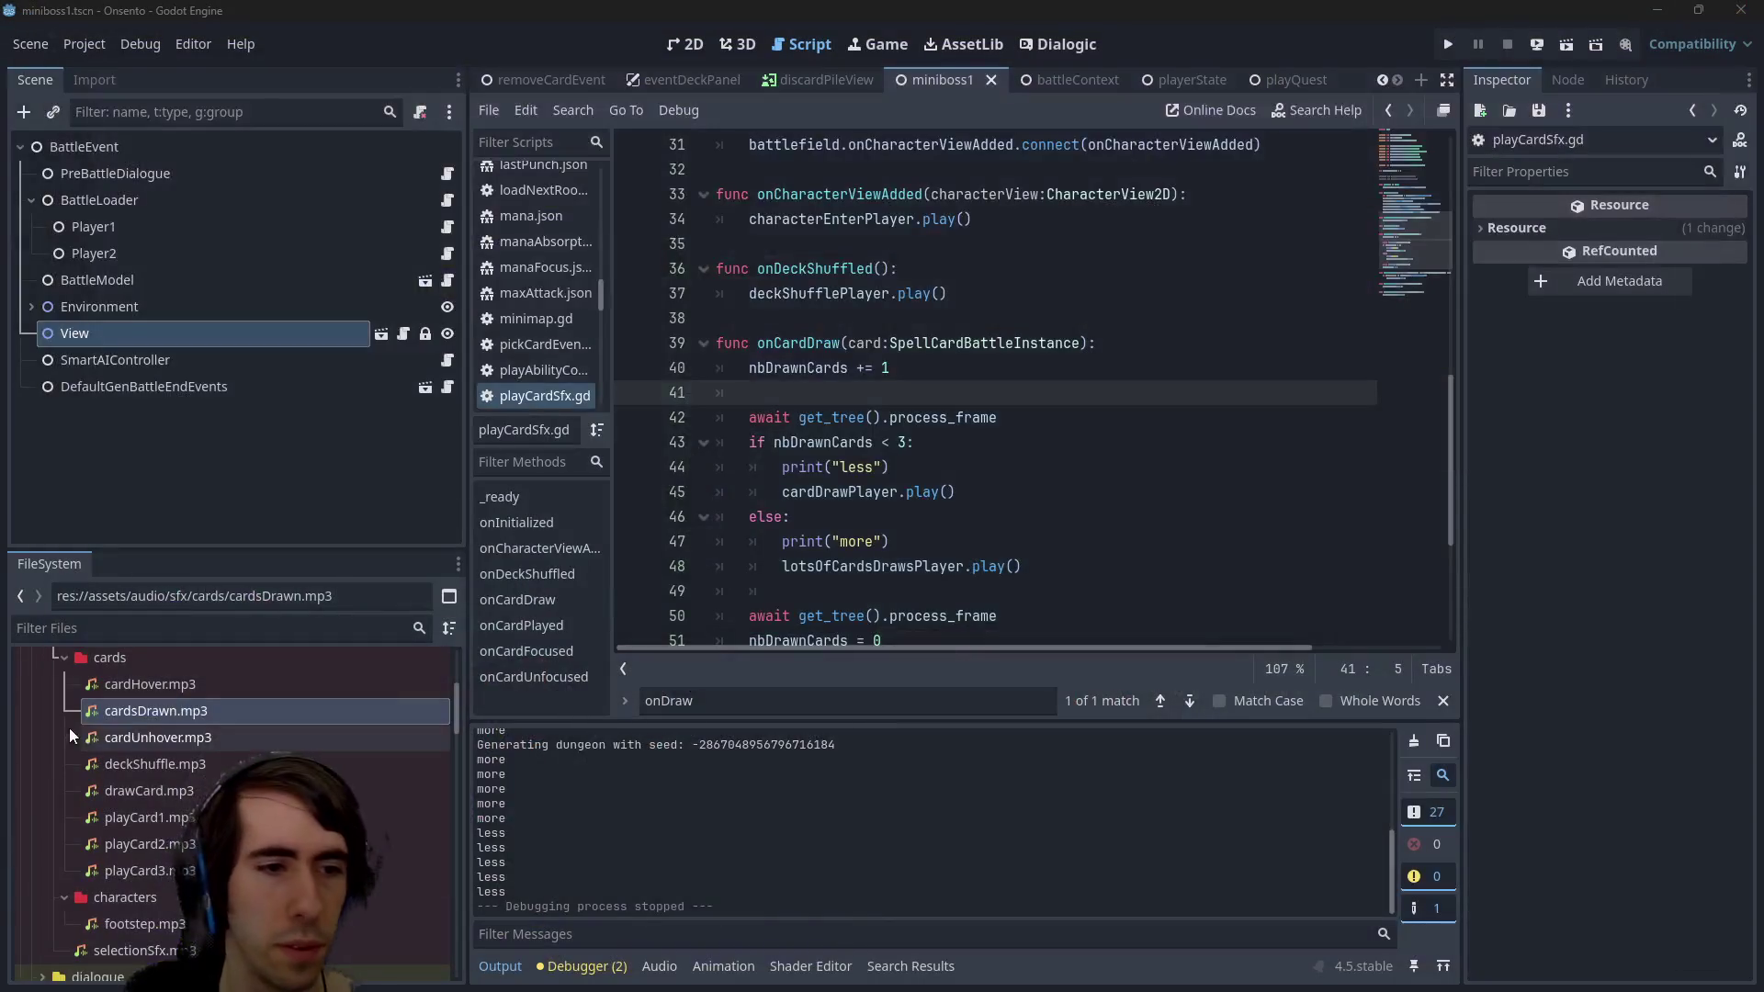
right_click(138, 901)
click(575, 854)
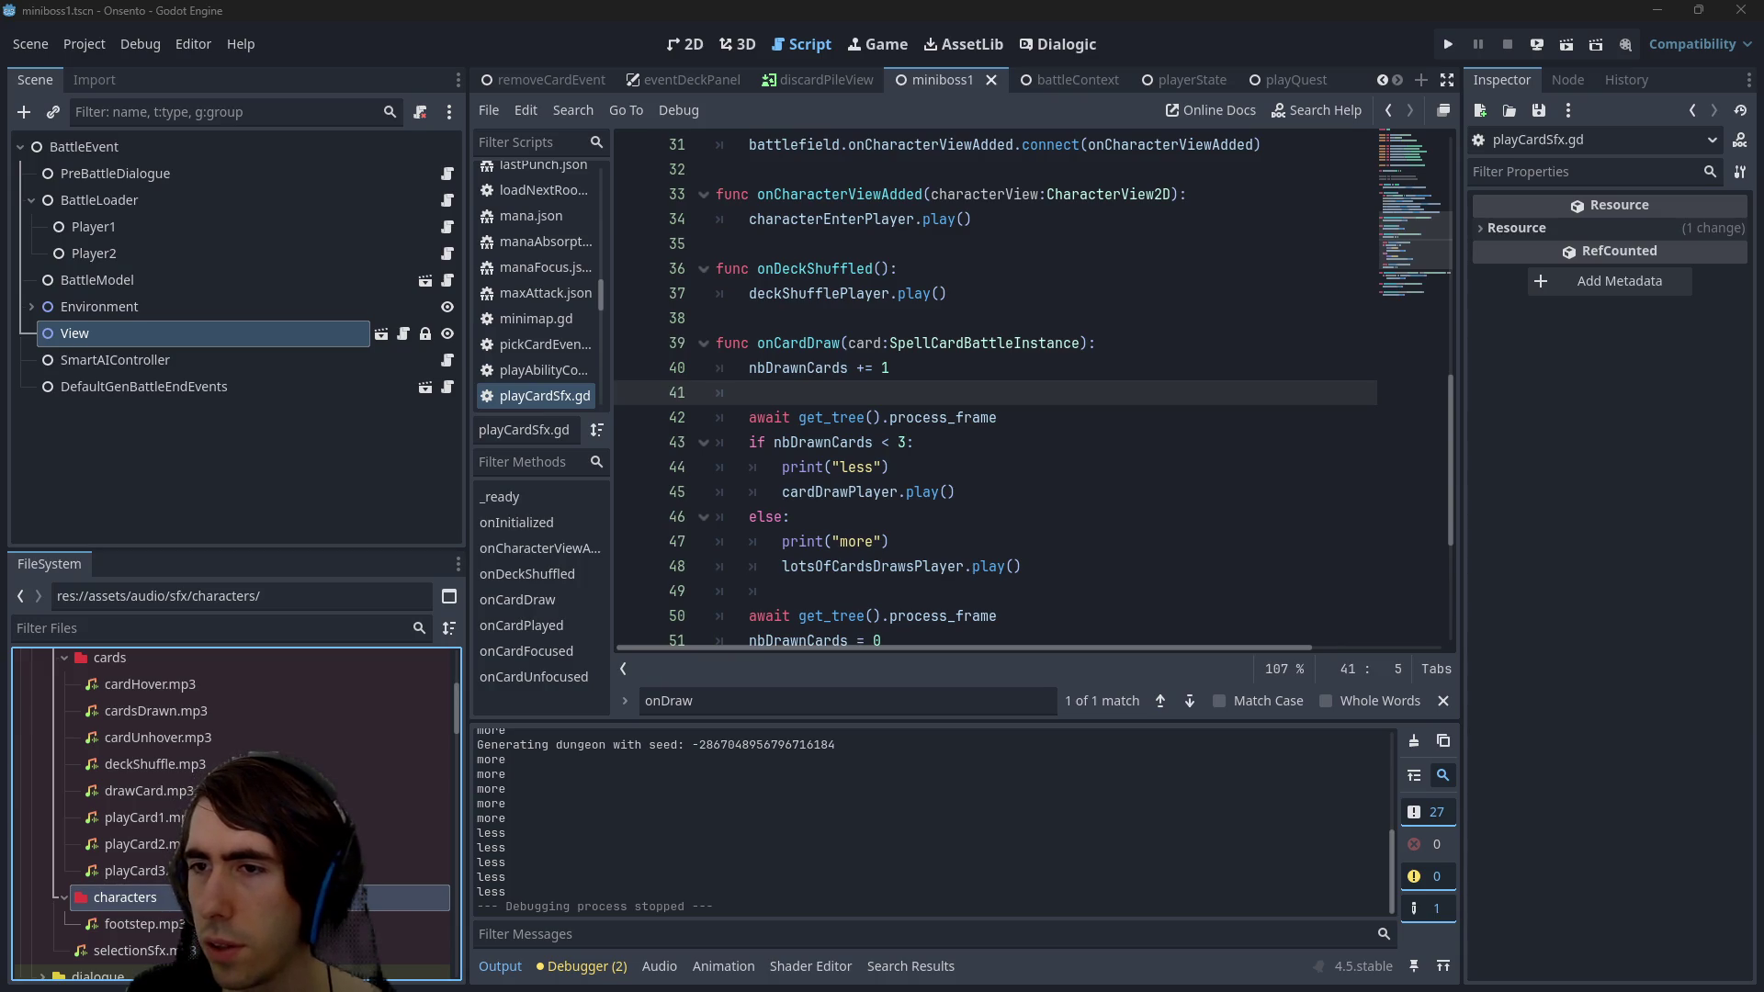
key(alt+Tab)
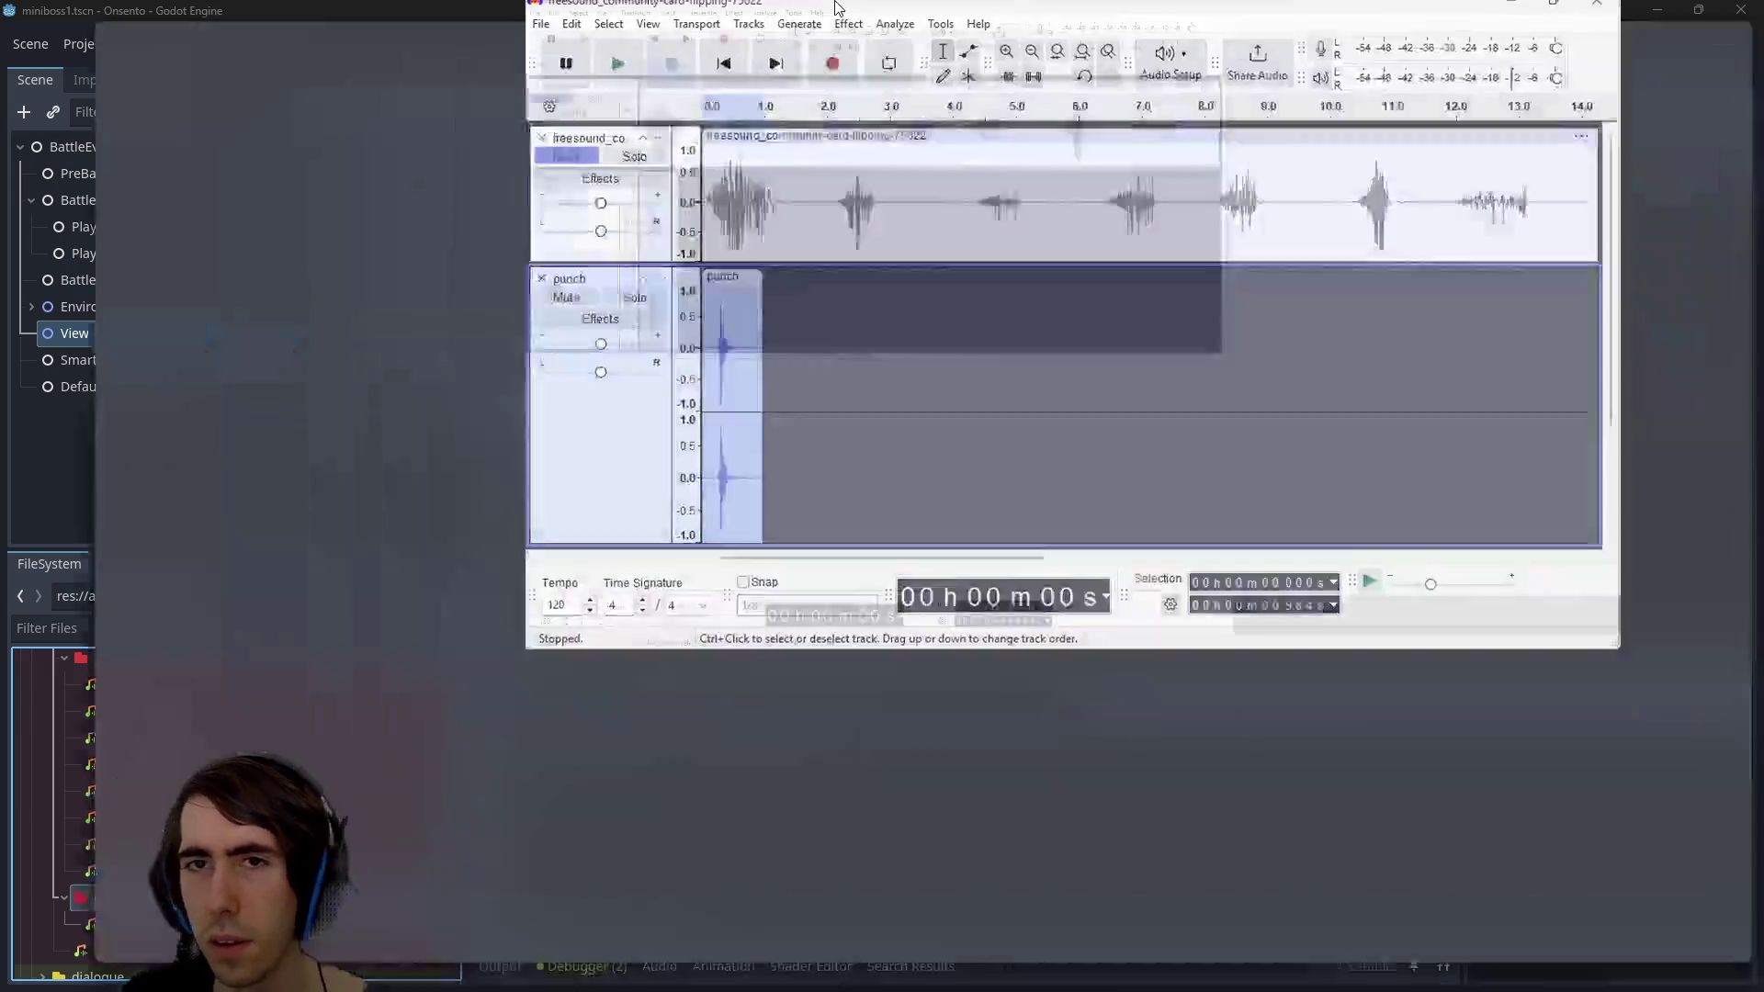
Trim the punch clip's silent lead-in and quiet tail, leaving a 0.237 s hit
key(space)
key(space)
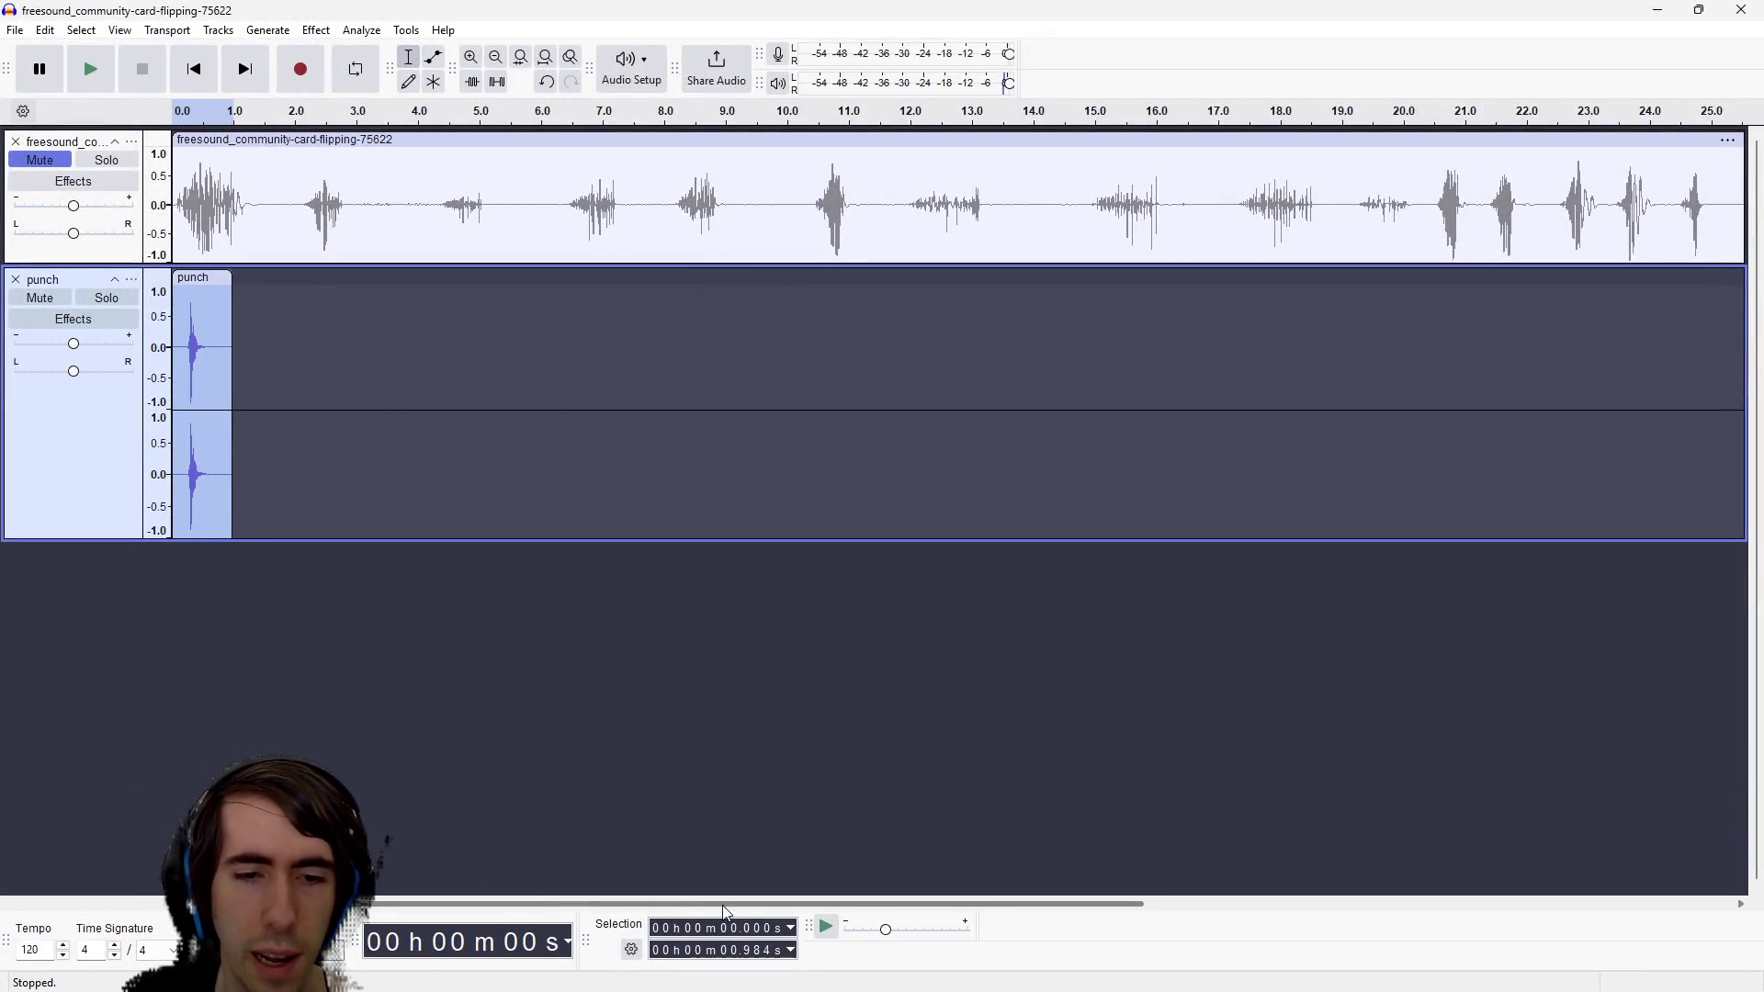
ctrl+scroll(212, 430, up, 3)
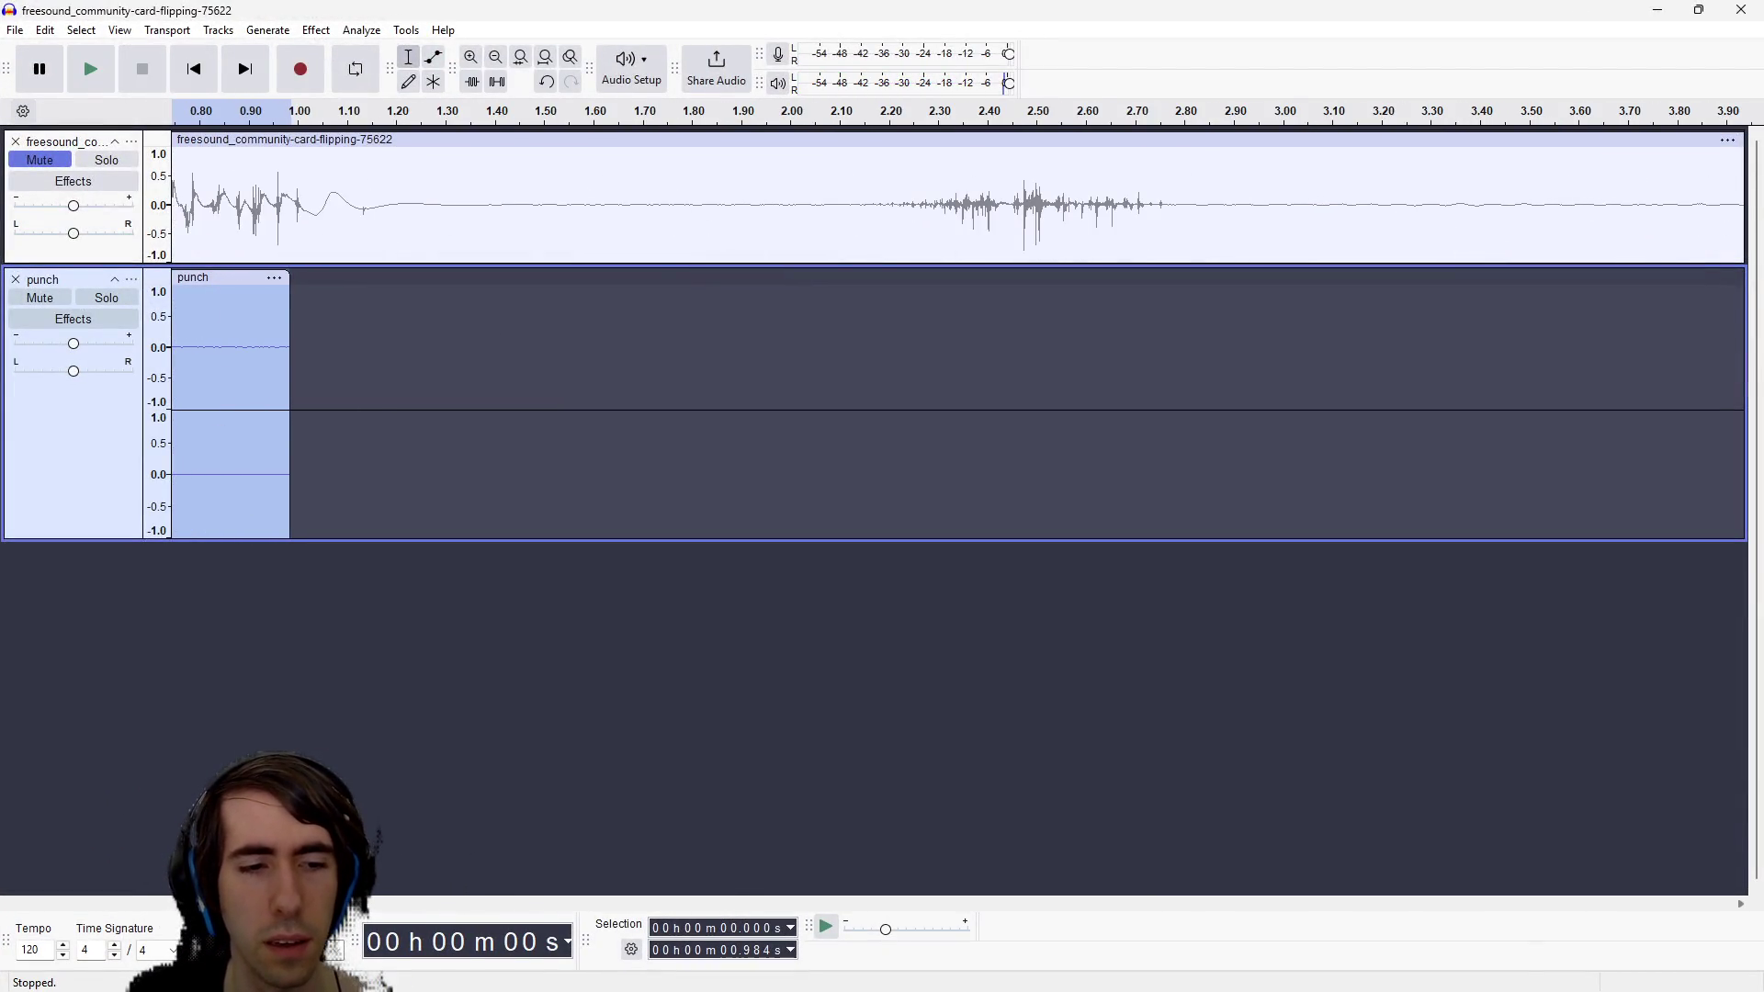
scroll(264, 406, left, 5)
drag(303, 343, 29, 339)
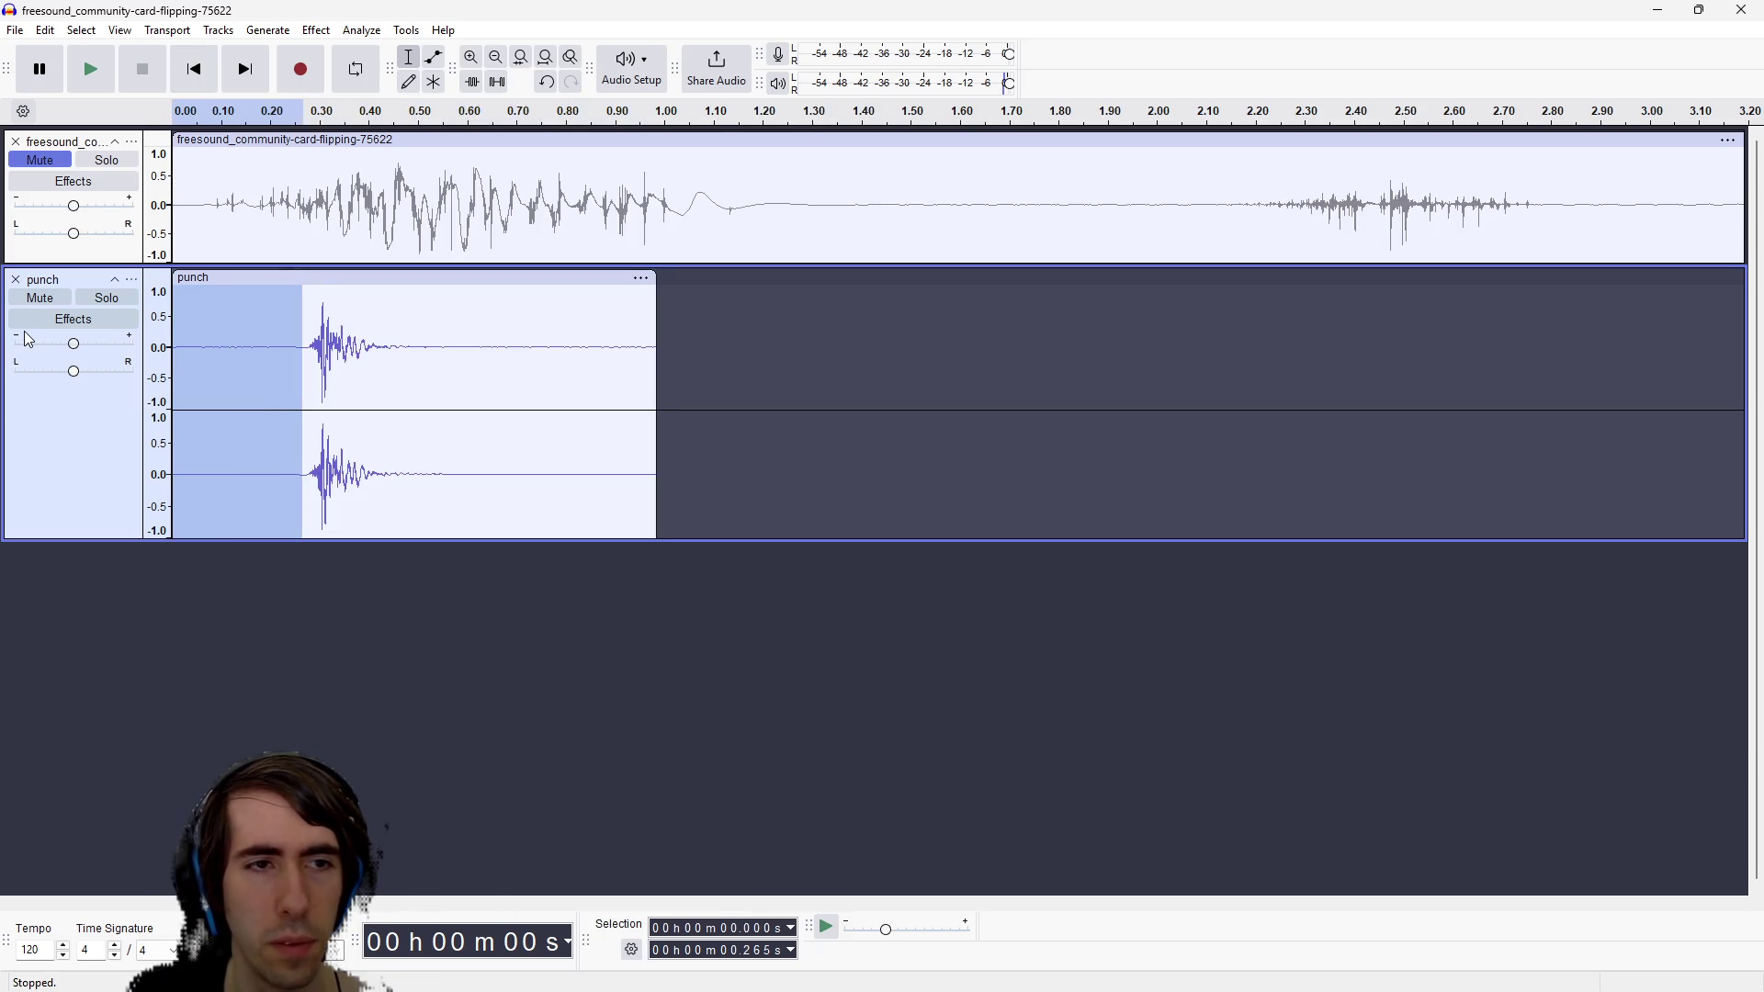
key(Delete)
ctrl+scroll(260, 365, up, 2)
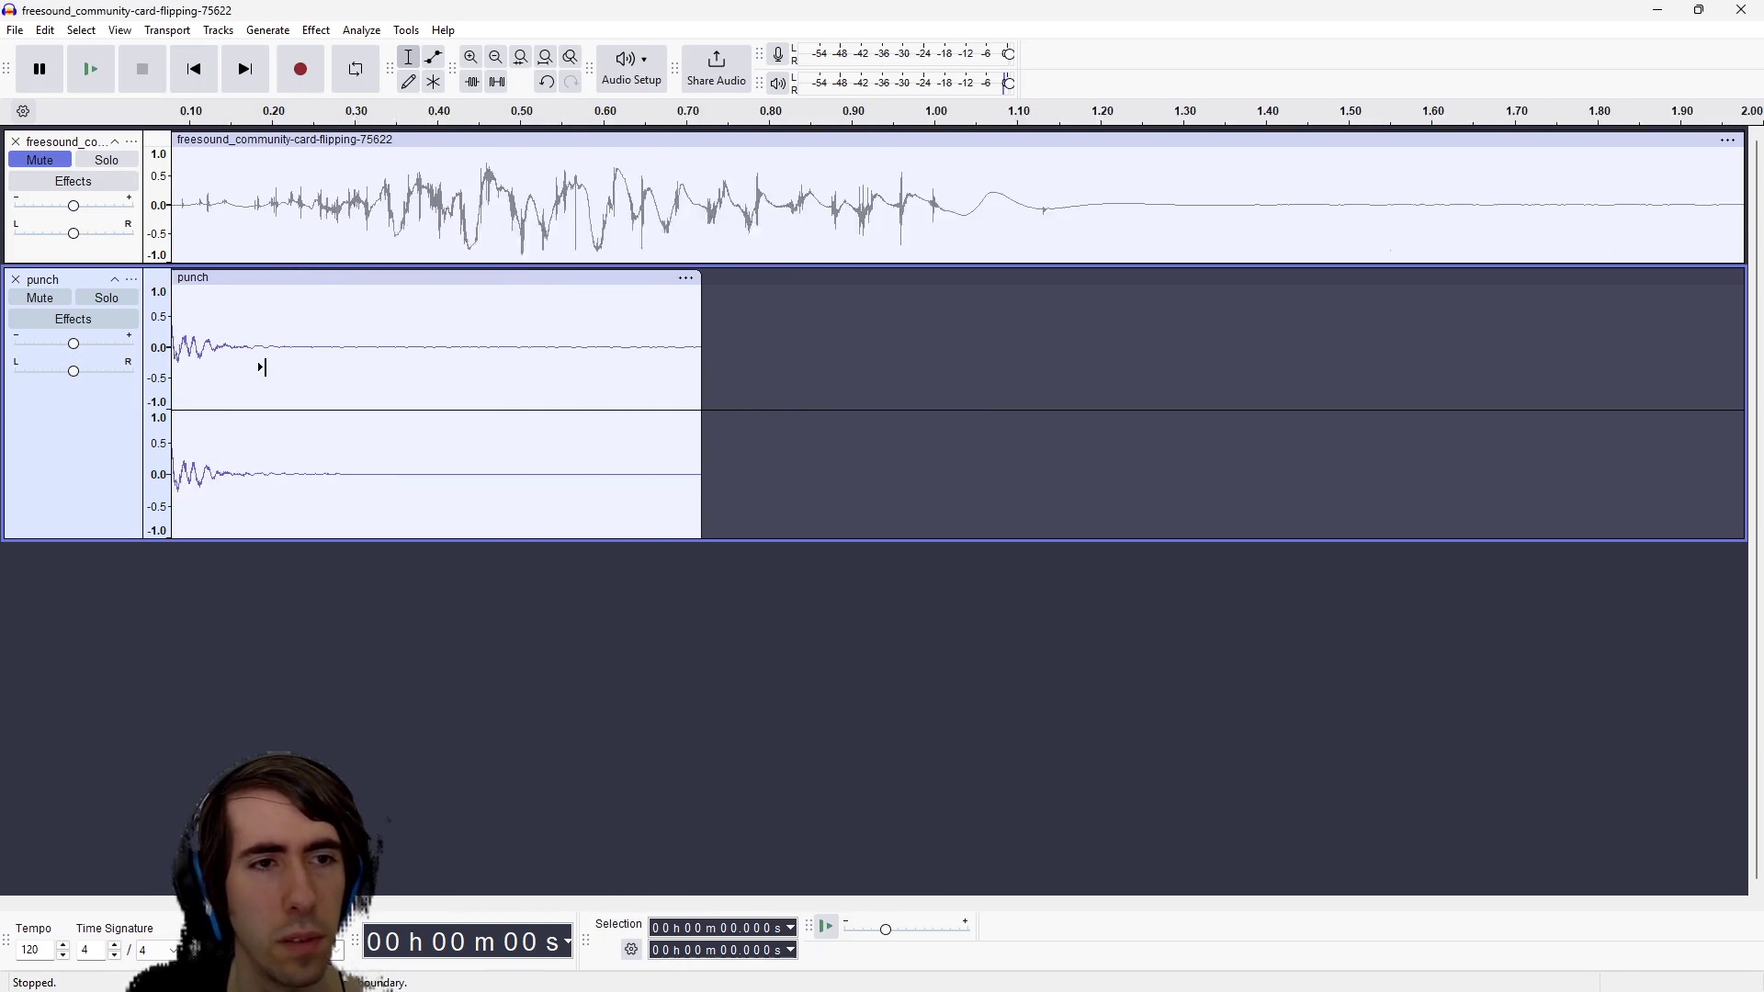
drag(310, 367, 813, 406)
key(Delete)
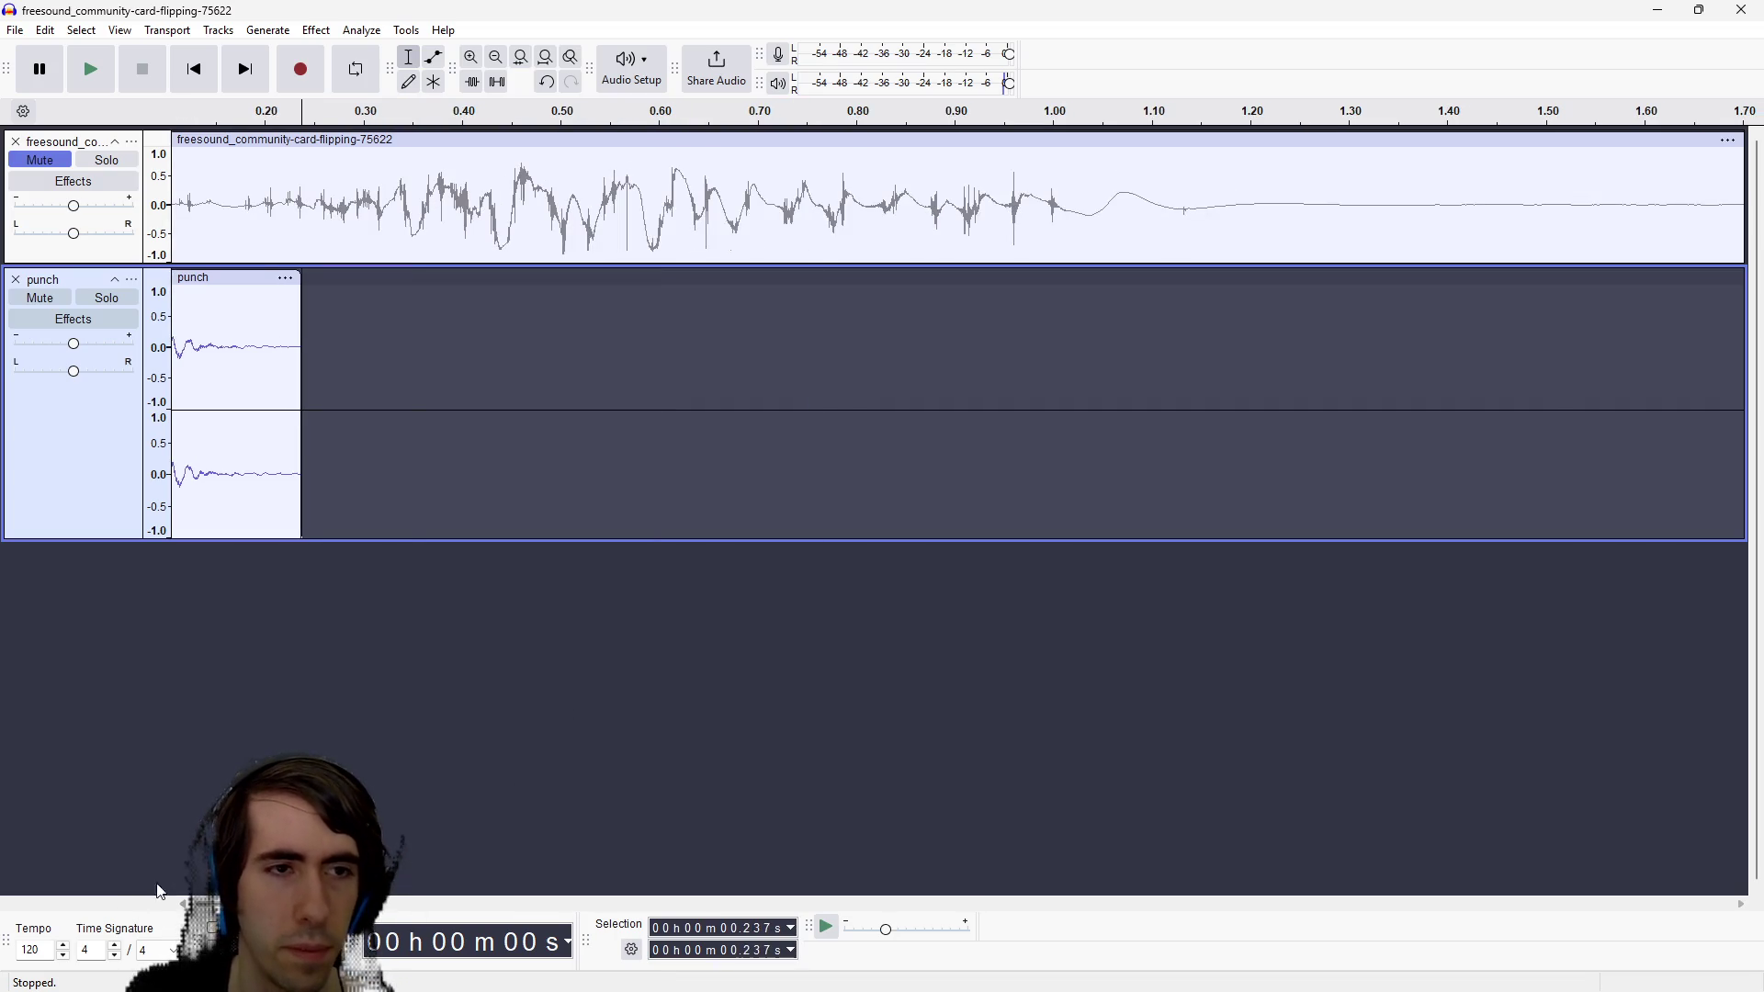
key(shift+Home)
key(space)
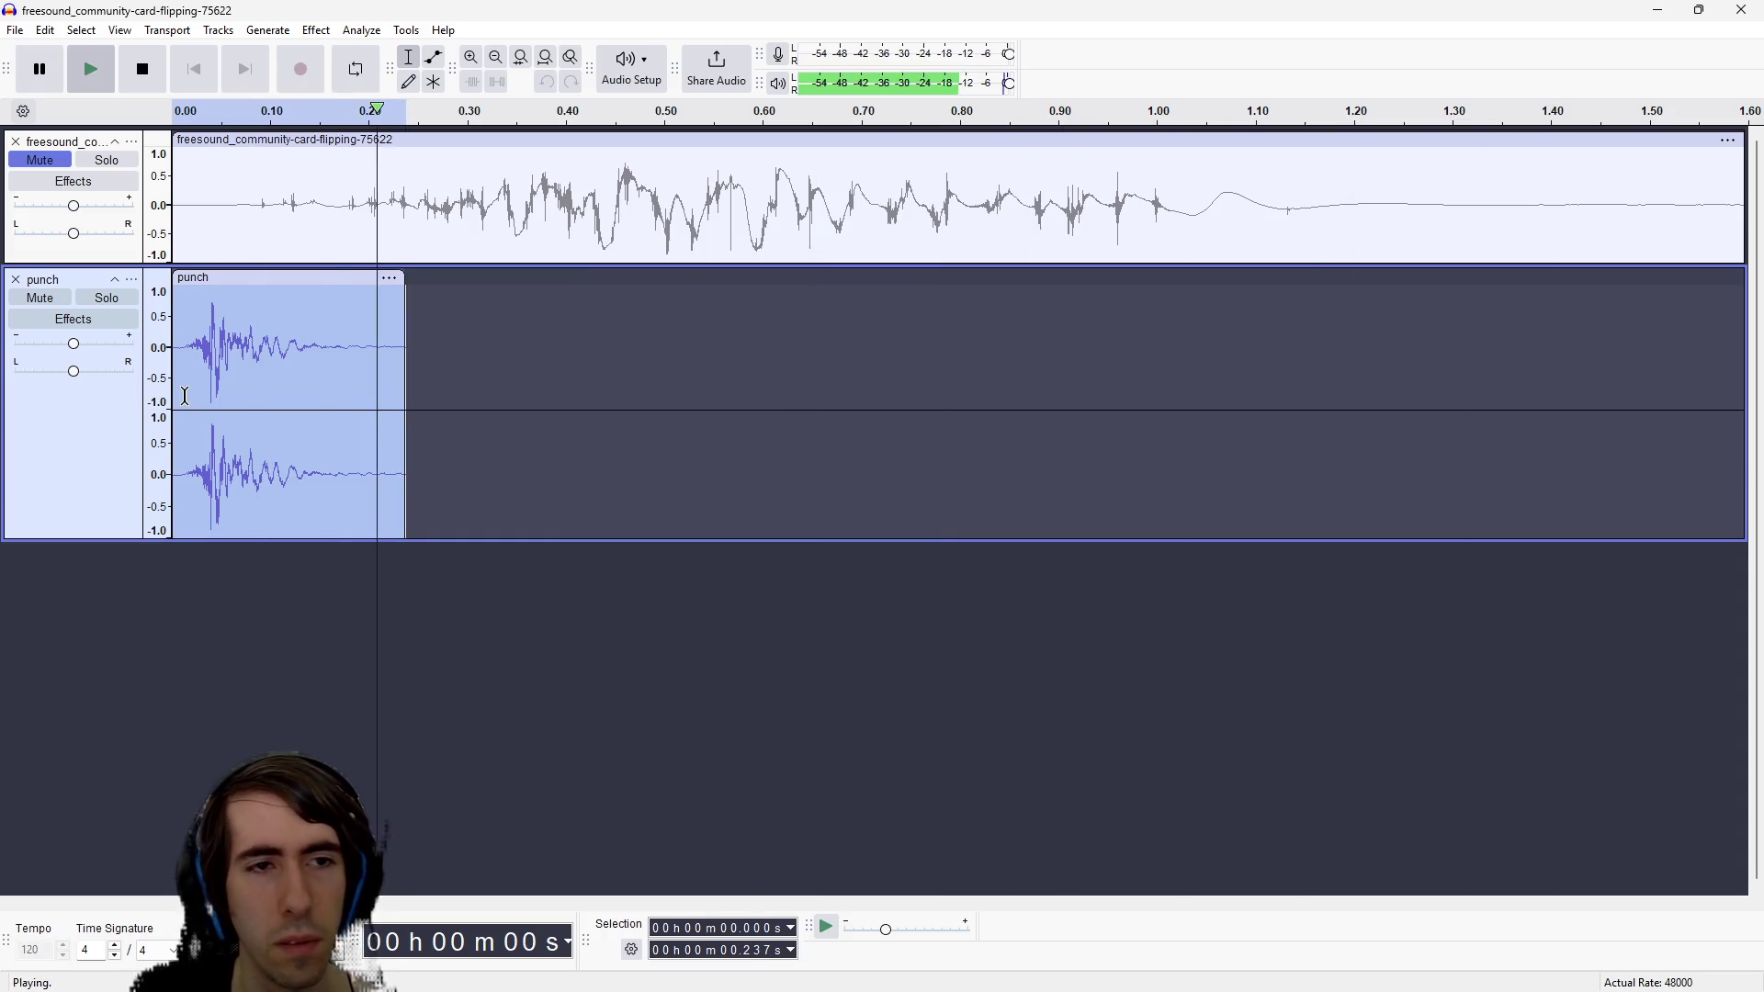
key(space)
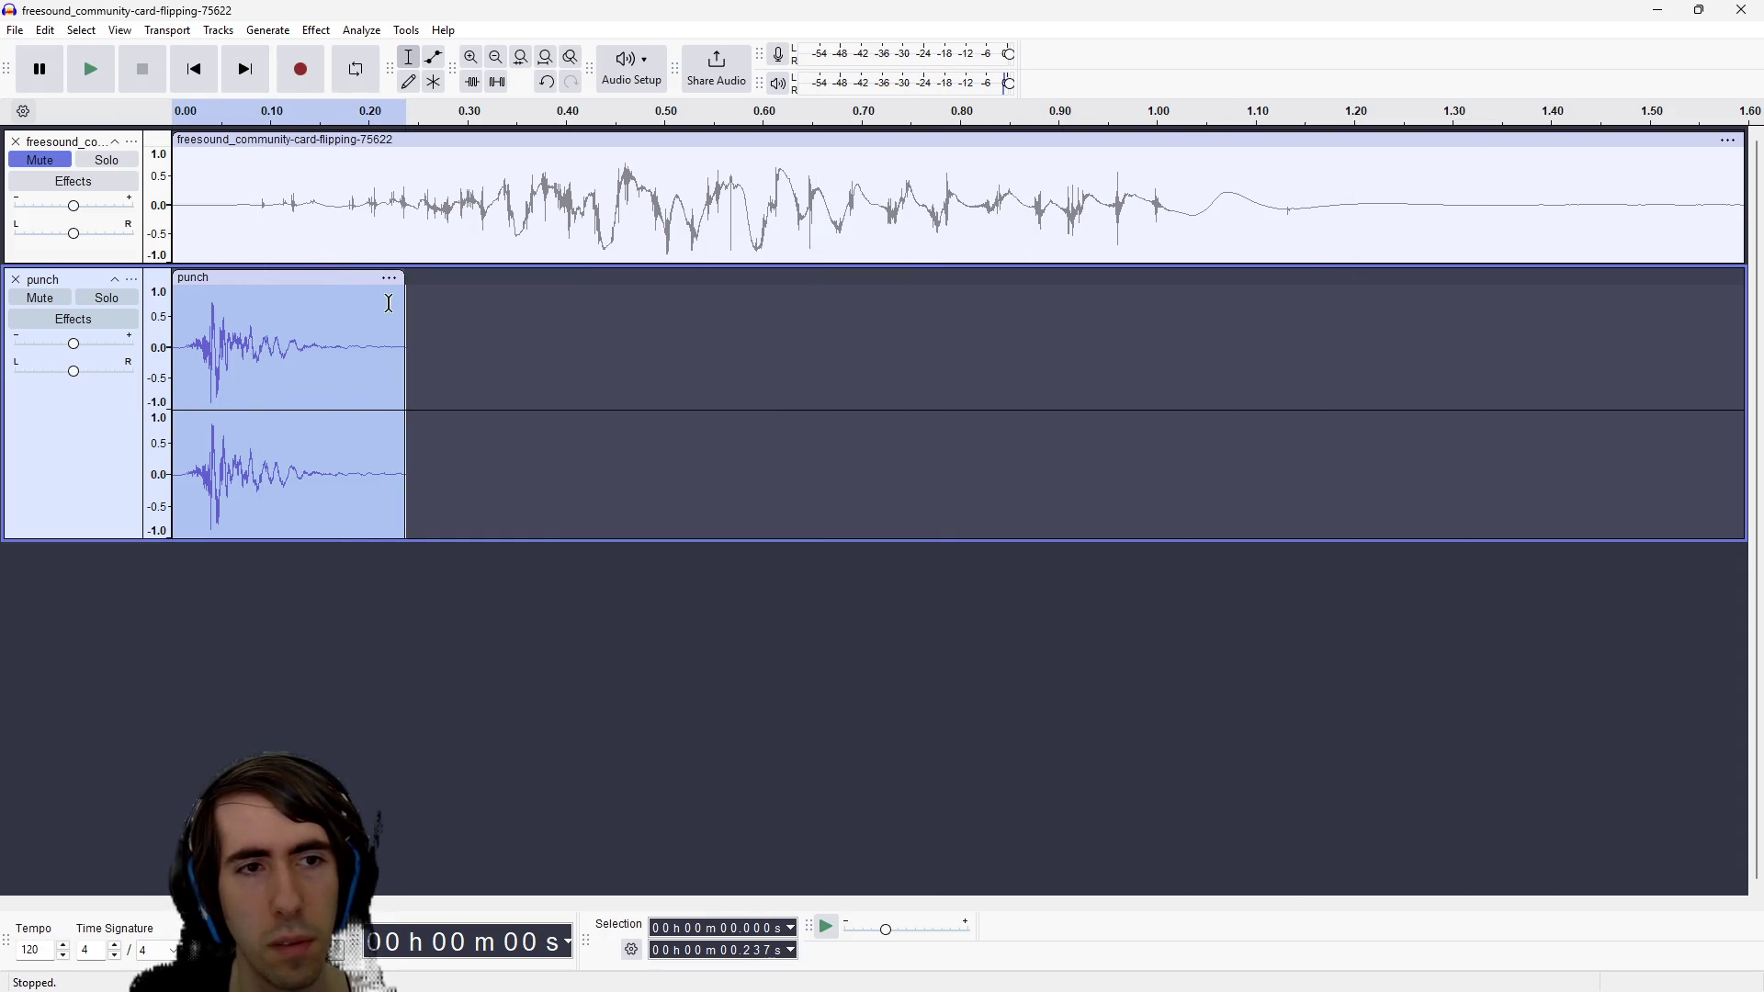
Apply Repeat Fade Out to the punch clip's end, preview it, and return to Godot
click(396, 333)
drag(396, 333, 407, 335)
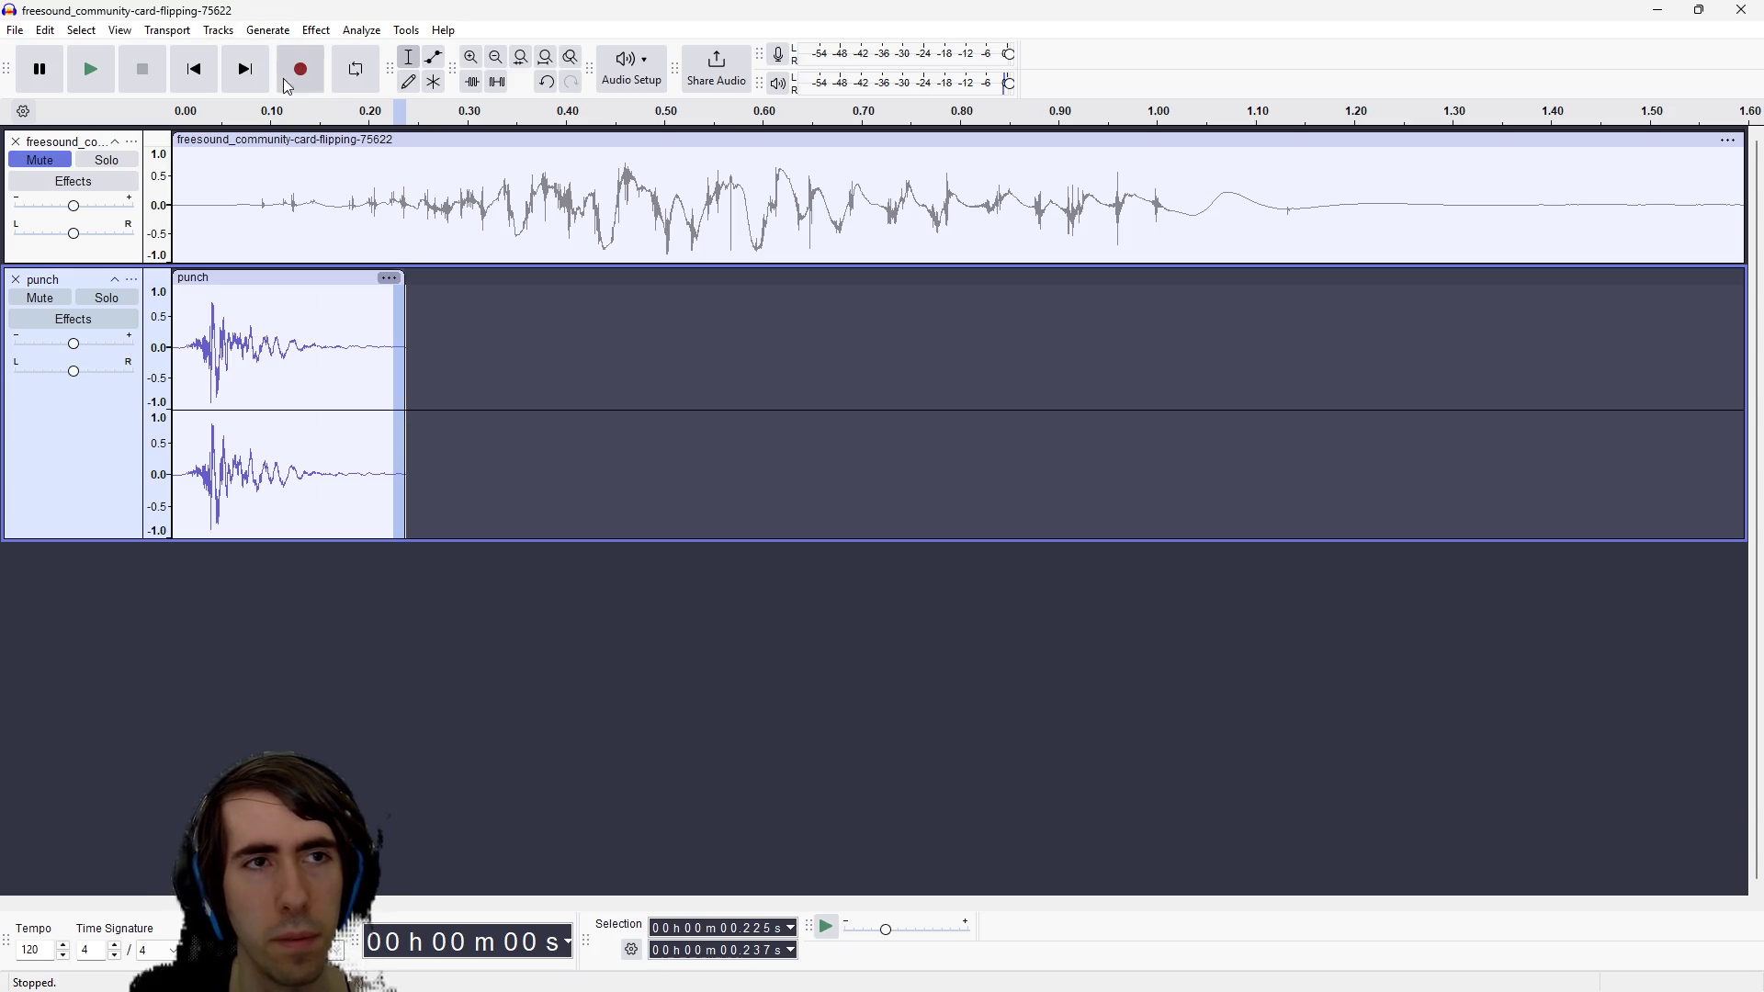
click(316, 31)
mouse_move(406, 218)
click(422, 159)
double_click(266, 332)
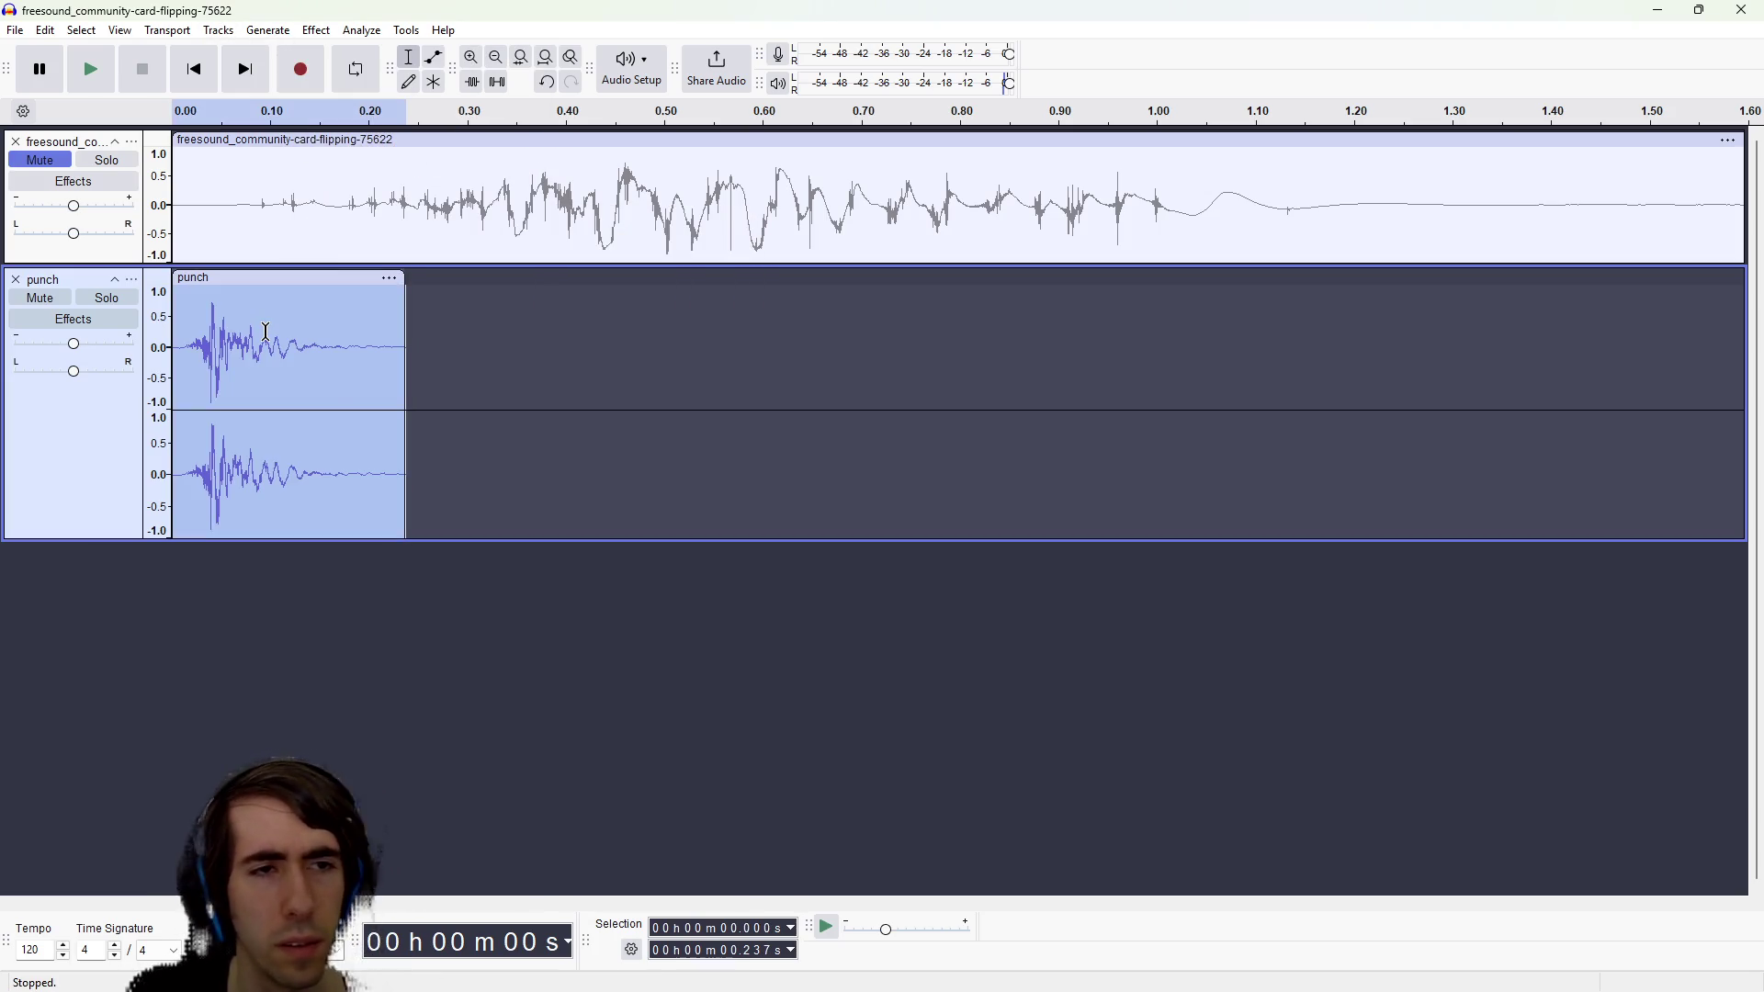
key(space)
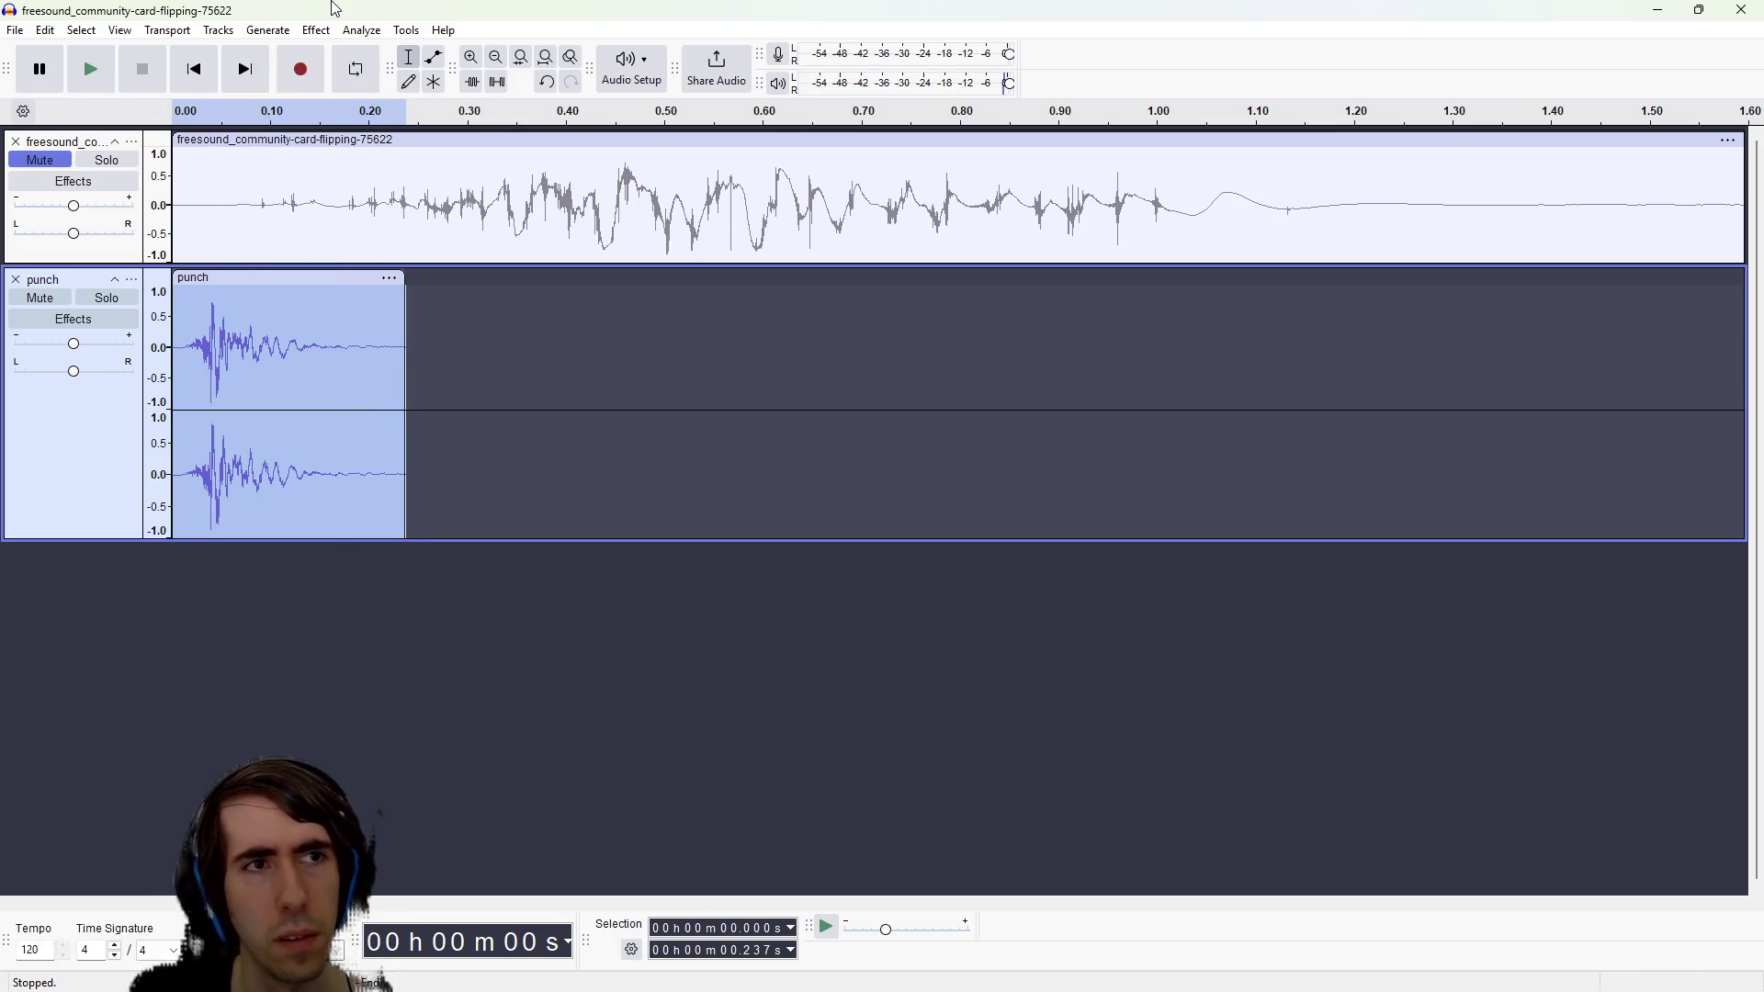
double_click(335, 9)
key(alt+Tab)
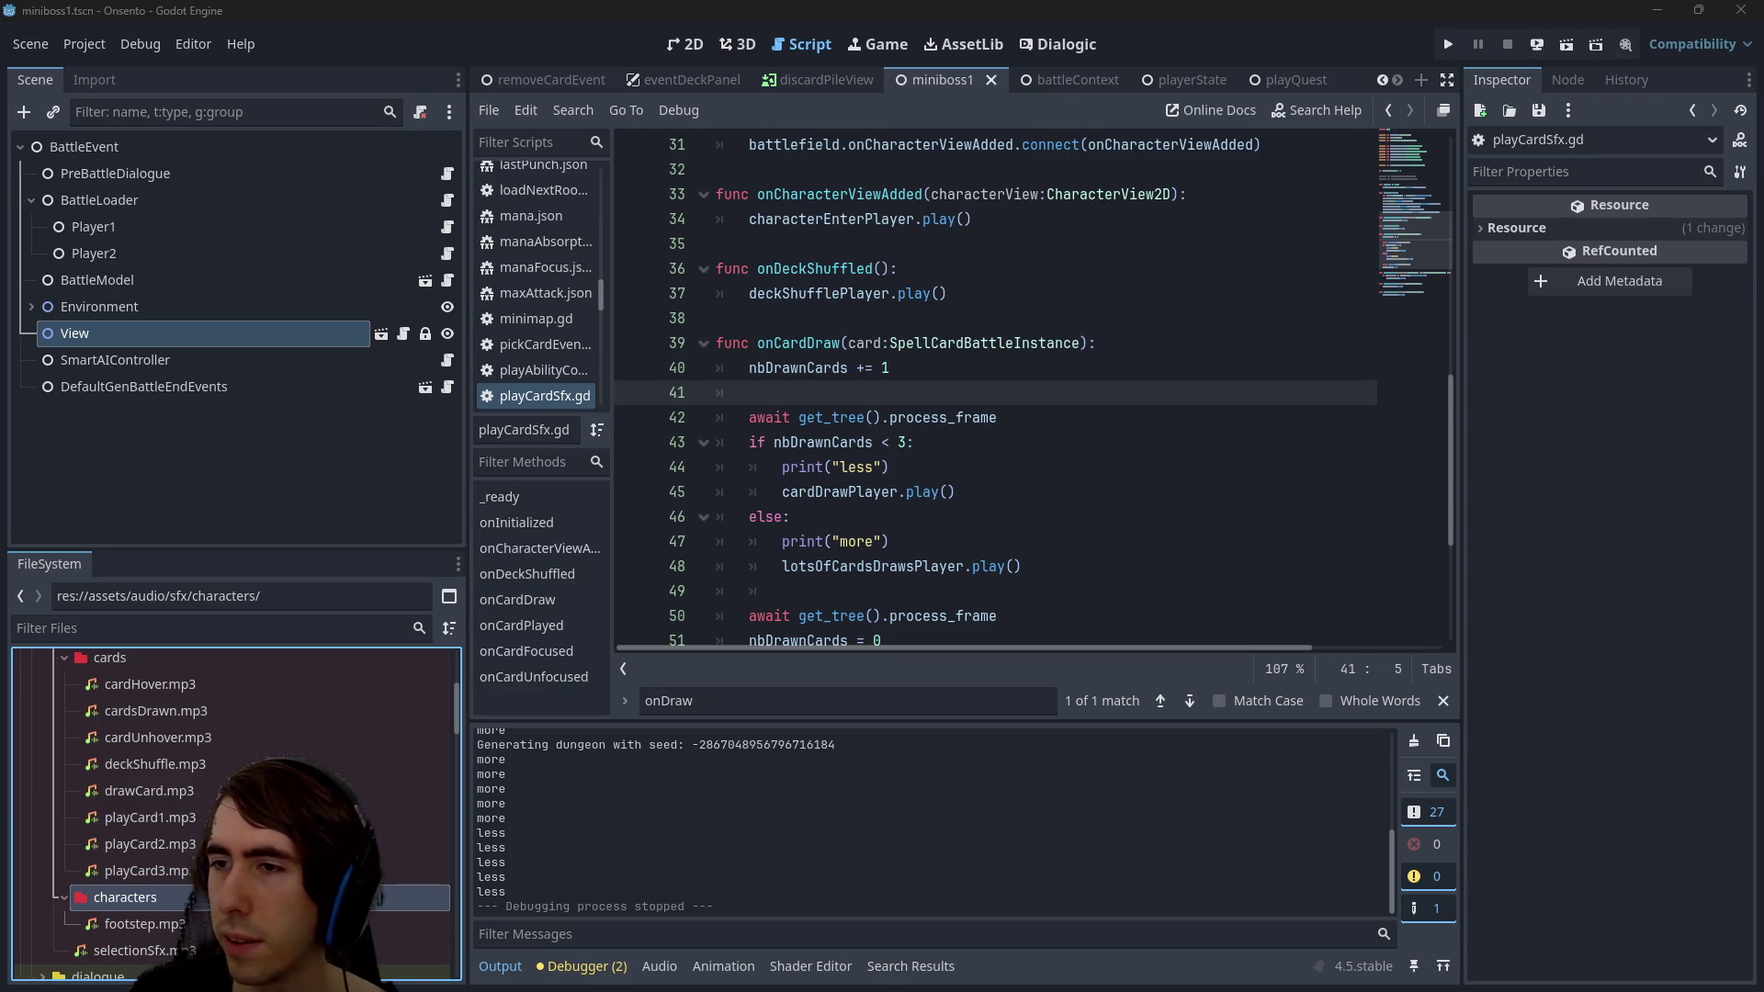
Open the View node's scene for editing from the battle scene tree
scroll(178, 665, down, 2)
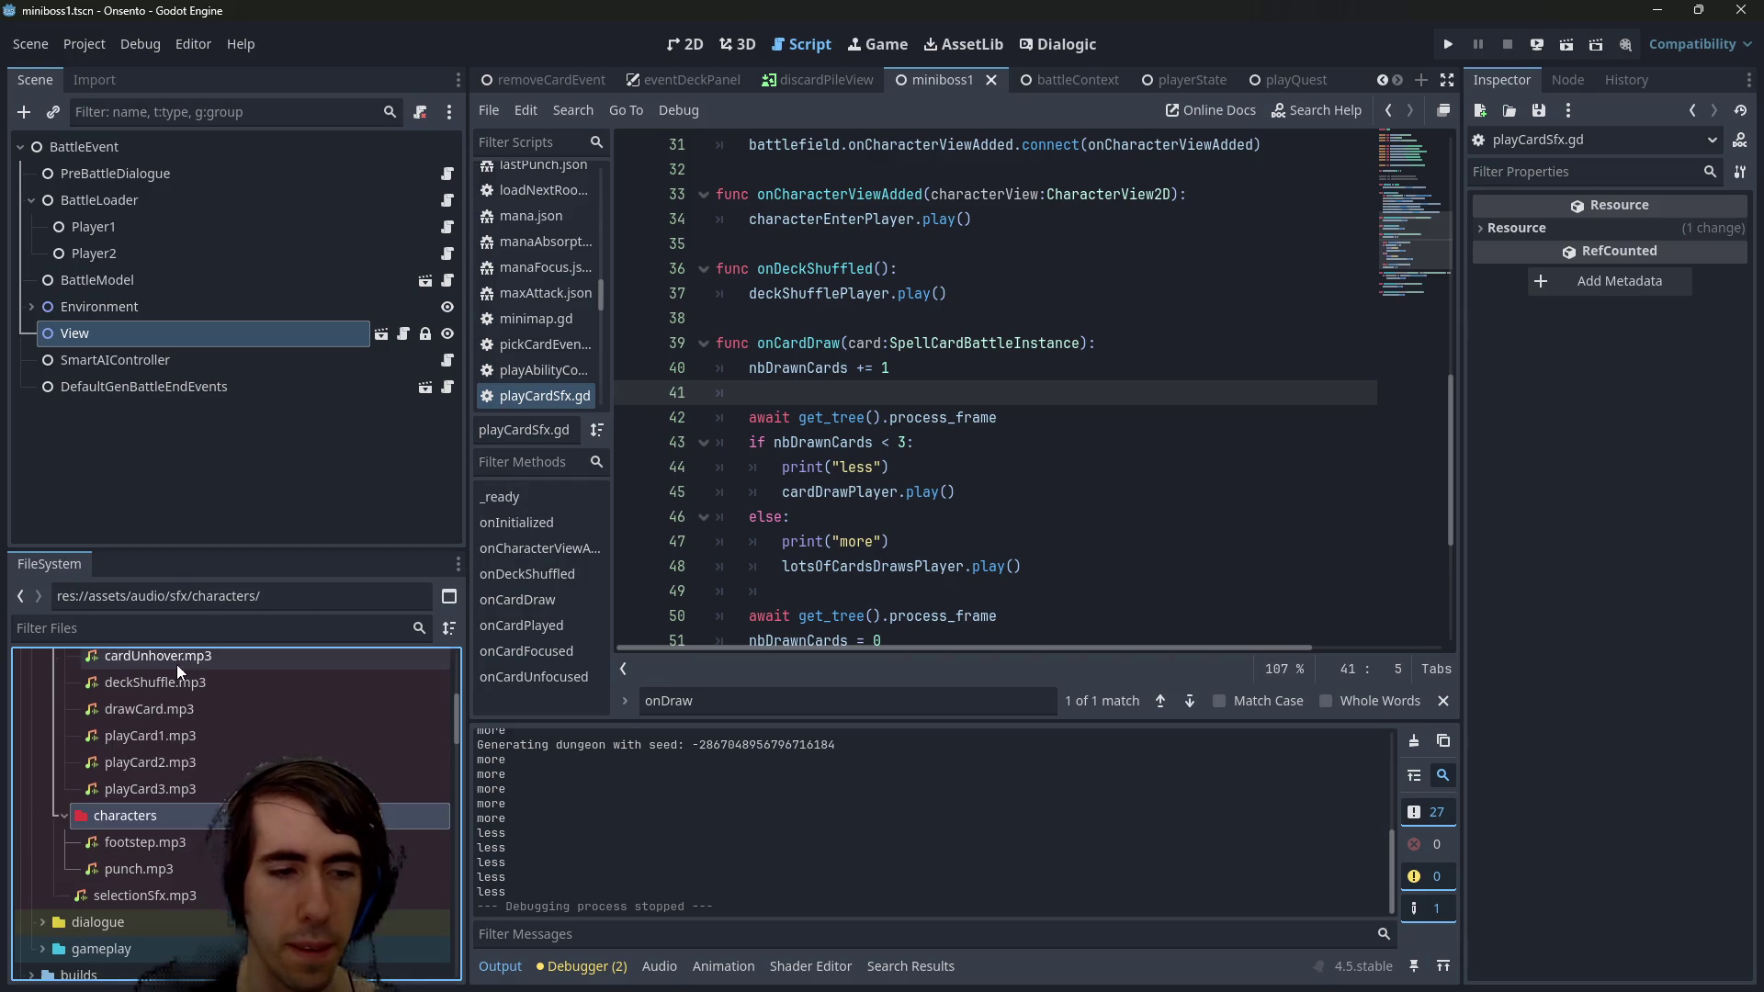
click(259, 377)
click(234, 359)
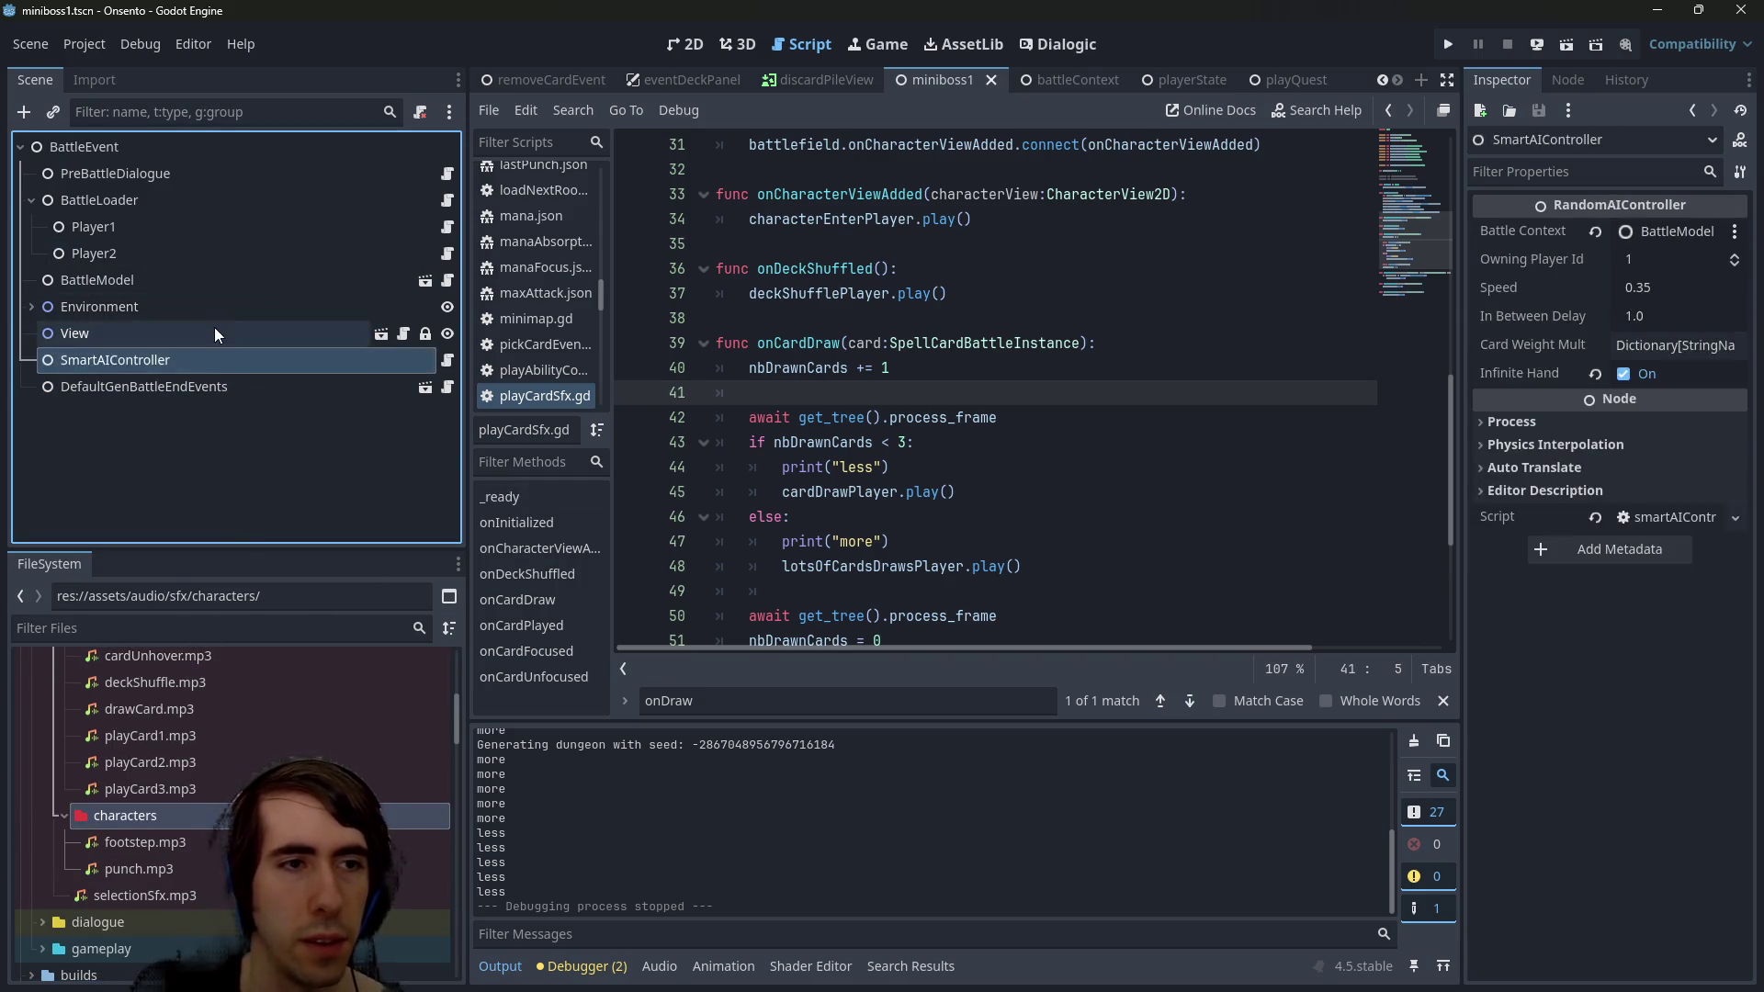
click(213, 330)
click(382, 333)
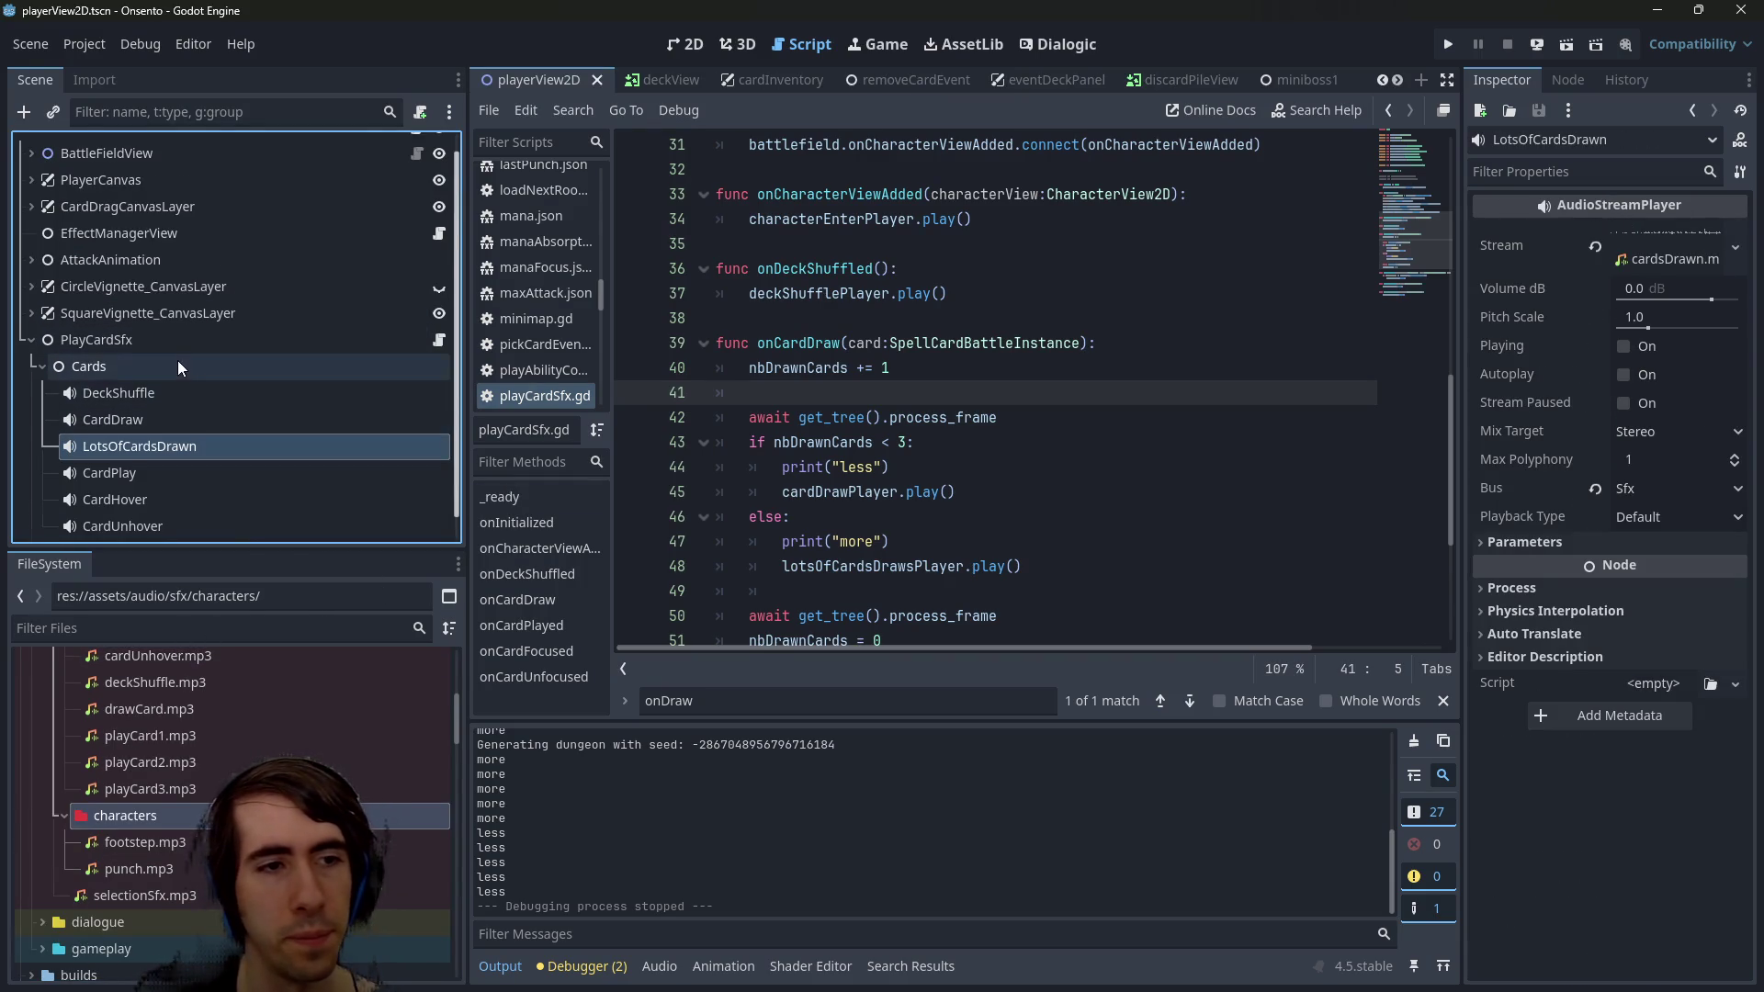
scroll(178, 362, down, 1)
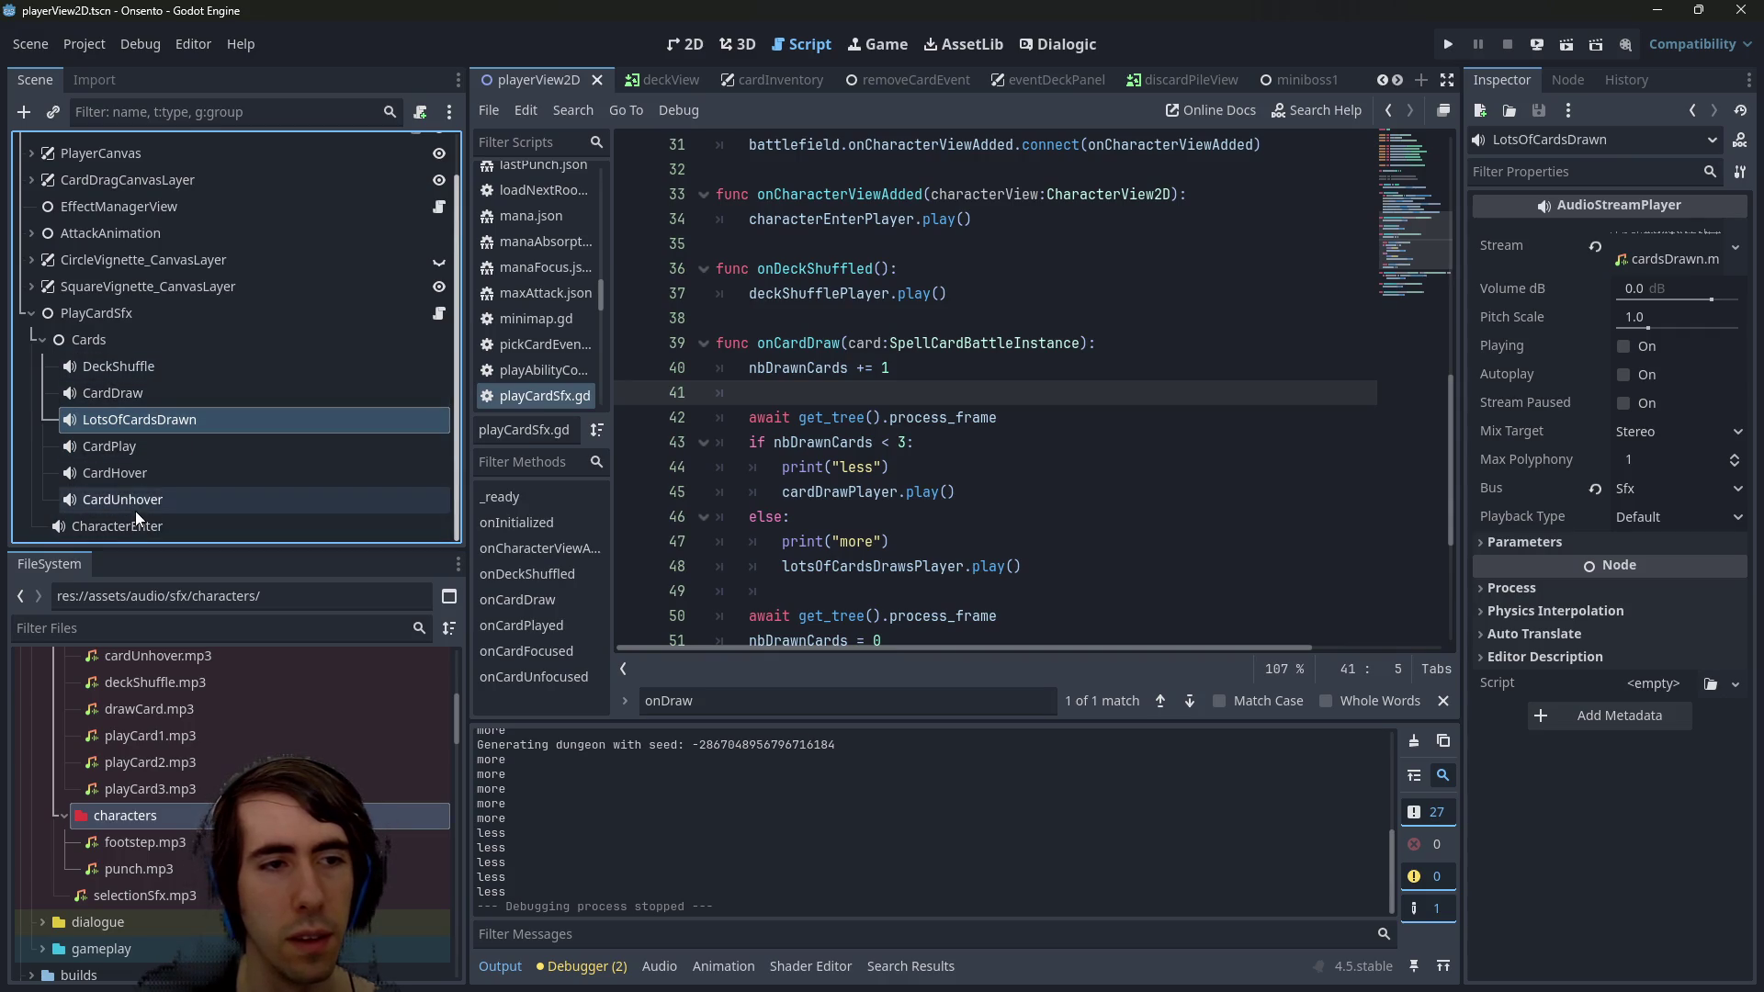
Add a plain Node named Characters under PlayCardSfx and move CharacterEnter into it
right_click(96, 321)
key(Escape)
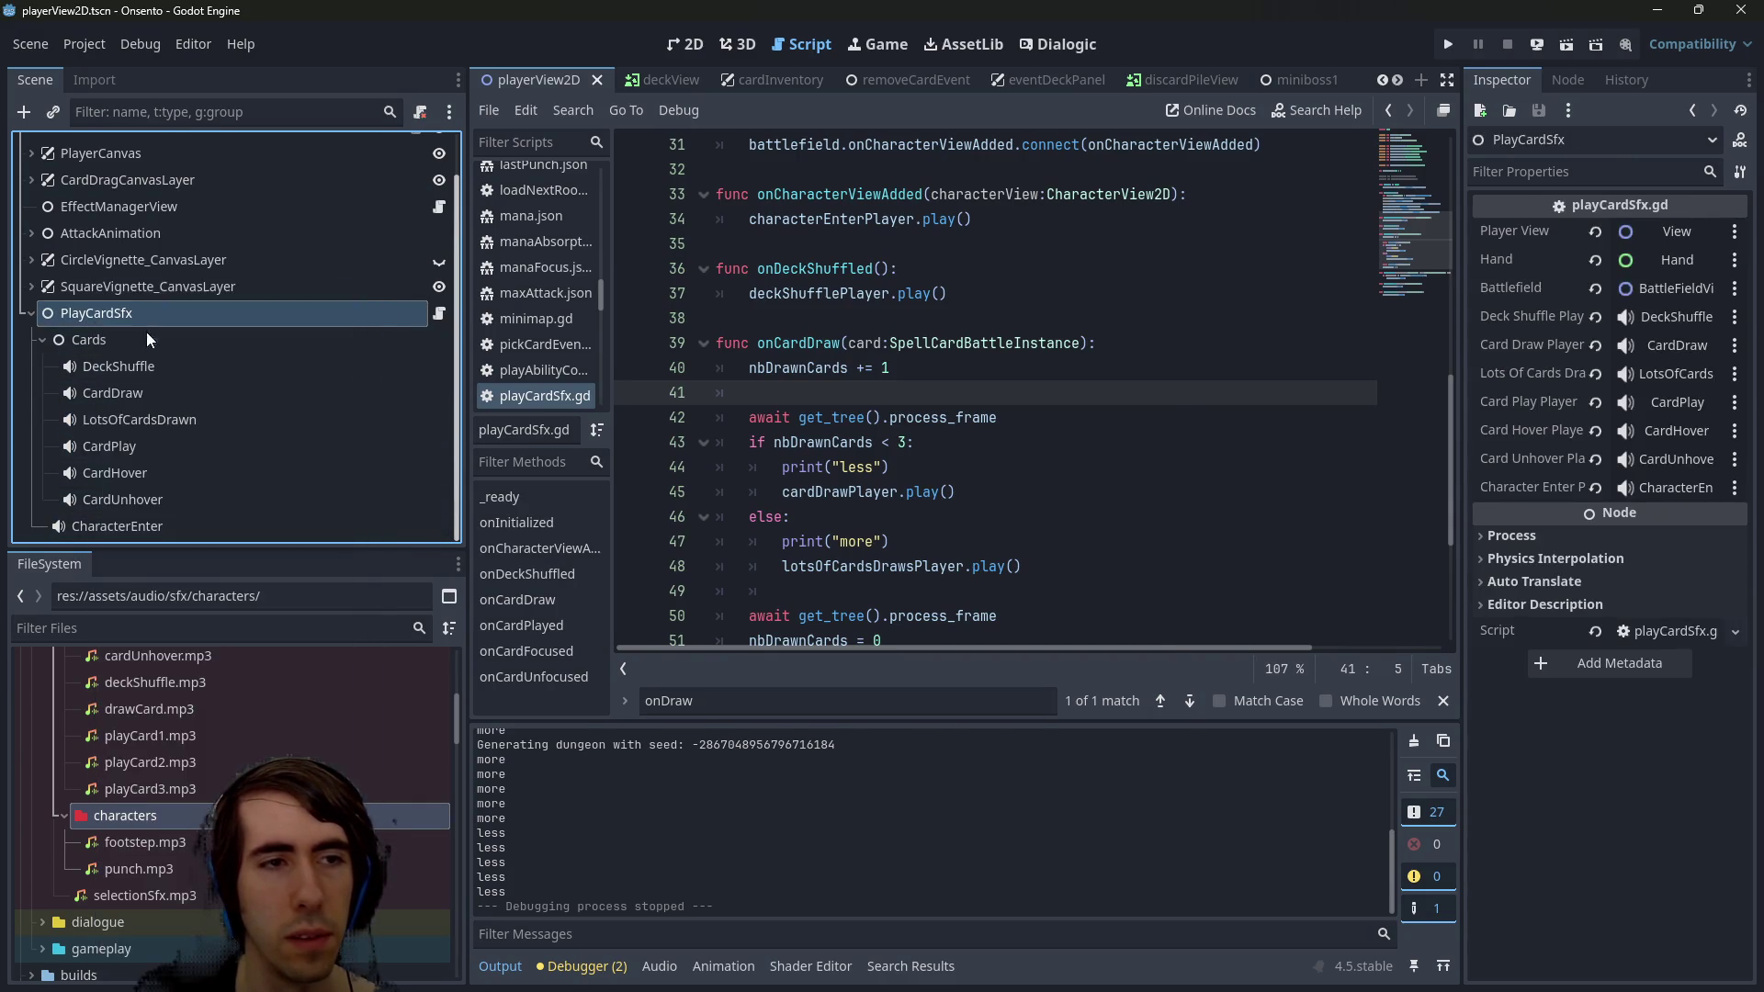
key(ctrl+a)
text(node)
double_click(597, 263)
text(Characters)
key(Return)
drag(221, 505, 180, 523)
Duplicate CharacterEnter and rename the copy CharacterAttack
key(ctrl+d)
key(F2)
key(End)
key(BackSpace)
key(BackSpace)
key(BackSpace)
text(Pun)
key(BackSpace)
key(BackSpace)
key(BackSpace)
text(Attack)
key(Return)
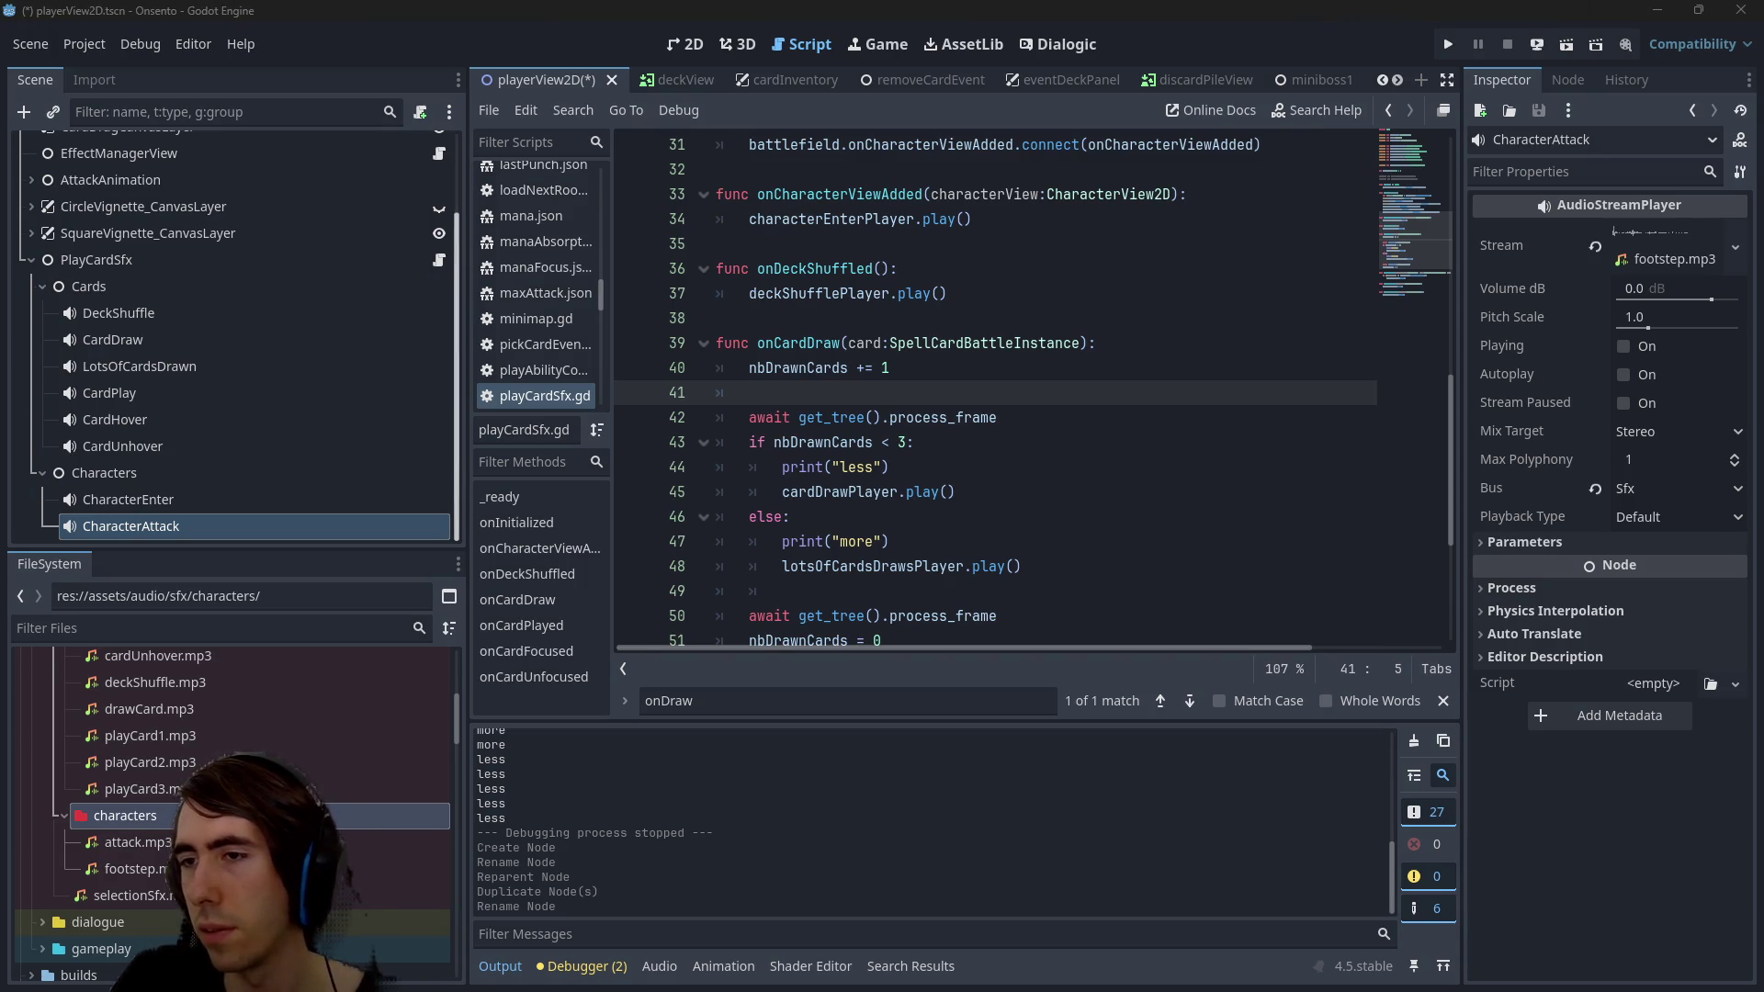
Add a characterPunchPlayer export to playCardSfx.gd by copying the characterEnterPlayer line, then save
click(1102, 566)
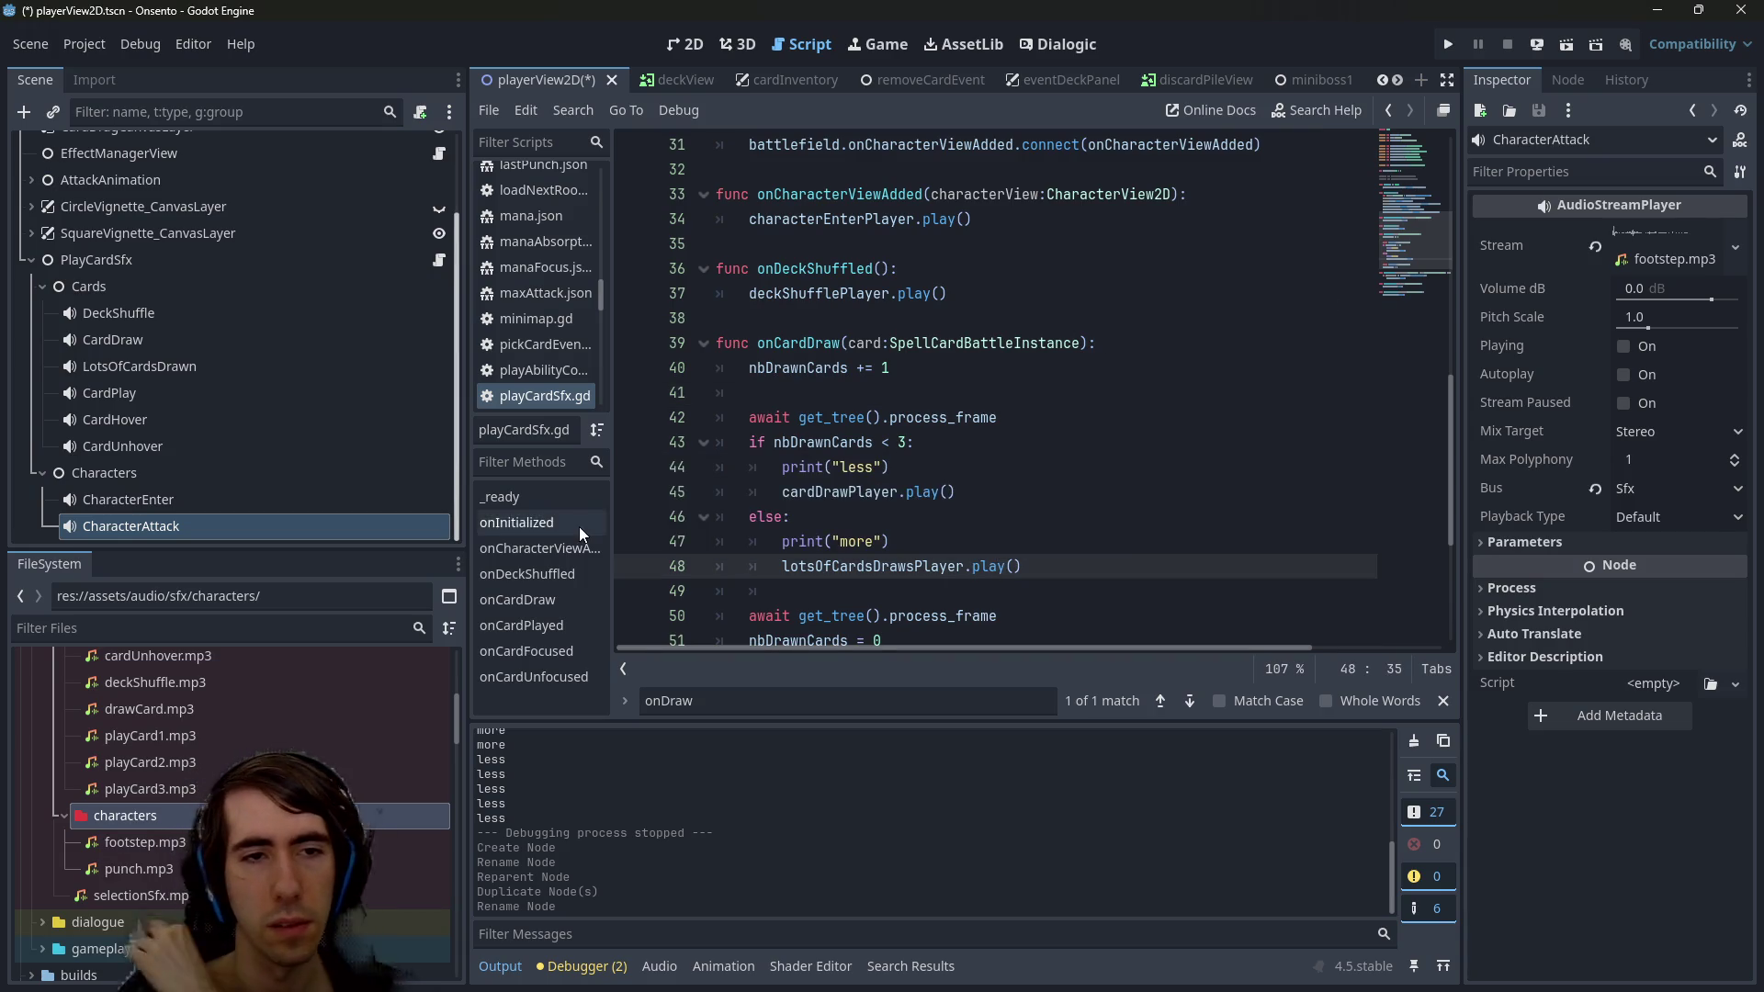
click(223, 478)
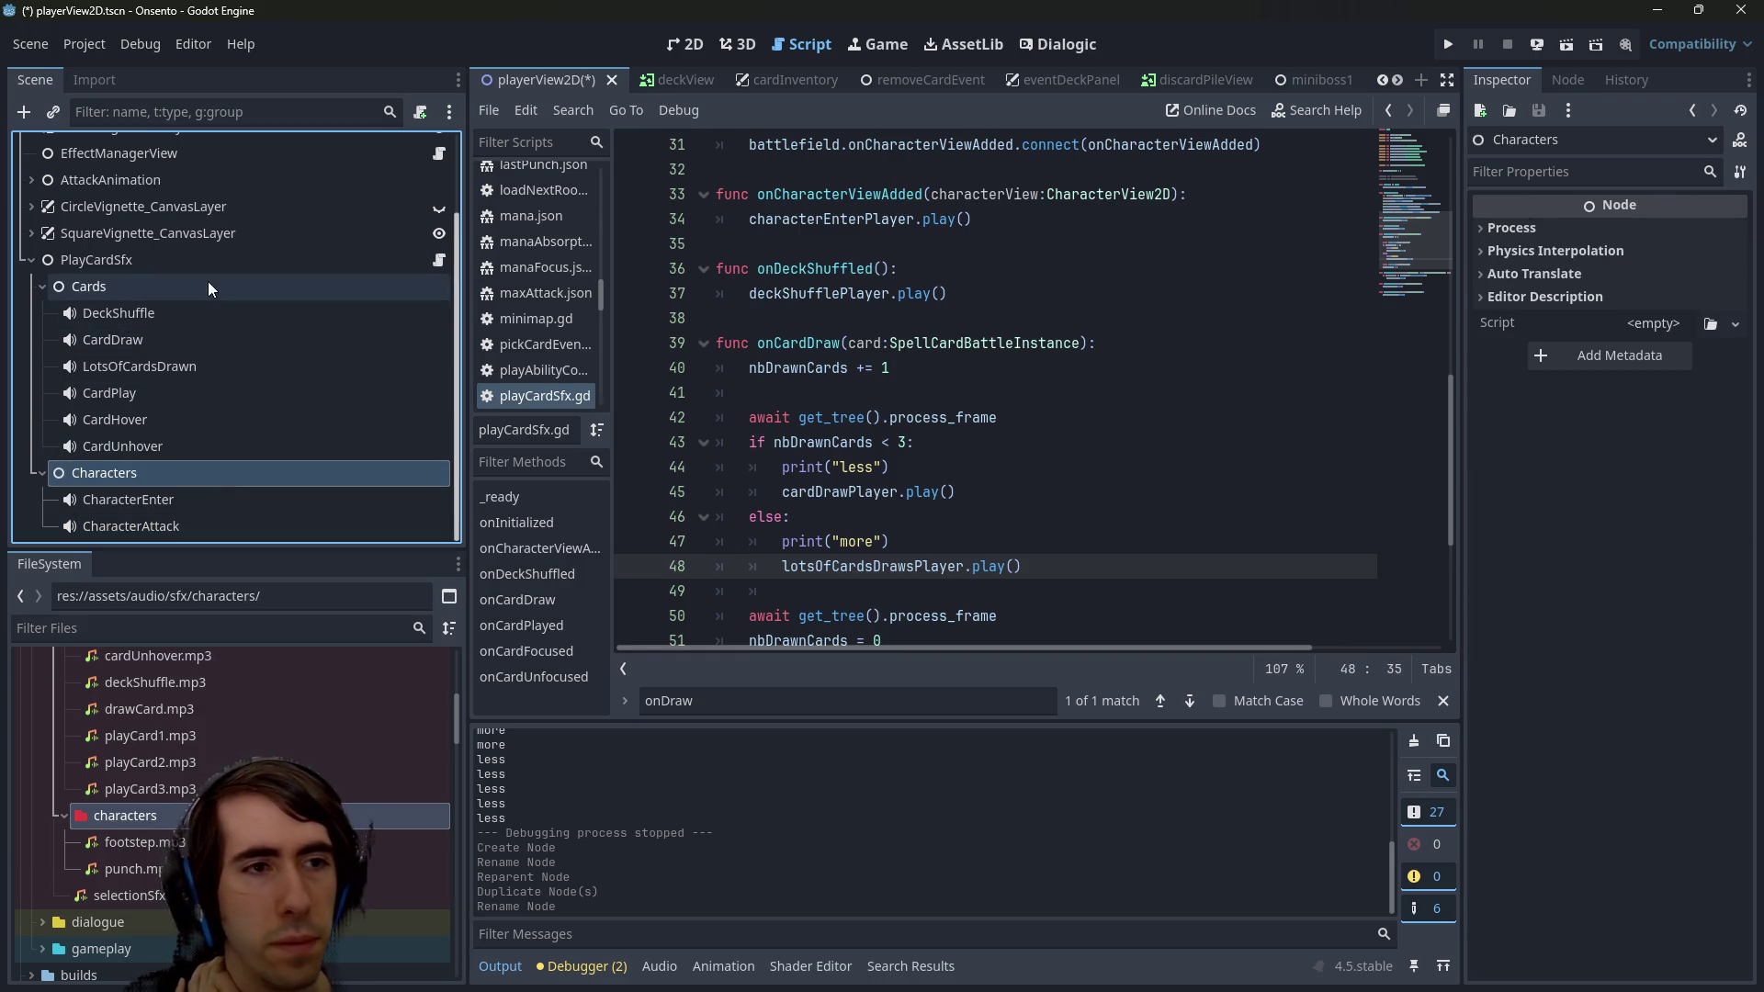
click(191, 259)
click(439, 260)
scroll(1010, 396, up, 9)
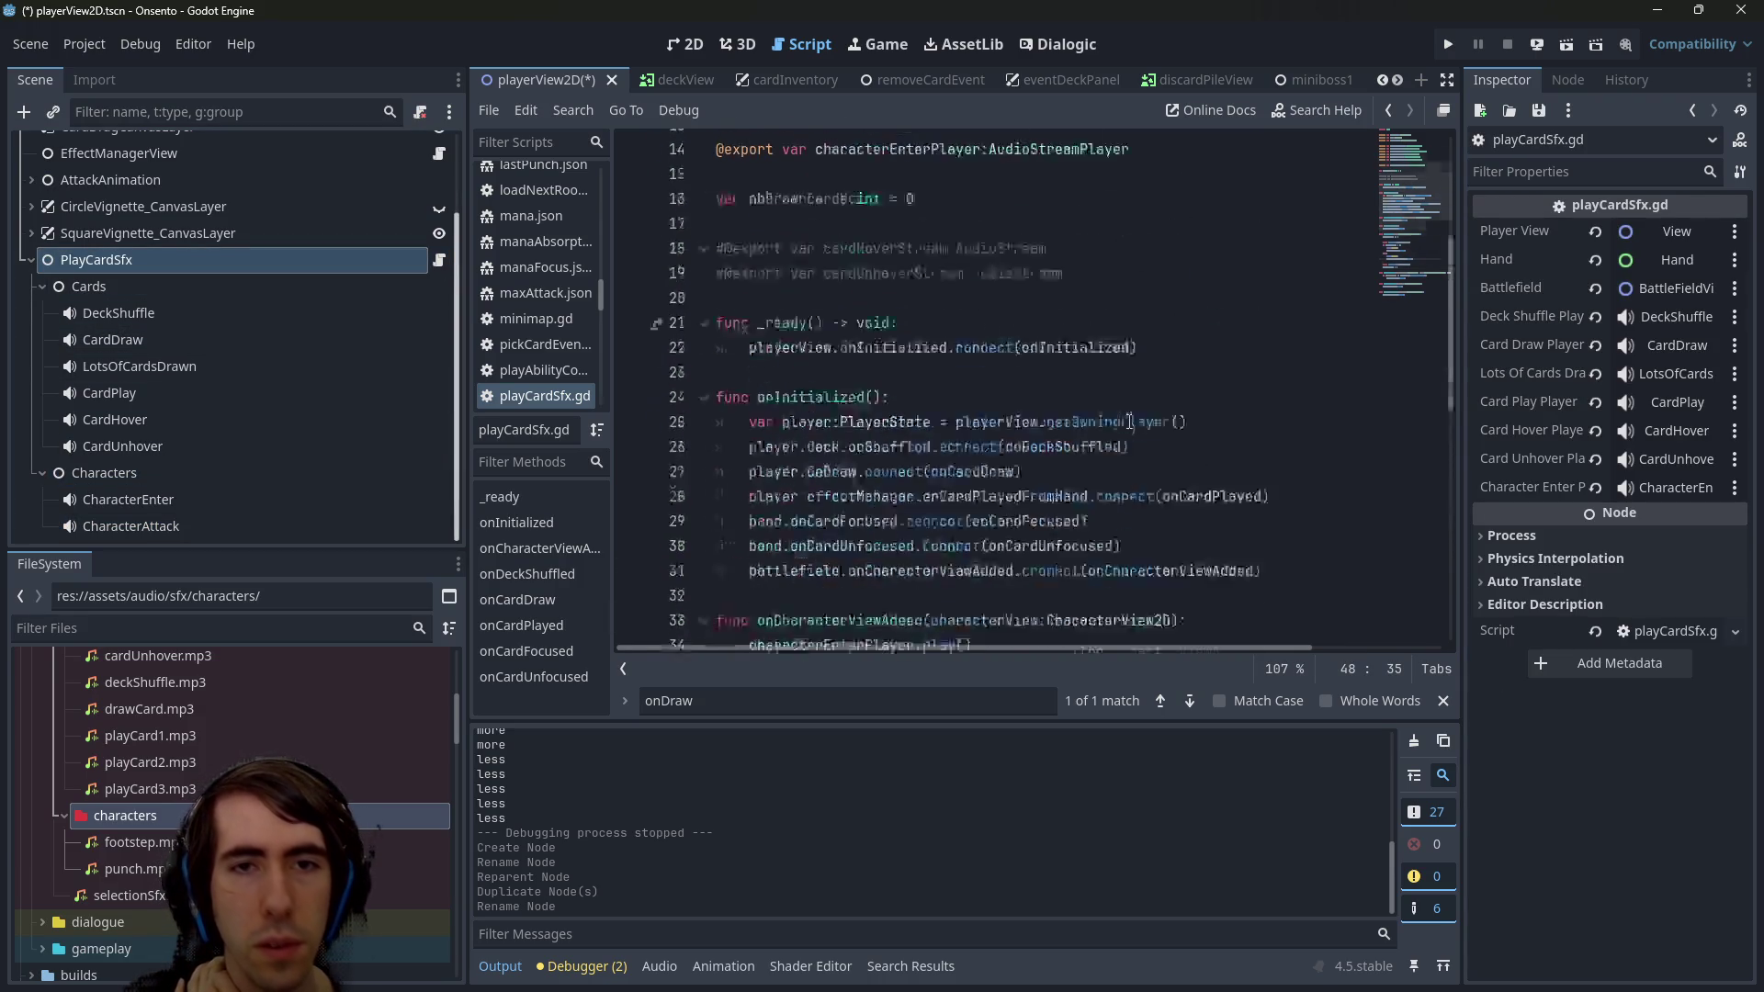
click(1009, 393)
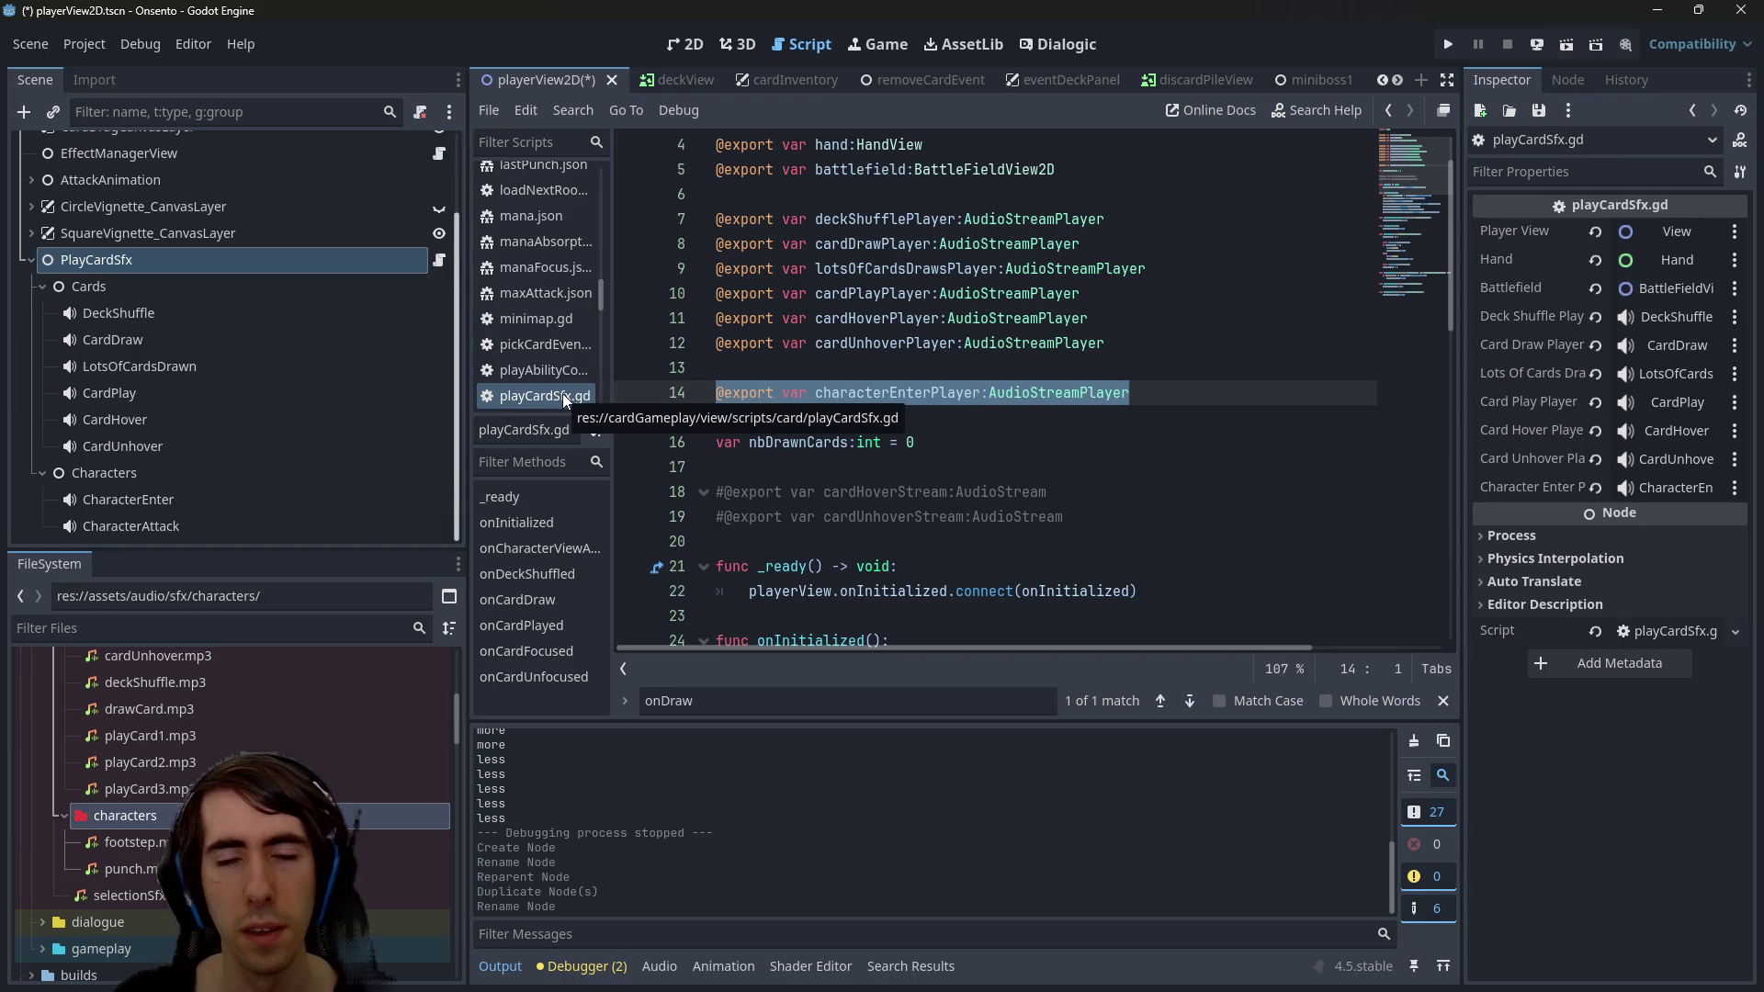
key(ctrl+shift+d)
drag(889, 418, 933, 415)
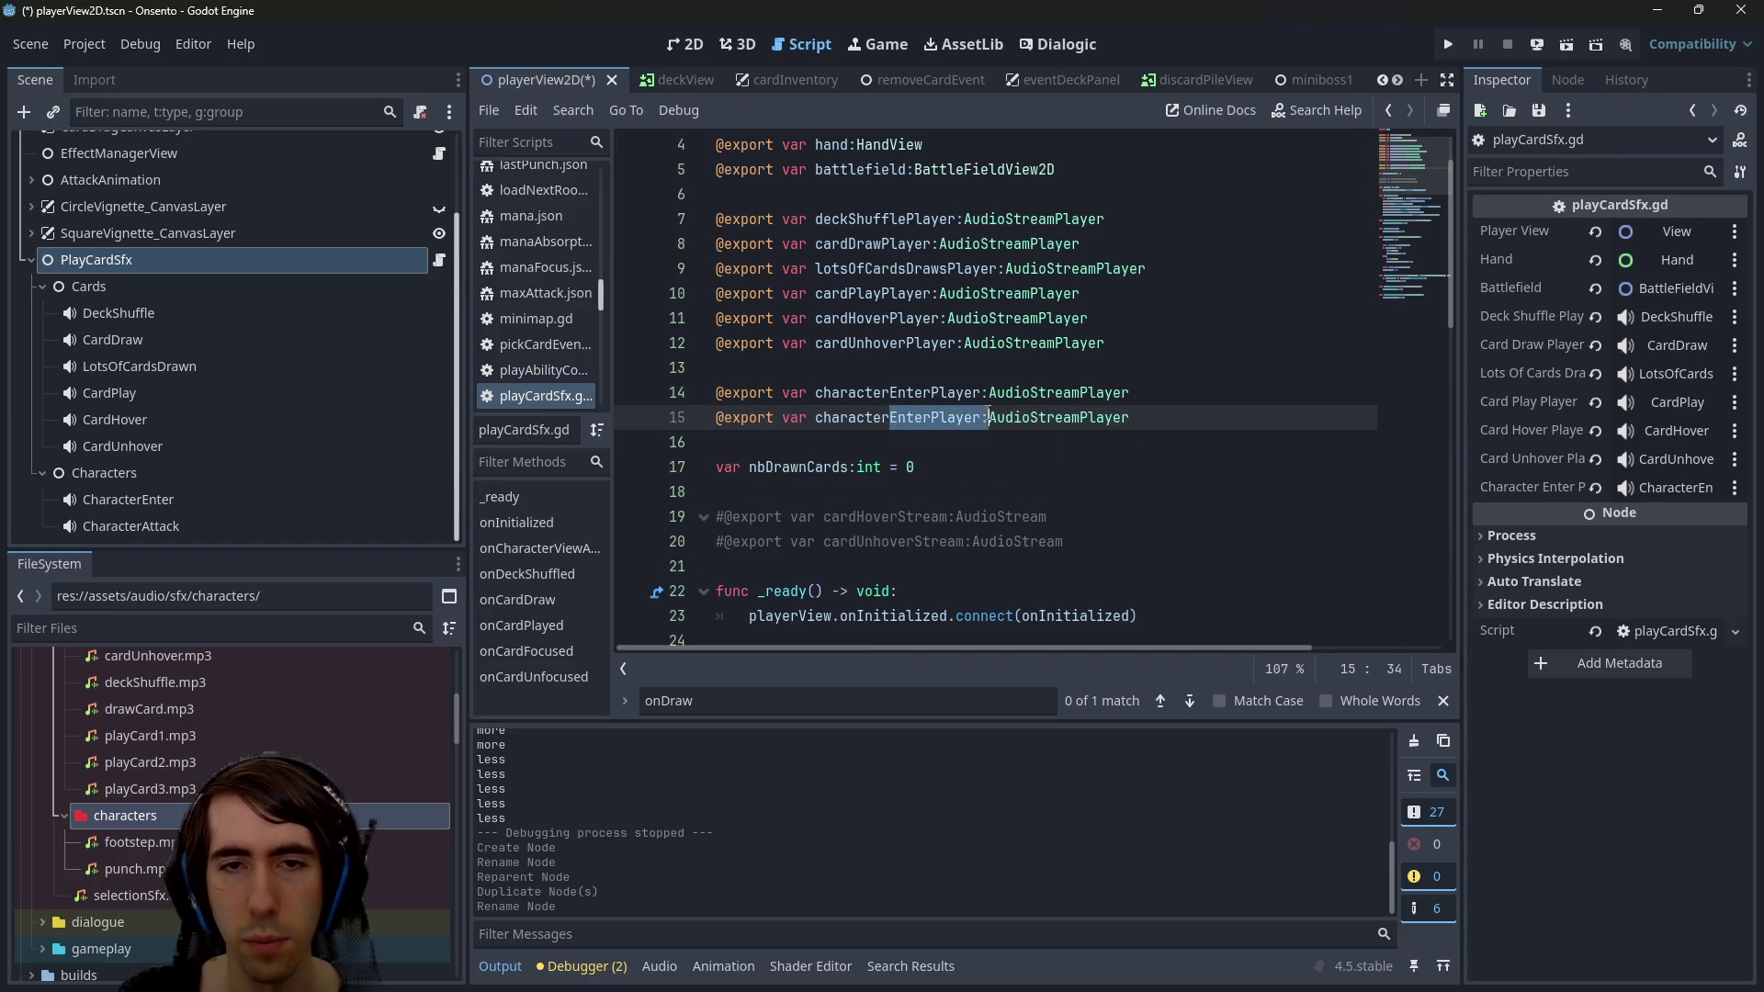
text(Punch)
key(ctrl+s)
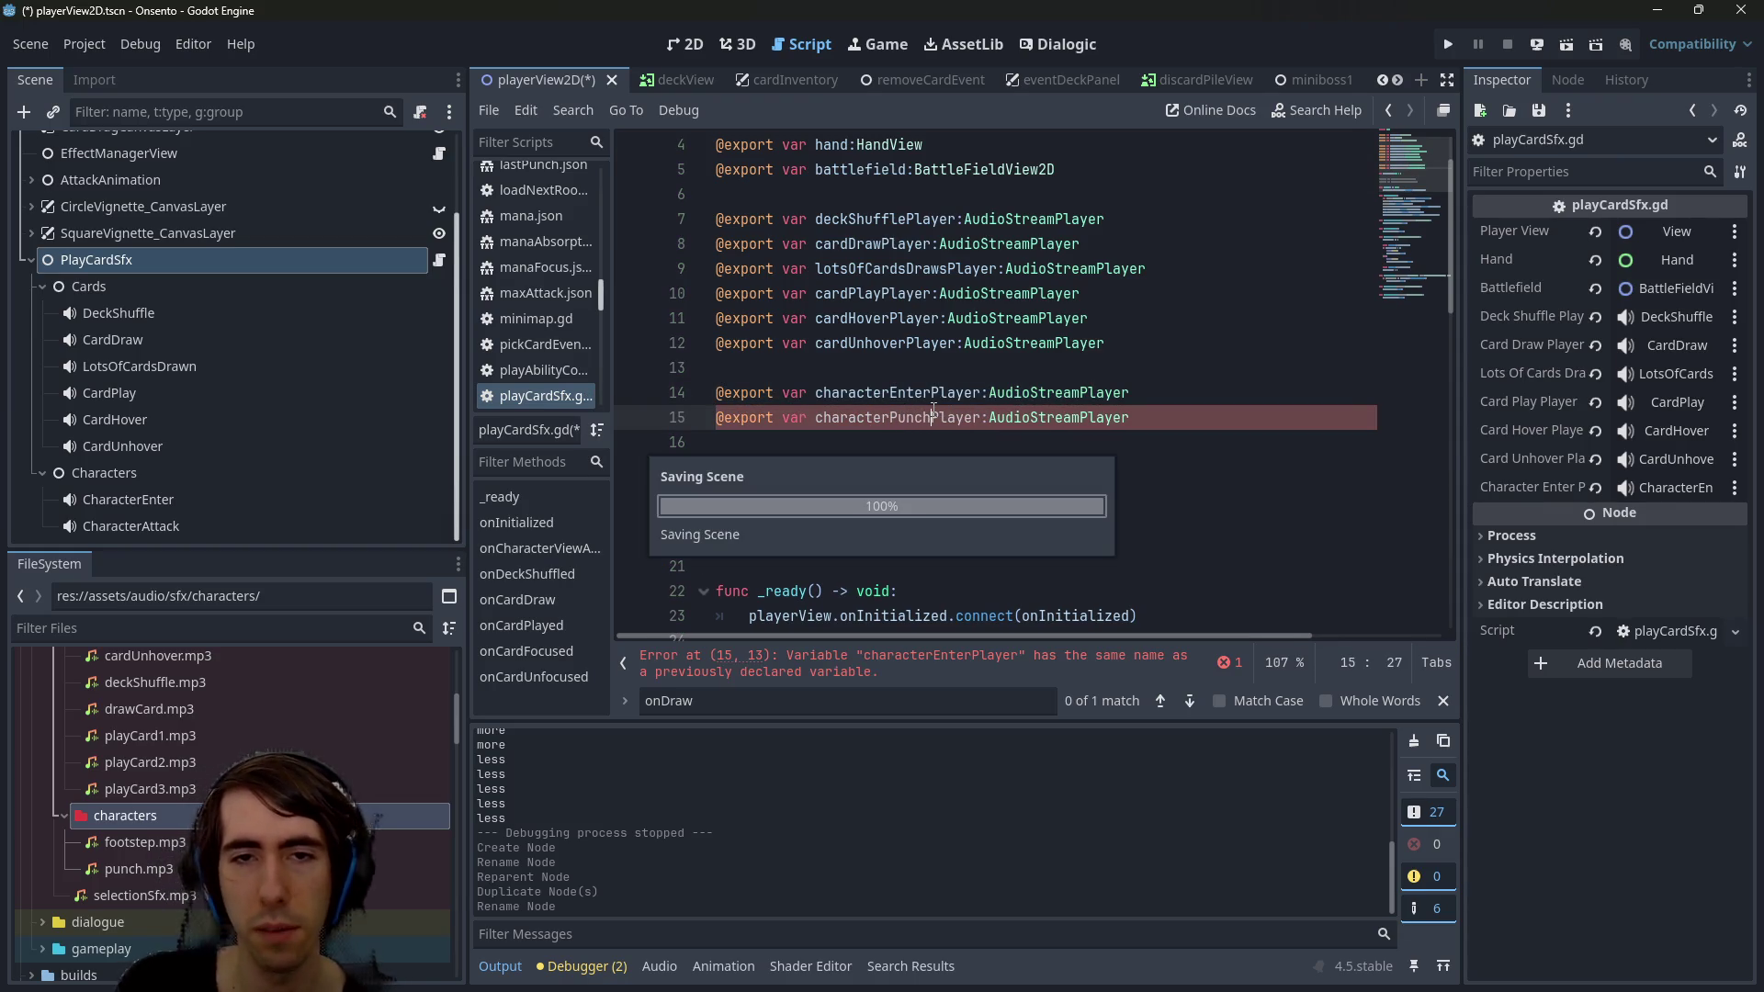
Assign the CharacterAttack node to PlayCardSfx's Character Punch Player property
click(1667, 517)
scroll(906, 504, down, 5)
scroll(895, 551, down, 5)
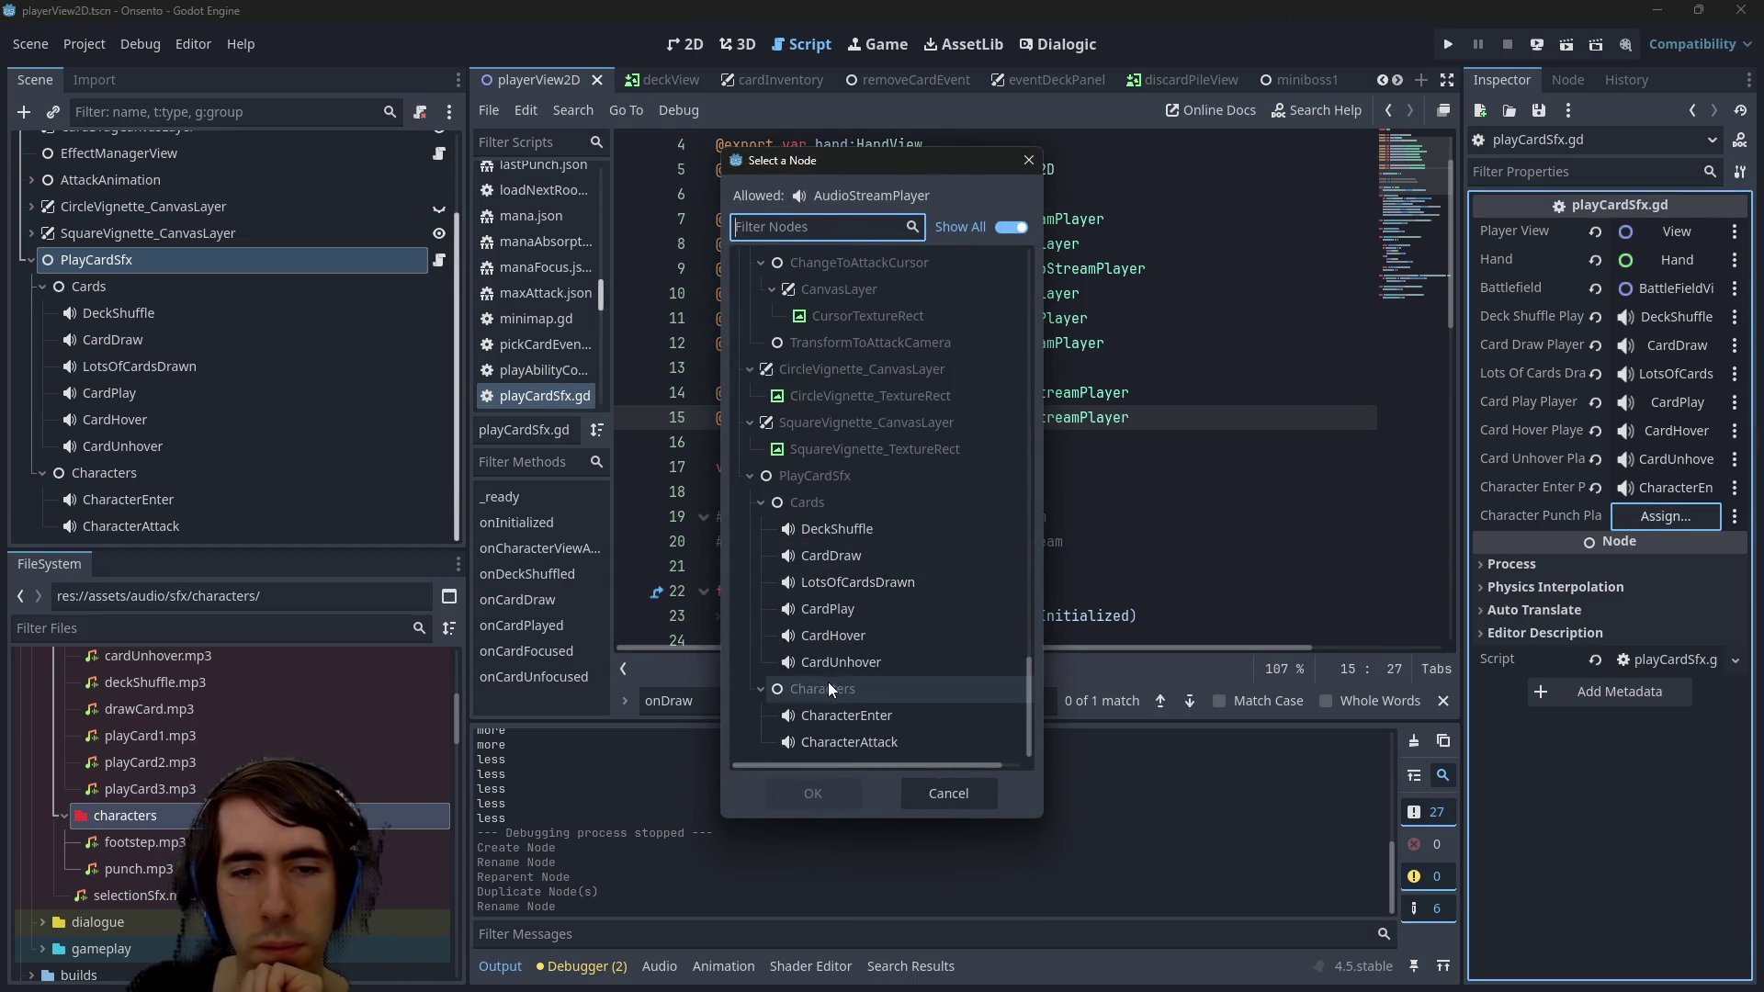
double_click(896, 743)
scroll(918, 552, down, 10)
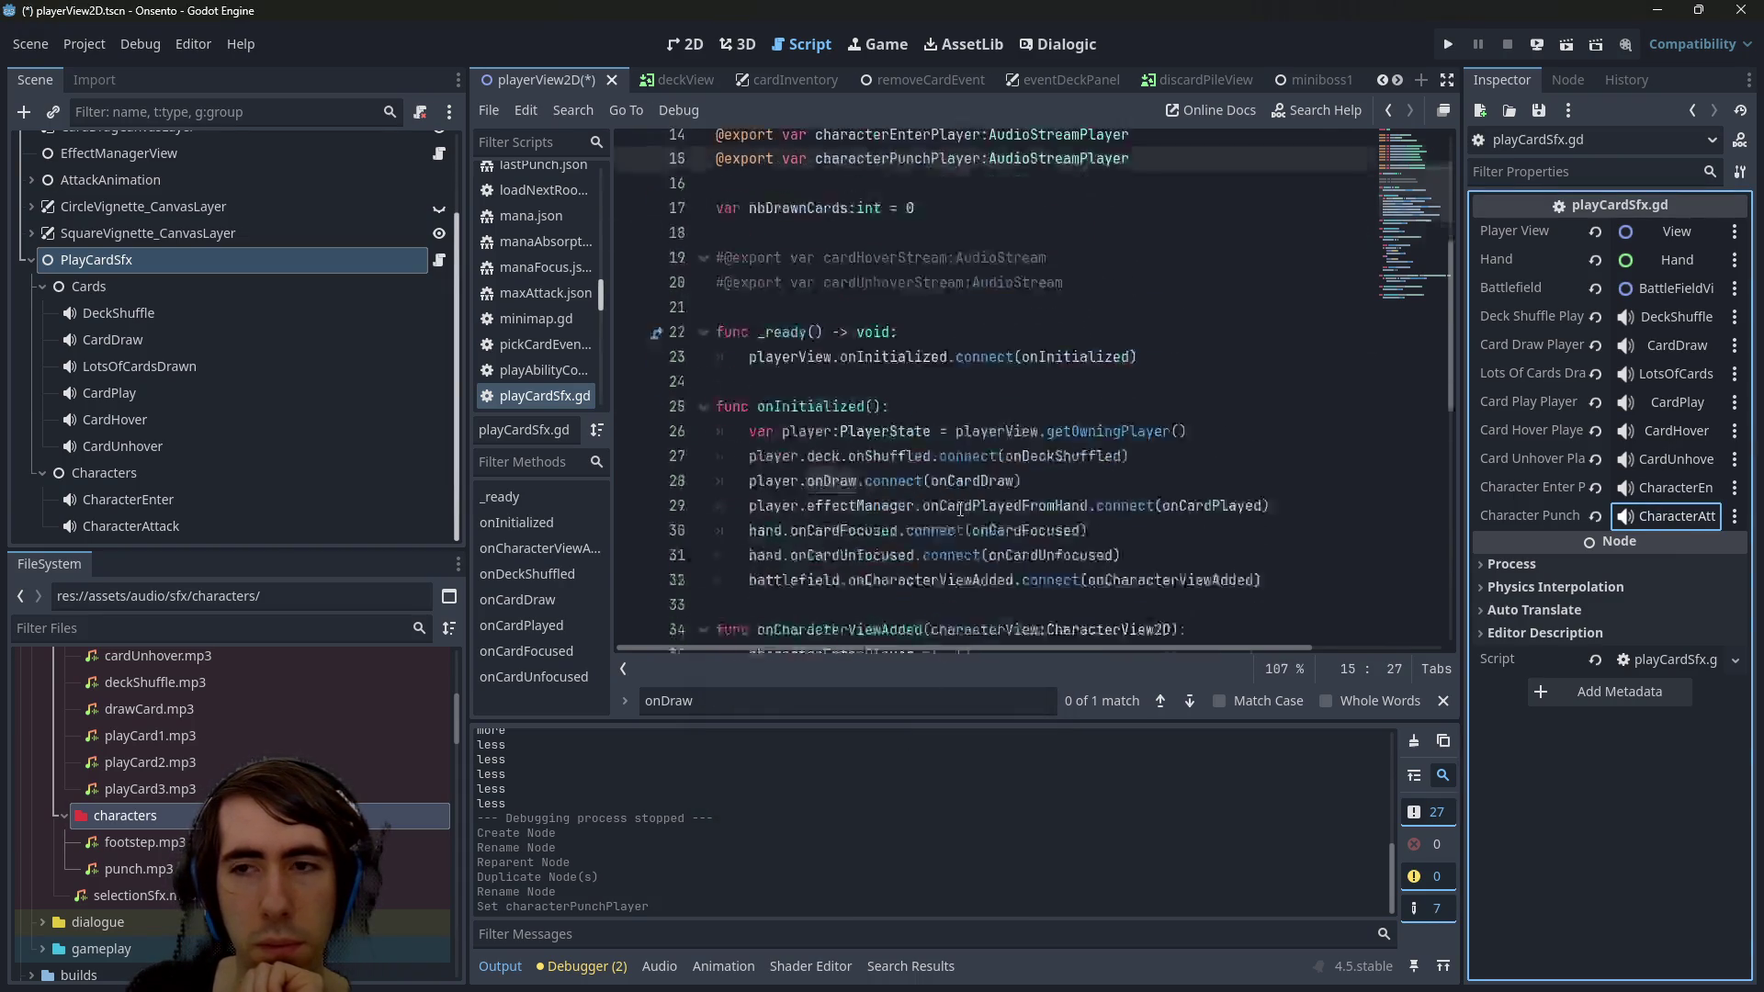
double_click(223, 526)
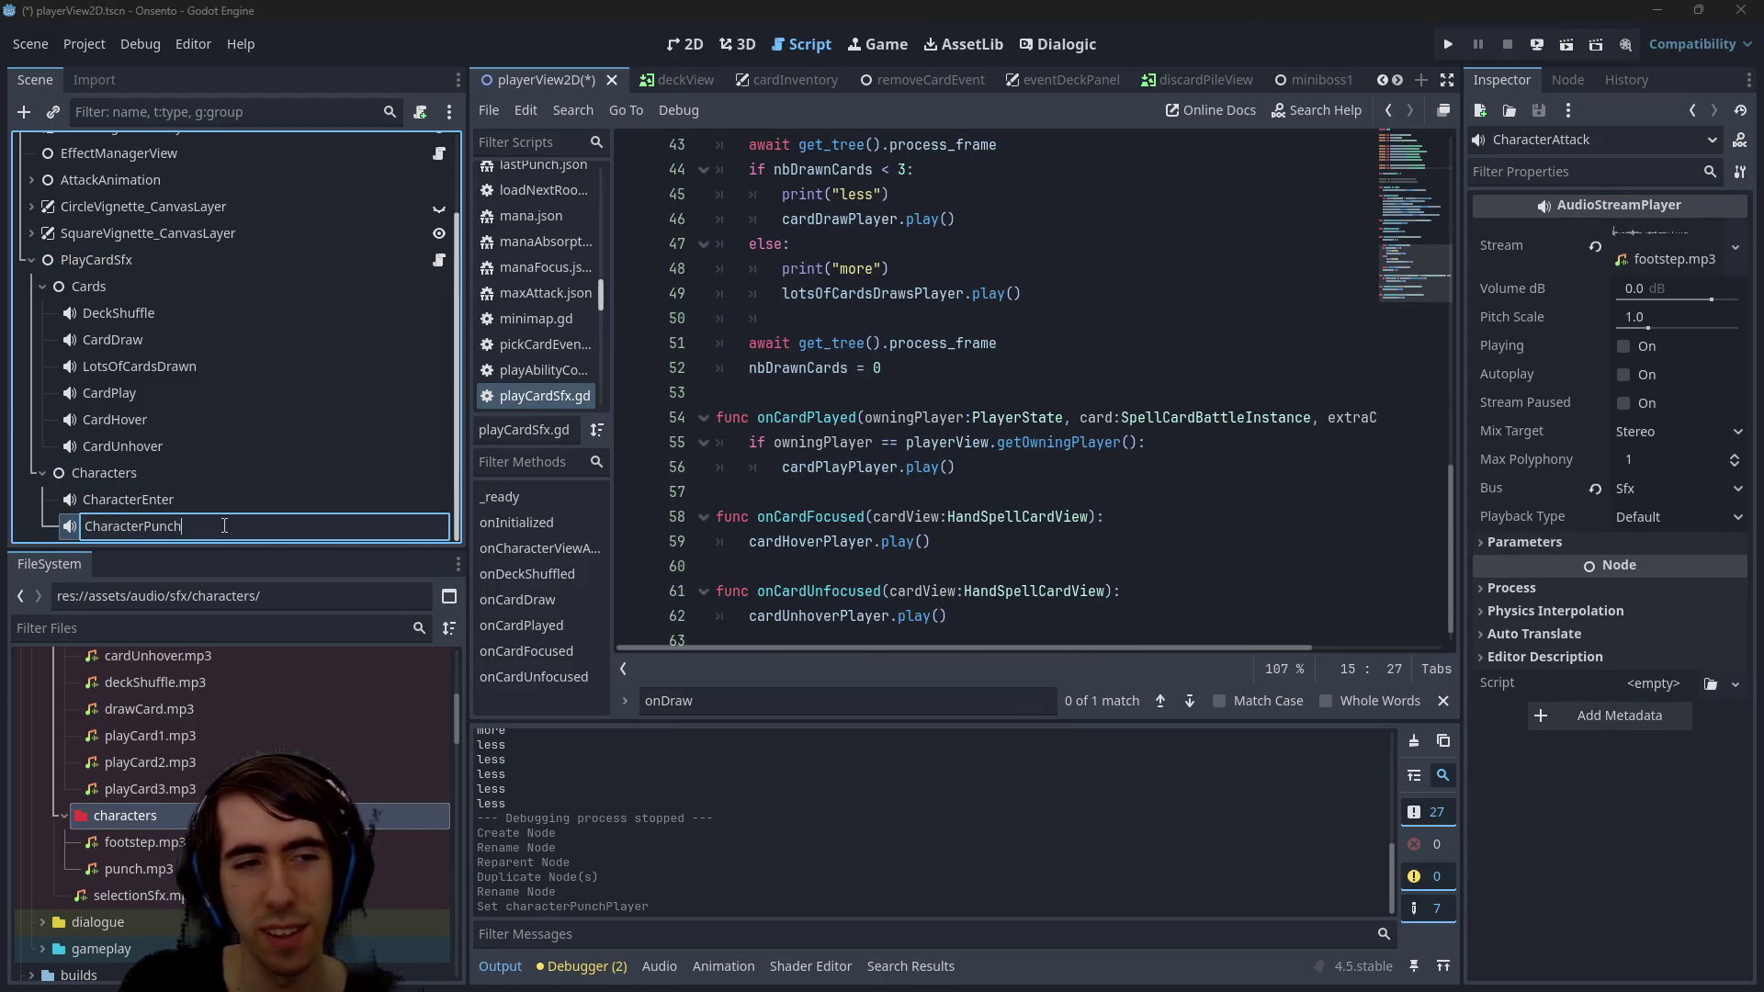
Finish naming the node CharacterAttack and save the playerView2D scene
text(ack)
key(Return)
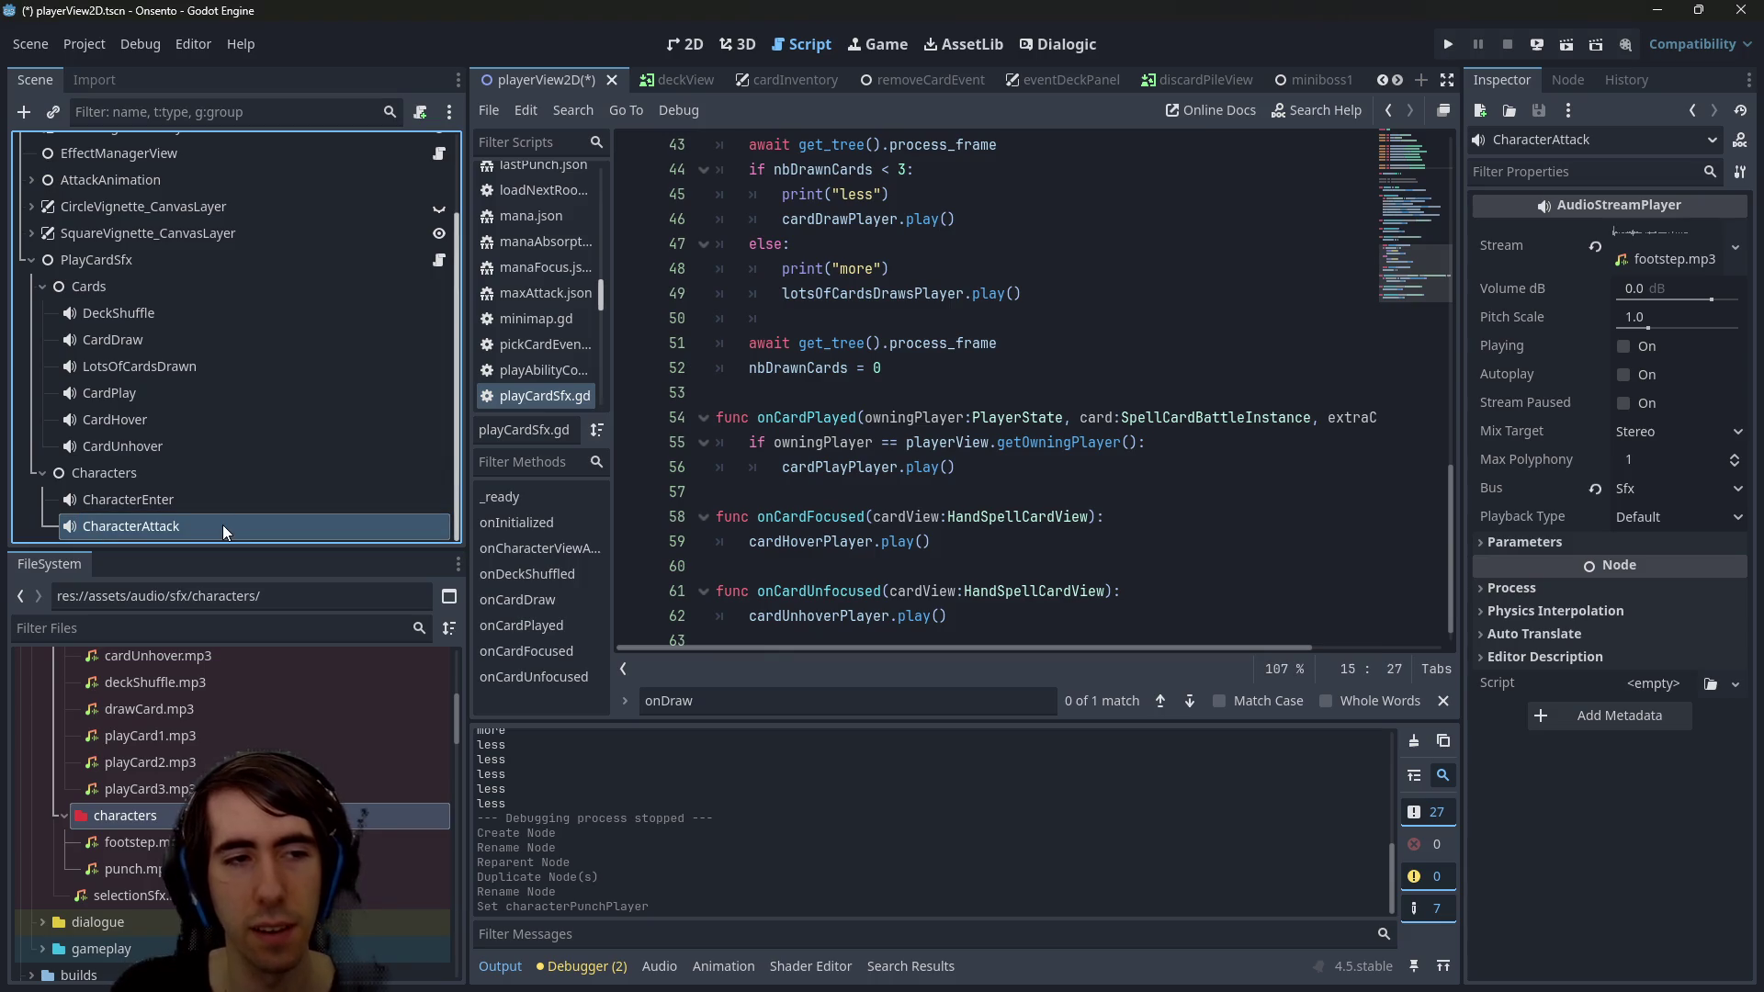
key(ctrl+s)
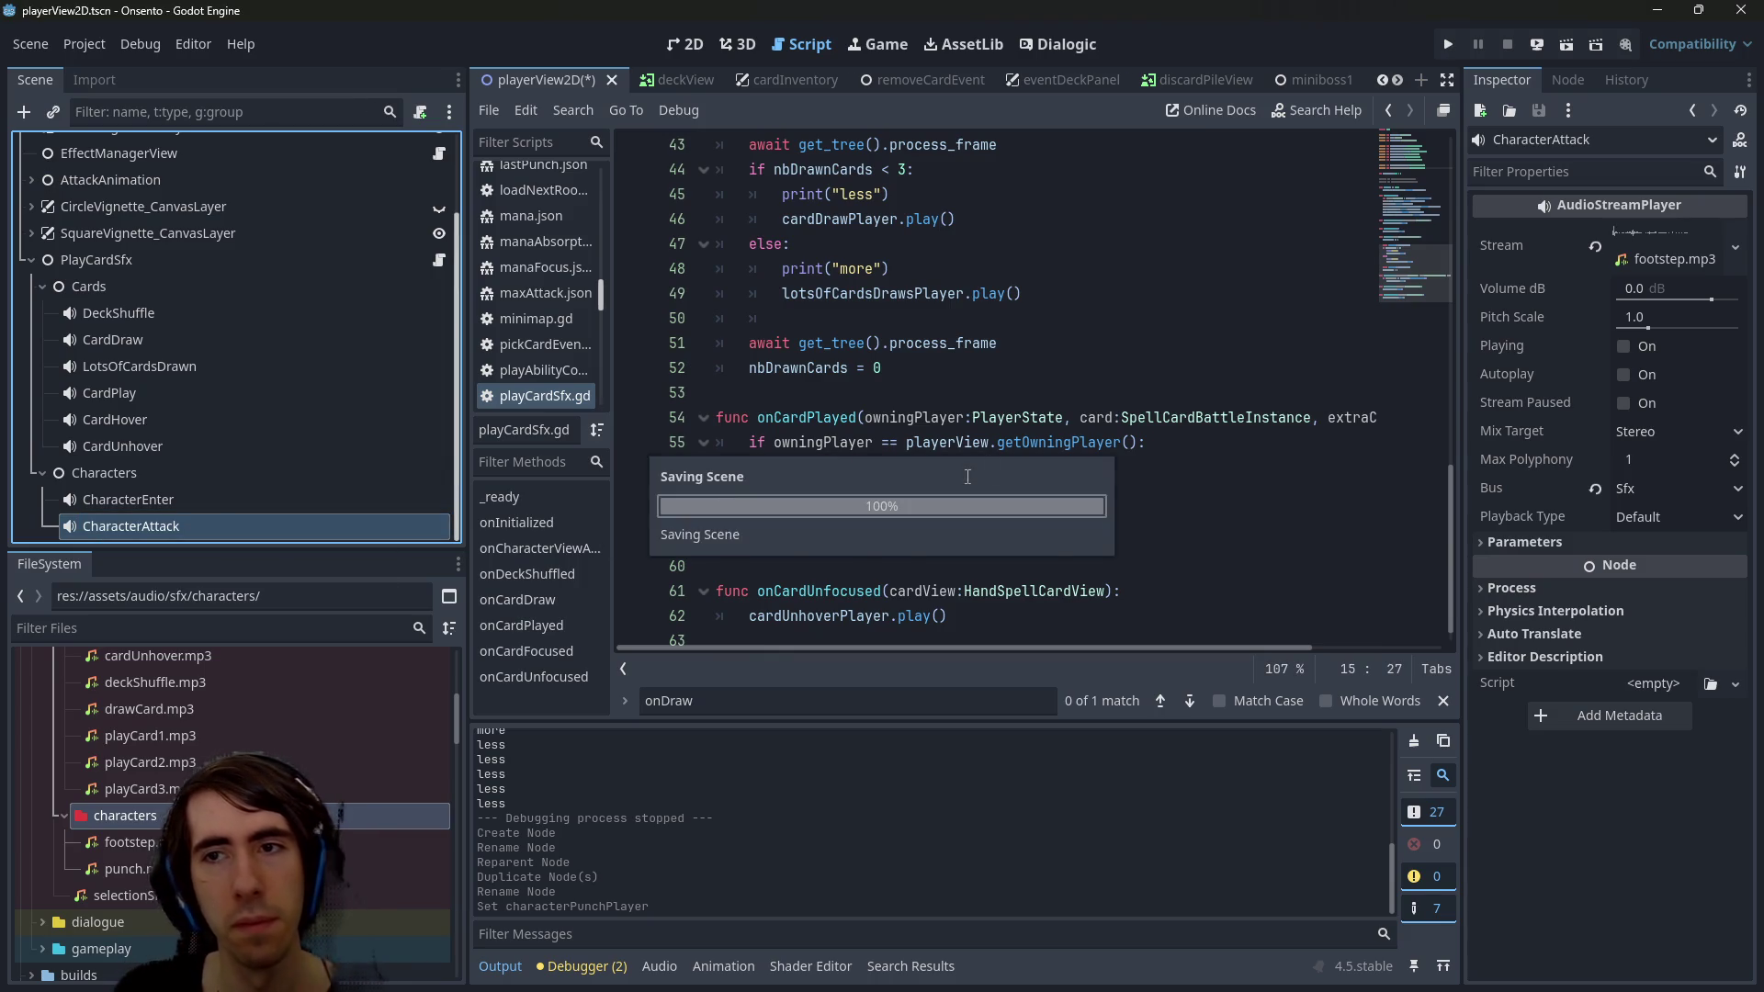
Review the battlefield.onCharacterViewAdded connection in playCardSfx.gd, ending at line 31
click(919, 591)
scroll(956, 588, down, 1)
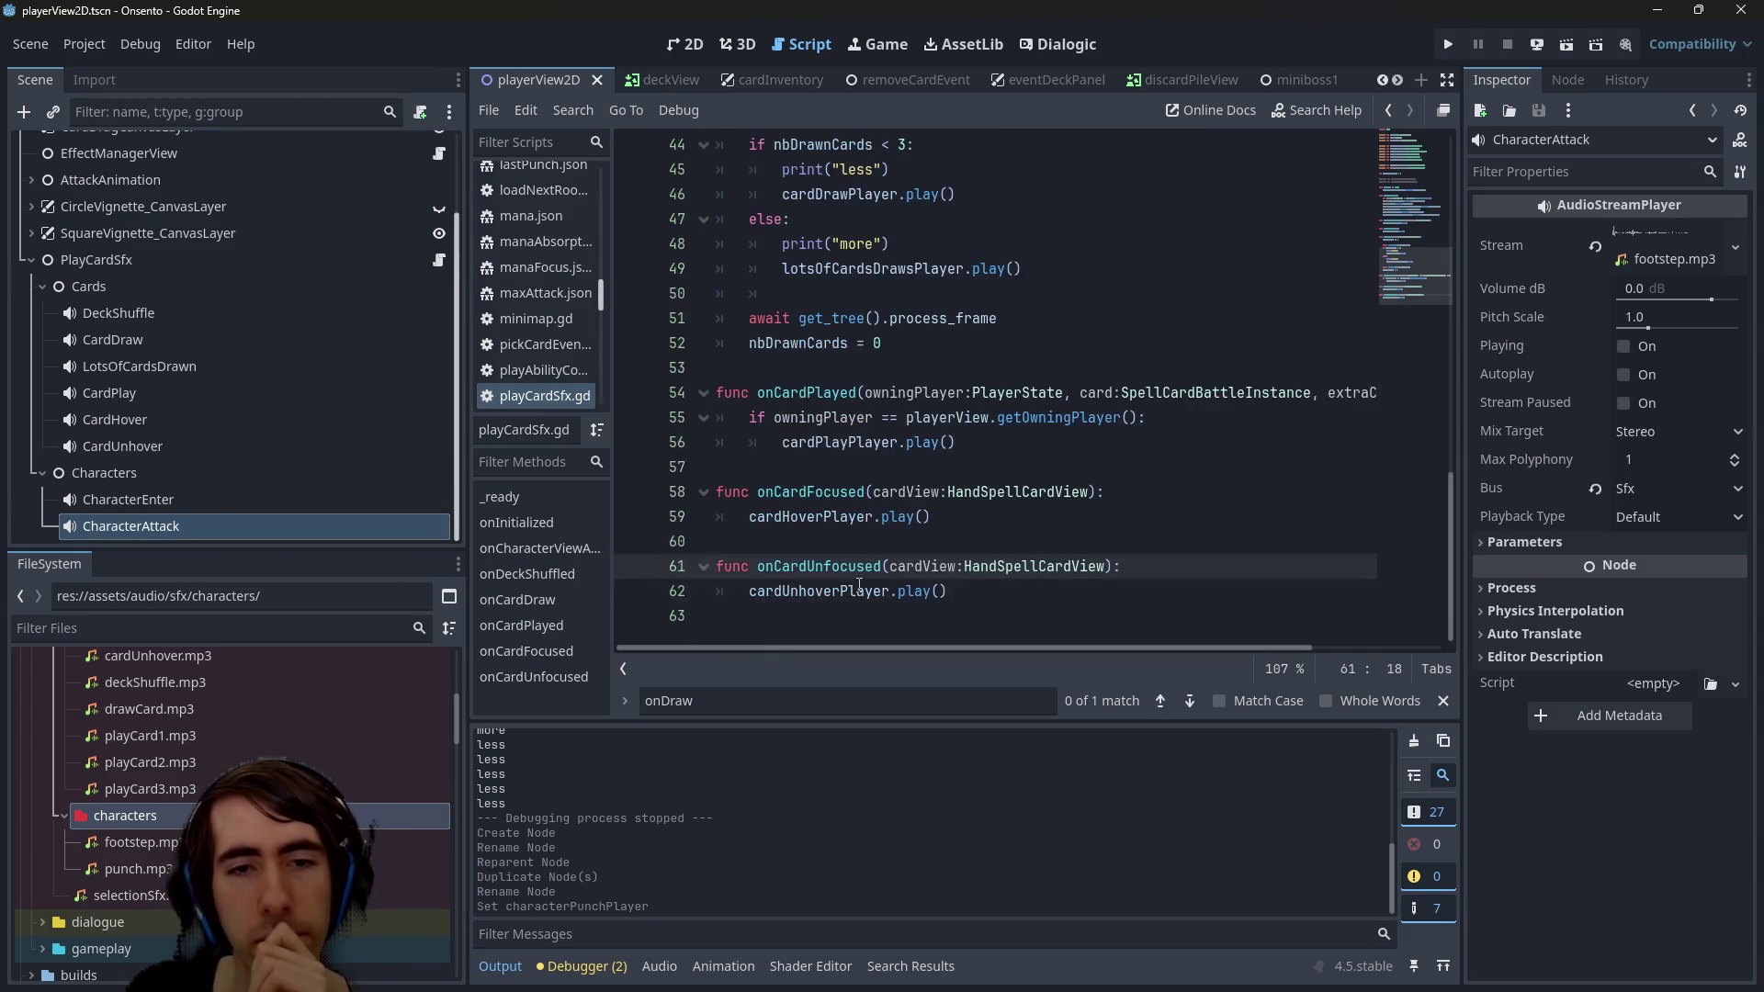
click(990, 613)
scroll(990, 611, up, 9)
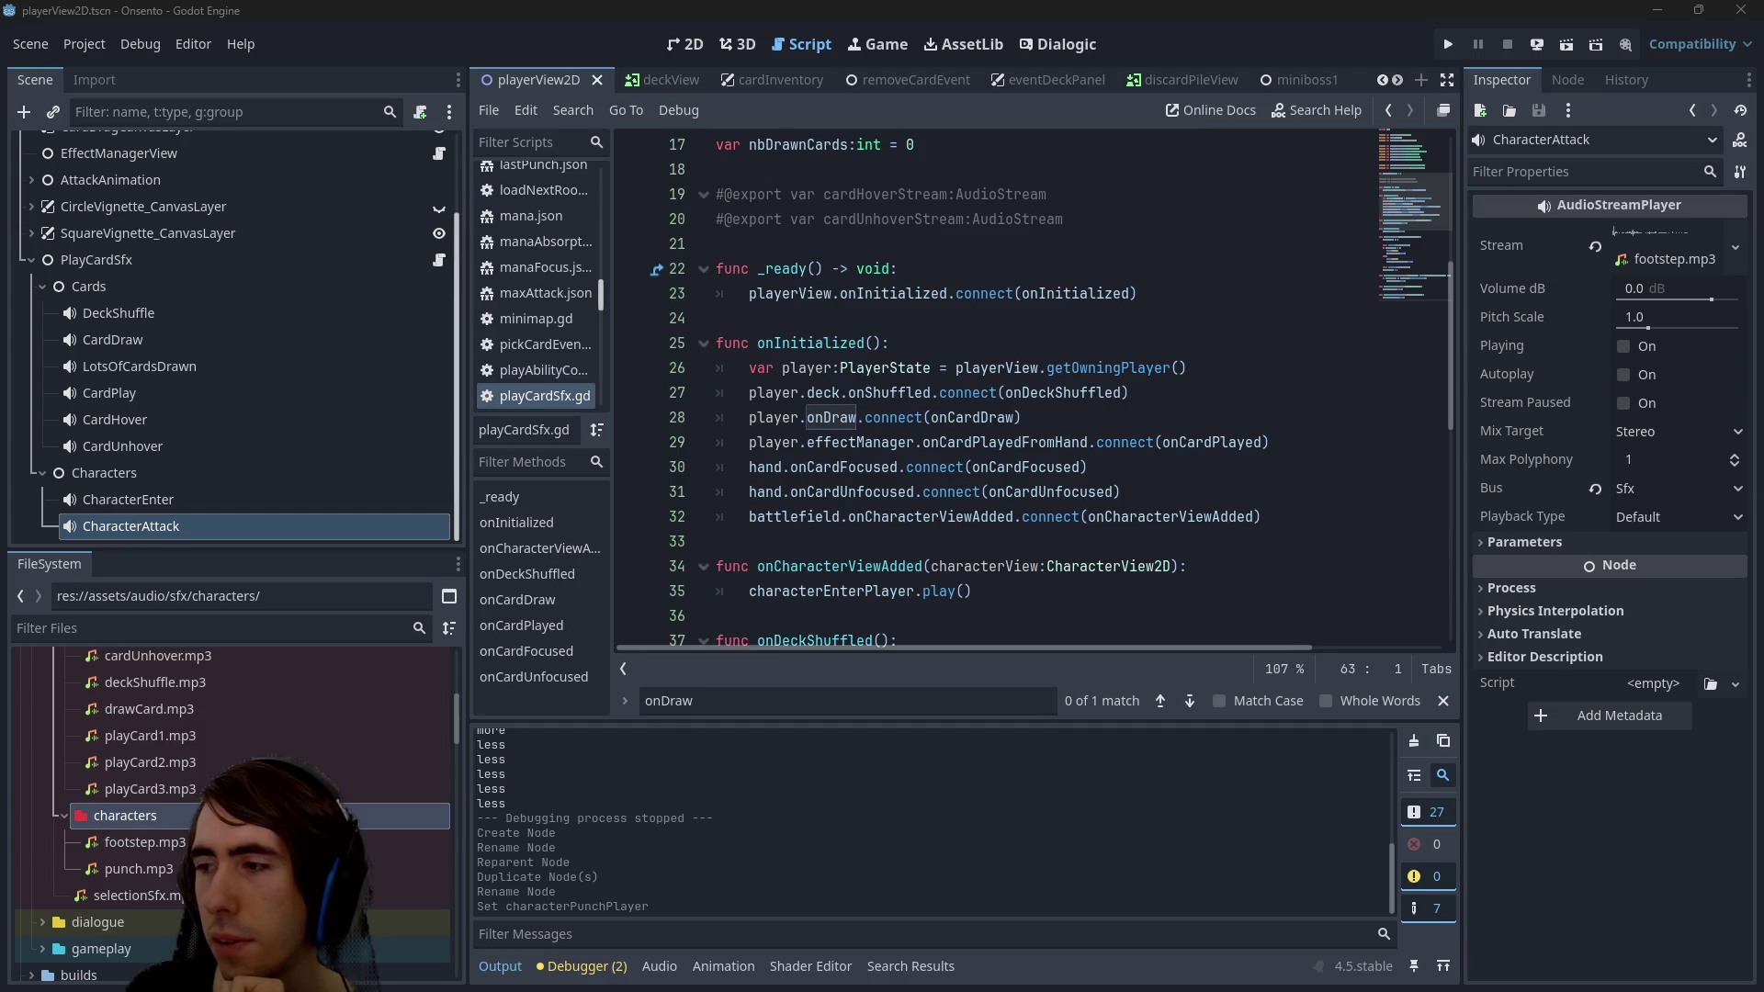
double_click(795, 516)
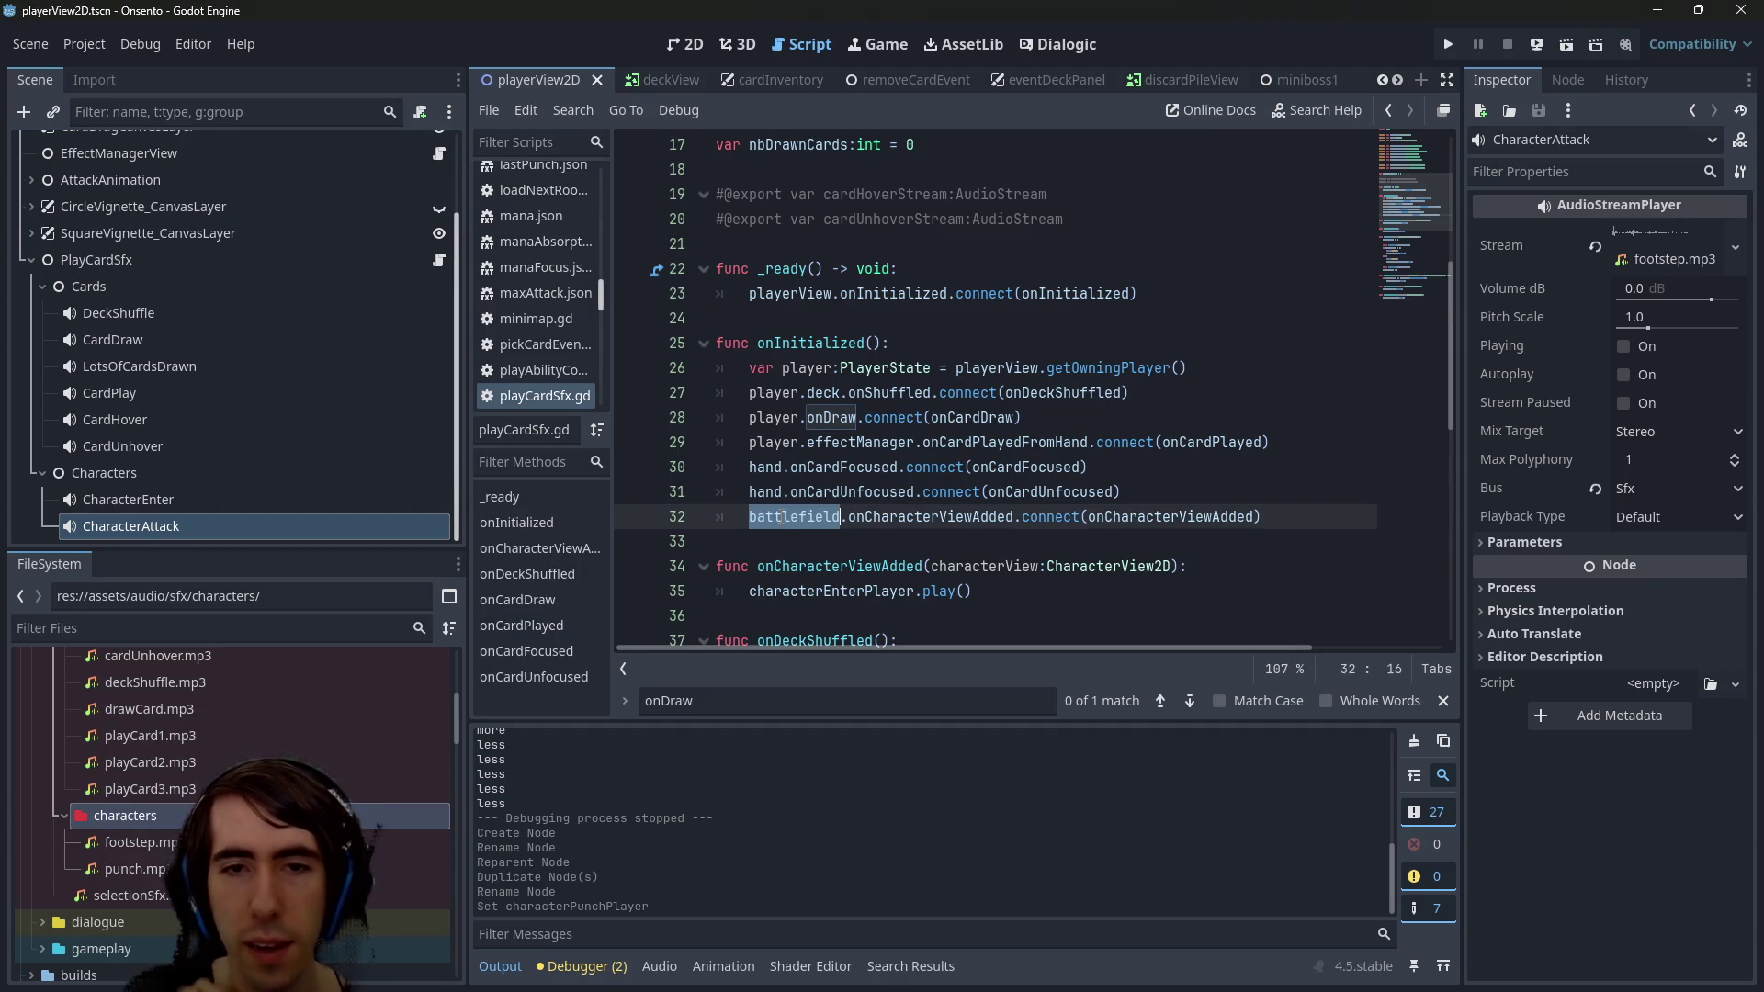
double_click(972, 519)
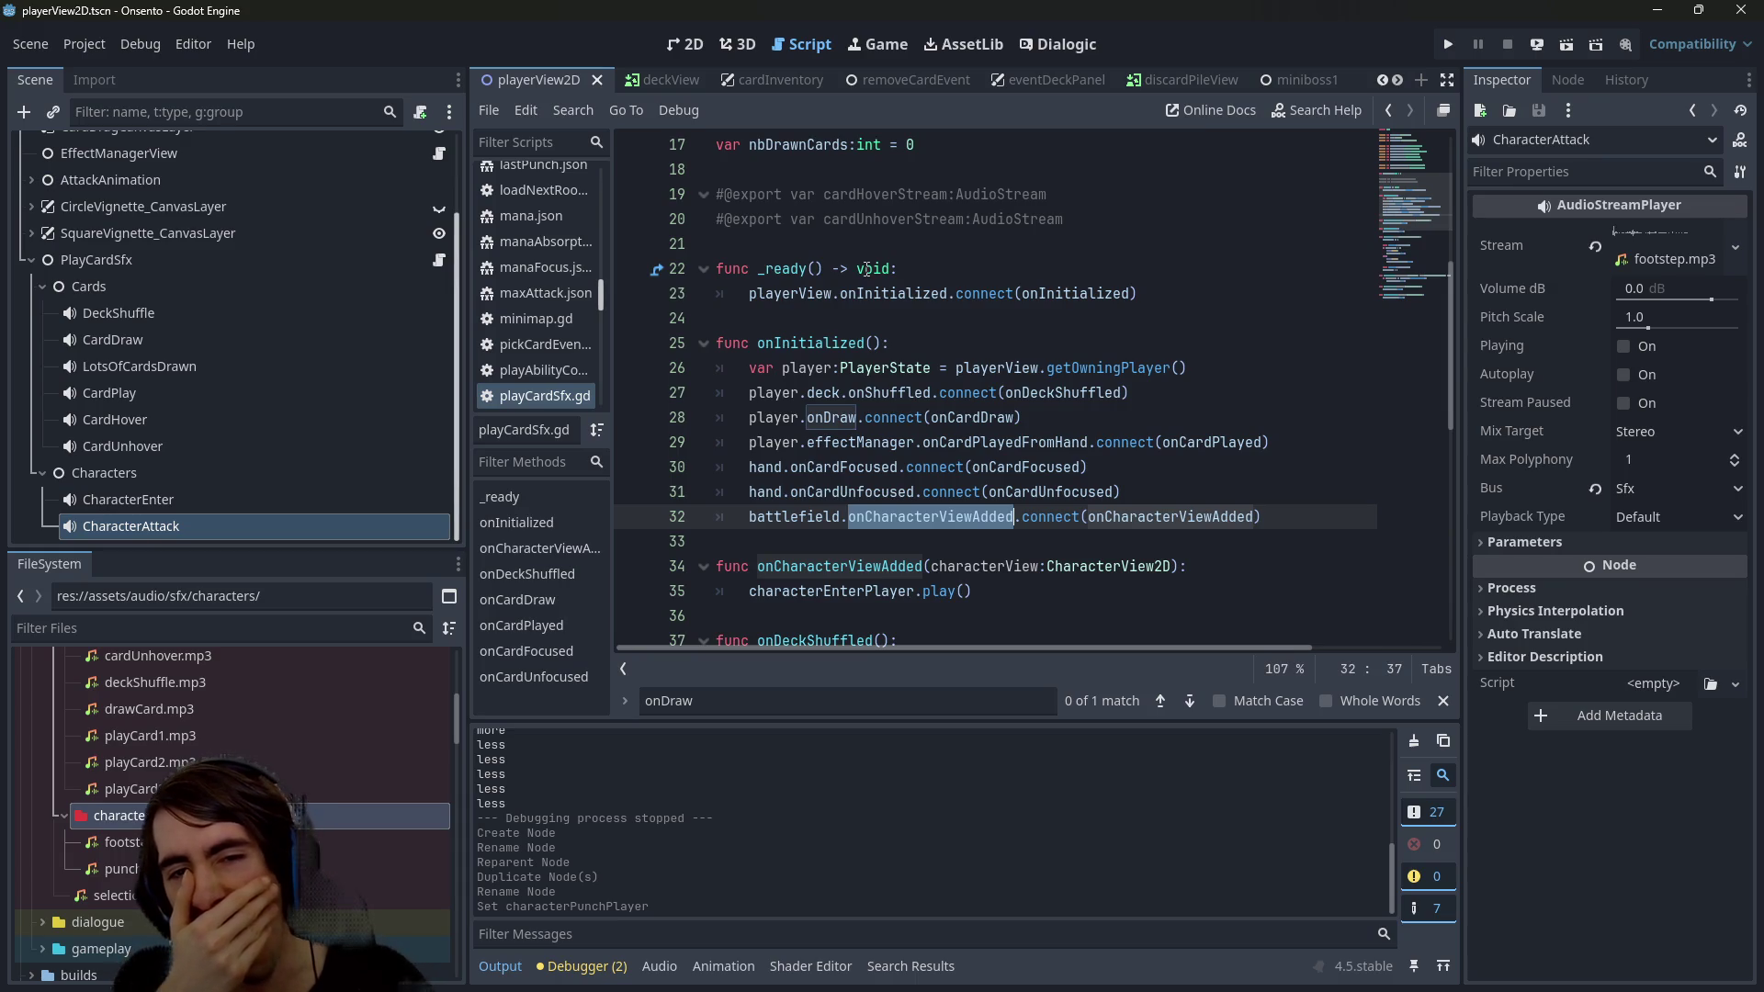
click(1122, 494)
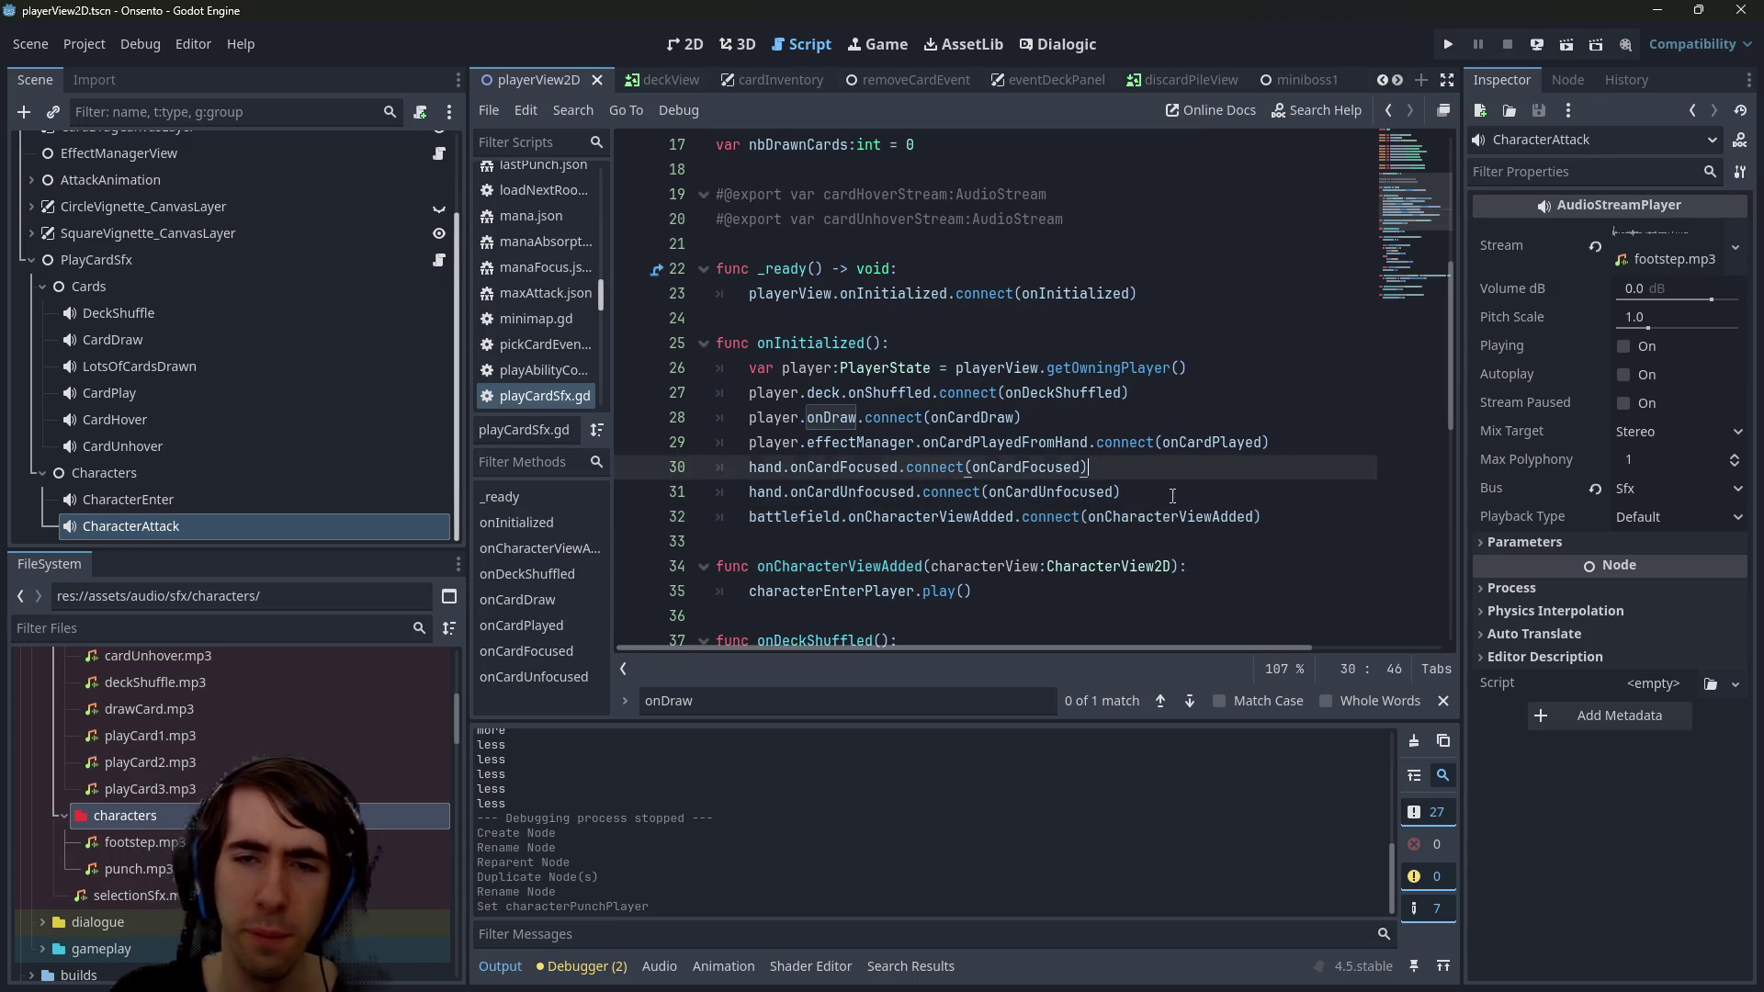
Open a new line below the battlefield.onCharacterViewAdded connection in playCardSfx.gd
key(Delete)
key(Return)
key(Return)
key(Up)
key(Up)
key(Up)
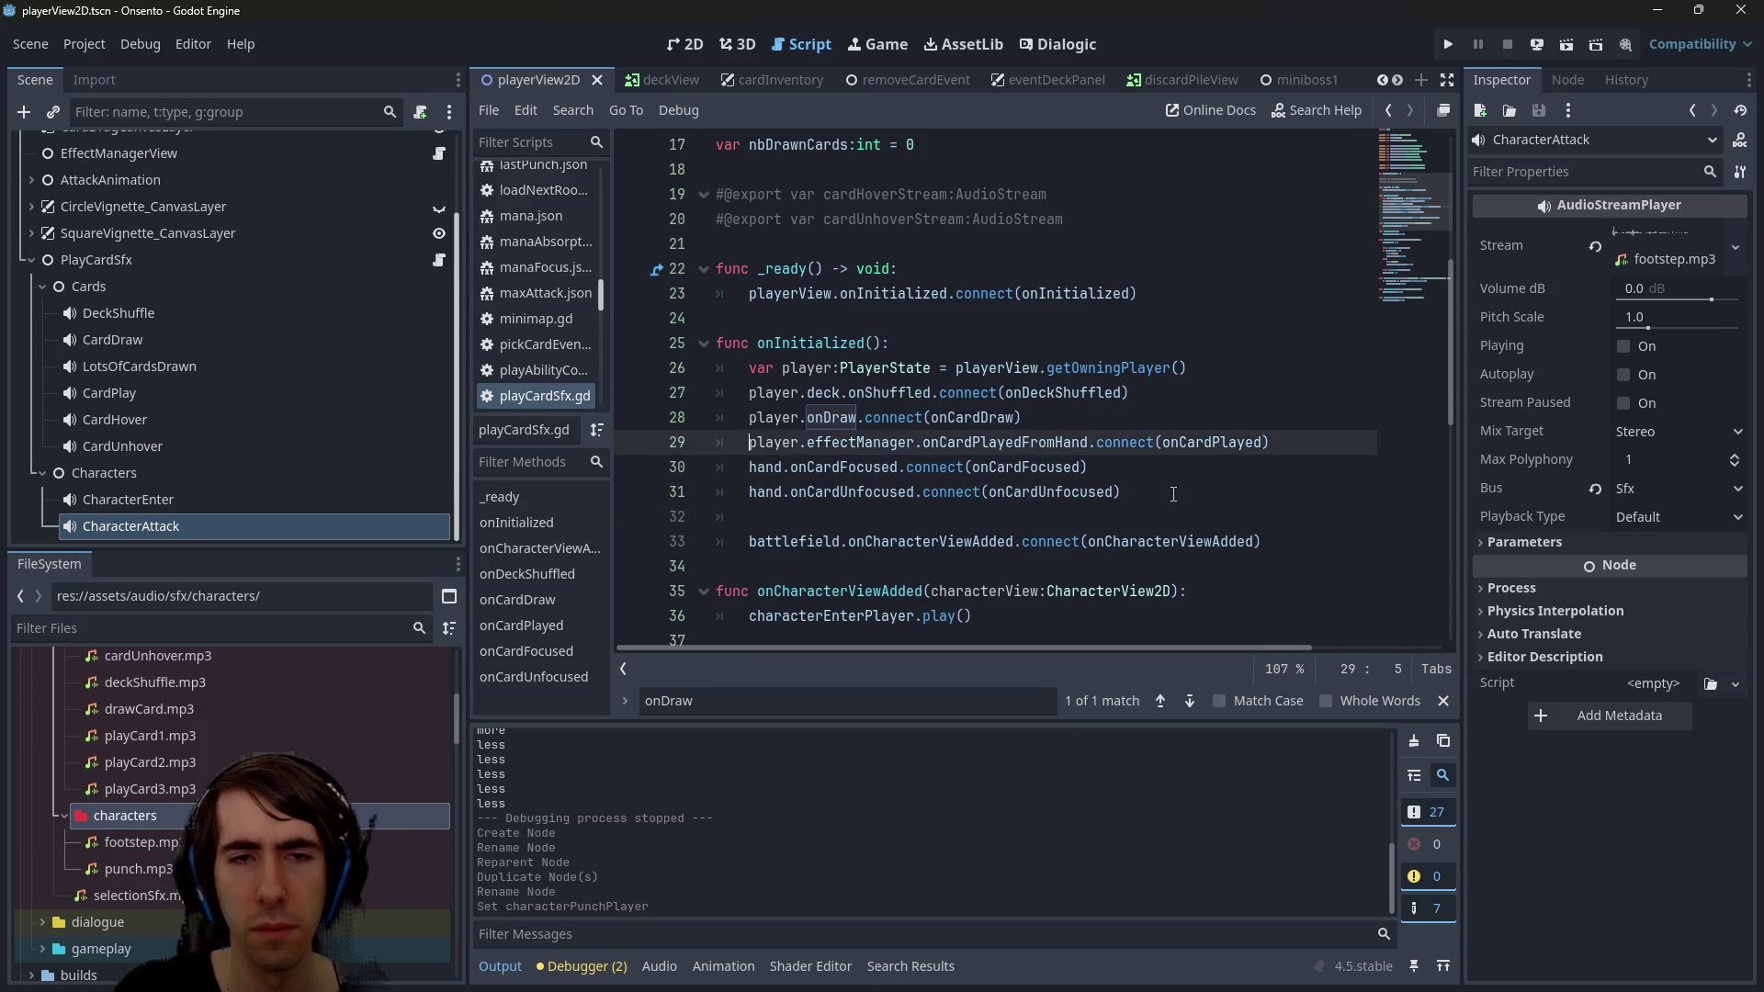
key(Down)
key(Down)
key(ctrl+Right)
key(ctrl+Right)
key(Down)
key(Down)
key(End)
key(Return)
Write player.effectManager.onEffectStart.connect() using autocomplete suggestions
text(player.effectManager.on)
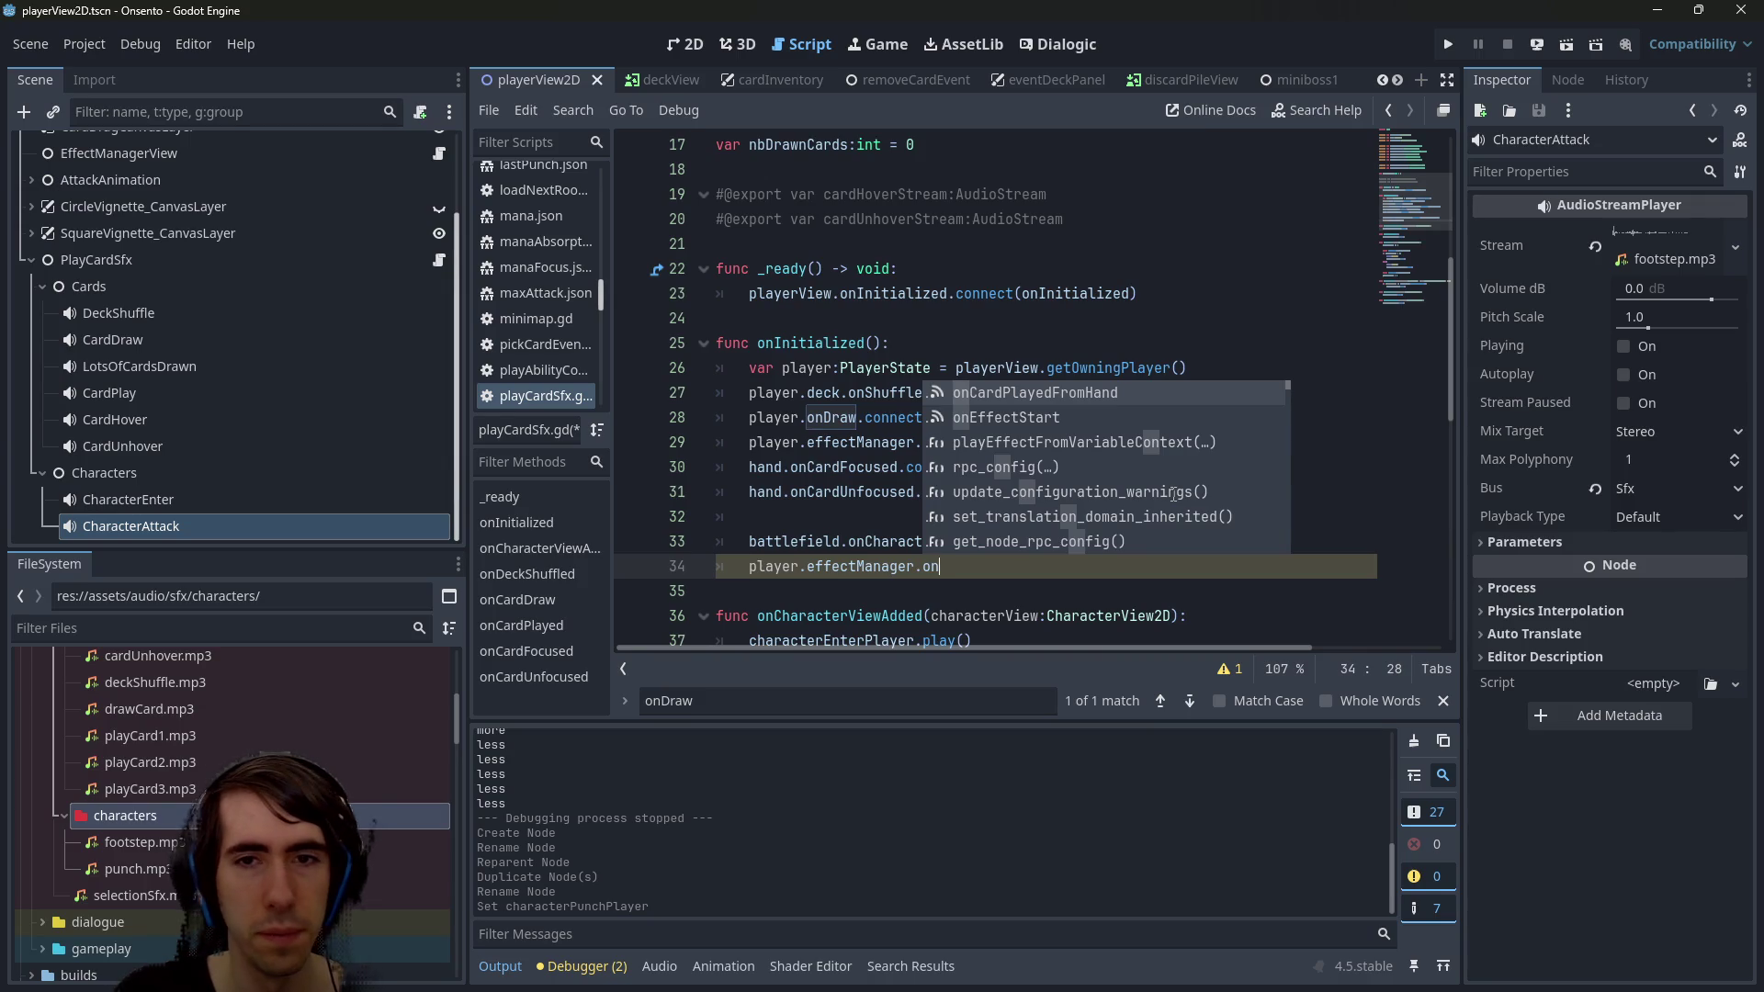
key(Down)
key(Up)
key(Down)
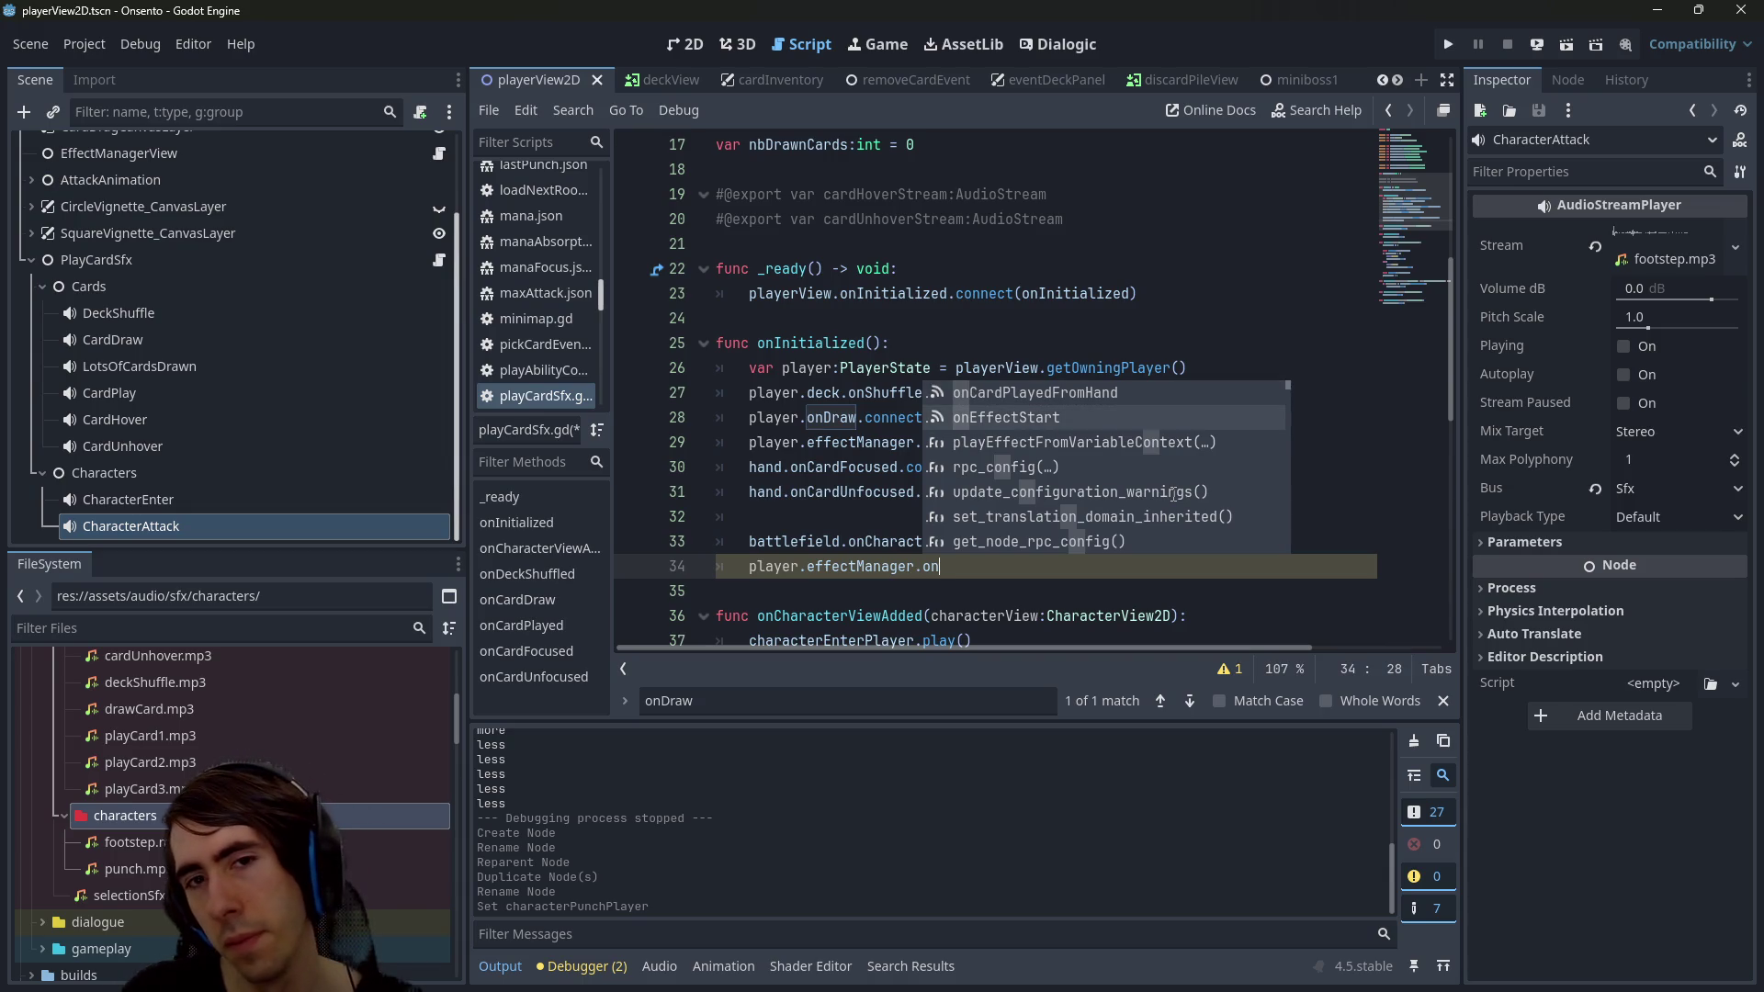
key(Return)
text(.con)
key(Return)
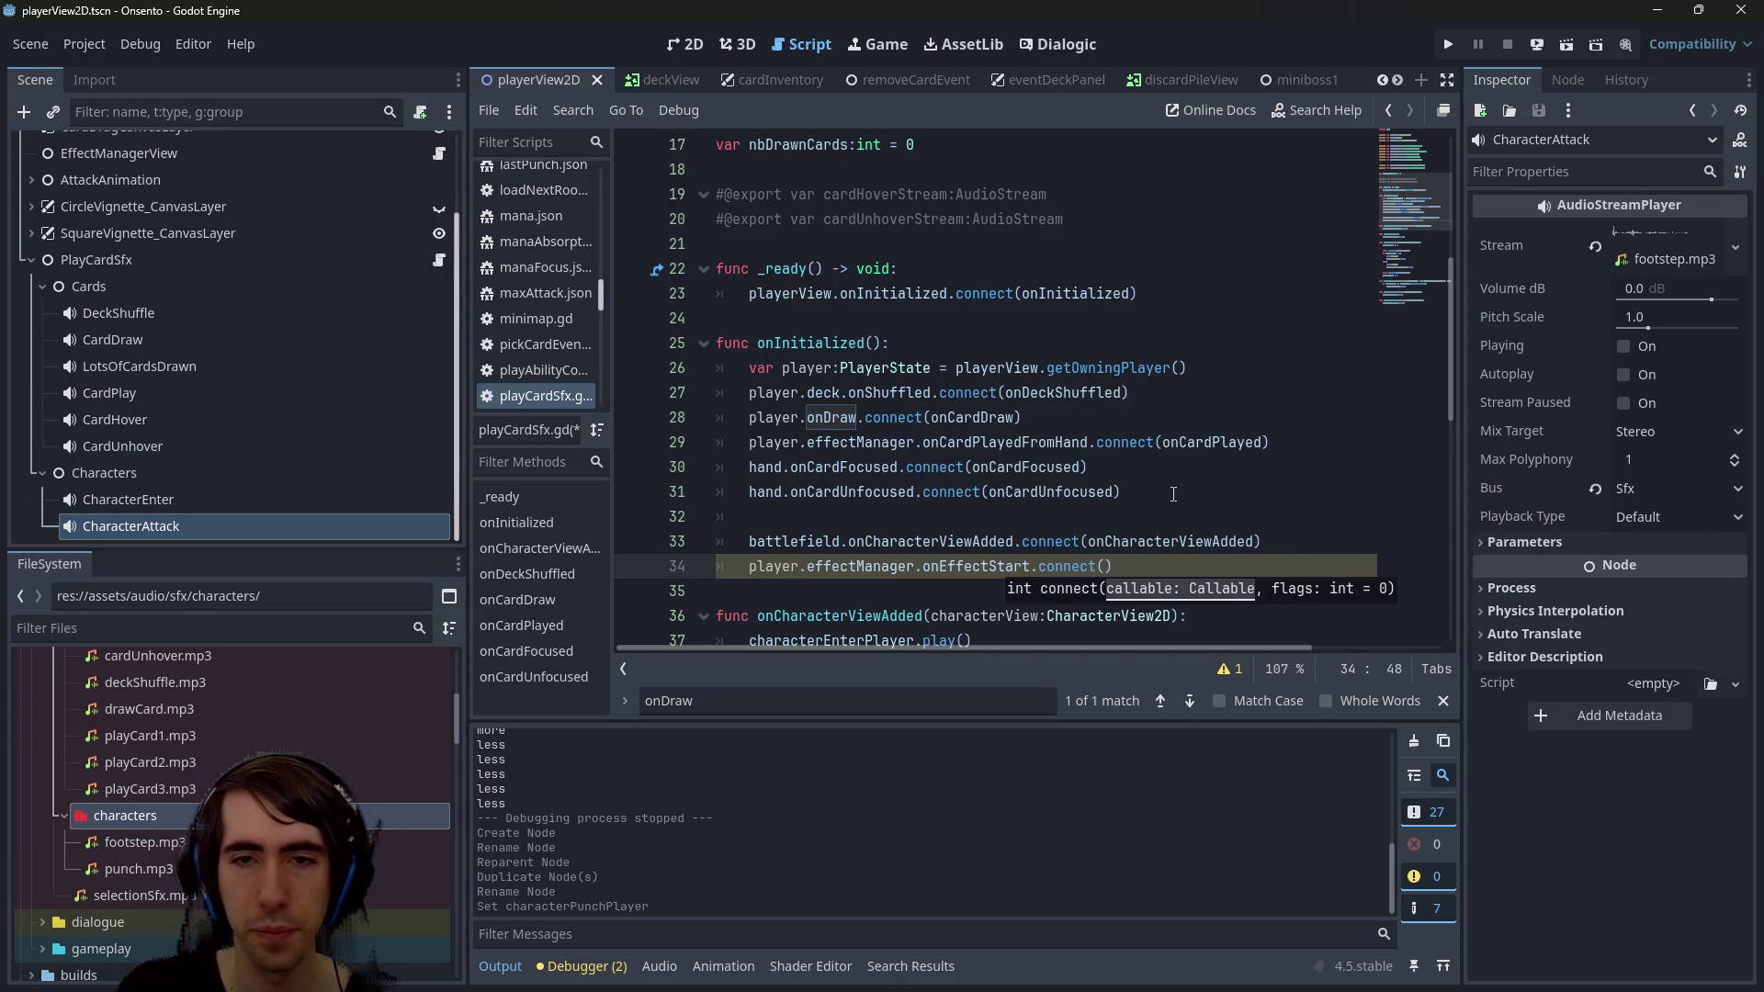
Add a stub func onEffectStarted(cardView:HandSpellCardView) containing pass at the script's end
scroll(1173, 494, down, 3)
scroll(983, 368, down, 7)
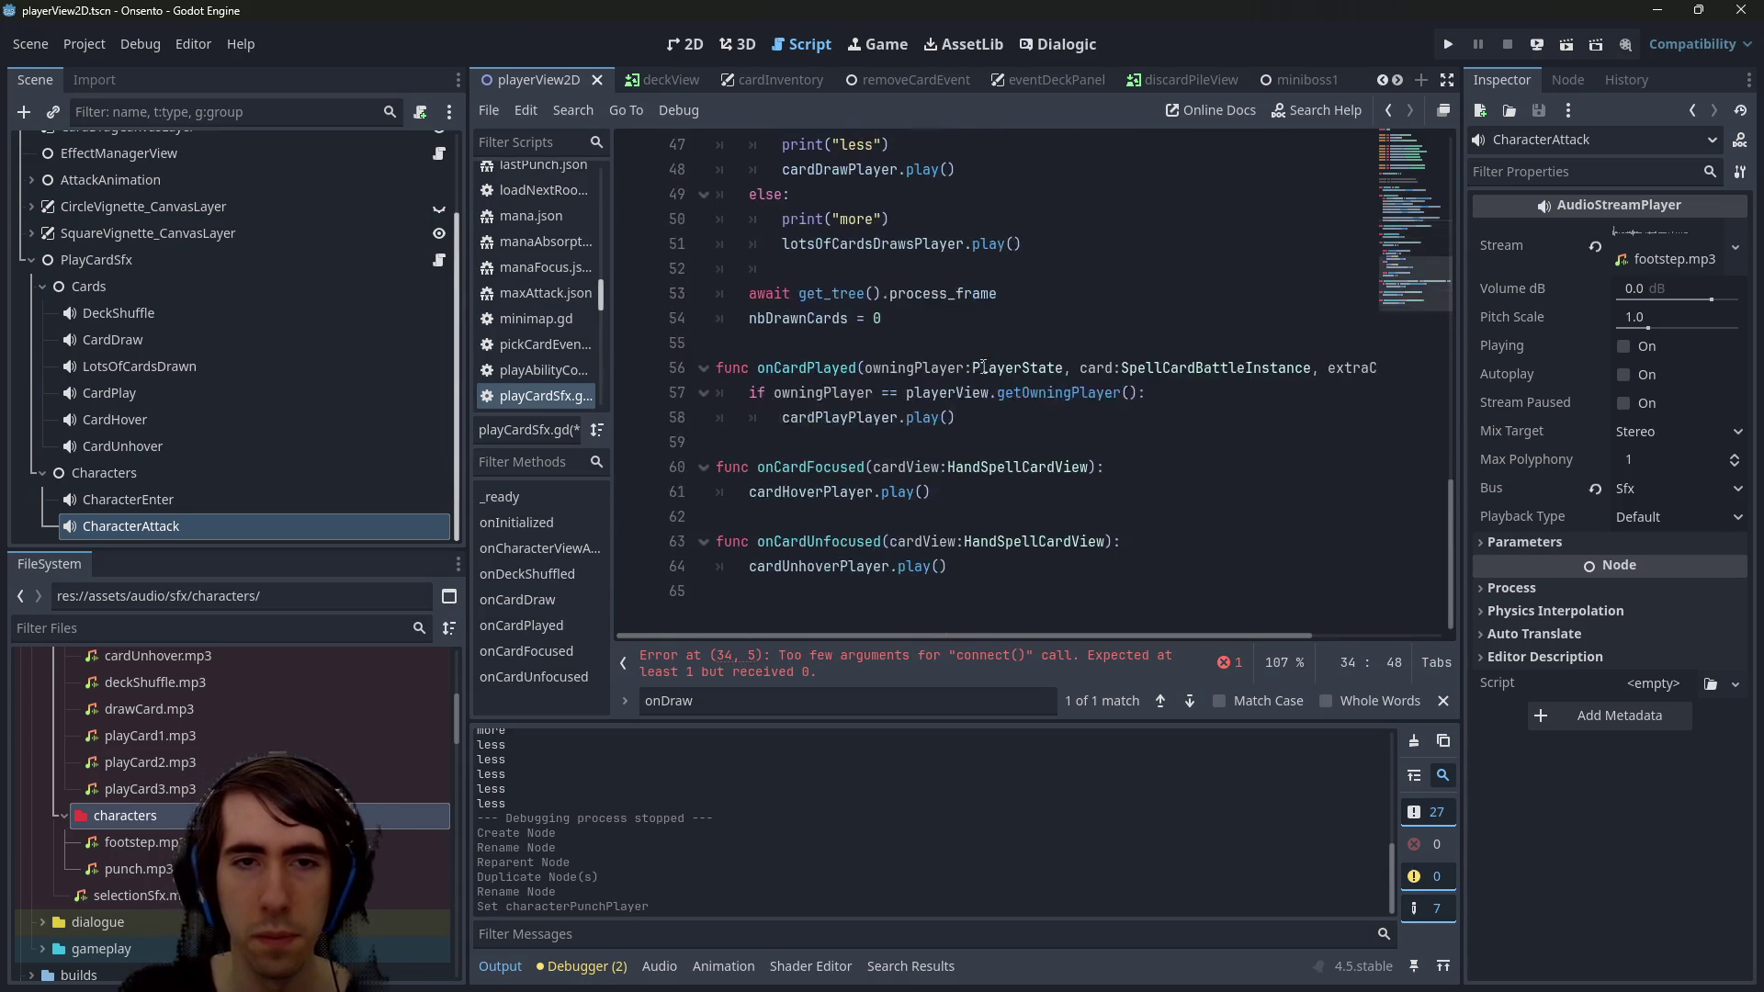
click(914, 590)
key(Return)
text(func onEffectSta)
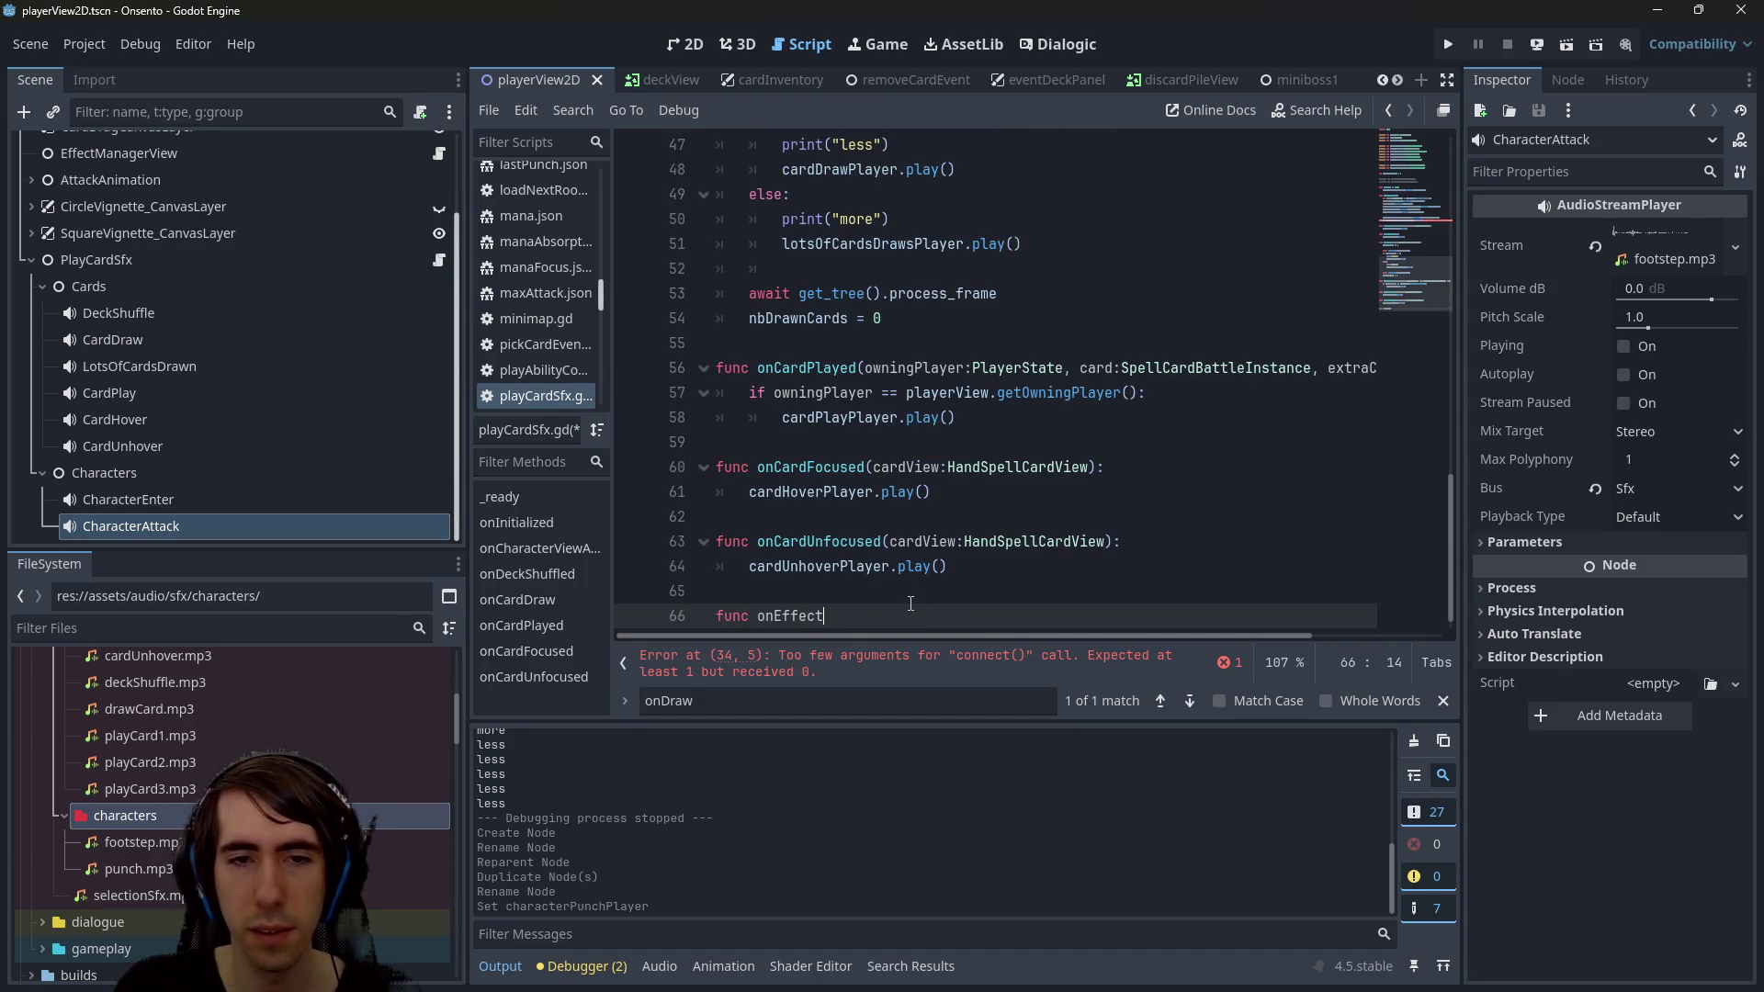
text(rted():)
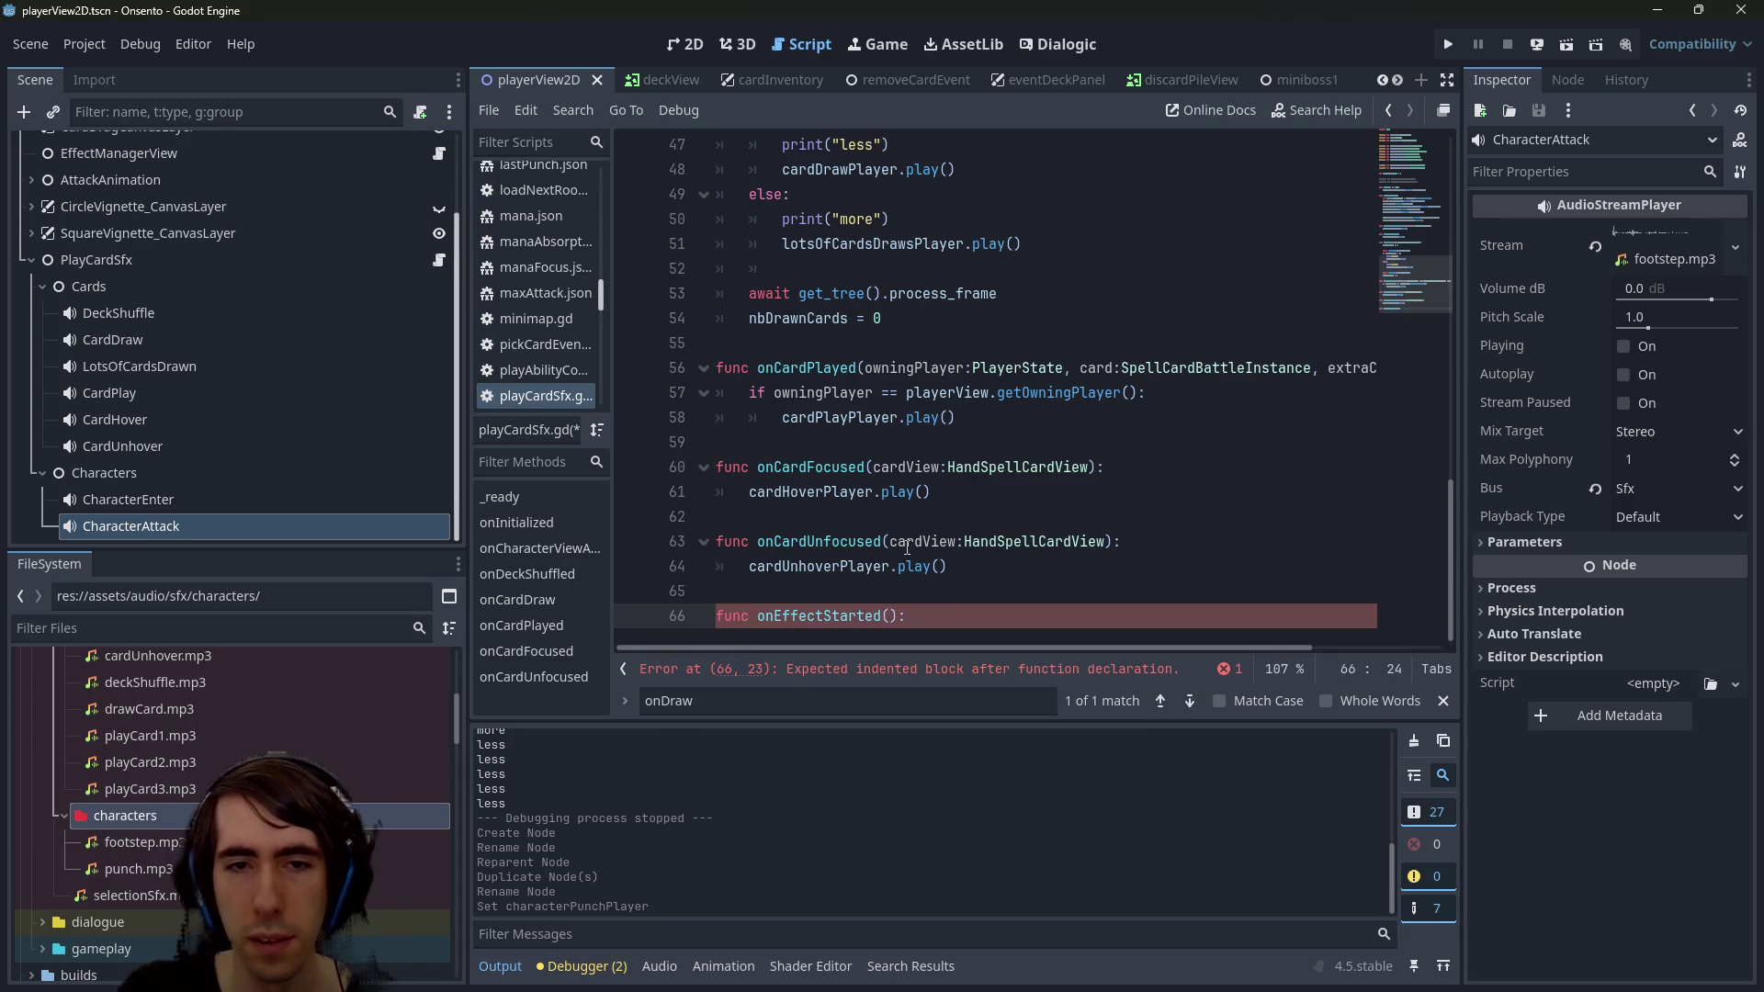
click(891, 542)
drag(891, 544, 1105, 542)
key(ctrl+c)
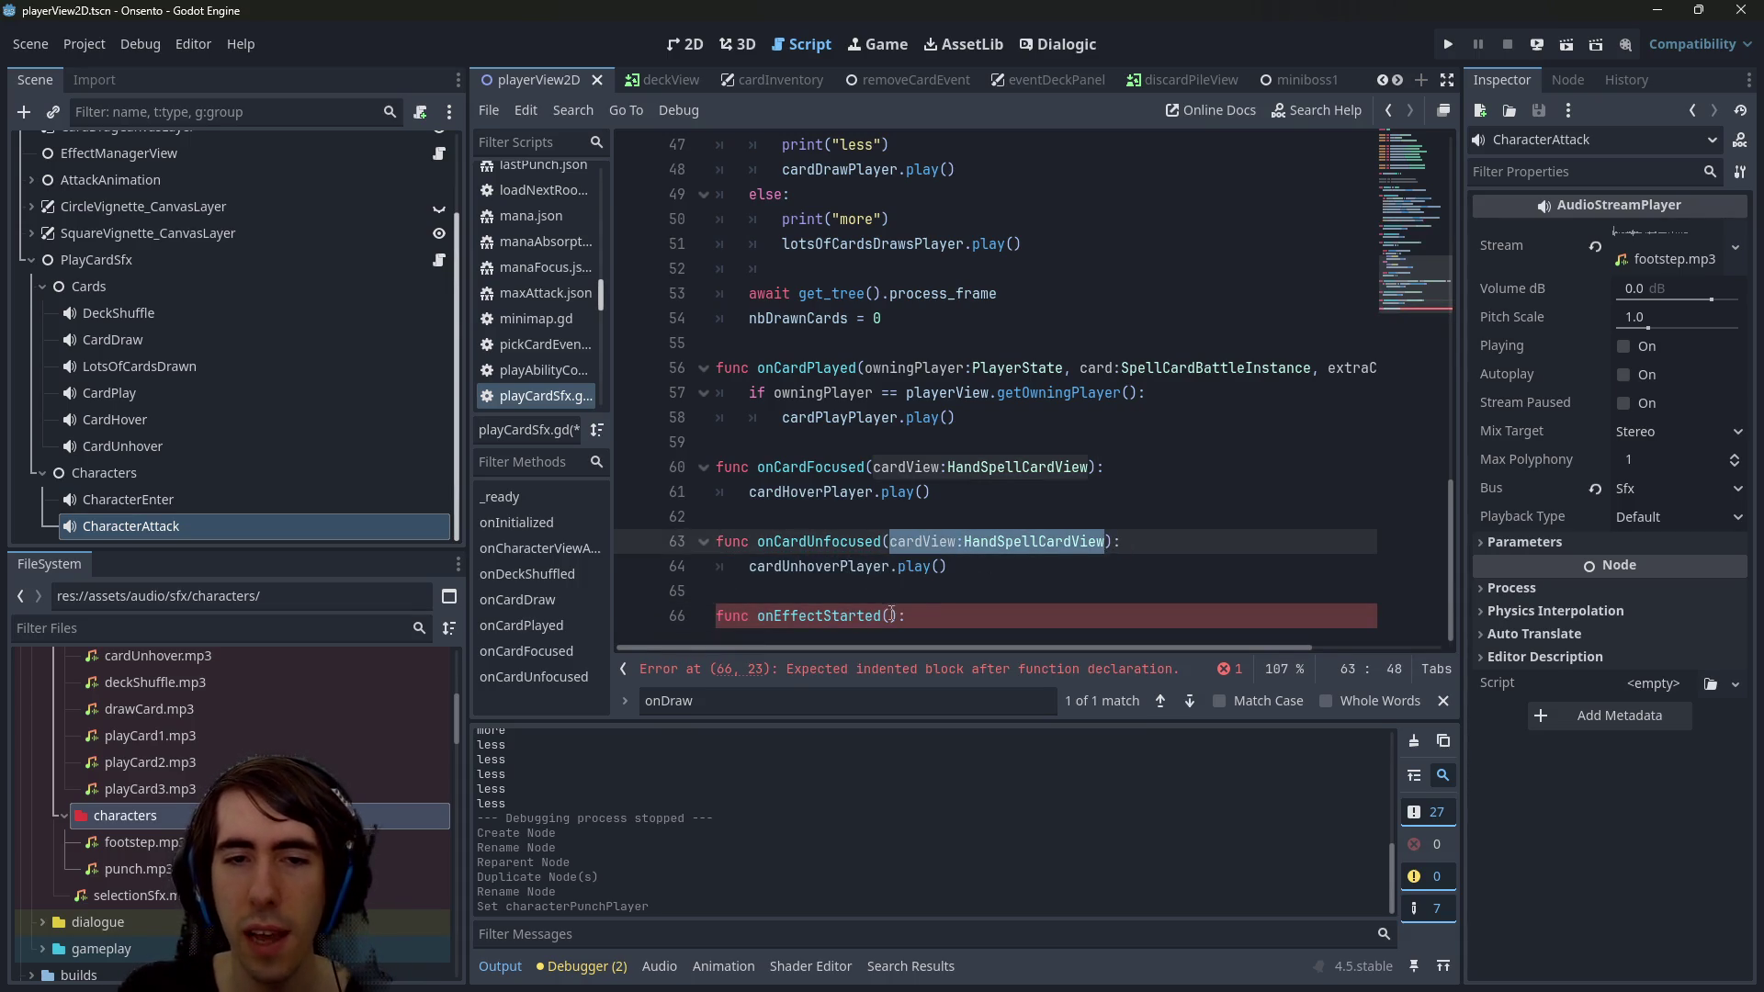
click(891, 615)
key(ctrl+v)
text(pass)
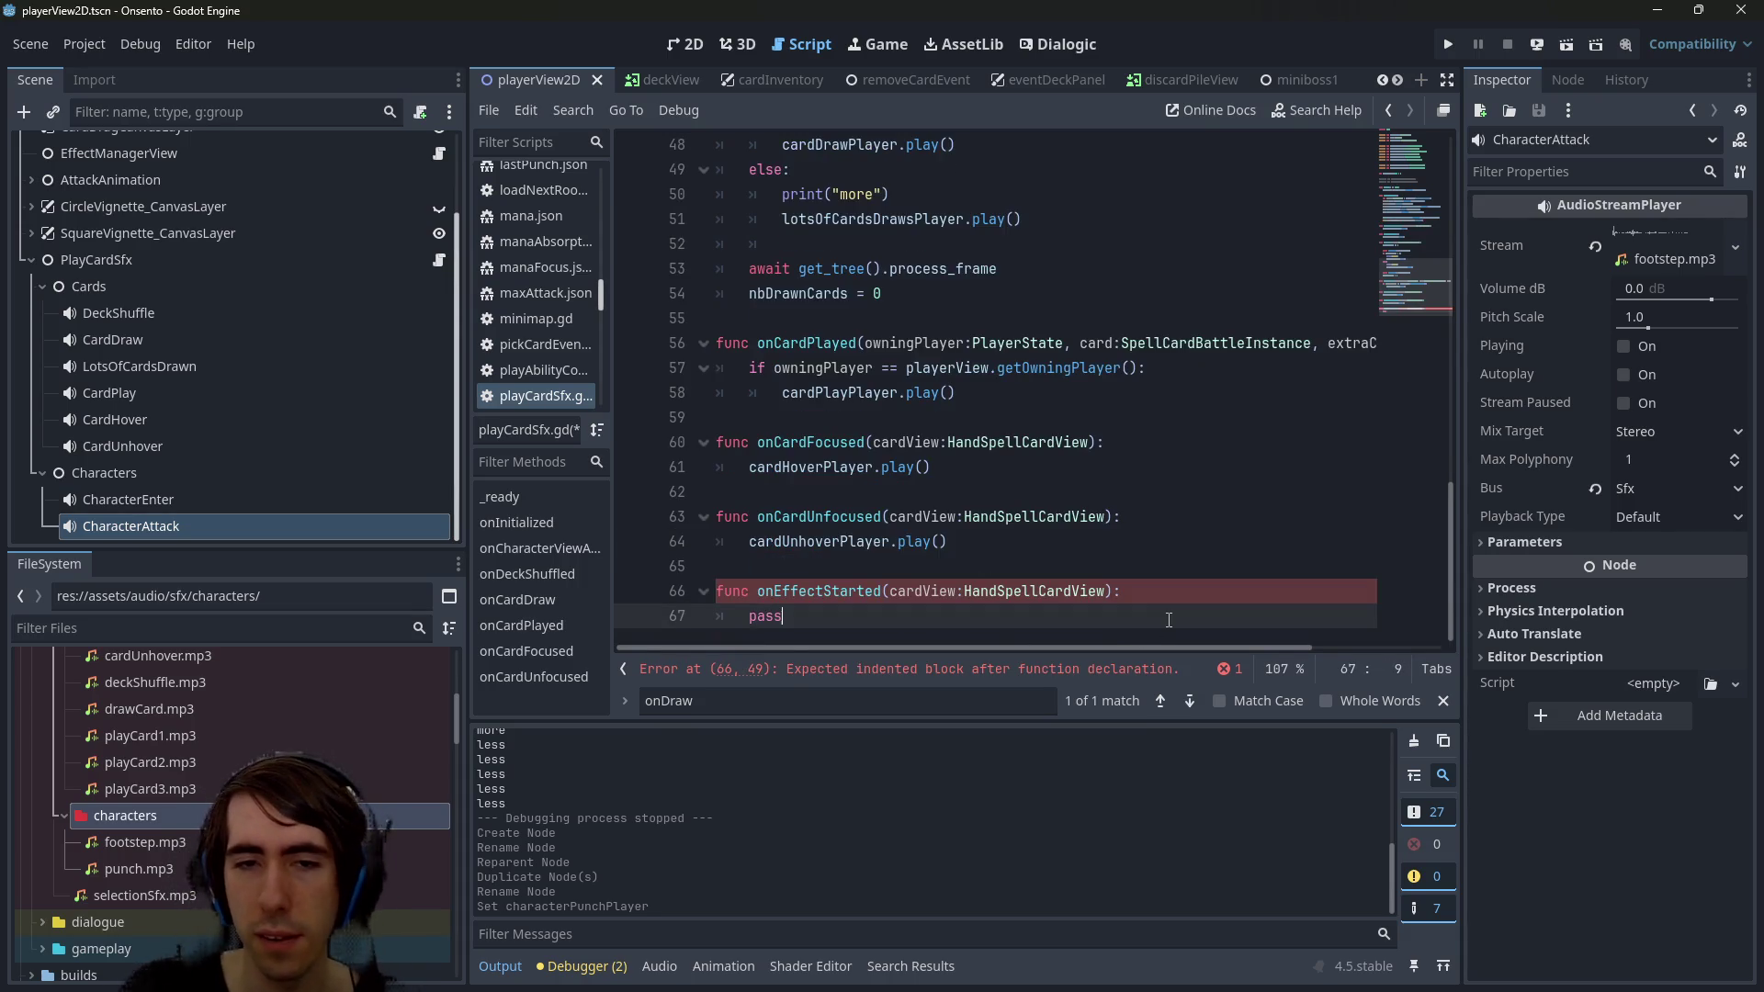
Search all project files for onEffectStart.connect, finding 2 matches
scroll(999, 444, up, 10)
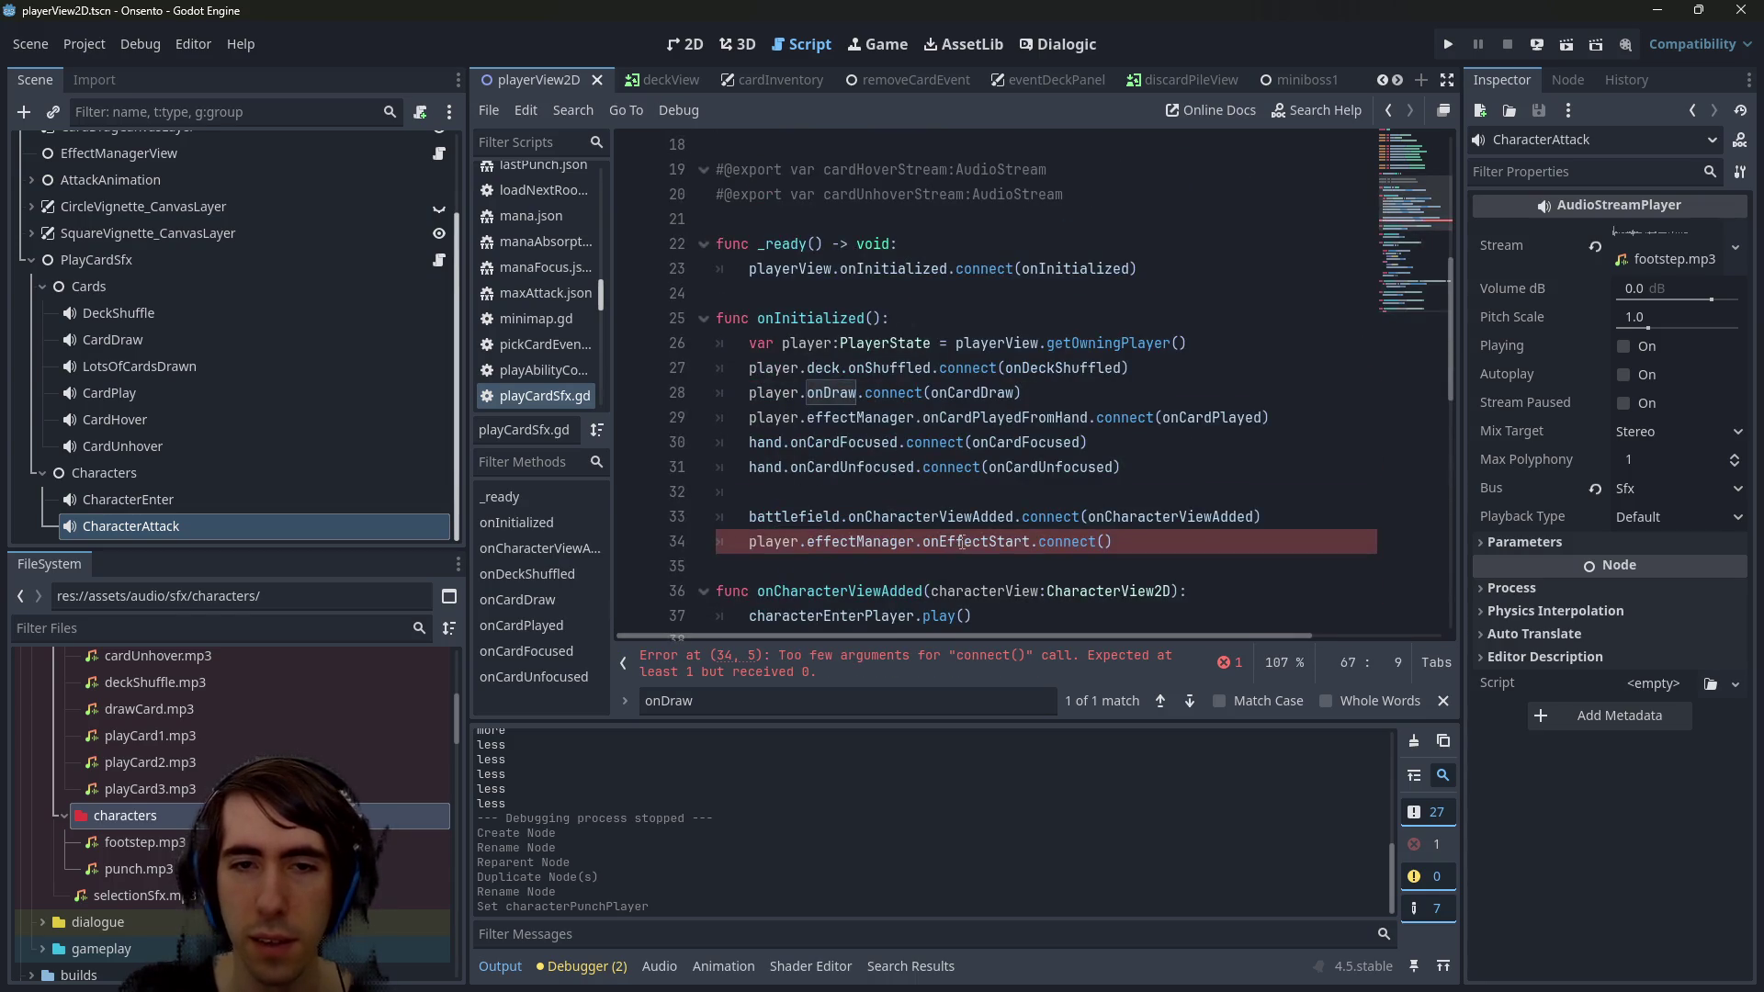
double_click(961, 542)
key(ctrl+shift+f)
text(.Con)
key(BackSpace)
key(BackSpace)
key(BackSpace)
text(connect)
key(Return)
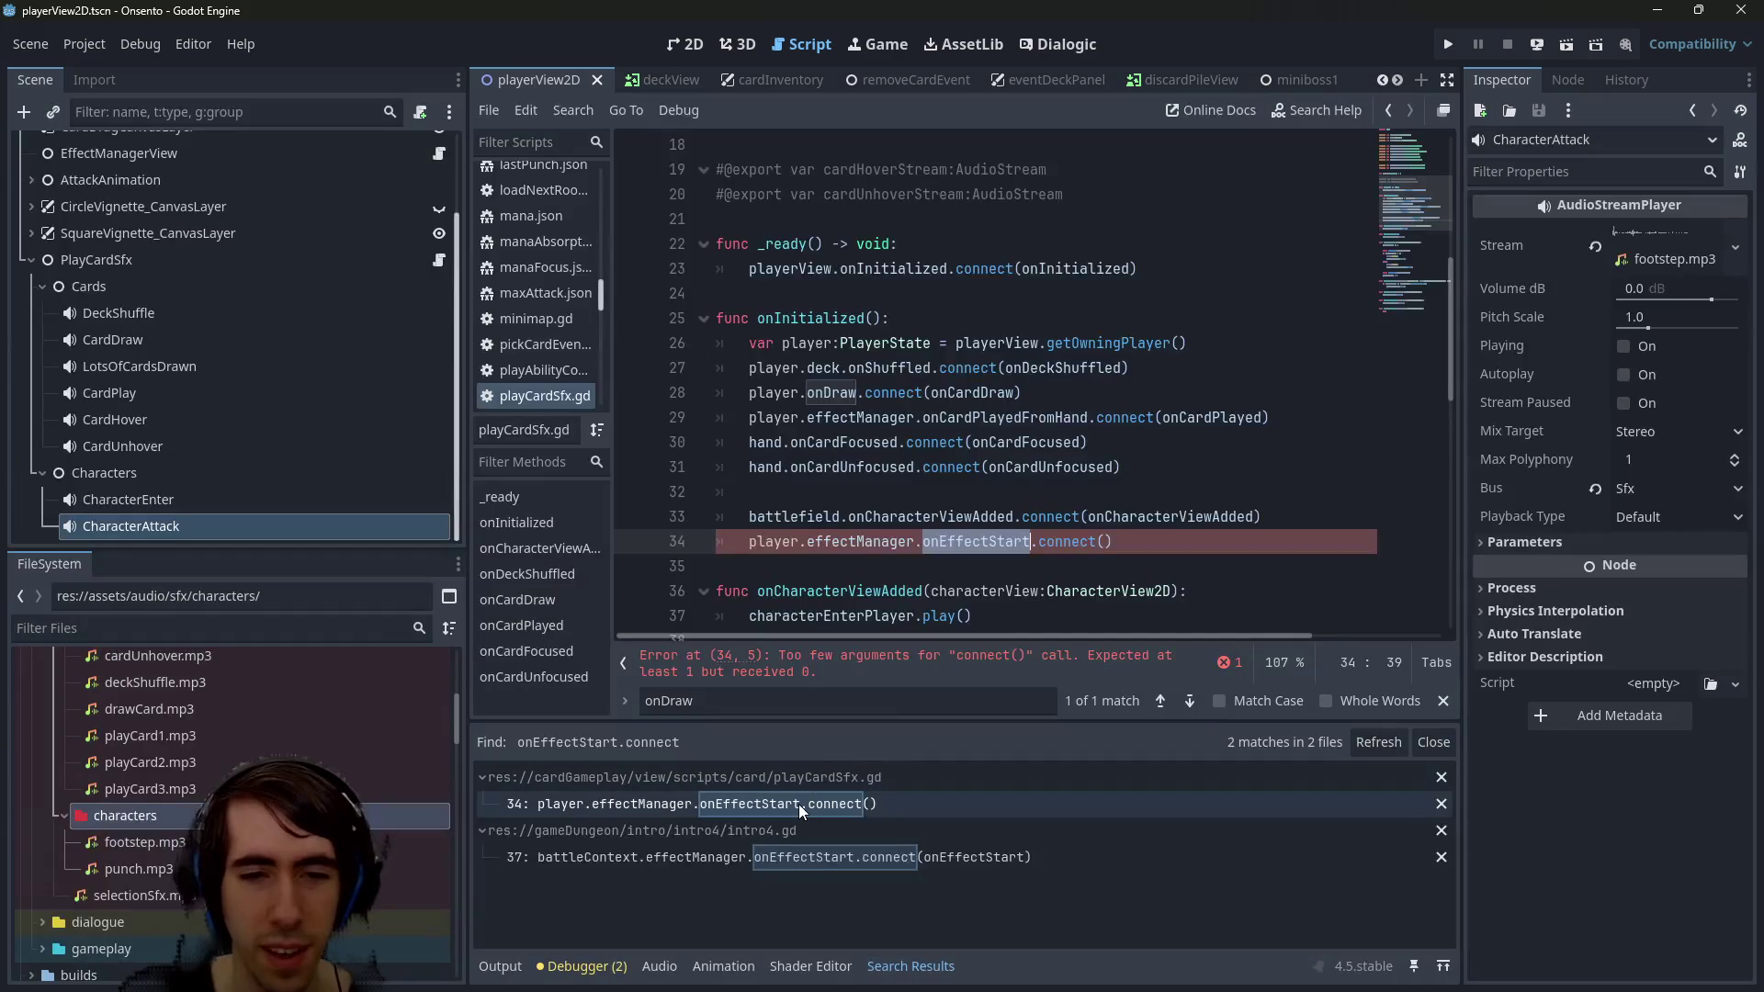
Open the intro4.gd match and jump to its onEffectStart handler's onSuccess connection
click(816, 864)
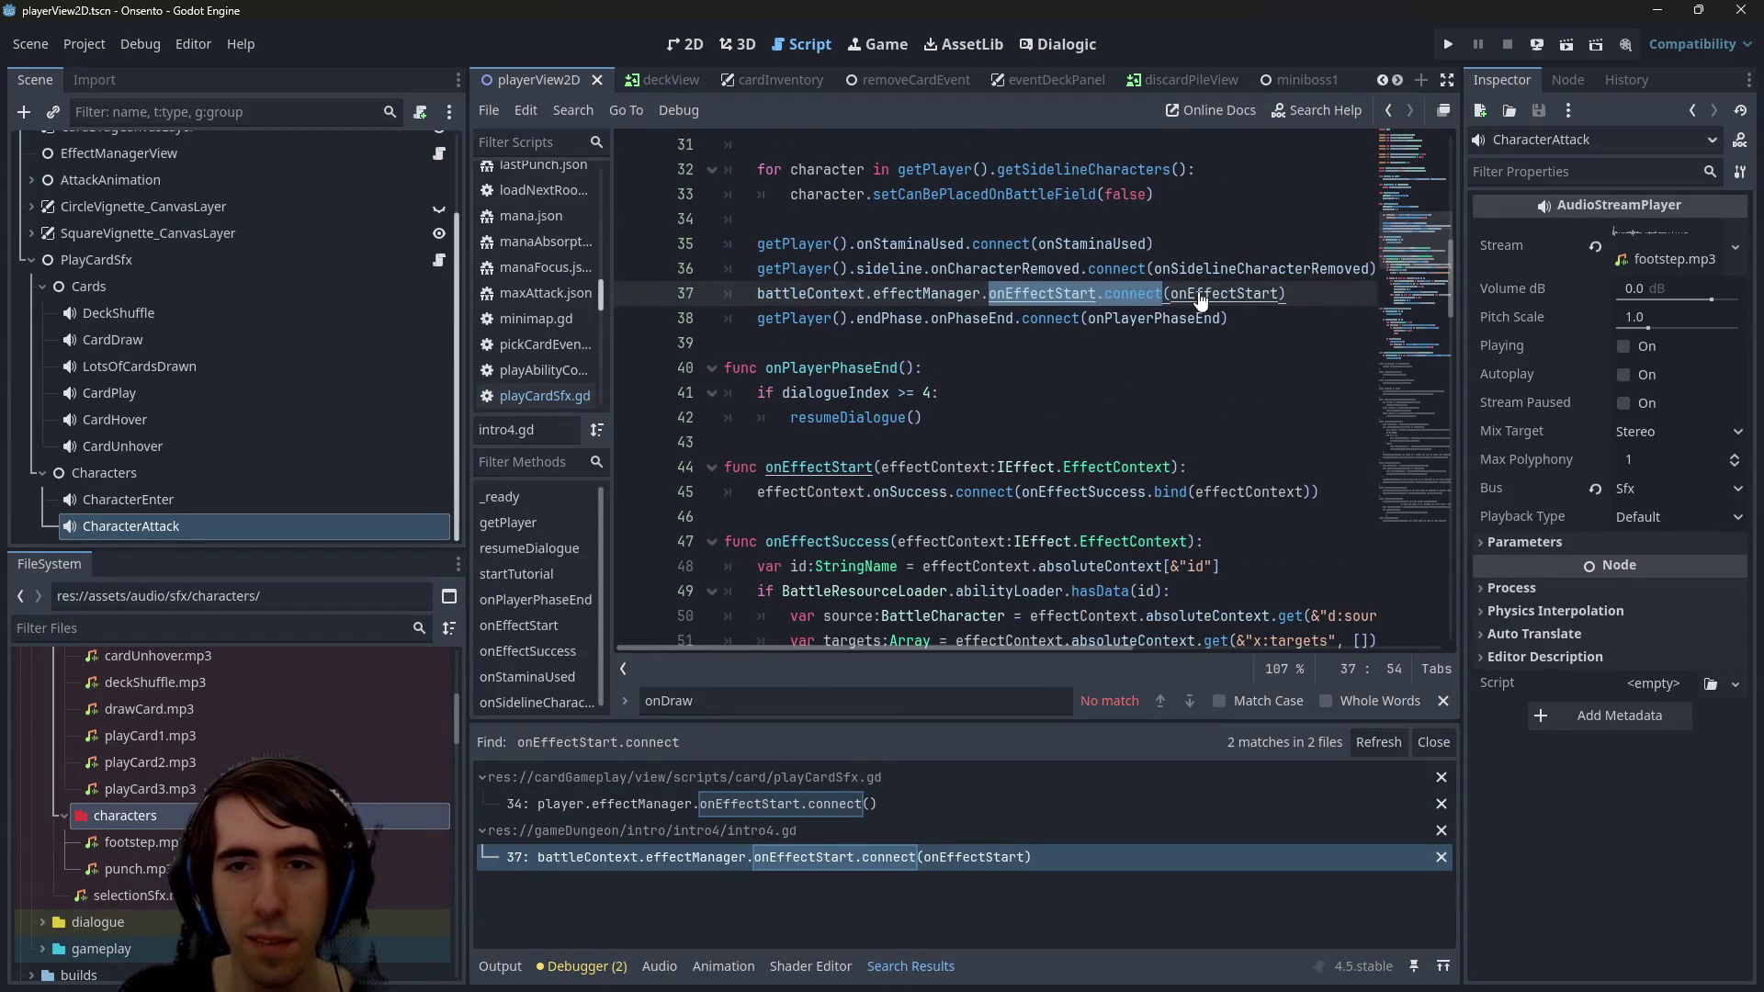
ctrl+click(1194, 294)
drag(1317, 419, 551, 390)
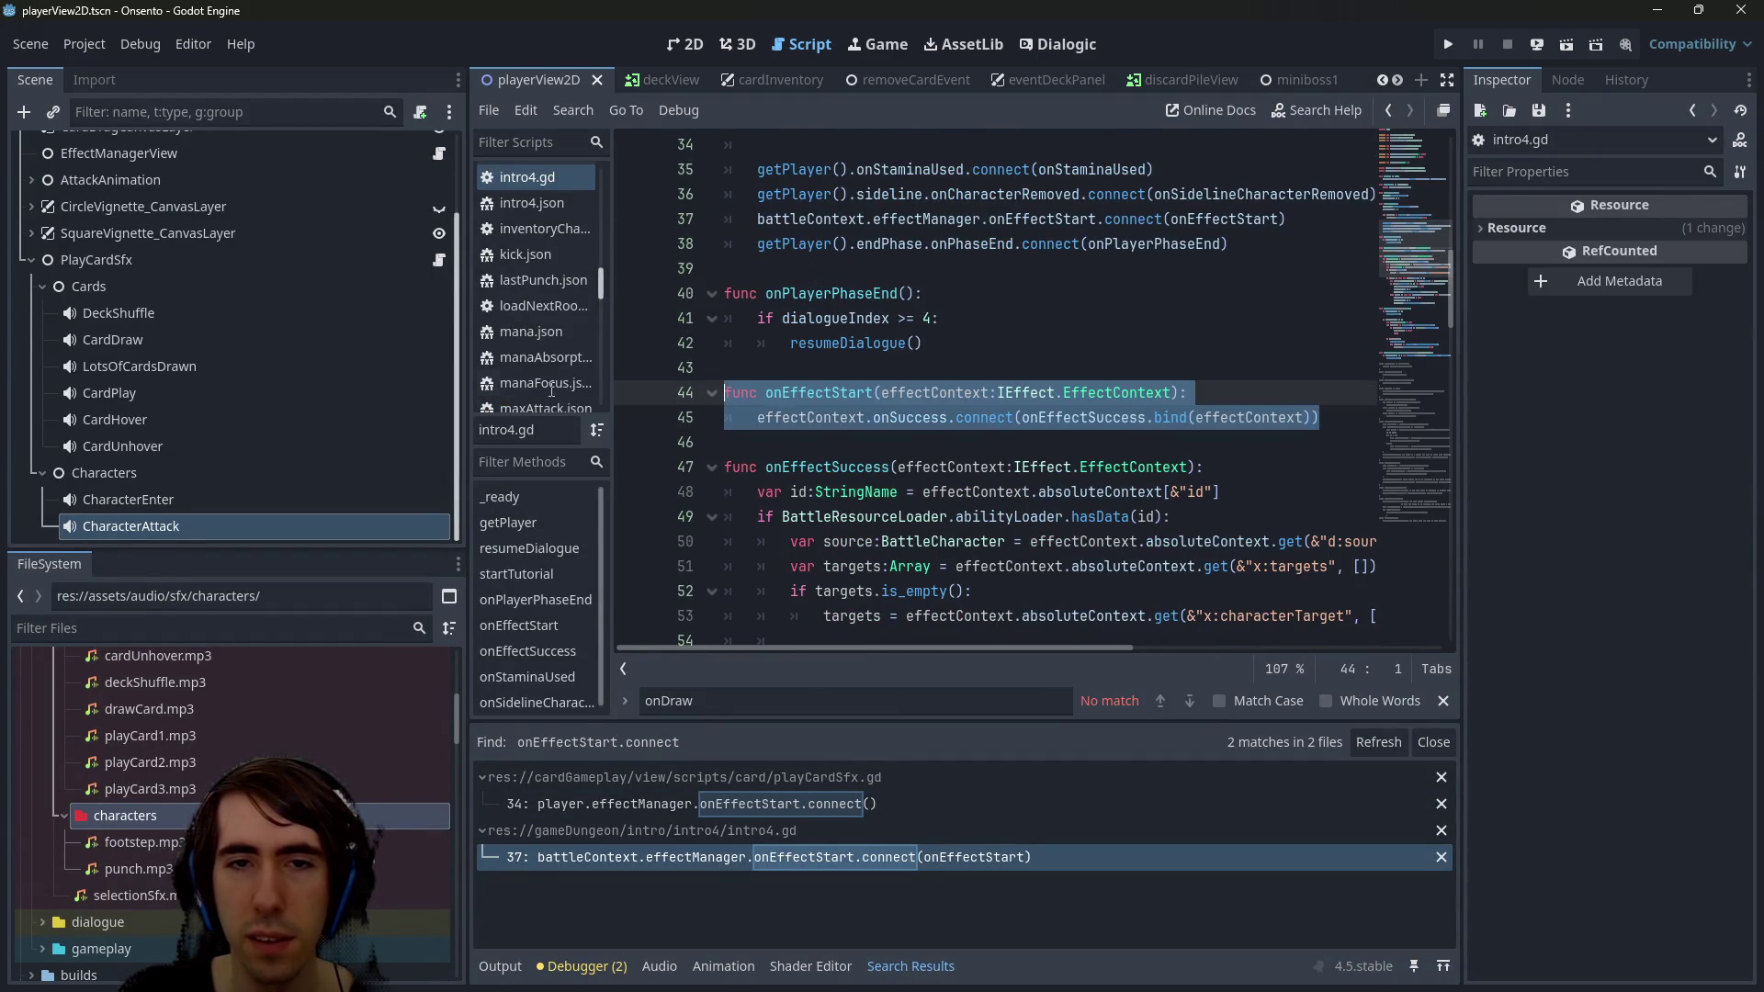
click(905, 419)
double_click(910, 418)
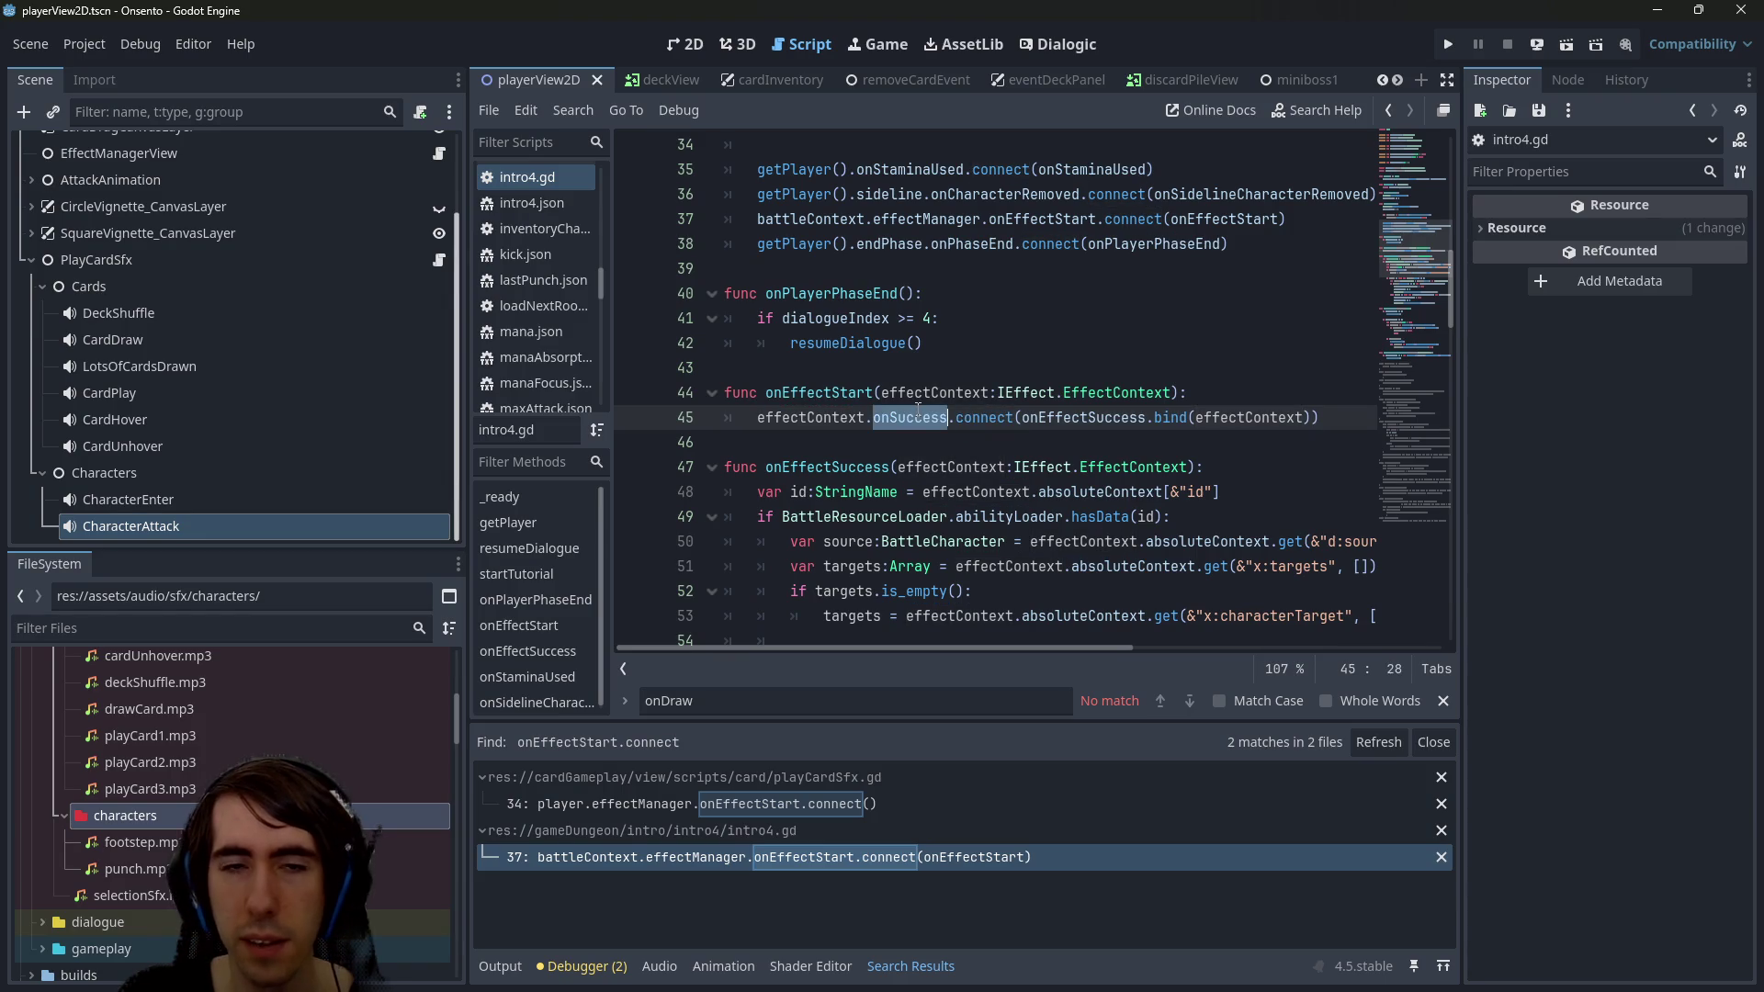
Select and copy intro4.gd's onEffectStart and onEffectSuccess handlers, lines 44–64
scroll(950, 371, down, 2)
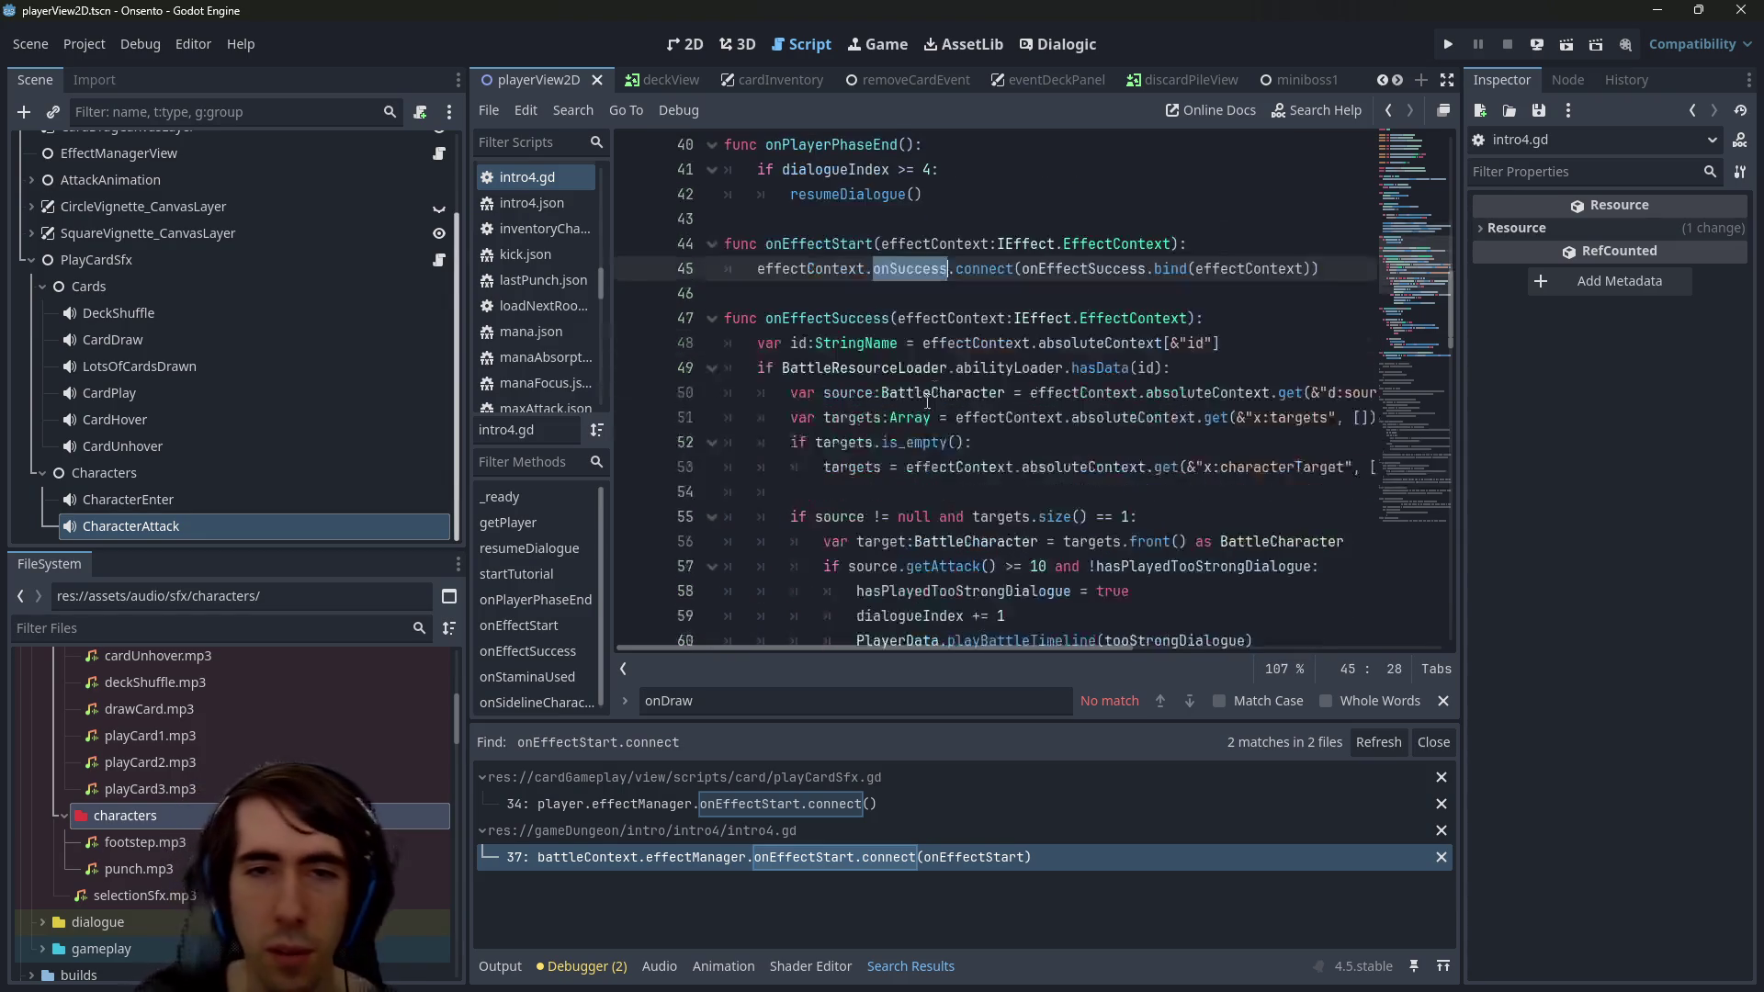
scroll(950, 372, up, 1)
scroll(948, 368, down, 2)
scroll(947, 365, up, 2)
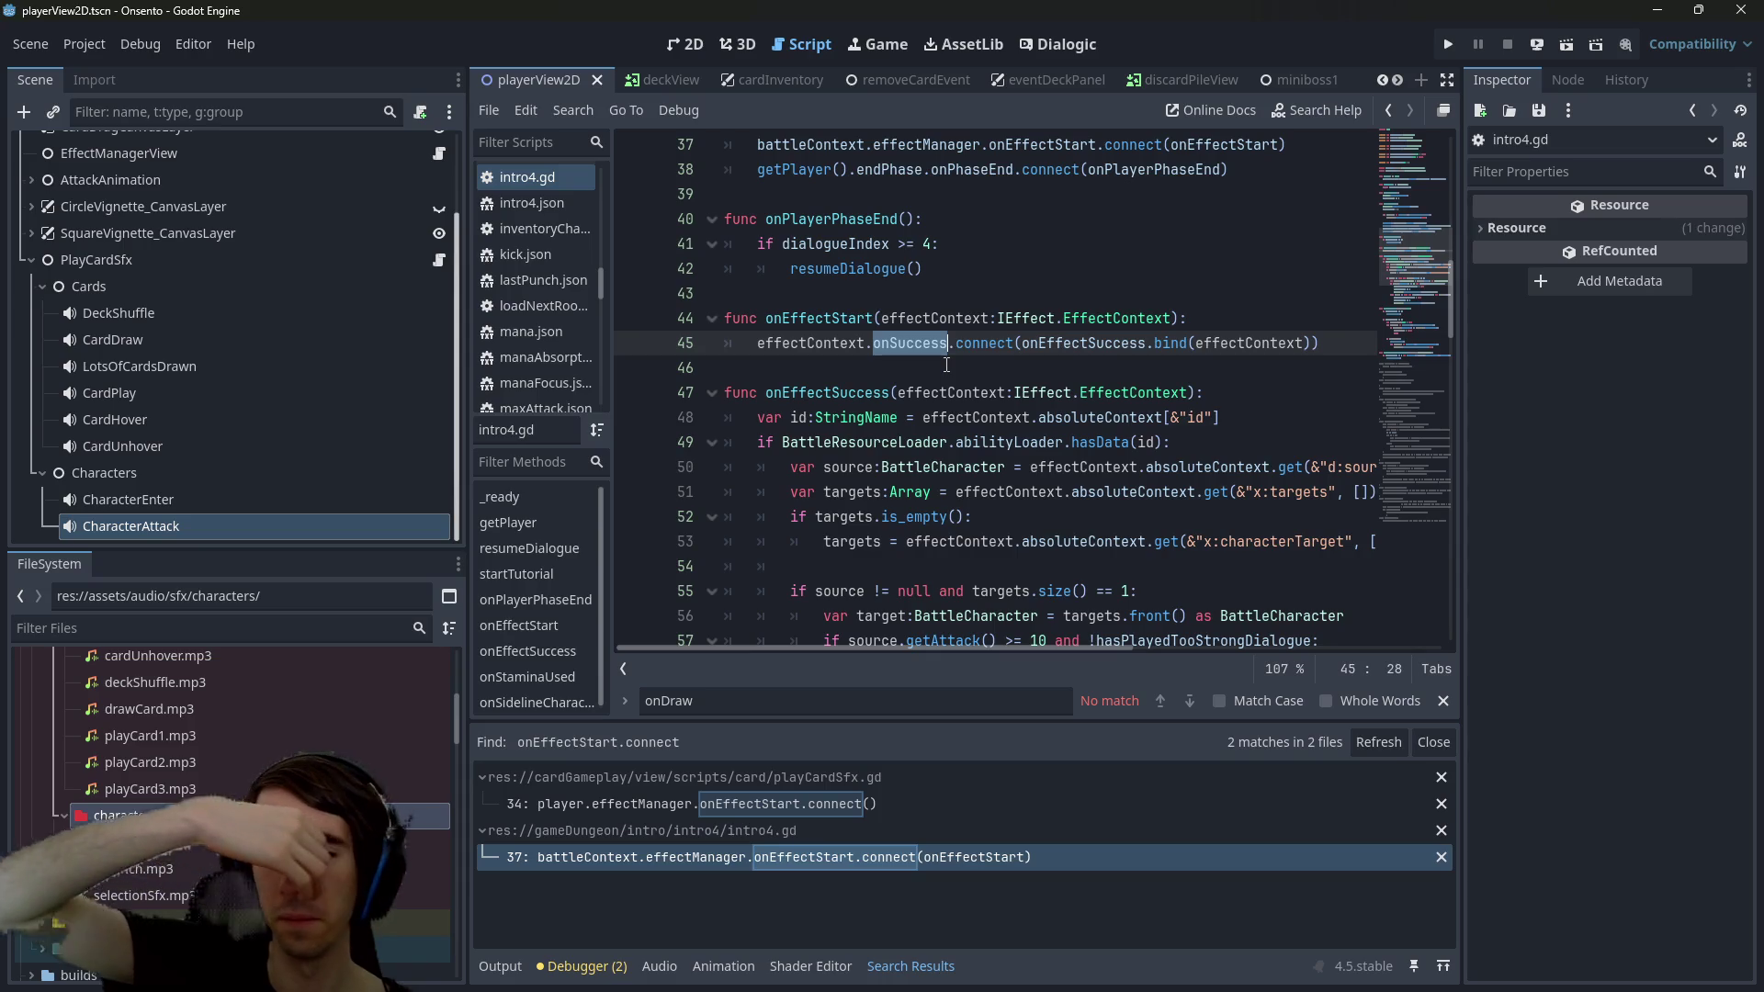
scroll(955, 395, down, 4)
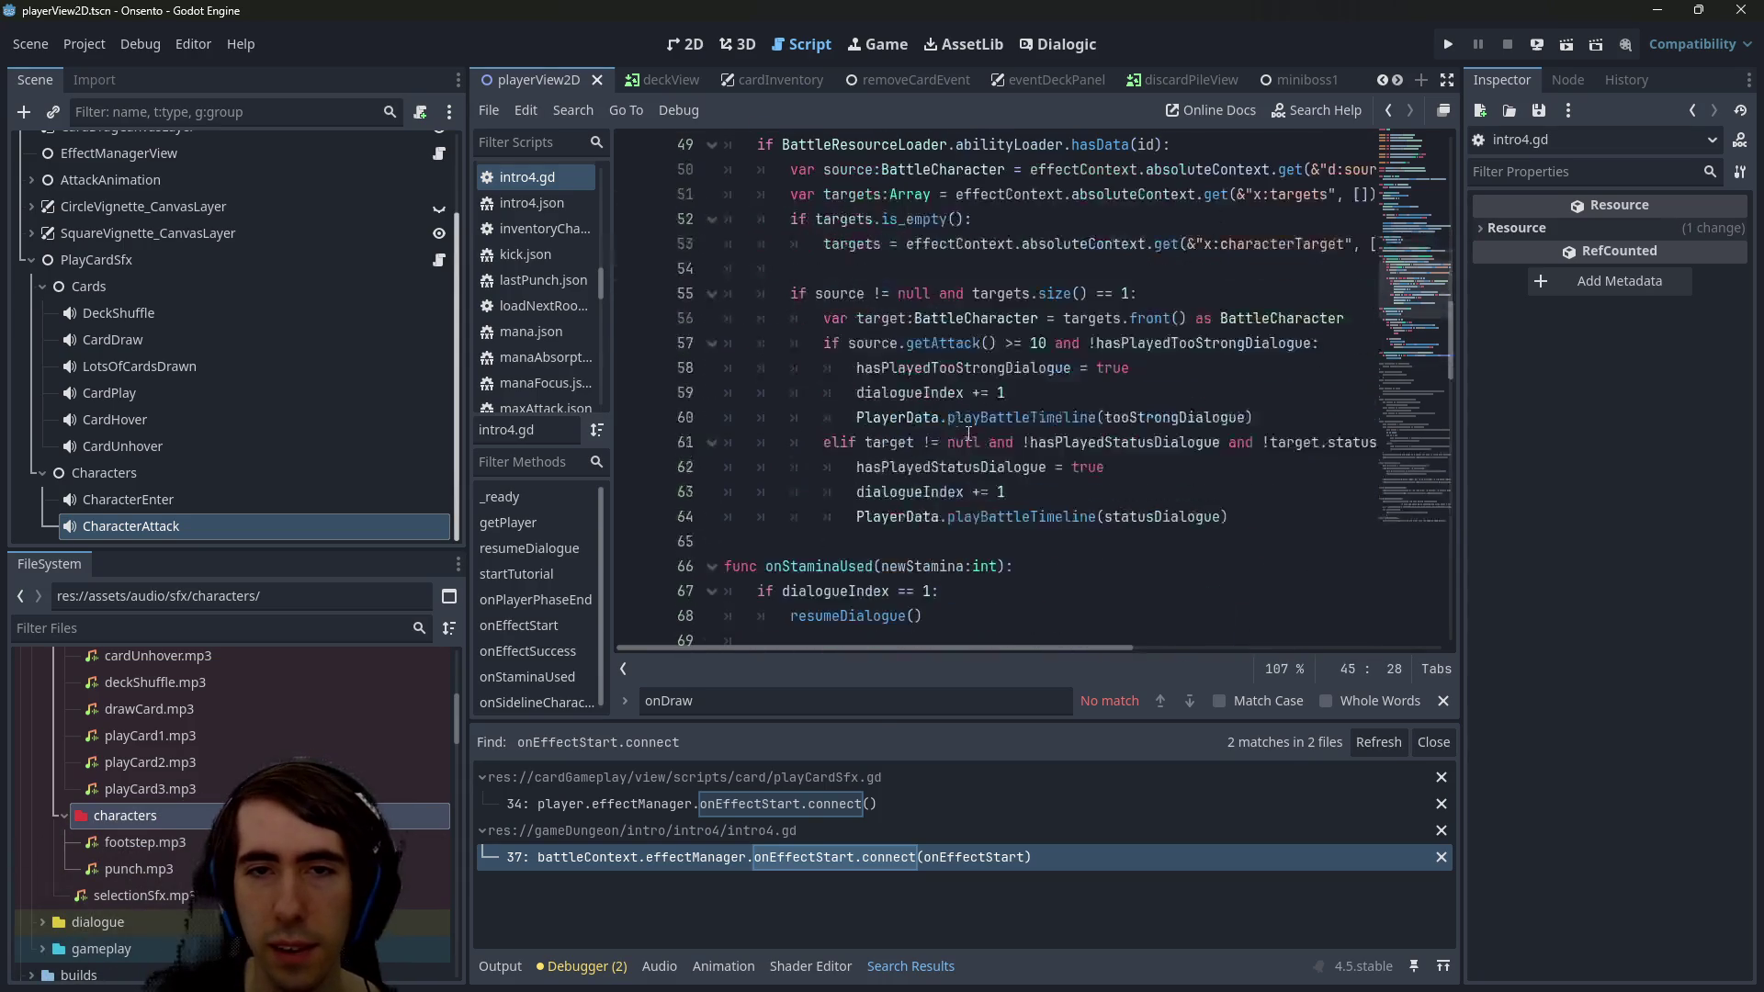
mouse_move(1236, 516)
mouse_down()
mouse_move(684, 349)
mouse_move(675, 328)
mouse_up()
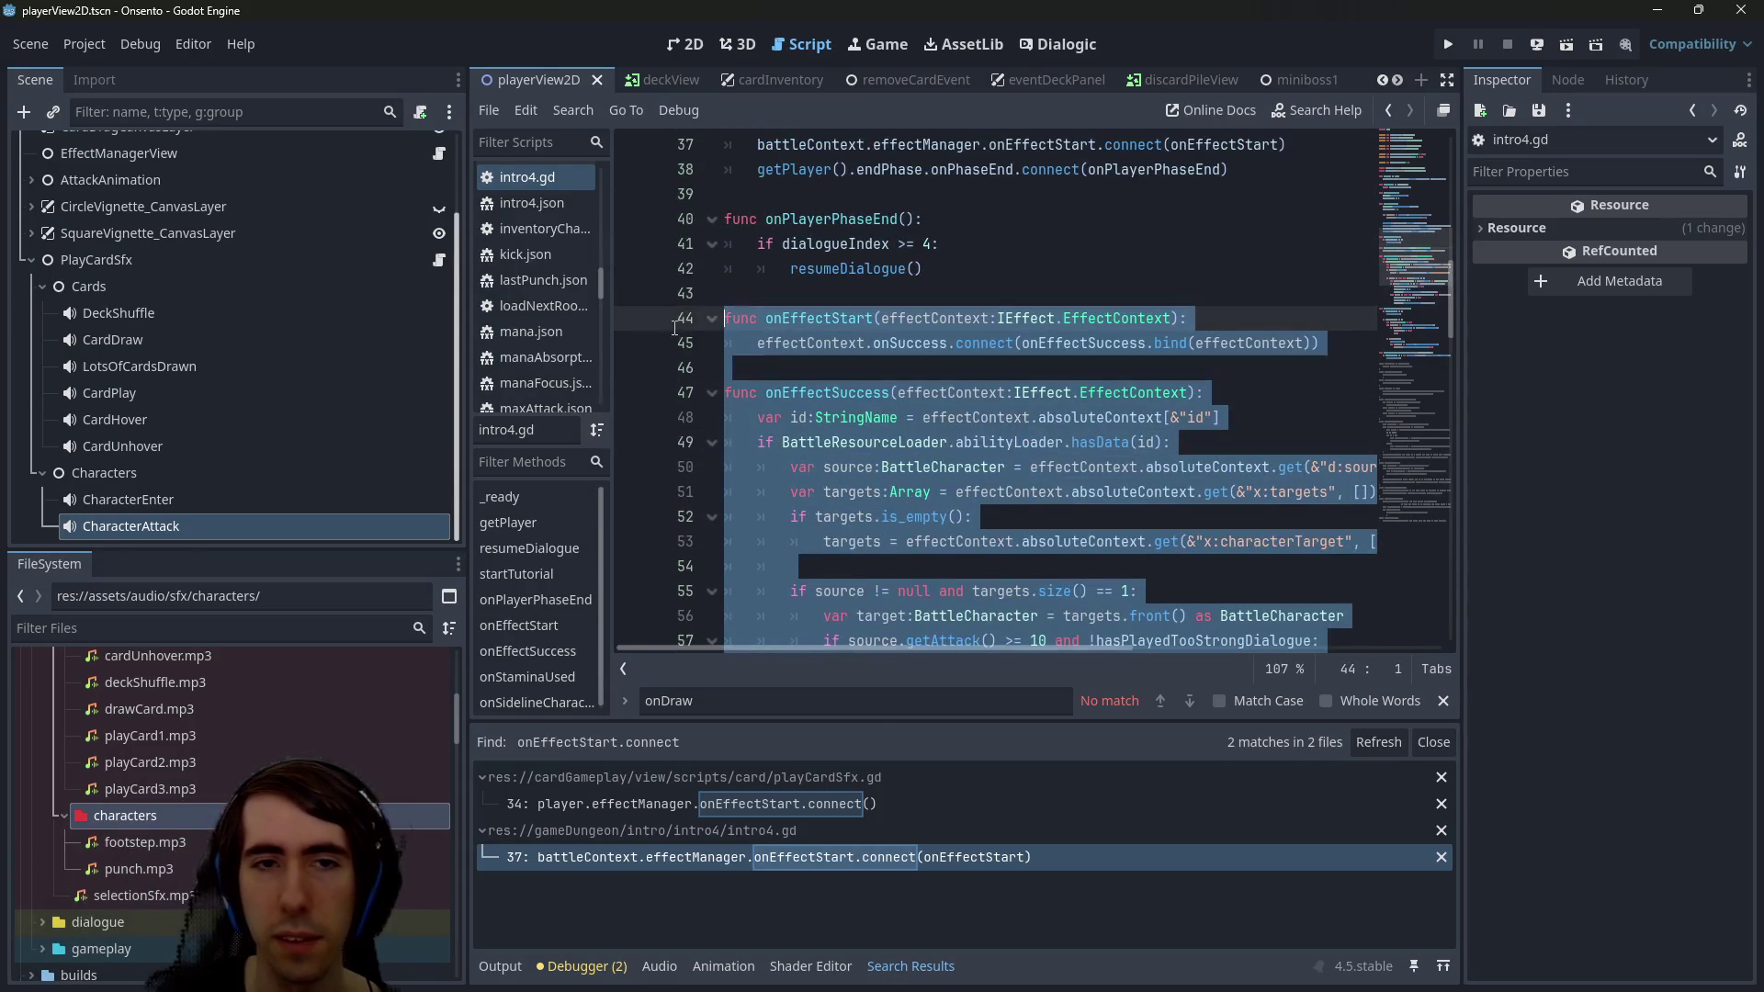
key(ctrl+z)
scroll(673, 327, up, 12)
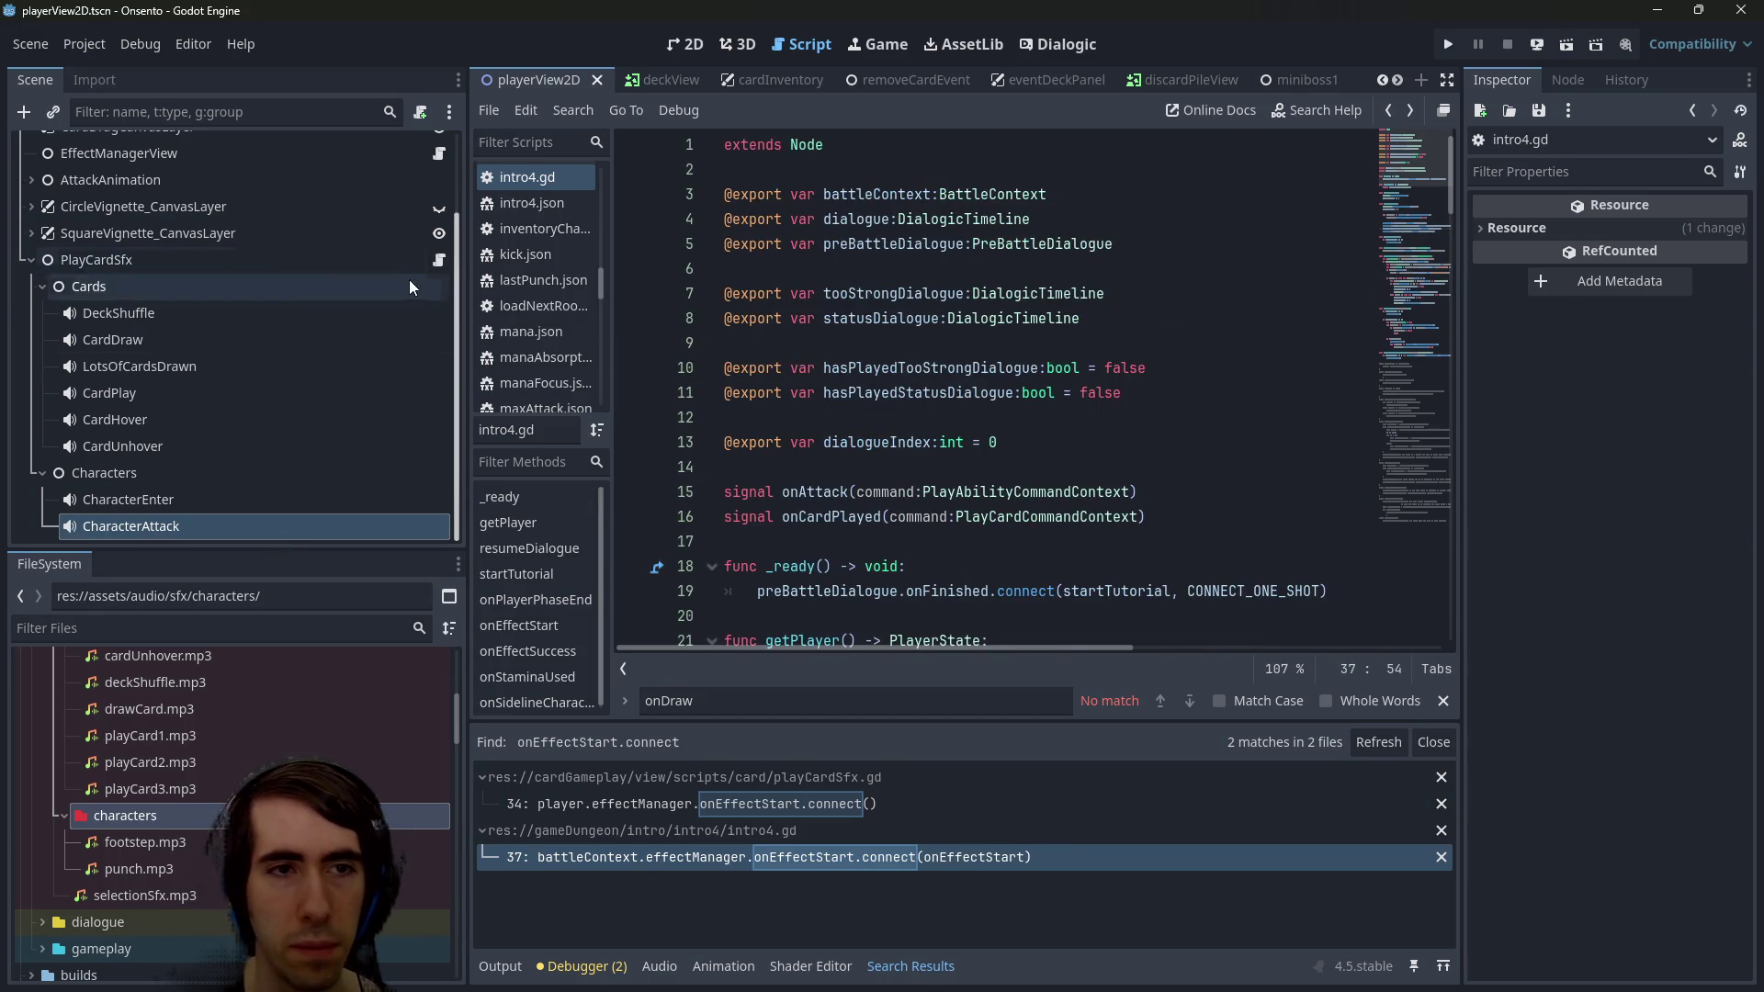
Paste the effect handlers below line 34, put onEffectStart in the connect() call, and save
click(439, 259)
key(Down)
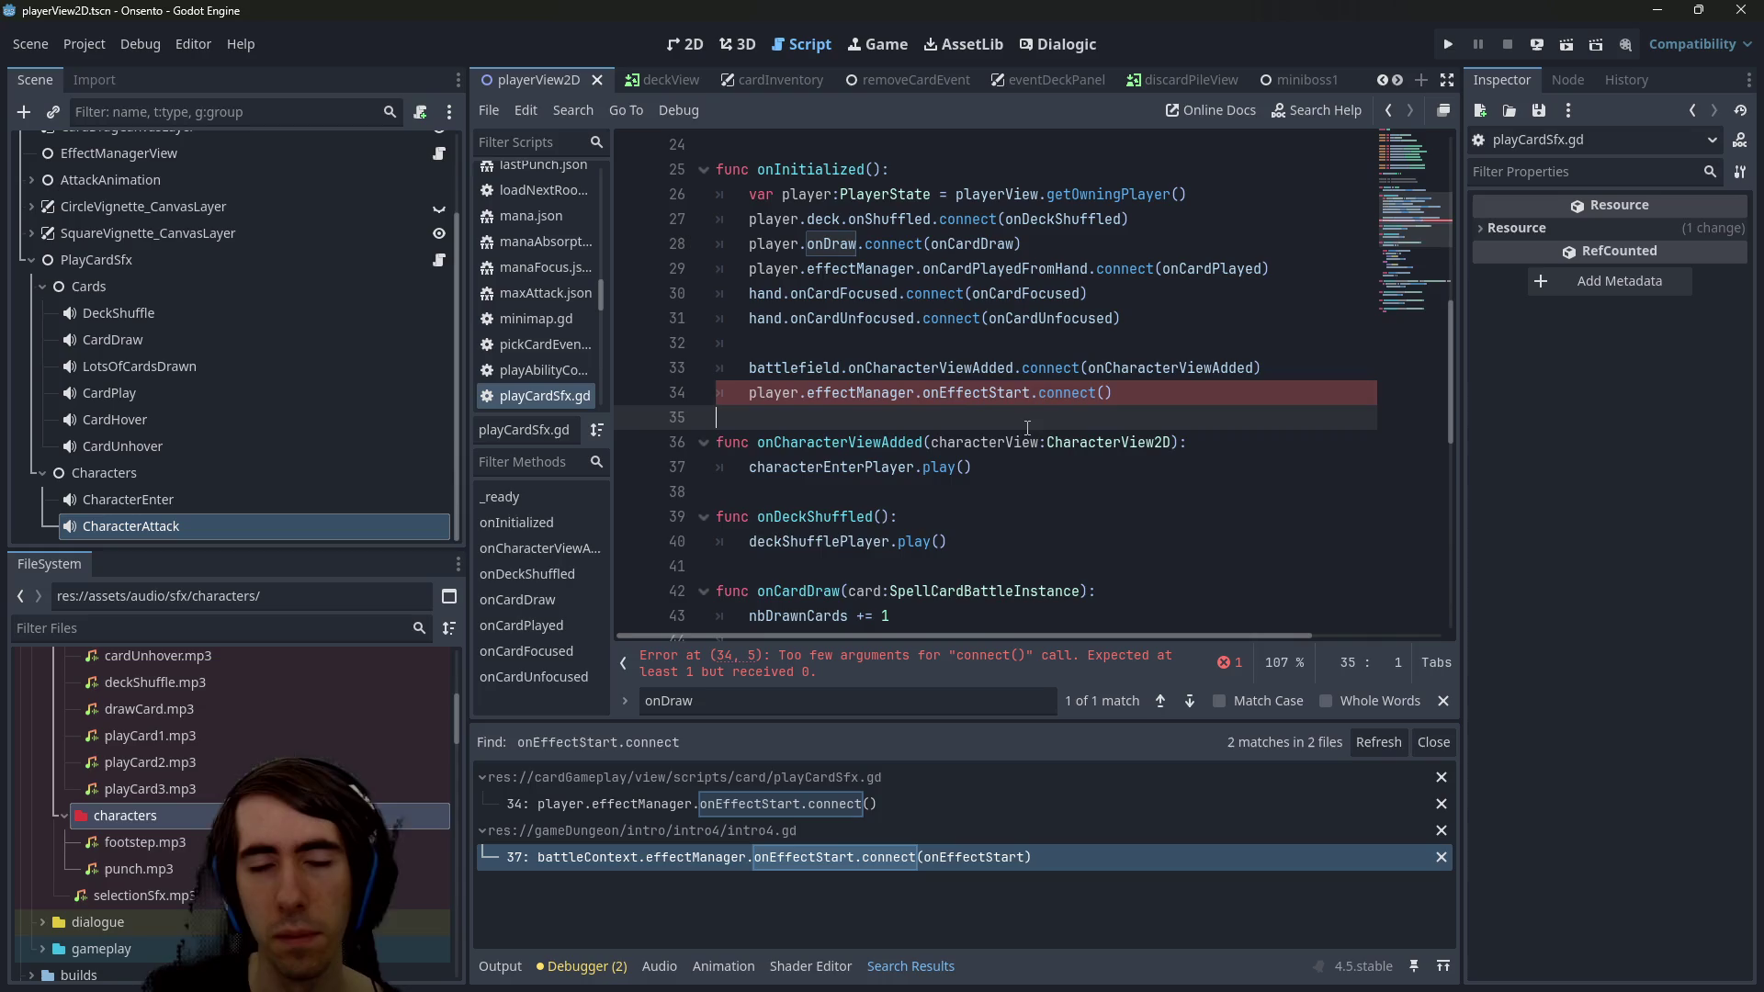
key(Return)
key(Return)
key(ctrl+v)
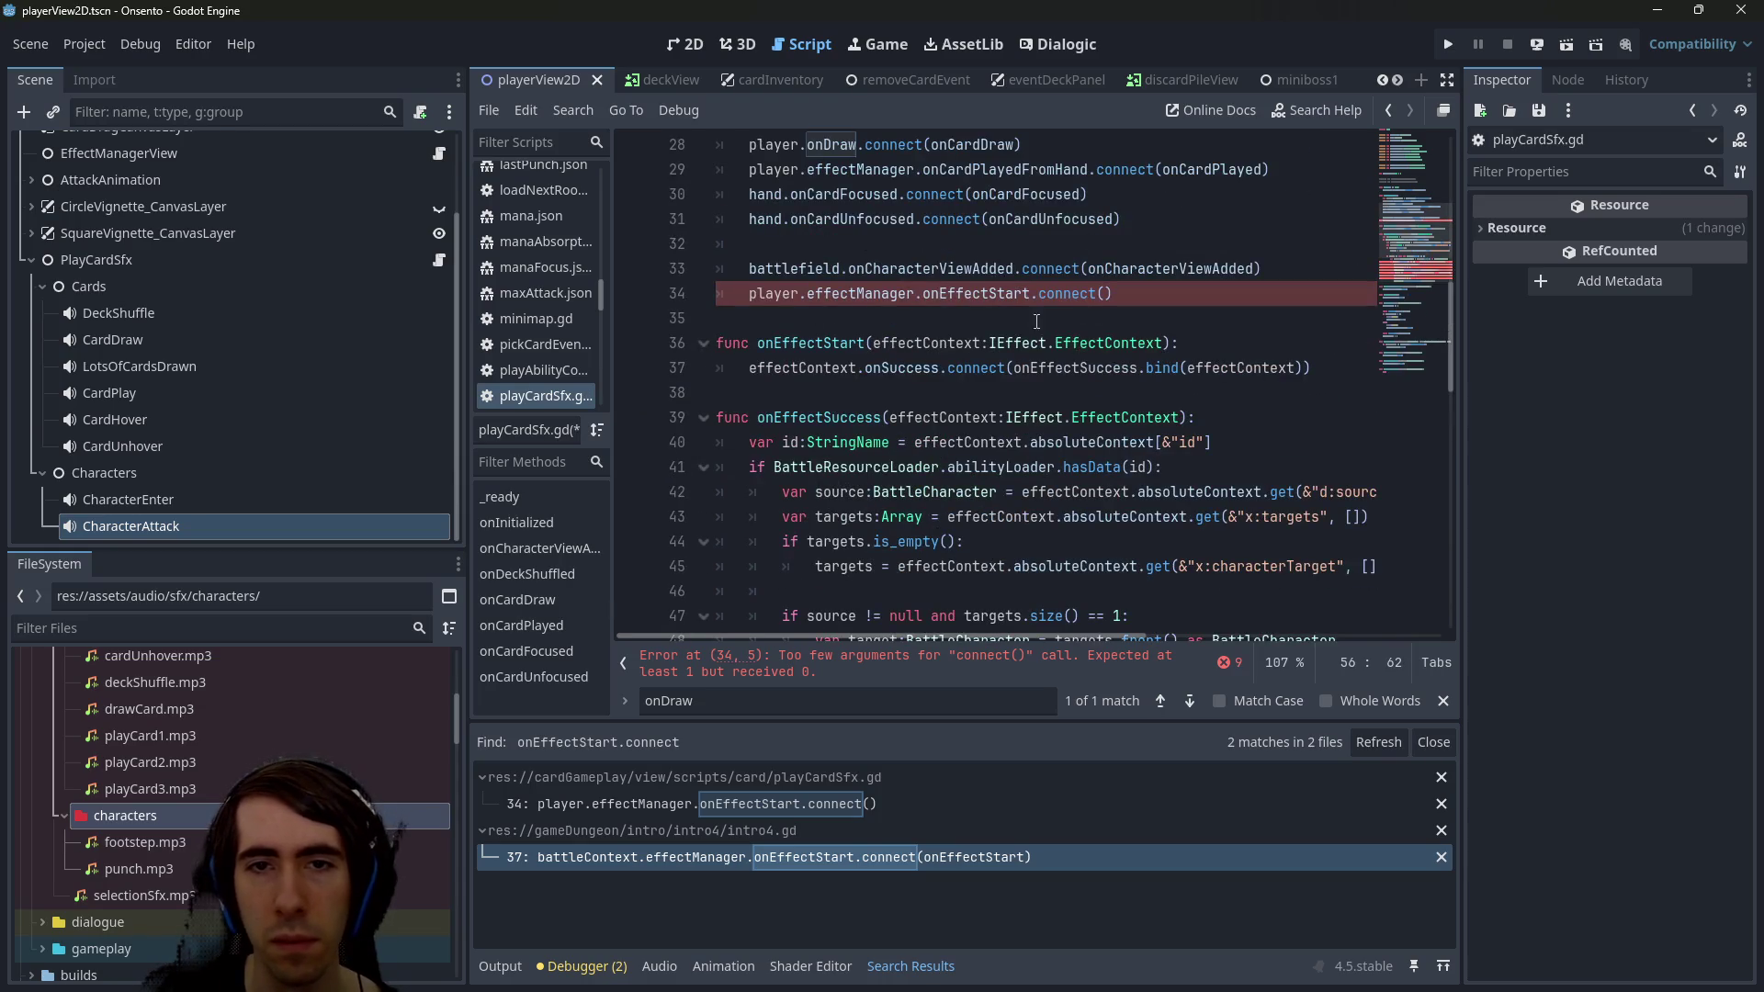
double_click(808, 343)
key(ctrl+c)
click(1106, 293)
key(ctrl+v)
key(ctrl+s)
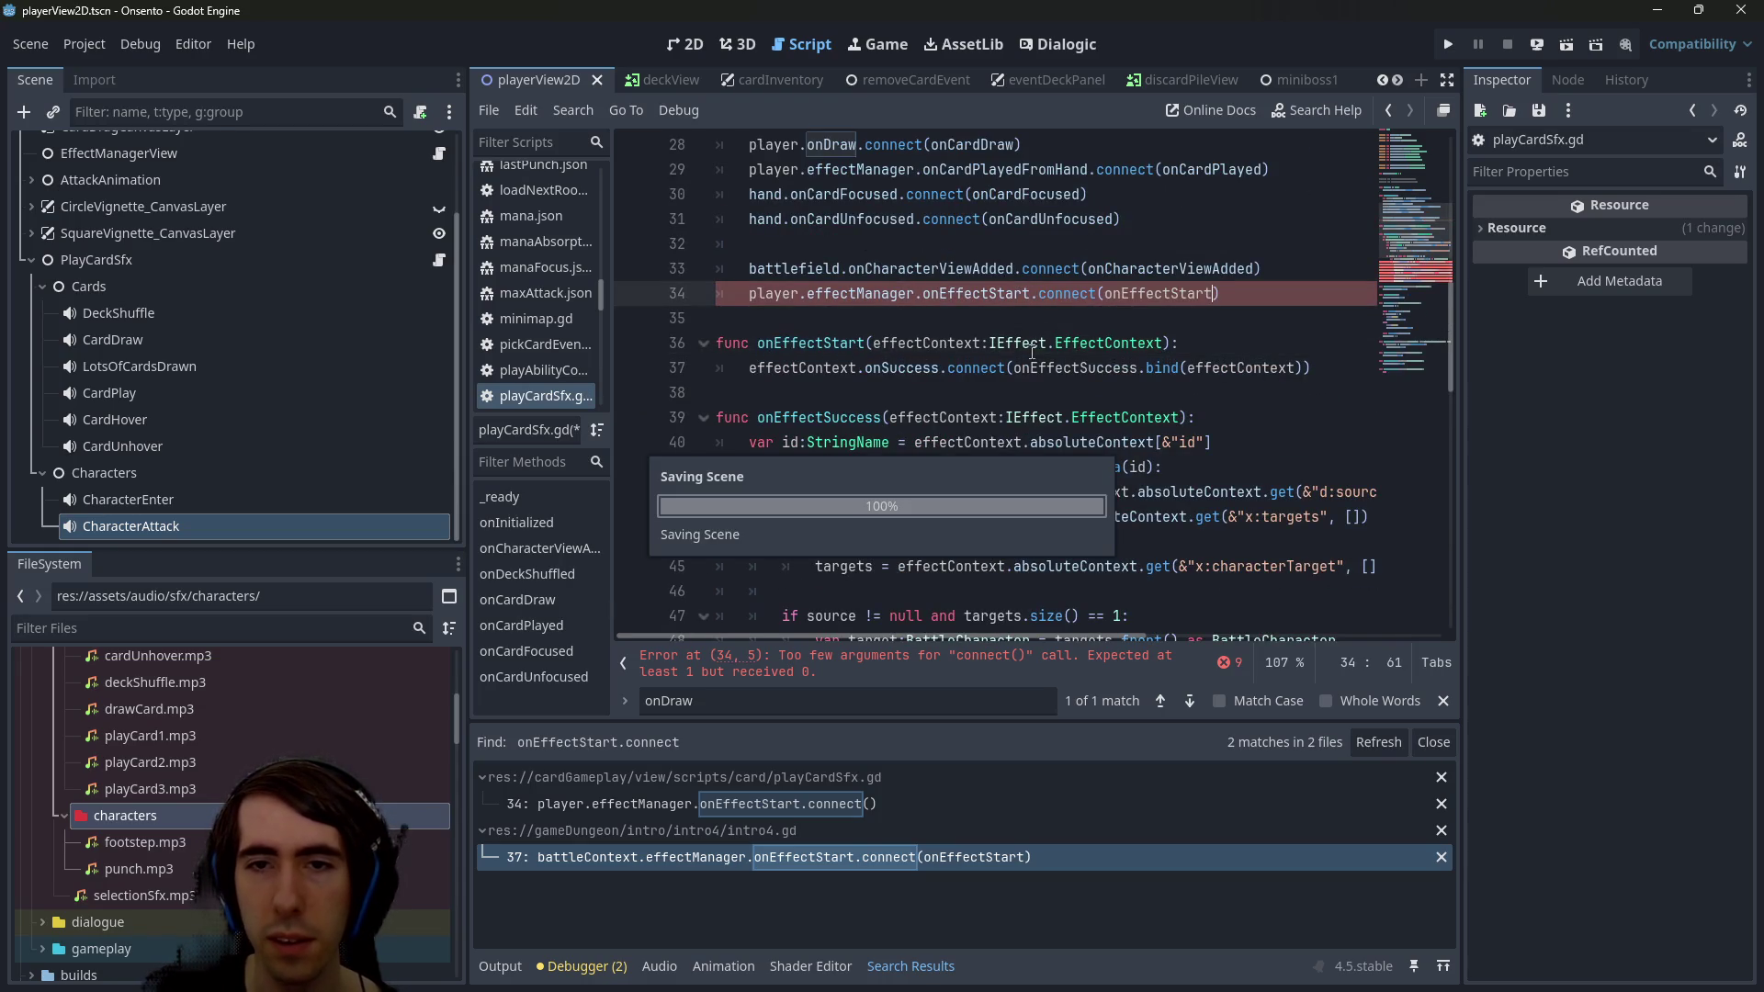
Widen the code editor and delete the dialogue code block from onEffectSuccess
scroll(1029, 358, down, 3)
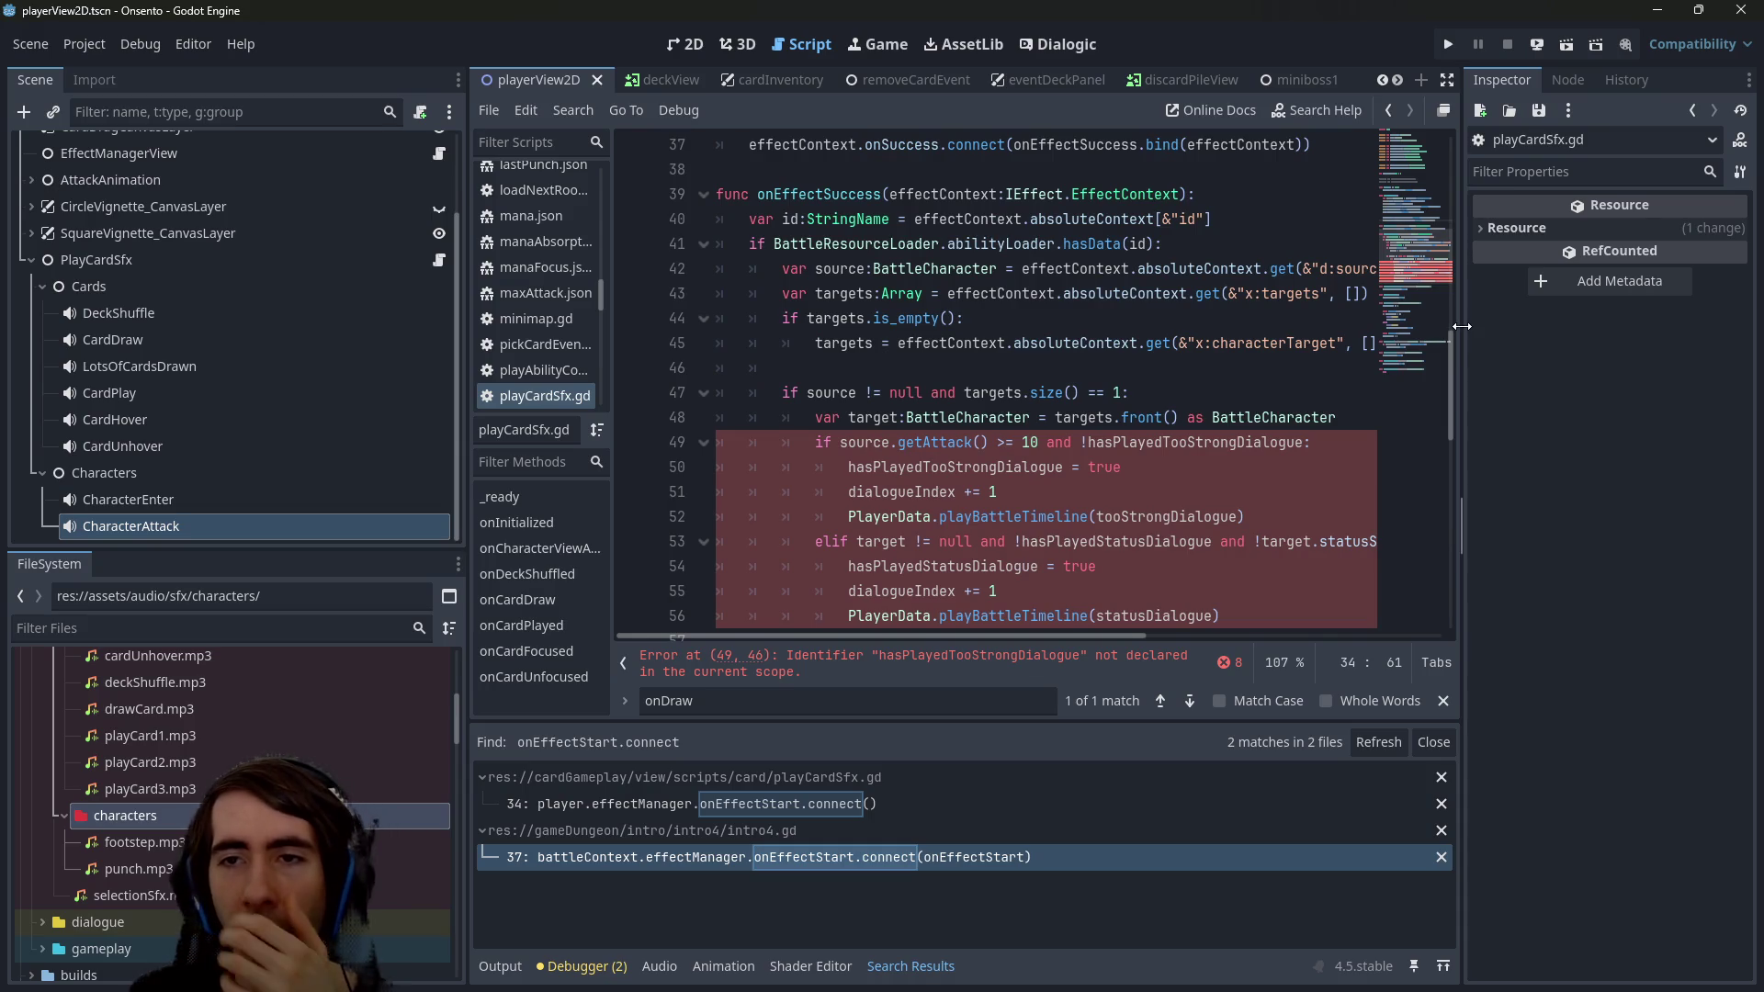
drag(1465, 333, 1593, 333)
drag(1162, 244, 545, 234)
scroll(869, 291, down, 2)
scroll(869, 290, up, 1)
mouse_move(1222, 541)
mouse_down()
mouse_move(1102, 515)
mouse_move(625, 222)
mouse_move(666, 194)
mouse_up()
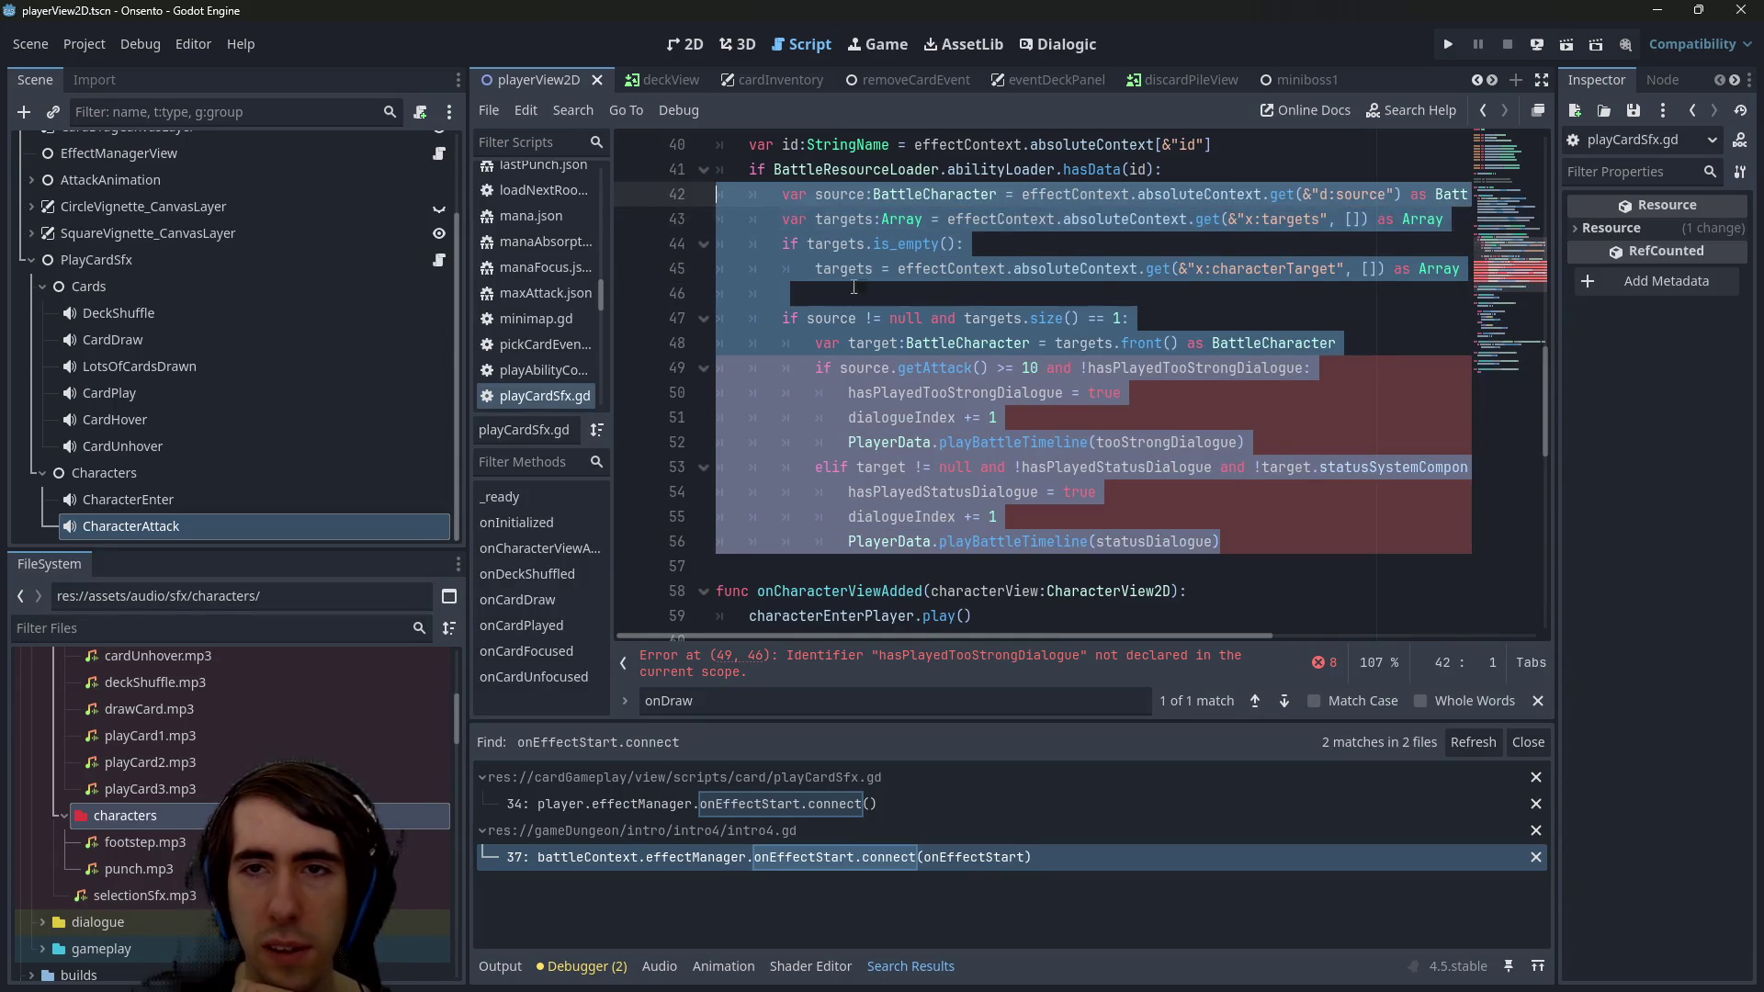
scroll(905, 317, up, 2)
scroll(905, 317, down, 1)
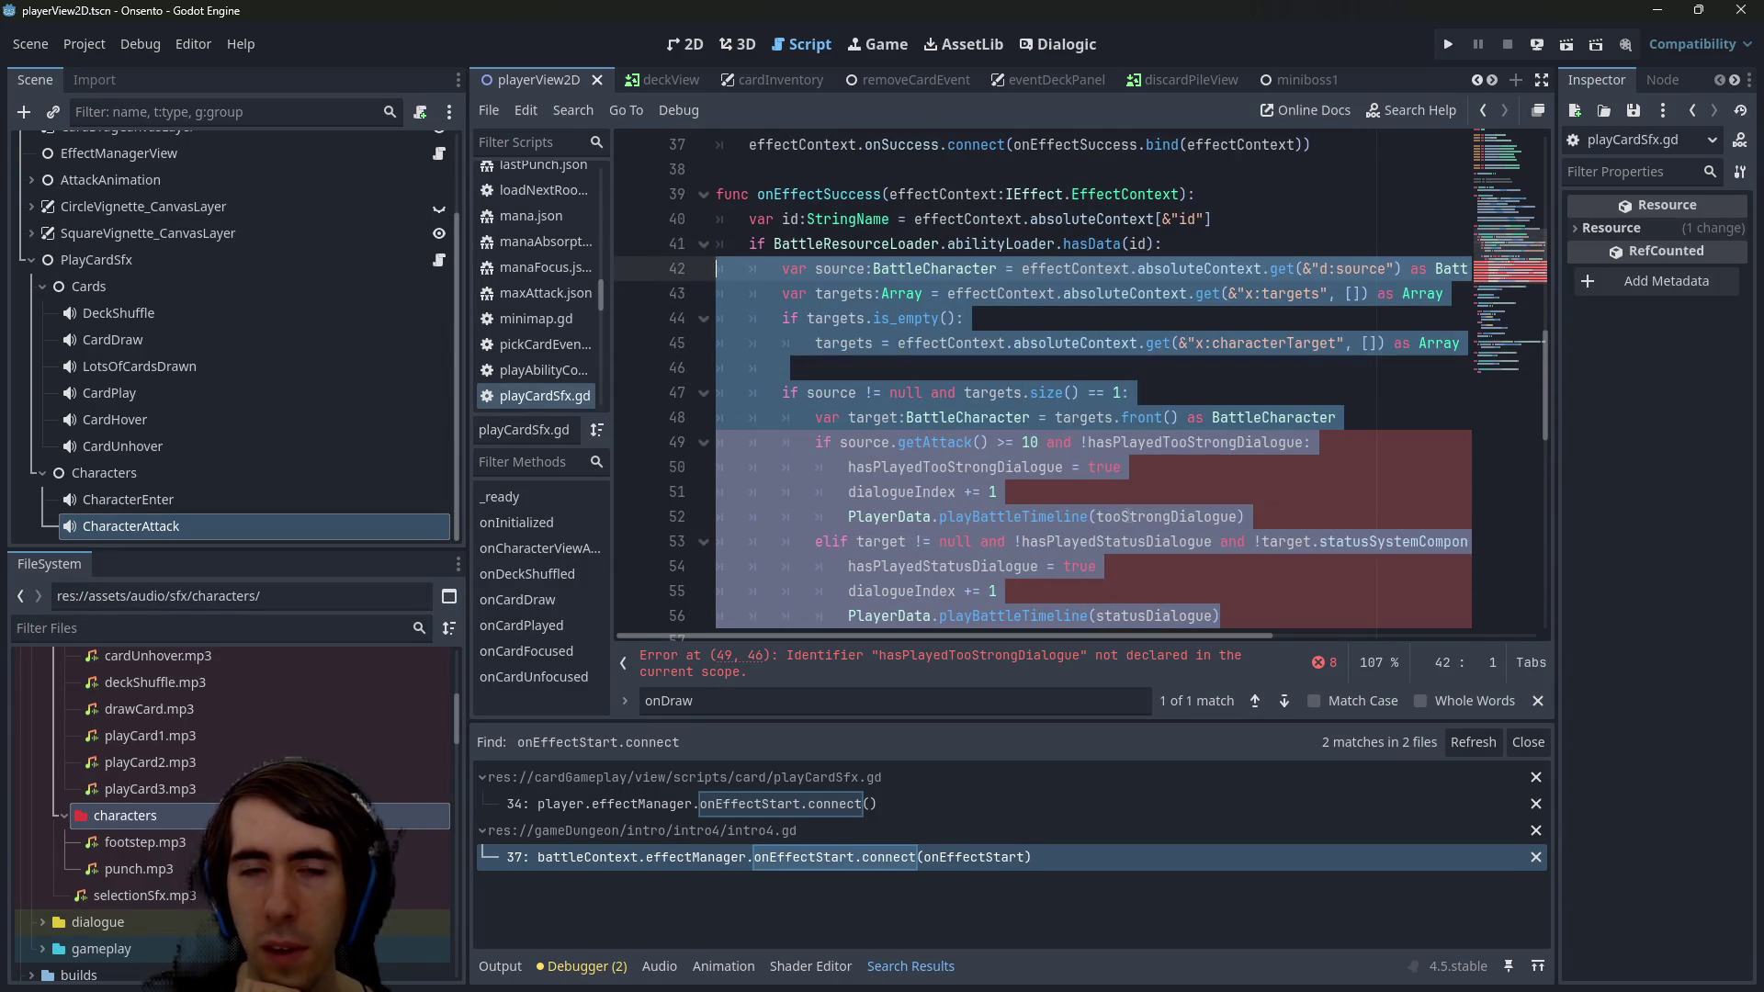
key(Delete)
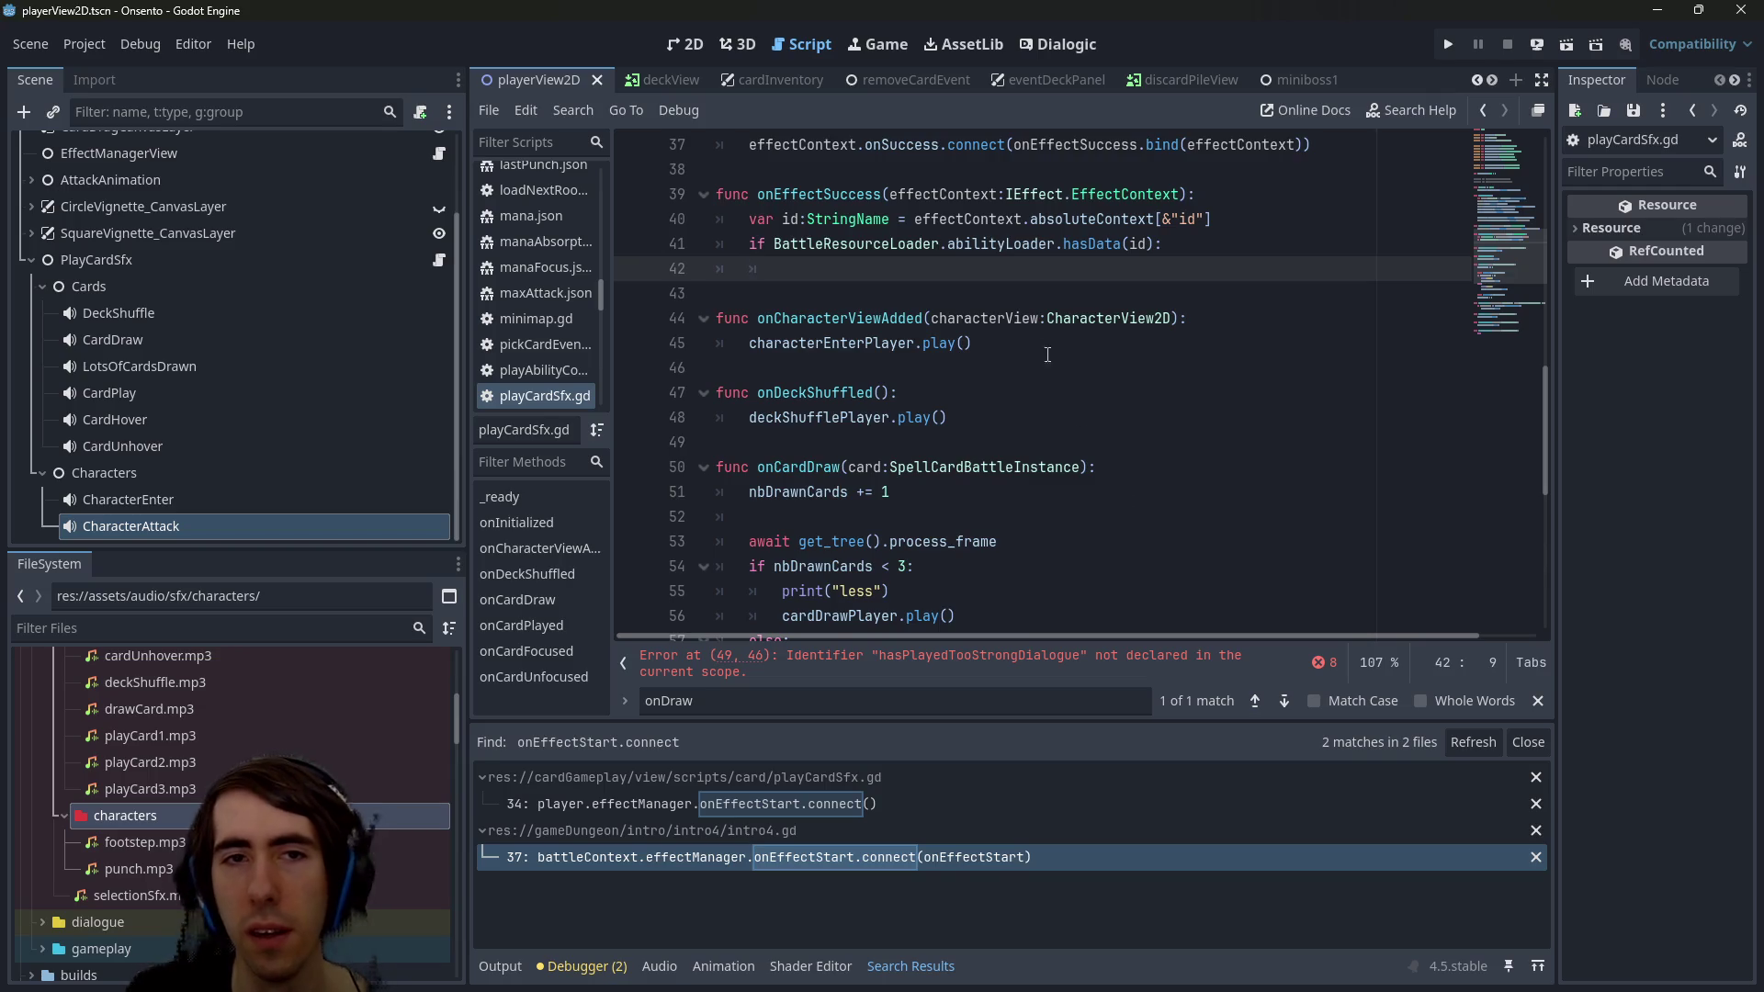
Cut the onEffectStart and onEffectSuccess functions and select the onEffectStarted stub
scroll(1063, 398, up, 5)
scroll(1011, 399, down, 8)
scroll(973, 399, down, 3)
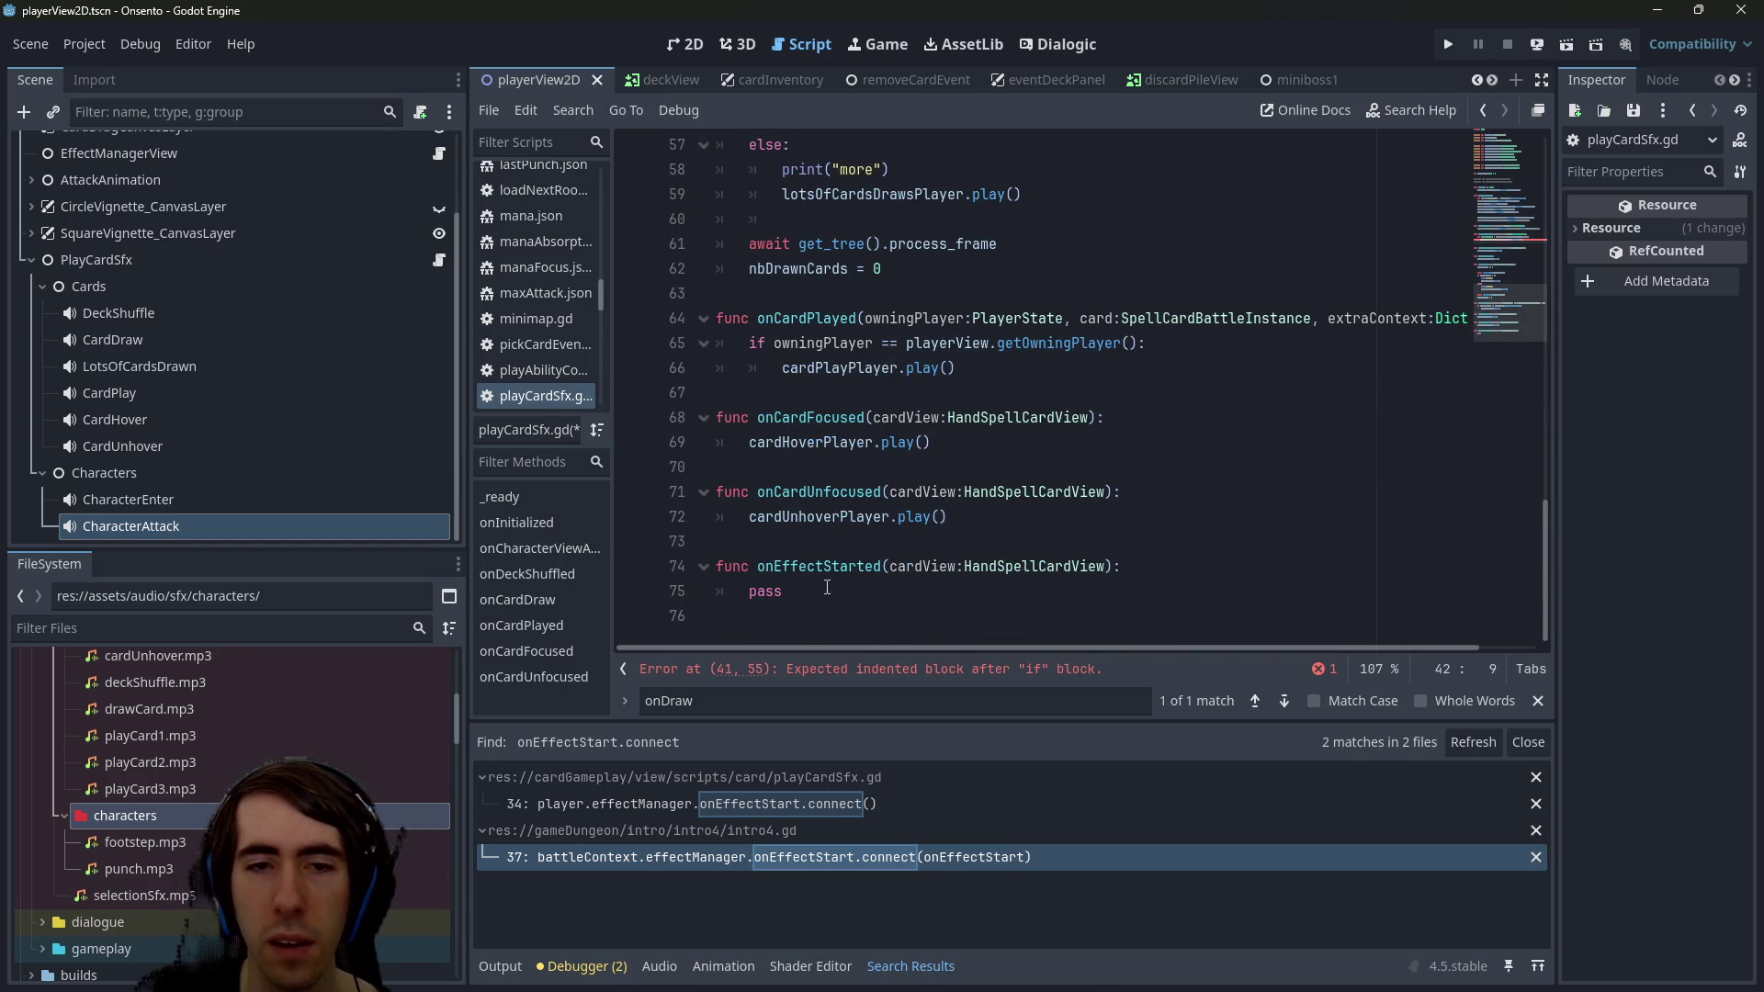
drag(827, 589, 659, 554)
scroll(657, 553, up, 8)
mouse_move(781, 367)
mouse_down()
mouse_move(698, 365)
mouse_move(633, 224)
mouse_up()
key(Delete)
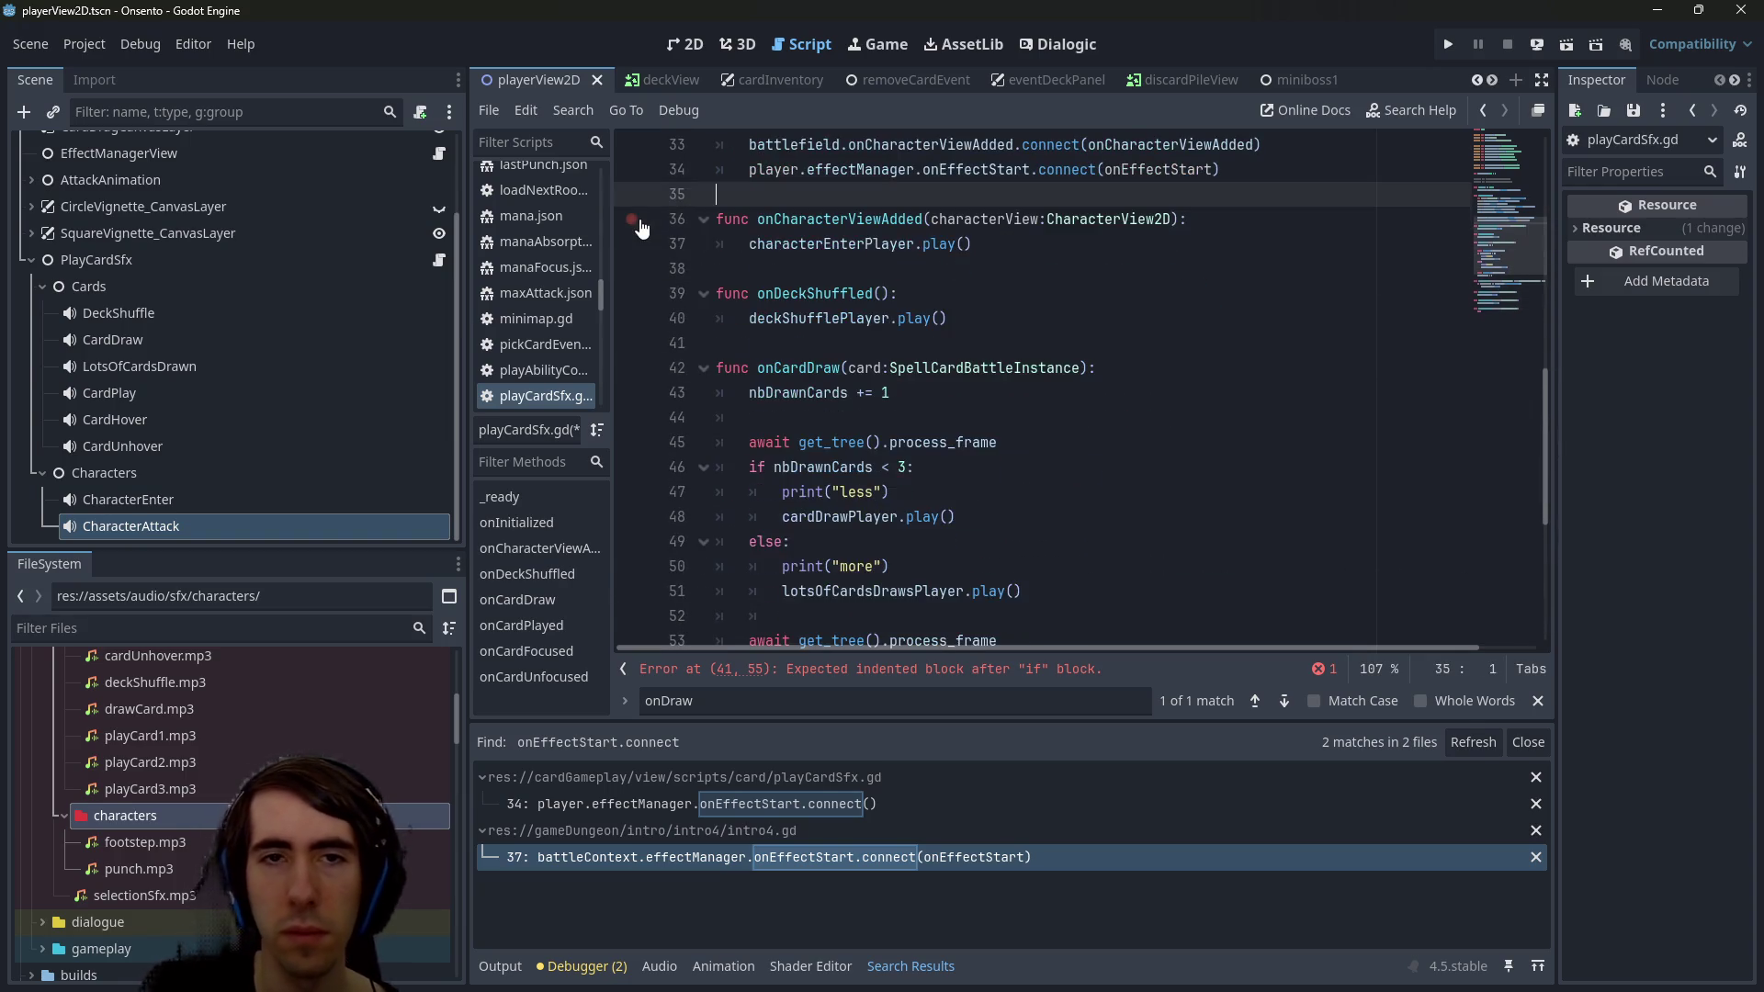
scroll(988, 431, down, 5)
drag(887, 627, 643, 574)
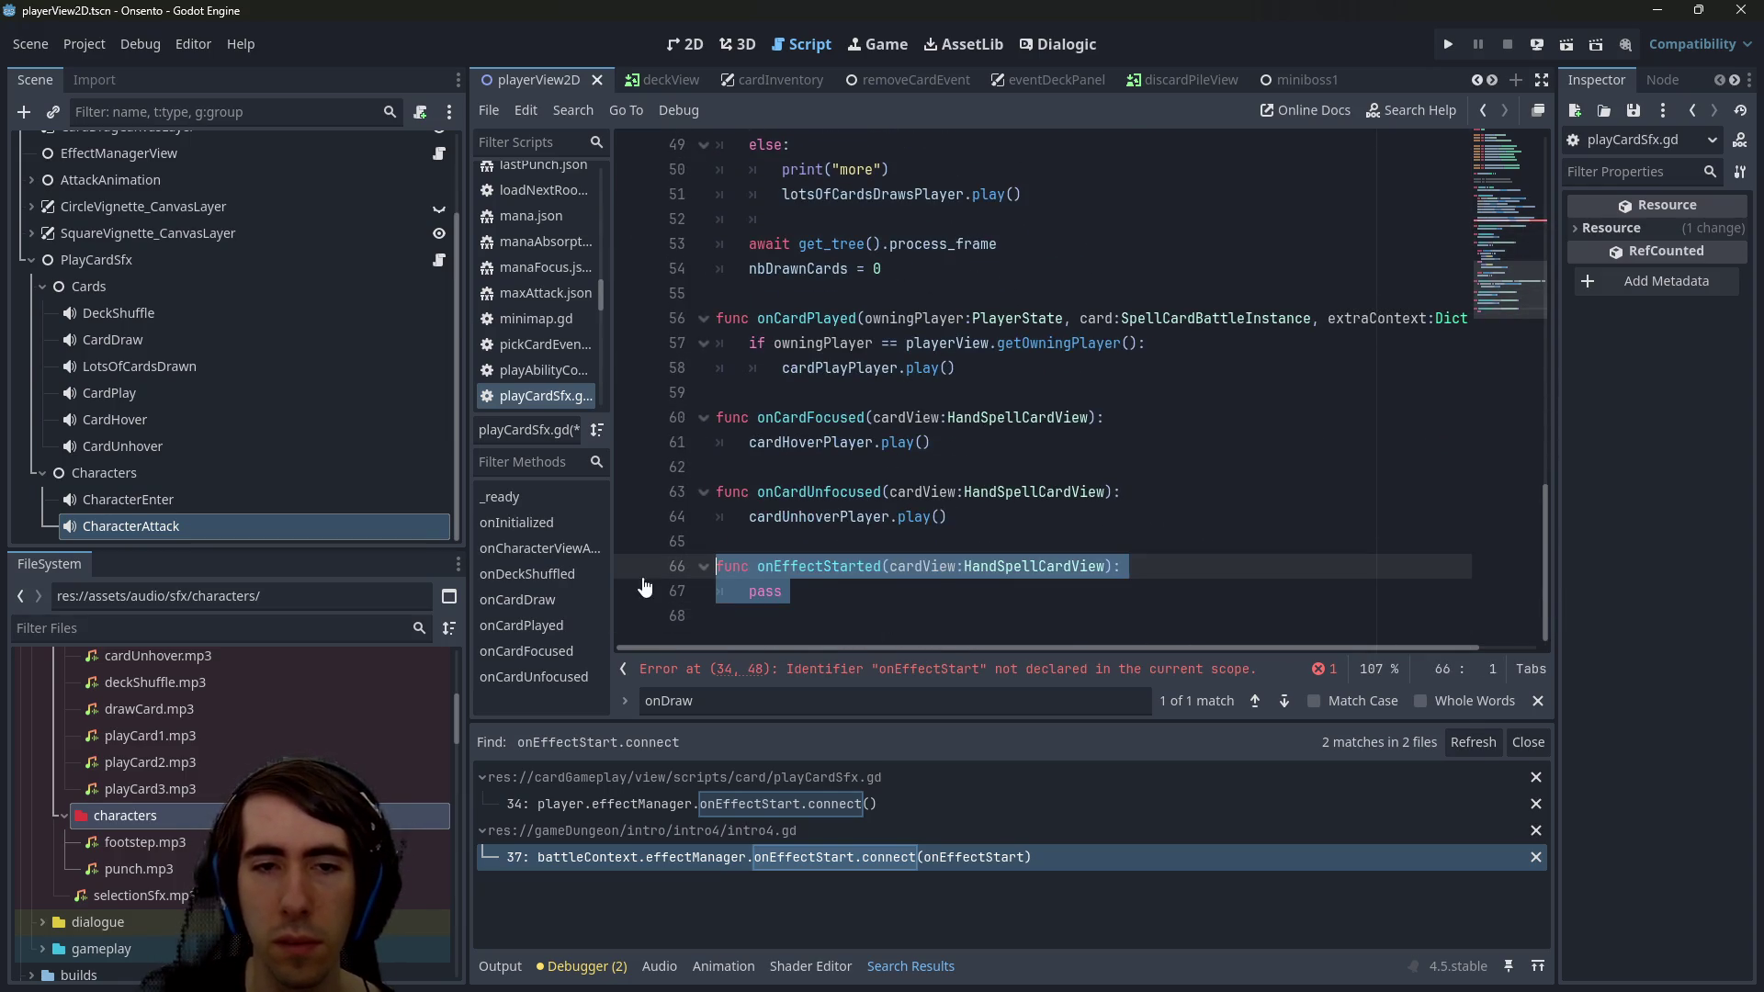
Replace the onEffectStarted stub with the handlers and move onCharacterViewAdded below onEffectStart
text(func onEffectStart(effectContext:IEffect.EffectContext): 	effectContext.onSuccess.connect(onEffectSuccess.bind(effectContext))  func onEffectSuccess(effectContext:IEffect.EffectContext): 	var id:StringName = effectContext.absoluteContext[&"id"] 	if BattleResourceLoader.abilityLoader.hasData(id):)
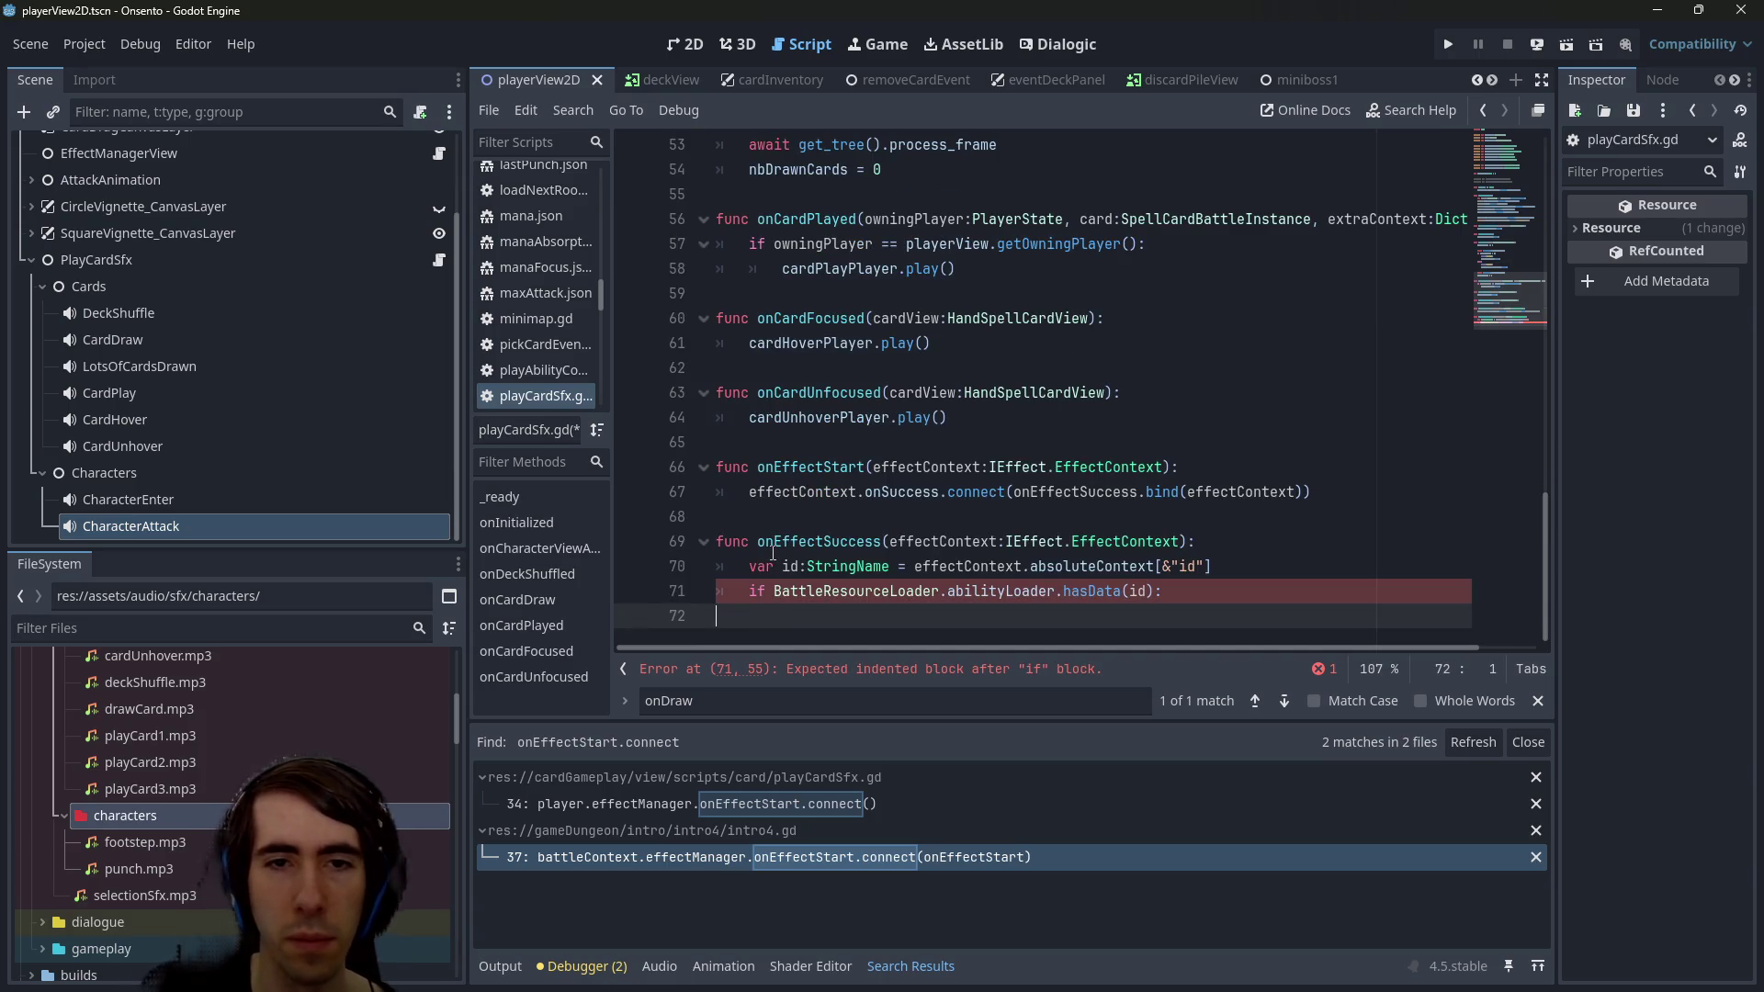
drag(987, 421, 747, 418)
scroll(860, 292, up, 12)
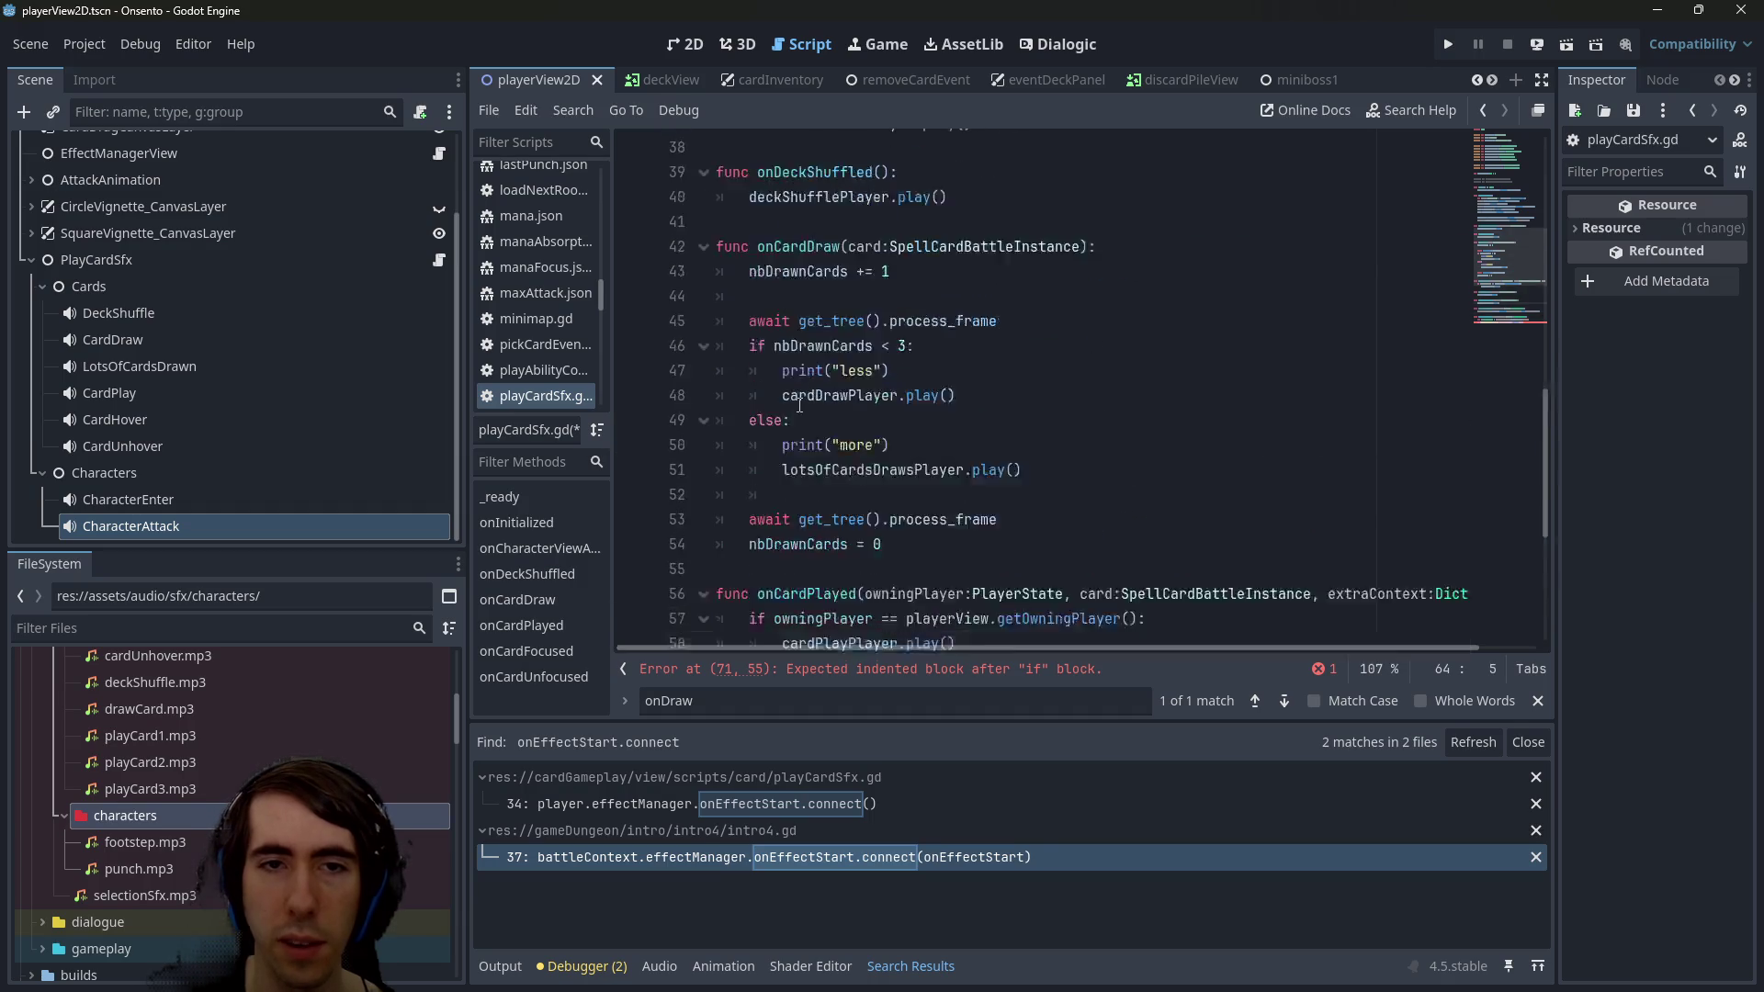
scroll(860, 292, down, 3)
drag(663, 440, 663, 393)
key(ctrl+c)
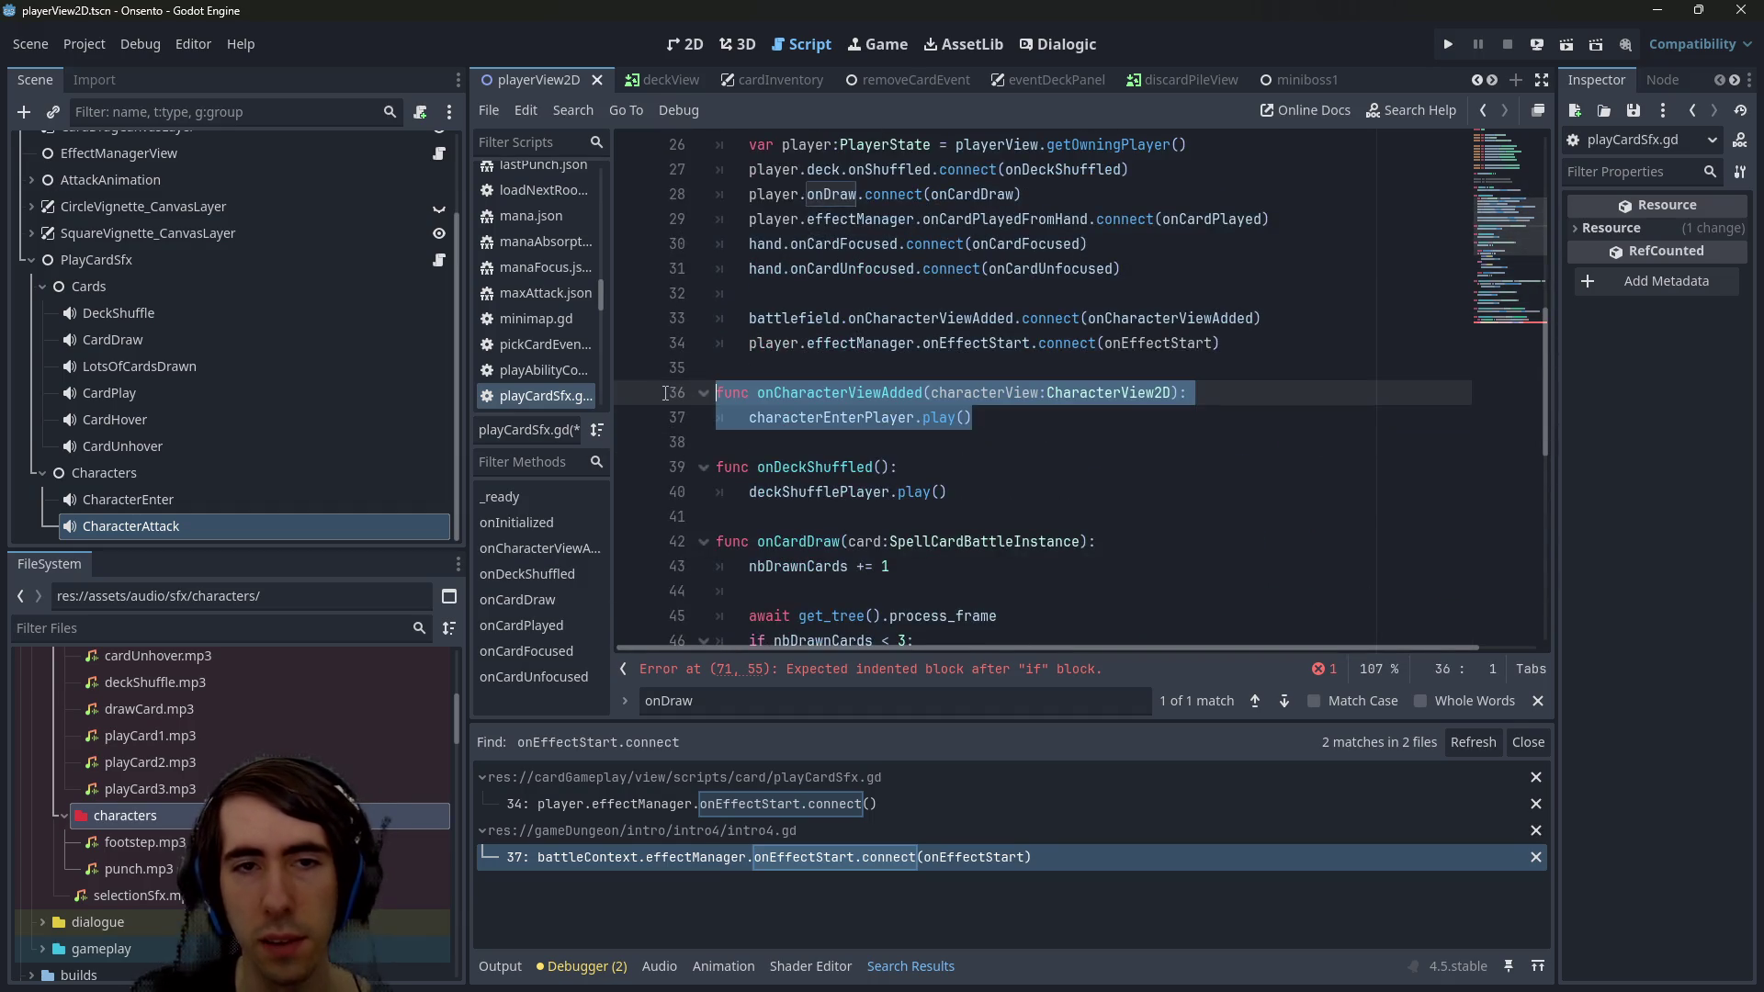
key(BackSpace)
key(BackSpace)
scroll(824, 482, up, 4)
scroll(824, 481, down, 12)
click(826, 518)
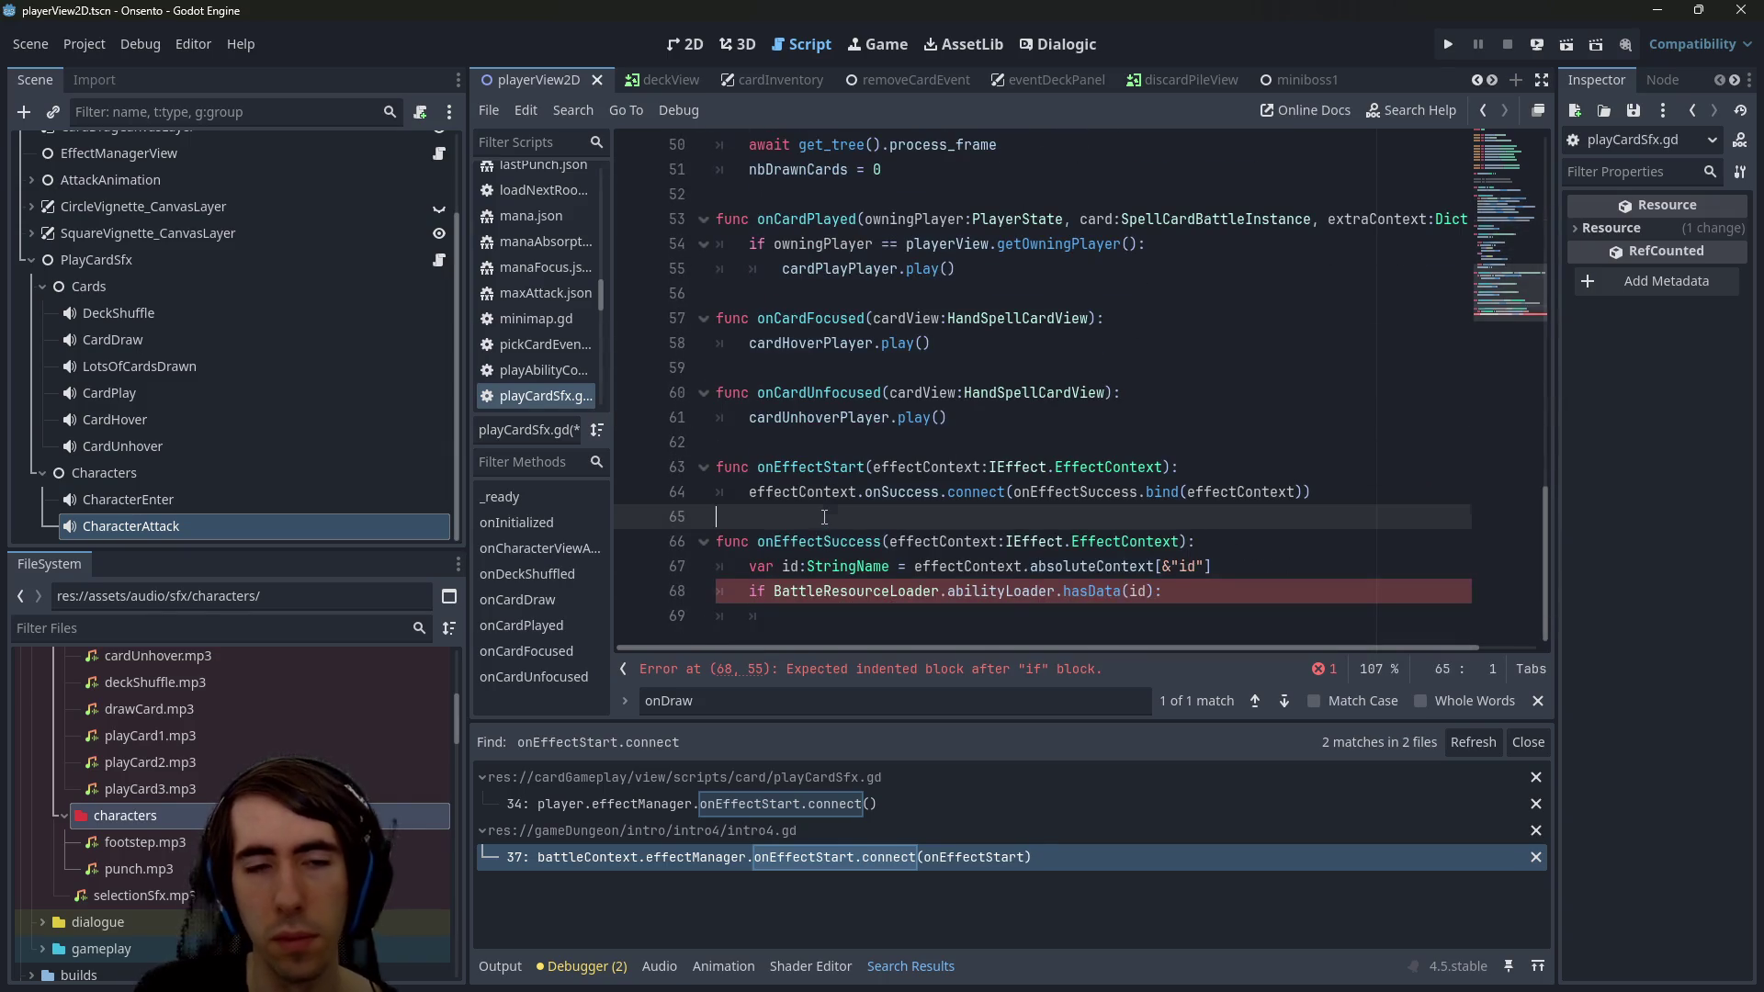
key(Return)
key(ctrl+v)
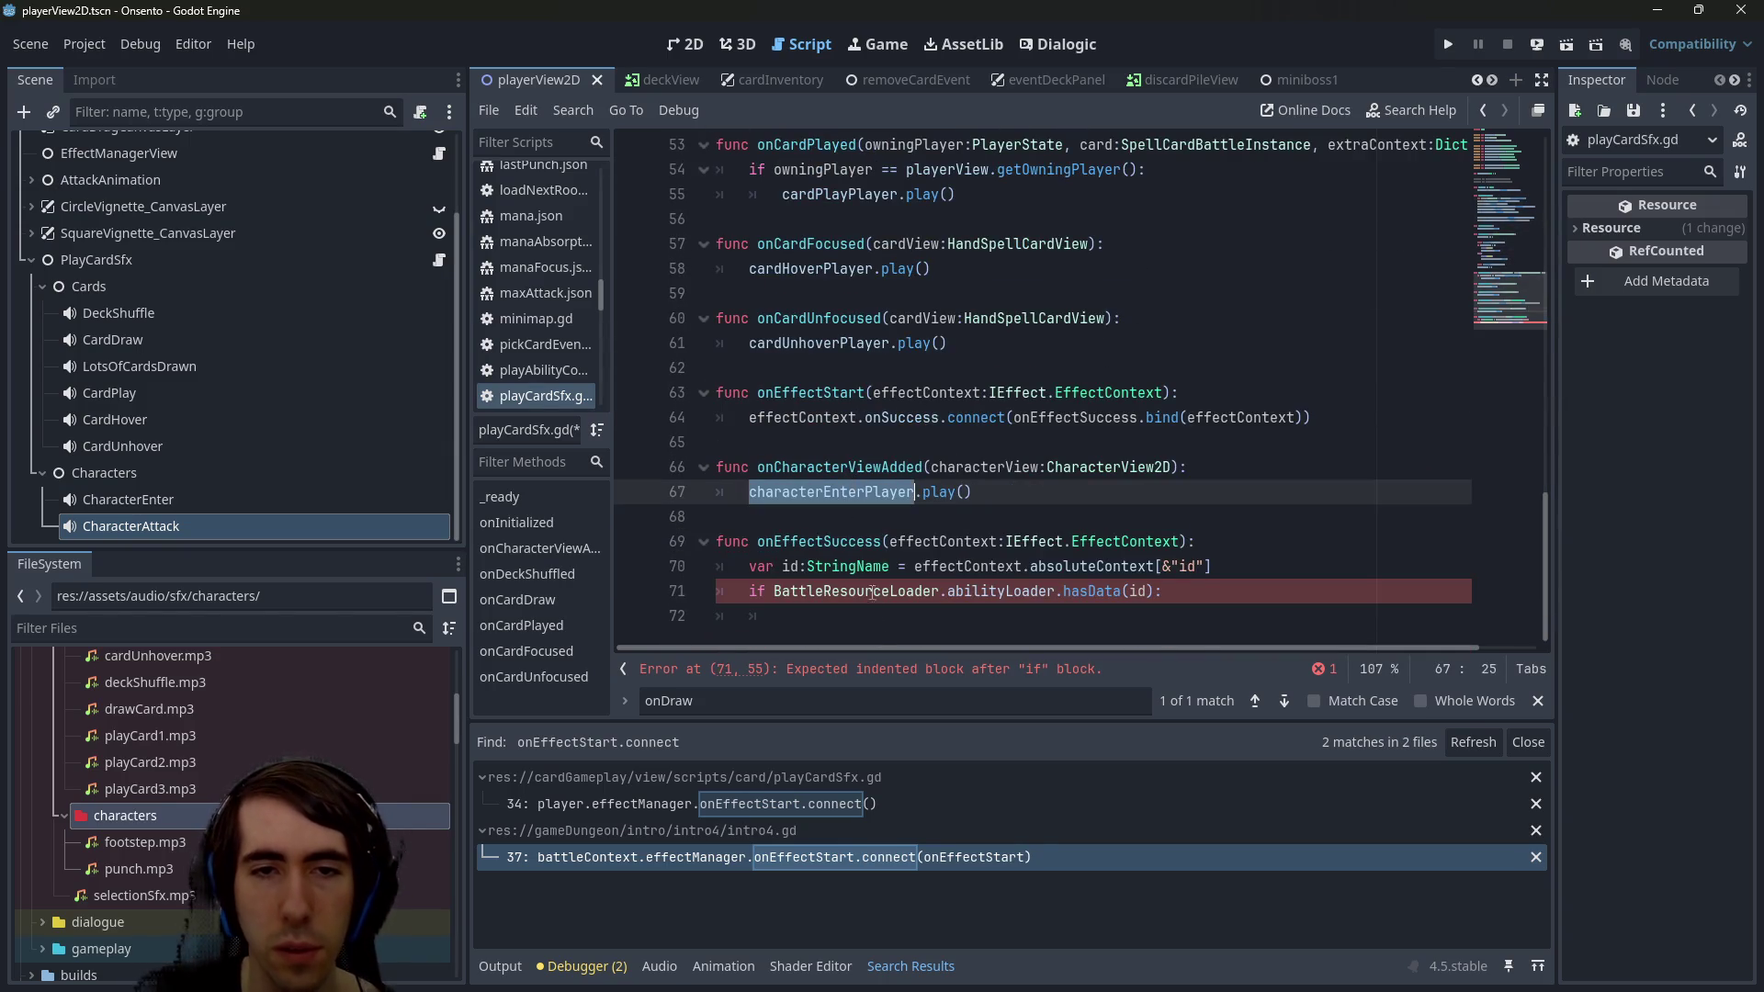
Add characterPunchPlayer.play() inside the empty if block and save the script
click(886, 615)
text(rA)
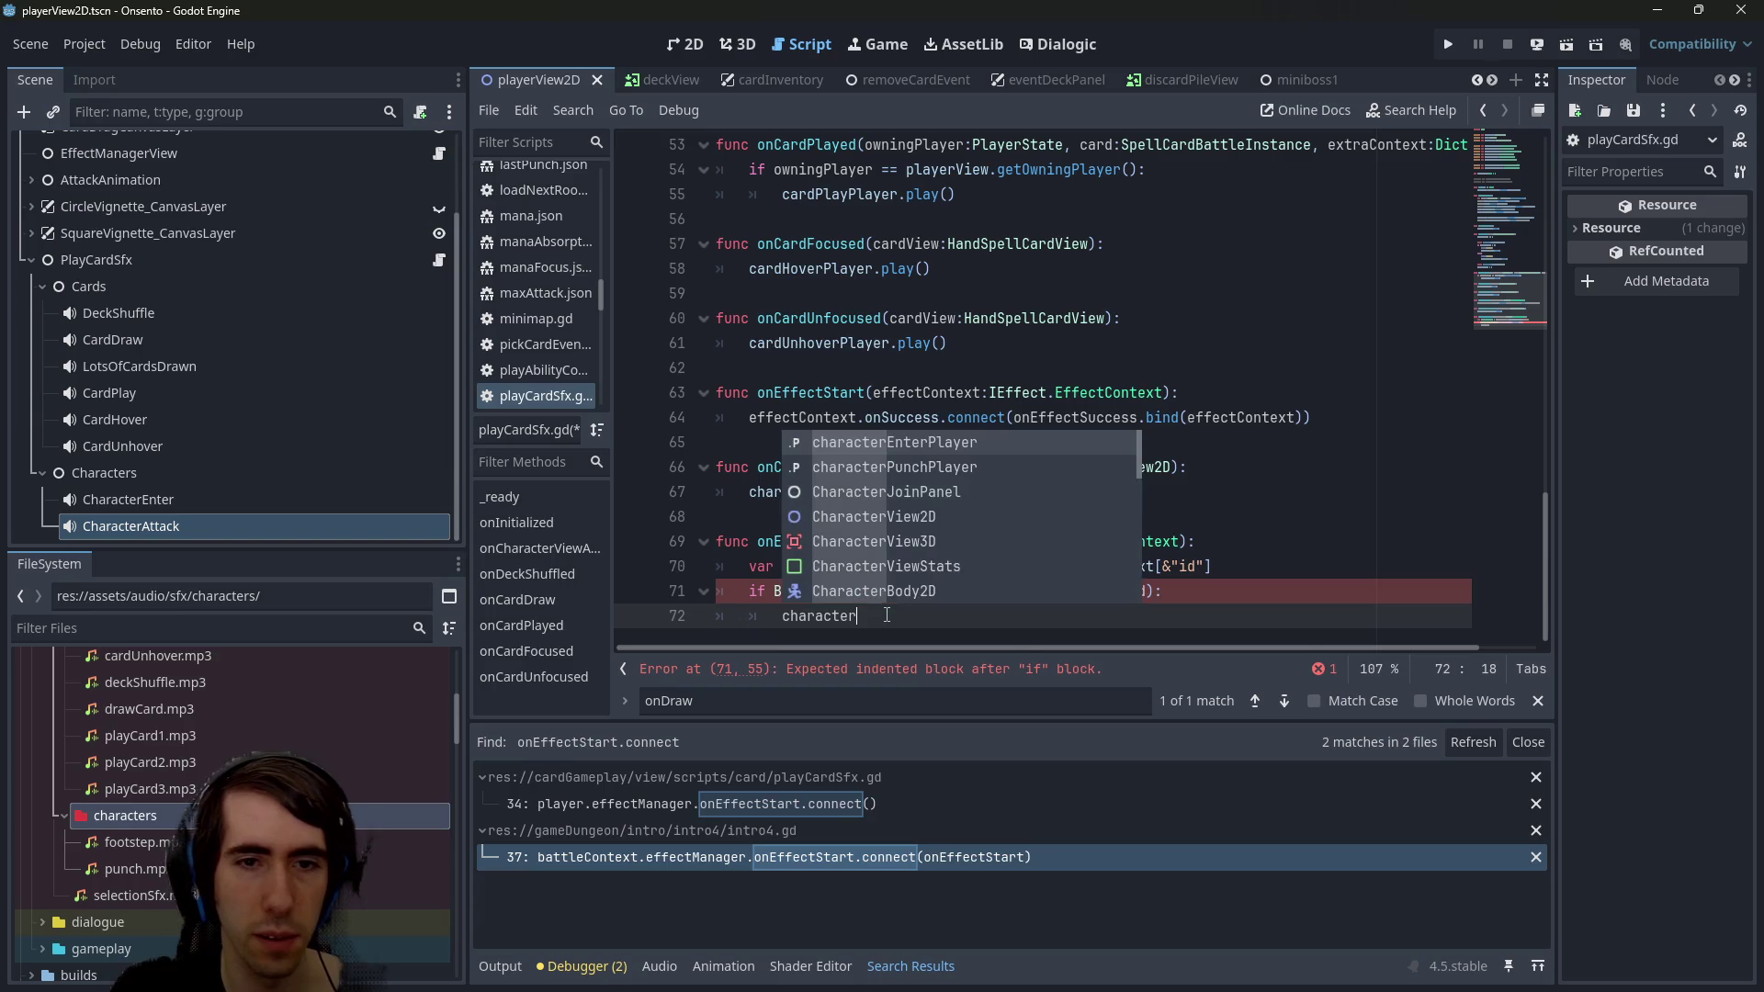
key(BackSpace)
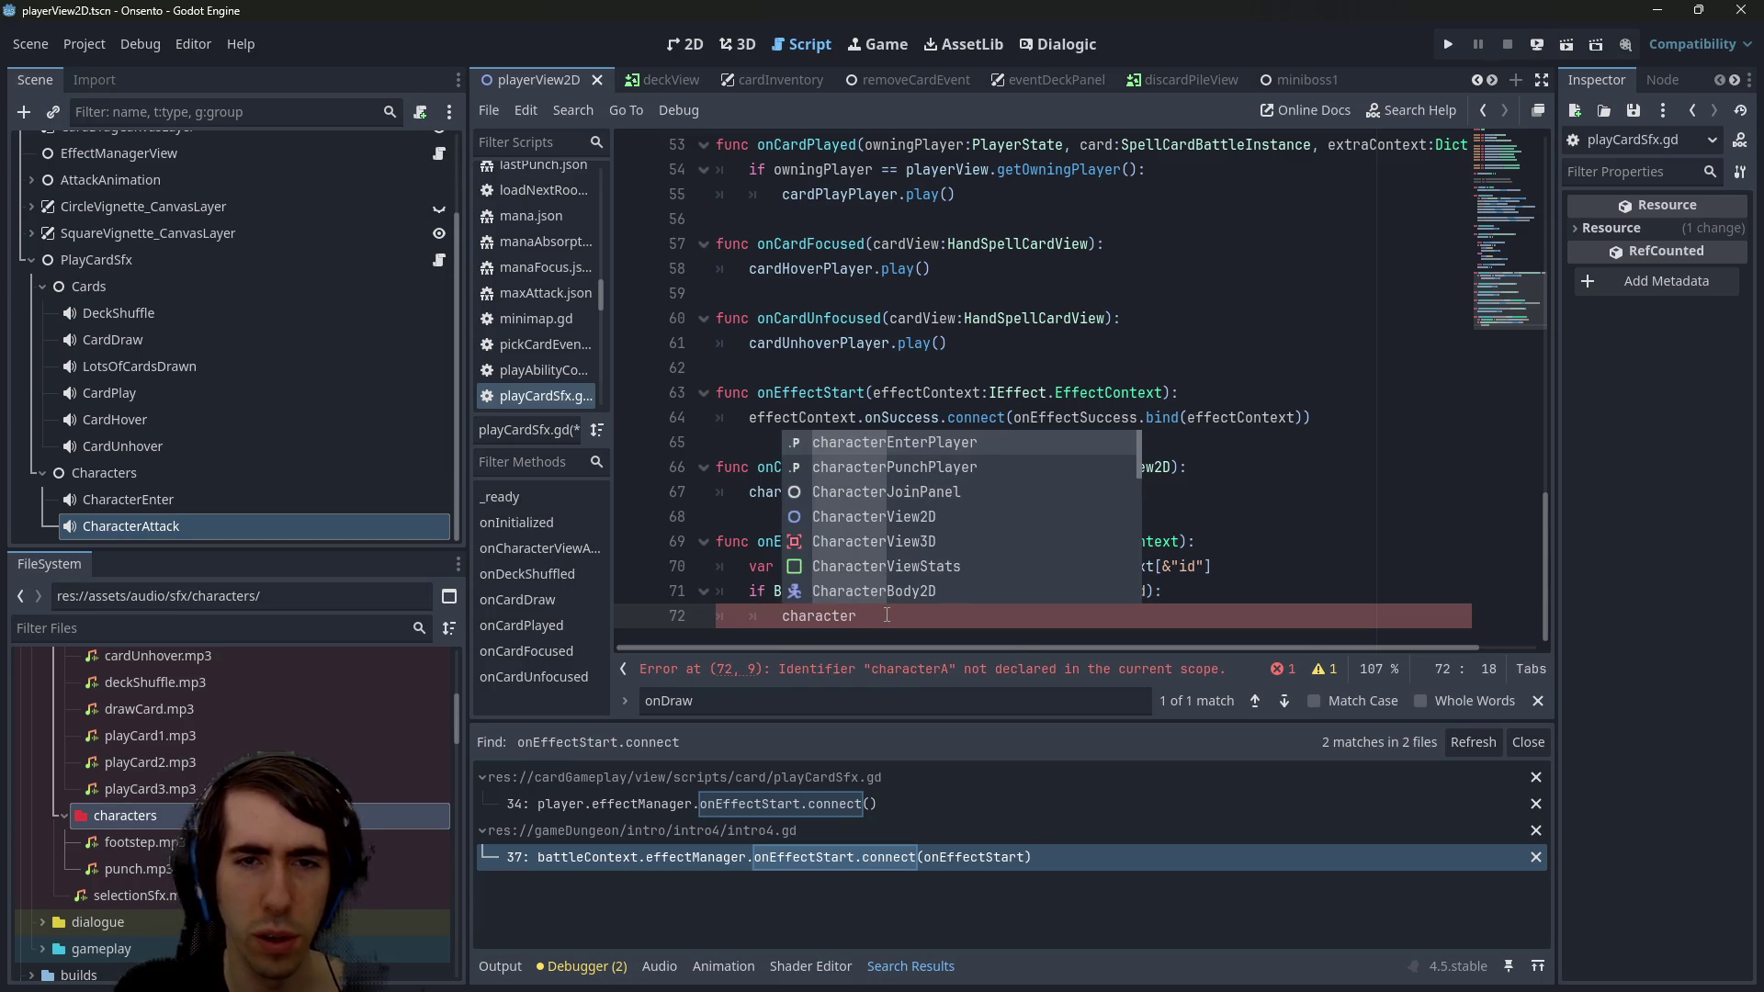
key(Down)
key(Return)
text(.p)
key(Return)
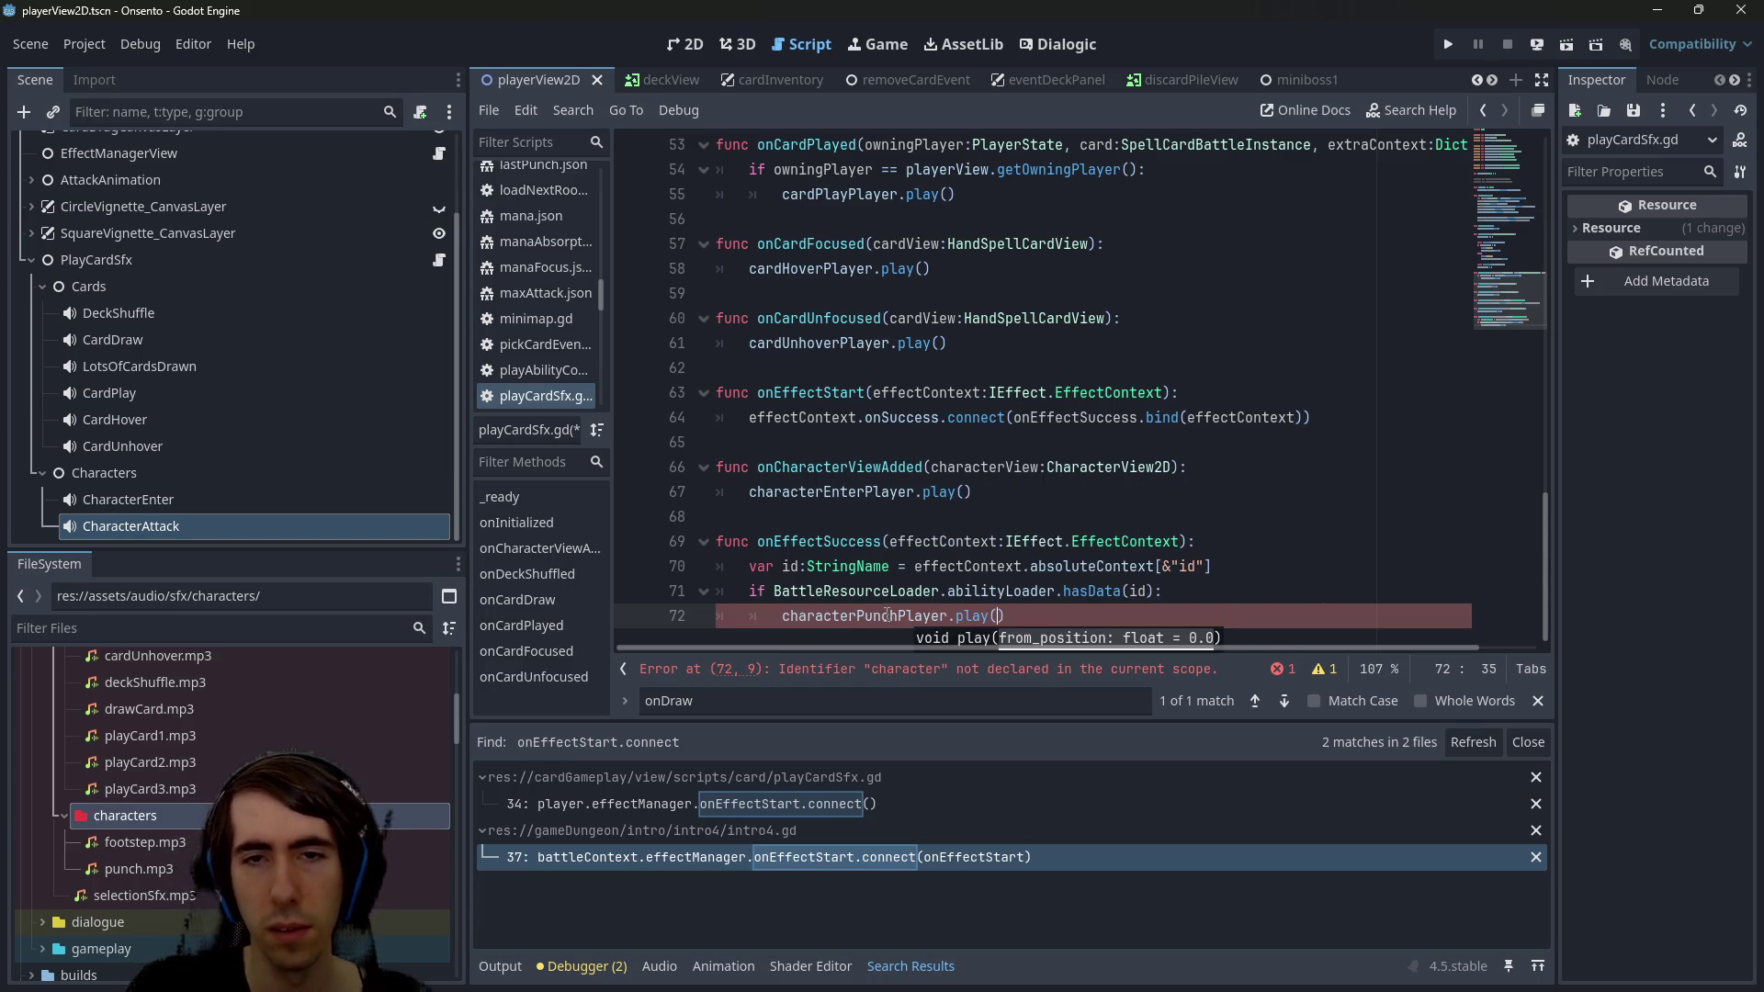
click(1018, 613)
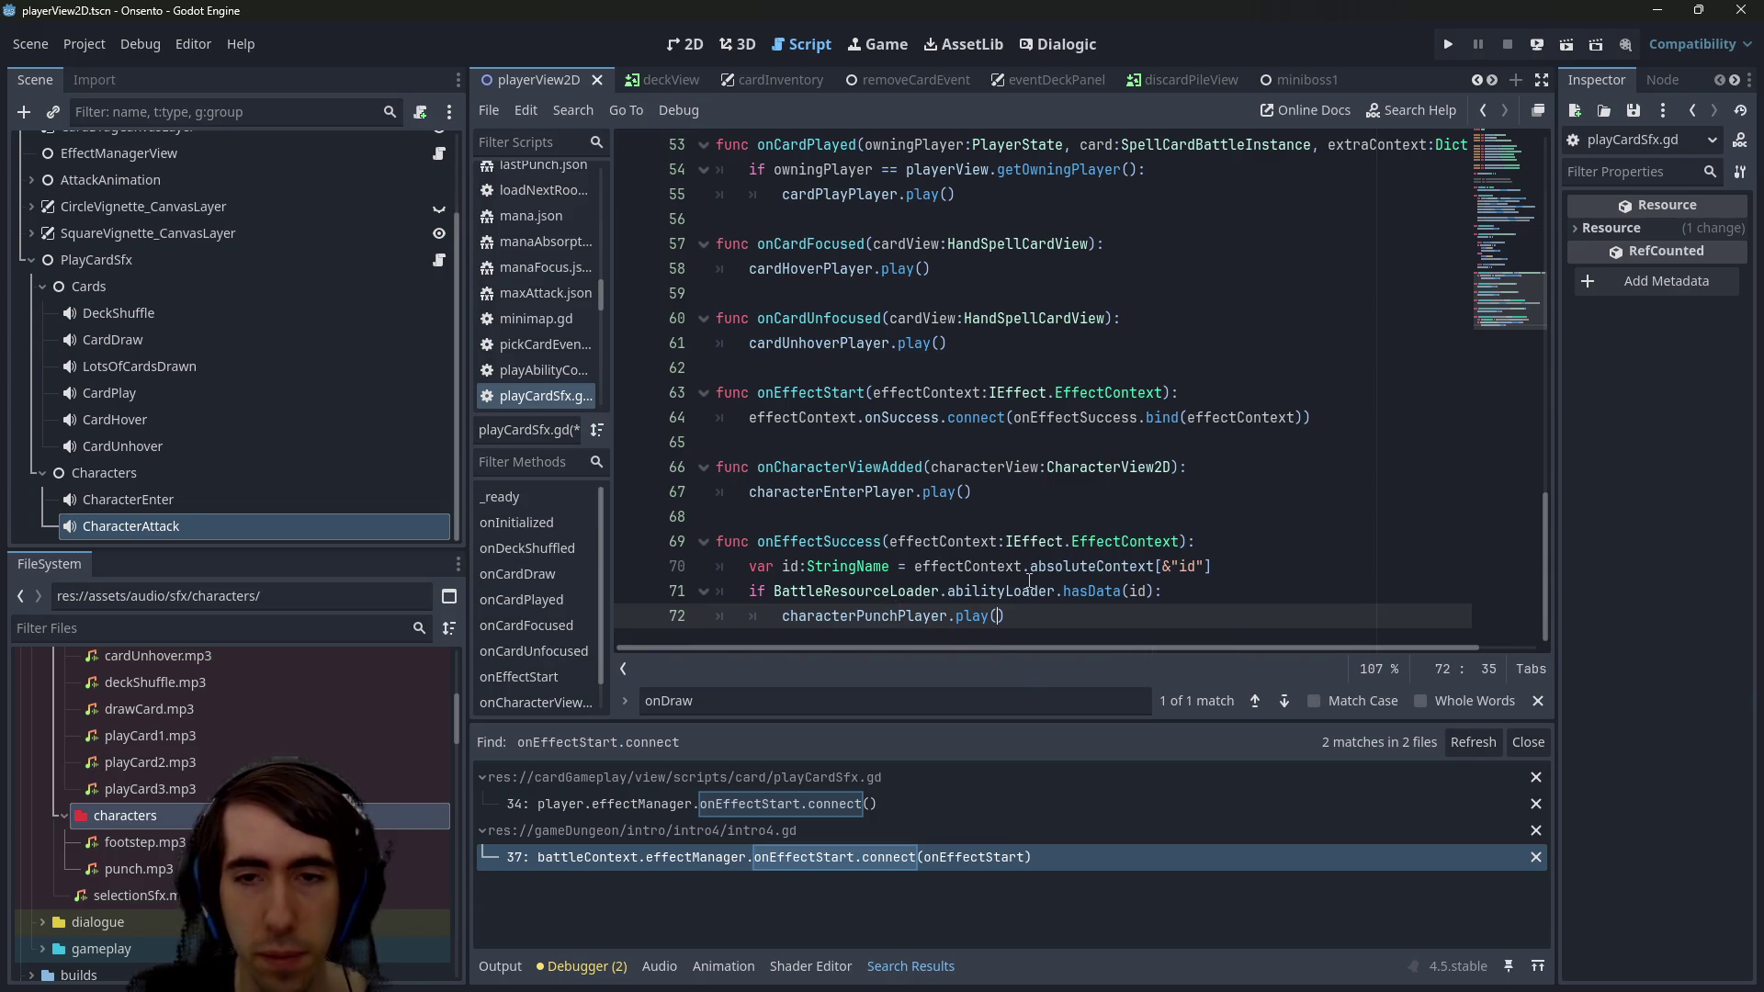
key(ctrl+s)
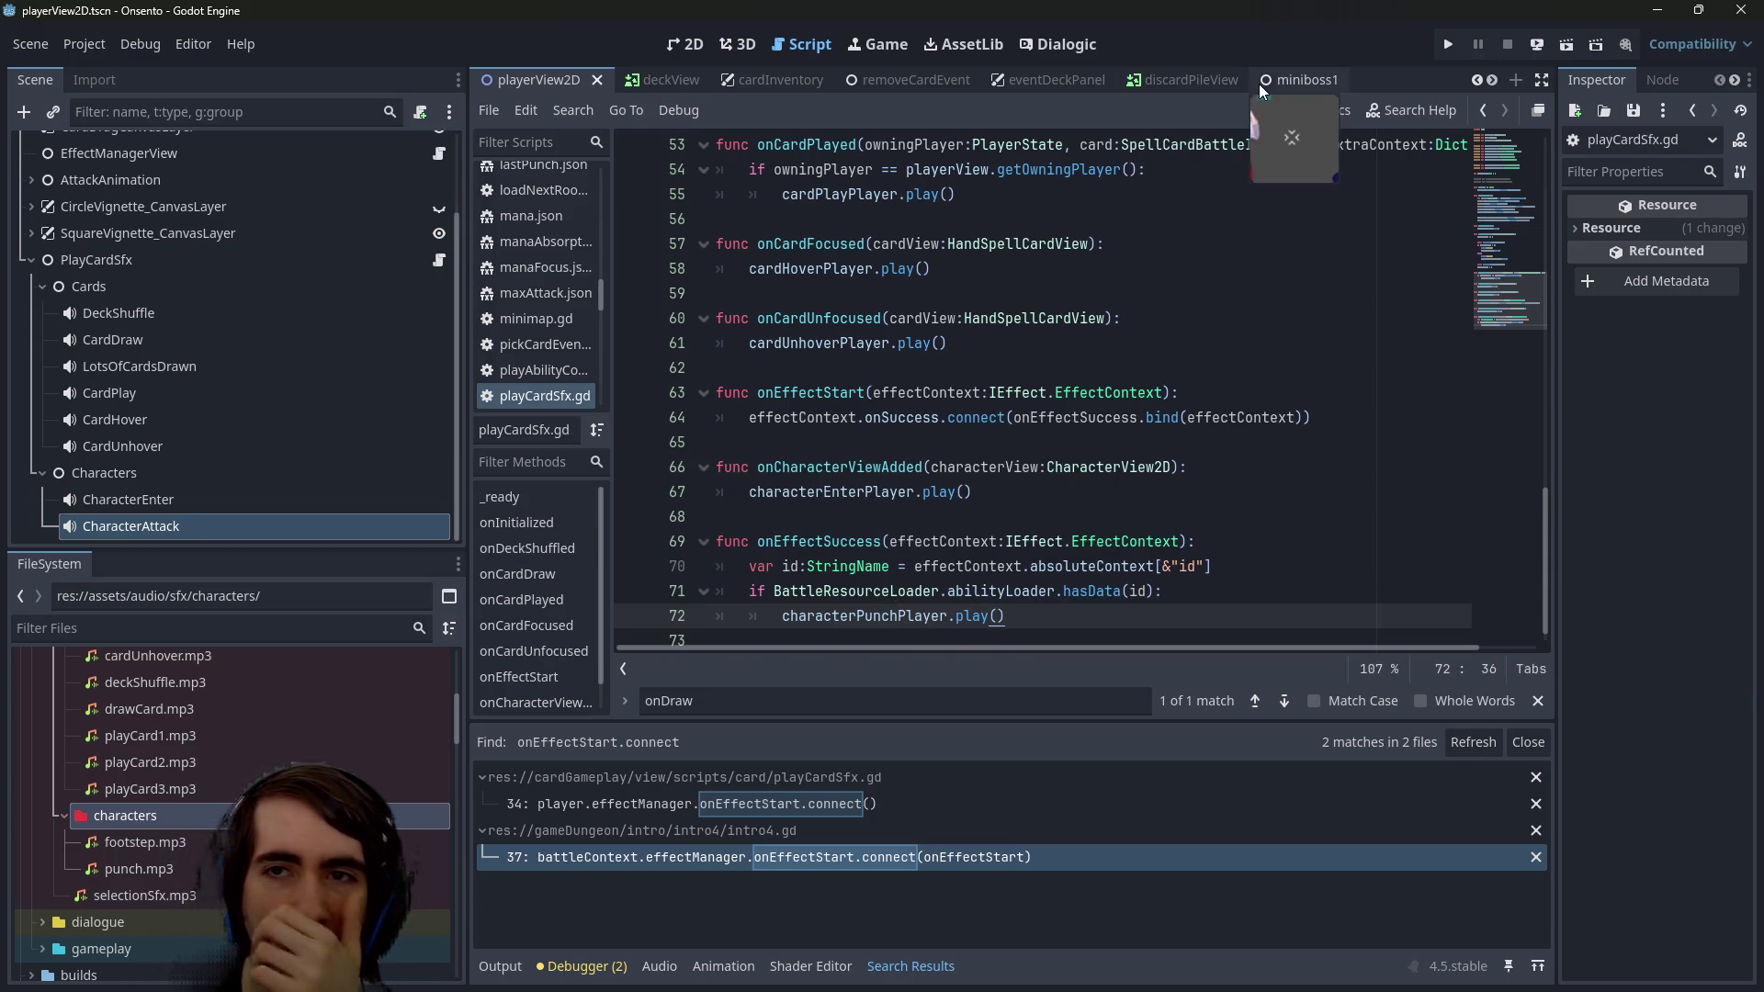
Assign punch.mp3 as the CharacterAttack node's Stream and save the scene
click(131, 526)
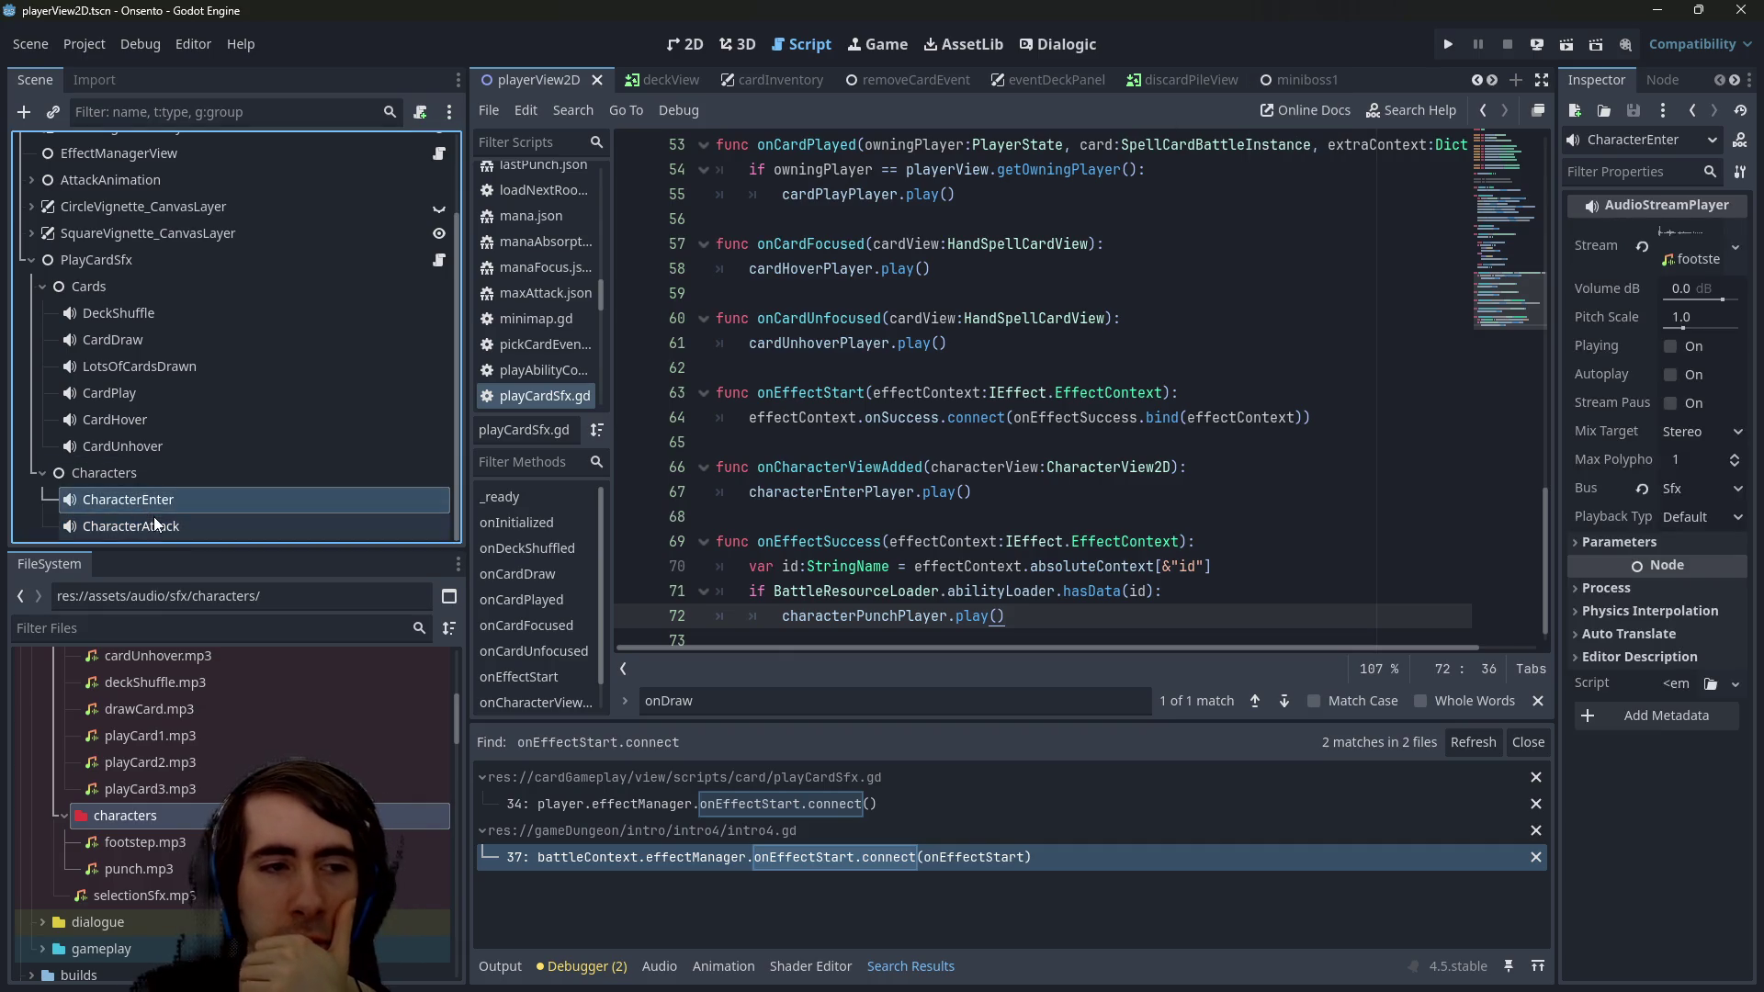
mouse_move(138, 869)
mouse_down()
mouse_move(1447, 316)
mouse_move(1676, 262)
mouse_up()
click(918, 442)
key(ctrl+s)
Launch the miniboss1 test battle, then switch to the Pixabay throw-fire sound search
click(1296, 79)
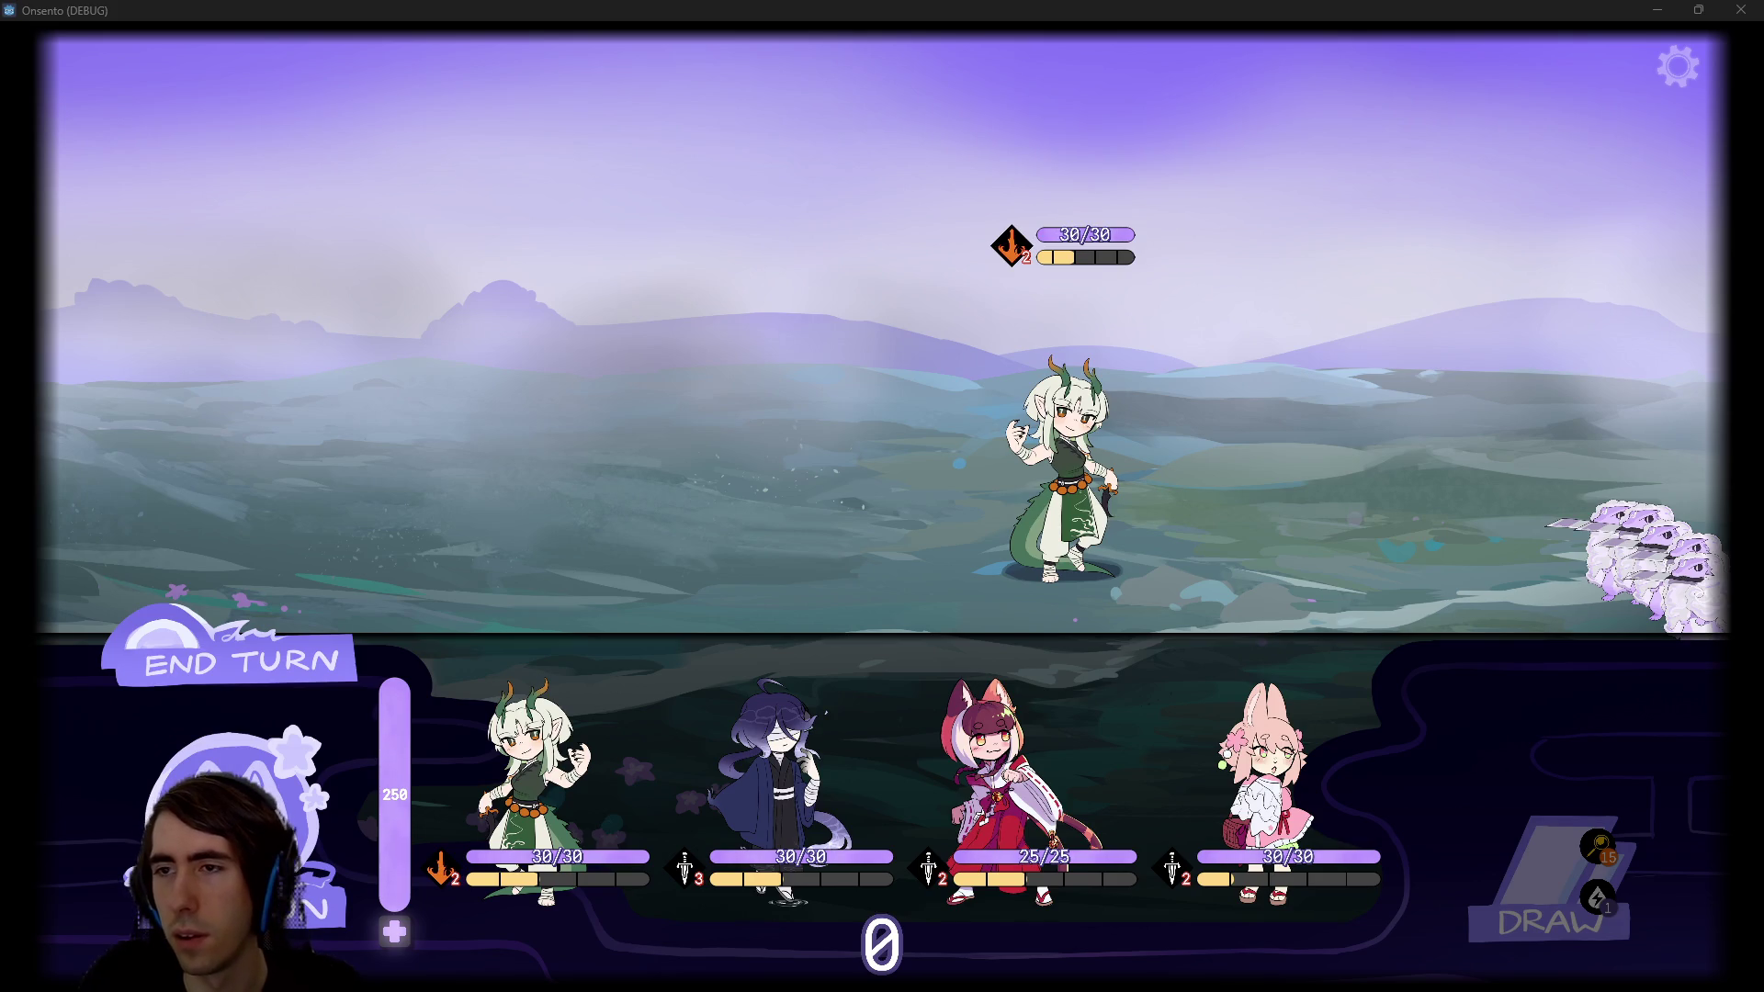
key(alt+Tab)
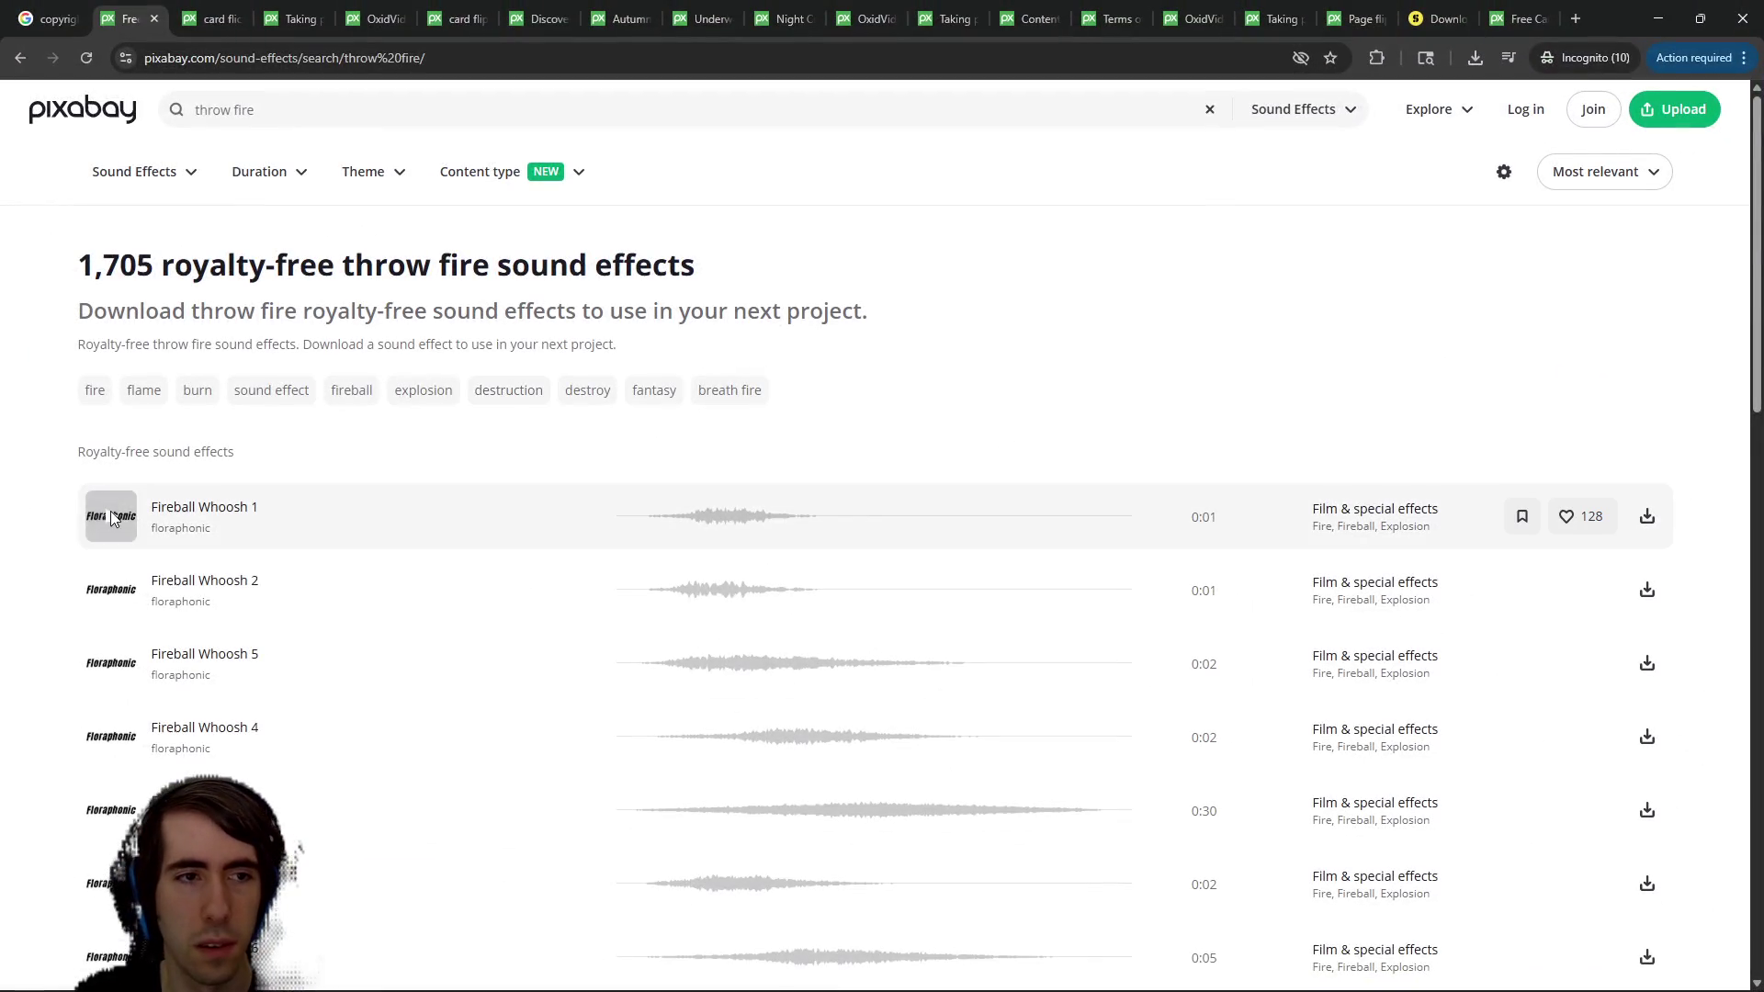
Preview Fireball Whoosh 1, 2, 5, 4, 9, 3, 6 and 8 from the results
click(110, 516)
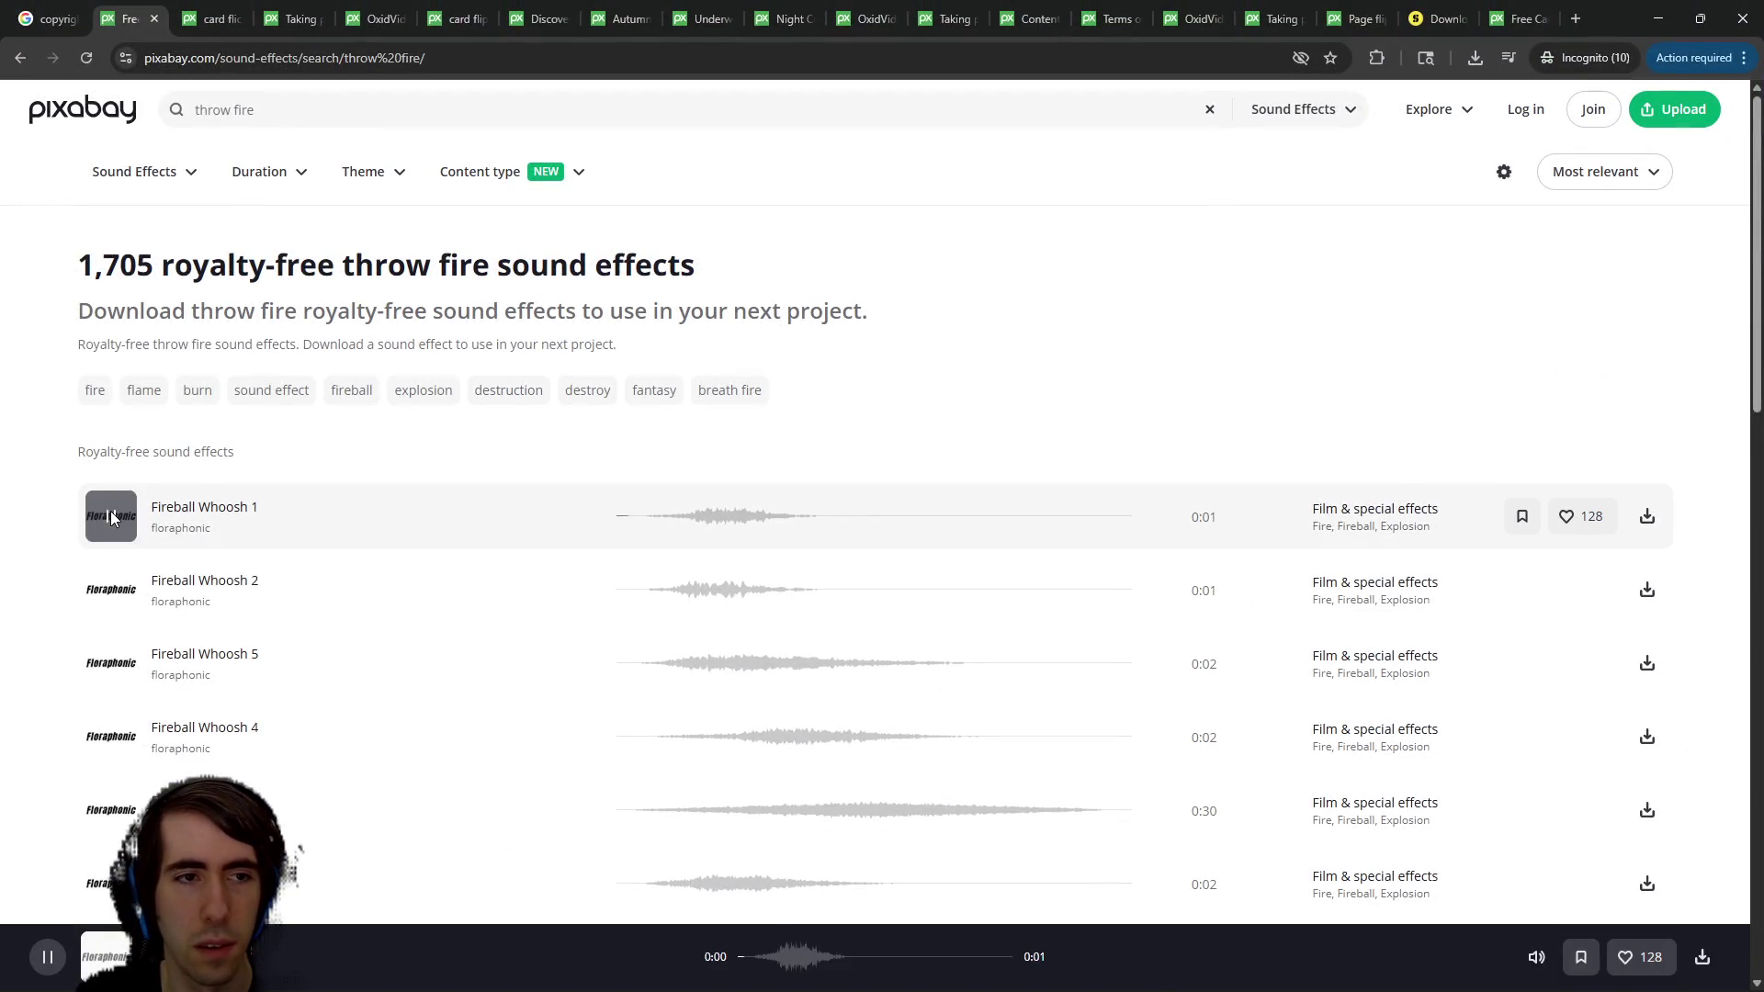
click(121, 574)
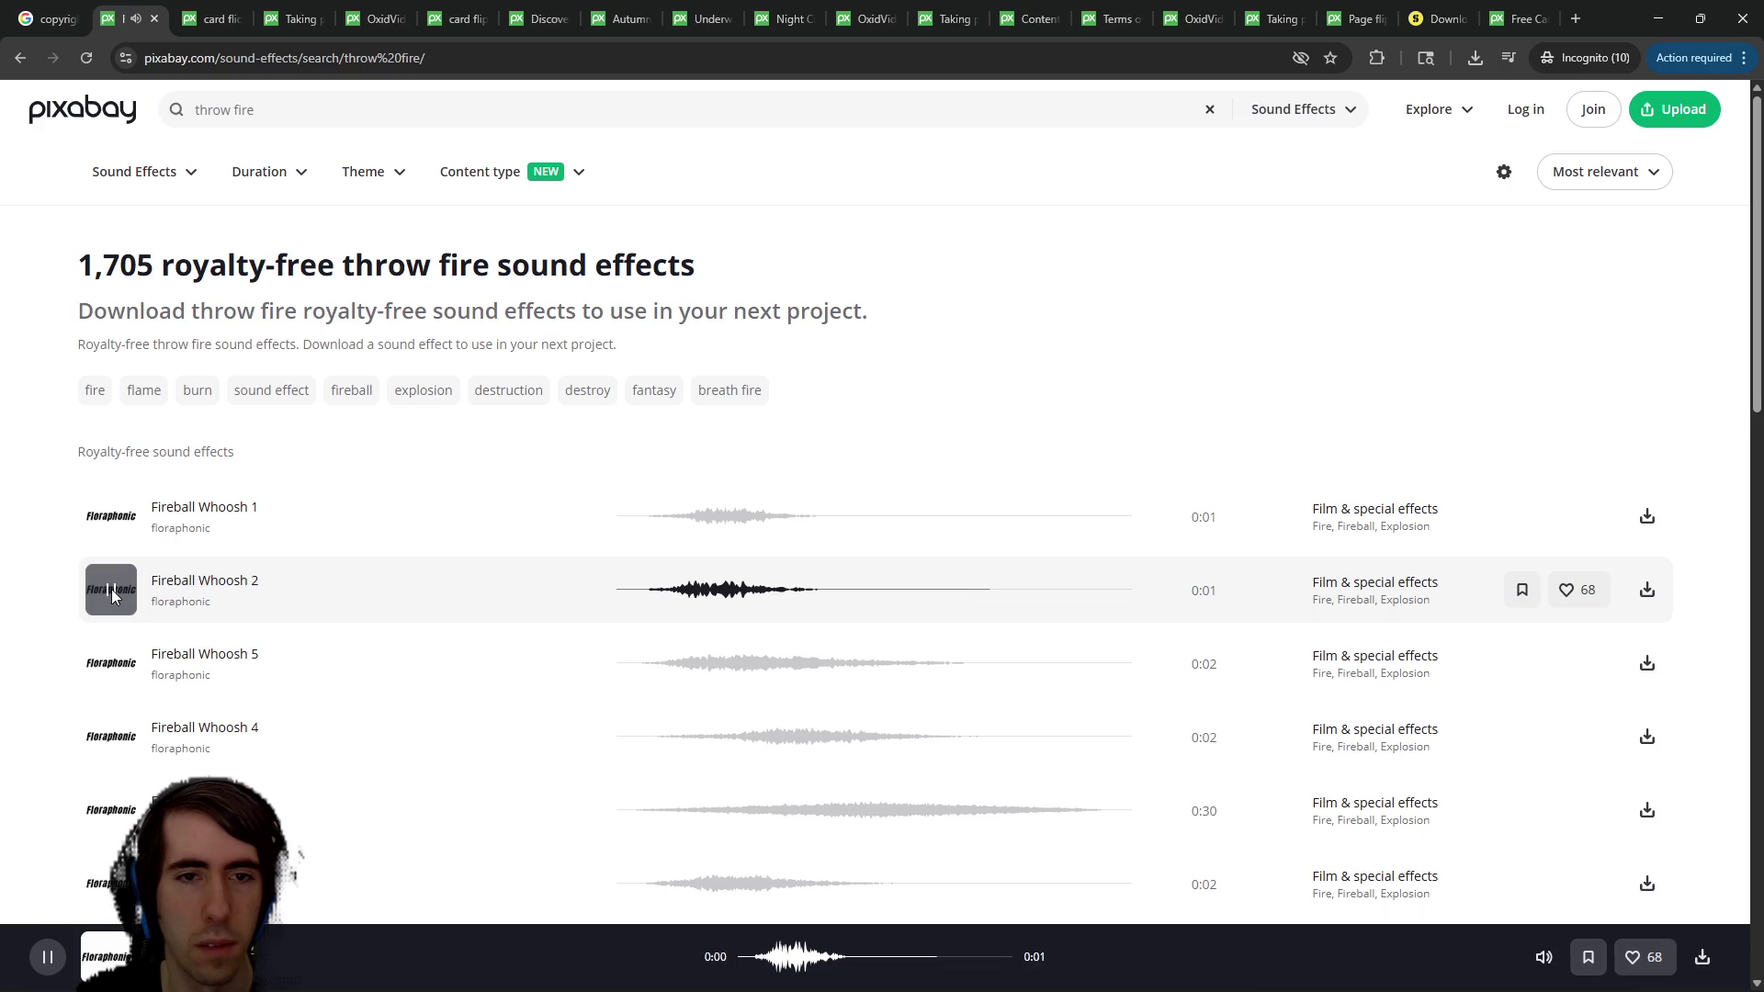
click(109, 666)
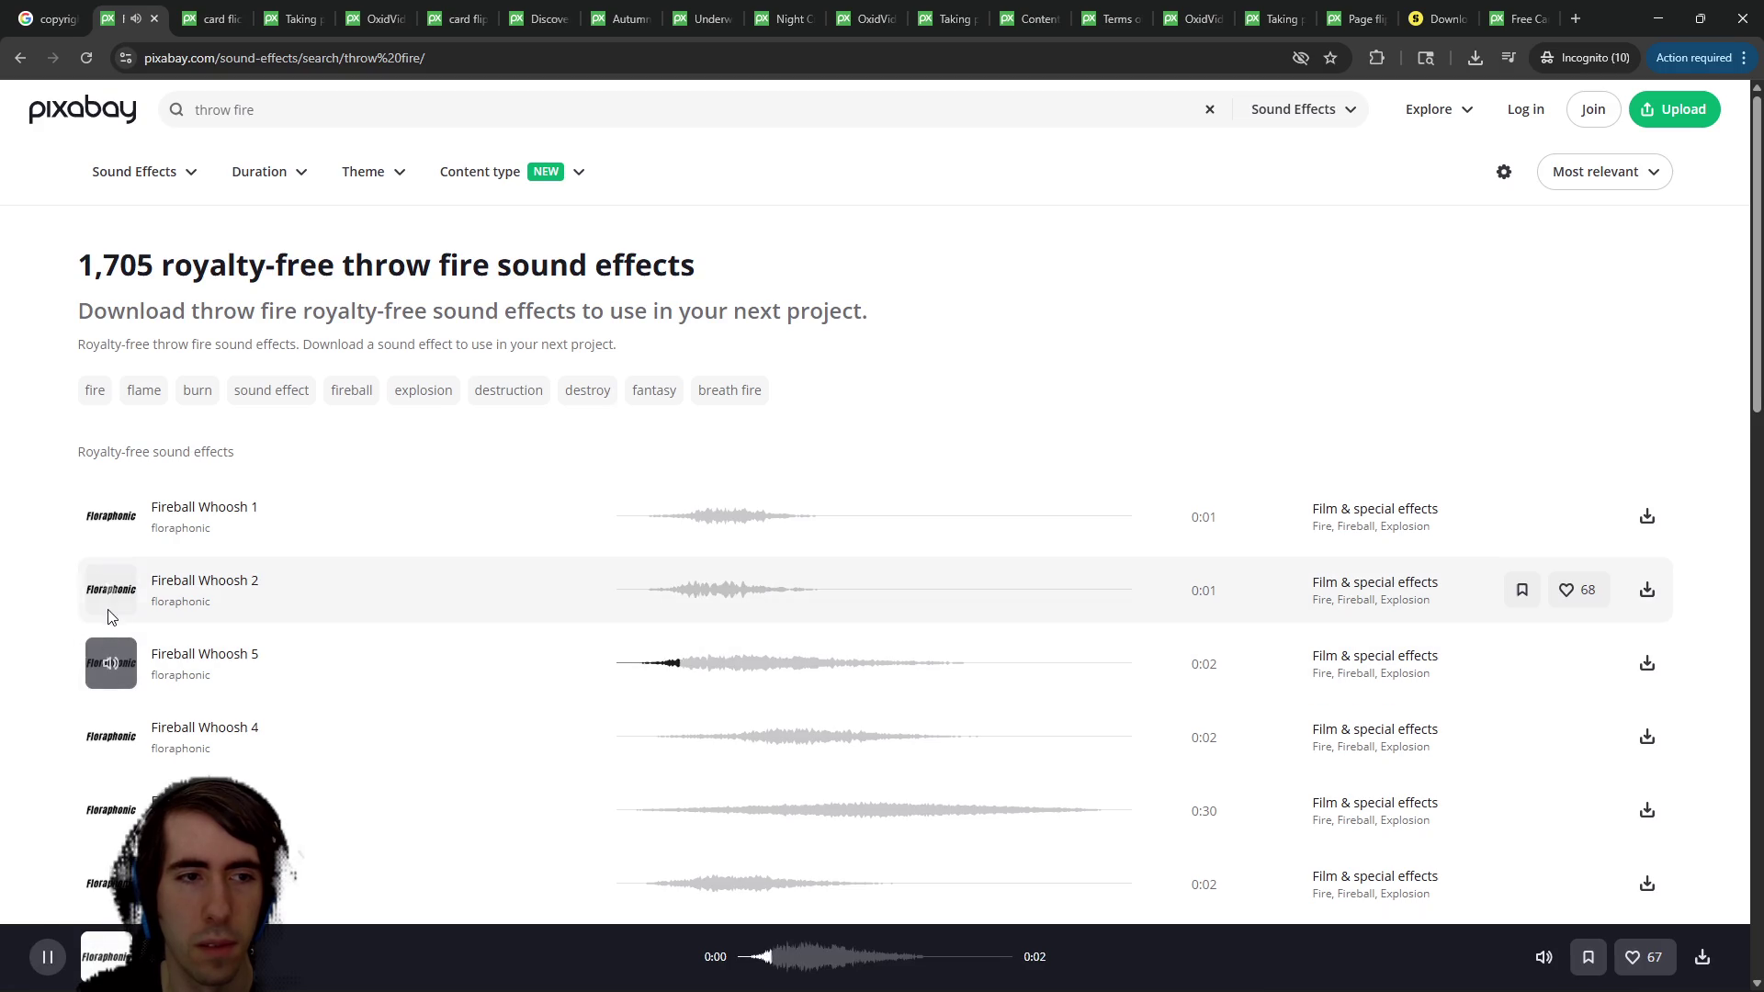
scroll(107, 597, down, 1)
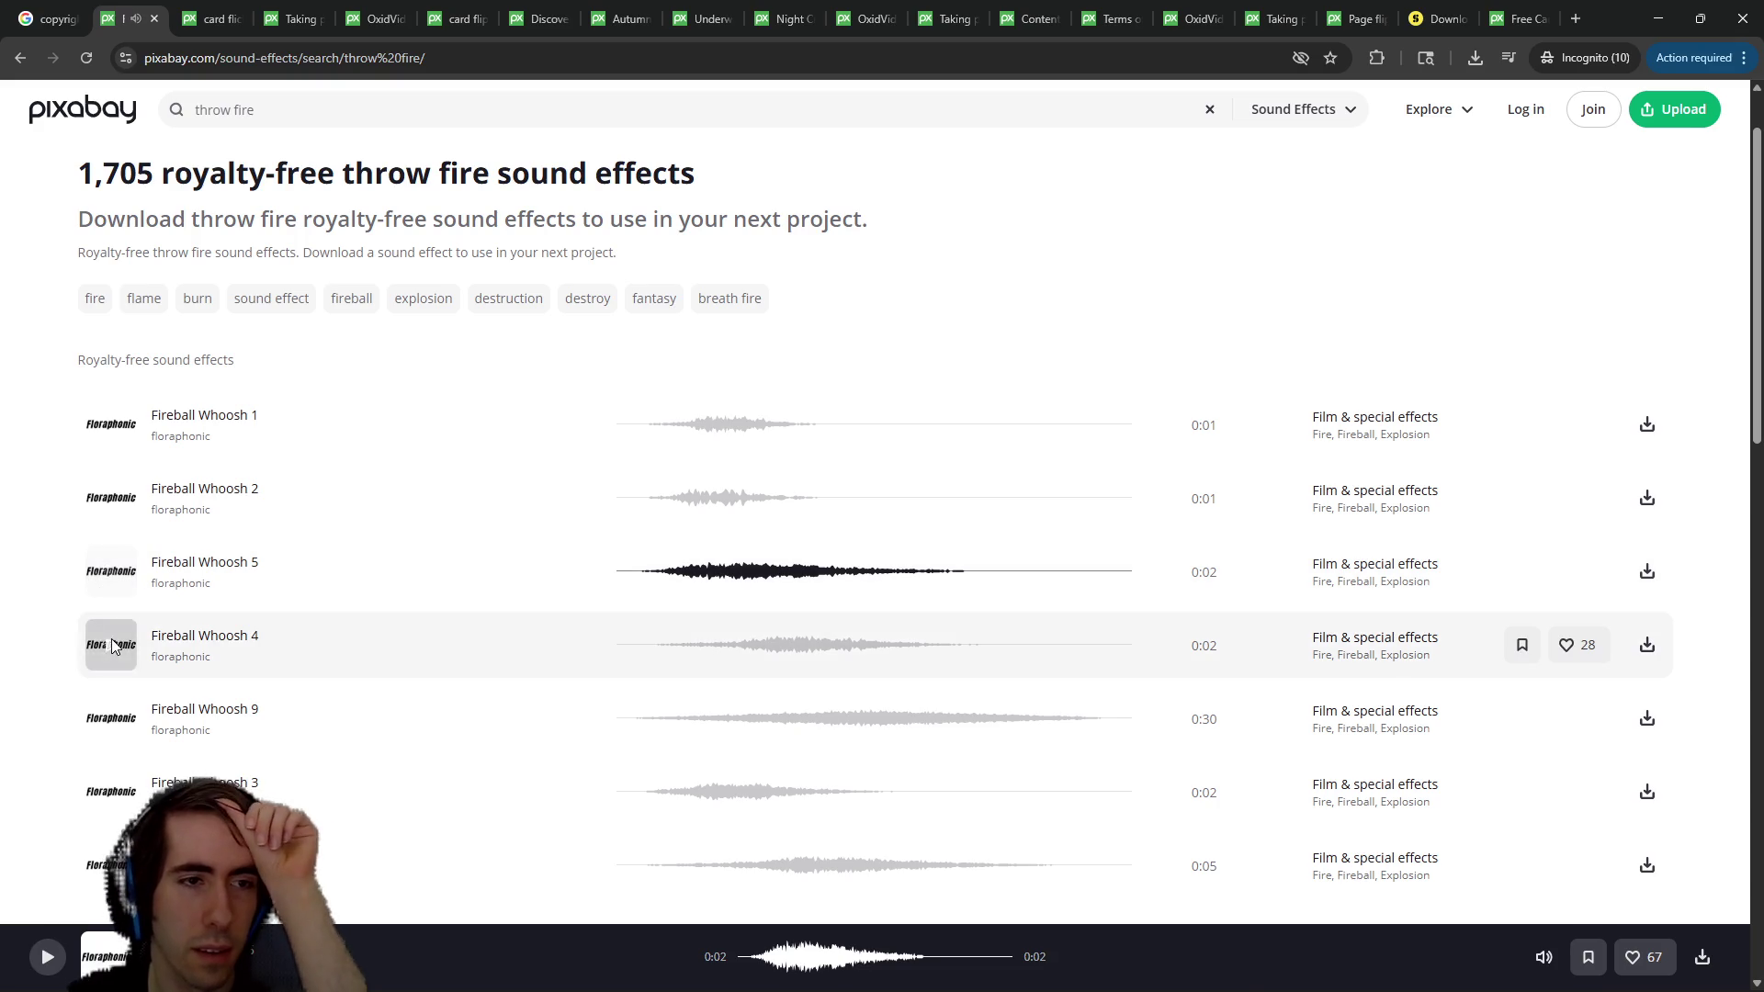
click(112, 646)
scroll(112, 645, down, 2)
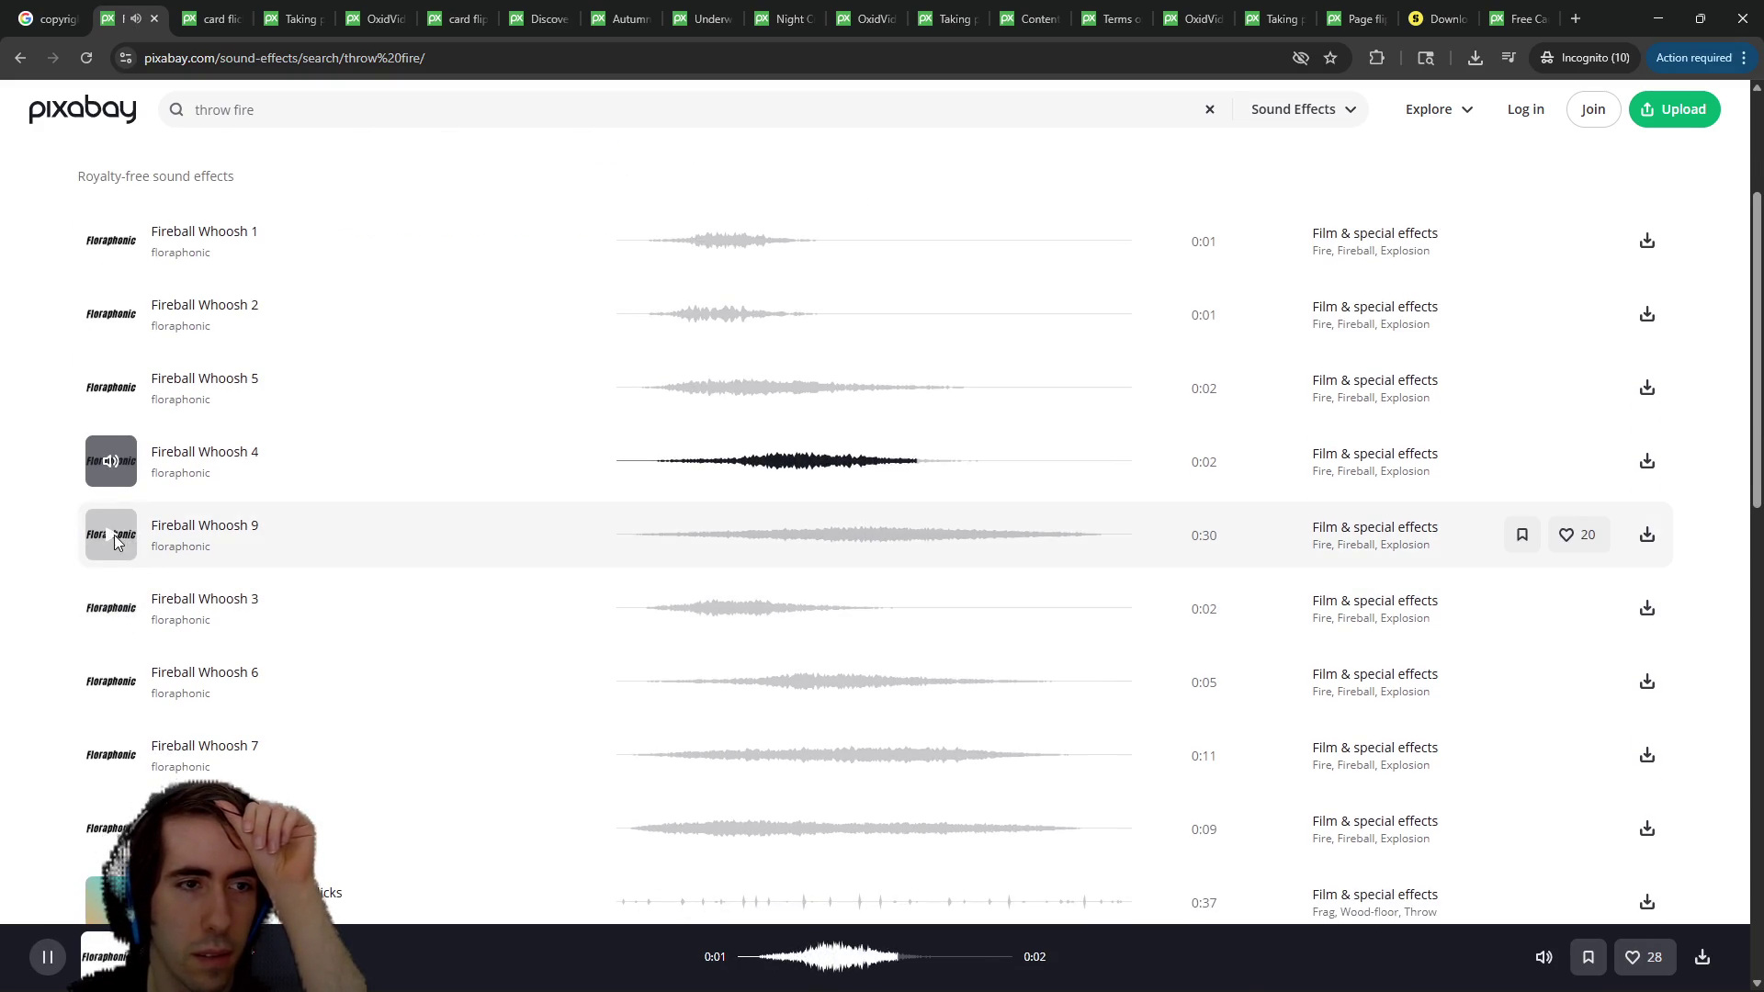
click(118, 543)
scroll(185, 574, down, 2)
scroll(189, 565, up, 2)
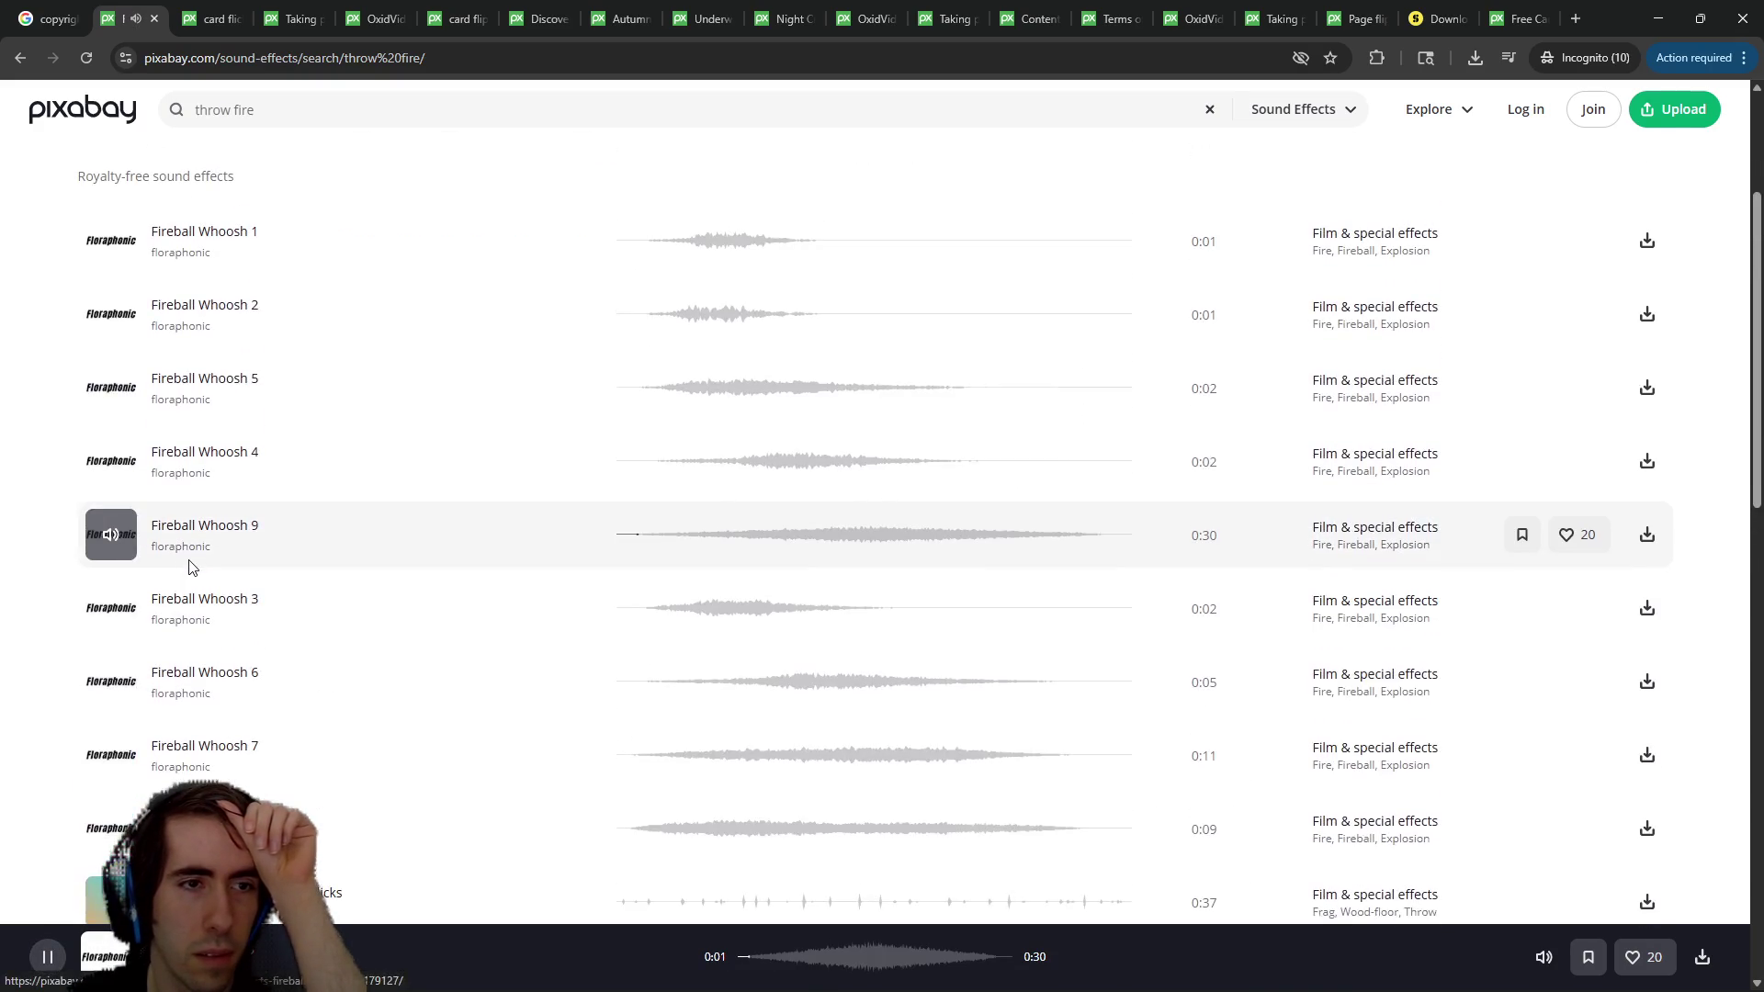
click(111, 608)
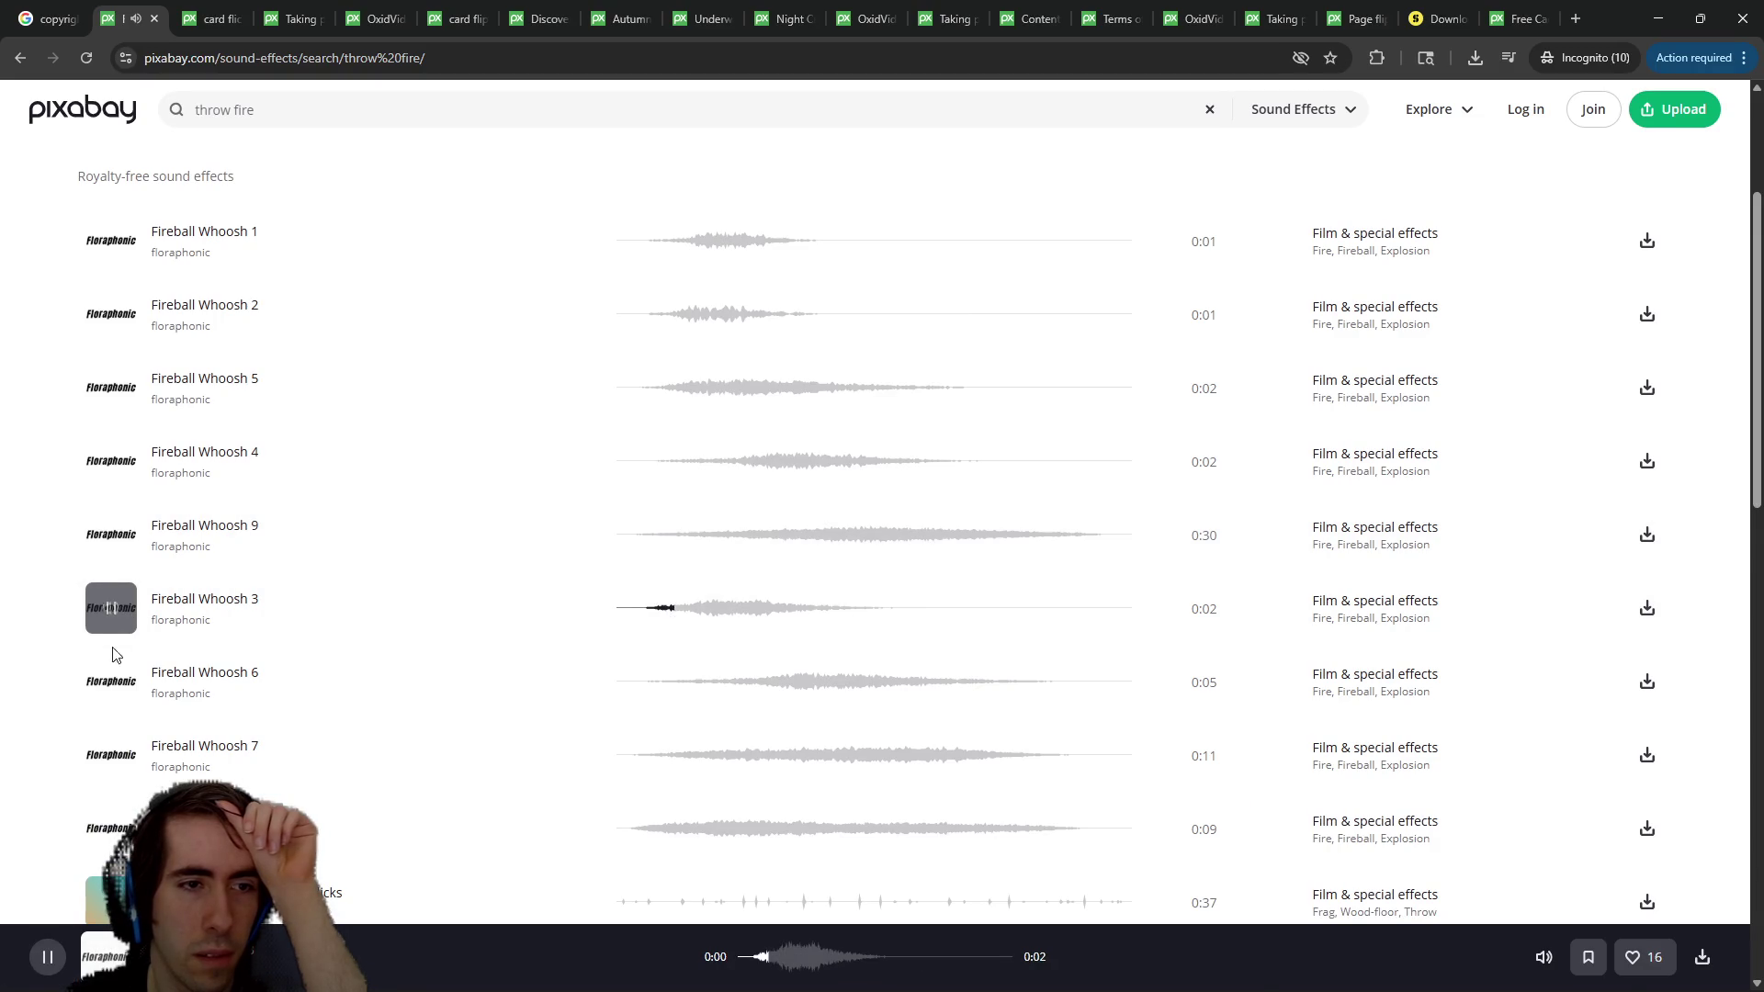
click(111, 681)
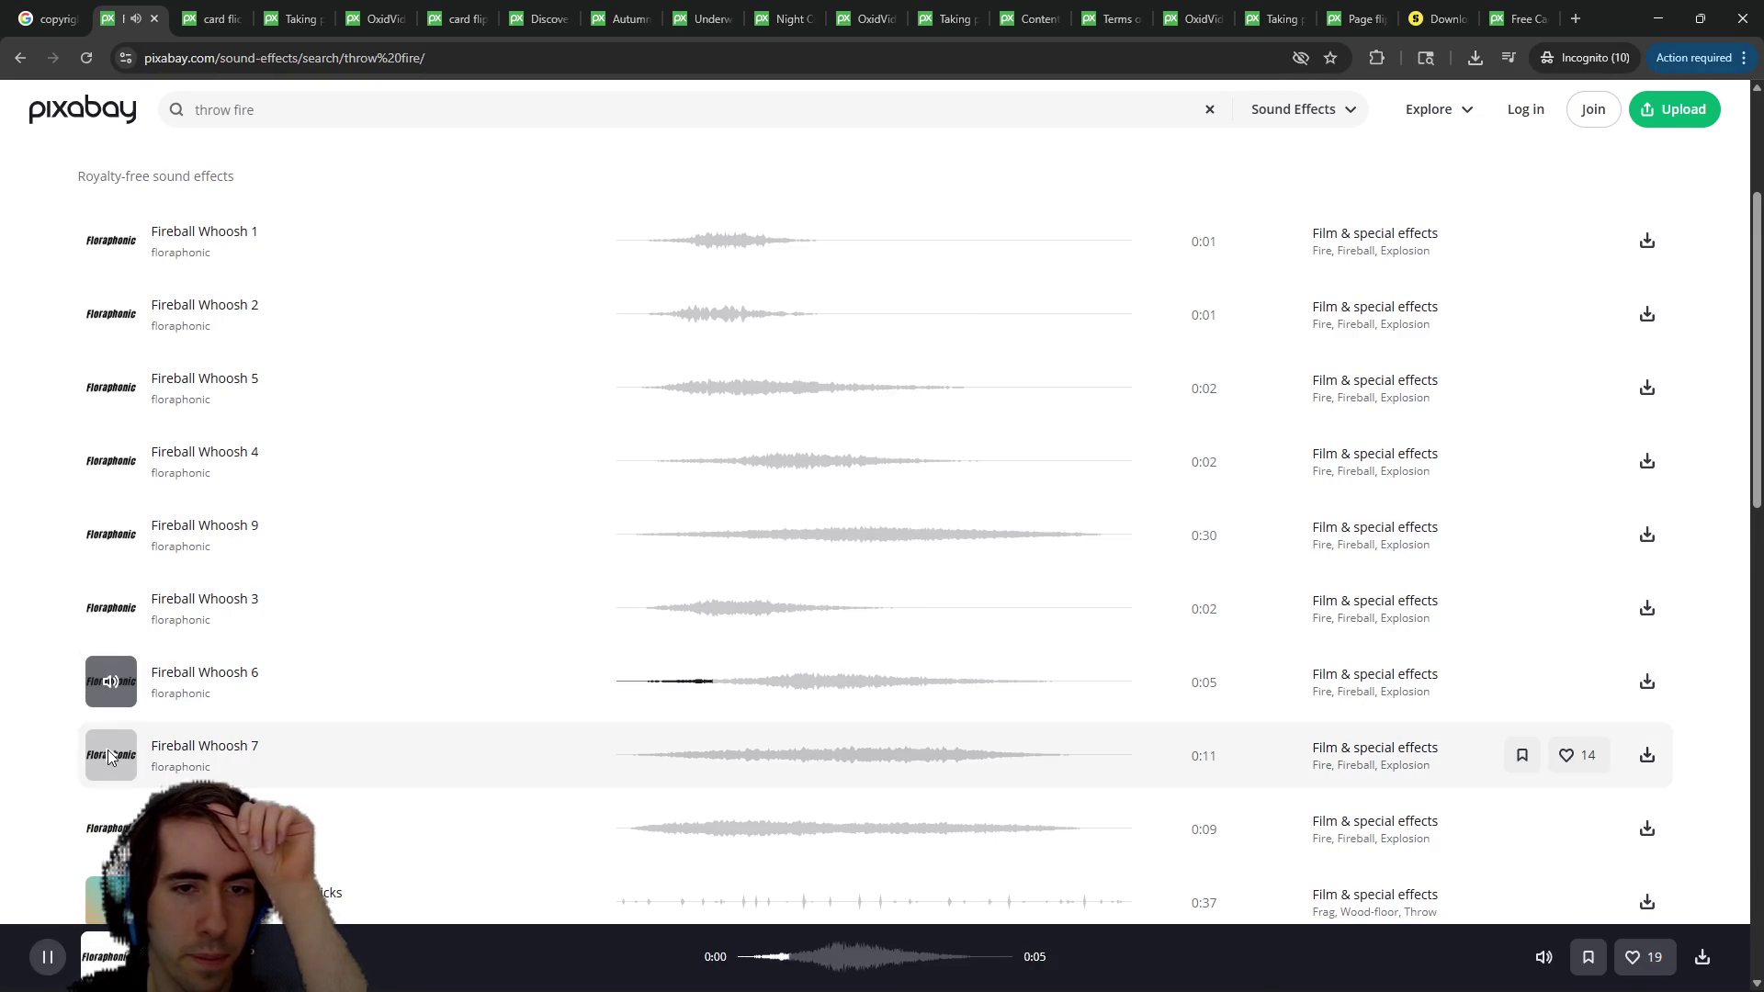
click(111, 829)
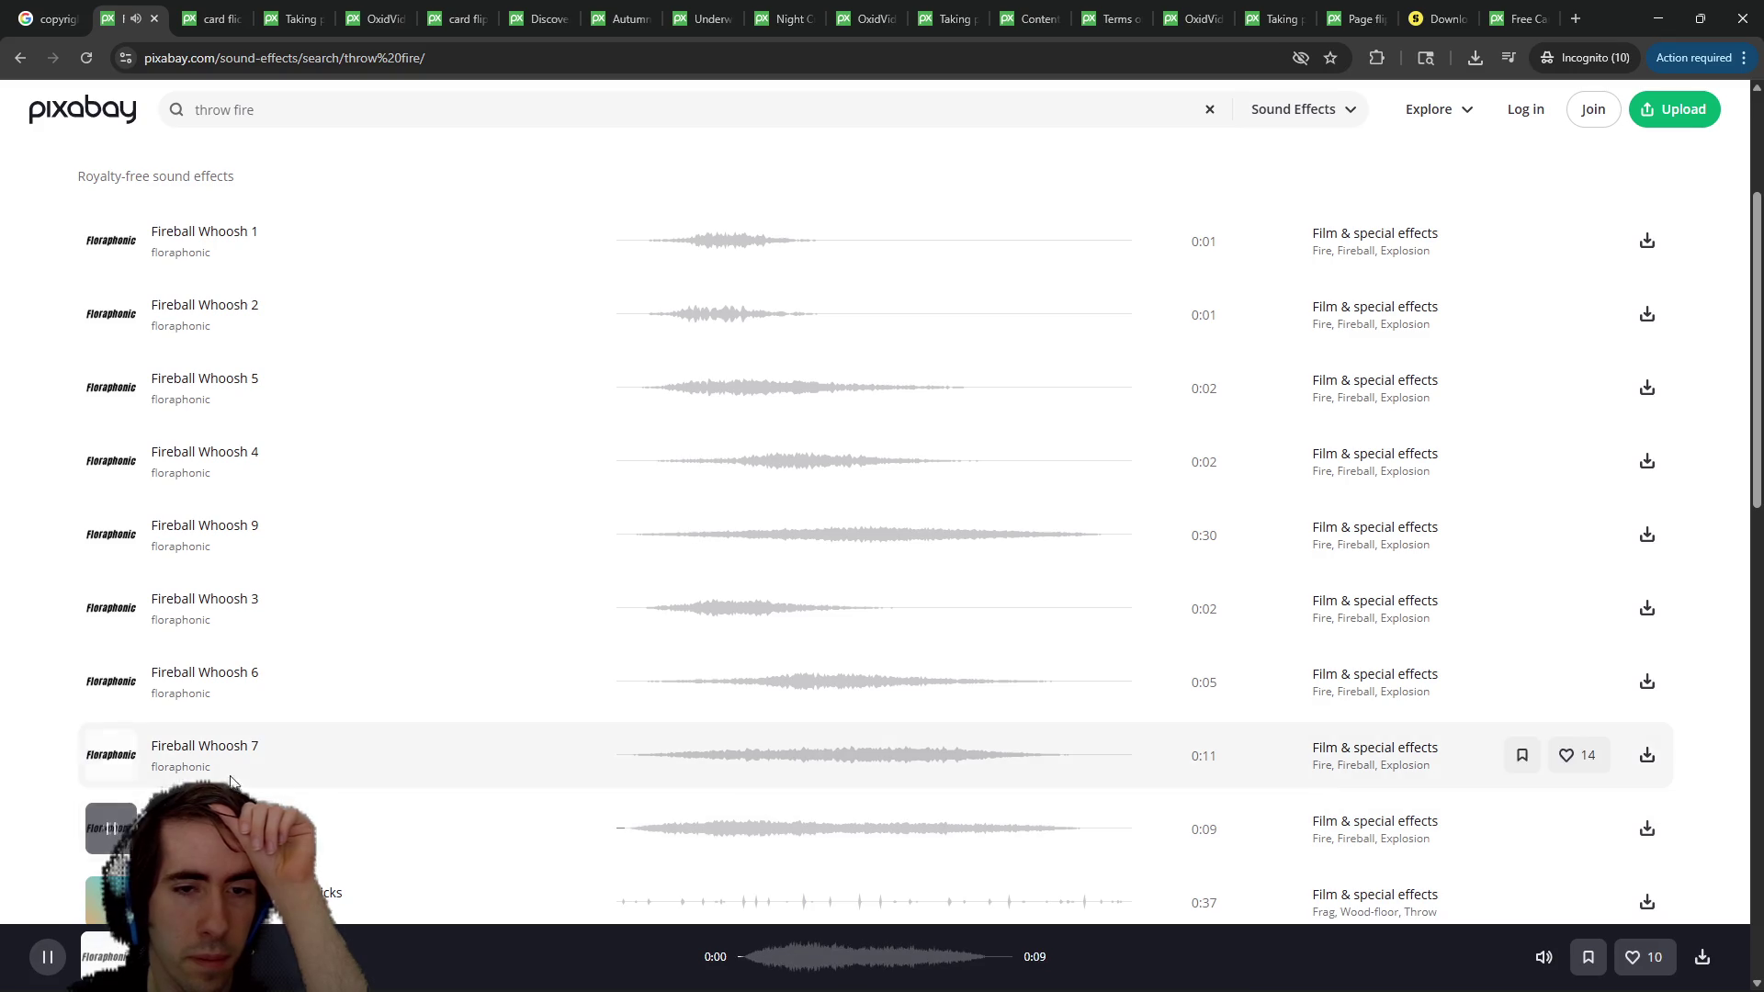
scroll(180, 536, down, 4)
Preview the Fire Sounds, Knife throw 1 and 2, and Fire Crackling clips
click(110, 754)
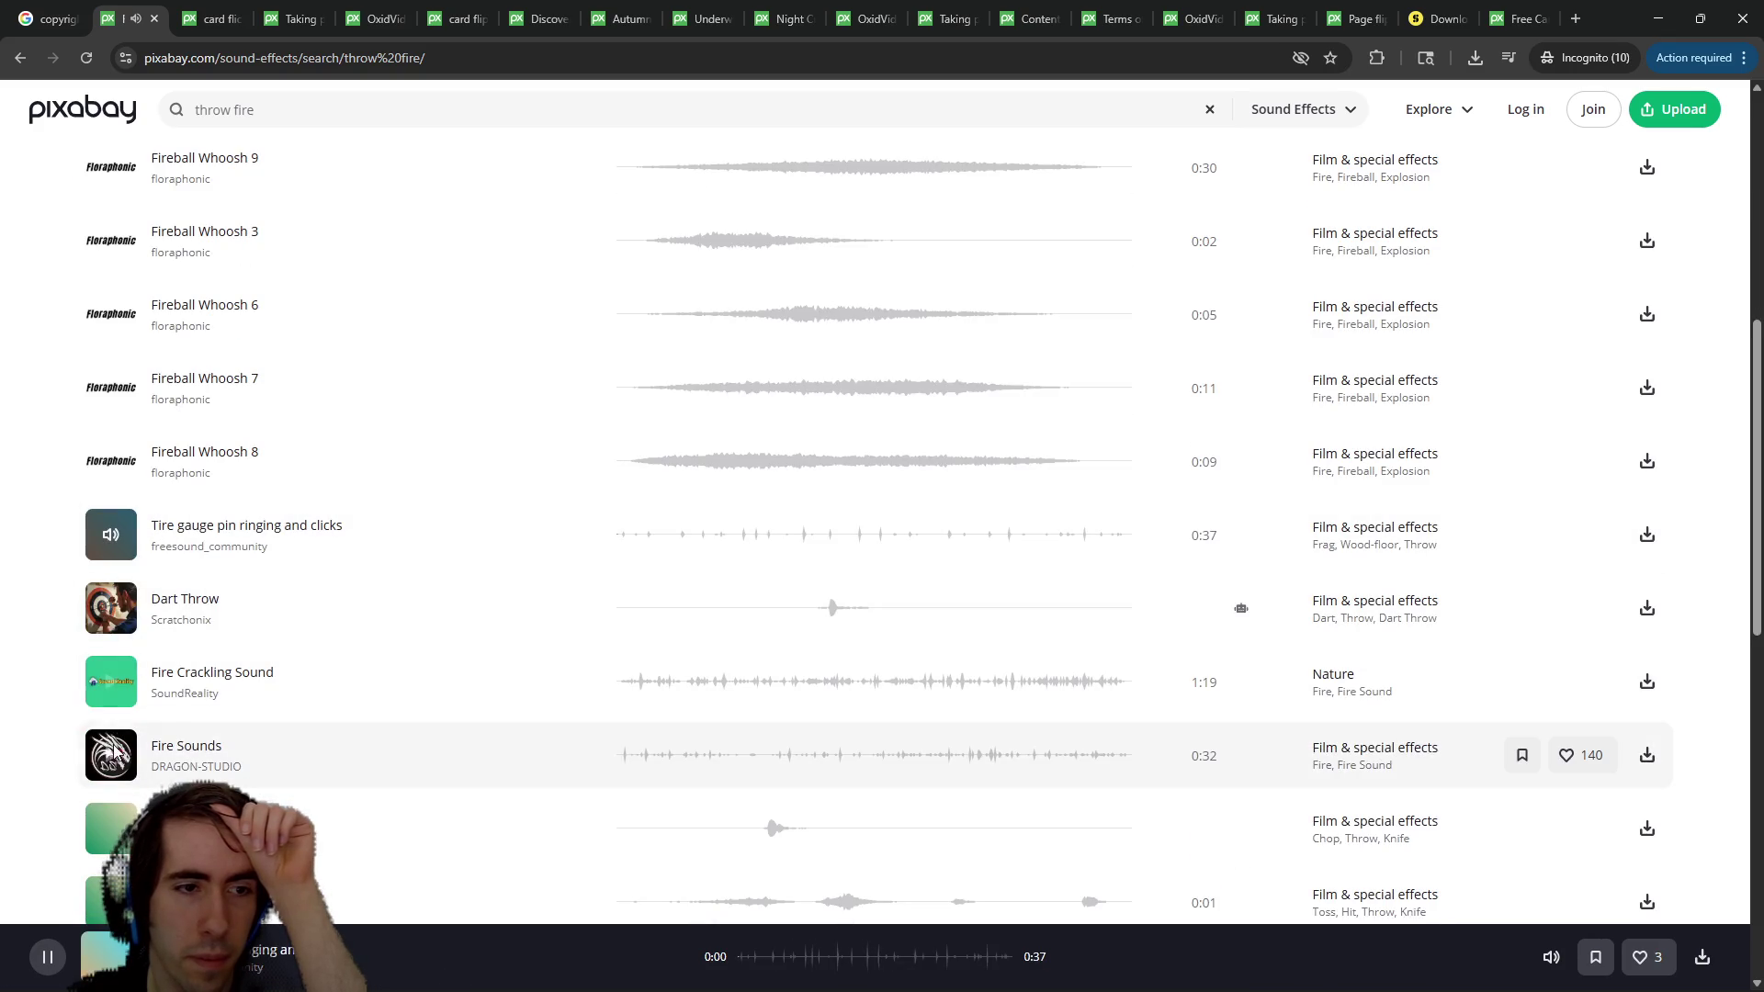
scroll(111, 746, down, 3)
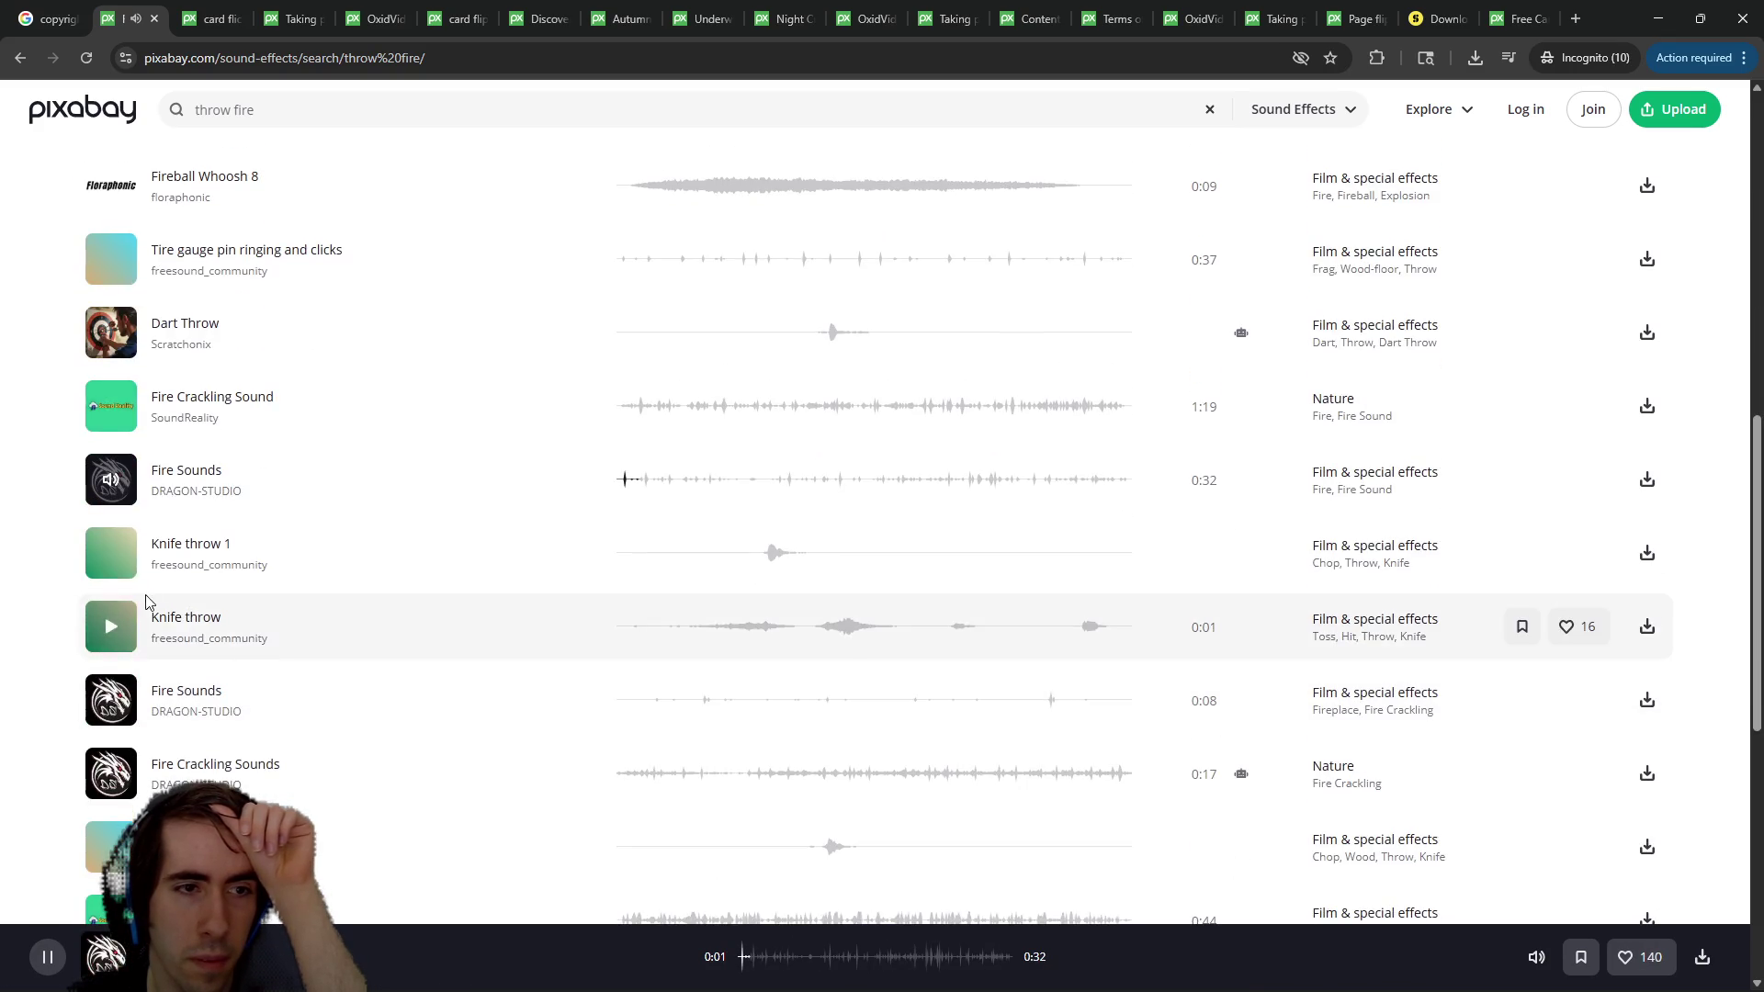
click(124, 557)
click(111, 625)
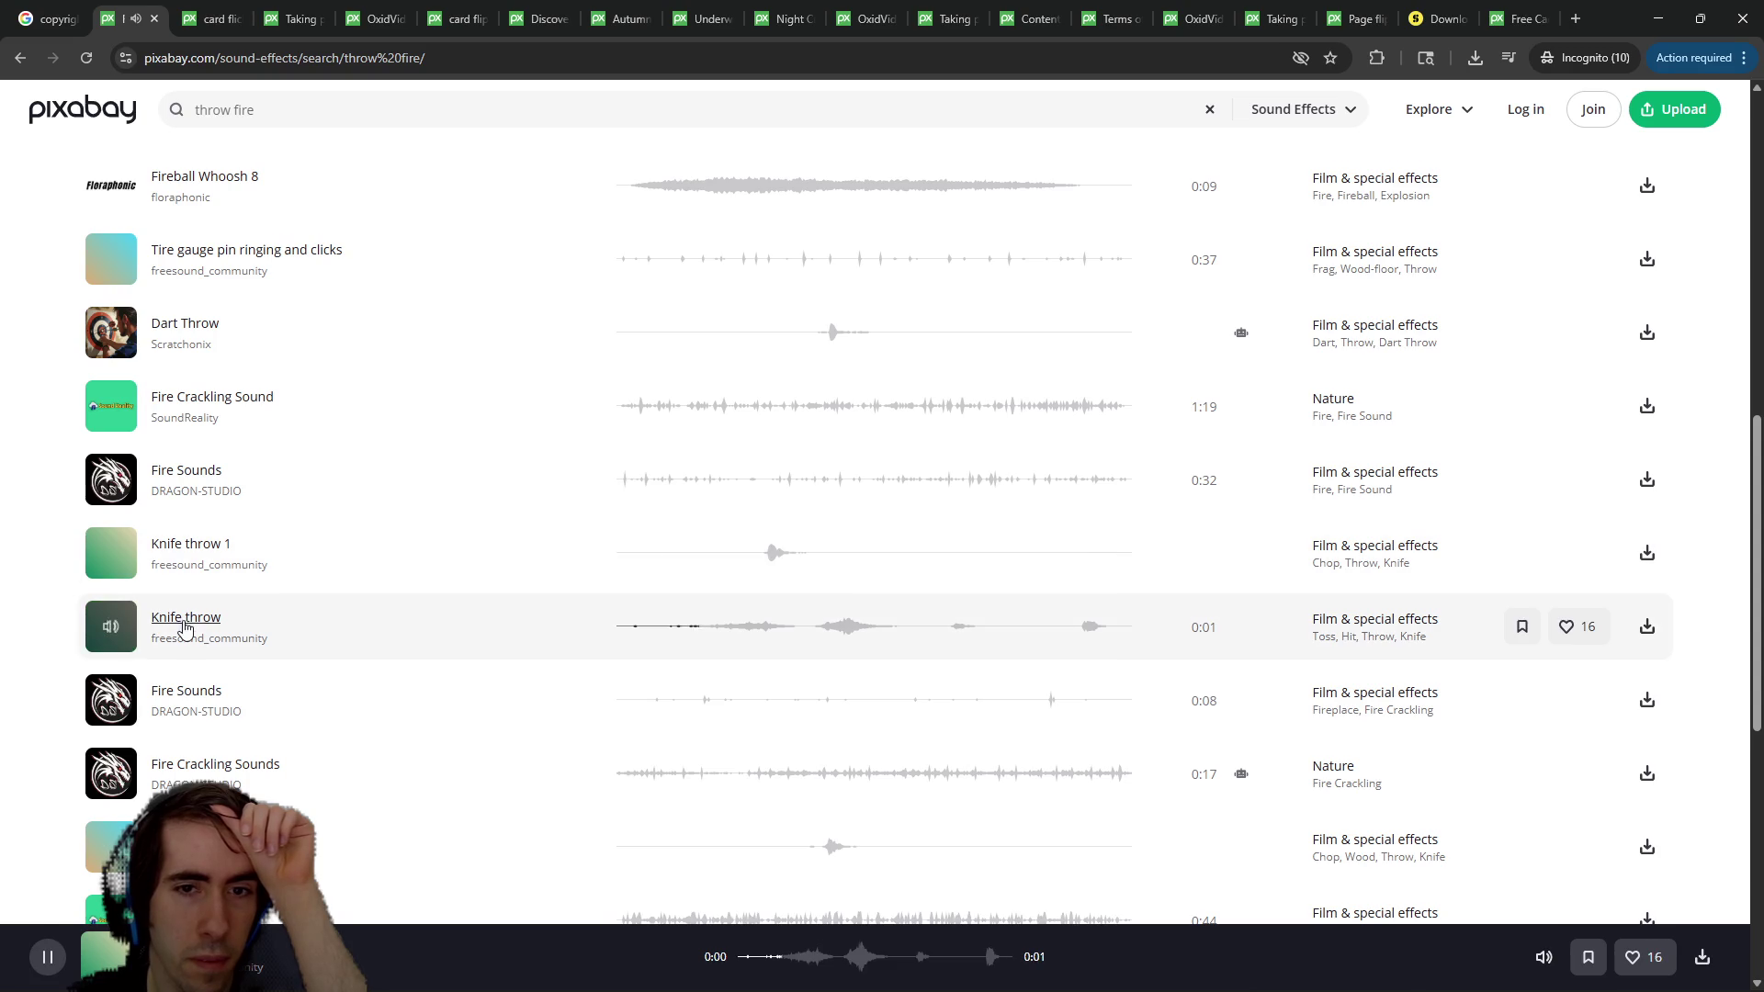
scroll(174, 618, down, 2)
click(111, 681)
scroll(111, 680, up, 4)
scroll(114, 649, down, 5)
click(108, 725)
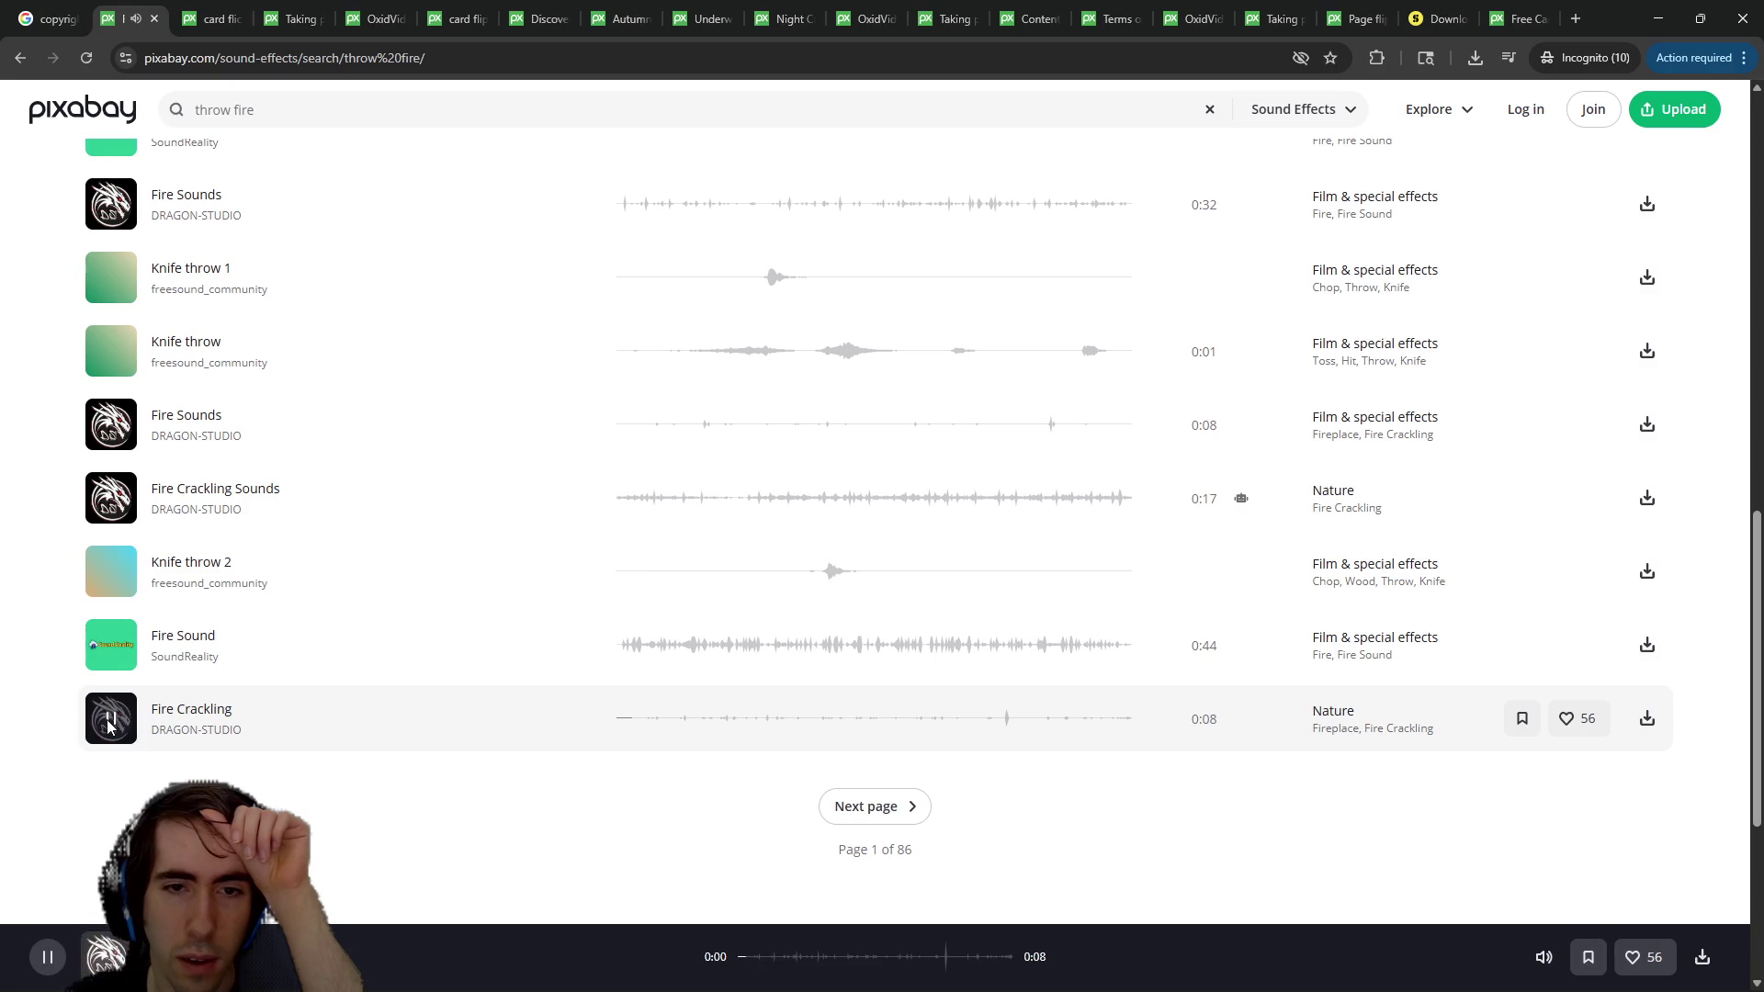
scroll(264, 608, up, 12)
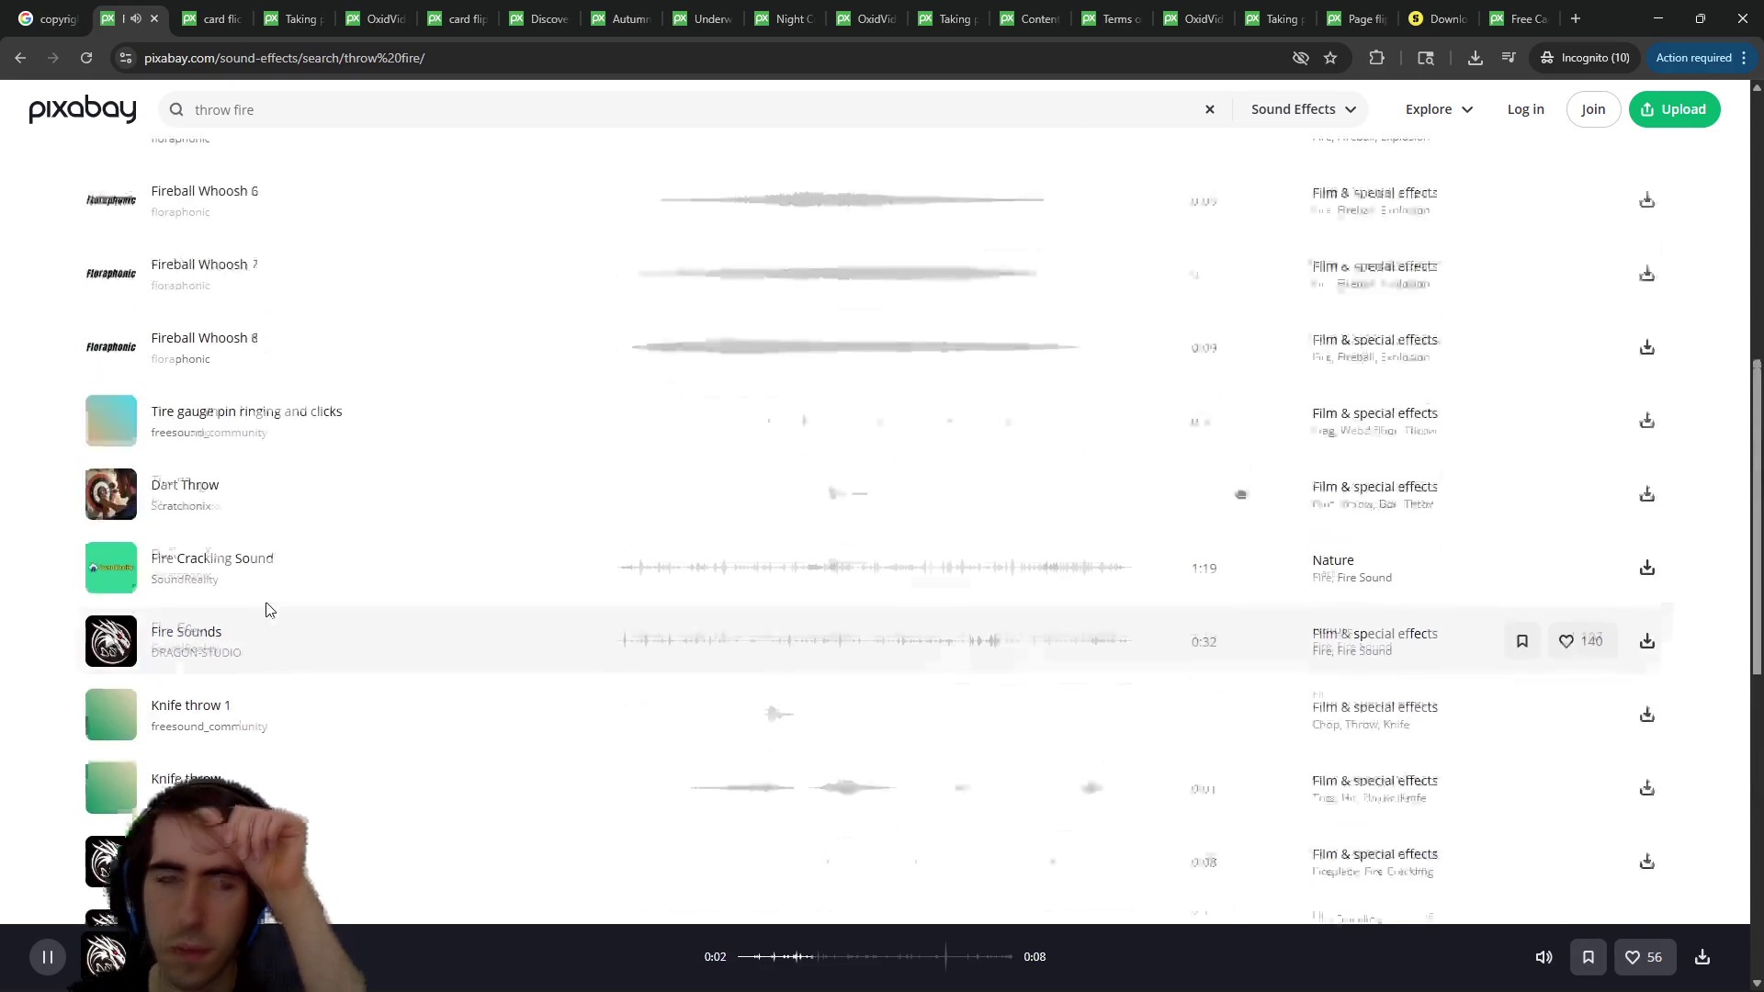
scroll(256, 613, up, 3)
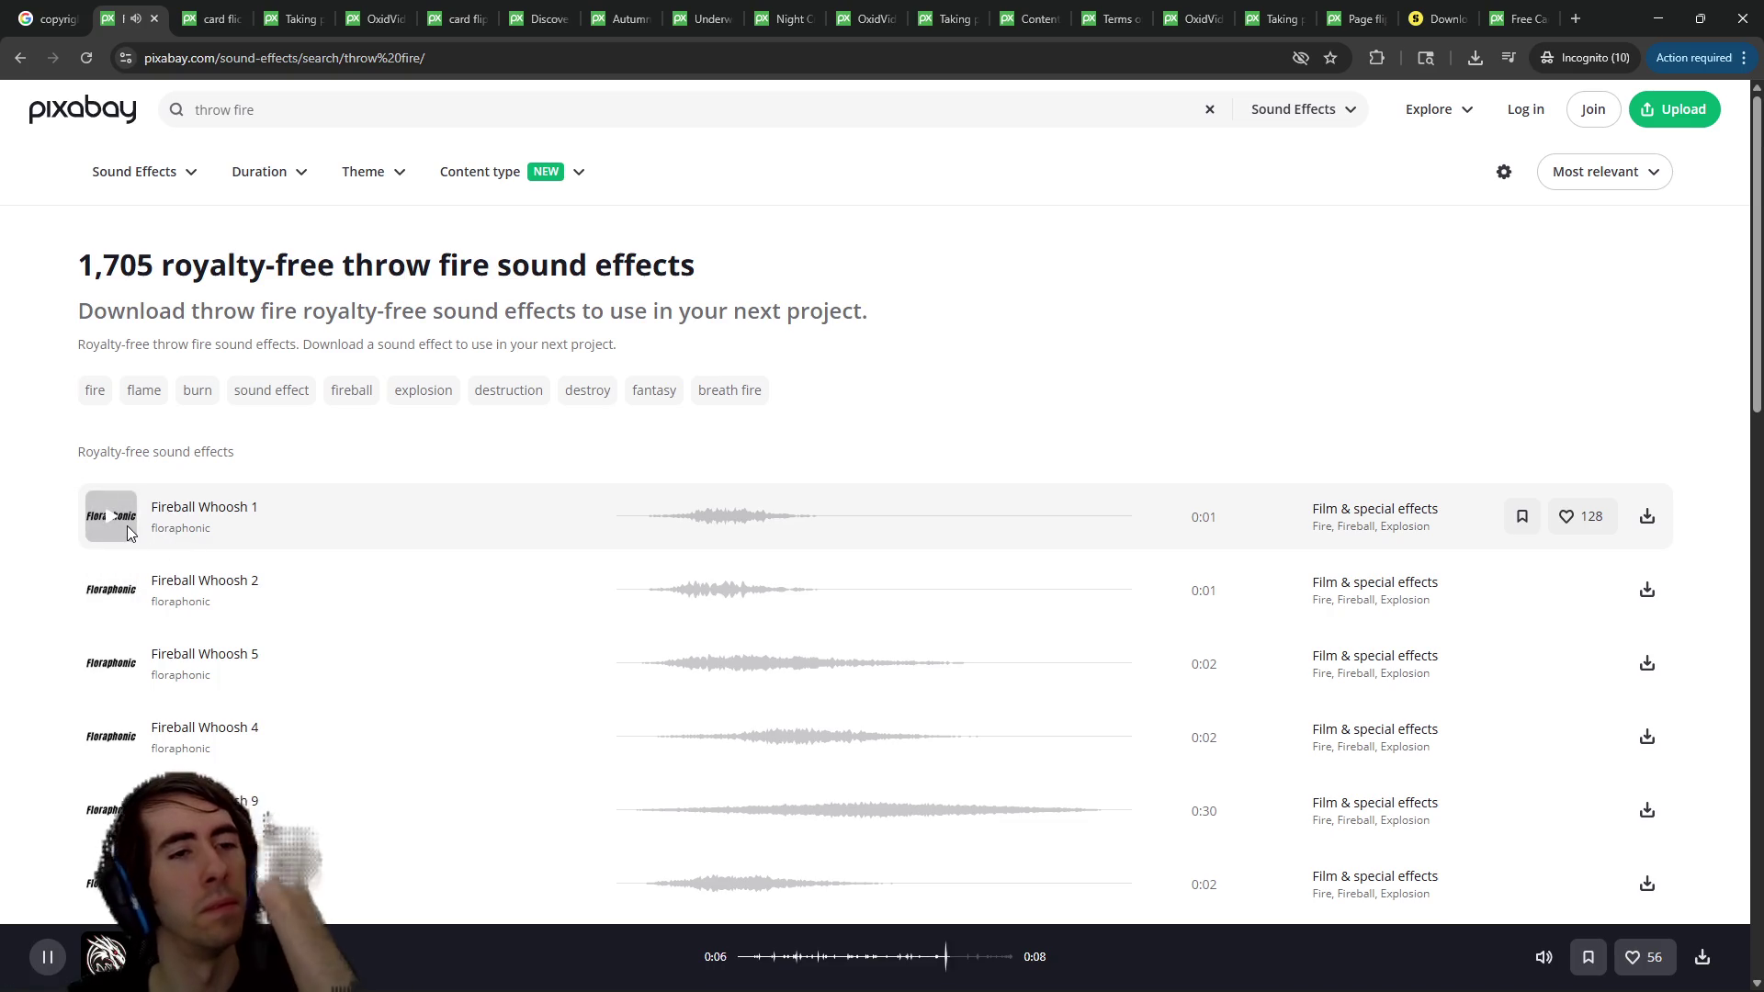
Compare Fireball Whoosh 1, 2 and 5 again, then return to the Onsento battle
click(127, 526)
click(117, 593)
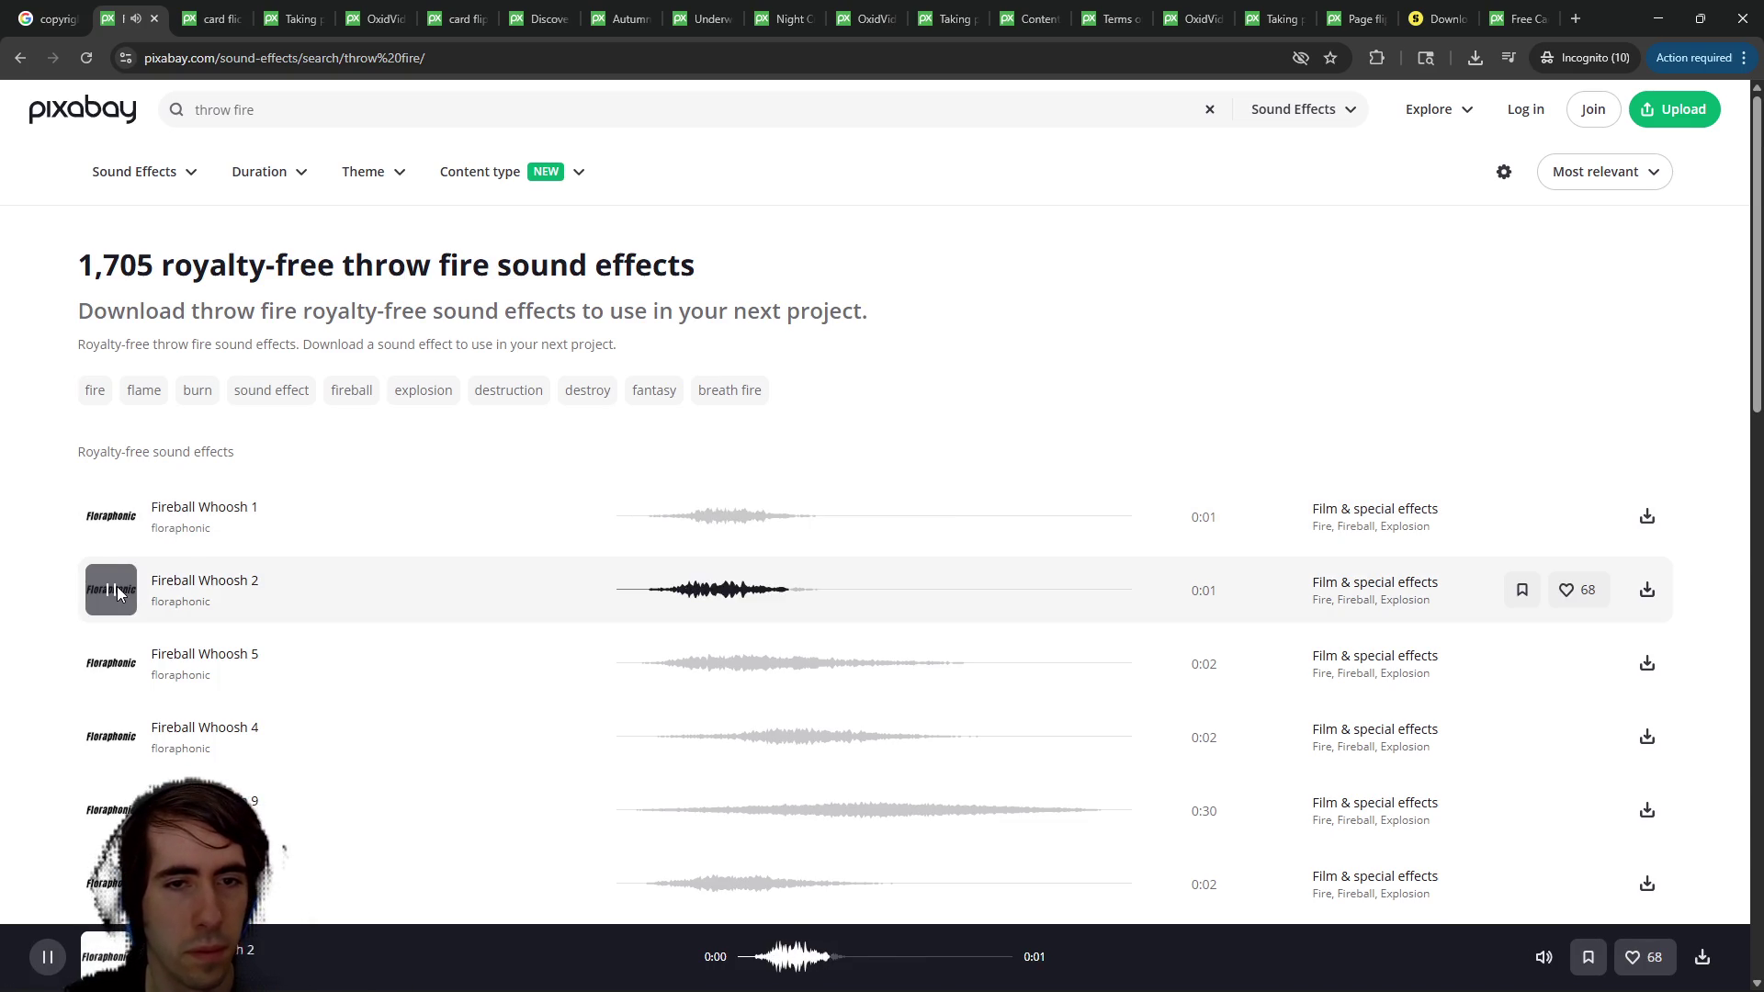
click(111, 585)
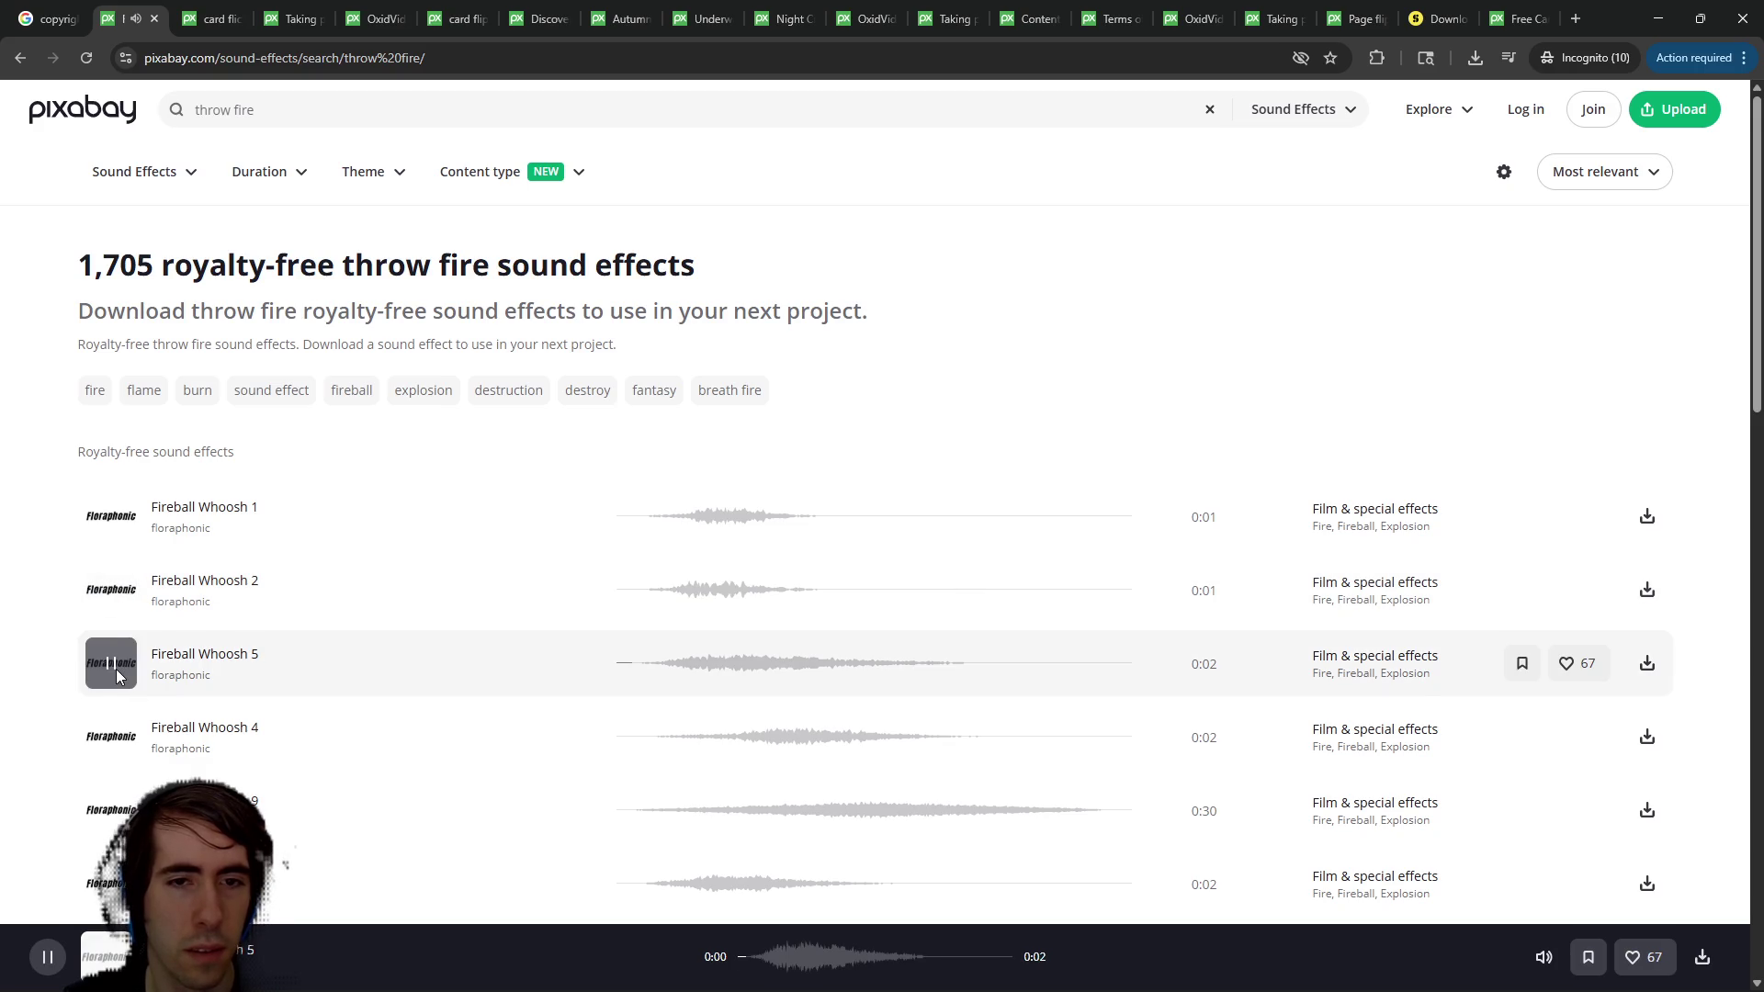
click(114, 599)
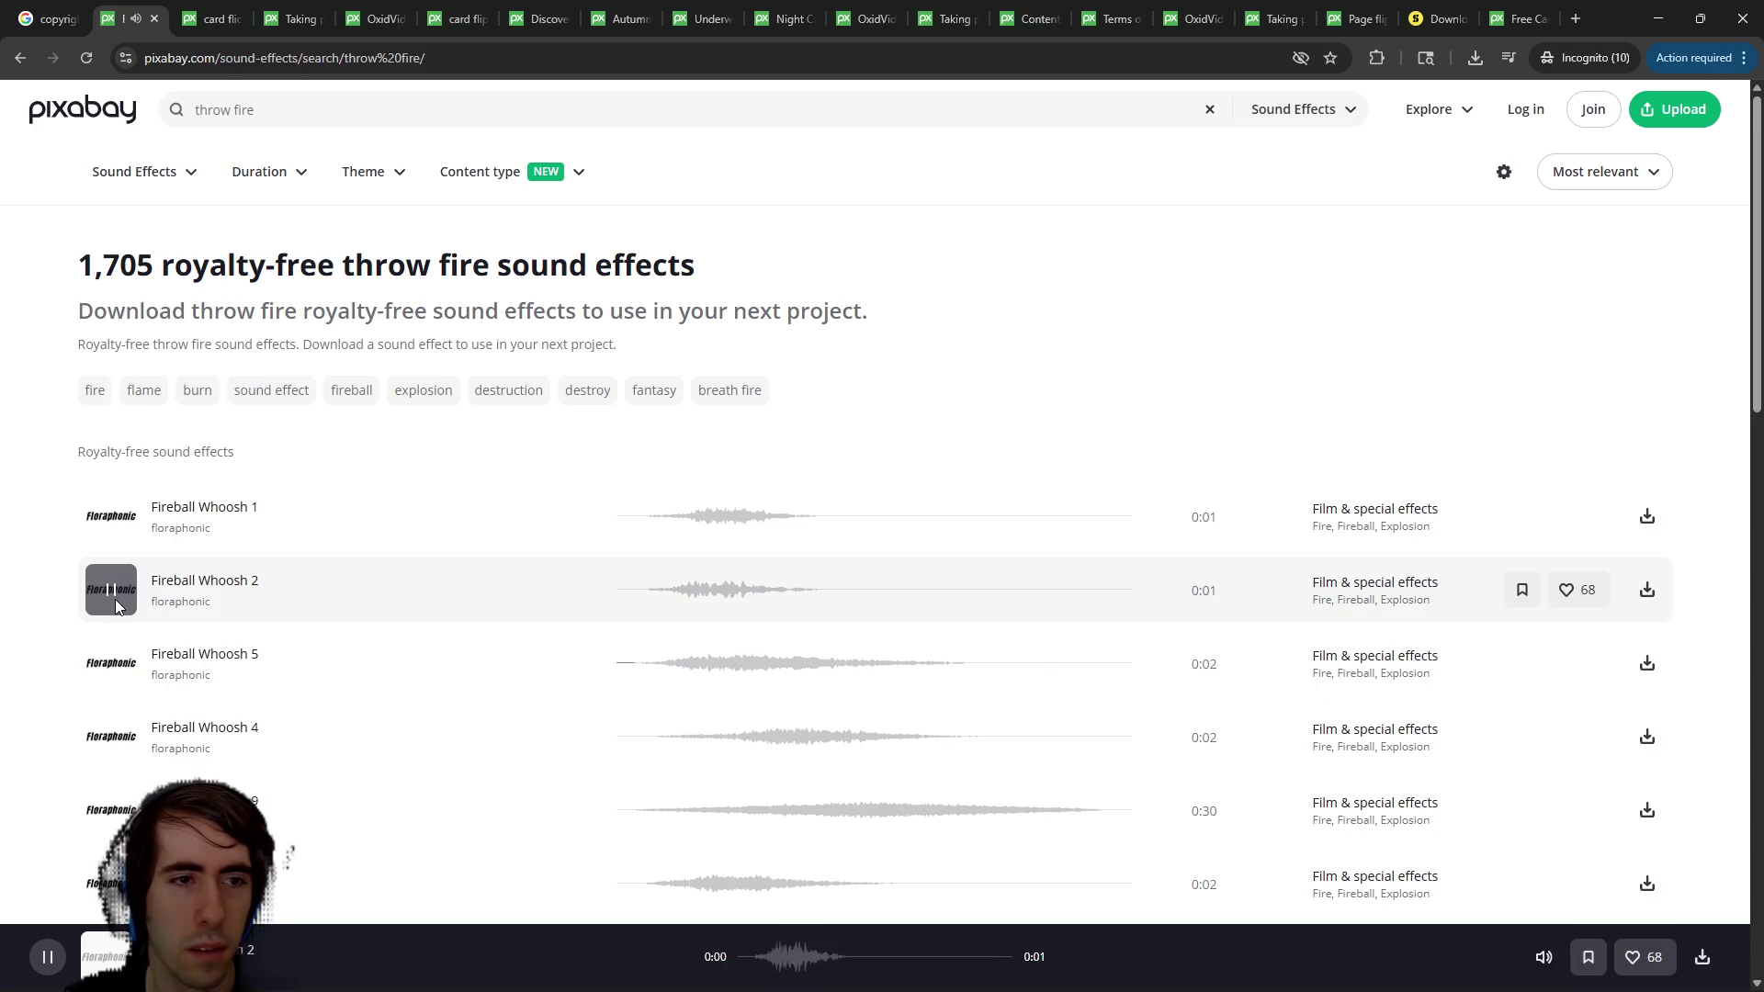
click(110, 598)
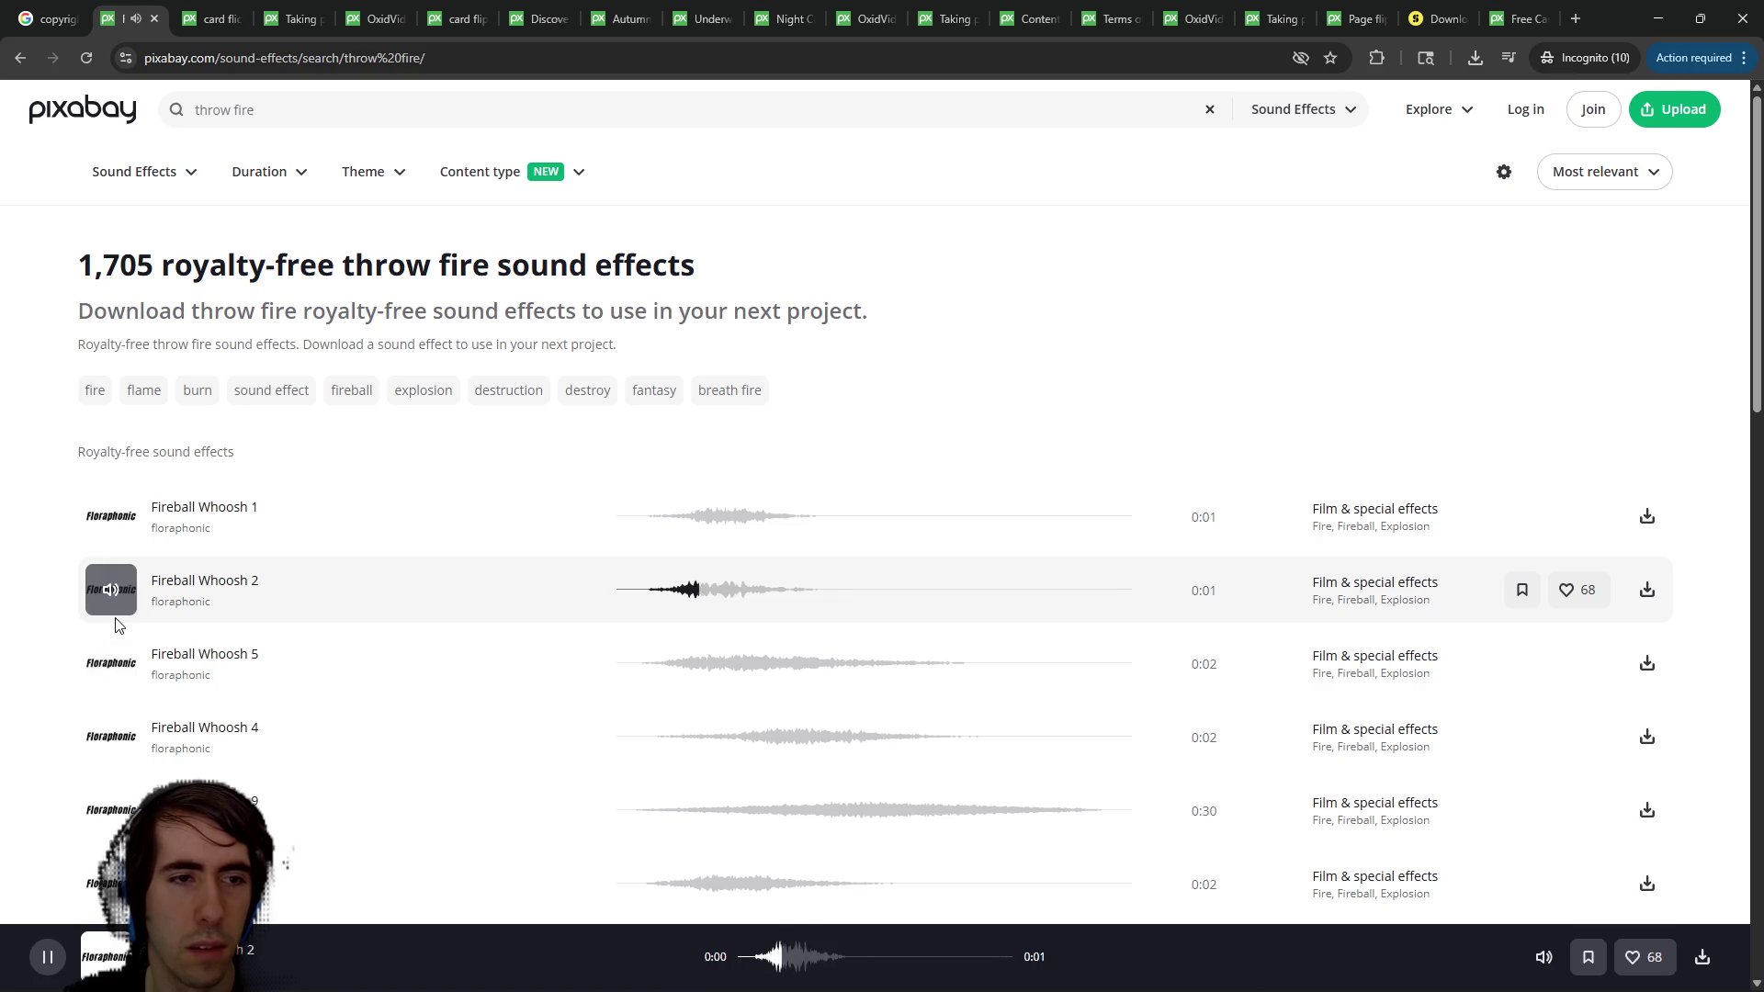
click(110, 675)
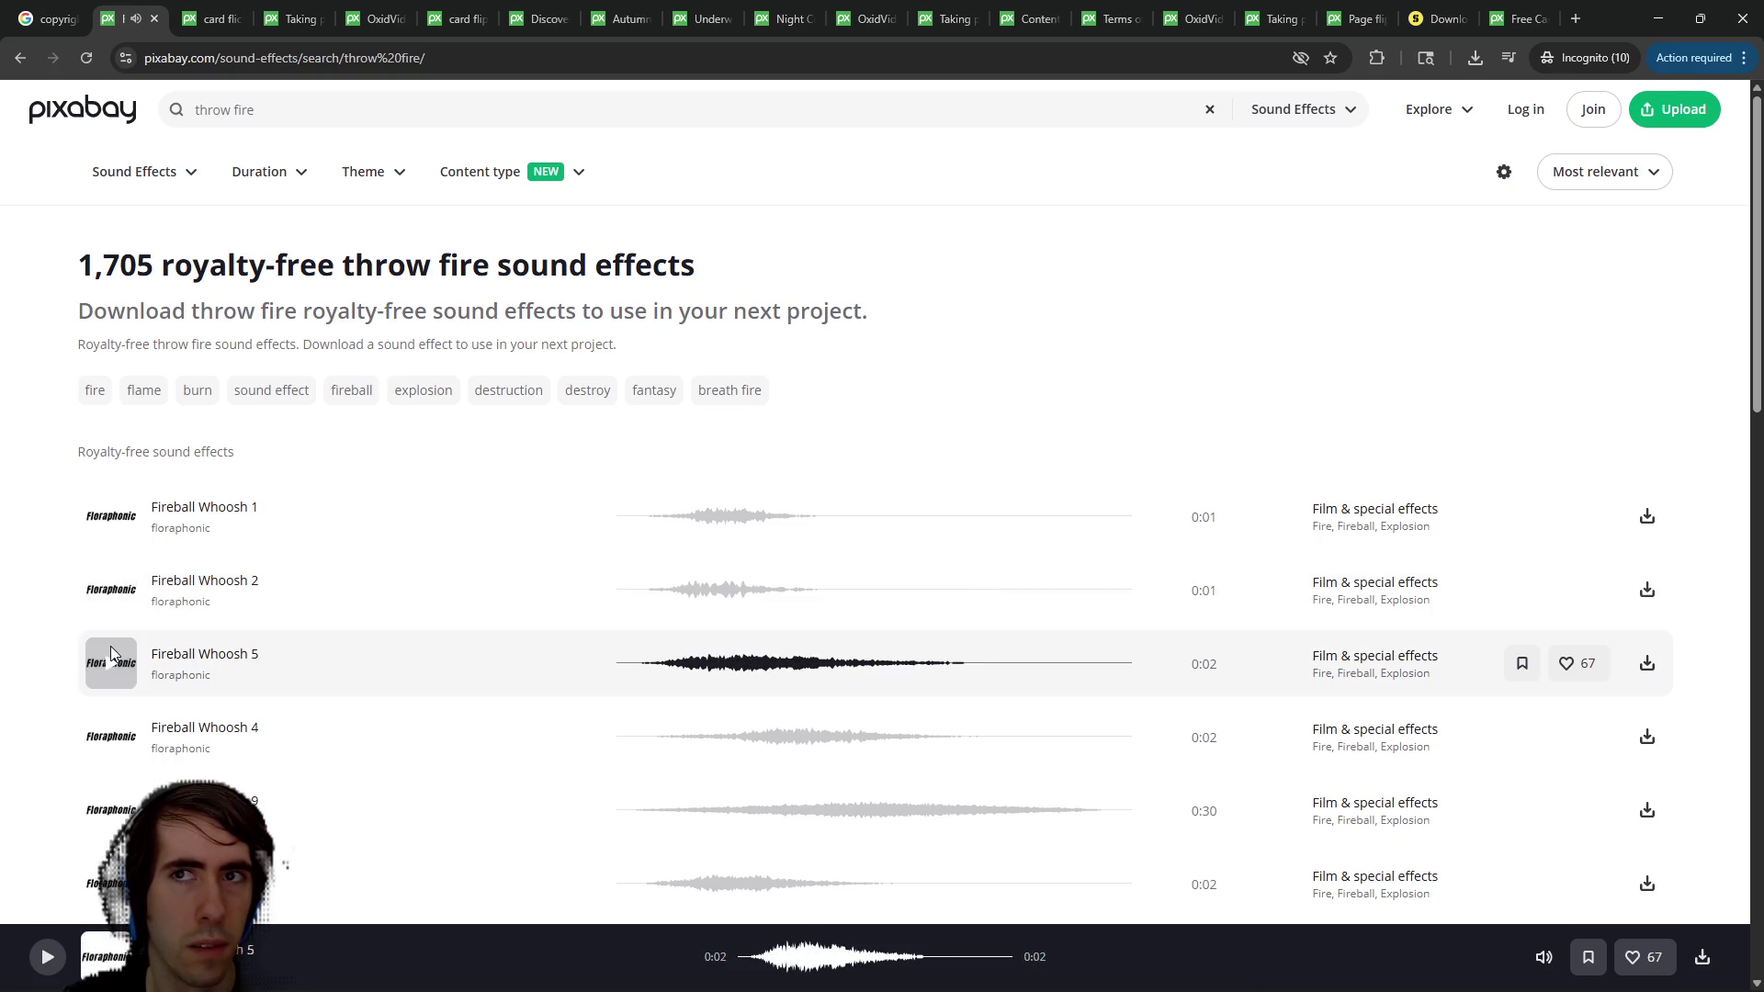
click(118, 594)
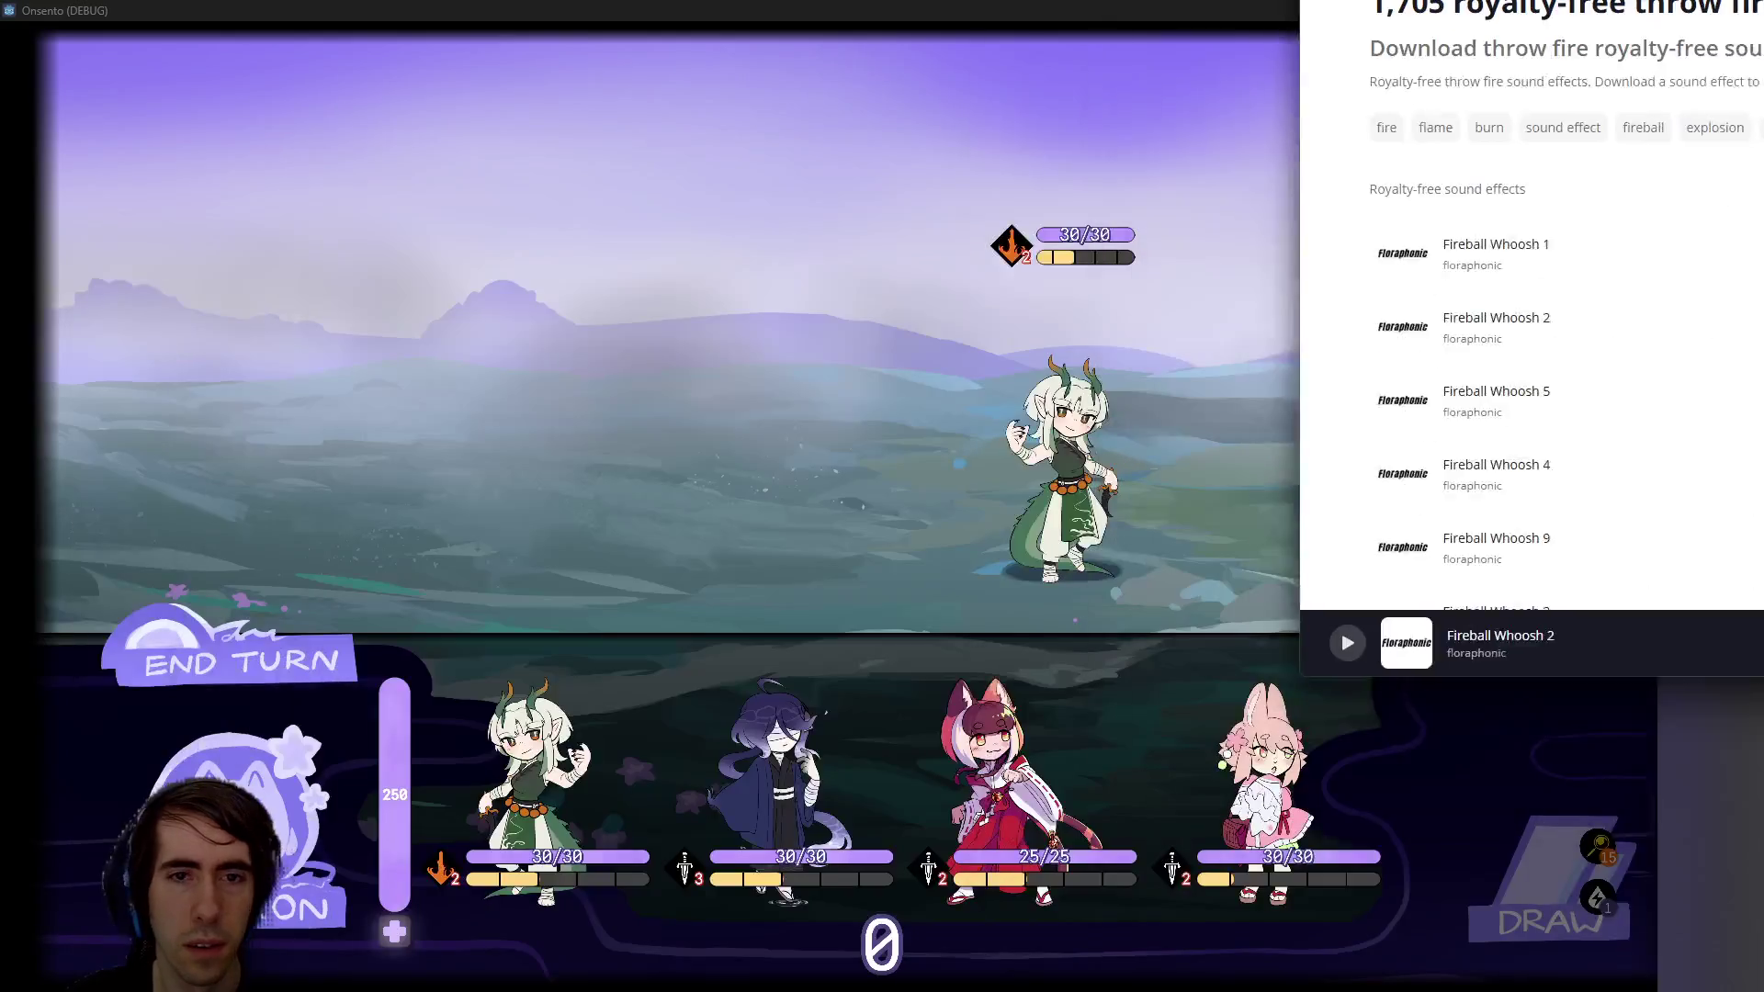
click(538, 419)
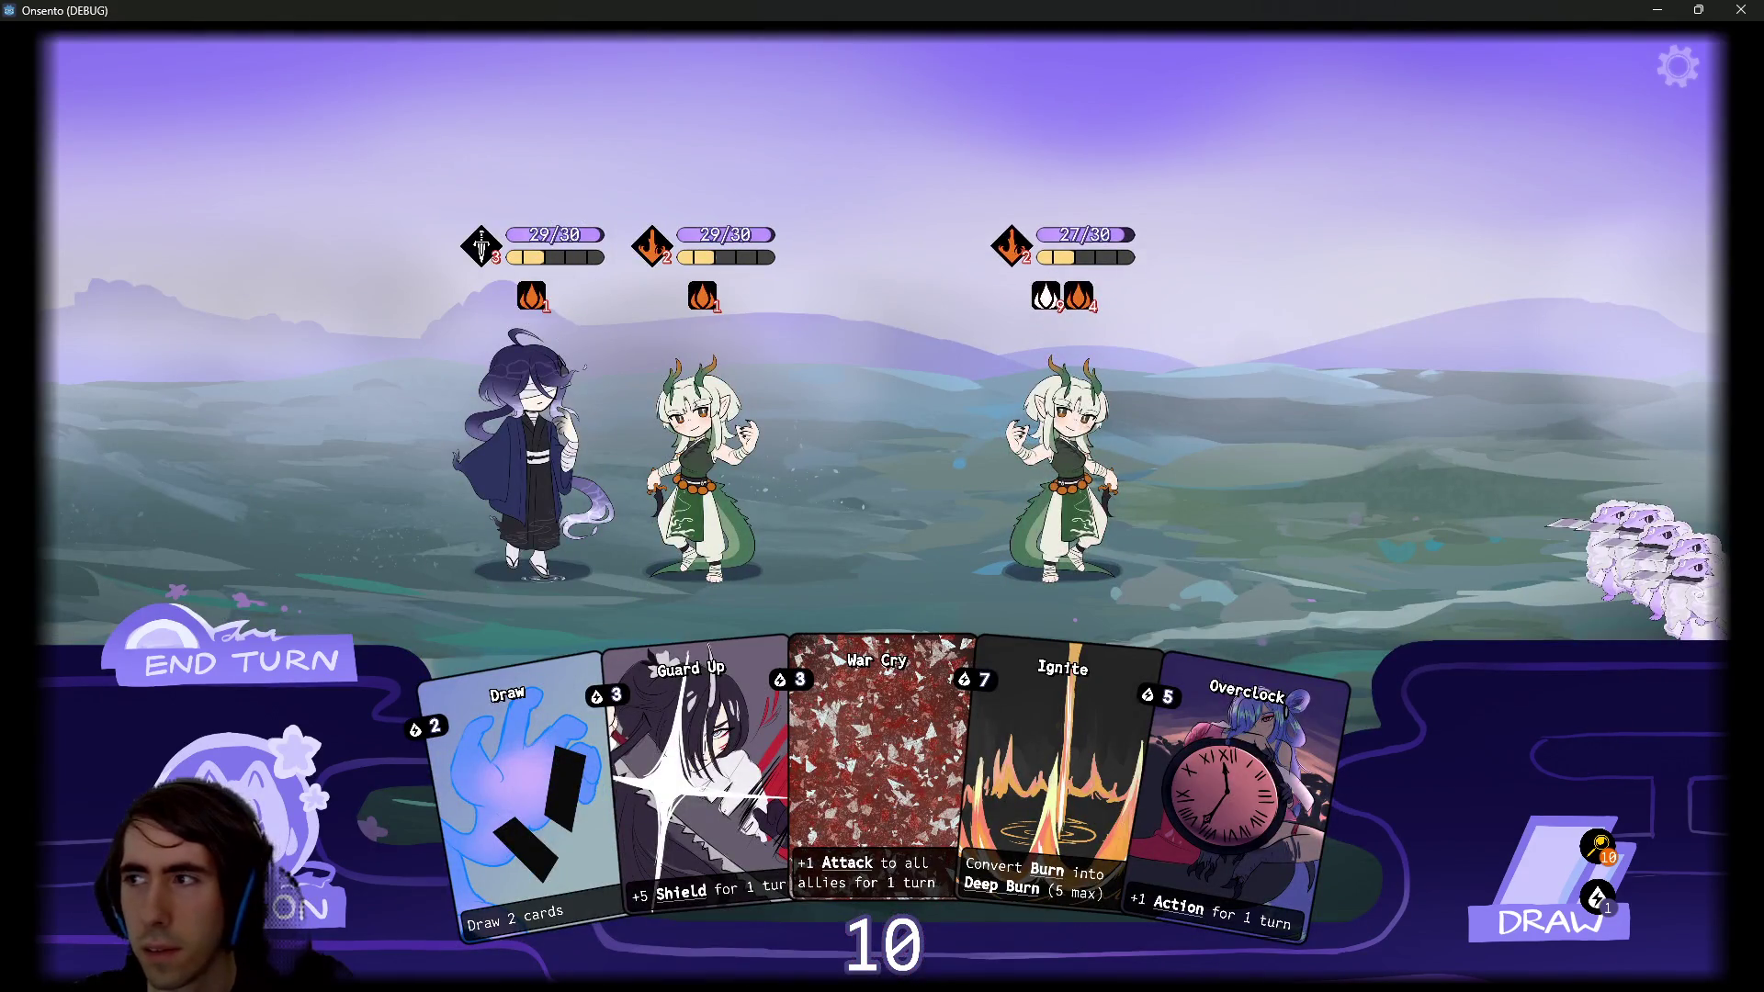
Bring the browser back, replay Fireball Whoosh 2, 5 and 3, then minimize it
key(alt+Tab)
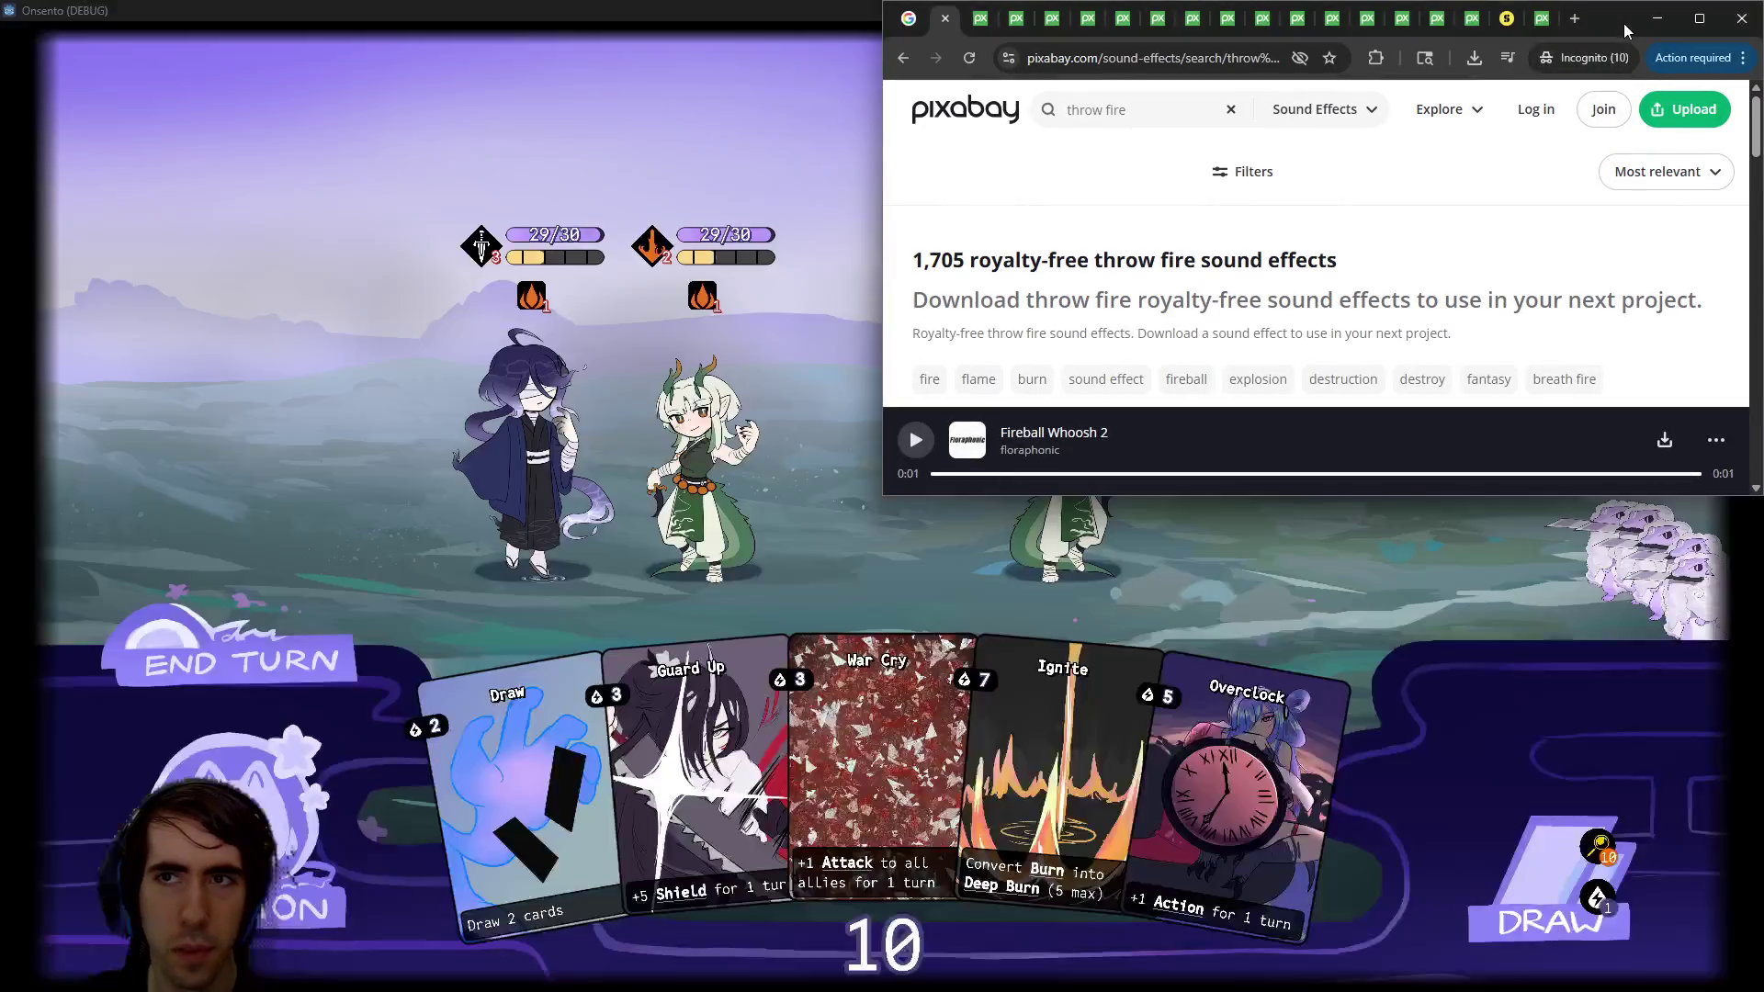
drag(1624, 24, 1276, 5)
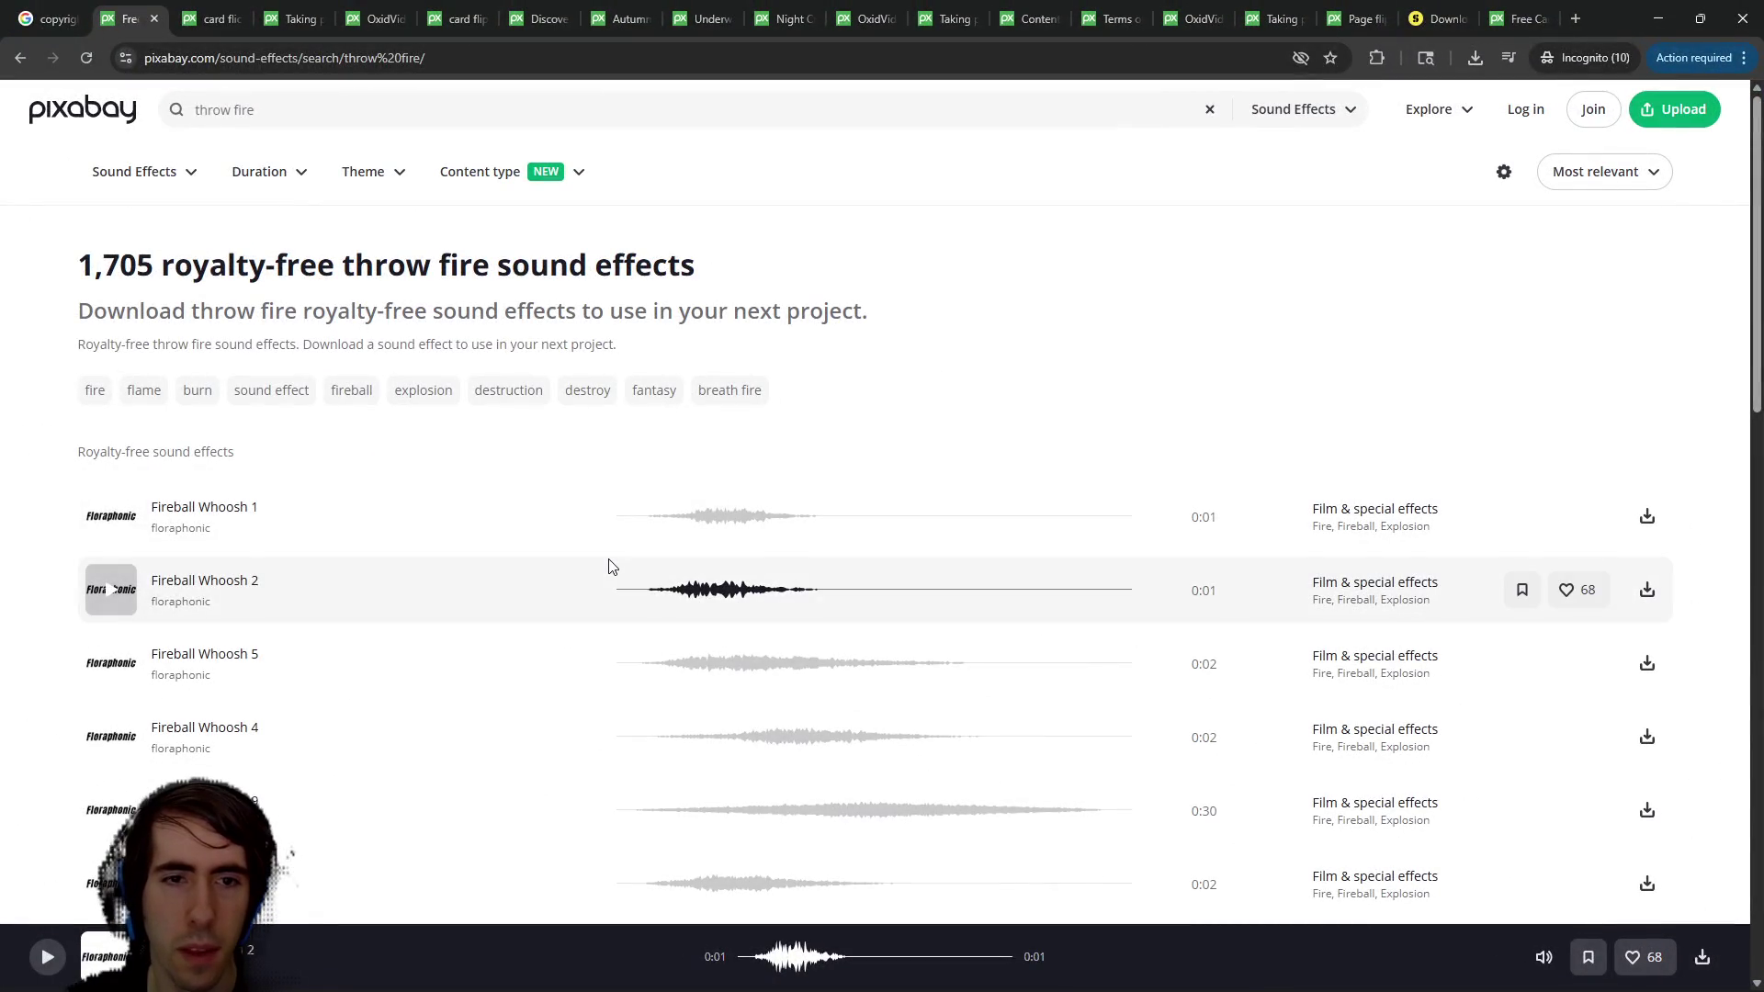
click(116, 593)
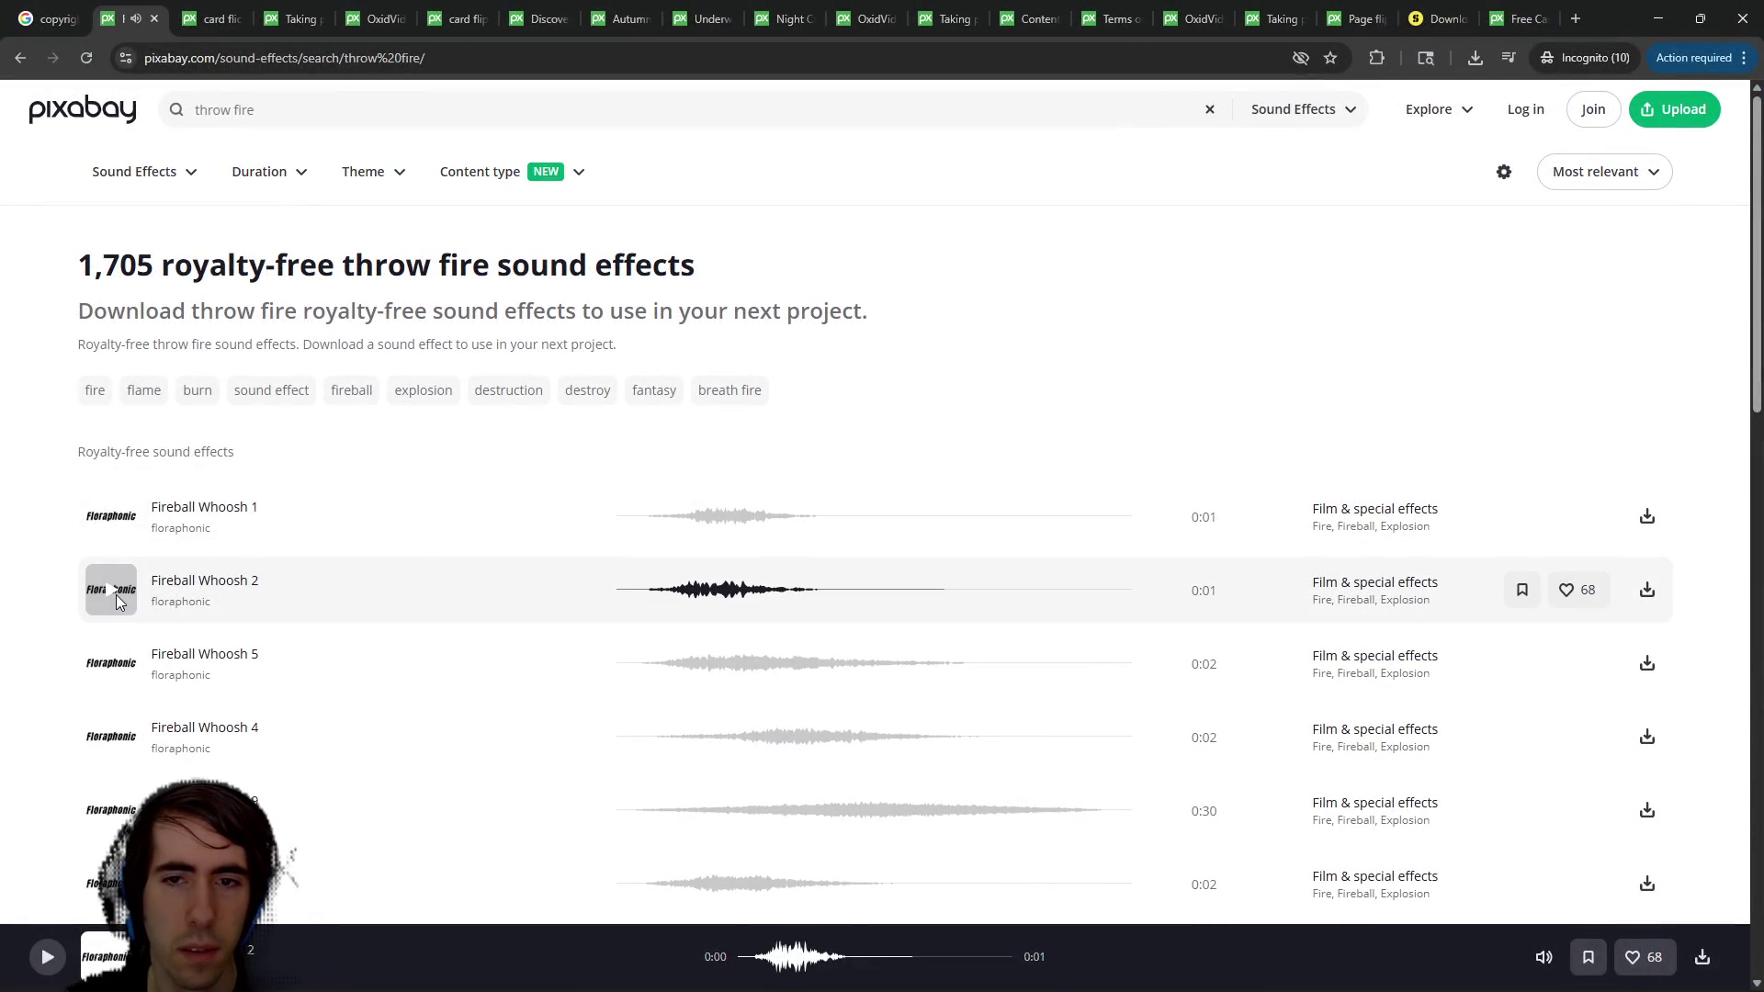
click(111, 663)
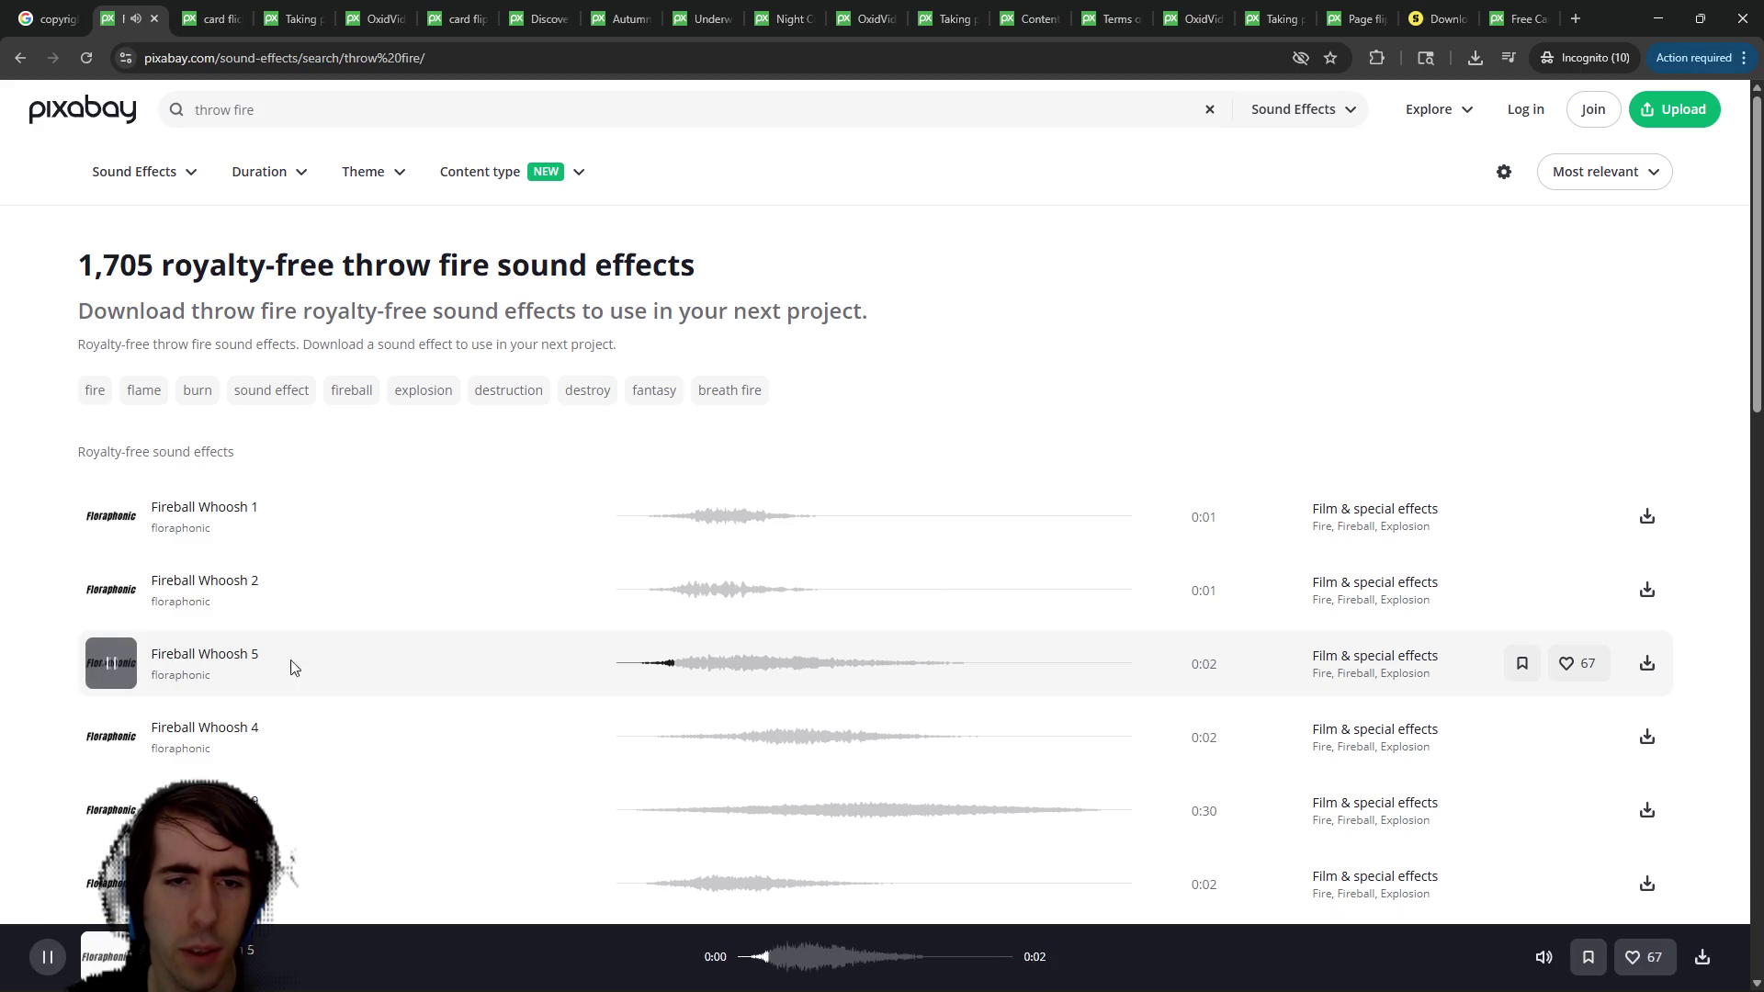
scroll(438, 736, down, 1)
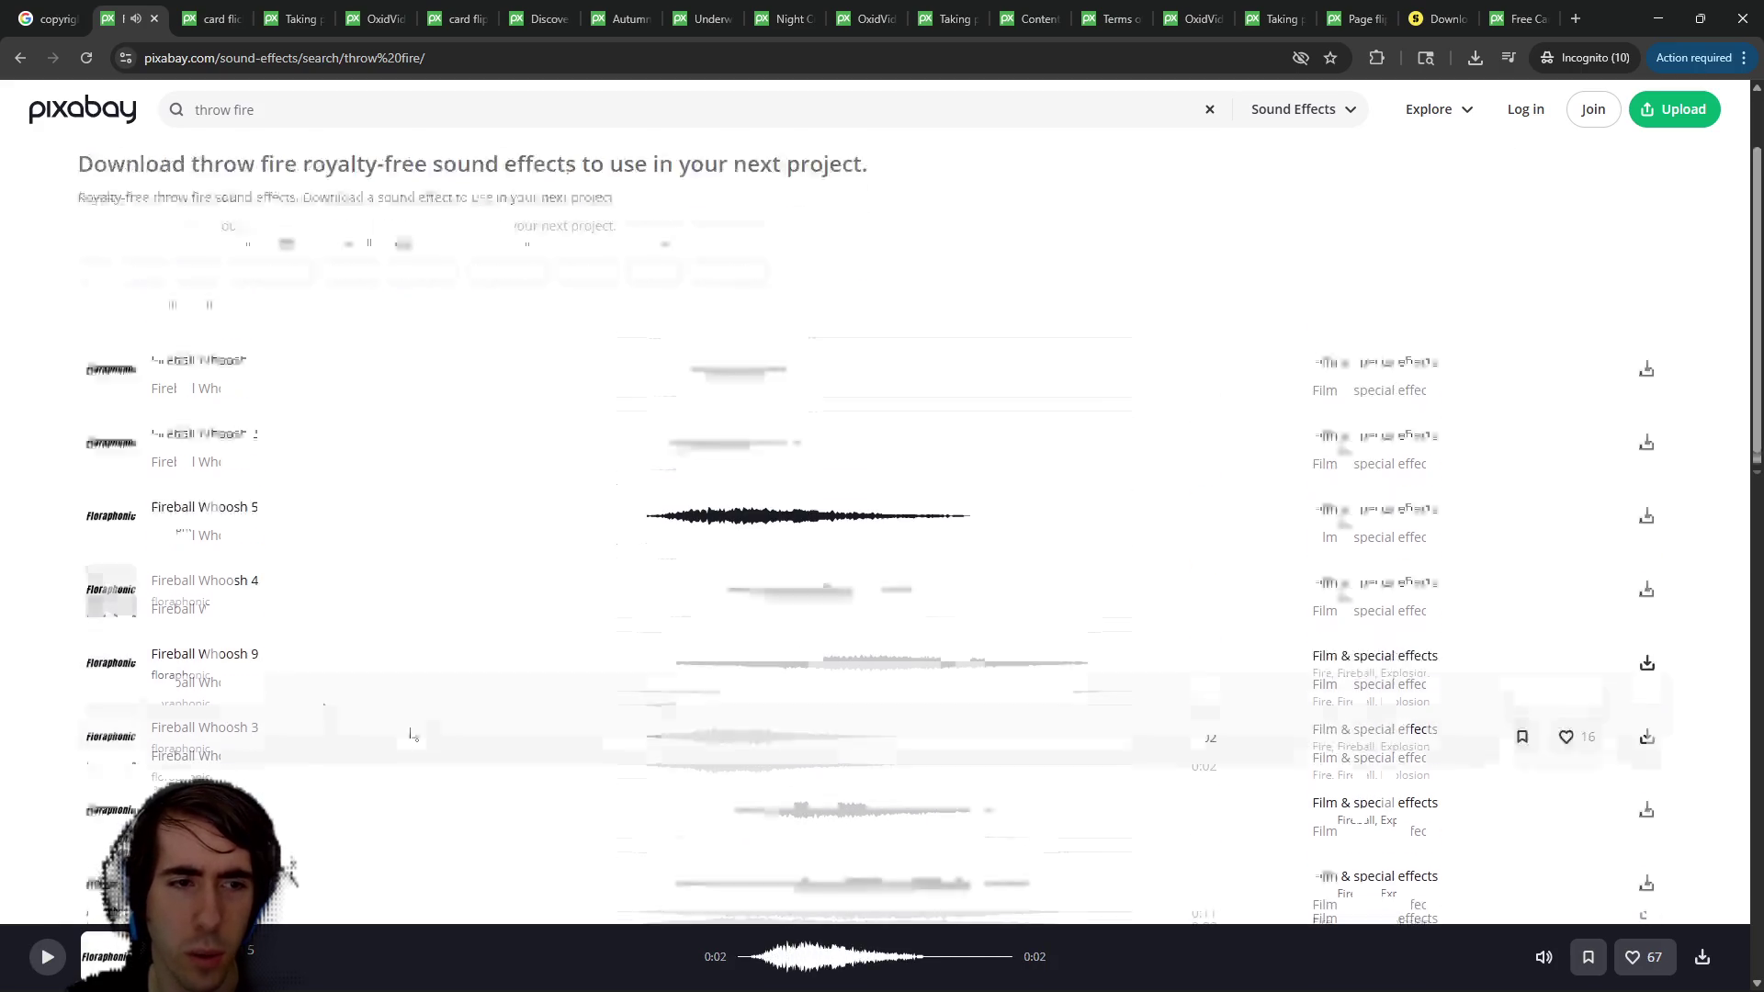
click(110, 783)
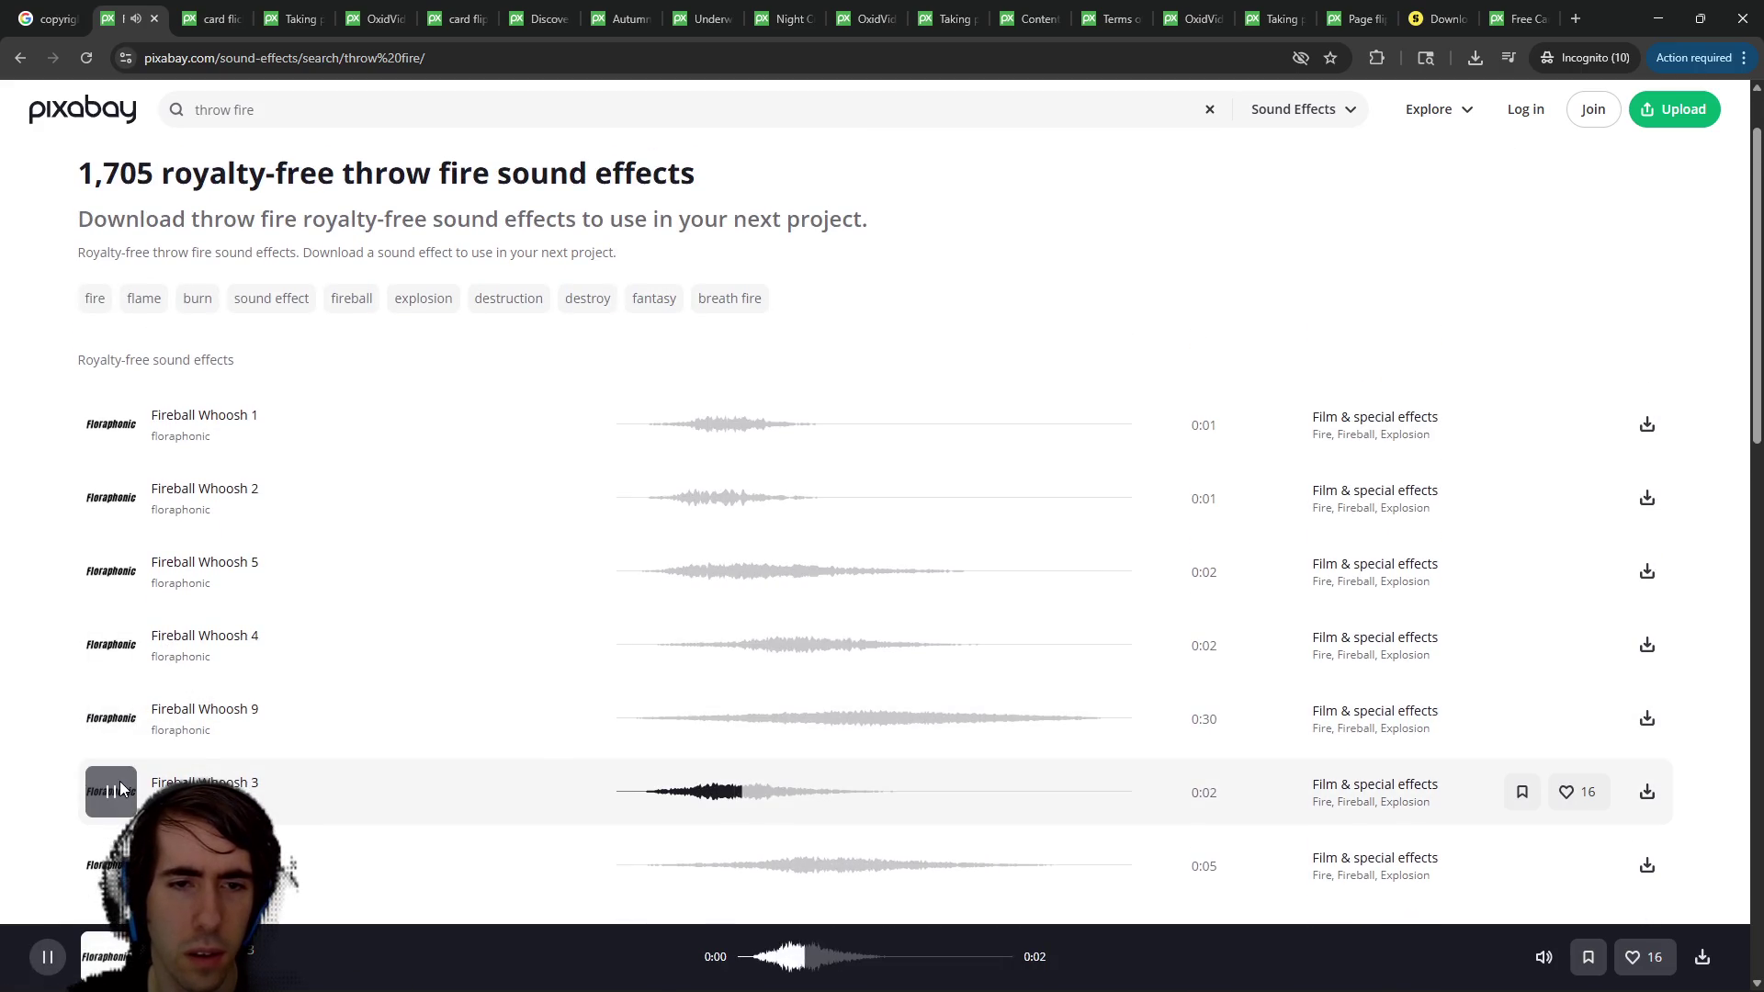
click(108, 573)
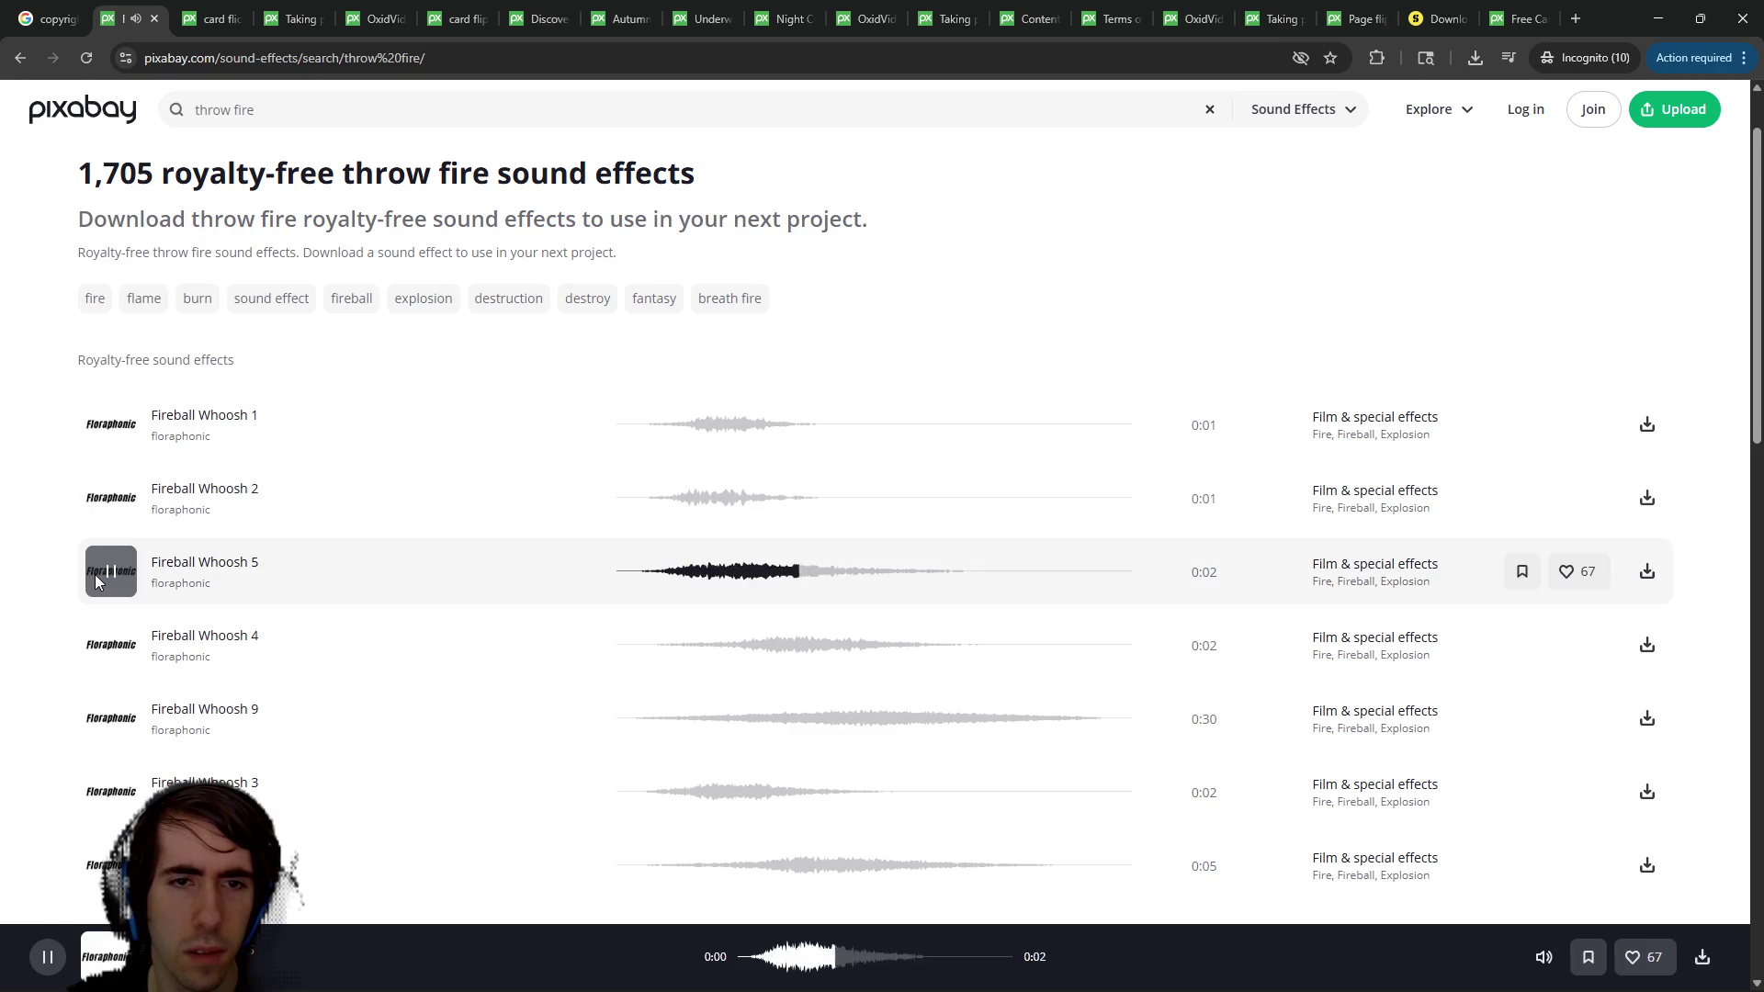
click(88, 501)
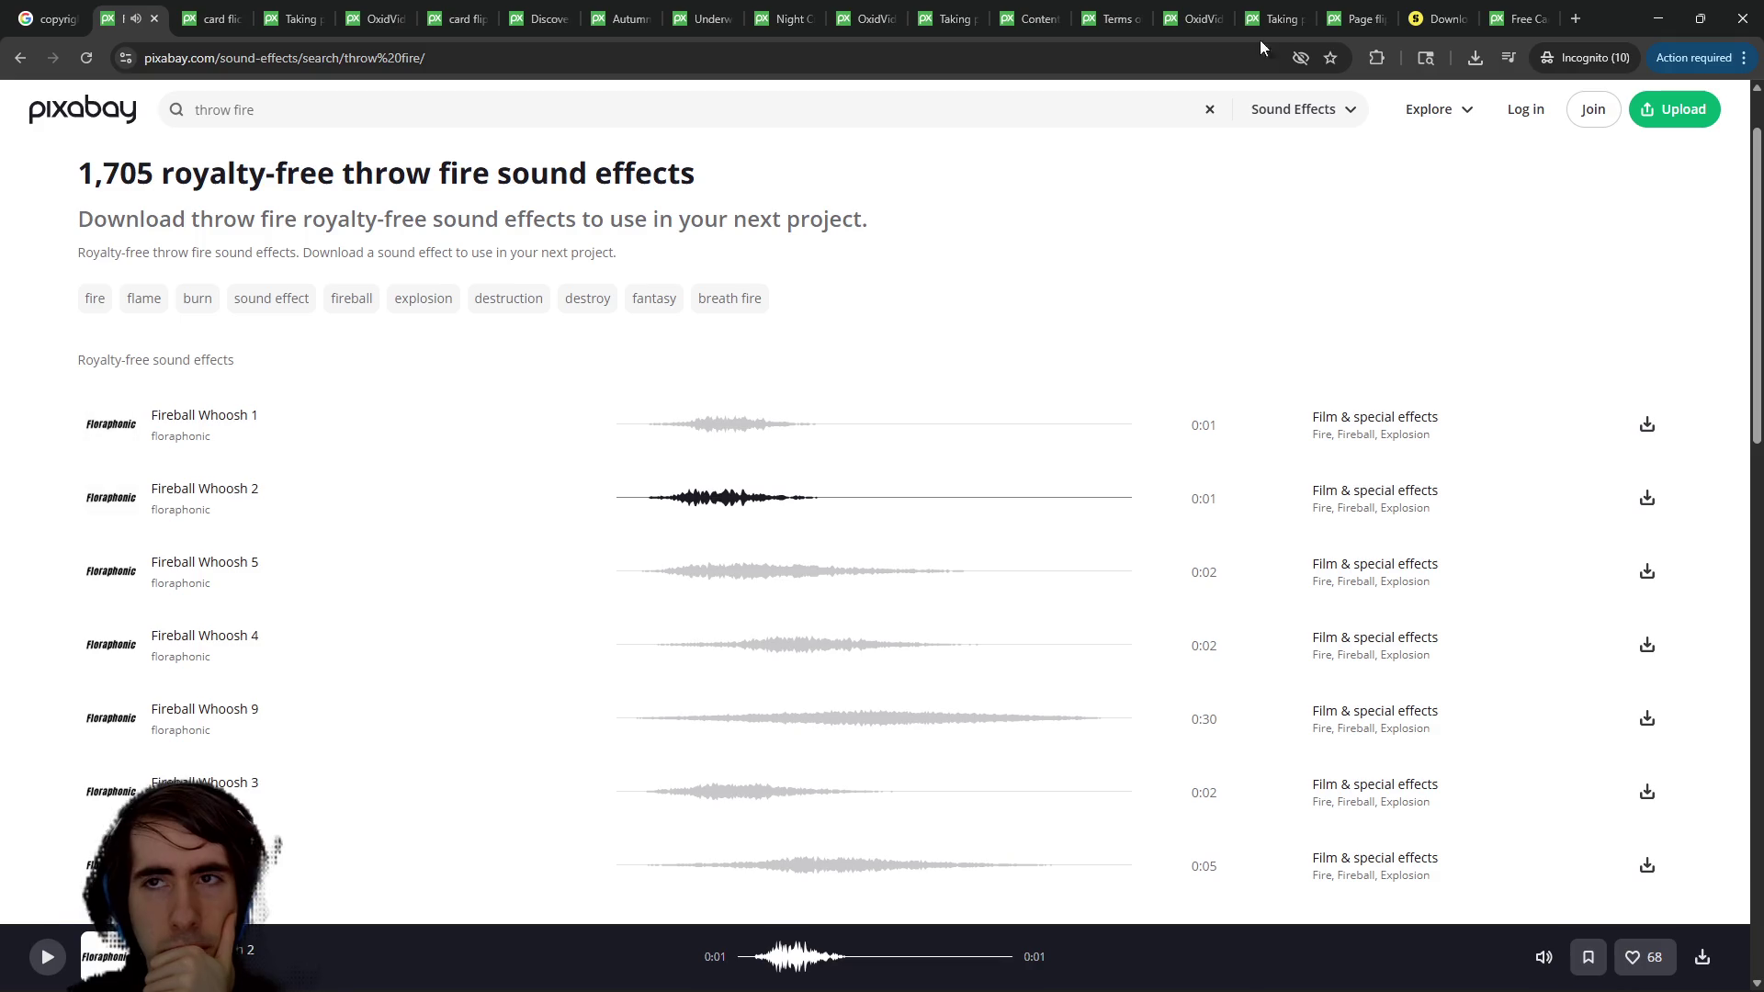
click(1658, 19)
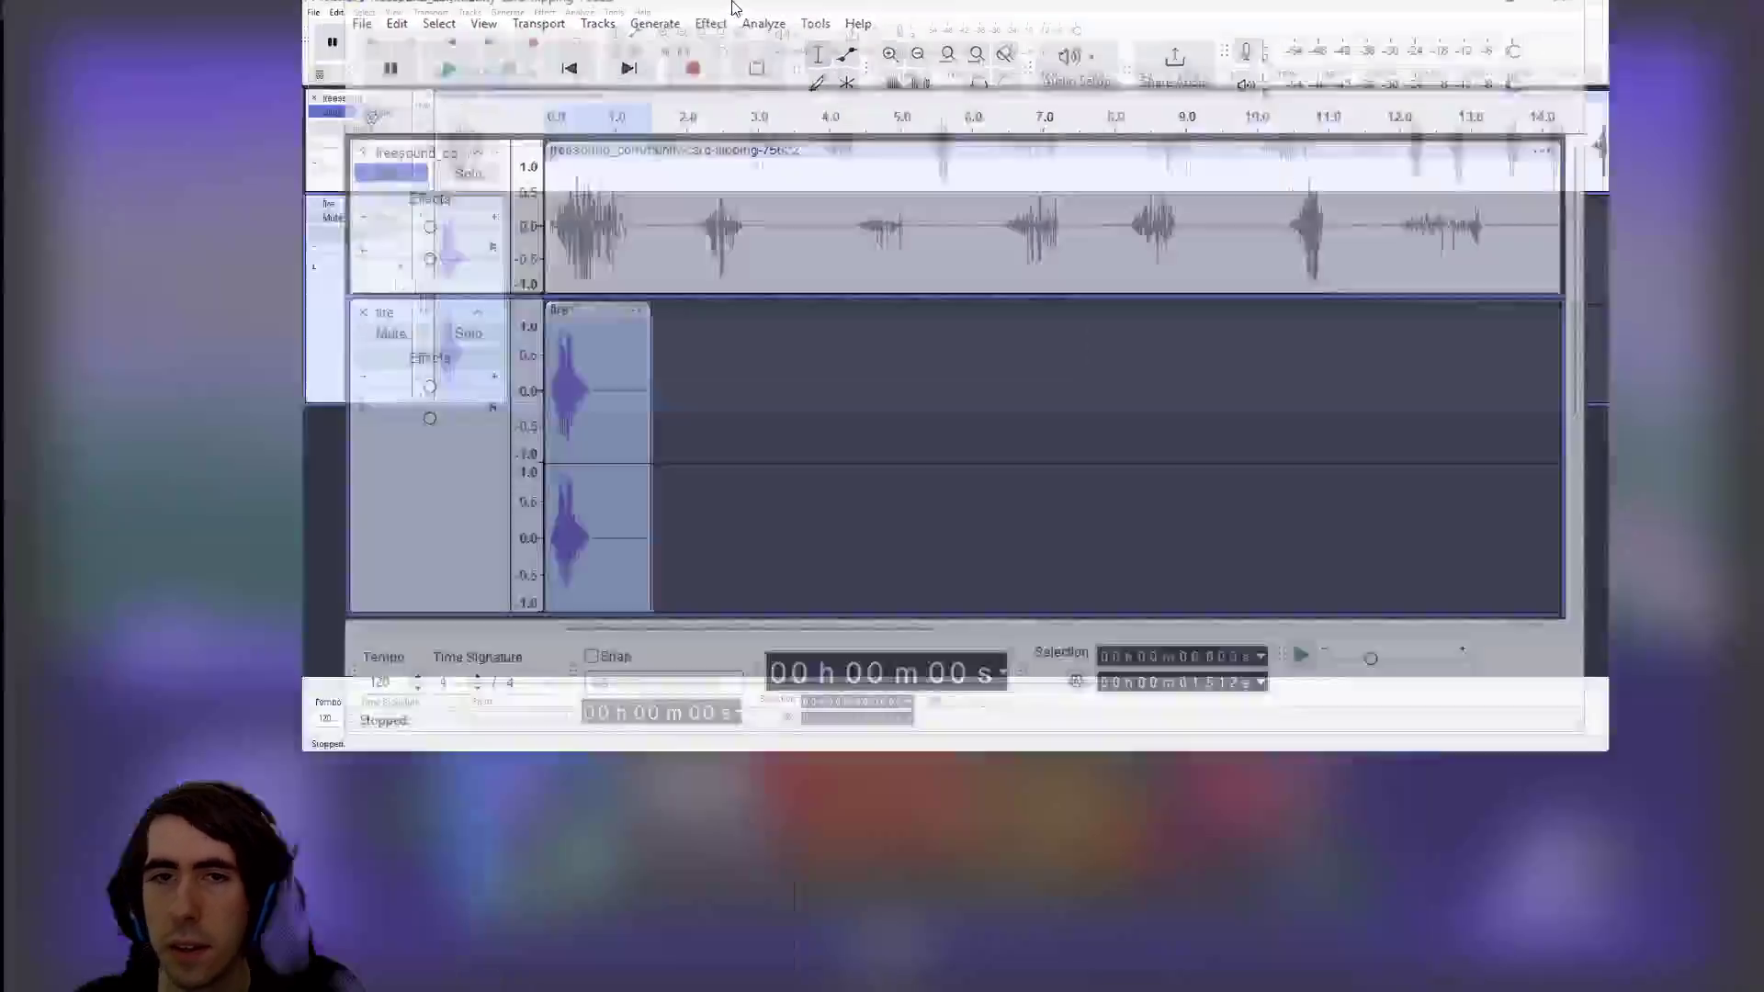
Delete the fire clip's tail from 0.678 s and its silent lead-in, then play it back
ctrl+scroll(193, 392, up, 5)
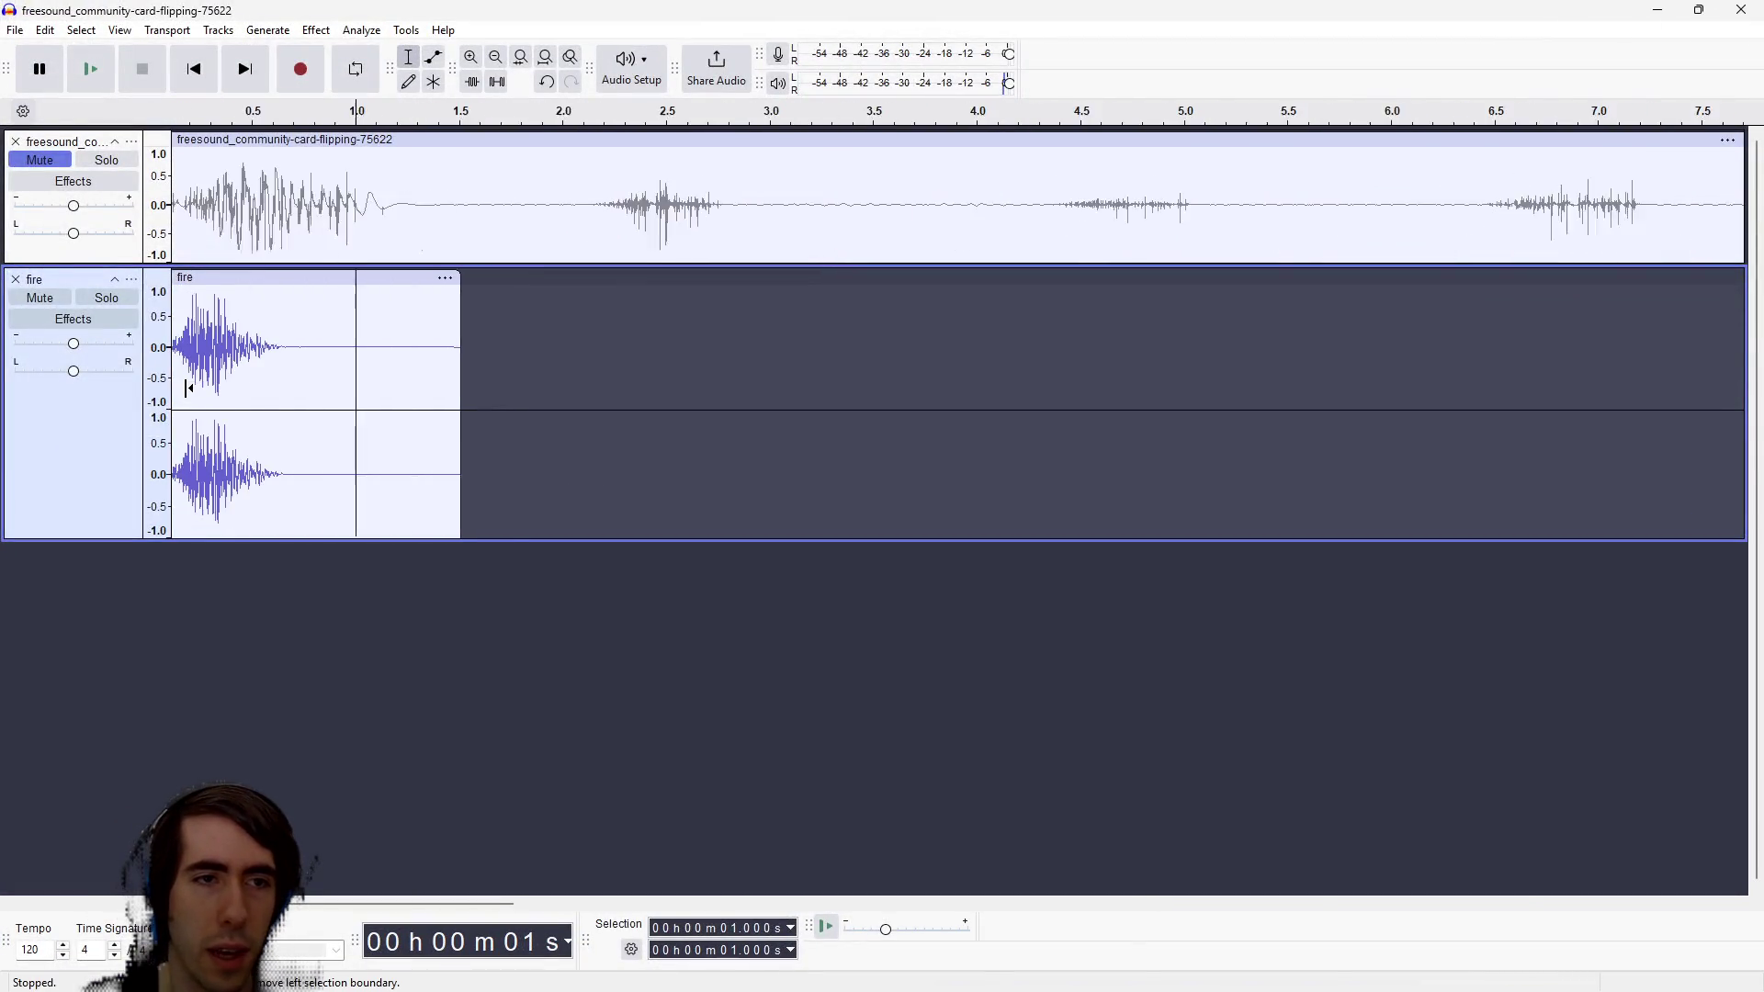
drag(360, 337, 636, 336)
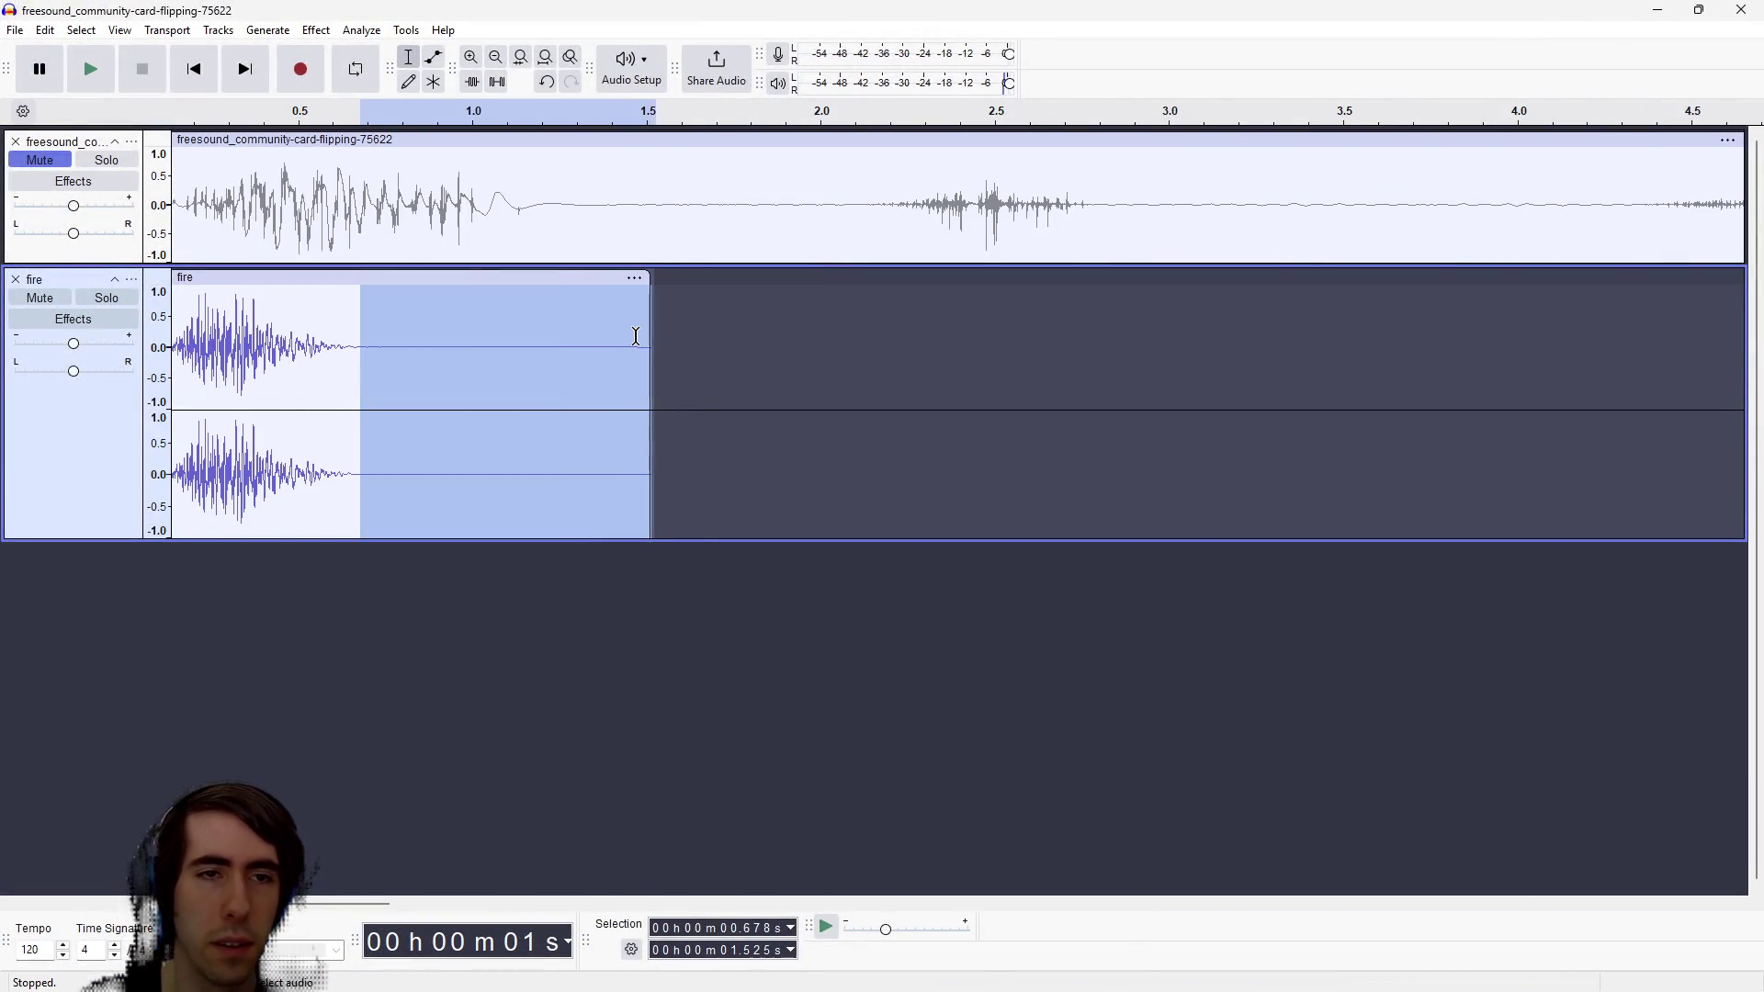
key(Delete)
mouse_move(468, 336)
mouse_down()
mouse_move(175, 386)
mouse_move(198, 348)
mouse_move(4, 335)
mouse_up()
key(Delete)
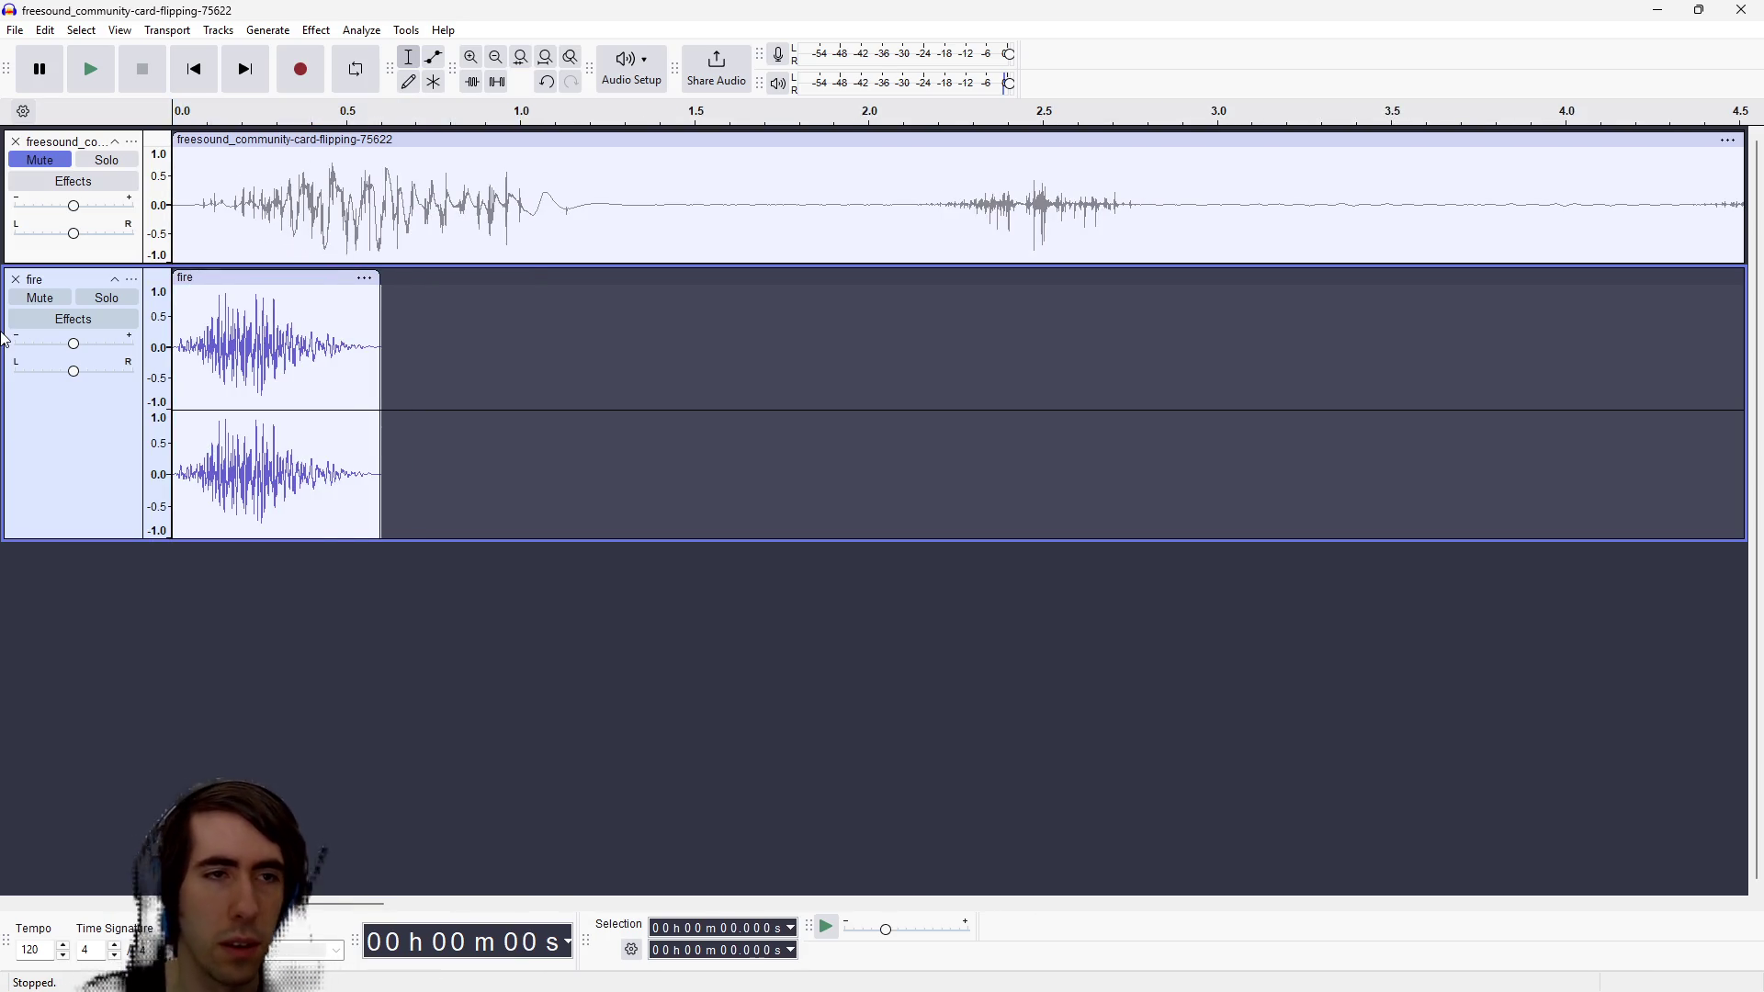
scroll(187, 435, up, 2)
mouse_move(184, 410)
mouse_down()
mouse_move(184, 377)
mouse_move(228, 419)
mouse_move(166, 404)
mouse_up()
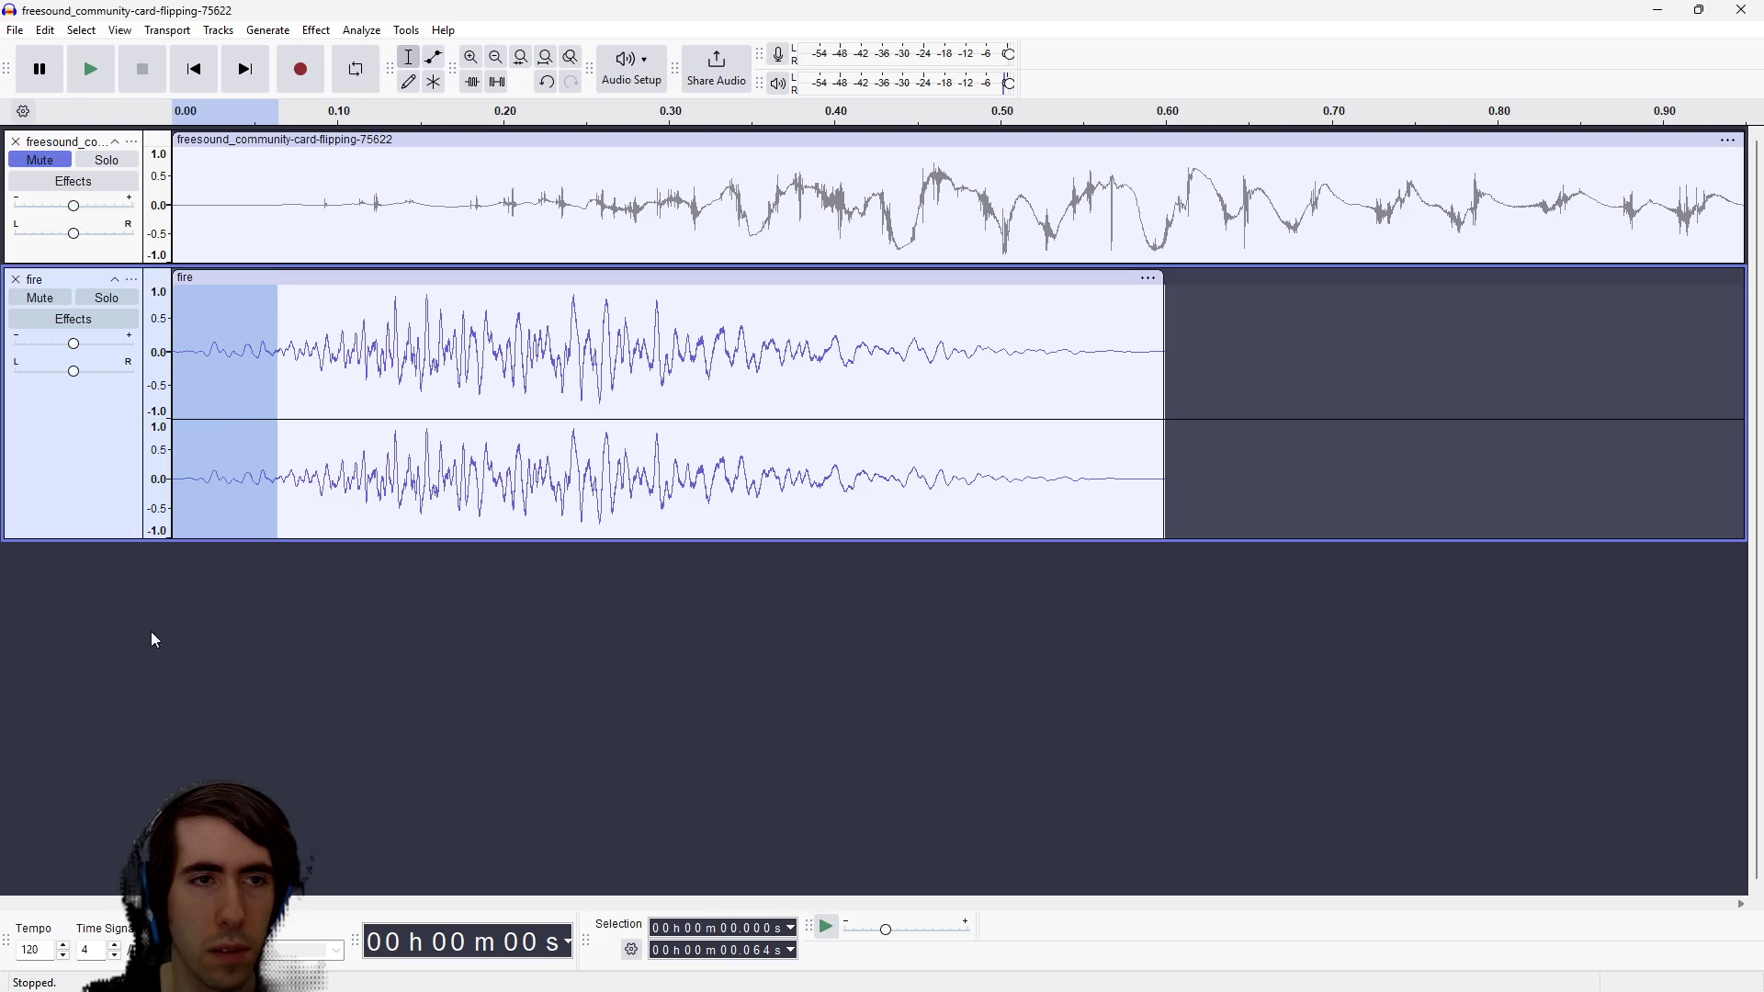
click(233, 404)
drag(197, 363, 171, 363)
key(Delete)
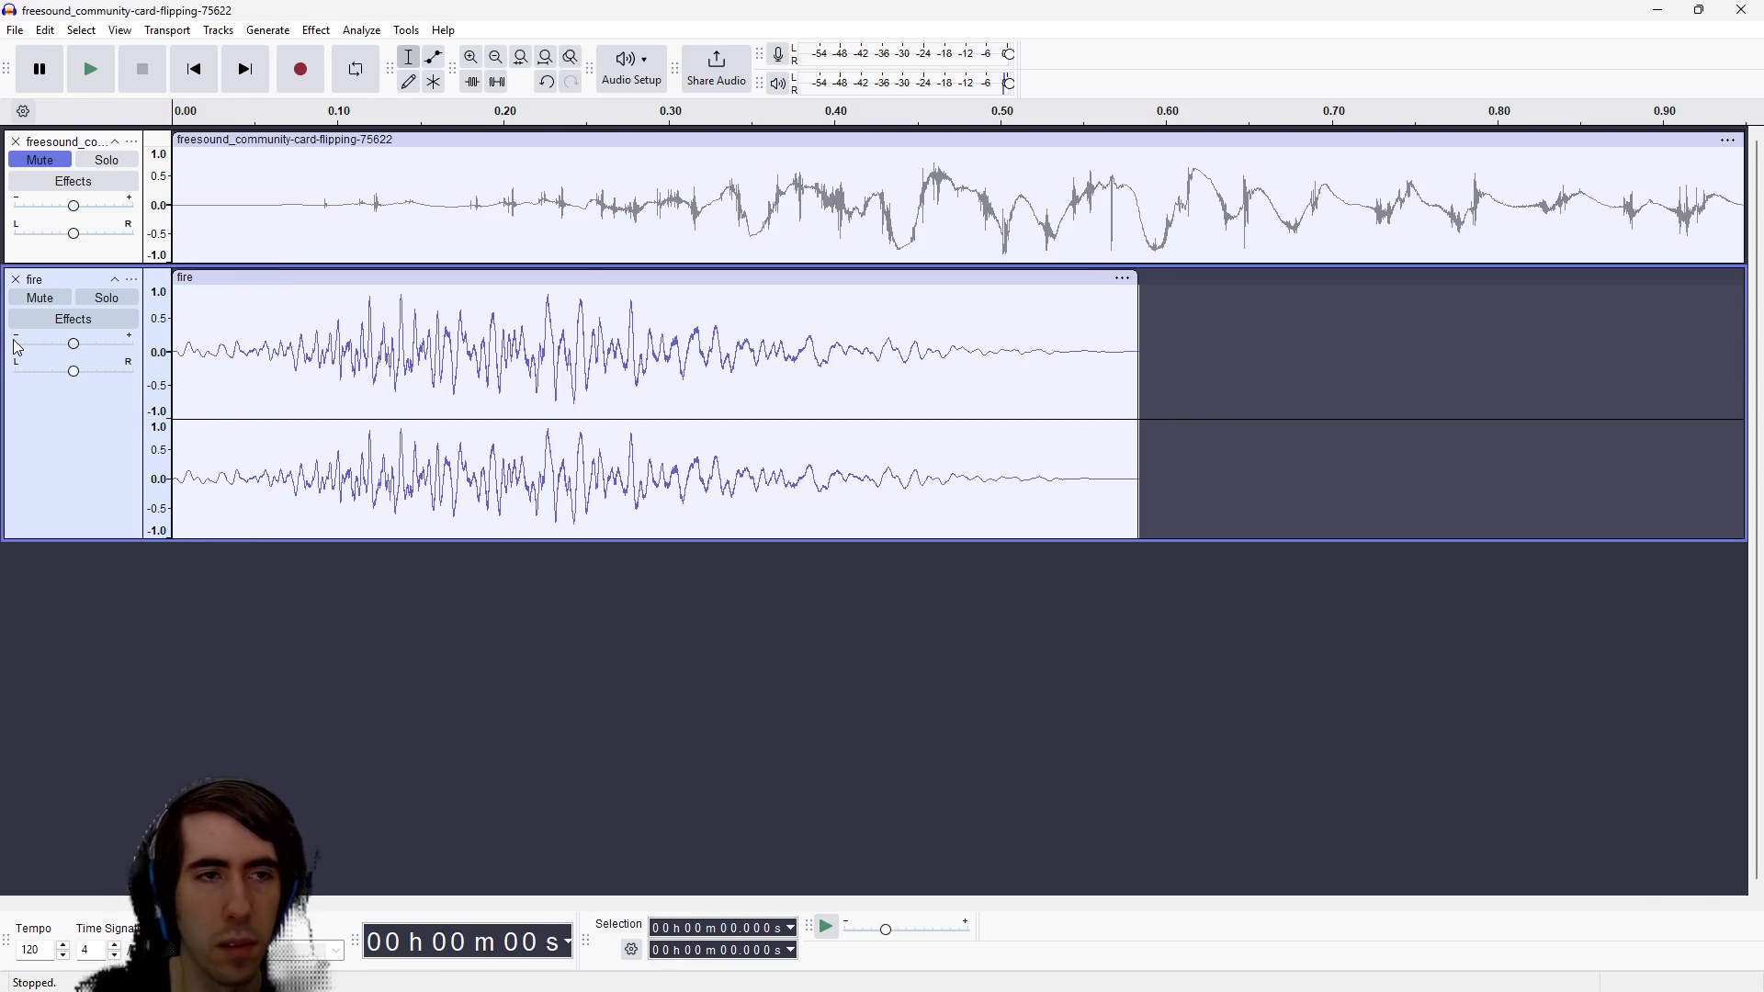
key(space)
key(space)
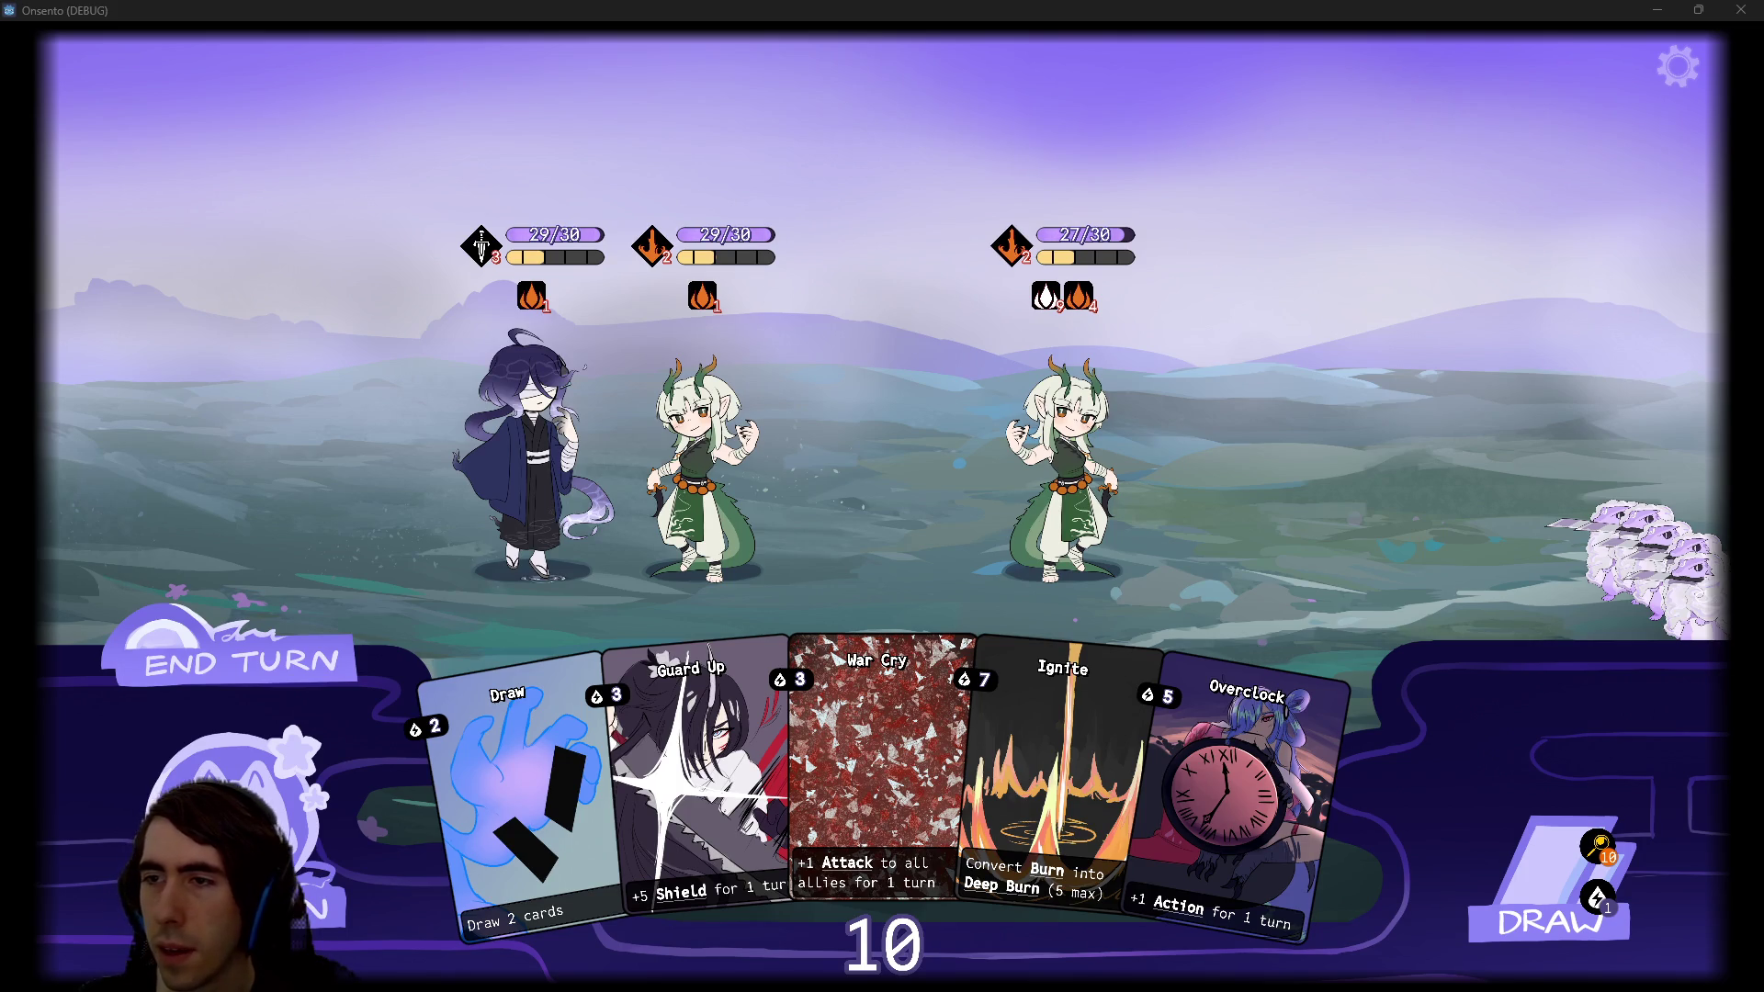
Close the game, then in playerView2D duplicate CharacterAttack and rename the copy FireAttack
click(1735, 10)
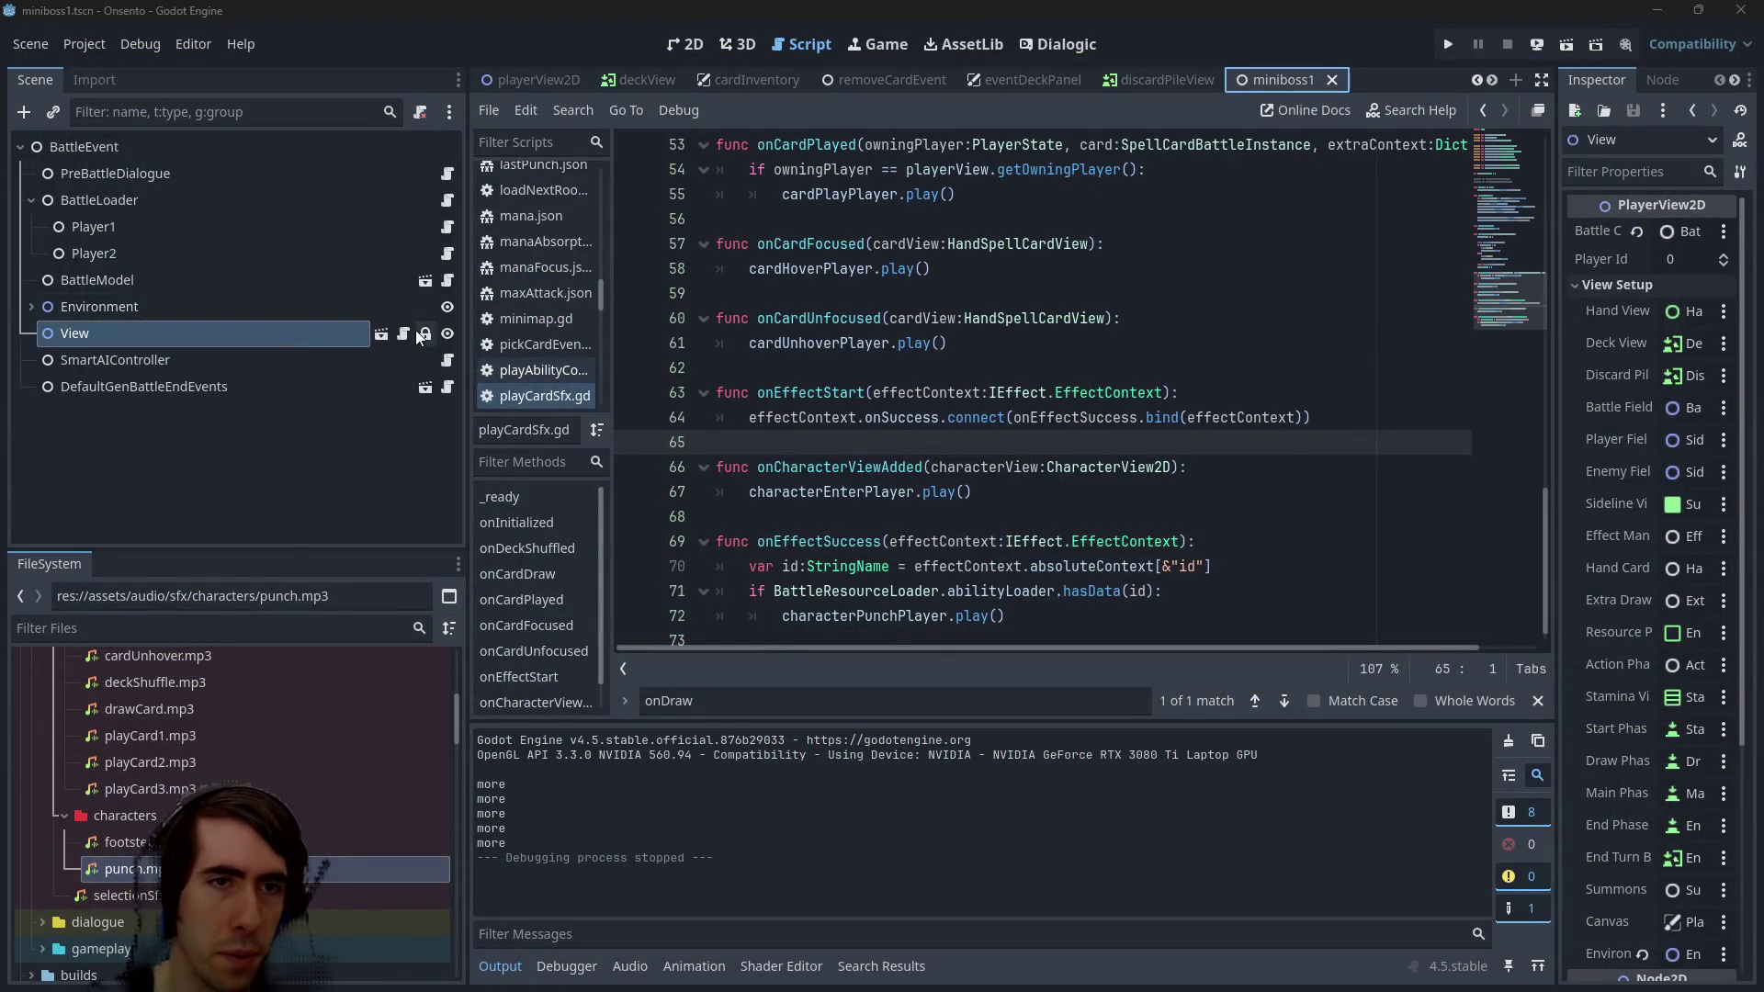
click(383, 386)
click(364, 340)
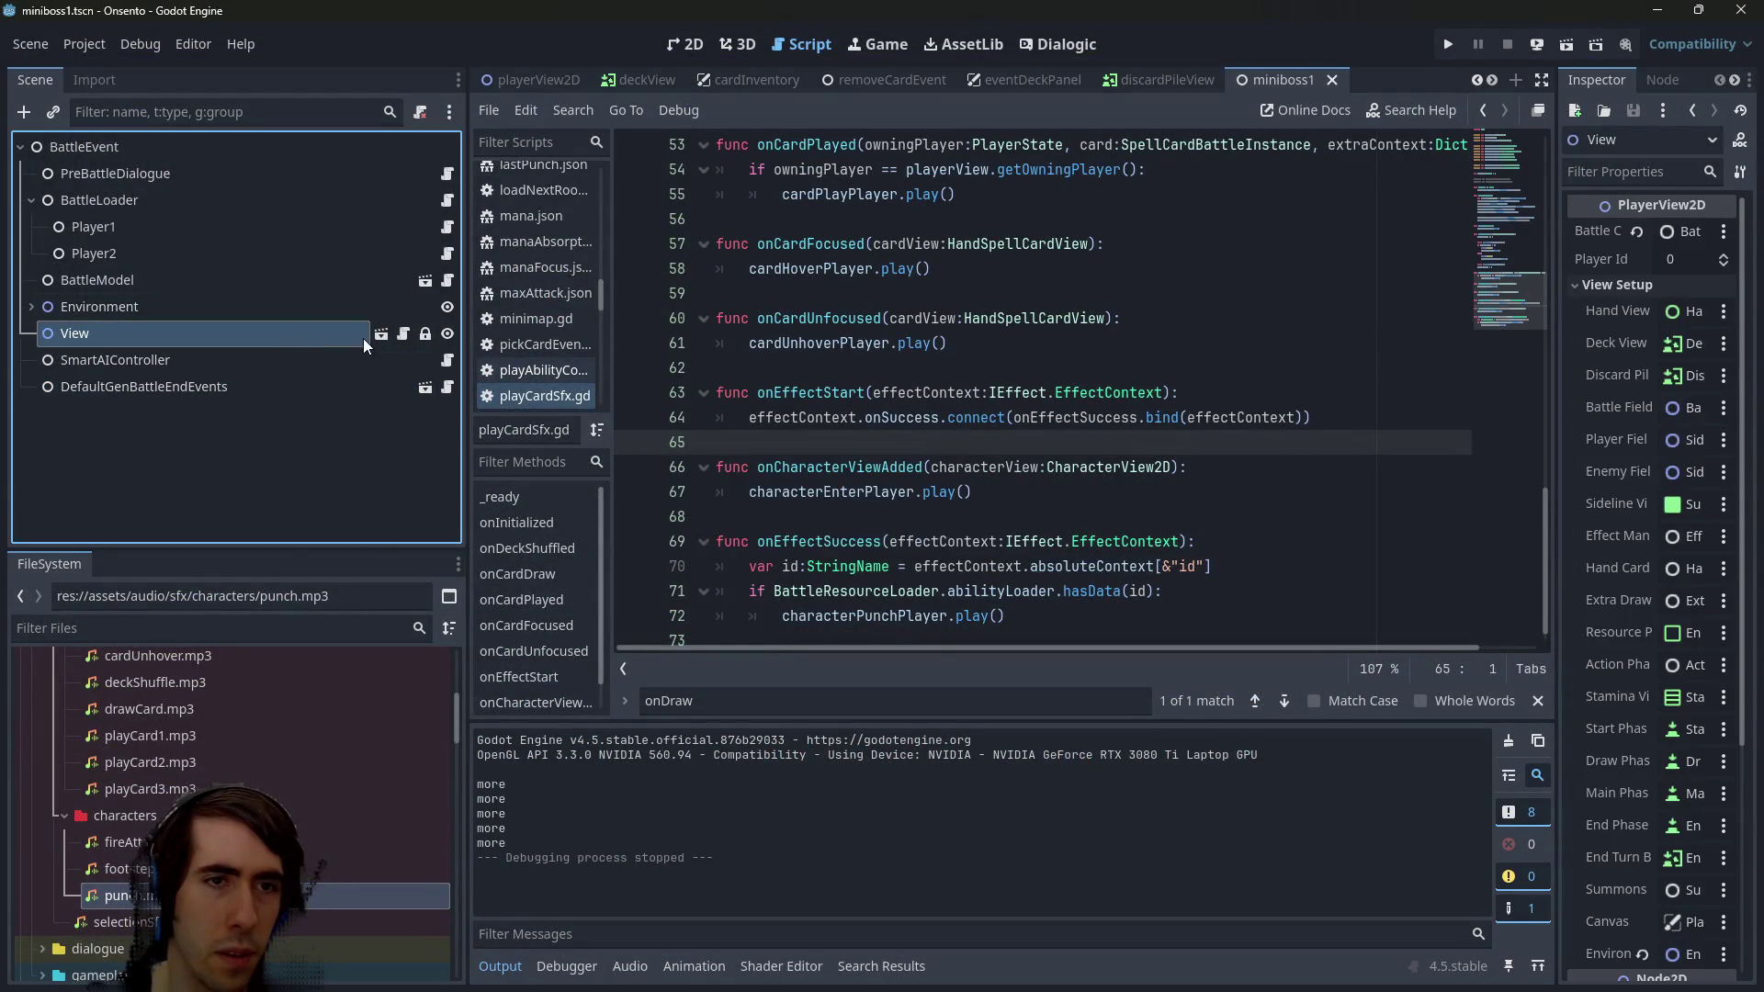
click(381, 335)
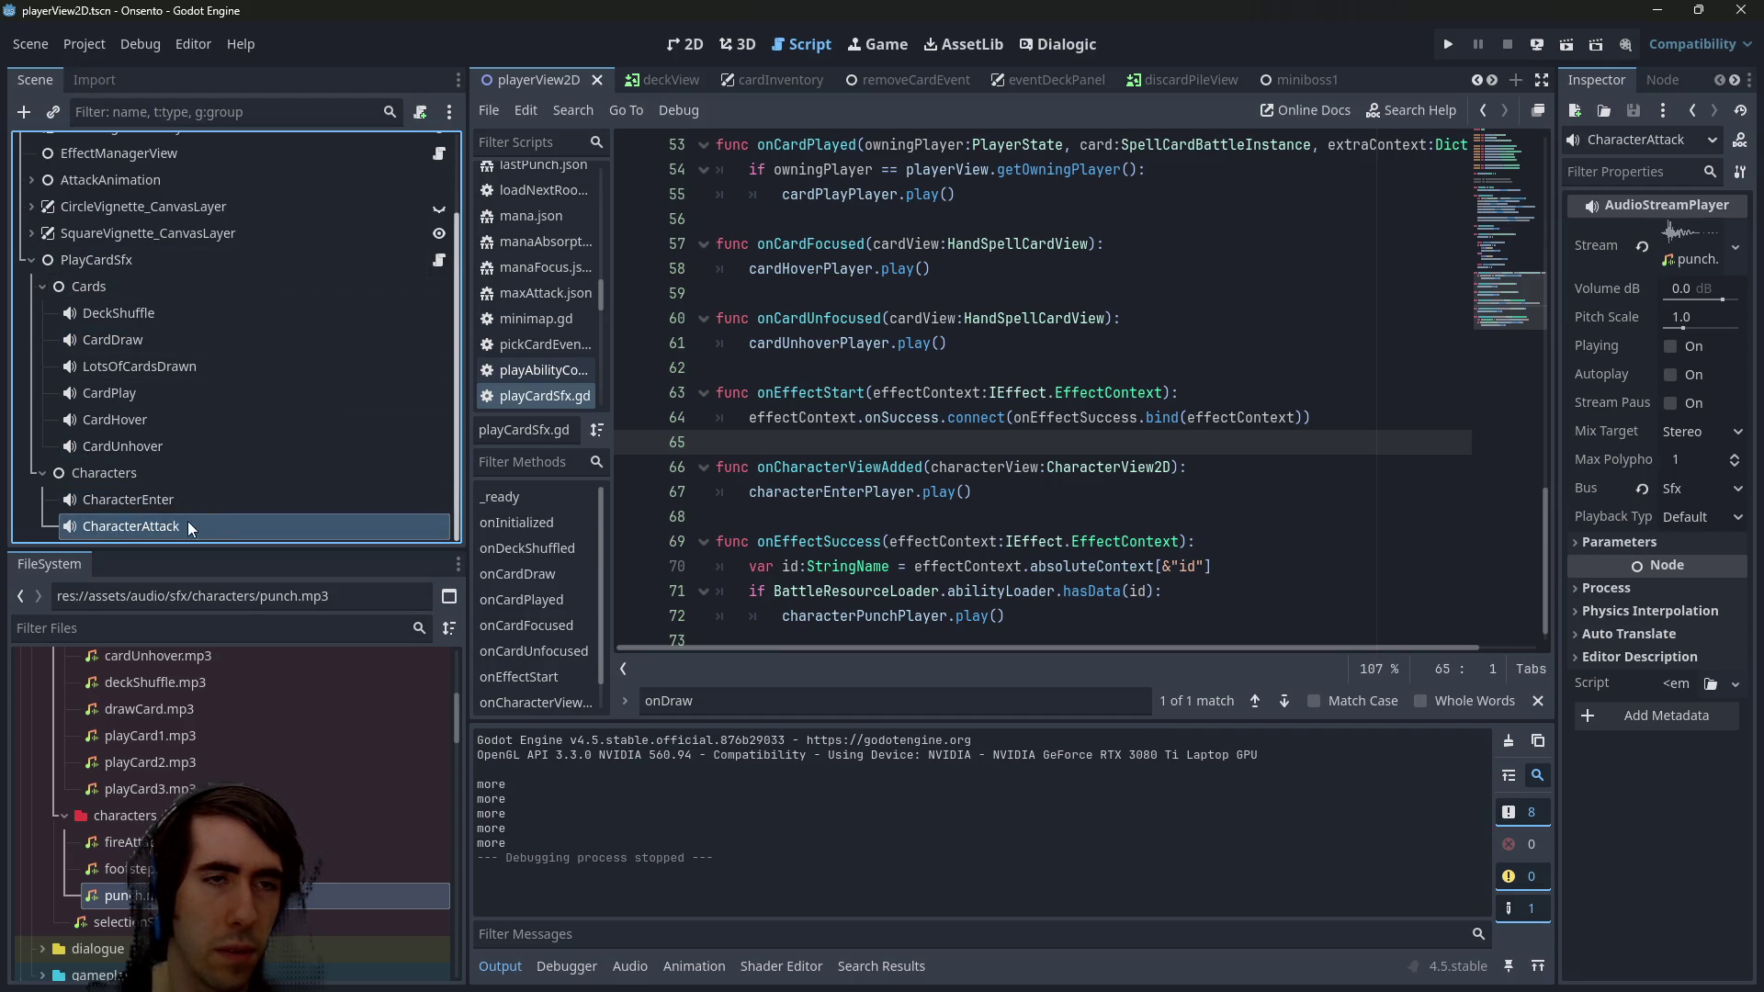
click(273, 256)
click(266, 244)
click(261, 256)
click(217, 523)
key(ctrl+d)
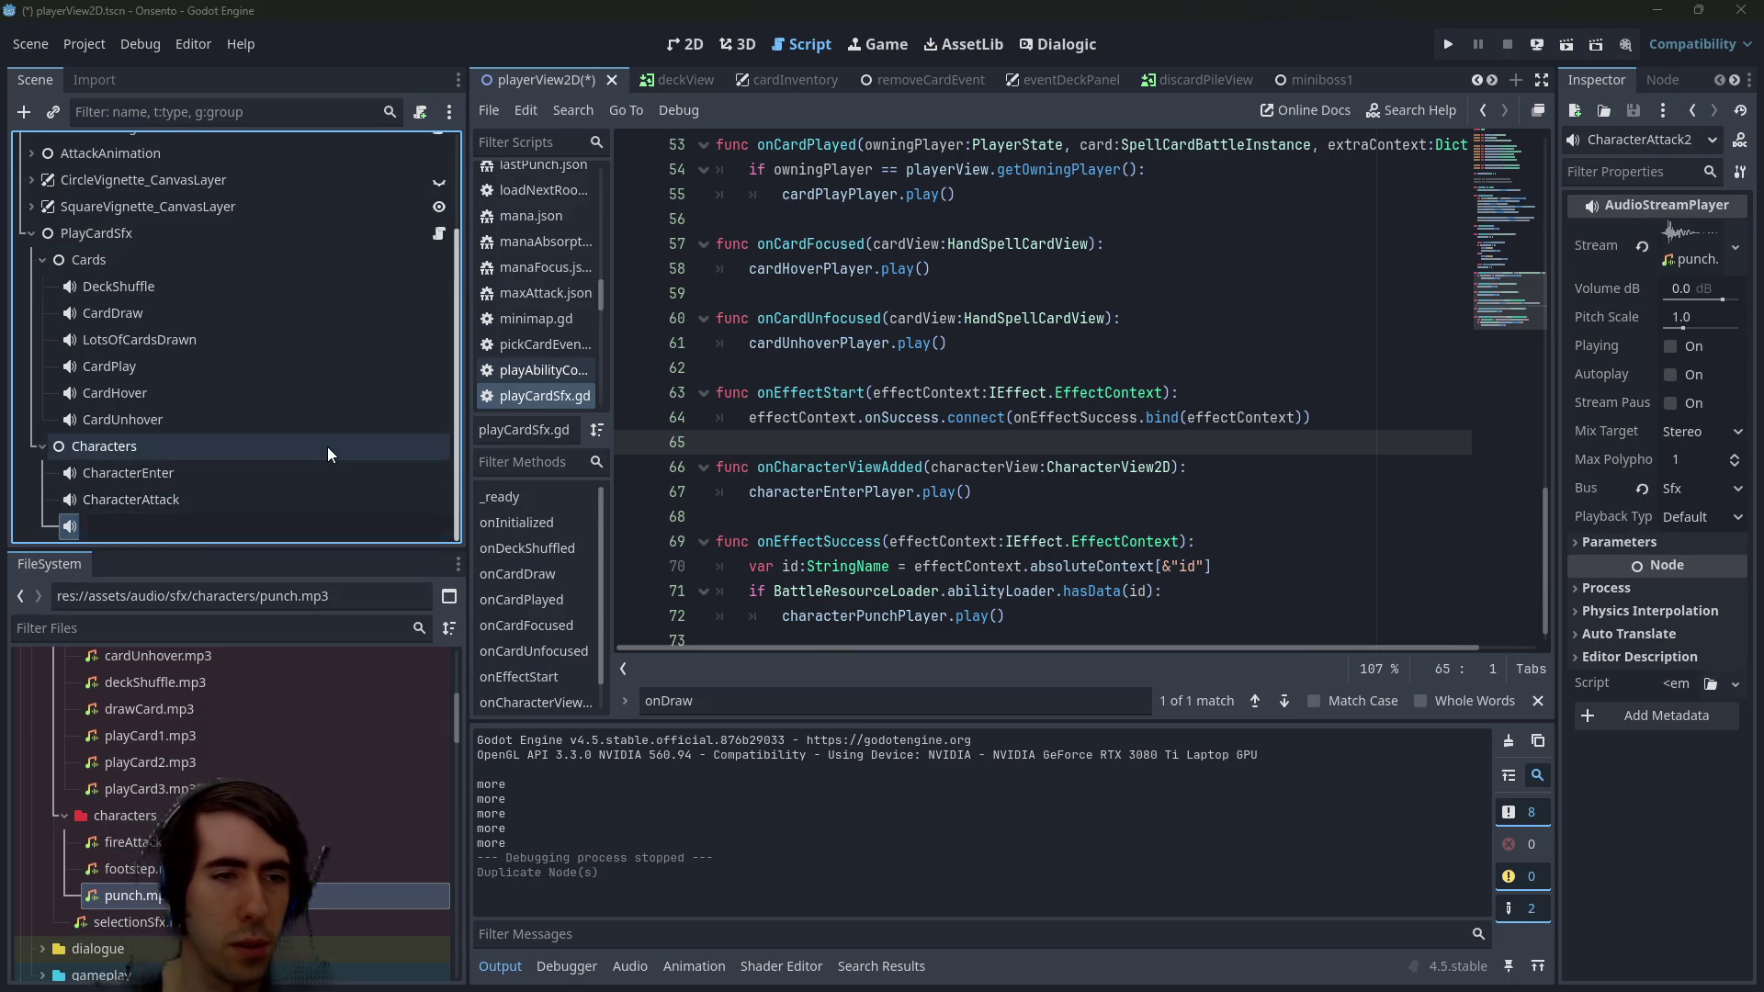
text(FireAta)
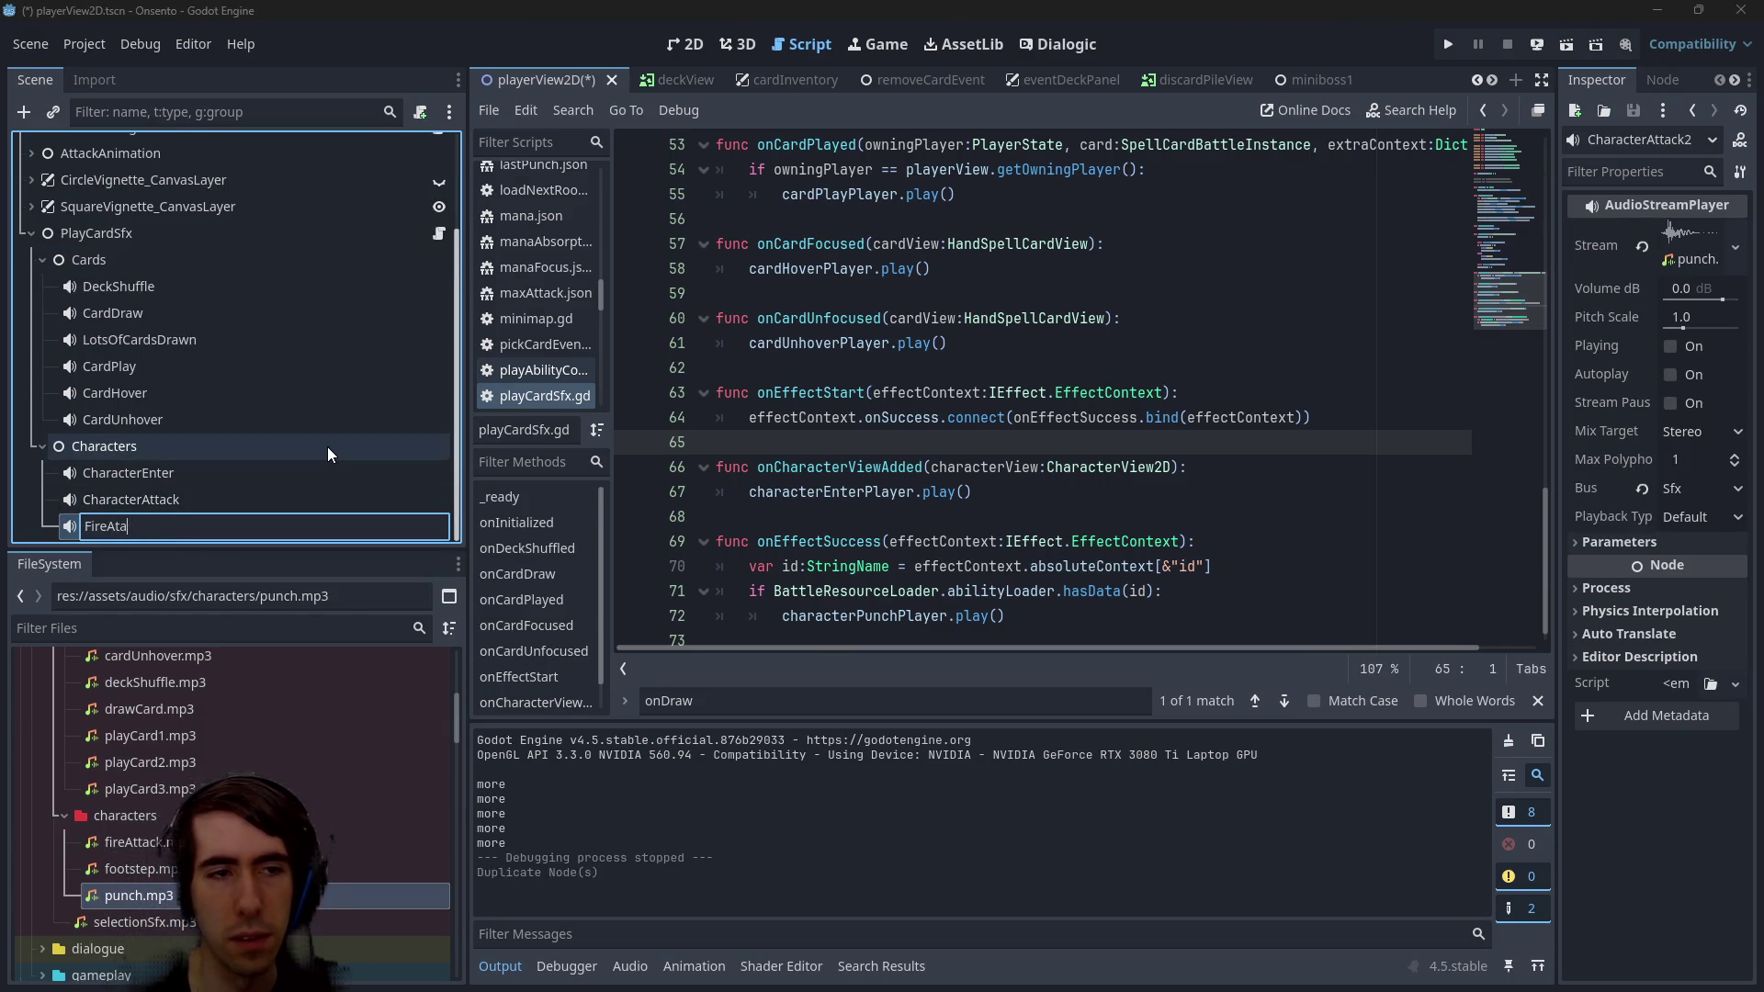
key(BackSpace)
text(tack)
key(Return)
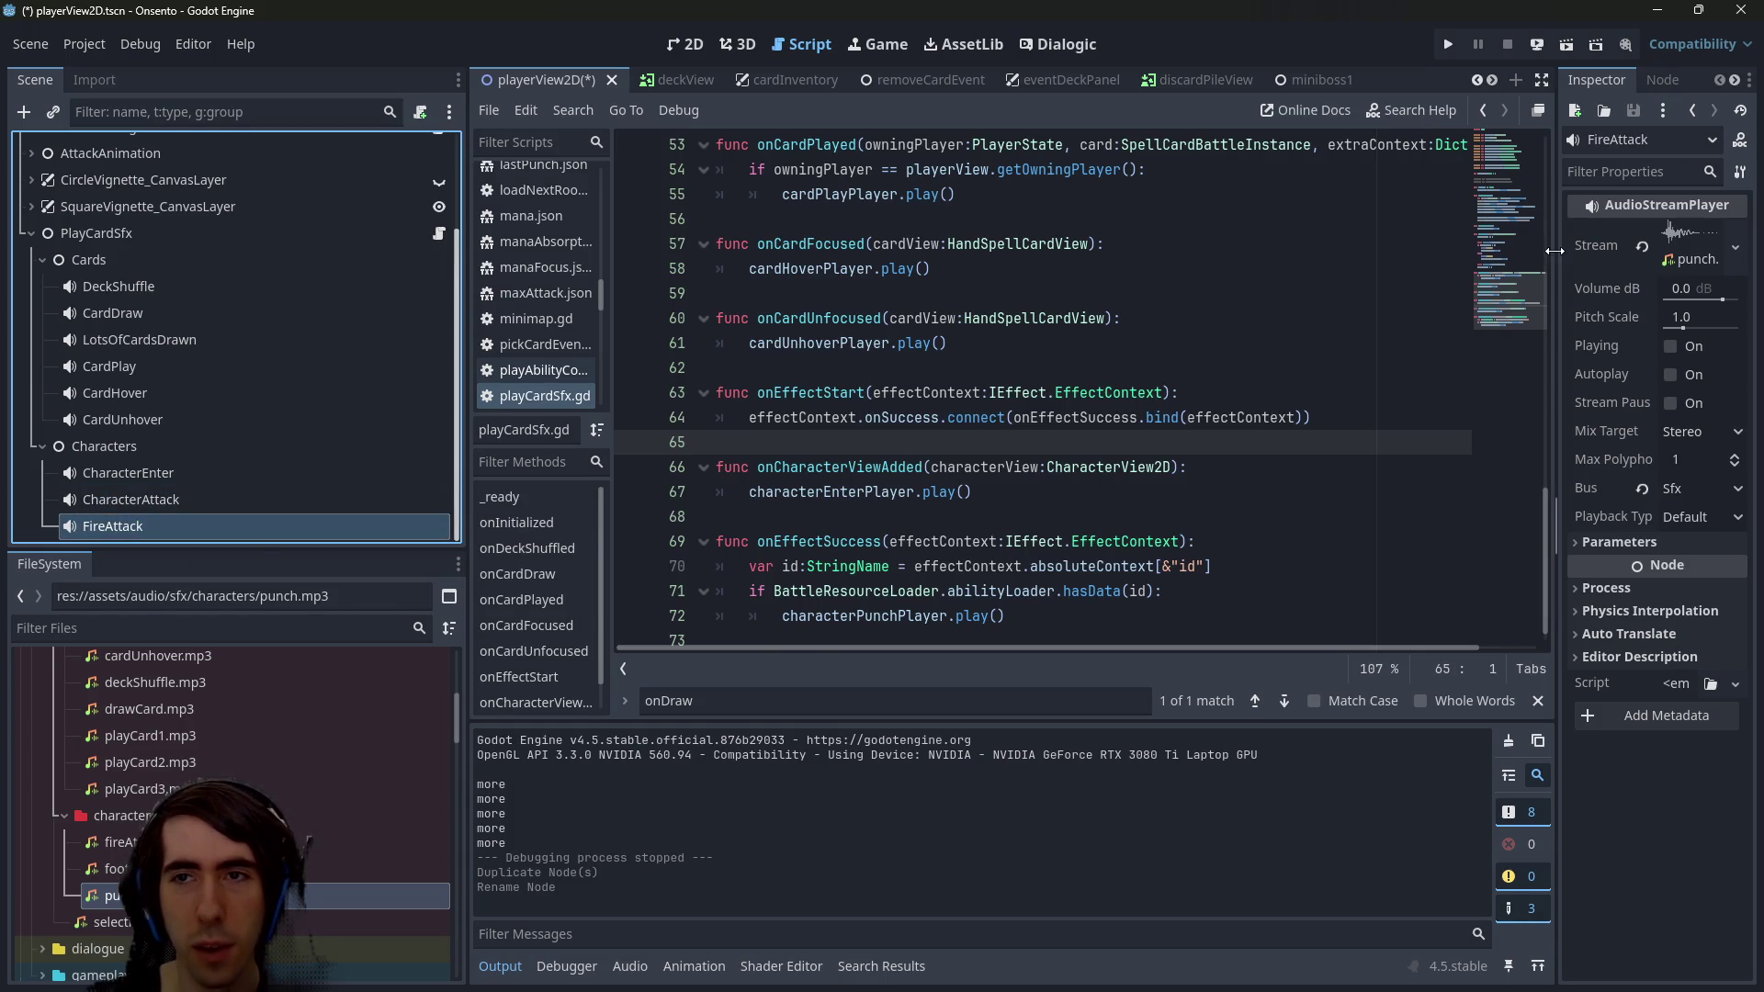
Quick-load fireAttack.mp3 into FireAttack's Stream, save the scene, and open the PlayCardSfx script
drag(1560, 251, 1320, 252)
click(1735, 248)
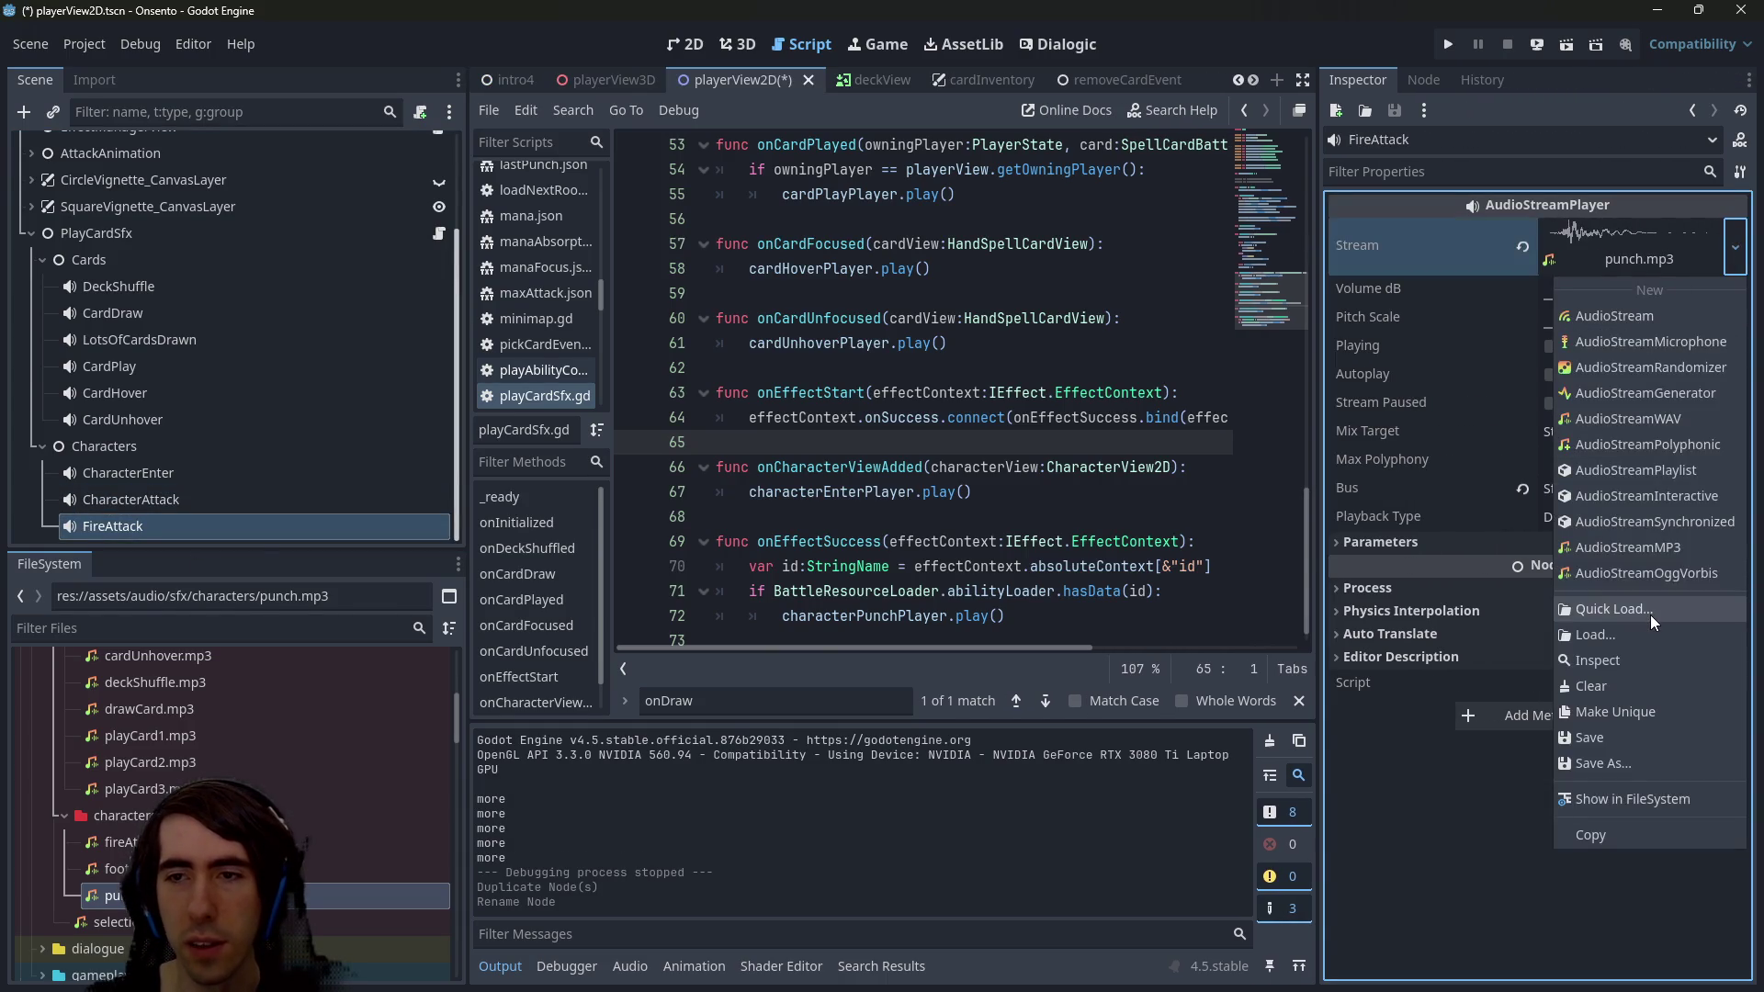
click(1650, 609)
text(fire)
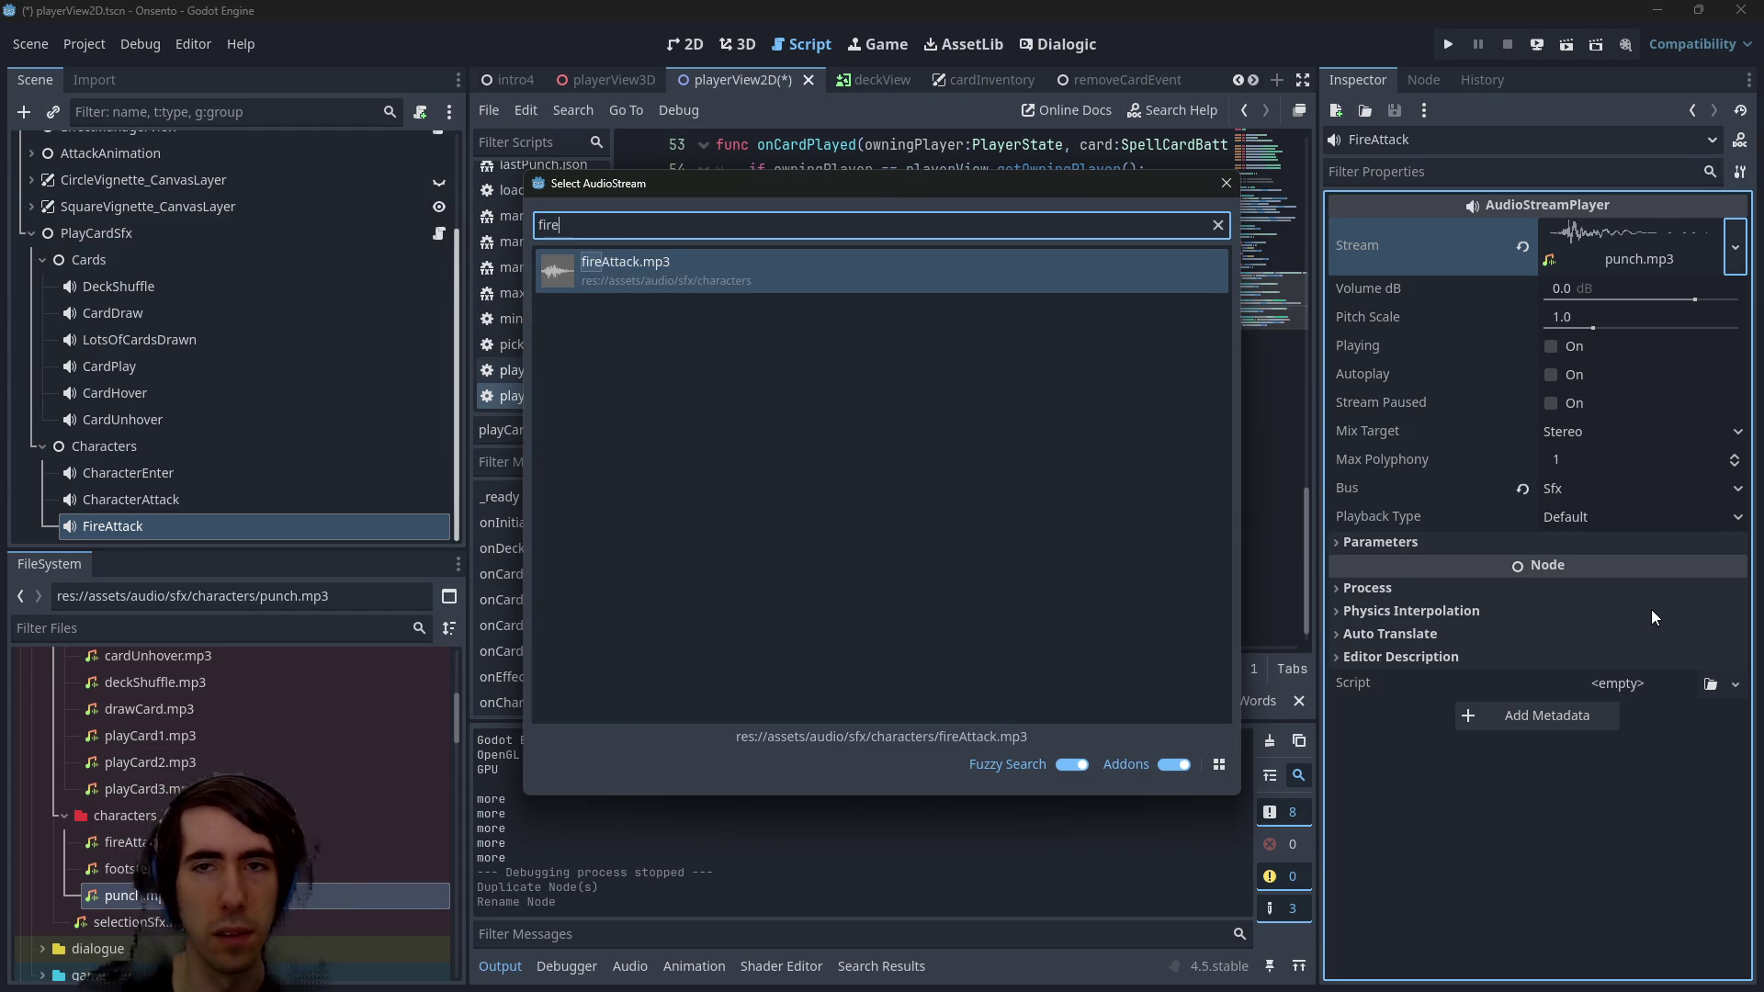
key(Return)
key(ctrl+s)
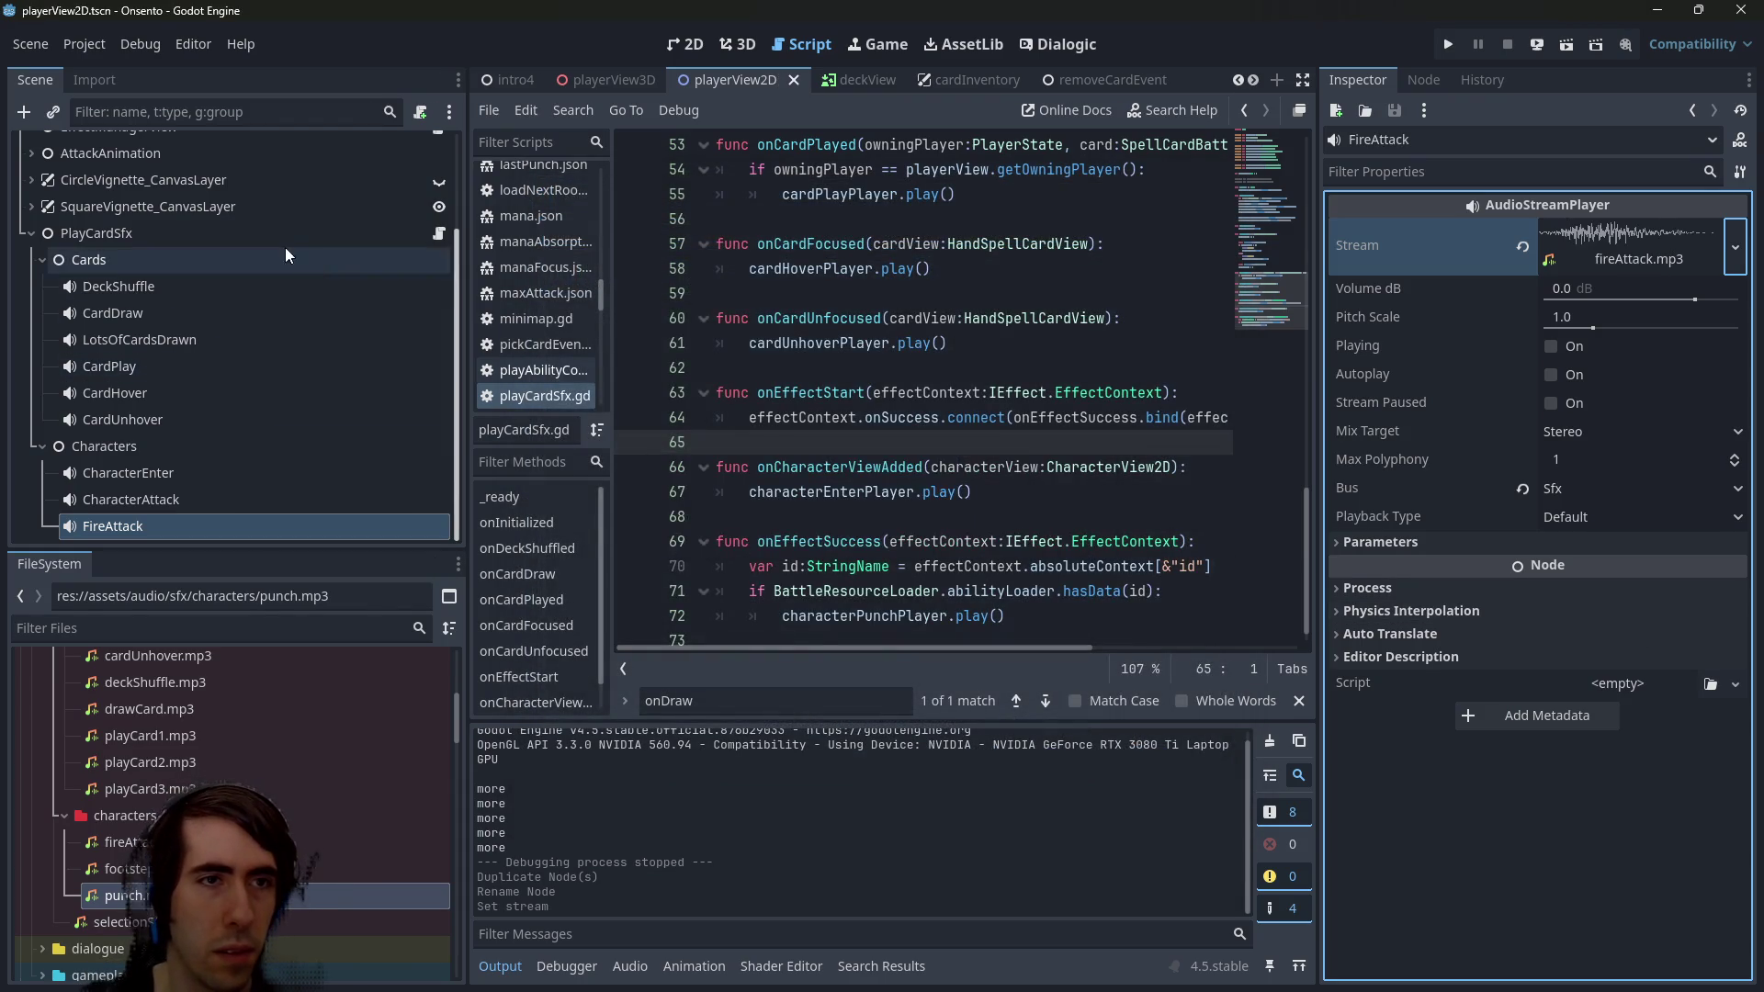
click(290, 237)
click(441, 235)
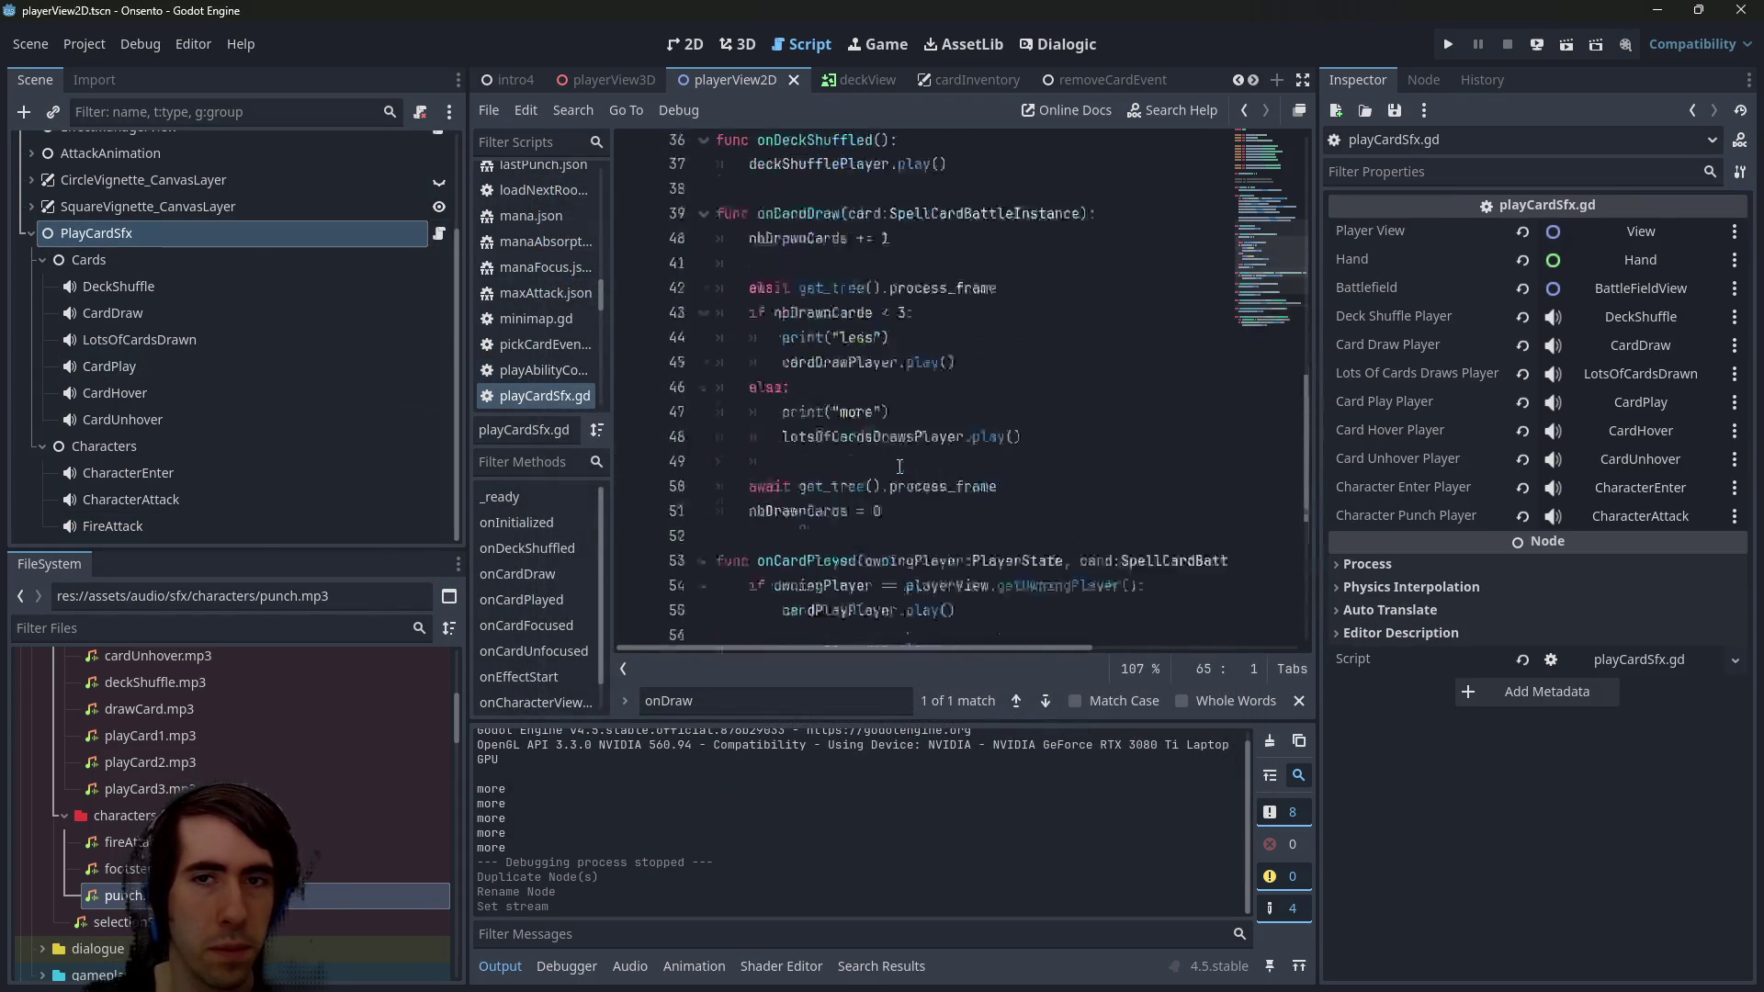
Collapse the Cards sound group and select the PlayCardSfx node
scroll(559, 356, up, 2)
scroll(827, 523, up, 5)
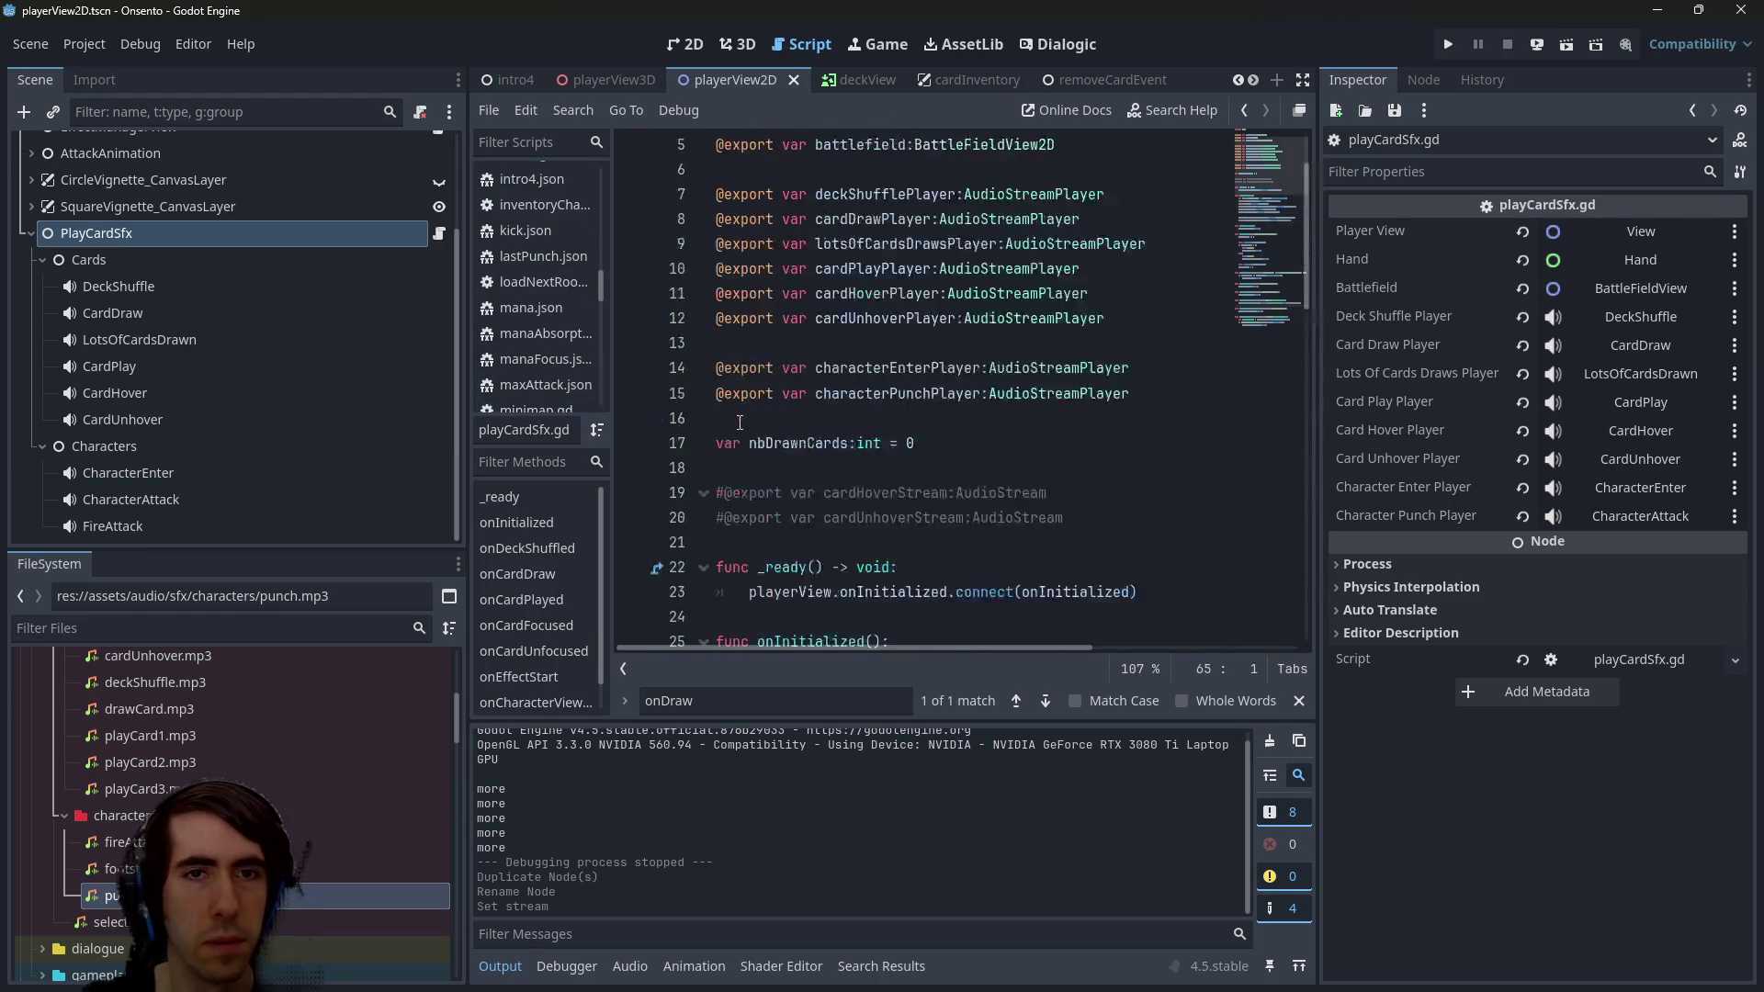
click(160, 263)
click(42, 260)
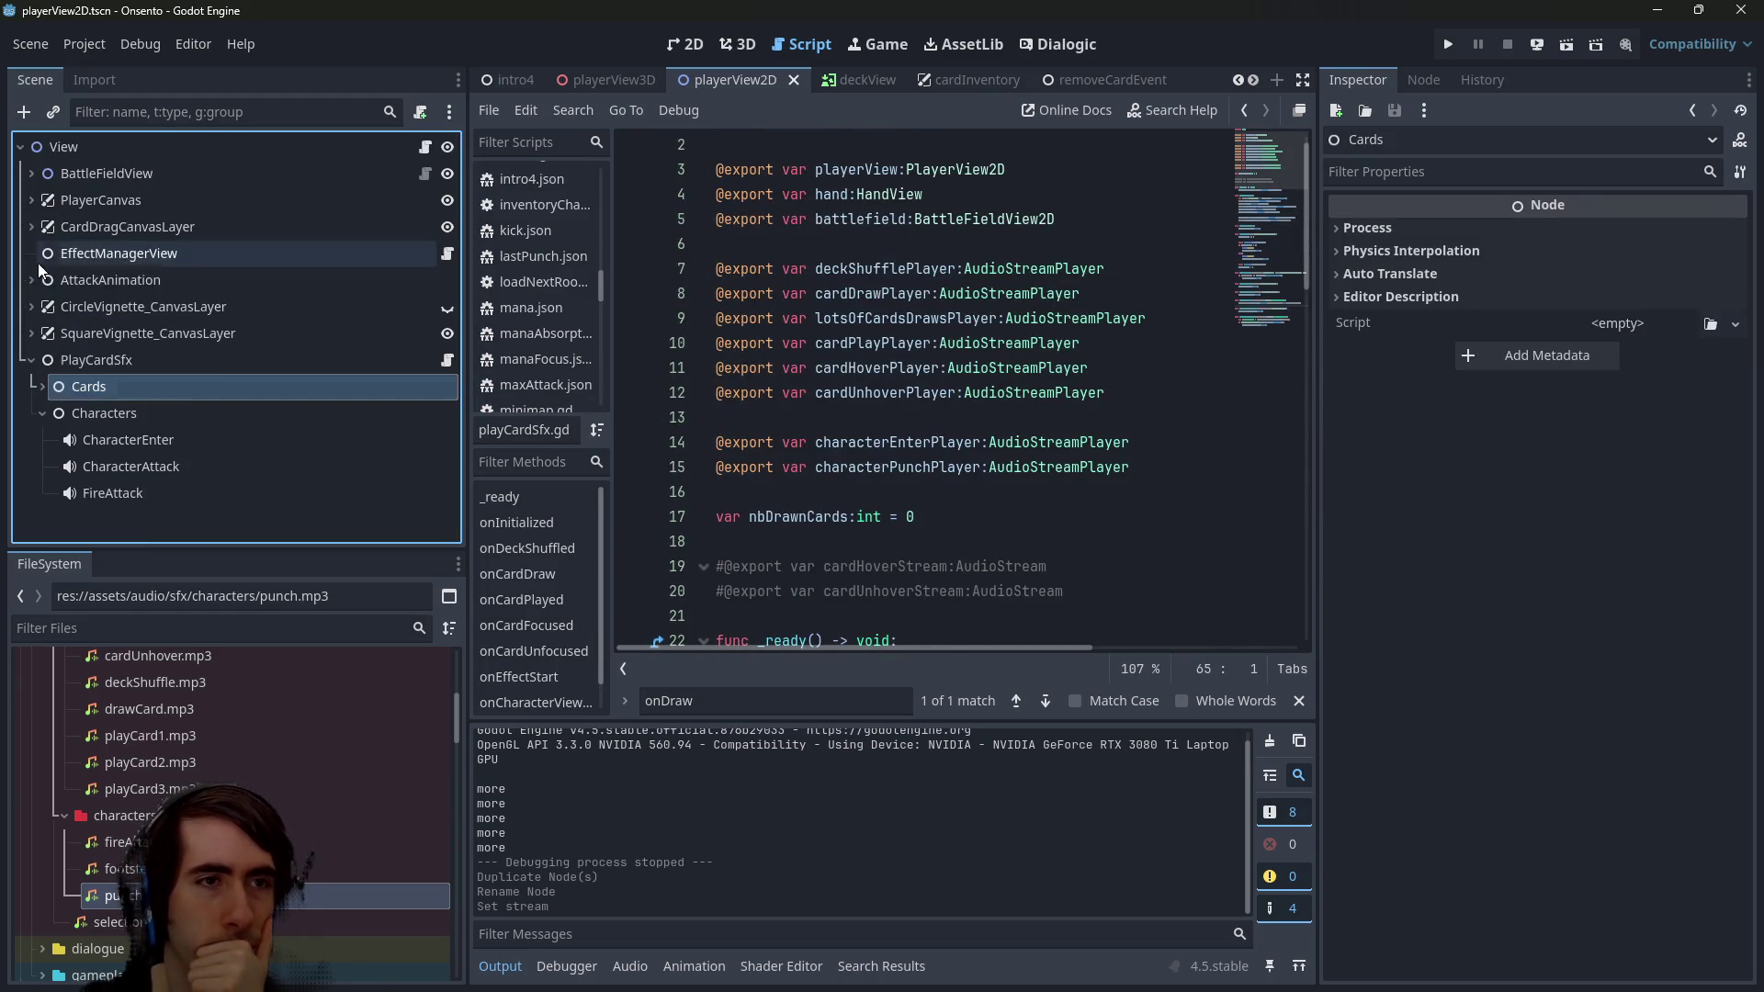
click(114, 358)
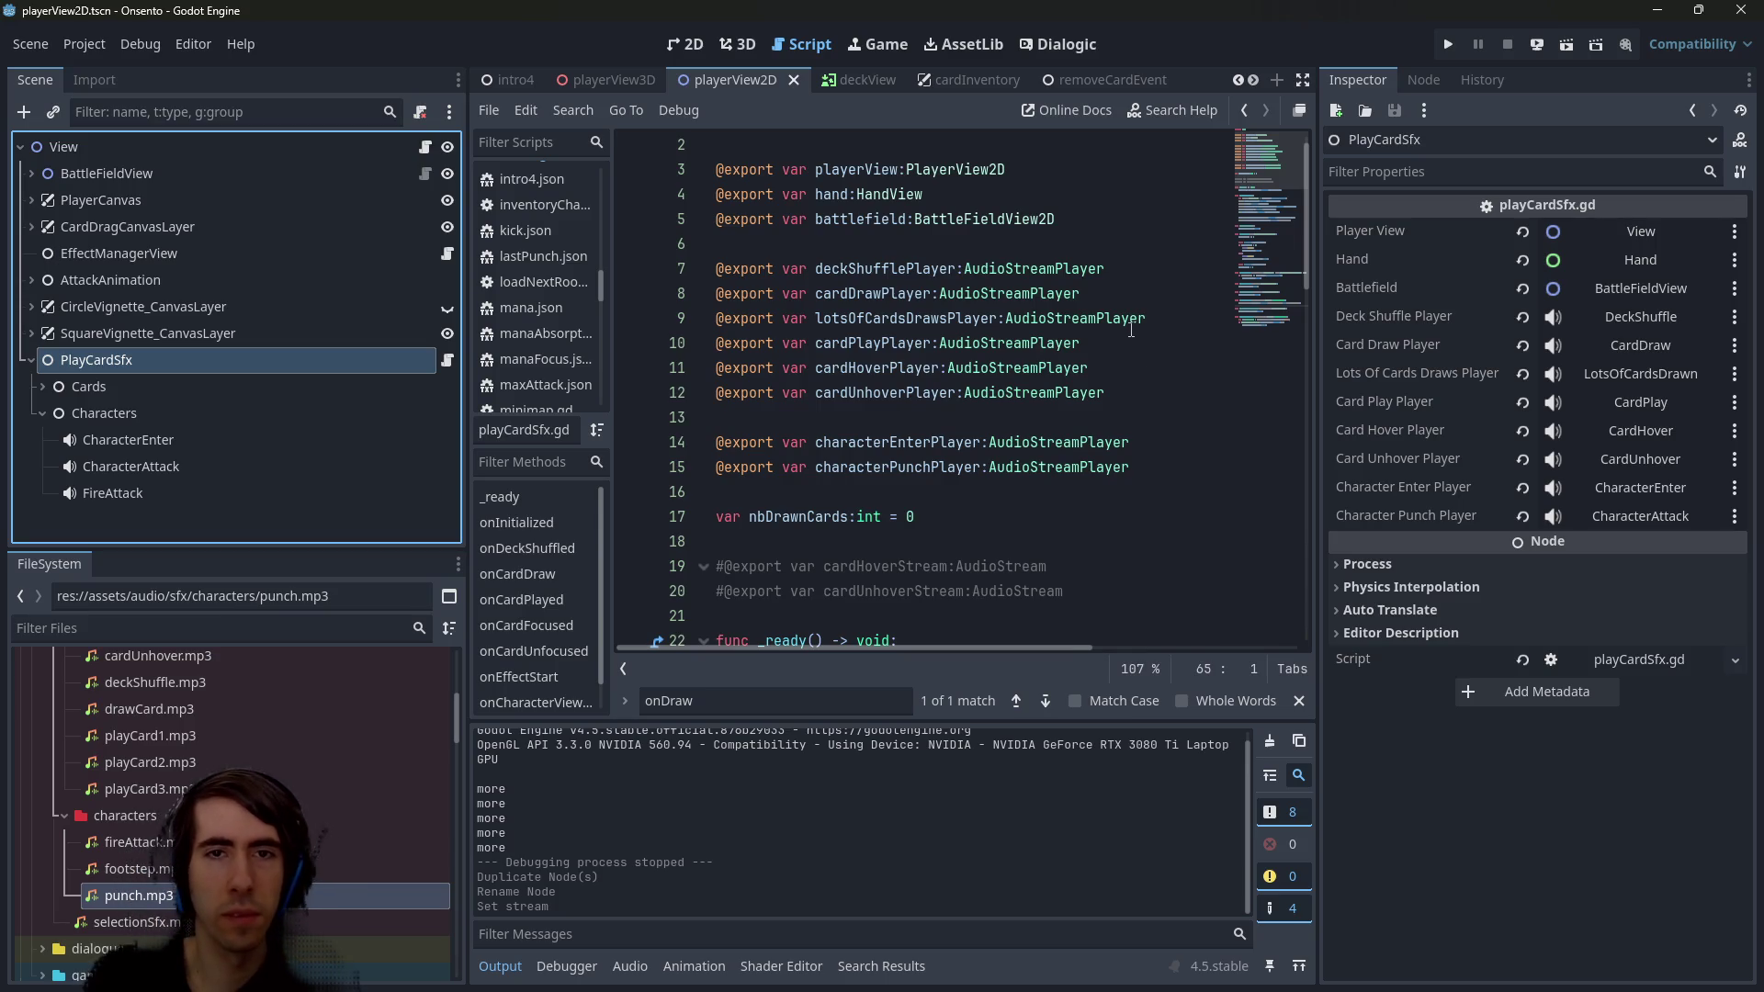
Duplicate the characterPunchPlayer export as characterFirePlayer and save the script
triple_click(1131, 472)
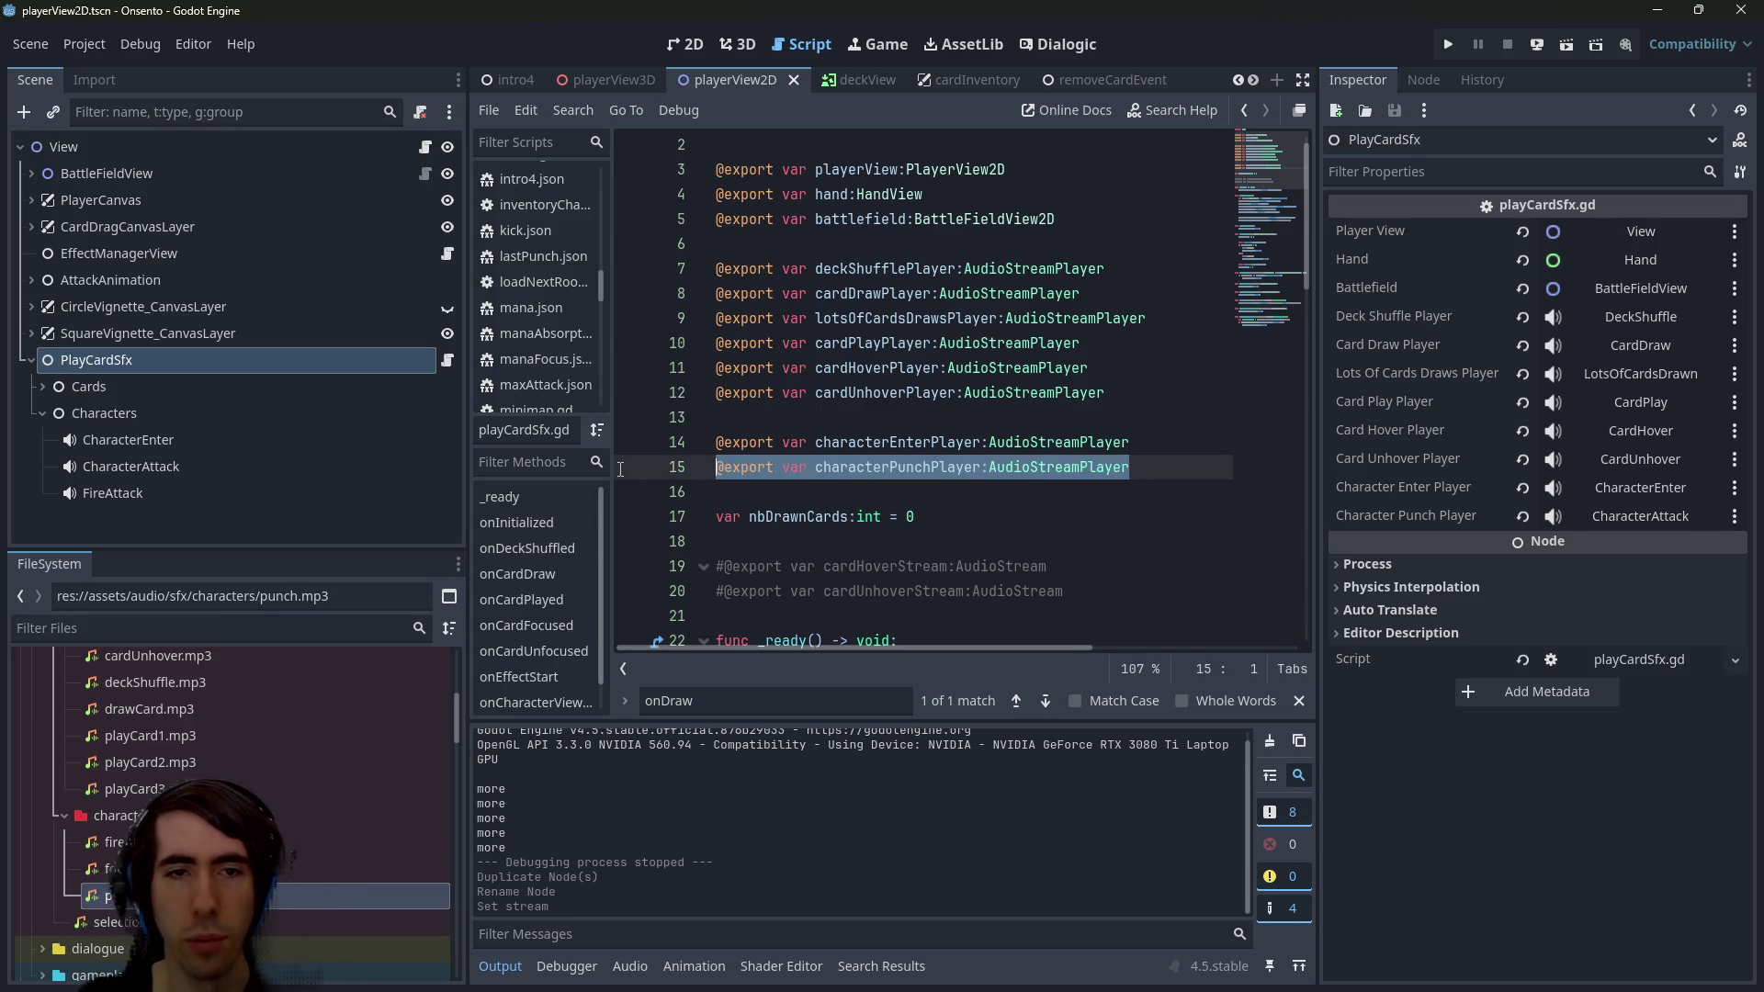
key(ctrl+shift+d)
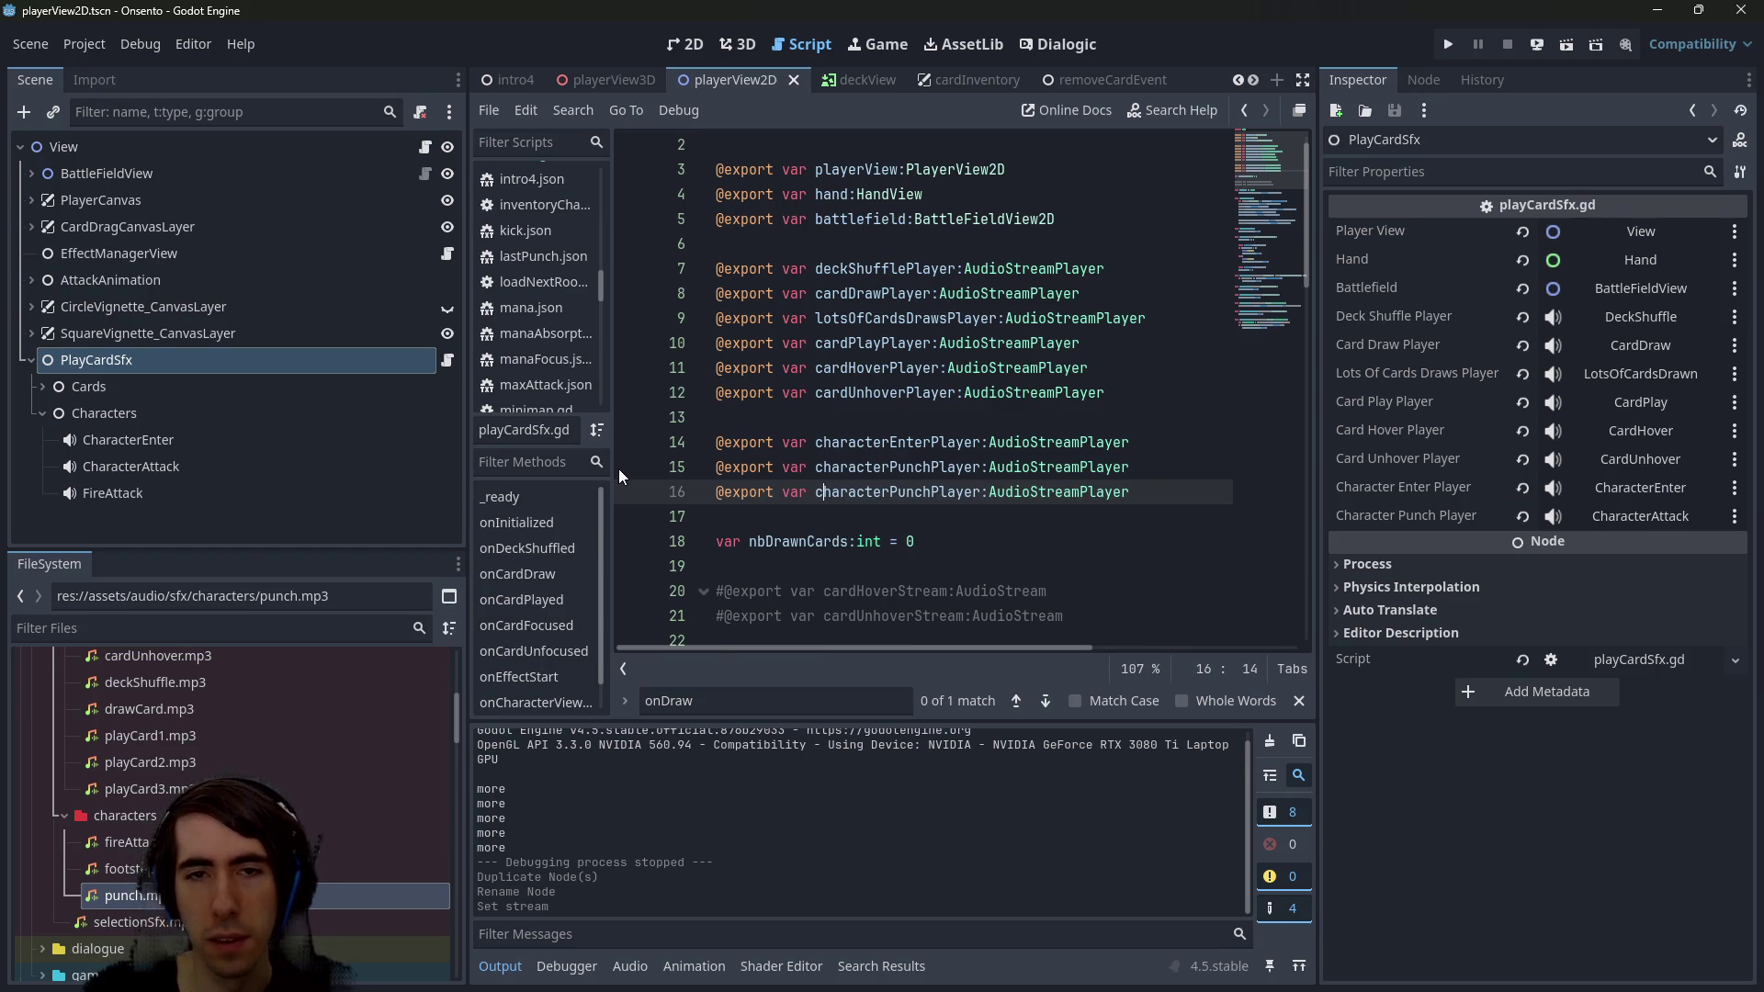
key(Right)
key(Right)
key(Right)
key(Delete)
key(Delete)
key(Delete)
text(Fire)
key(ctrl+s)
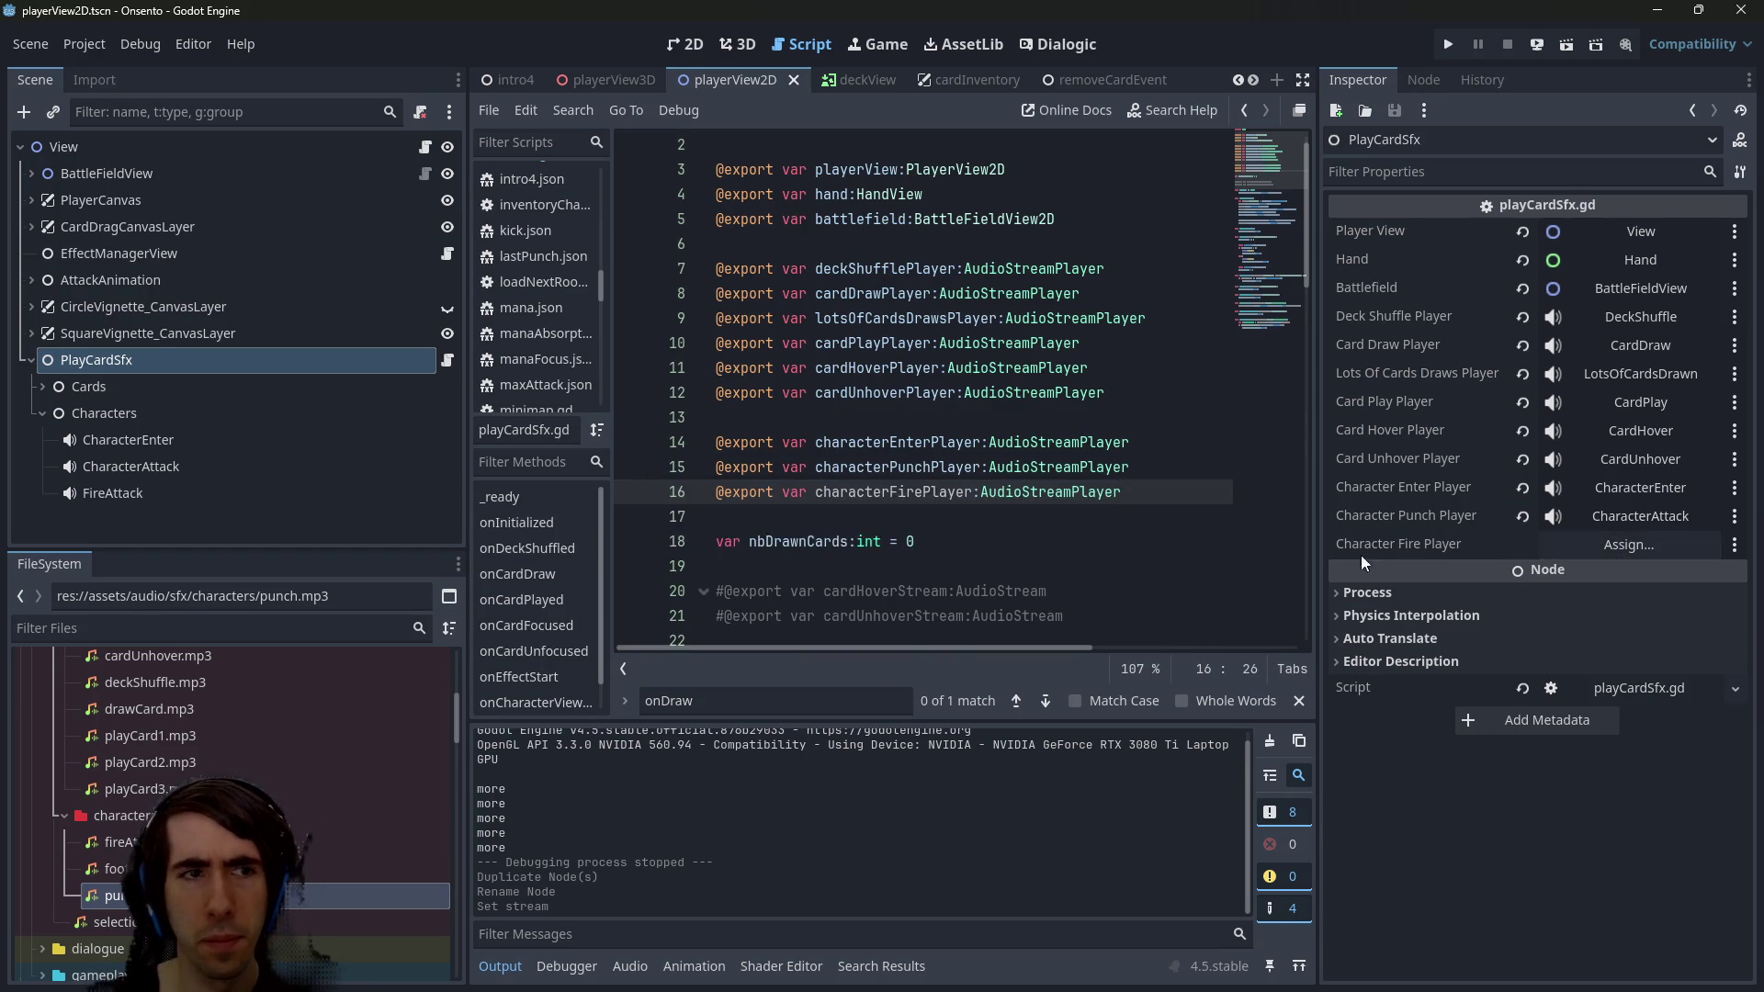
Assign the FireAttack node to Character Fire Player and save the scene
drag(138, 493, 1580, 545)
key(ctrl+s)
double_click(893, 492)
key(ctrl+c)
scroll(893, 448, down, 10)
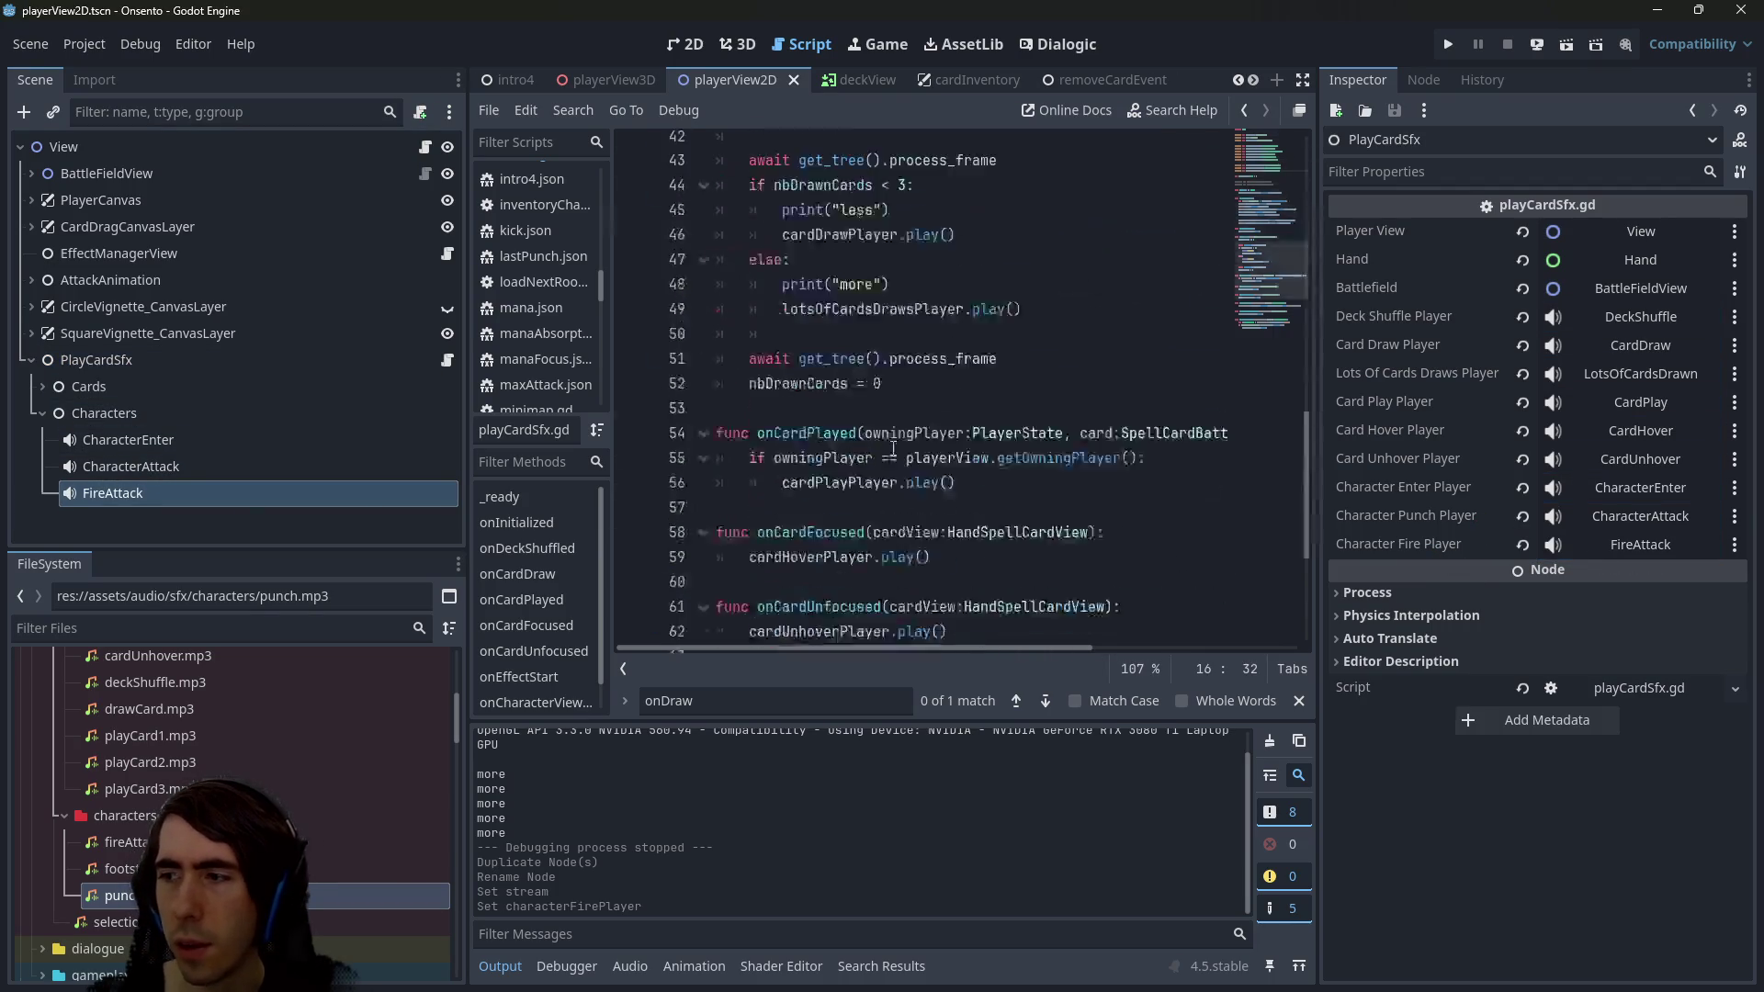
scroll(893, 448, down, 5)
click(924, 617)
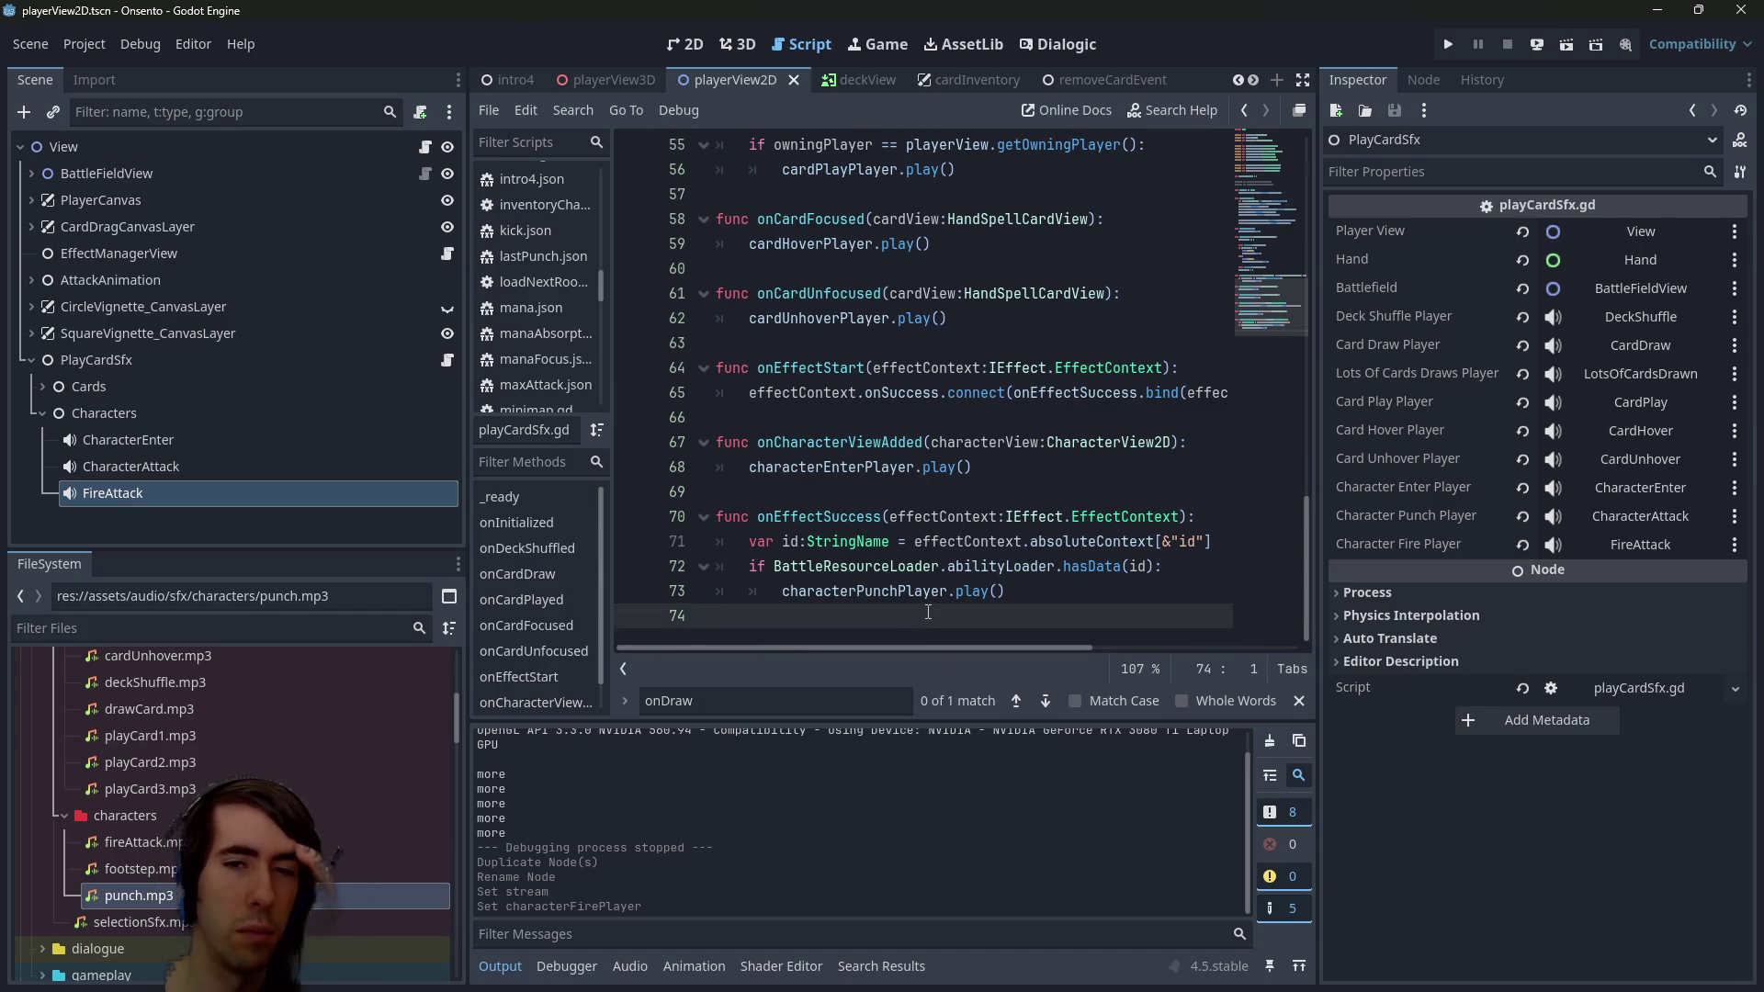
Add a characterFirePlayer.play() call in onEffectSuccess
key(Tab)
key(ctrl+v)
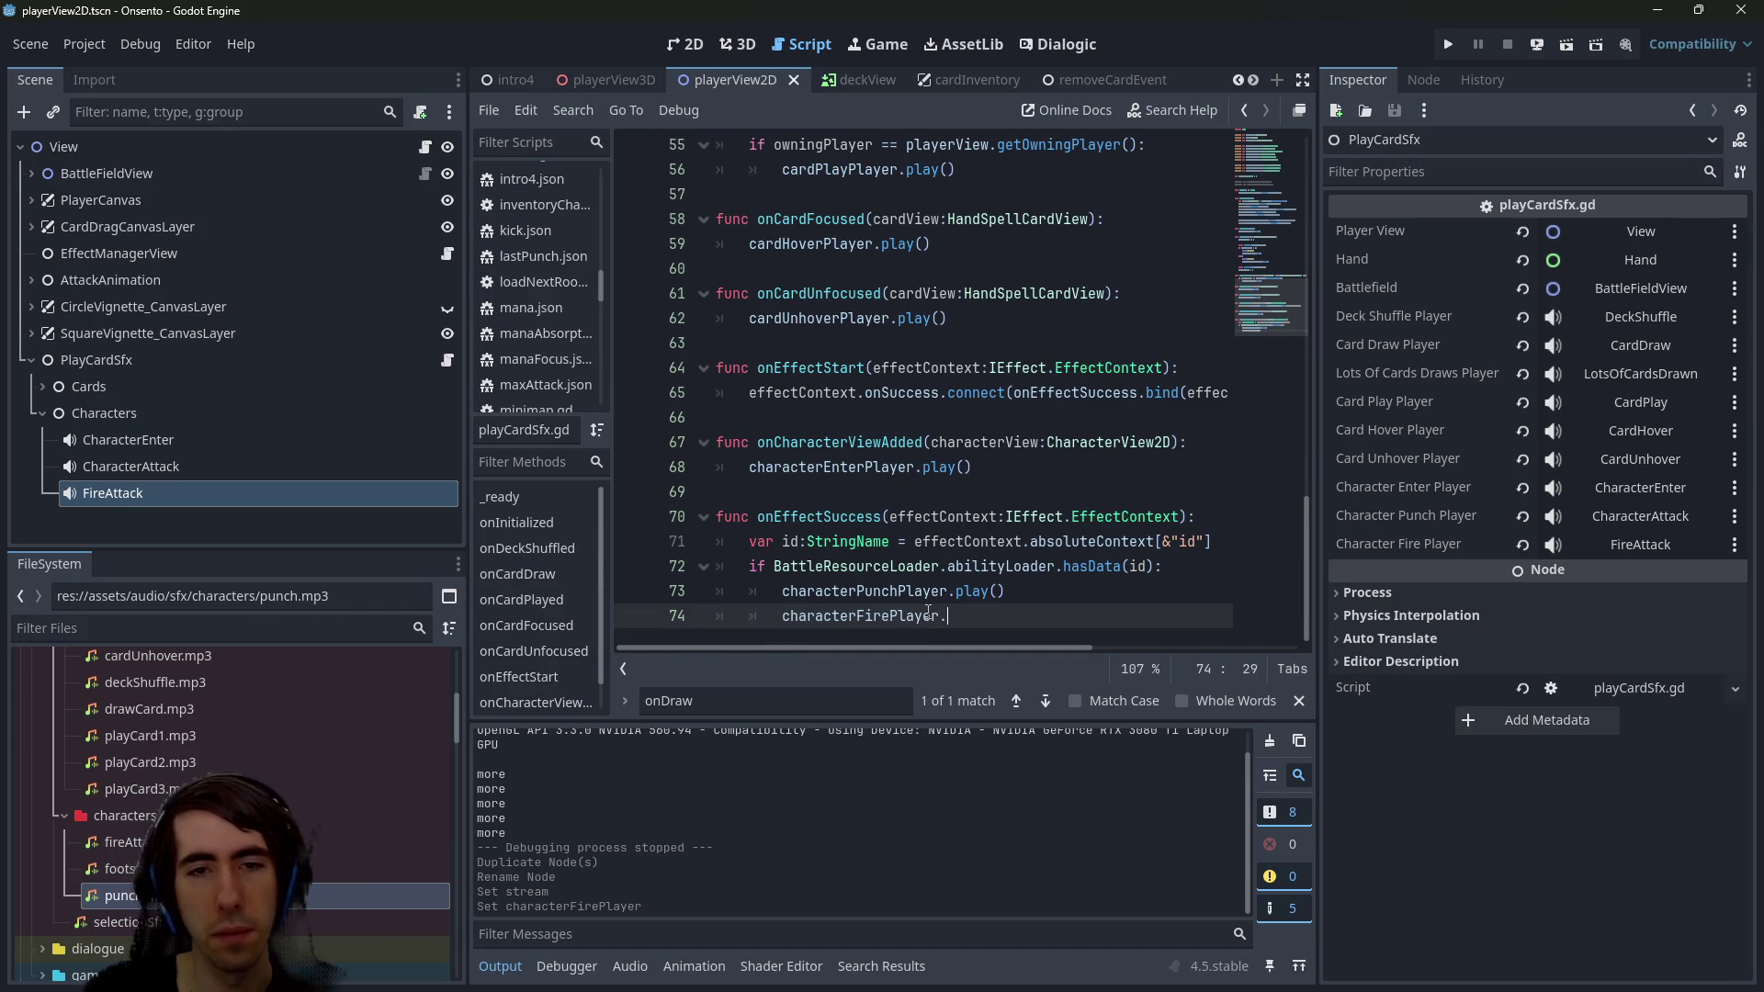
text(.pl)
key(Return)
key(Up)
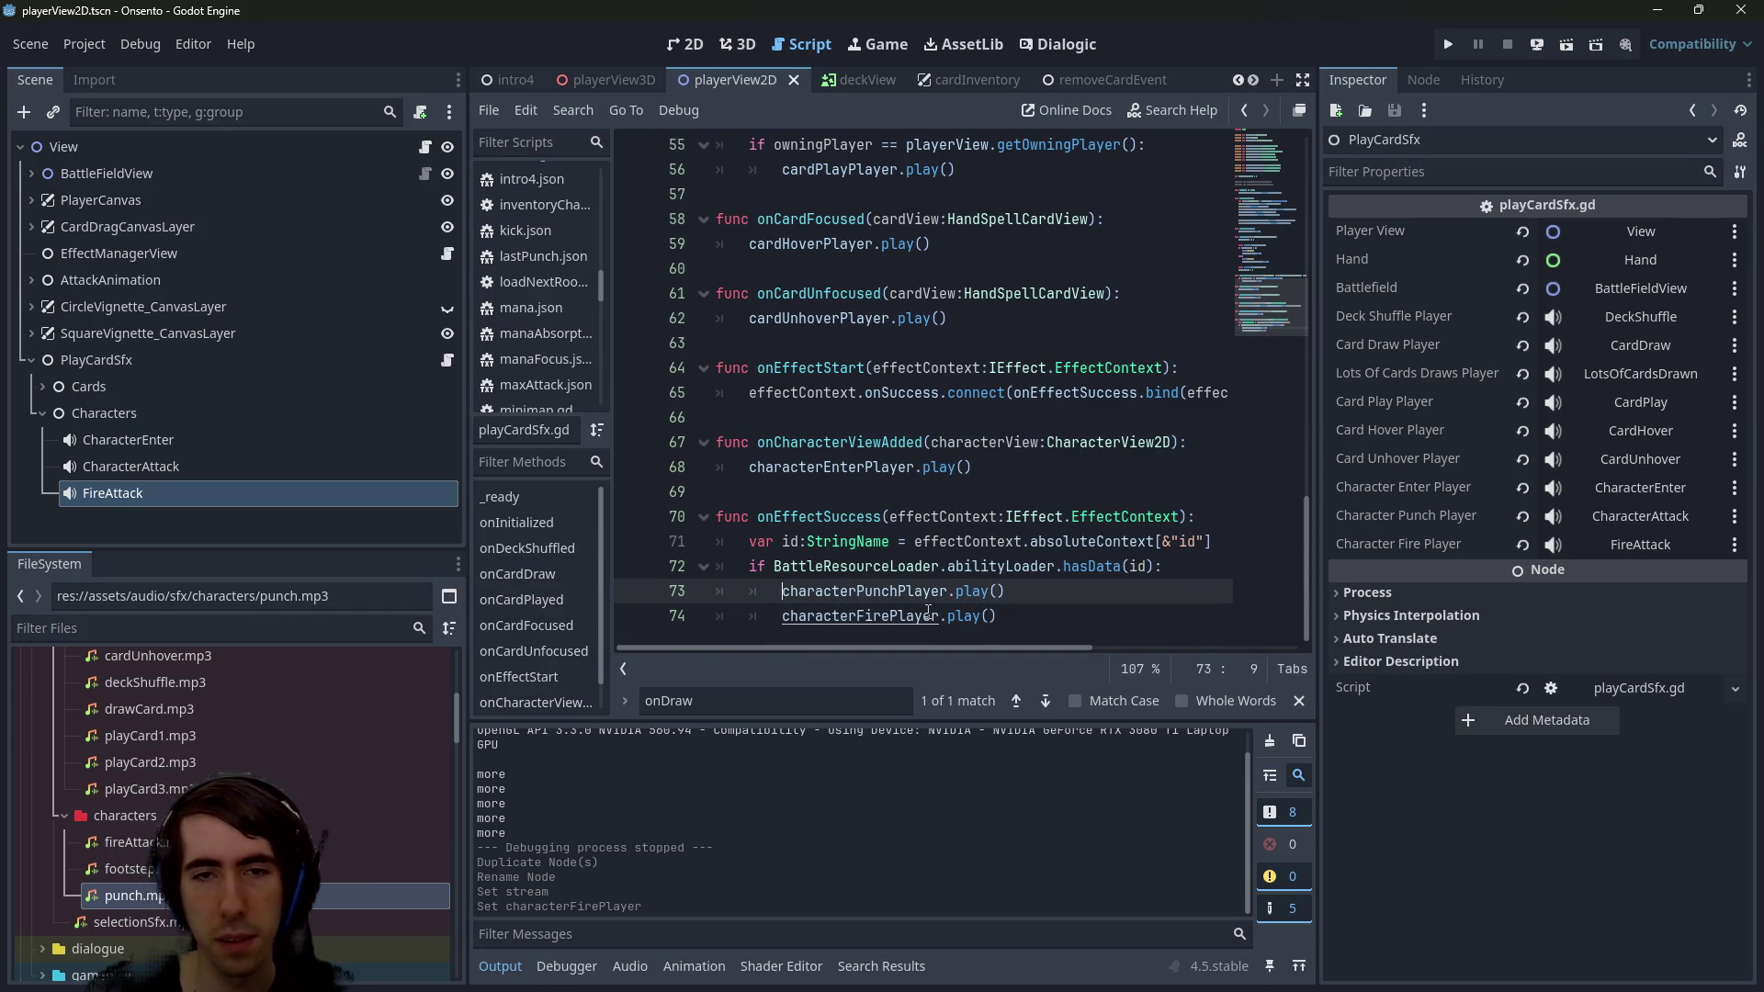
Move the fire sound call above the punch call, nested under an if id == &"FireAttack": check
key(ctrl+shift+Return)
text(if id =)
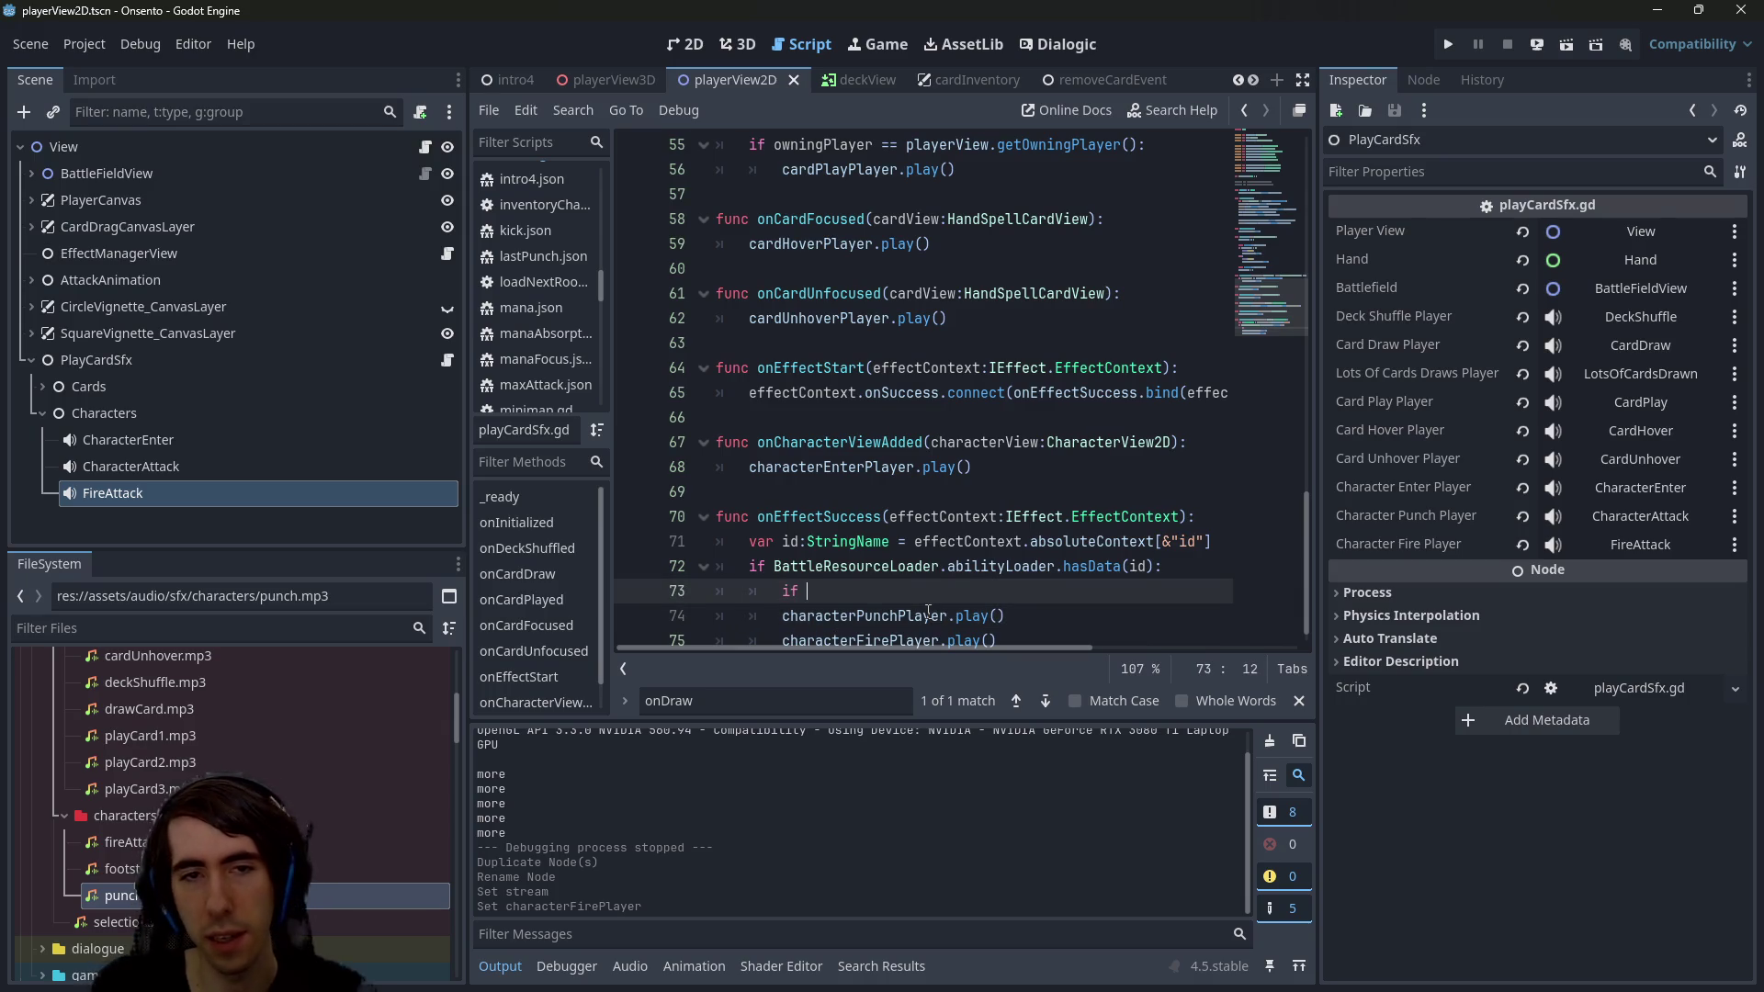
text(= &"F)
text(ireAttack)
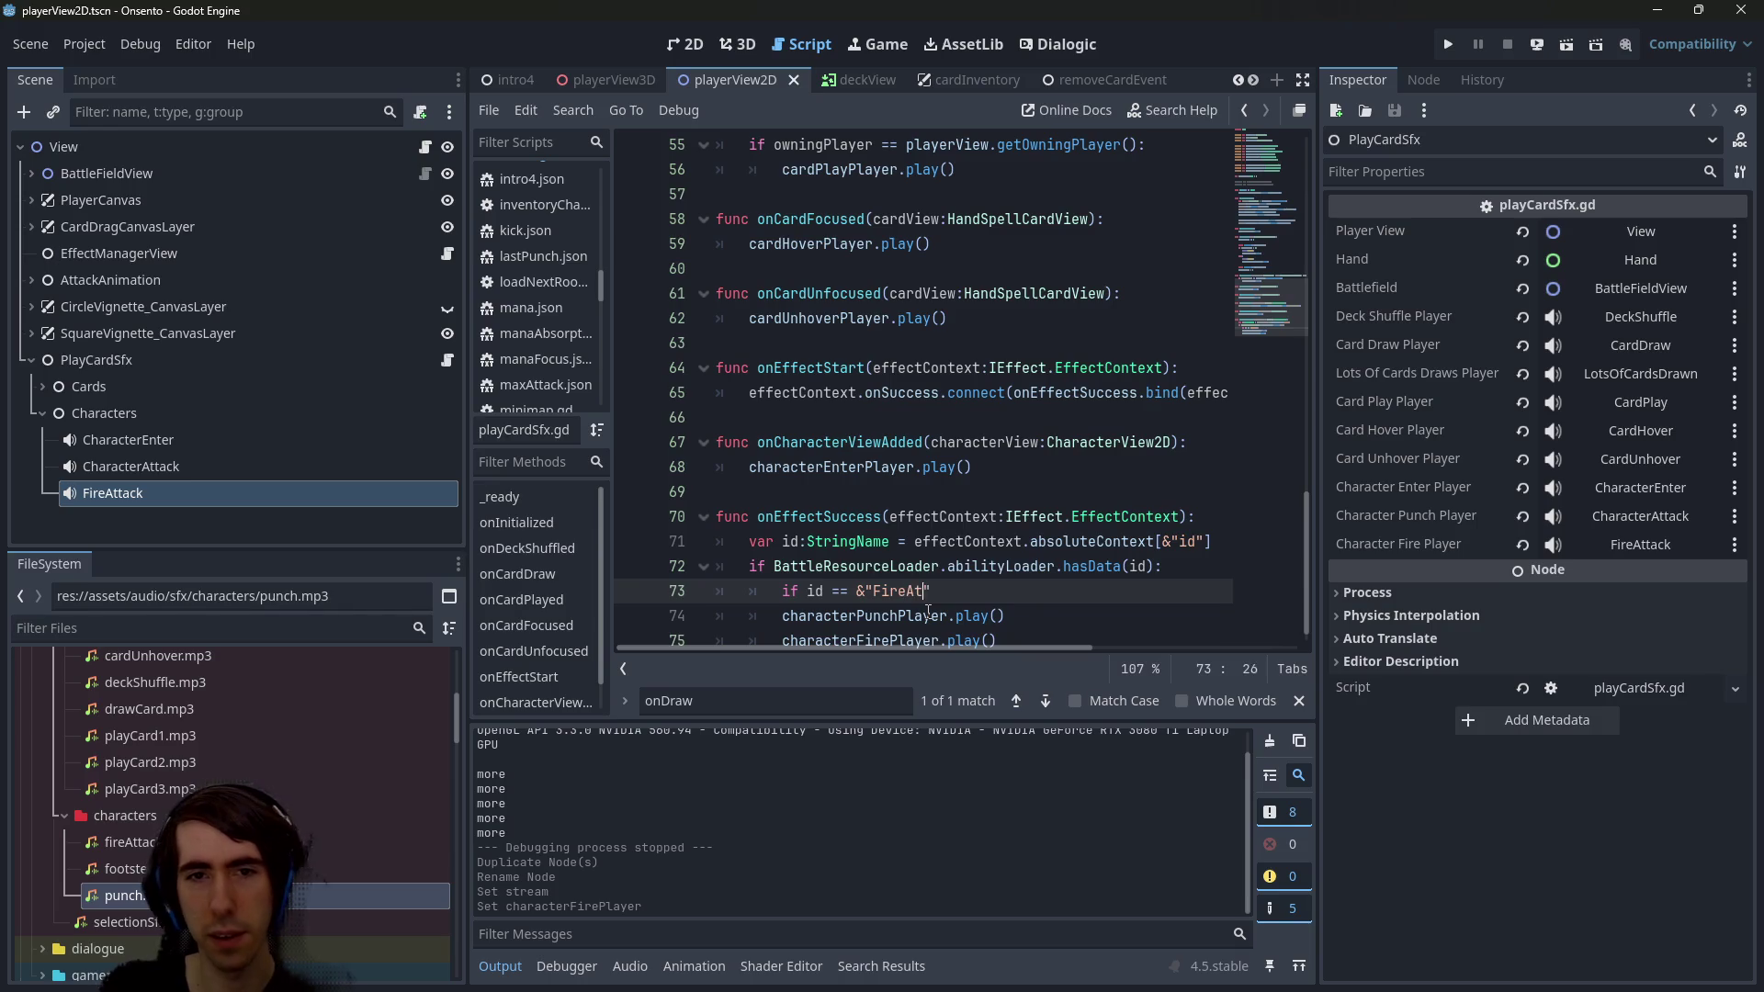
key(Down)
key(Down)
key(alt+Up)
key(Up)
key(End)
text(:)
key(Down)
key(Home)
key(Tab)
key(ctrl+Right)
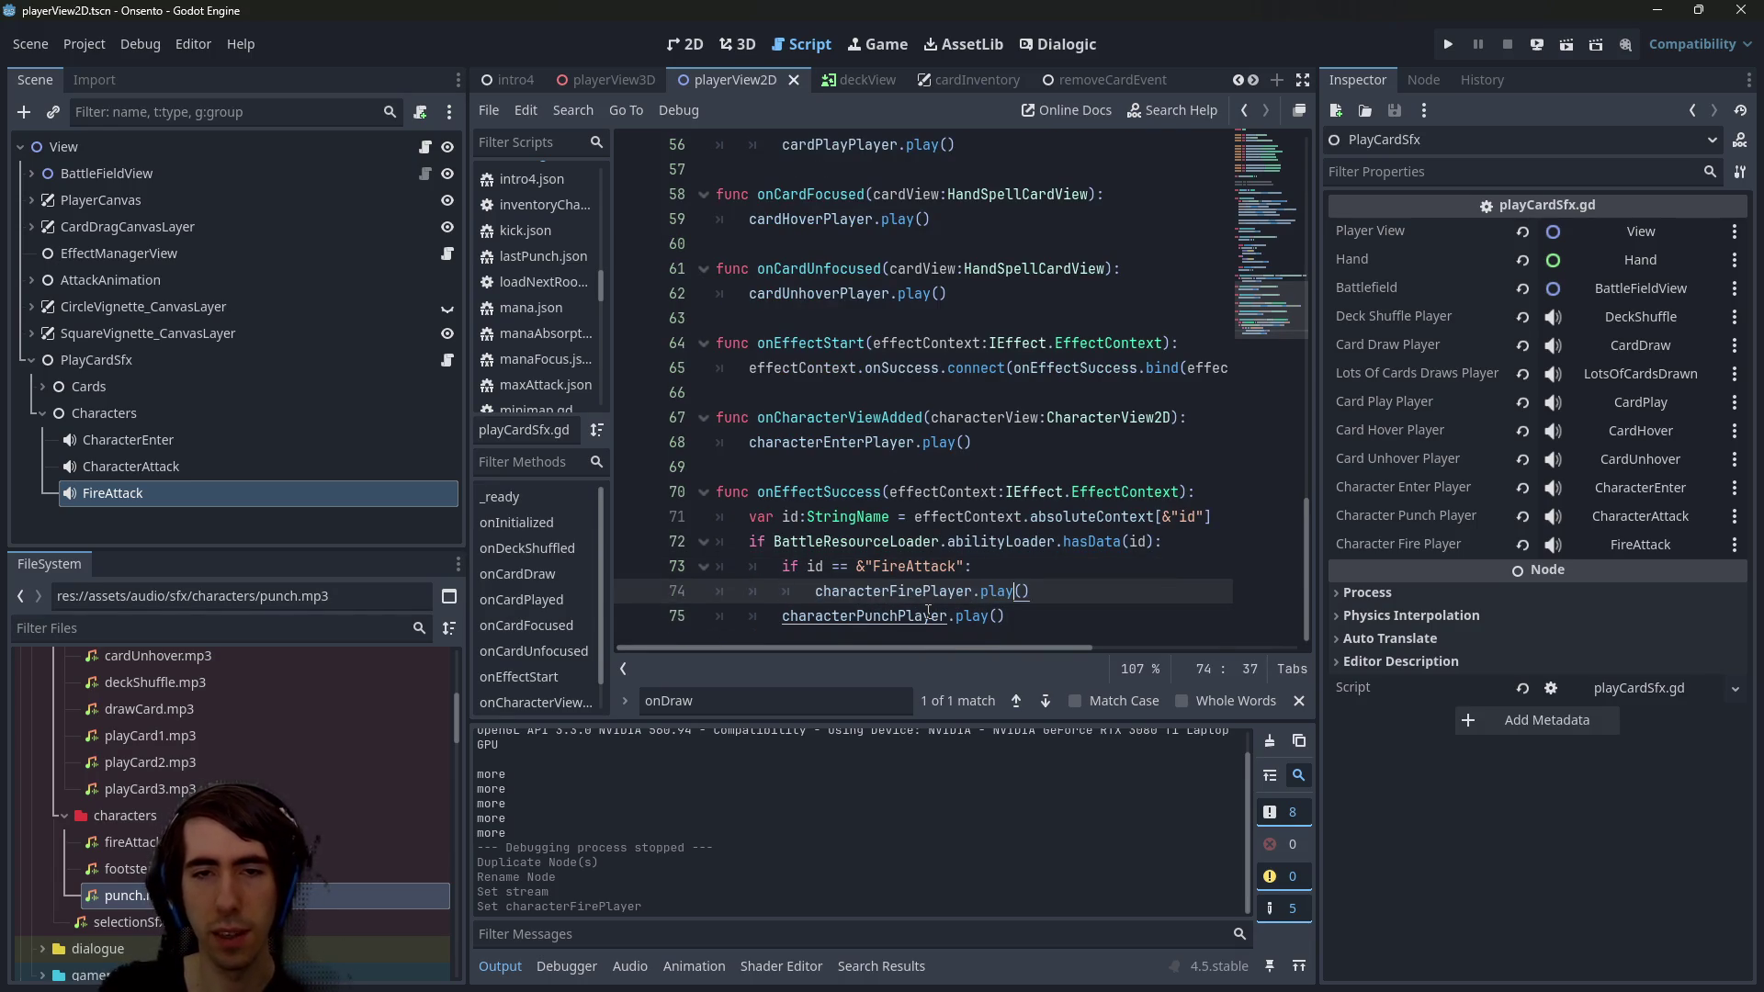
Add a return after the fire sound call so the punch sound is skipped
key(End)
key(Return)
text(turn)
key(Escape)
Switch to the miniboss1 scene and run the game to test the sounds
scroll(1055, 600, down, 1)
click(1056, 600)
click(906, 591)
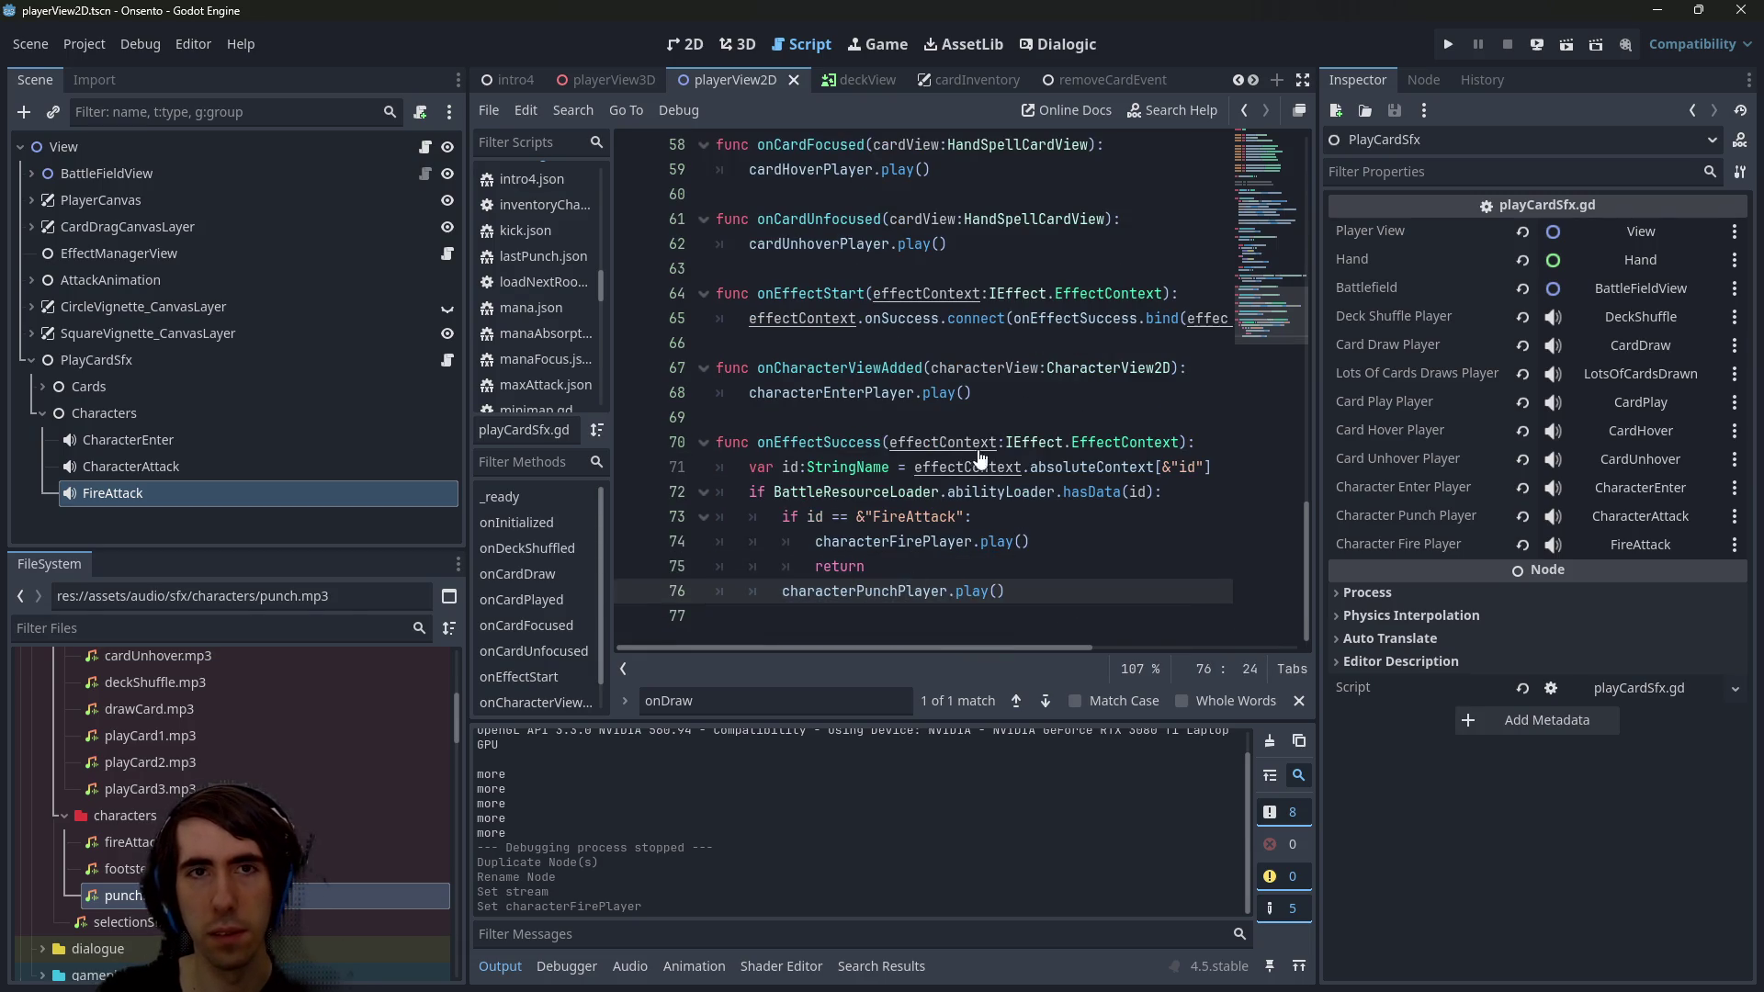
scroll(956, 81, down, 1)
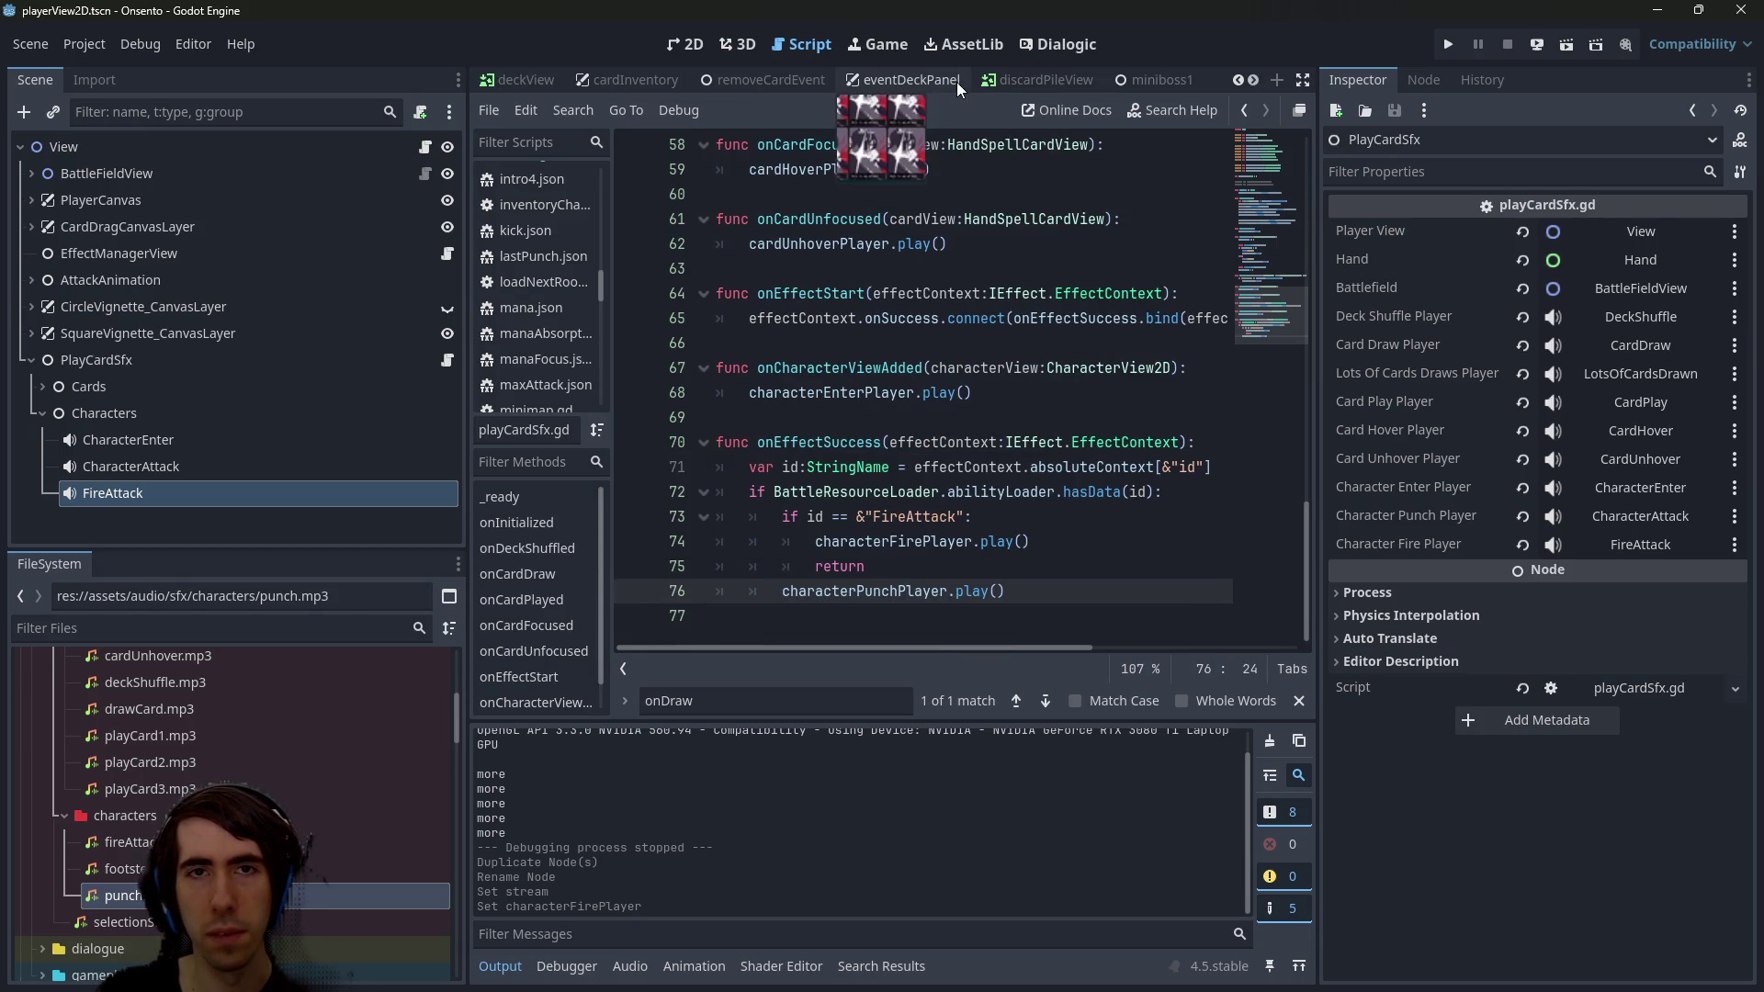
scroll(957, 81, down, 4)
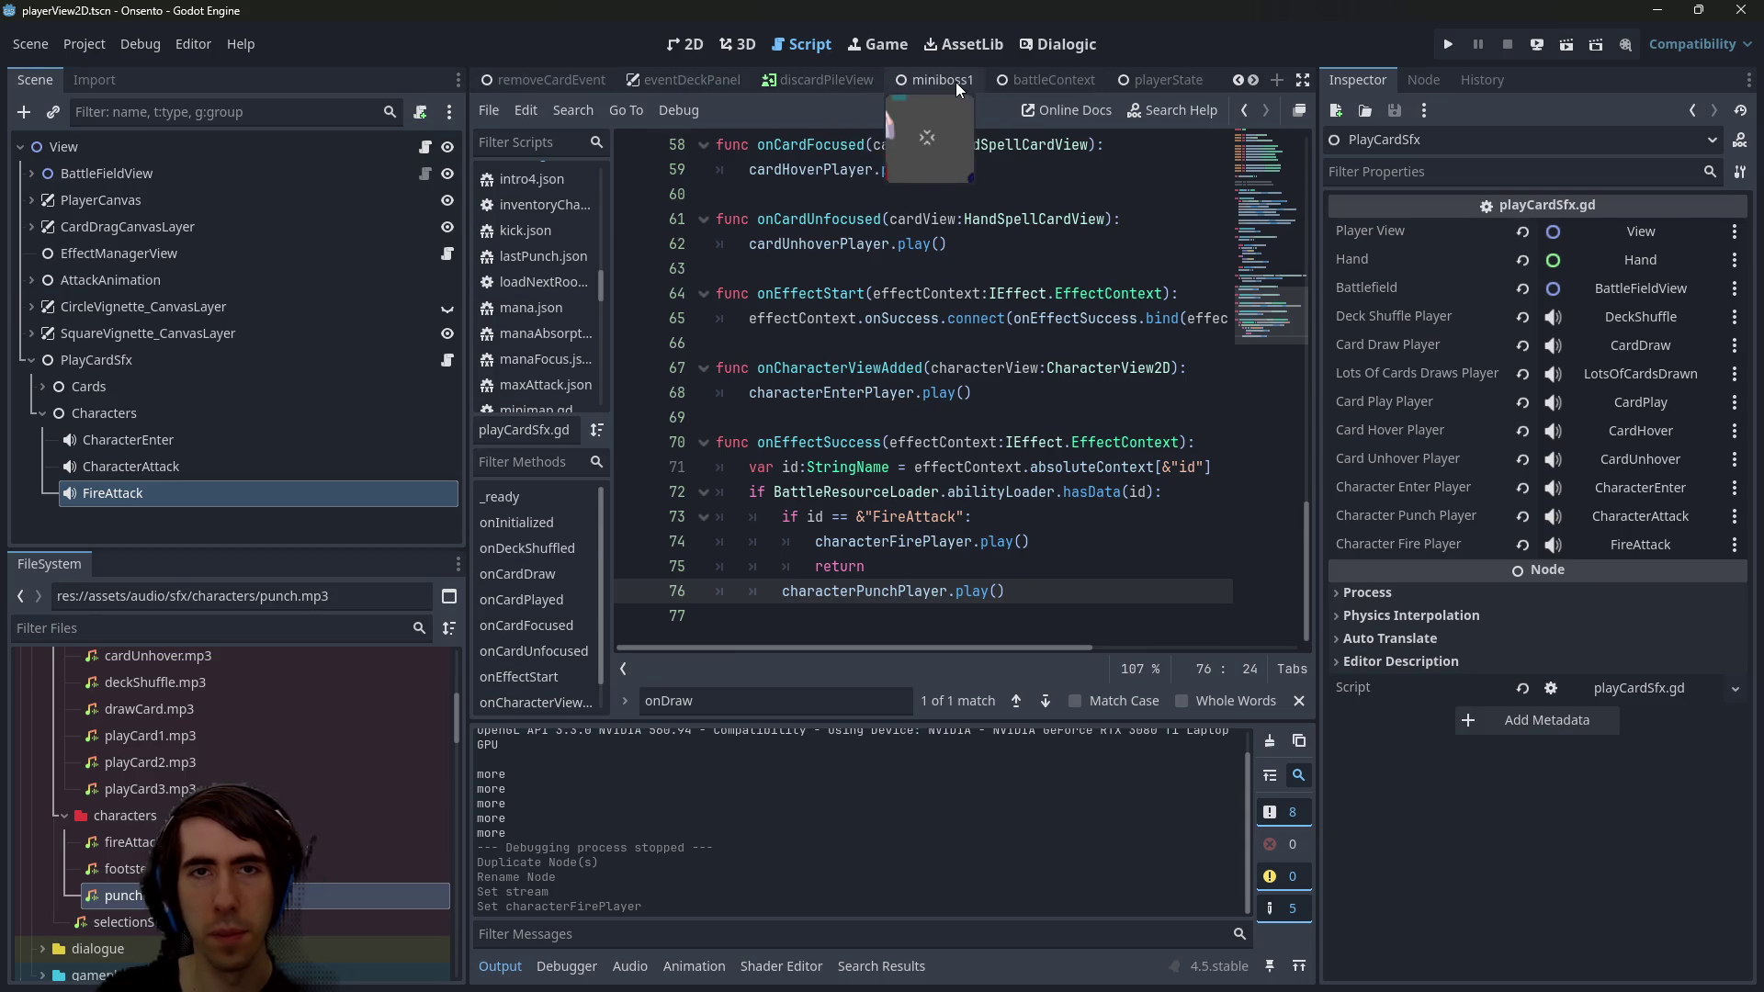
click(956, 81)
click(1563, 44)
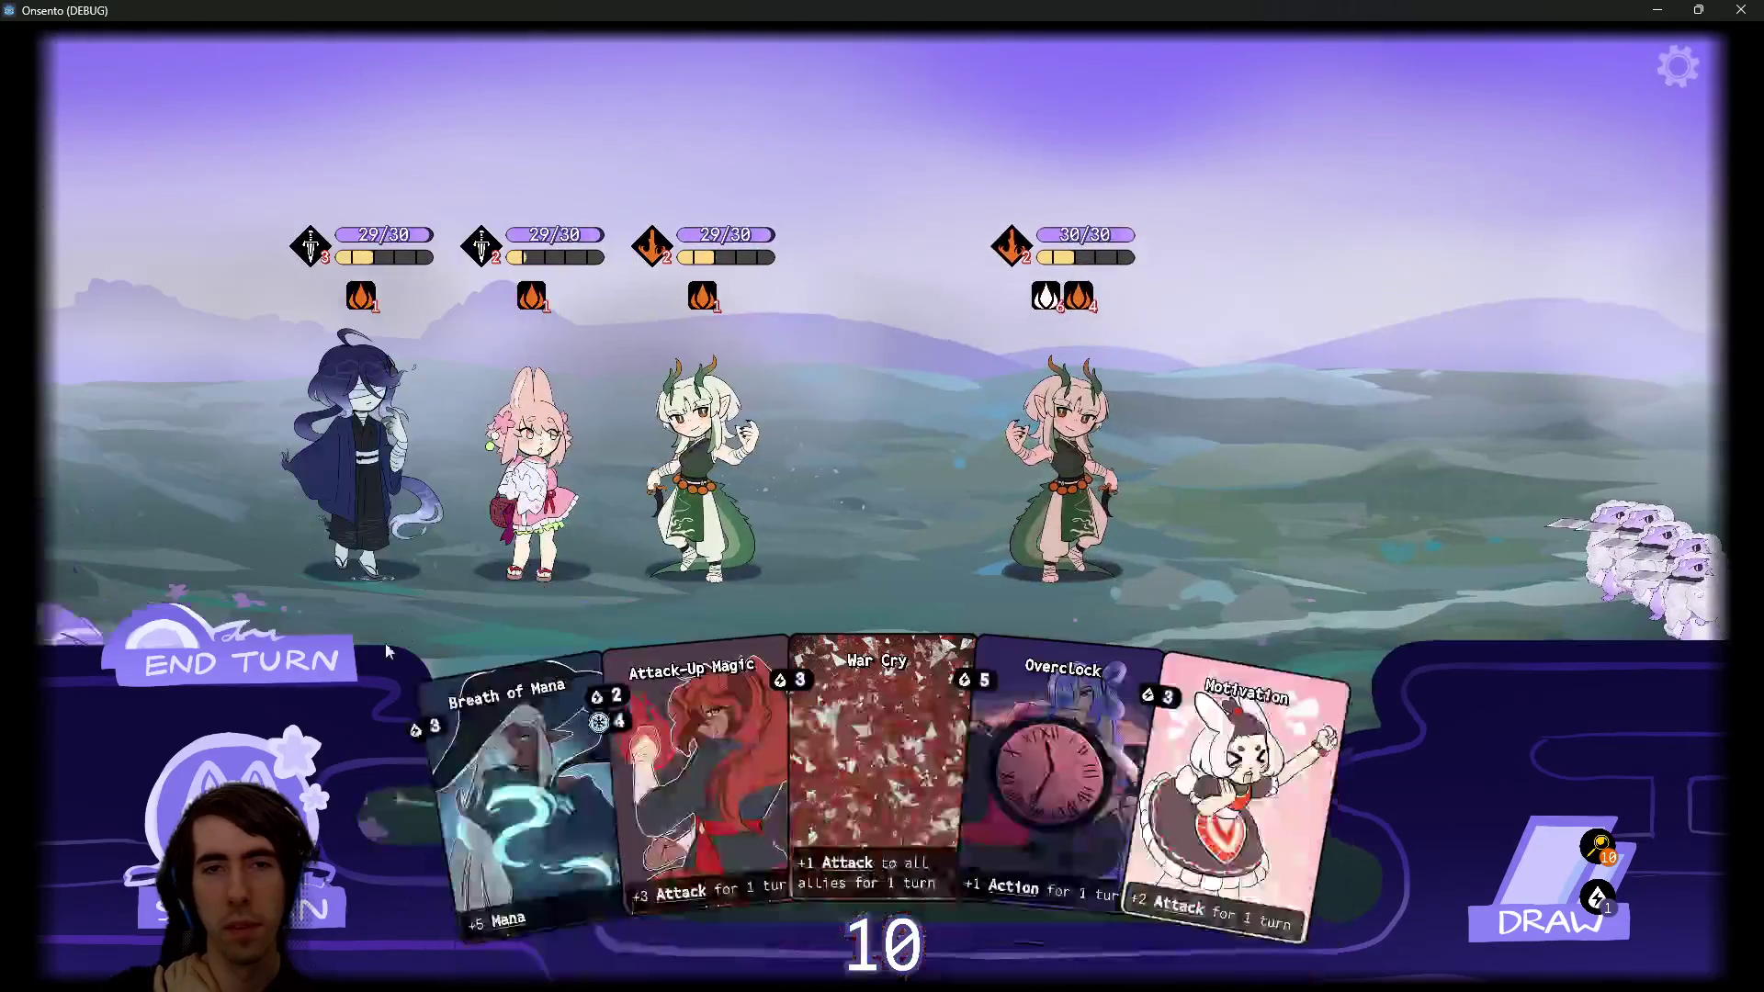
End the turn despite the draw warning, watch the attacks, then close the game window
click(328, 679)
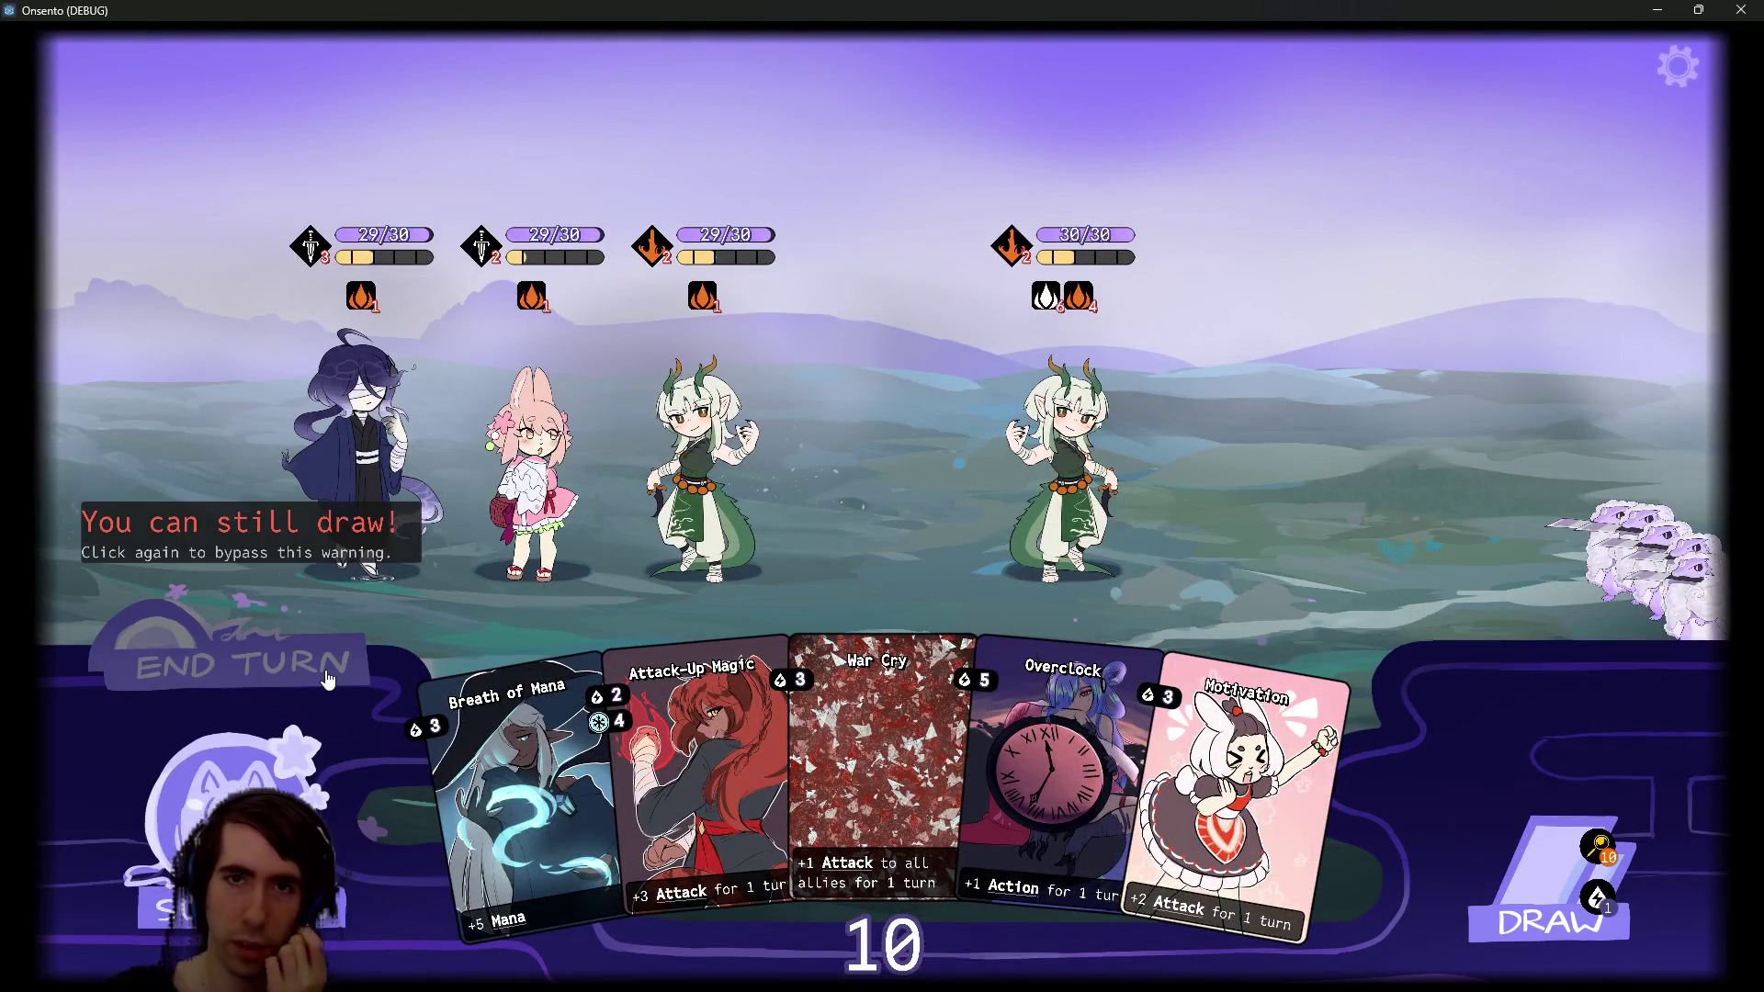
click(328, 680)
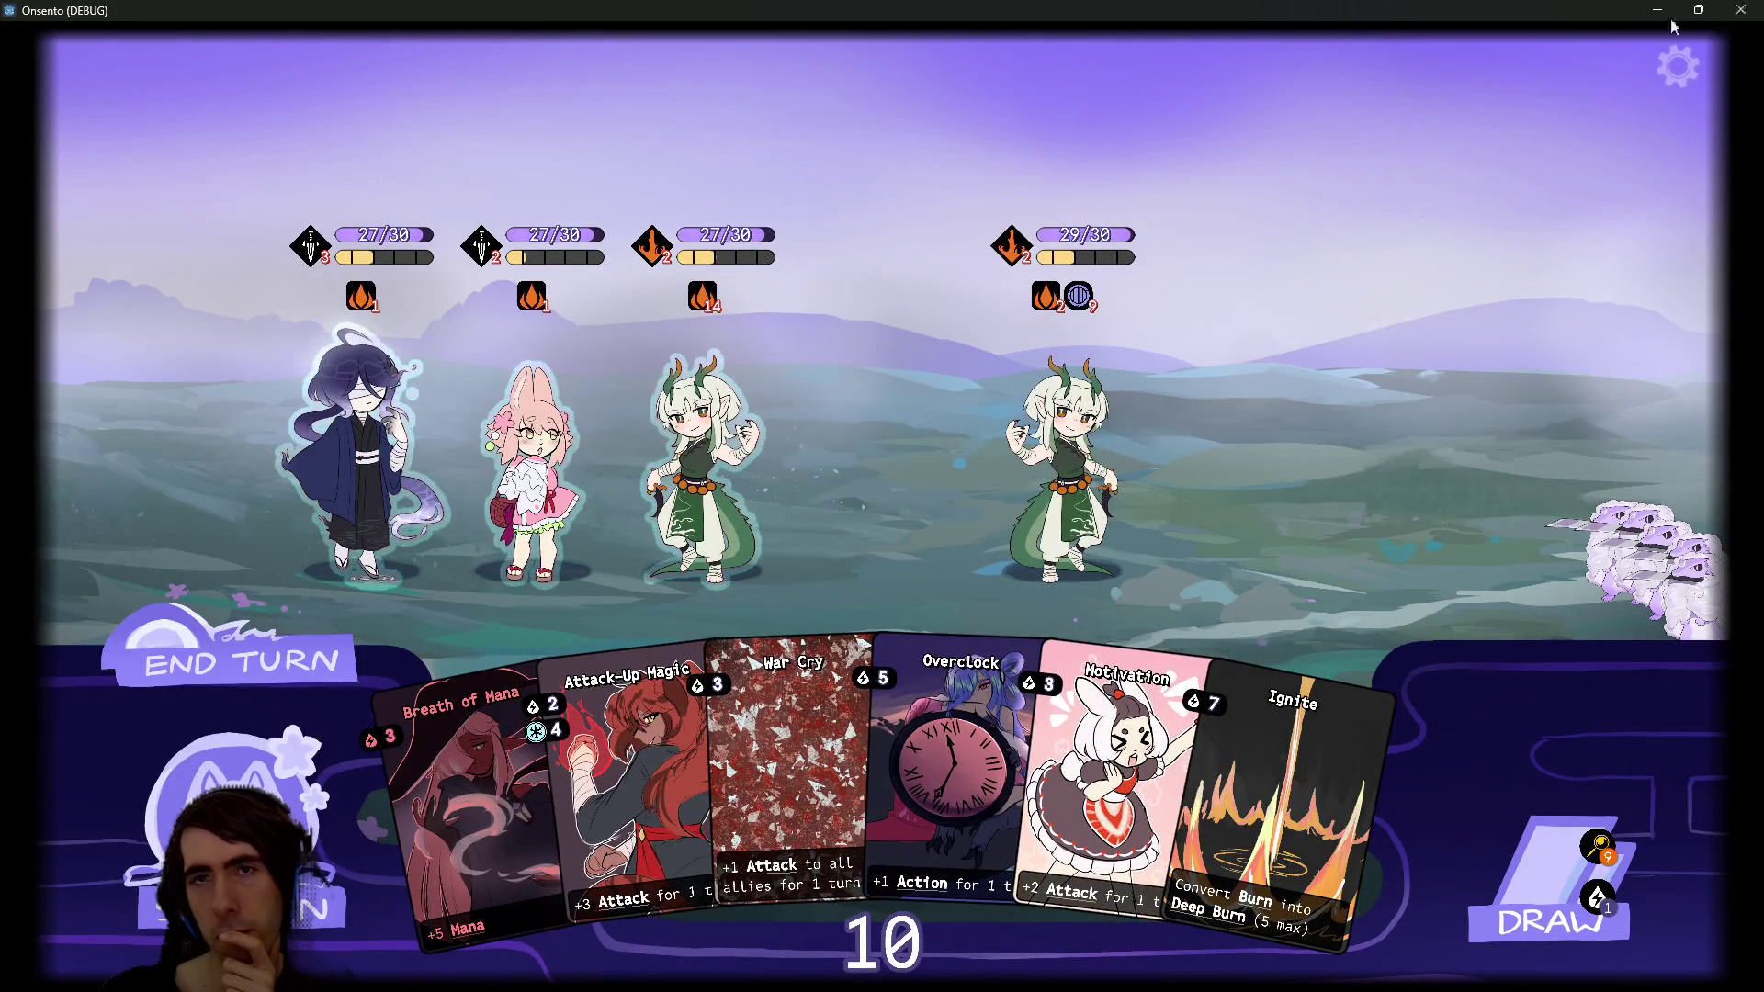
click(1733, 9)
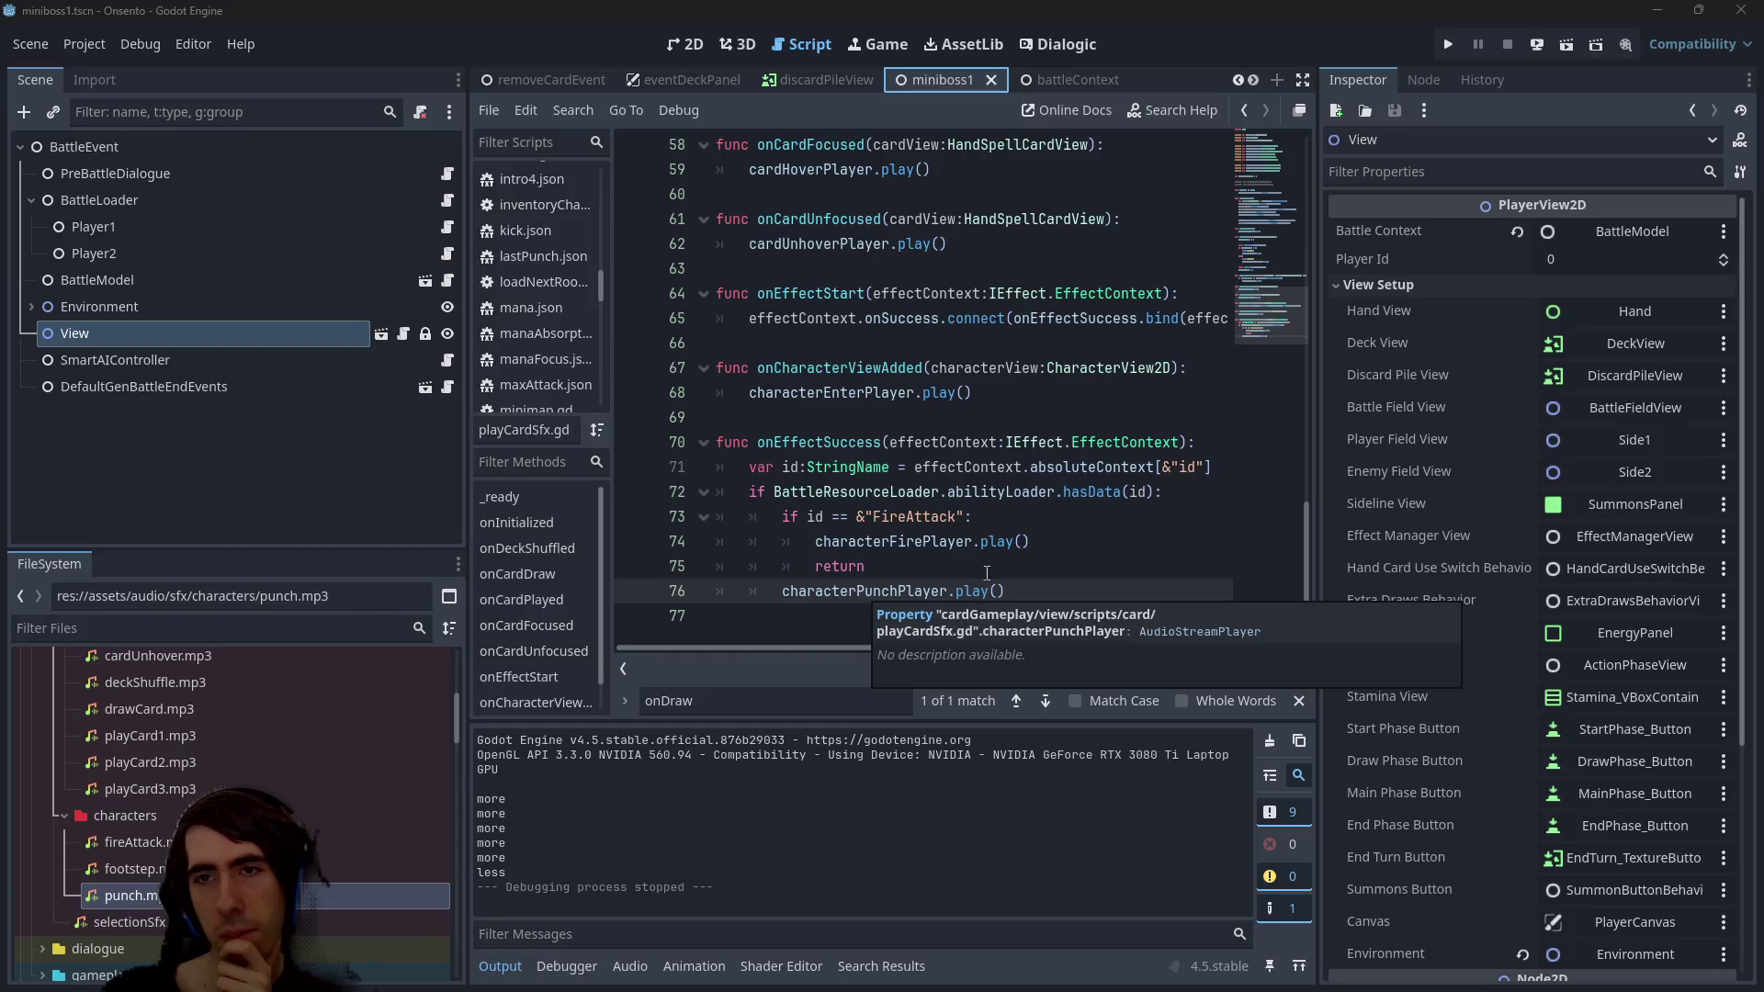
Open the View instance's own scene and its playCardSfx.gd script
mouse_move(993, 543)
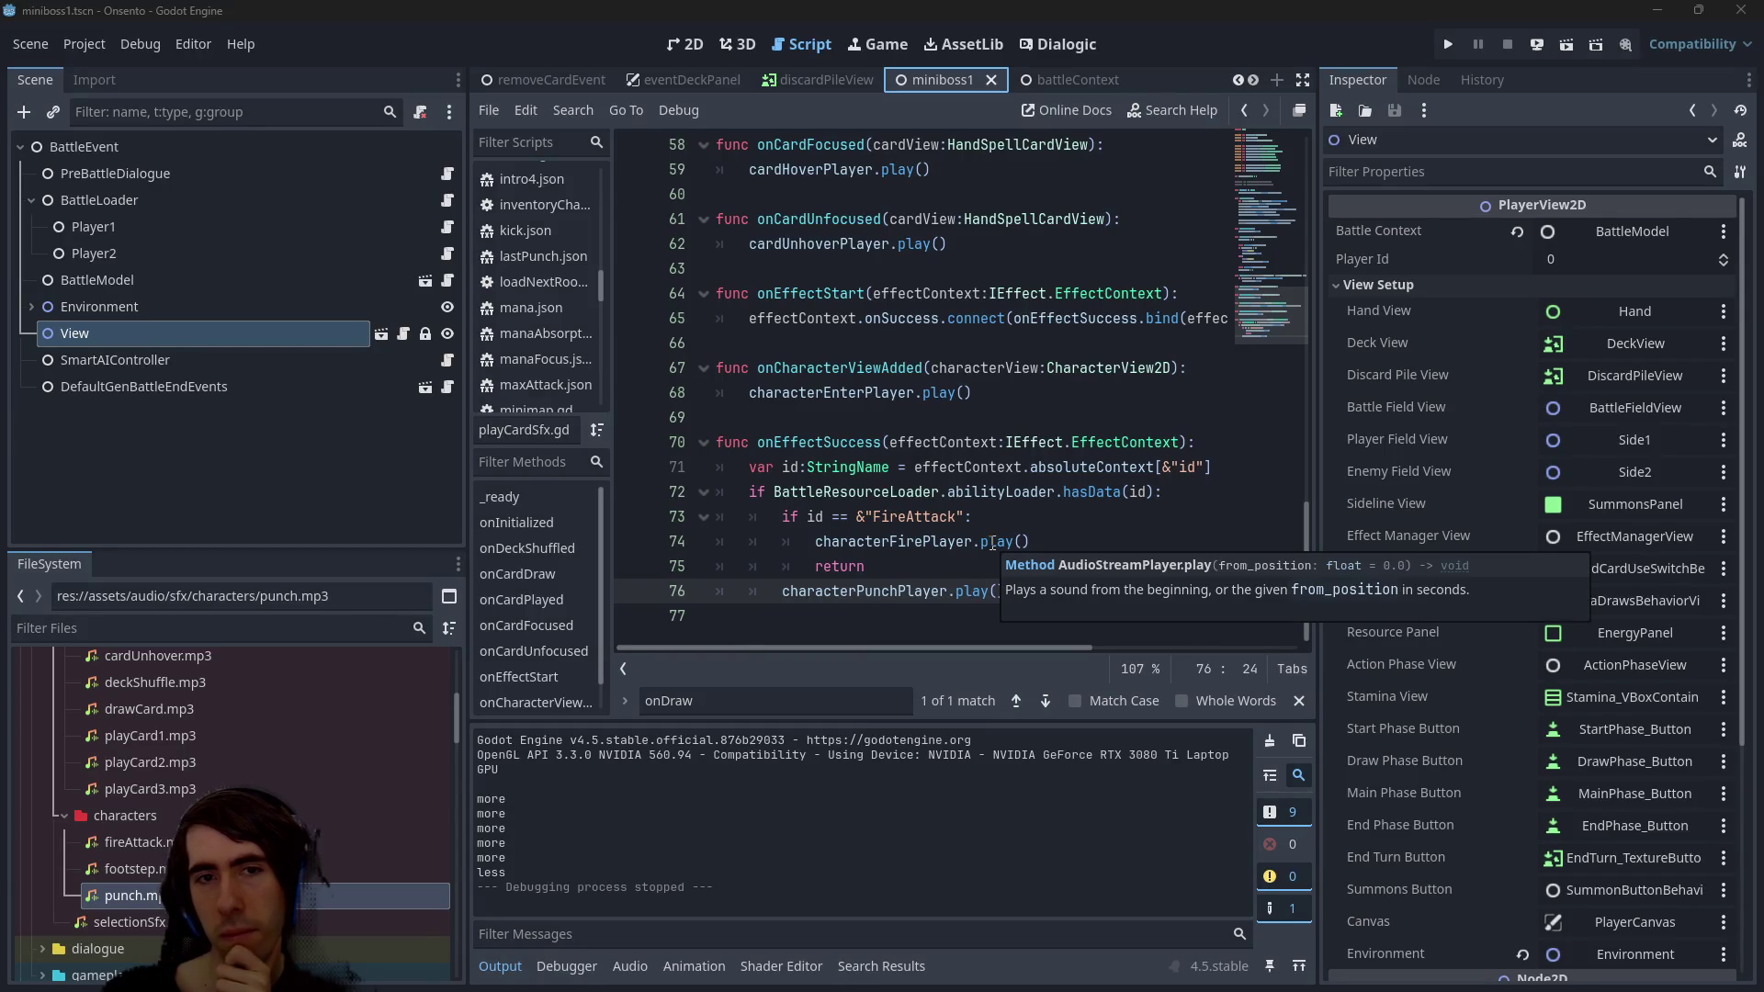
drag(1315, 327, 1499, 335)
click(405, 331)
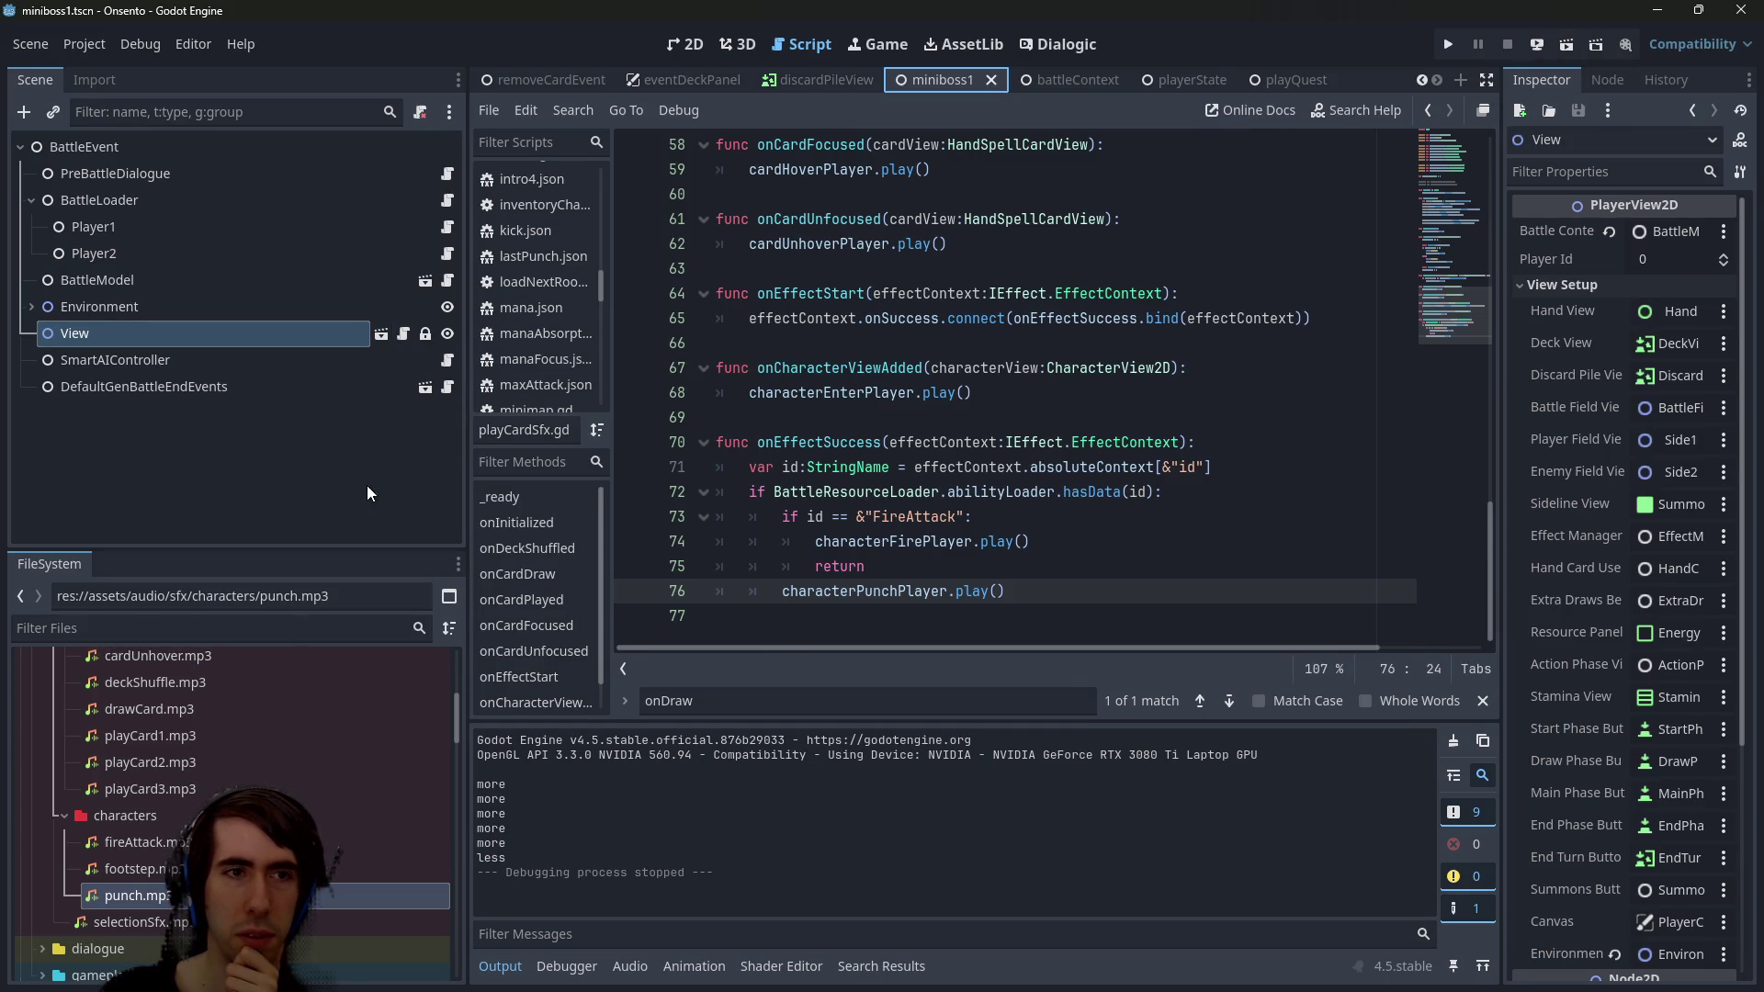
click(379, 334)
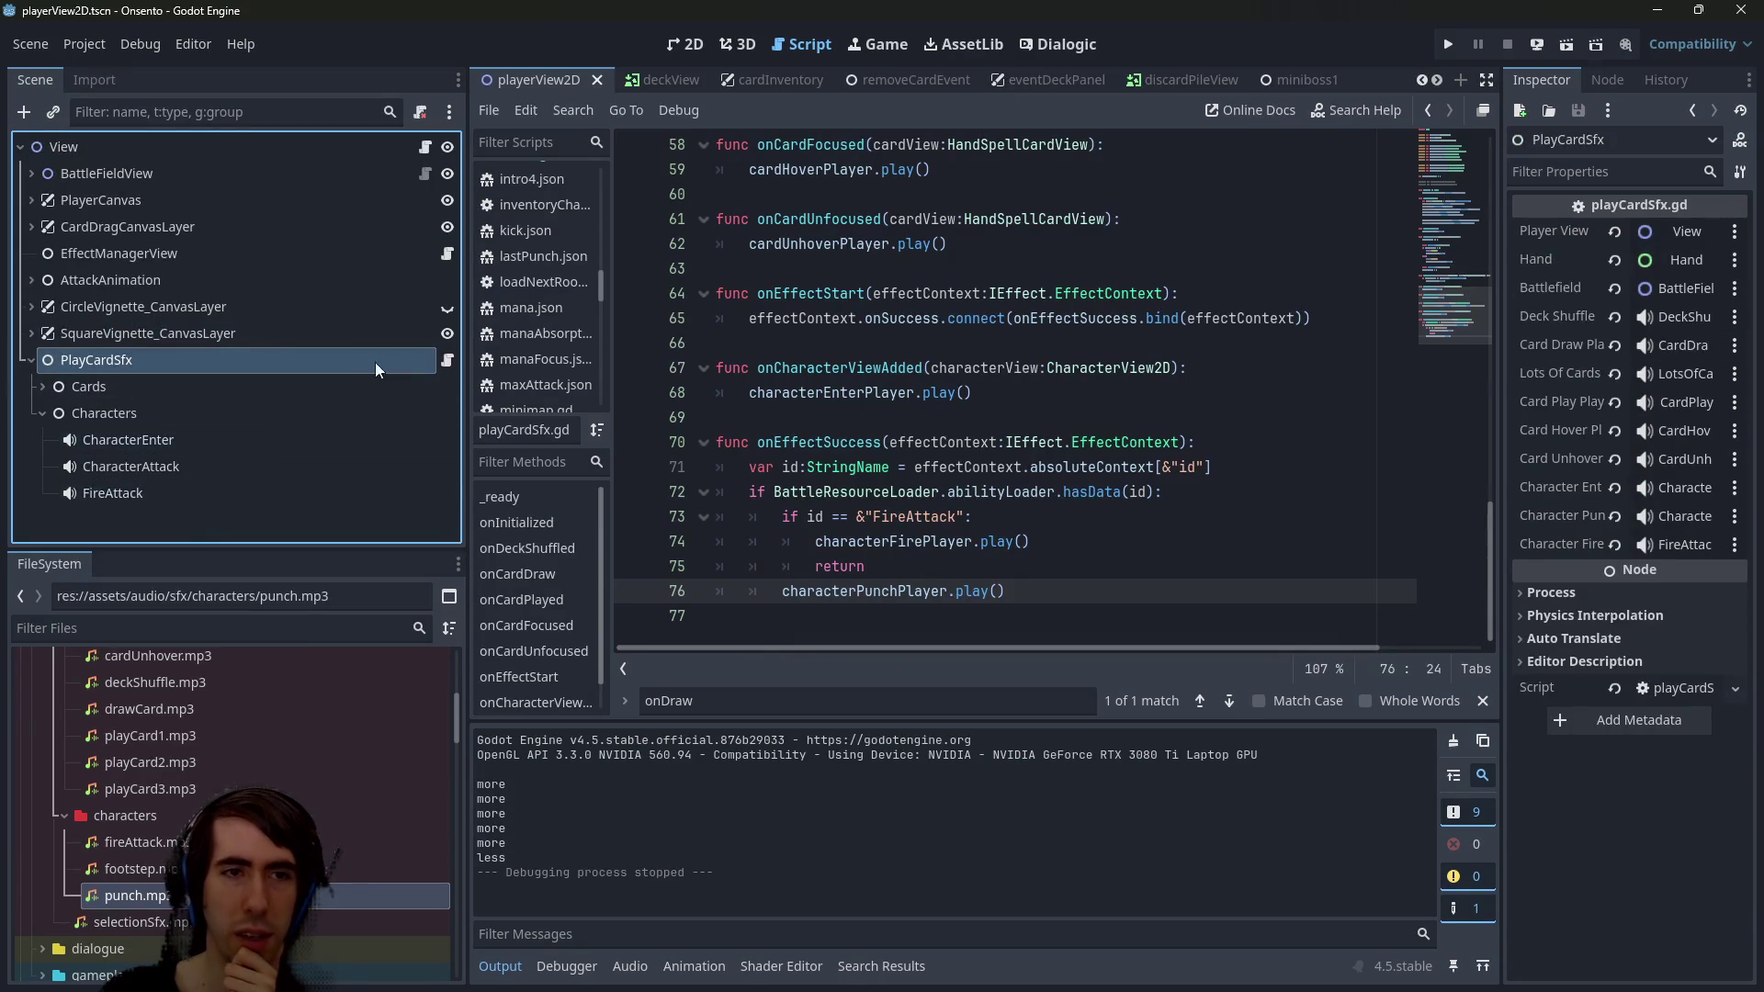
click(448, 360)
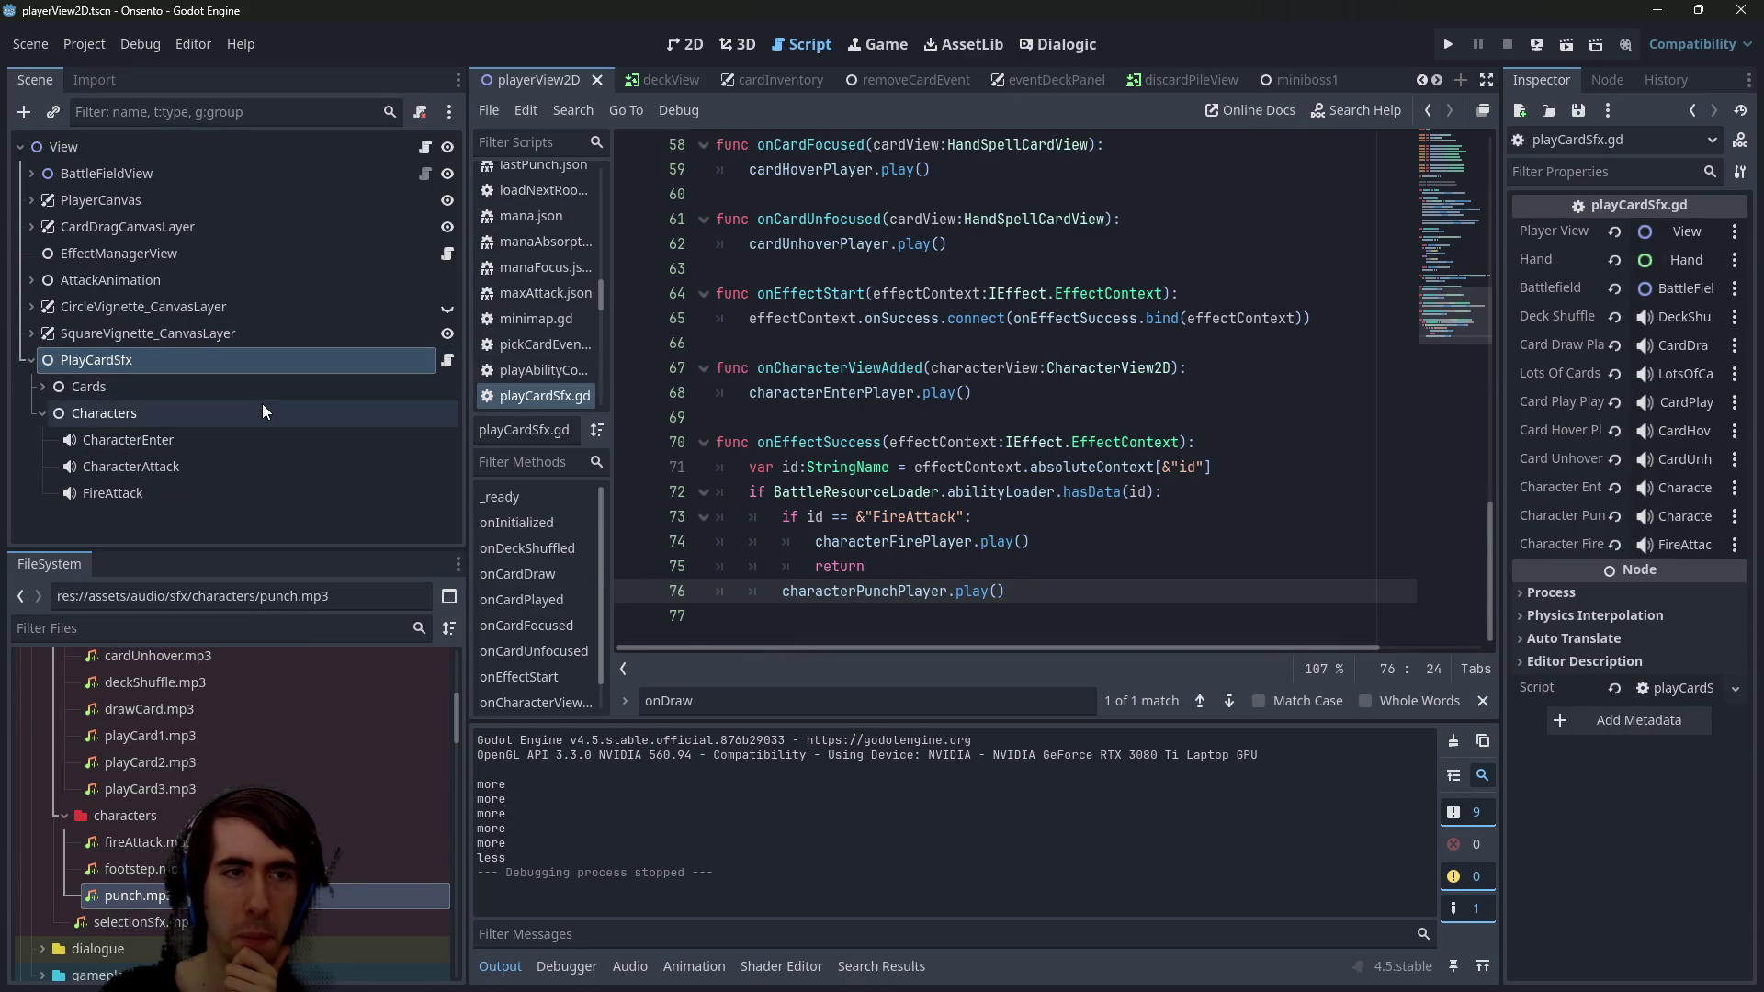
Insert a blank line below the exports in playCardSfx.gd and widen the Inspector
scroll(1066, 487, up, 3)
scroll(1066, 487, up, 15)
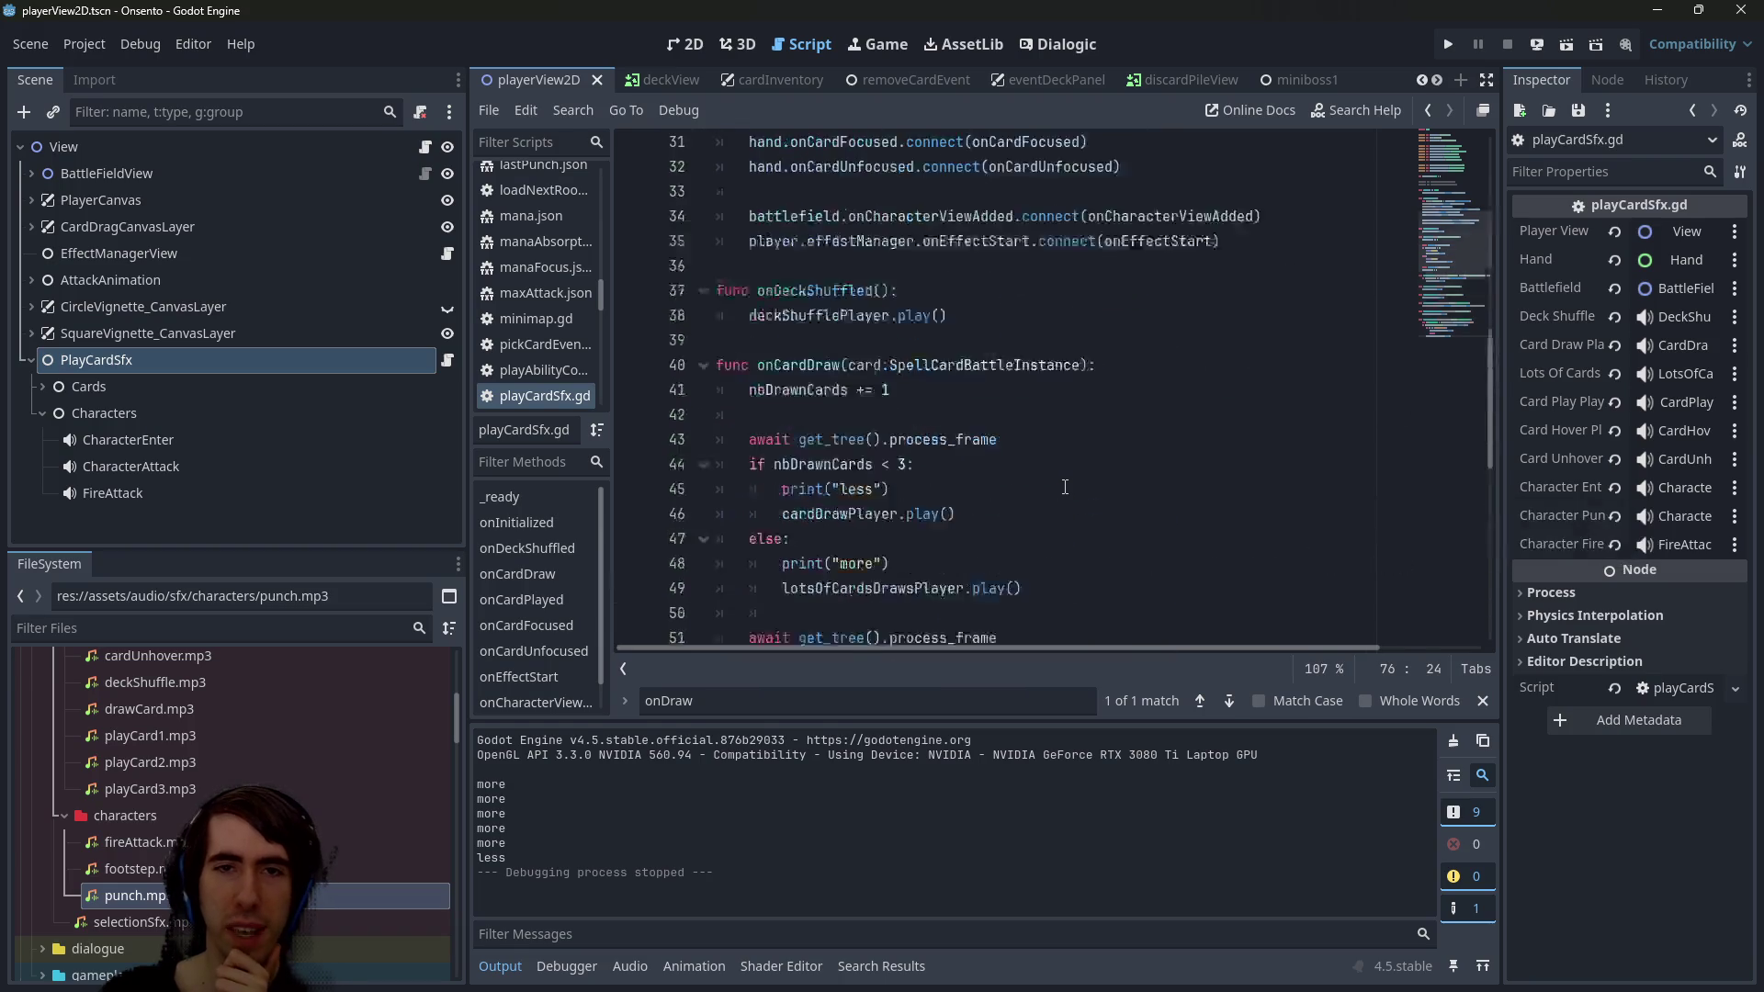
mouse_move(1065, 455)
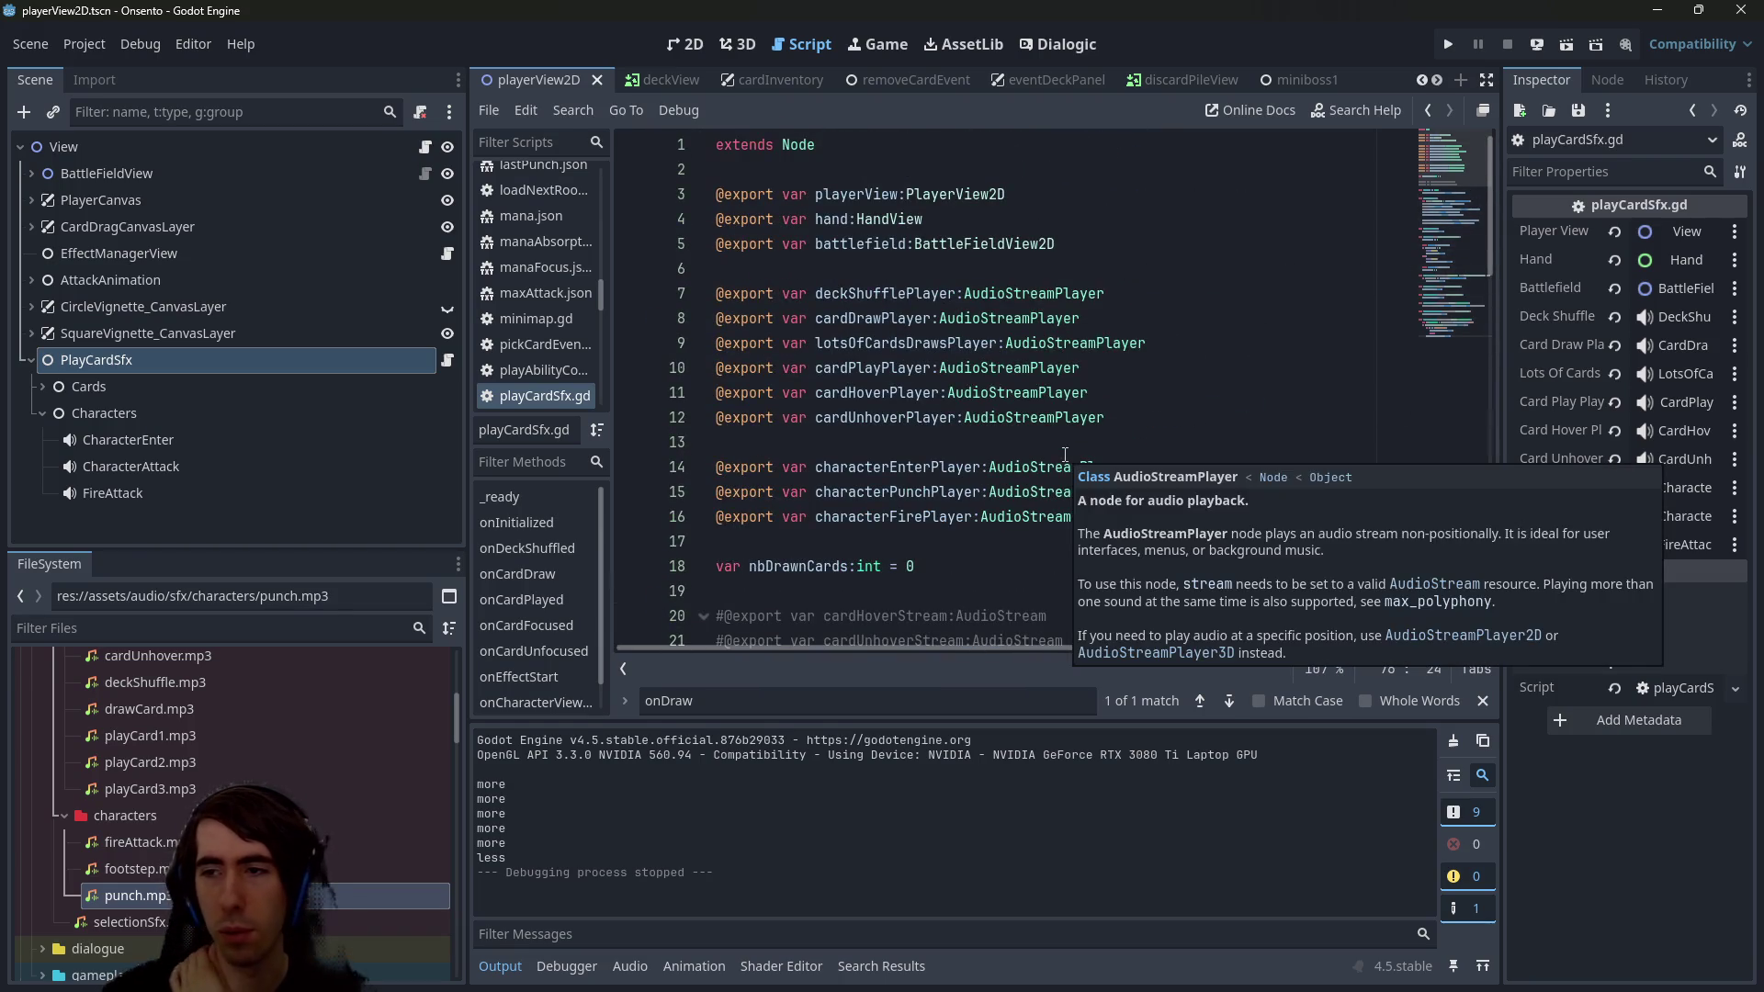
click(1042, 557)
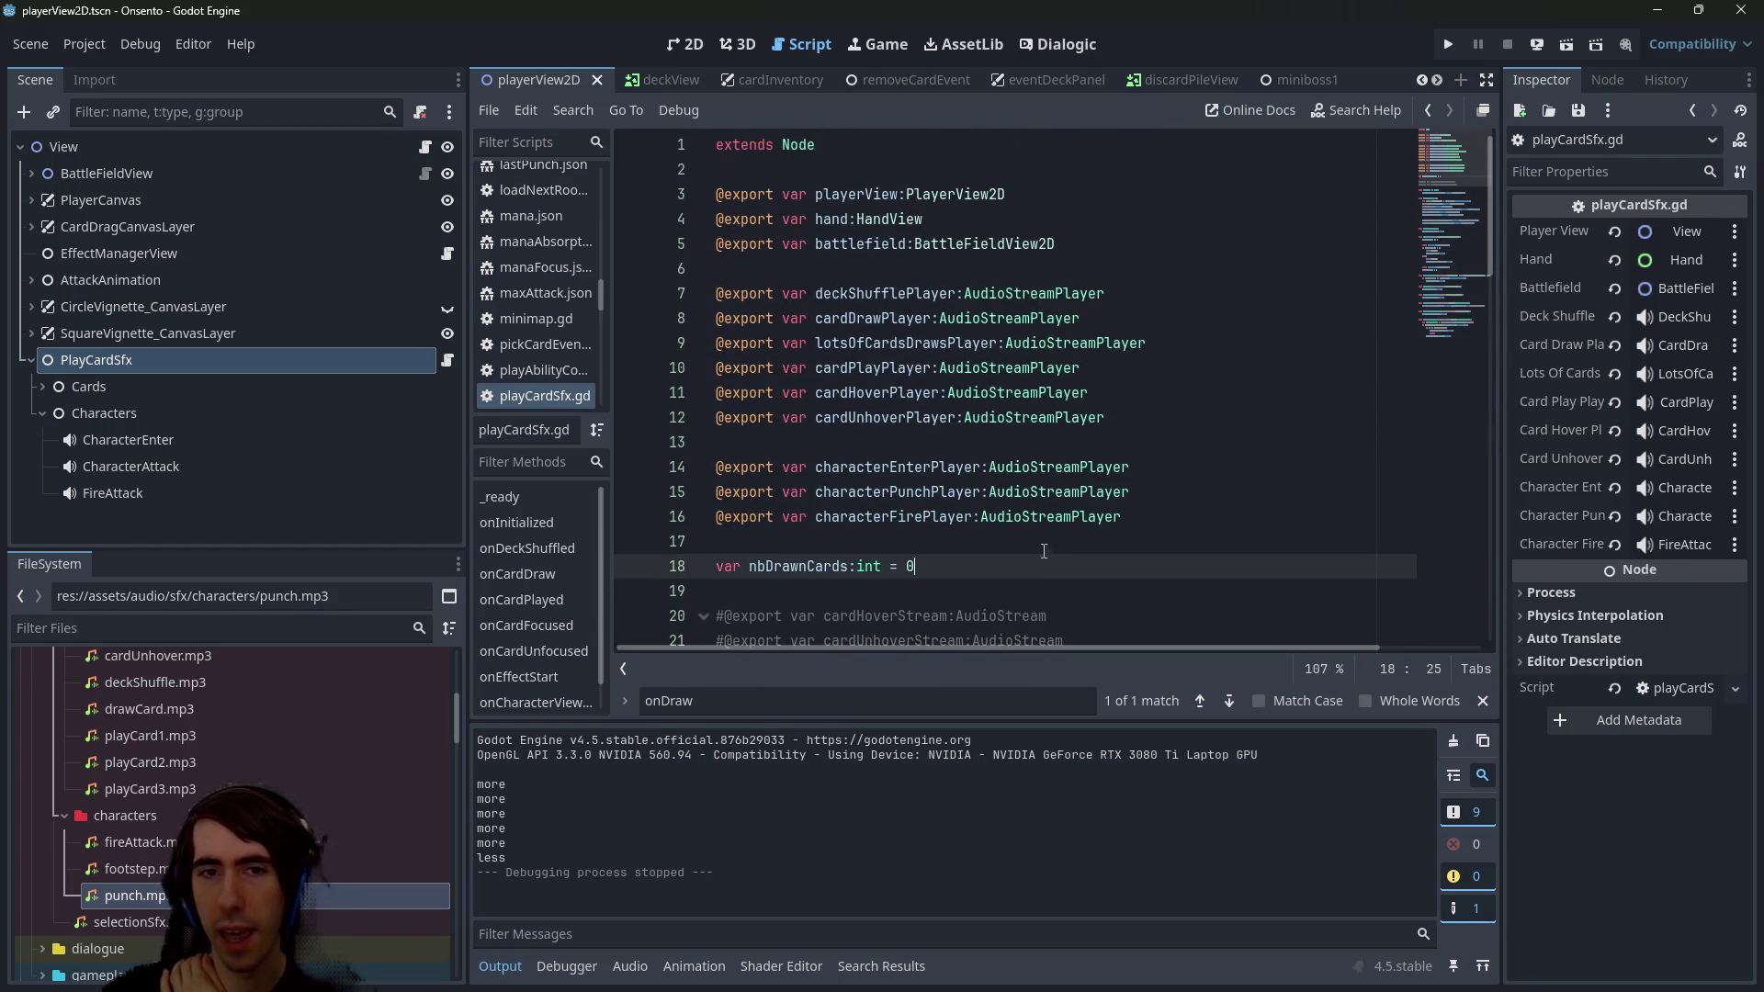
click(1040, 542)
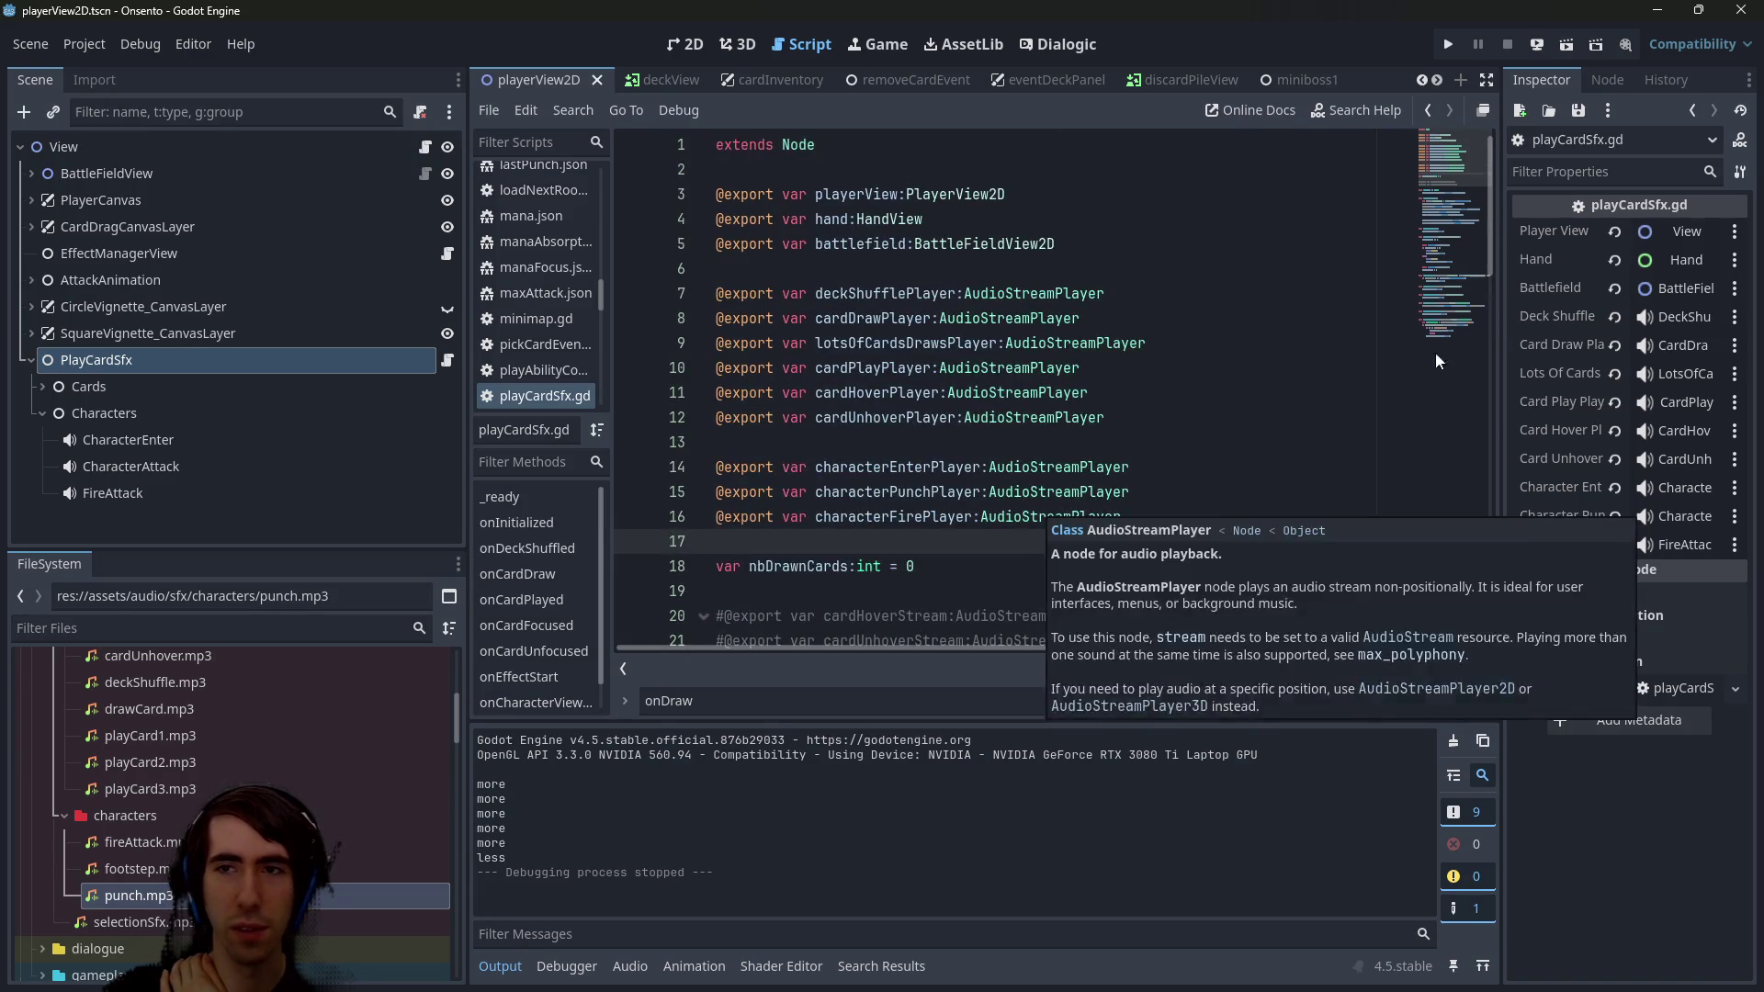
drag(1500, 323, 1456, 316)
key(Return)
key(Return)
key(Up)
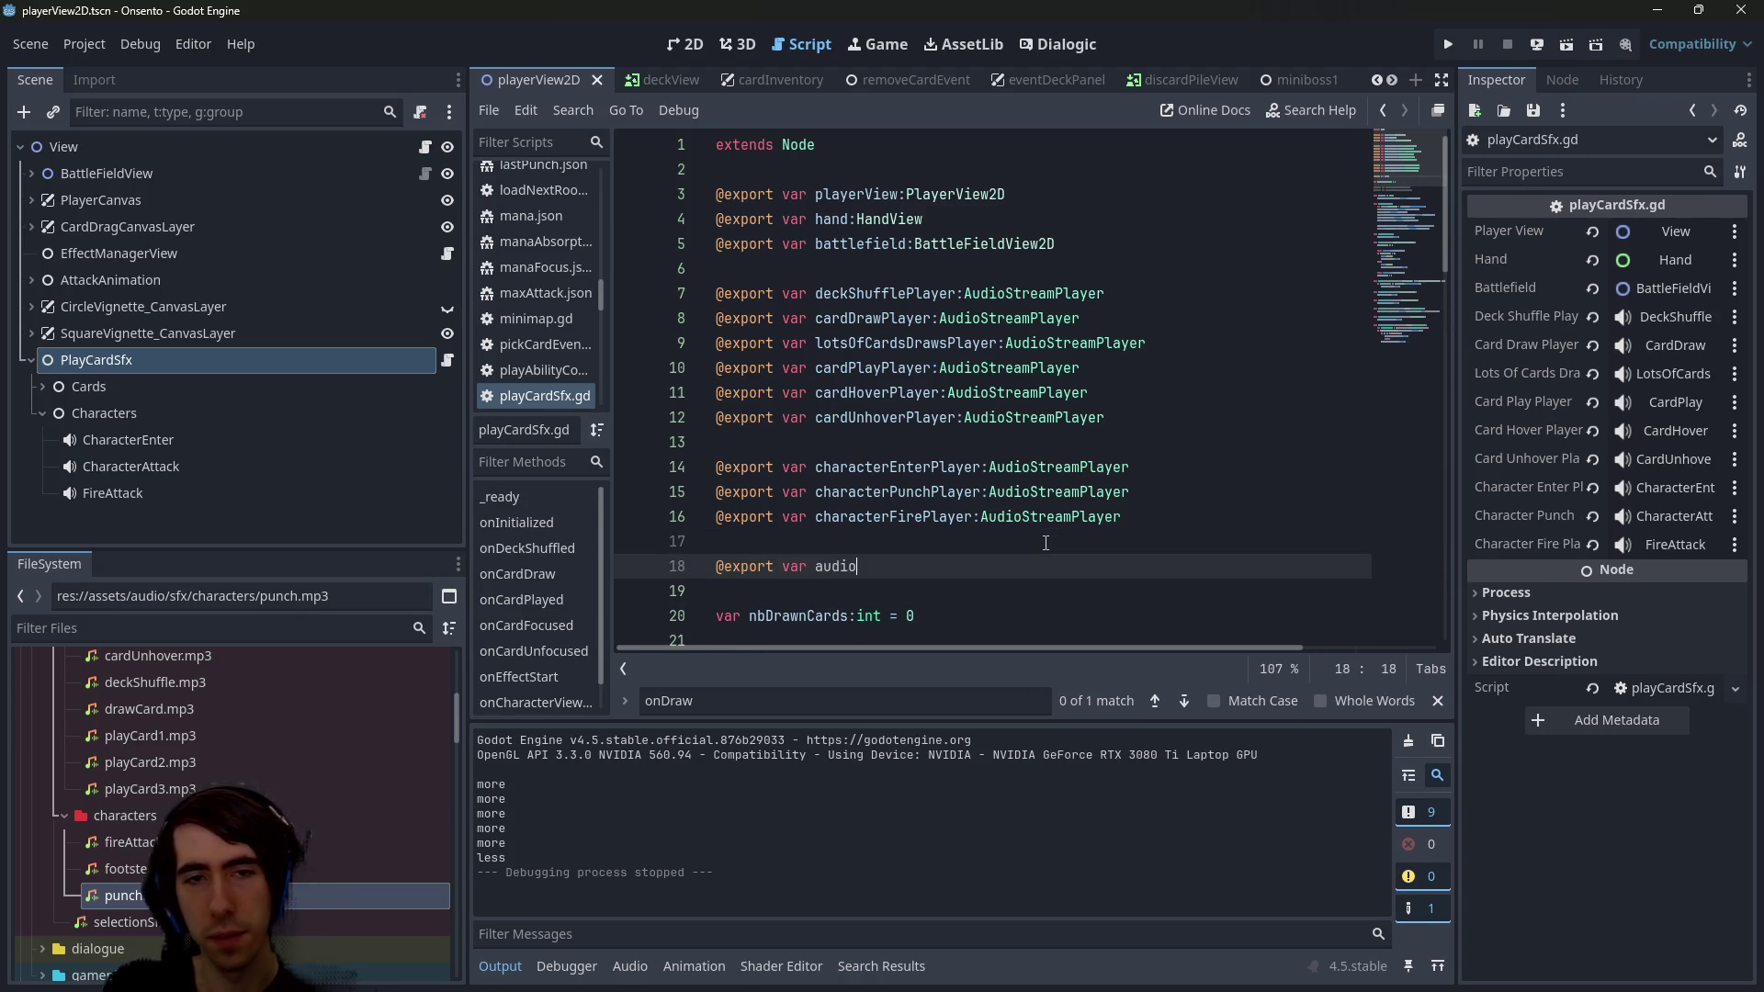
key(Up)
key(Up)
key(ctrl+shift+Right)
key(ctrl+c)
key(Down)
key(Down)
key(ctrl+v)
key(BackSpace)
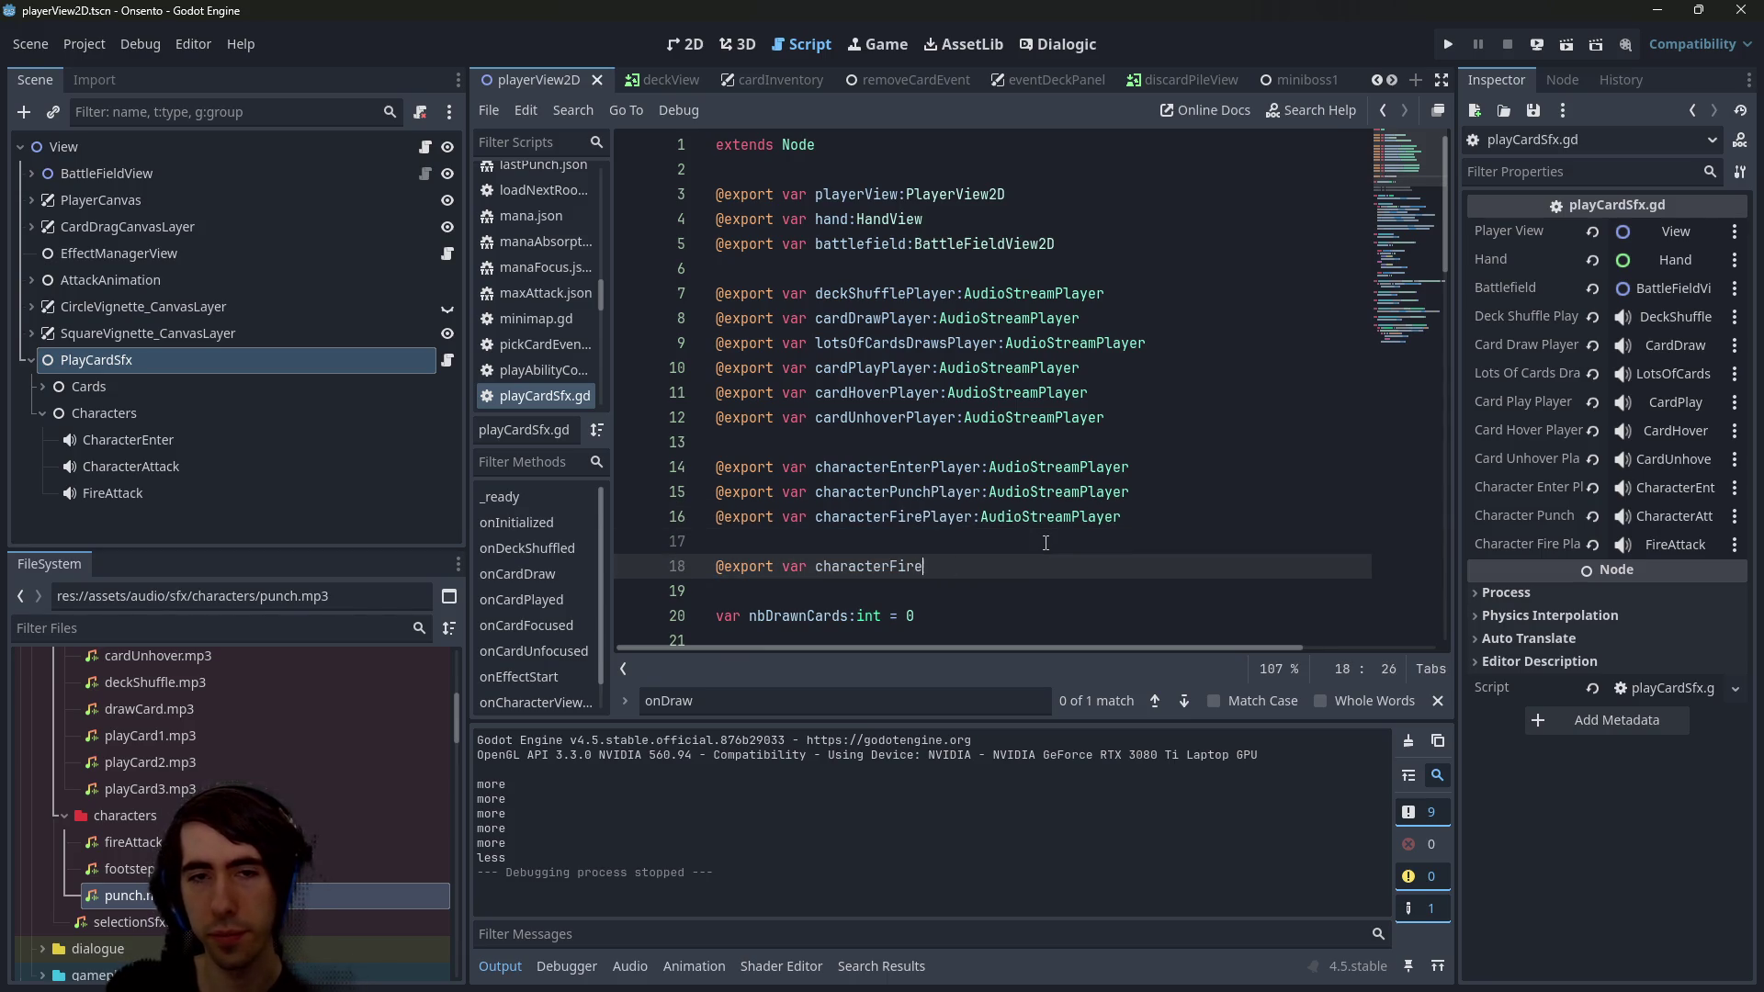
text(udioStream)
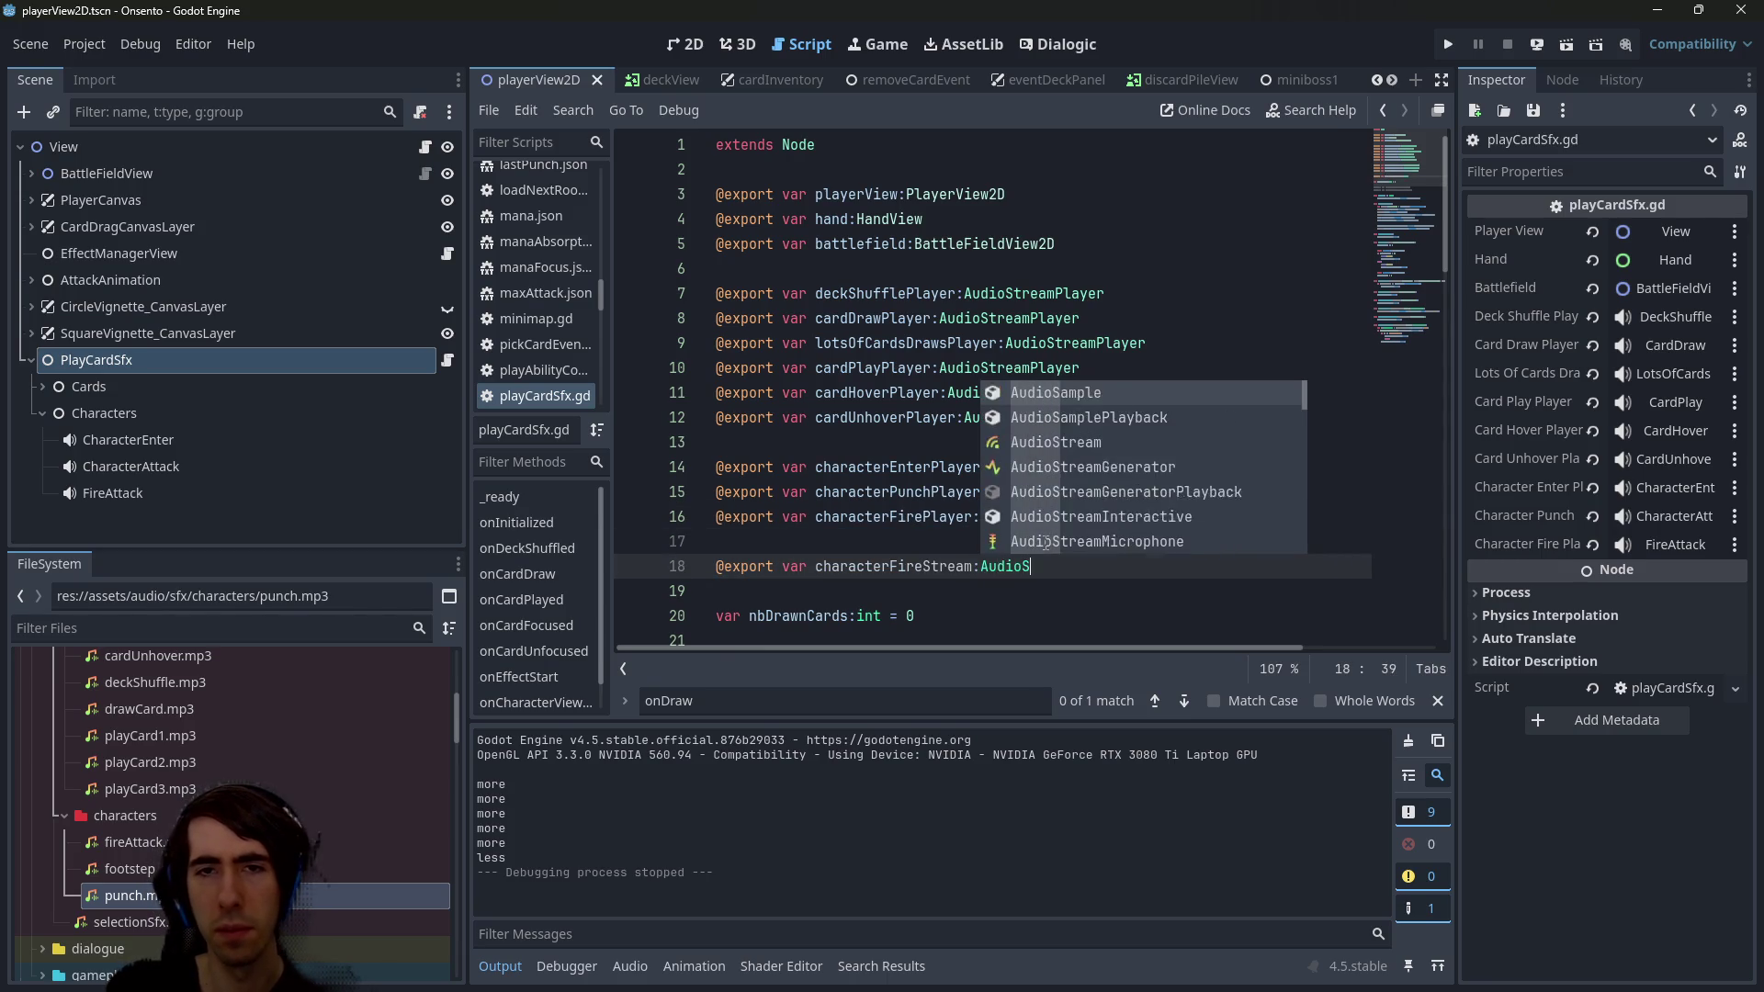
key(ctrl+s)
Assign fireAttack.mp3 from the FileSystem to the Character Fire Stream property
click(1640, 575)
click(1640, 574)
mouse_move(129, 842)
mouse_down()
mouse_move(450, 822)
mouse_move(1639, 583)
mouse_up()
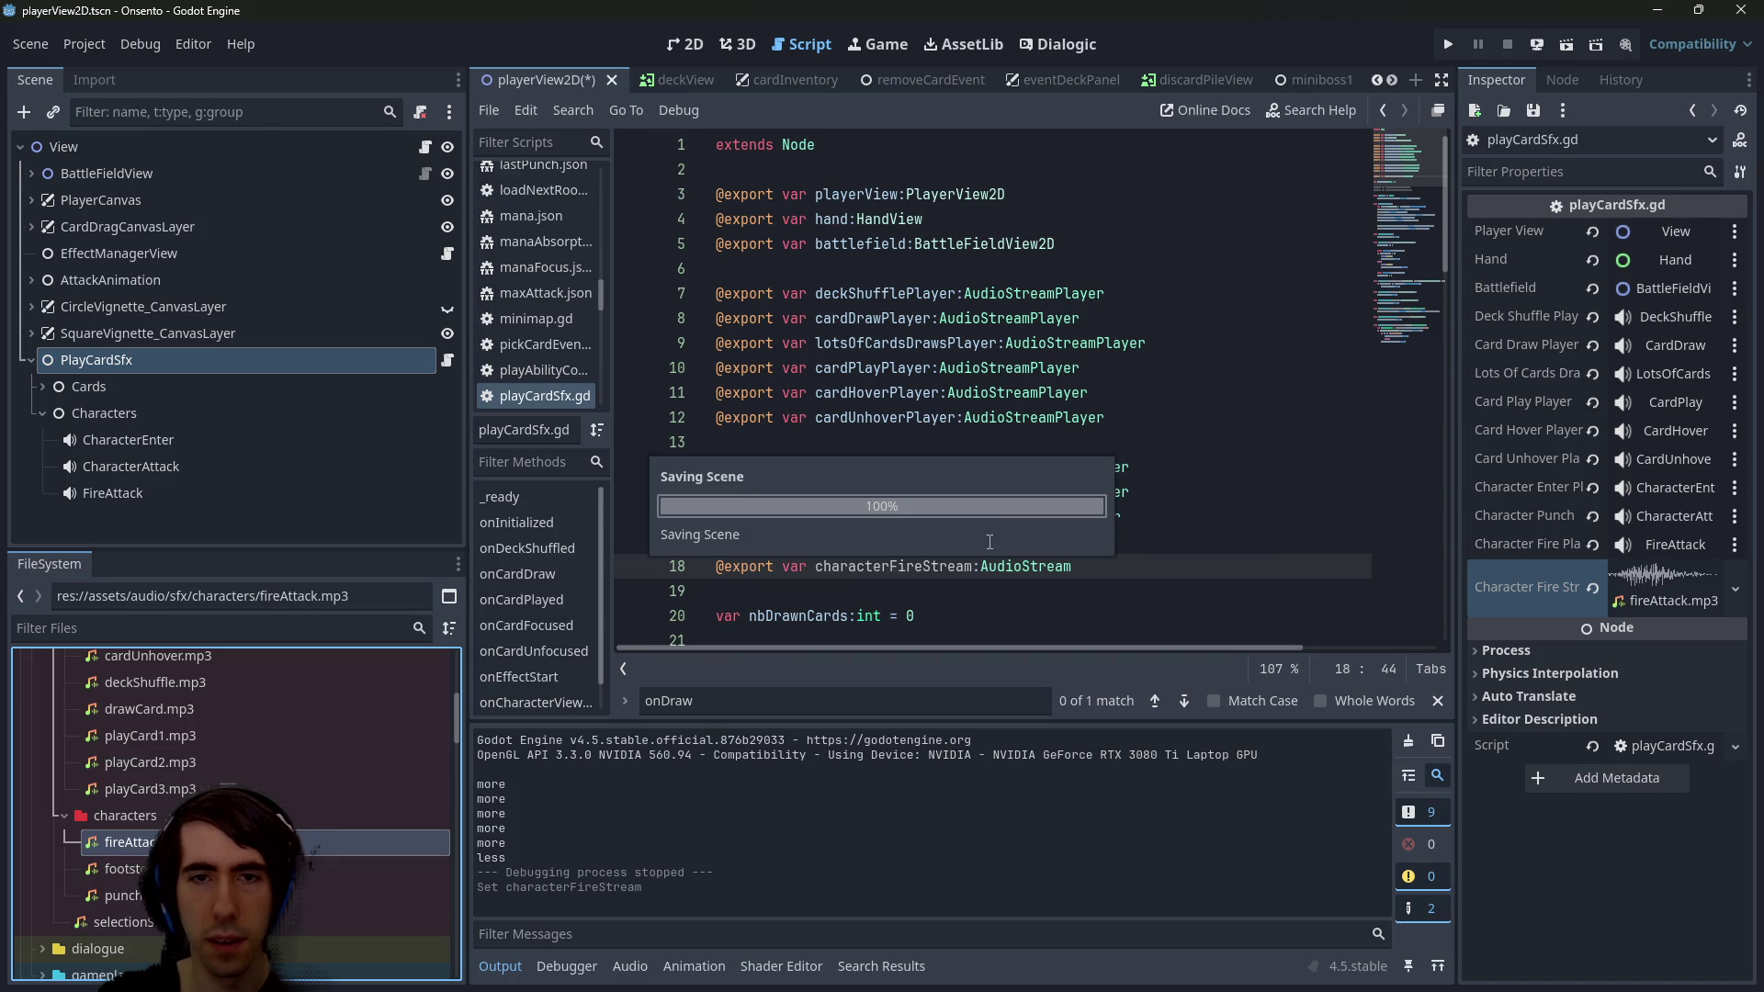
double_click(946, 564)
scroll(947, 558, down, 20)
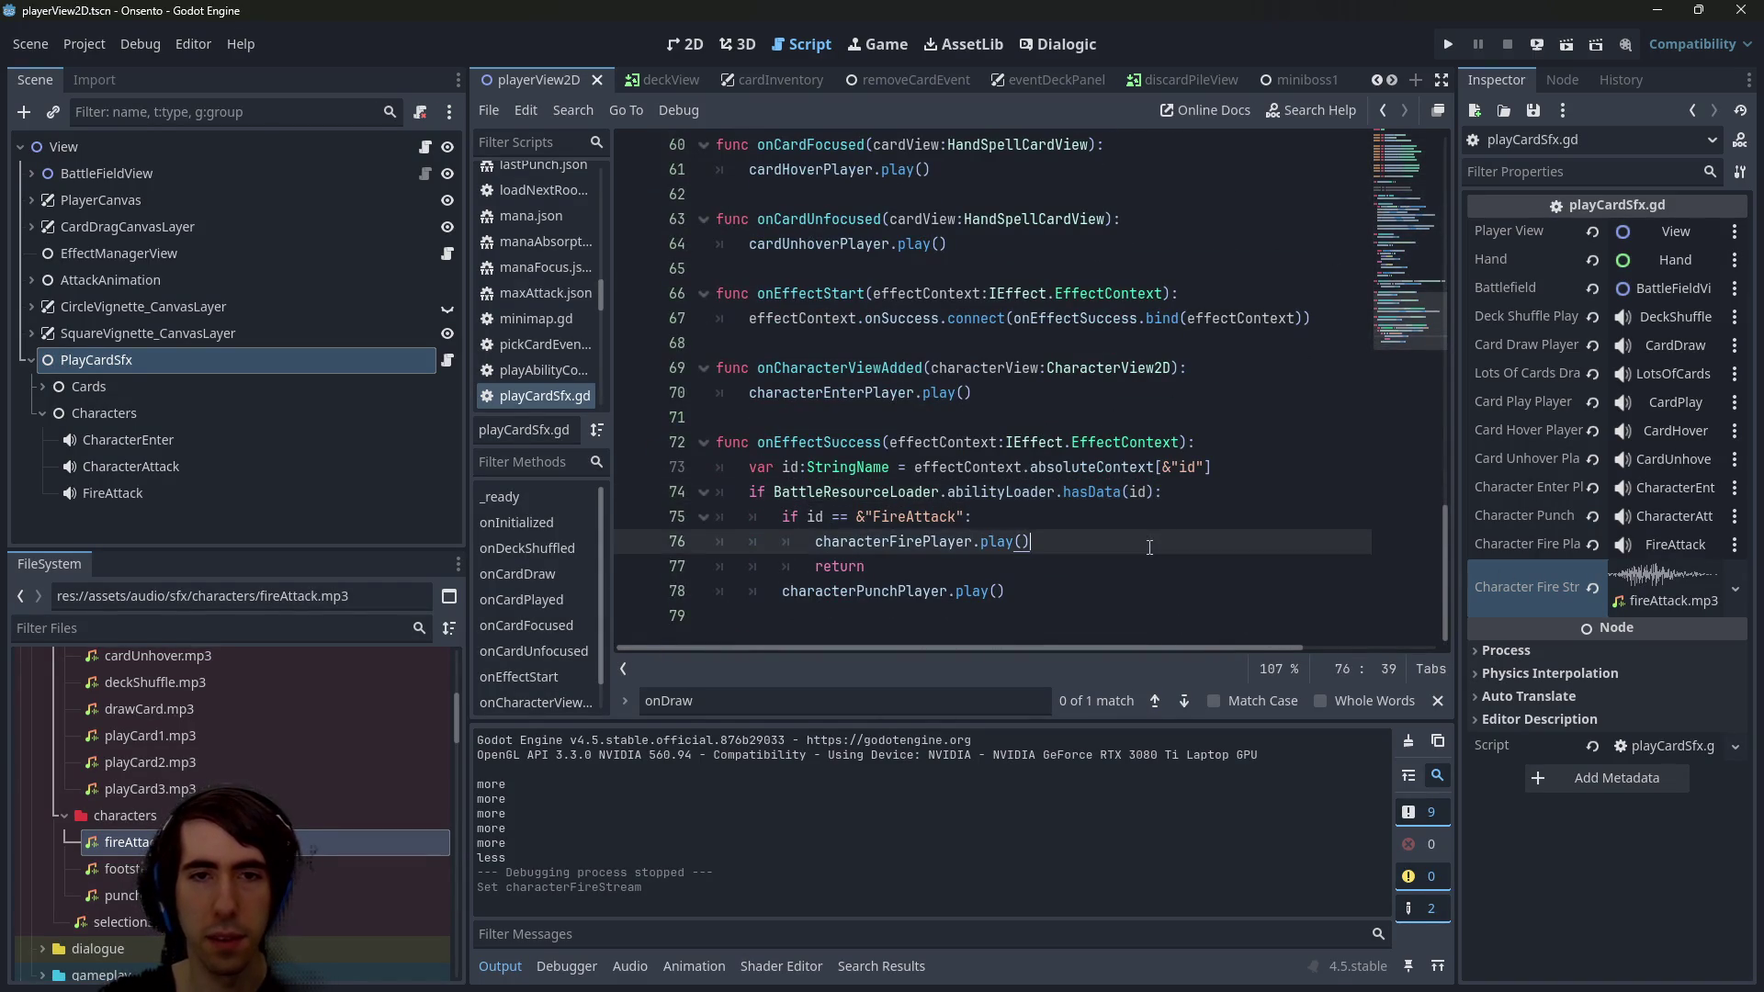
In the FireAttack branch, create var player = AudioStreamPlayer.new() with stream characterFireStream
click(1095, 516)
key(Return)
text(var player = )
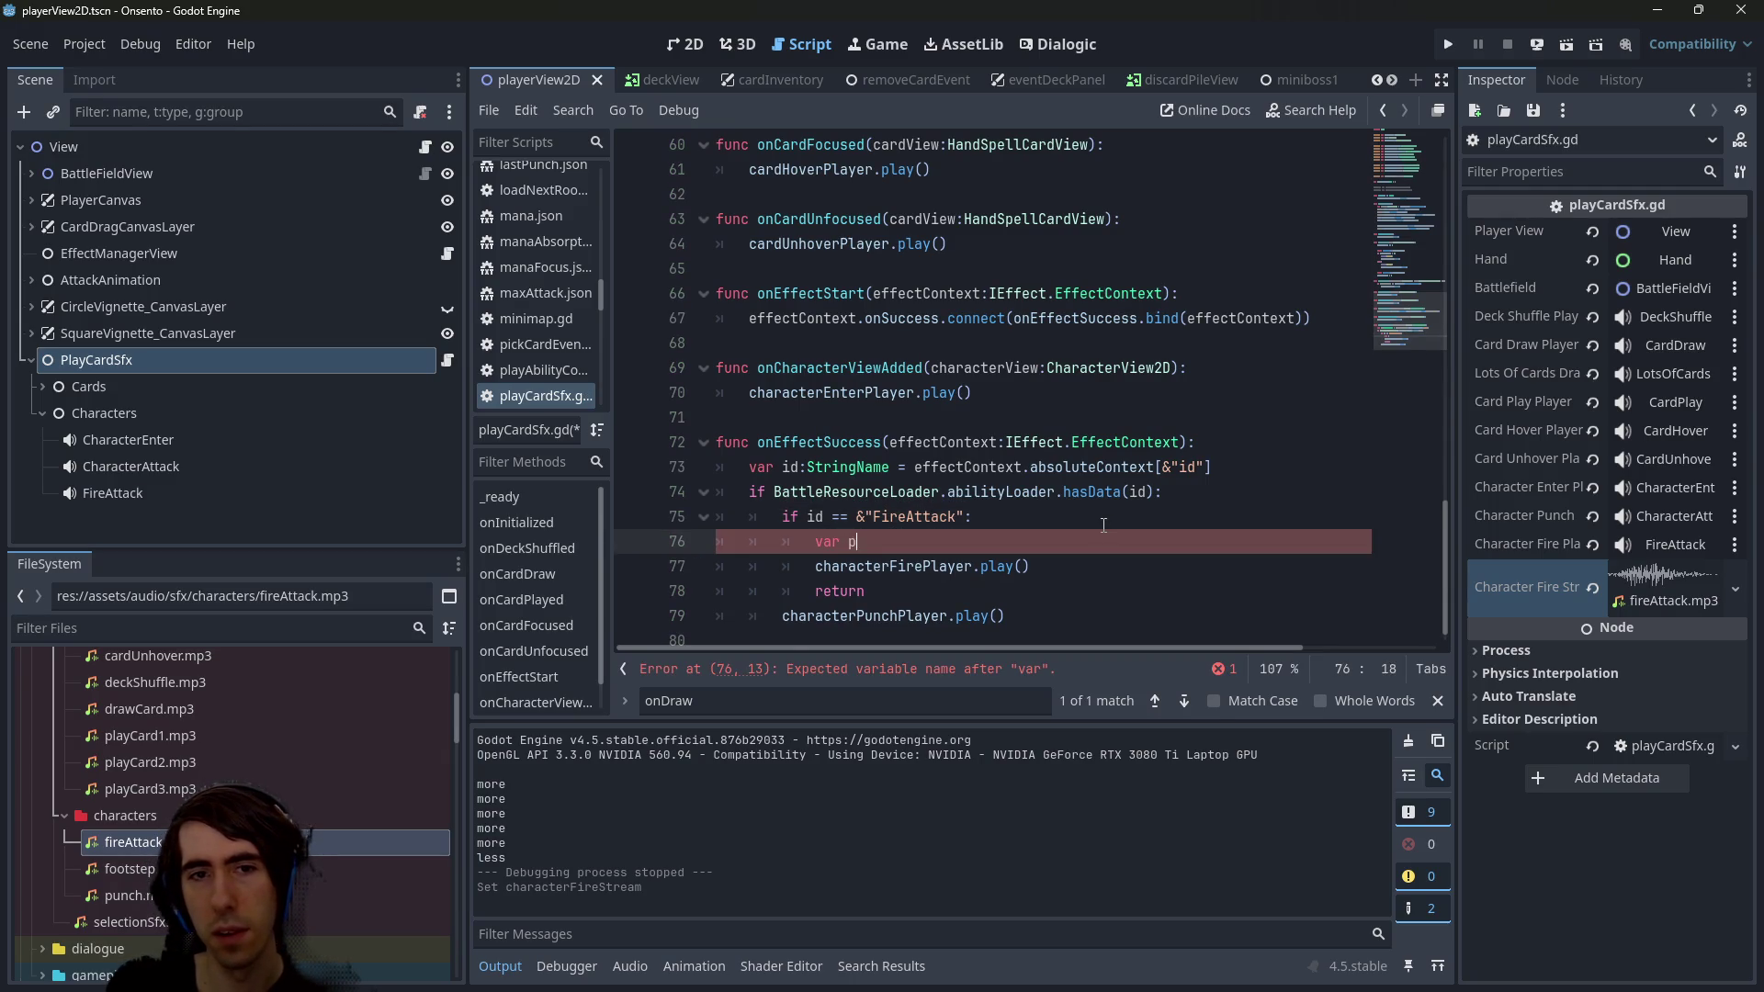
text(AudioStrea)
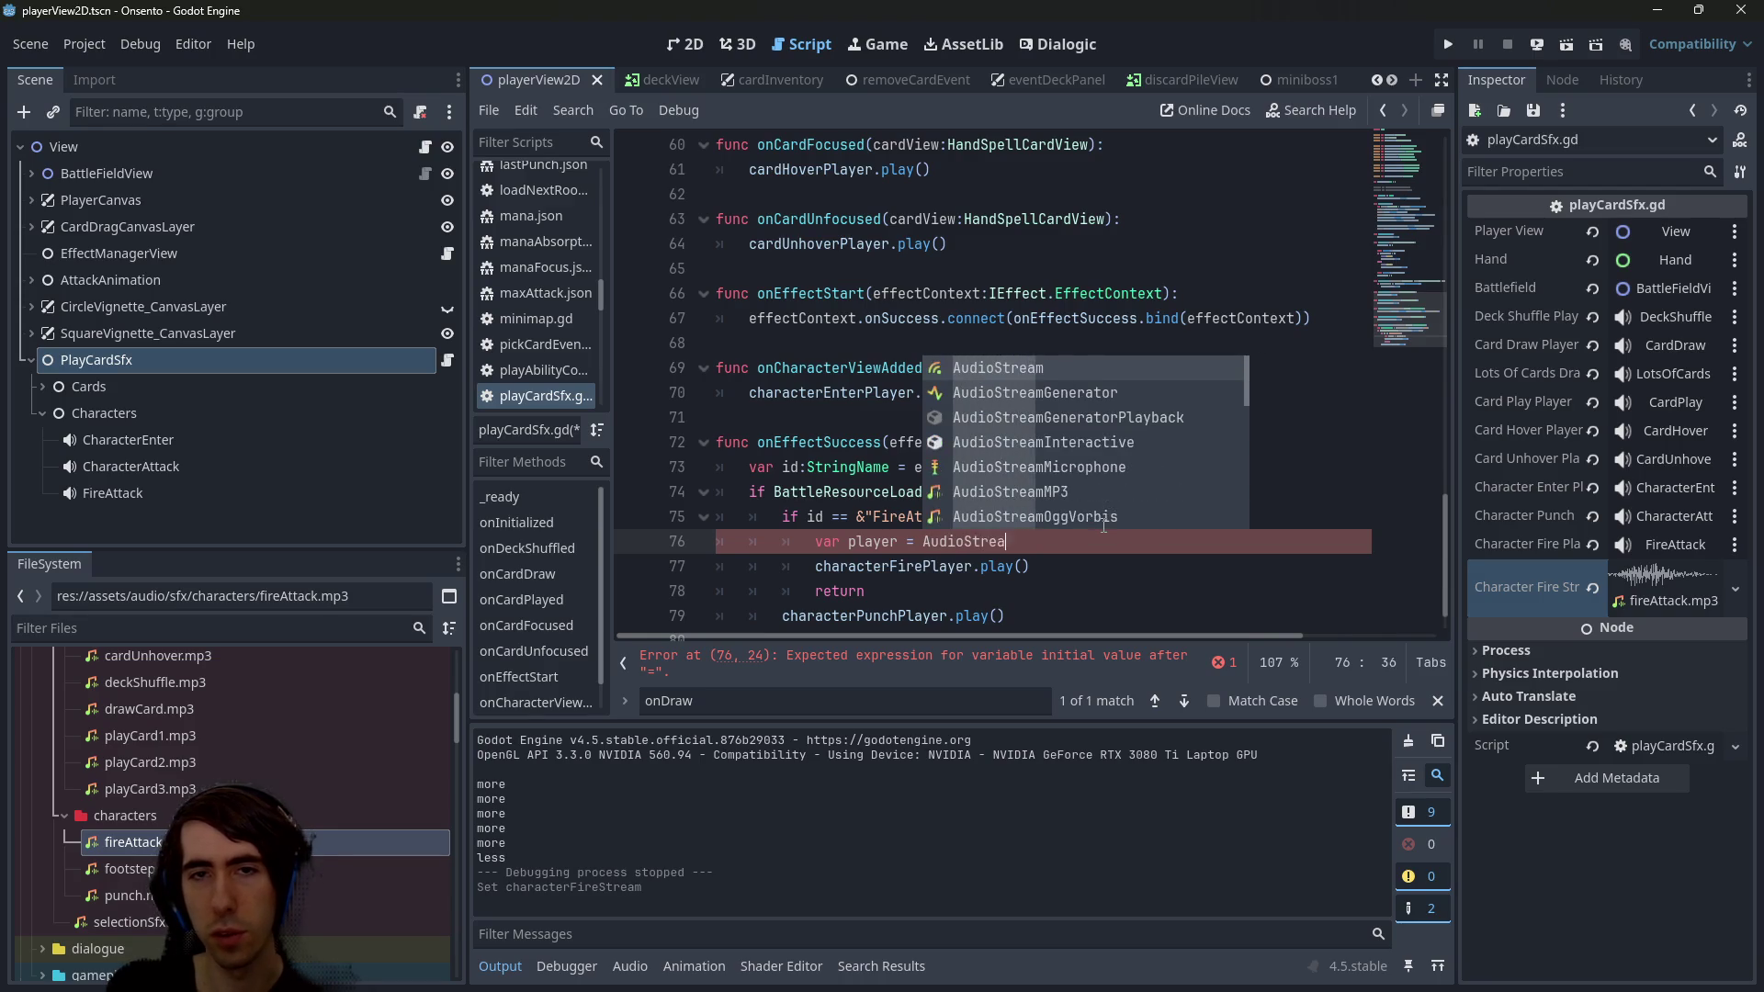
text(mPlayer)
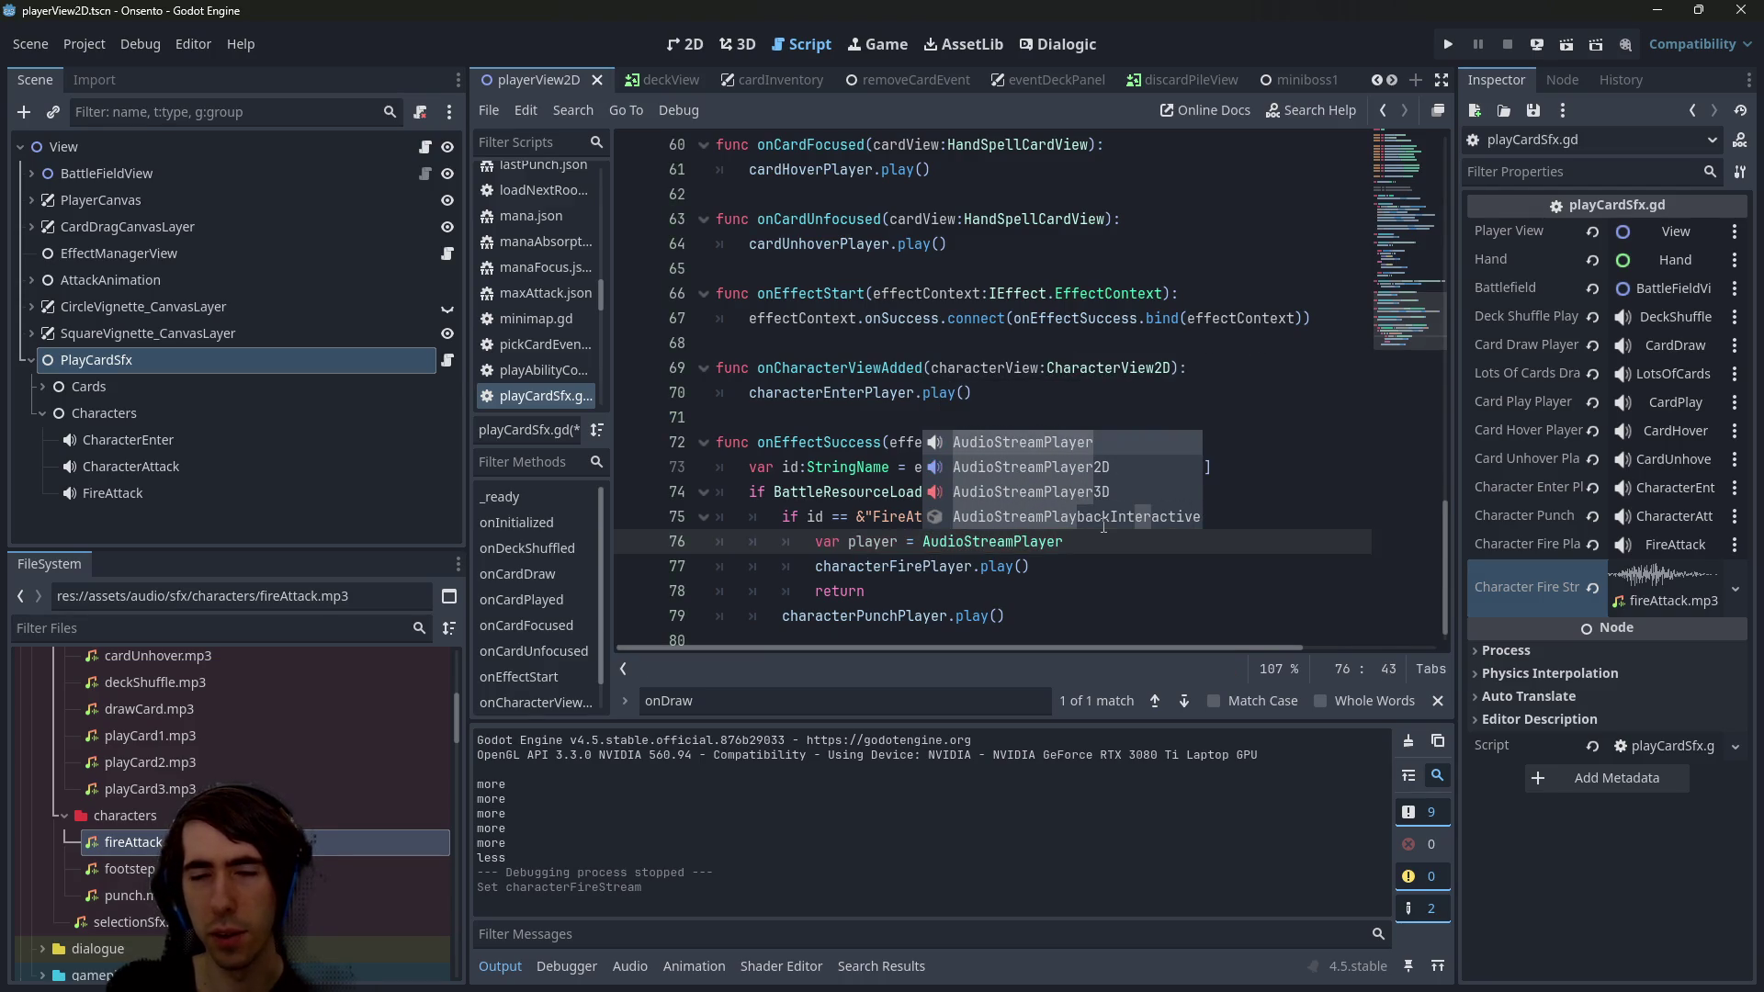
text(.new())
key(Return)
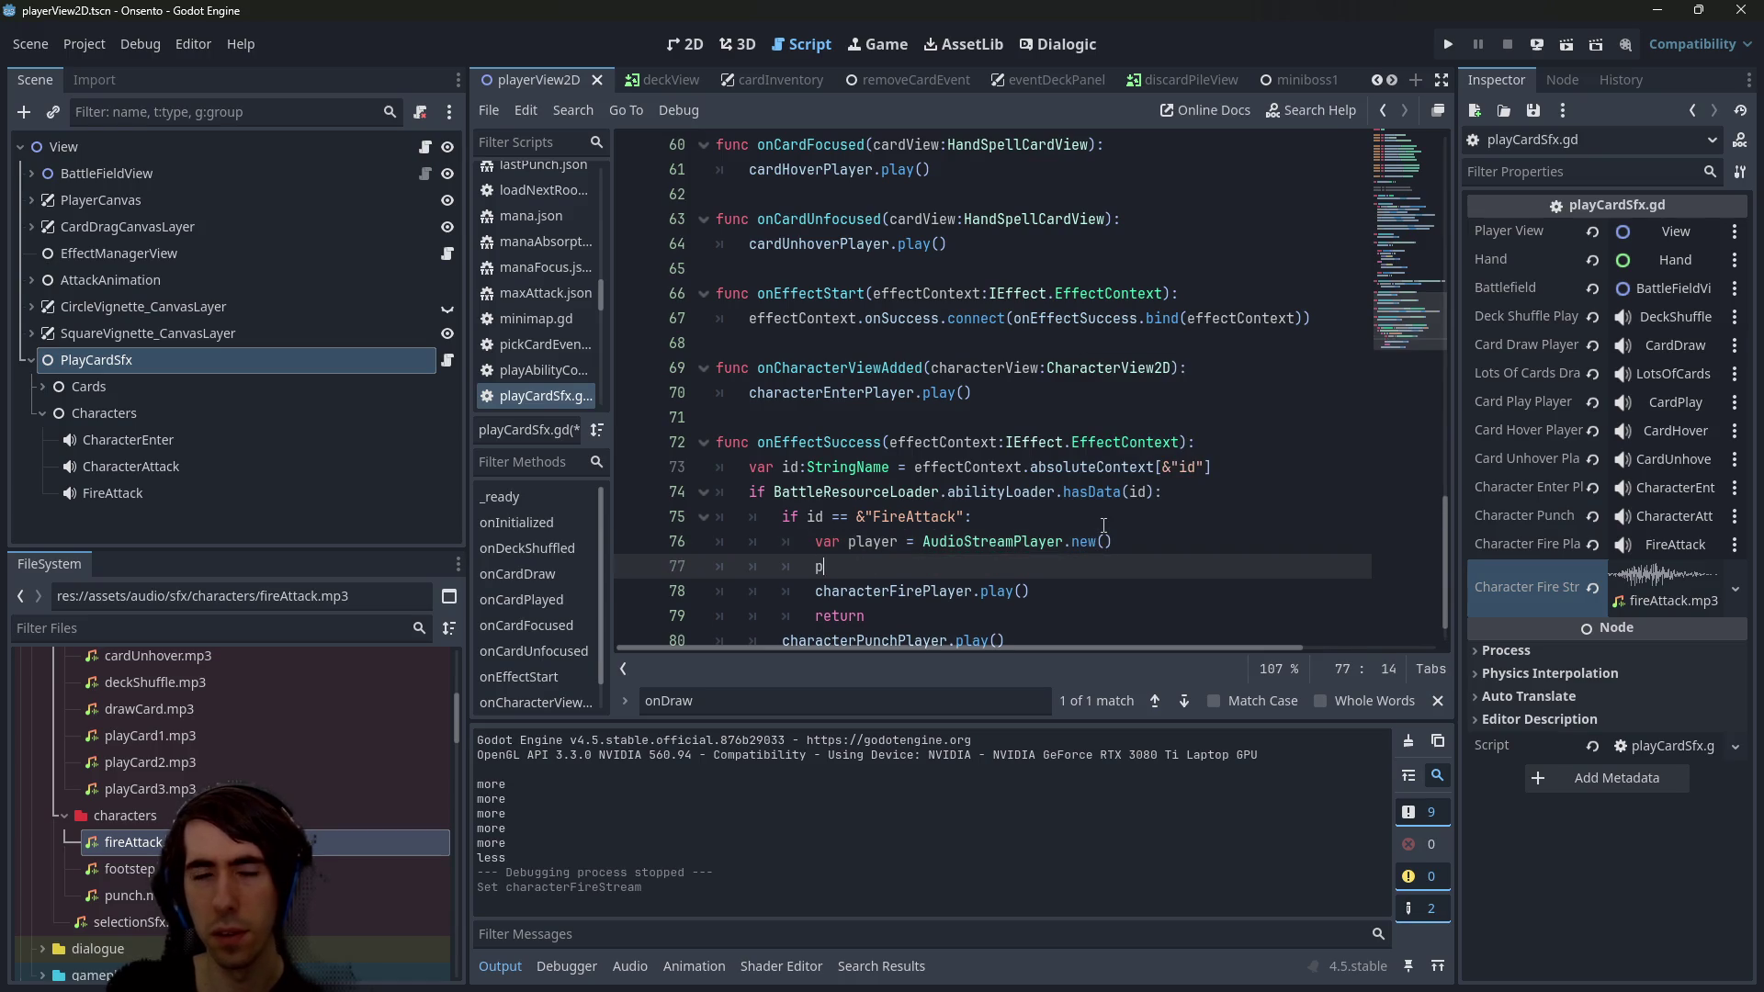
text(.stream = characterFireStream)
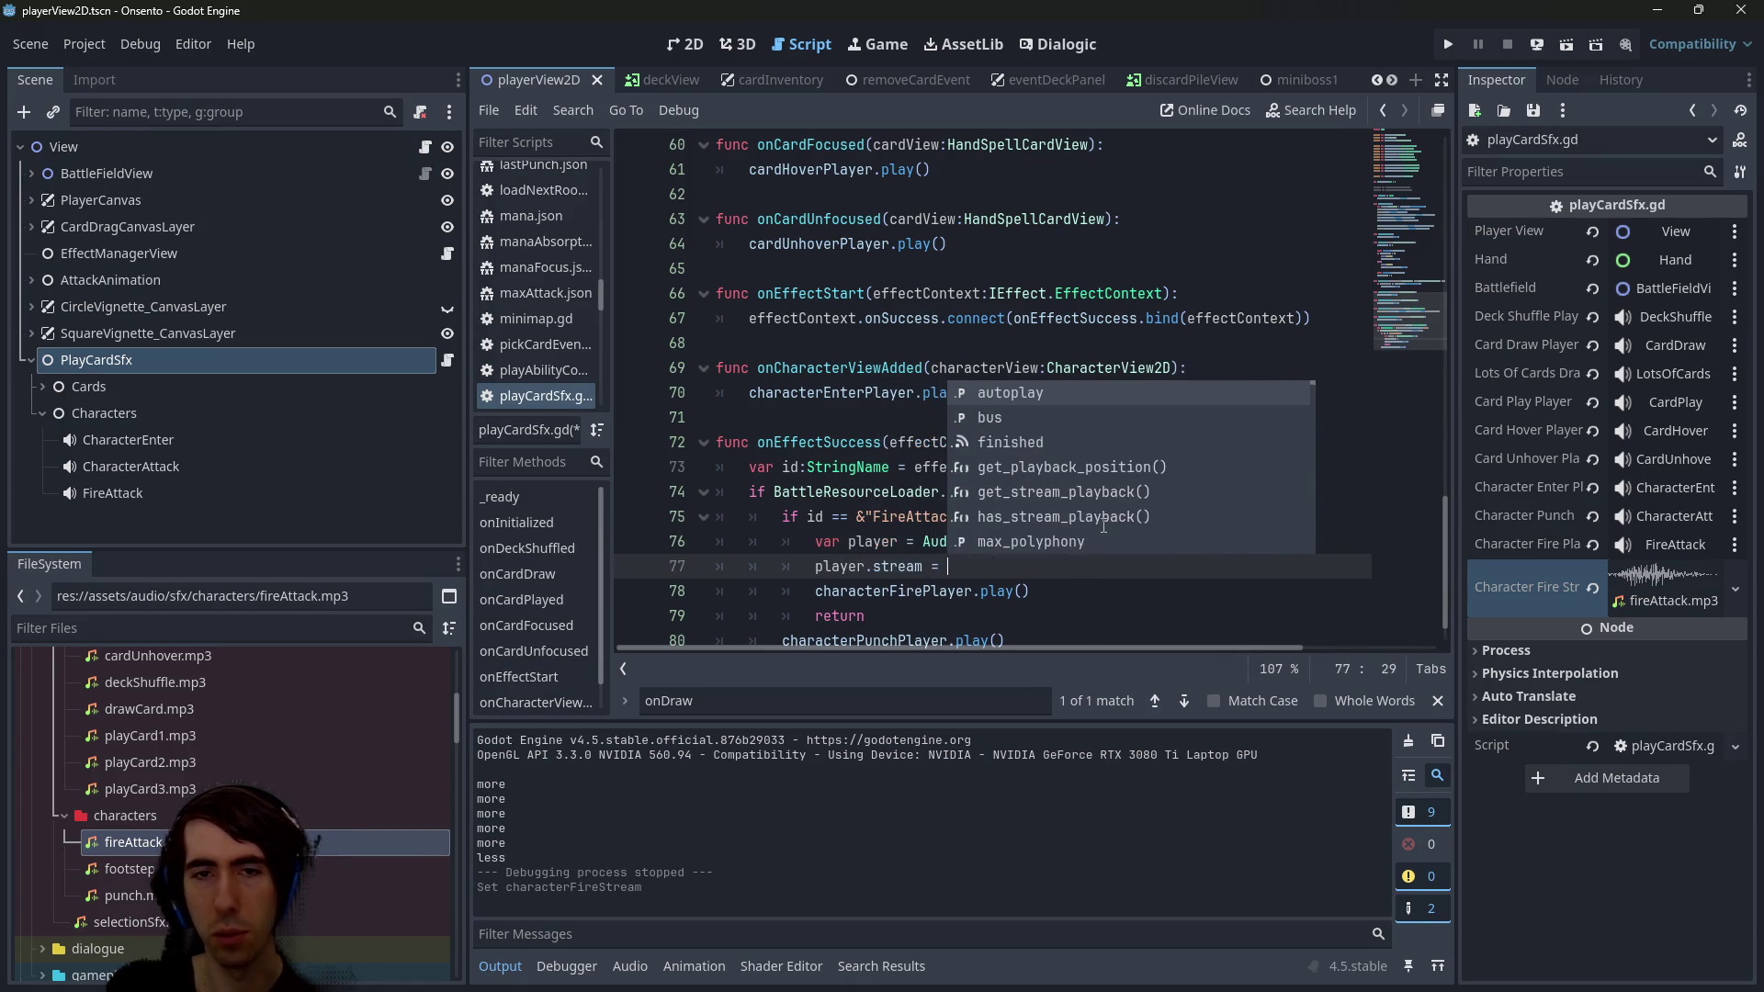
key(Escape)
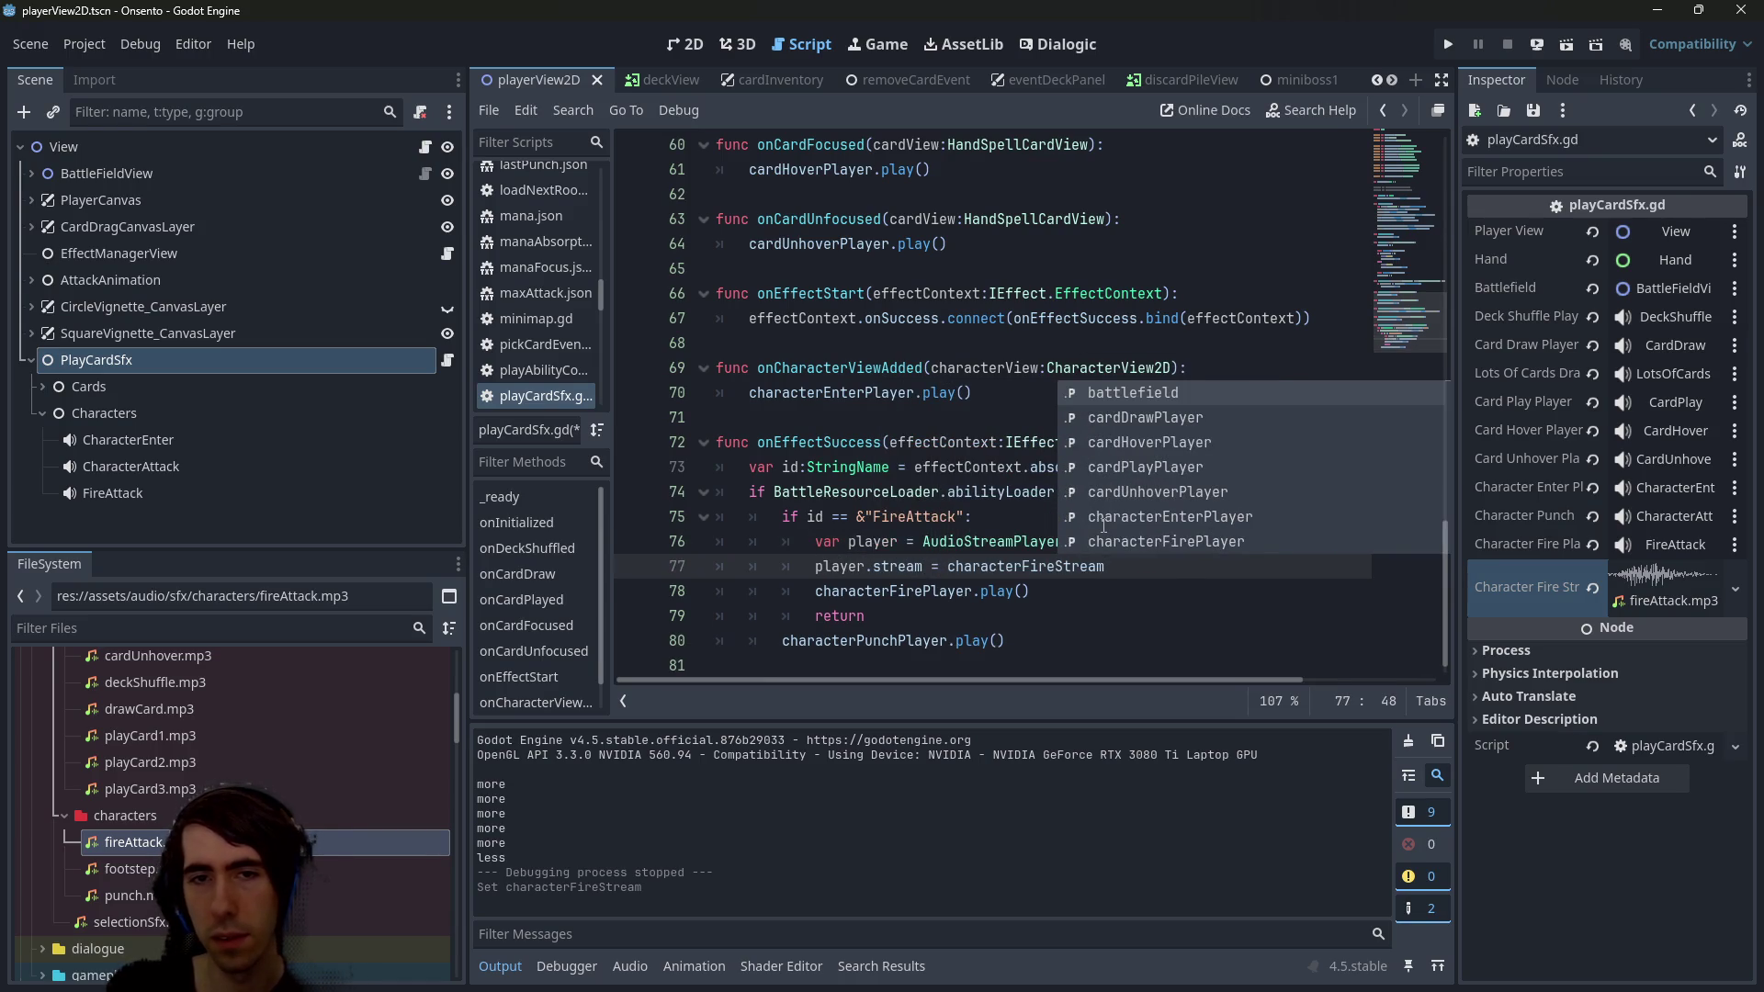
key(Escape)
Add player.play() below the stream assignment and save
key(Return)
key(Up)
key(ctrl+shift+Right)
key(Down)
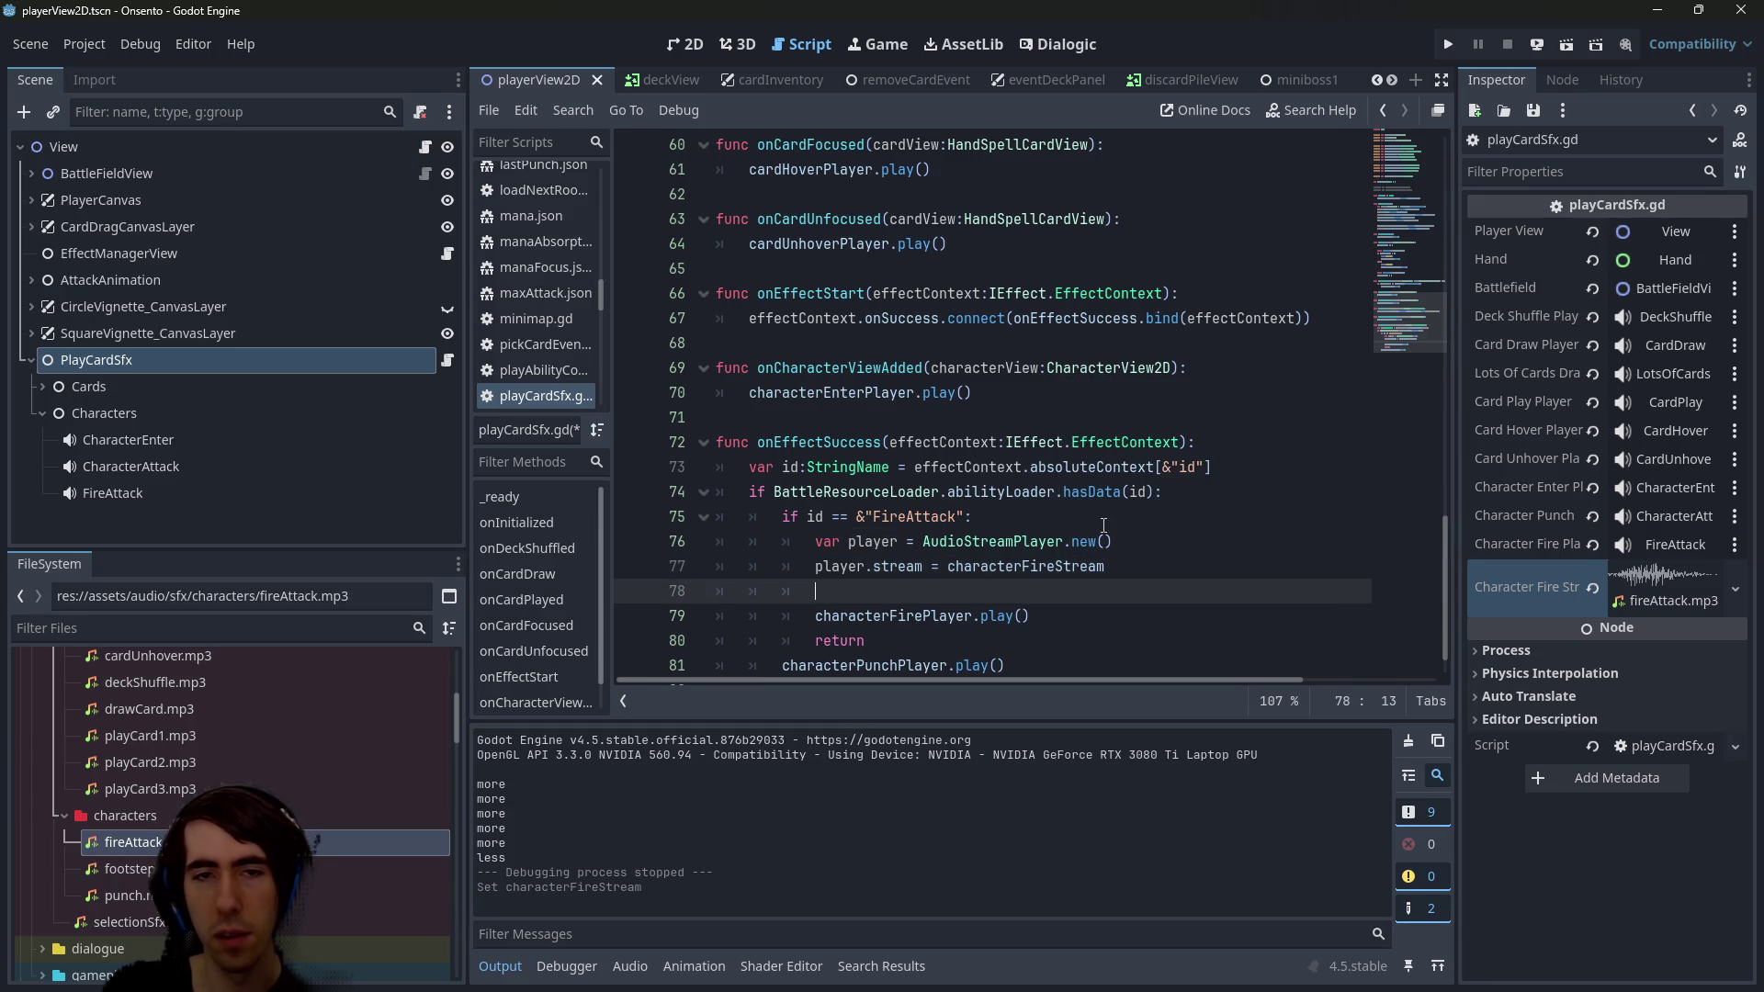
text(.play()
key(ctrl+s)
Delete the old characterFirePlayer.play() call and the characterFirePlayer export, saving the script
drag(1030, 616, 472, 603)
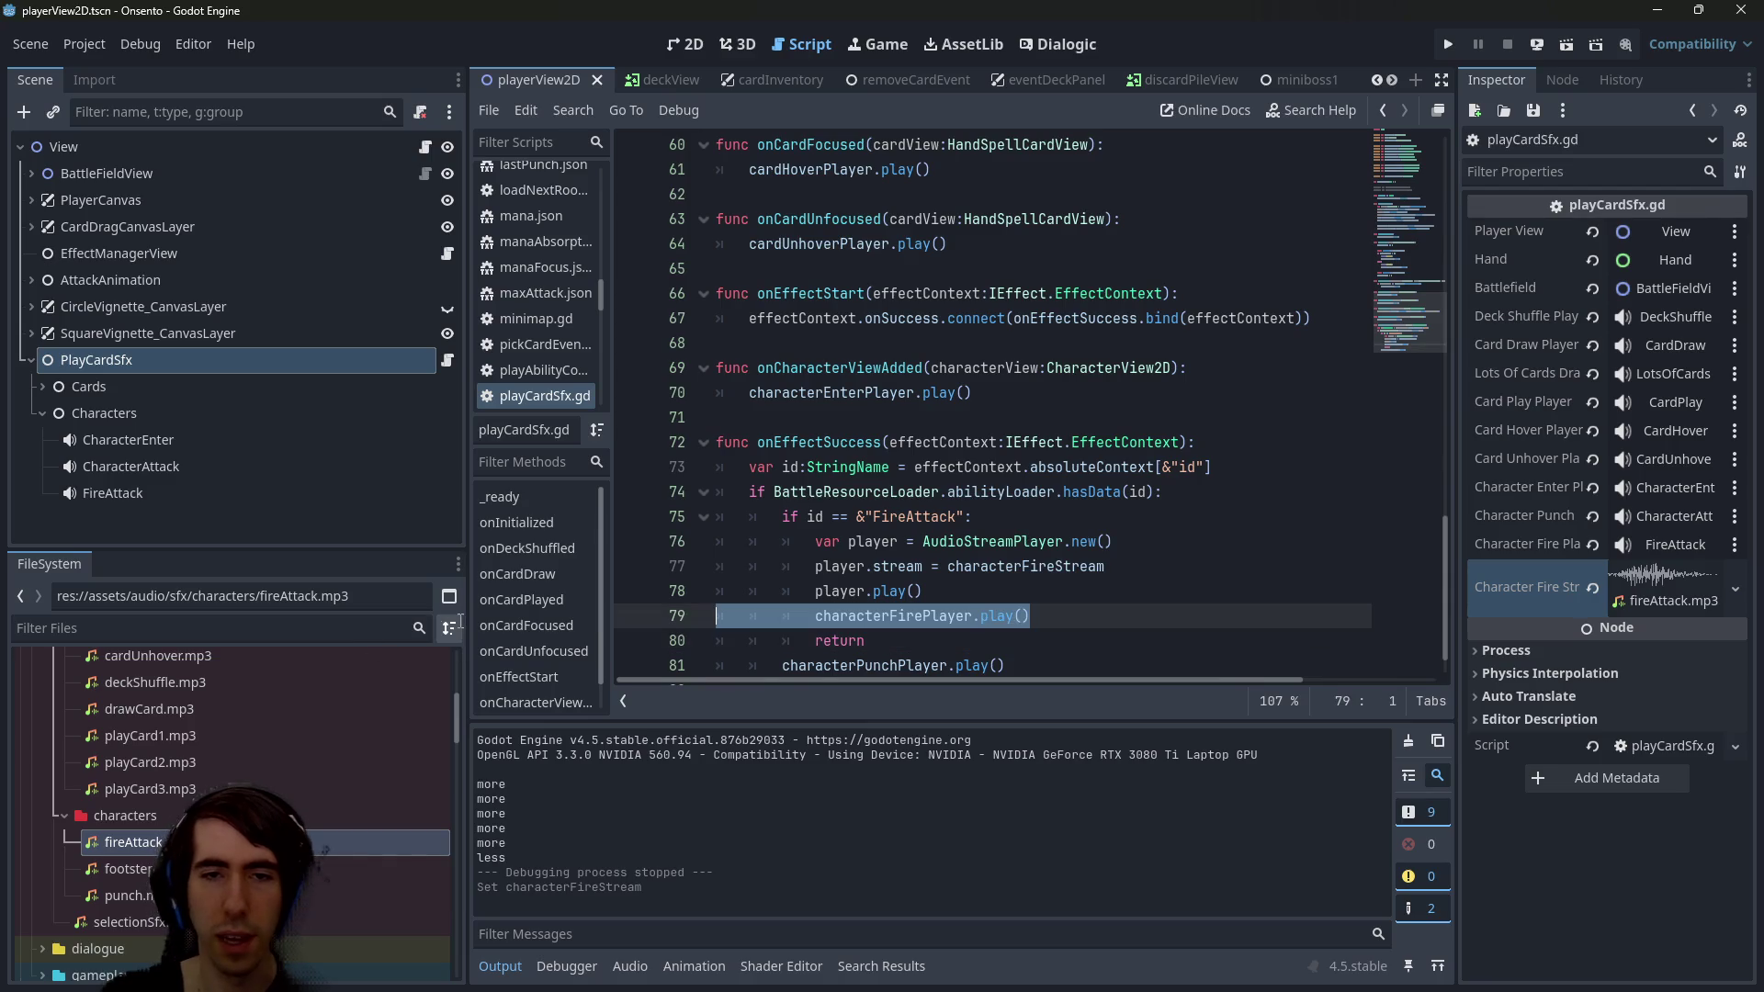
key(BackSpace)
key(BackSpace)
key(ctrl+s)
scroll(943, 399, up, 15)
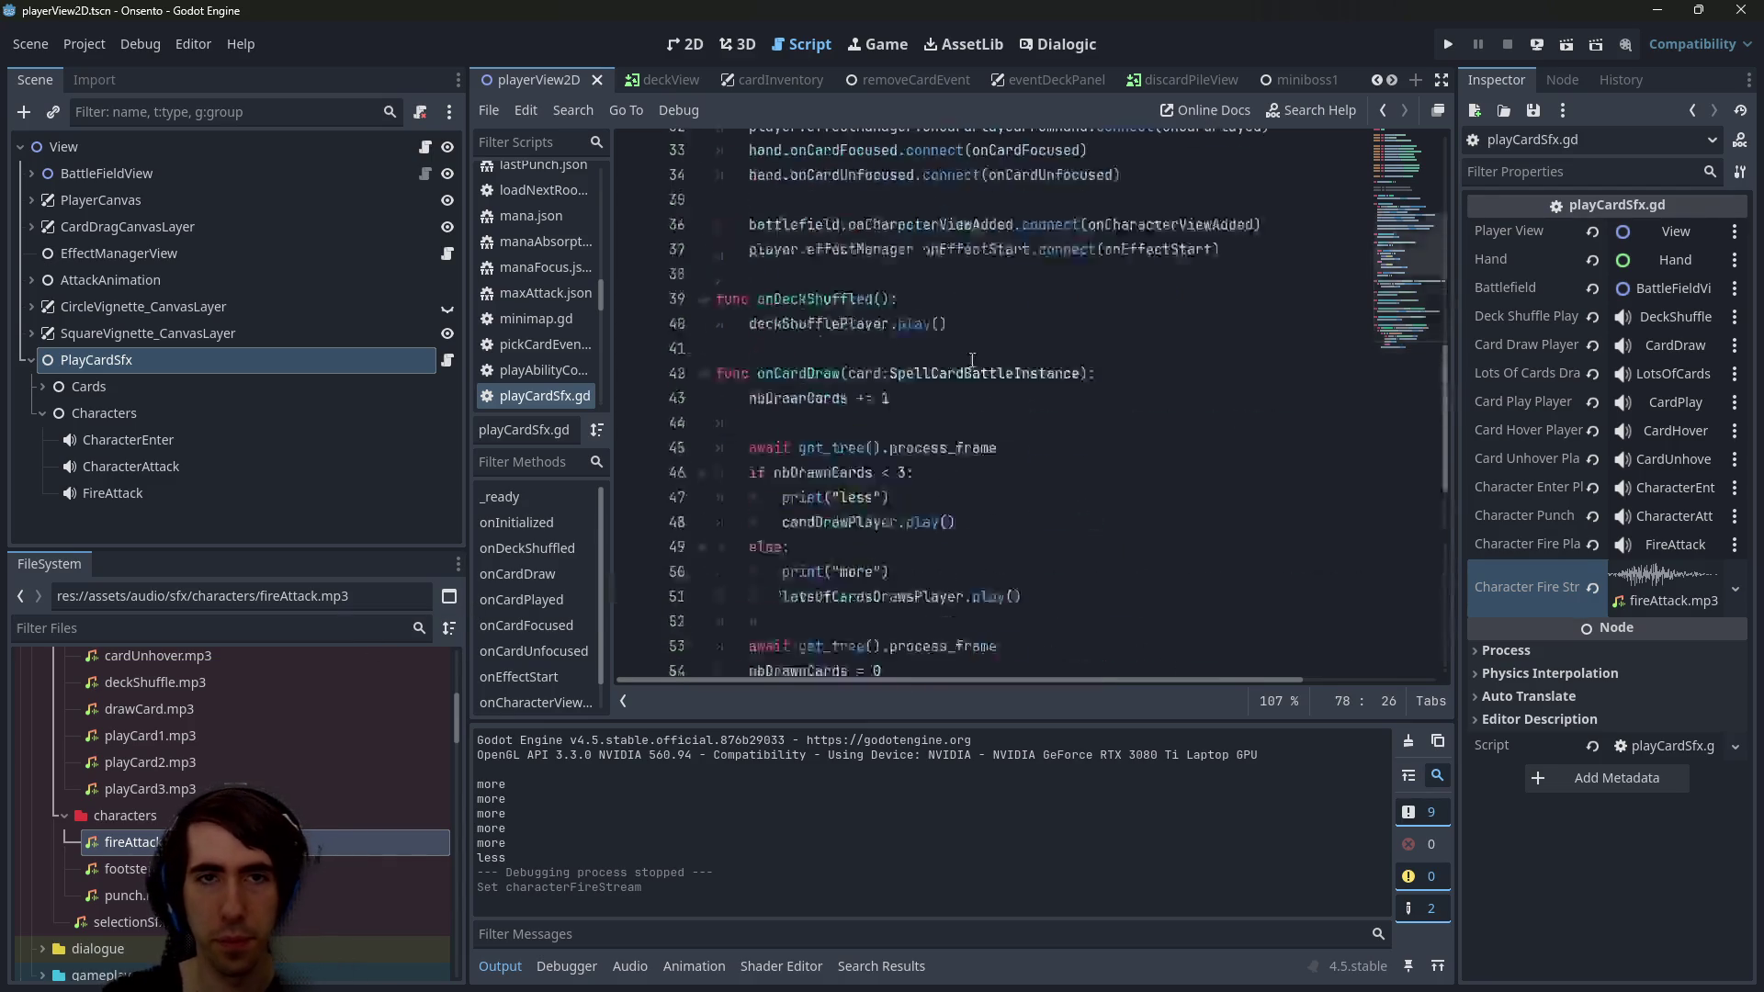
scroll(956, 368, up, 1)
mouse_move(1171, 458)
mouse_down()
mouse_move(643, 486)
mouse_move(628, 467)
mouse_up()
key(BackSpace)
key(BackSpace)
key(ctrl+s)
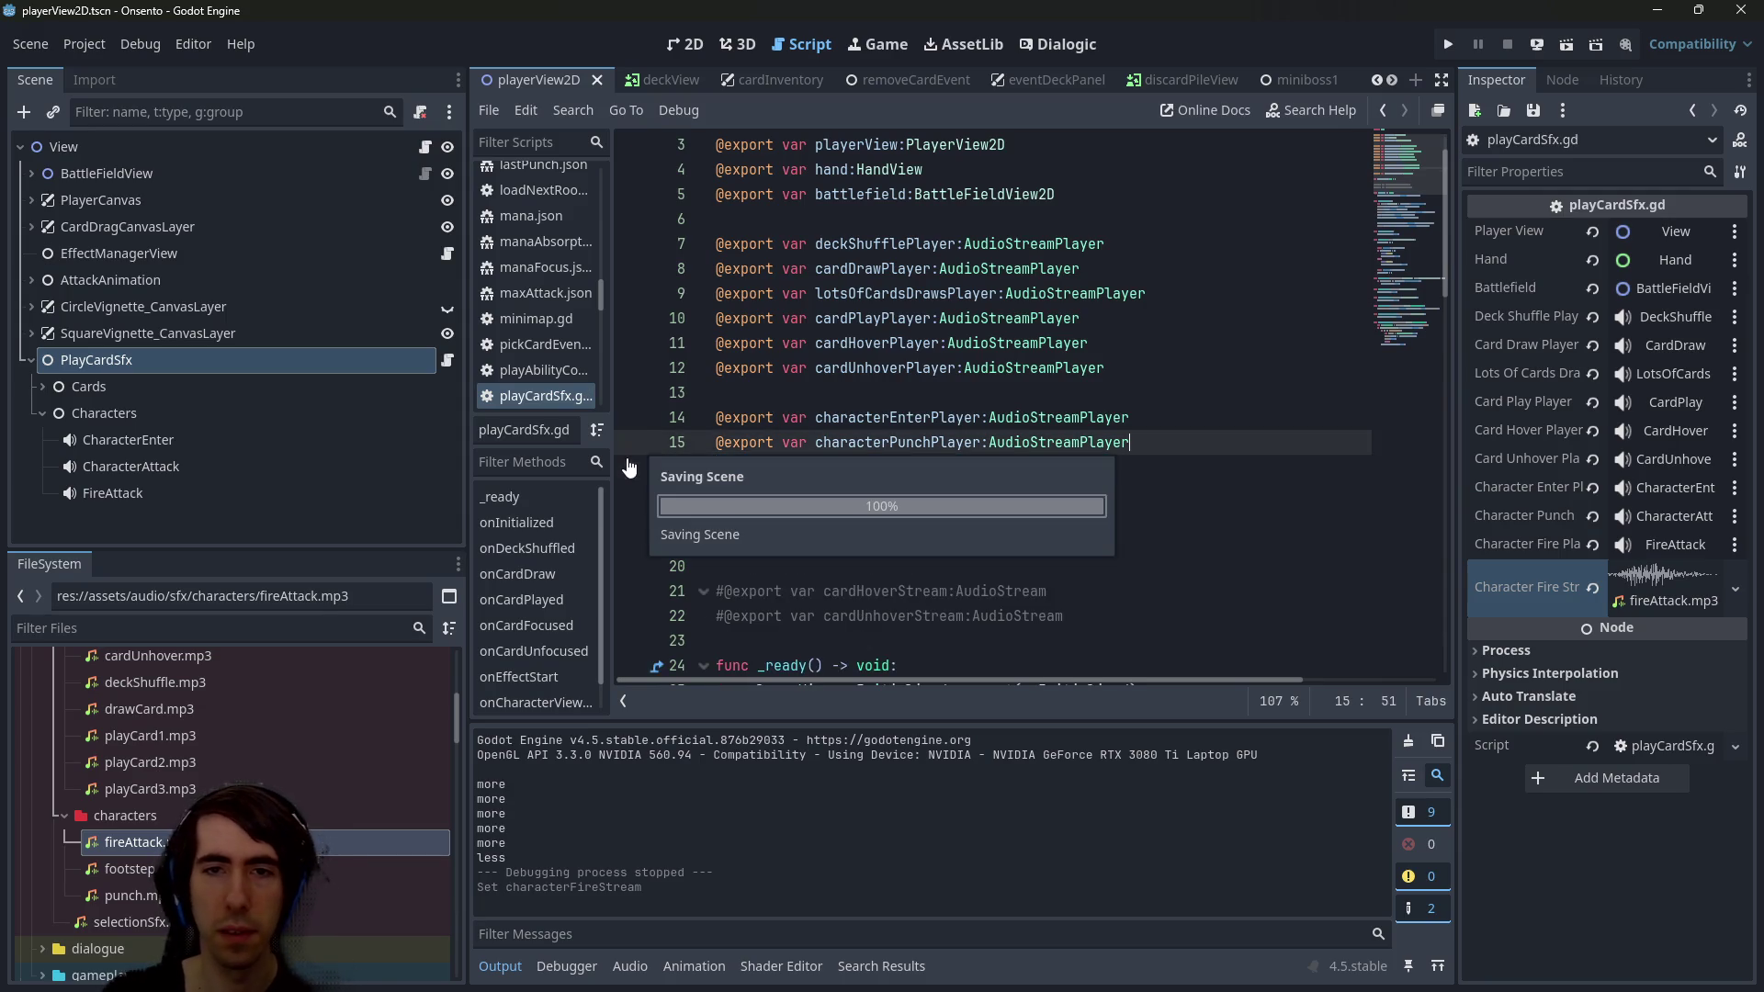
click(1276, 88)
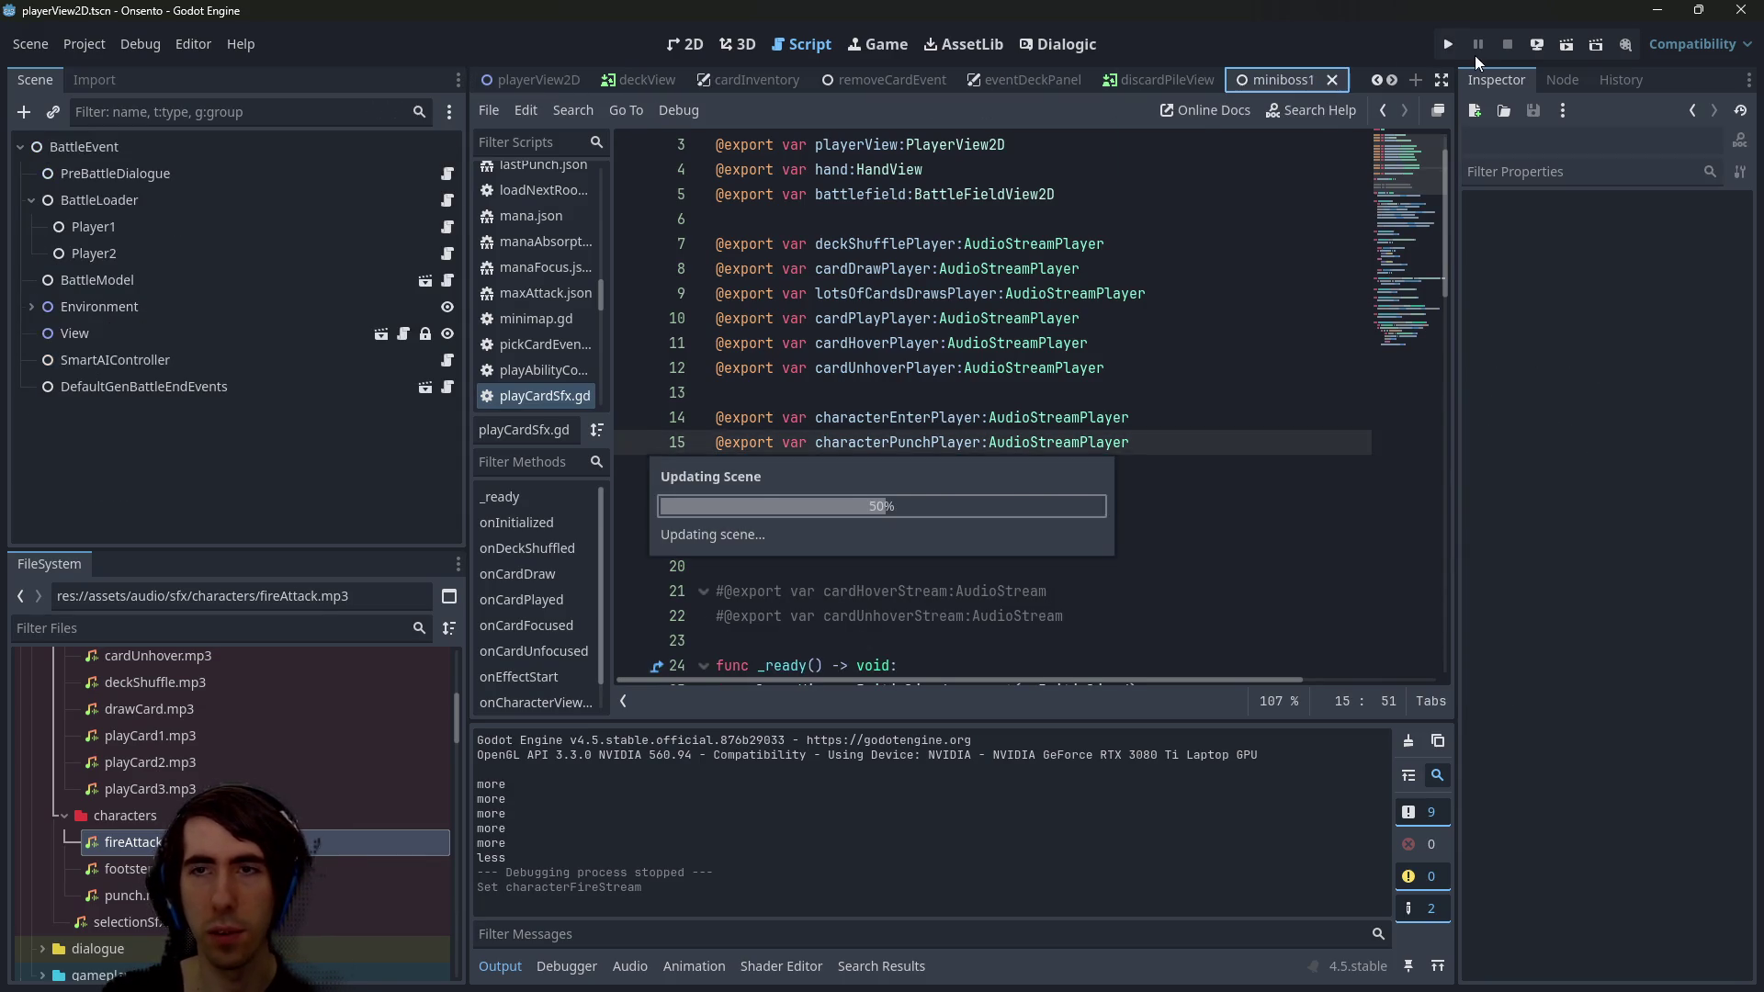
Add player.add_child(player) before the play call and save
scroll(964, 483, down, 12)
scroll(965, 483, down, 5)
click(1152, 531)
key(Return)
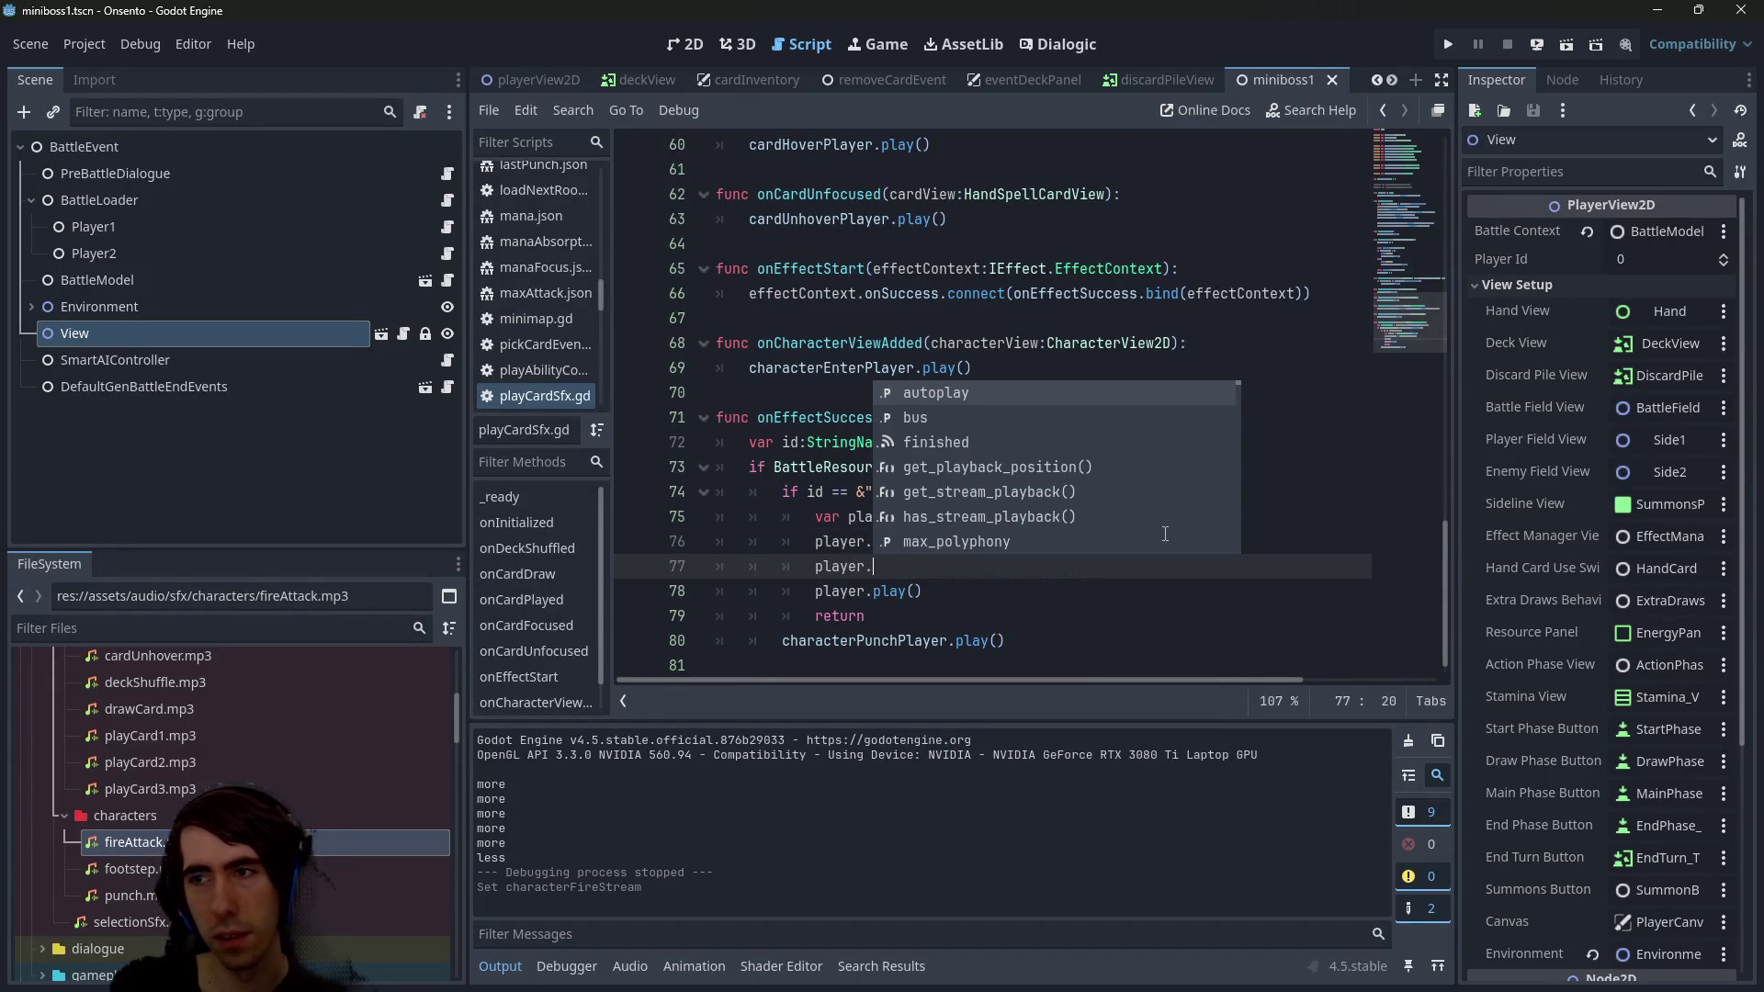
text(add)
key(Return)
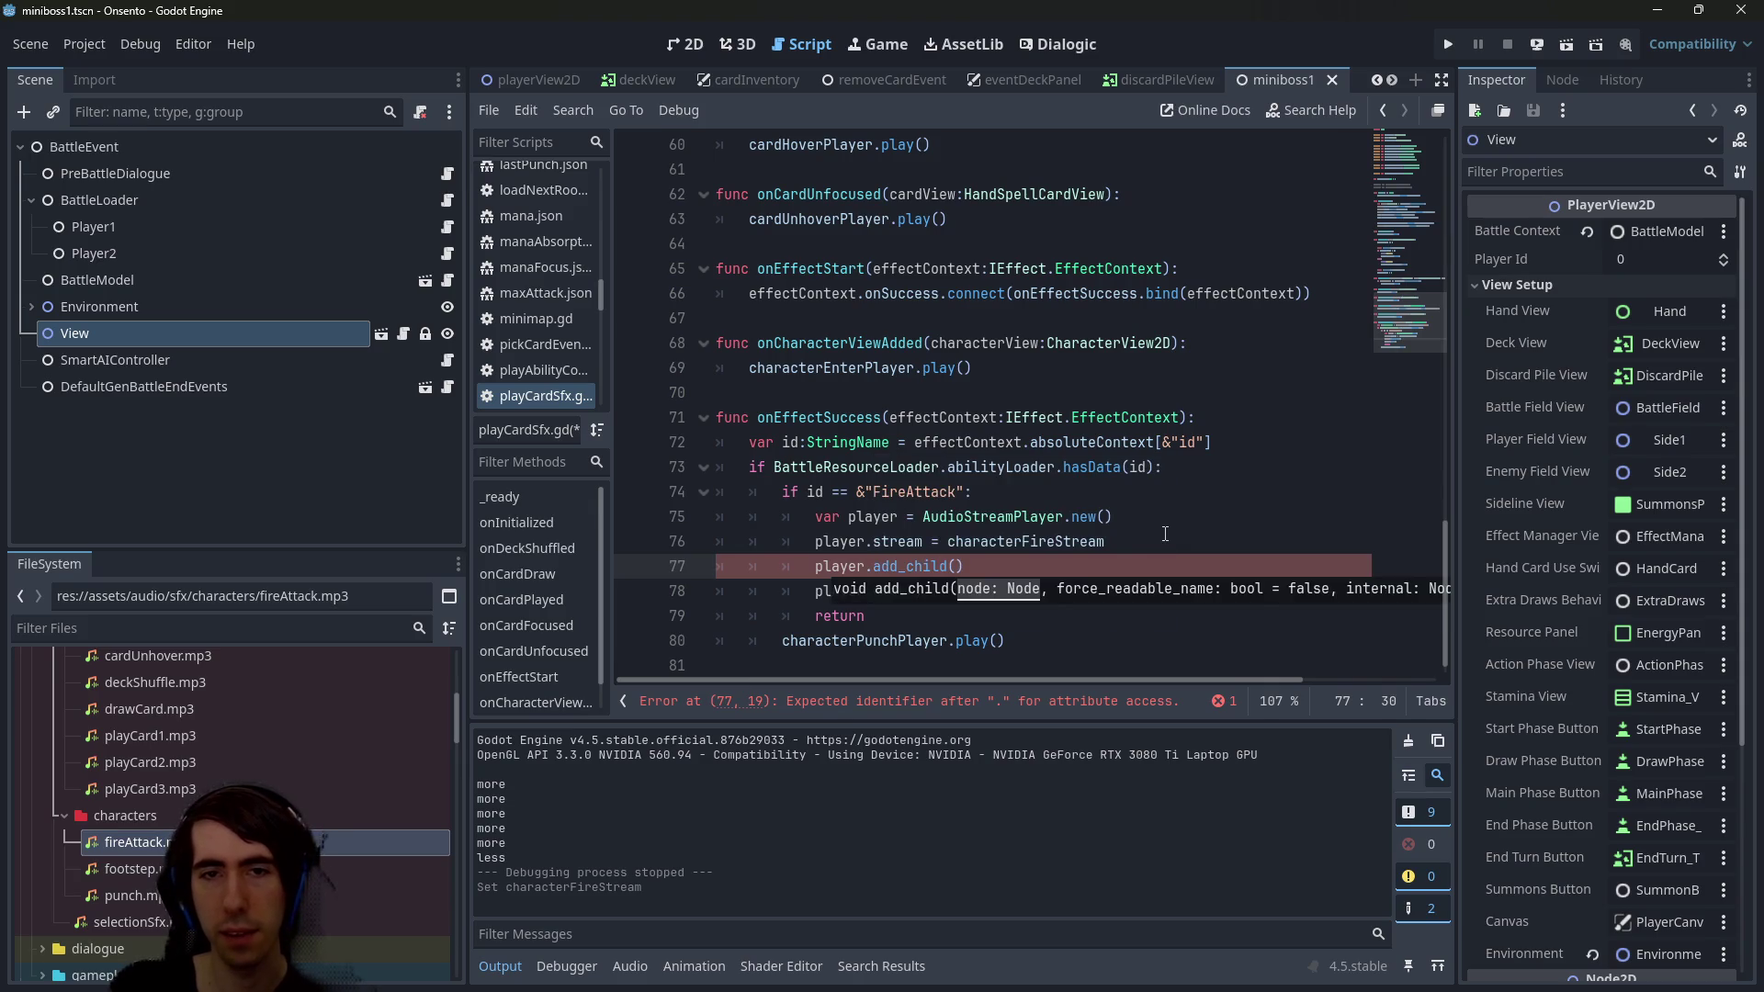
key(ctrl+s)
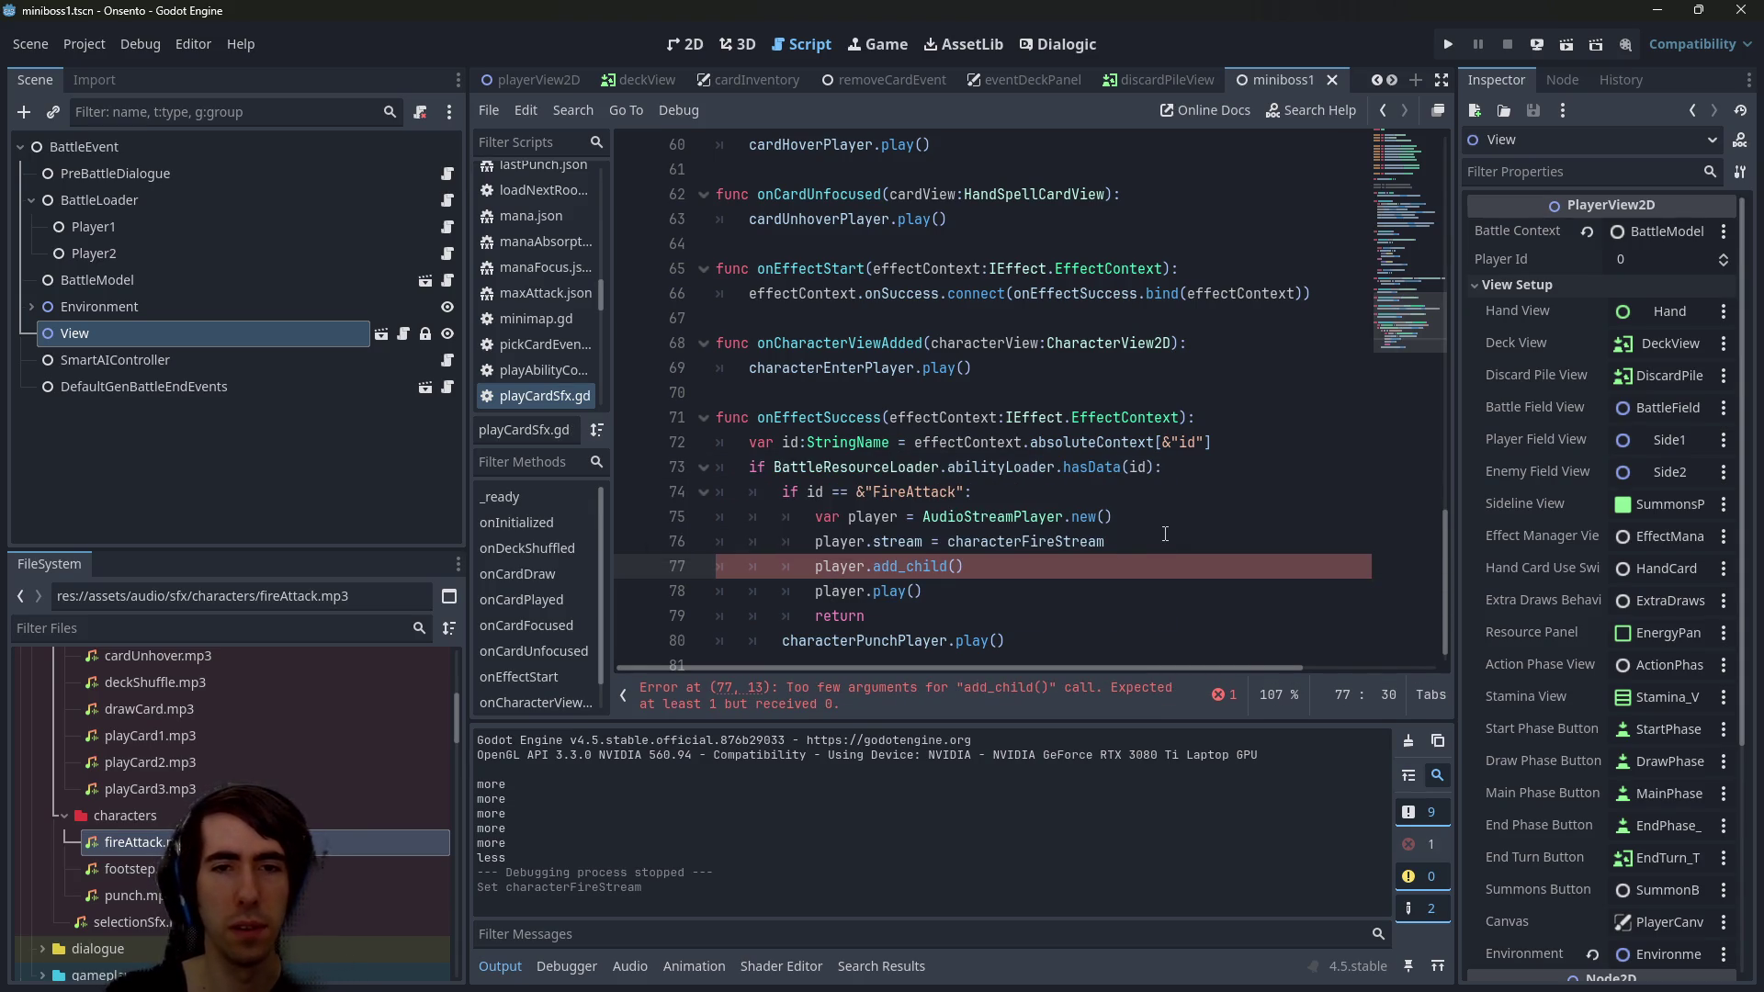
text(player)
key(ctrl+s)
Start a player.finished line after the play call
click(833, 566)
click(963, 592)
key(Return)
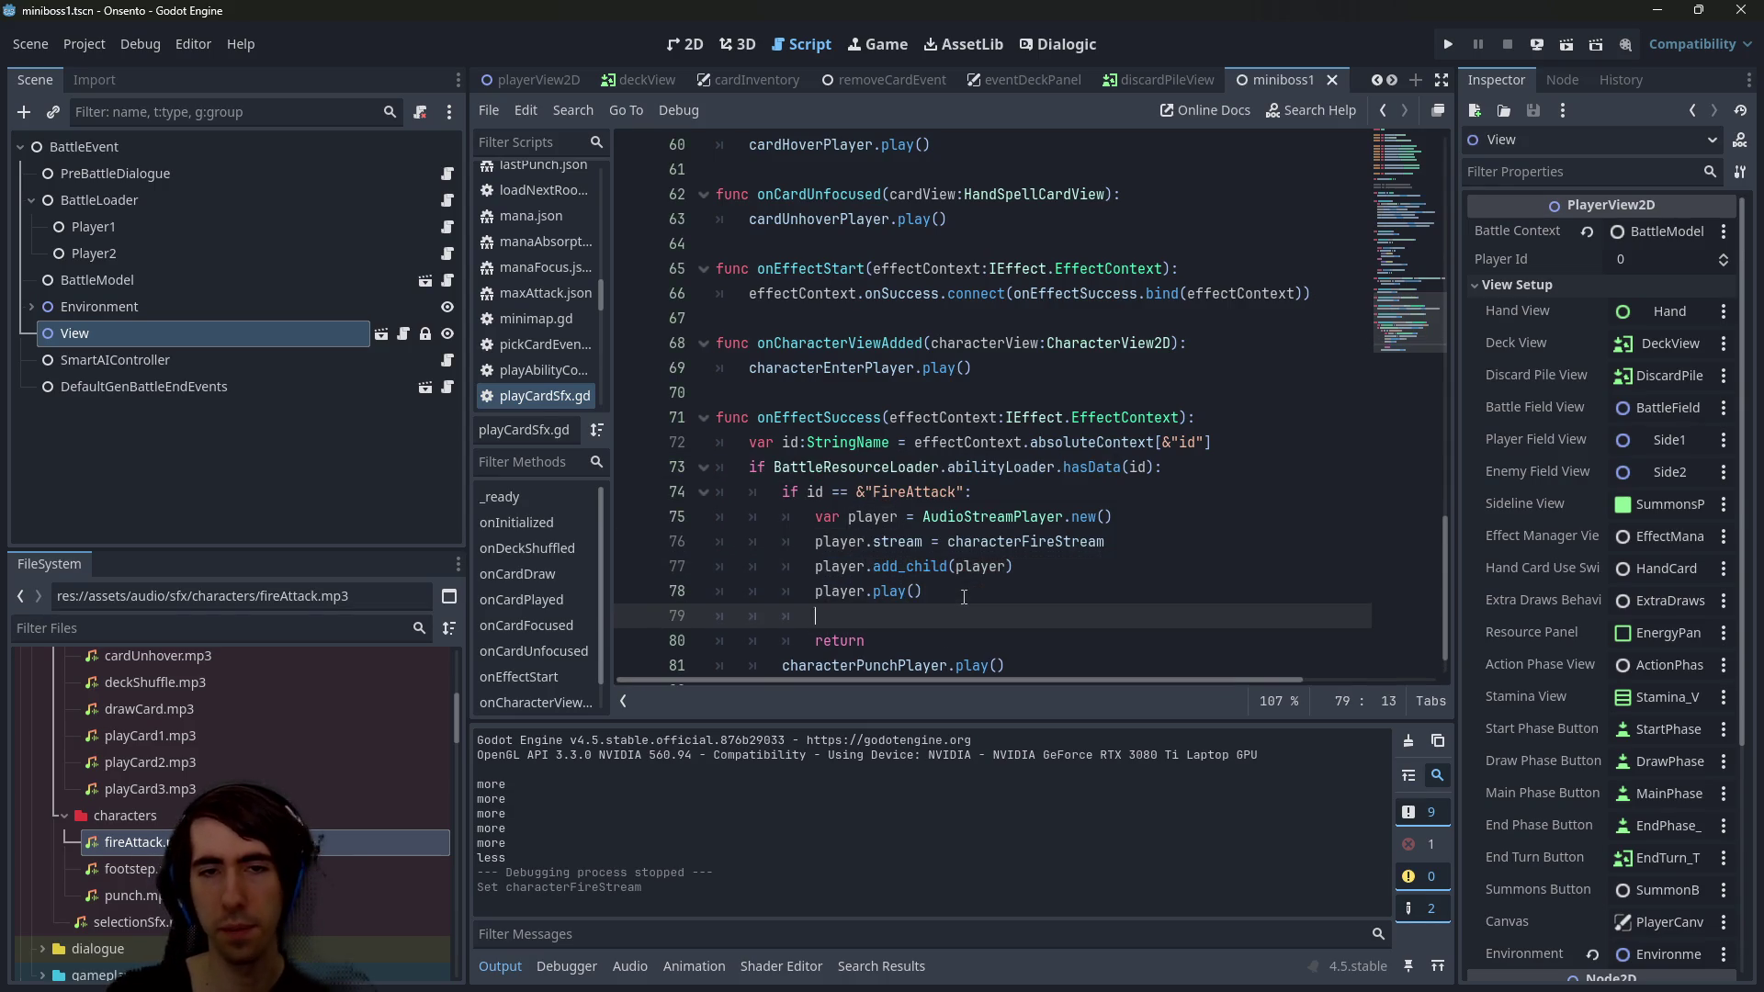
key(Down)
key(Down)
key(Return)
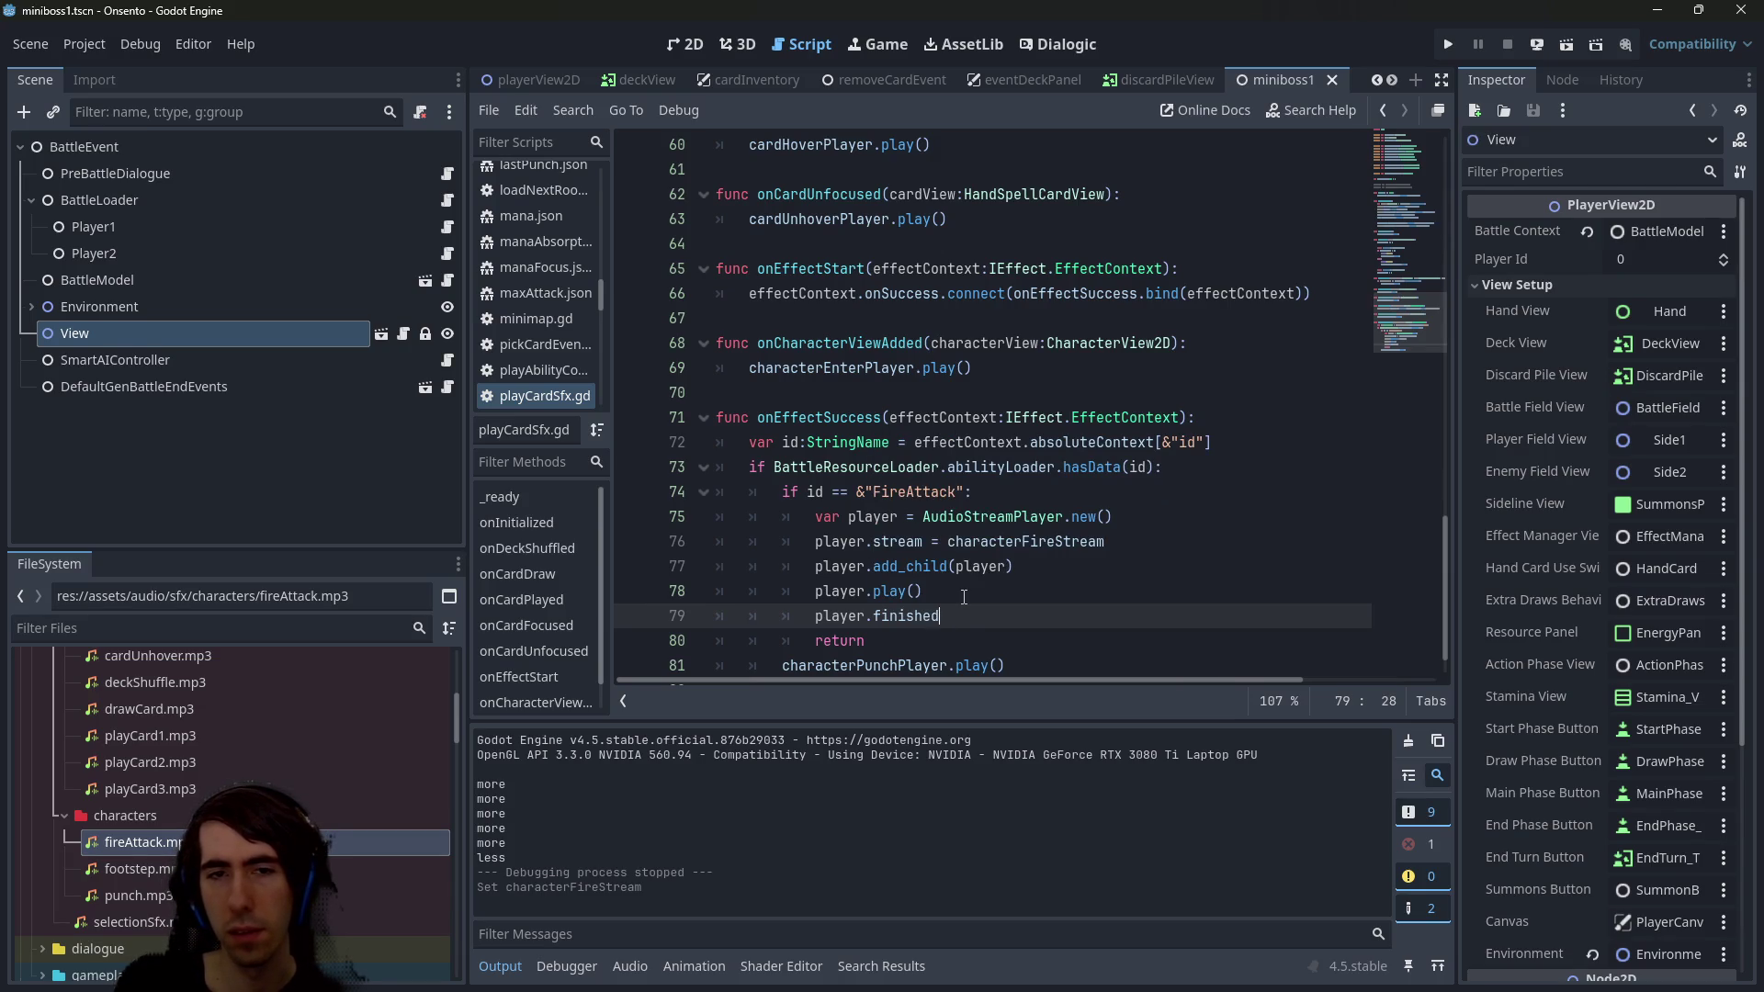
Read the AudioStreamPlayer finished signal documentation, then go back to playCardSfx.gd
ctrl+click(919, 617)
scroll(830, 261, up, 3)
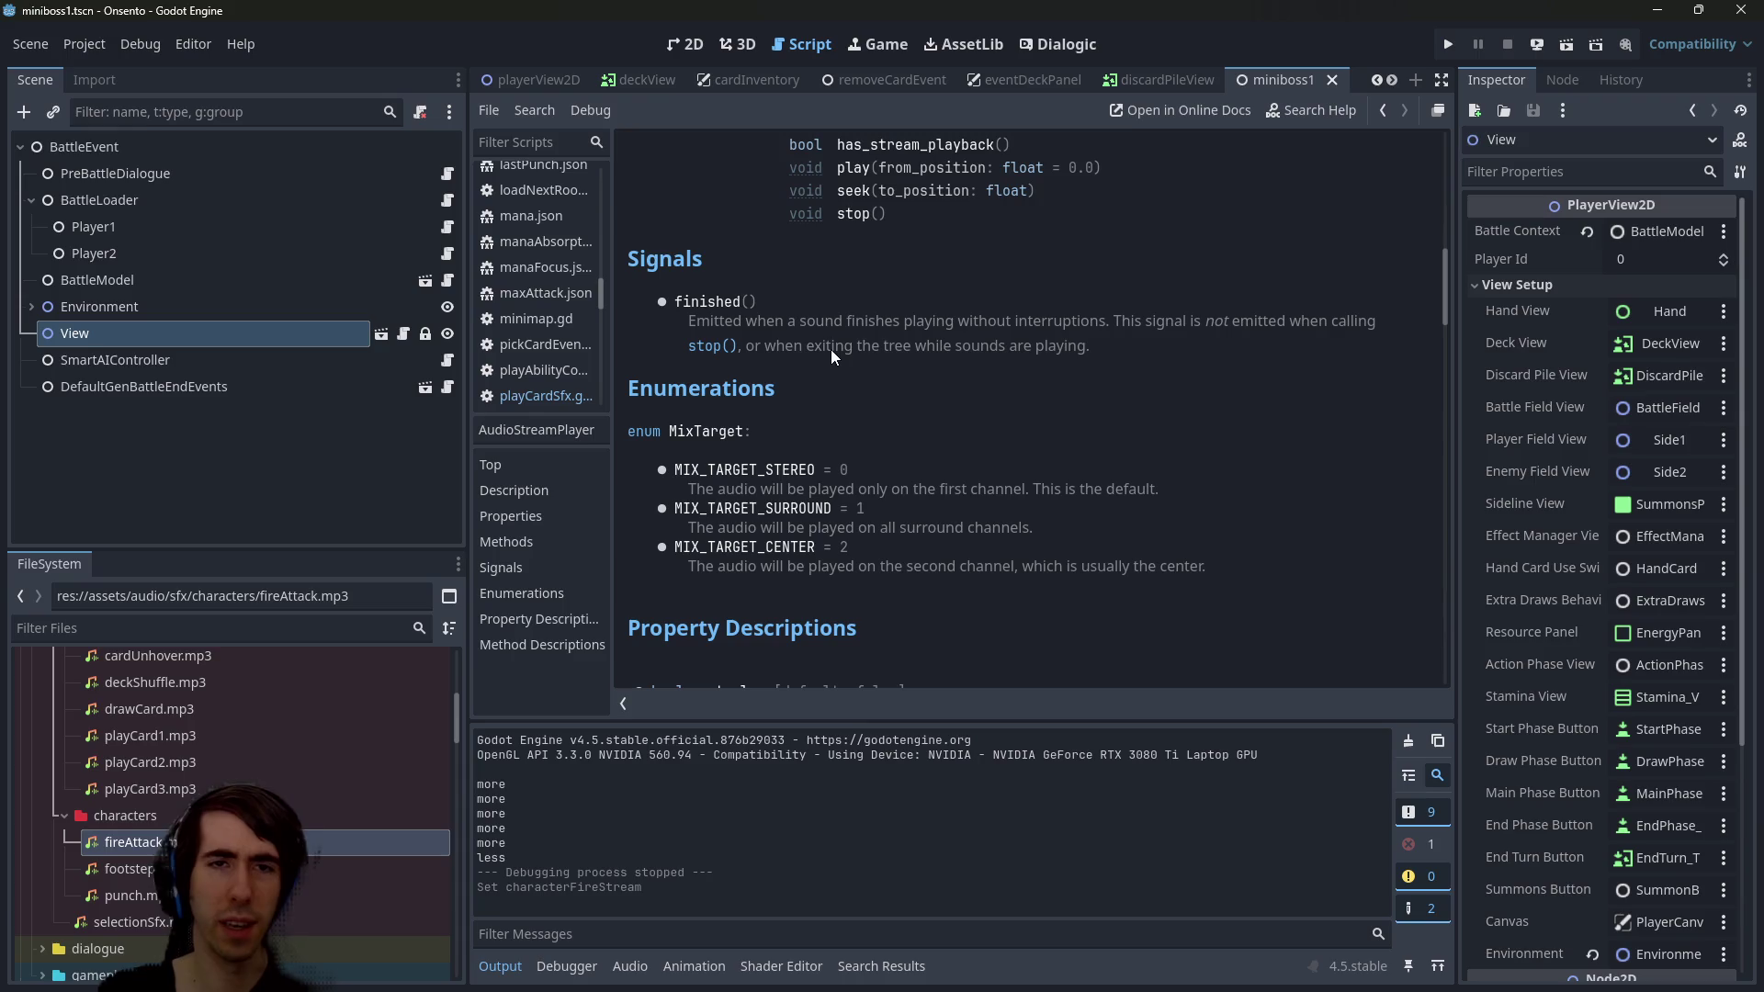
drag(1080, 326, 1236, 329)
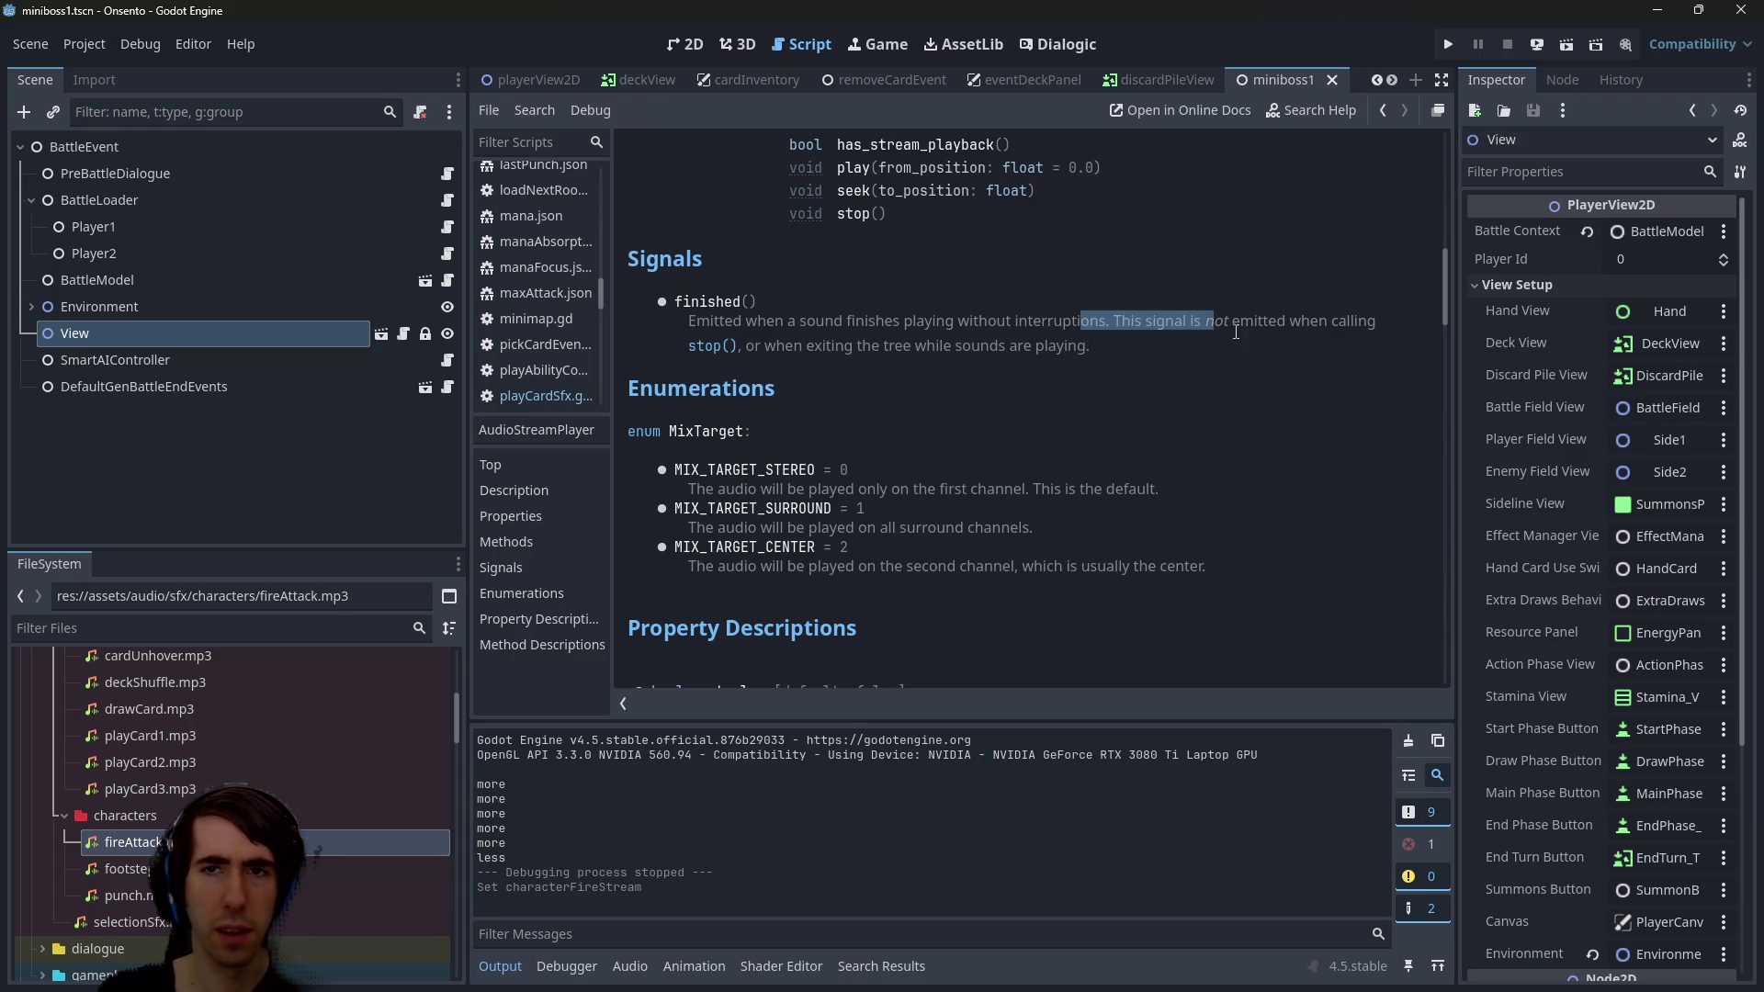
click(1199, 349)
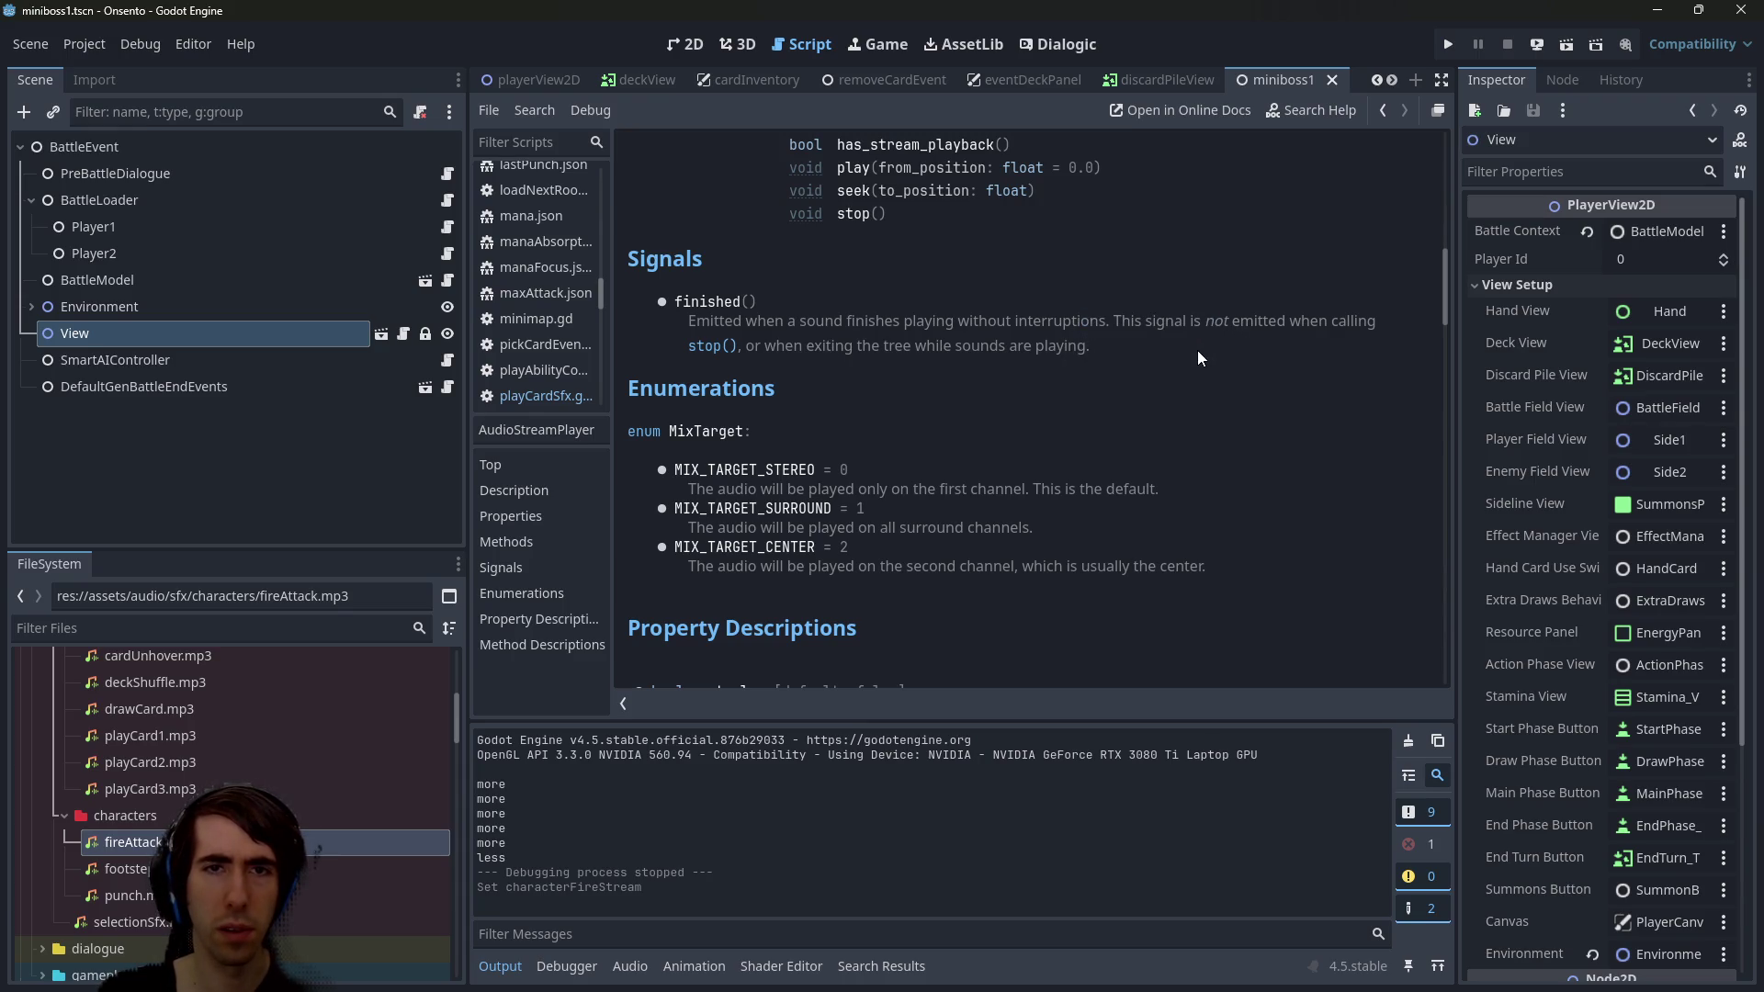
drag(1117, 339, 935, 320)
click(879, 316)
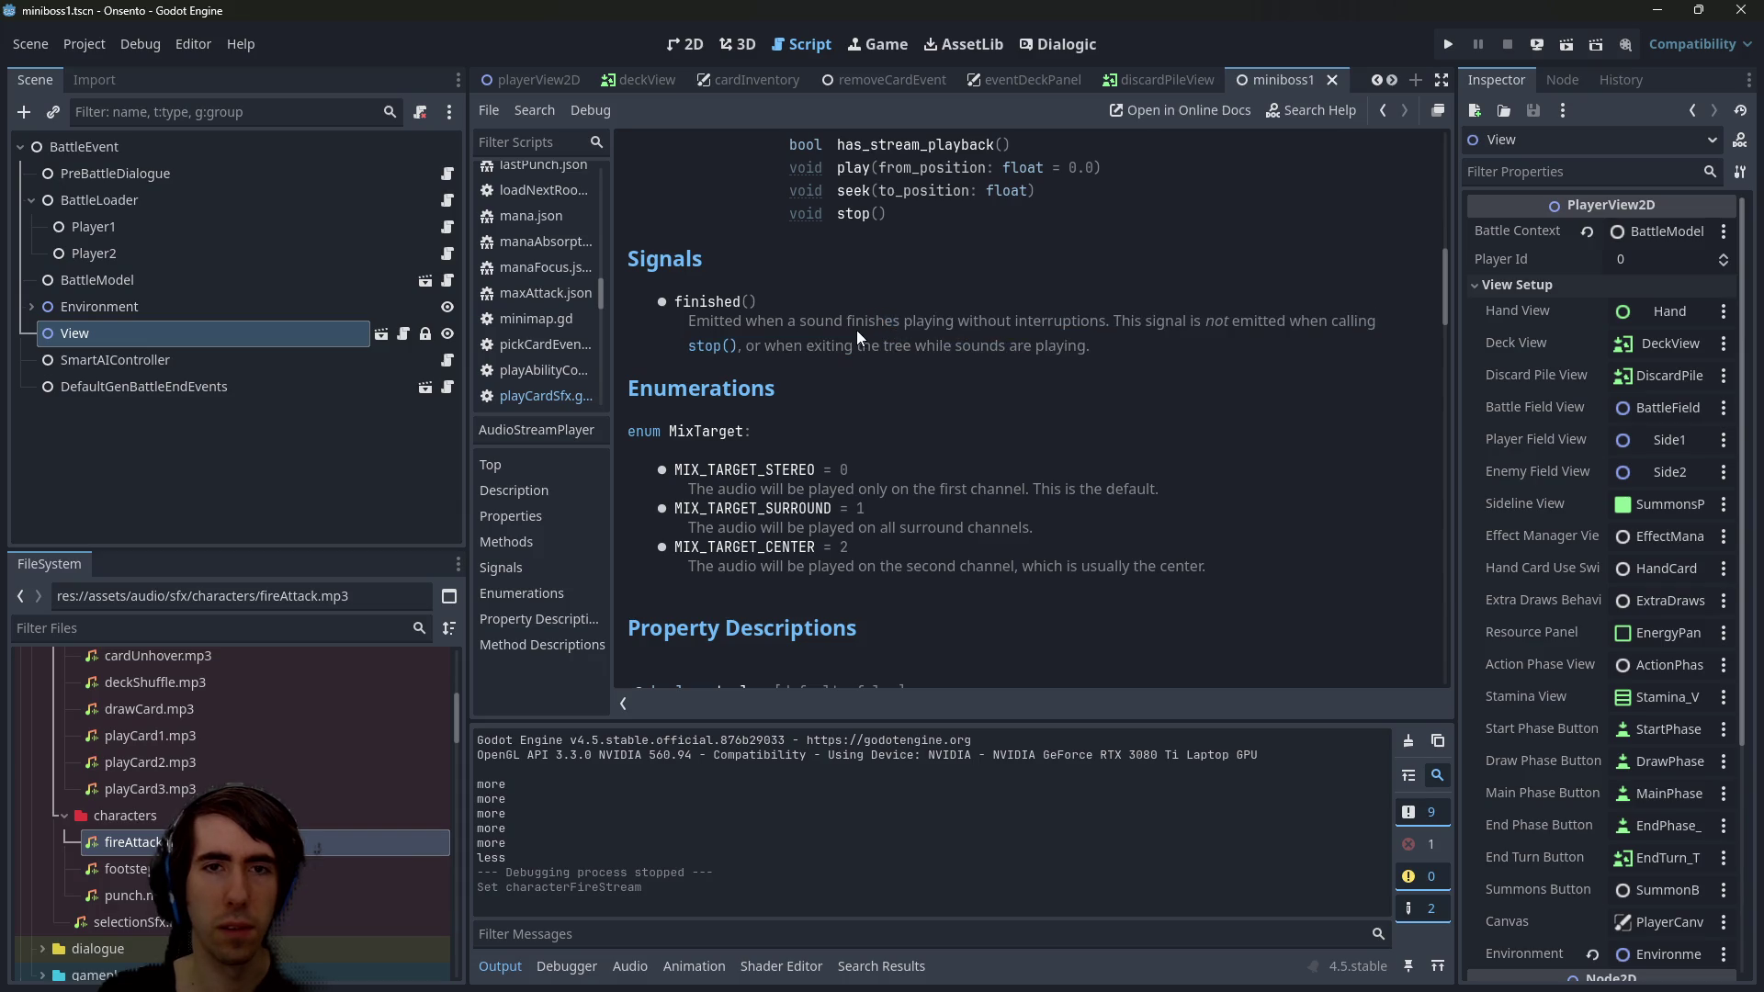
key(alt+Left)
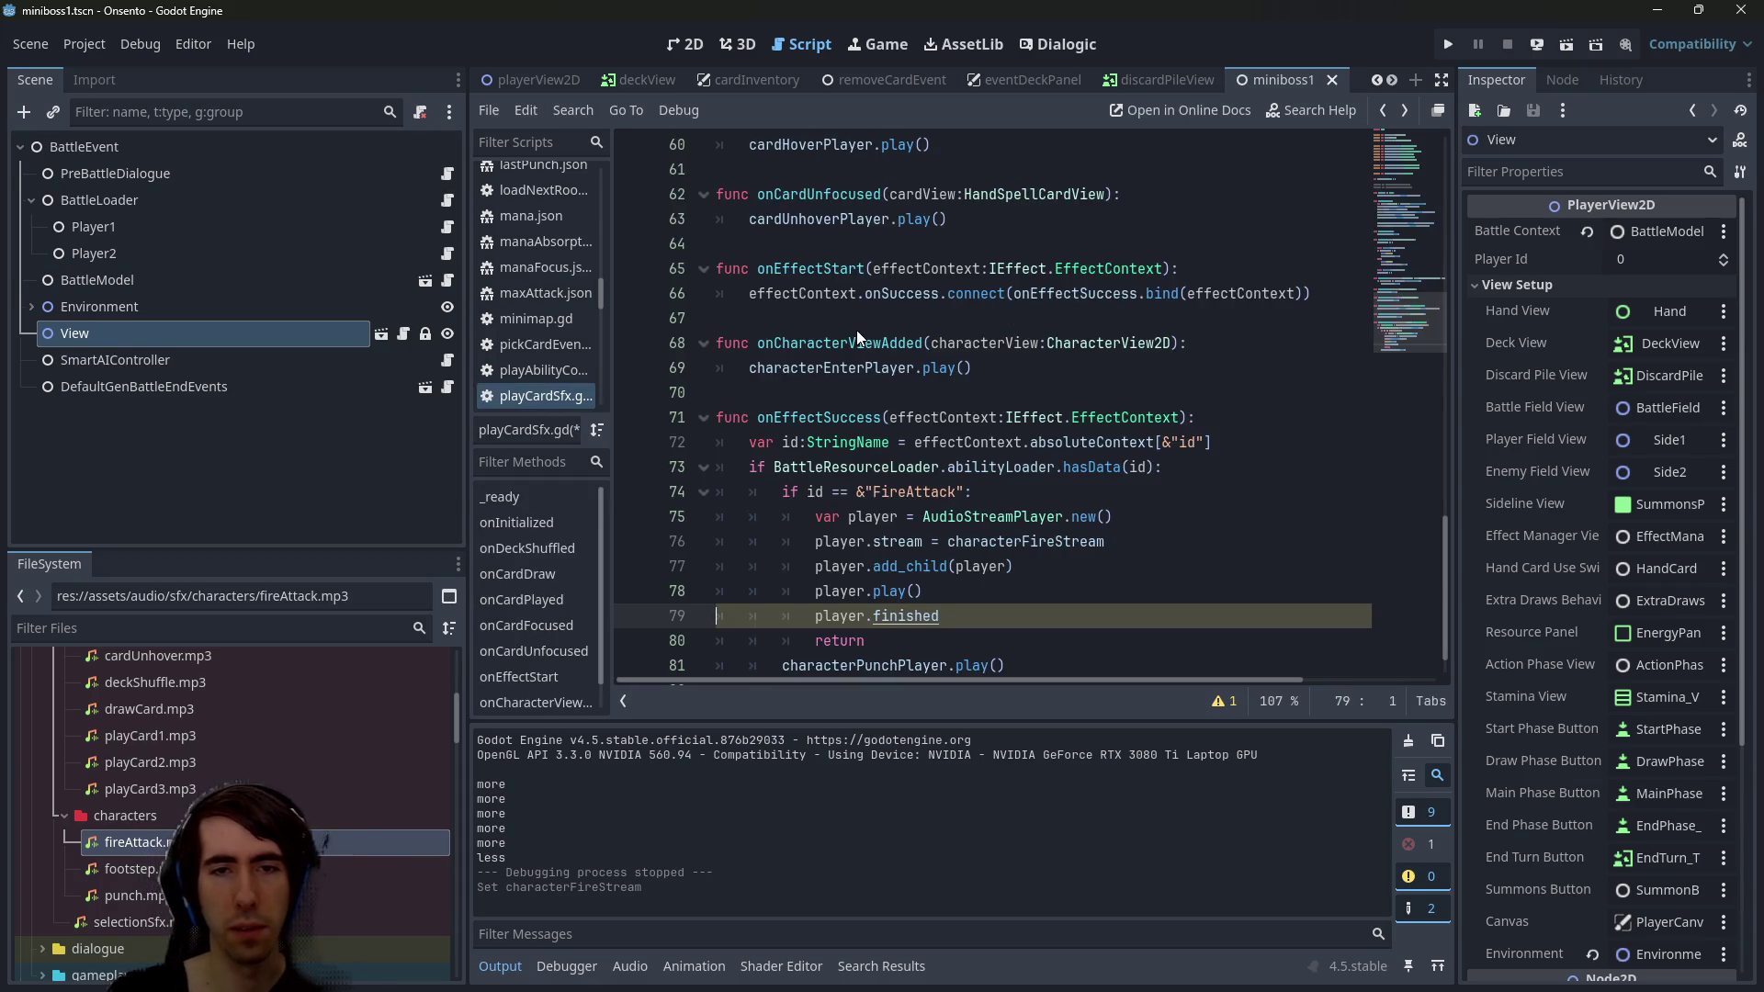
Connect player.finished to a lambda calling player.queue_free(), save, and run the scene
text(ect())
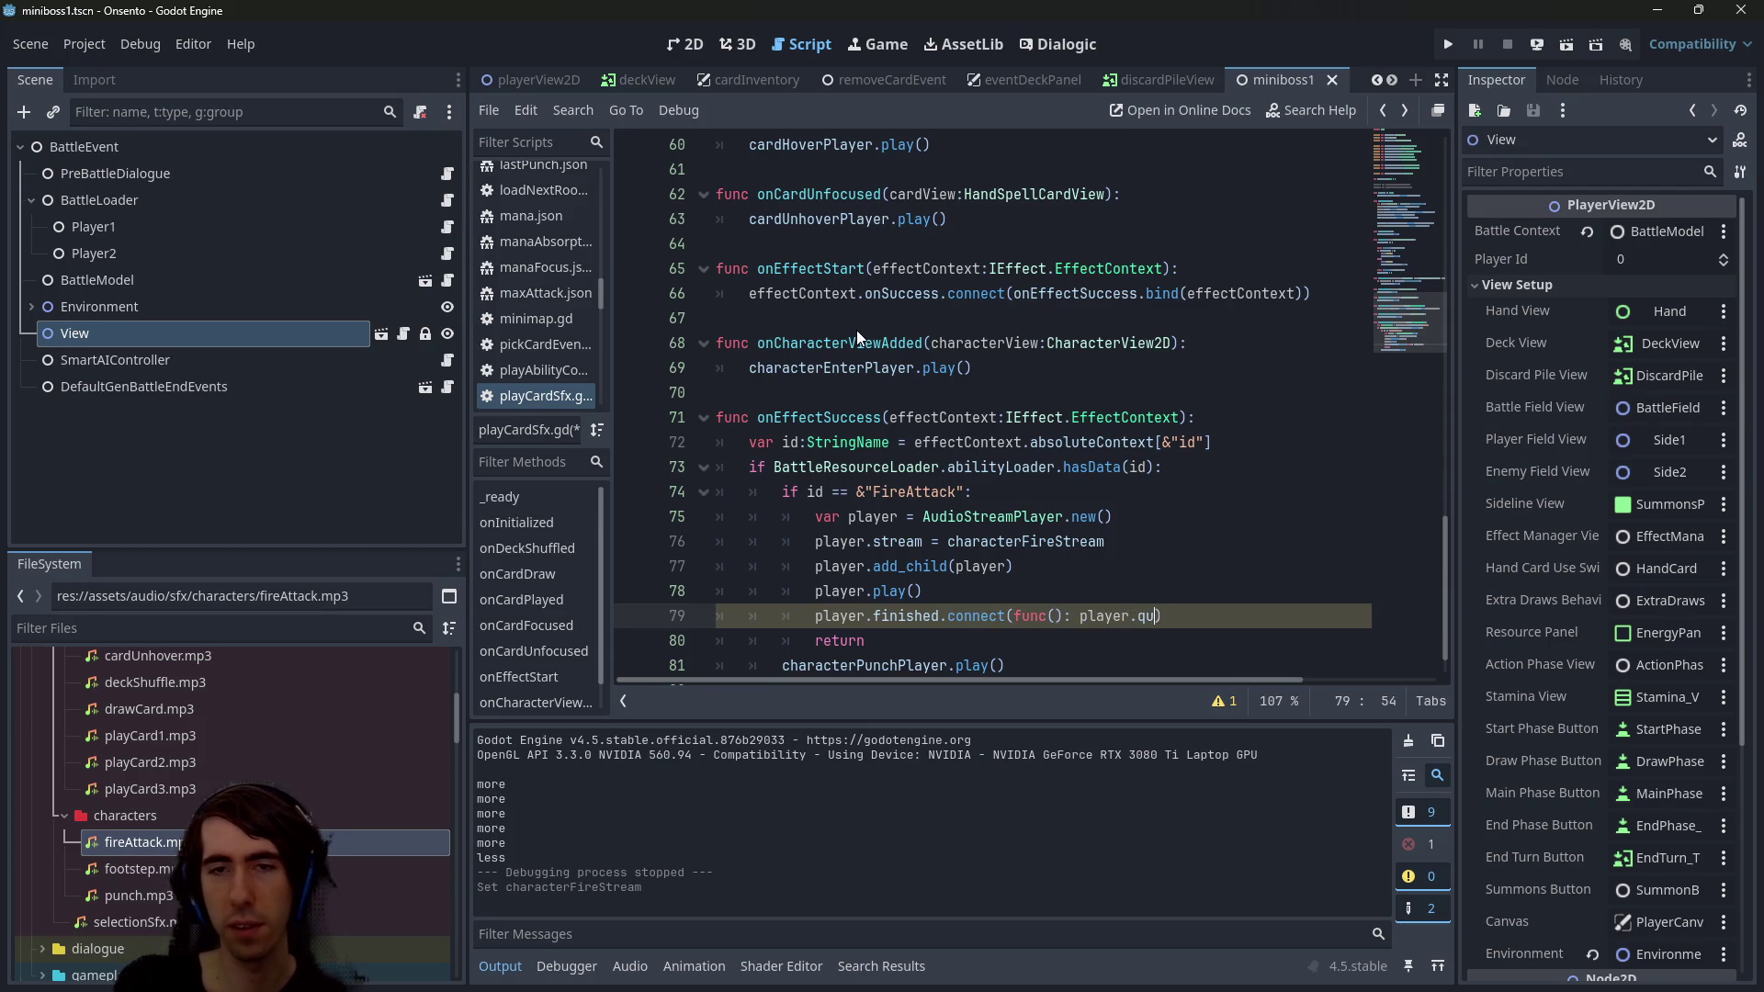
text(())
key(ctrl+s)
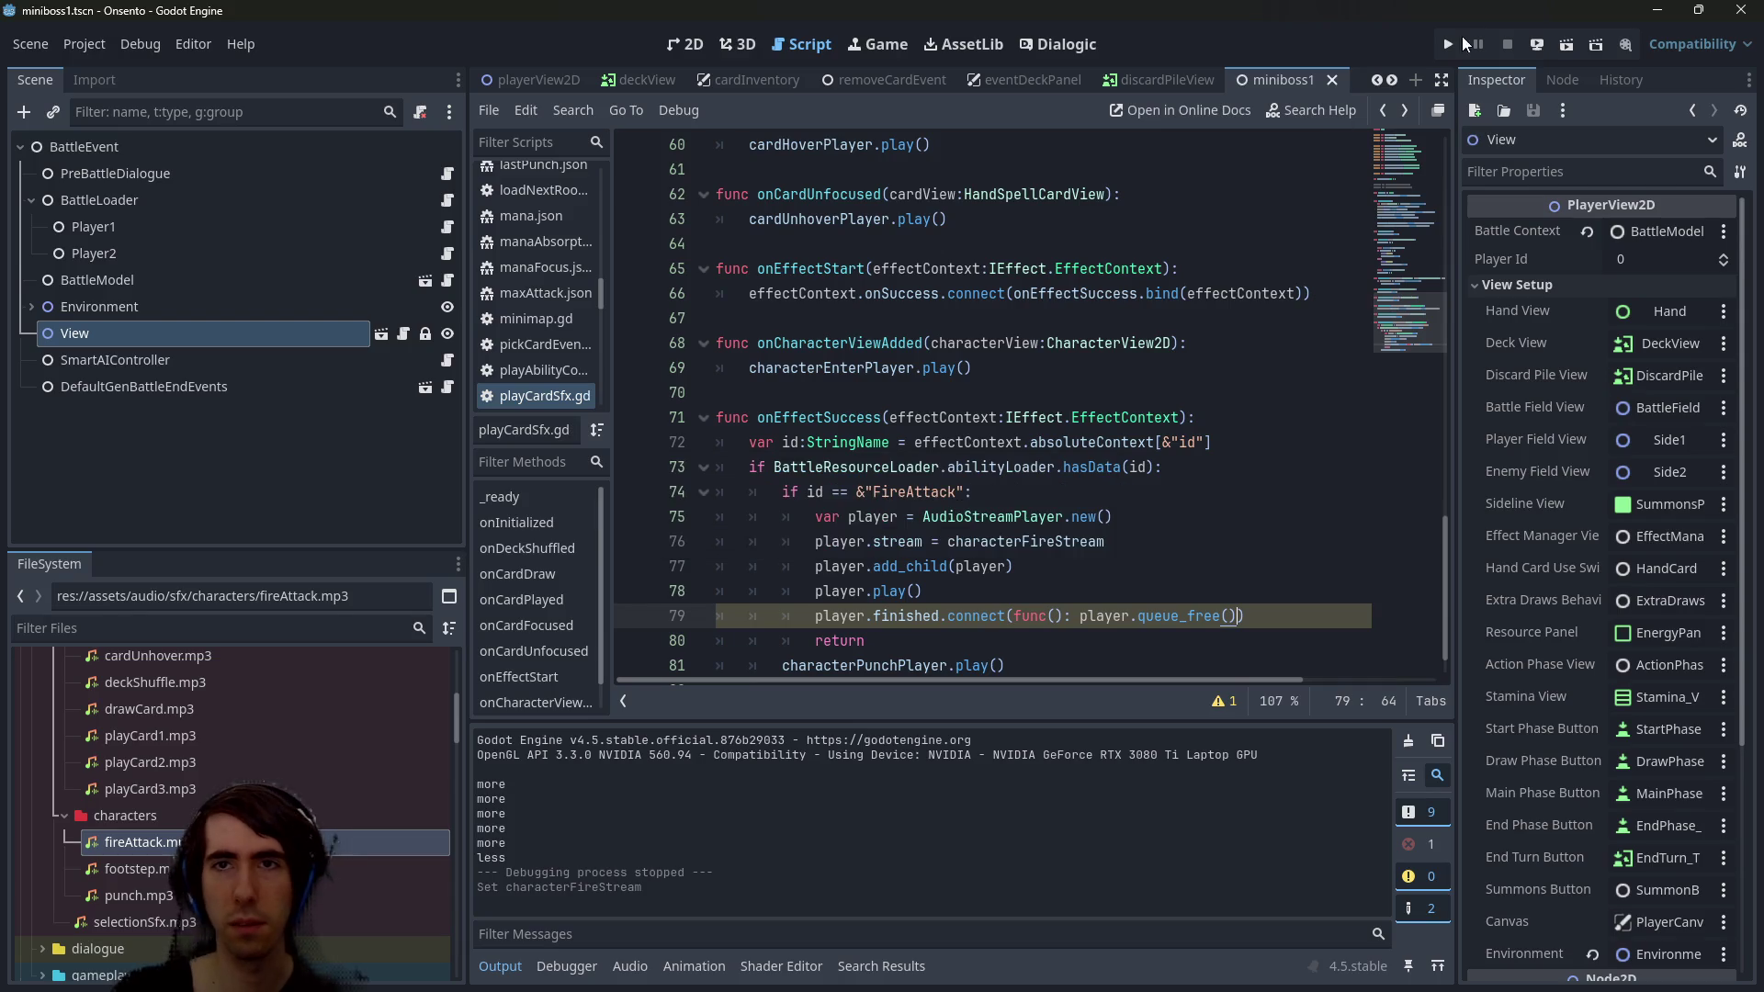
click(1560, 44)
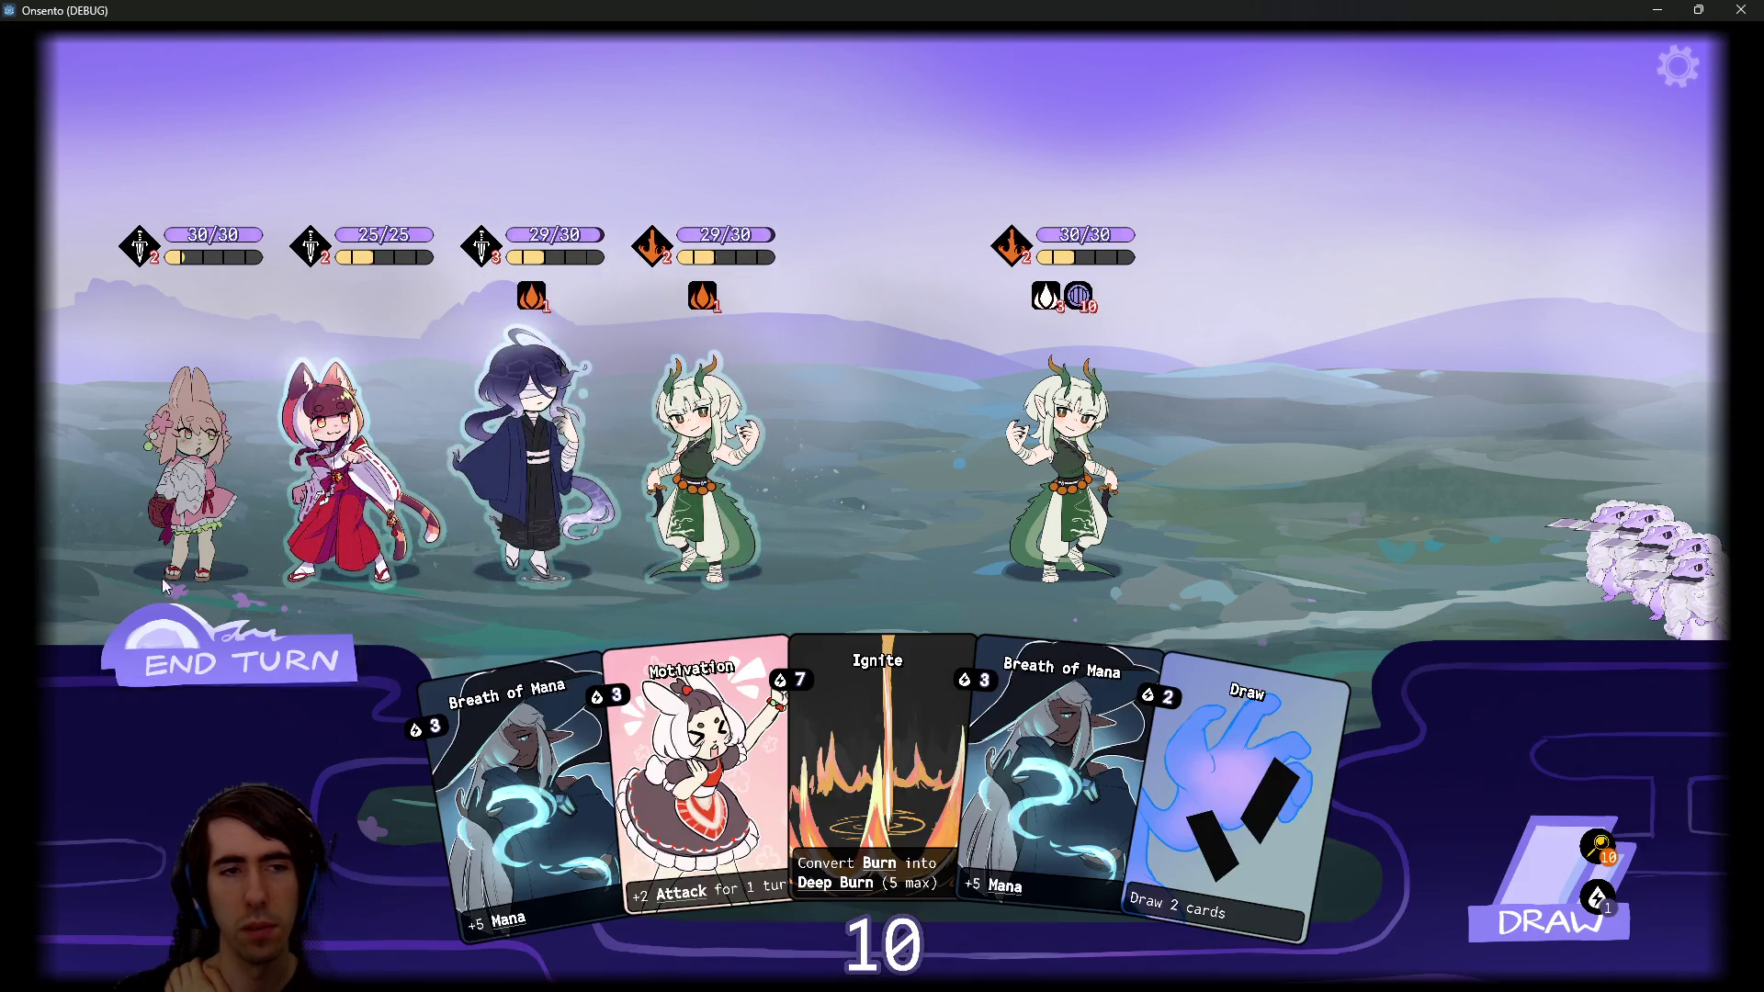
End the turn past the draw warning, then return to the editor
click(174, 648)
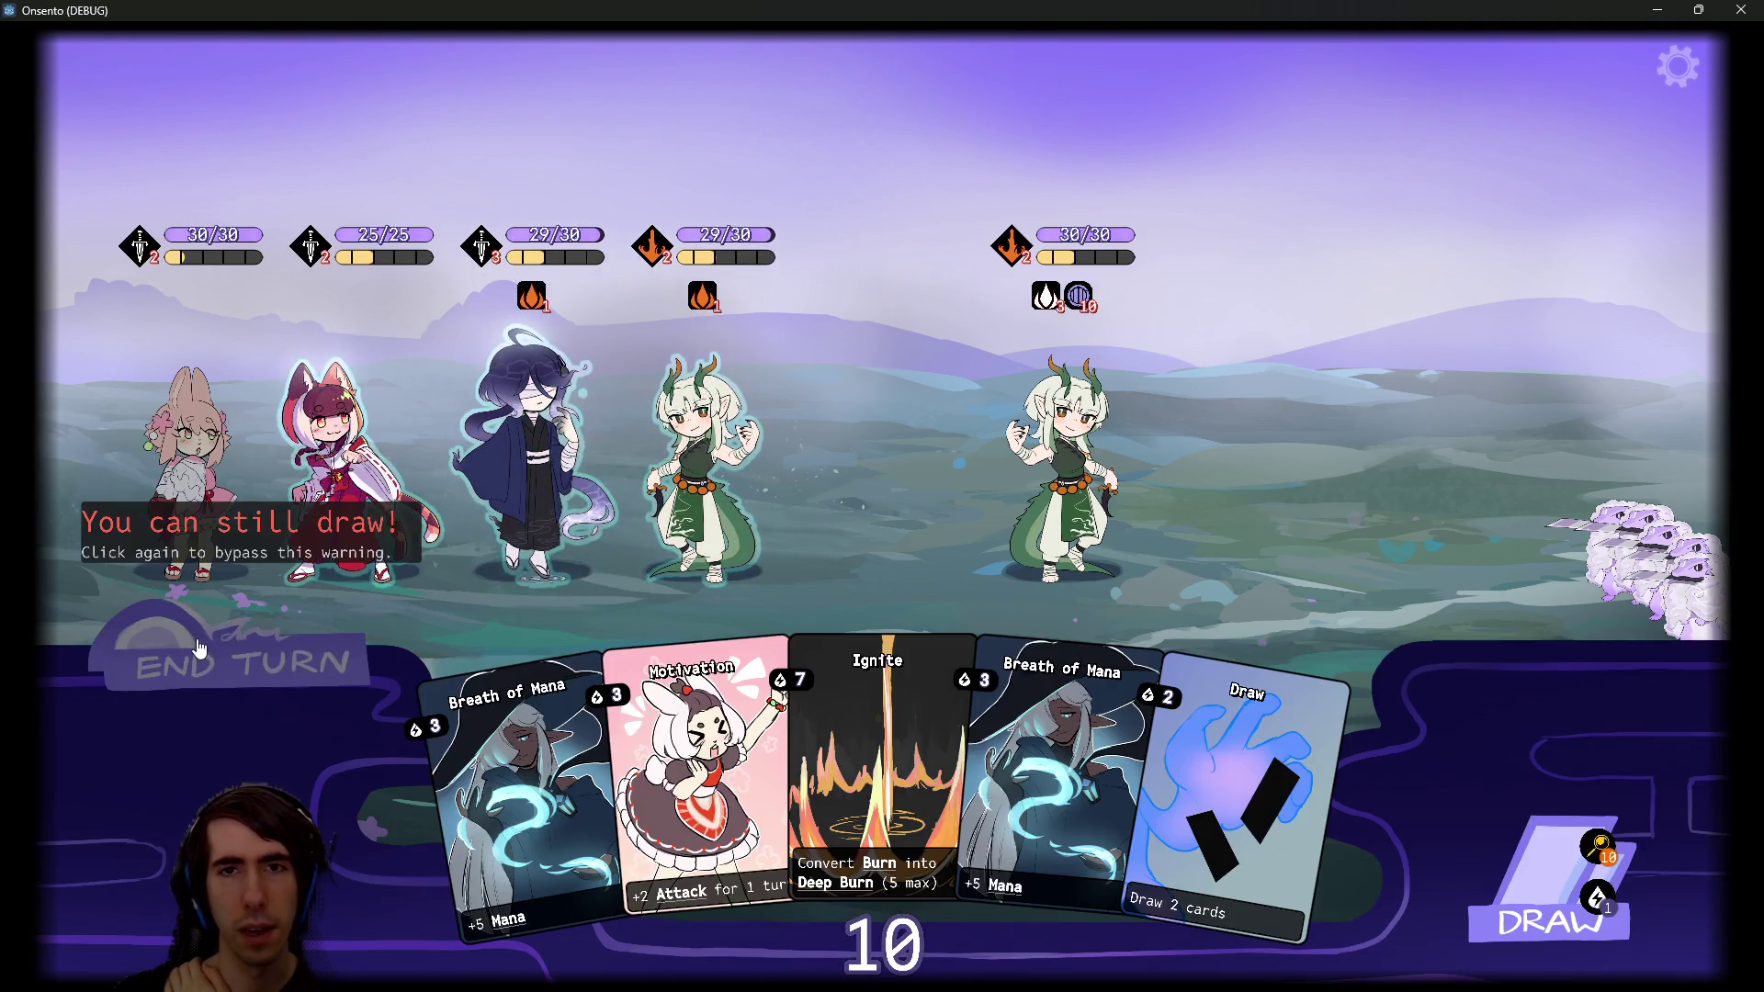
click(267, 663)
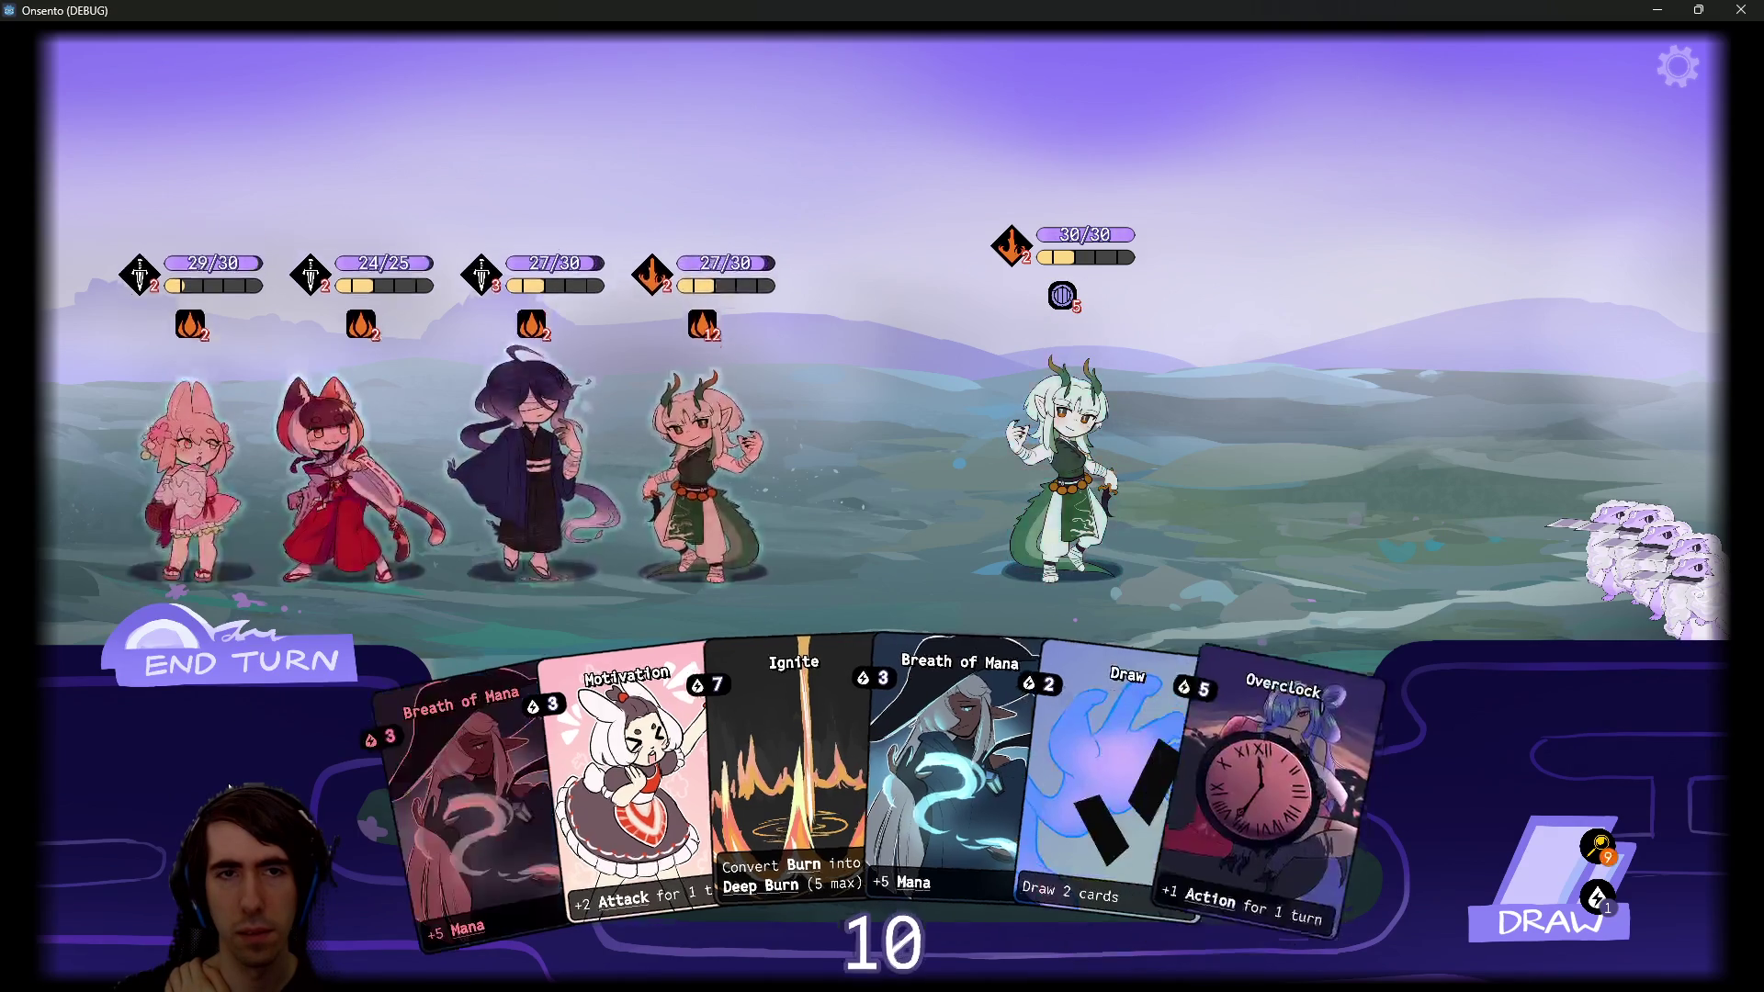
click(1658, 10)
Show the Debugger's Errors tab listing the playCardSfx.gd add-child and playback errors
scroll(1086, 494, down, 2)
click(582, 965)
click(601, 735)
mouse_move(775, 804)
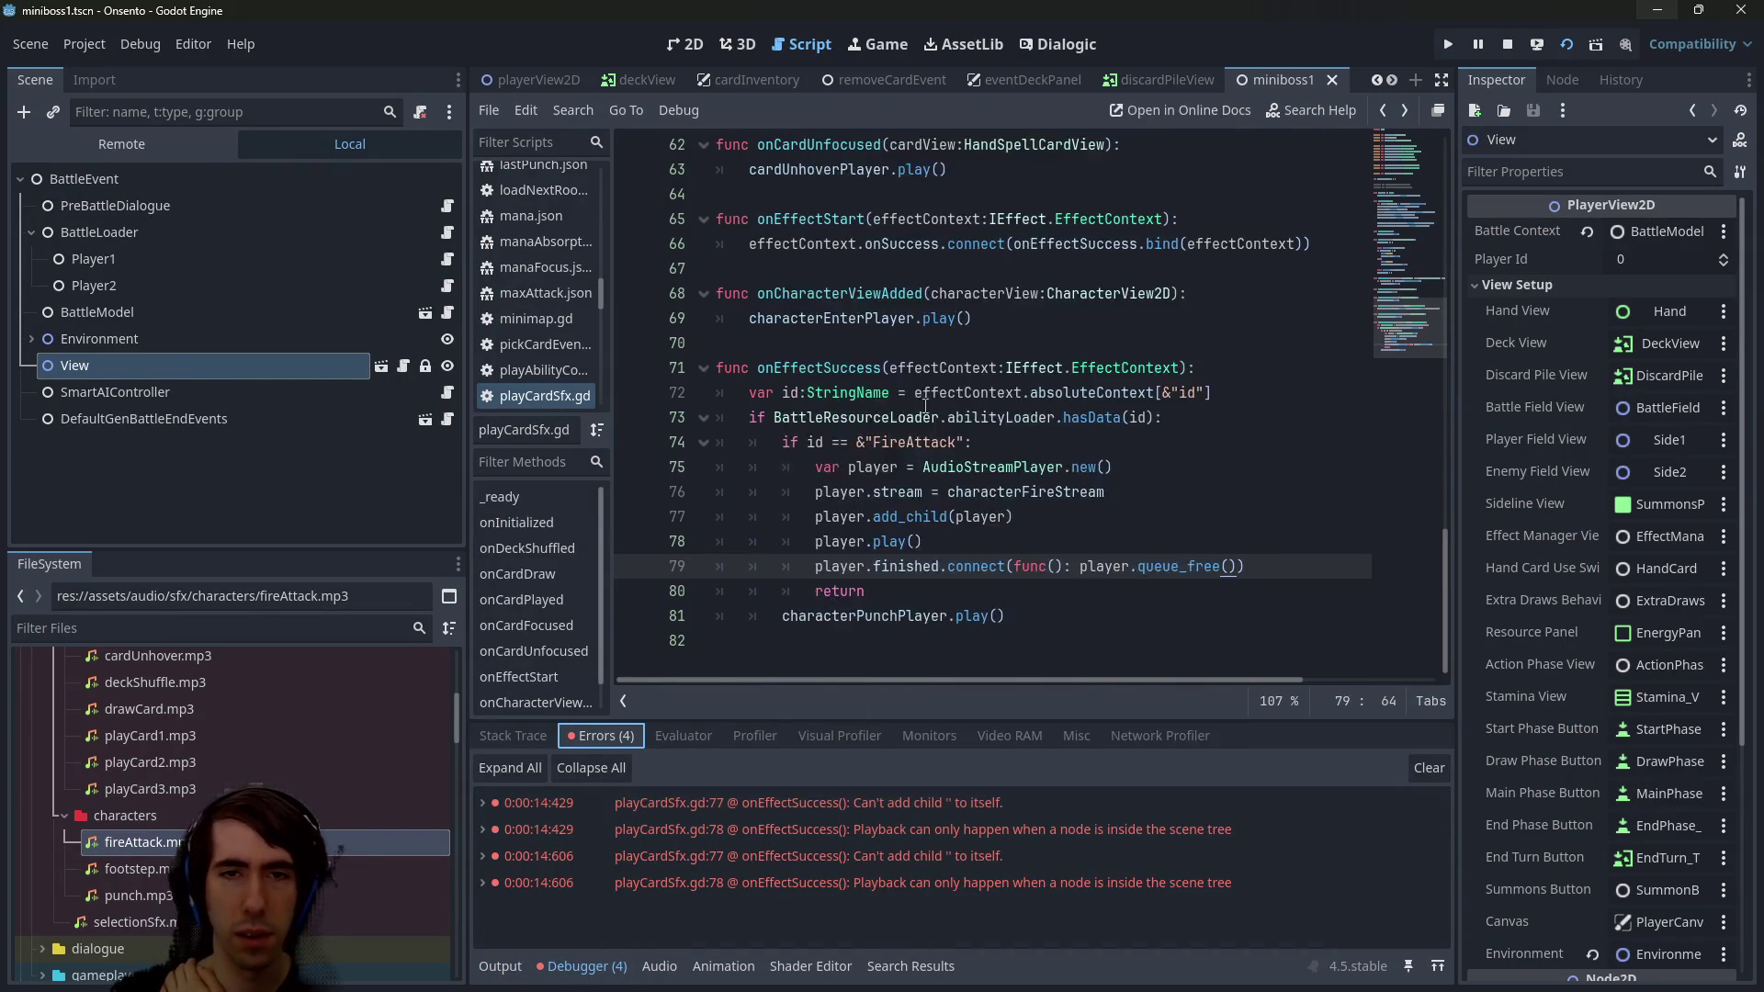
Change line 77 to add_child(player) and save the script
double_click(838, 516)
key(Delete)
key(Delete)
key(ctrl+s)
Stop the game, play a turn in the rerun battle, and close it
click(1508, 46)
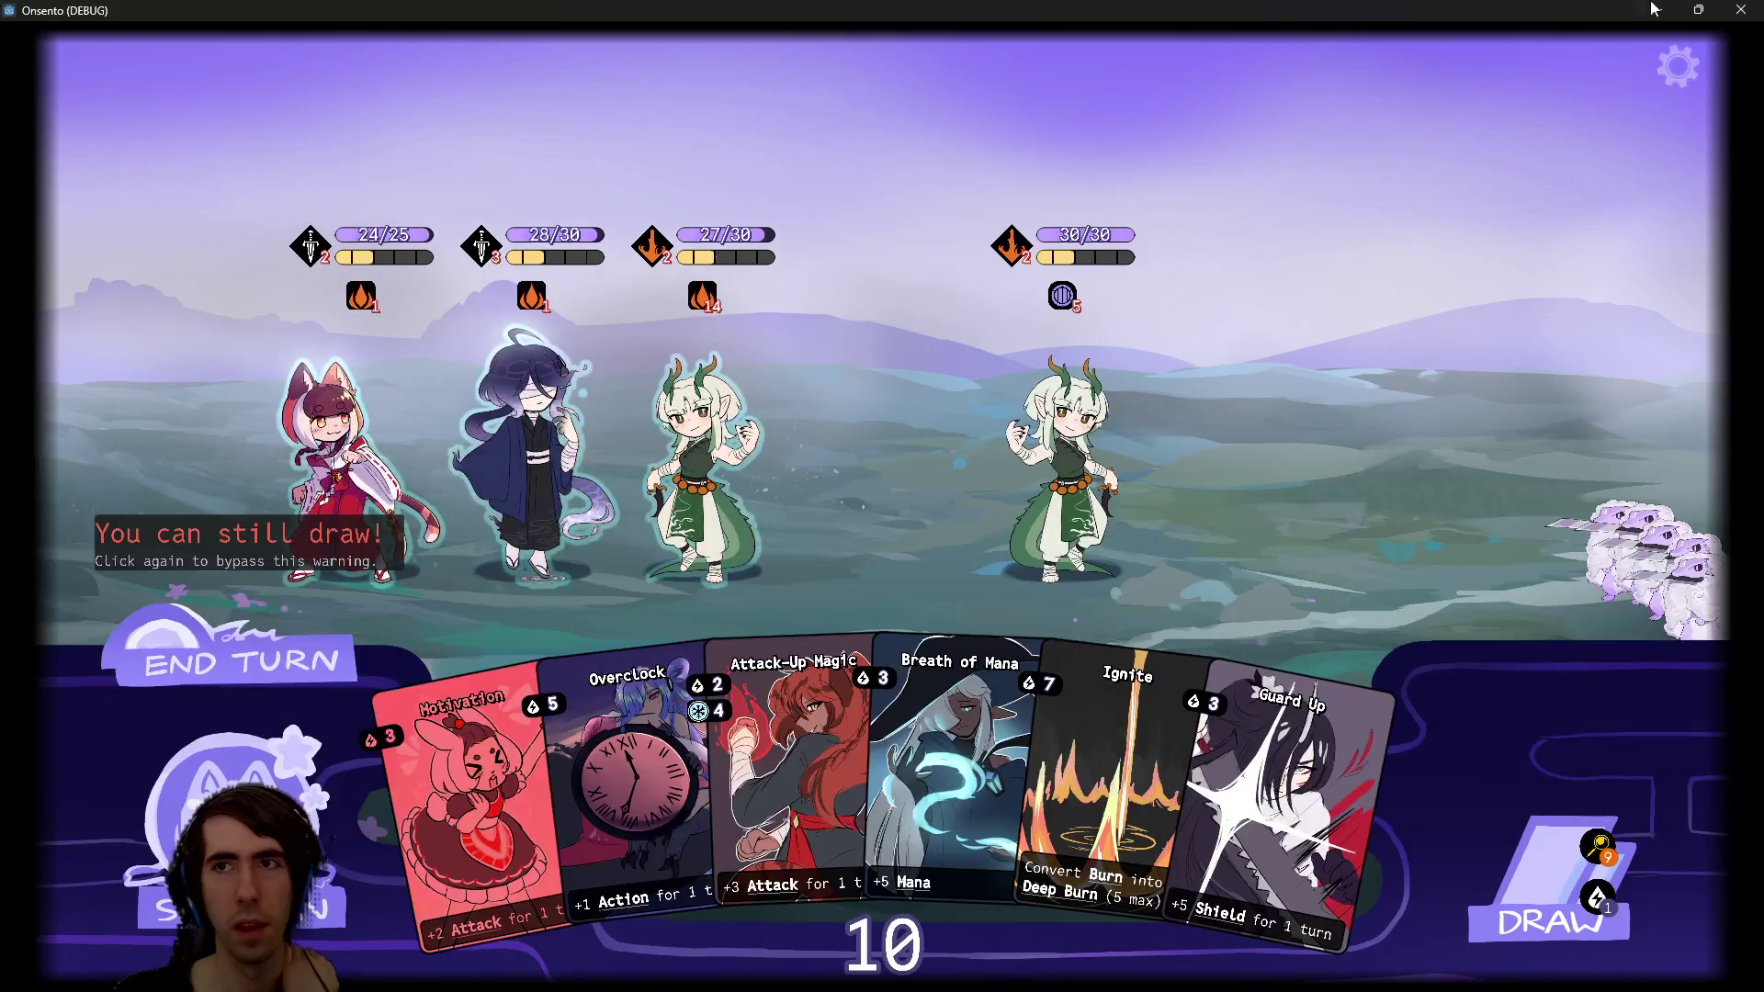
click(405, 607)
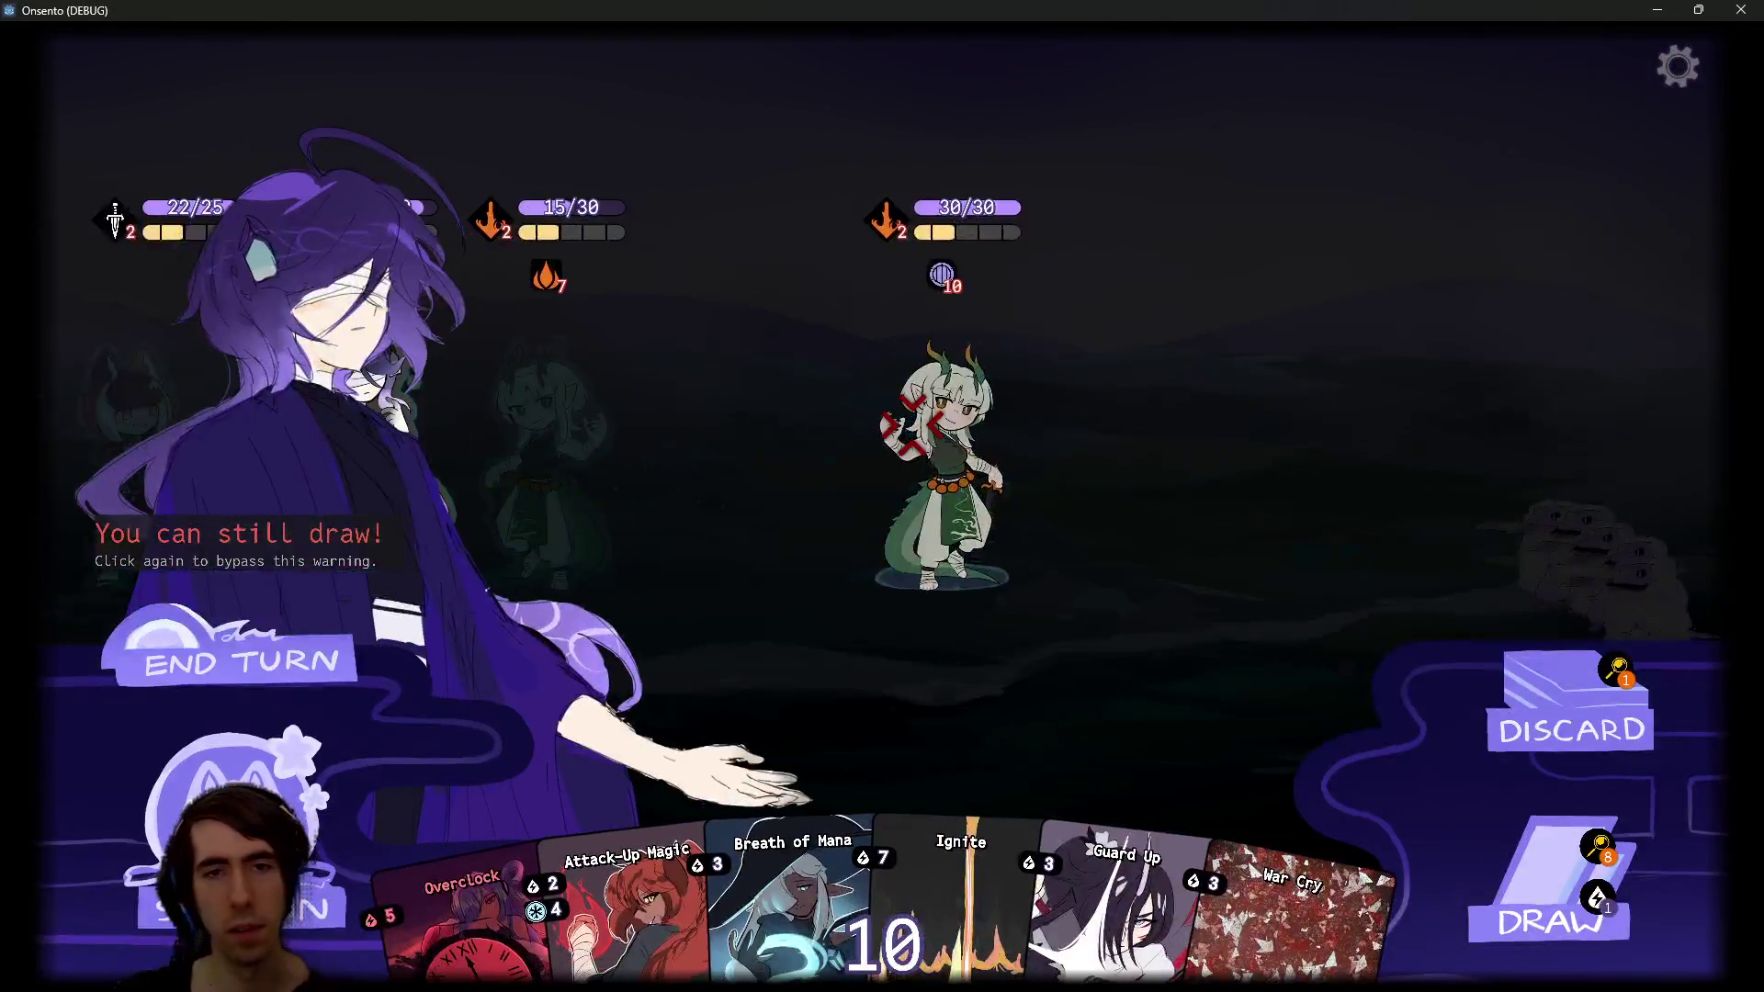
key(alt+F4)
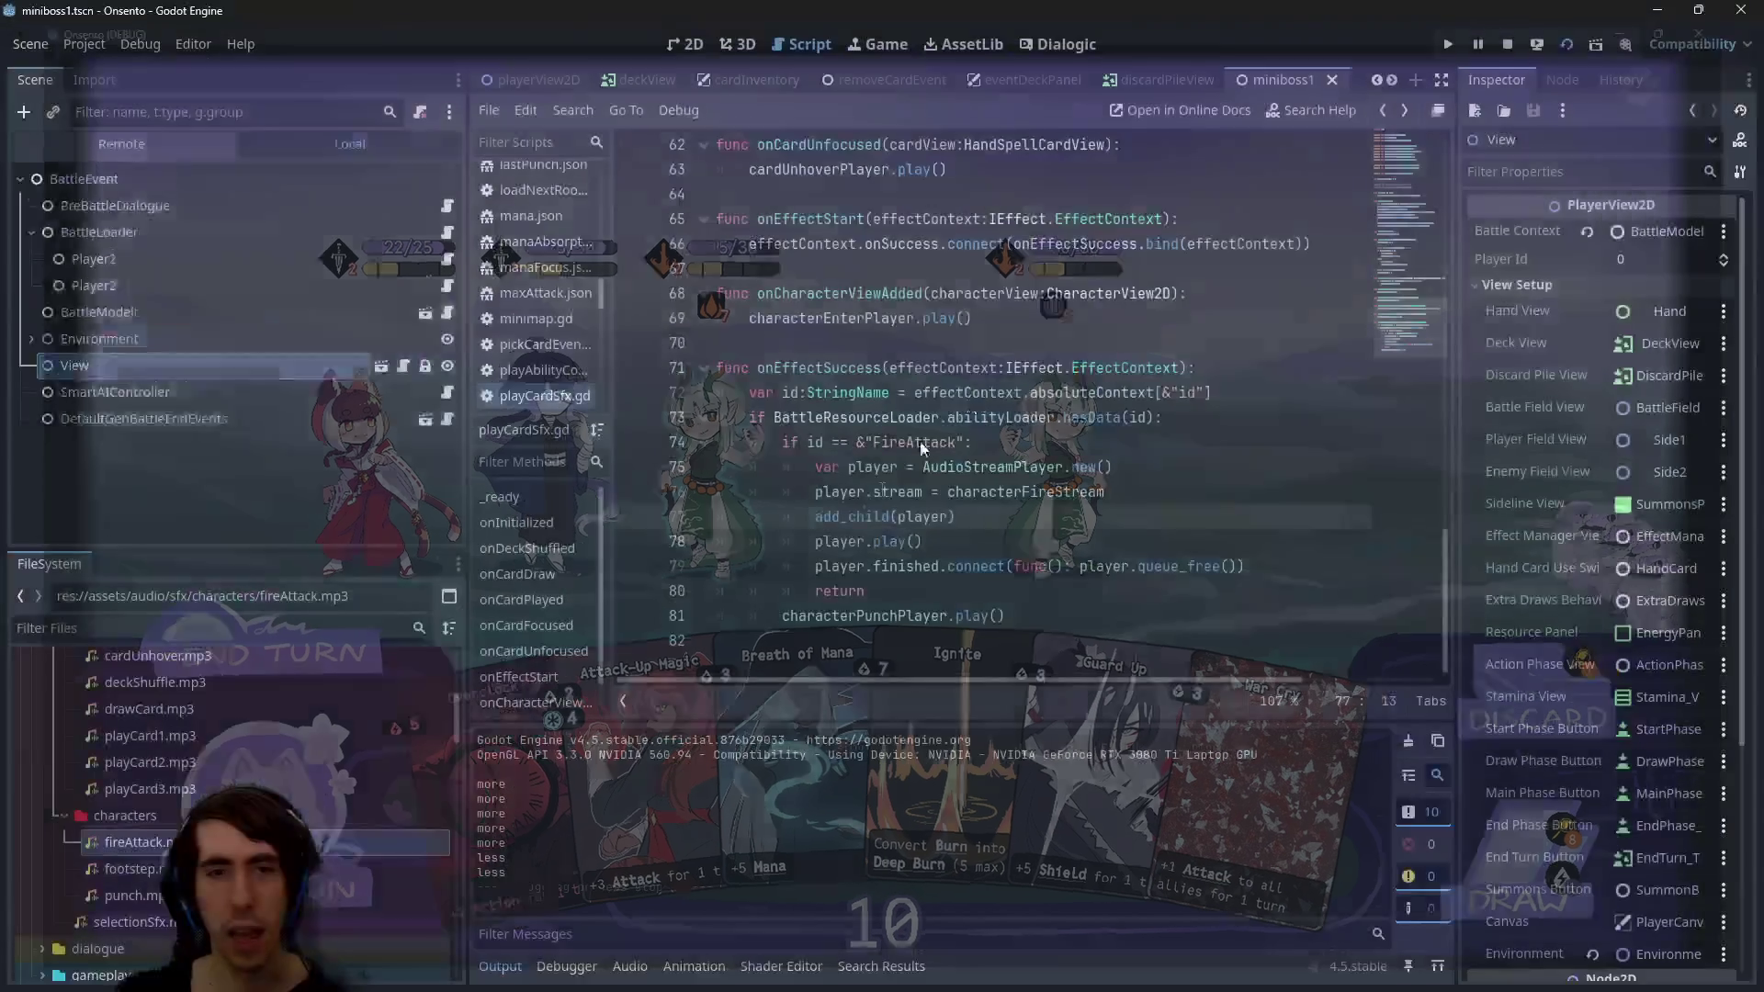
click(944, 443)
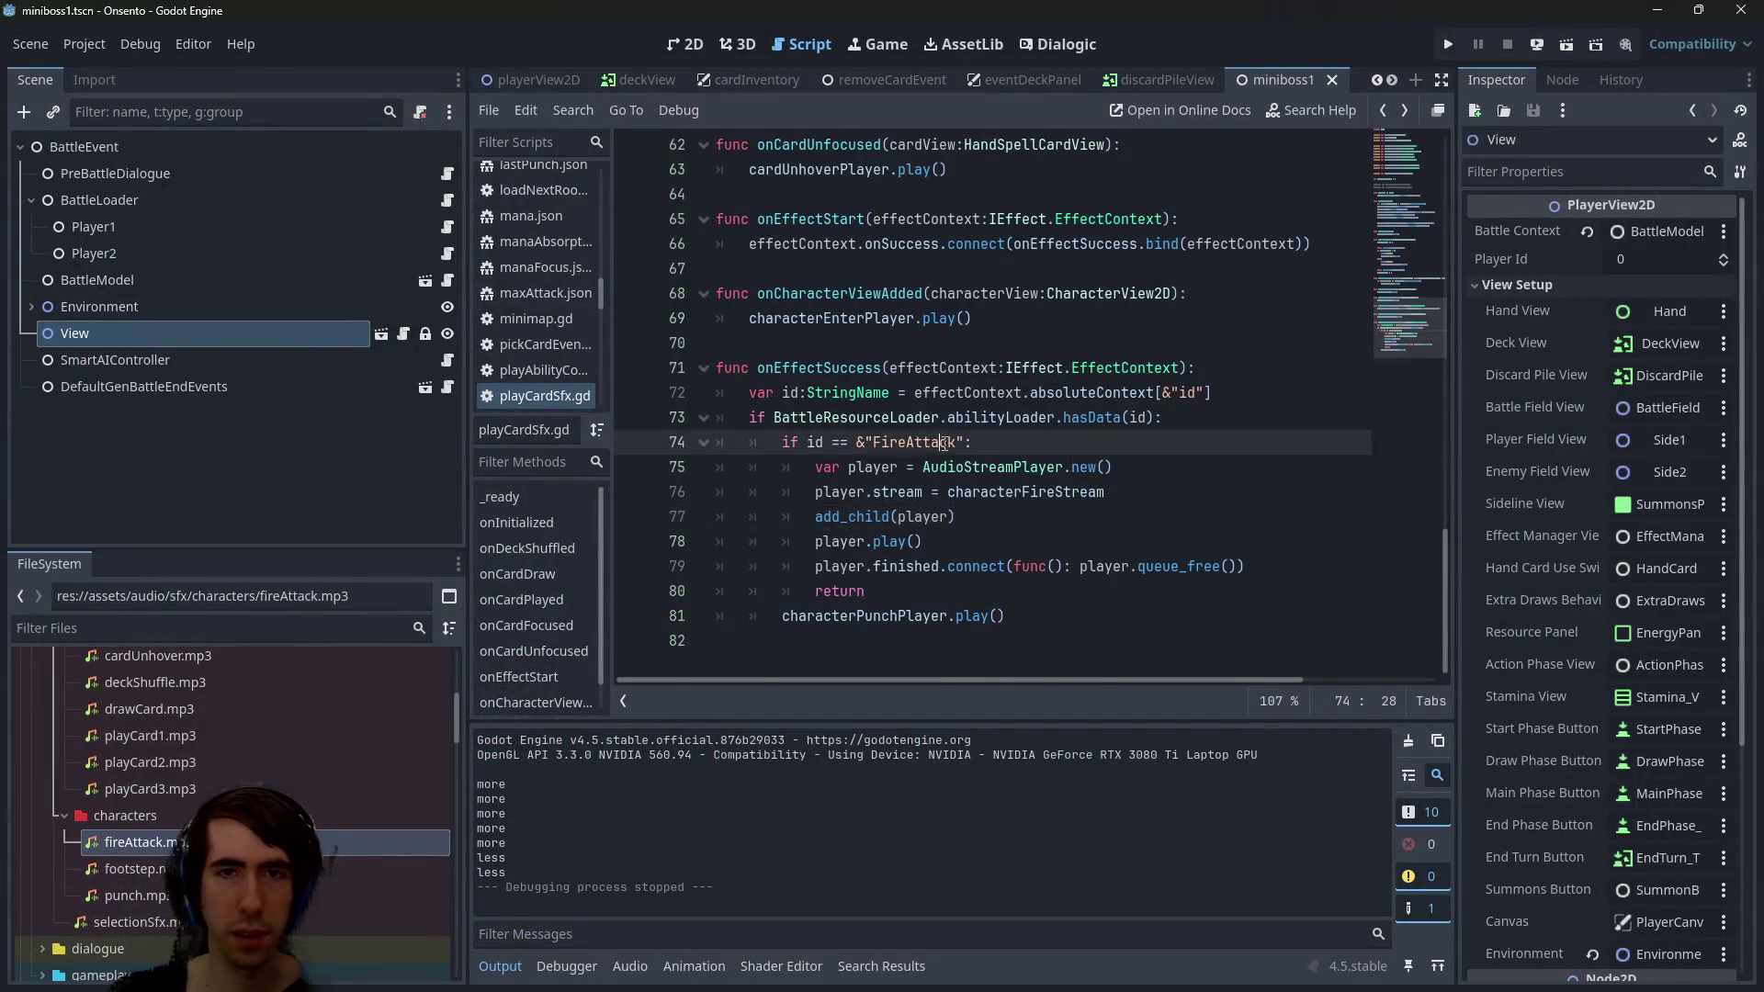
Delete the print("less") and print("more") debug lines and save the script
scroll(943, 443, up, 10)
drag(889, 492, 676, 478)
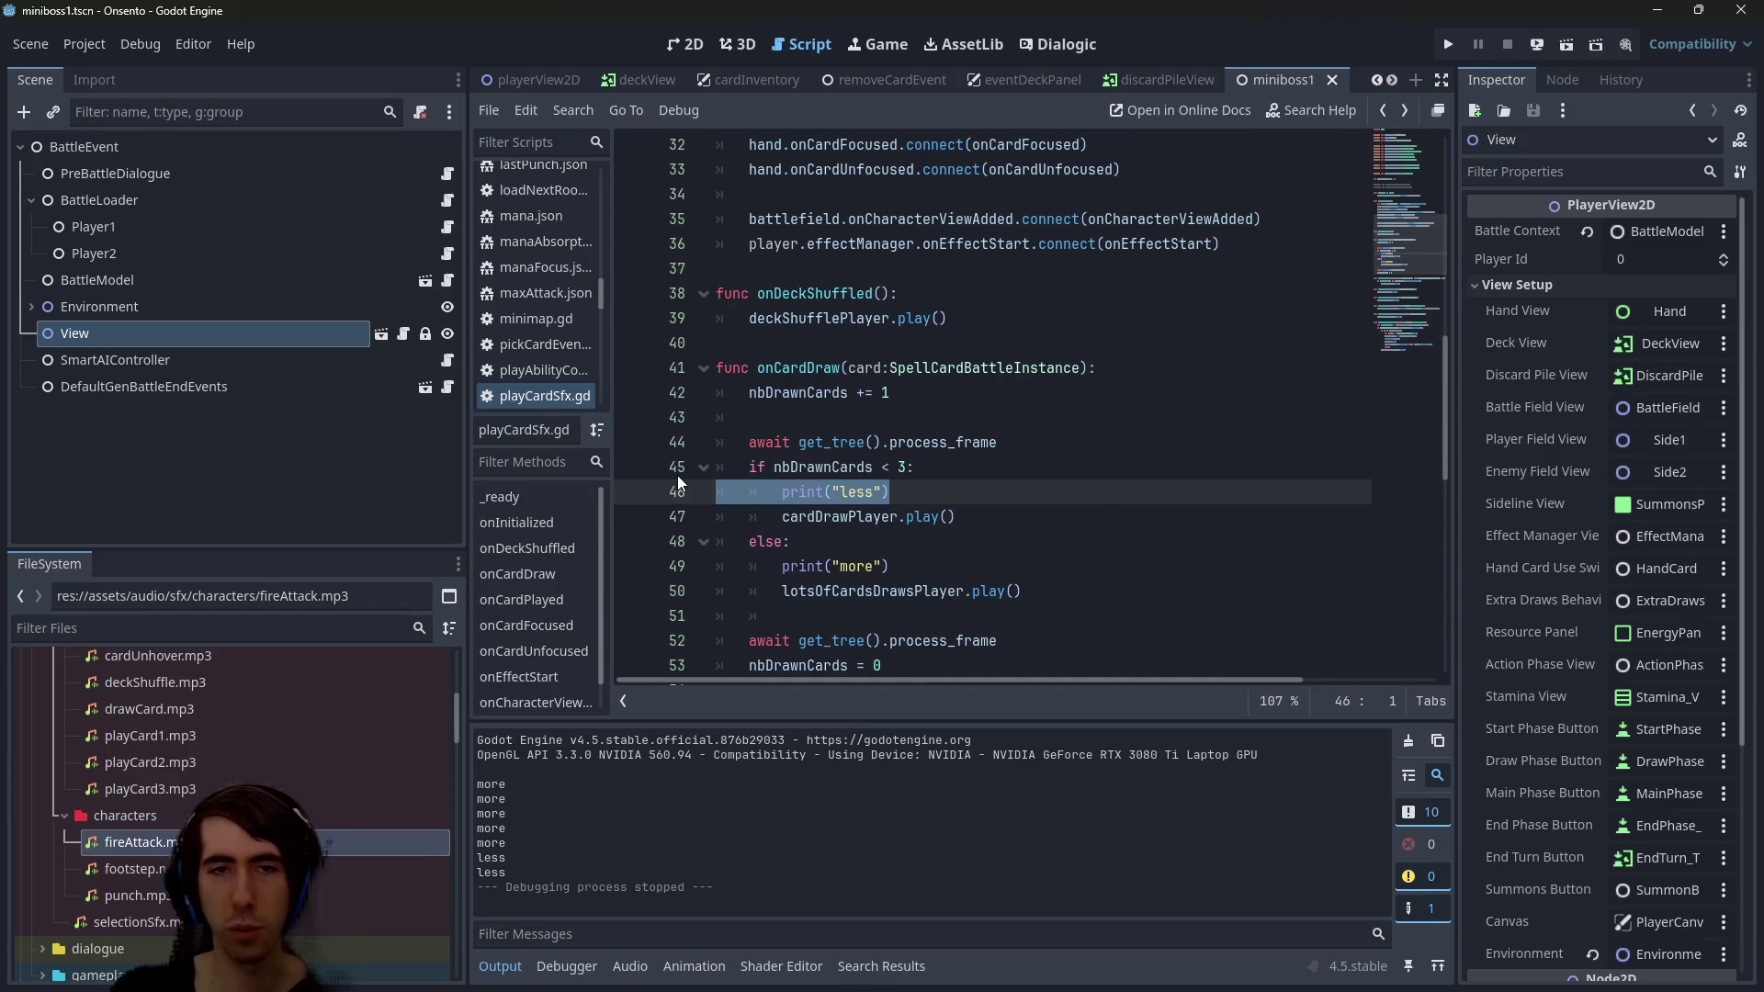
key(BackSpace)
key(BackSpace)
drag(890, 541, 707, 542)
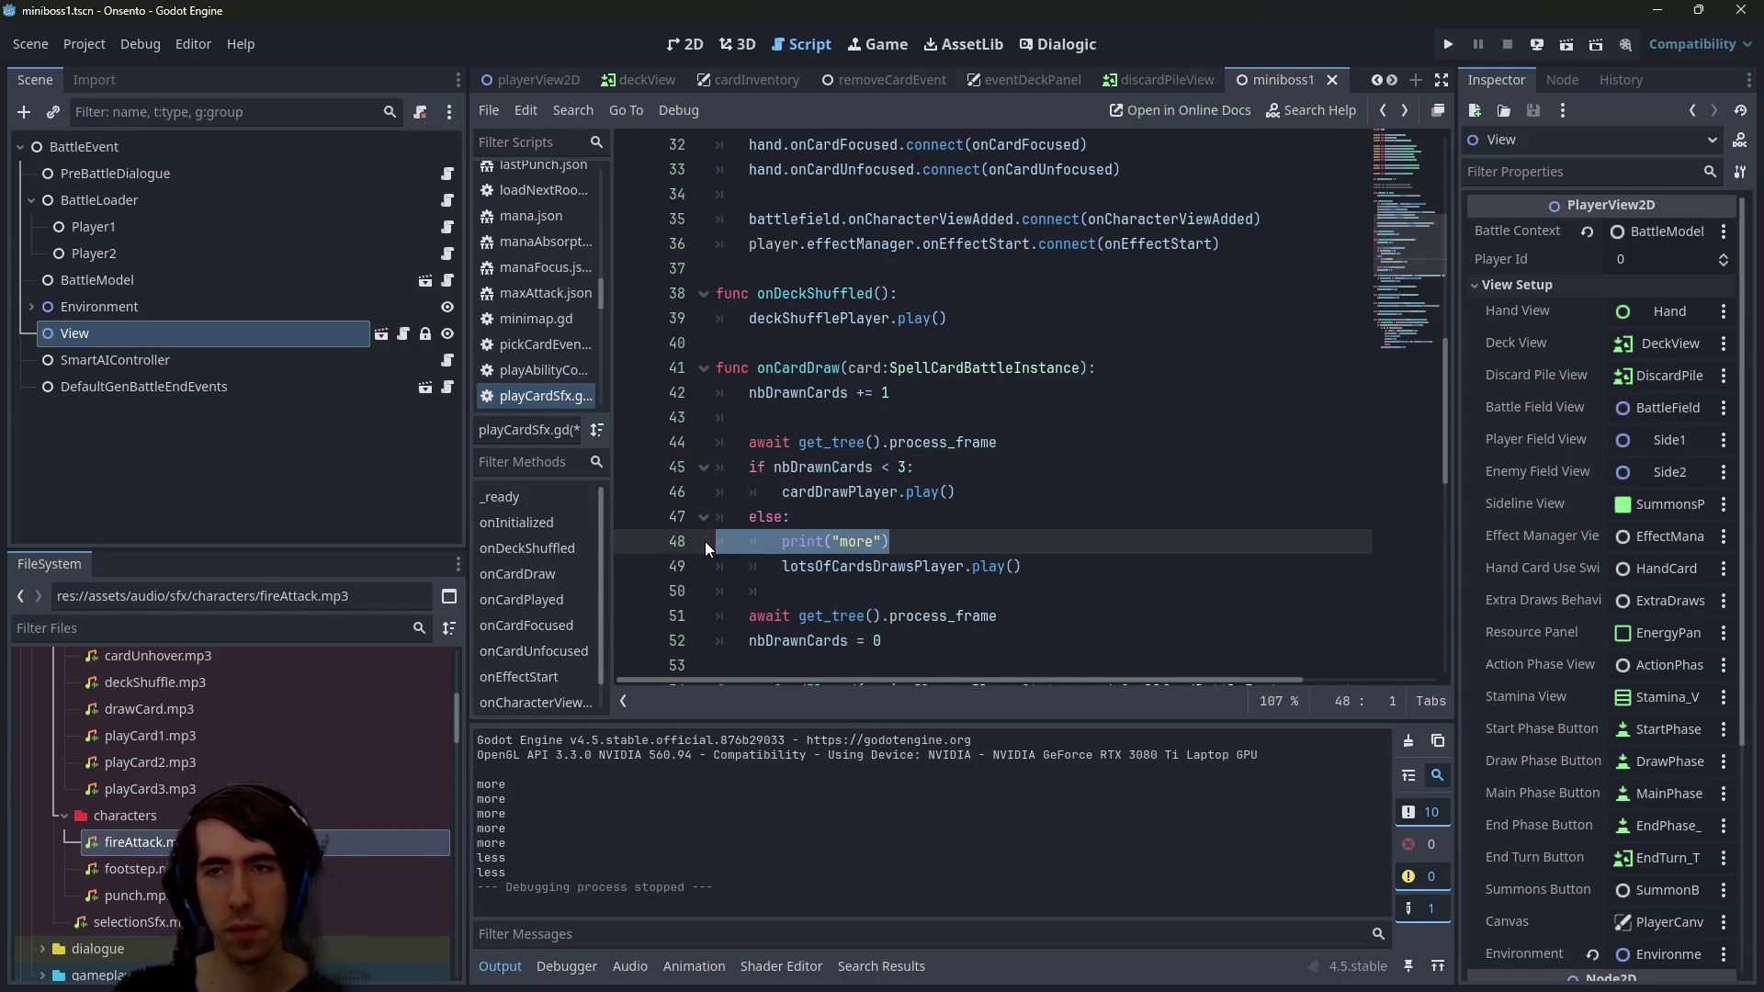
key(BackSpace)
key(BackSpace)
key(ctrl+s)
Duplicate the characterFireStream export as a new characterPunchStream export and save
scroll(992, 482, up, 10)
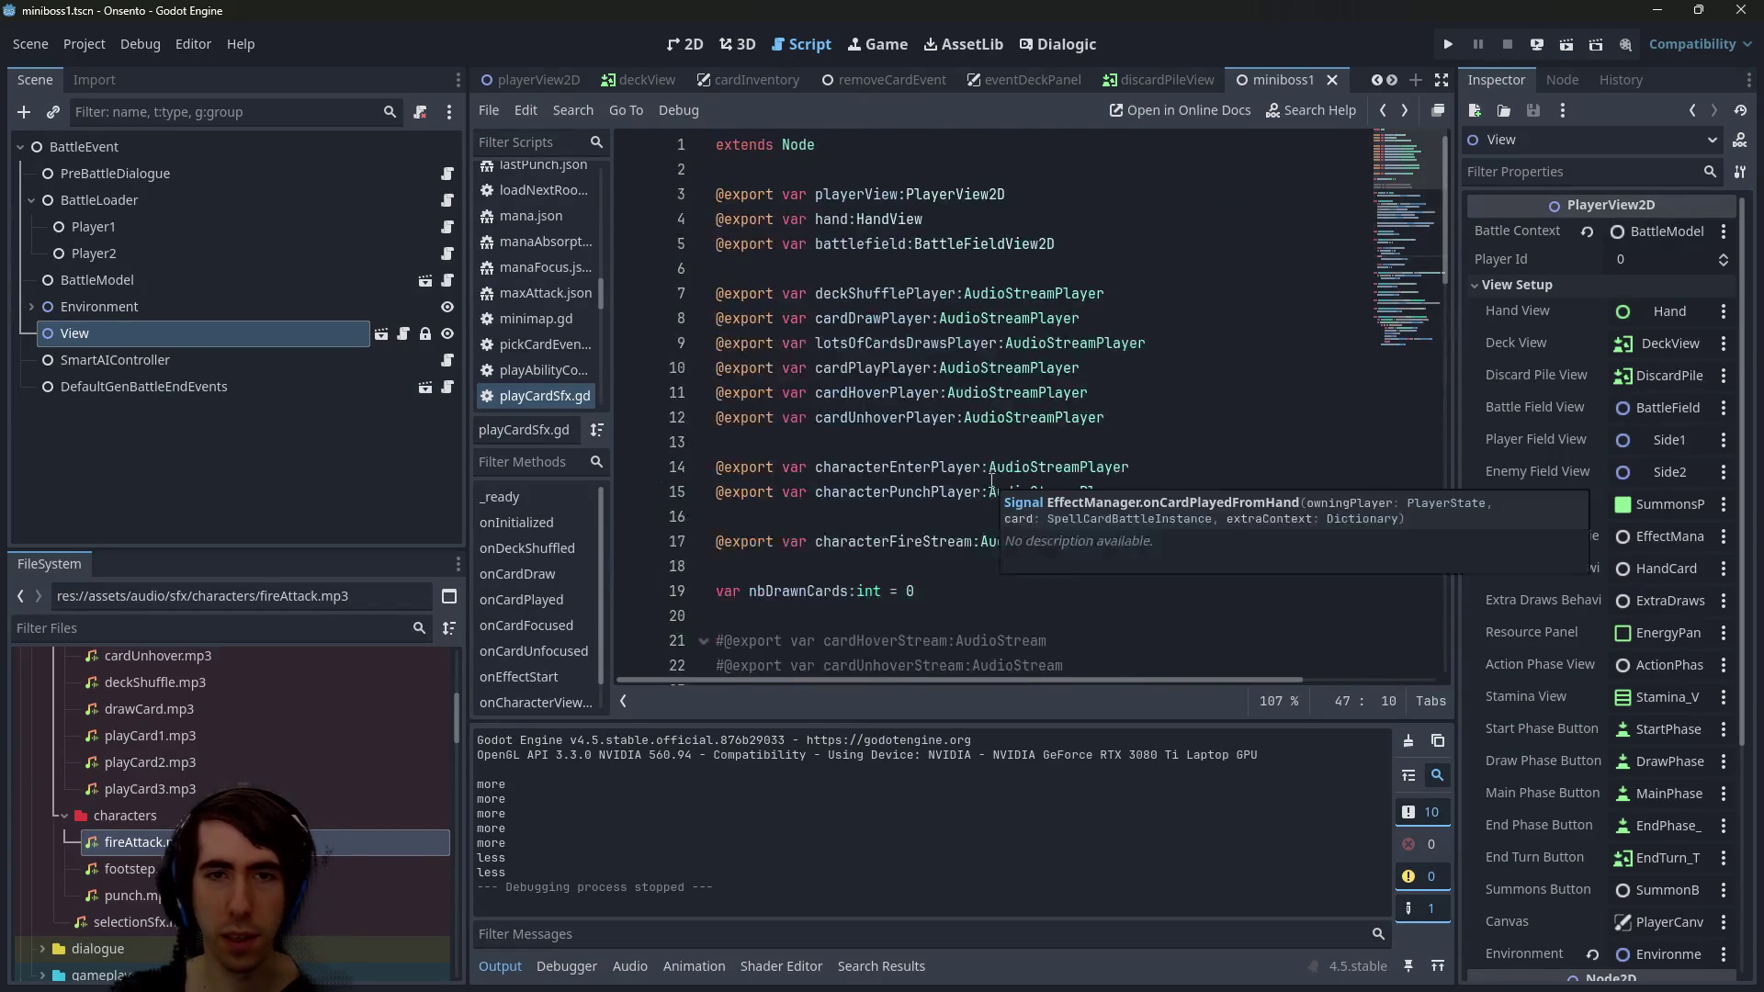
click(1106, 491)
drag(1084, 542, 648, 546)
key(ctrl+shift+d)
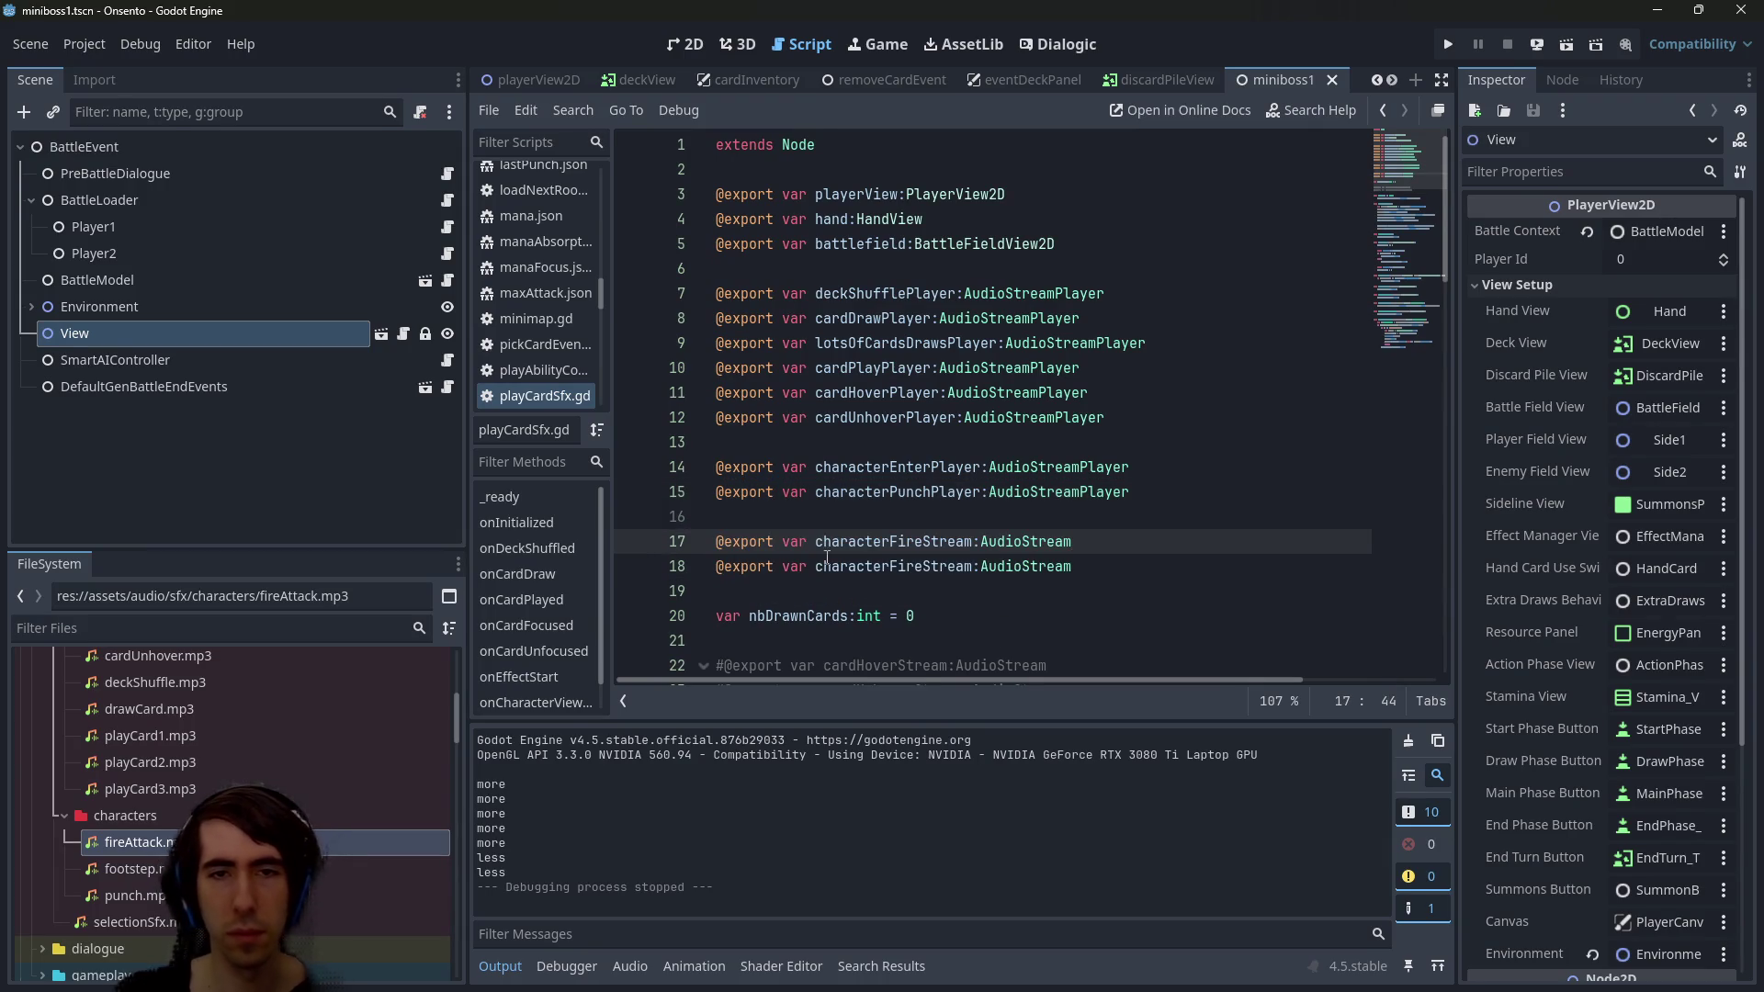
click(906, 541)
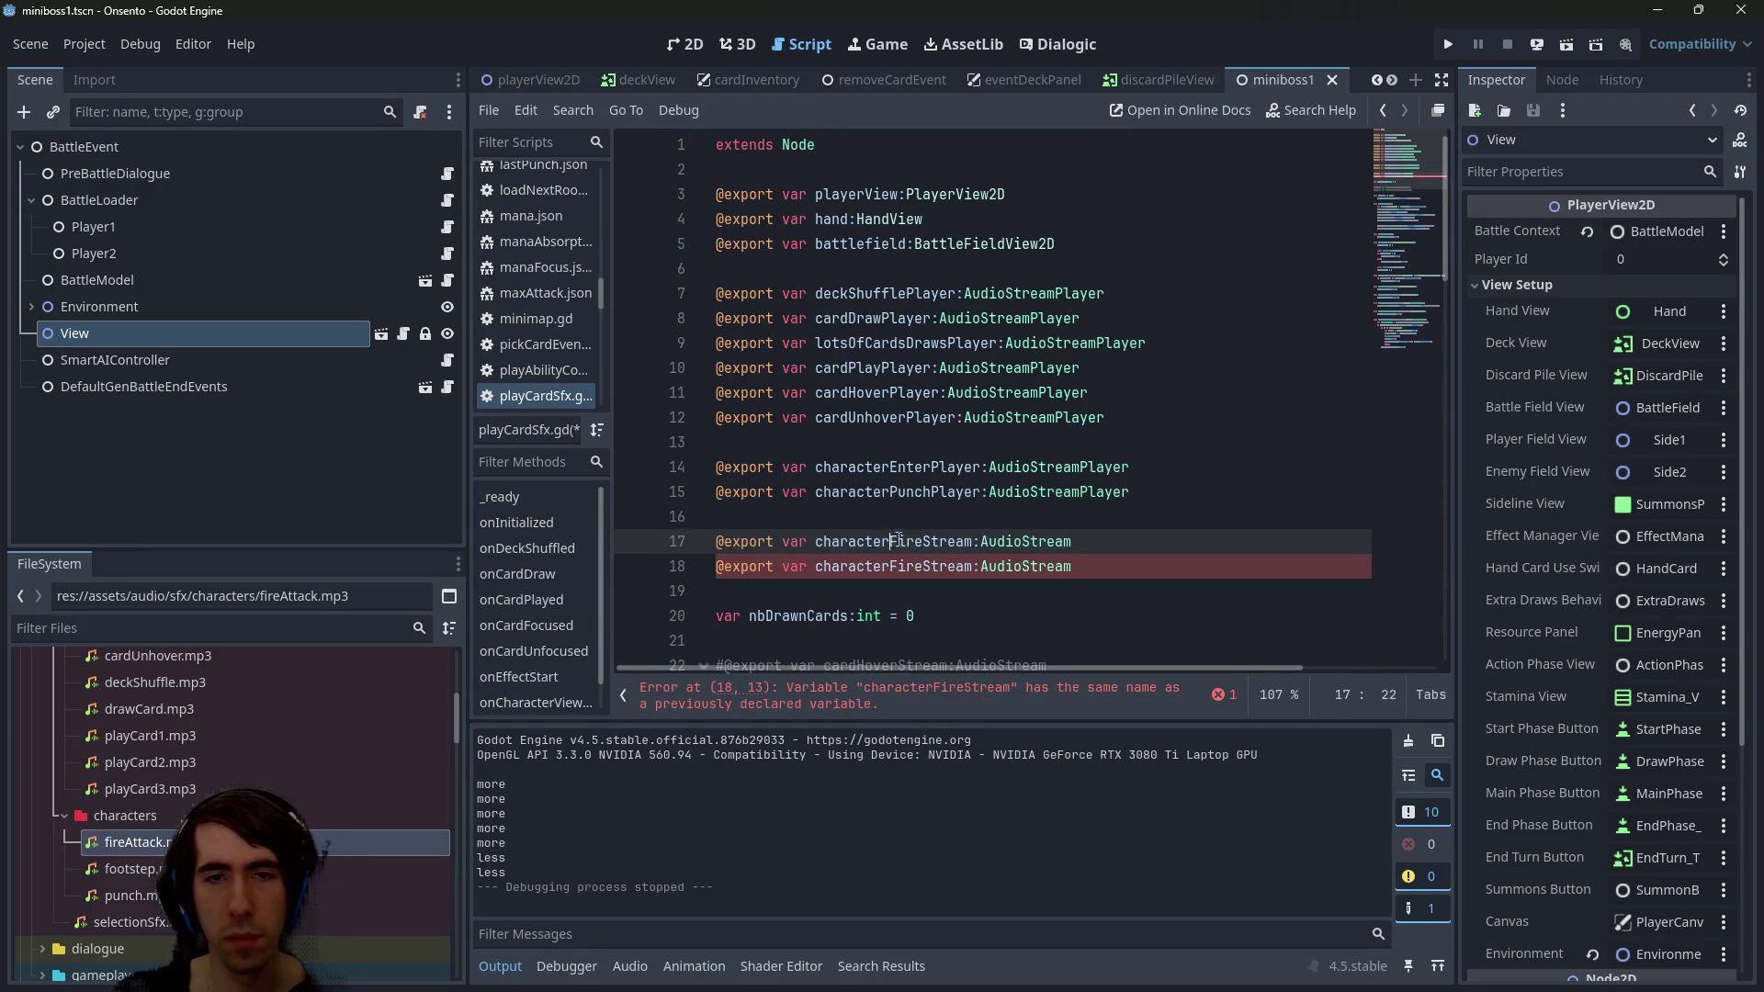
text(Enter)
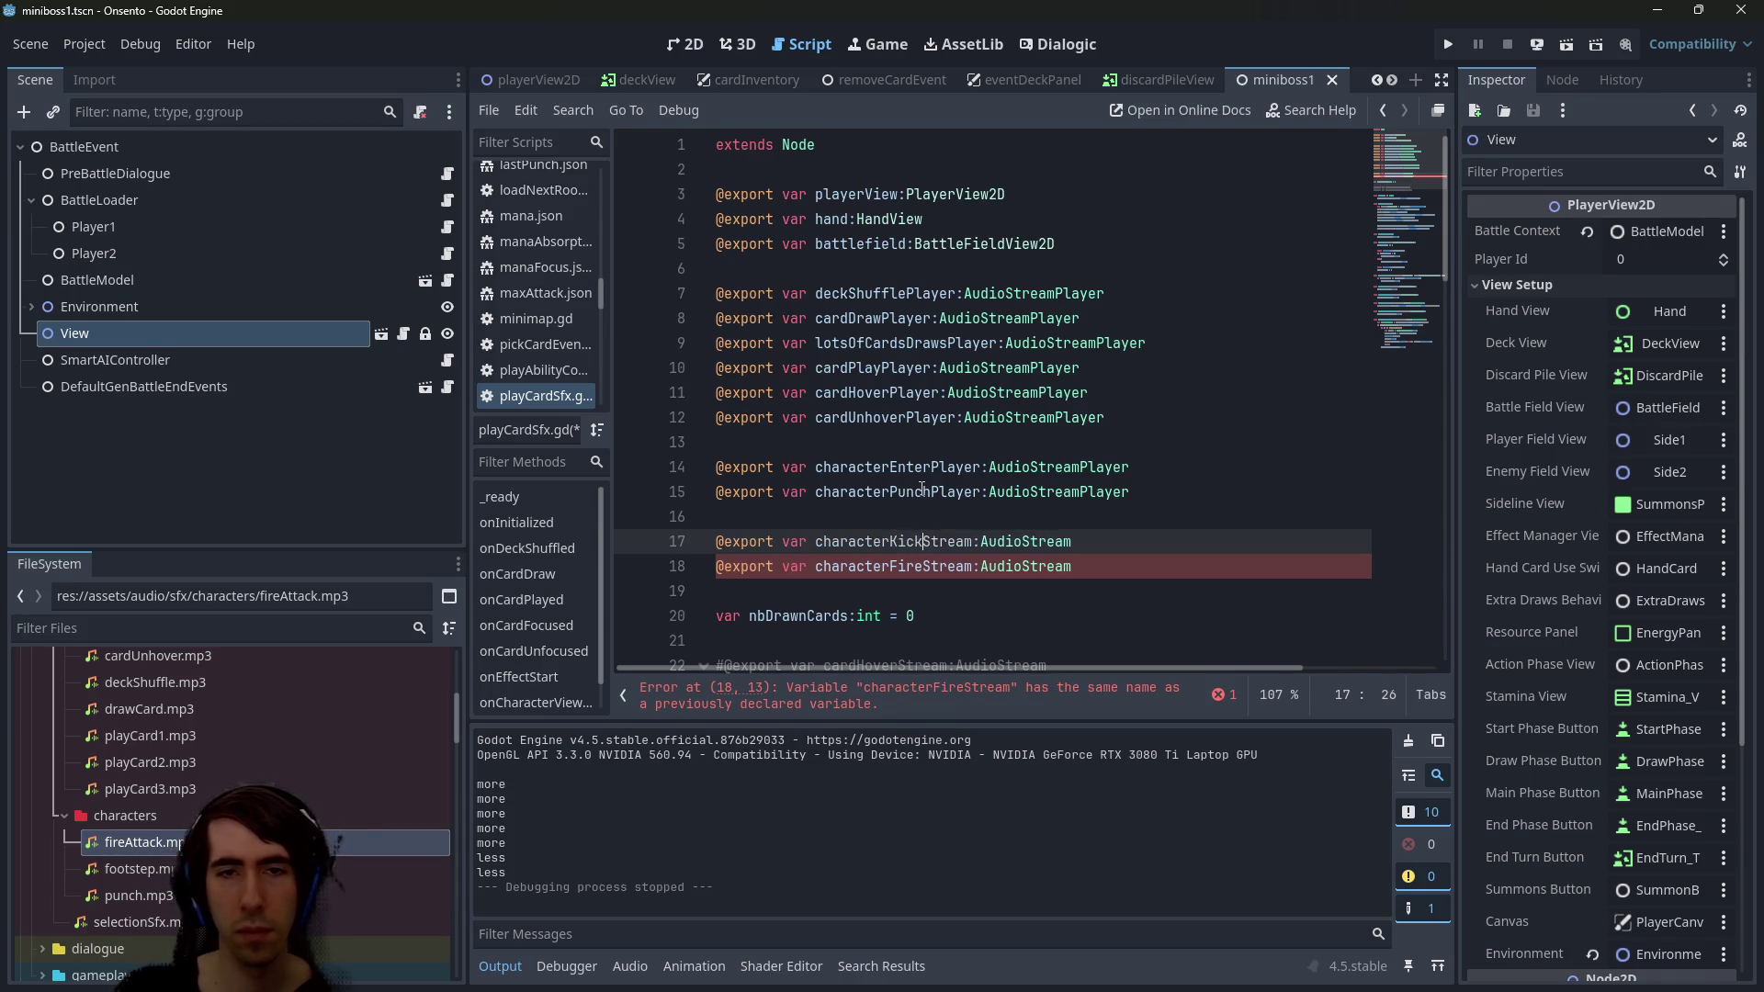
key(ctrl+z)
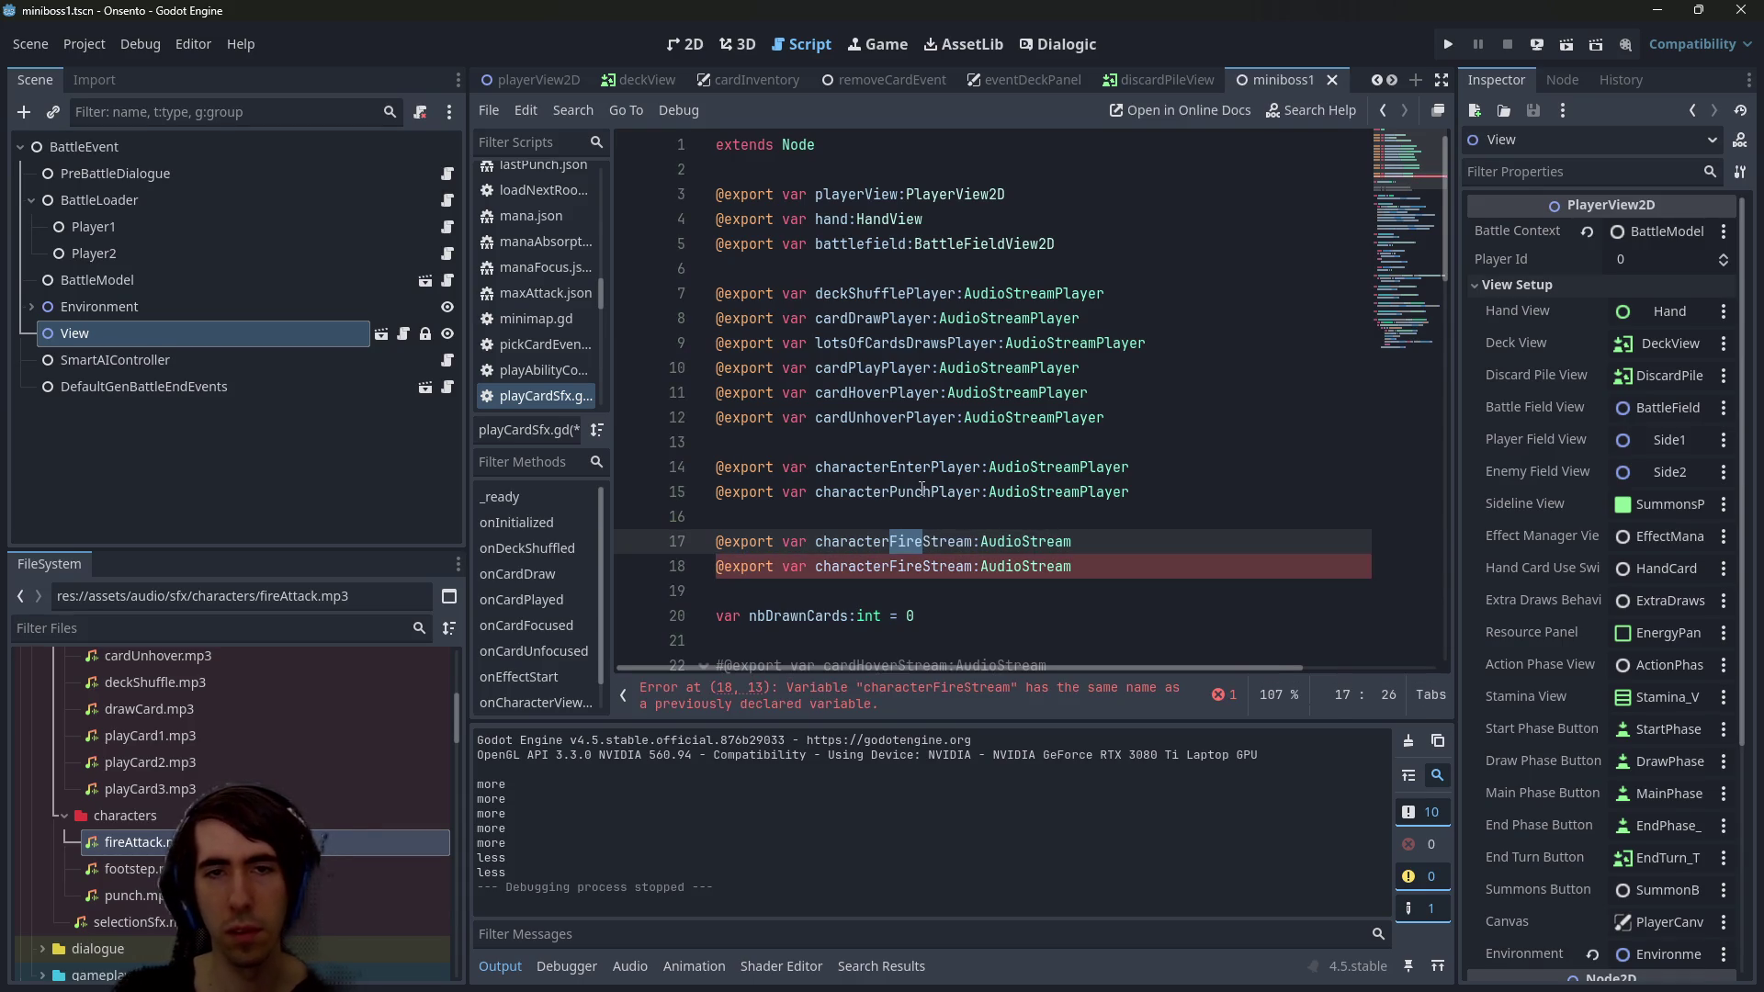
text(Punch)
key(ctrl+s)
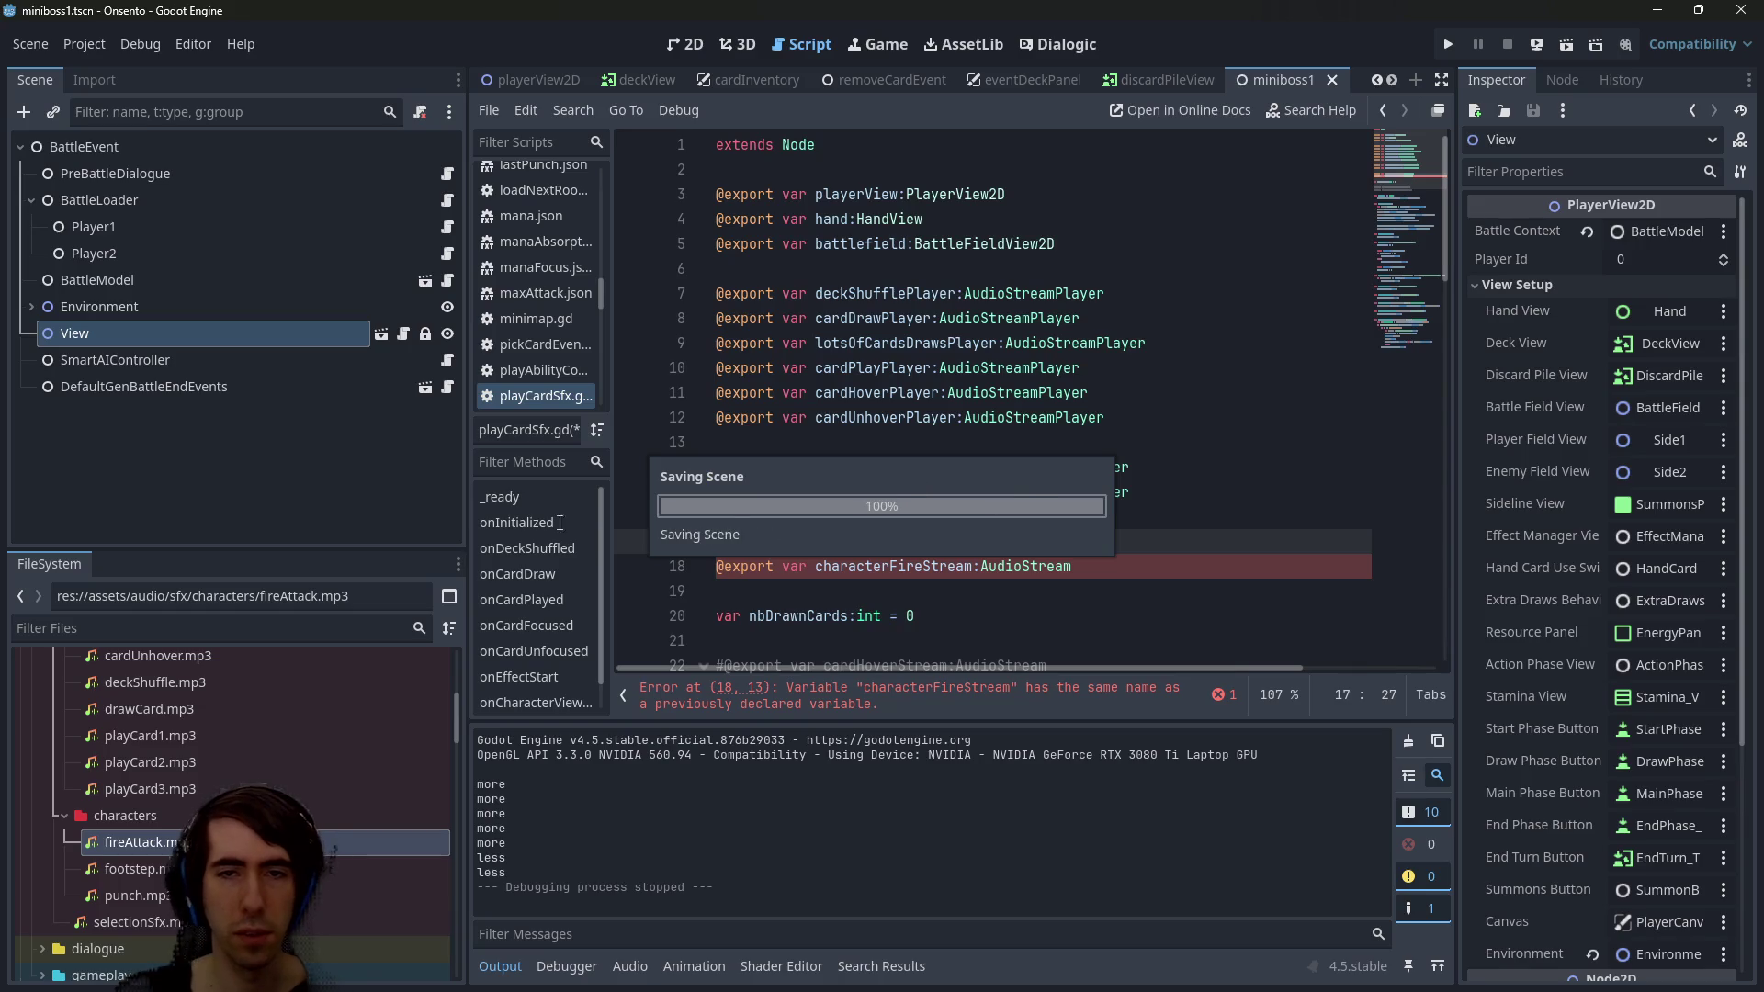
In playerView2D, set PlayCardSfx's Character Punch Stream to punch.mp3 and save the scene
click(372, 335)
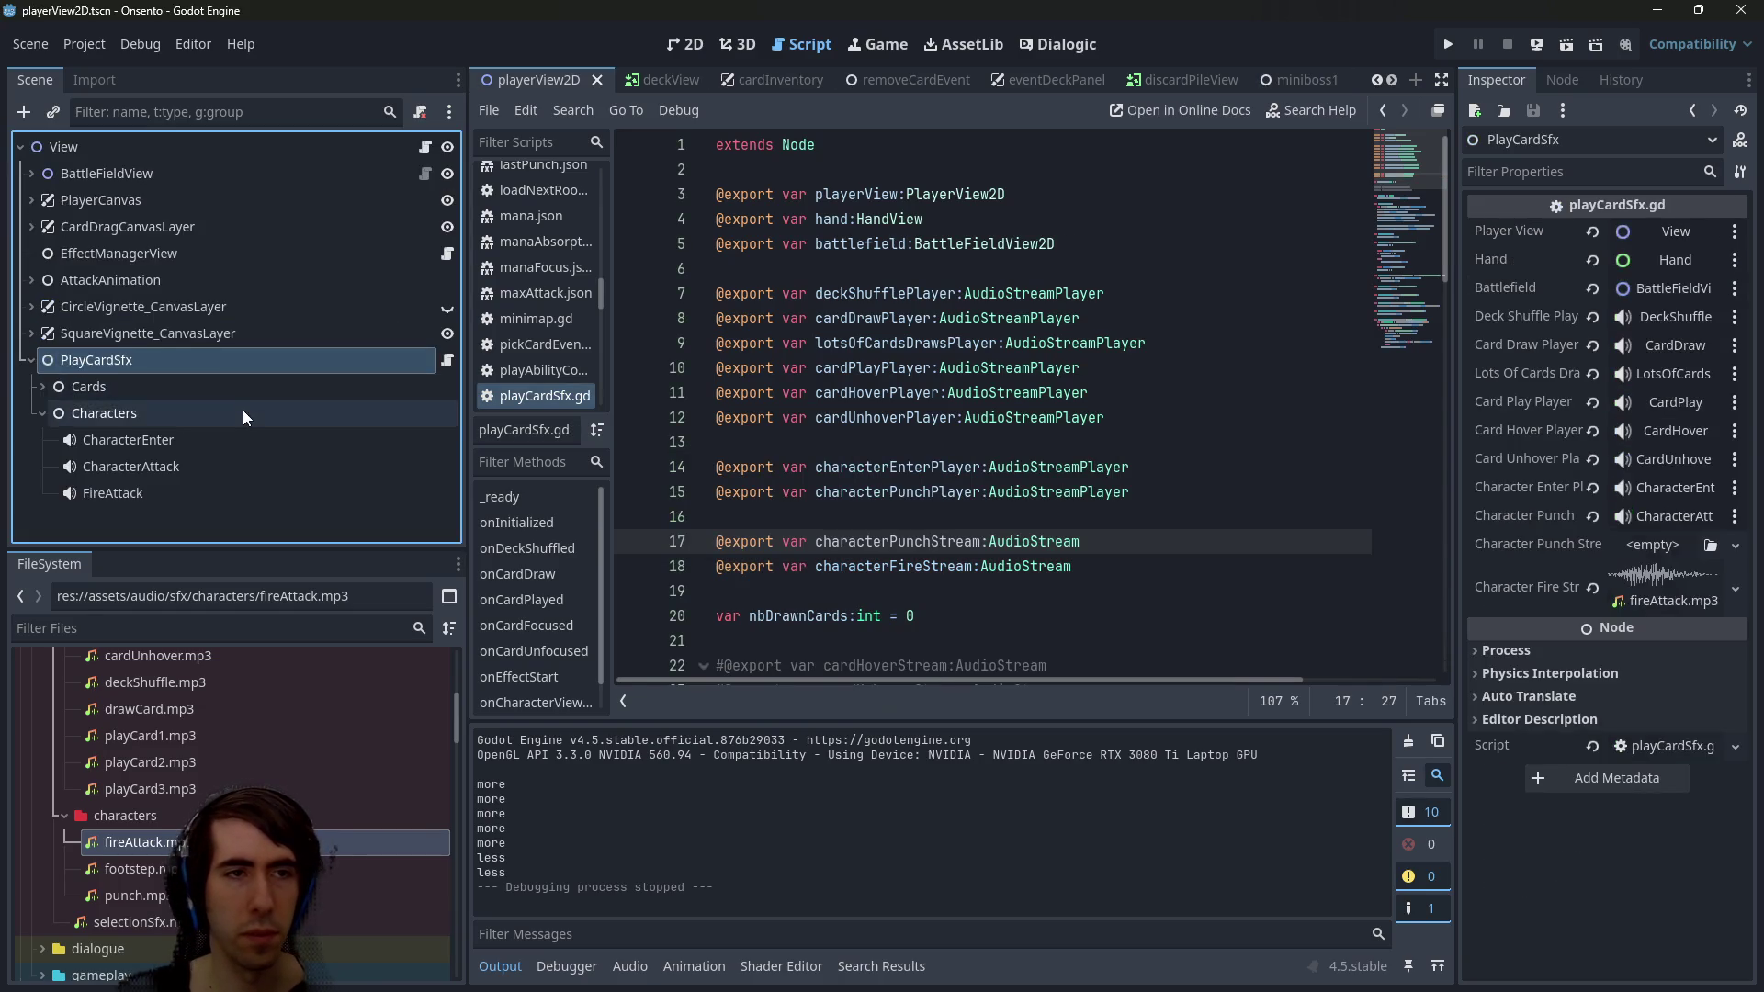
click(1654, 545)
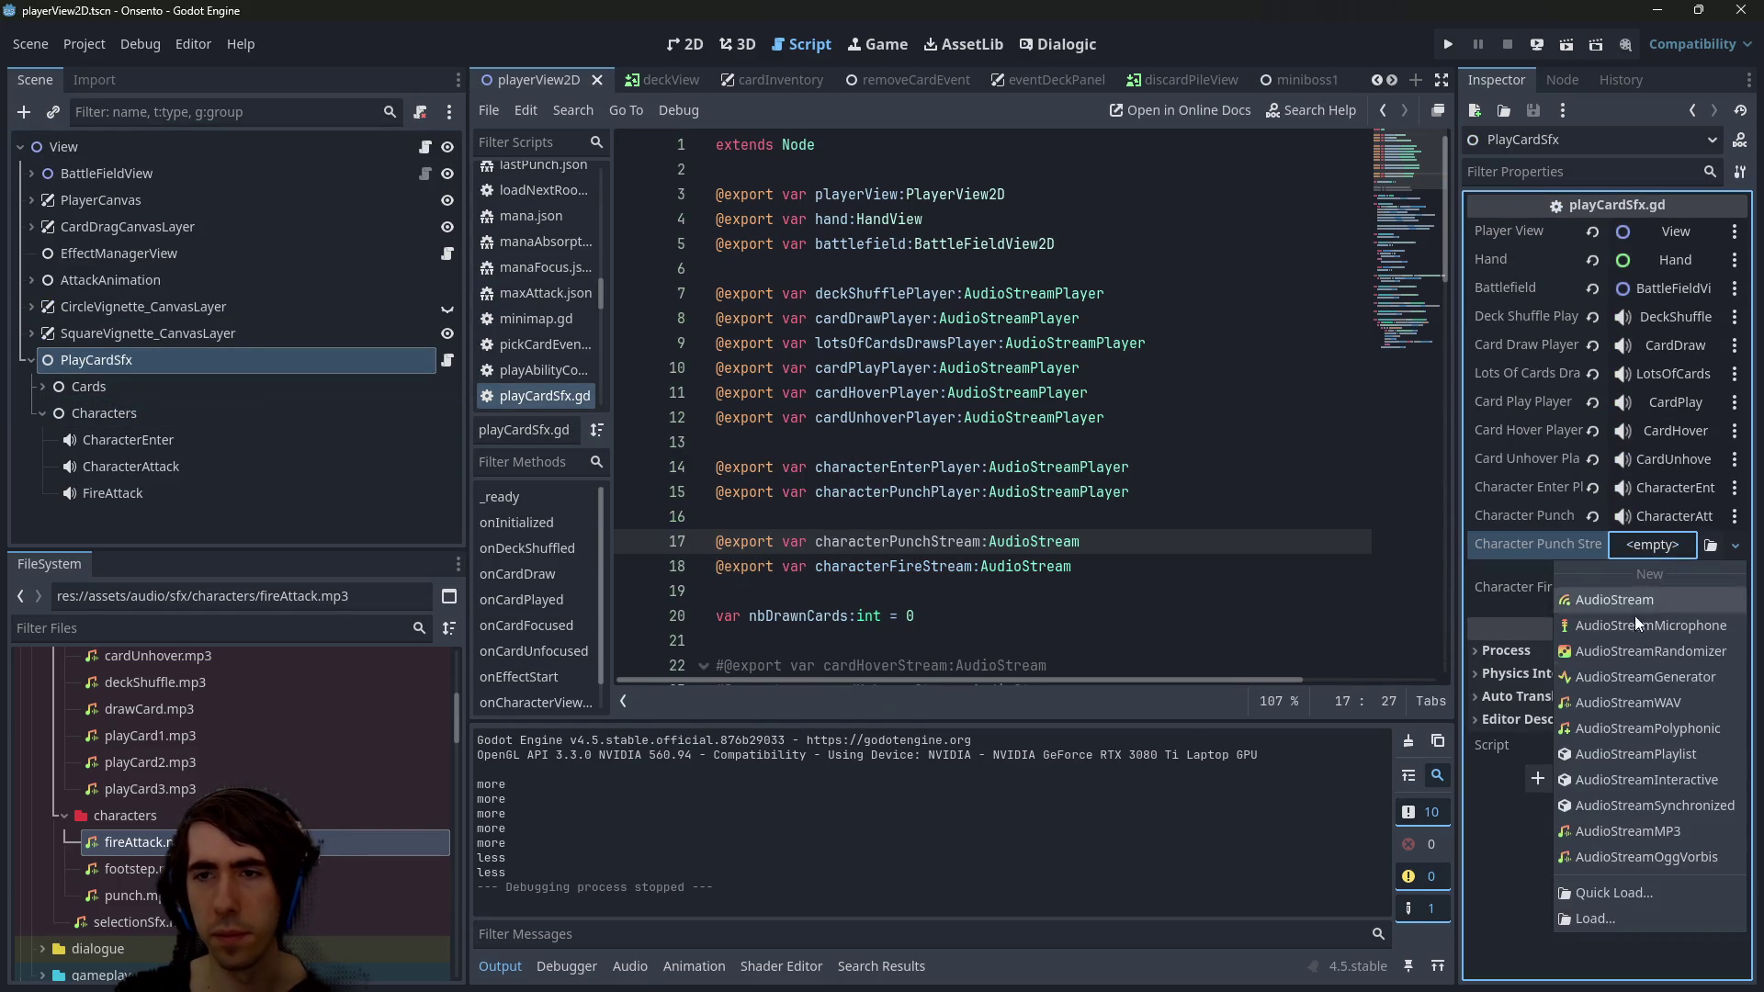
drag(129, 896, 1665, 548)
key(ctrl+s)
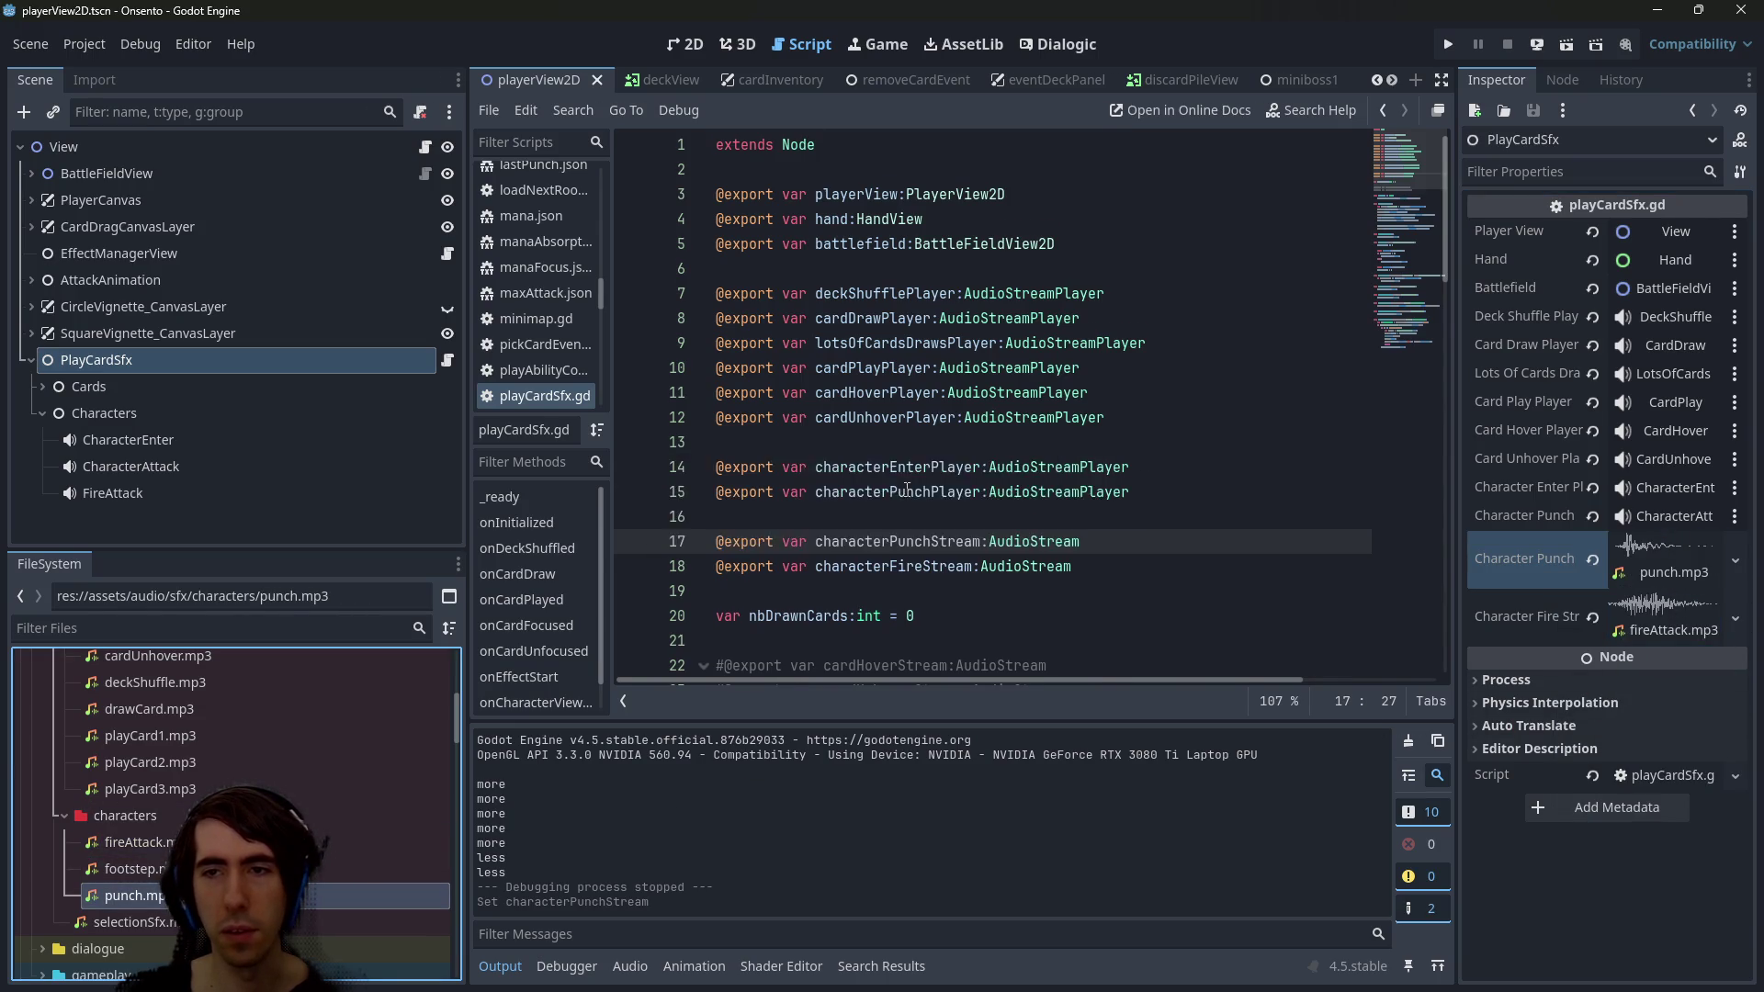
scroll(900, 497, down, 5)
scroll(900, 497, down, 2)
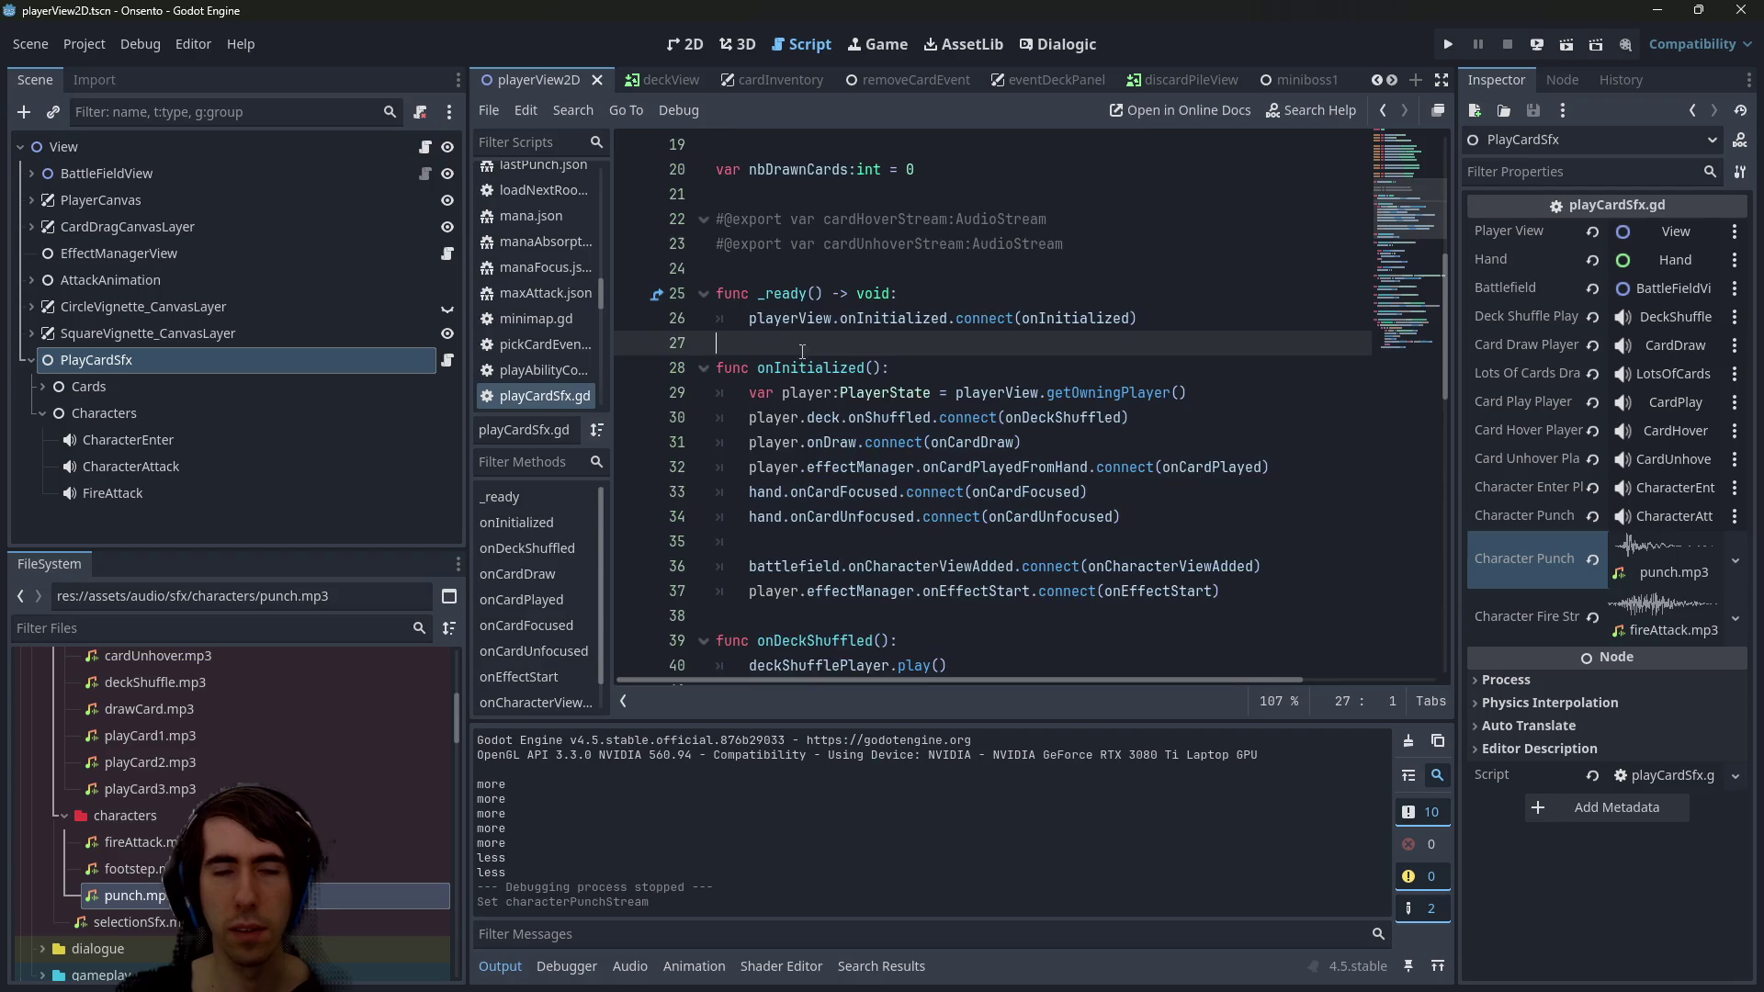
Start a new playSfx() function below onInitialized
scroll(827, 377, down, 3)
click(828, 390)
key(Return)
key(Return)
key(Up)
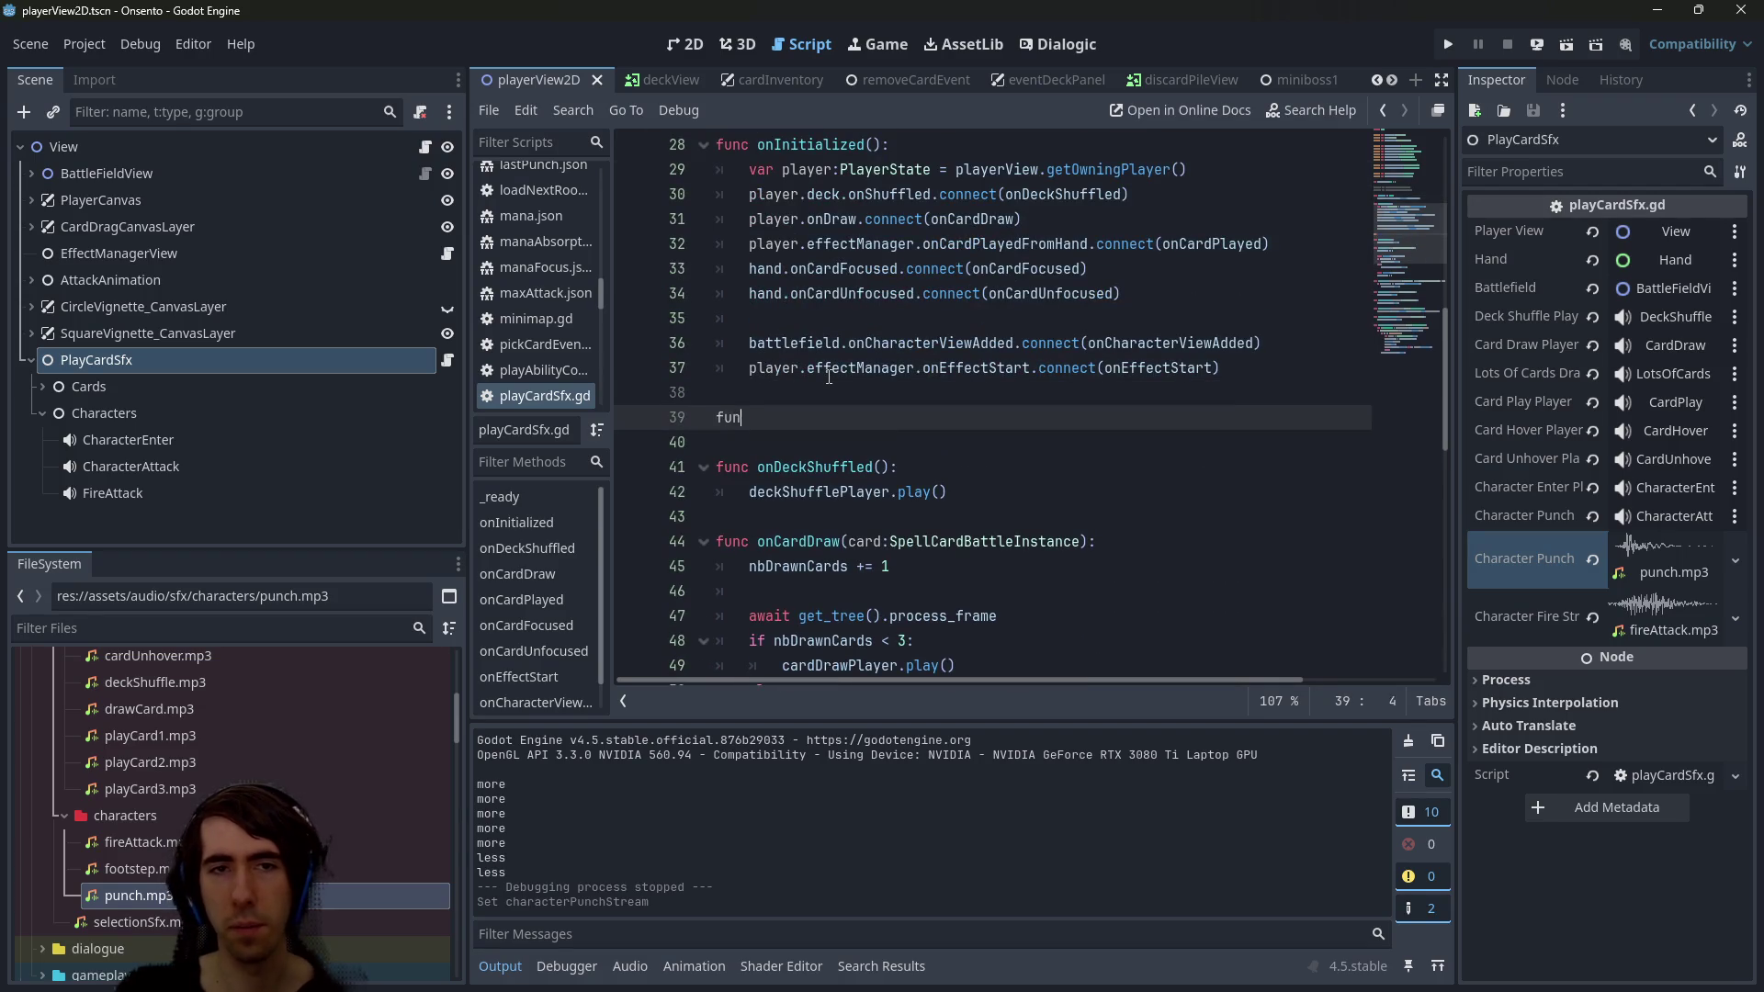
key(BackSpace)
key(BackSpace)
key(BackSpace)
text(playSou)
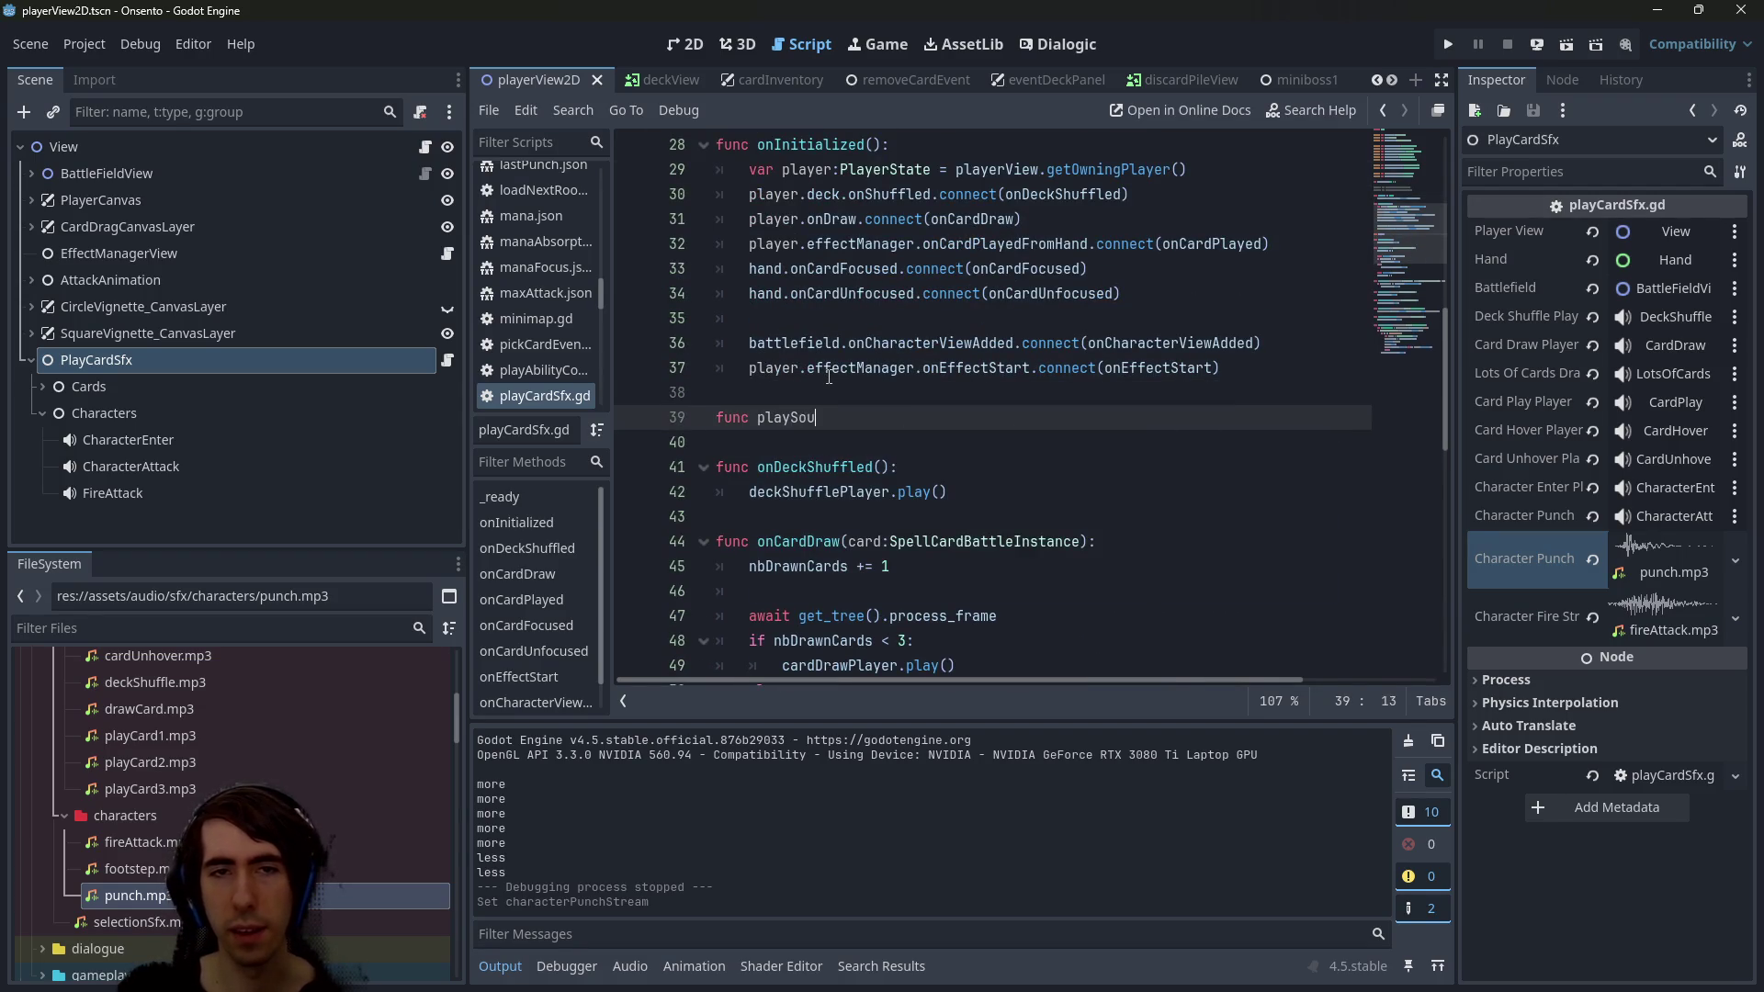
key(BackSpace)
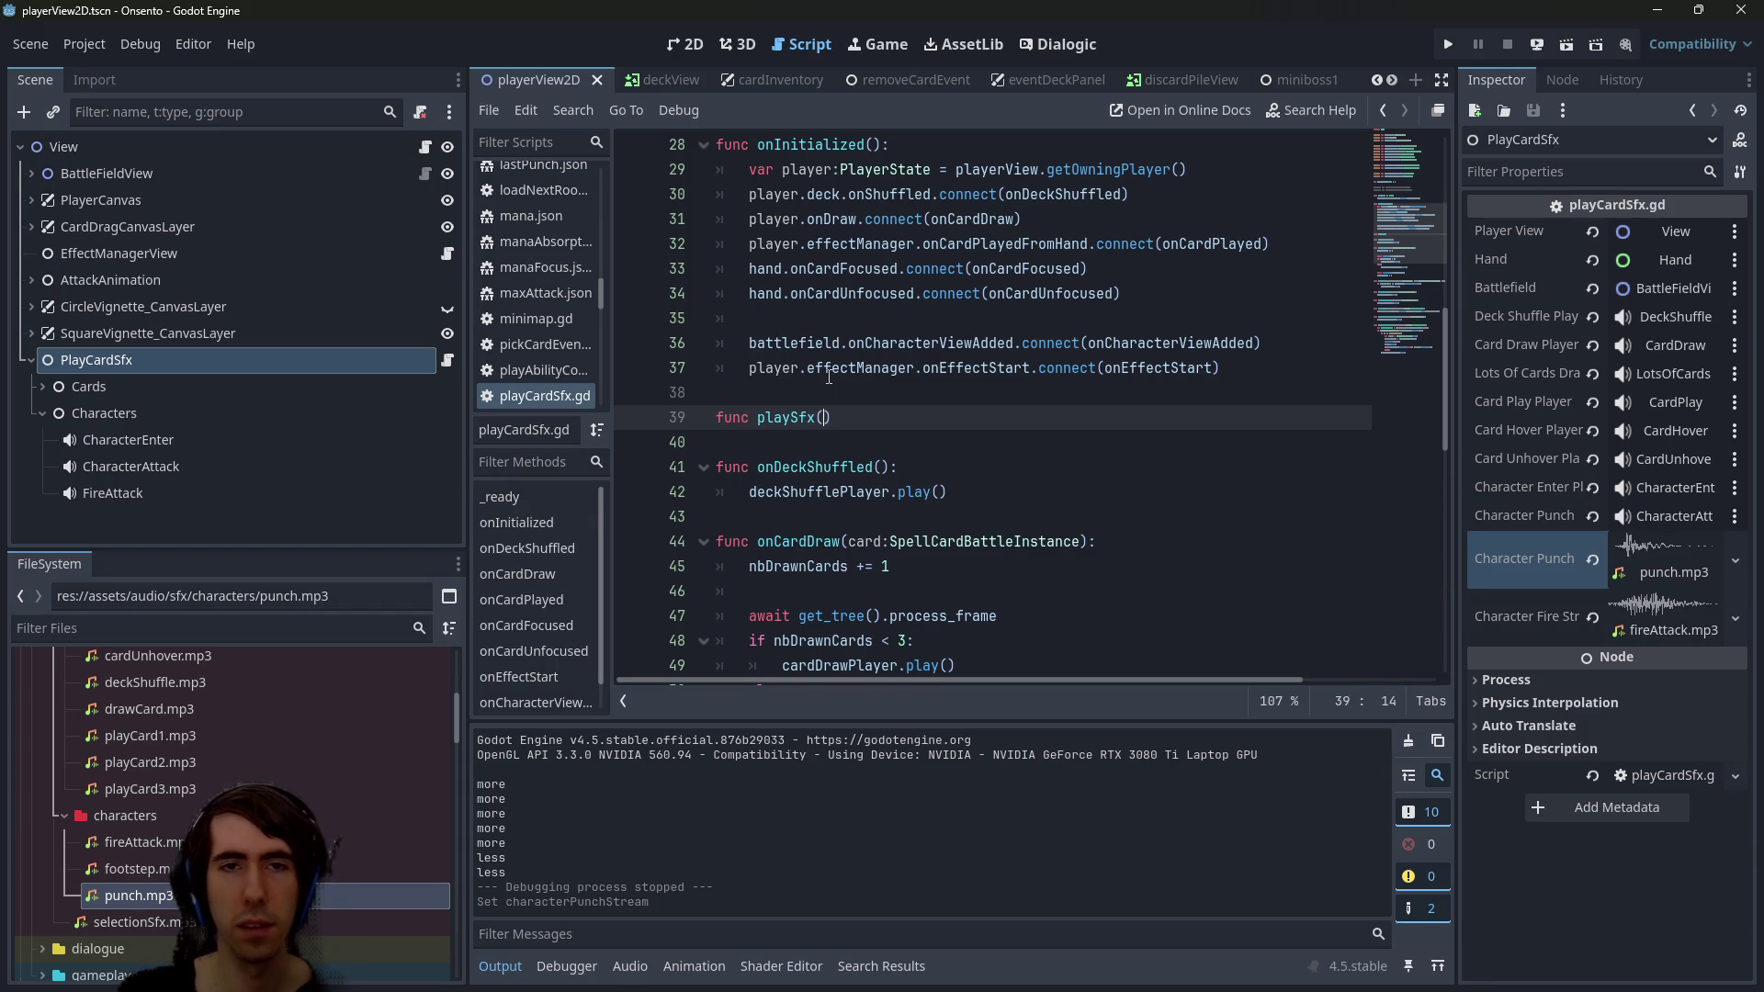
Give playSfx an sfx:AudioStream parameter and open its function body
scroll(818, 395, up, 8)
drag(815, 393, 1152, 385)
key(ctrl+c)
scroll(829, 560, down, 5)
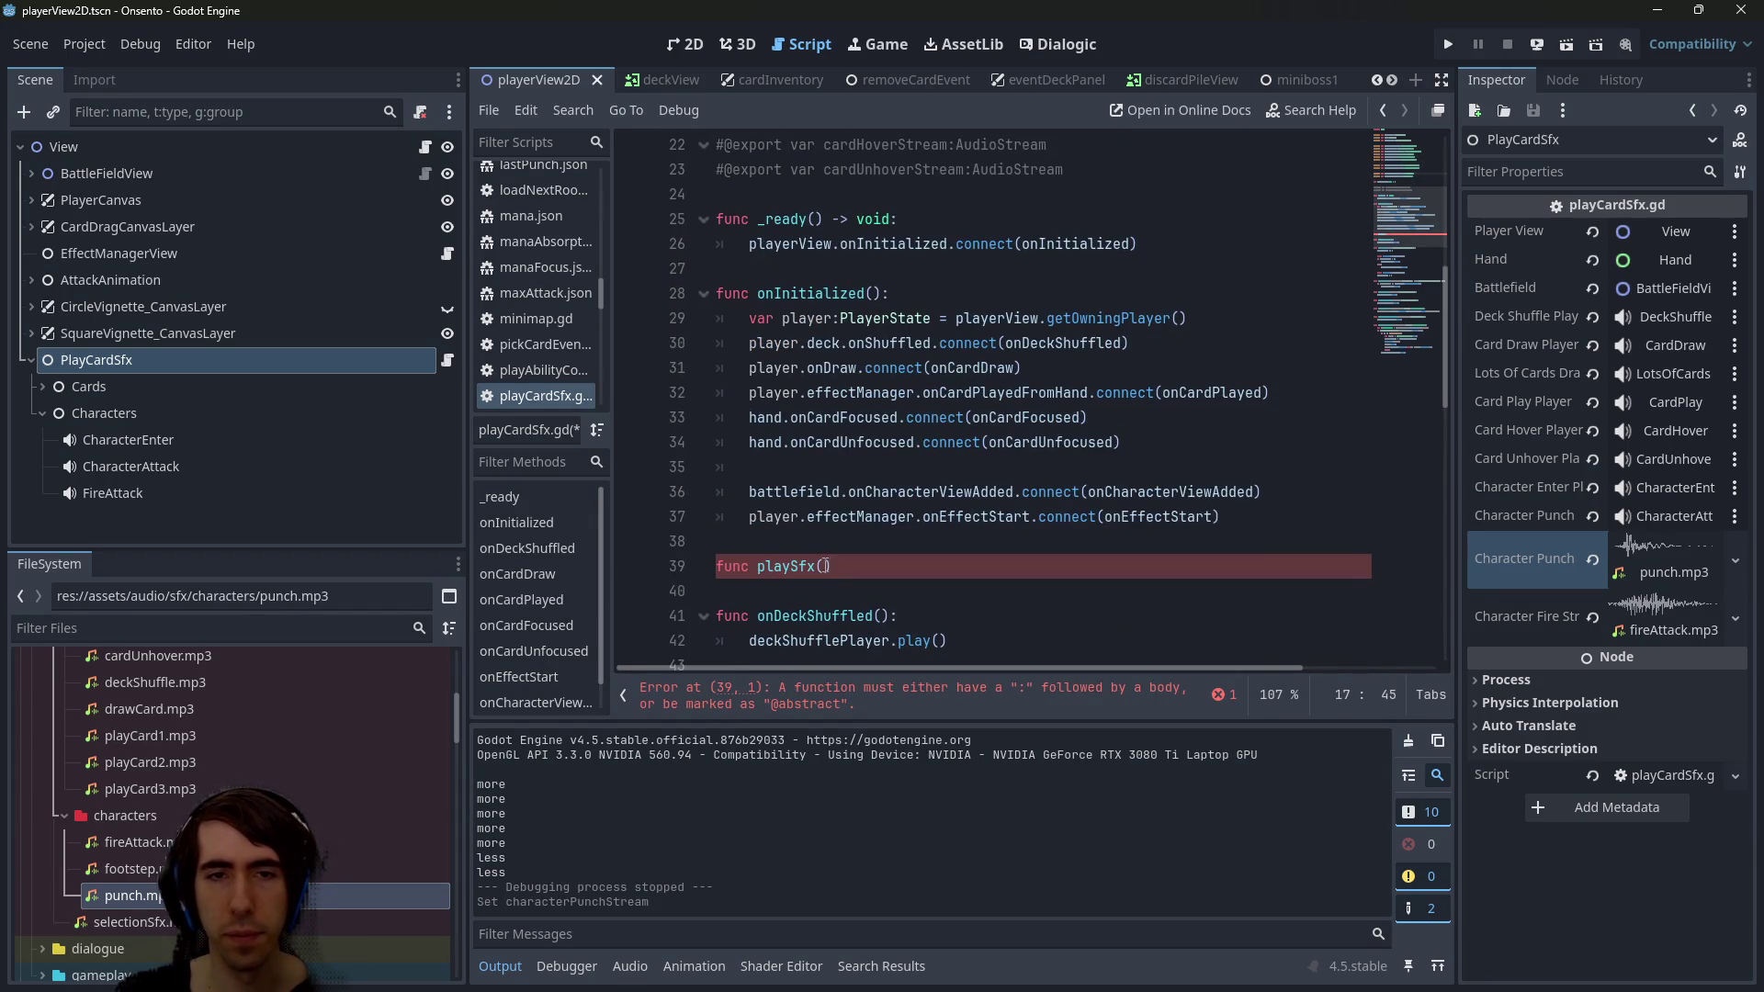
click(824, 566)
key(ctrl+v)
double_click(918, 566)
text(sf)
key(End)
text(:)
key(Return)
Move the five AudioStreamPlayer creation lines into playSfx and unindent them
scroll(1037, 530, down, 6)
scroll(1037, 530, down, 8)
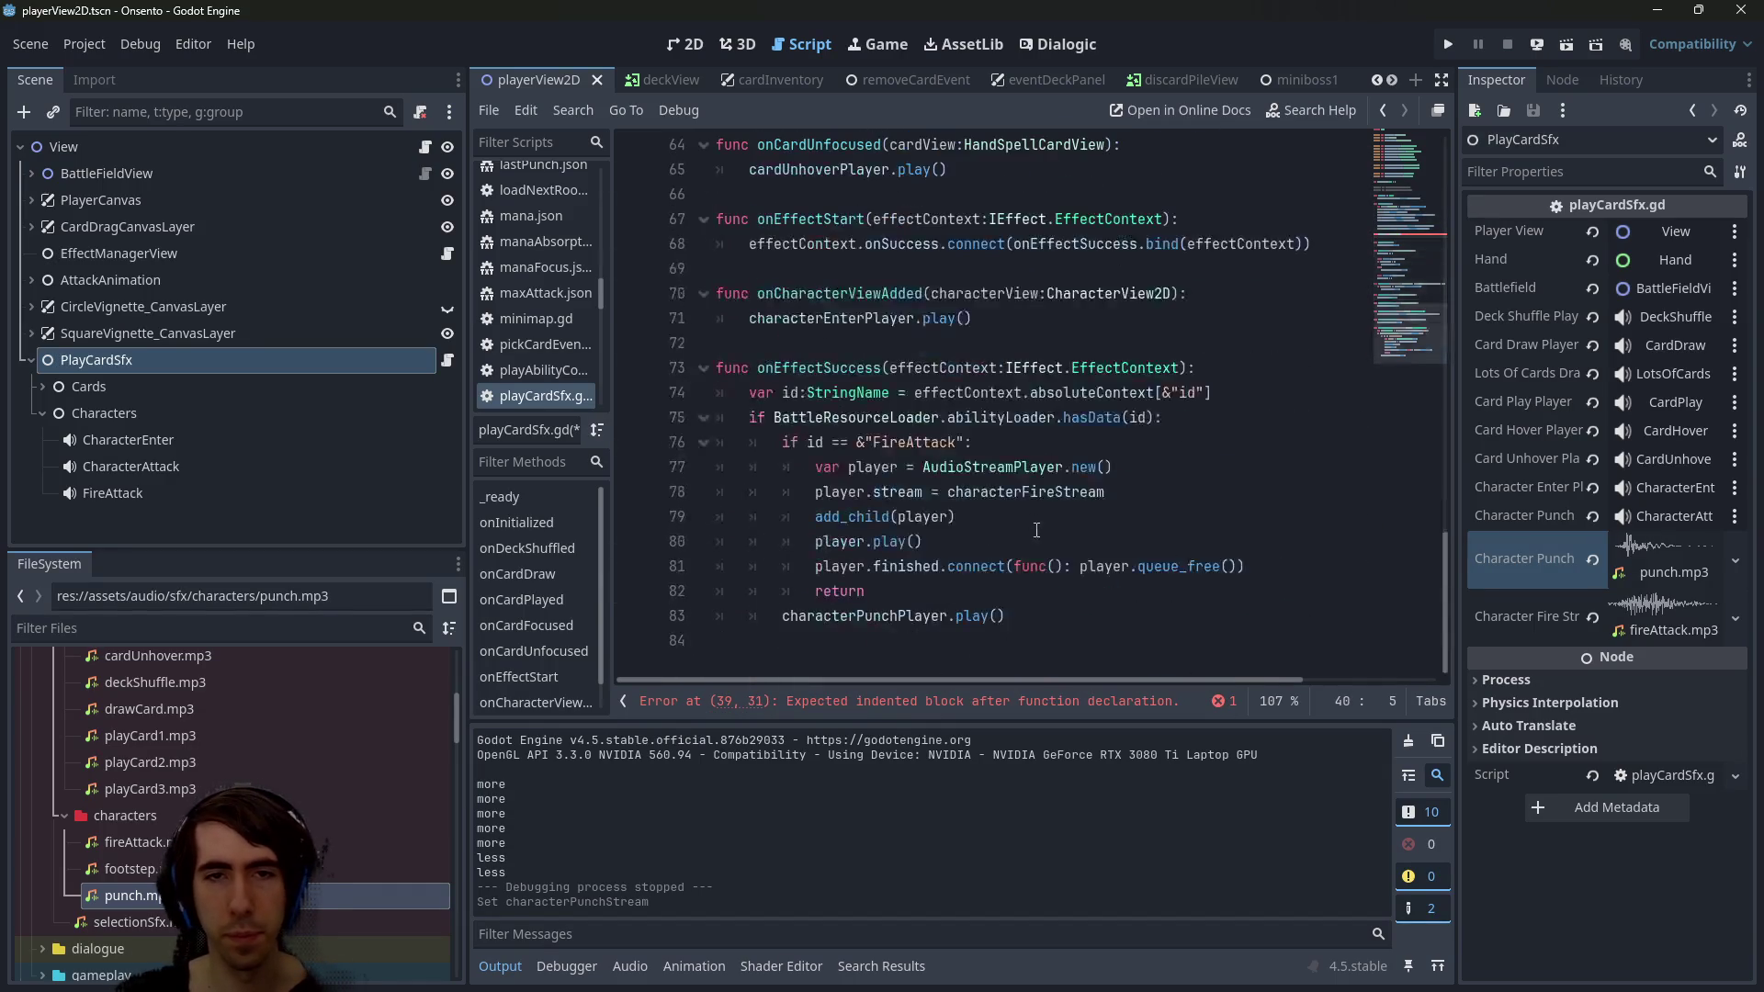
mouse_move(1302, 563)
mouse_down()
mouse_move(725, 492)
mouse_move(716, 466)
mouse_up()
key(ctrl+c)
scroll(903, 411, up, 10)
scroll(902, 411, up, 3)
click(919, 516)
key(ctrl+v)
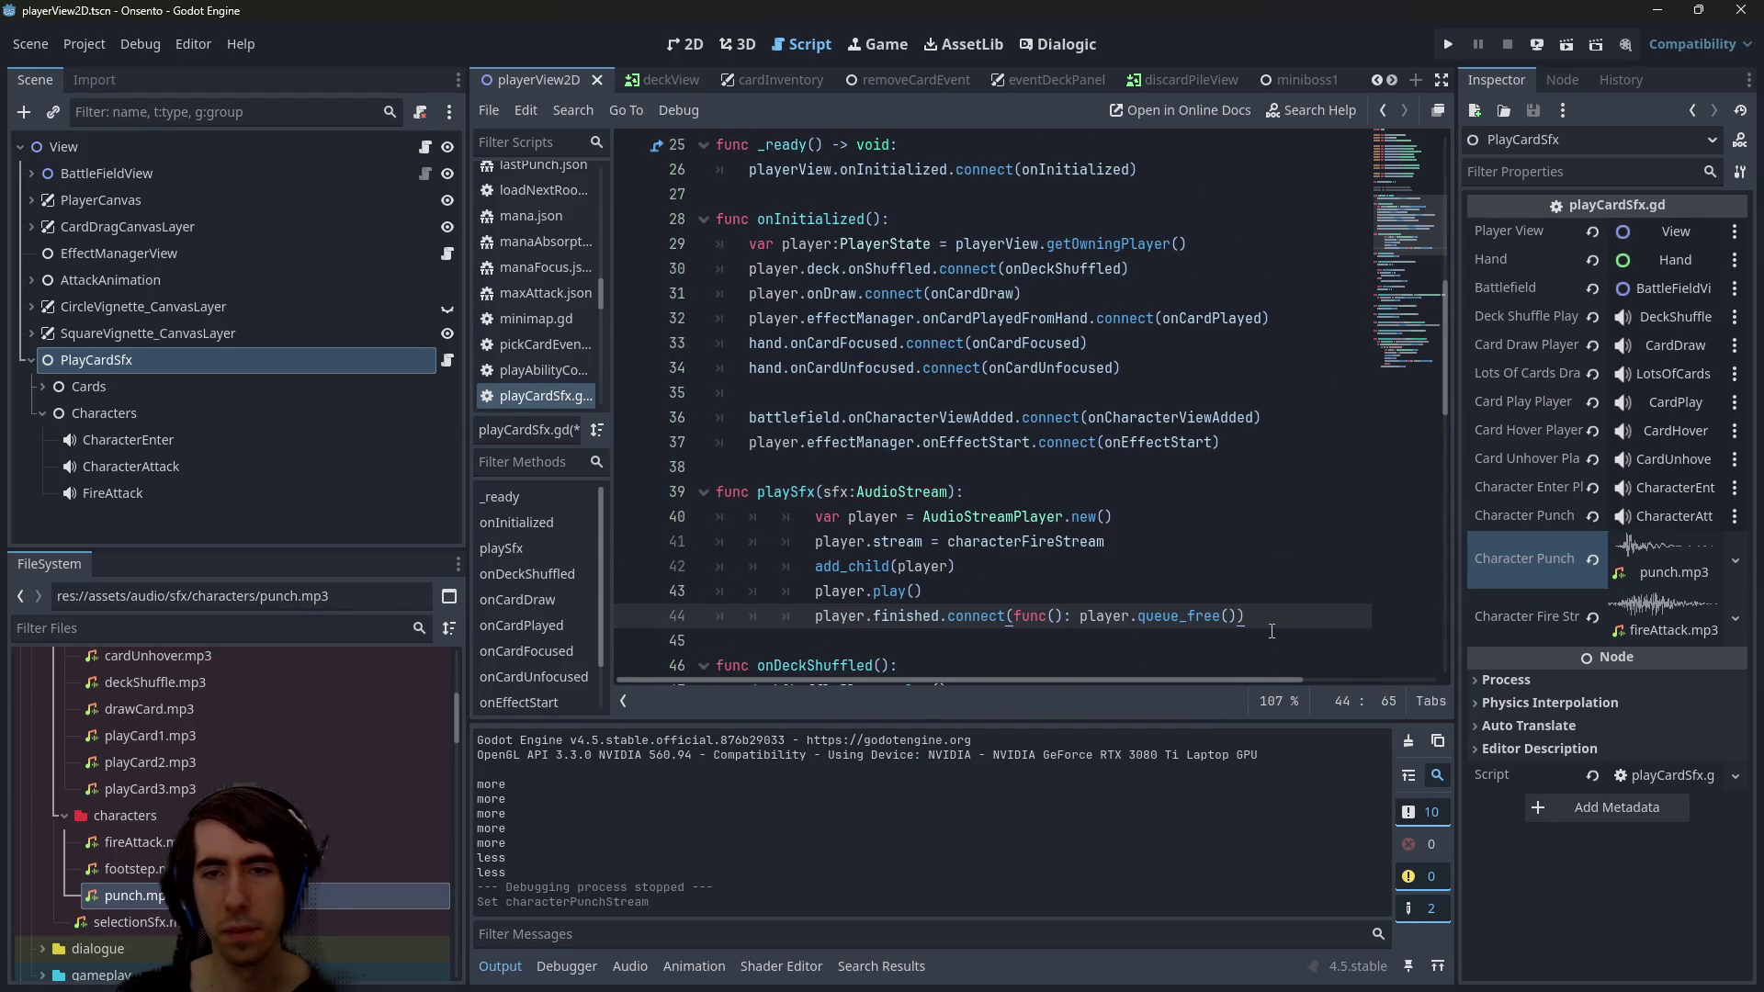
drag(1265, 632, 615, 518)
key(shift+Tab)
key(shift+Tab)
key(ctrl+s)
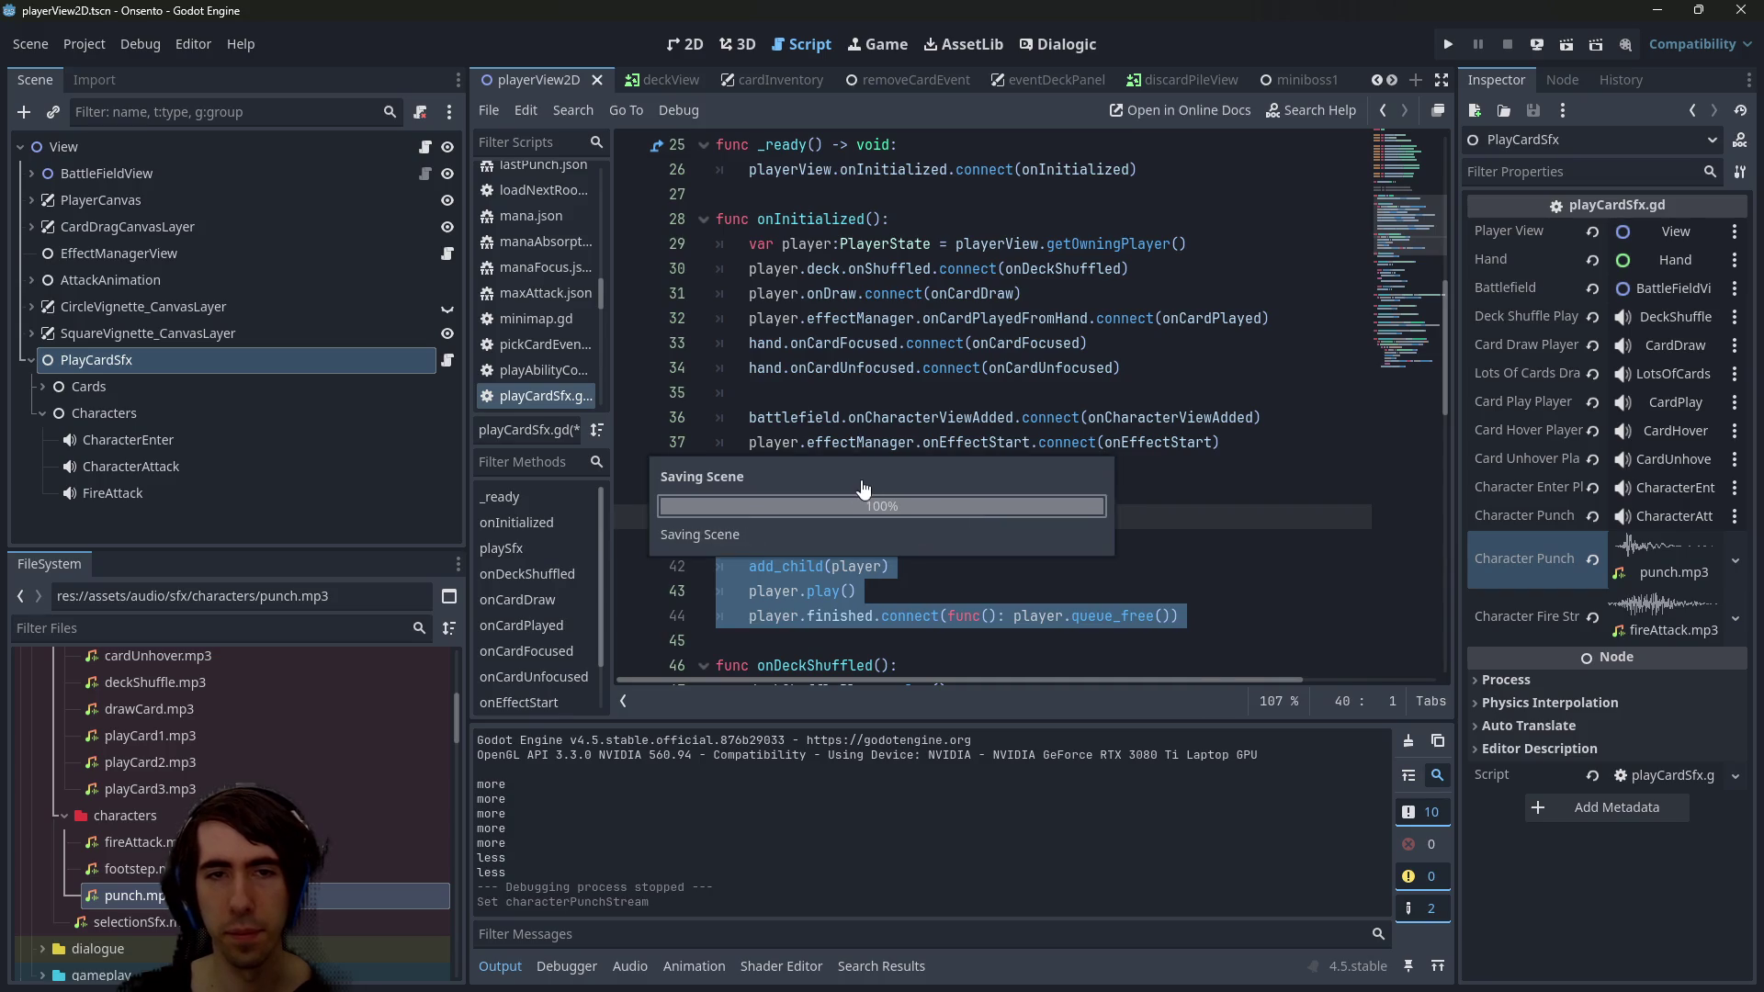
Replace characterFireStream with sfx in the stream assignment and save
double_click(845, 492)
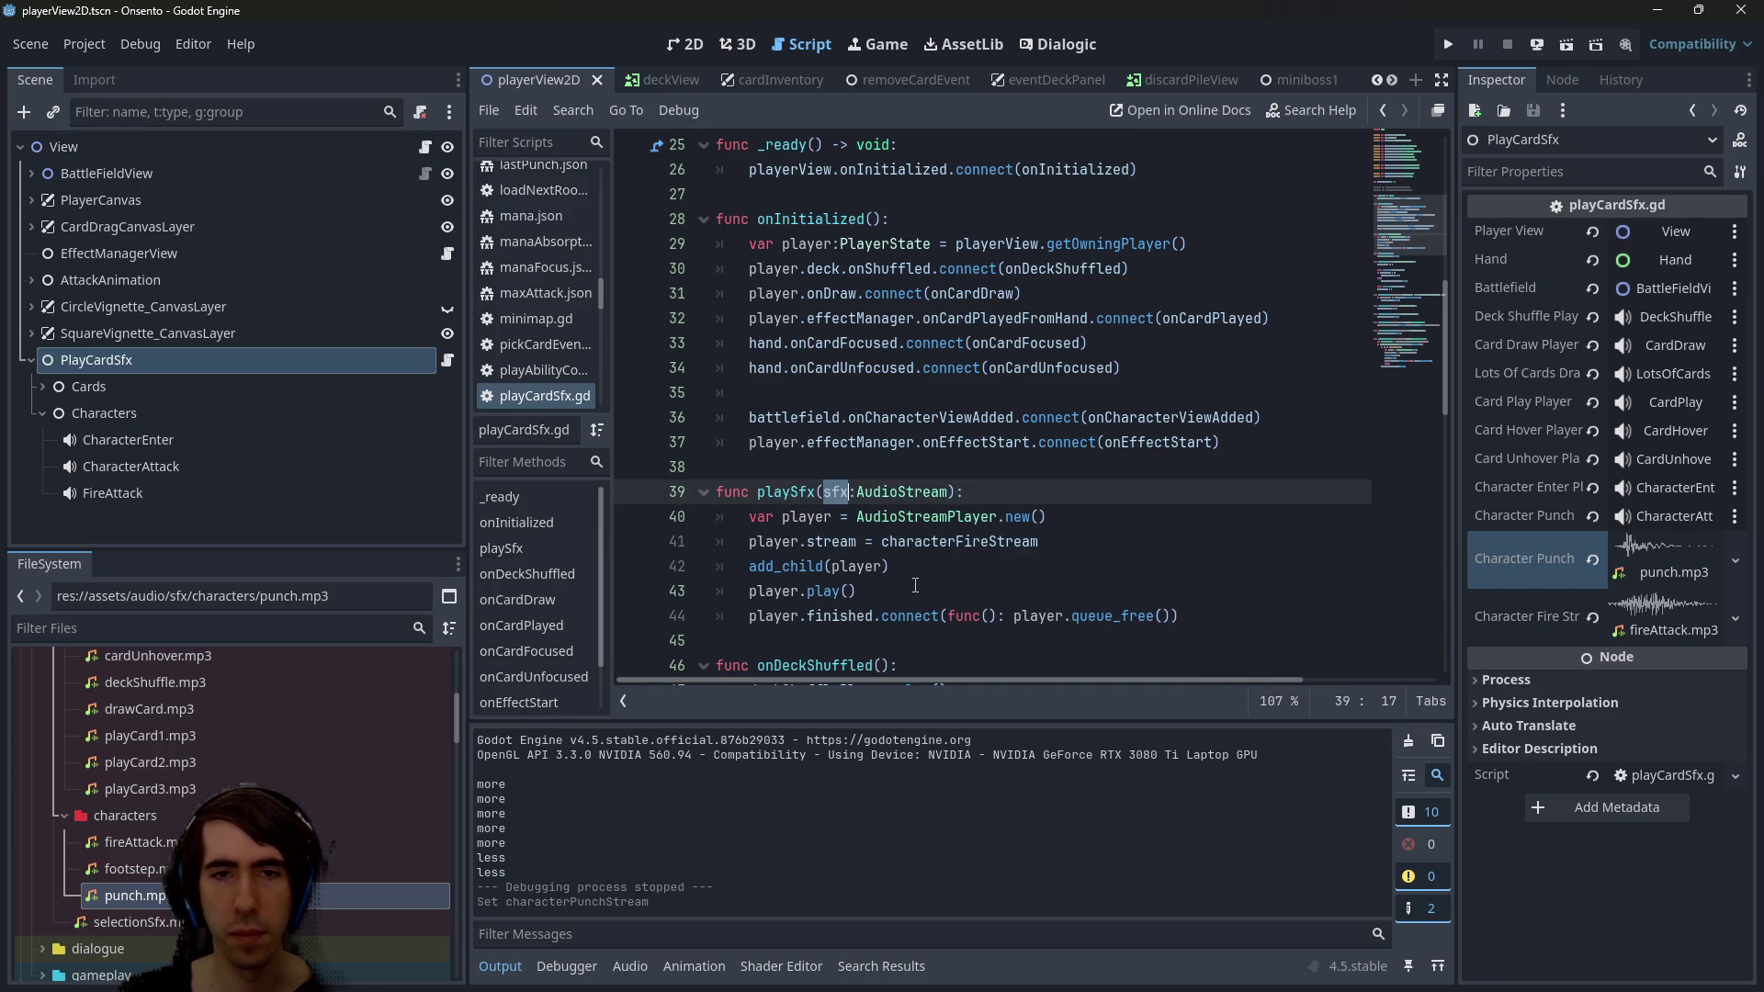
key(ctrl+c)
double_click(975, 541)
key(ctrl+v)
key(ctrl+s)
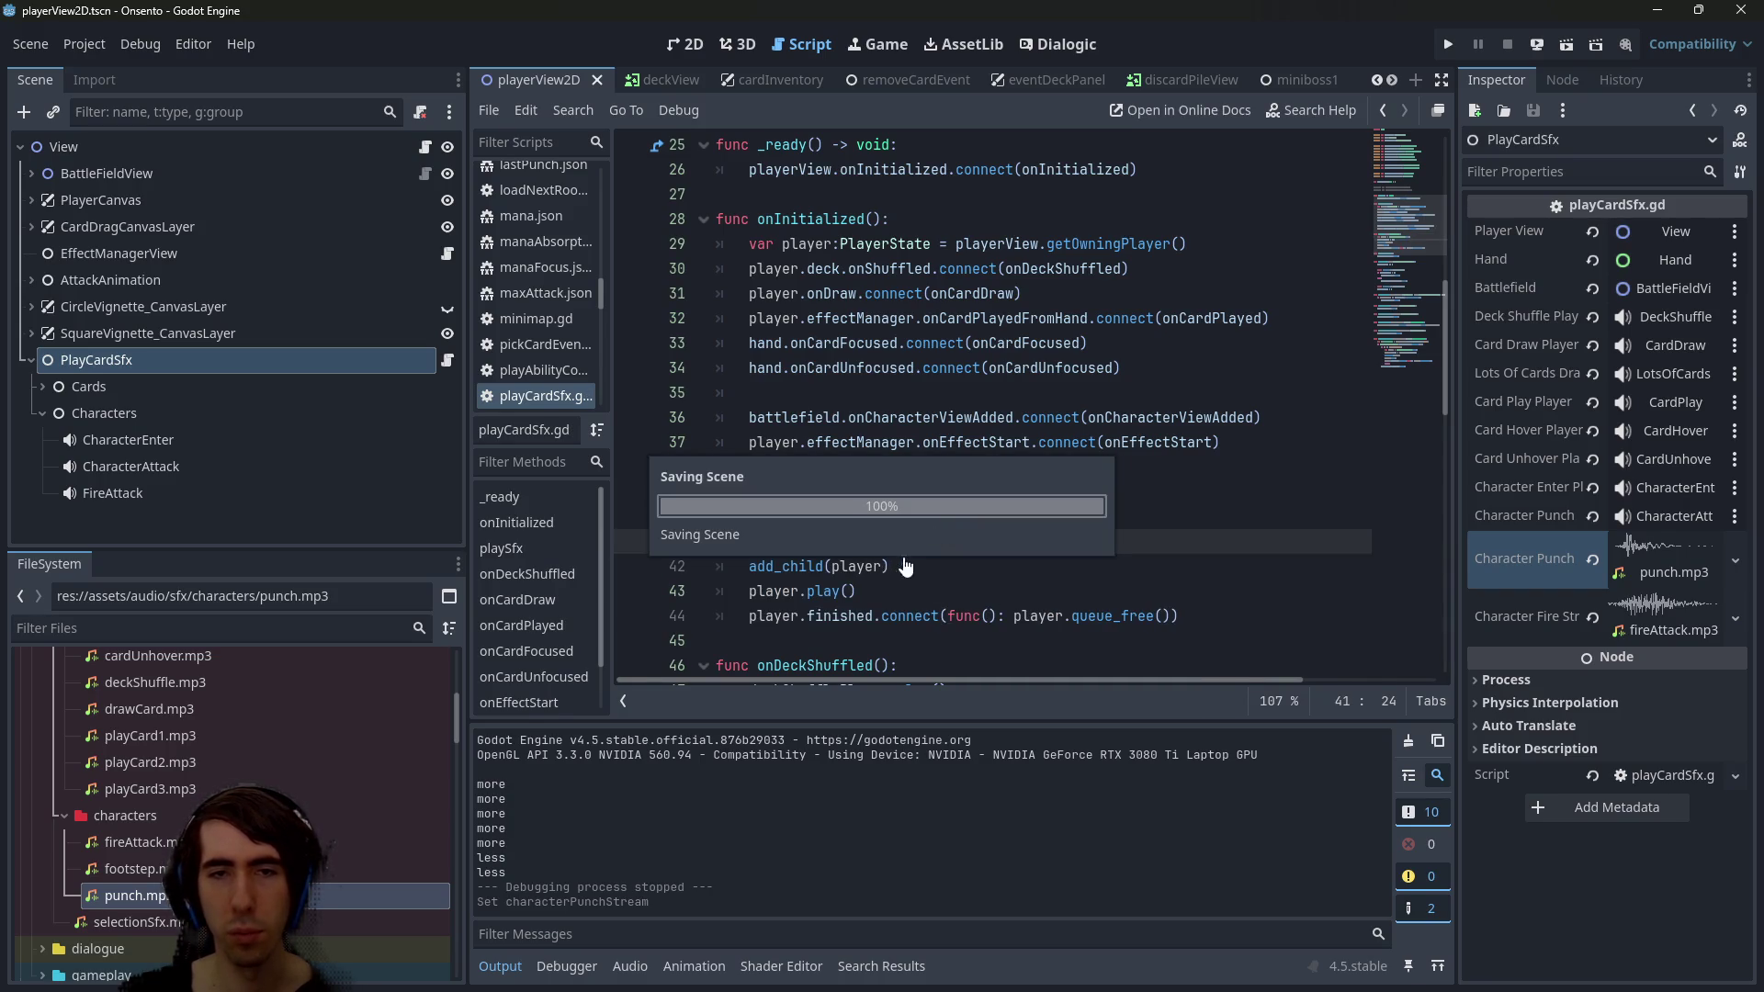
double_click(781, 493)
scroll(926, 539, down, 10)
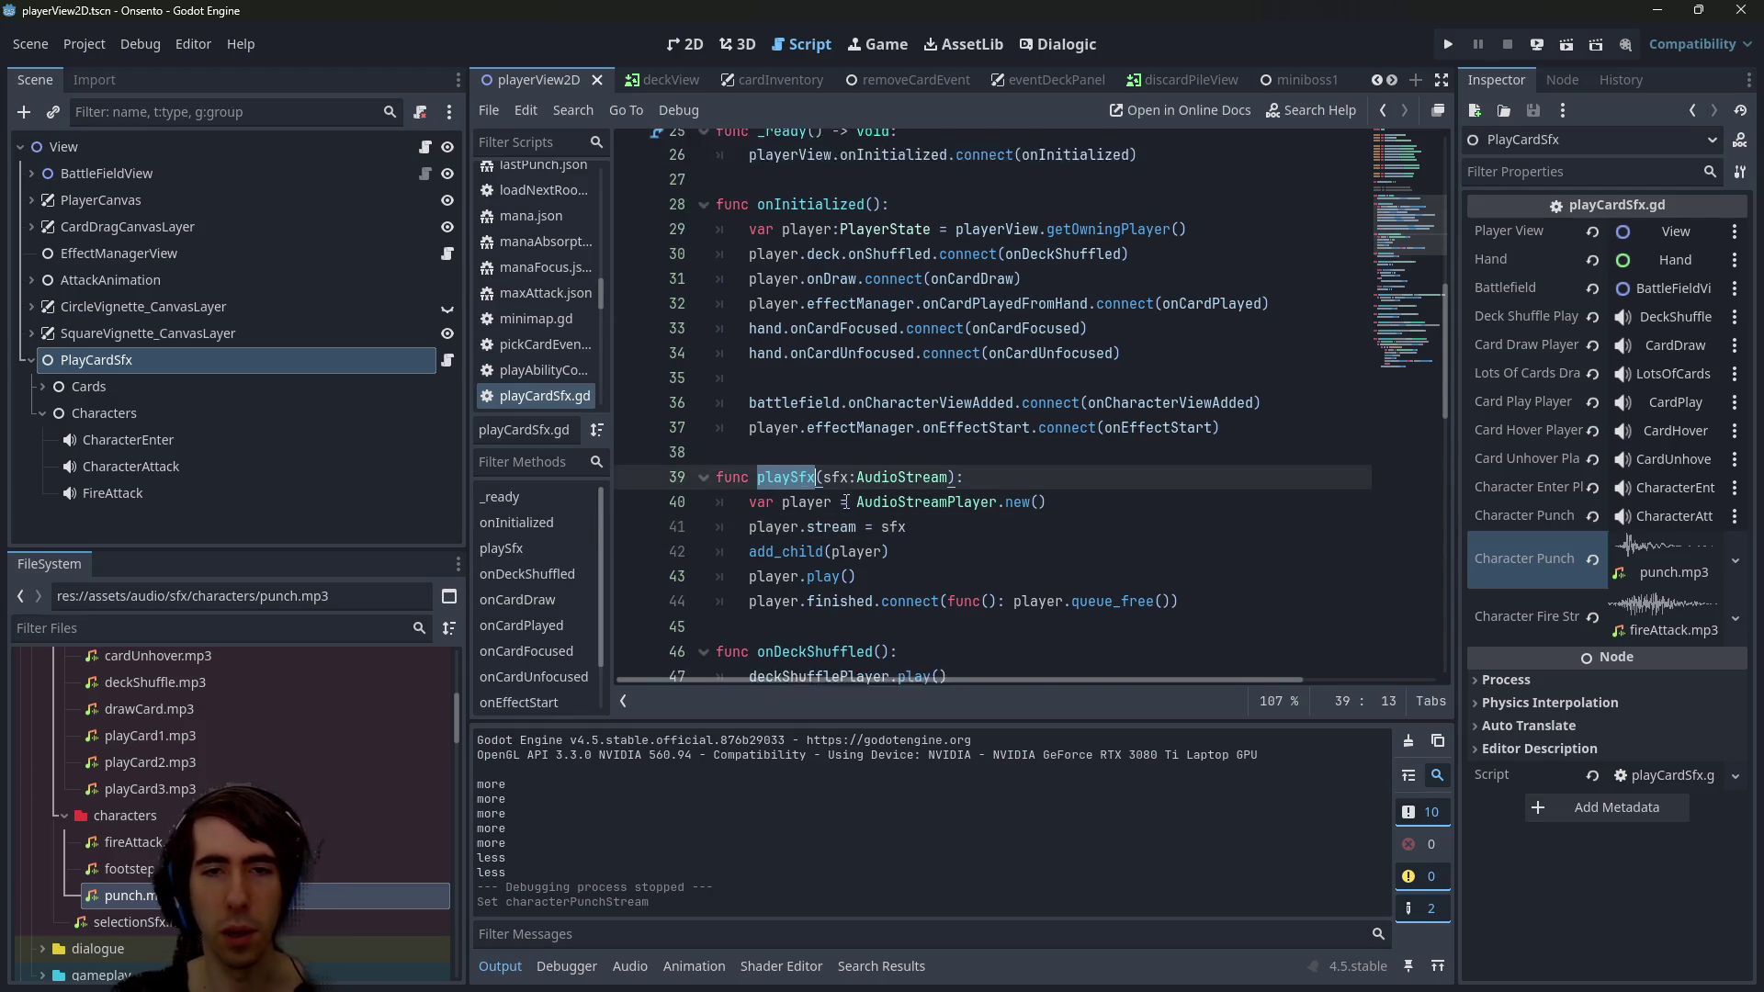
click(1176, 448)
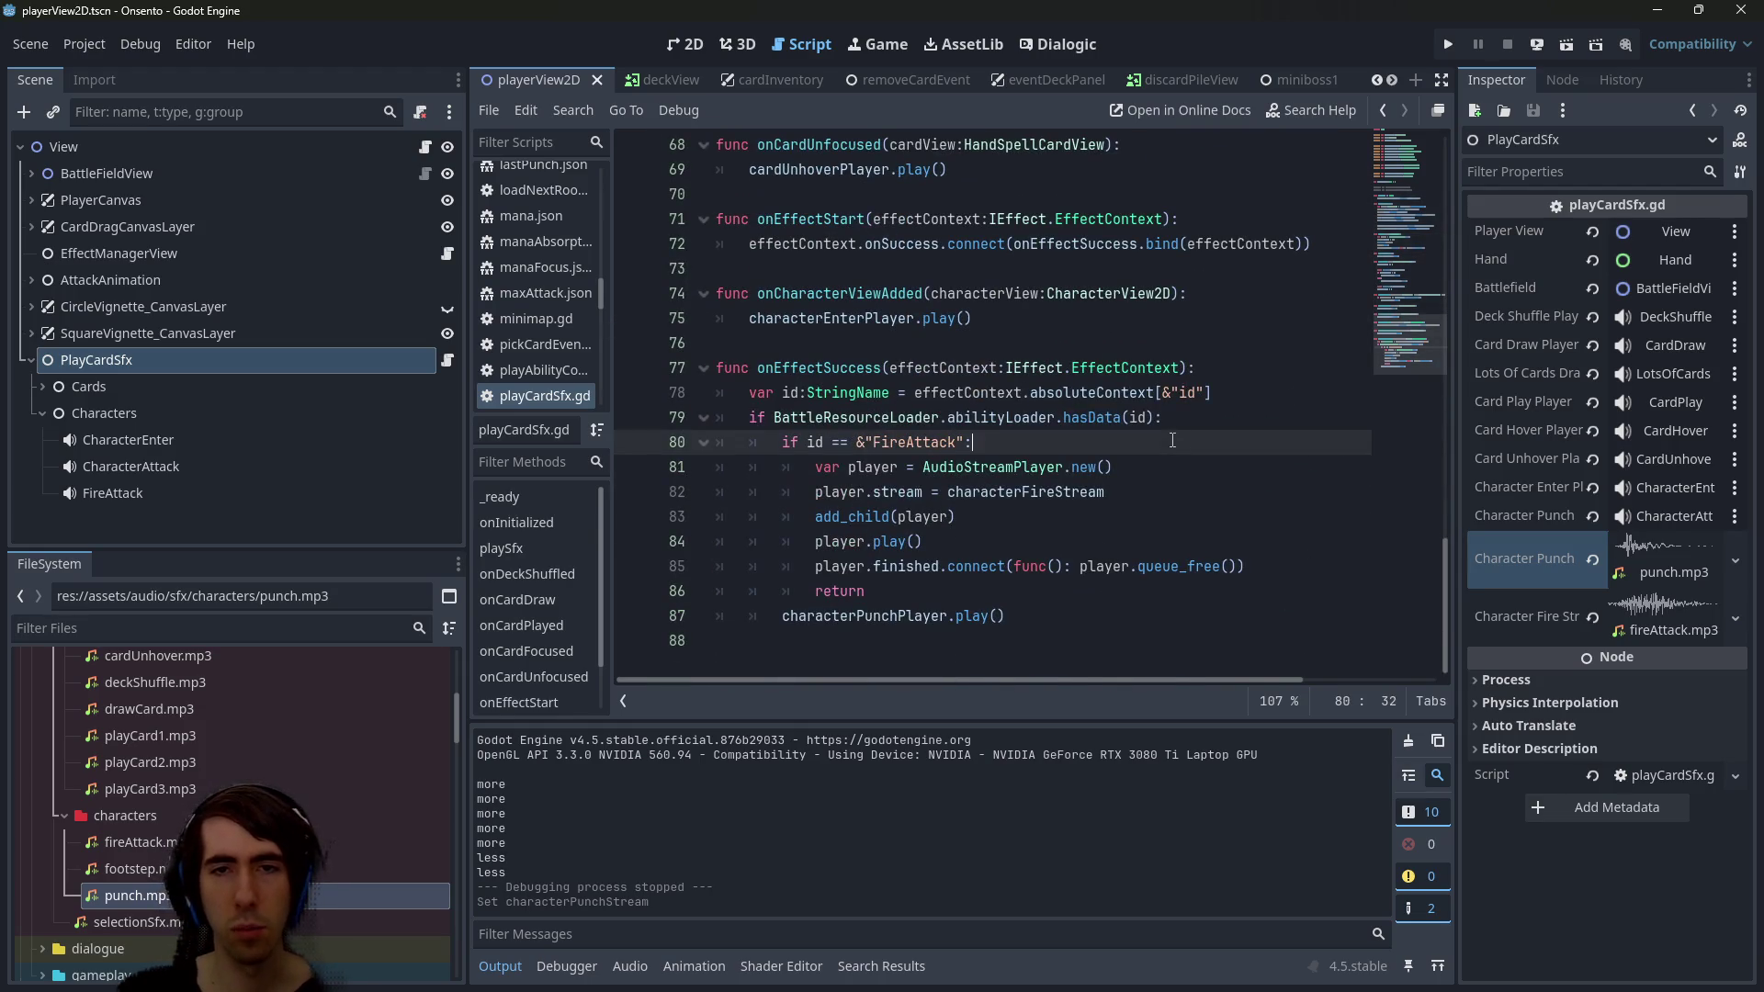
Replace the inline fire player code with playSfx(characterFireStream) and save
key(Return)
text(playSfx())
key(Down)
key(Down)
key(End)
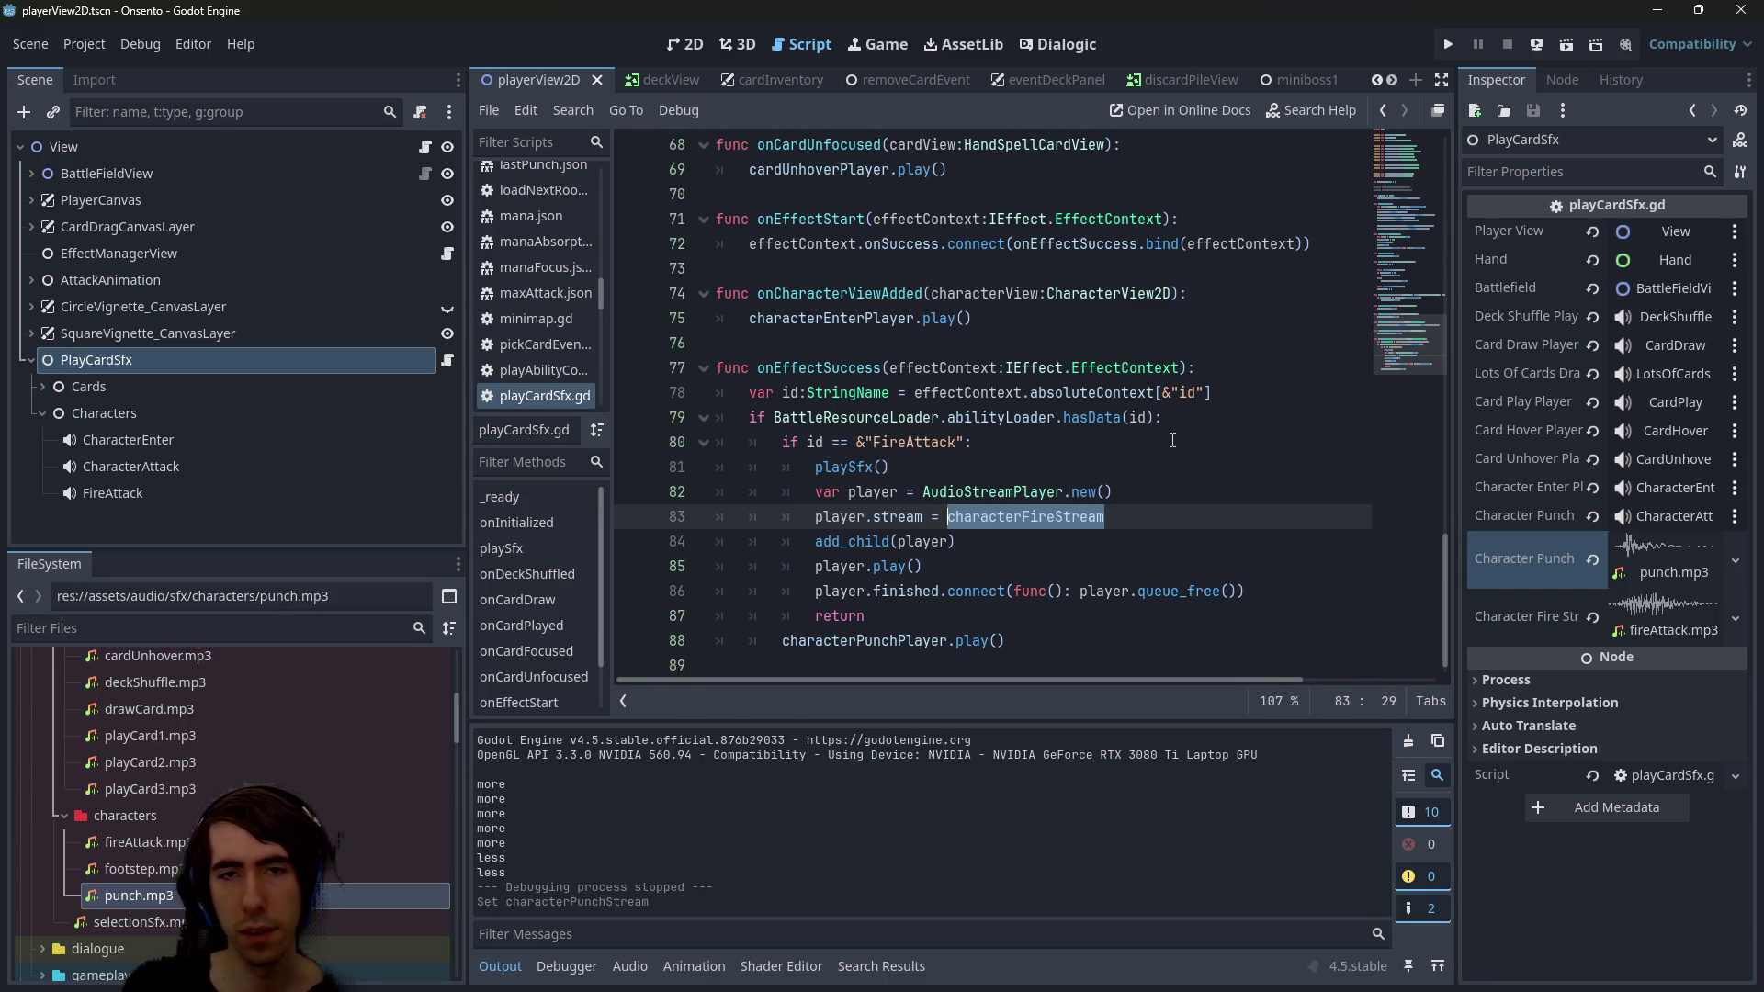
key(Up)
key(Up)
key(Left)
text(characterFireStream)
key(ctrl+s)
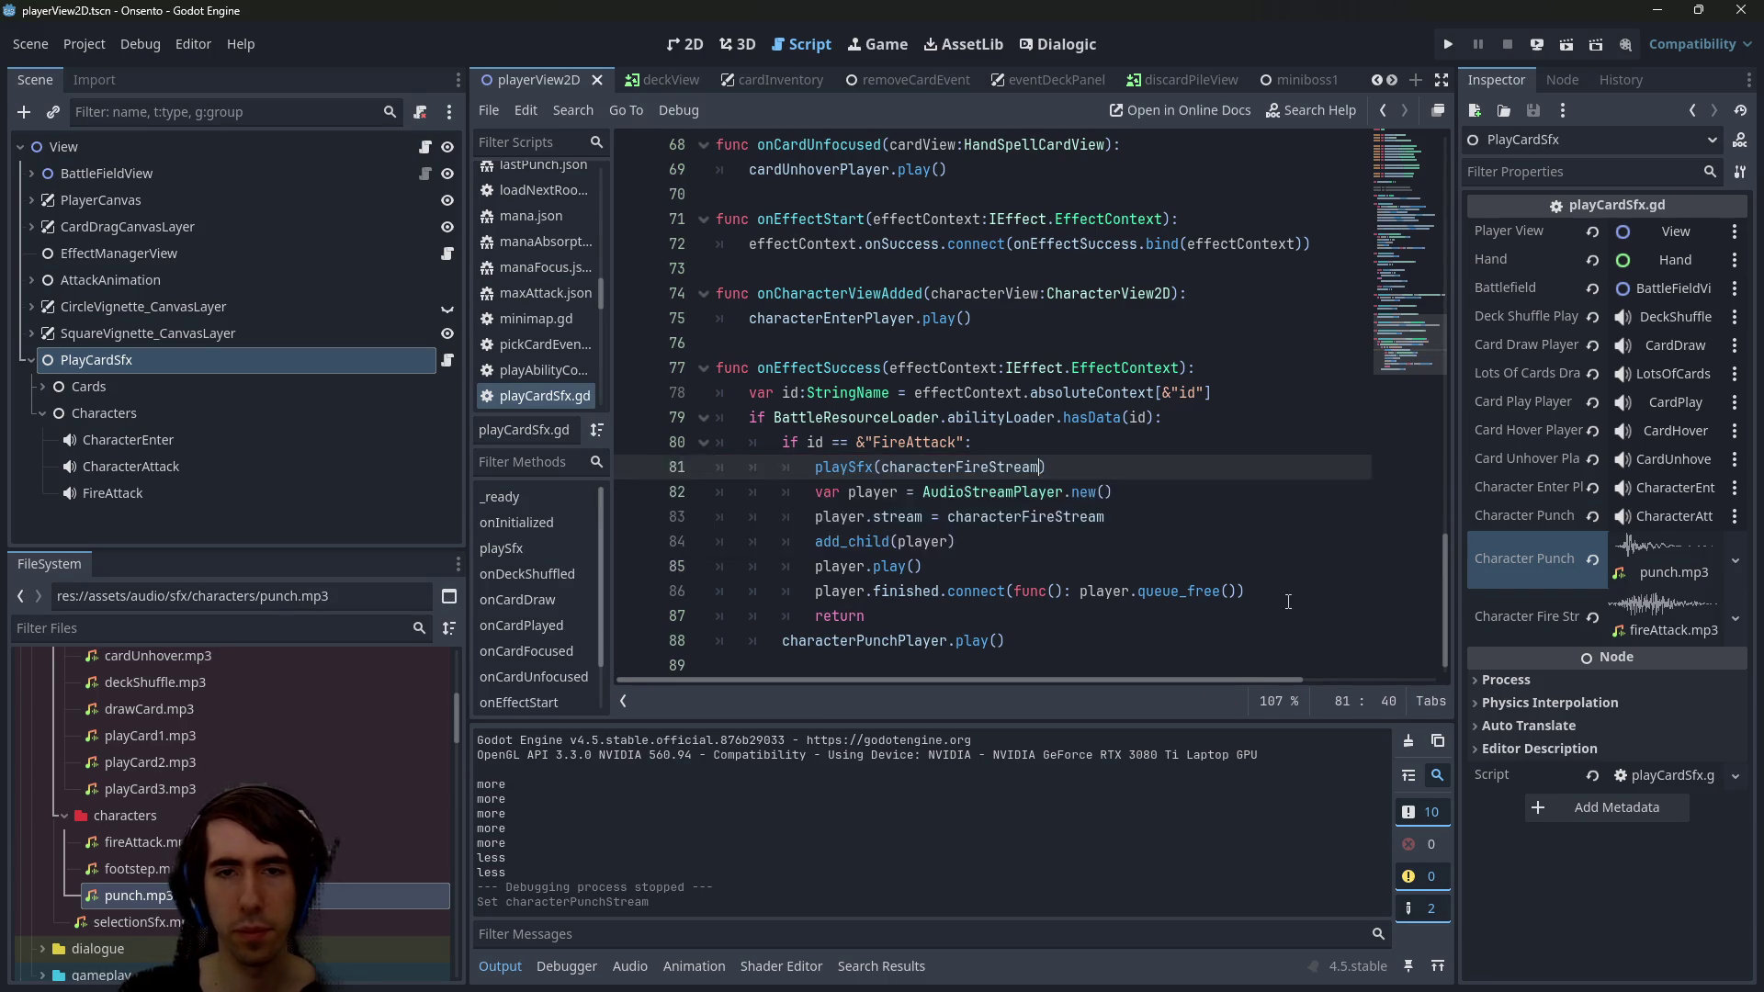
drag(1287, 598, 659, 503)
key(Delete)
key(ctrl+s)
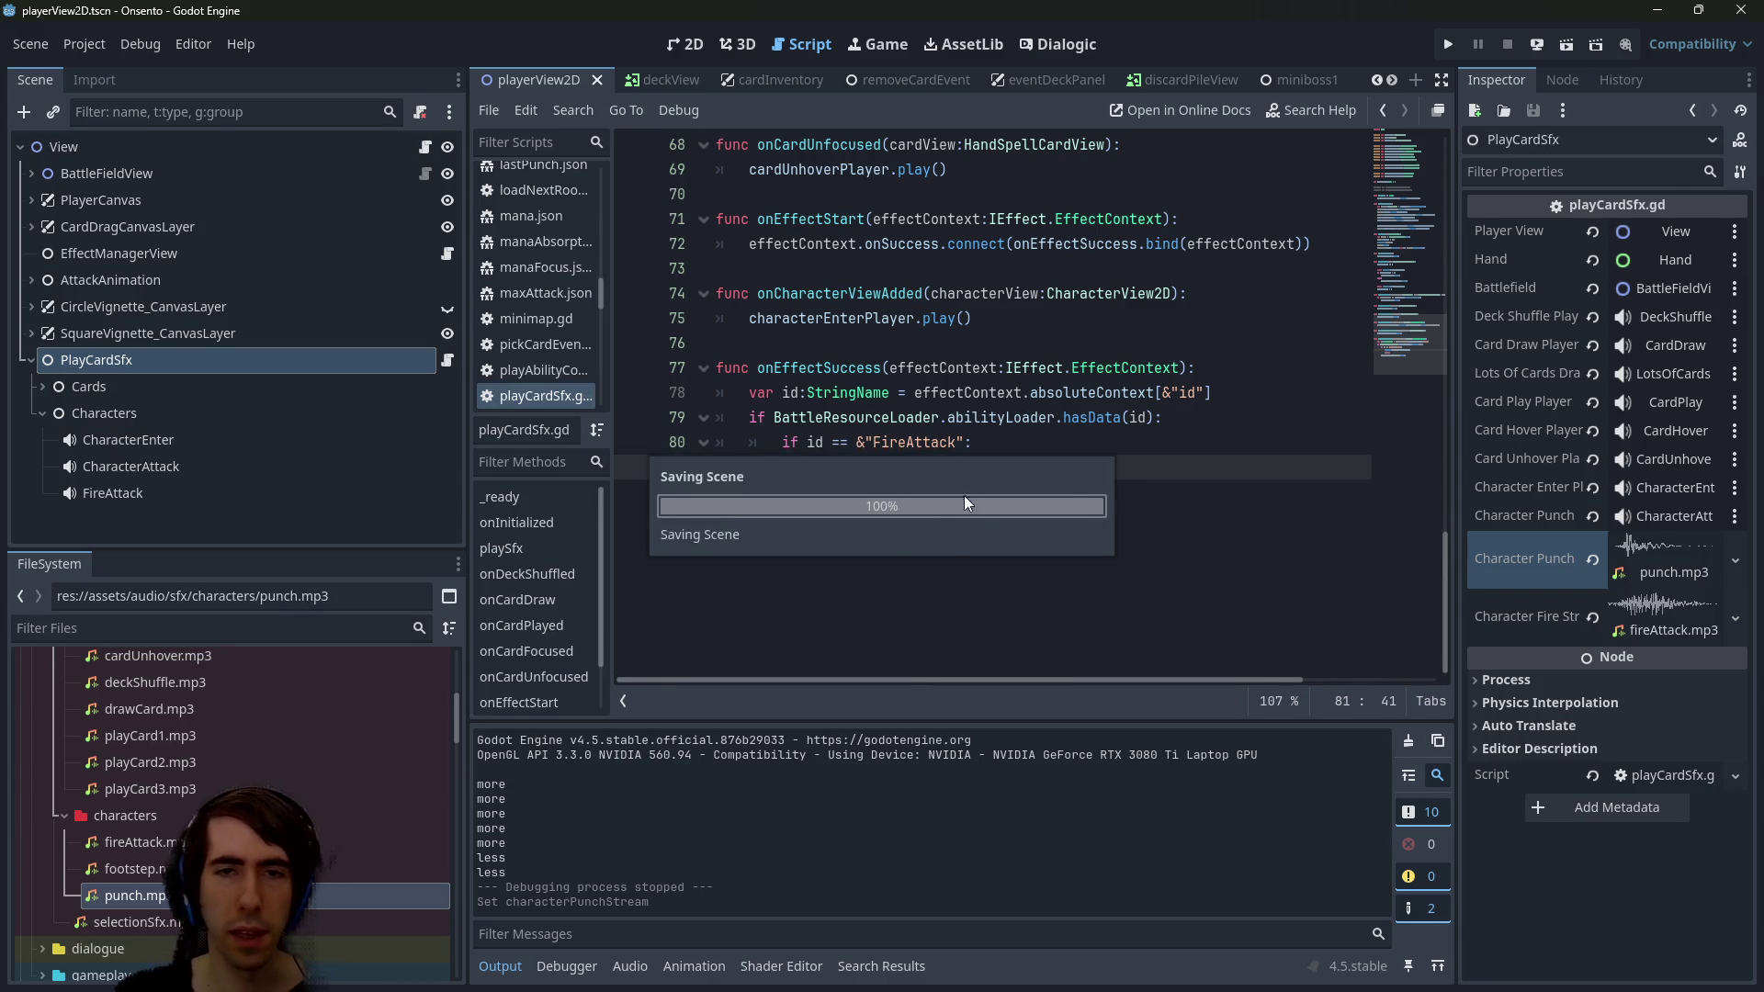
Add a playSfx(characterPunchStream) call for the punch case and save
drag(1048, 467, 656, 458)
key(ctrl+c)
click(1045, 504)
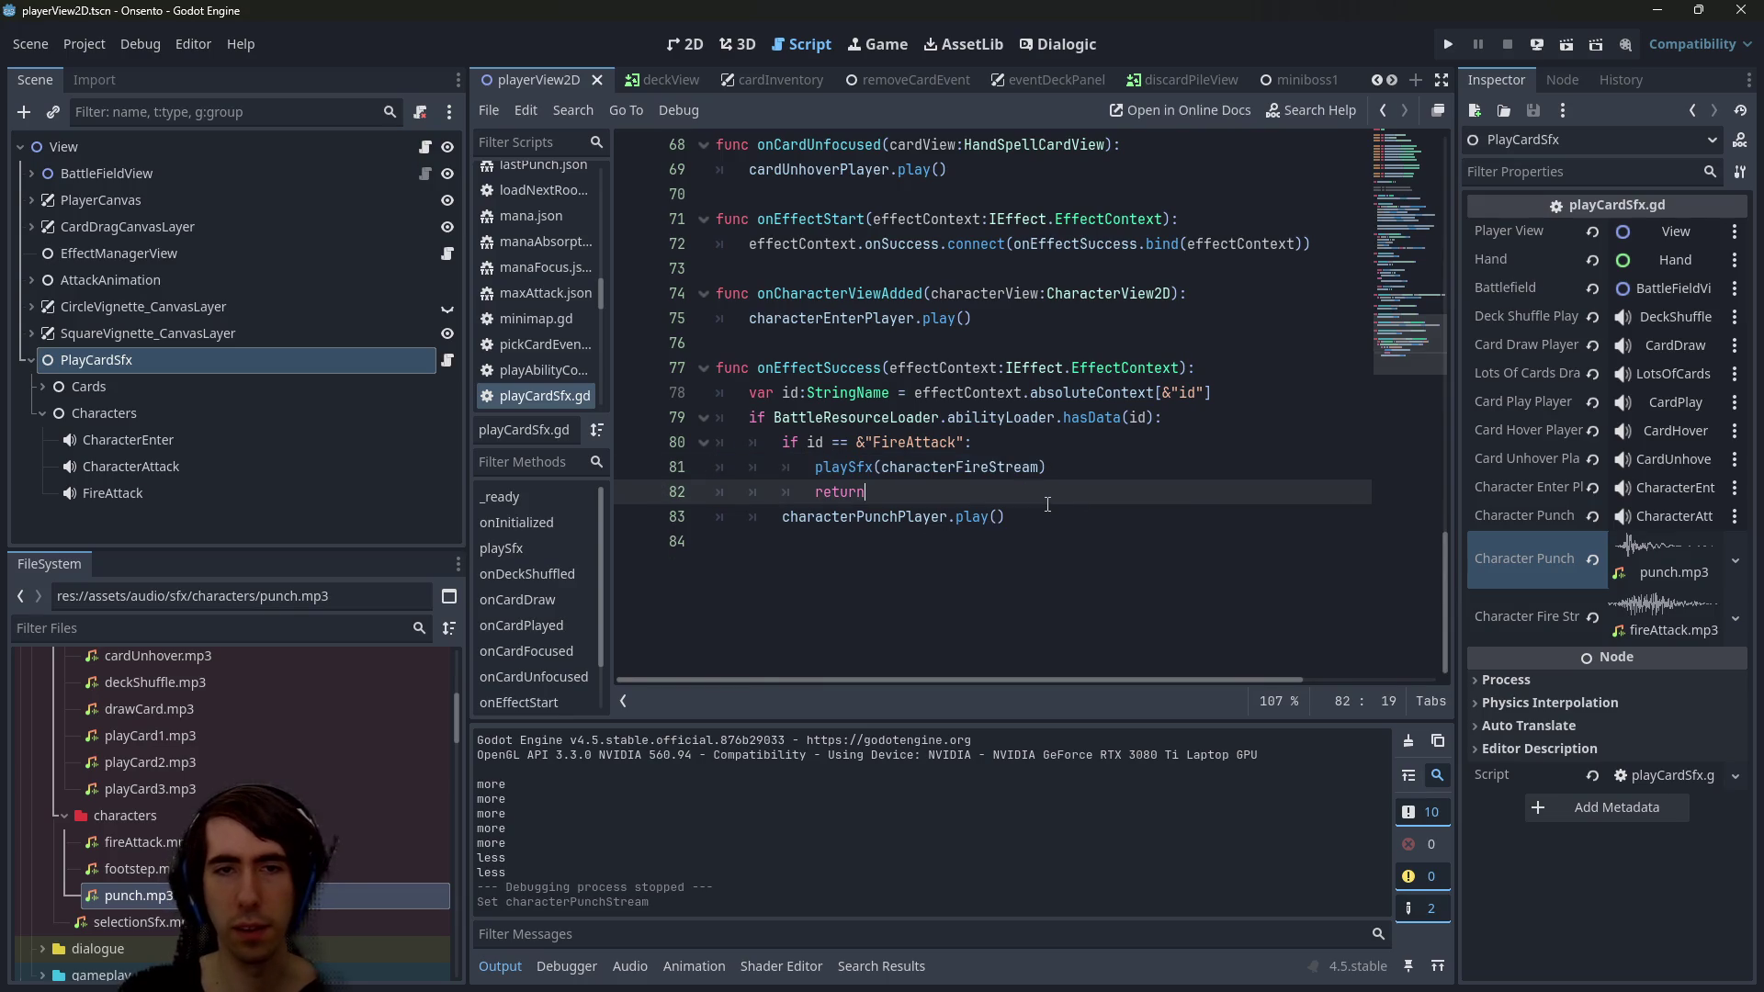
key(Return)
key(ctrl+v)
key(shift+Tab)
key(shift+Tab)
double_click(877, 541)
key(ctrl+c)
double_click(911, 517)
key(ctrl+v)
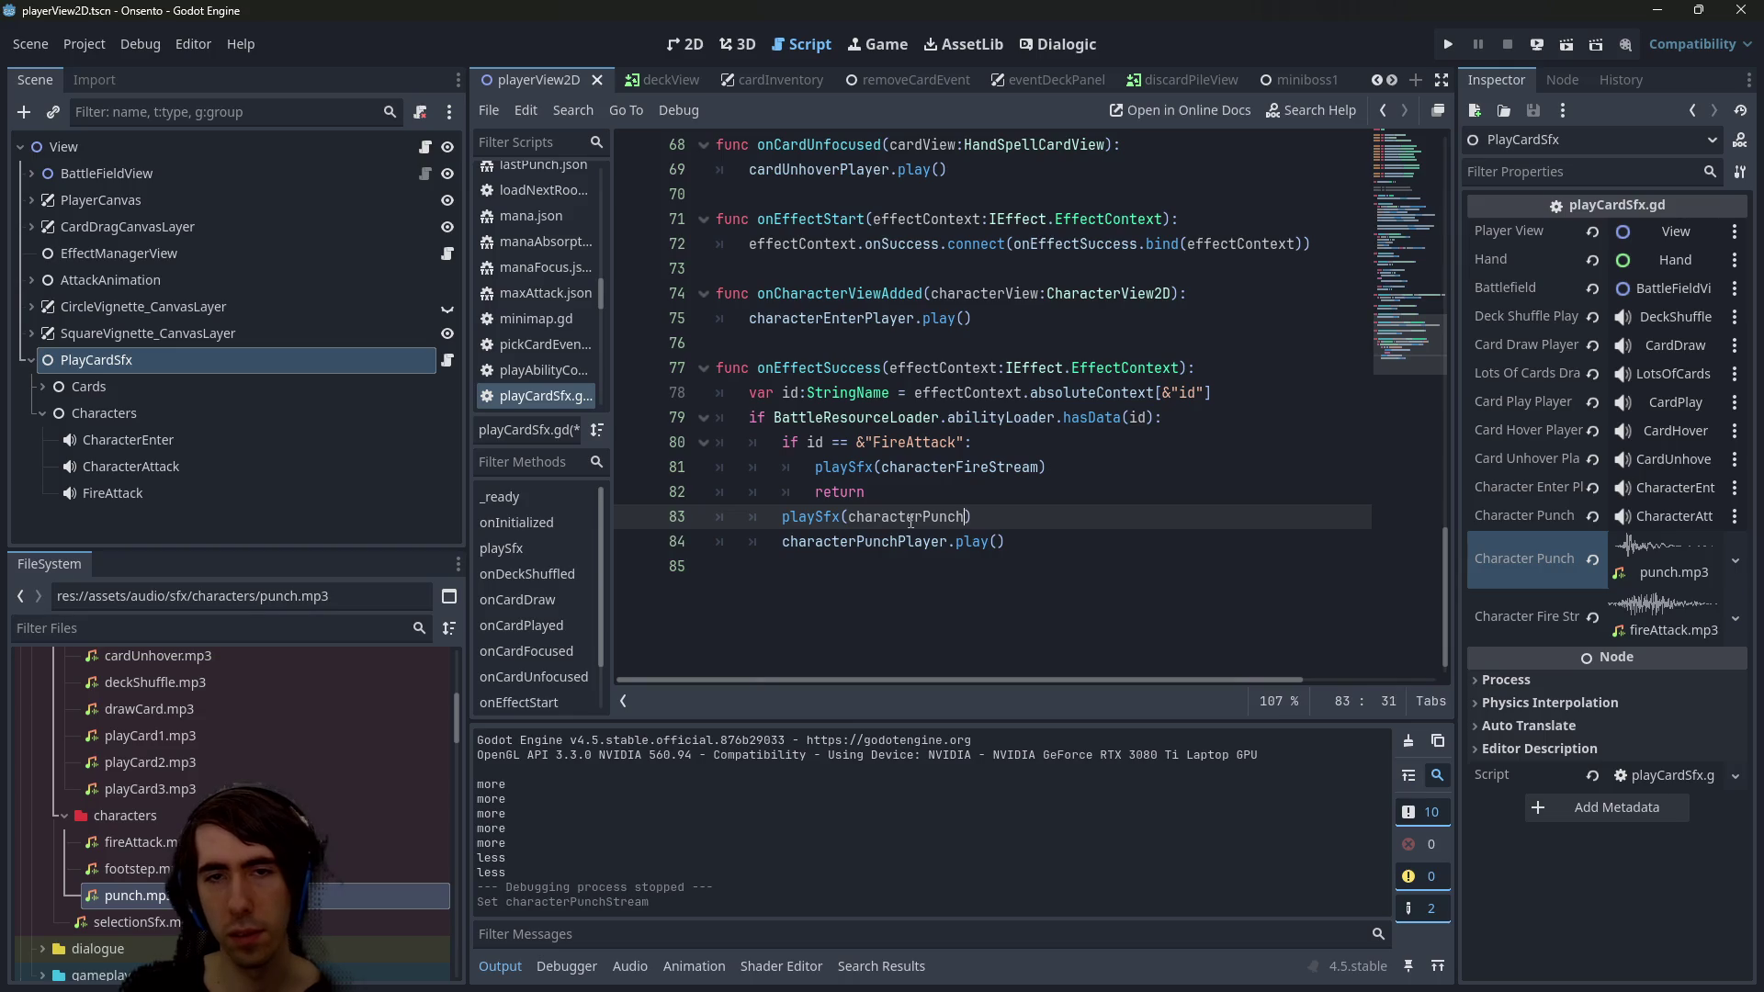
text(am)
key(ctrl+s)
Delete the old characterPunchPlayer.play() line and select the characterPunchPlayer export
drag(1016, 541, 735, 538)
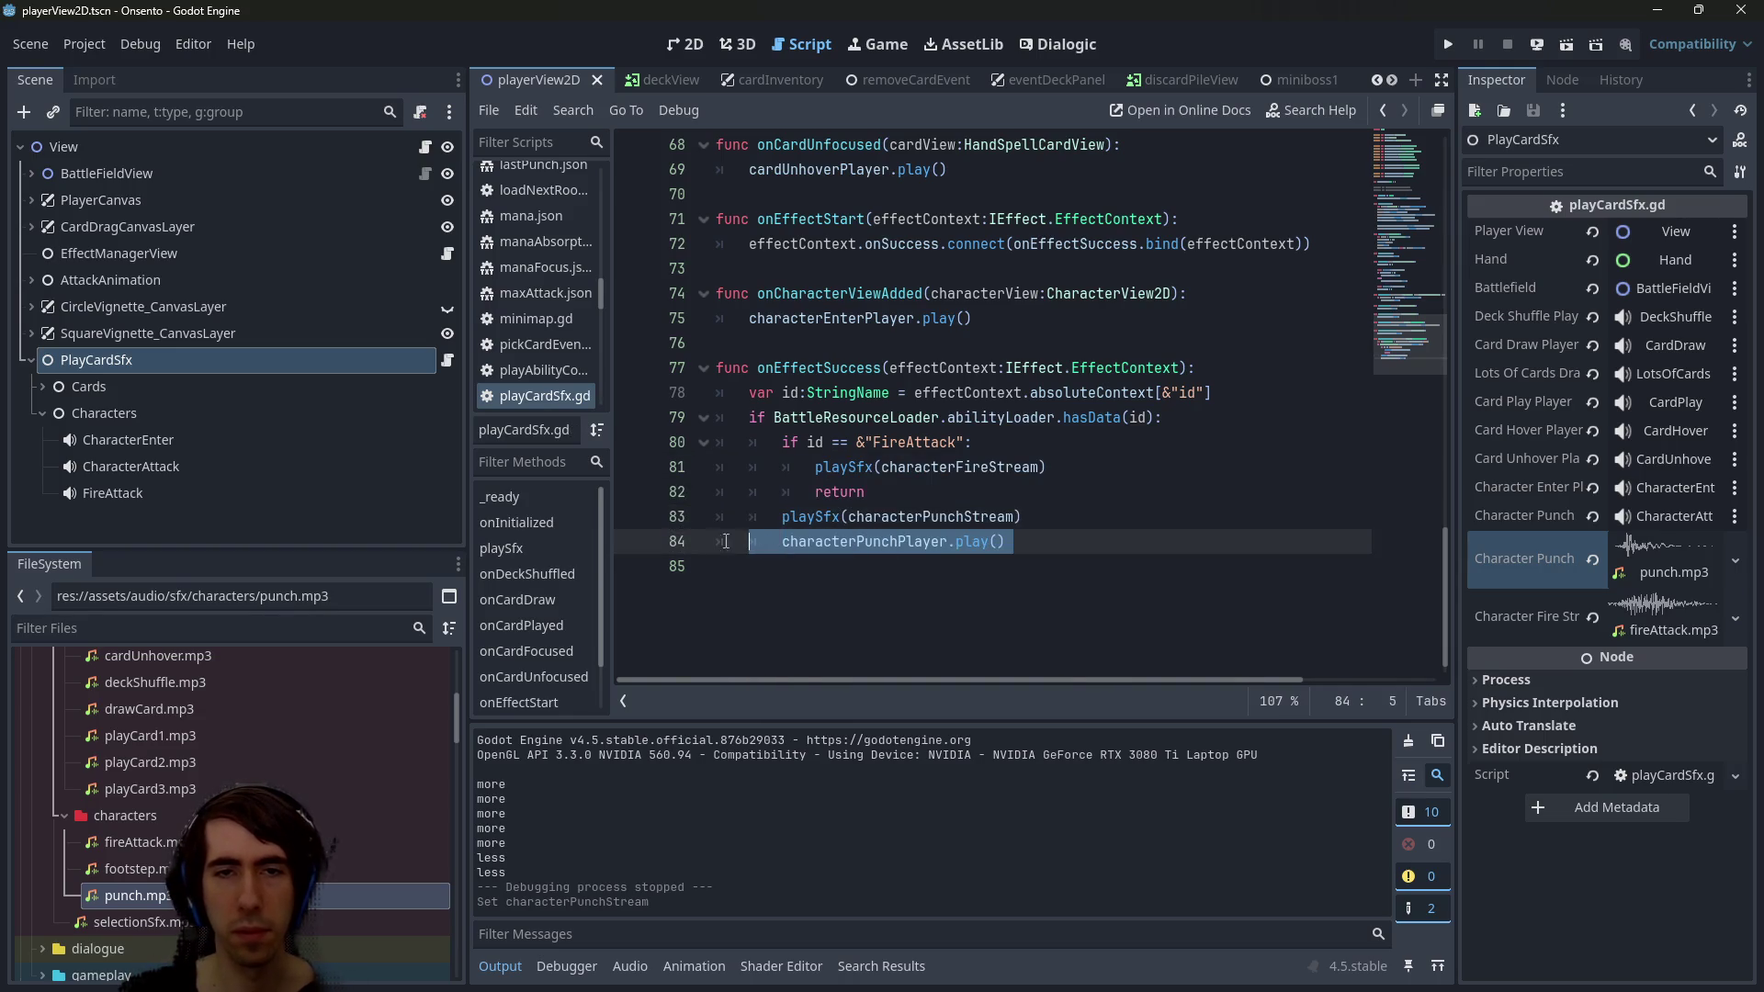
key(BackSpace)
scroll(725, 480, up, 20)
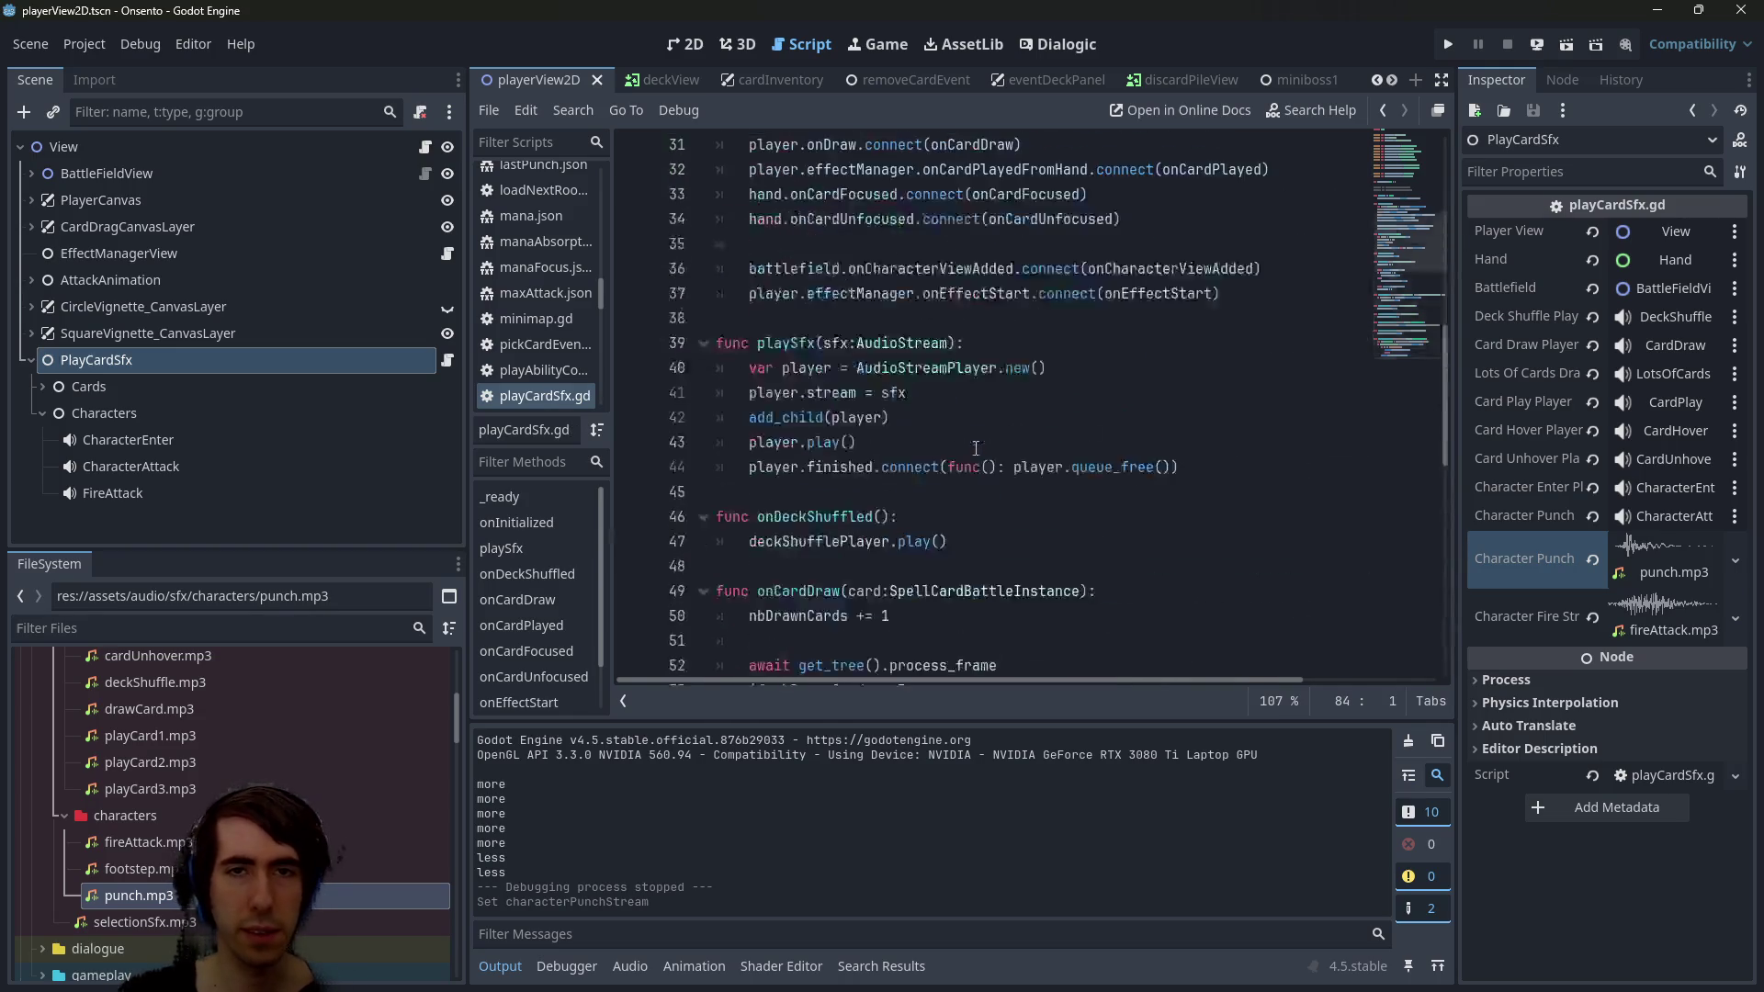
drag(1180, 440, 548, 399)
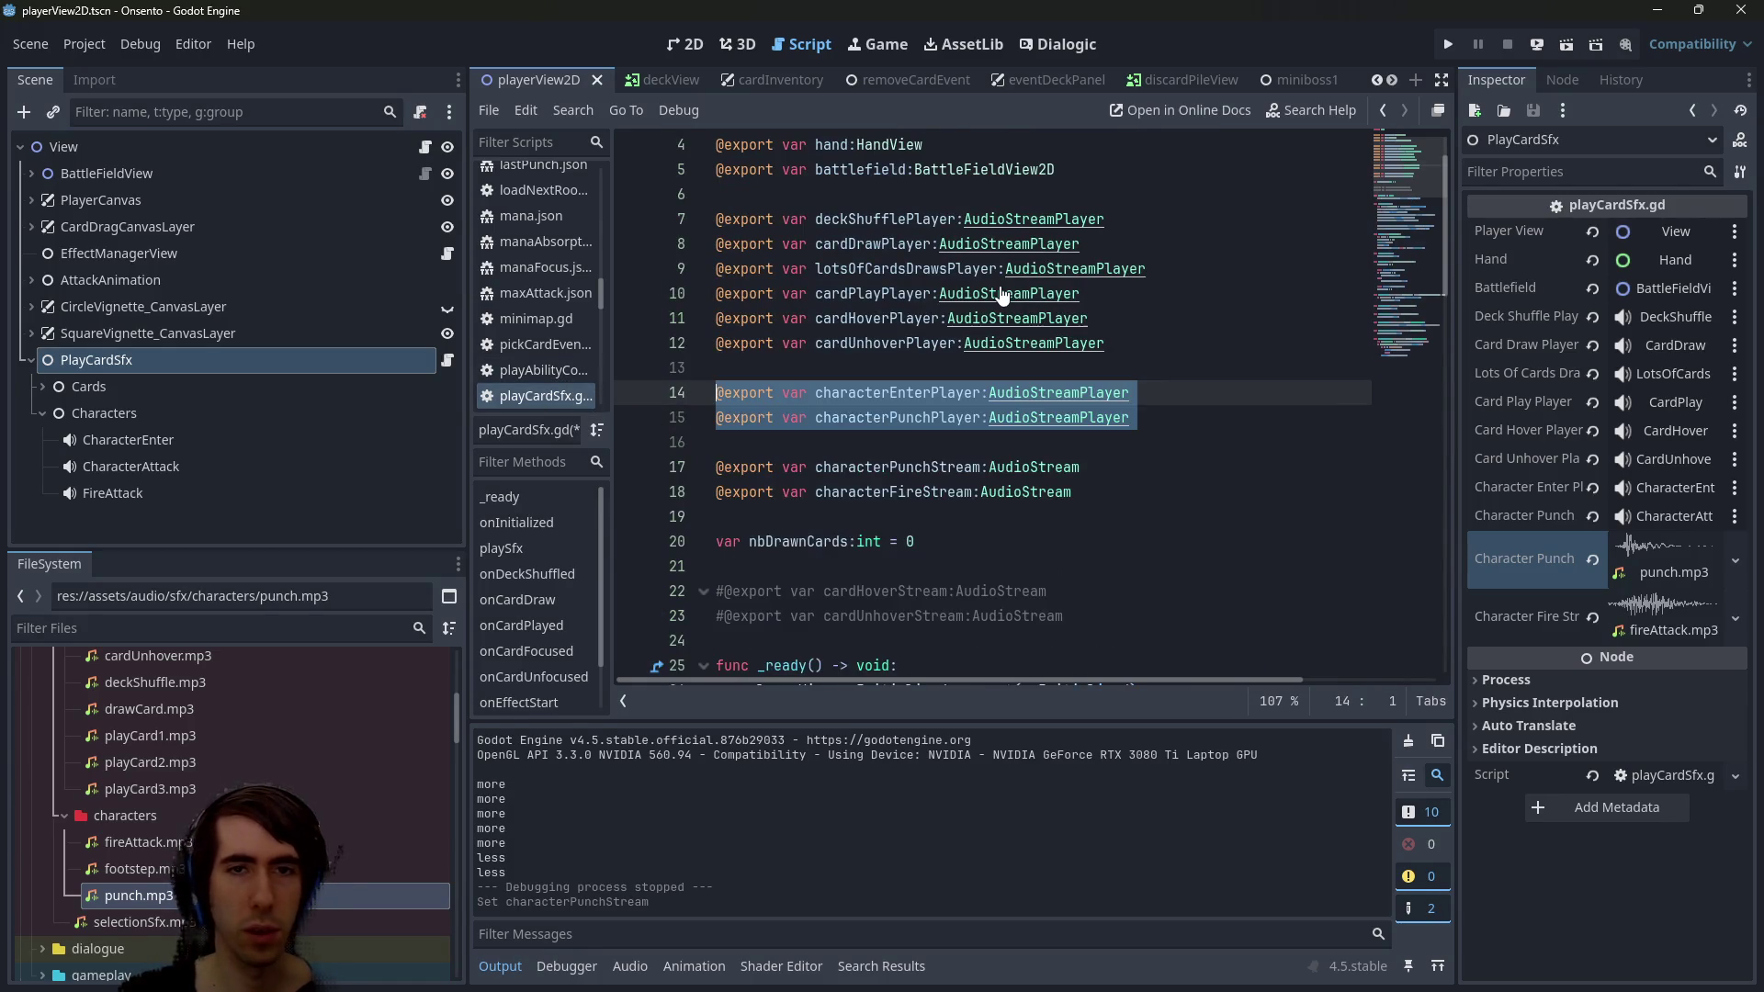
mouse_move(1001, 285)
drag(1132, 417, 603, 421)
Delete the characterPunchPlayer export, then remove the CharacterAttack and FireAttack nodes from the scene
key(BackSpace)
key(BackSpace)
key(ctrl+s)
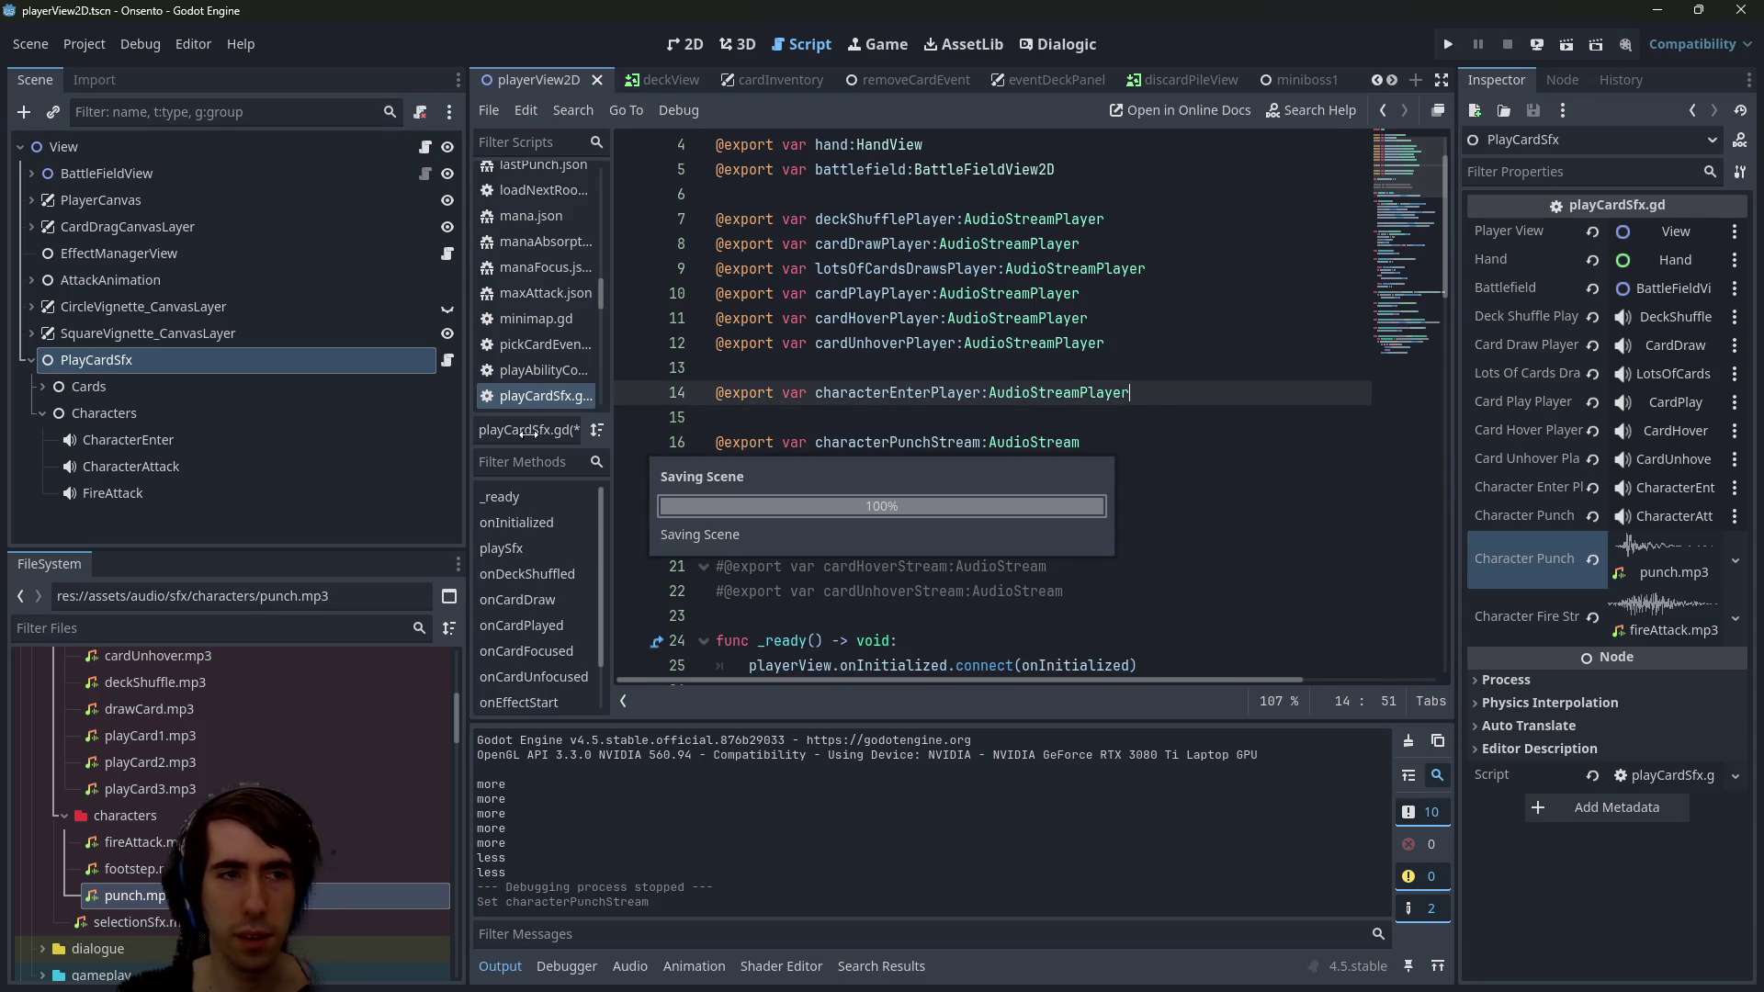
click(125, 487)
click(135, 468)
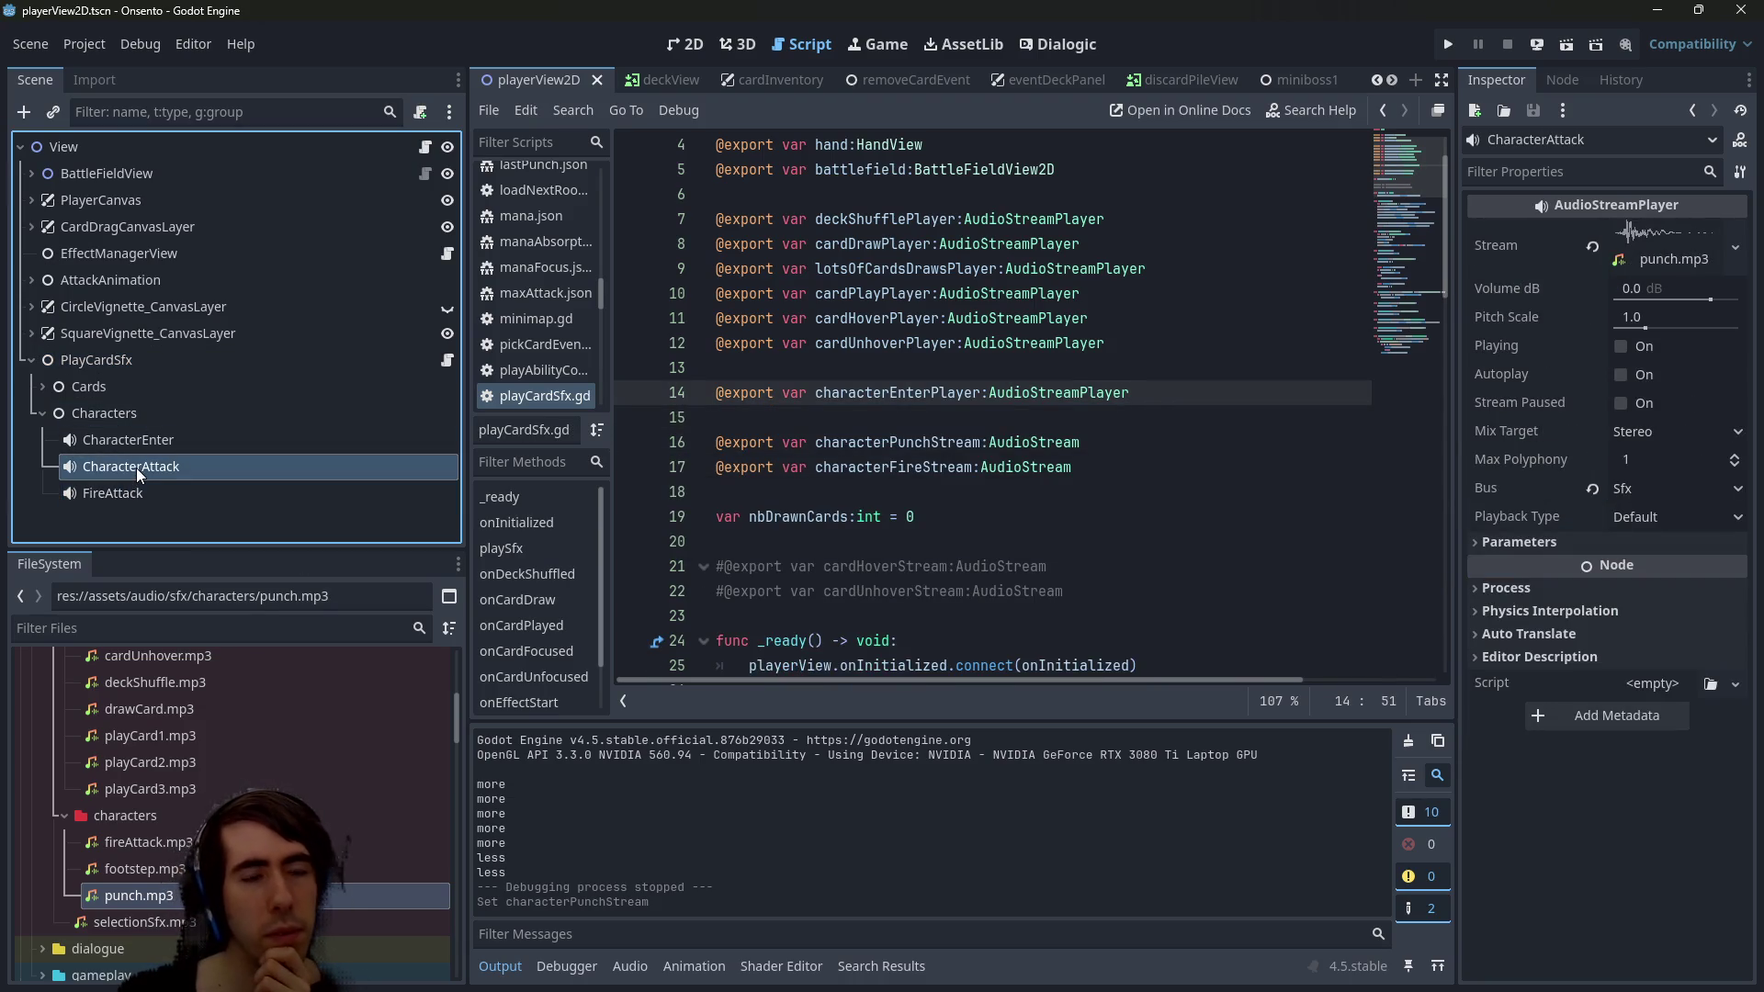
key(Delete)
key(Return)
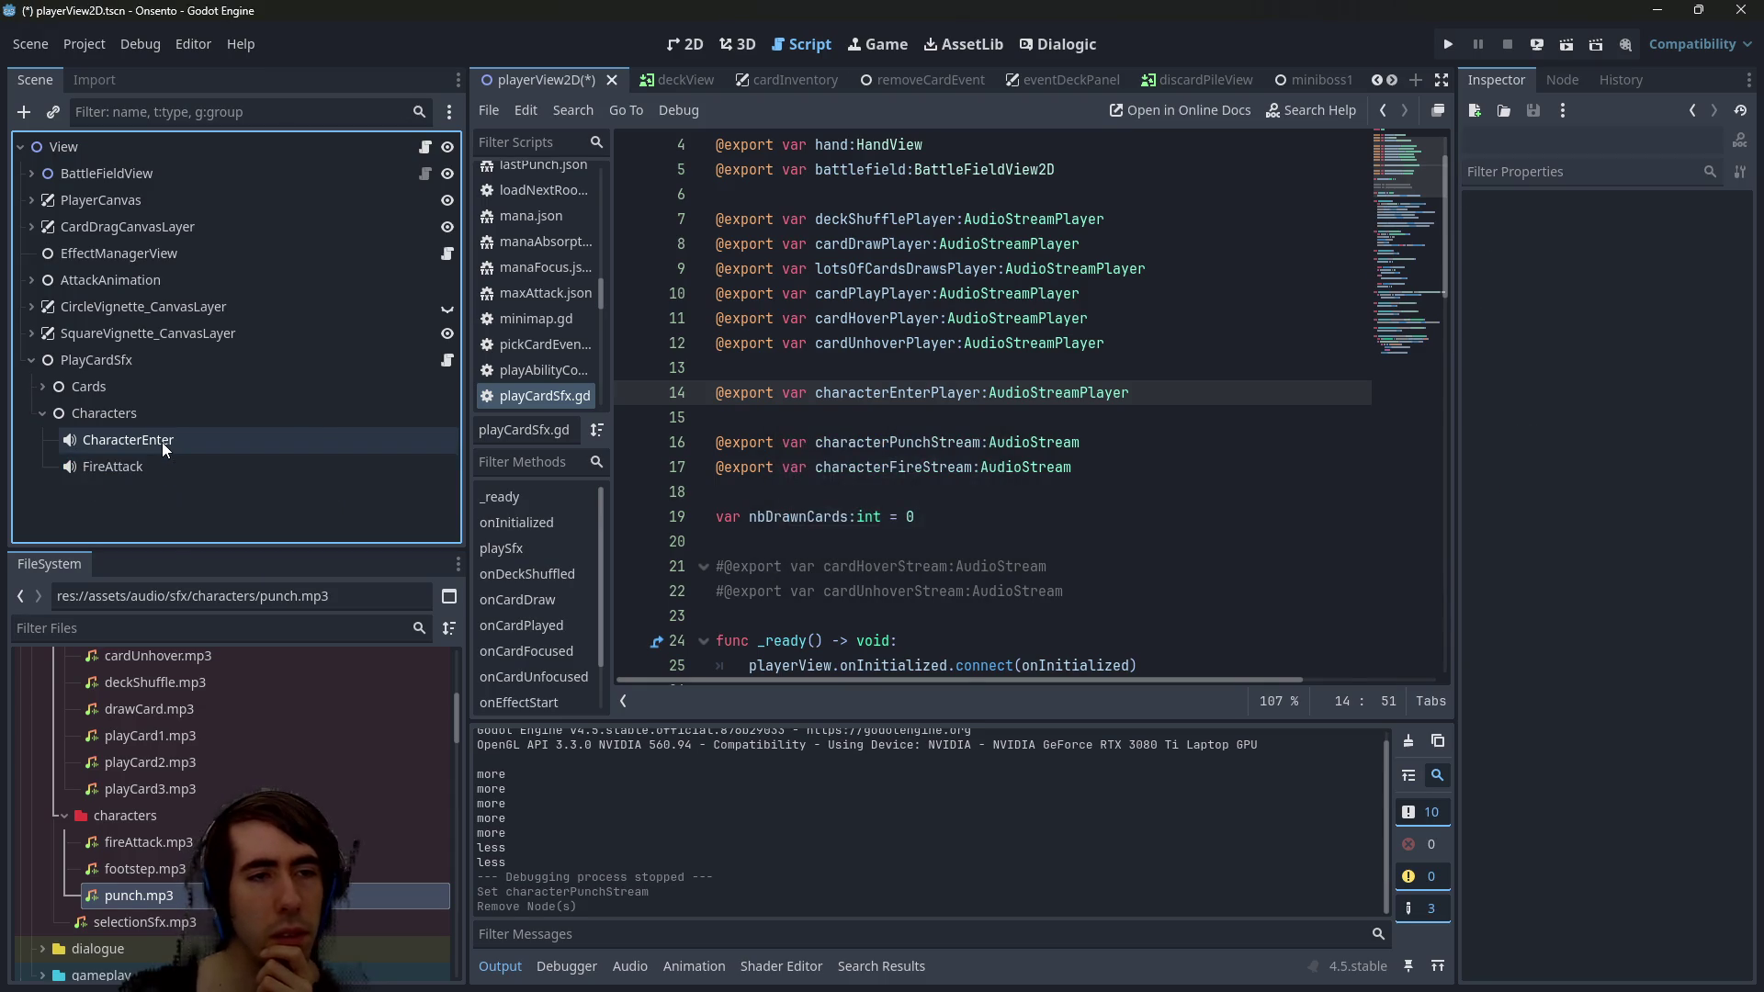
click(169, 470)
key(Delete)
key(Return)
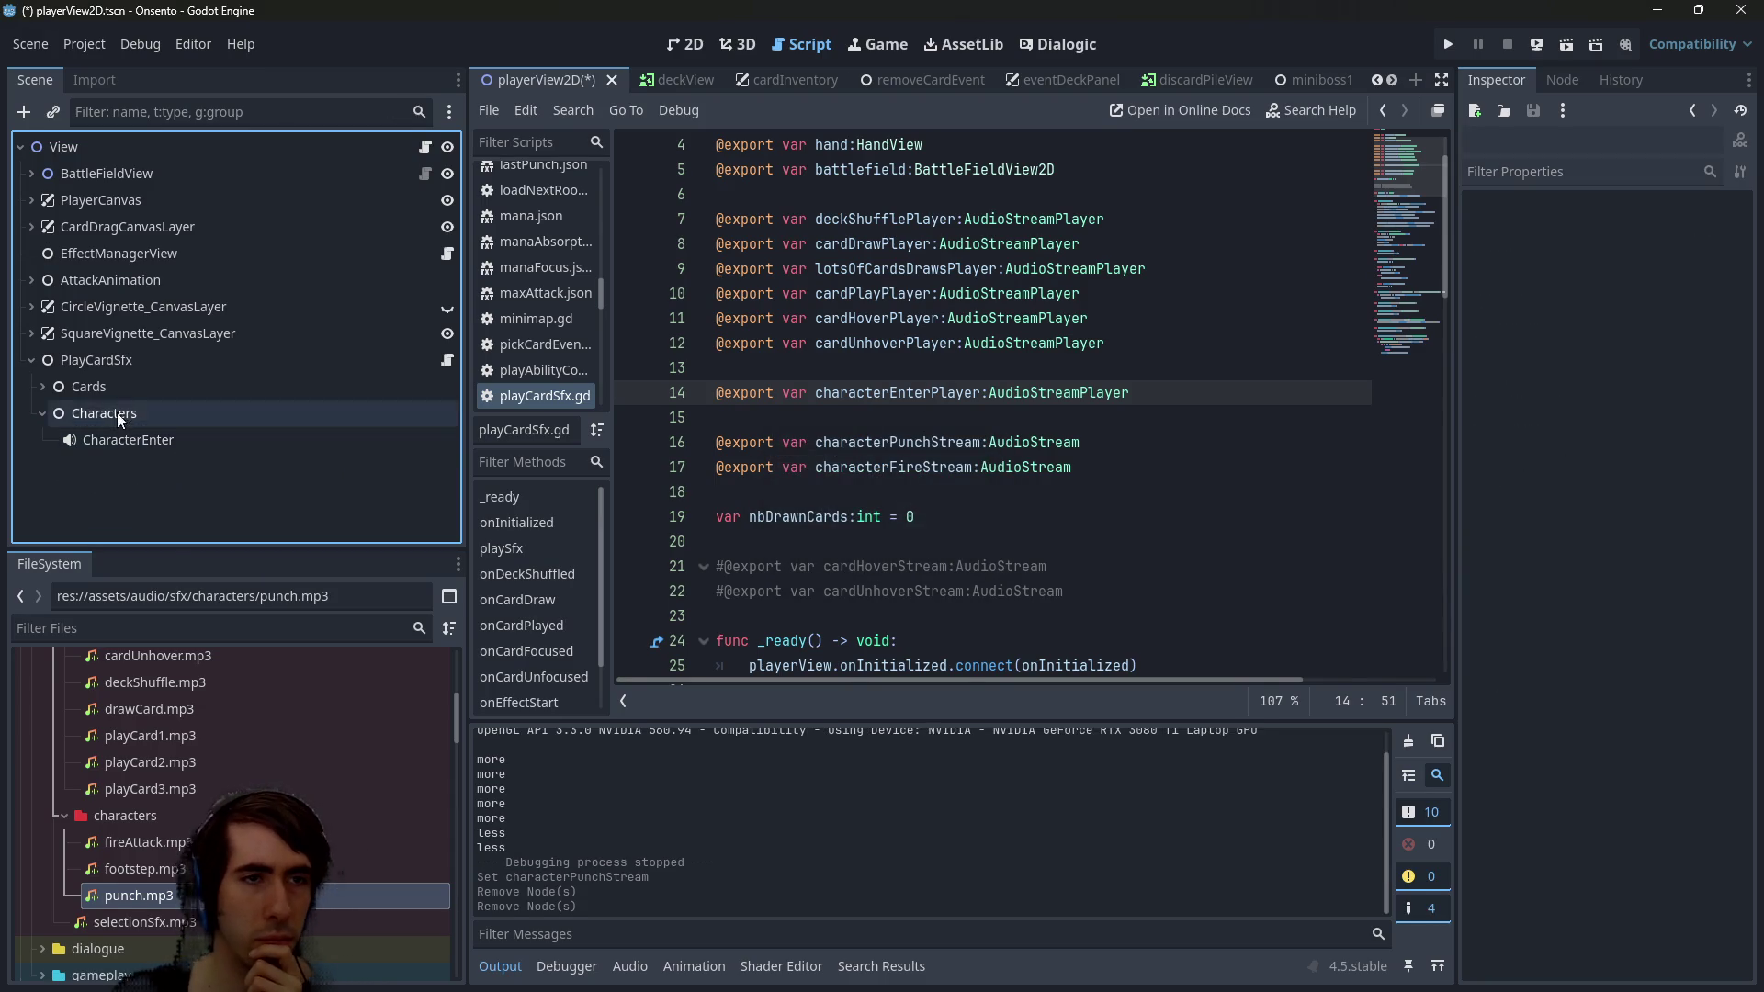
click(116, 361)
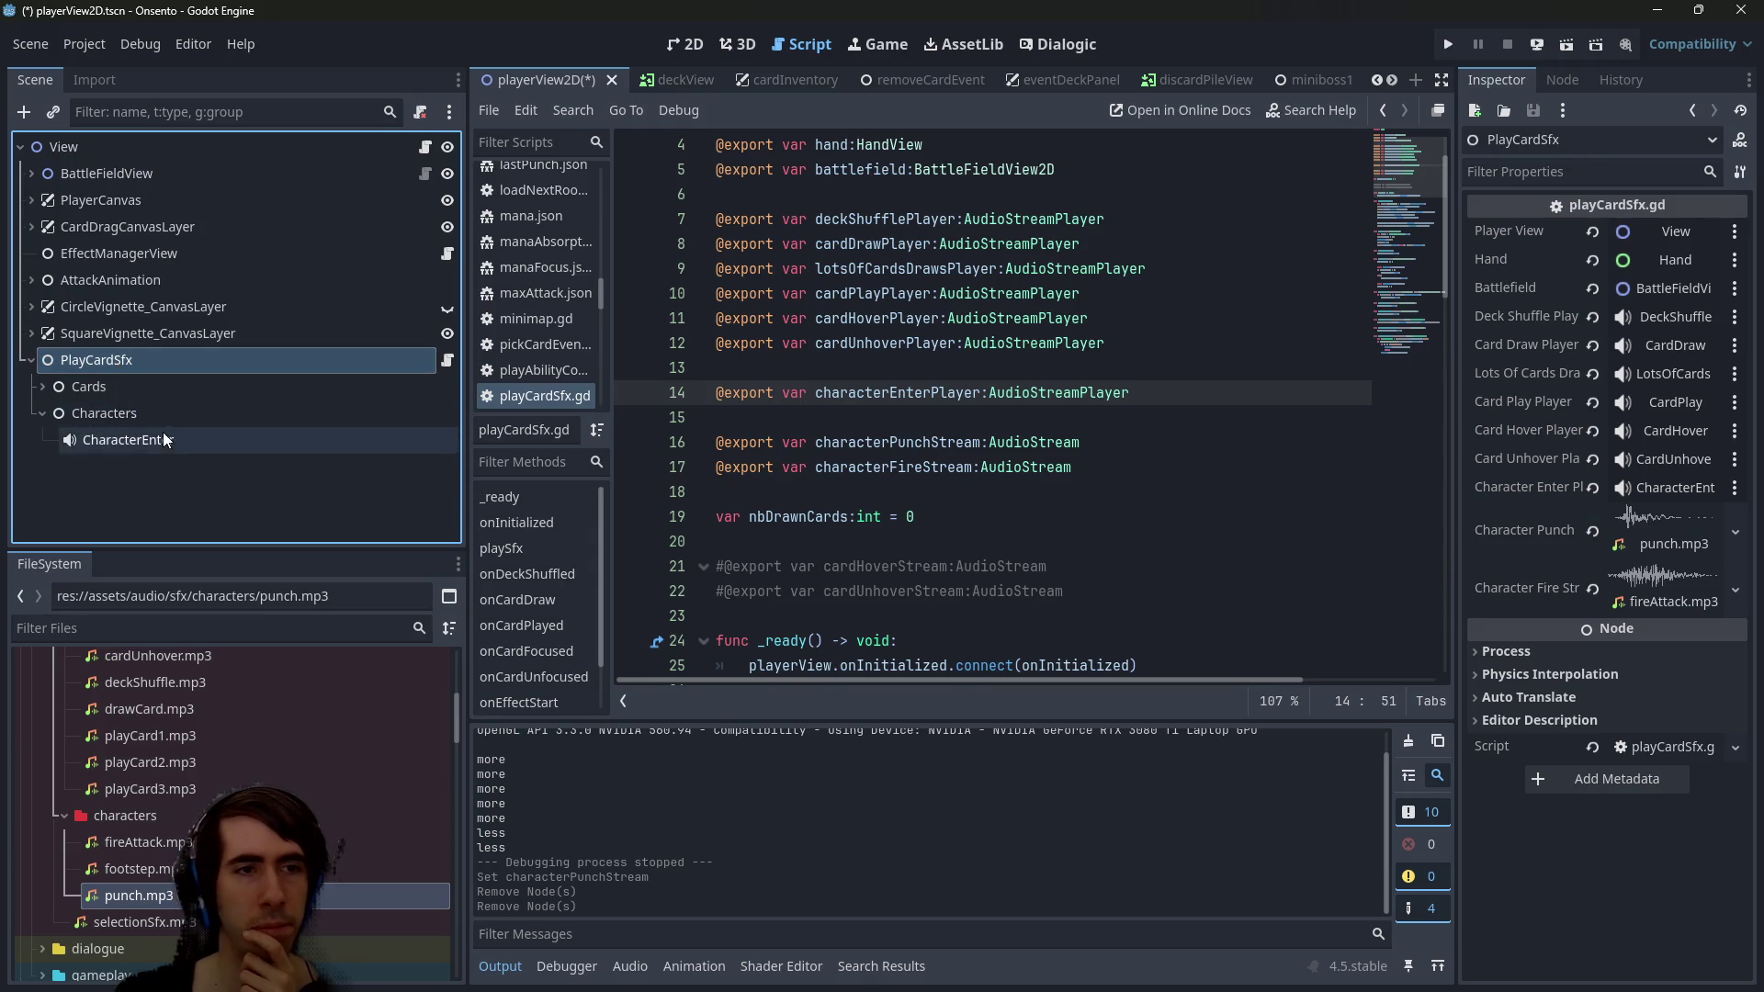
Duplicate the cardDrawPlayer export line on the line below
double_click(899, 442)
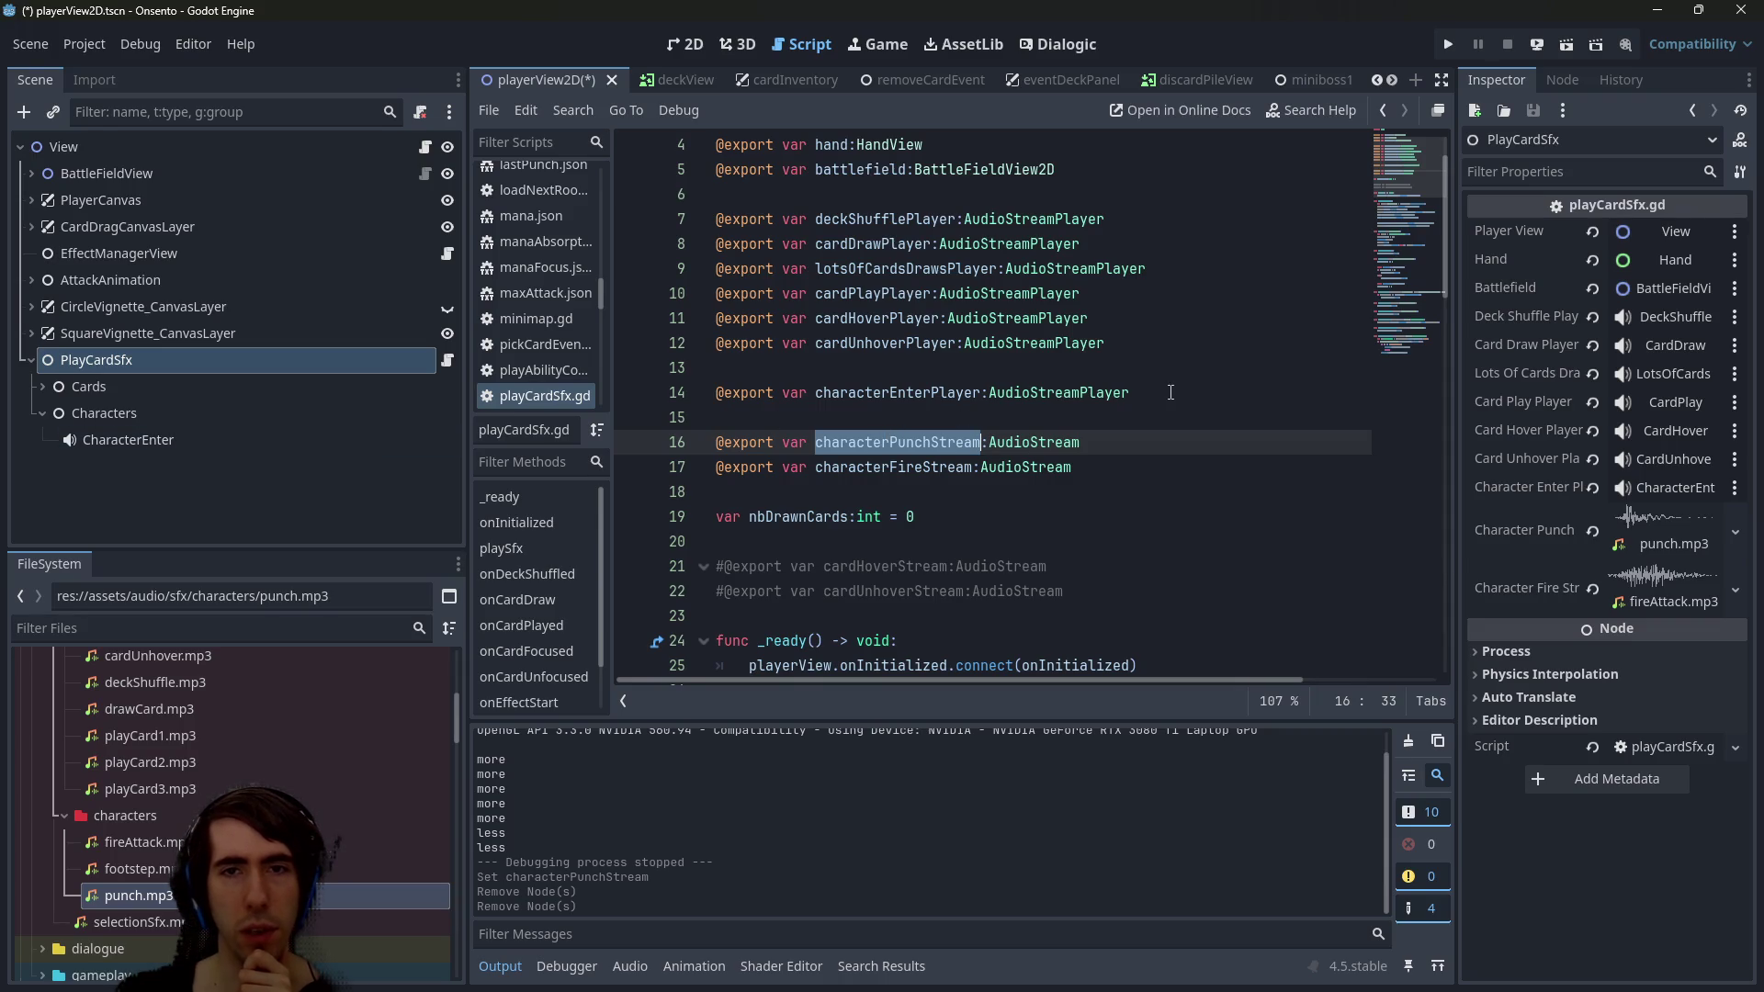
drag(1156, 390, 625, 393)
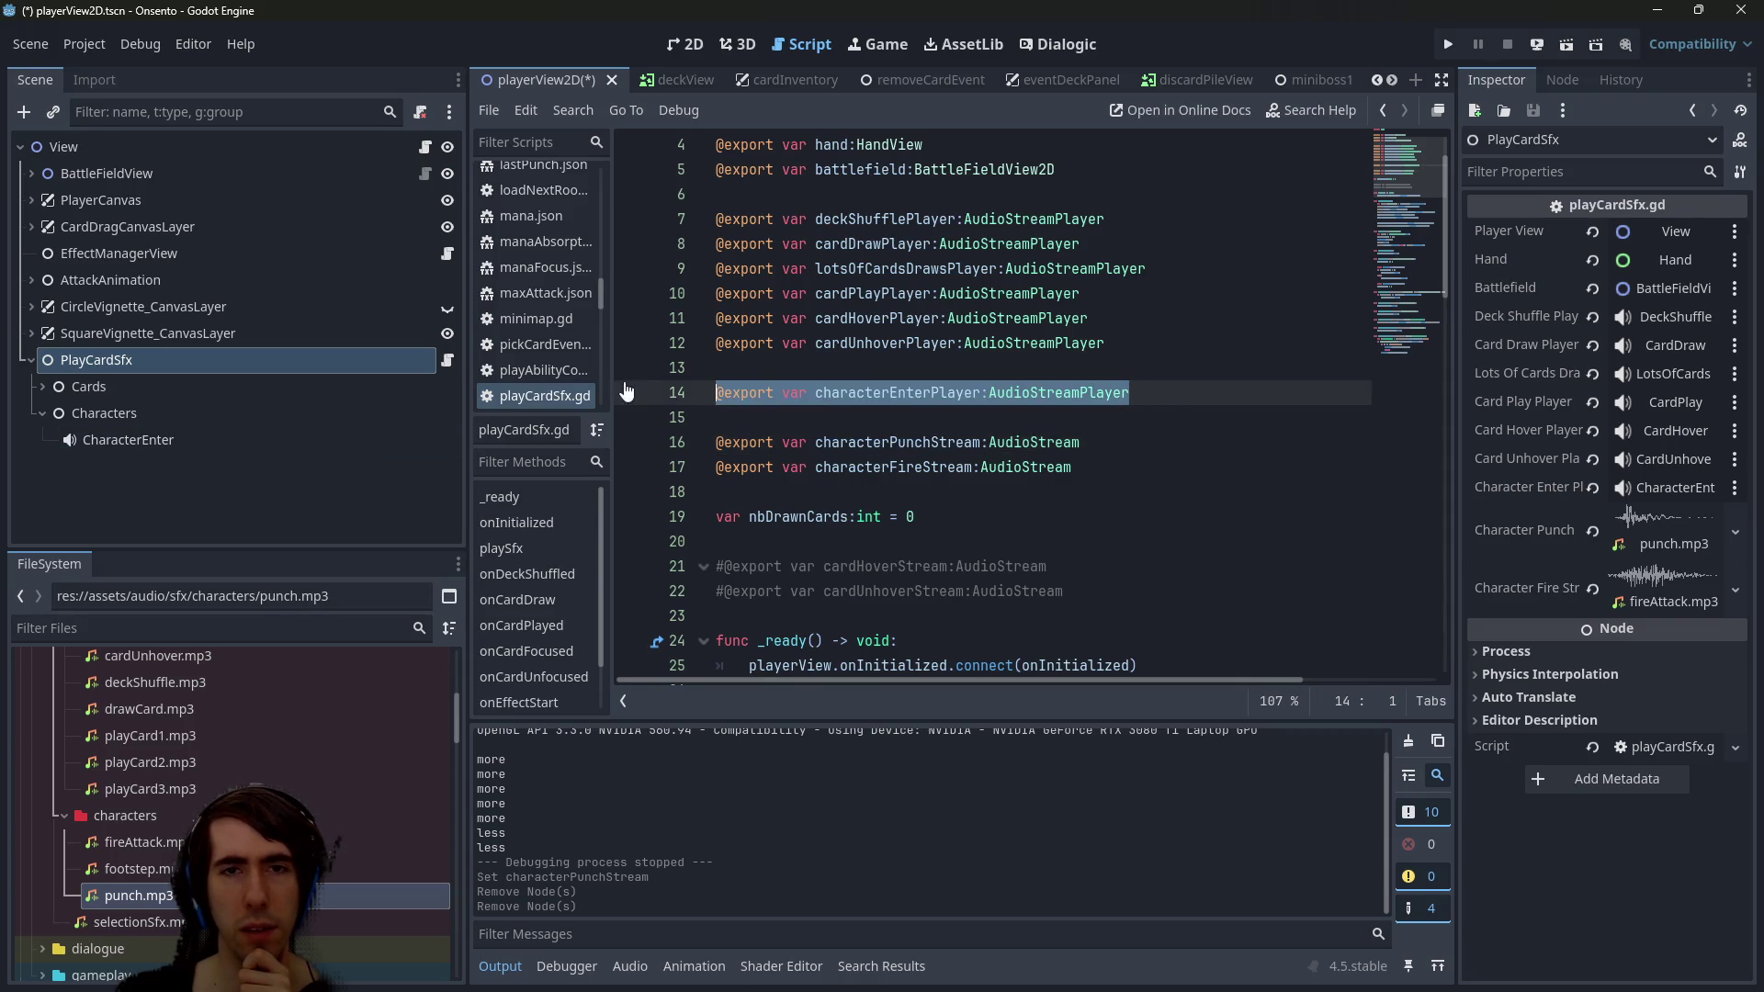
click(916, 468)
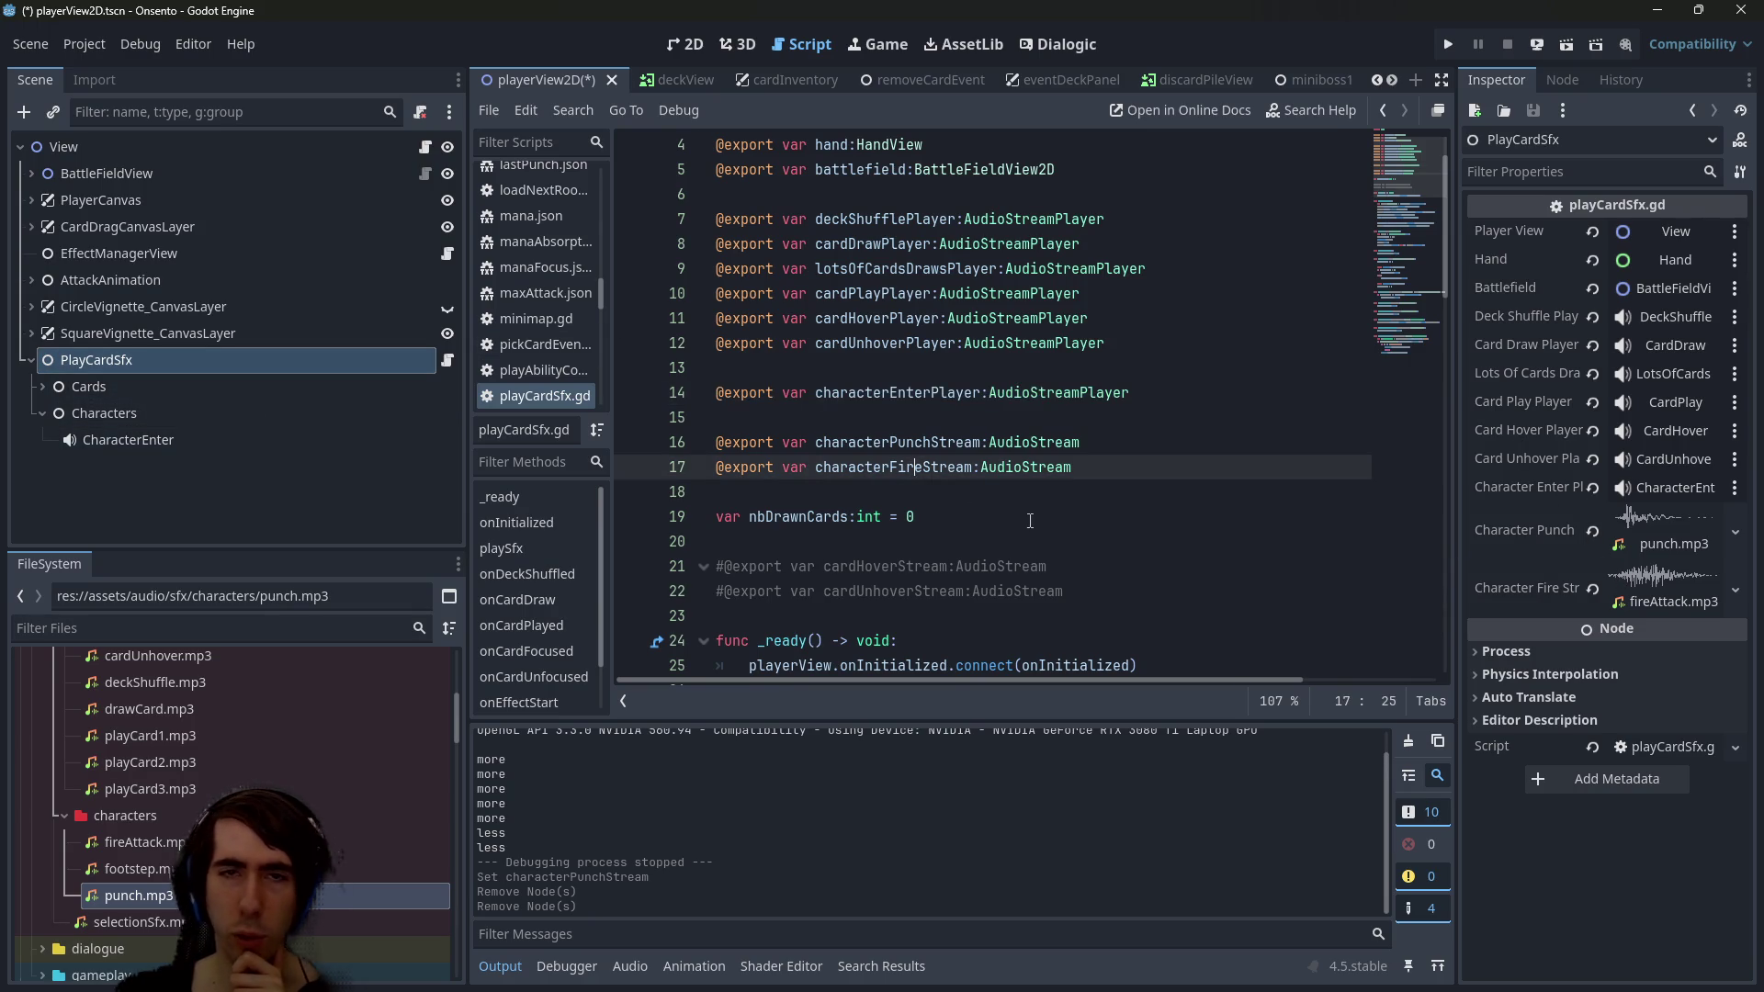
scroll(1033, 601, down, 4)
scroll(1029, 588, up, 5)
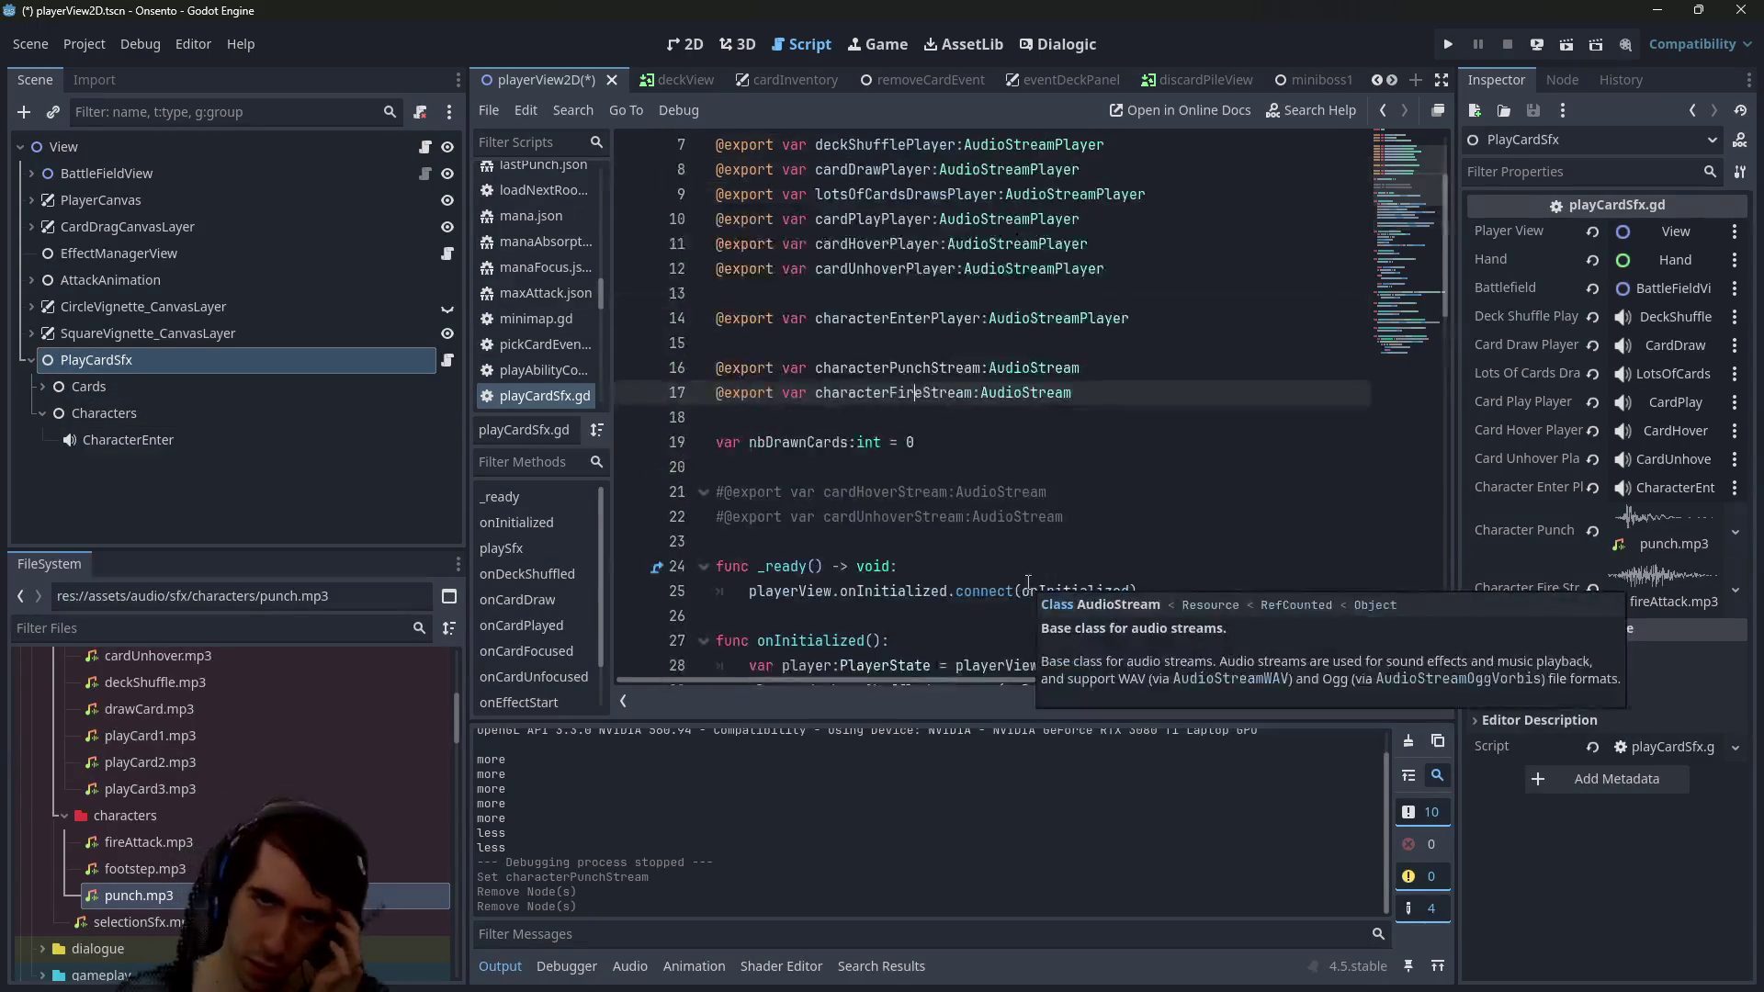
drag(1096, 321, 656, 312)
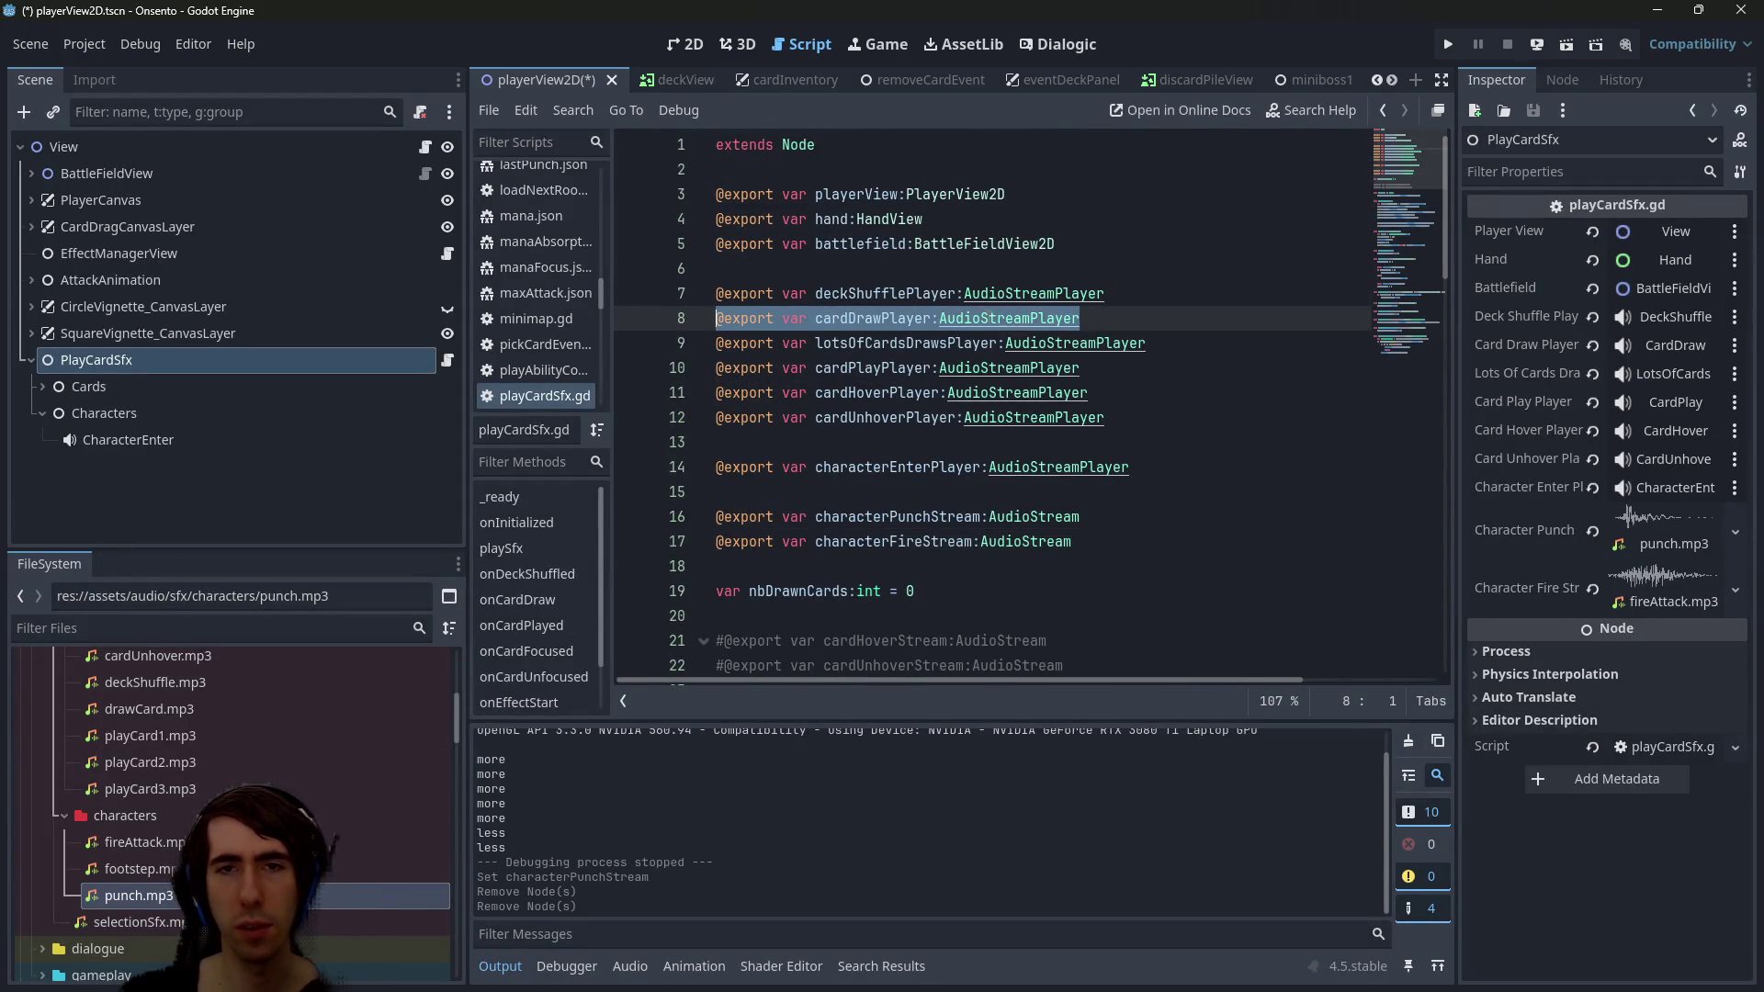
key(ctrl+c)
key(End)
key(Return)
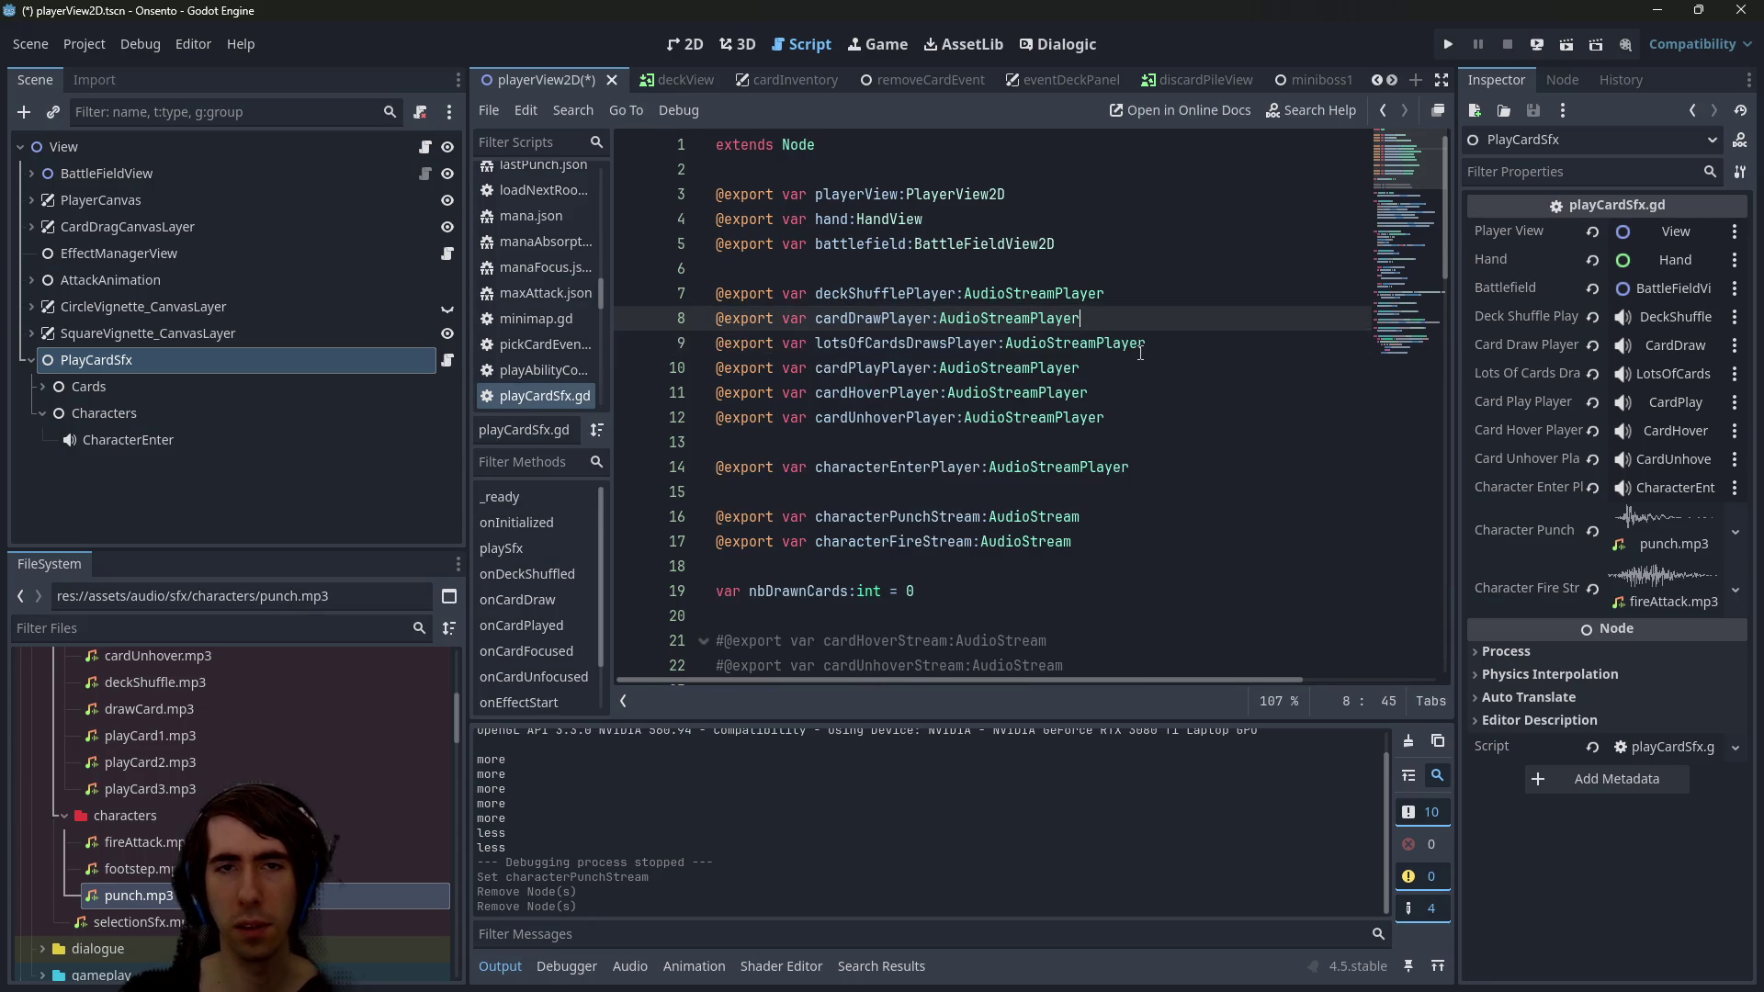
key(ctrl+v)
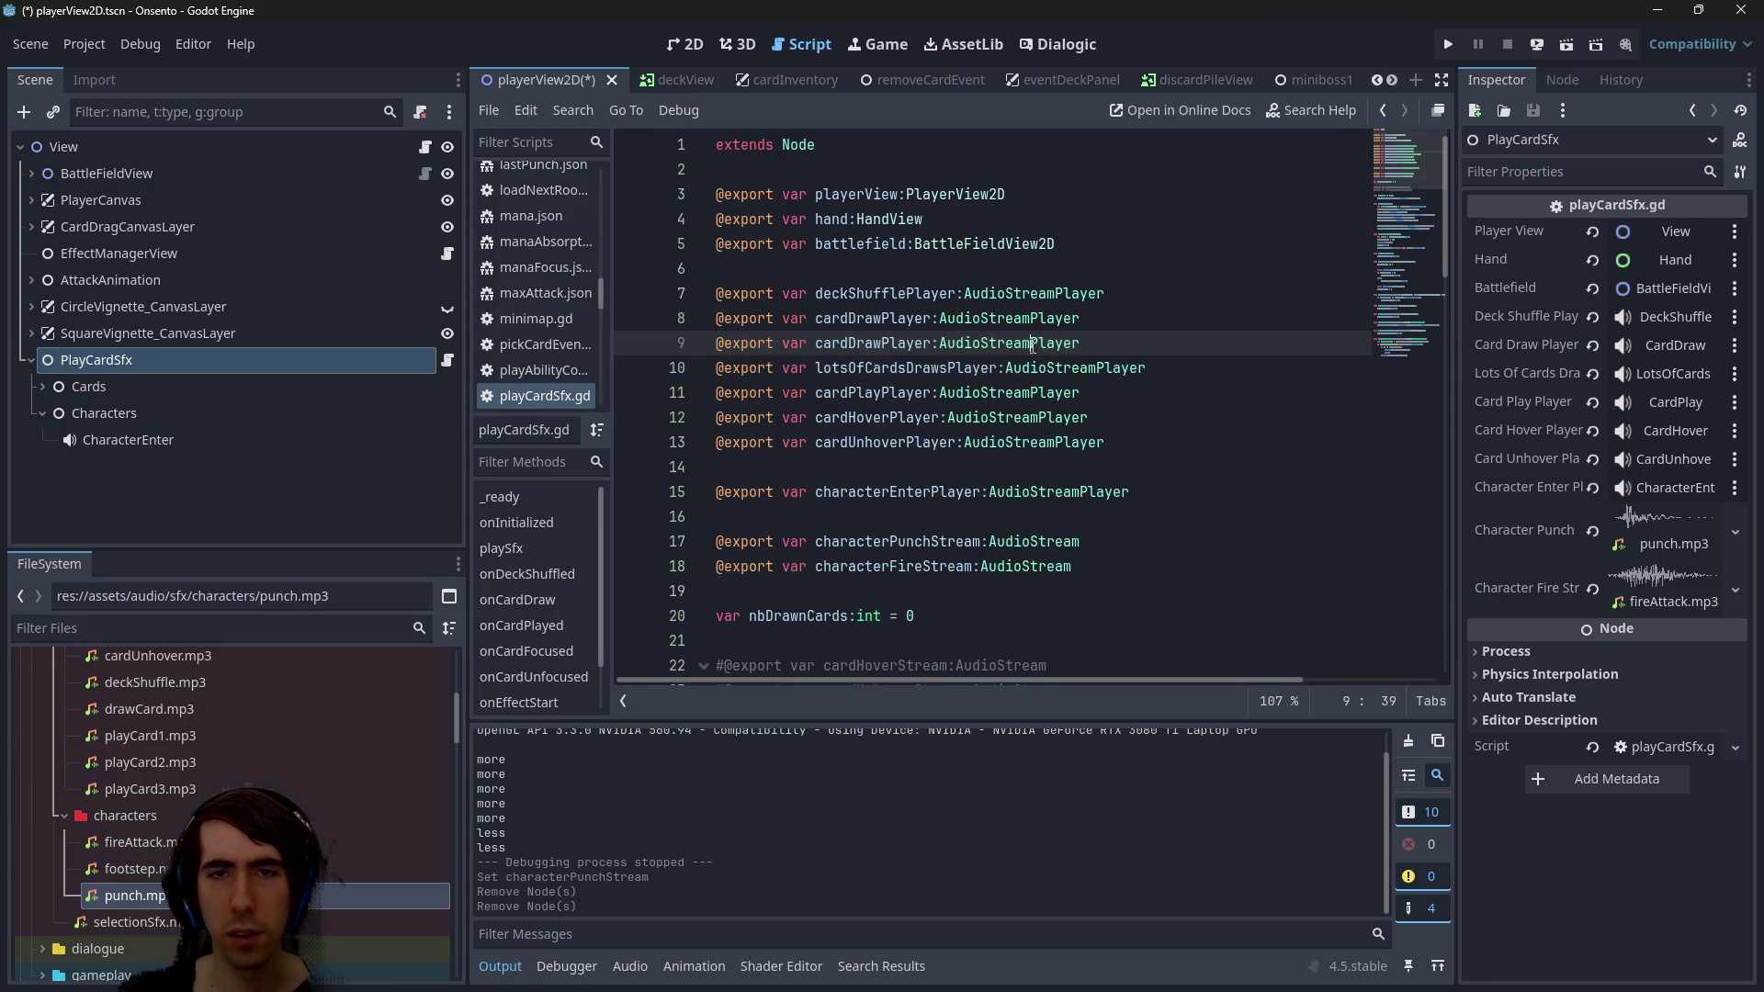
Turn the export into cardDrawStream:AudioStream, save, and assign drawCard.mp3 to it
drag(1033, 346, 1084, 345)
key(BackSpace)
key(ctrl+Left)
key(ctrl+Left)
key(BackSpace)
key(BackSpace)
key(BackSpace)
text(Stream)
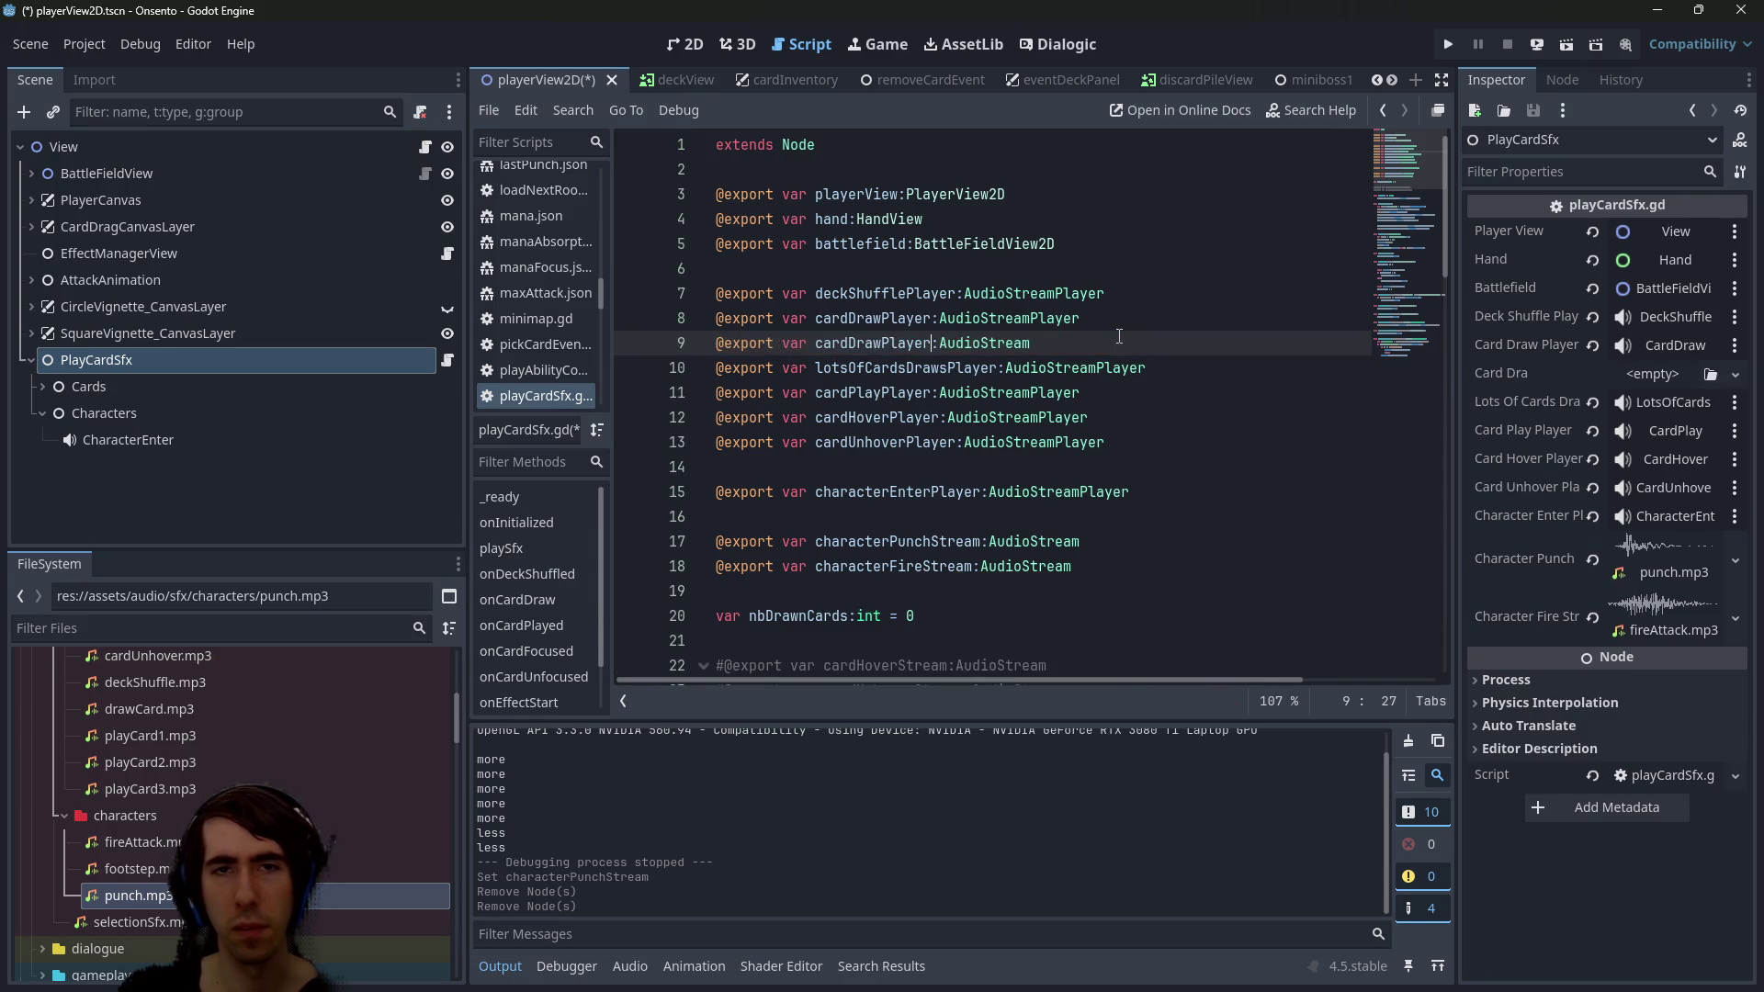
key(BackSpace)
key(BackSpace)
key(BackSpace)
key(BackSpace)
text(ream)
key(ctrl+s)
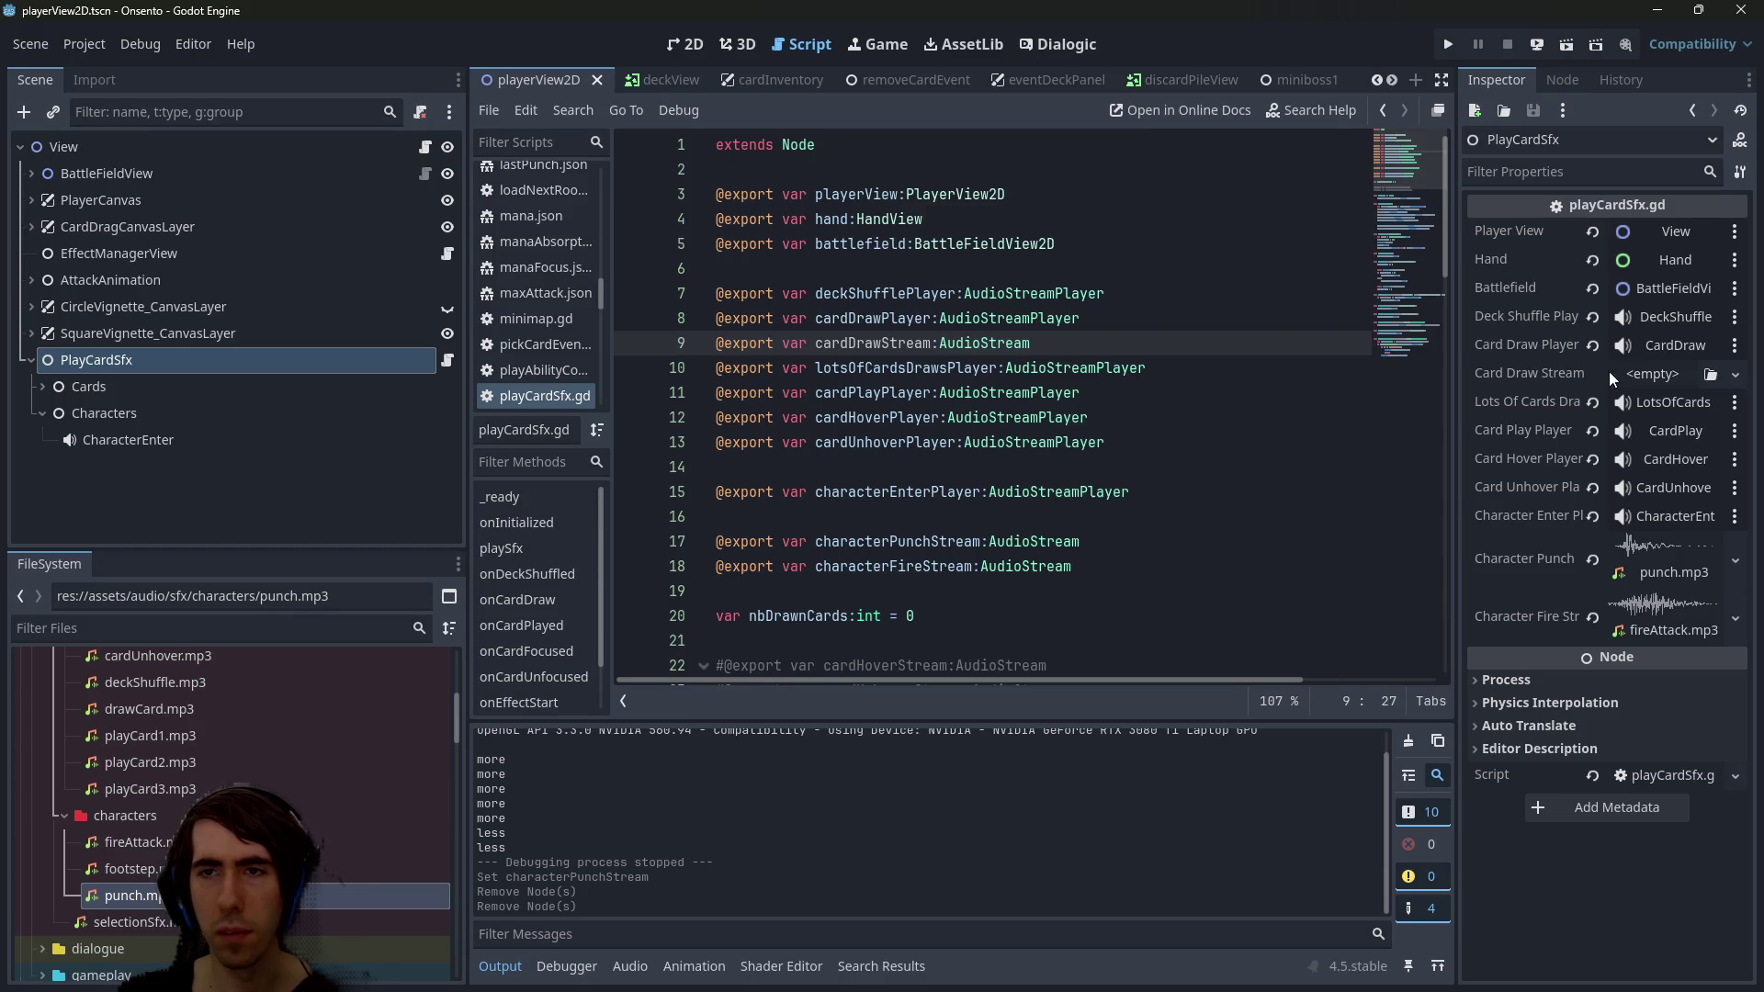
scroll(211, 735, up, 3)
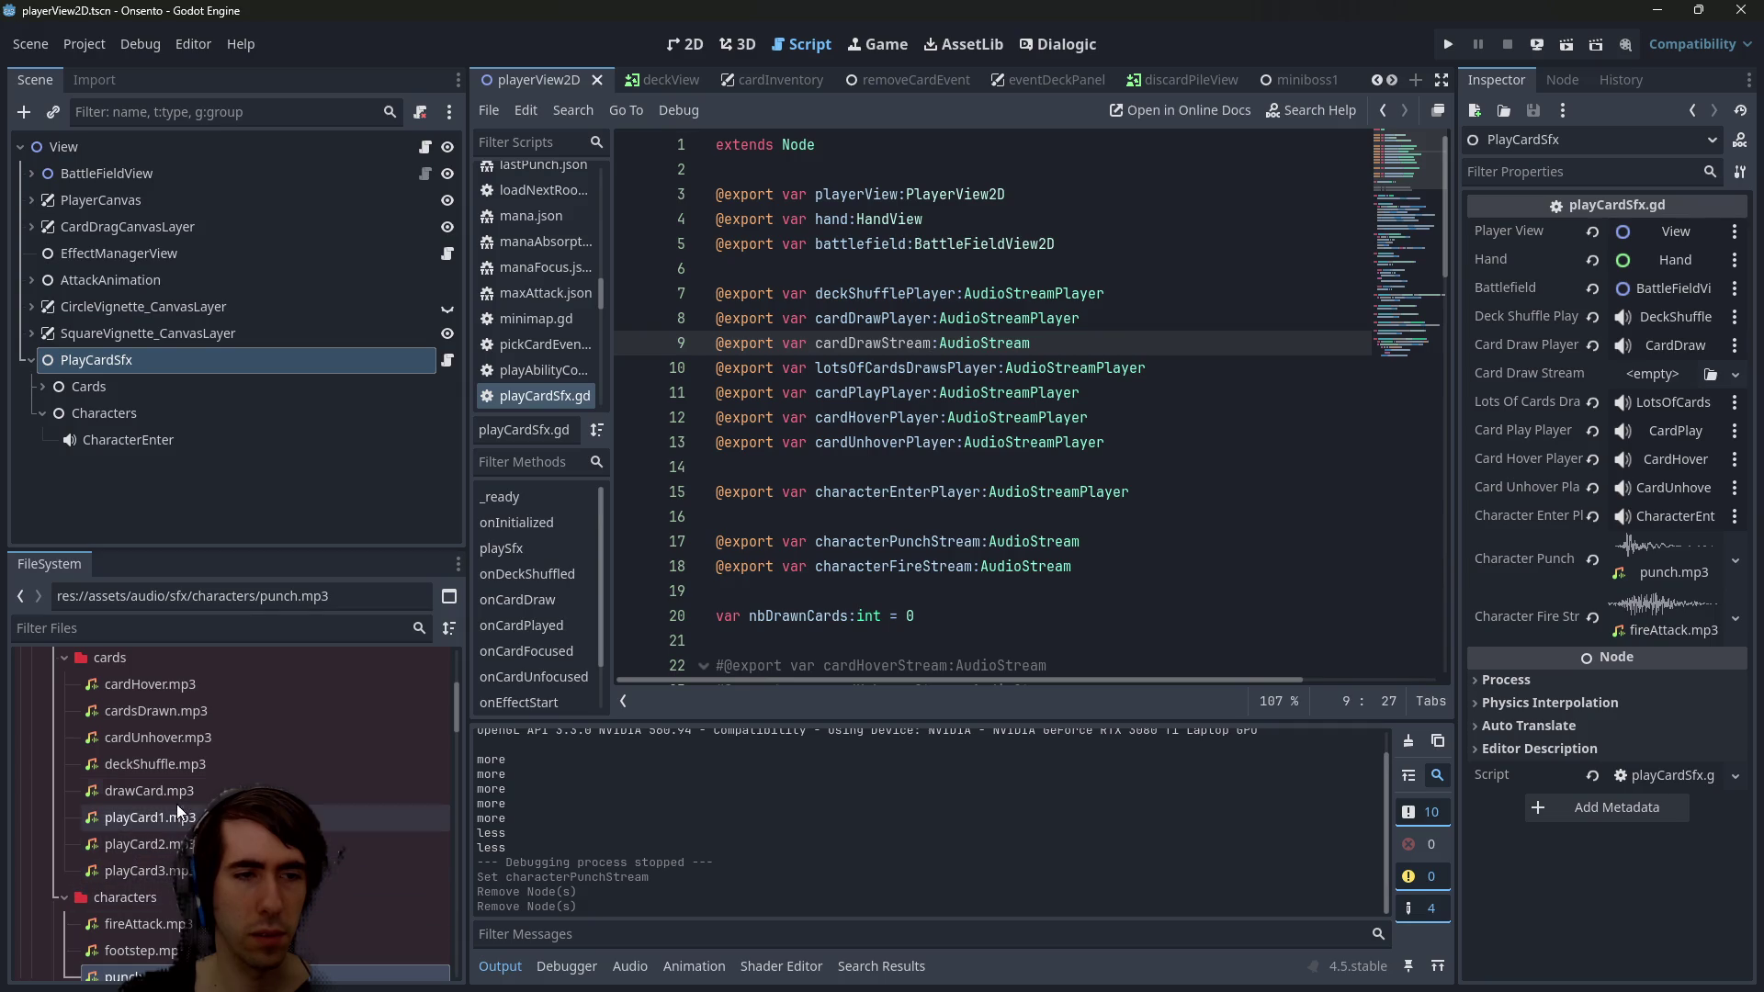
drag(174, 792, 1663, 377)
Save the scene with drawCard.mp3 as Card Draw Stream, then find onCardDraw in the script
key(ctrl+s)
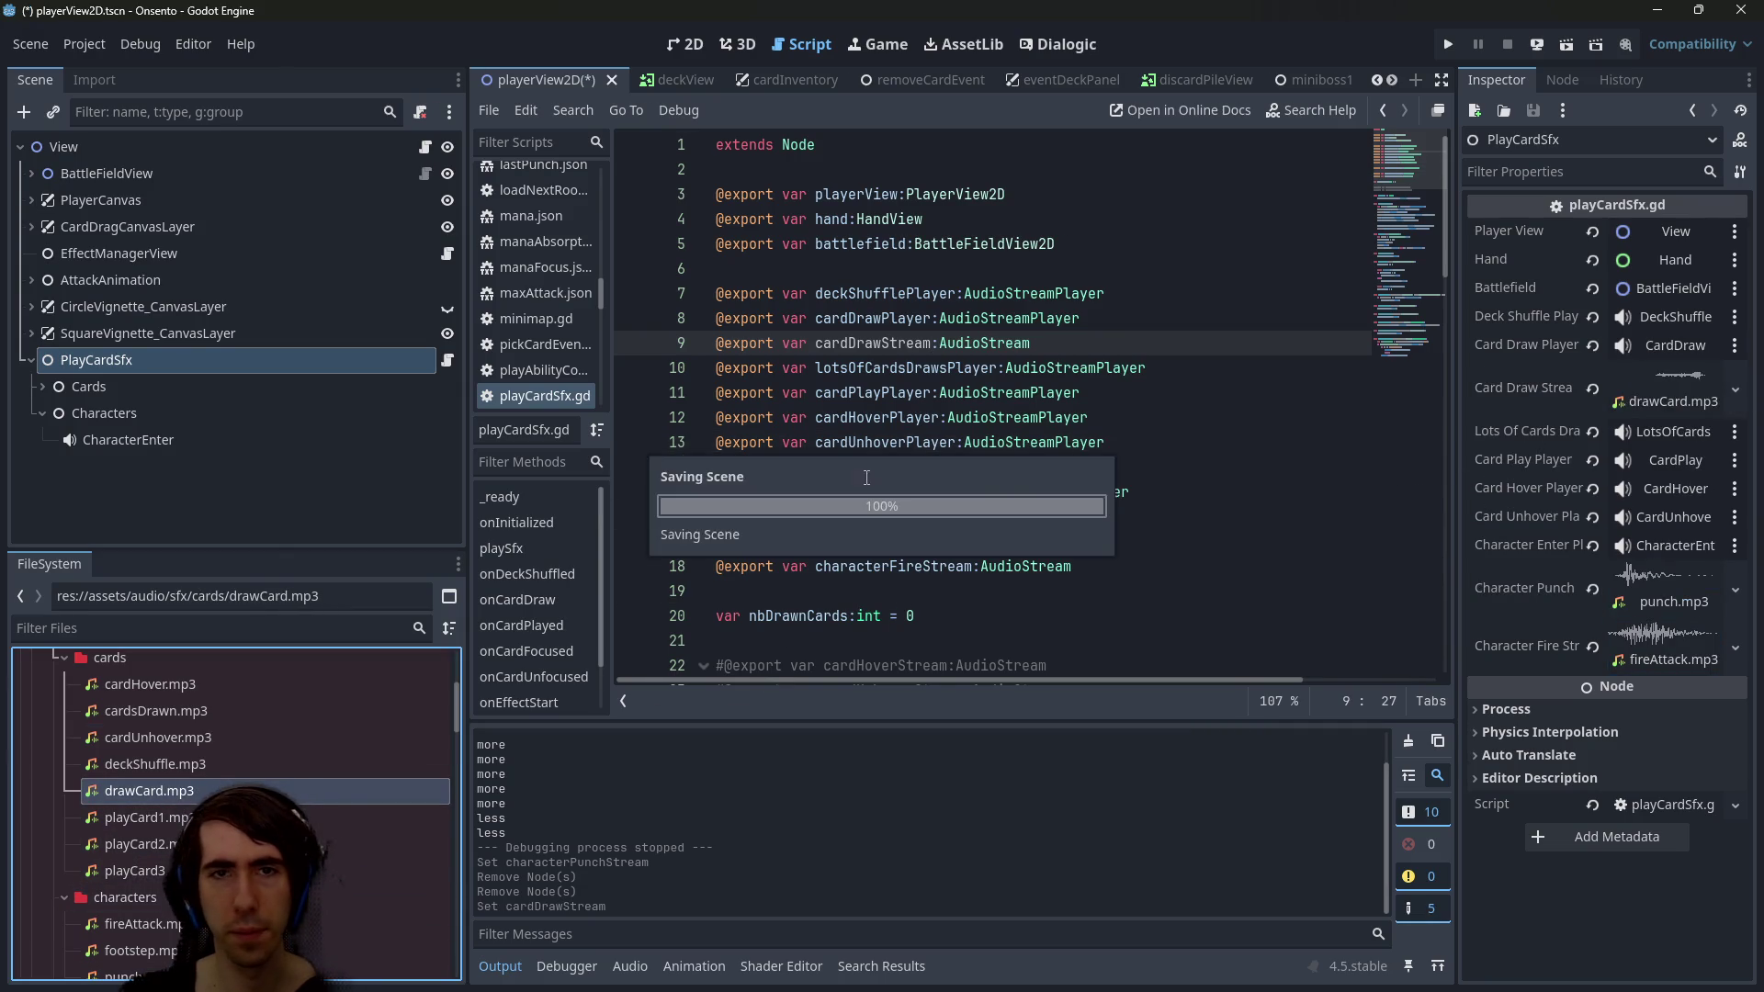
scroll(924, 538, down, 10)
scroll(924, 538, down, 2)
scroll(873, 538, up, 7)
scroll(817, 538, down, 4)
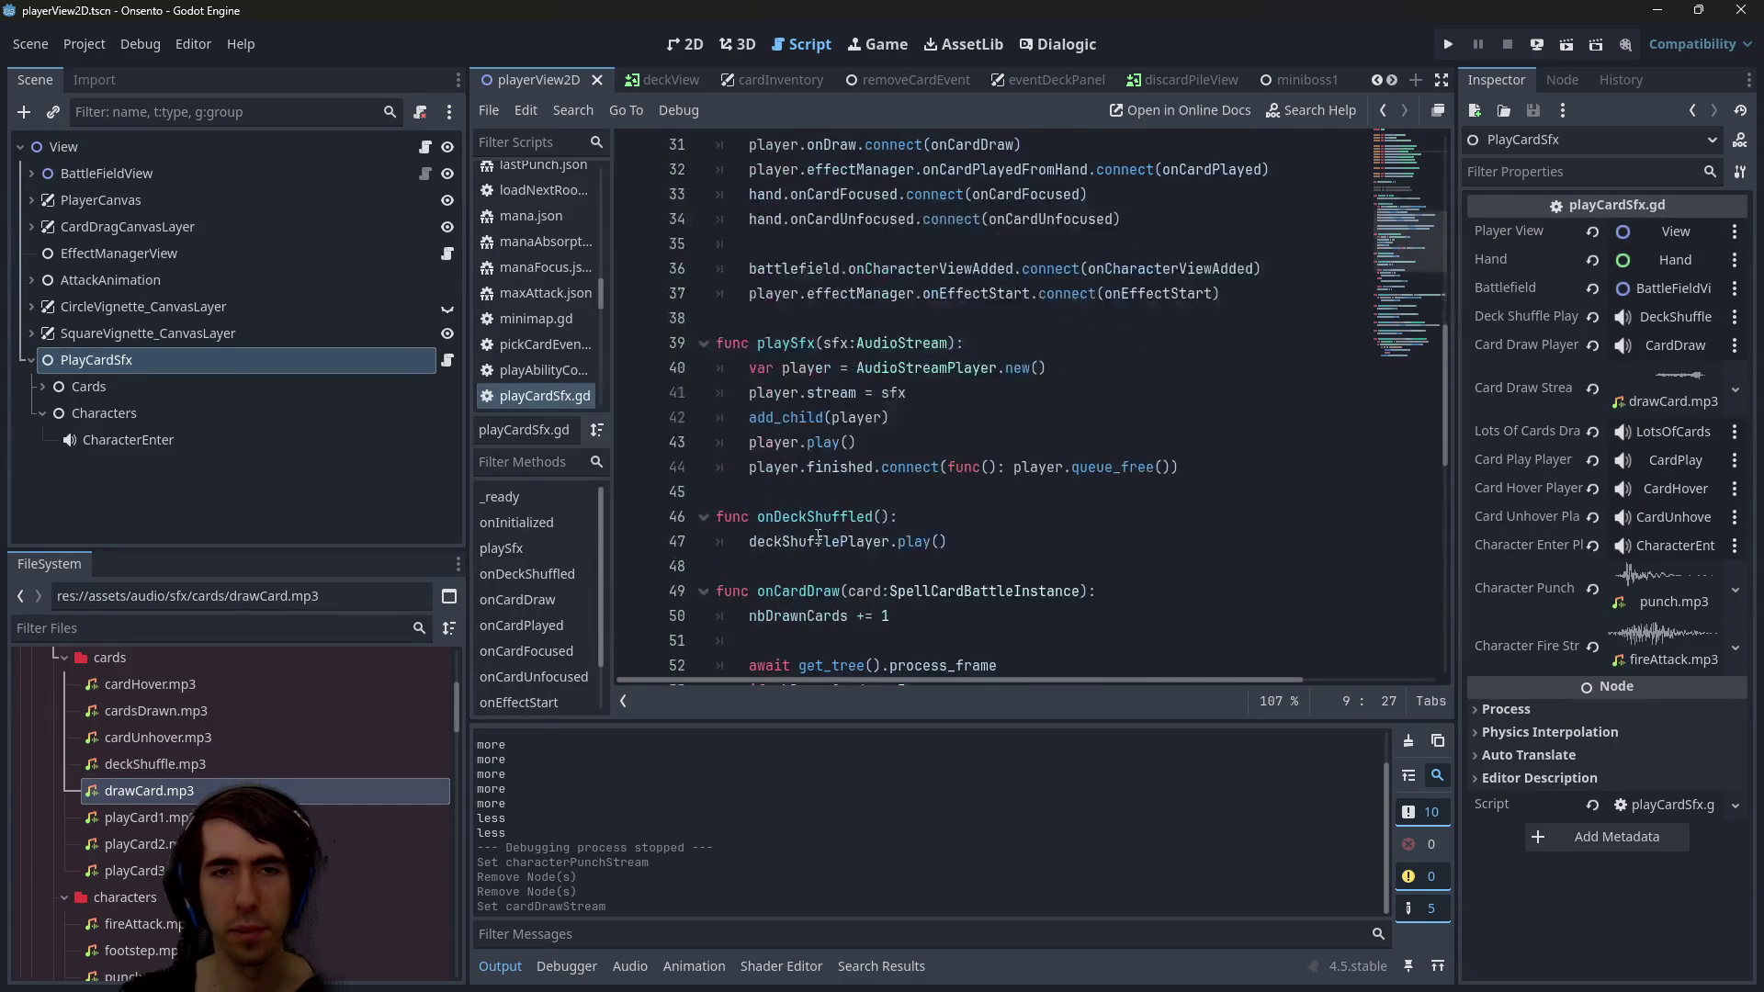
scroll(818, 537, down, 3)
scroll(902, 448, down, 1)
scroll(902, 447, up, 1)
Add a new cardDrawStream line at the top of onCardDraw's body
click(1128, 376)
key(Return)
key(Return)
key(Return)
key(Up)
text(cardDrawStream)
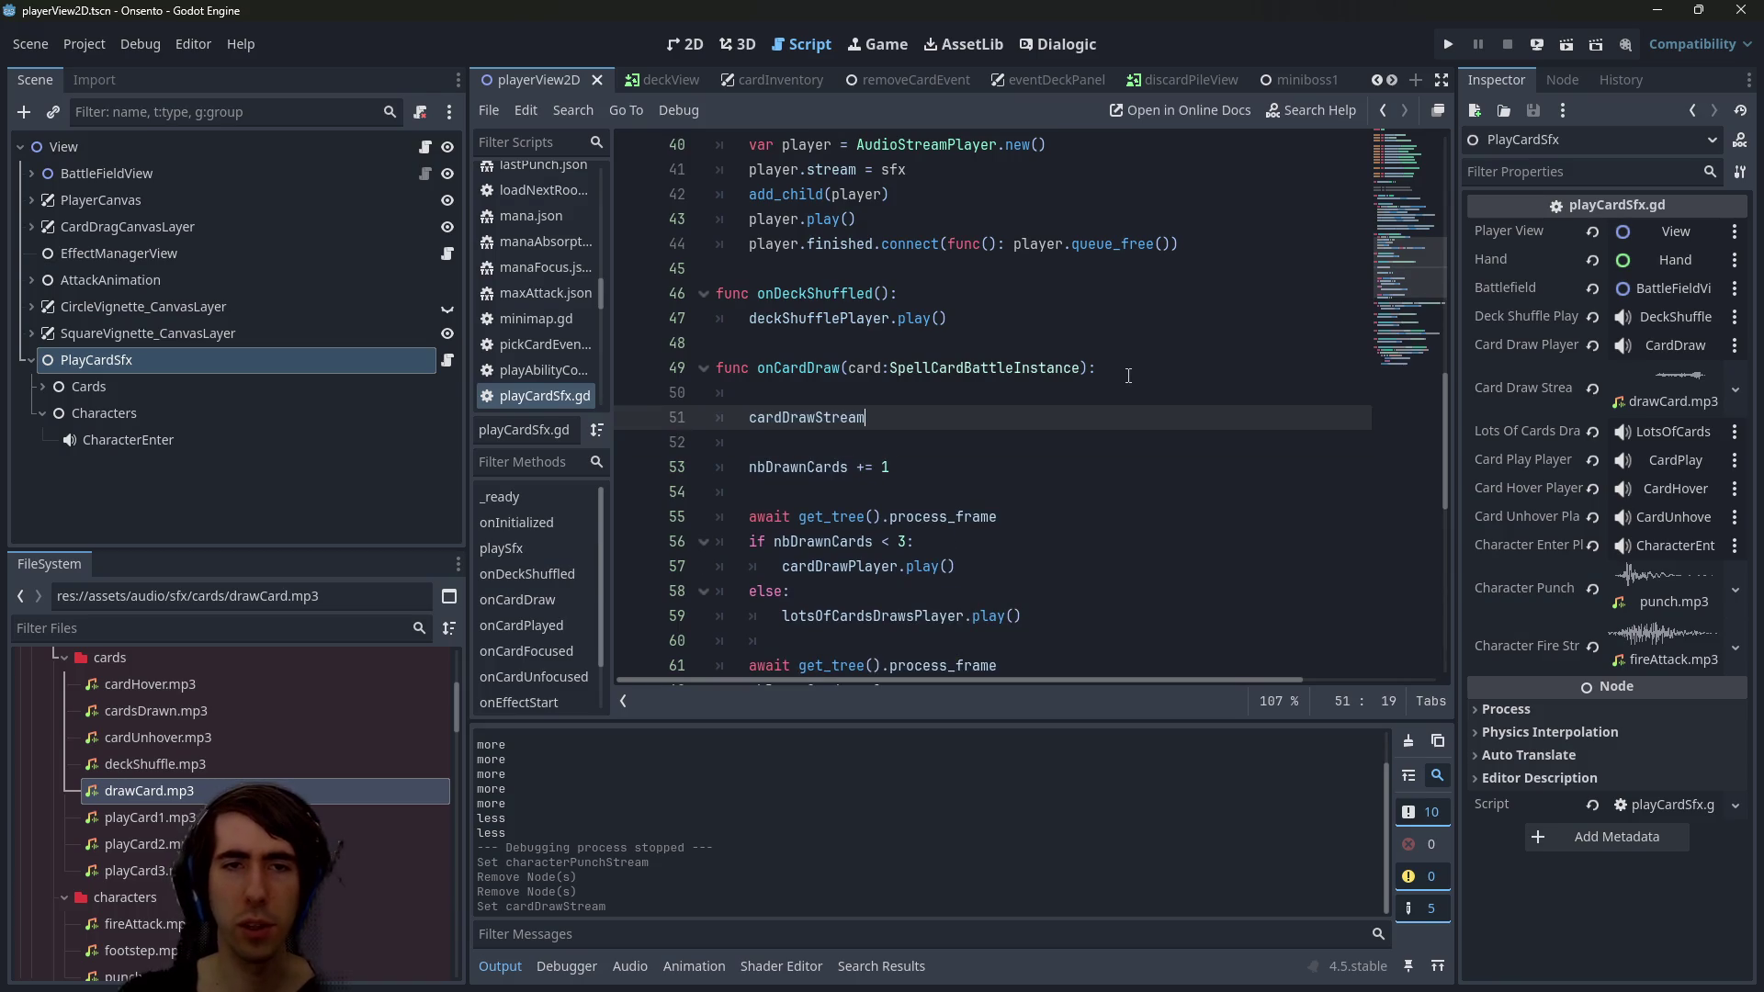
scroll(920, 491, down, 1)
double_click(838, 492)
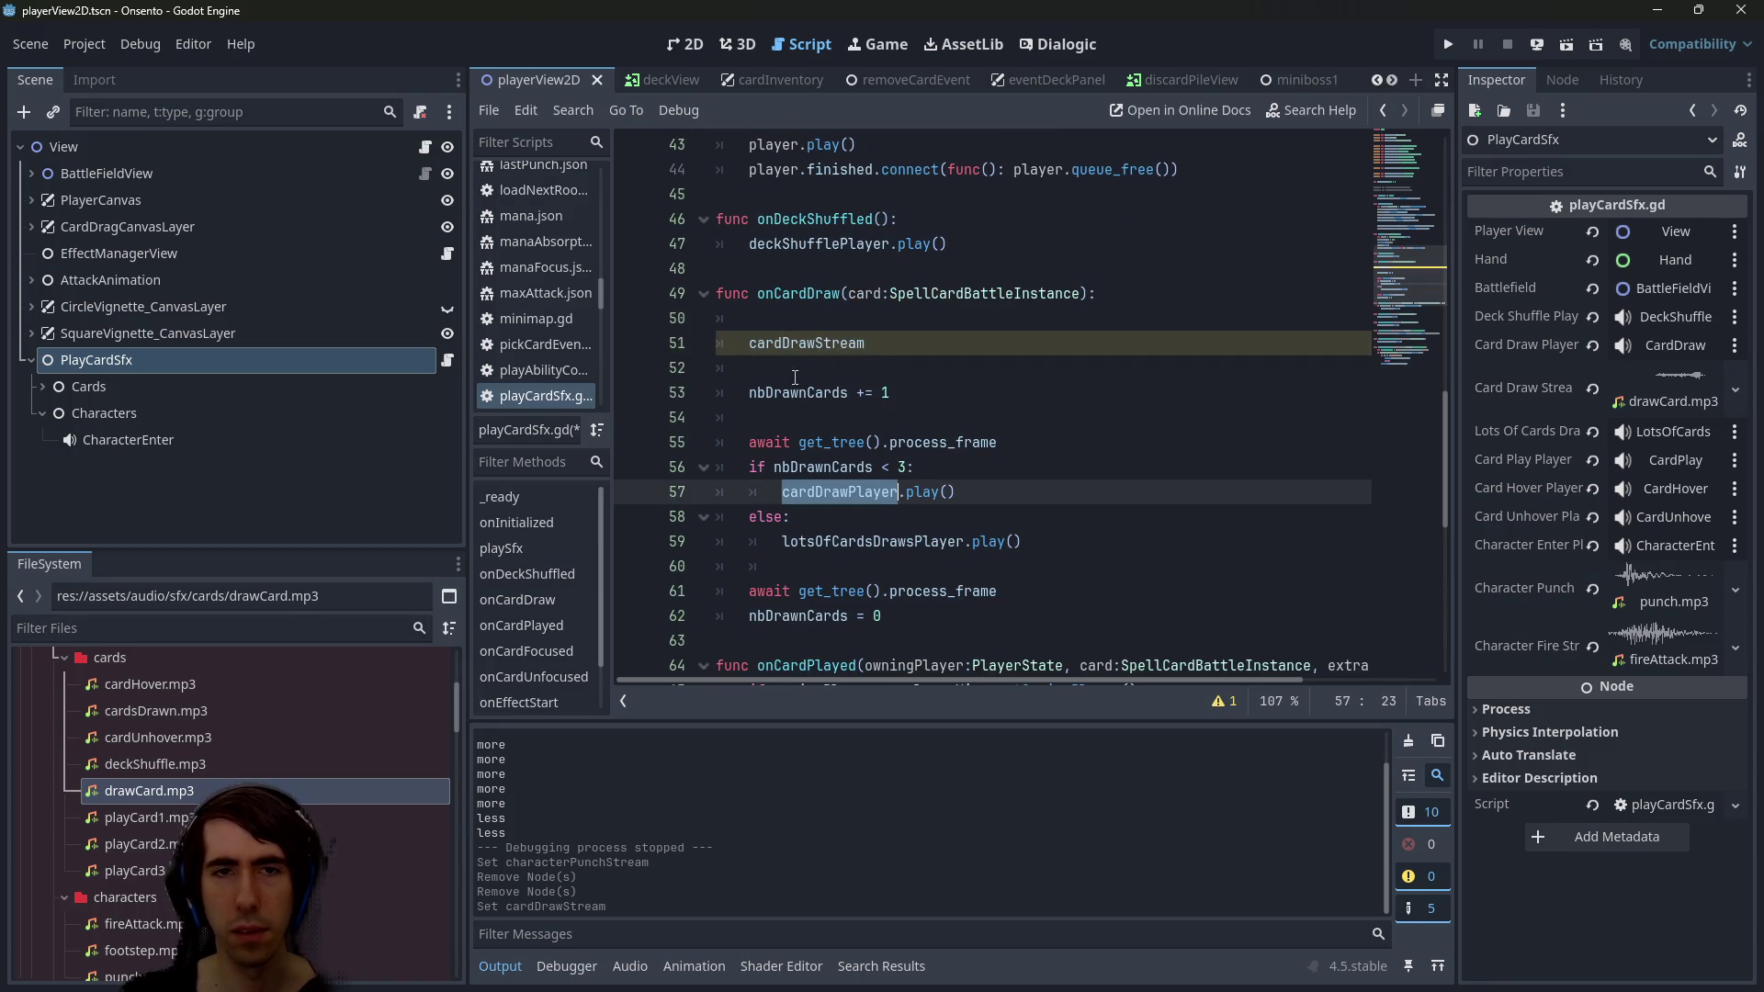
Turn that line into playSfx(cardDrawStream) and save the script
key(Up)
key(Up)
key(Up)
key(Home)
key(Left)
text(p)
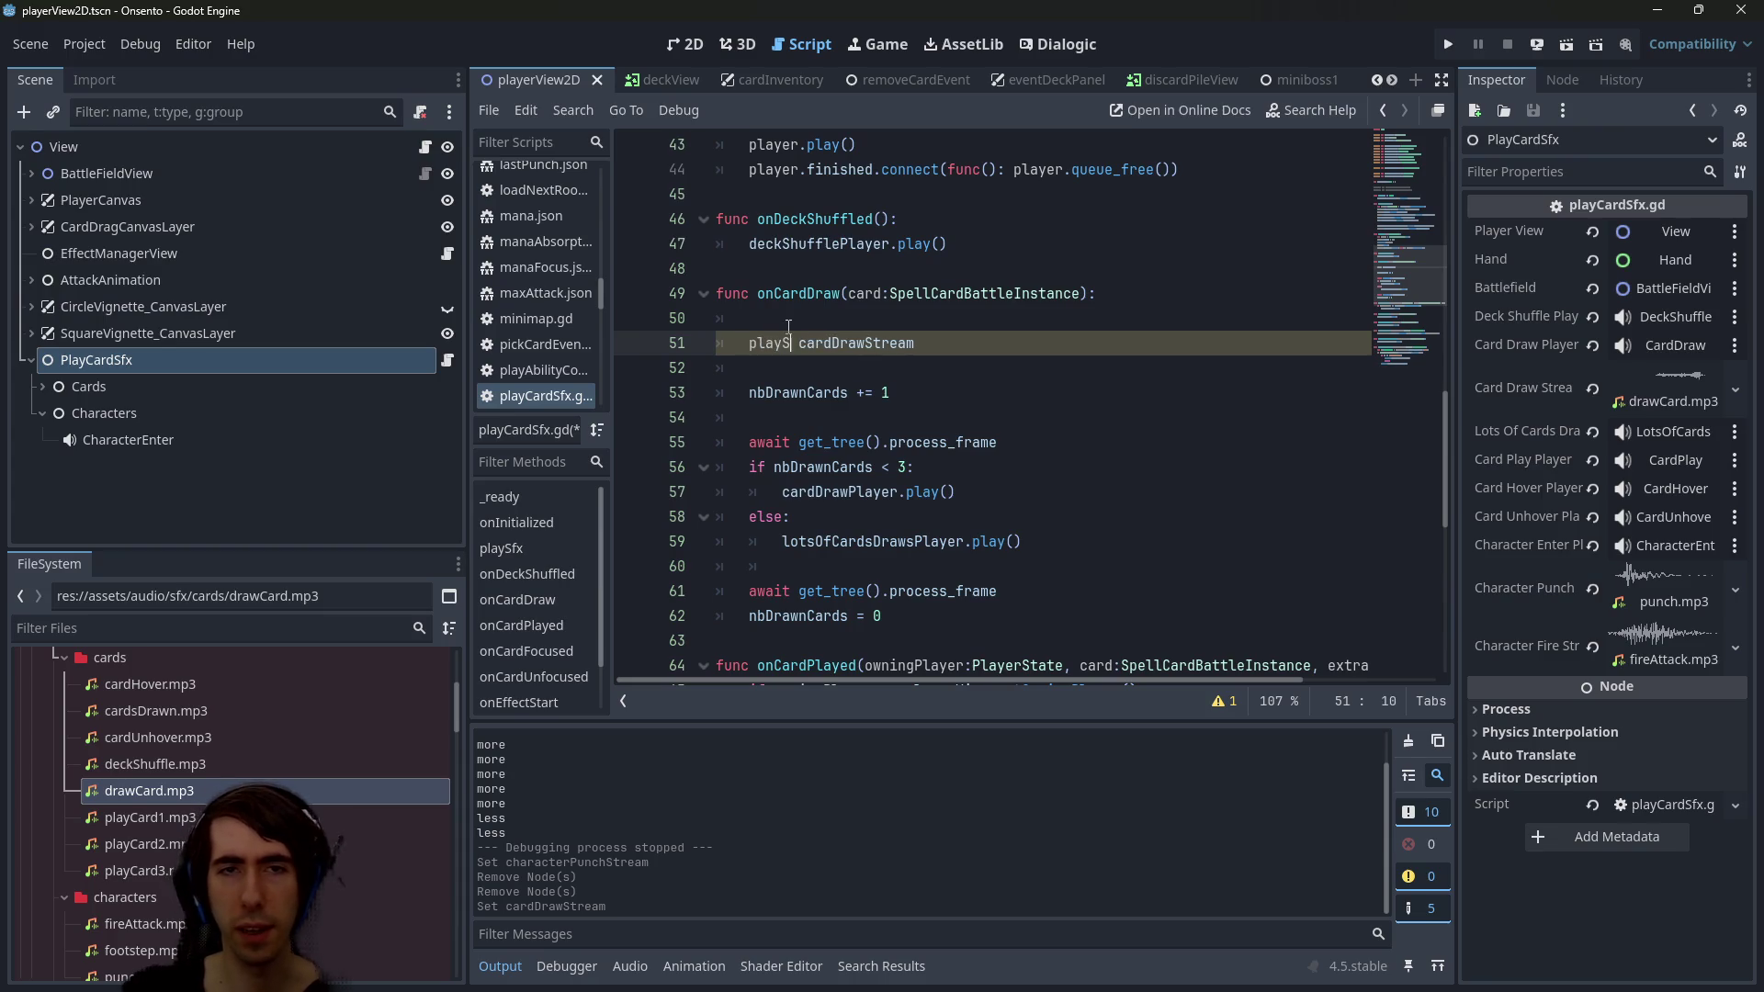
text(()
key(End)
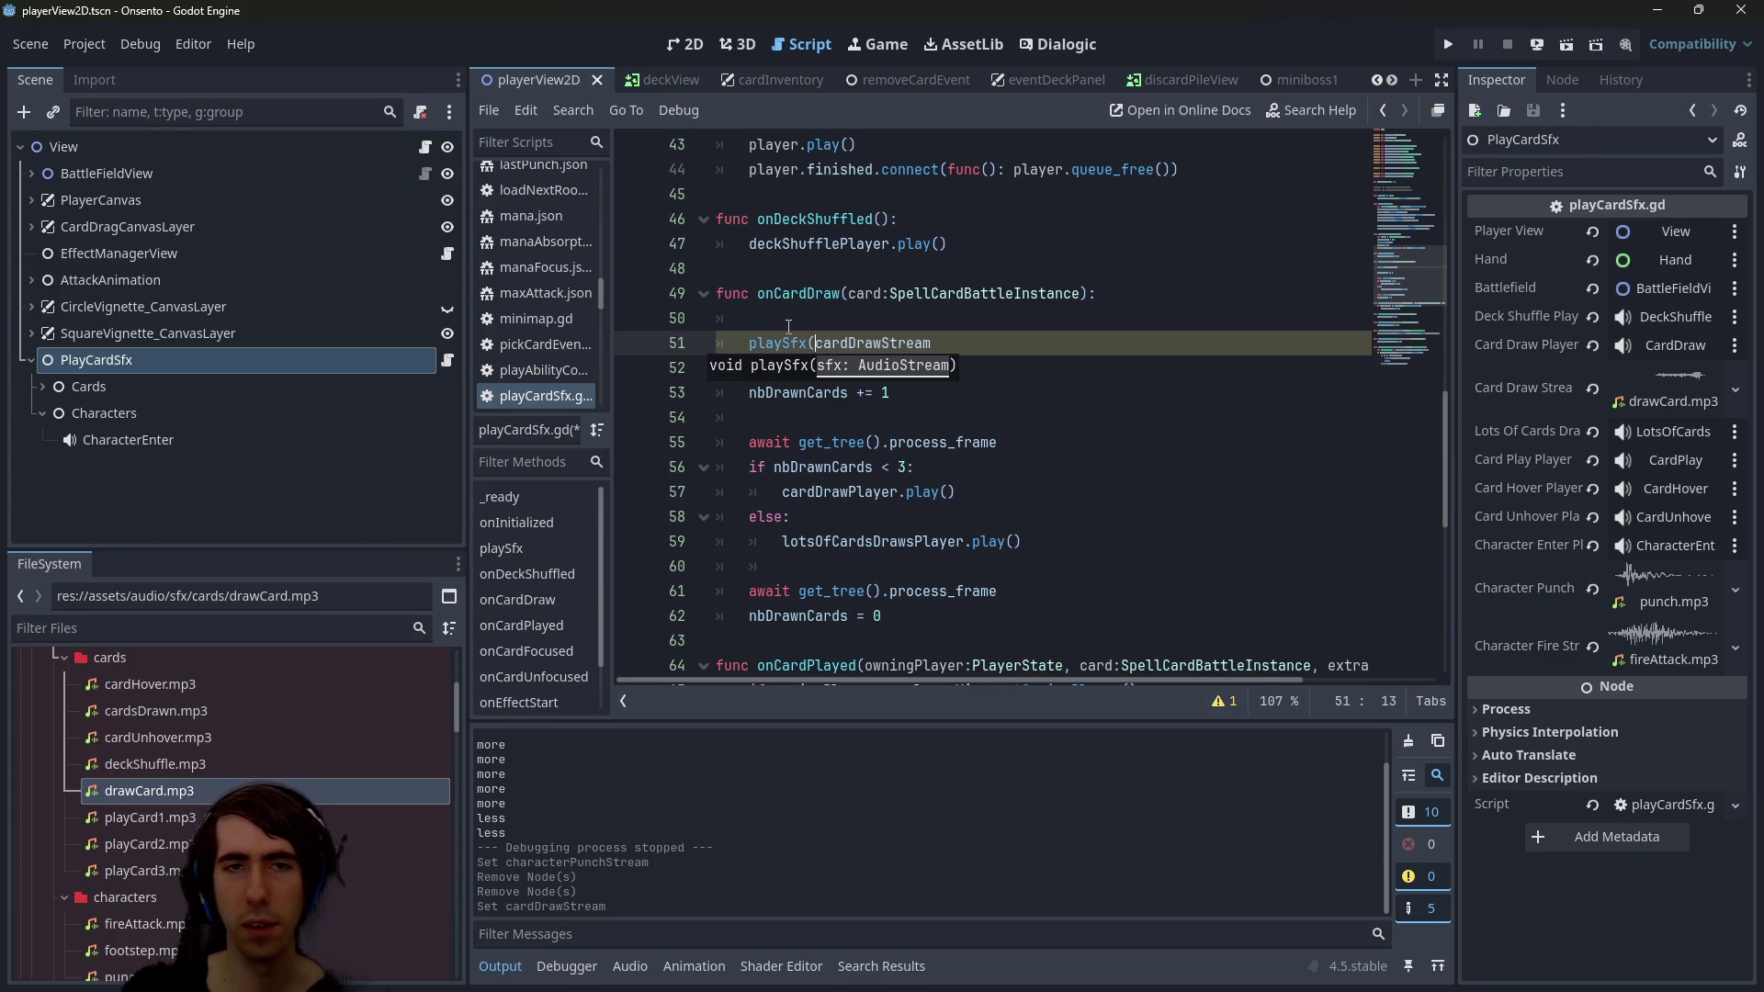
text())
key(ctrl+s)
Comment out the old draw logic (lines 52–62), remove the empty line, save, and switch to miniboss1
drag(796, 517, 777, 411)
mouse_move(896, 616)
mouse_down()
mouse_move(717, 473)
mouse_move(647, 377)
mouse_up()
key(ctrl+k)
key(ctrl+s)
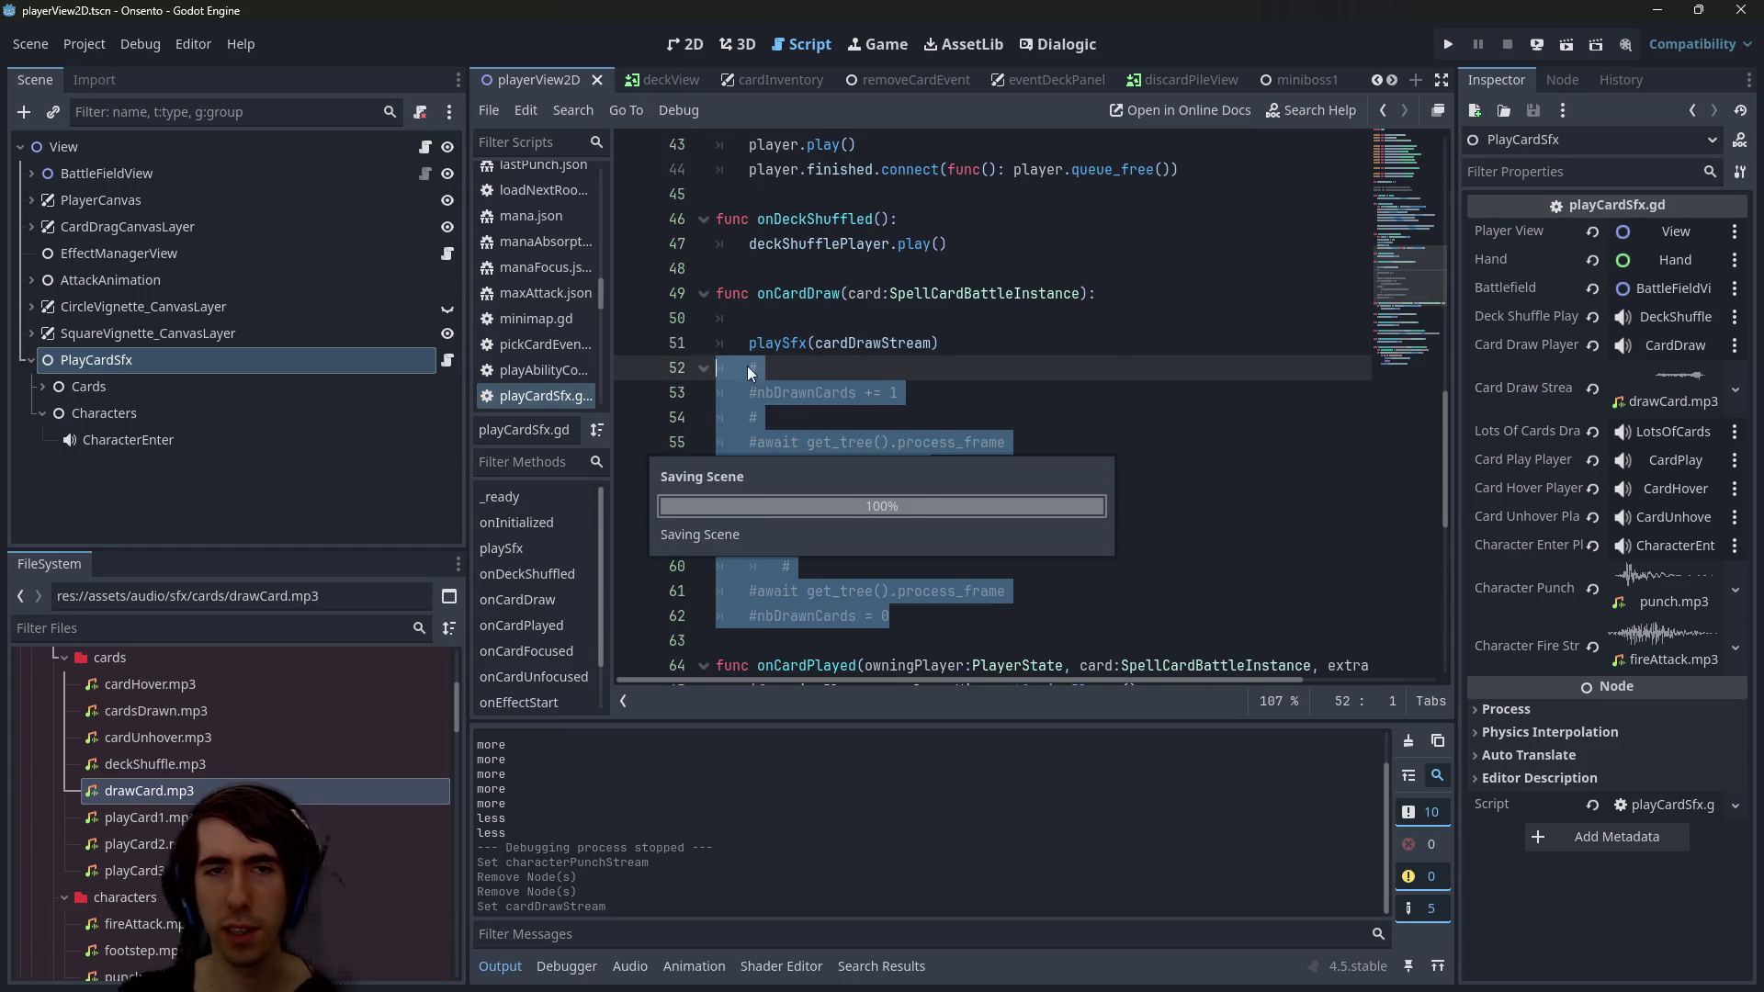
click(847, 312)
key(BackSpace)
key(BackSpace)
key(ctrl+s)
click(1292, 82)
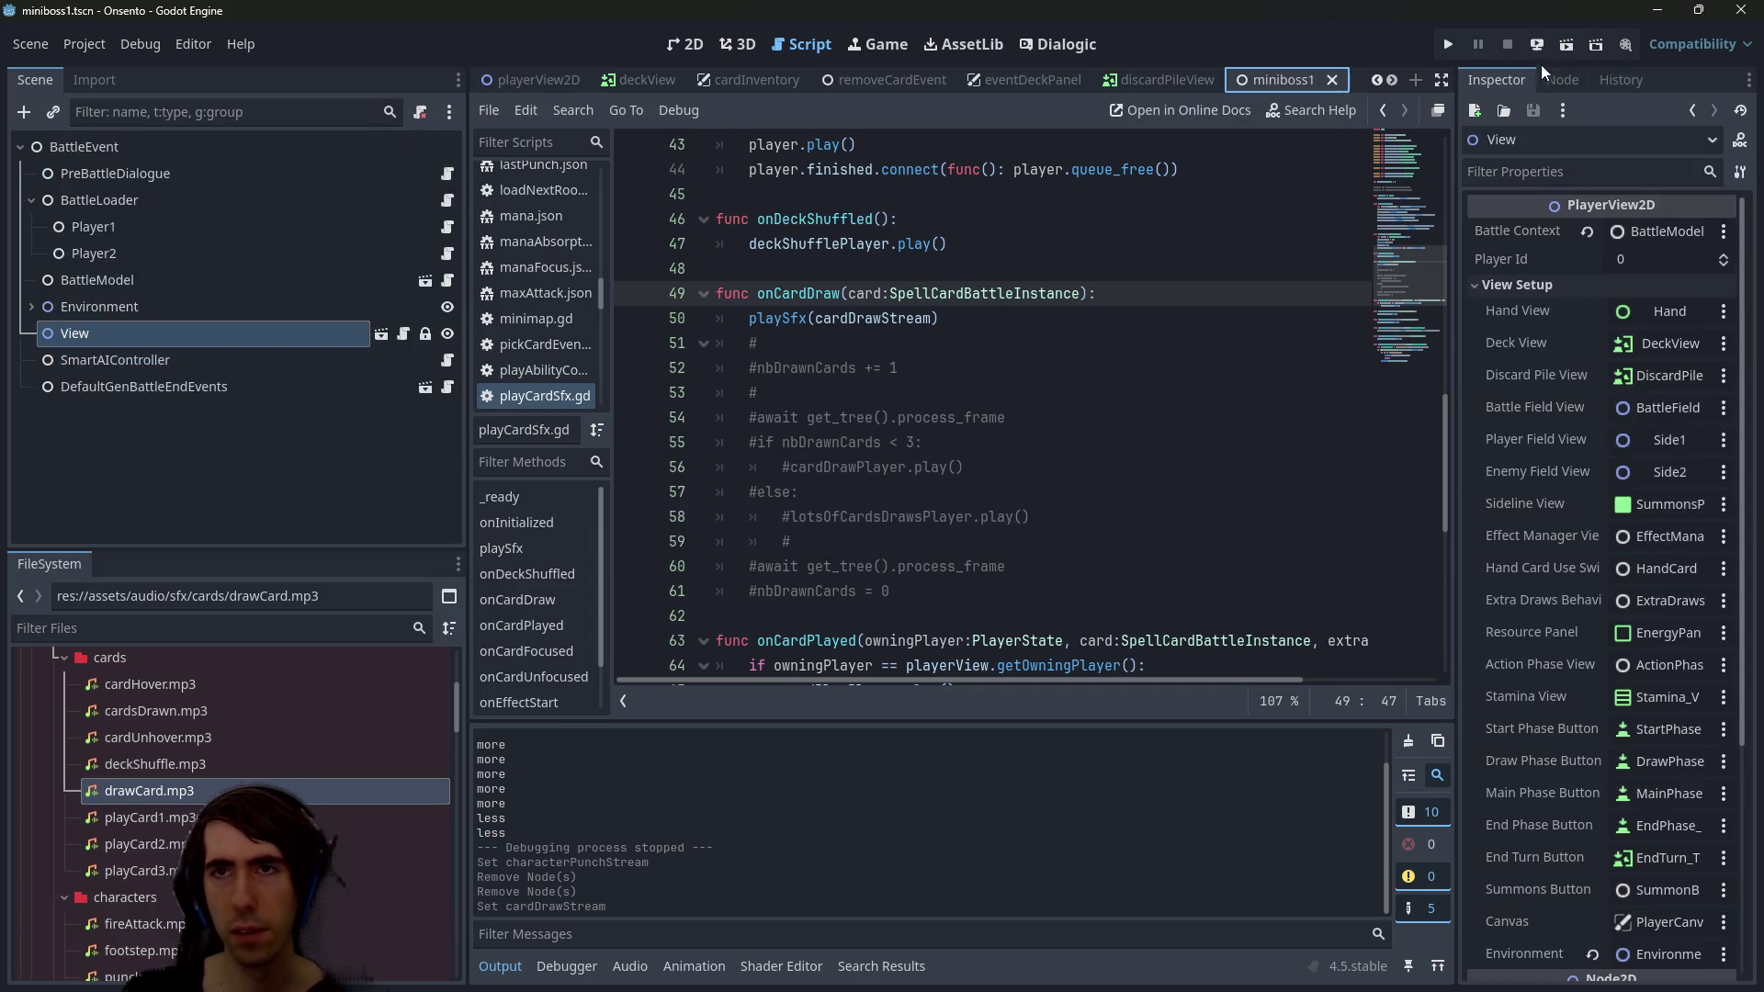
Run miniboss1 with F6, summon the blue-haired party member to draw cards, then close the game
key(F6)
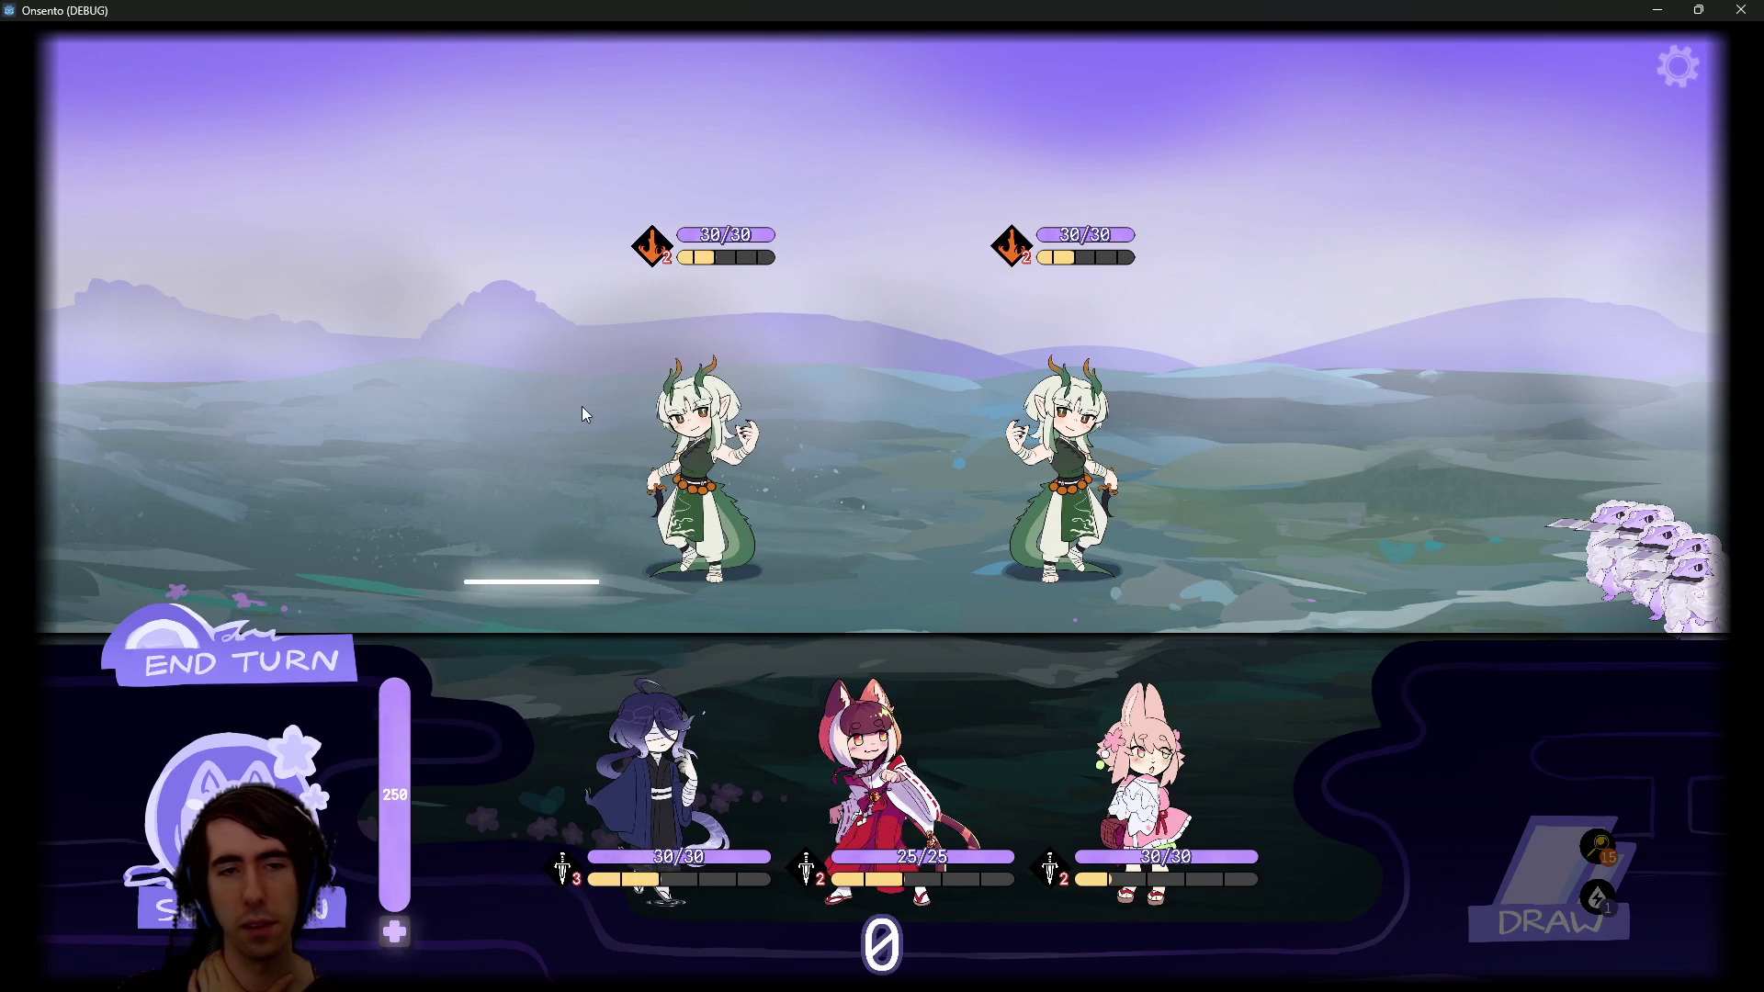
click(586, 415)
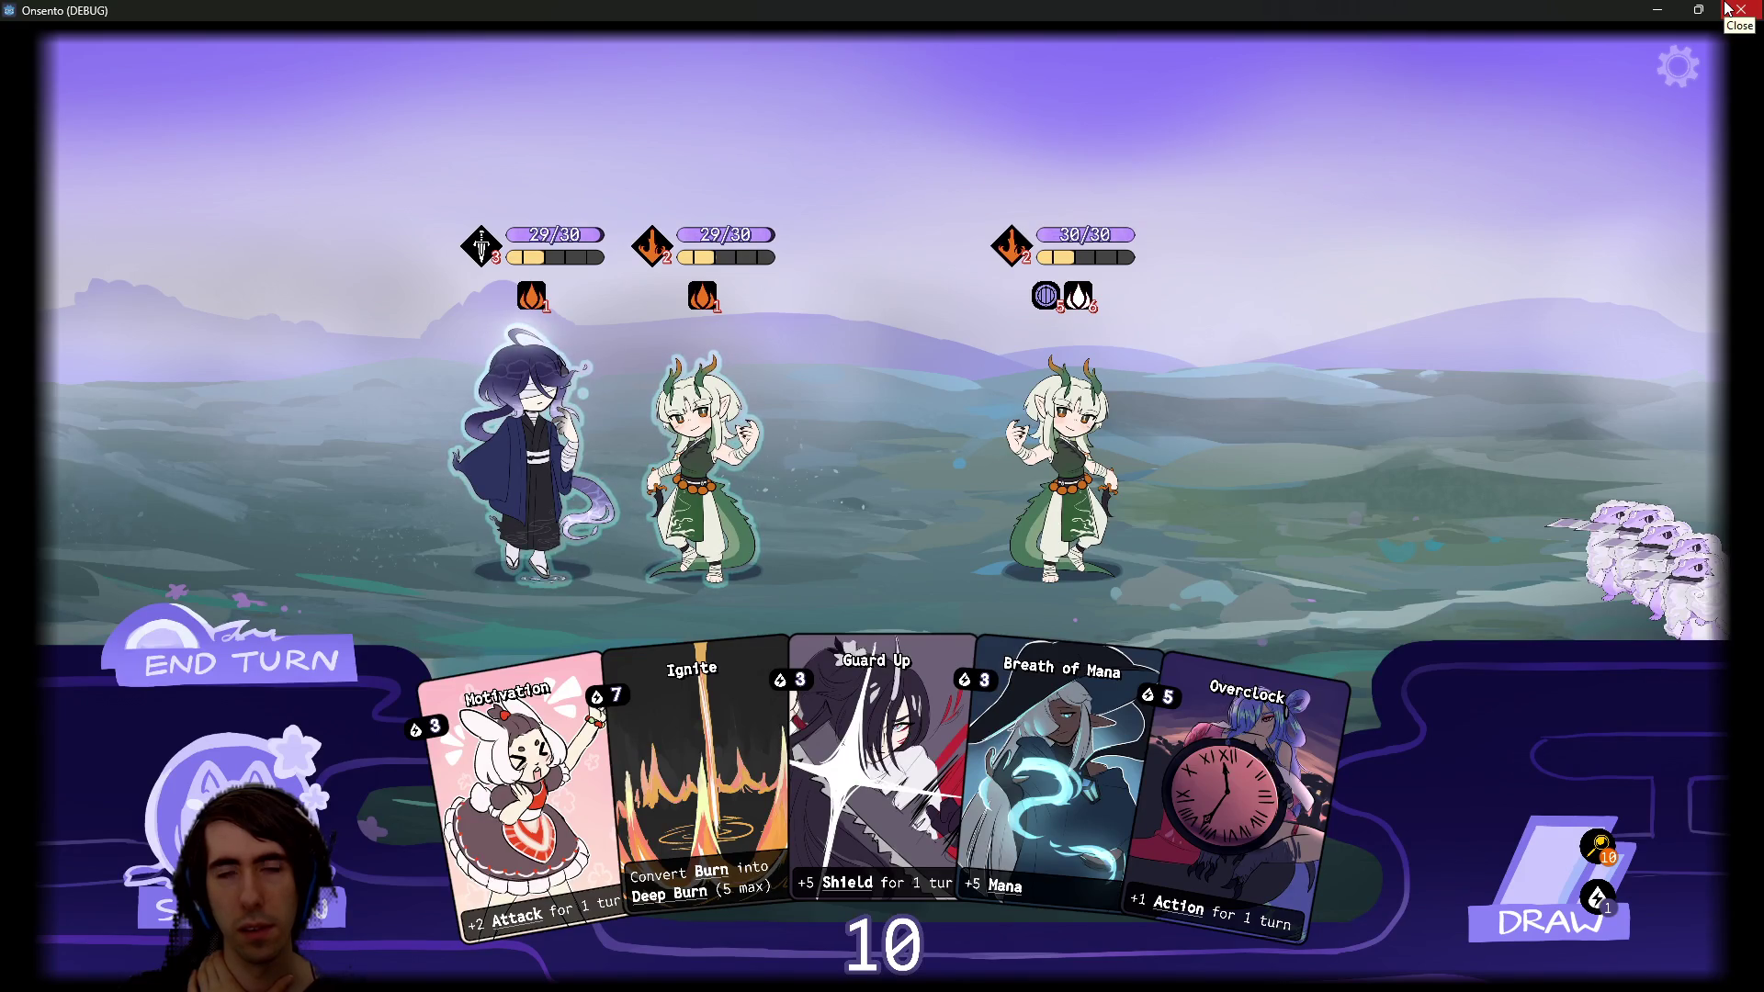
click(1725, 9)
click(956, 419)
Undo the recent edits to bring back onCardDraw's original draw logic
key(ctrl+z)
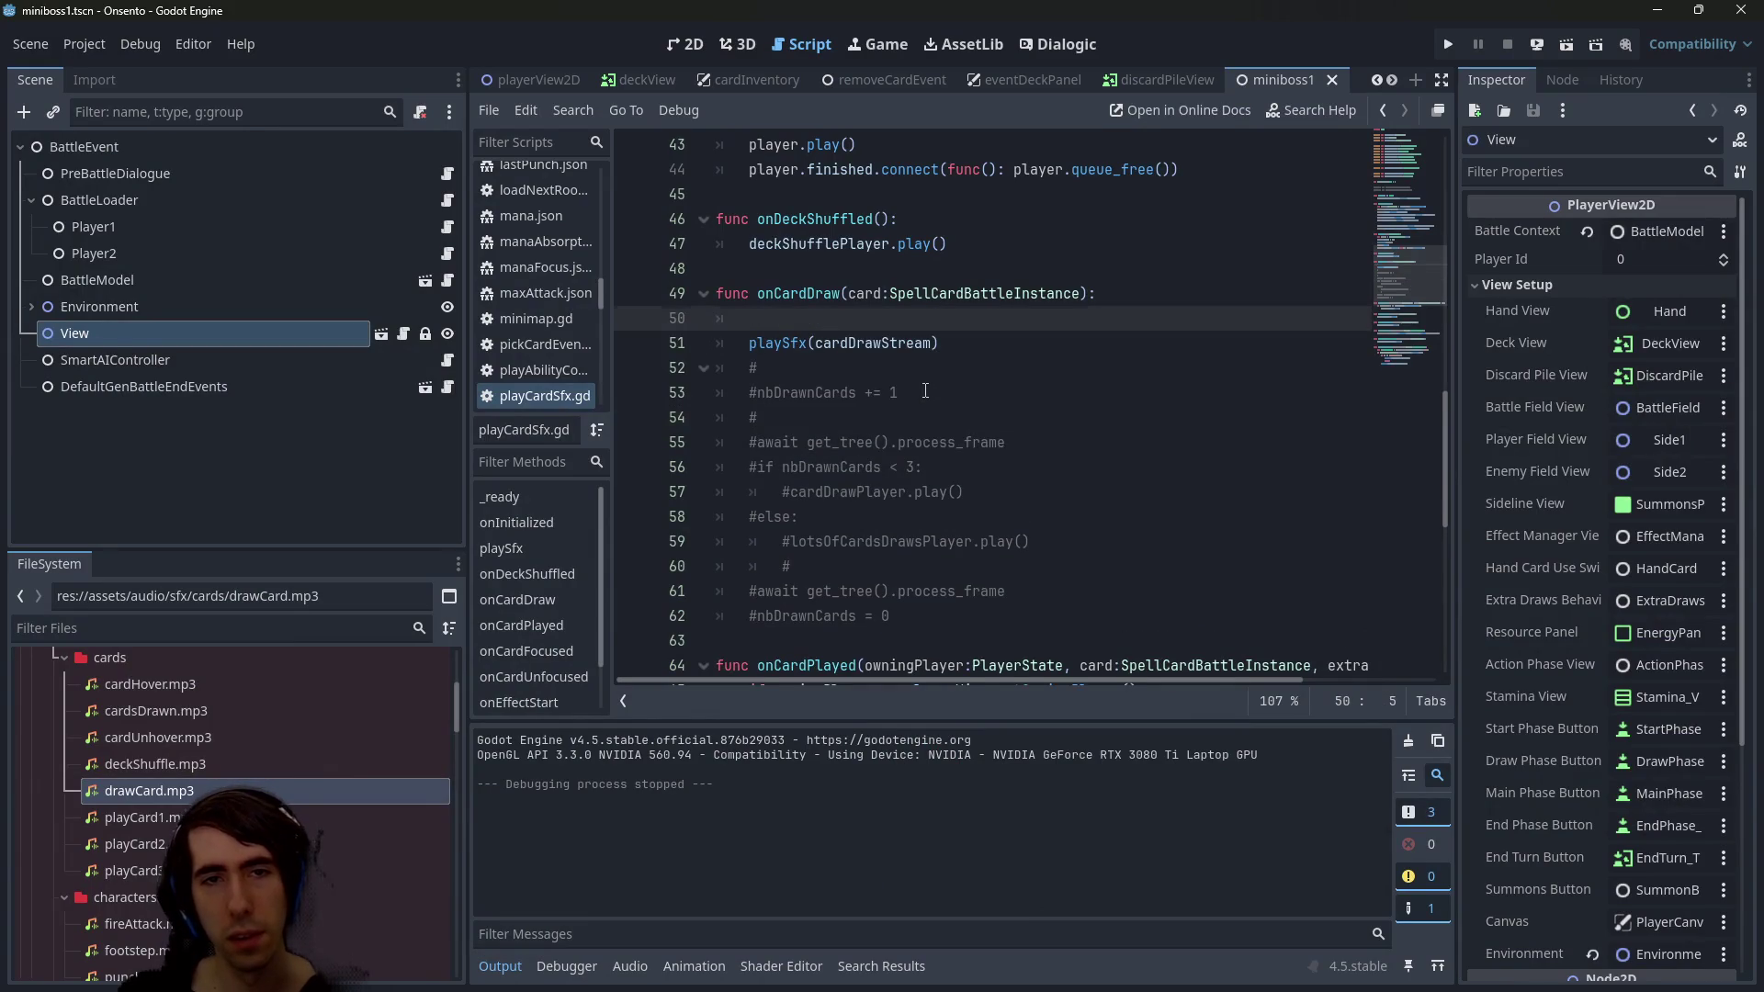
key(ctrl+z)
key(ctrl+z)
key(ctrl+z)
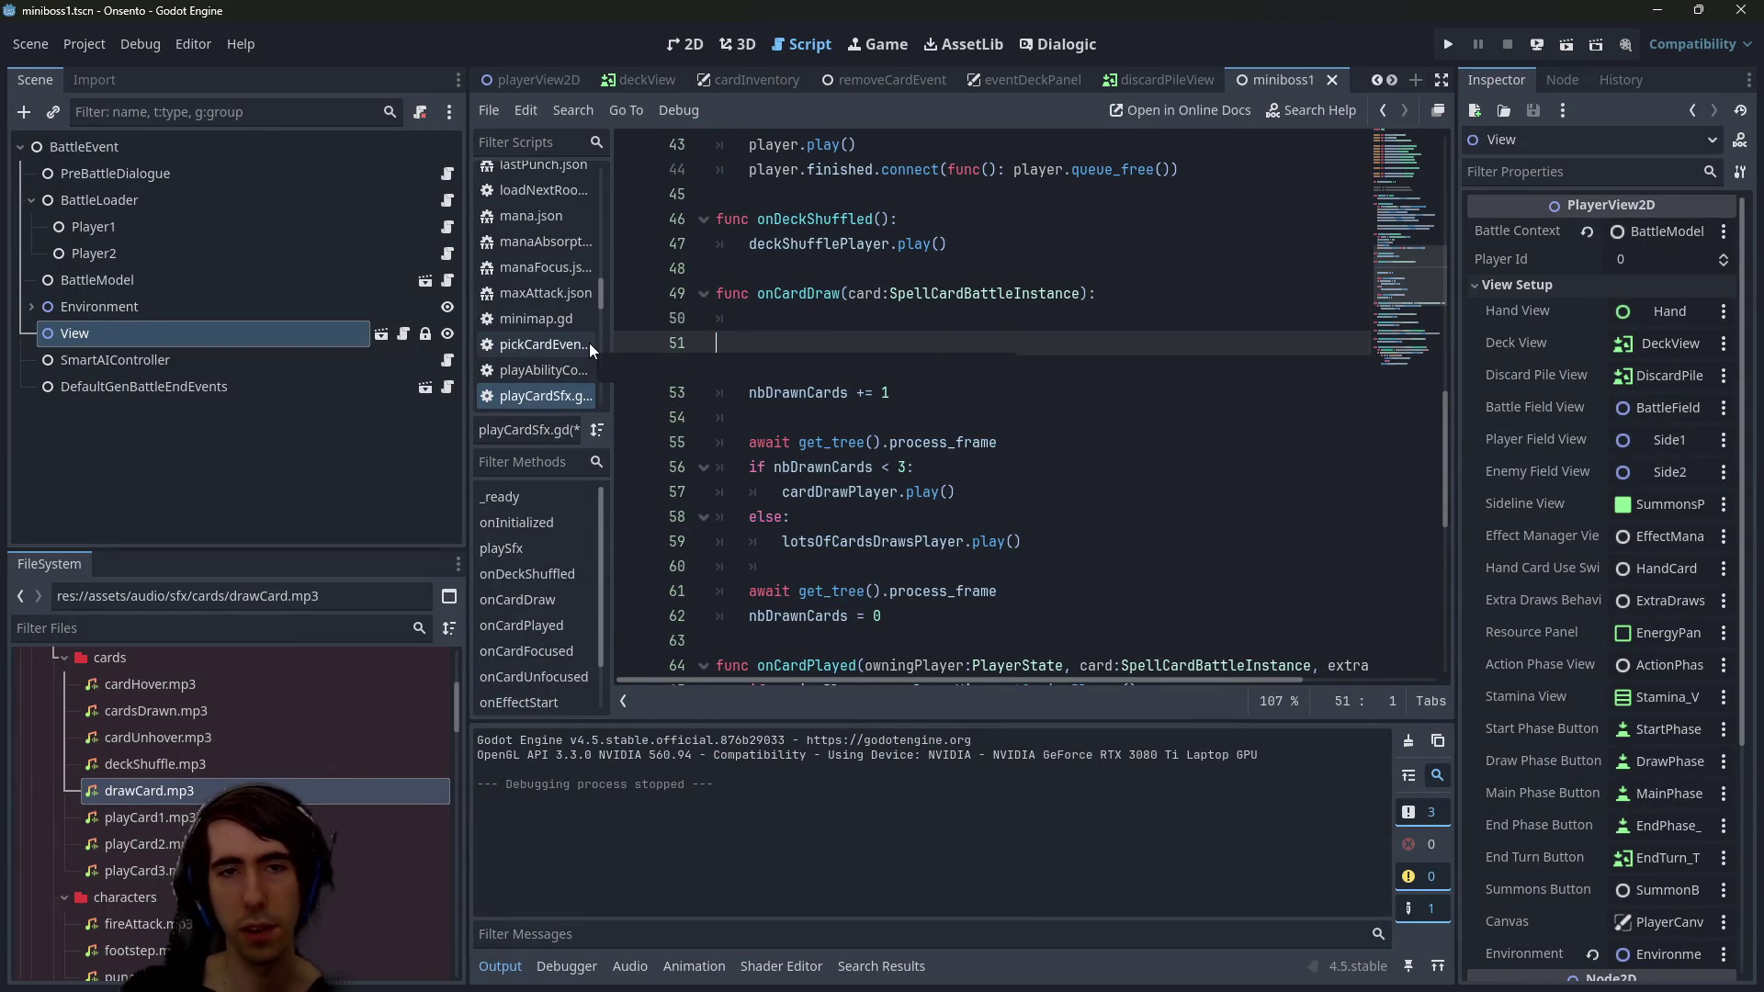
key(ctrl+z)
key(ctrl+z)
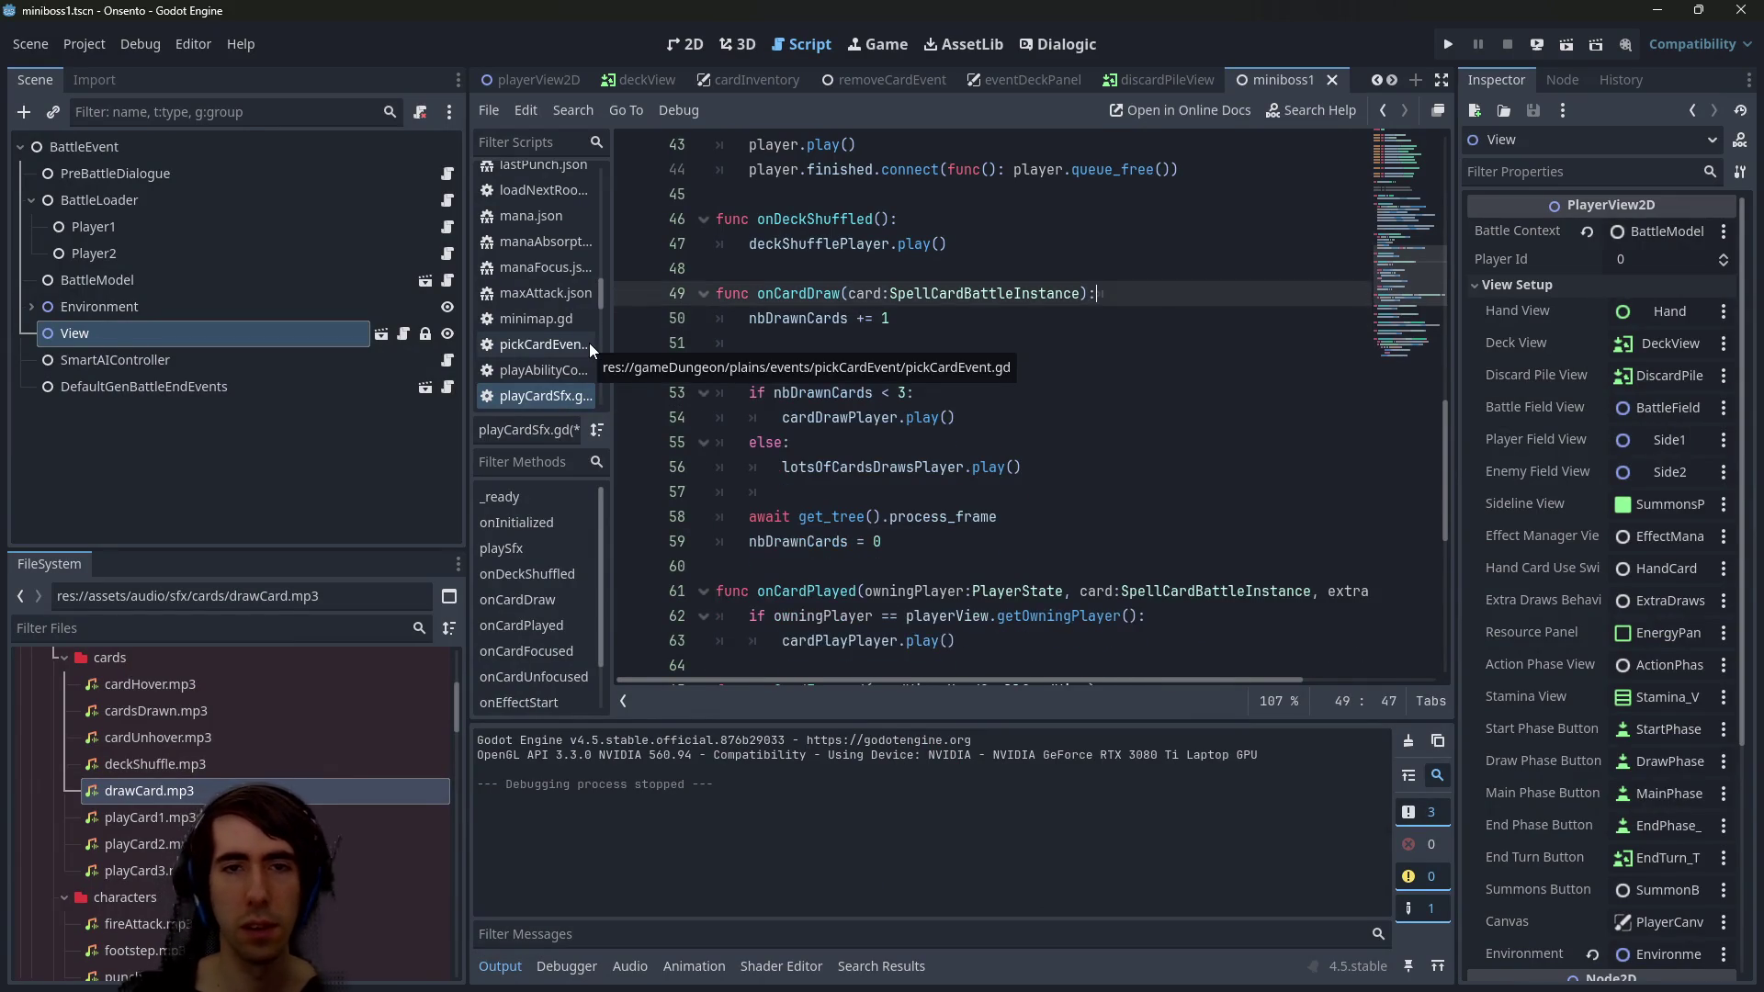
Replace cardDrawPlayer.play() with playSfx(cardDrawStream) under the nbDrawnCards < 3 check, save, and rerun
click(998, 393)
key(Return)
text(playSfx(cardDrawStream))
drag(960, 442, 609, 437)
key(BackSpace)
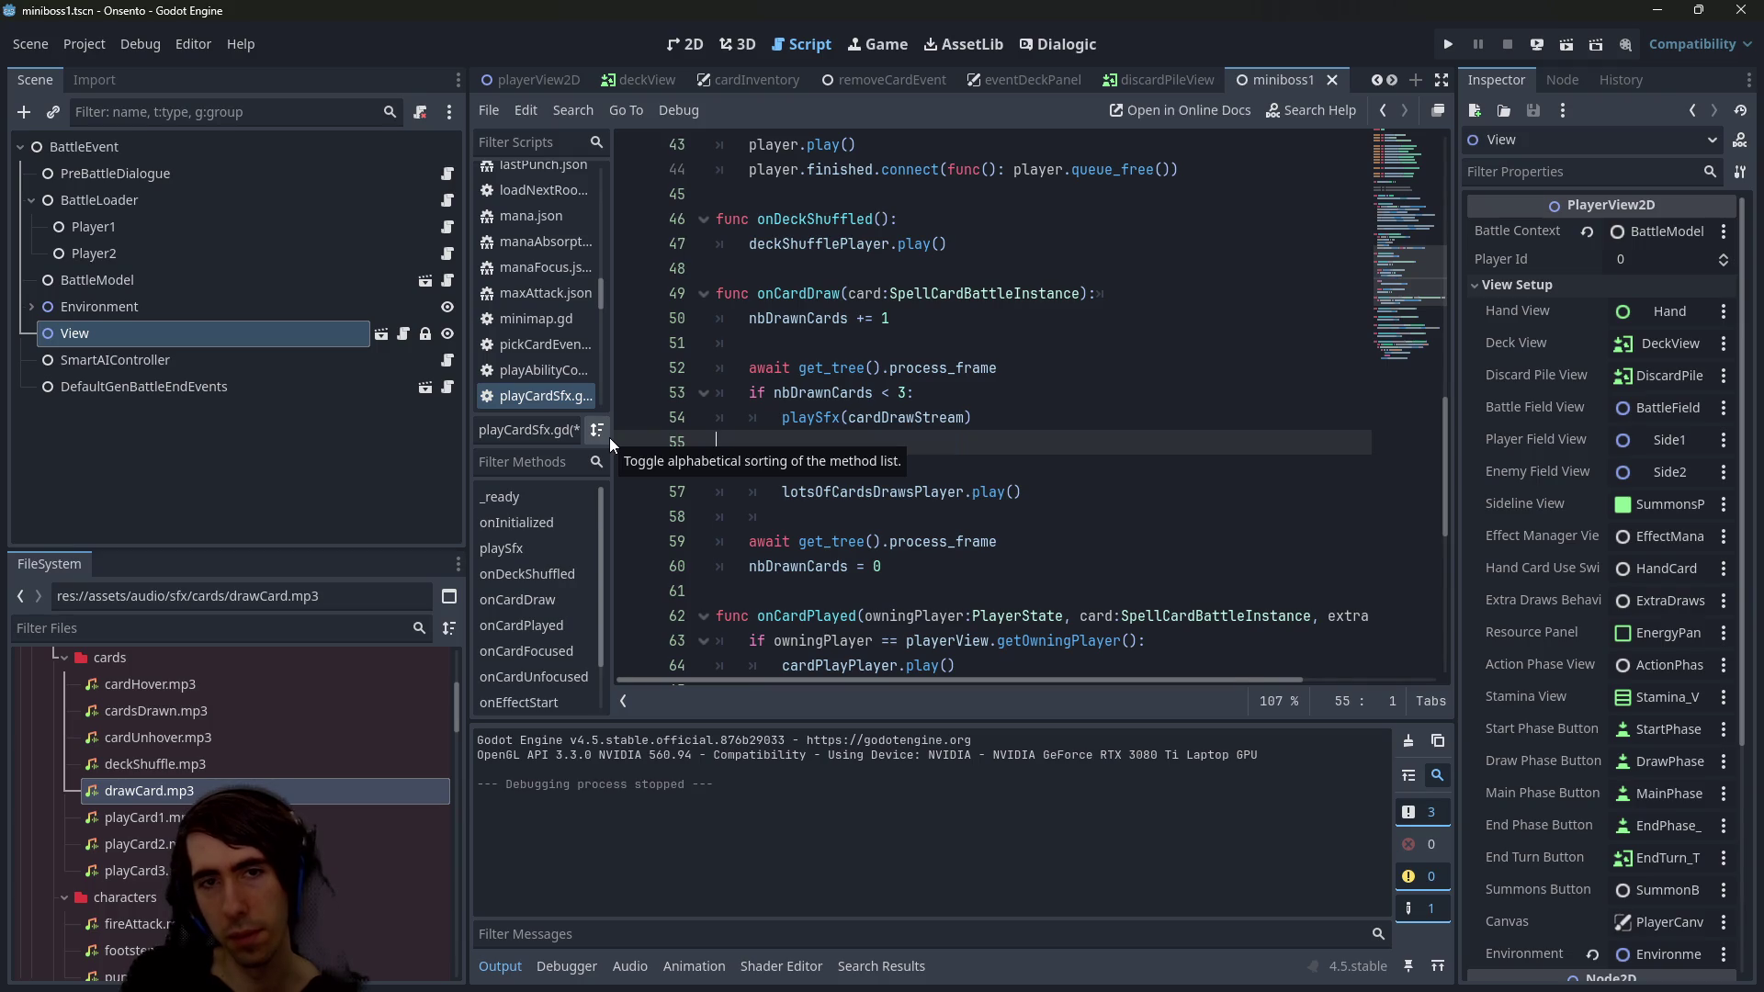
key(BackSpace)
key(ctrl+s)
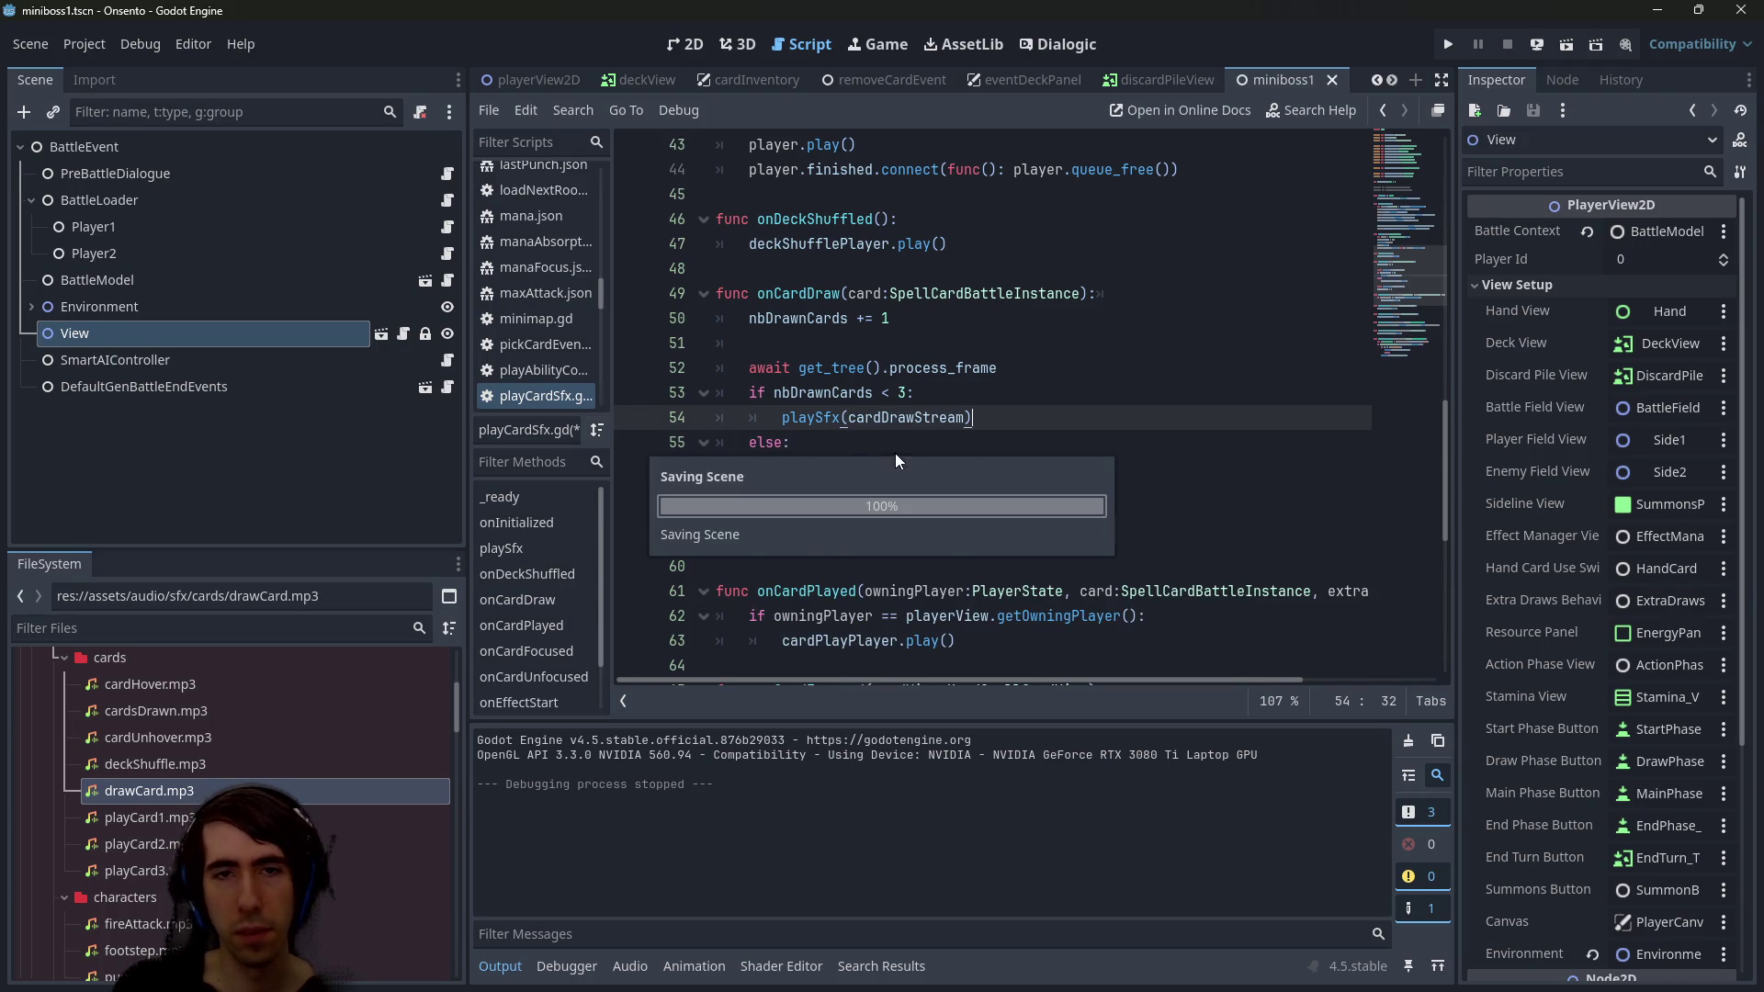
click(1566, 48)
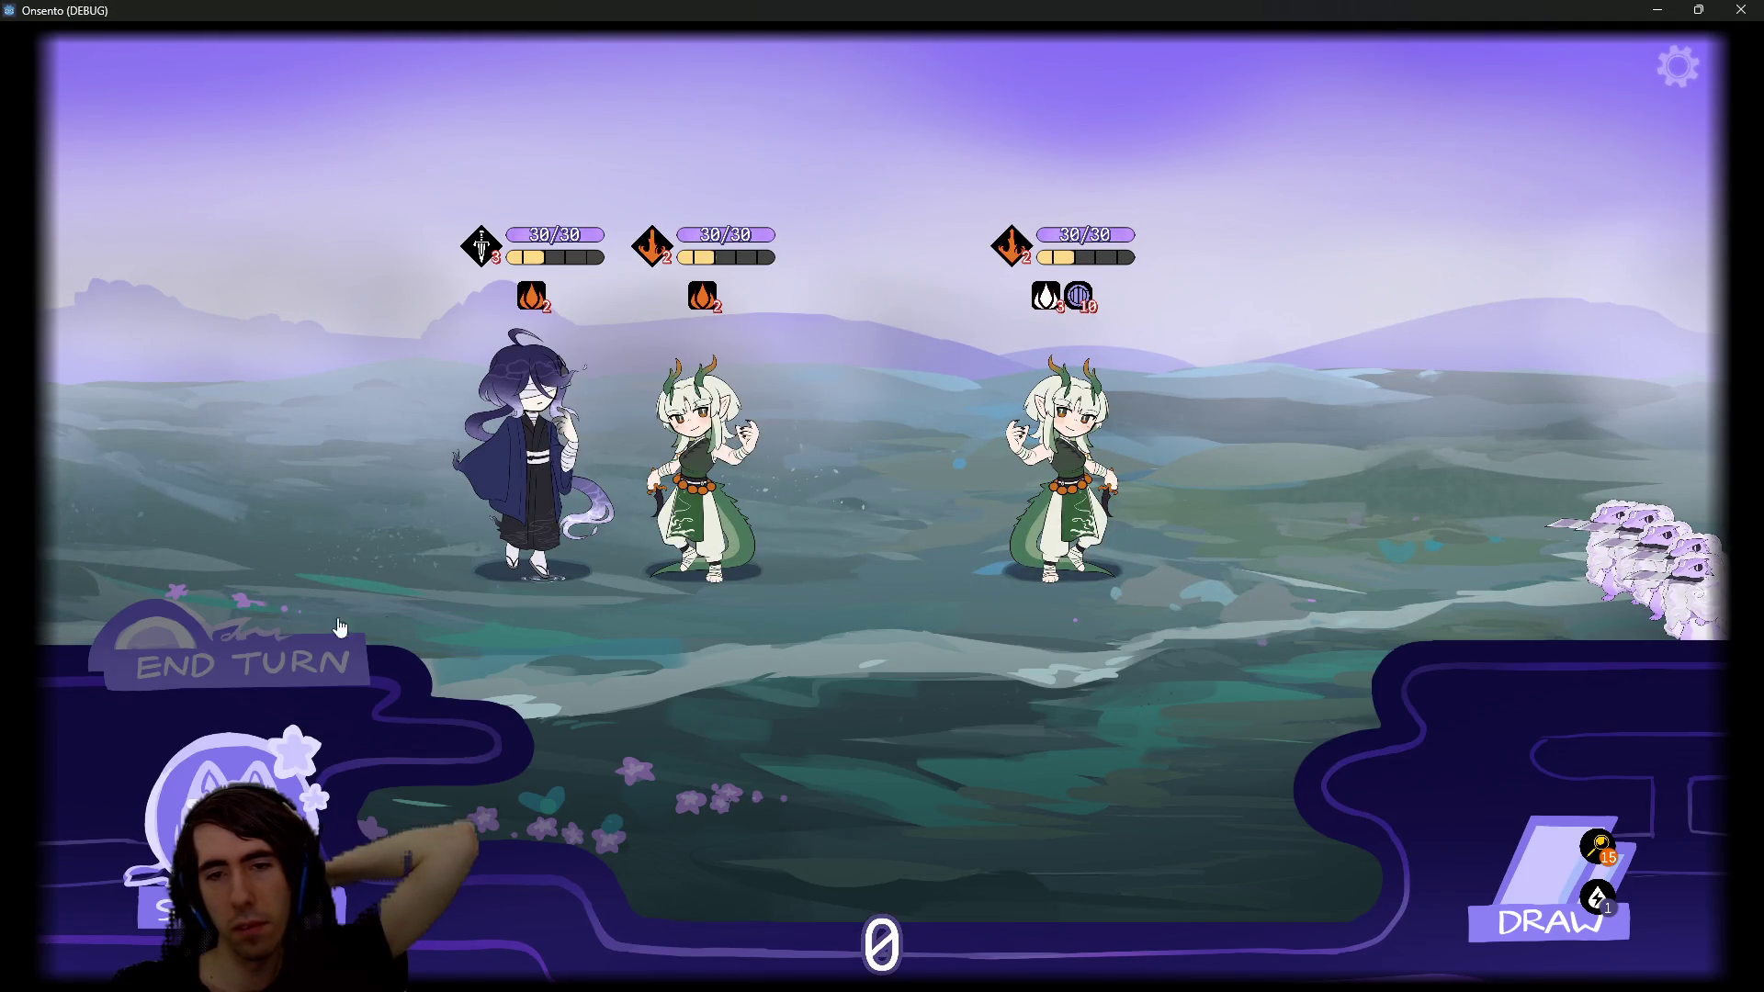
Draw a few cards, then restart the current battle from the pause menu
click(1514, 827)
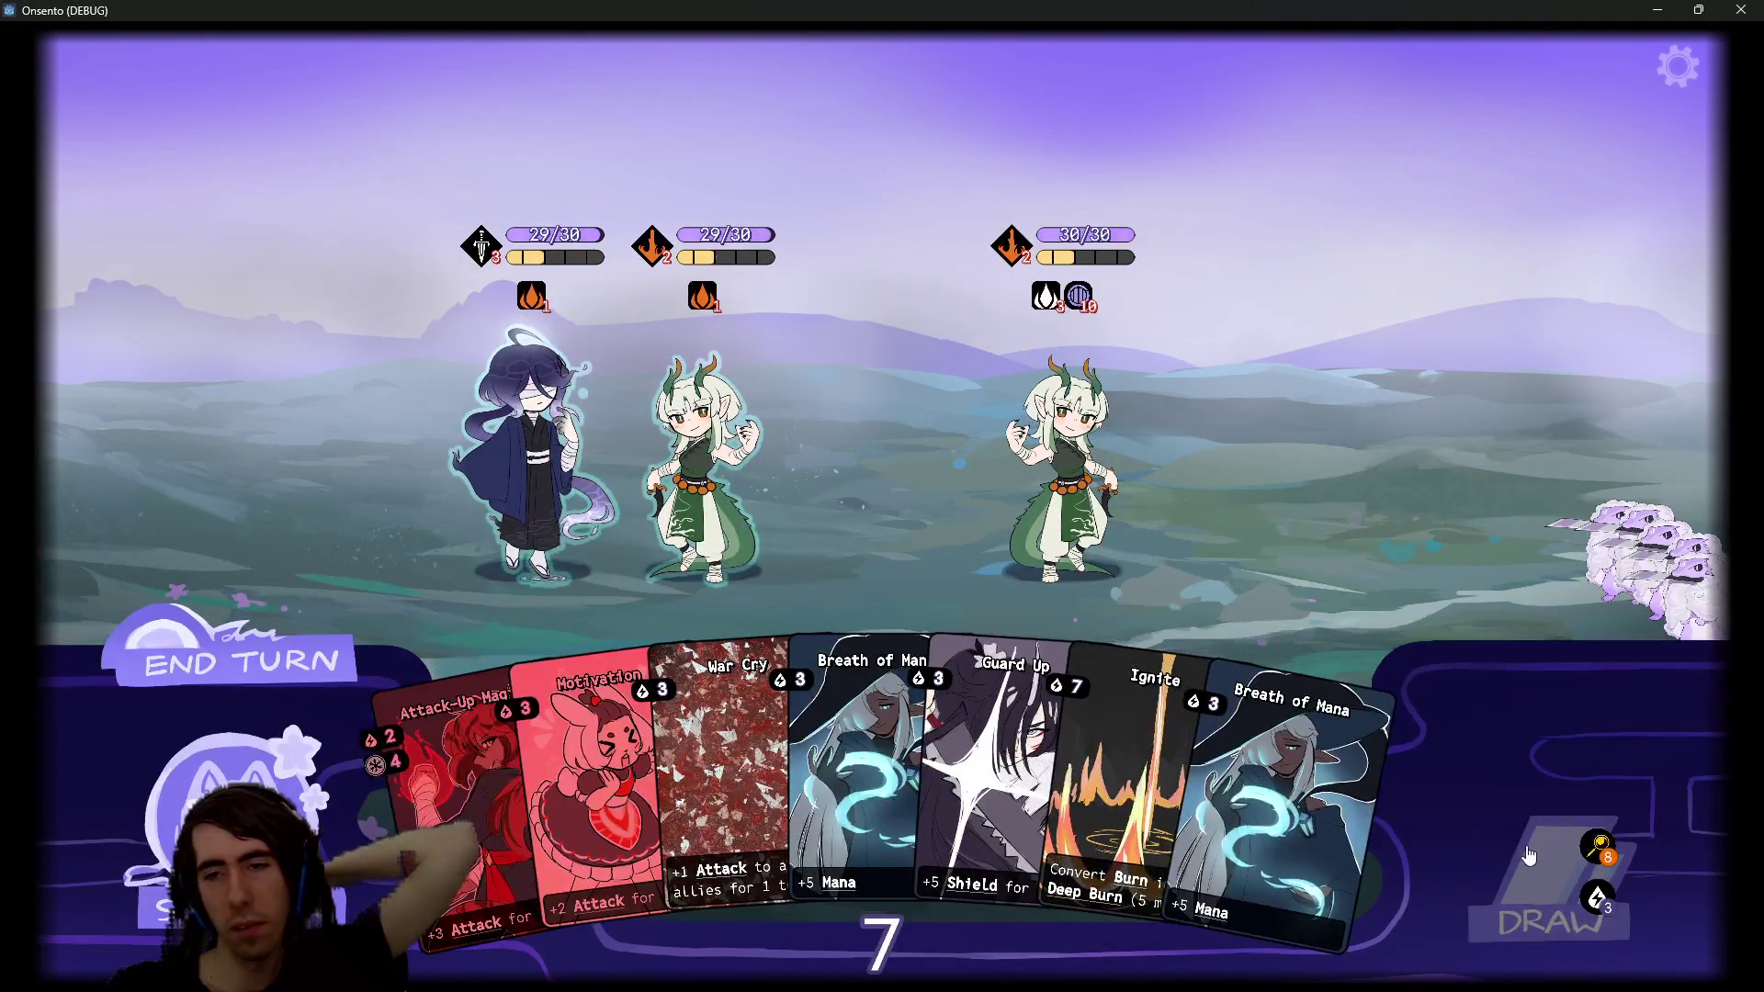
click(1517, 850)
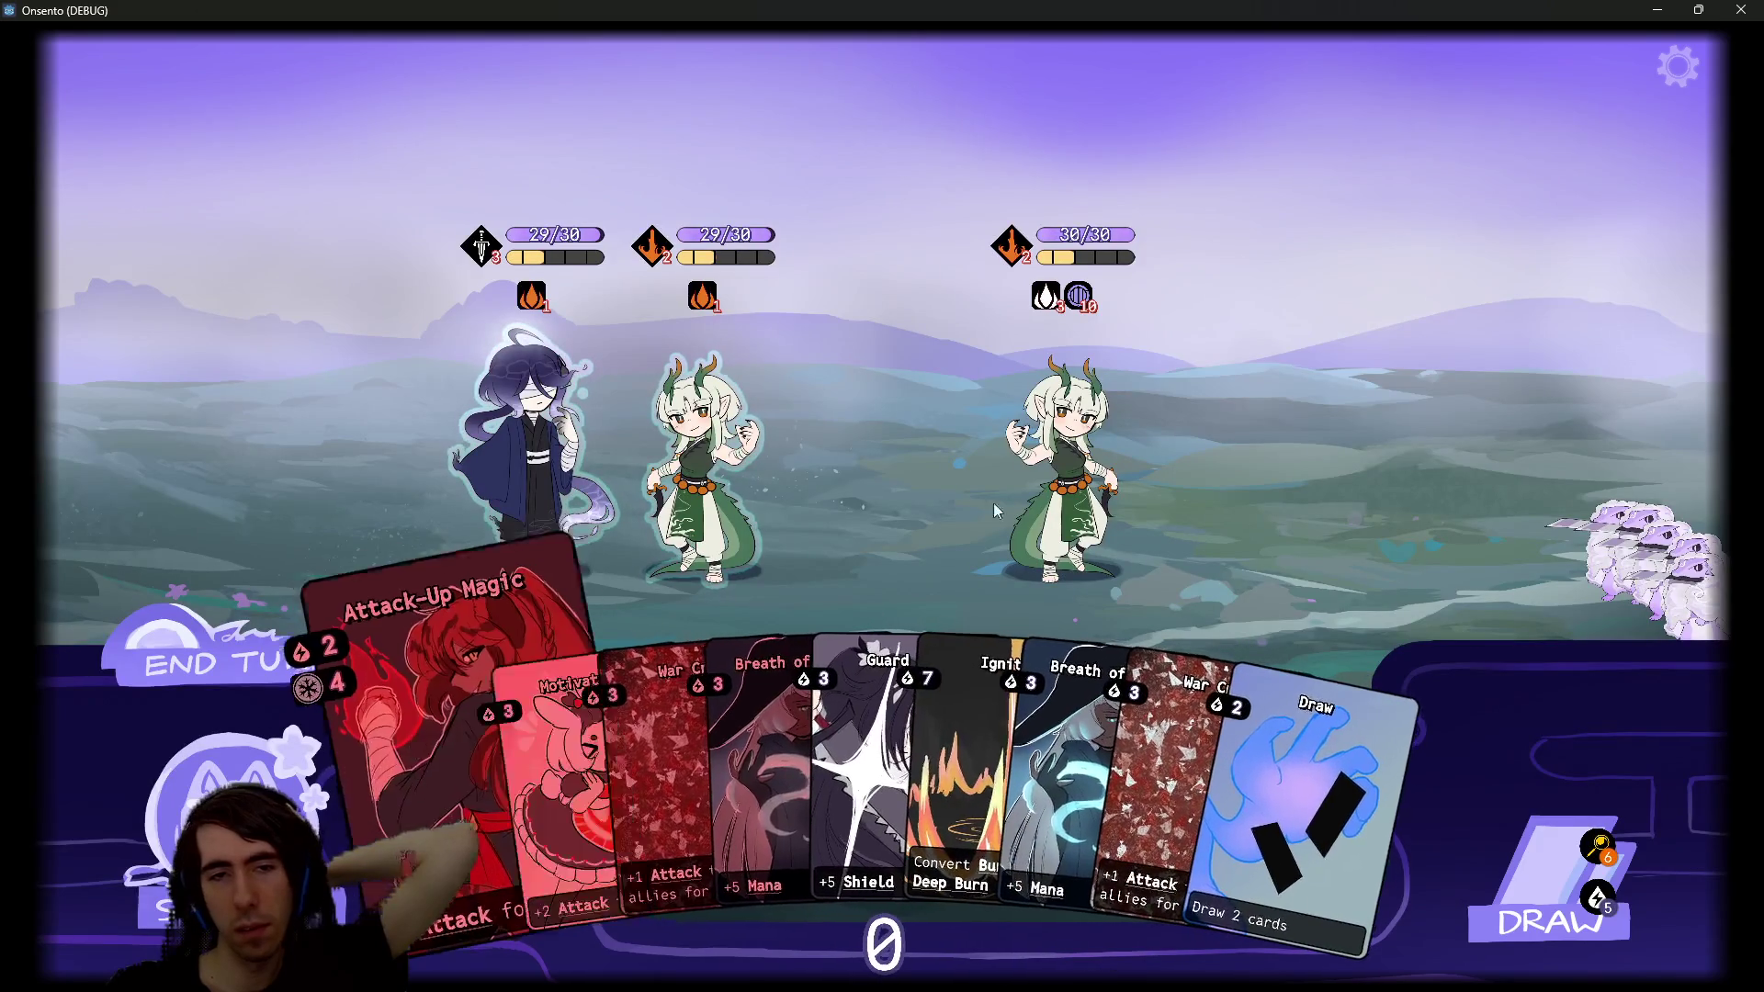
click(1682, 70)
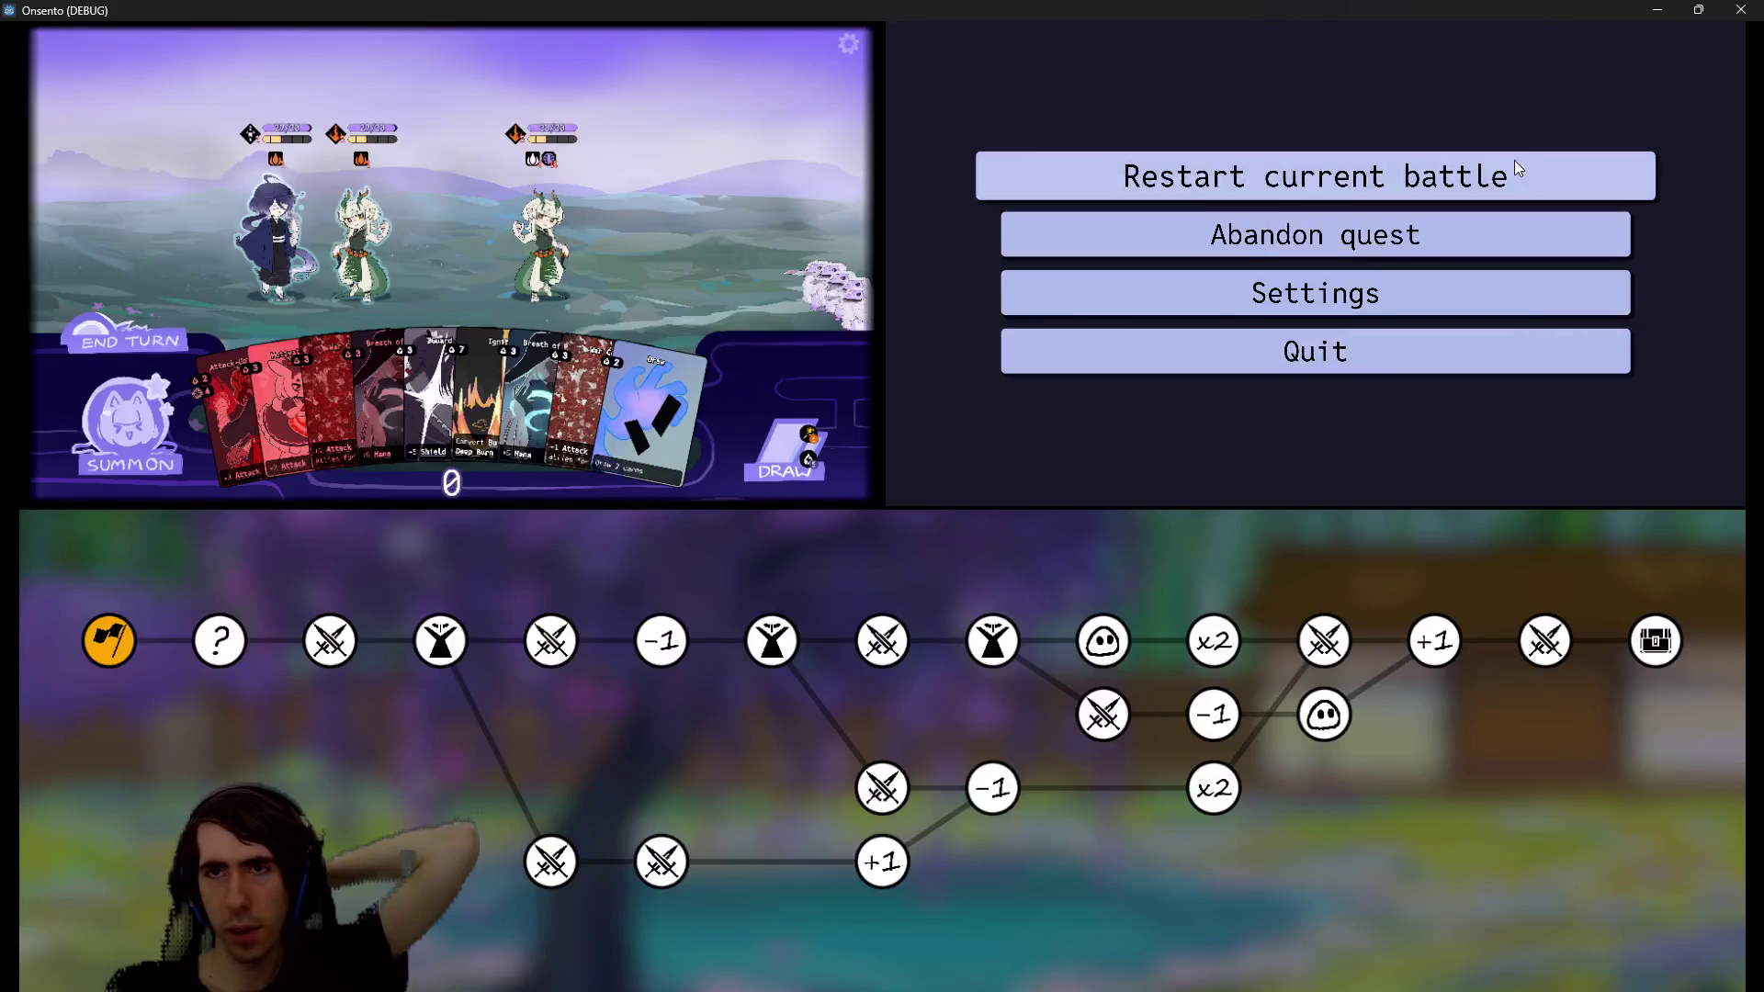
click(1520, 164)
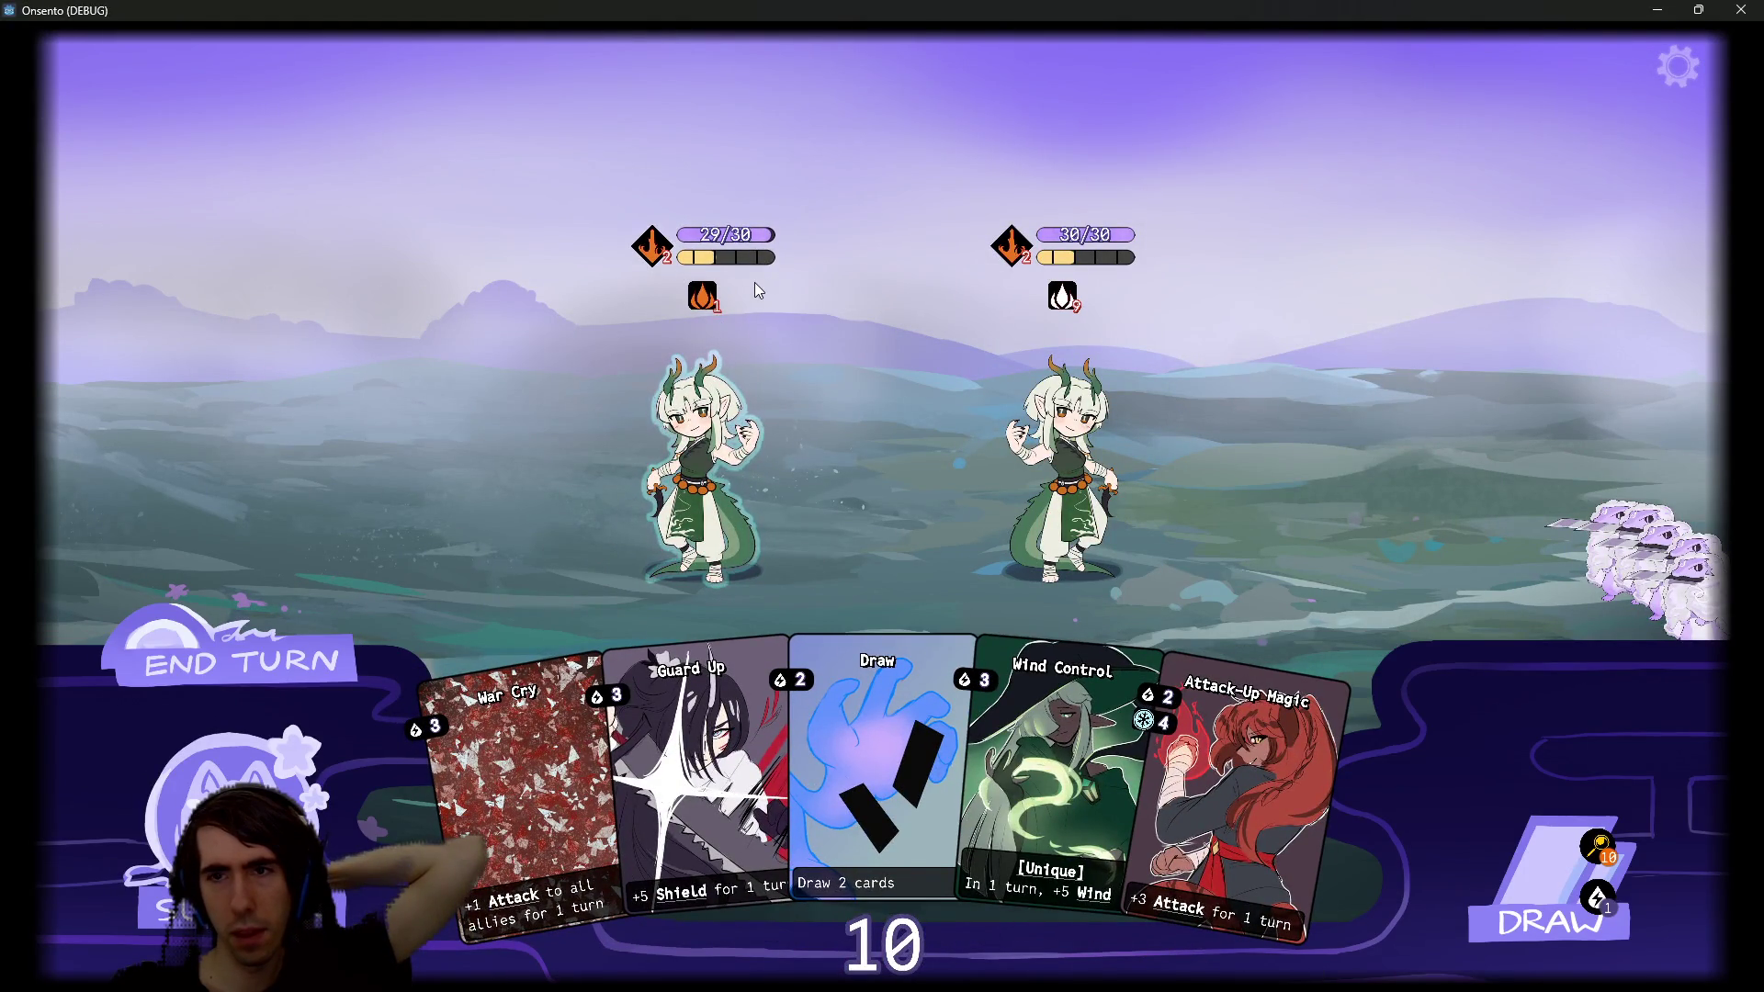
Draw a card, play the Draw card for two more, and end the turn despite the warning
click(1544, 882)
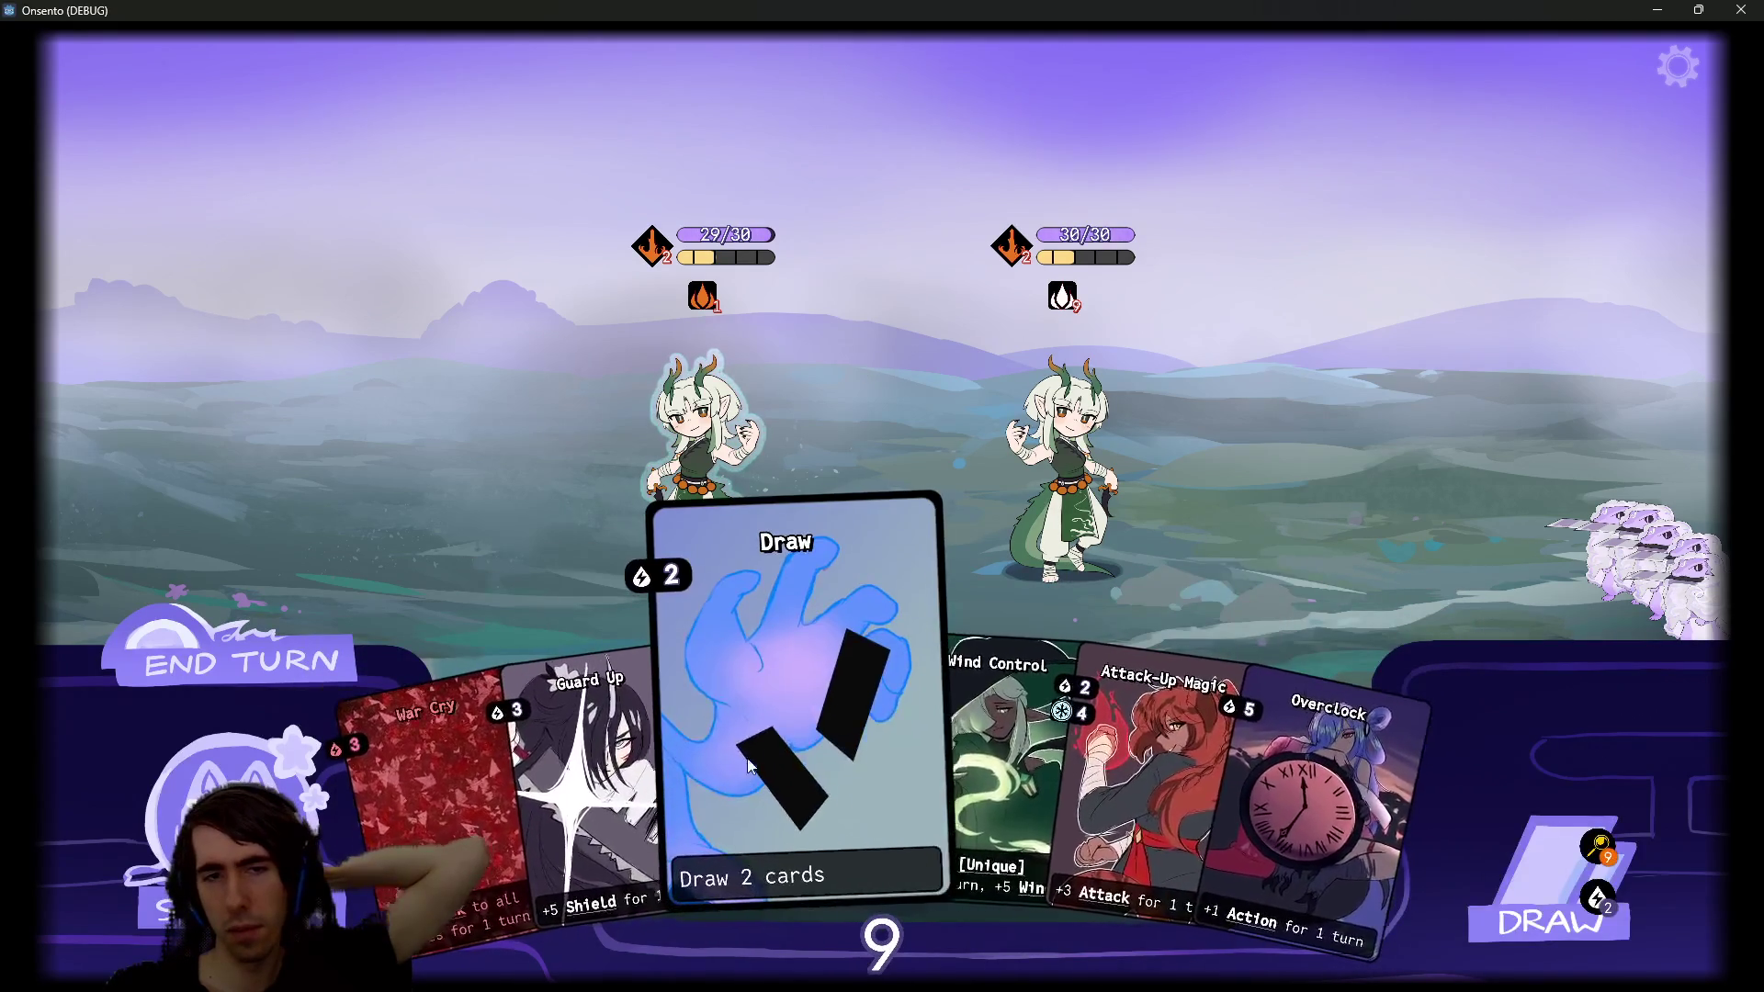
click(742, 770)
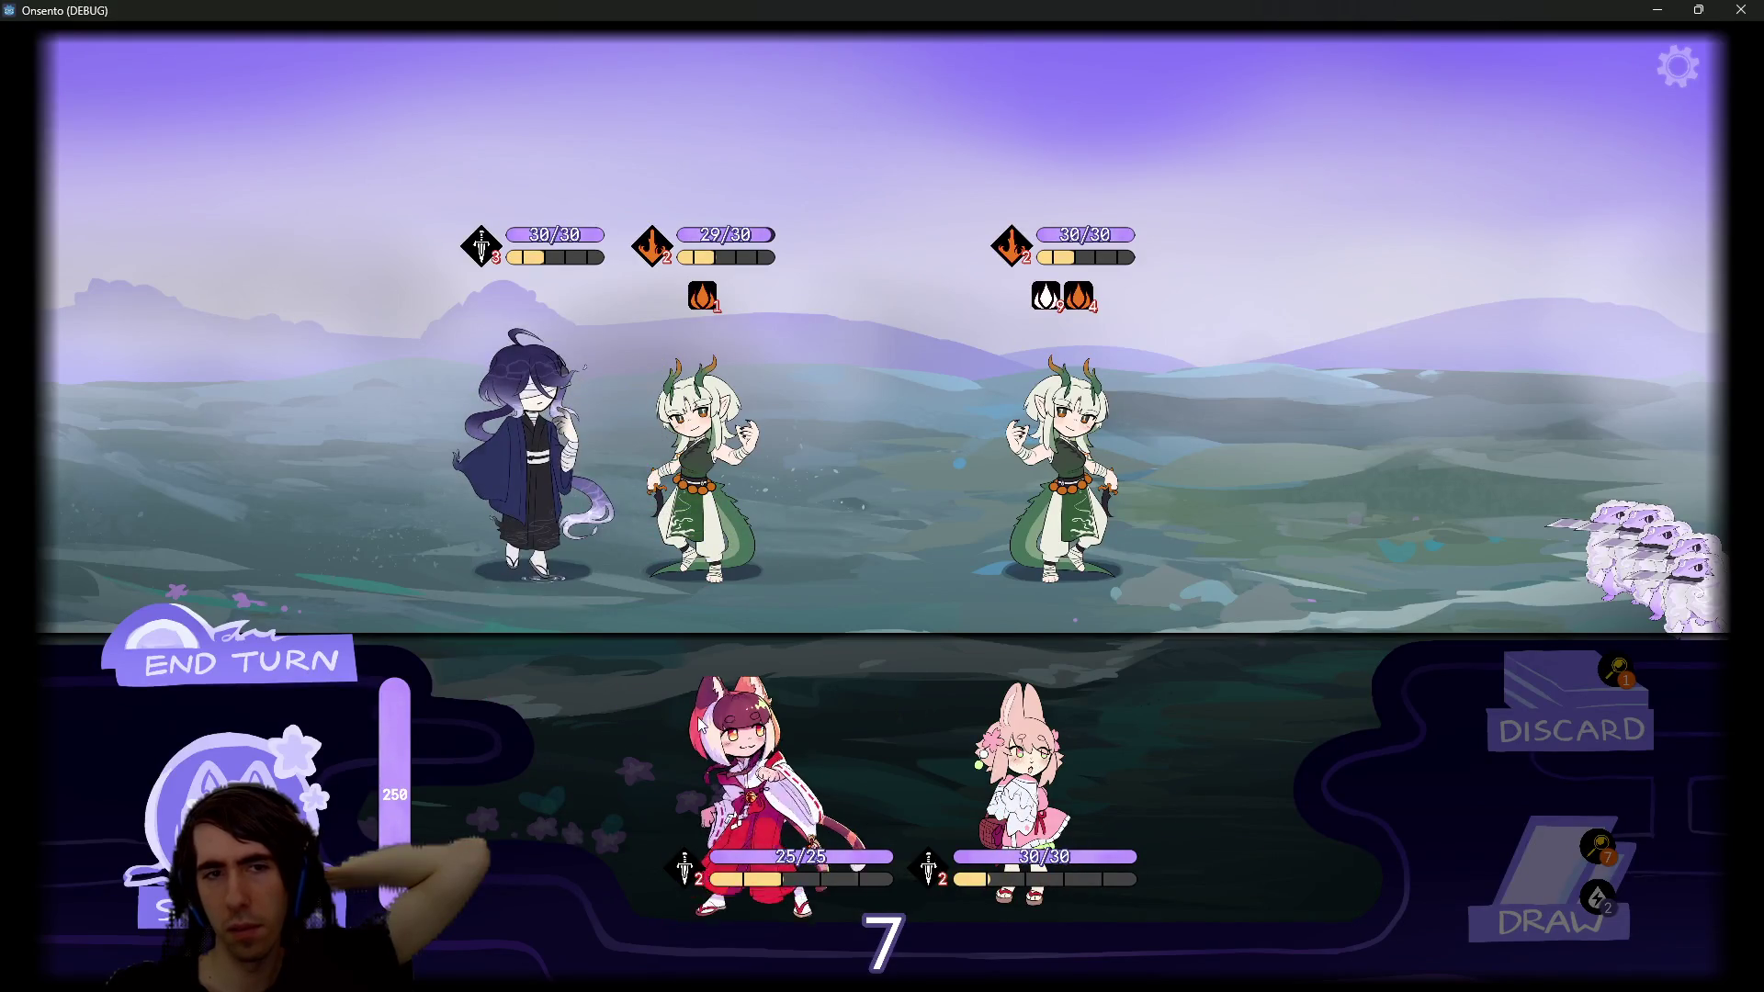
key(space)
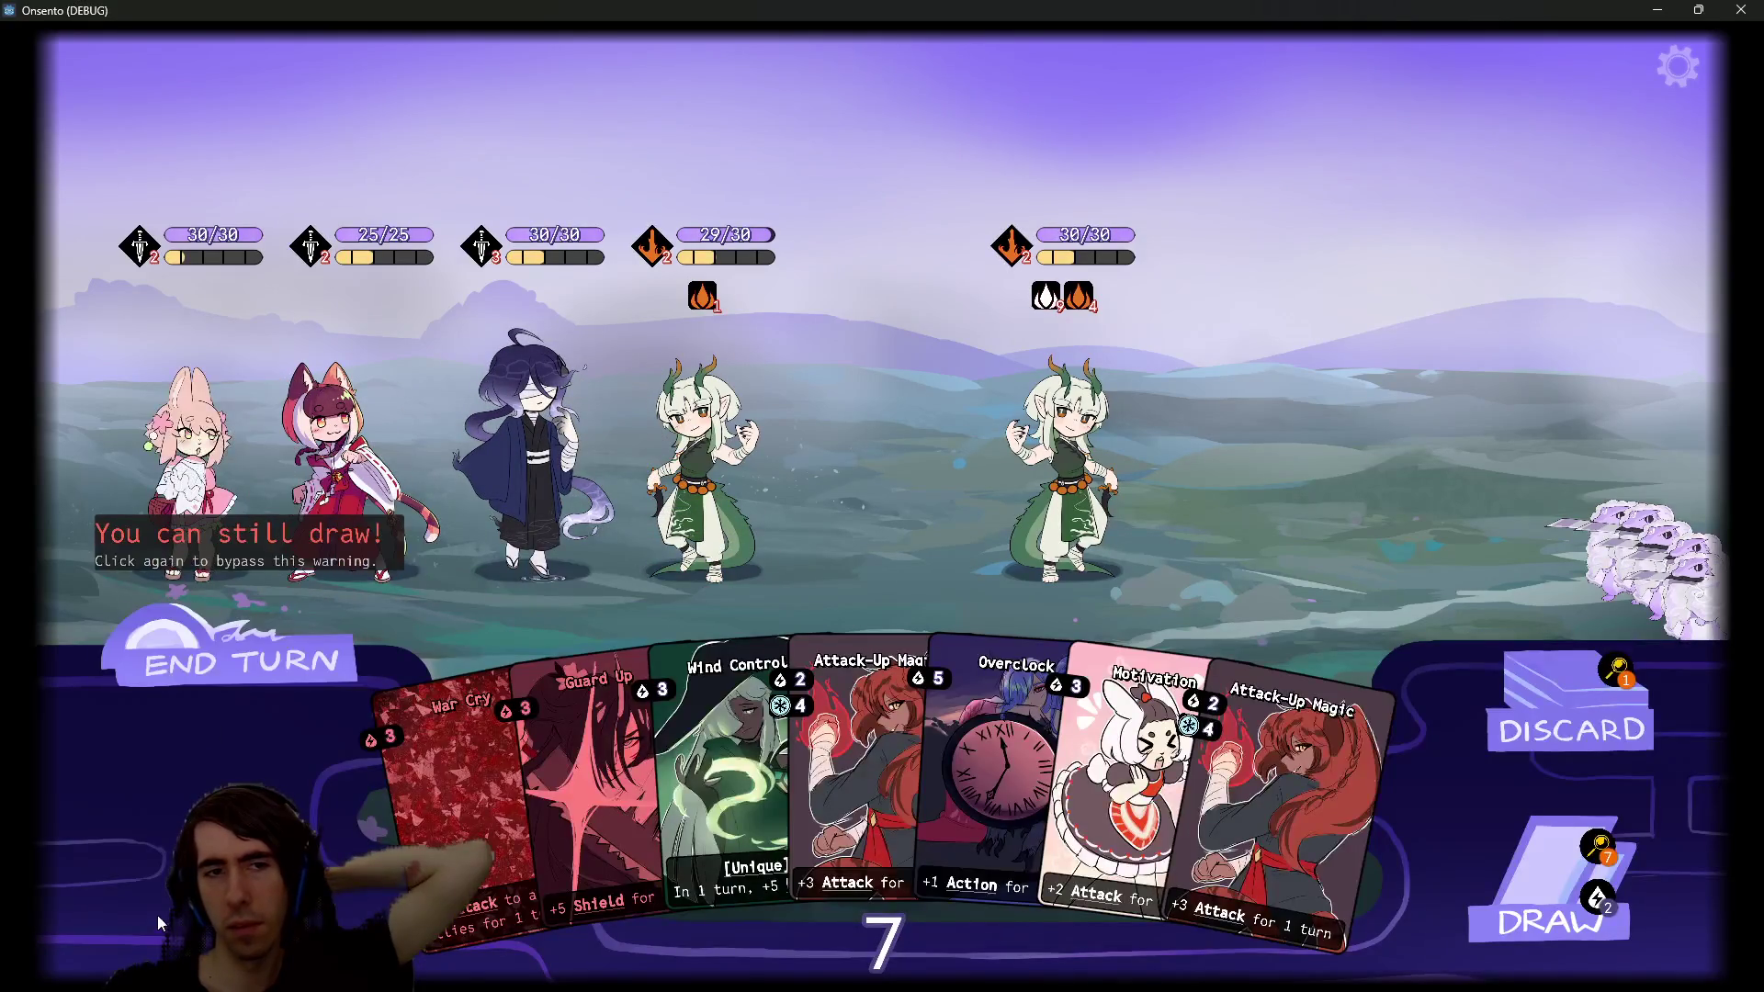
key(space)
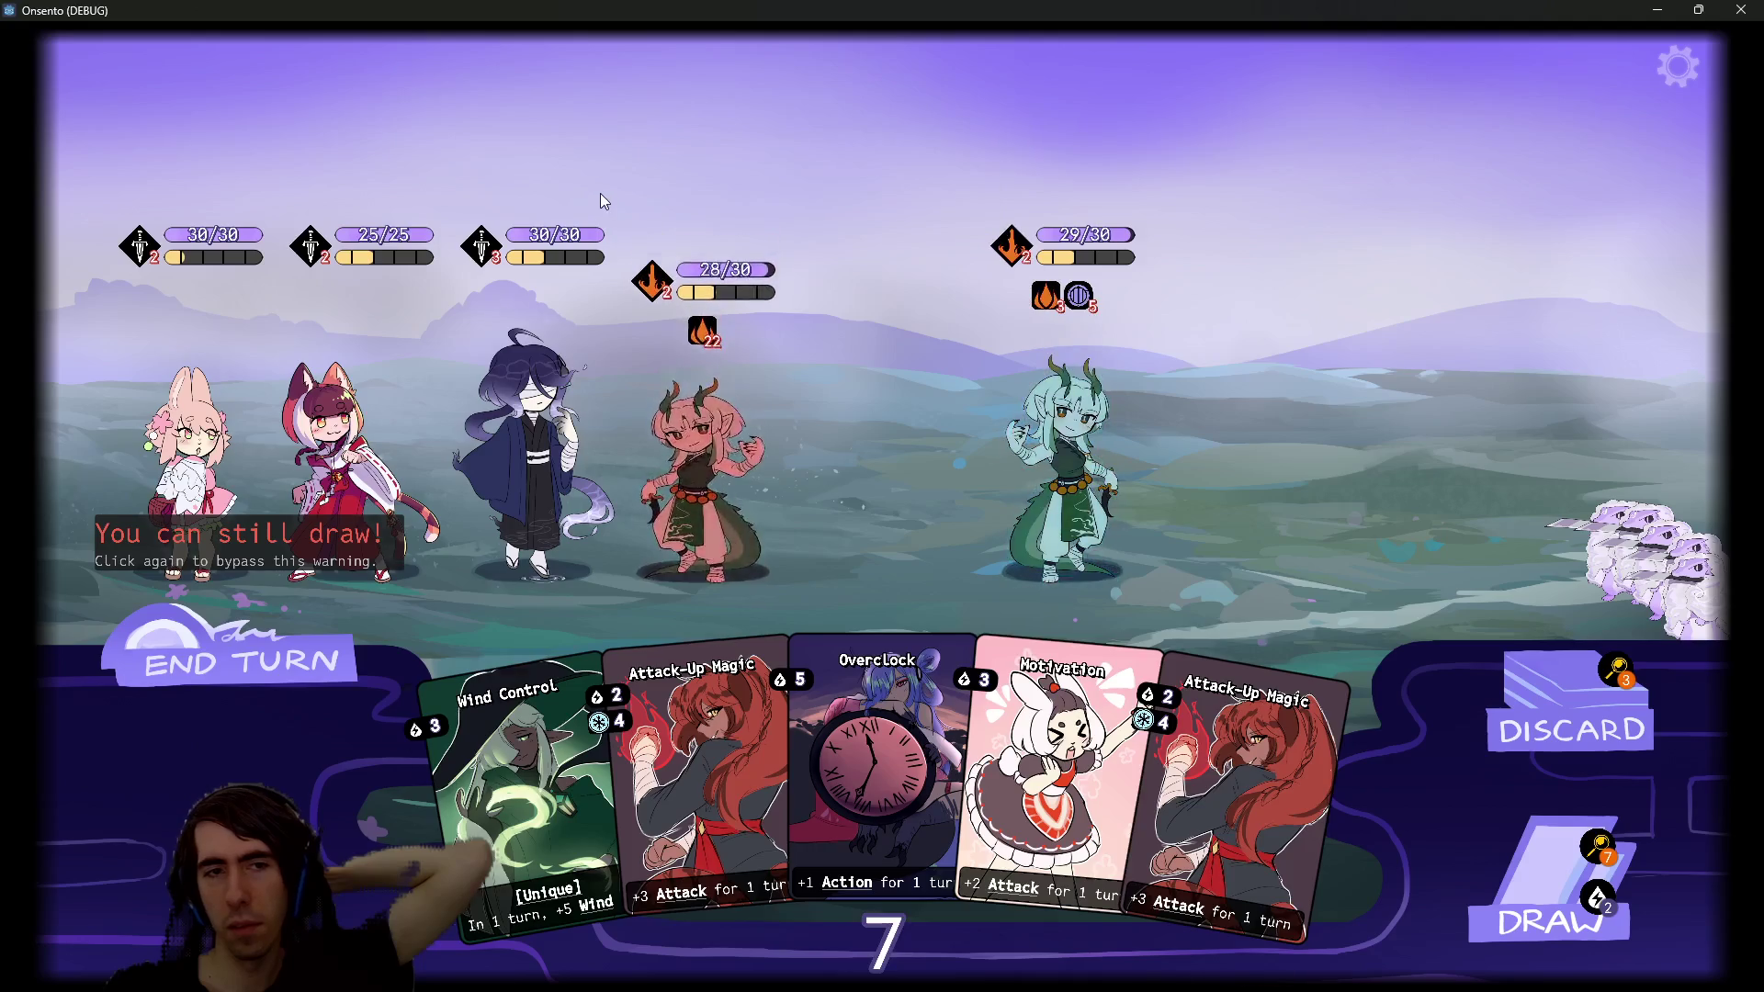
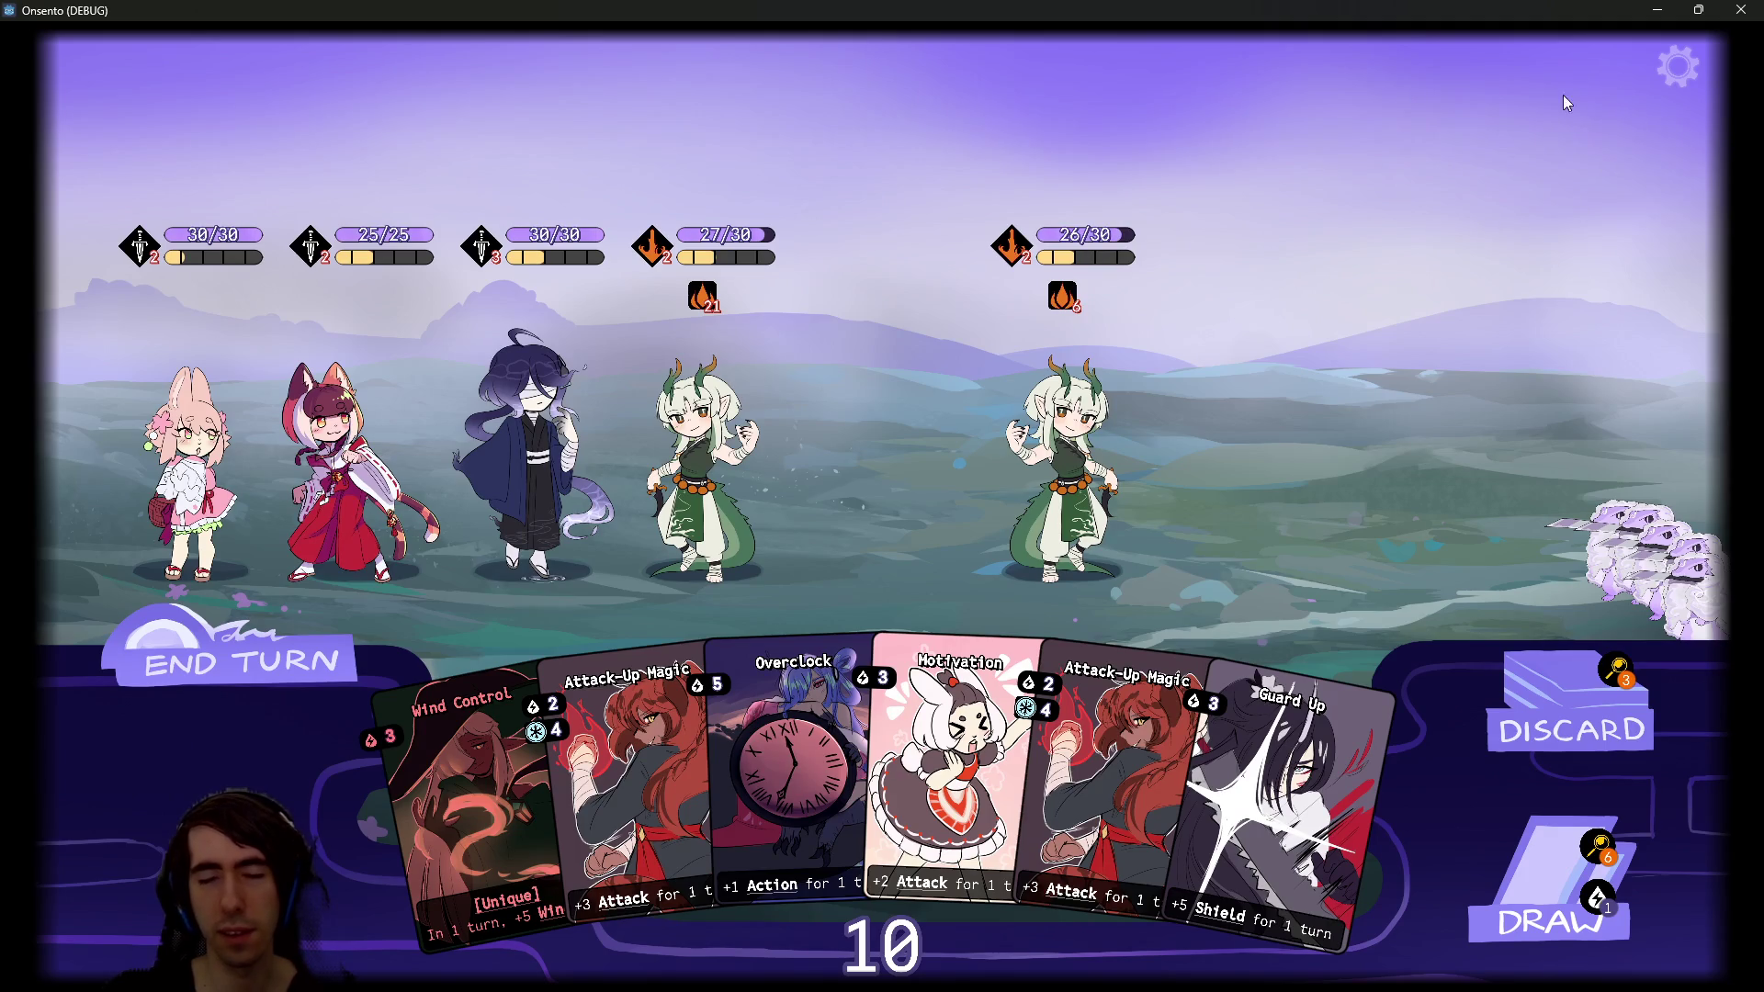
Pause and resume the Onsento battle, draw three more cards, then switch to the browser's end turn results
click(1658, 64)
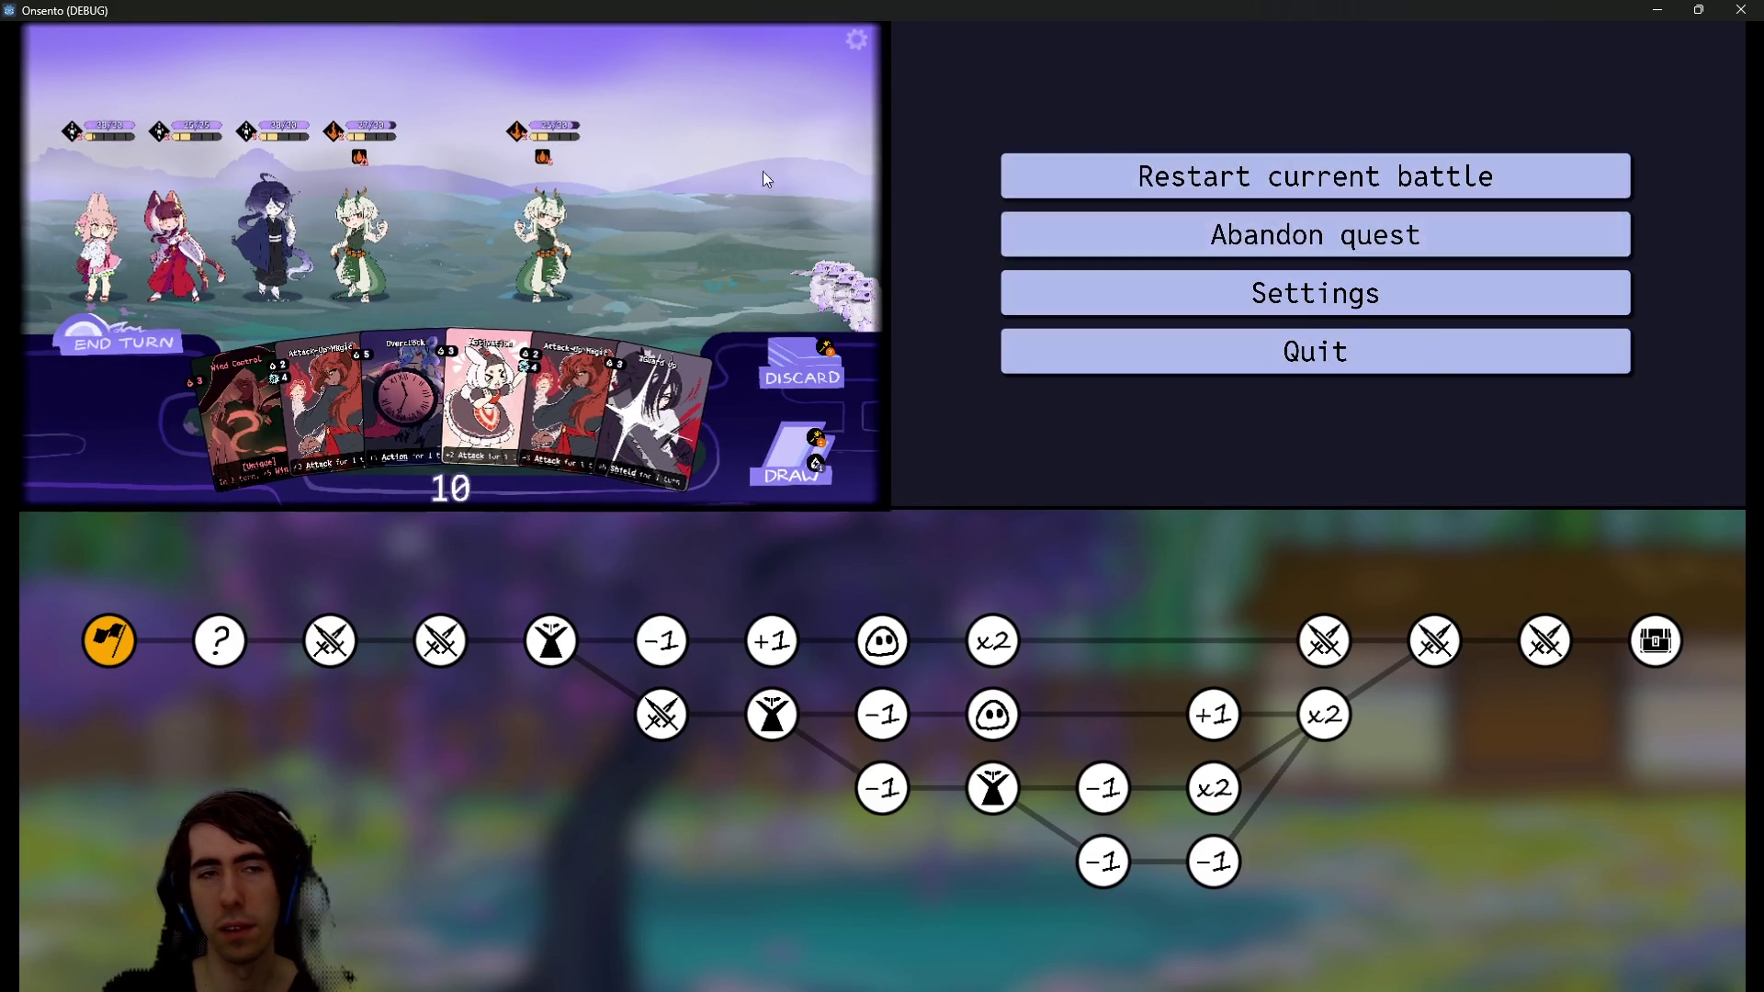
click(814, 172)
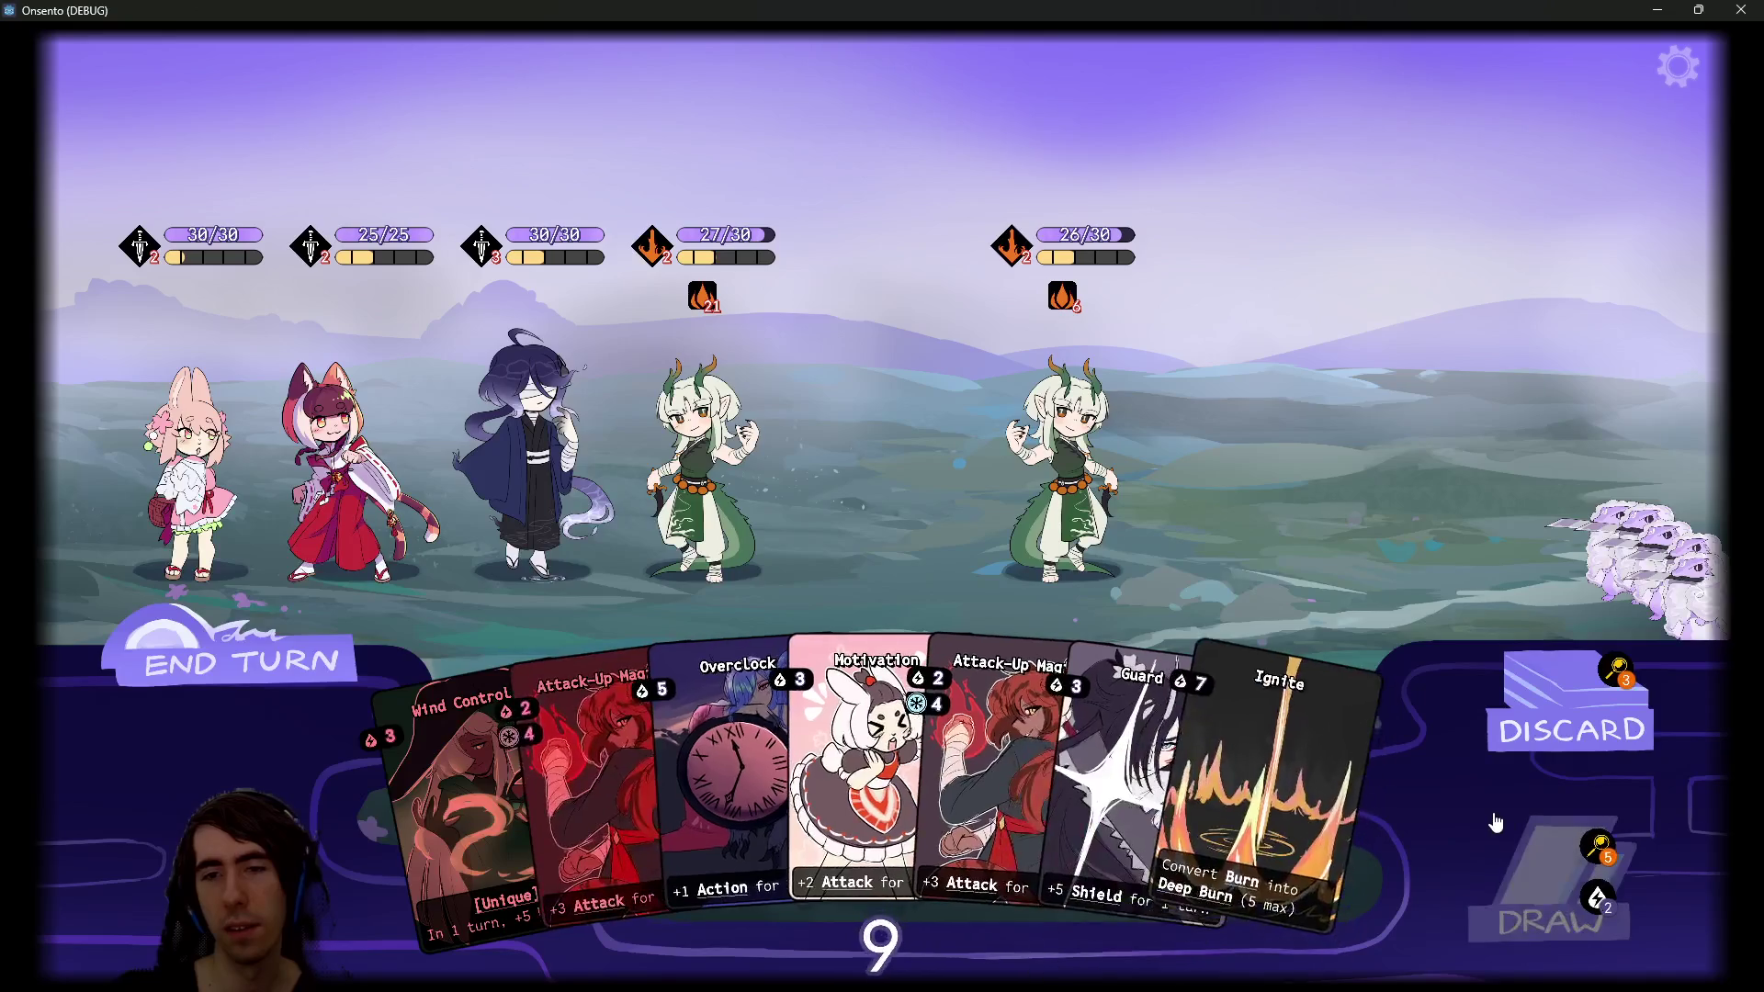
click(1535, 868)
click(1677, 930)
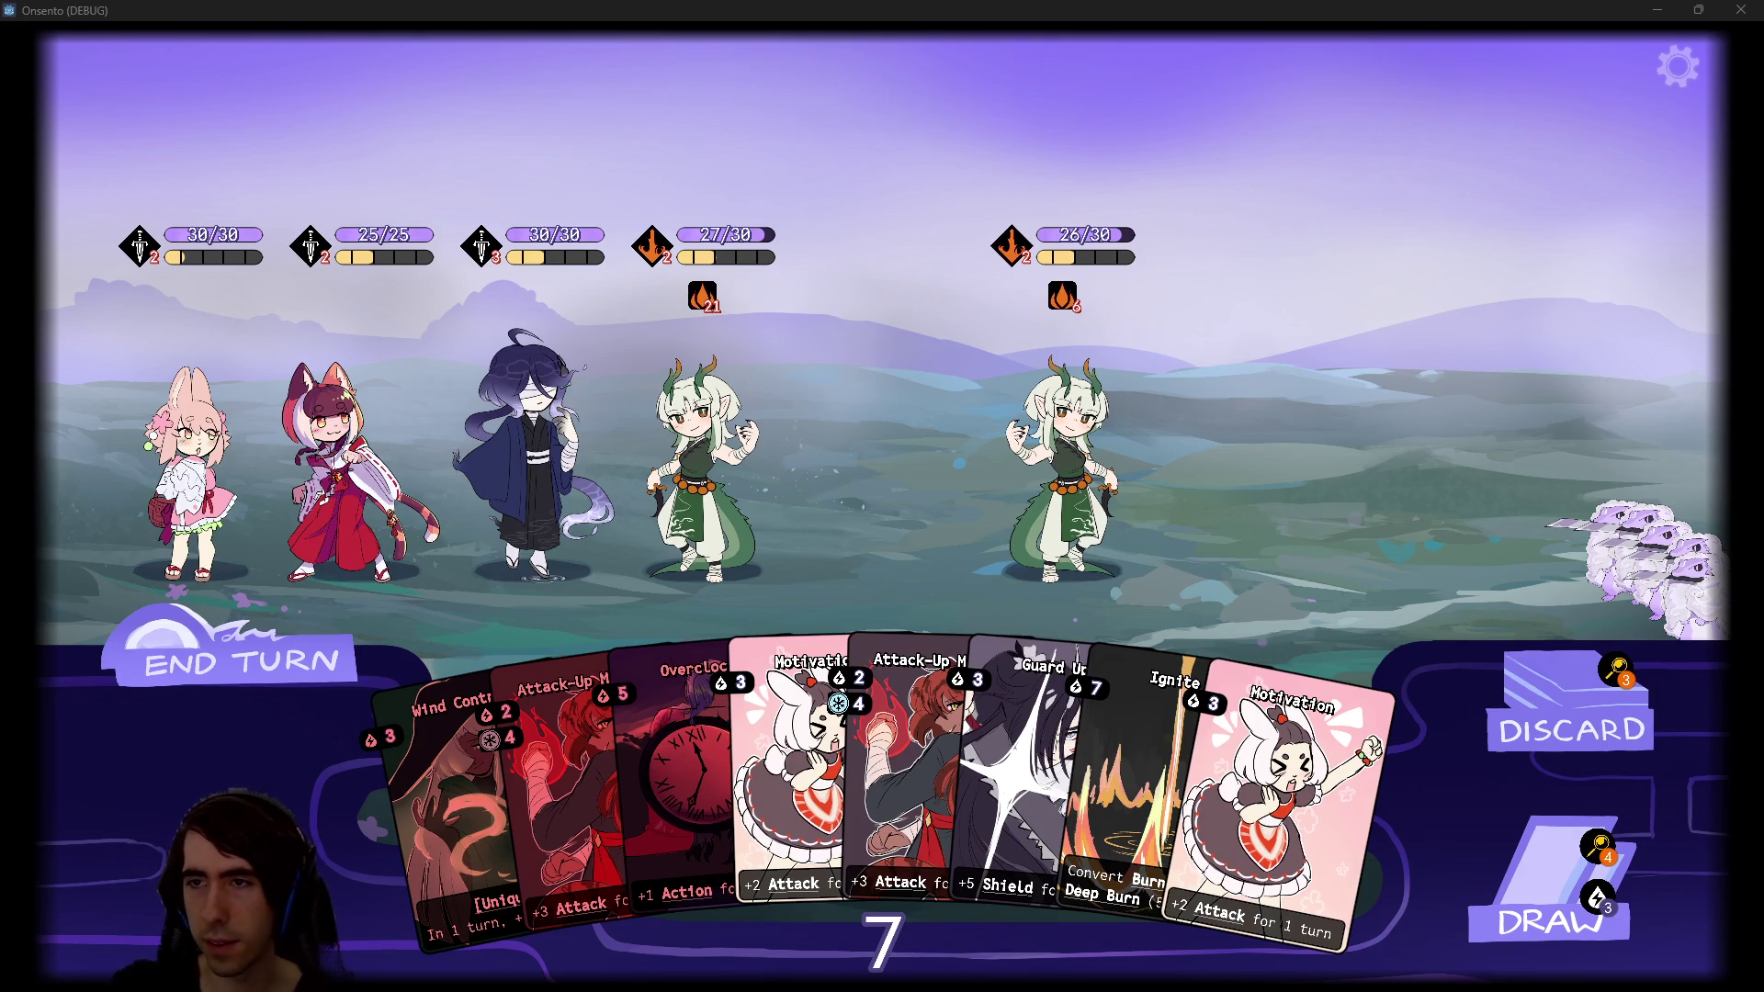
key(alt+Tab)
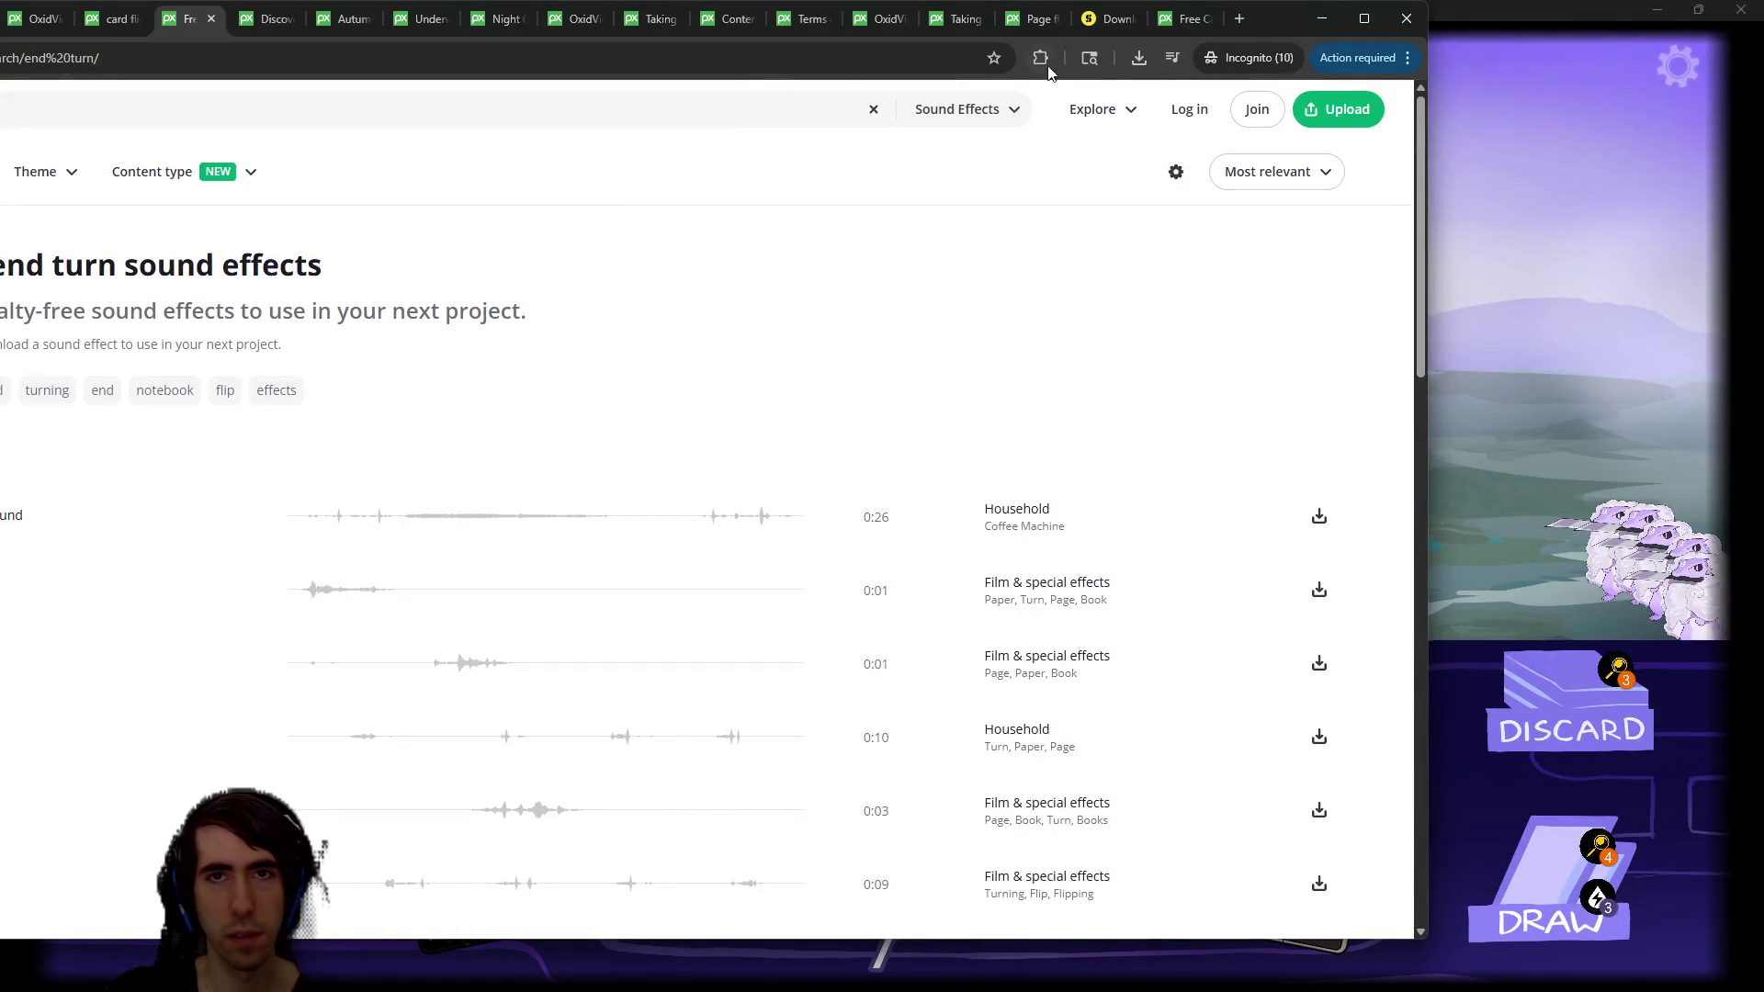
Maximize the browser, preview Turn a Page, and audition the Button Press clips from a 'button' search
double_click(1272, 35)
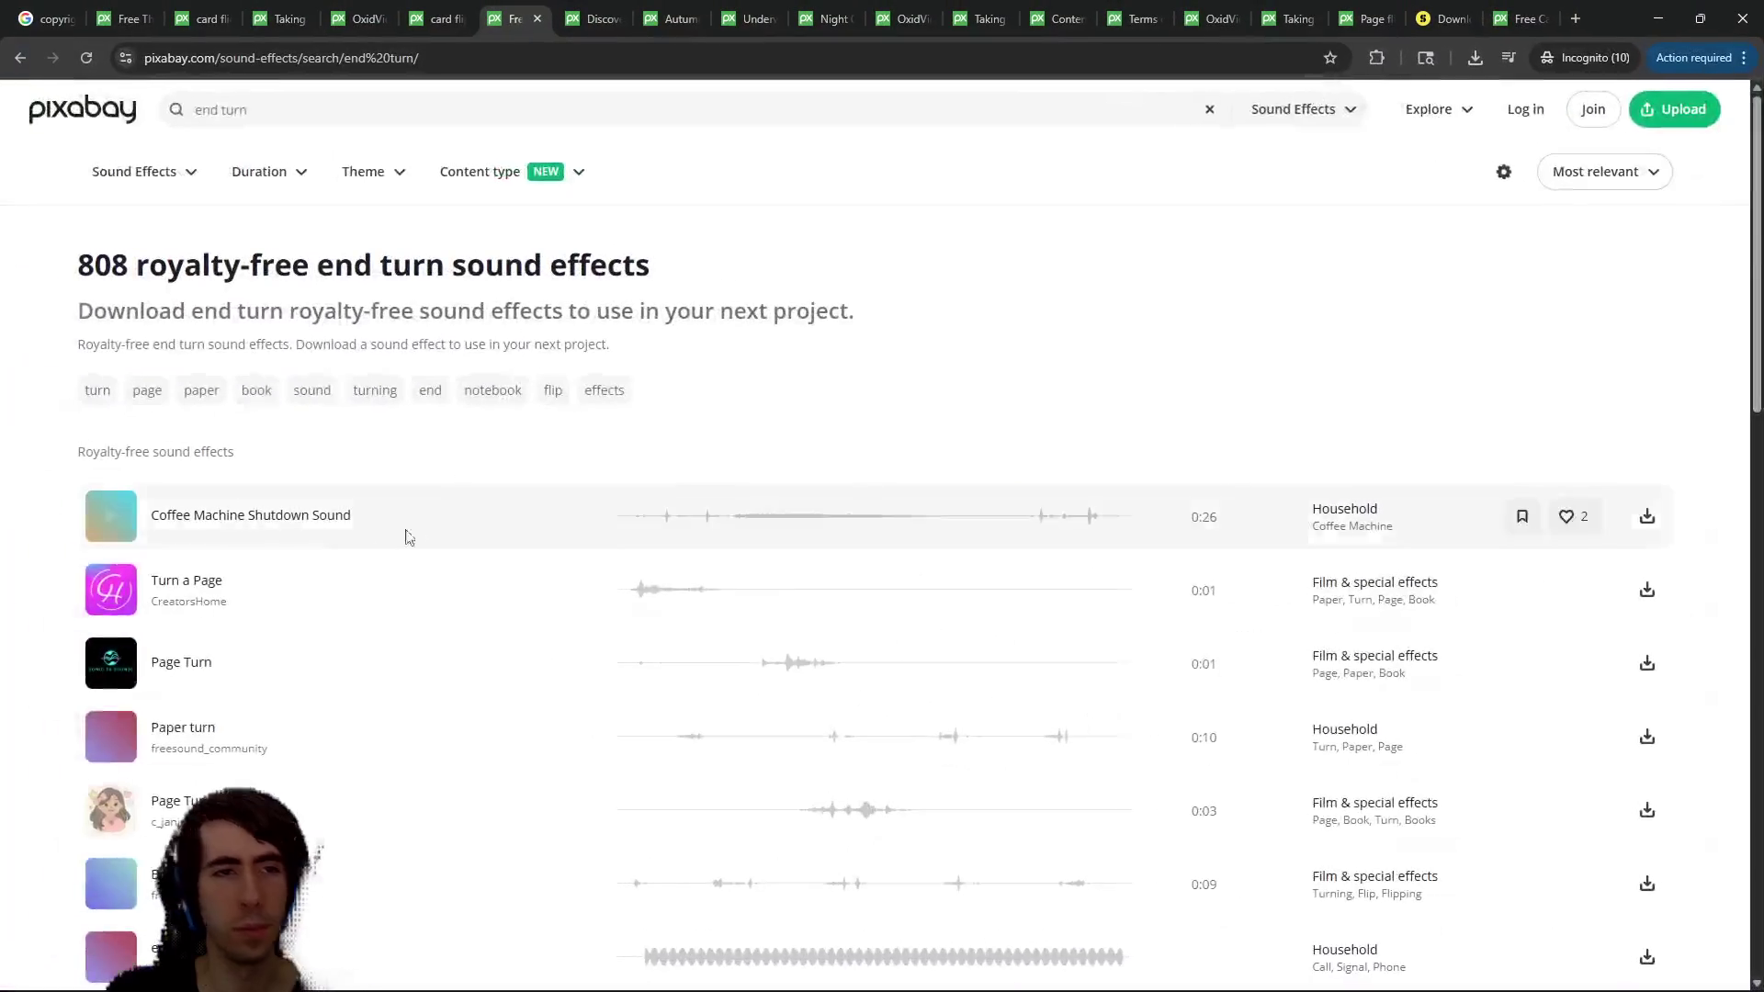
click(111, 592)
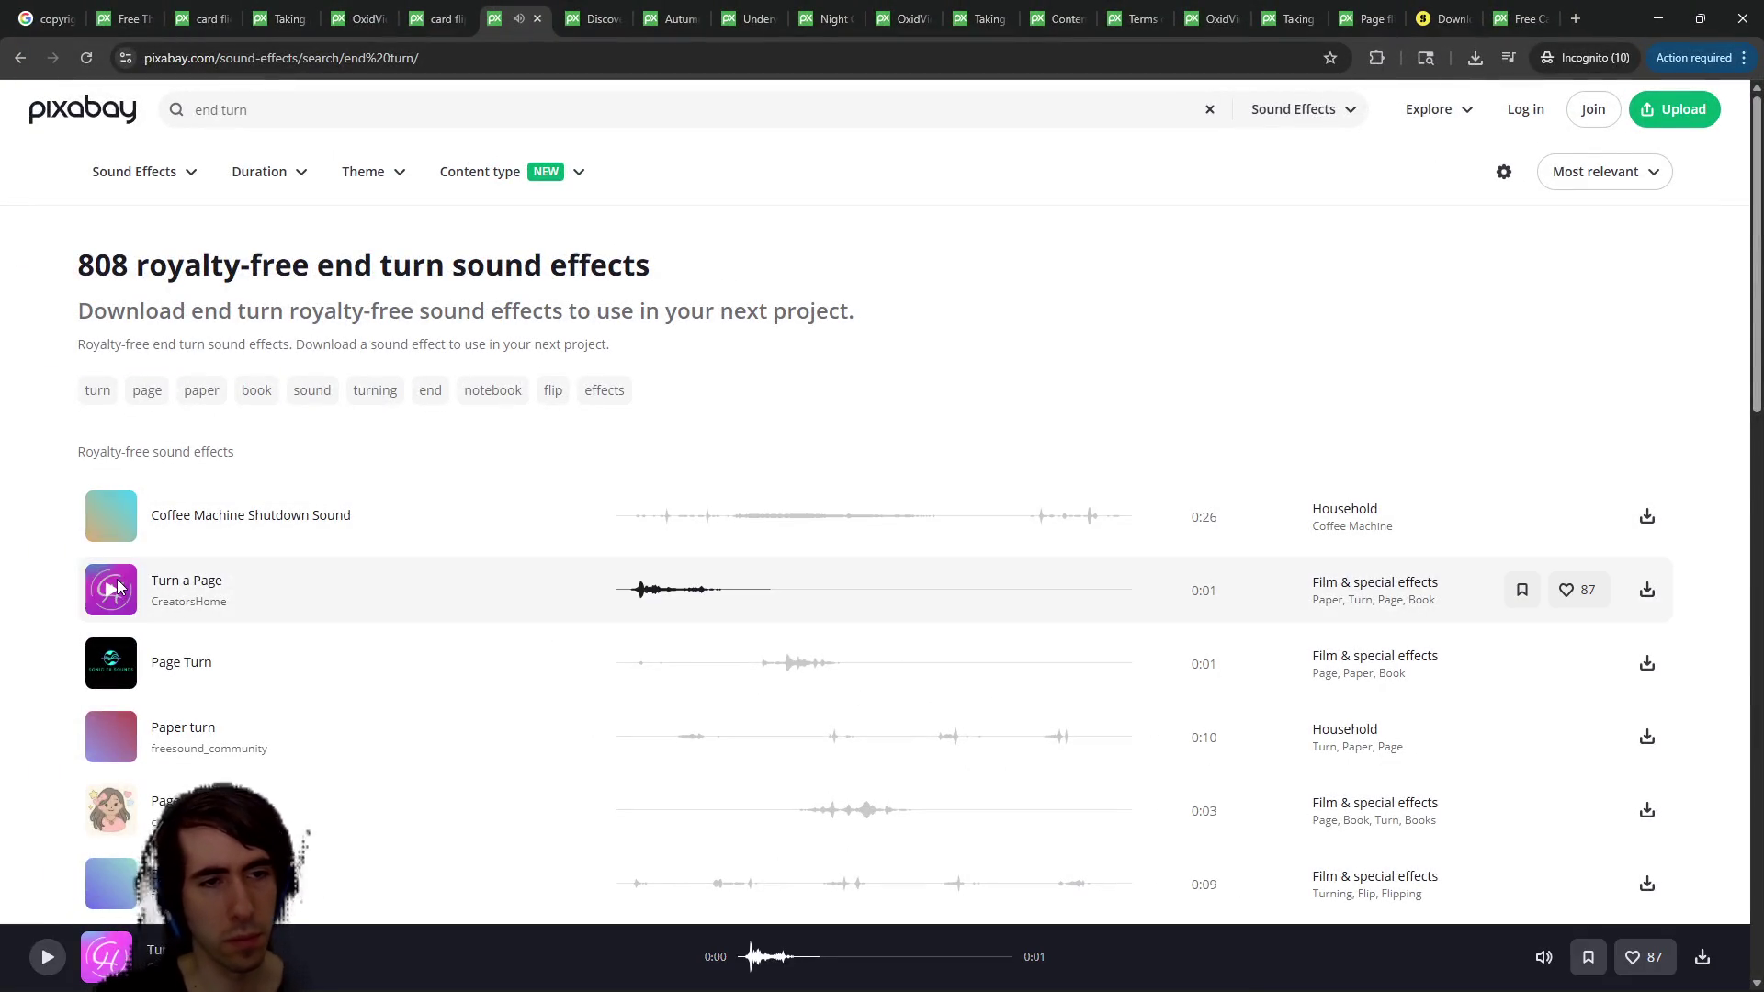
click(295, 111)
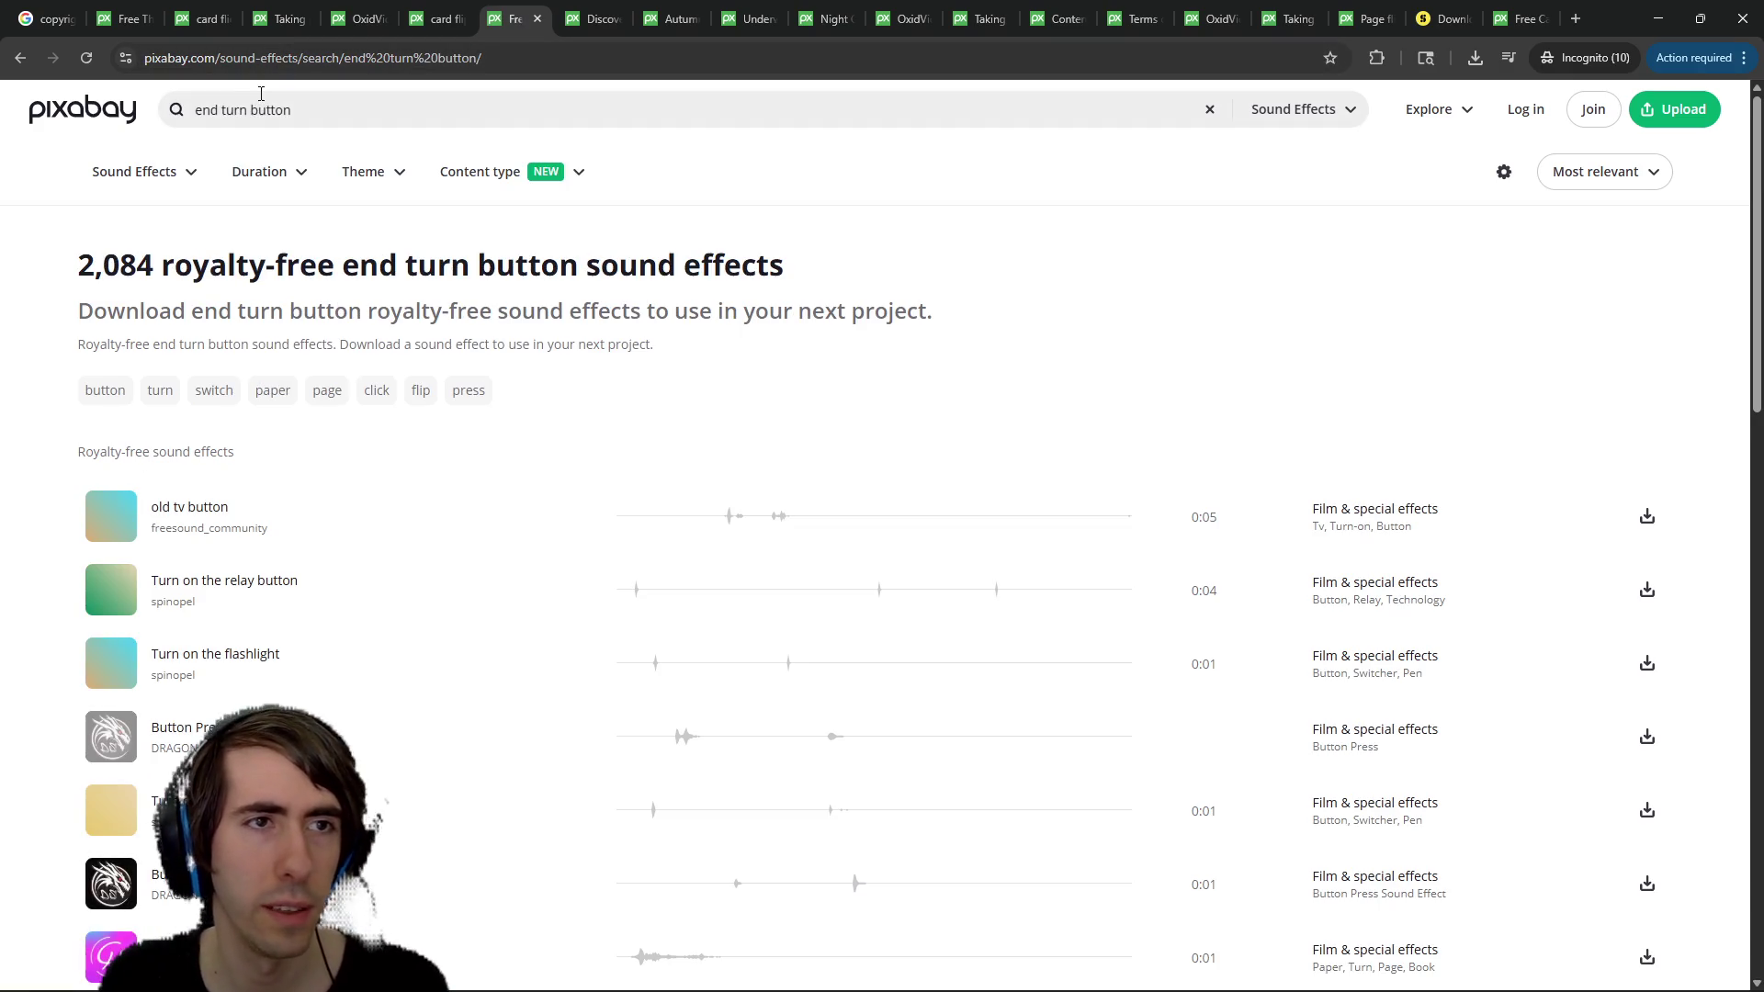
click(252, 109)
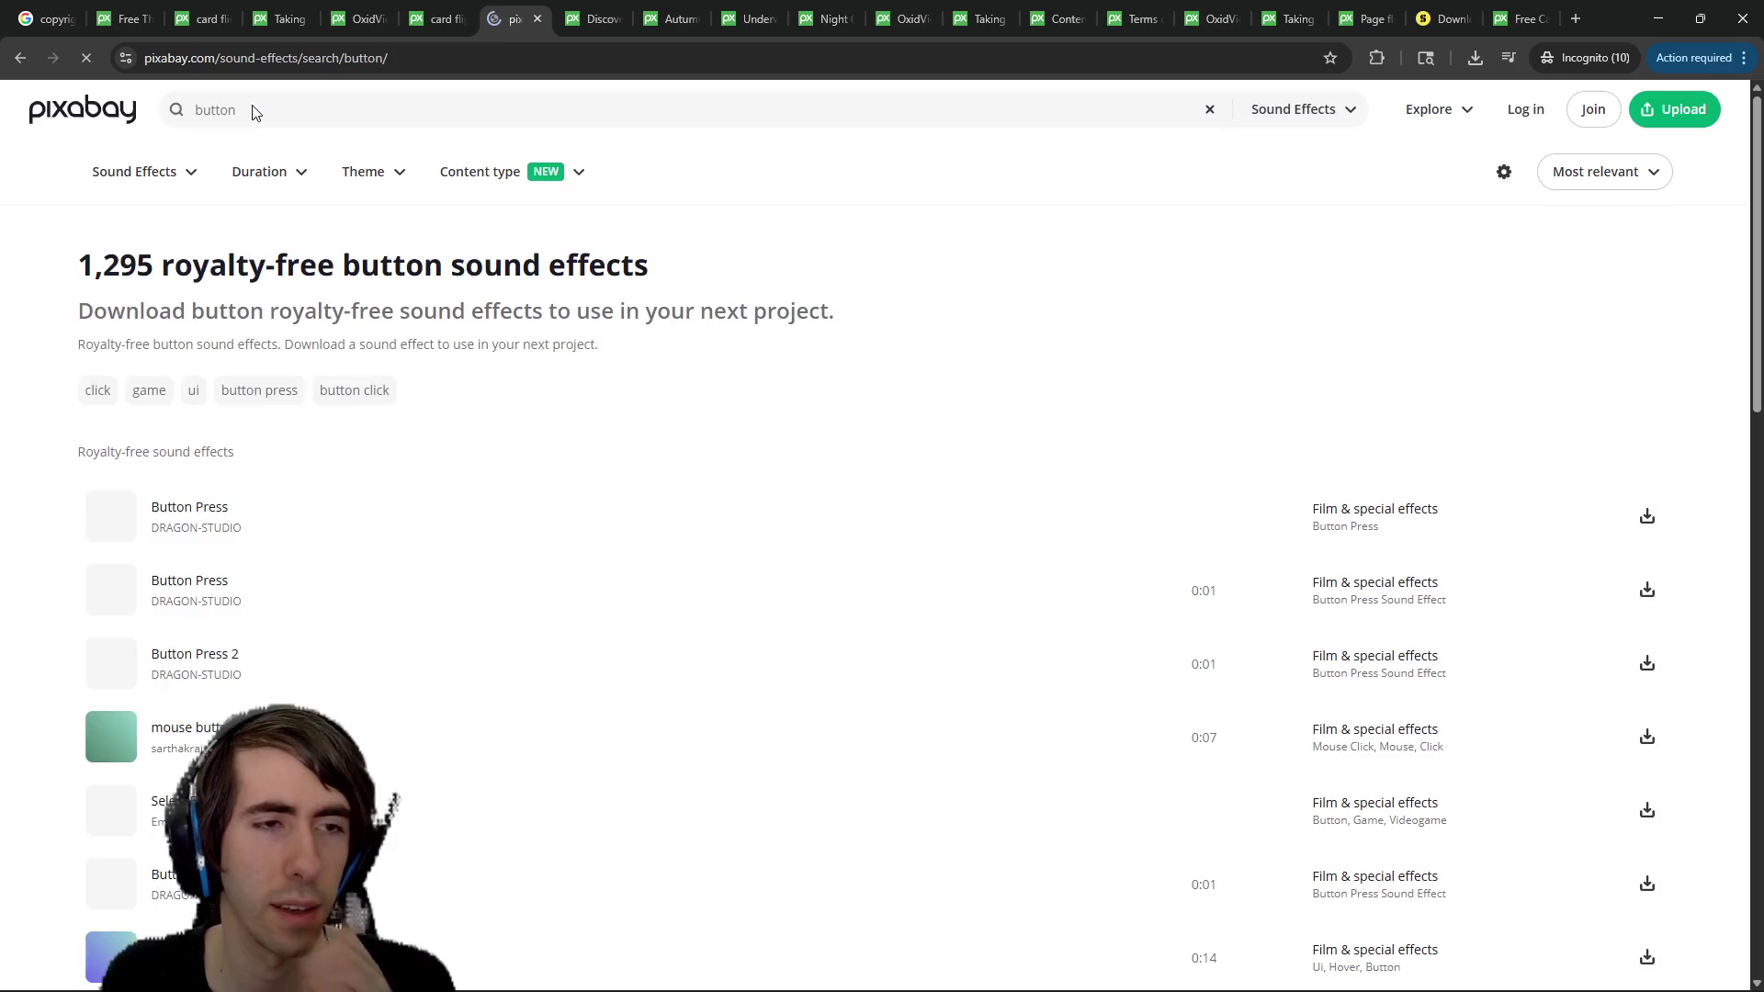
click(105, 532)
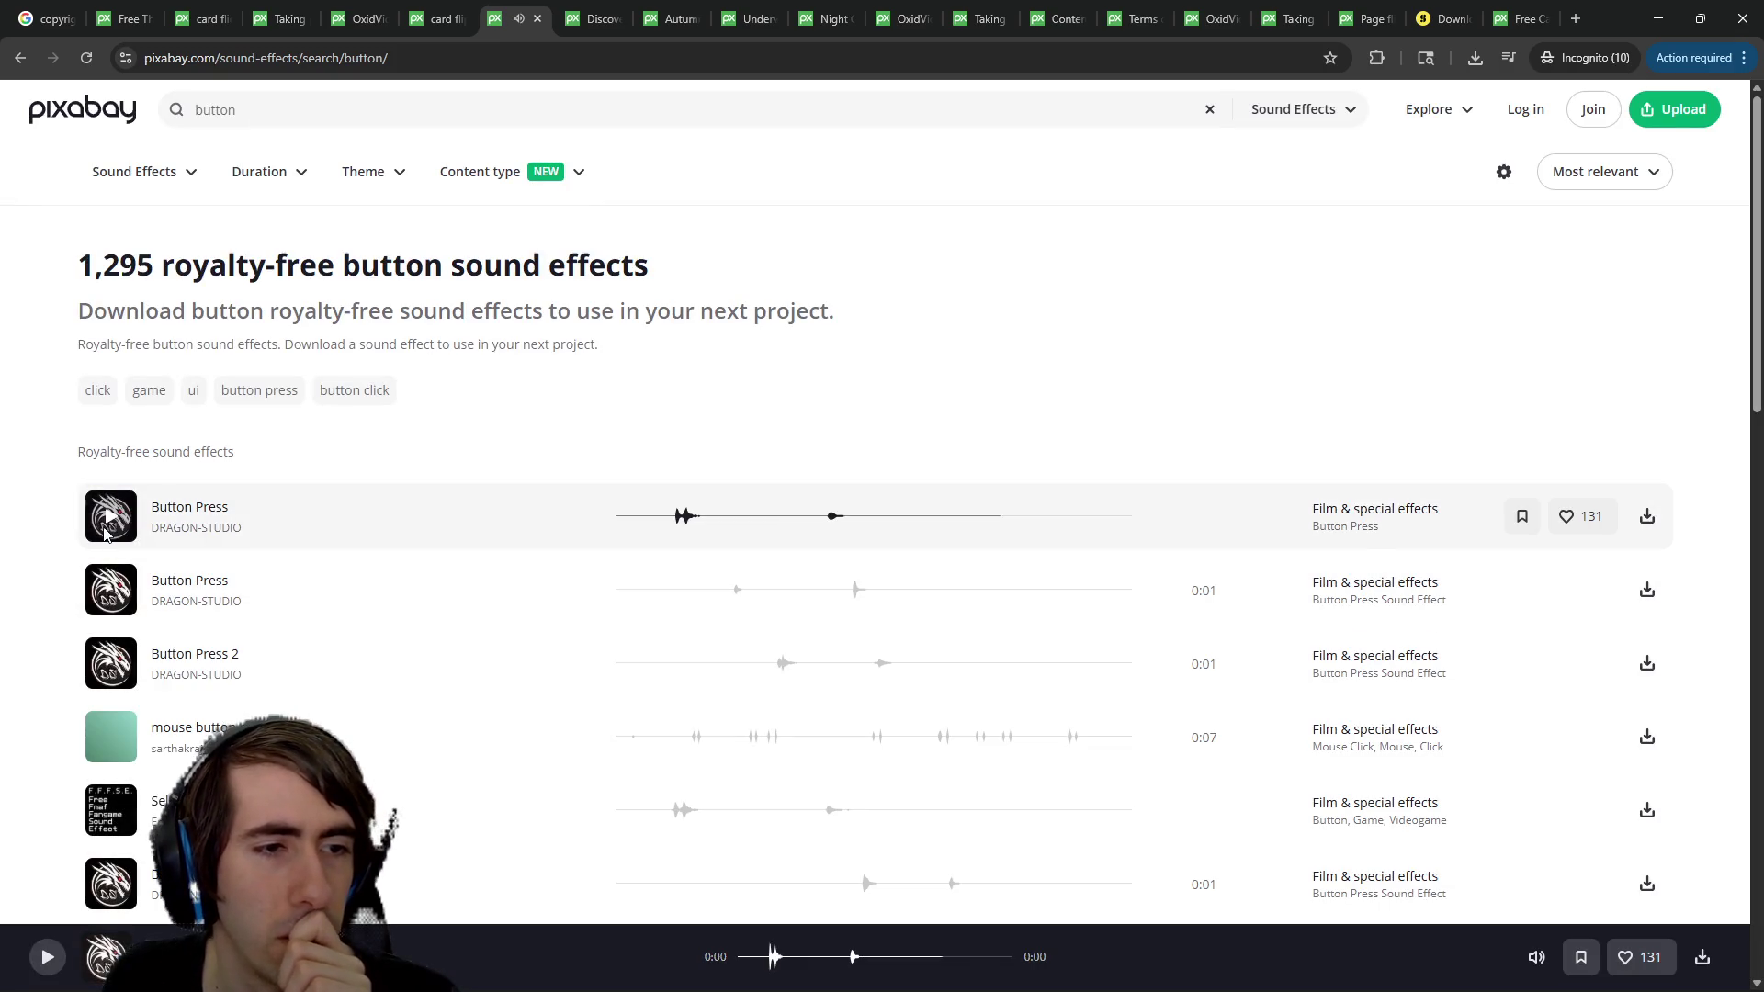
click(107, 593)
click(107, 663)
scroll(101, 655, down, 2)
scroll(98, 652, up, 2)
Search 'valid button' and audition Button Press, mouse click, button-pressed and Walkman Button results
click(260, 111)
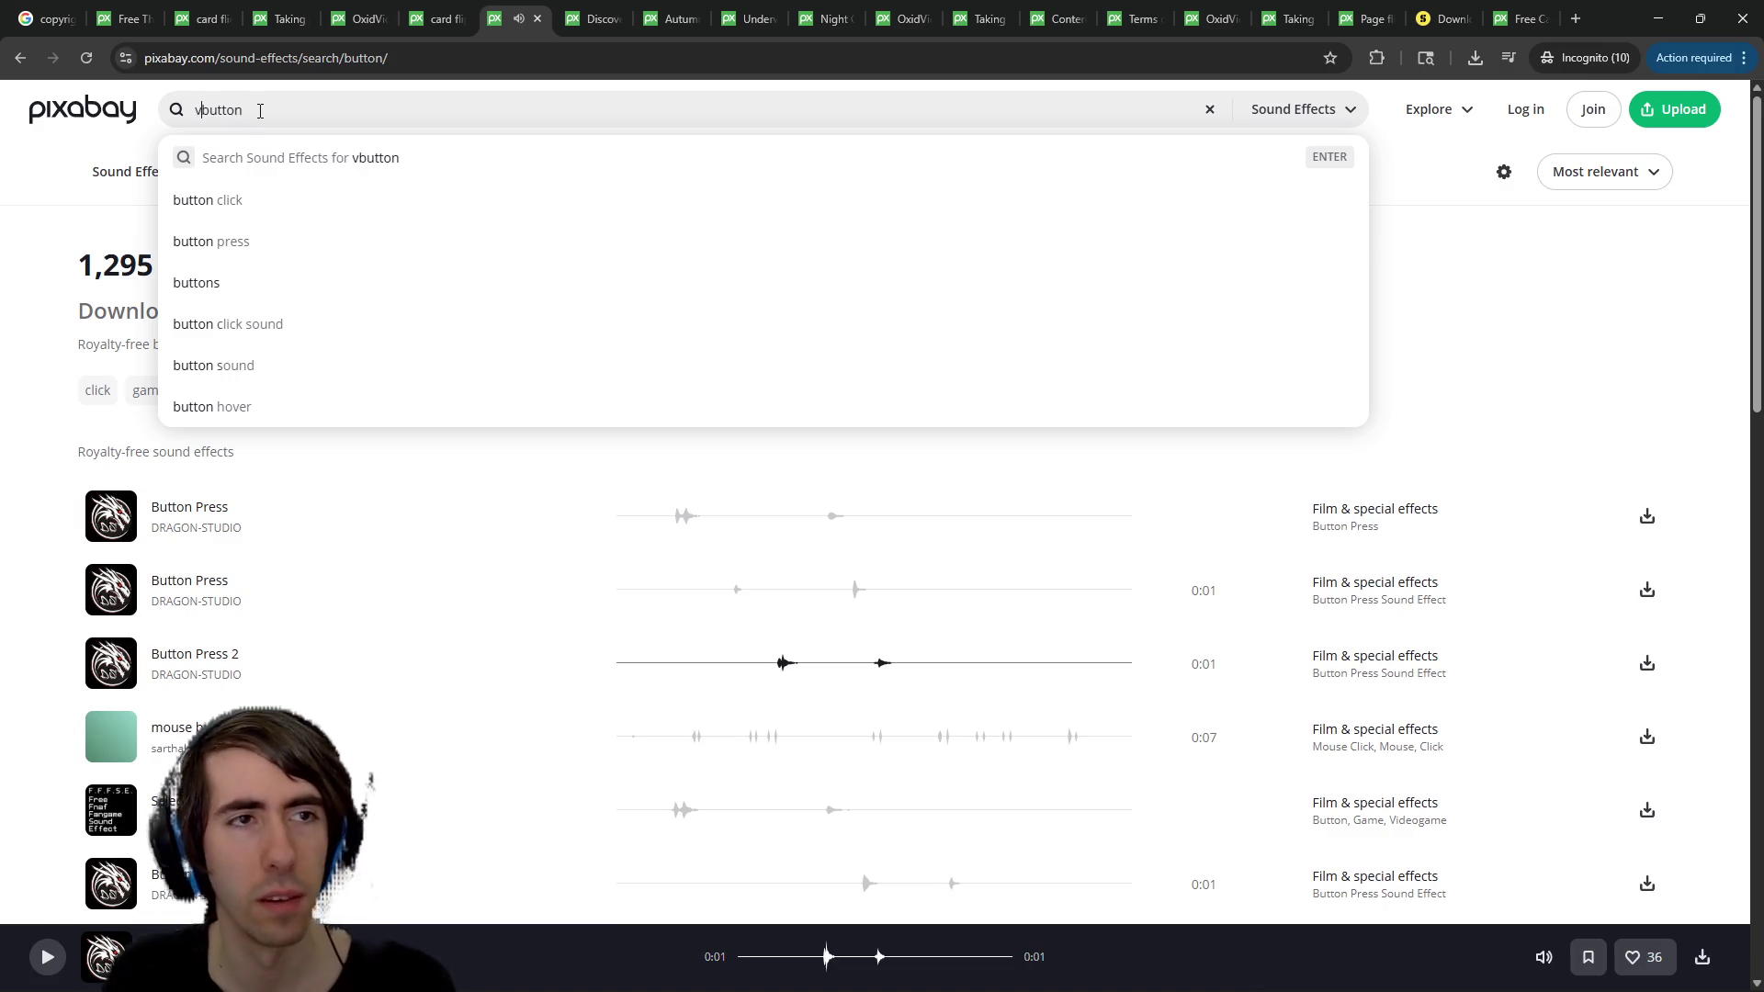
text(alid)
key(Return)
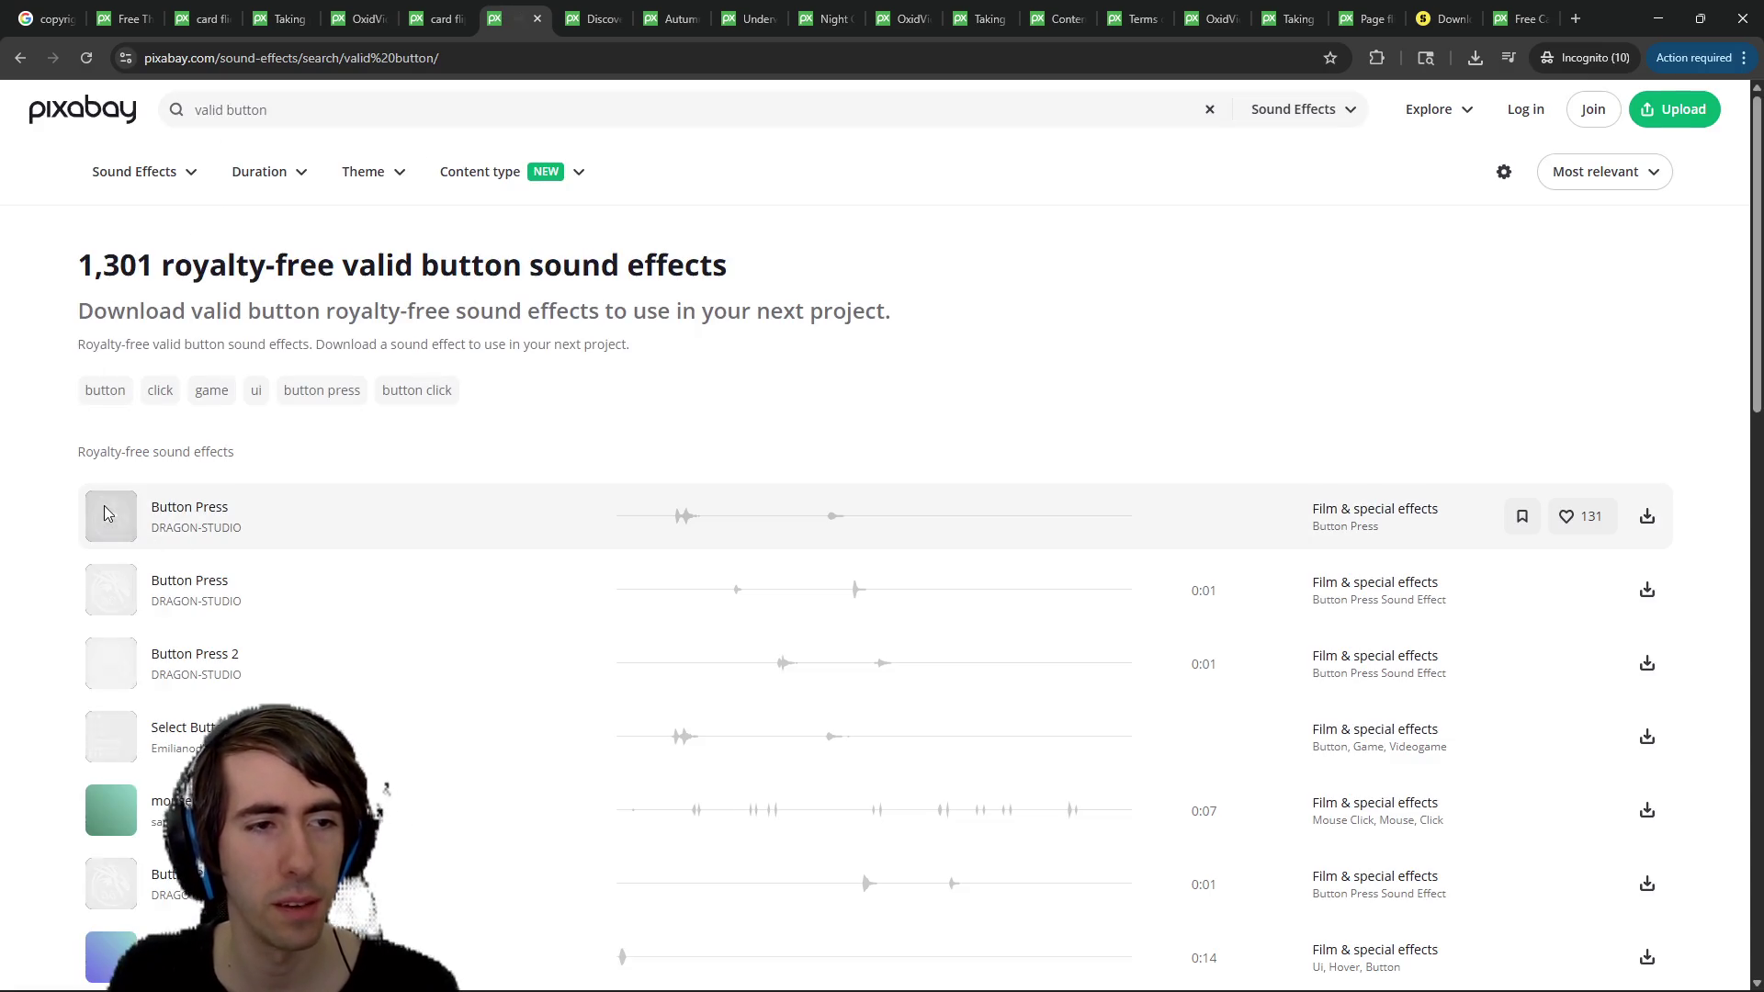
click(103, 504)
click(122, 604)
scroll(122, 604, down, 3)
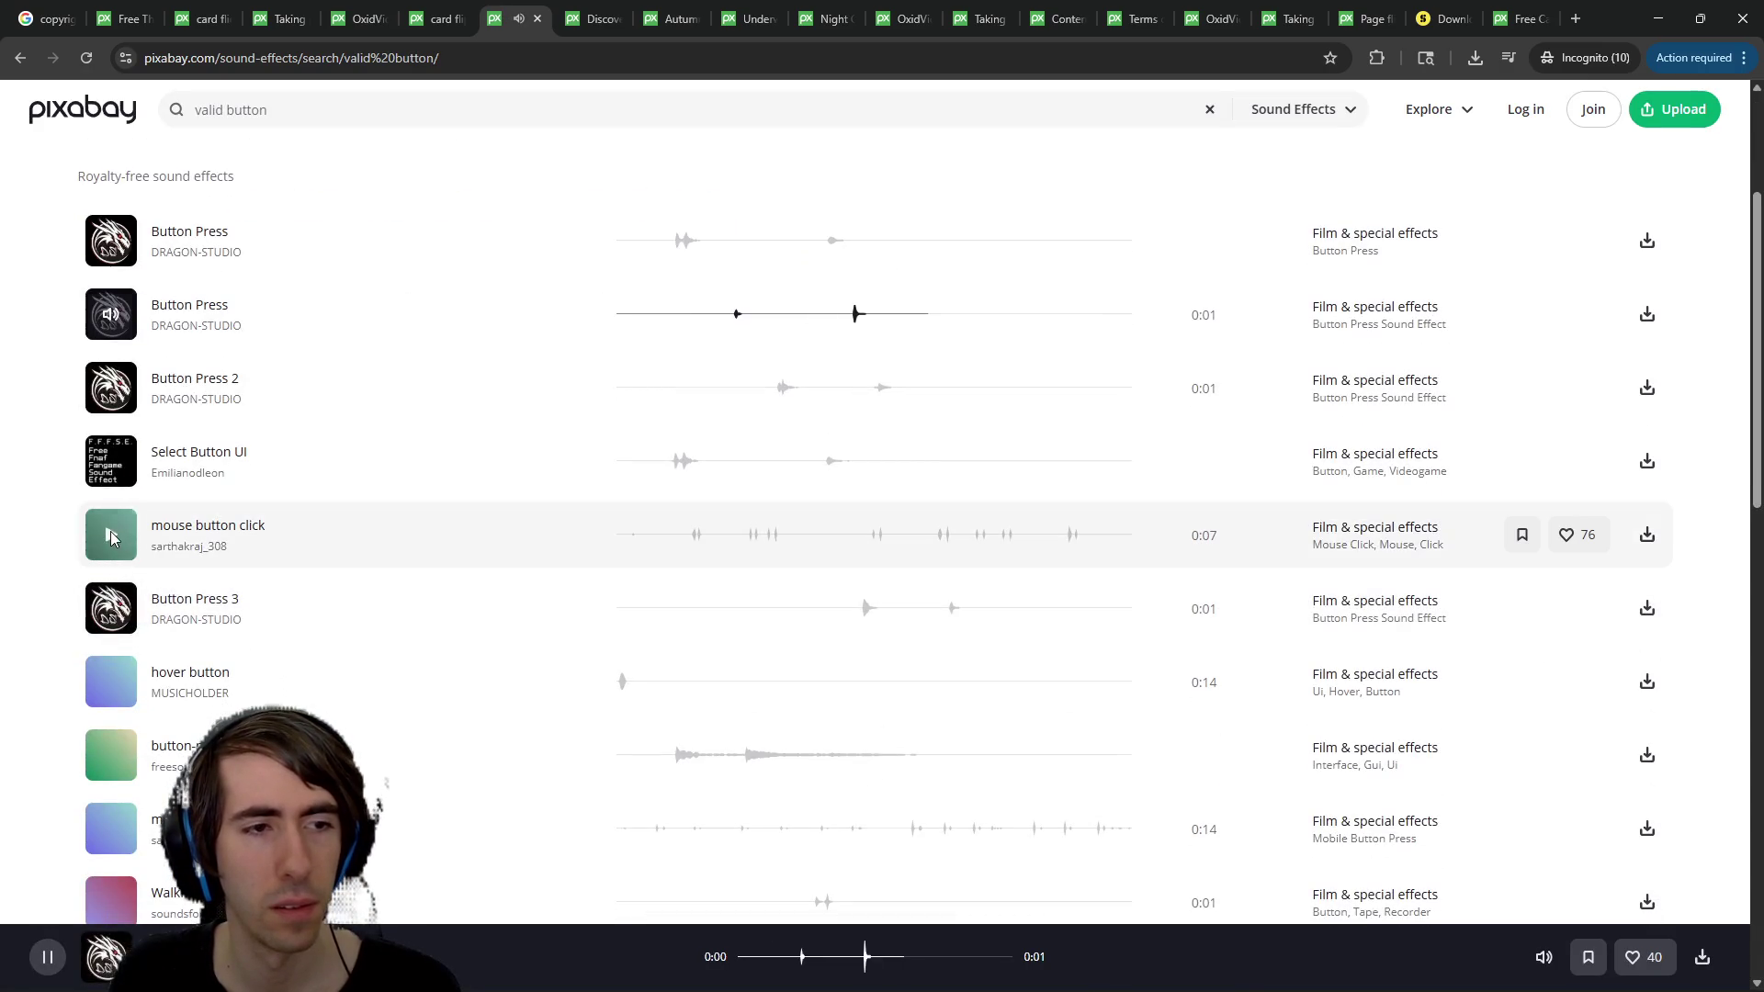
click(110, 536)
click(110, 755)
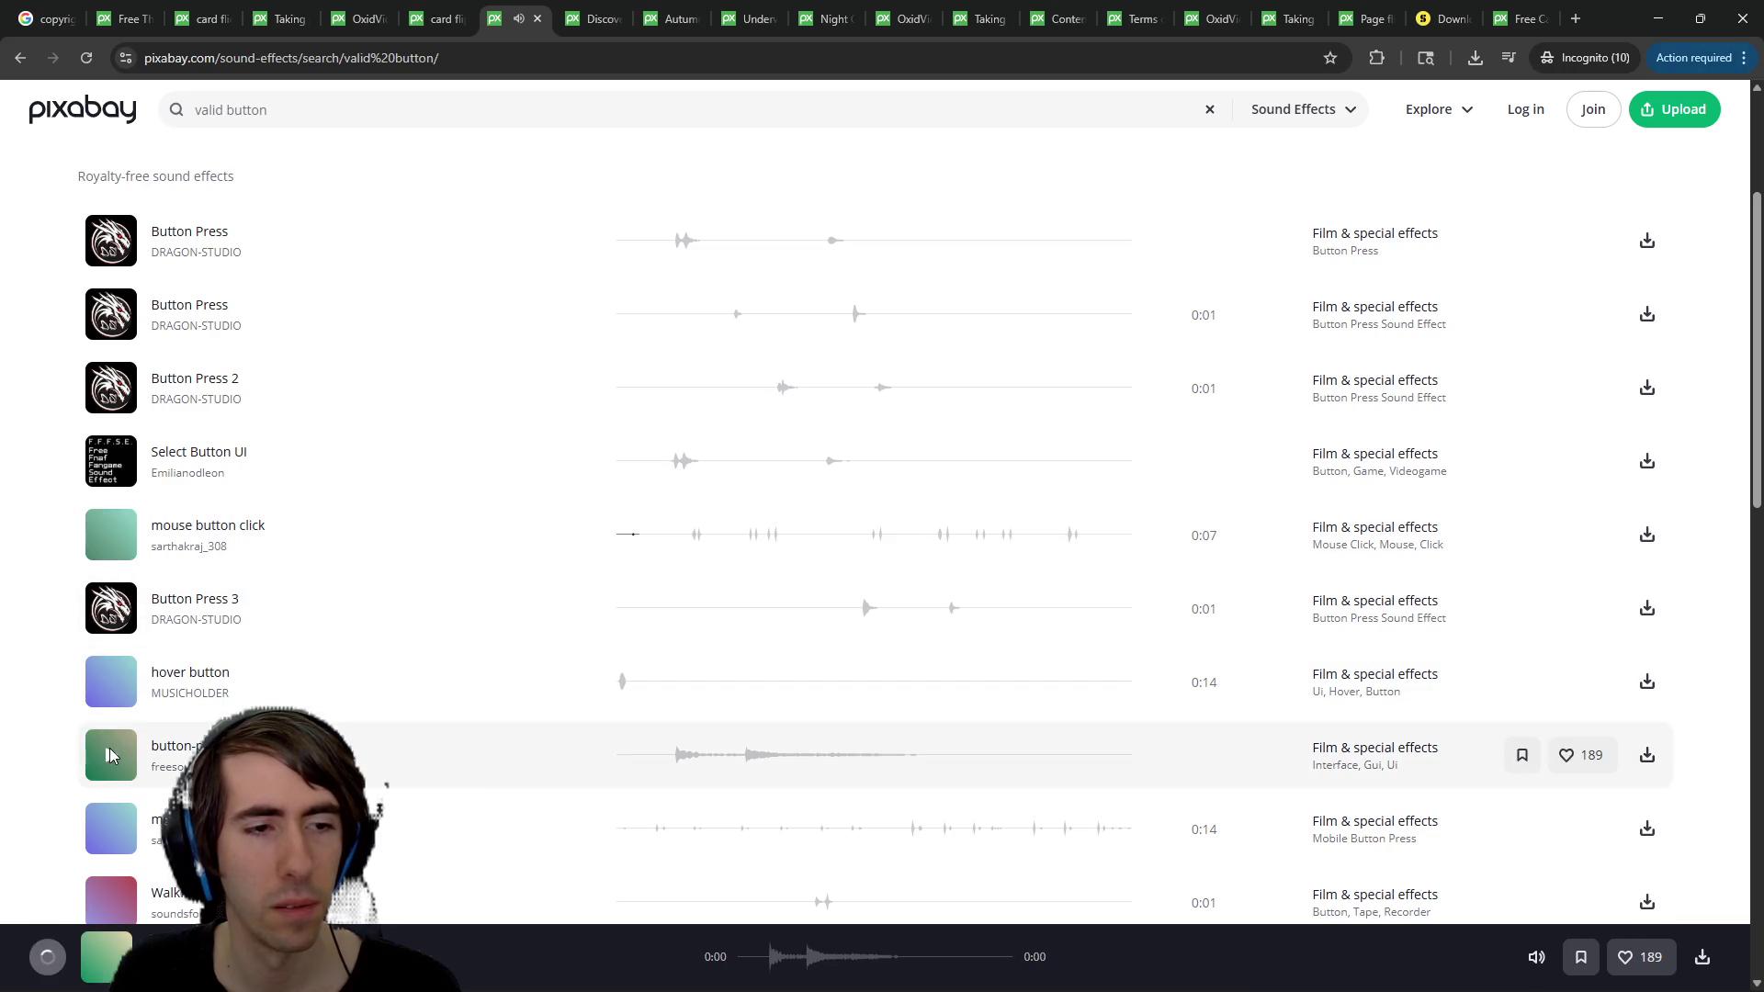
scroll(110, 755, down, 3)
click(96, 632)
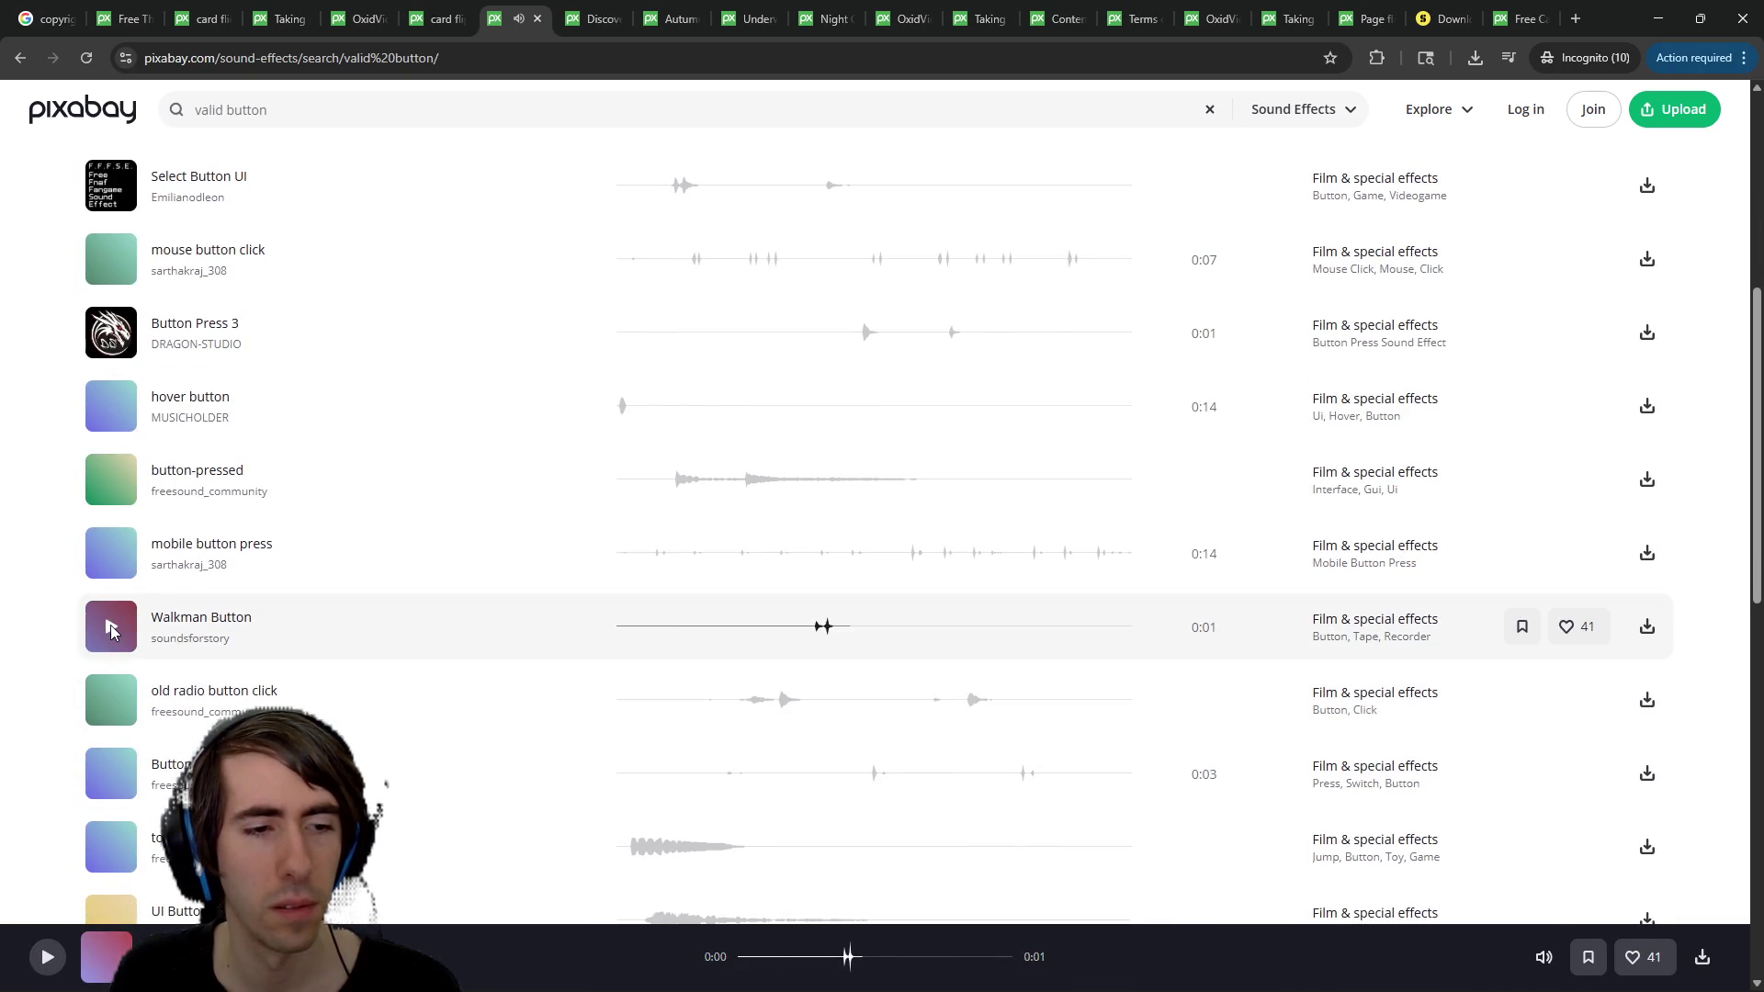
scroll(101, 632, up, 6)
click(266, 109)
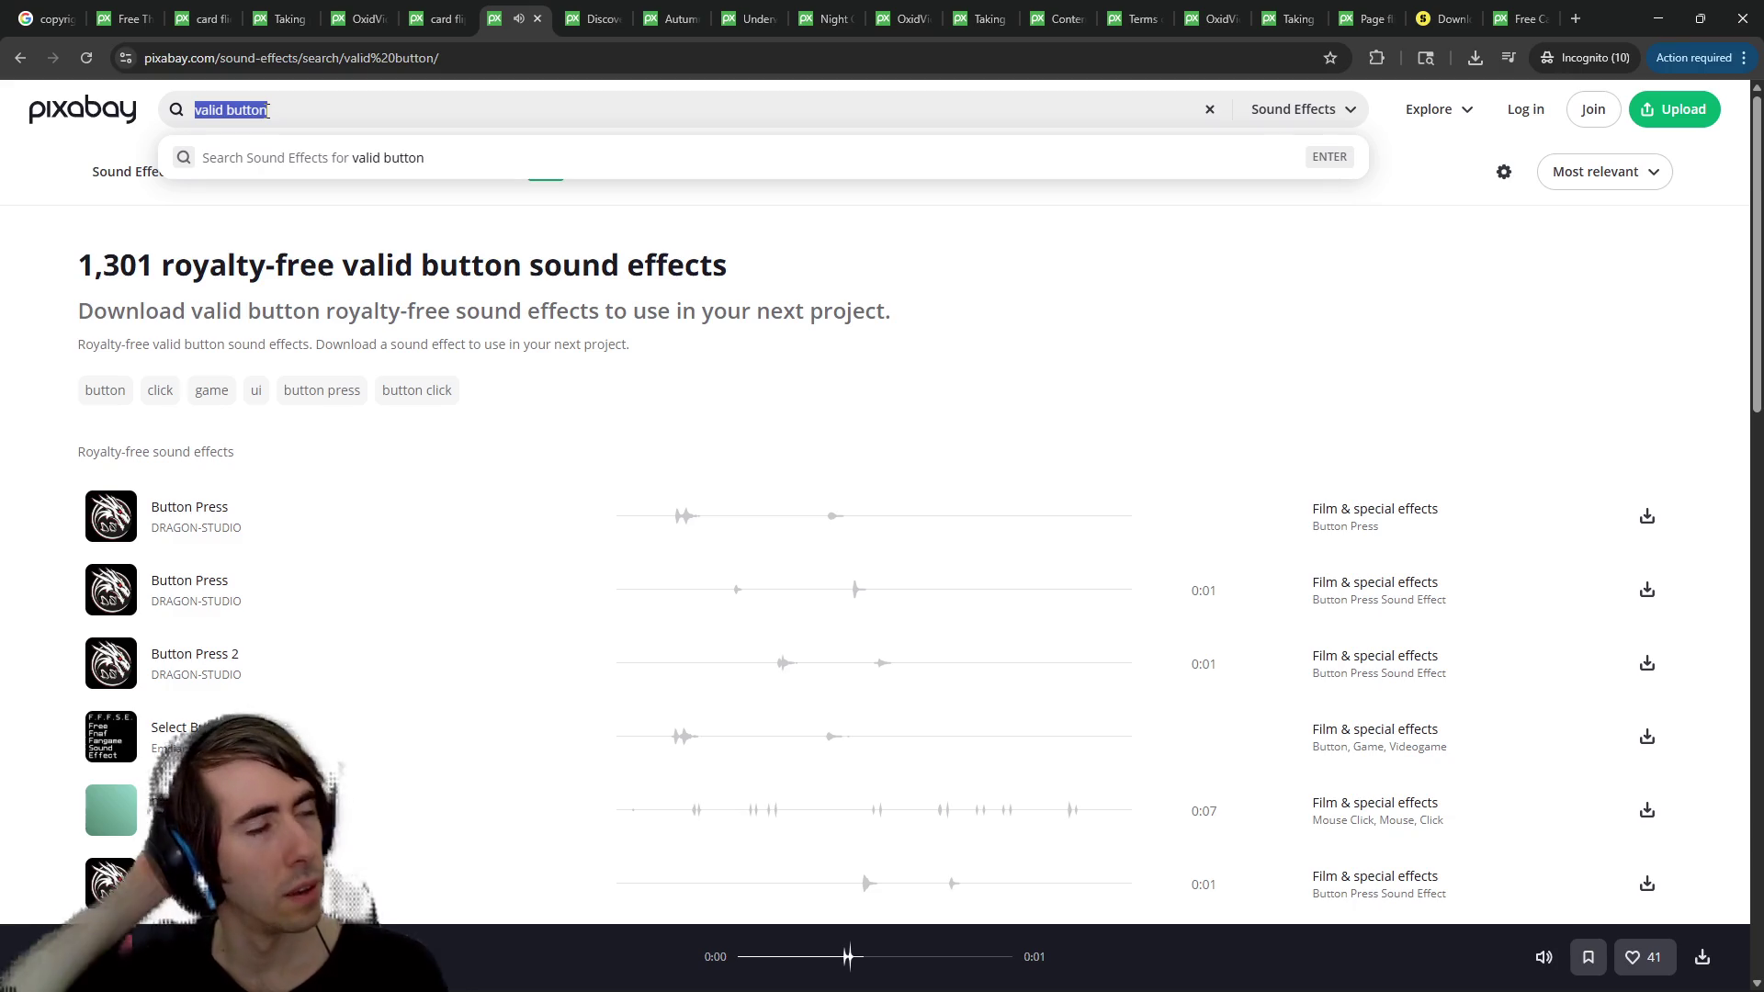
Search 'success' and audition the first results, including Success Videogame SFX, UI Success Chime and 3-second Success
text(succes)
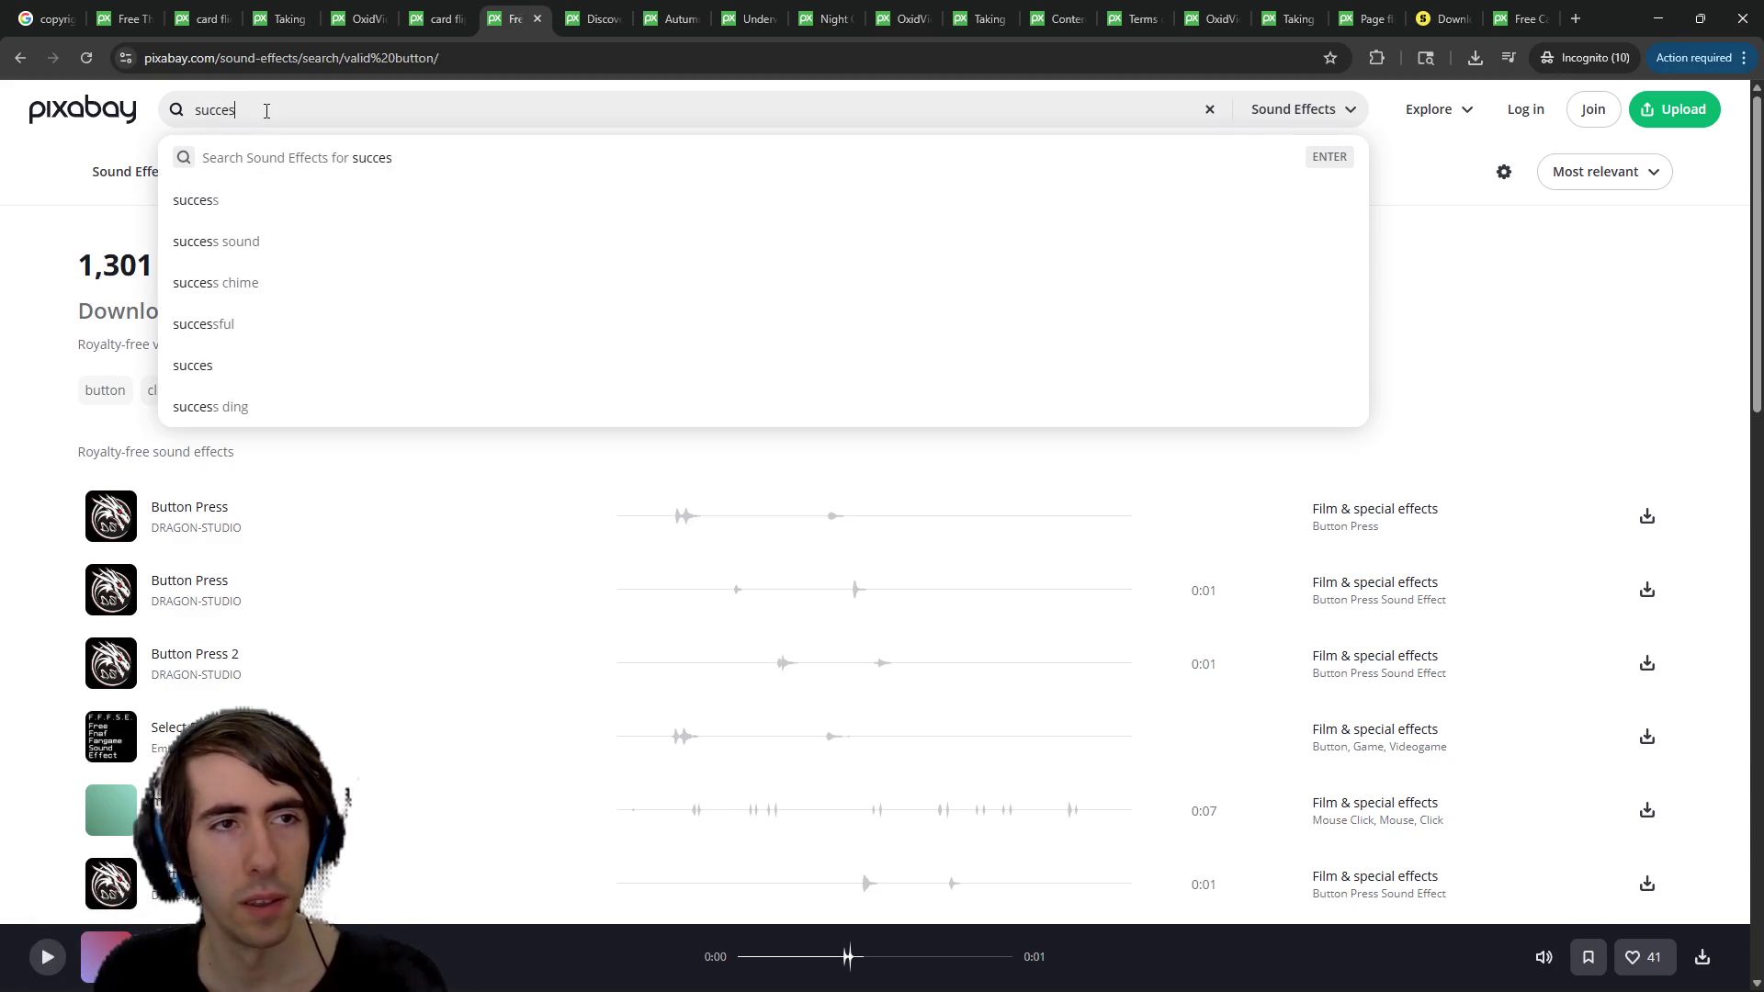
text(s)
key(Return)
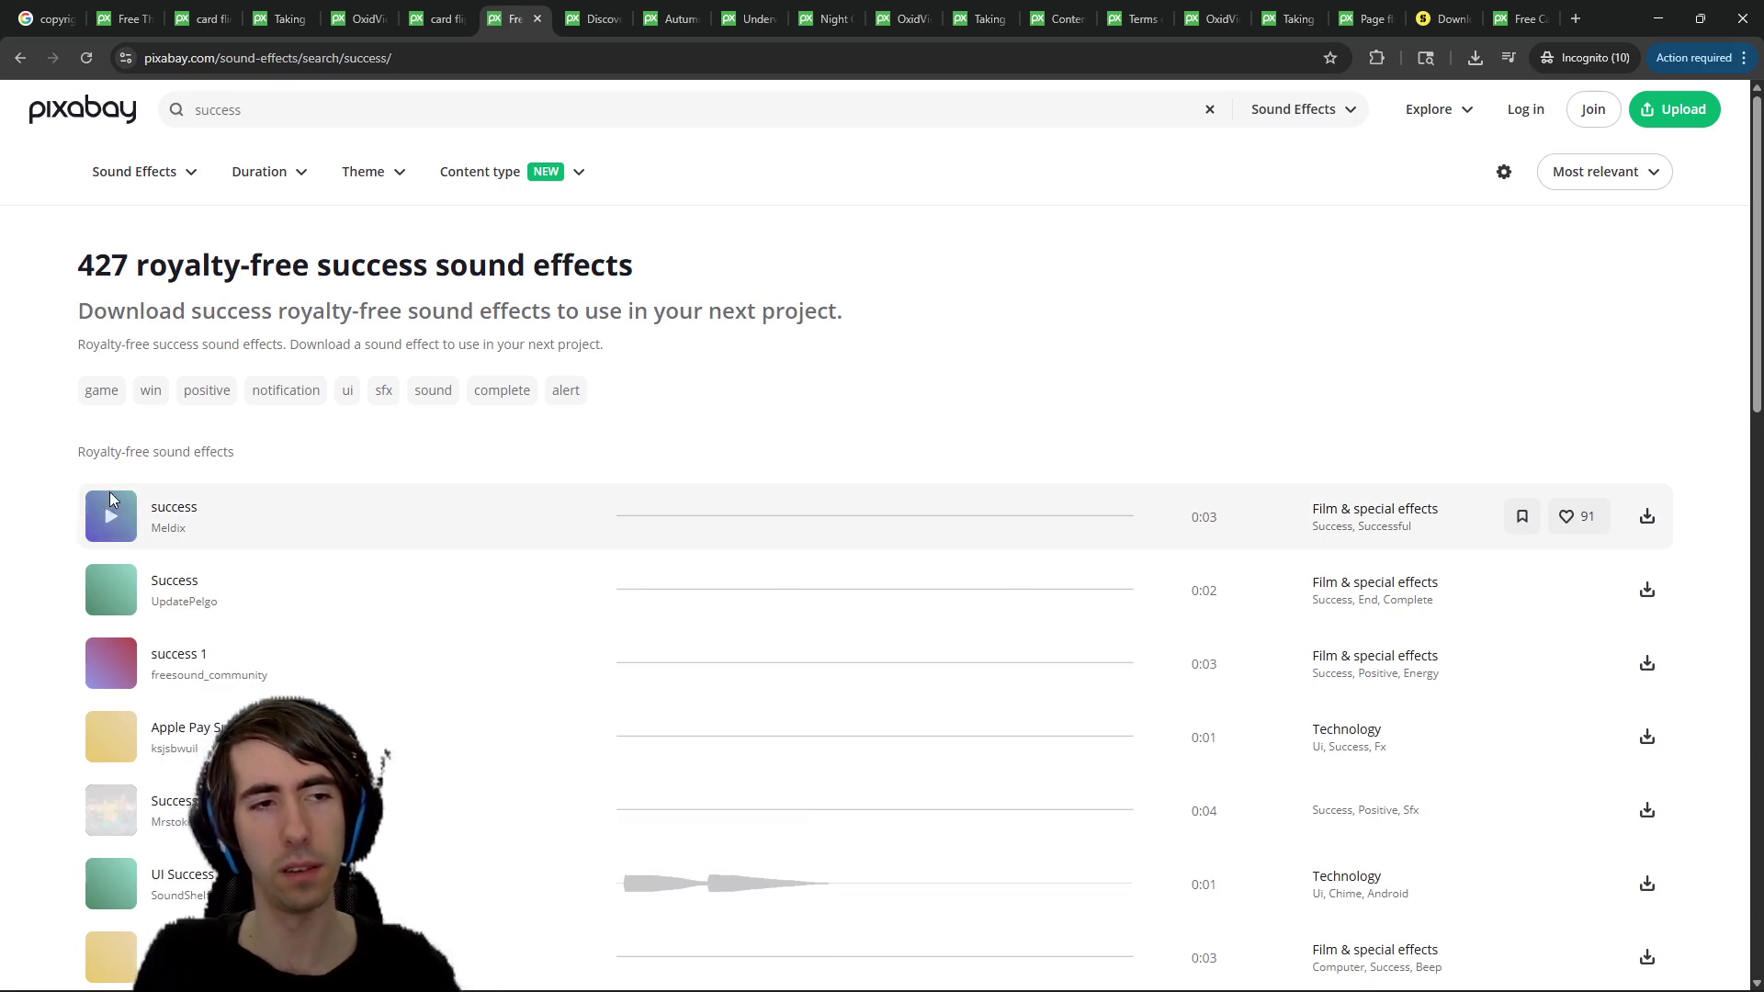
click(110, 515)
click(108, 589)
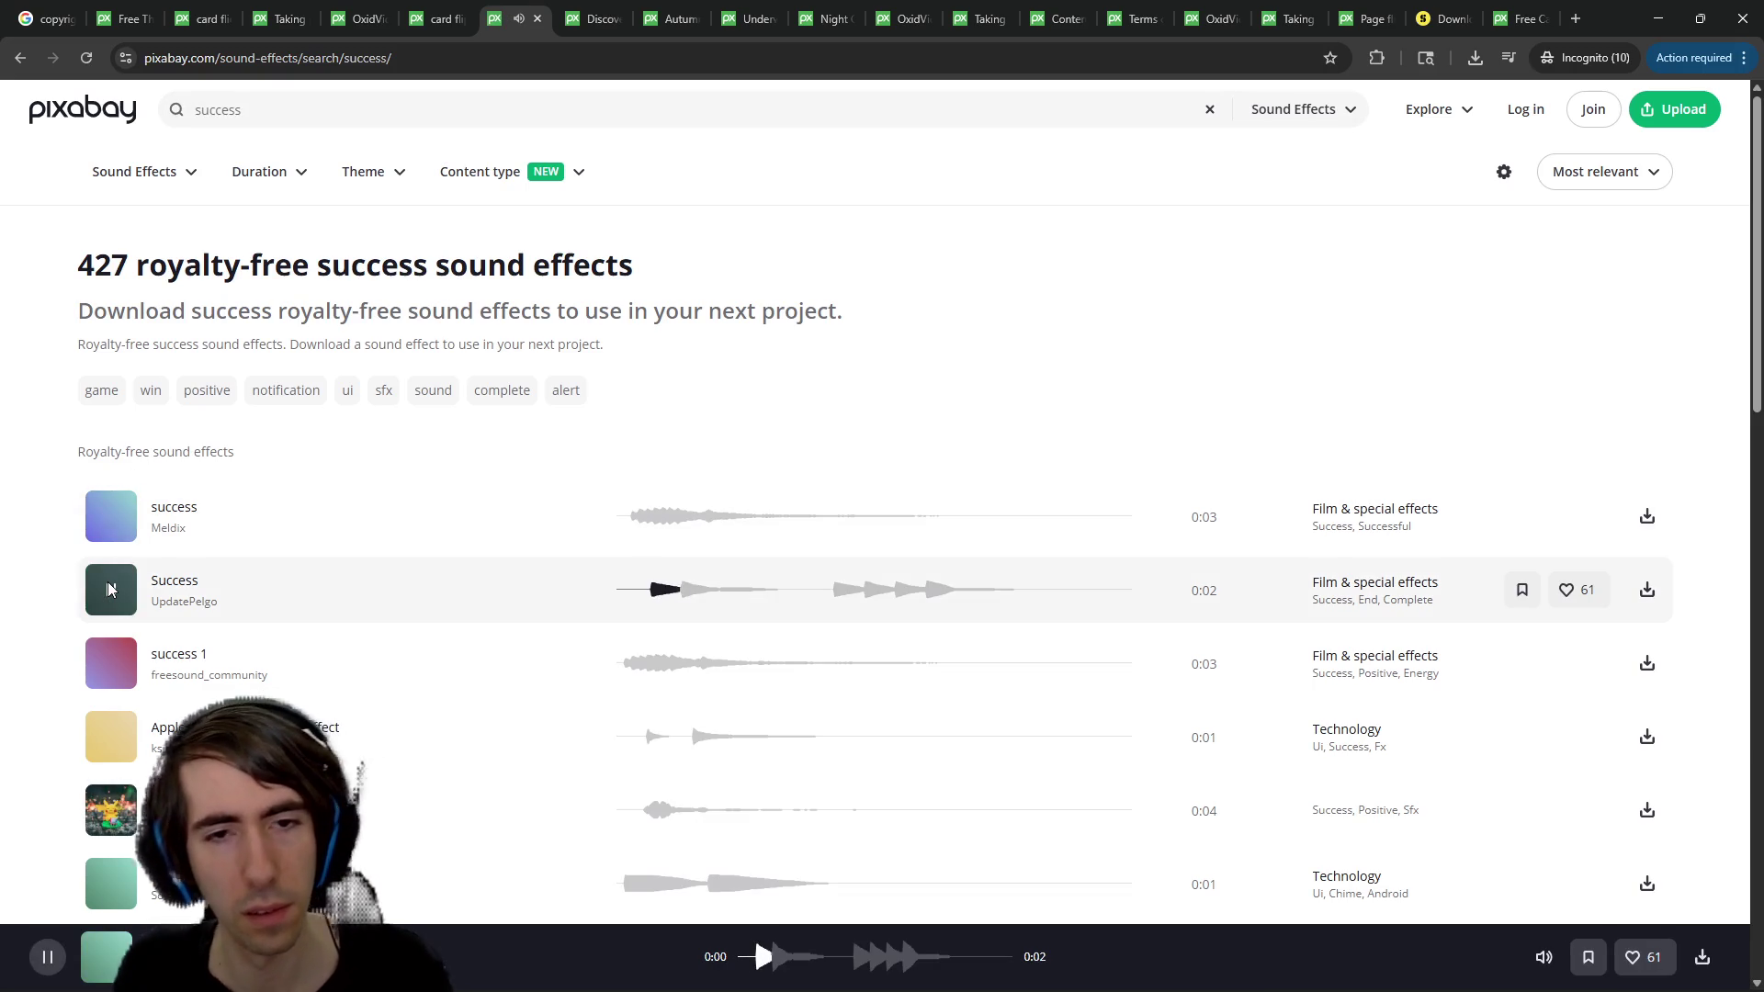
click(105, 531)
scroll(105, 533, down, 2)
click(110, 625)
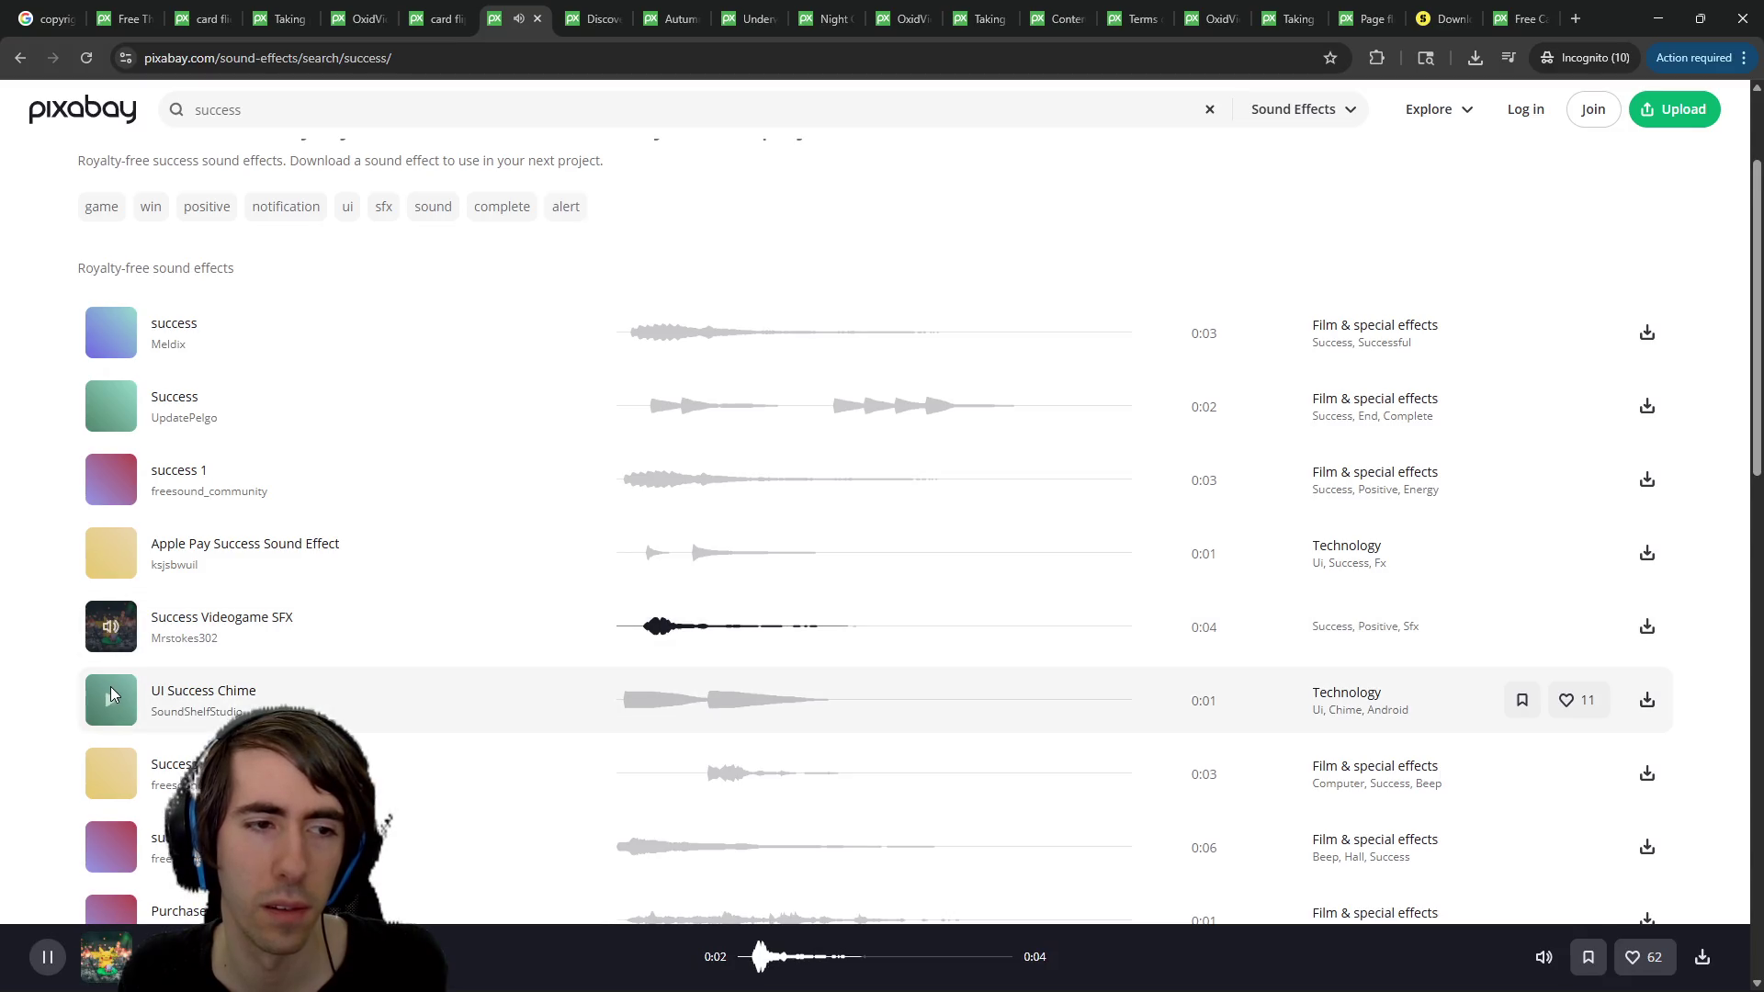
click(112, 696)
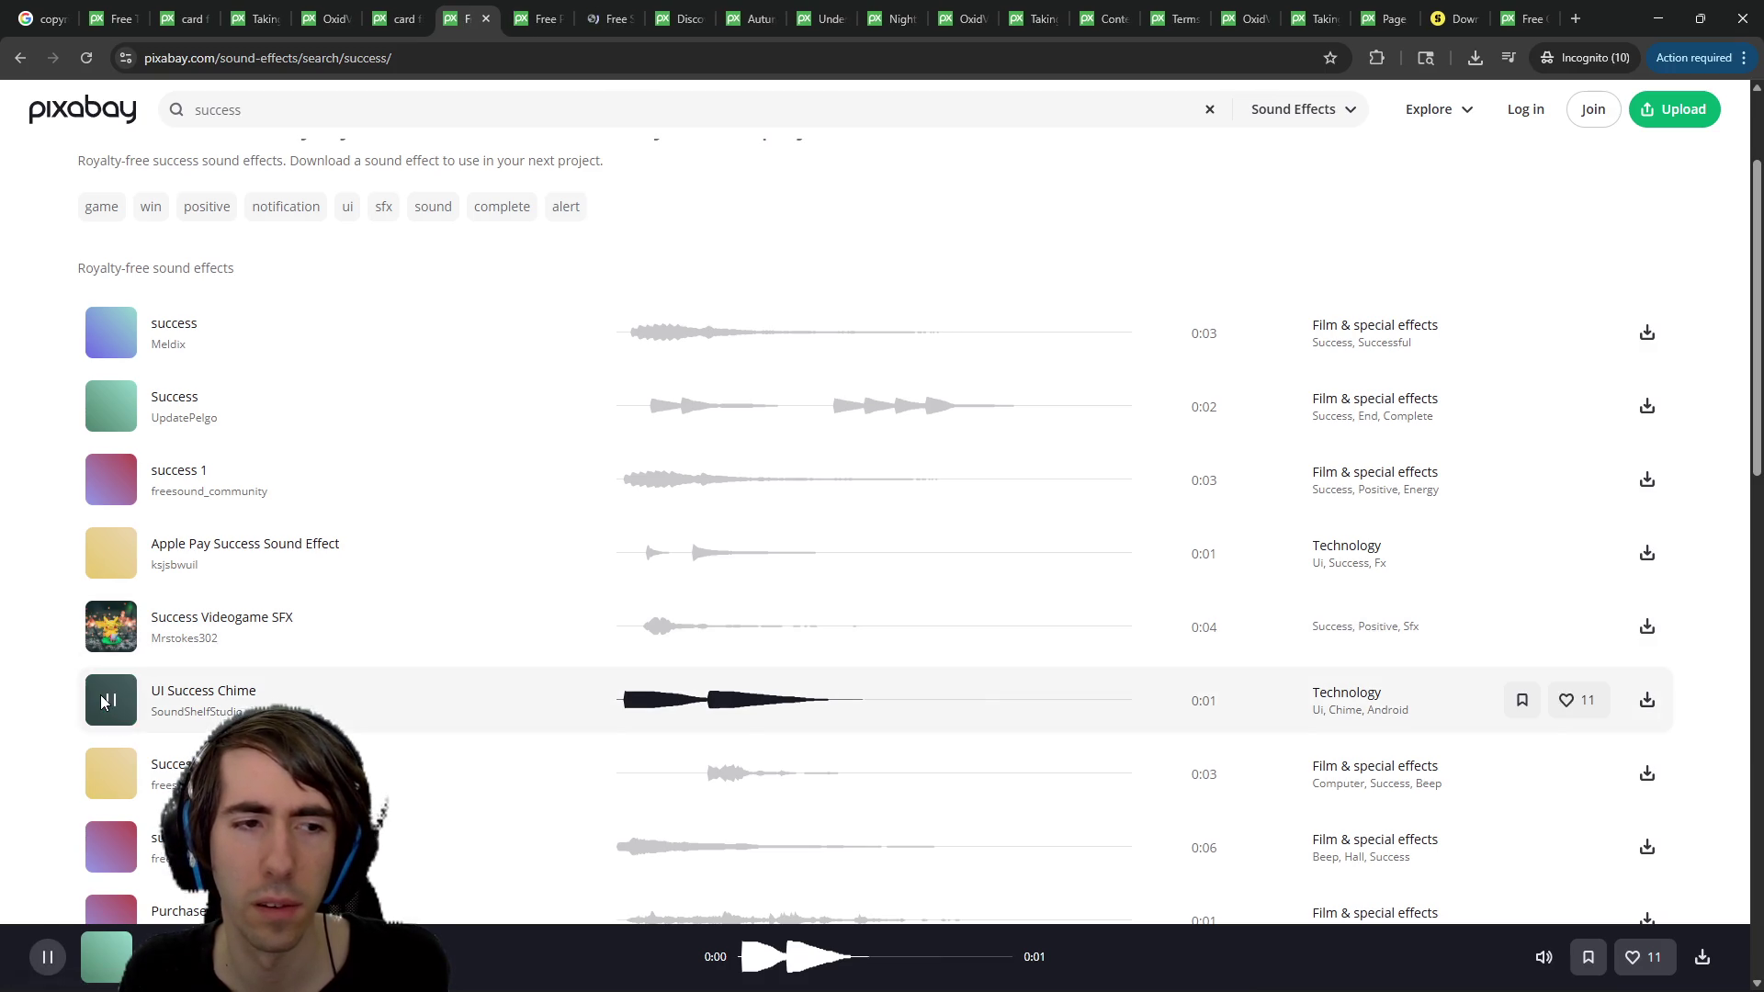
click(109, 703)
scroll(106, 712, down, 2)
click(111, 606)
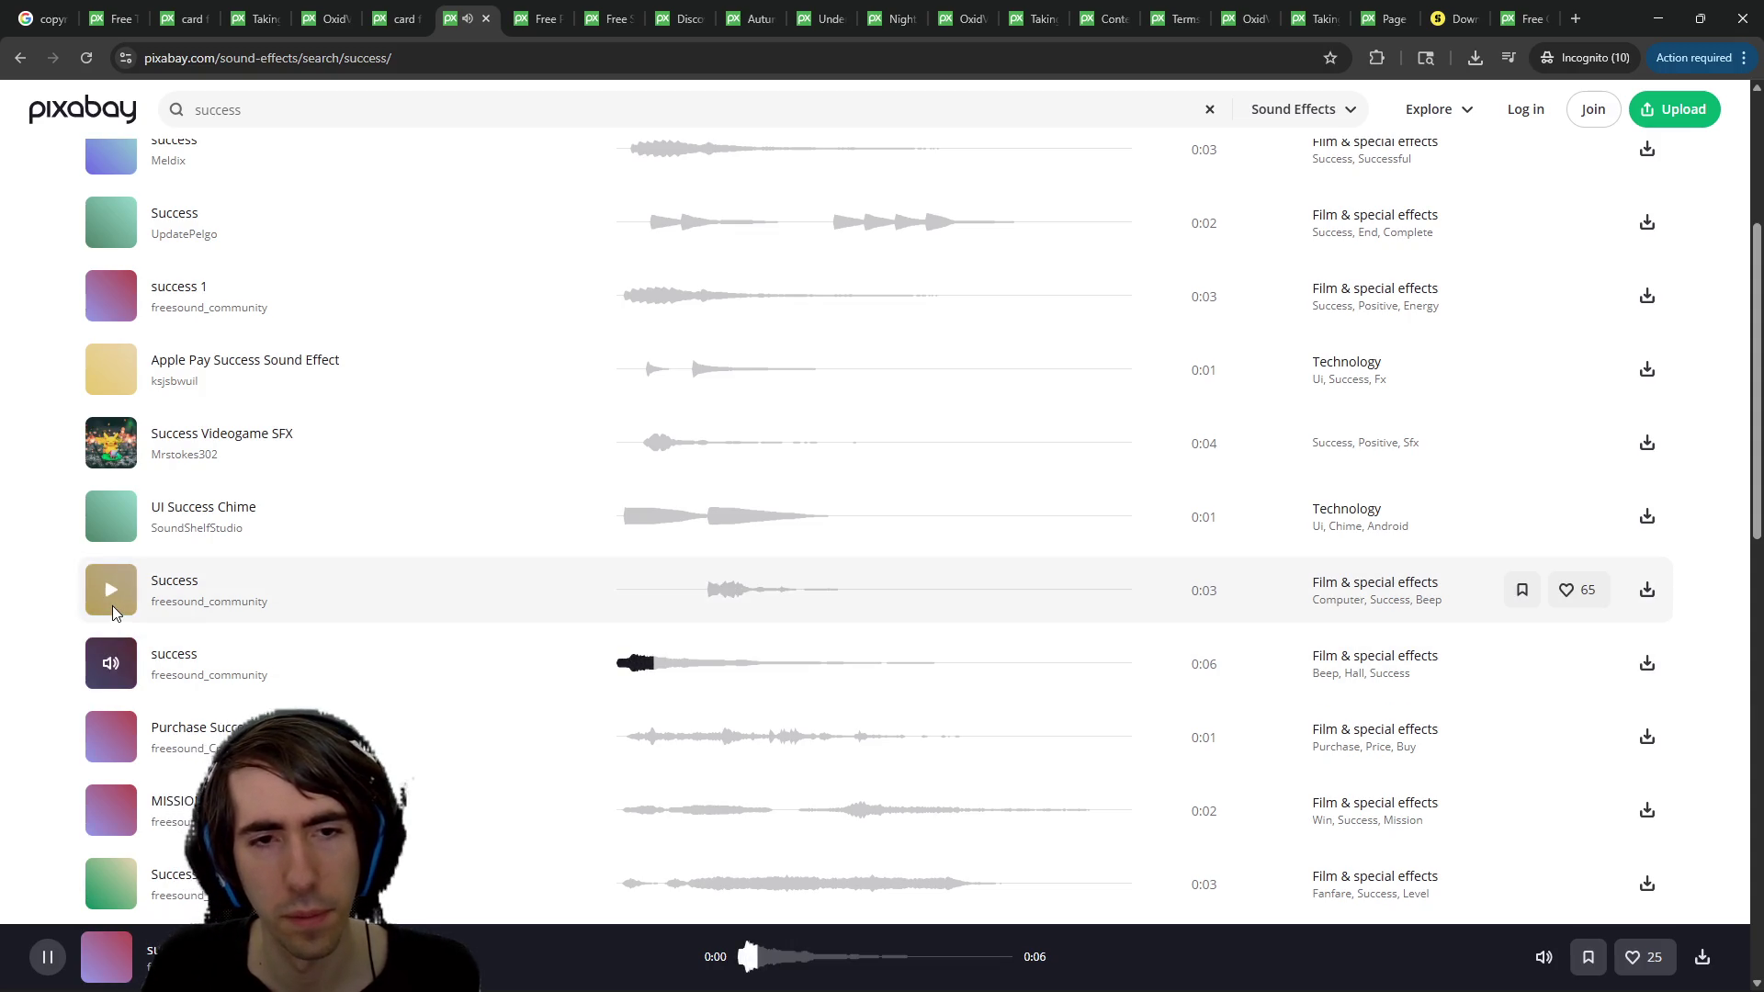
click(112, 607)
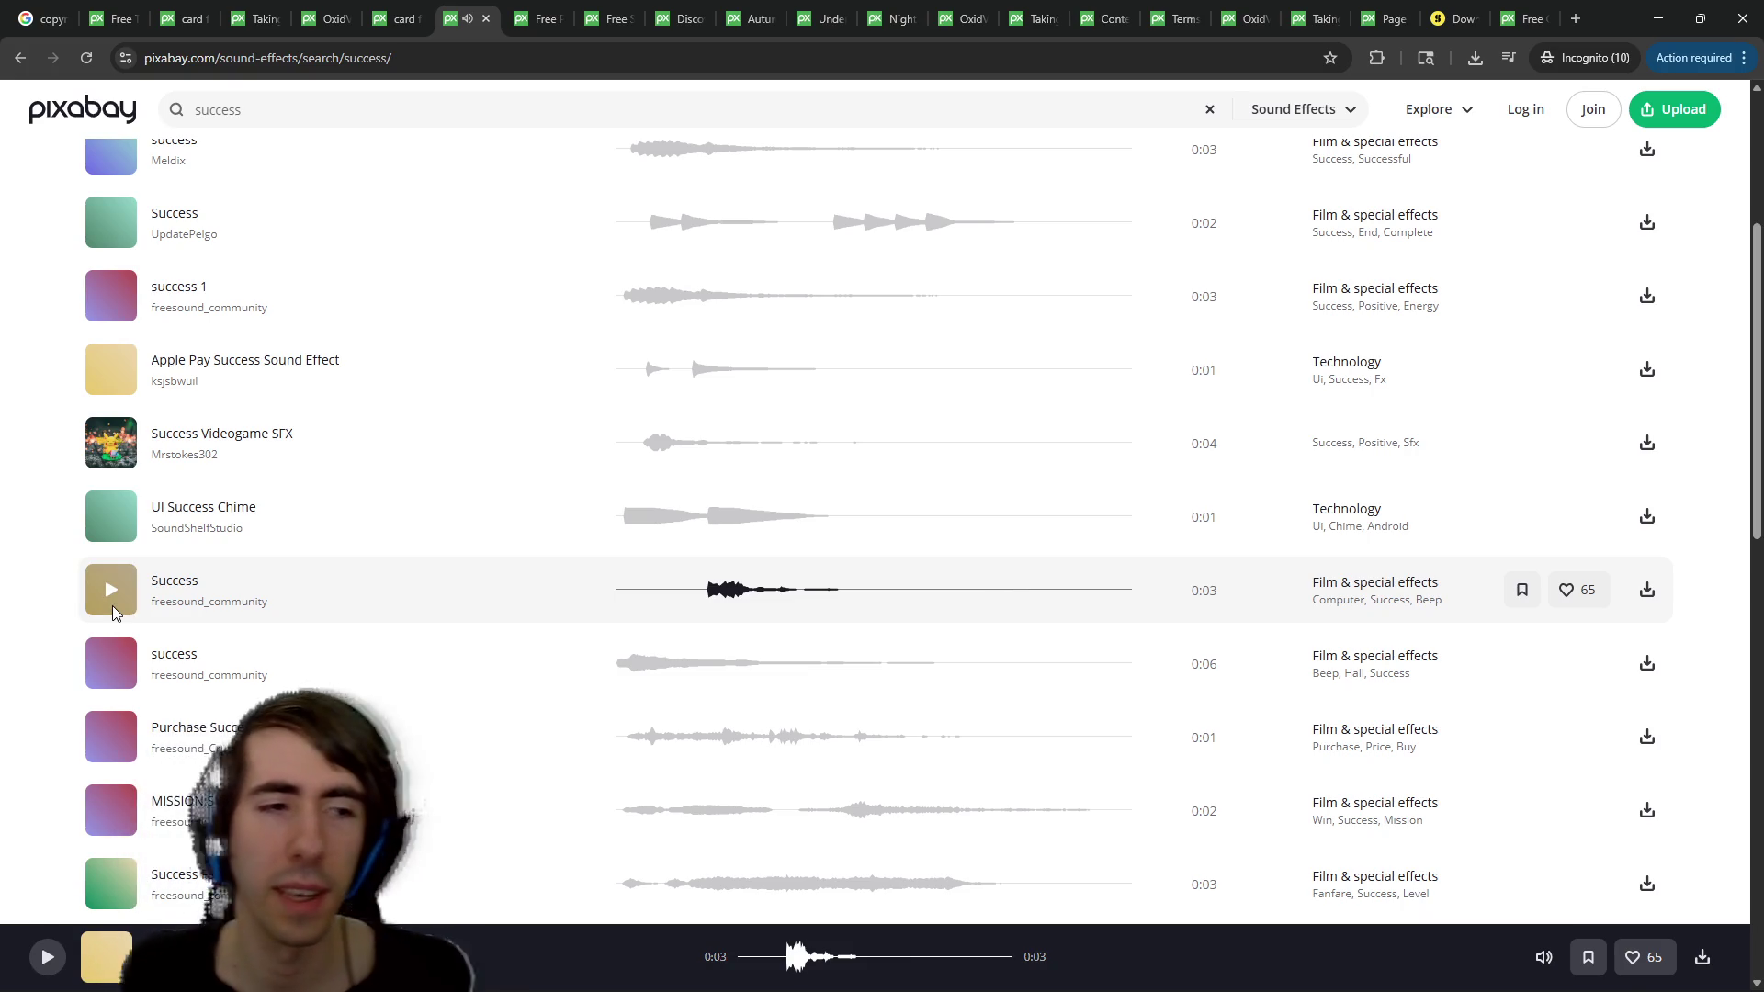
click(112, 606)
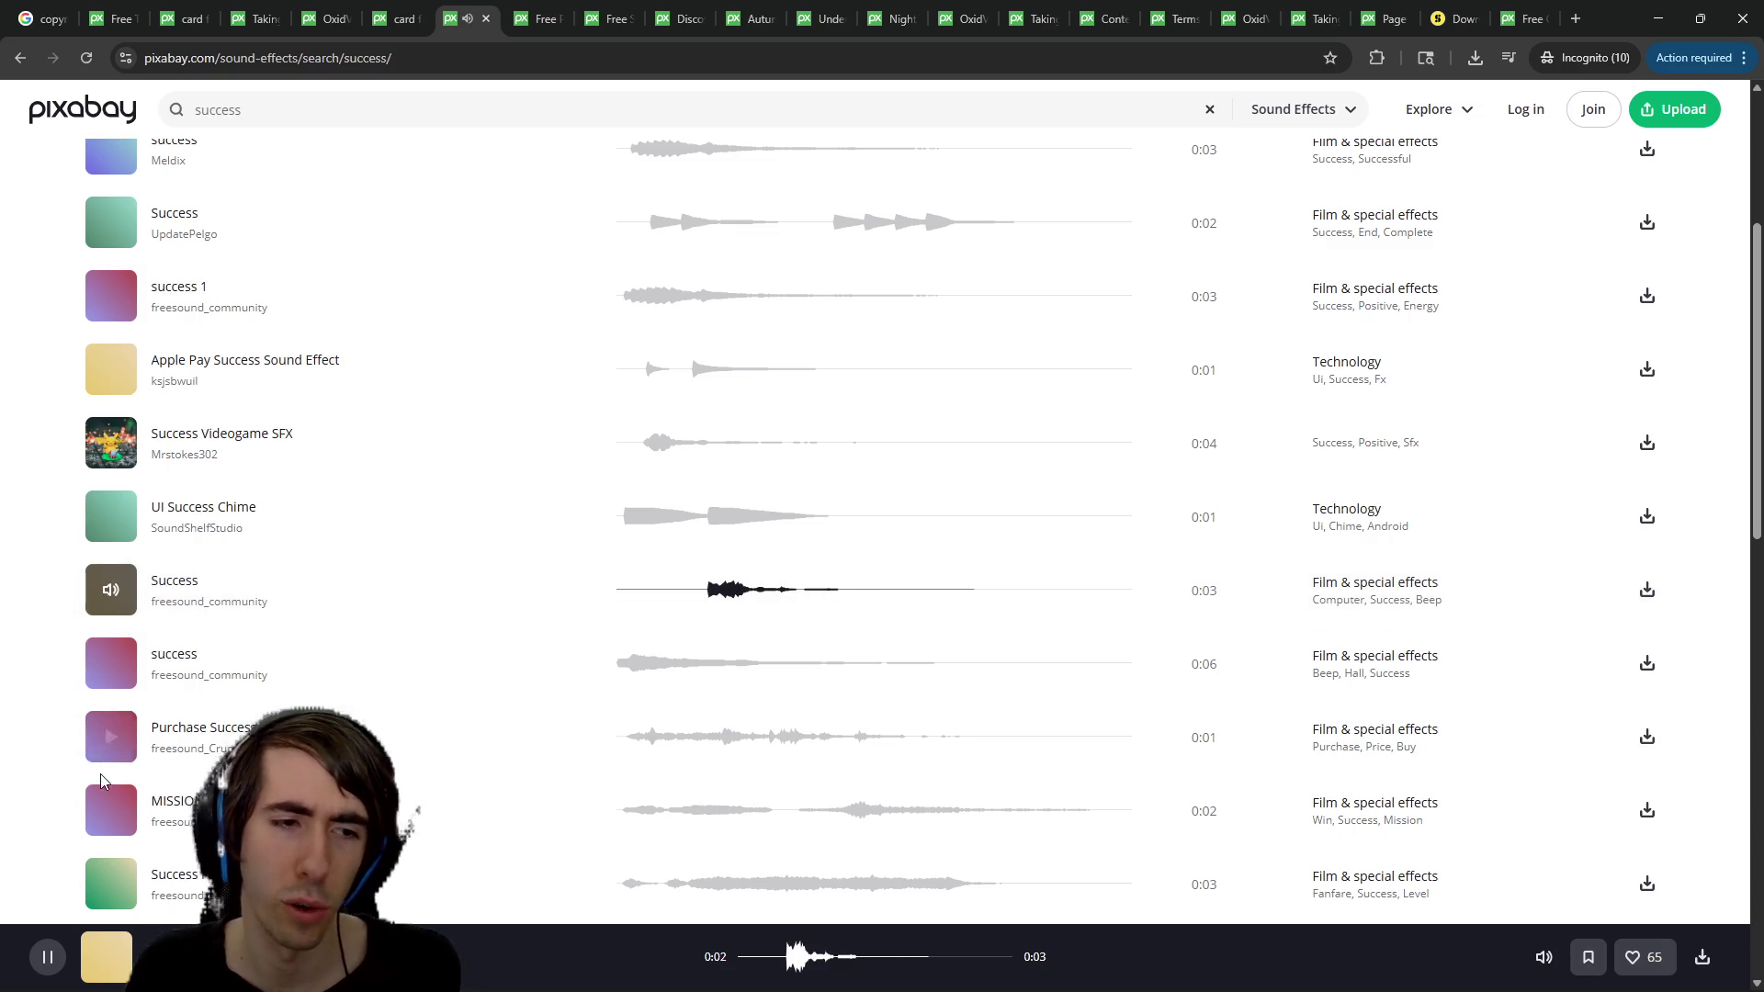
Audition Success Fanfare Trumpets, UI Success Bloom, a 29-second success, Success/Finish UI and Great Success
scroll(102, 773, down, 2)
click(109, 701)
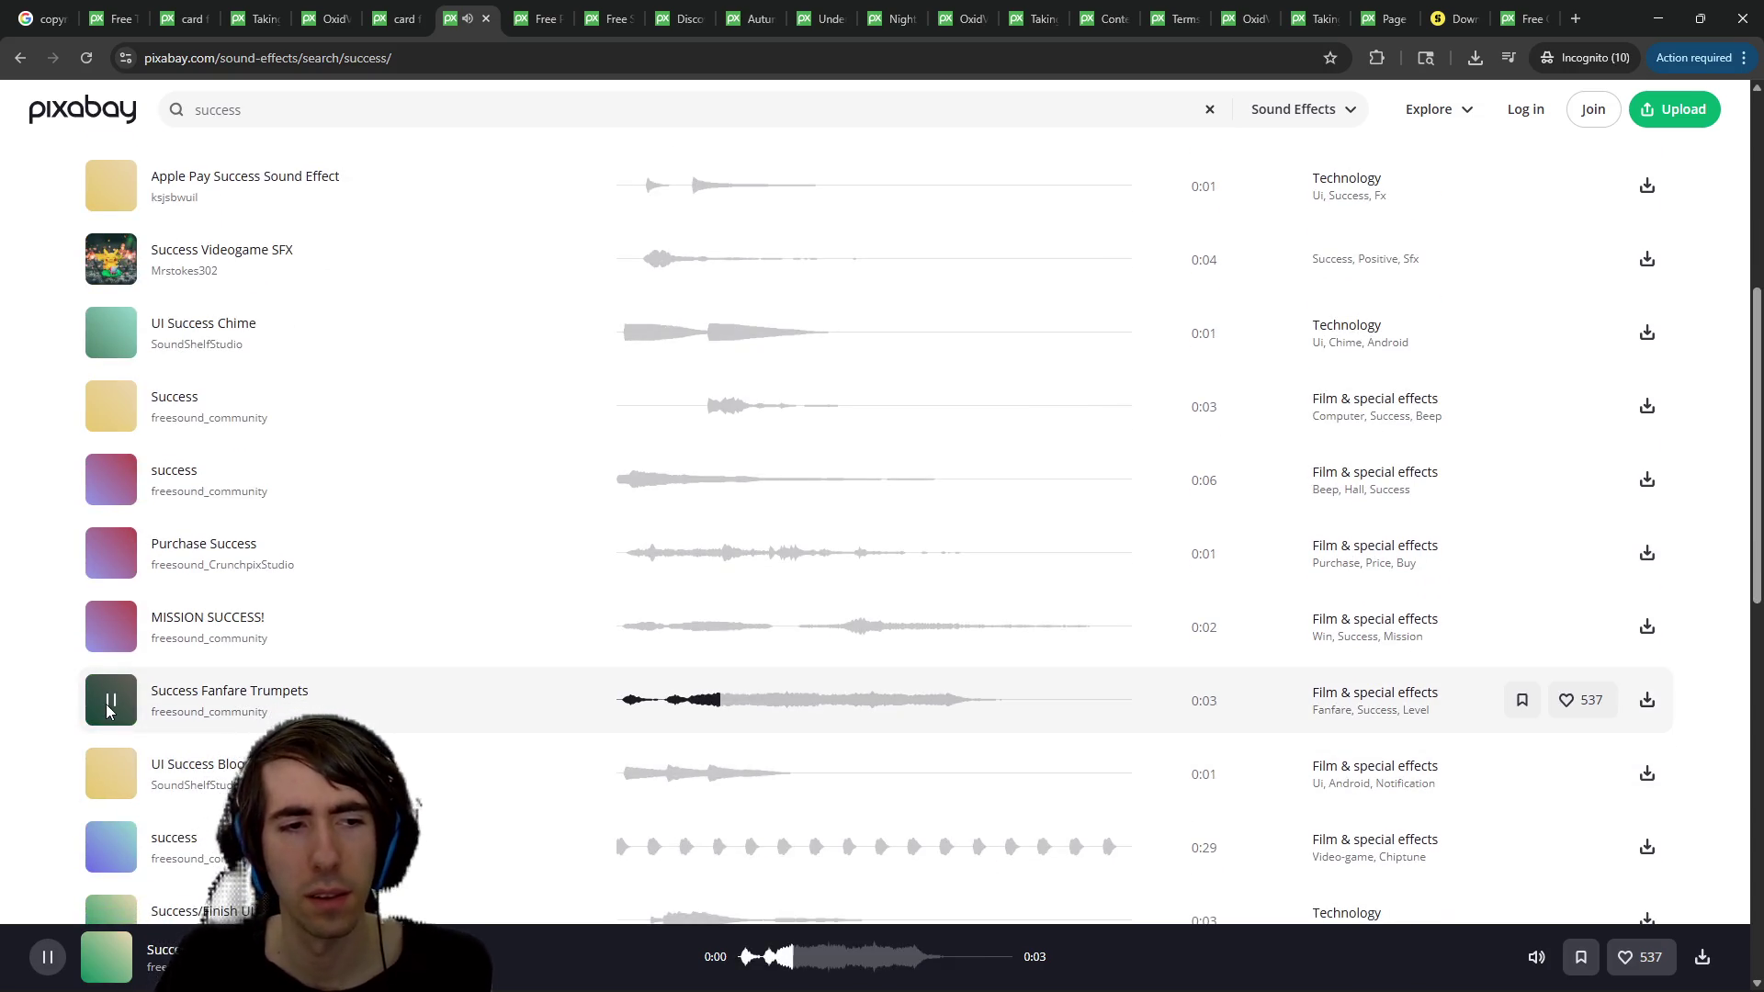
click(102, 763)
scroll(101, 763, down, 2)
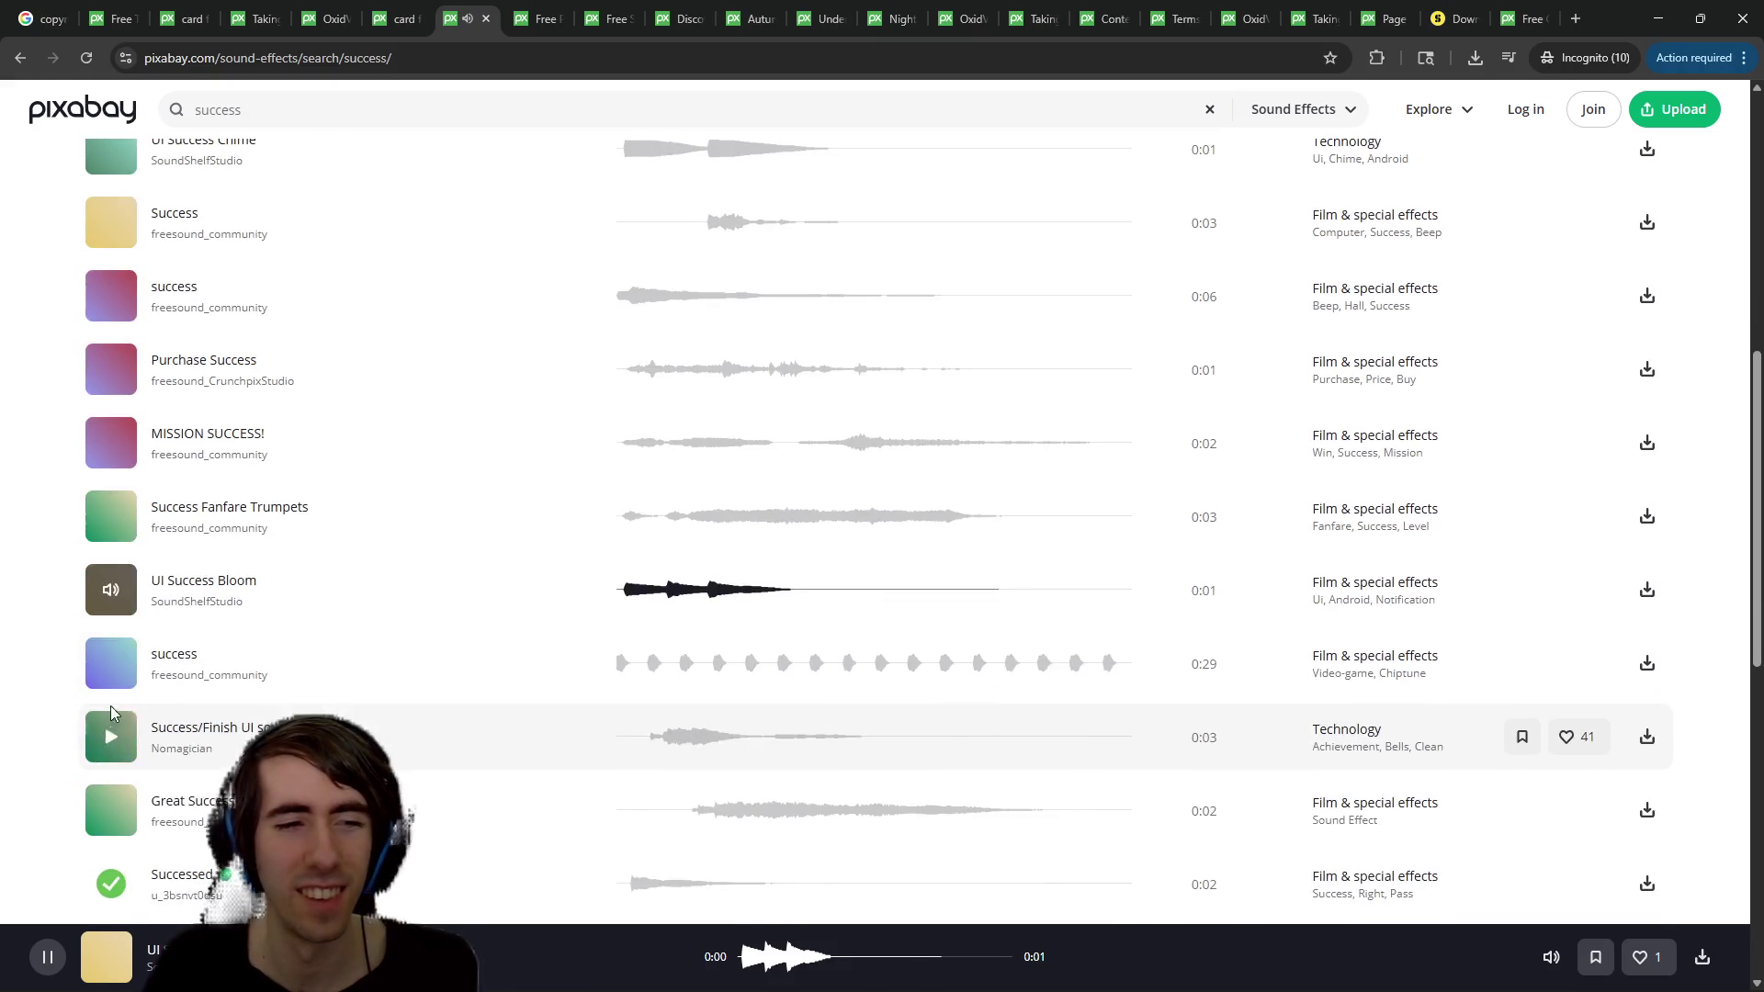
click(118, 681)
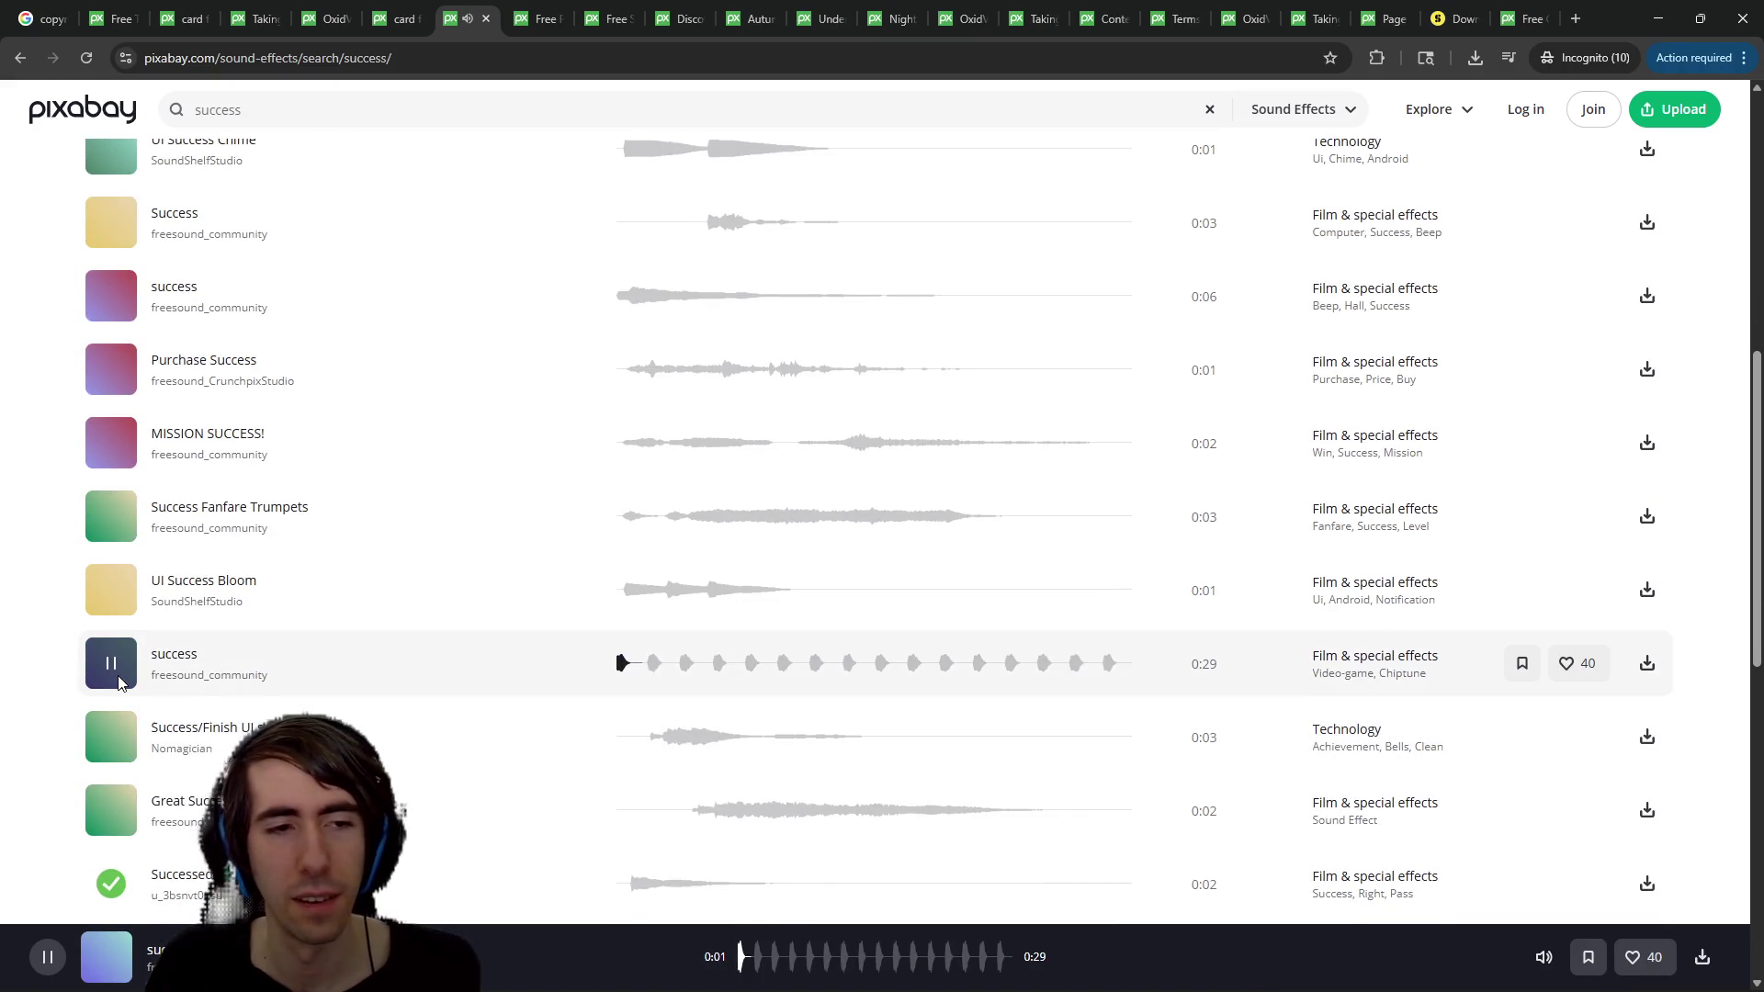
scroll(117, 682, down, 1)
click(122, 654)
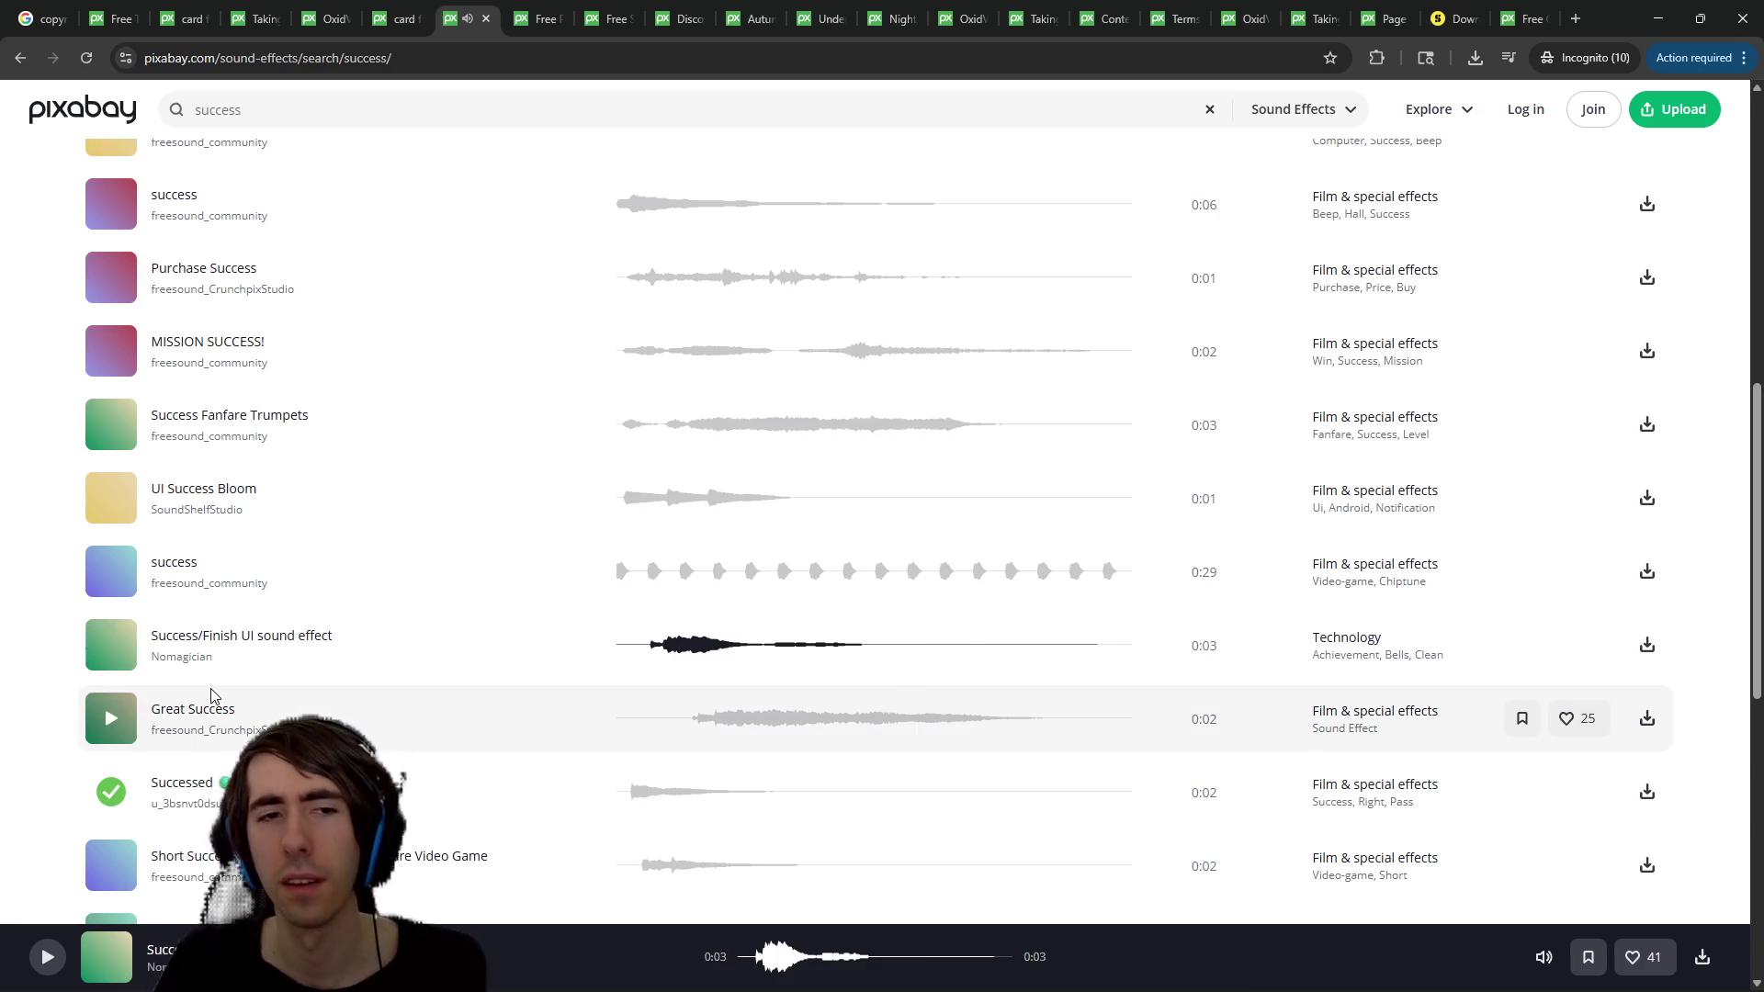
click(127, 652)
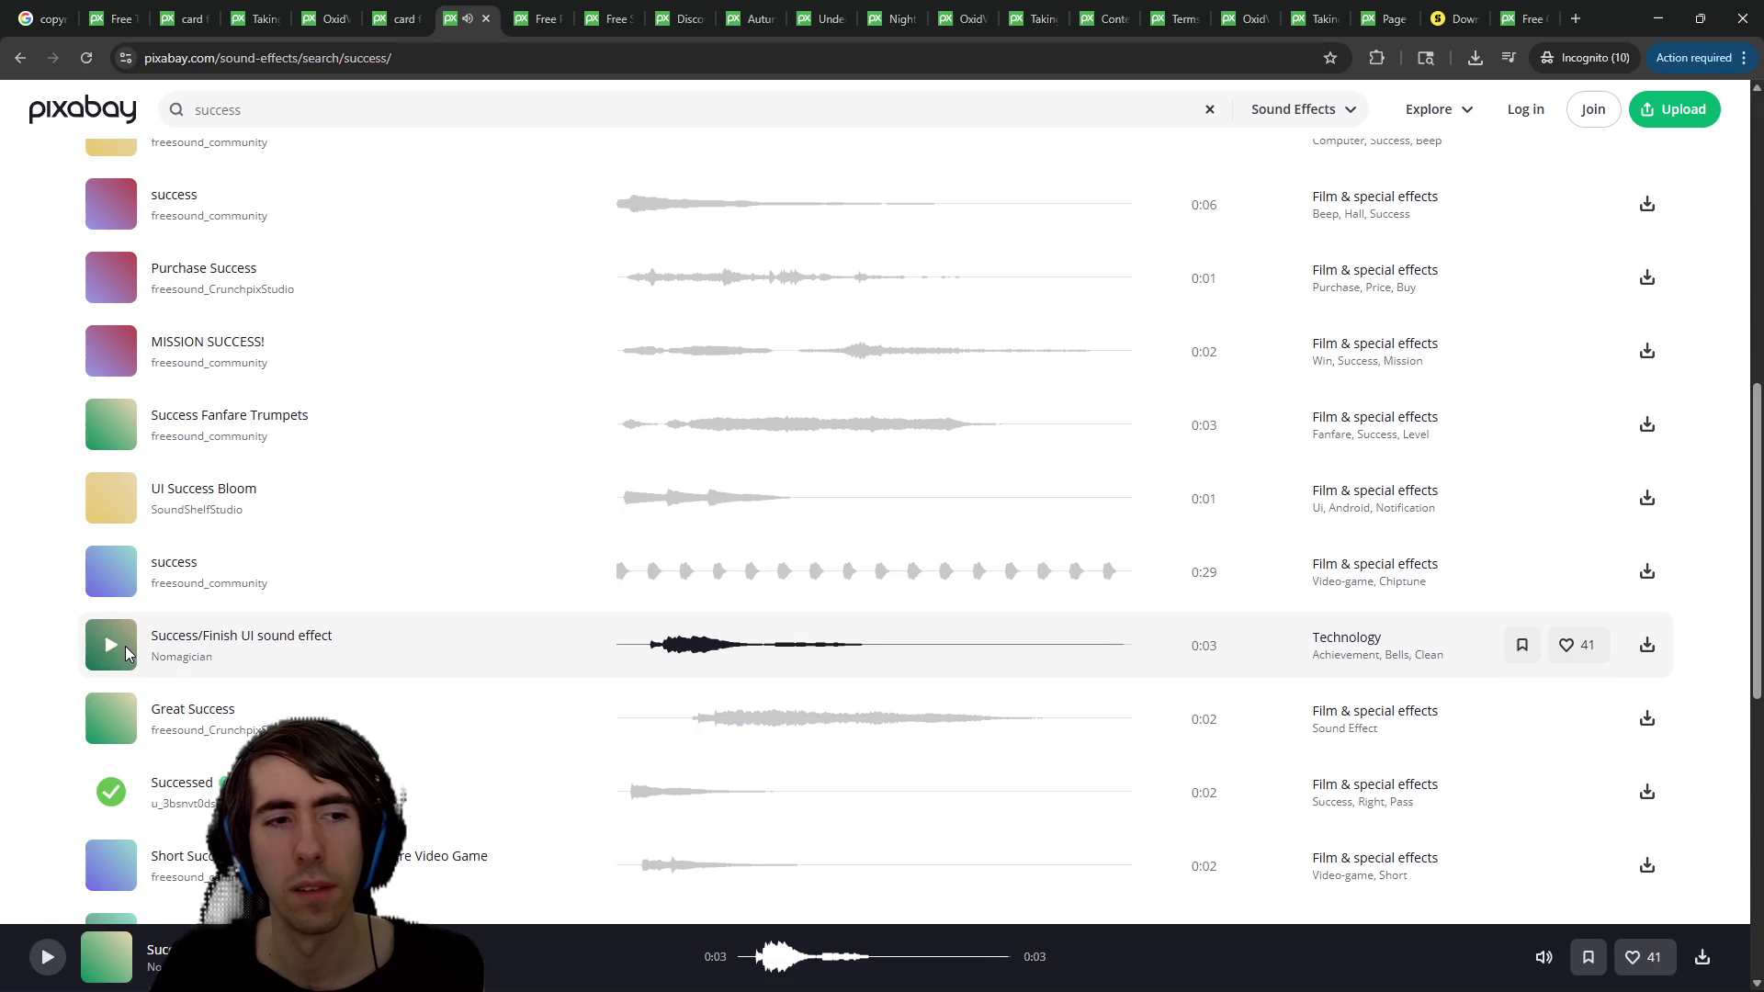
click(111, 723)
click(111, 723)
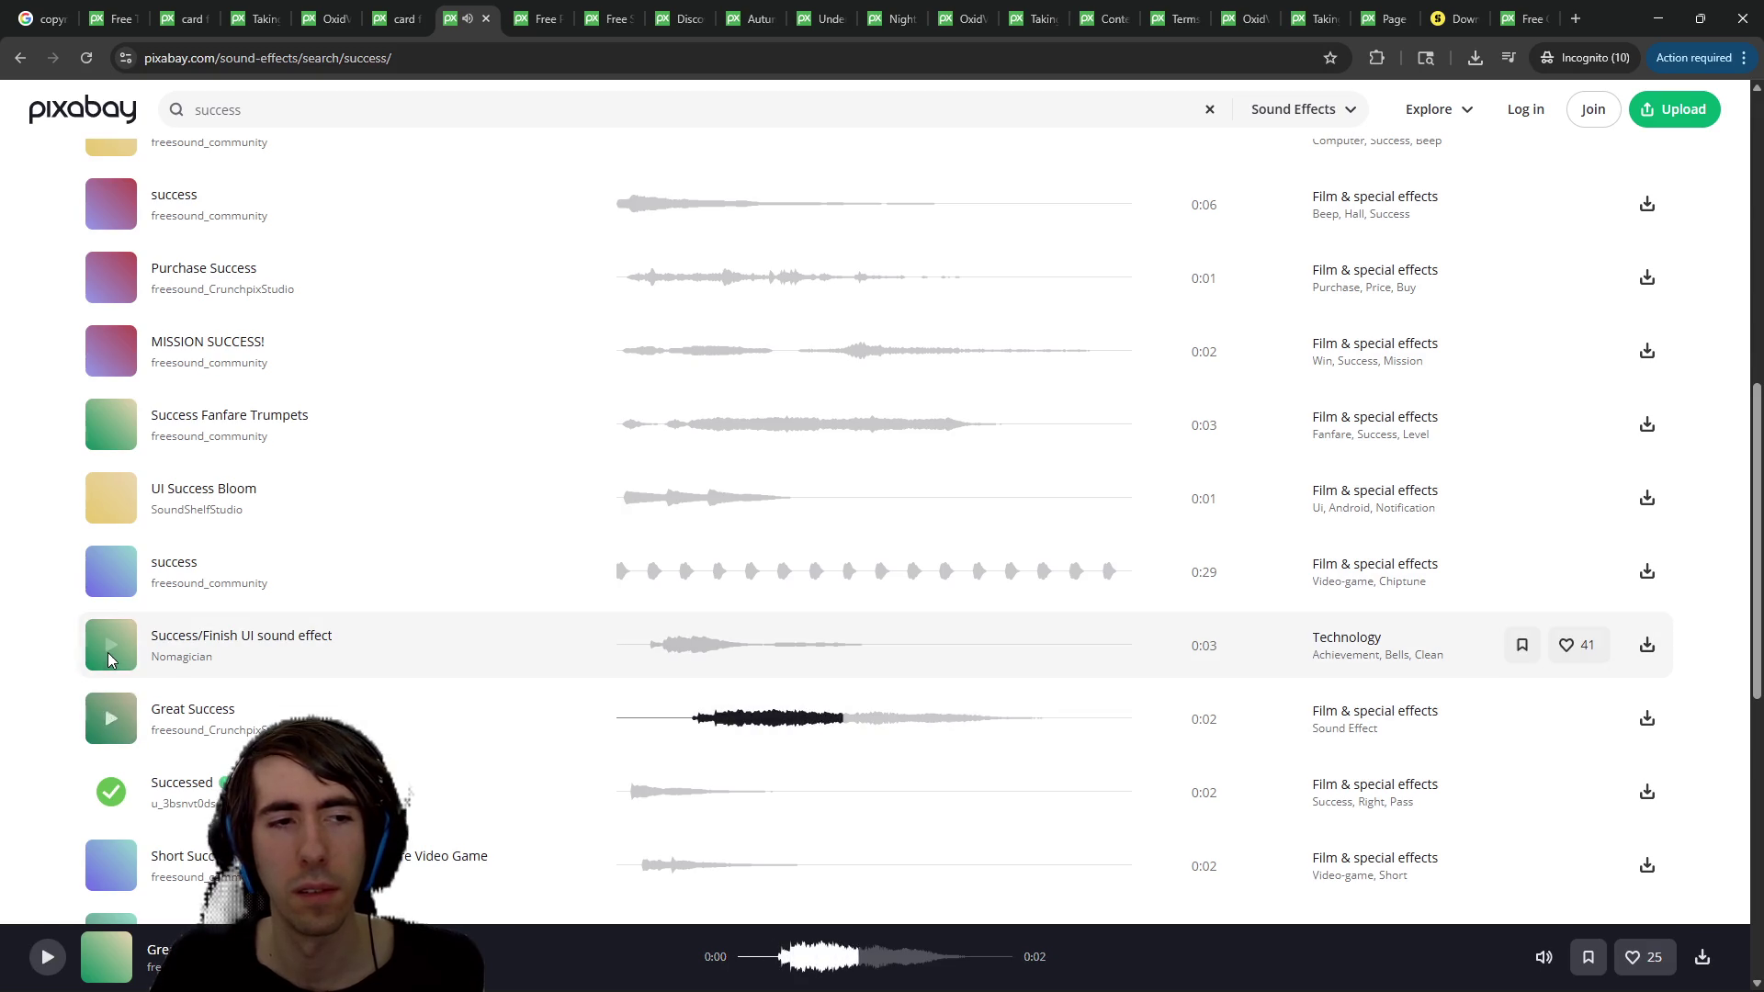
scroll(129, 680, down, 2)
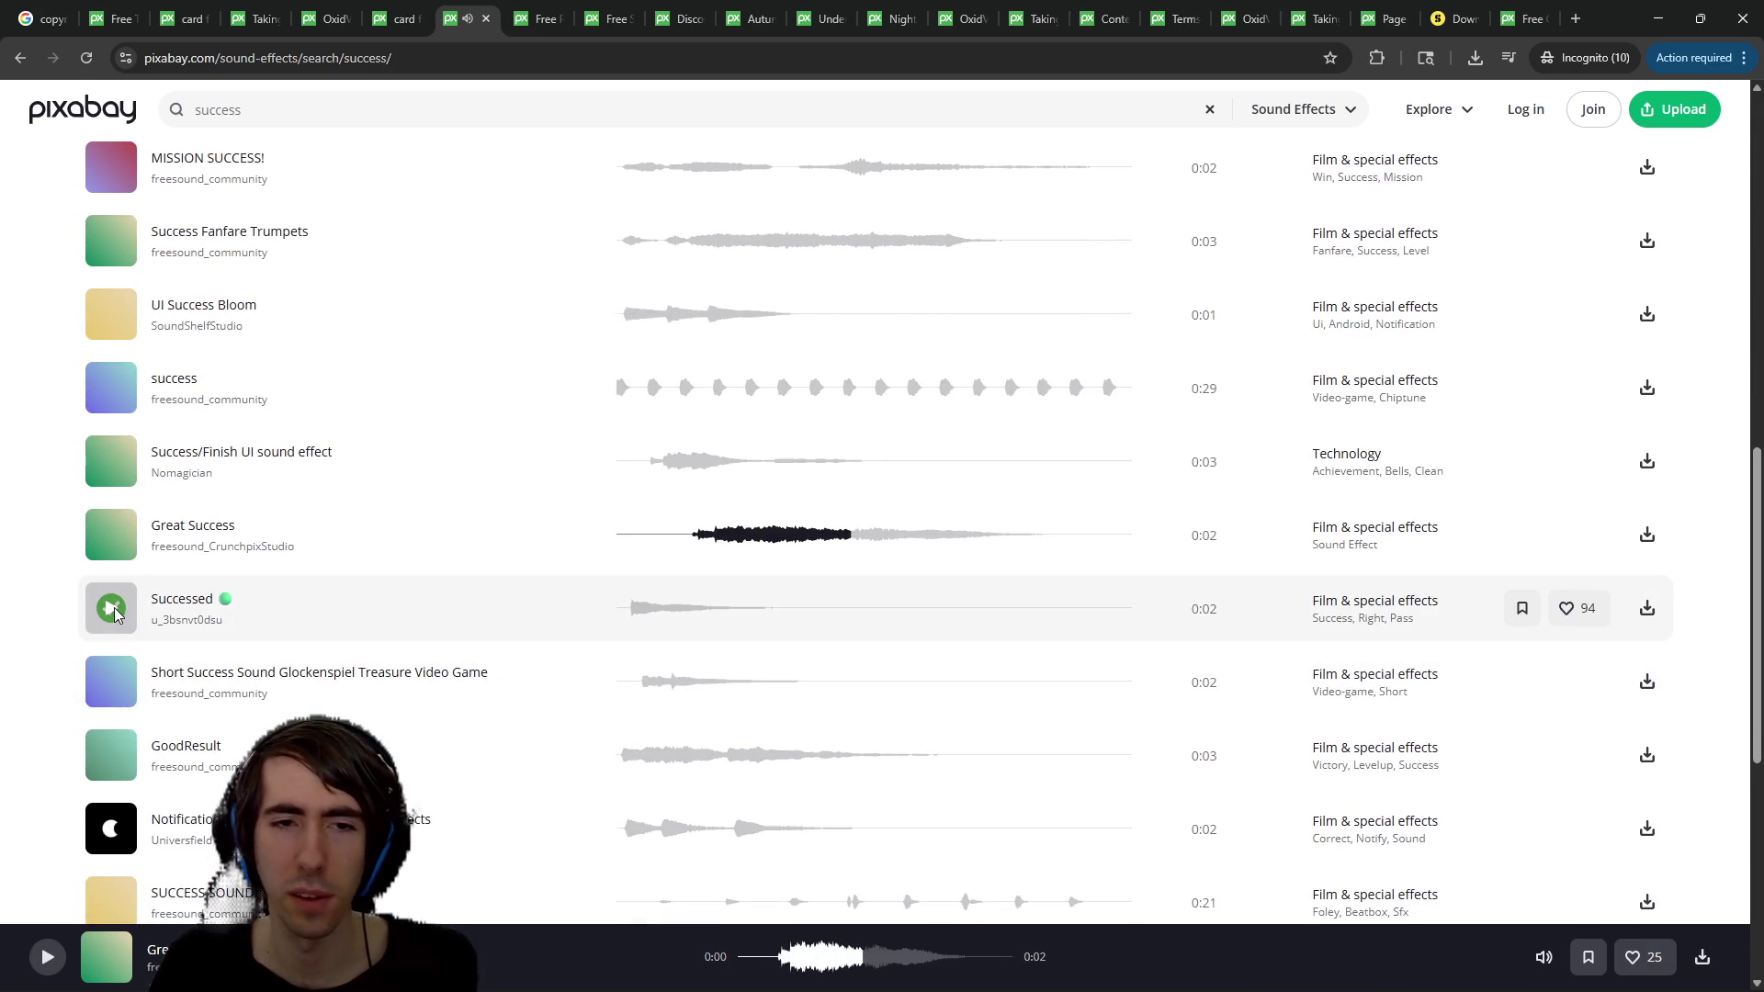
Preview Successed, Short Success Sound, GoodResult and SUCCESS SOUND, then go to results page 2
click(114, 610)
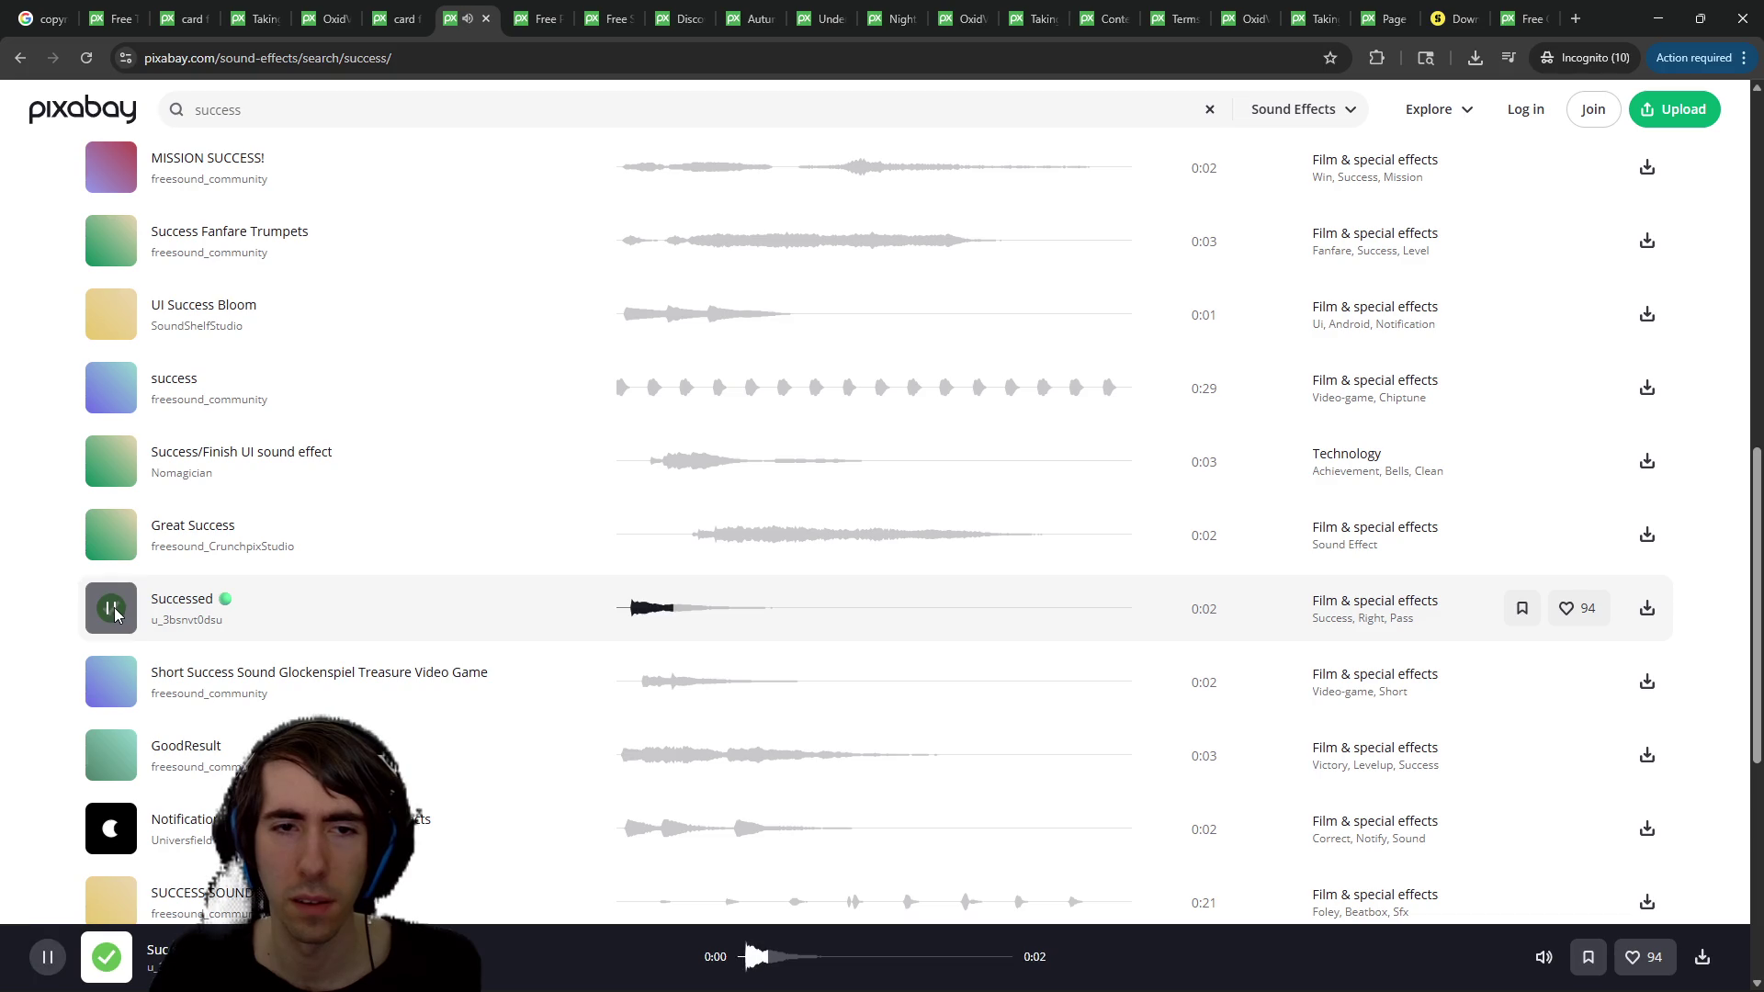
click(112, 681)
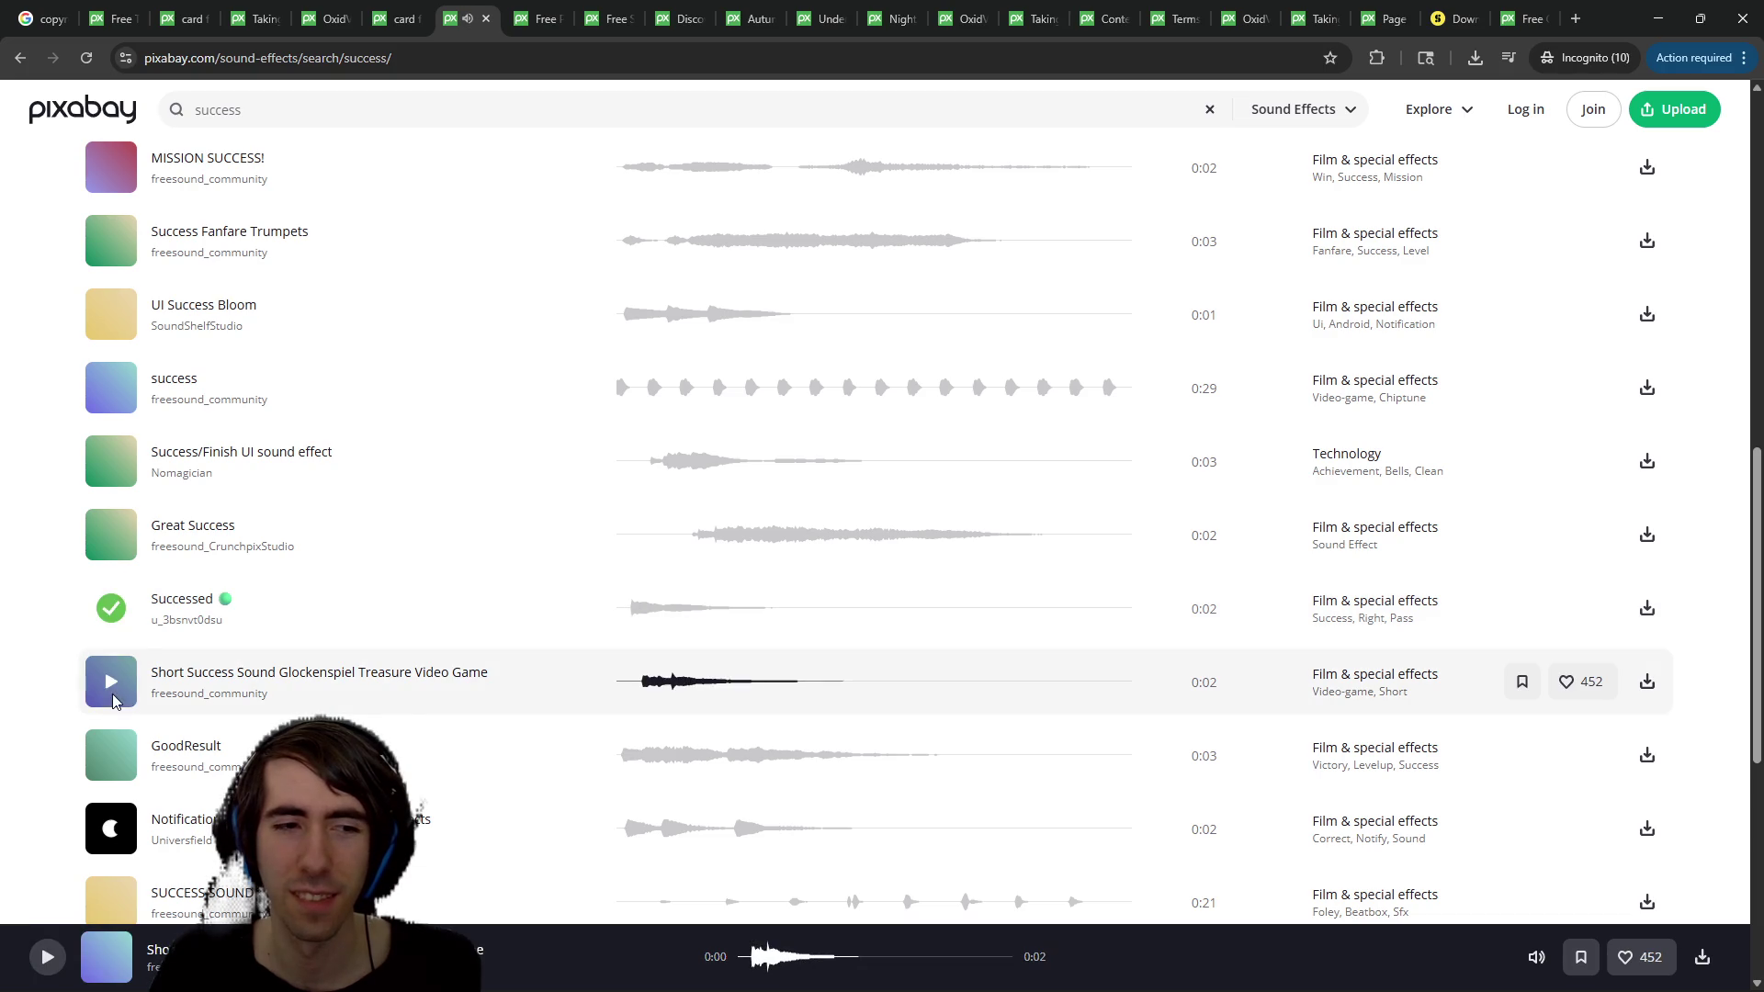
click(110, 761)
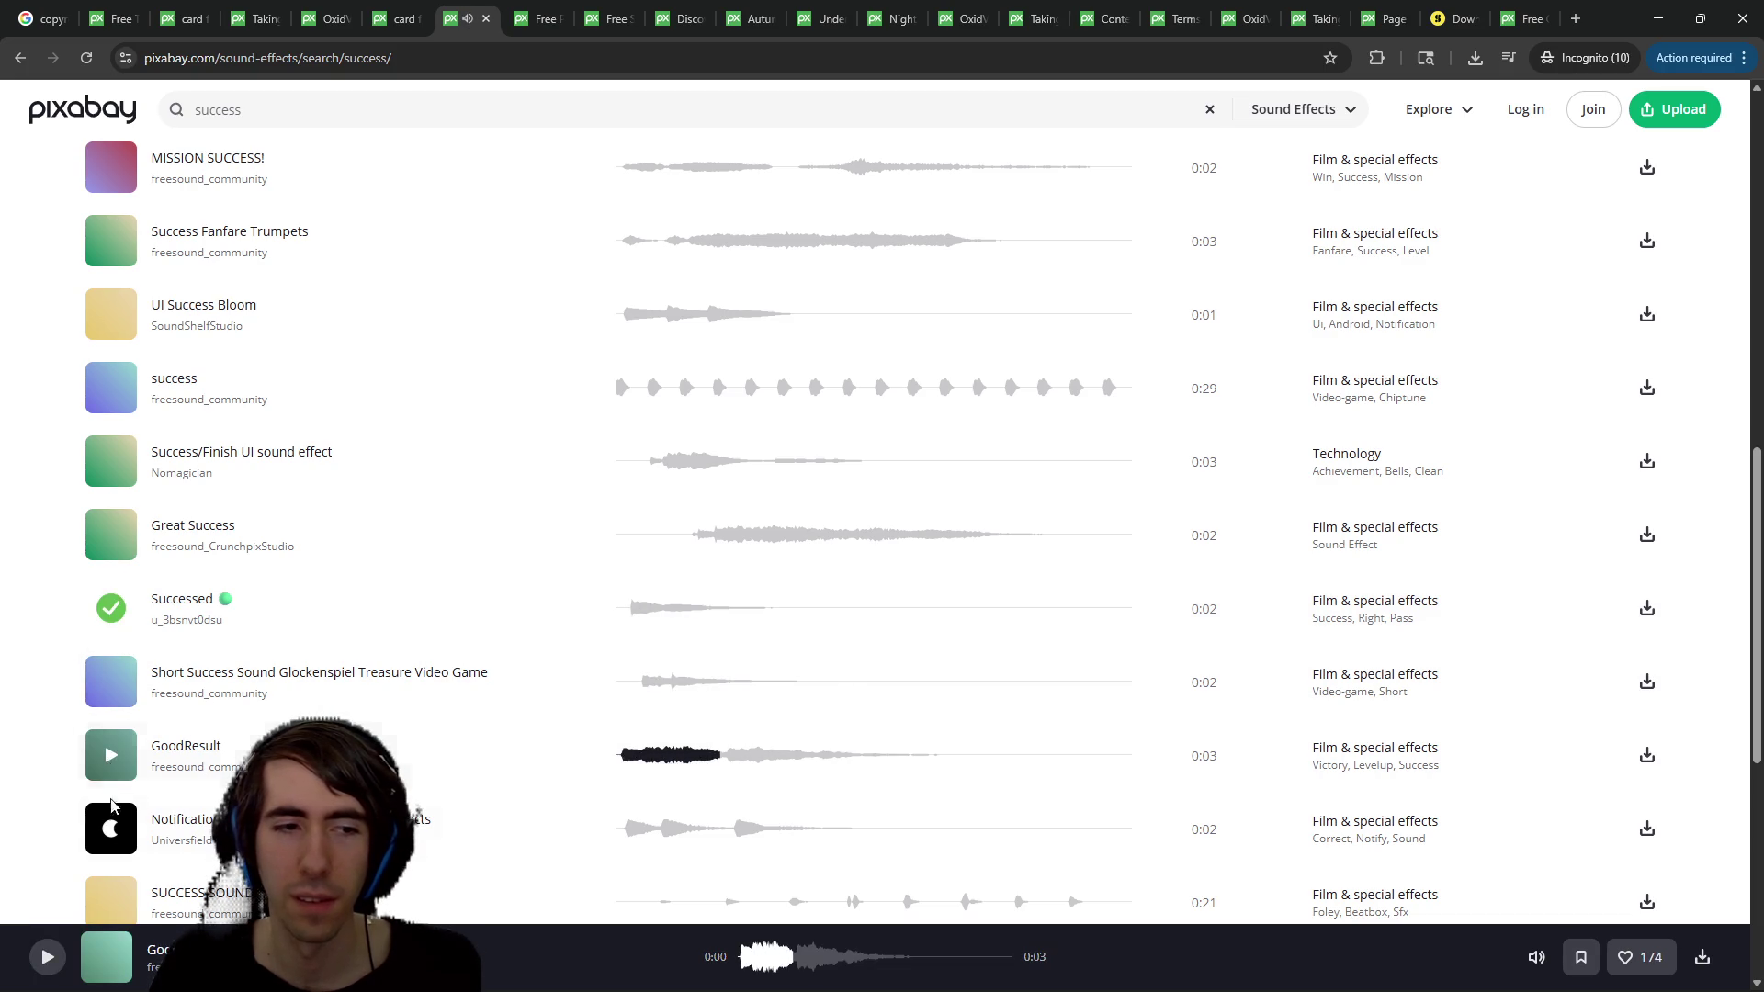
scroll(110, 781, down, 1)
click(108, 812)
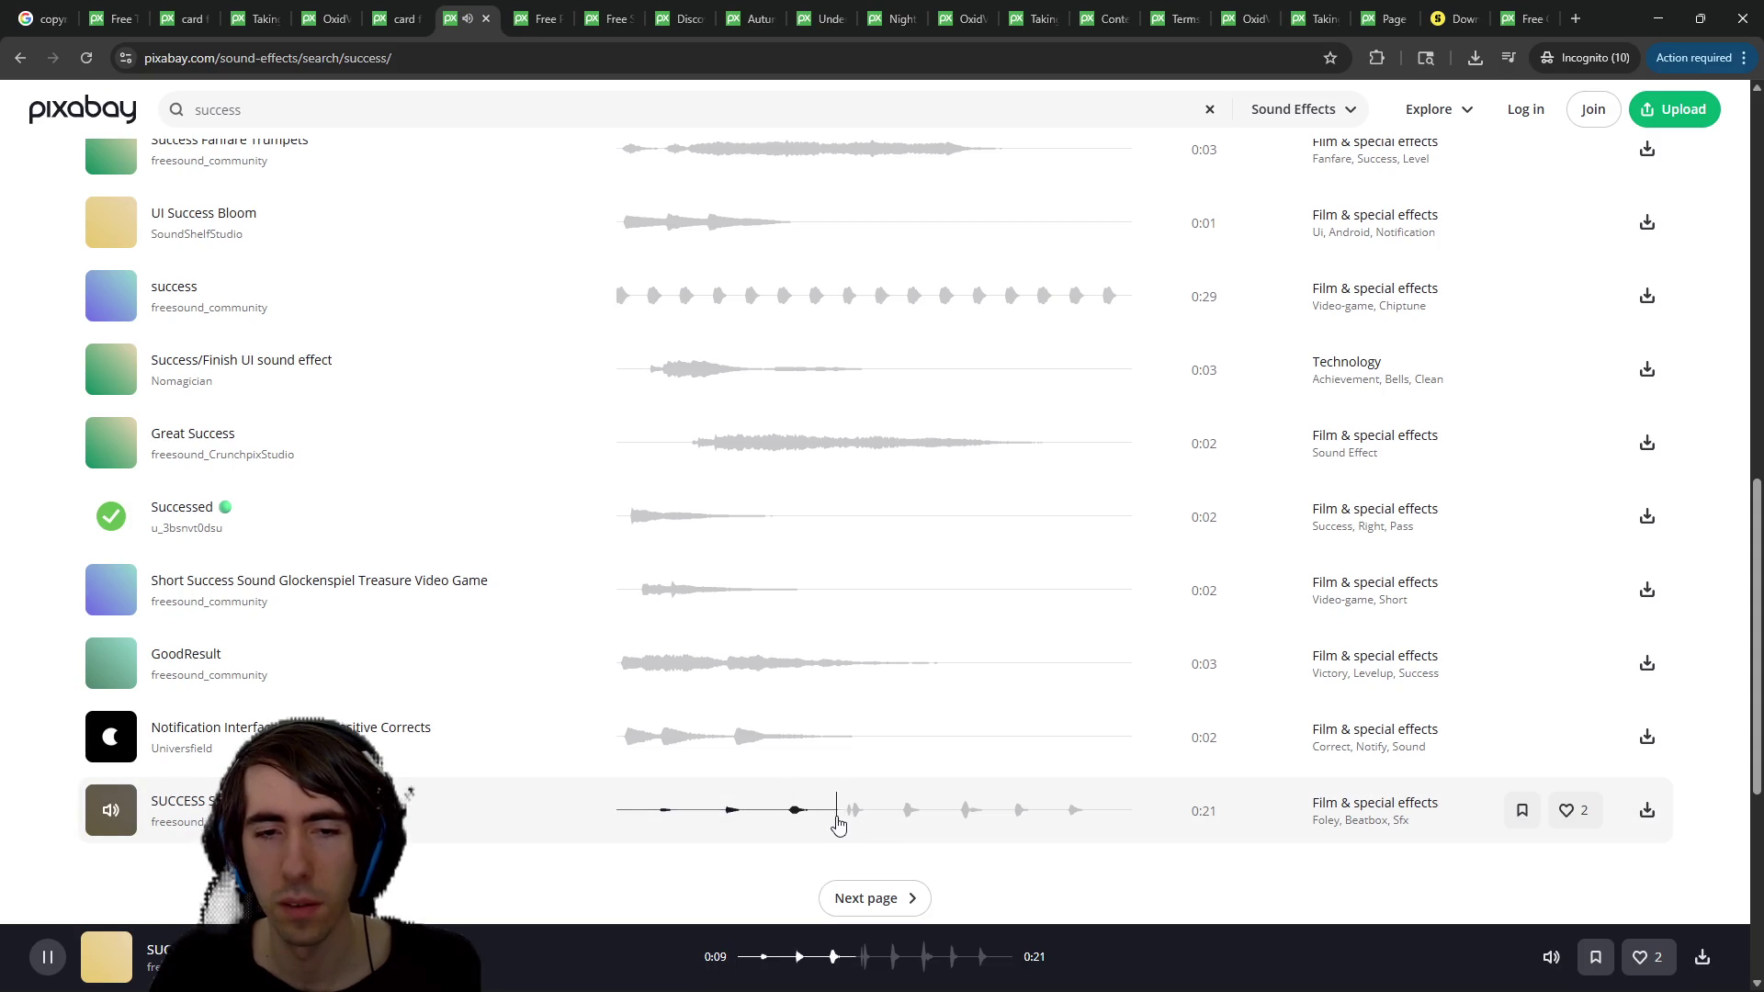
click(106, 820)
click(880, 898)
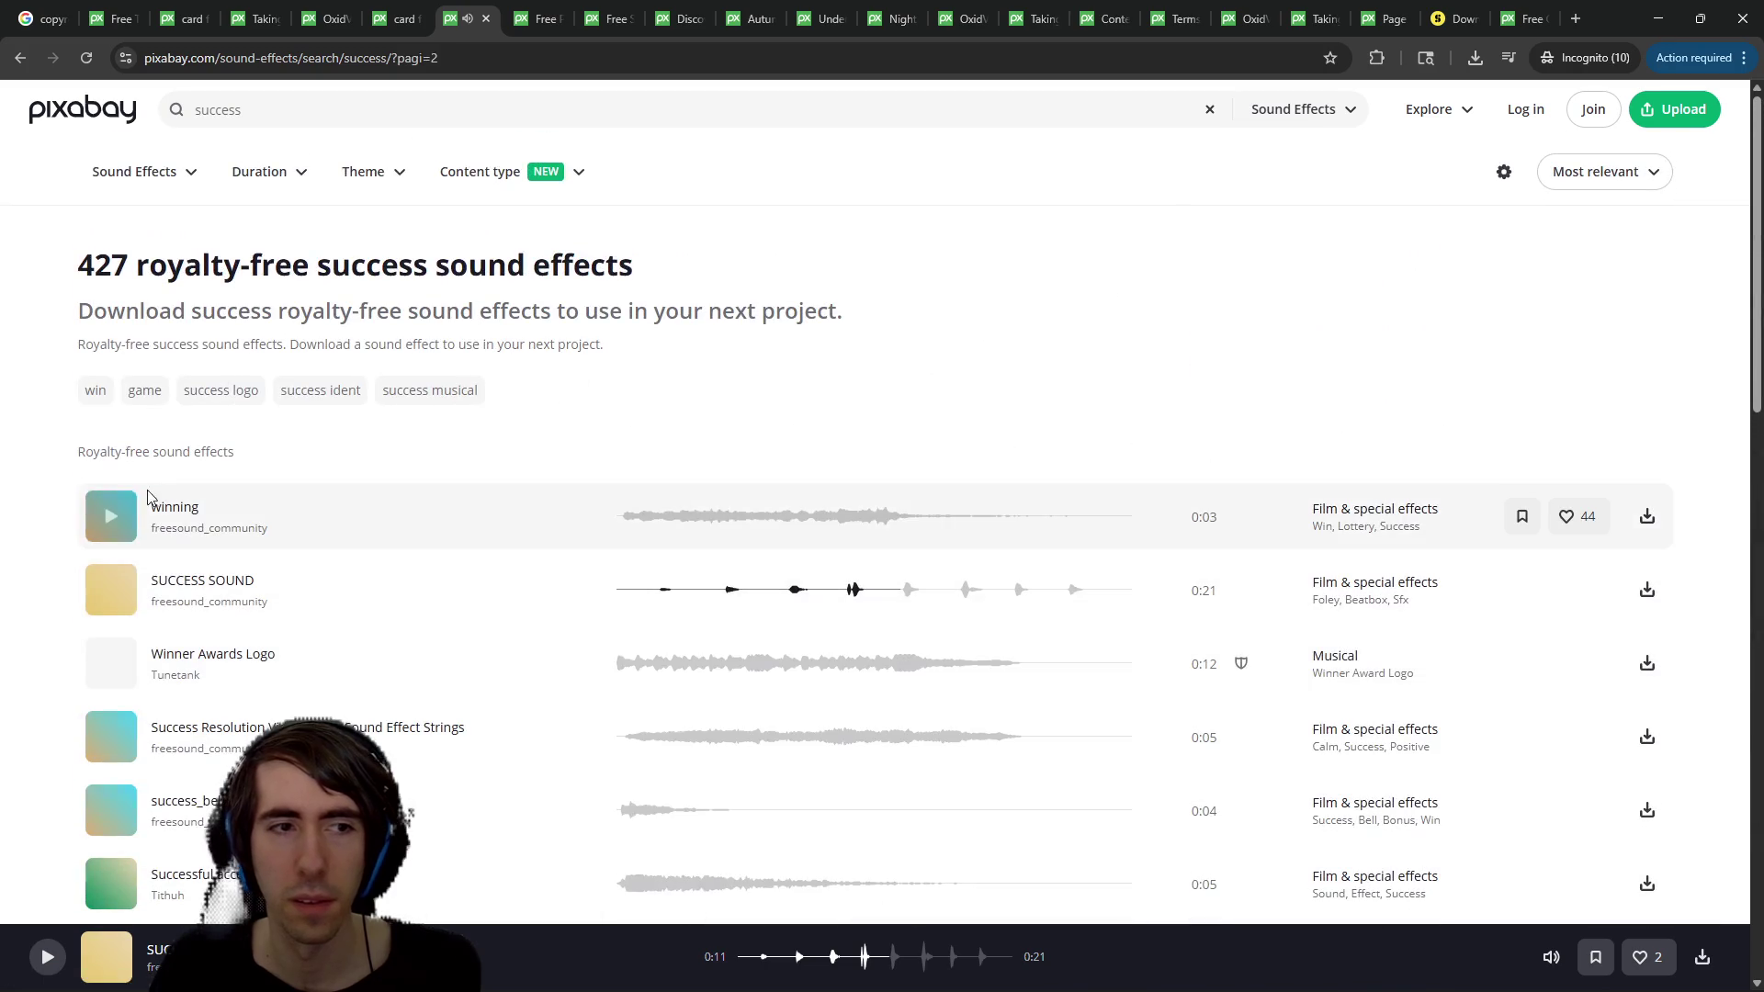
Audition SUCCESS SOUND, Winner Awards Logo, success_bell, Successful accepted reward and the one-second Technology clip
click(110, 589)
scroll(689, 269, down, 3)
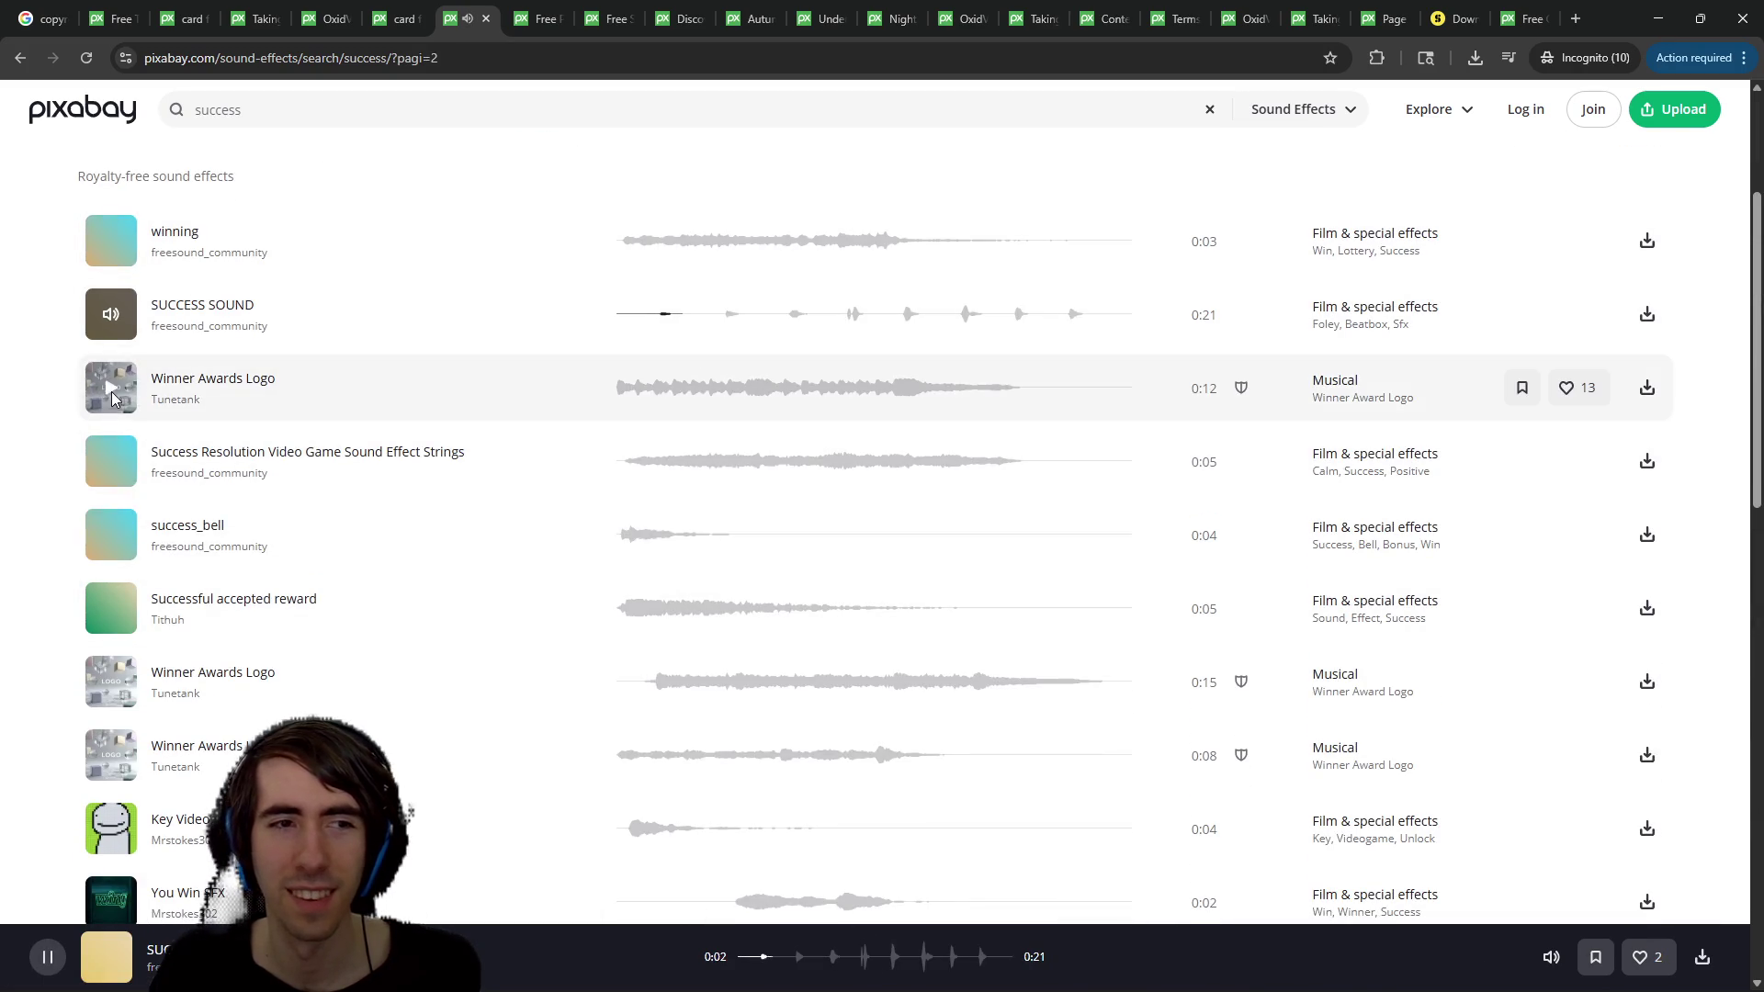
click(111, 397)
click(110, 533)
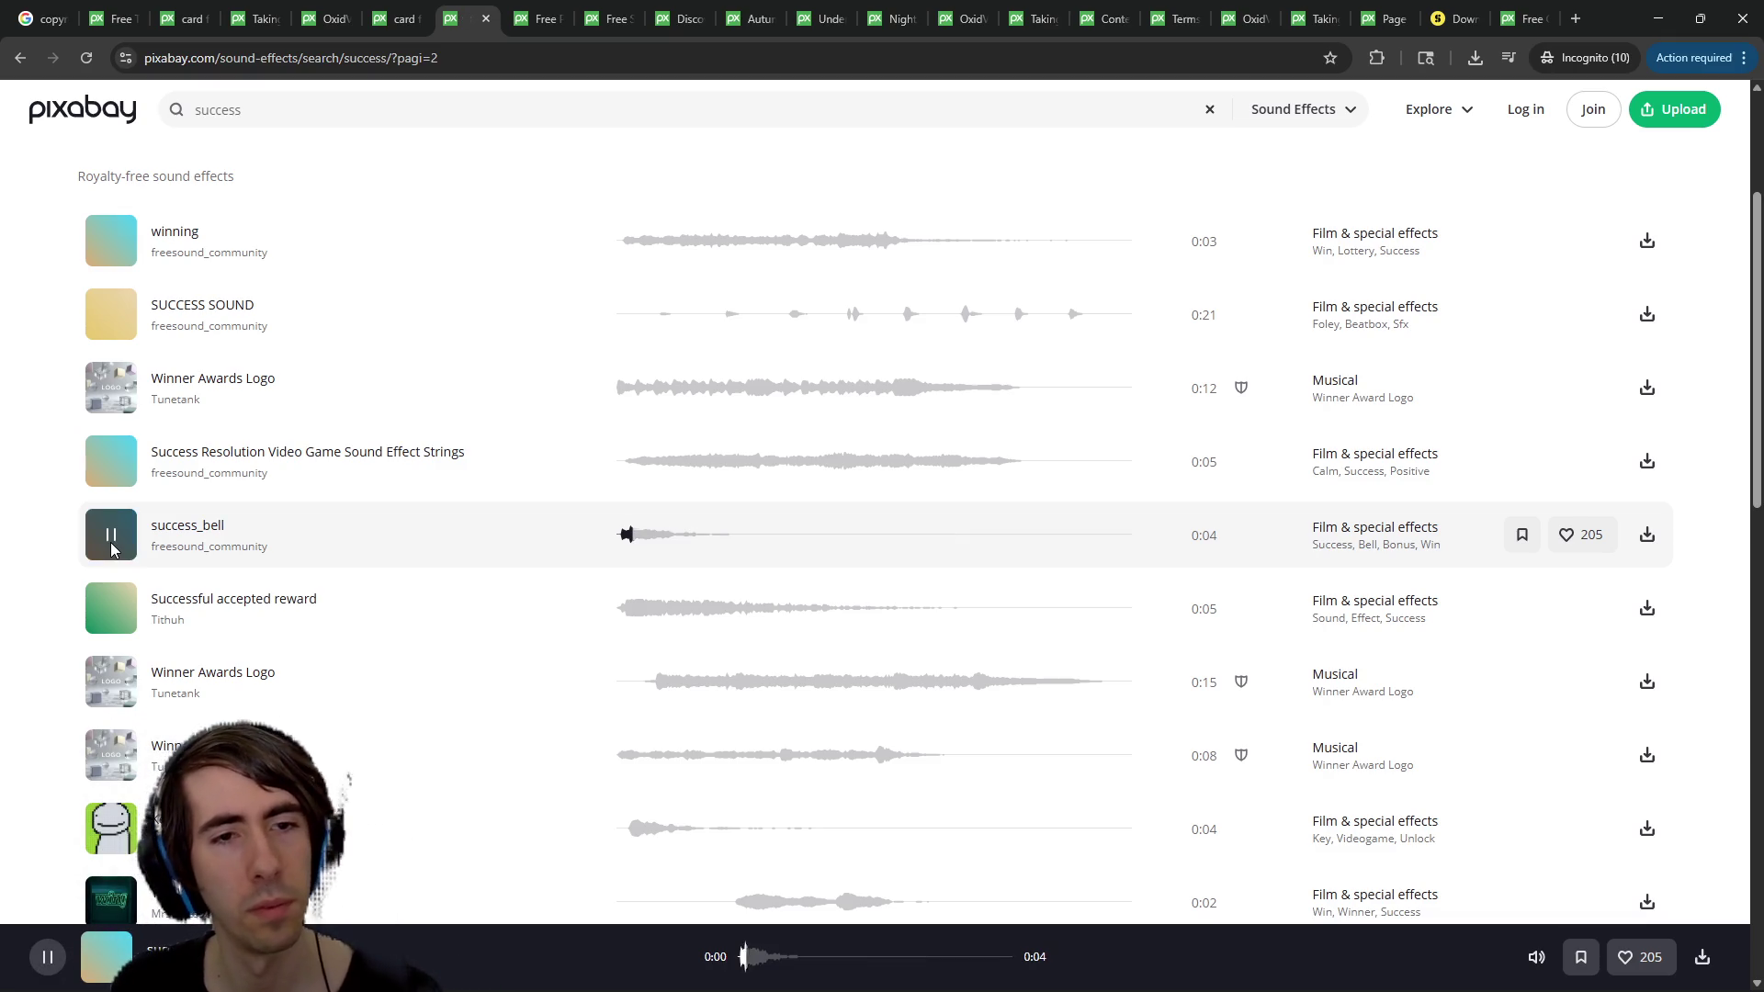
scroll(111, 549, down, 2)
click(119, 428)
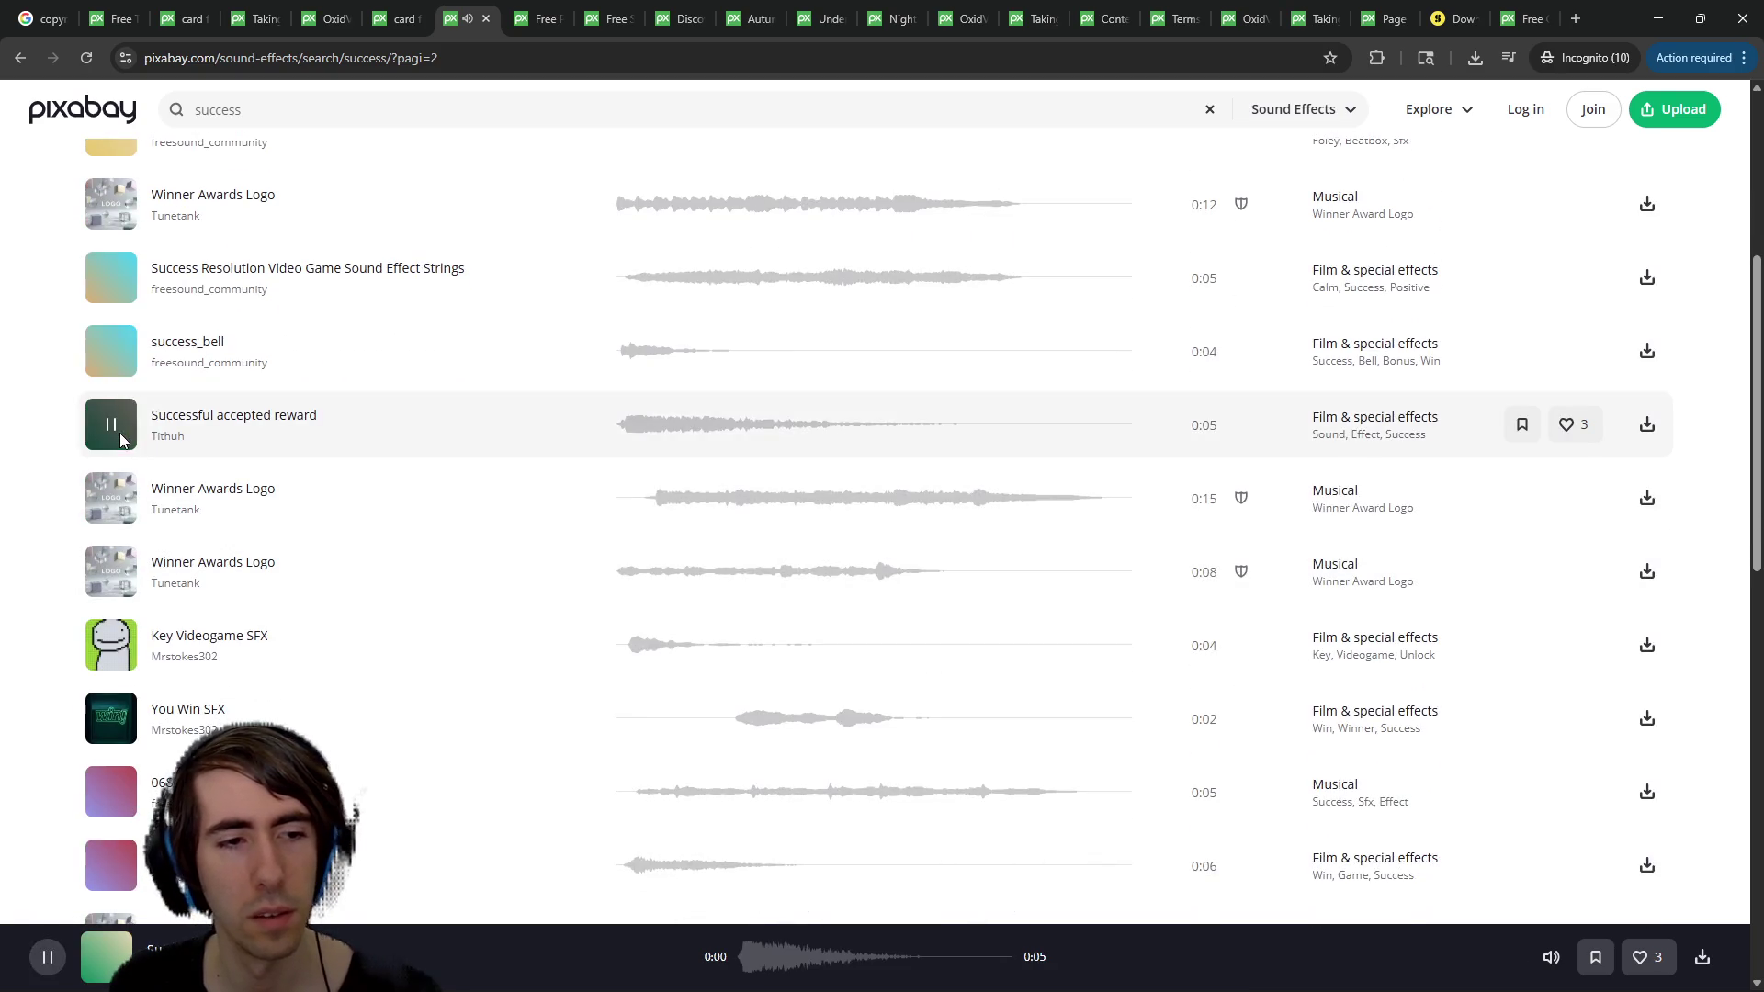
click(128, 425)
scroll(143, 496, down, 2)
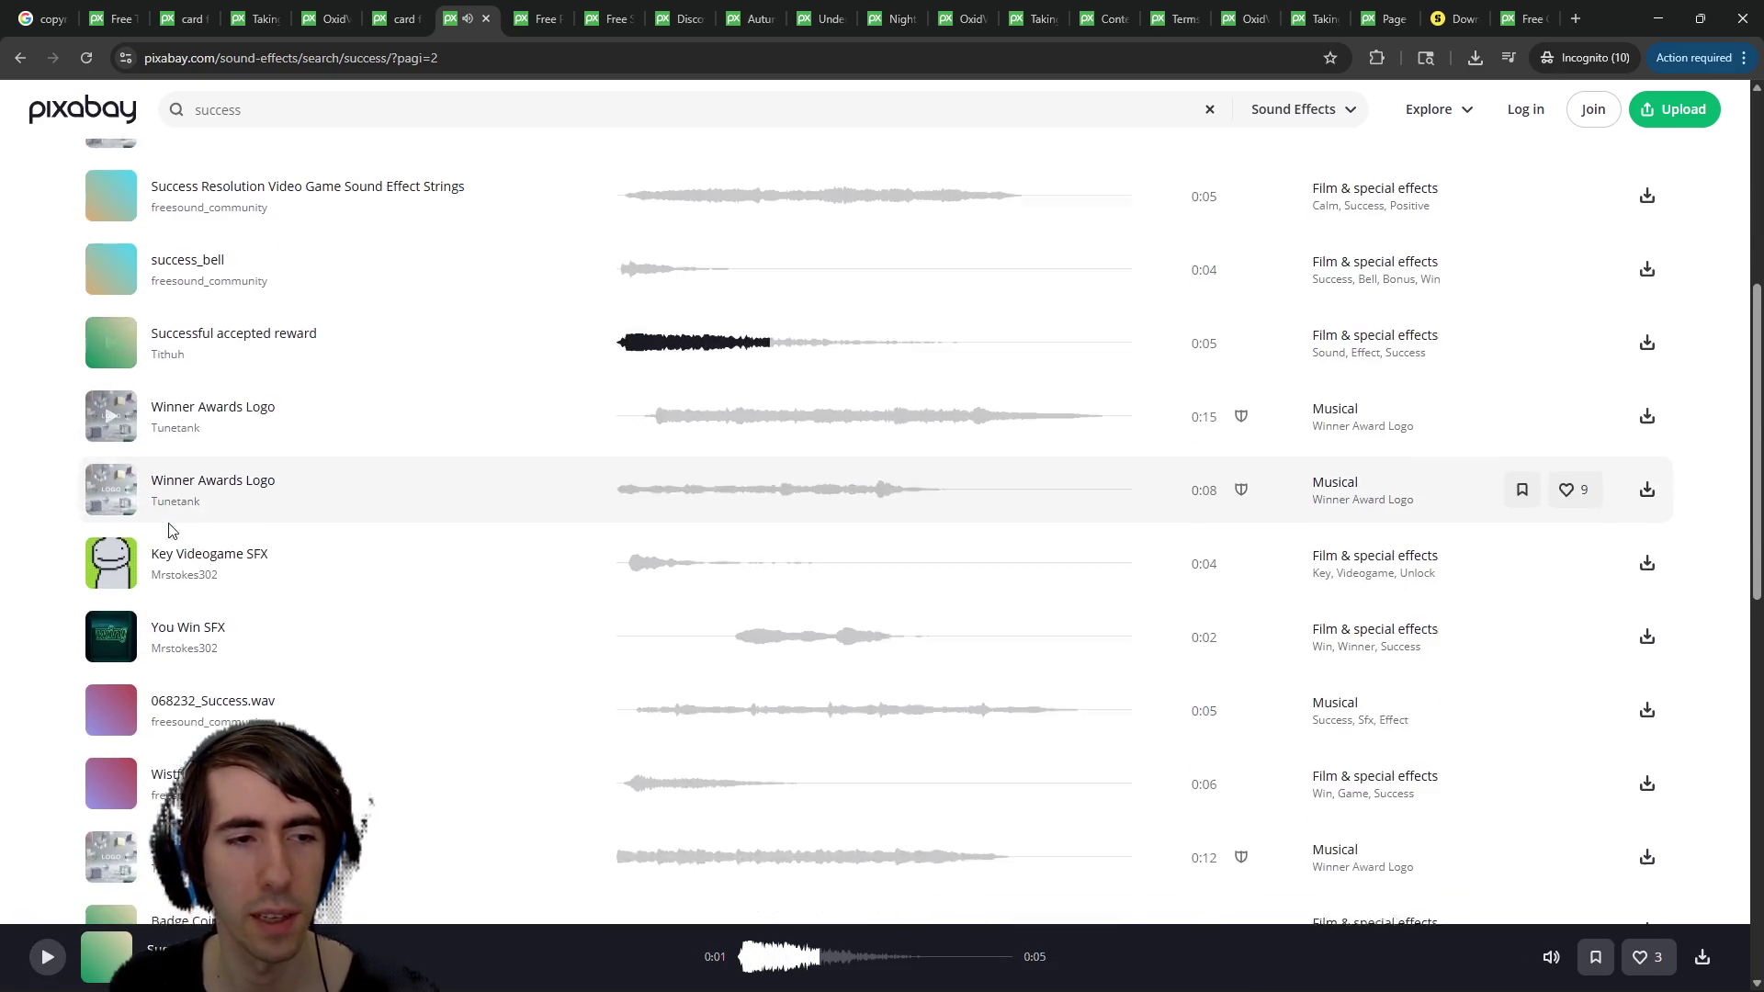
scroll(147, 573, down, 2)
click(118, 809)
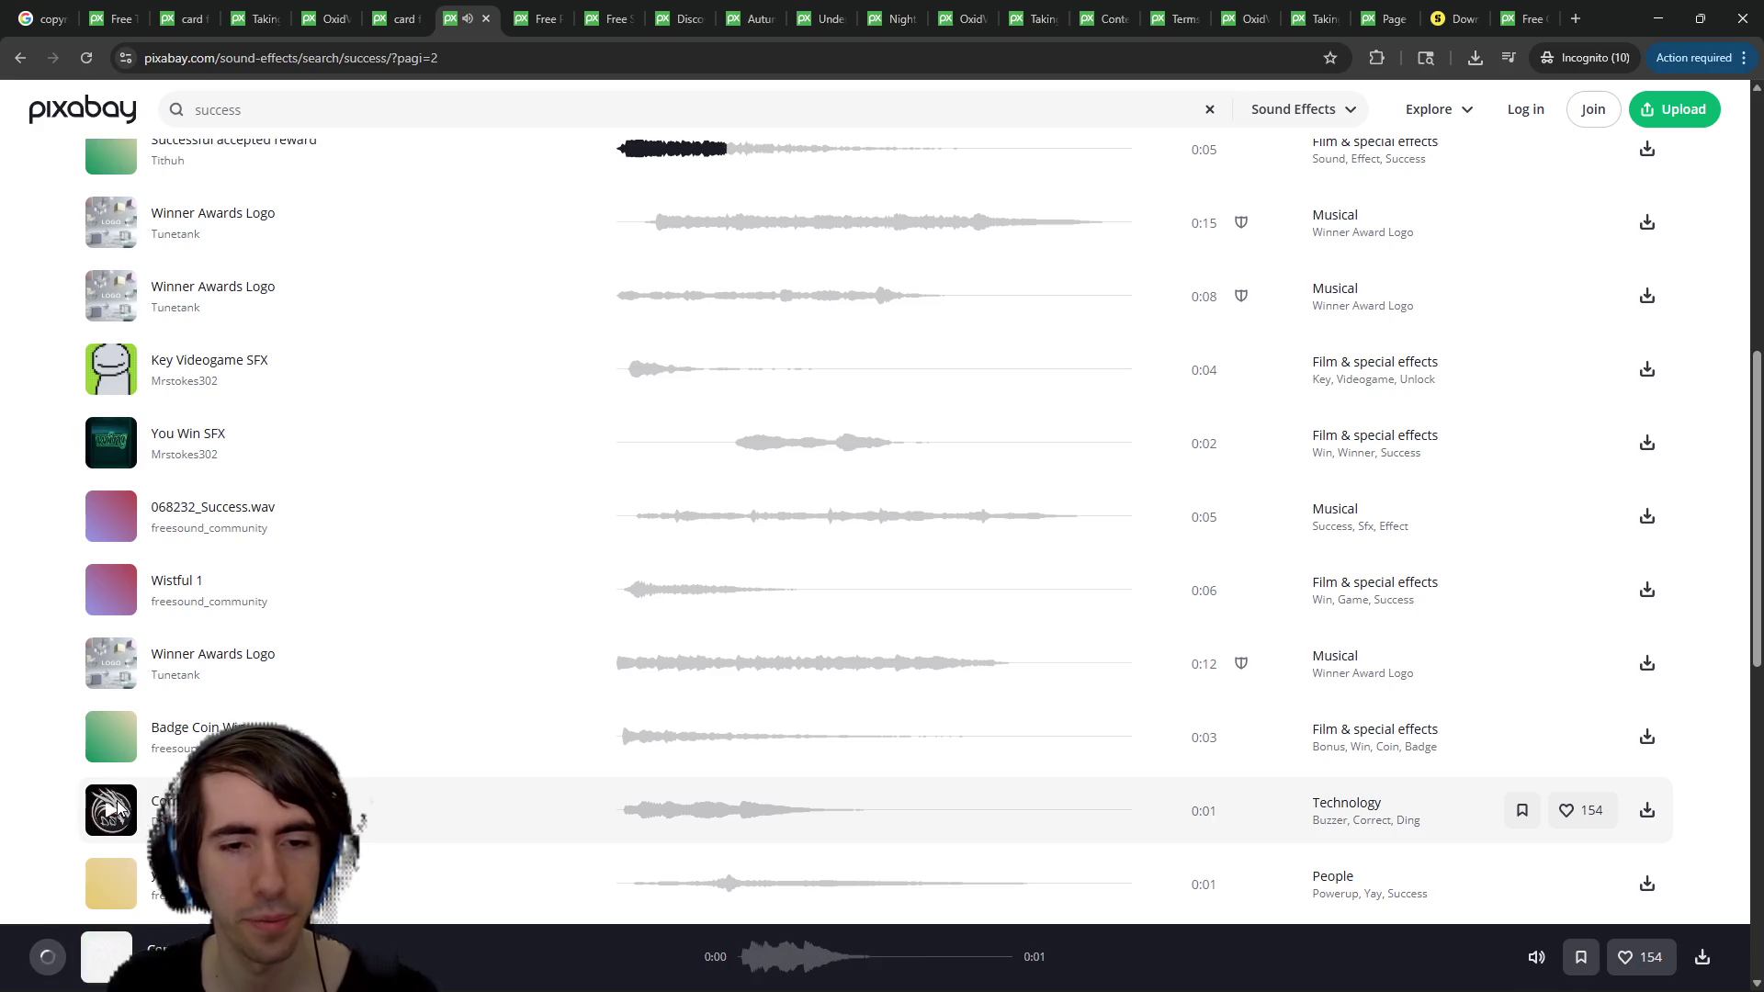
scroll(386, 264, up, 8)
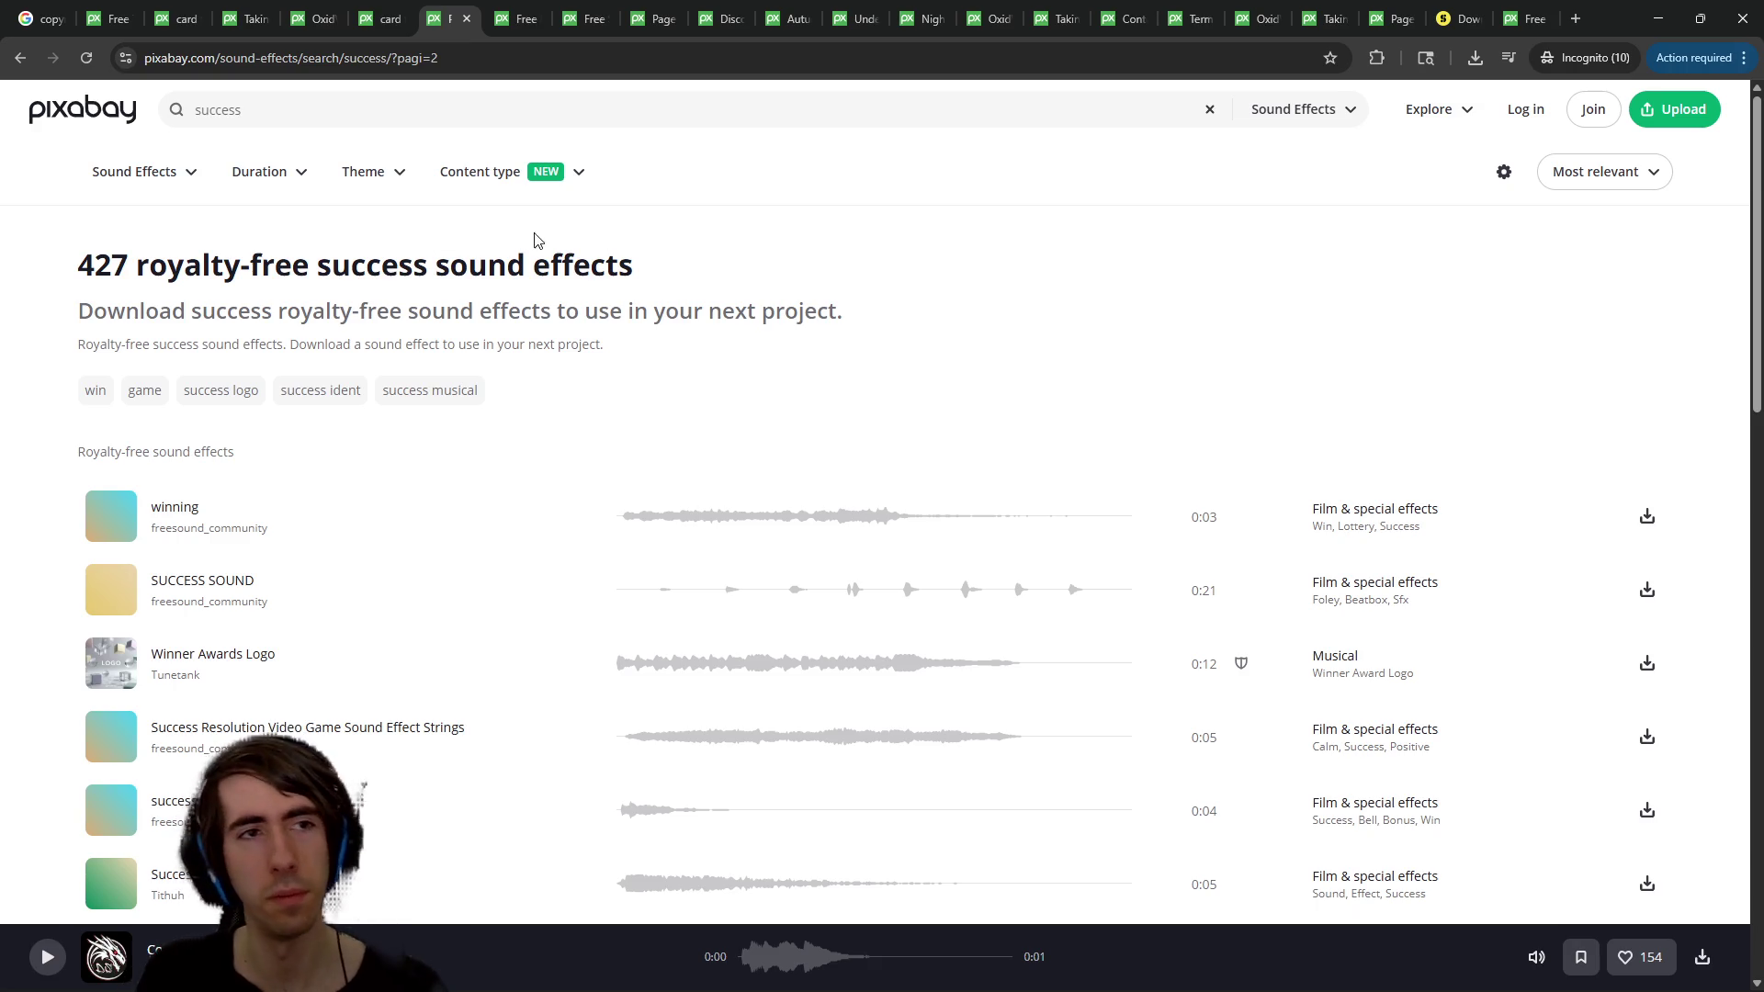
Search 'video game button' and preview controller, Click, 90s Game UI 6, Game FX #9 and Greanpatch clips
double_click(217, 110)
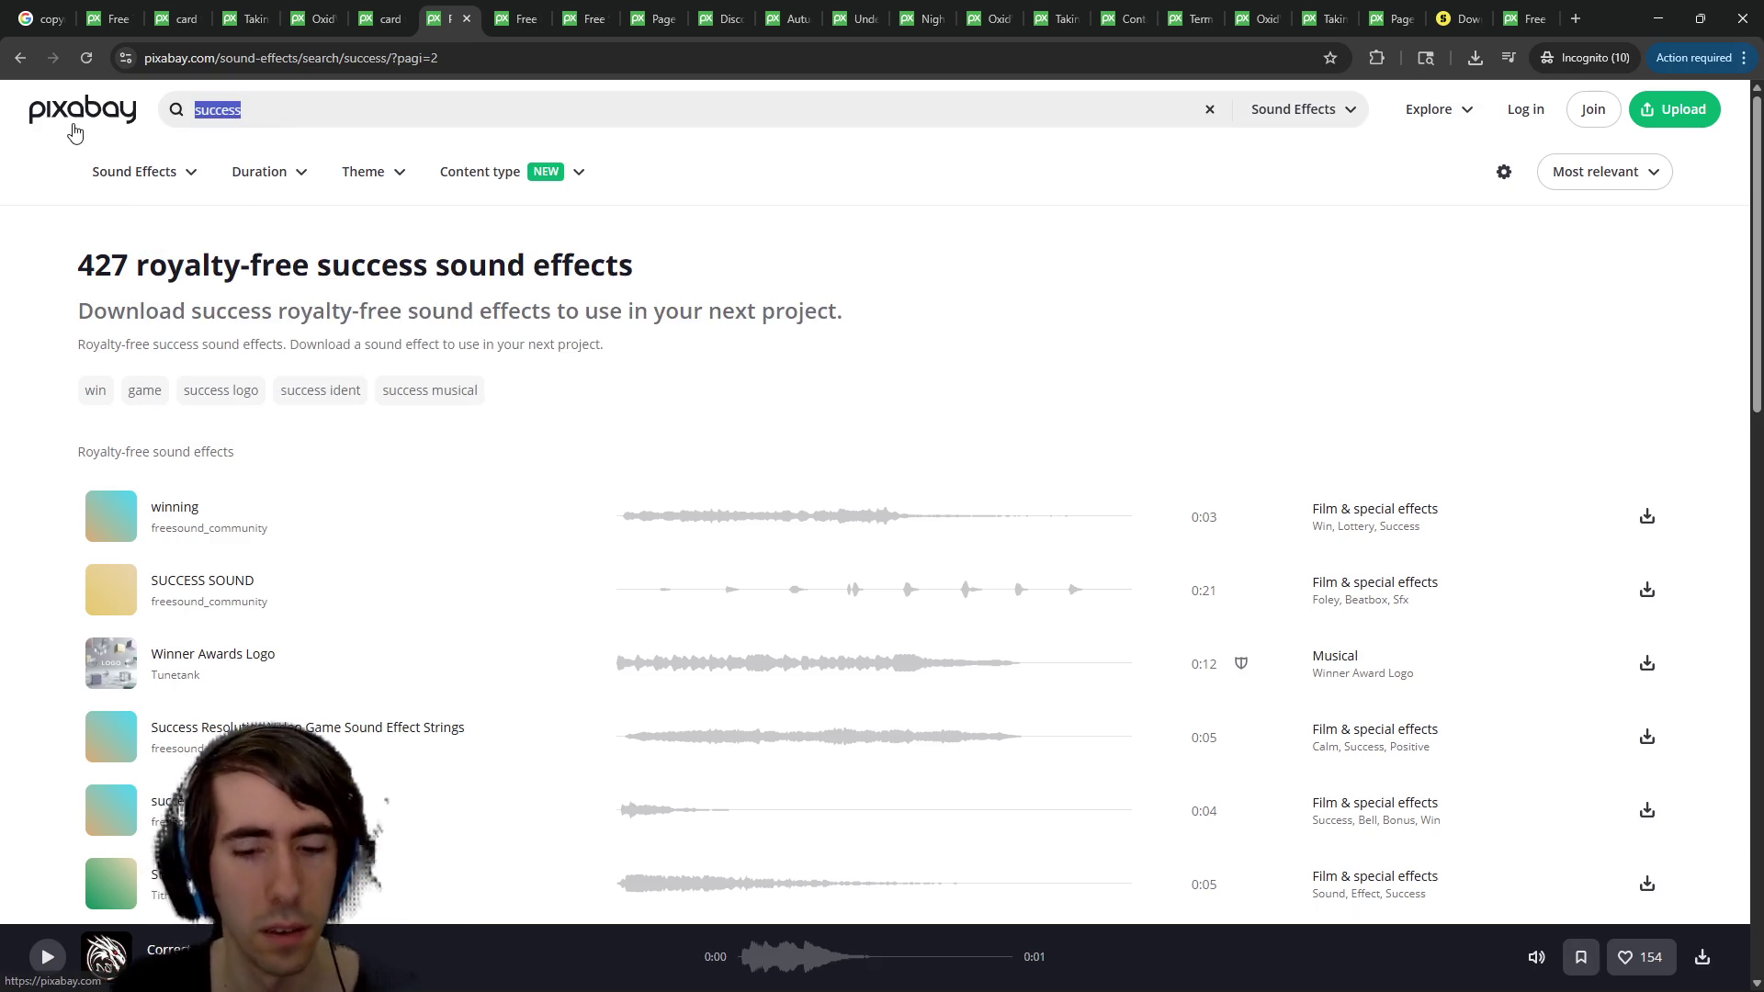
text(video game bu)
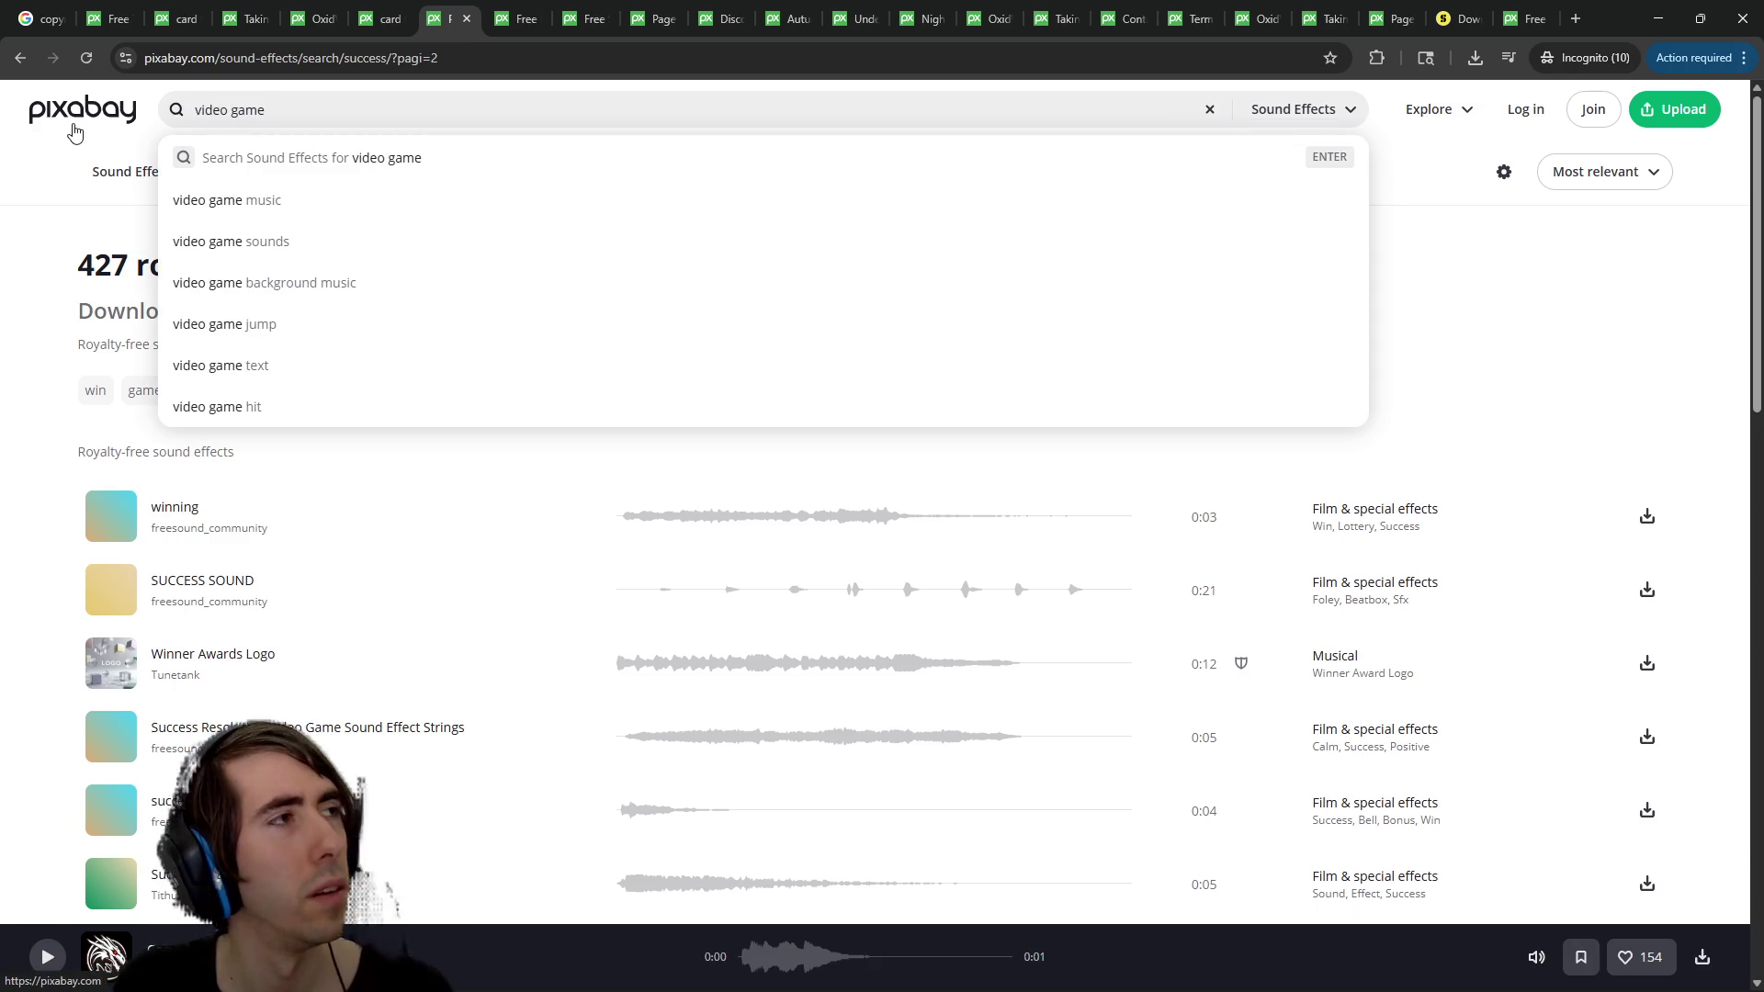
text(tton)
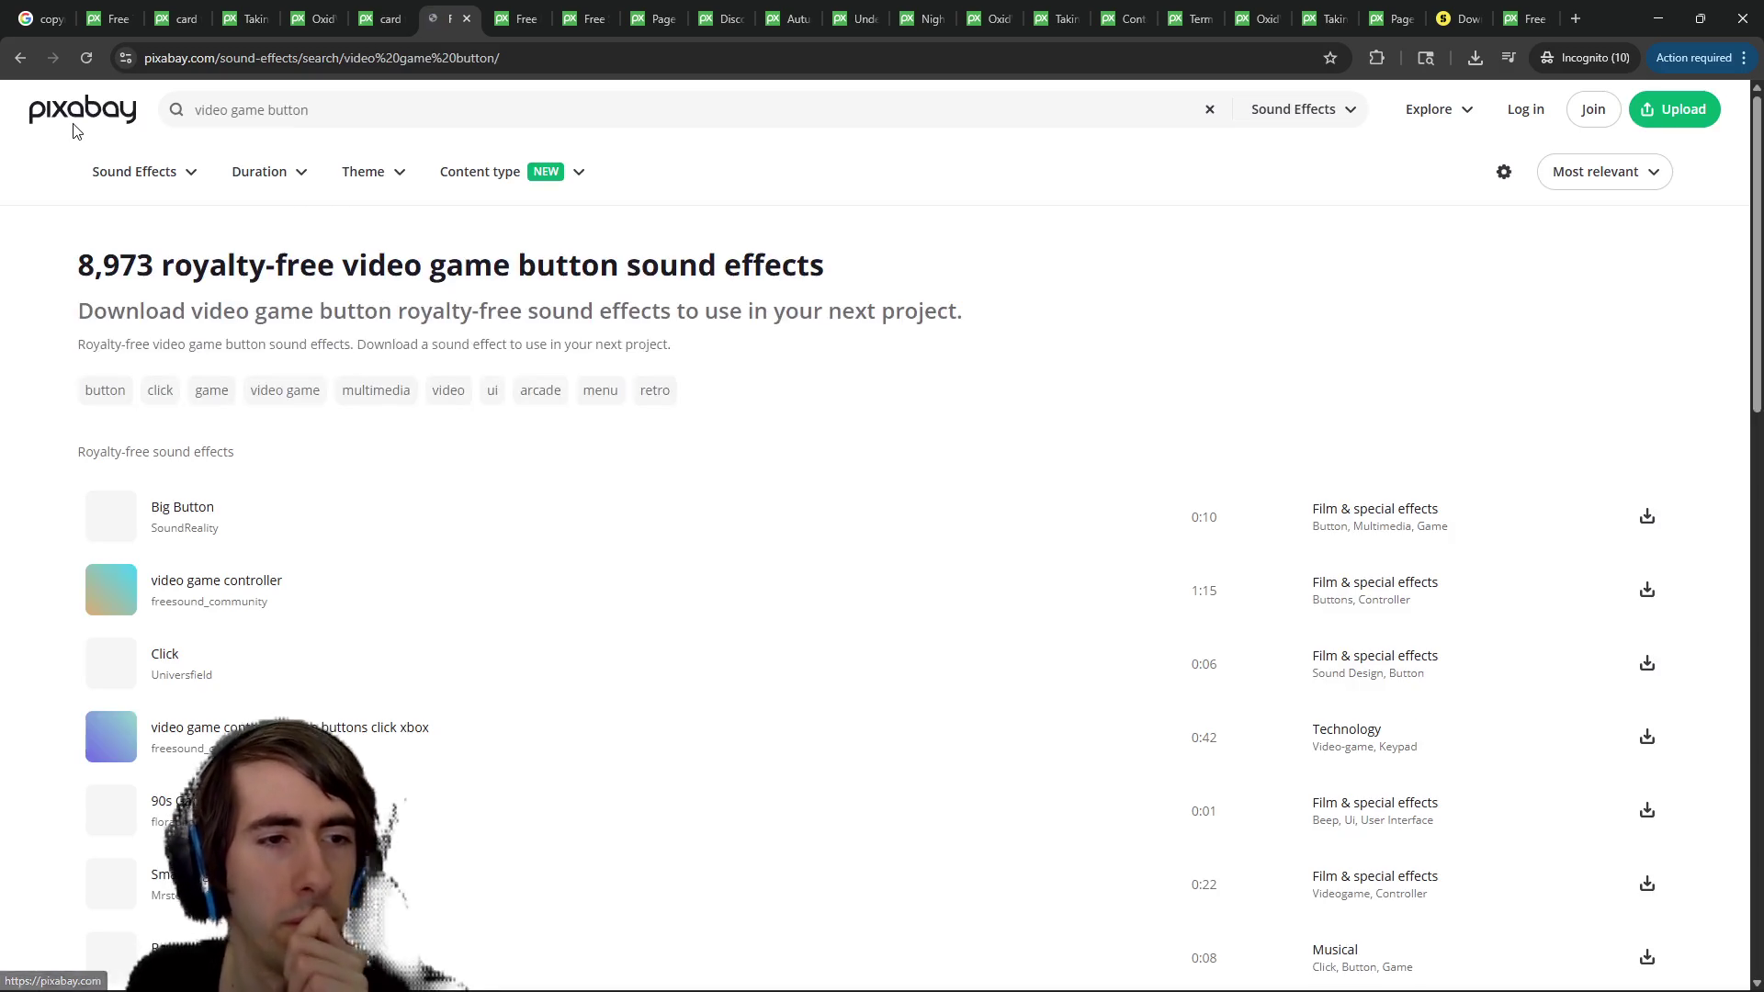
click(112, 519)
click(109, 584)
click(110, 662)
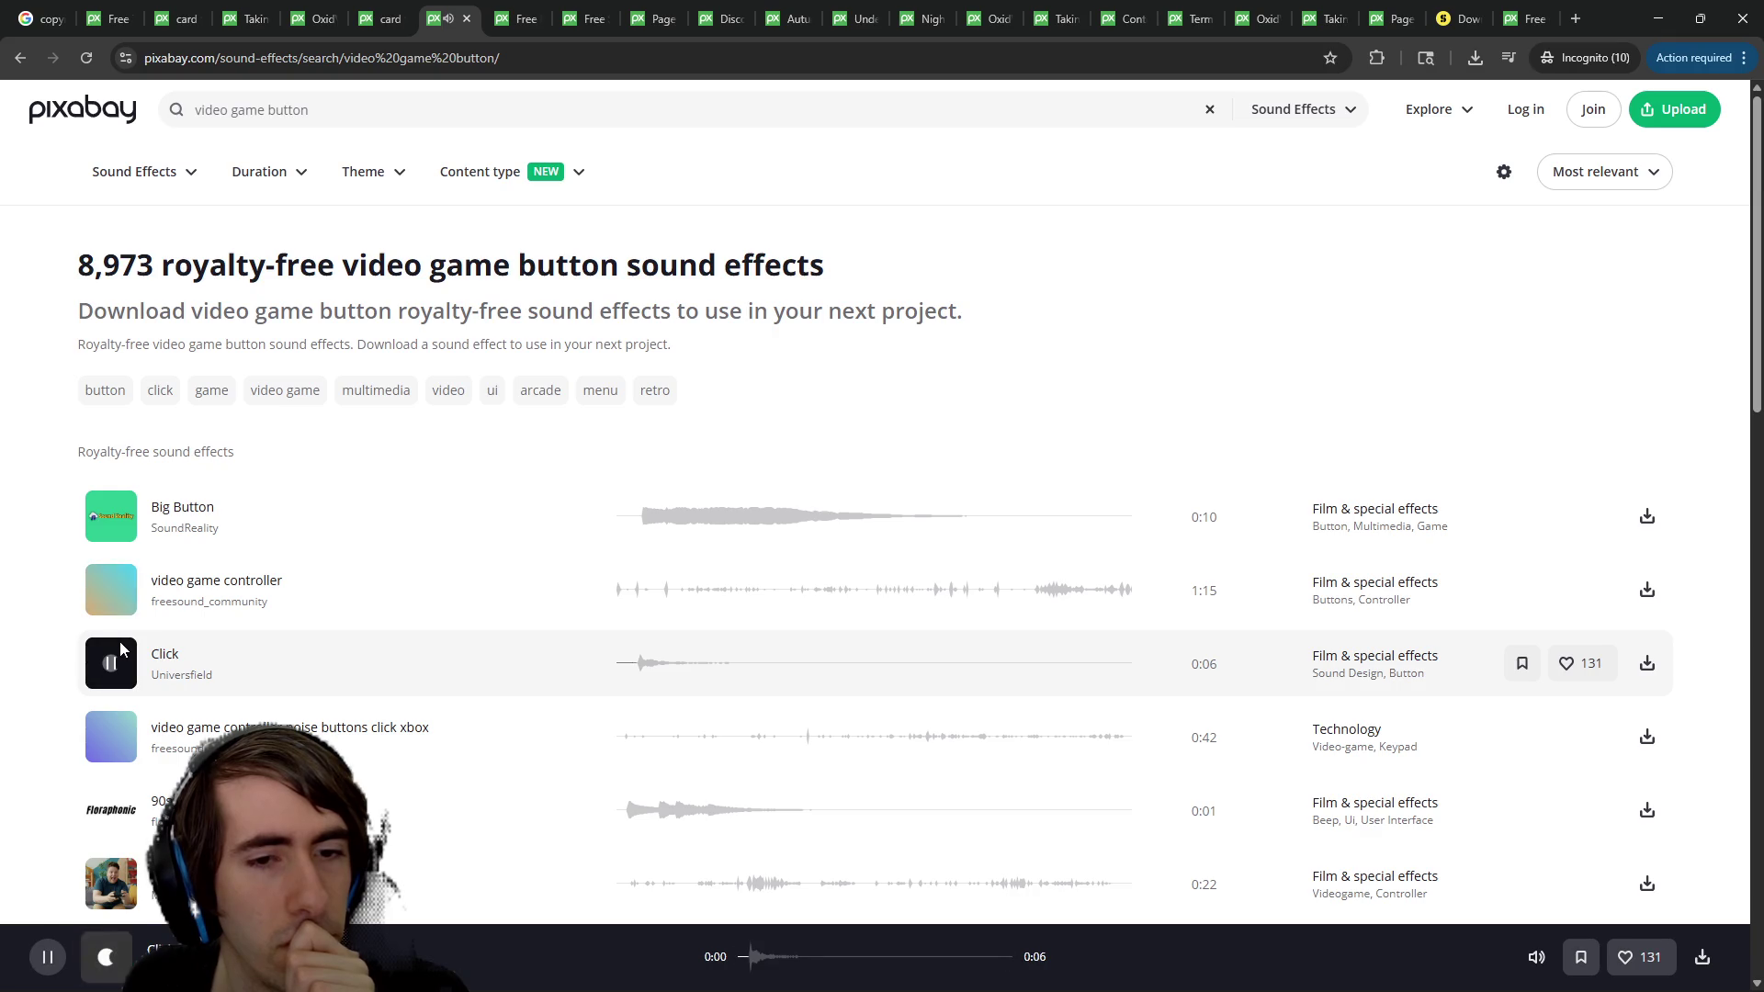
scroll(116, 578, down, 2)
click(111, 628)
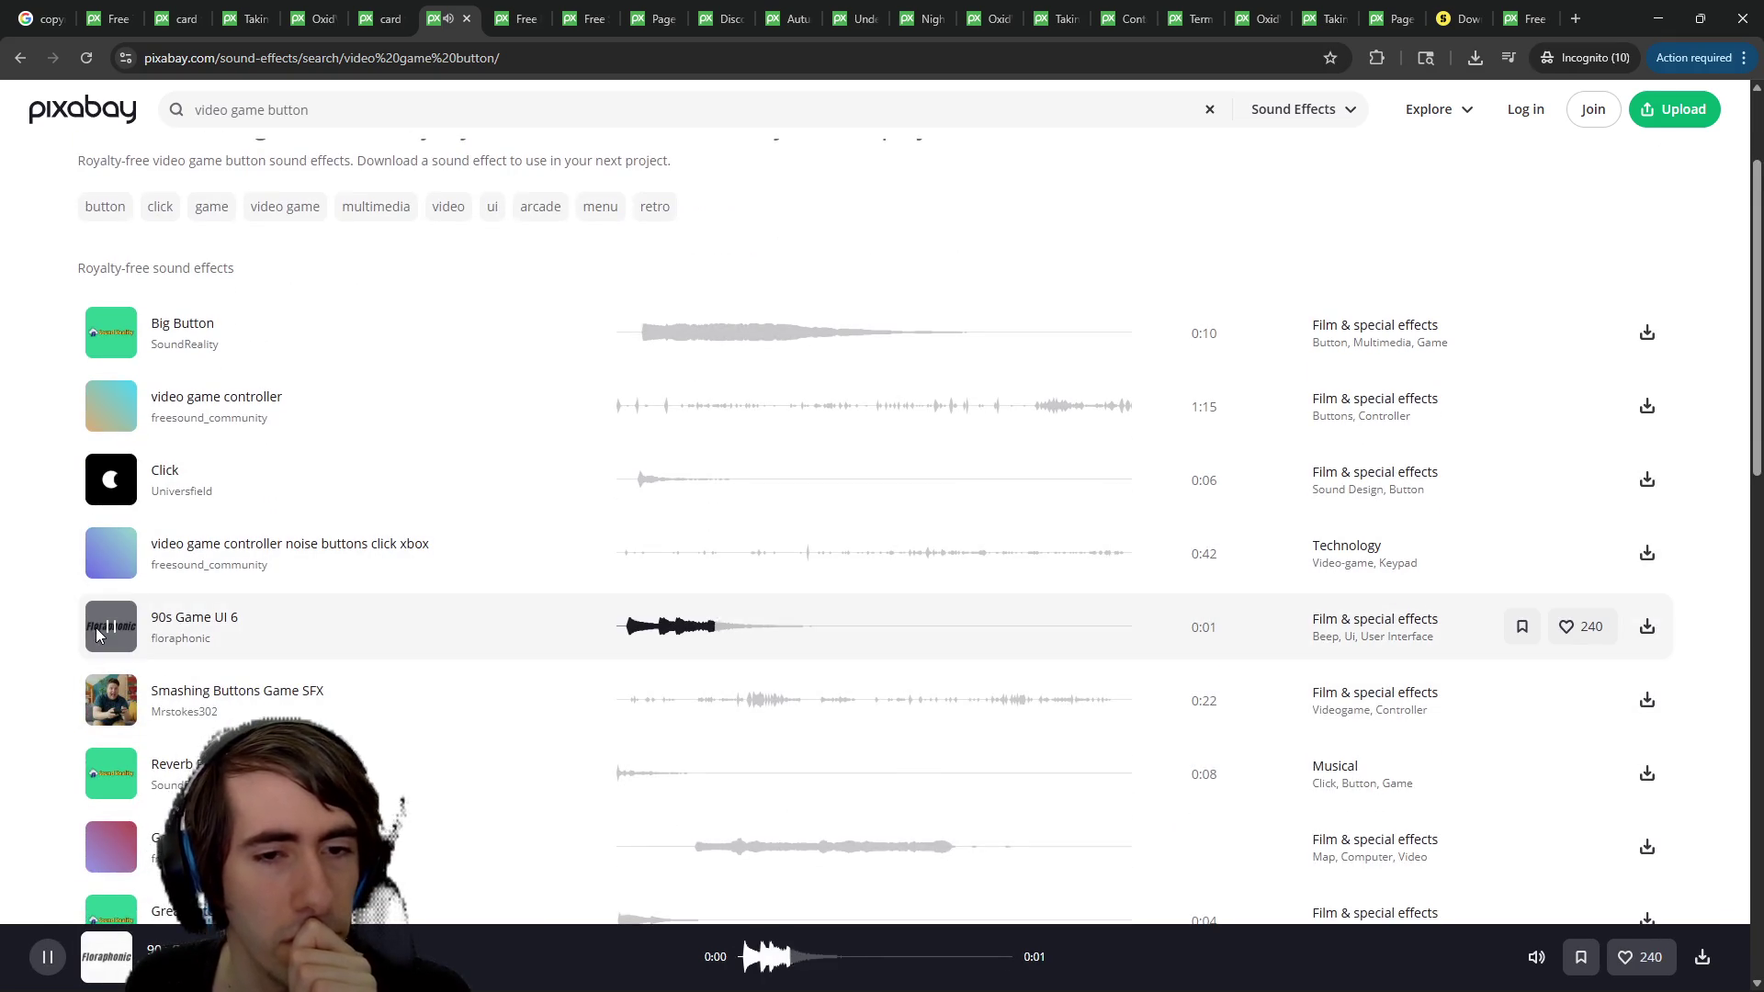
scroll(125, 593, down, 3)
click(124, 579)
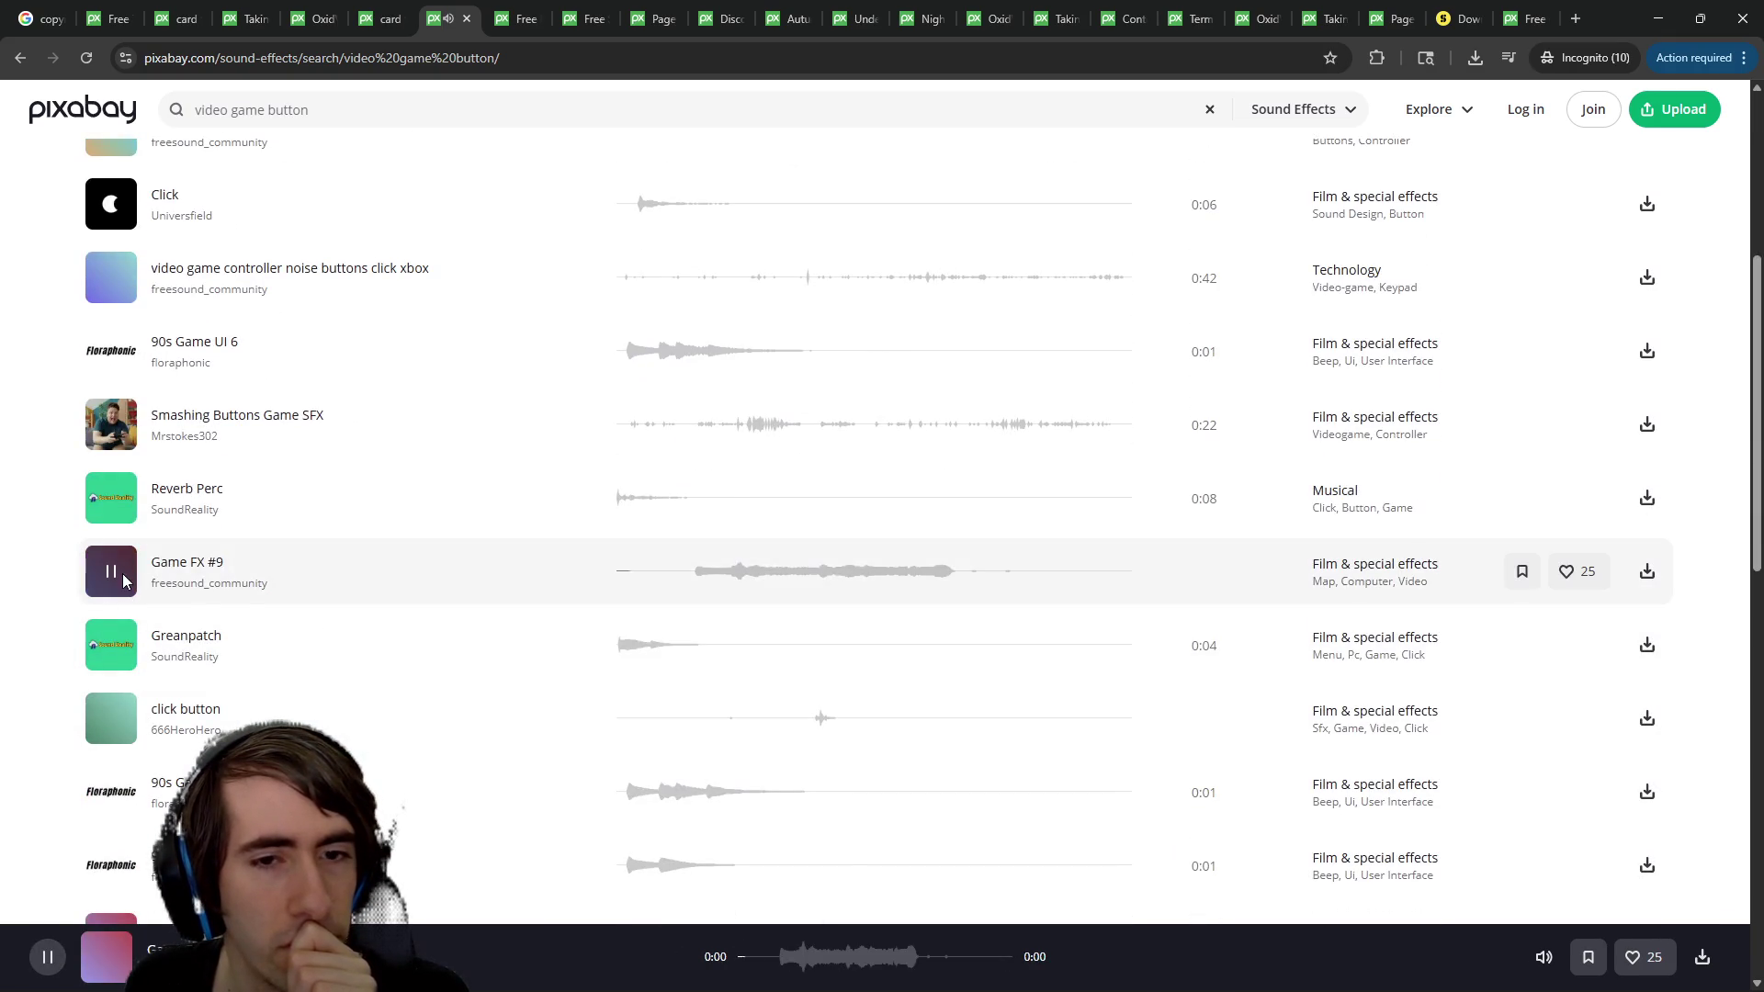
click(116, 662)
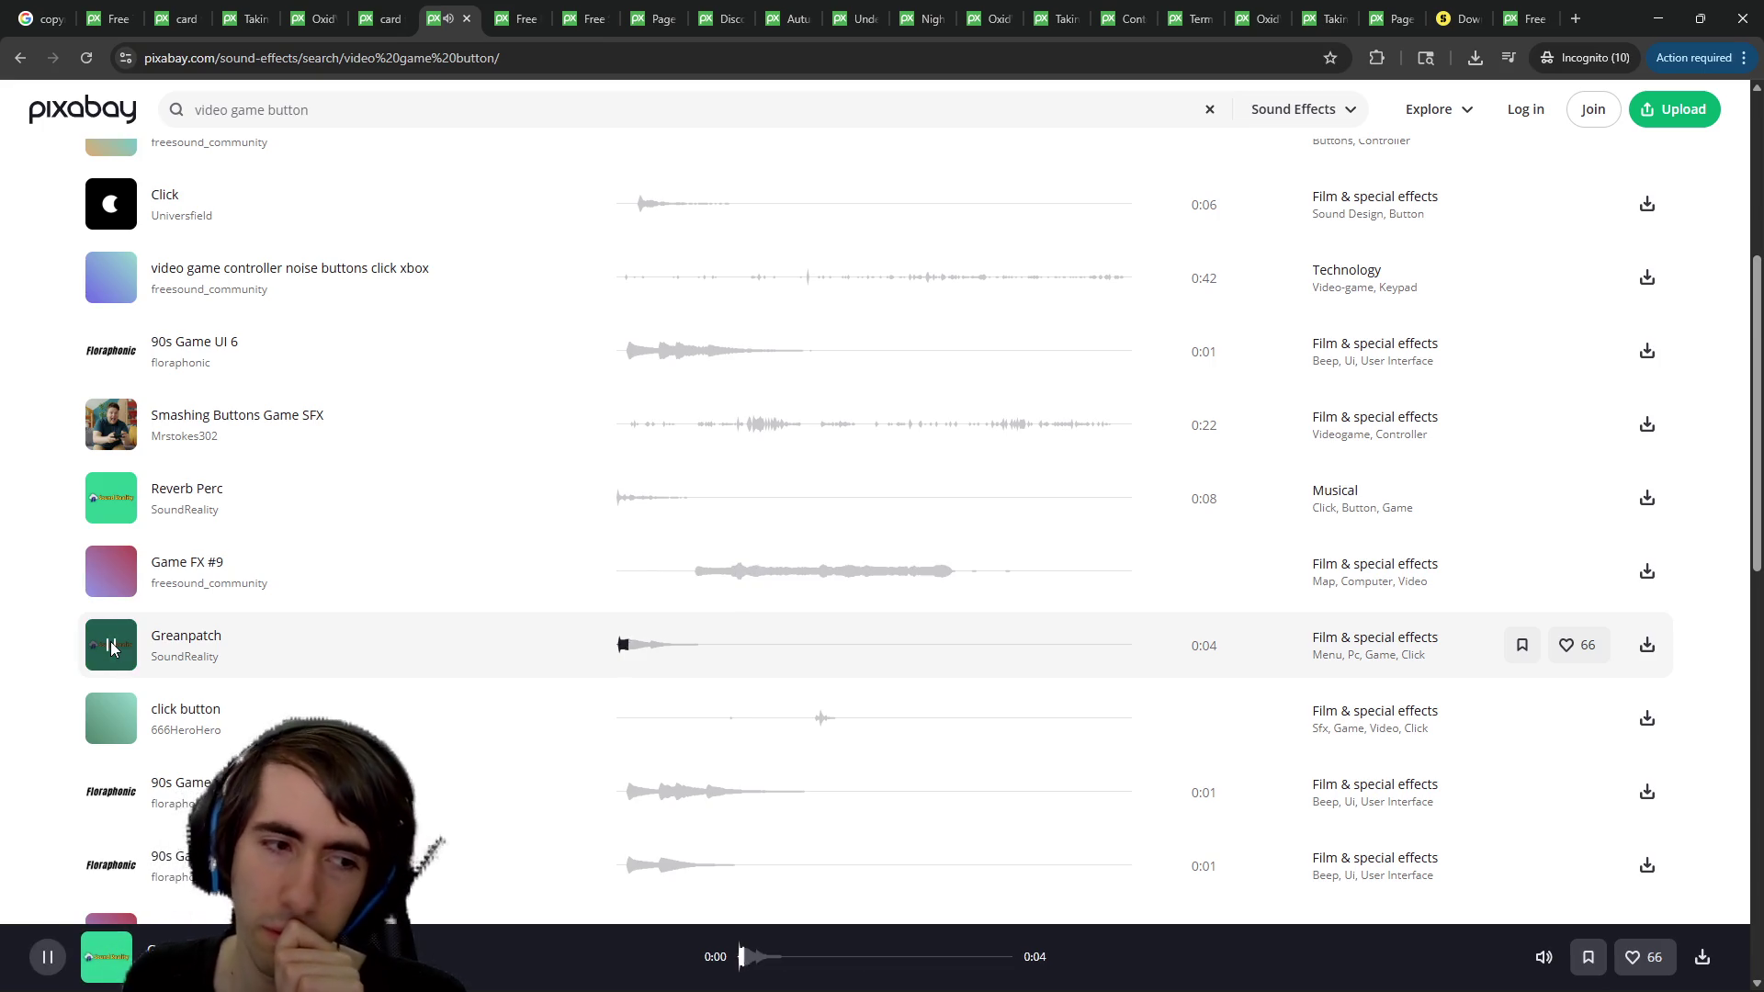
click(118, 640)
click(108, 717)
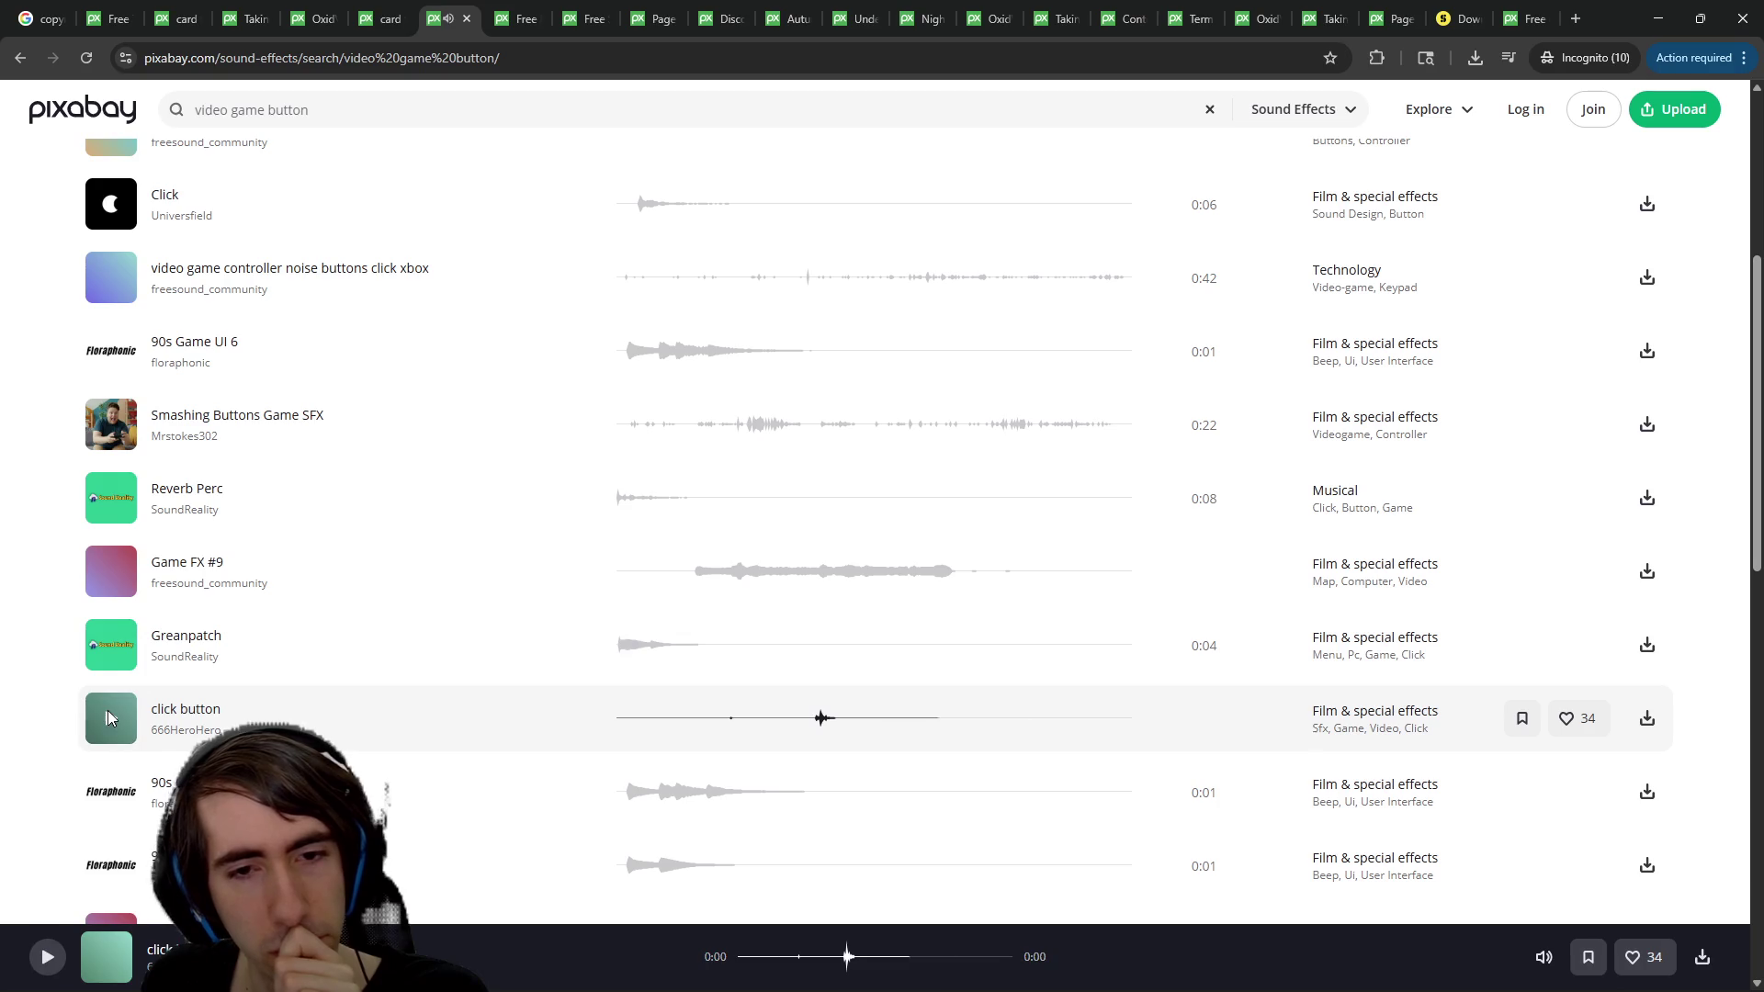
Preview 90s Game UI 2, 7 and 1, bruitage bouton, Mallets and Glasses Click, then open page 2
scroll(108, 717, down, 3)
click(117, 603)
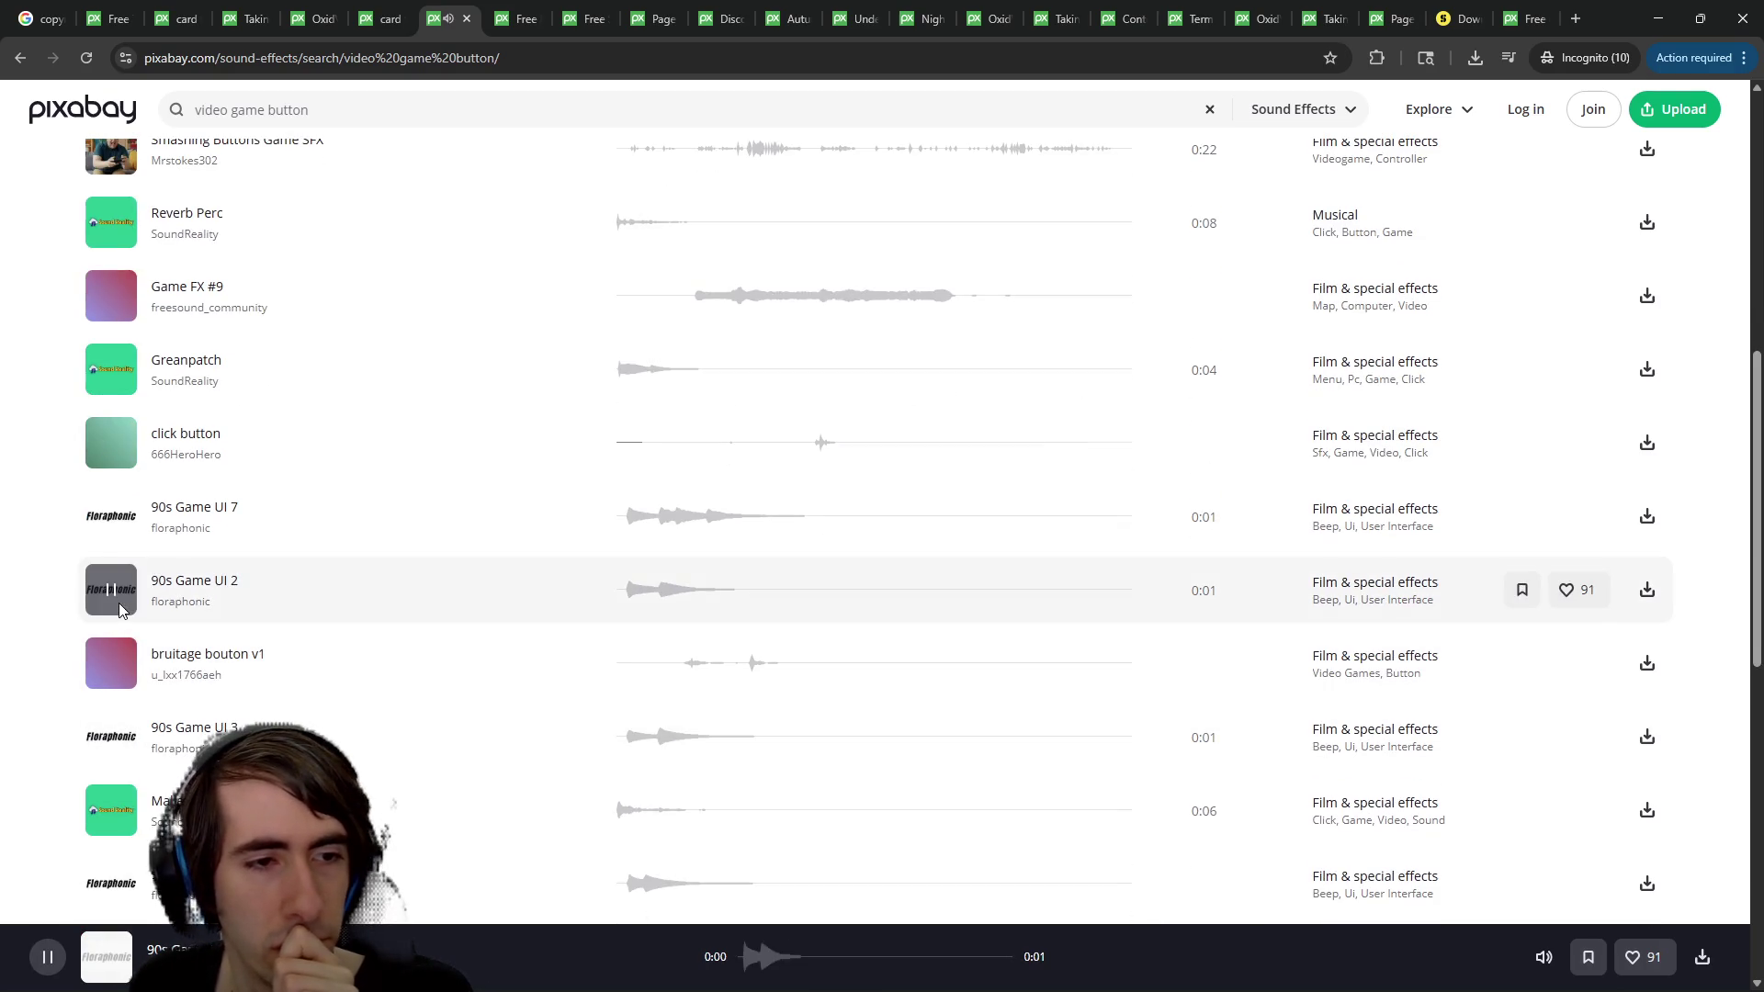
click(105, 523)
click(107, 664)
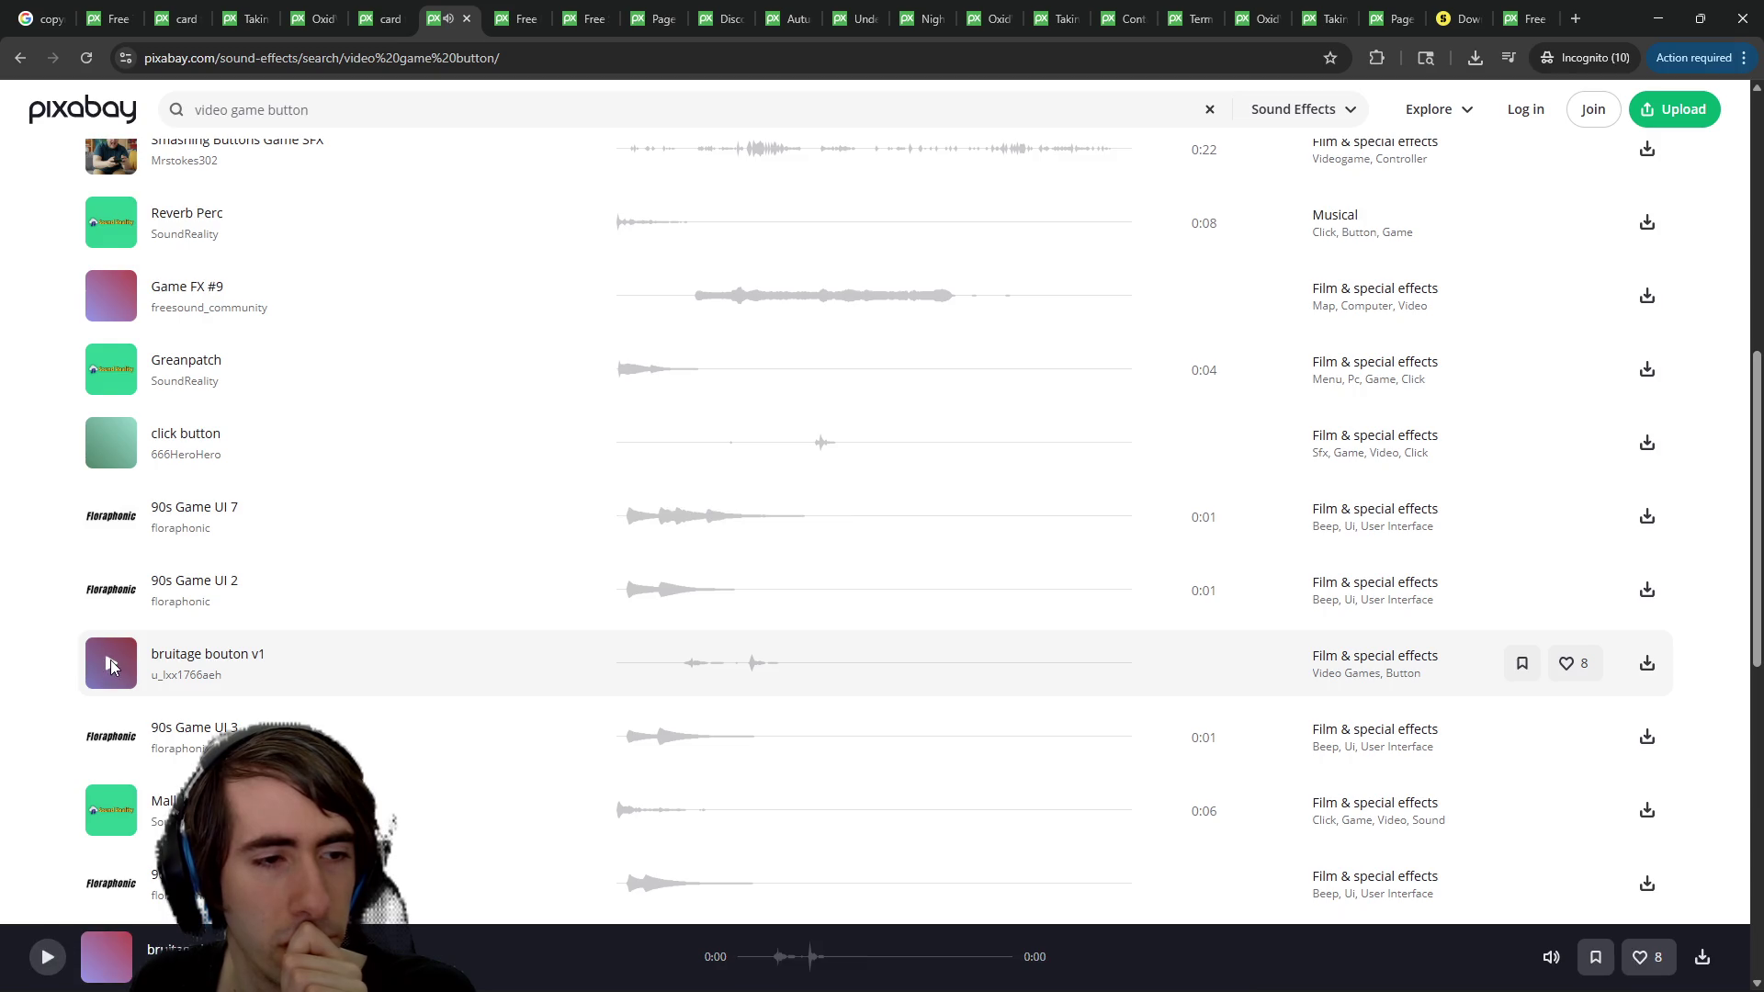
click(107, 809)
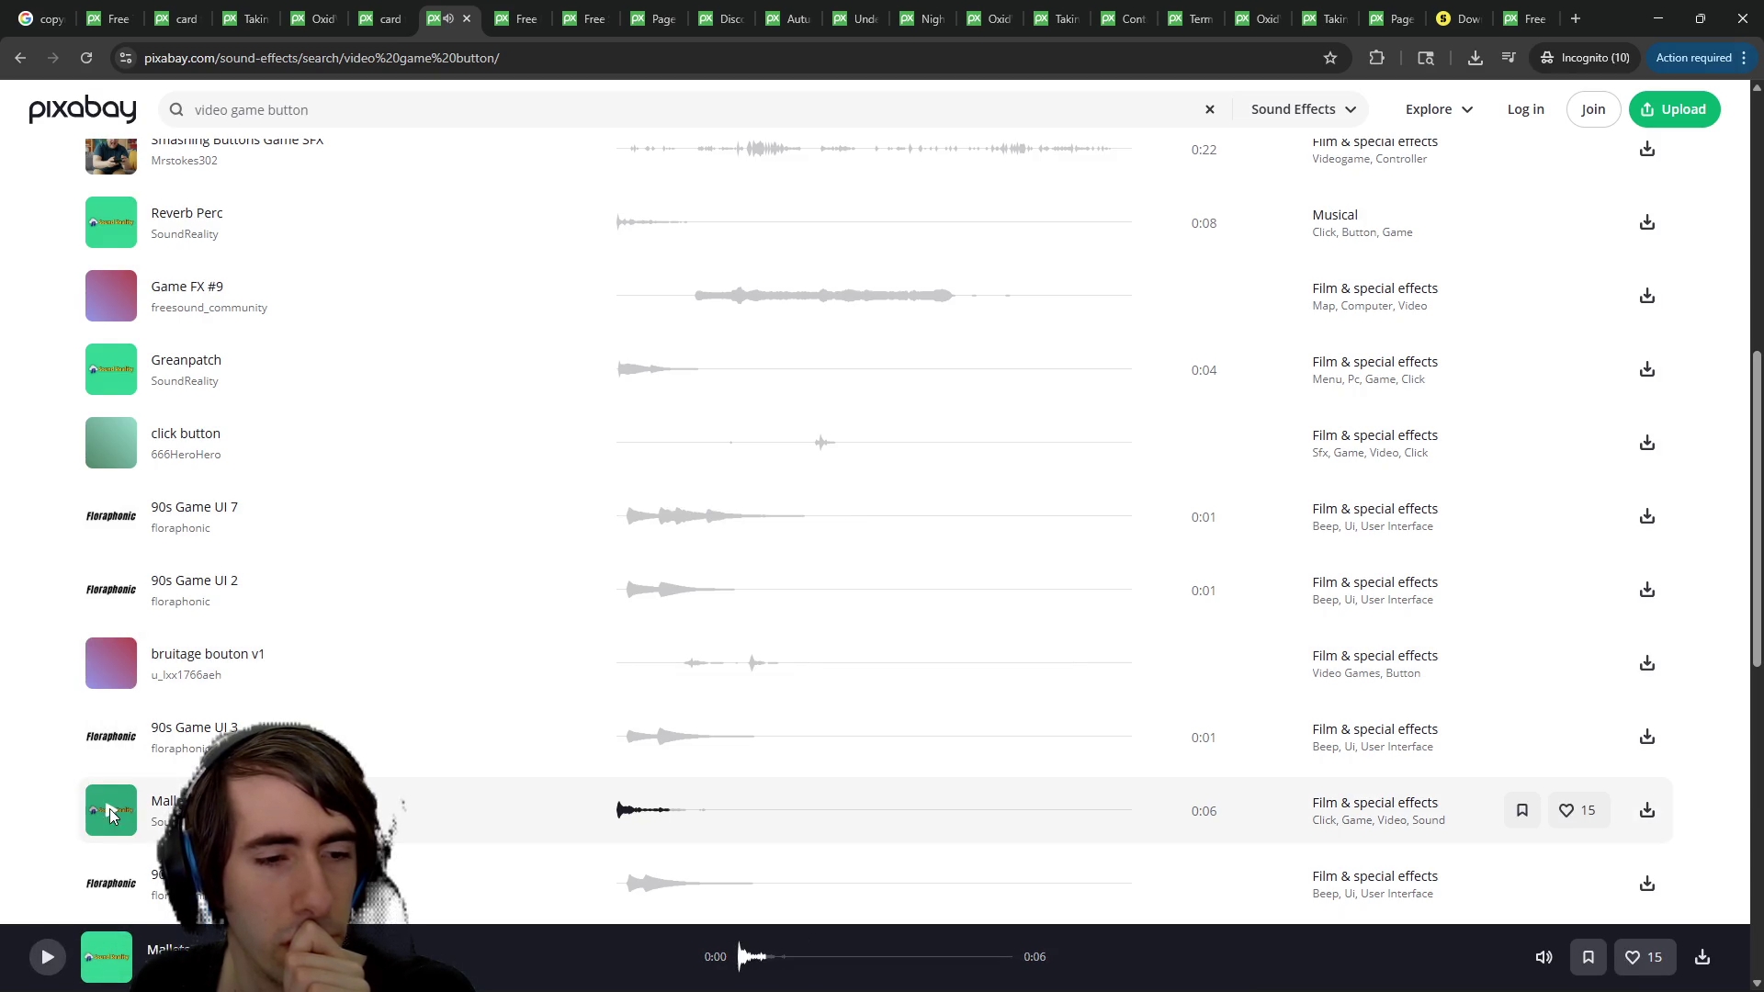
scroll(109, 815, down, 5)
click(111, 571)
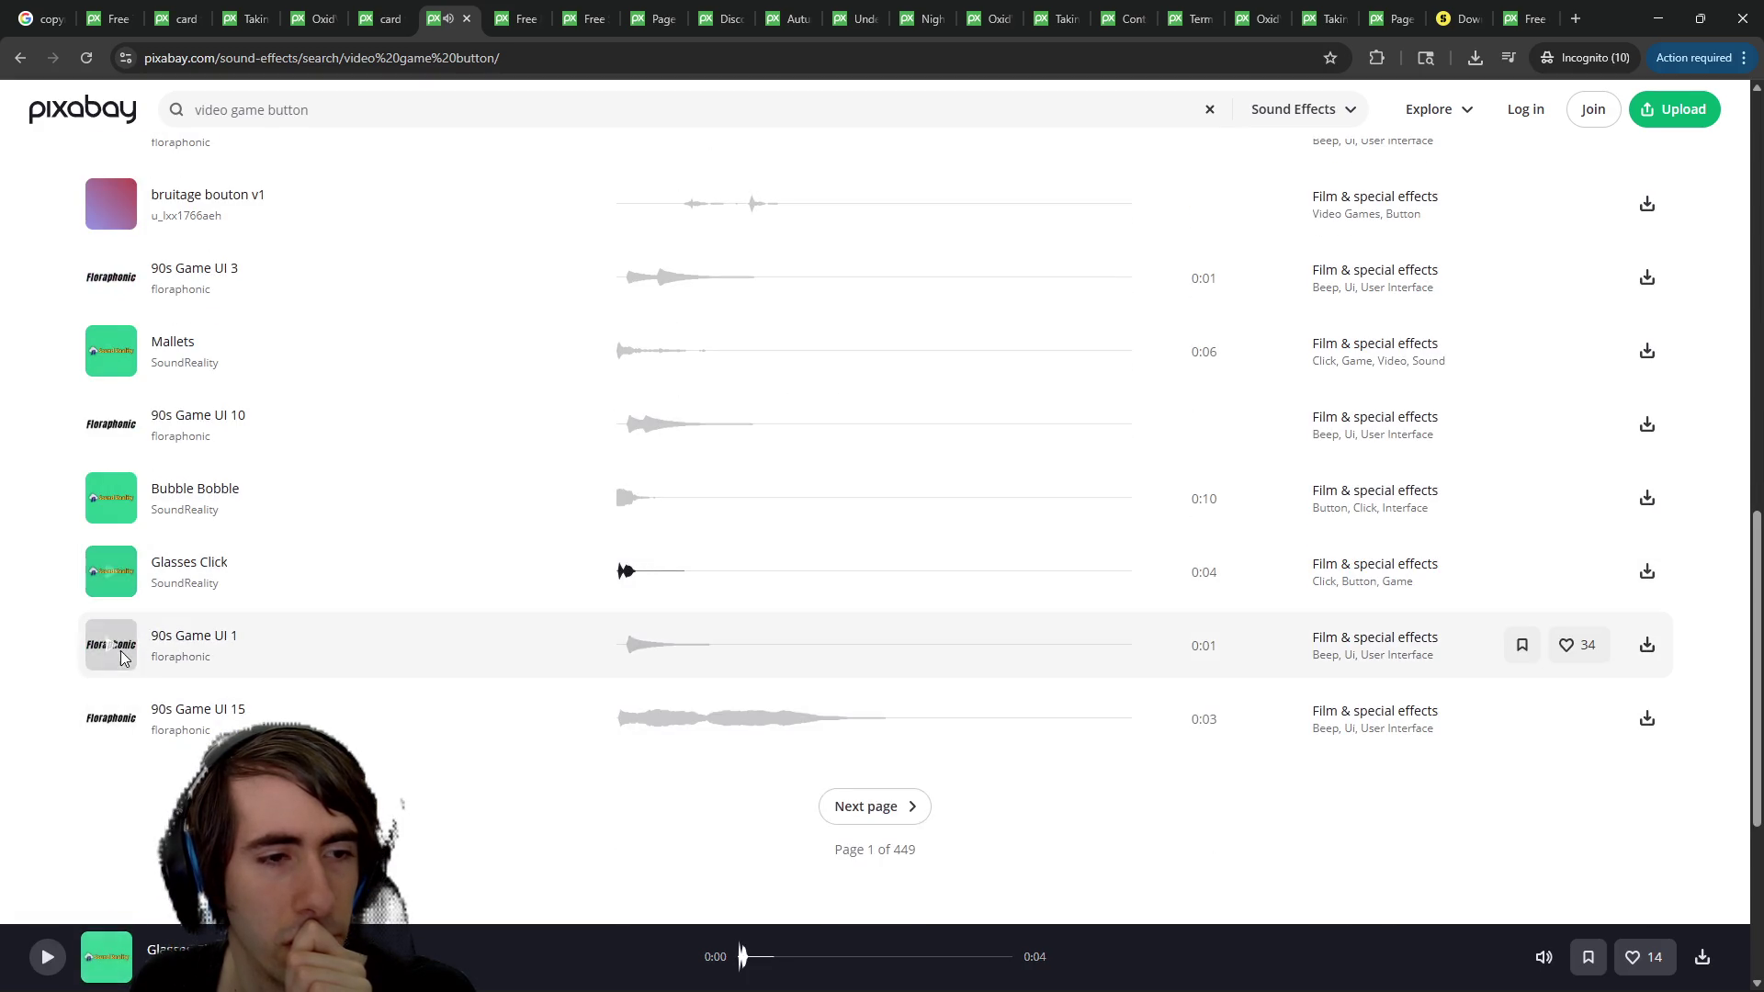
click(122, 658)
click(868, 866)
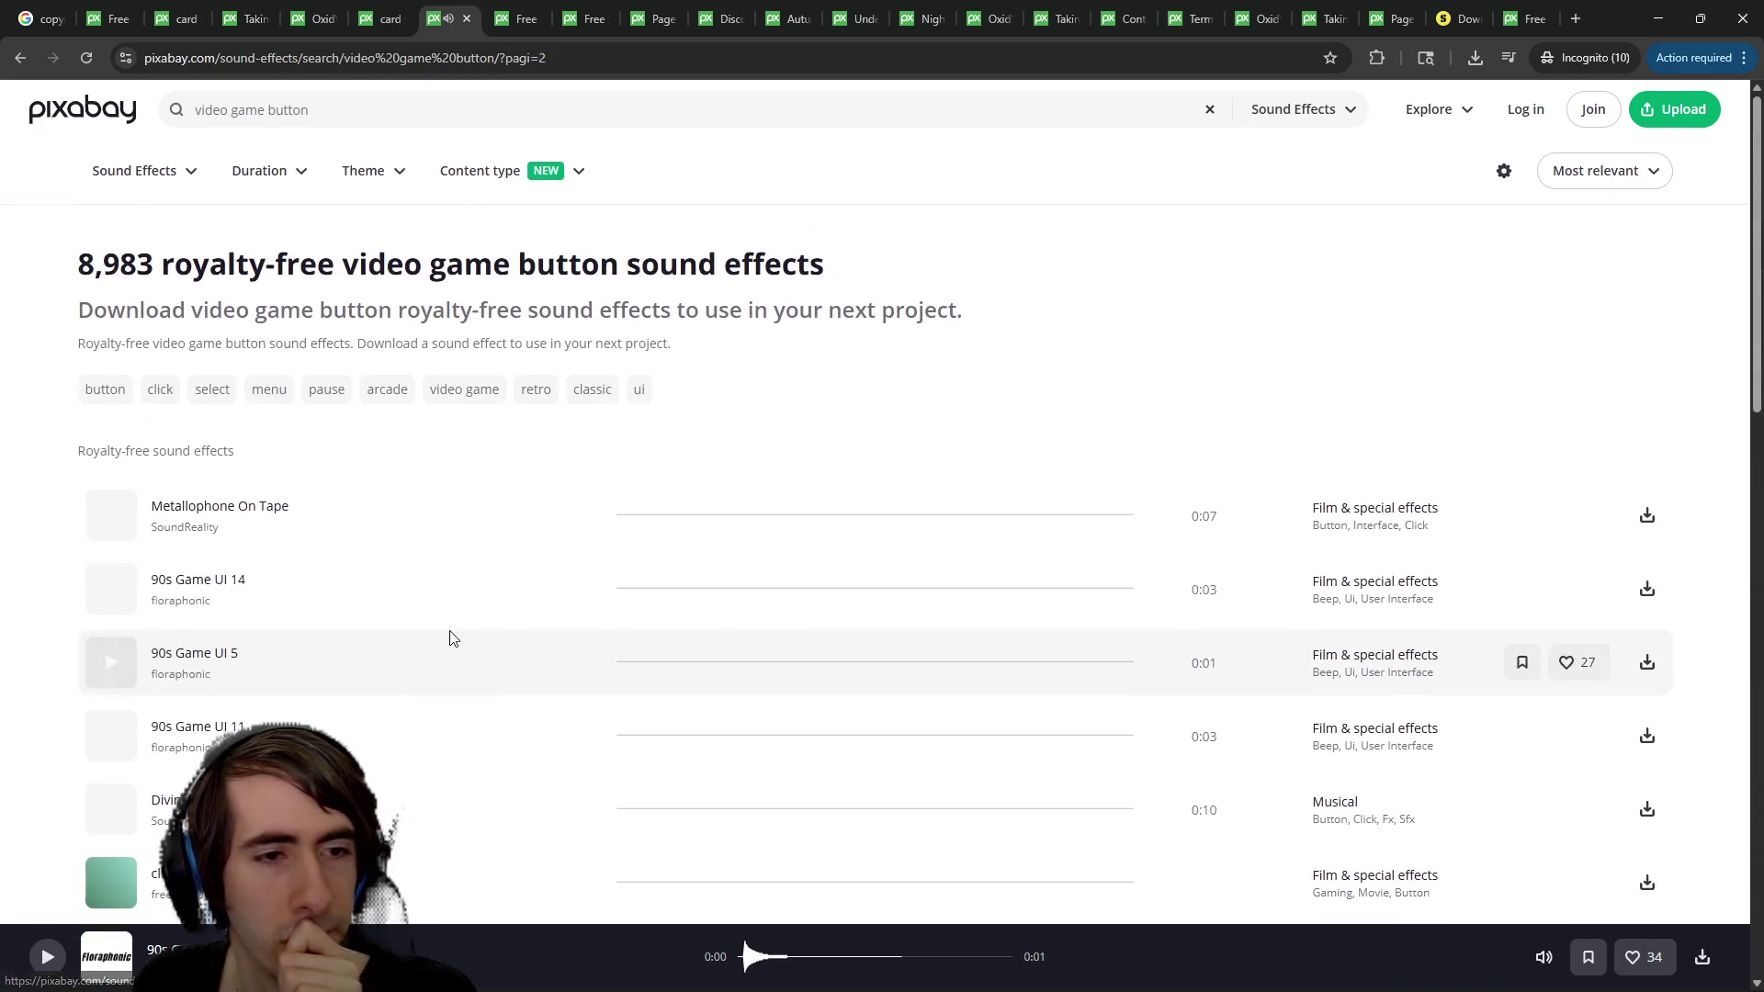
Preview 90s Game UI 14, 5 and 11, Metallophone On Tape, Divinity and click click 2
click(107, 592)
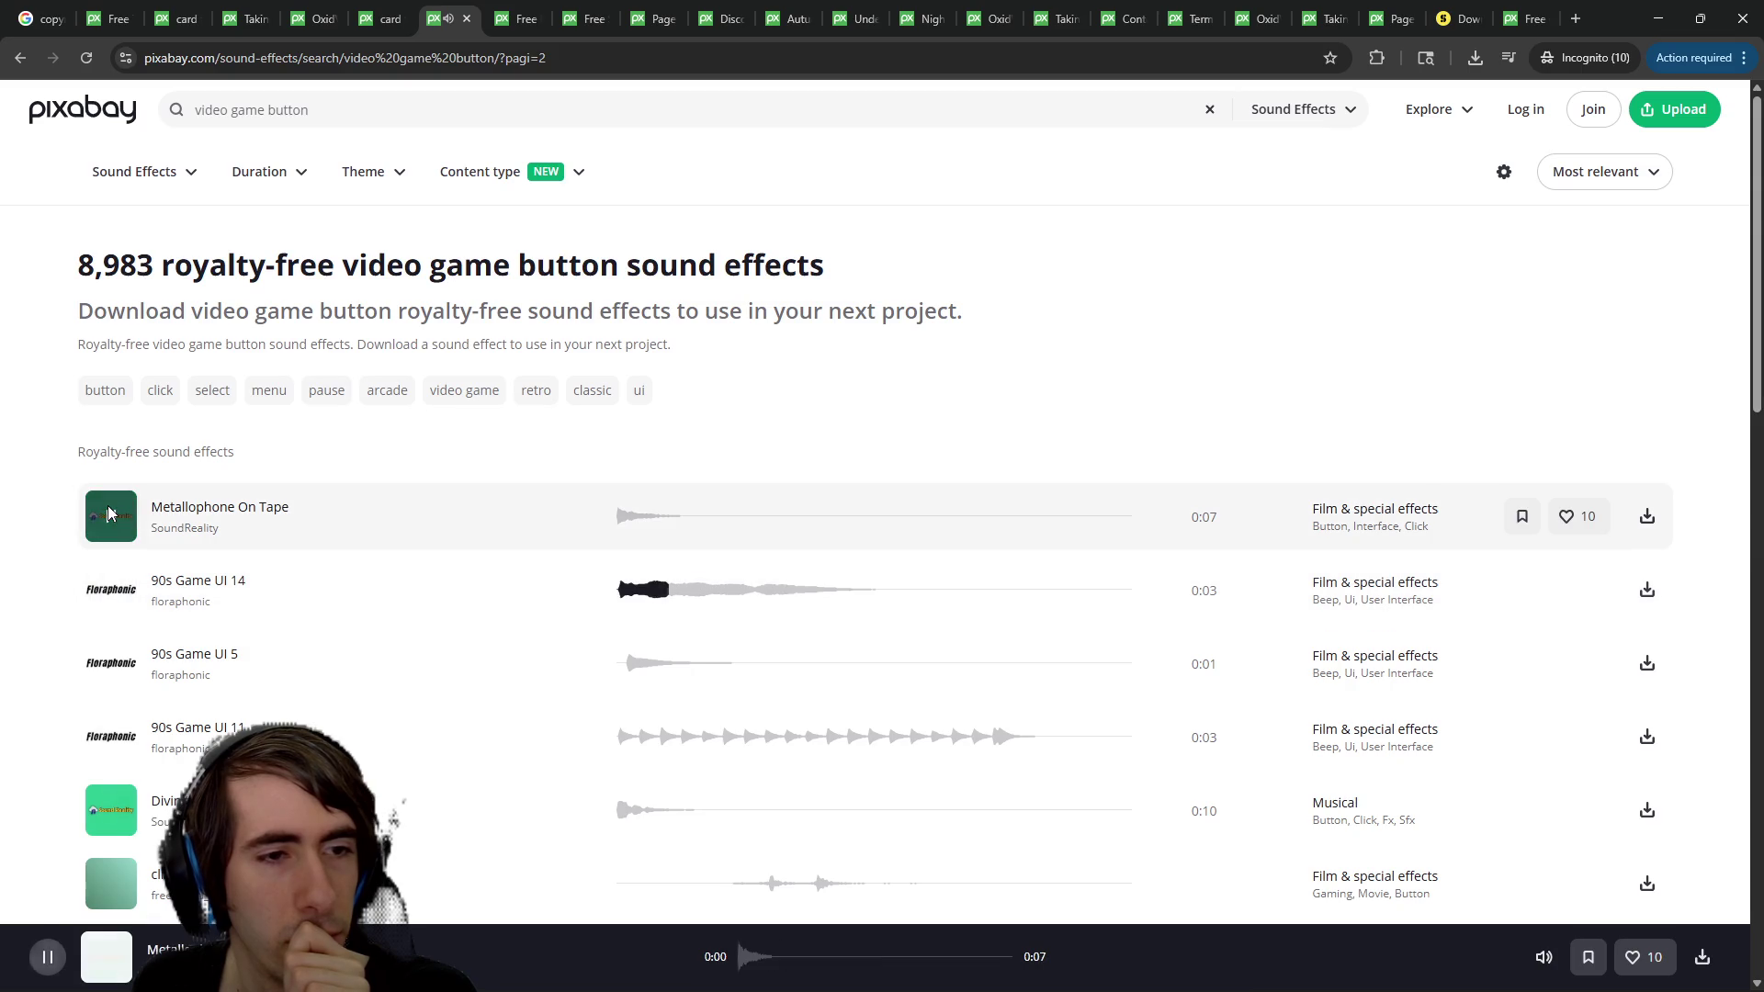
click(110, 517)
click(109, 666)
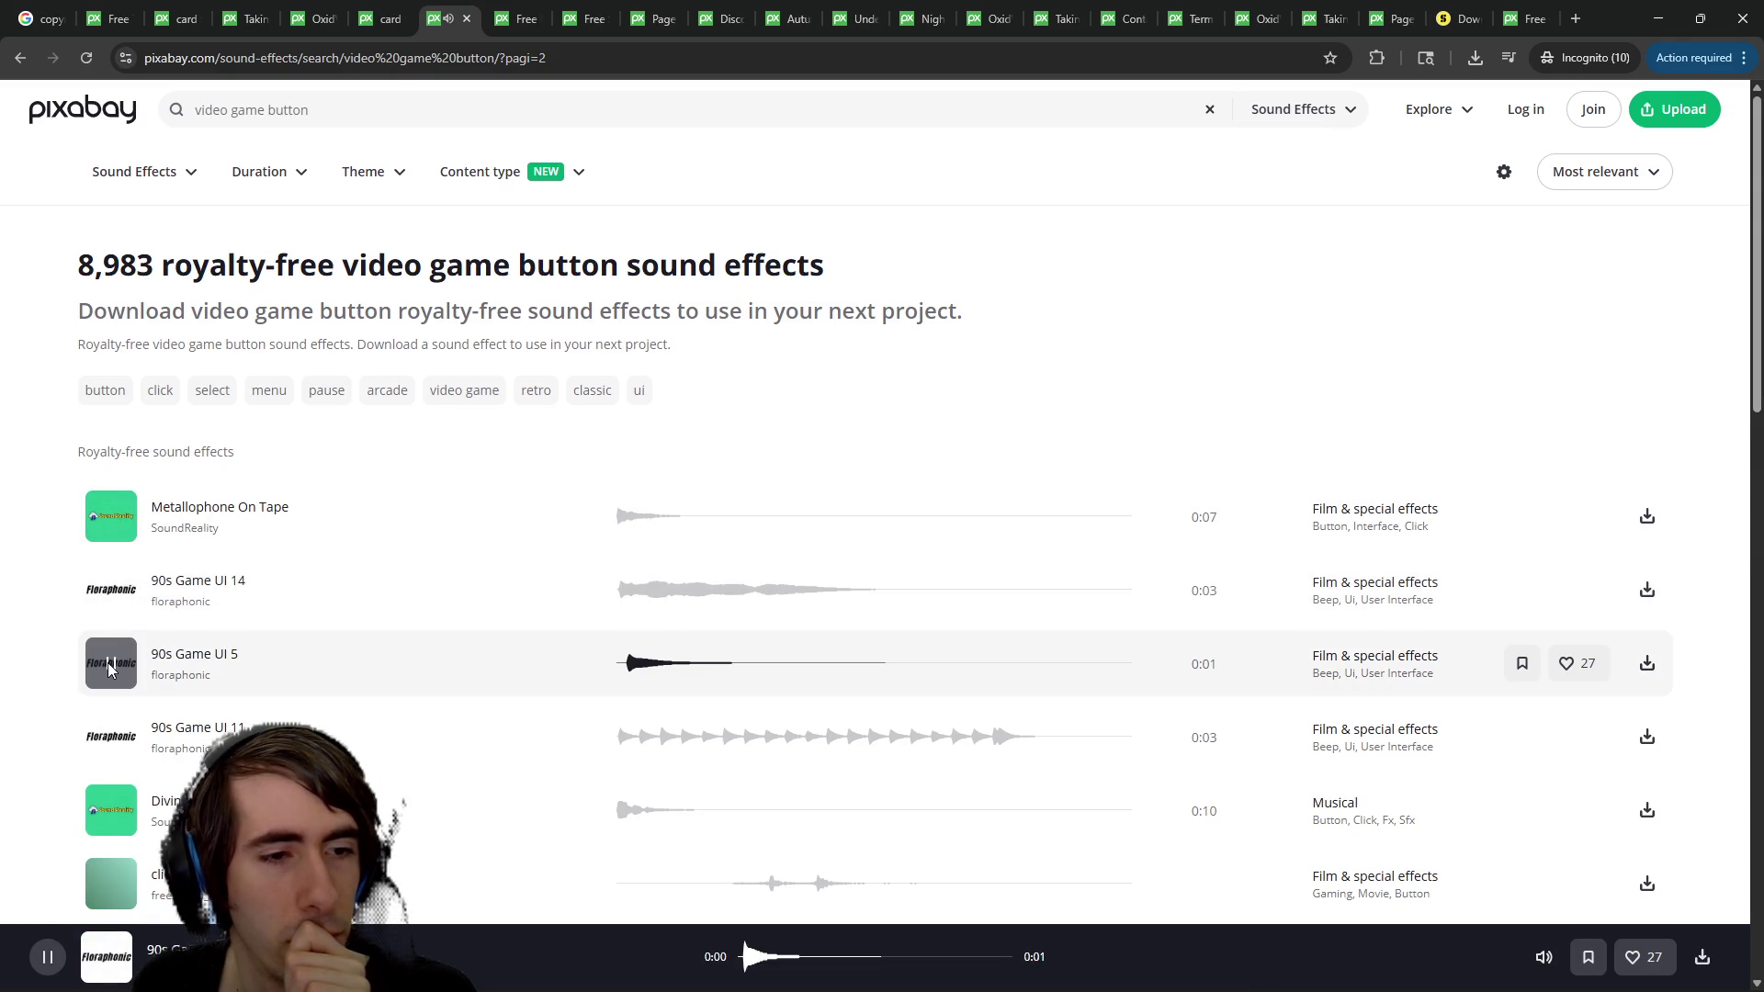
click(109, 737)
scroll(73, 431, down, 5)
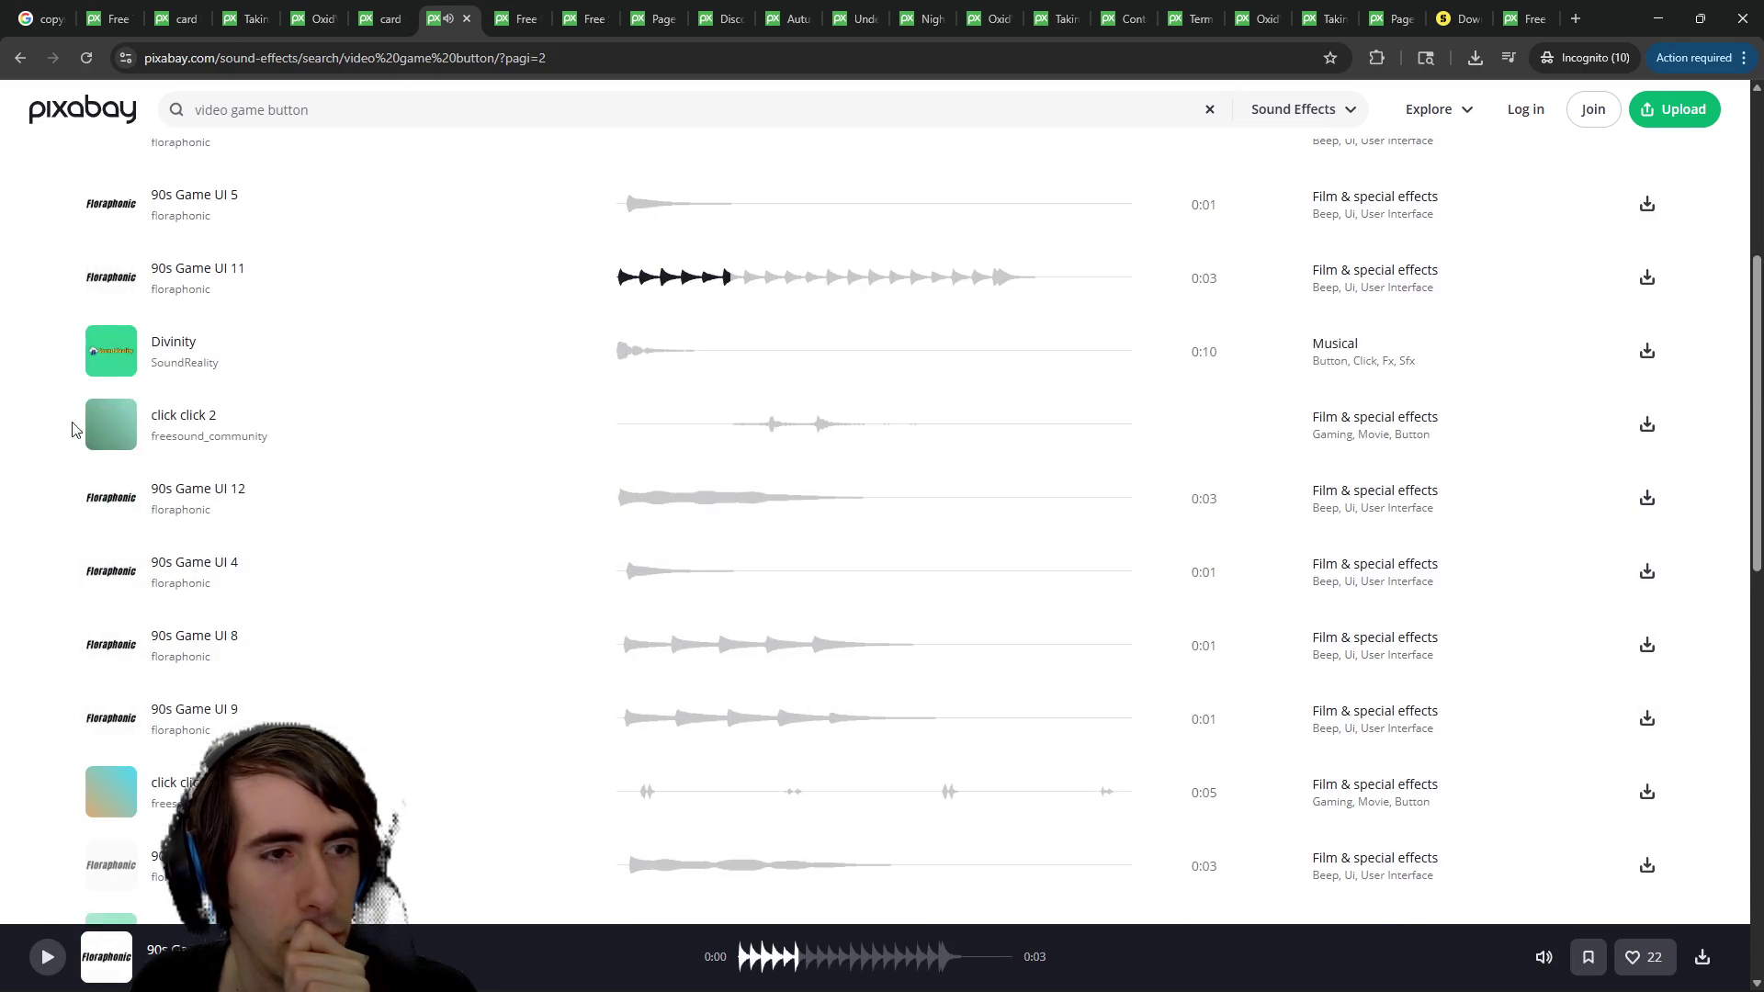
click(111, 365)
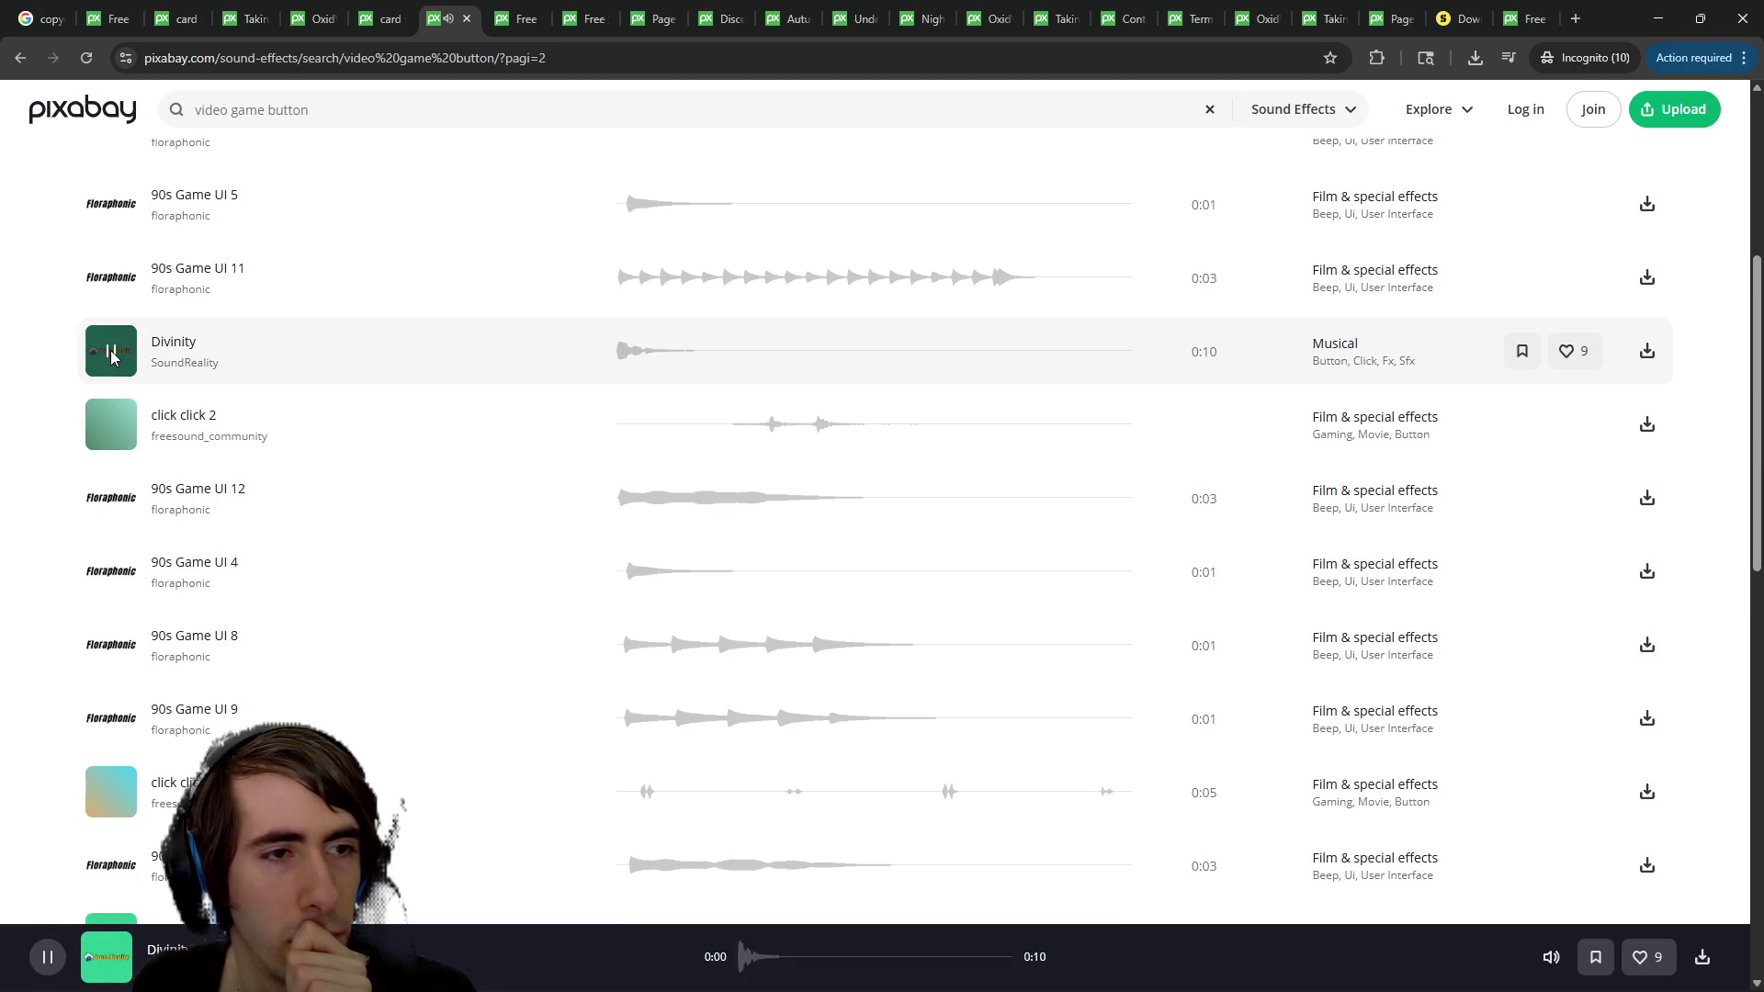
click(115, 427)
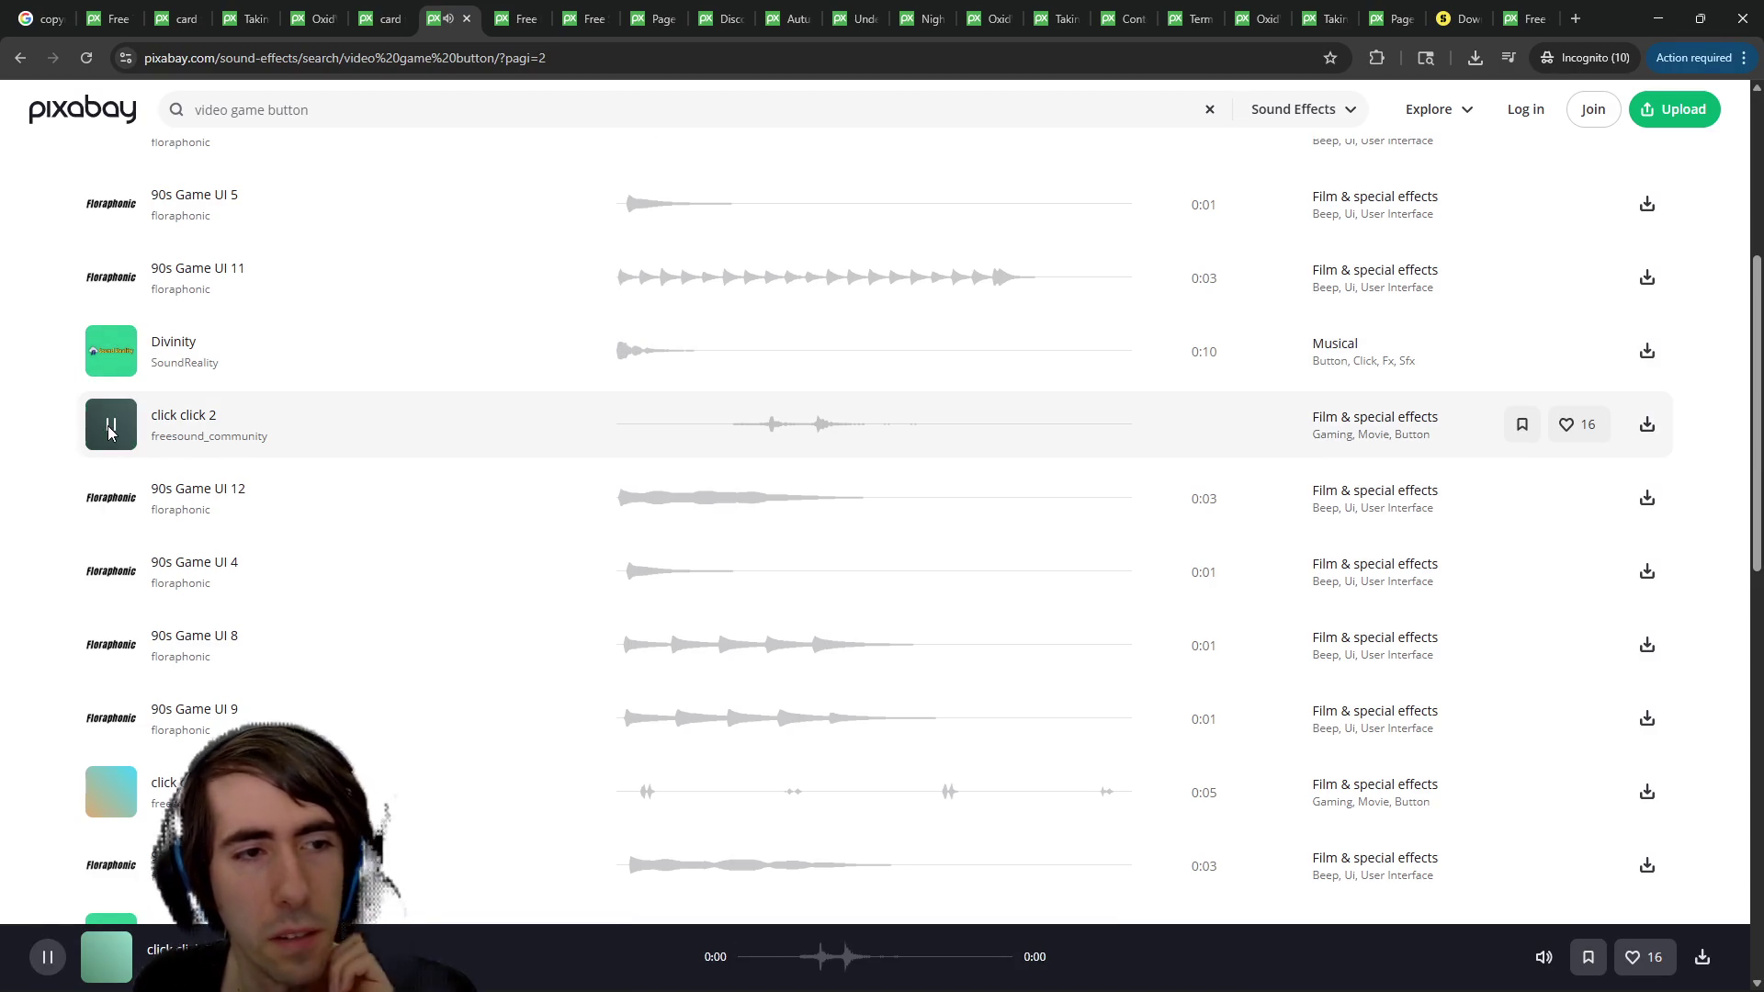
Preview 90s Game UI 12 and 4, click click double 1 and Deep, then bring up the card flipping page
click(104, 508)
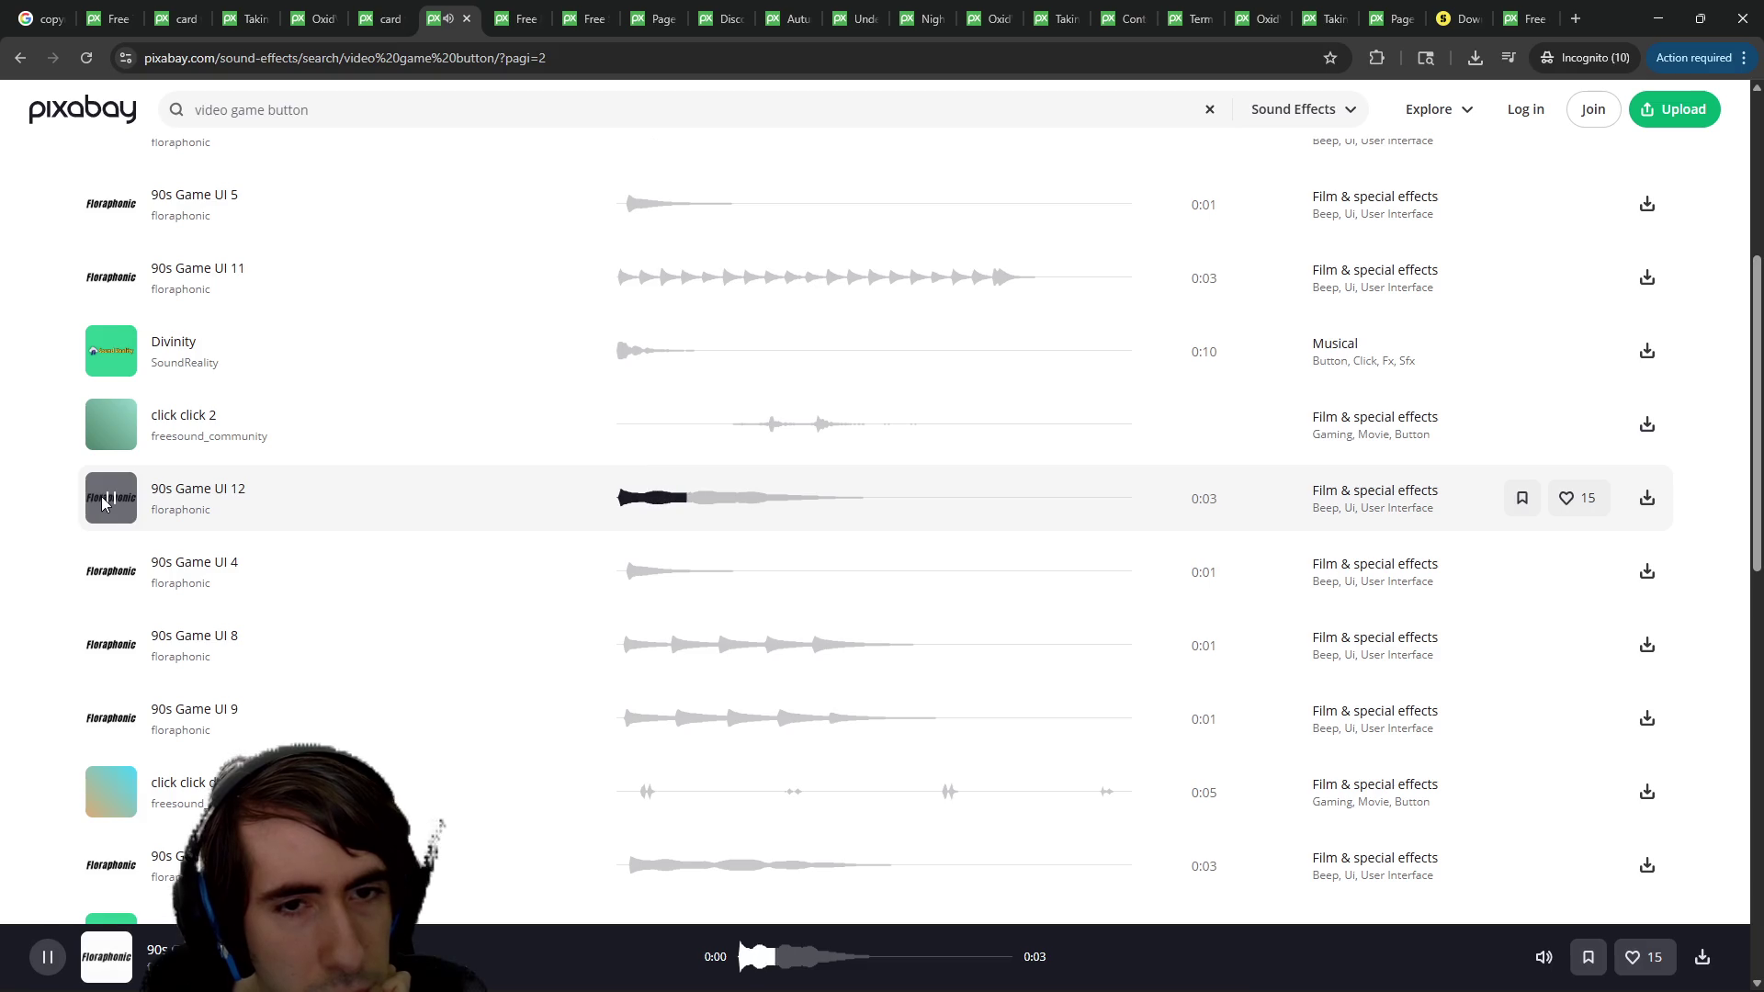
click(110, 572)
scroll(117, 680, down, 2)
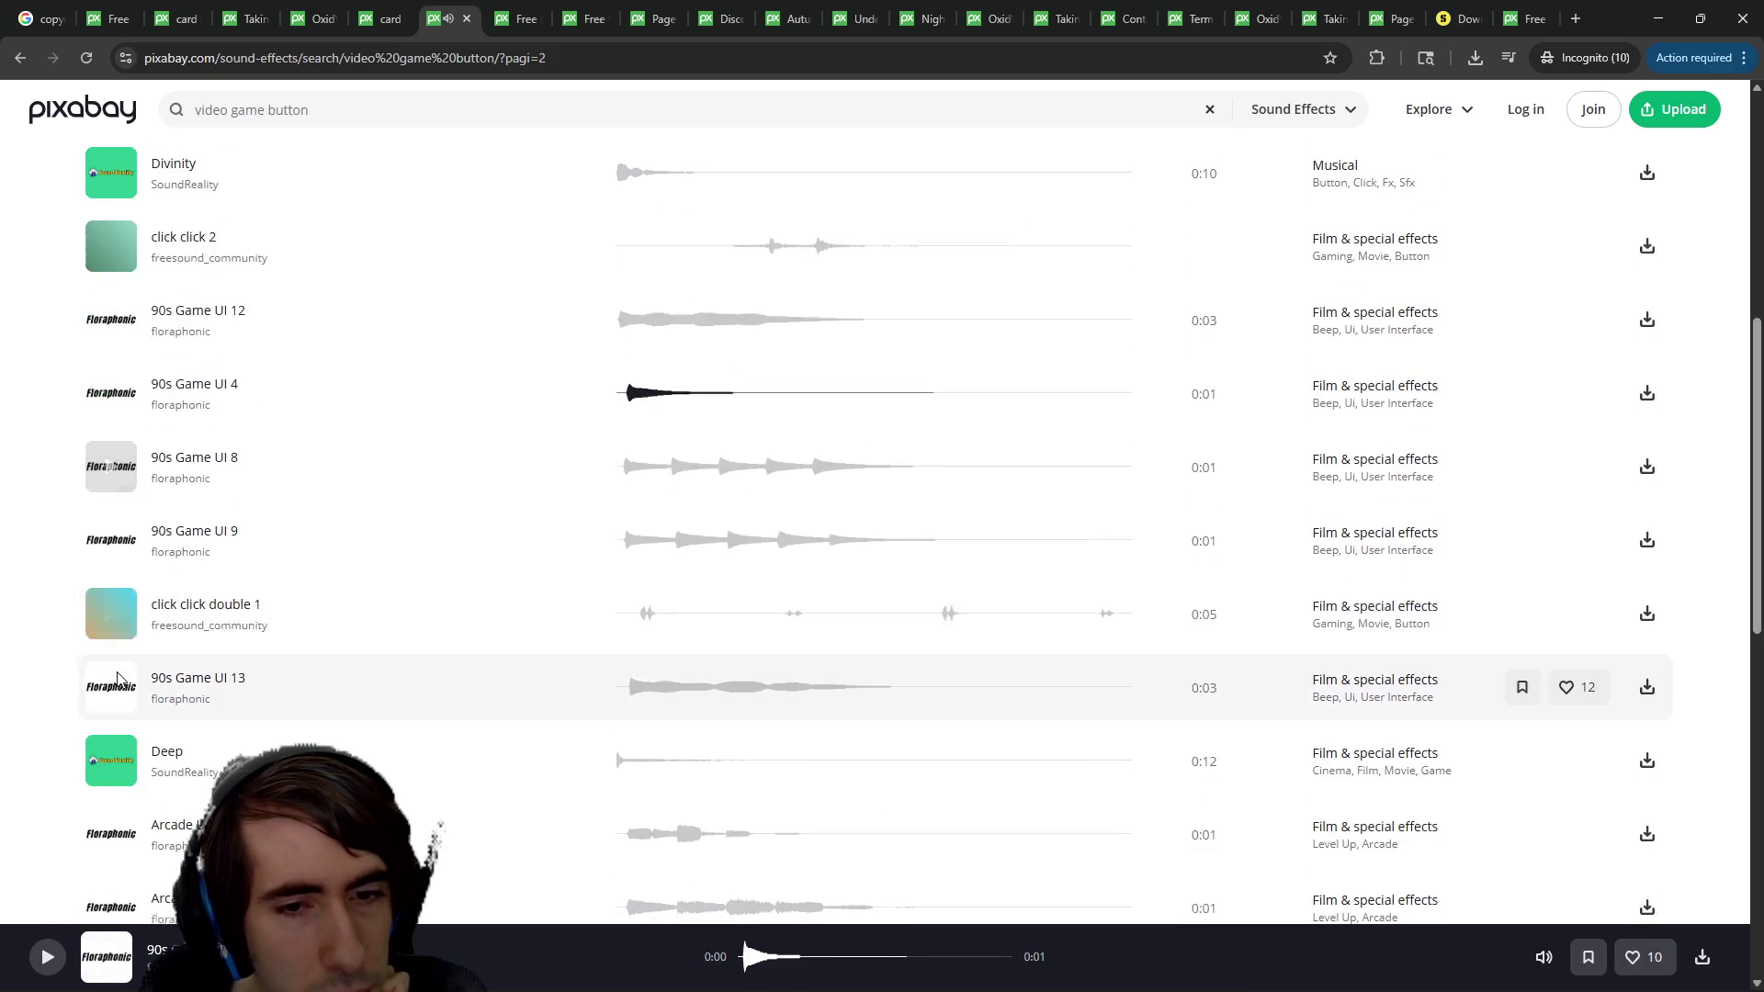
click(106, 620)
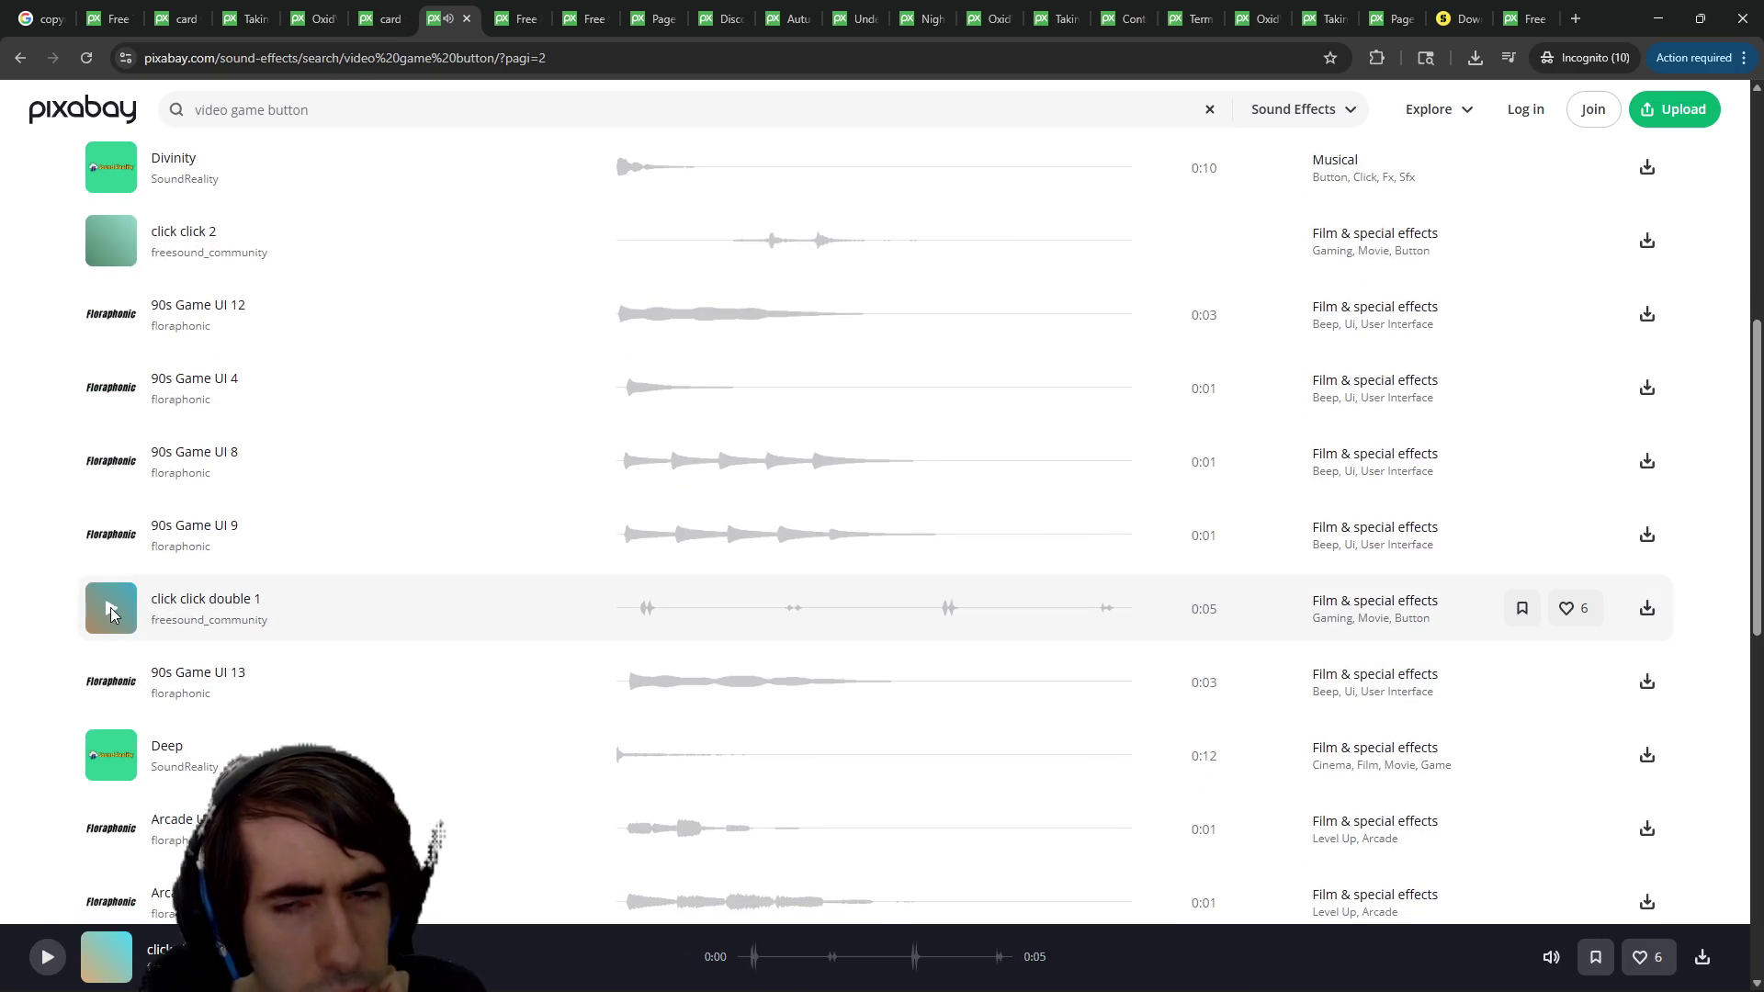
click(108, 755)
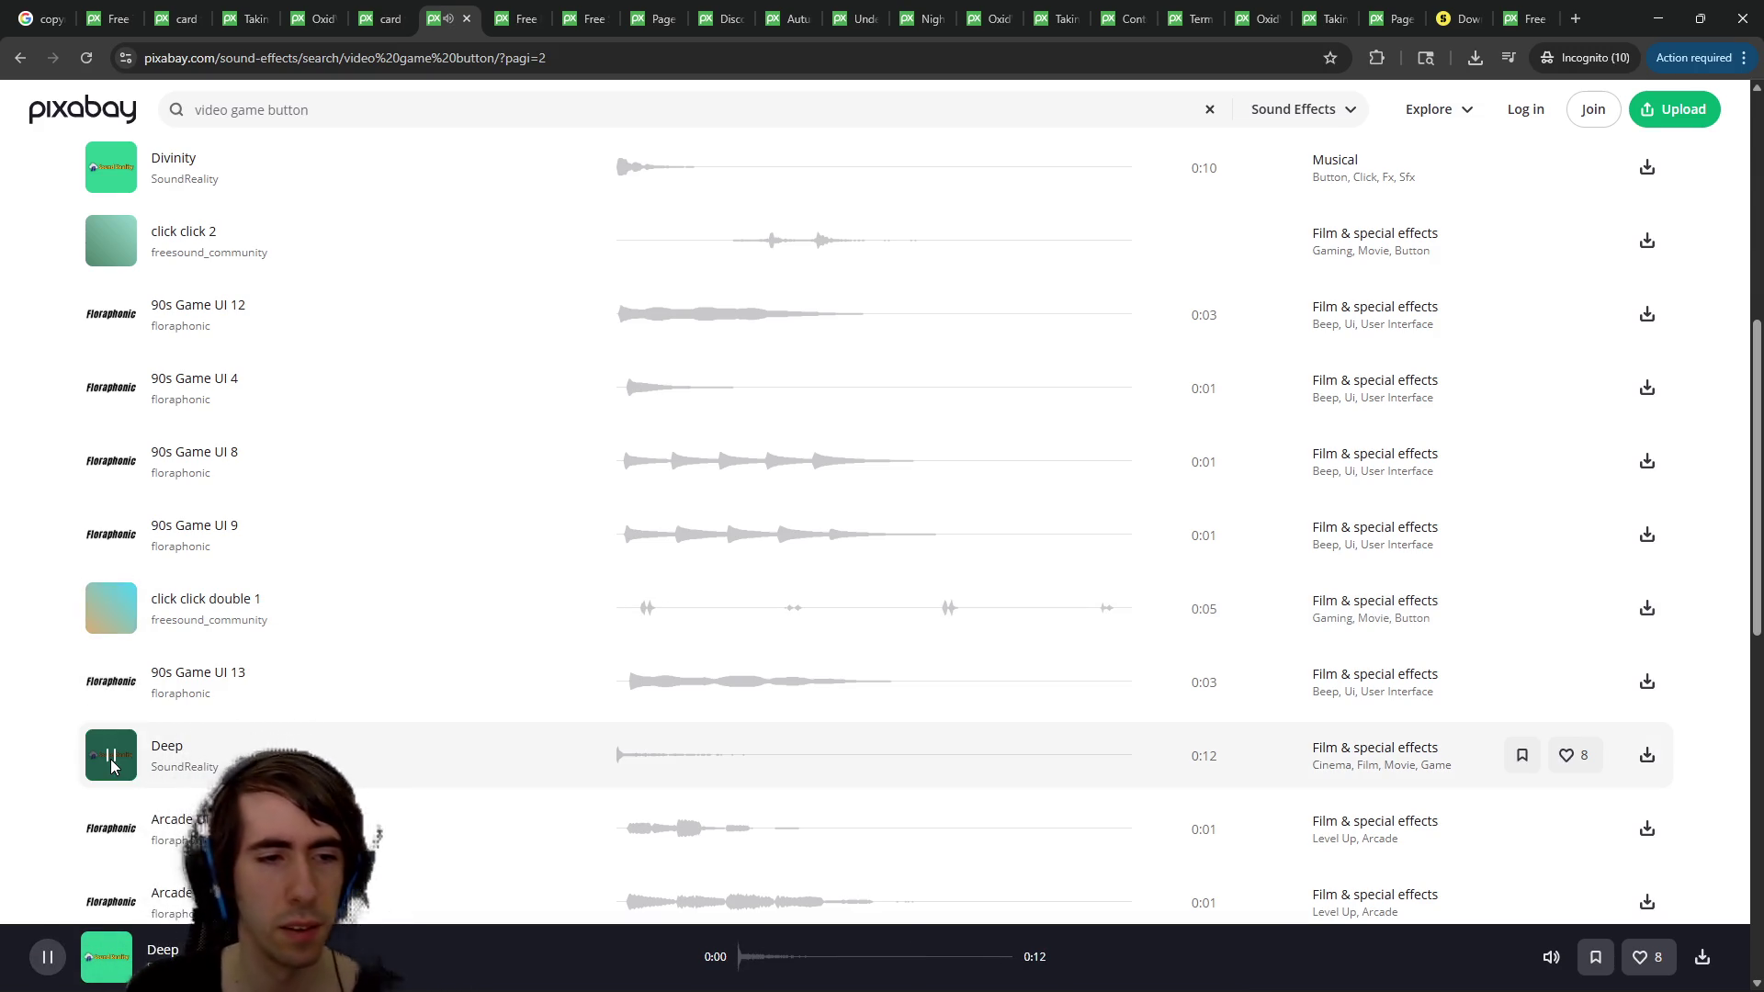
click(397, 9)
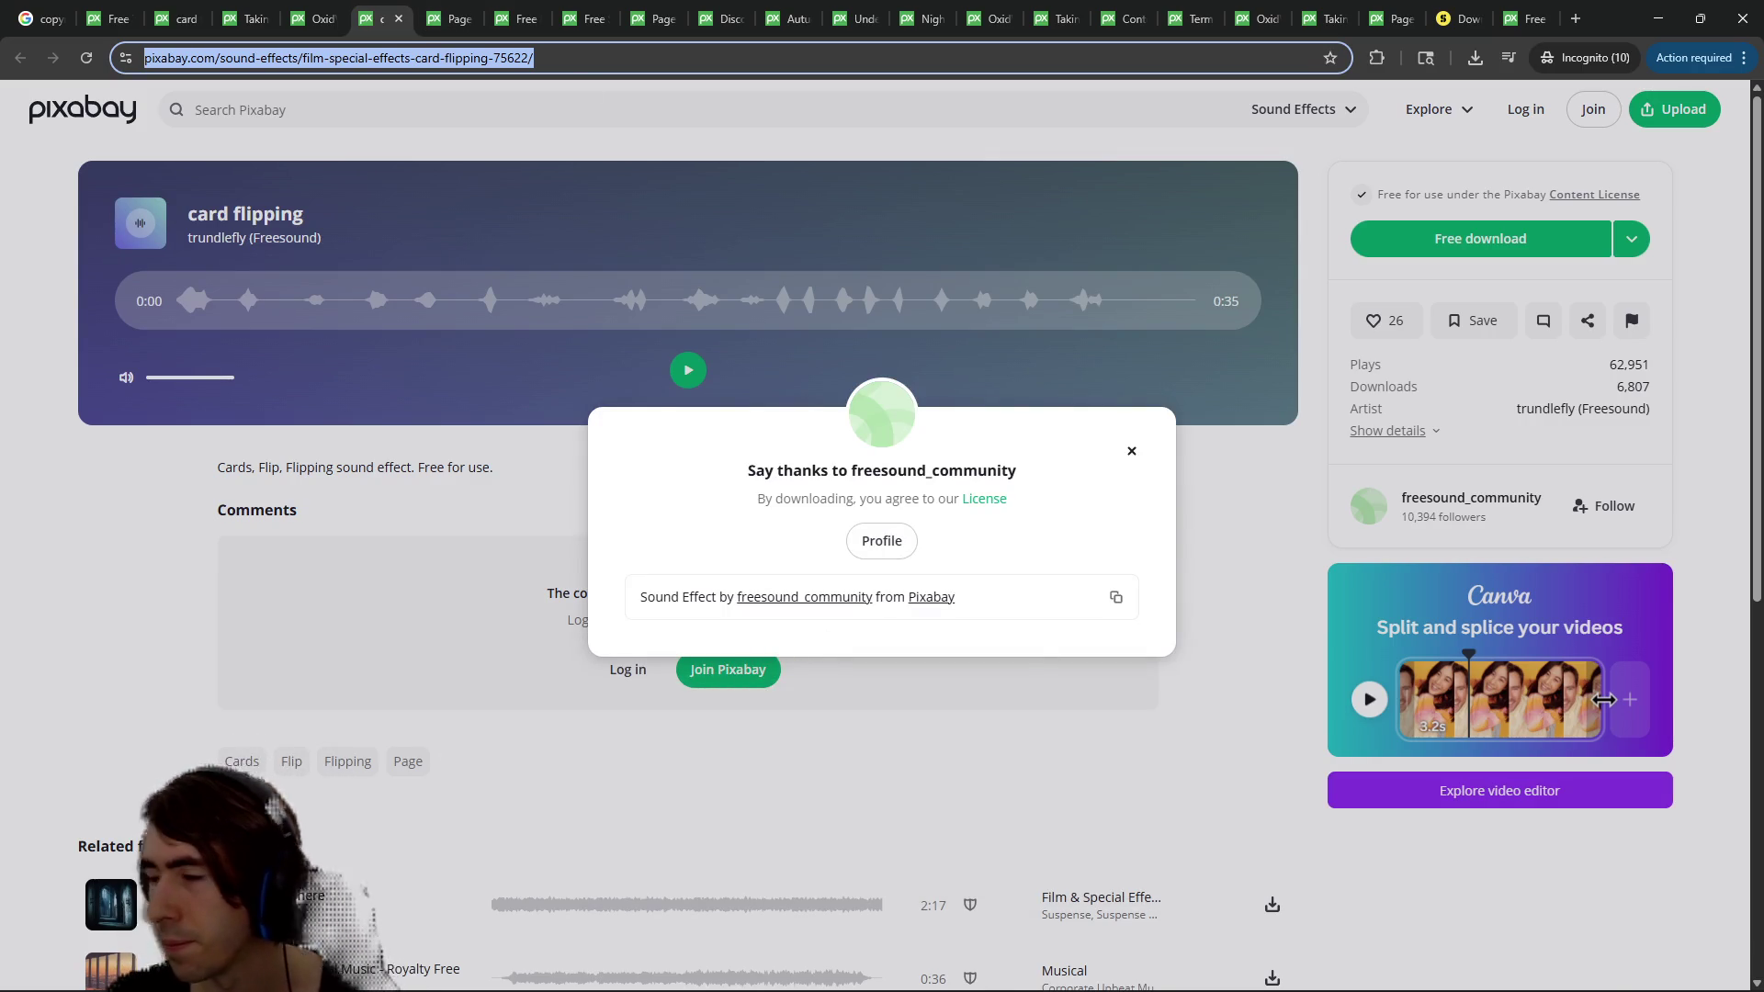
Move to the uploader's sound collection and preview Puddle - Footsteps
click(220, 9)
key(ctrl+Tab)
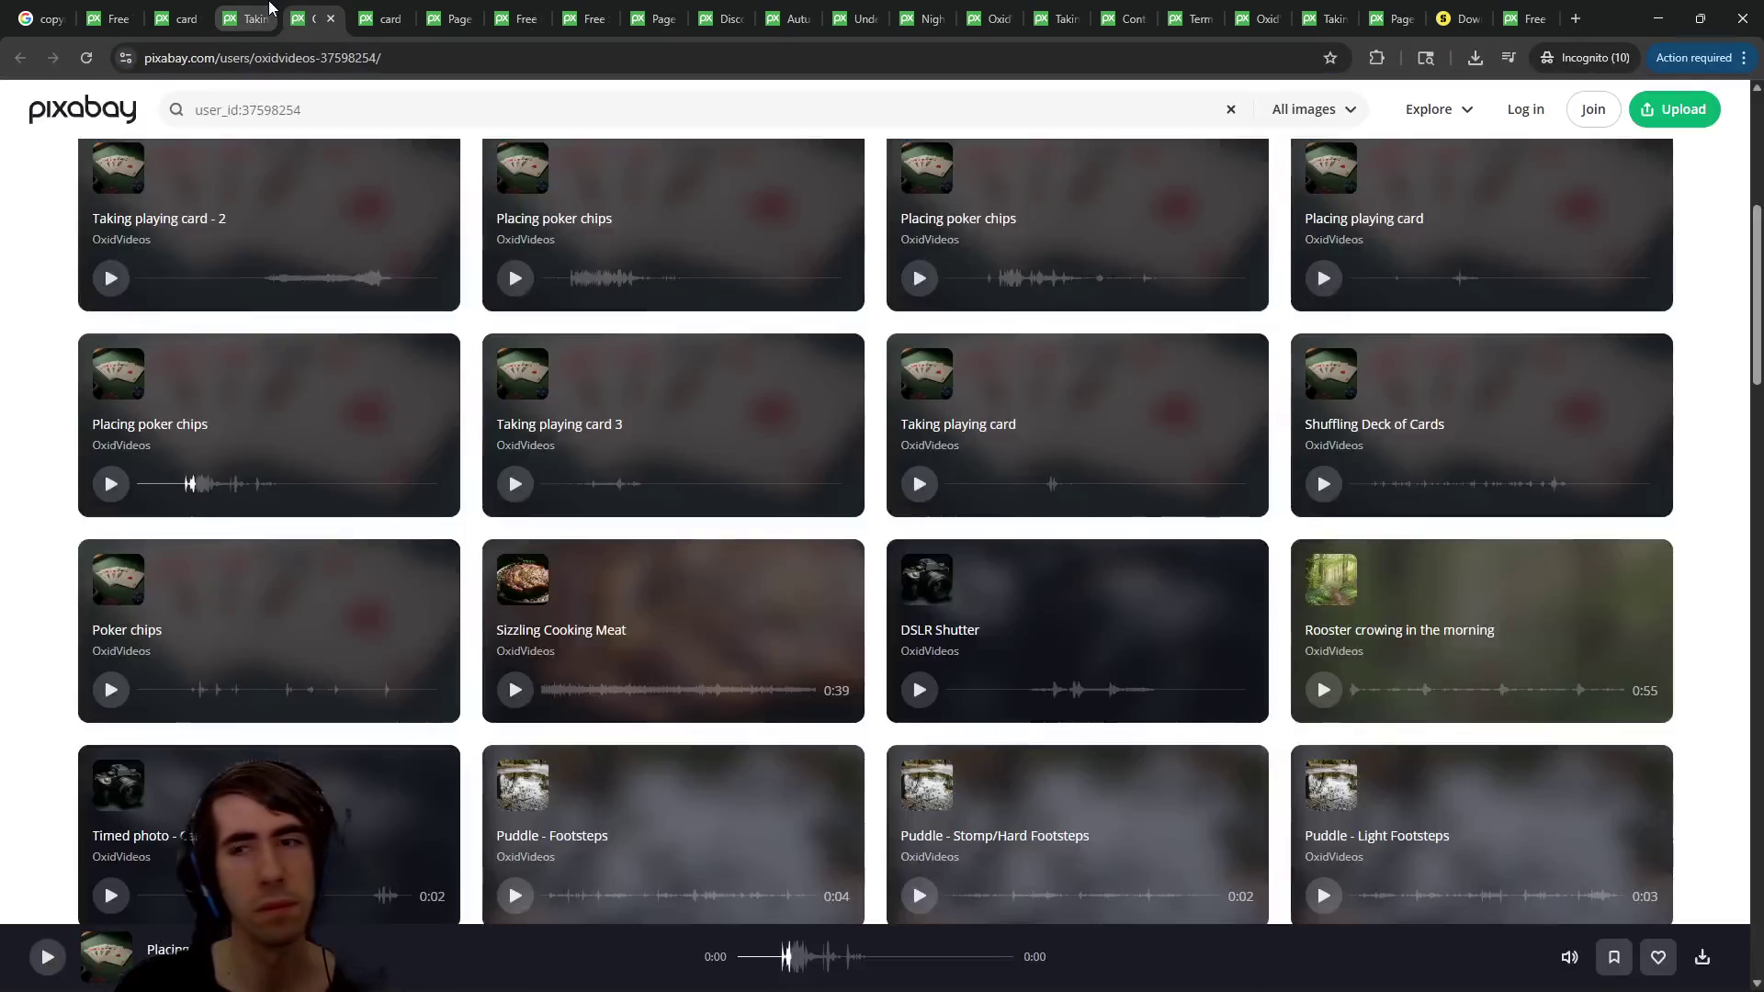
scroll(514, 423, down, 4)
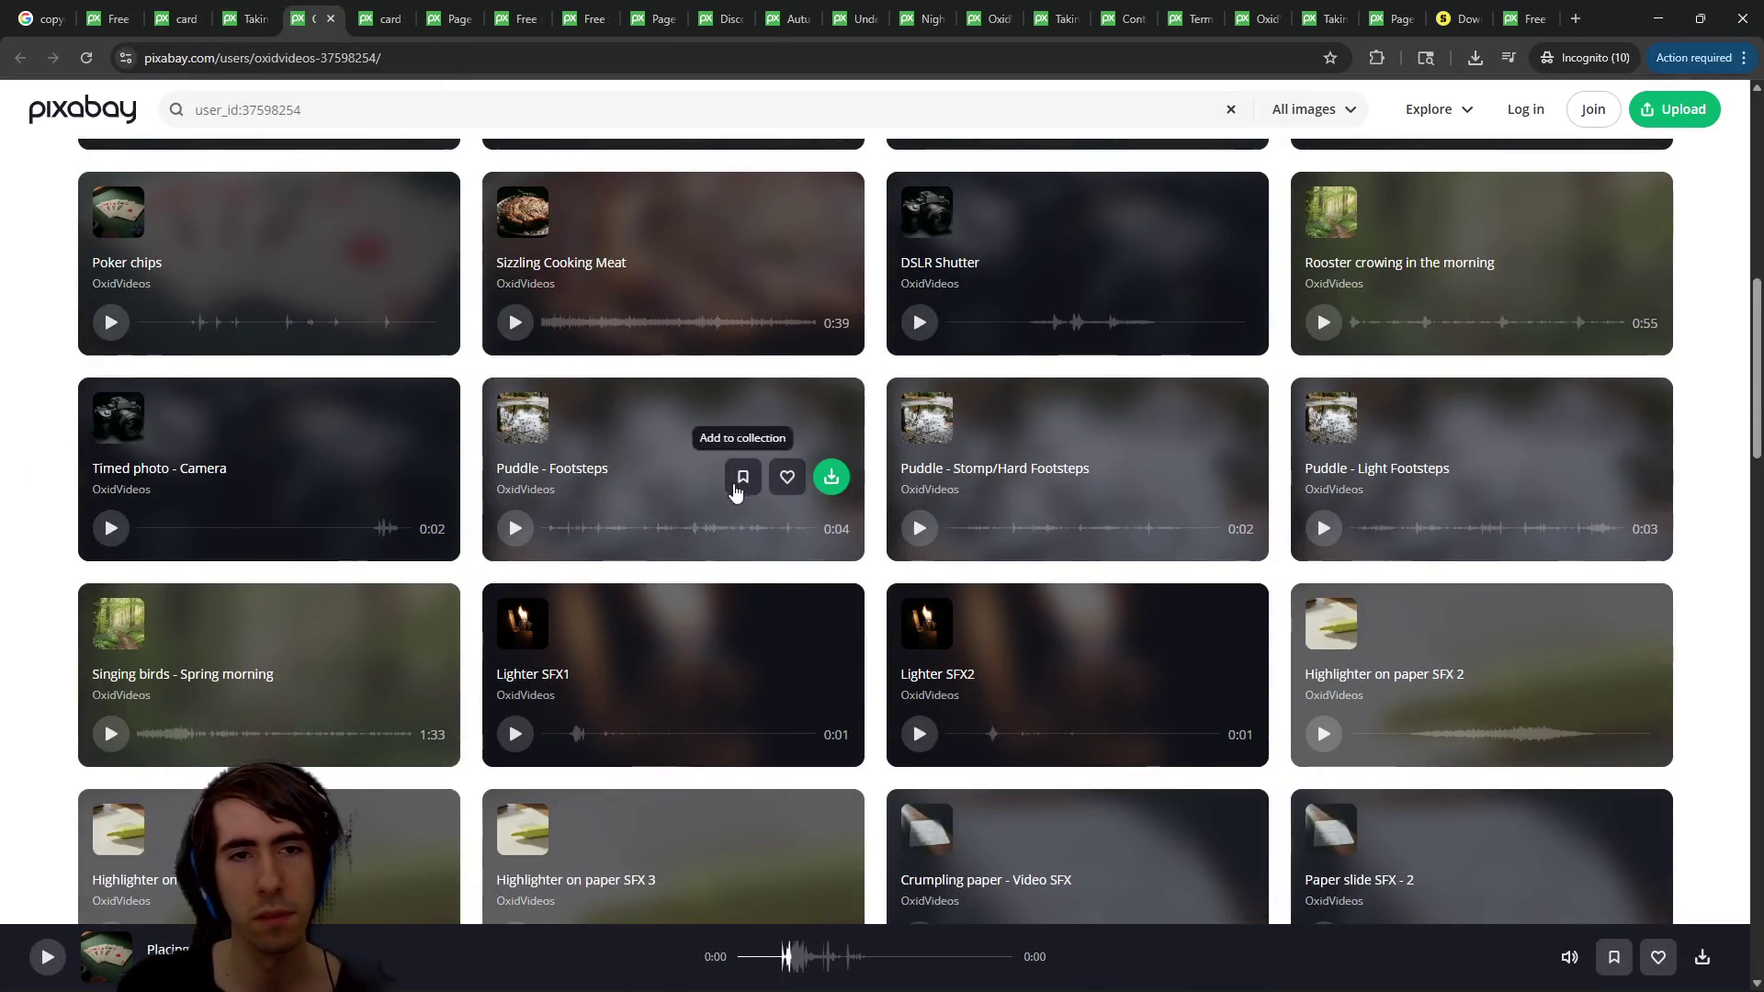
click(515, 528)
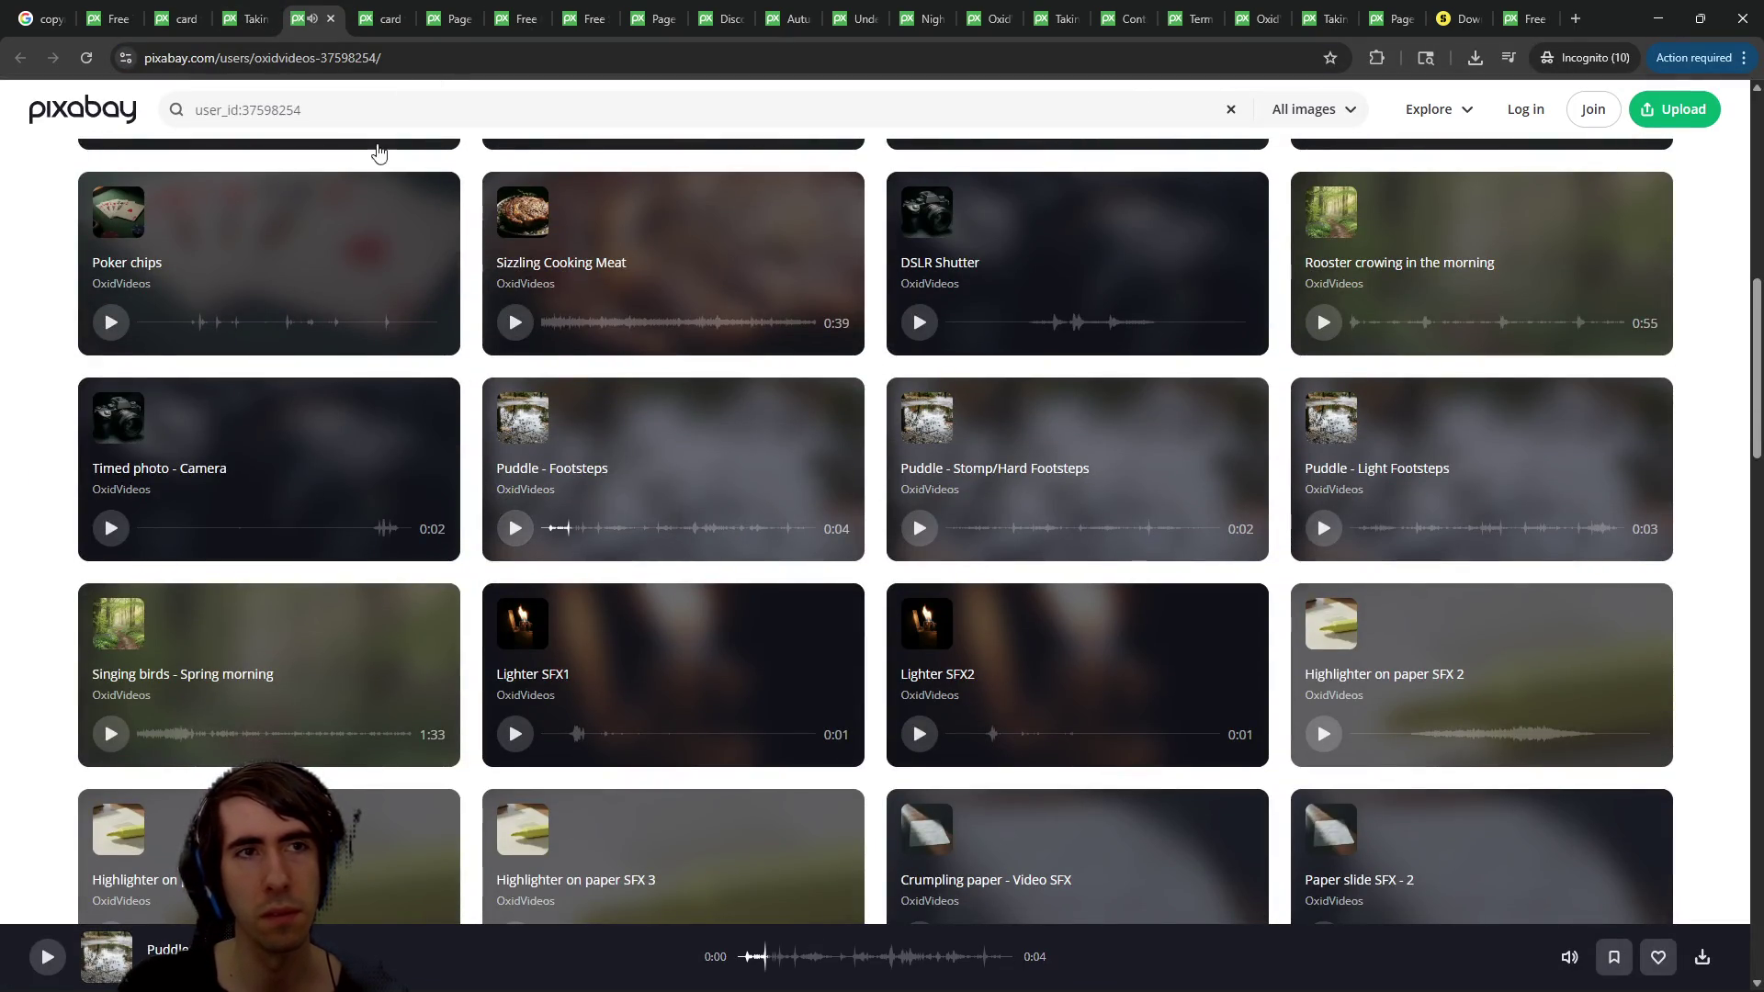
click(385, 16)
click(234, 10)
click(312, 16)
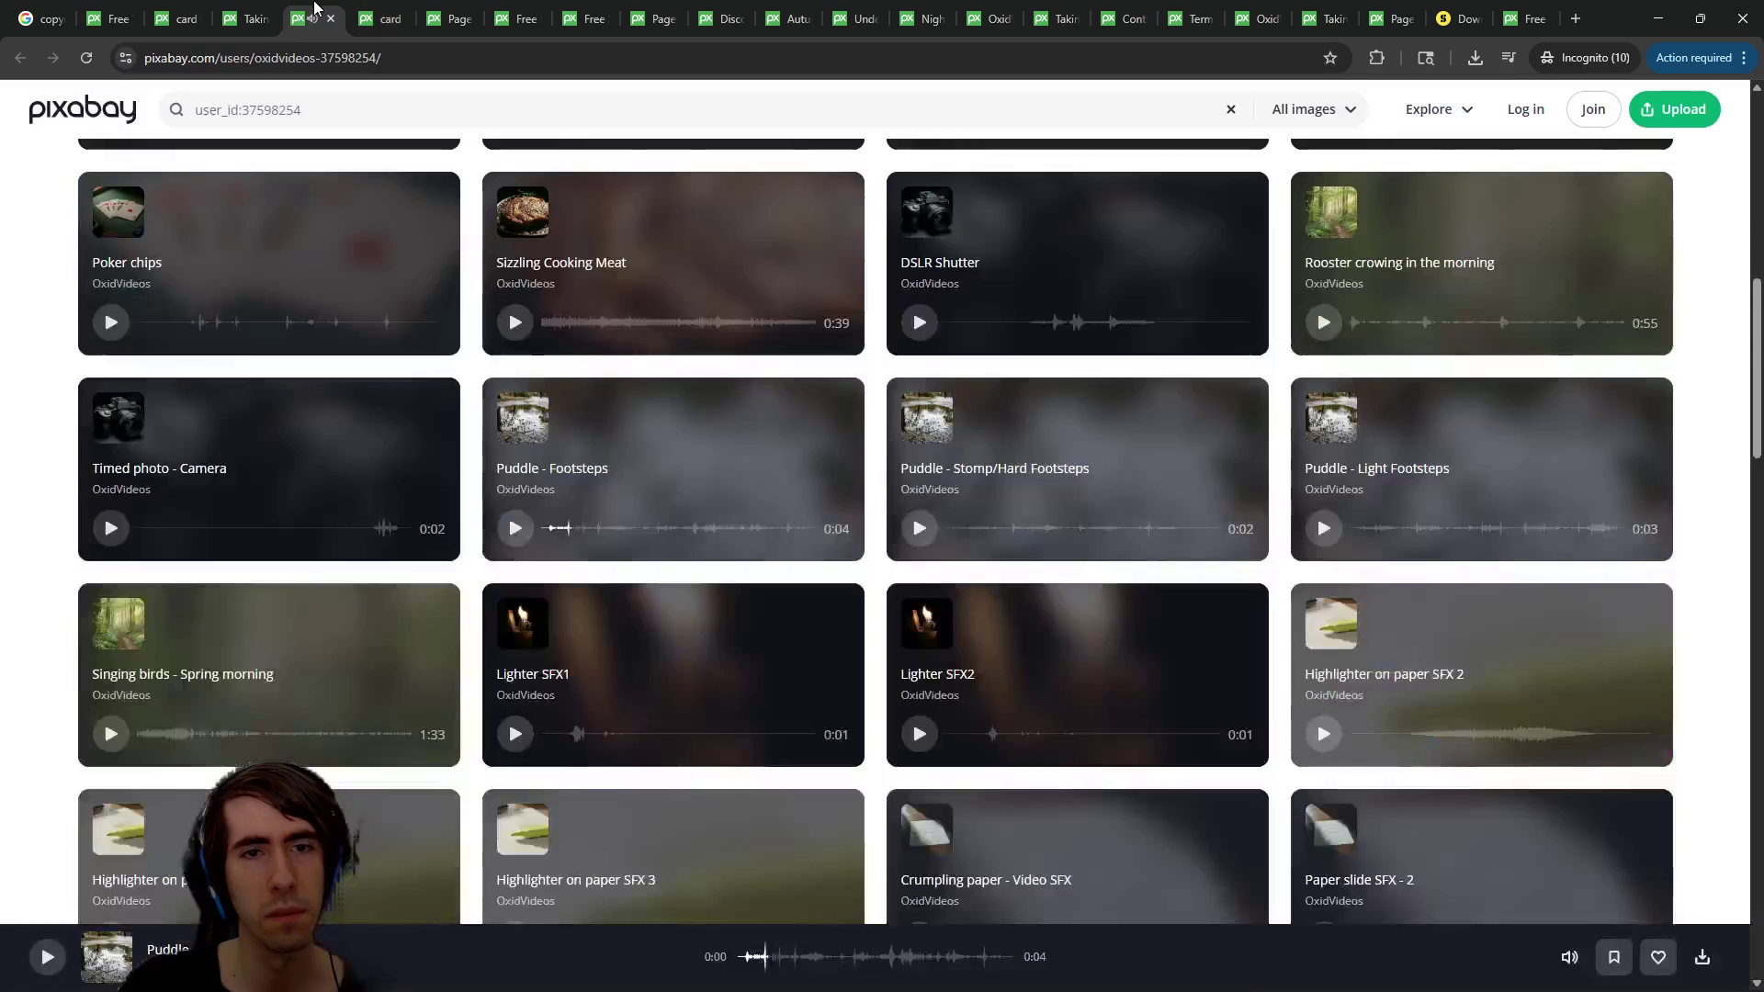
Preview Puddle Stomp, Singing birds, Lighter SFX1 and Highlighter on paper, then return to the button search
click(918, 529)
click(515, 734)
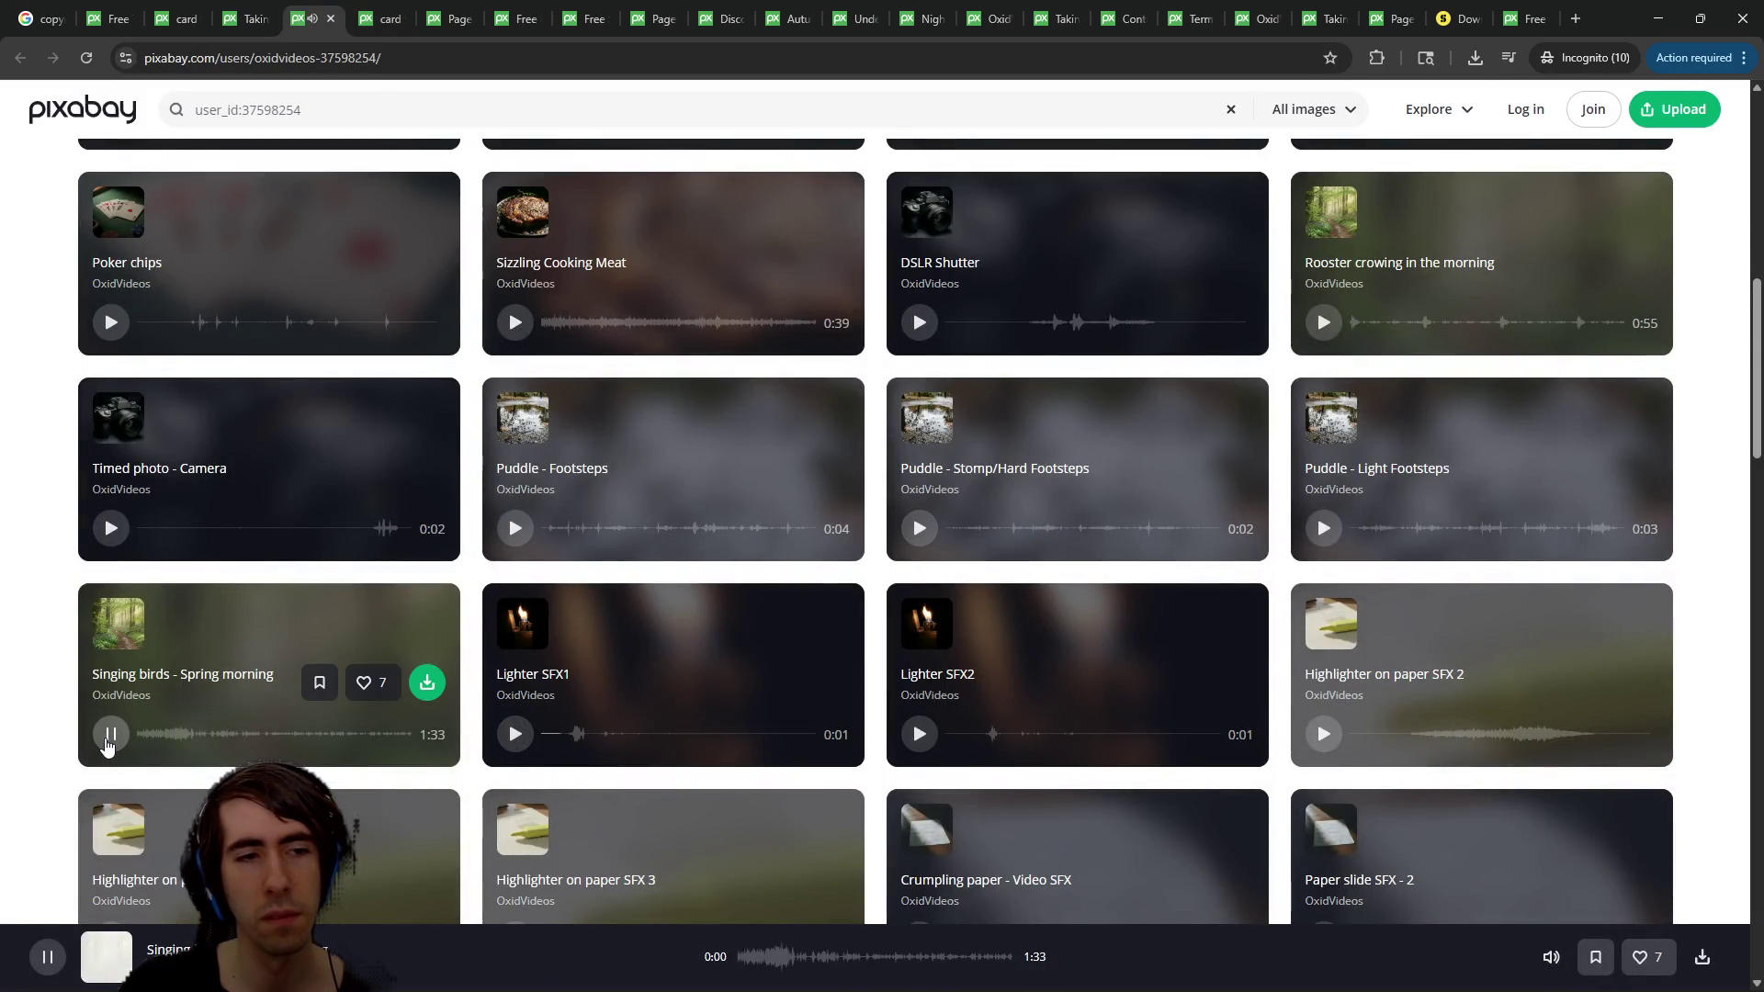
click(511, 735)
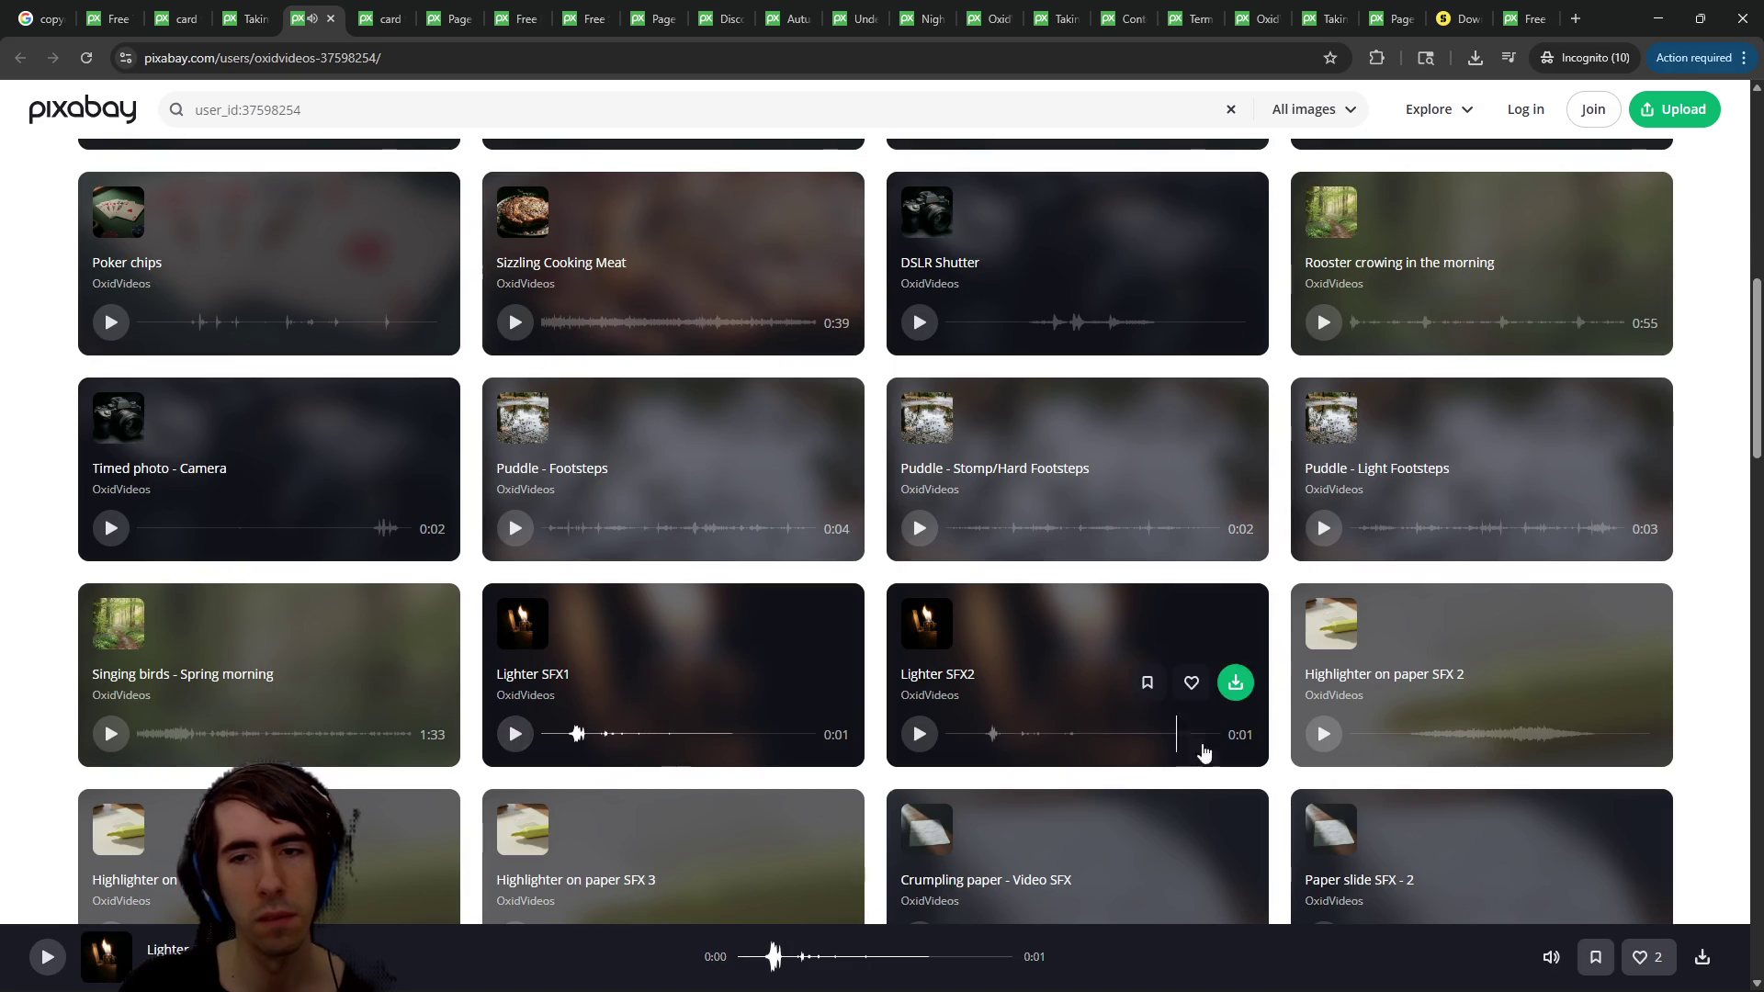
click(1321, 735)
scroll(1318, 738, down, 2)
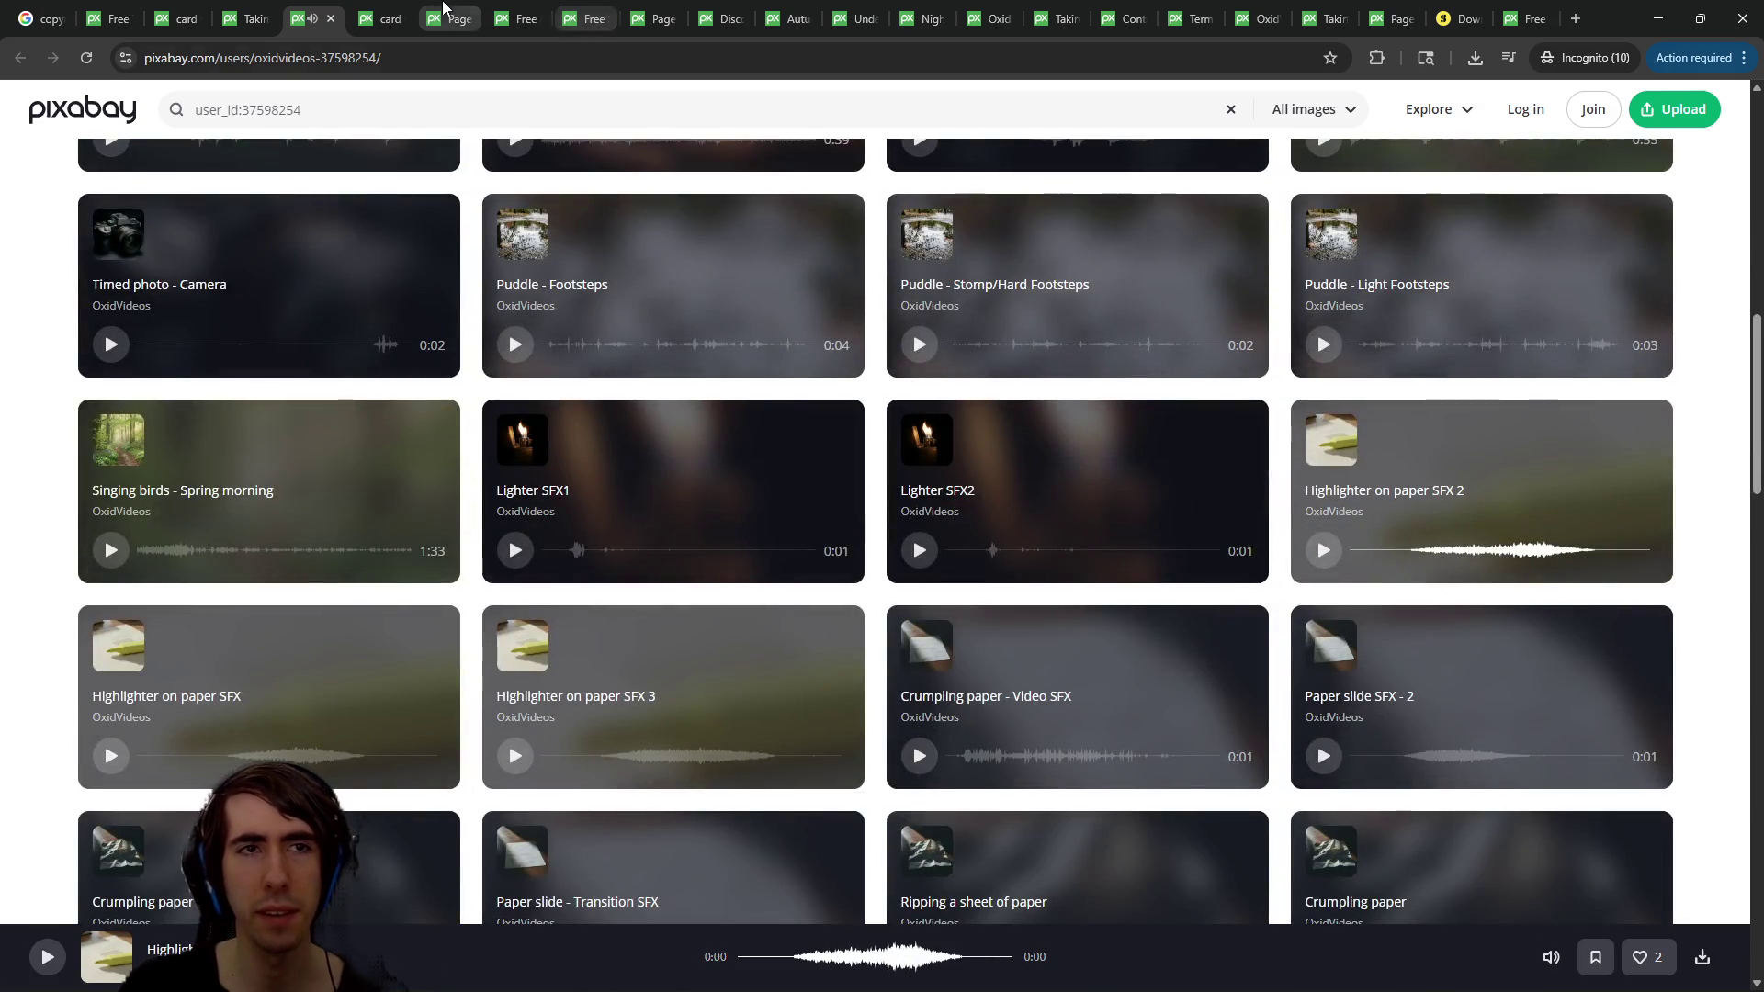
click(384, 19)
click(449, 18)
click(353, 113)
Search 'hit' and preview Cinematic Impact Hit and Hit Braam
key(ctrl+a)
text(hit)
key(Return)
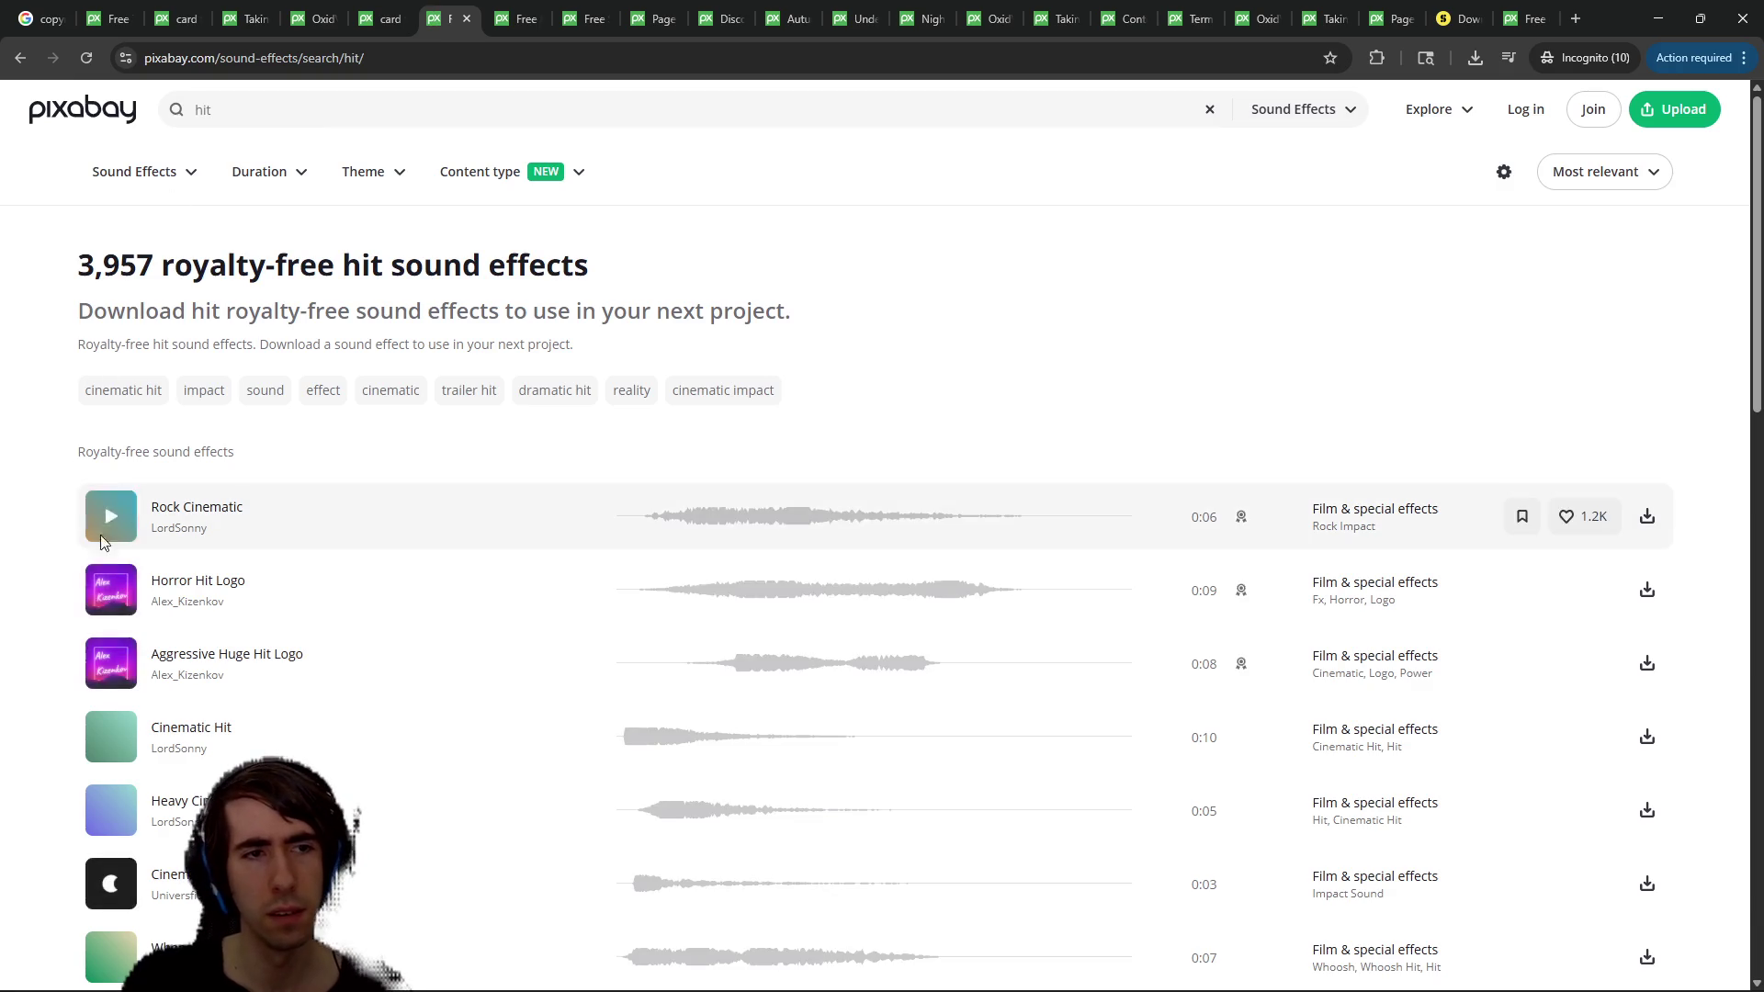
scroll(99, 588, down, 2)
click(106, 693)
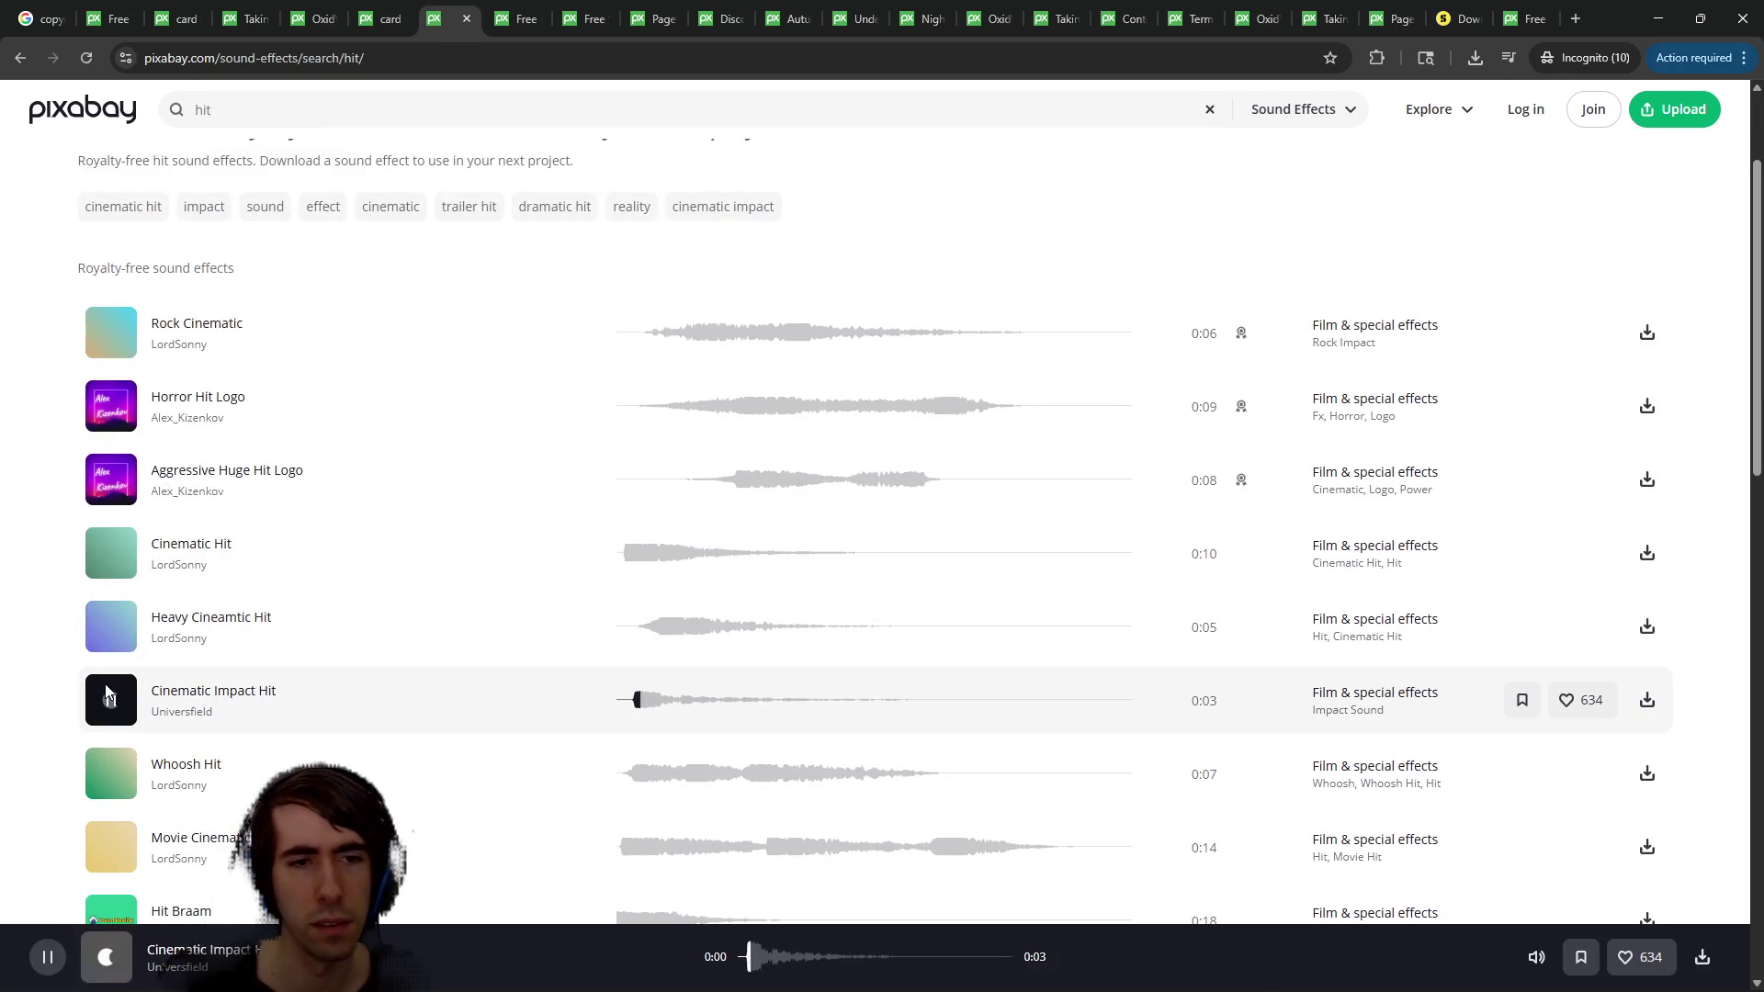
scroll(103, 643, down, 3)
click(115, 646)
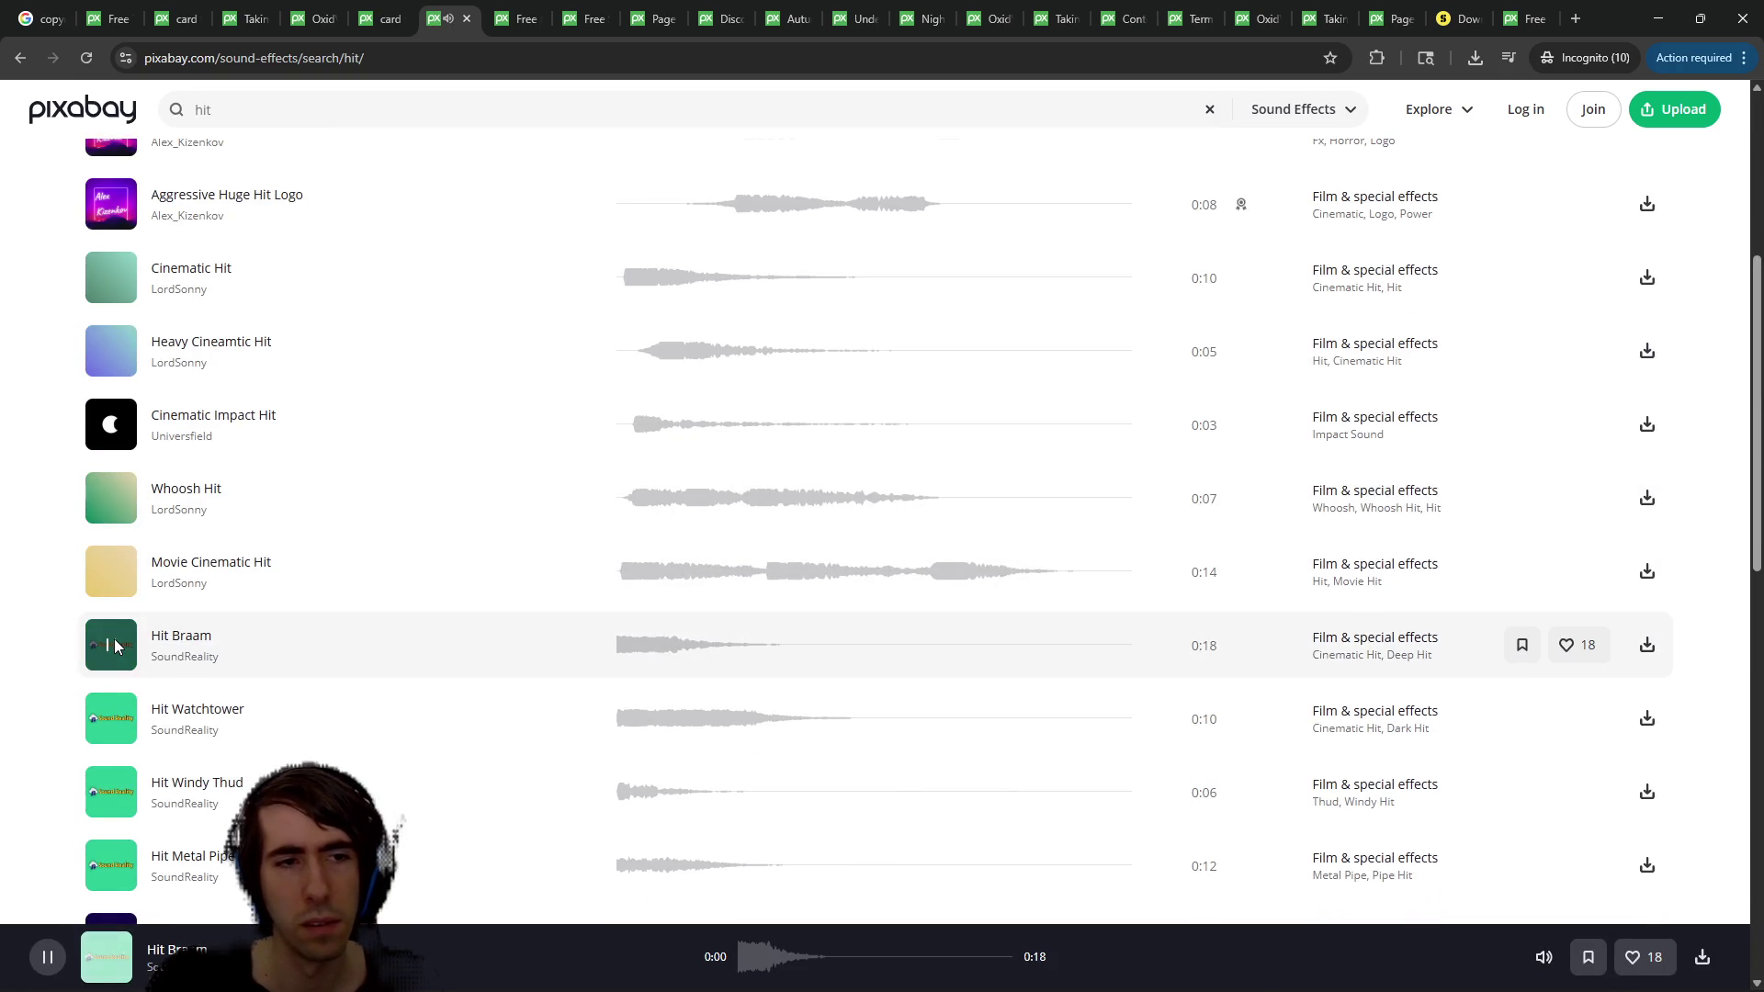
click(115, 646)
Preview Impact Strike, Riser Hit sfx 001, KS MOTION METAL HIT and Low Thumpy Kick Reverb Hit
scroll(102, 680, down, 5)
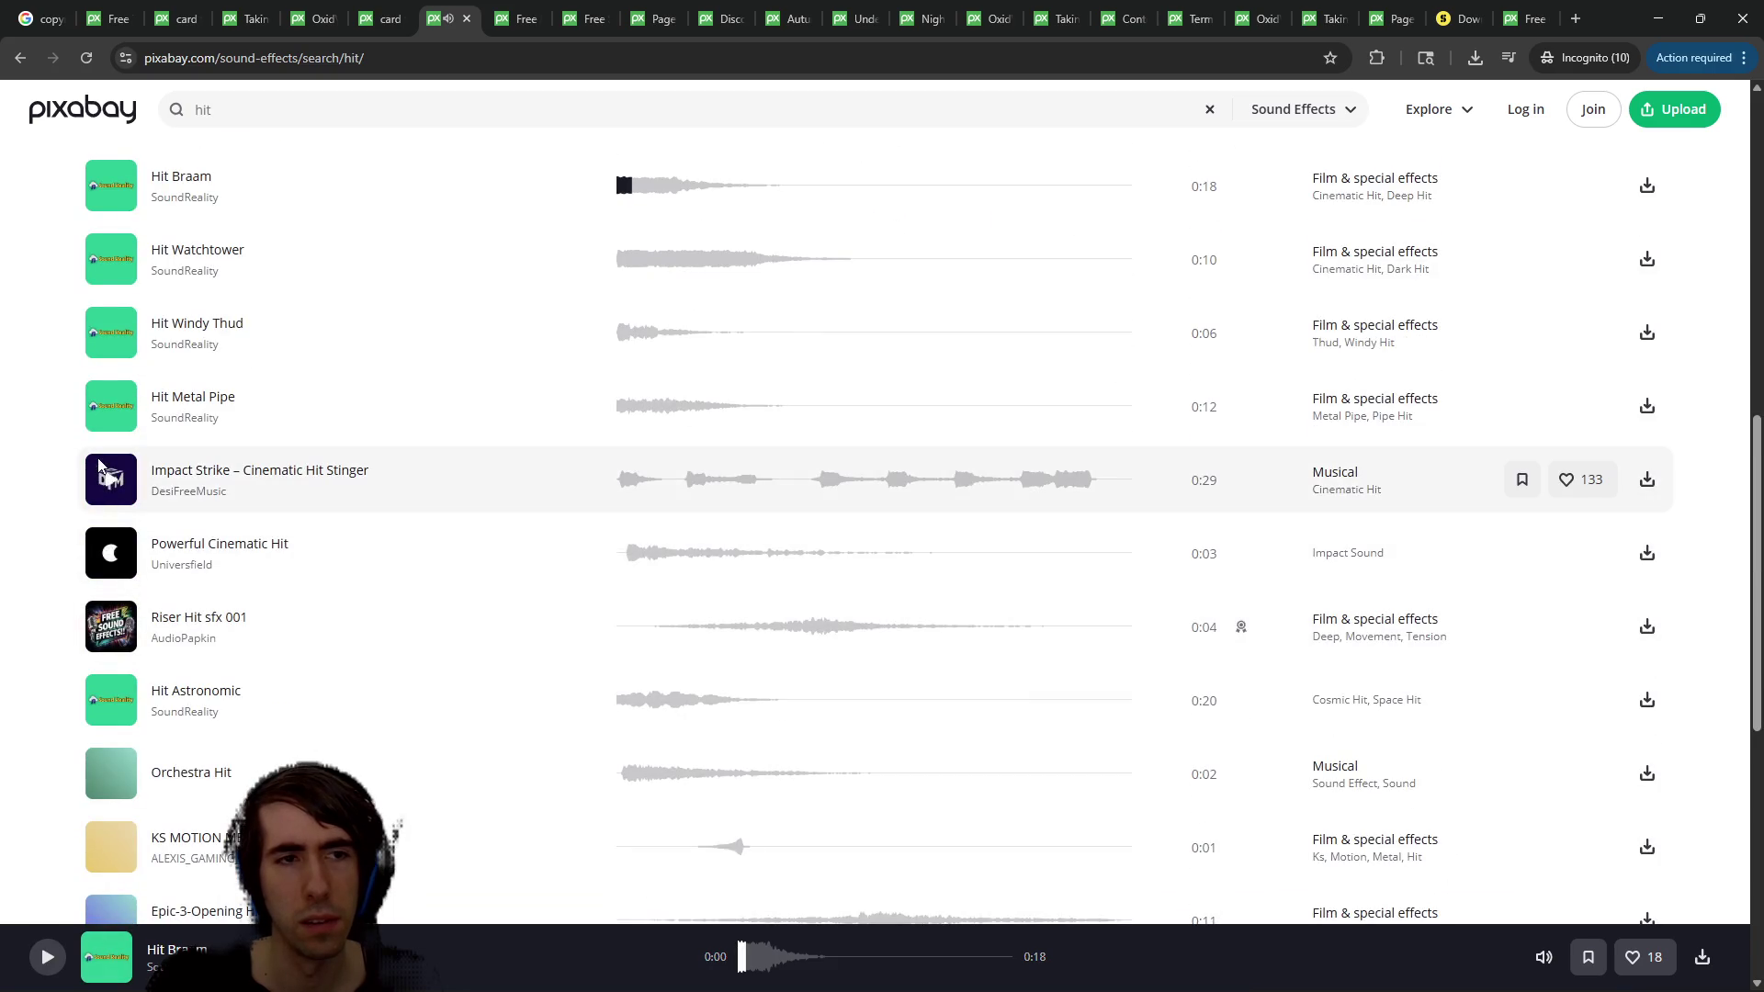
click(99, 464)
click(108, 622)
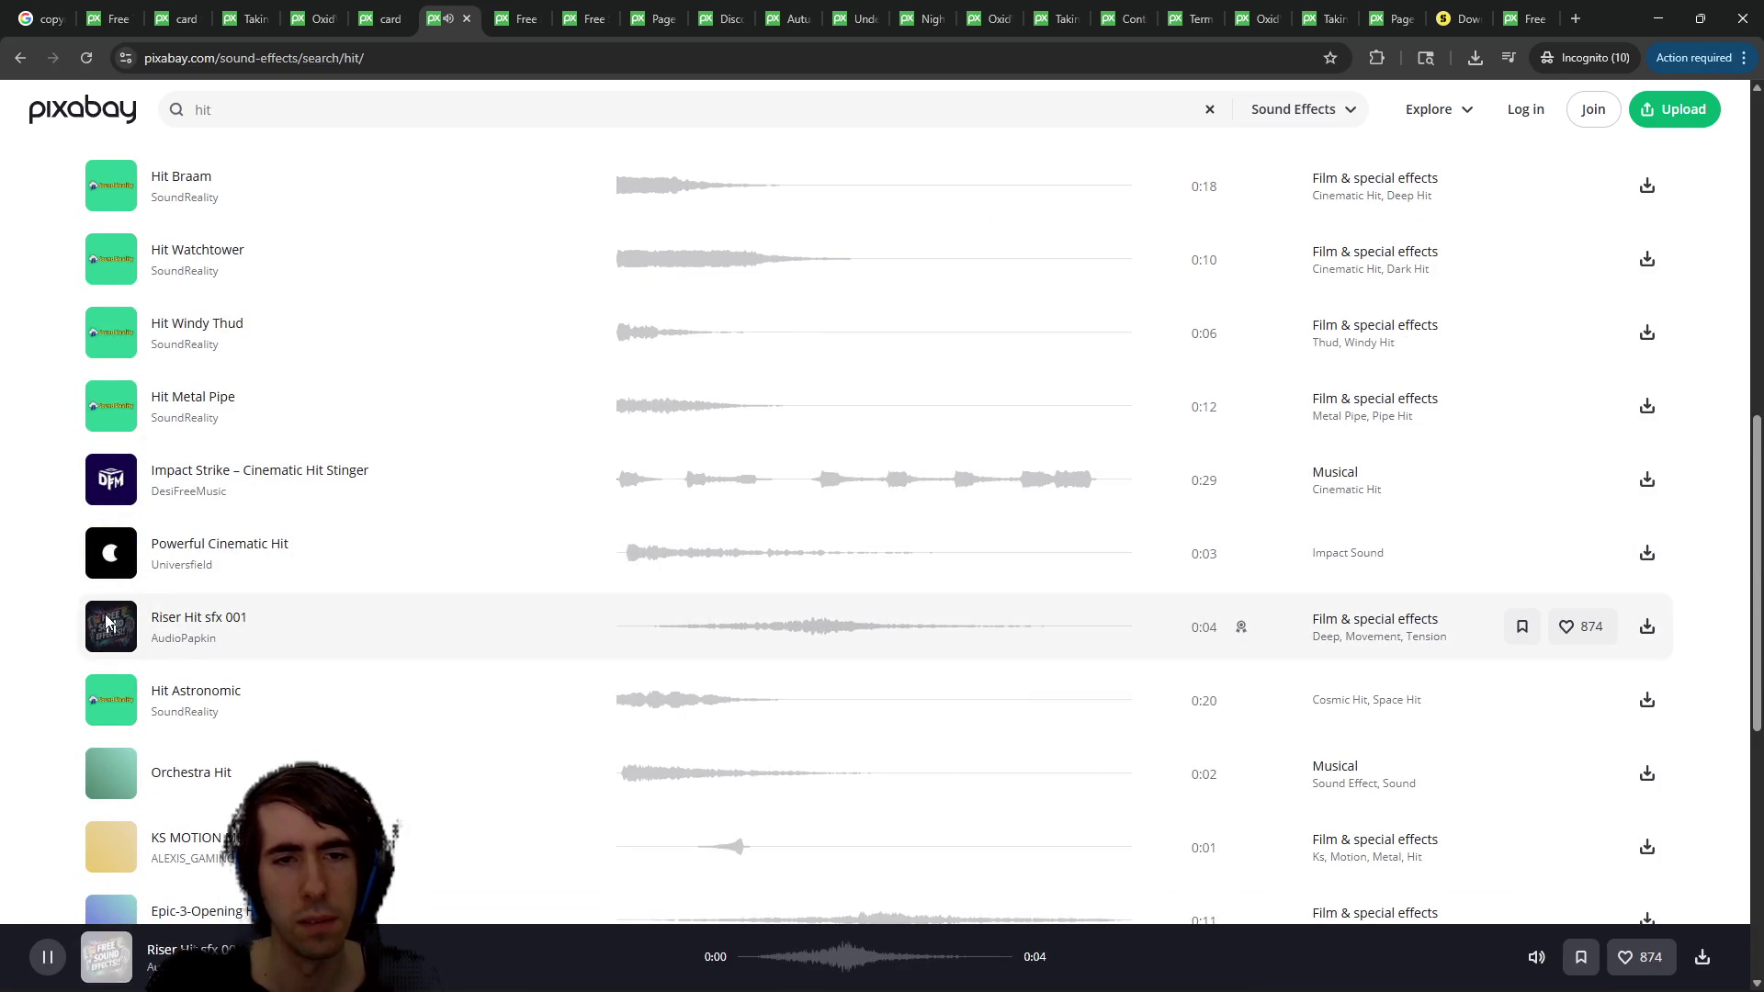
scroll(110, 588, down, 3)
click(119, 565)
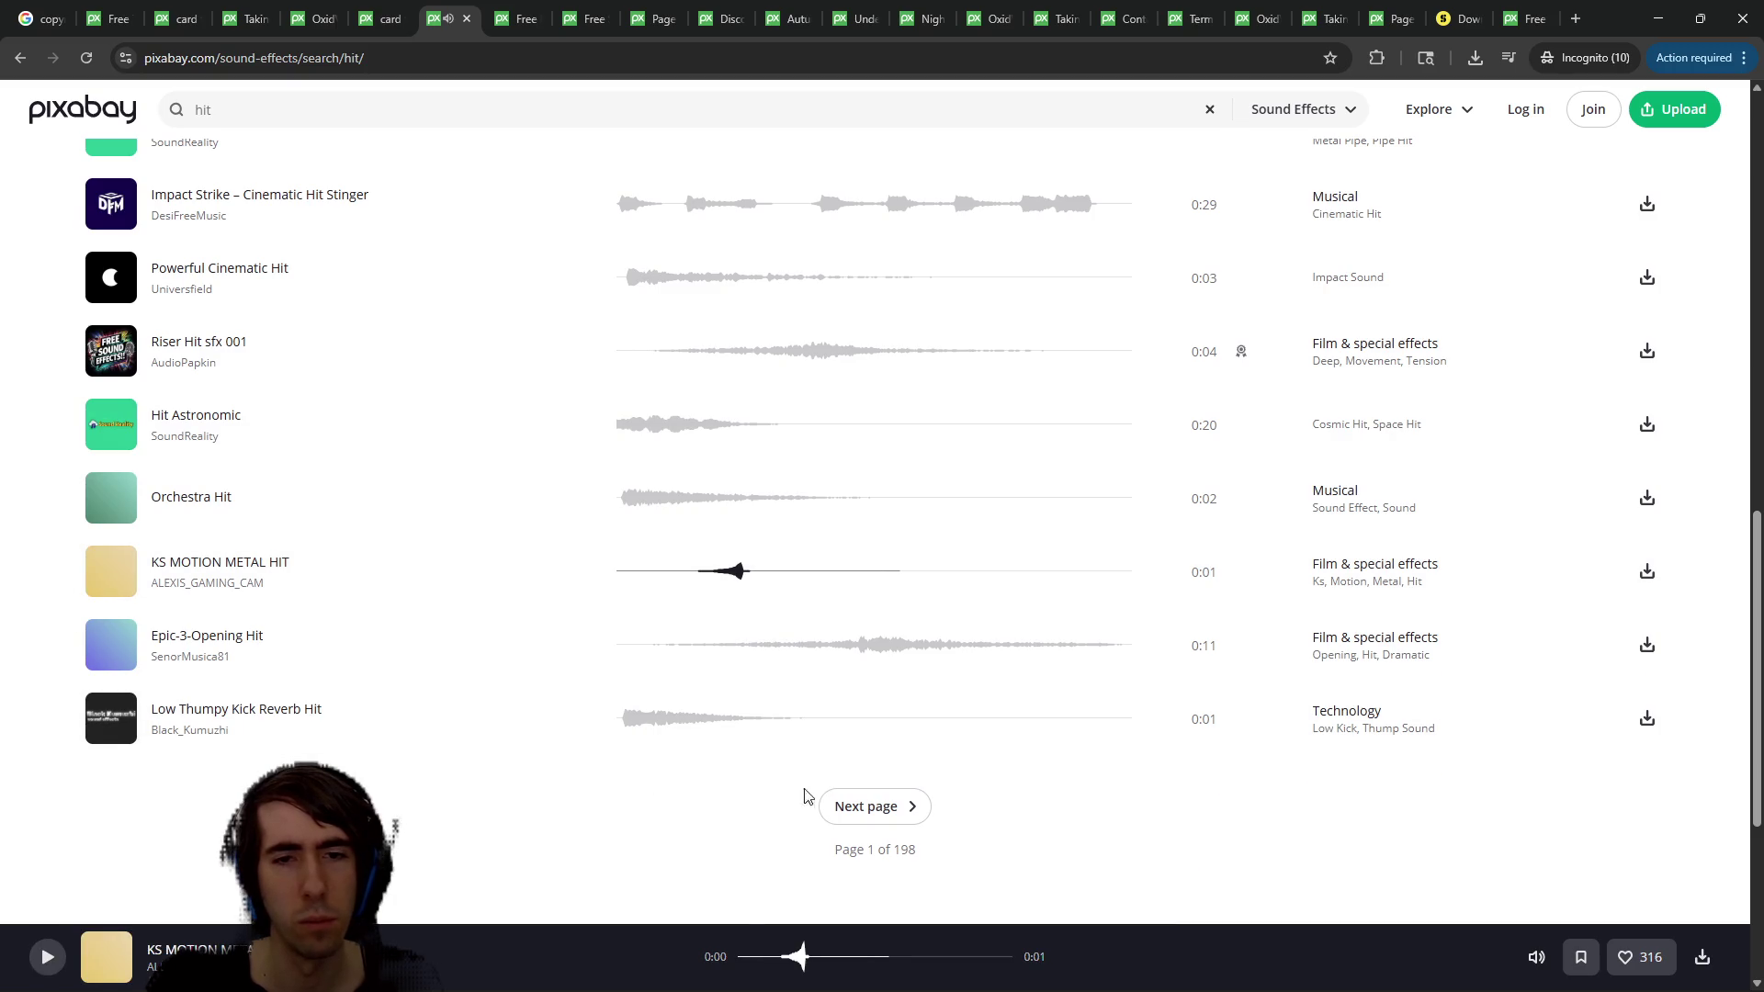
click(119, 722)
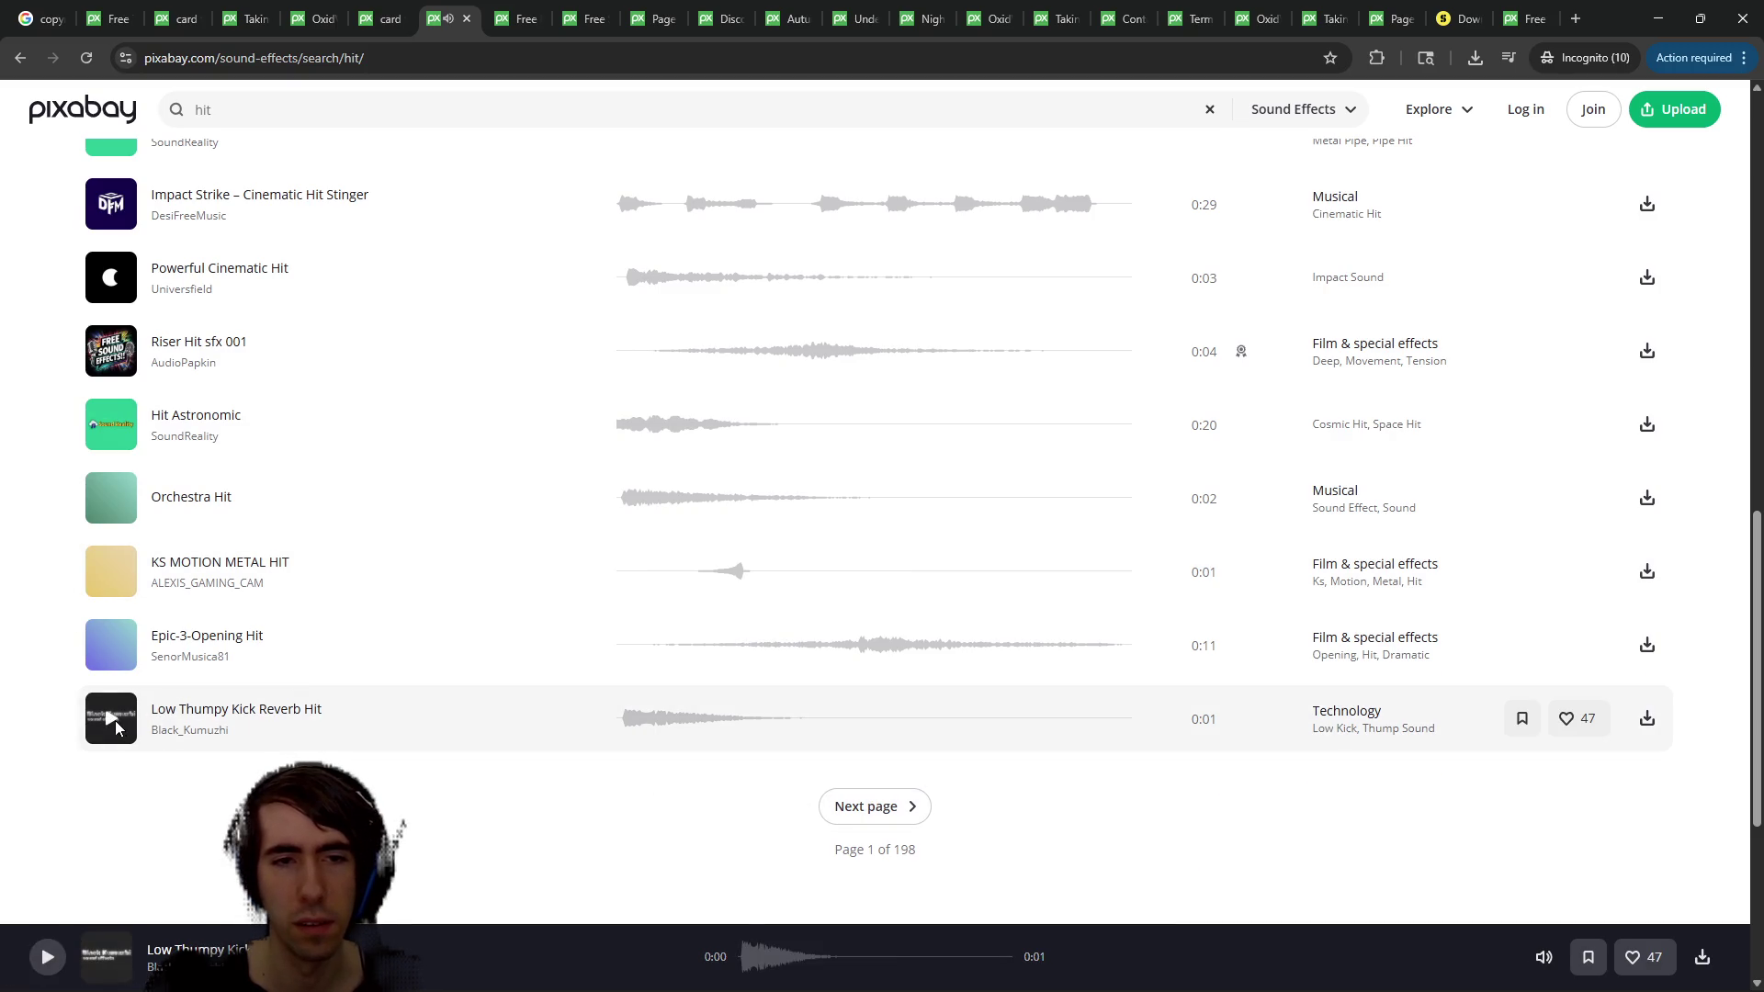
scroll(445, 287, up, 1)
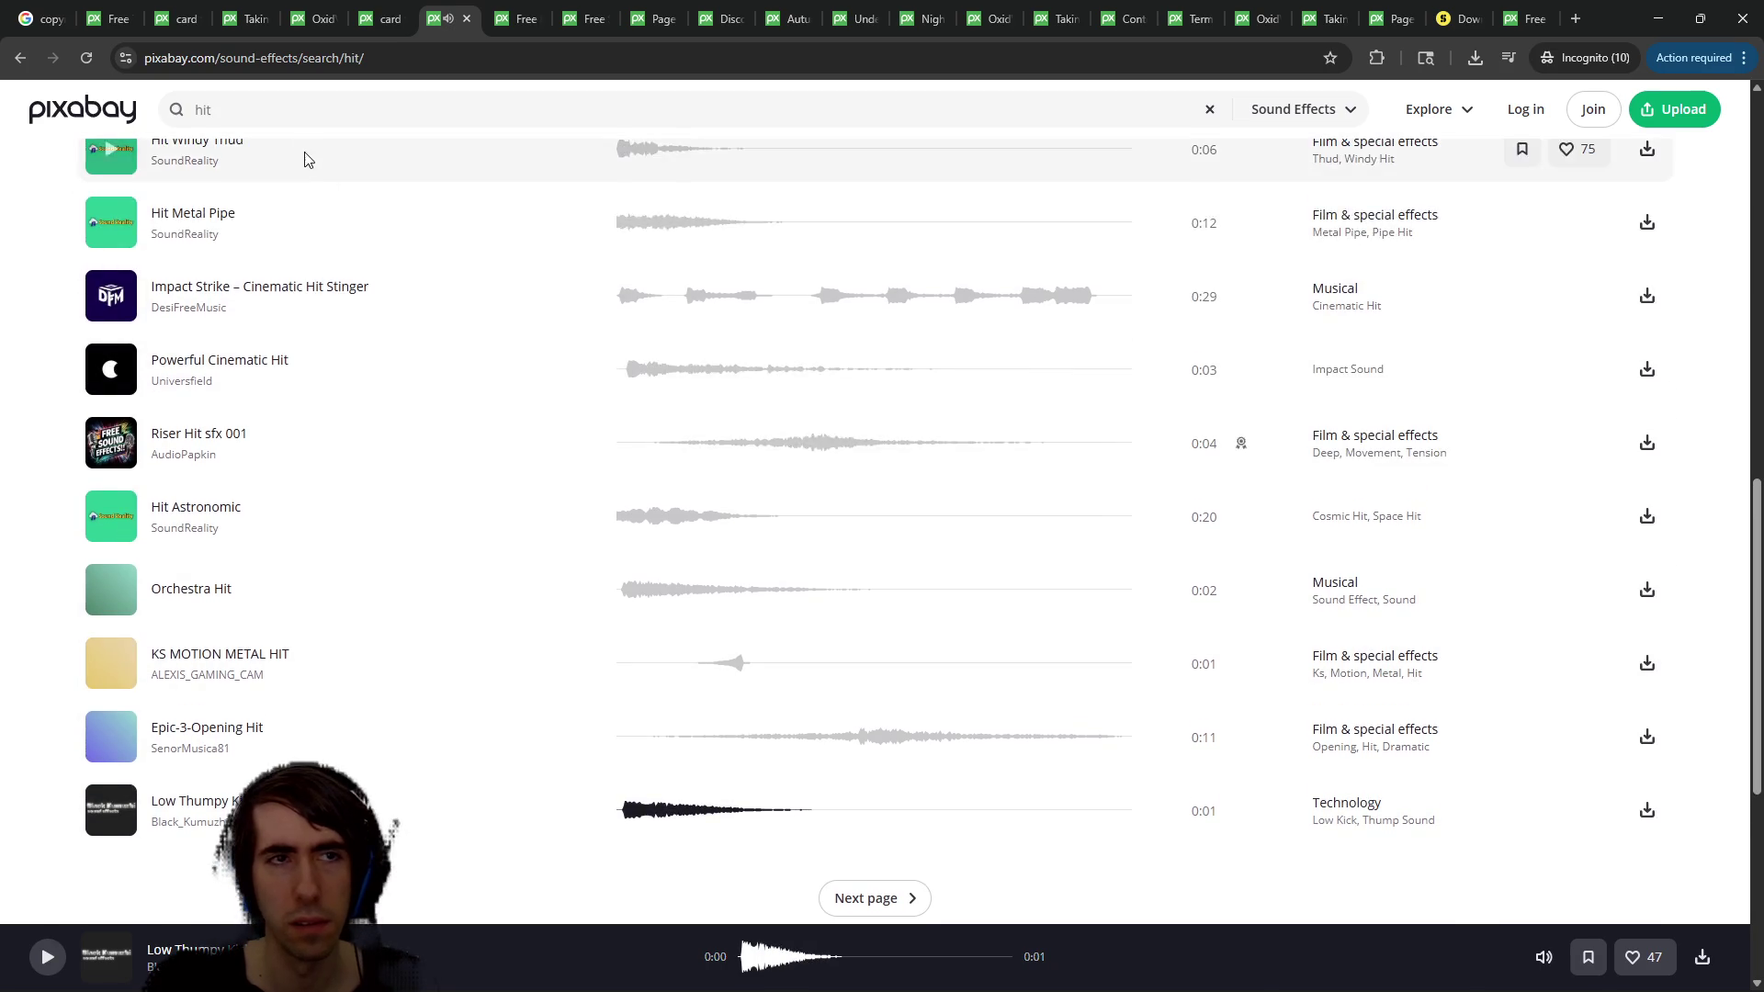
click(293, 112)
Search Pixabay for box hit and preview cardboard box drop, Punch and Hits, Punch 03, Classic Punch Impact
text(x)
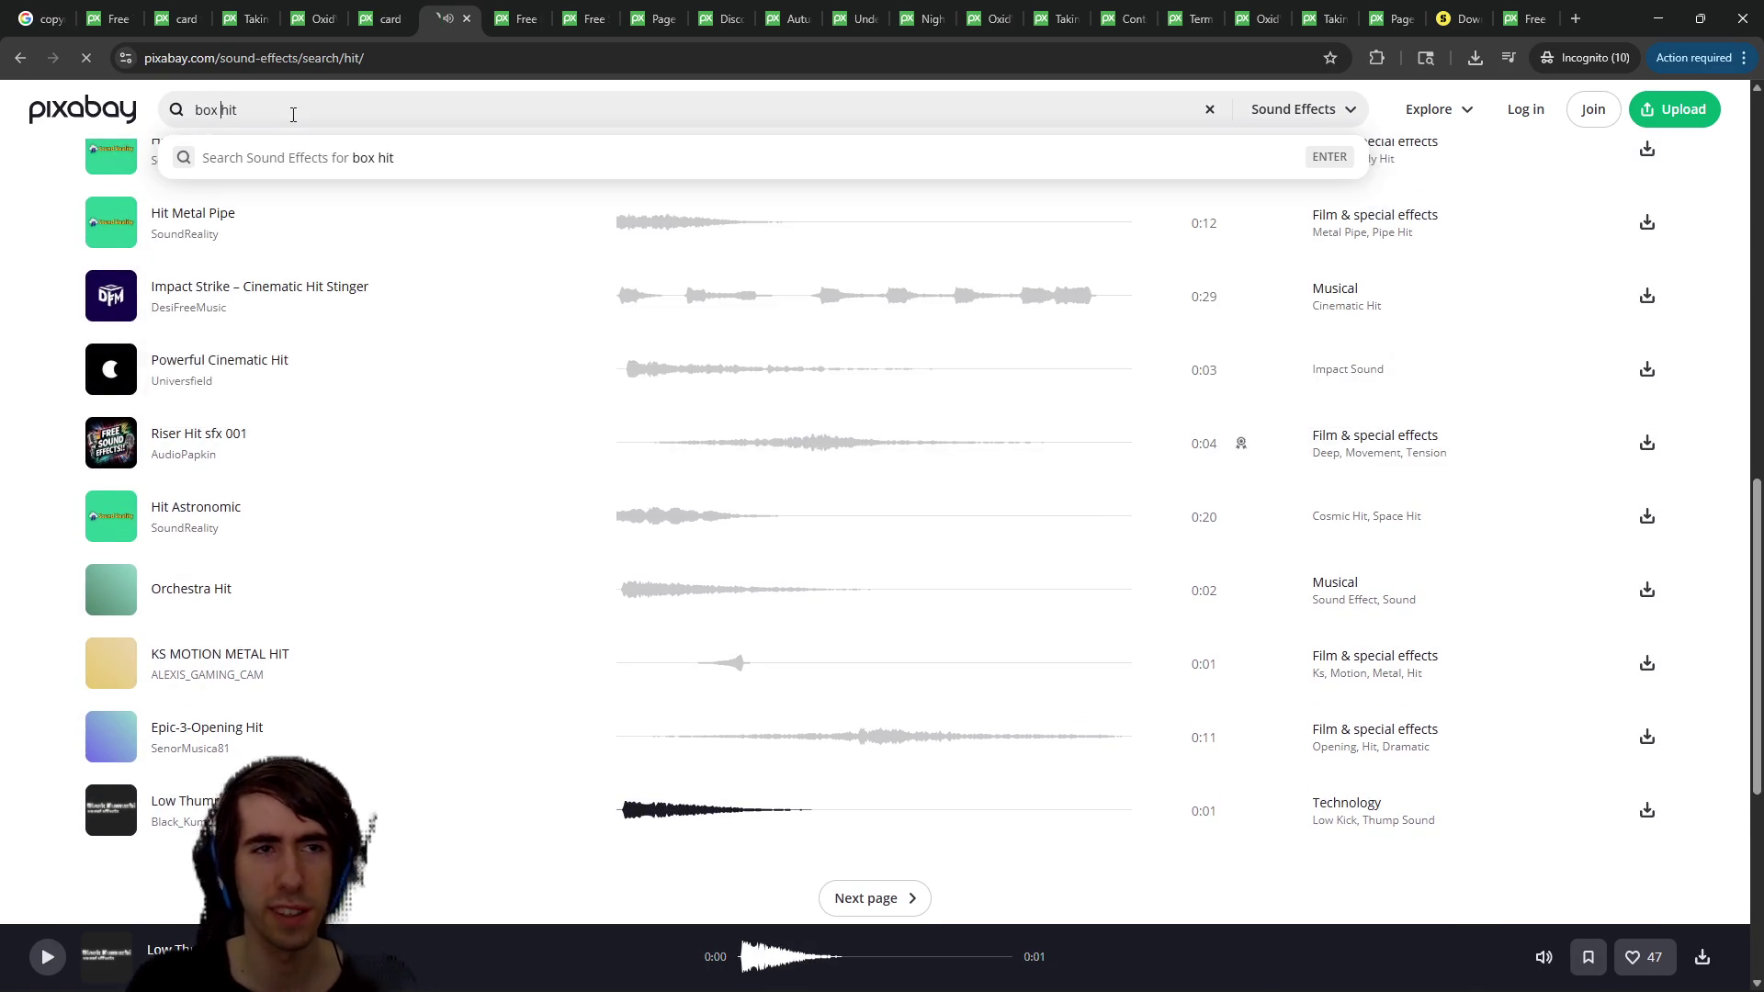
key(Return)
click(112, 521)
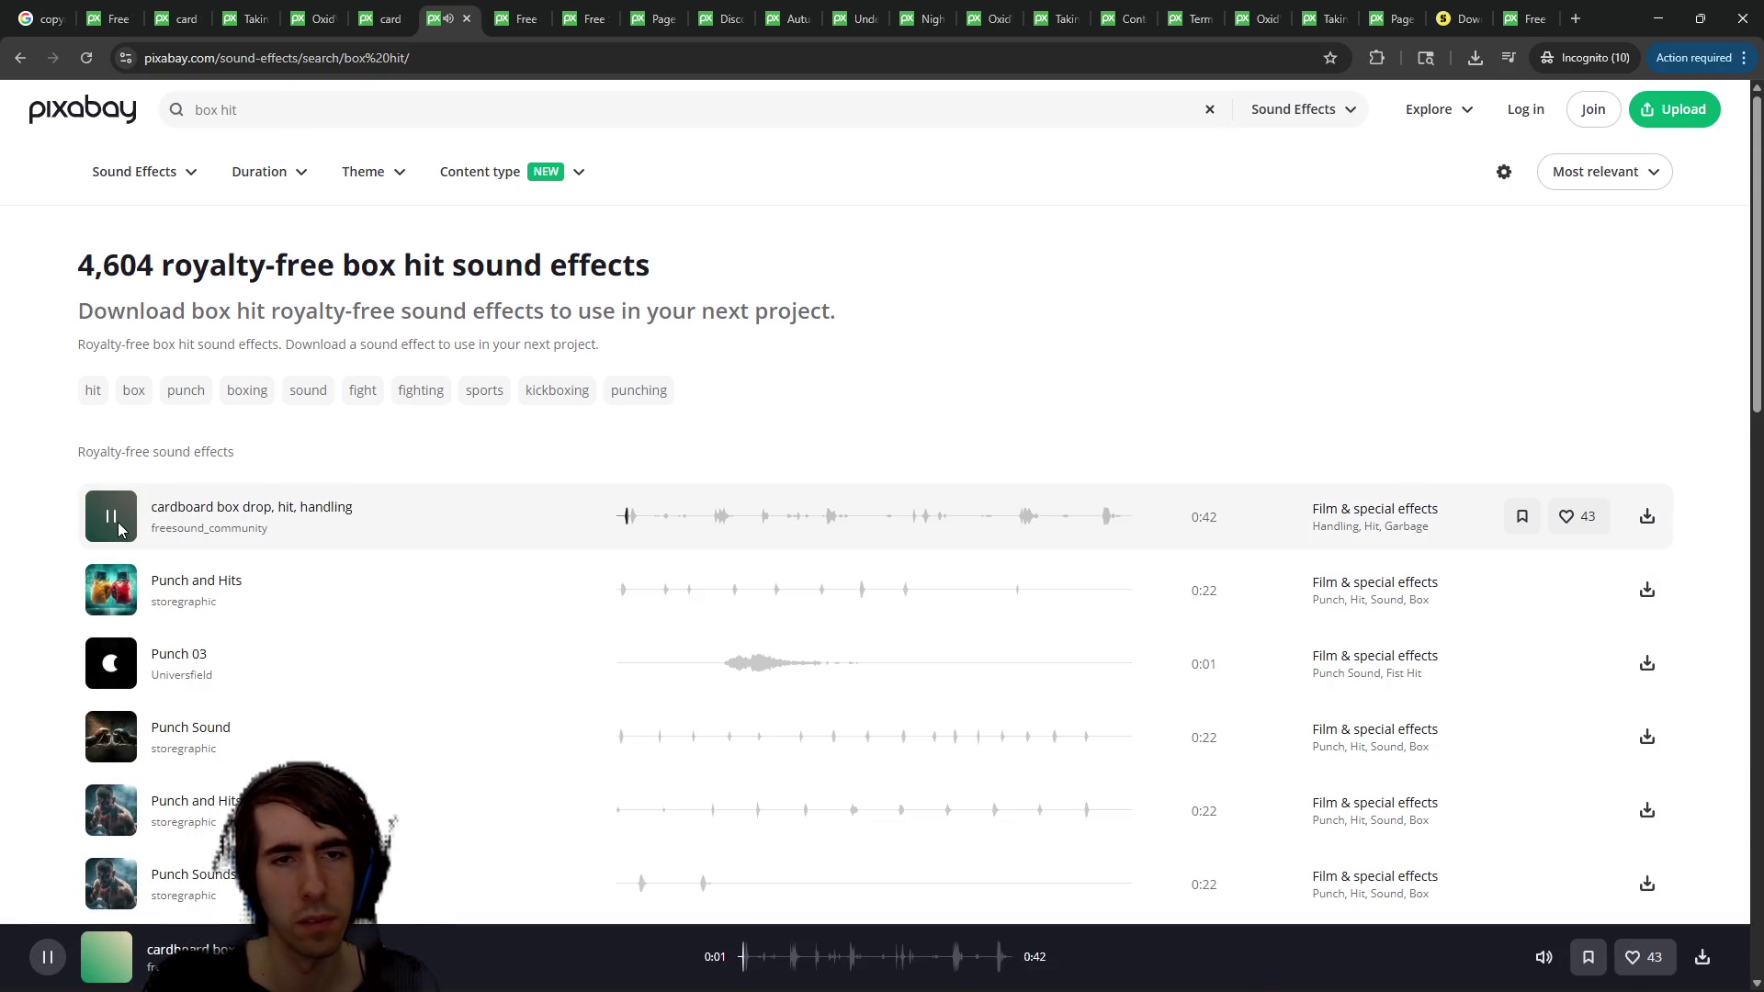
click(113, 597)
click(115, 682)
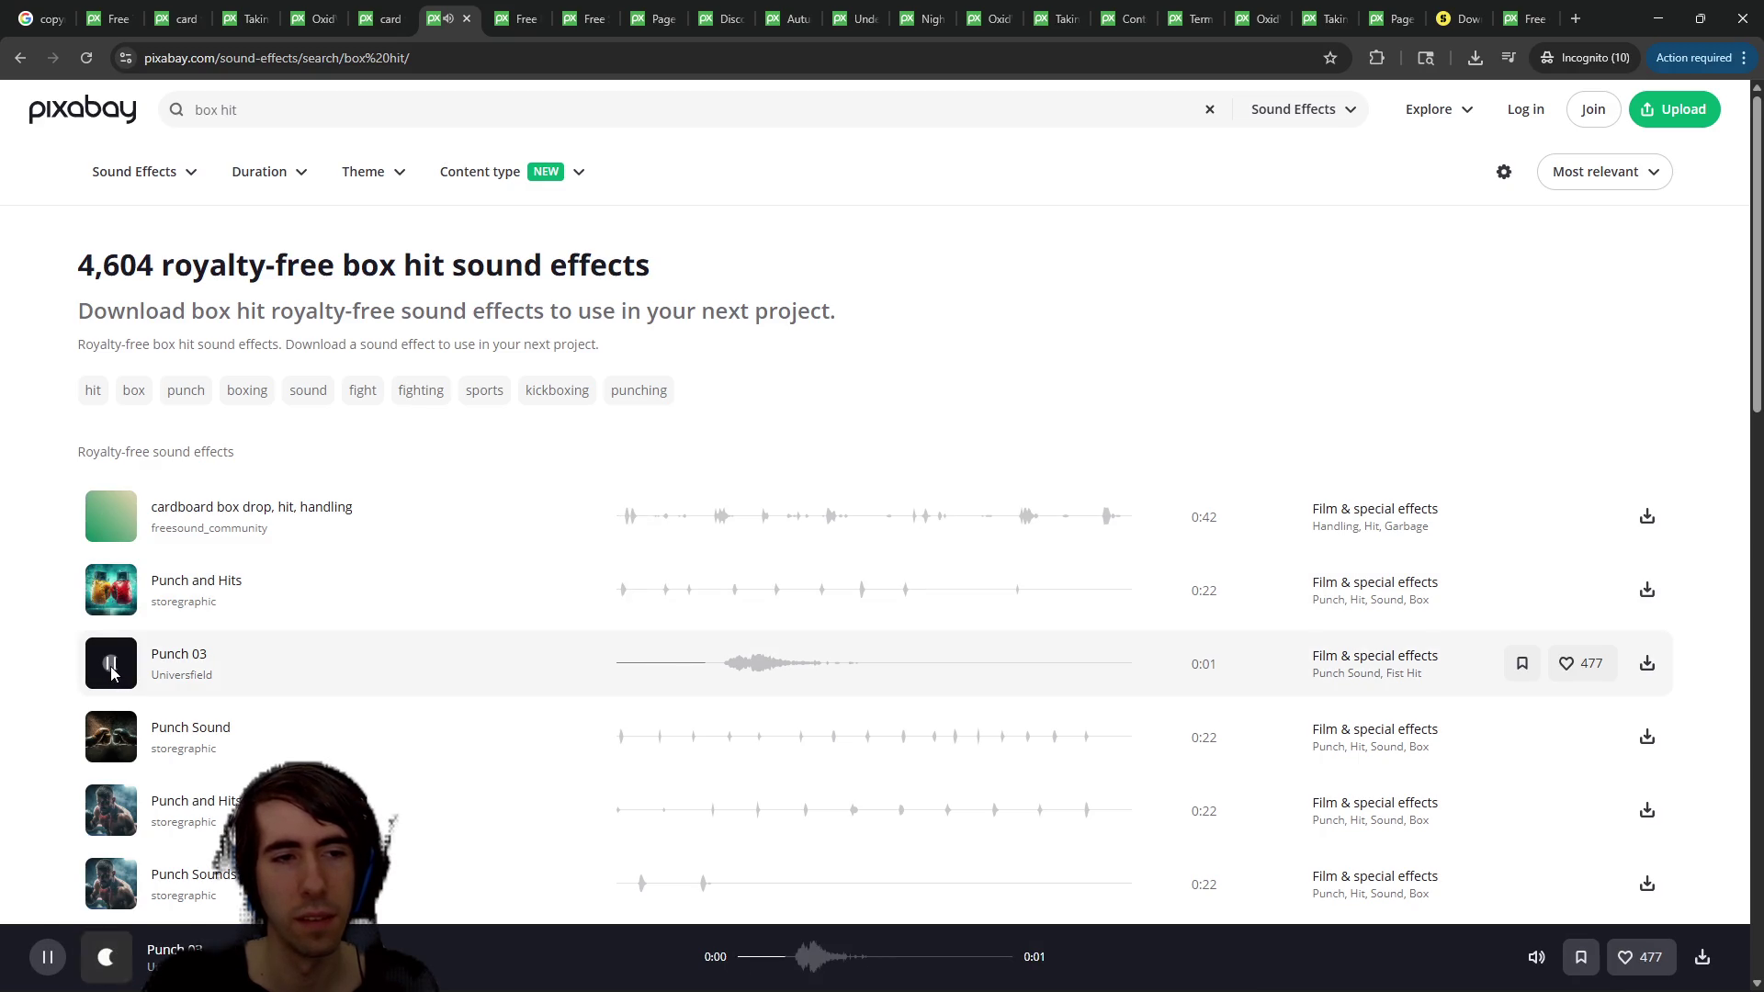
scroll(115, 683, down, 2)
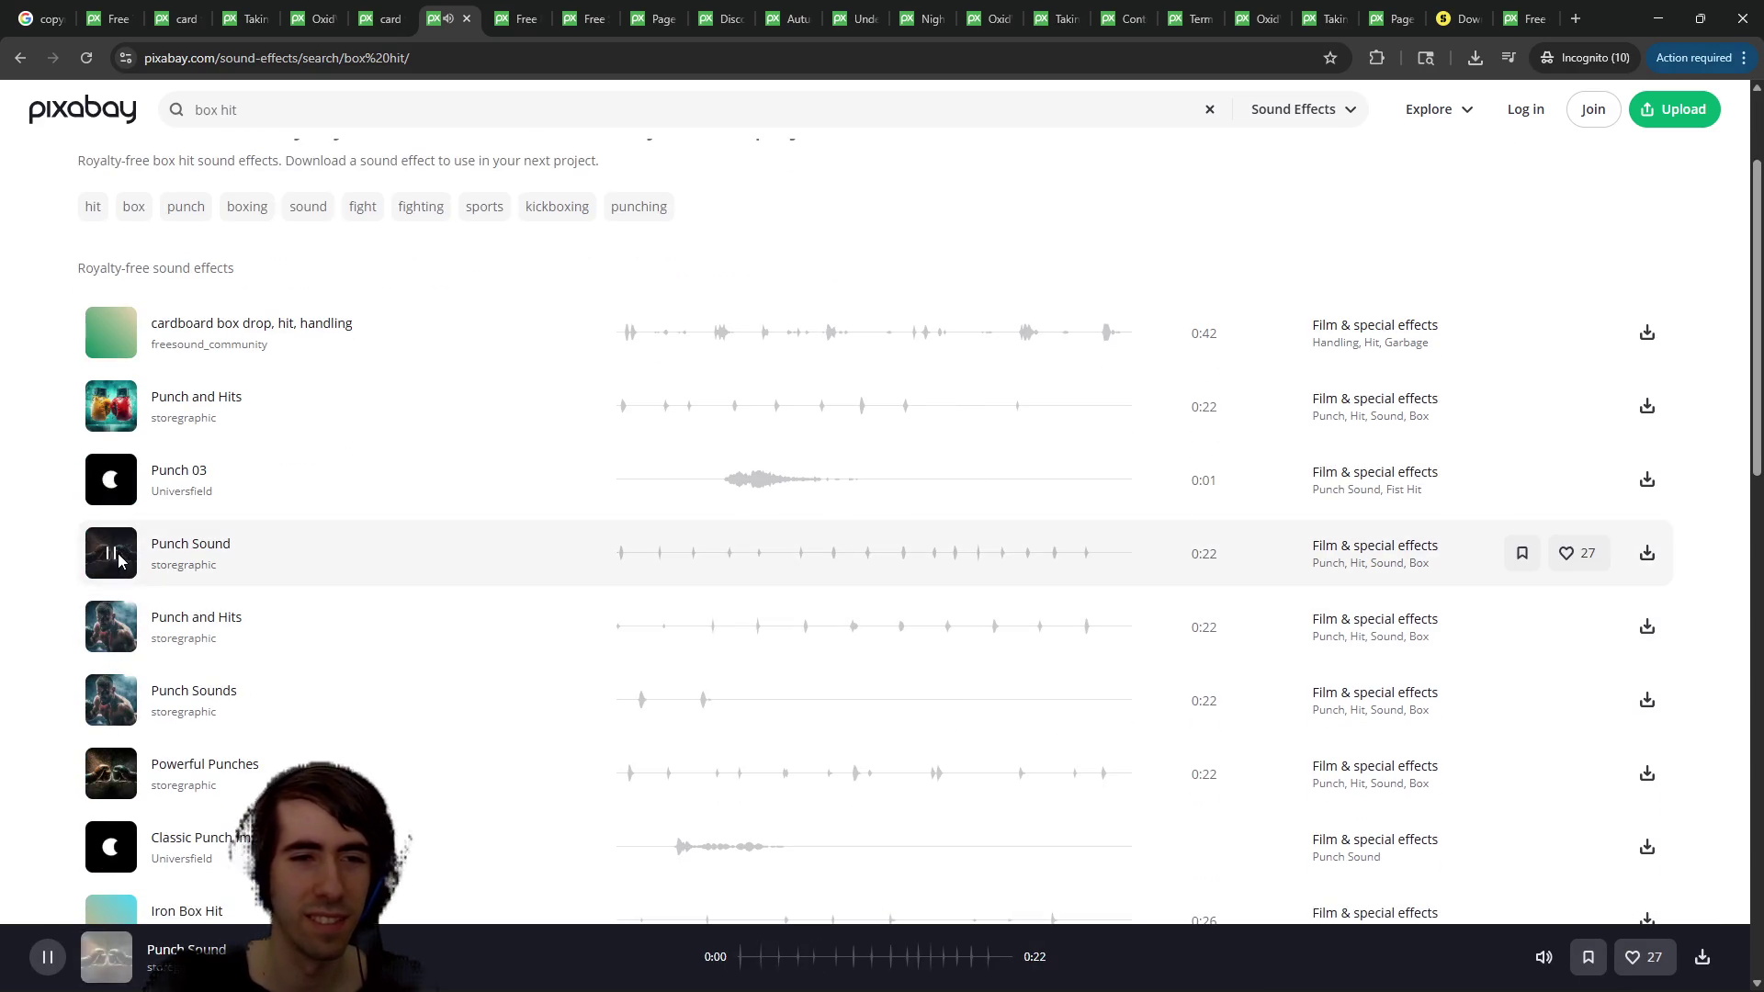
click(114, 625)
scroll(117, 623, down, 2)
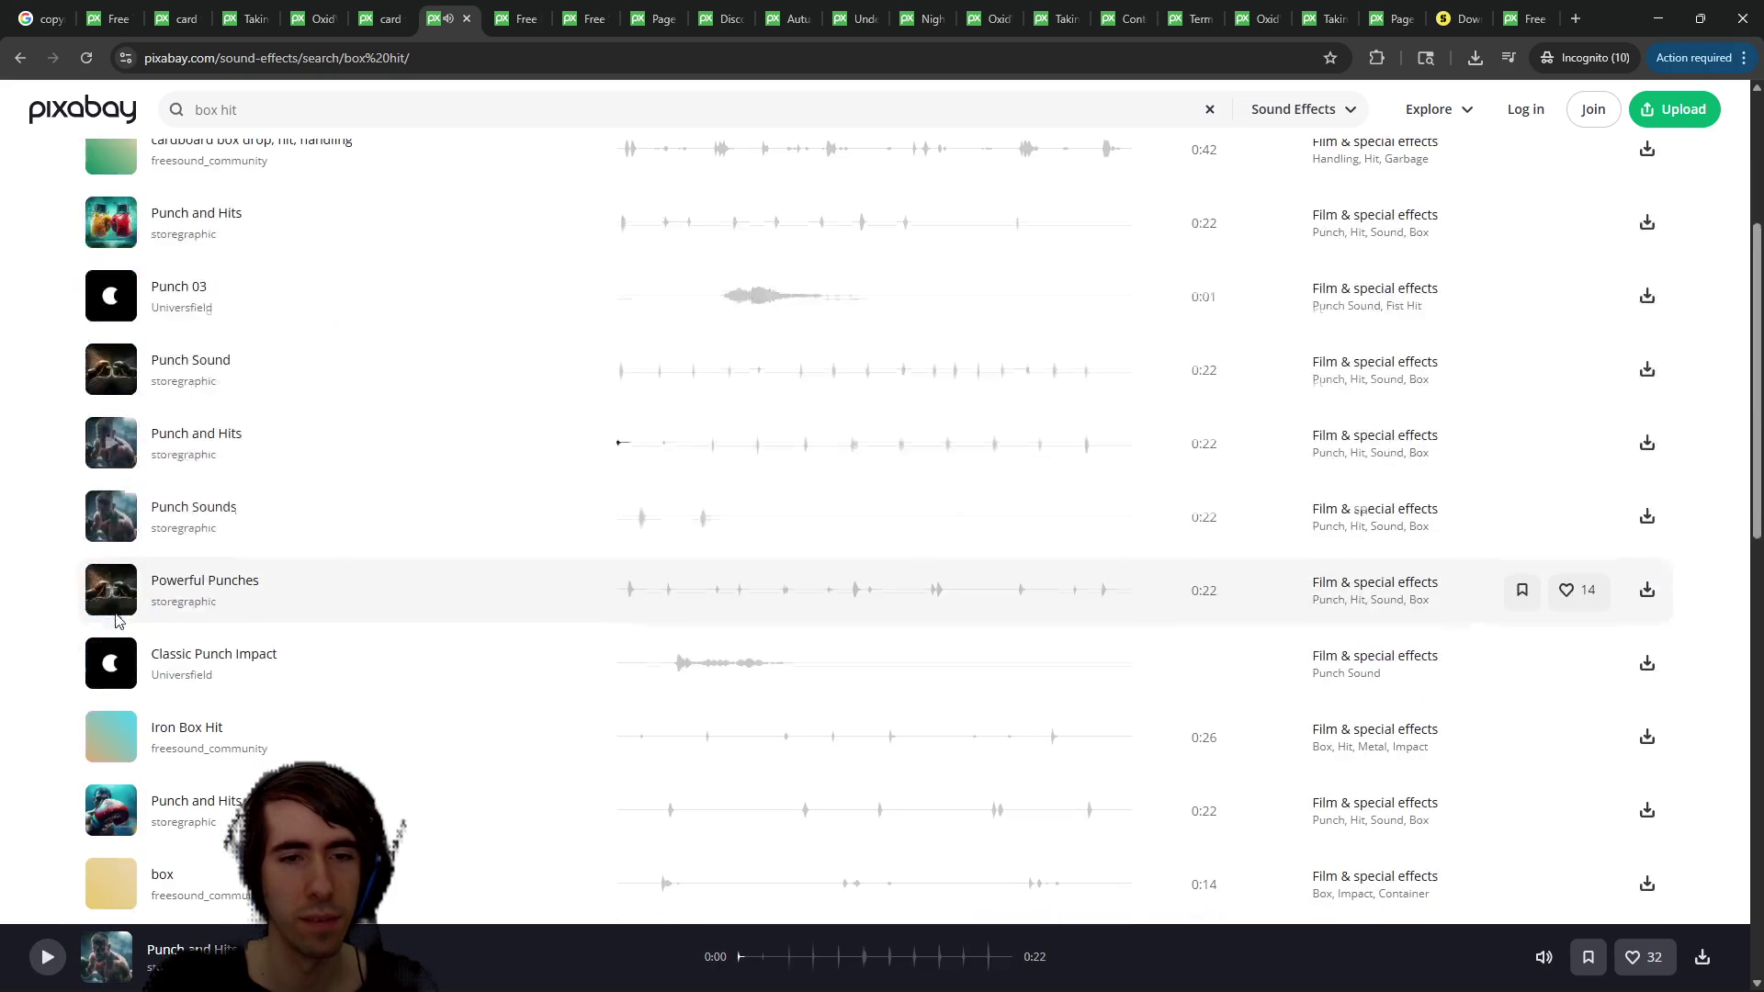
click(121, 660)
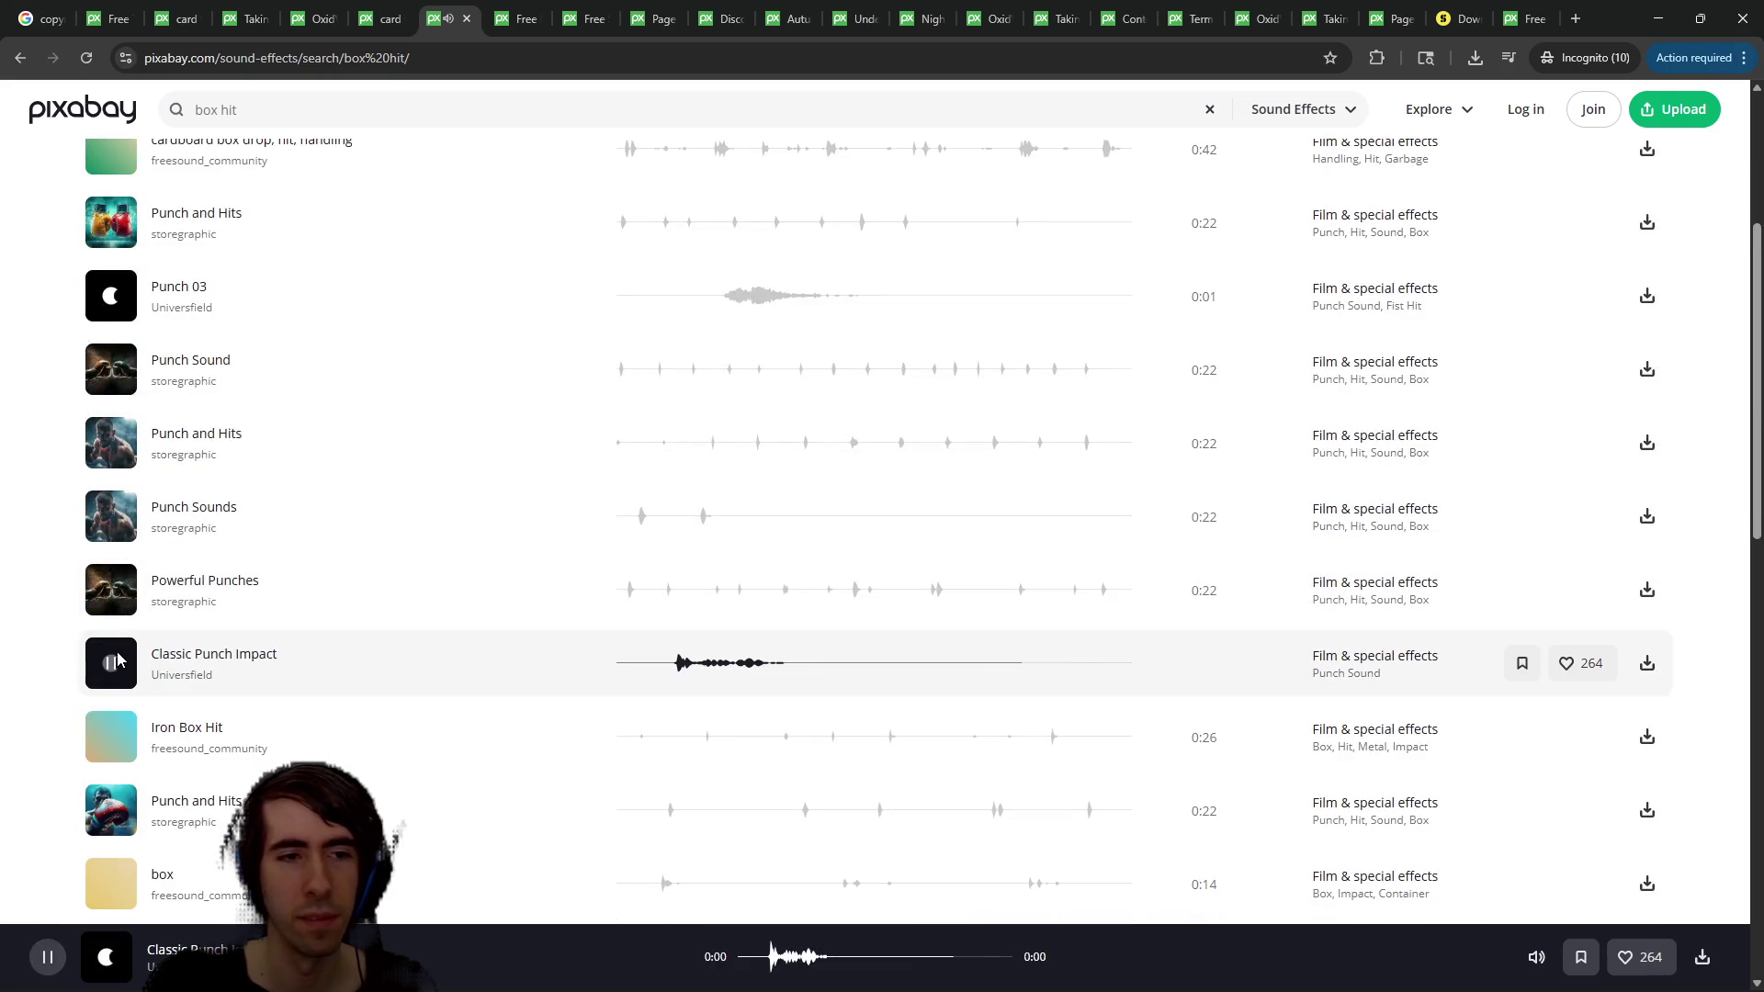
Replay Classic Punch Impact, open its page in the background, and preview Punch and Hits and shower box
scroll(115, 644, down, 2)
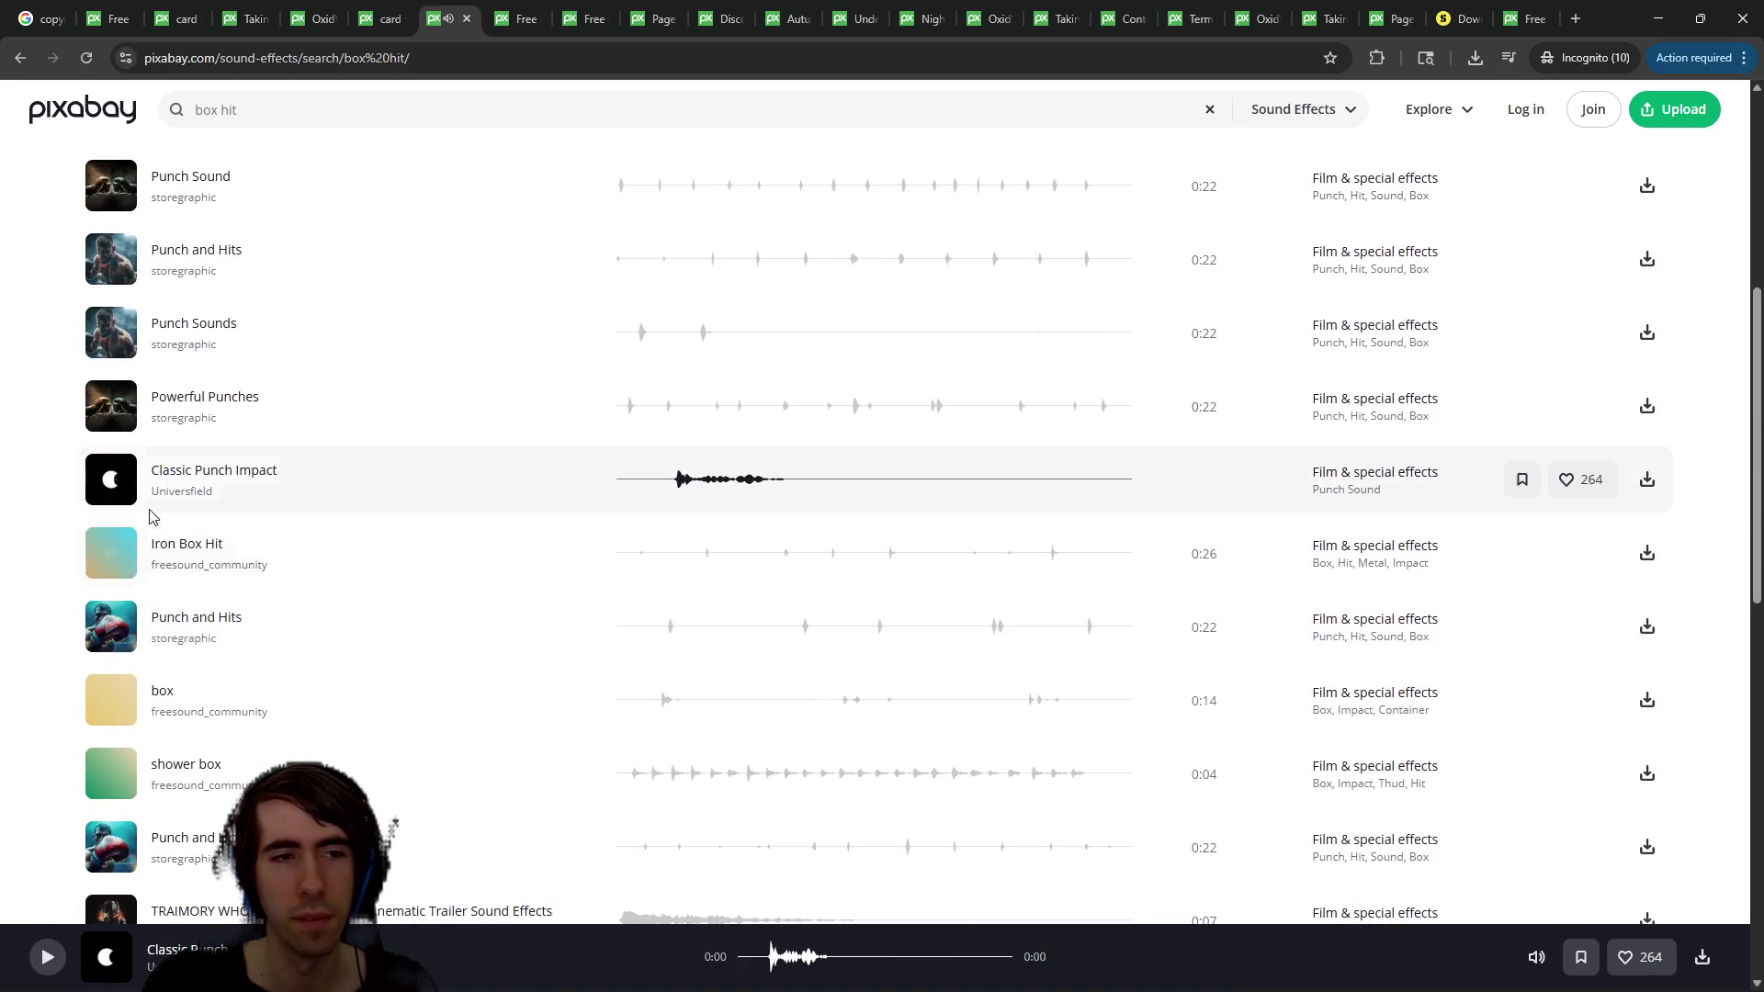
click(110, 482)
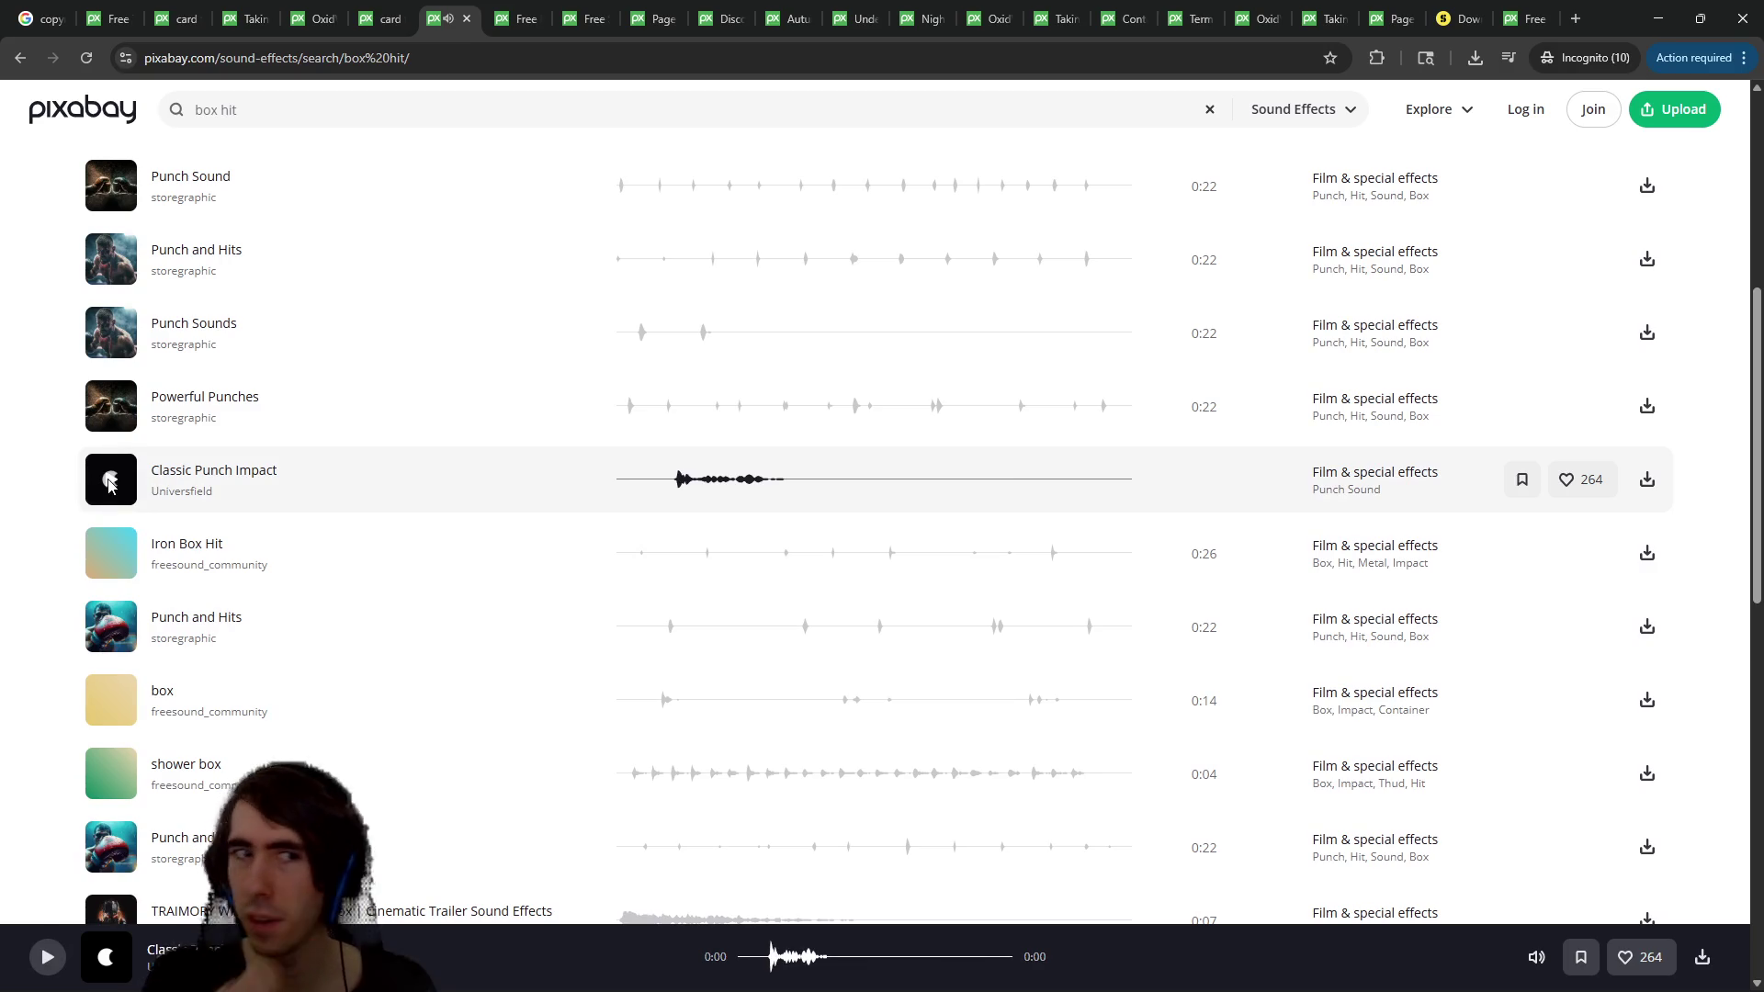
click(110, 483)
click(110, 482)
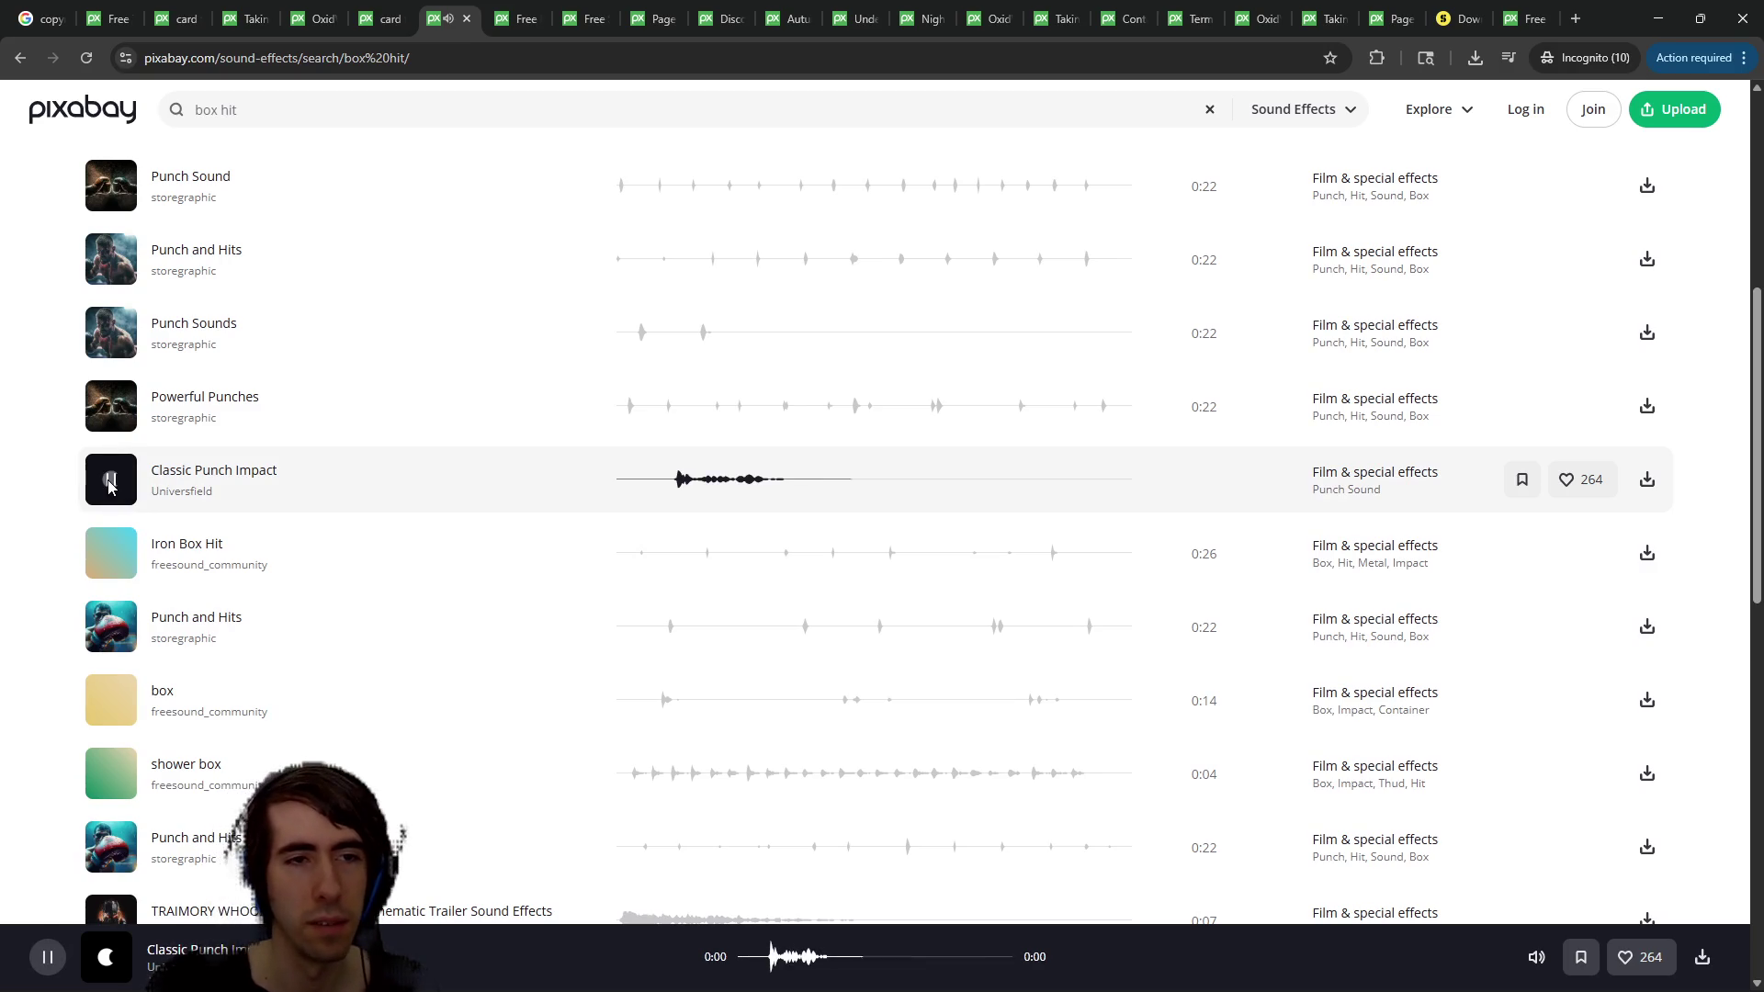
middle_click(195, 471)
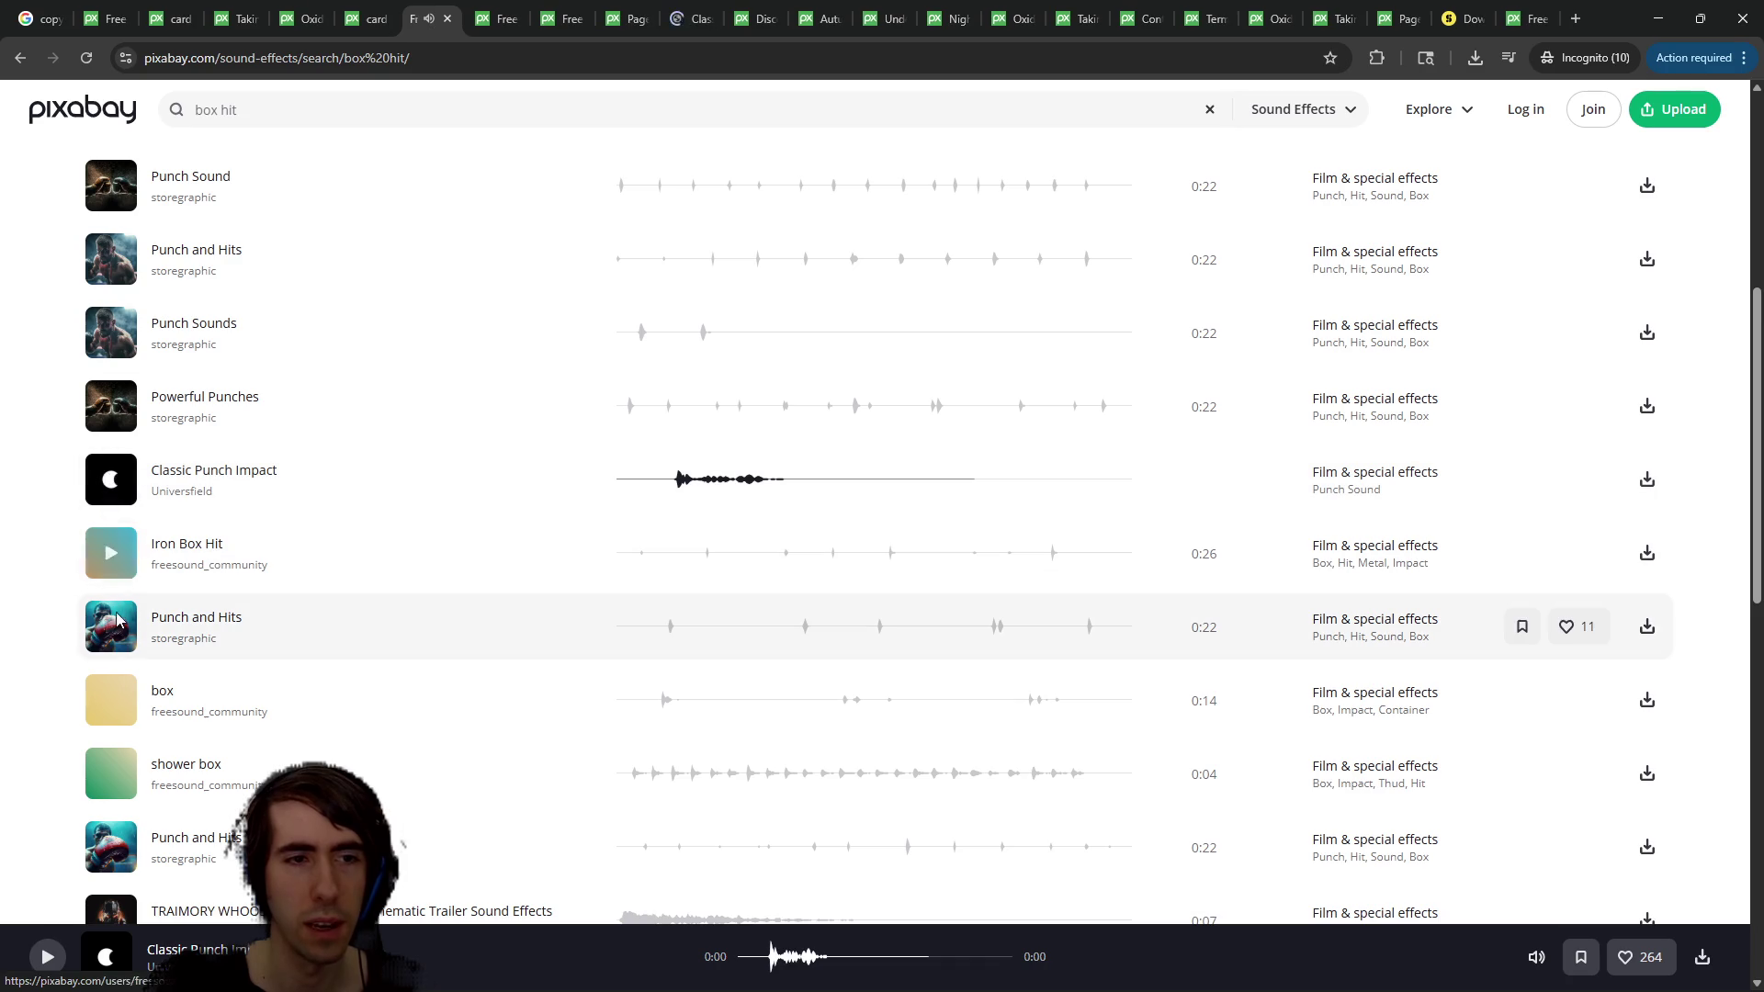
click(115, 630)
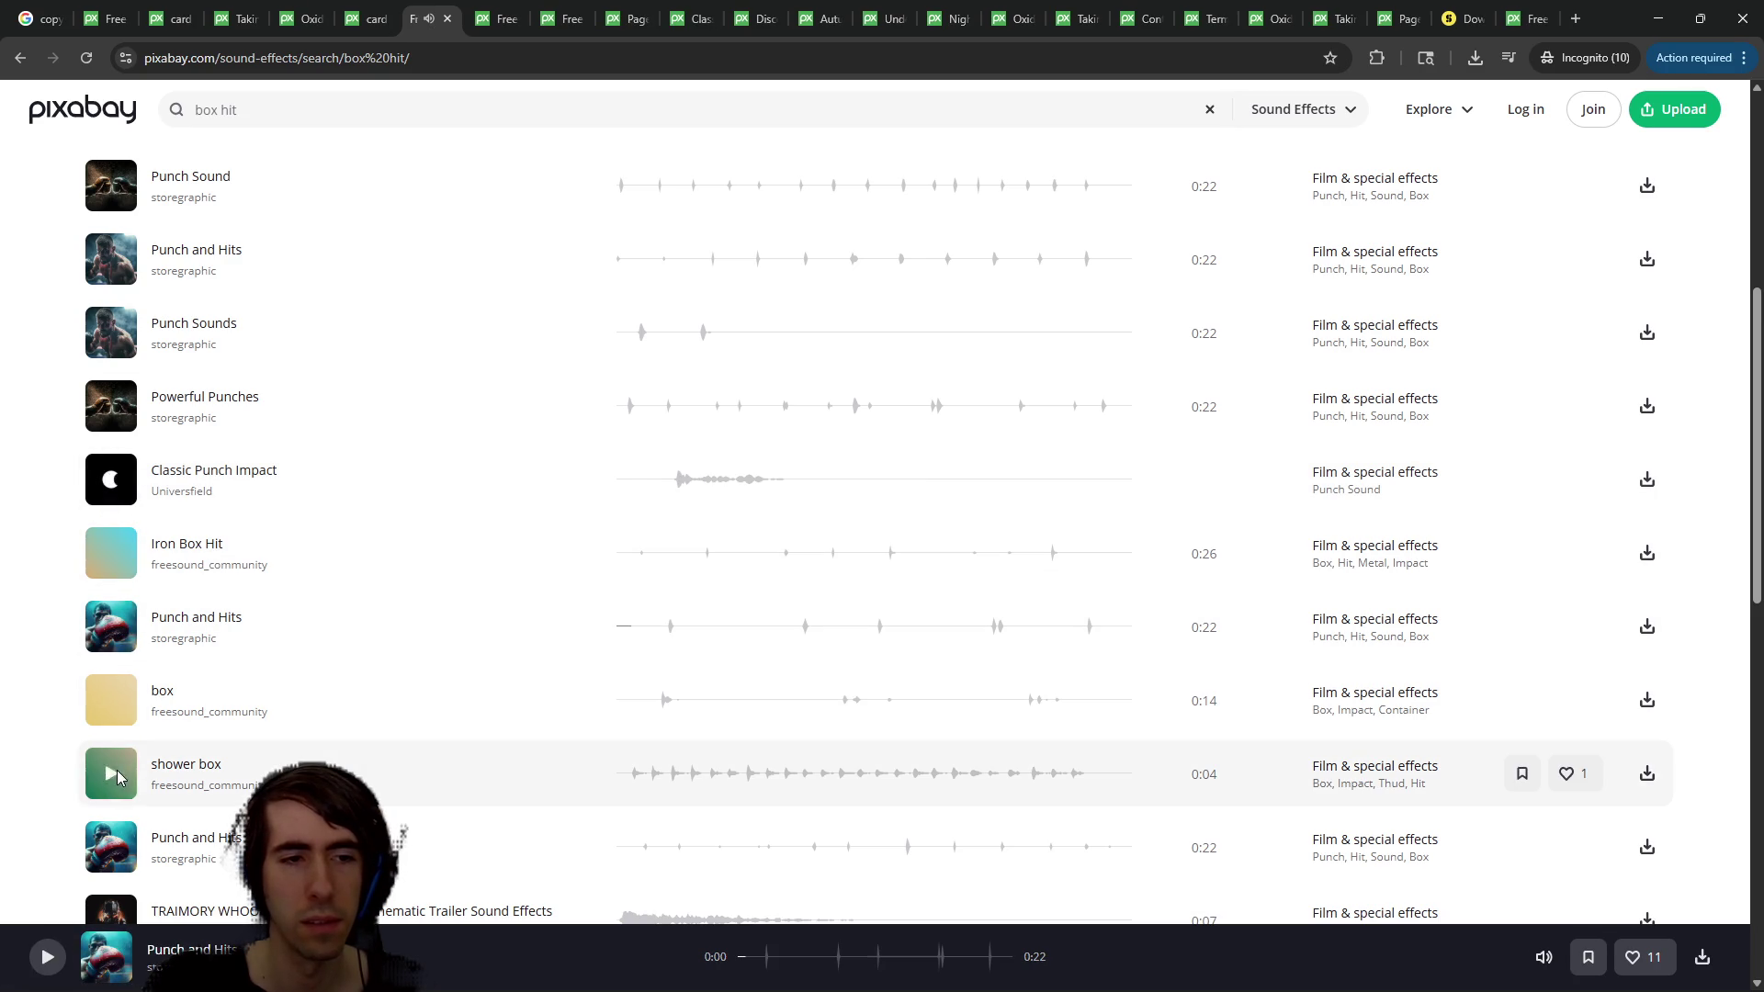
click(109, 770)
Preview Punch 04, Box Falling Down and Punch, stop playback, and return to the search box
scroll(109, 770, down, 4)
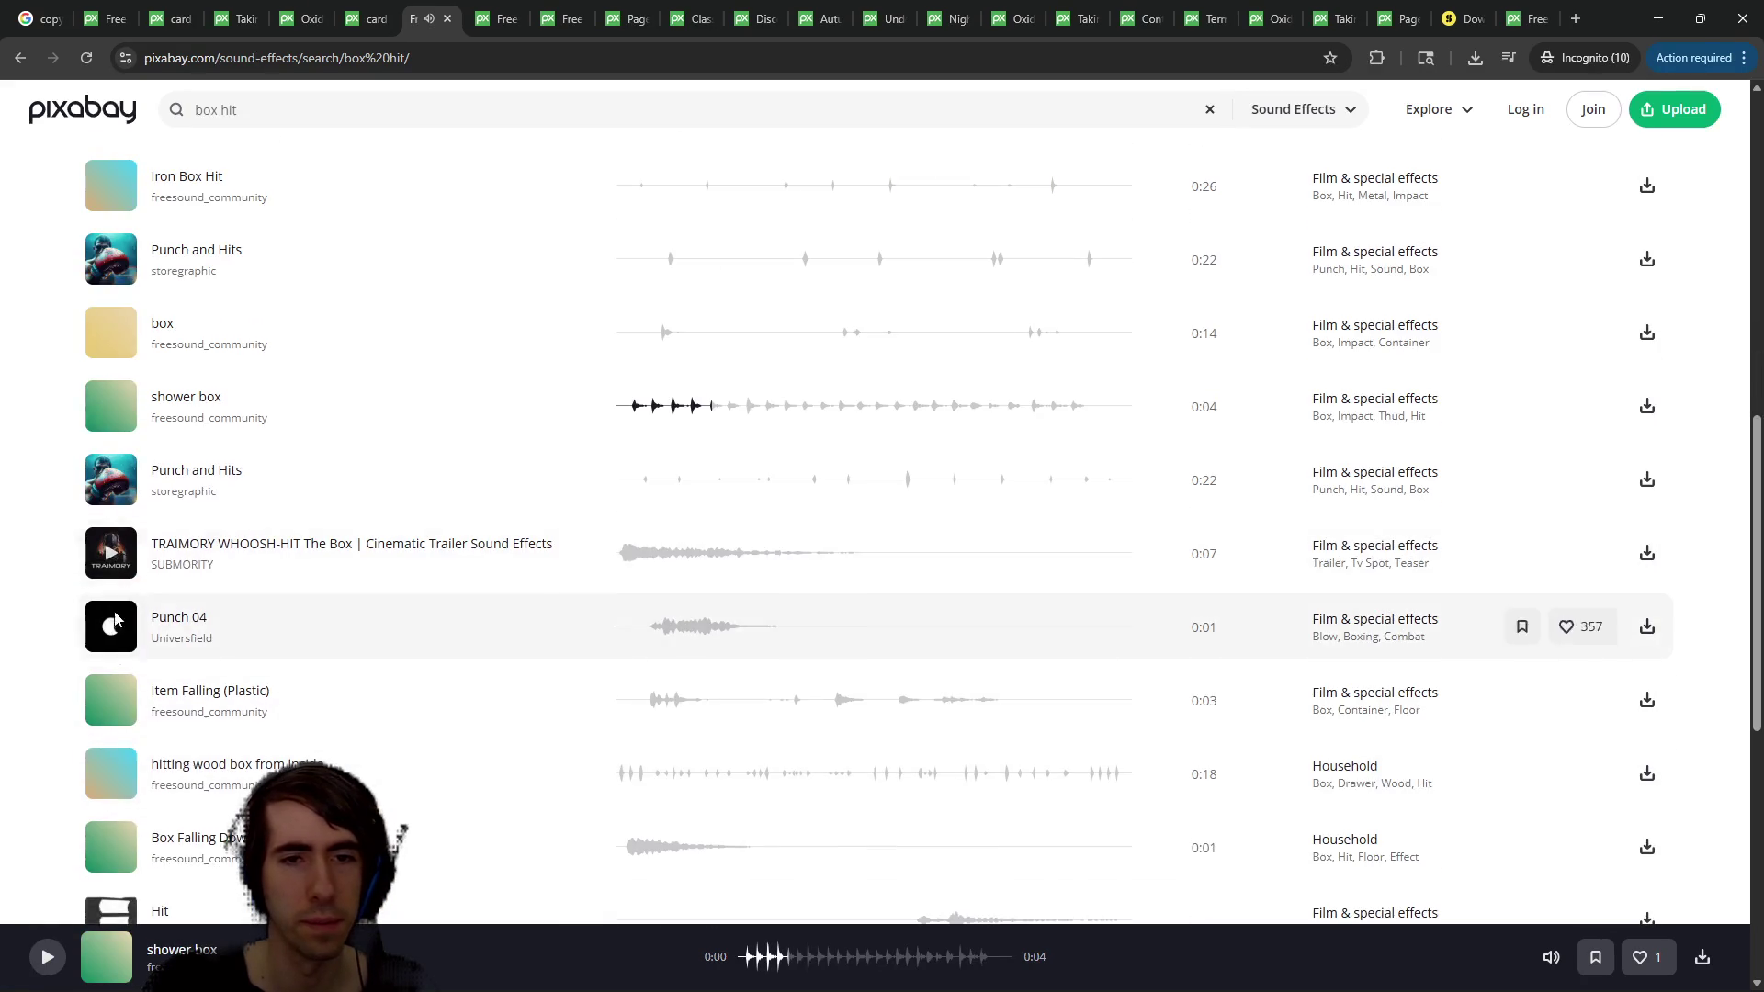
scroll(114, 443, down, 2)
click(115, 443)
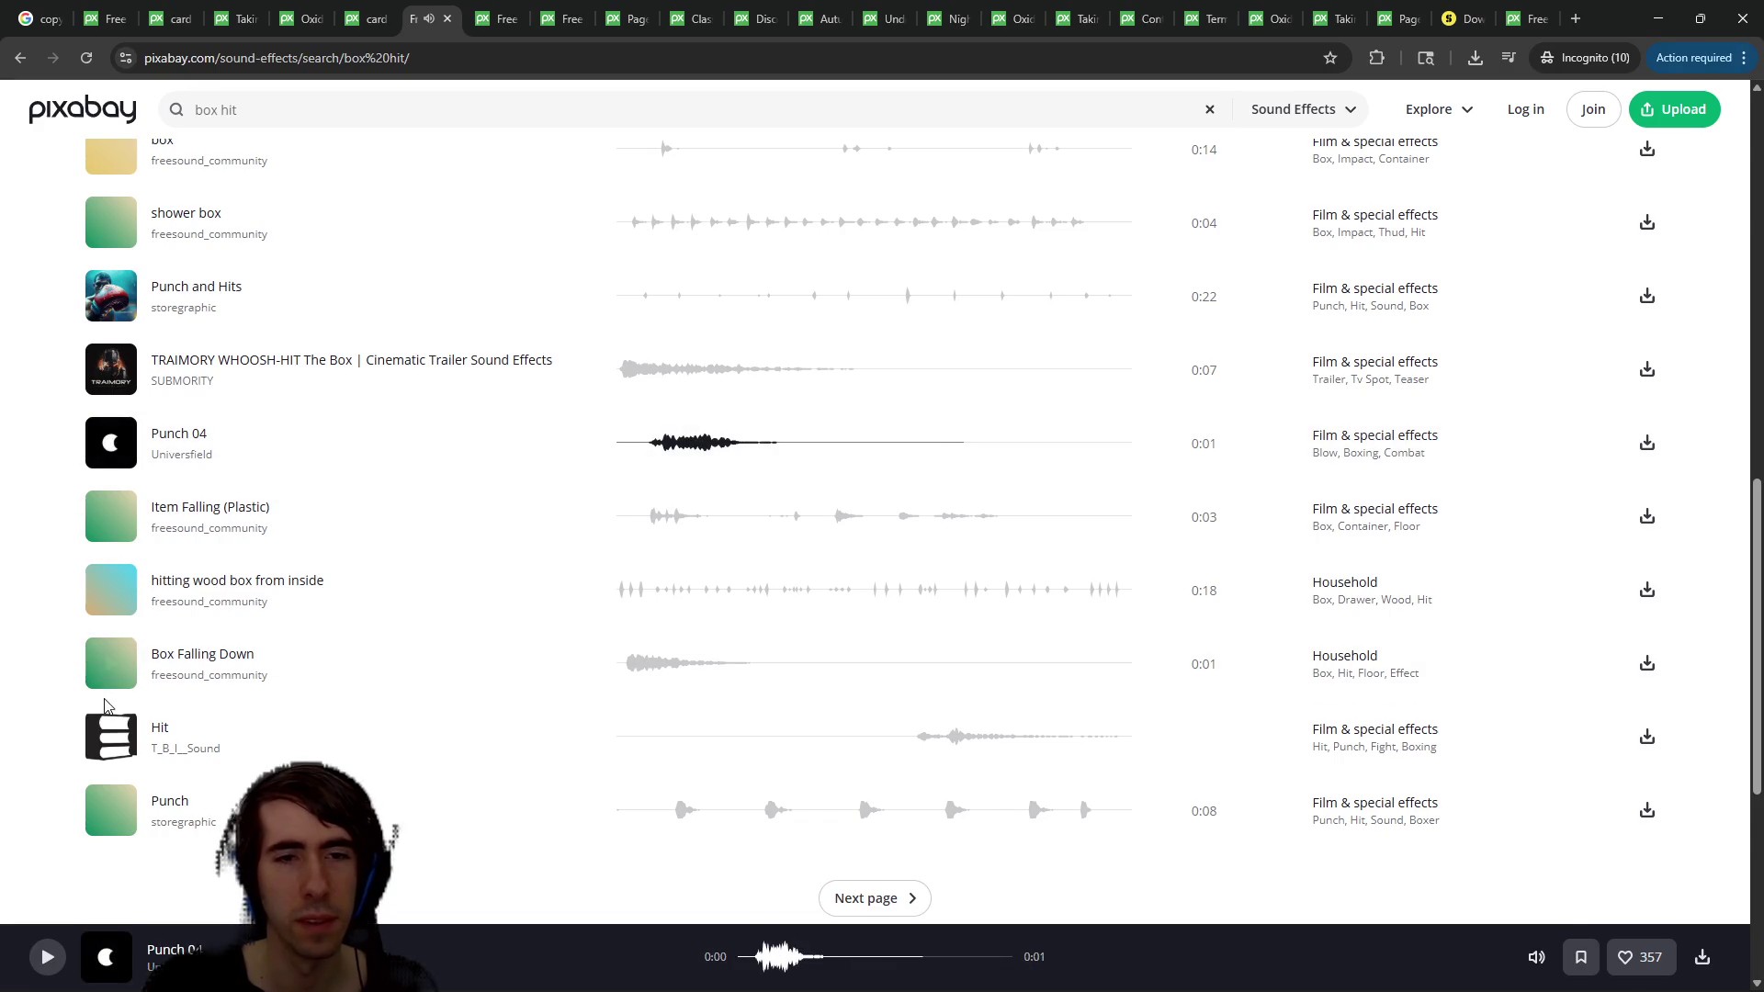
click(112, 664)
click(98, 822)
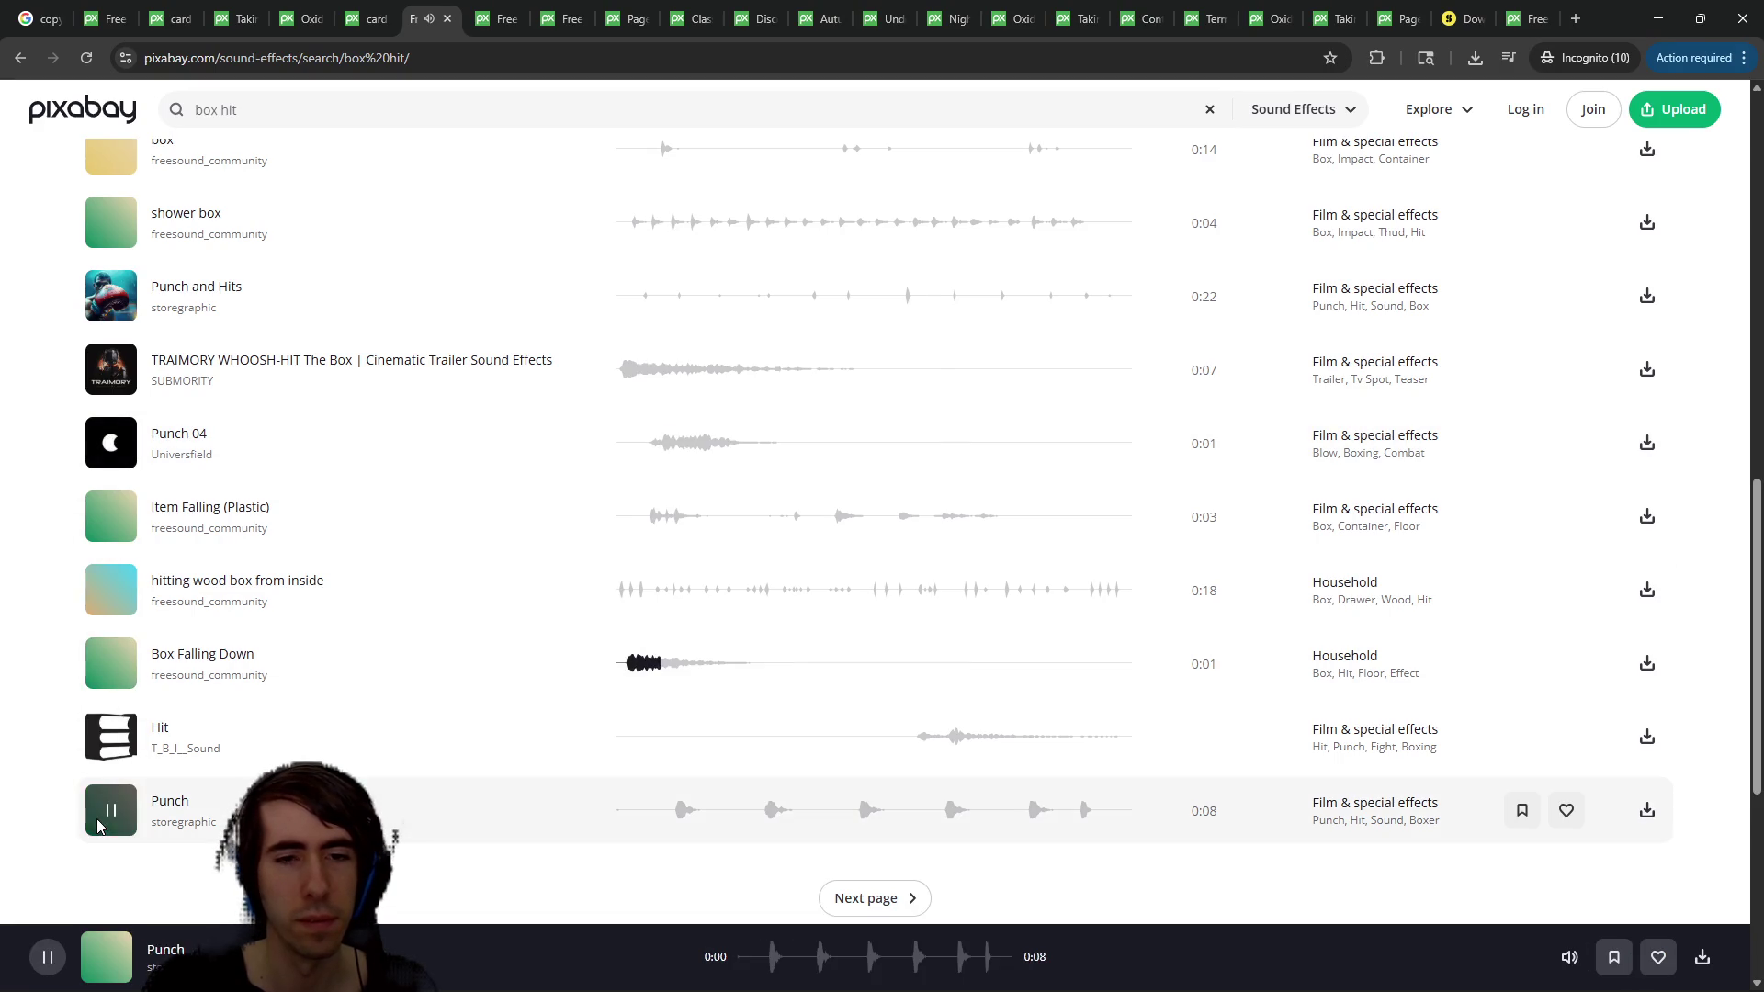
click(108, 820)
scroll(230, 552, up, 15)
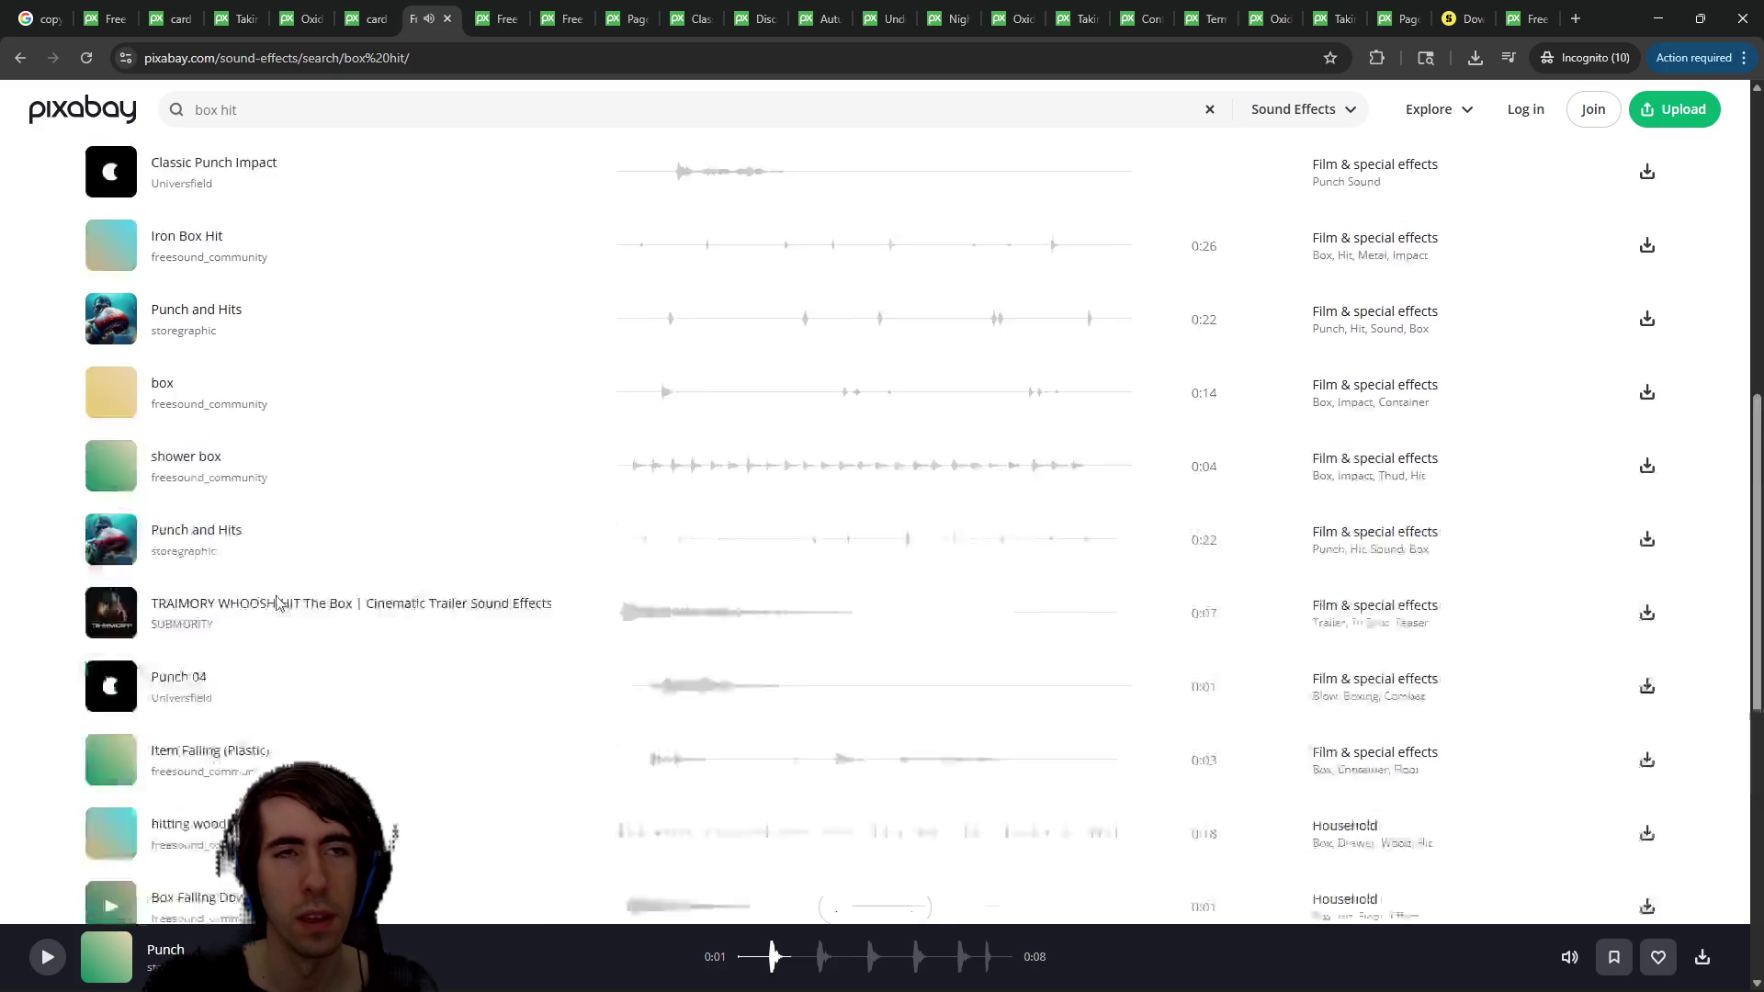
click(282, 113)
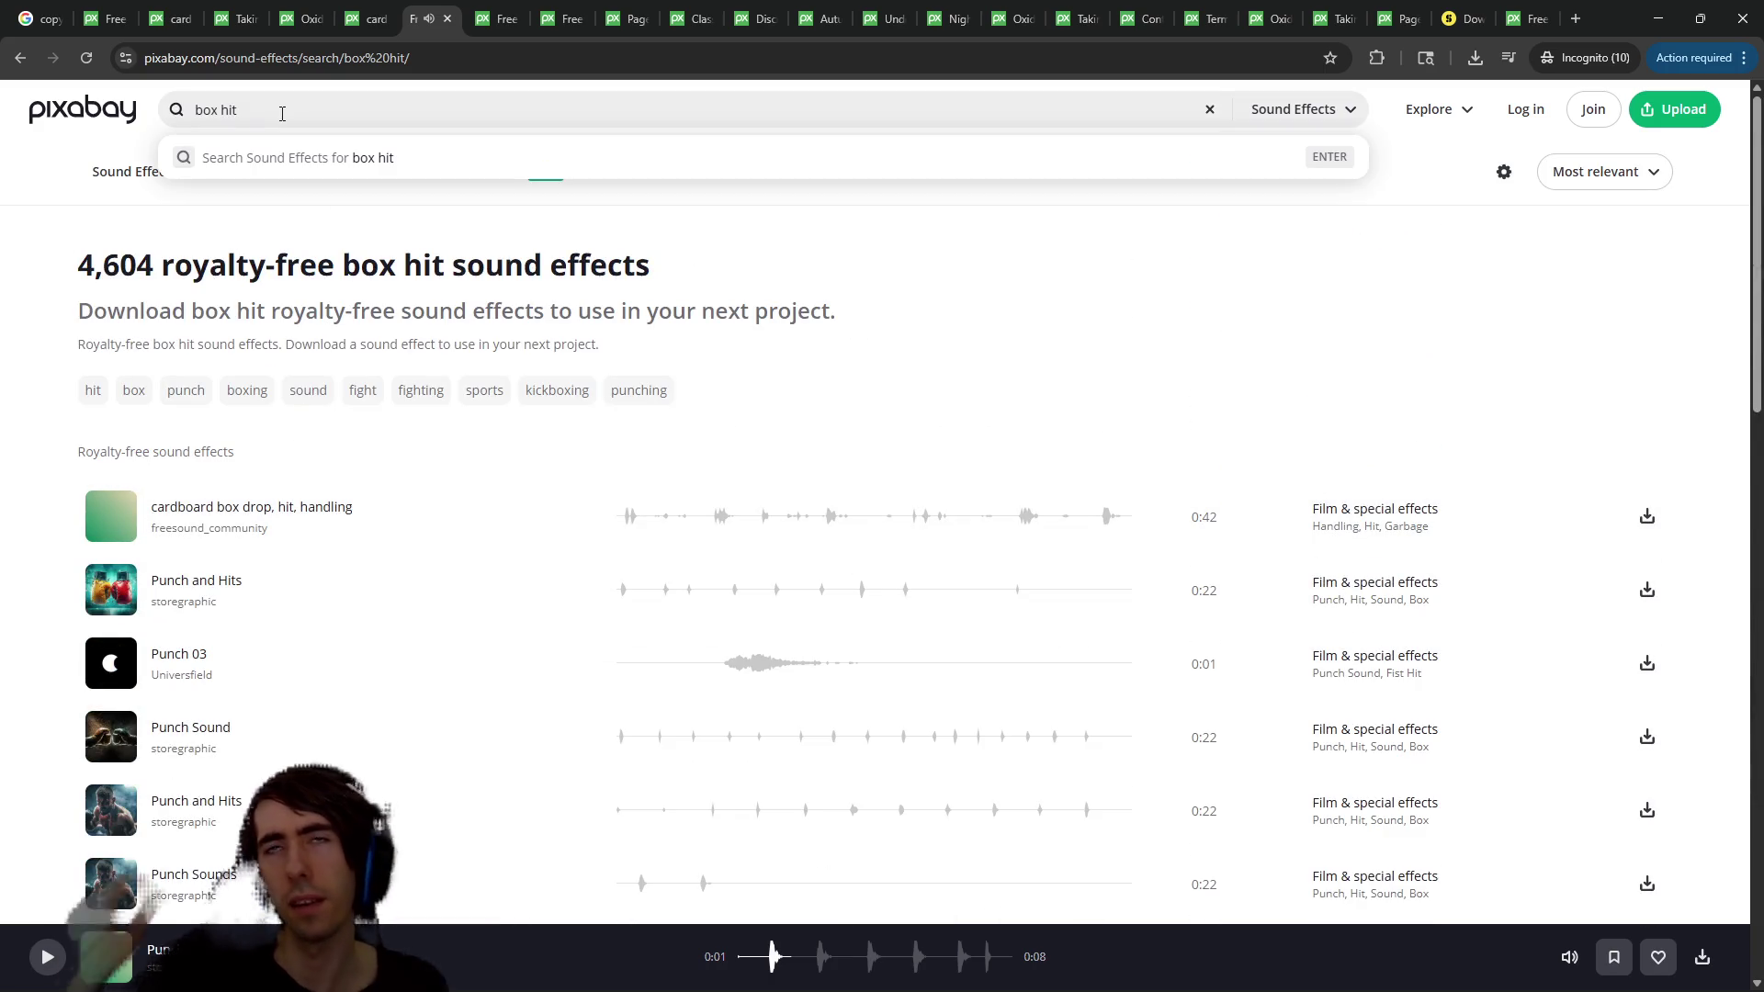
Search for lever and preview Film advance lever, Metal Lever 1 (twice more) and Lever action cocking 2
key(ctrl+a)
text(ver)
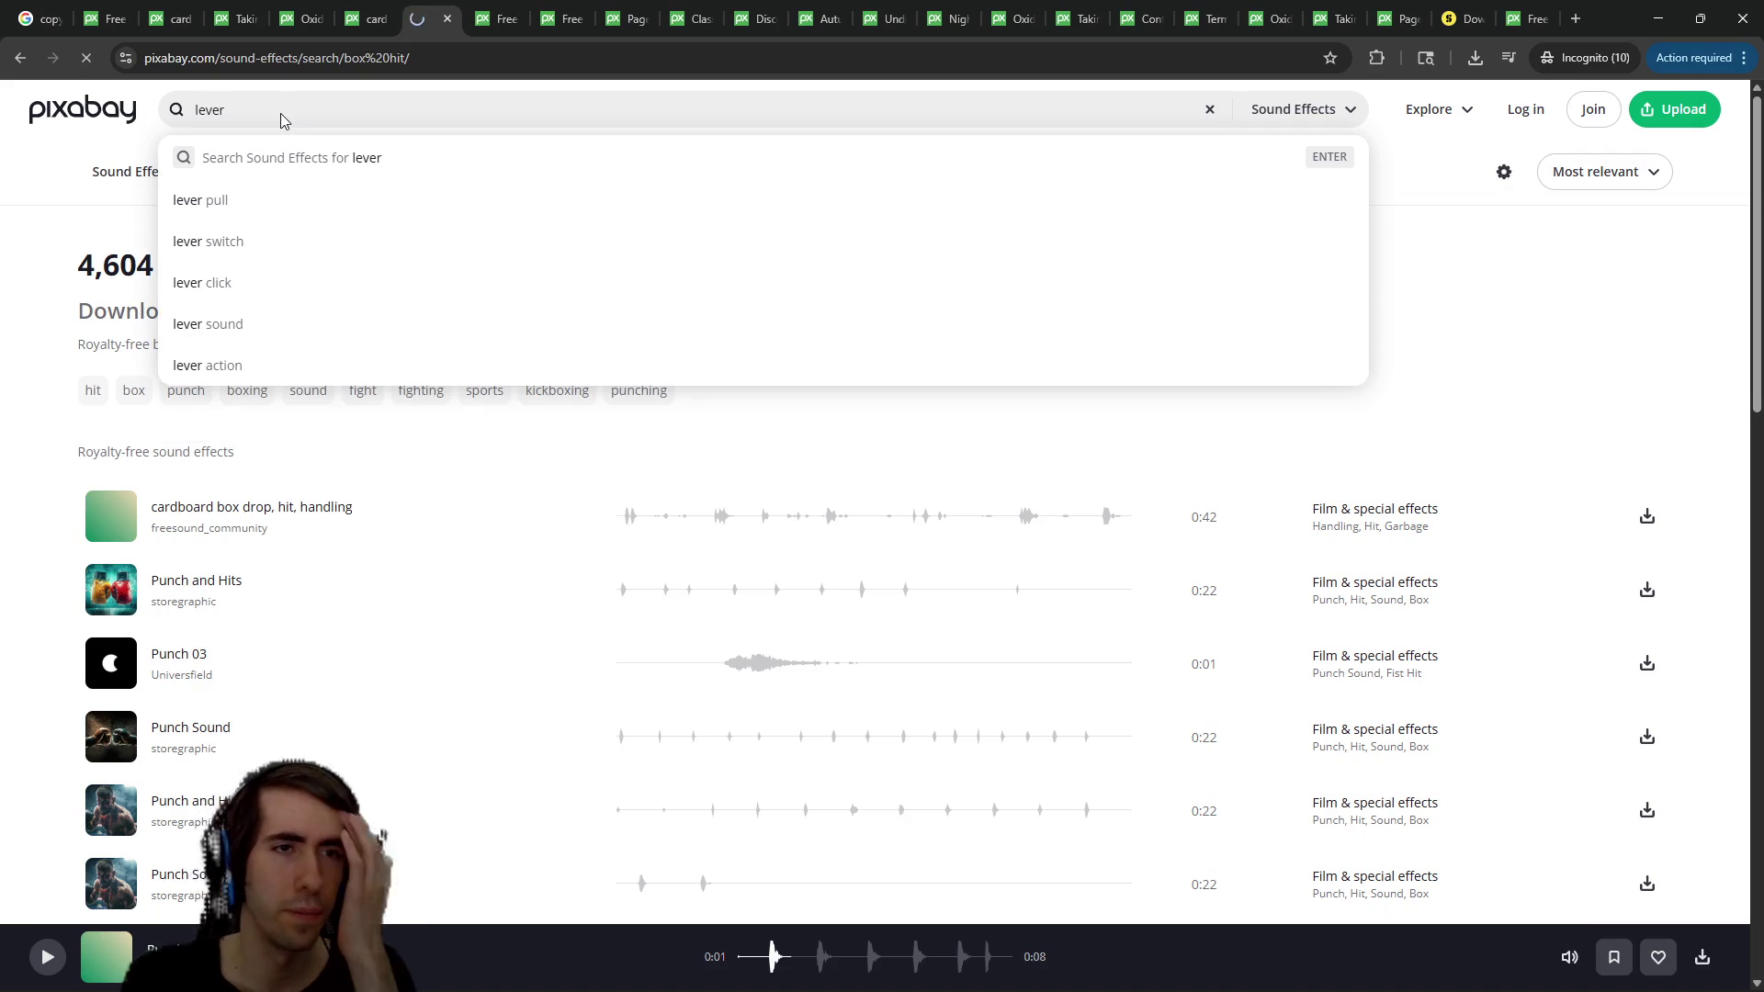
key(Return)
click(115, 588)
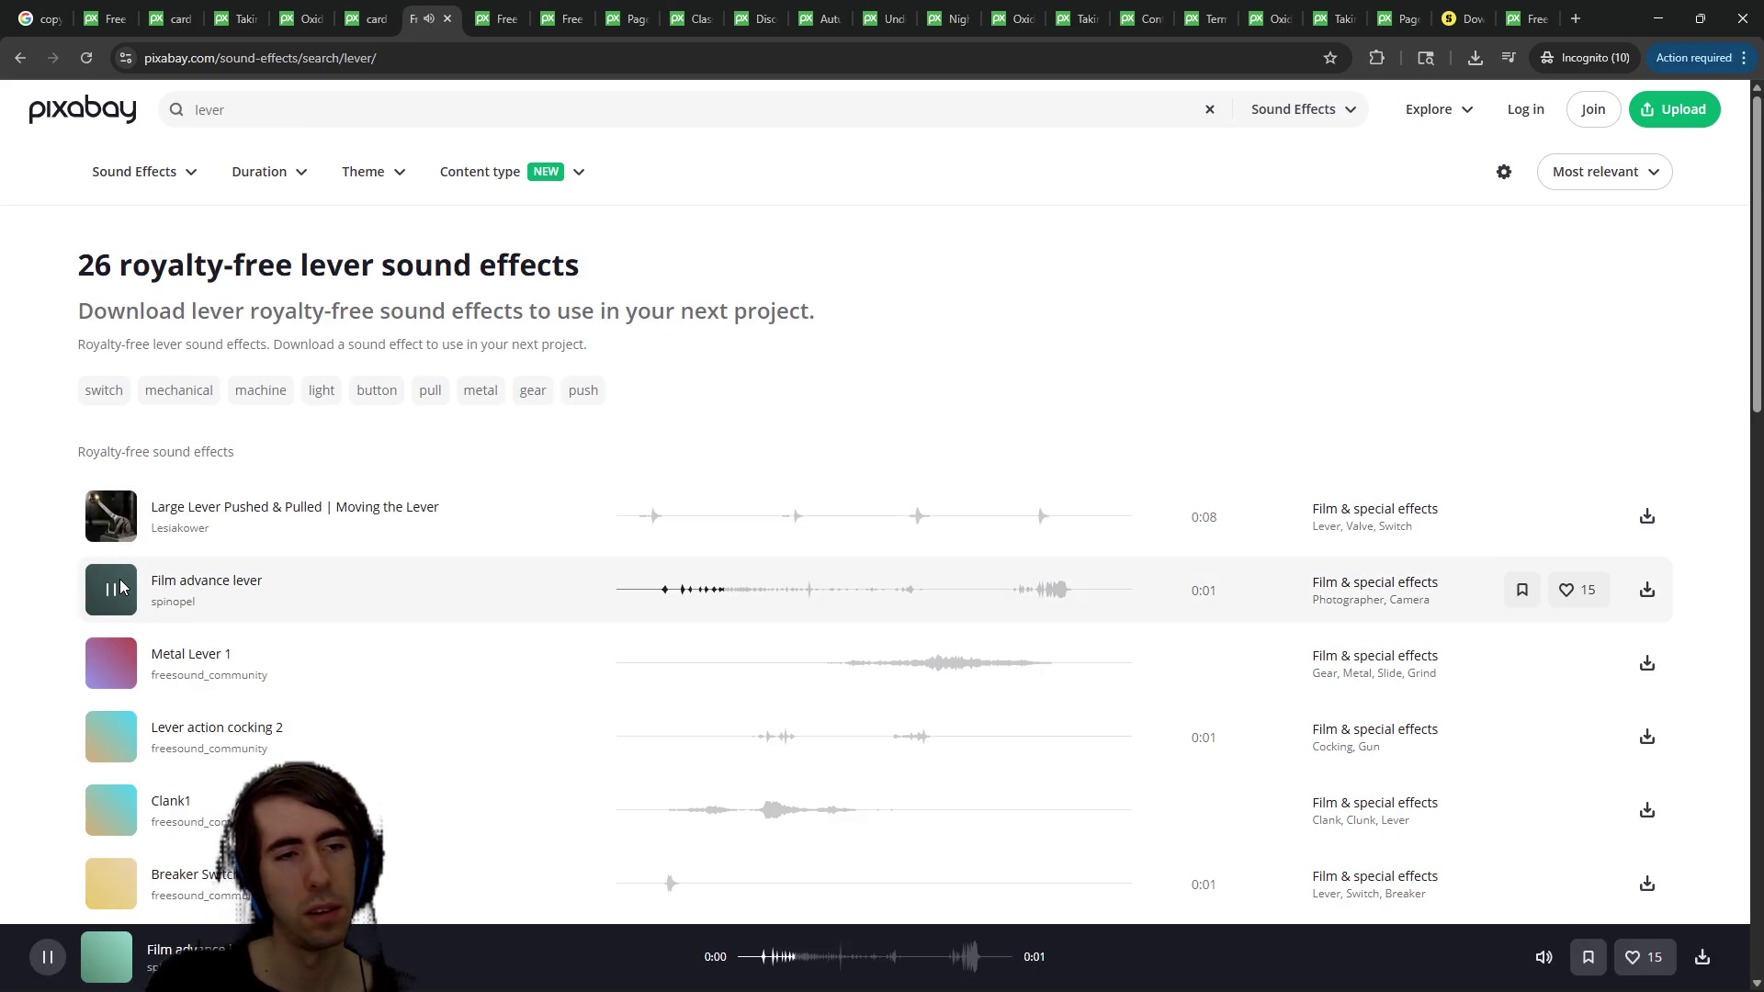
click(119, 639)
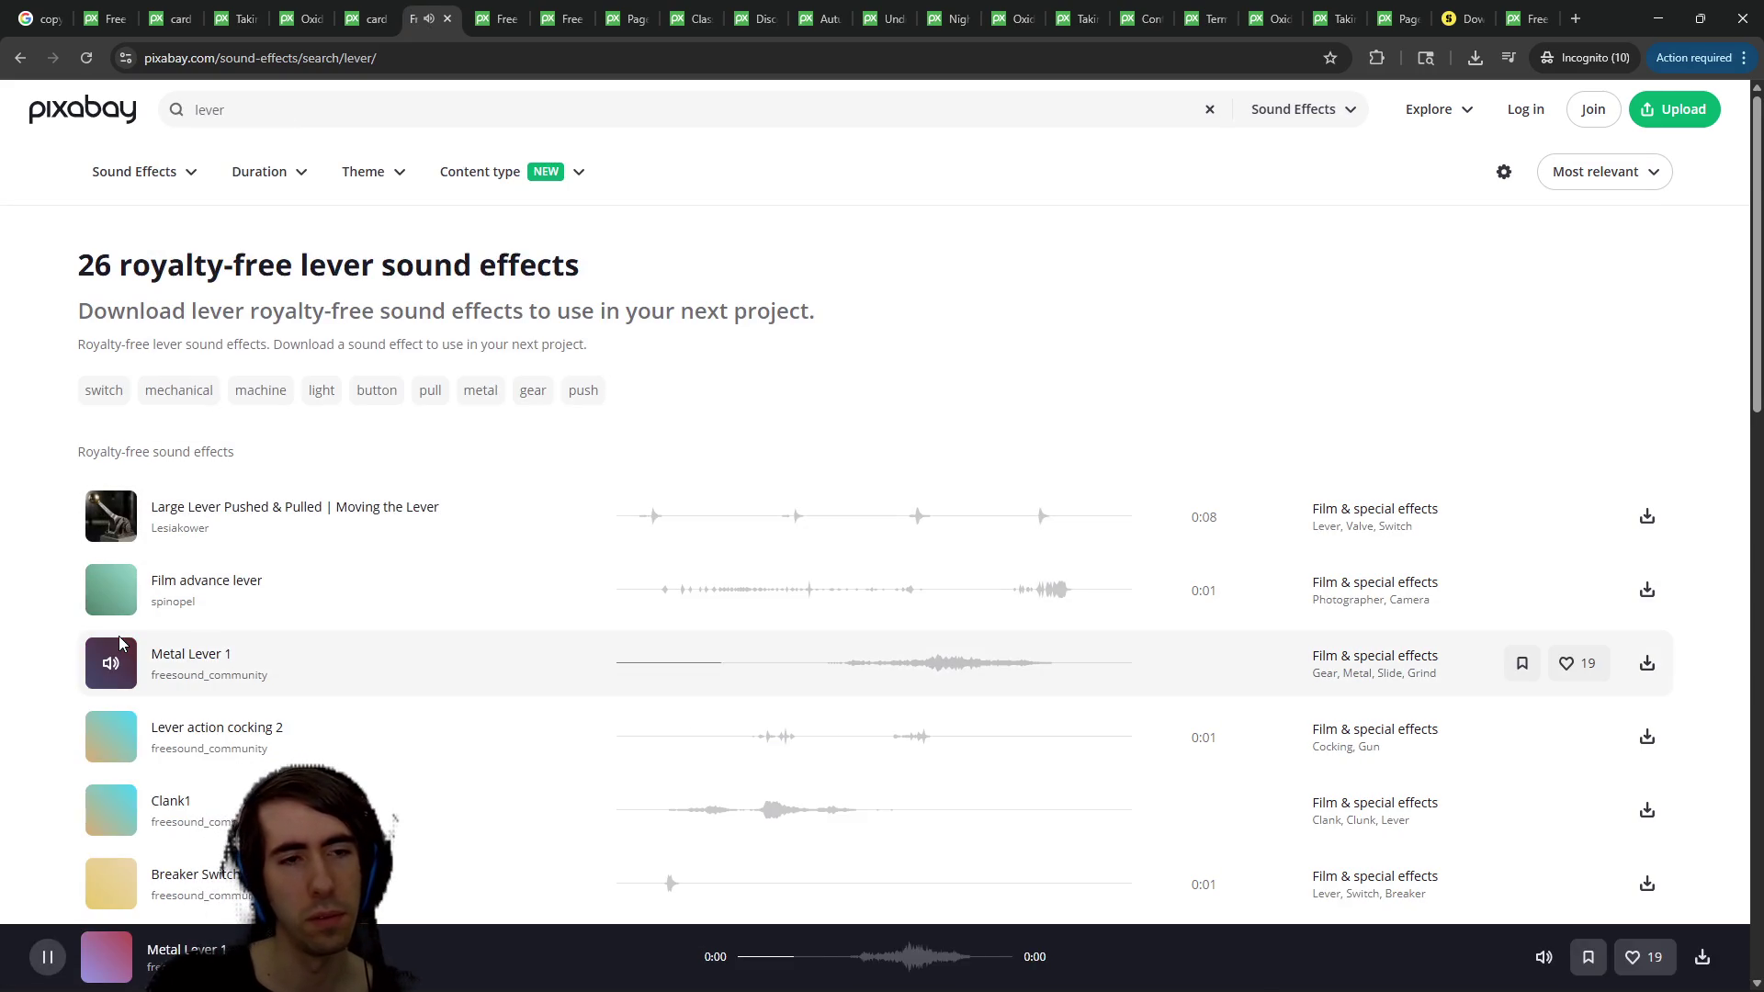
click(111, 735)
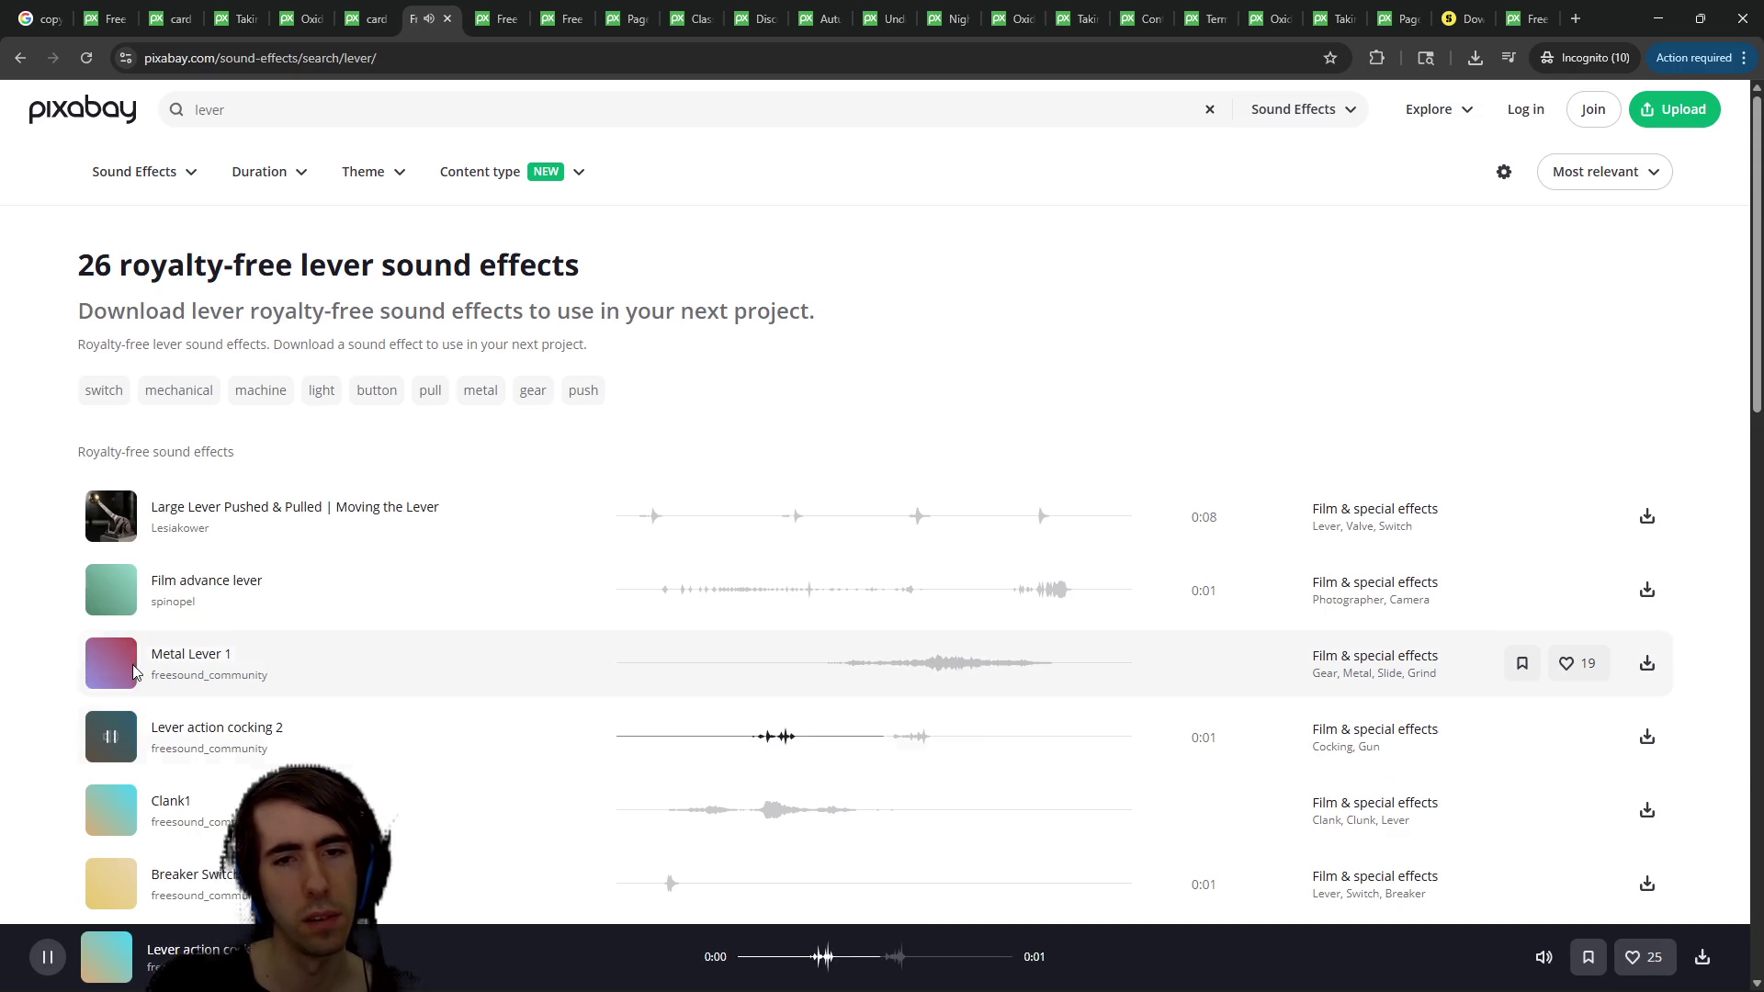
click(135, 665)
click(135, 665)
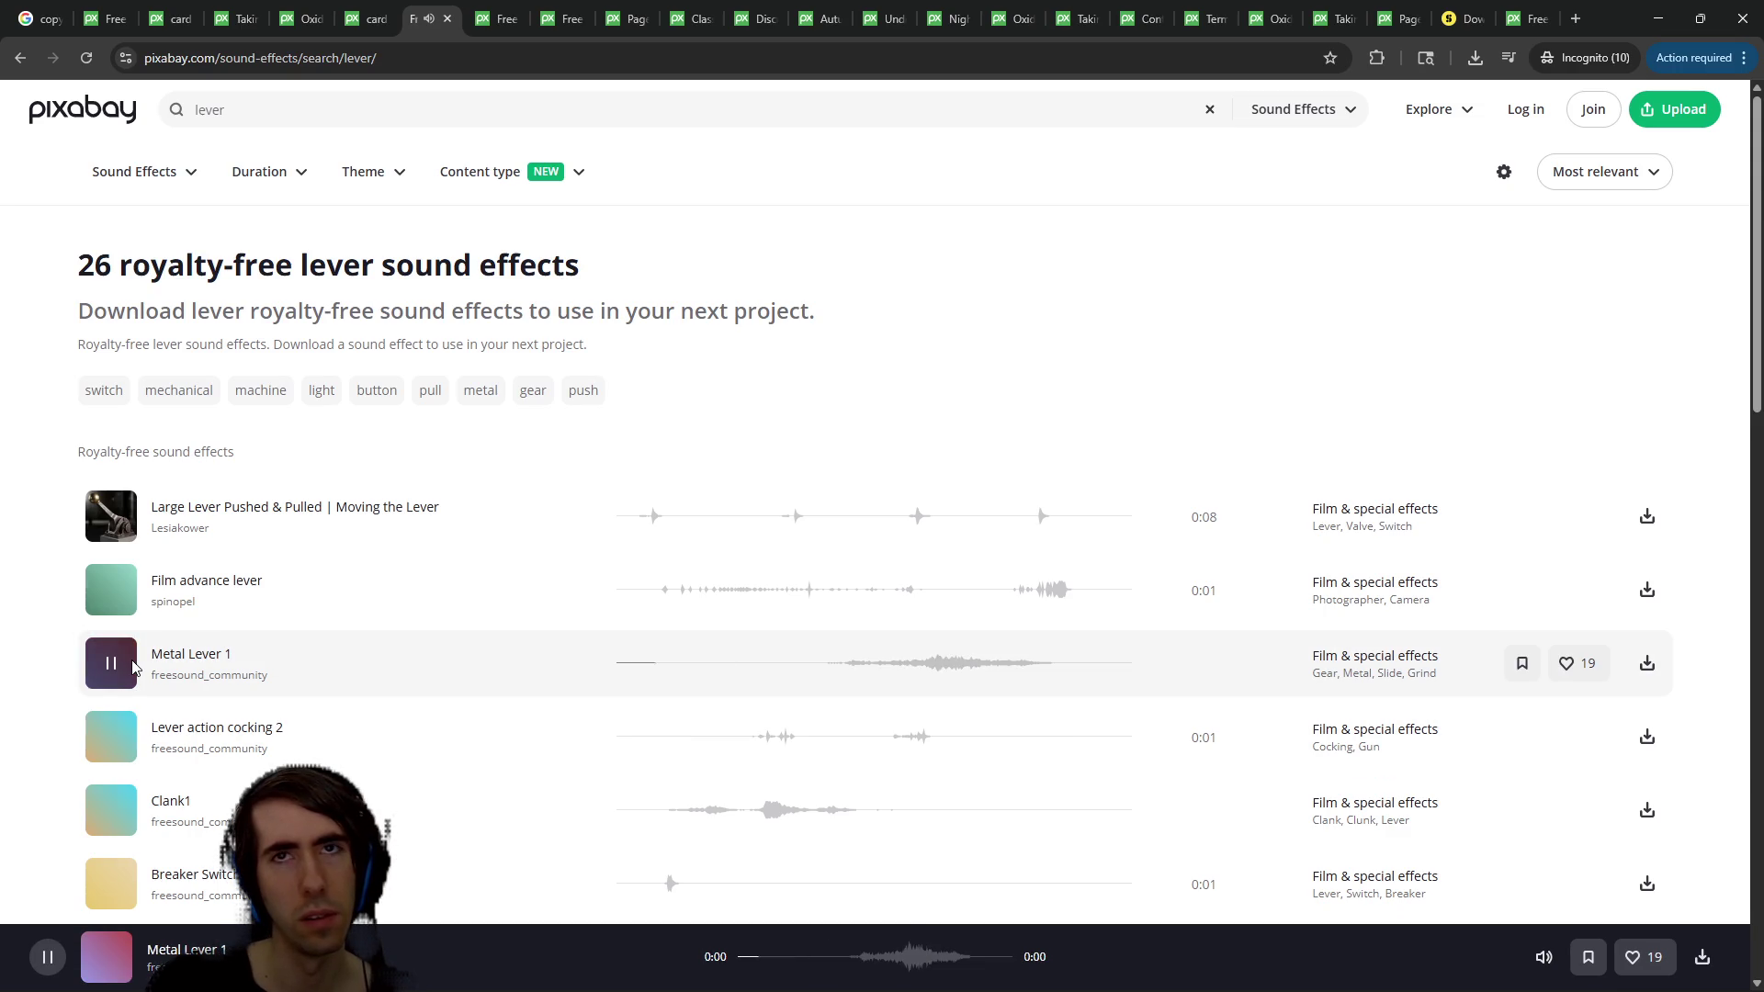
Preview Breaker Switch, Mechanical1, Rattle1, LeverCrank and Flashlight Click 1, then go to the 'positive' results tab
scroll(135, 665, down, 1)
click(108, 790)
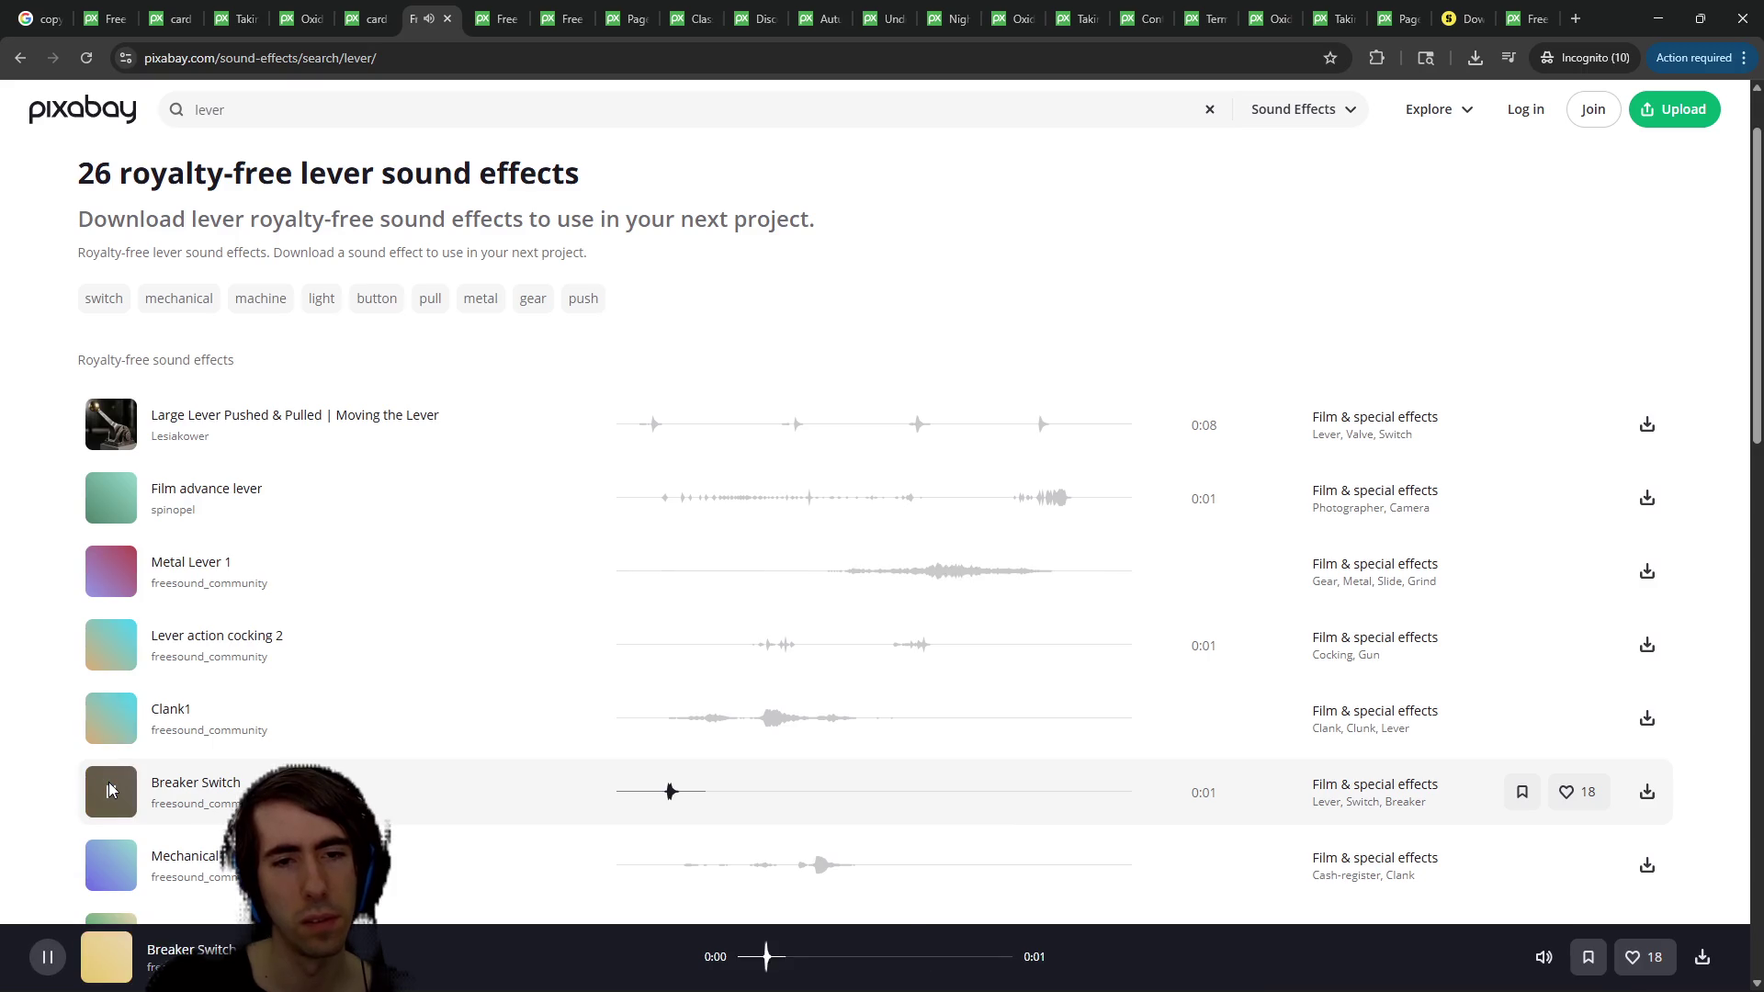
scroll(108, 791, down, 3)
click(105, 607)
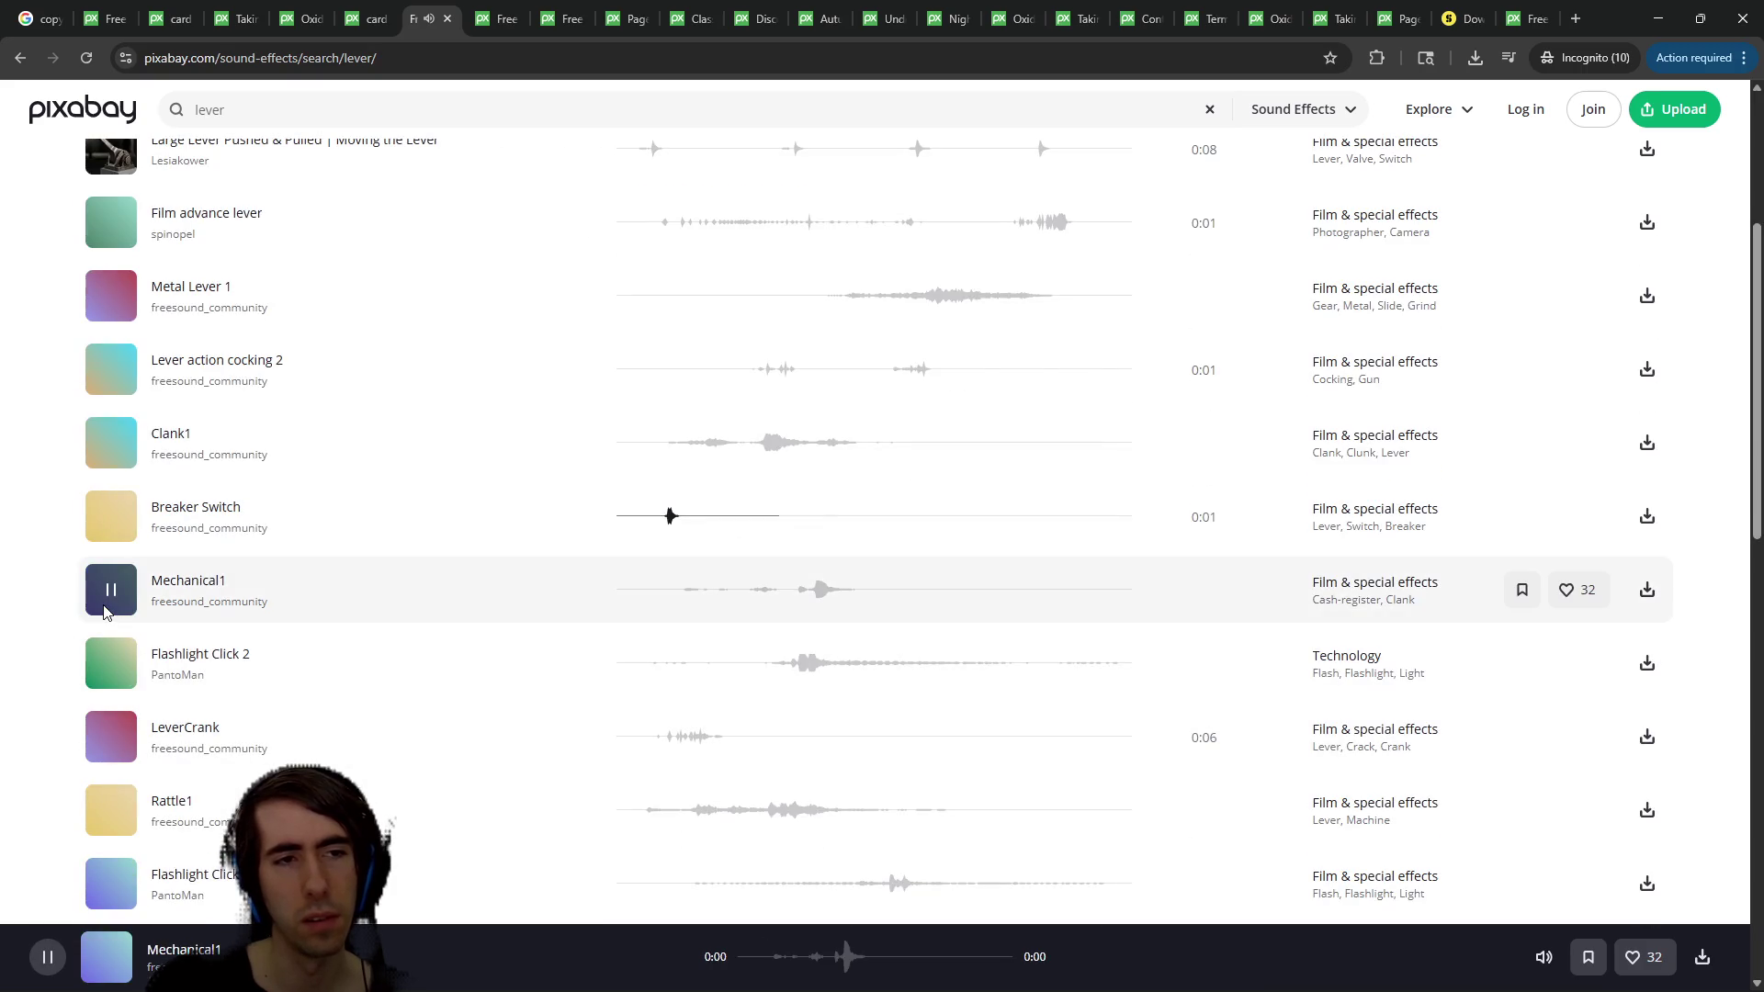
click(110, 810)
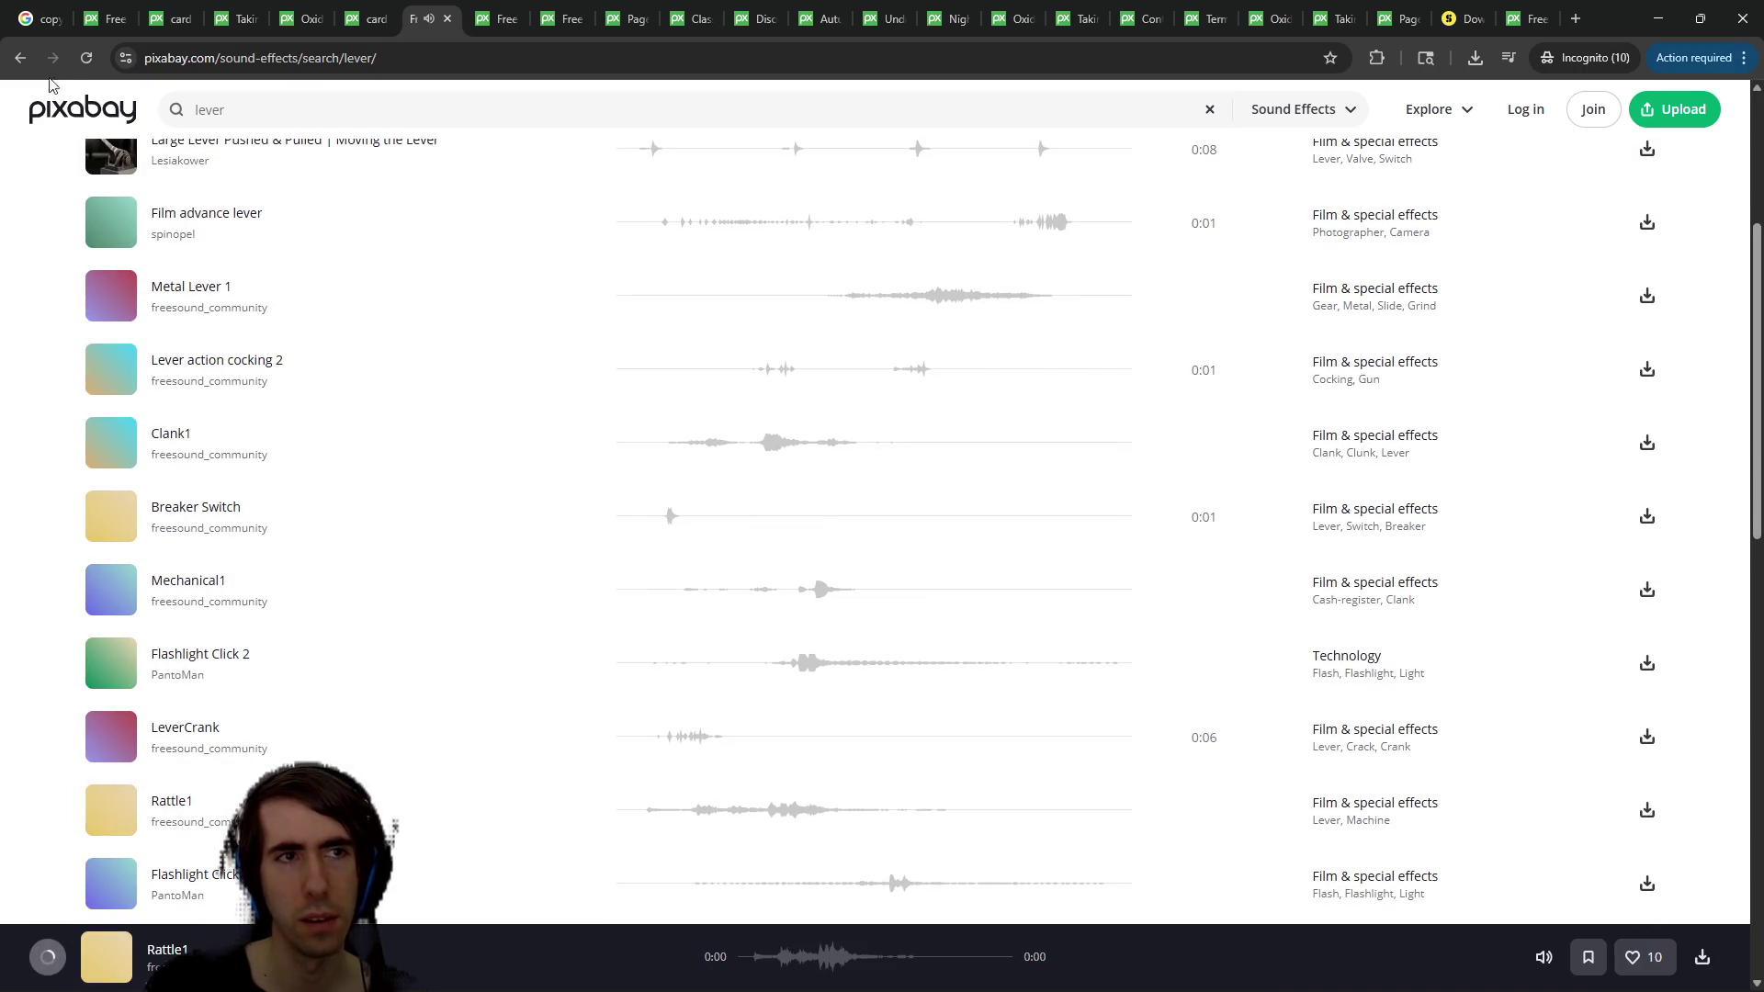
click(110, 736)
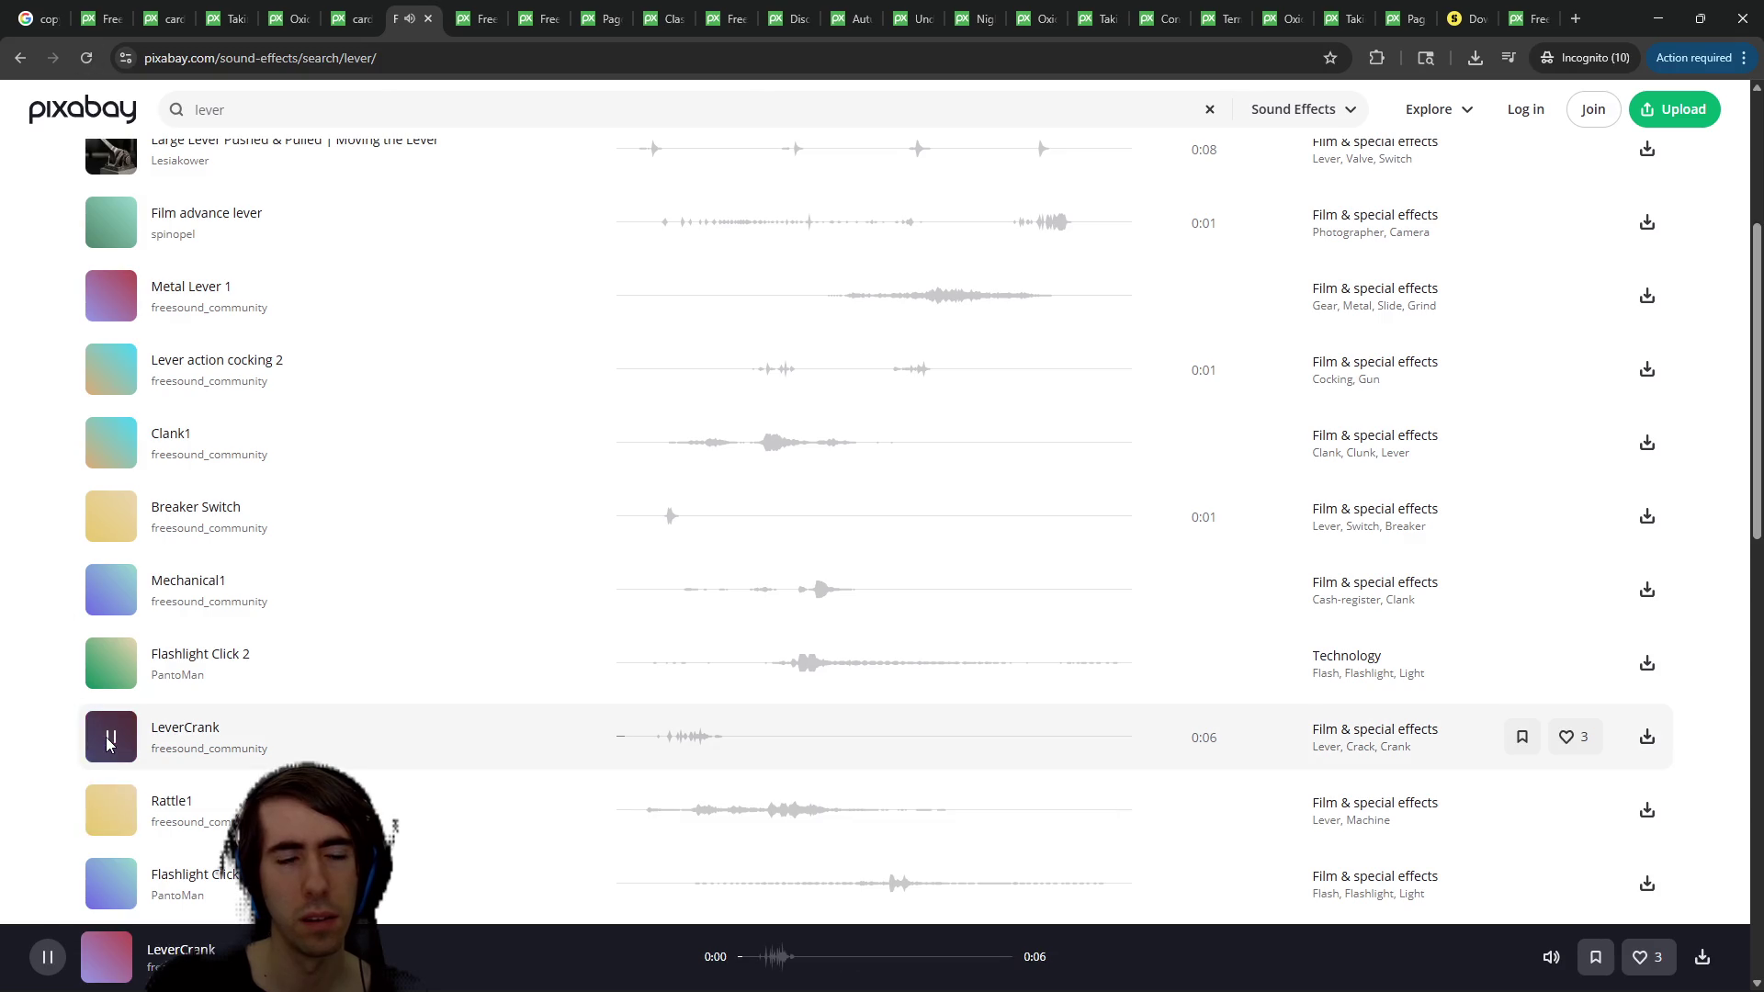
click(111, 810)
scroll(236, 694, down, 3)
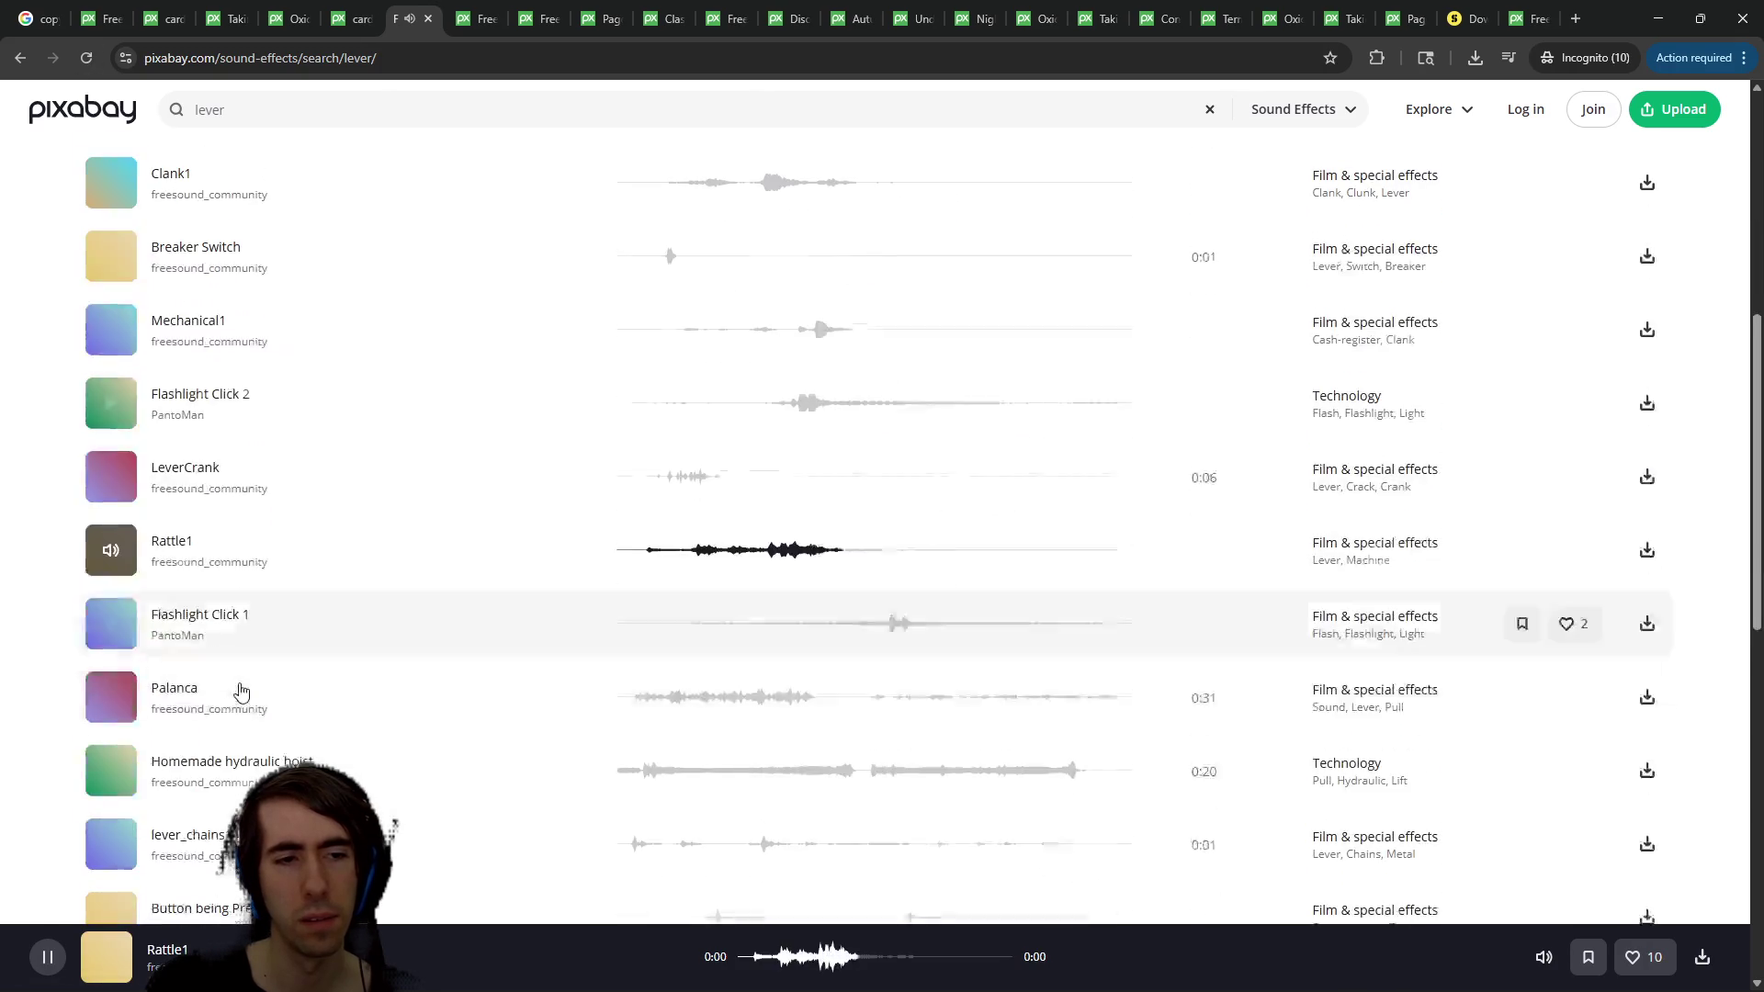
click(109, 608)
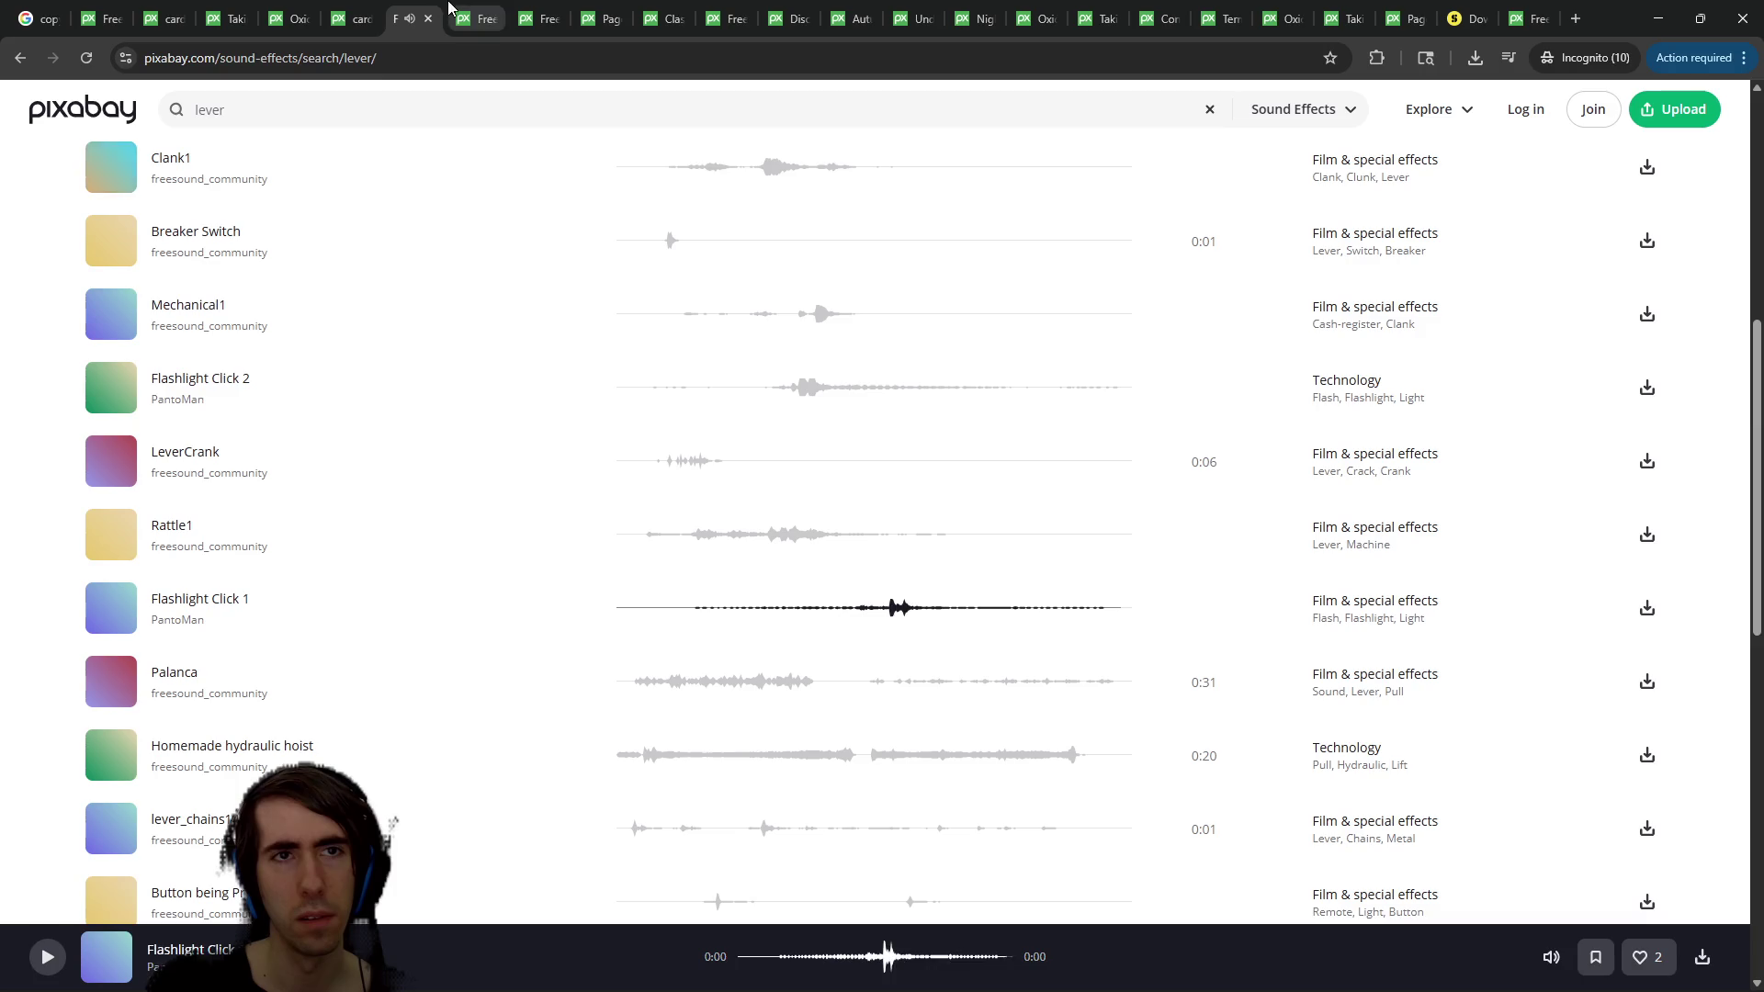
click(469, 9)
click(338, 103)
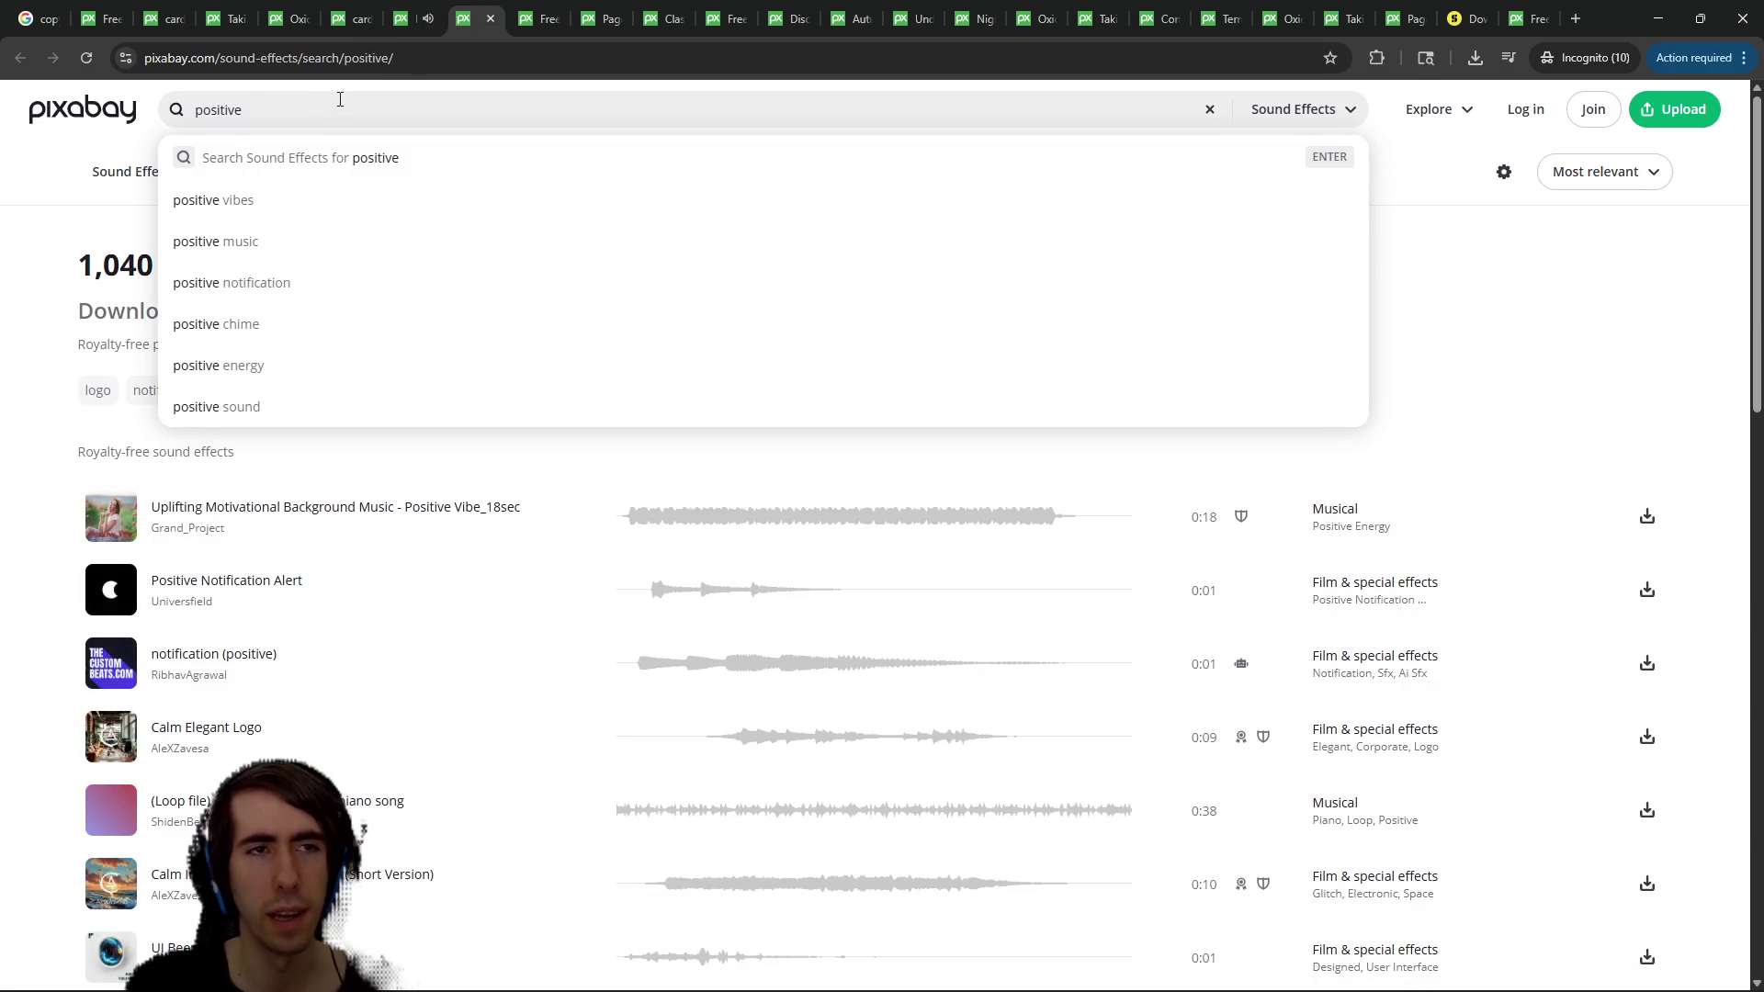
Search for press and preview Button Press, mobile button press, Single Key Press and button press beep
key(ctrl+a)
text(press)
key(Return)
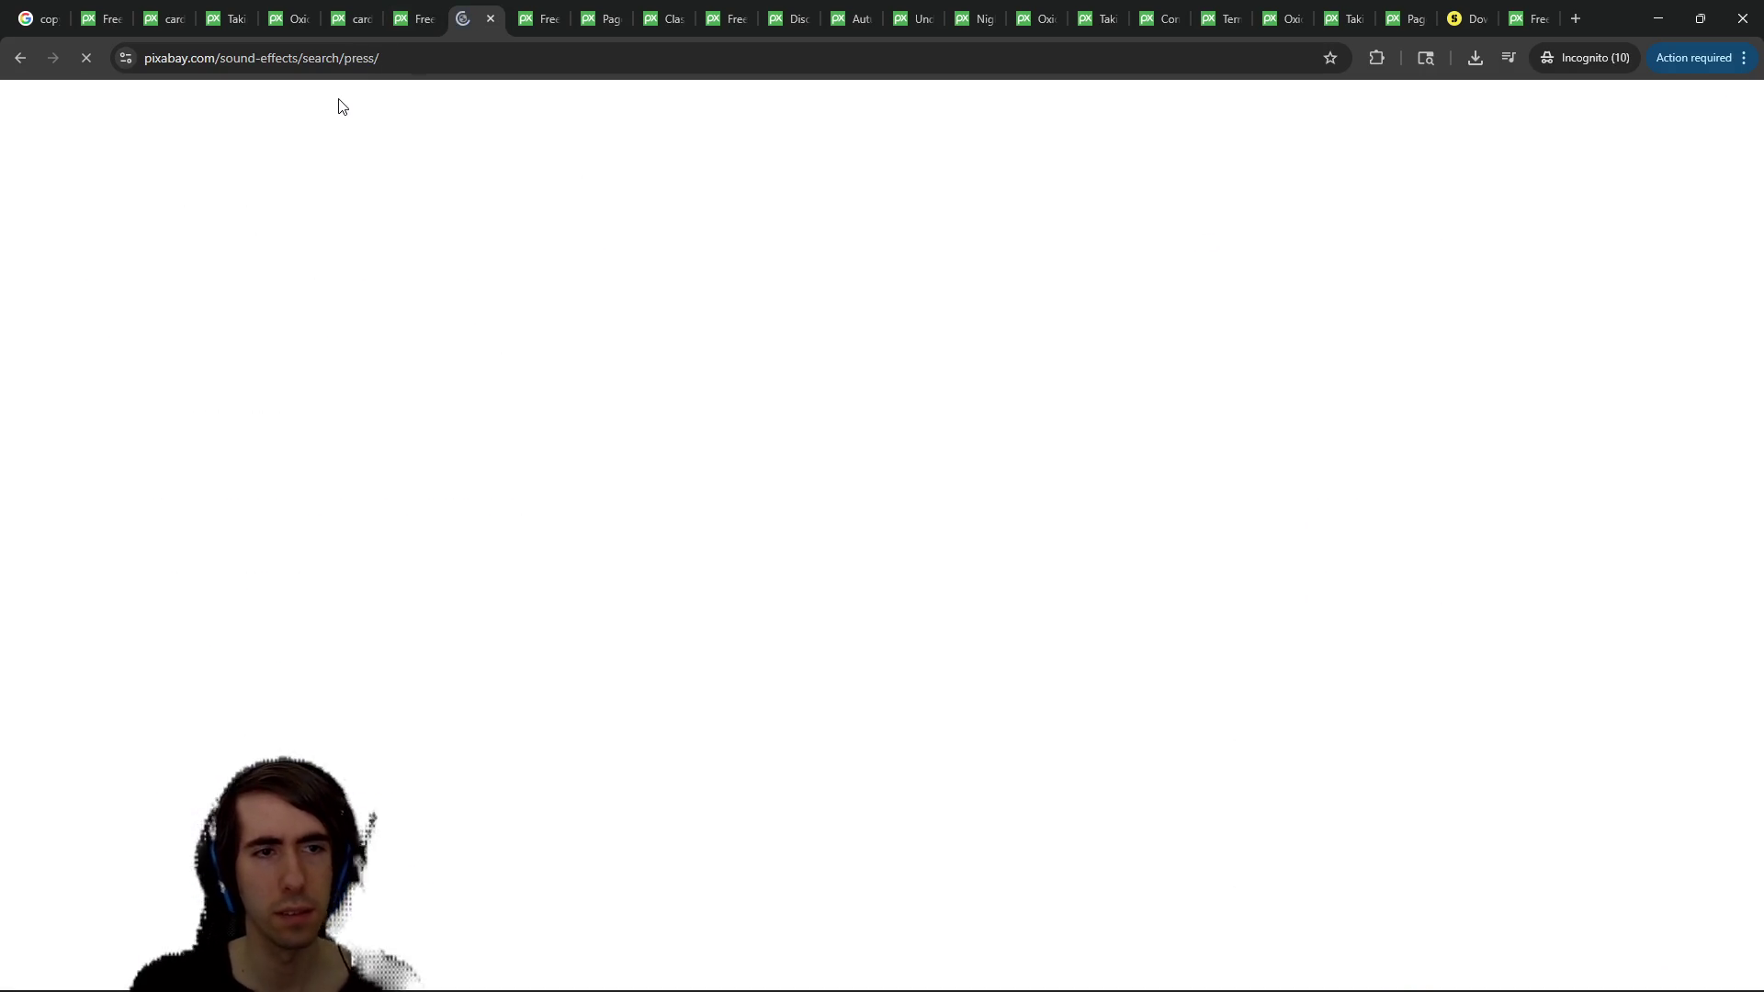
click(110, 512)
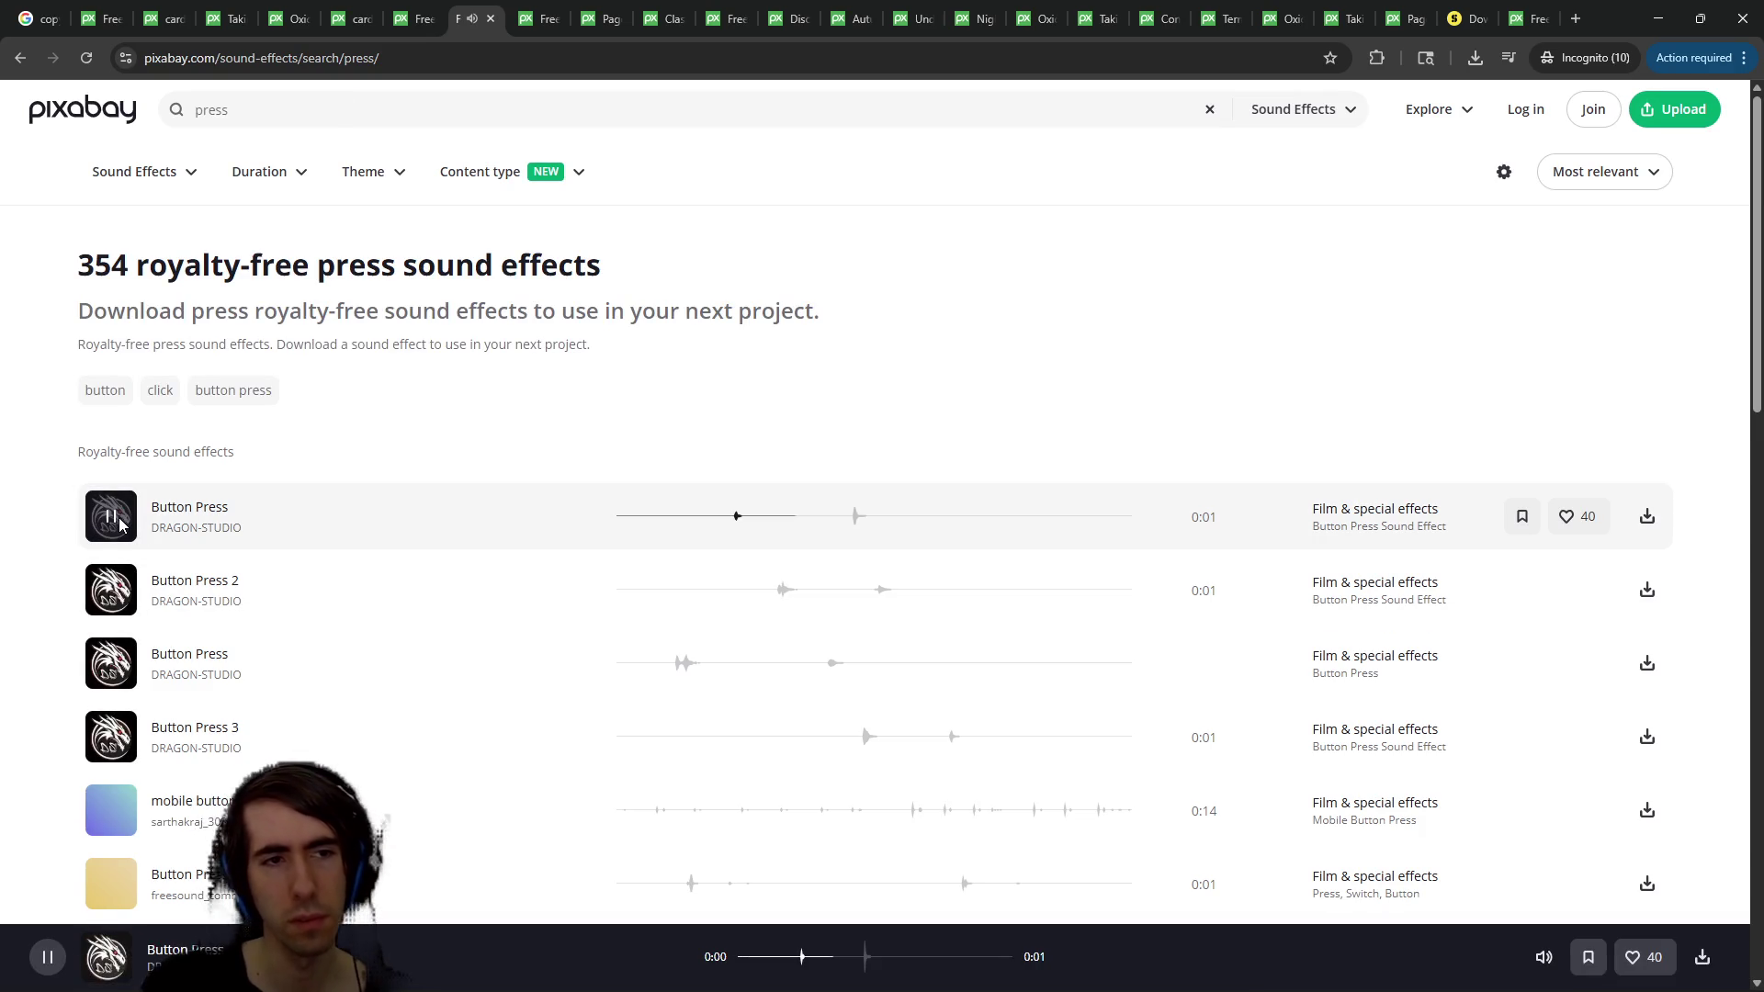
scroll(126, 643, down, 5)
click(120, 368)
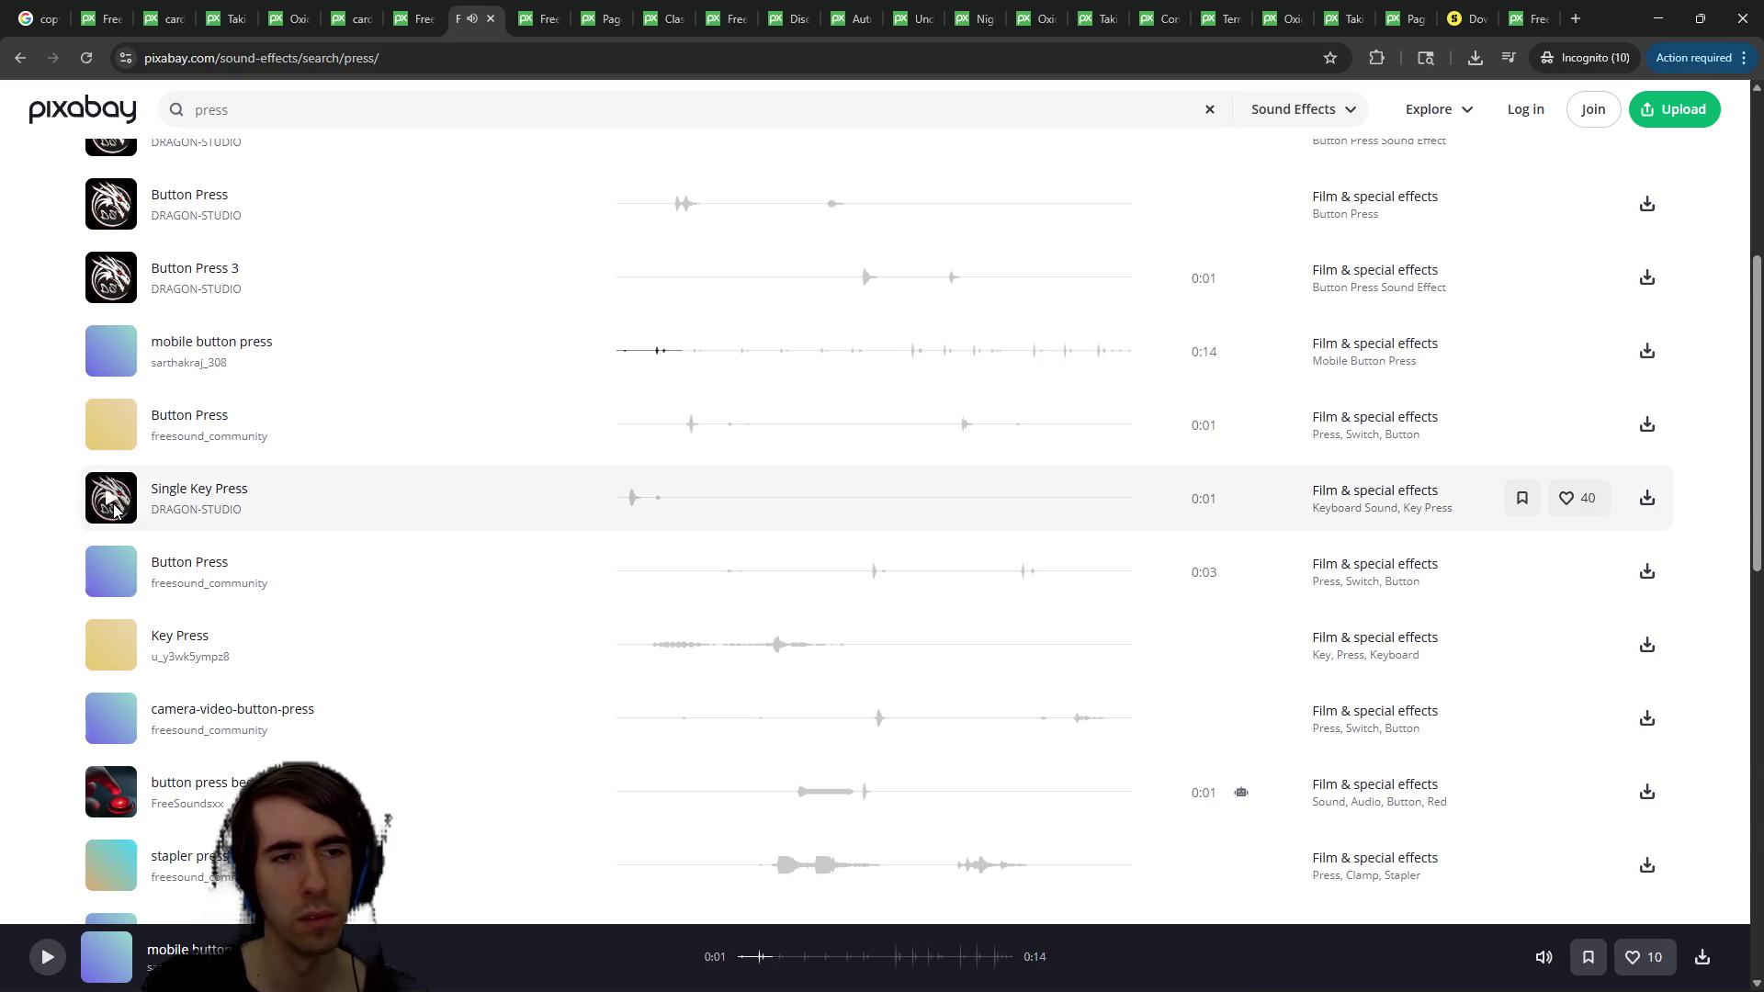
click(112, 499)
scroll(176, 626, down, 5)
click(111, 305)
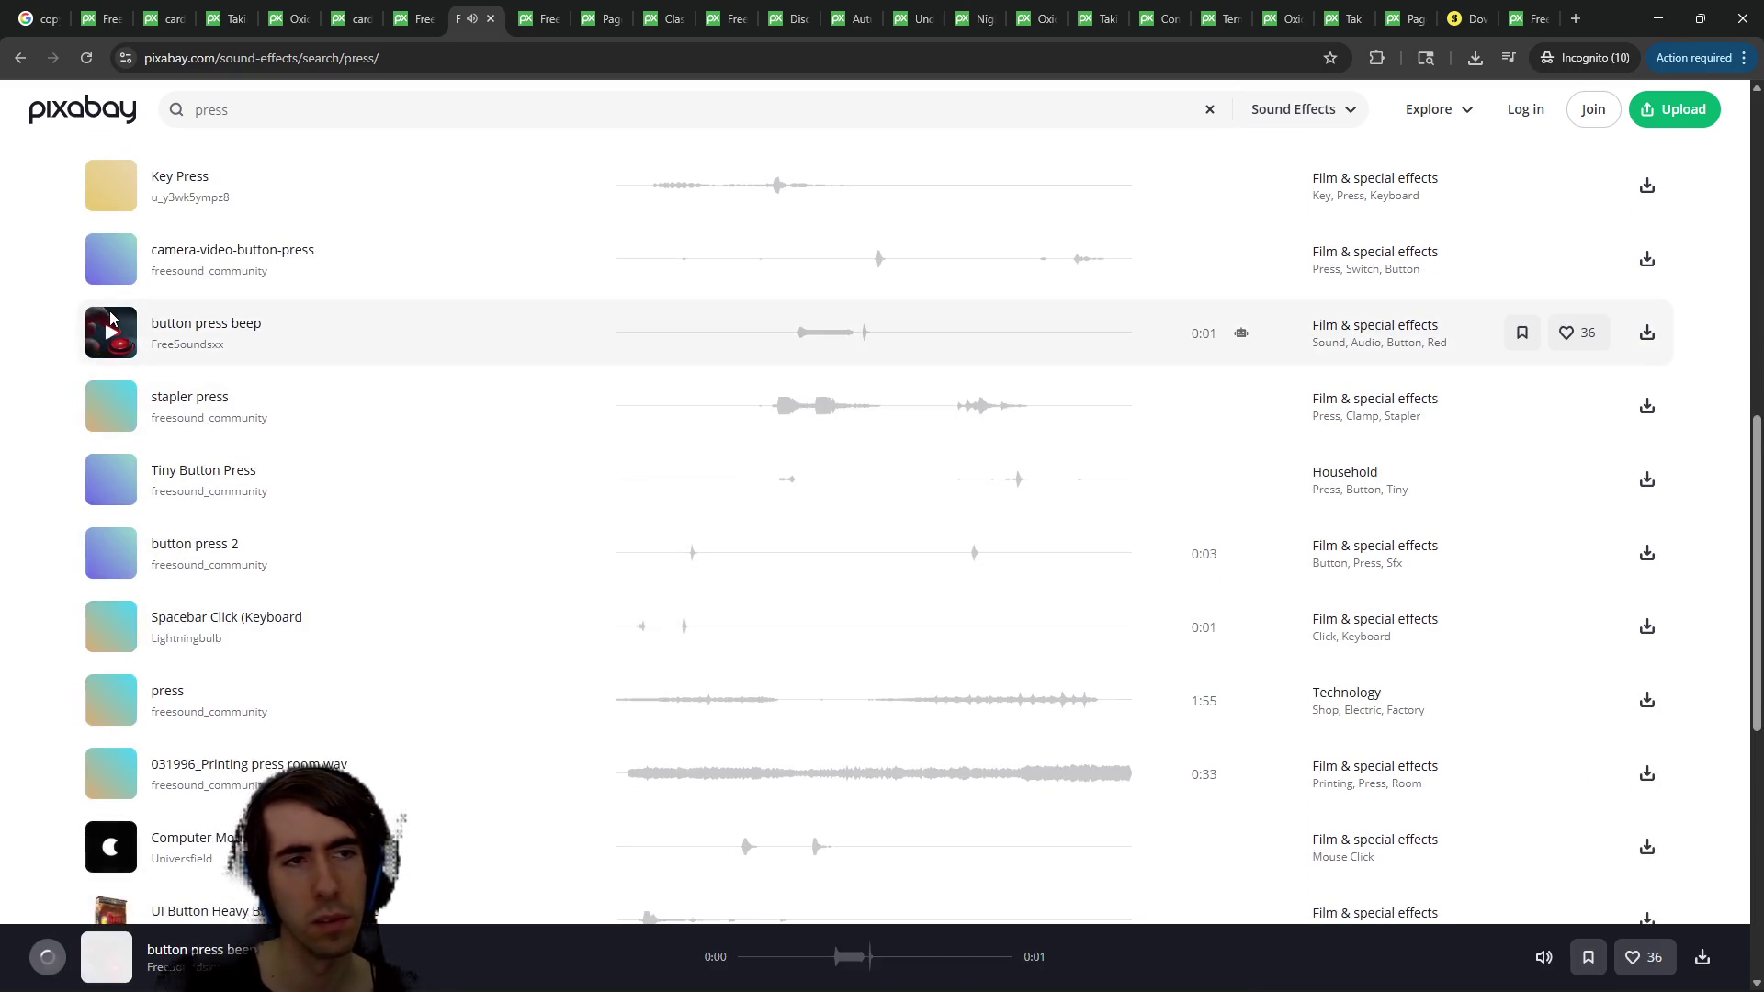
Preview Computer Mouse Click, UI Button Heavy Button Press Metallic and Walkman Button, then replay Single Key Press and open its page
scroll(110, 305, up, 3)
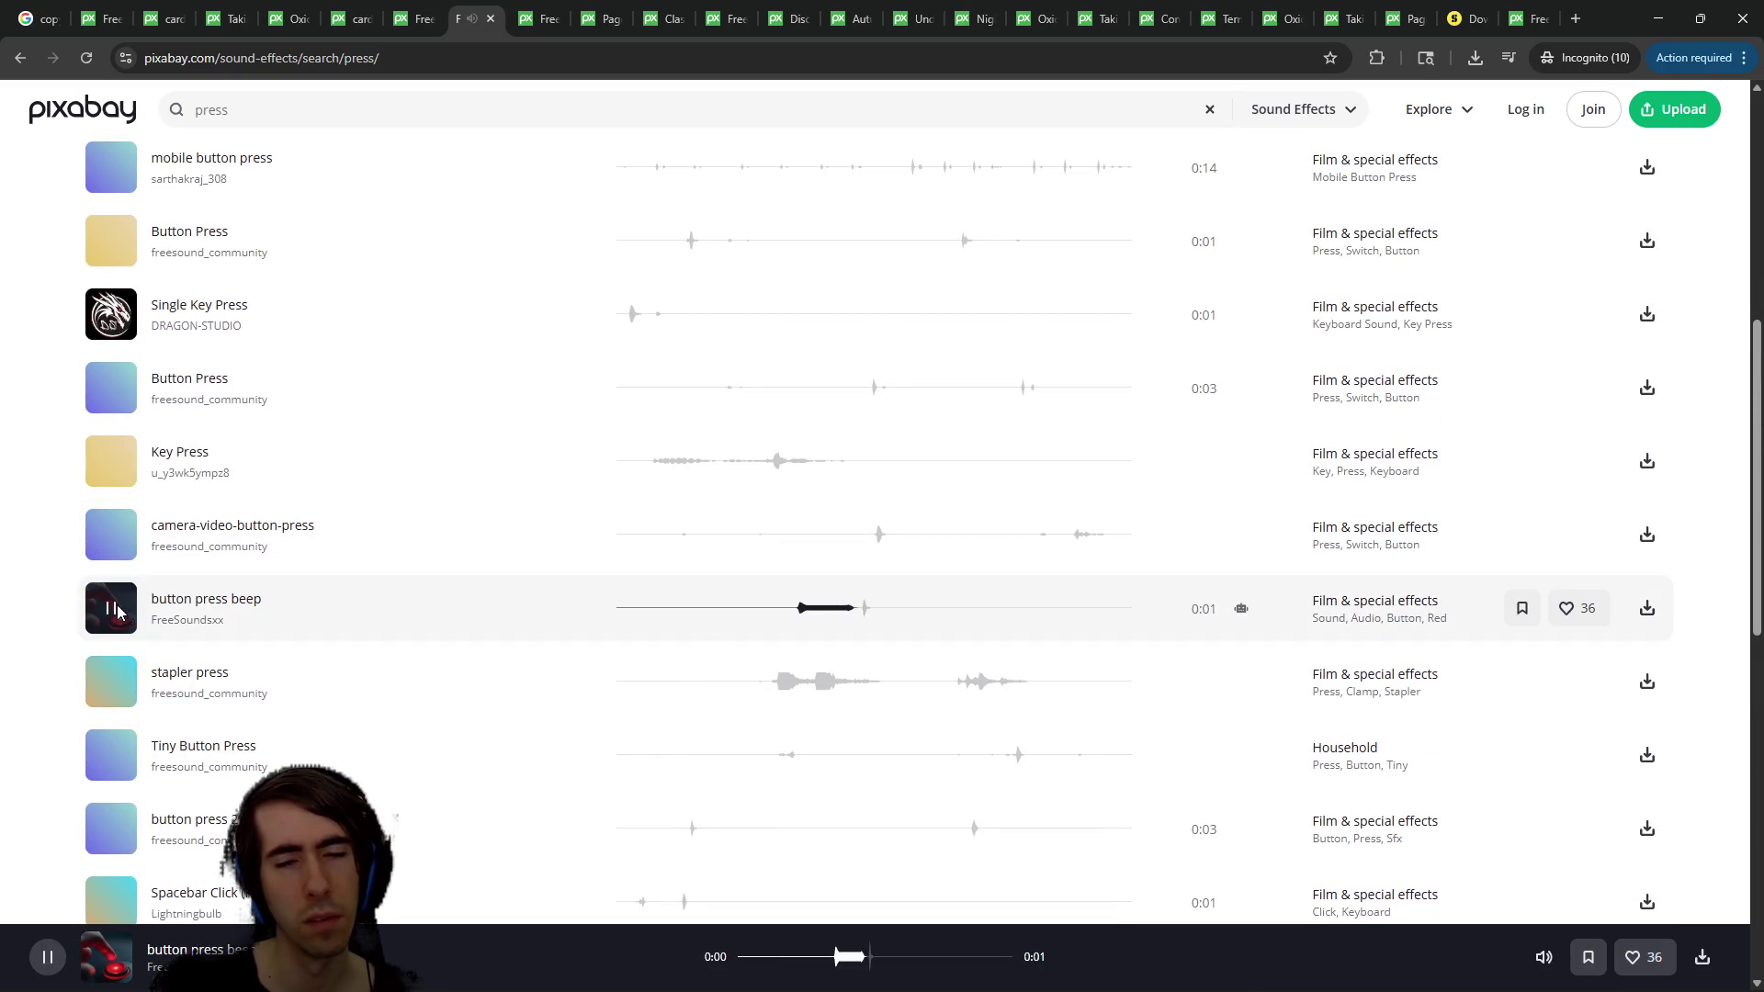
scroll(118, 604, down, 5)
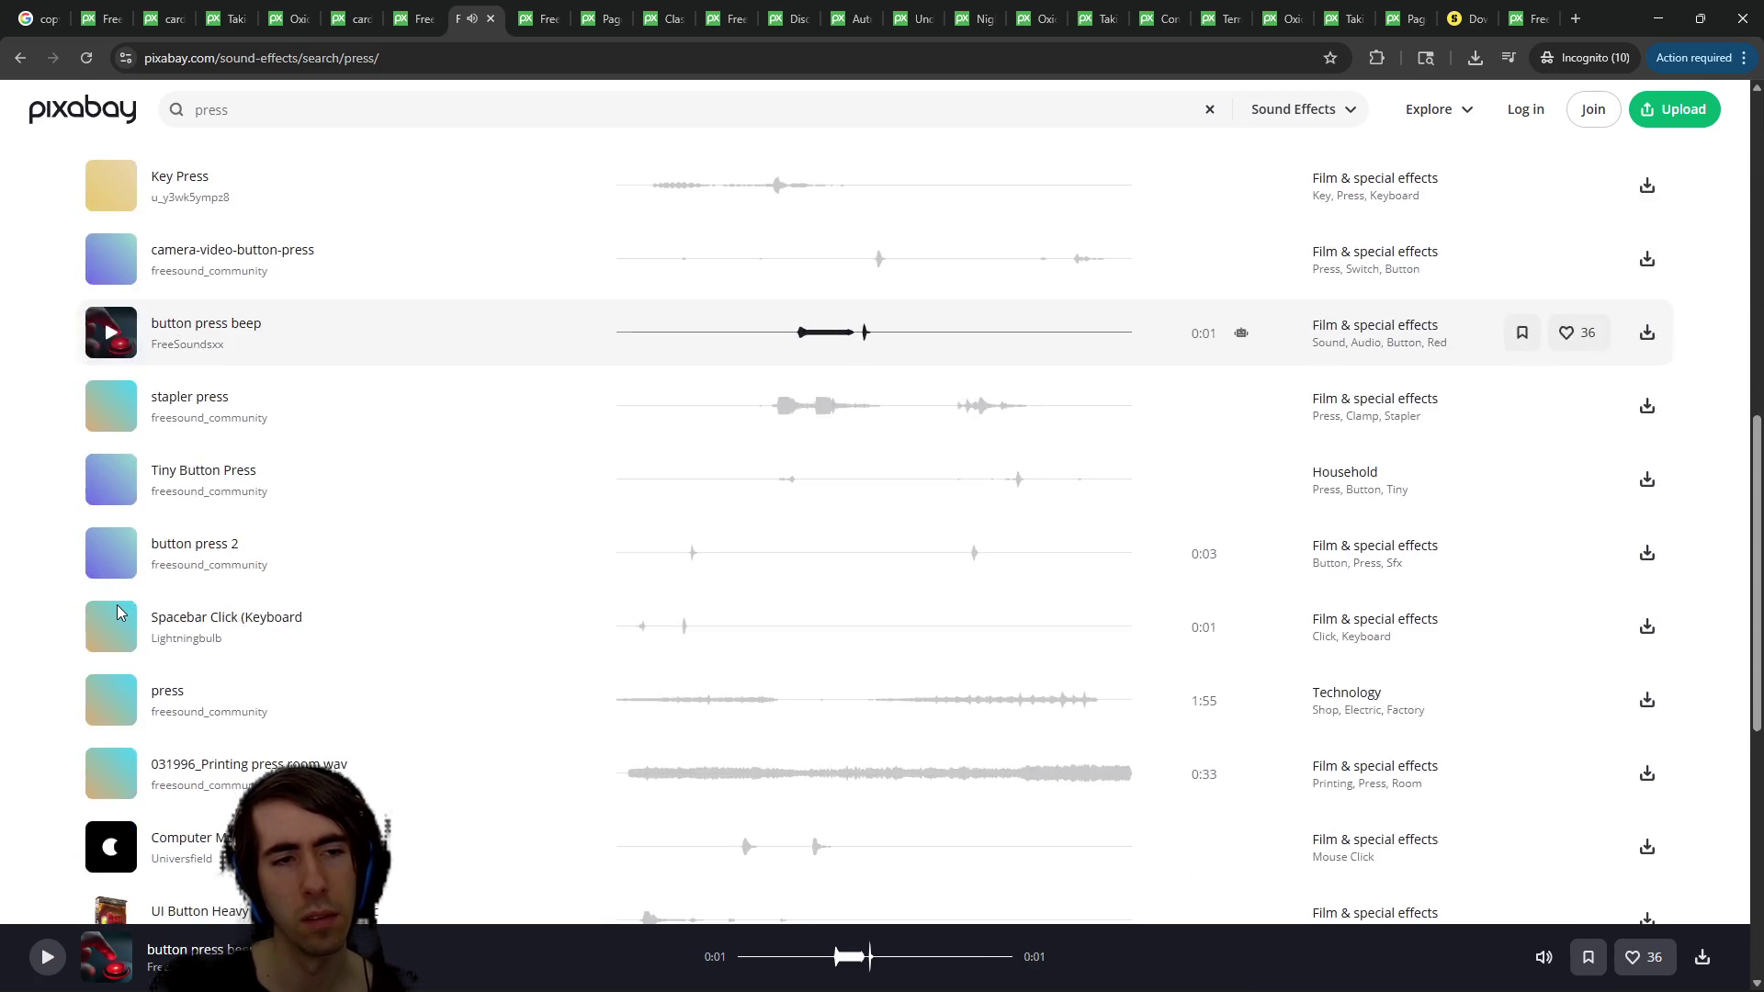
click(126, 576)
click(110, 645)
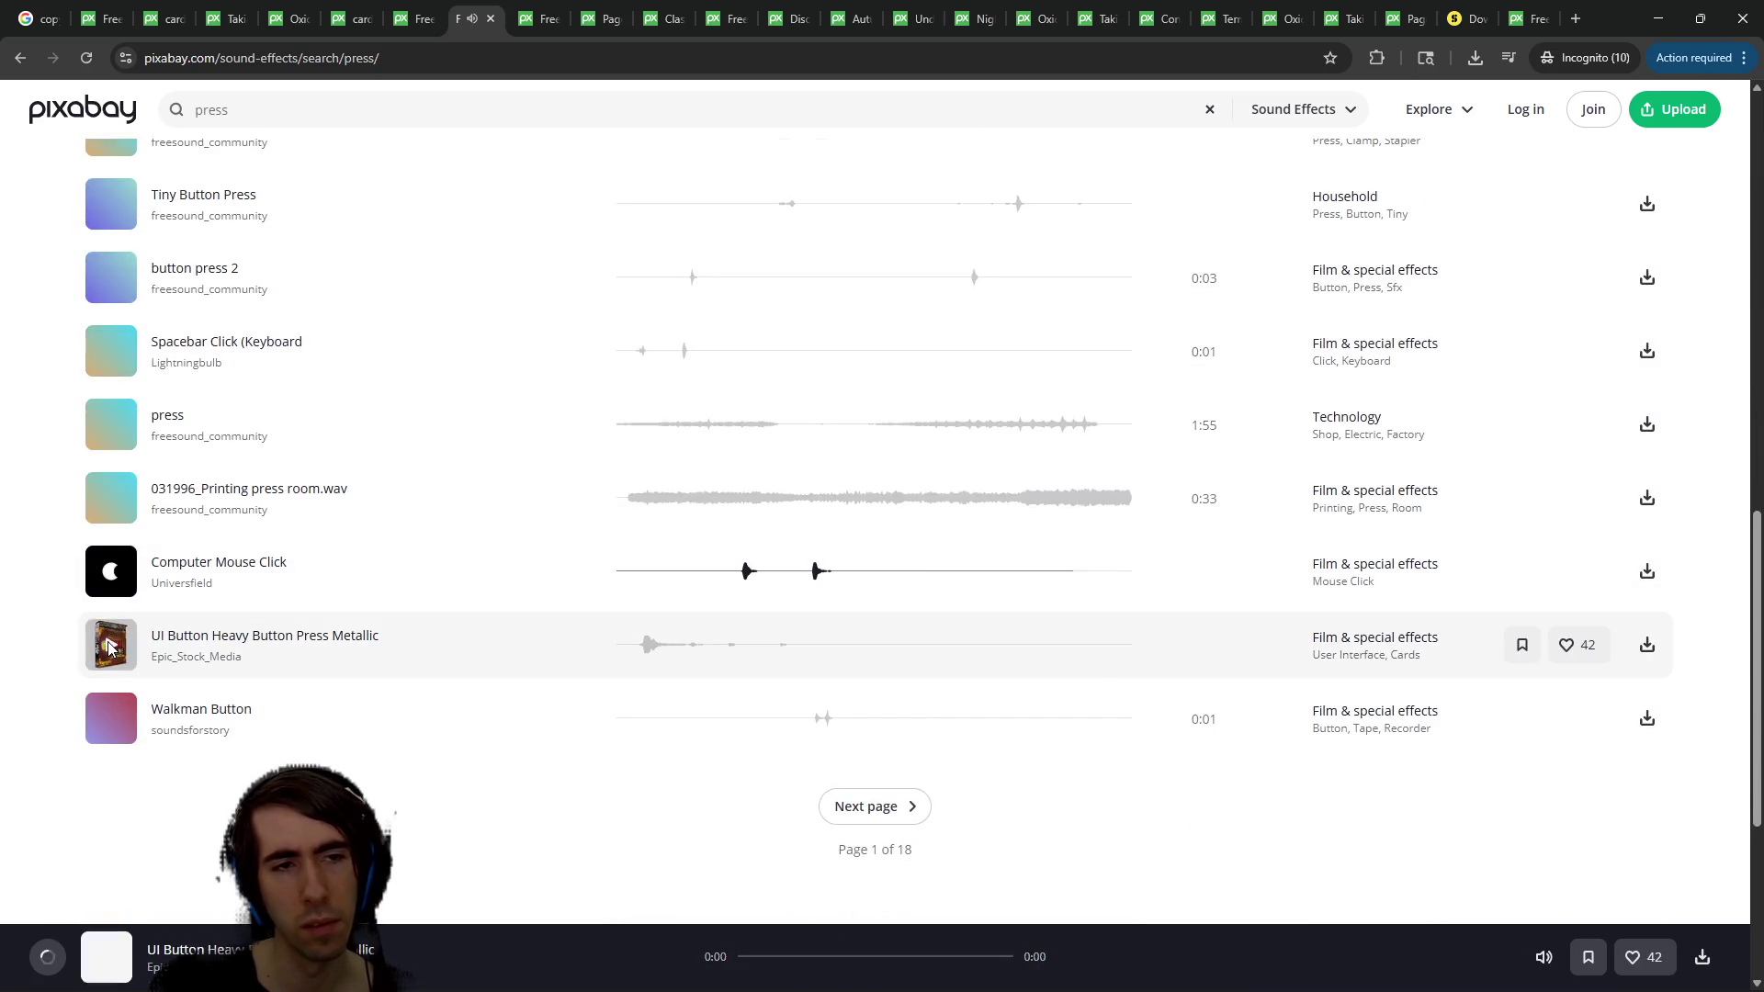
click(112, 728)
scroll(112, 730, up, 10)
scroll(107, 585, down, 3)
click(107, 585)
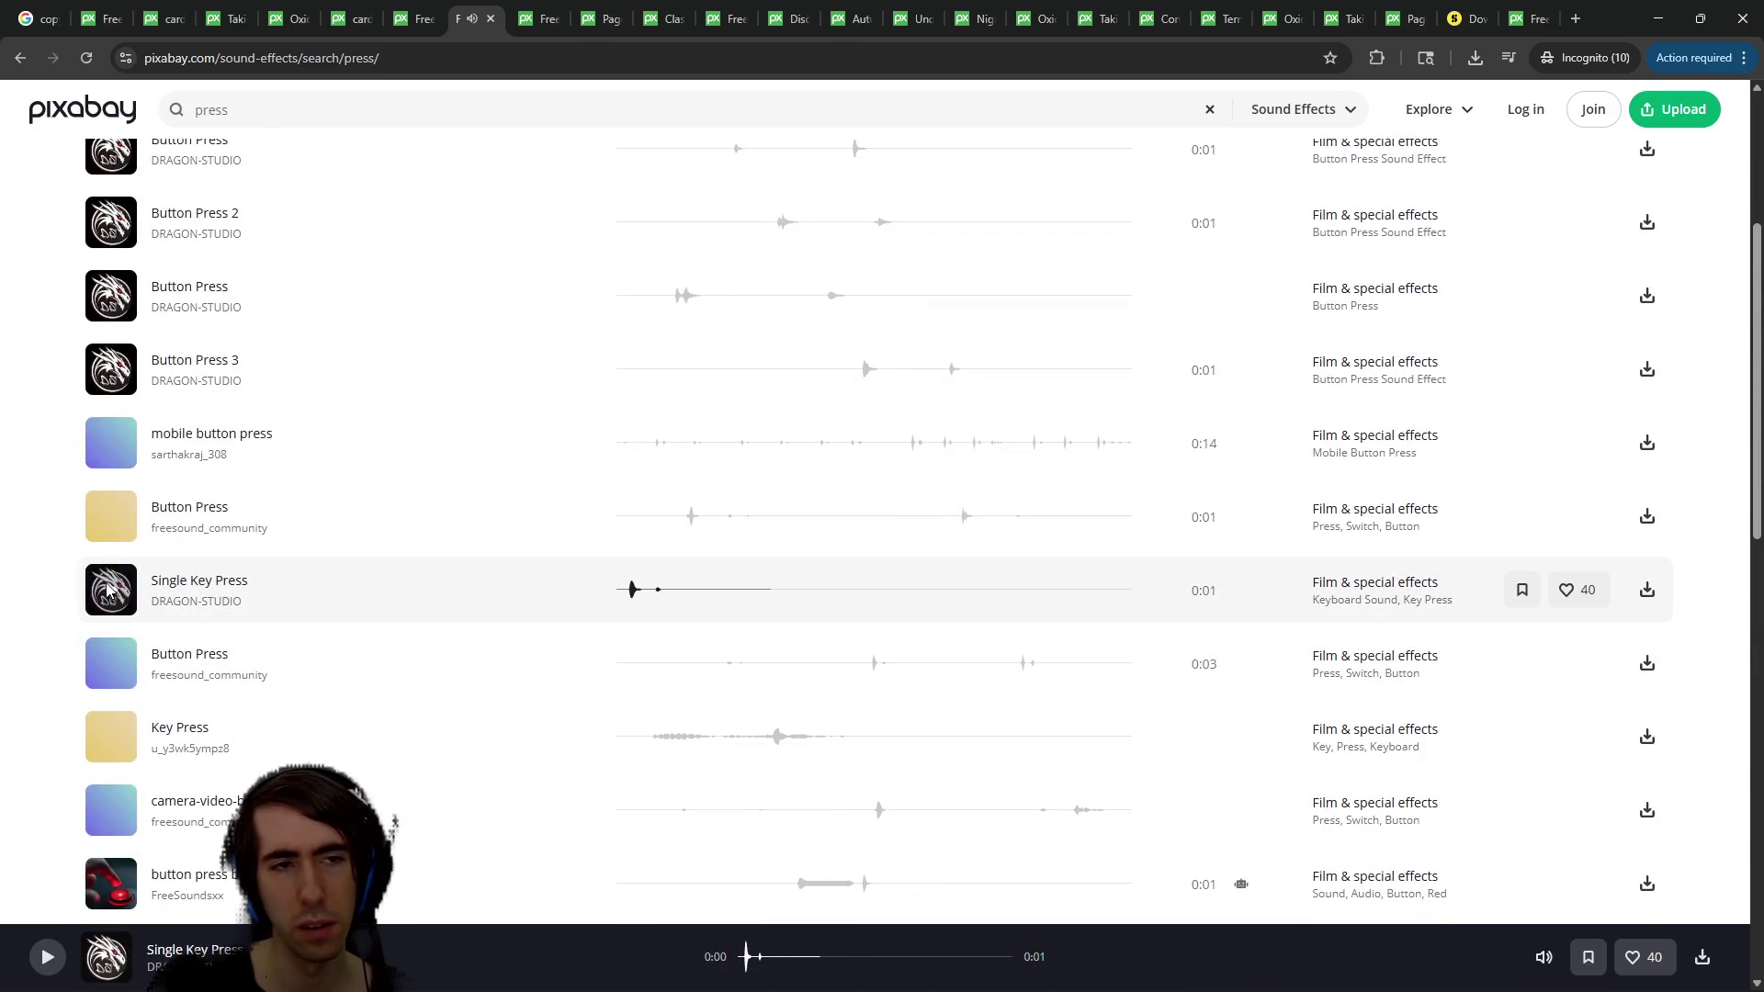
click(108, 593)
click(109, 588)
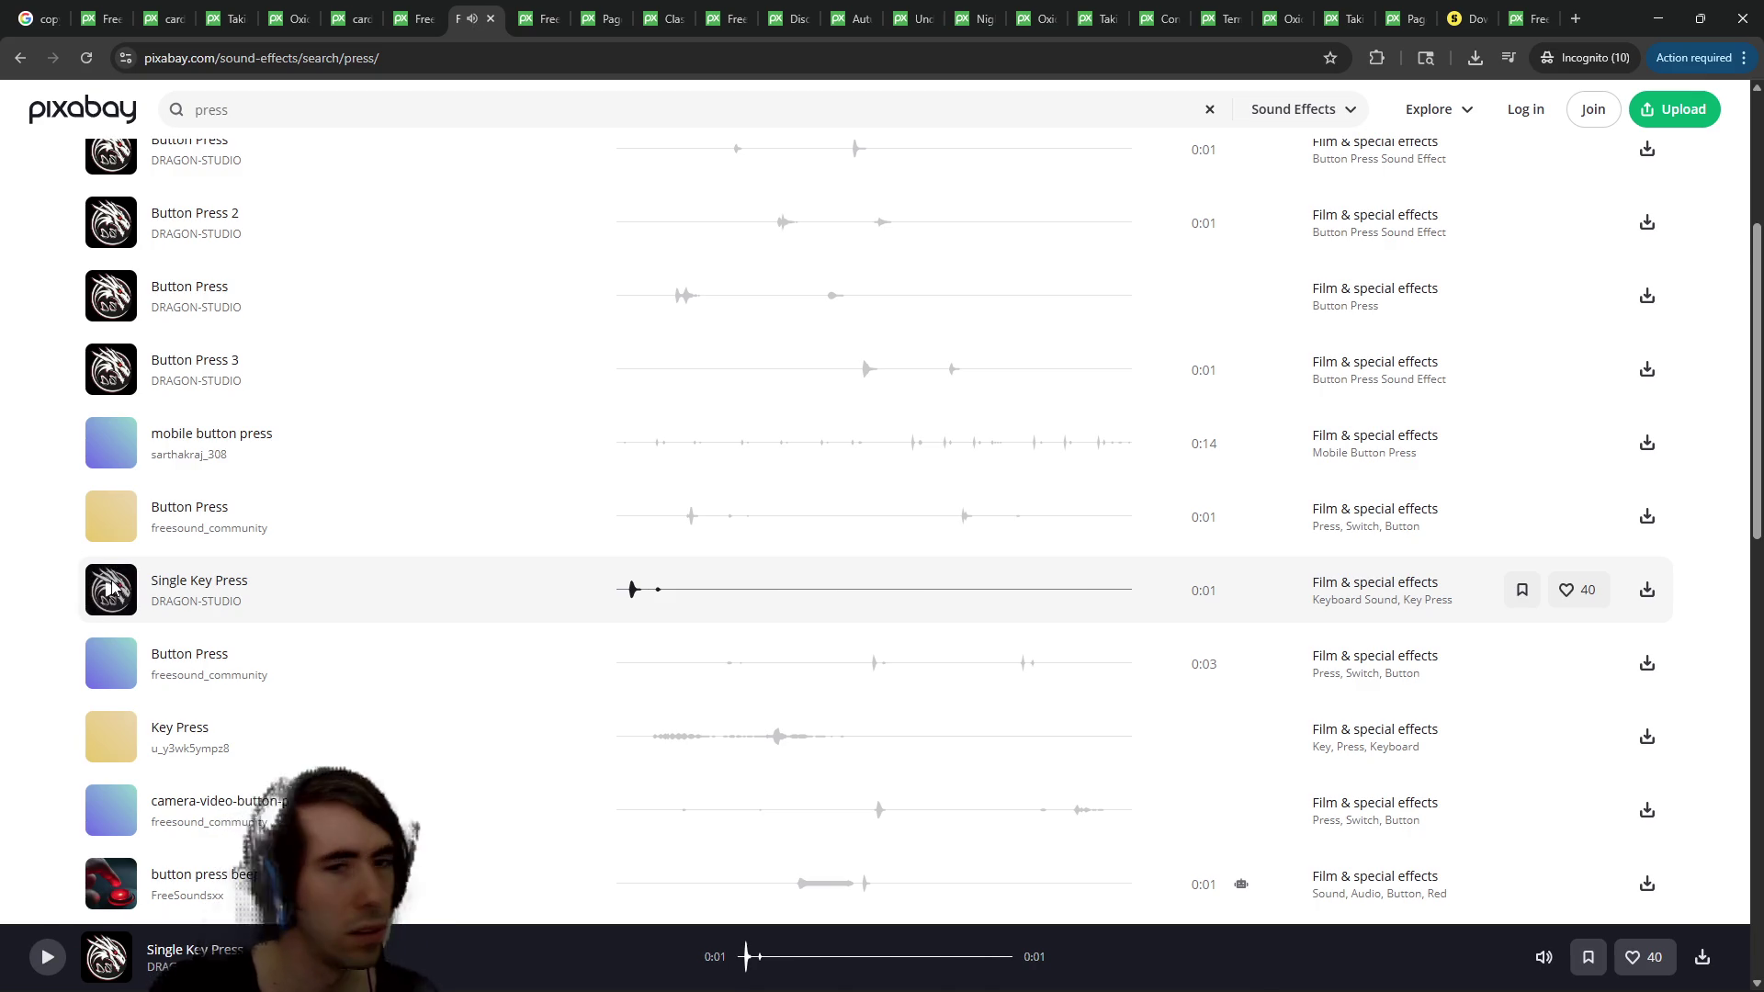
click(192, 580)
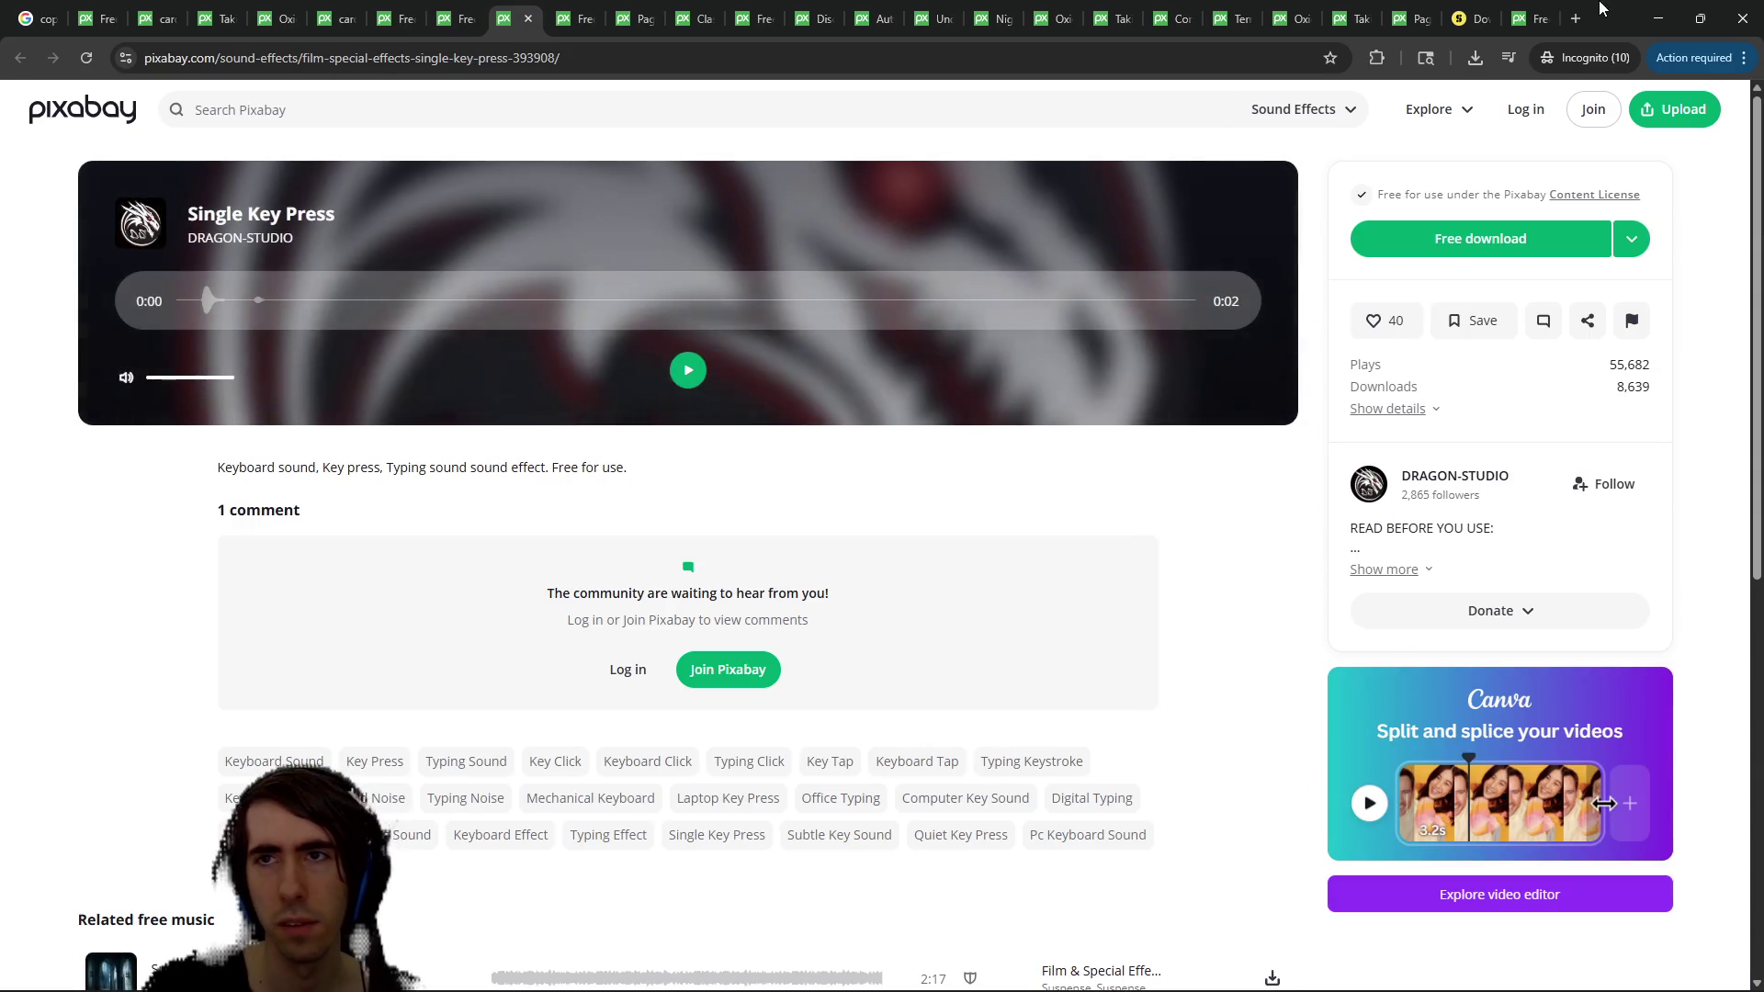
Switch from the Single Key Press page to the running Onsento game window with Alt+Tab
key(alt+Tab)
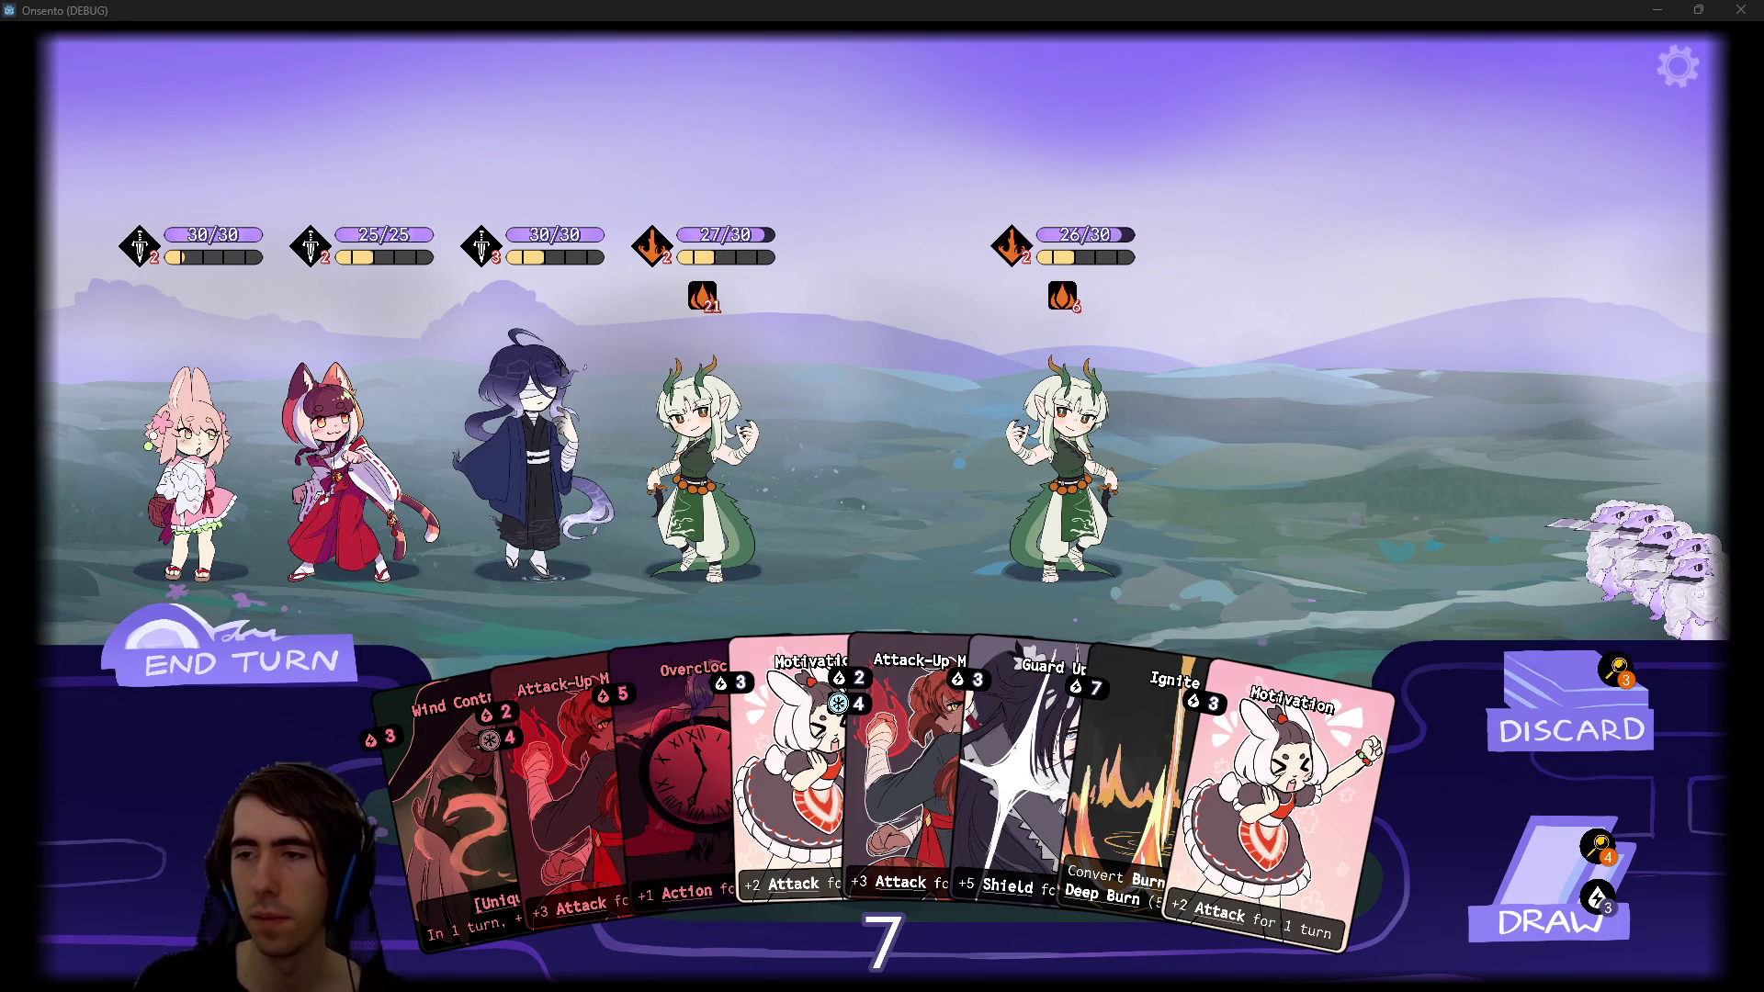
In Audacity, remove the fire track and play back the remaining audio
key(alt+Tab)
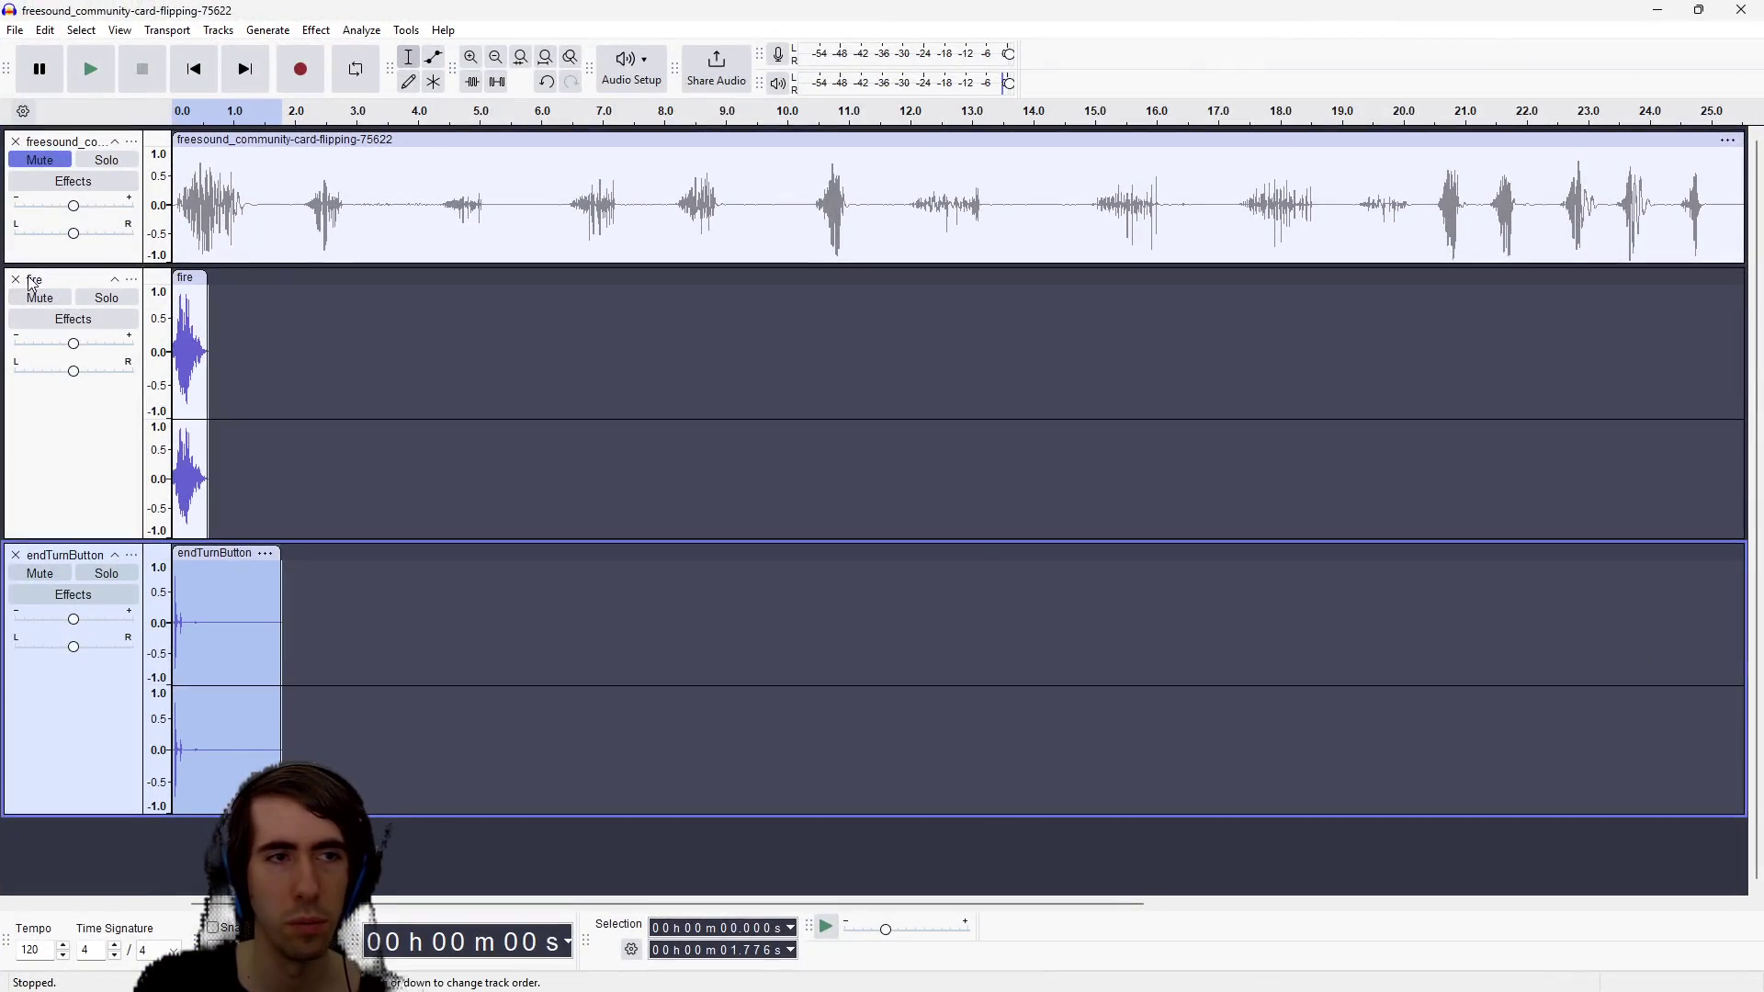
click(16, 279)
key(space)
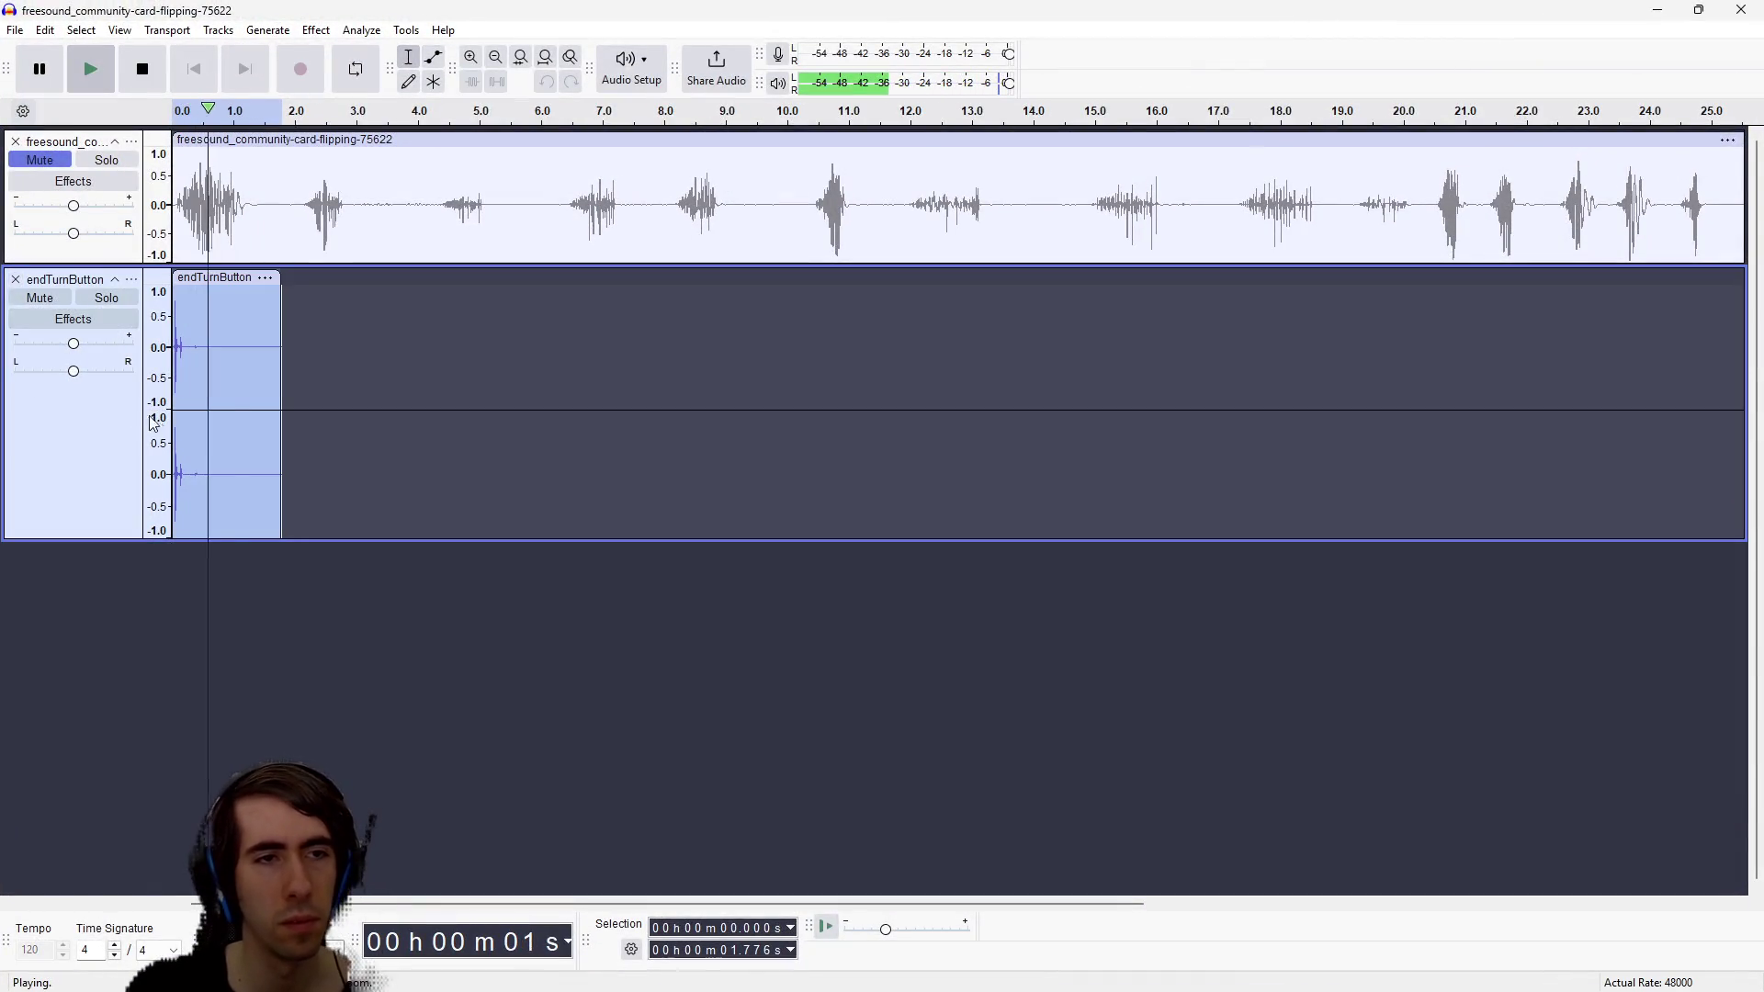
Delete the endTurnButton clip after 0.2 s, then select and play the trimmed clip twice
ctrl+scroll(186, 424, up, 1)
mouse_move(192, 342)
mouse_down()
mouse_move(444, 362)
mouse_move(554, 349)
mouse_up()
key(Delete)
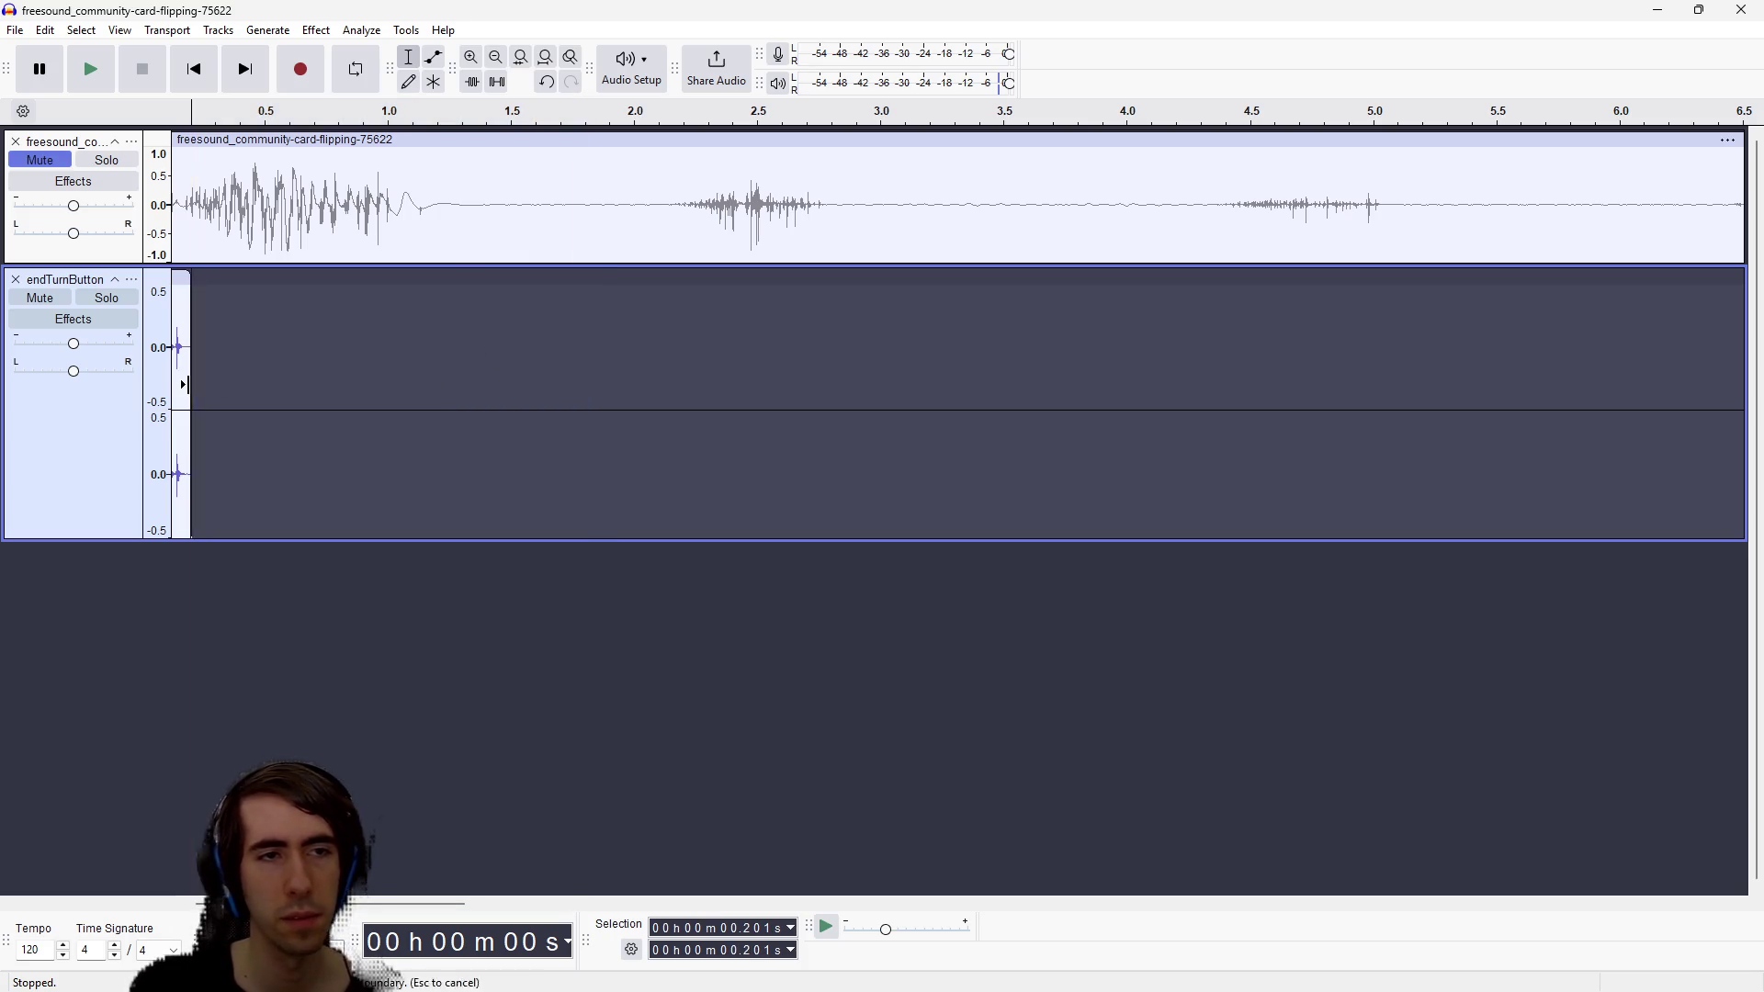
double_click(185, 379)
key(space)
key(space)
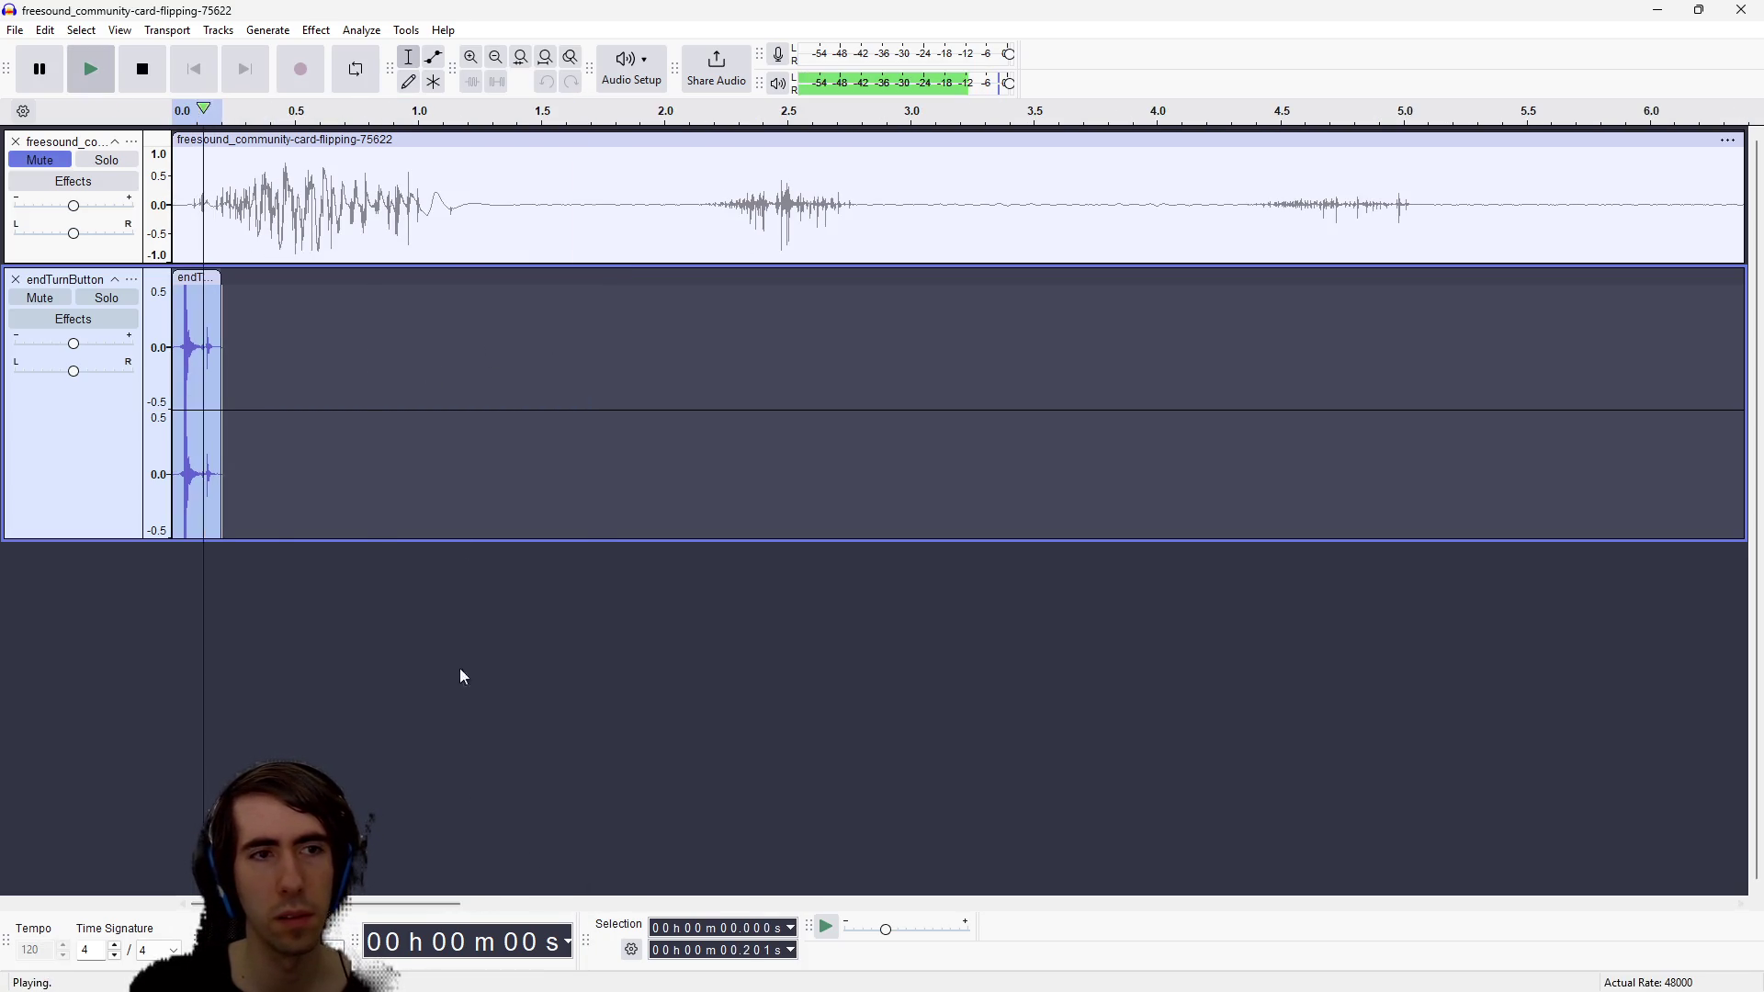
key(space)
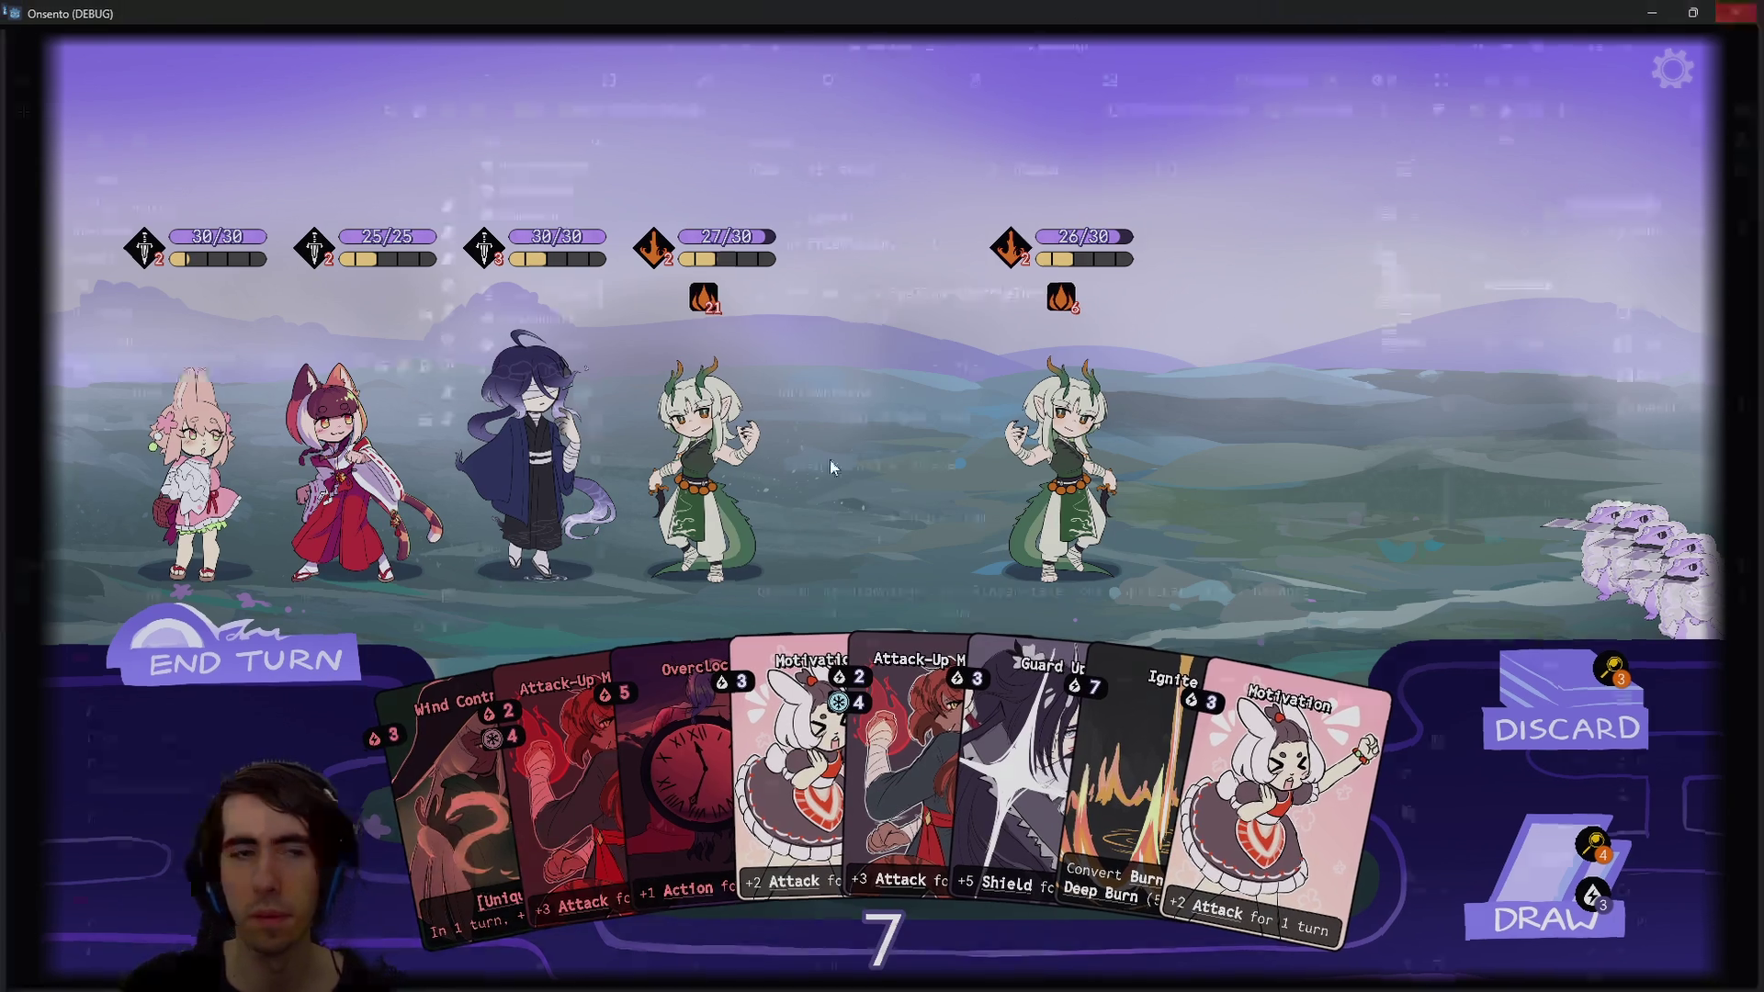
Close the game and create a new 'ui' folder inside the sfx sound folder
click(218, 748)
click(180, 750)
click(167, 775)
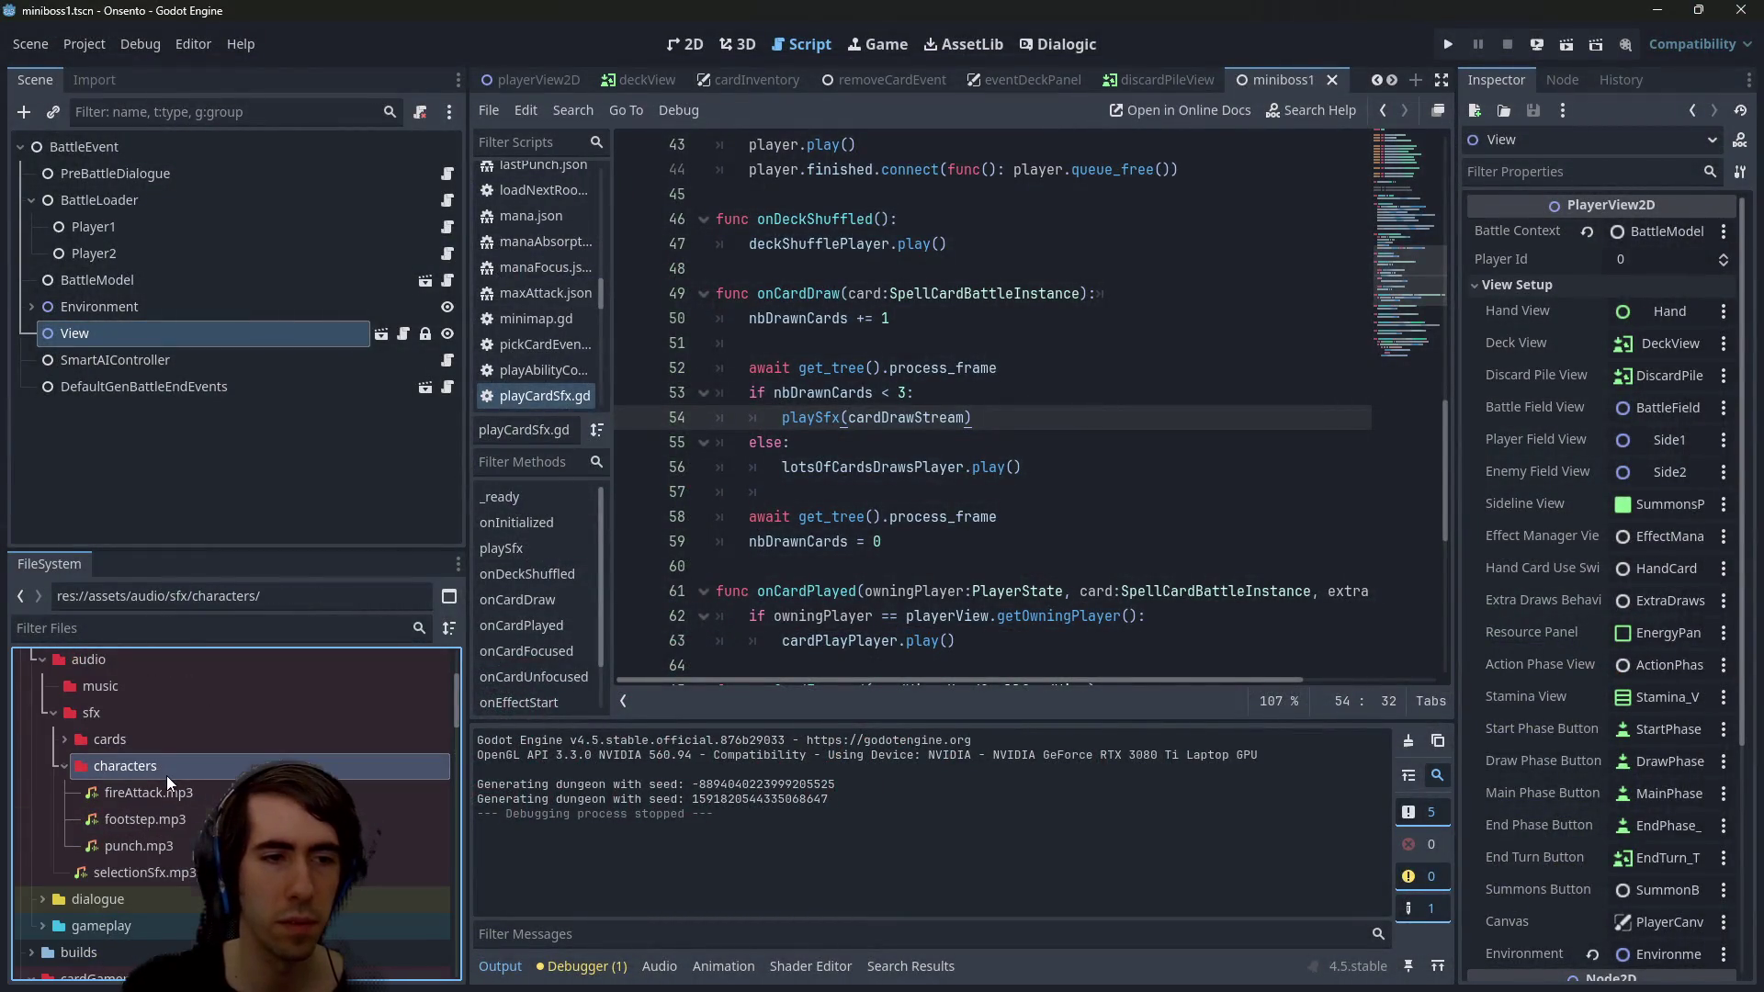
double_click(168, 775)
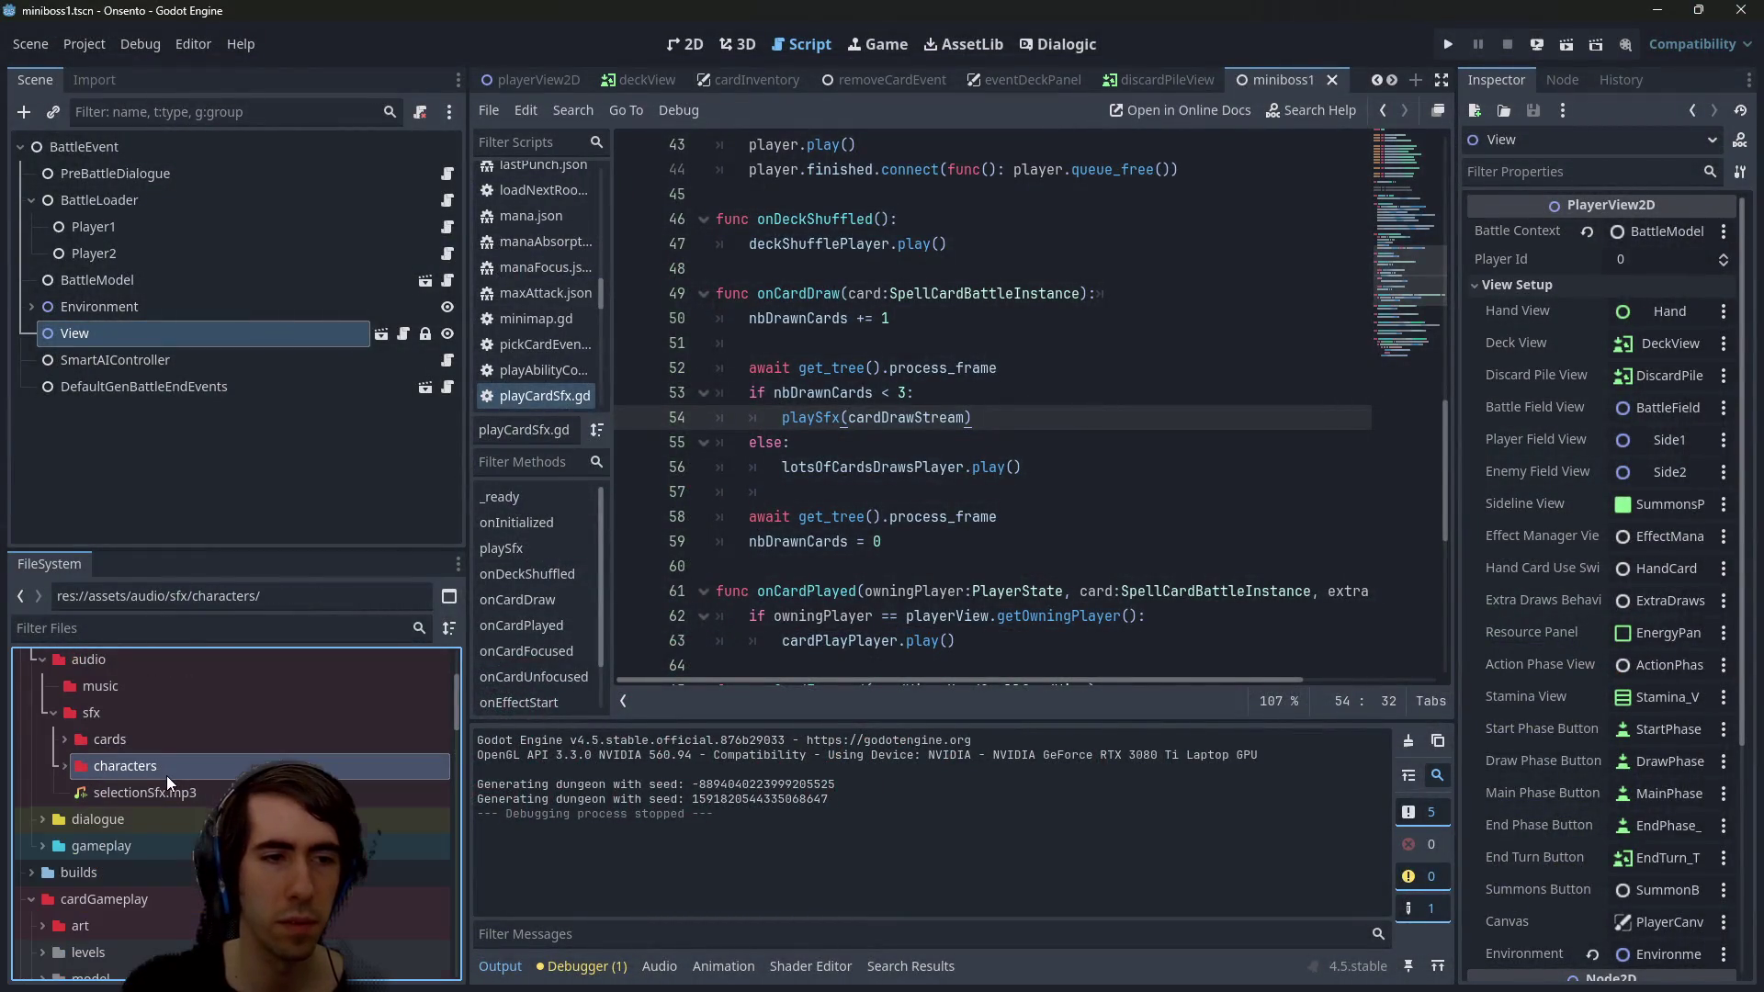
right_click(130, 710)
mouse_move(250, 610)
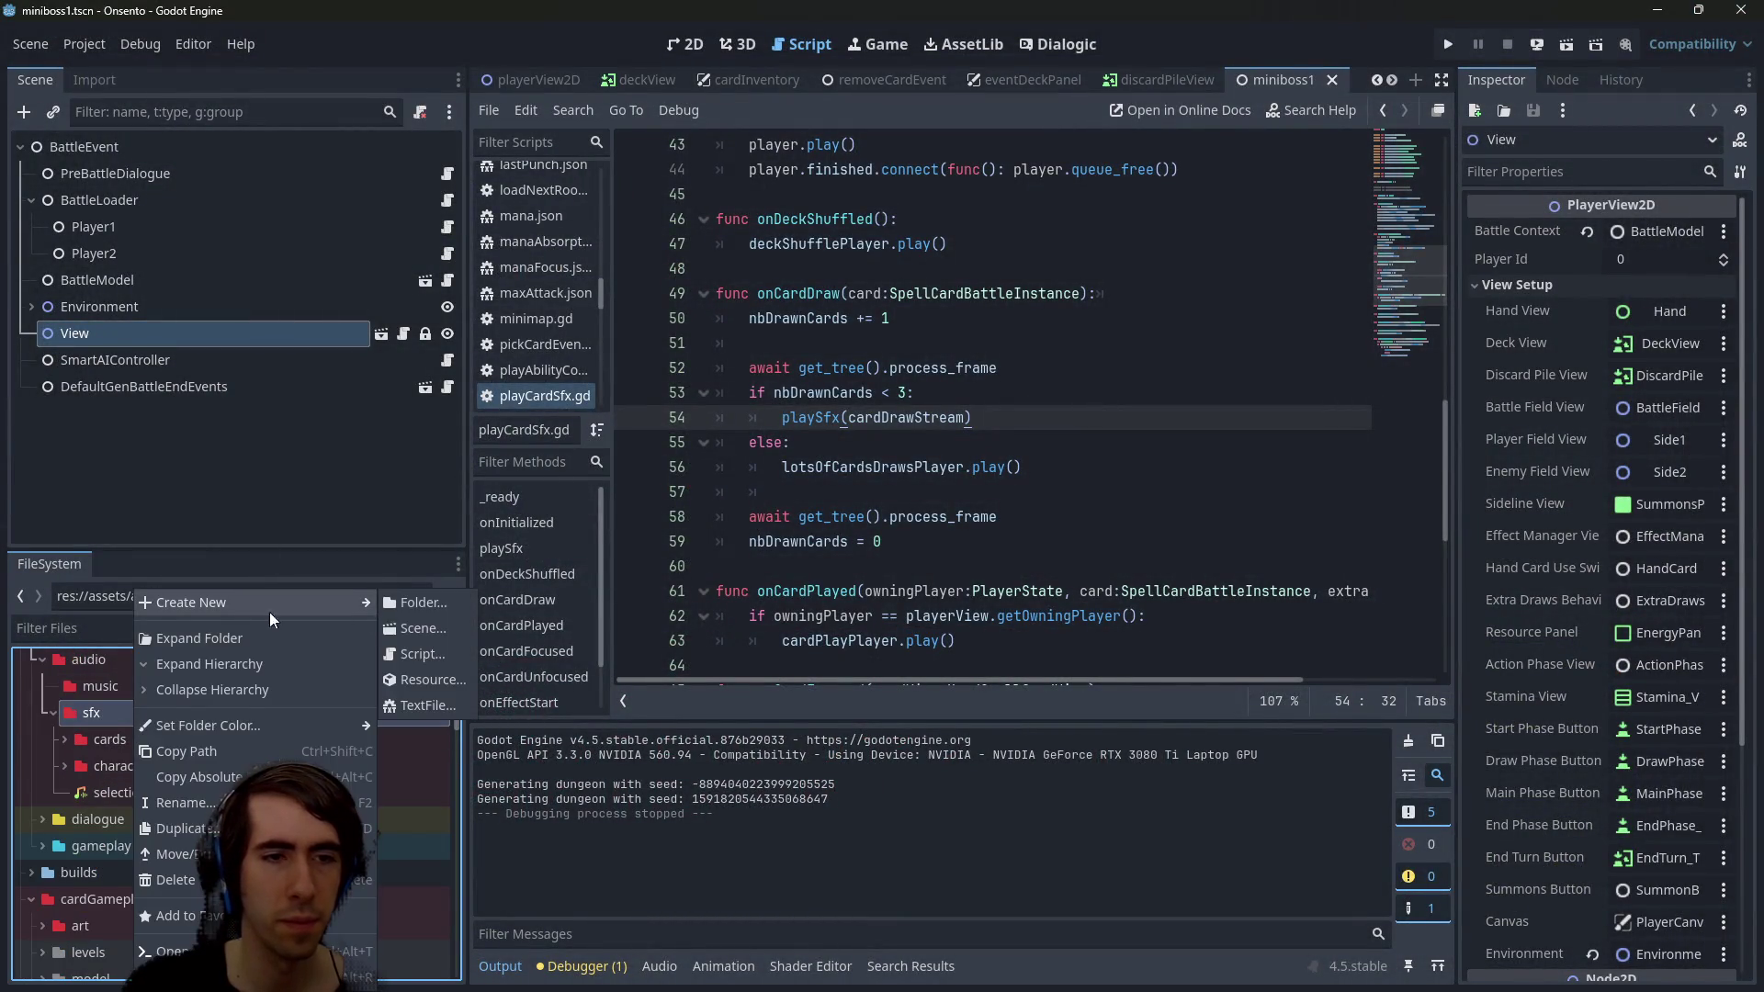
click(405, 610)
text(ui)
key(Return)
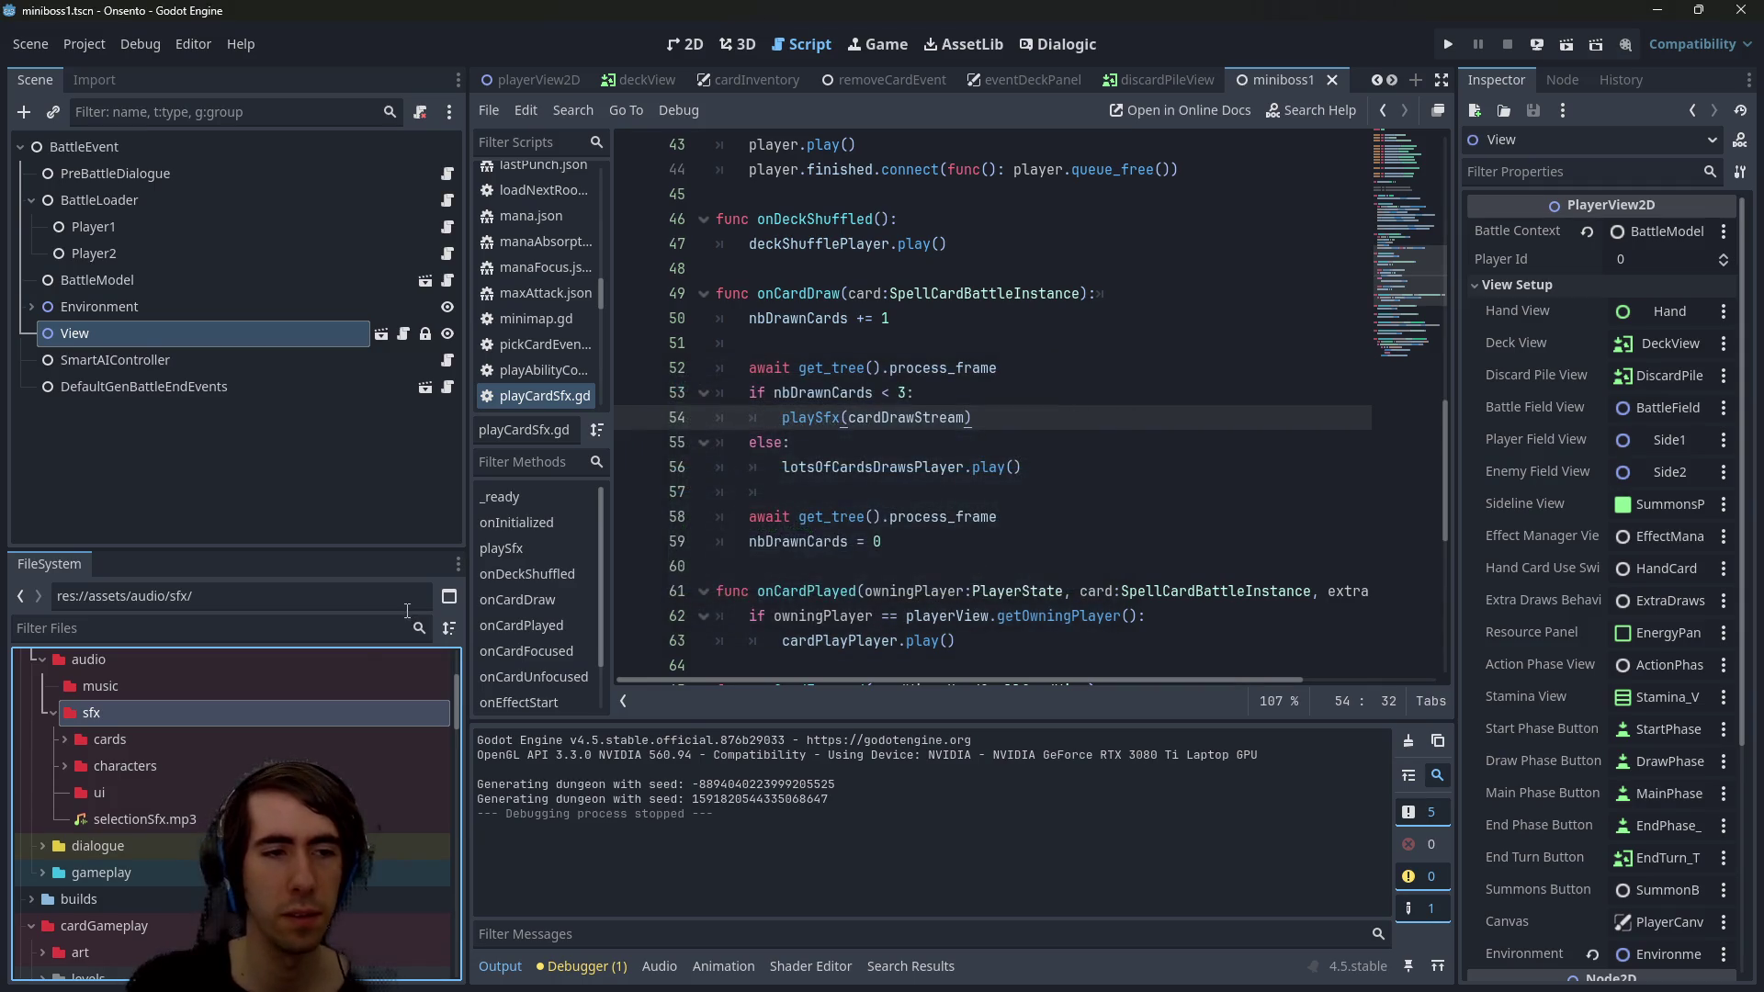
Open the View node's playerView2D scene and its PlayCardSfx node's script
right_click(146, 792)
click(536, 918)
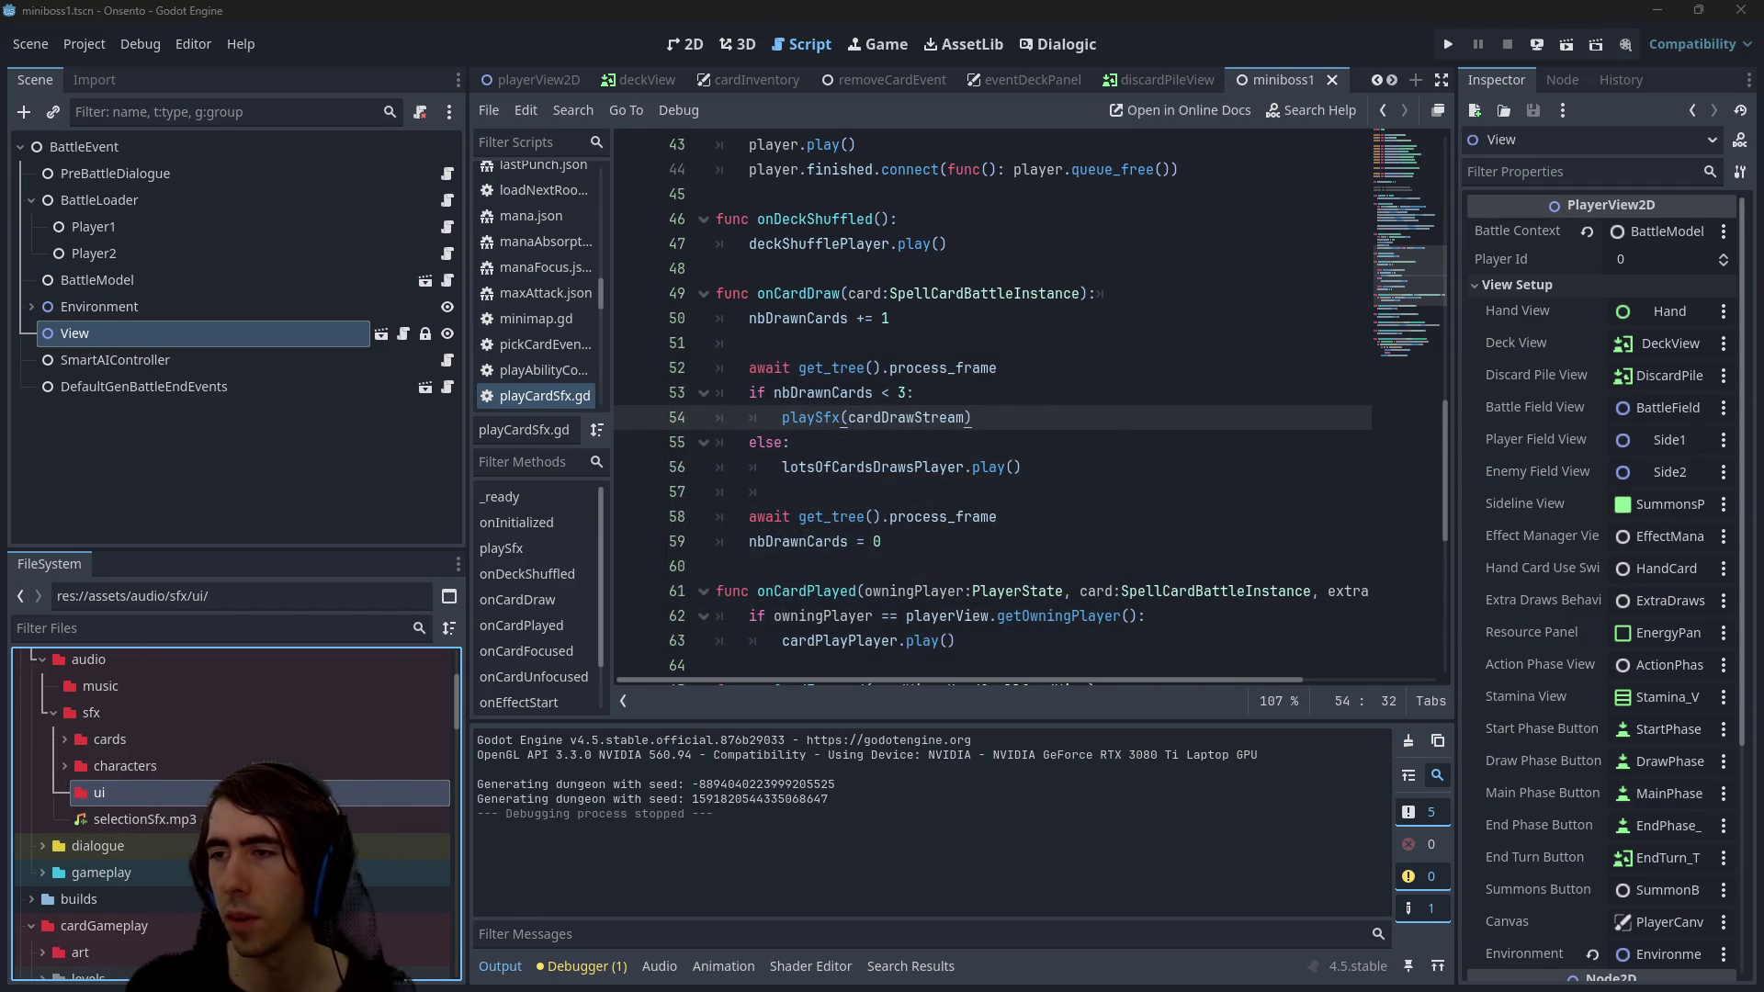
drag(711, 0, 711, 73)
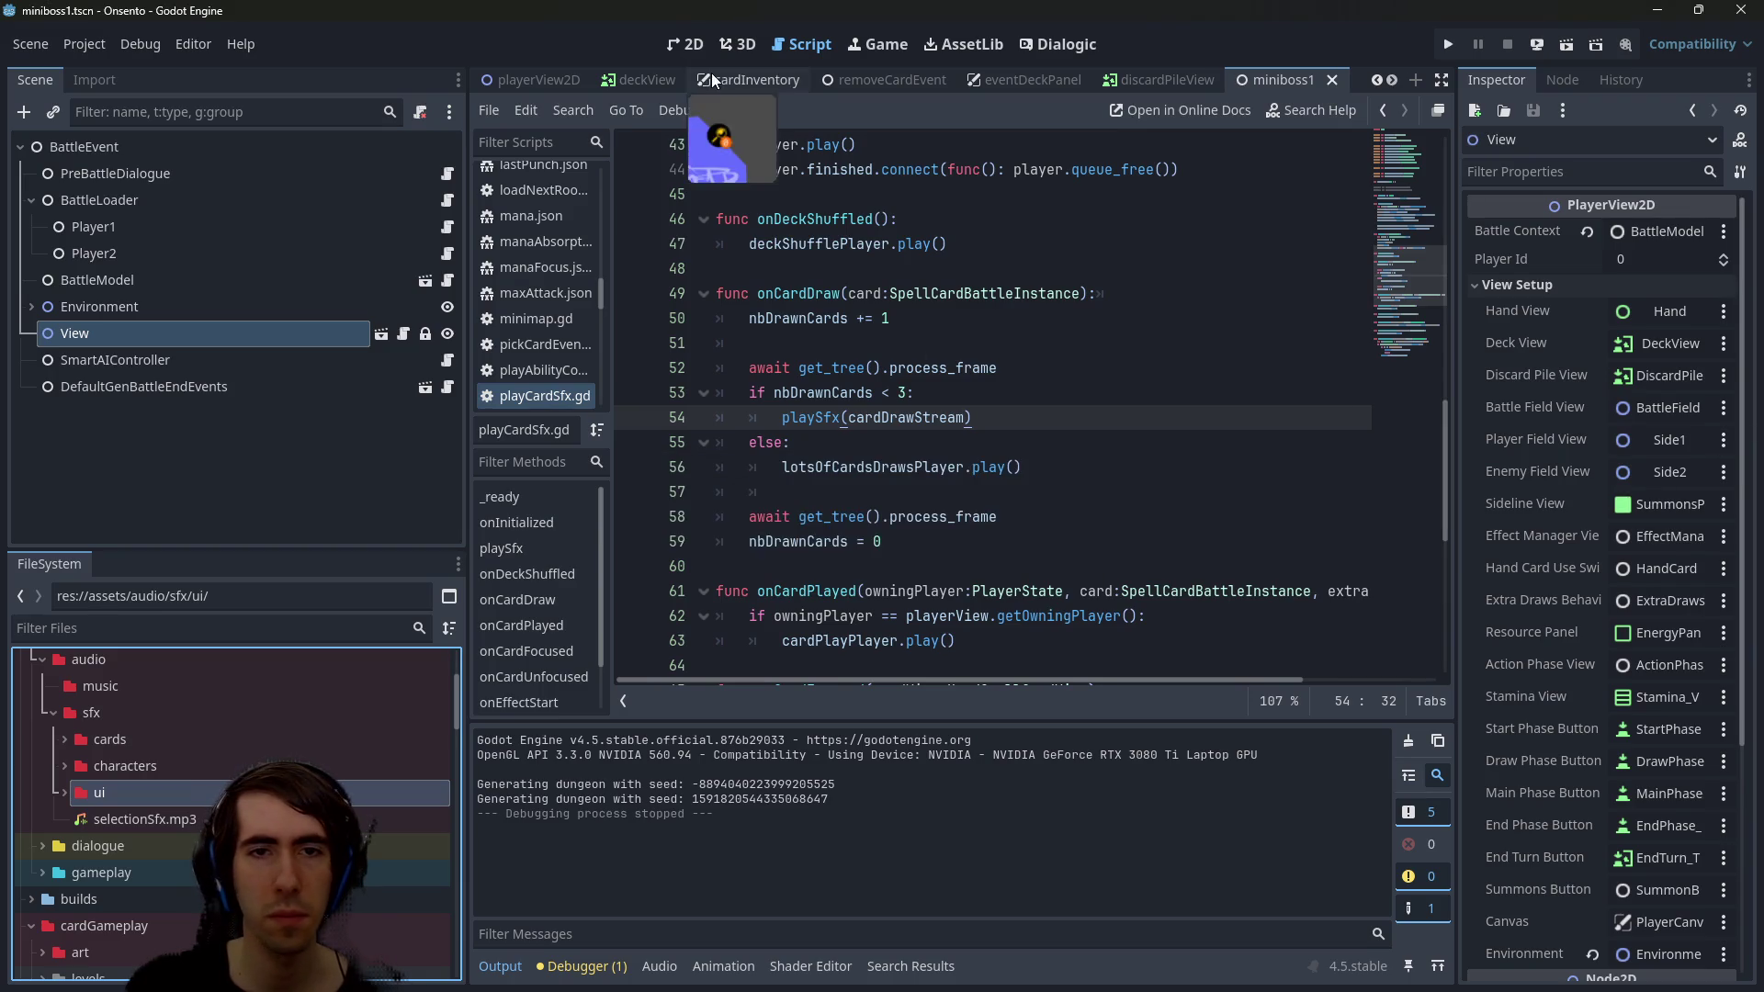
click(682, 43)
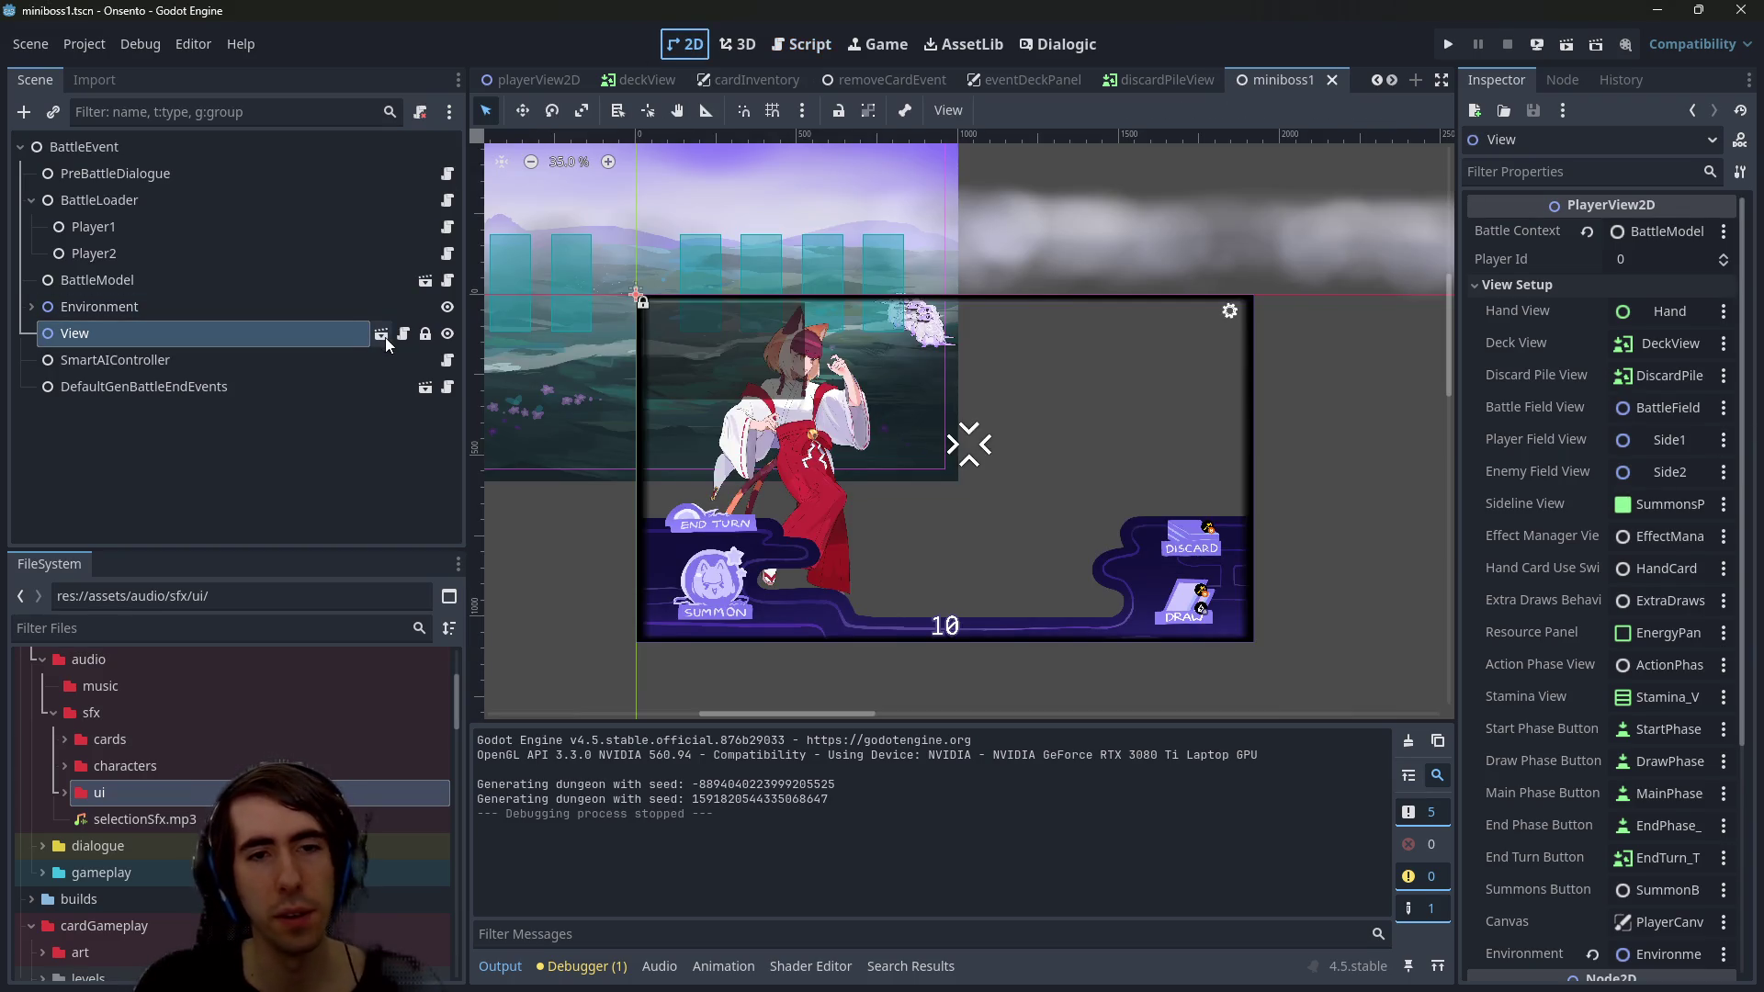
scroll(873, 616, right, 2)
click(707, 565)
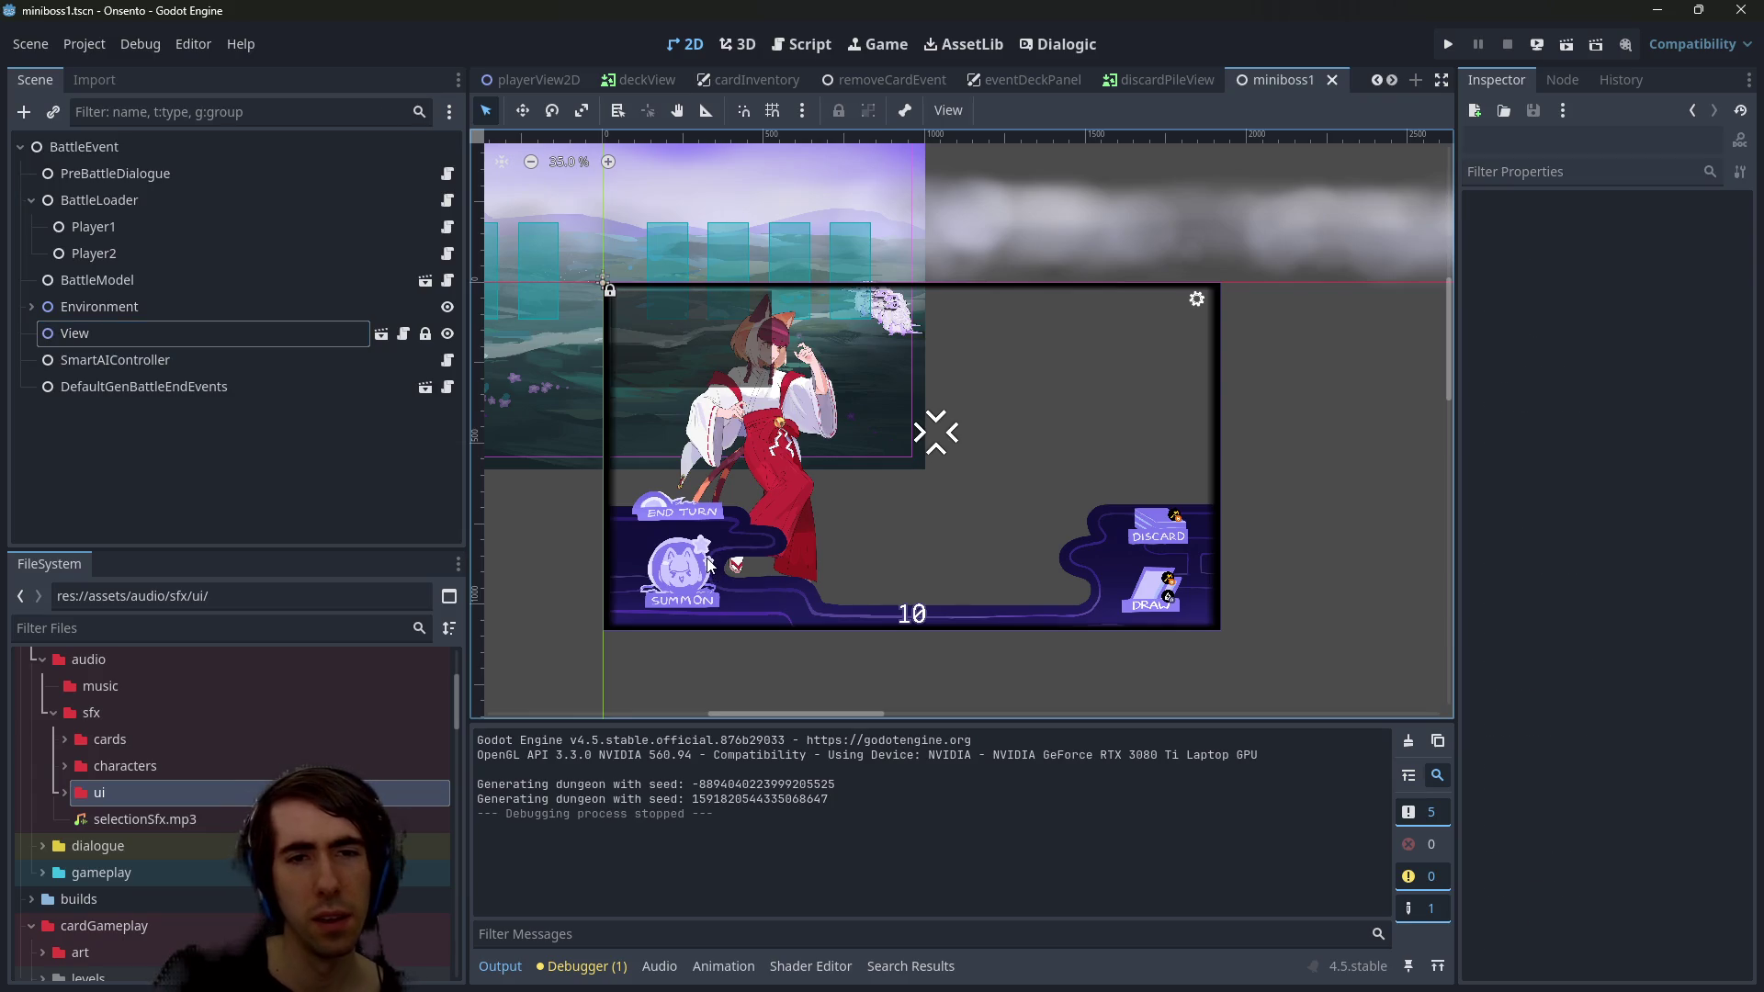
click(152, 334)
click(381, 333)
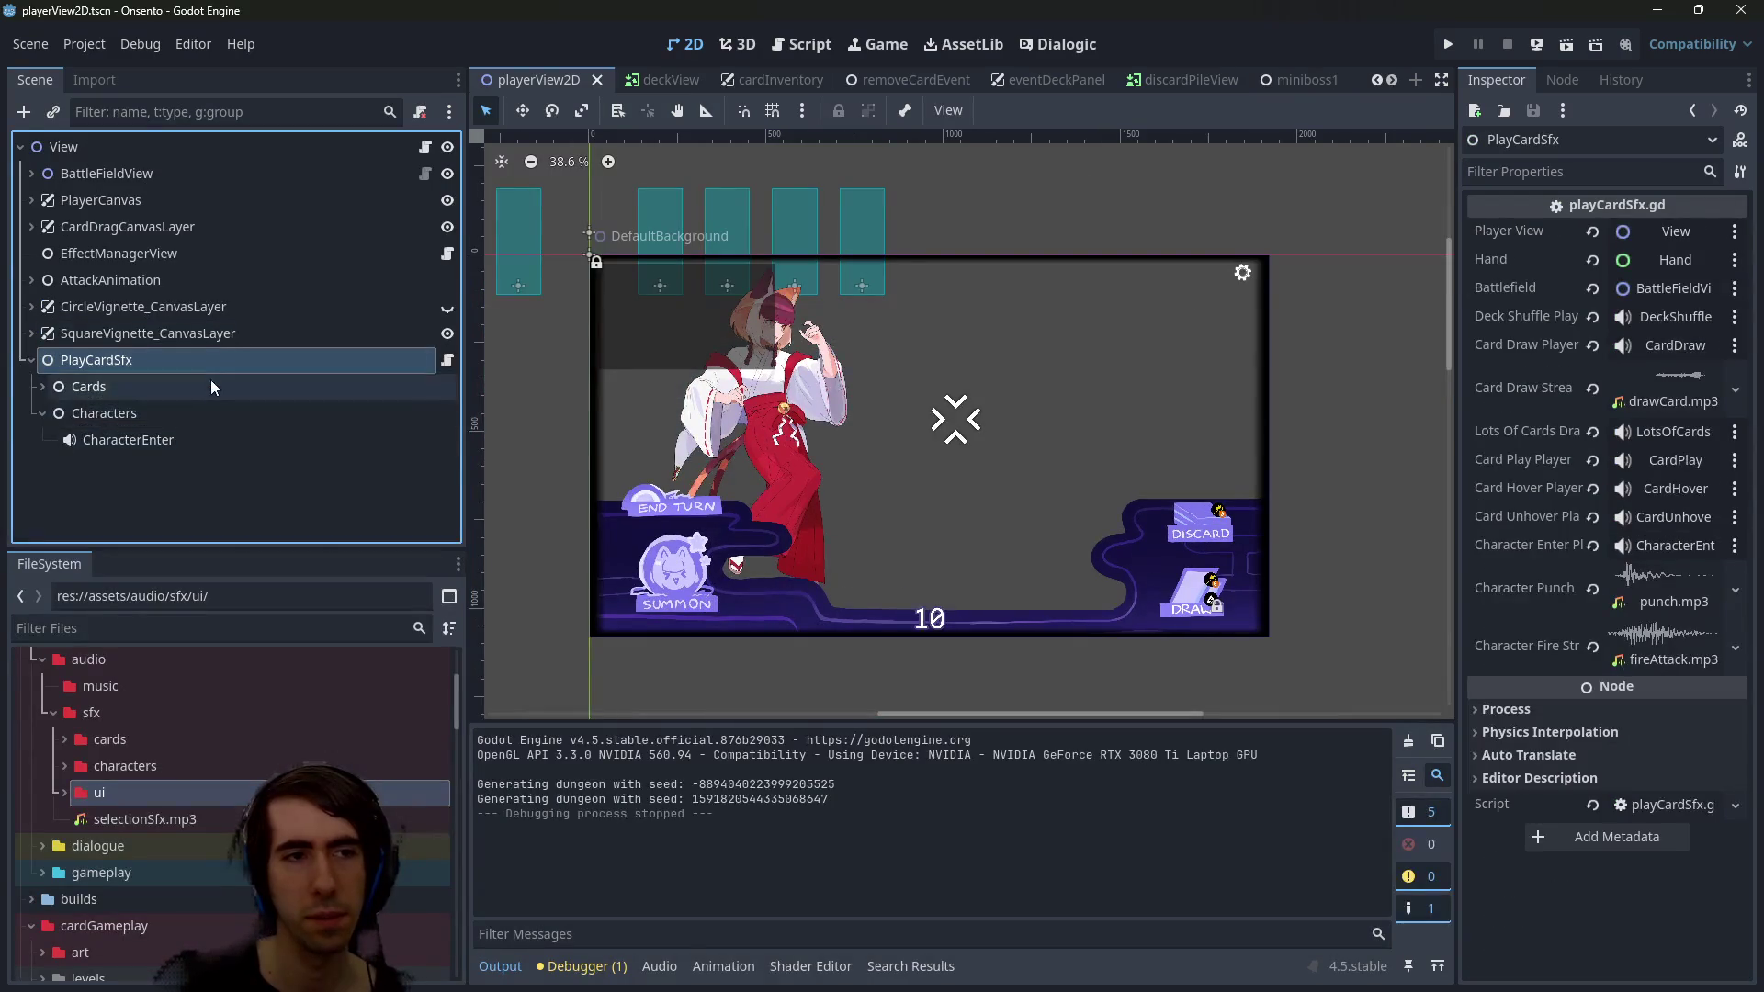
click(450, 361)
scroll(999, 395, up, 10)
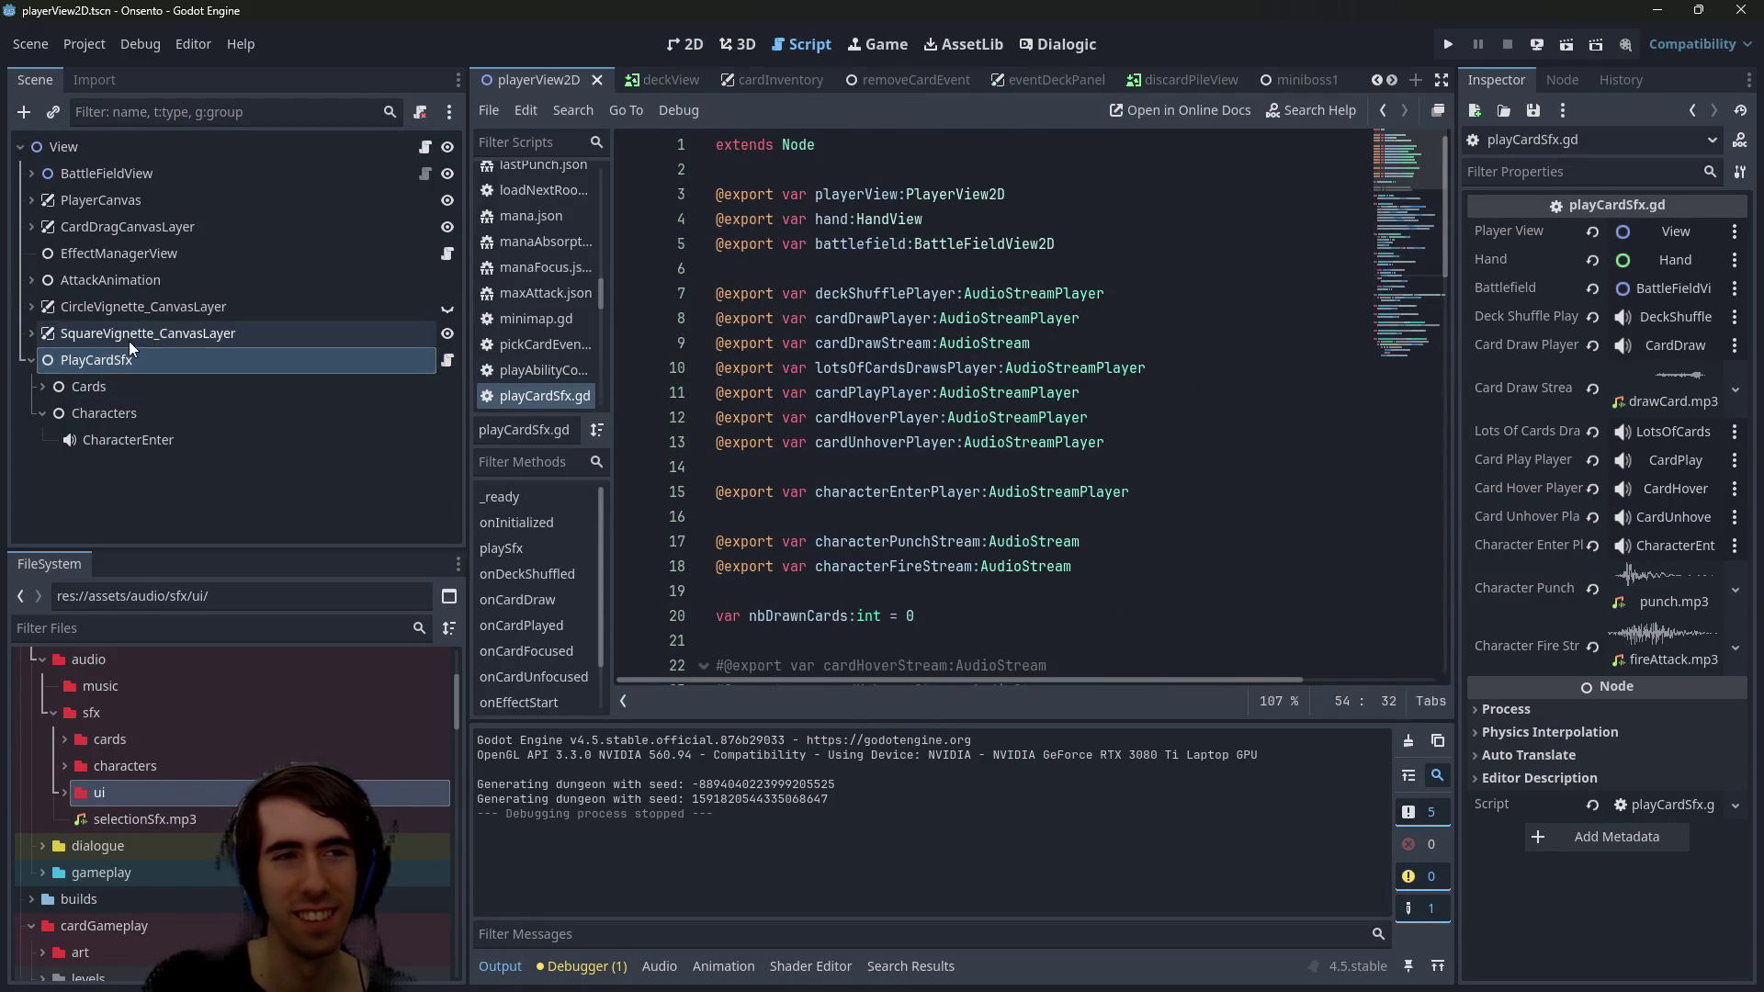
Inspect the SUMMON button and SummonButton's children in 2D, then return to playCardSfx.gd
click(678, 46)
scroll(665, 599, up, 2)
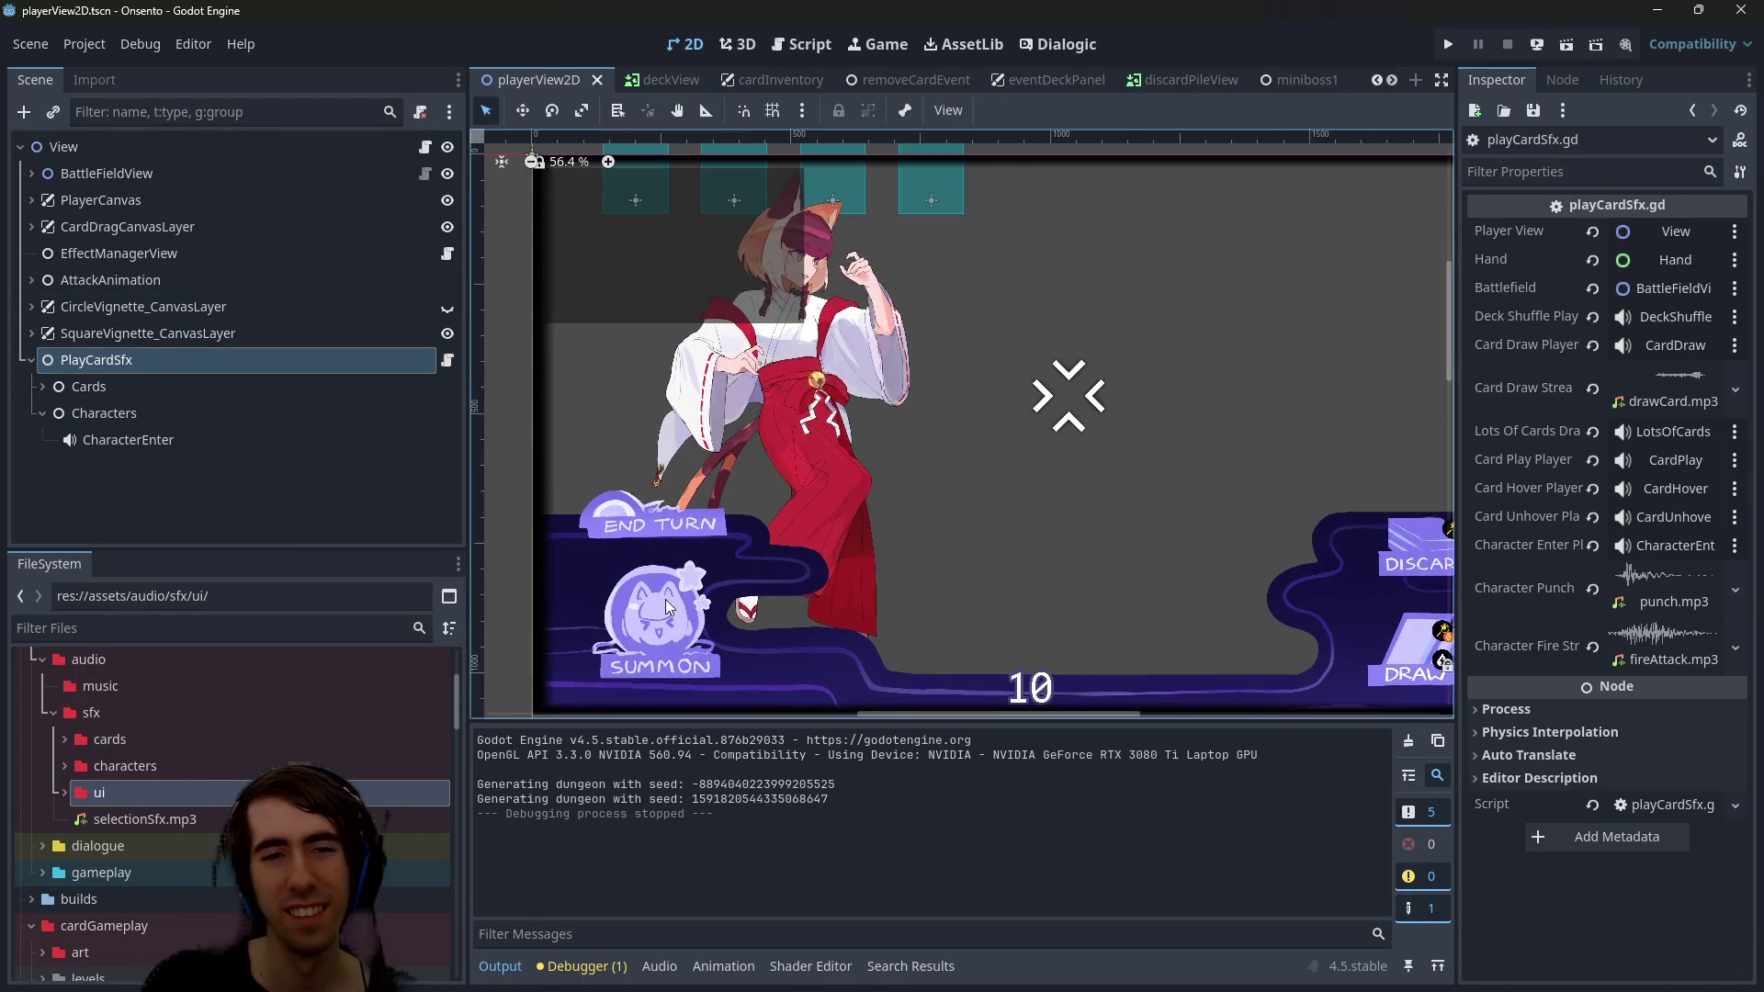
click(665, 602)
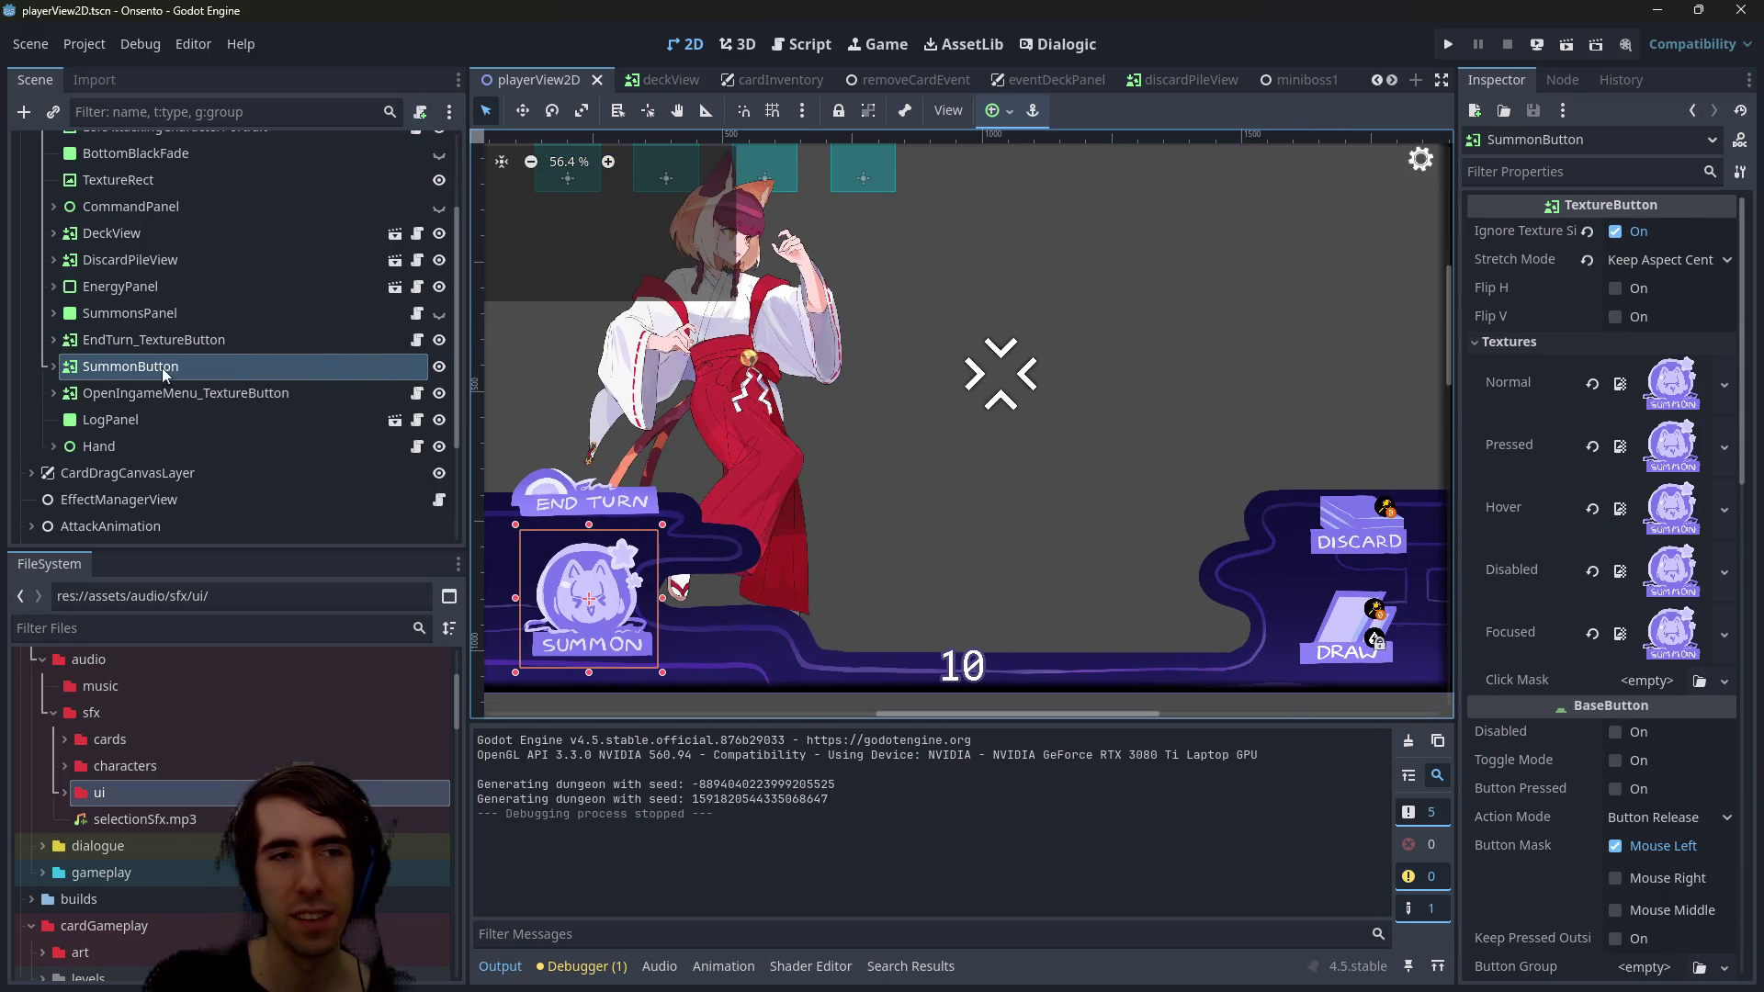
click(55, 367)
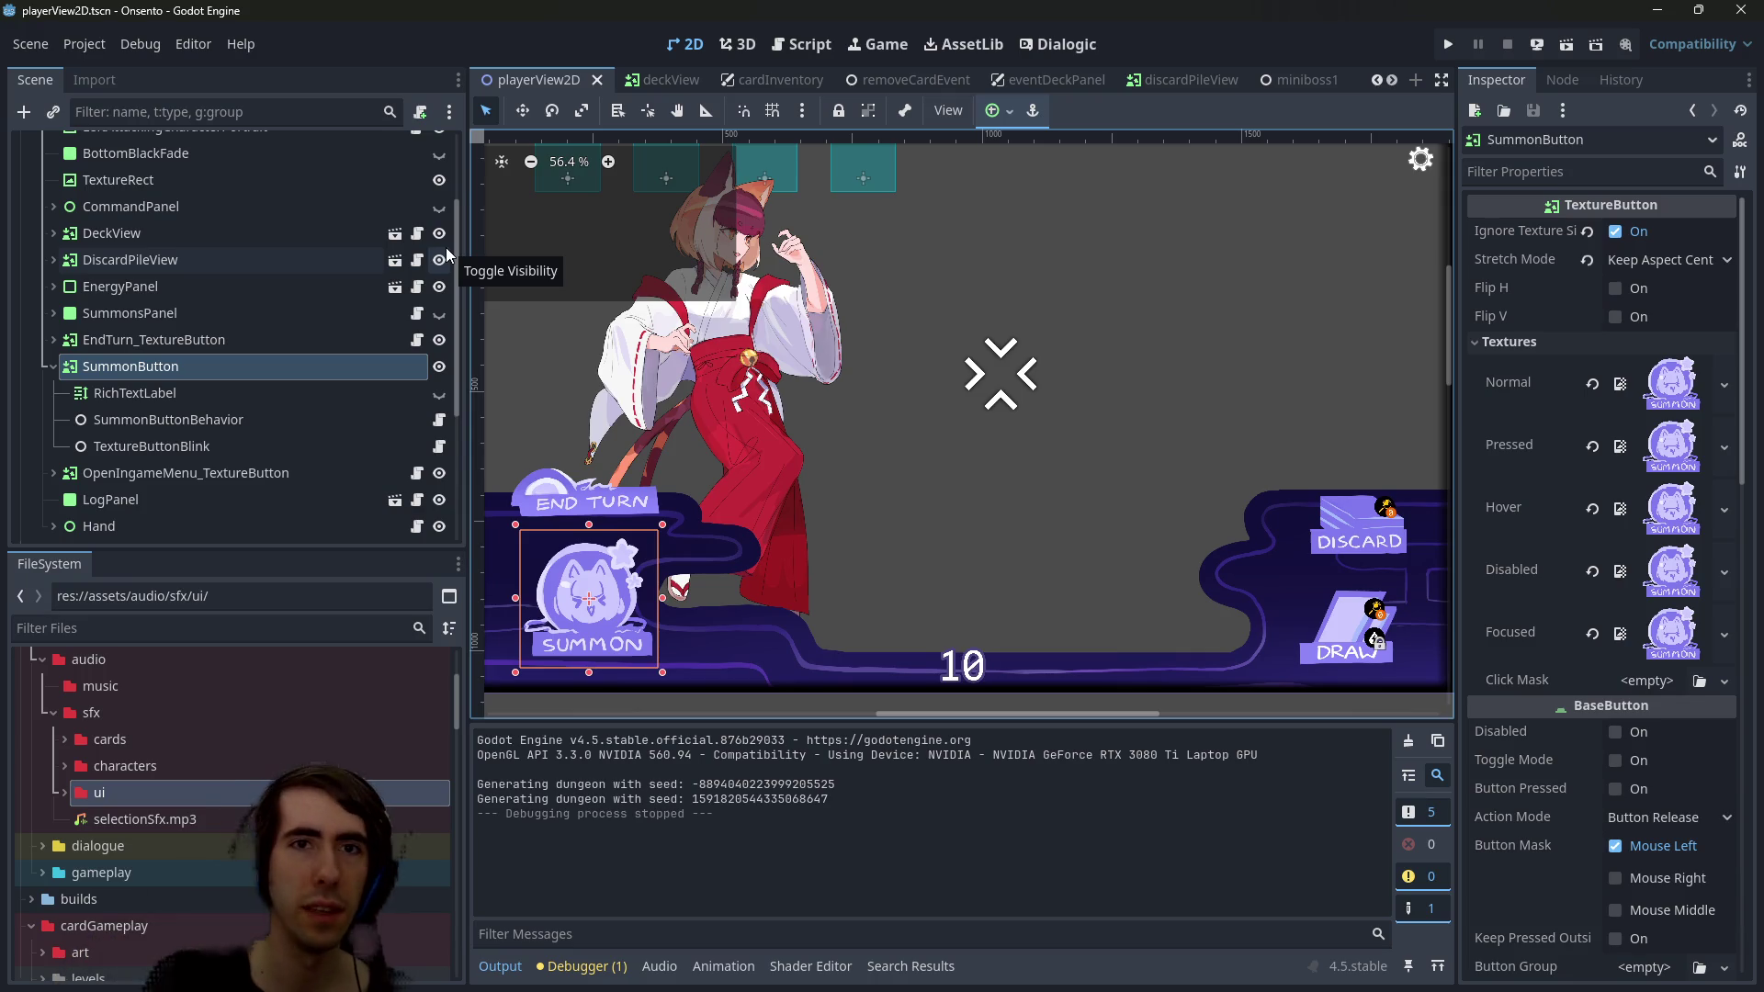
click(815, 46)
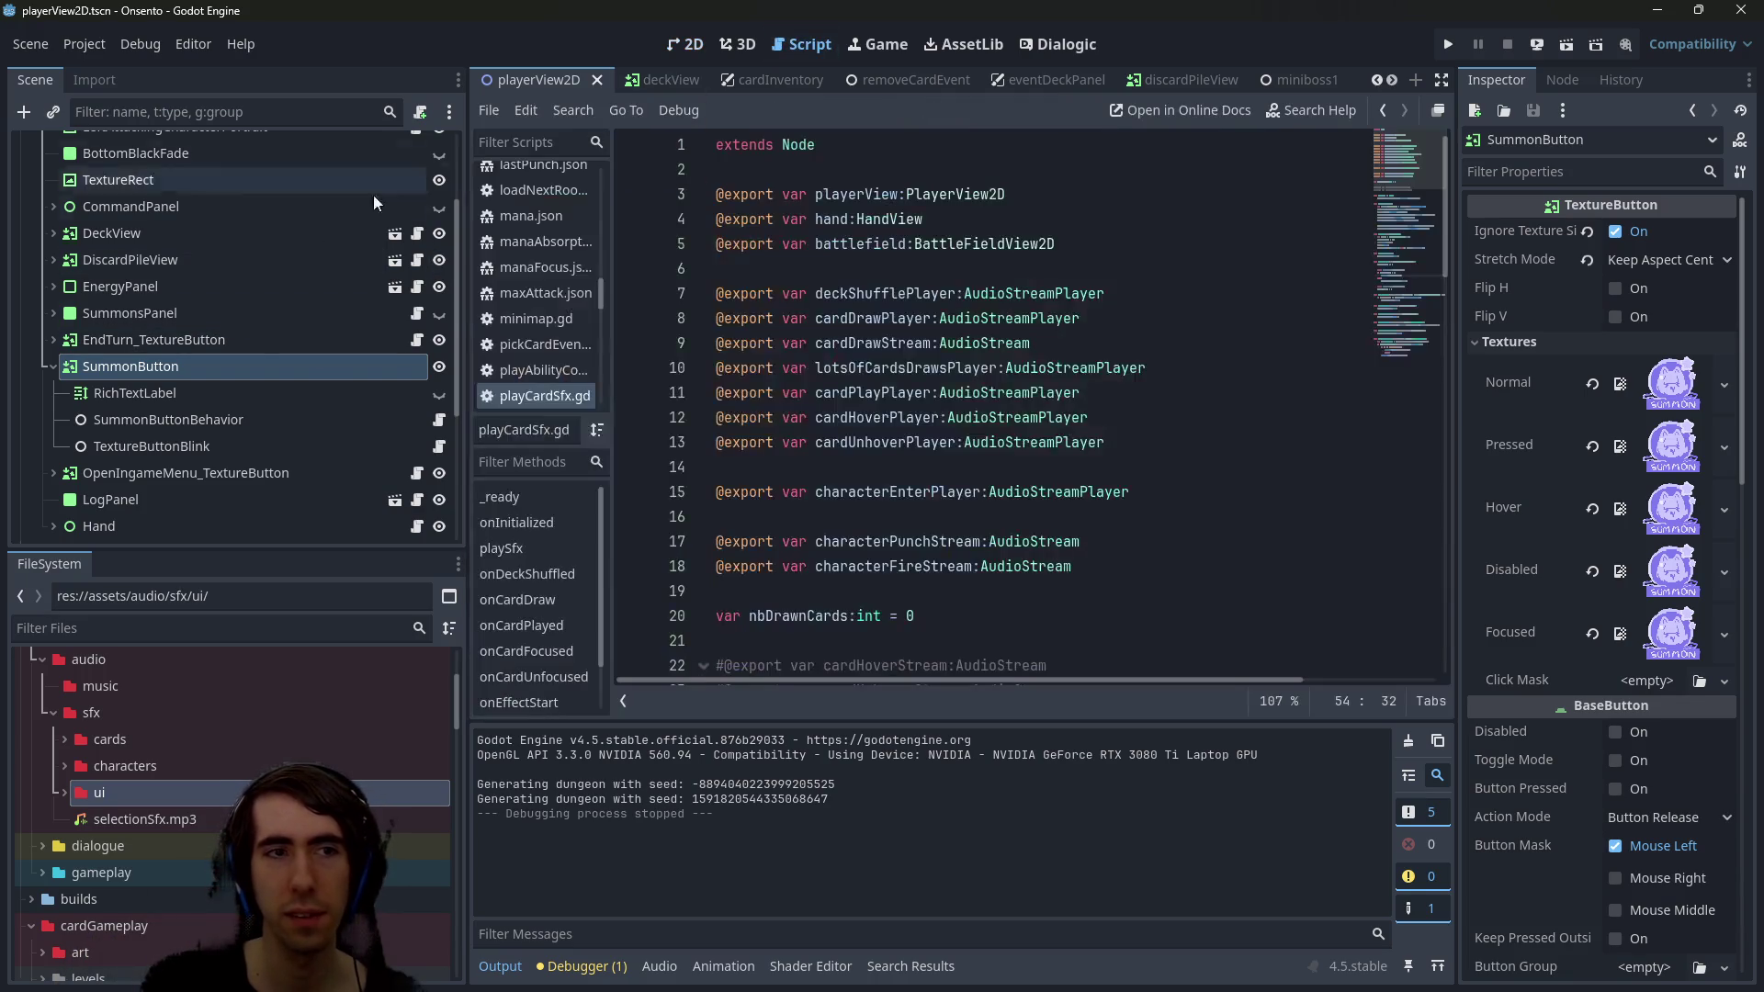
scroll(276, 393, down, 3)
click(422, 448)
click(439, 446)
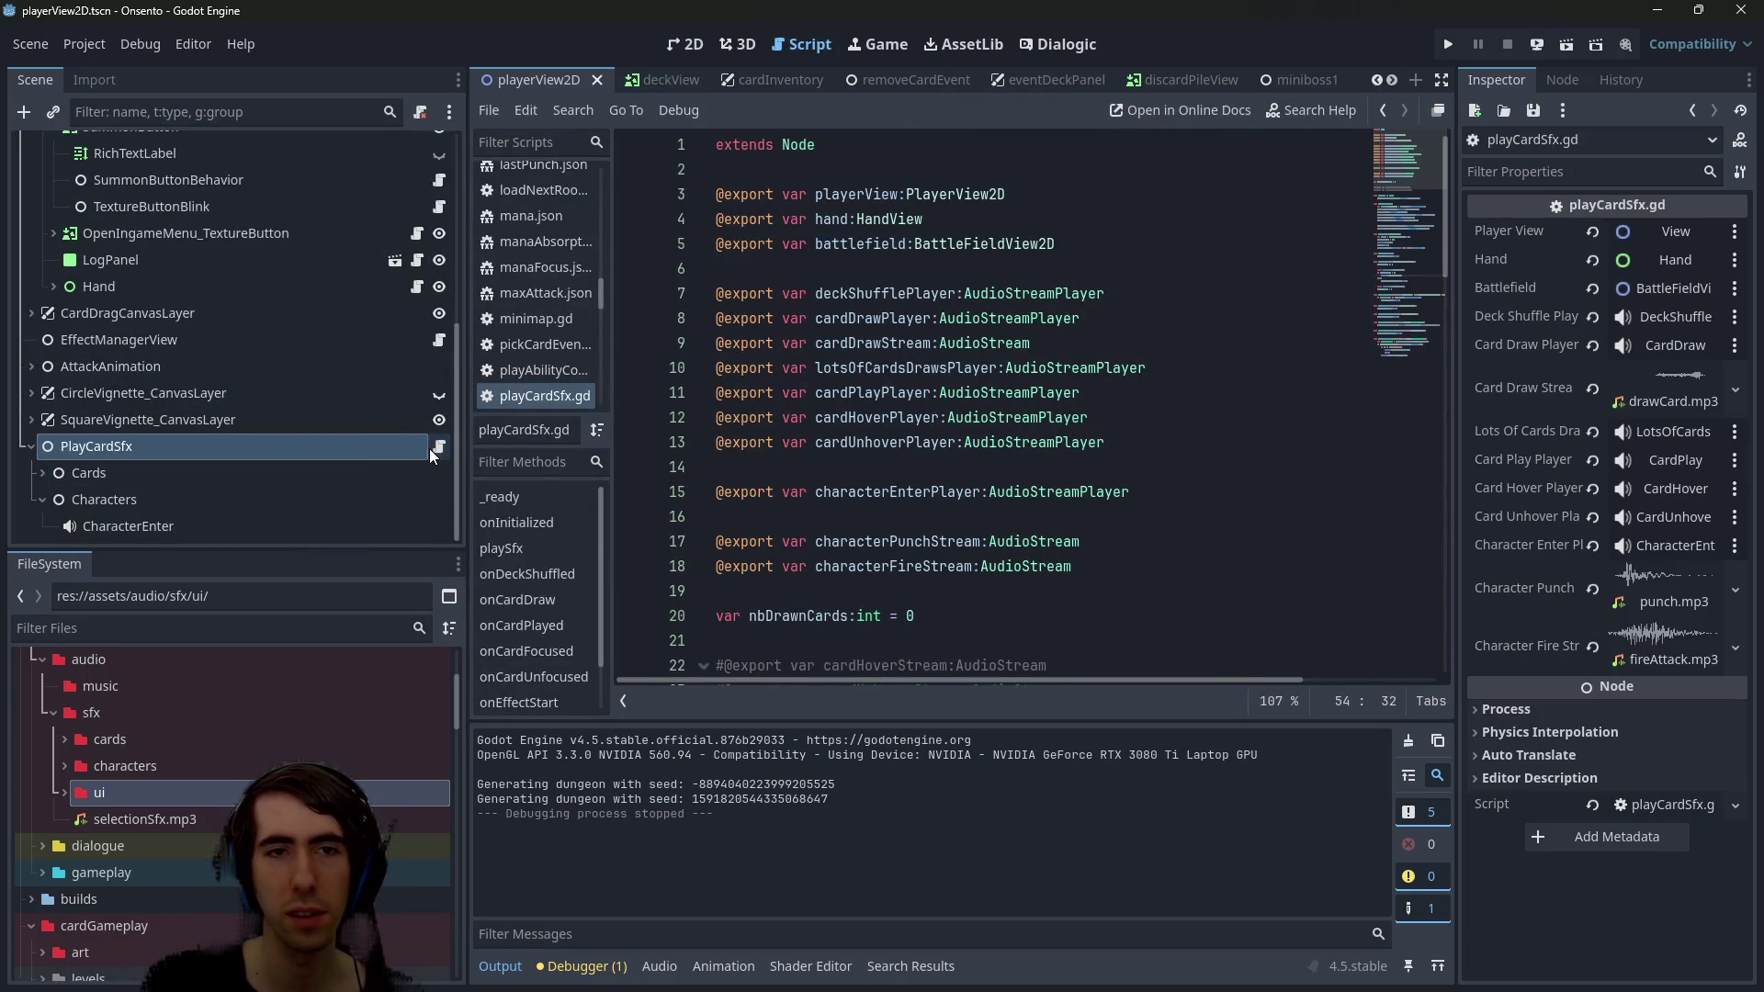
click(1005, 590)
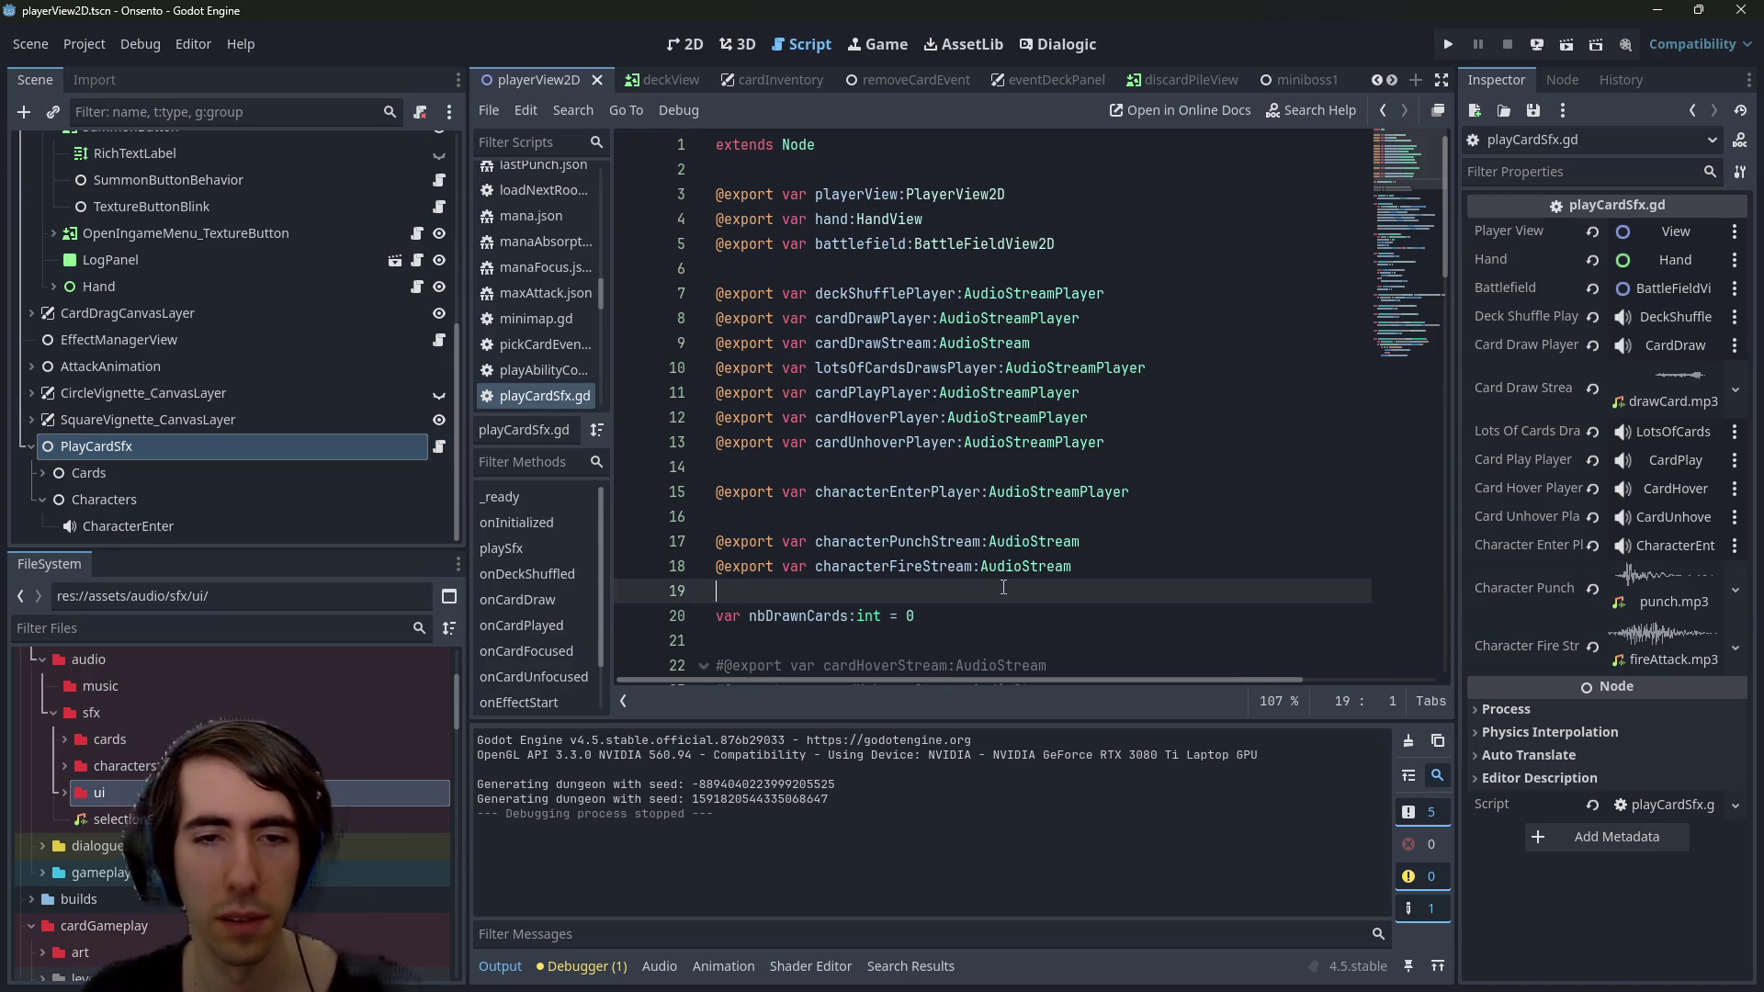
key(Return)
key(Return)
key(Up)
text(@export var textureButton)
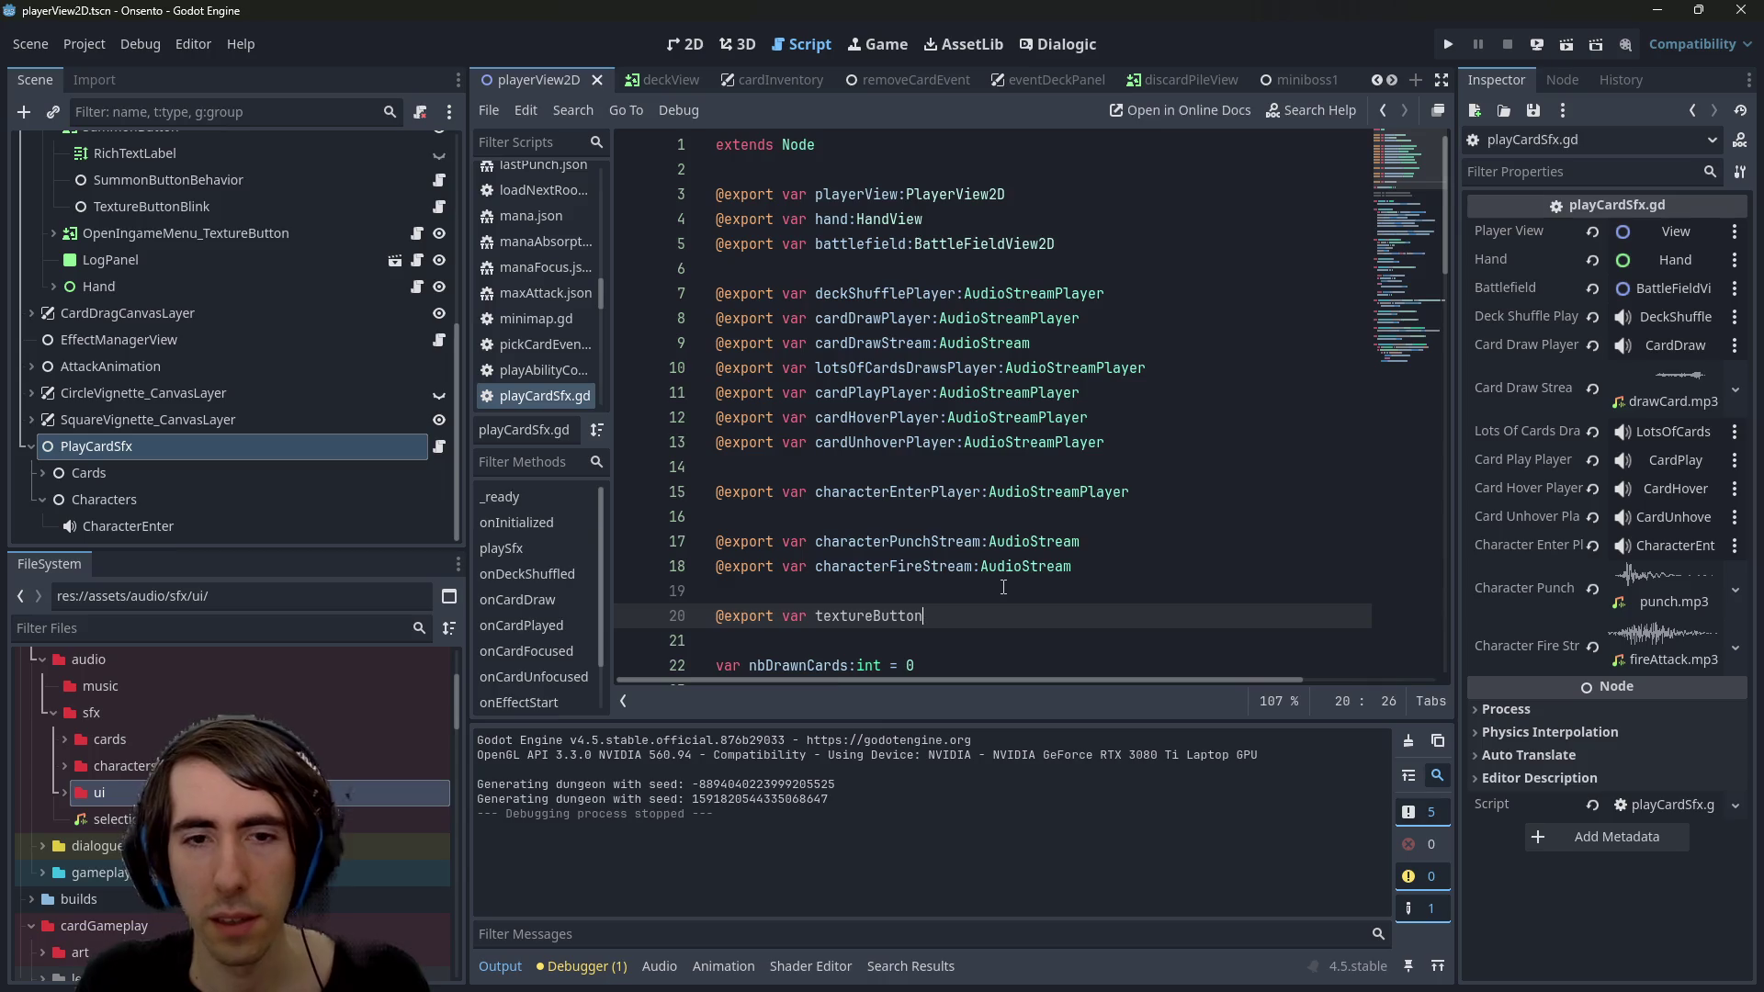
key(ctrl+z)
key(ctrl+z)
key(ctrl+z)
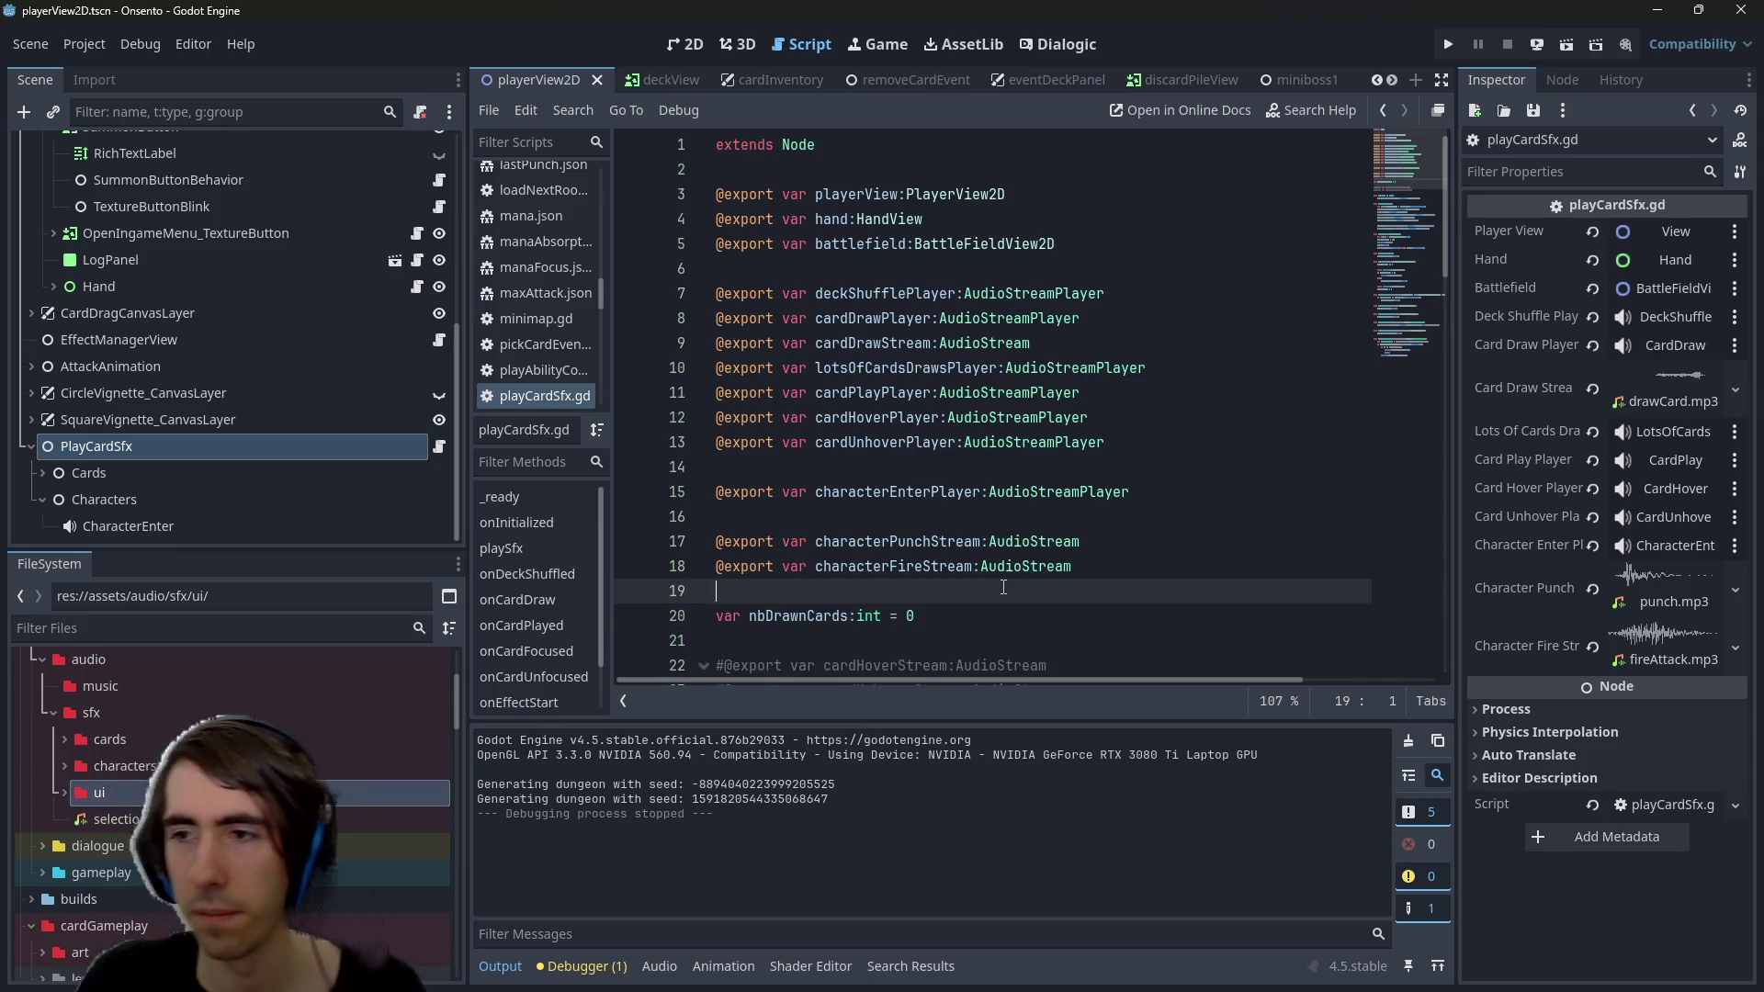
Select the END TURN button in 2D, widen the Inspector, and scroll through its properties
click(684, 44)
click(599, 503)
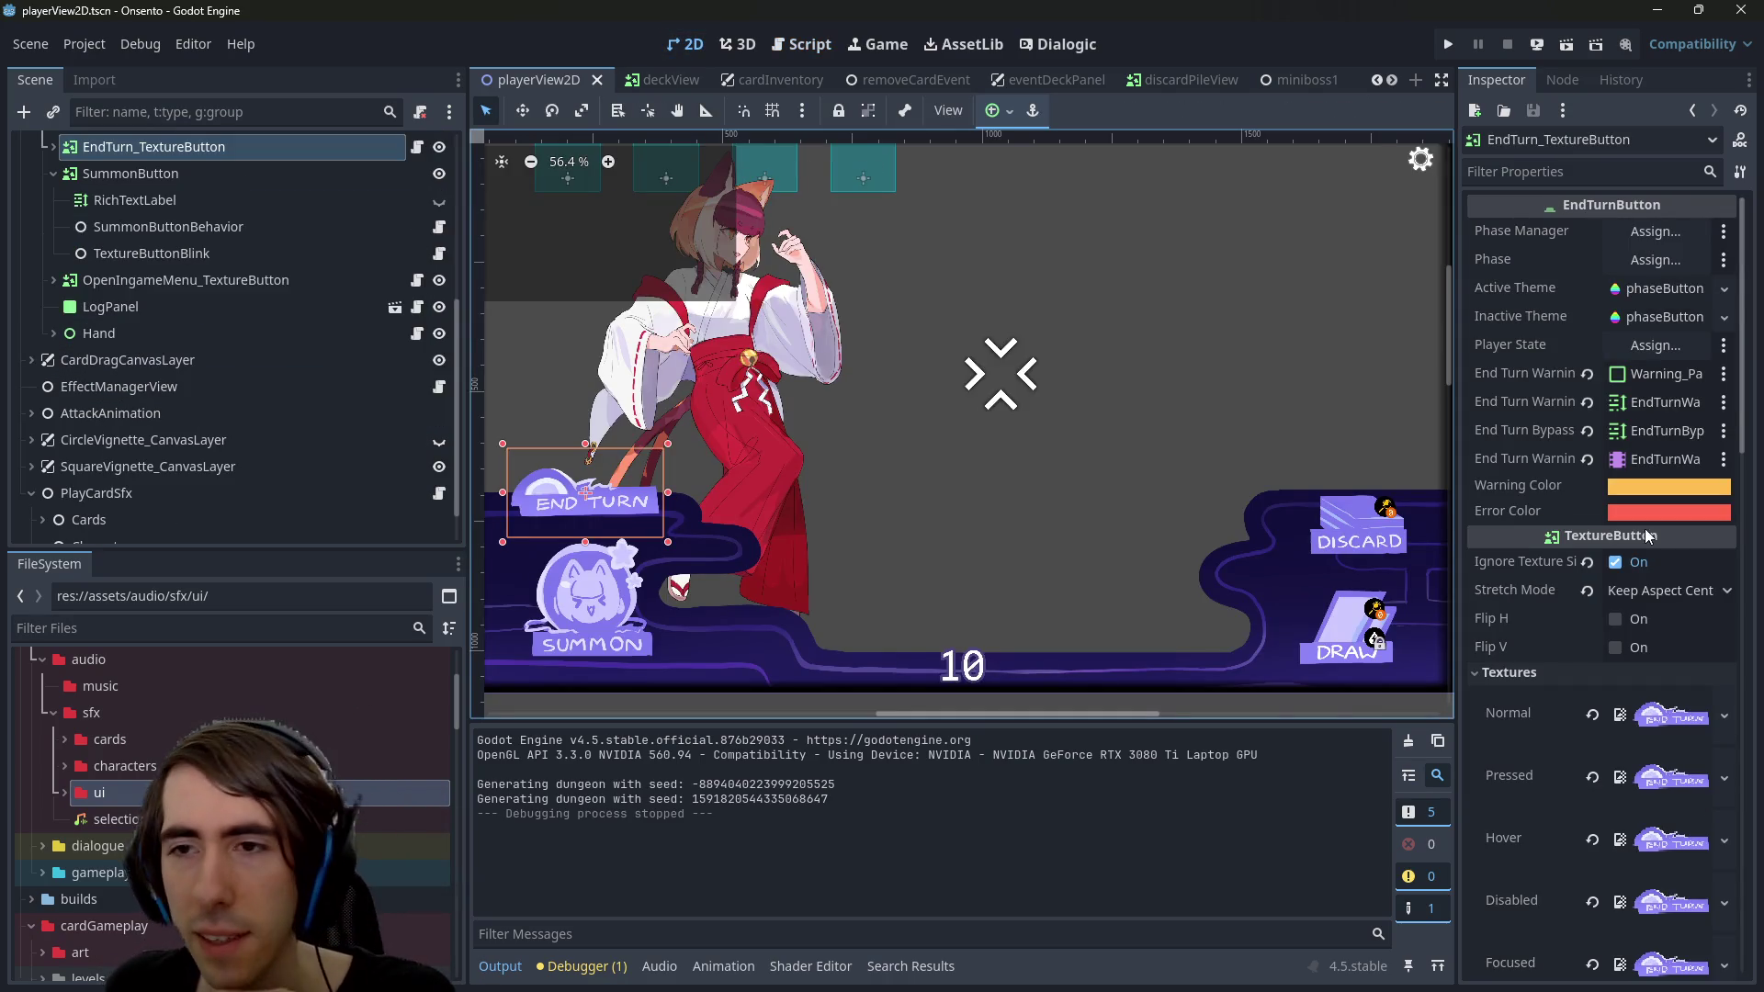
drag(1453, 493, 1283, 478)
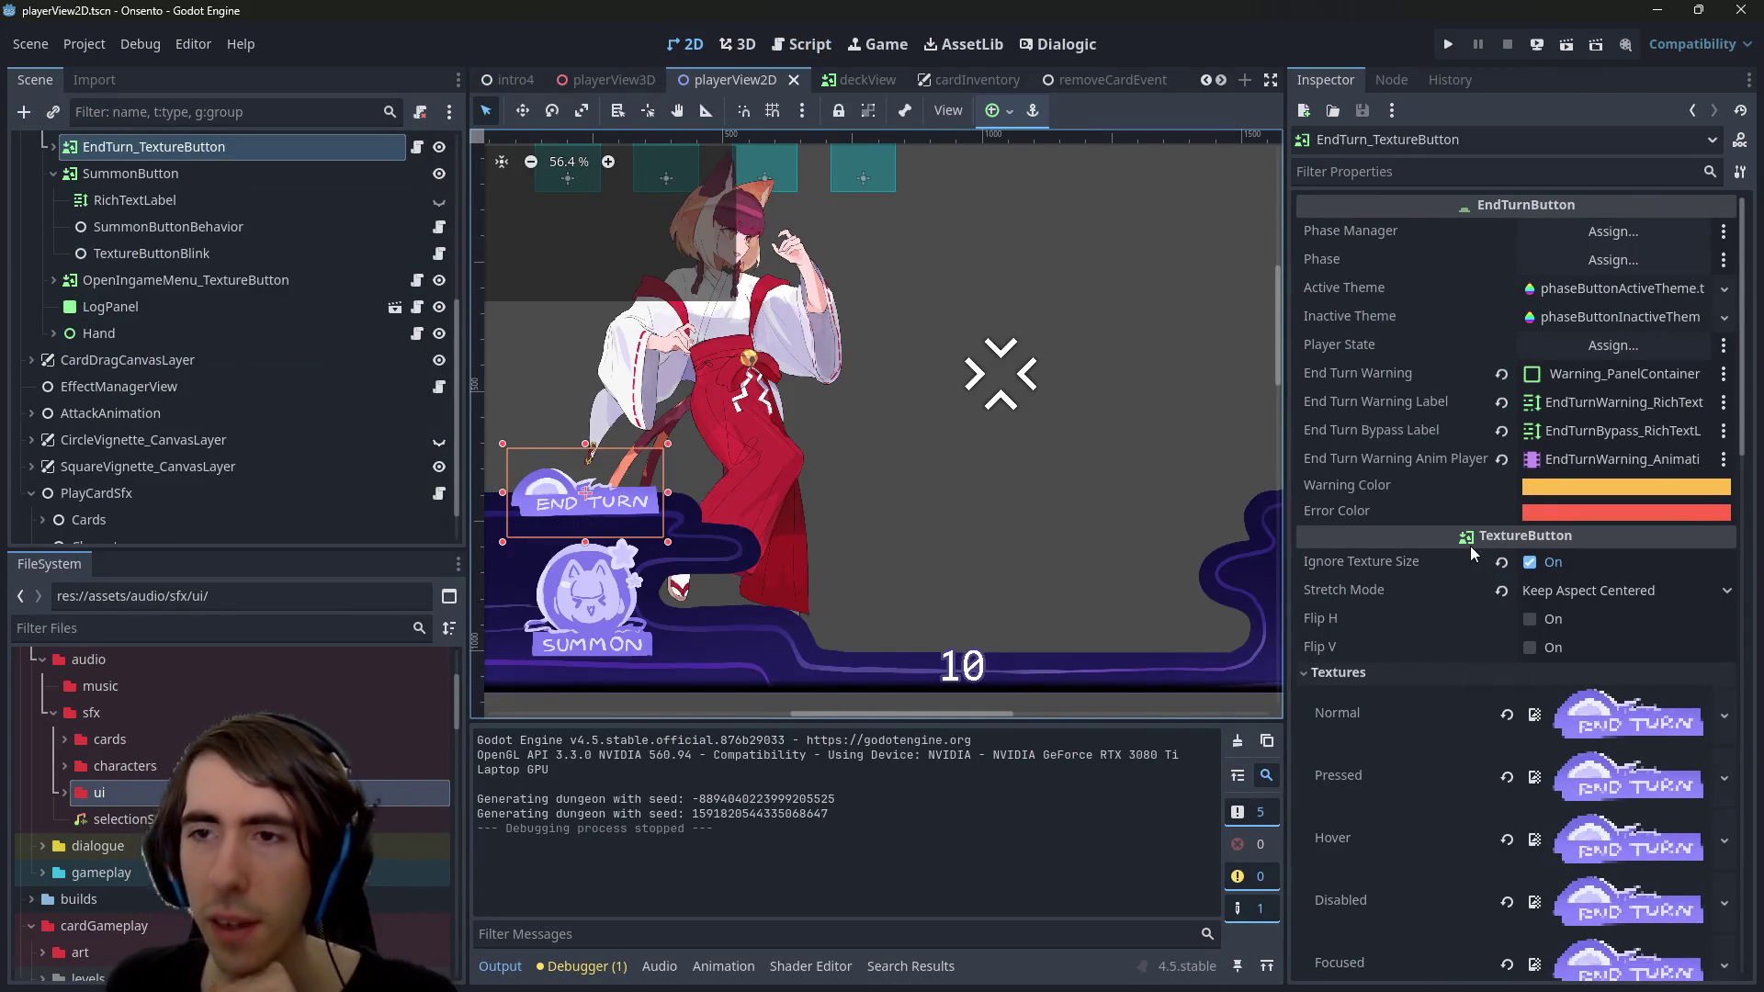
mouse_move(1470, 546)
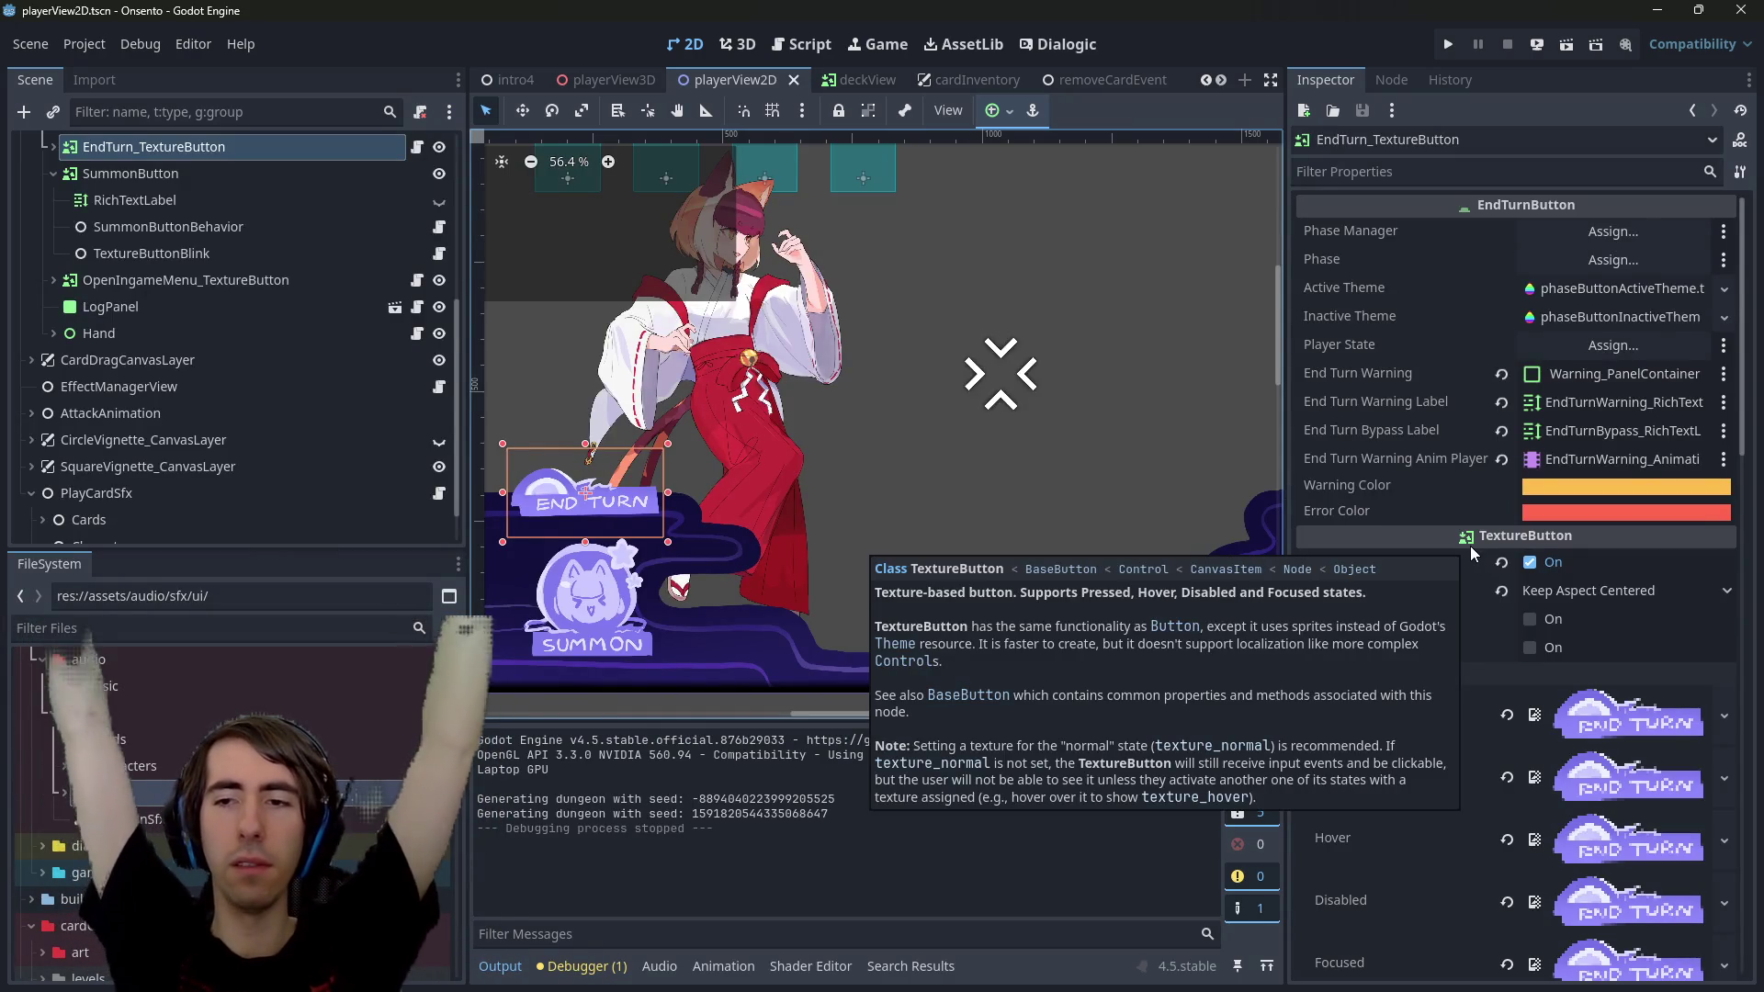
scroll(1369, 793, down, 5)
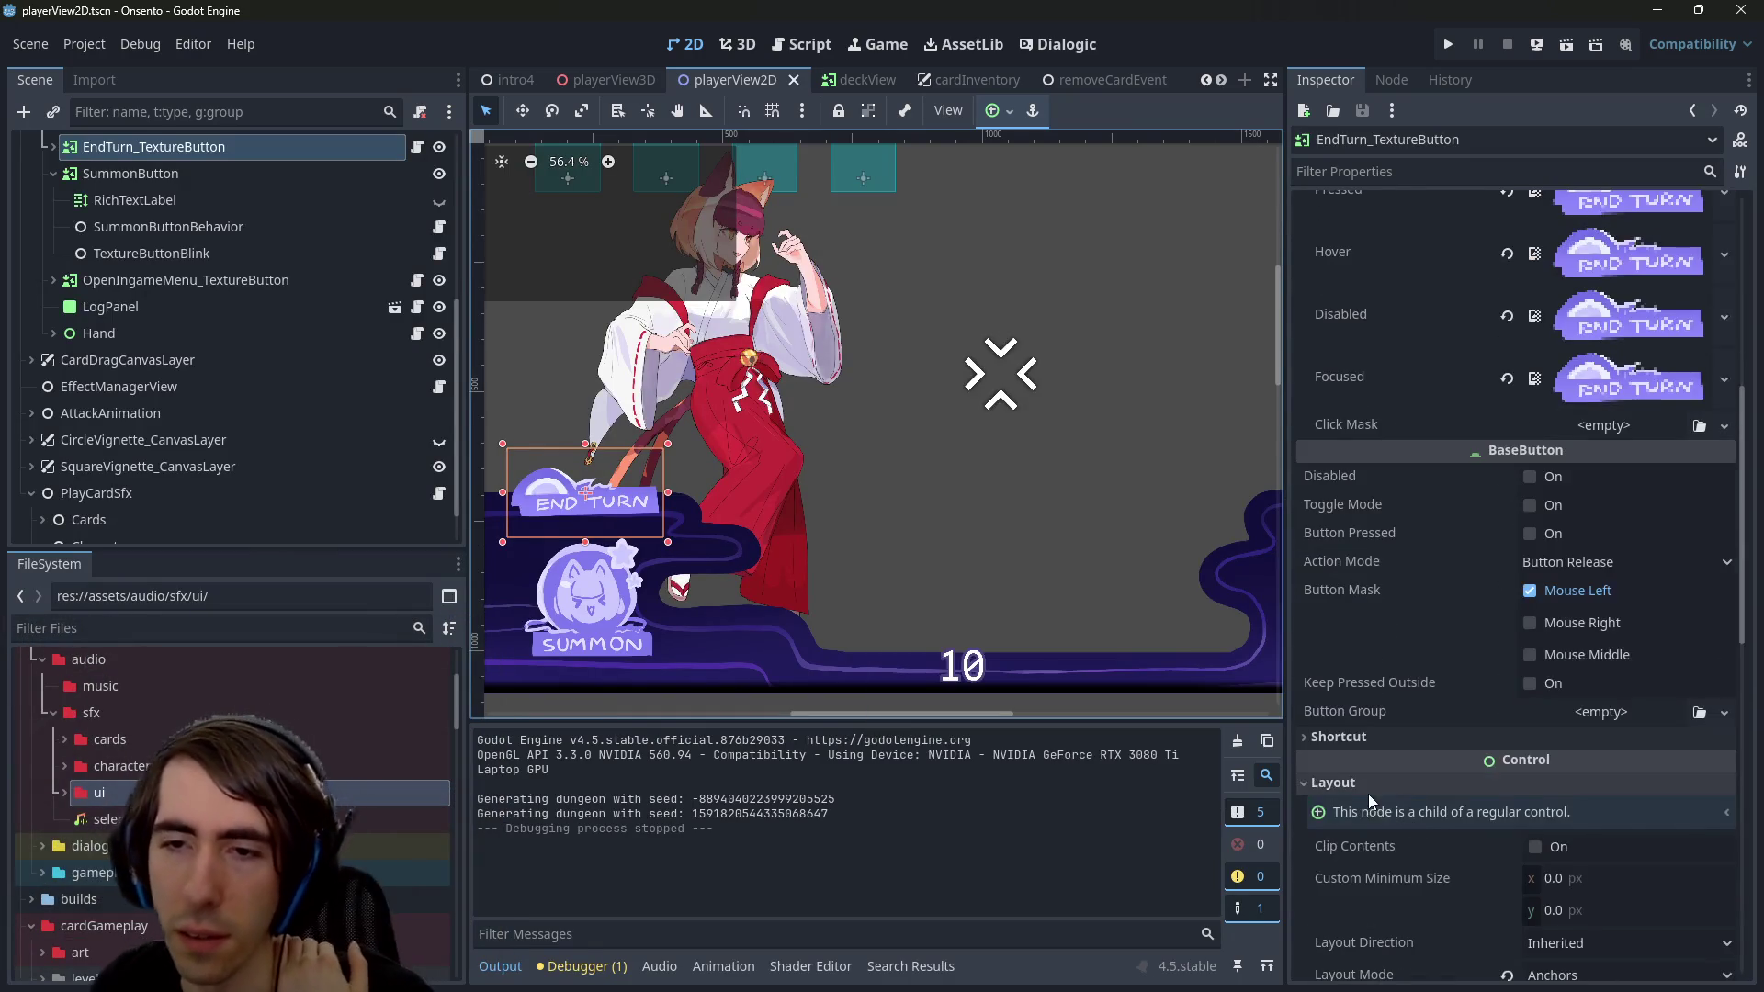
scroll(1364, 749, down, 10)
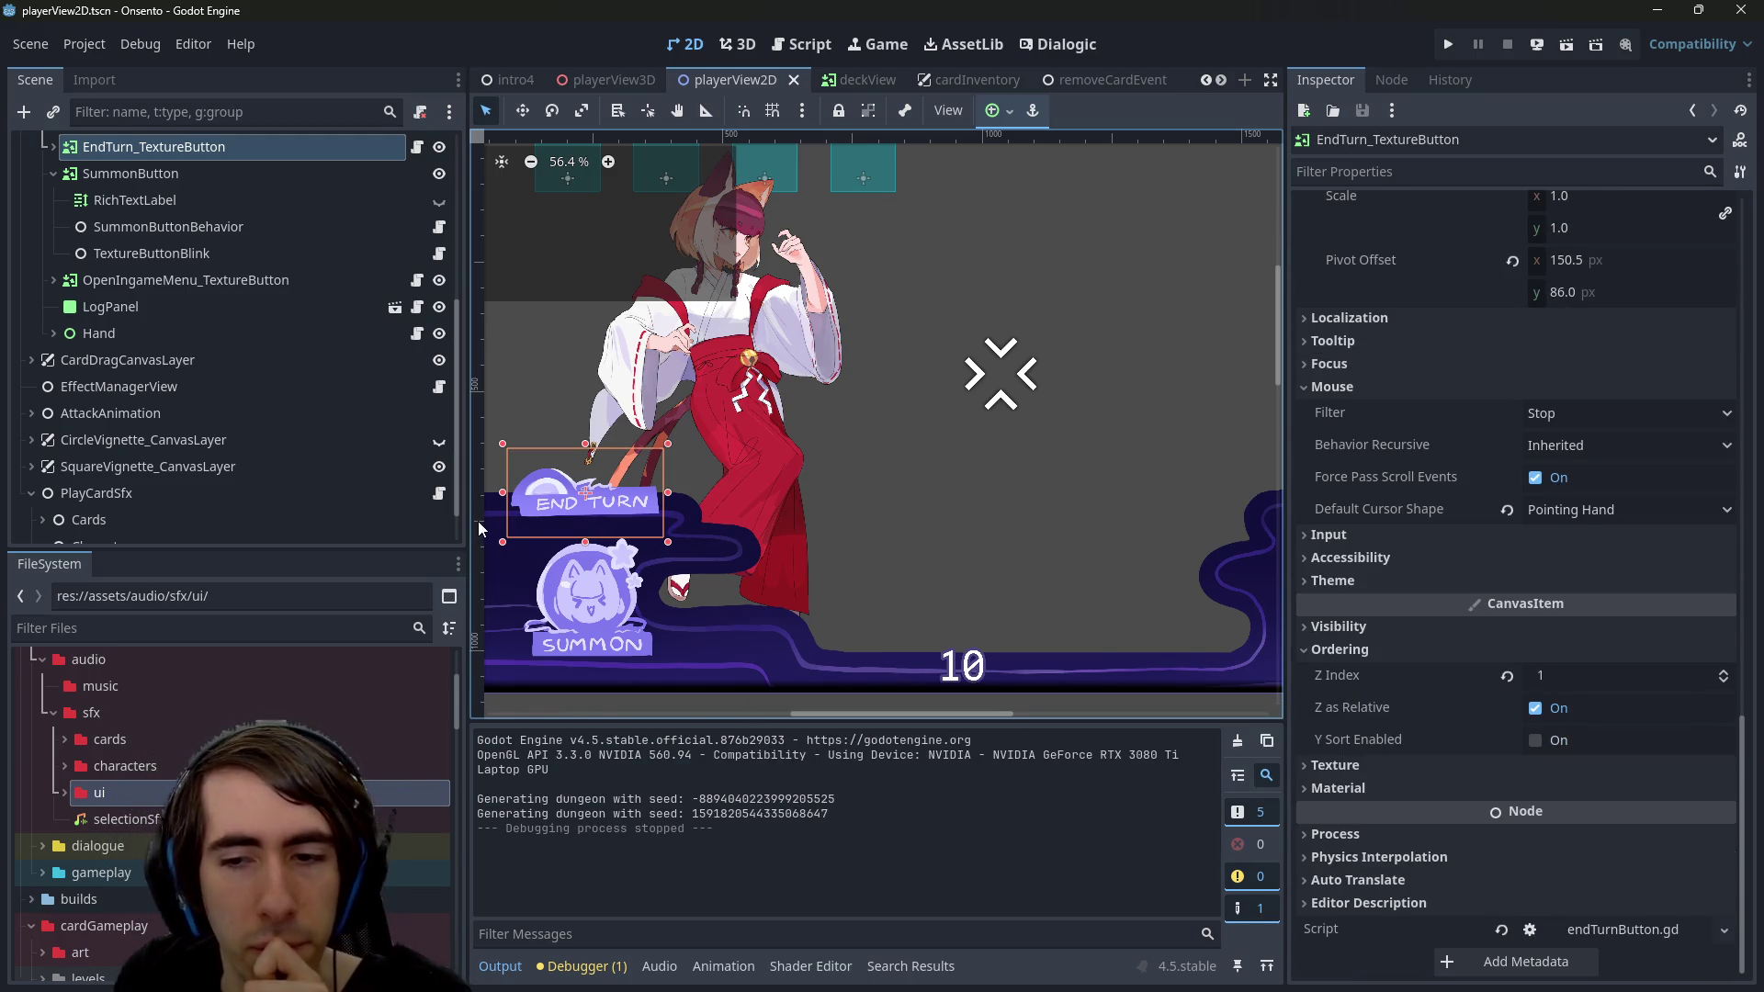
scroll(175, 266, up, 3)
Begin adding a child node to SummonButton from its context menu
right_click(120, 257)
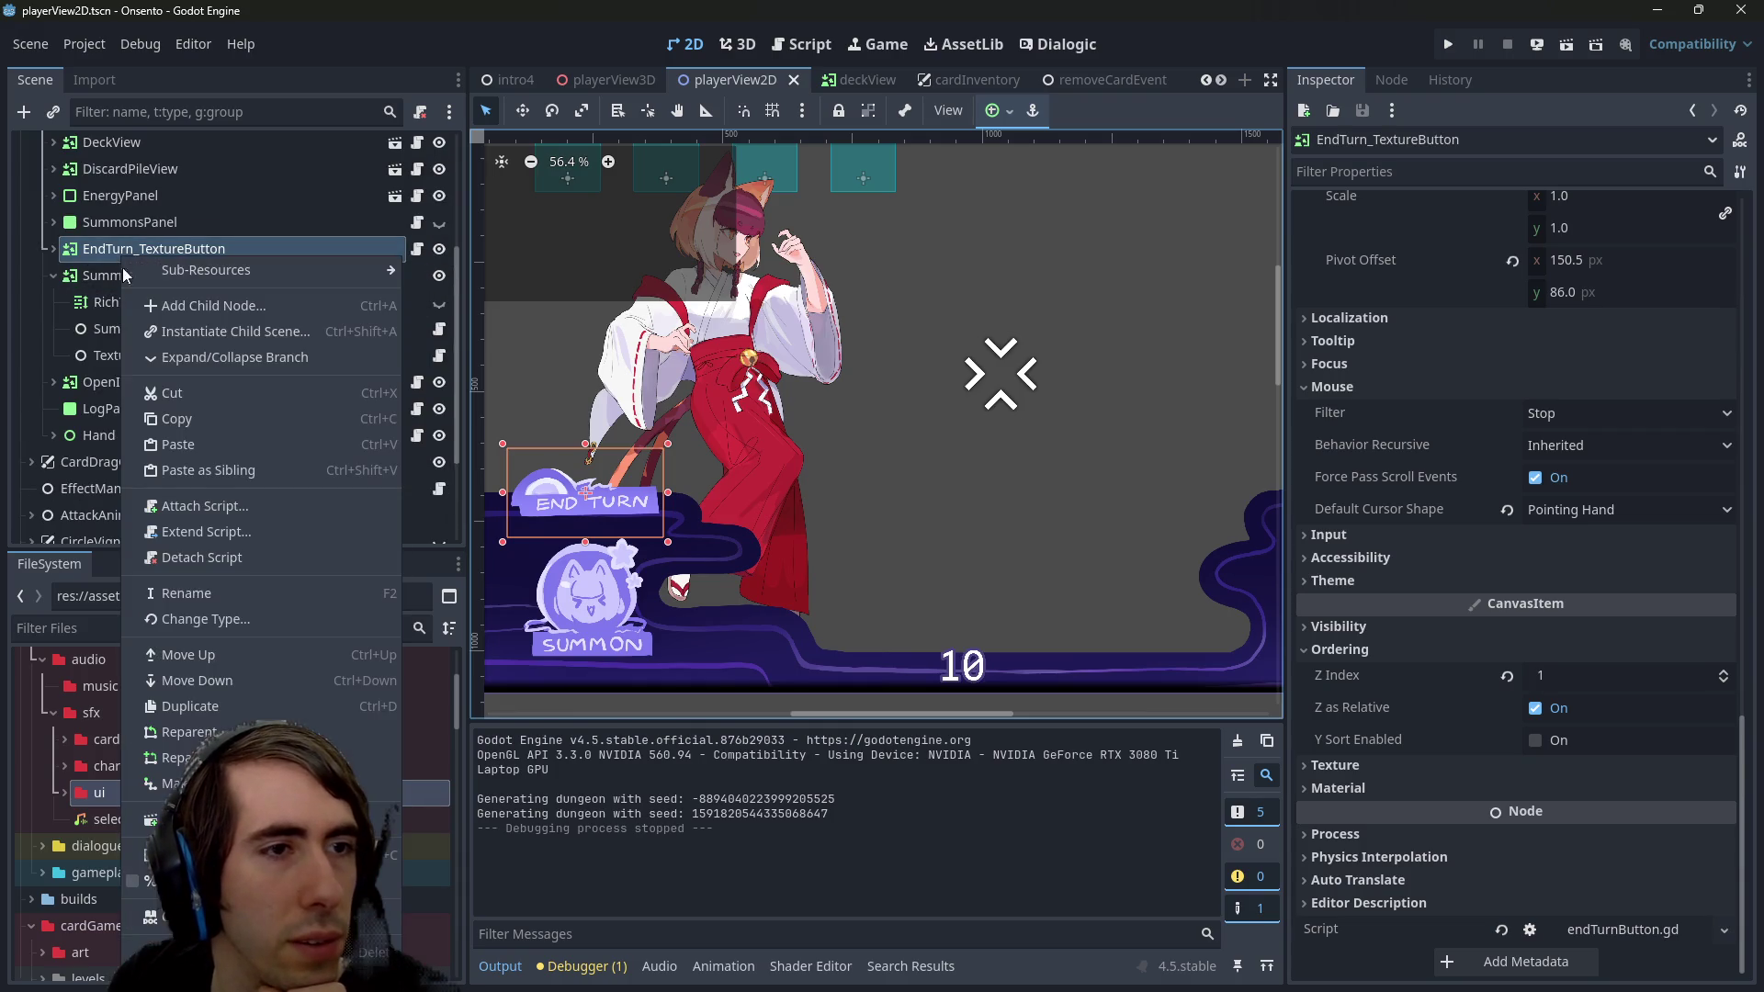
click(74, 277)
right_click(72, 277)
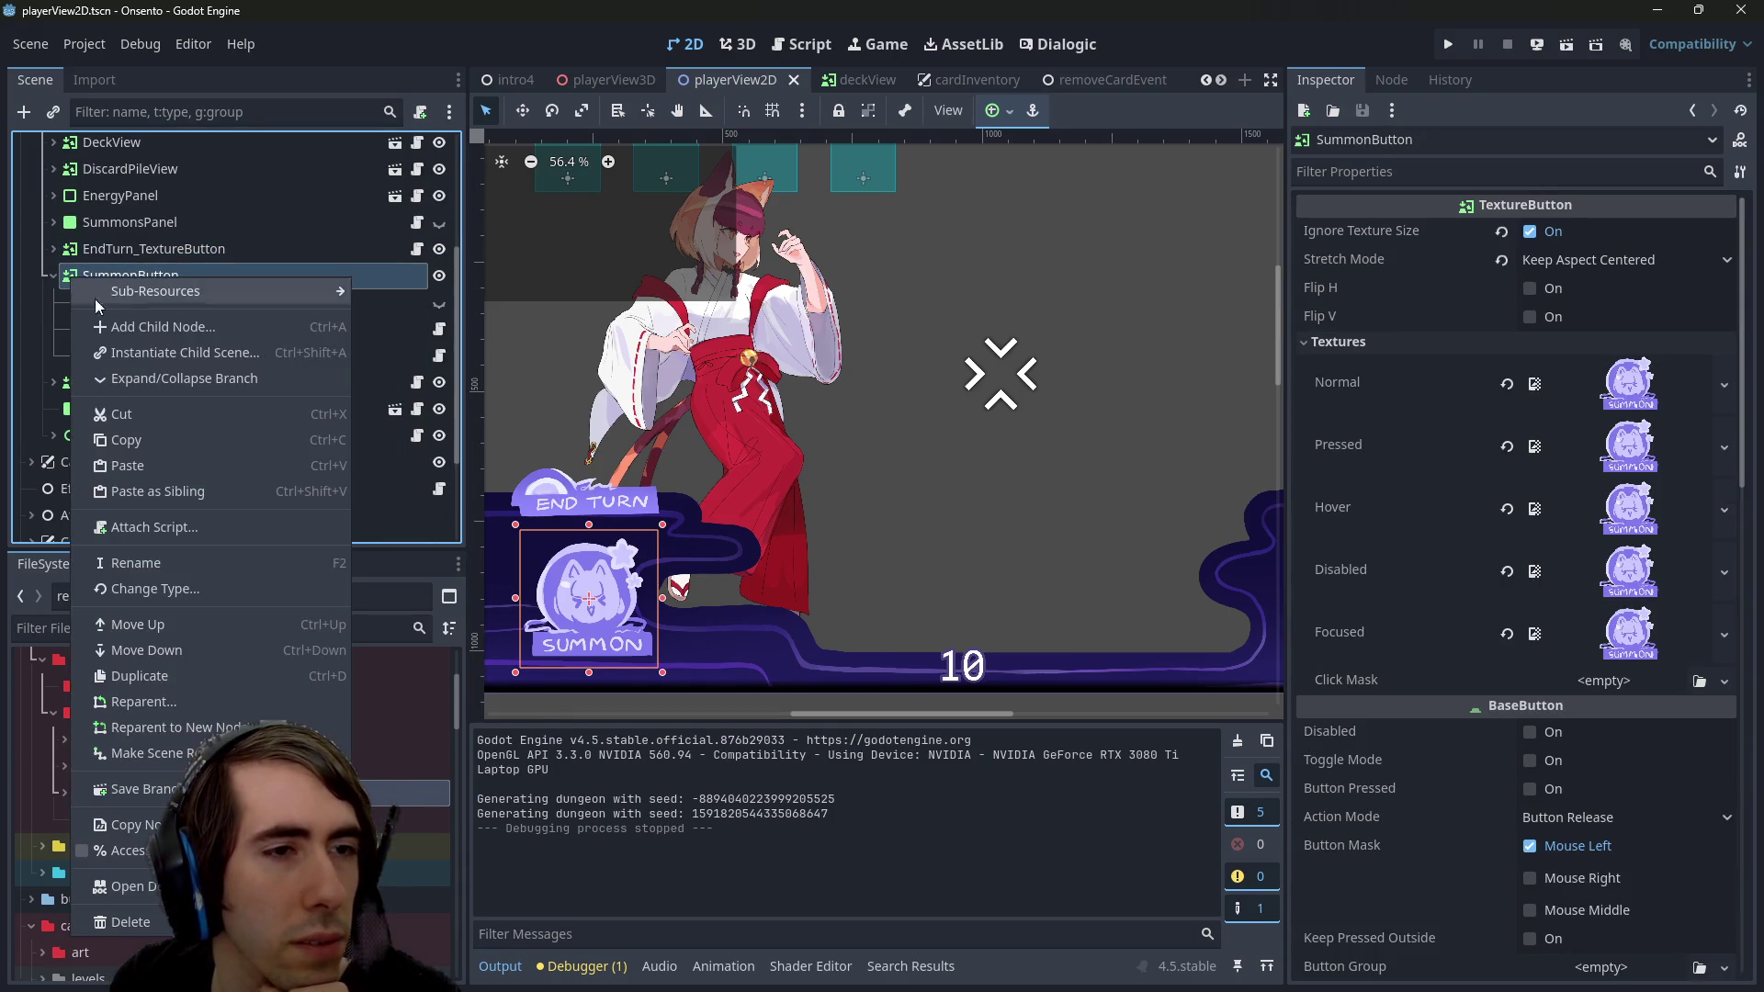
click(132, 327)
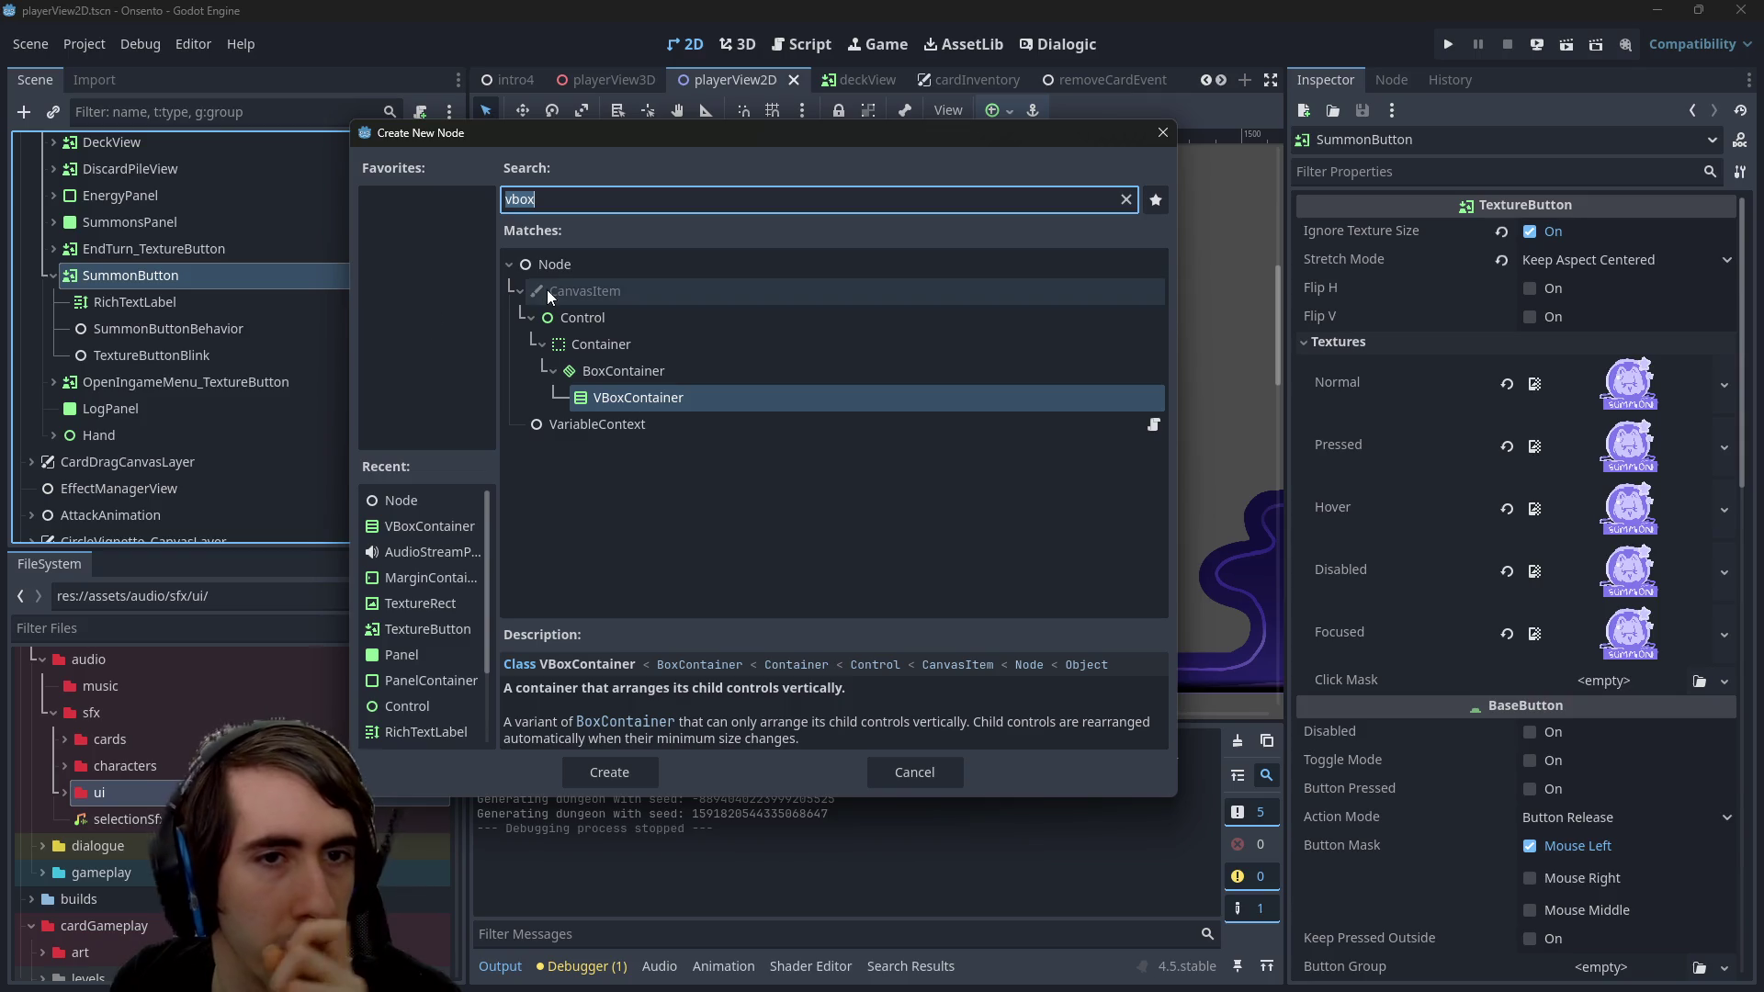
Add a plain Node child under SummonButton, rename it ButtonAudio, and save the scene
double_click(566, 267)
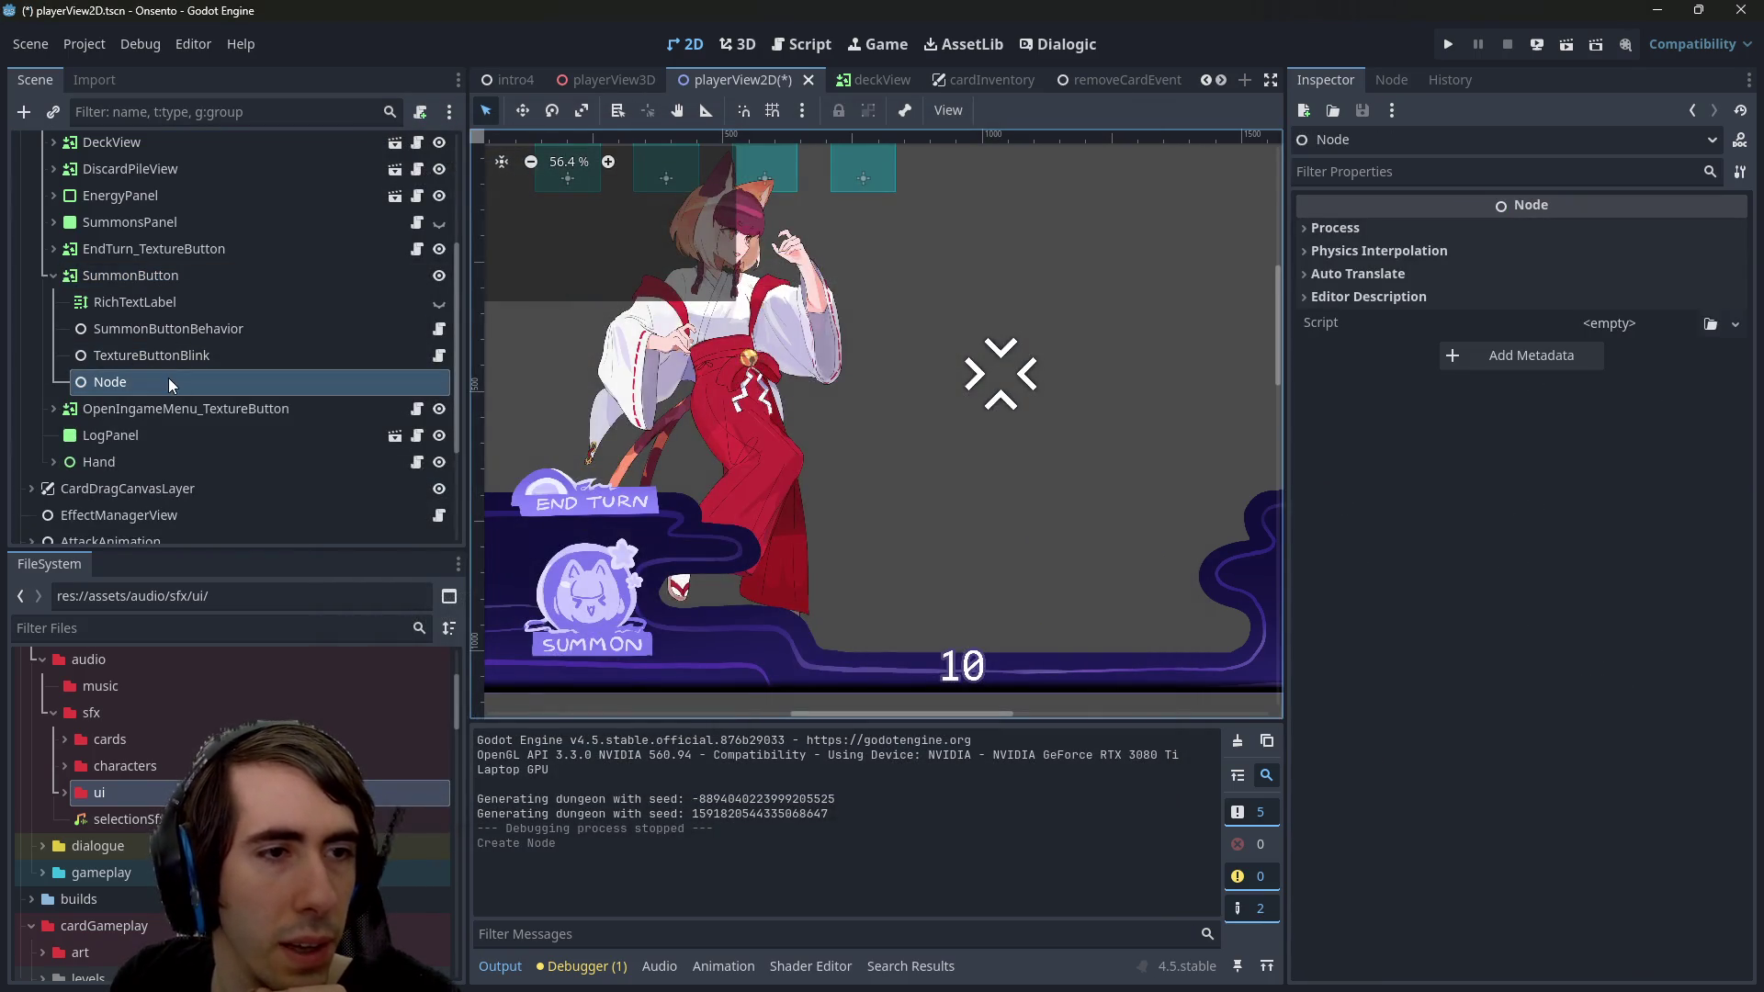
double_click(169, 378)
text(P)
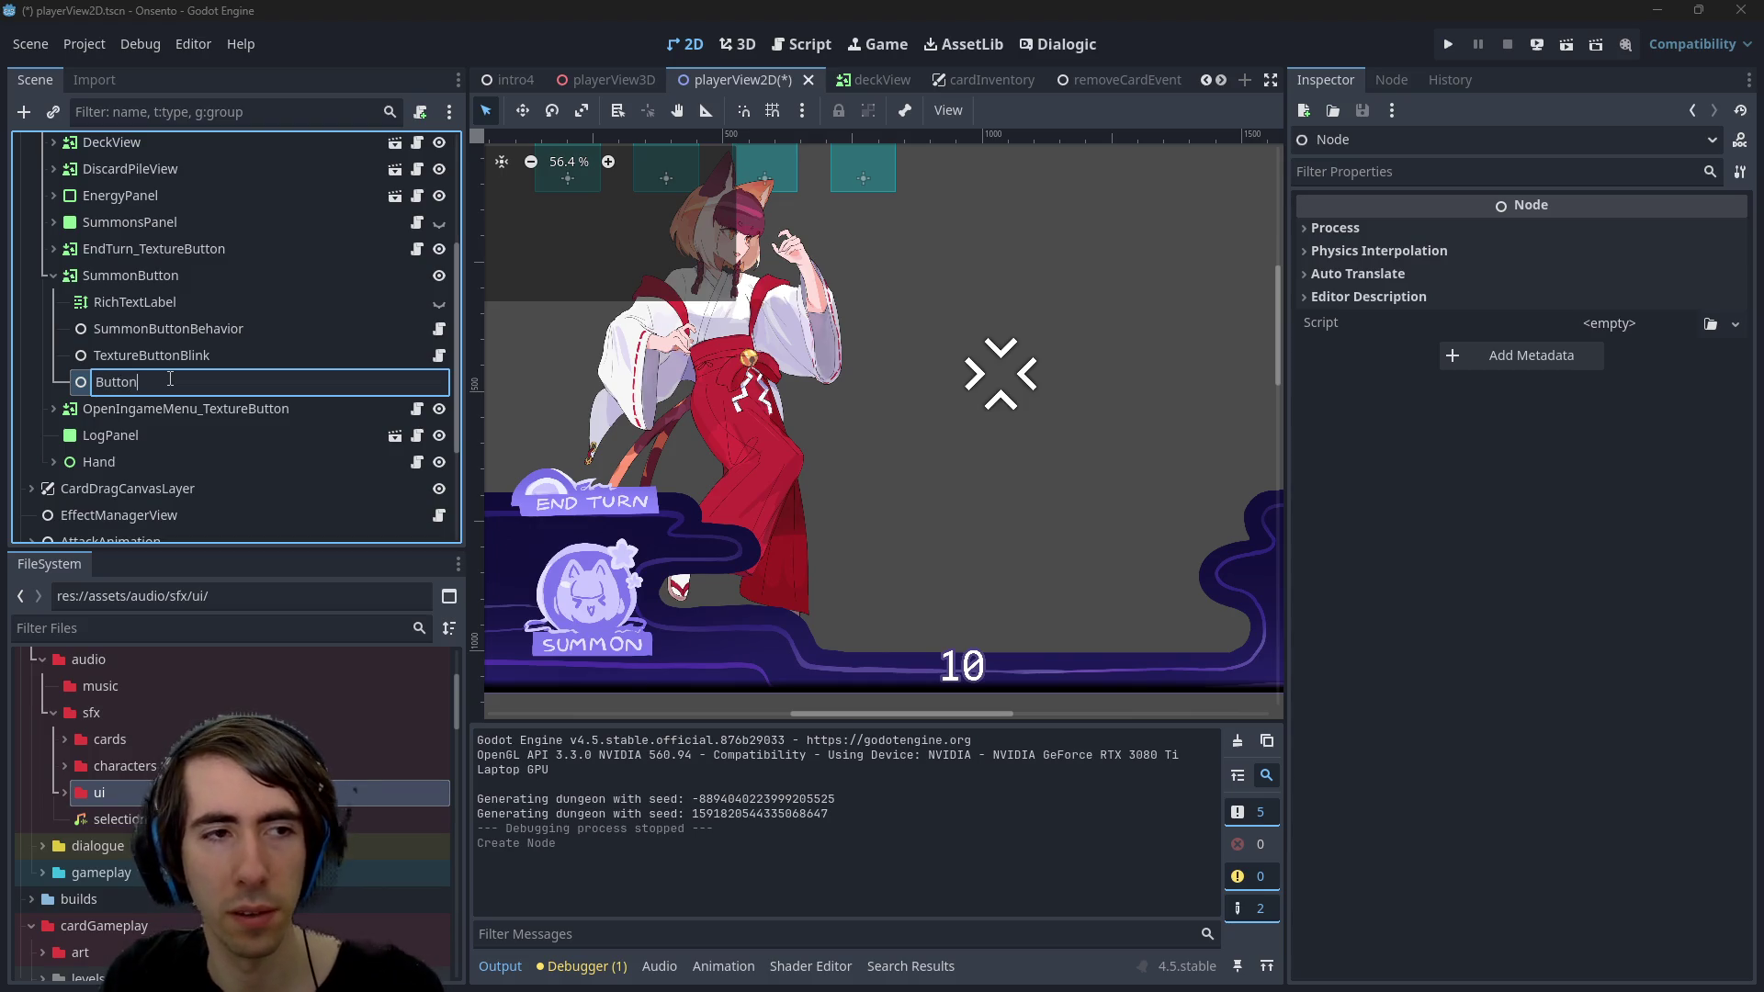
text(dio)
key(Return)
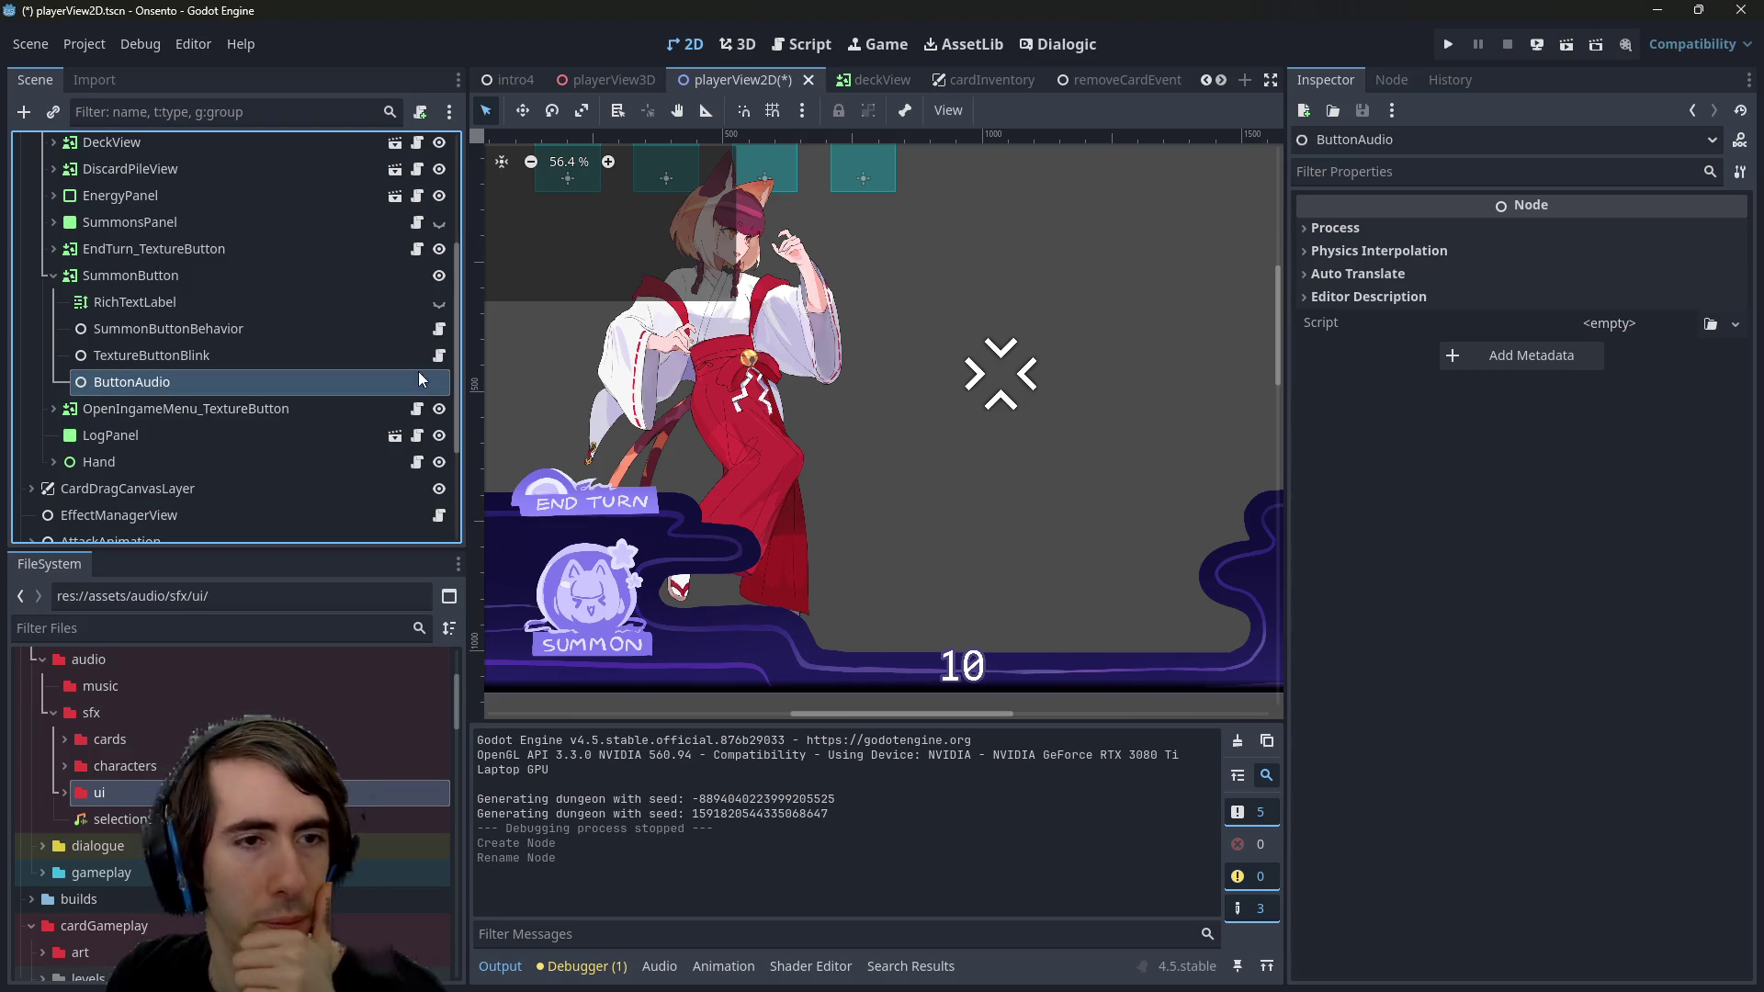
key(ctrl+s)
Start attaching a script to ButtonAudio, browsing to the res://scripts/ui folder
click(418, 115)
click(1077, 470)
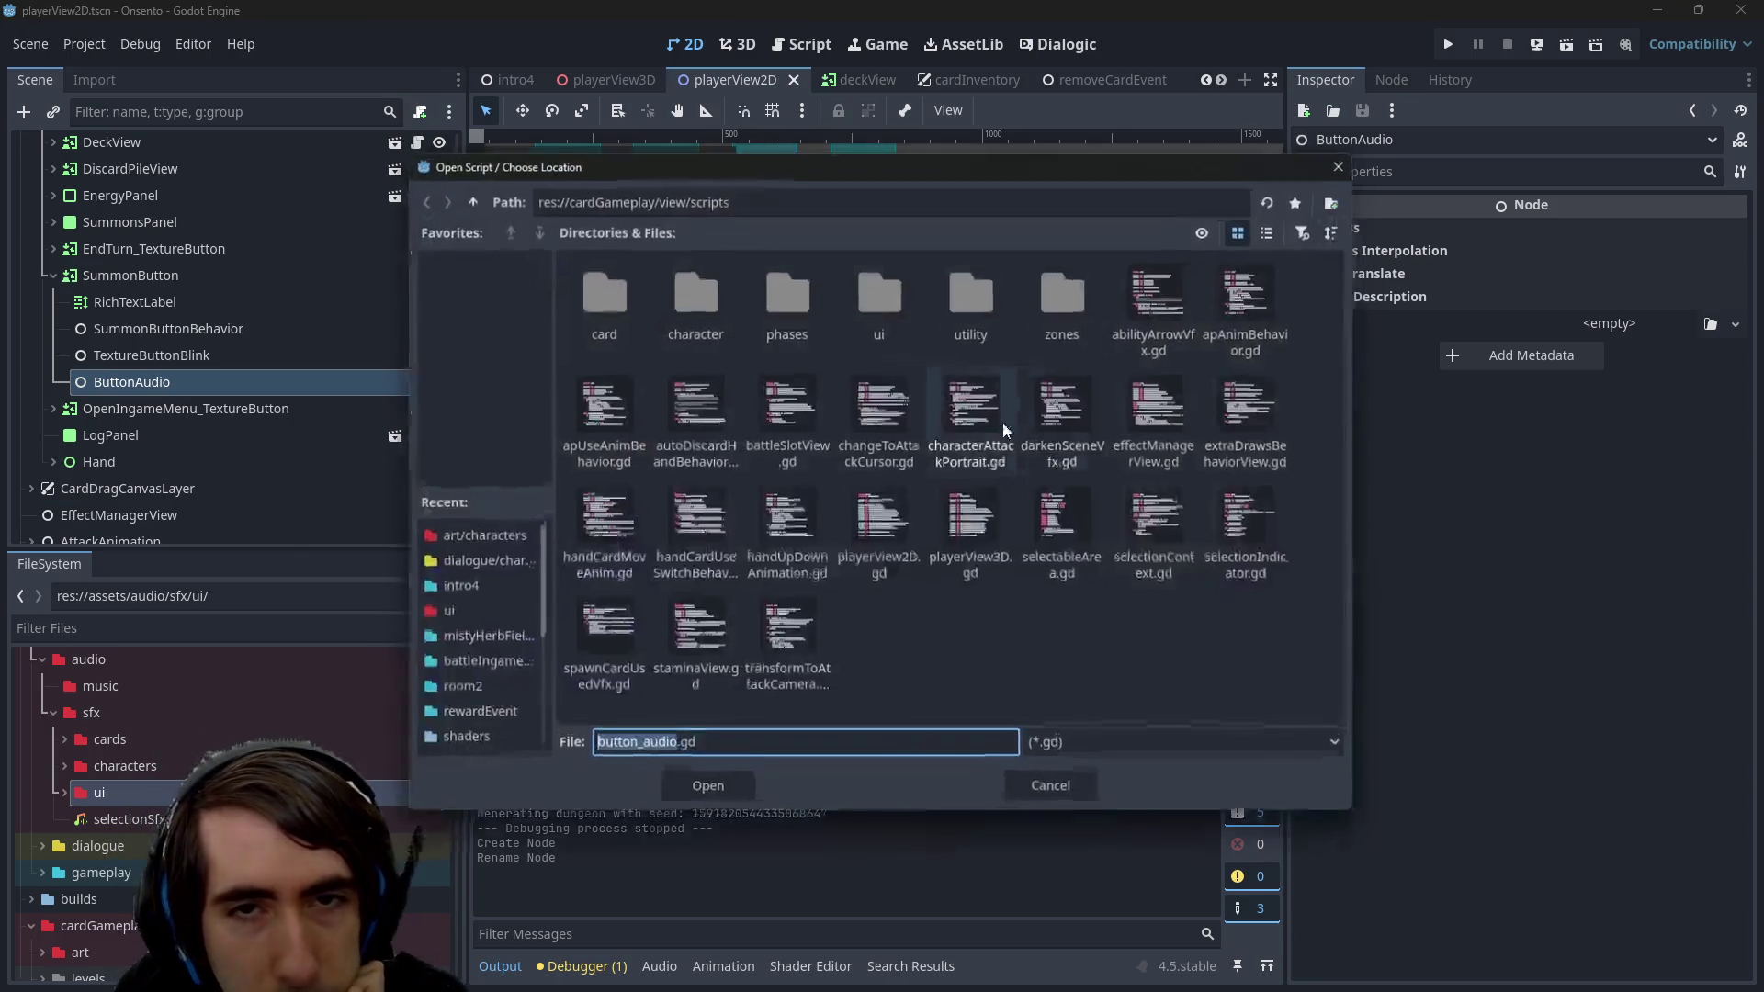
click(465, 196)
click(465, 195)
click(465, 196)
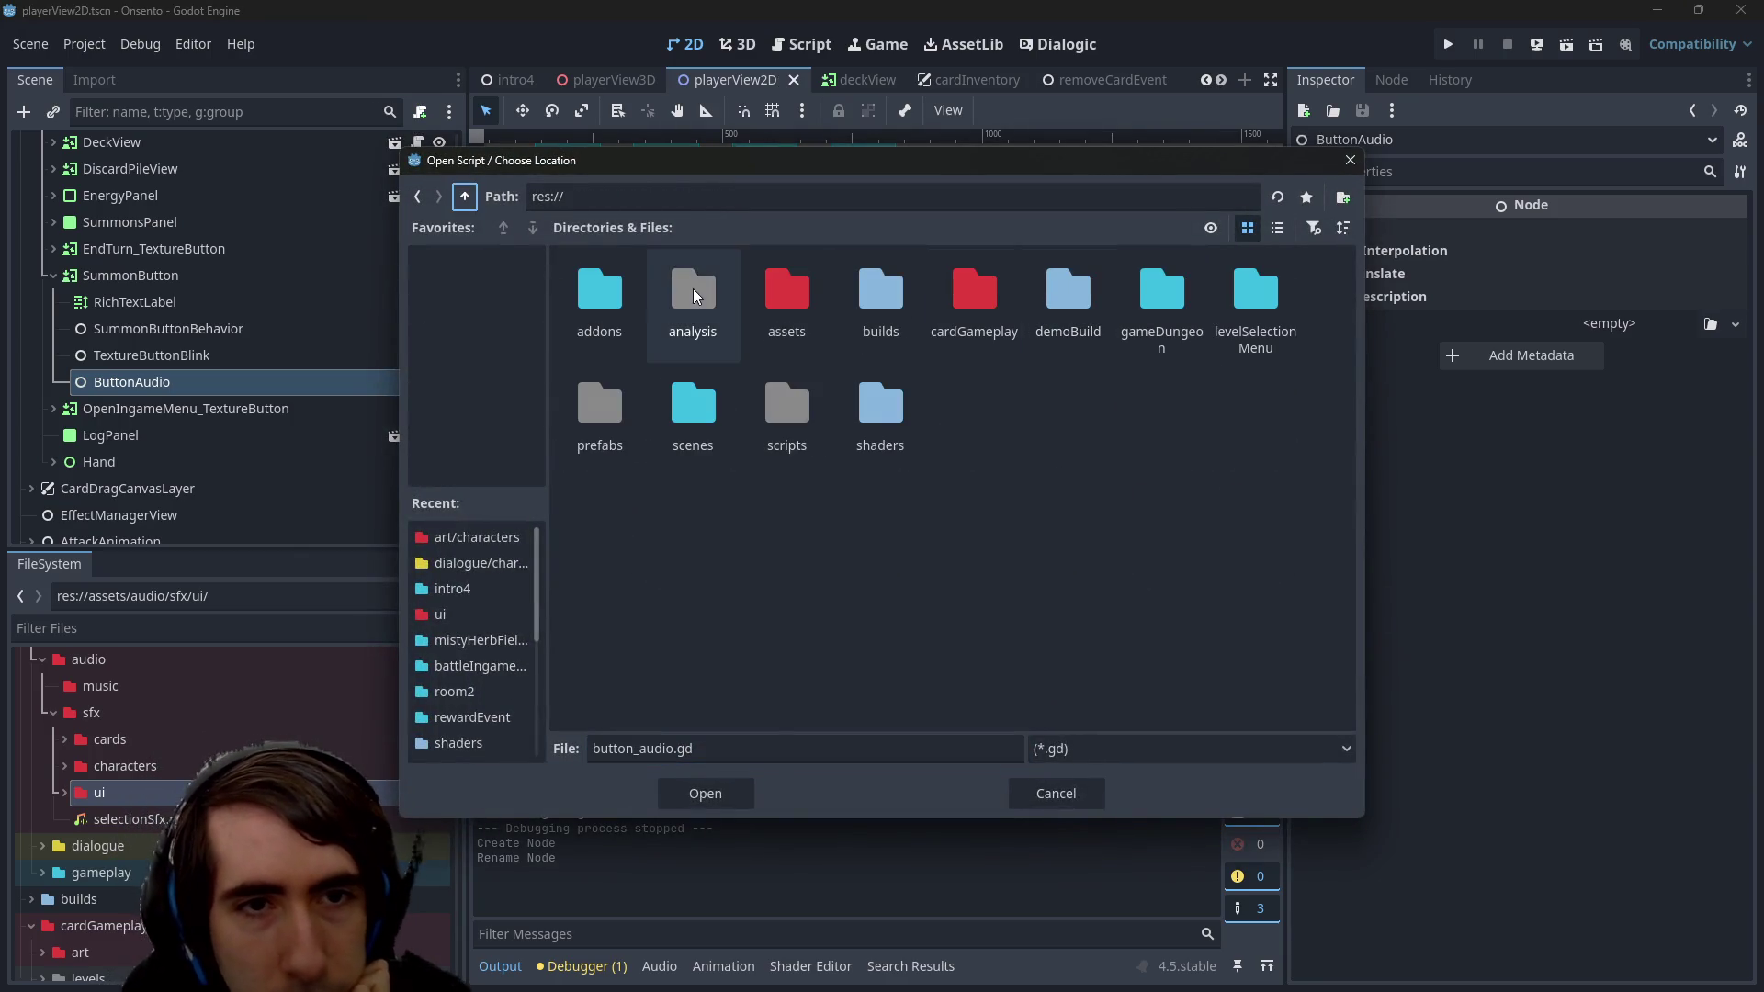
click(774, 428)
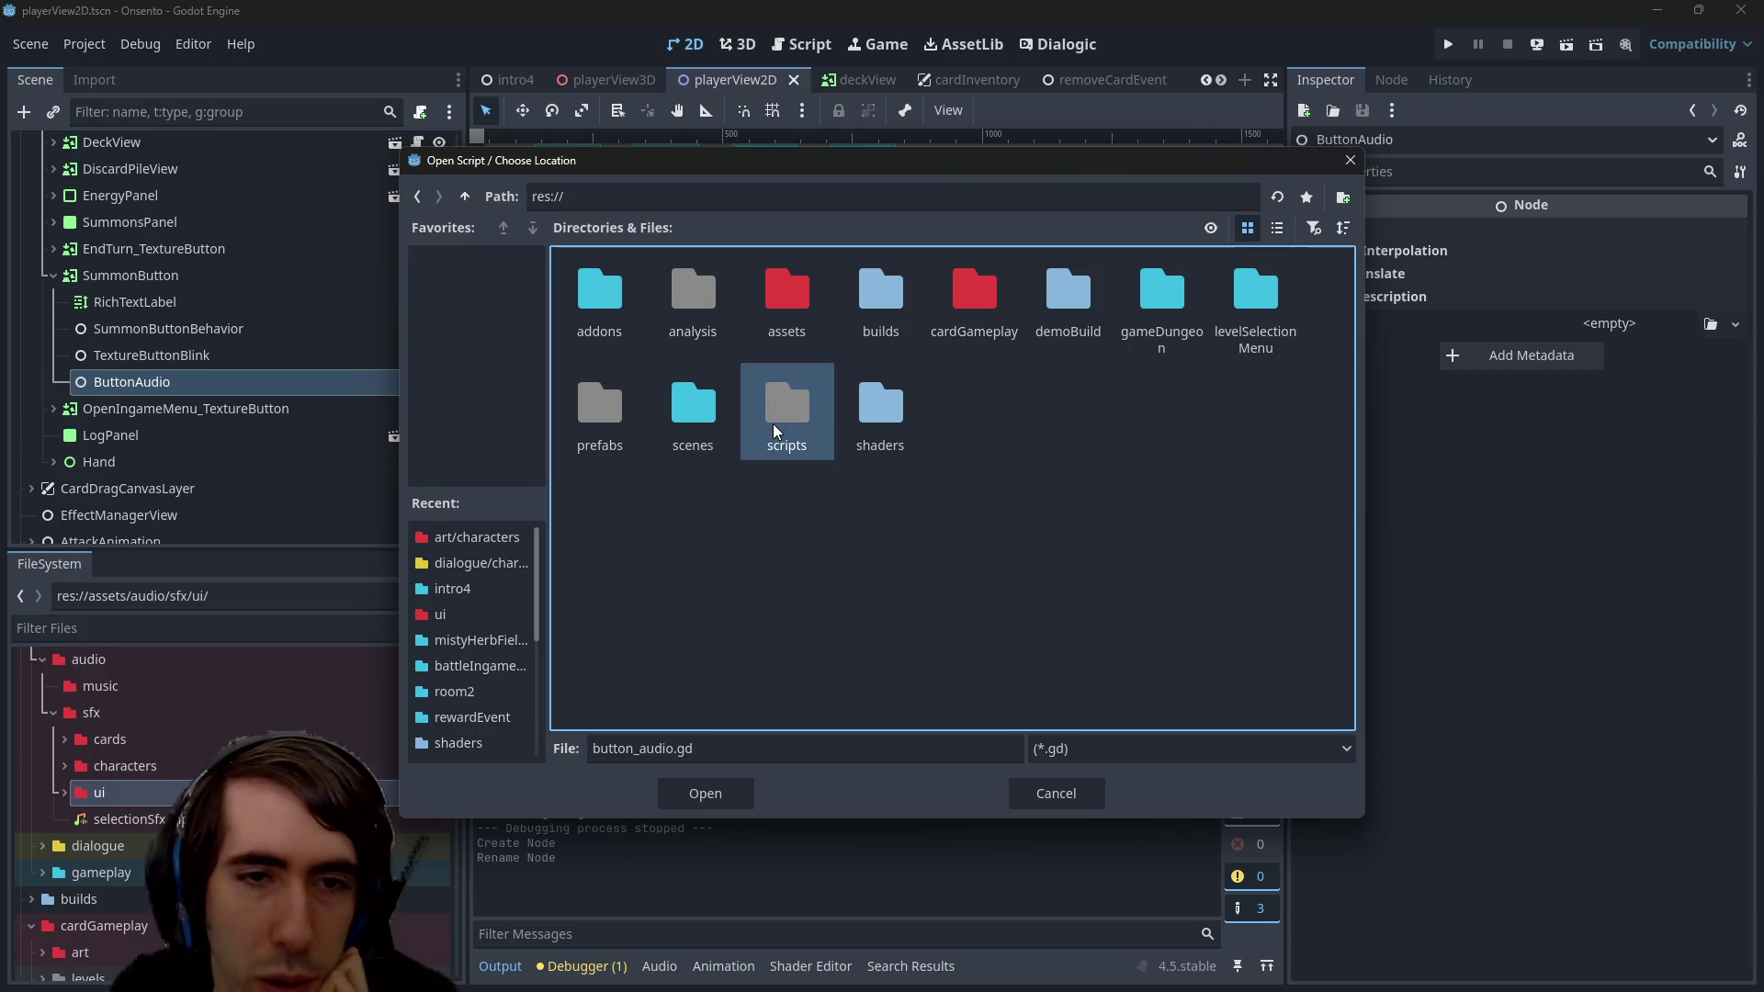
double_click(774, 423)
double_click(602, 296)
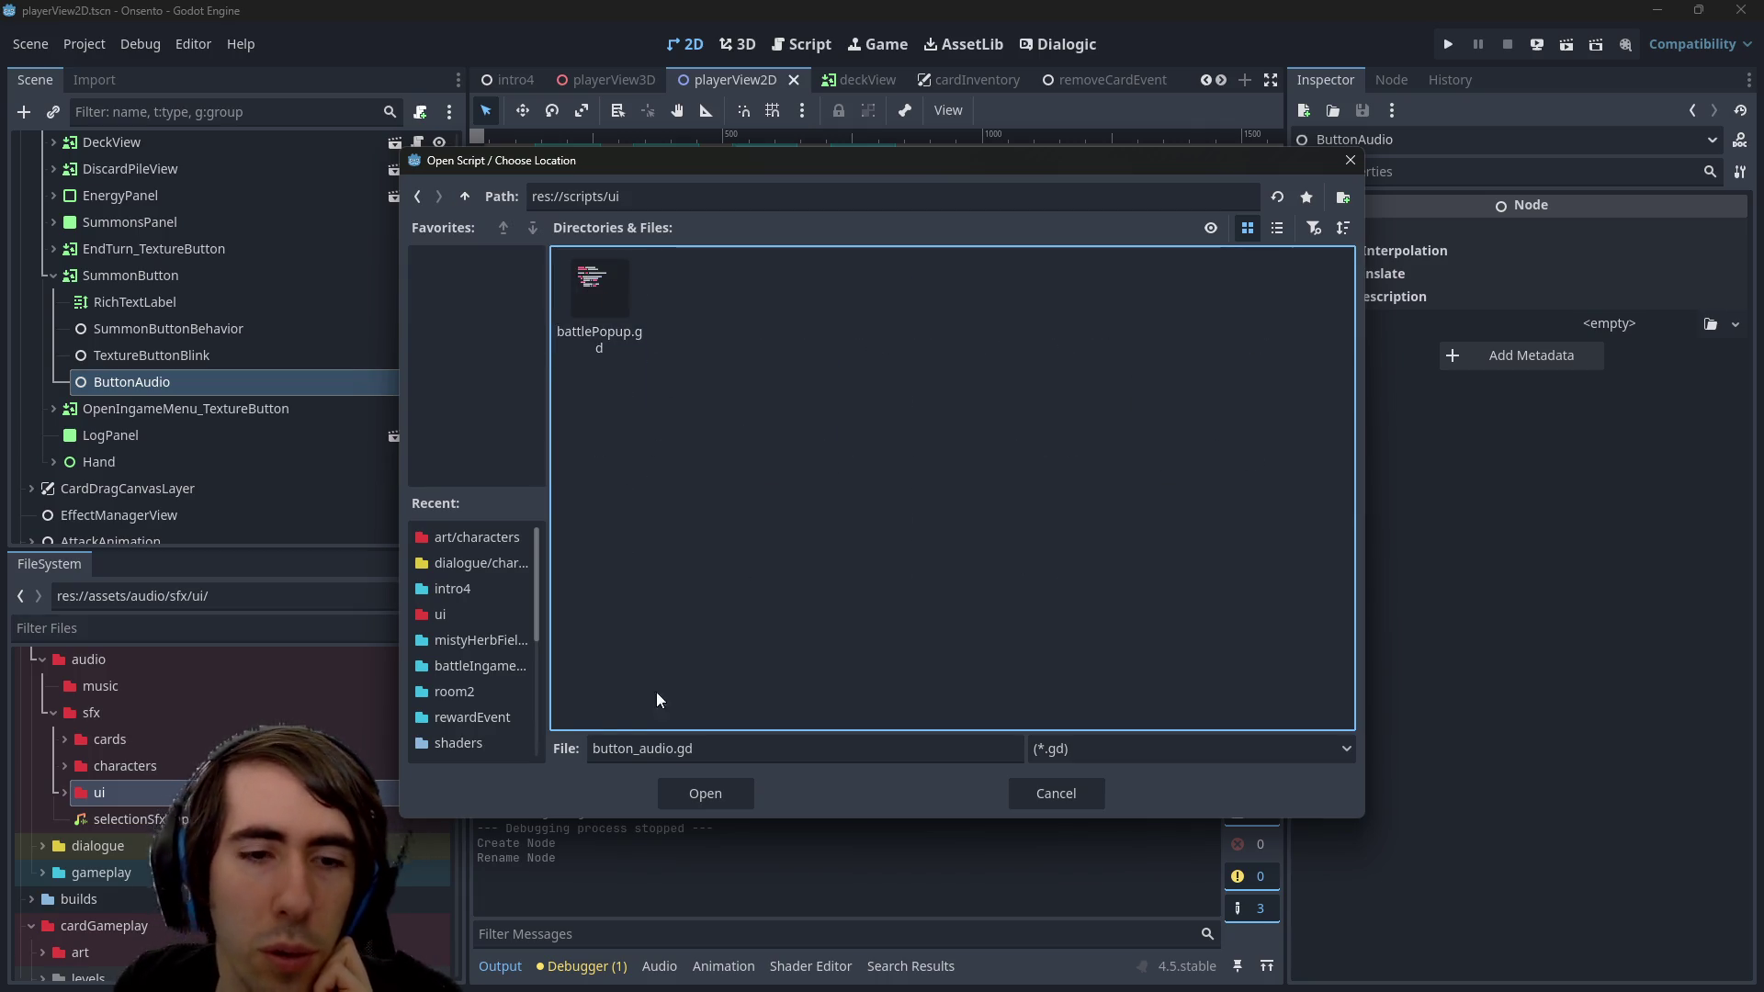
Name the script buttonAudio.gd, create and attach it, and add lines below extends Node
click(647, 748)
key(BackSpace)
key(BackSpace)
text(A)
key(Return)
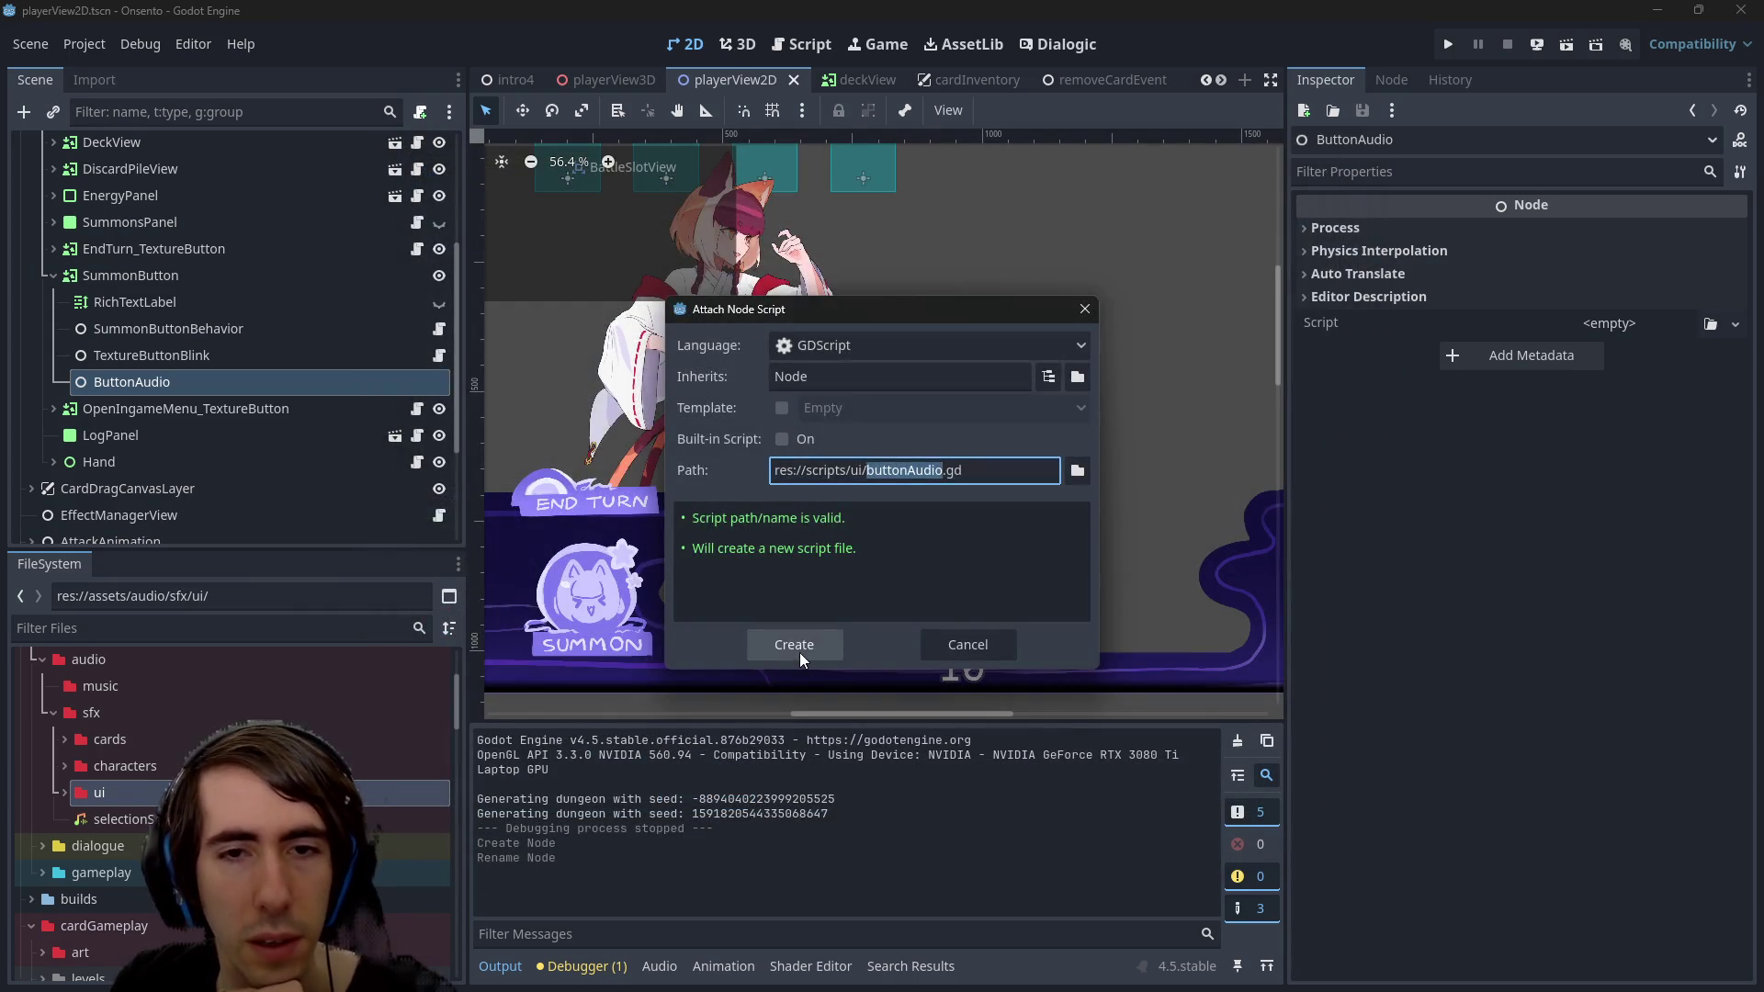
click(799, 654)
key(Return)
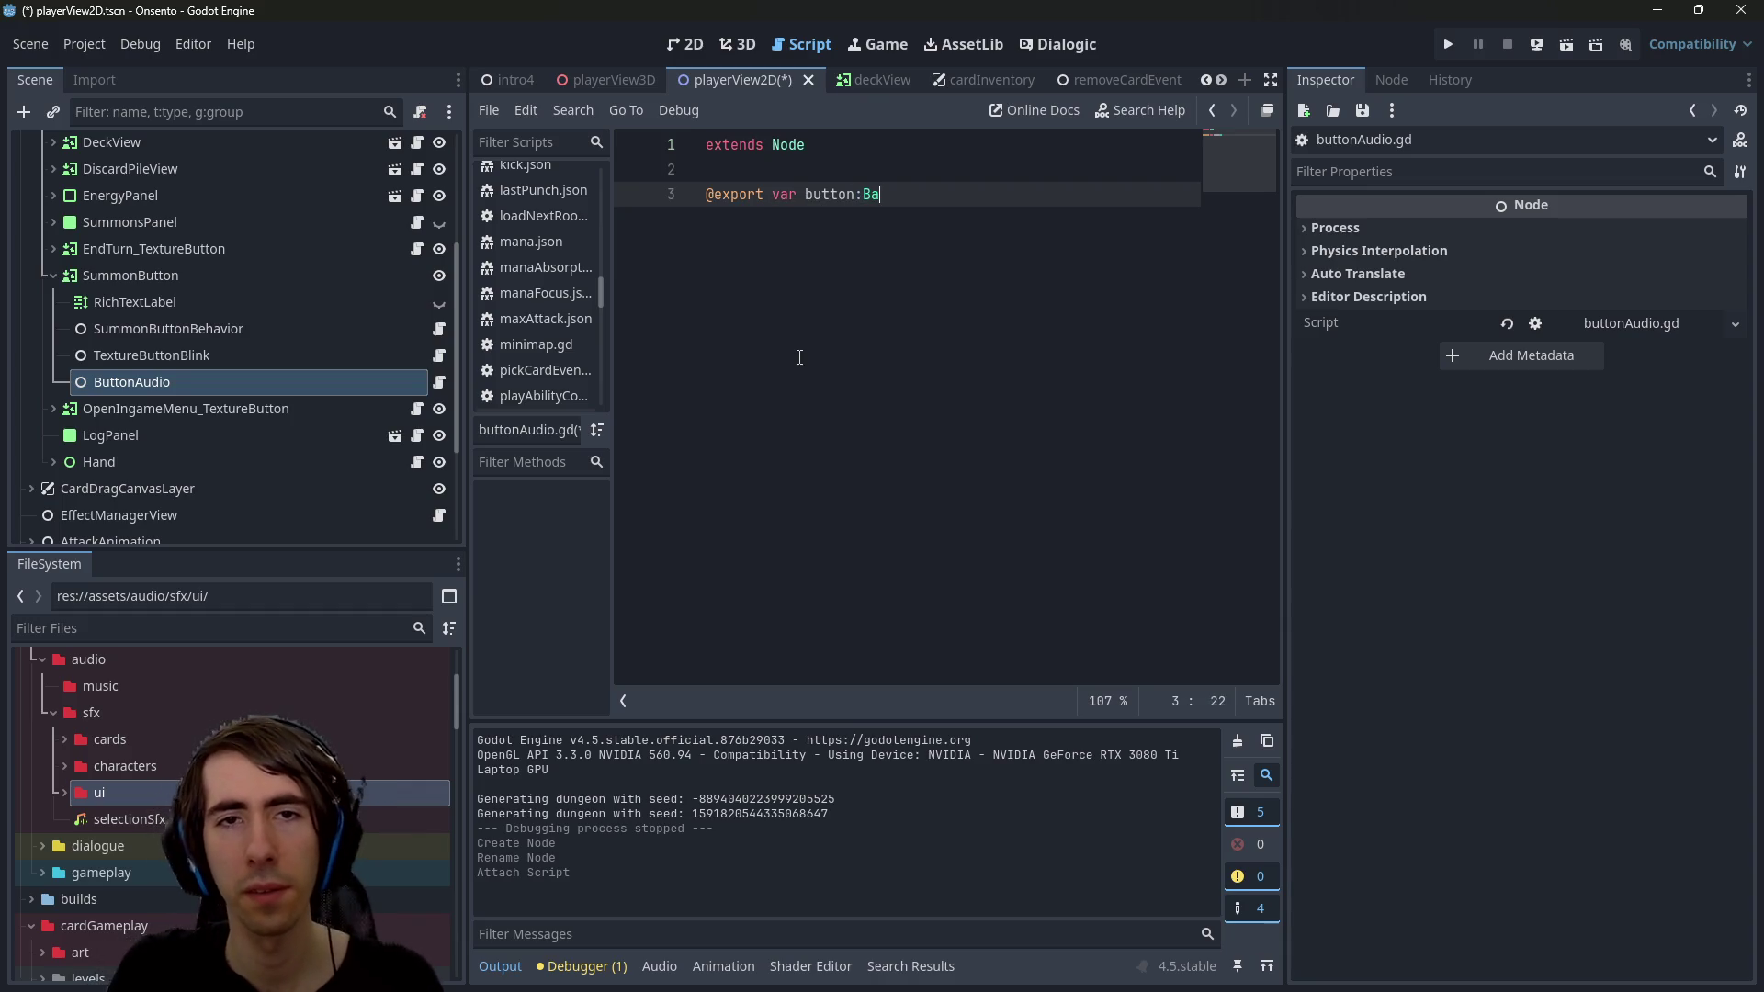
Type the button export as BaseButton and copy playSfx from playCardSfx.gd into buttonAudio.gd
key(Return)
key(Return)
key(Return)
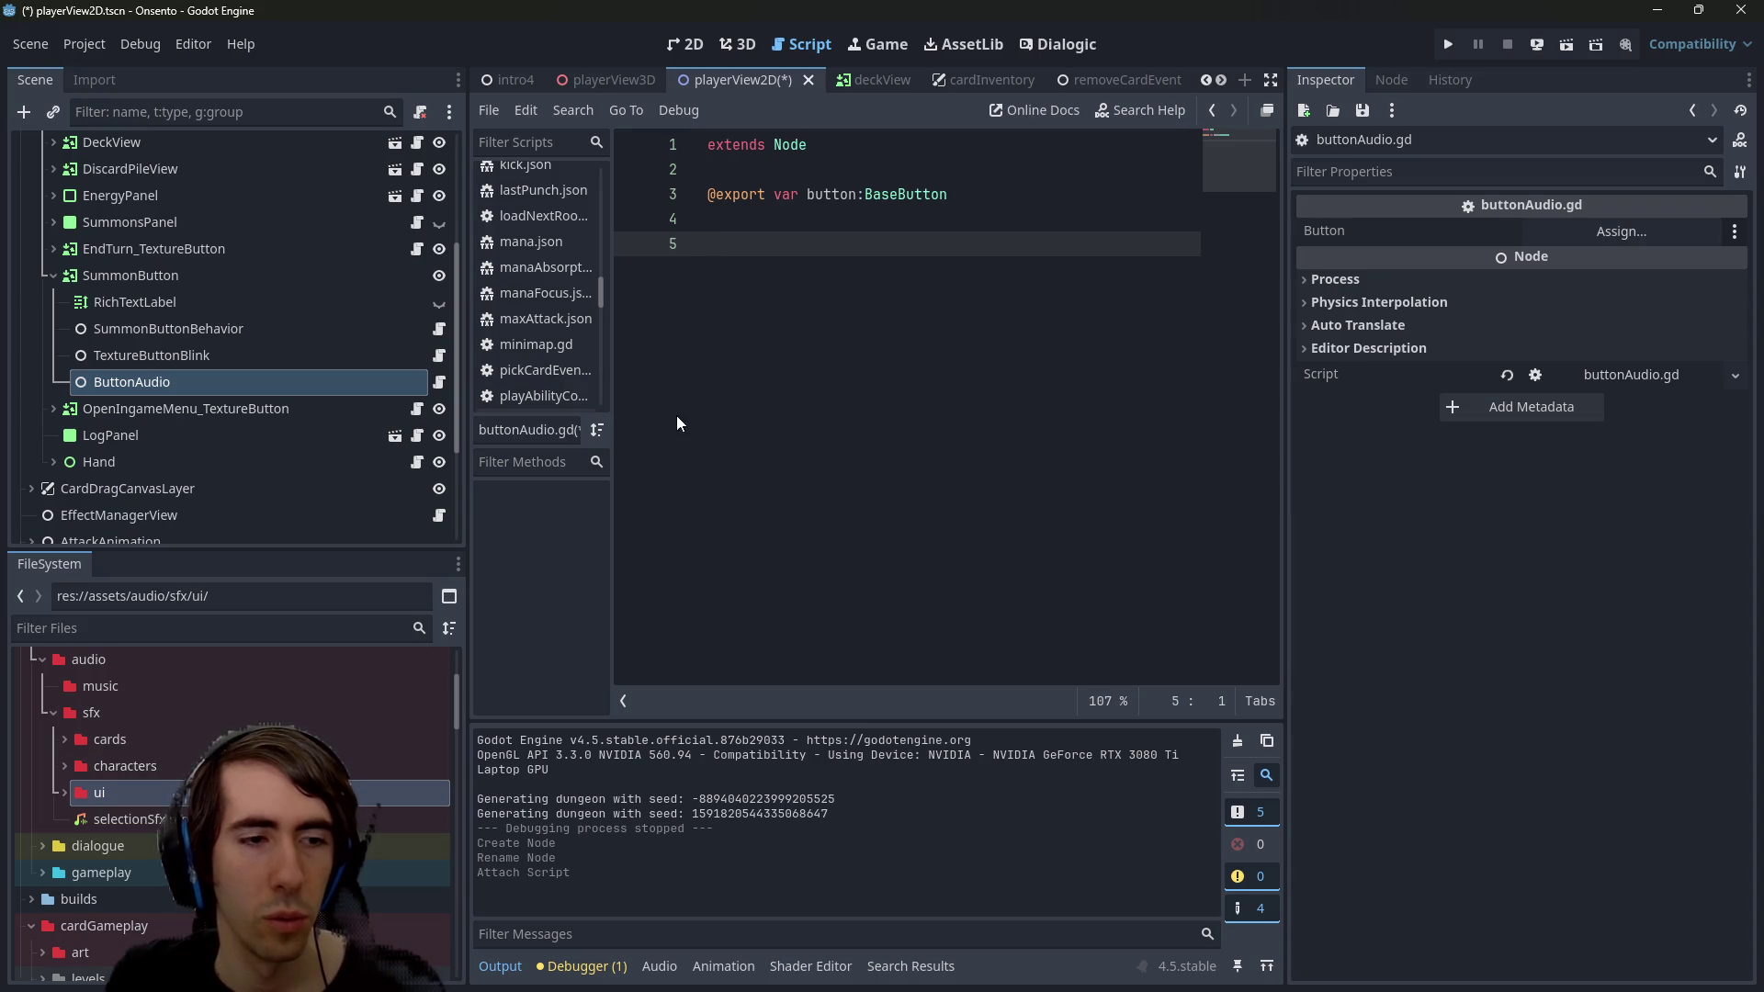
scroll(223, 468, down, 5)
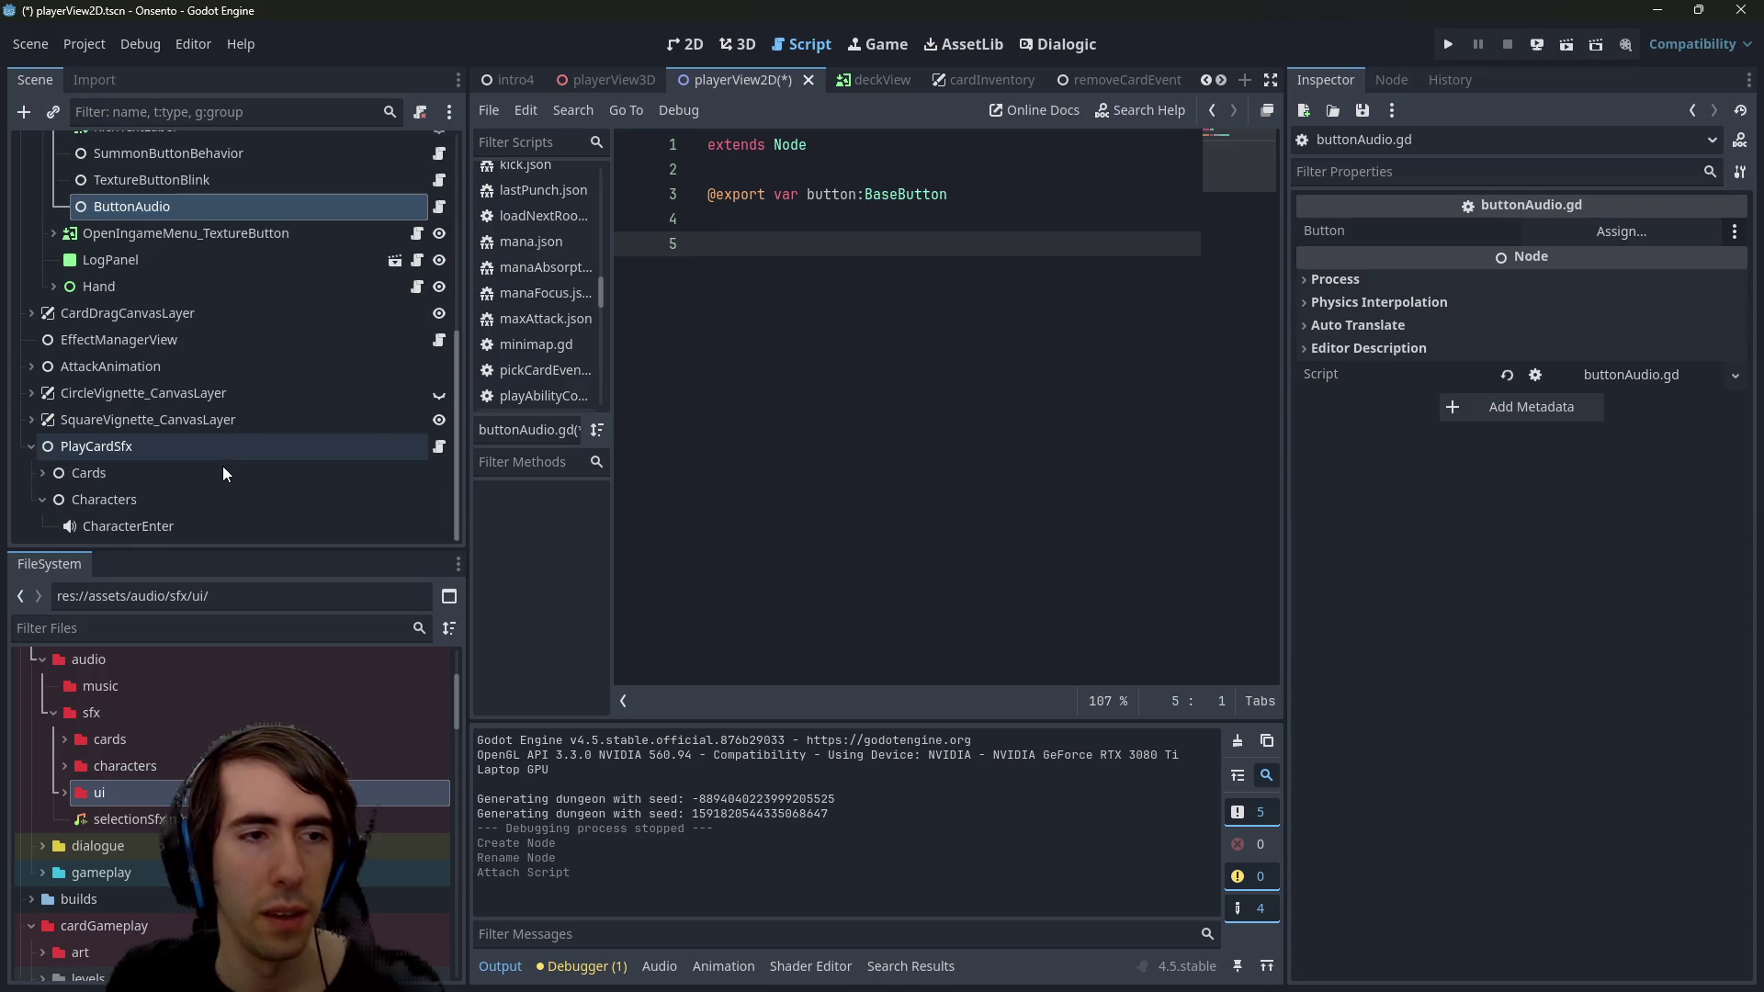
click(439, 446)
scroll(1093, 522, down, 5)
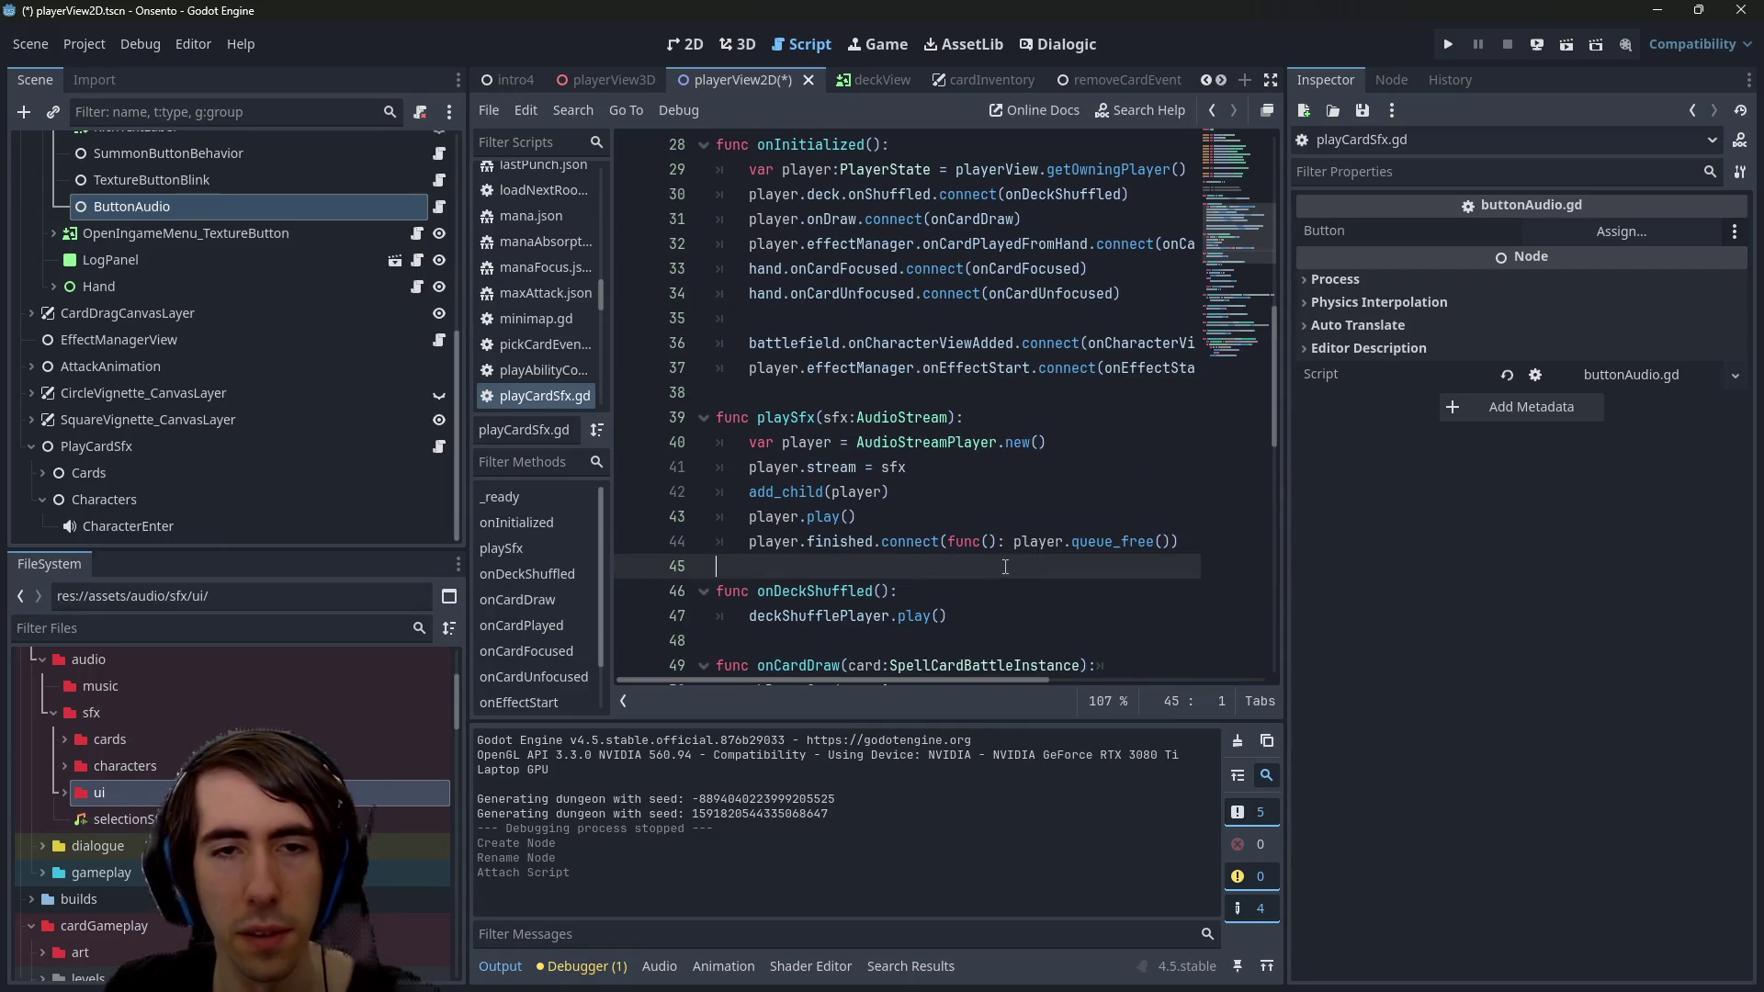
drag(1013, 567, 637, 422)
key(ctrl+c)
key(alt+Left)
key(alt+Left)
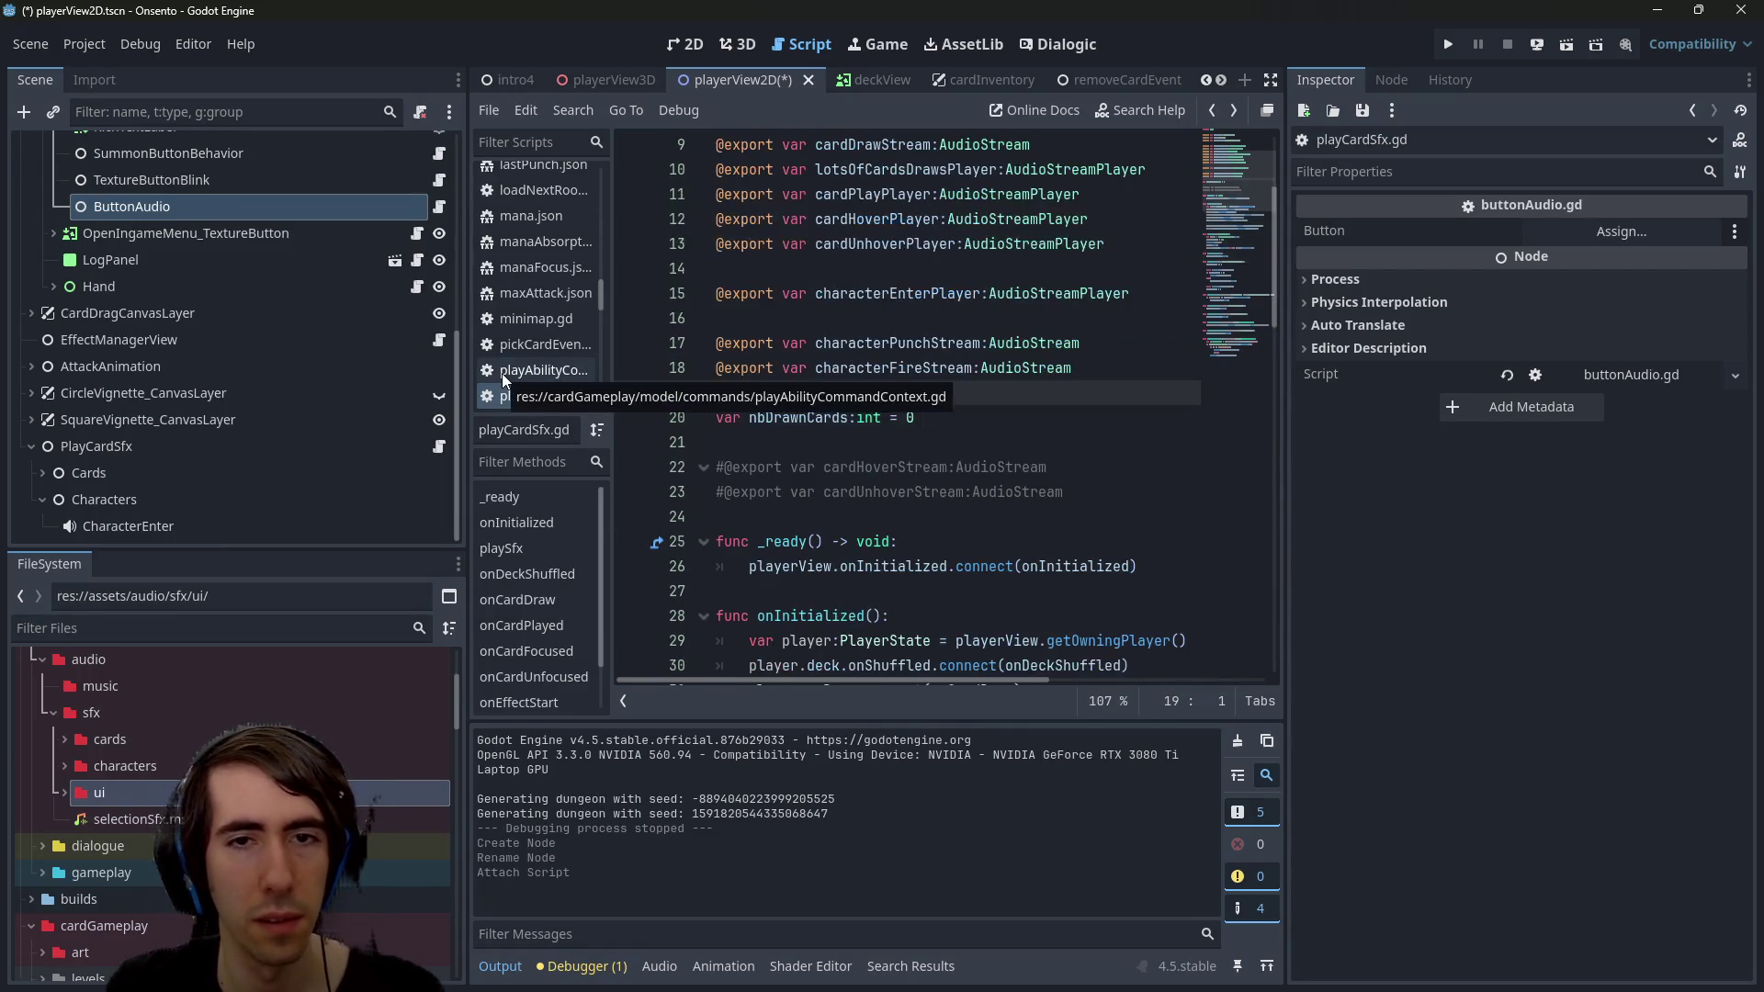
key(ctrl+v)
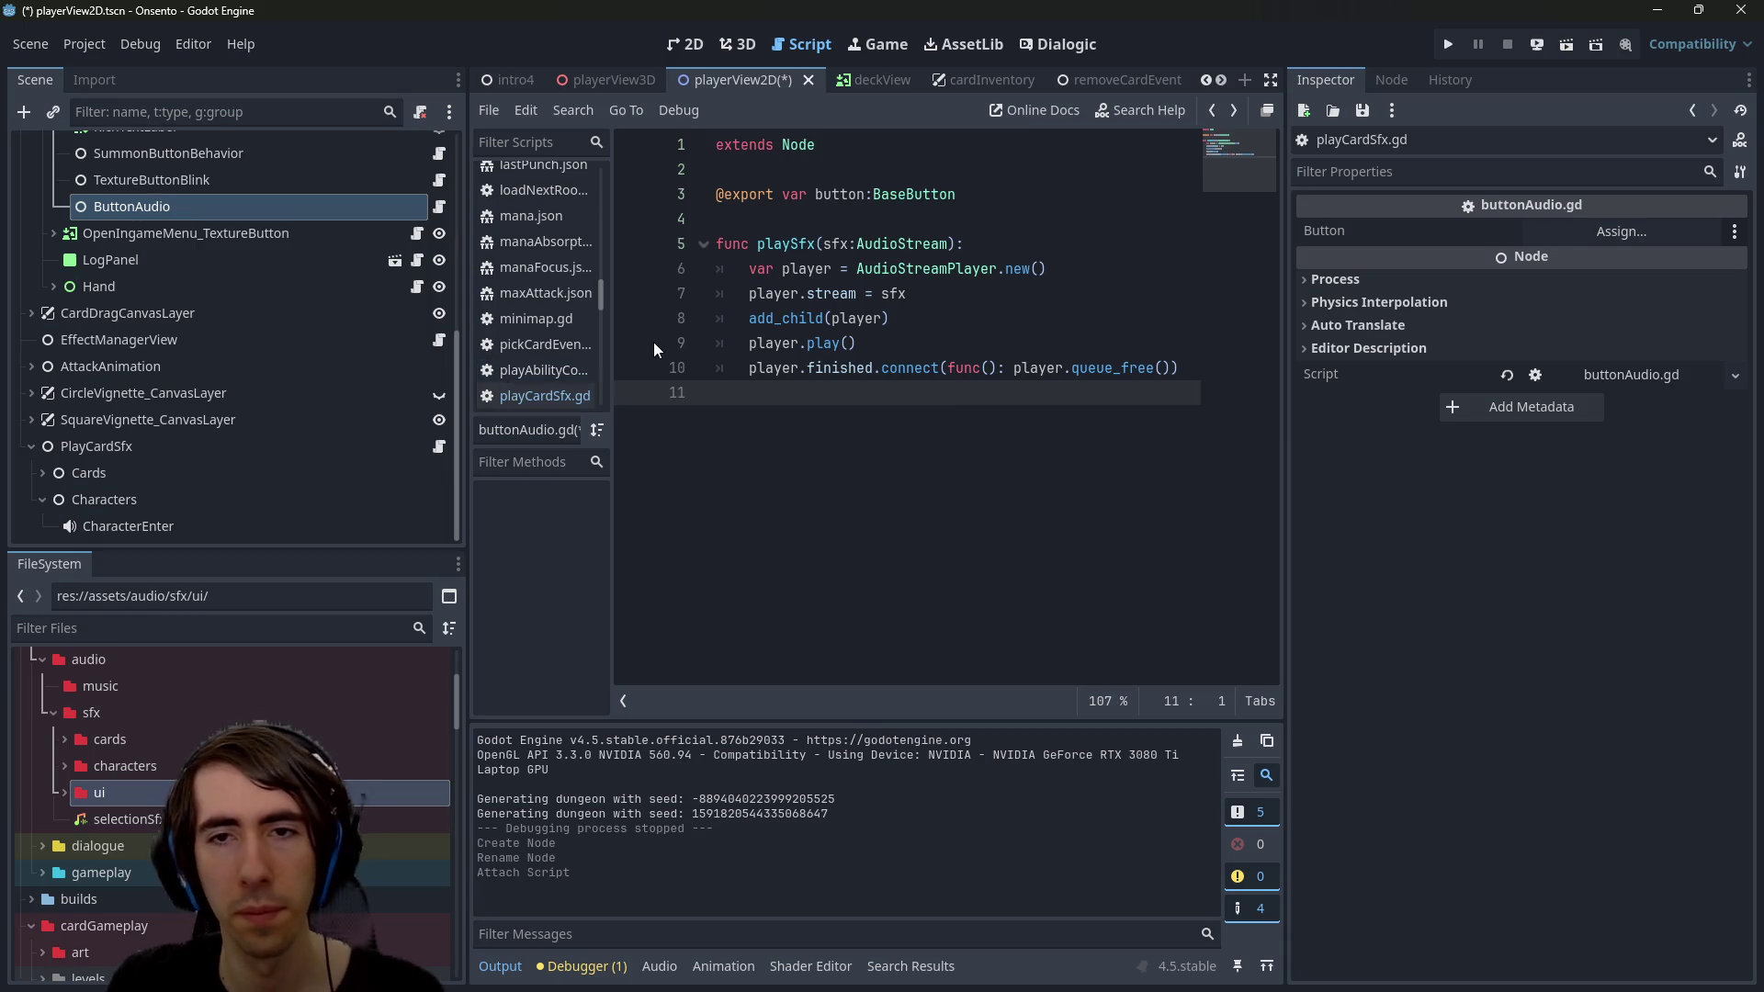
Declare a func _ready() in buttonAudio.gd, fixing a wrong NOTIFICATION_READY completion
text(func _ready)
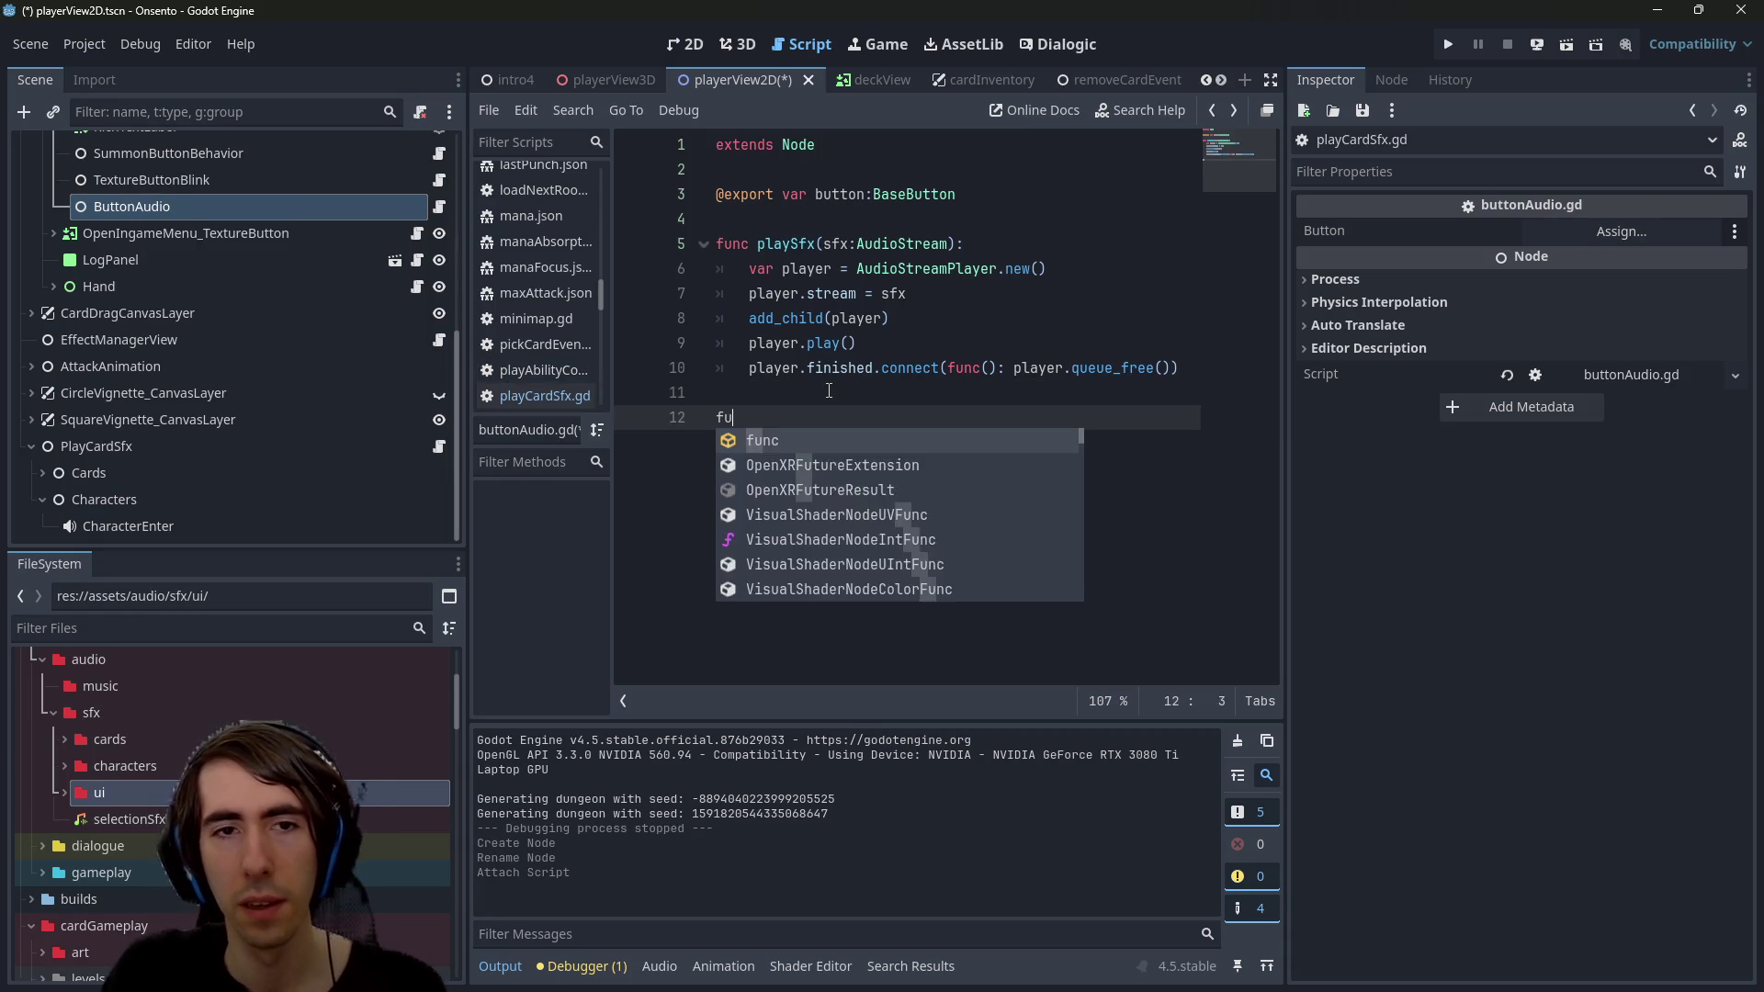
key(Return)
key(ctrl+BackSpace)
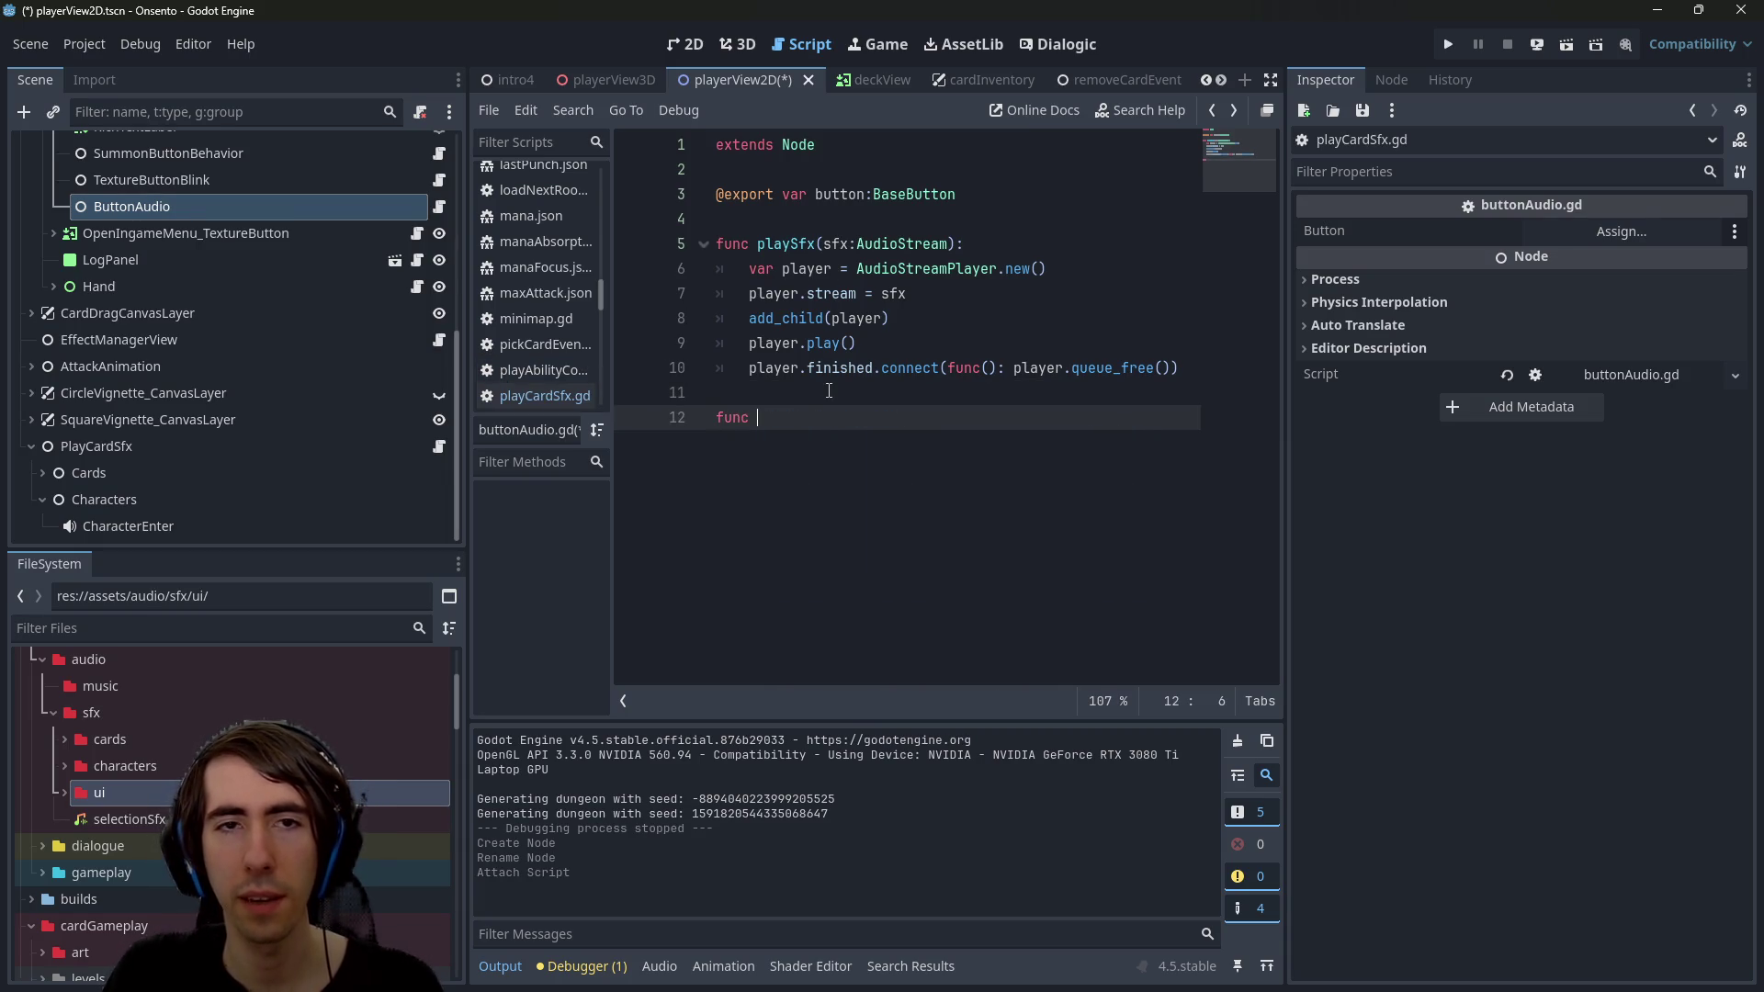
text(_read)
key(Return)
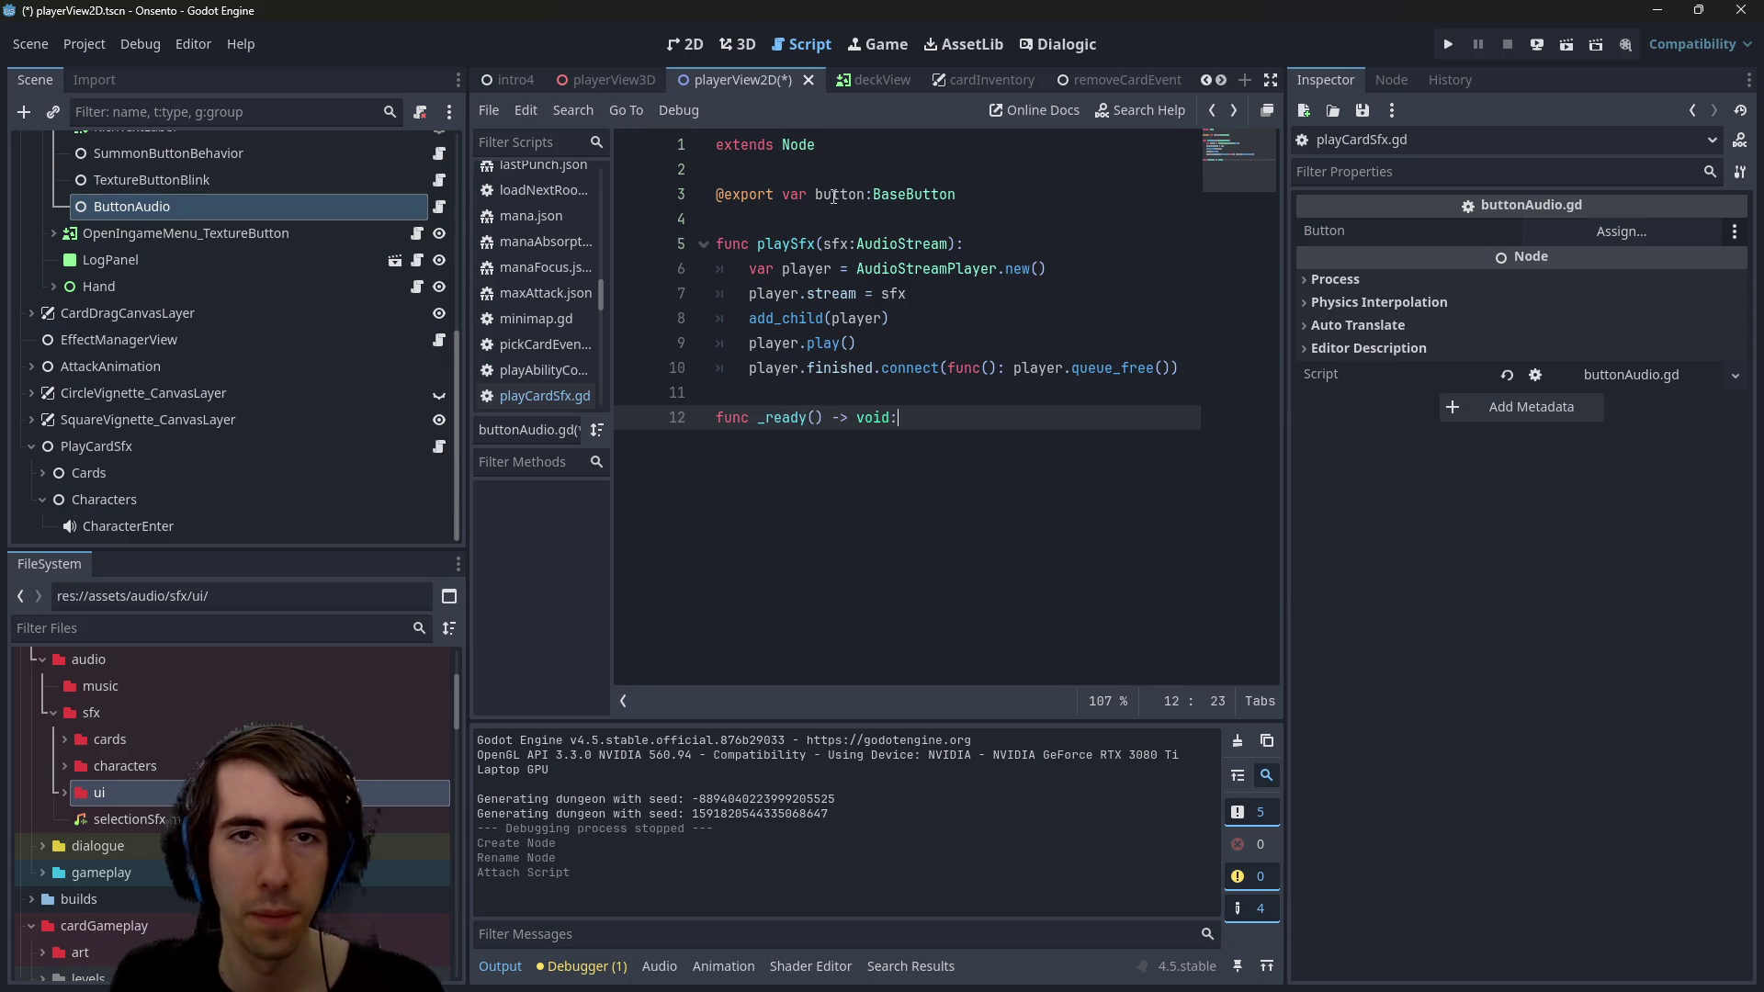
Inside _ready, write button.pressed.connect() on the button variable
double_click(828, 194)
click(850, 446)
key(Return)
text(button.)
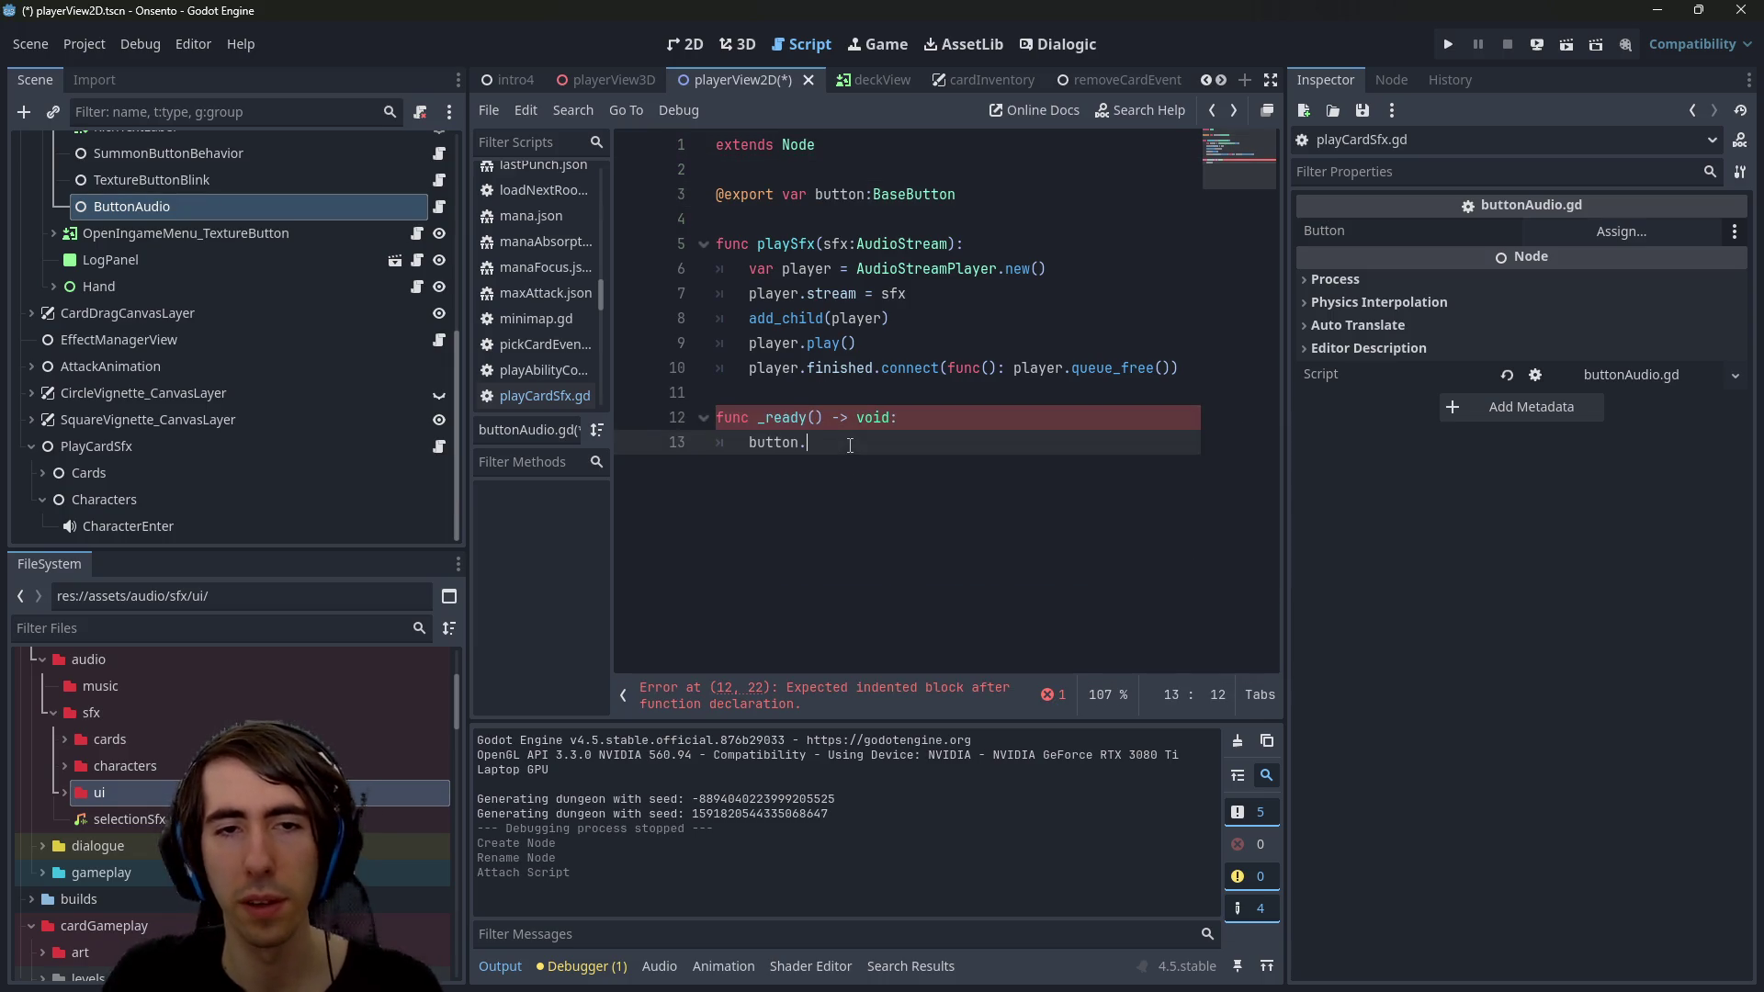
text(pres)
key(Return)
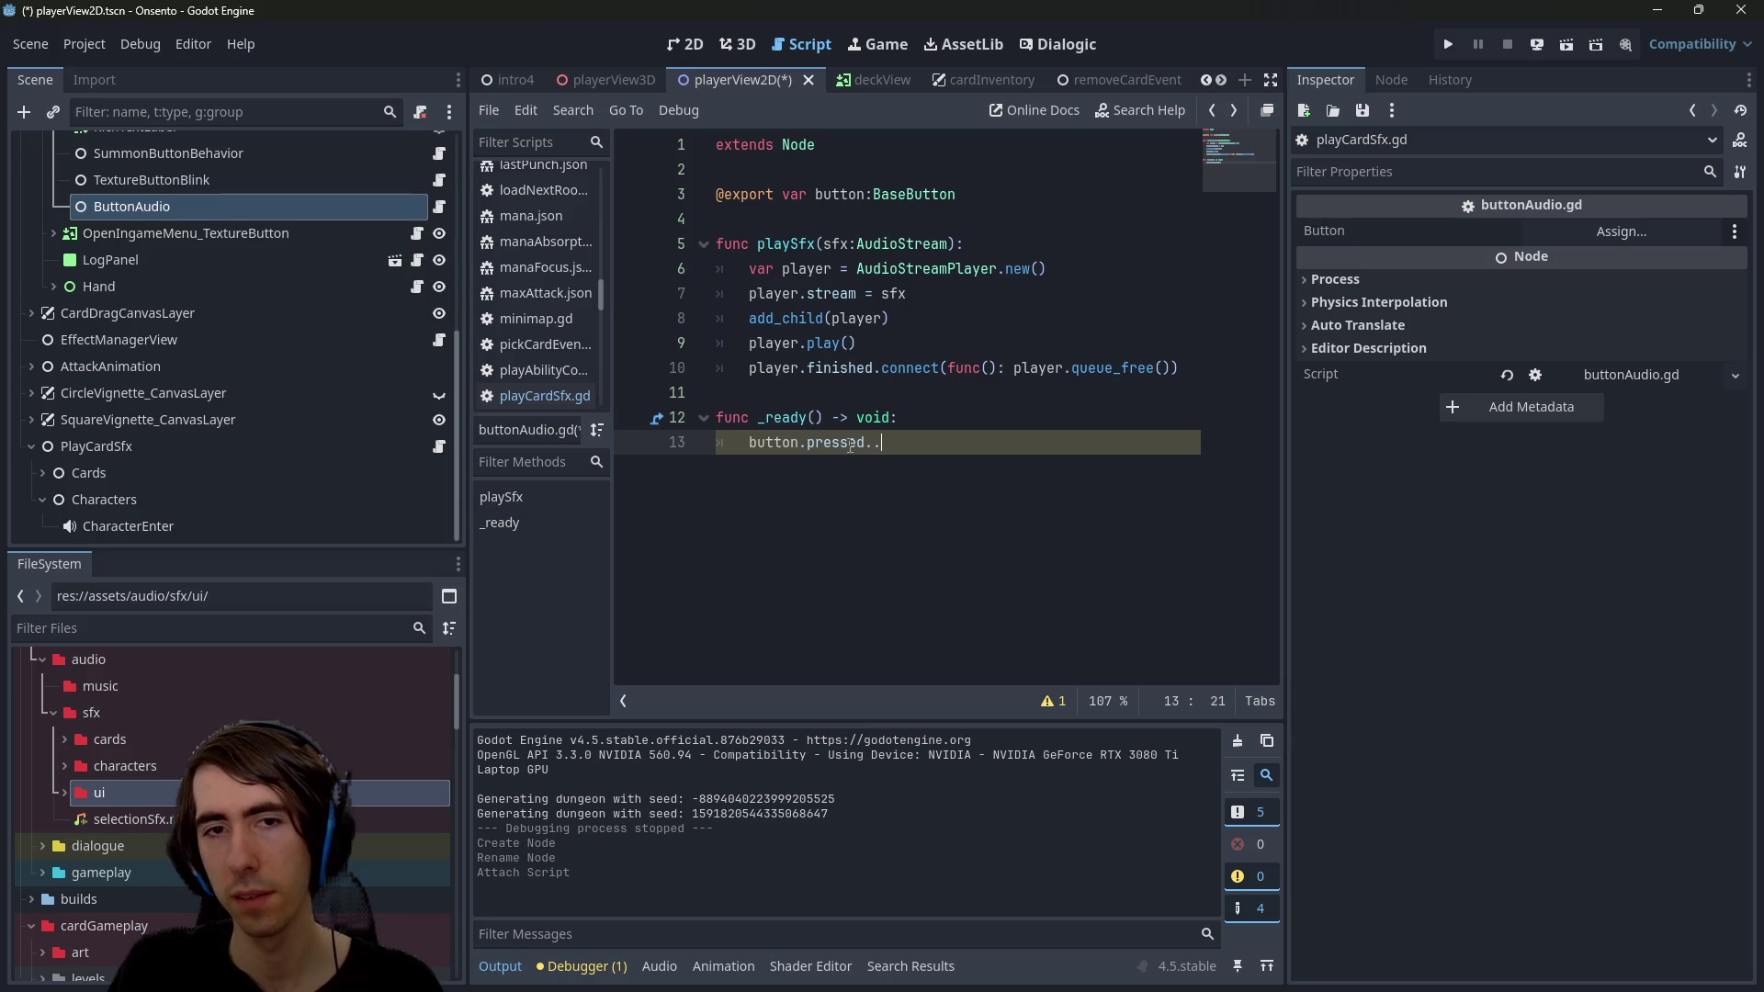
text(.)
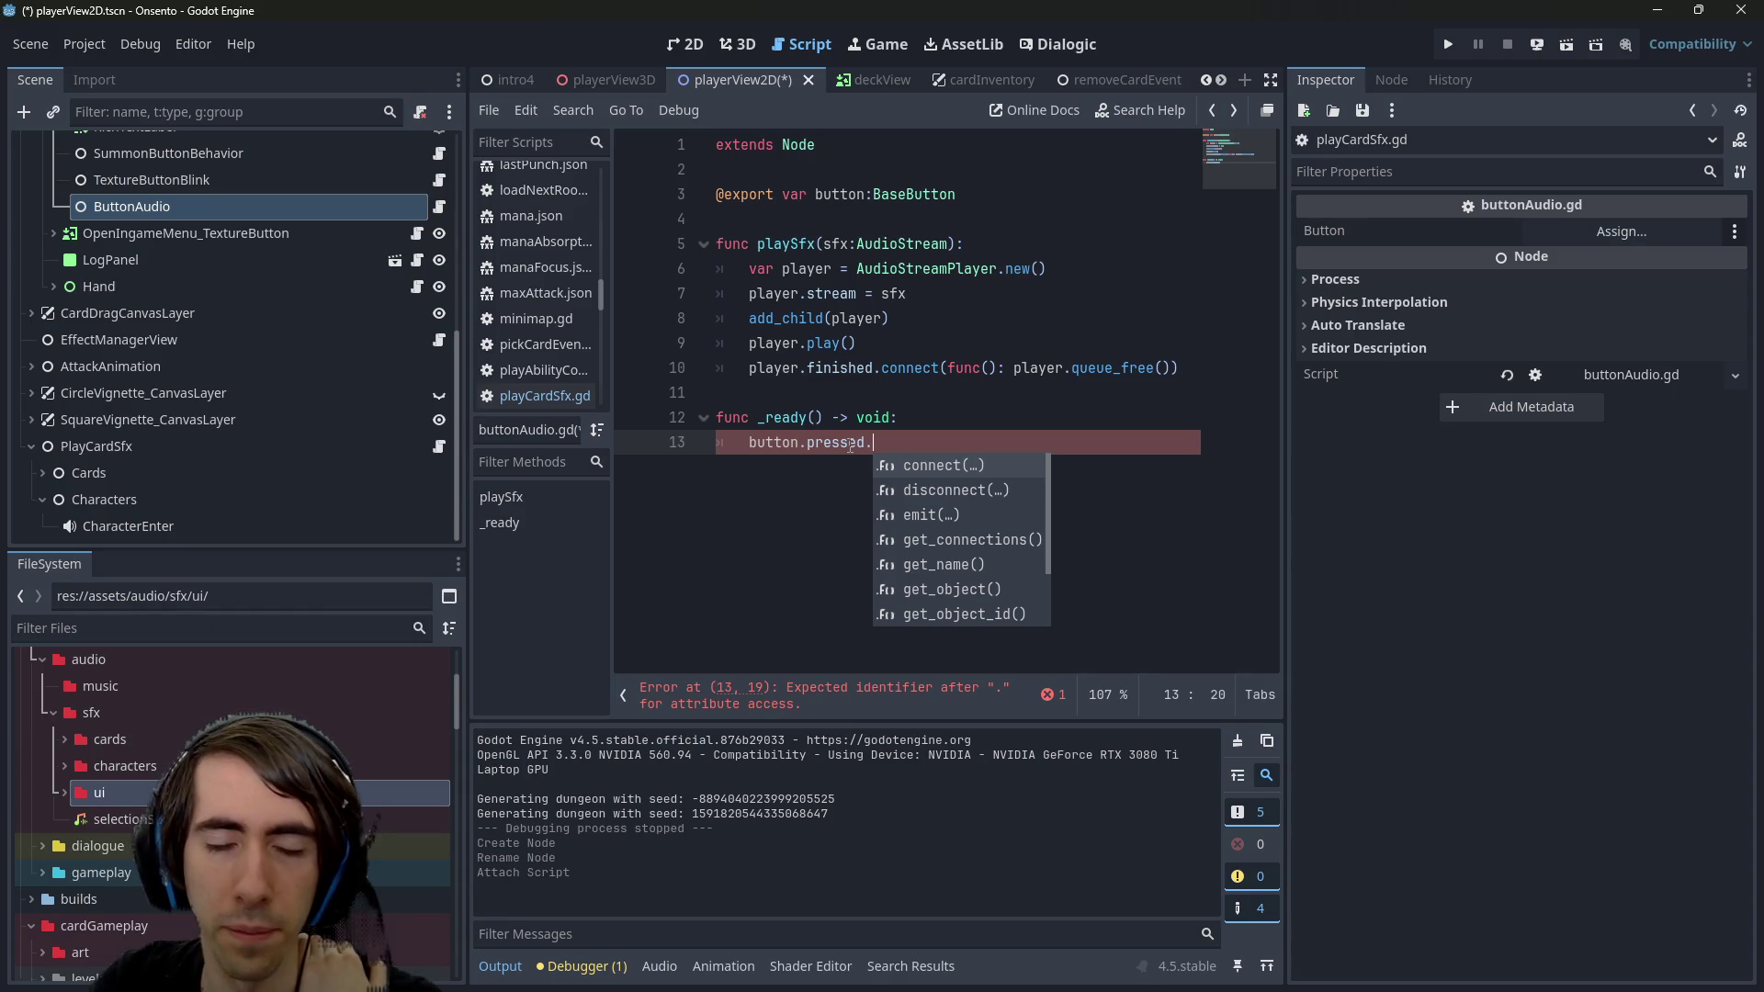
key(Return)
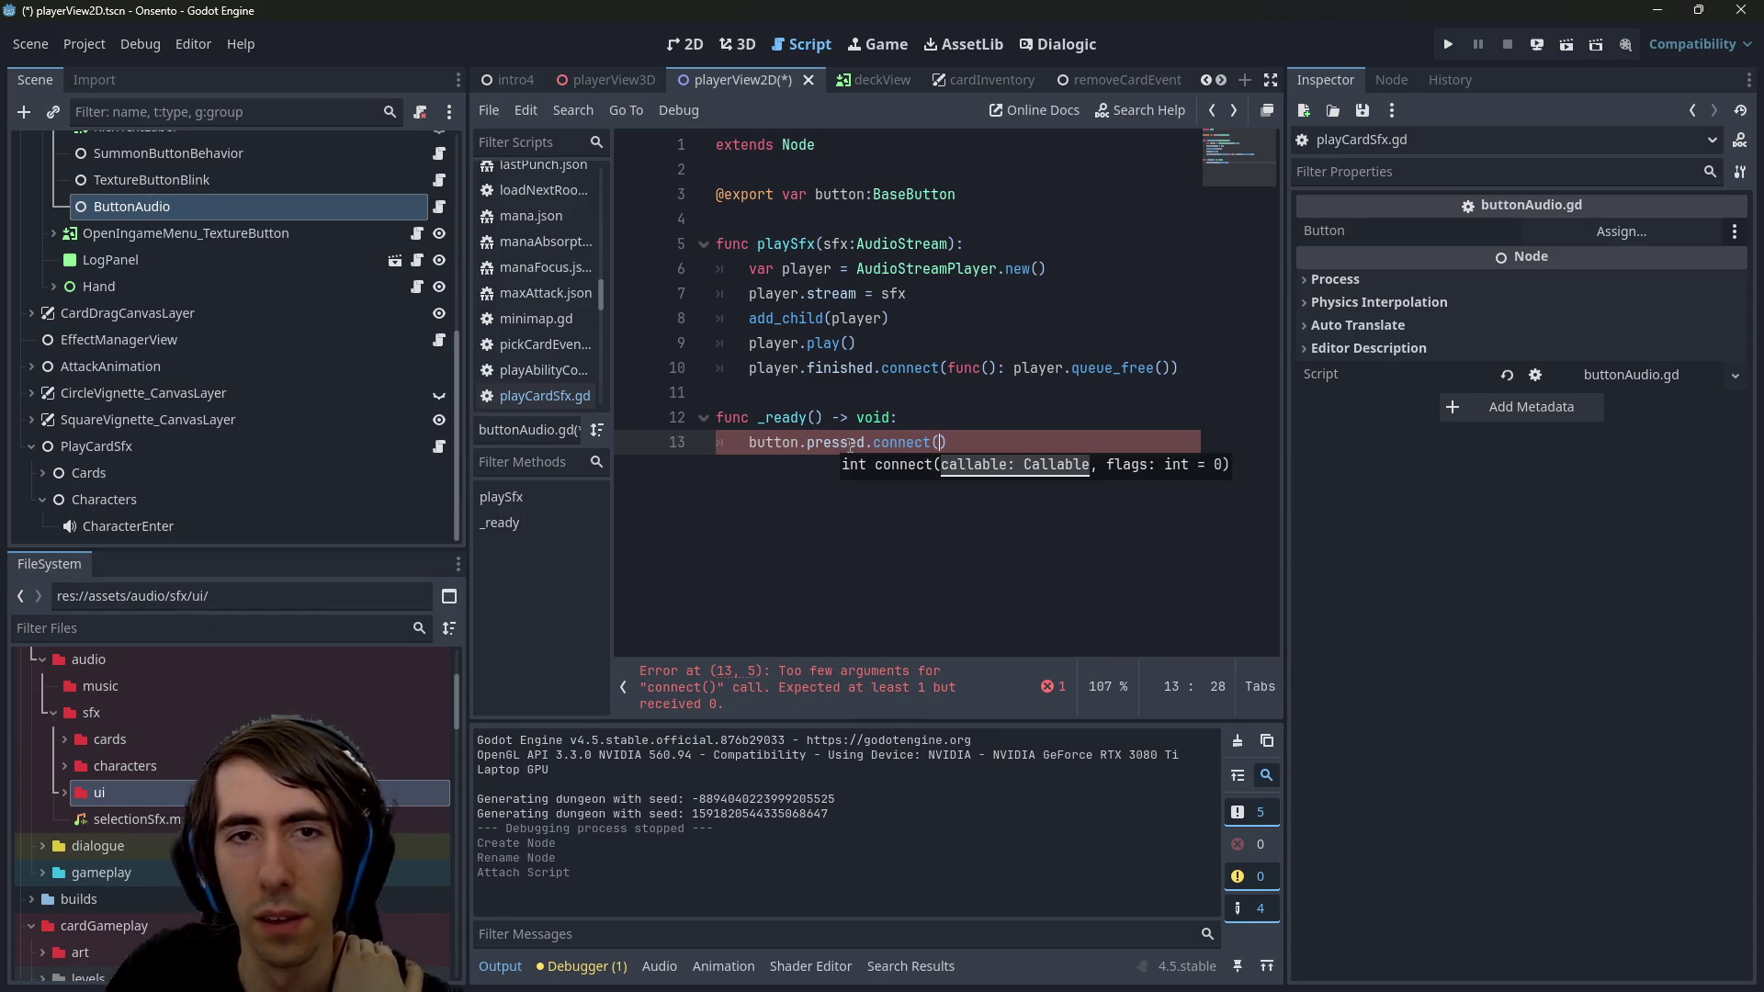
Pass playSfx into the connect() call and save the script
double_click(796, 242)
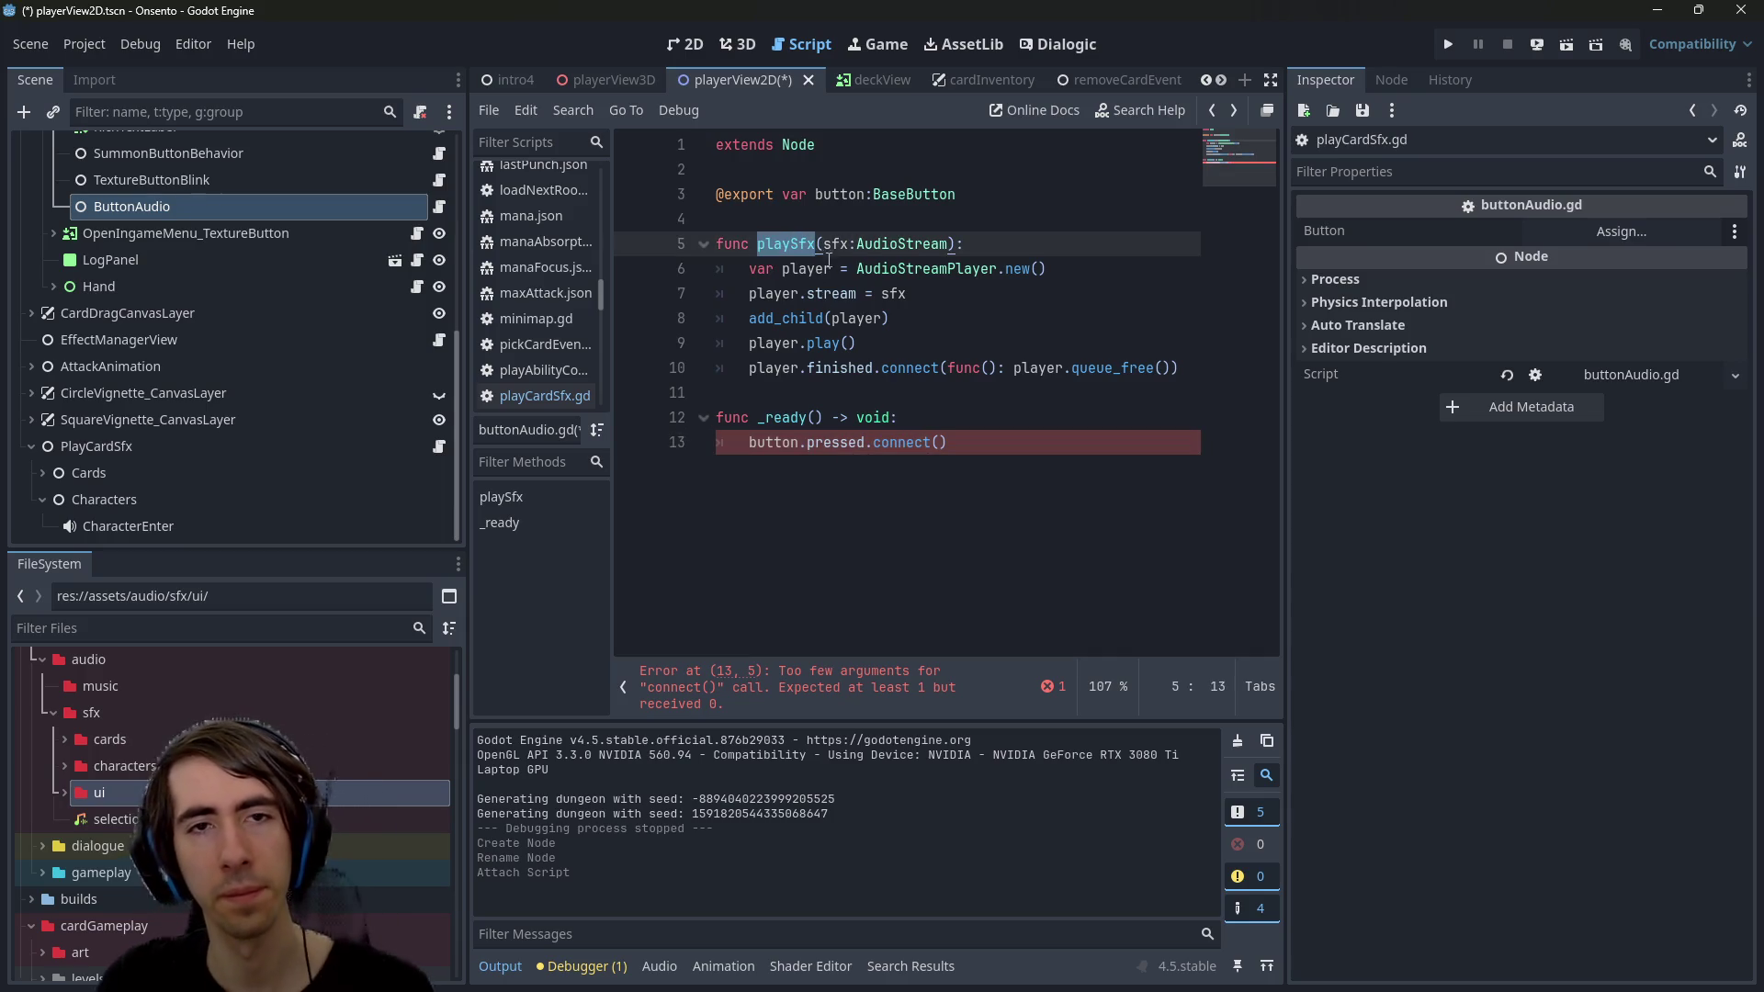
click(1012, 213)
double_click(796, 245)
key(ctrl+c)
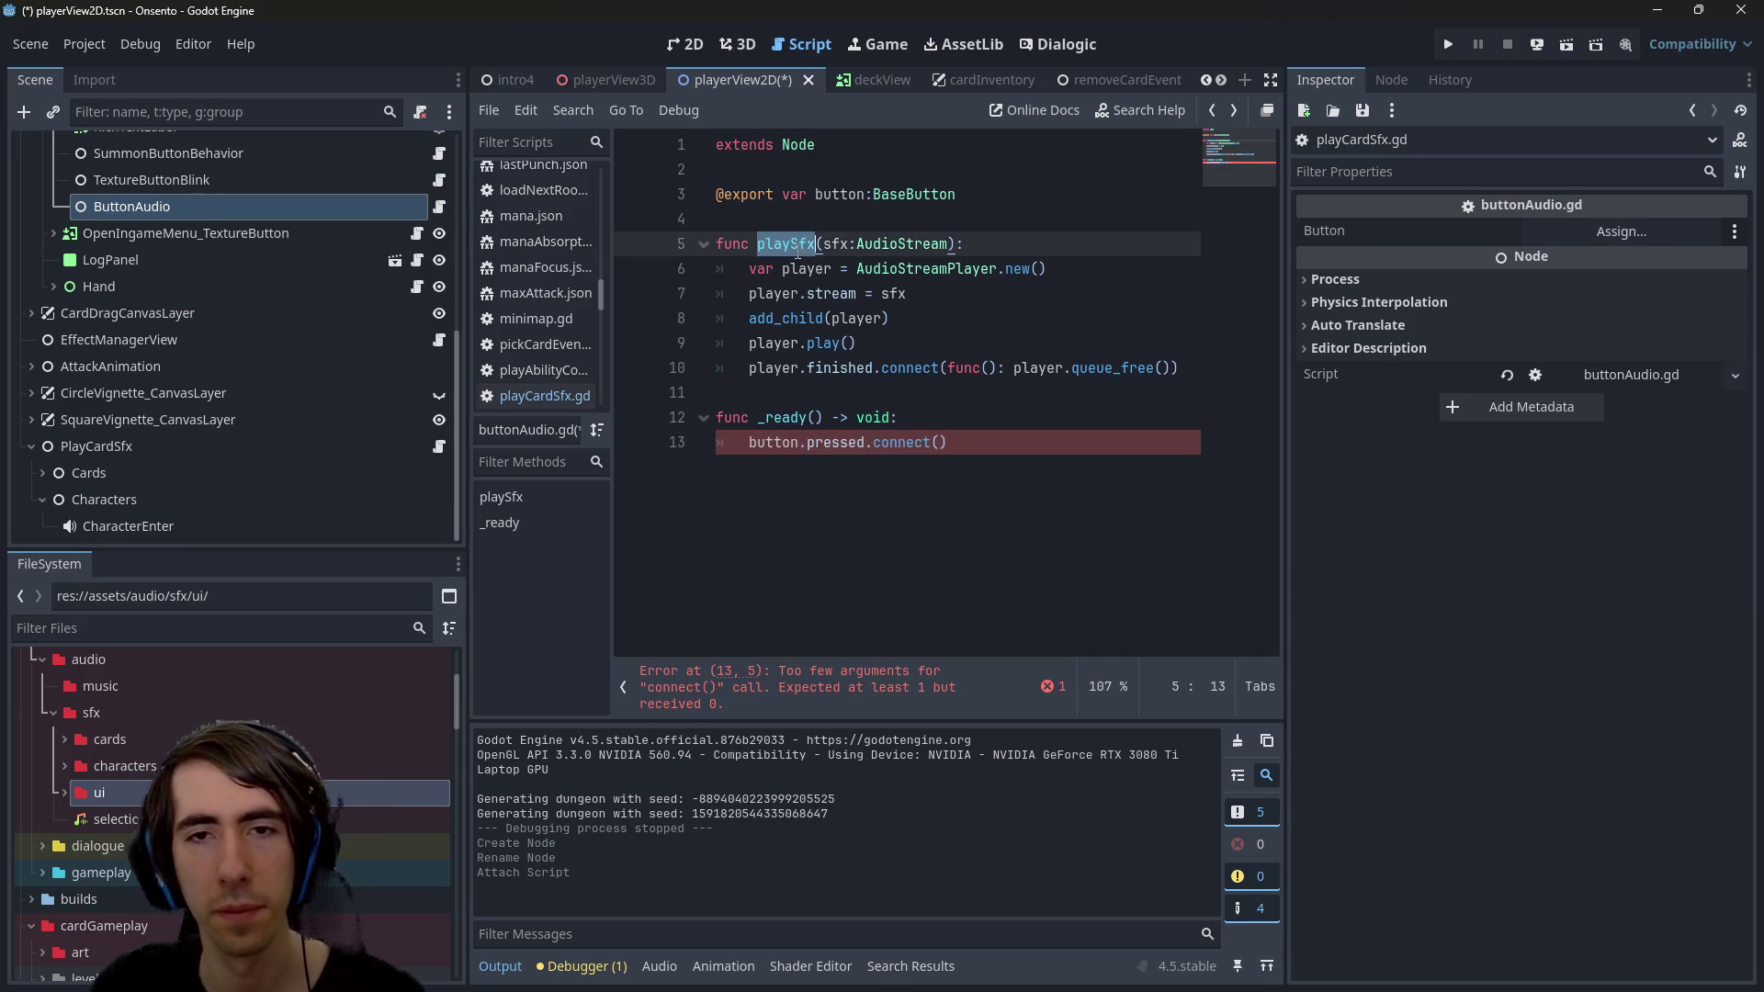
click(941, 443)
key(ctrl+v)
key(ctrl+s)
Cut the sfx:AudioStream parameter from playSfx, then undo to restore it
drag(949, 245, 824, 244)
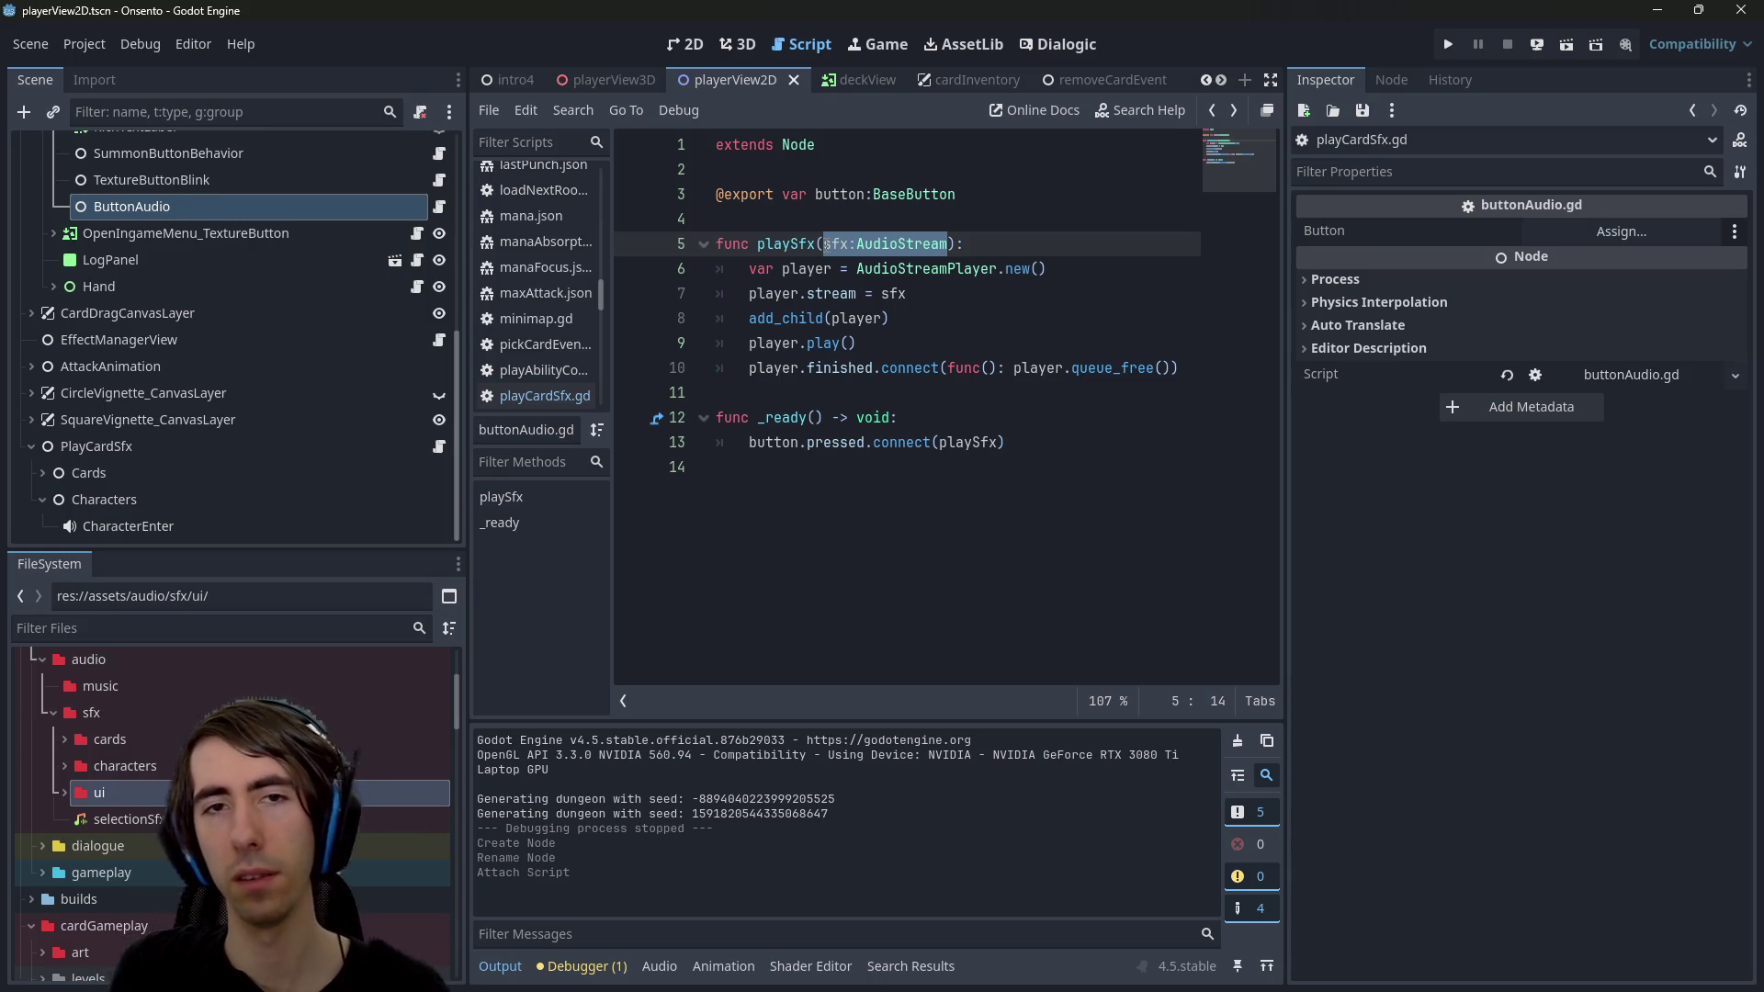
key(ctrl+x)
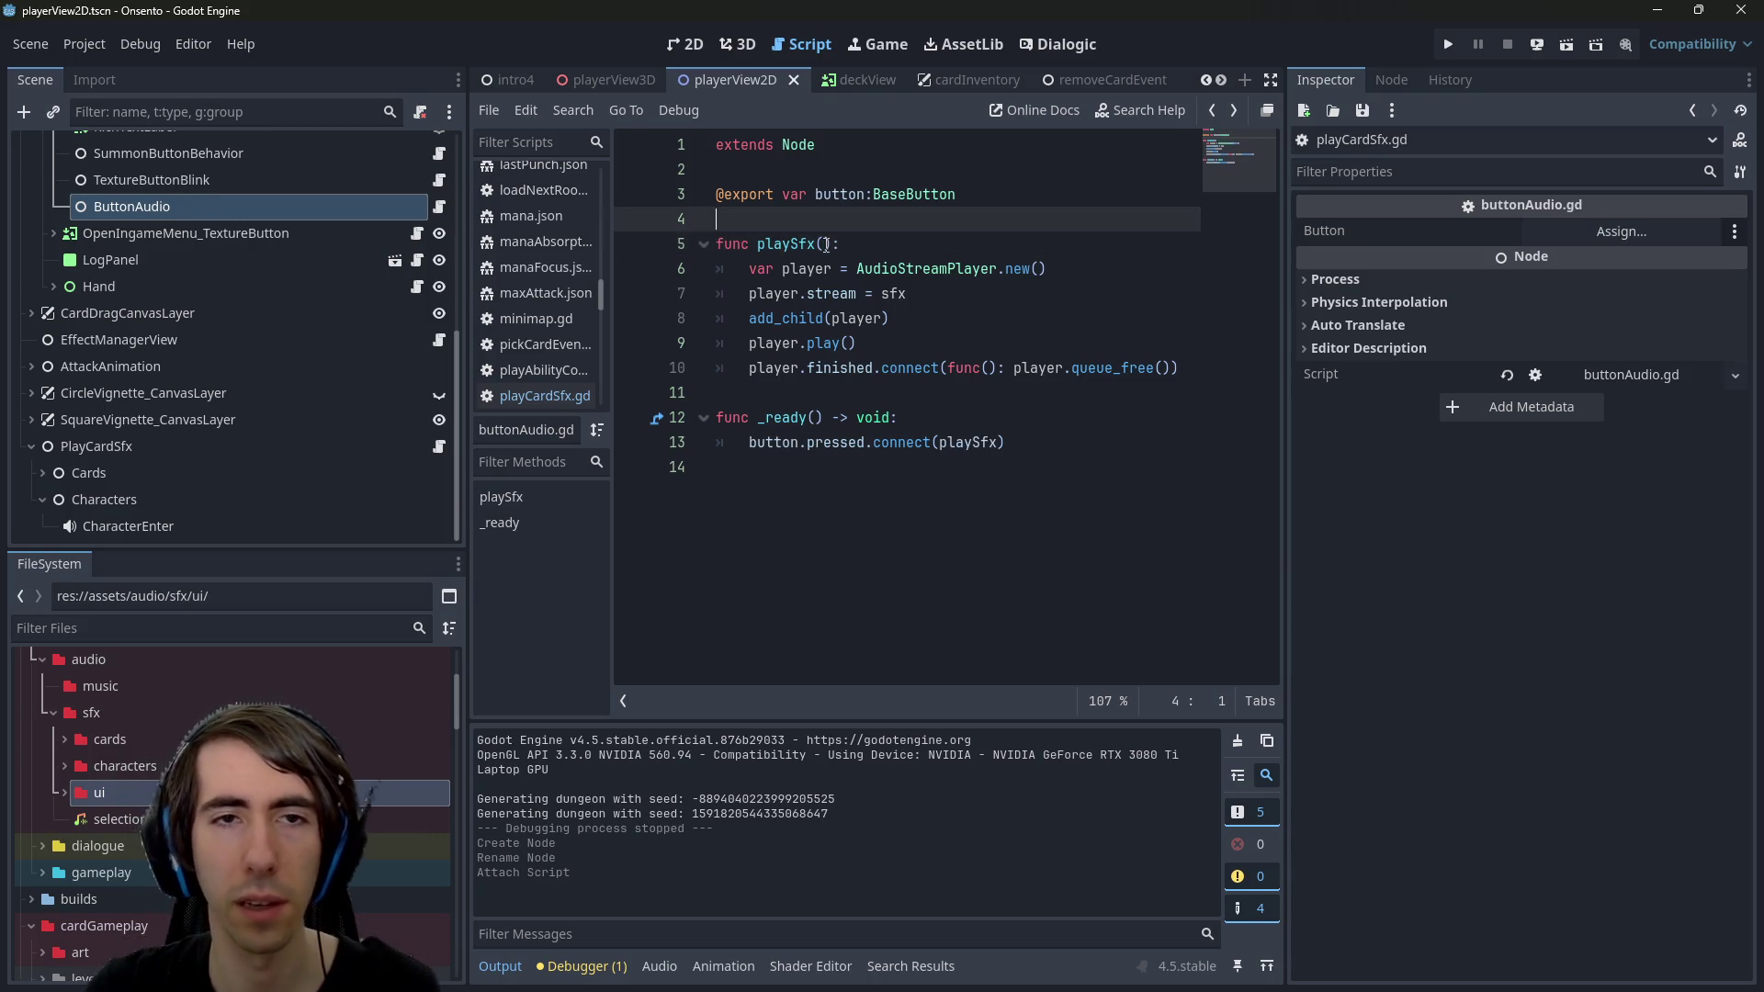
key(Up)
key(Return)
key(Up)
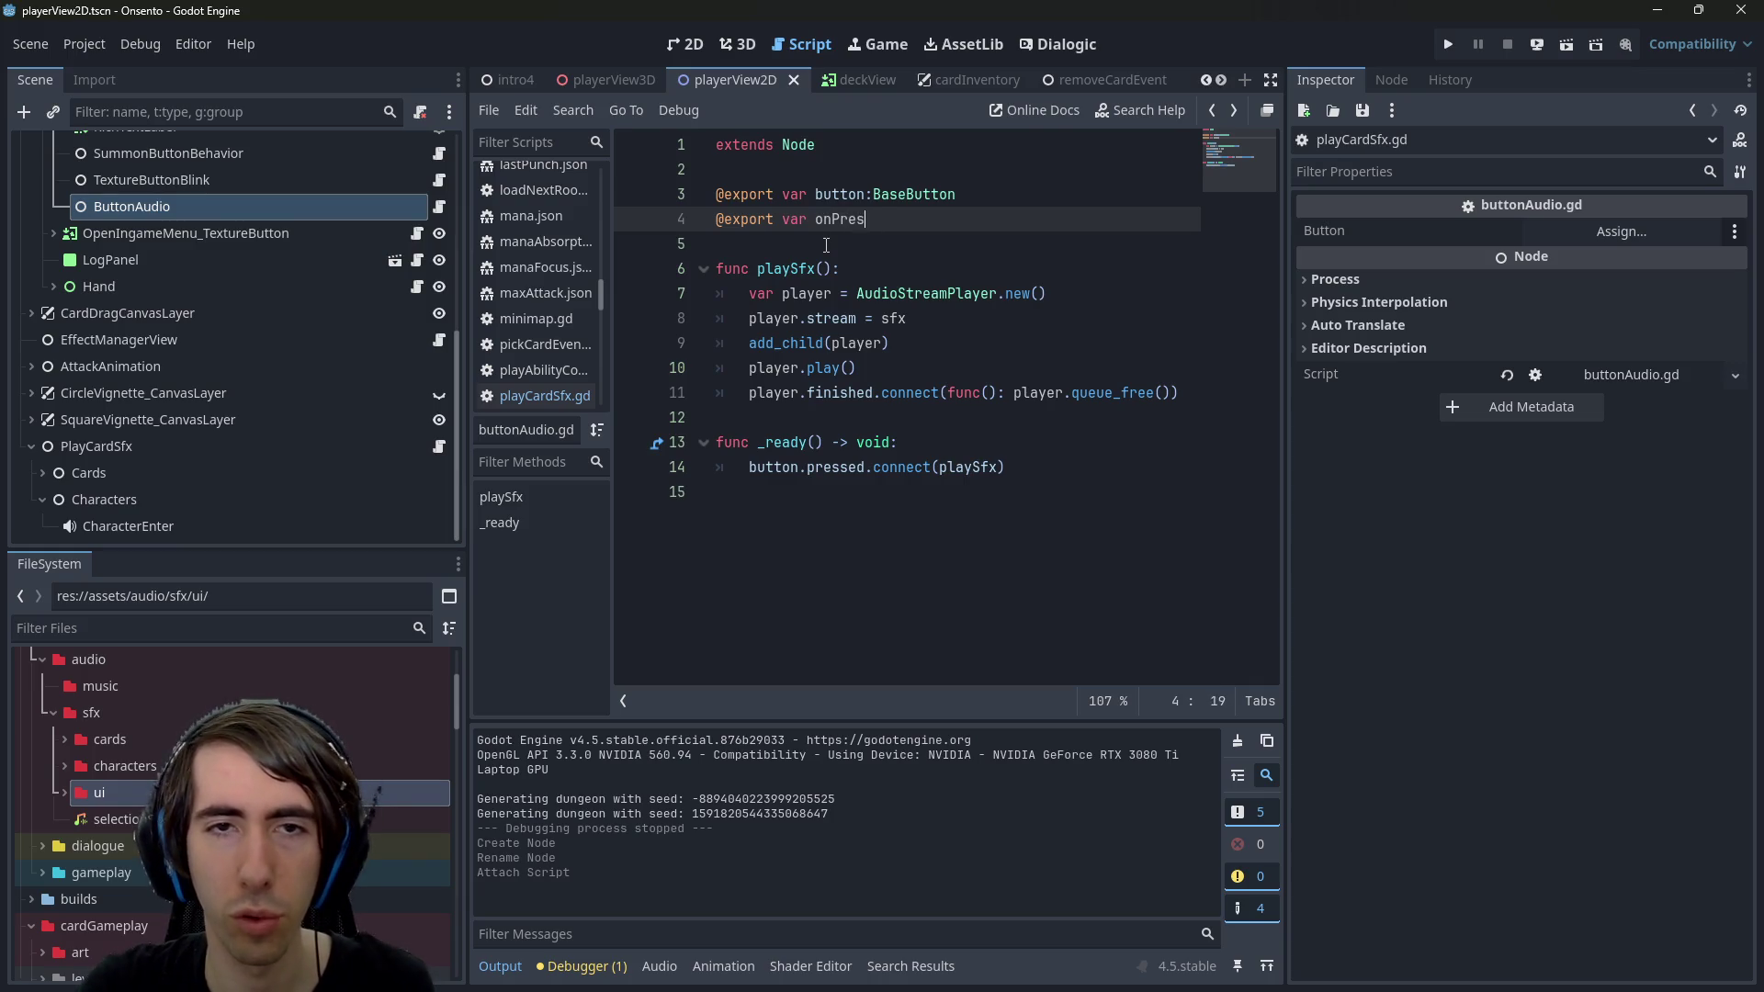
key(ctrl+z)
key(ctrl+z)
key(ctrl+z)
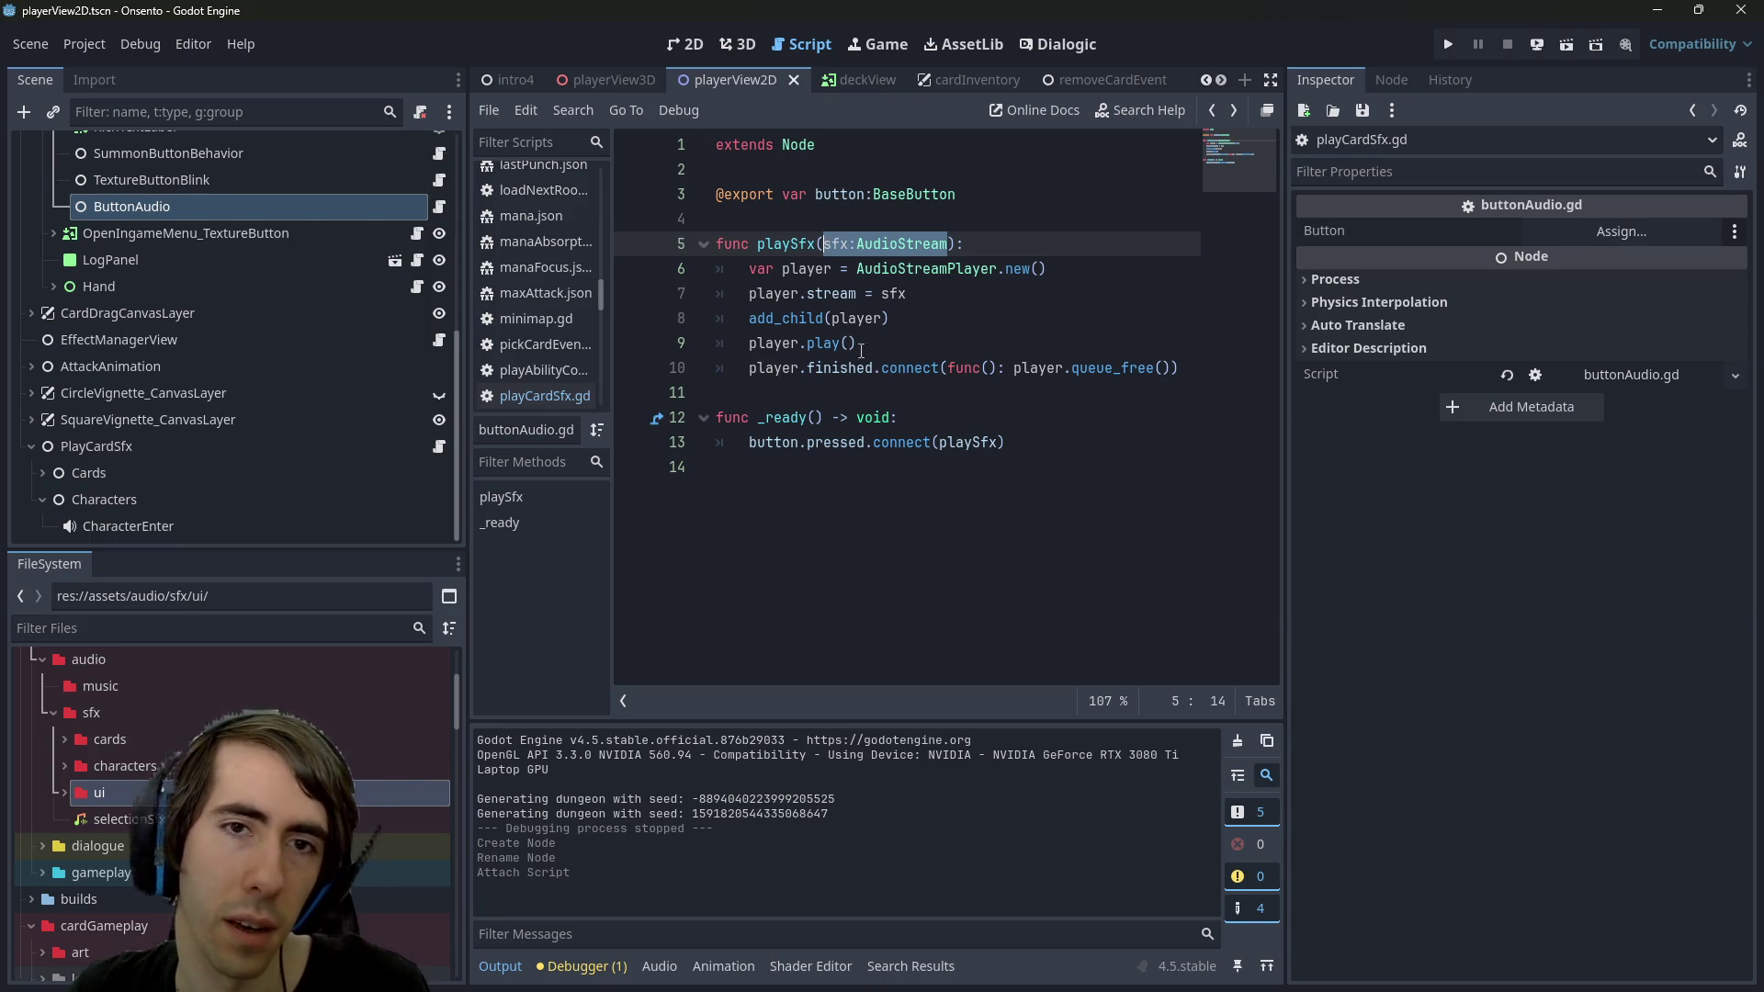
Add an onPressed function above _ready whose body calls playSfx()
click(957, 465)
key(Up)
key(Up)
key(Up)
key(Return)
key(Return)
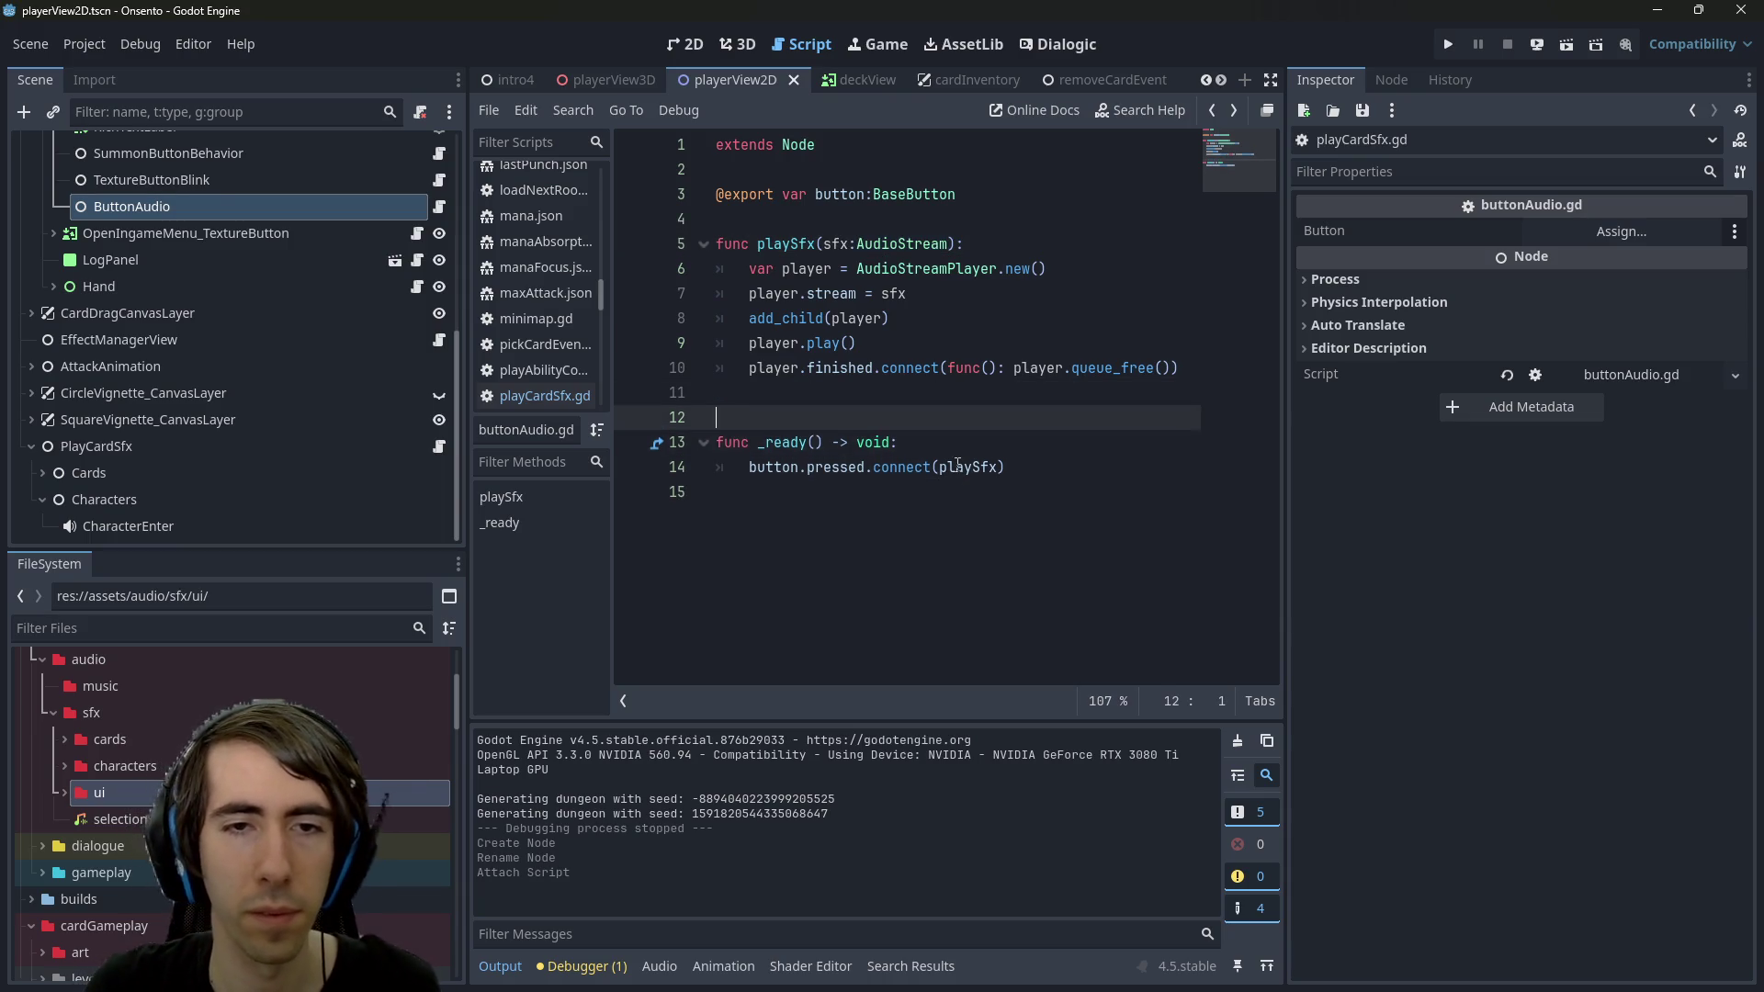
key(Up)
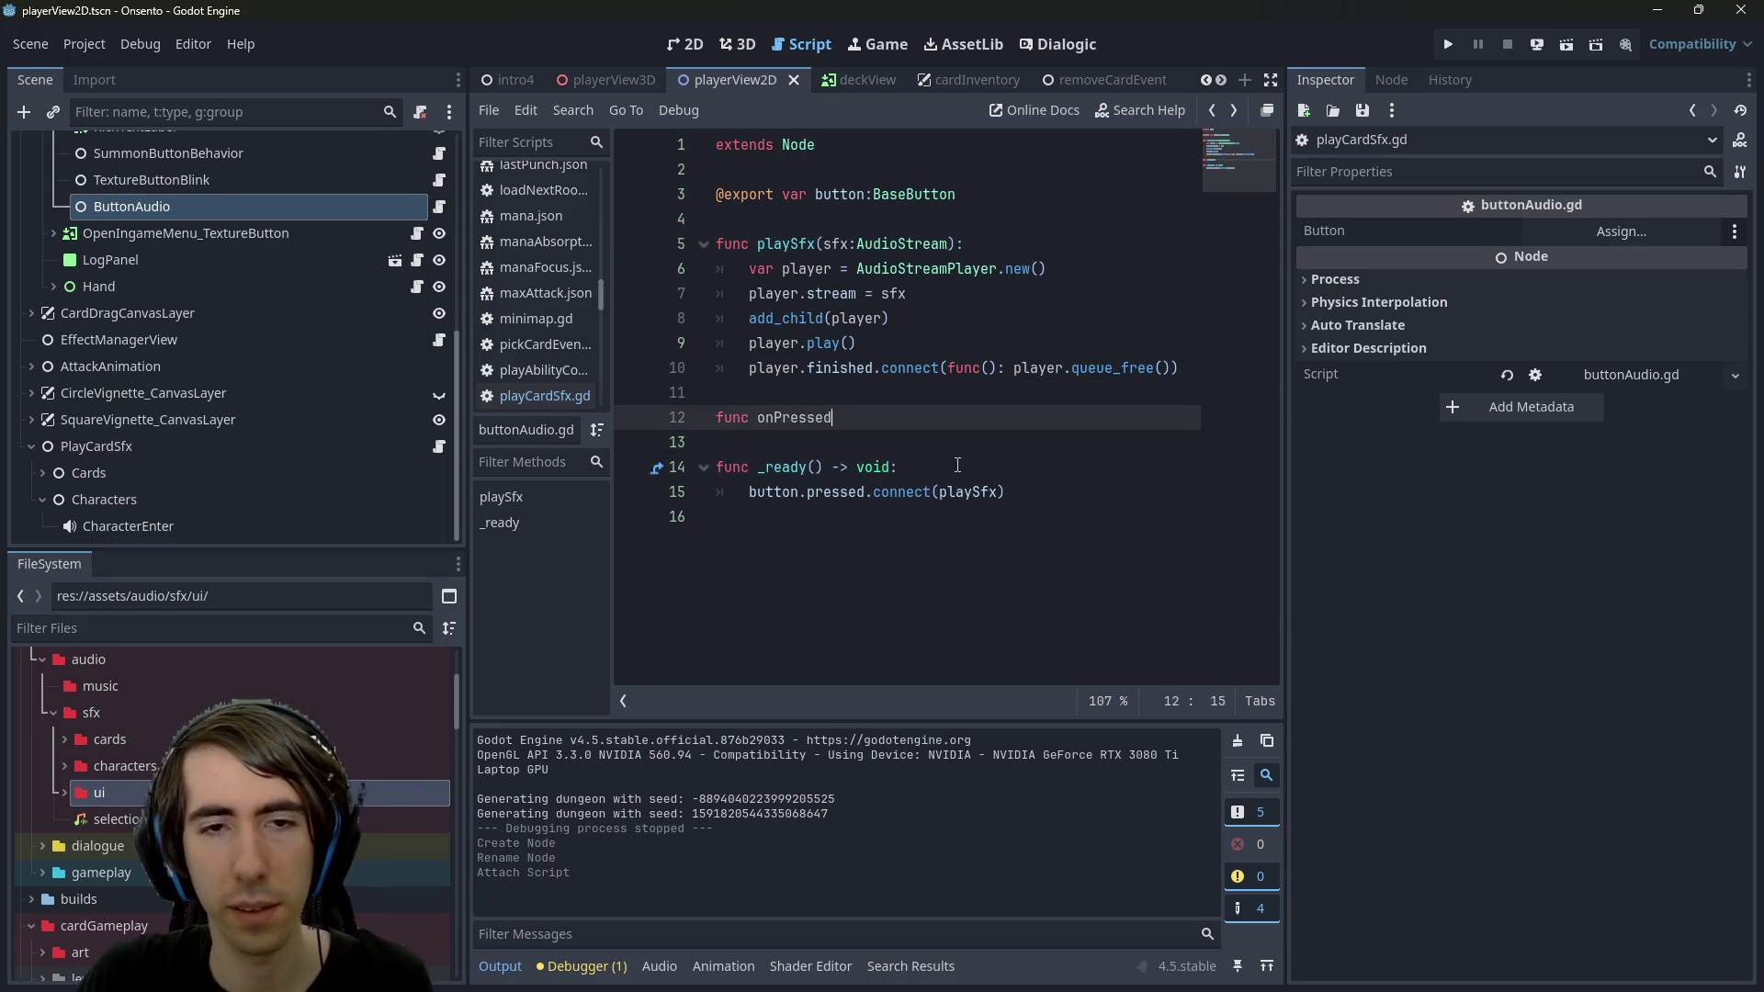
key(Return)
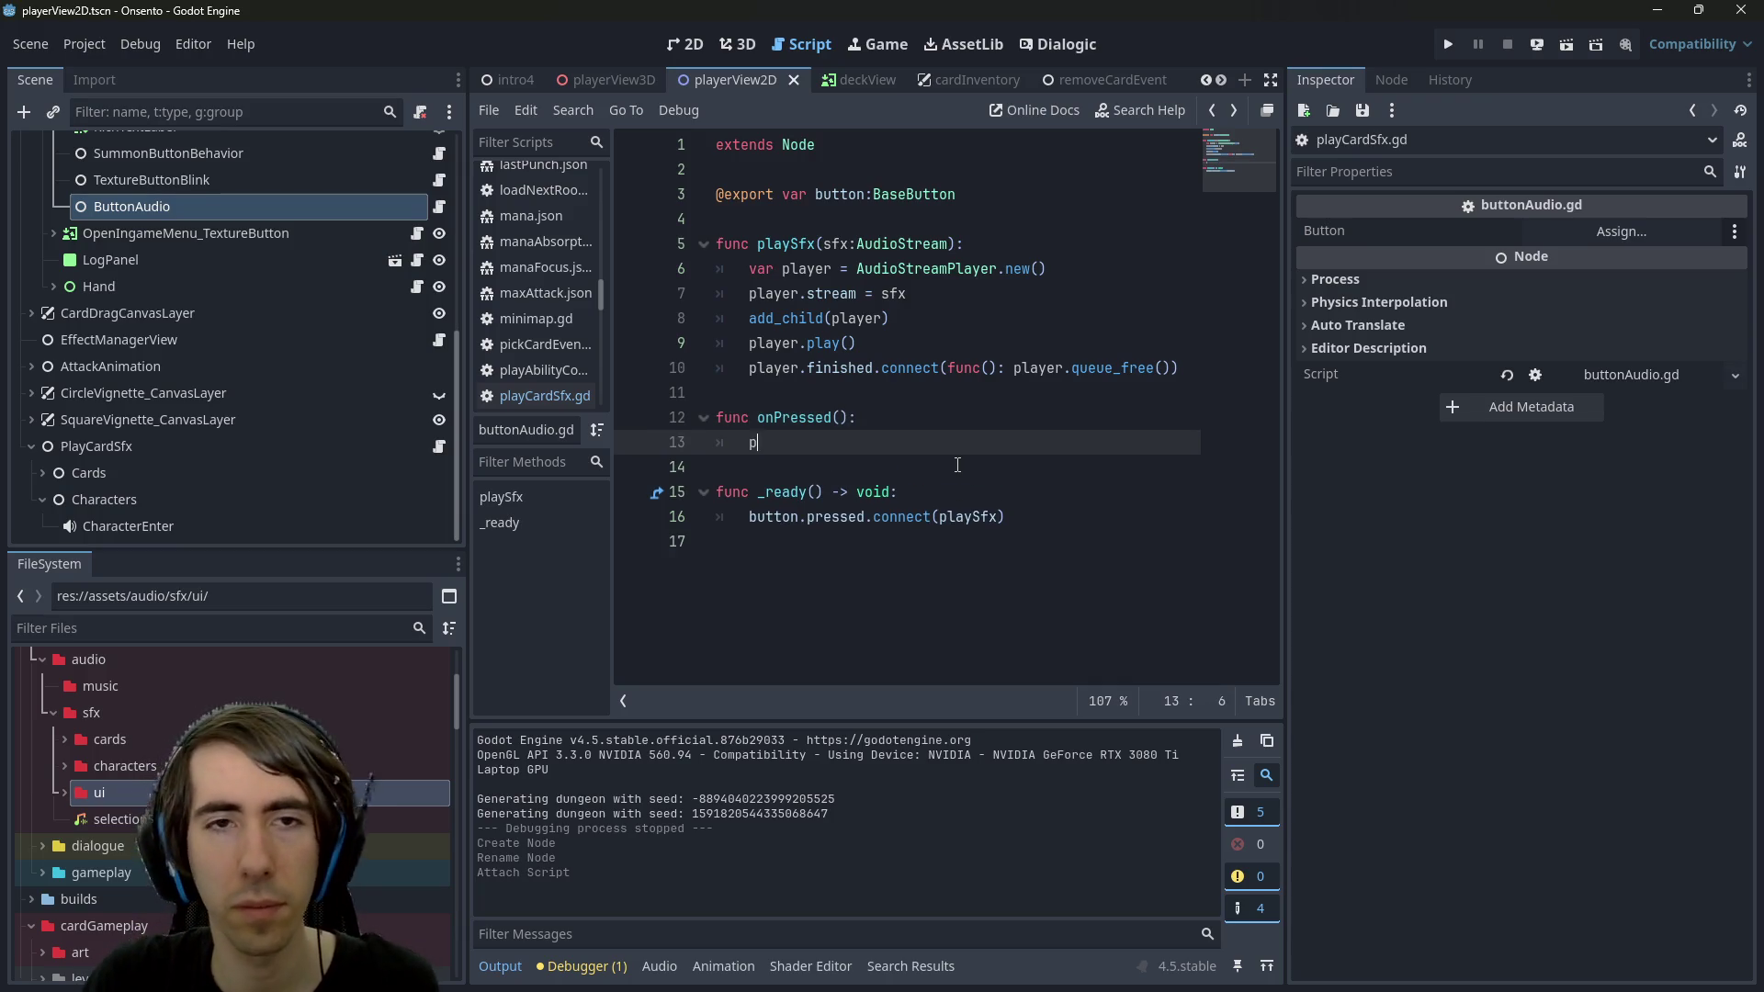
key(Return)
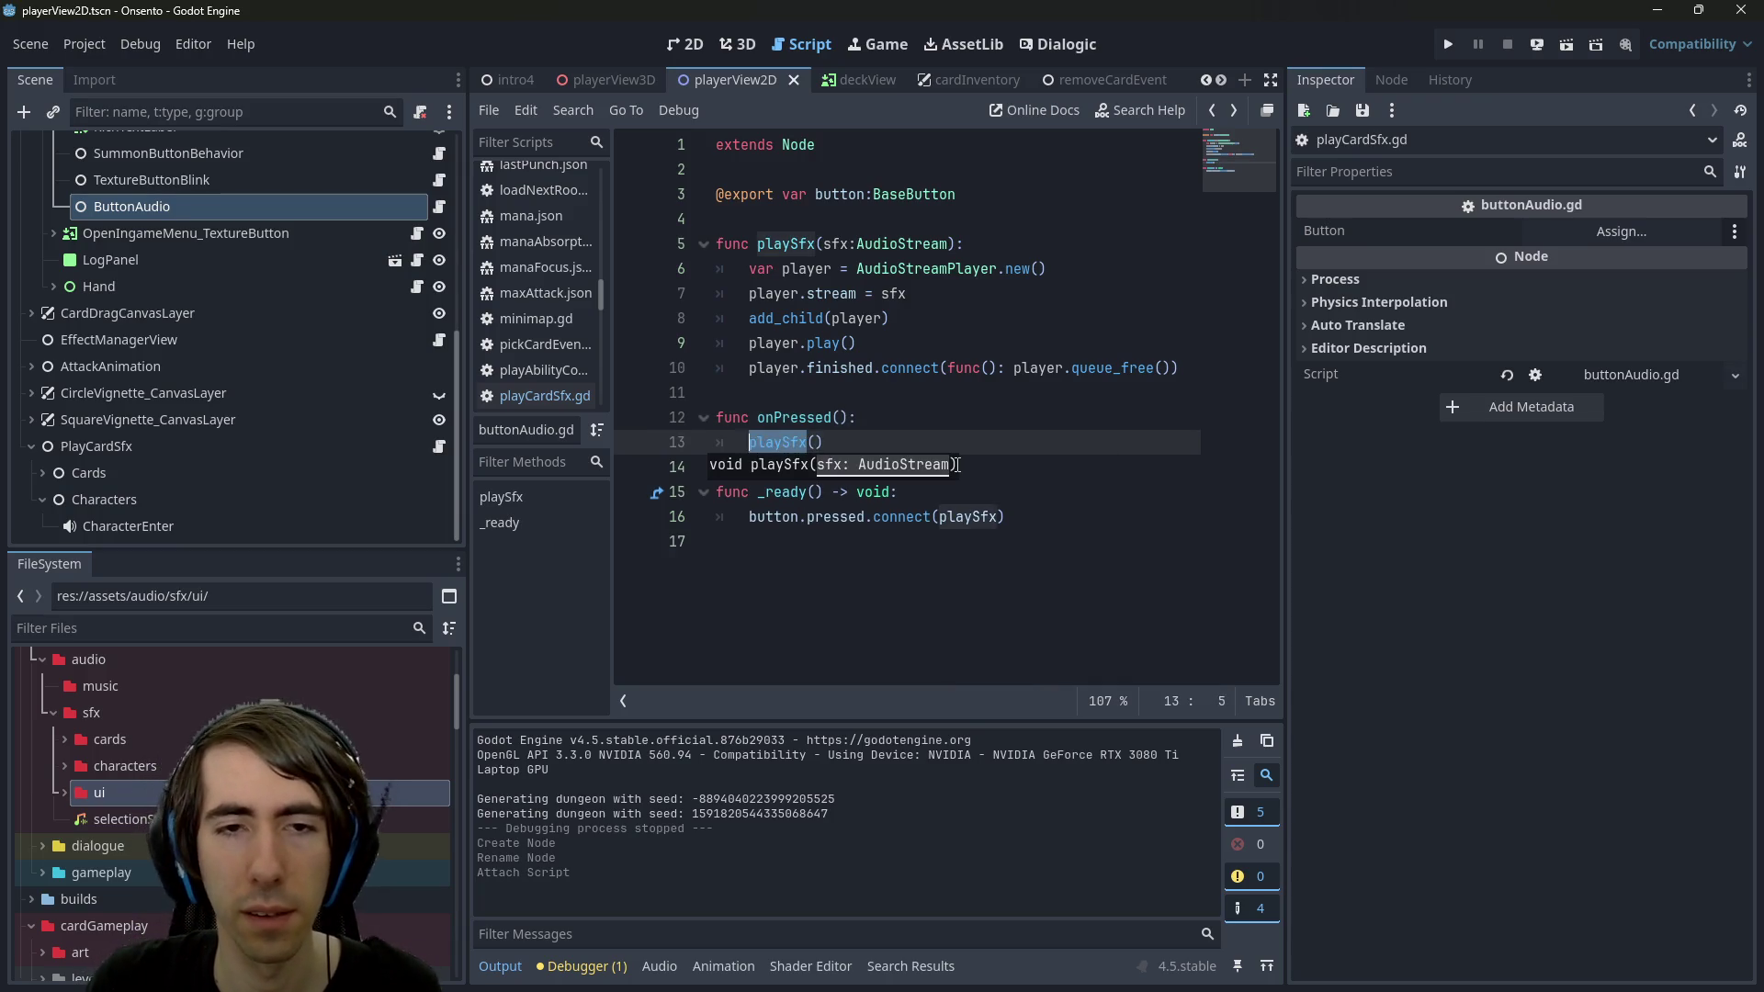
key(Down)
key(Down)
key(Up)
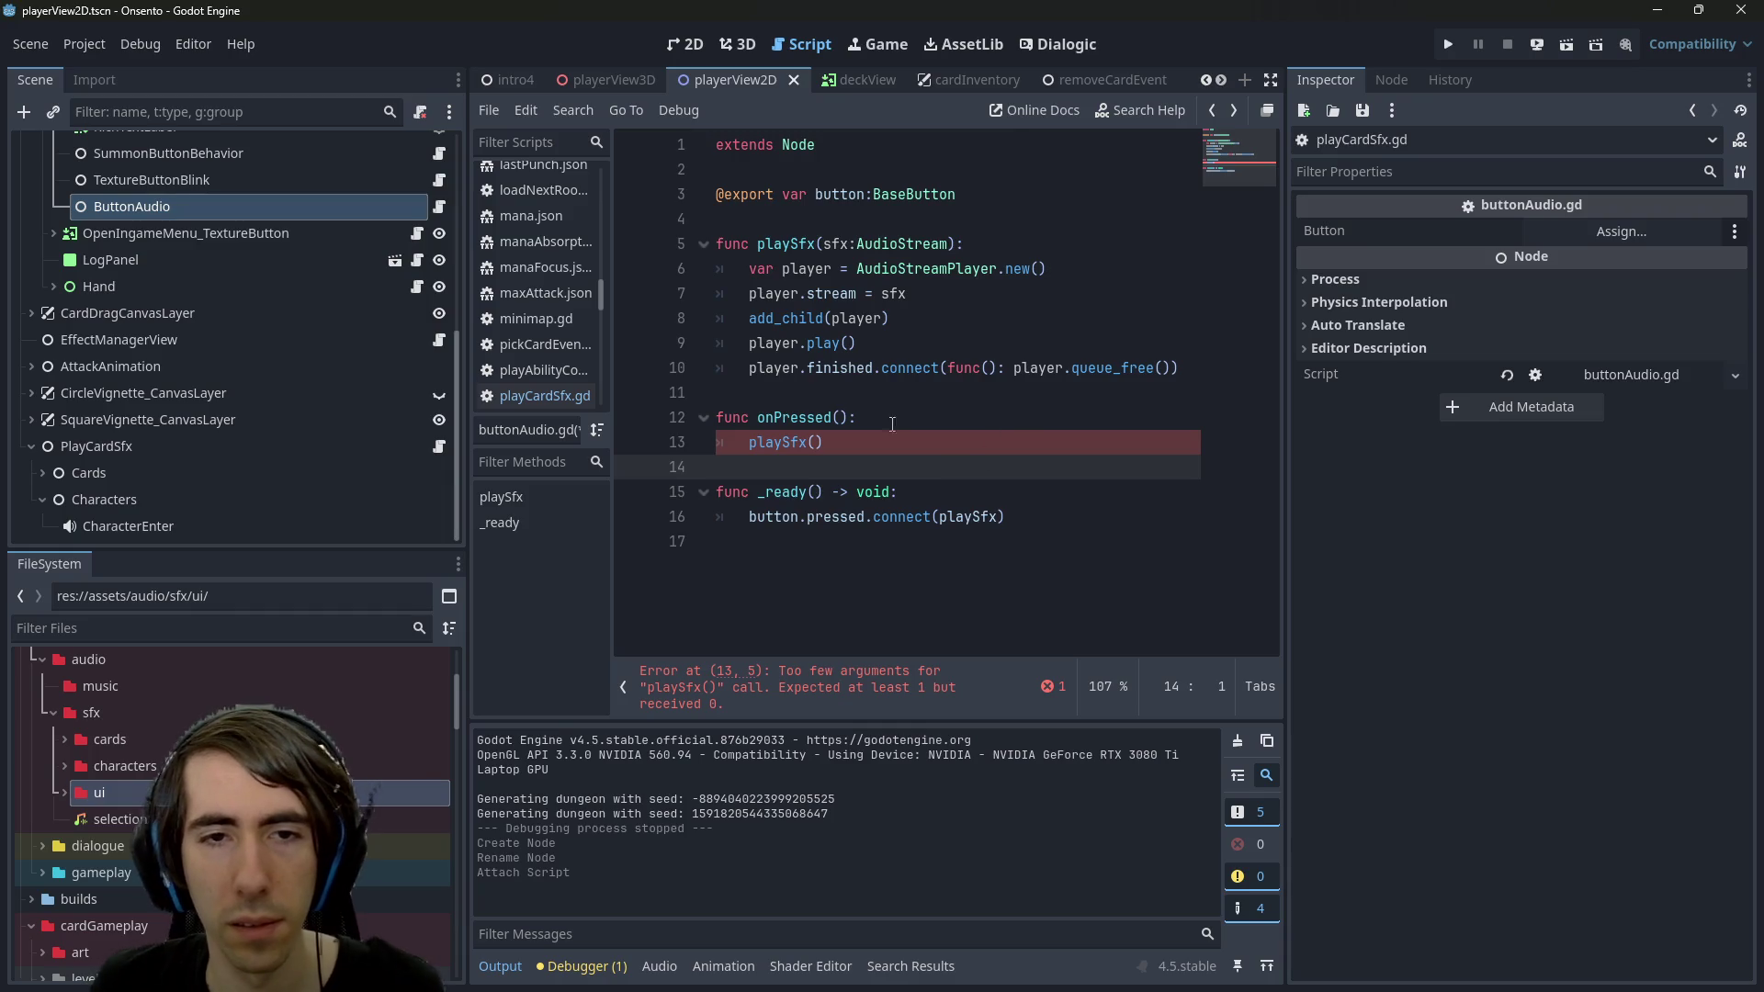
Connect the pressed signal to onPressed instead of playSfx and save
double_click(792, 417)
key(ctrl+c)
double_click(967, 516)
key(ctrl+v)
key(ctrl+s)
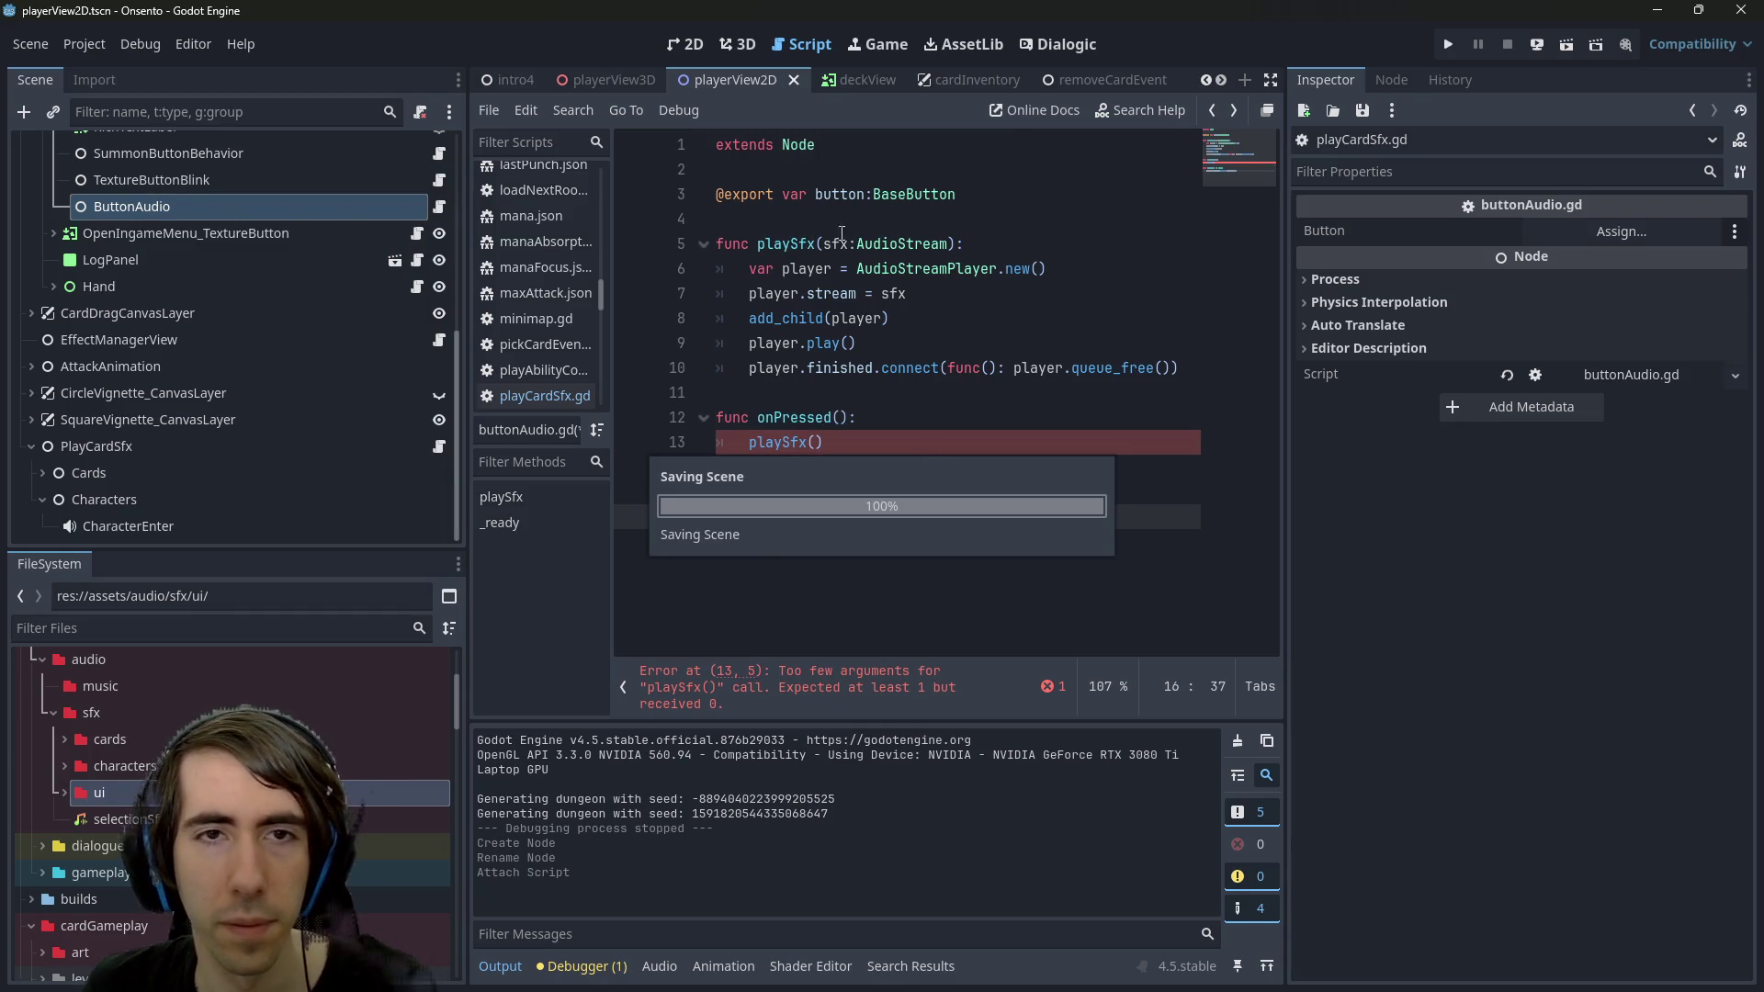
click(858, 204)
key(End)
key(Return)
text(@ex)
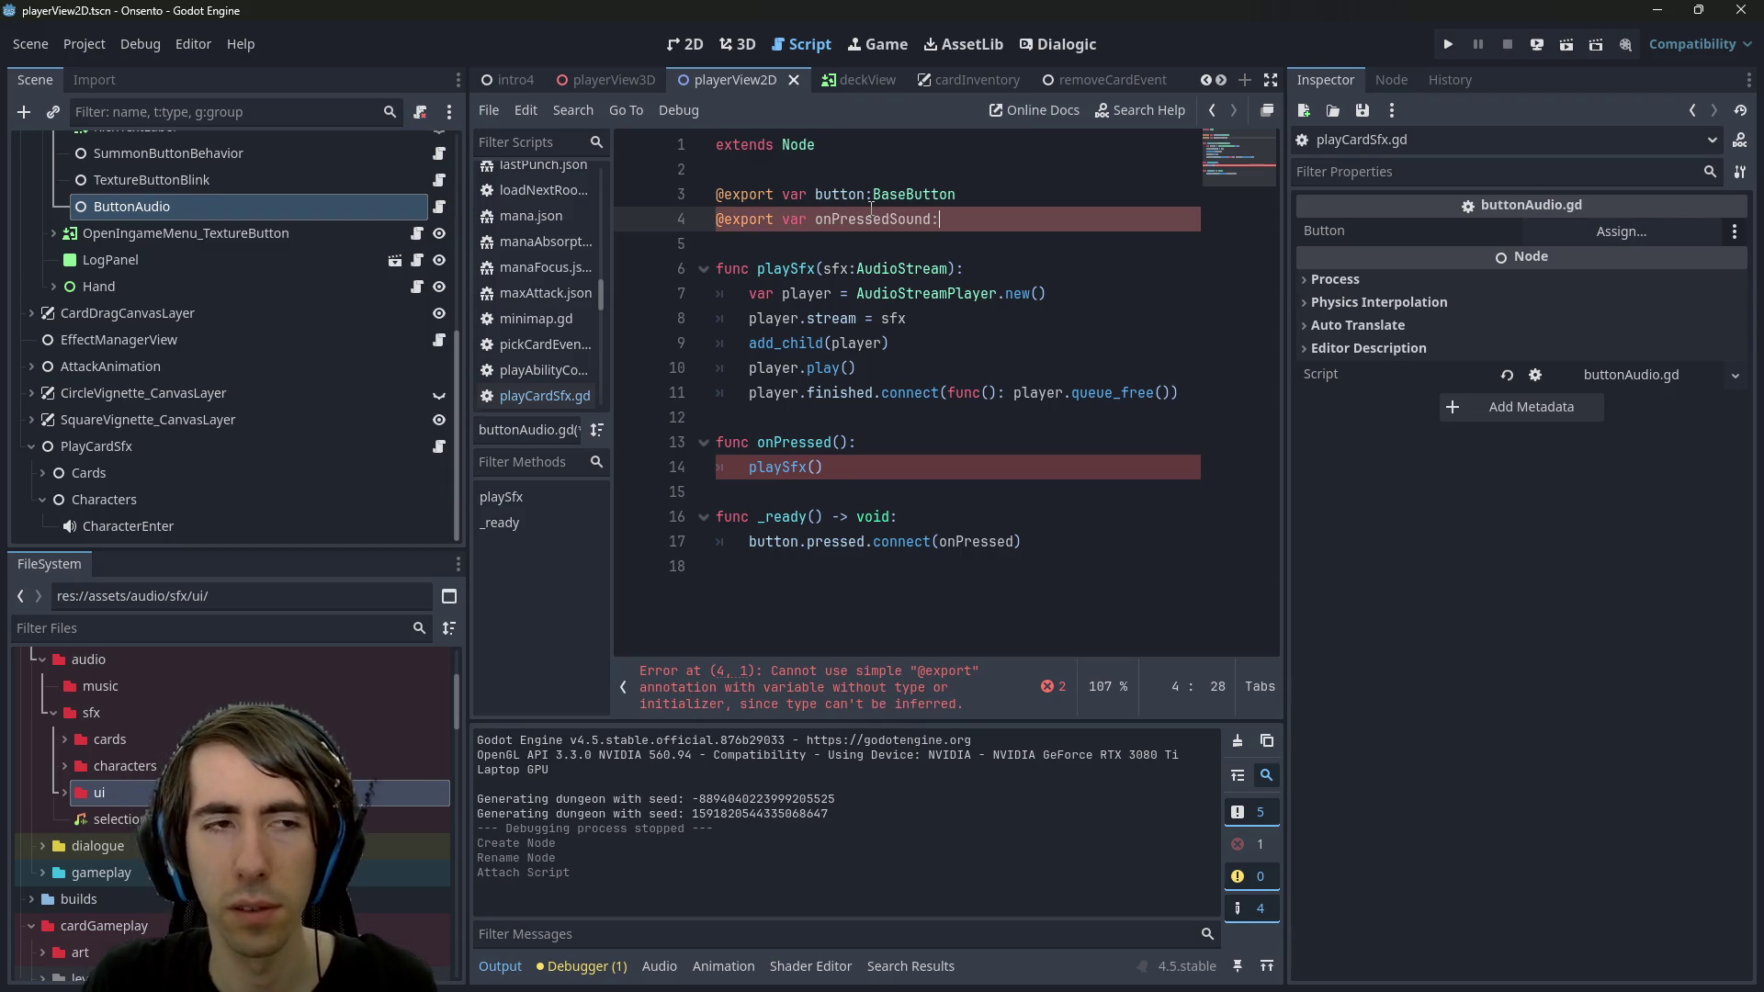
text(AudioStream )
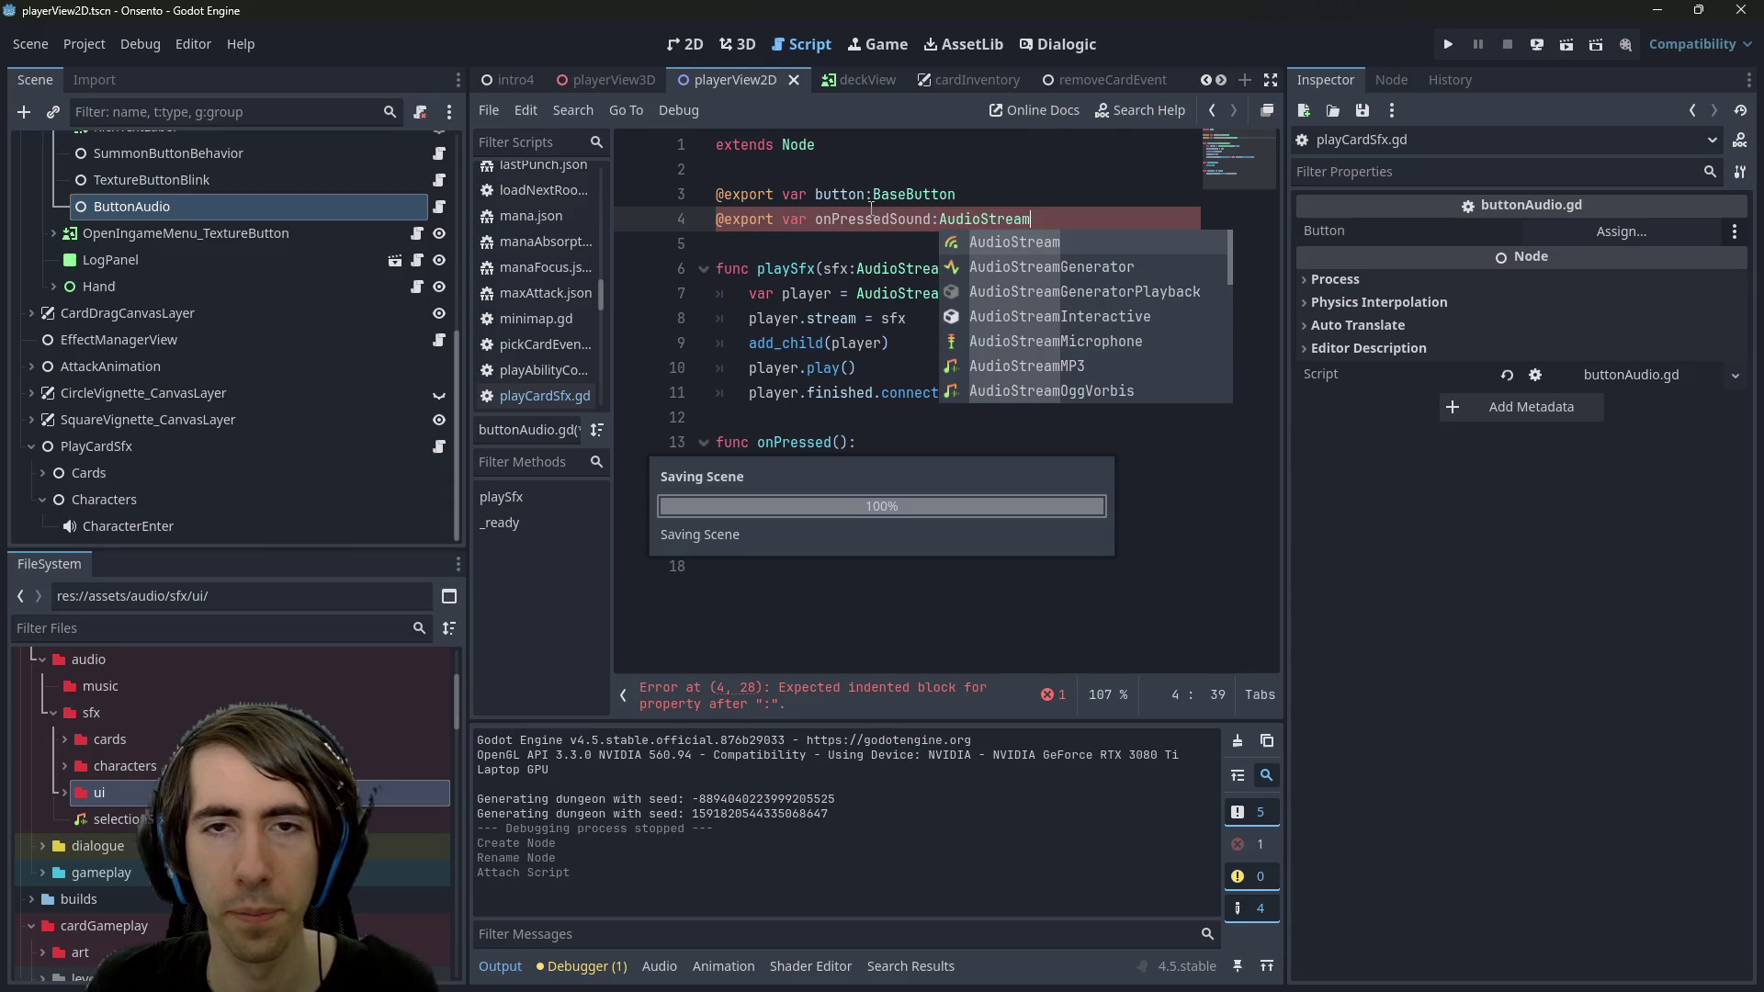
text(preload()
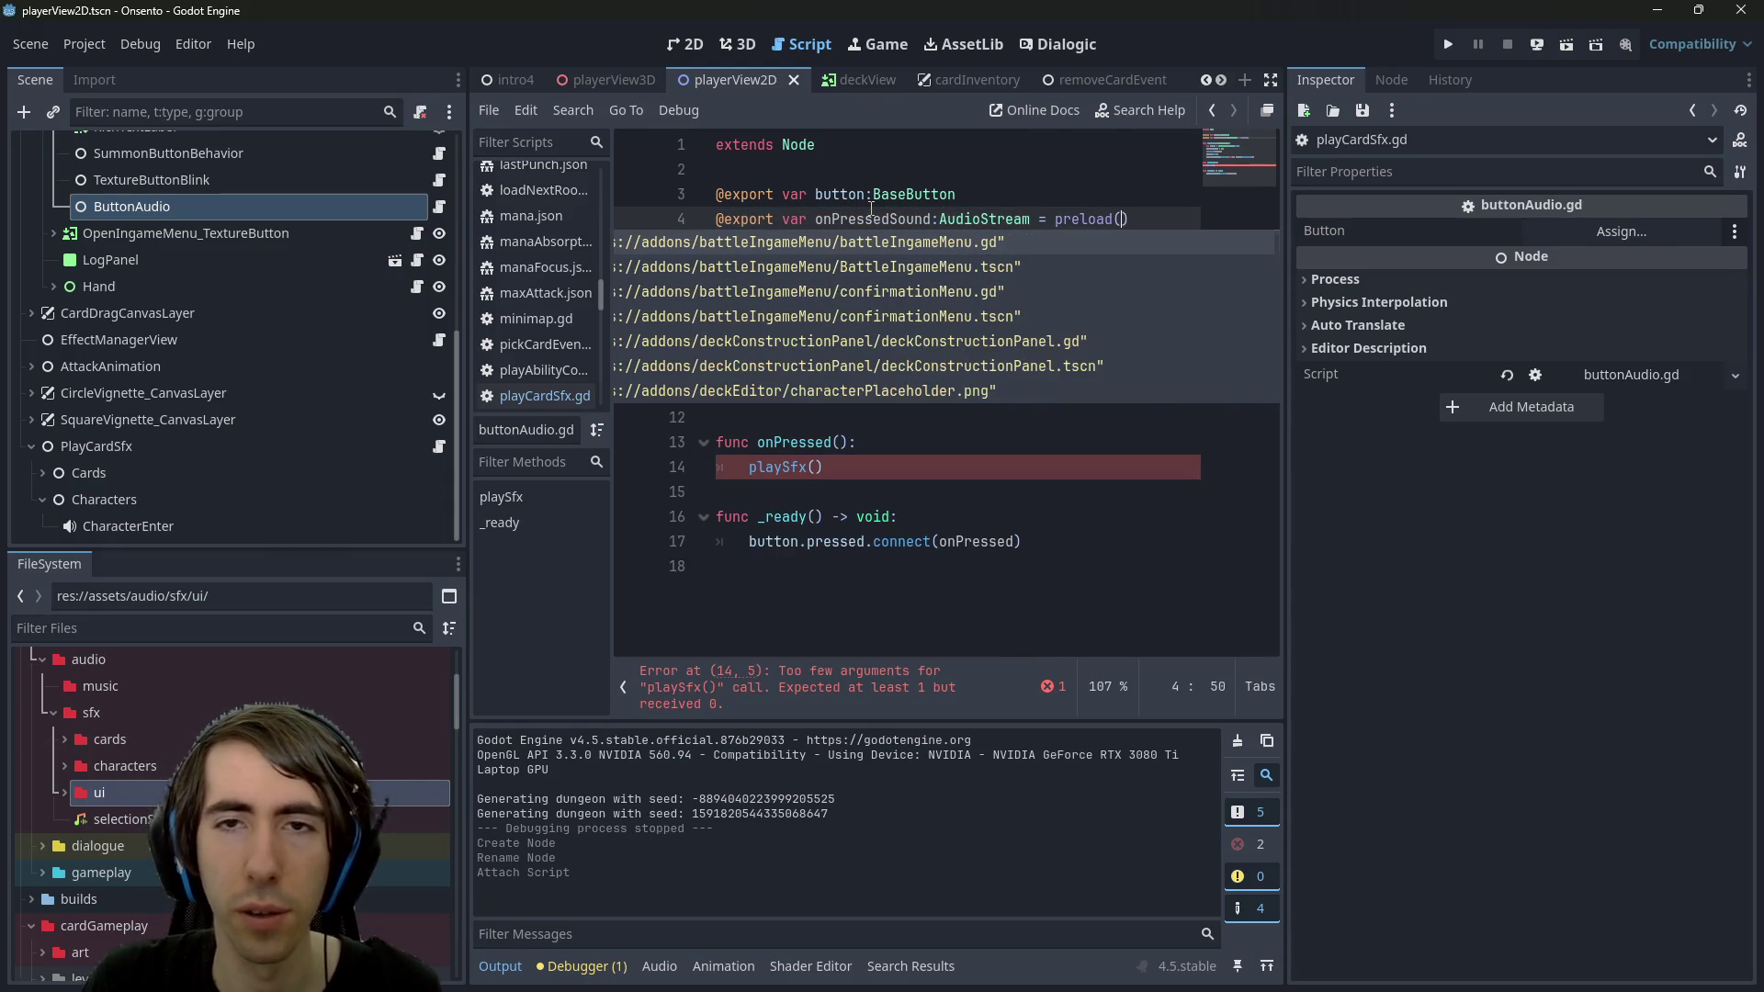
text(selection)
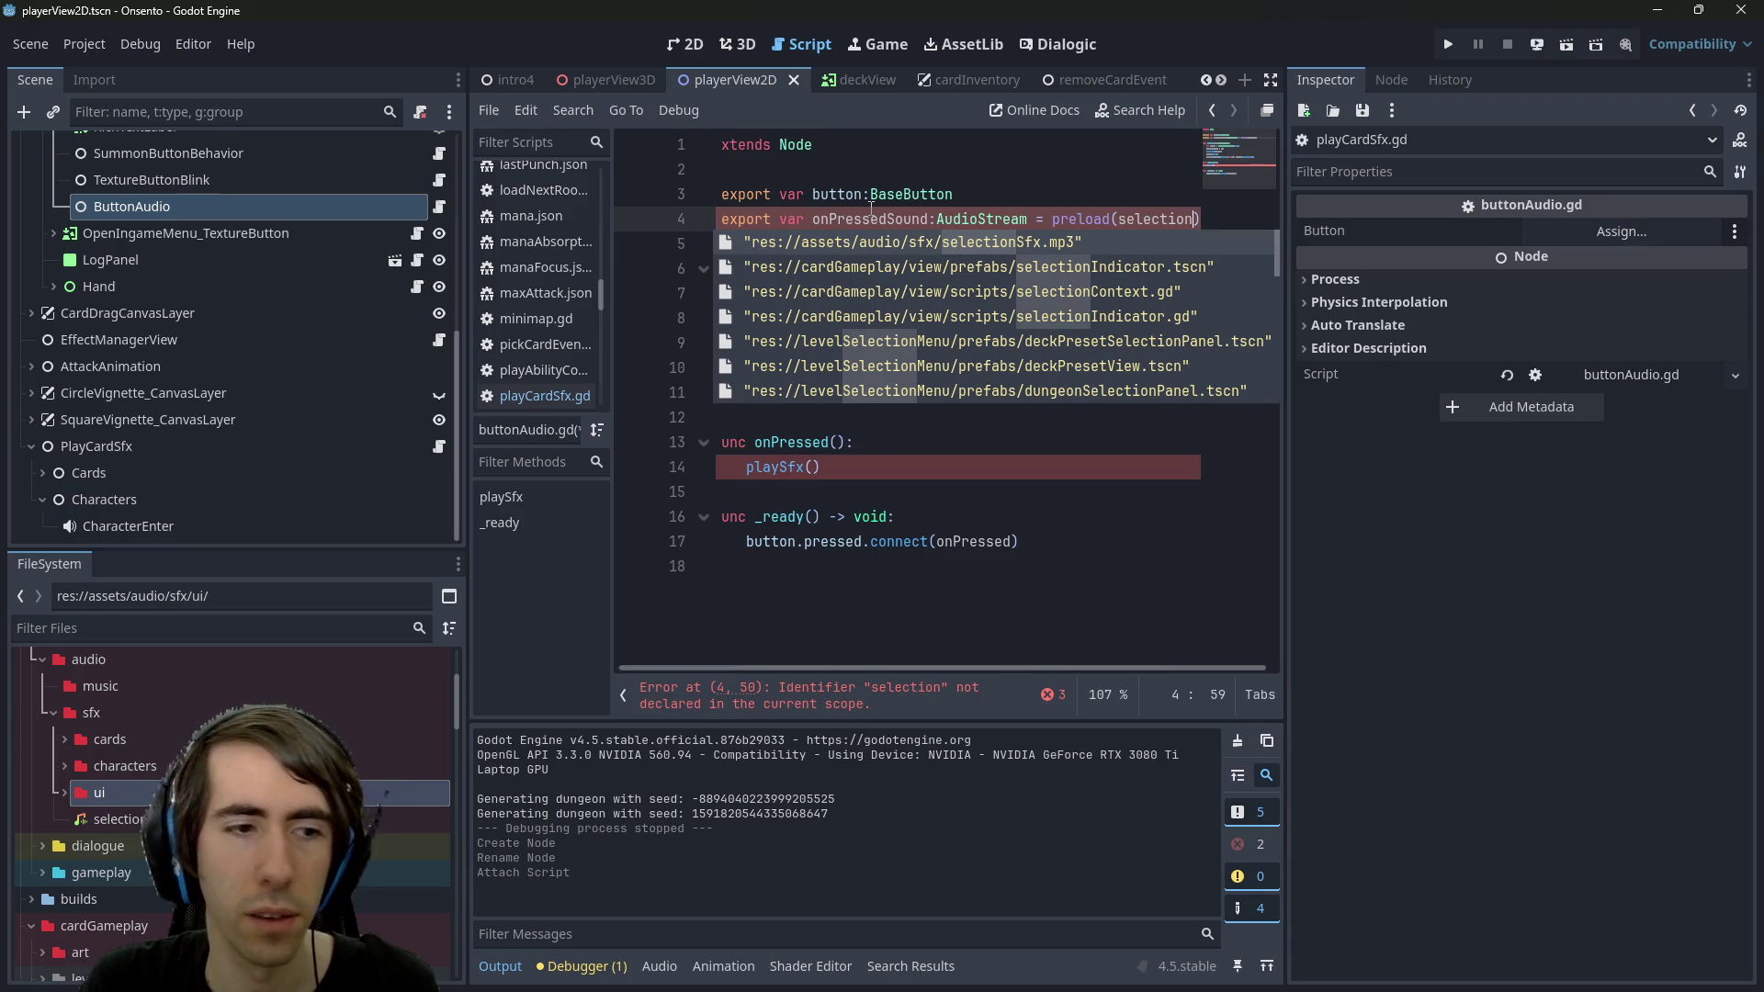
key(ctrl+BackSpace)
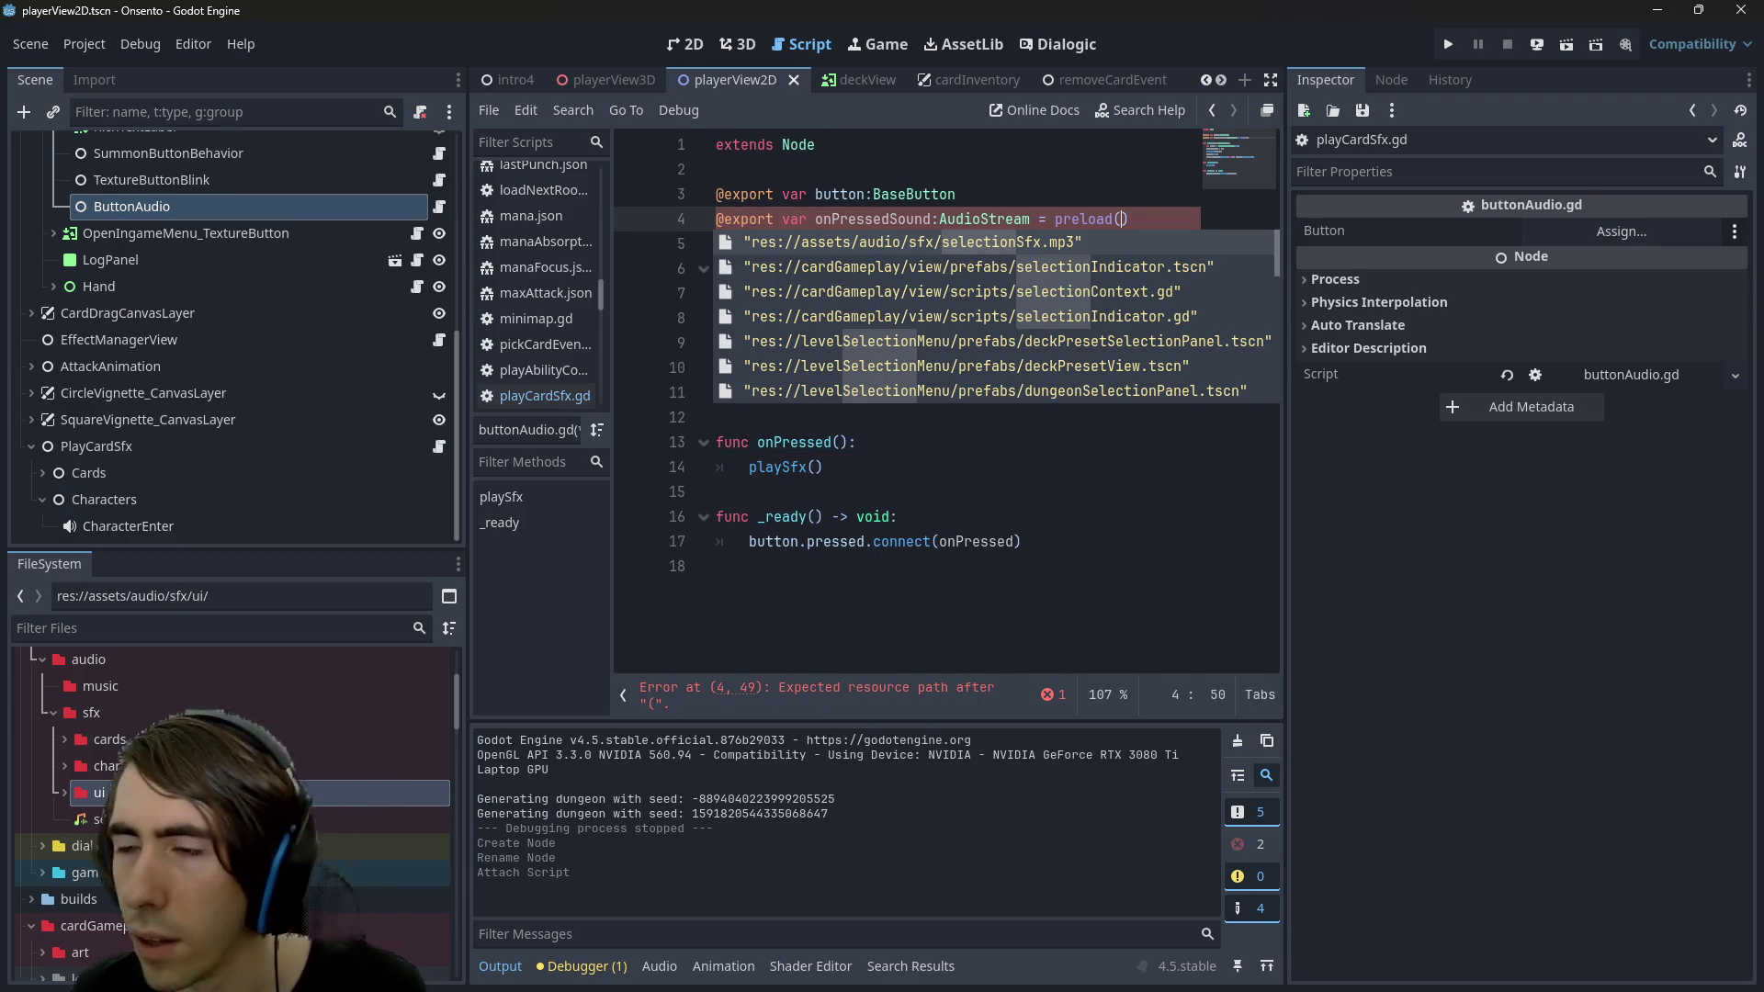
text(buttonp)
key(Return)
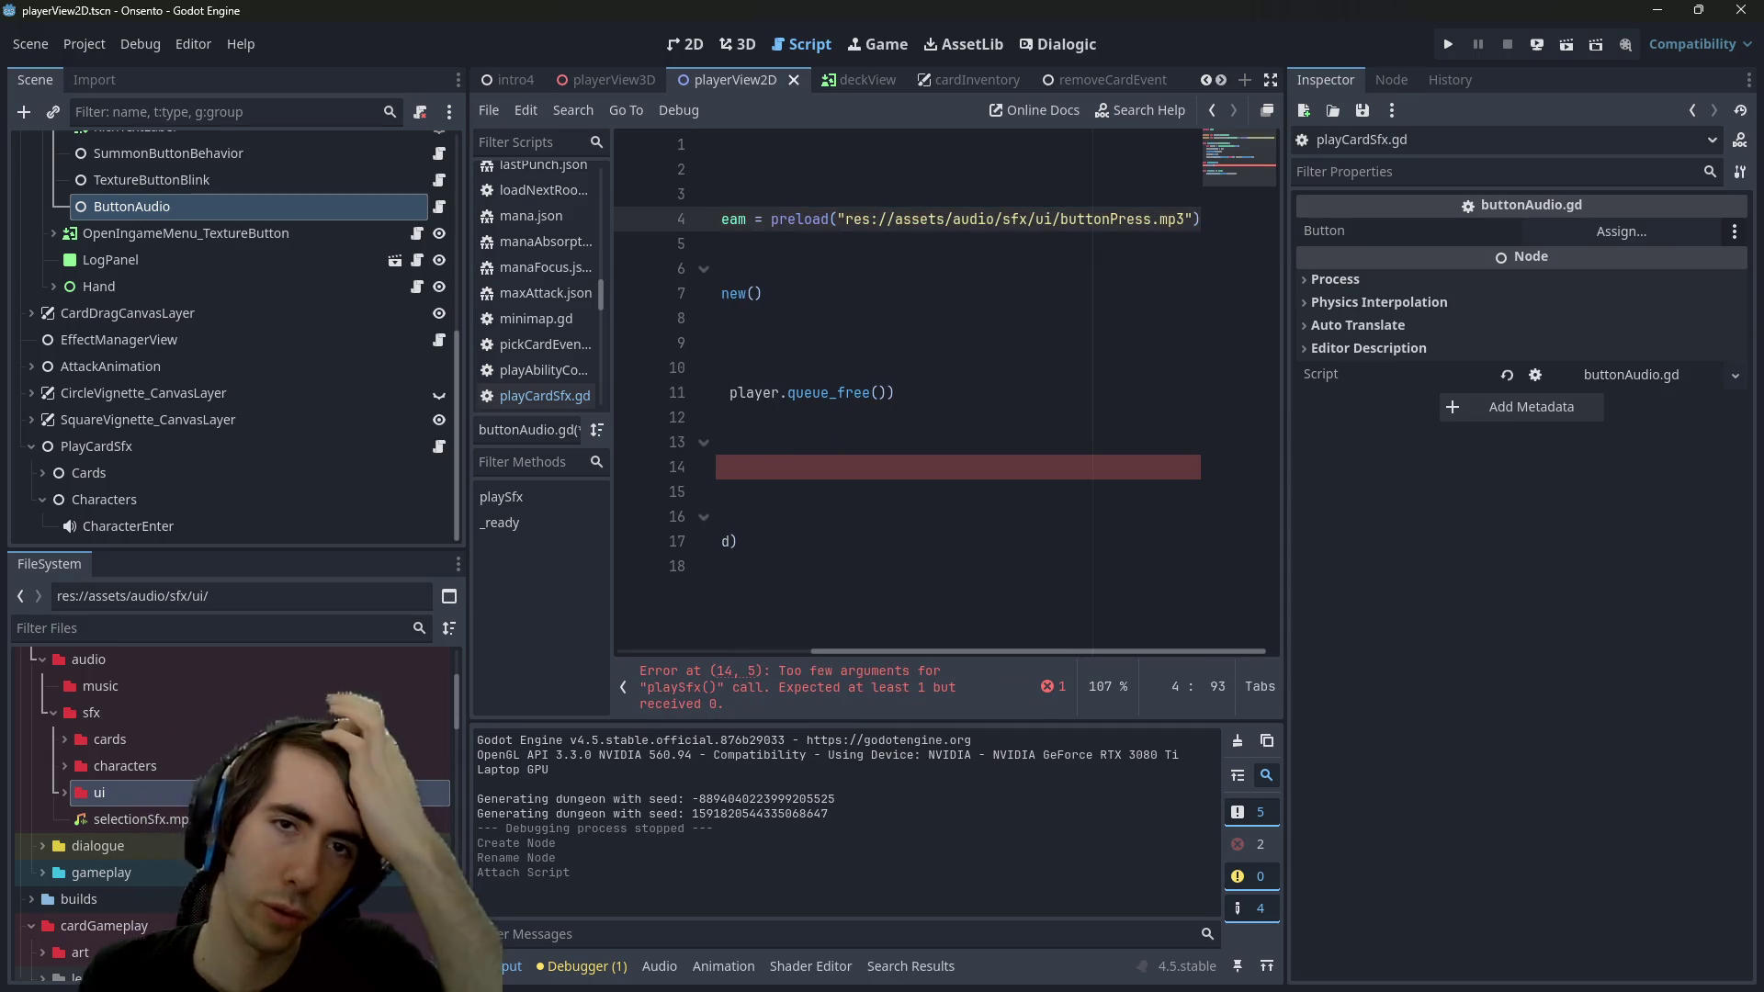
key(Down)
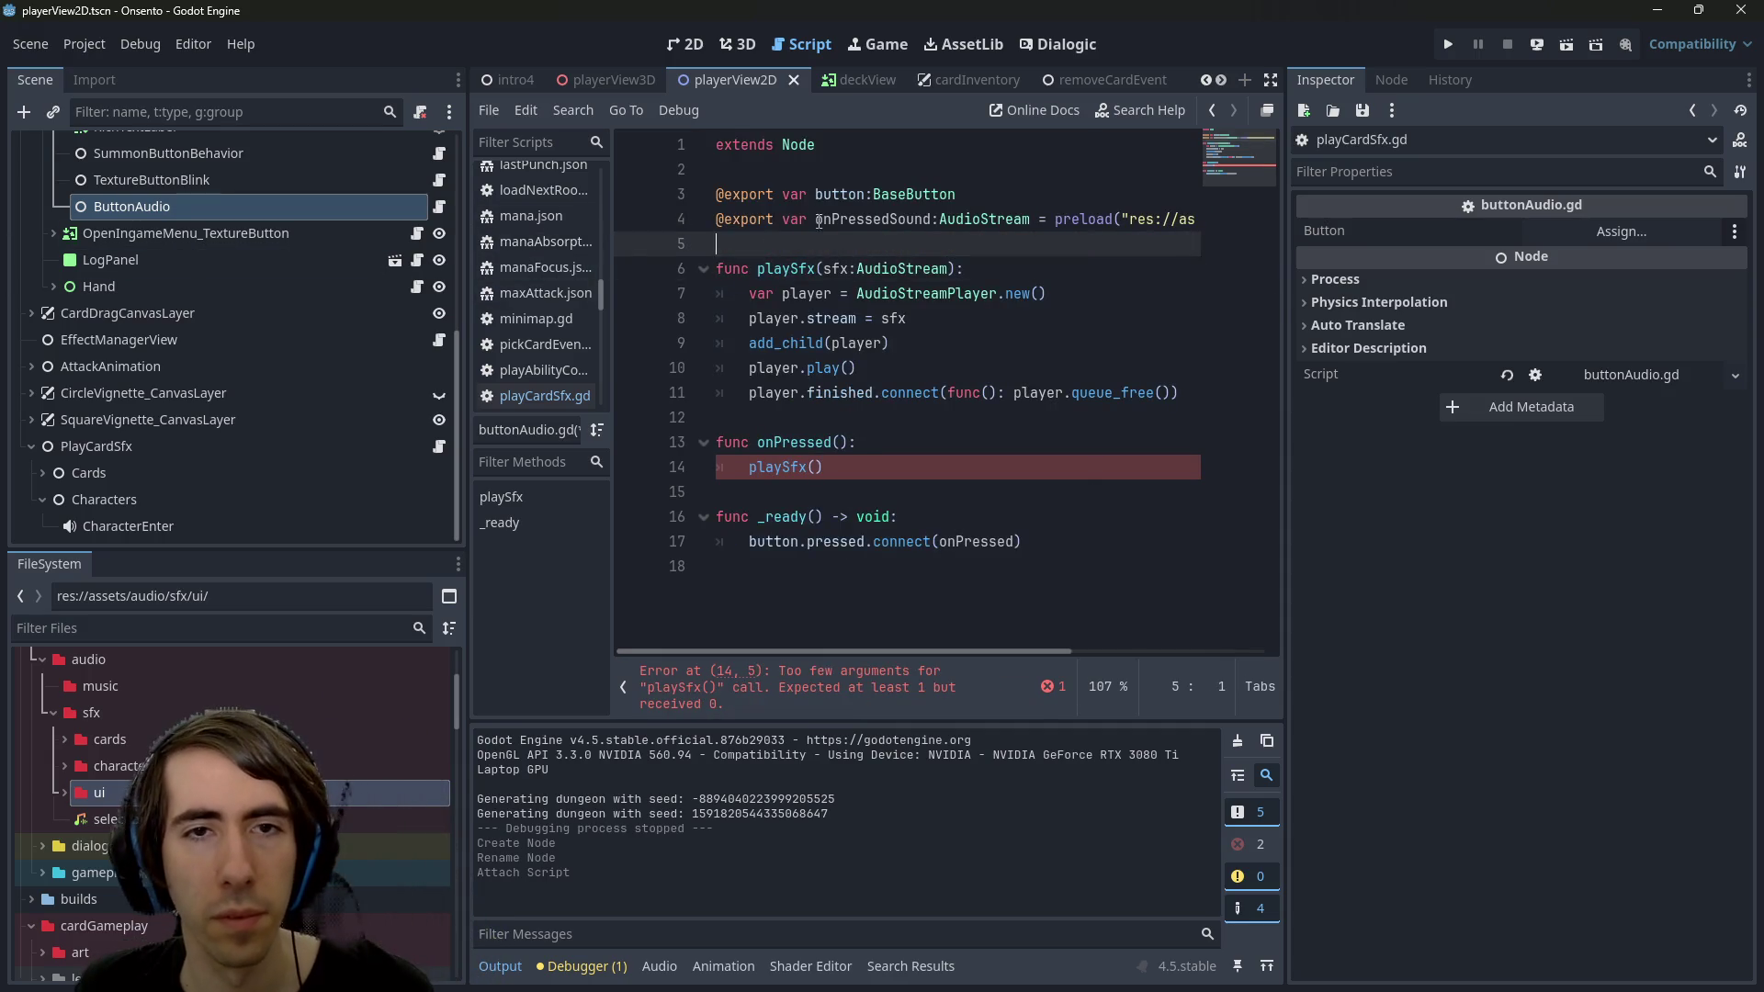
double_click(854, 220)
key(ctrl+c)
Call playSfx(onPressedSound) in onPressed, set the Button property to SummonButton, and save
click(817, 479)
key(ctrl+v)
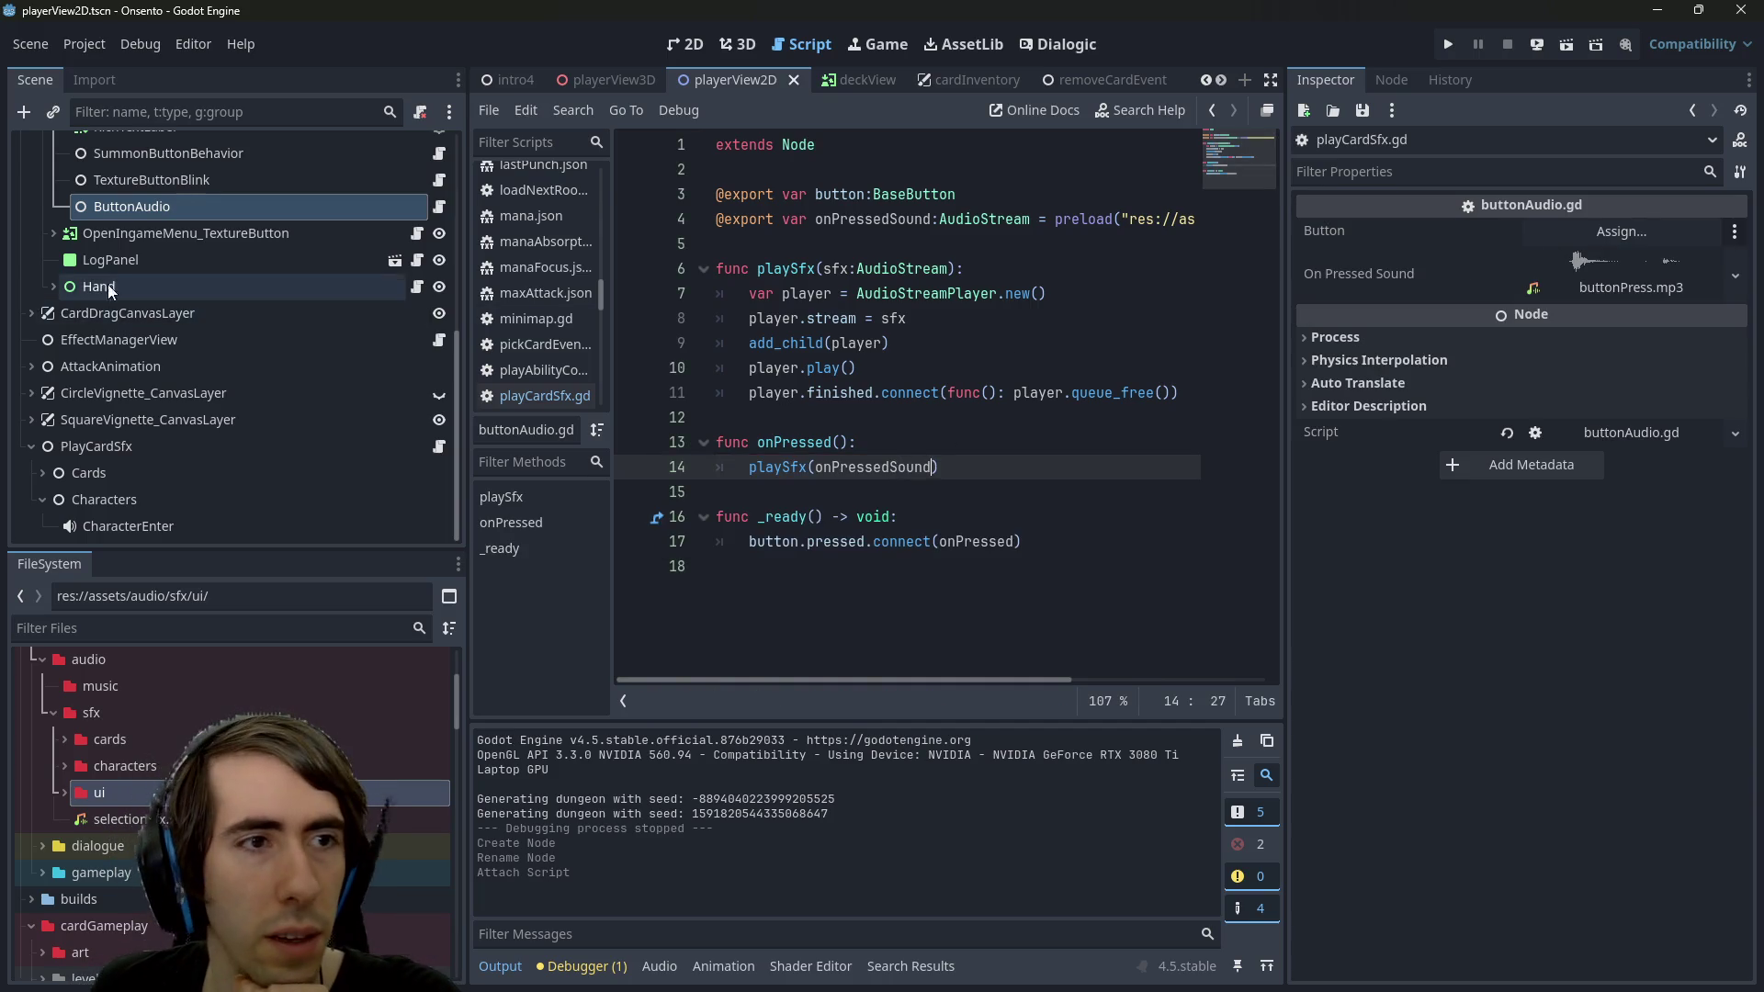
scroll(101, 289, up, 3)
mouse_move(135, 262)
mouse_down()
mouse_move(1599, 276)
mouse_move(1622, 231)
mouse_up()
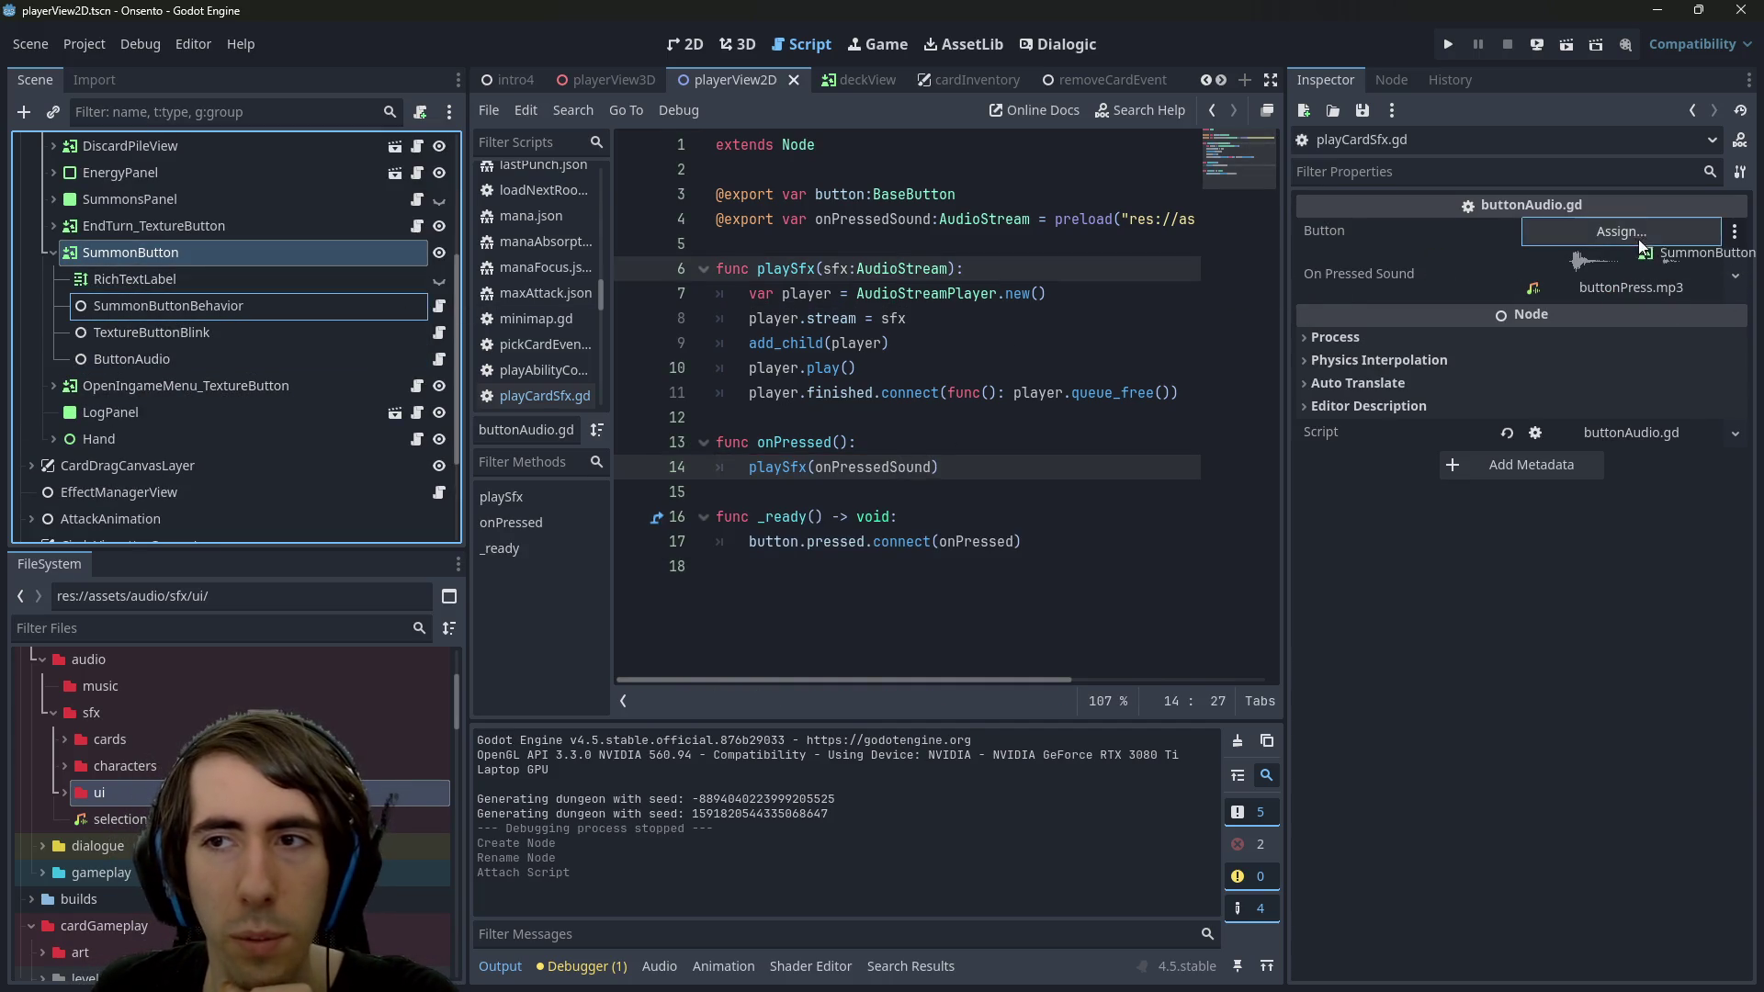
key(ctrl+s)
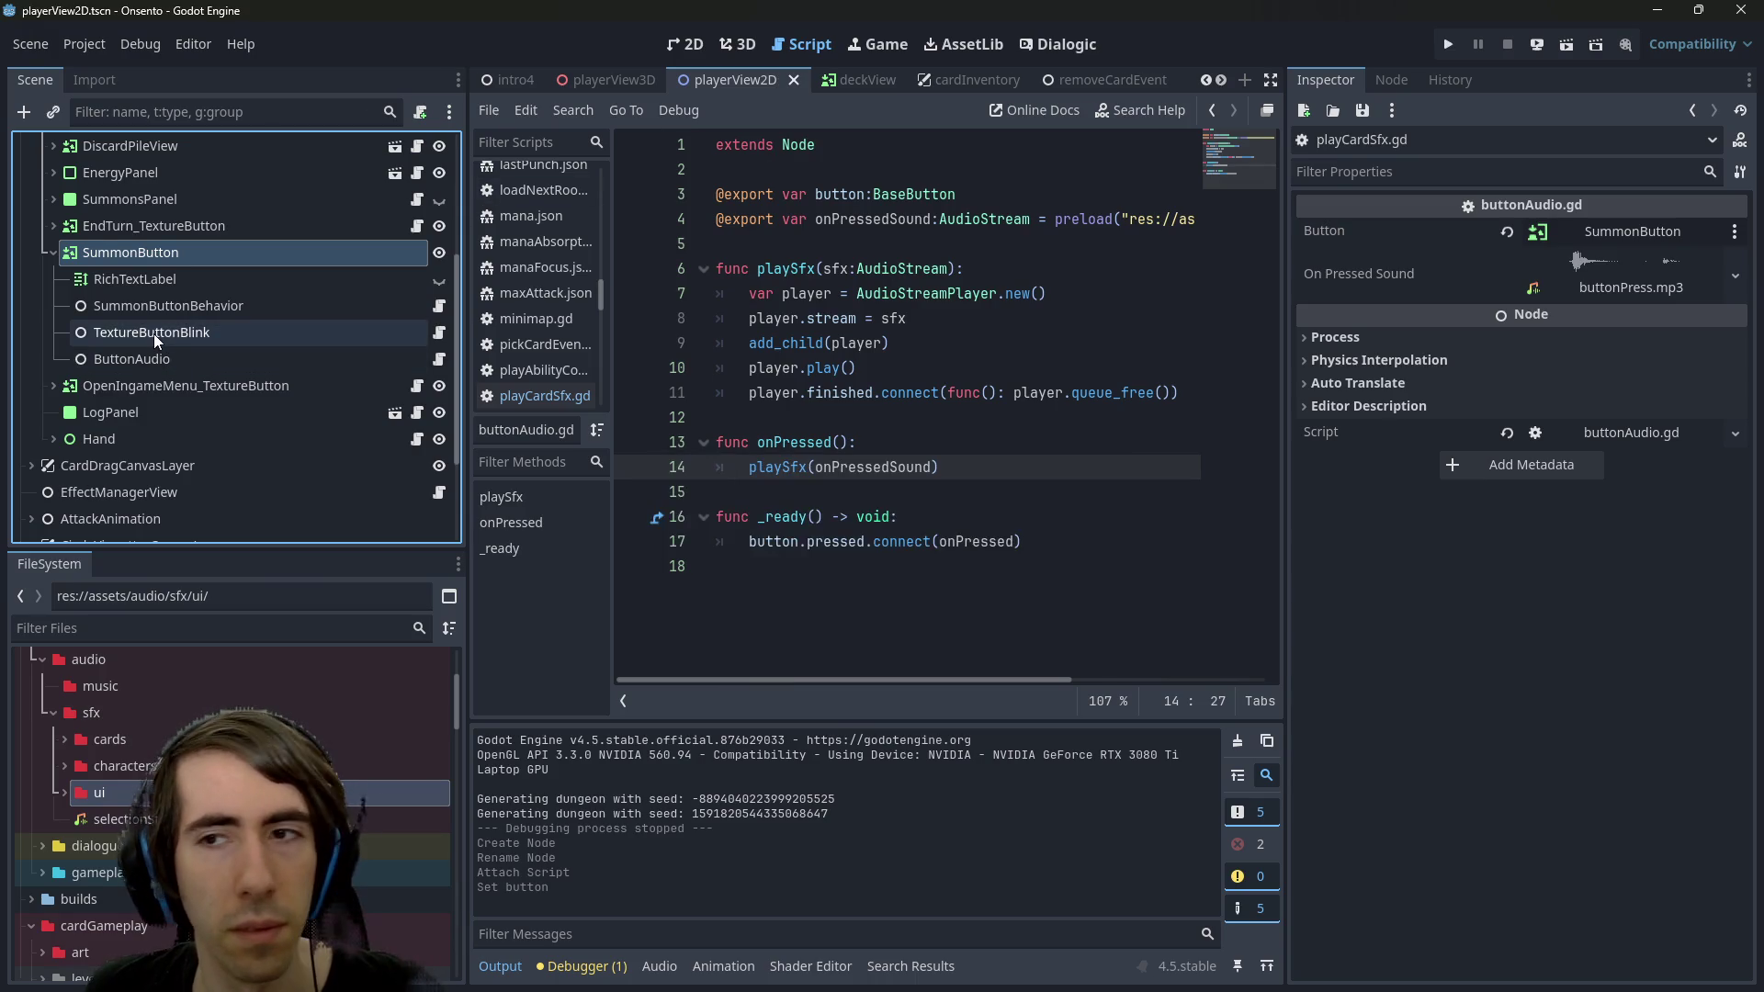
Filter SummonButton's Inspector properties for 'audio', then select the RichTextLabel node
click(255, 259)
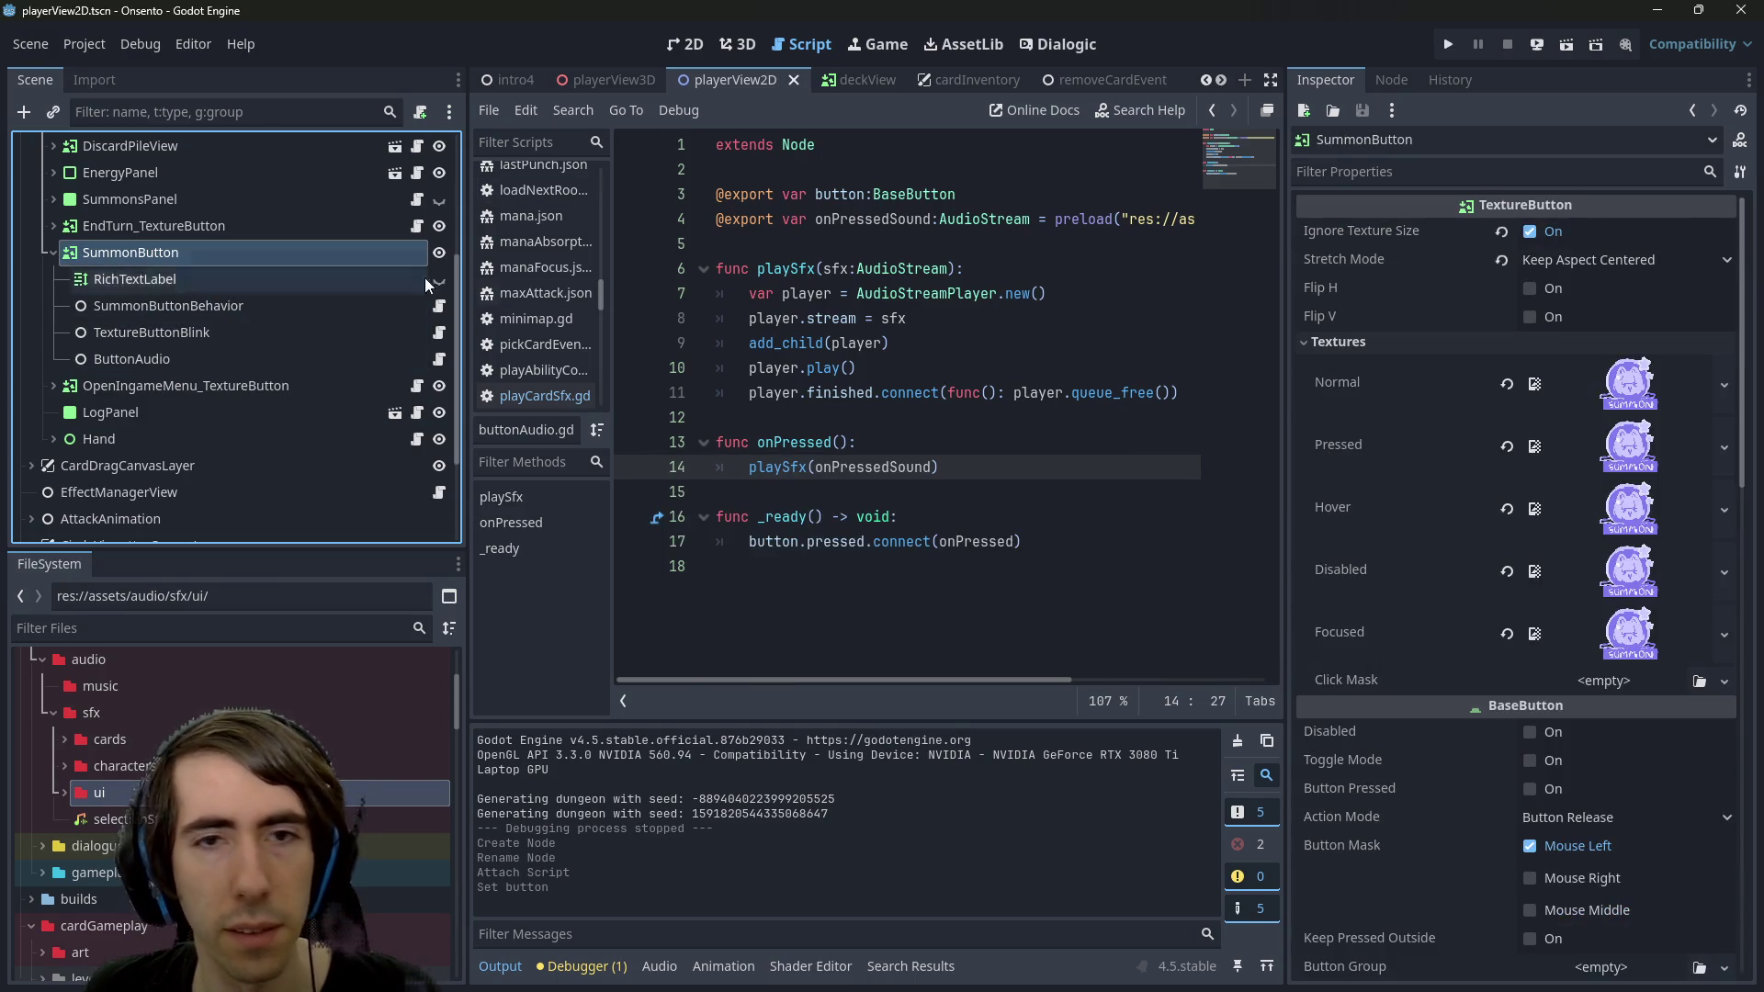
scroll(1411, 580, down, 5)
scroll(1407, 582, down, 5)
click(1365, 175)
text(audio)
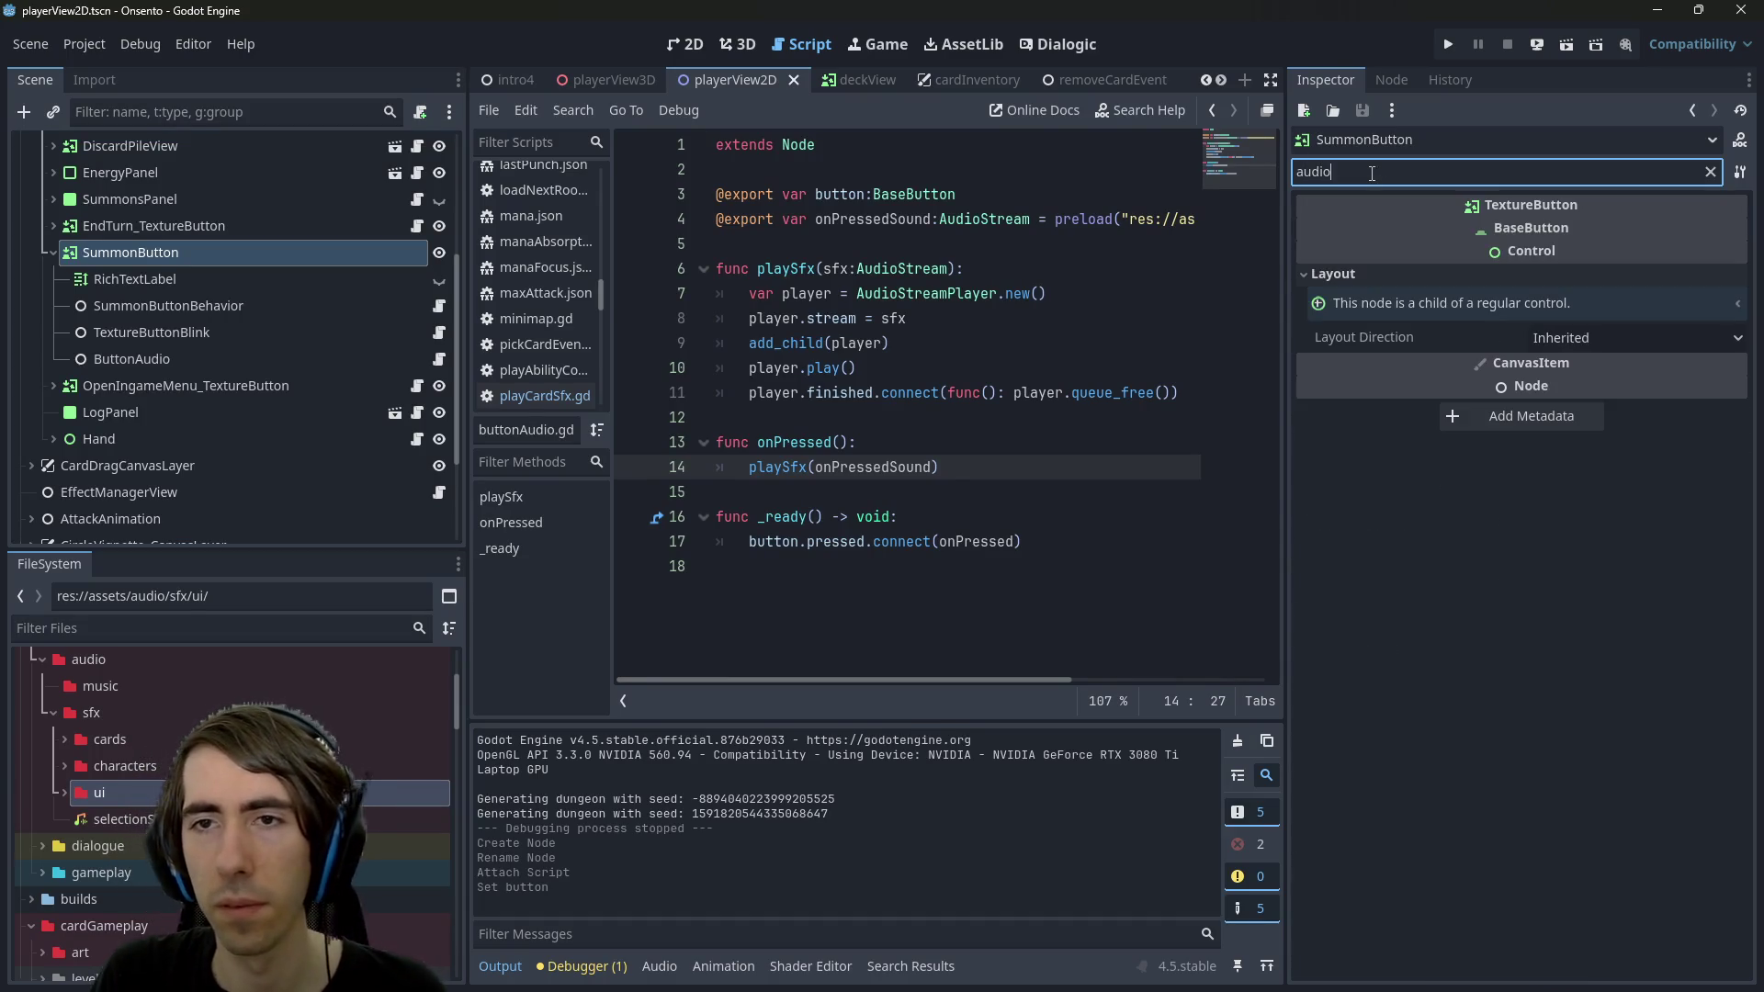
key(BackSpace)
key(BackSpace)
key(BackSpace)
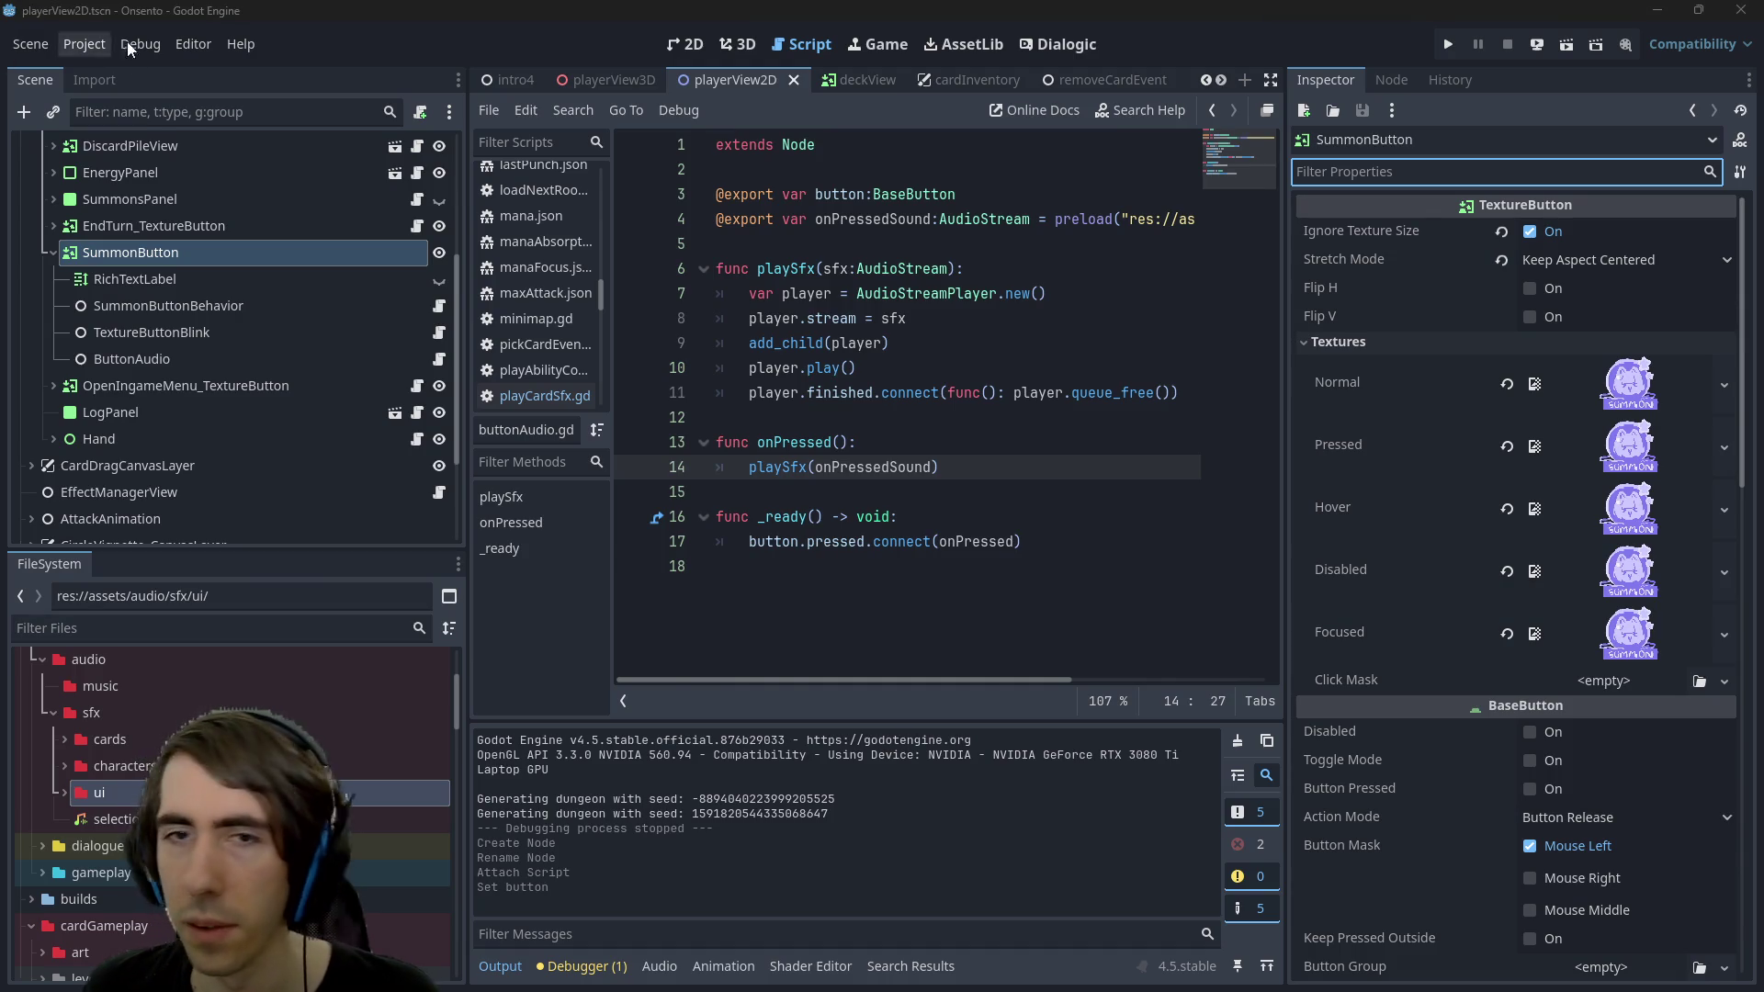
click(165, 279)
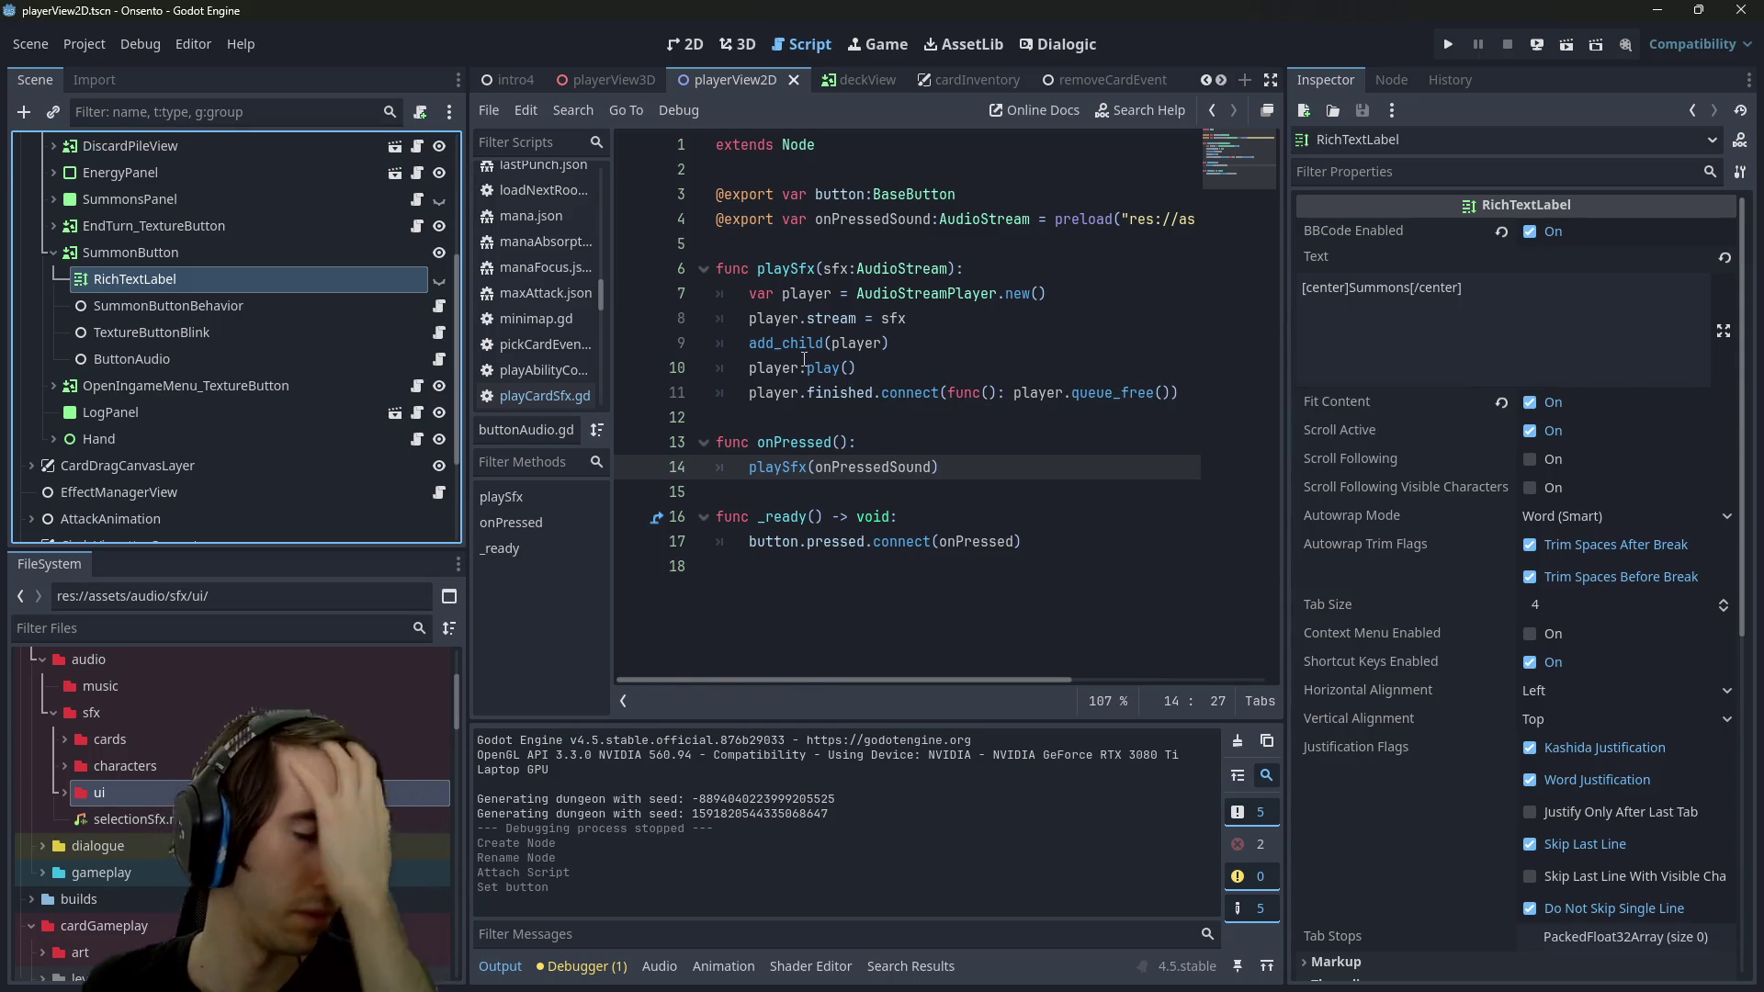
Check the add_child documentation, select playSfx, and show TextureButtonBlink's properties in the Inspector
mouse_move(769, 338)
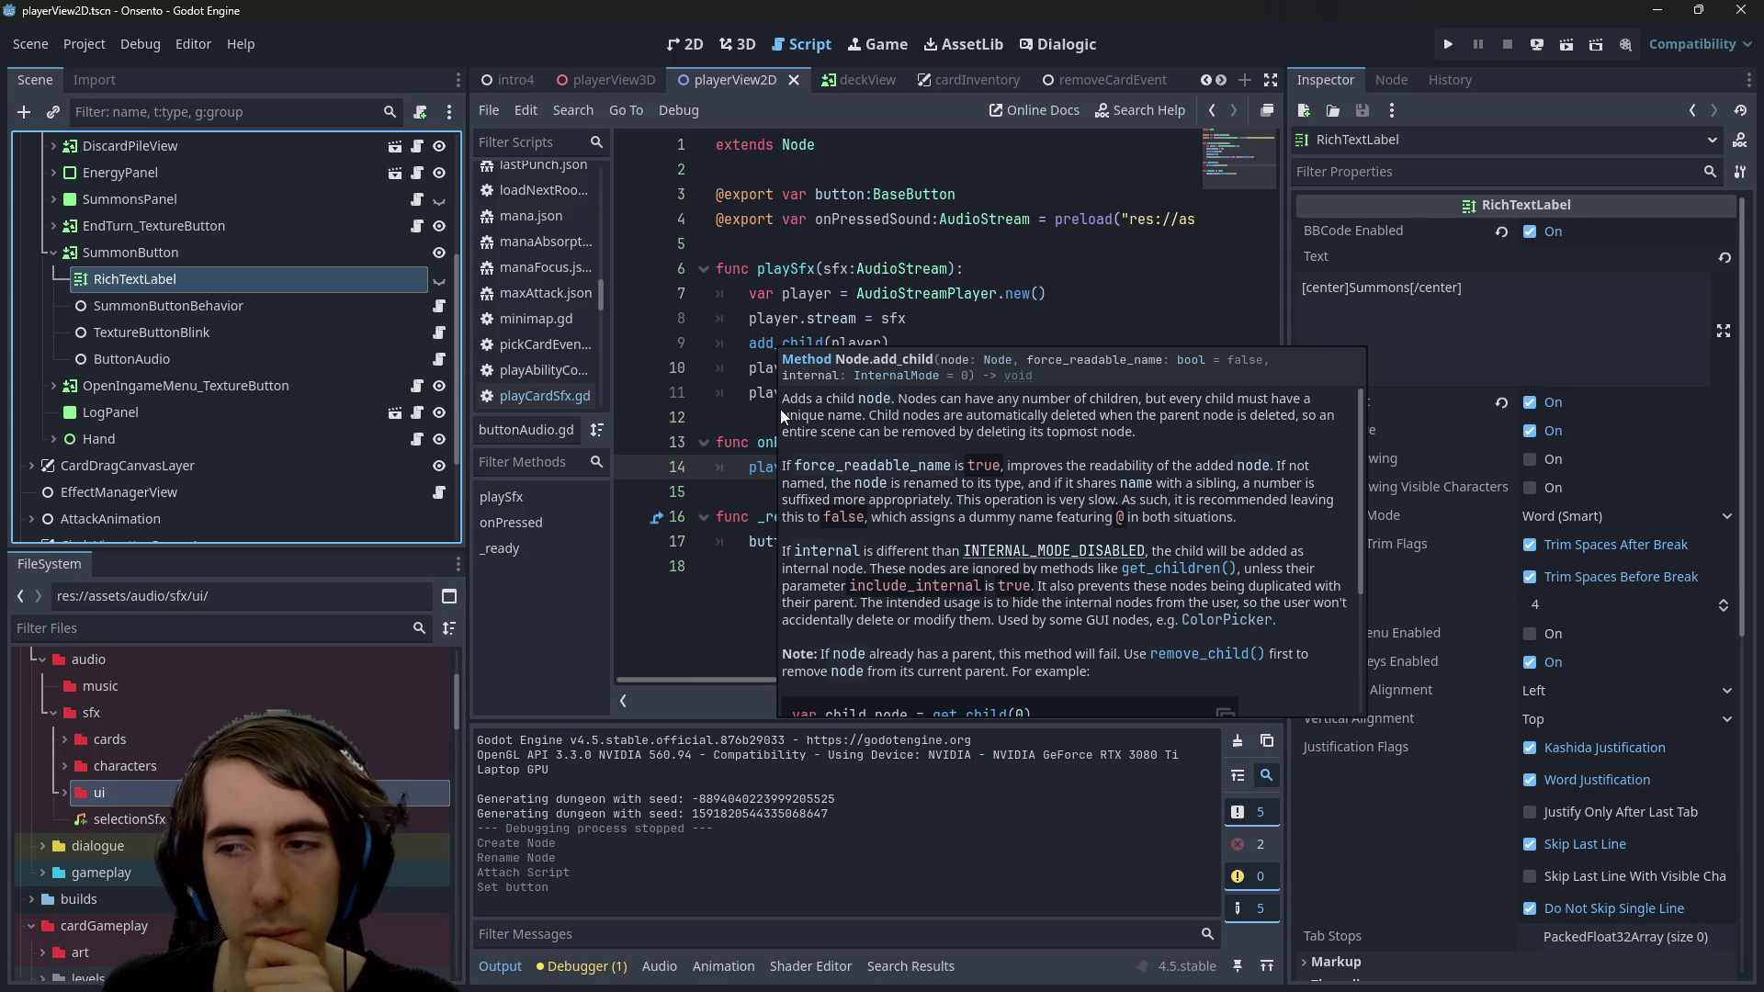
click(972, 310)
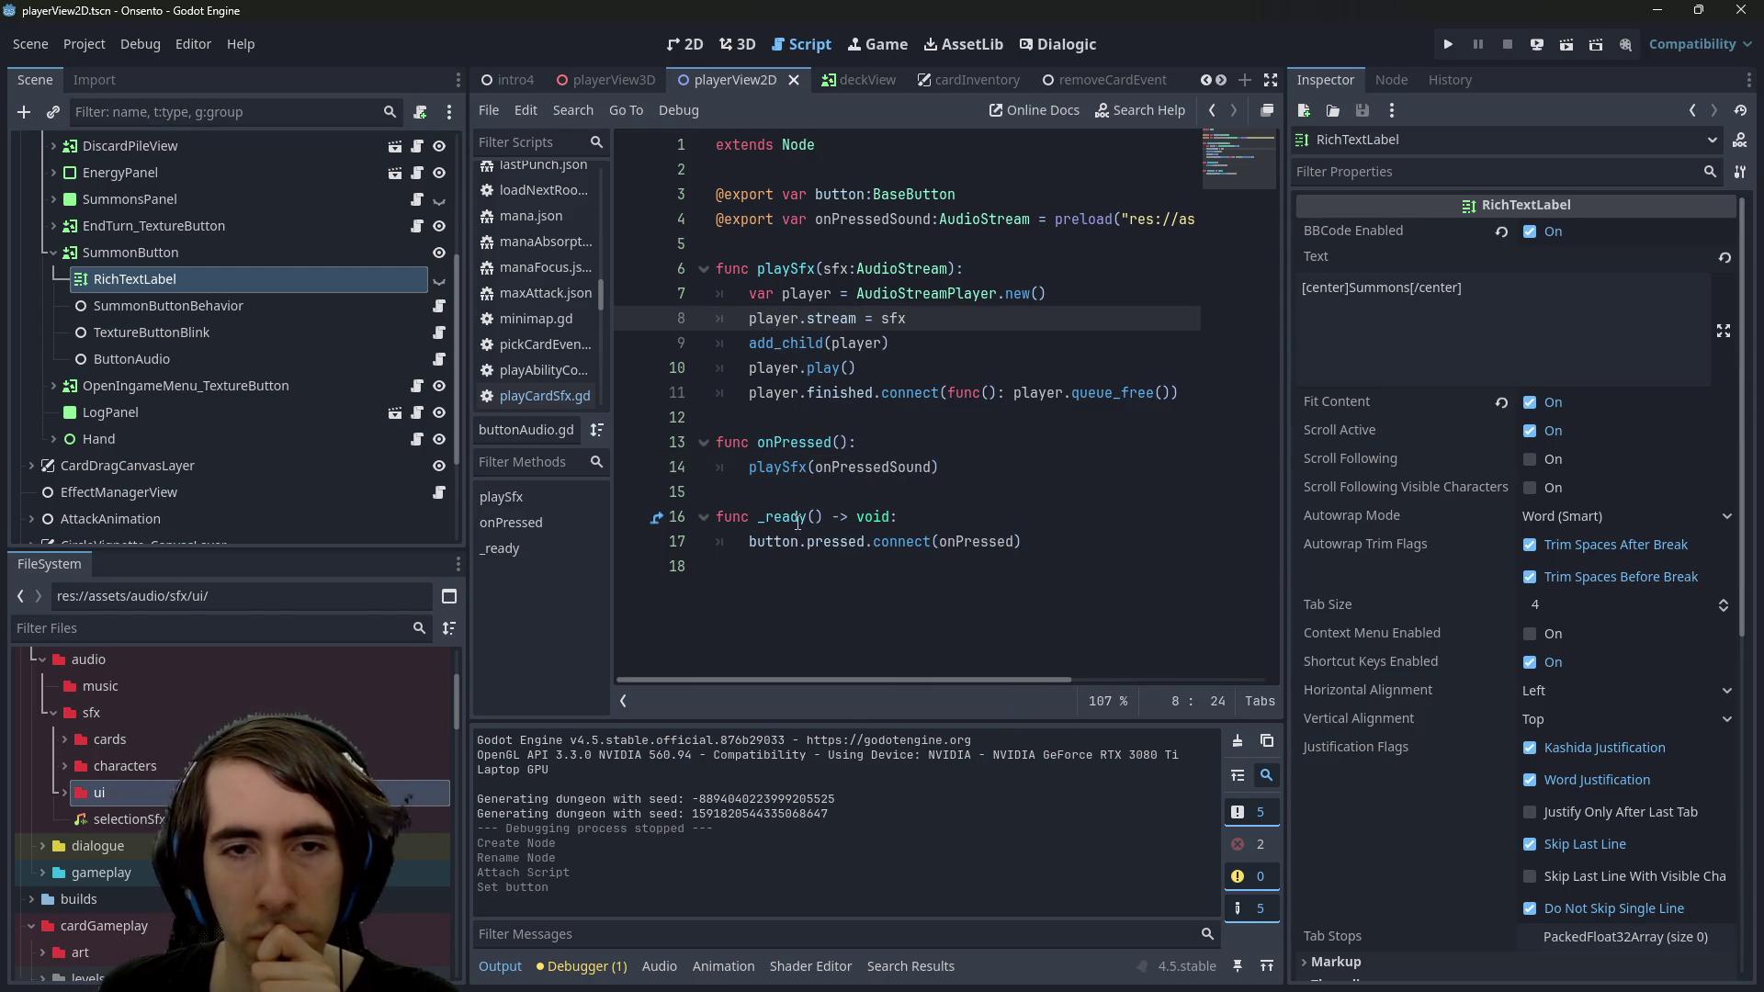
double_click(801, 262)
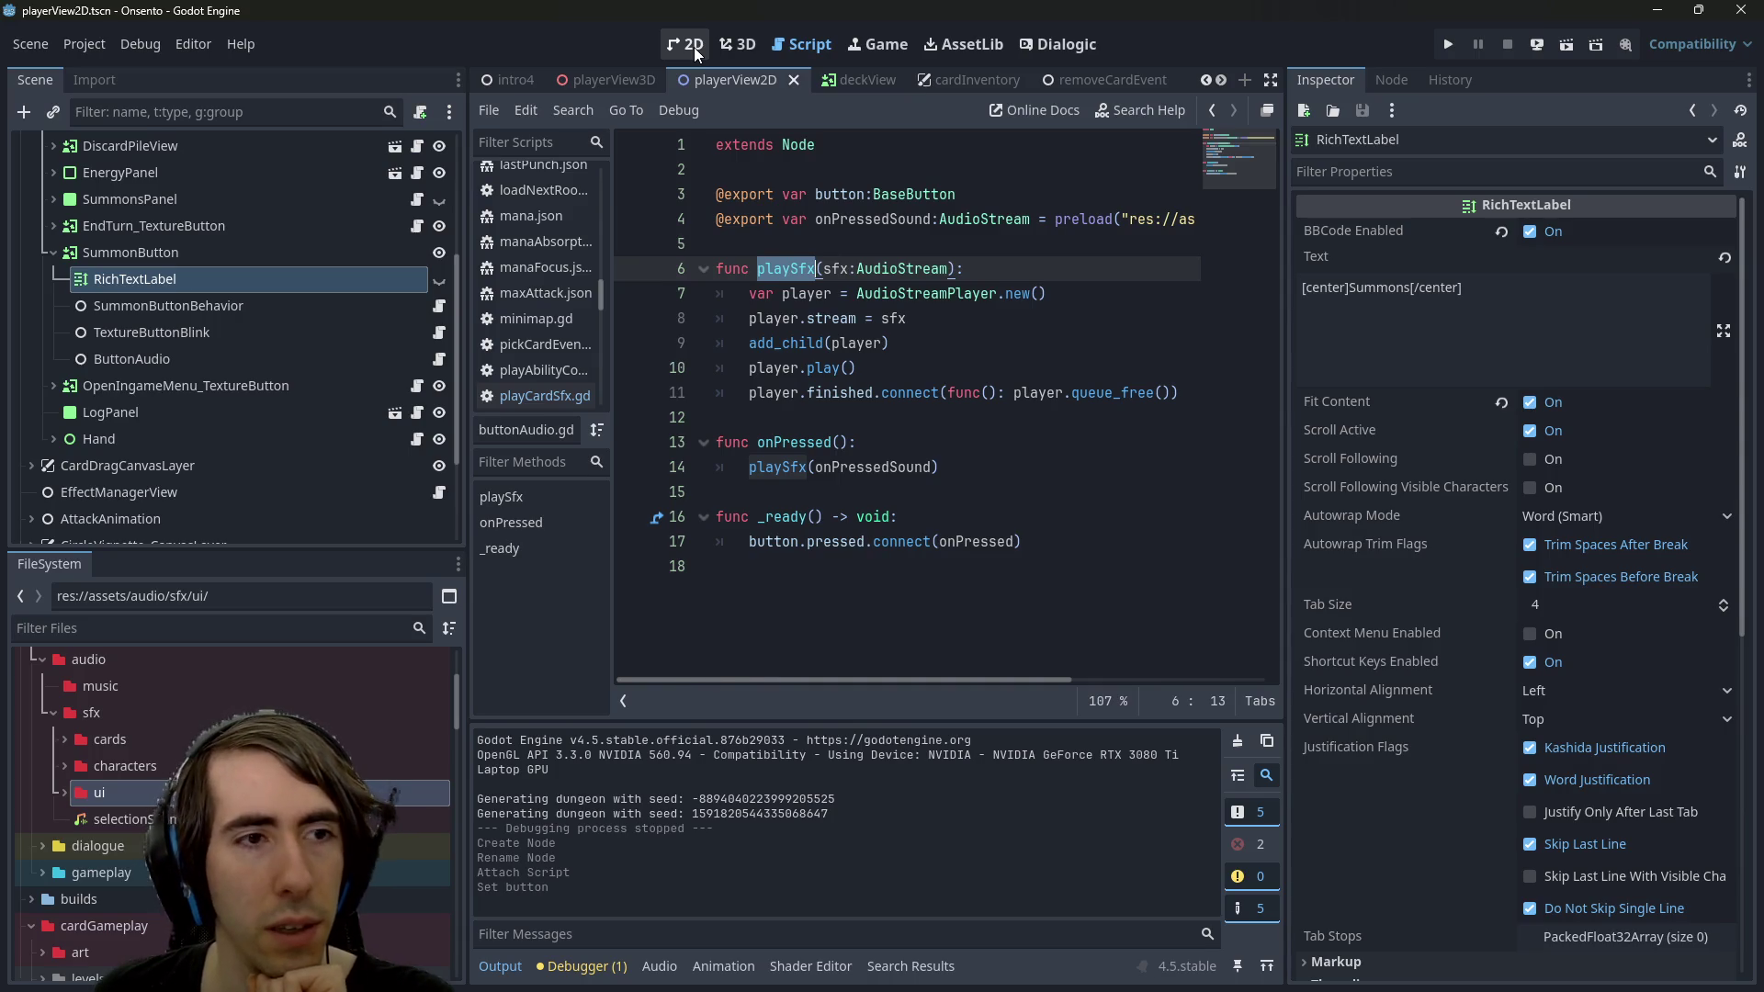
click(130, 334)
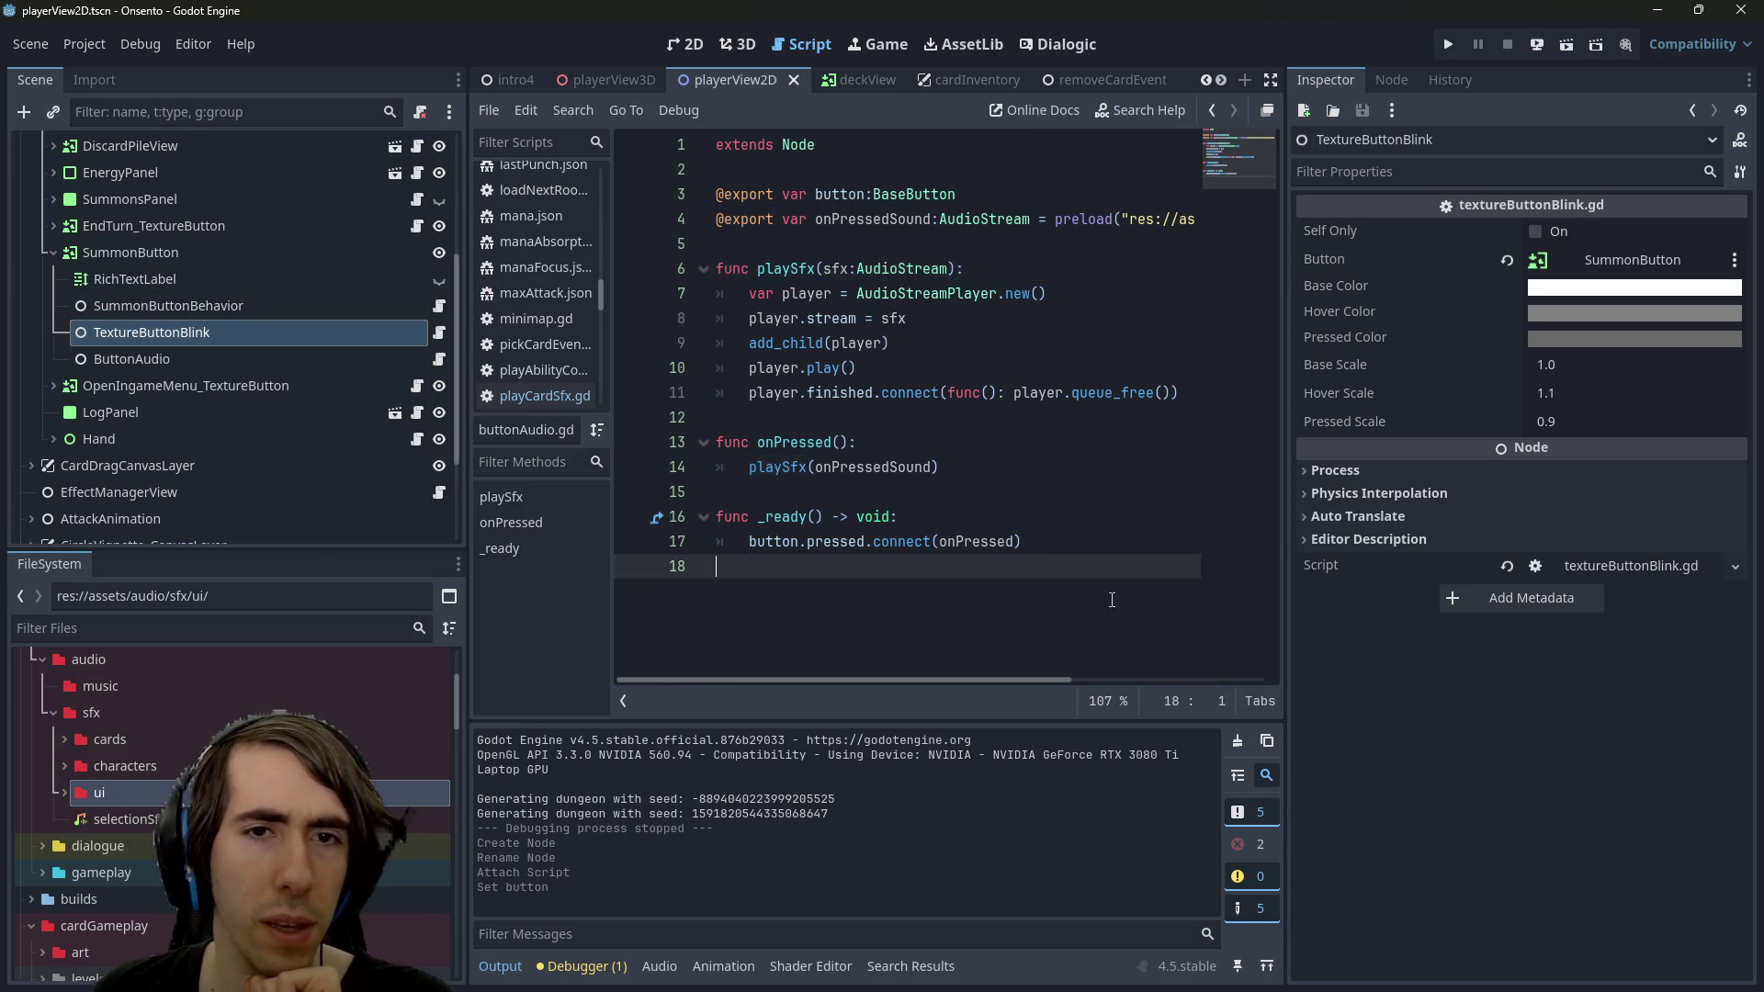
Copy both exports and all three functions from buttonAudio.gd into textureButtonBlink.gd below the scale exports
drag(1123, 605, 711, 275)
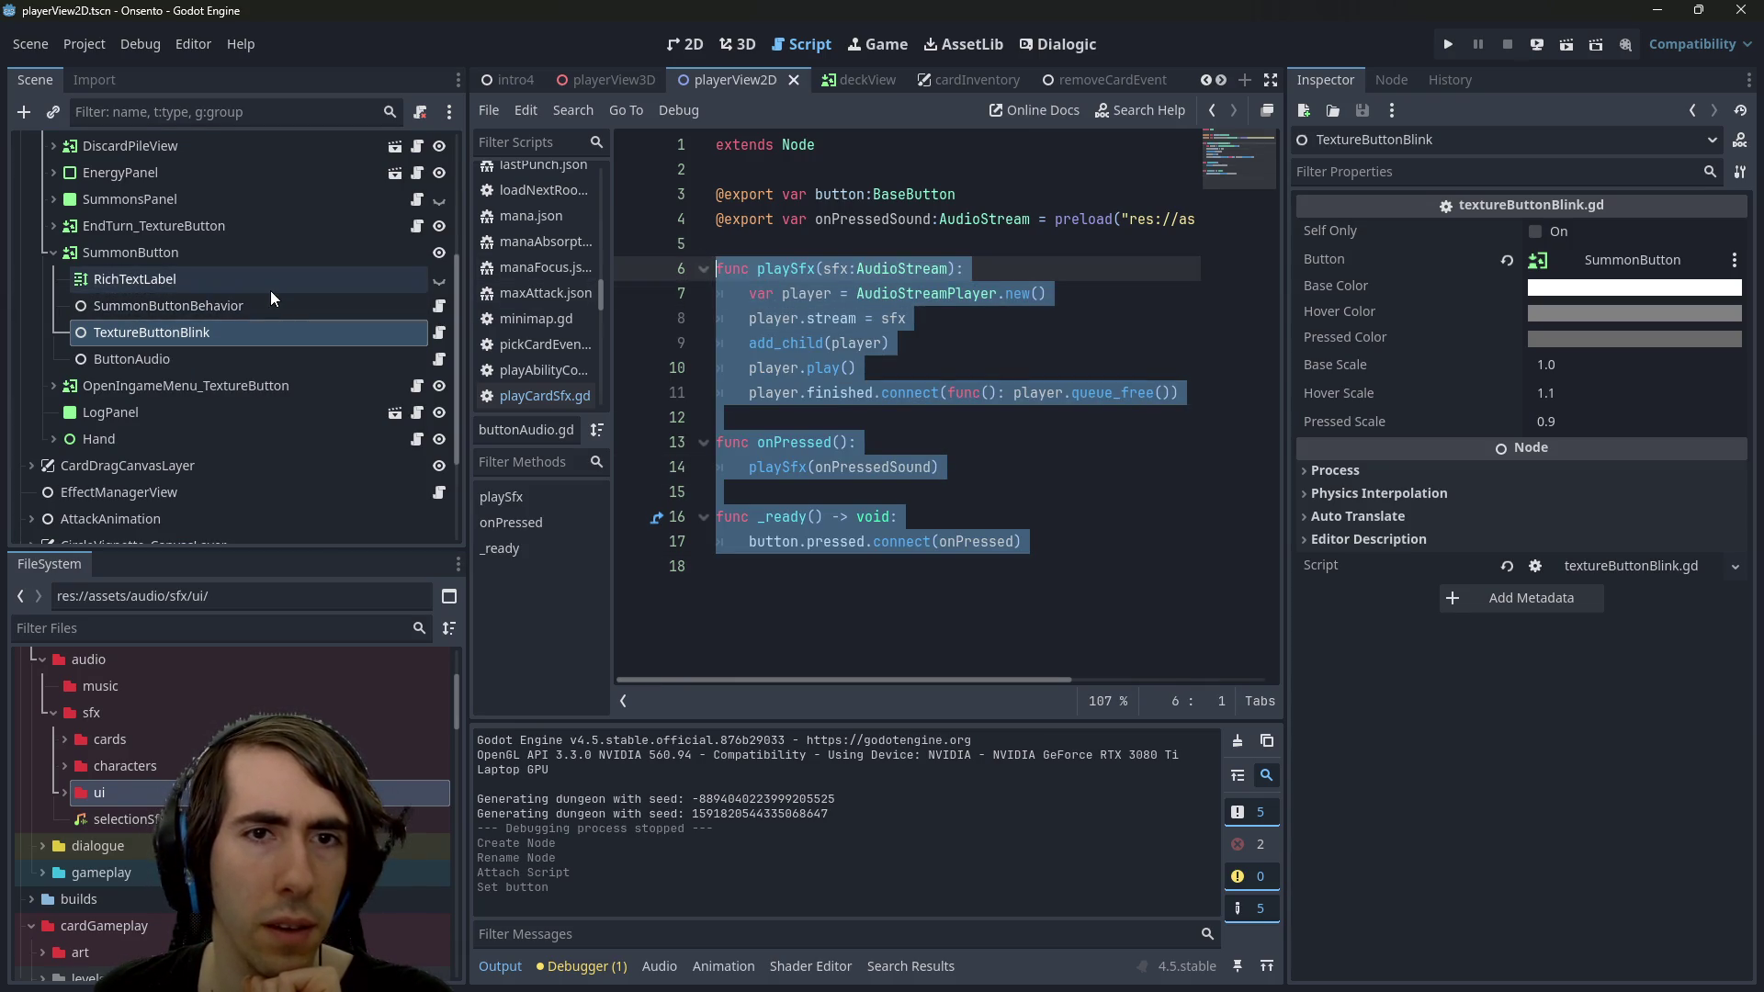
click(1036, 603)
mouse_move(1036, 602)
mouse_down()
mouse_move(680, 244)
mouse_move(653, 185)
mouse_up()
key(ctrl+c)
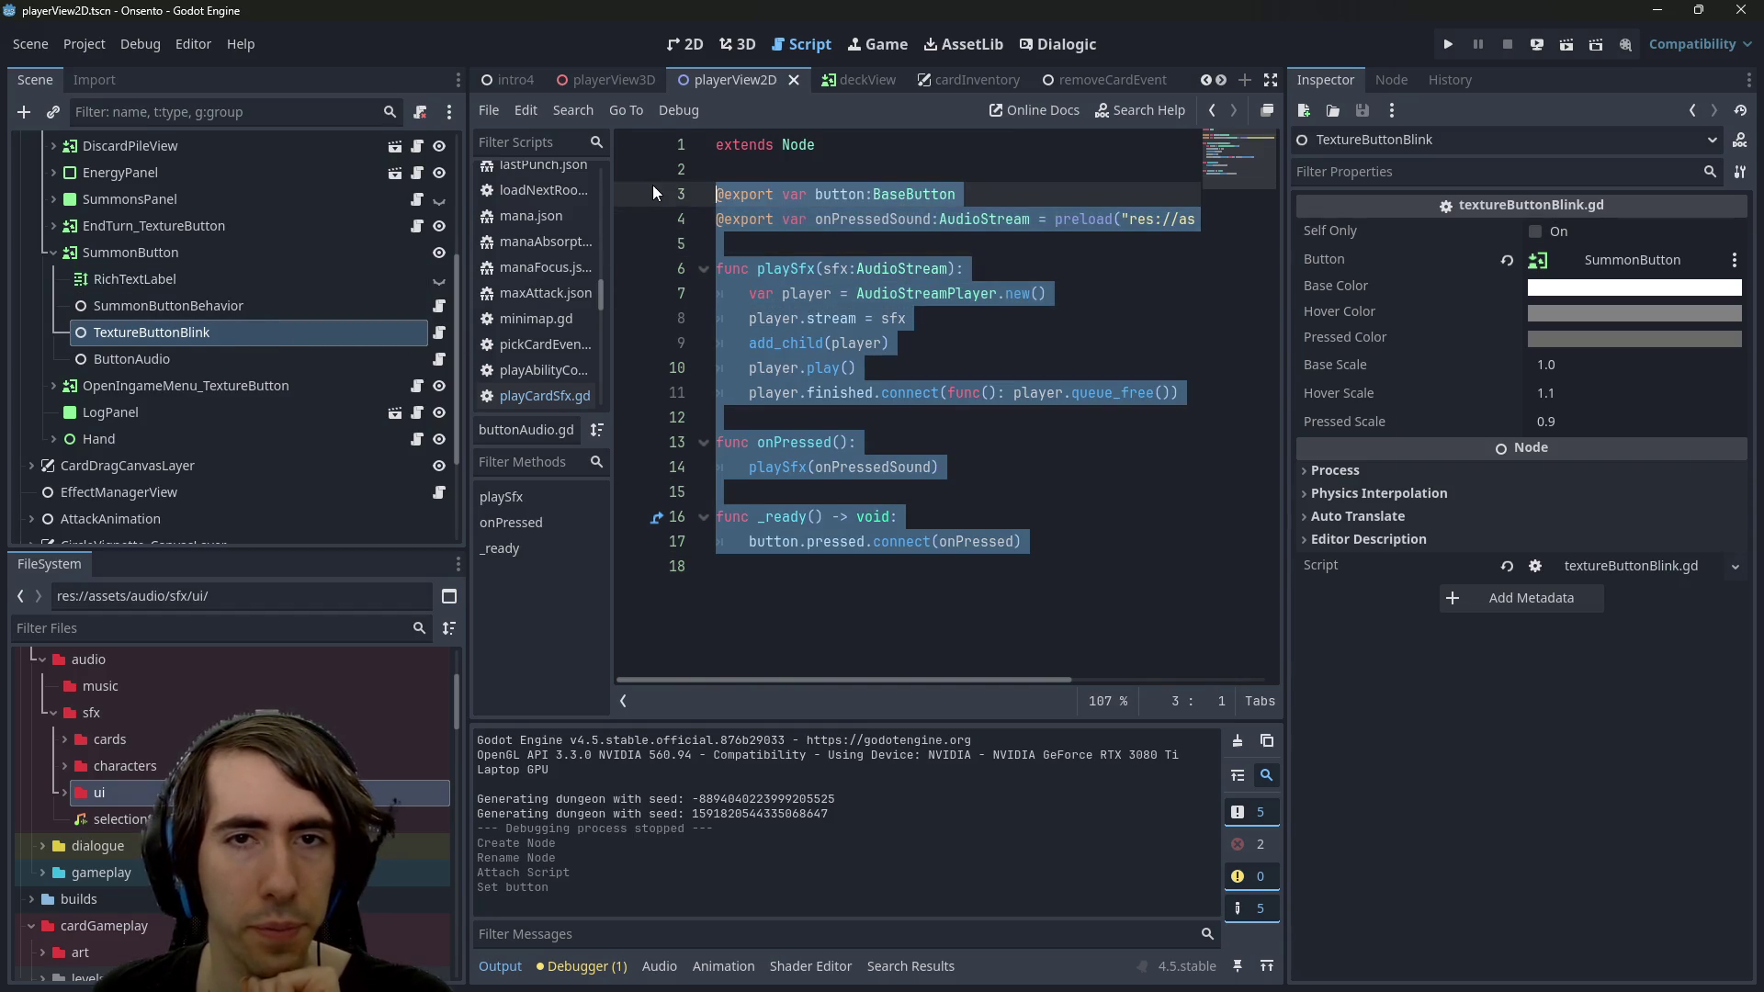
click(440, 332)
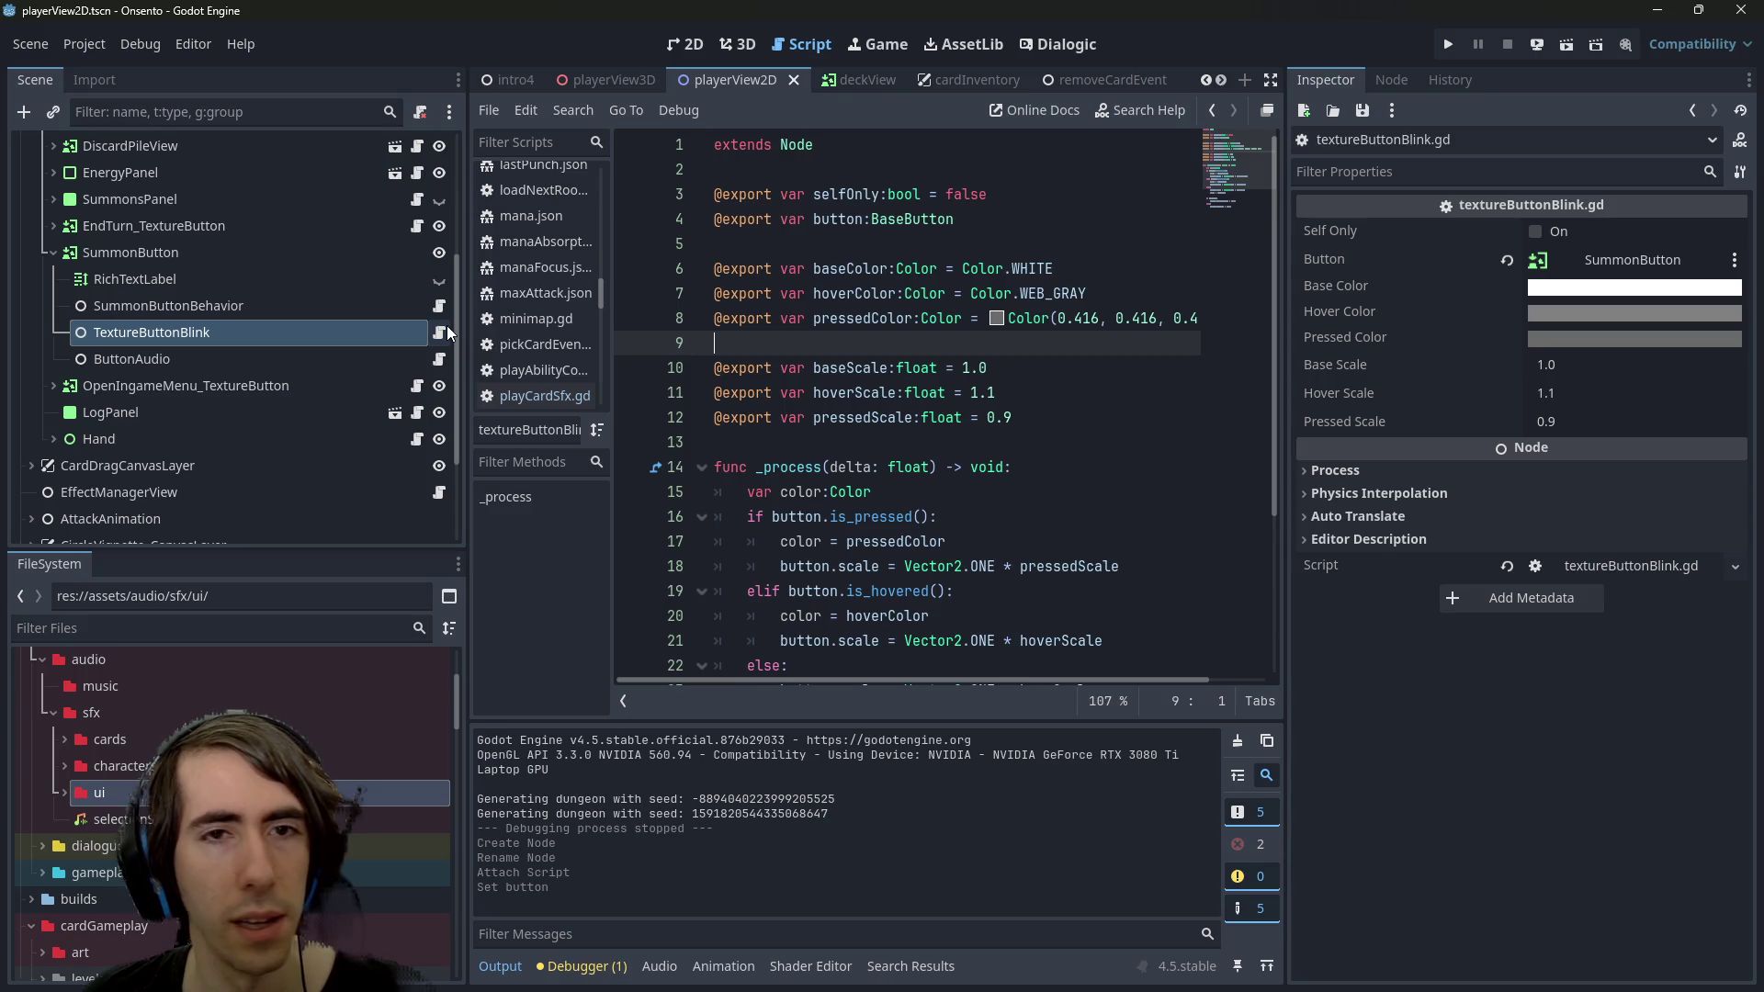
click(981, 448)
key(Return)
key(ctrl+v)
Remove the duplicate button export from textureButtonBlink.gd
scroll(1001, 446, up, 3)
scroll(1000, 445, down, 2)
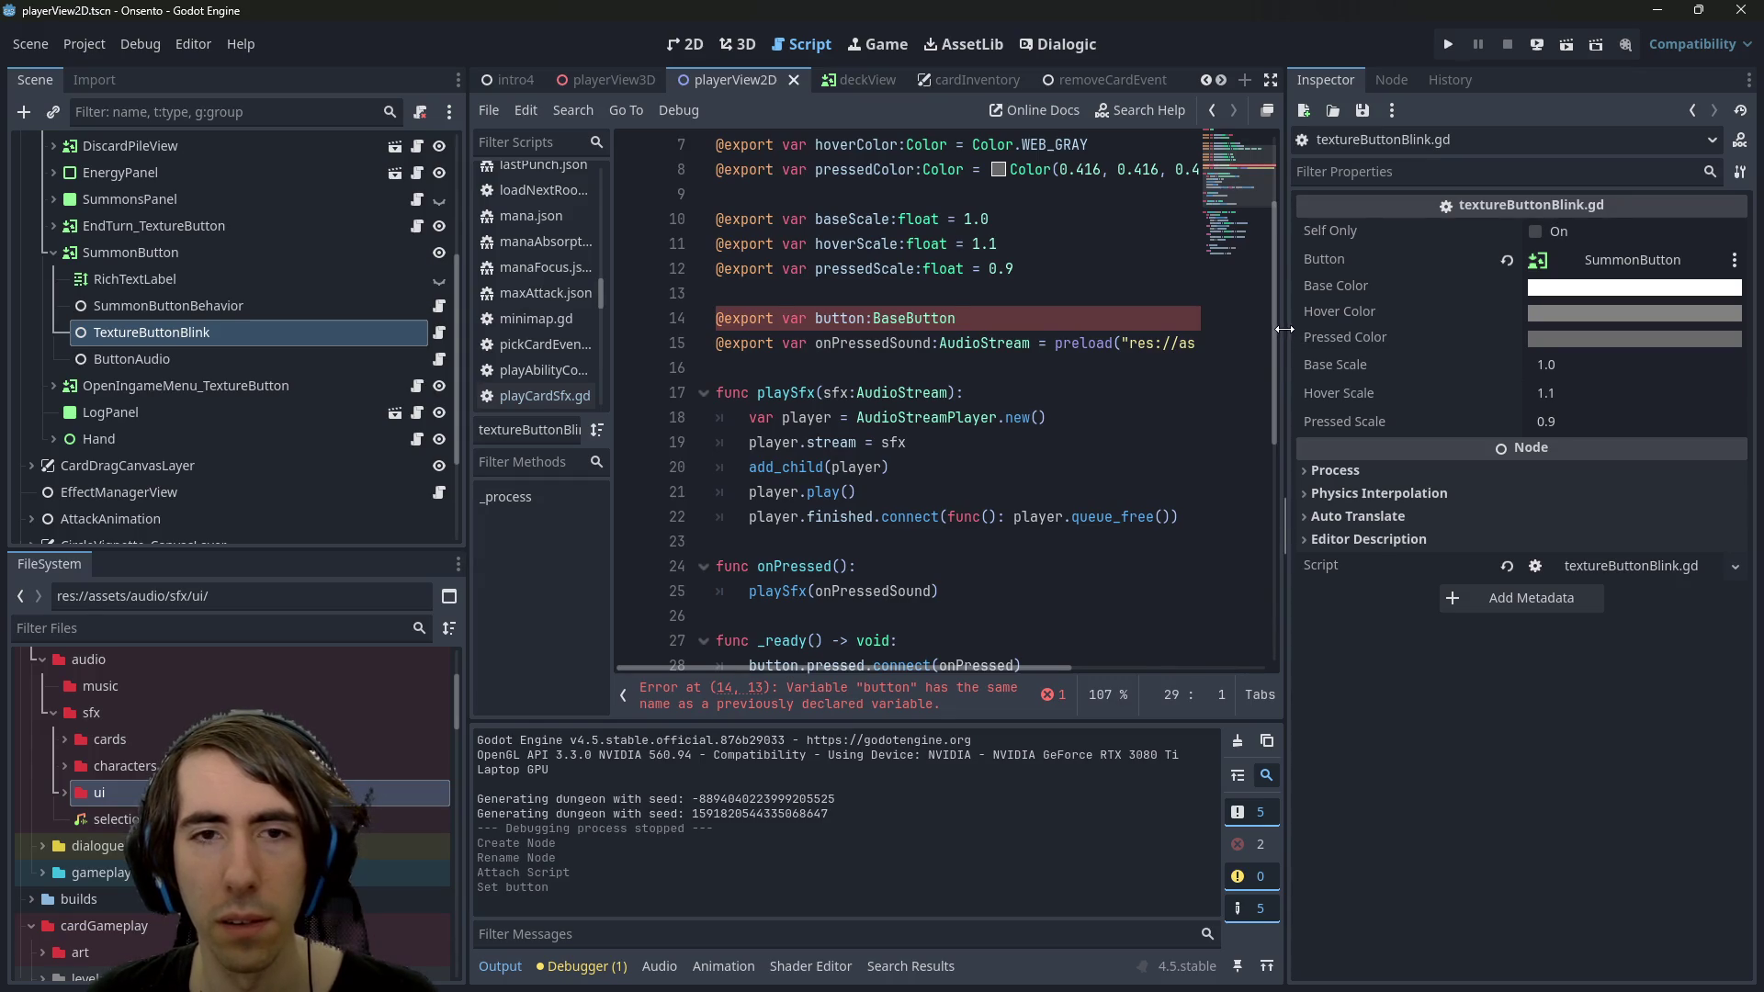
drag(1286, 336, 1506, 335)
scroll(1018, 446, up, 1)
drag(960, 393, 636, 394)
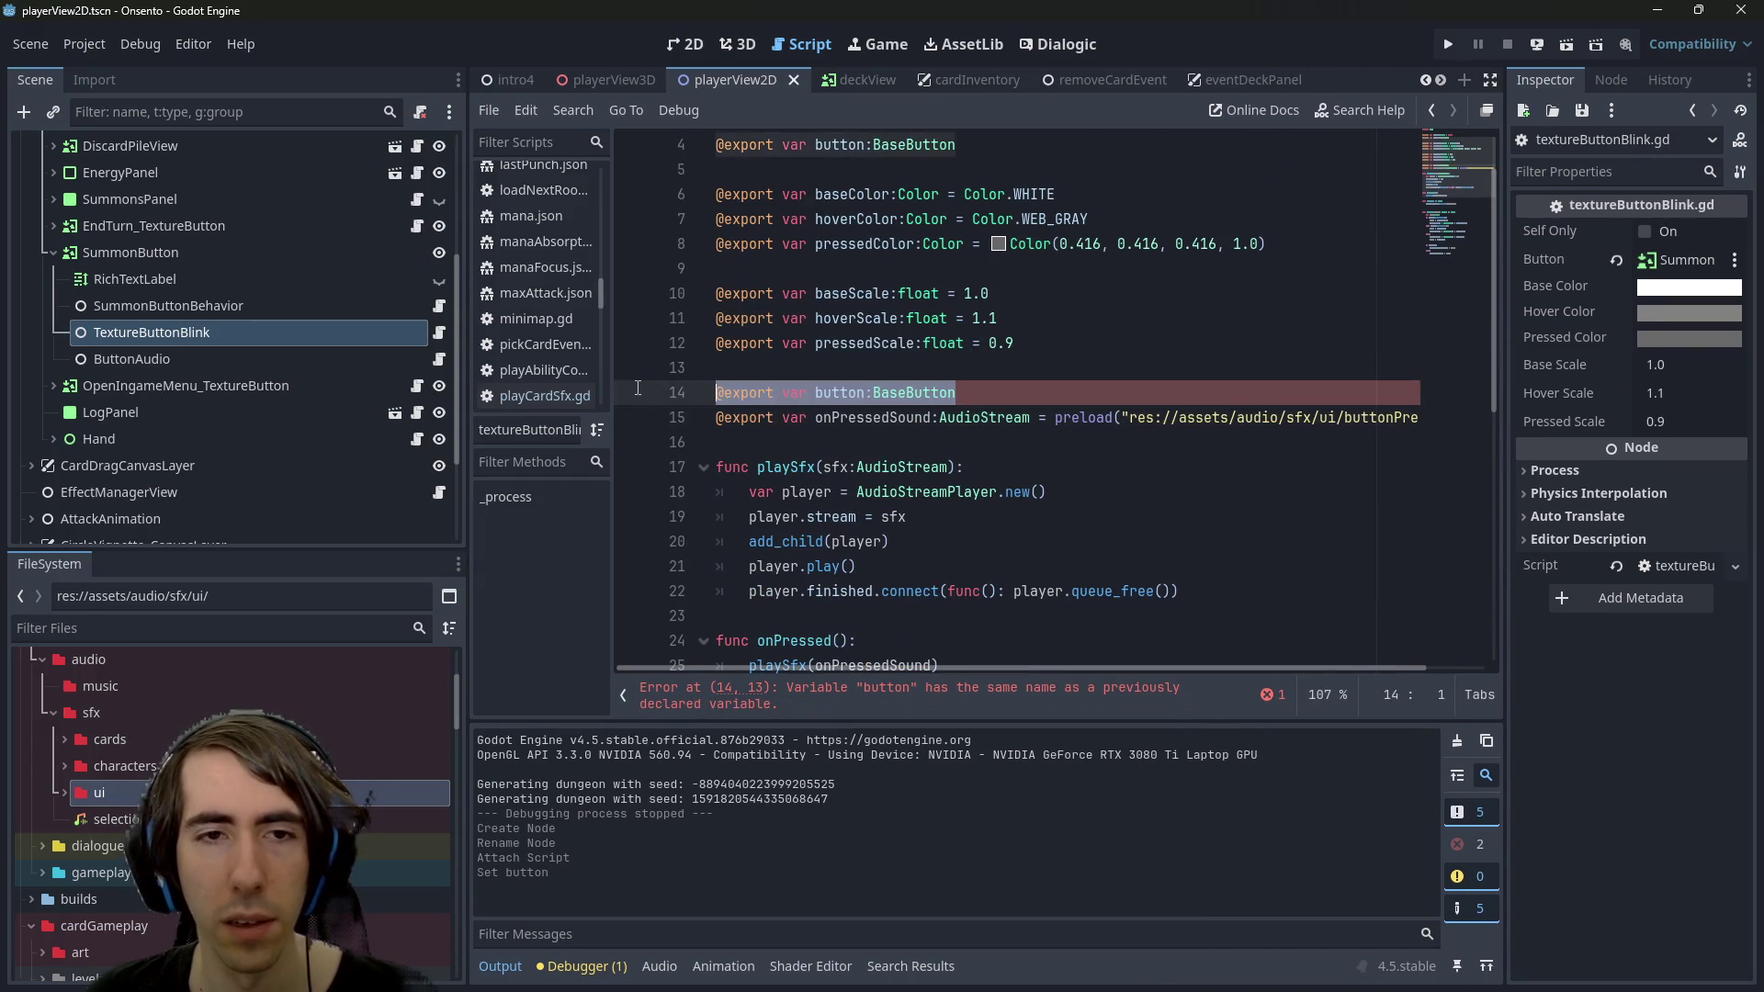
key(BackSpace)
key(BackSpace)
Delete the empty line 29 after the pasted code and save the scene
scroll(1028, 471, down, 1)
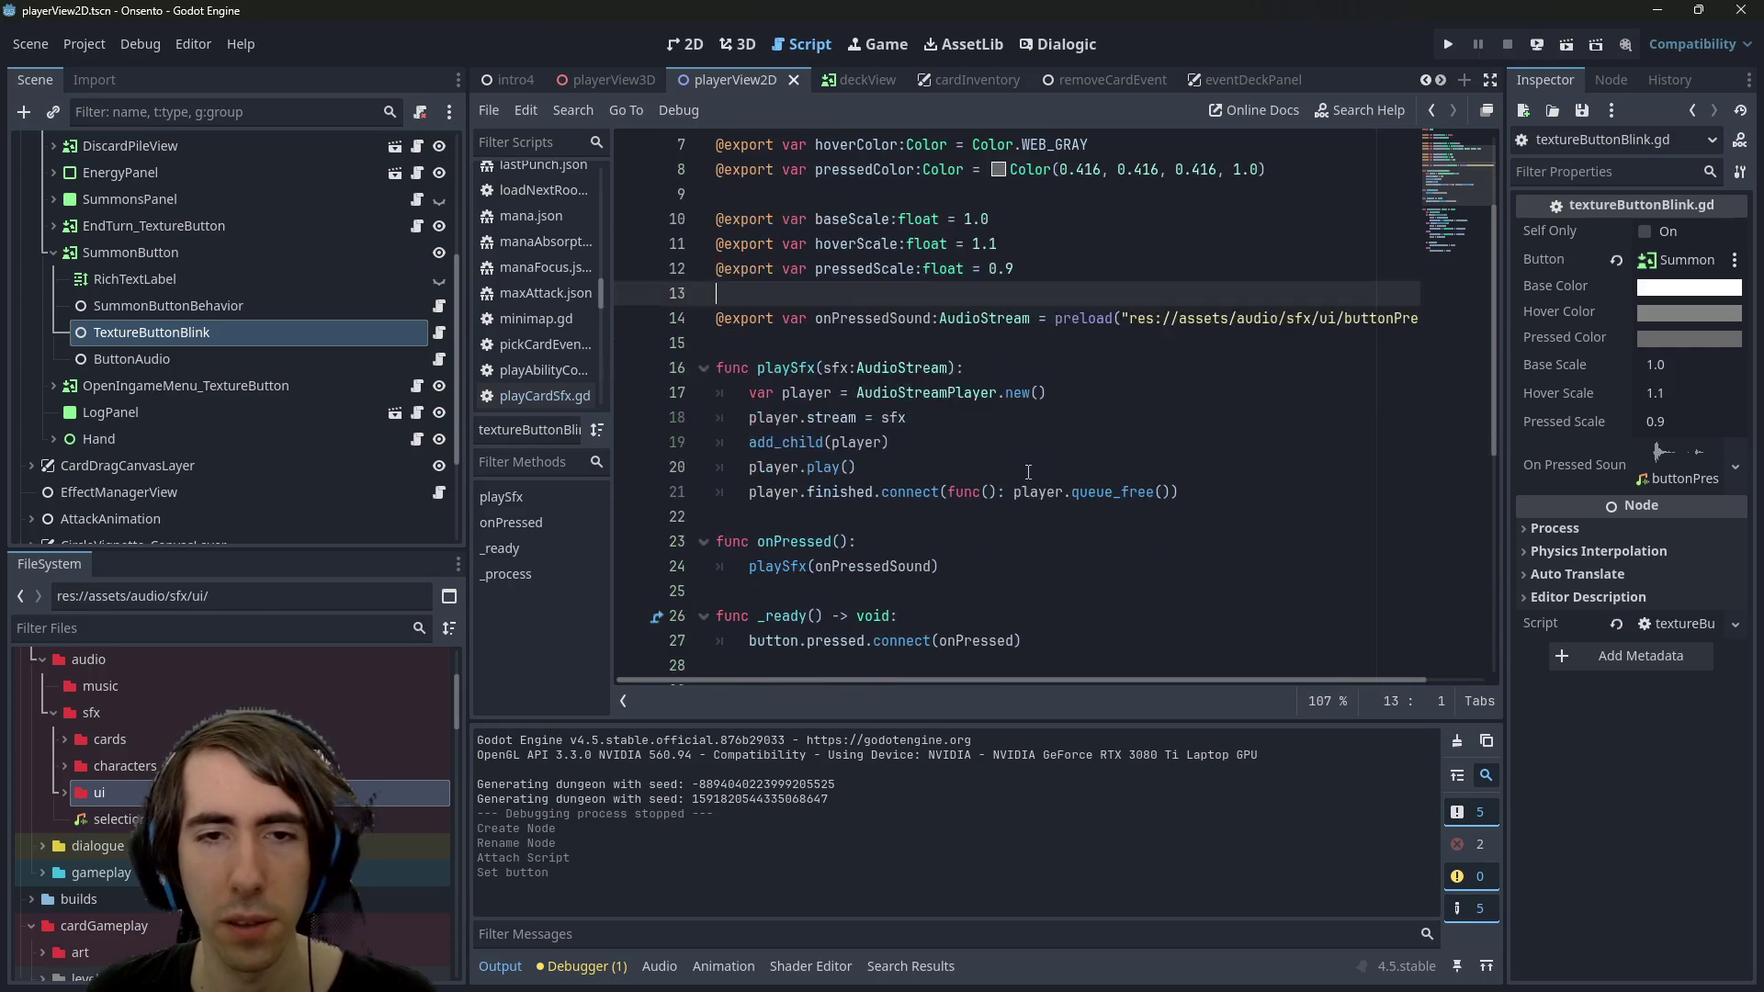
click(1223, 480)
scroll(898, 506, down, 2)
drag(1022, 496, 749, 496)
scroll(838, 510, down, 4)
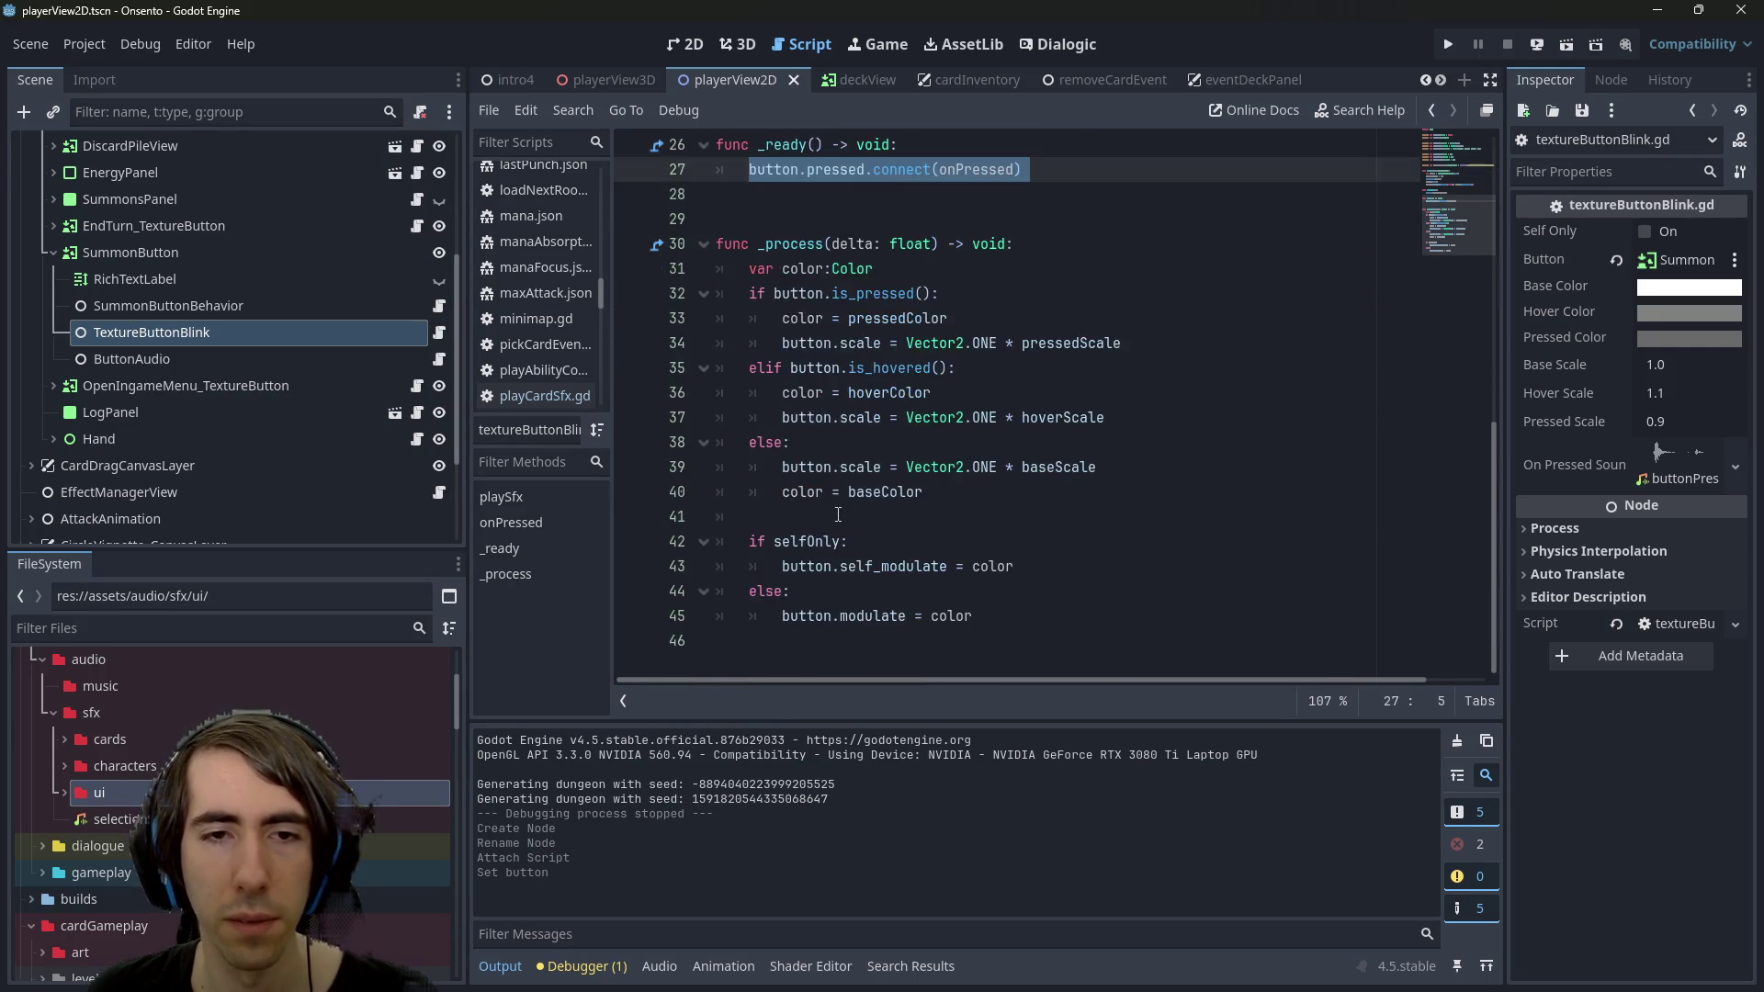
scroll(838, 515, up, 5)
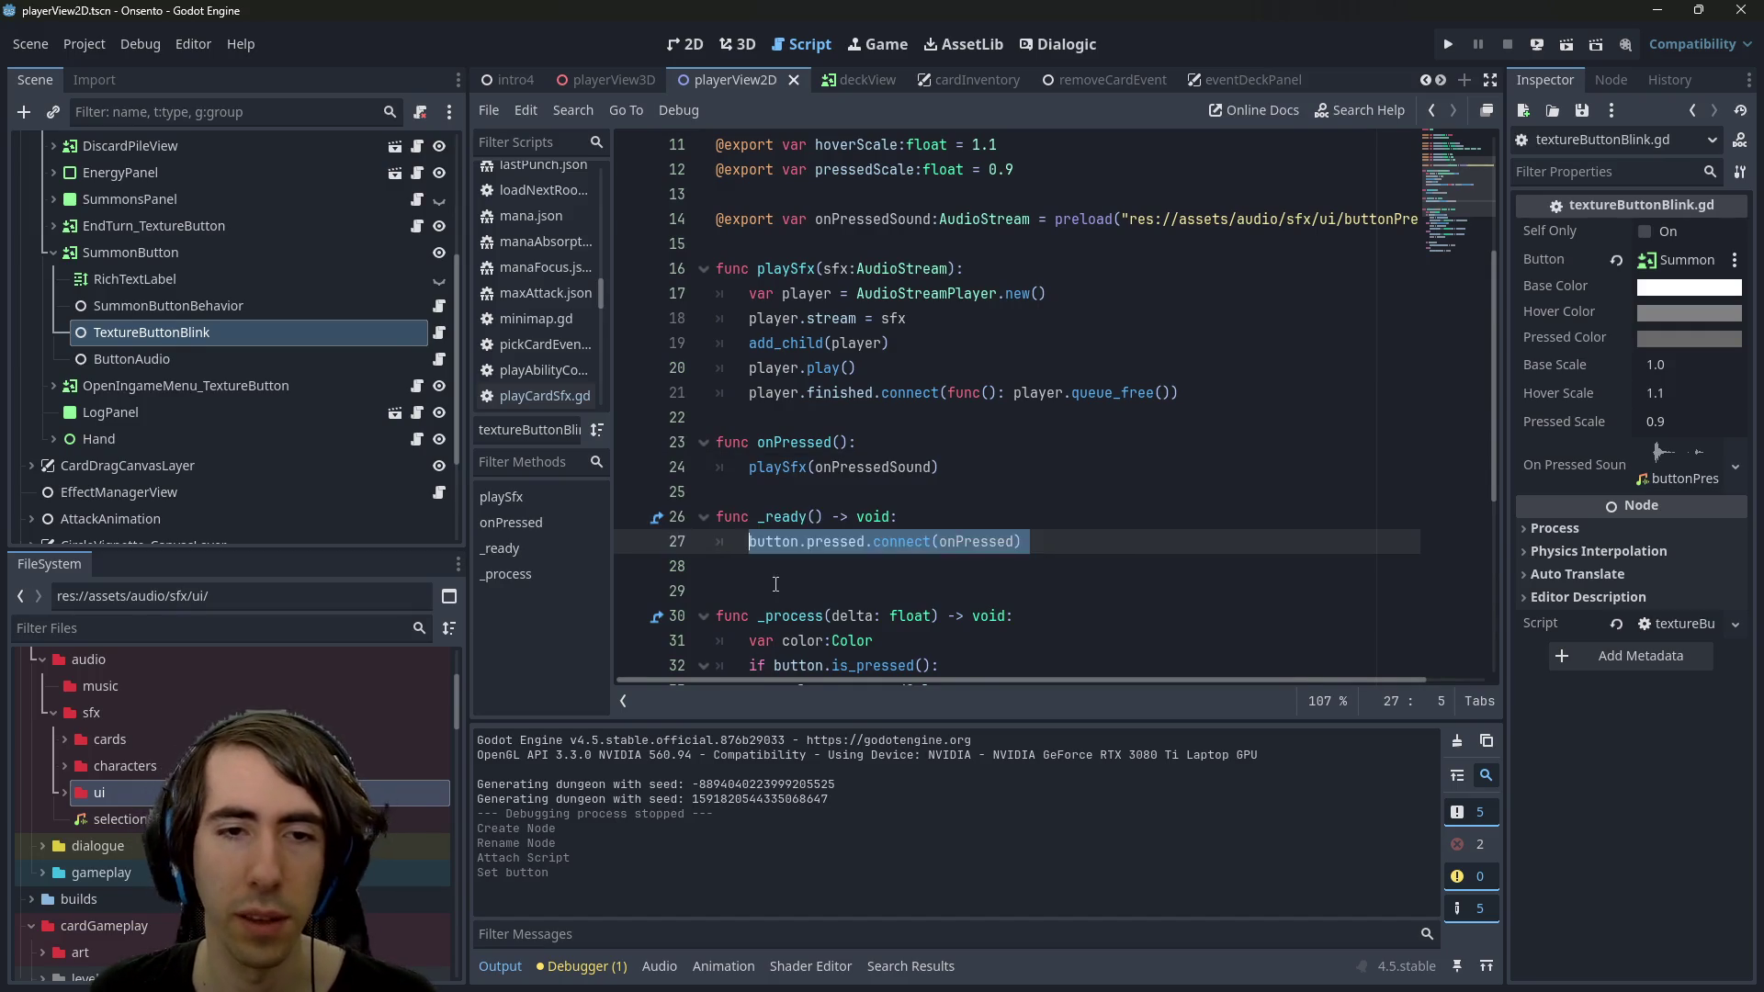
click(776, 584)
key(BackSpace)
key(ctrl+s)
Select onPressedSound in the onPressed call, then delete the ButtonAudio node
click(863, 467)
double_click(863, 466)
scroll(869, 468, up, 1)
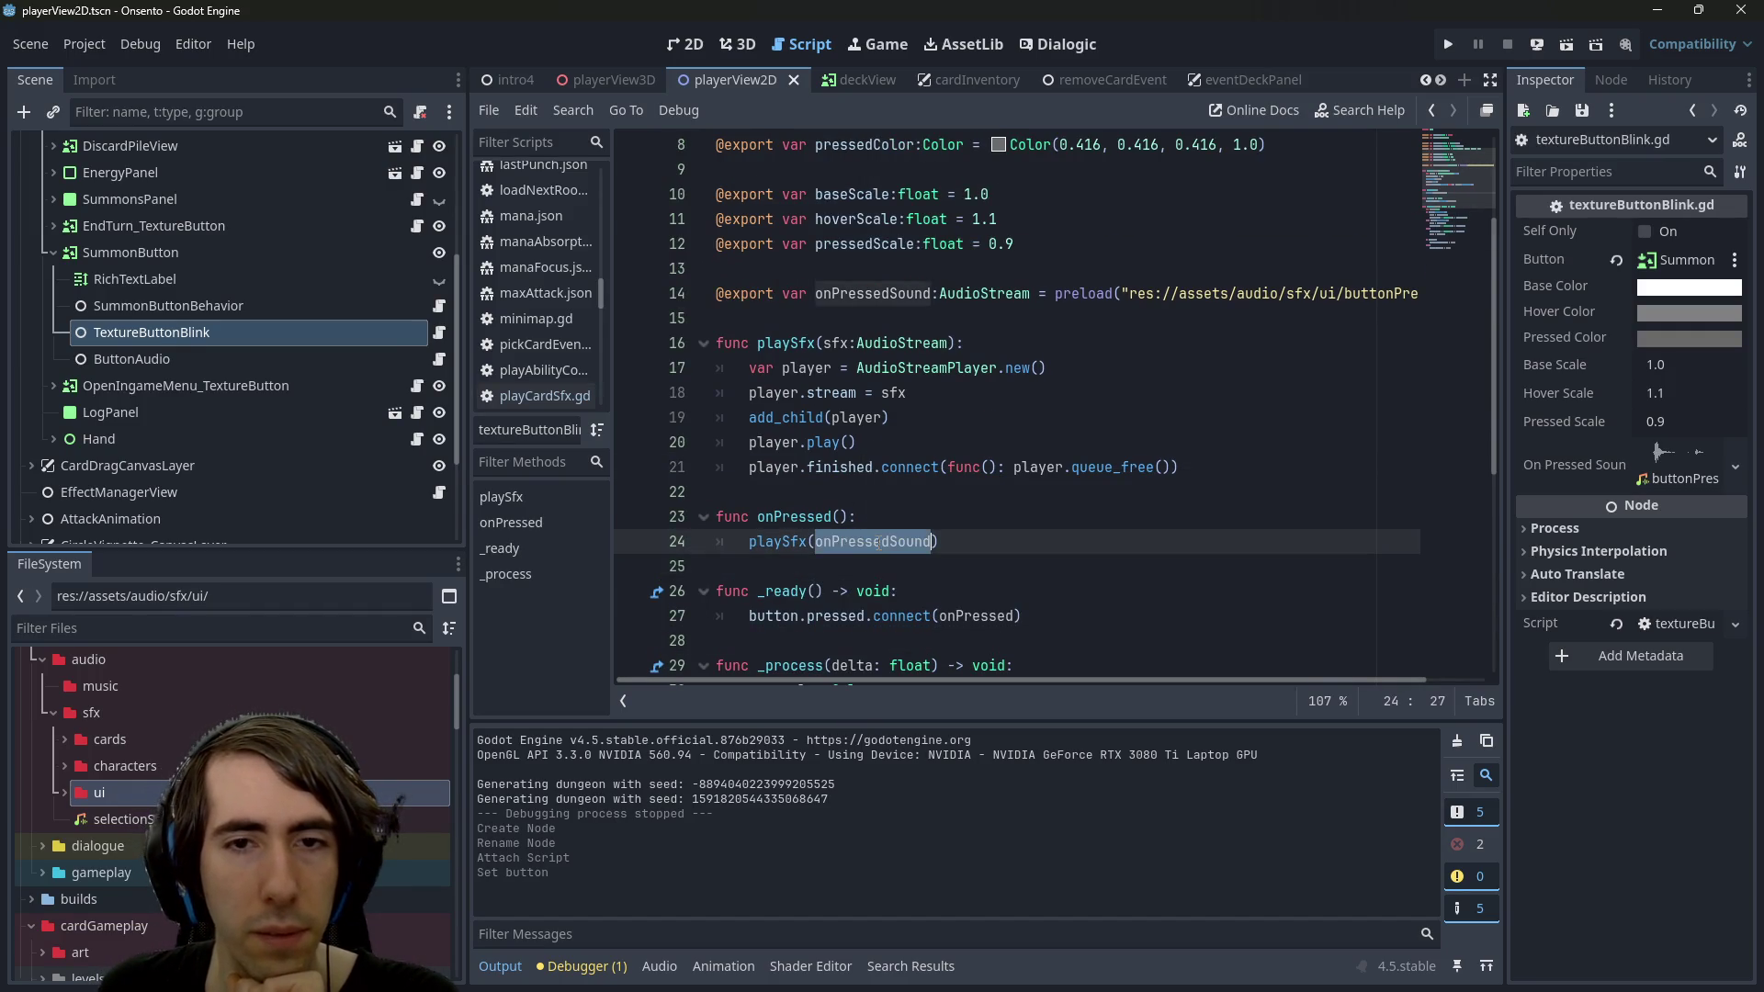
click(199, 359)
key(Delete)
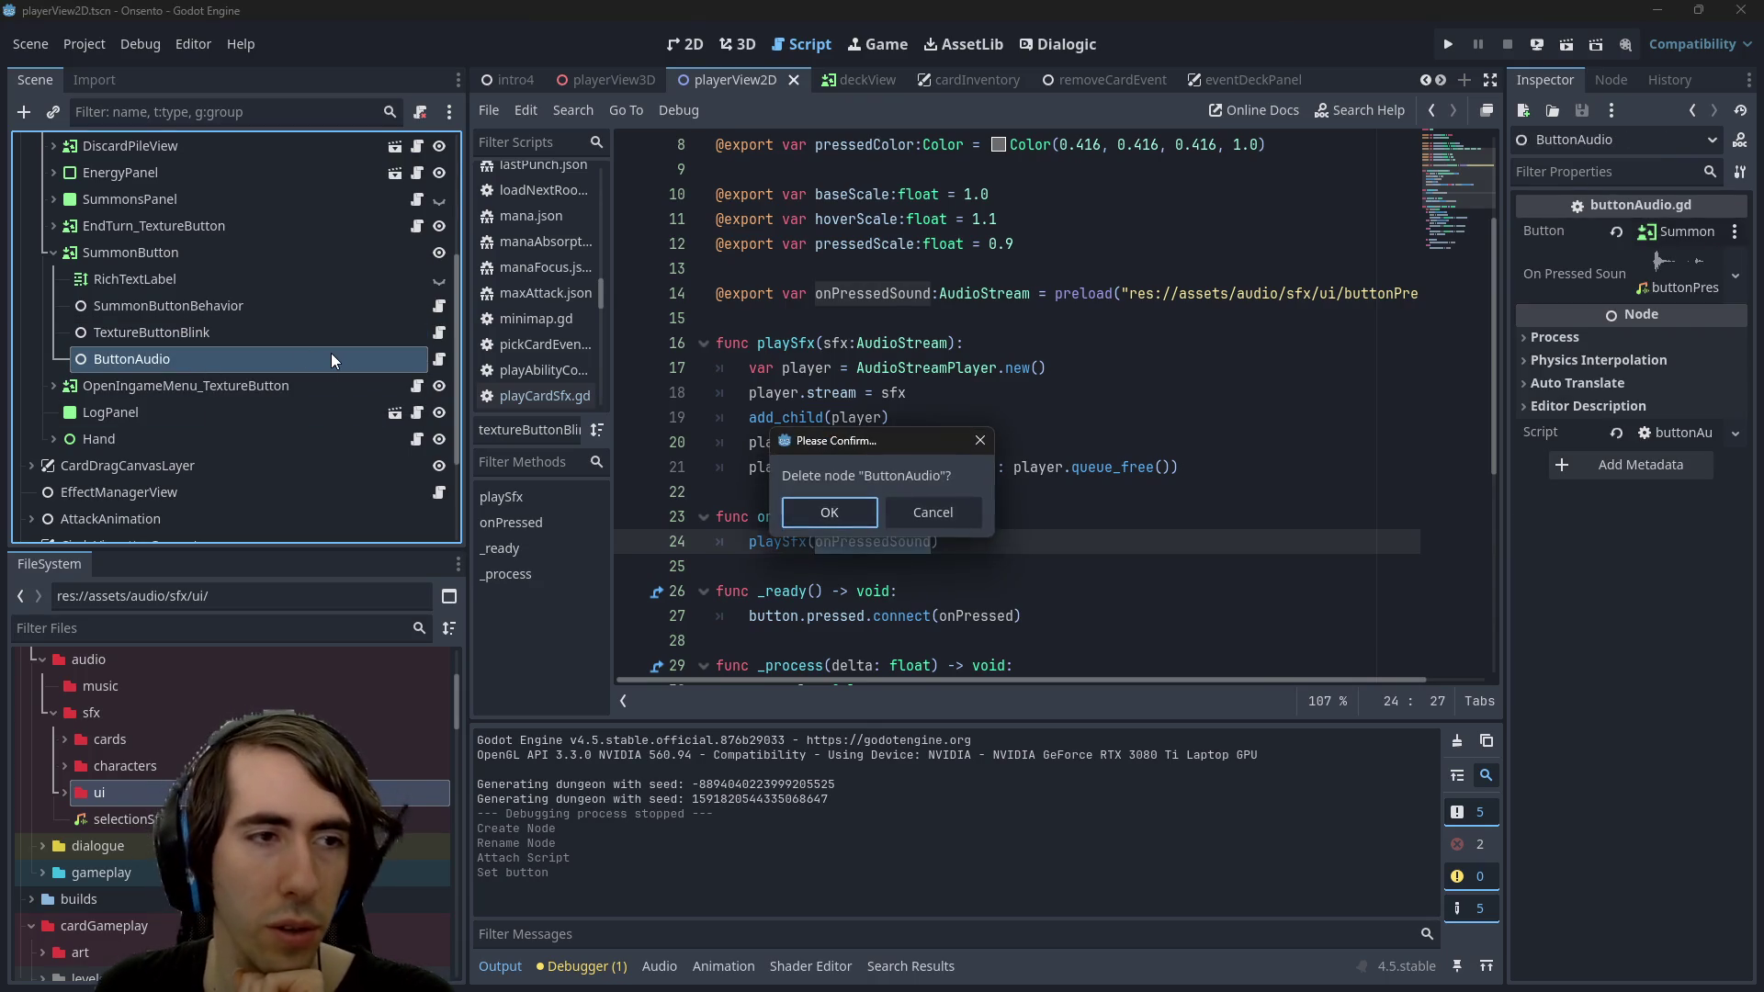
Confirm removing ButtonAudio, then open and run the miniboss1 scene
key(Return)
click(847, 343)
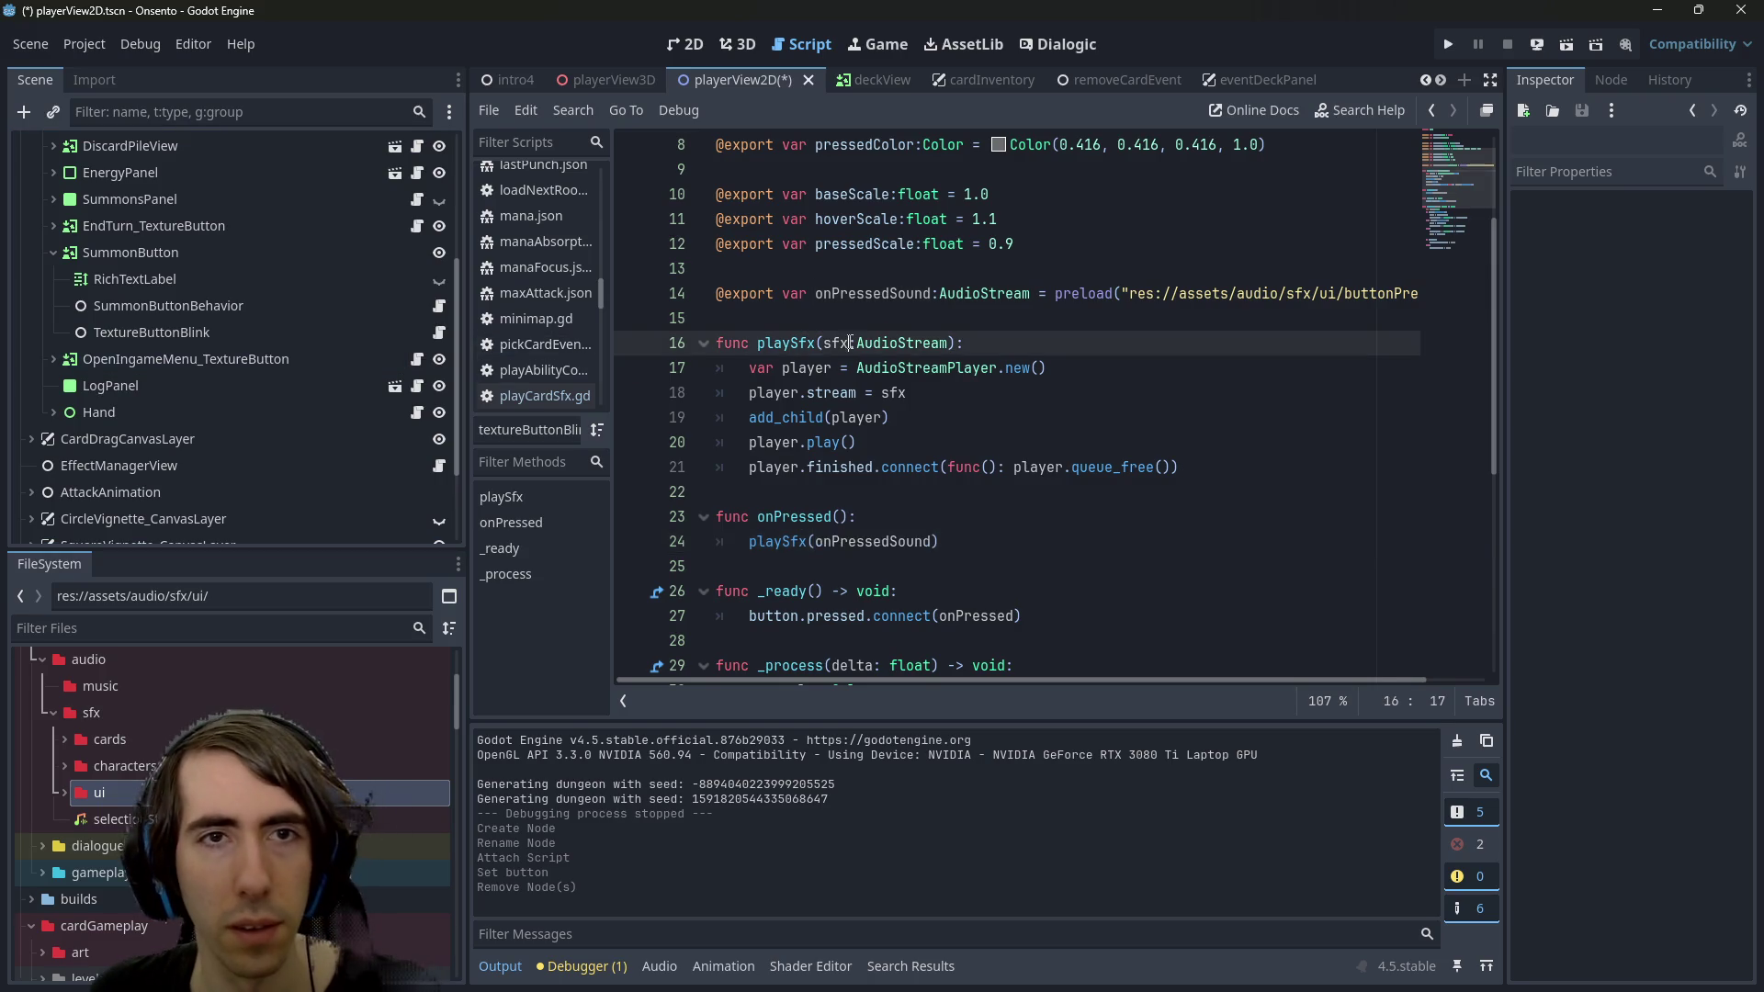
scroll(1088, 70, down, 5)
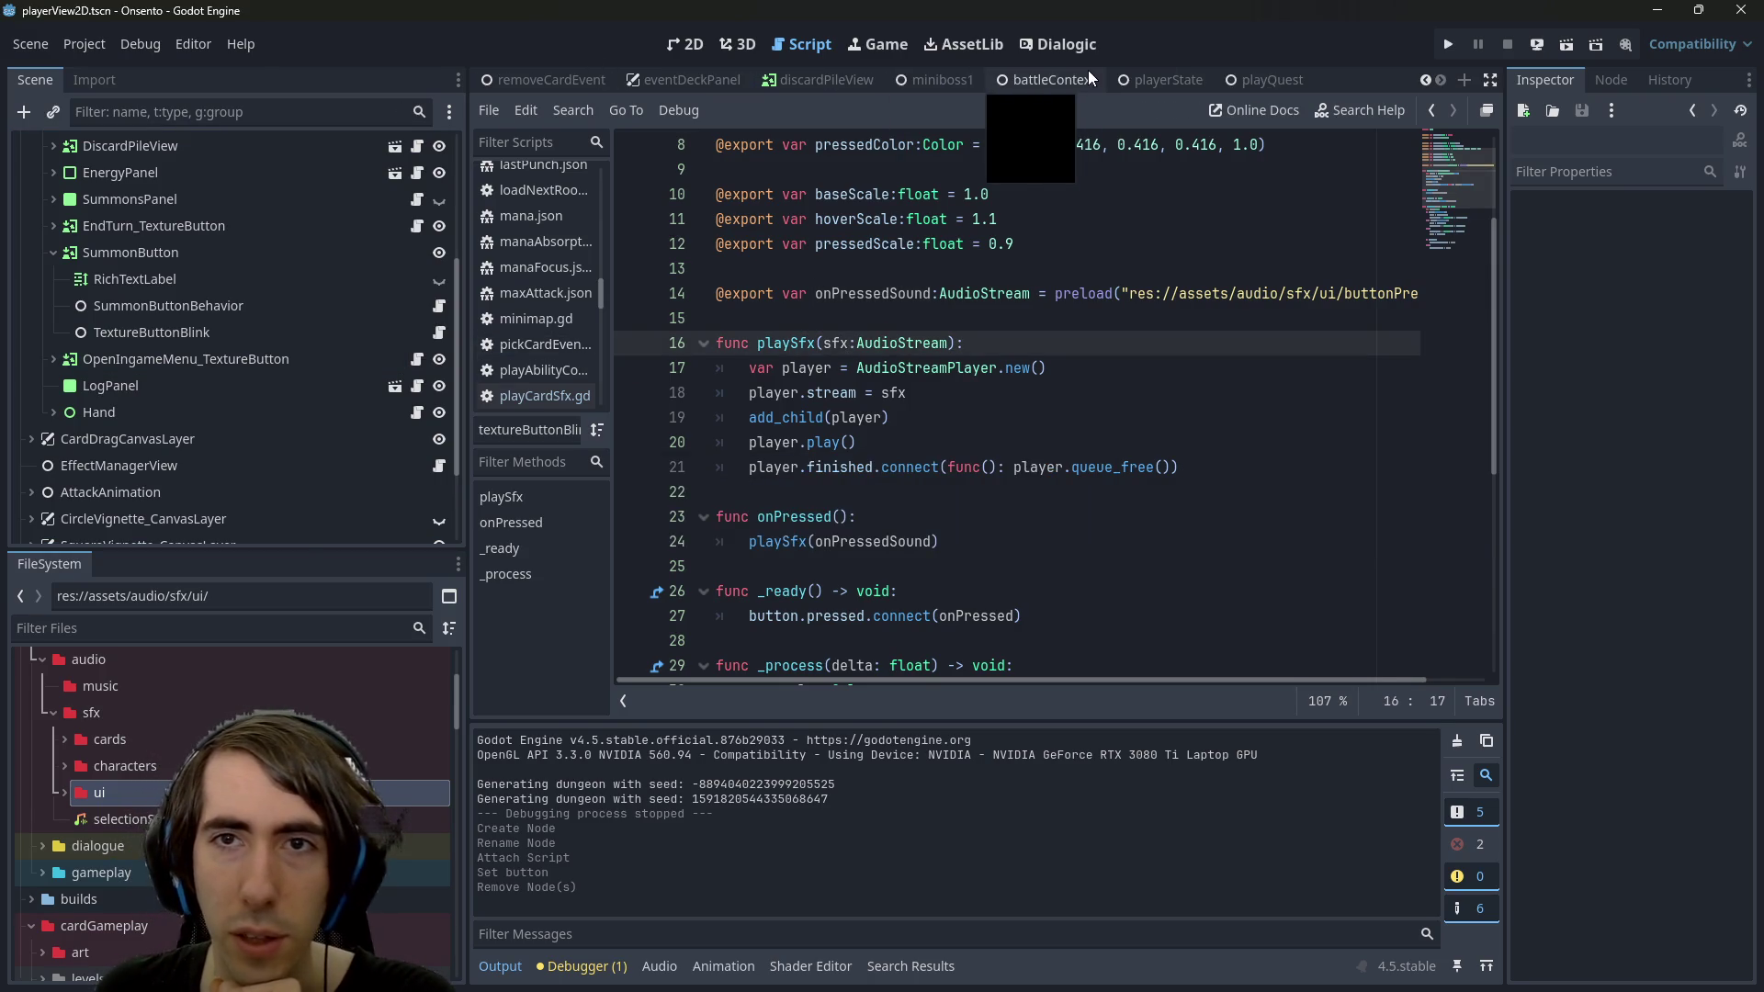
click(928, 79)
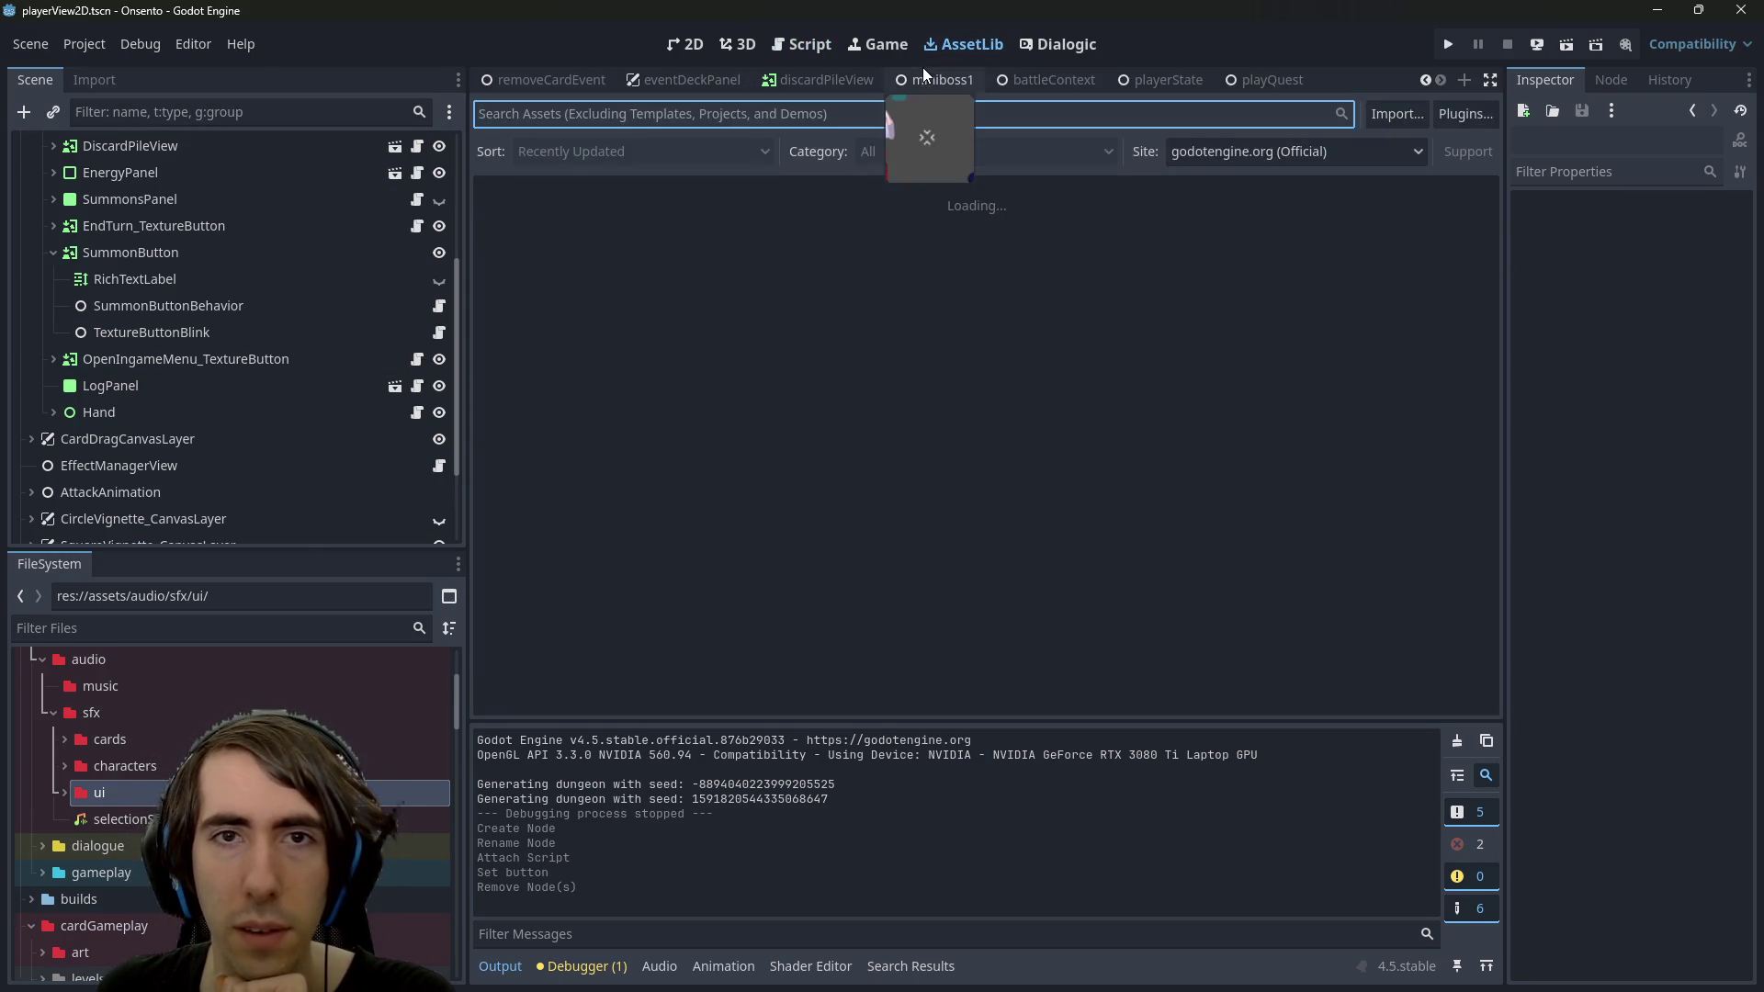
click(680, 44)
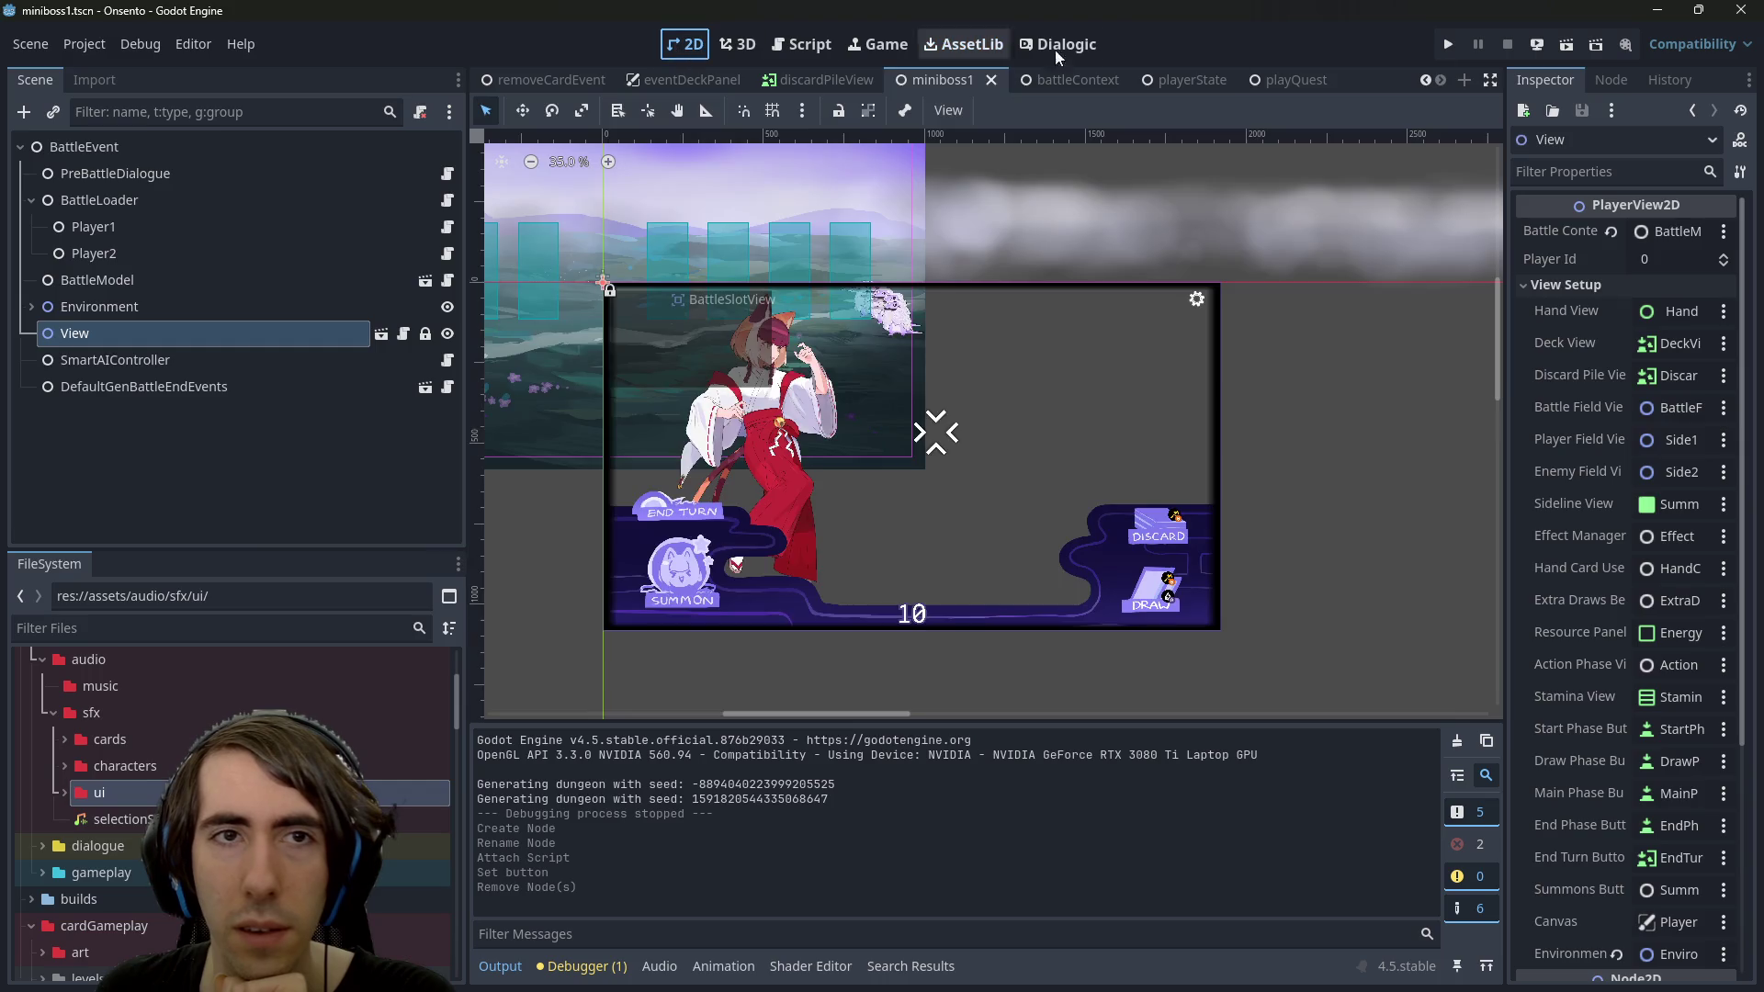
click(1566, 45)
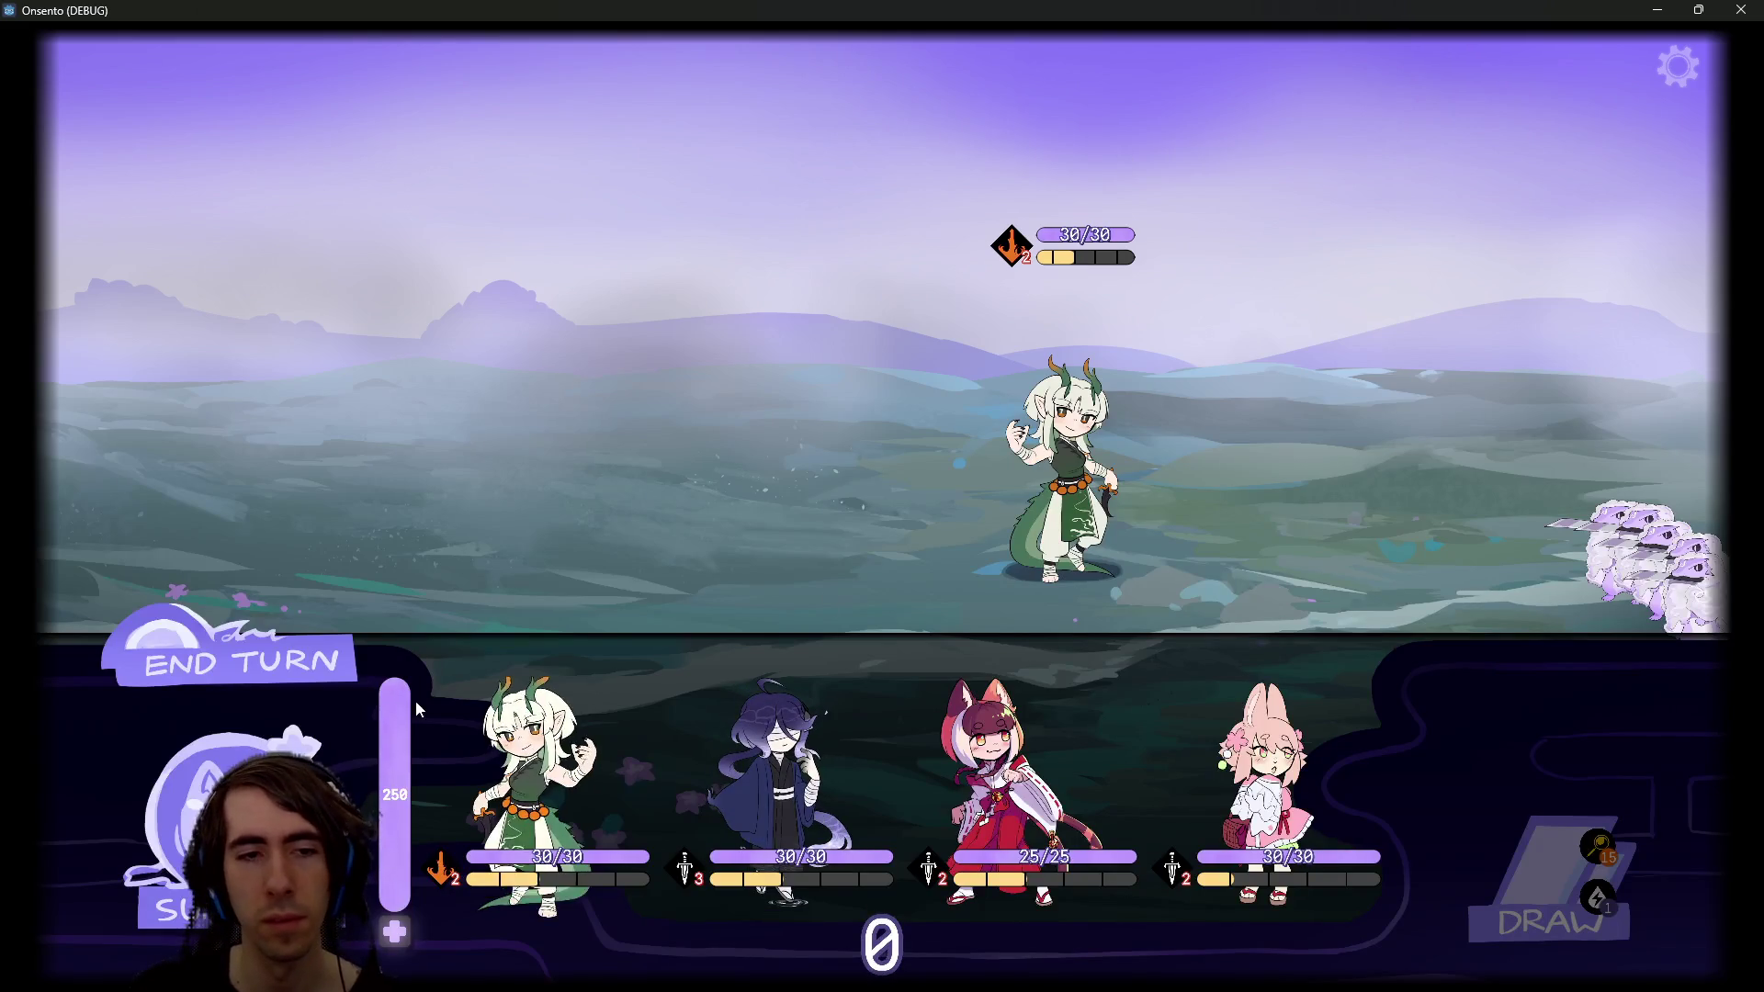
Press End Turn in the running miniboss1 battle to test the click sound
click(256, 650)
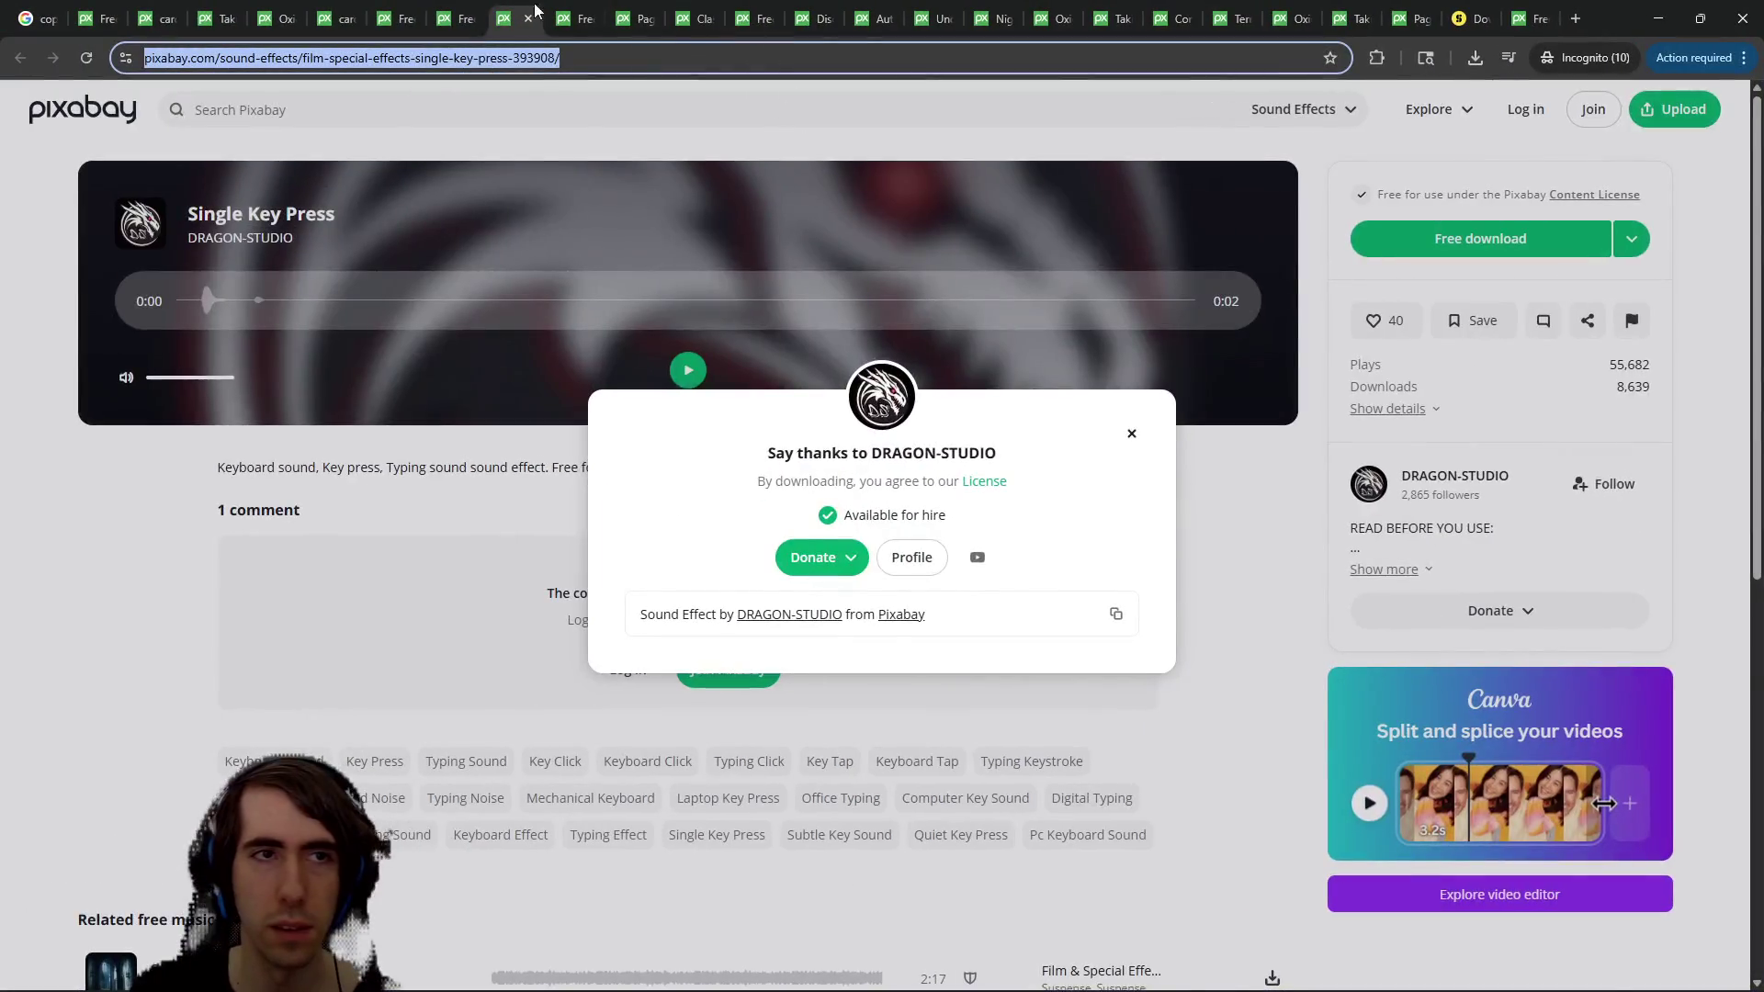
Replace the 'throw fire' search on Pixabay with 'button press release'
click(181, 7)
click(221, 18)
click(151, 18)
click(101, 18)
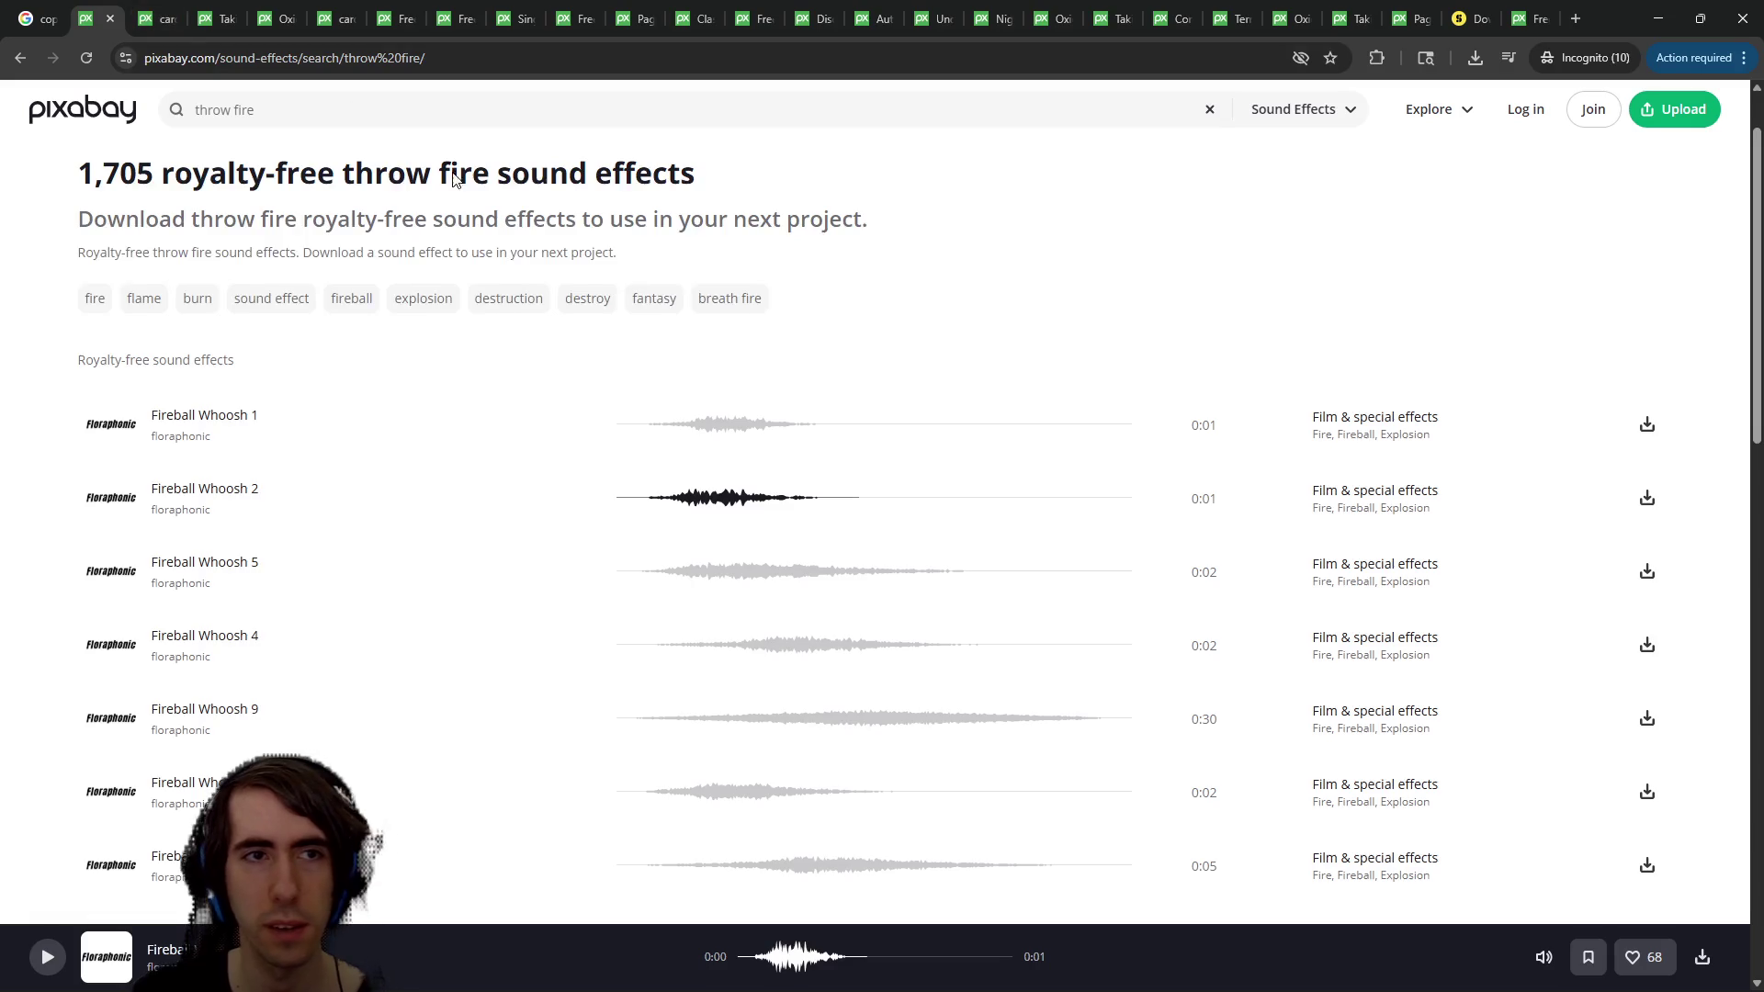
click(371, 112)
key(ctrl+a)
text(button press re)
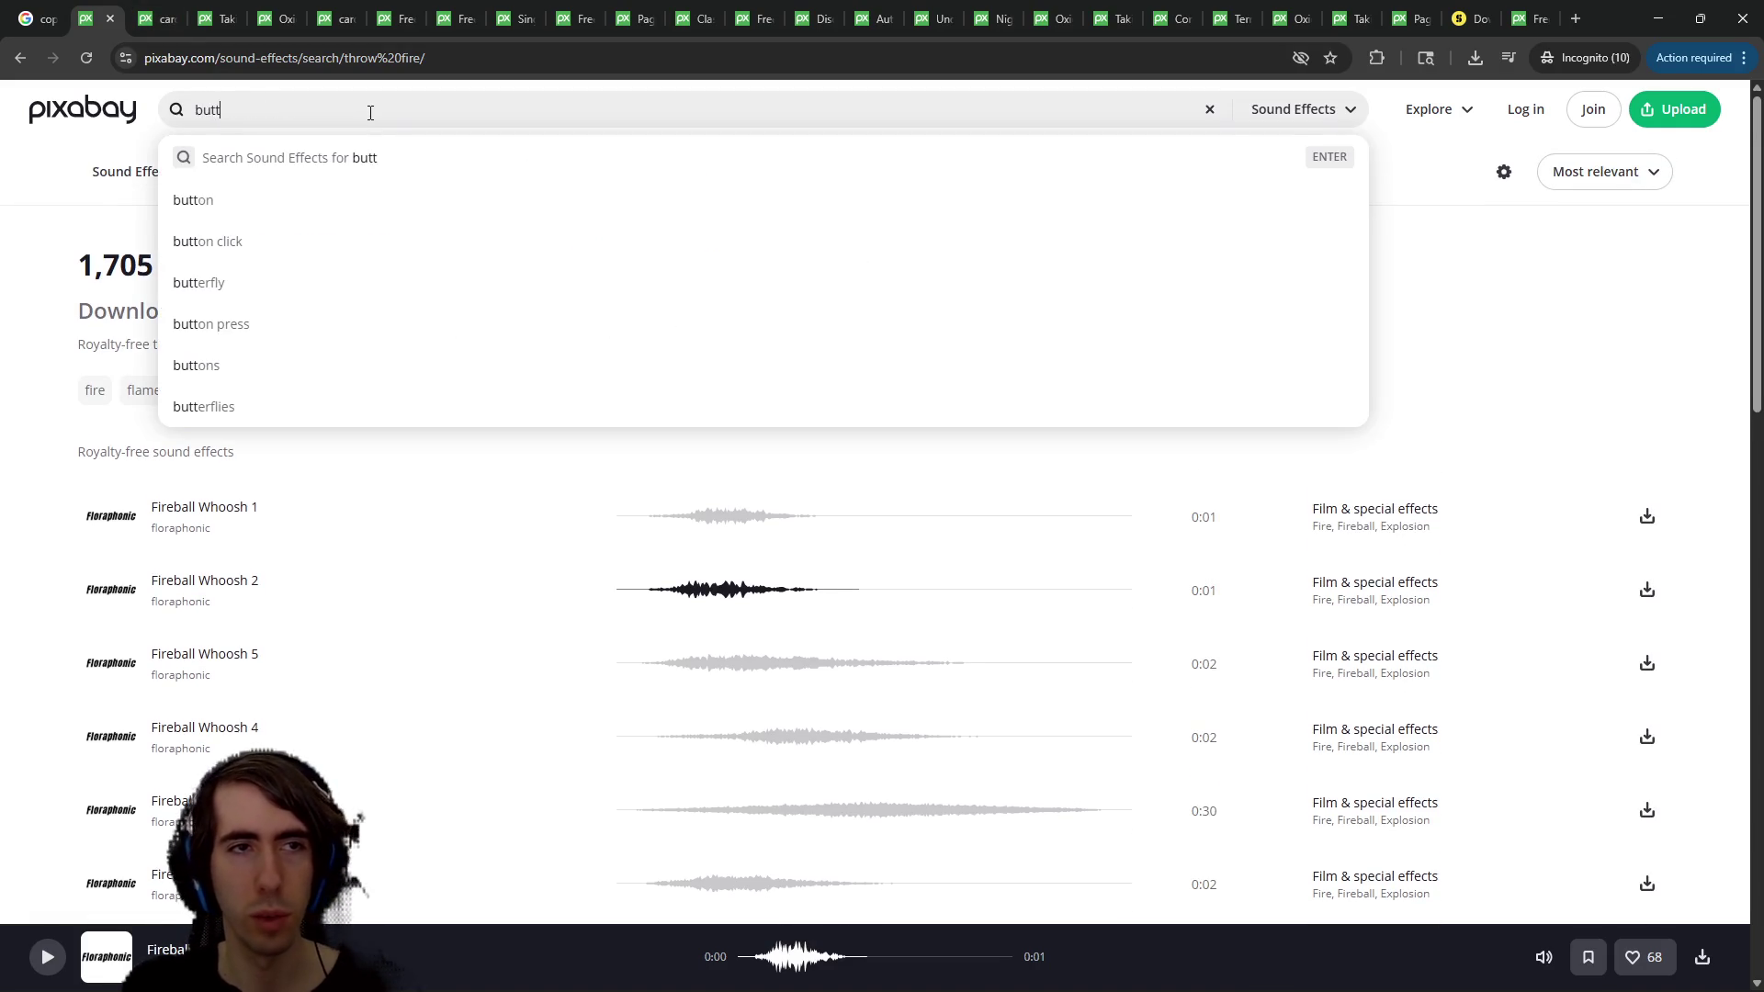
text(lease)
key(Return)
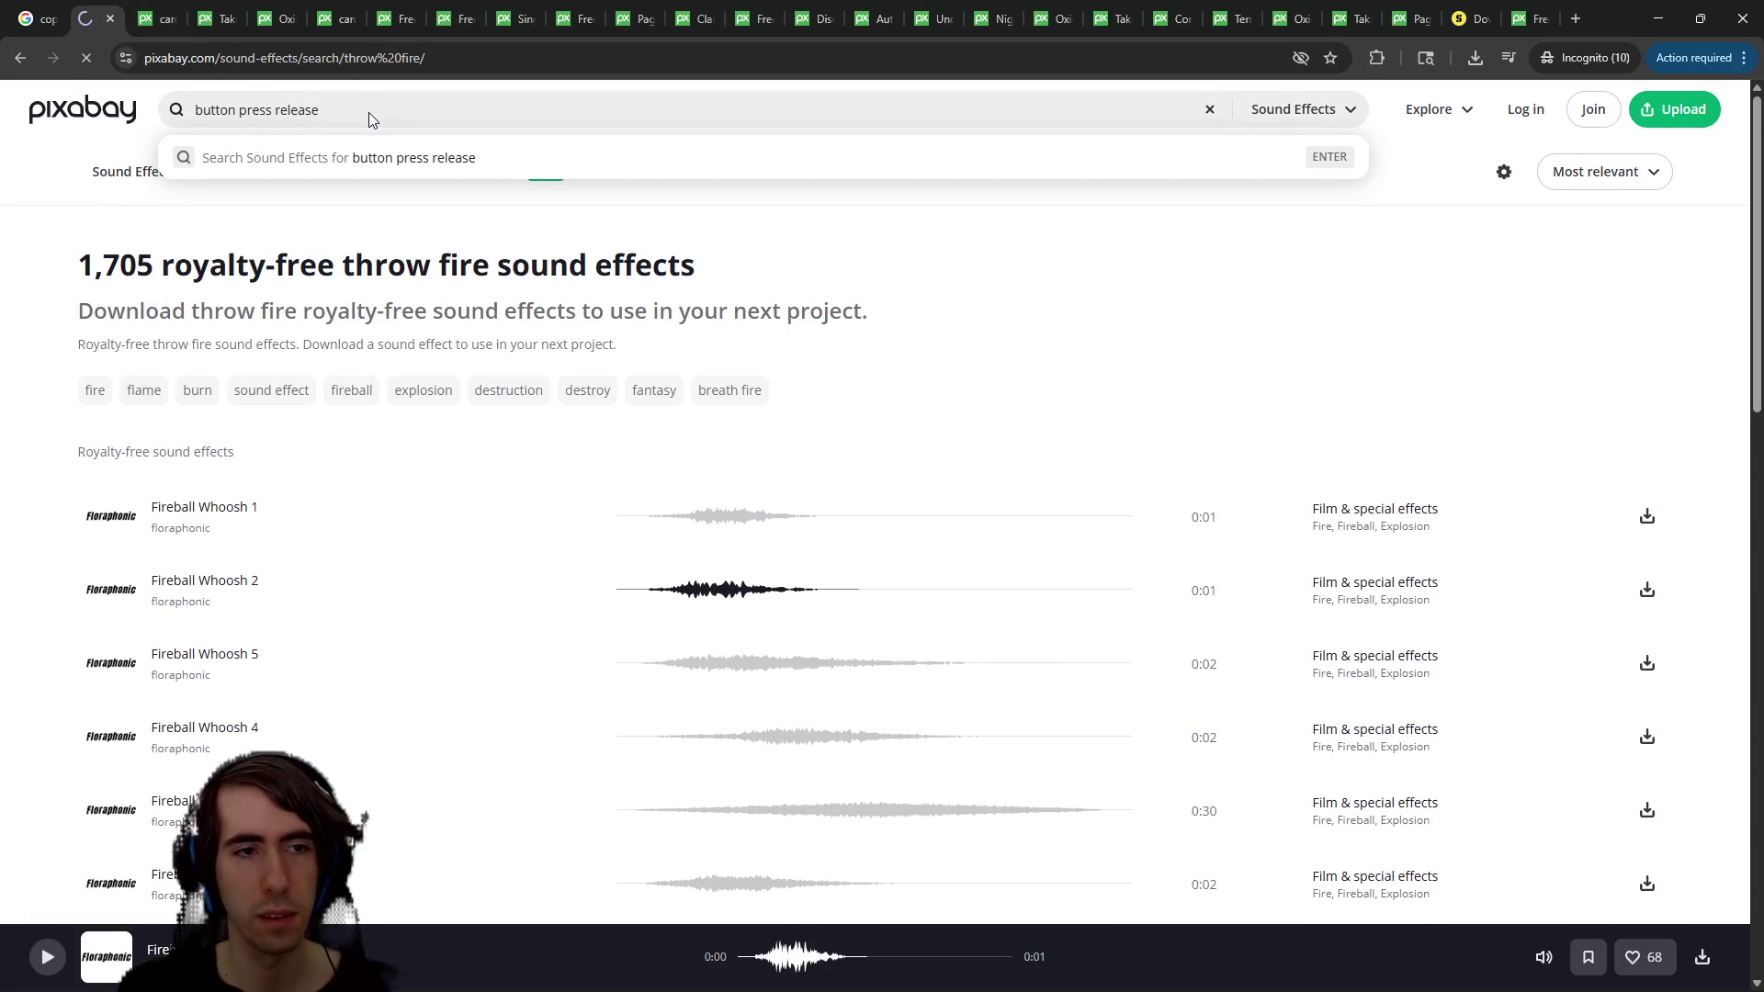
Preview Low Button Click, Various Clicks, Camera Closing, and the Button Press 1–3 sounds
click(111, 516)
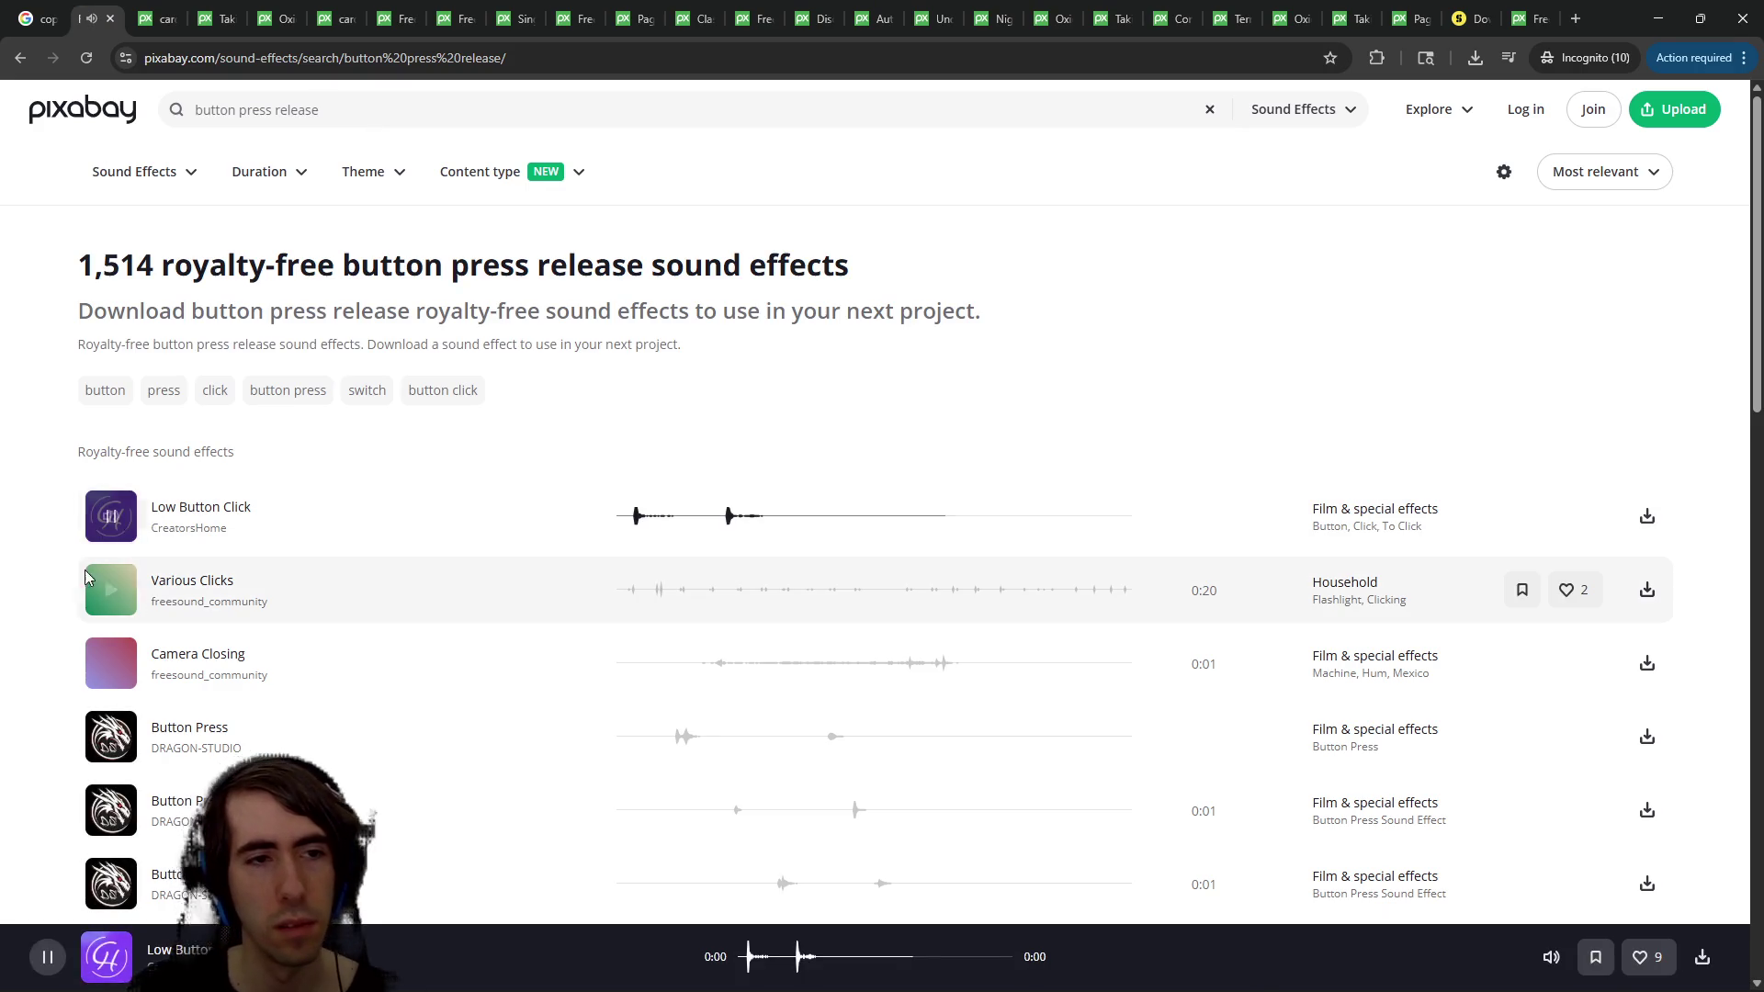
click(92, 581)
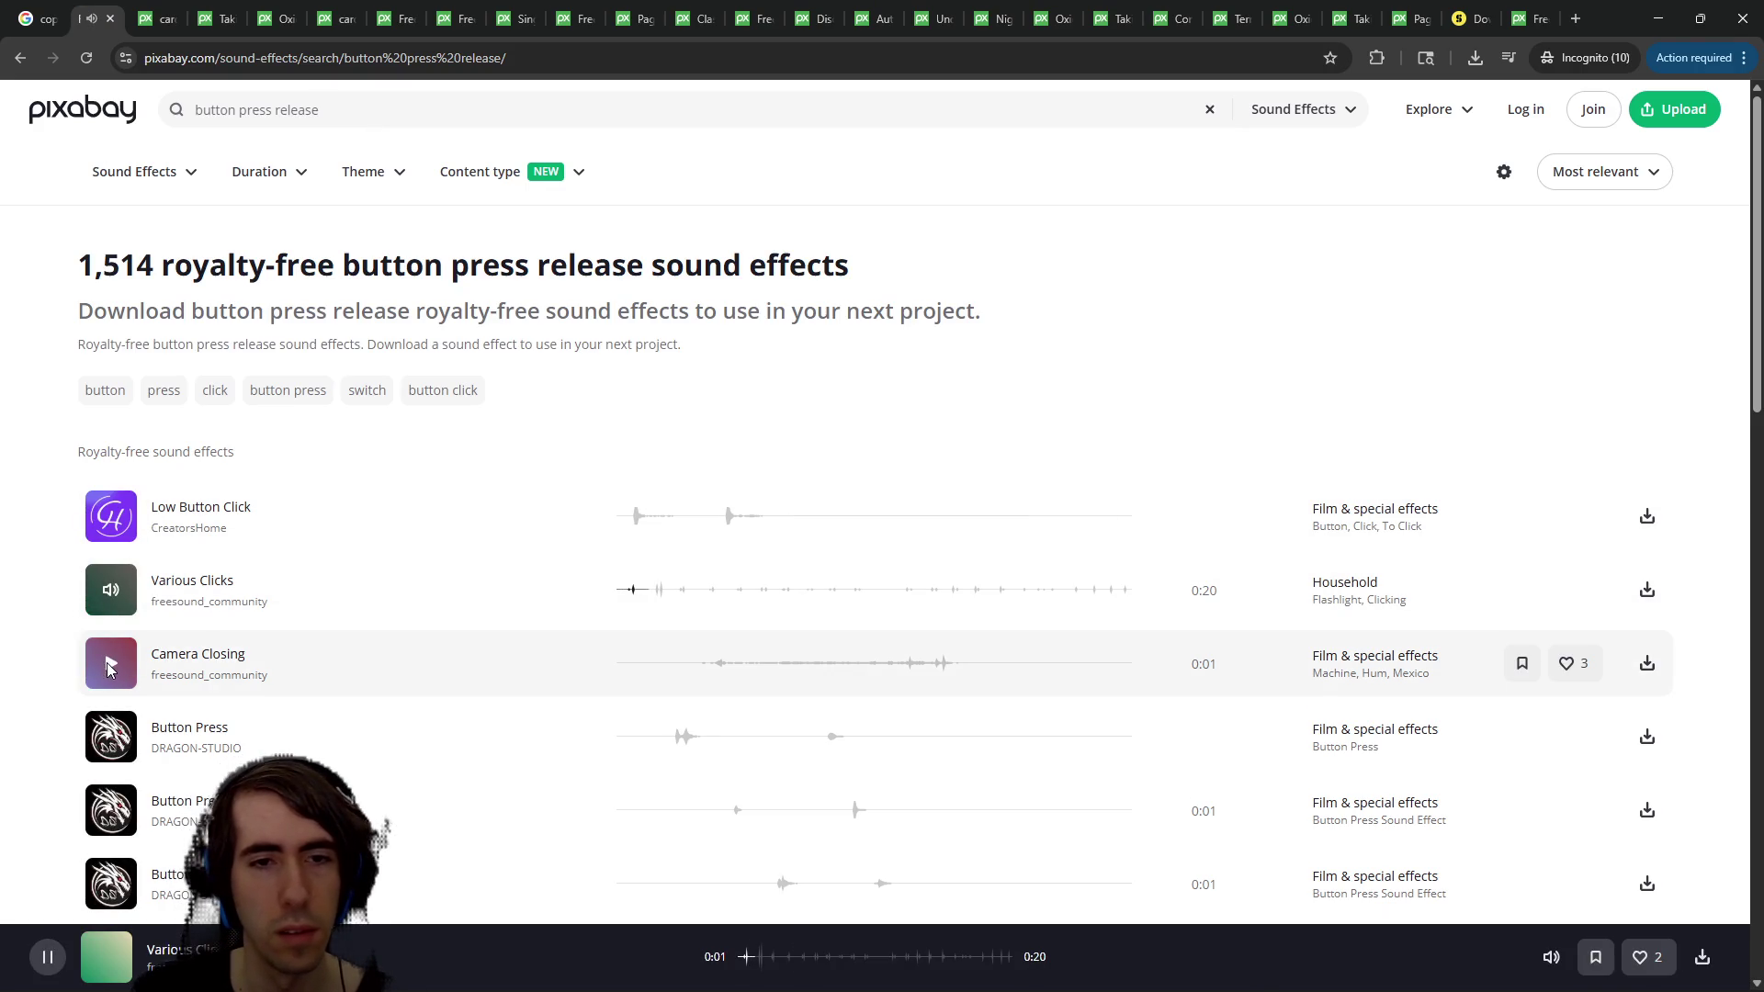
click(108, 668)
scroll(109, 668, down, 2)
click(108, 563)
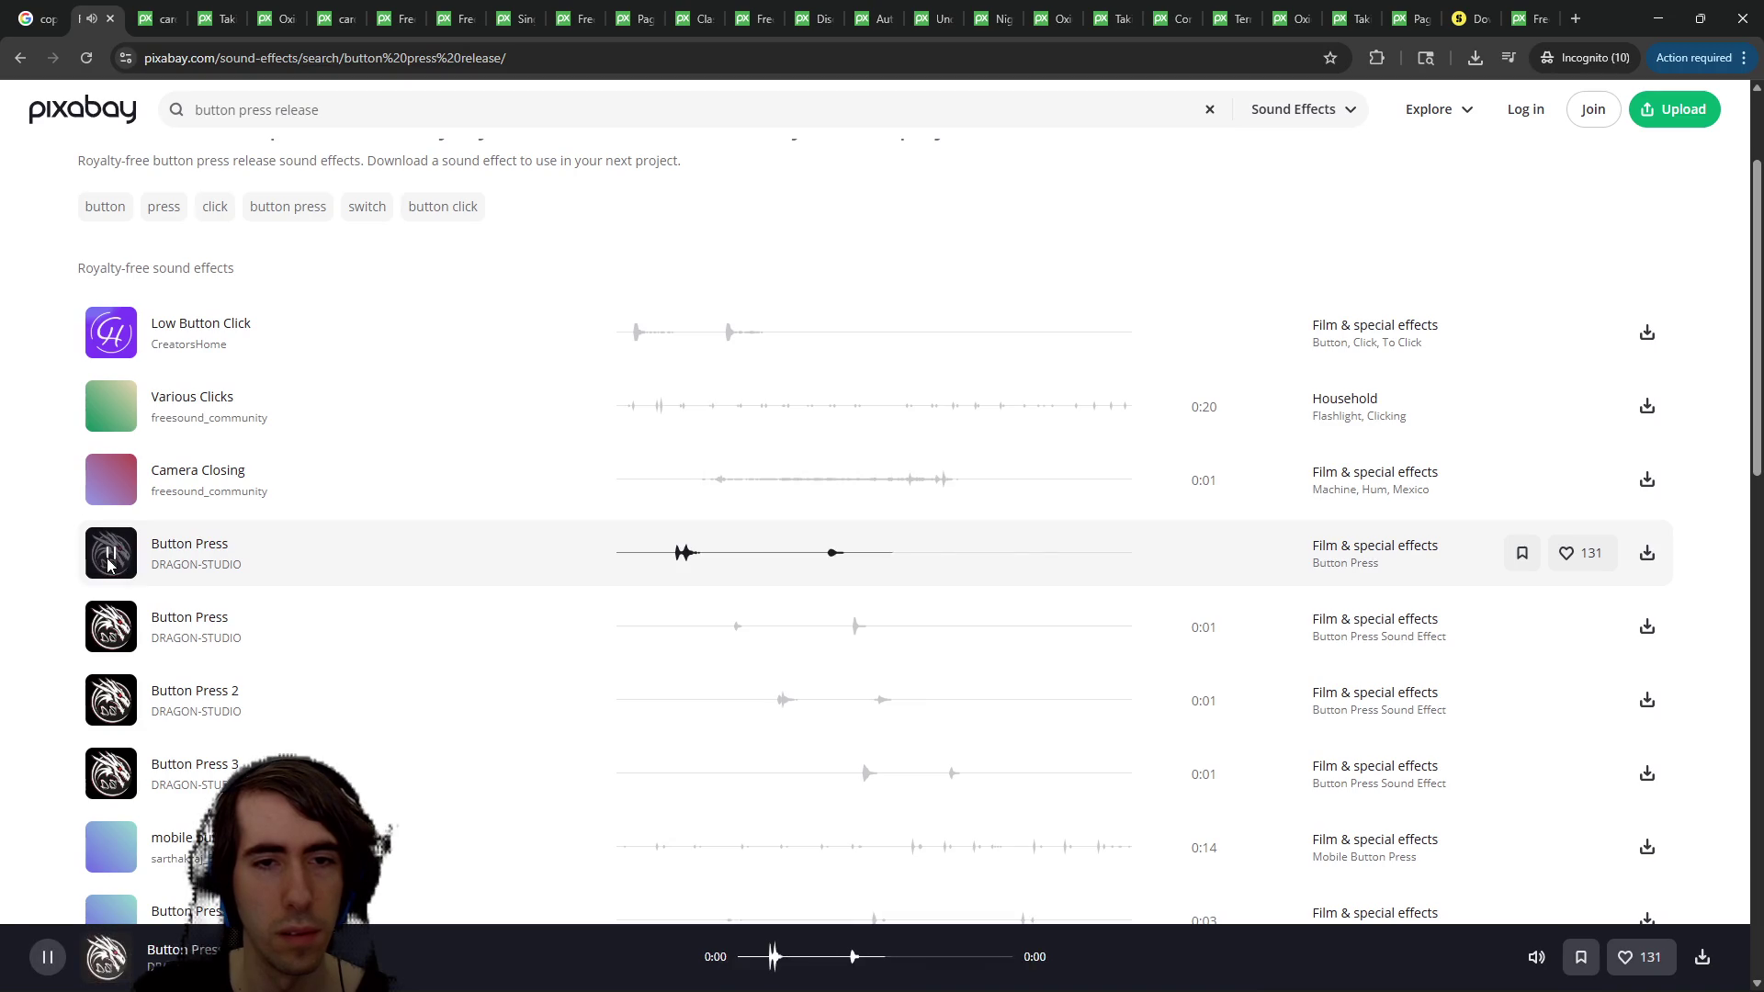
click(108, 563)
click(108, 563)
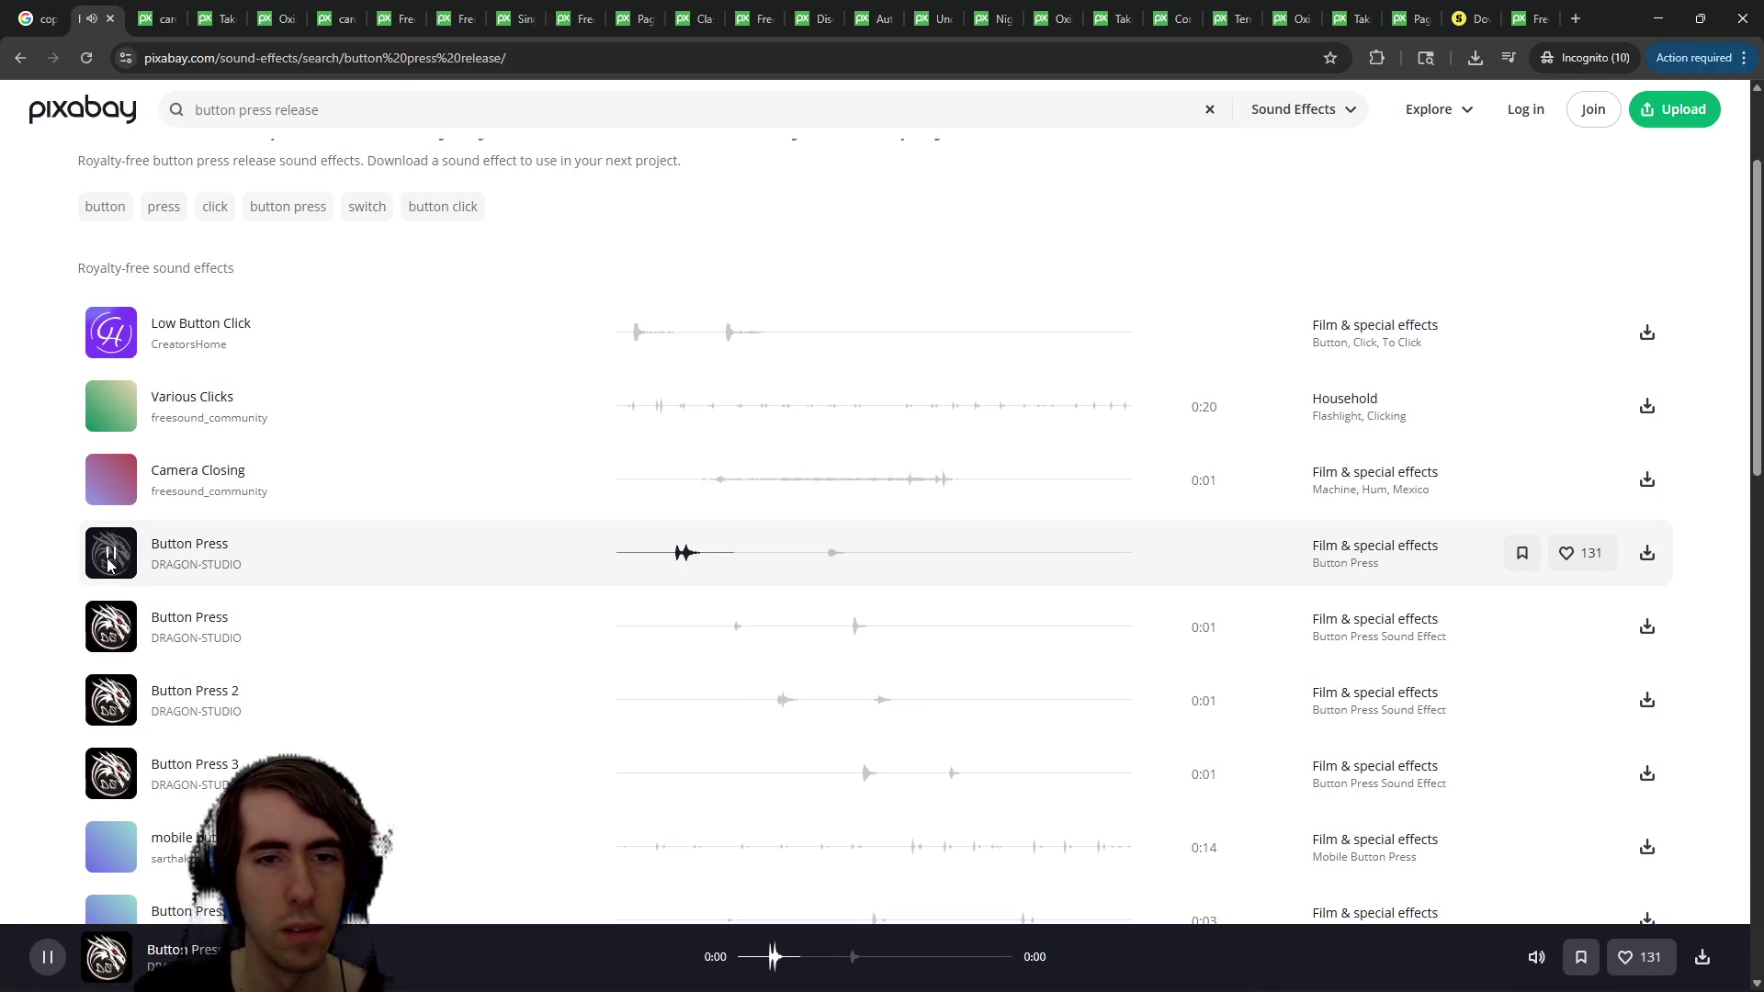
click(117, 634)
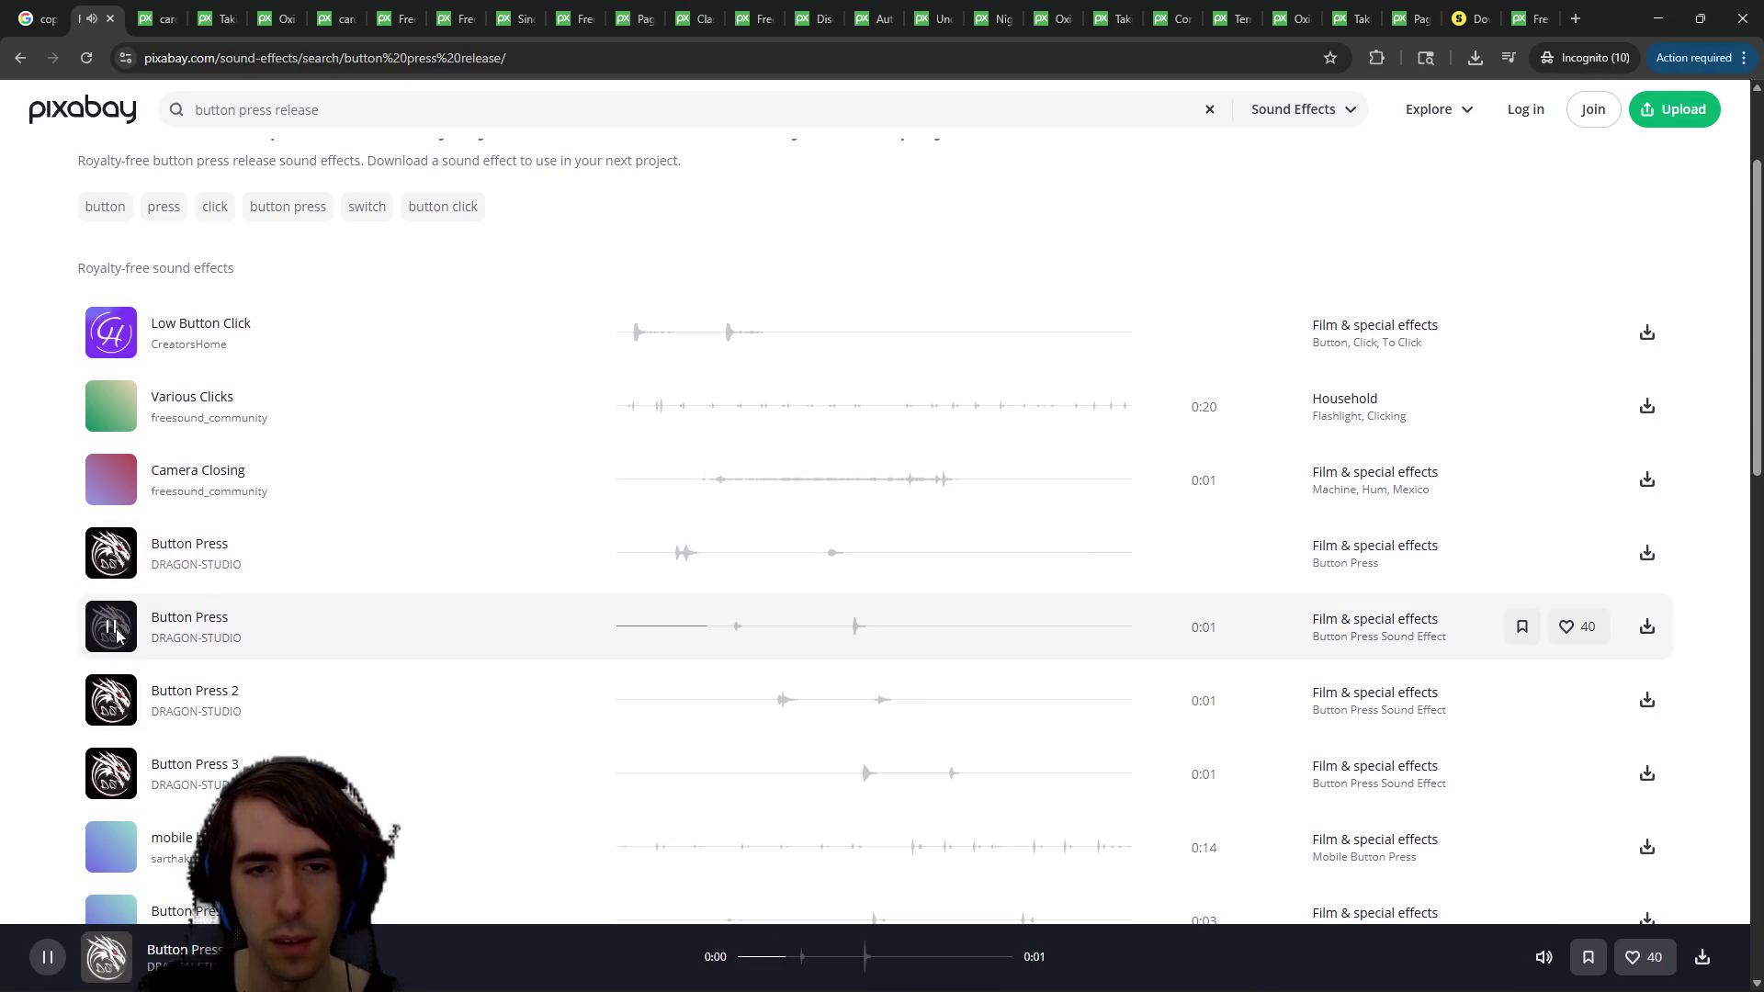
click(108, 703)
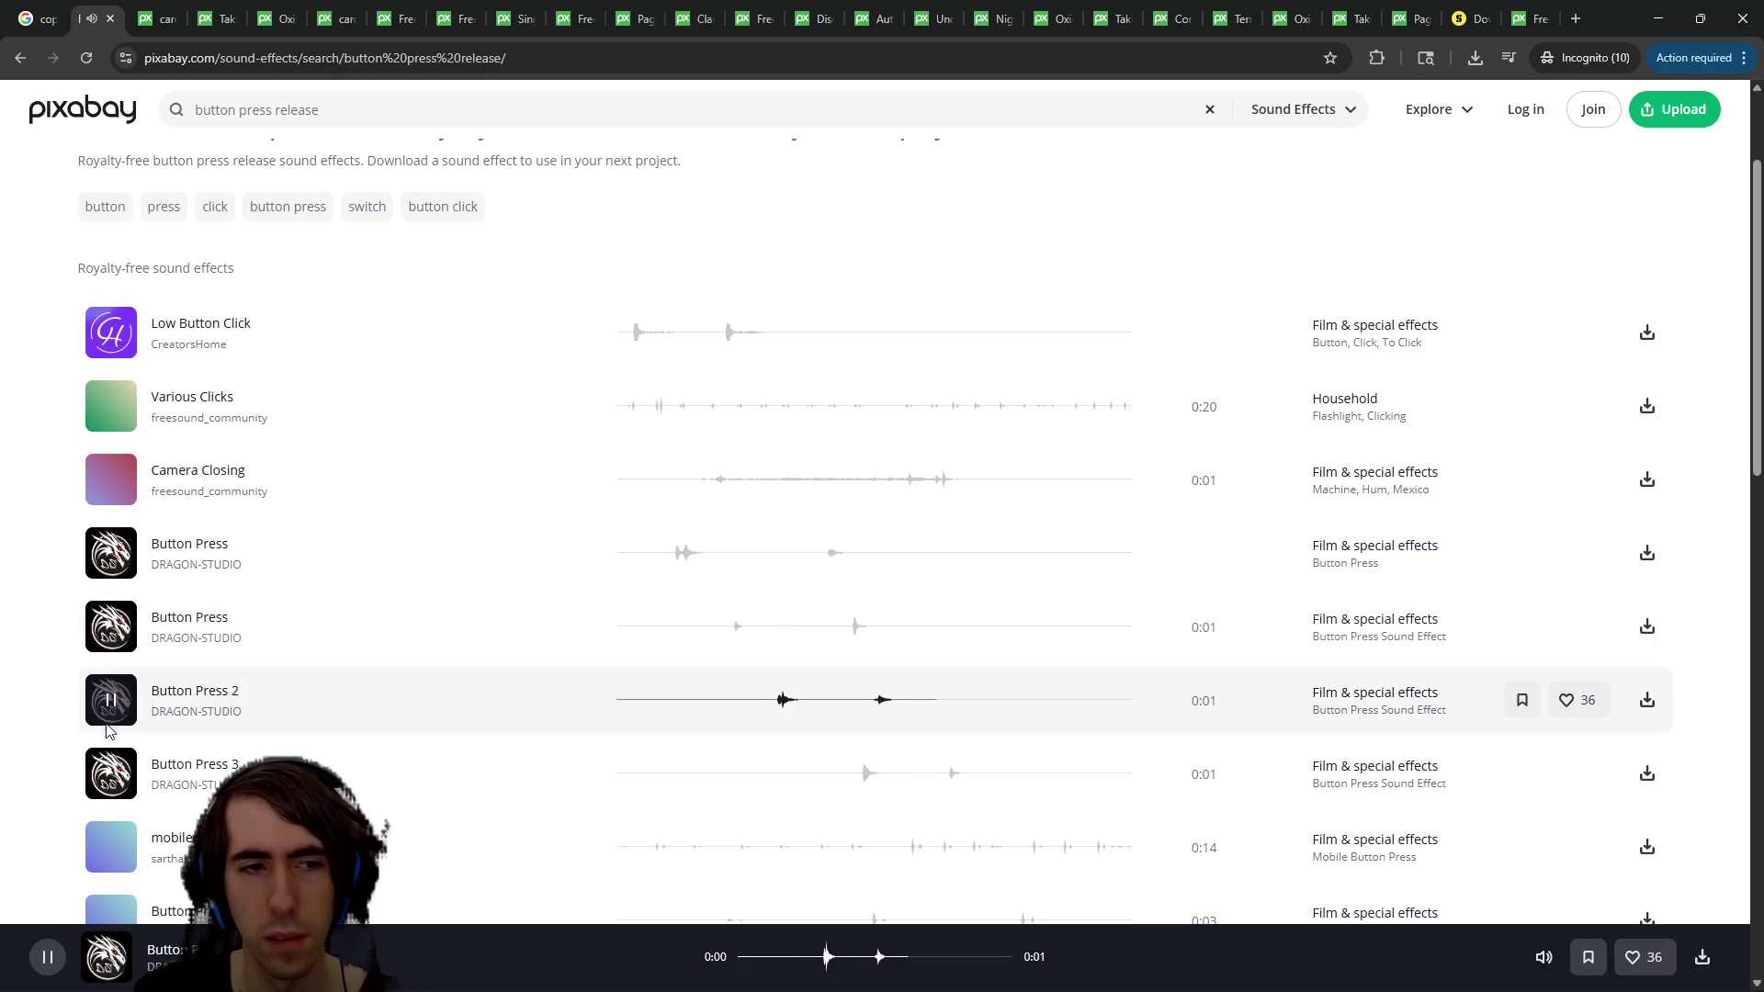
click(104, 779)
Preview the three-second, mobile, mouse click, camera-video, Walkman and beep button sounds
scroll(129, 552, down, 5)
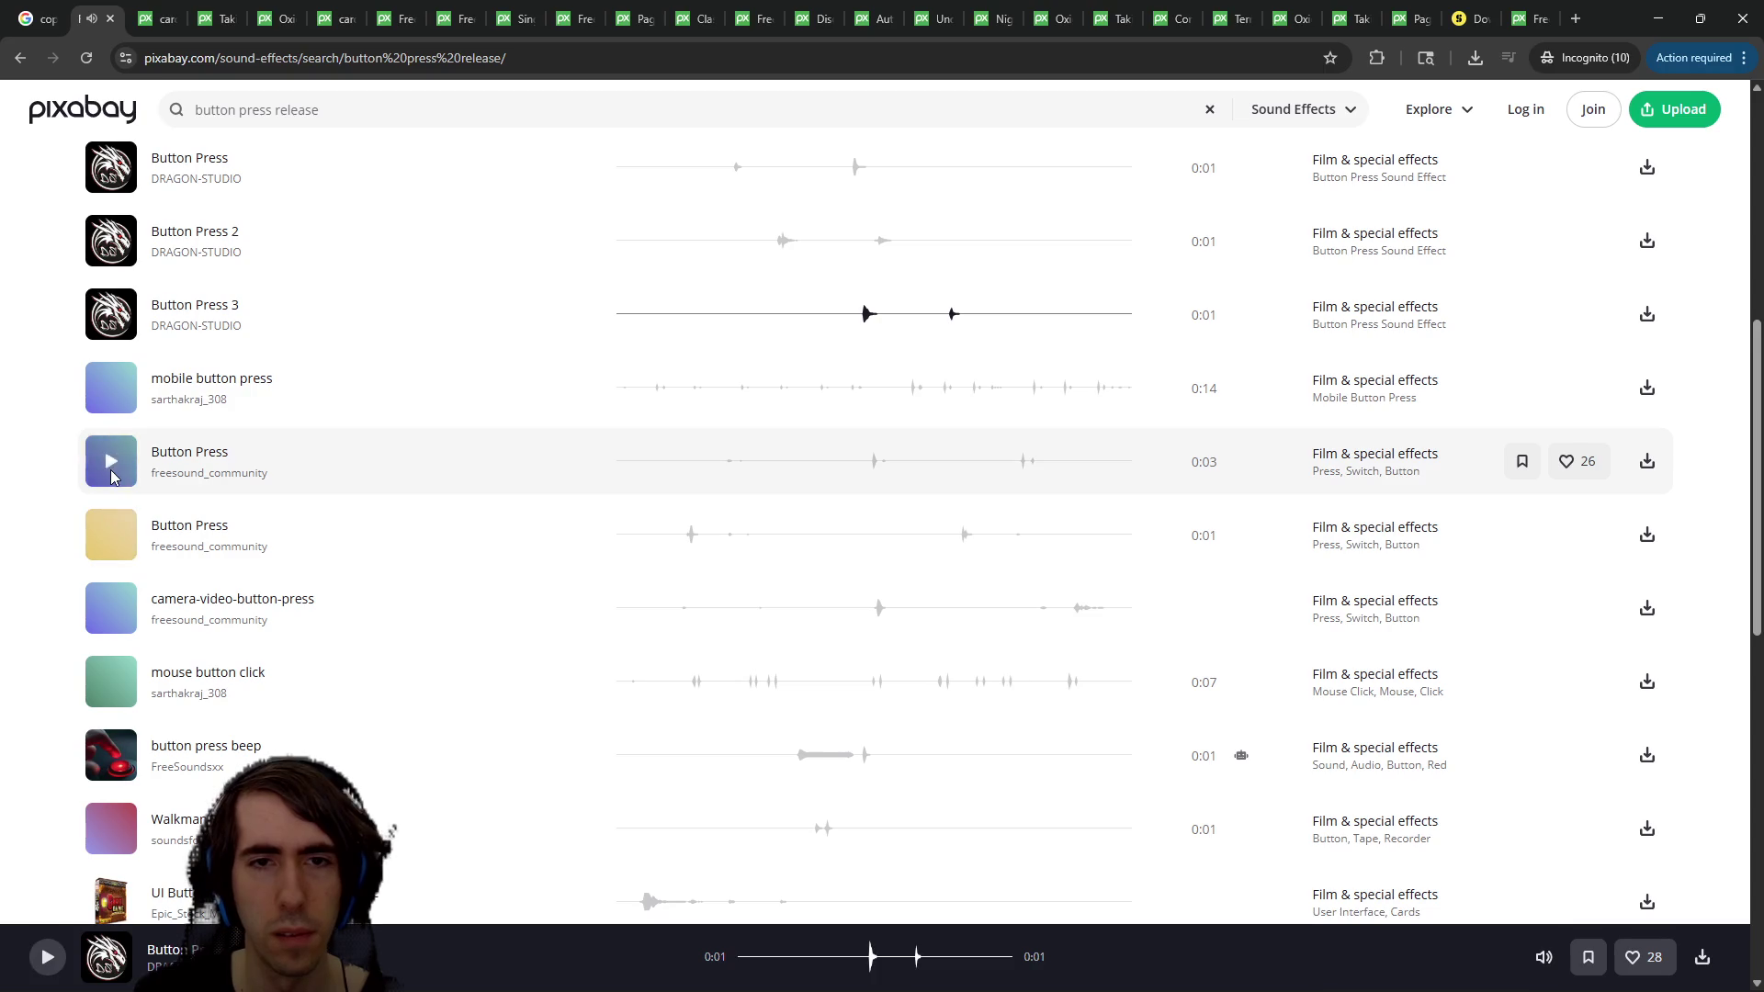
click(111, 467)
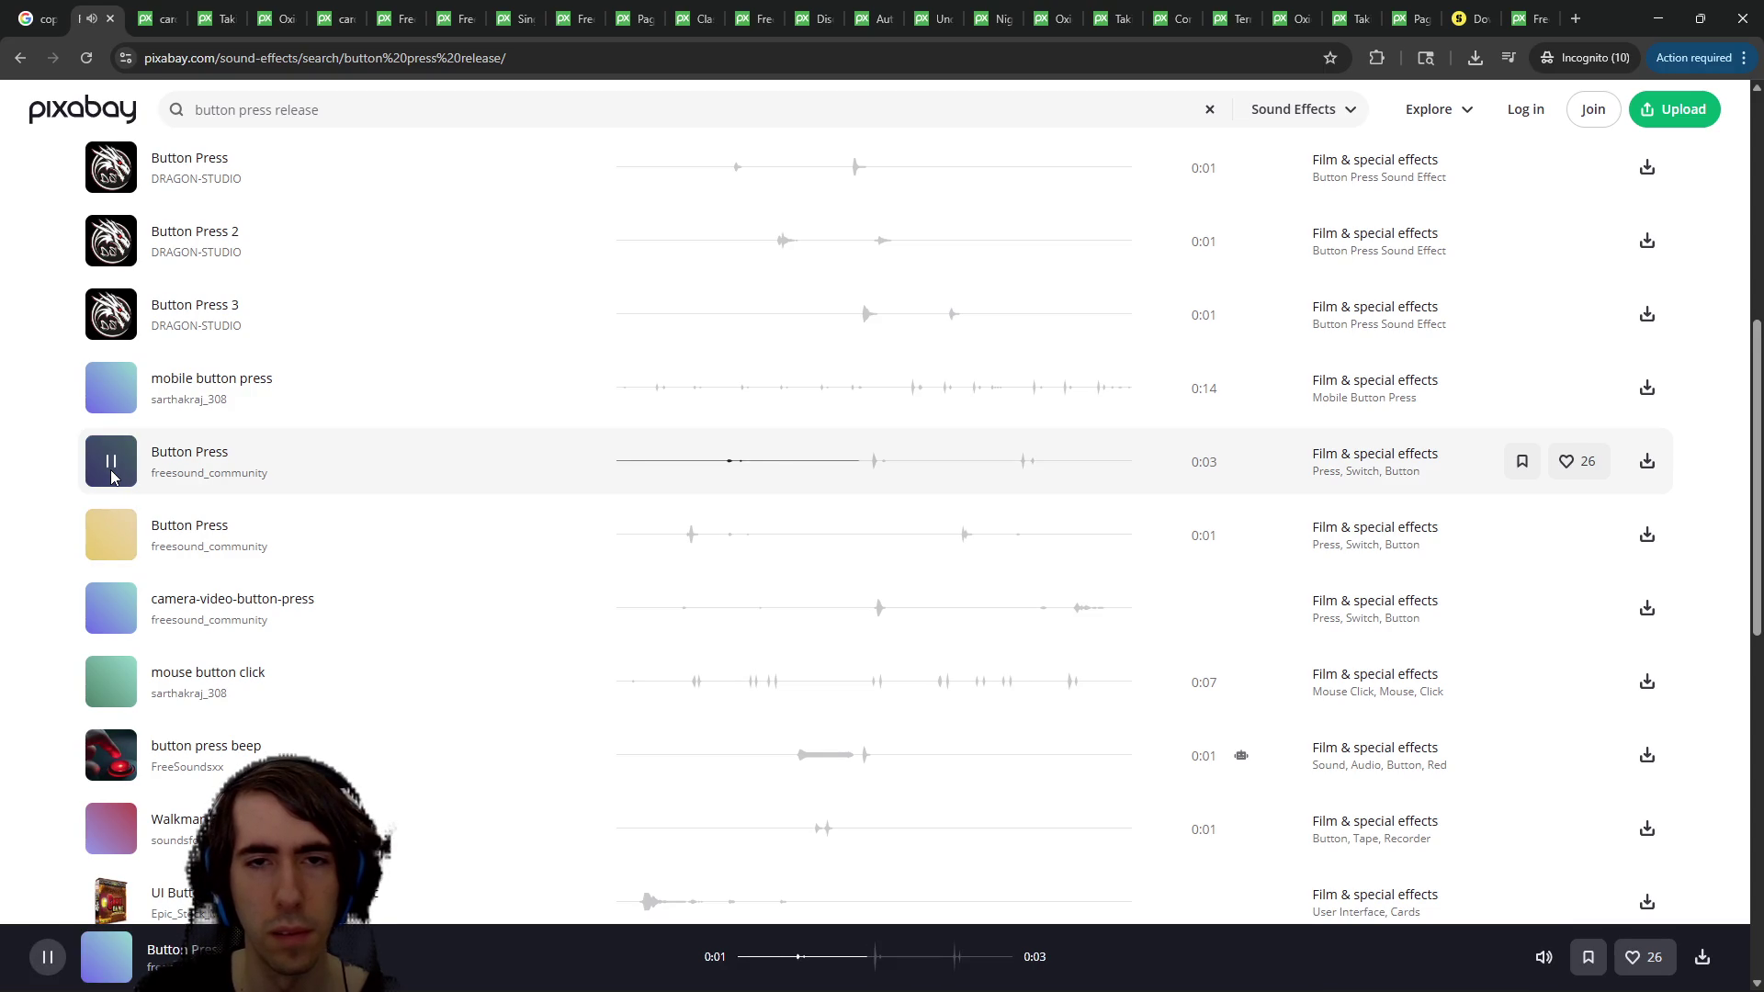
click(112, 388)
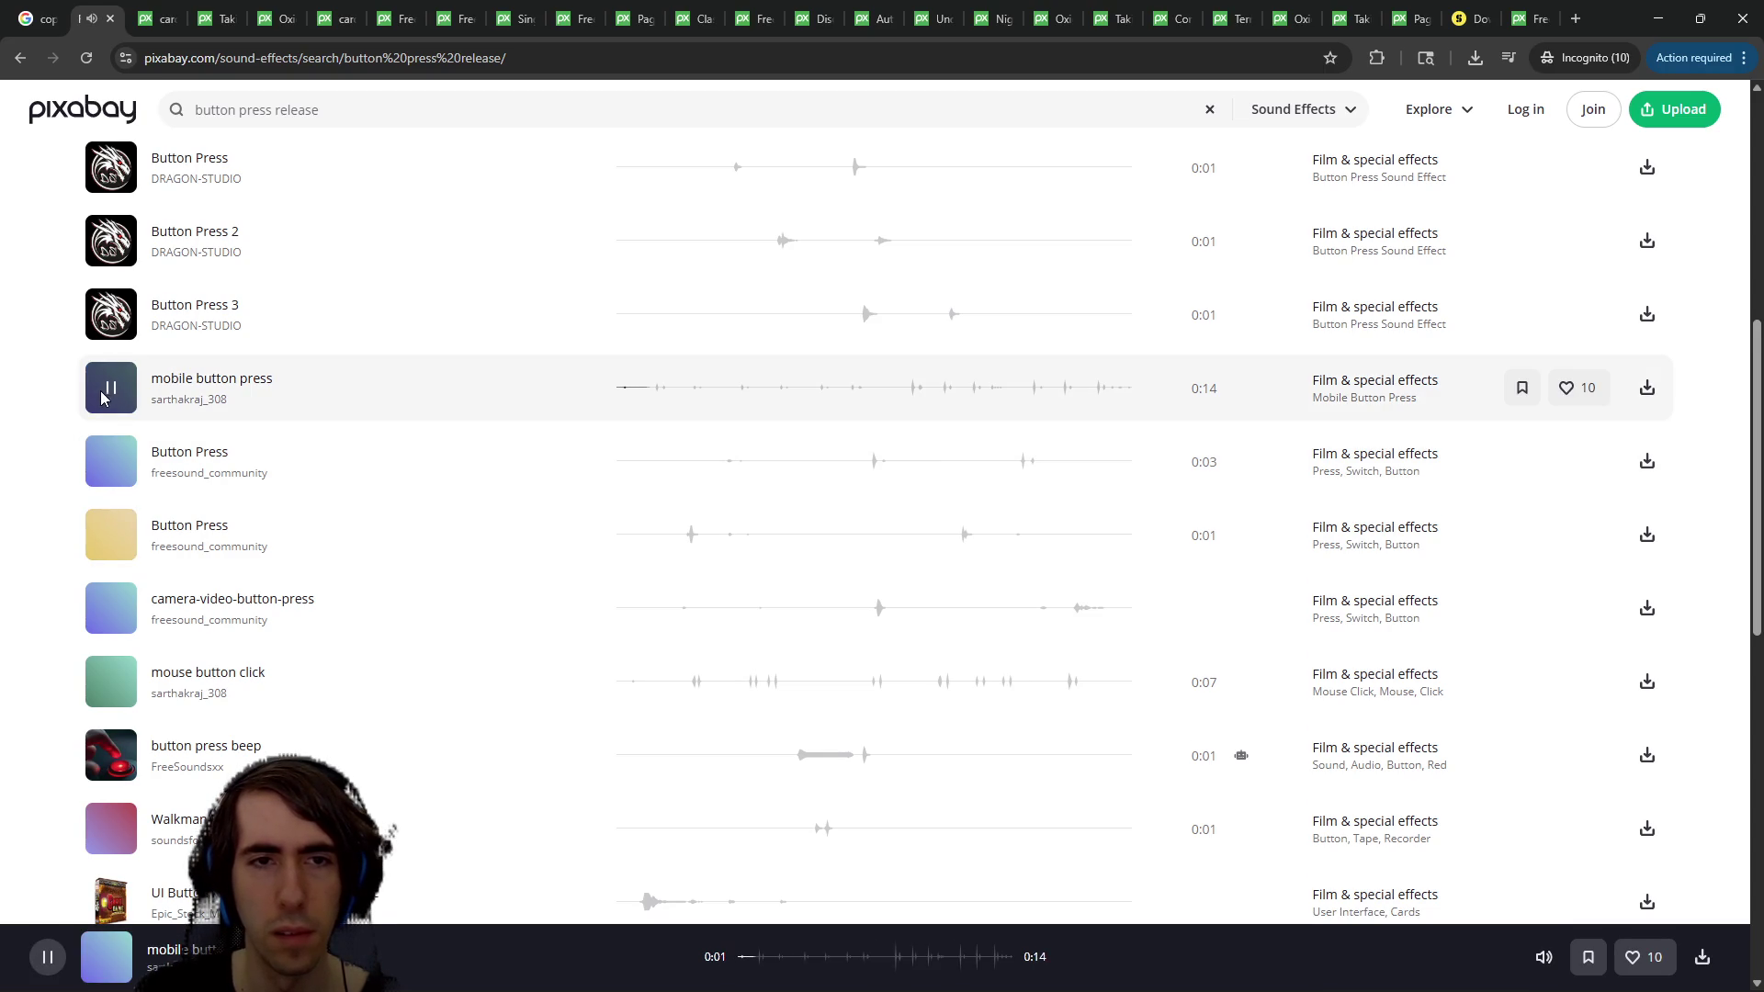
click(112, 682)
click(116, 624)
scroll(117, 628, down, 1)
scroll(116, 627, down, 2)
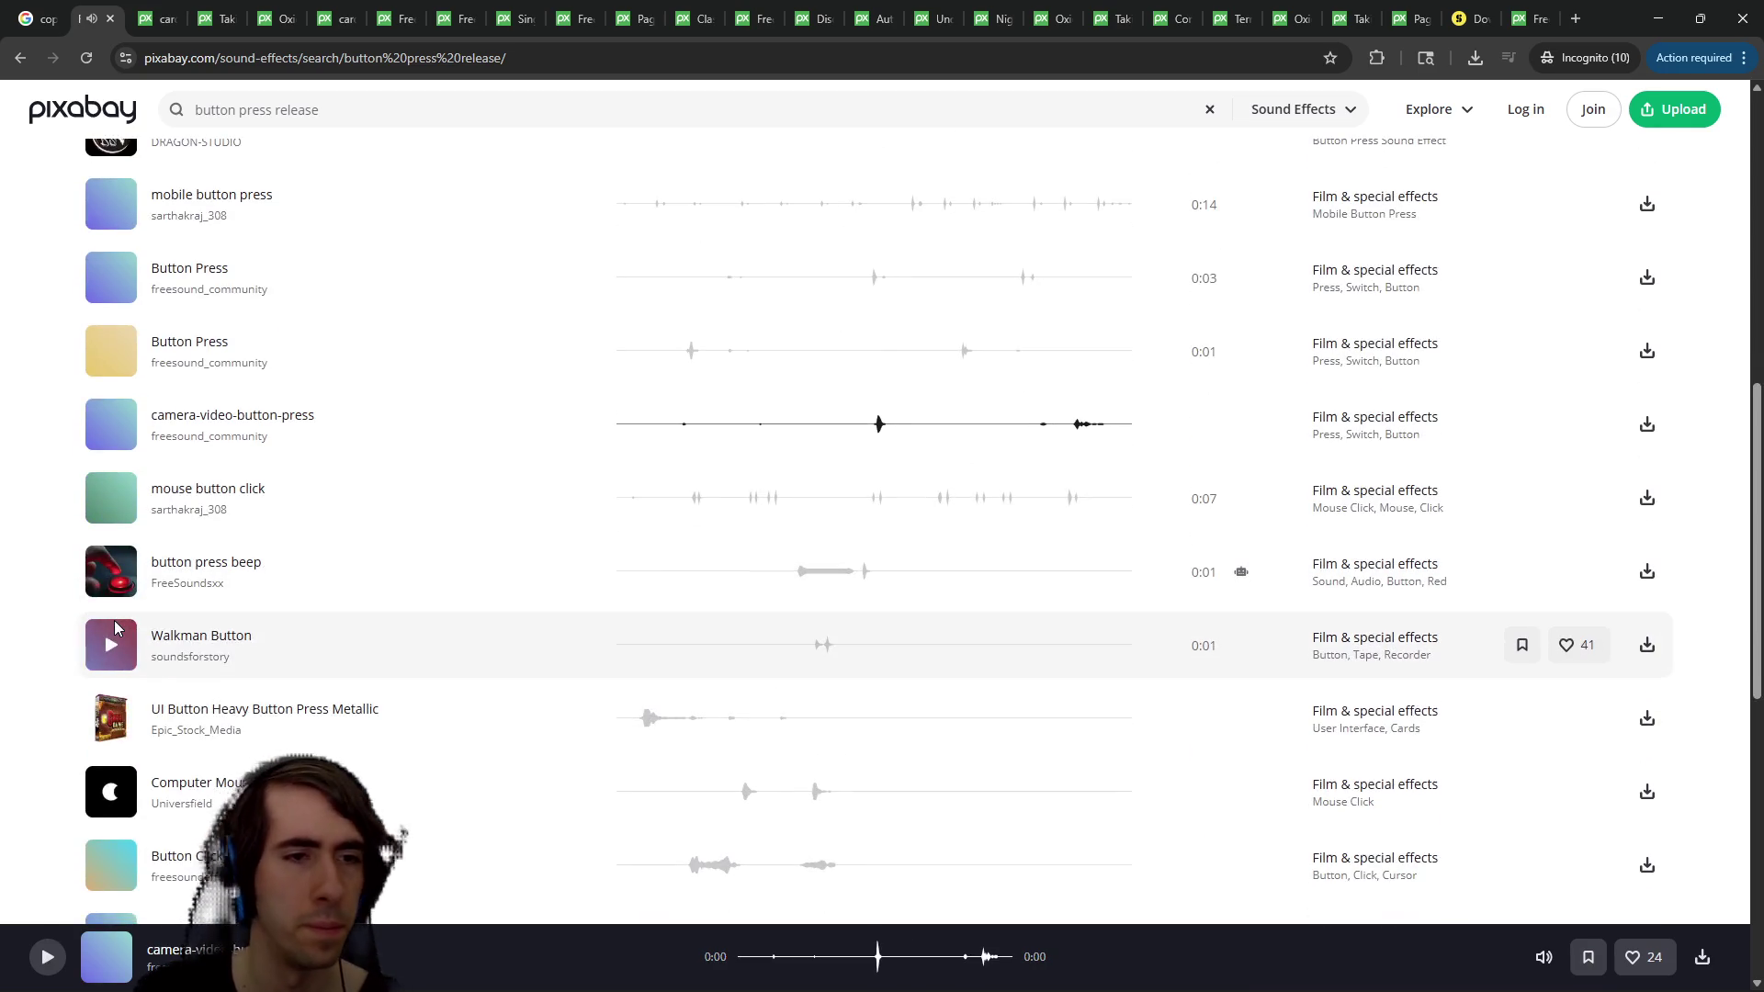
click(110, 634)
click(109, 577)
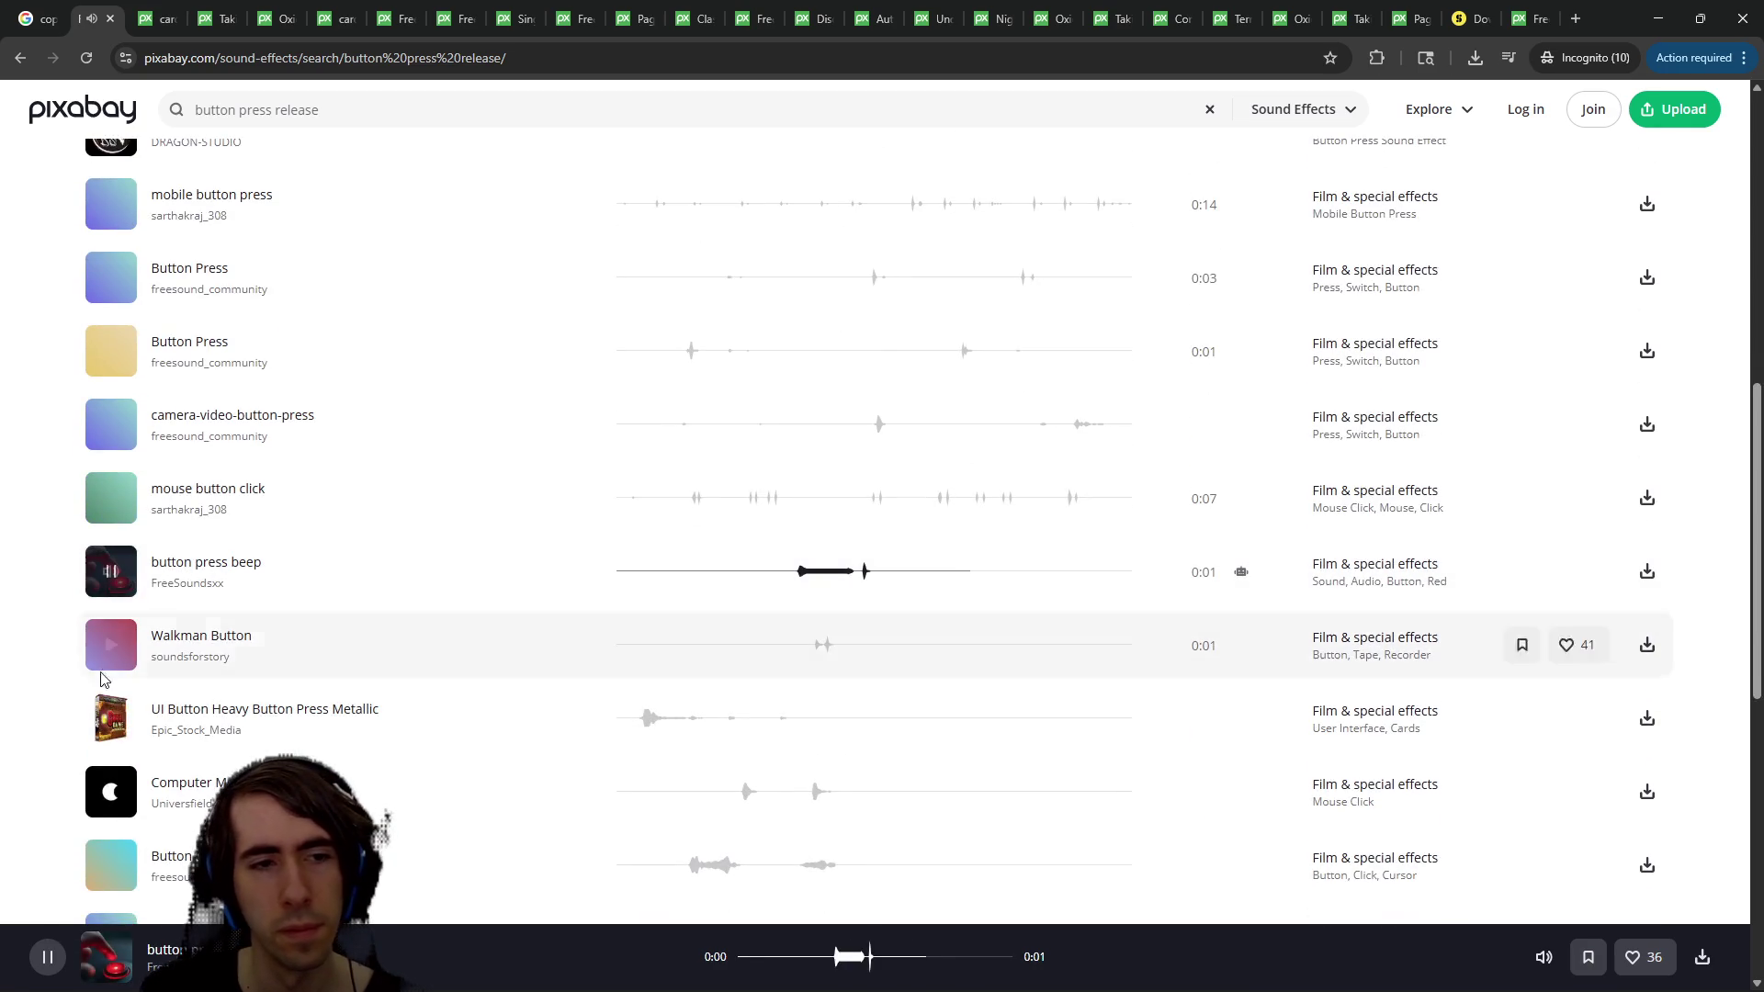
Preview Computer Mouse Click, Button Click, button press 2 and Switch Button, then Button lips on page 2
scroll(110, 643, down, 2)
click(111, 607)
click(108, 687)
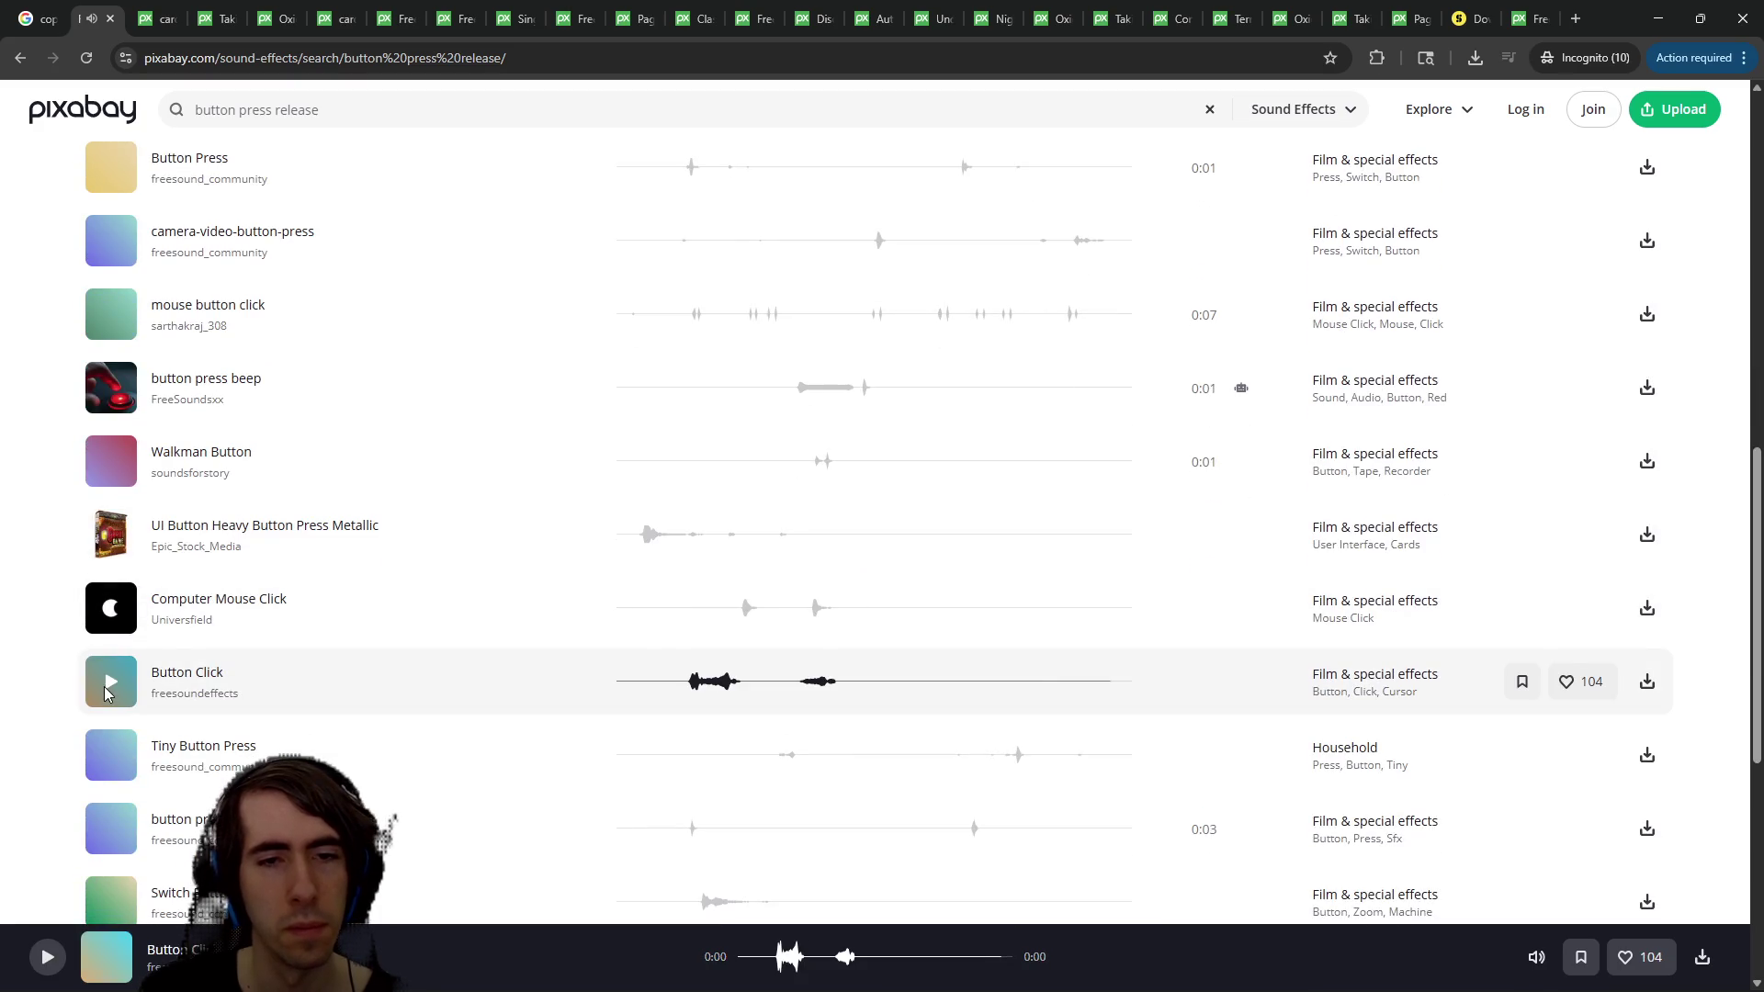
scroll(109, 691, down, 3)
click(117, 577)
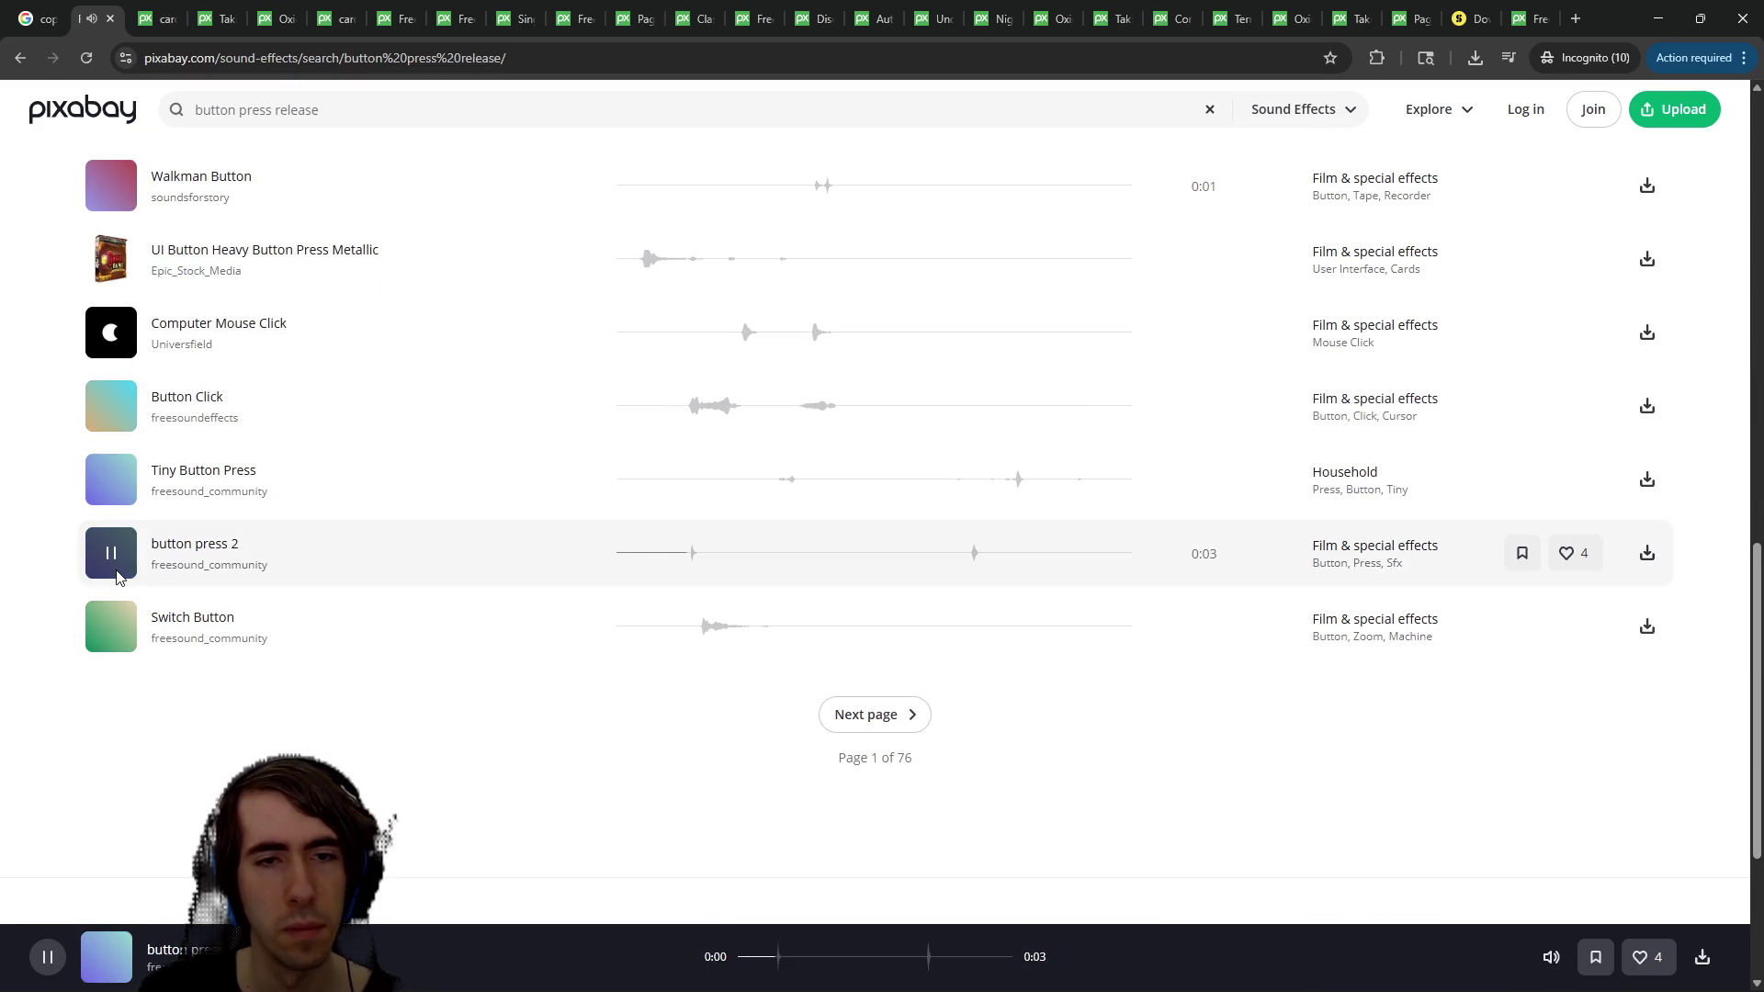
click(111, 627)
click(888, 729)
click(113, 517)
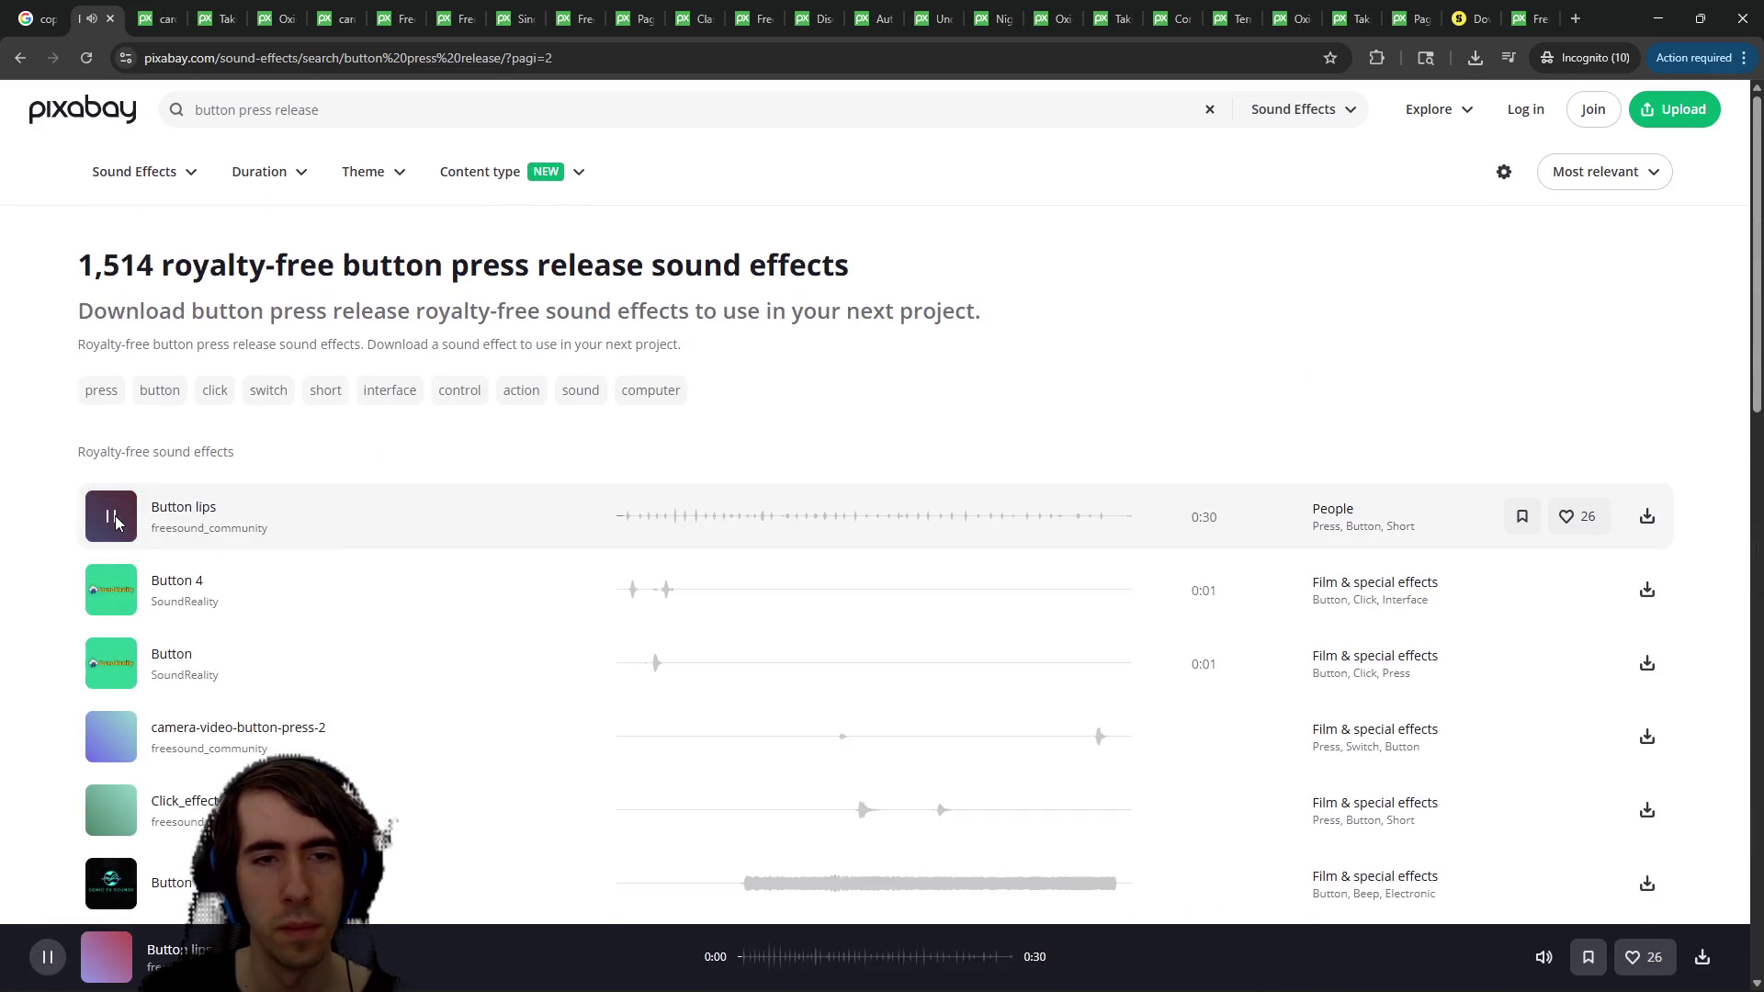
Preview the Button, Button 4, camera-video-button-press-2, Click_effect and Button Beep sounds
click(111, 663)
scroll(129, 397, down, 3)
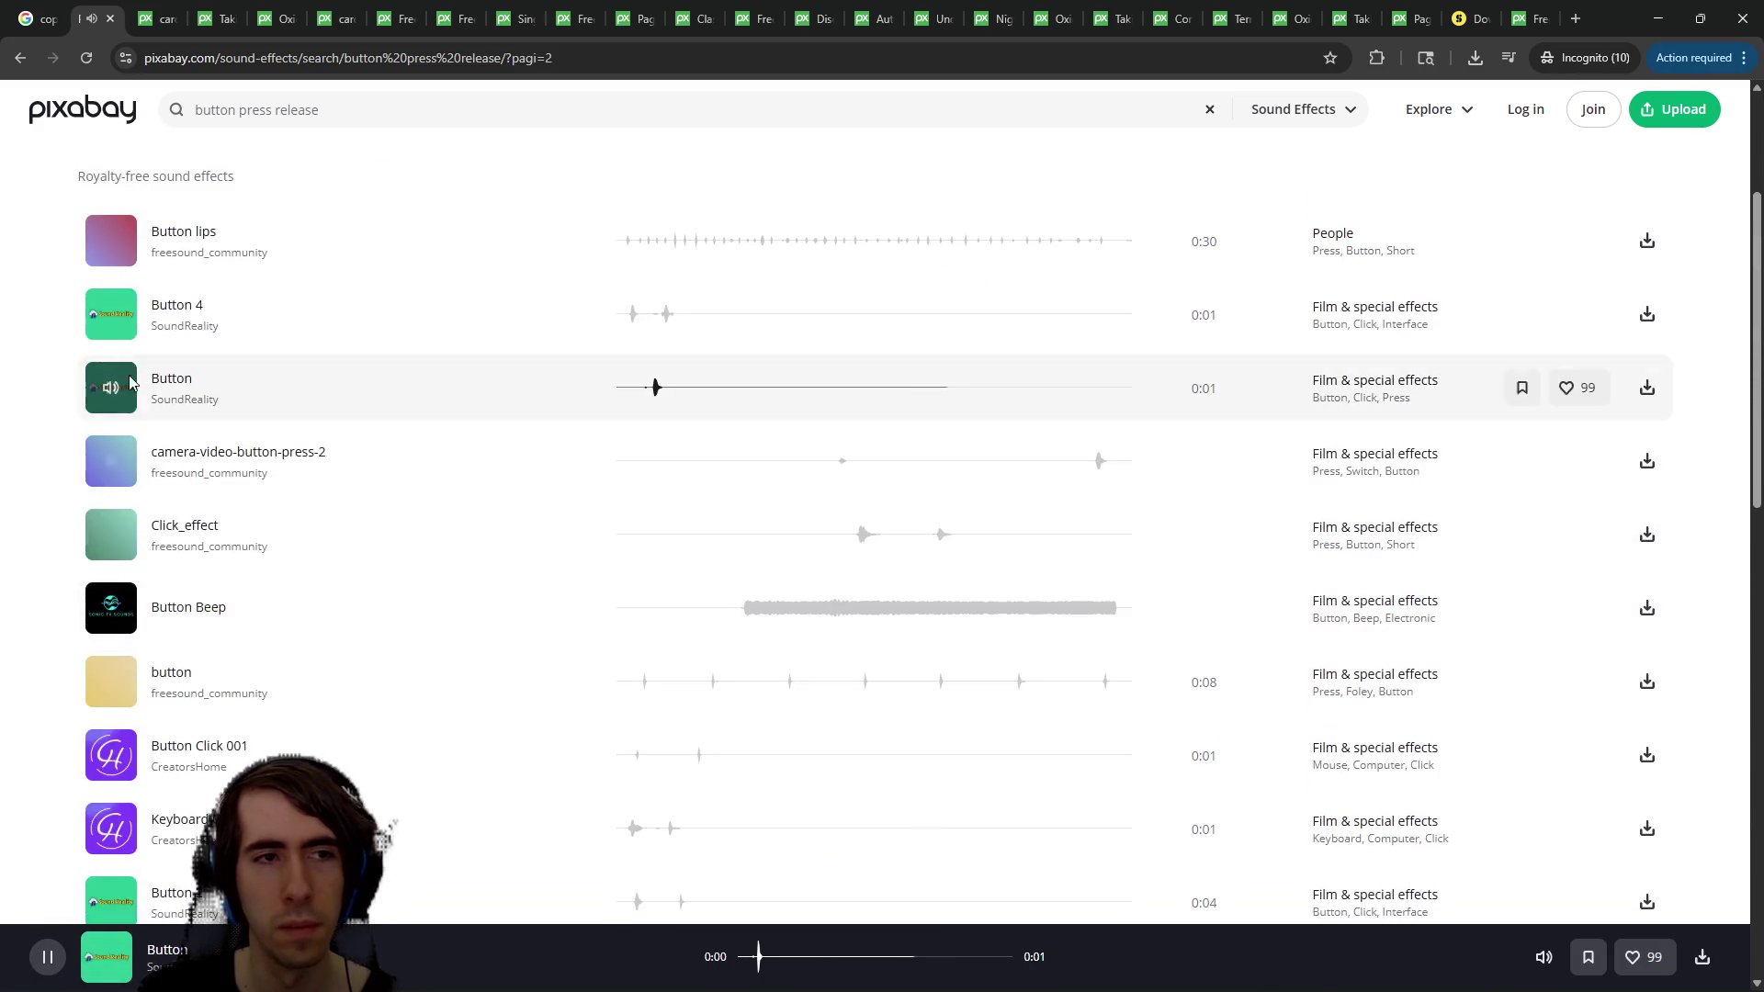
click(124, 317)
click(131, 476)
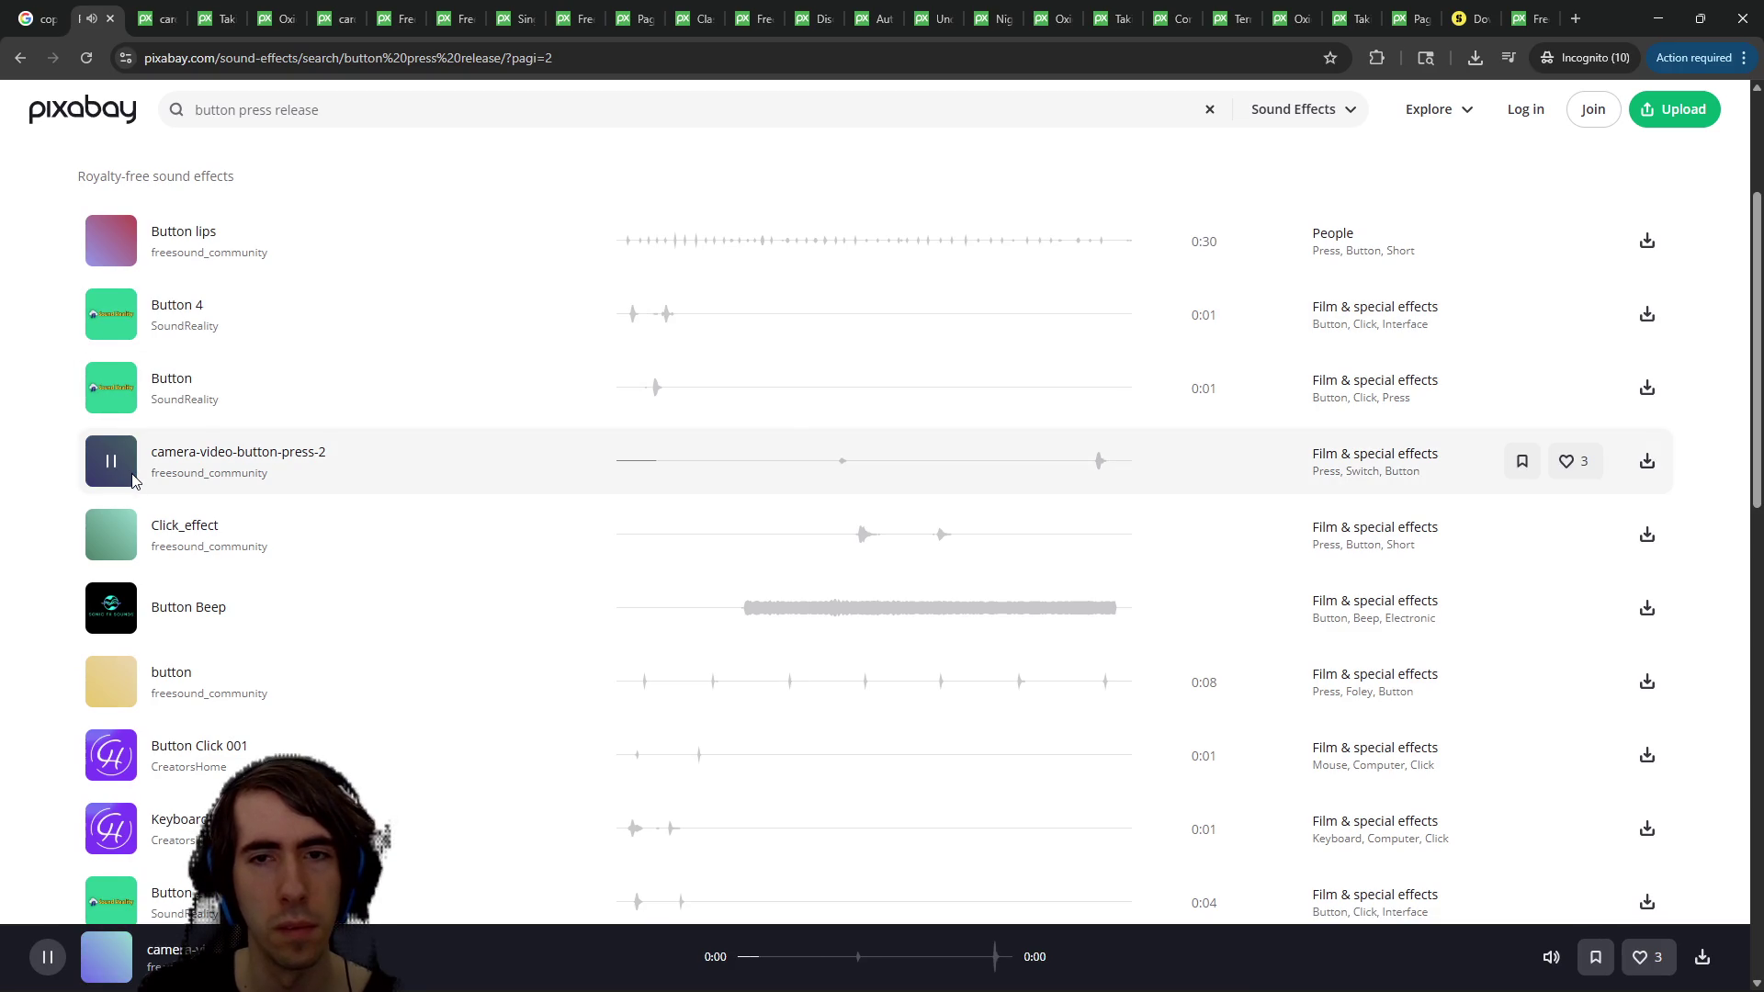
click(111, 535)
click(127, 611)
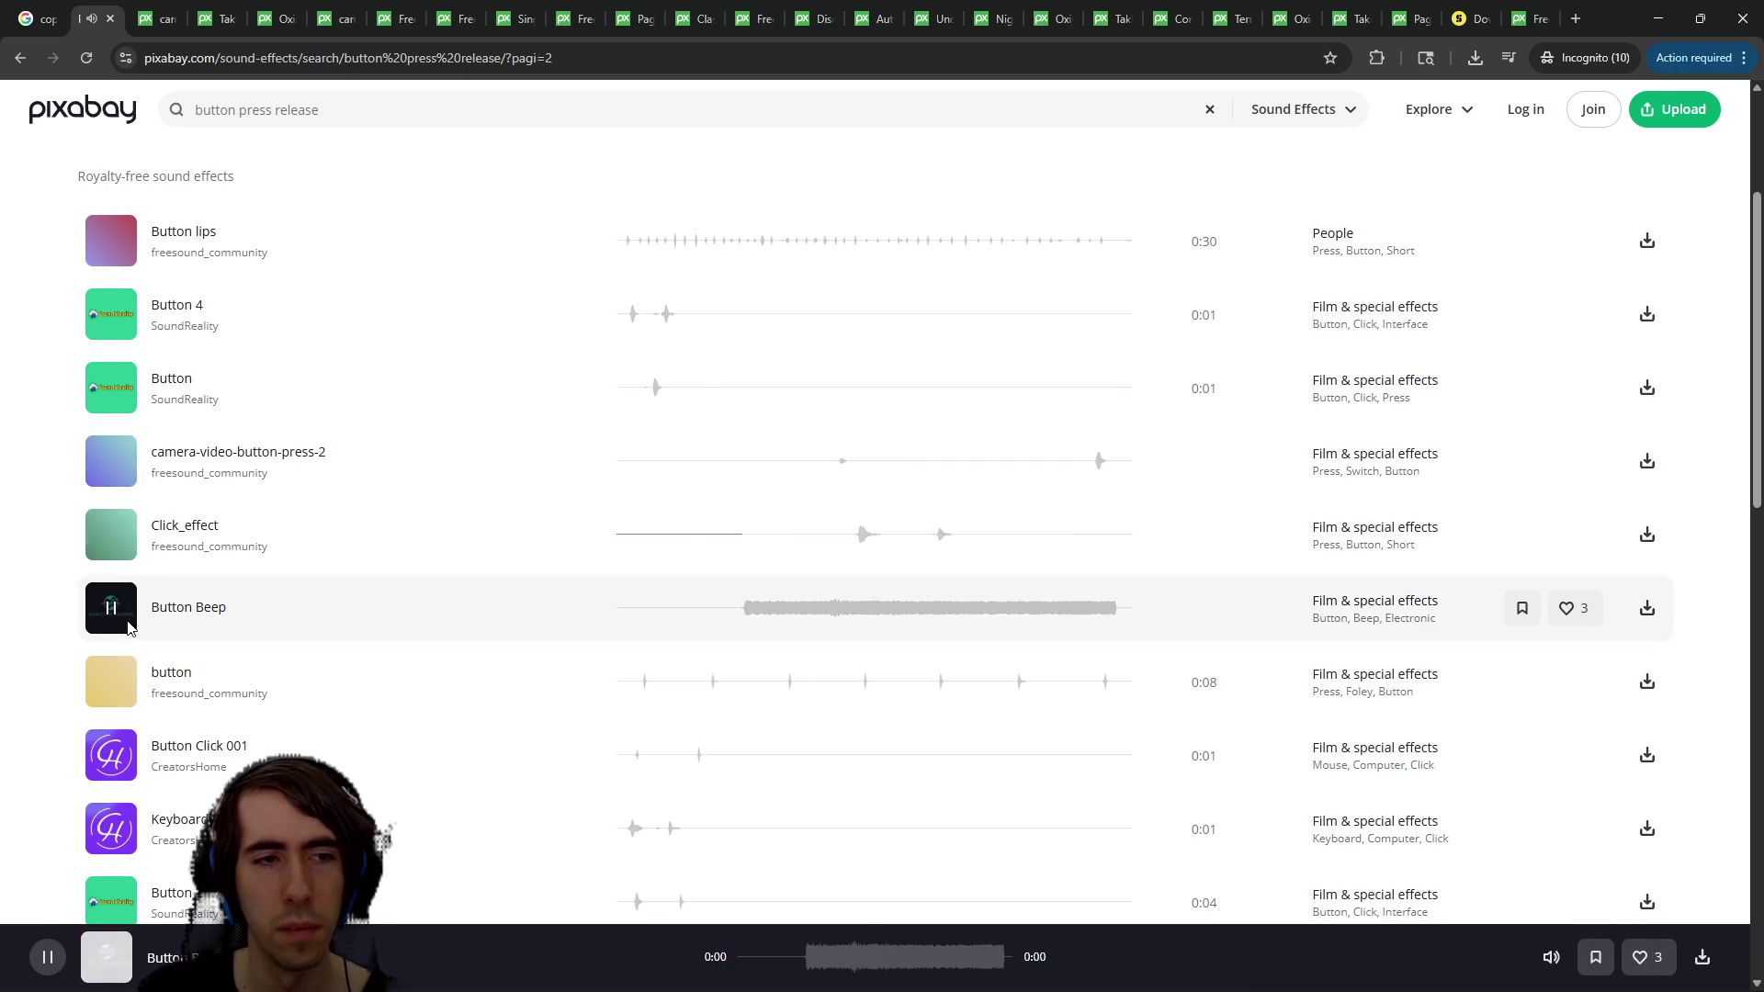
Preview the Button Click 001, eight-second button, Button 2 and Button Click 002 sounds
scroll(124, 625, down, 2)
click(87, 574)
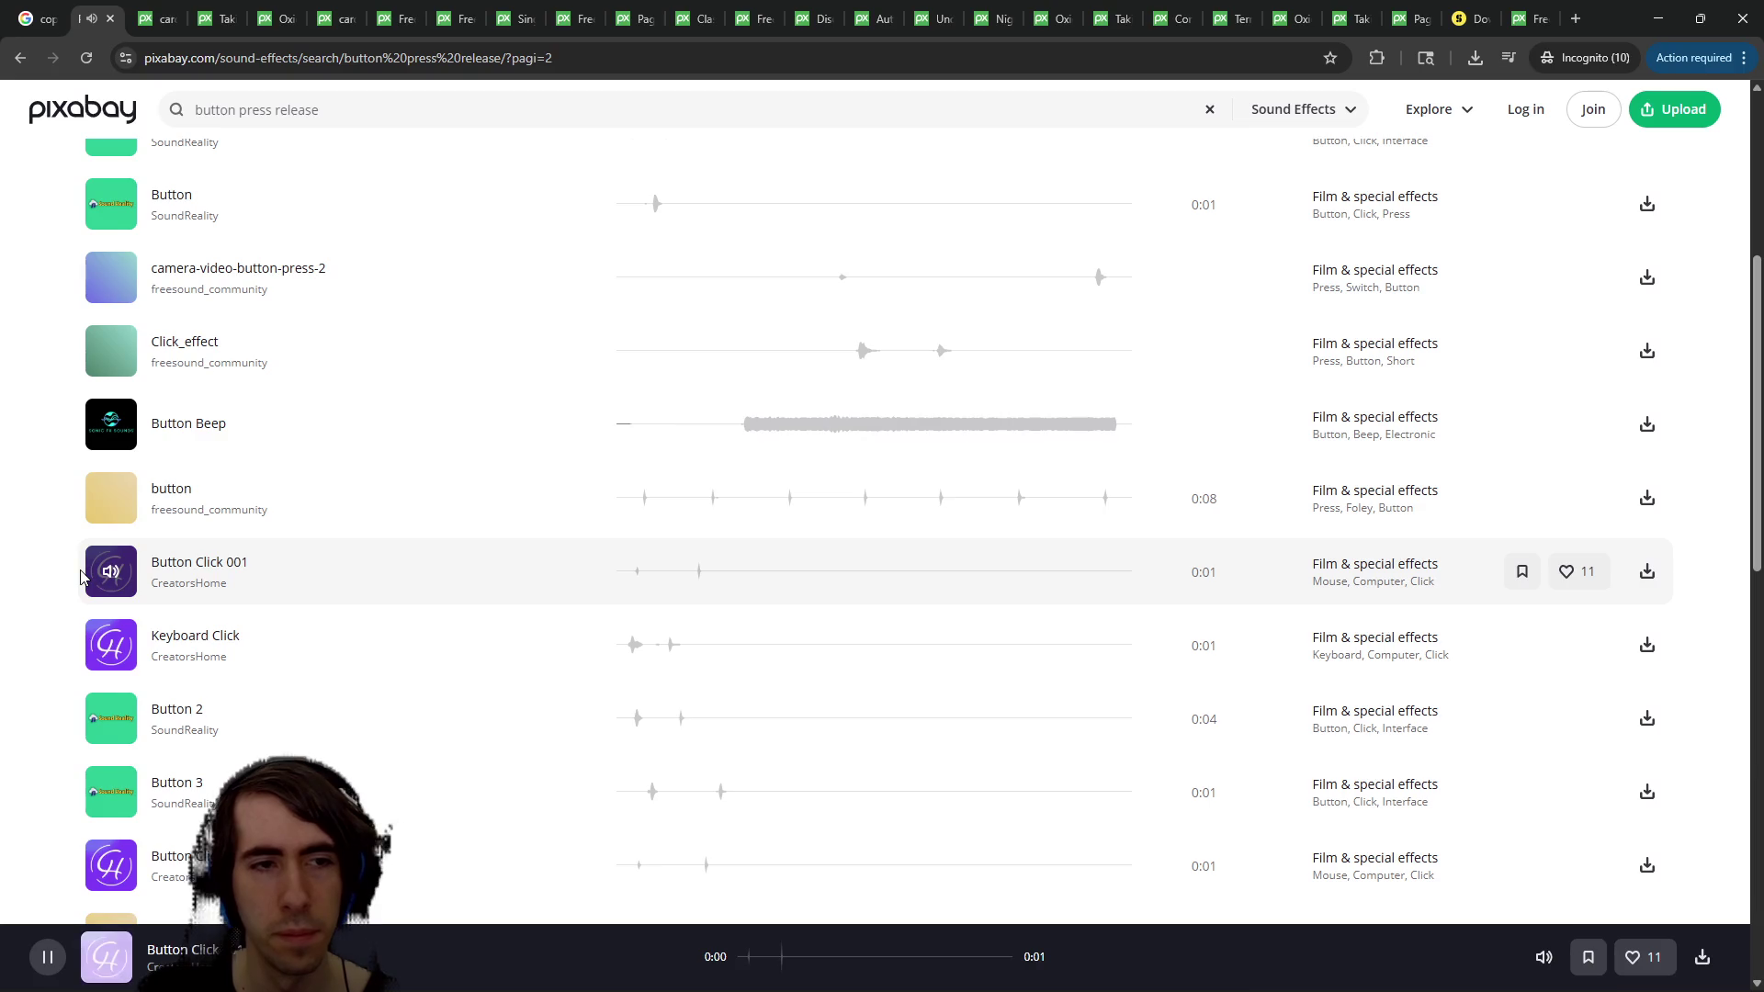
click(112, 501)
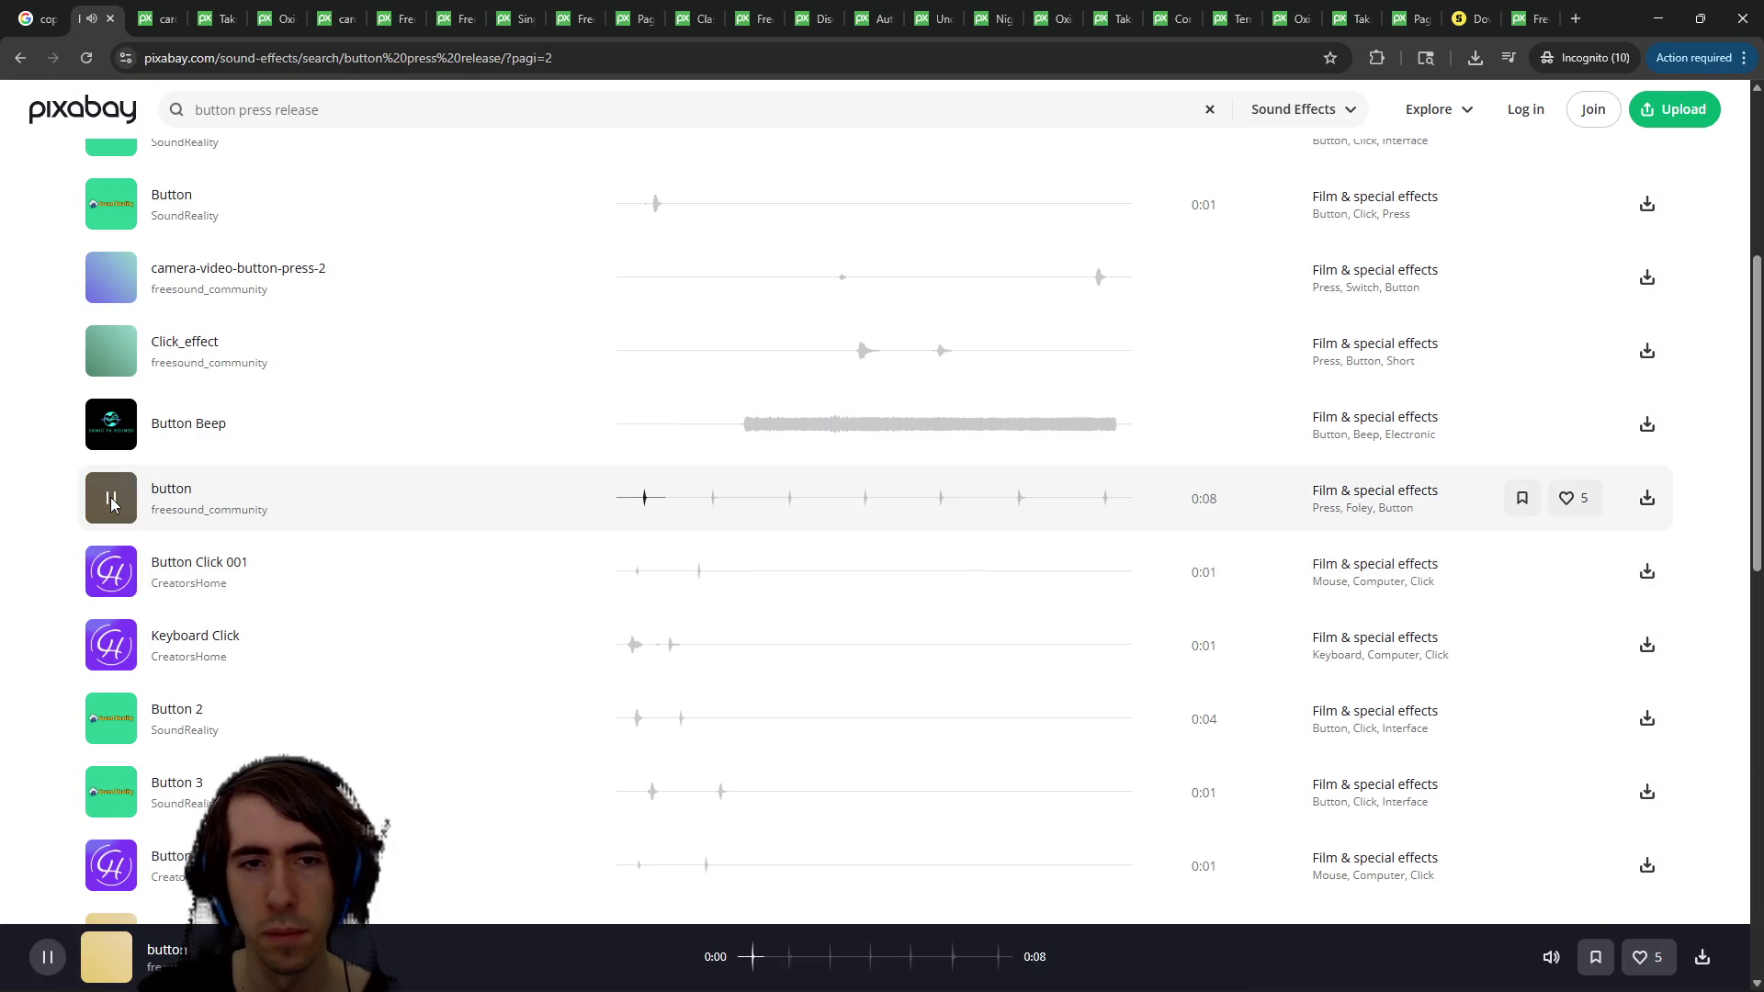
click(114, 718)
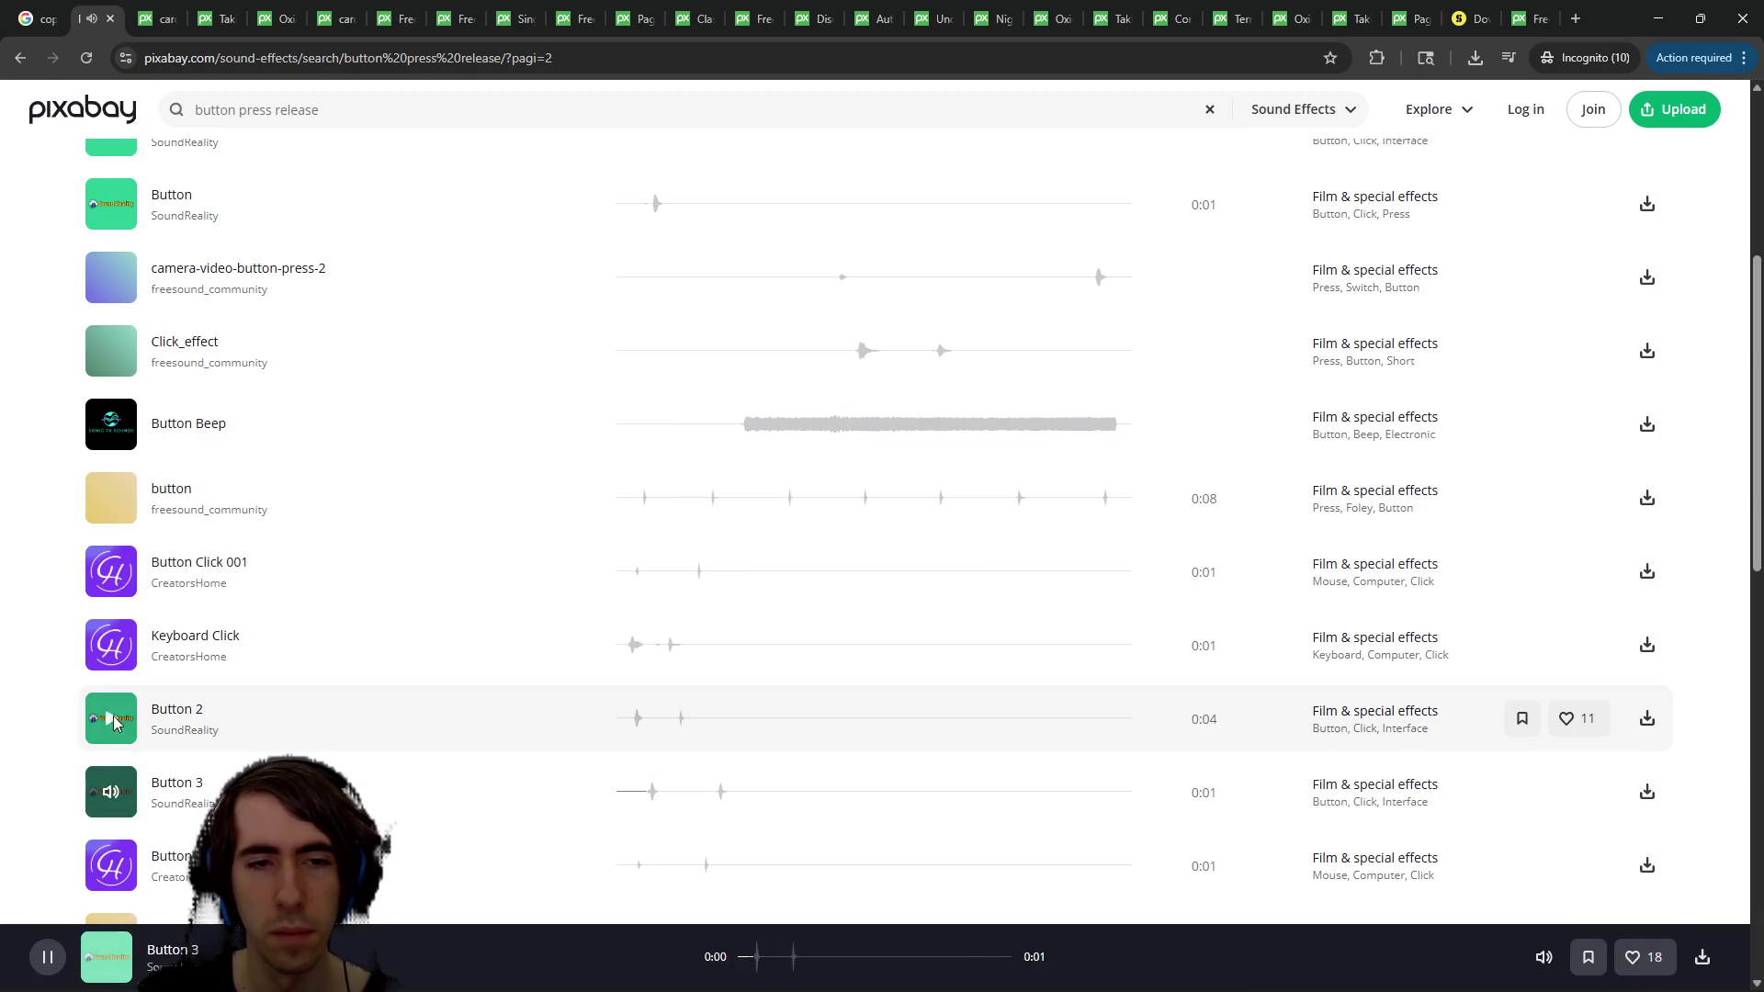
scroll(114, 715, down, 2)
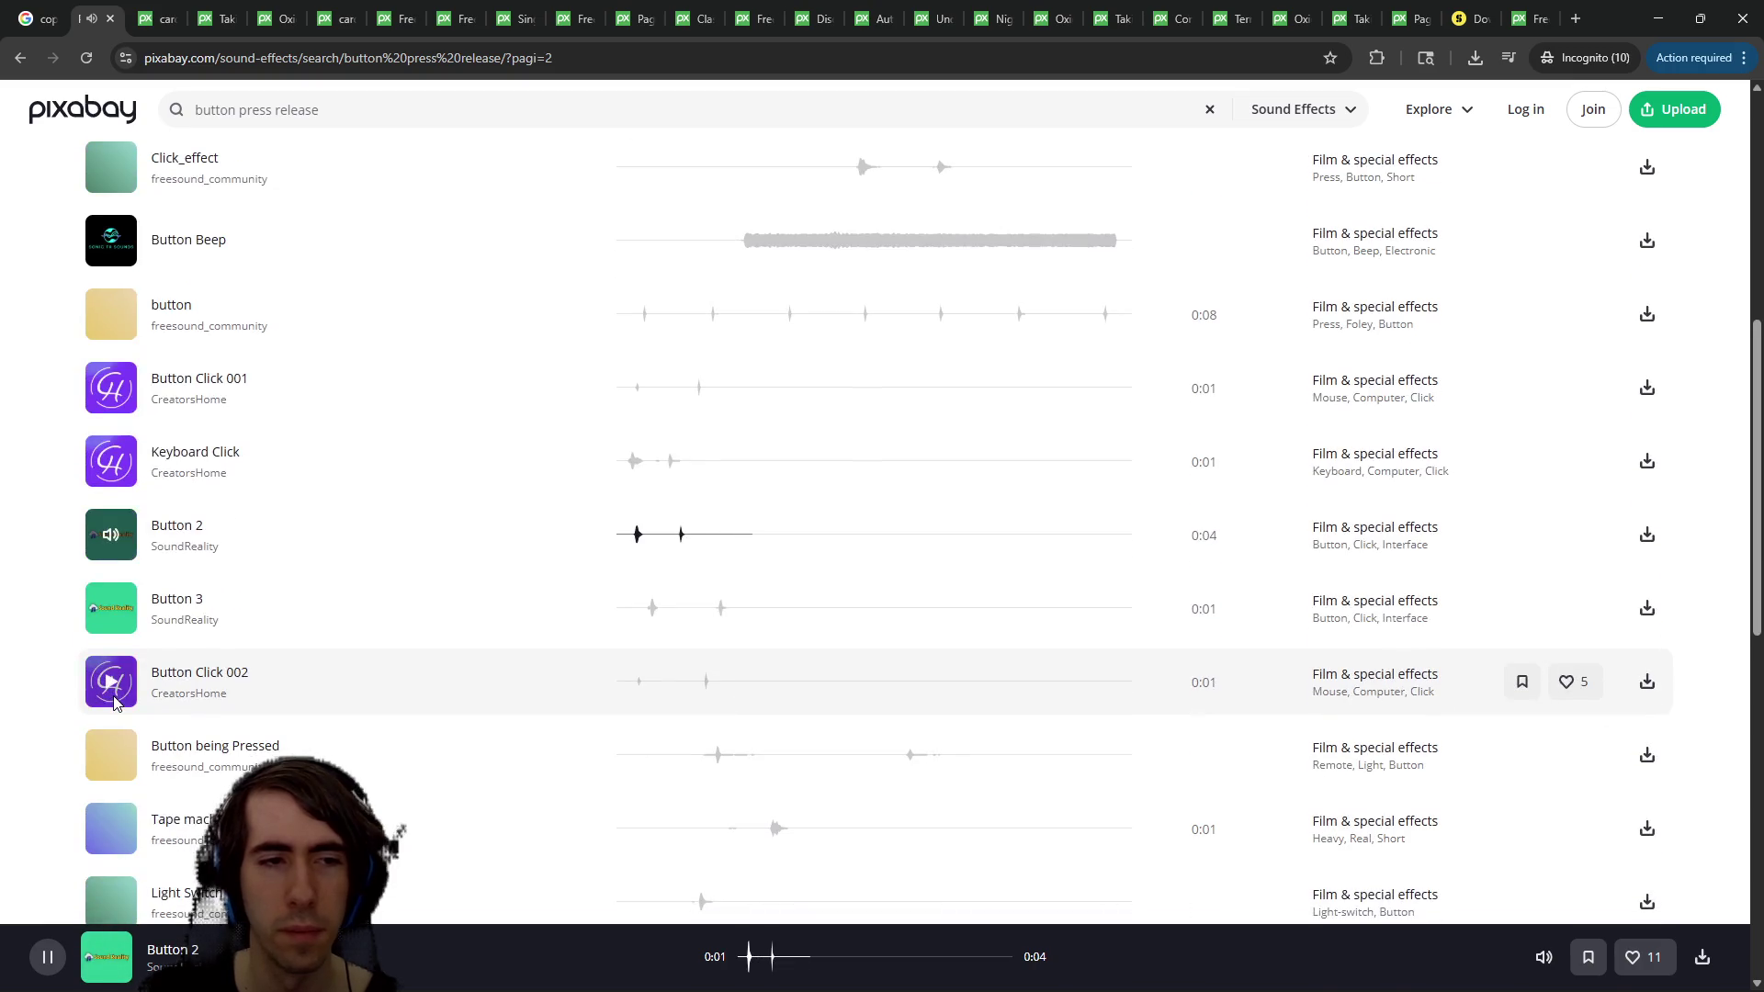
click(111, 680)
Audition Button being Pressed, Tape machine and Light Switch, then preview Button Press on page 3
scroll(114, 703, down, 1)
scroll(114, 702, down, 1)
click(110, 563)
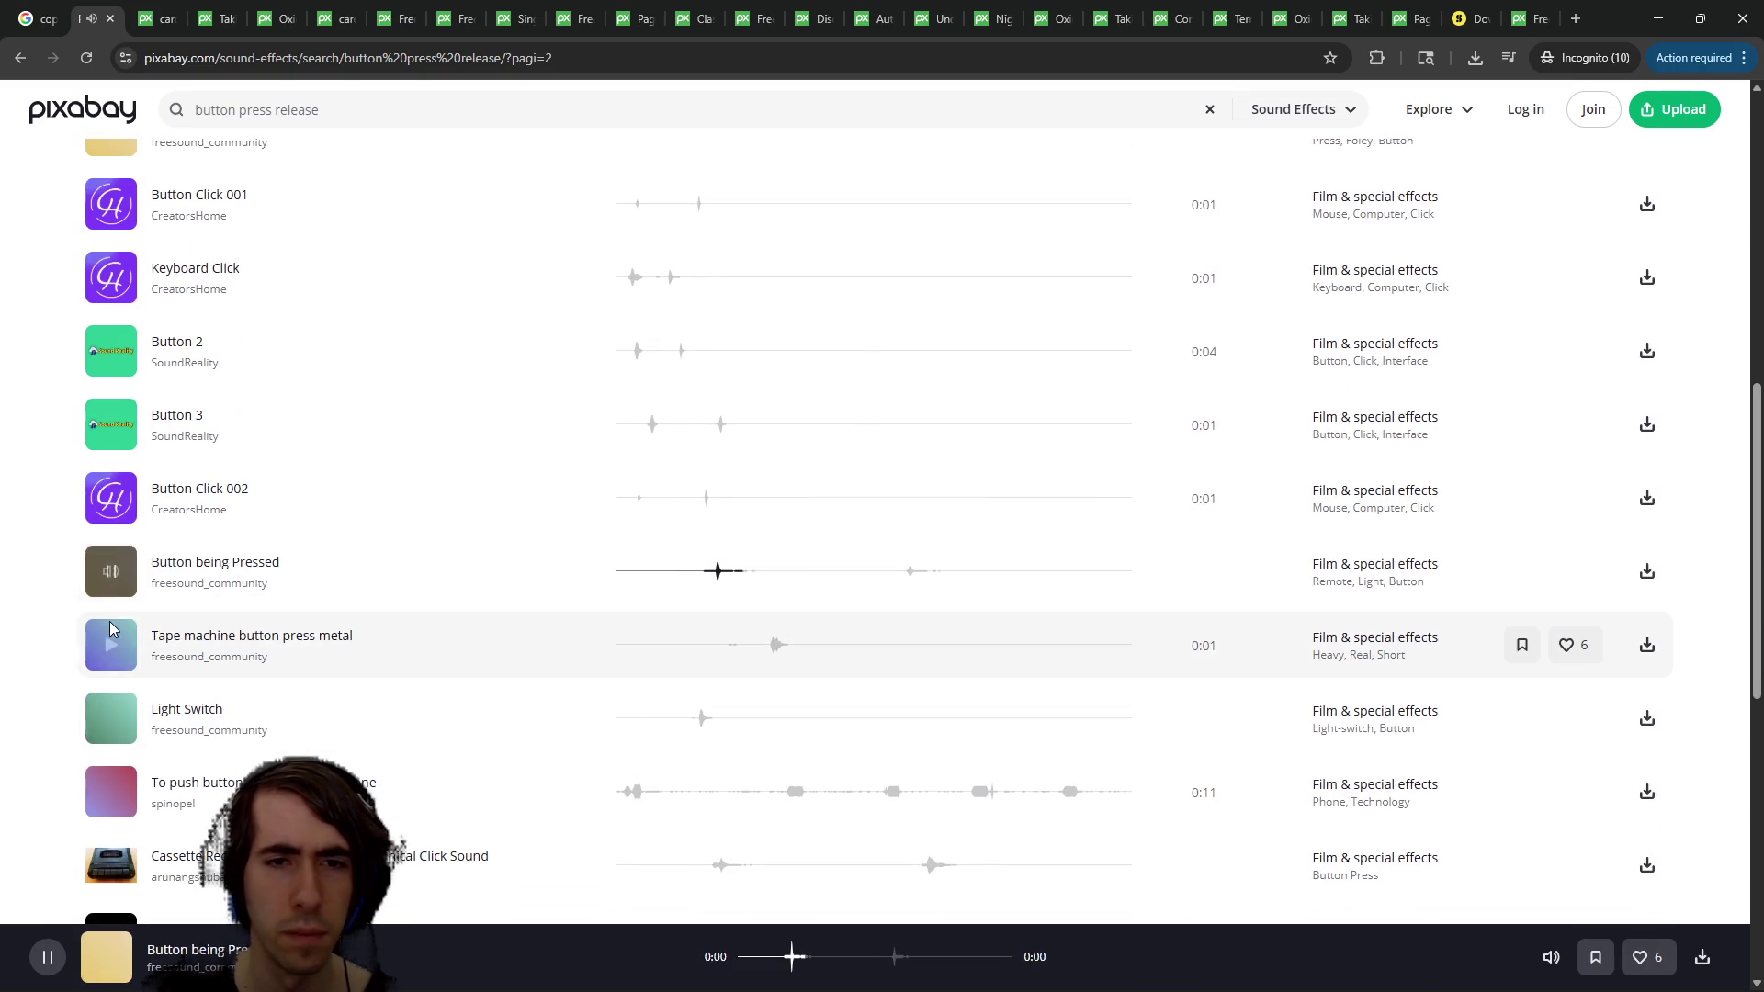
click(108, 634)
click(94, 561)
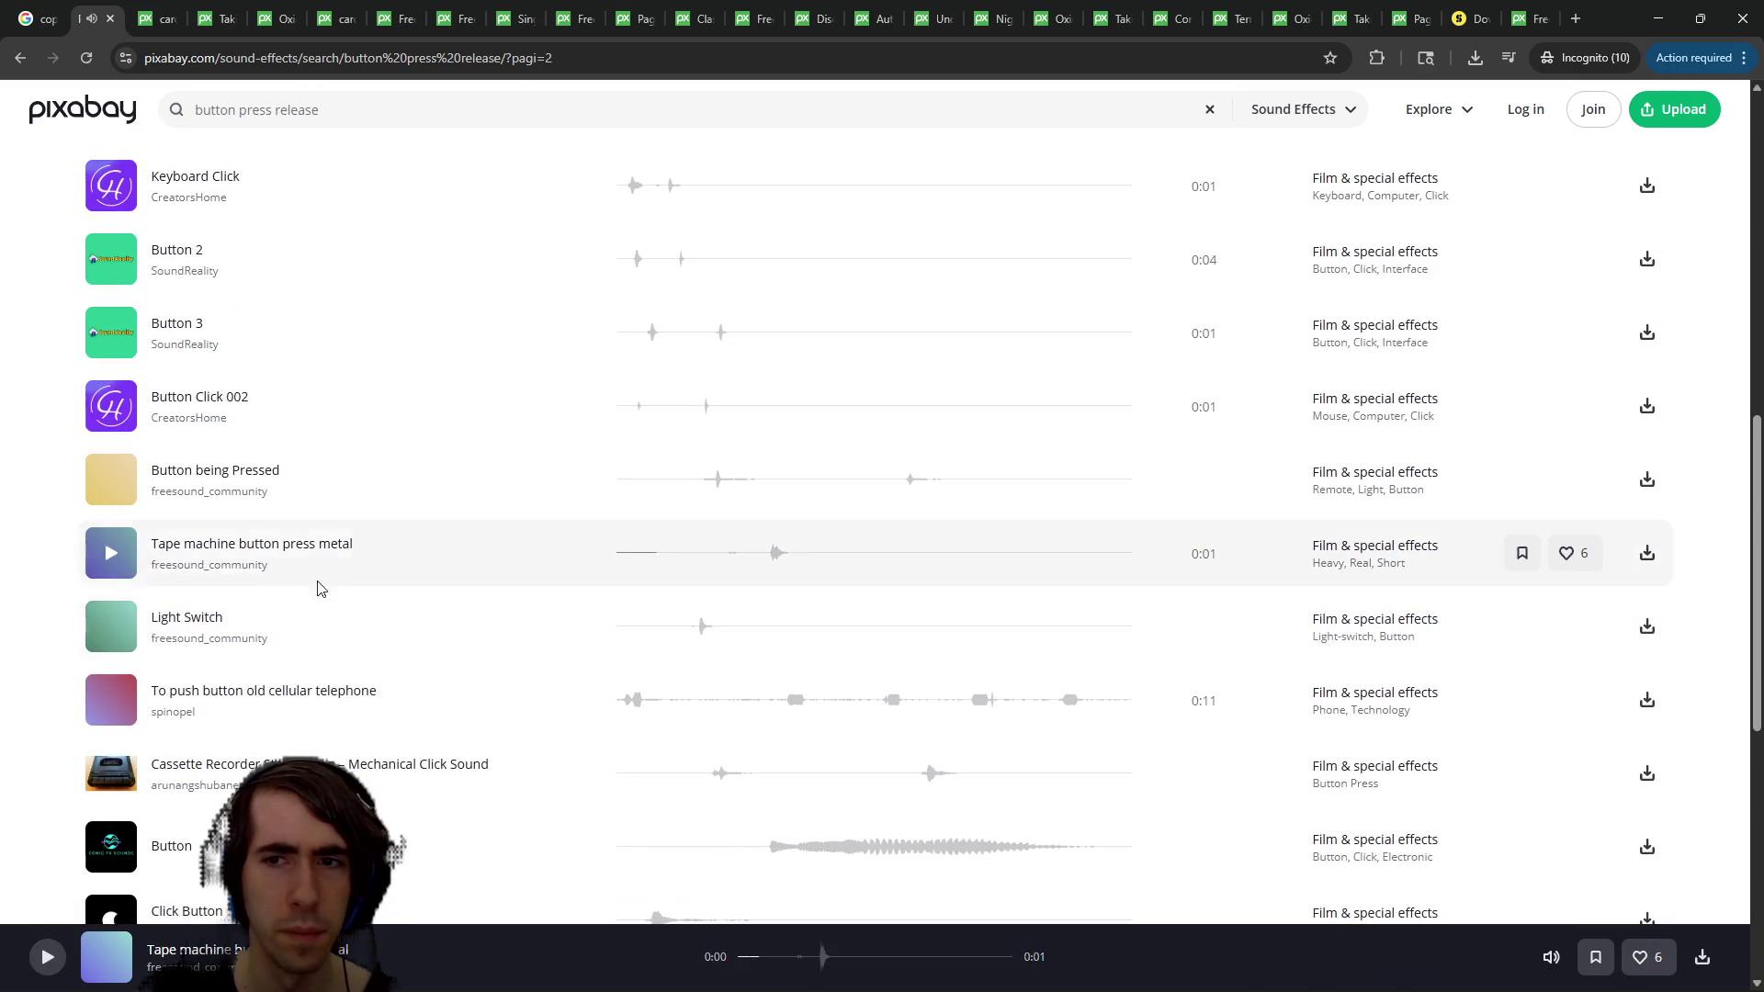
click(110, 626)
scroll(224, 708, down, 3)
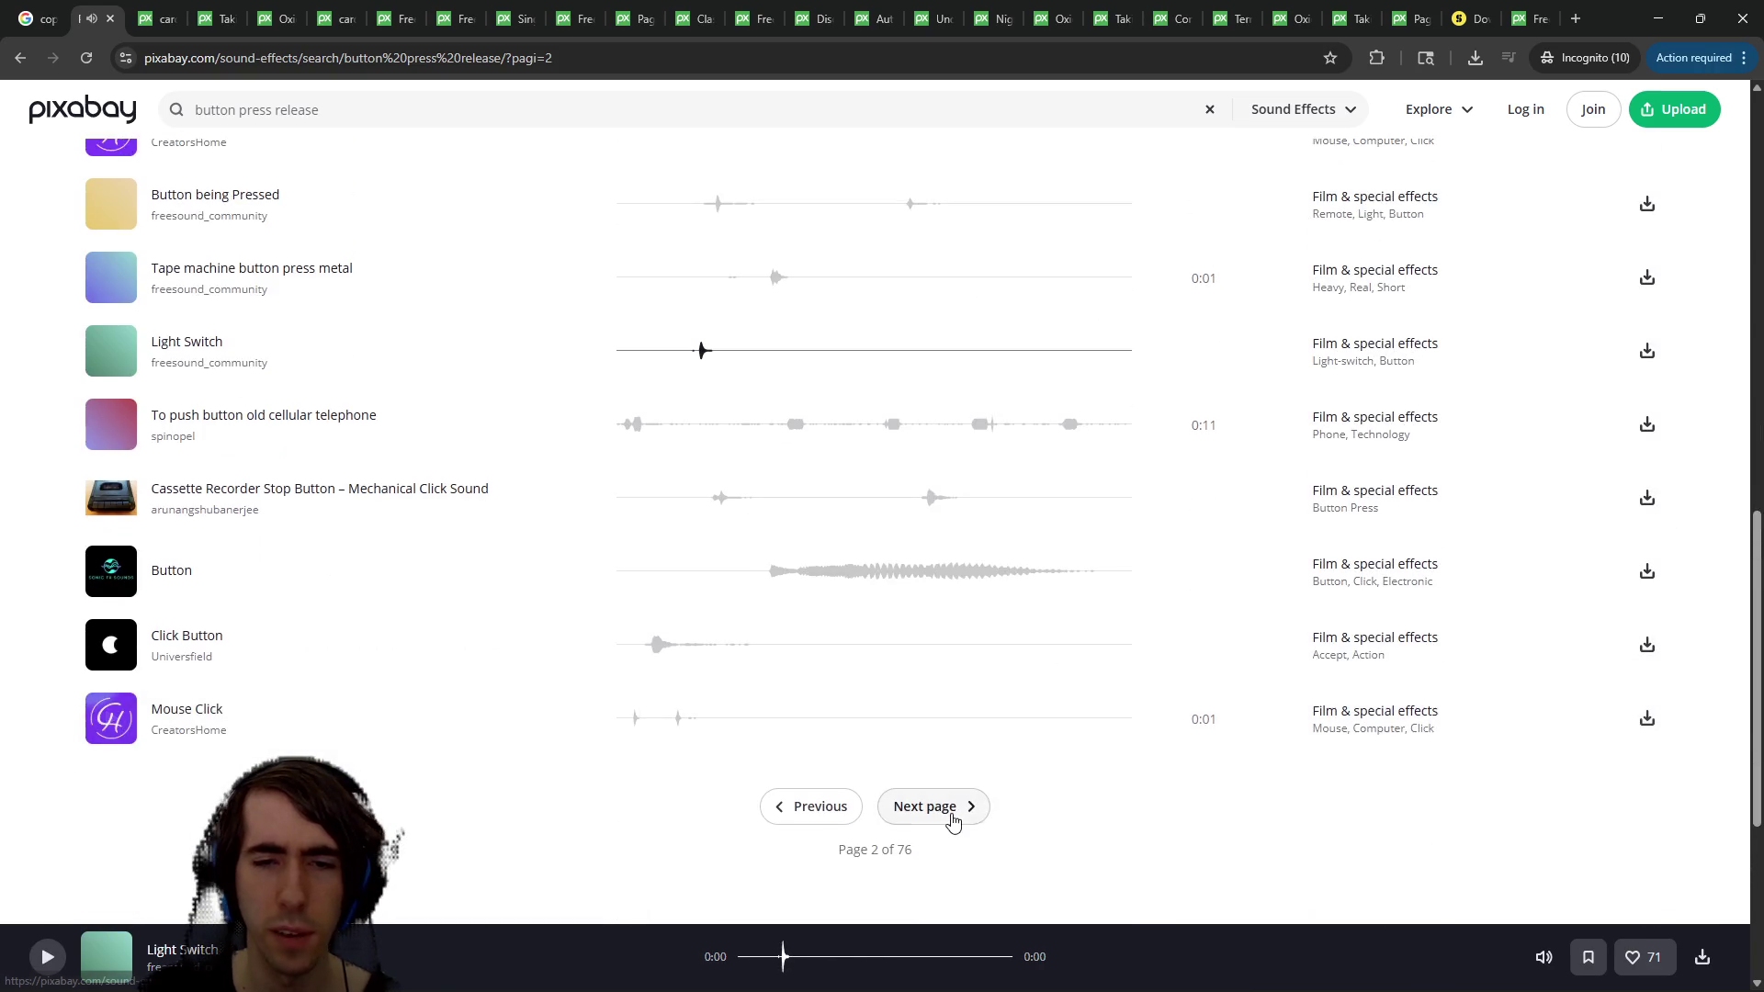
click(953, 815)
click(110, 736)
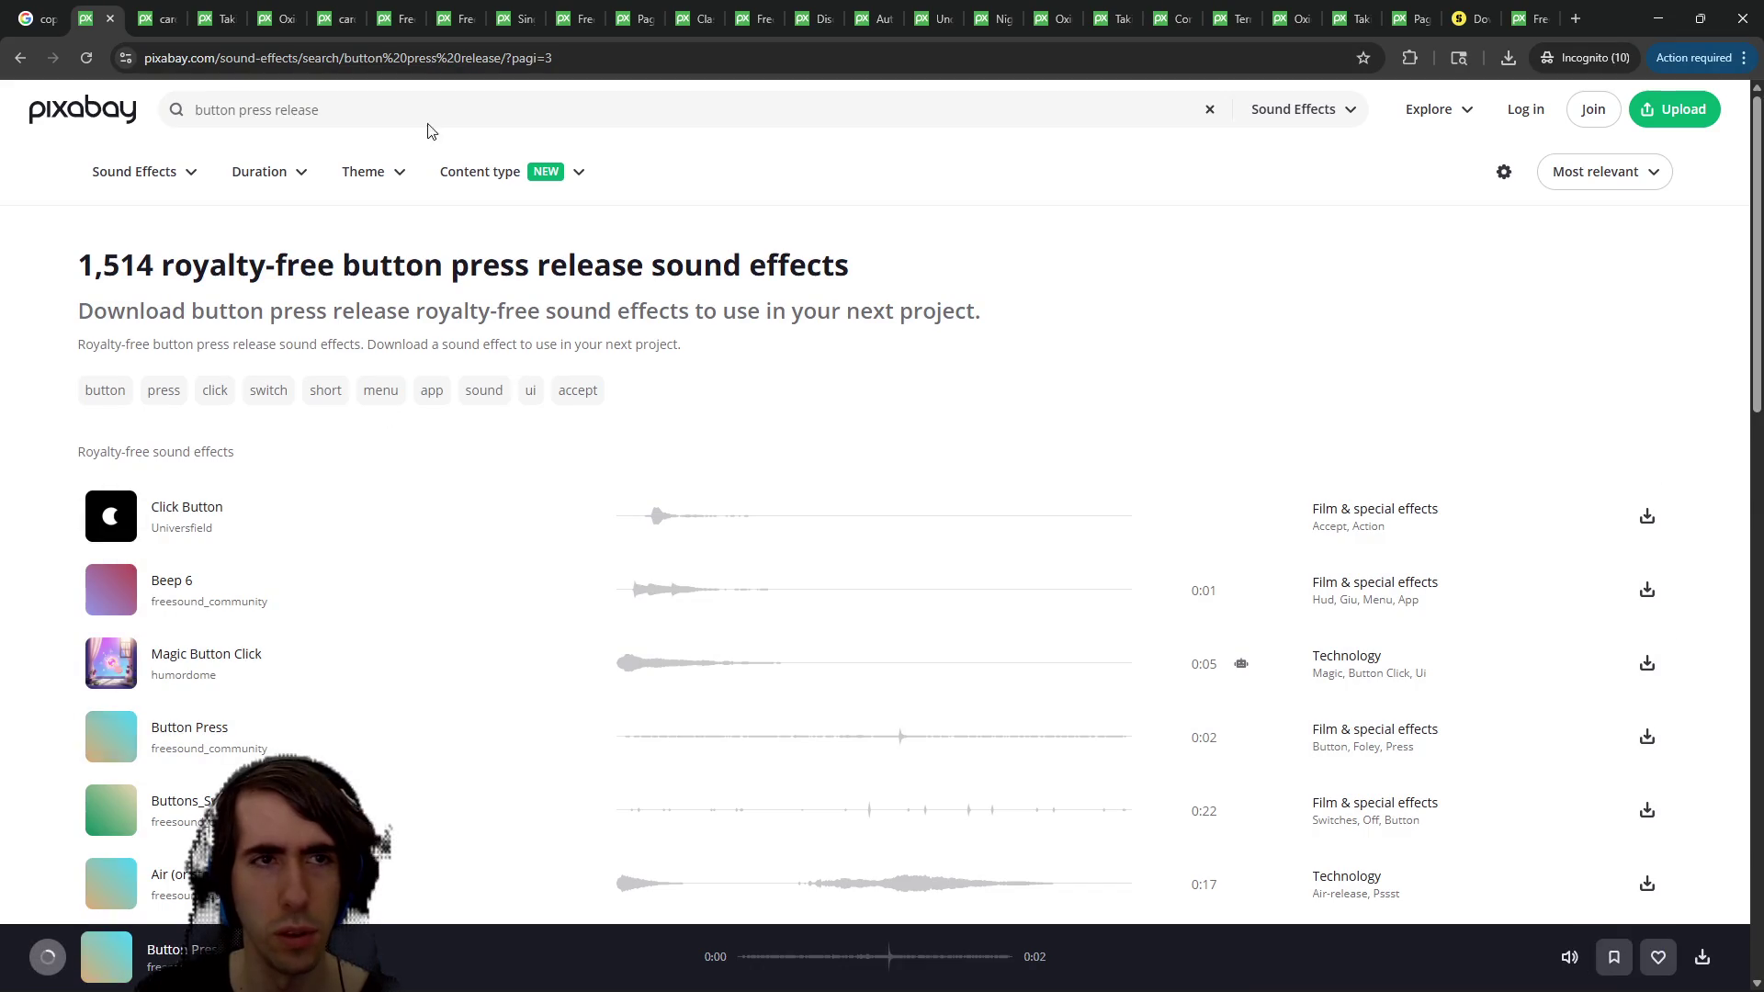
Search Pixabay for 'wood button press release' sound effects
click(381, 107)
text(wood)
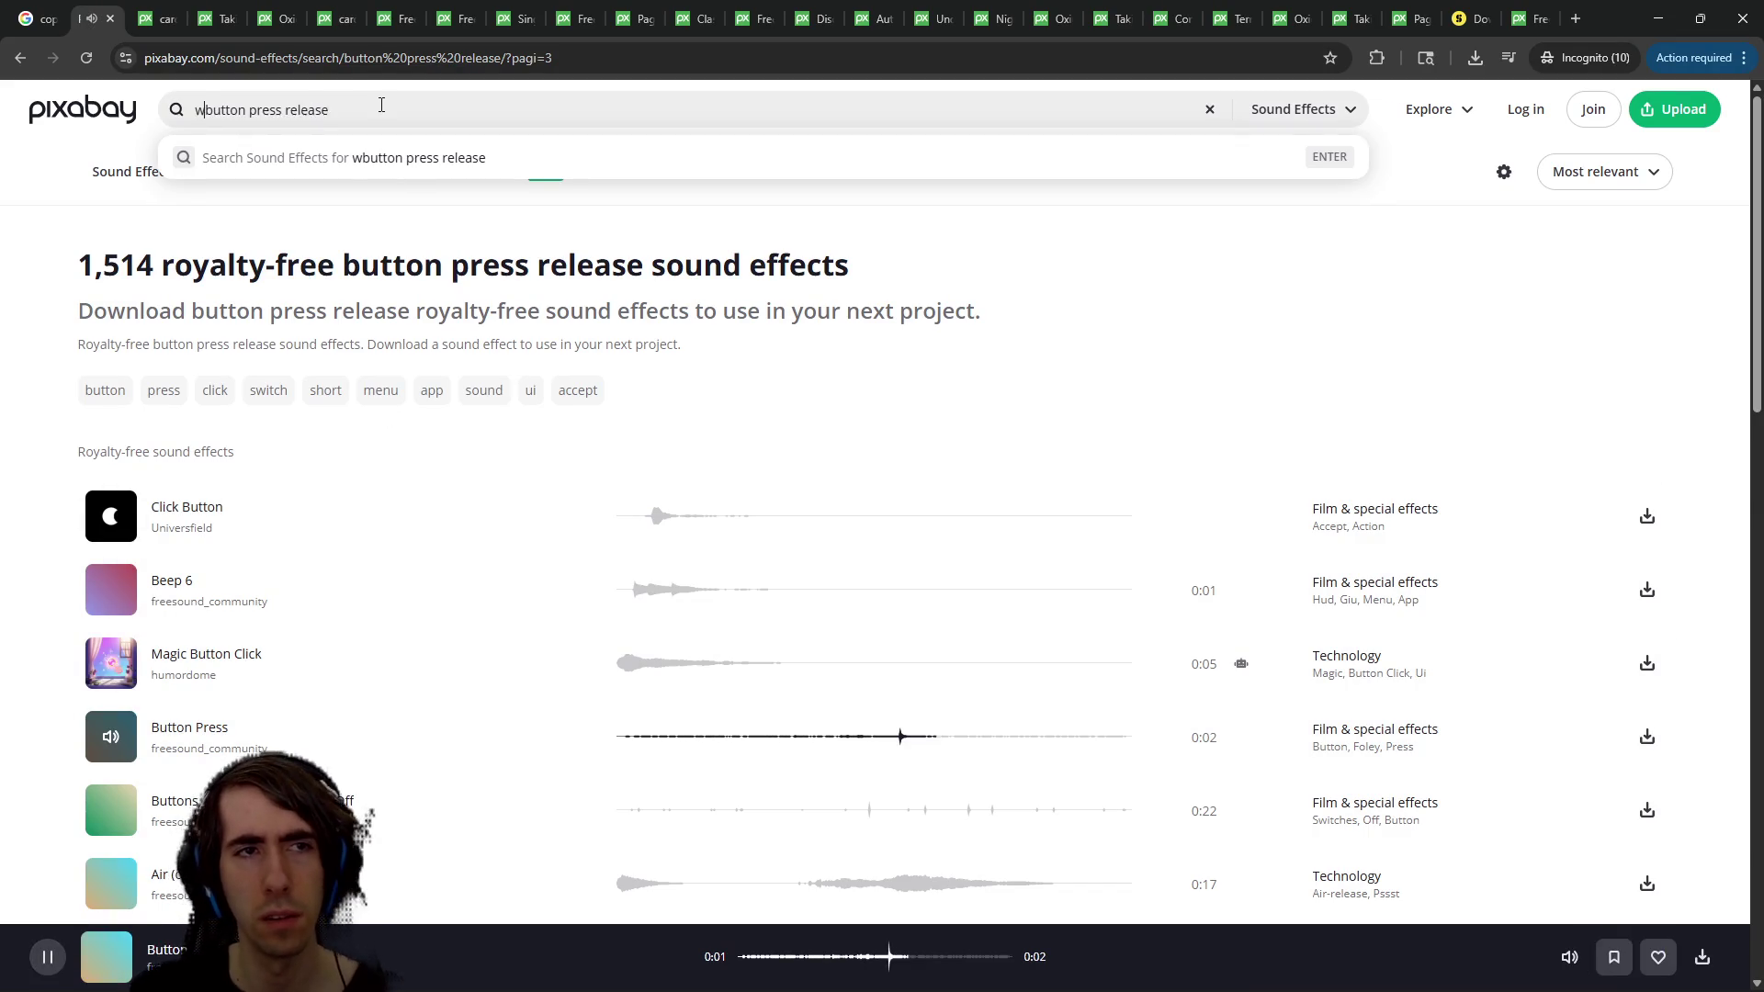
key(Return)
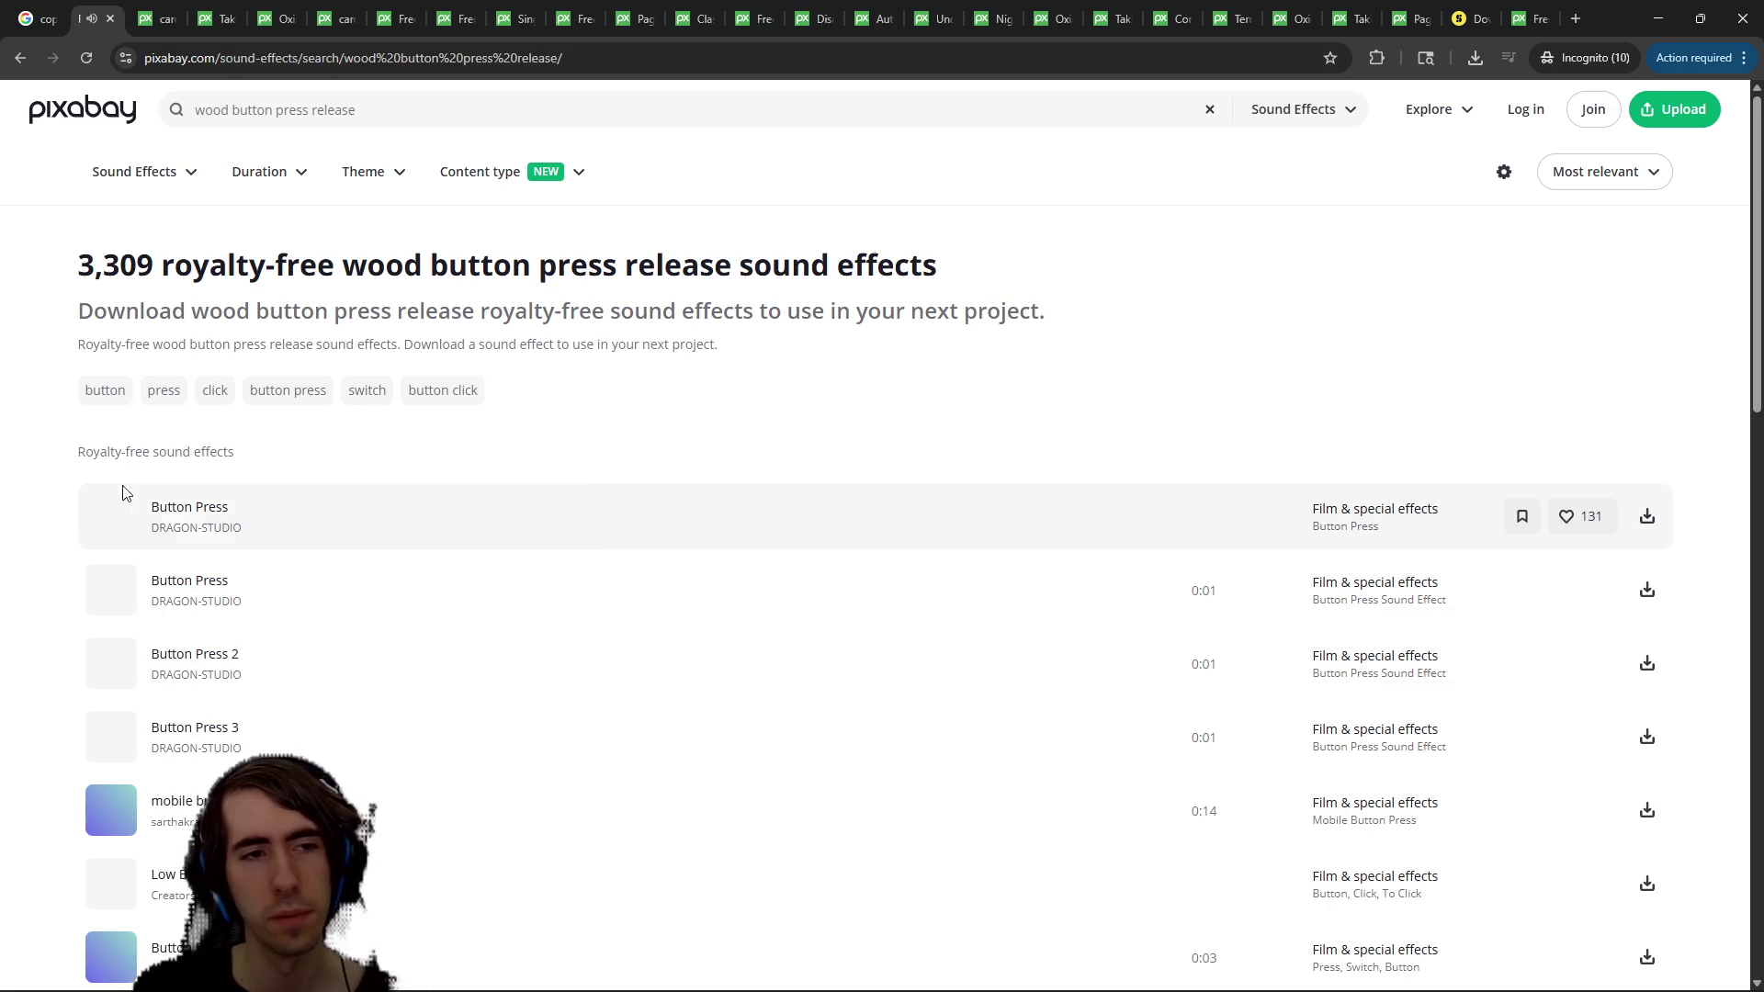
Preview both Button Press results, Low Button Click and mobile button press, then minimize the browser
click(108, 508)
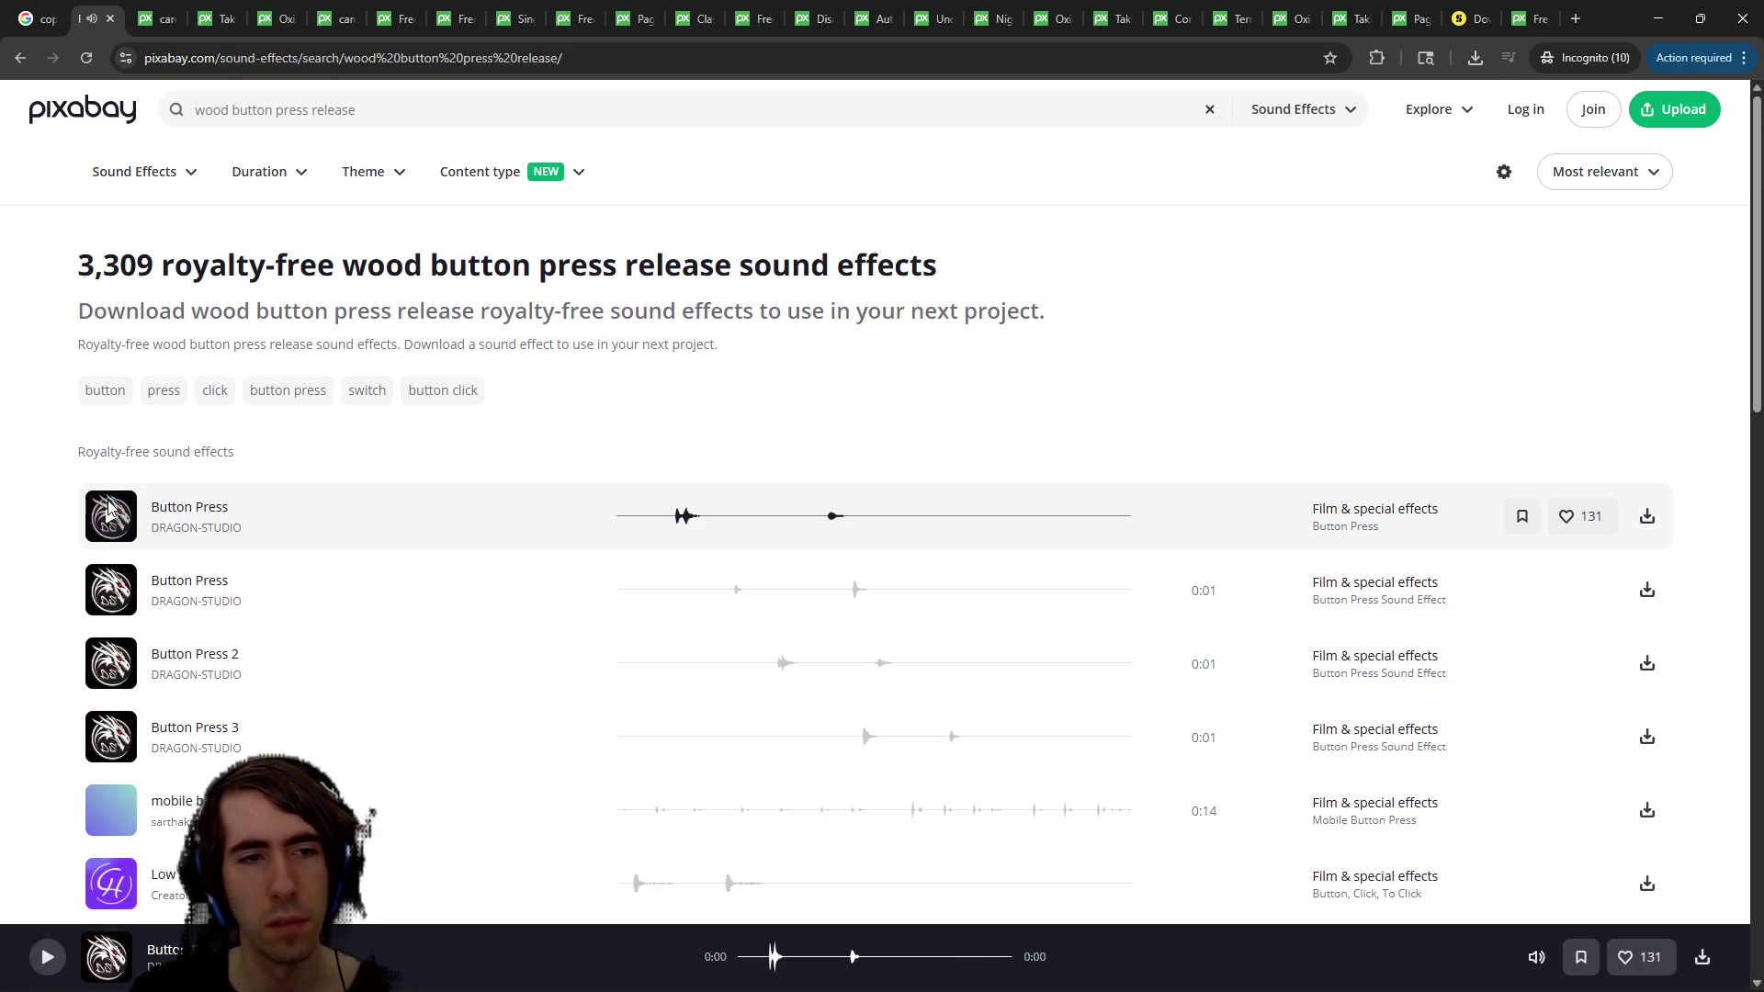
click(101, 585)
click(109, 514)
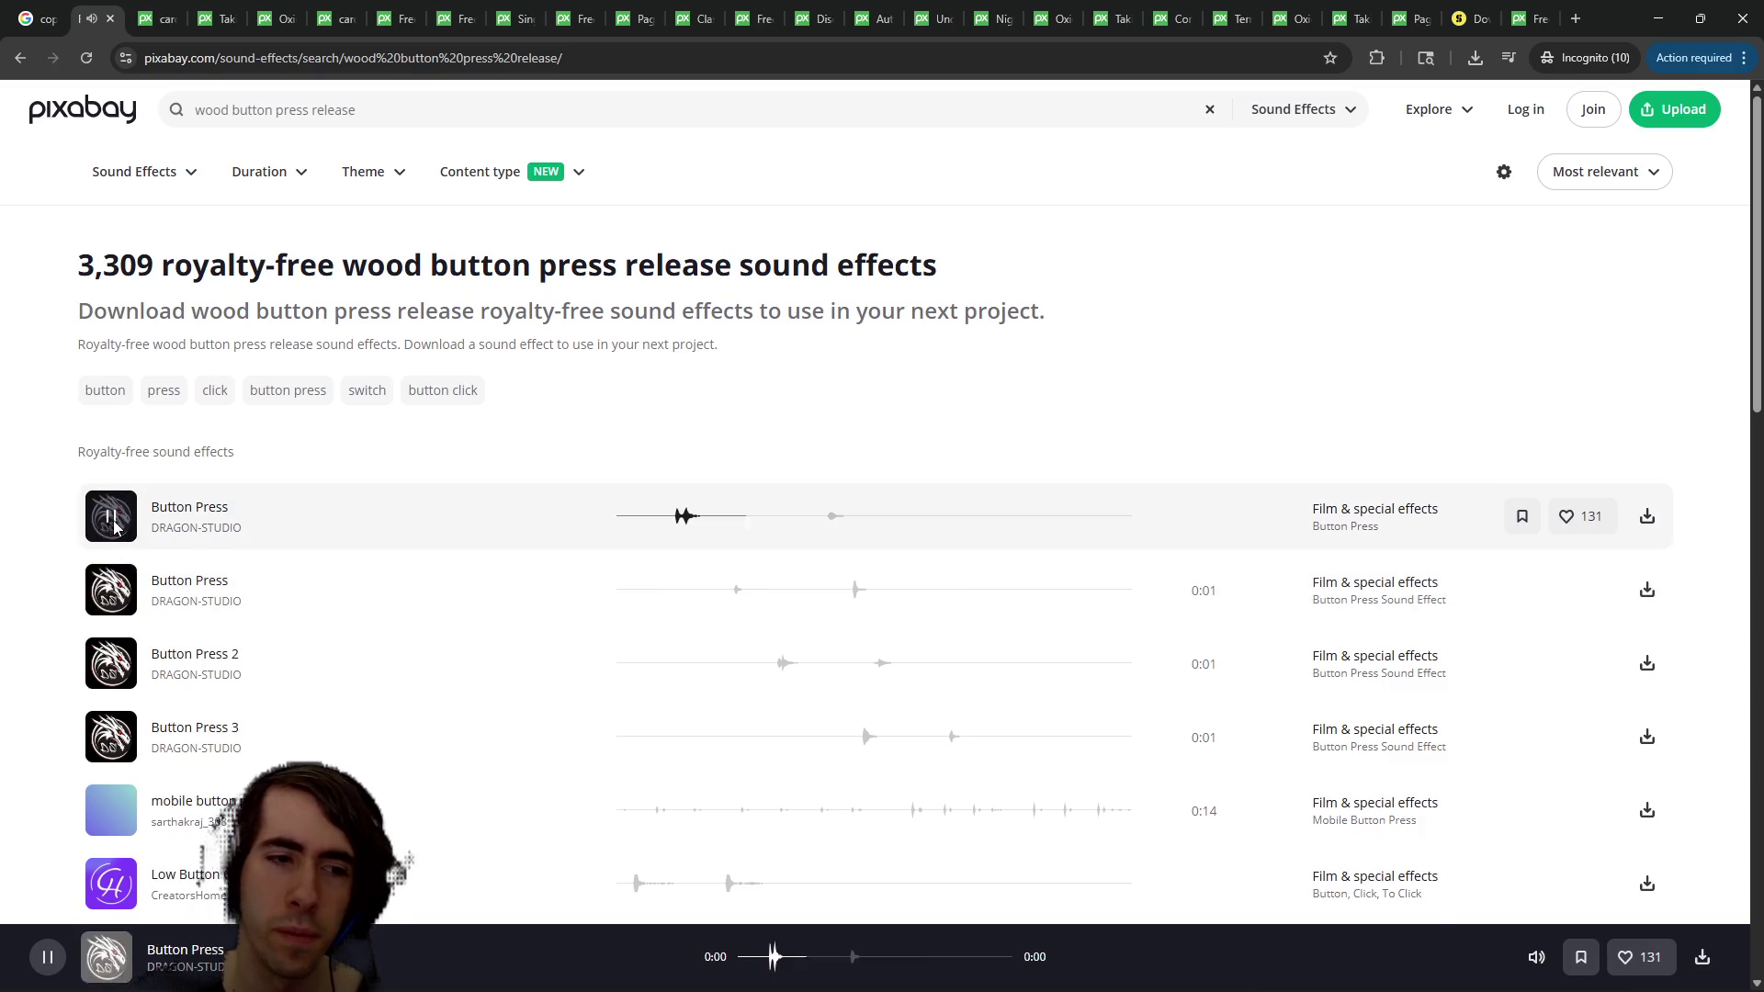
scroll(133, 588, down, 3)
click(128, 603)
click(111, 535)
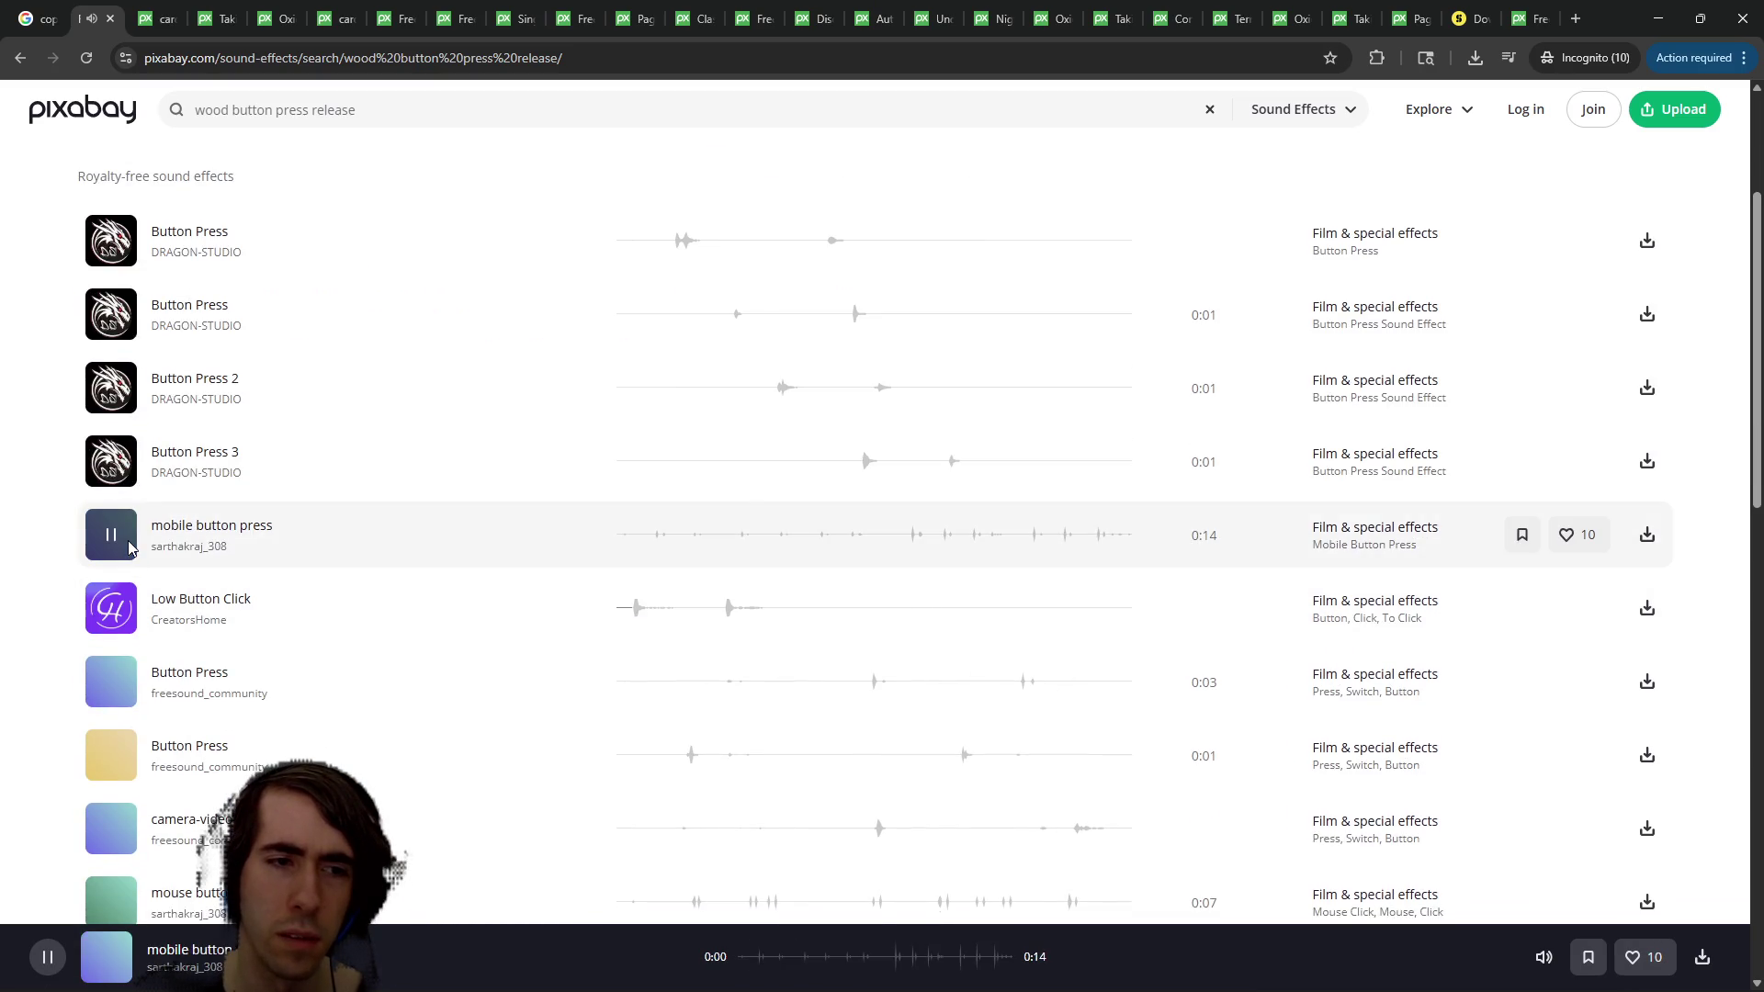
scroll(589, 422, up, 3)
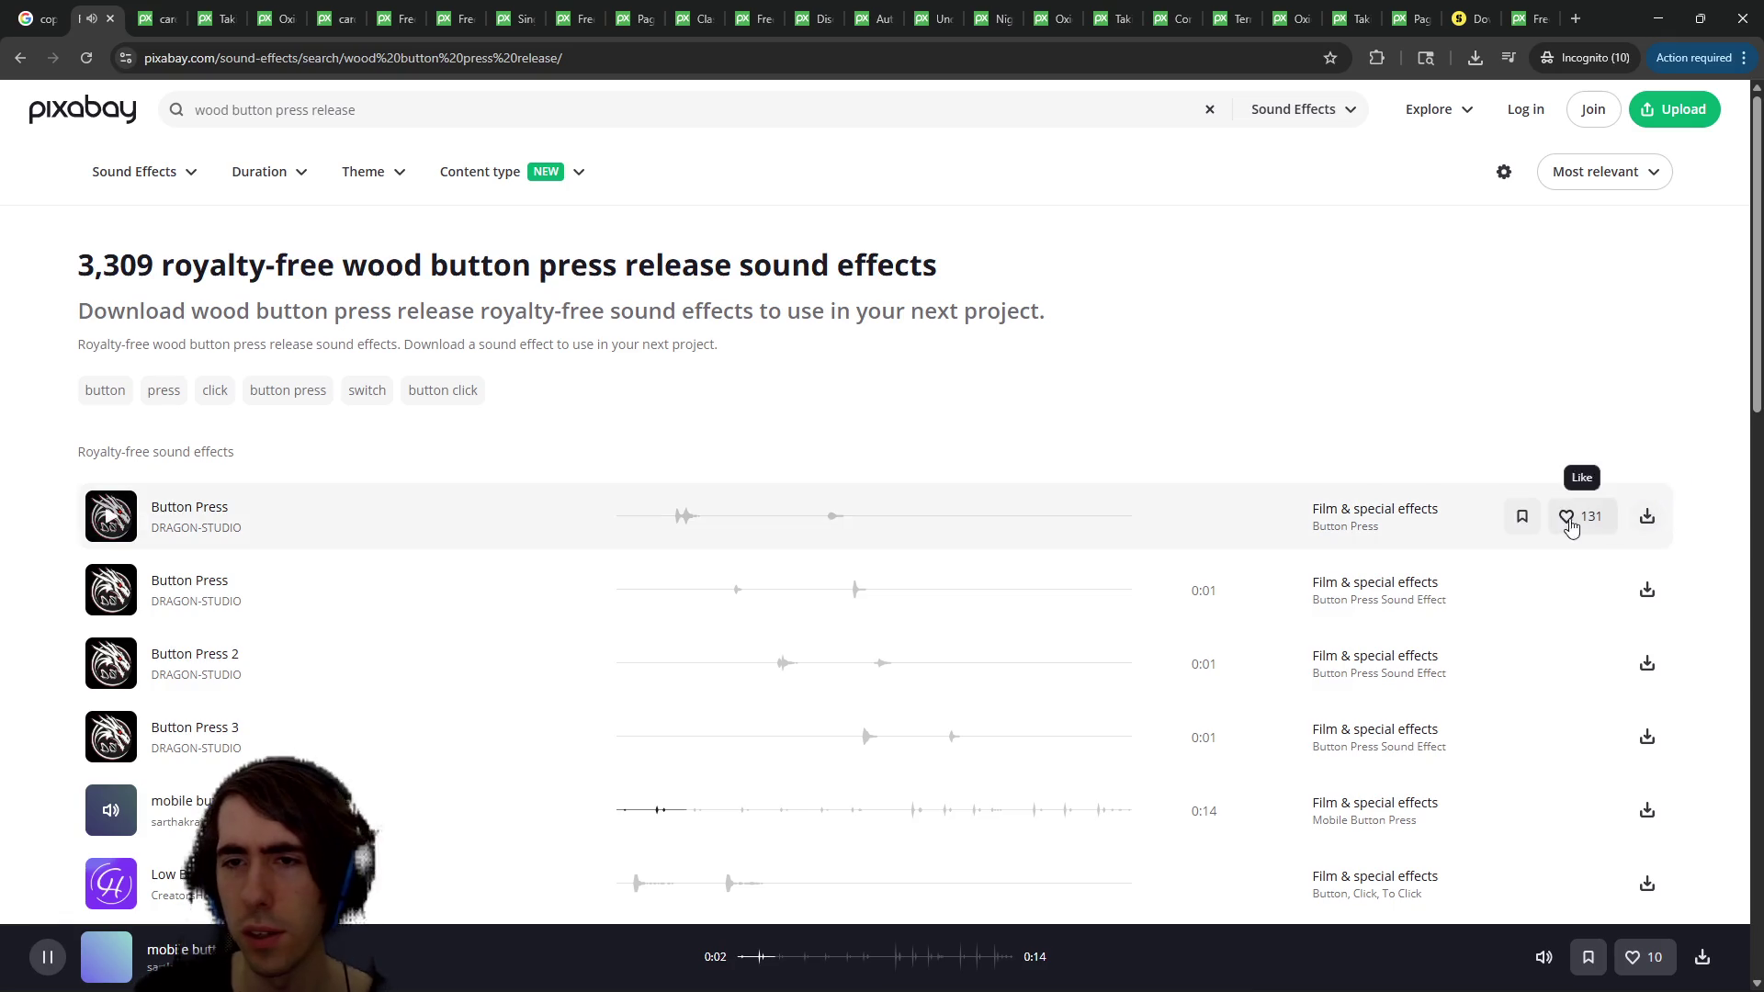
click(1658, 19)
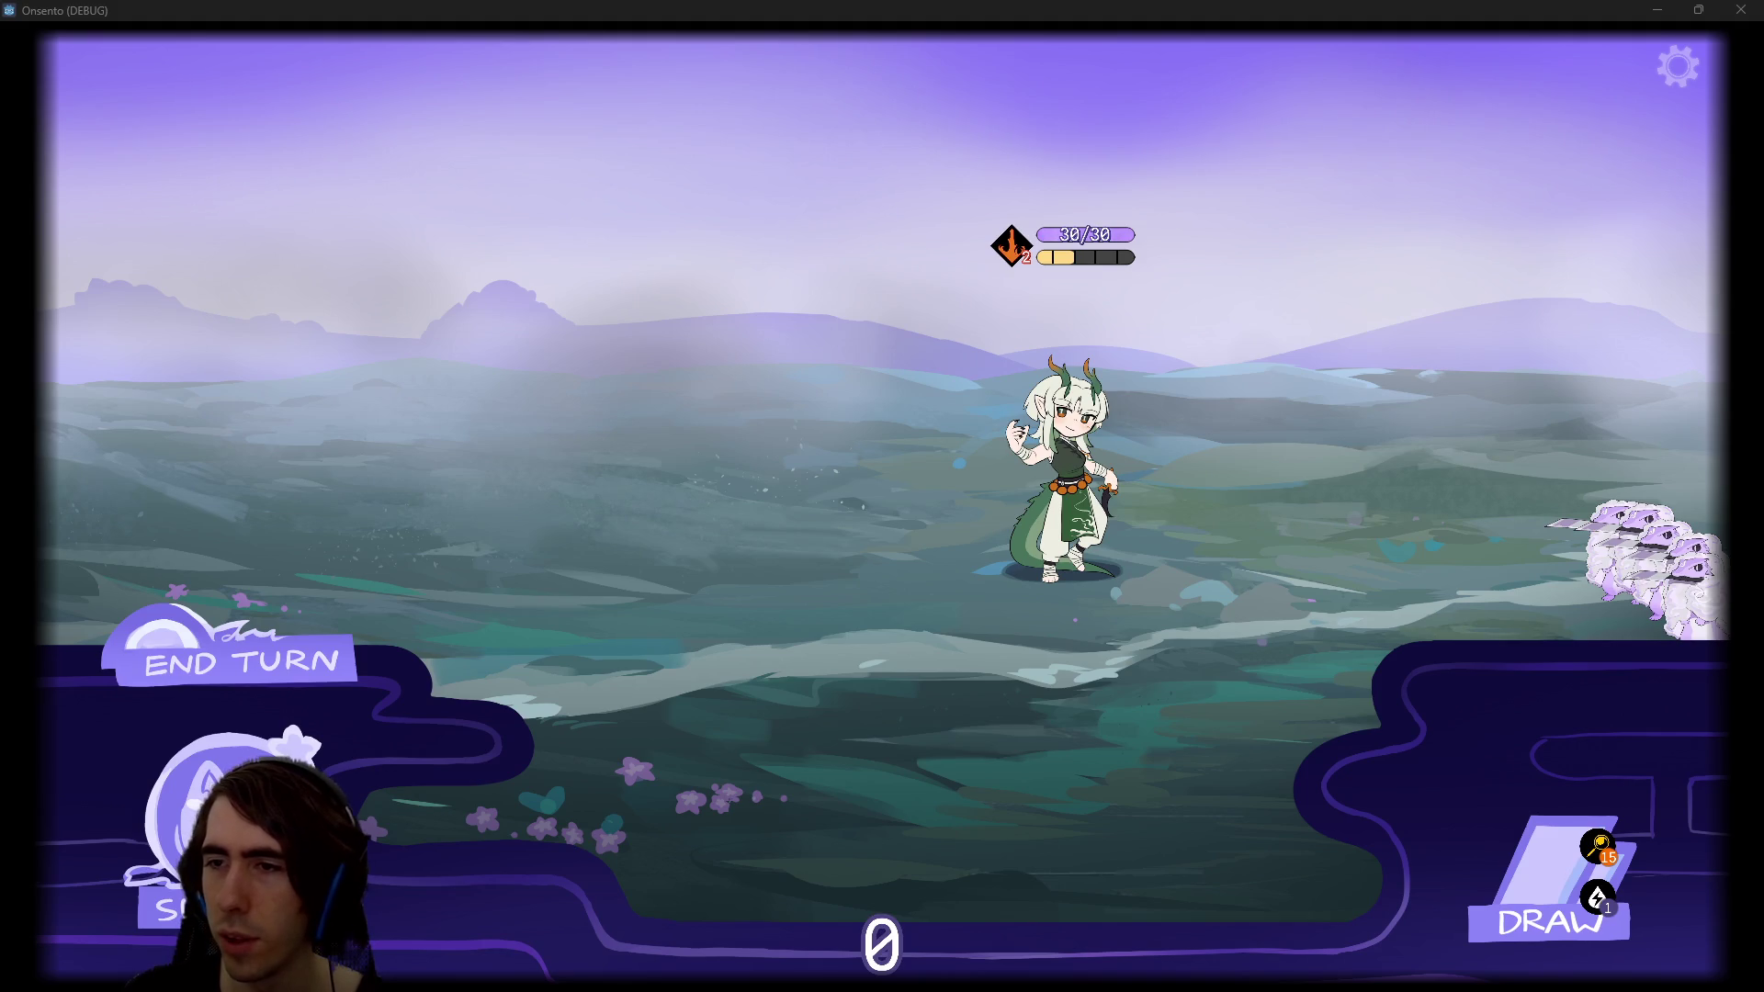
Switch from the running Onsento game back to Audacity
key(alt+Tab)
click(221, 428)
ctrl+scroll(173, 457, up, 3)
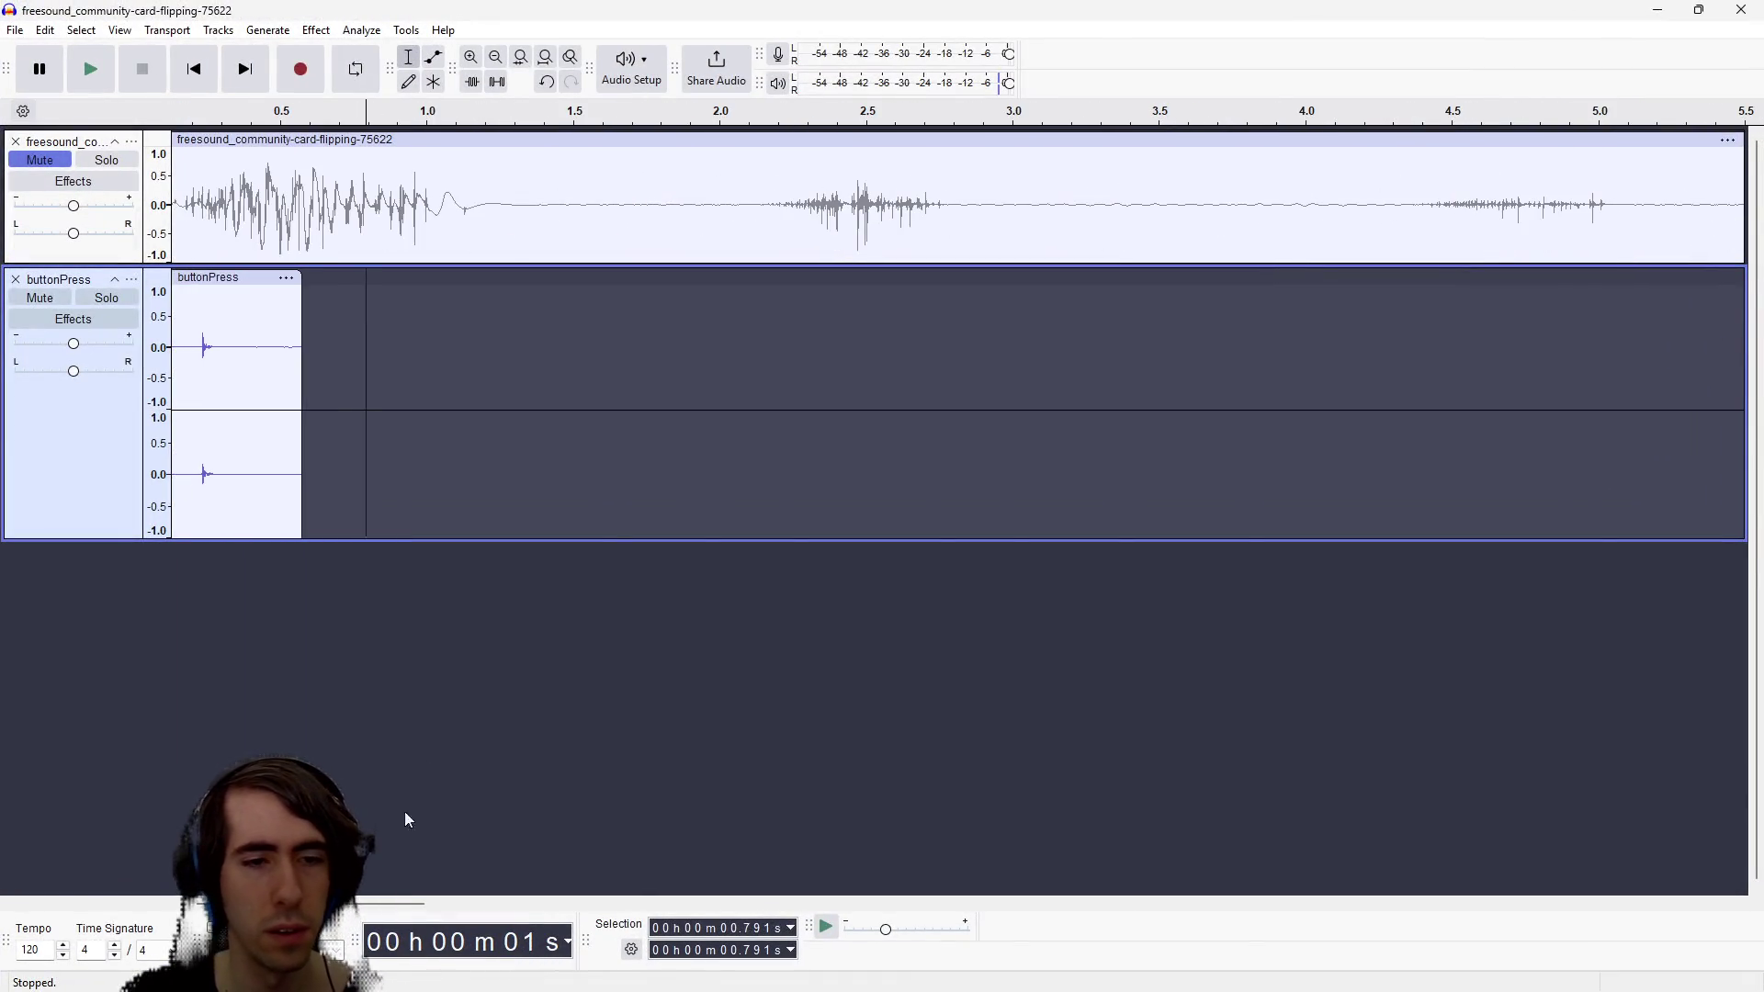
ctrl+scroll(211, 368, up, 4)
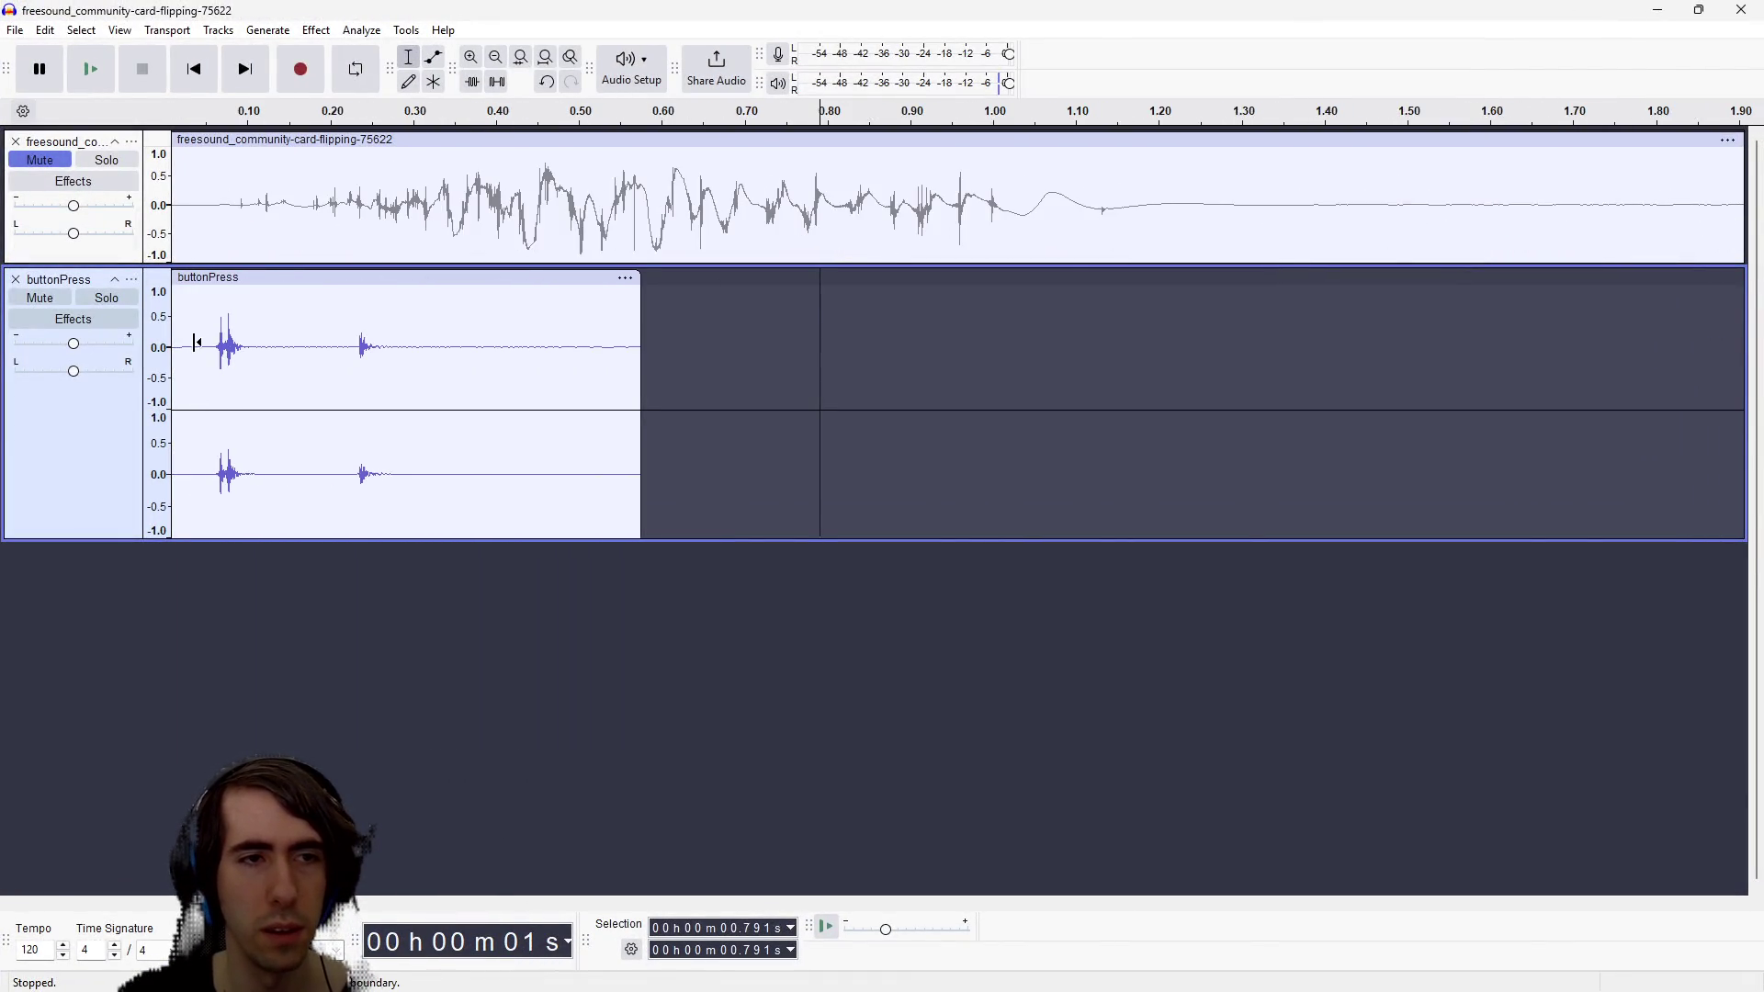
ctrl+scroll(210, 368, up, 3)
ctrl+scroll(316, 369, up, 2)
ctrl+scroll(260, 354, down, 1)
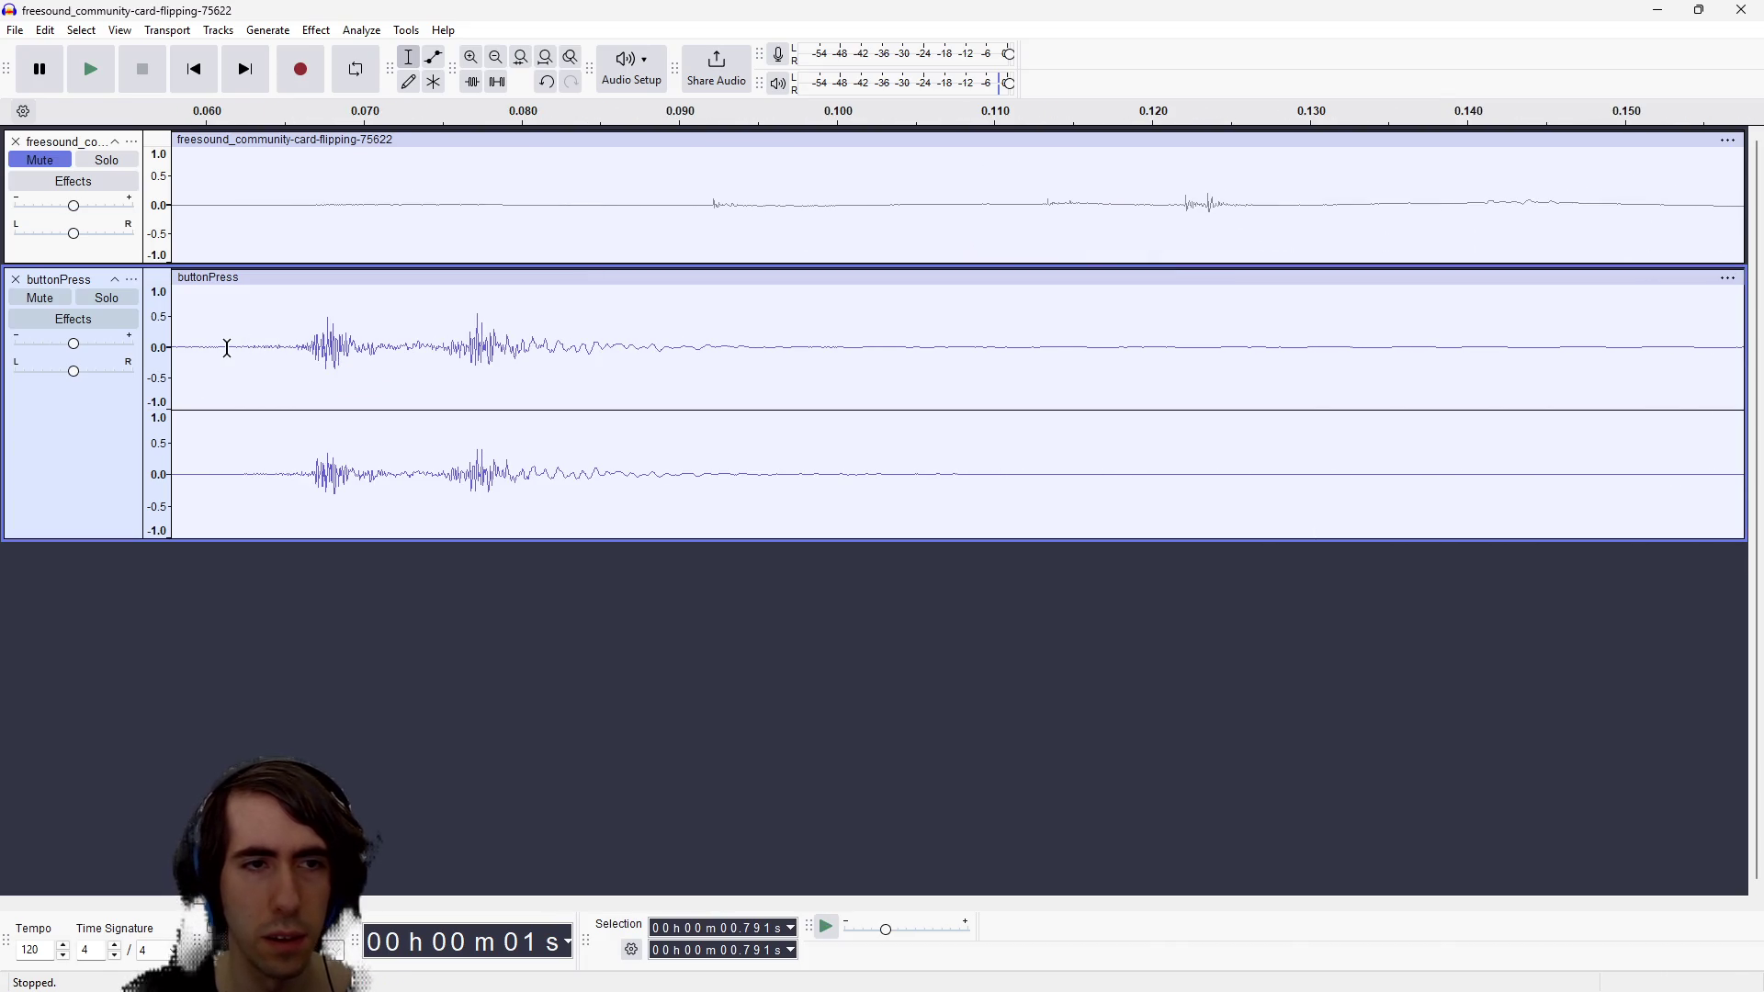
ctrl+scroll(227, 349, down, 1)
drag(203, 348, 709, 358)
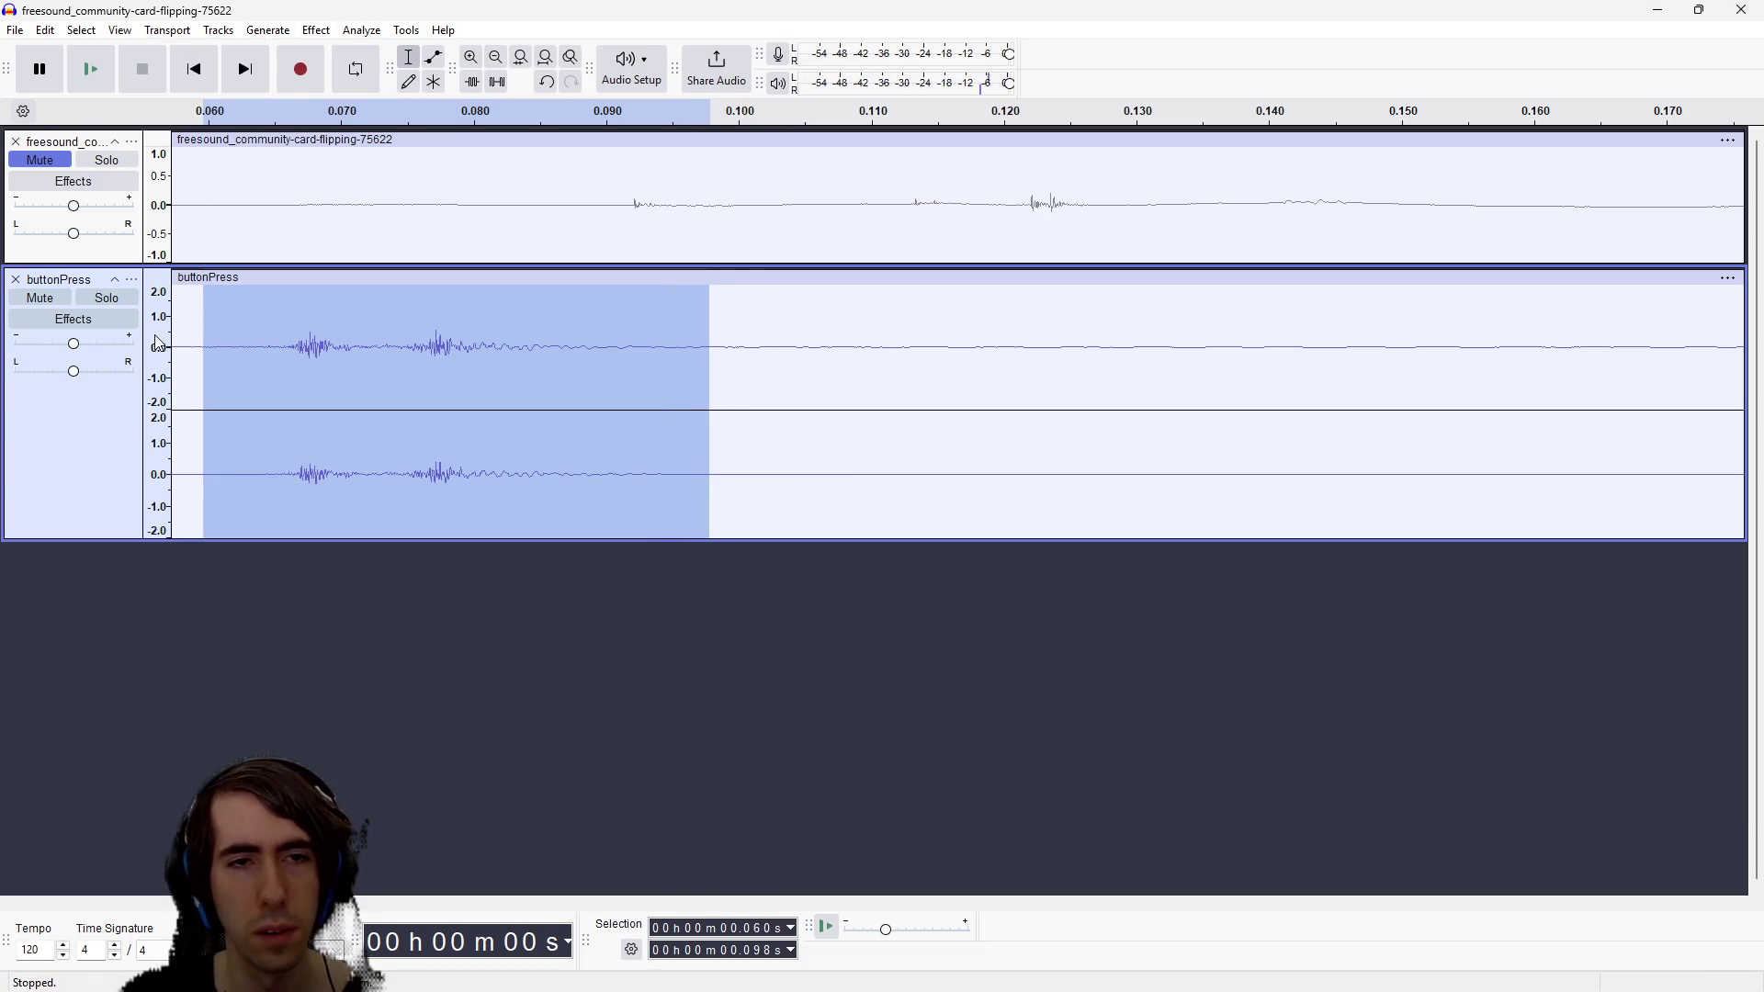
scroll(276, 413, down, 3)
key(space)
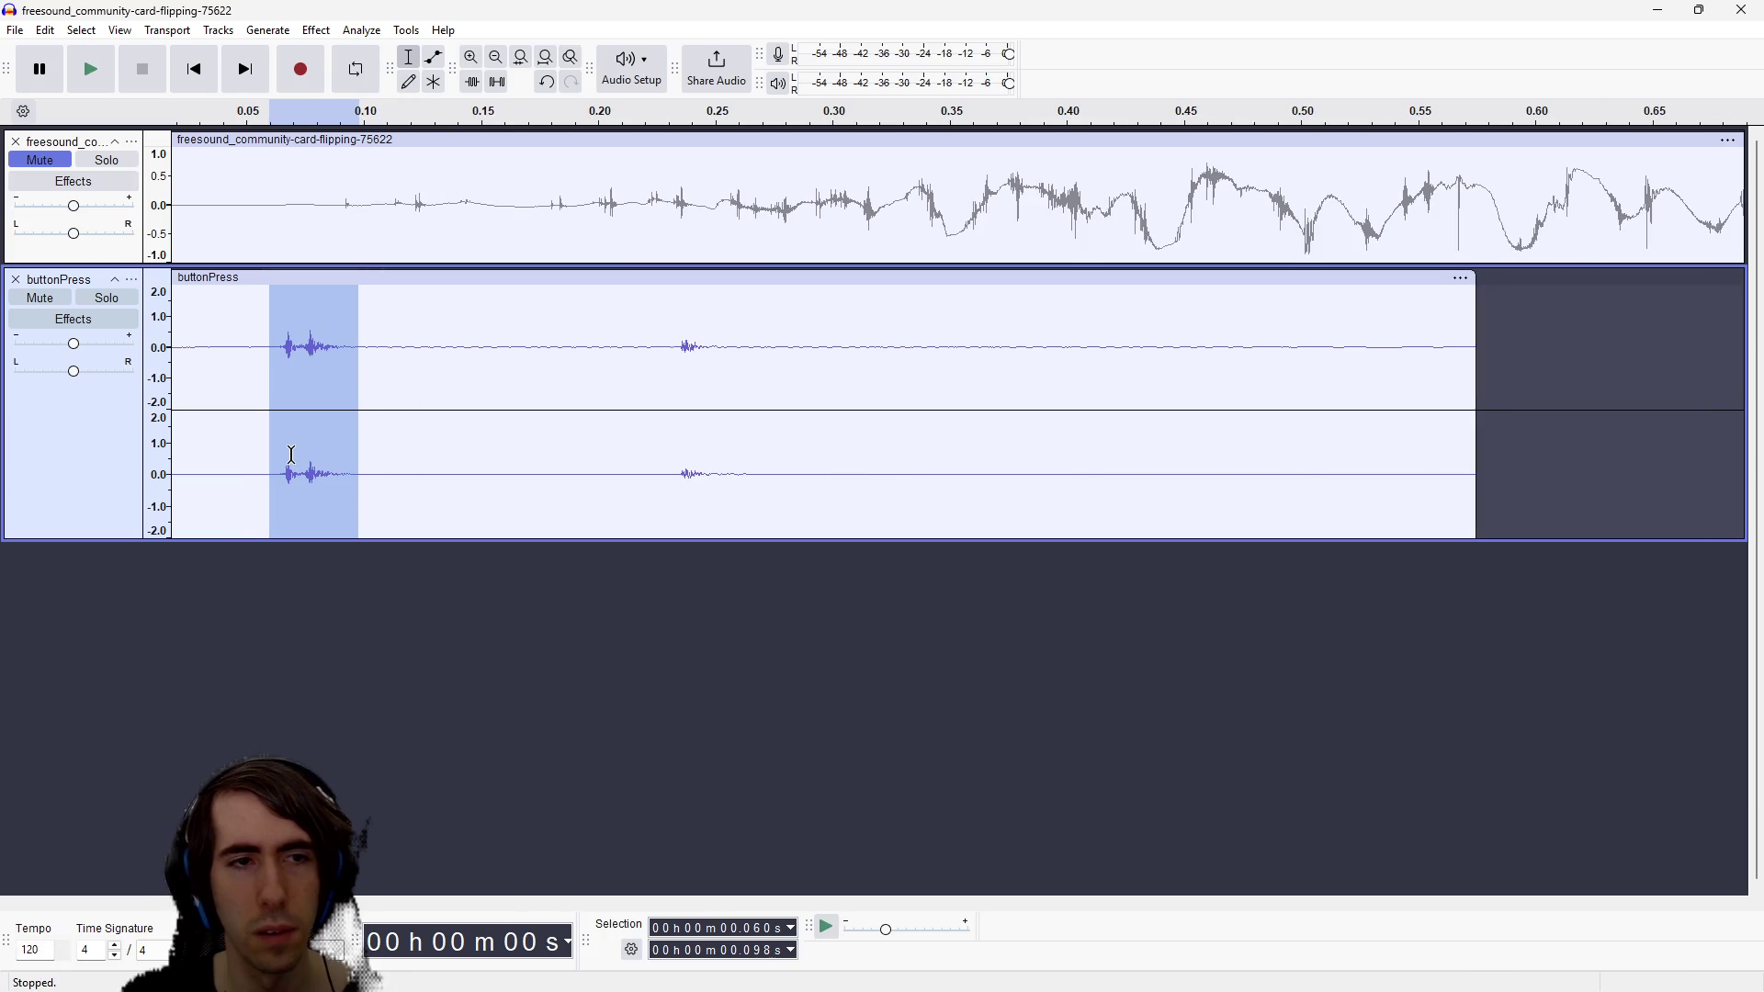
key(space)
key(space)
click(216, 381)
key(space)
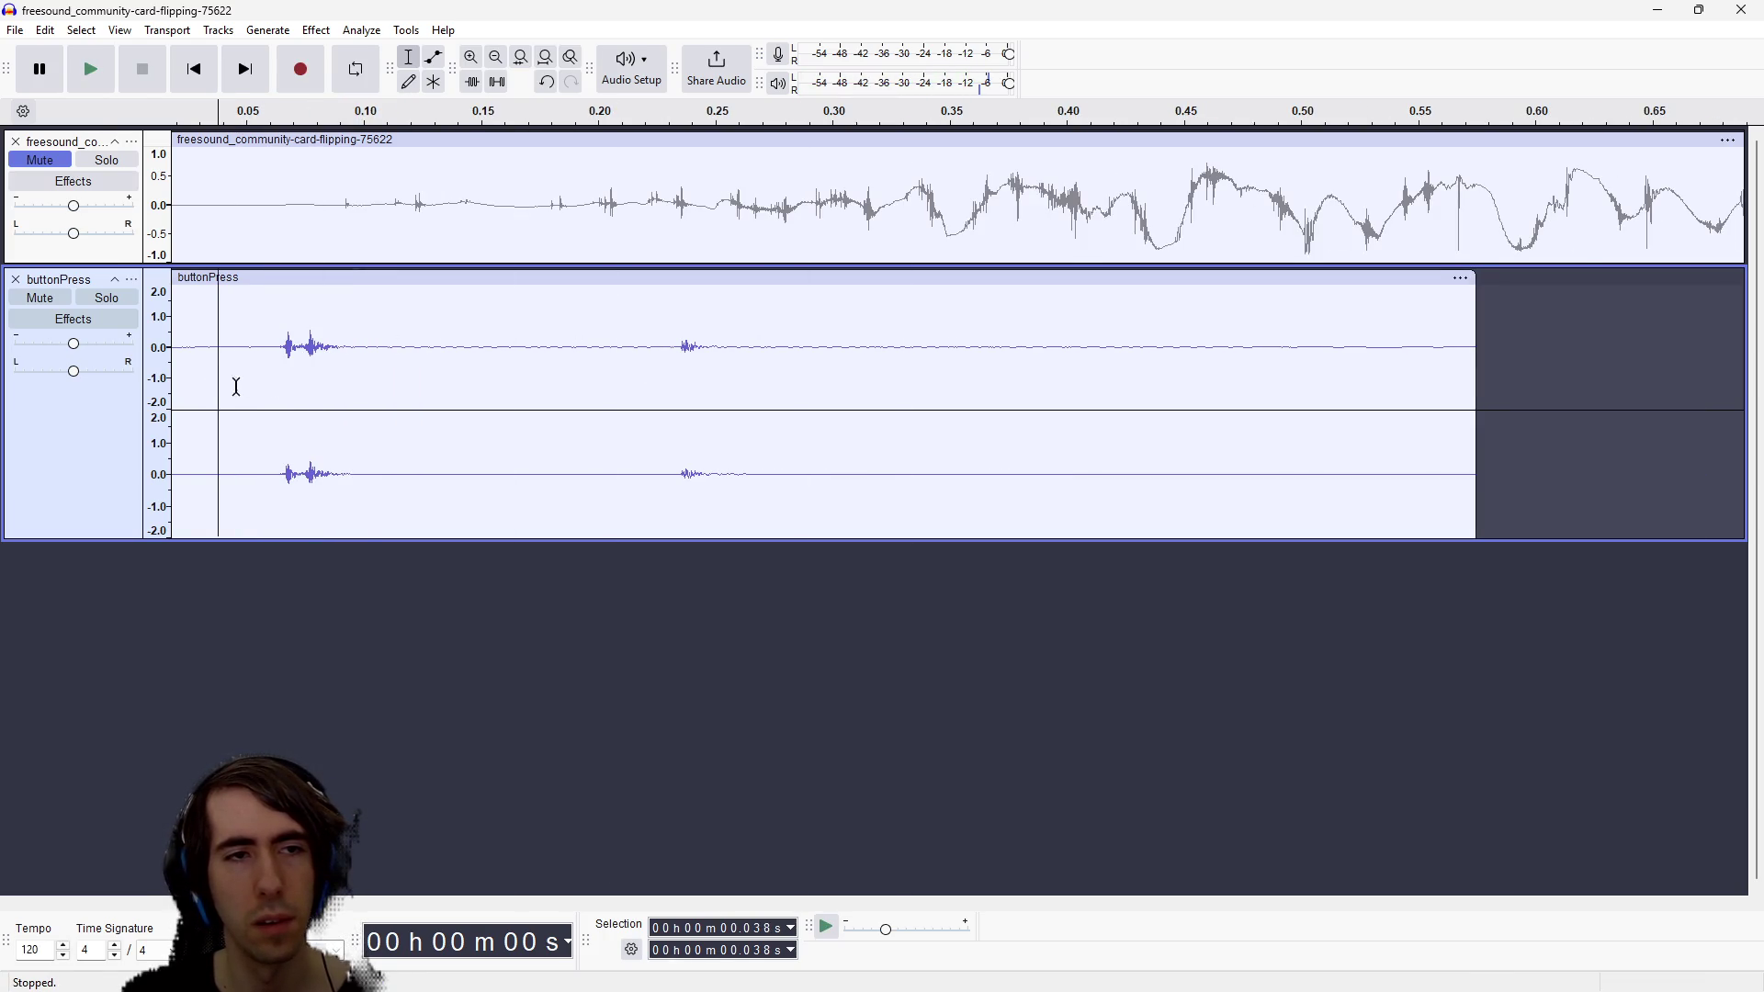
scroll(276, 368, up, 3)
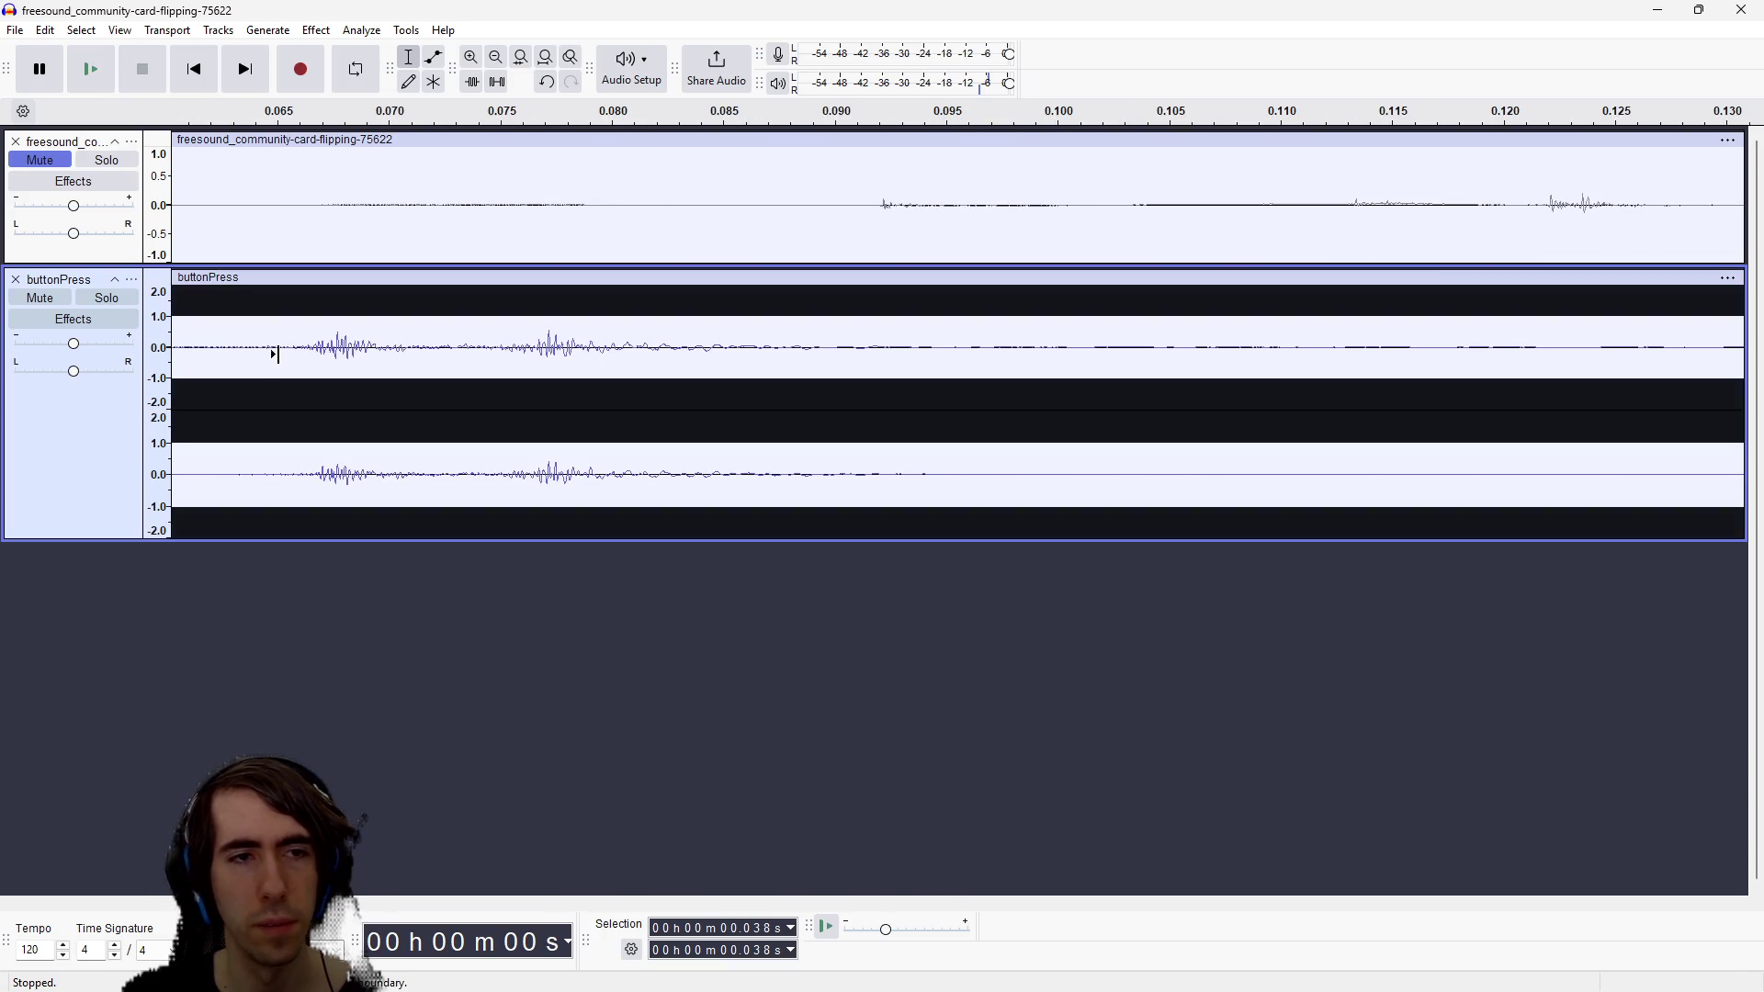
scroll(326, 404, down, 1)
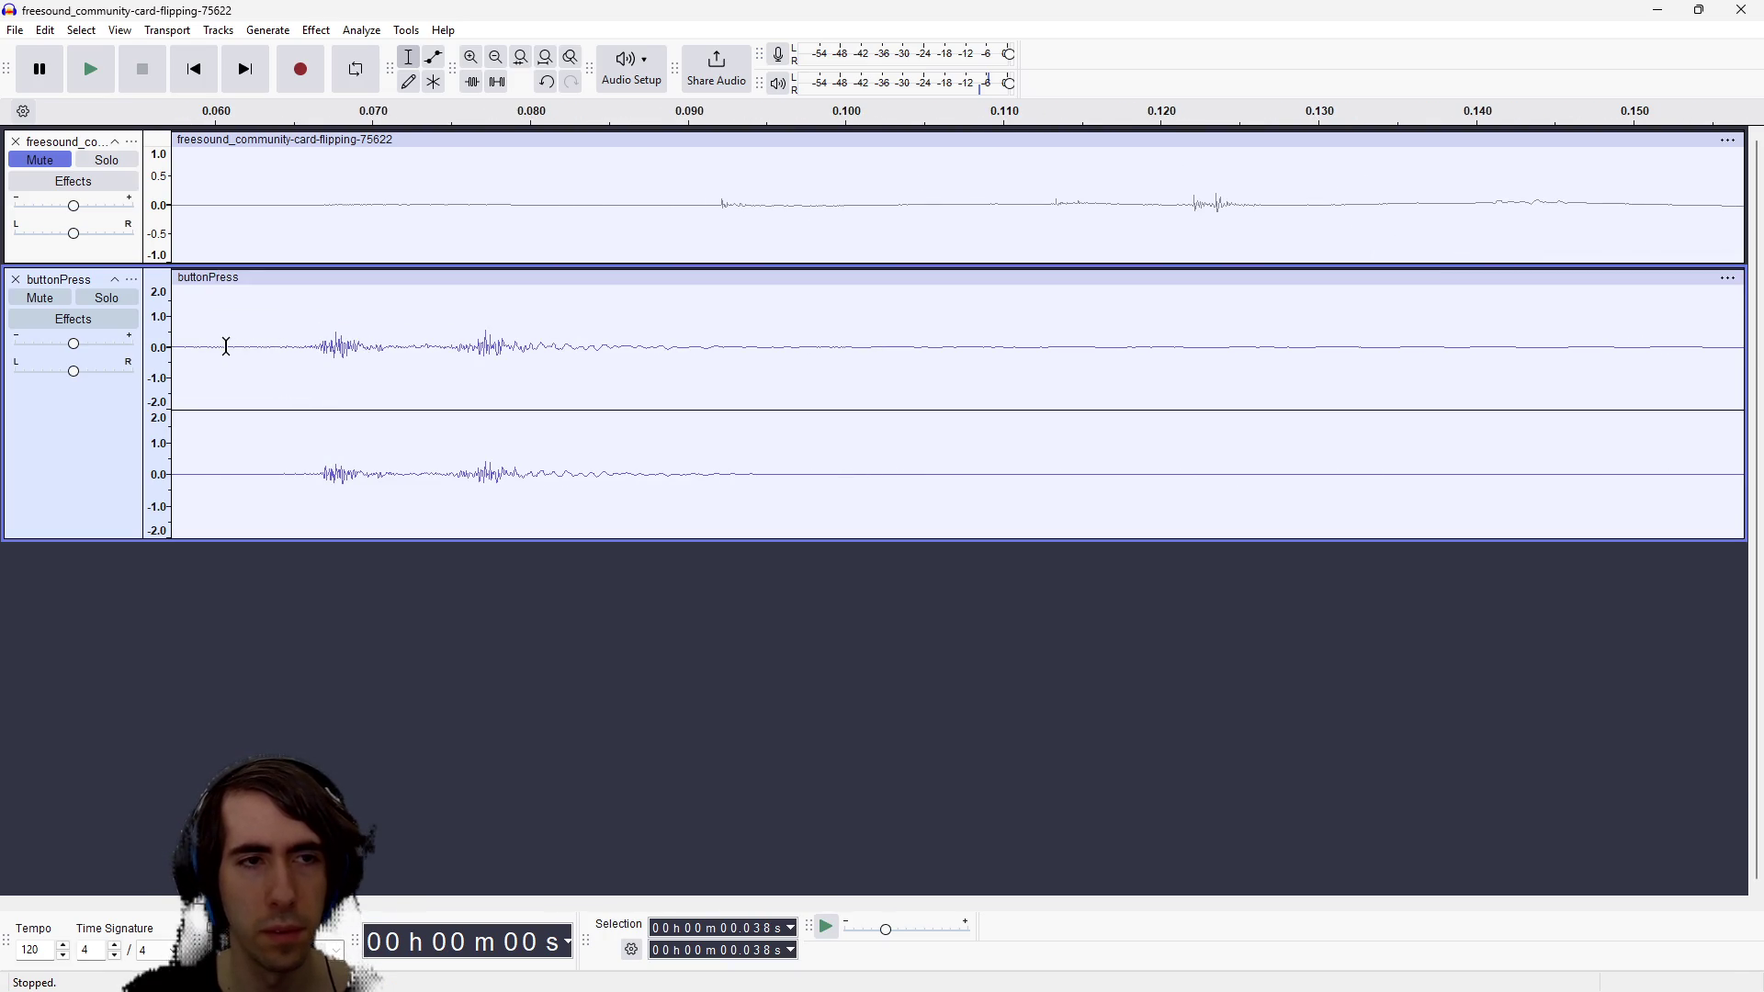
mouse_move(291, 362)
mouse_down()
mouse_move(835, 382)
mouse_move(756, 383)
mouse_up()
Audition the buttonPress click, tightening the selection start to 0.064 s, then open the File menu
key(space)
drag(284, 359, 175, 350)
key(space)
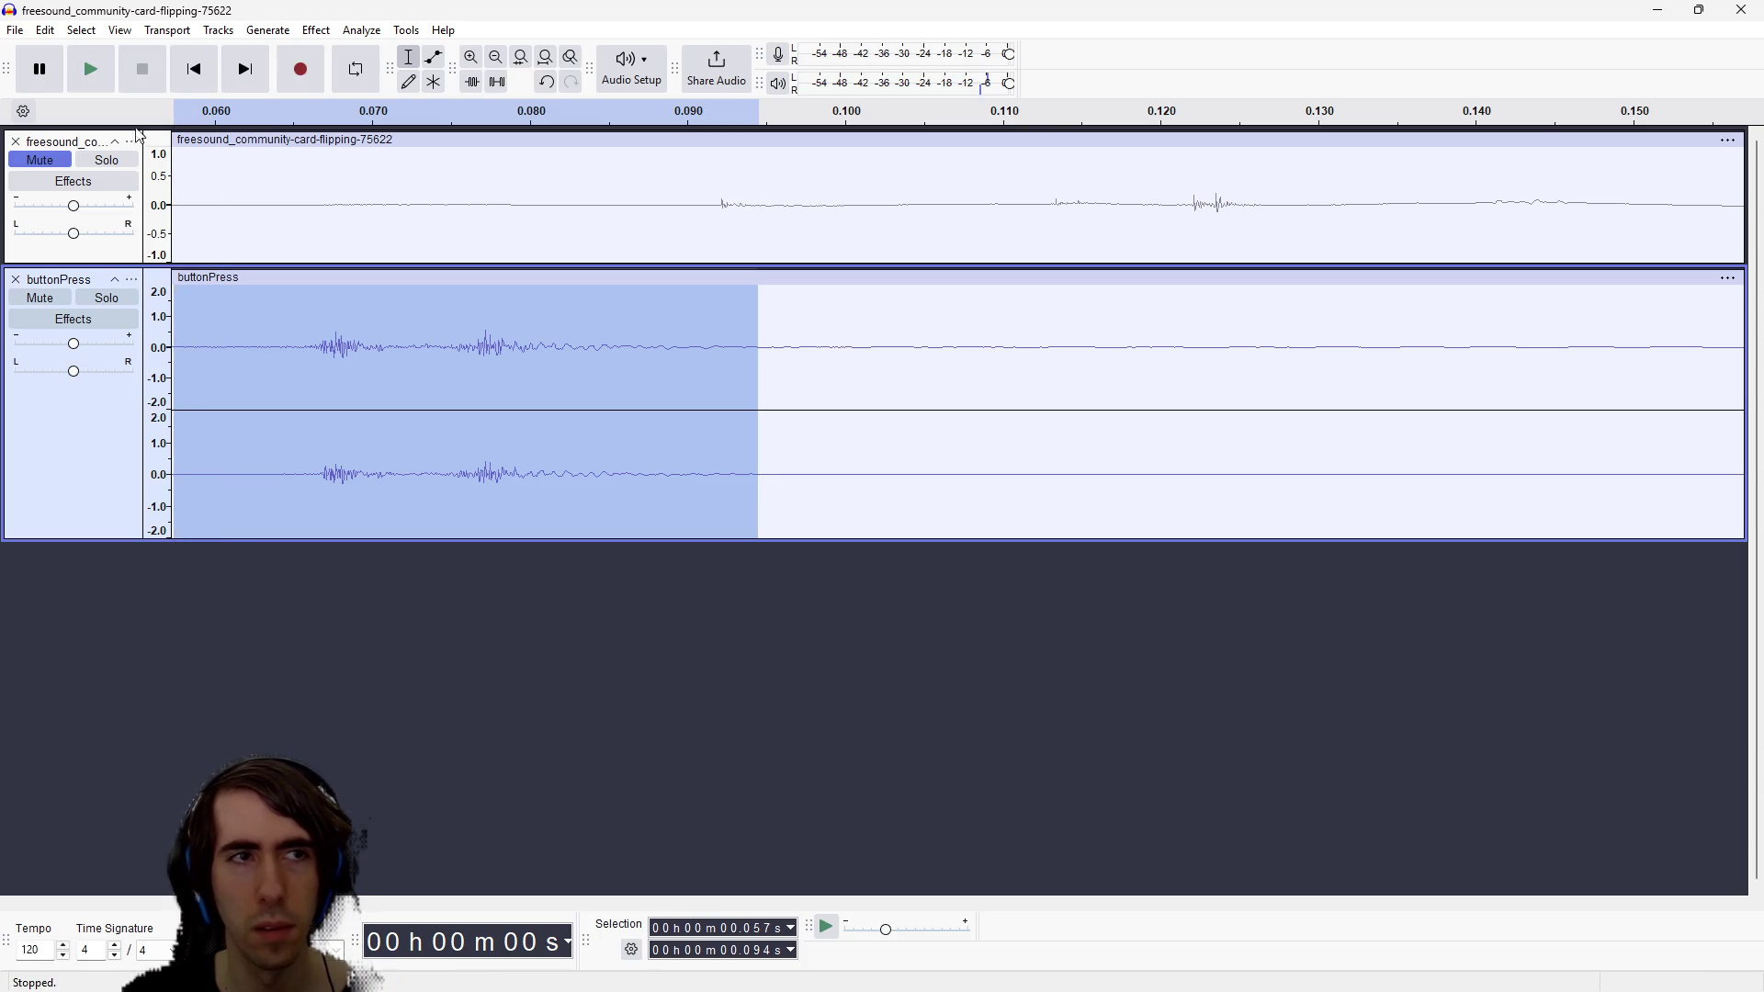
drag(177, 347, 203, 351)
ctrl+scroll(234, 446, up, 2)
ctrl+scroll(273, 504, down, 1)
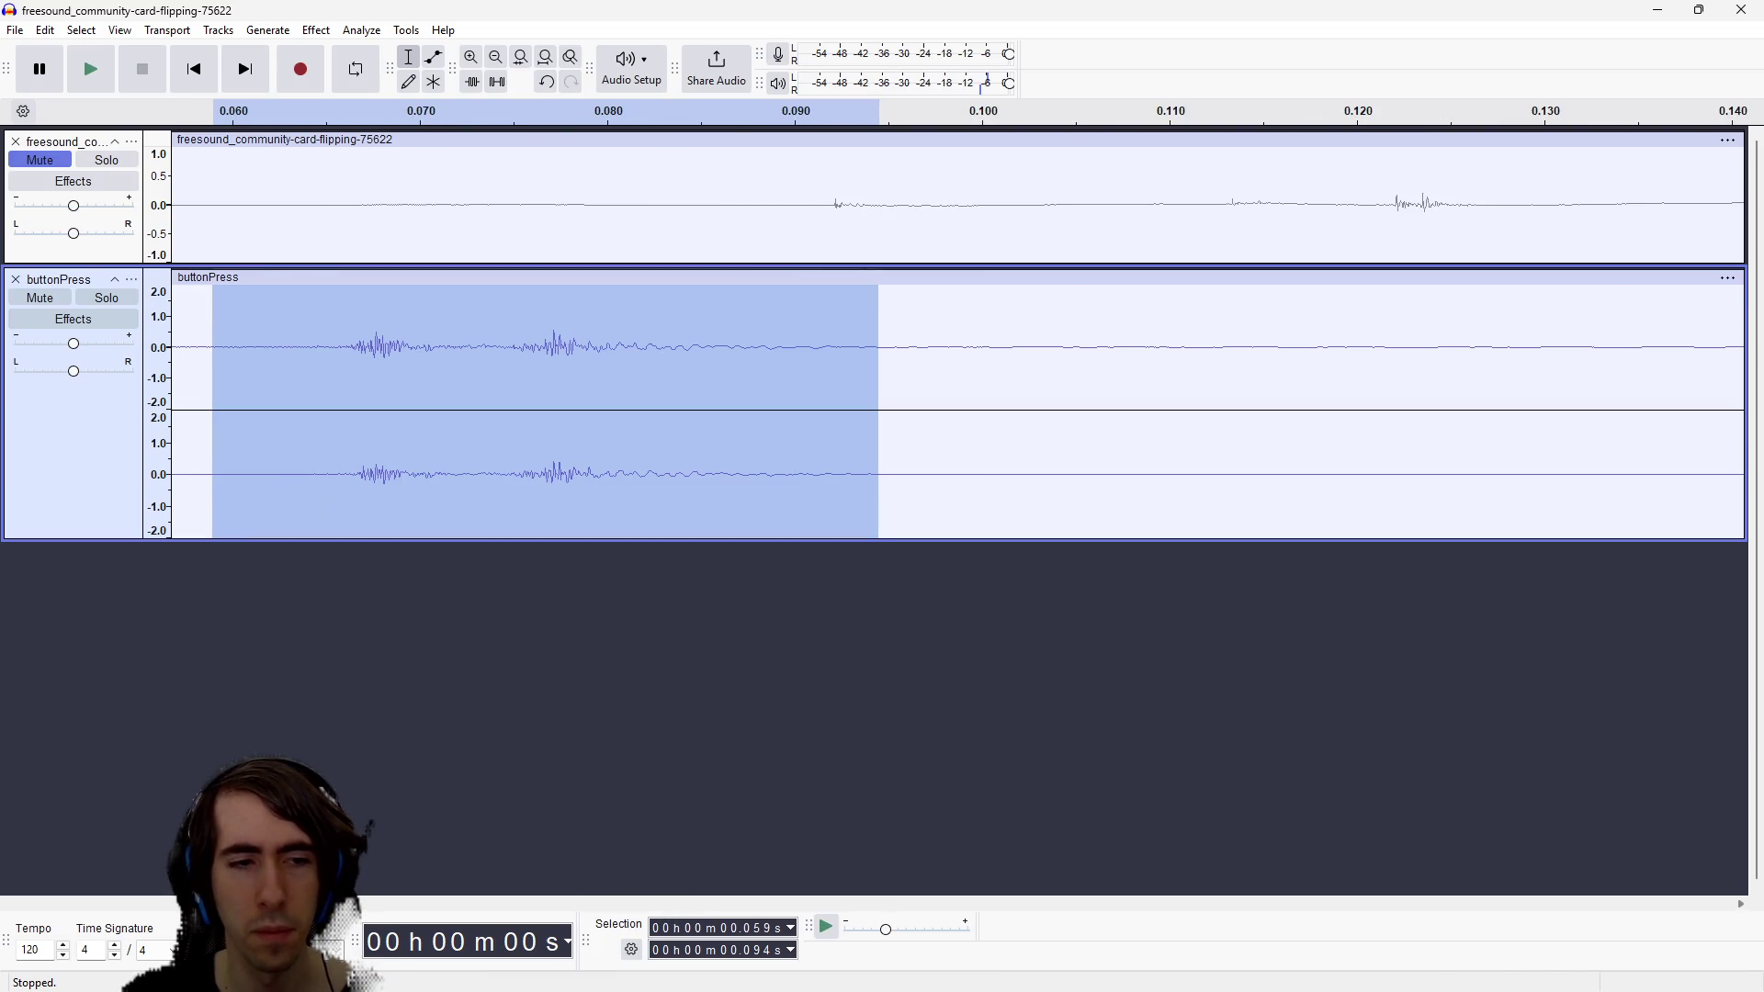
scroll(519, 574, left, 8)
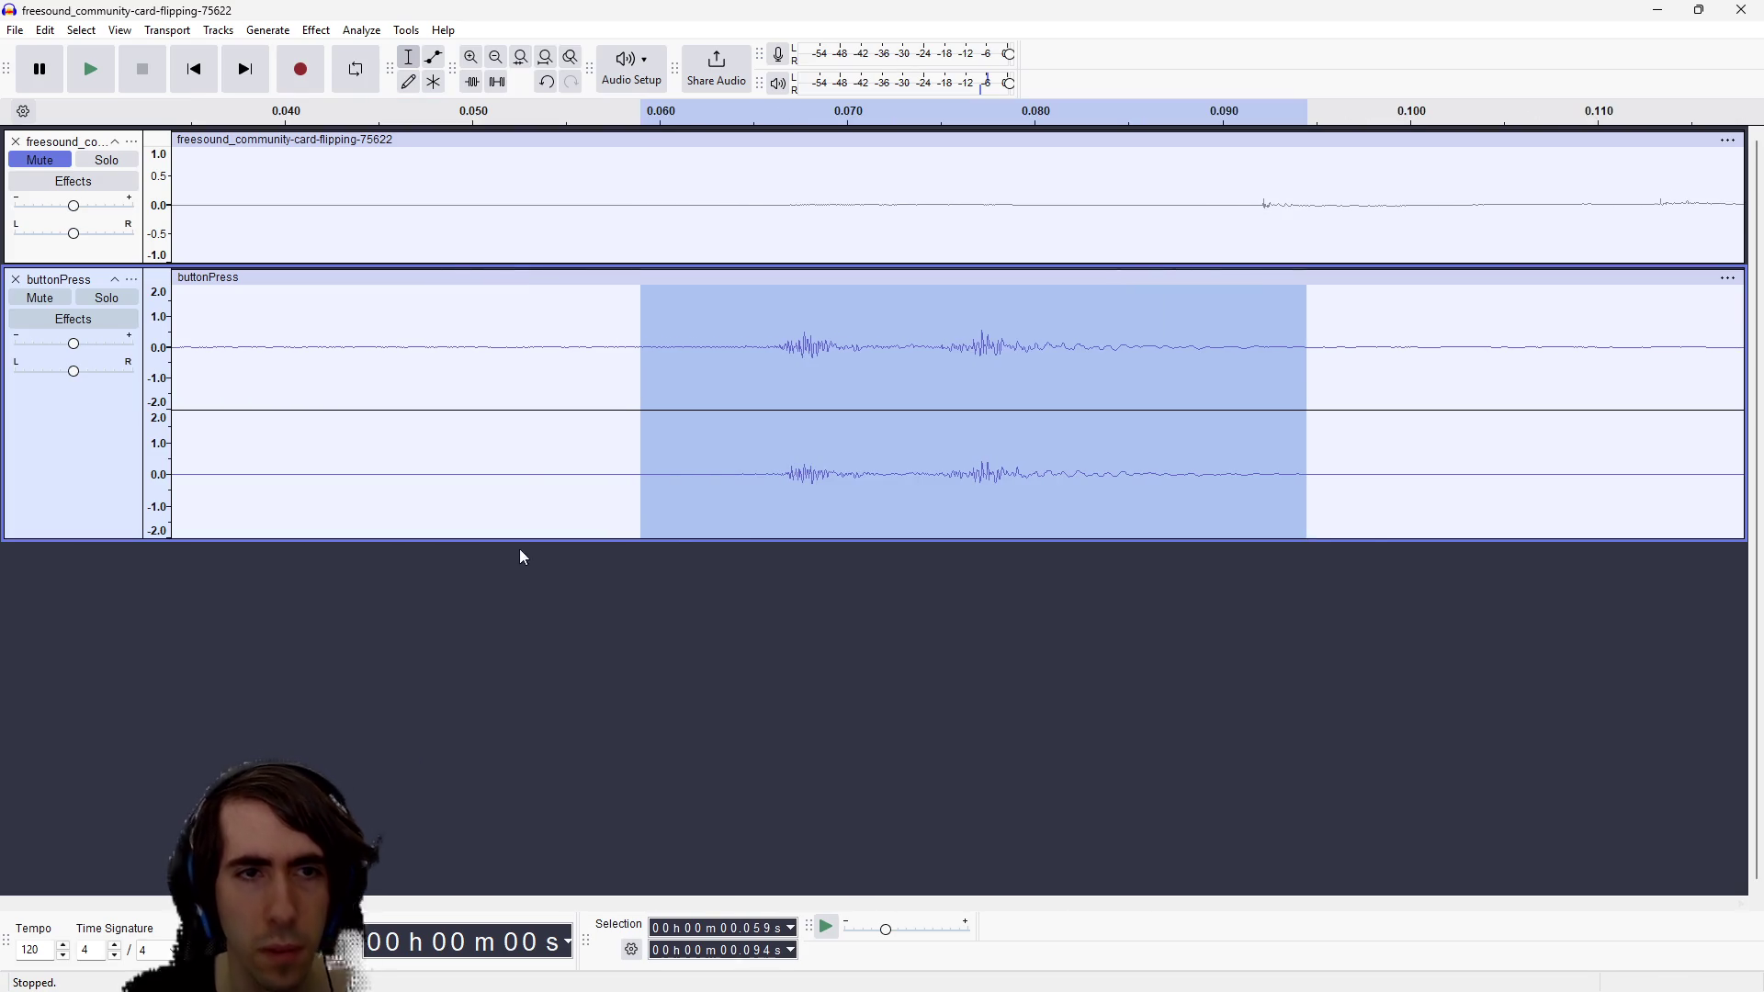
mouse_move(646, 374)
mouse_down()
mouse_move(768, 372)
mouse_move(333, 304)
mouse_move(761, 351)
mouse_move(738, 350)
mouse_up()
key(space)
key(space)
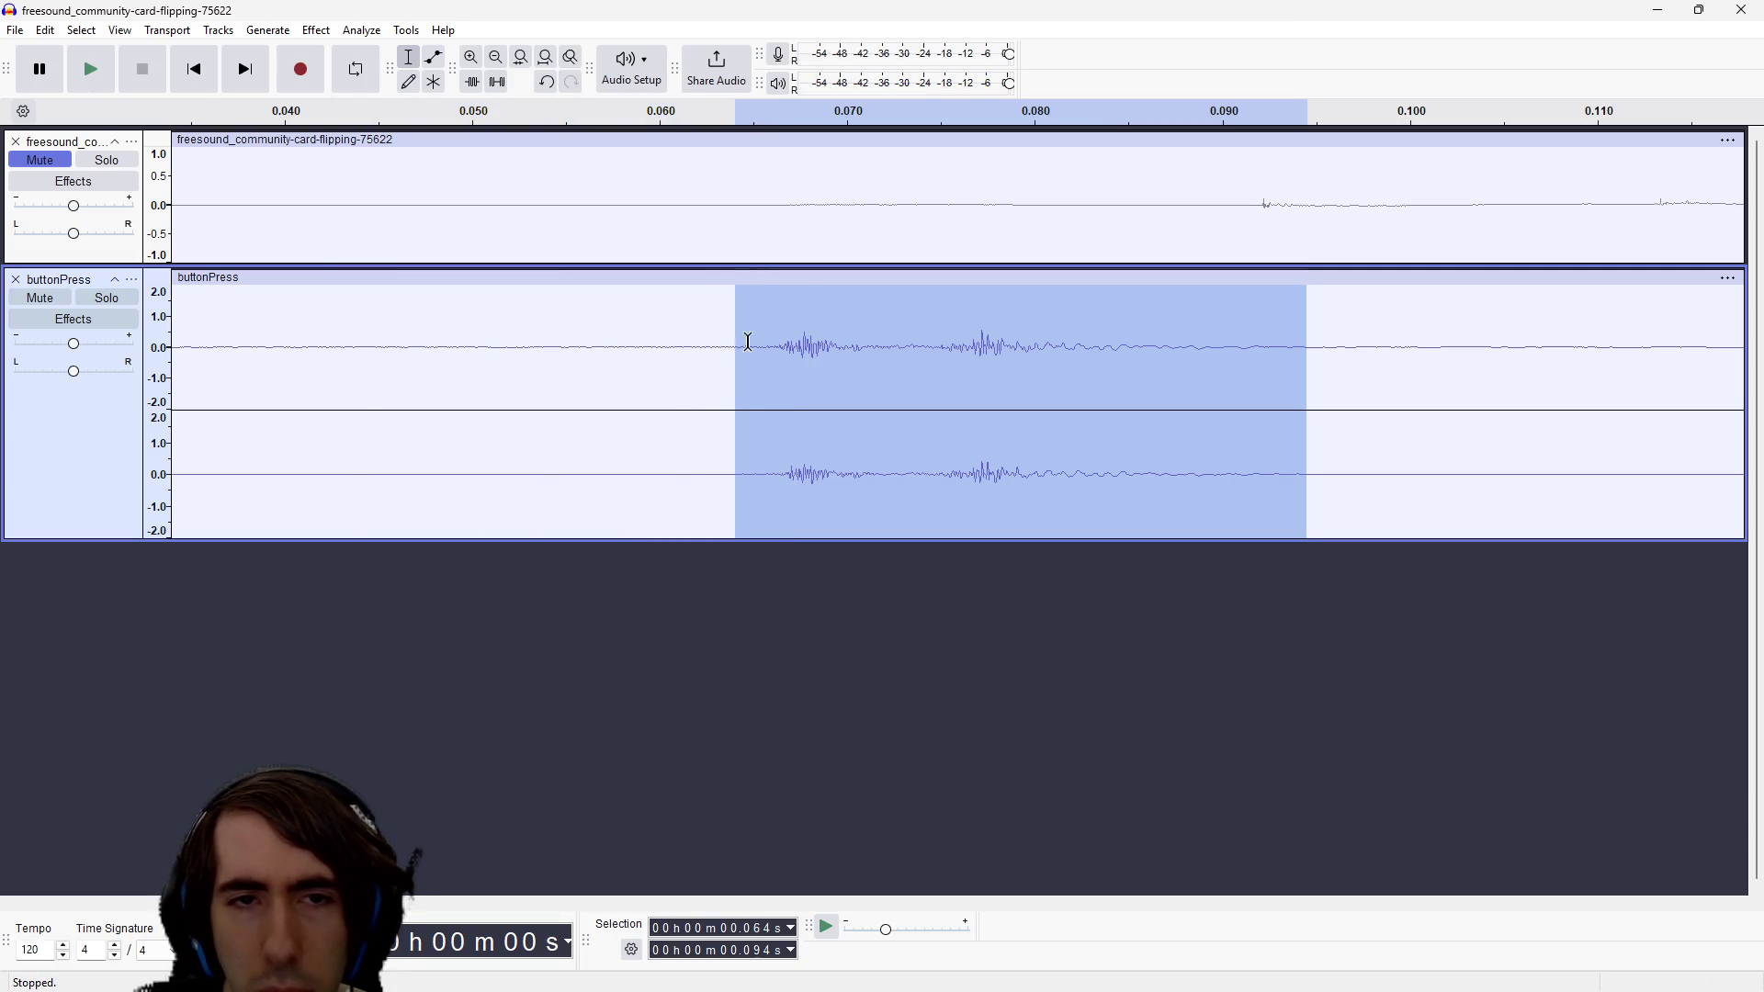
click(15, 30)
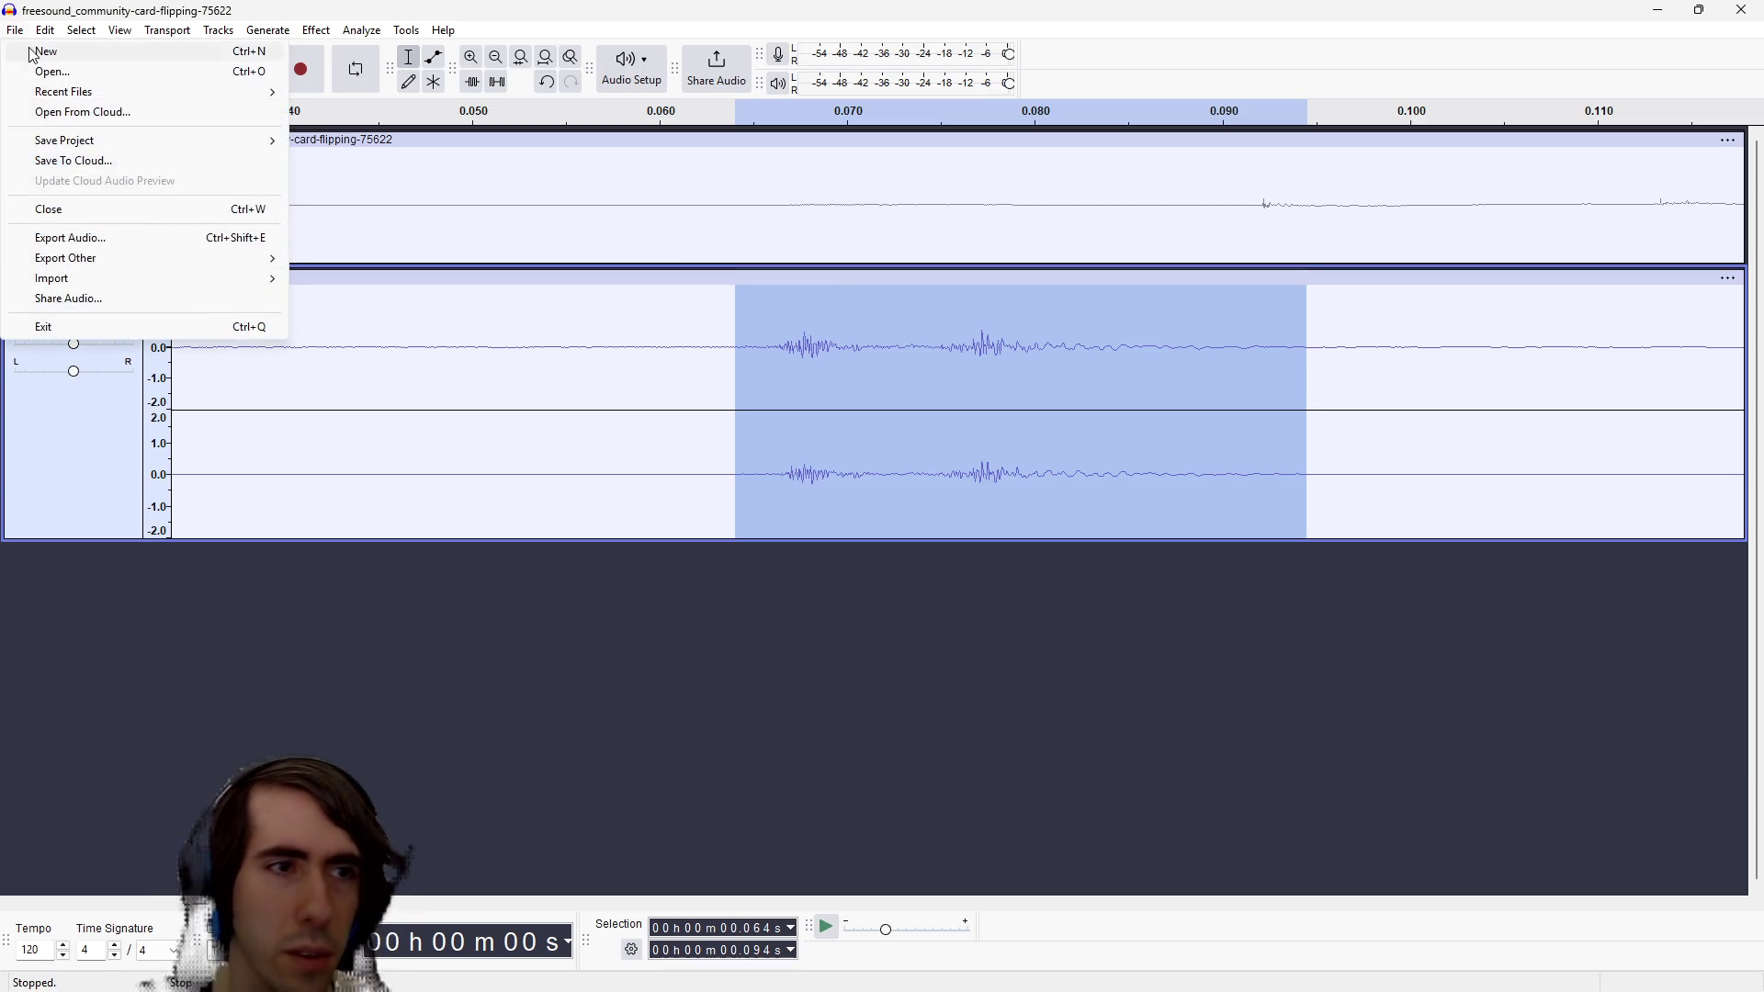
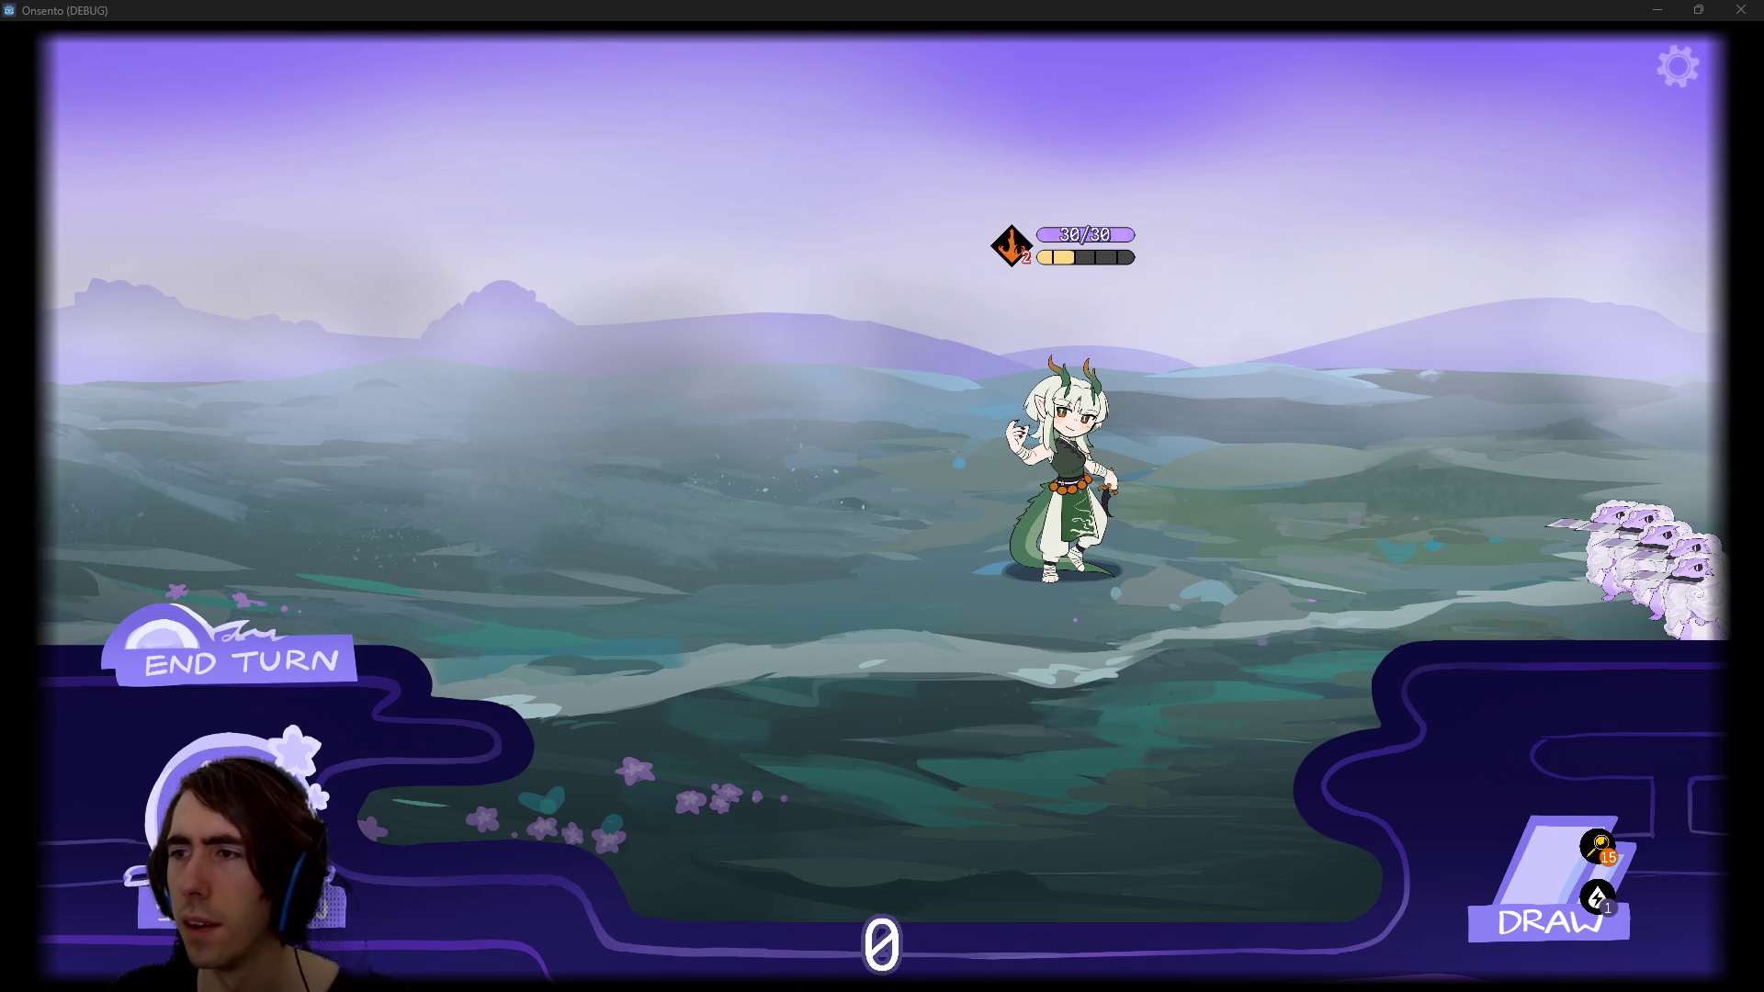
Switch from the Onsento game window back to Audacity
key(alt+Tab)
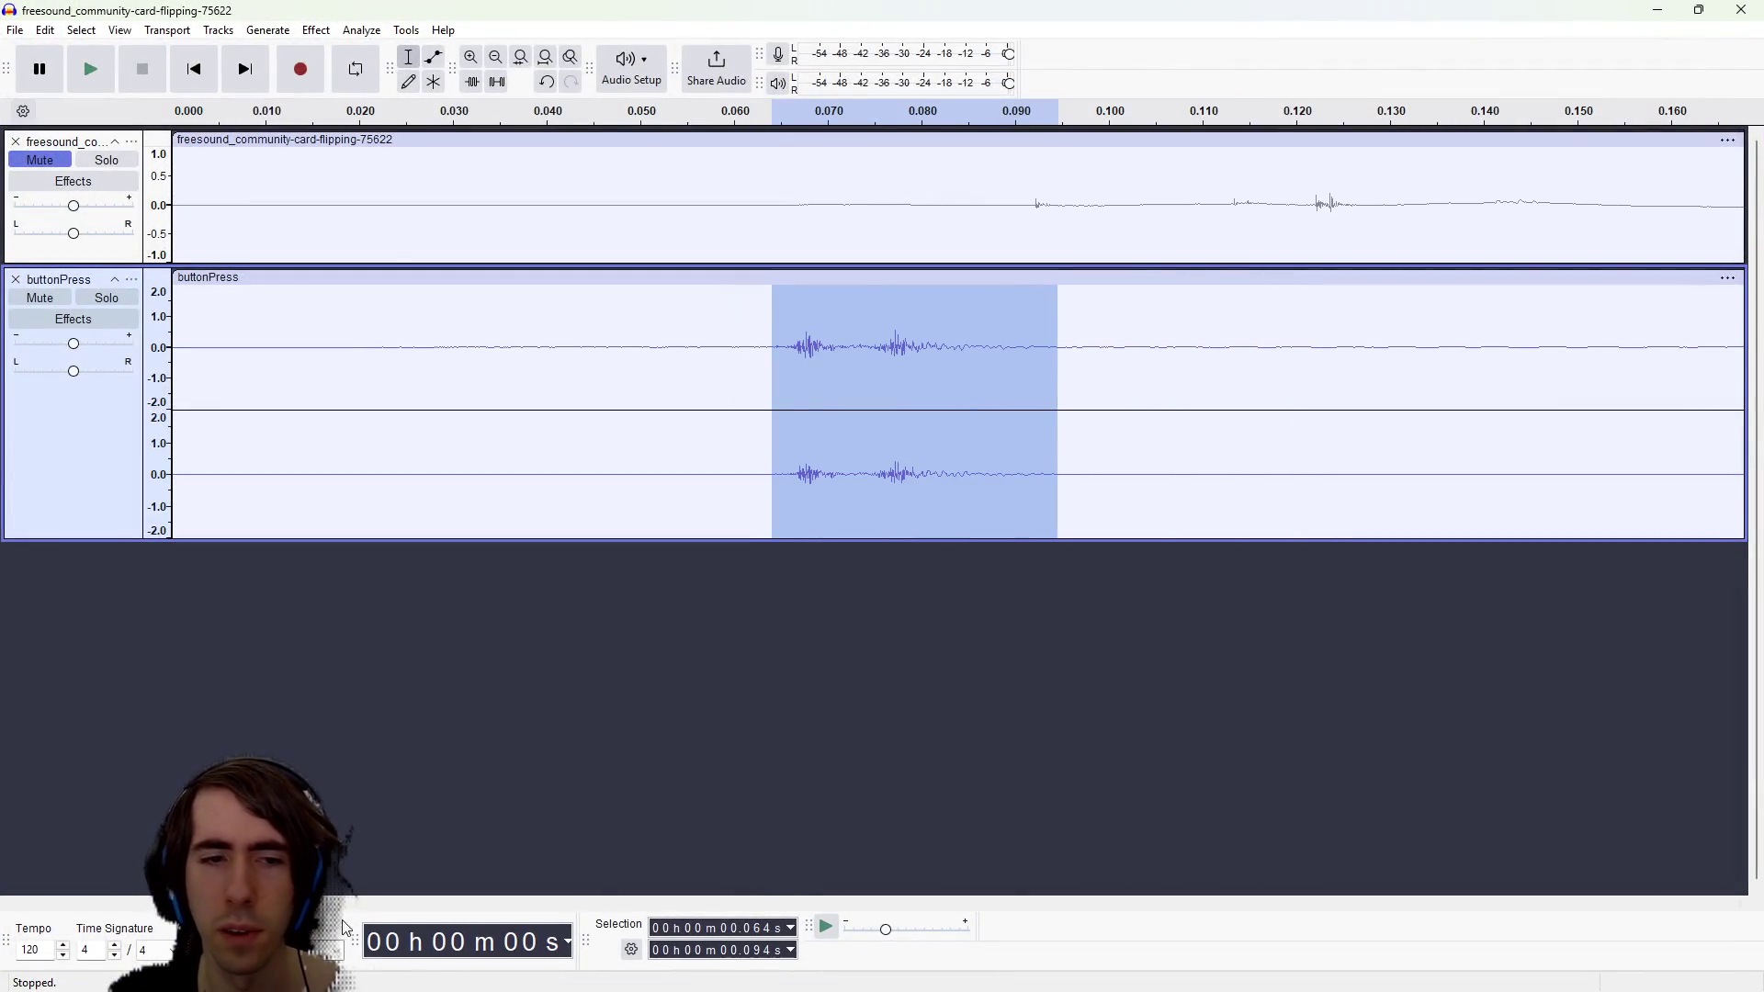
Zoom in on the buttonPress click, mark roughly 0.225–0.260 s and play it
scroll(955, 340, right, 5)
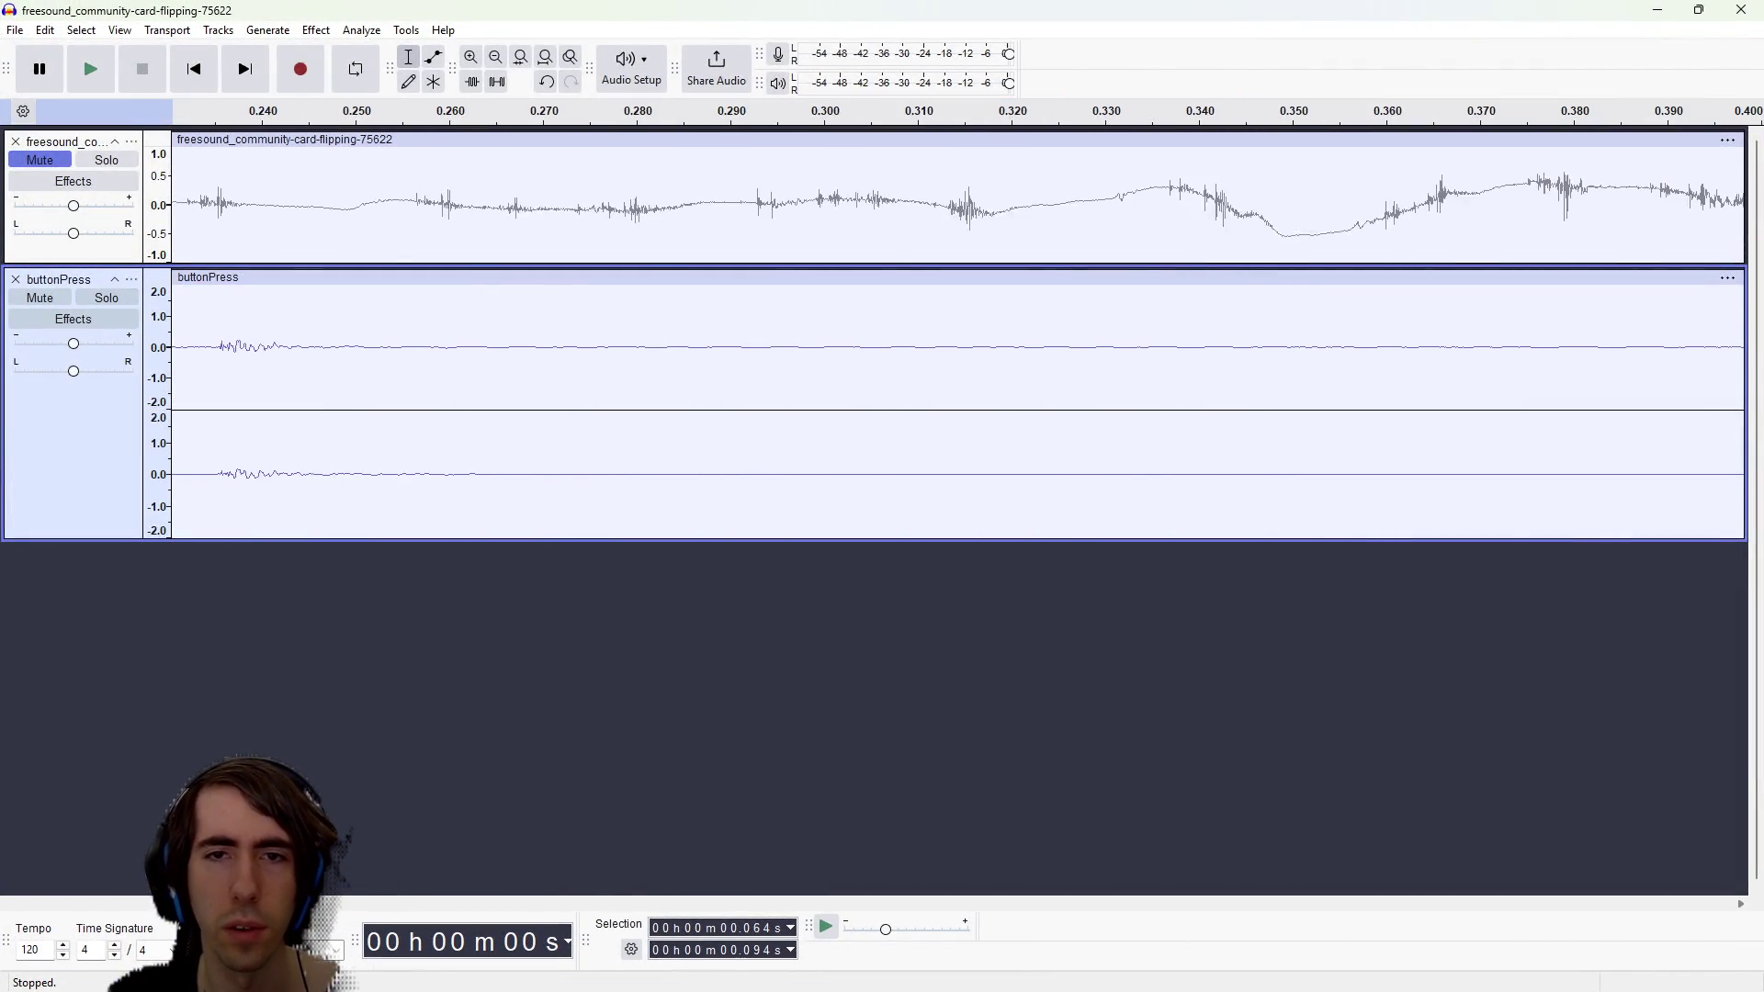
scroll(619, 685, left, 3)
ctrl+scroll(835, 389, up, 1)
scroll(1141, 386, right, 2)
ctrl+scroll(1398, 358, down, 1)
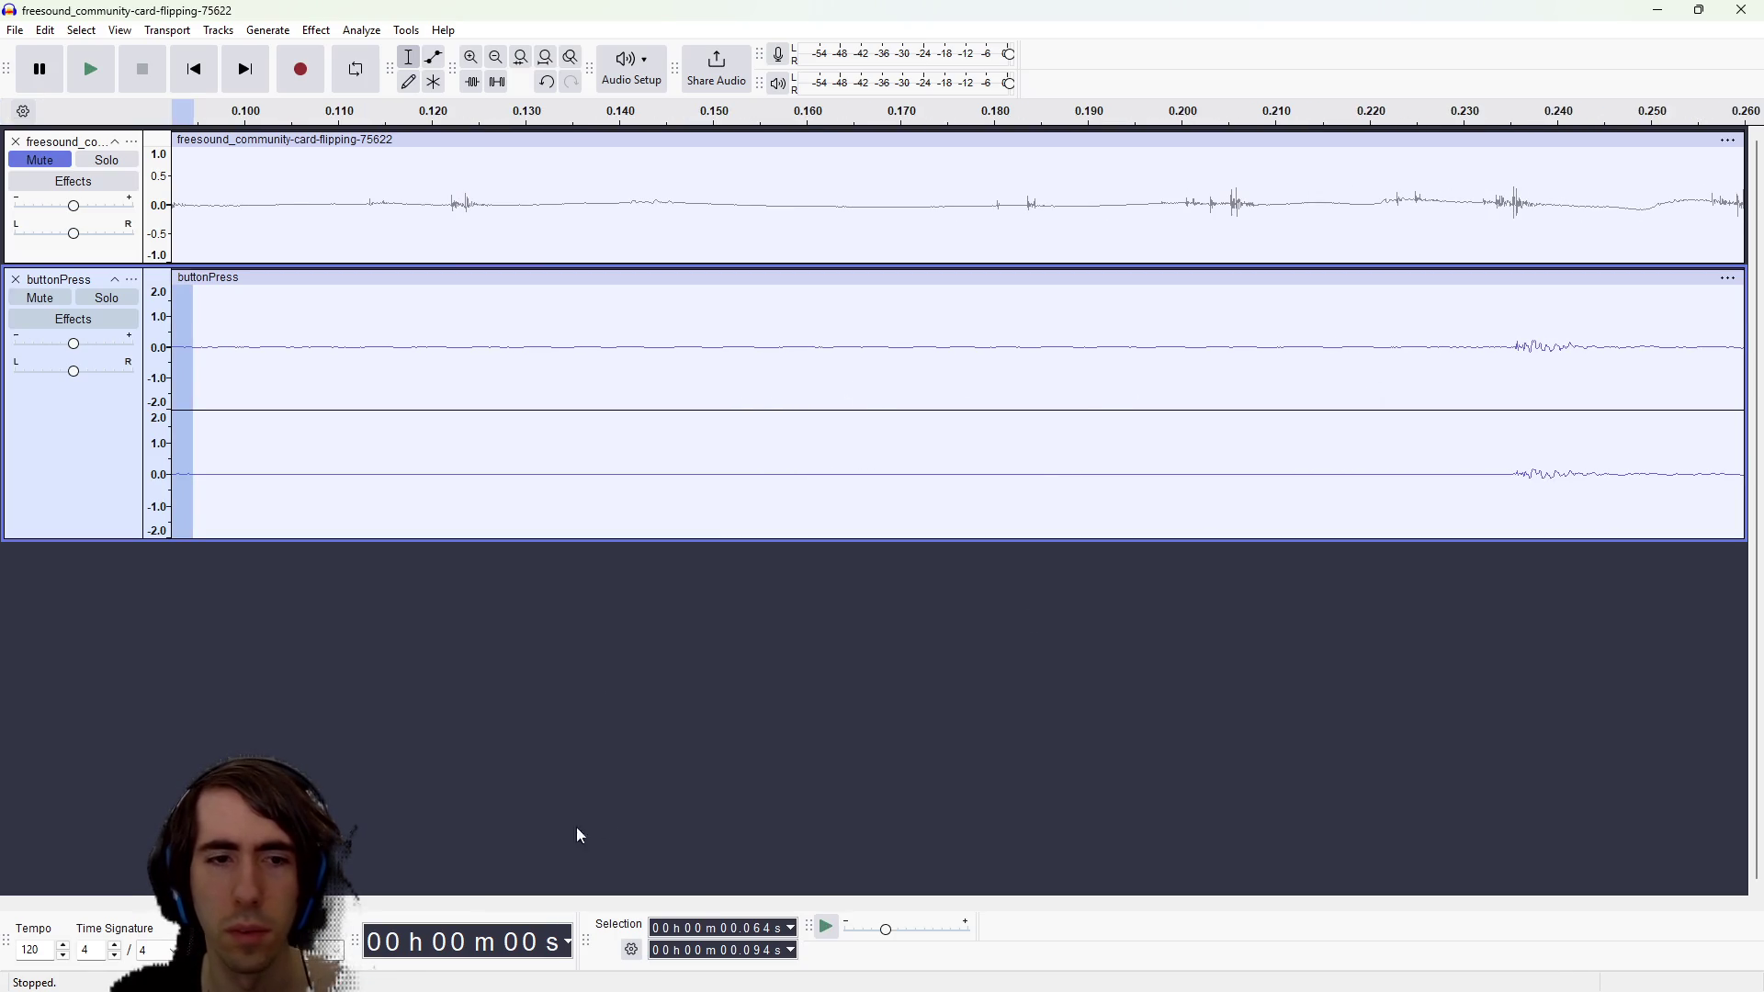
scroll(1743, 904, right, 3)
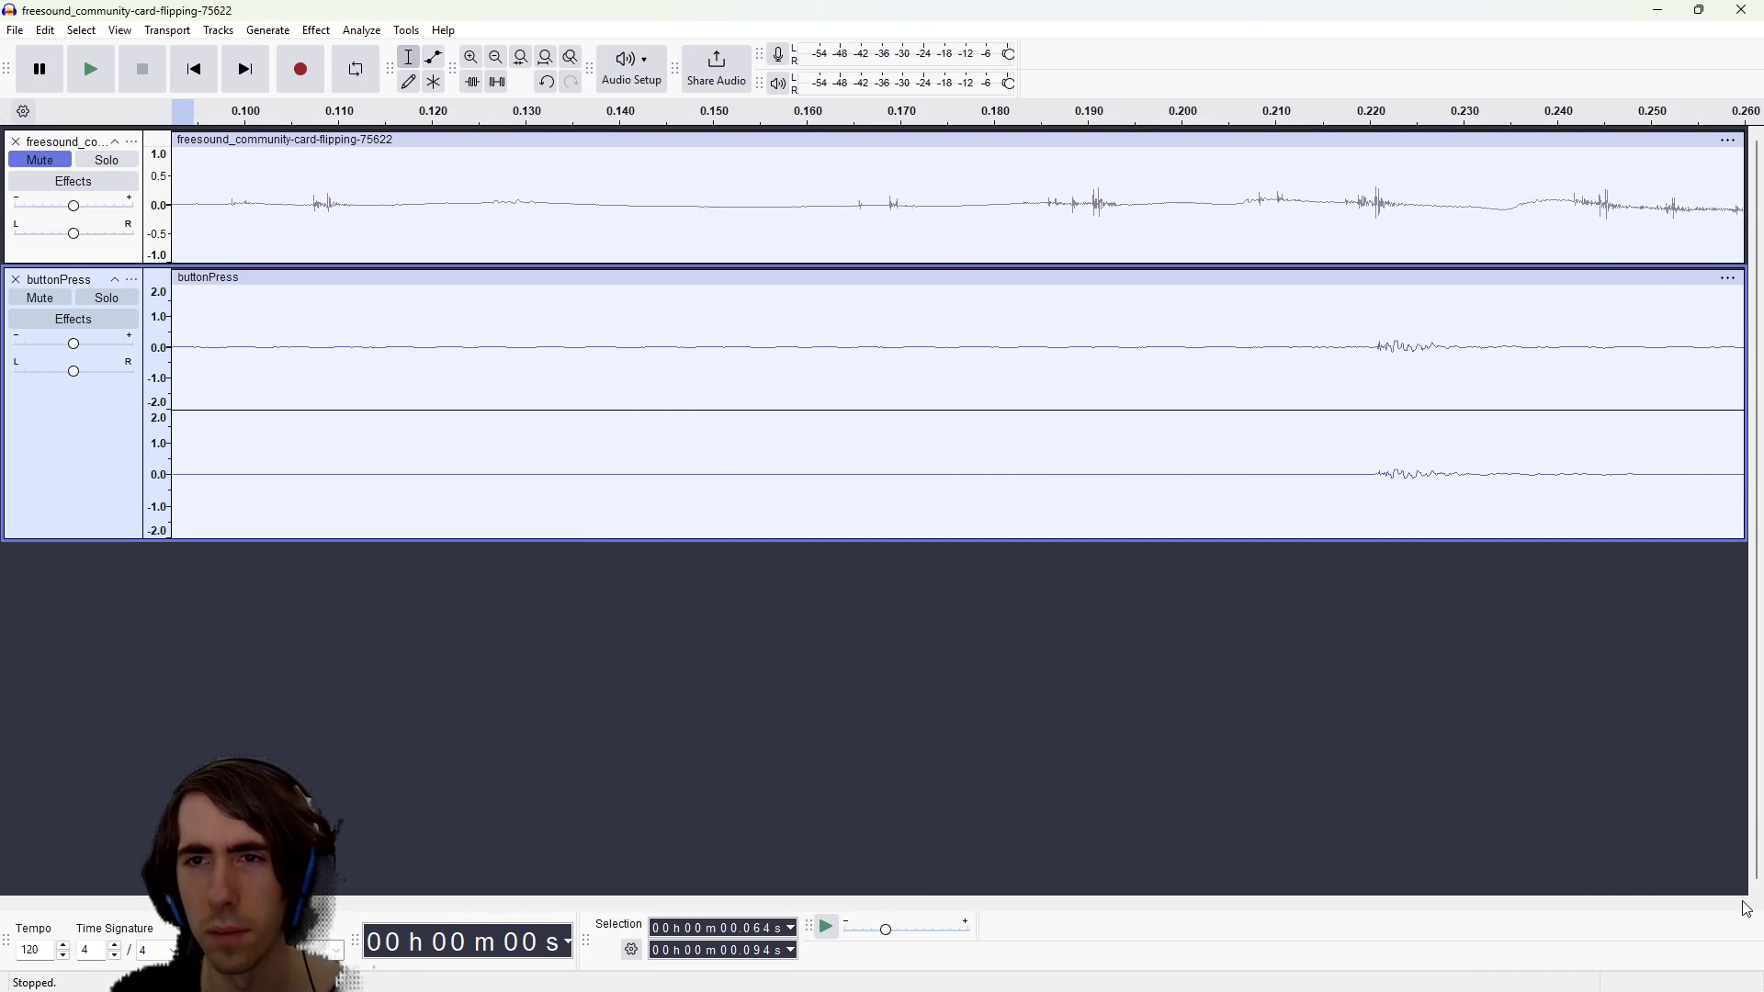
shift+click(1221, 368)
click(1191, 367)
ctrl+scroll(1189, 368, up, 3)
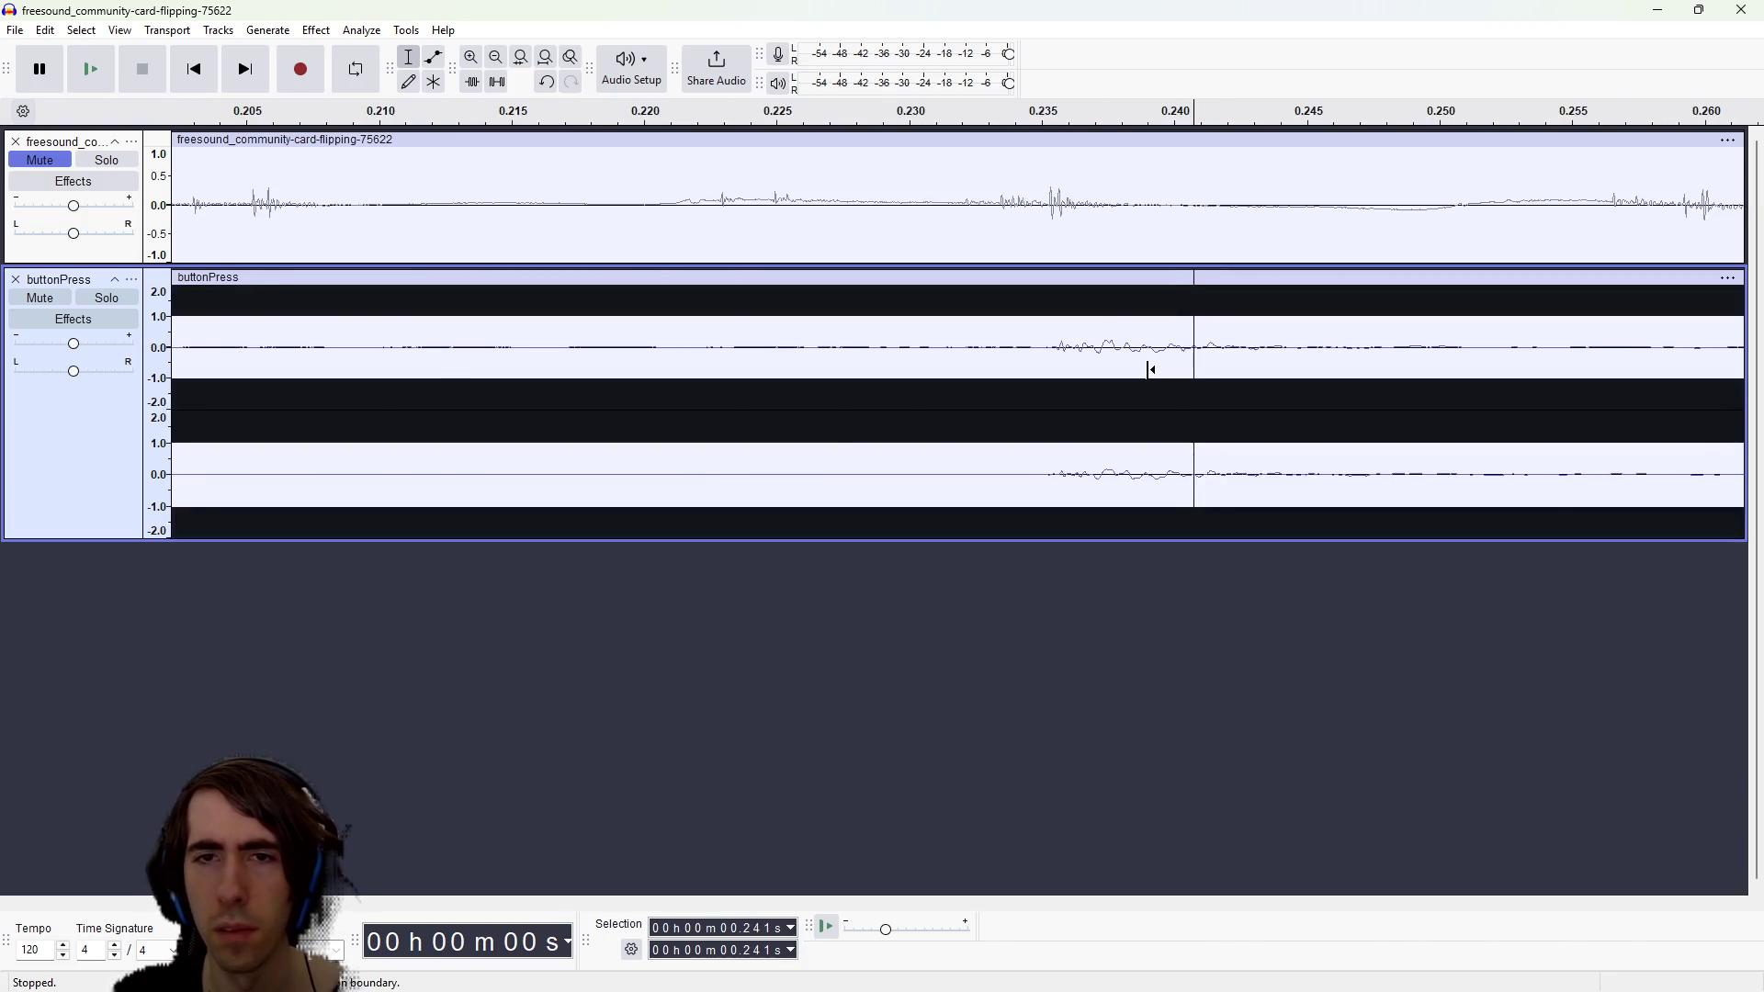
ctrl+scroll(1196, 374, down, 2)
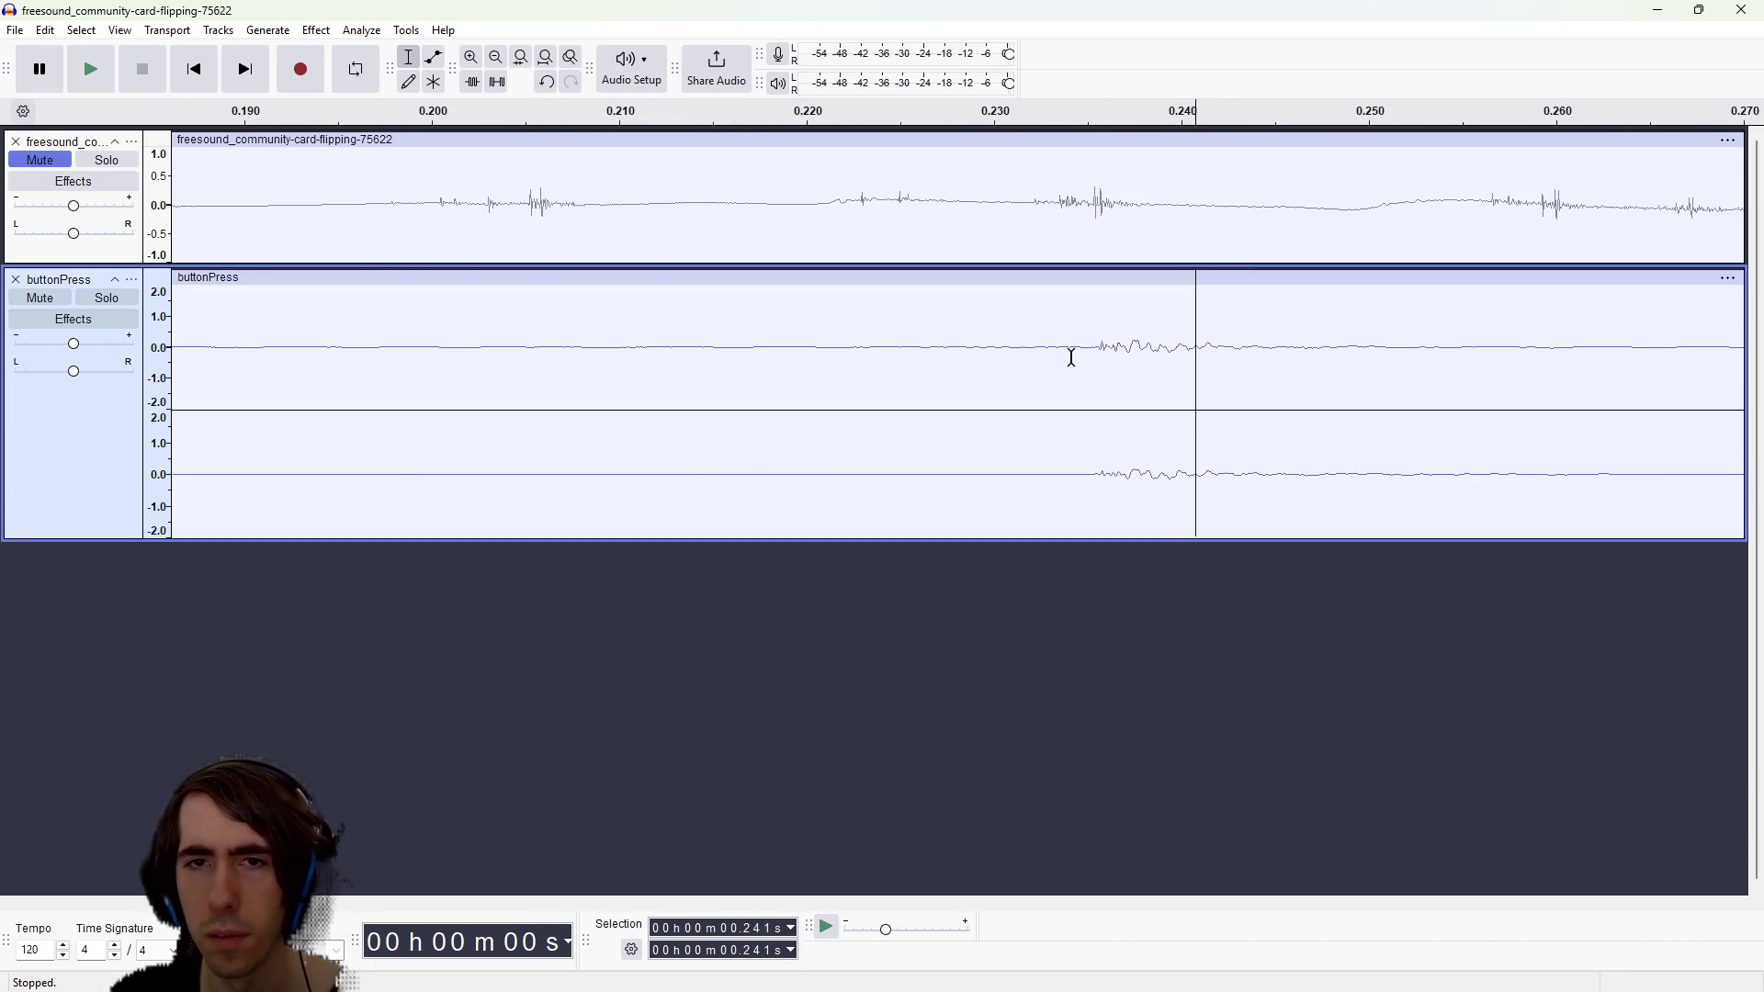
drag(1067, 357, 1381, 366)
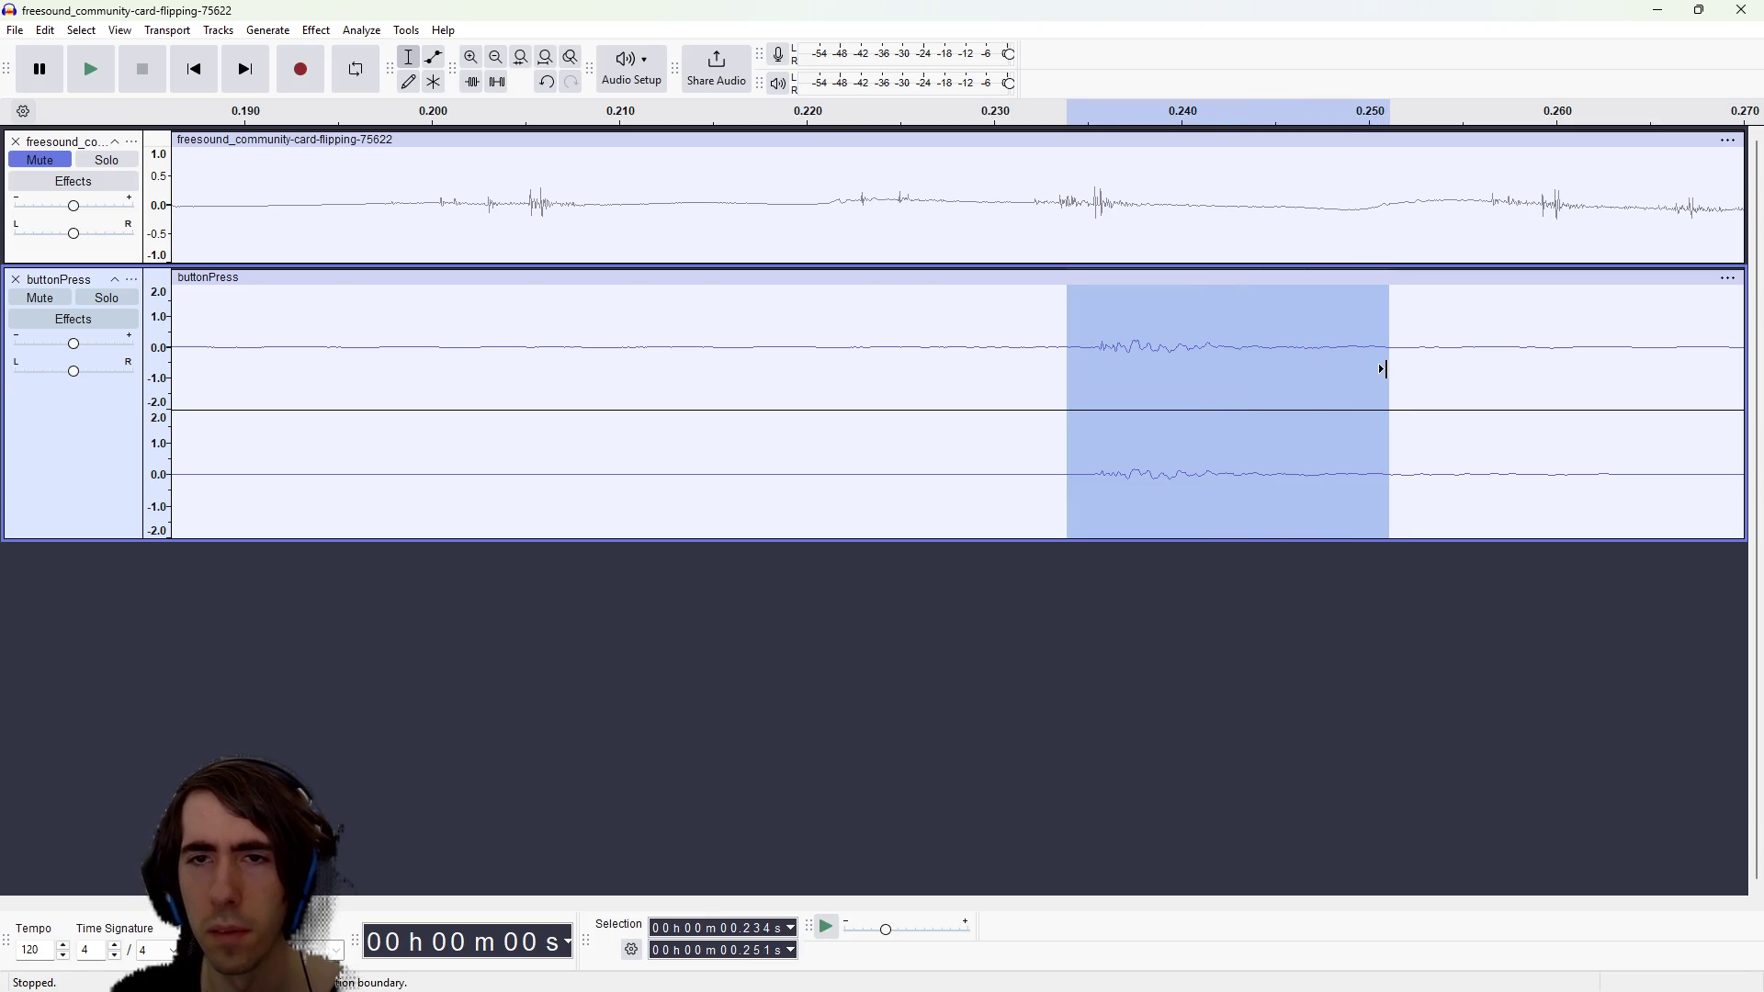
drag(945, 368, 1397, 394)
drag(701, 355, 1555, 421)
click(812, 366)
drag(819, 362, 1576, 404)
click(884, 355)
drag(905, 356, 1553, 386)
key(space)
Try alternative click selections such as 0.226–0.252 s and 0.228–0.265 s, auditioning each
drag(962, 360, 1552, 389)
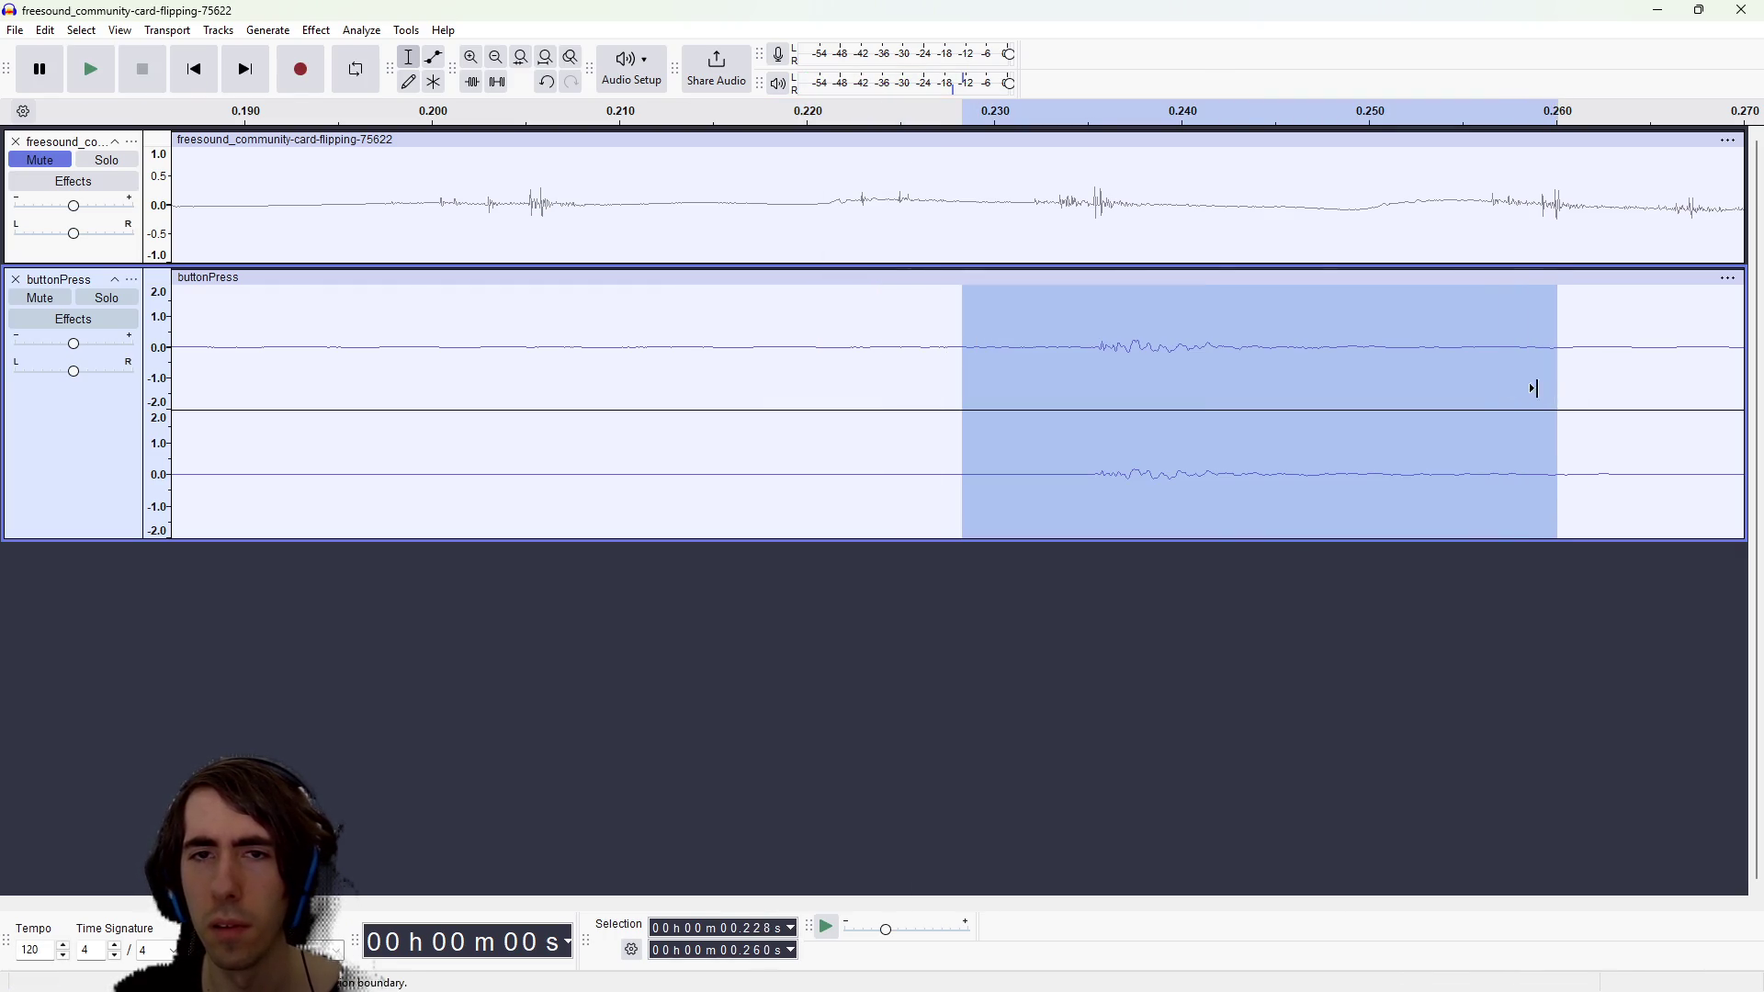
click(1021, 356)
drag(1030, 355, 1555, 375)
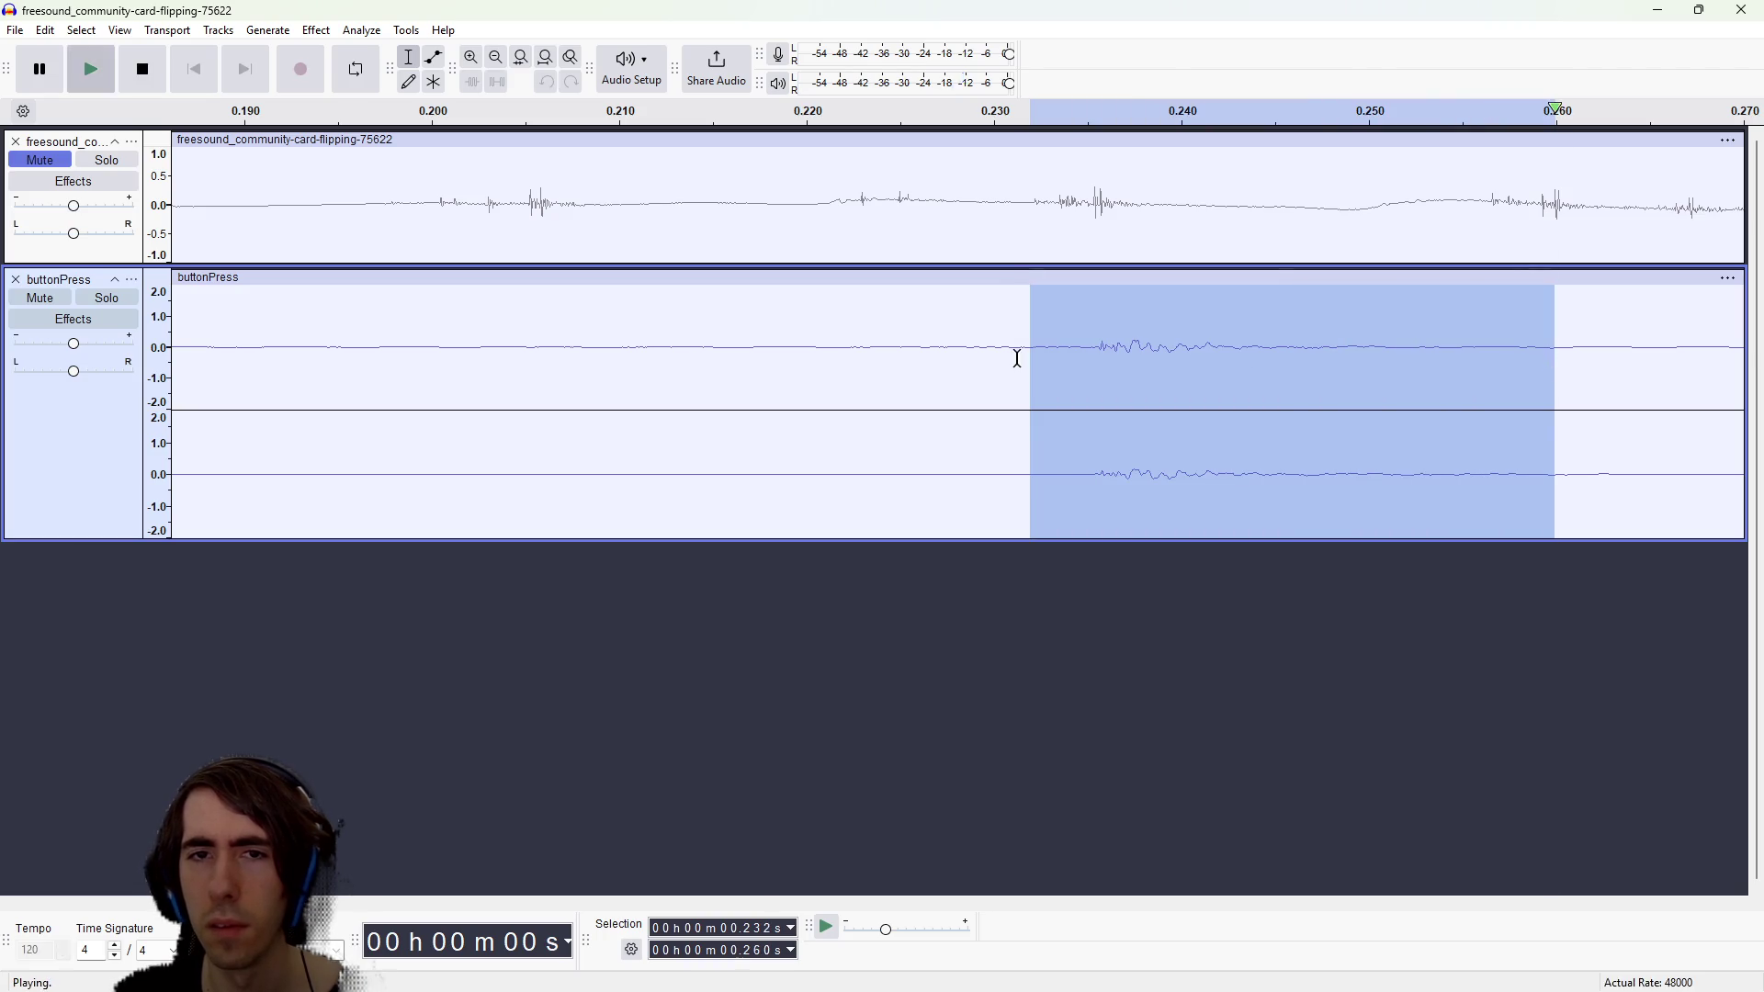
mouse_move(924, 353)
mouse_down()
mouse_move(1484, 373)
mouse_move(1409, 368)
mouse_up()
key(space)
click(945, 363)
drag(965, 363, 1639, 362)
drag(816, 352, 1549, 372)
key(space)
drag(748, 343, 1634, 405)
key(space)
Settle the selection on 0.230–0.251 s and play it back several times
ctrl+scroll(1254, 394, down, 1)
click(971, 381)
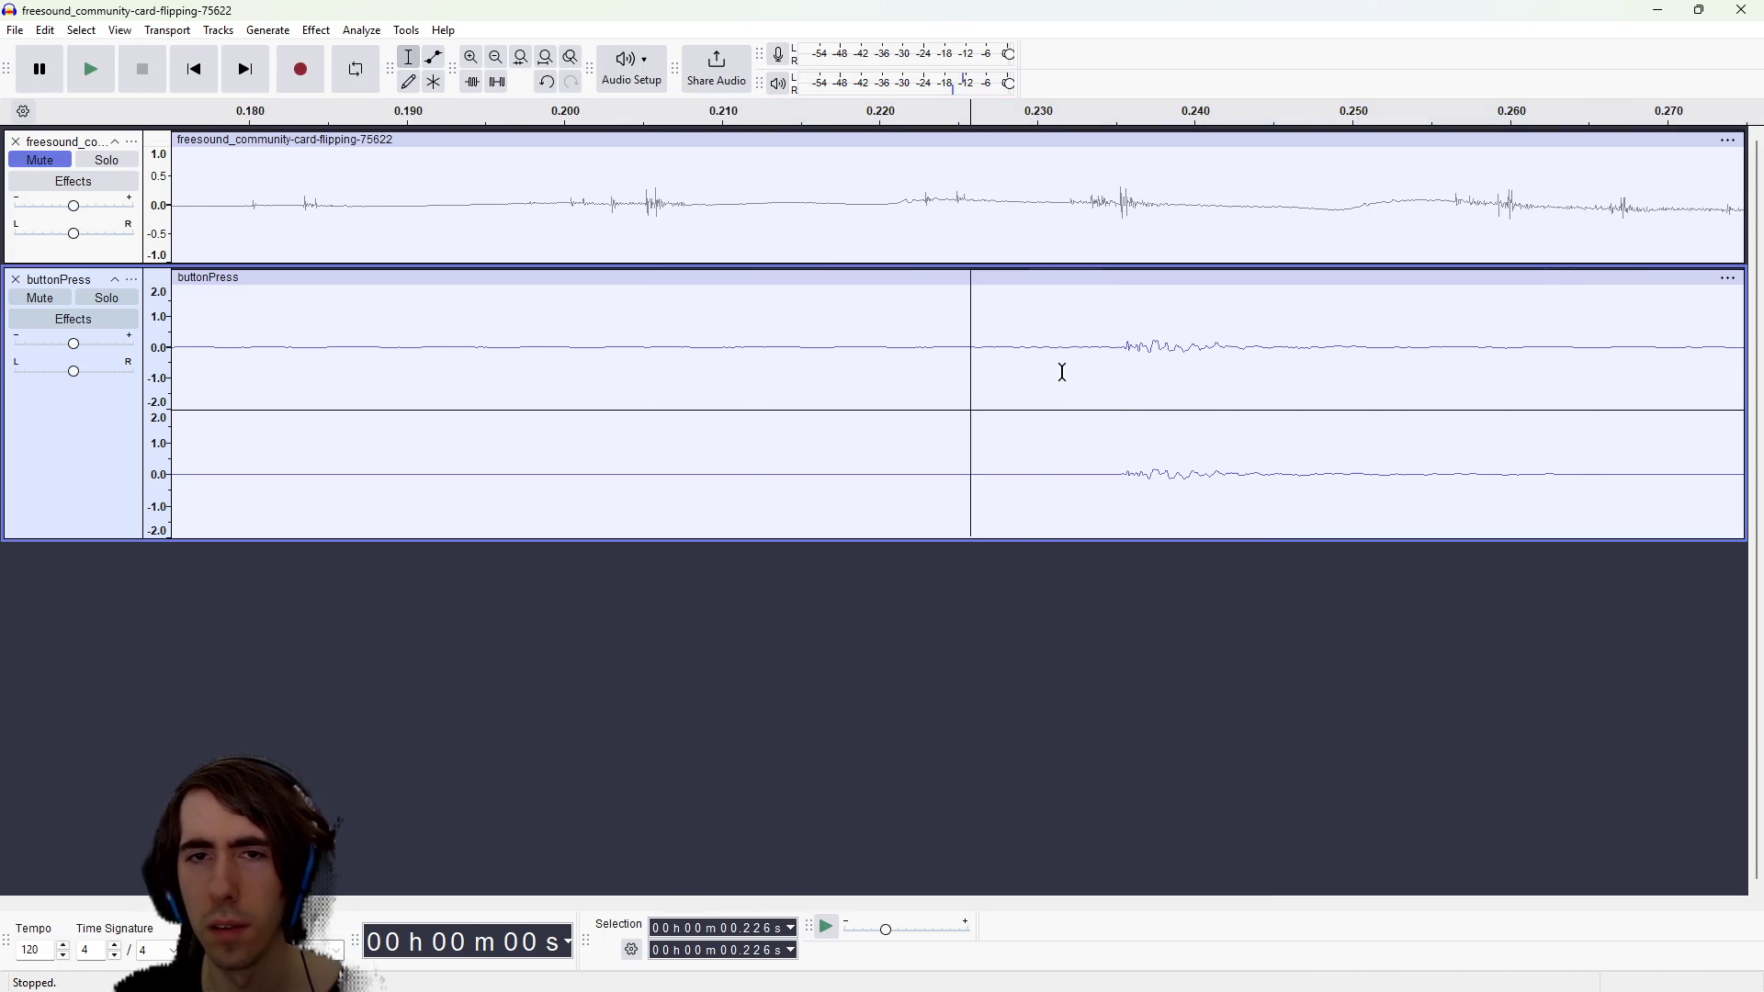
drag(1083, 358, 1368, 385)
mouse_move(1036, 349)
mouse_down()
mouse_move(1581, 373)
mouse_move(1335, 362)
mouse_move(1374, 366)
mouse_up()
key(space)
key(space)
key(space)
key(space)
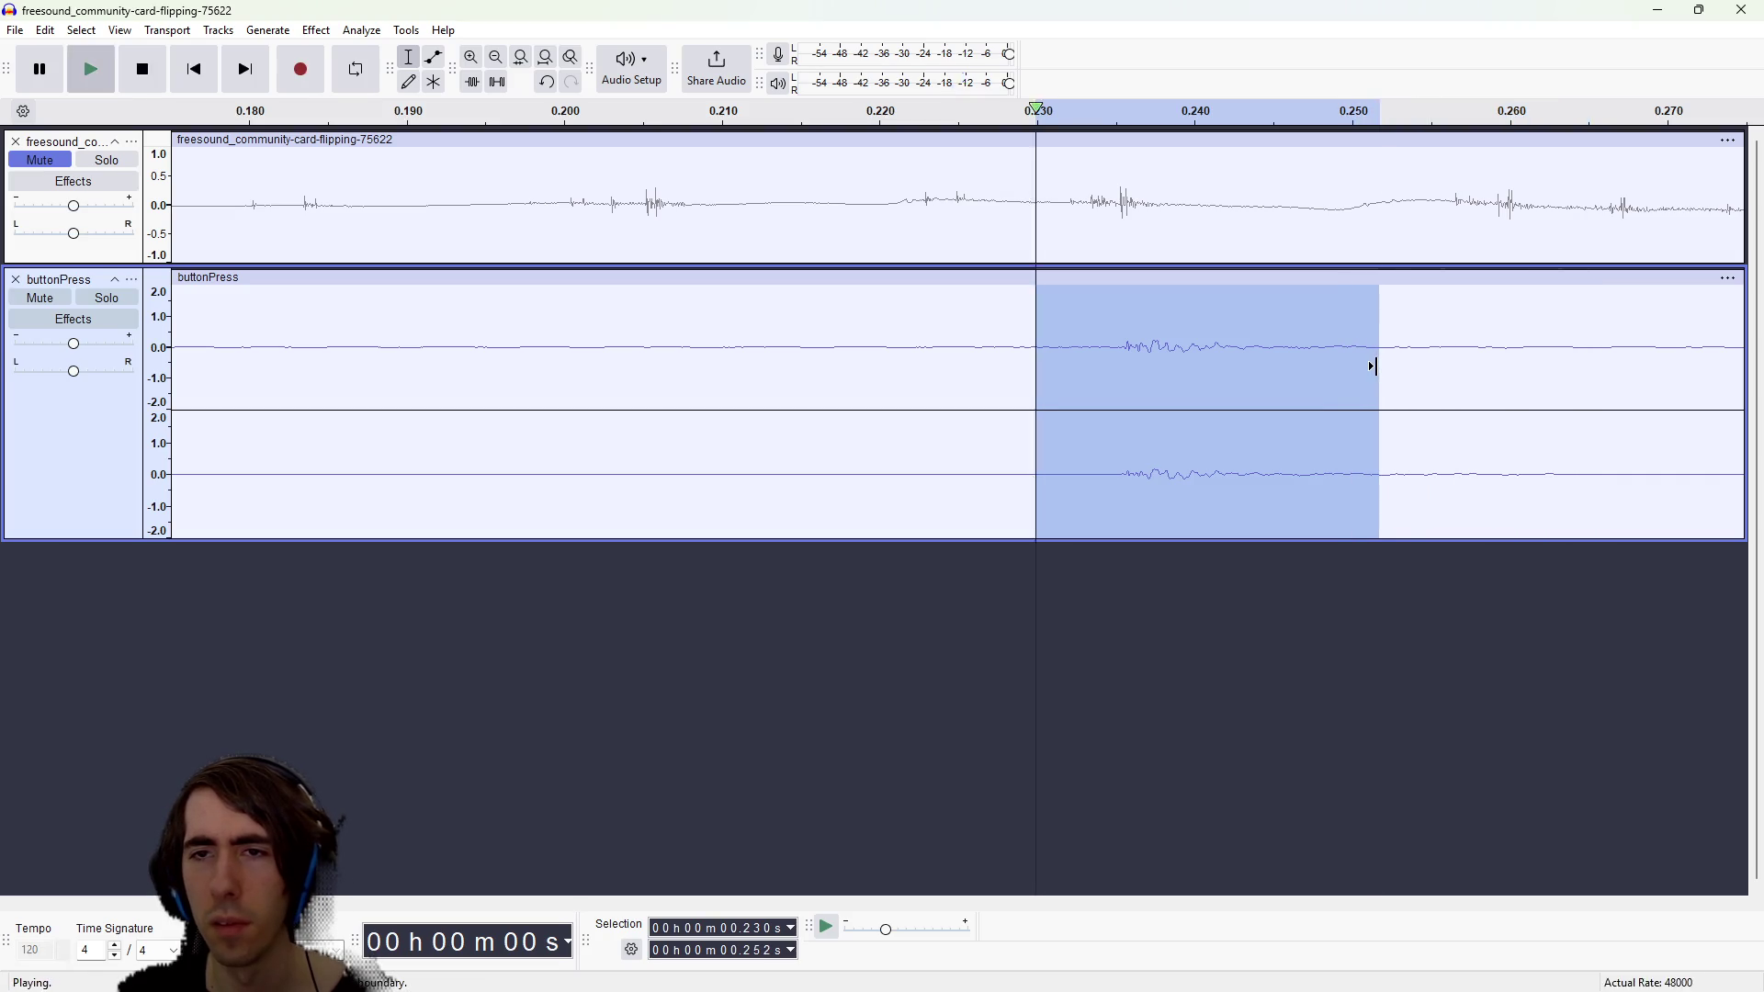
key(space)
key(space)
Widen the selection to about 0.220–0.270 s, previewing each change and undoing a stray trim
drag(1036, 382, 584, 381)
key(space)
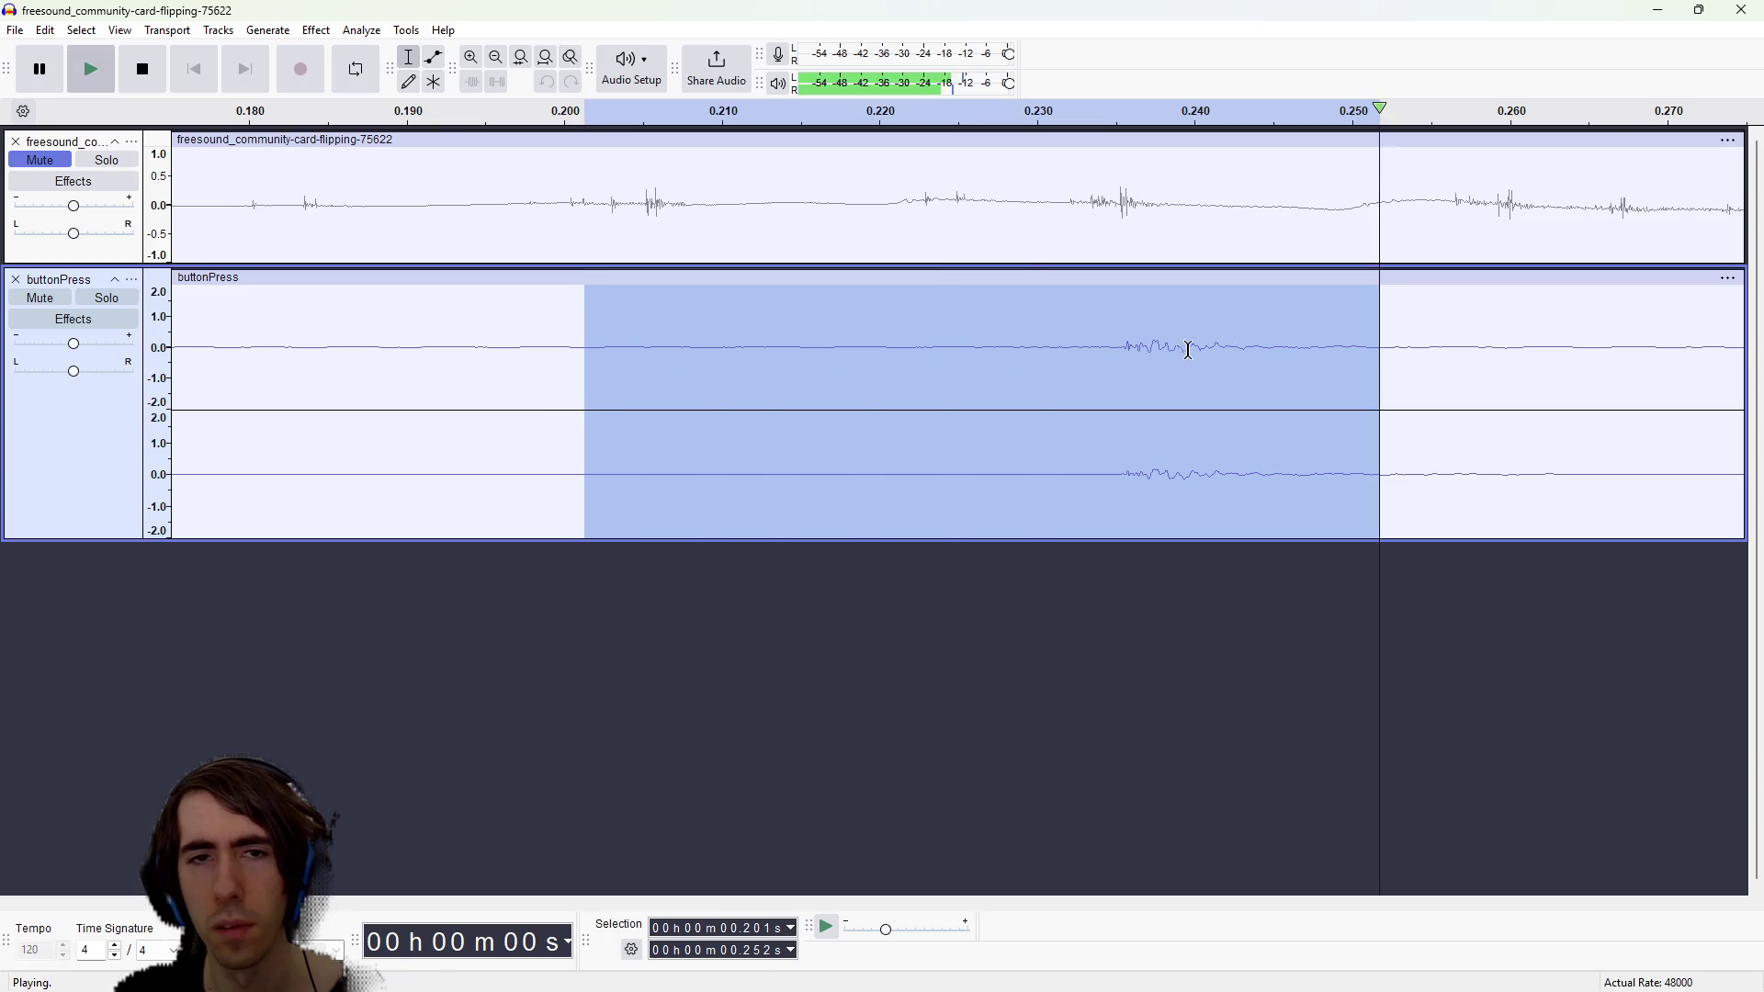
drag(1378, 361, 1678, 380)
key(space)
key(space)
key(space)
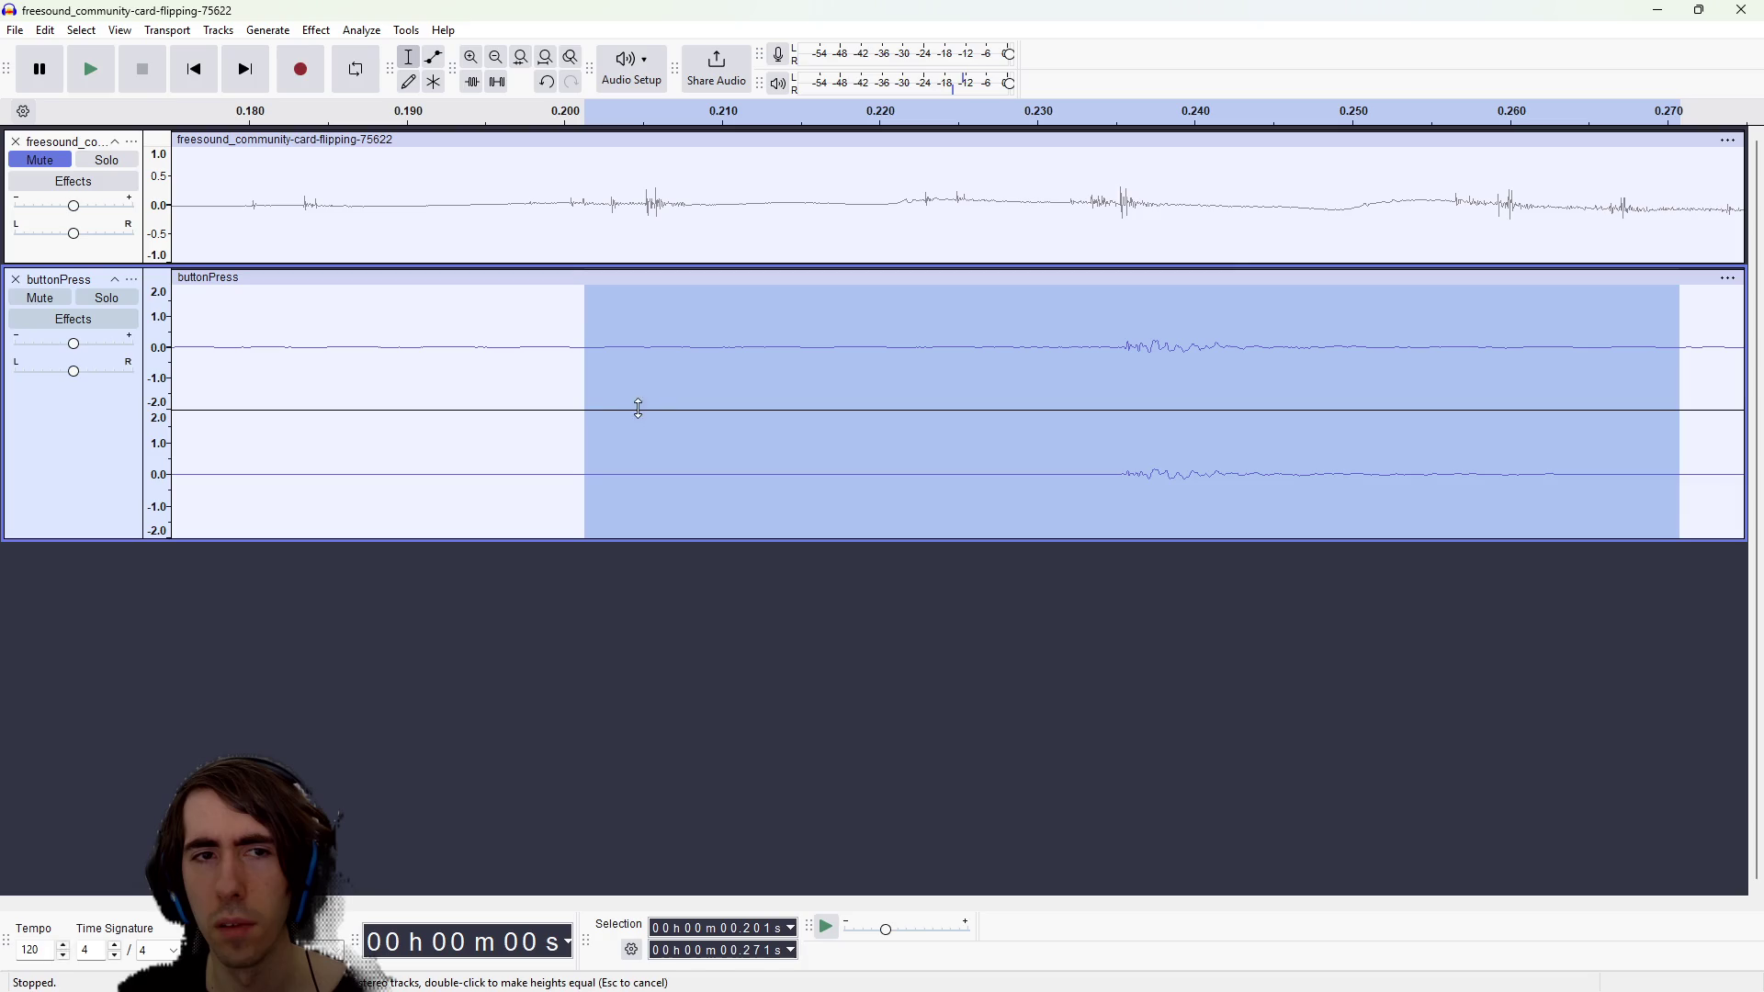
drag(587, 395, 901, 378)
key(space)
key(space)
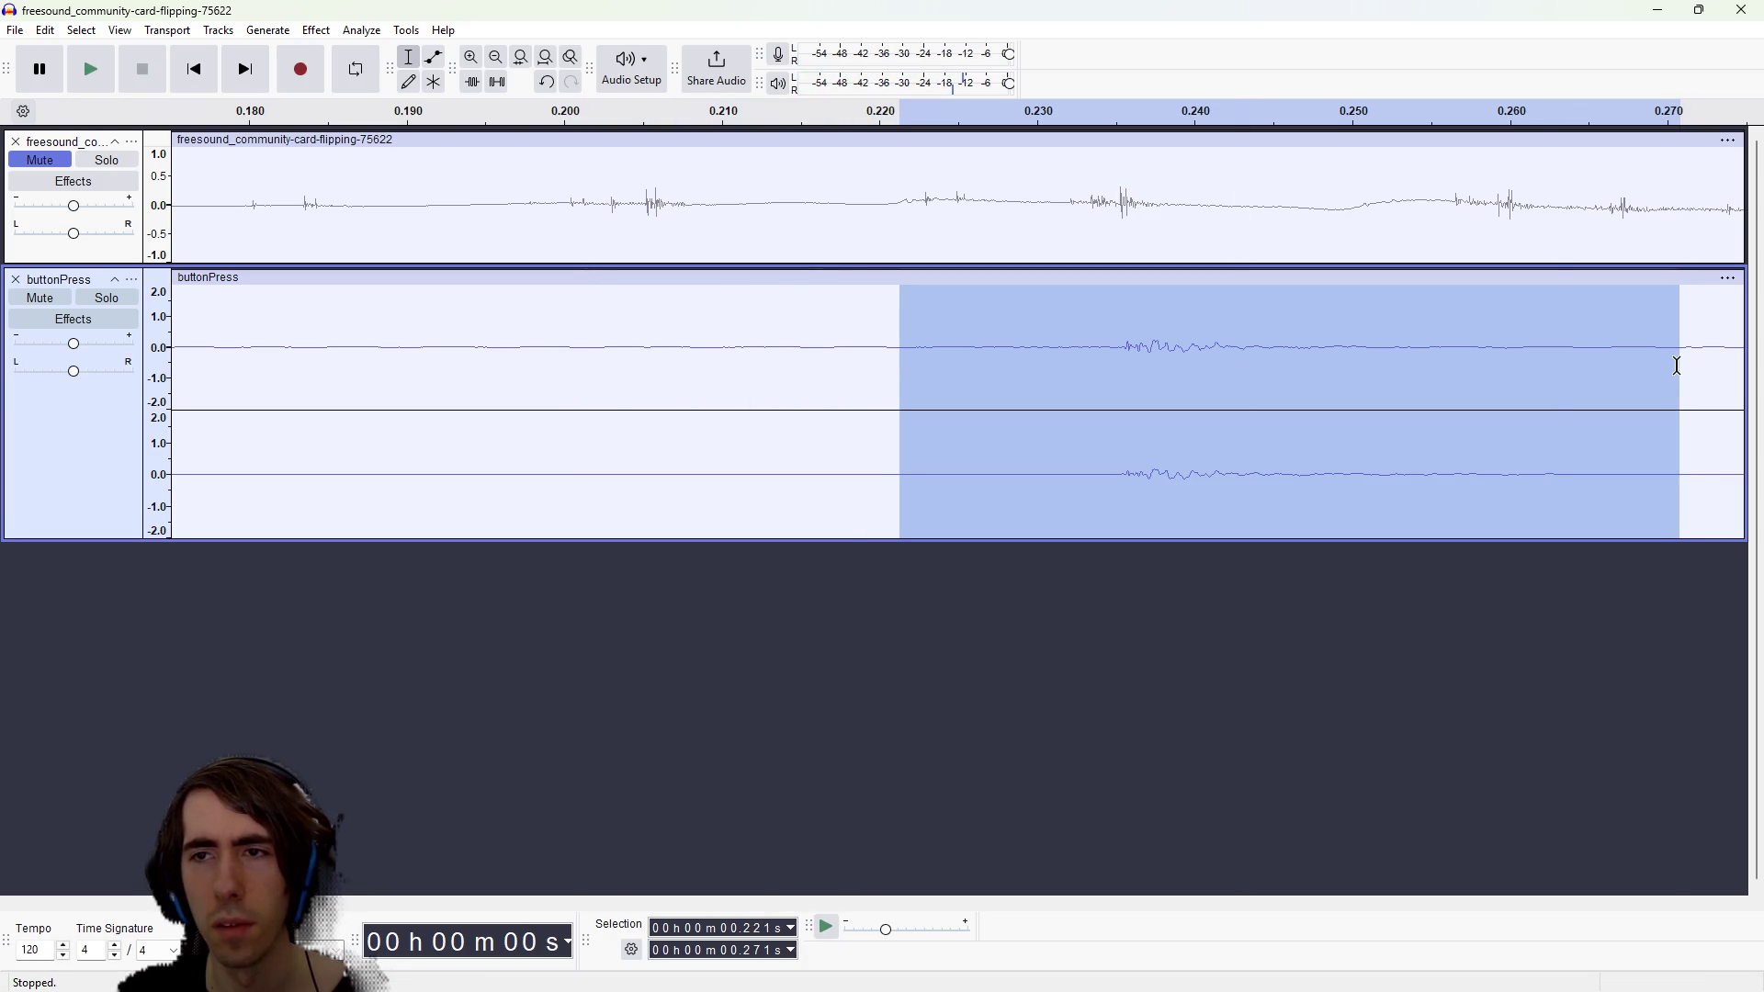
drag(1672, 366, 1454, 359)
key(space)
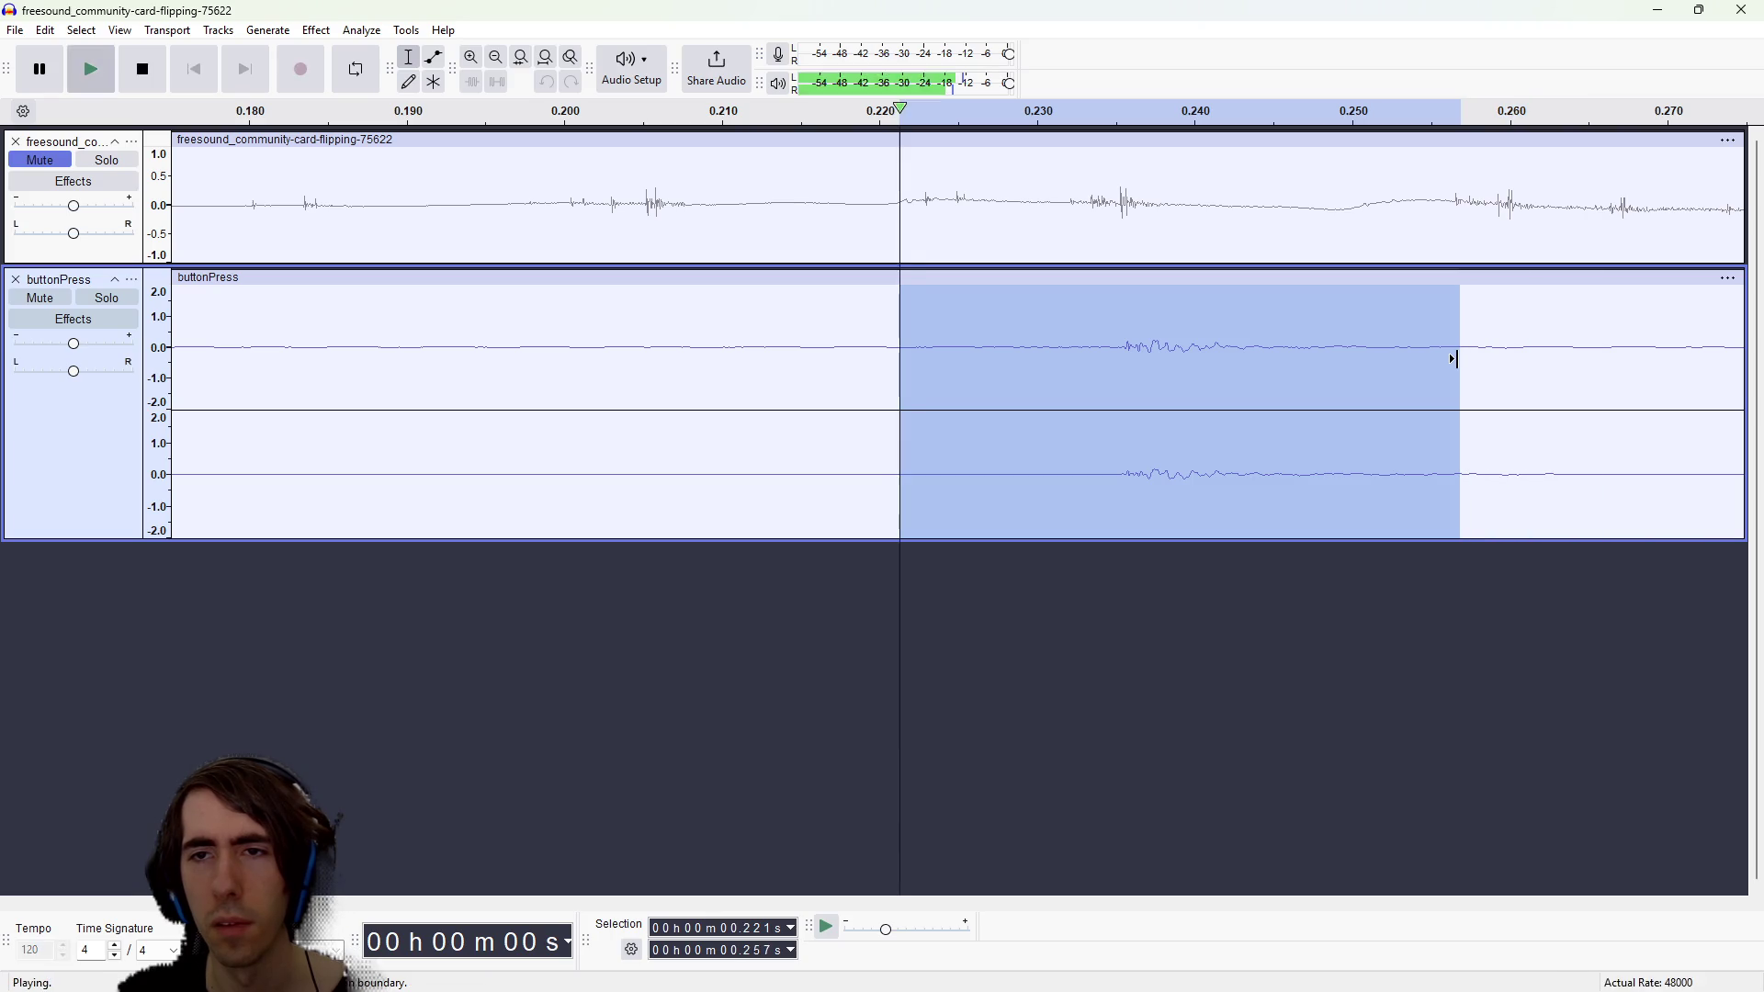
key(space)
key(ctrl+z)
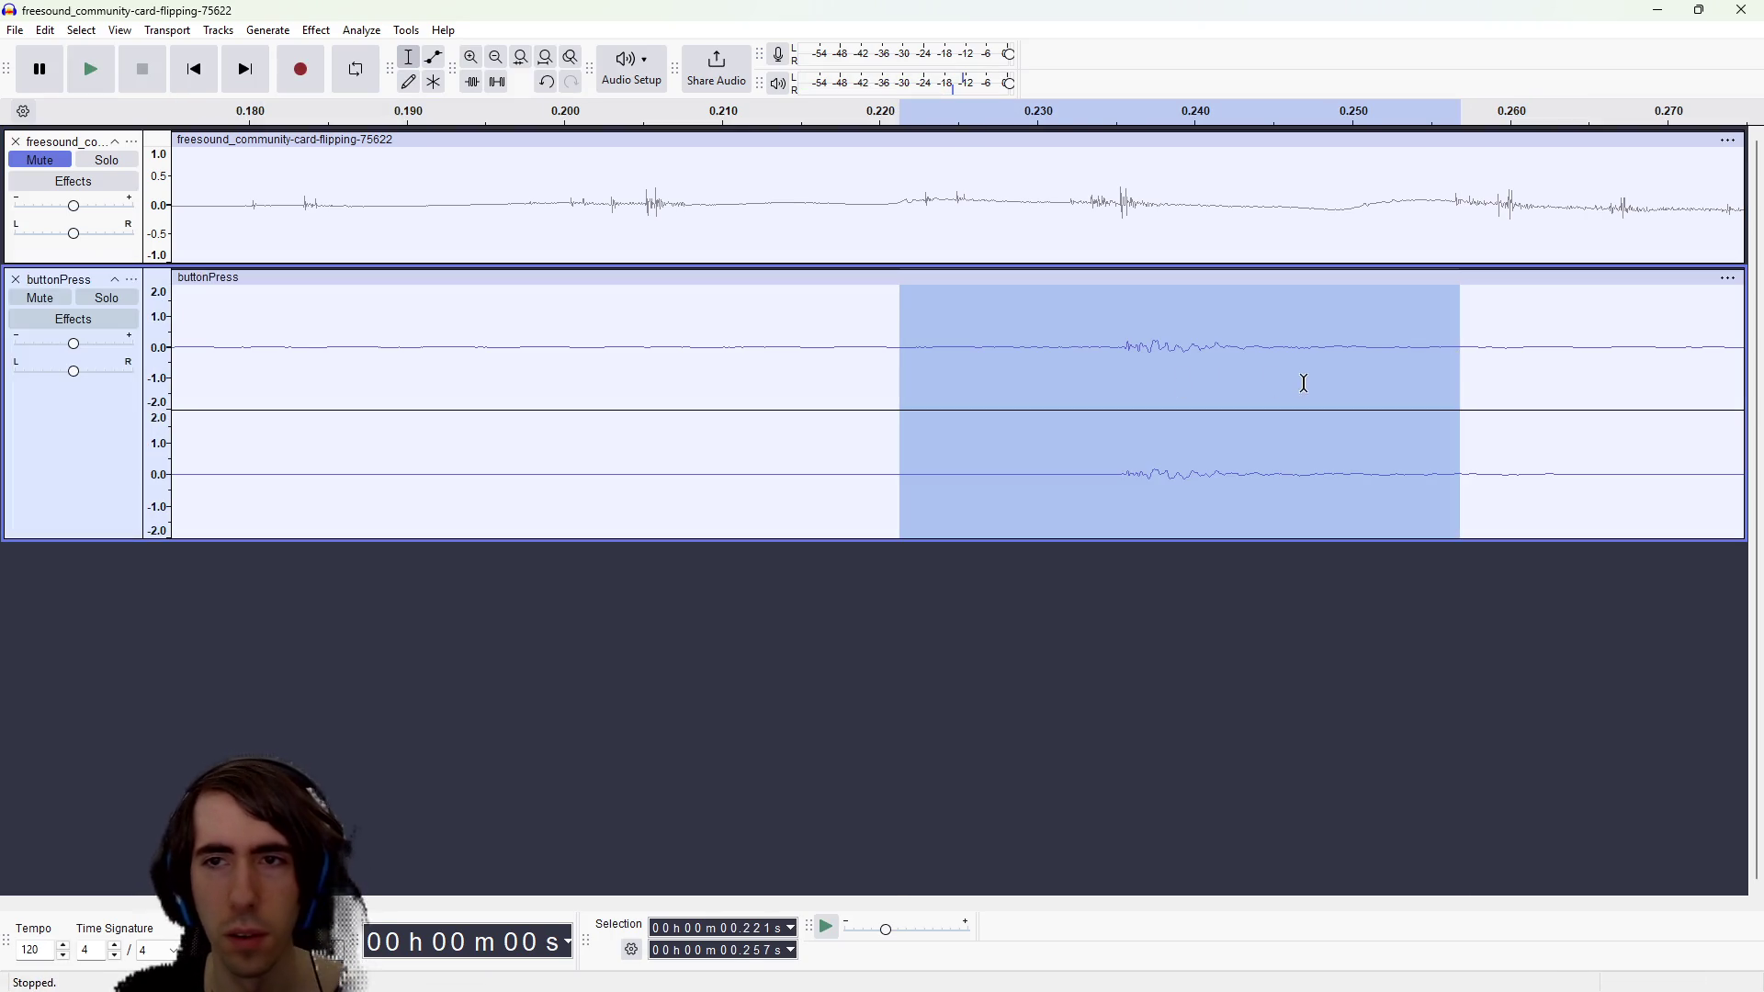
Extend the selection end out to 0.319 s and play the region
key(space)
drag(1449, 371, 1729, 382)
key(space)
key(space)
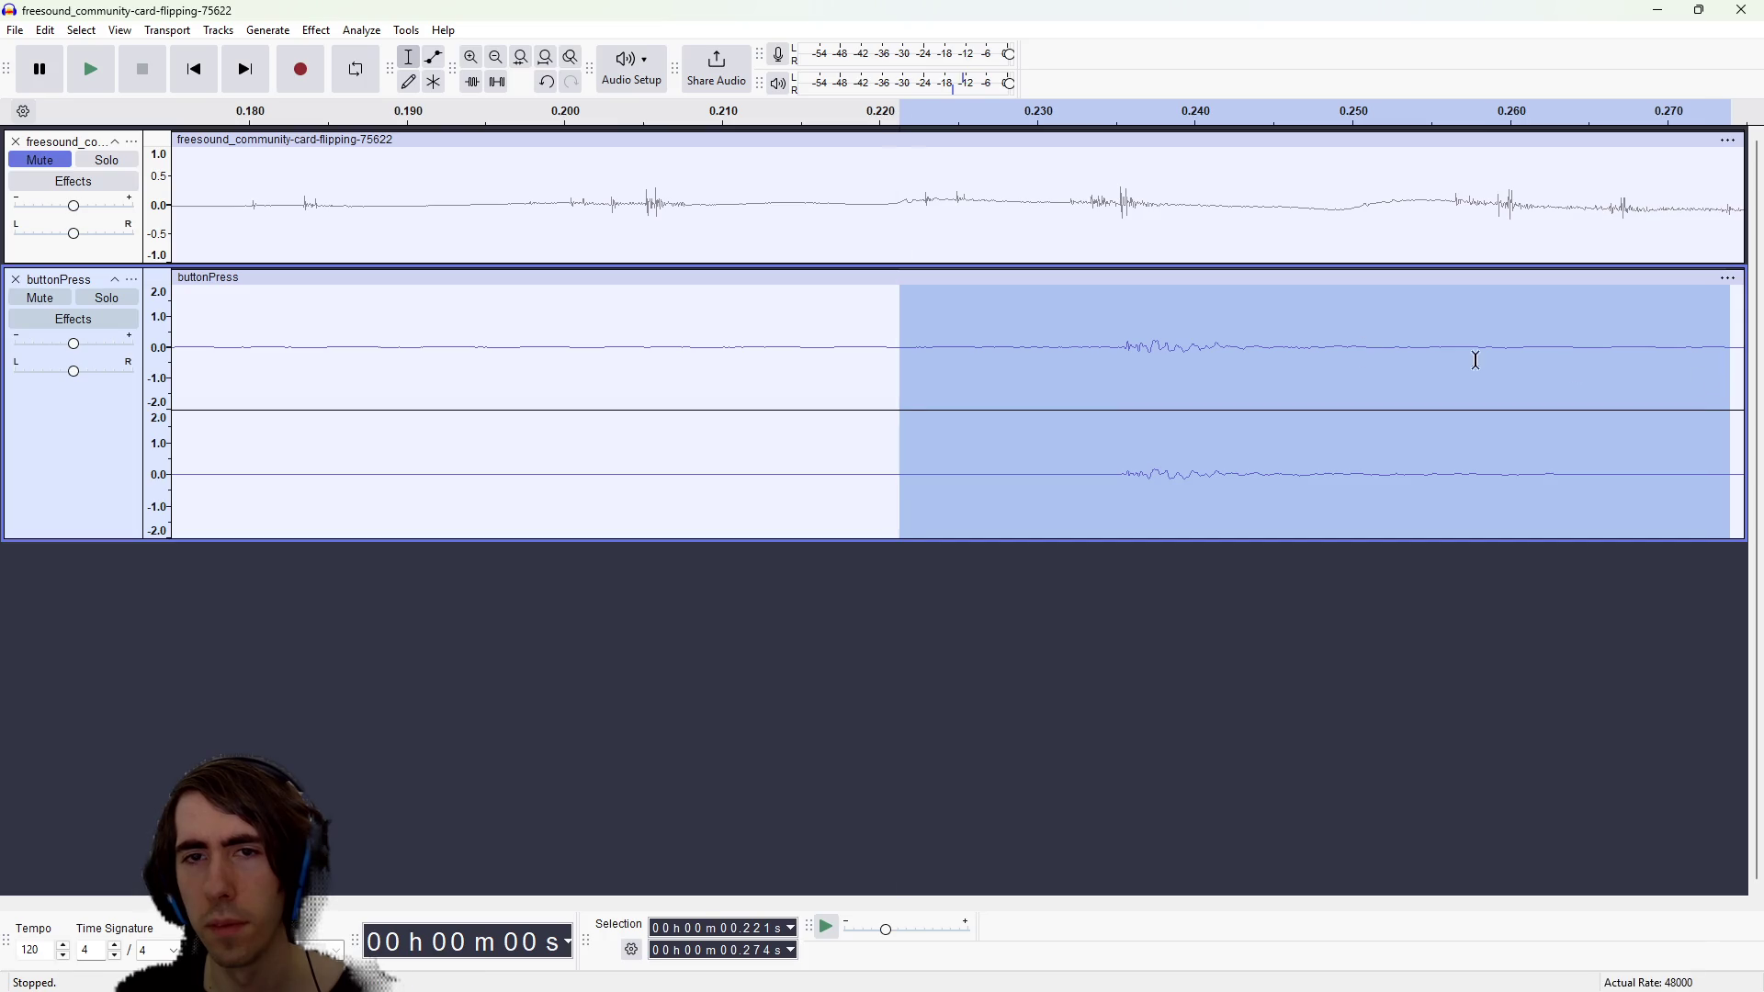
ctrl+scroll(1387, 447, down, 2)
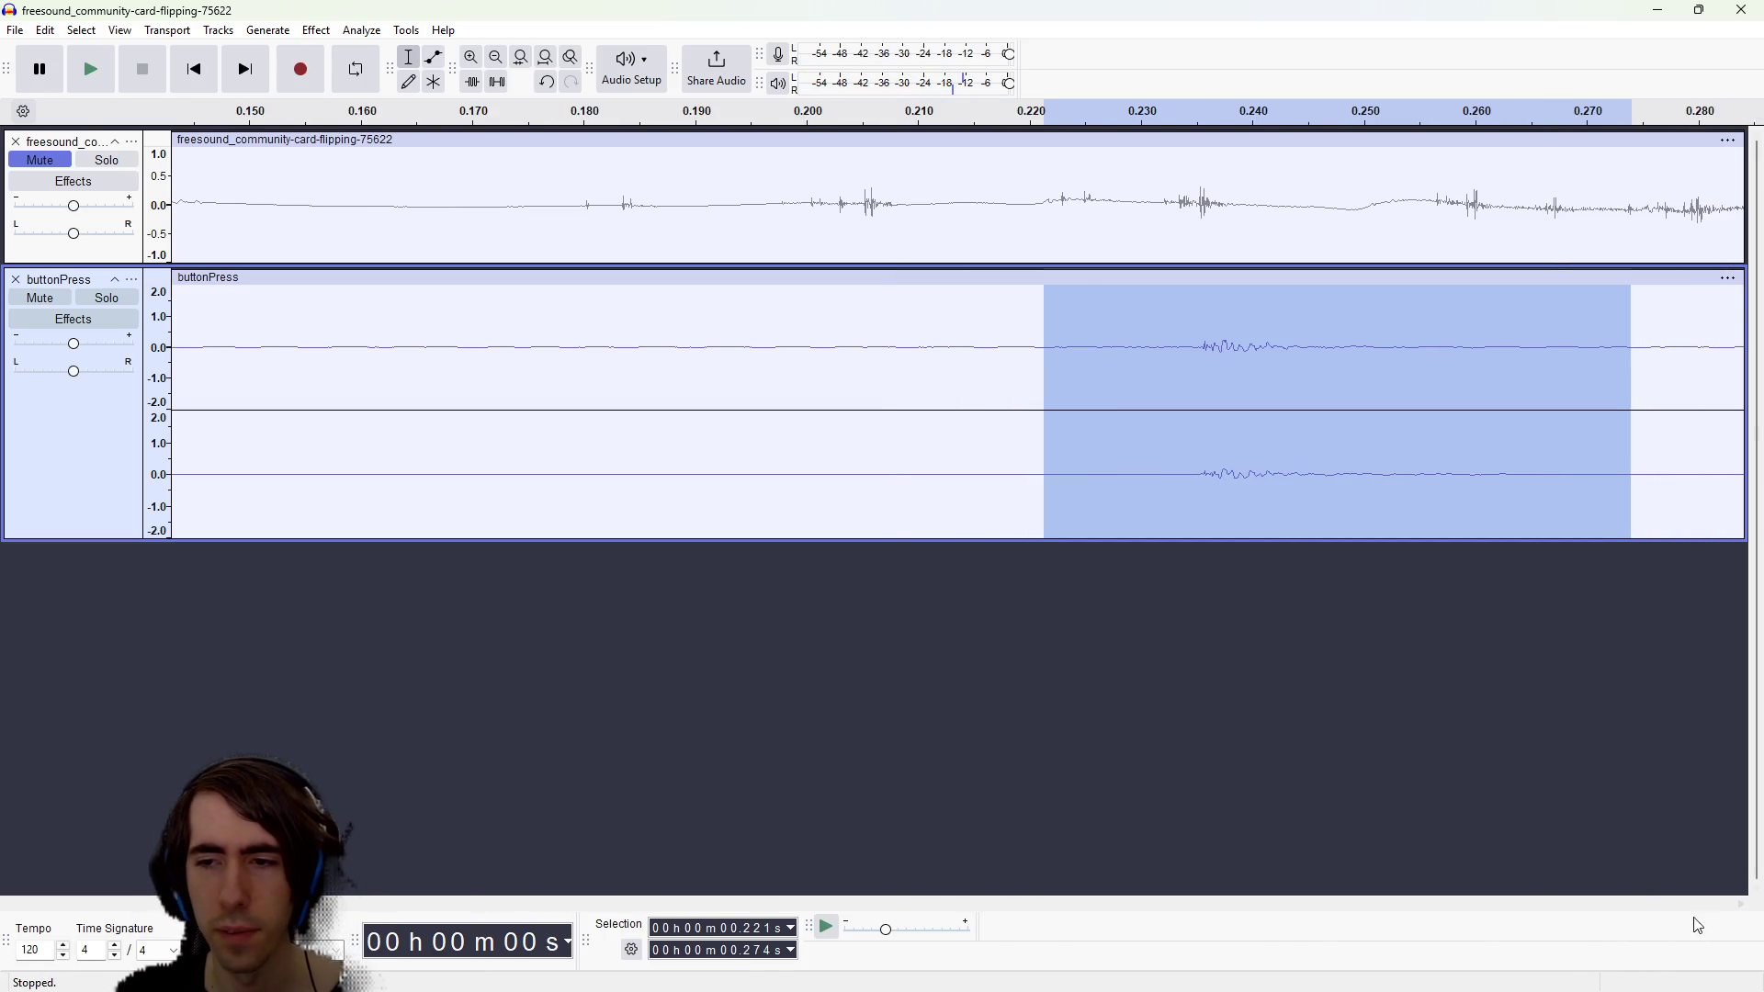
click(1741, 906)
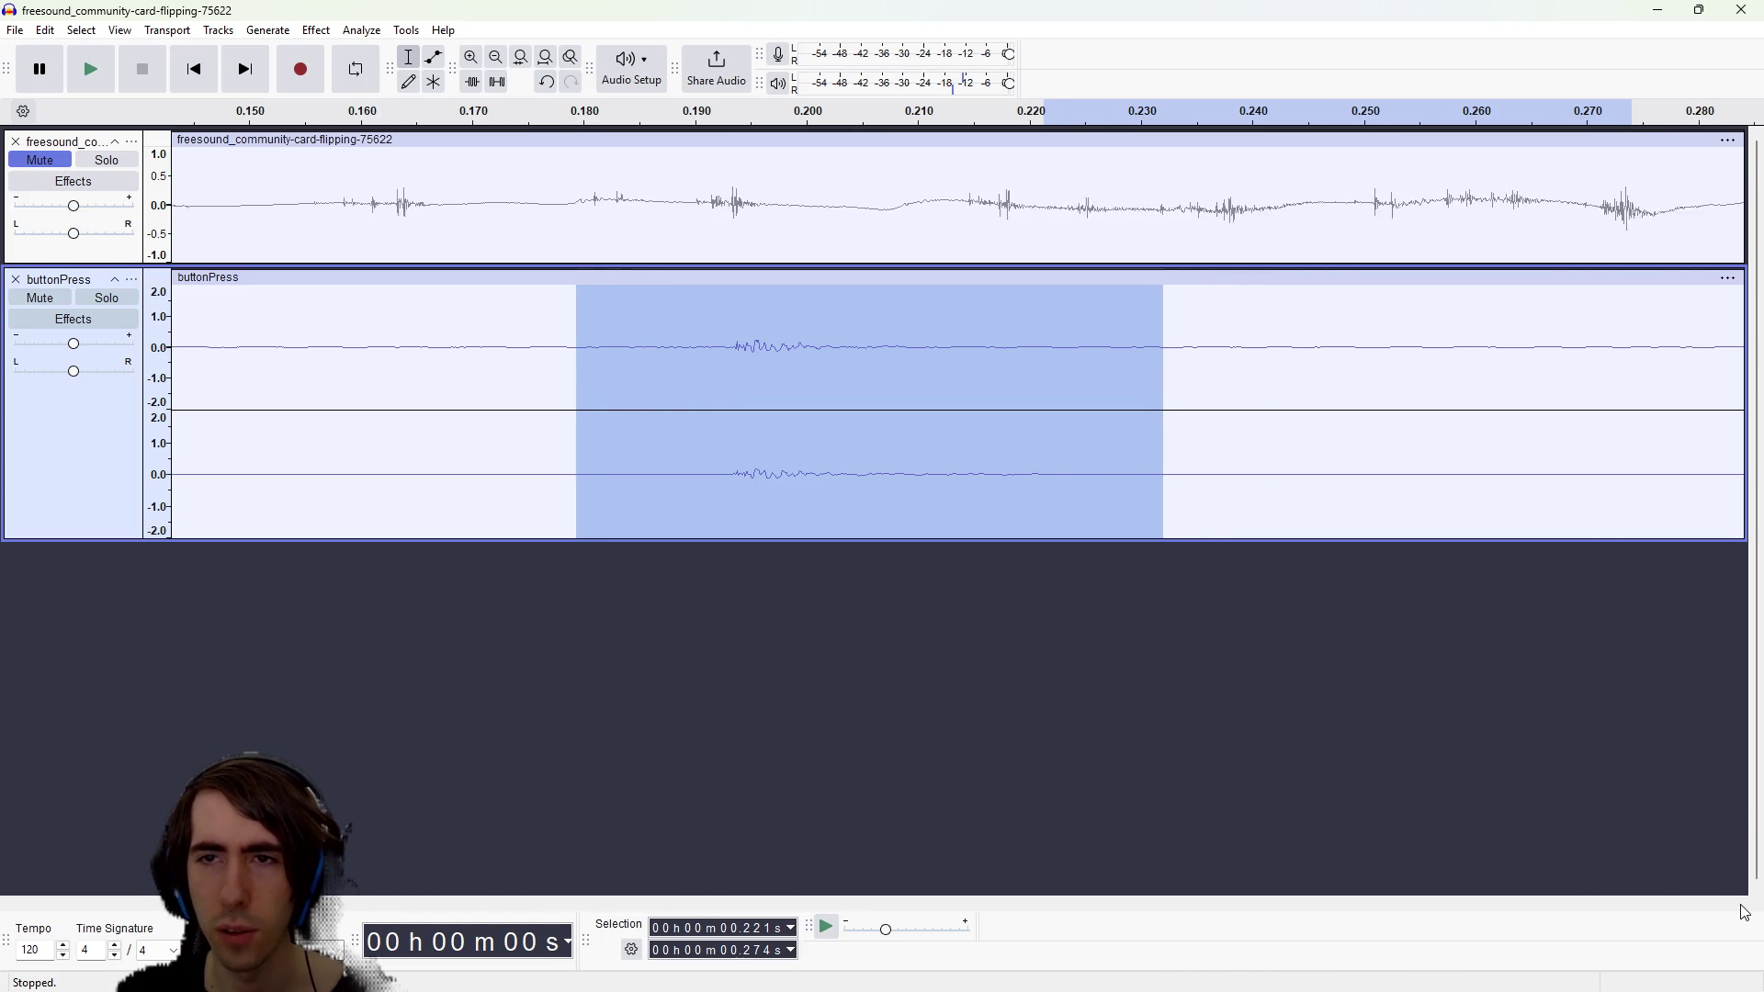
ctrl+scroll(1052, 404, up, 1)
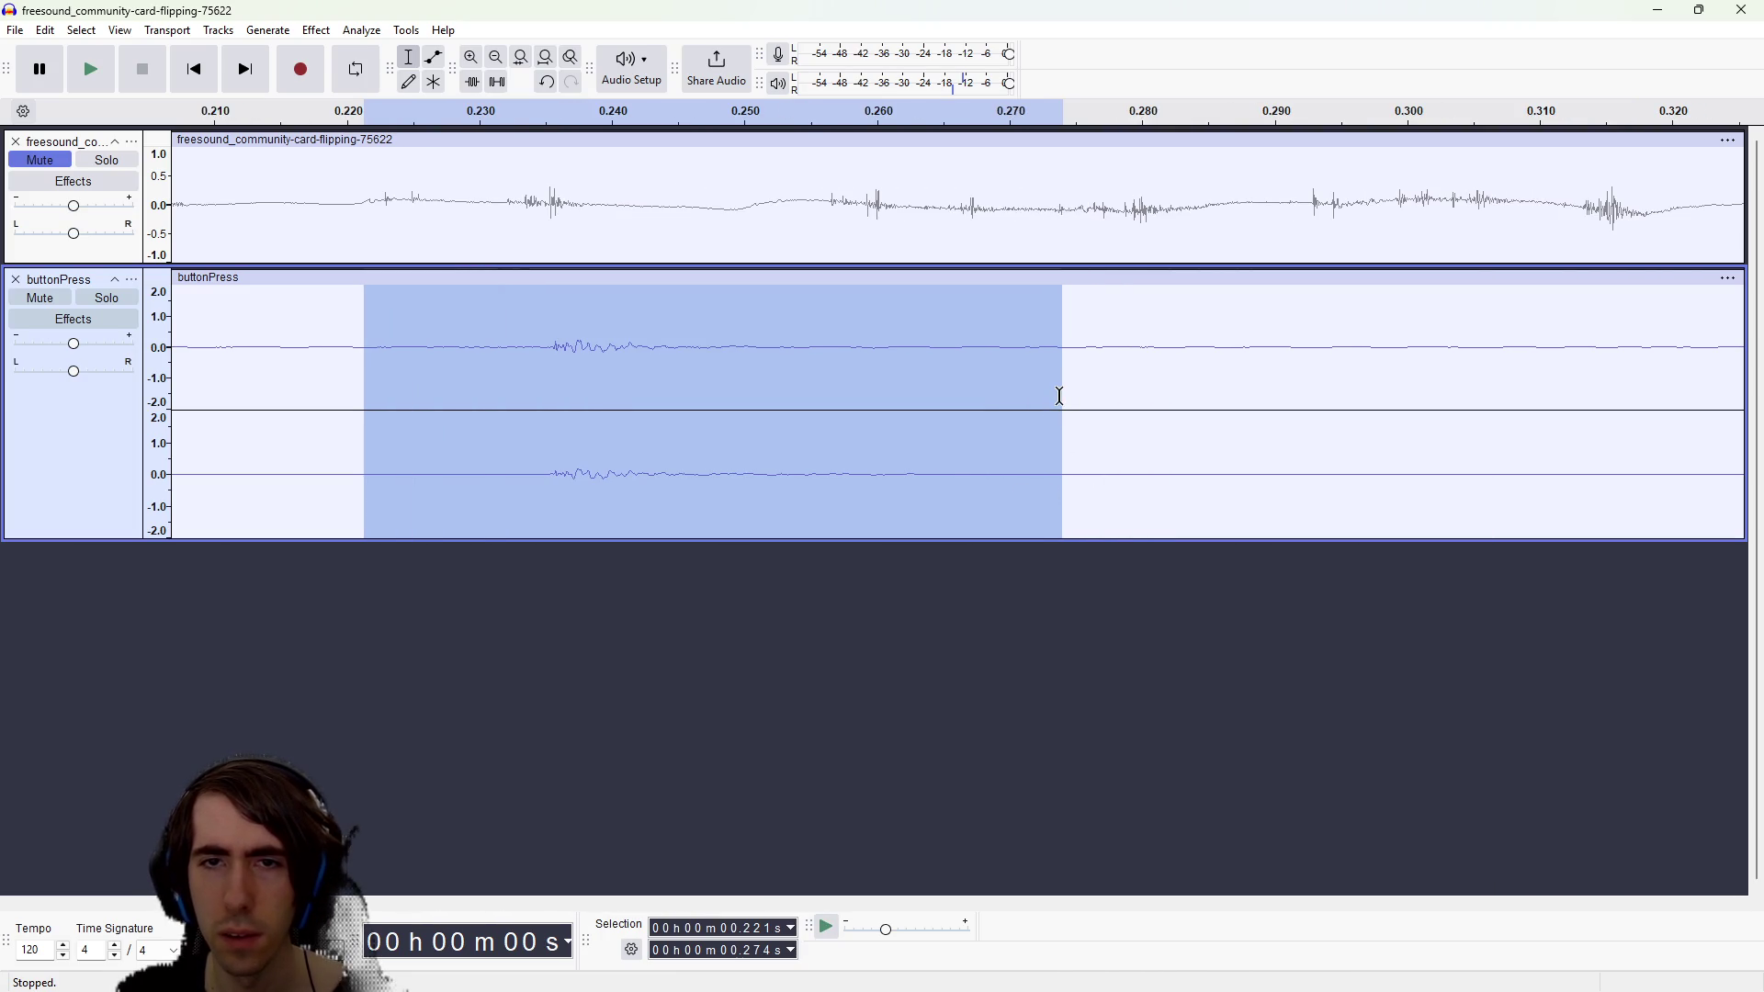
drag(1056, 395, 1650, 417)
key(space)
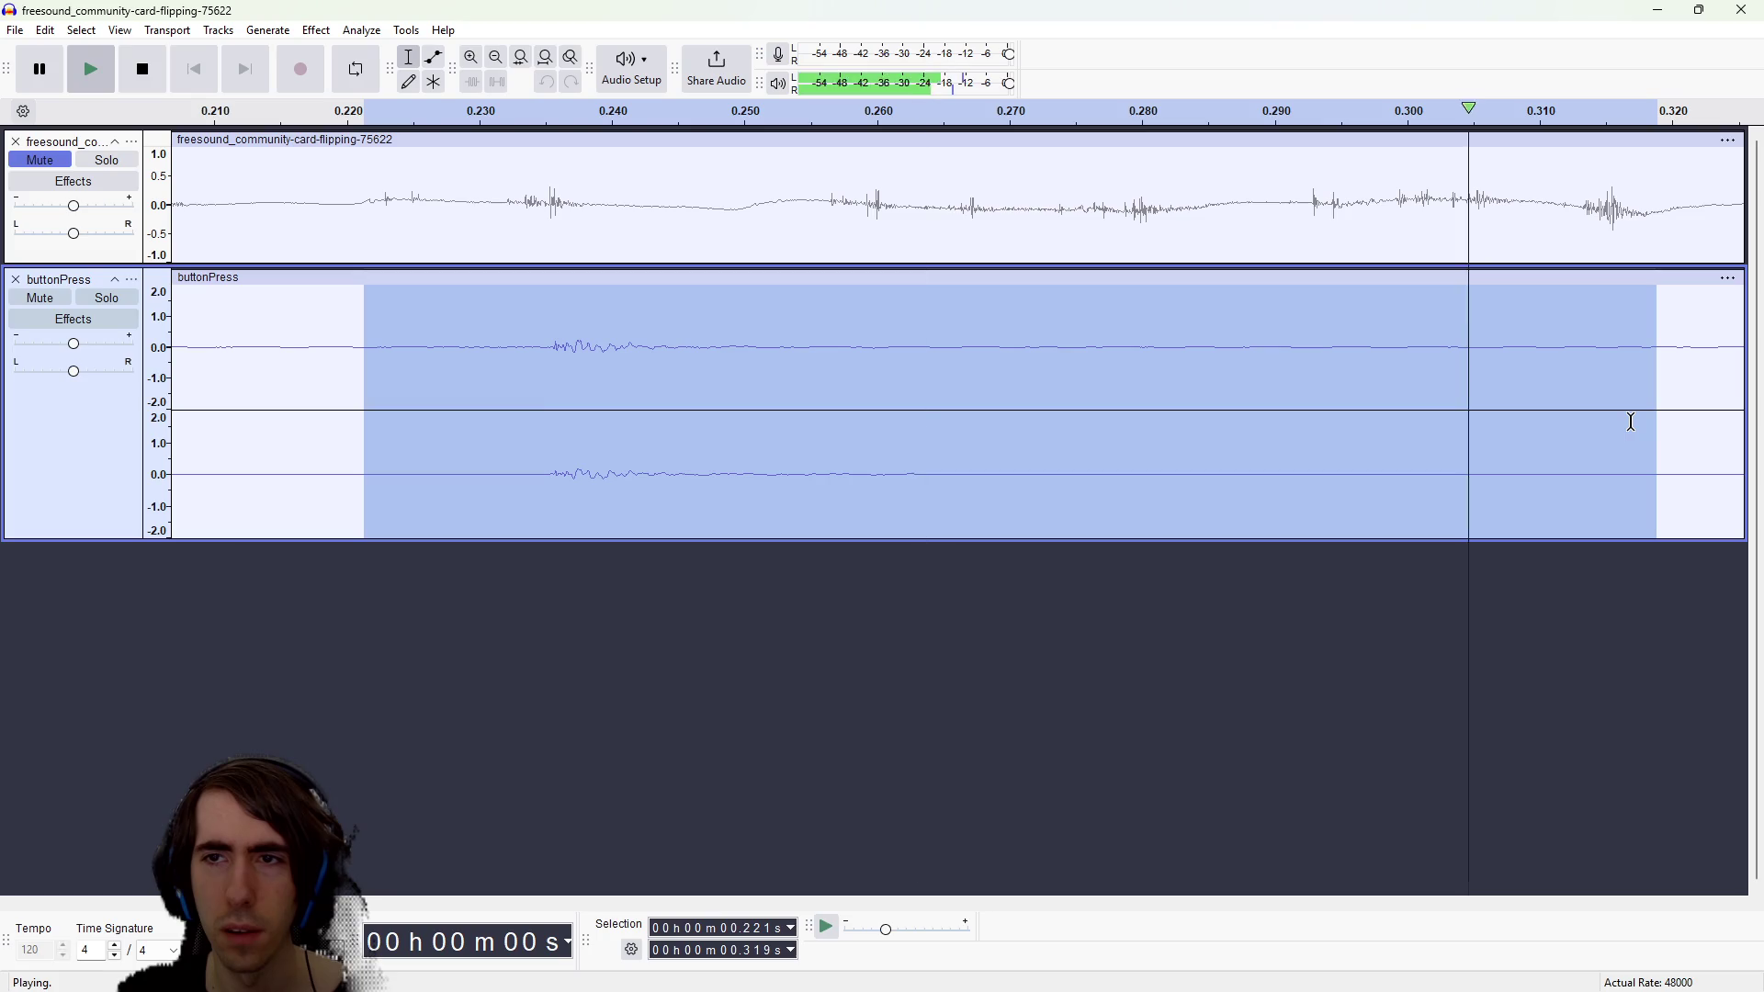
ctrl+scroll(1479, 413, down, 2)
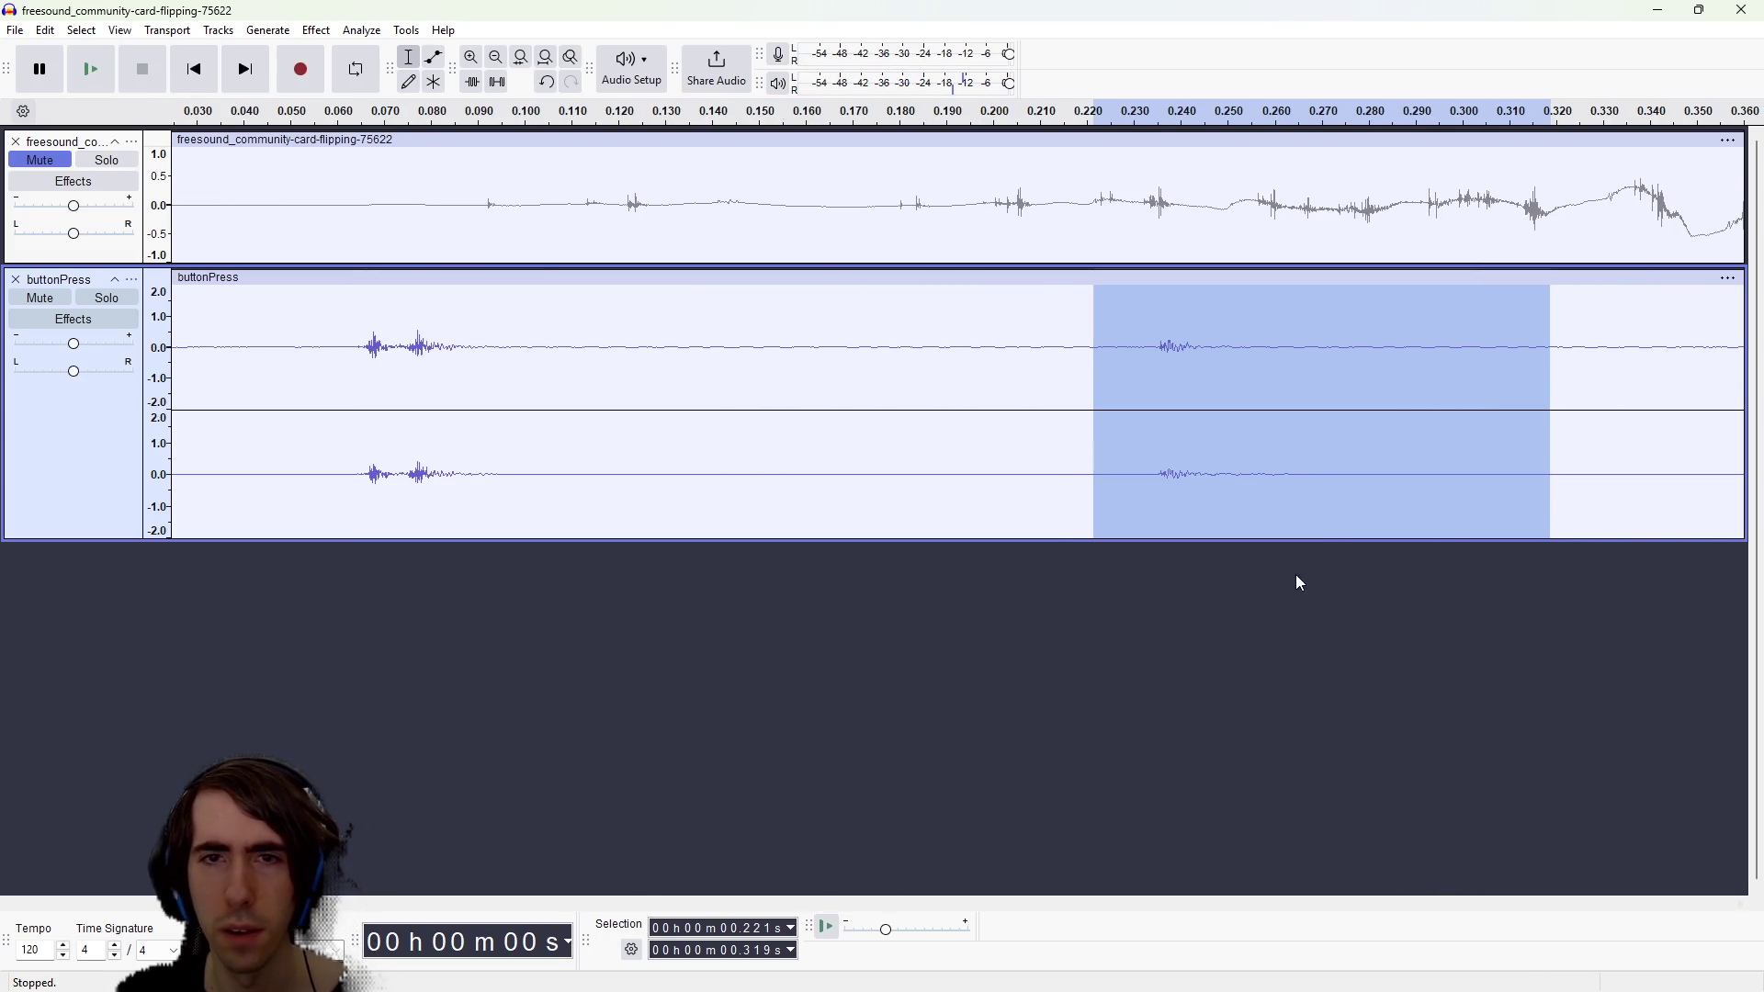
Lengthen the selection end to 0.419 s, then trim it back to about 0.345 s, listening each time
ctrl+scroll(1313, 551, down, 2)
ctrl+scroll(1047, 422, up, 1)
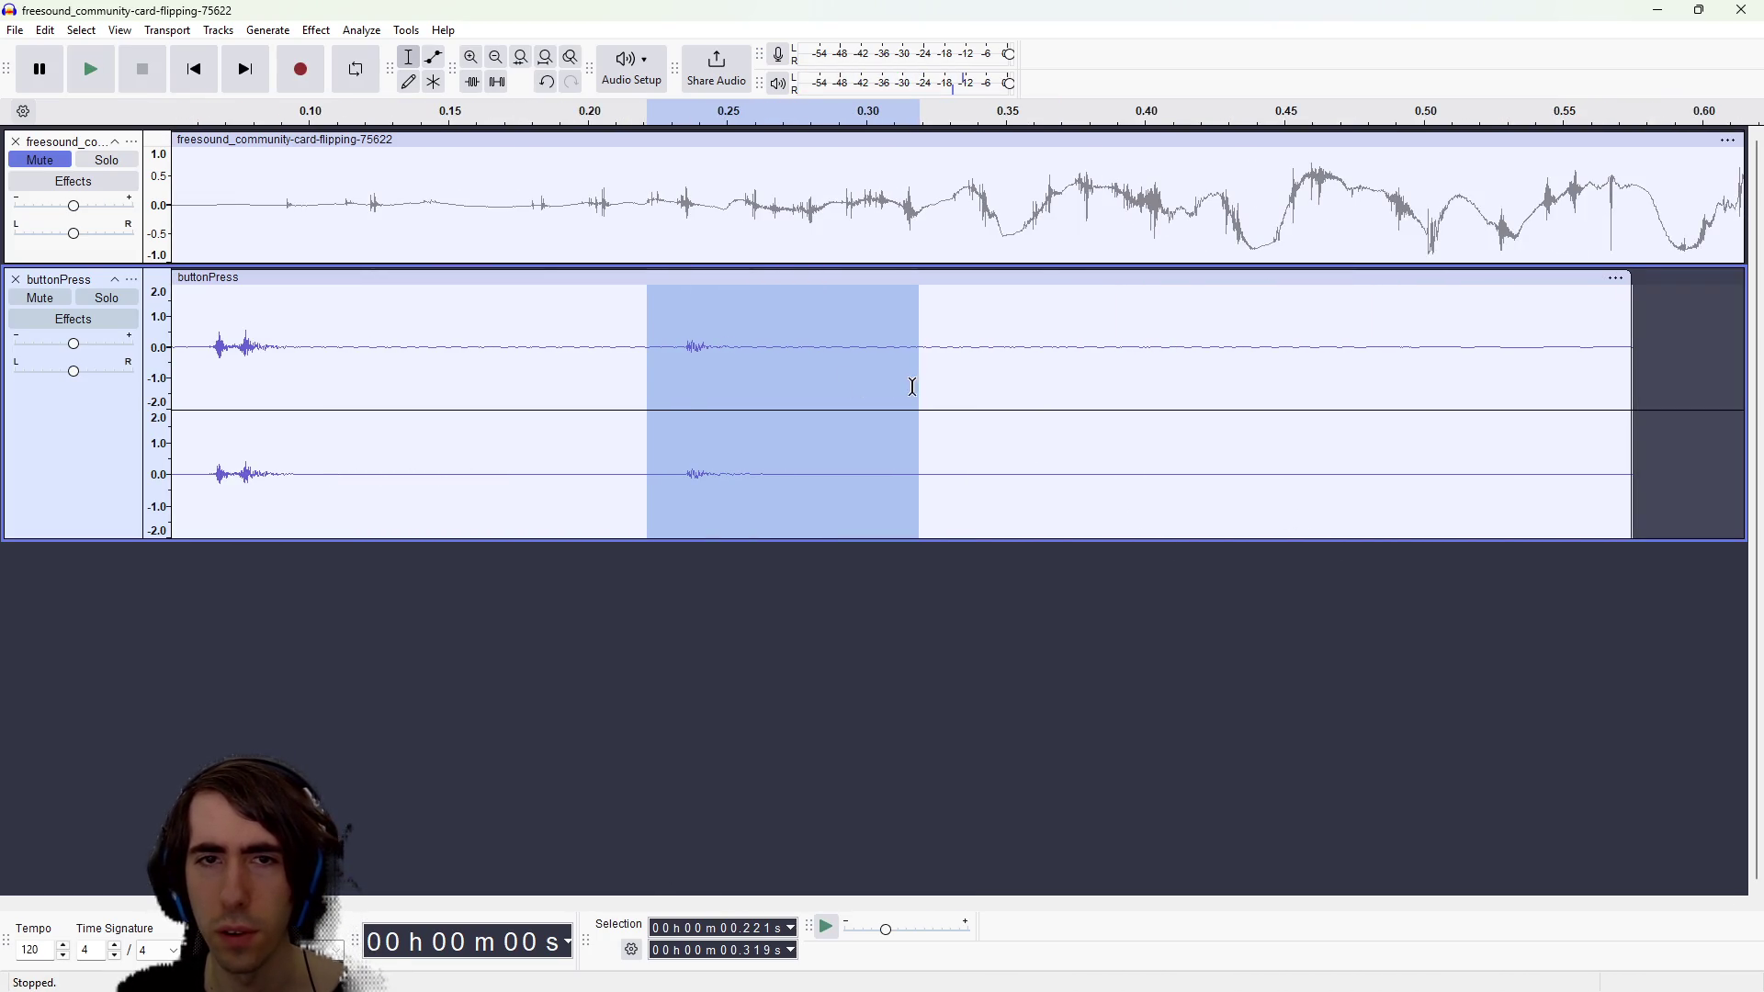
drag(912, 386, 1198, 397)
key(space)
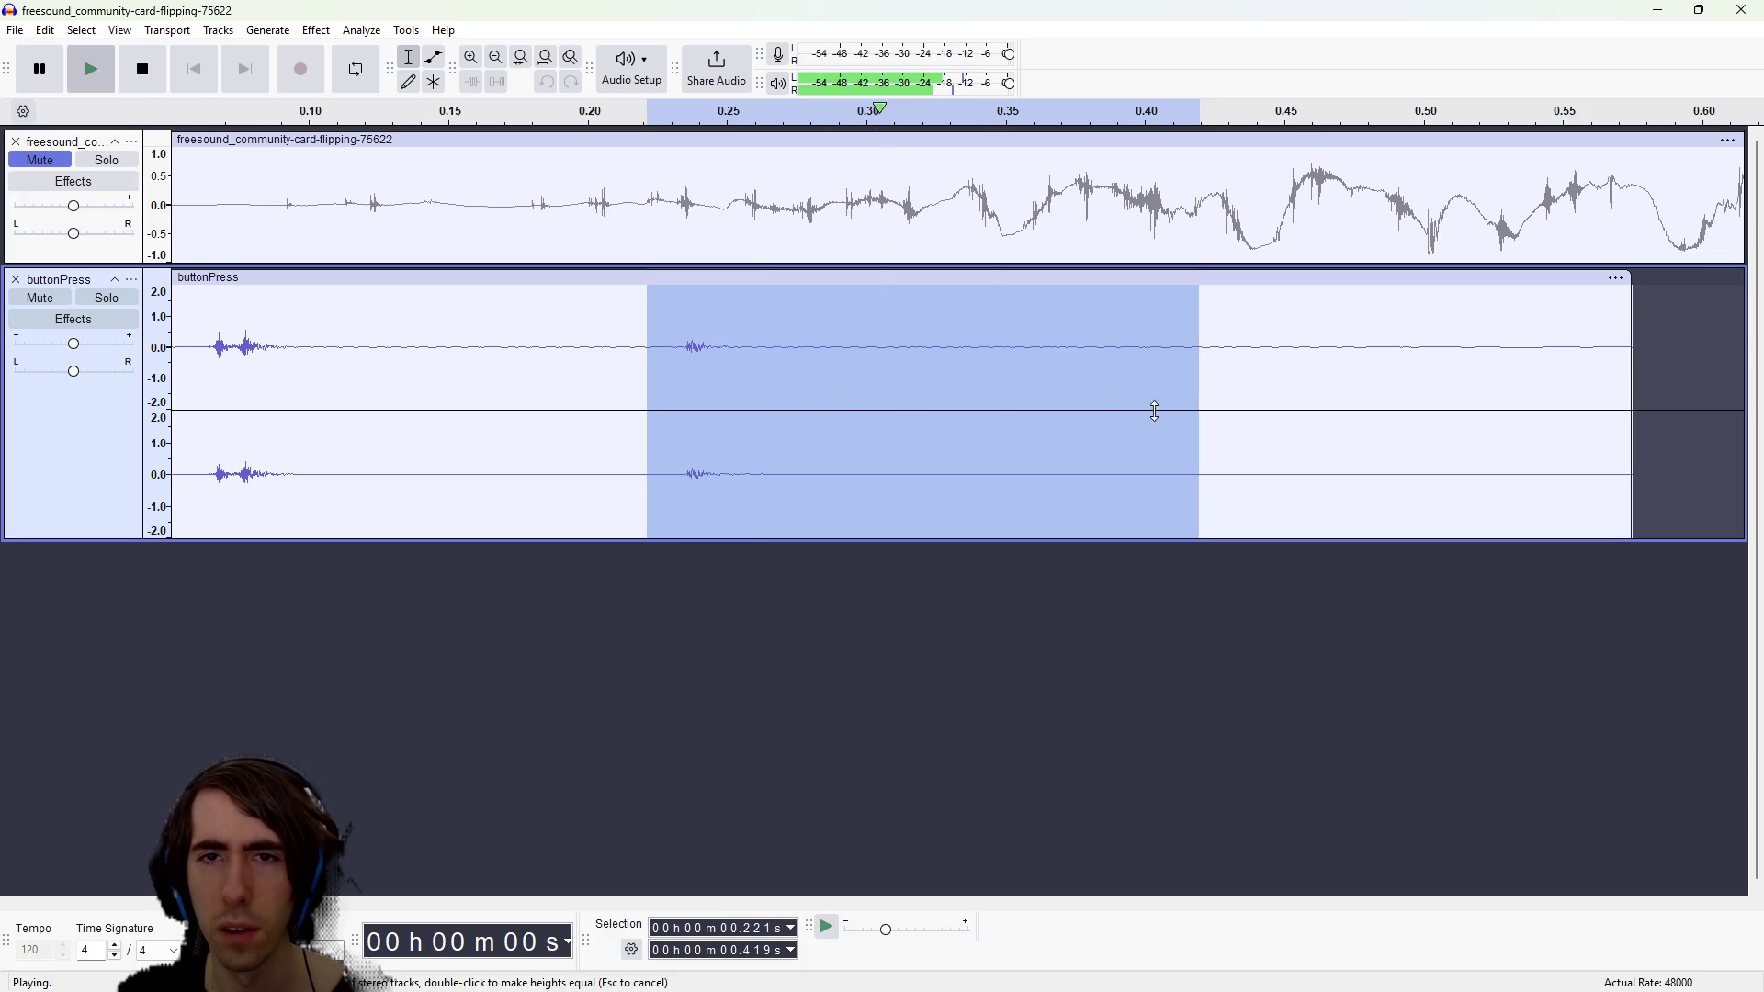
key(space)
key(space)
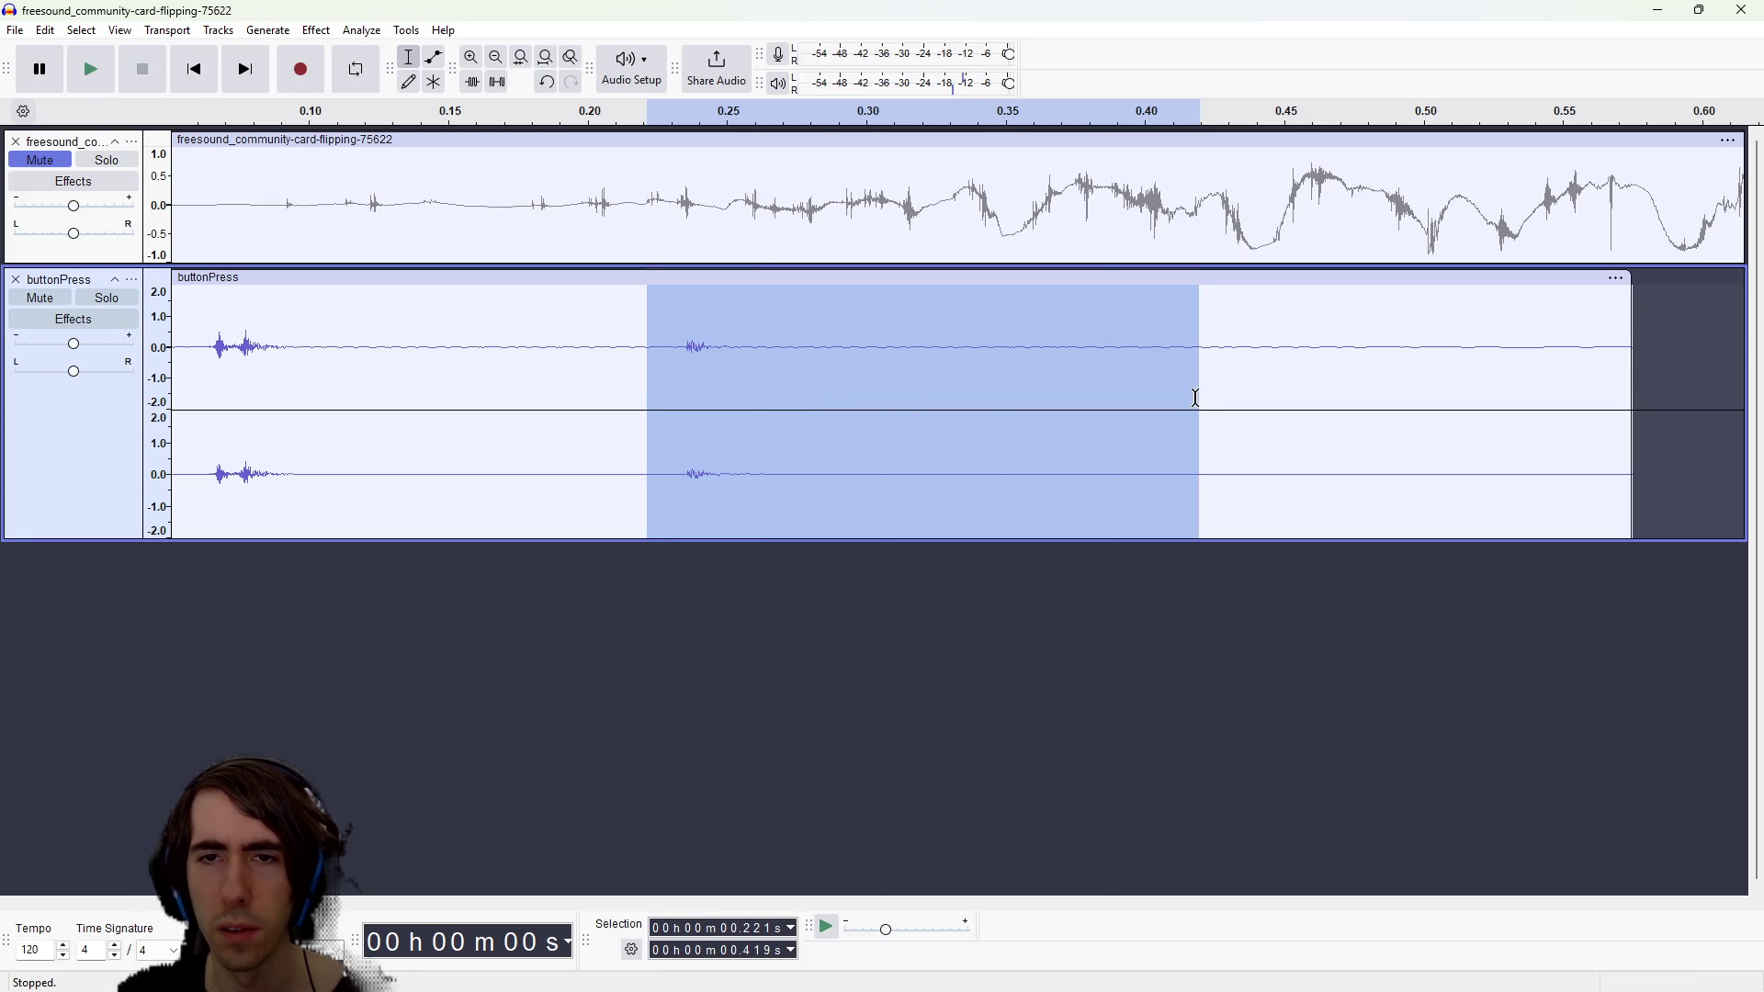
mouse_move(1194, 398)
mouse_down()
mouse_move(850, 378)
mouse_move(961, 398)
mouse_move(904, 393)
mouse_up()
key(space)
key(space)
key(space)
key(space)
Re-mark the click at about 0.228–0.335 s and audition it
ctrl+scroll(697, 414, up, 3)
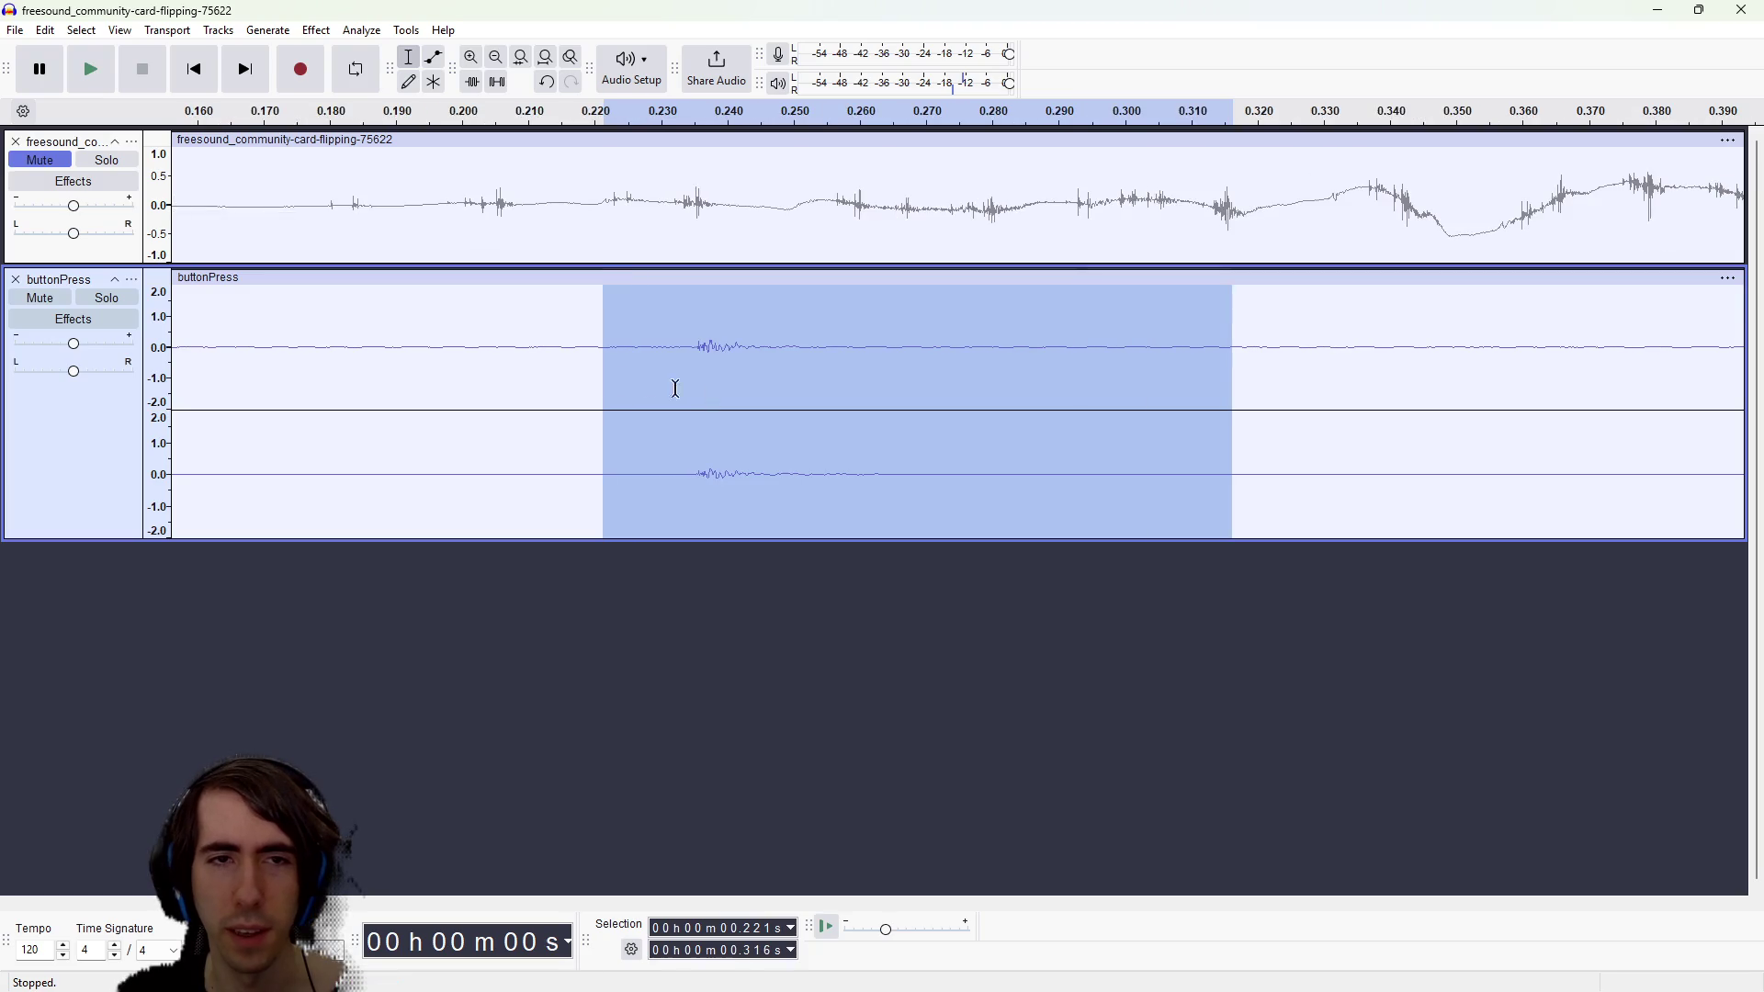
mouse_move(607, 380)
mouse_down()
mouse_move(691, 384)
mouse_move(620, 391)
mouse_move(681, 398)
mouse_up()
key(space)
key(space)
key(space)
key(space)
key(space)
click(680, 398)
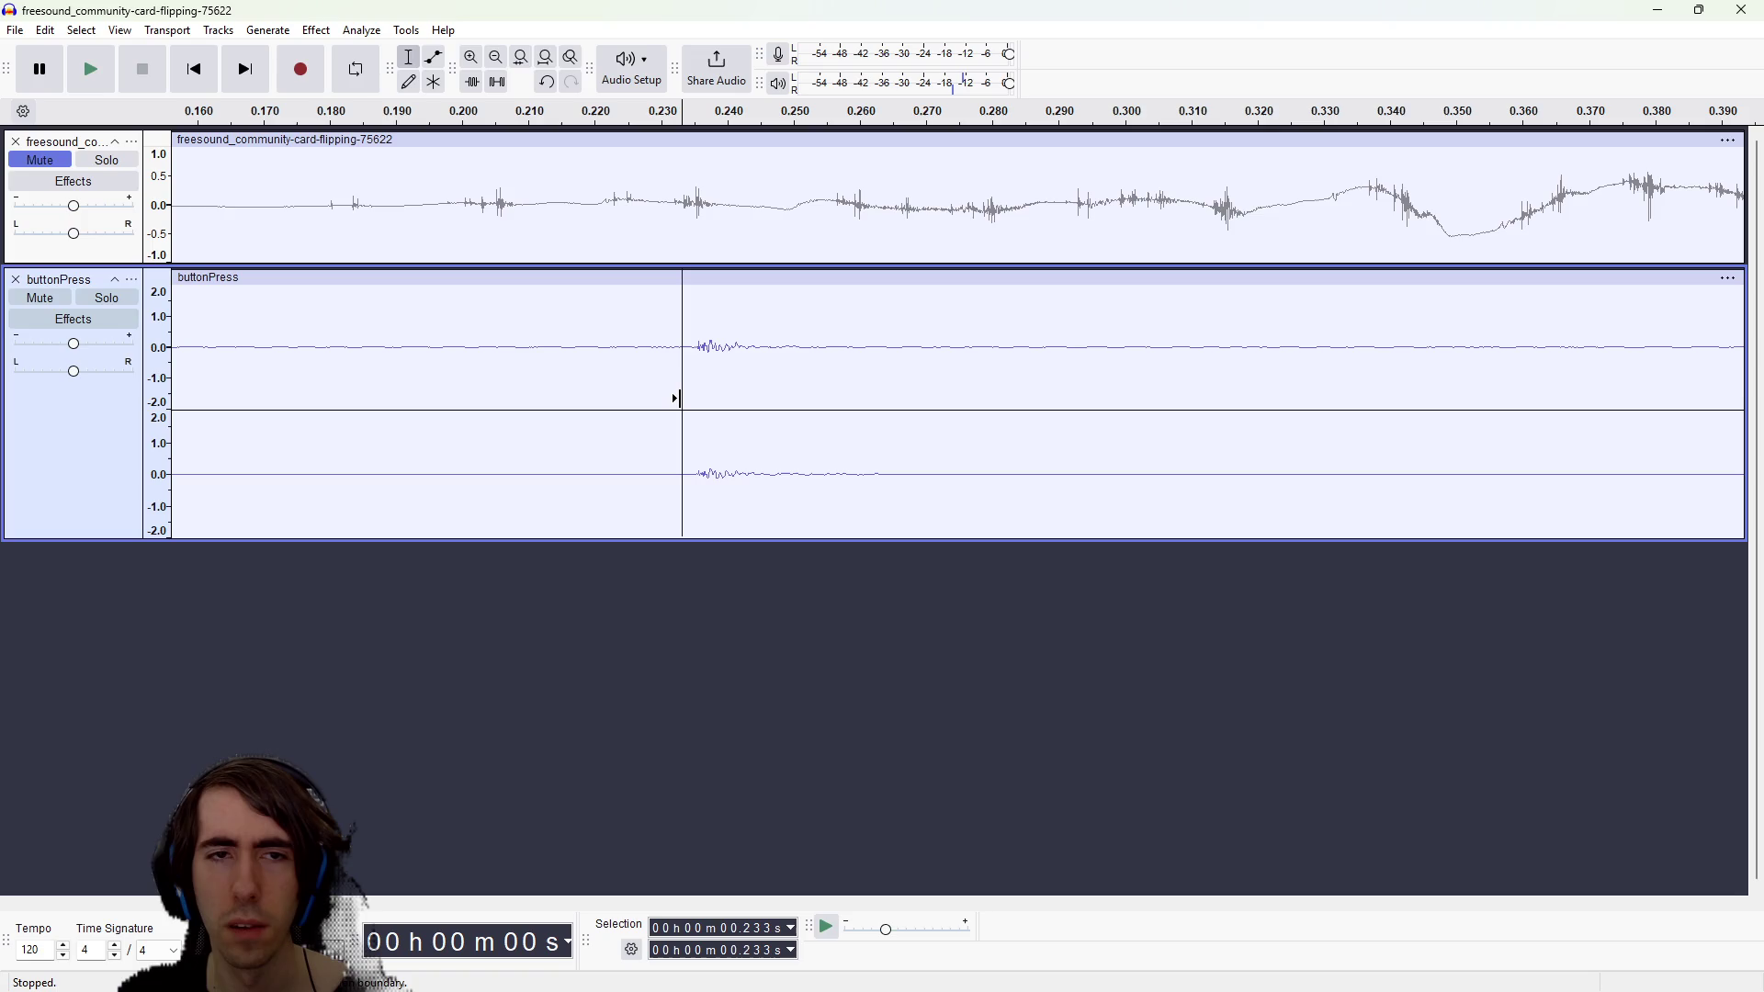
drag(681, 399, 1352, 384)
key(space)
key(space)
key(space)
drag(688, 393, 646, 386)
key(space)
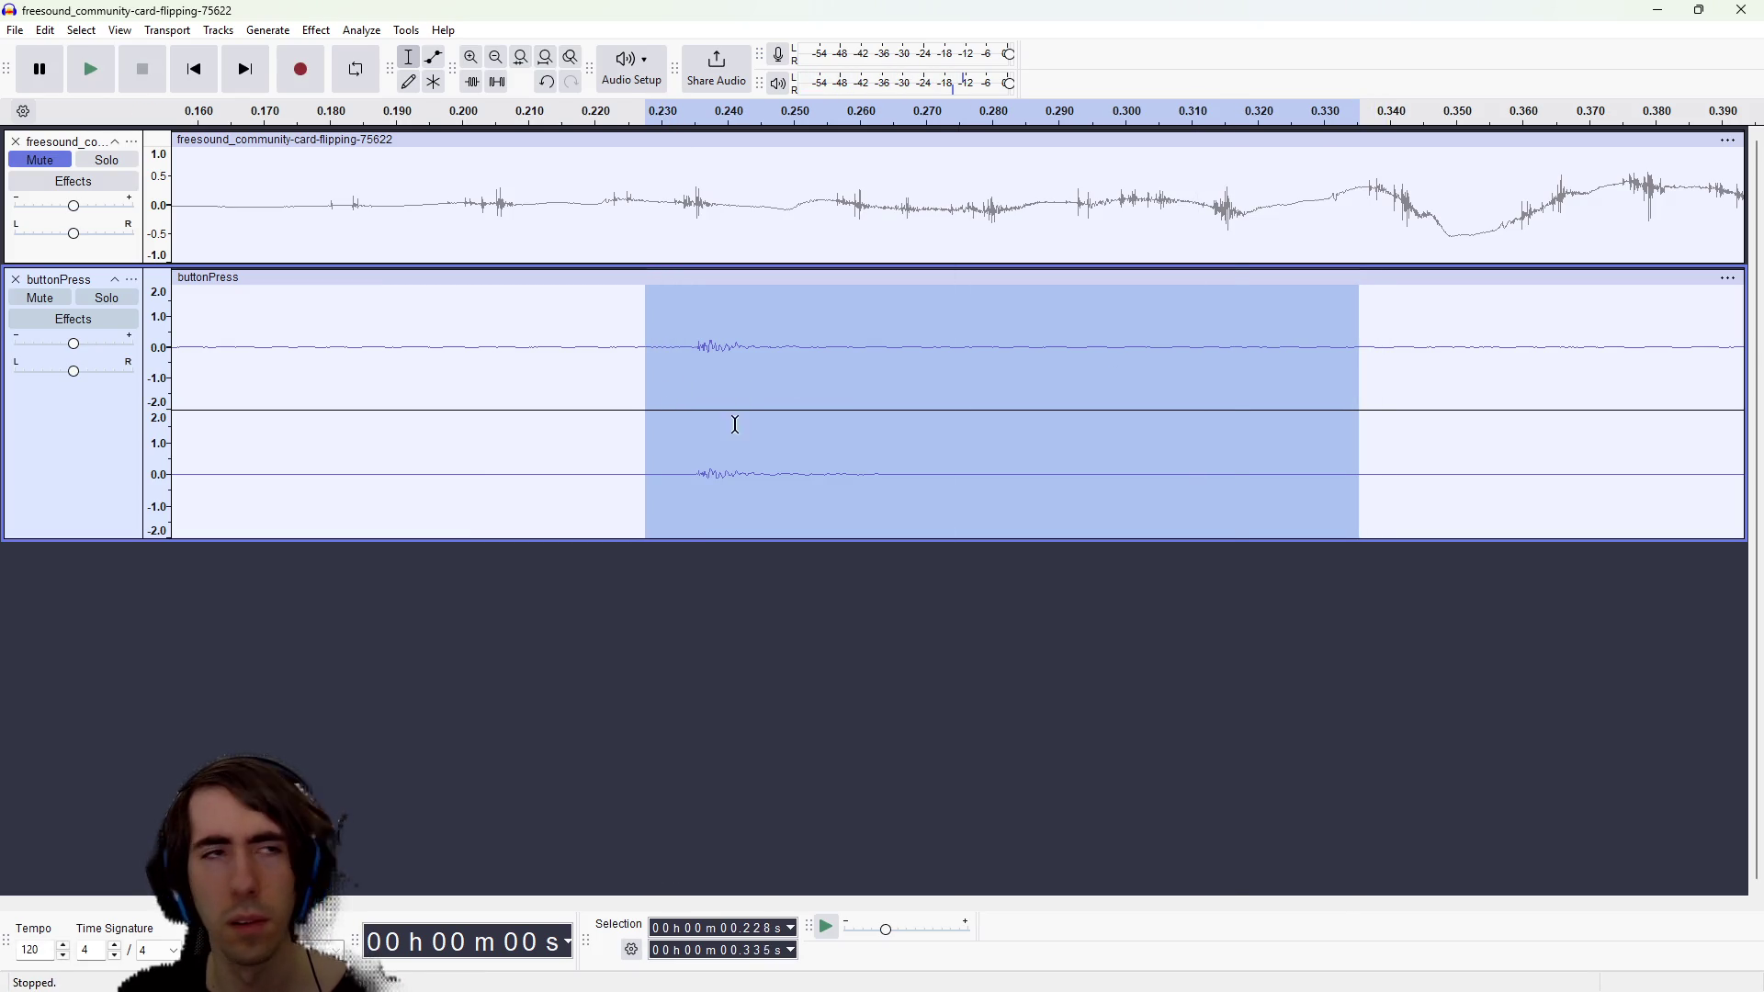
Close the File menu unused and switch from Audacity to the browser
click(14, 30)
click(475, 9)
key(alt+Tab)
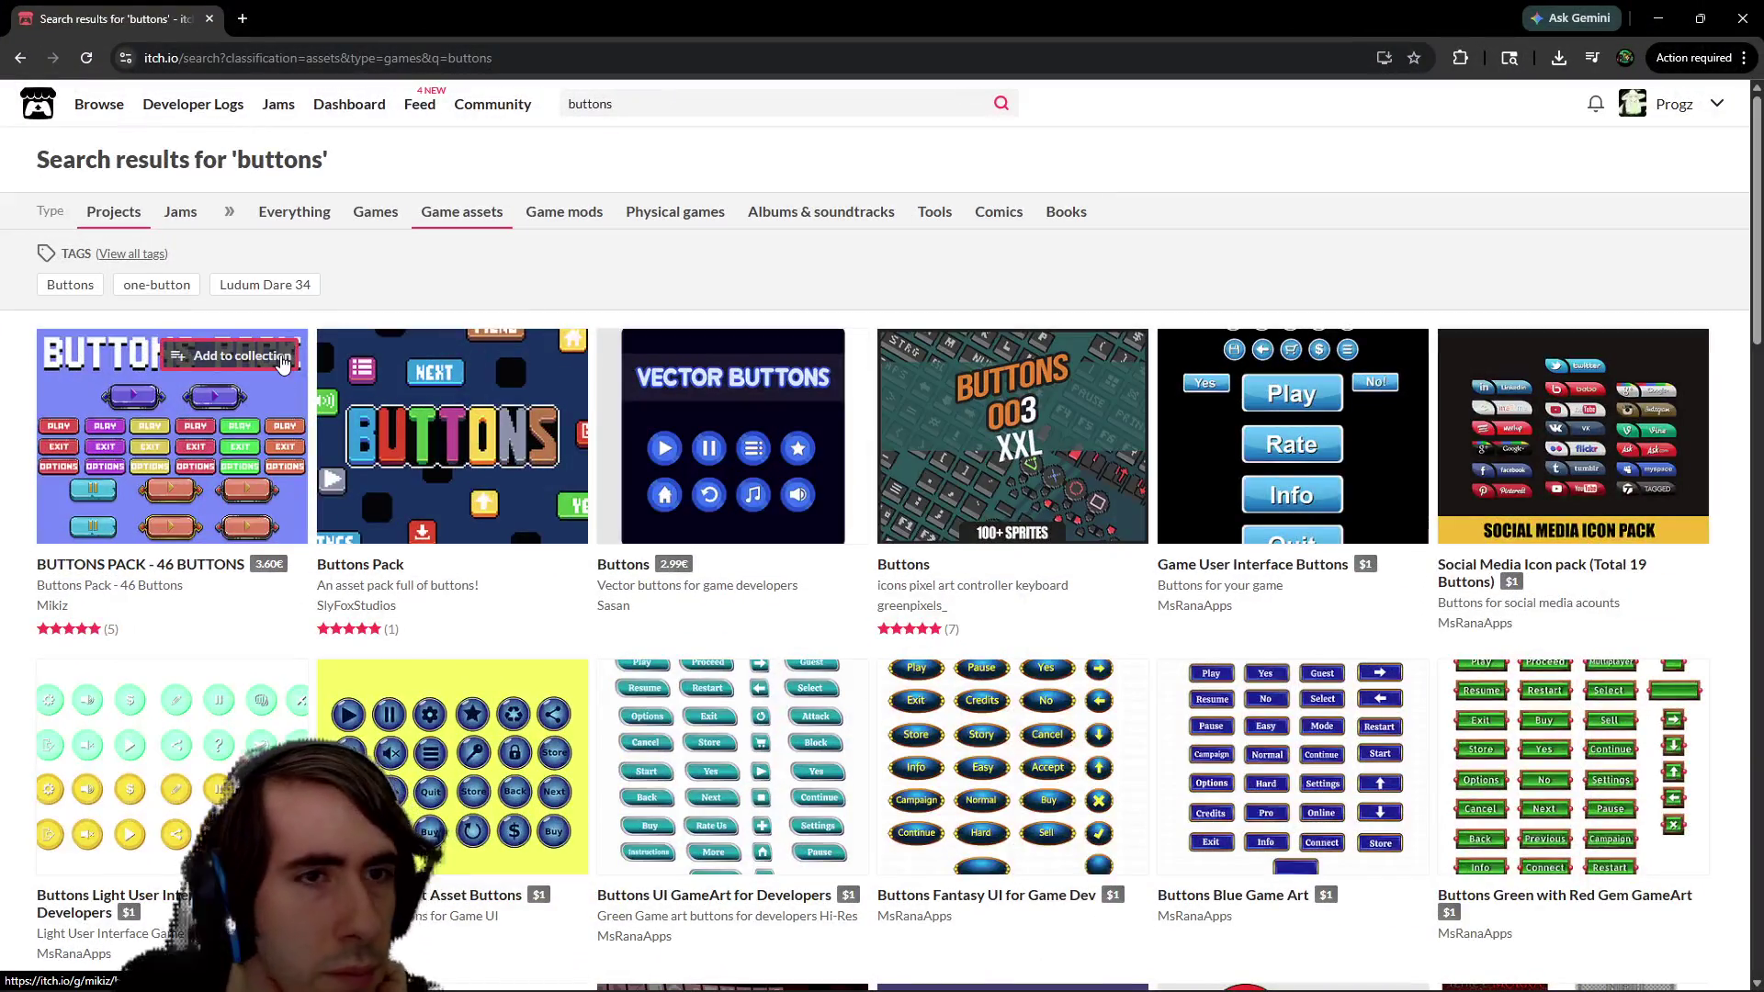
Go from the 'buttons' game-asset search to itch.io's full Top tags list
click(116, 260)
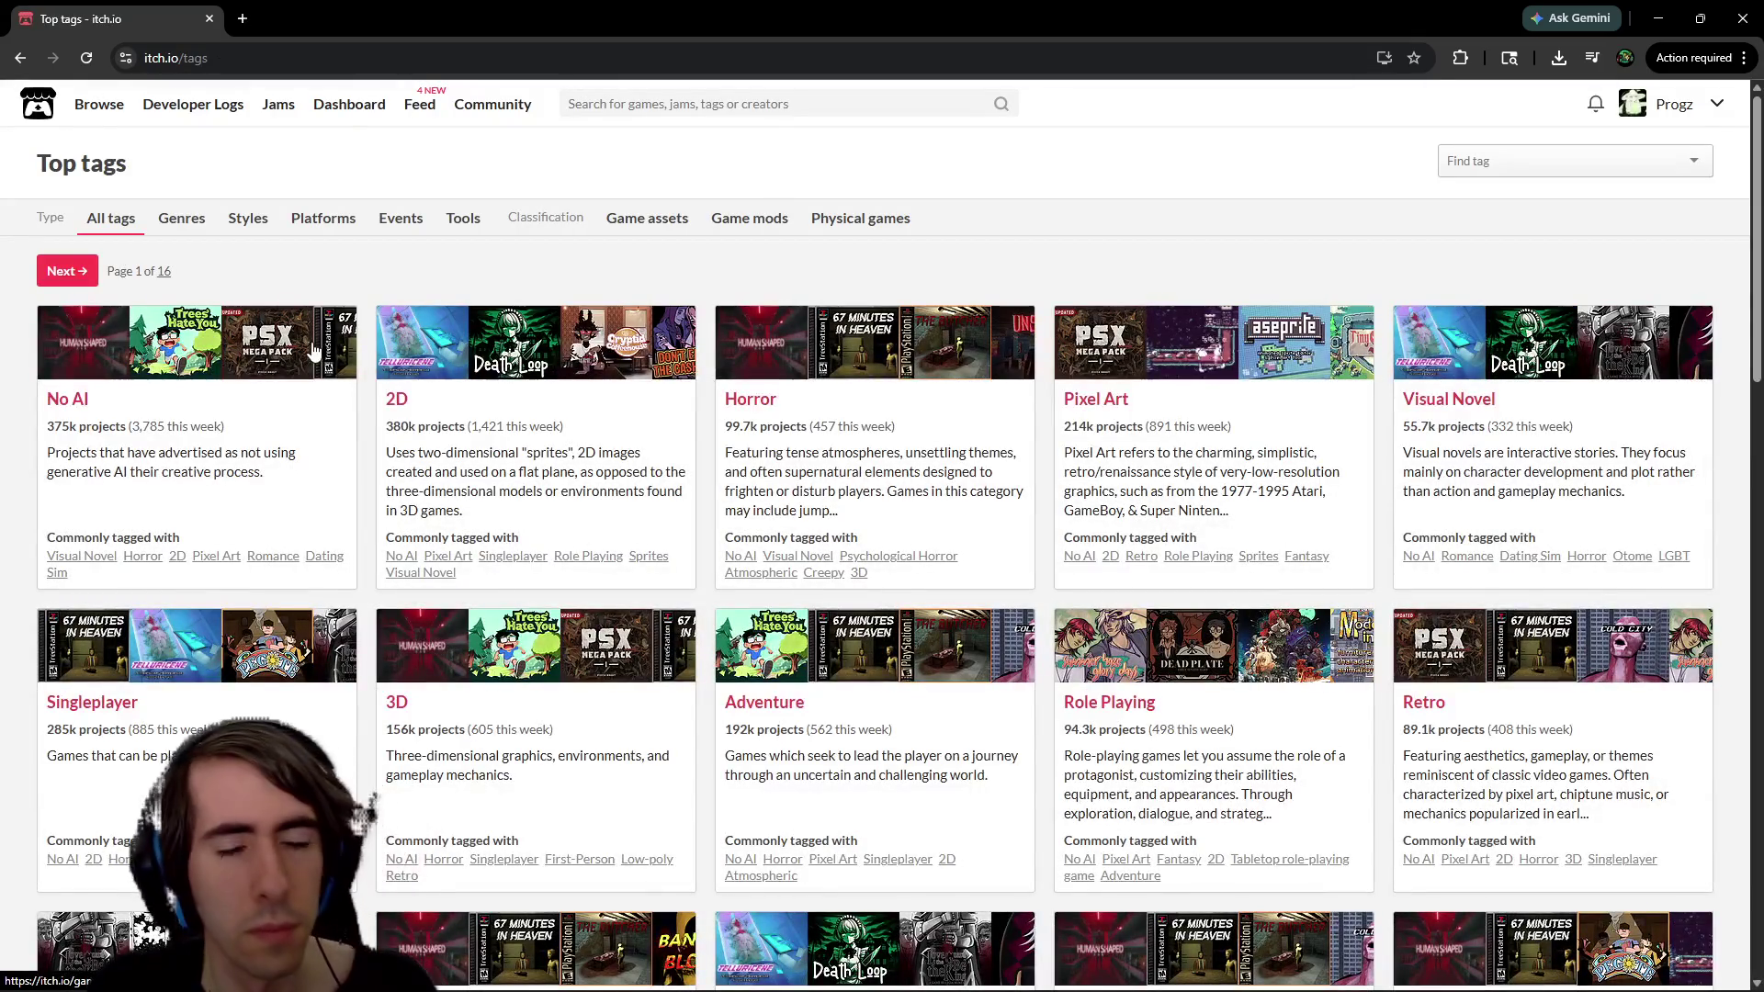
Search the tags page for 'sfx' and filter the list to Game assets tags
key(ctrl+f)
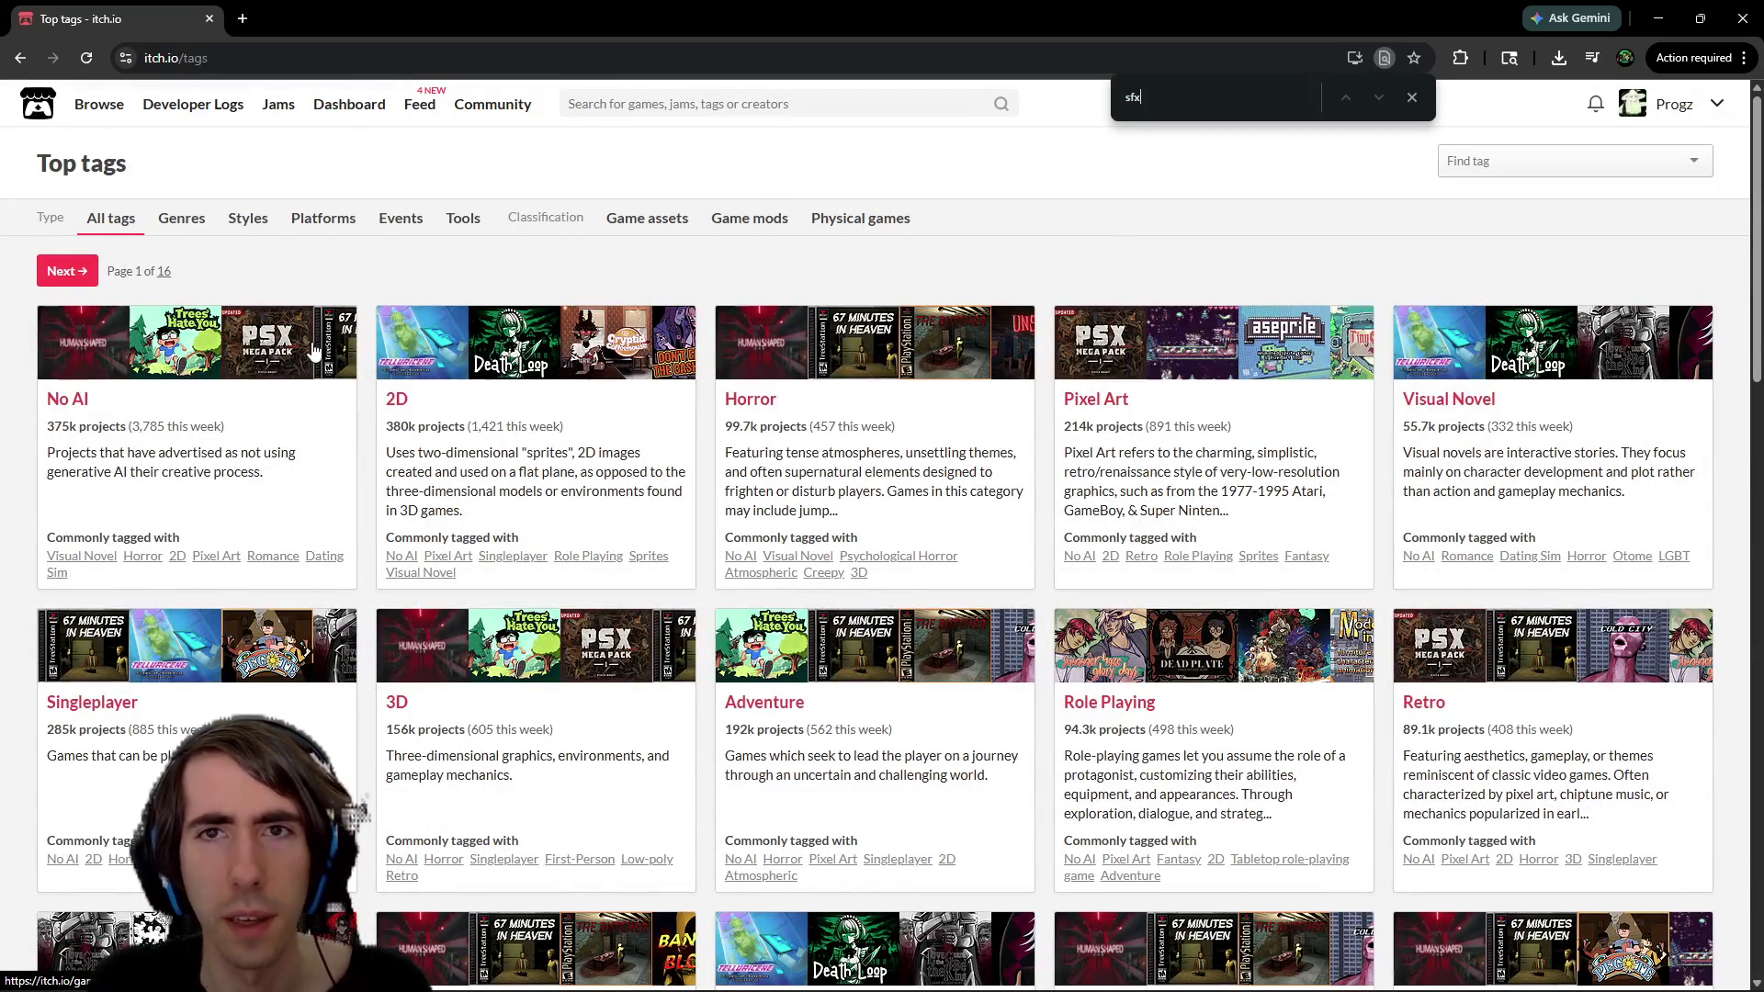
text(sfx)
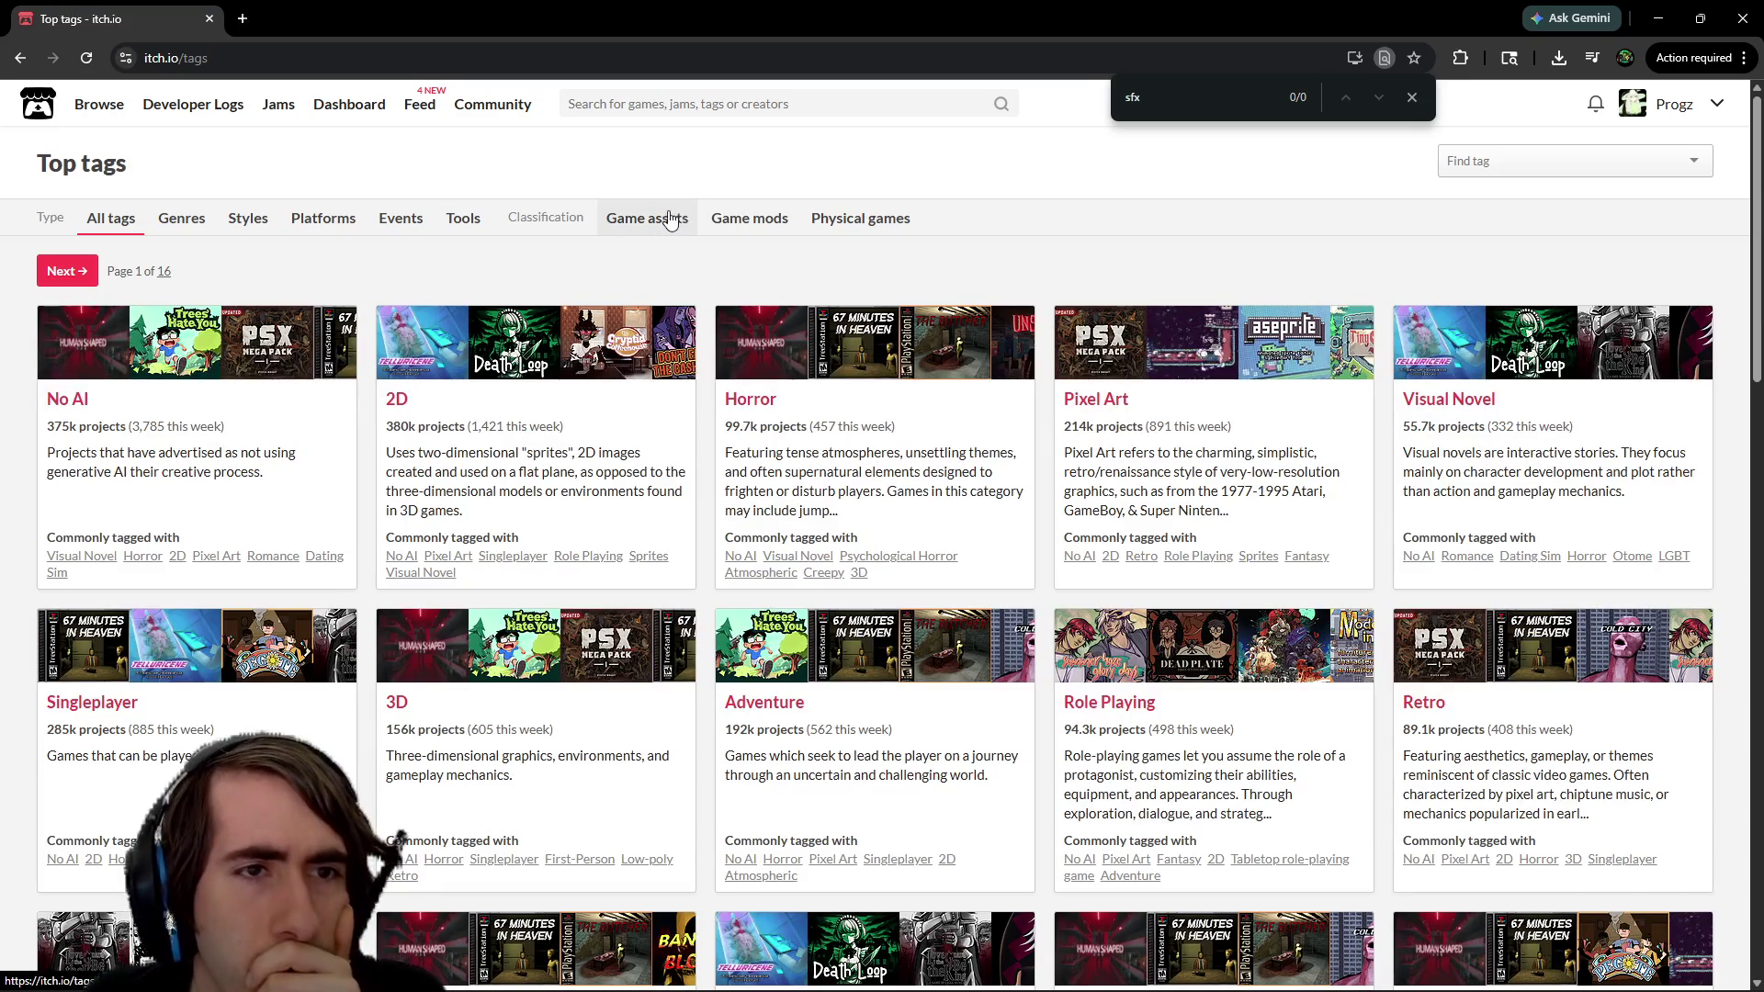
click(669, 218)
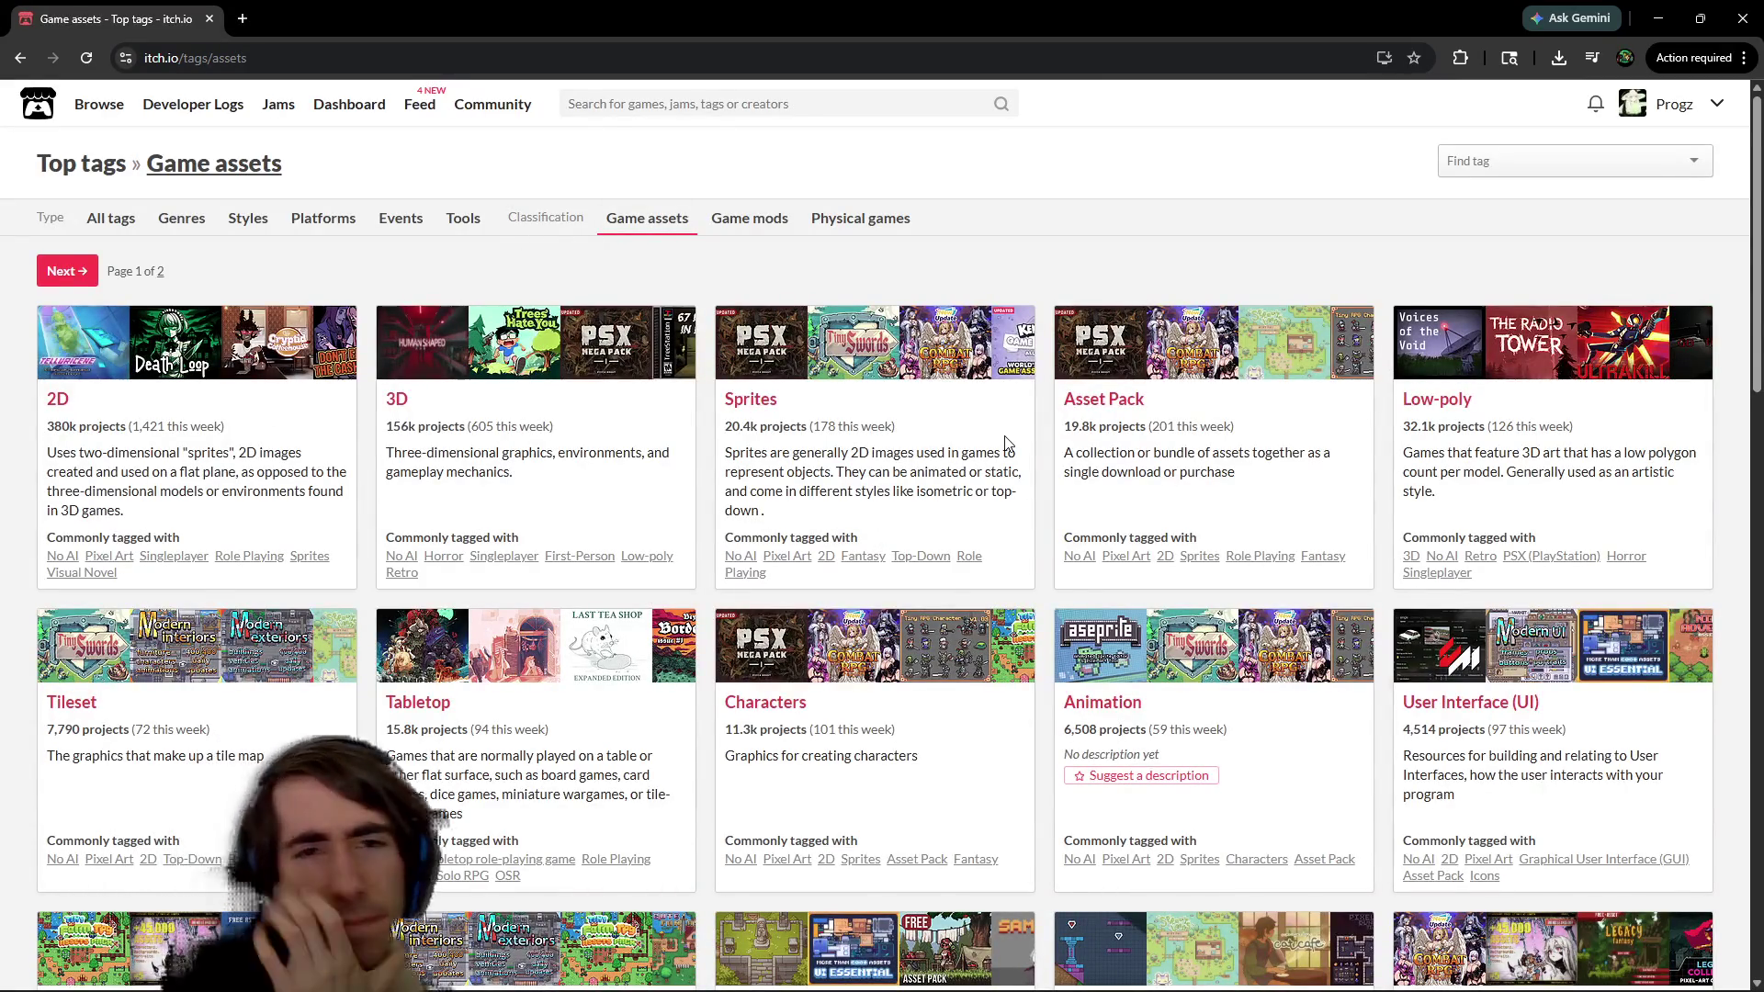
Open the Audio game-asset tag in a new tab and switch to it
scroll(1006, 444, down, 2)
scroll(734, 546, down, 4)
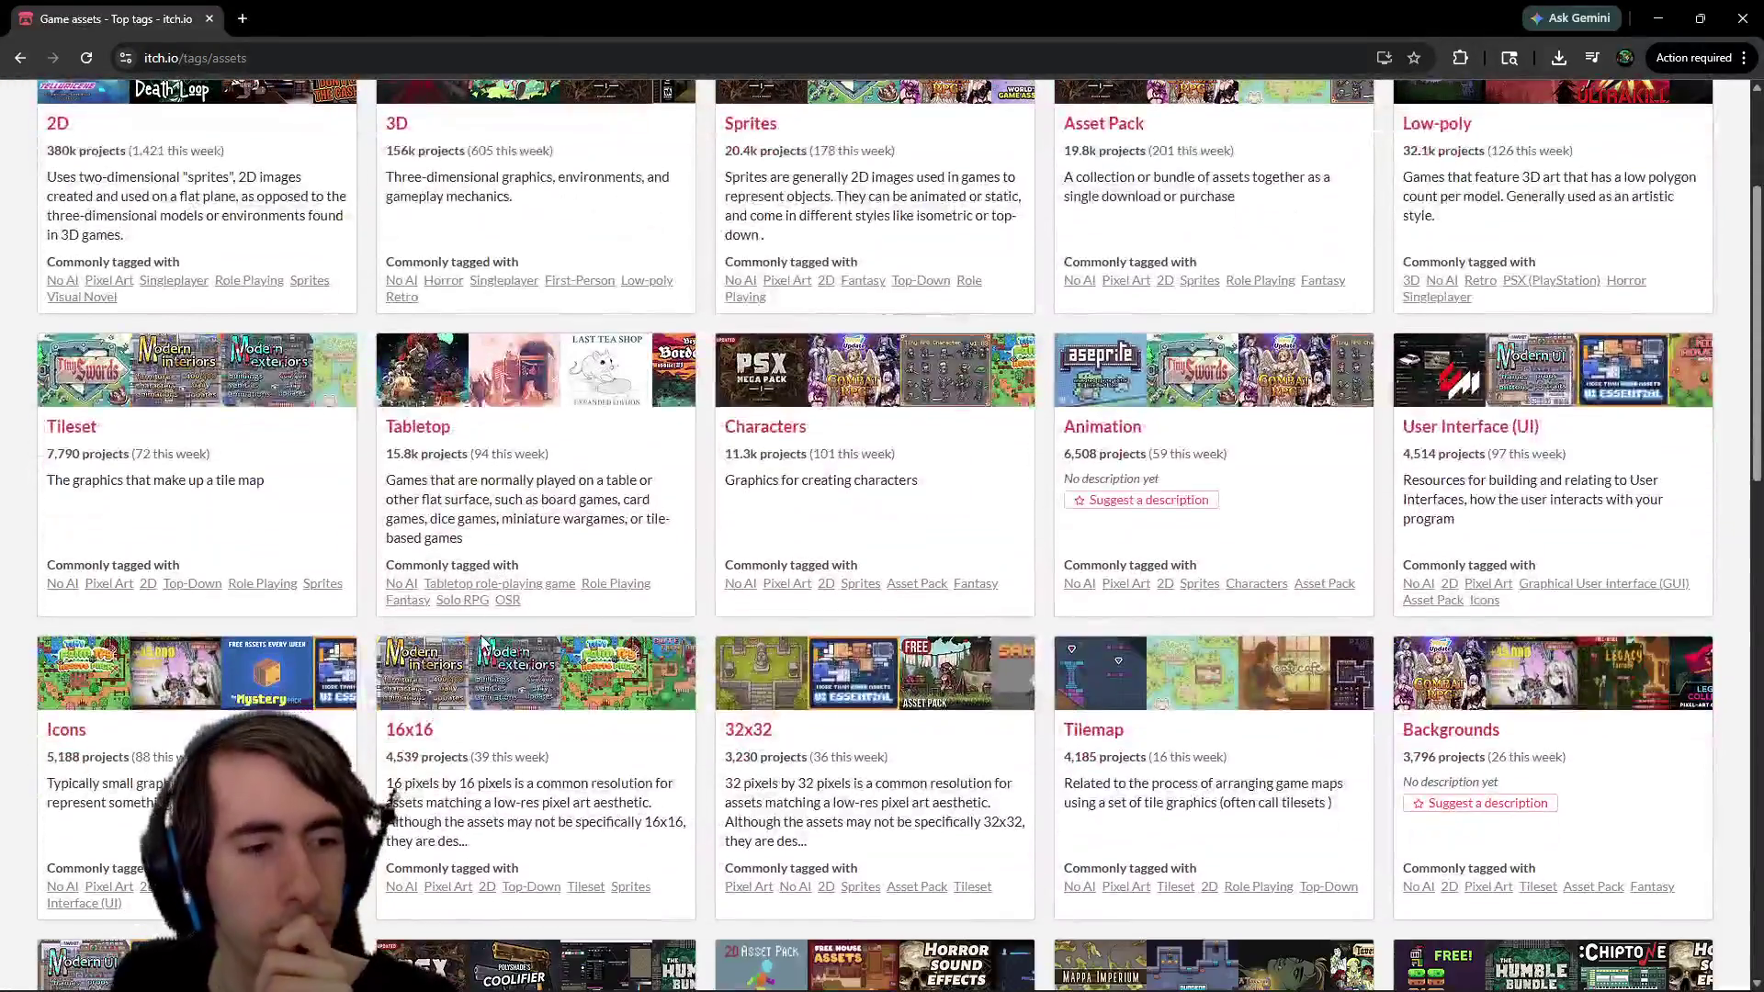
scroll(805, 626, down, 2)
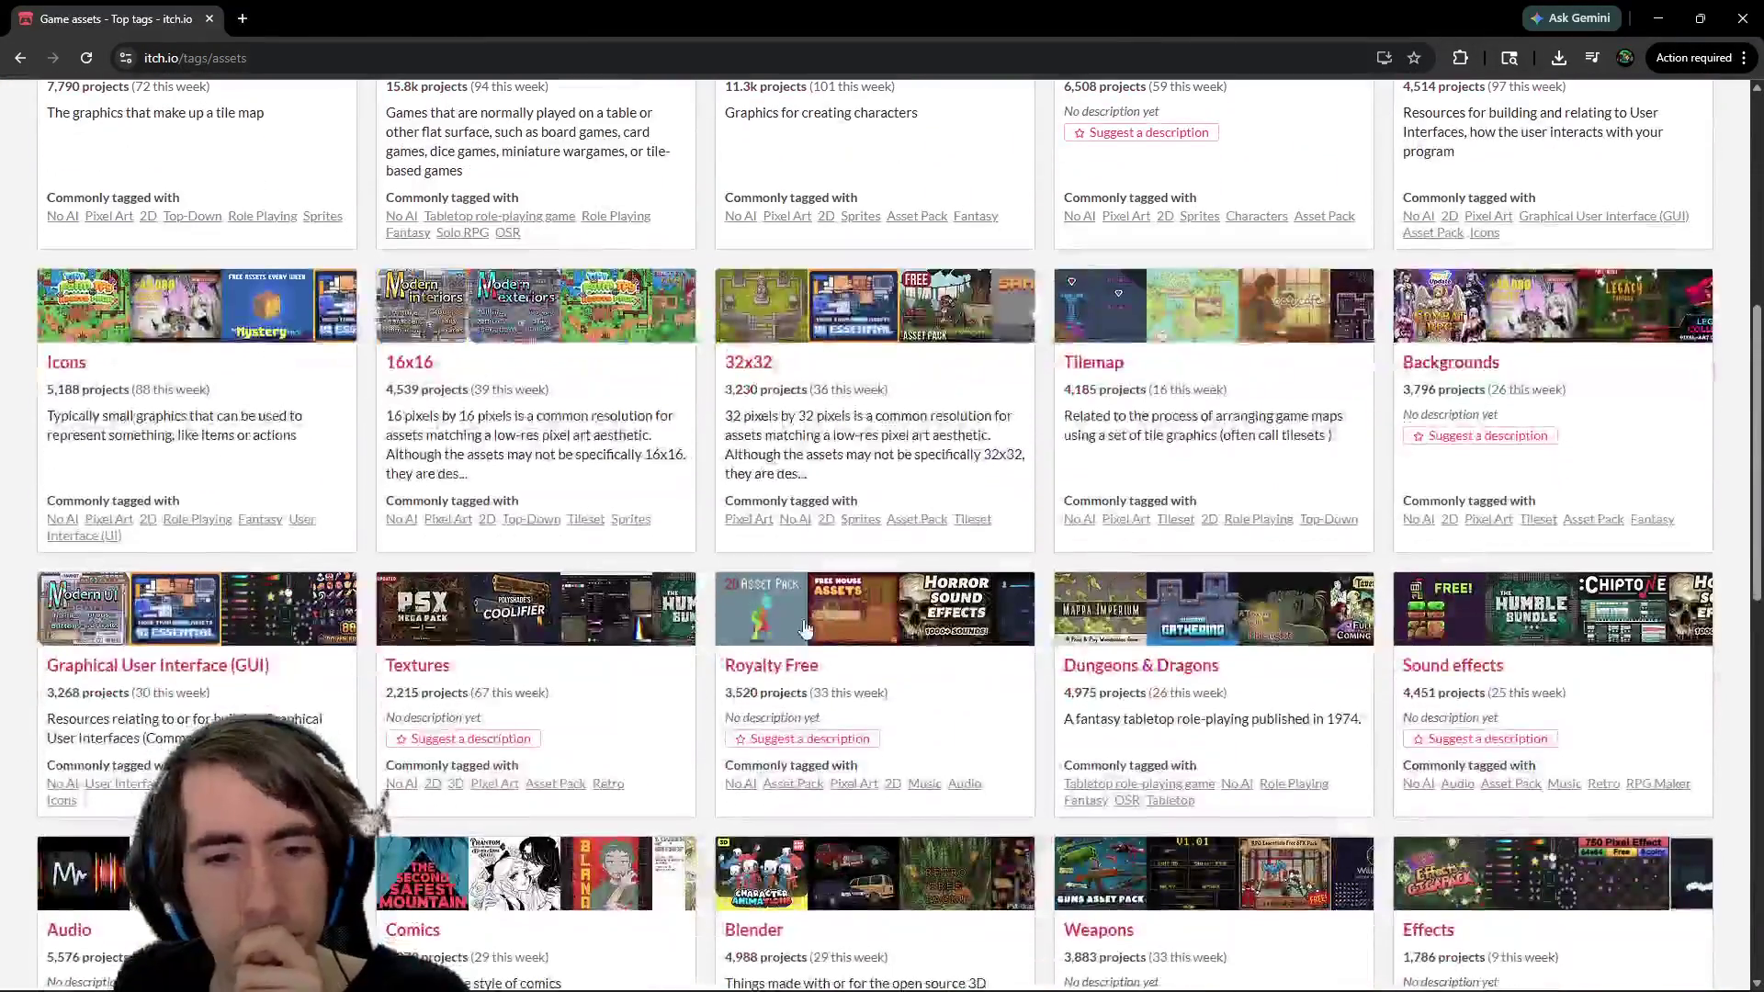
scroll(628, 643, down, 3)
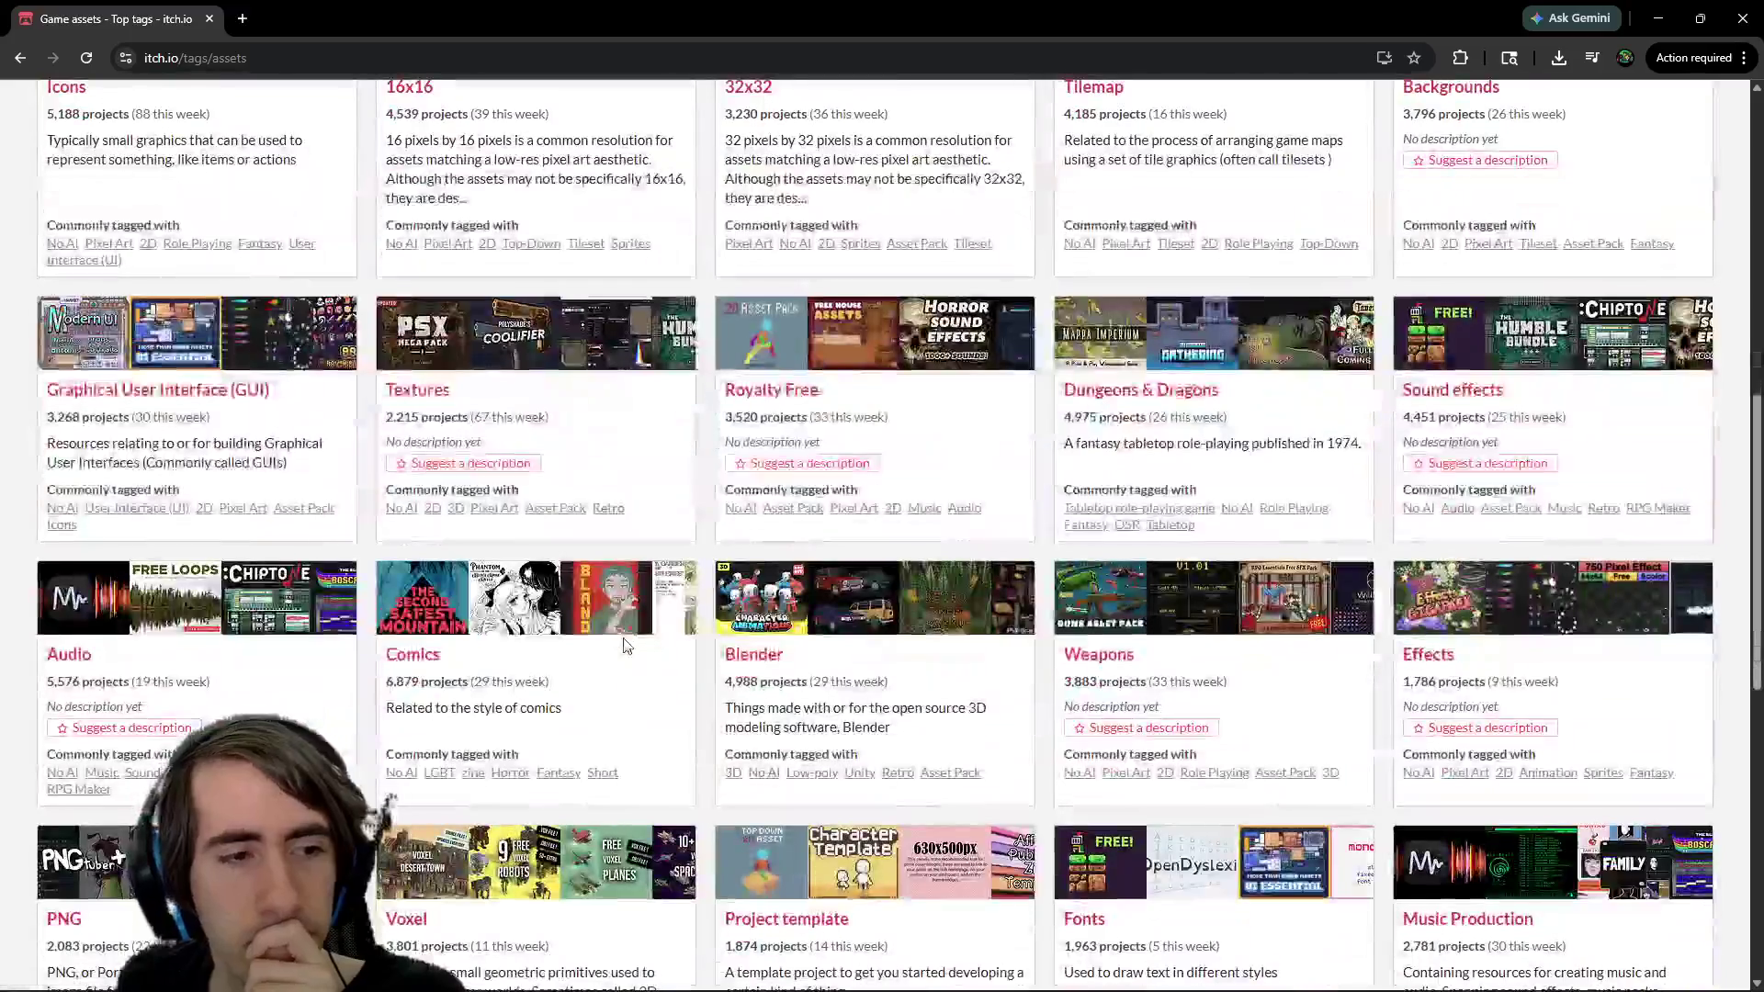
middle_click(64, 569)
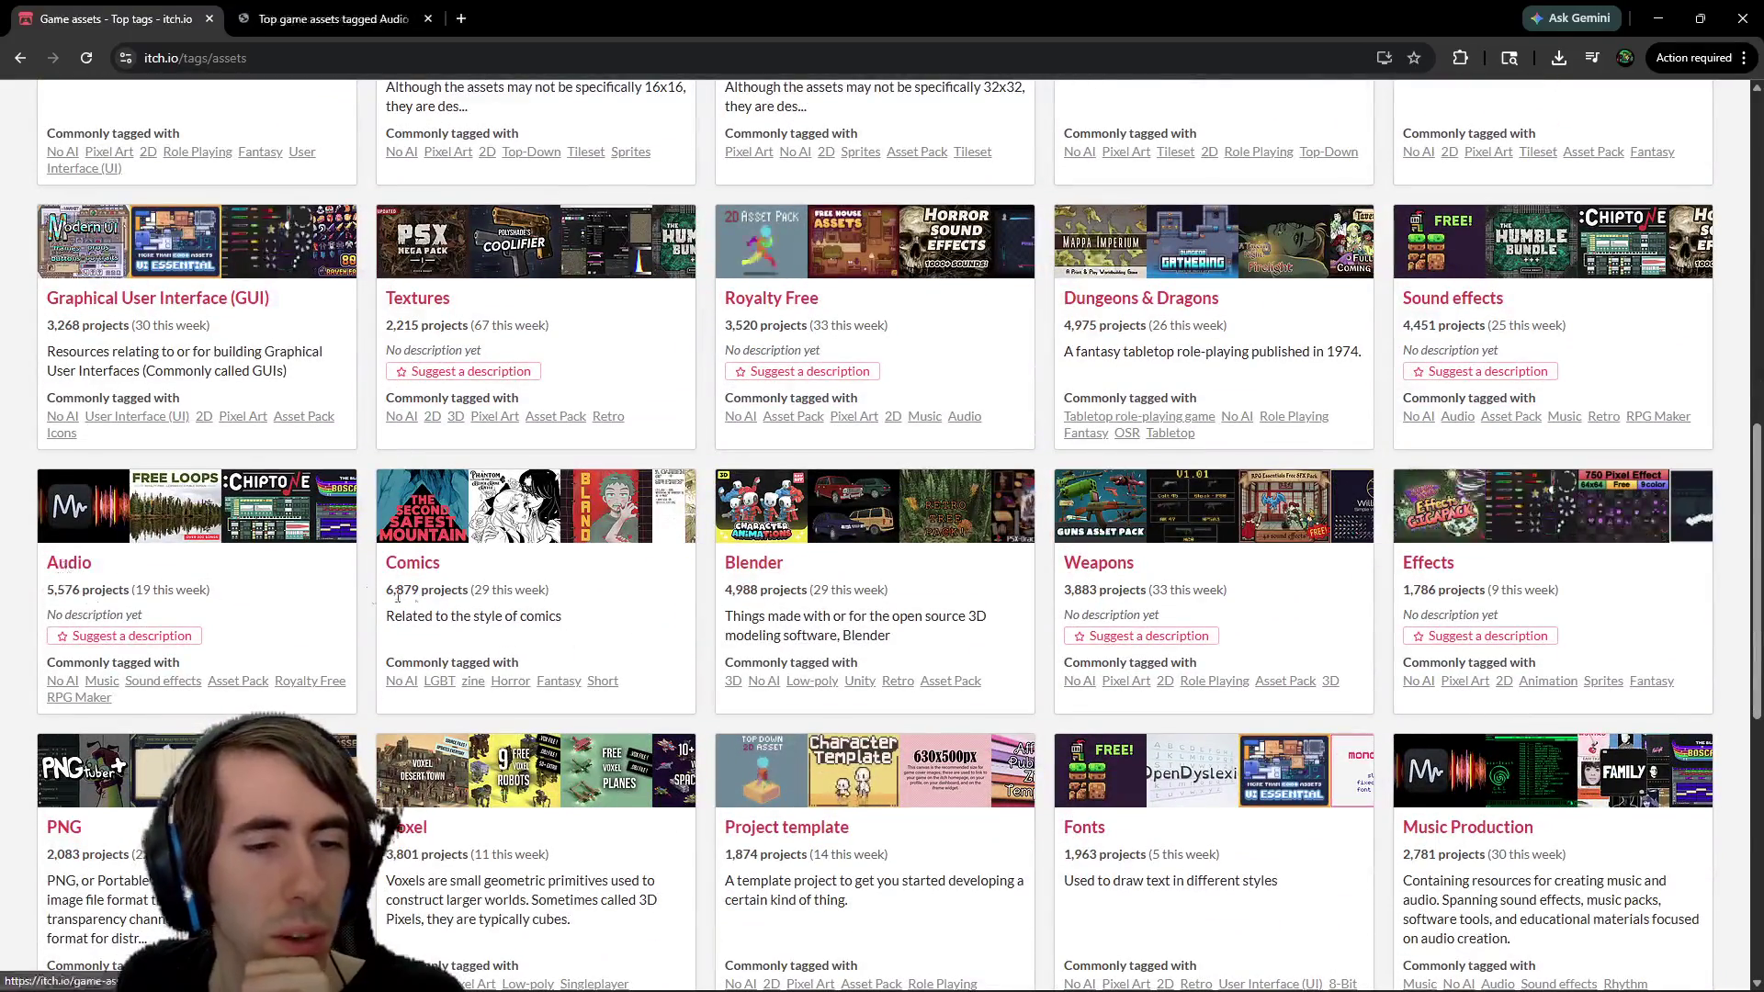
scroll(367, 552, down, 4)
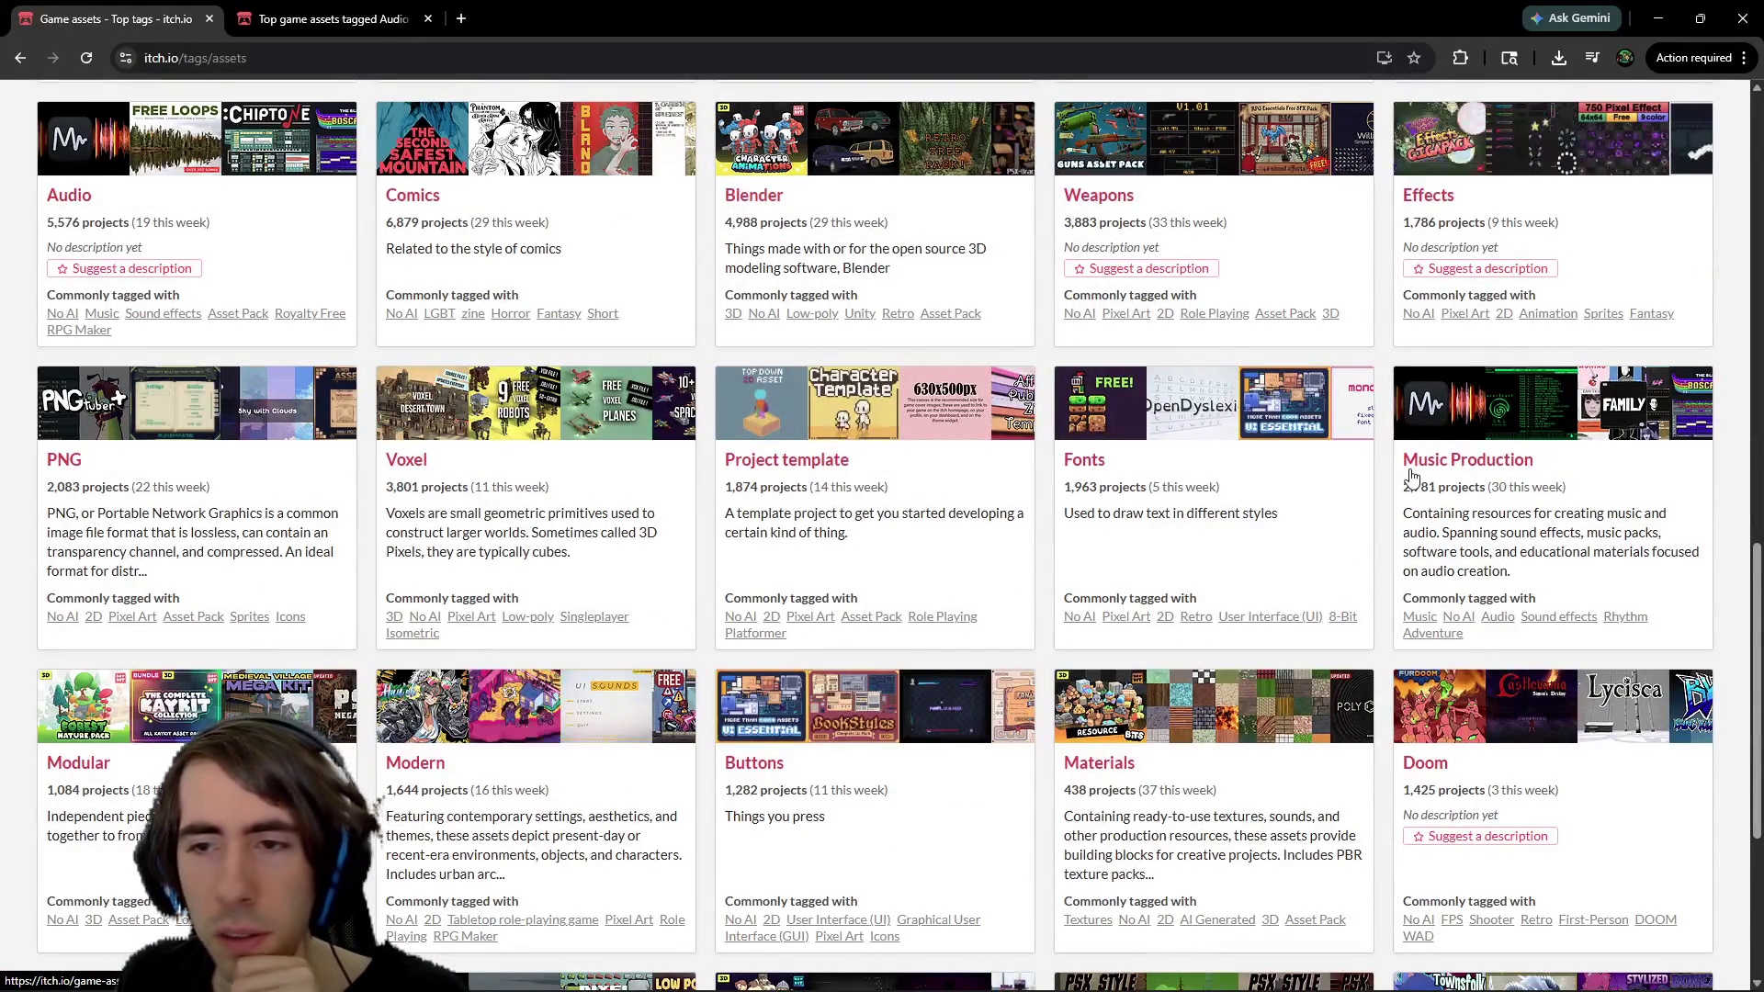
scroll(1412, 477, down, 3)
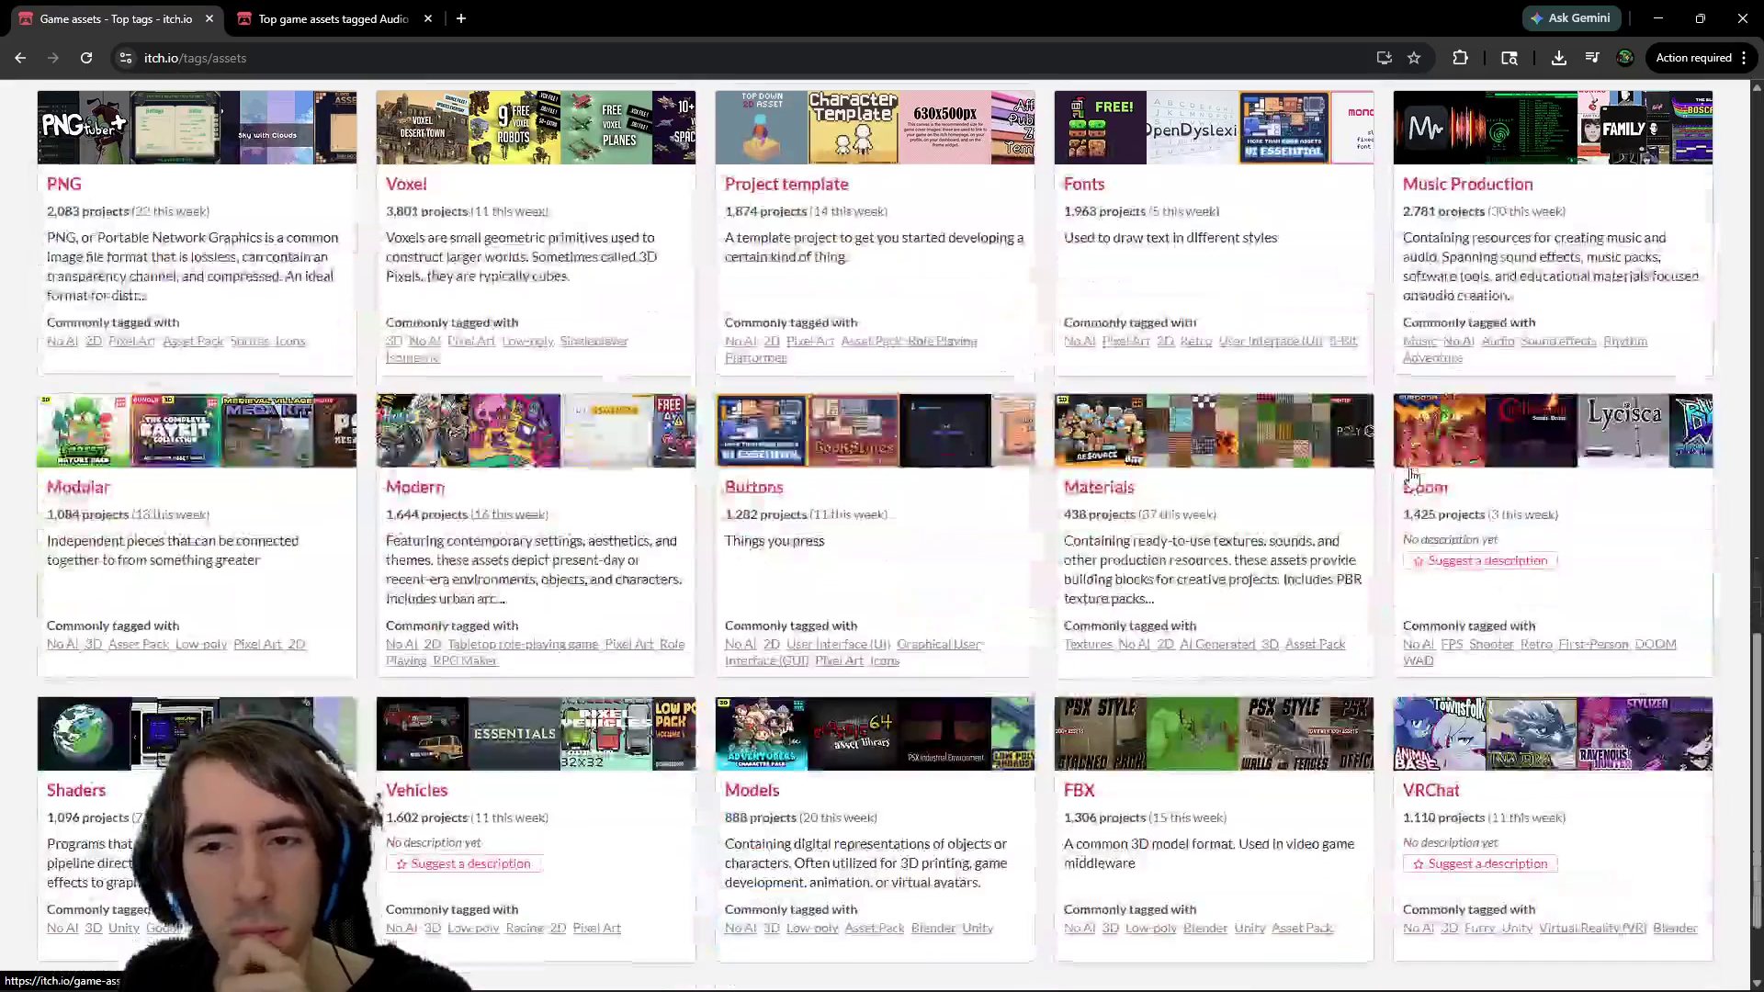
click(338, 15)
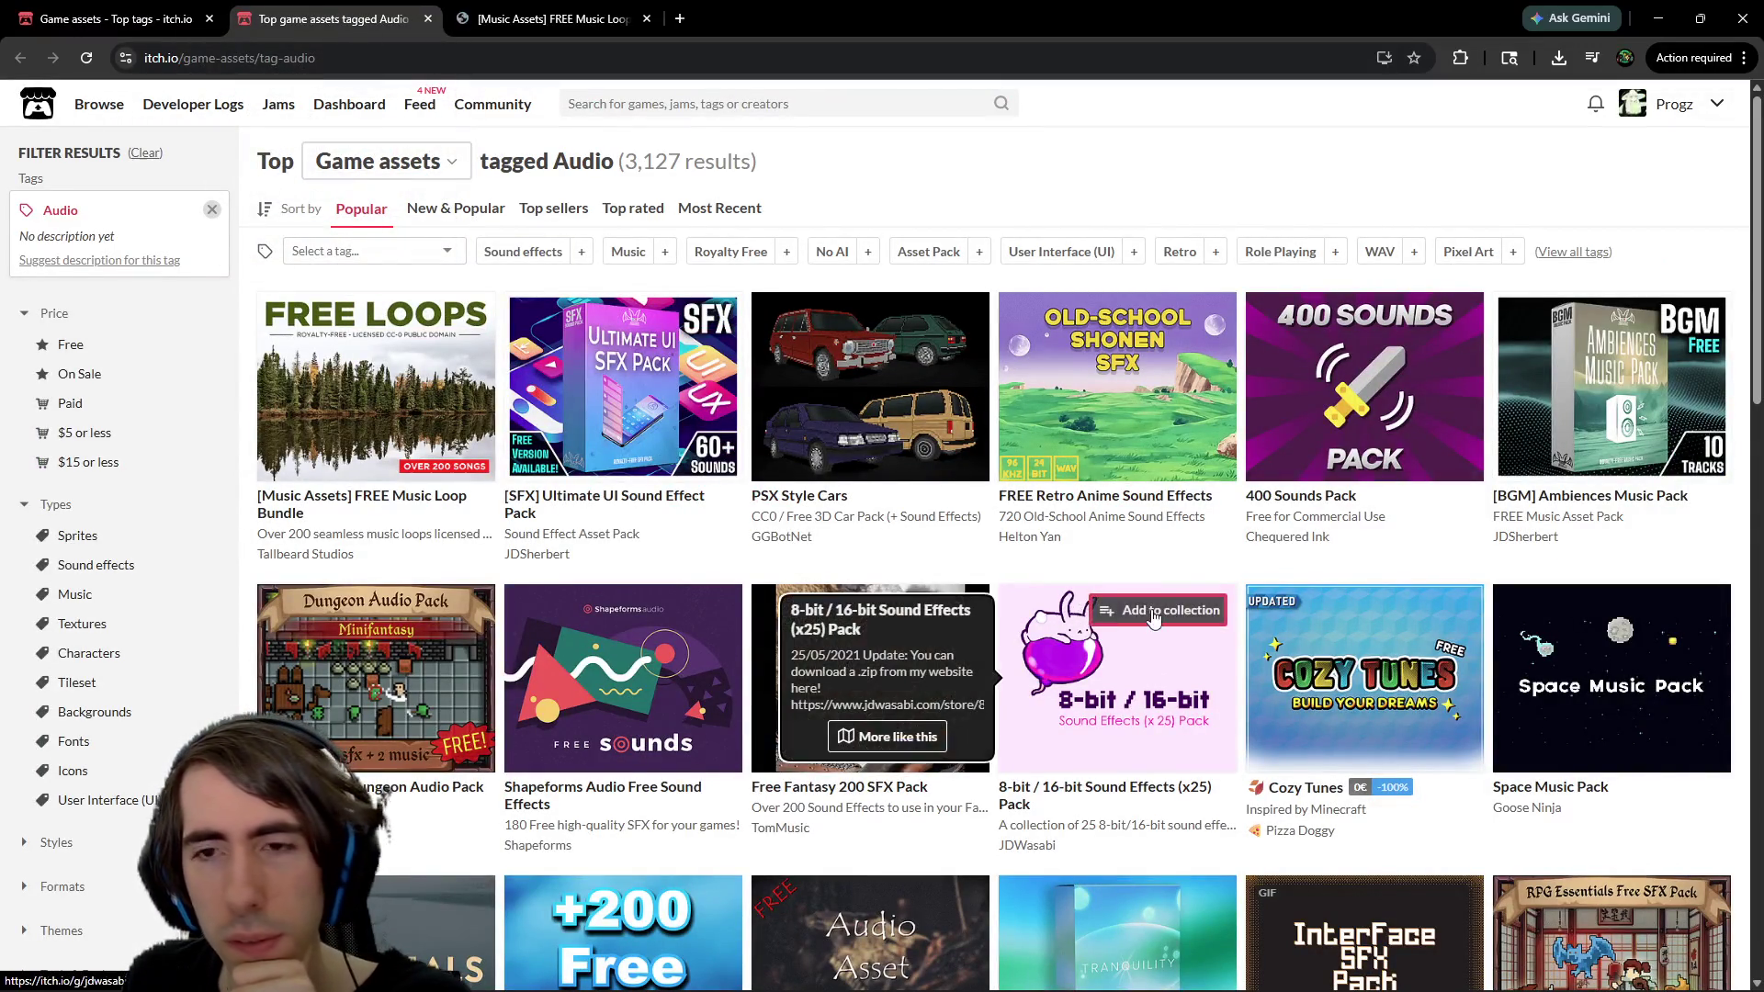
Add the Buttons tag filter to the Audio game assets
click(435, 253)
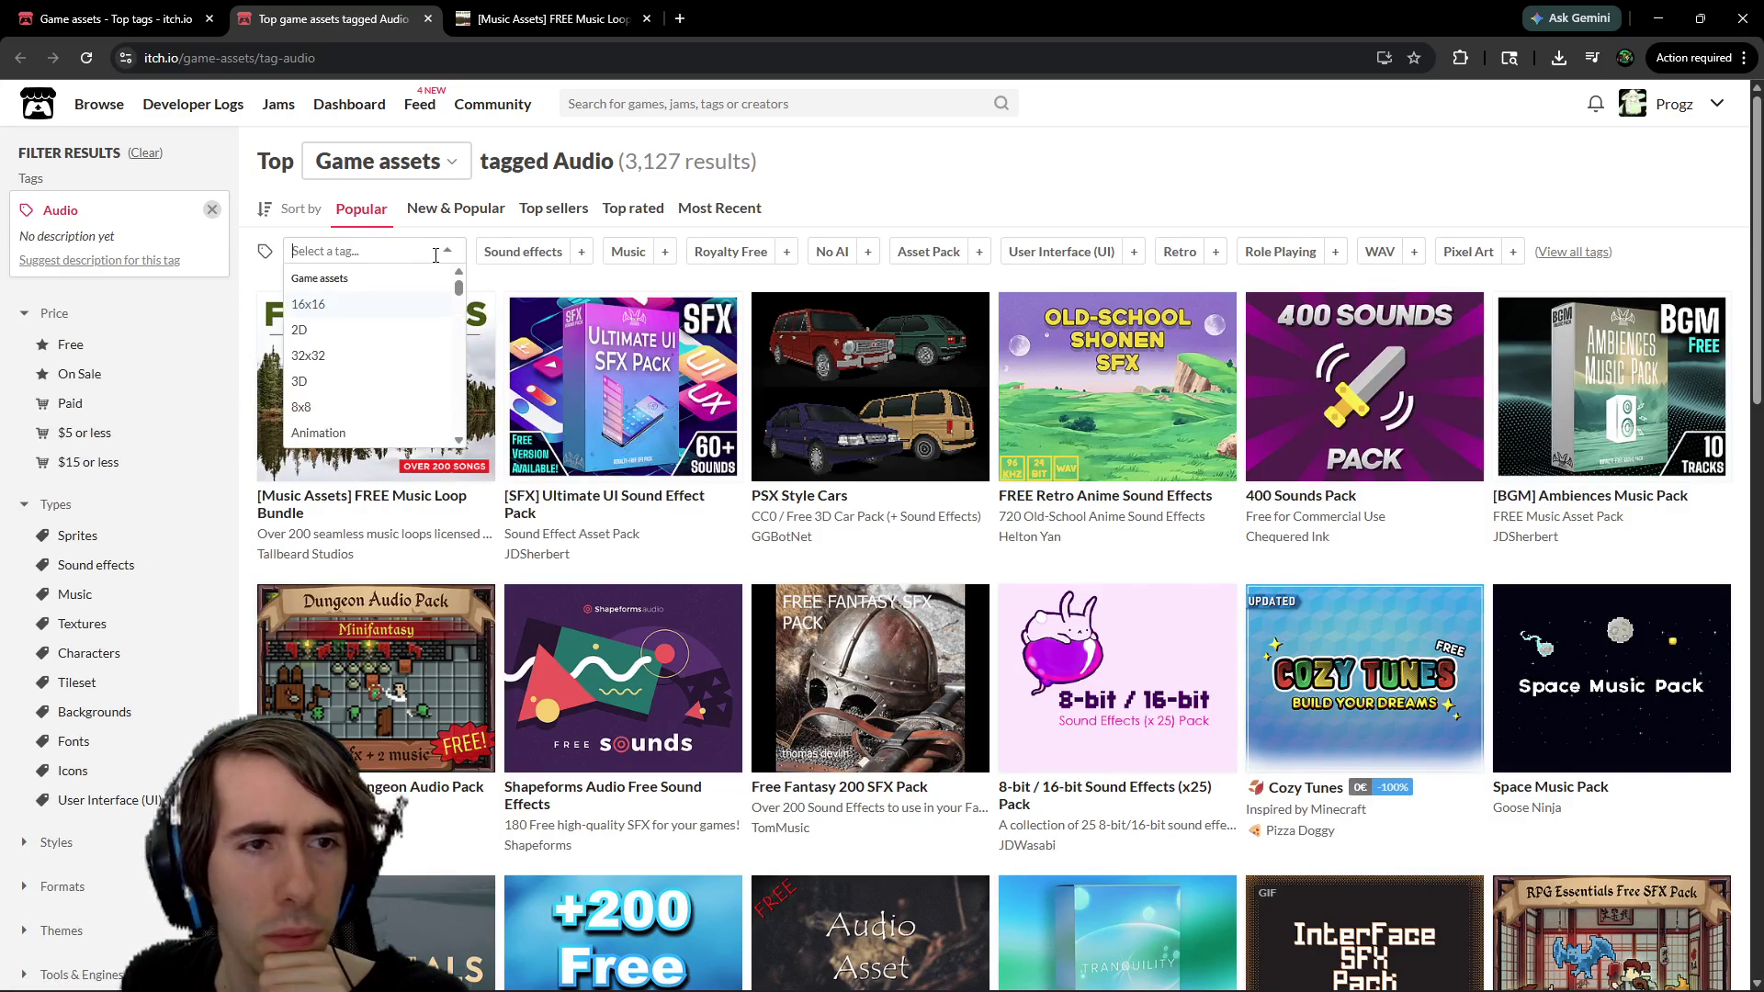
text(utton)
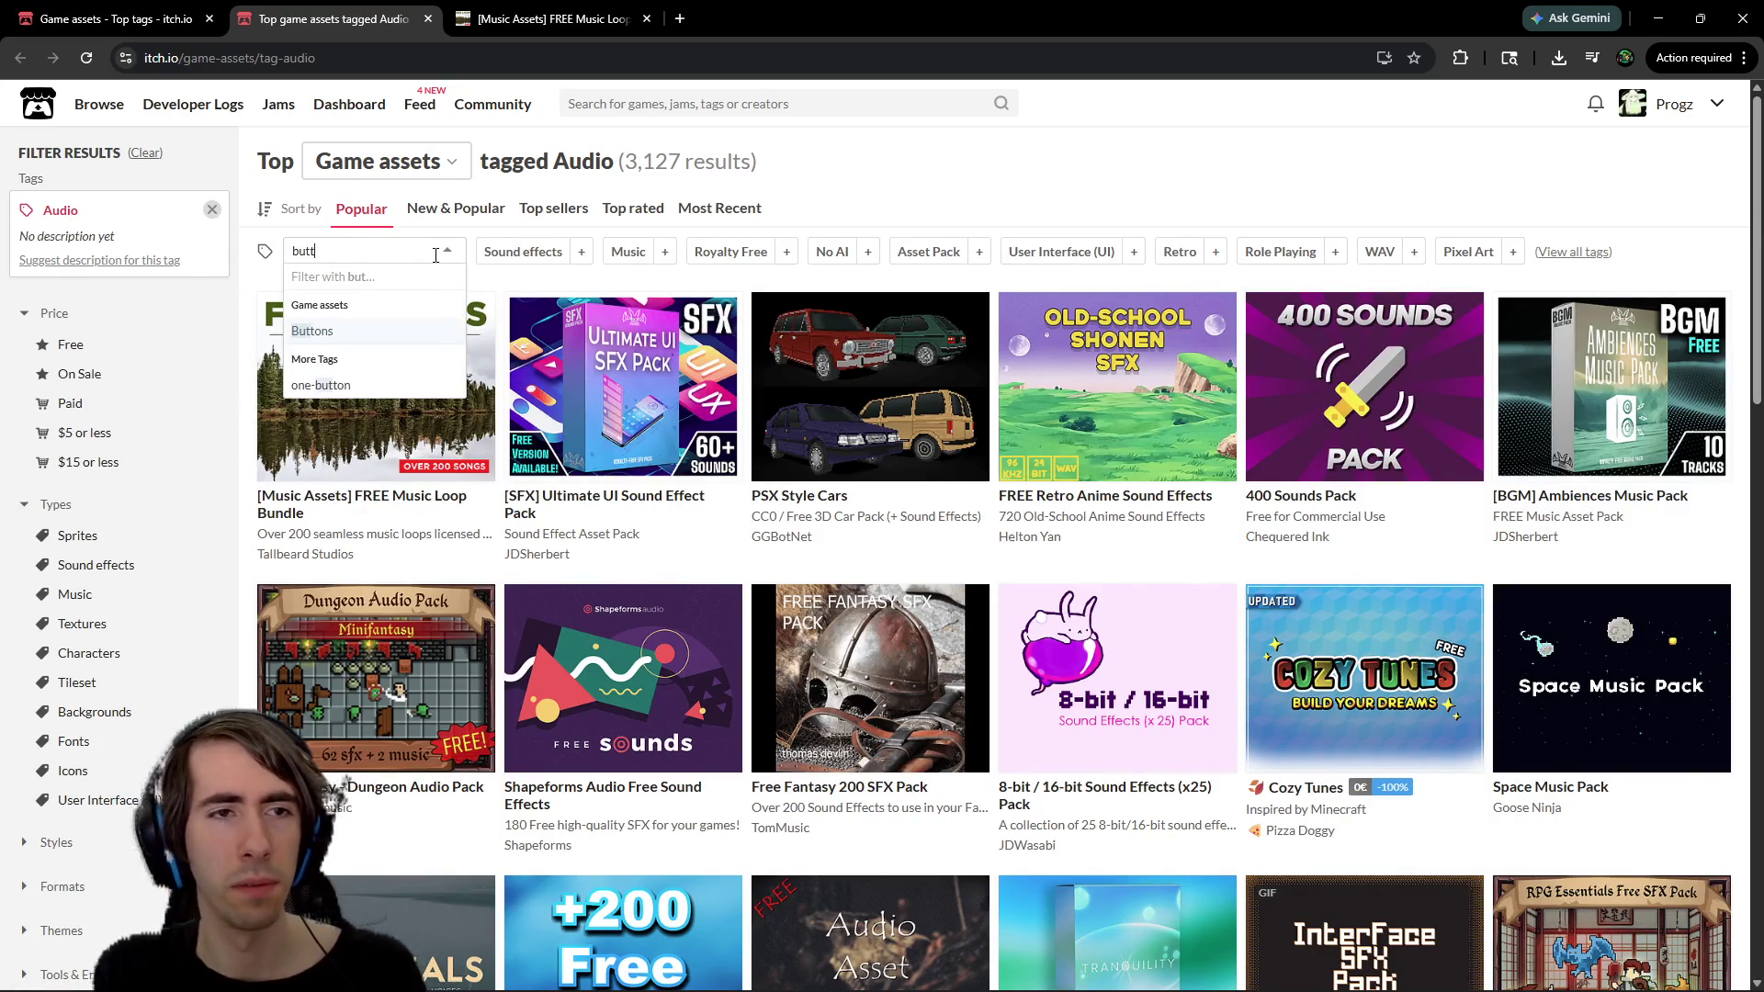
key(Return)
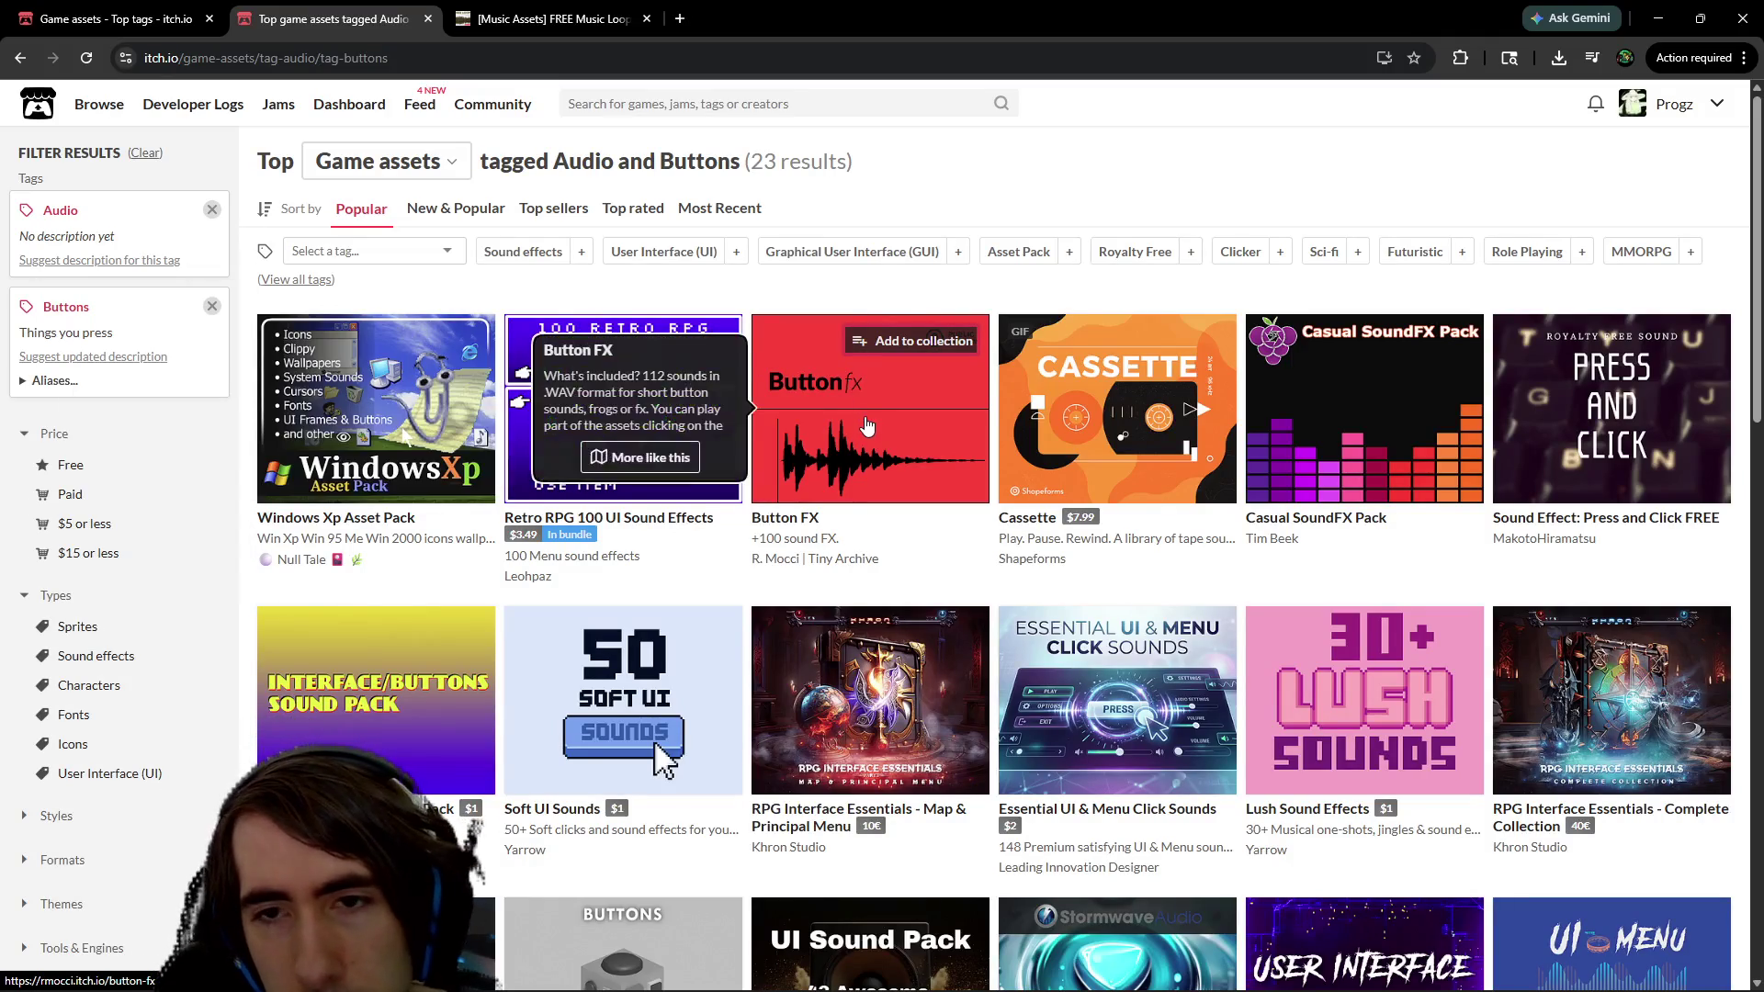
Open the Button FX pack in its own tab and play its sample button sounds
middle_click(922, 439)
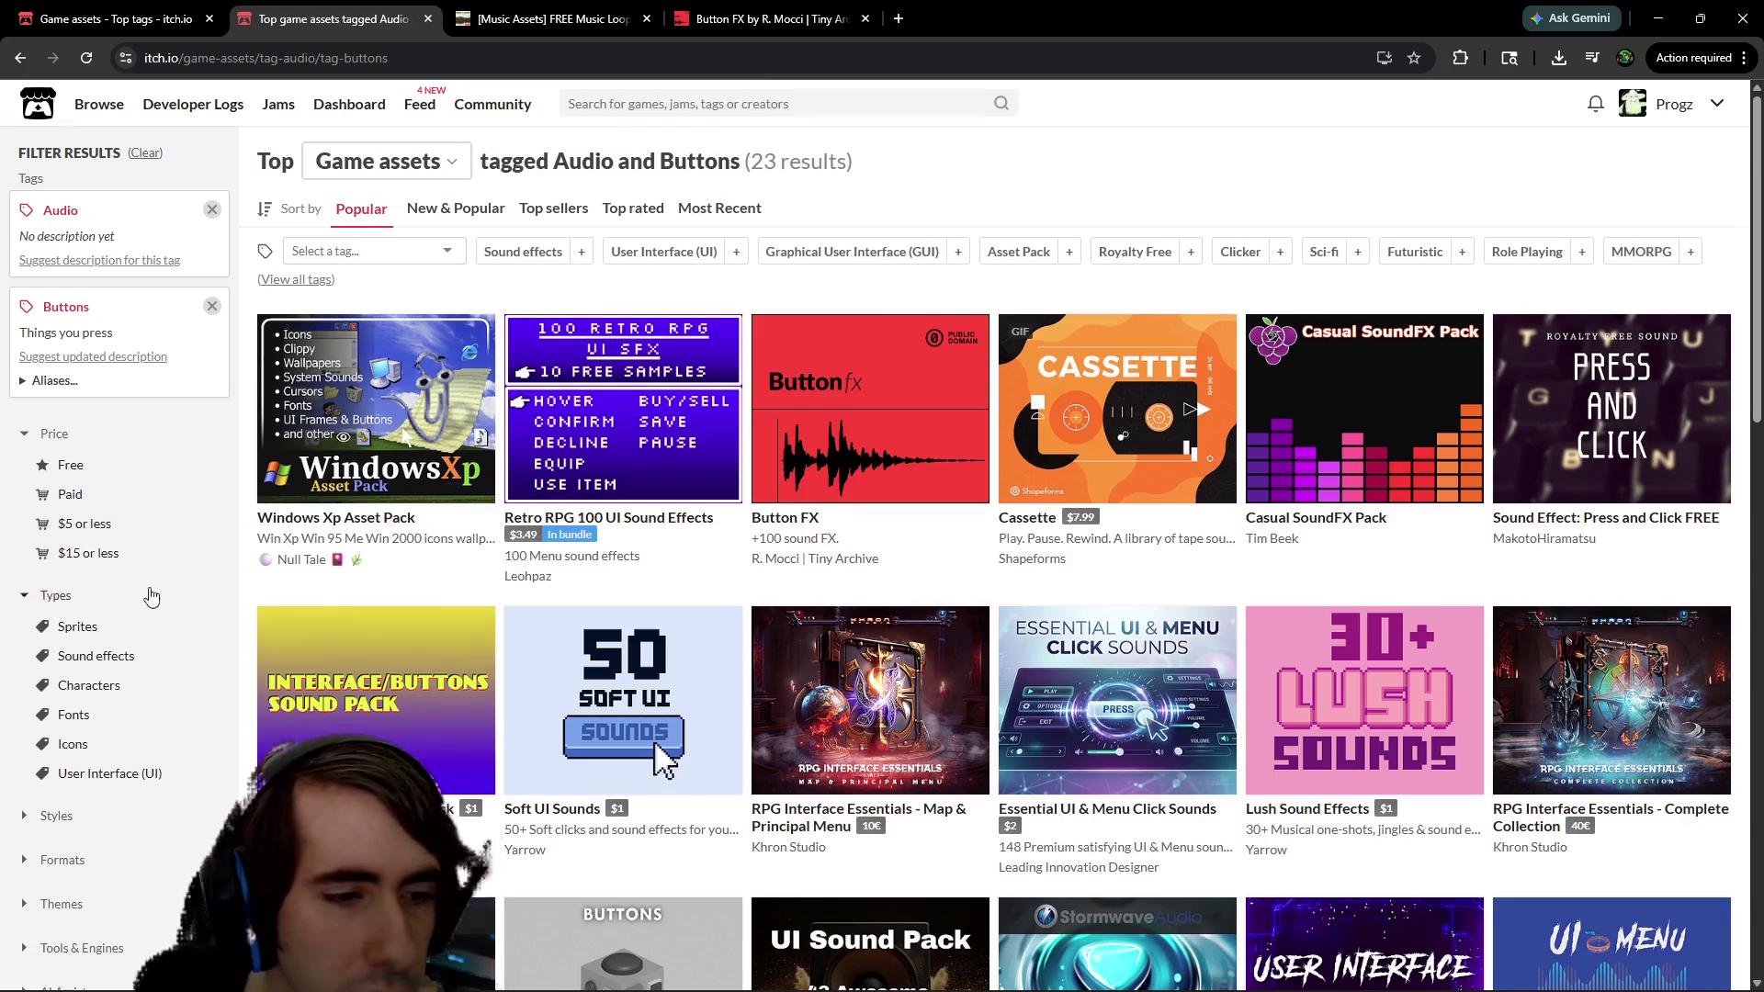
scroll(129, 670, down, 5)
scroll(122, 650, up, 5)
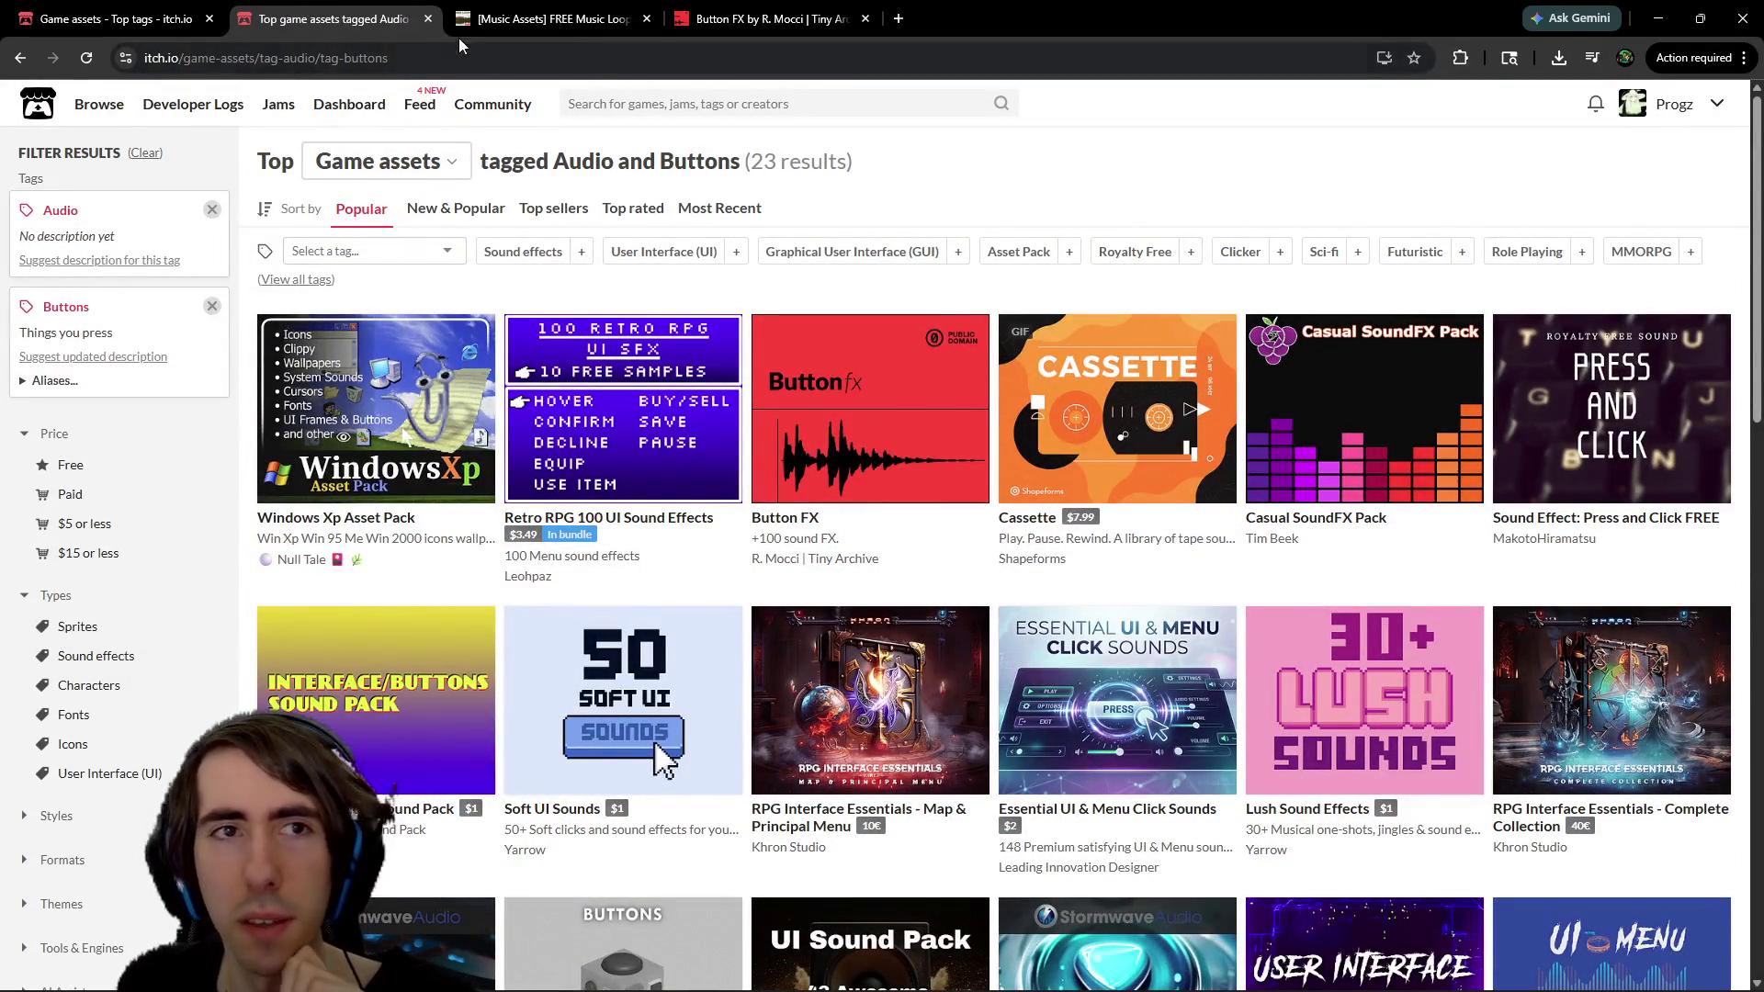
click(561, 15)
click(719, 10)
click(838, 510)
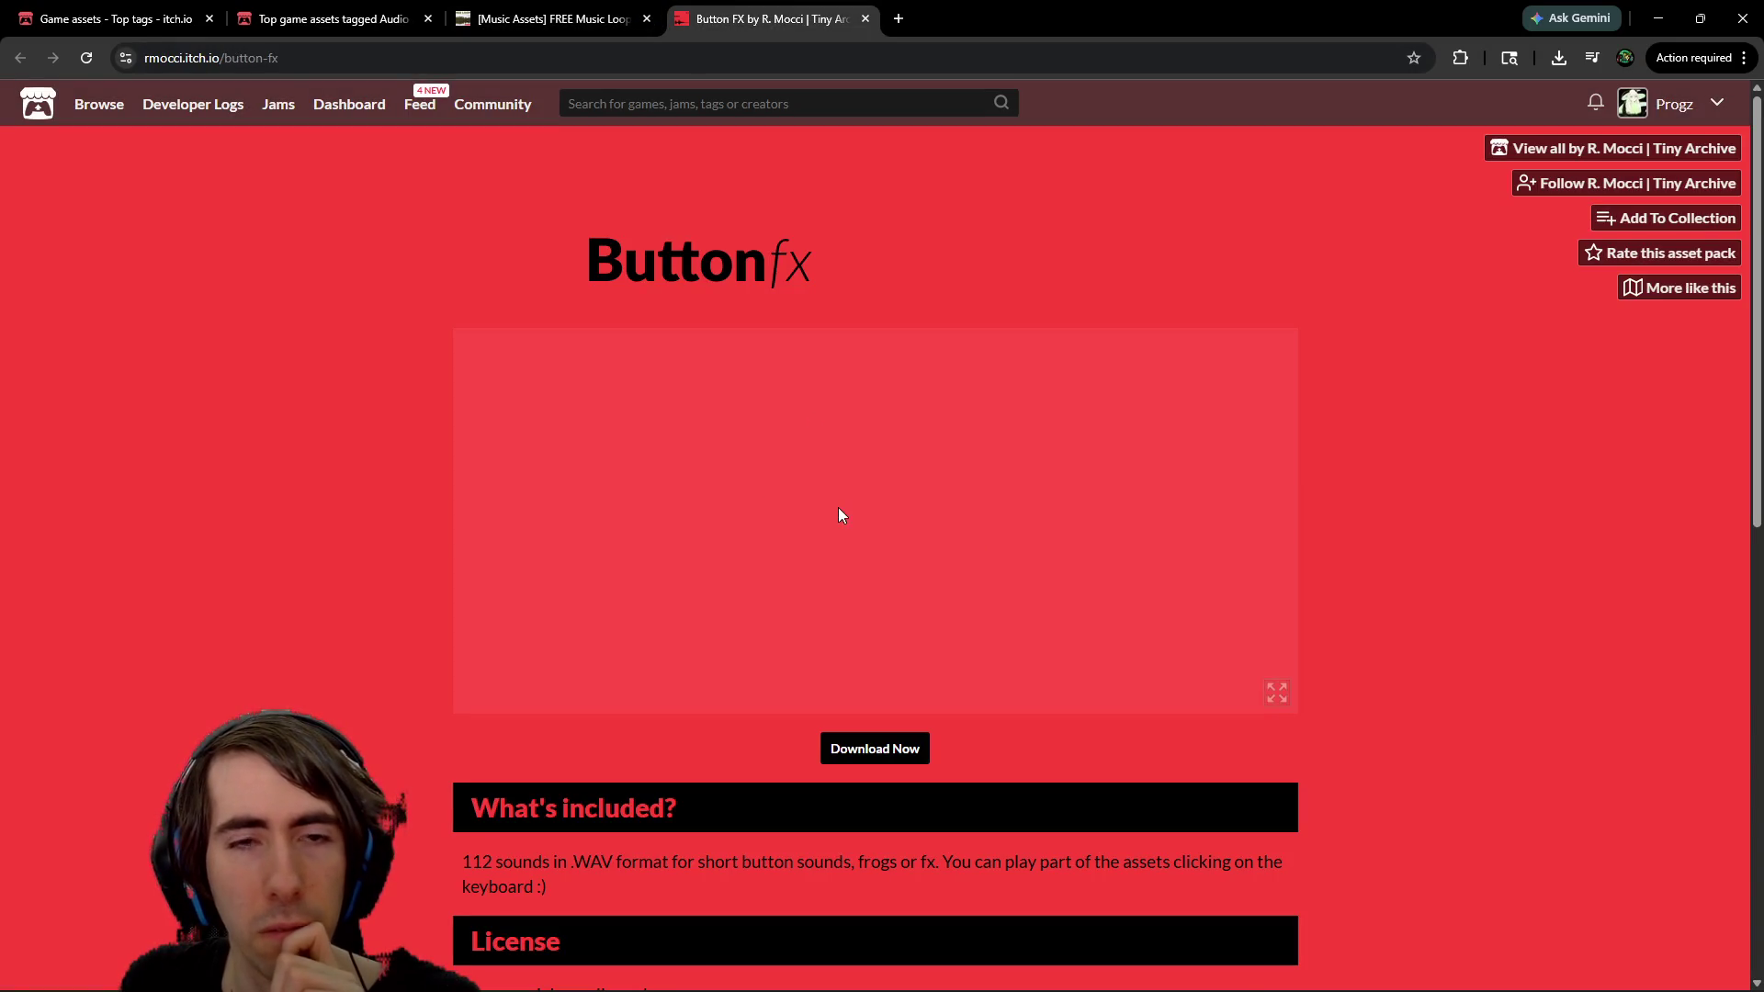
click(748, 523)
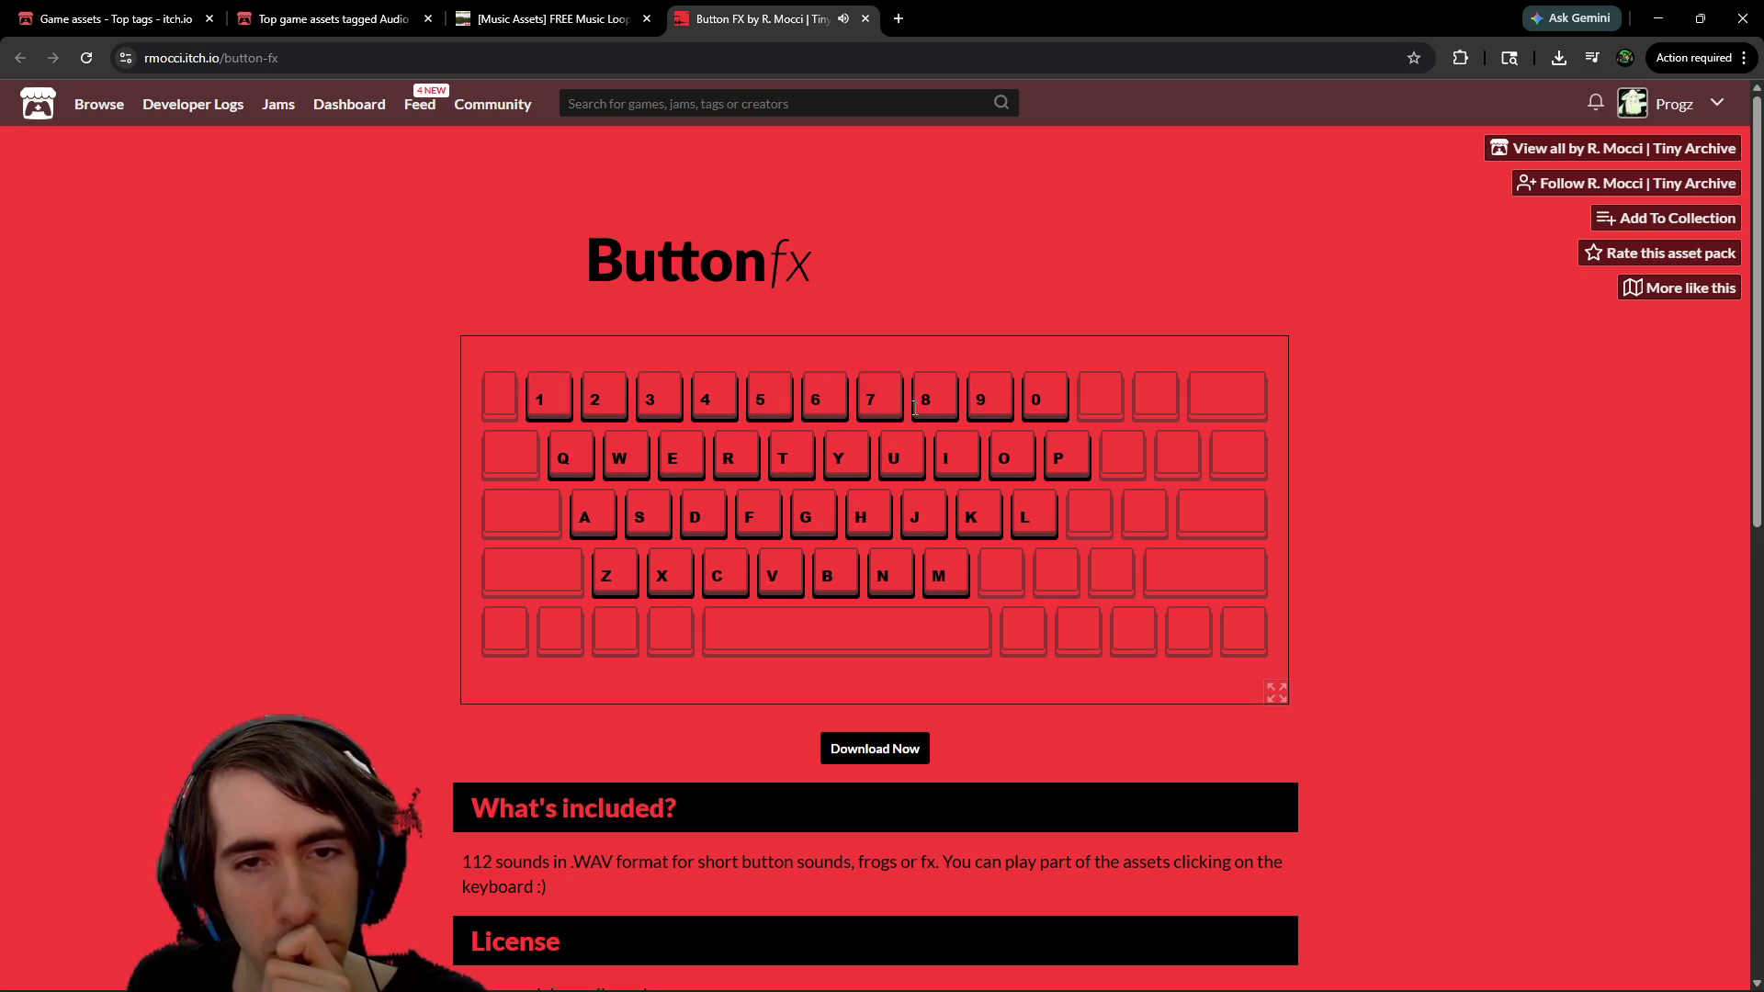
double_click(1084, 448)
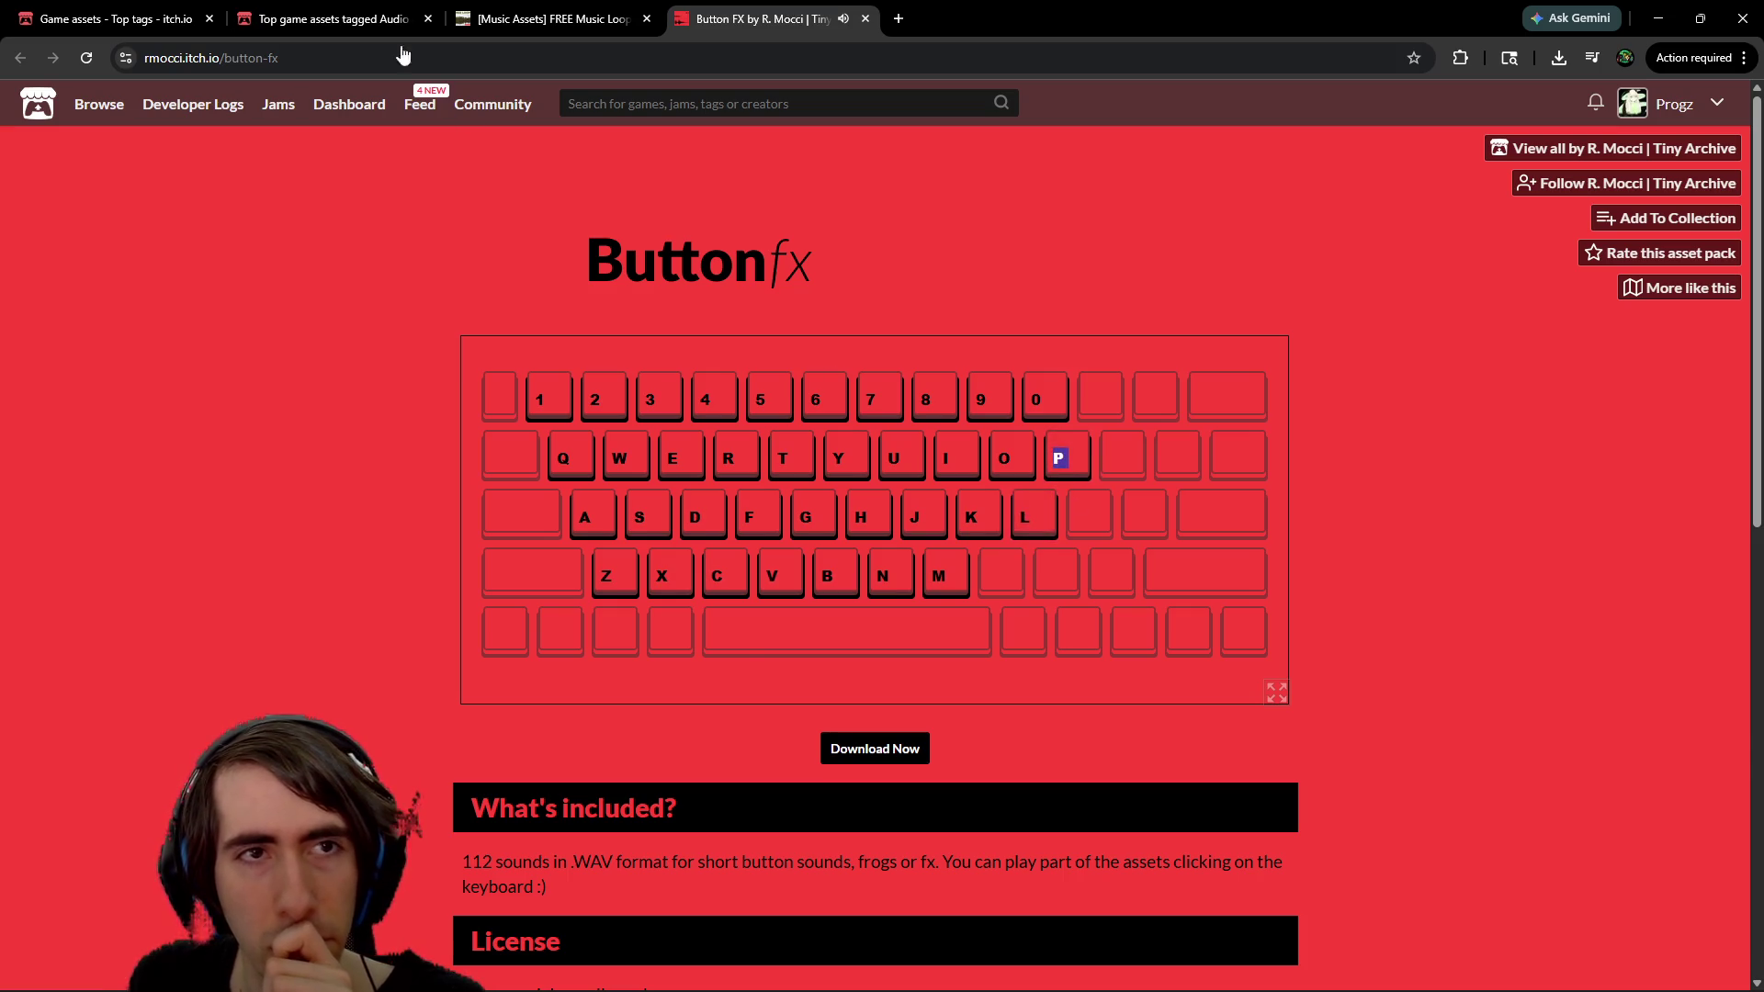
Open the UI Sound Pack and Press and Click FREE from the results, viewing Press and Click FREE
click(288, 14)
scroll(926, 342, down, 2)
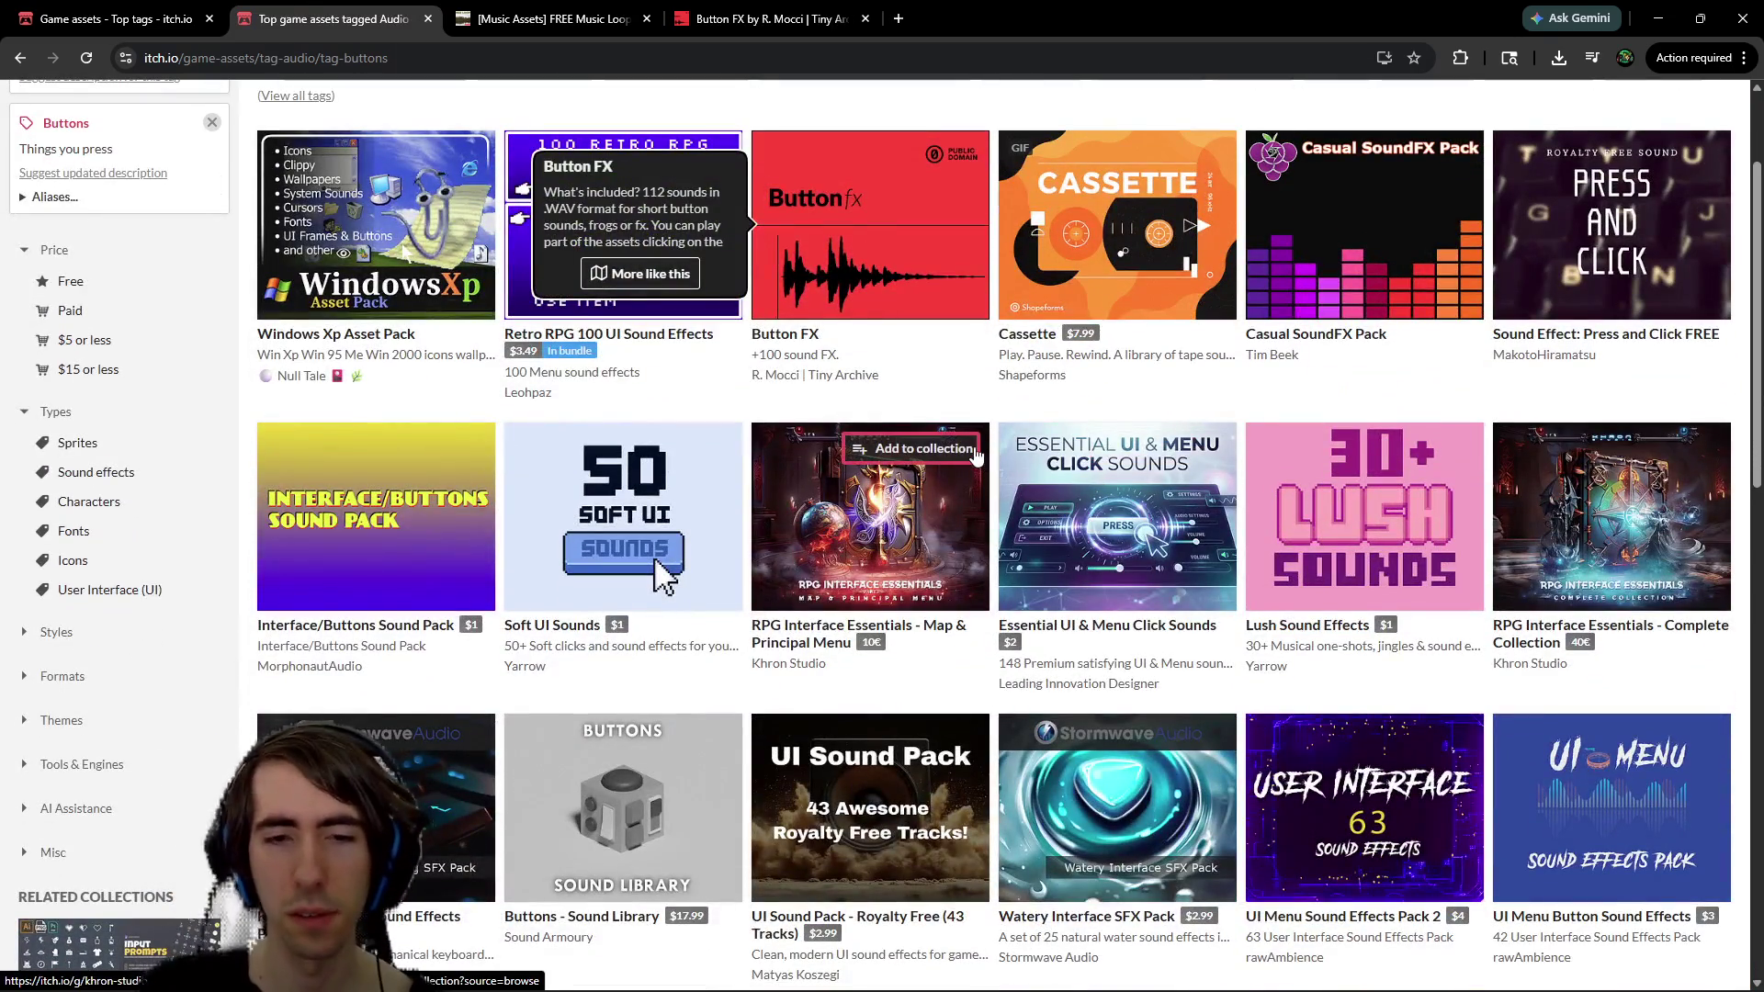
middle_click(812, 786)
scroll(812, 787, up, 1)
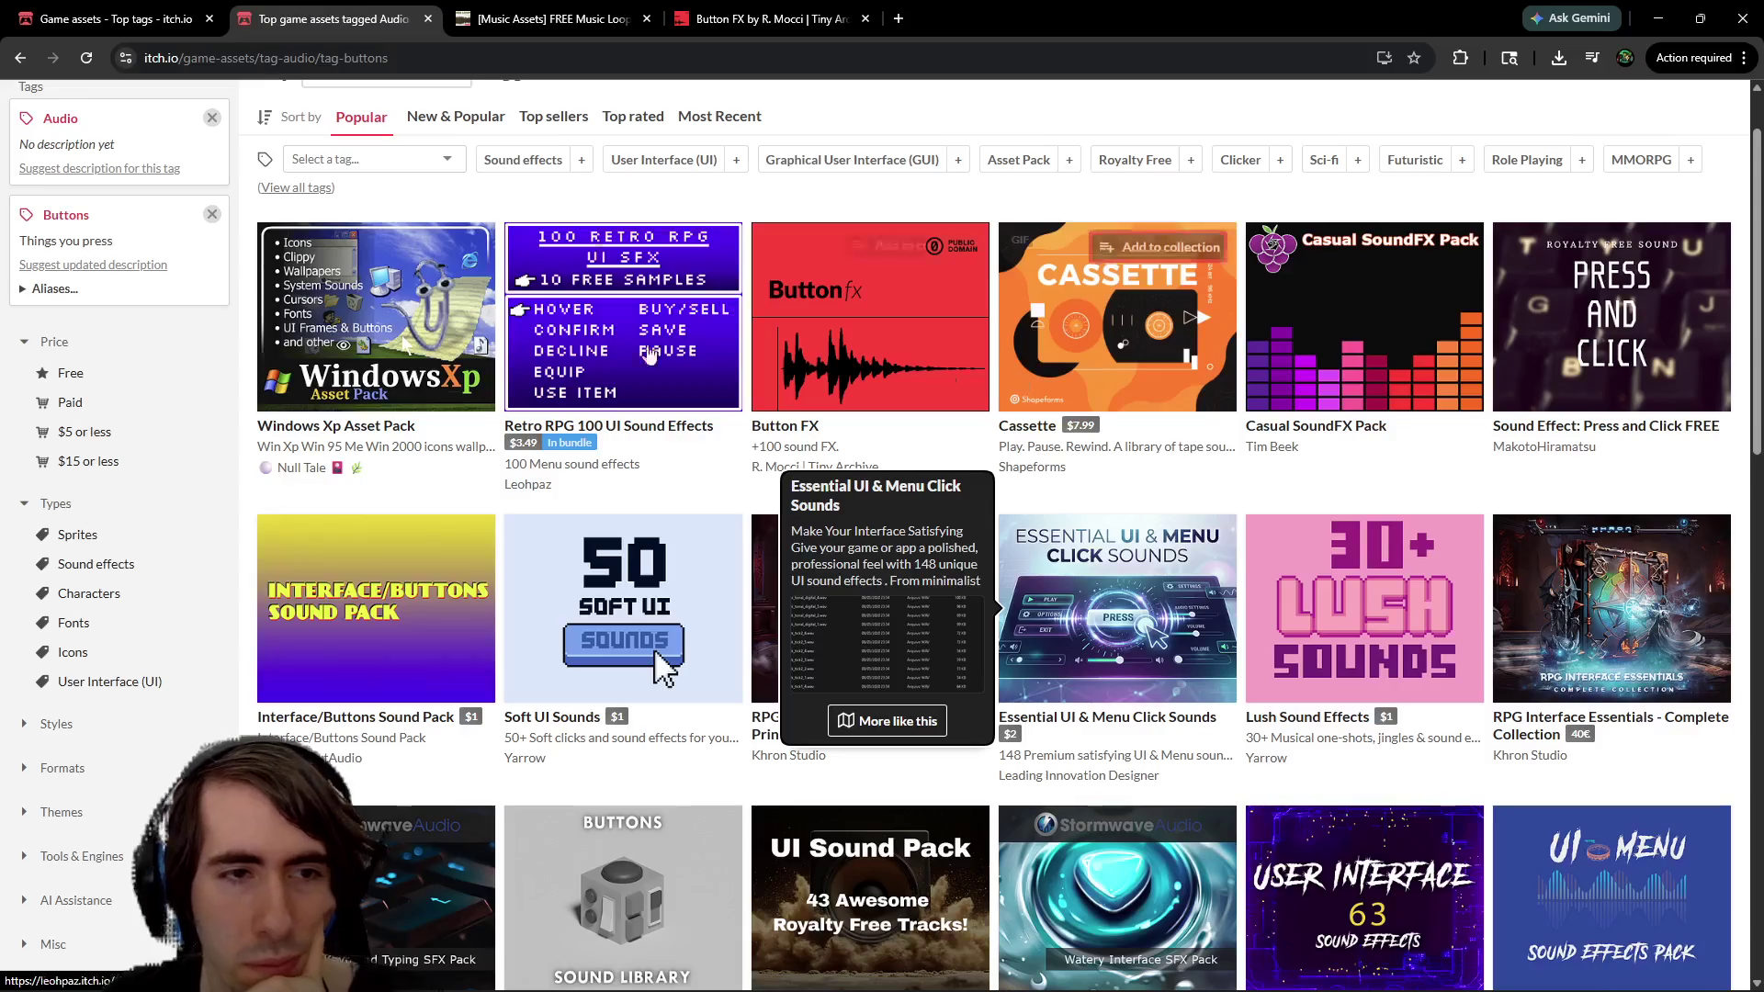
middle_click(1567, 310)
click(983, 19)
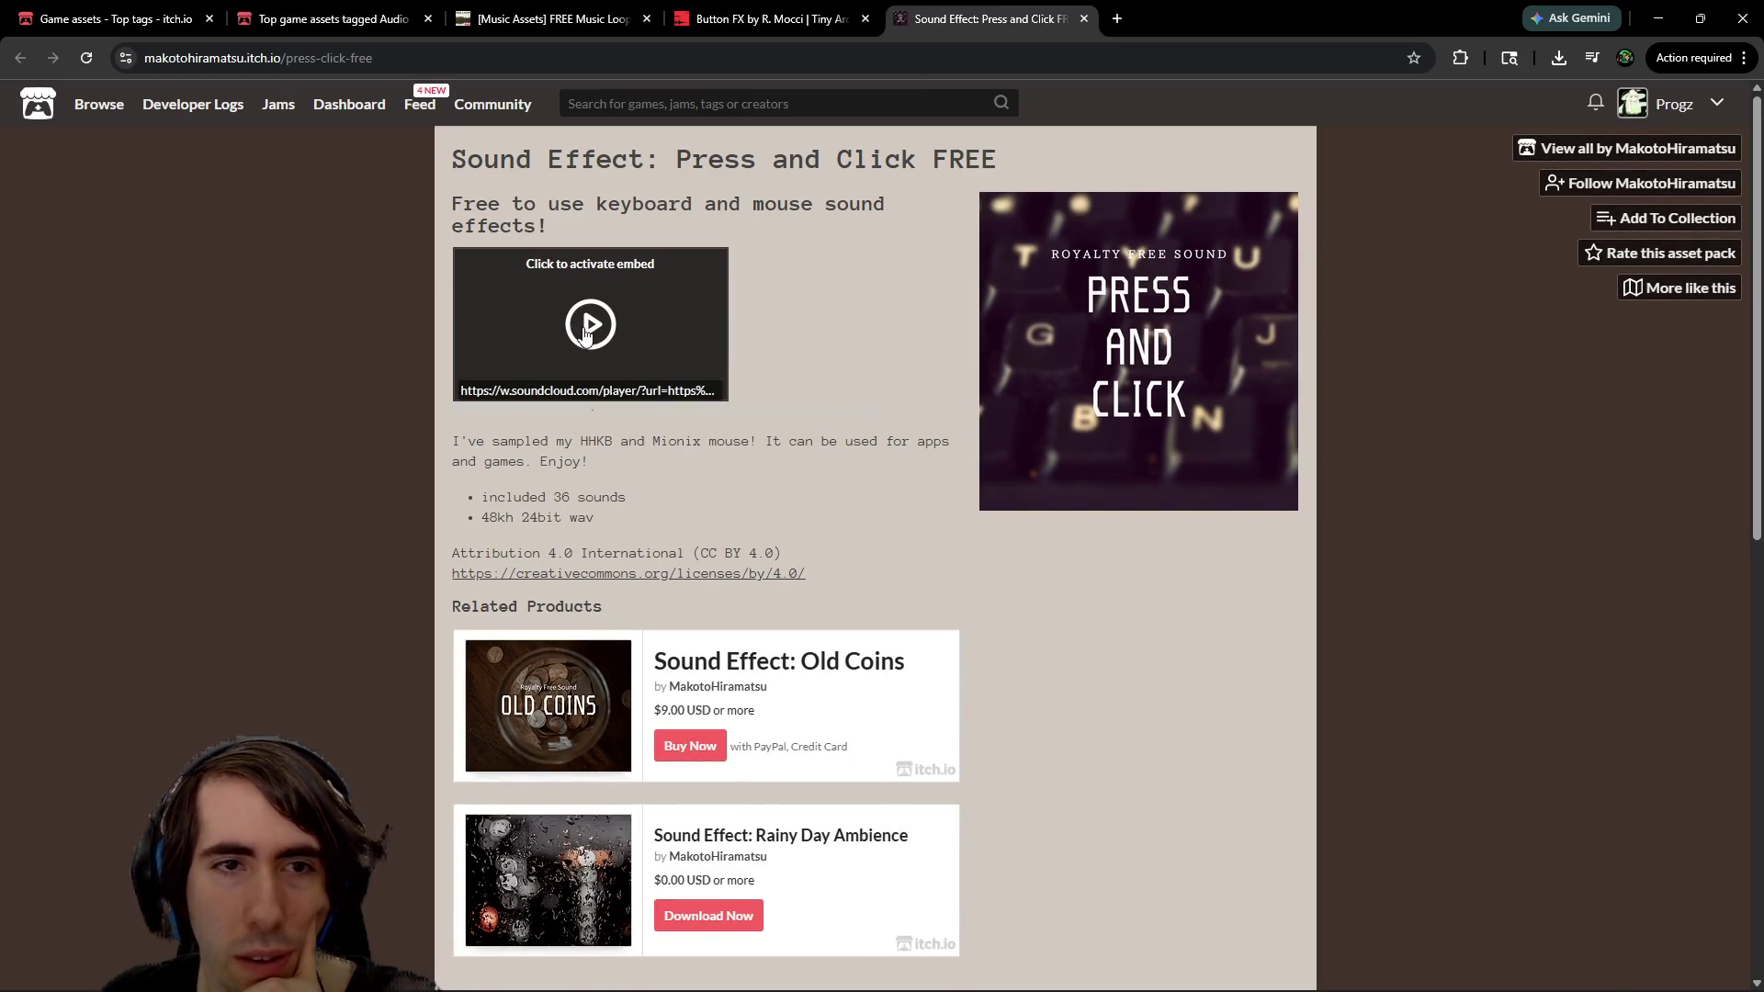
Play the Press and Click FREE sound preview, briefly visiting its SoundCloud track
click(585, 329)
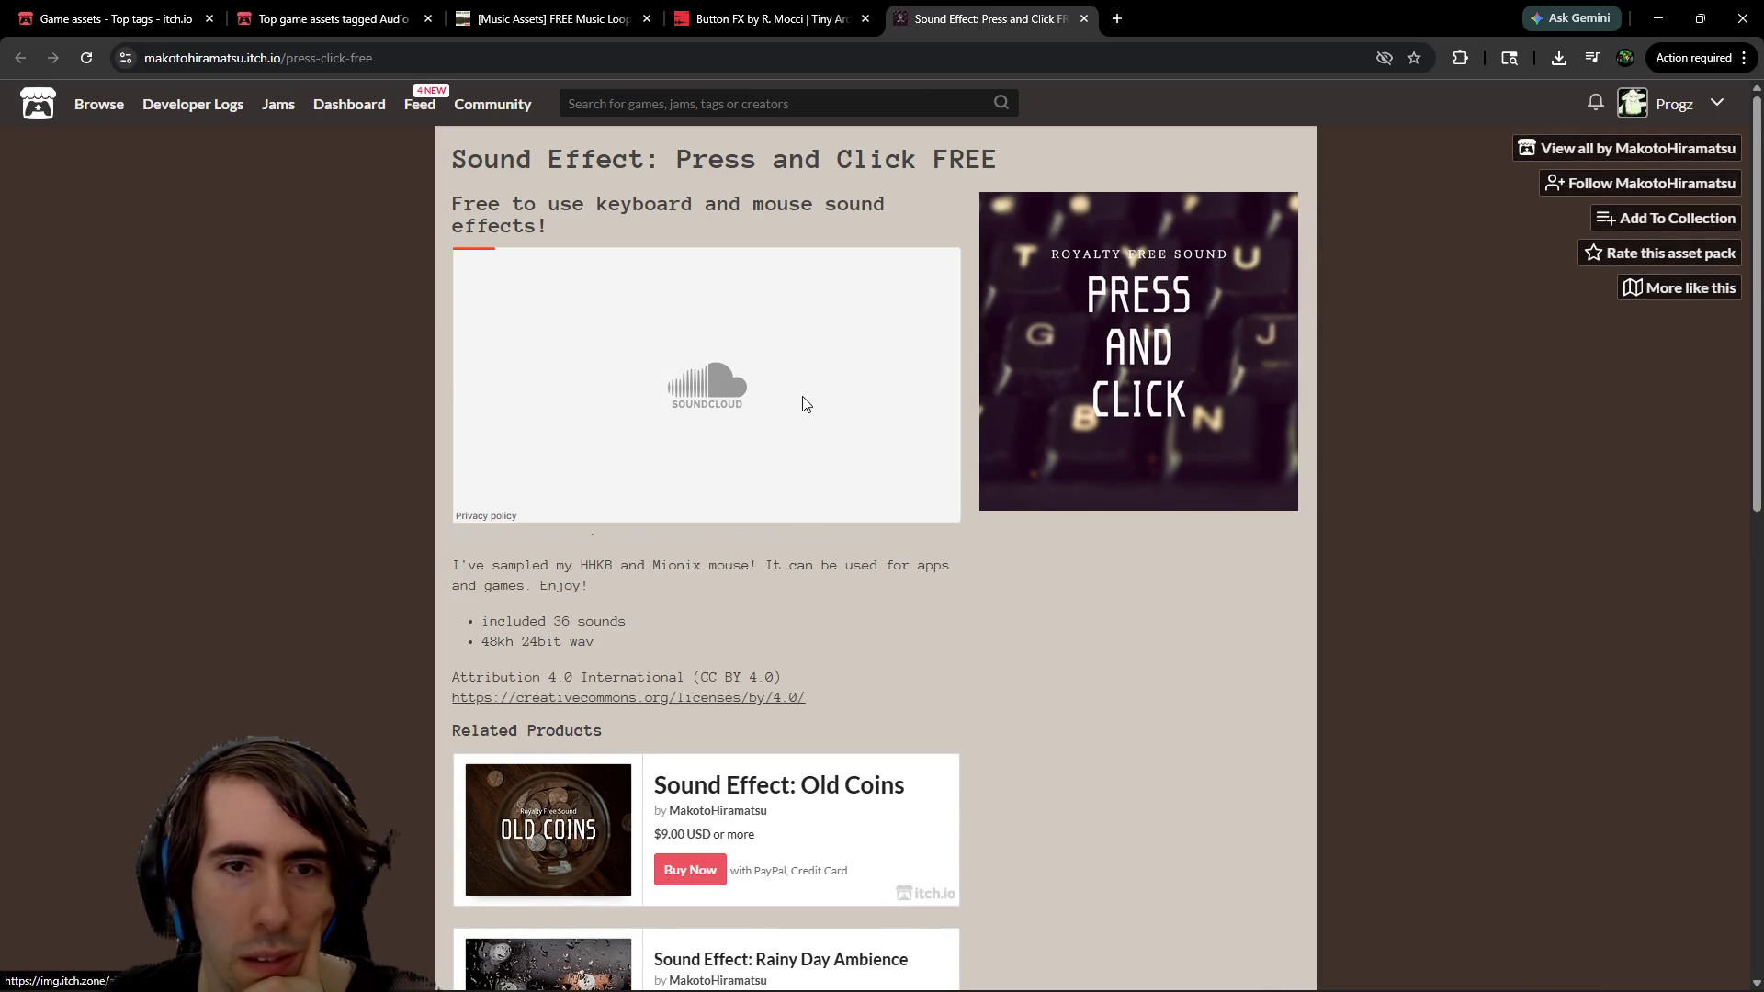
click(473, 293)
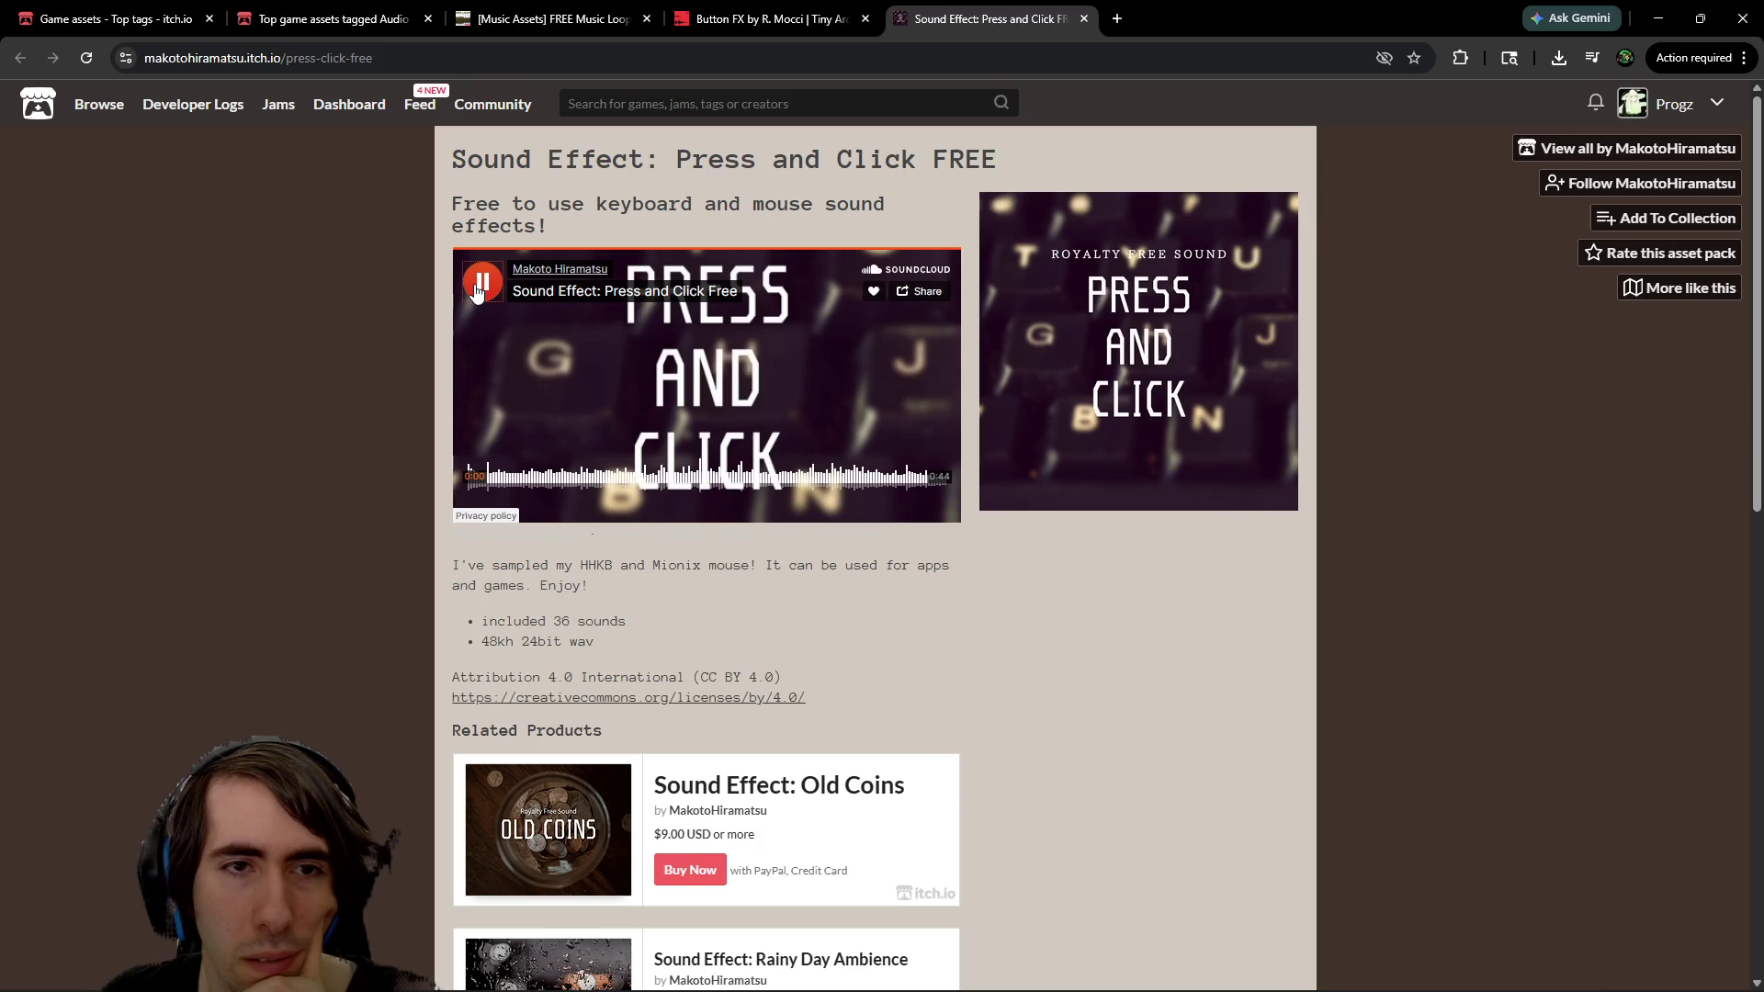
click(476, 292)
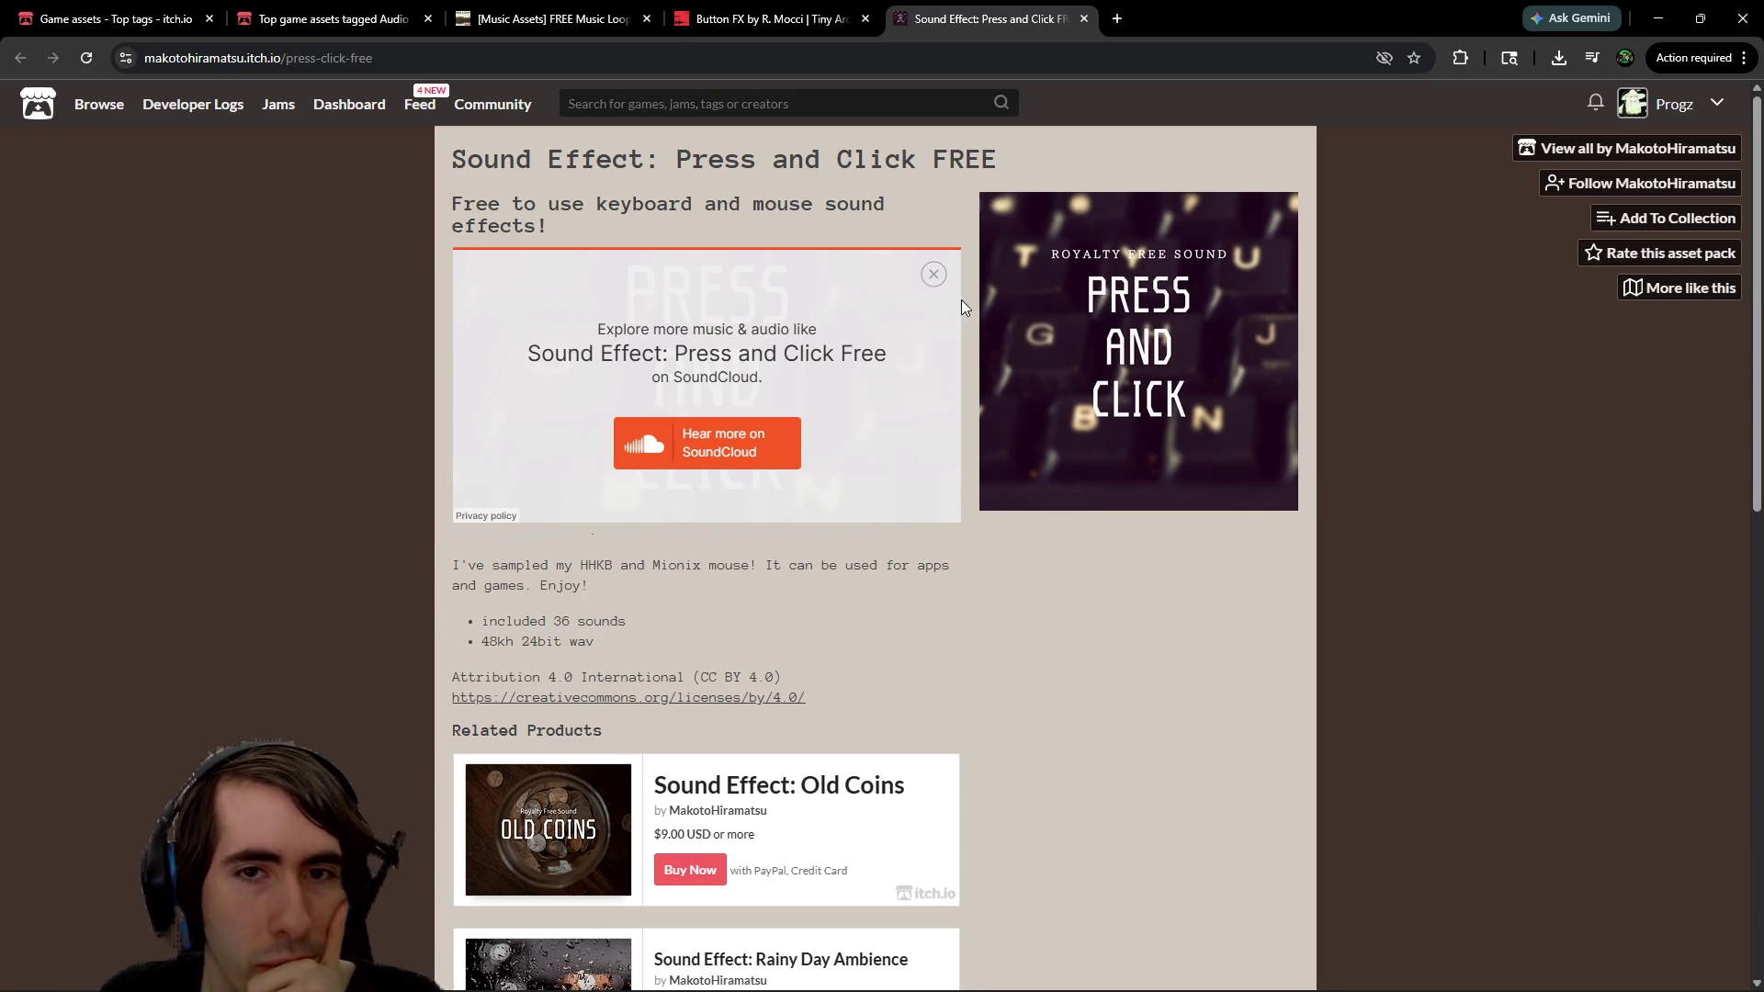
click(937, 279)
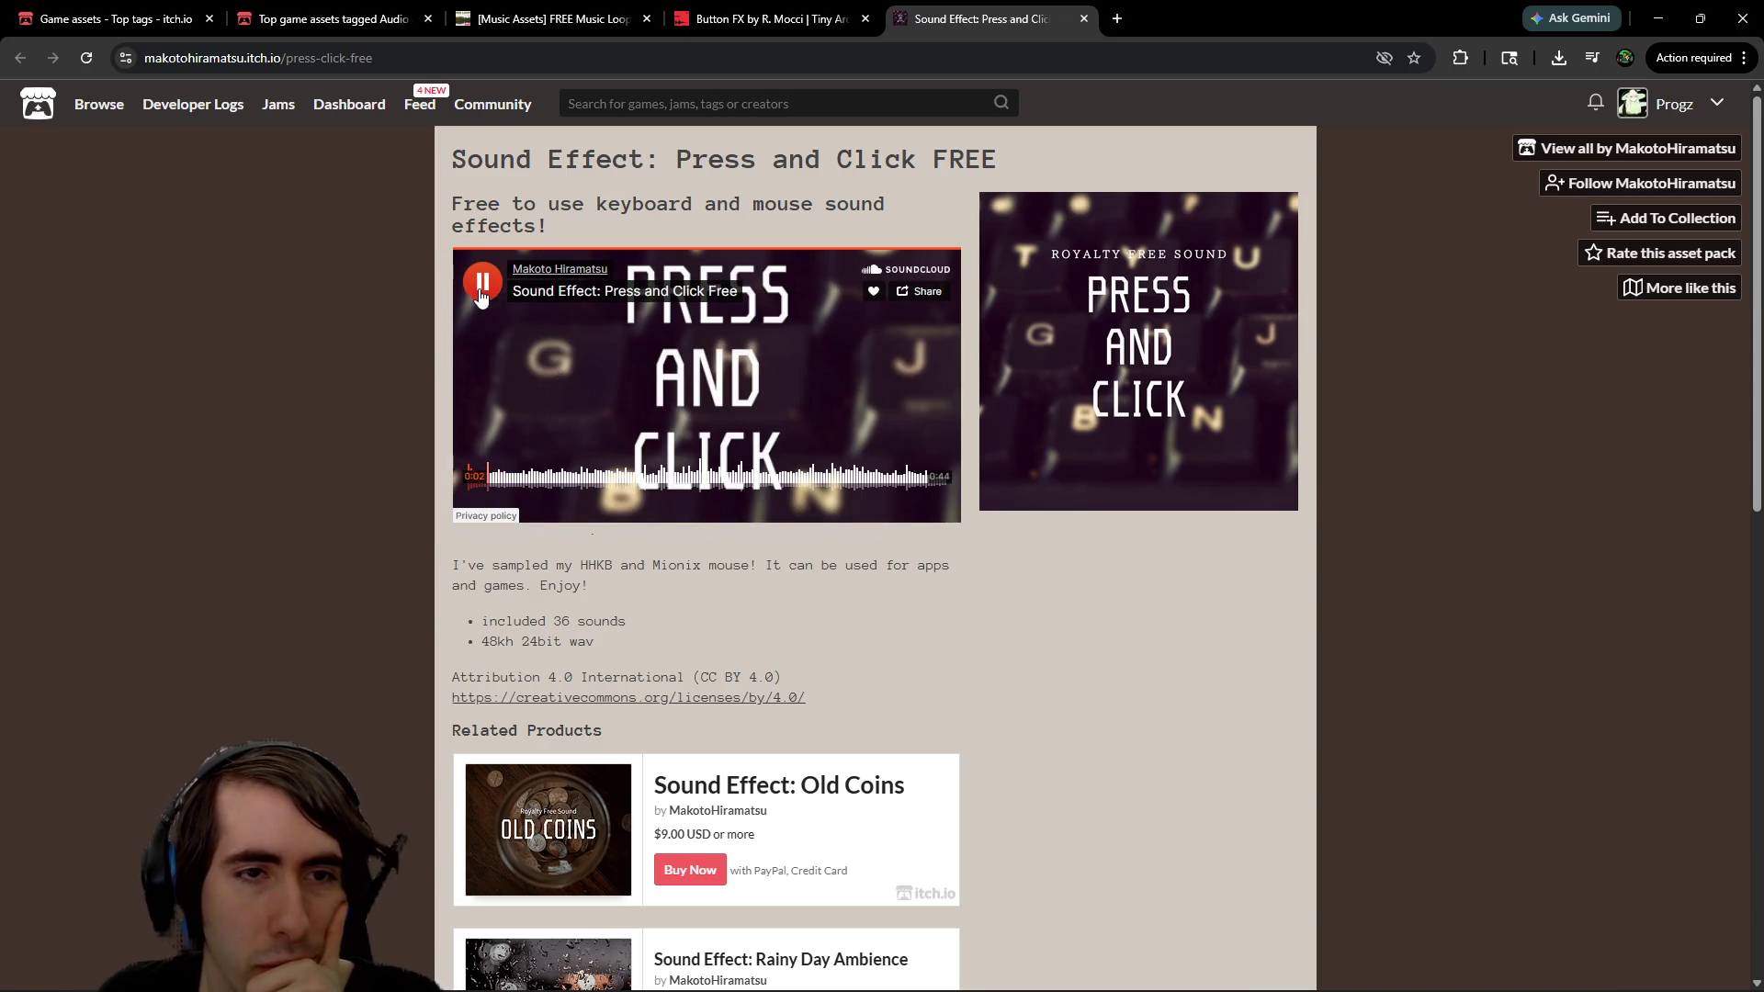
click(676, 456)
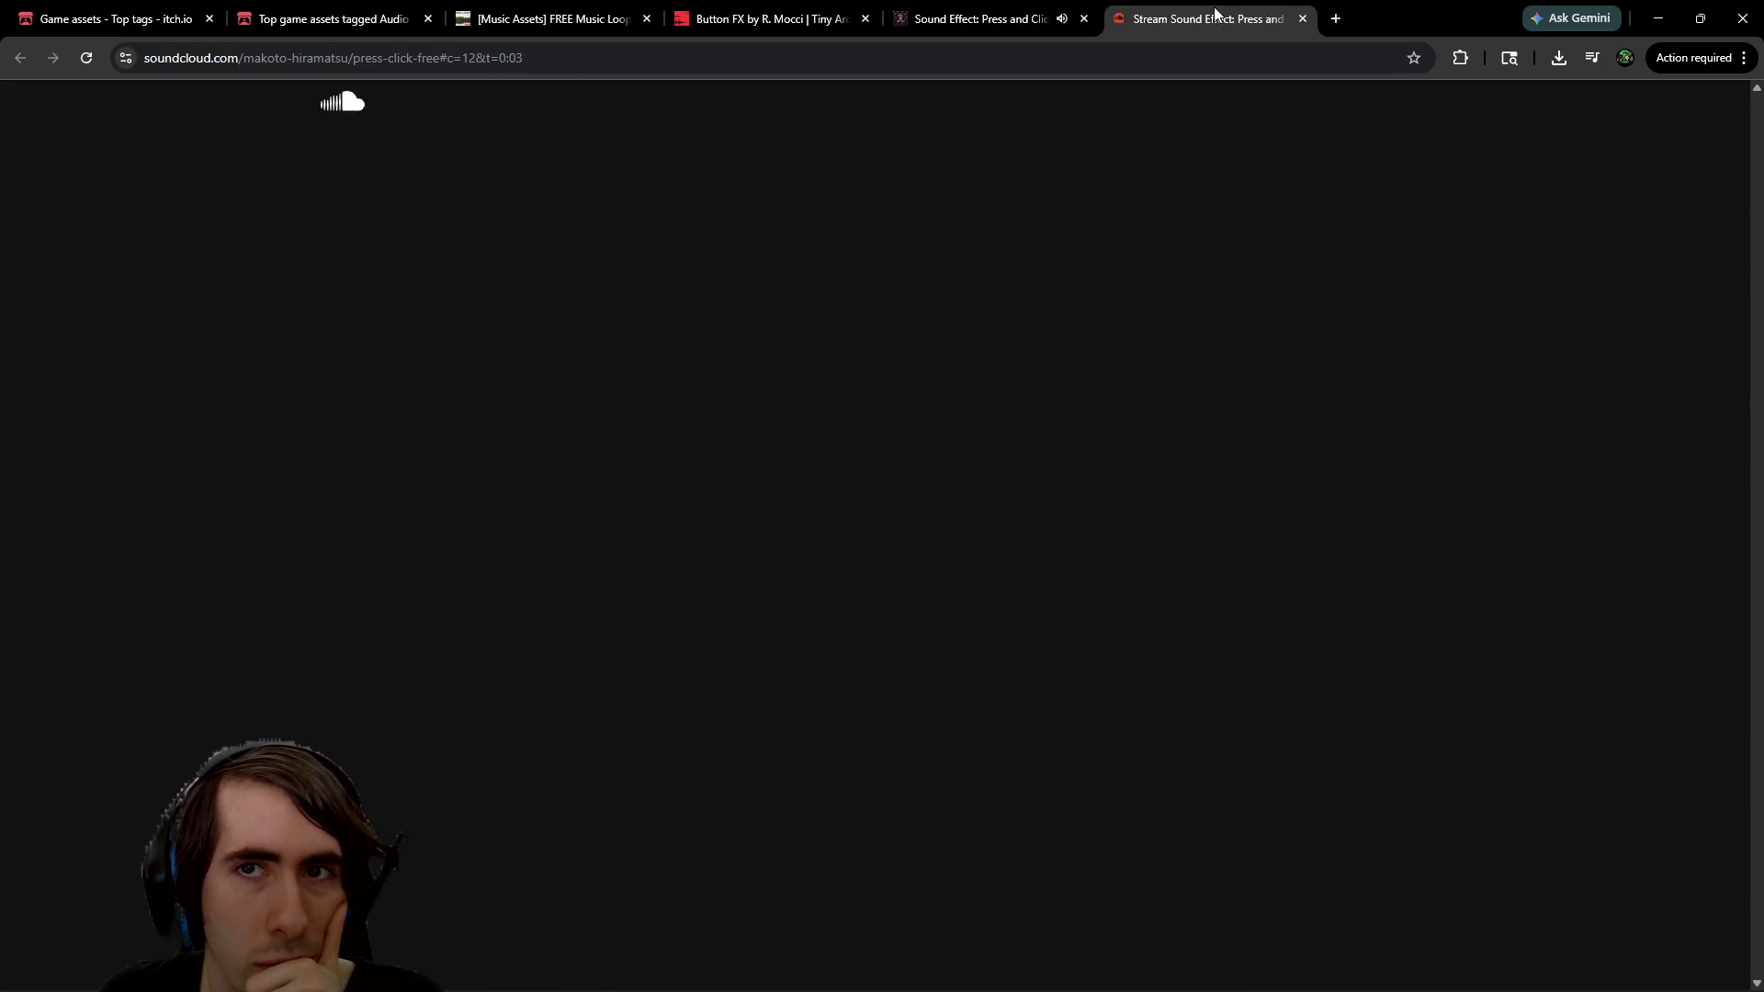
click(1305, 19)
Browse down to the press_click_free.zip download section, then minimize the browser
scroll(882, 551, down, 6)
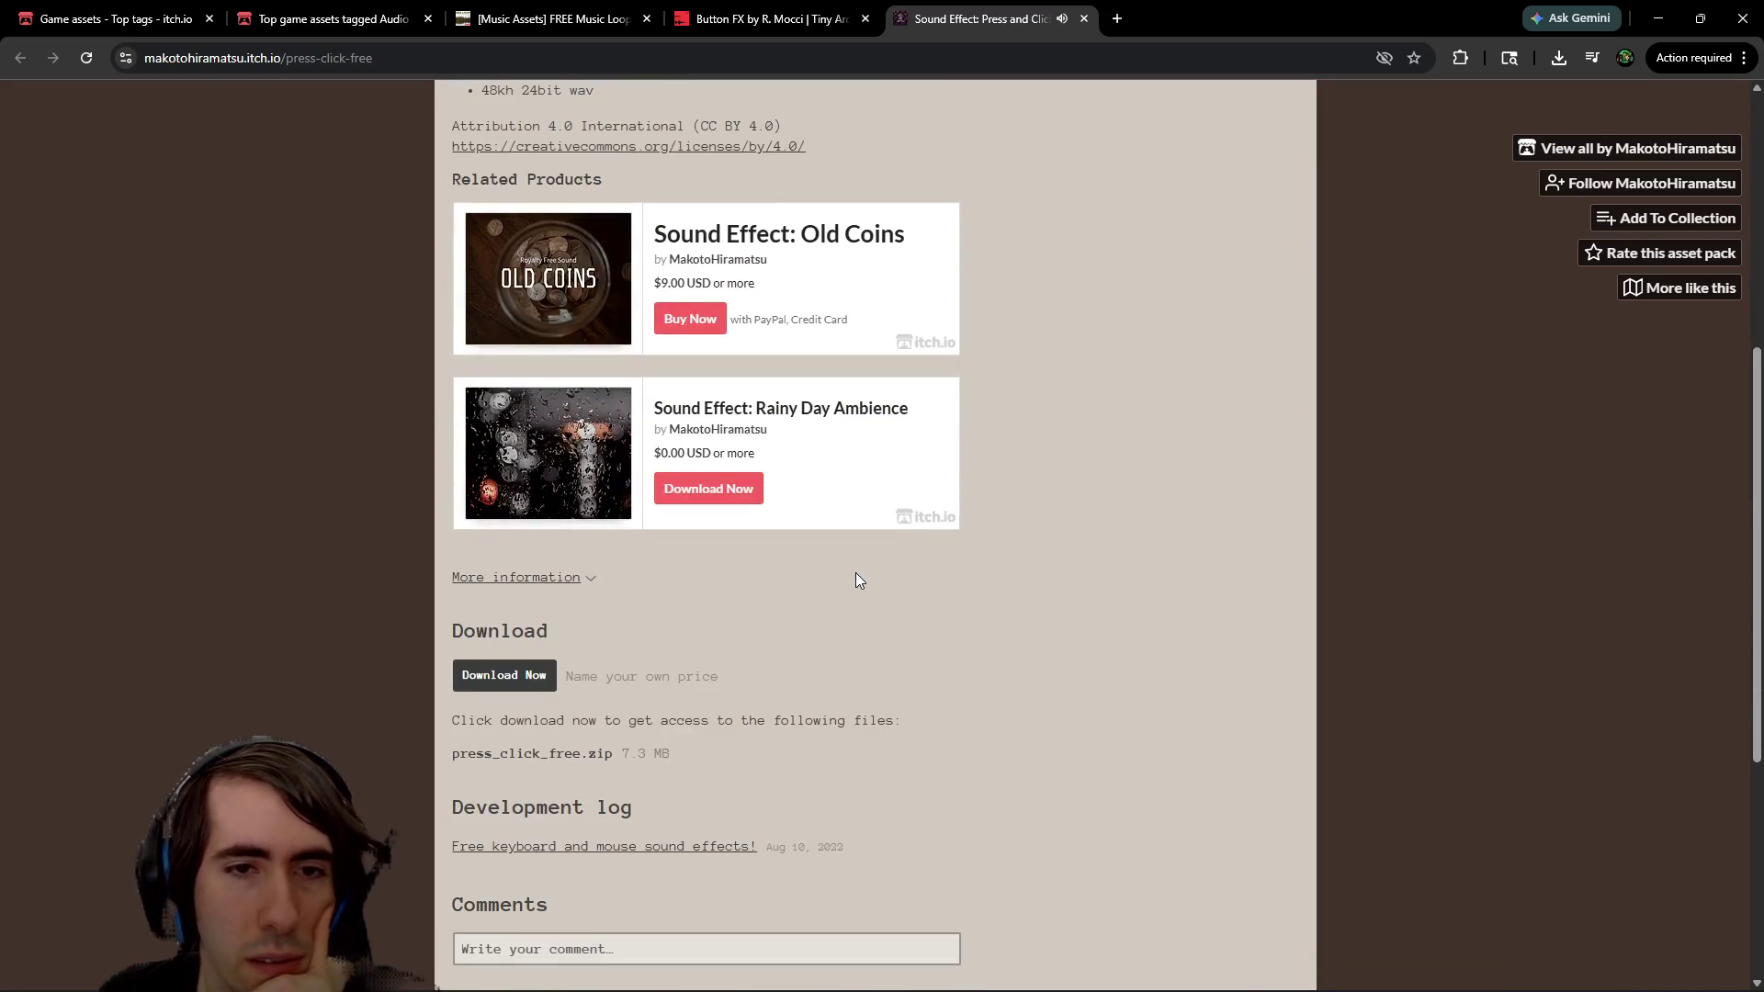
scroll(856, 572, down, 3)
scroll(856, 572, up, 5)
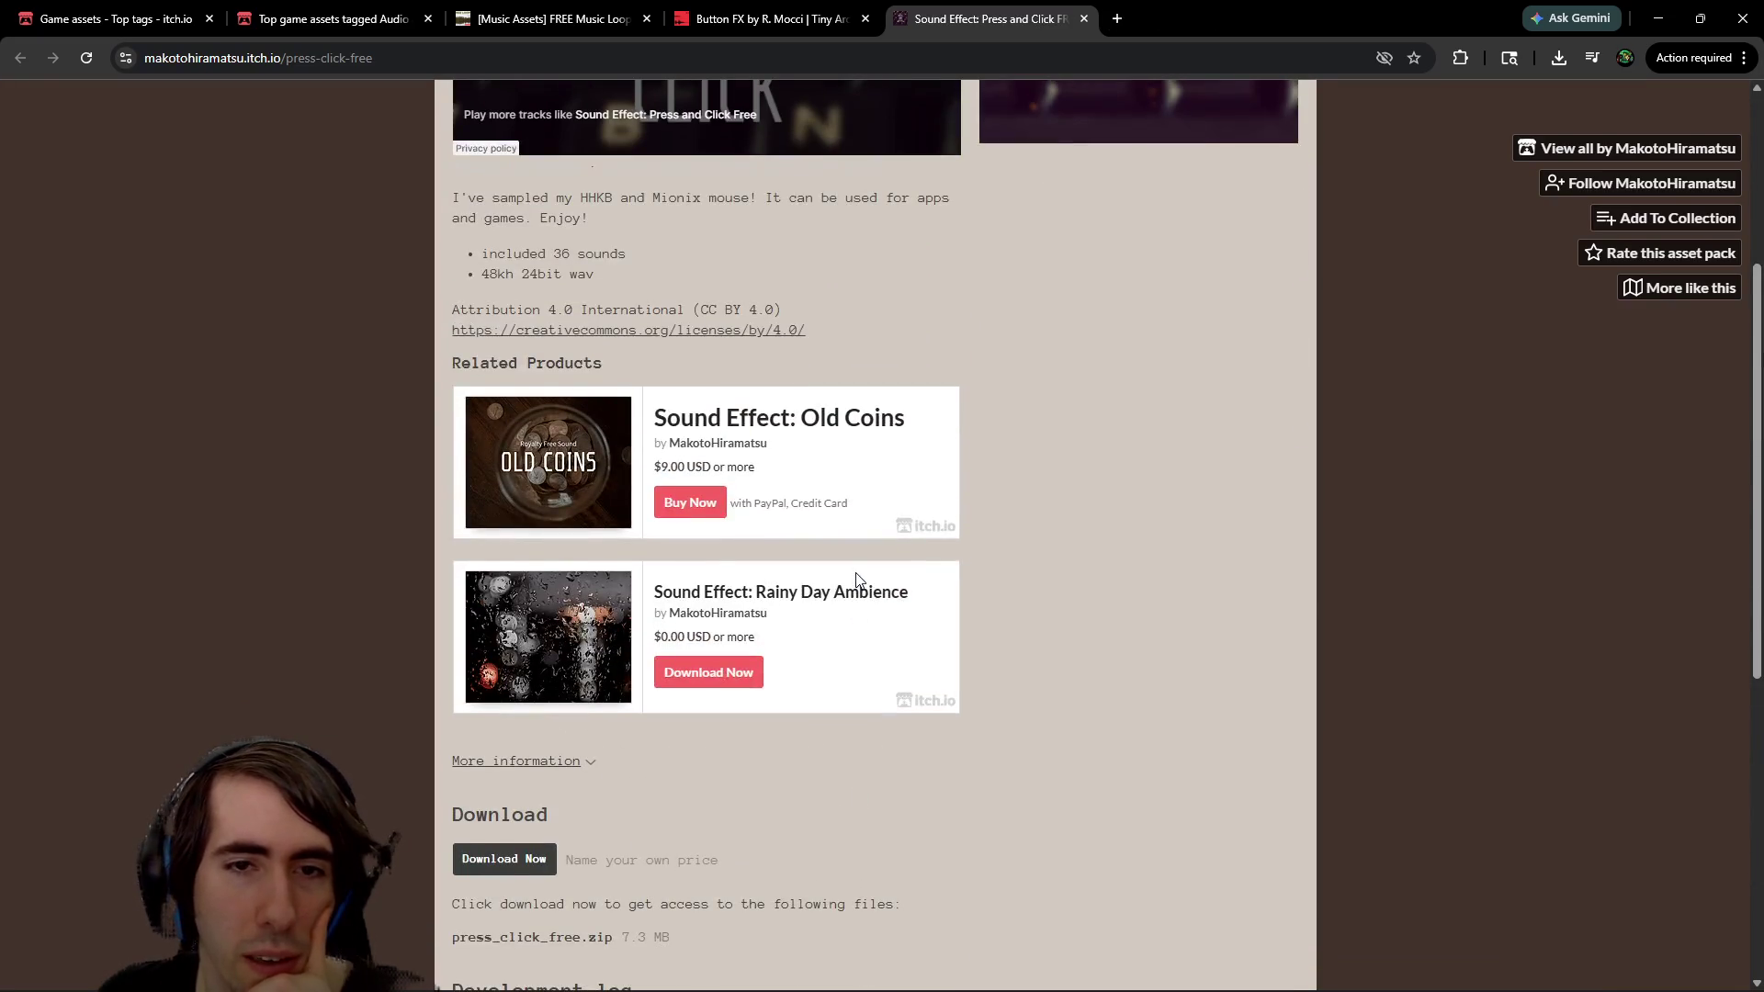
scroll(856, 574, up, 4)
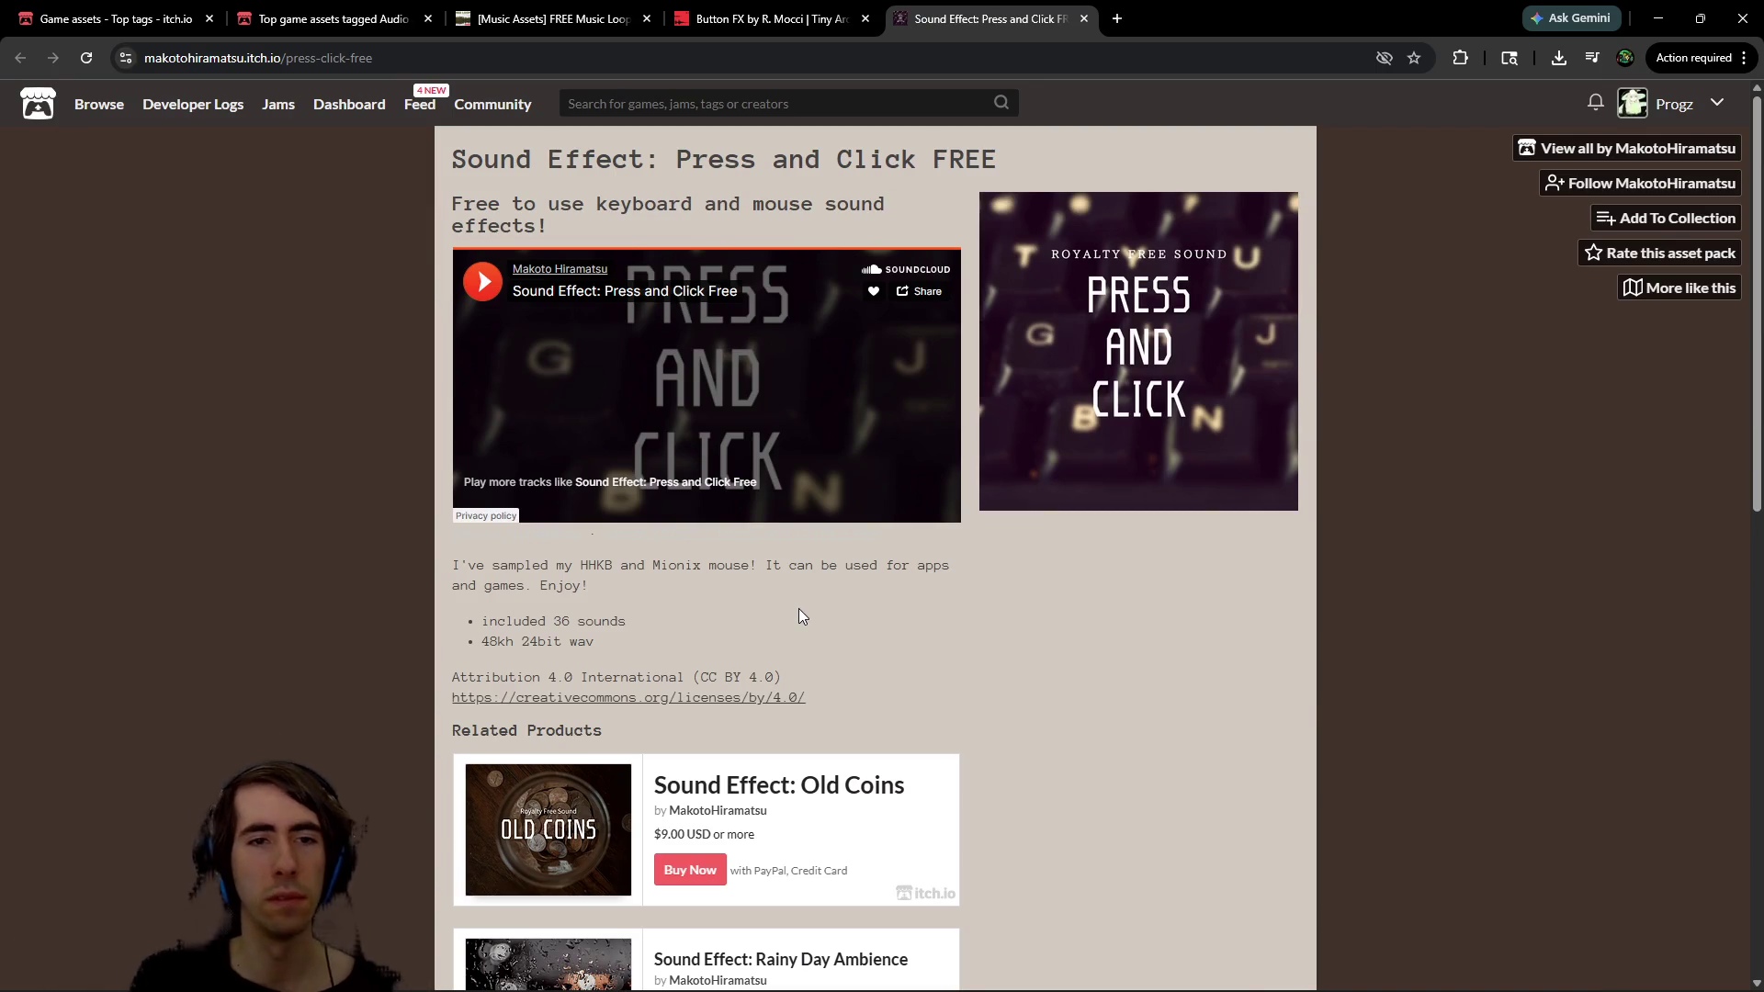
click(1081, 362)
click(1240, 267)
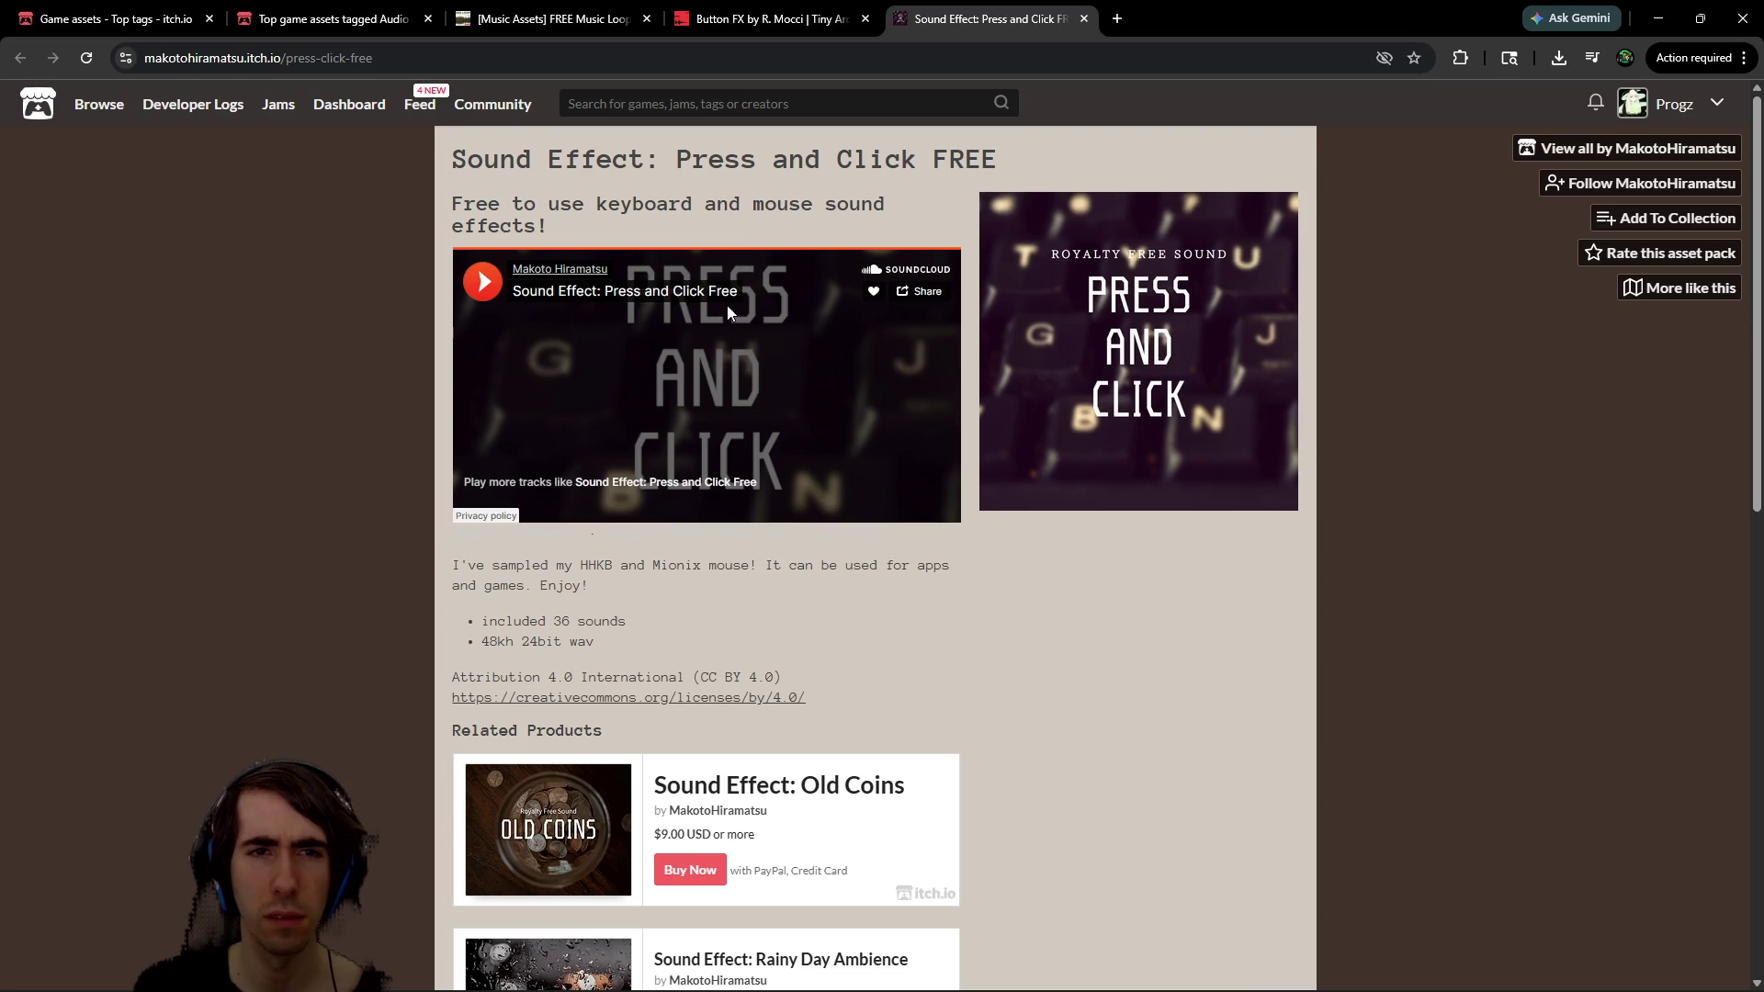
scroll(680, 528, down, 8)
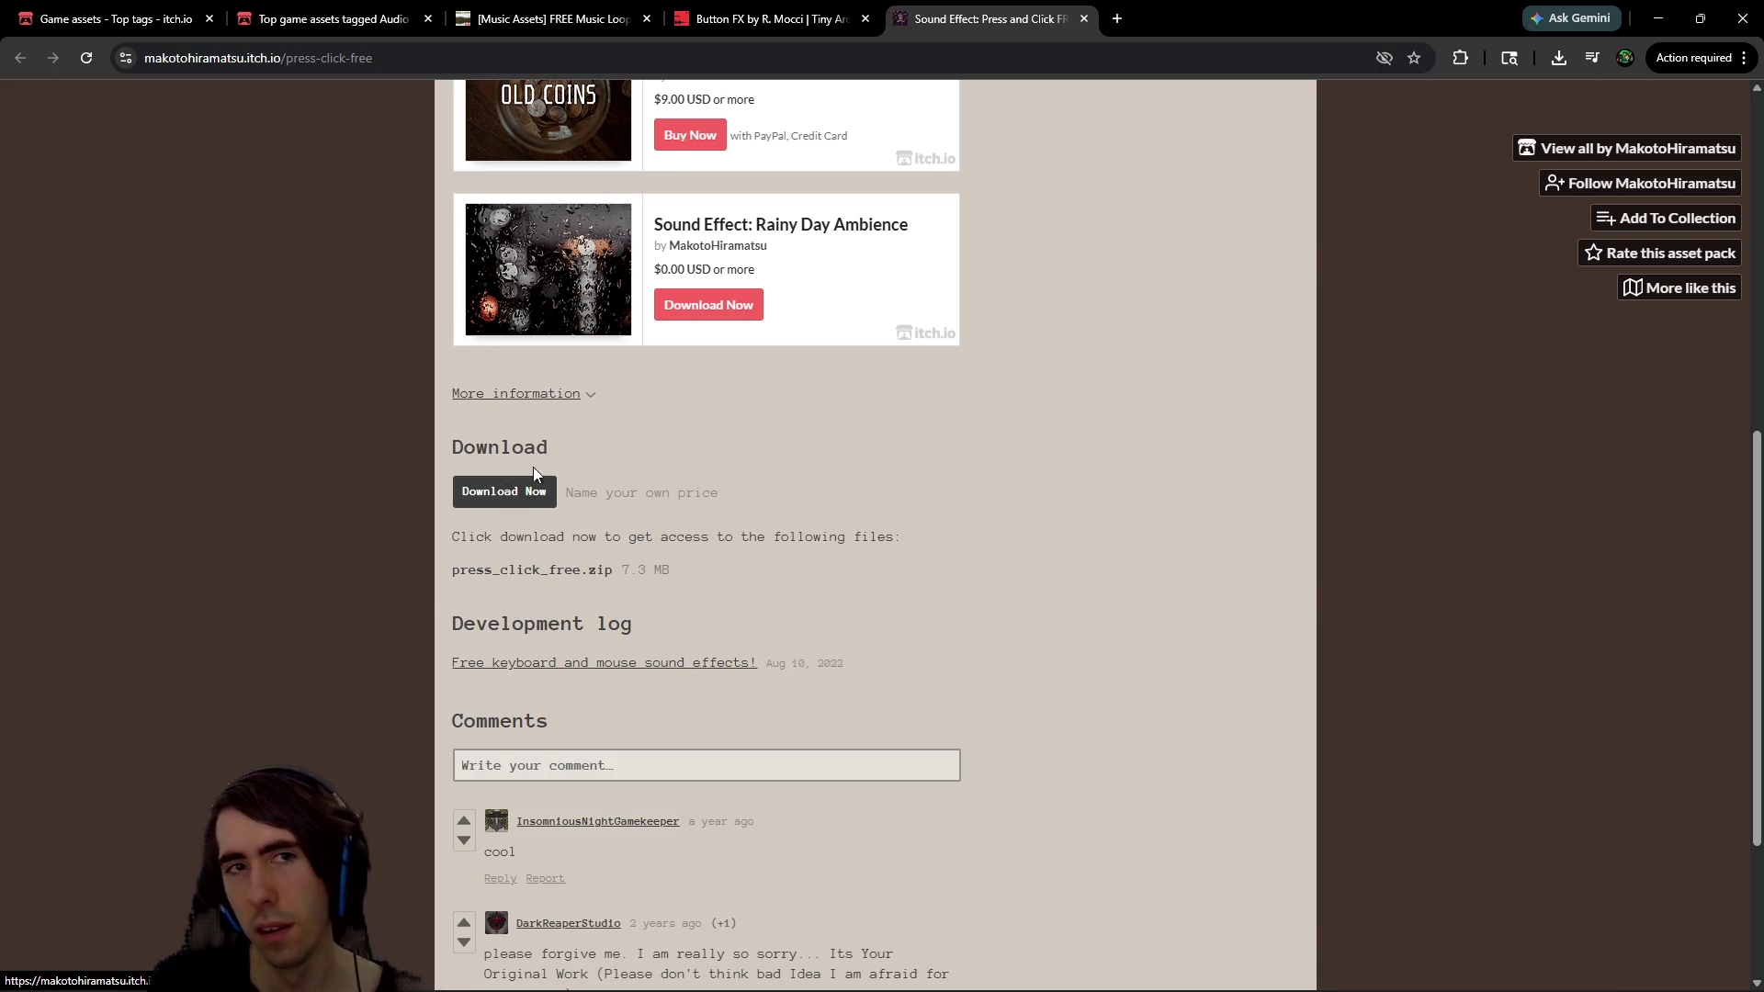
click(1657, 17)
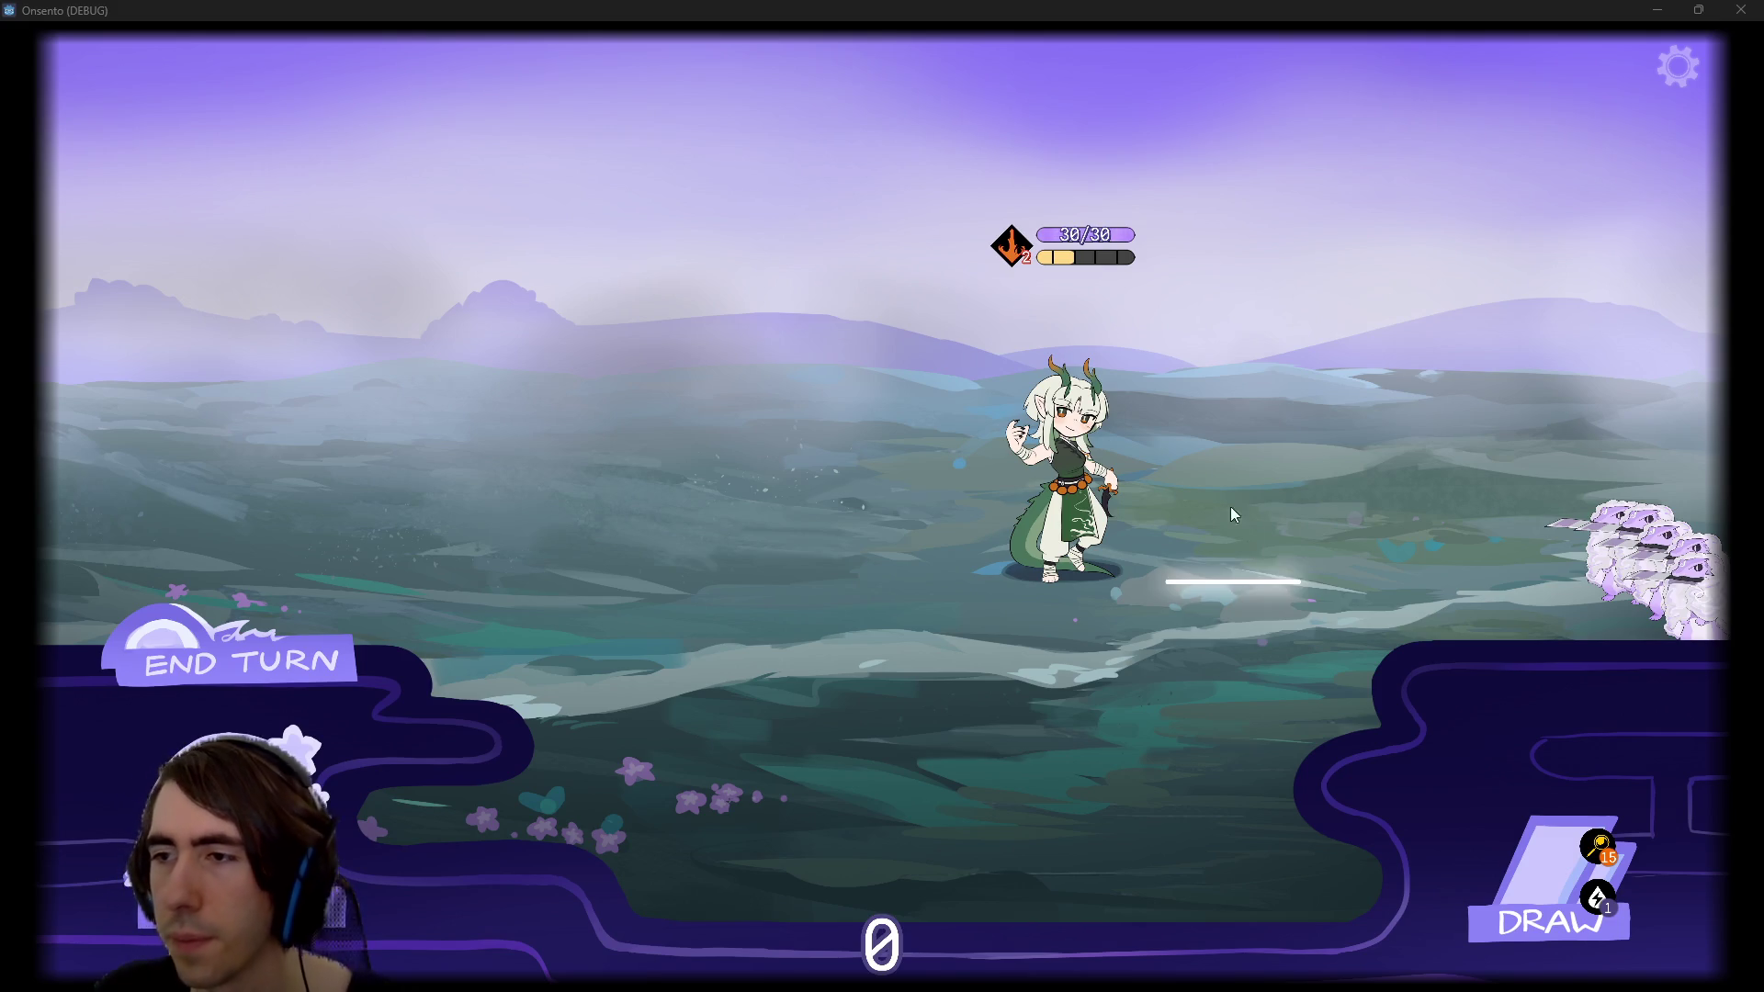
click(1729, 11)
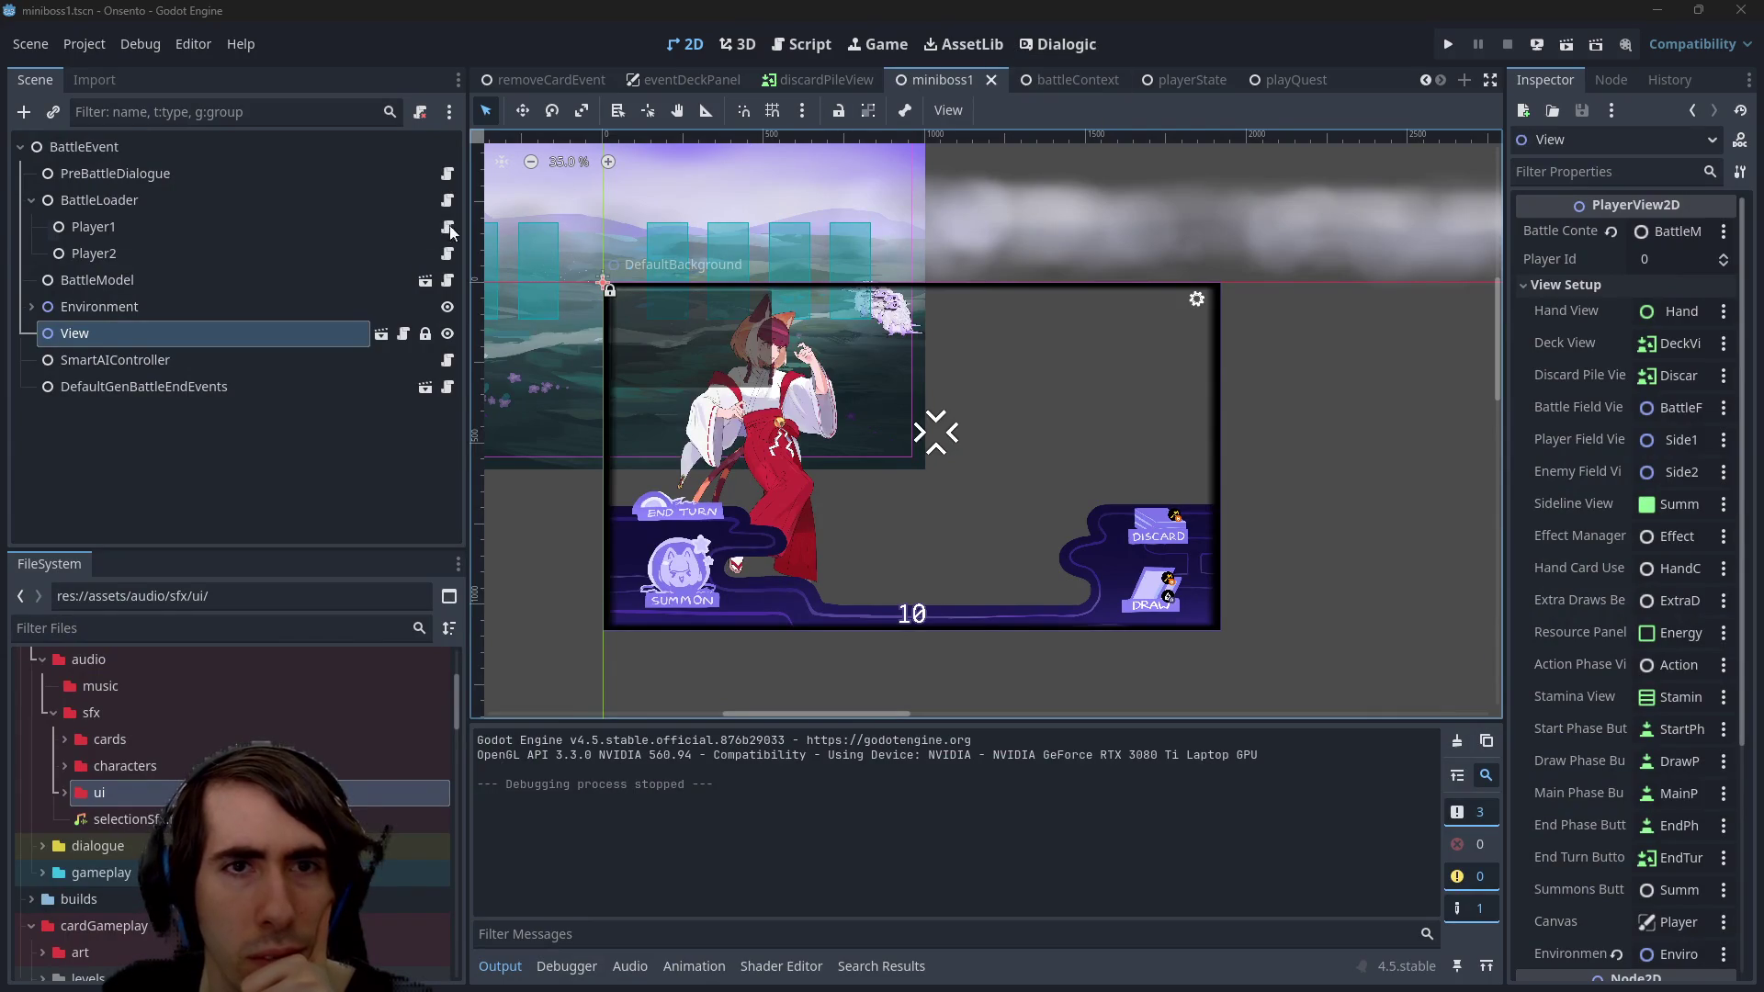
In the button script, duplicate the onPressedSound export line
click(779, 54)
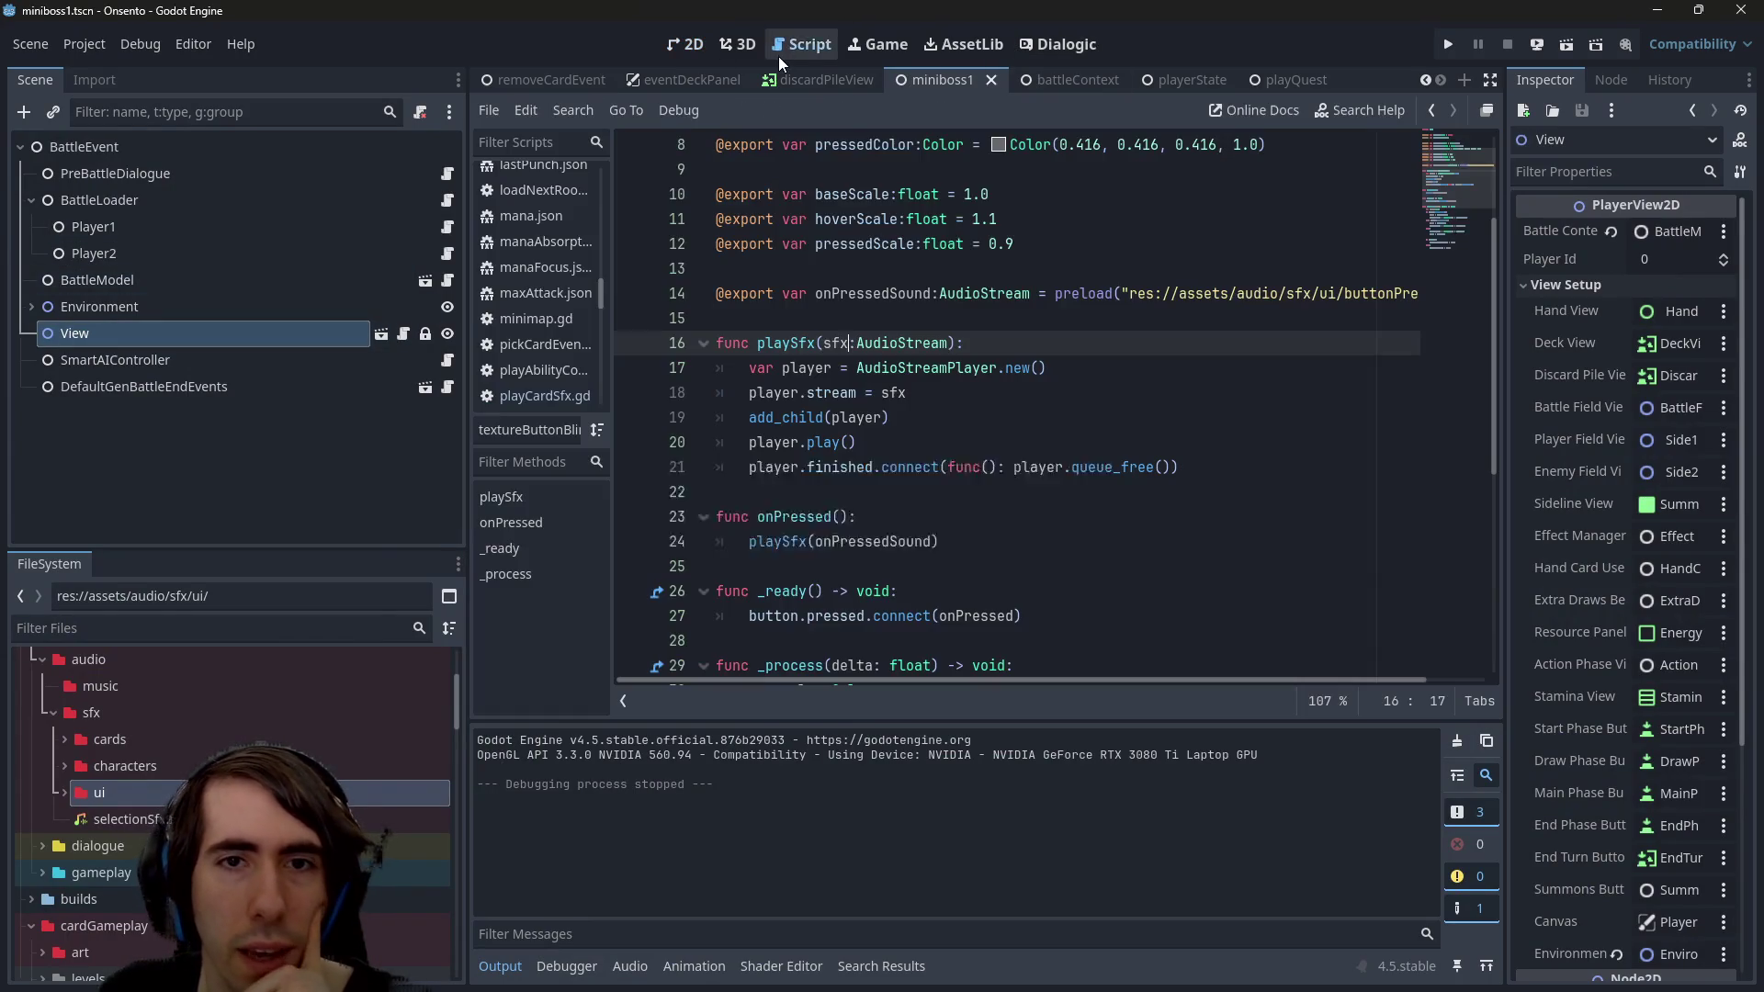
click(685, 288)
key(ctrl+c)
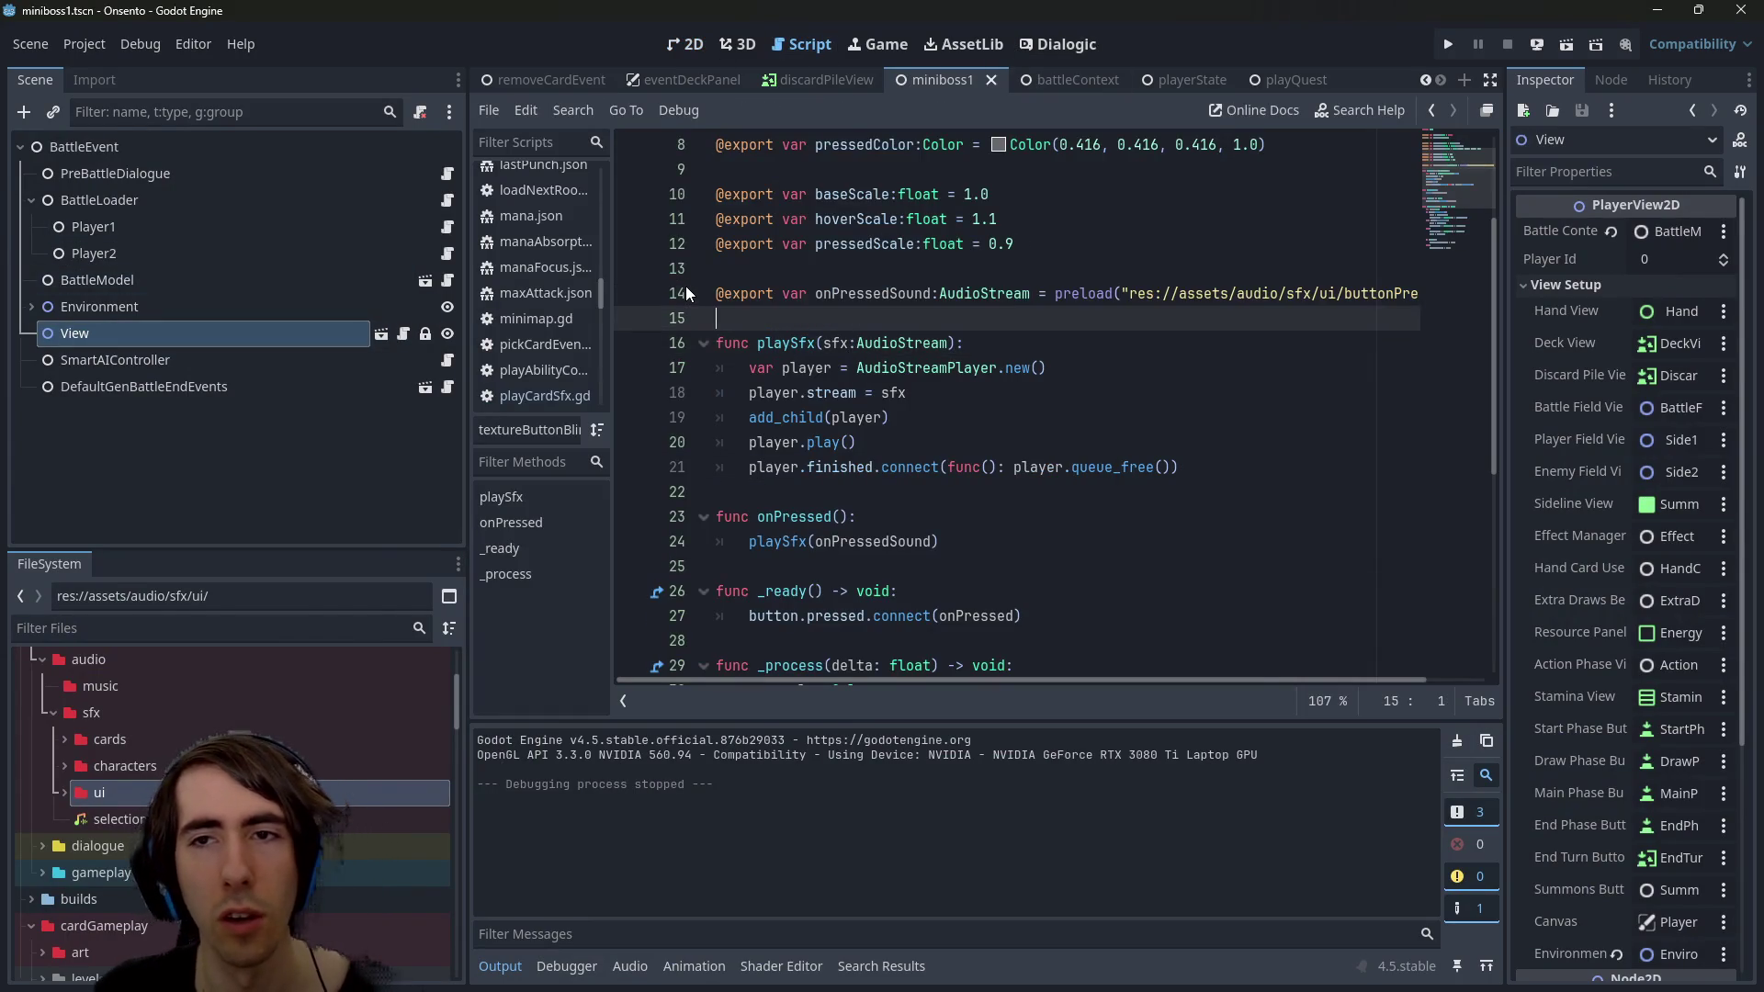
key(Return)
key(ctrl+v)
key(BackSpace)
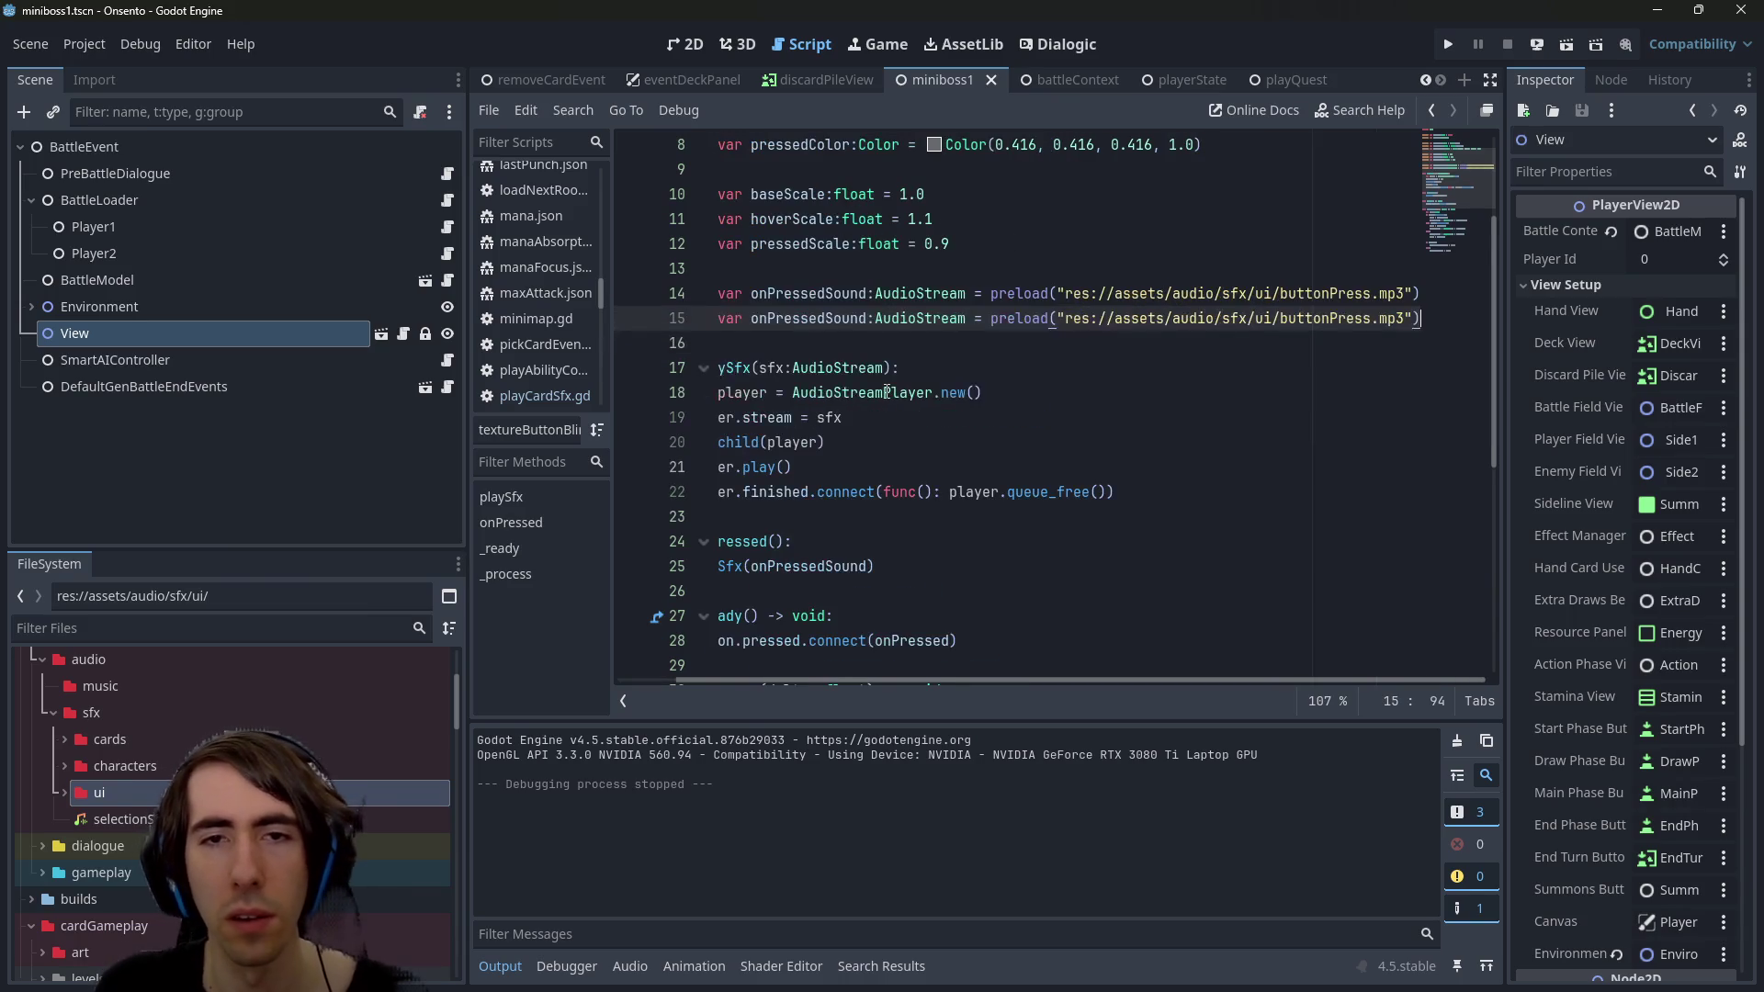
Repath line 14 to buttonOnPress.mp3 and line 15 to onButtonRelease.mp3
double_click(1324, 294)
text(bu)
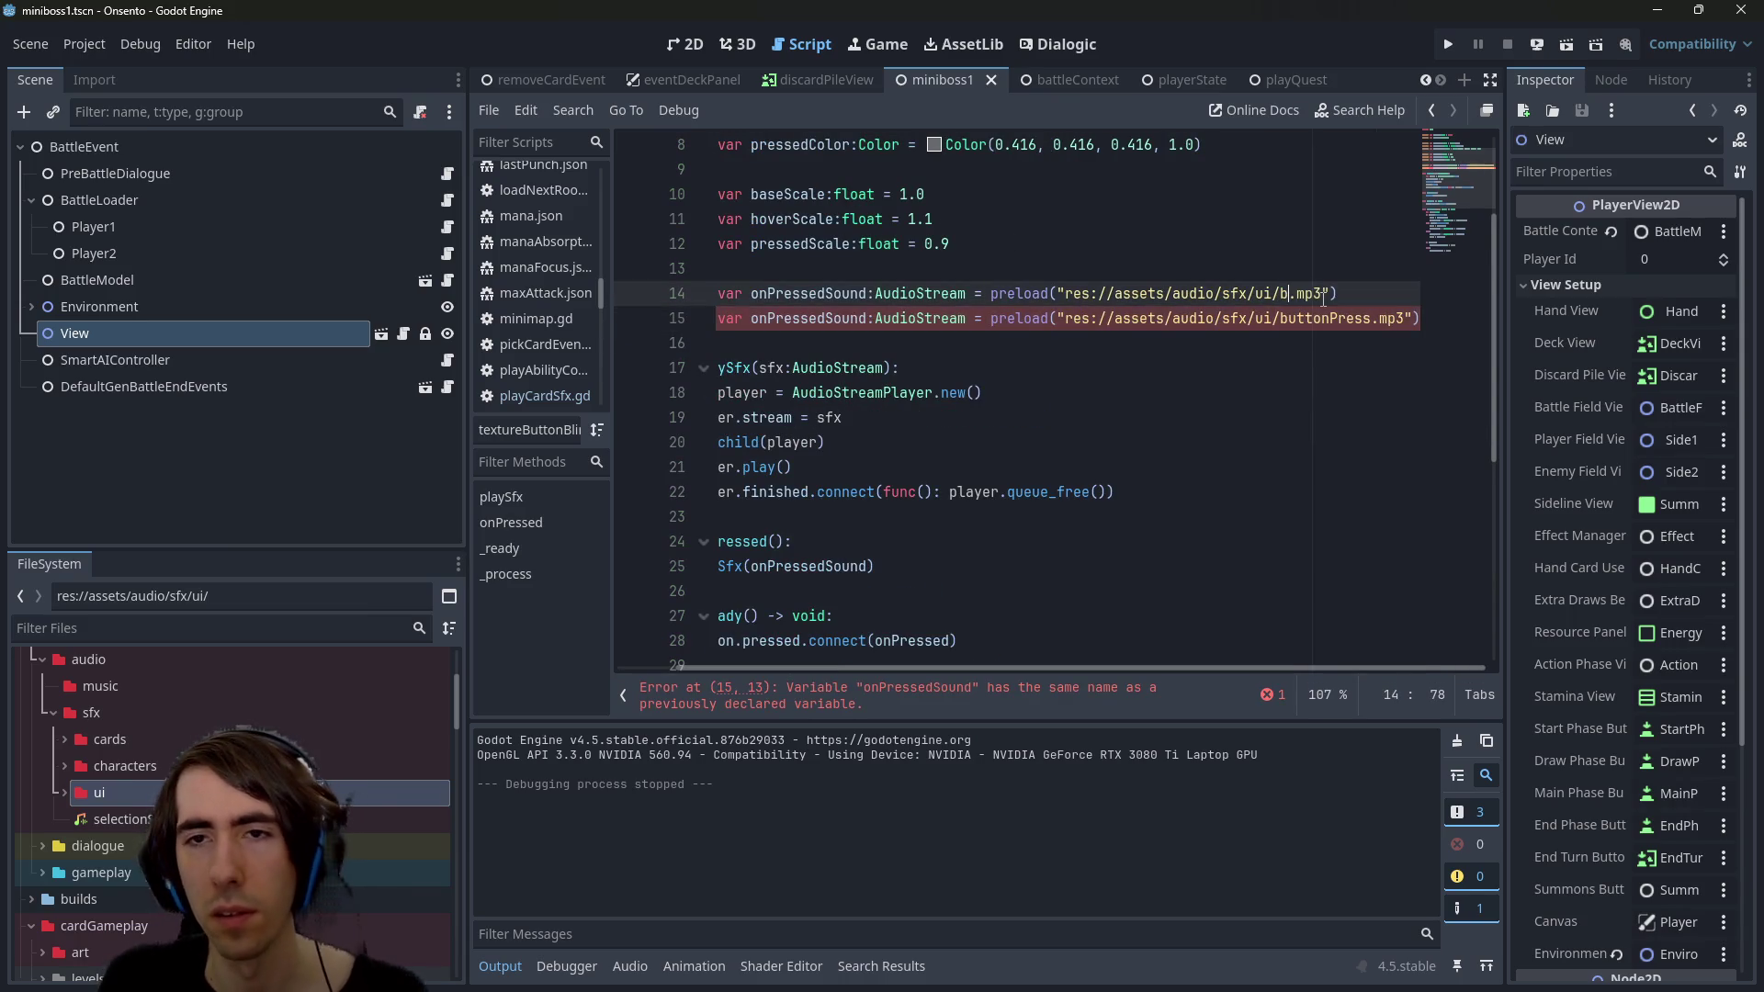
key(Return)
double_click(1324, 318)
text(b)
key(Down)
key(Return)
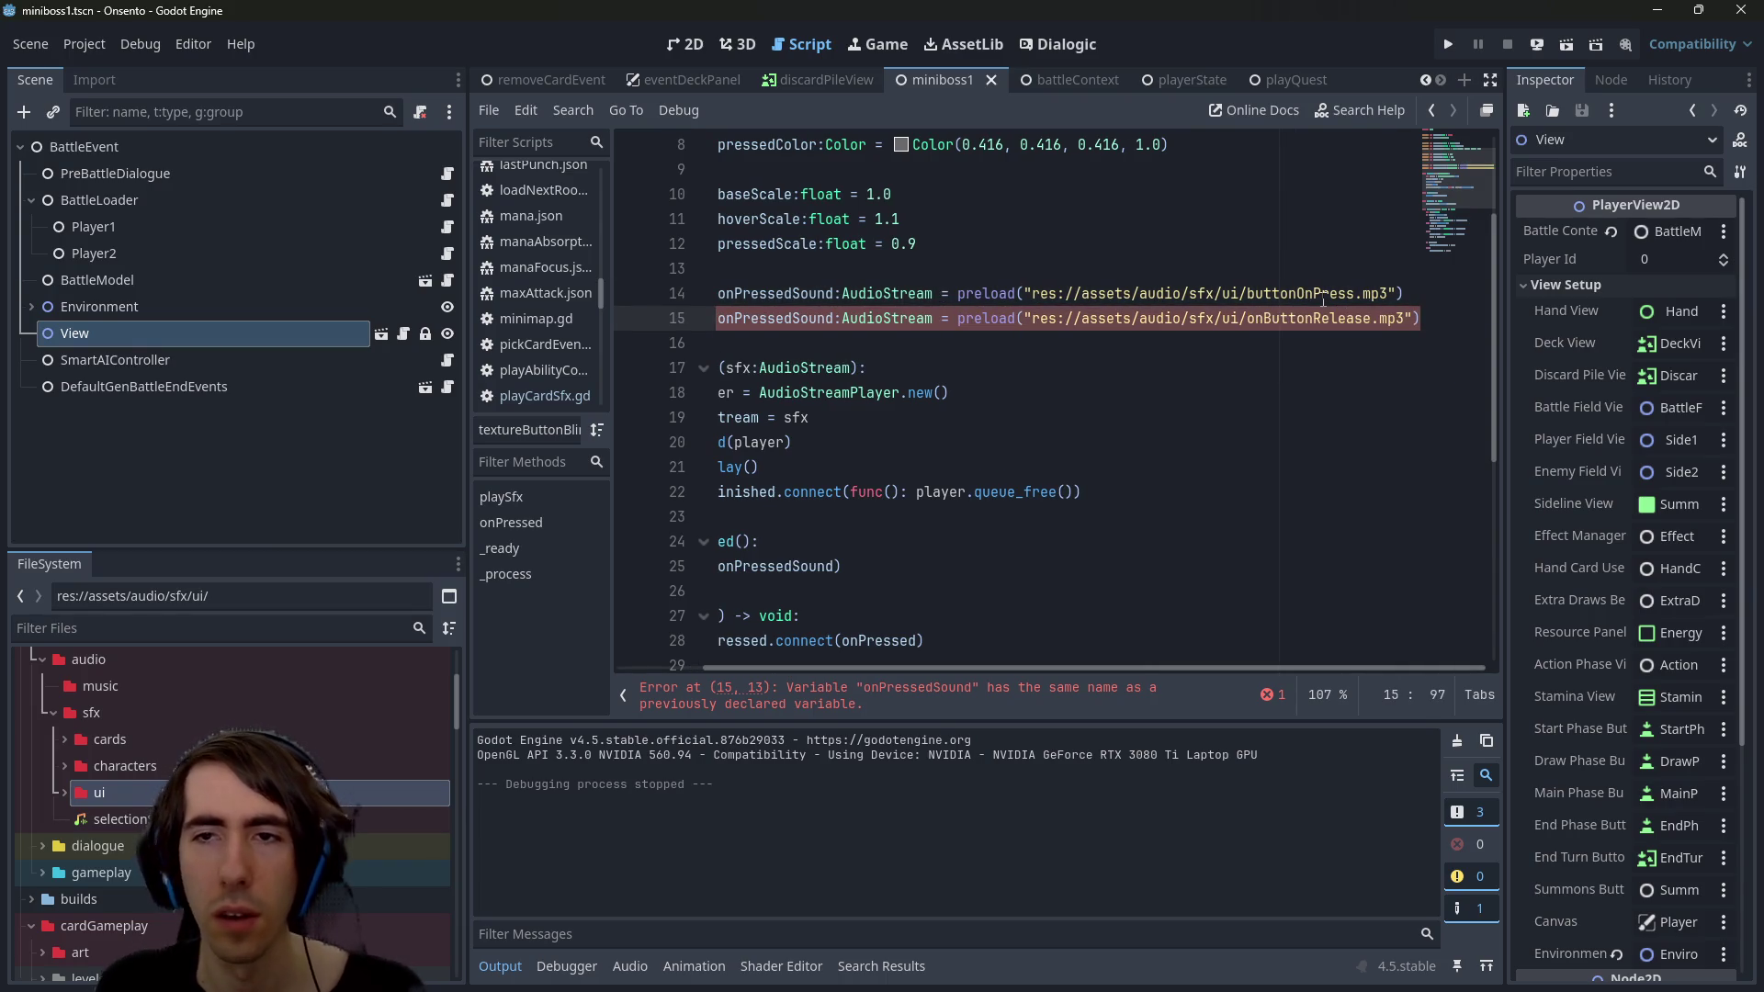
key(shift+Home)
Rename the two exports to onPressSound and onReleaseSound, then save the script
double_click(864, 294)
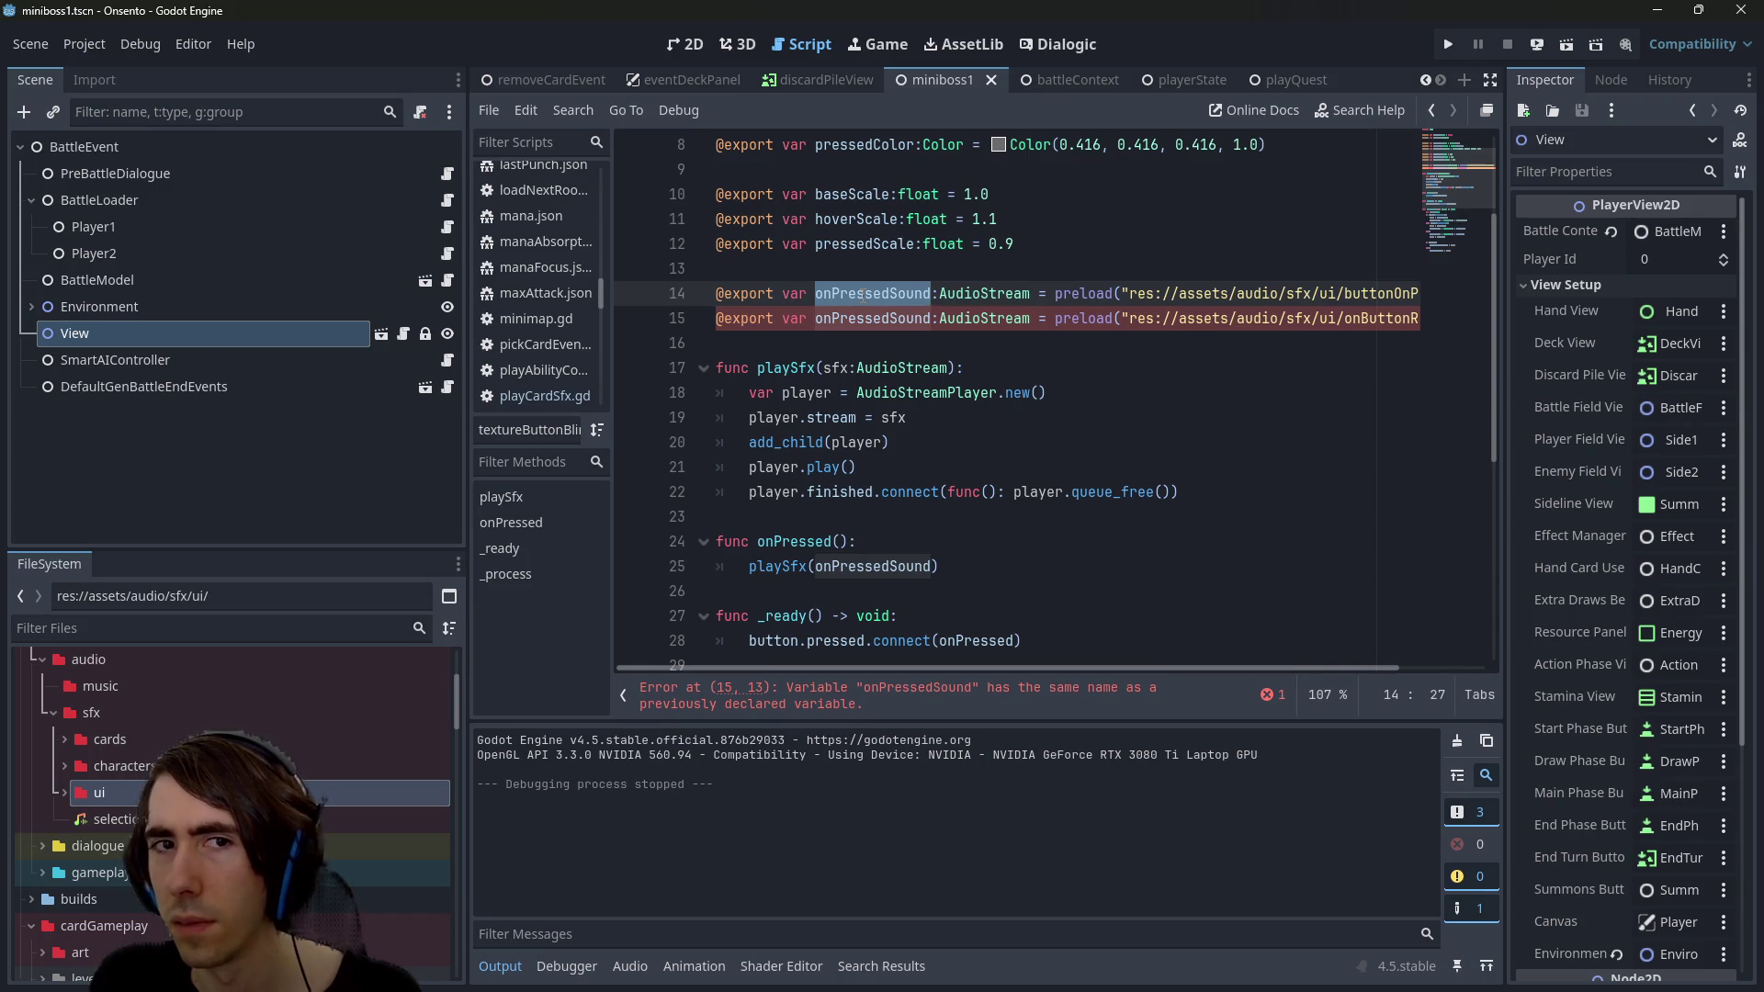
key(Right)
key(Left)
key(BackSpace)
key(BackSpace)
key(Down)
key(BackSpace)
key(BackSpace)
key(BackSpace)
text(onRelease)
key(ctrl+s)
Make the onPressed handler on line 25 play onPressSound
double_click(863, 294)
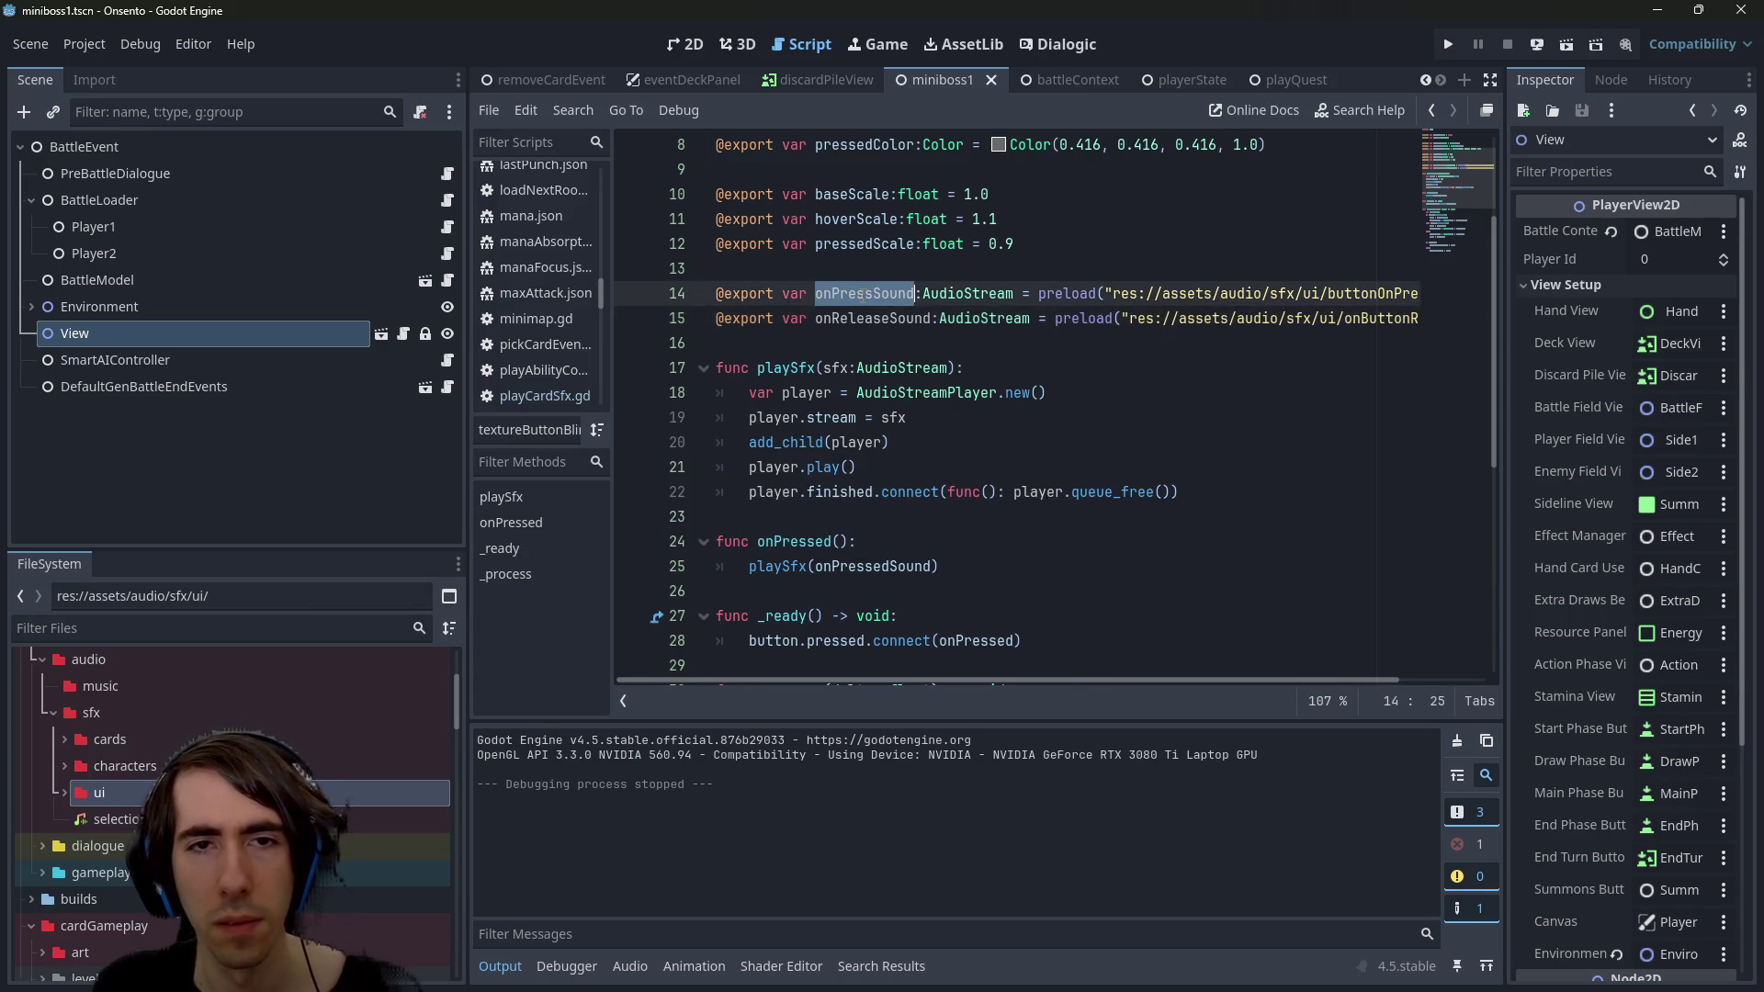
key(ctrl+c)
scroll(921, 427, down, 2)
double_click(873, 345)
key(ctrl+v)
scroll(883, 281, up, 1)
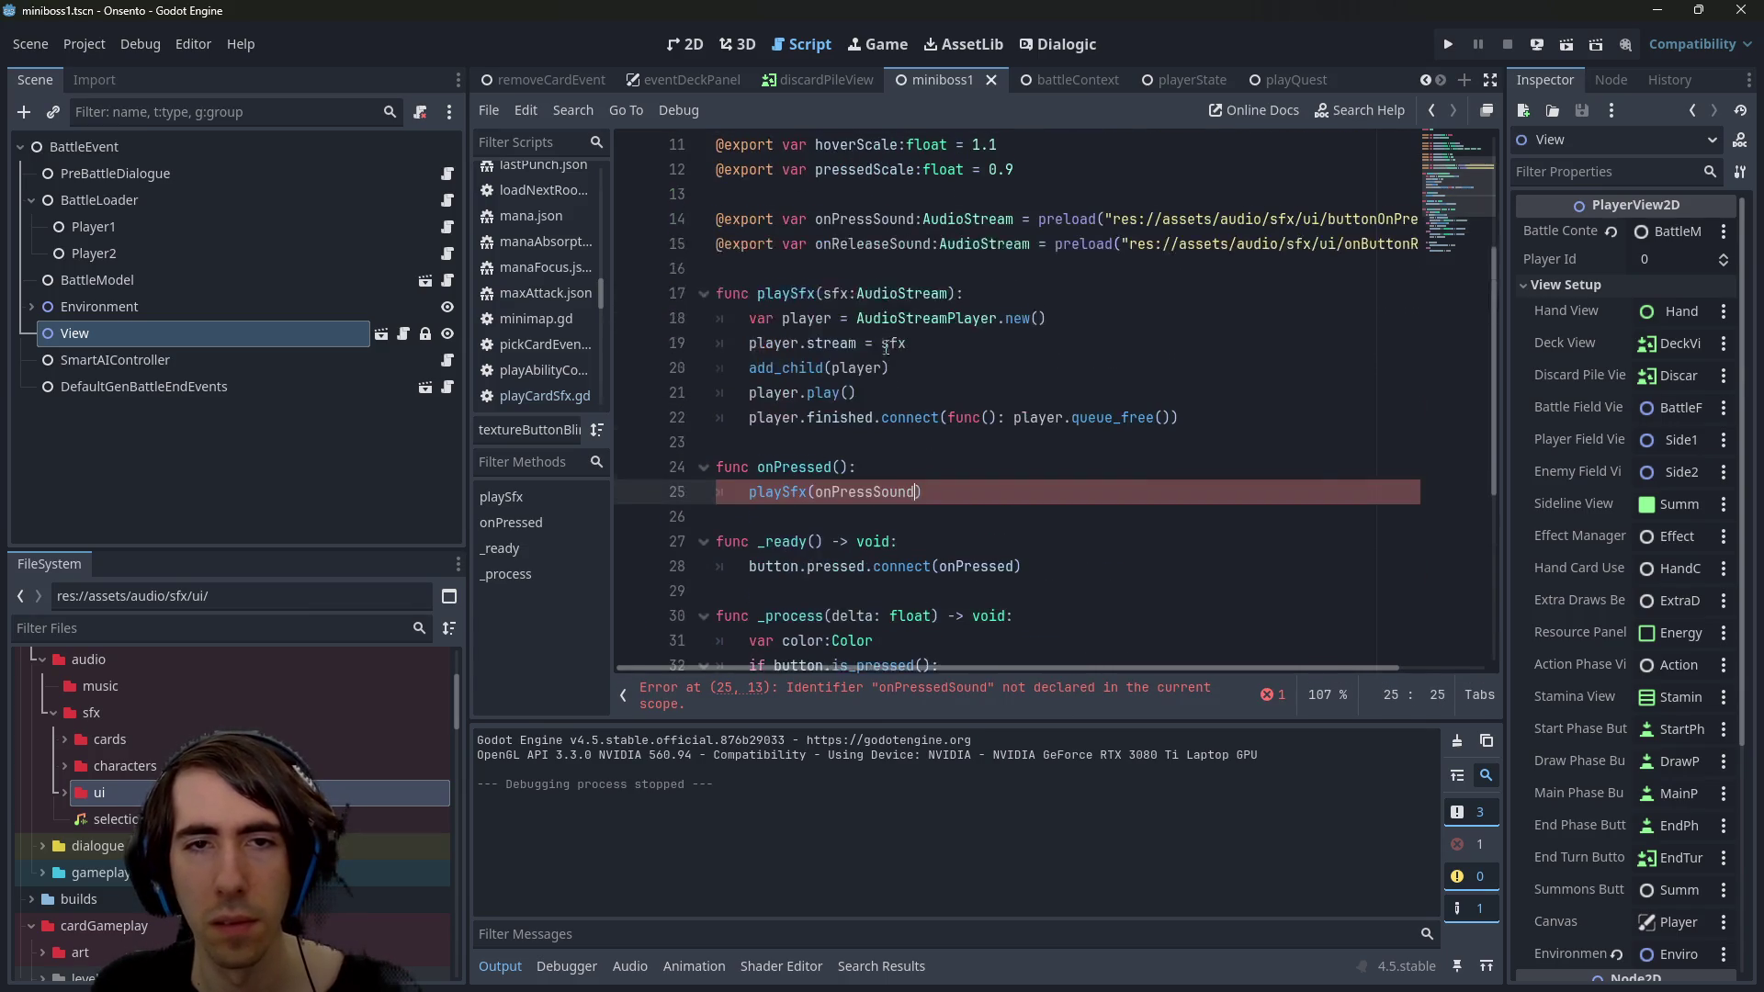
double_click(885, 245)
scroll(908, 346, down, 2)
mouse_move(1020, 417)
mouse_down()
mouse_move(827, 395)
mouse_move(718, 417)
mouse_up()
scroll(1053, 453, up, 1)
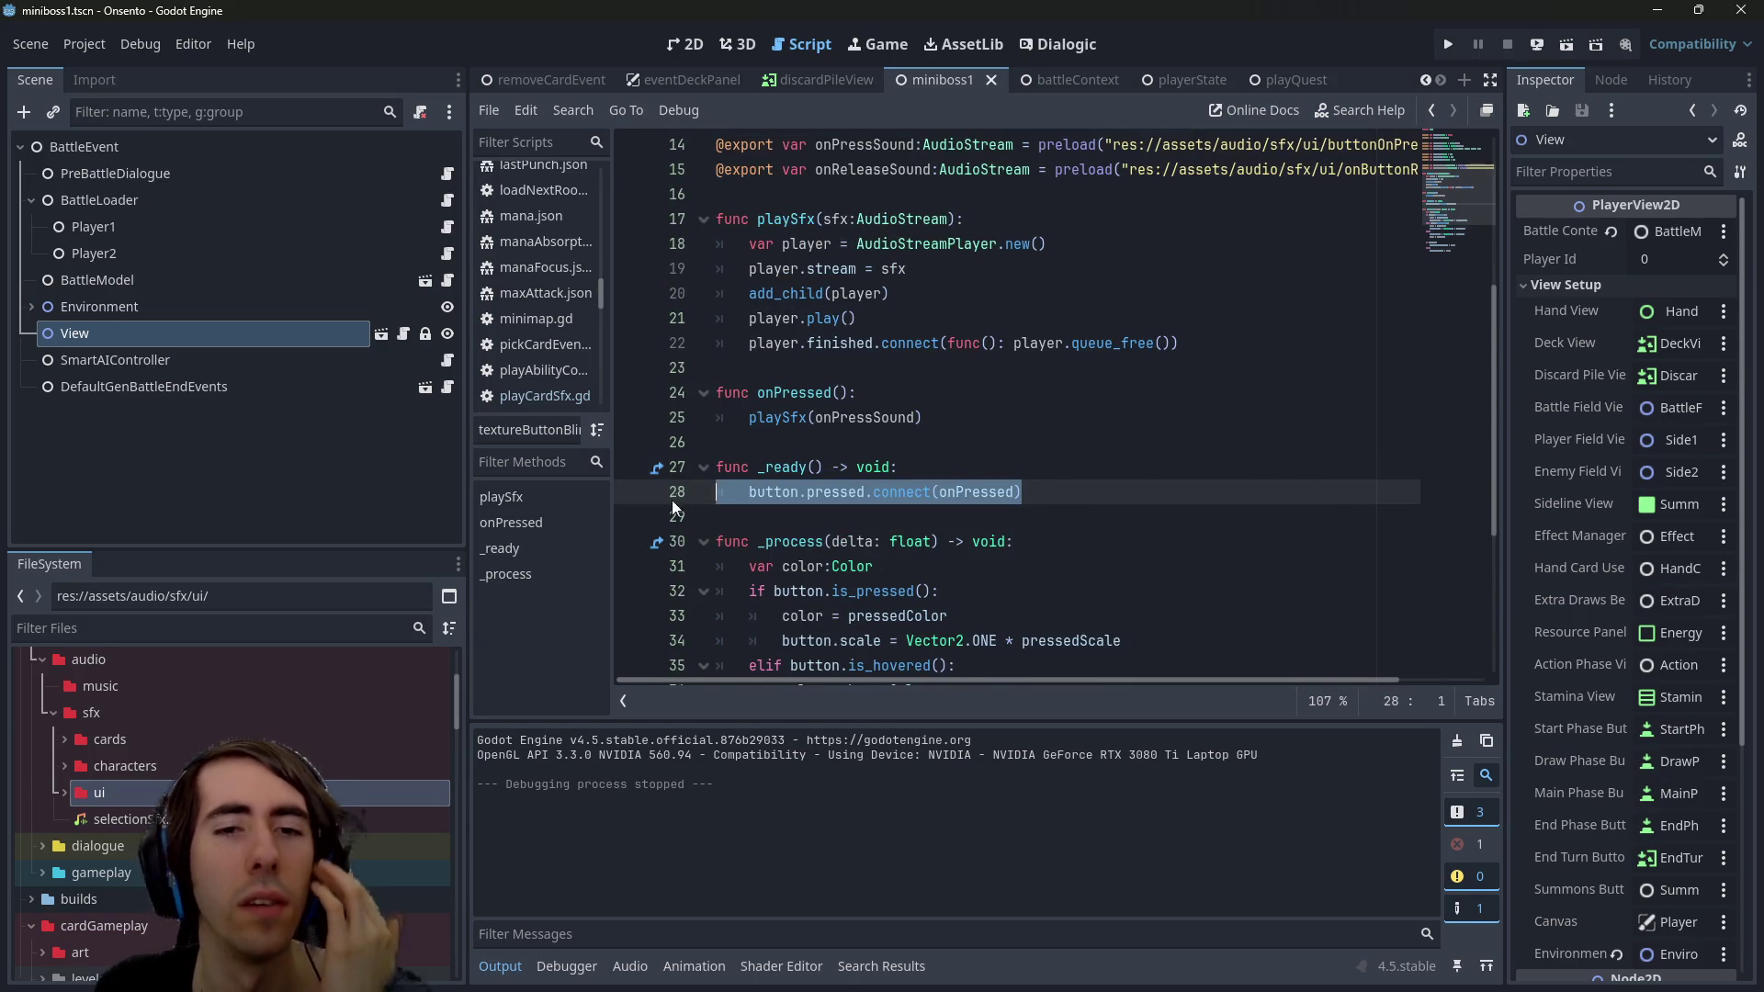
scroll(972, 478, down, 3)
Duplicate the button connect line, connecting the handlers onPressed and onReleased
key(End)
key(ctrl+alt+Down)
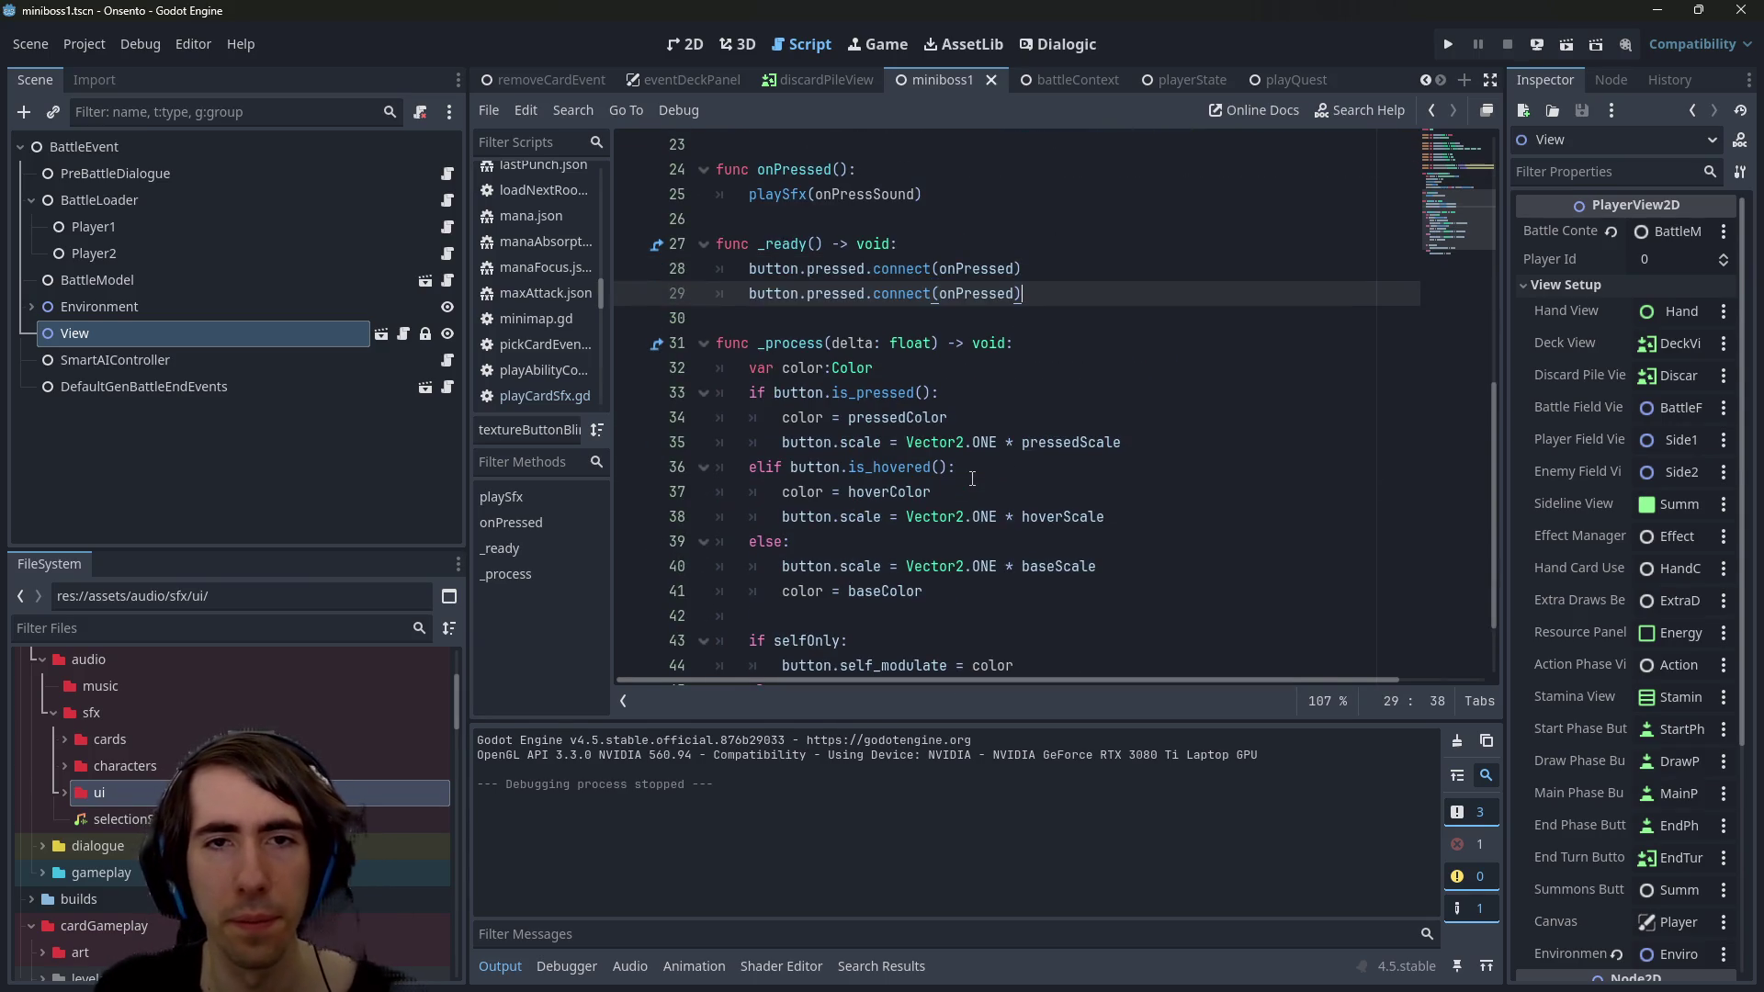
scroll(1054, 487, up, 3)
double_click(821, 517)
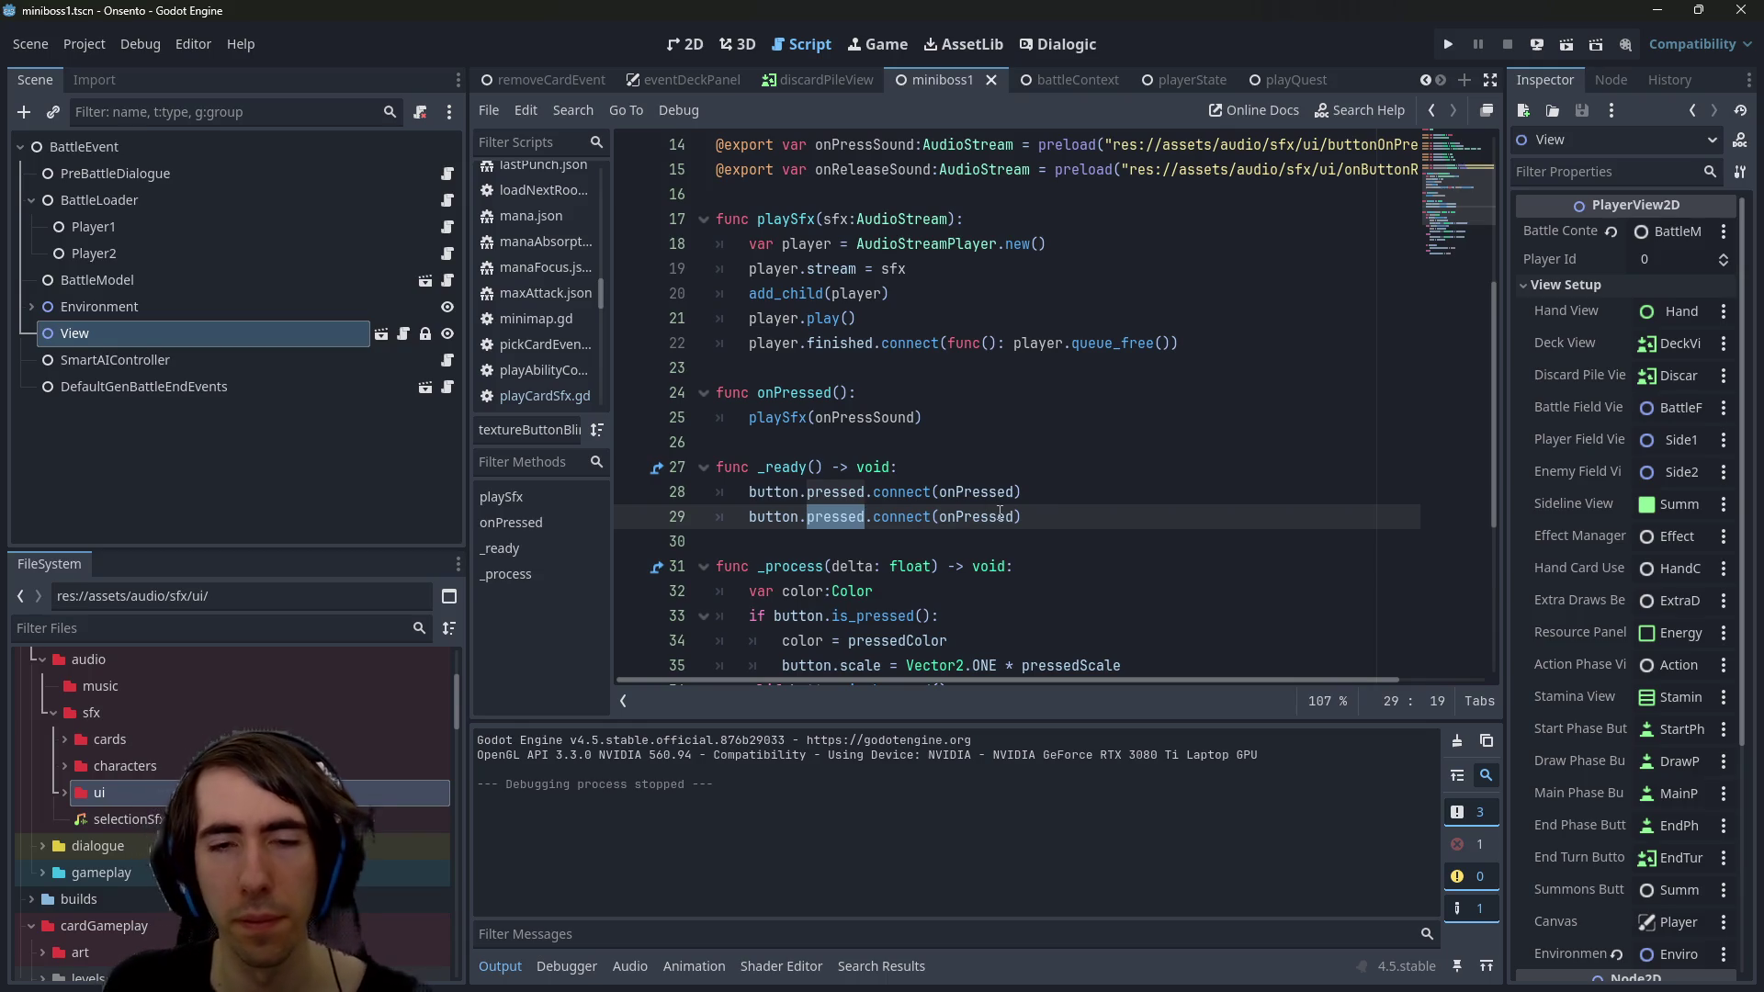
double_click(999, 516)
text(onRelease)
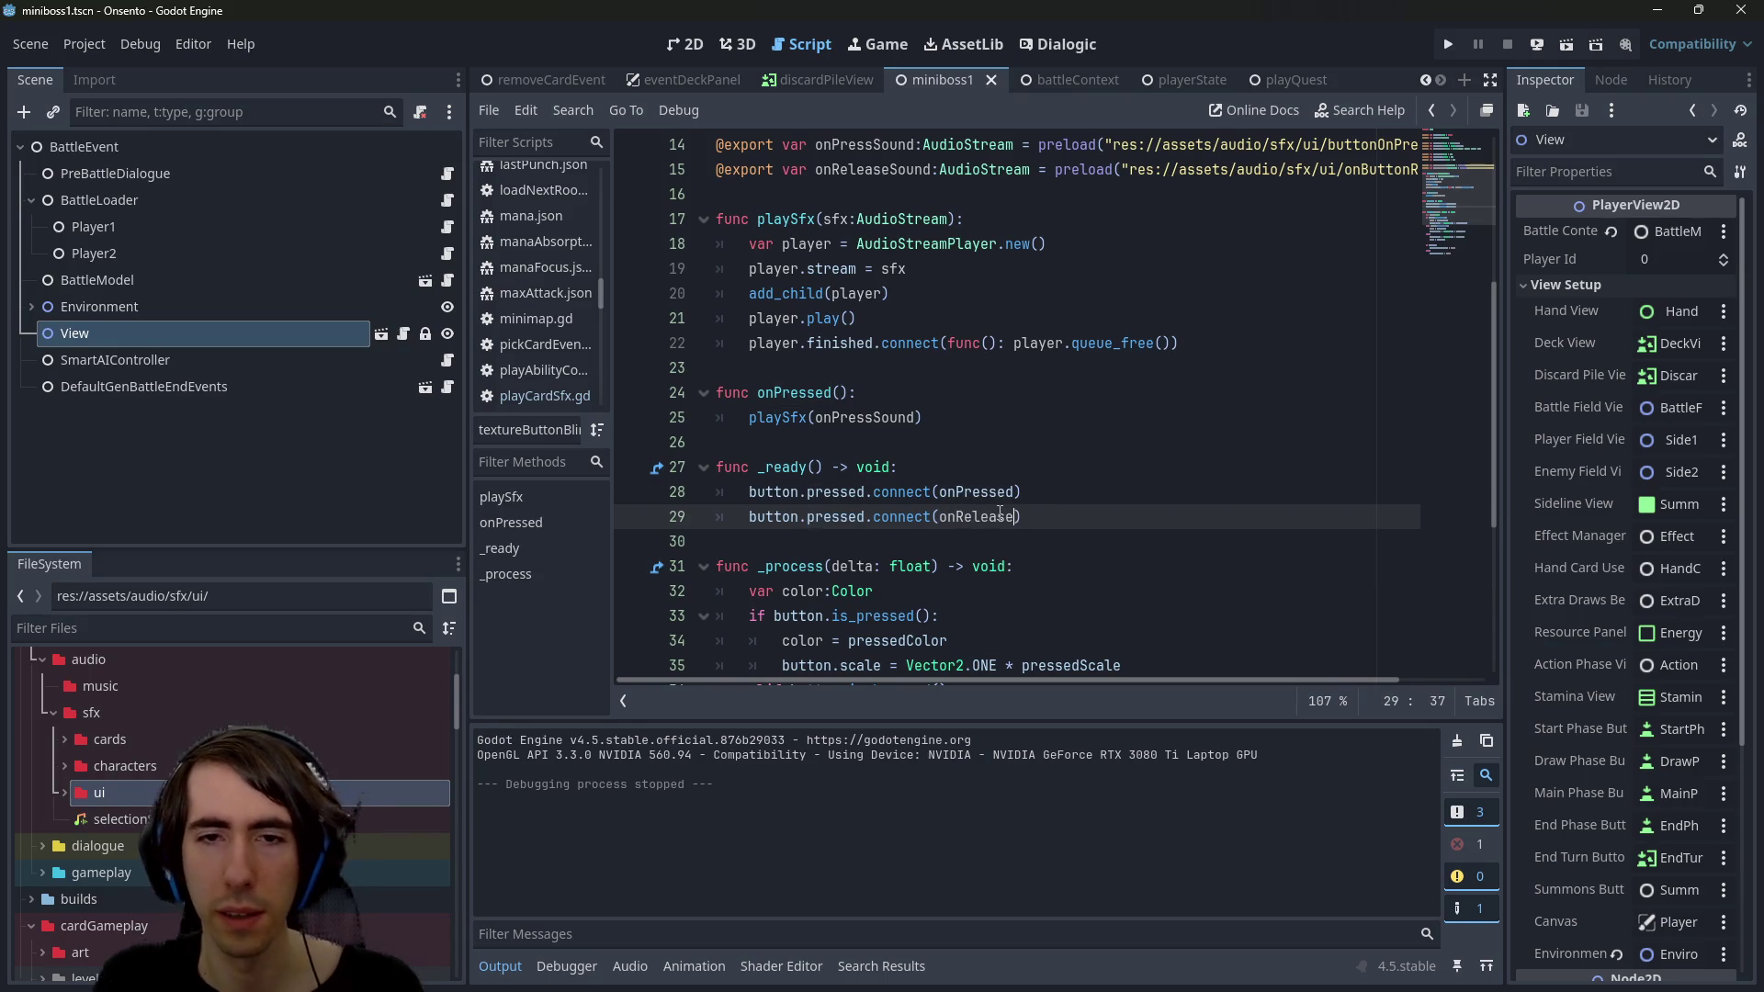
key(Escape)
key(Up)
key(BackSpace)
key(BackSpace)
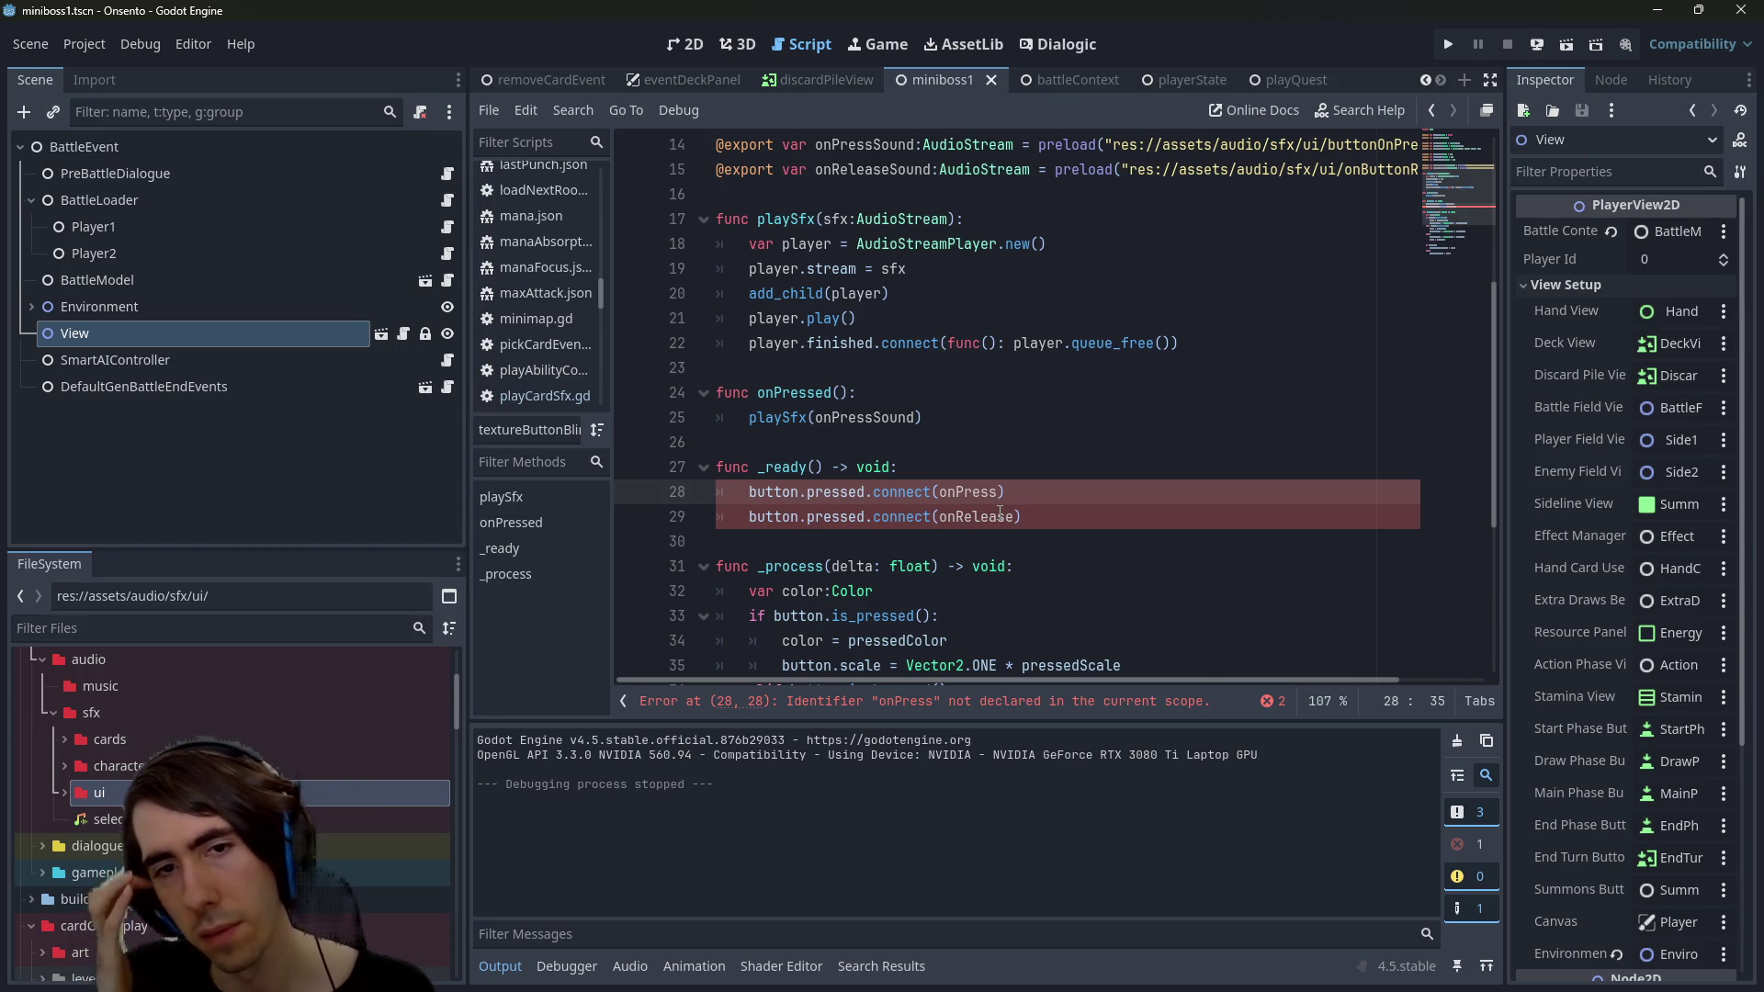
text(ed)
key(Down)
text(d)
Copy the onPressed function below itself, separated by a blank line
click(949, 427)
drag(949, 427, 676, 393)
key(ctrl+c)
key(Right)
key(Return)
key(ctrl+v)
key(Return)
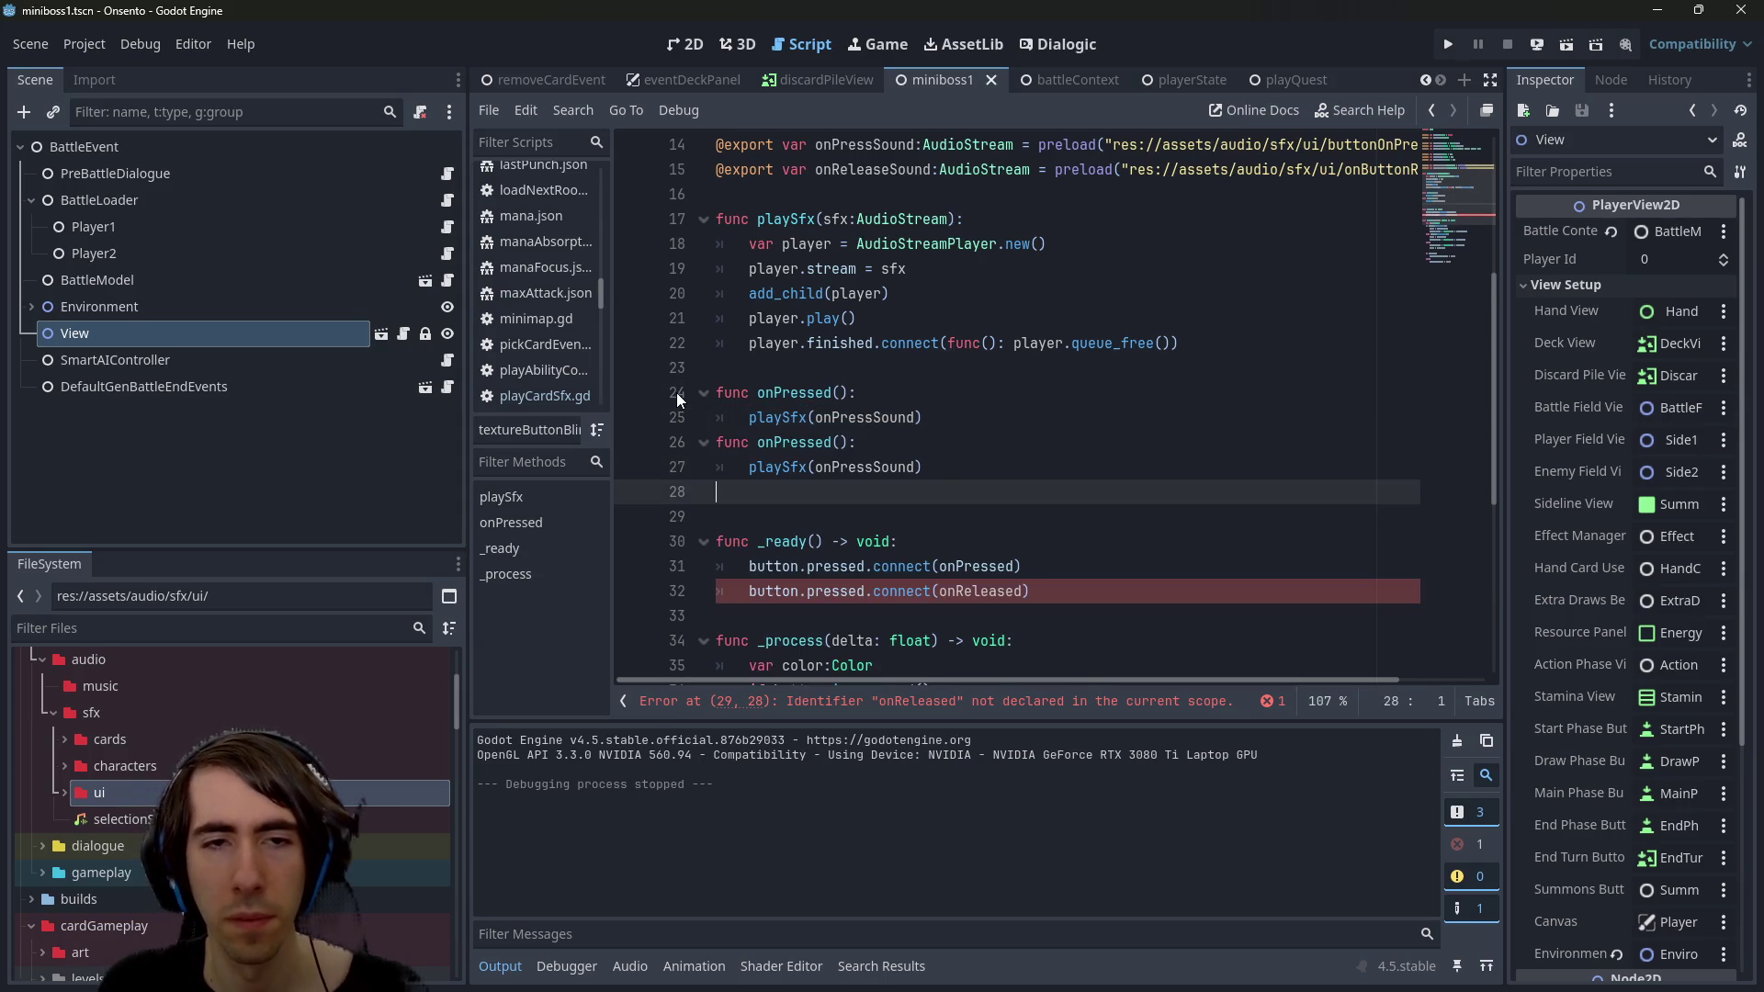
key(BackSpace)
key(Up)
key(Up)
key(Return)
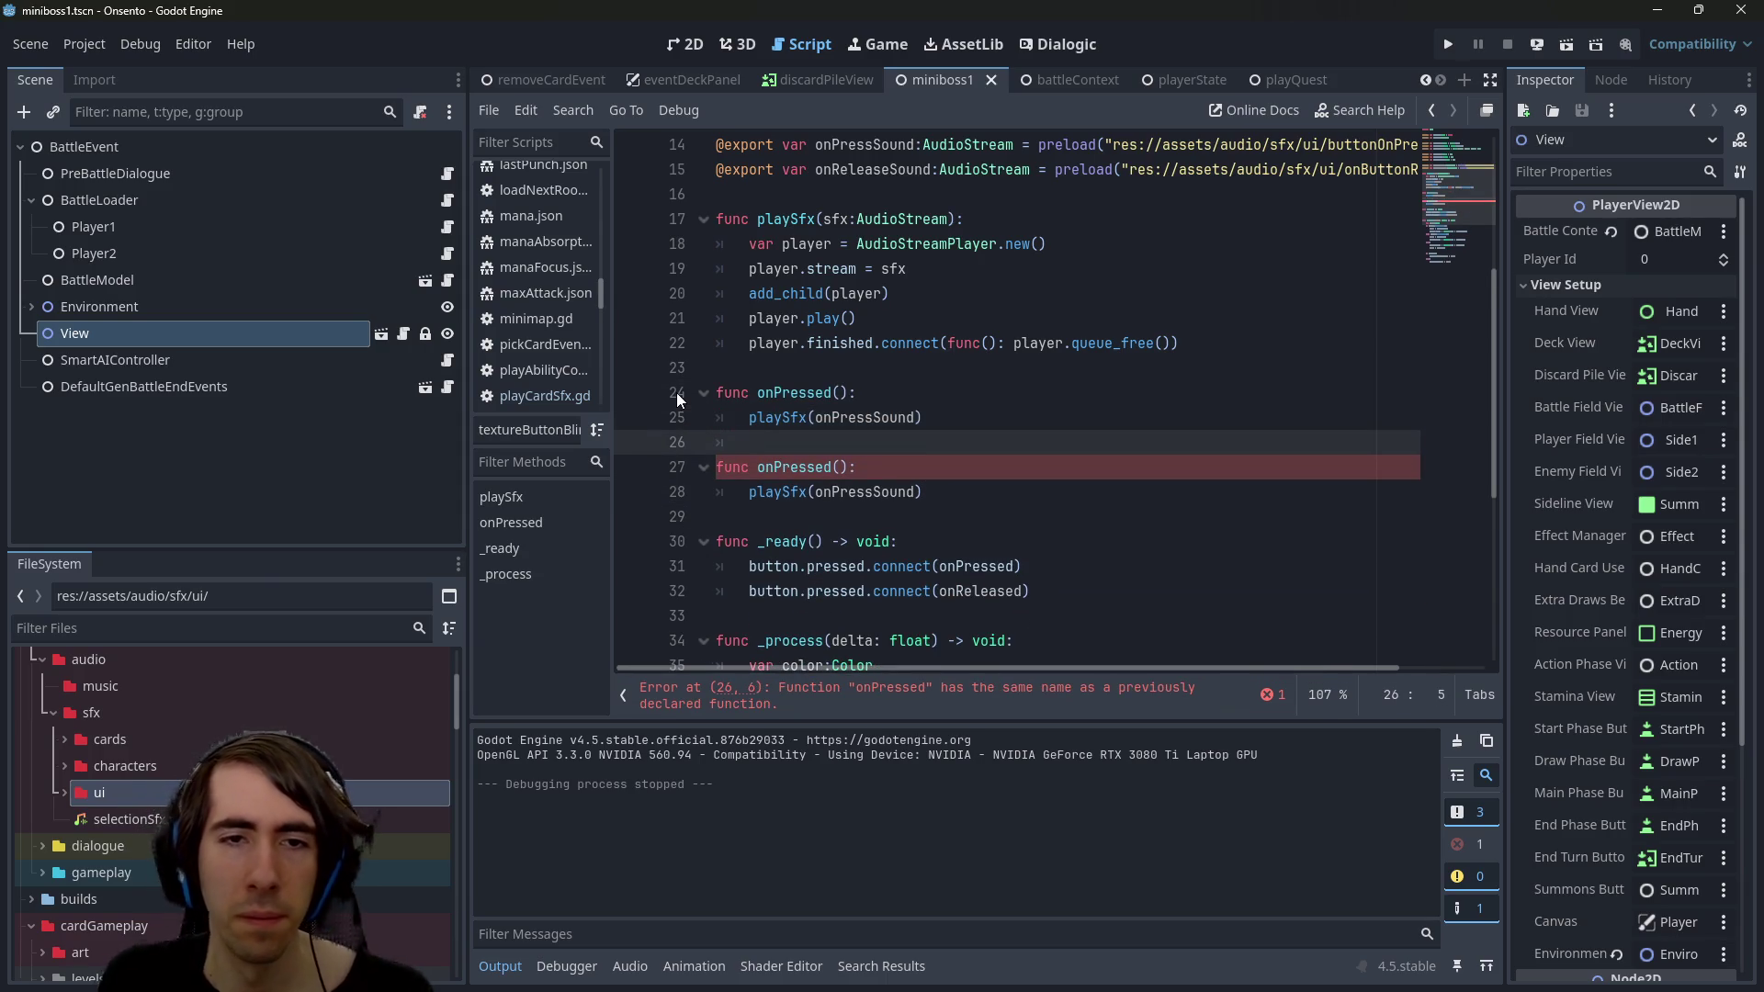
Rename the copy to onReleased, have it play onReleaseSound, and save
double_click(980, 590)
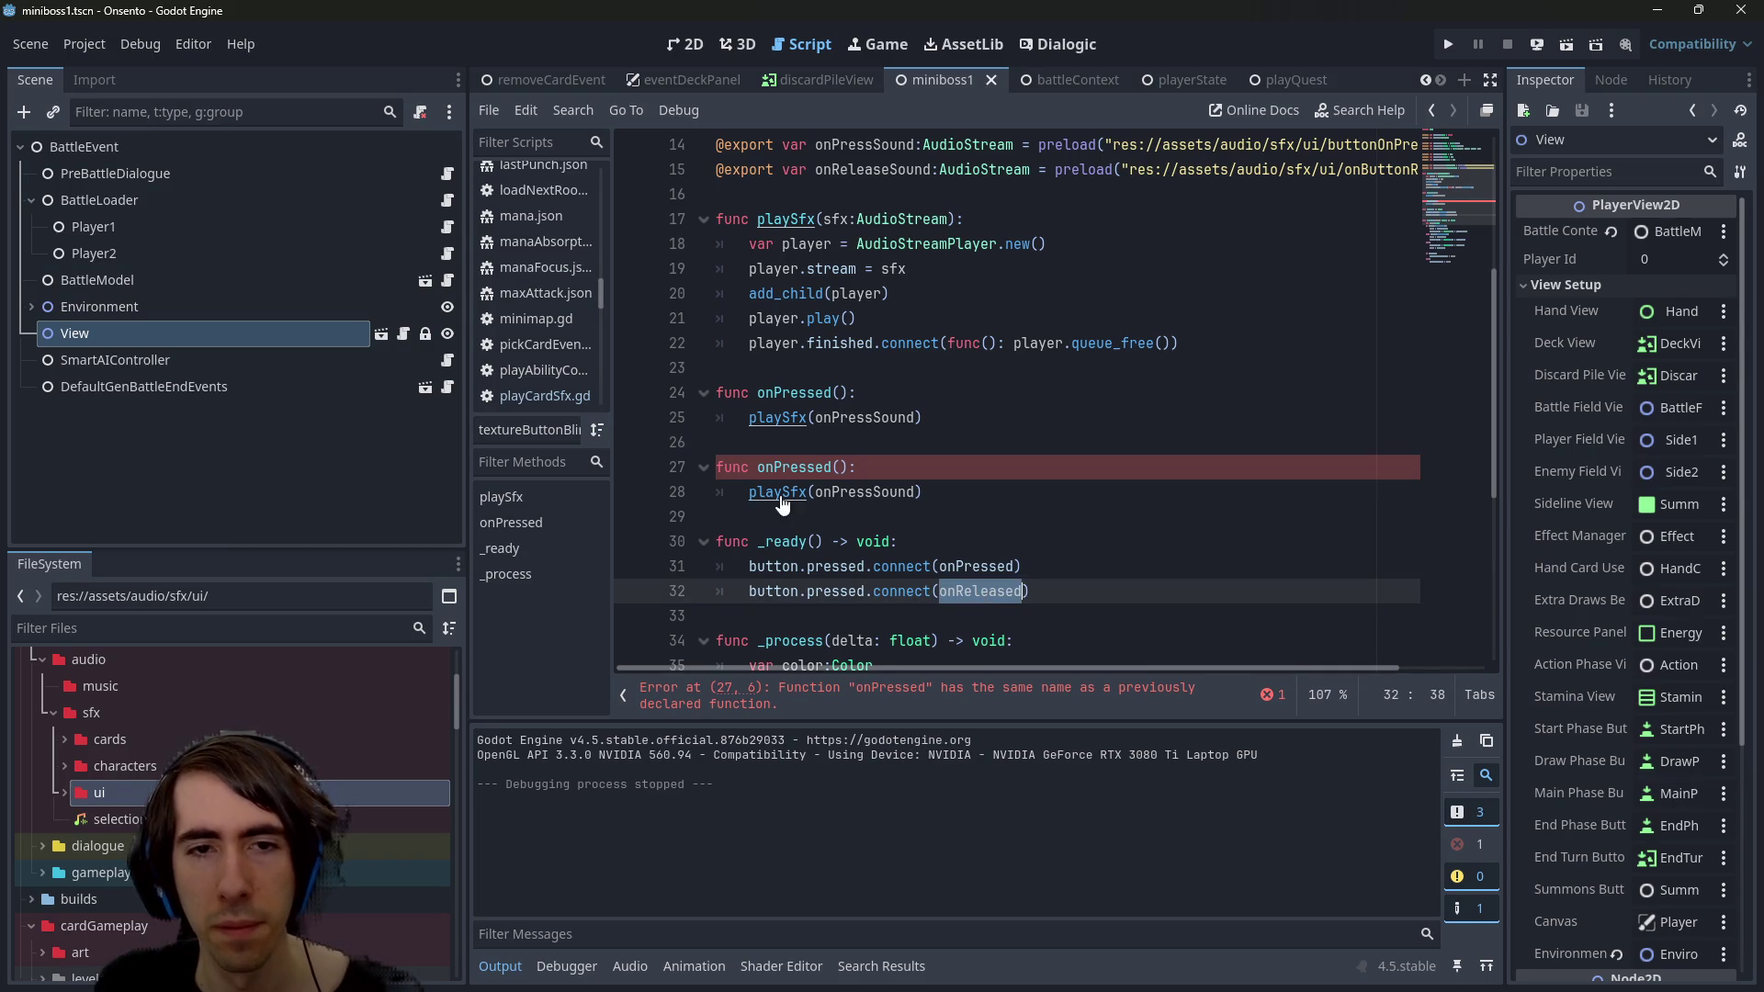
double_click(795, 467)
key(ctrl+v)
scroll(827, 487, up, 1)
double_click(887, 244)
key(ctrl+c)
double_click(864, 566)
key(ctrl+v)
click(725, 516)
key(ctrl+s)
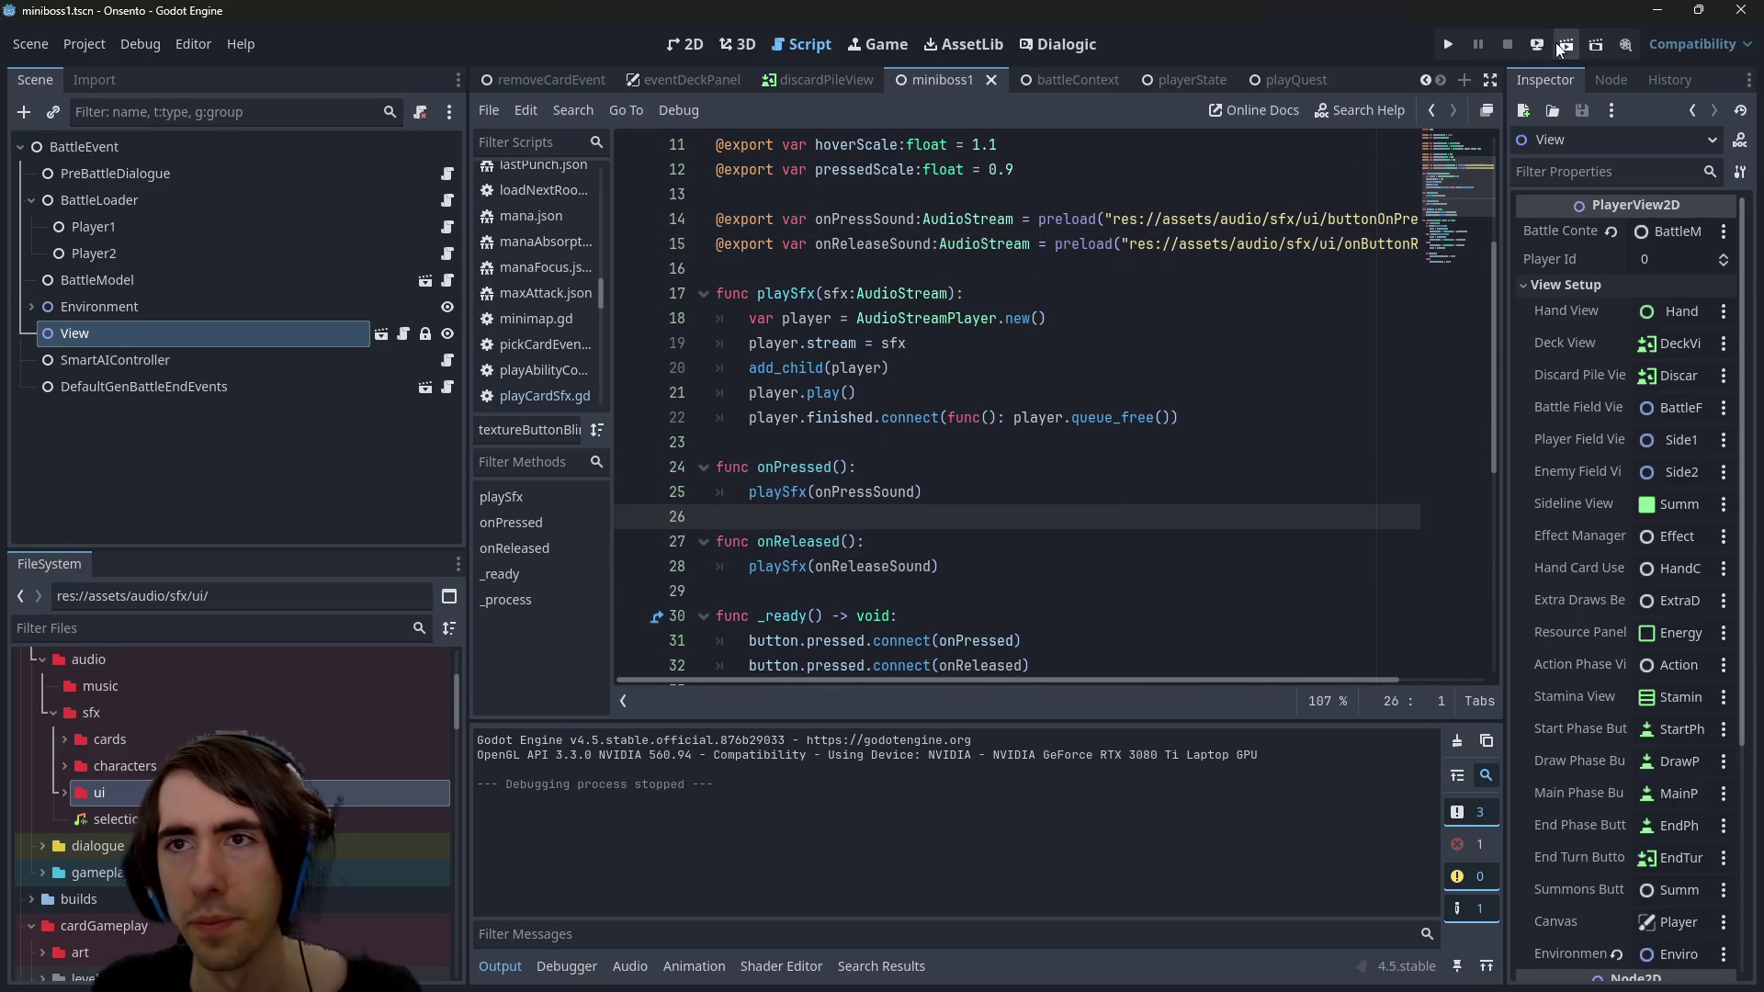
click(1559, 50)
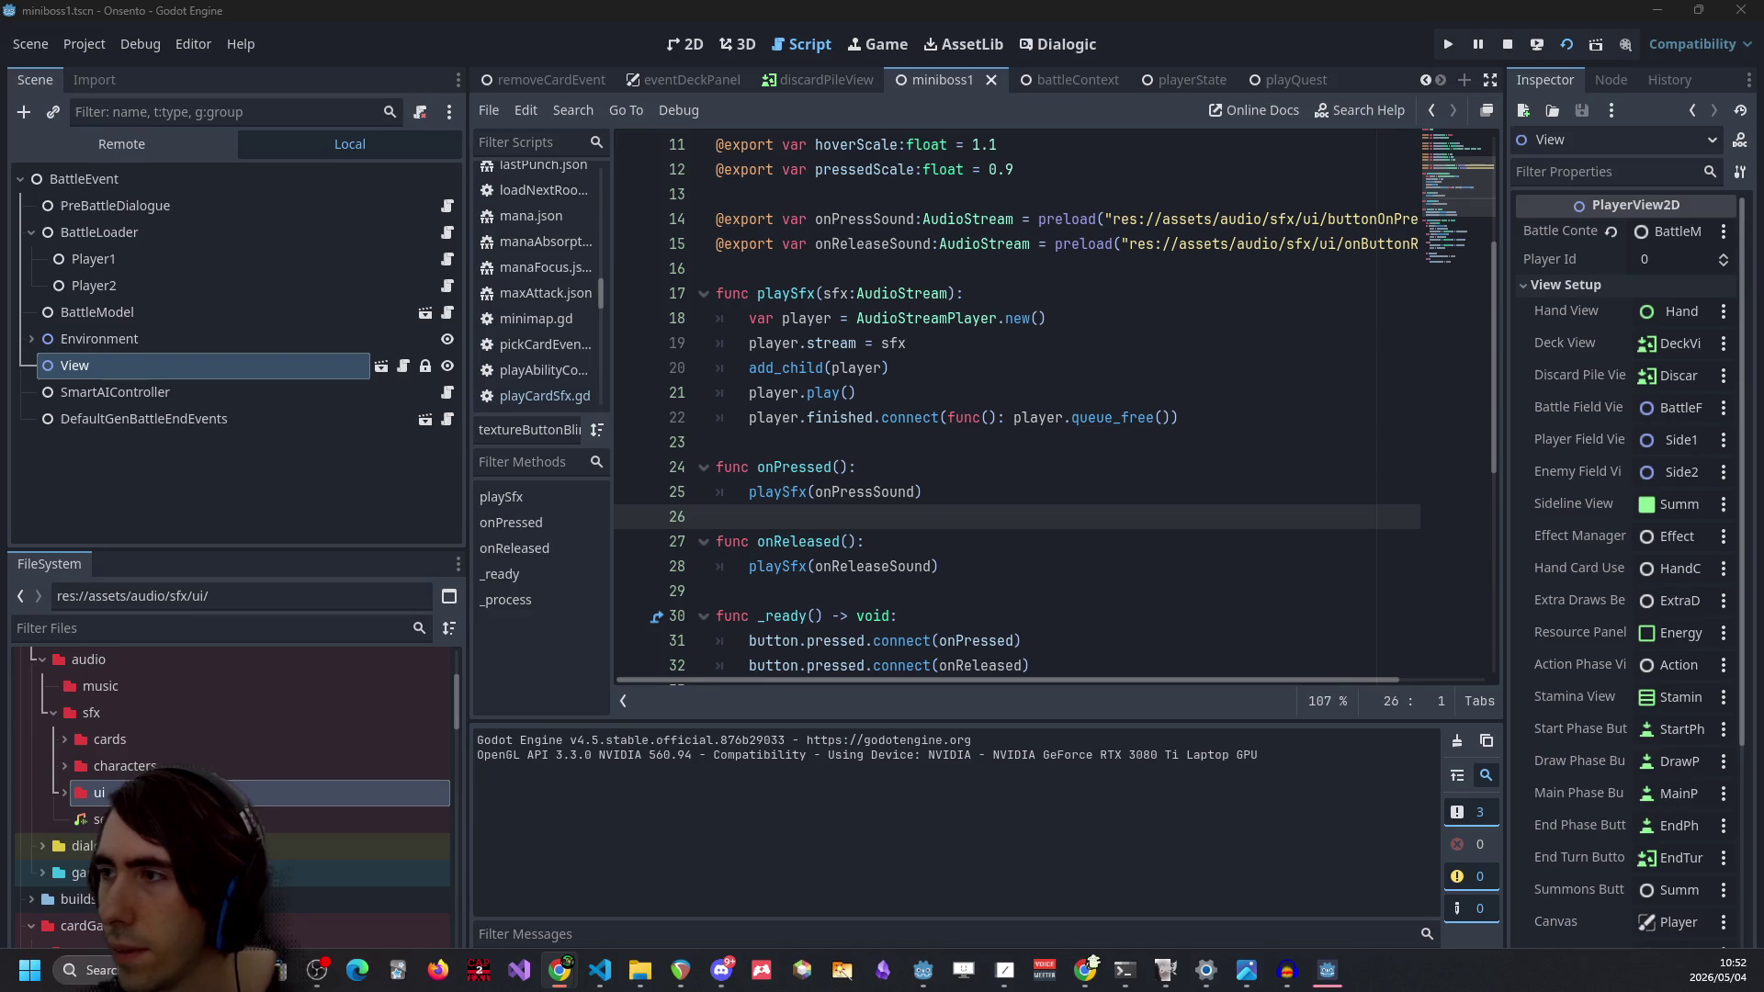
key(F6)
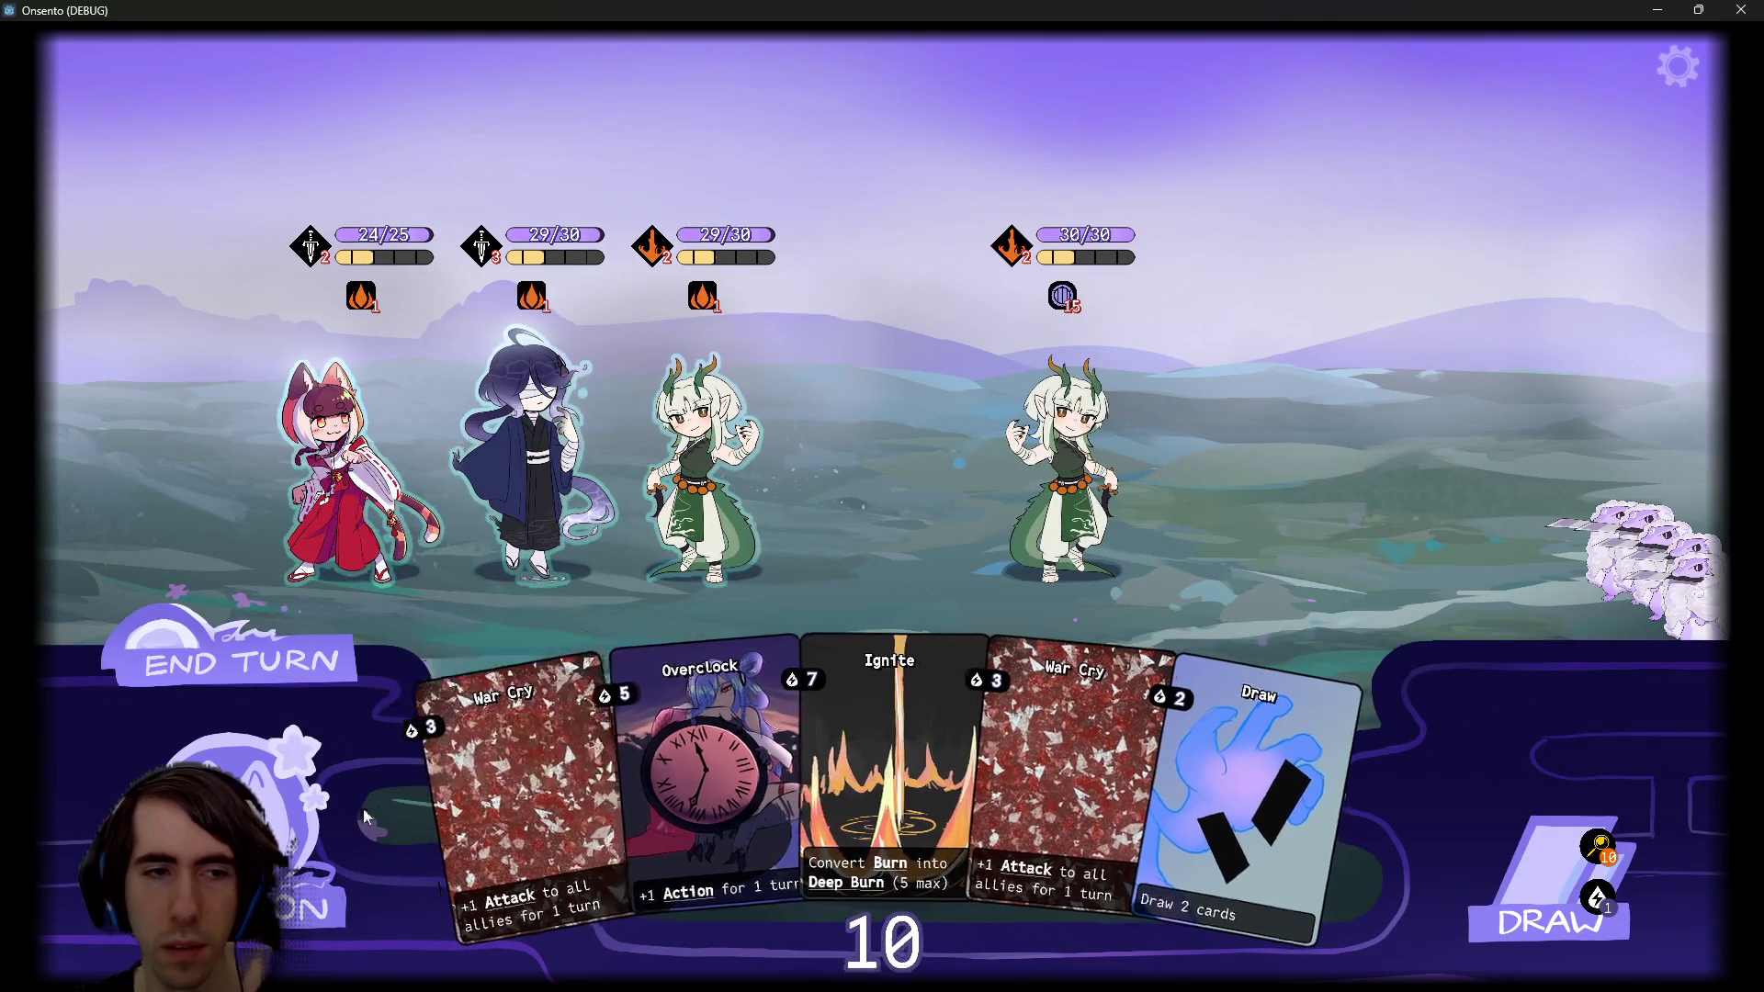
click(296, 817)
click(298, 820)
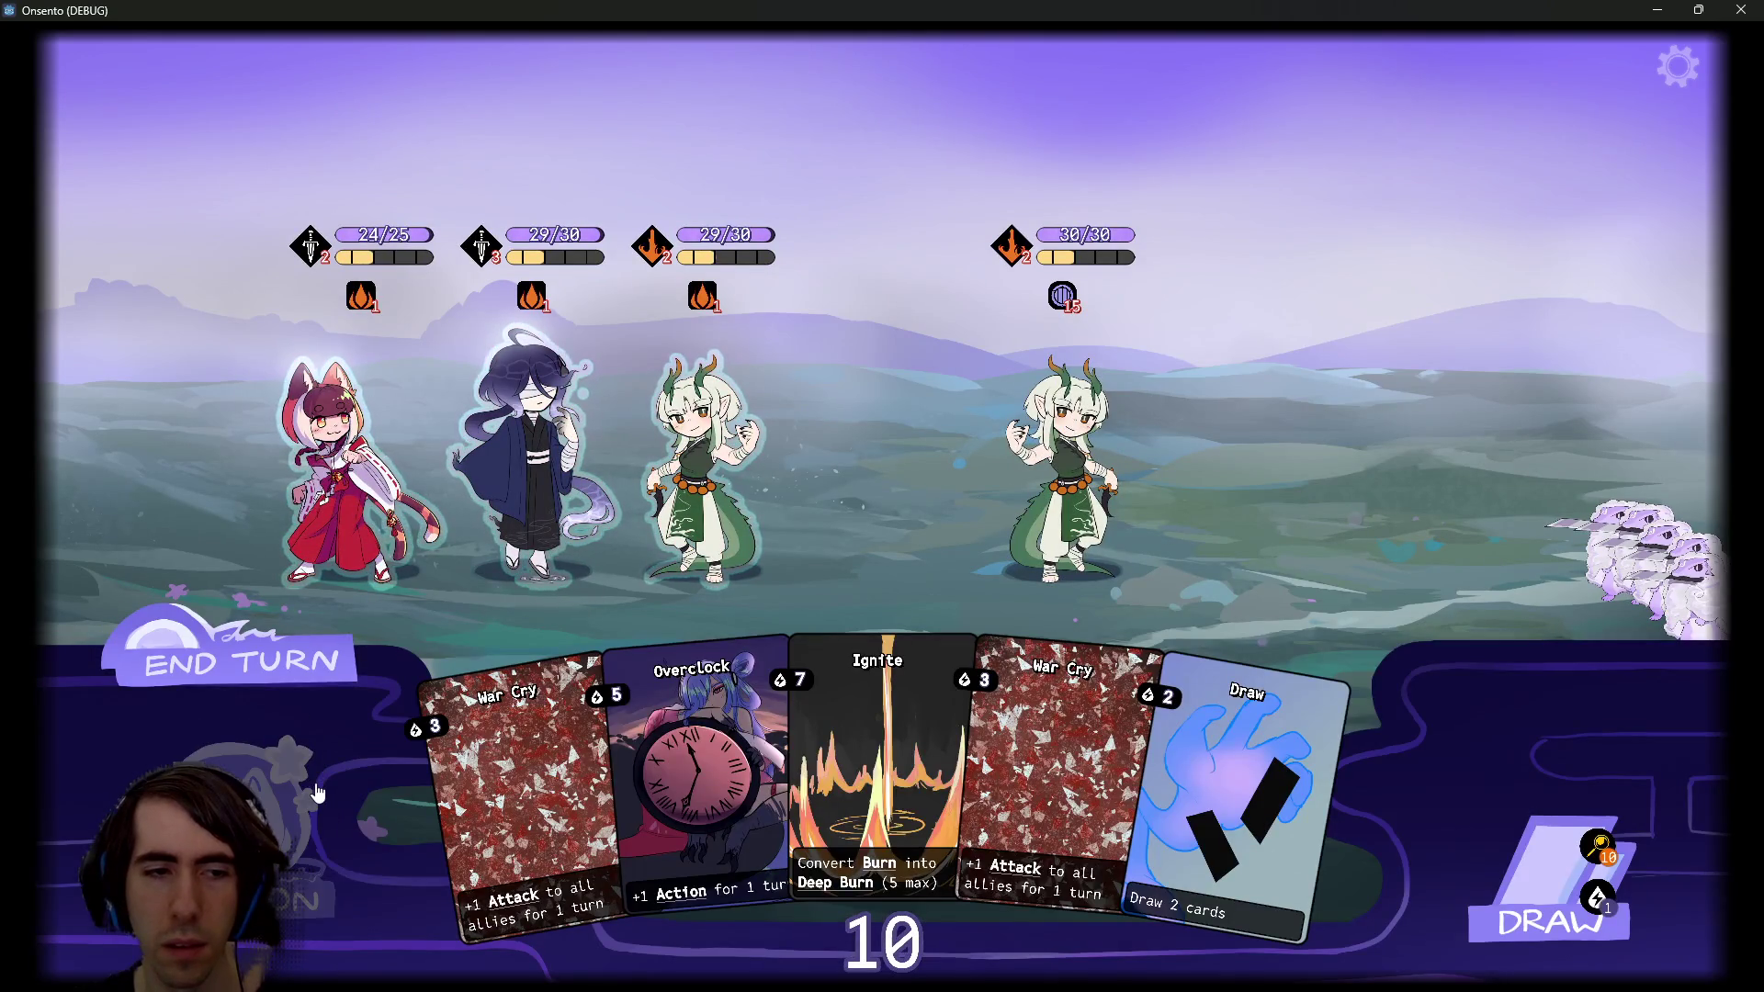
click(298, 821)
click(1743, 9)
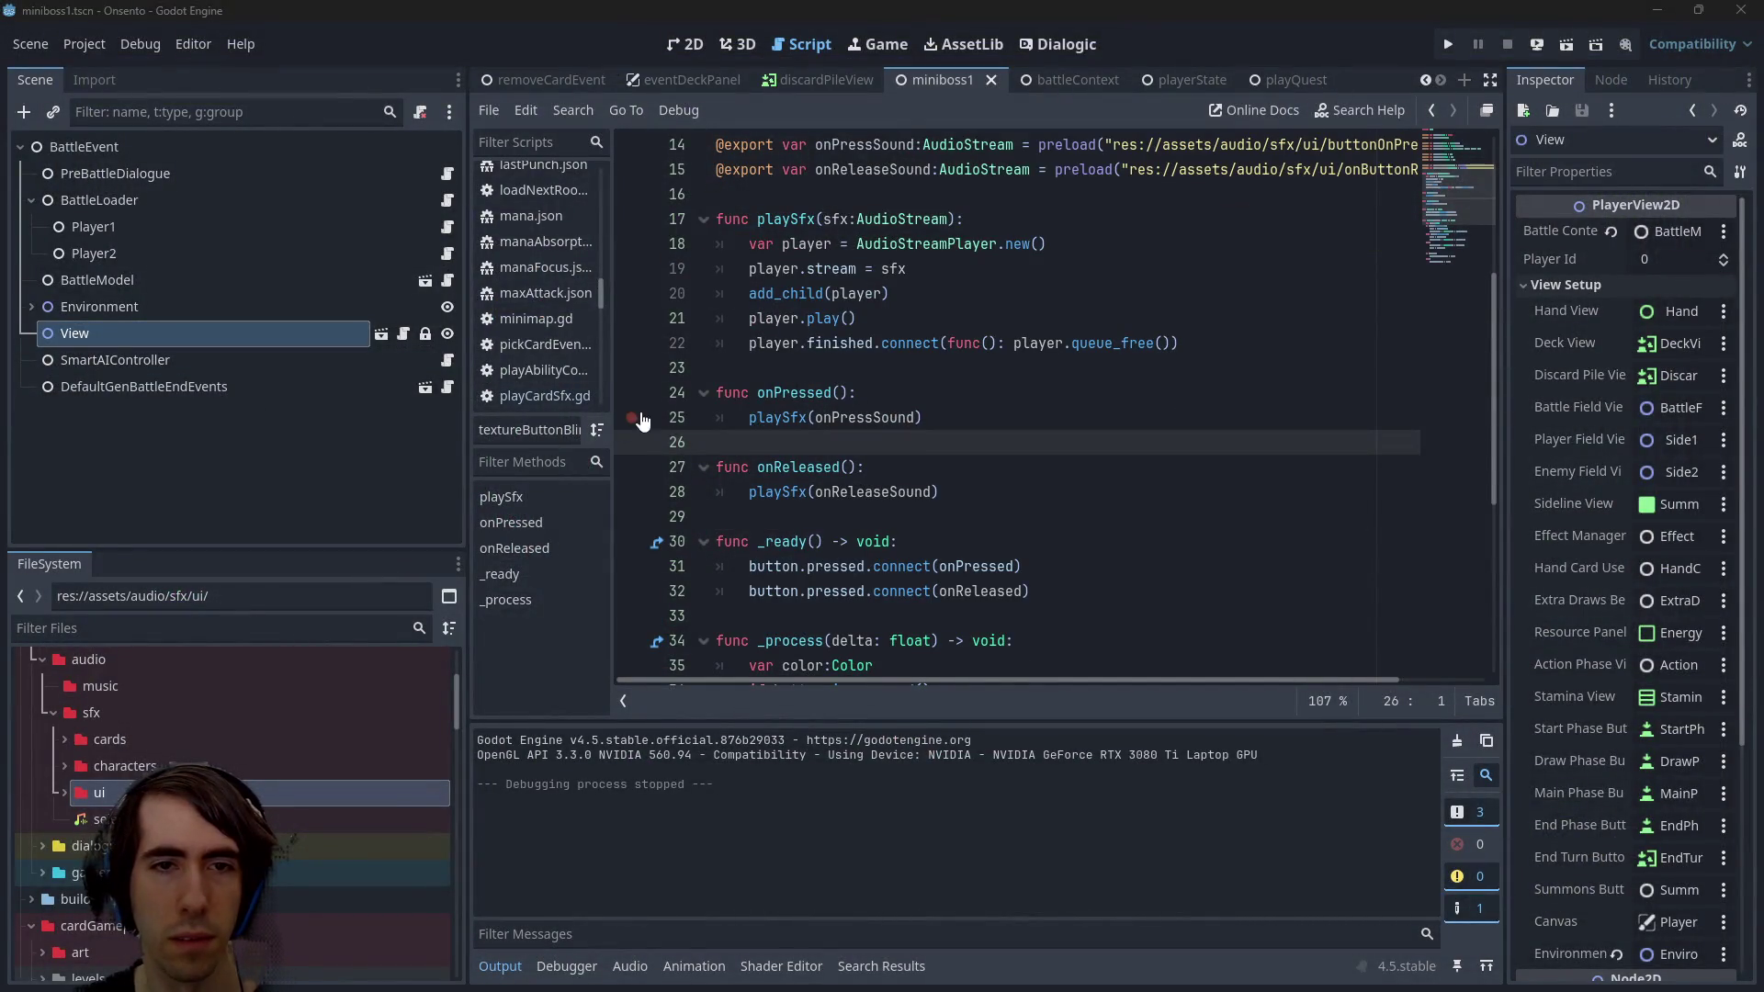
double_click(863, 418)
click(863, 494)
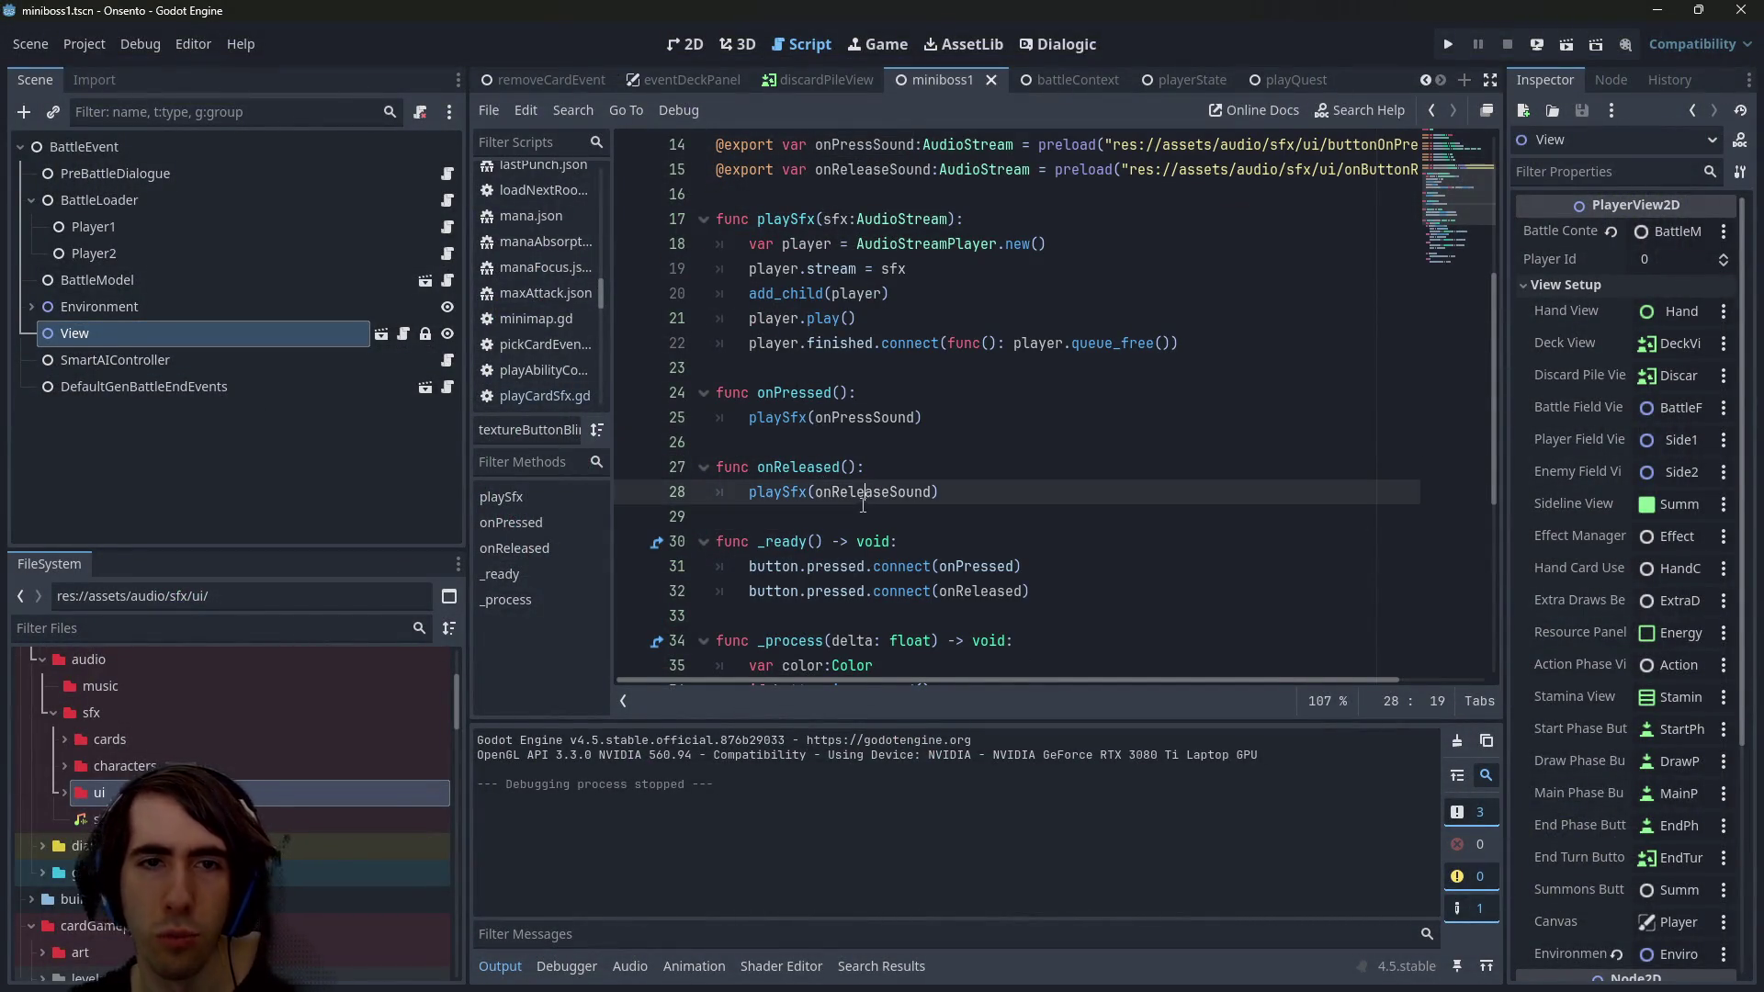
double_click(863, 493)
drag(1088, 169, 1414, 169)
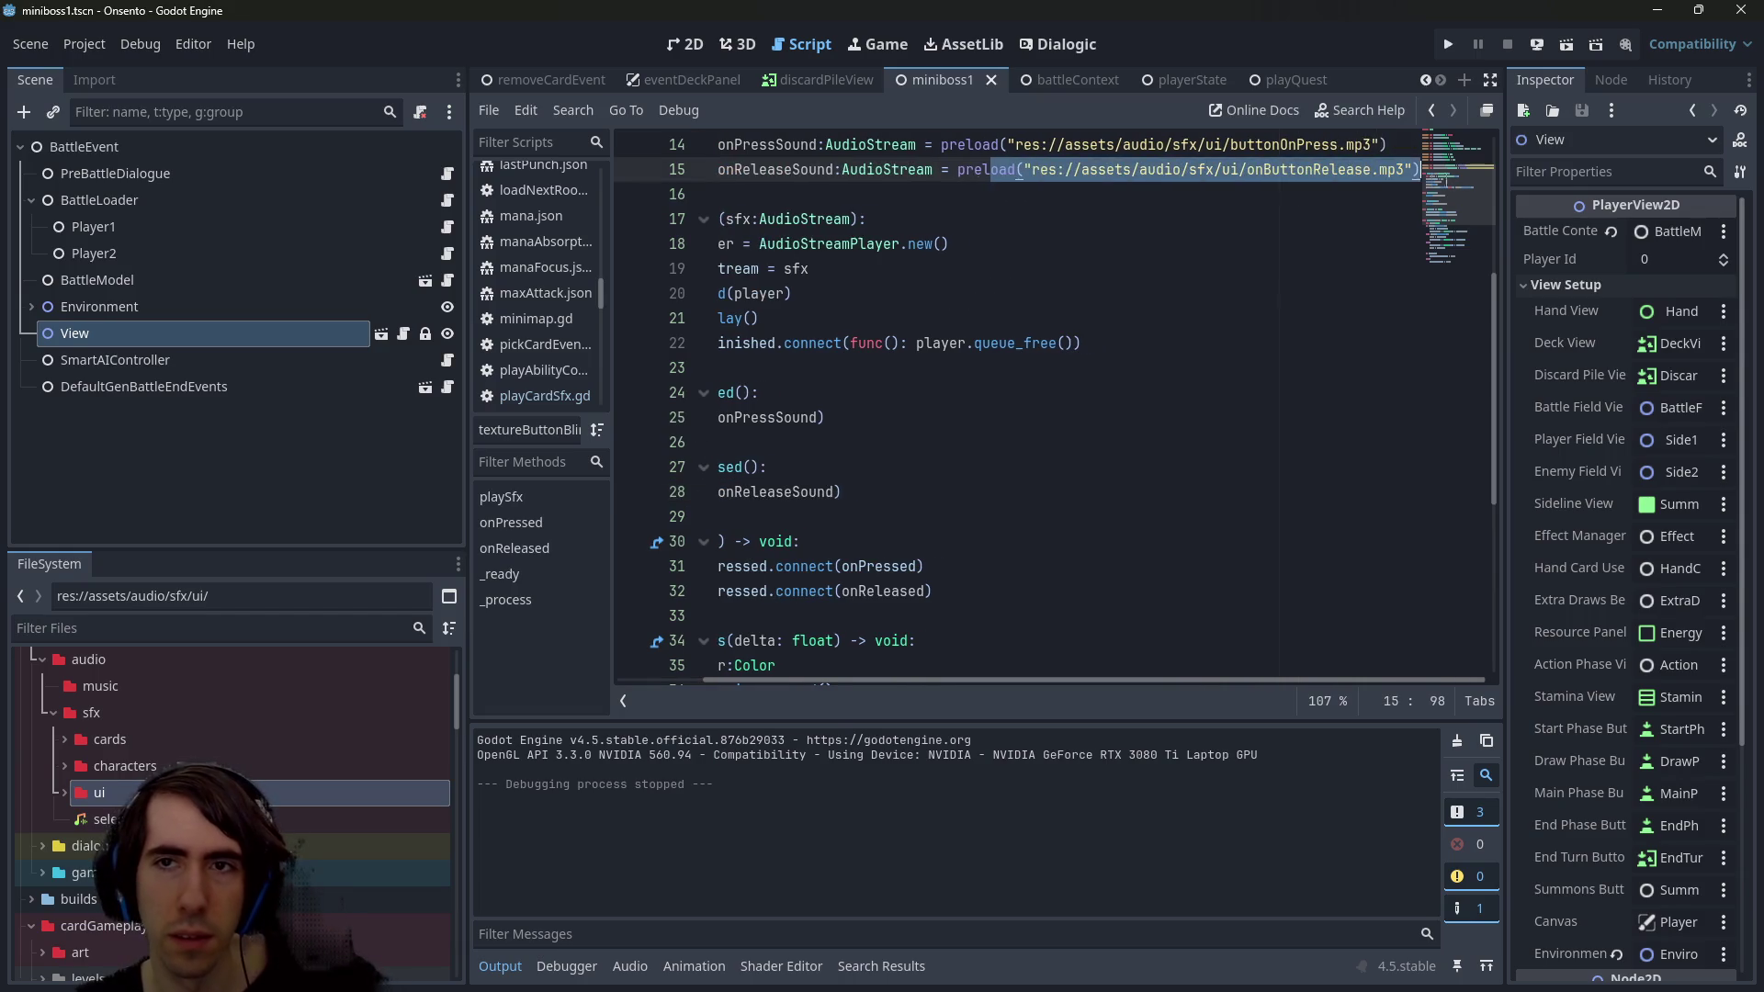
Preview buttonOnPress.mp3 from the ui sound folder
click(781, 417)
drag(767, 466, 712, 466)
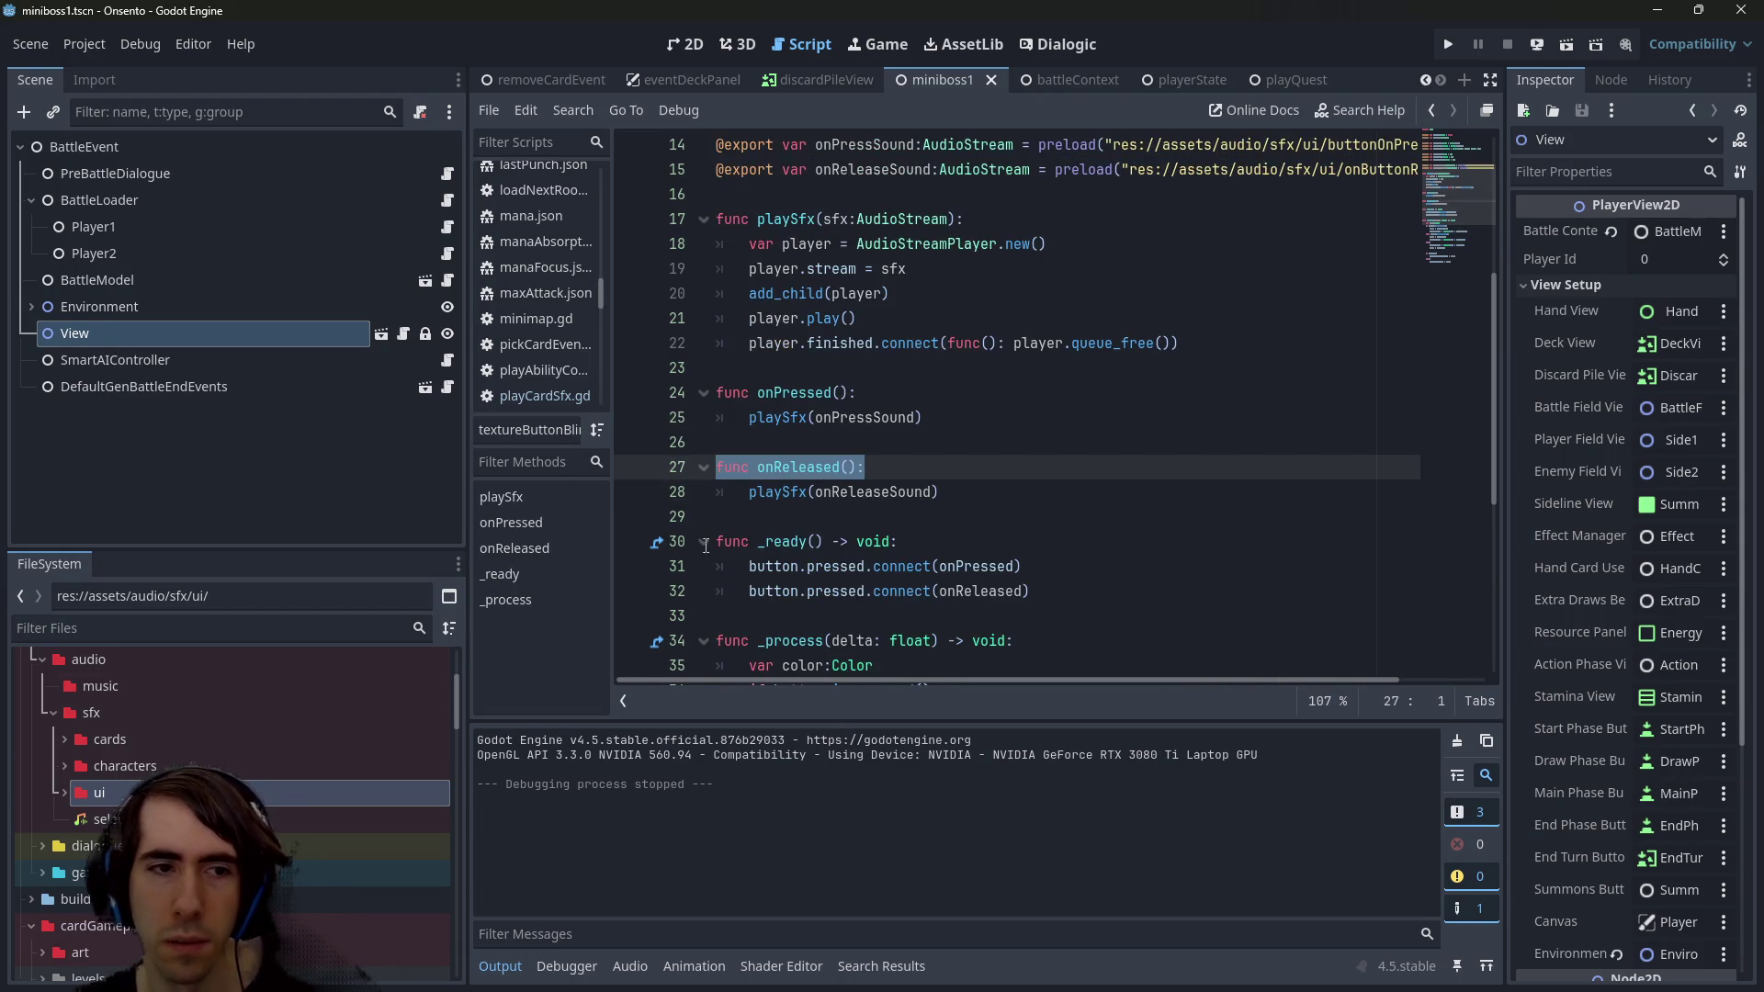
click(64, 792)
drag(111, 819, 405, 303)
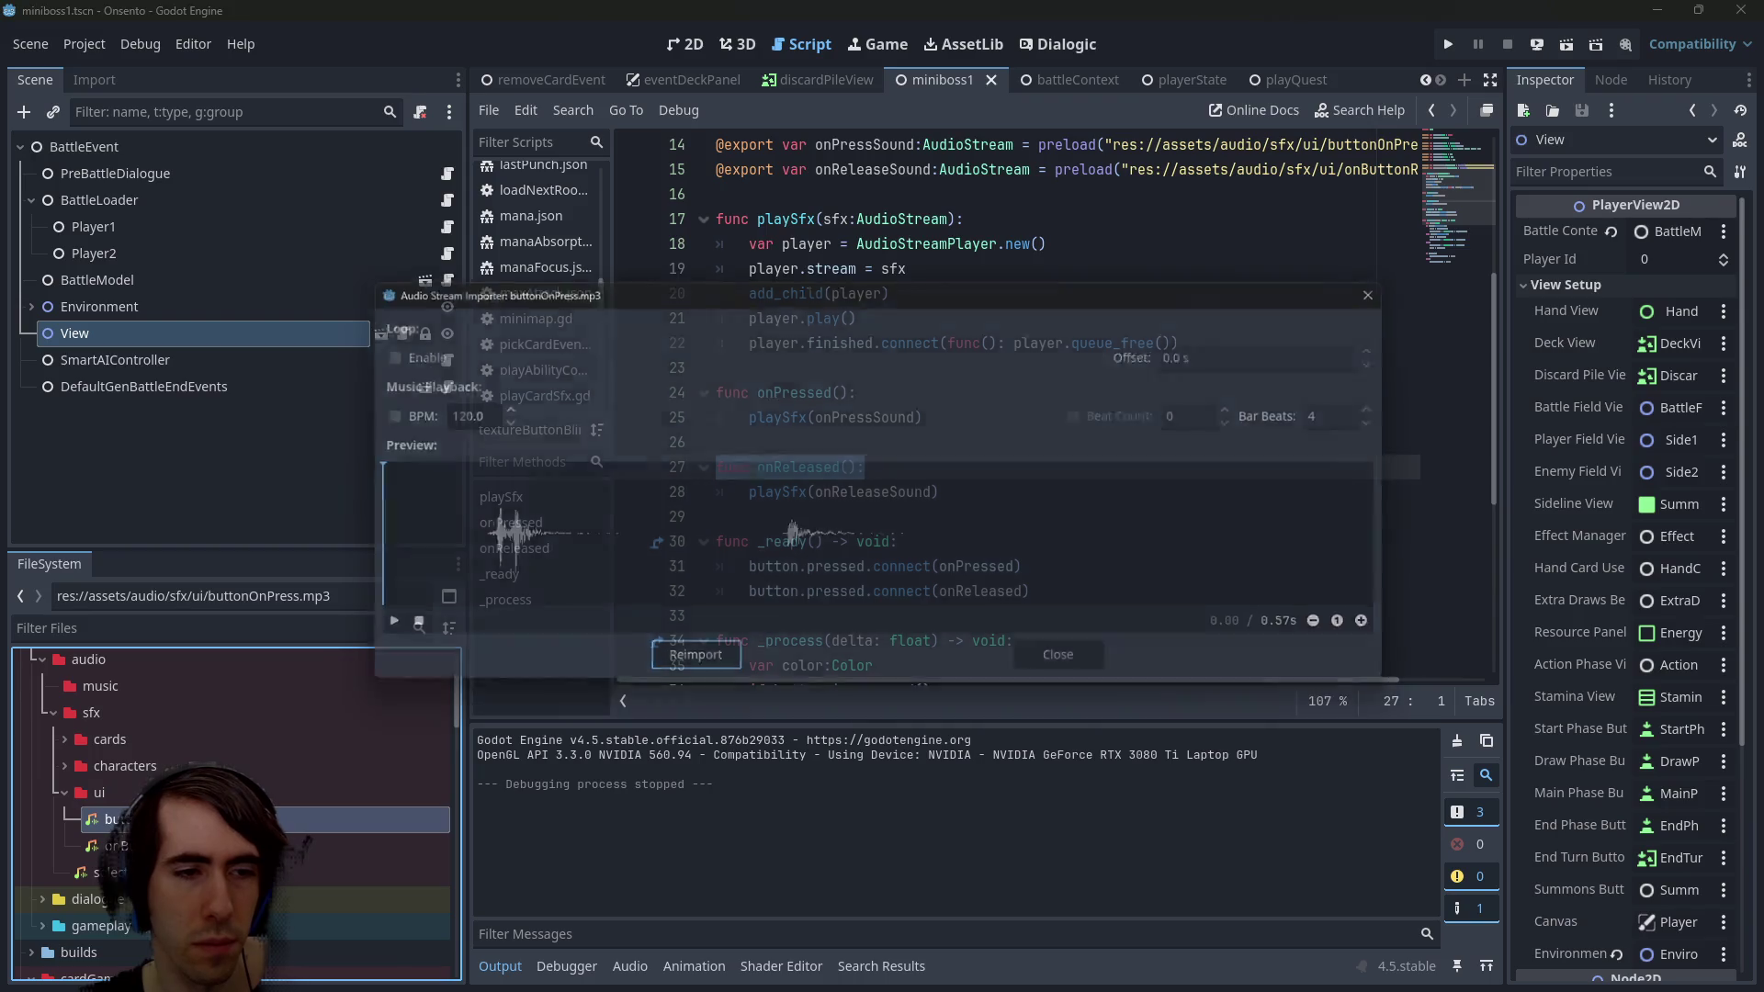
click(363, 632)
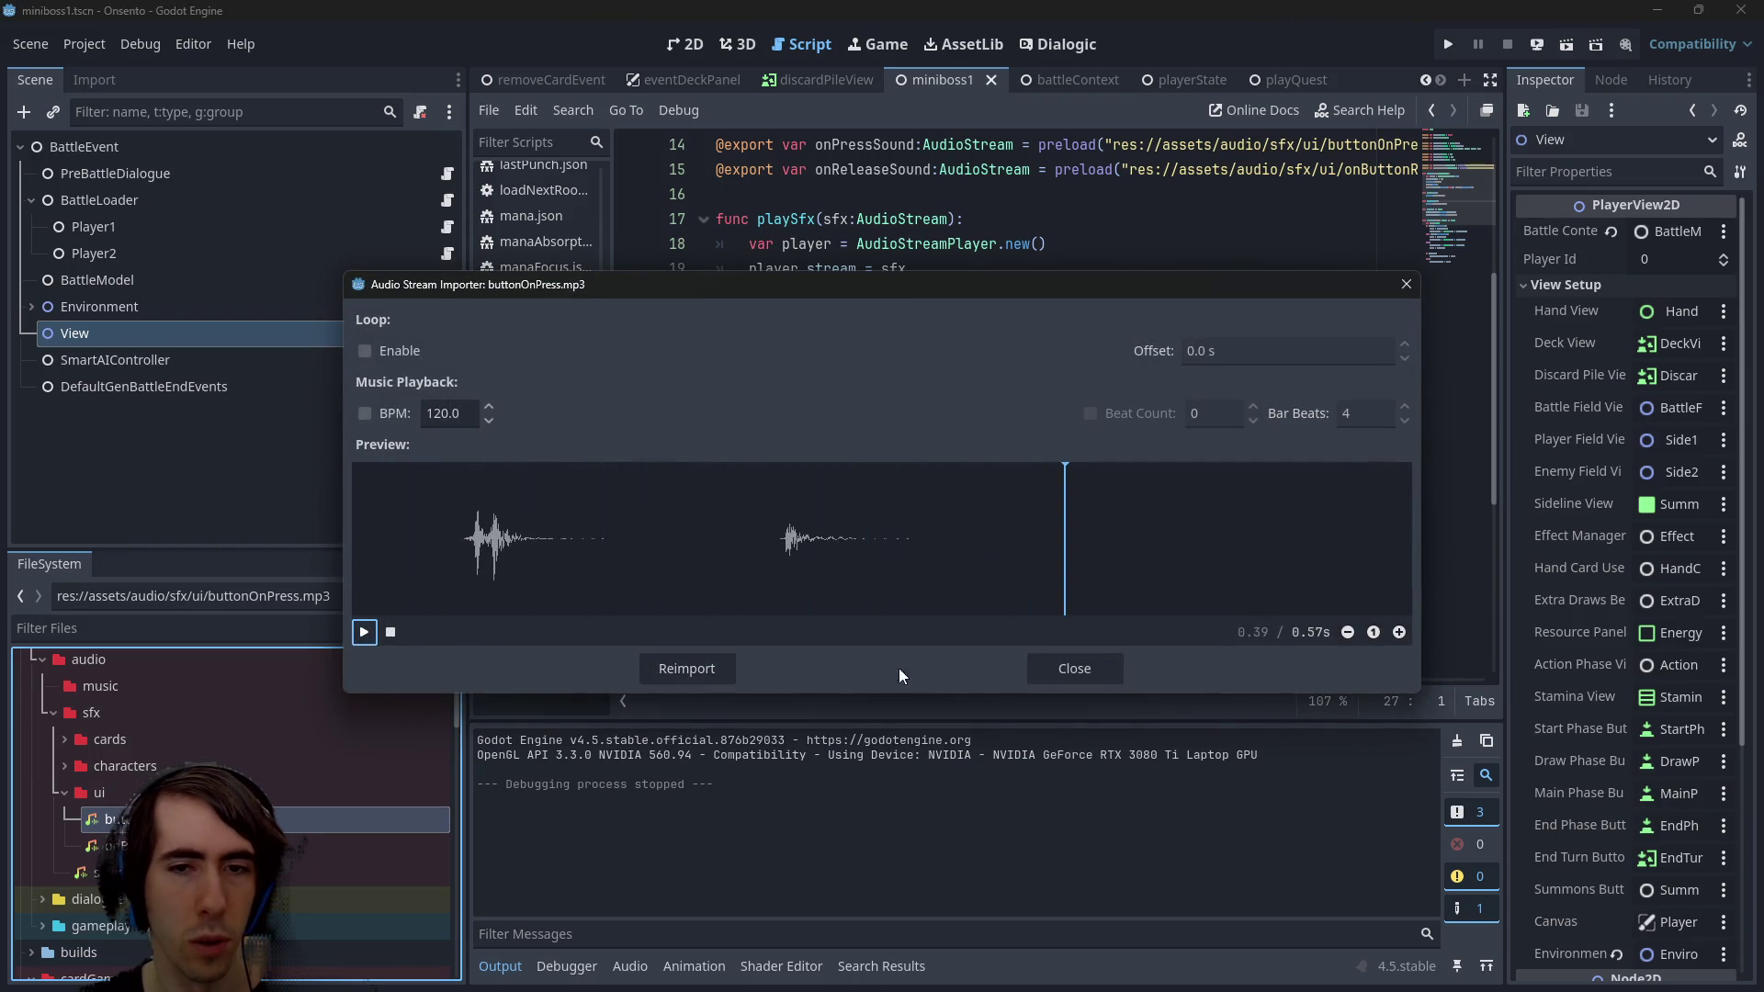
click(1074, 668)
Preview onButtonRelease.mp3 twice, then bring the Audacity card-flipping recording forward
double_click(128, 845)
click(362, 632)
click(362, 632)
click(1036, 667)
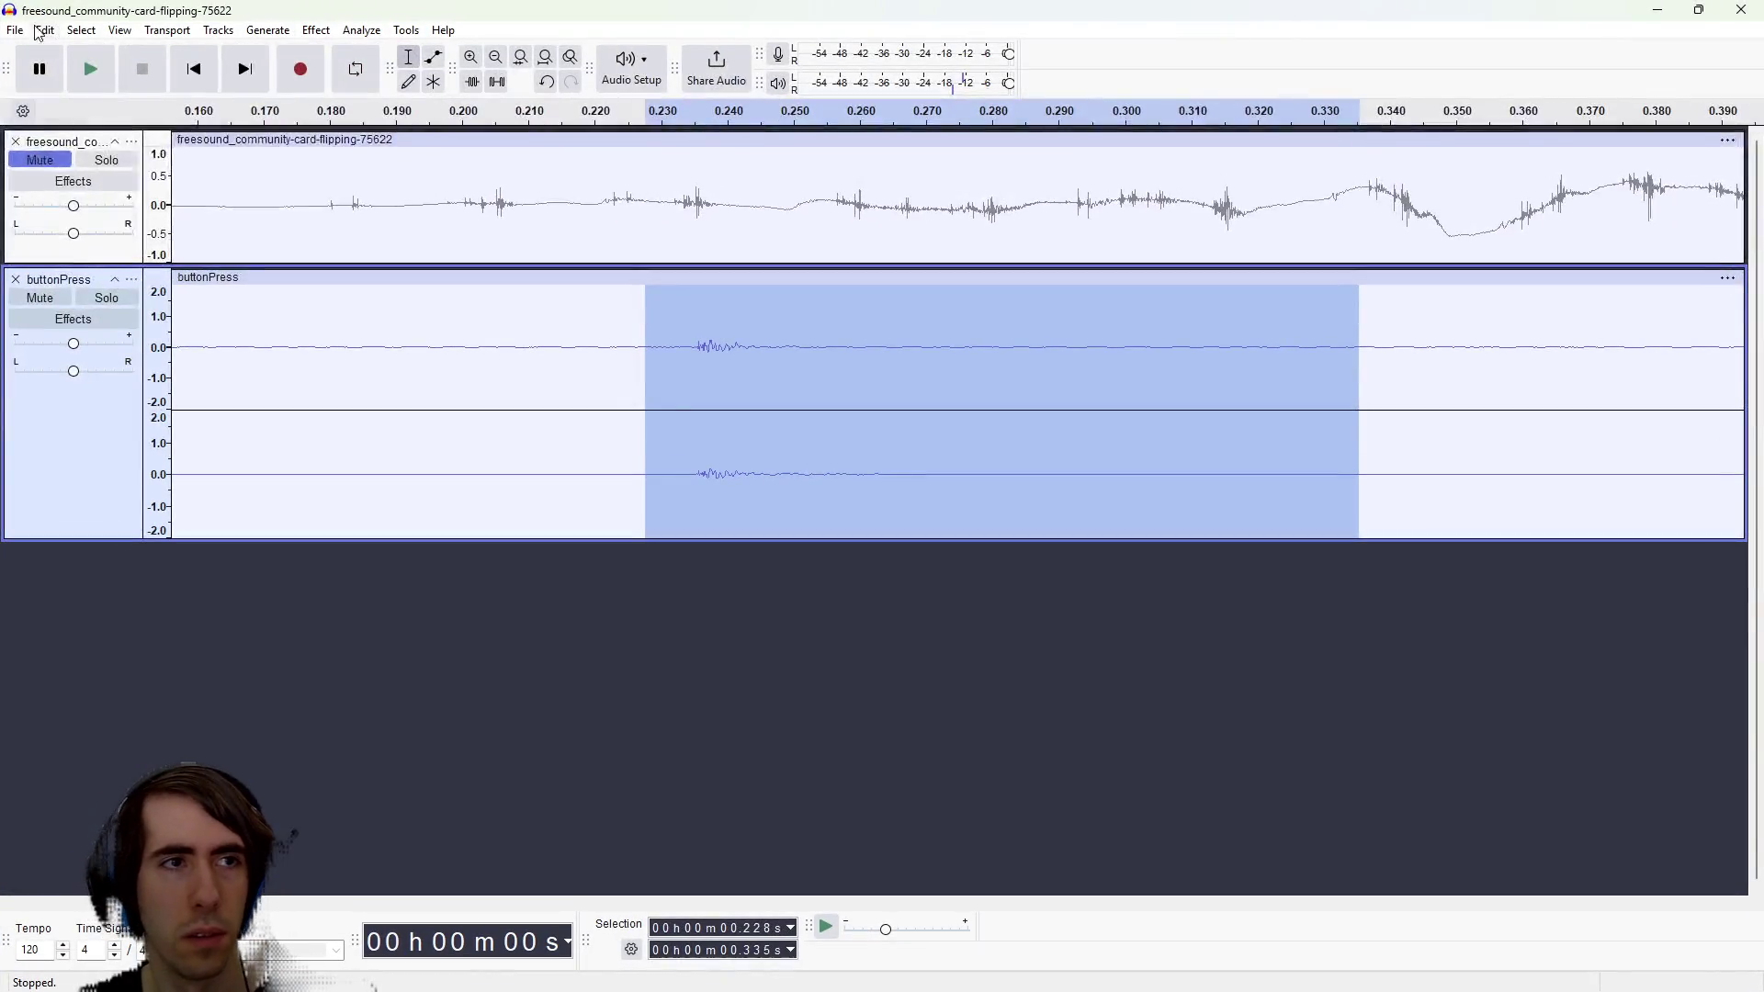
click(25, 28)
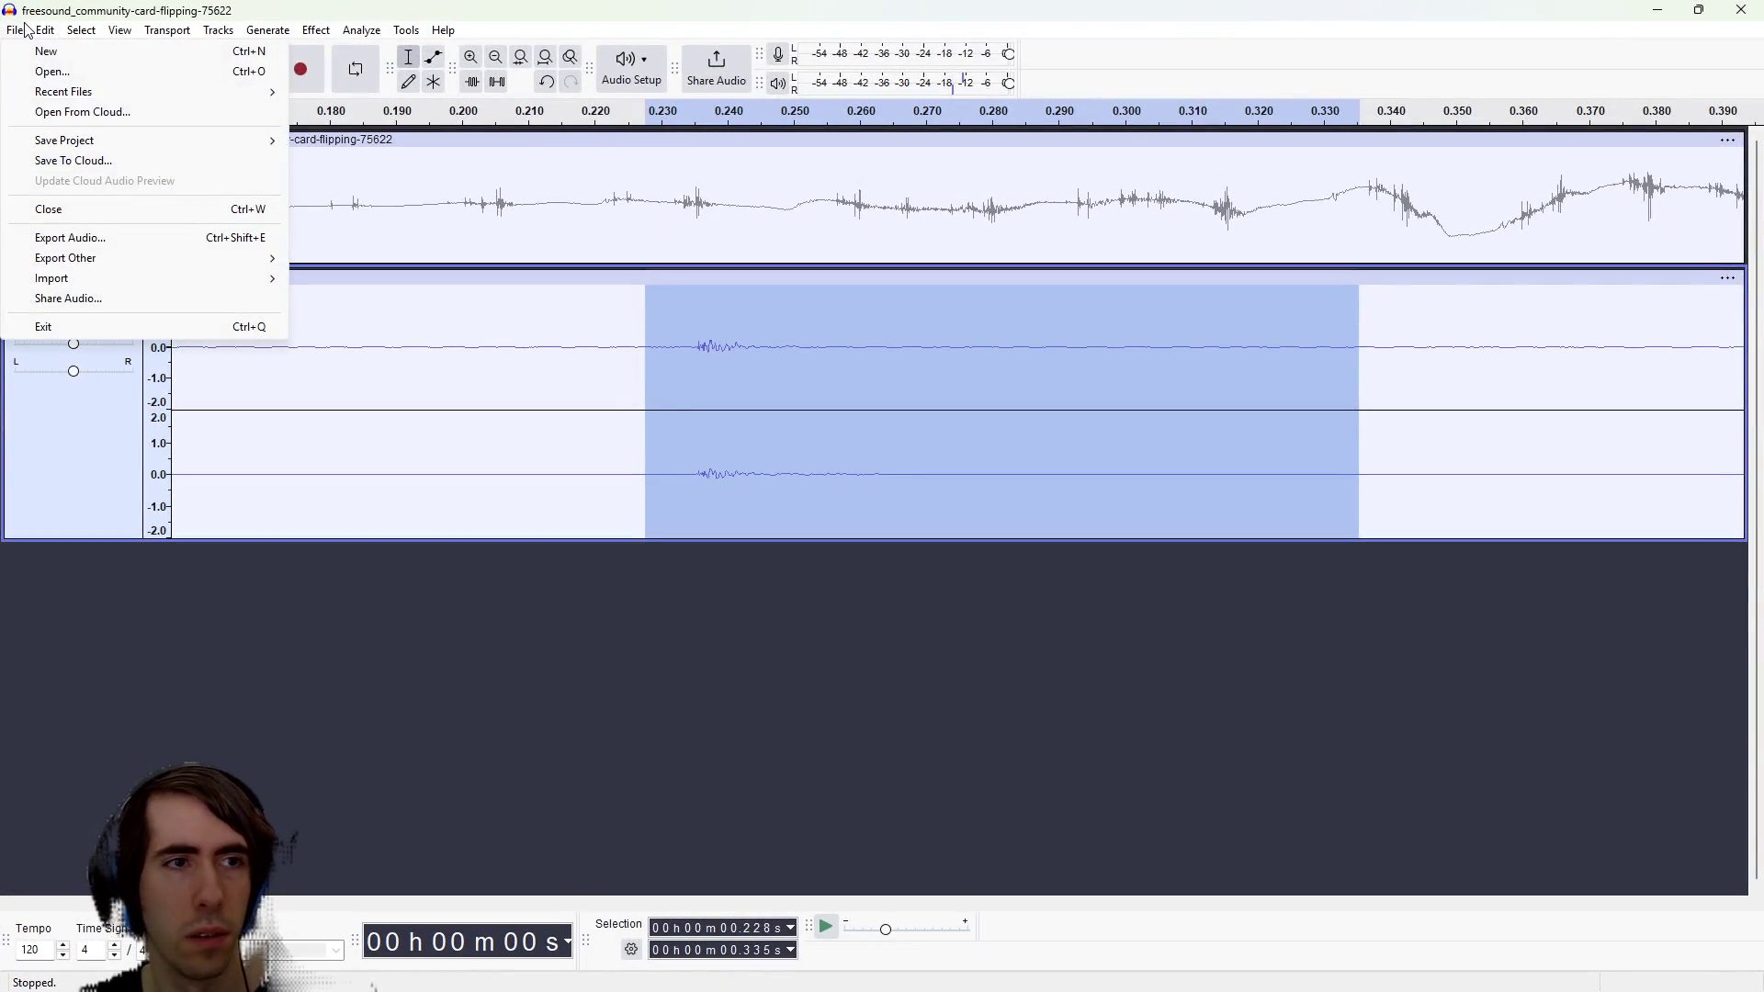
Dismiss Audacity's File menu and return to the Godot script editor with Alt+Tab
key(alt+Tab)
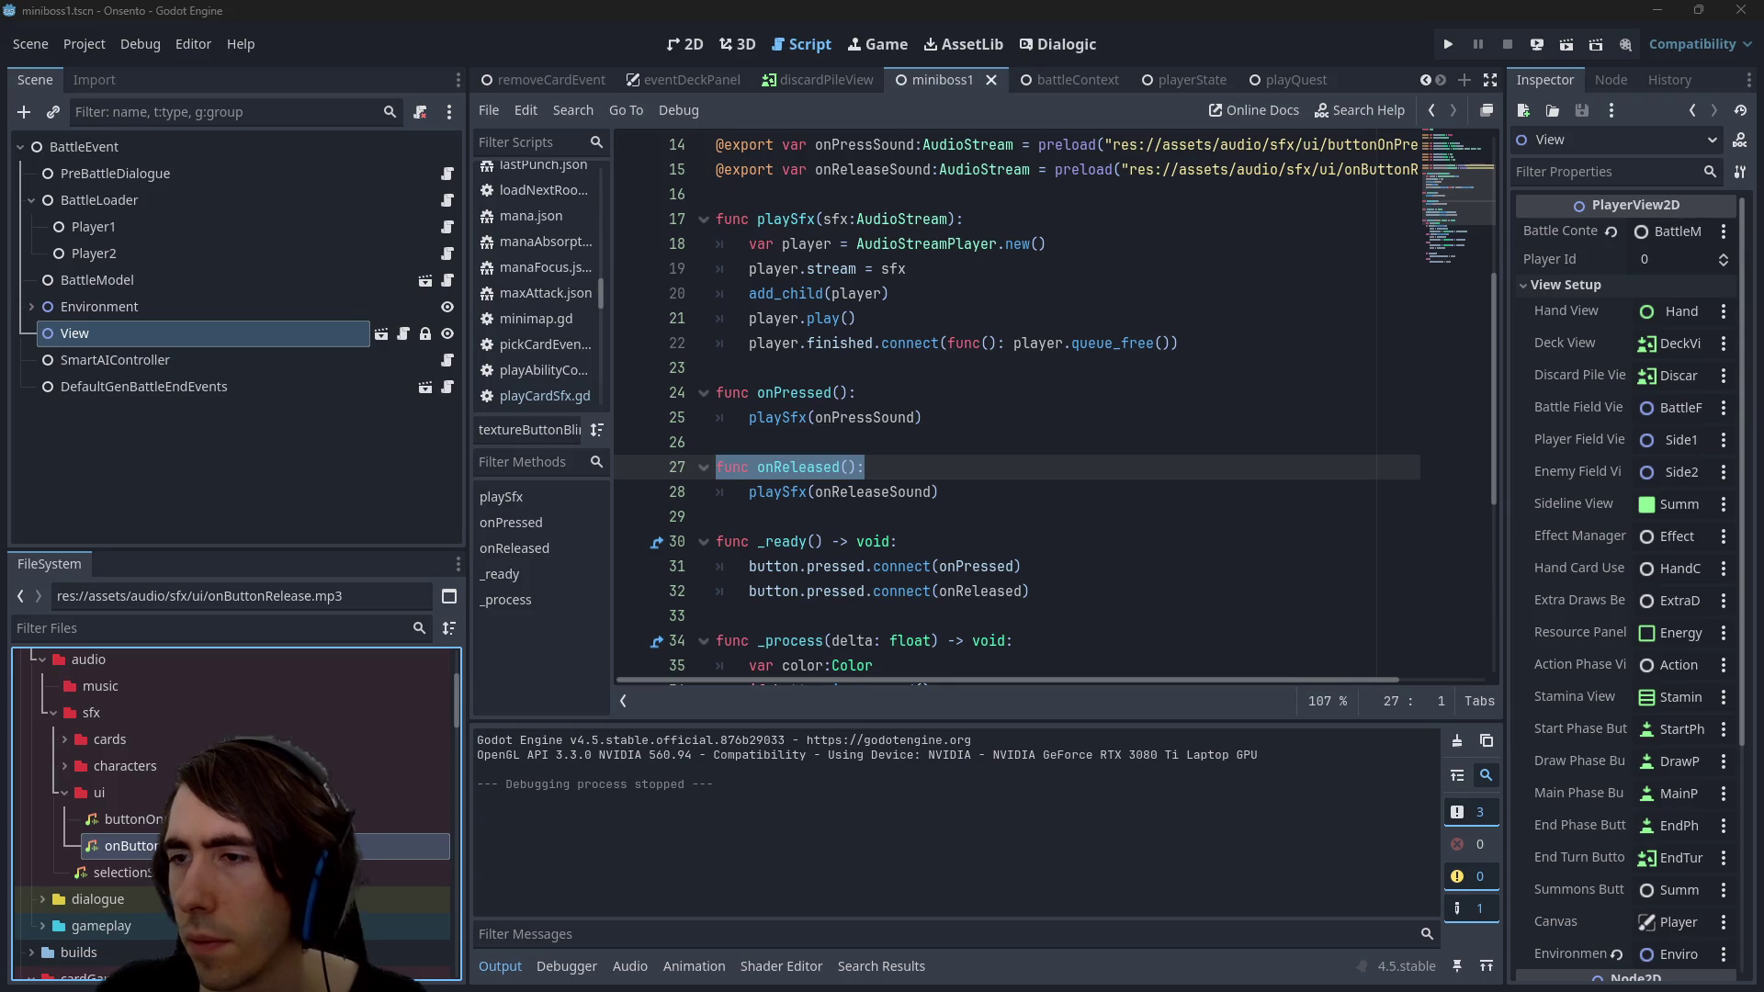
Repath line 15's release sound to buttonOnRelease.mp3, save, and run the project
click(841, 418)
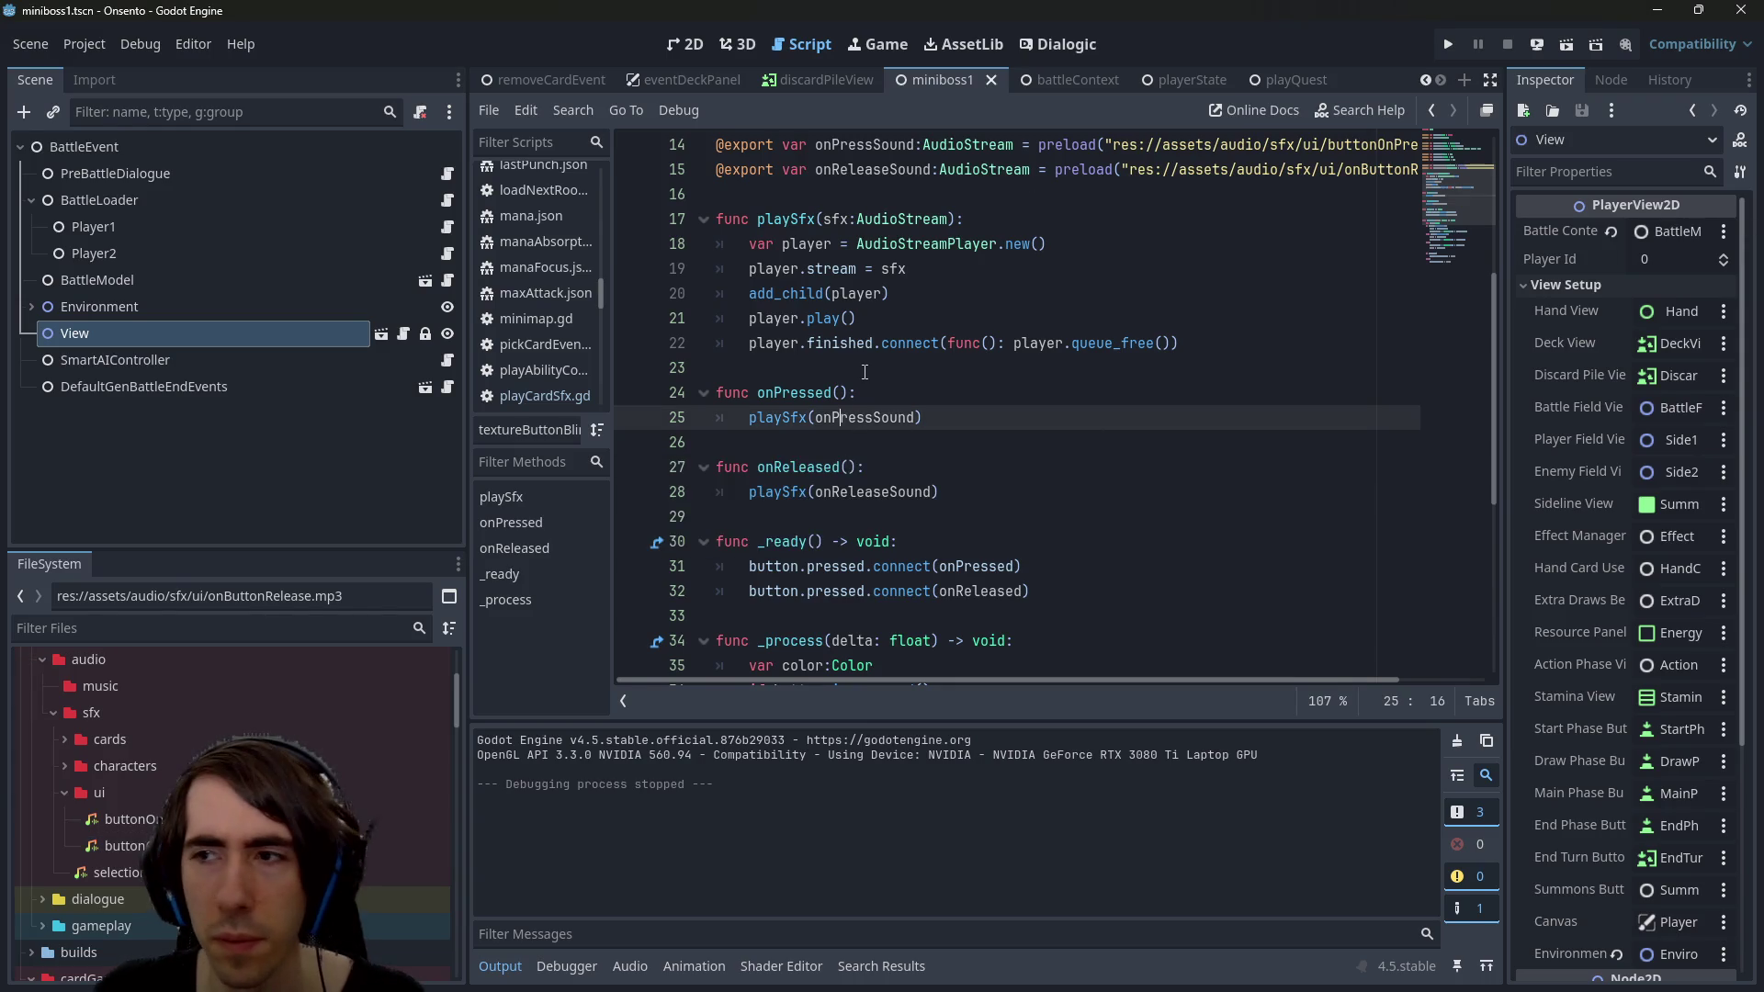
scroll(864, 372, up, 3)
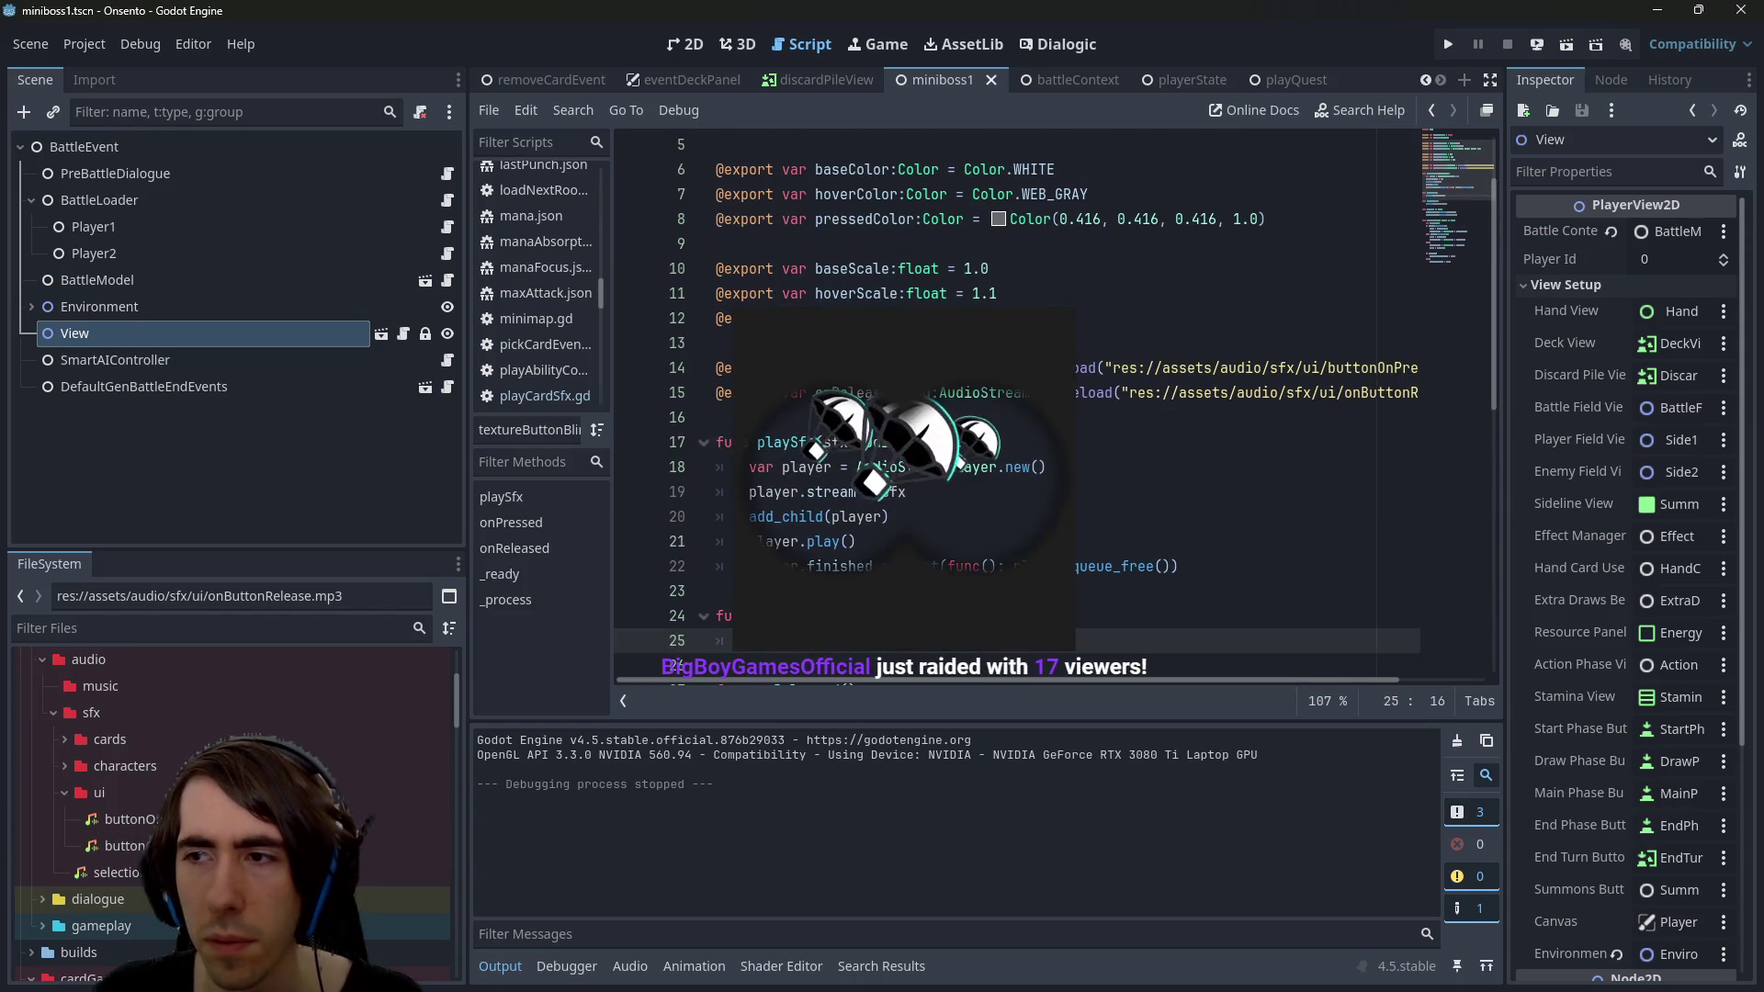
scroll(1204, 643, up, 1)
scroll(1203, 685, right, 2)
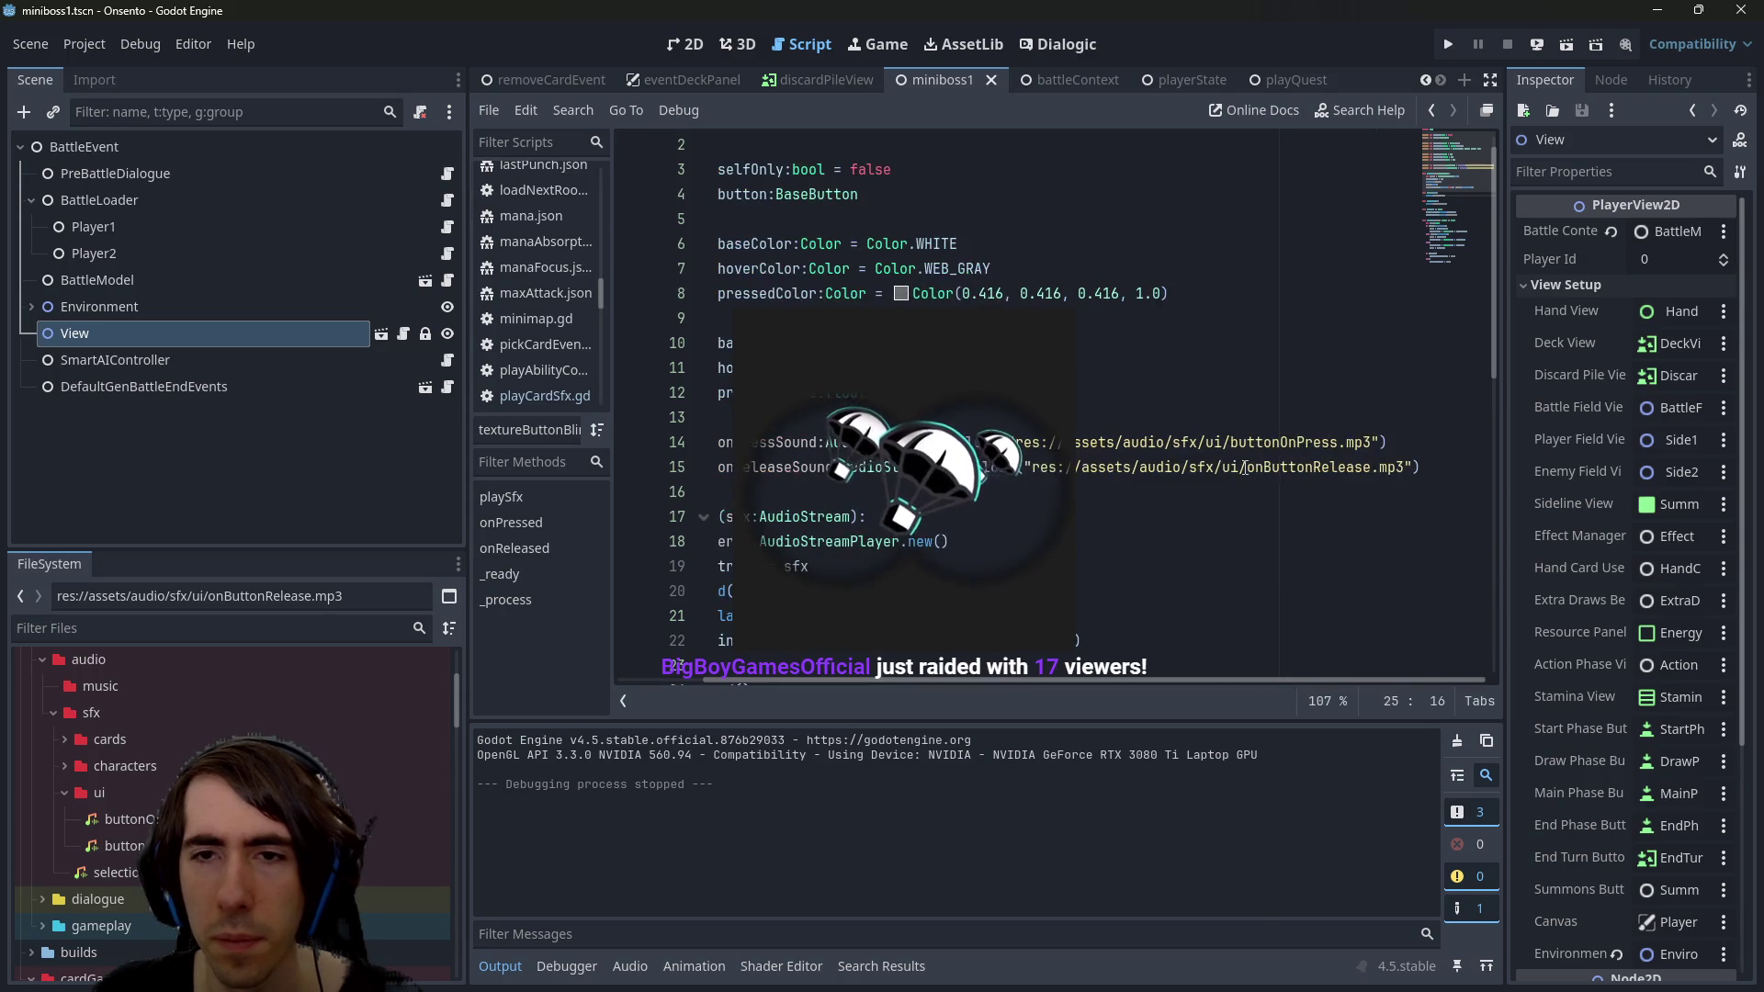
double_click(1255, 468)
text(butt)
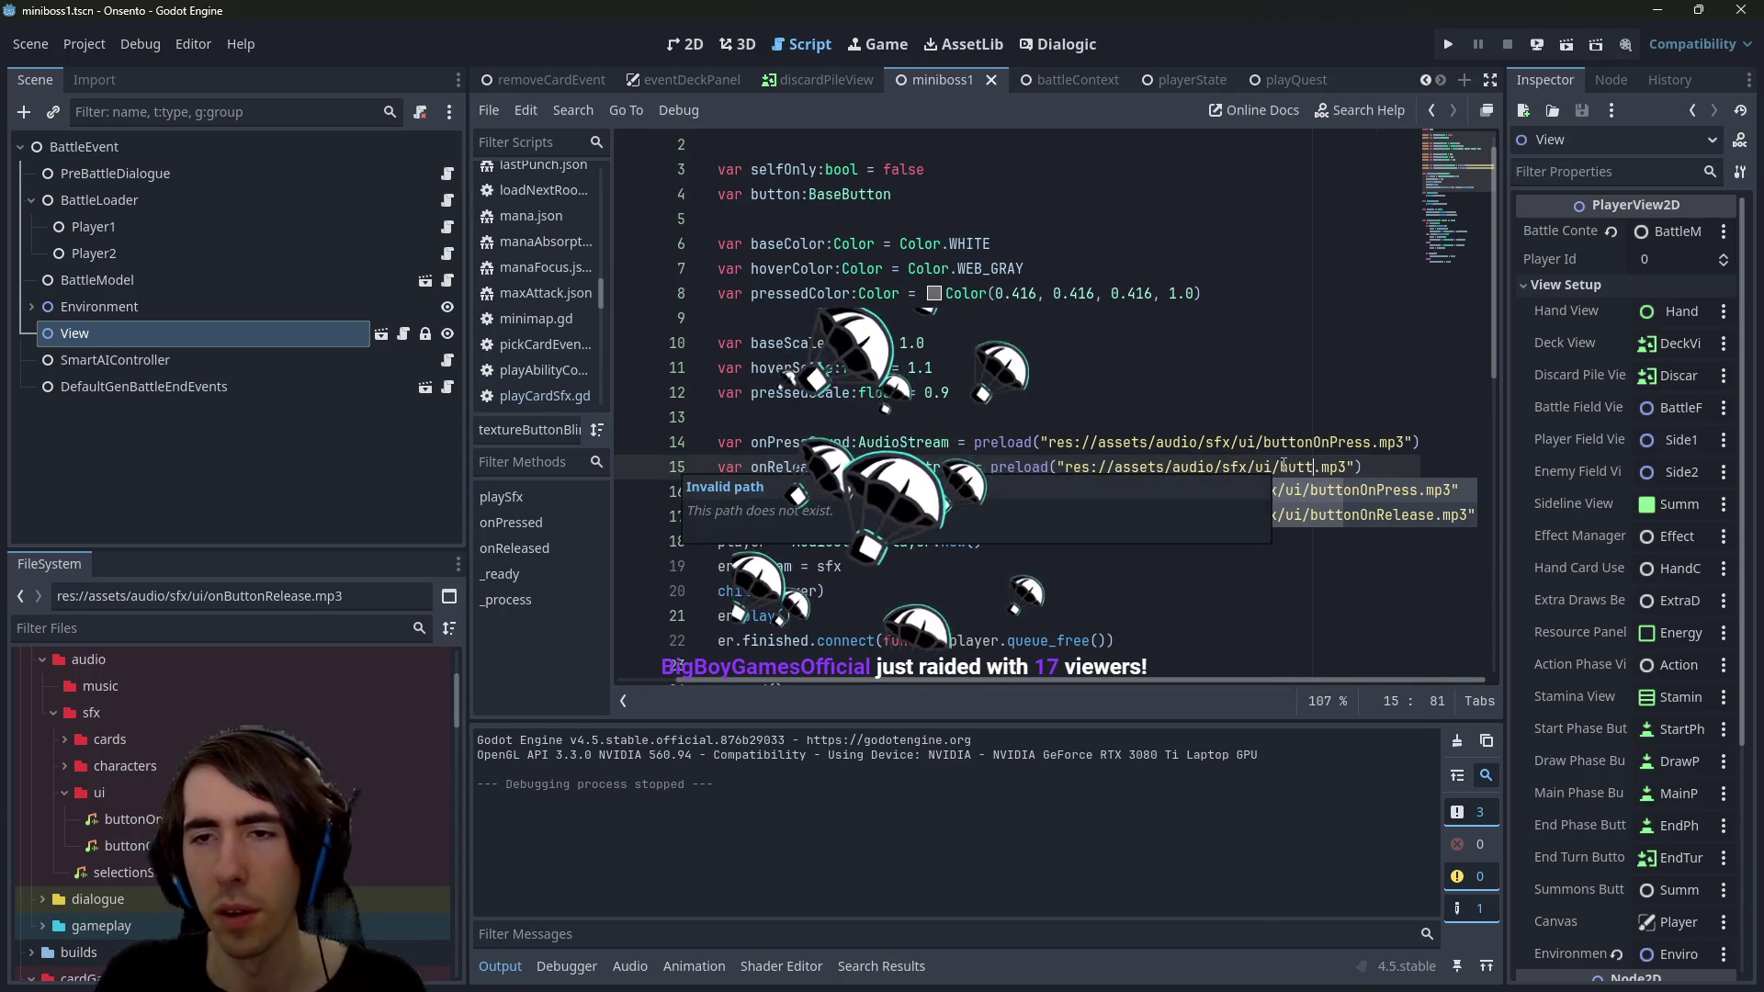
click(1373, 514)
key(ctrl+s)
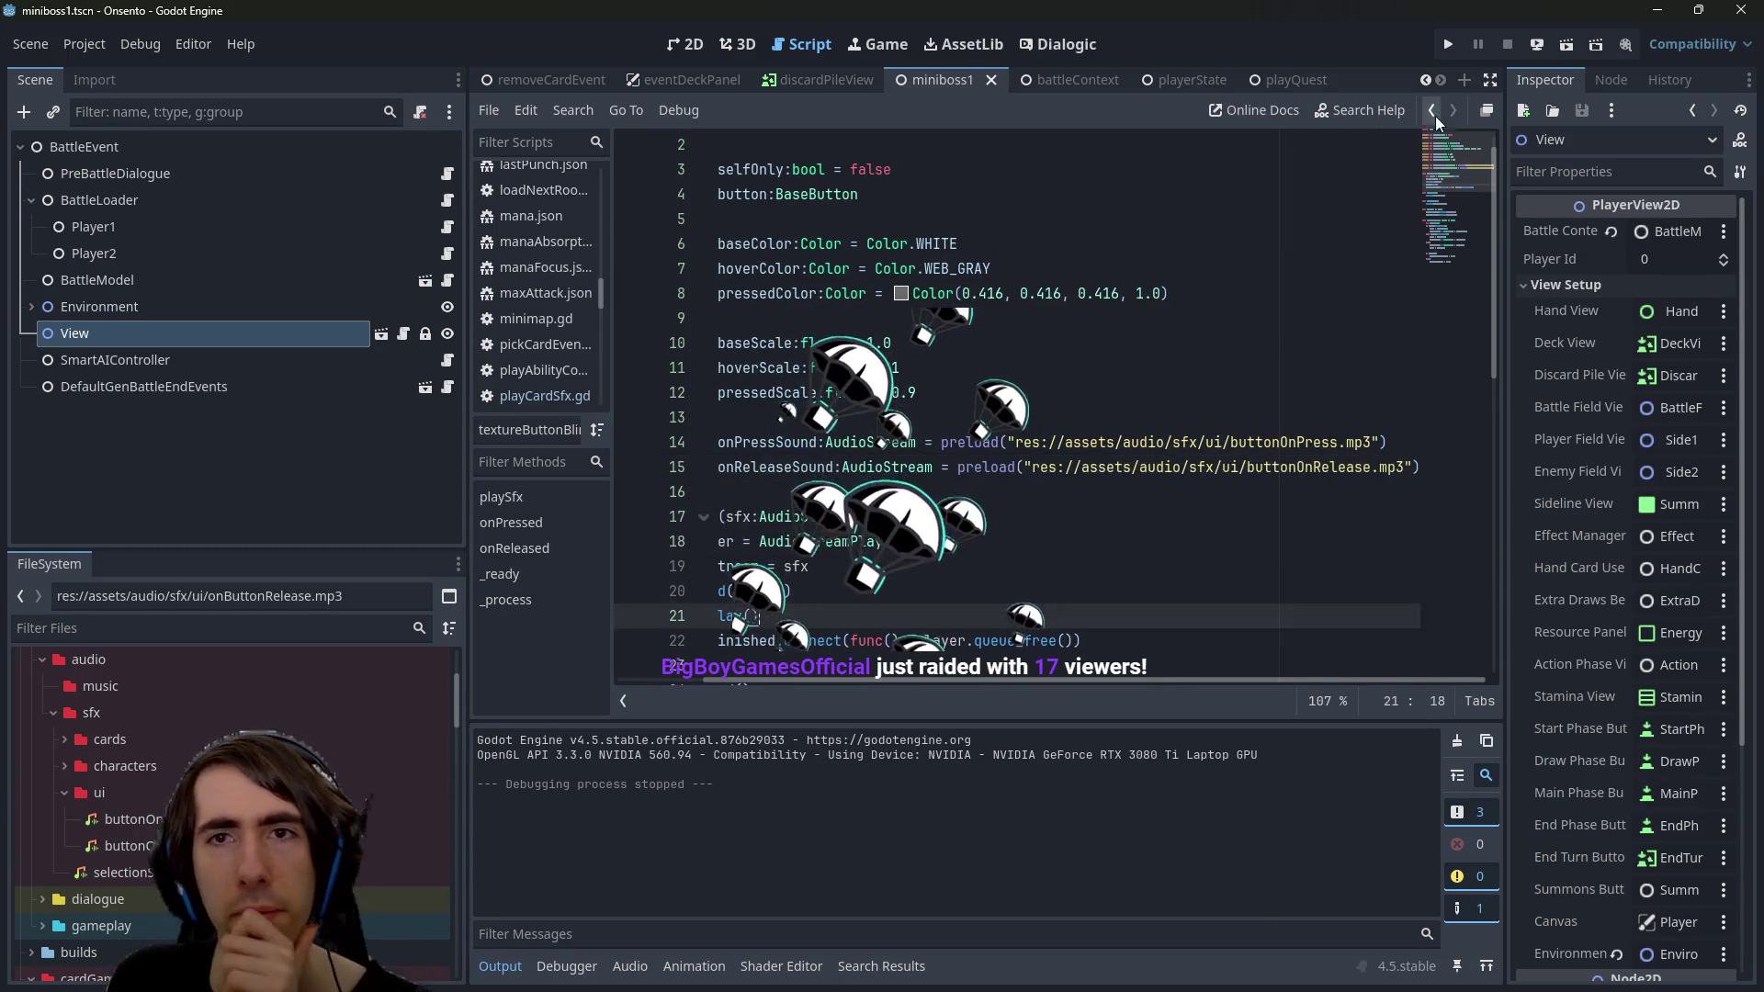
key(F5)
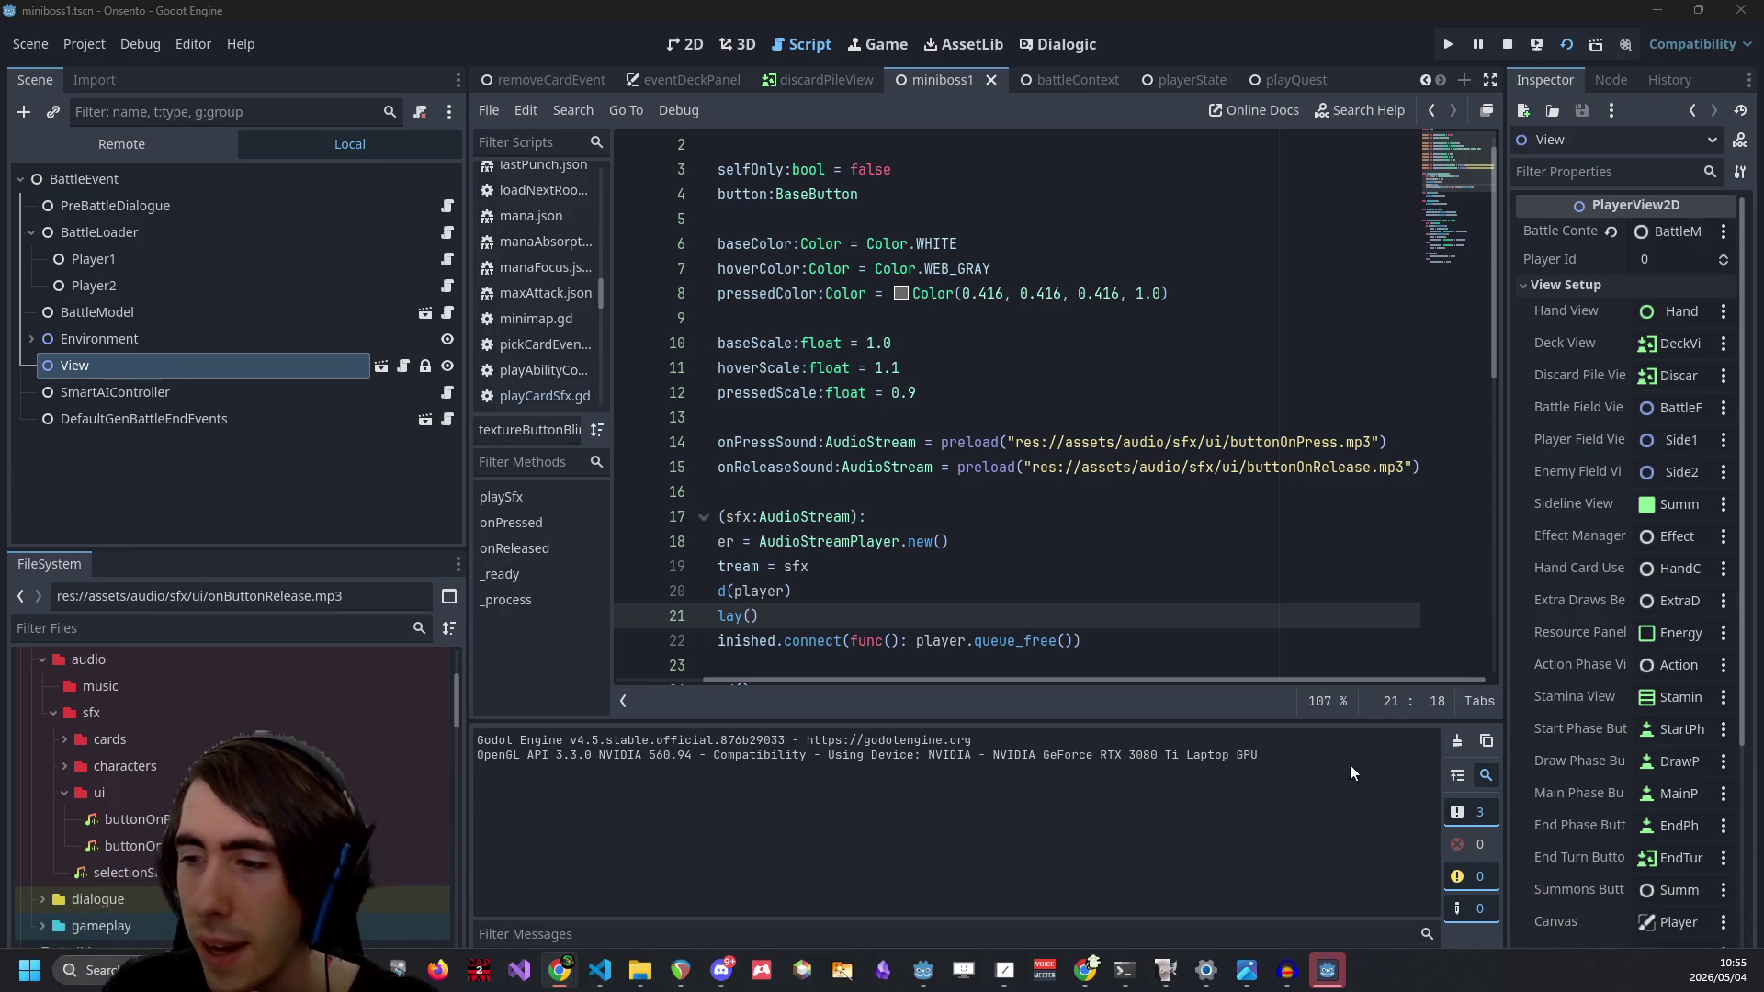
Deploy the green-haired dragon girl and end the turn despite the draw warning
key(F6)
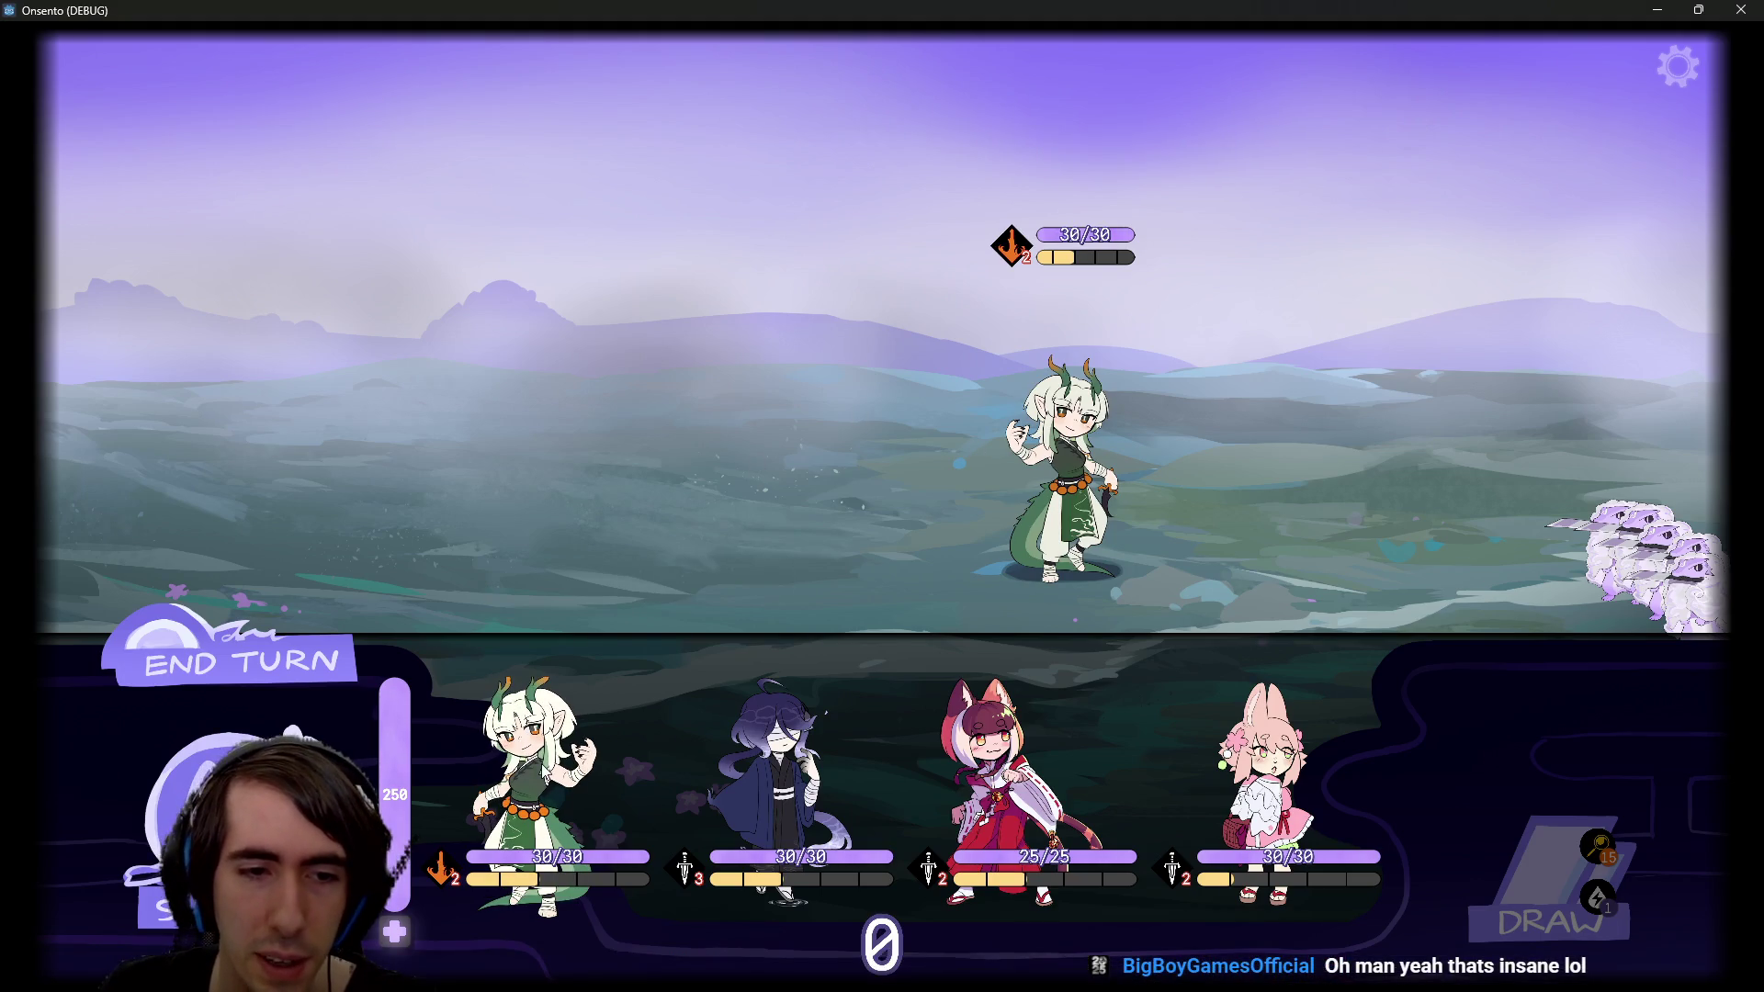
click(609, 762)
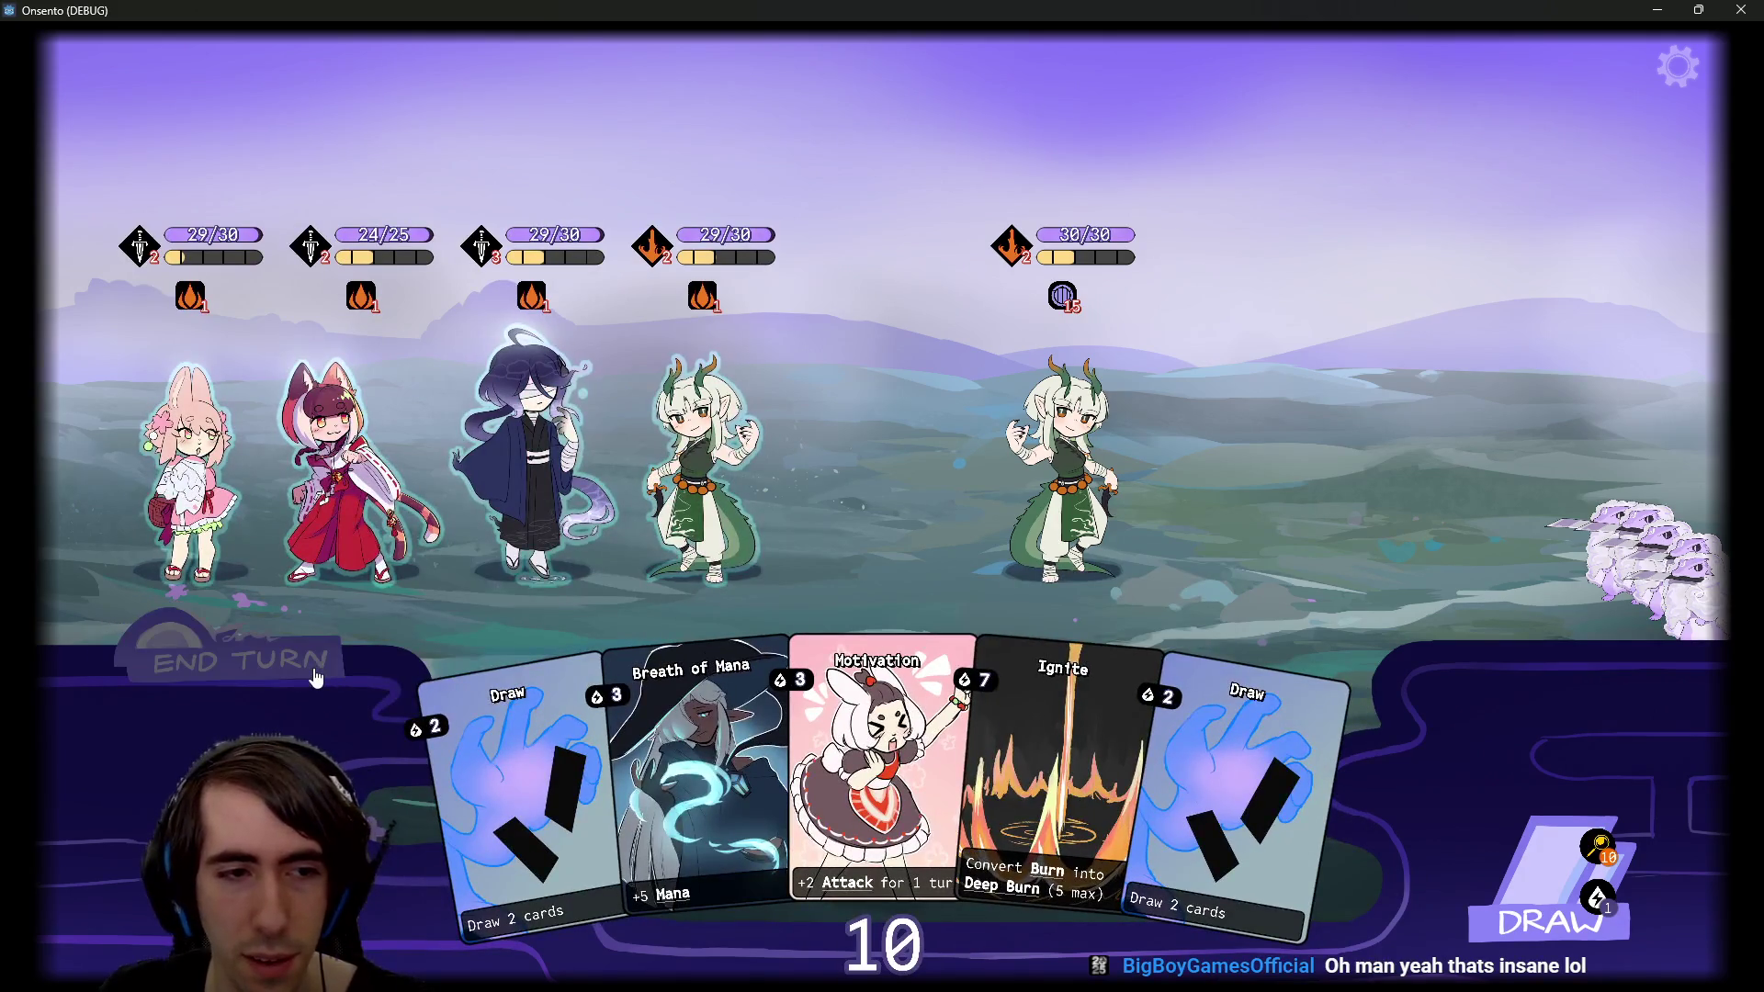
click(316, 661)
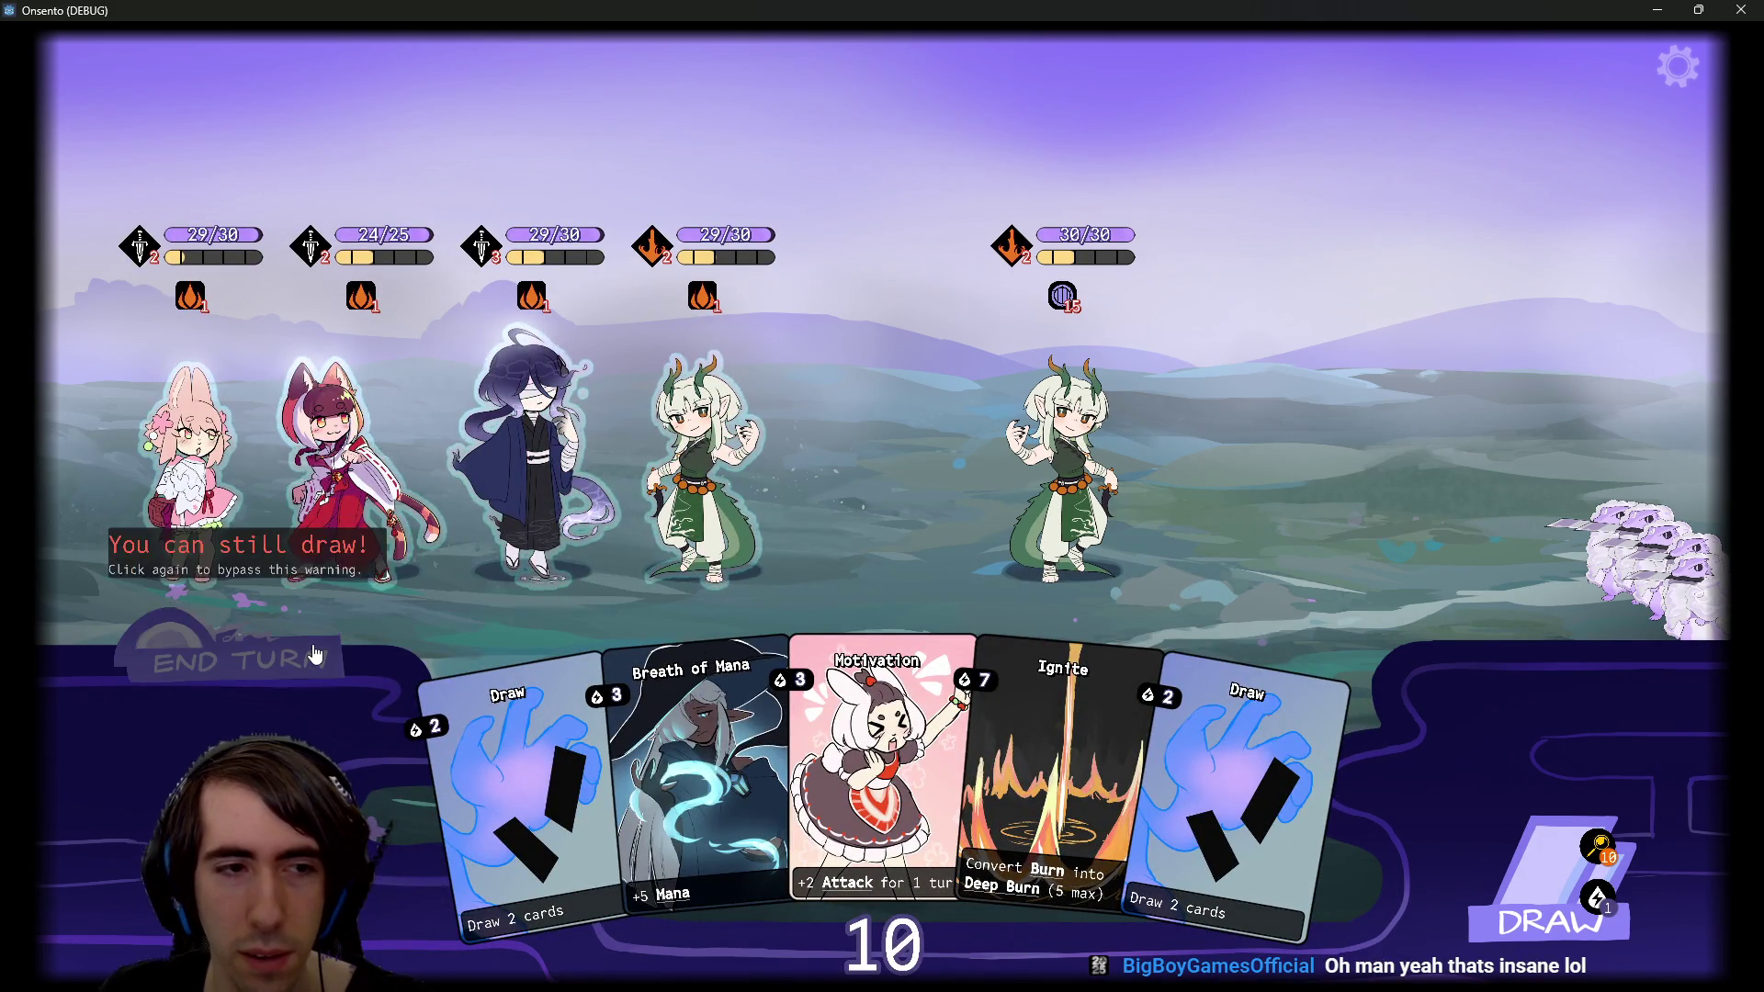
click(316, 656)
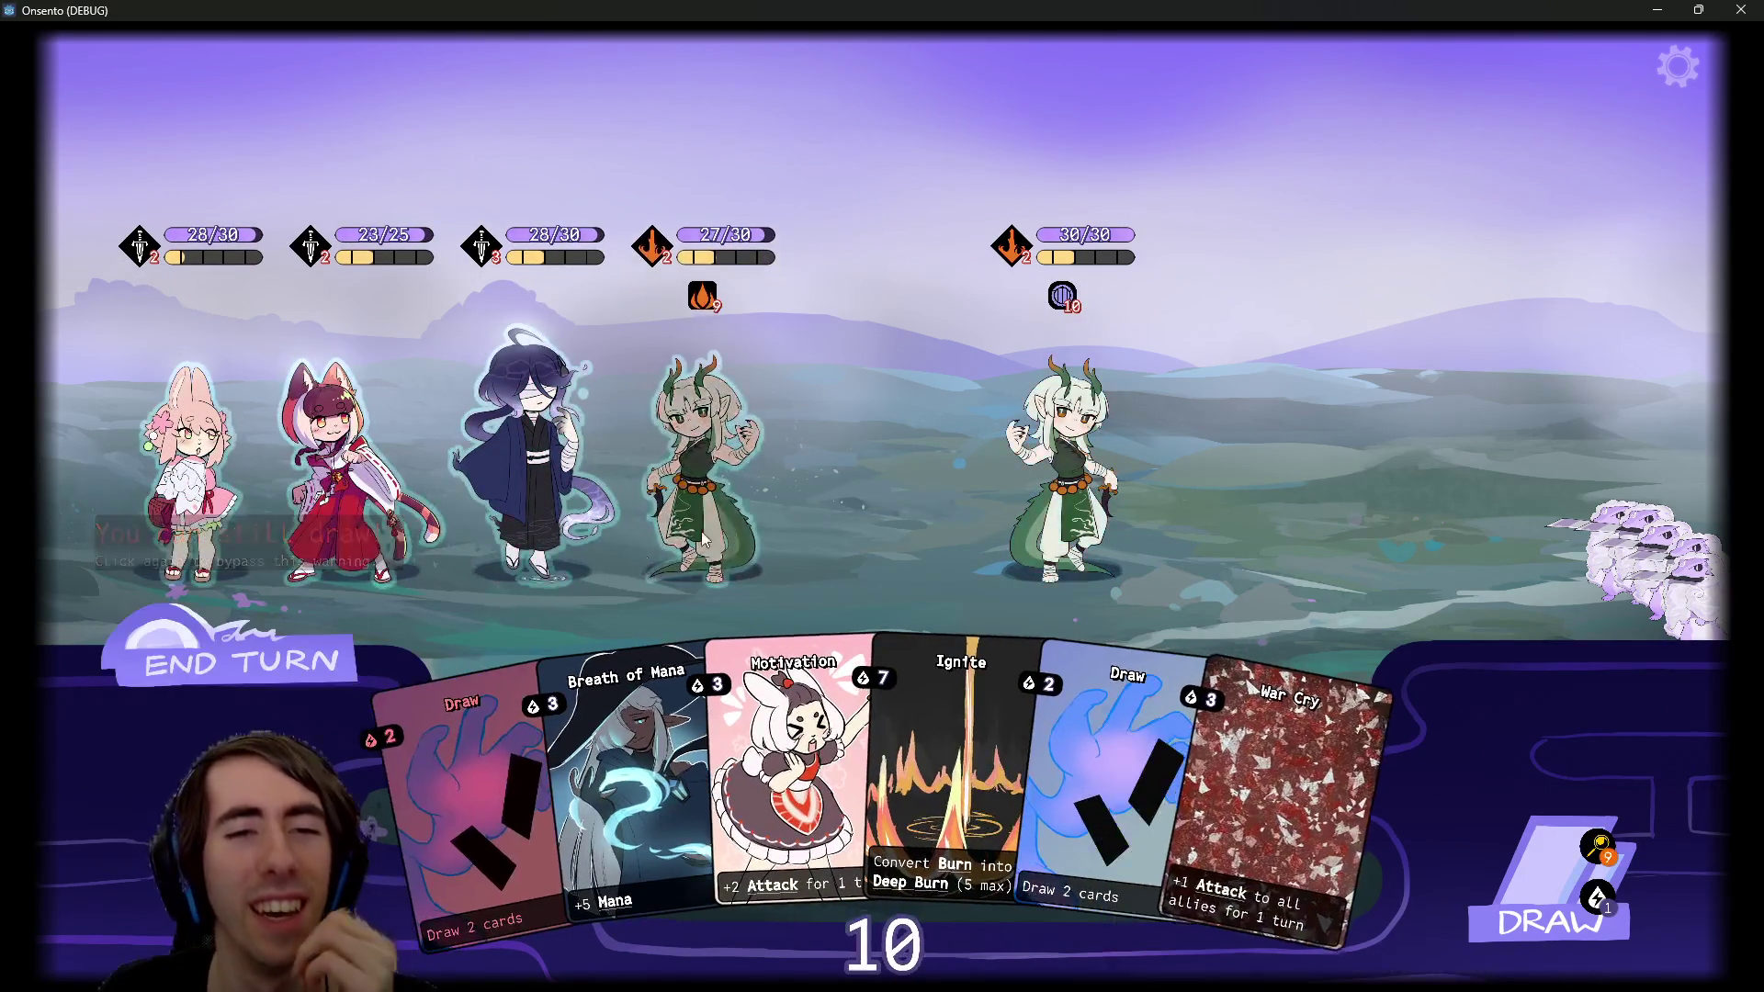
Draw two cards, then play Breath of Mana, a card on the dragon girl, and Draw
mouse_move(1031, 751)
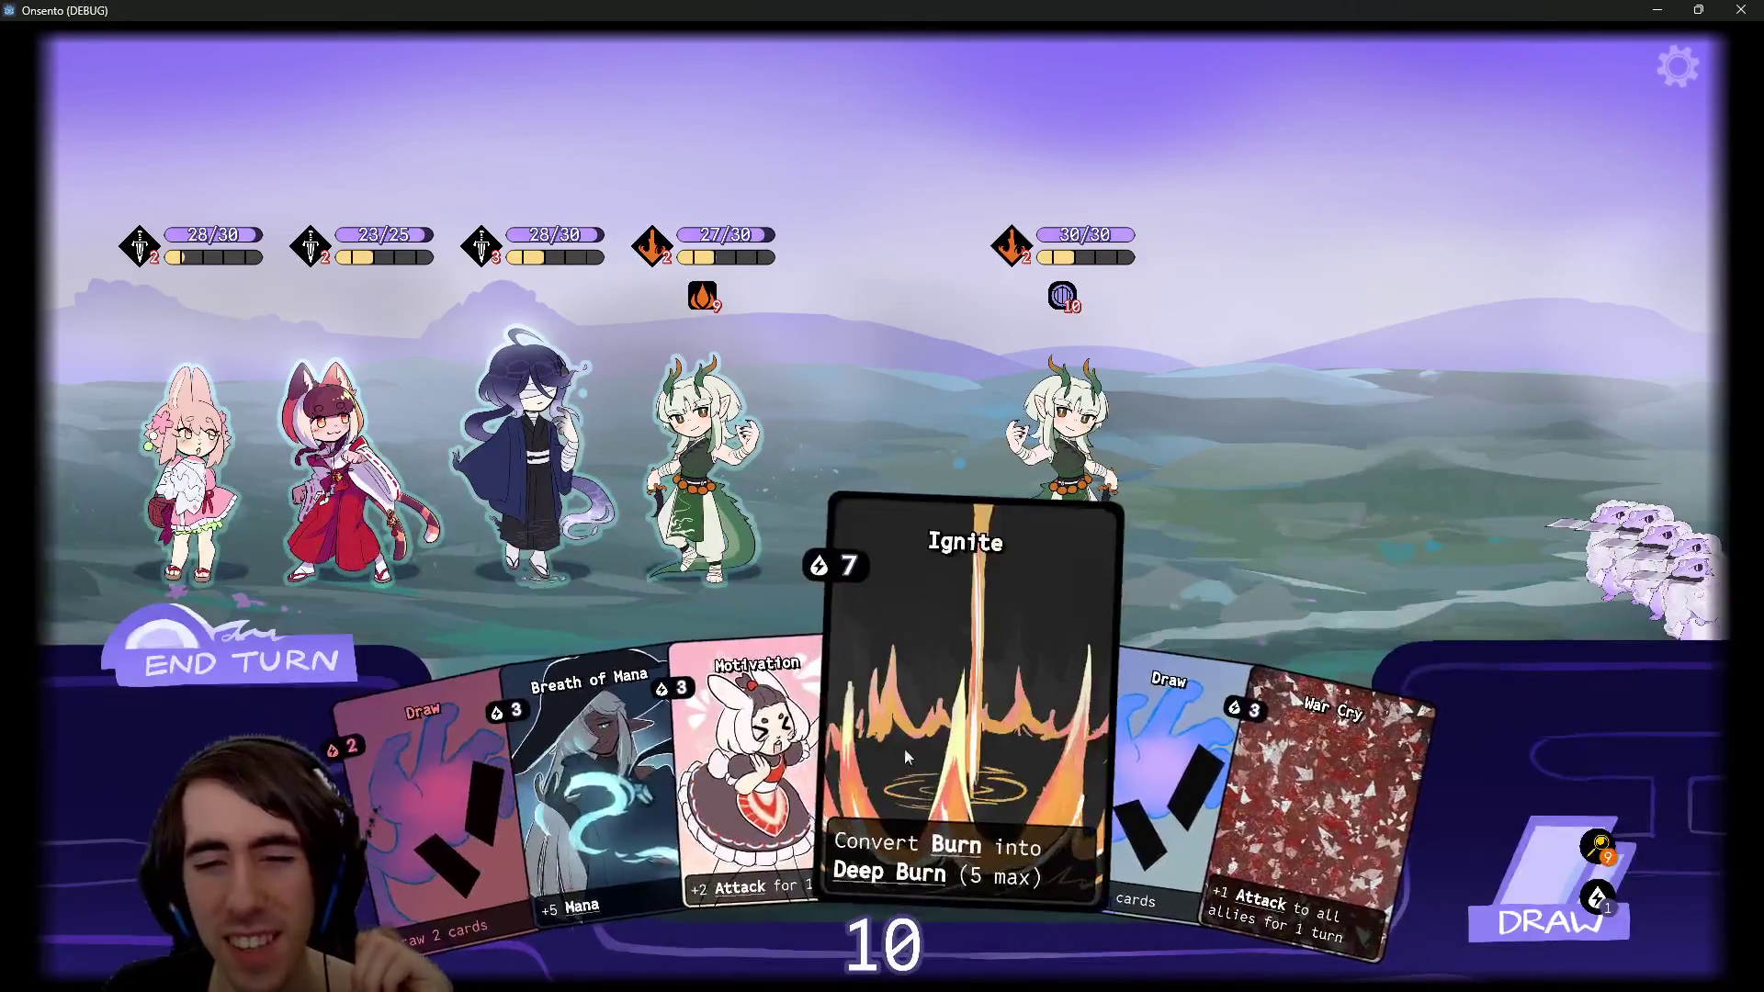
click(1536, 864)
click(1536, 864)
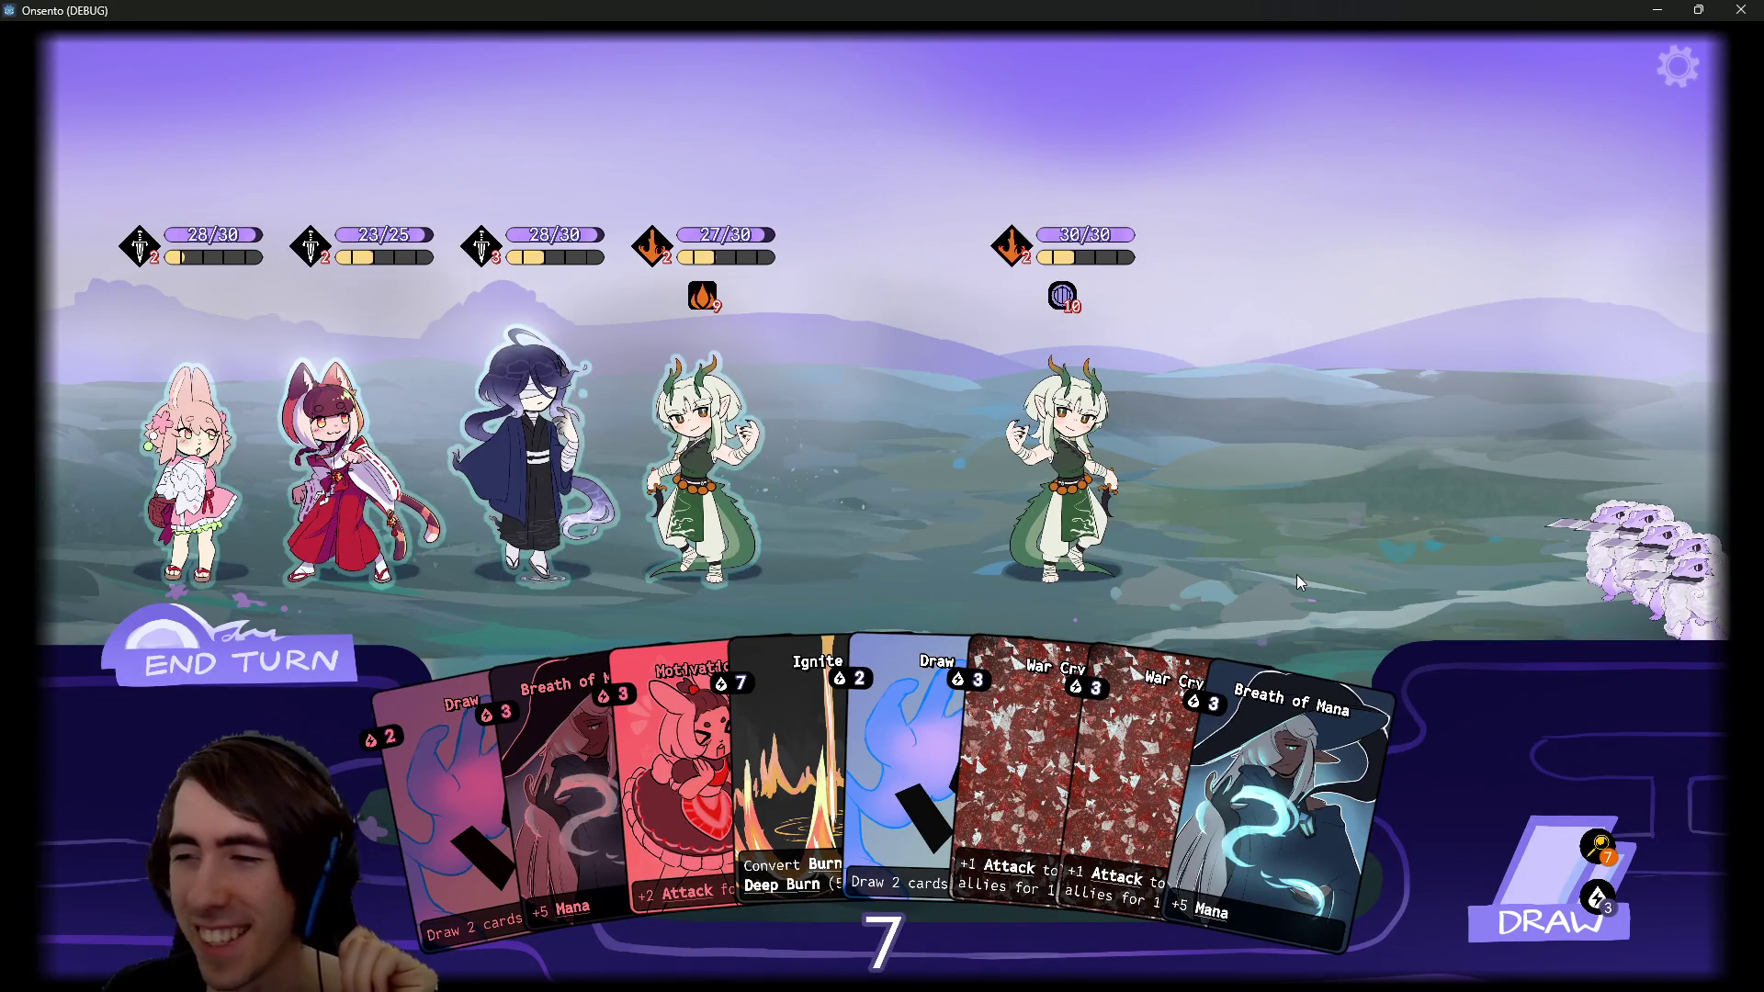
click(1354, 769)
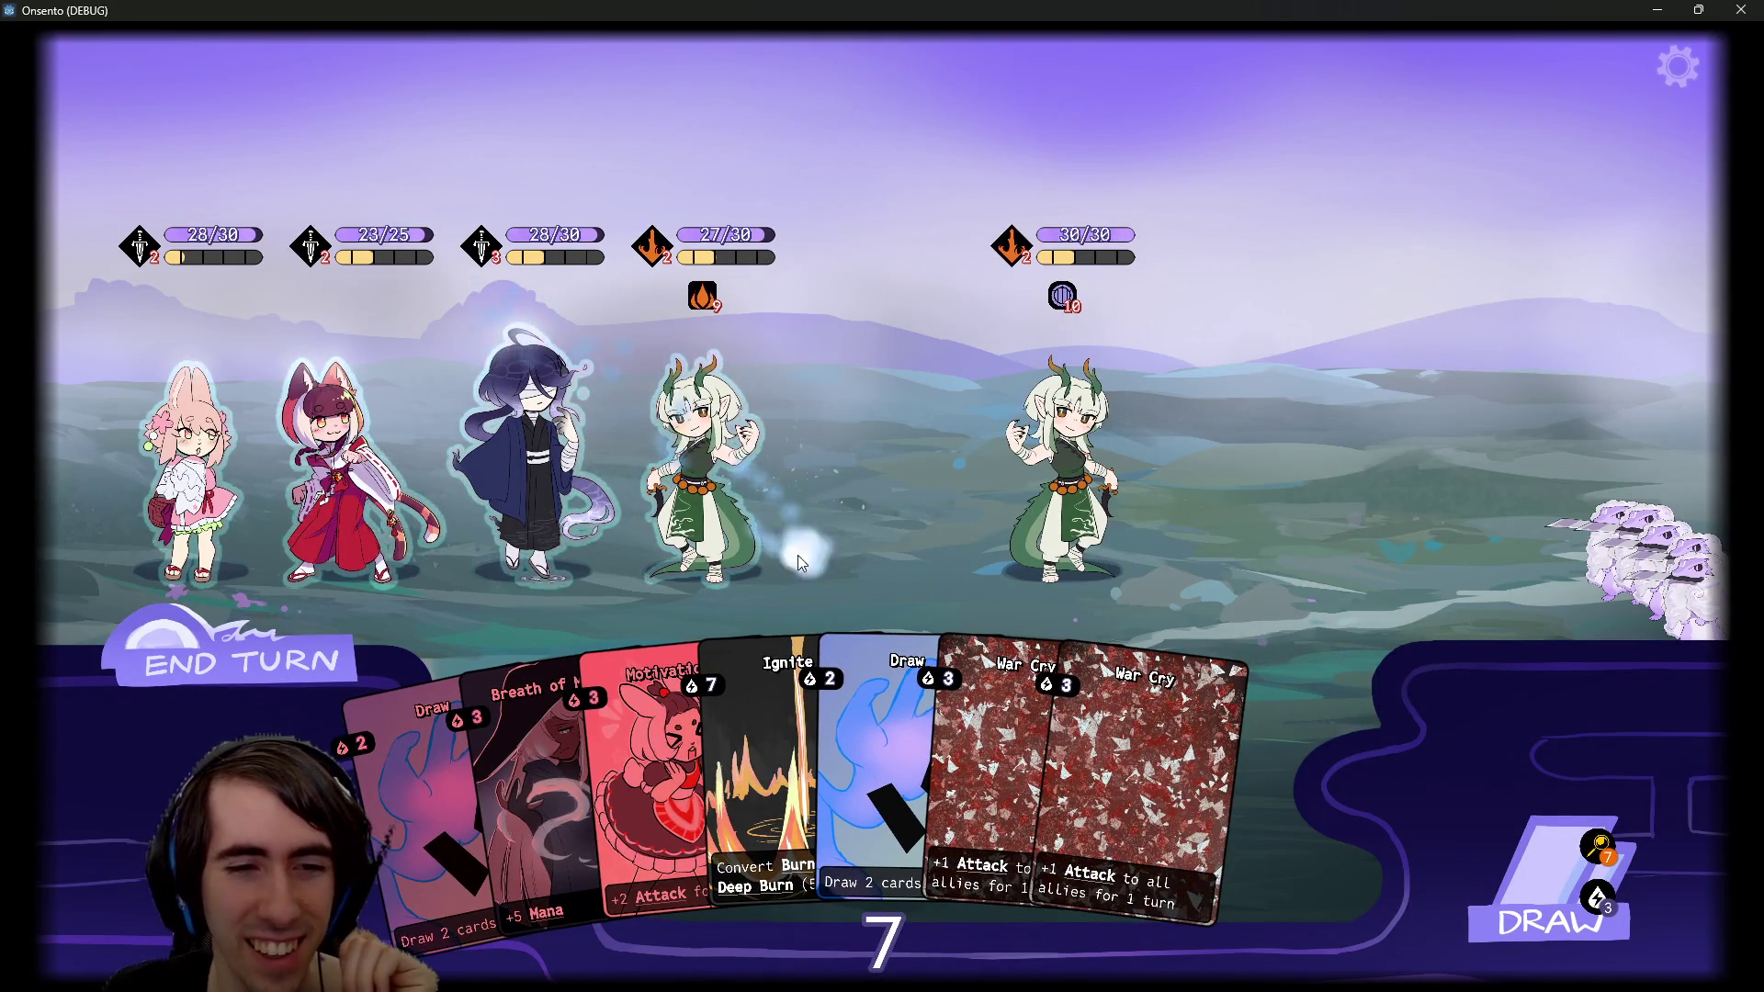
click(806, 554)
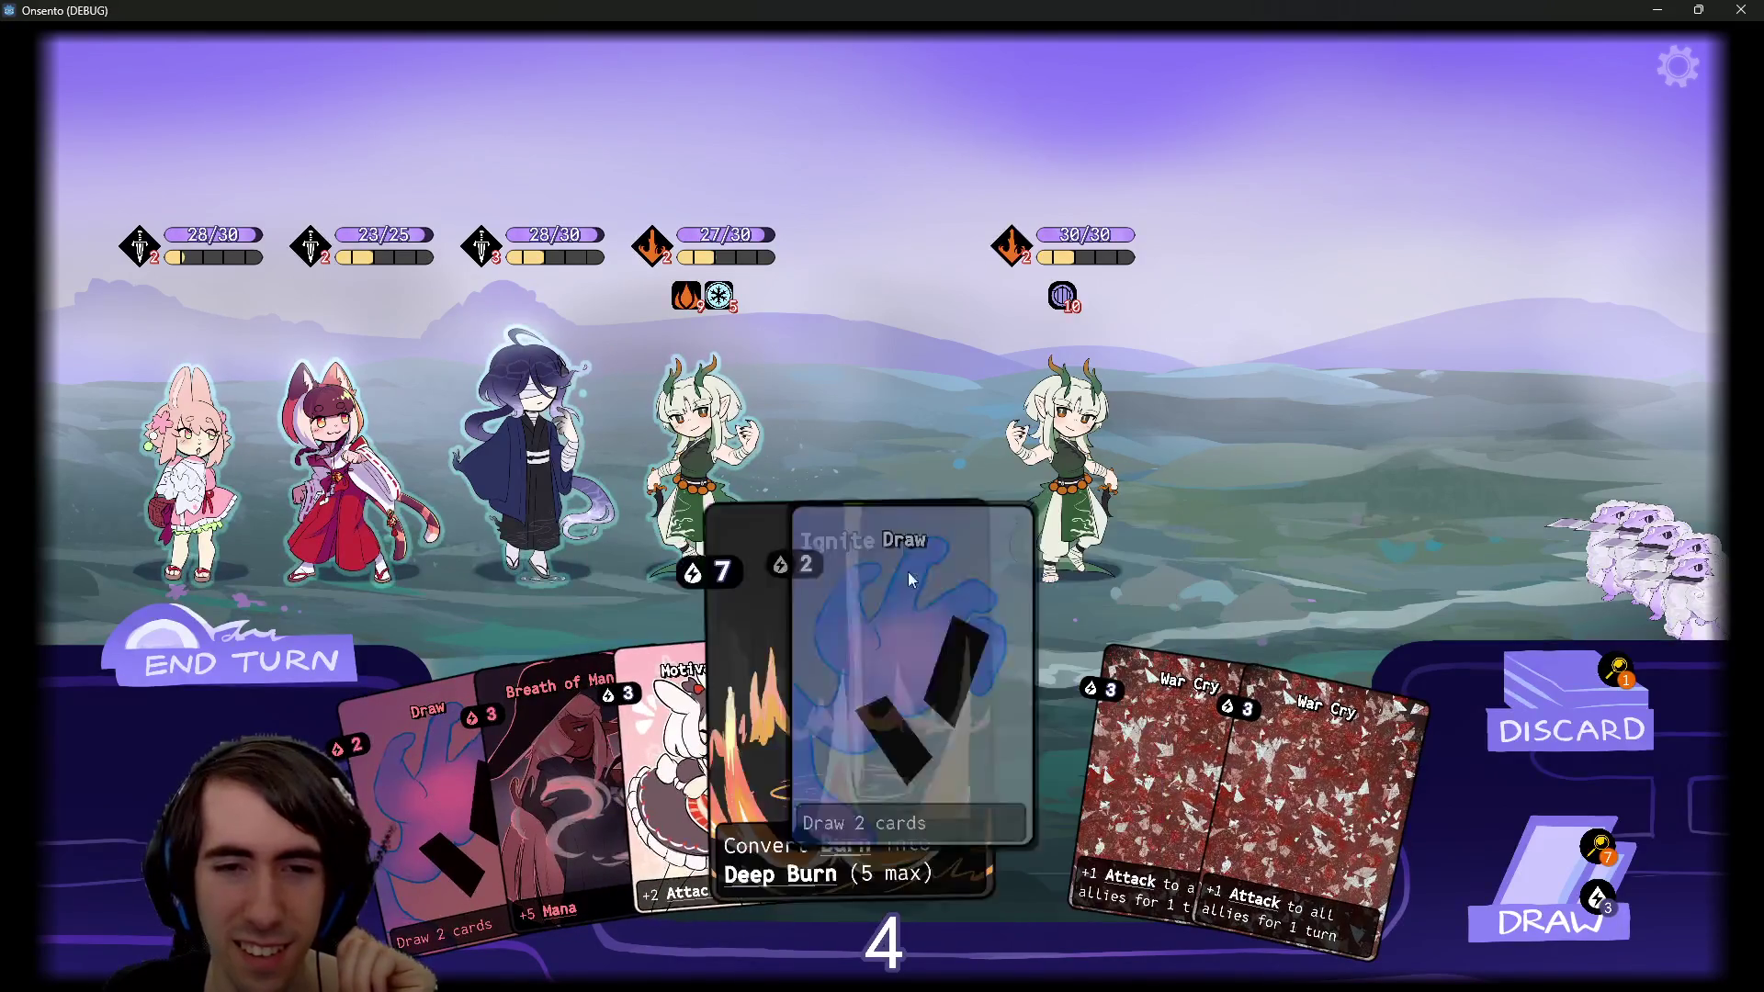
click(824, 355)
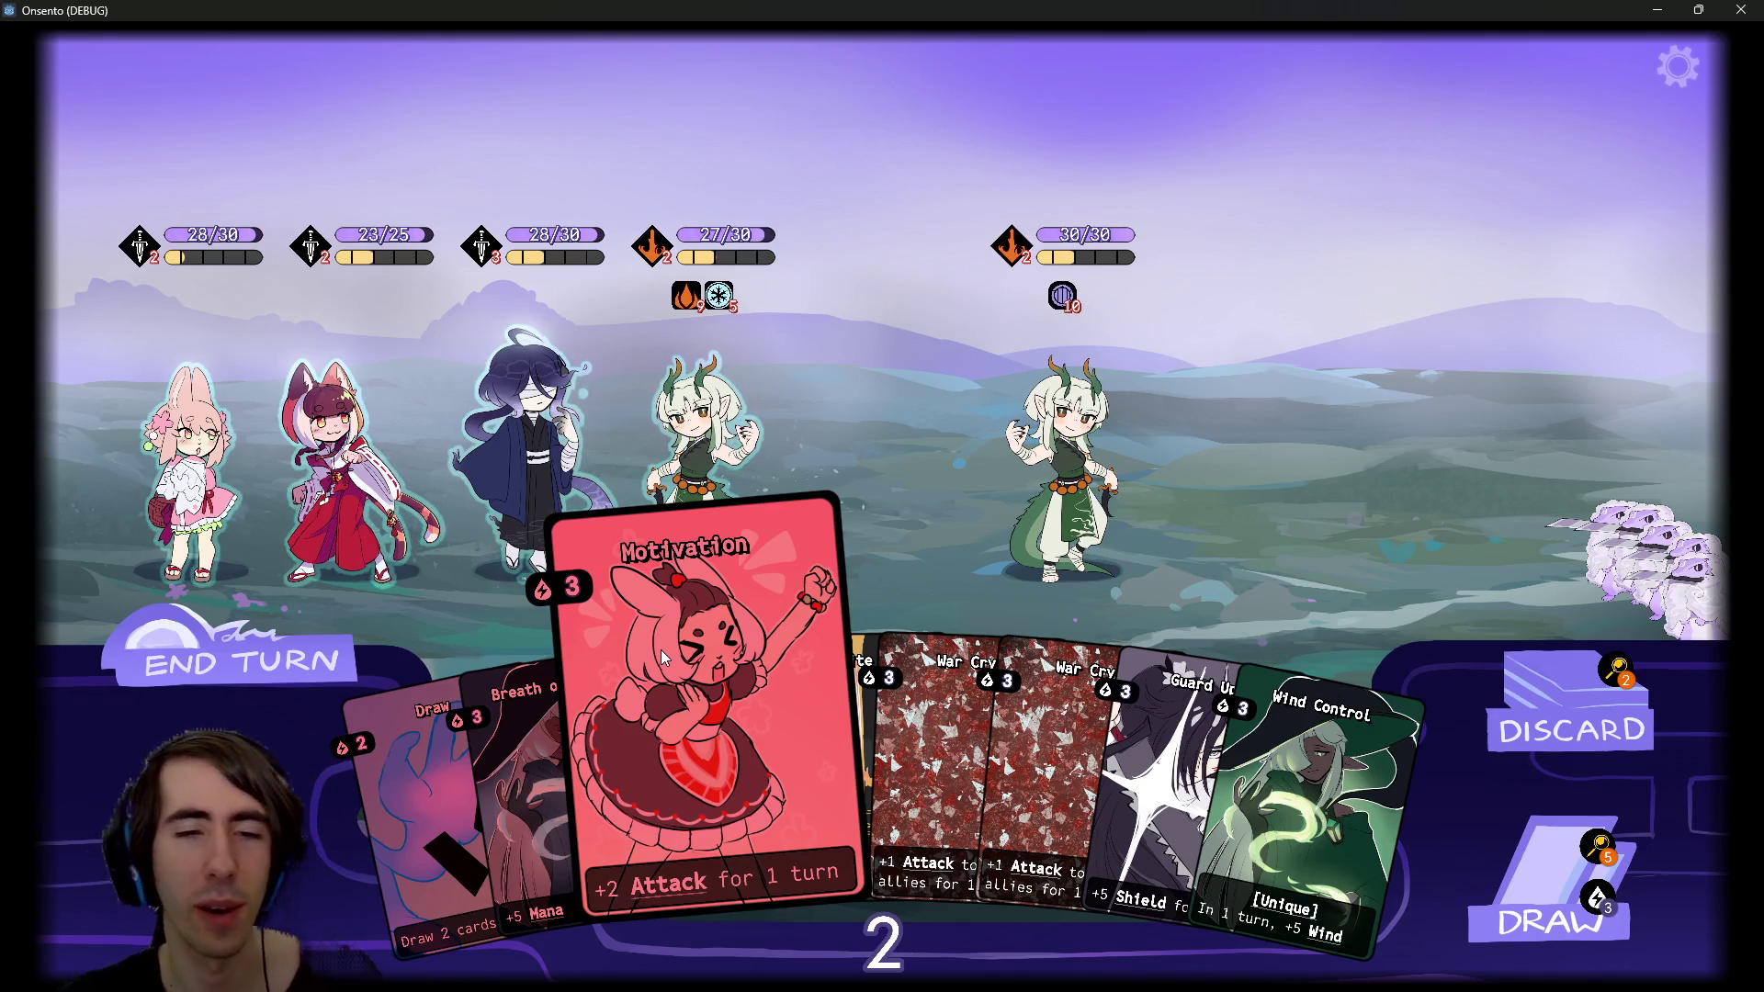
click(659, 649)
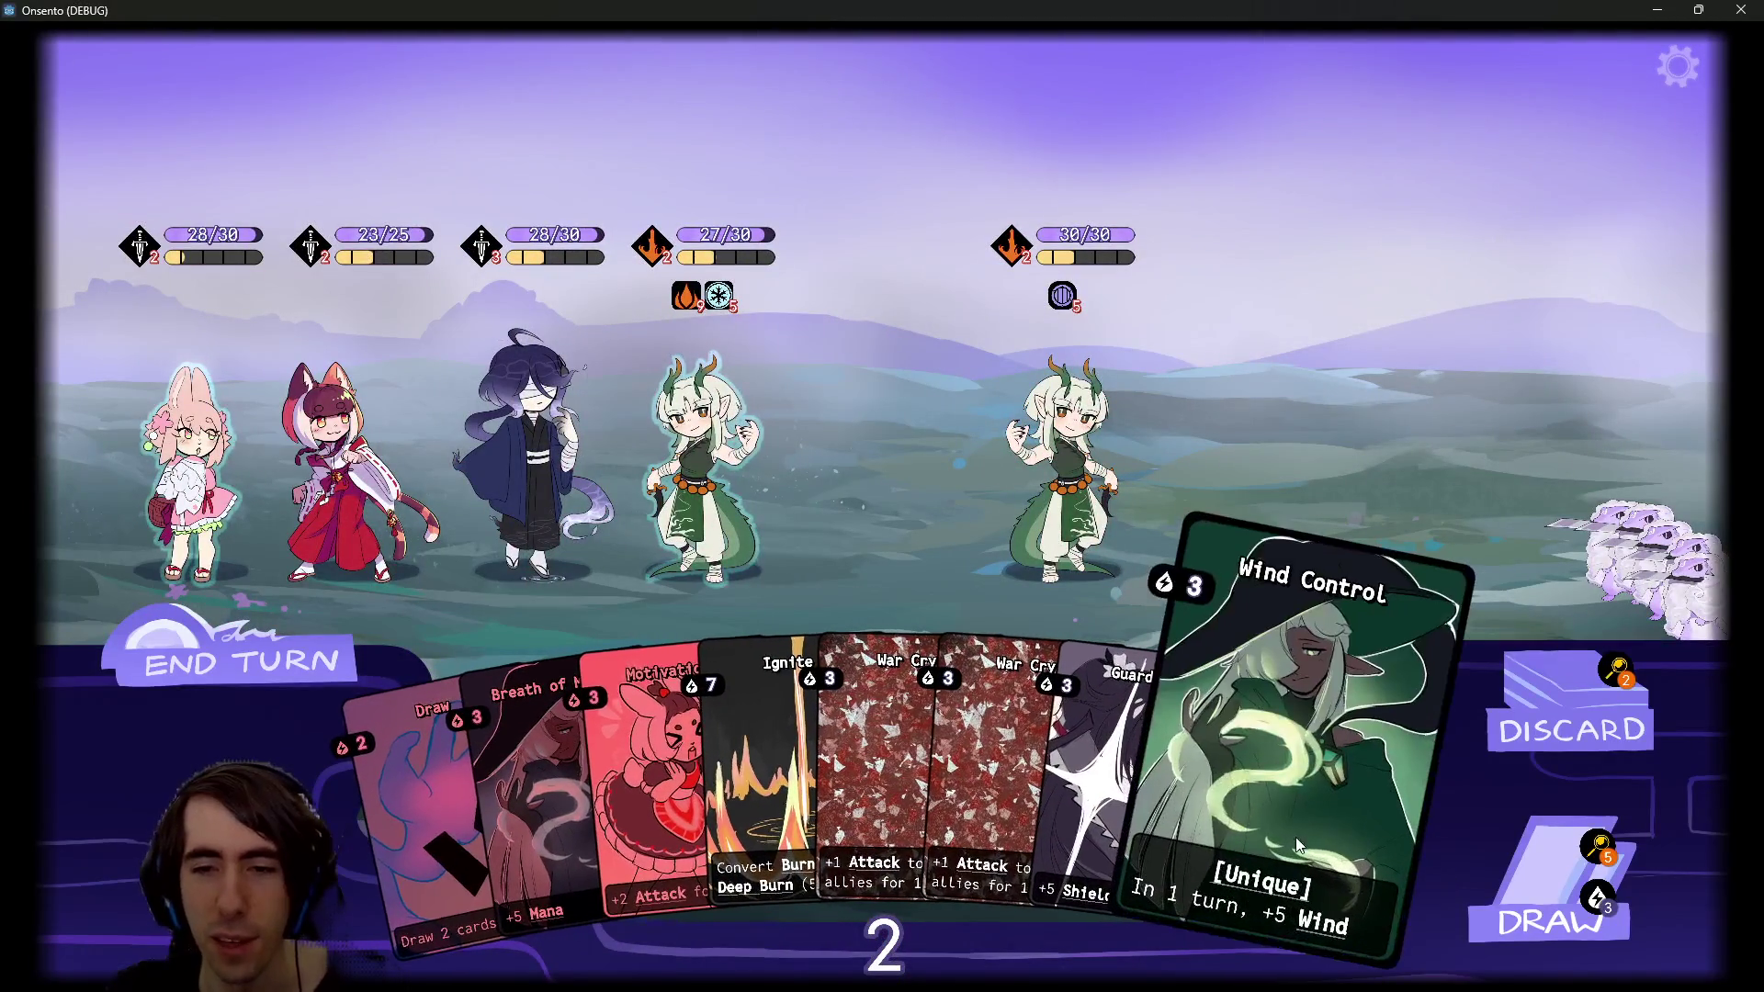
drag(1194, 735, 712, 469)
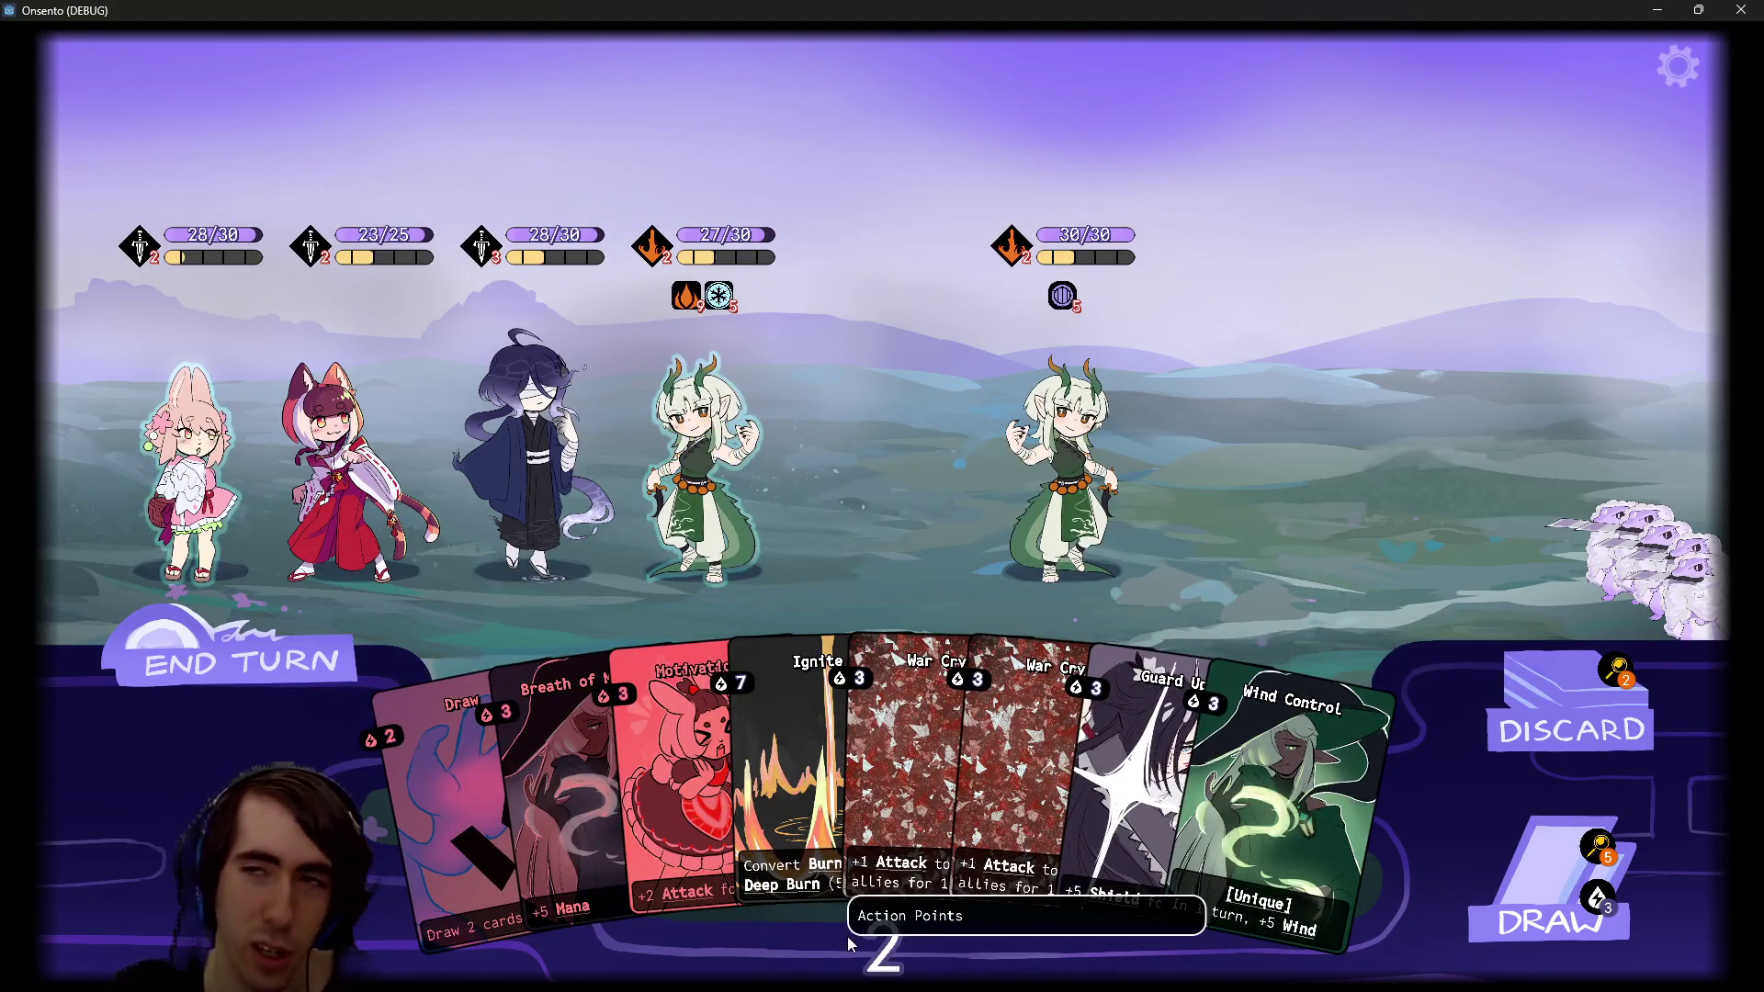
click(1603, 856)
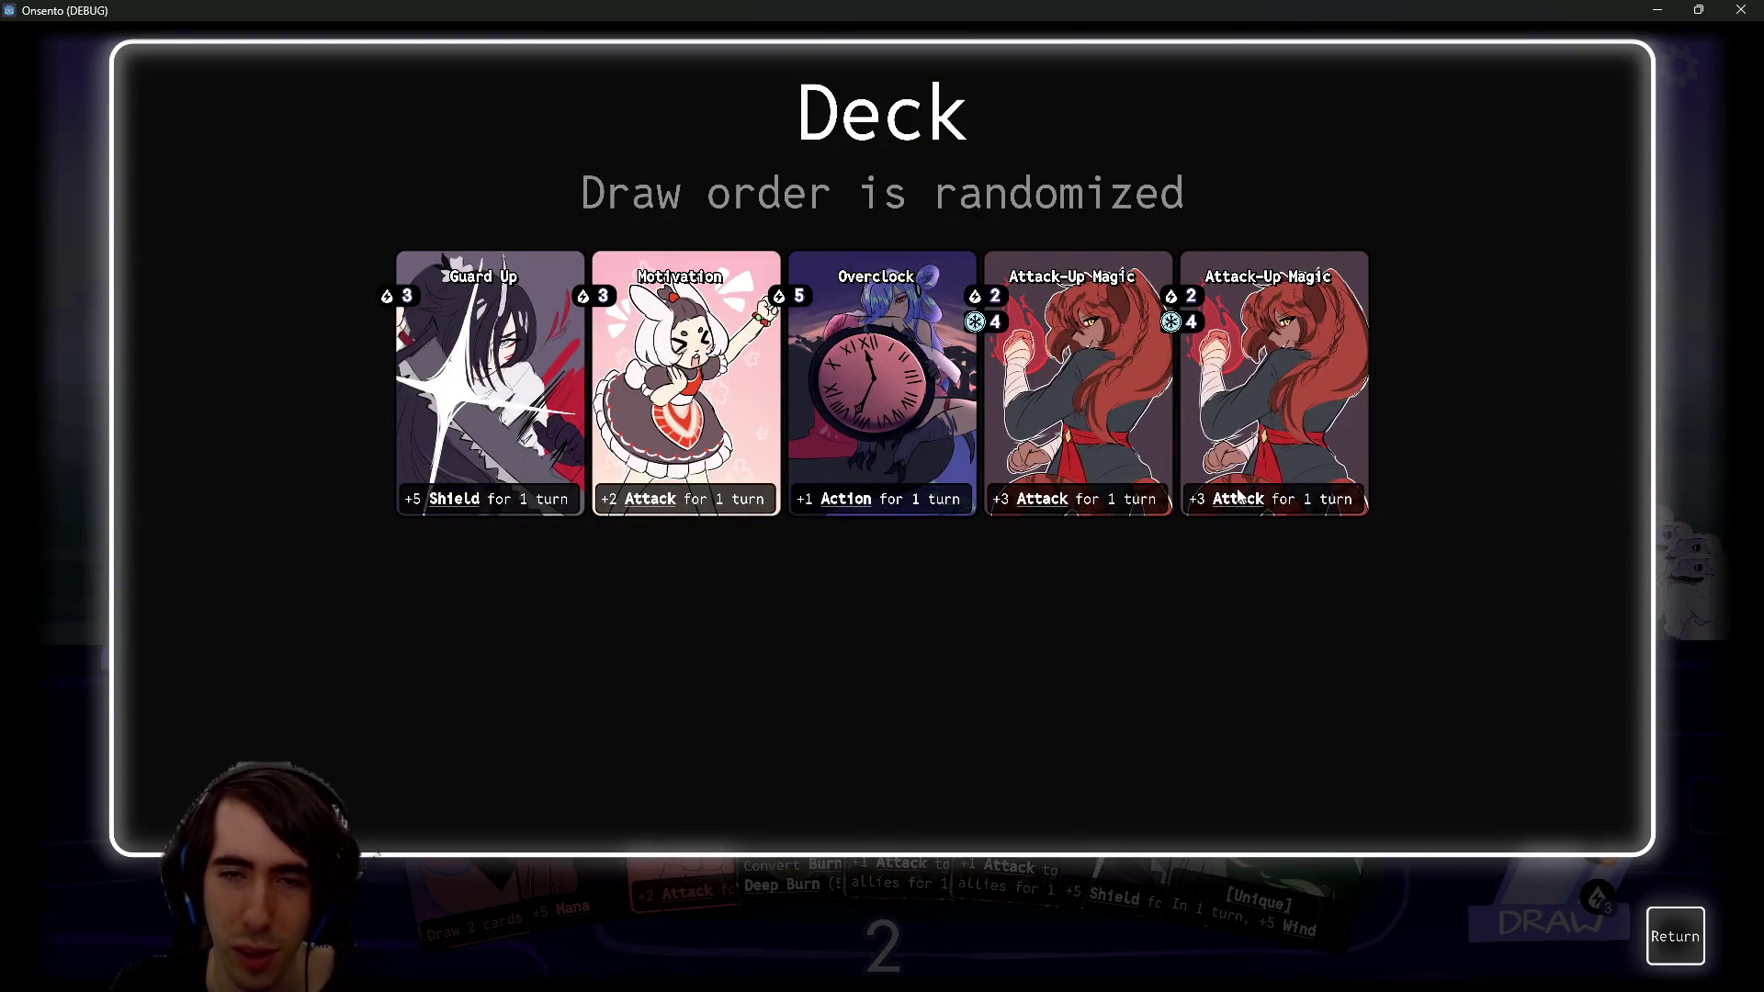
Leave the deck view and close the test battle's game window
click(1672, 955)
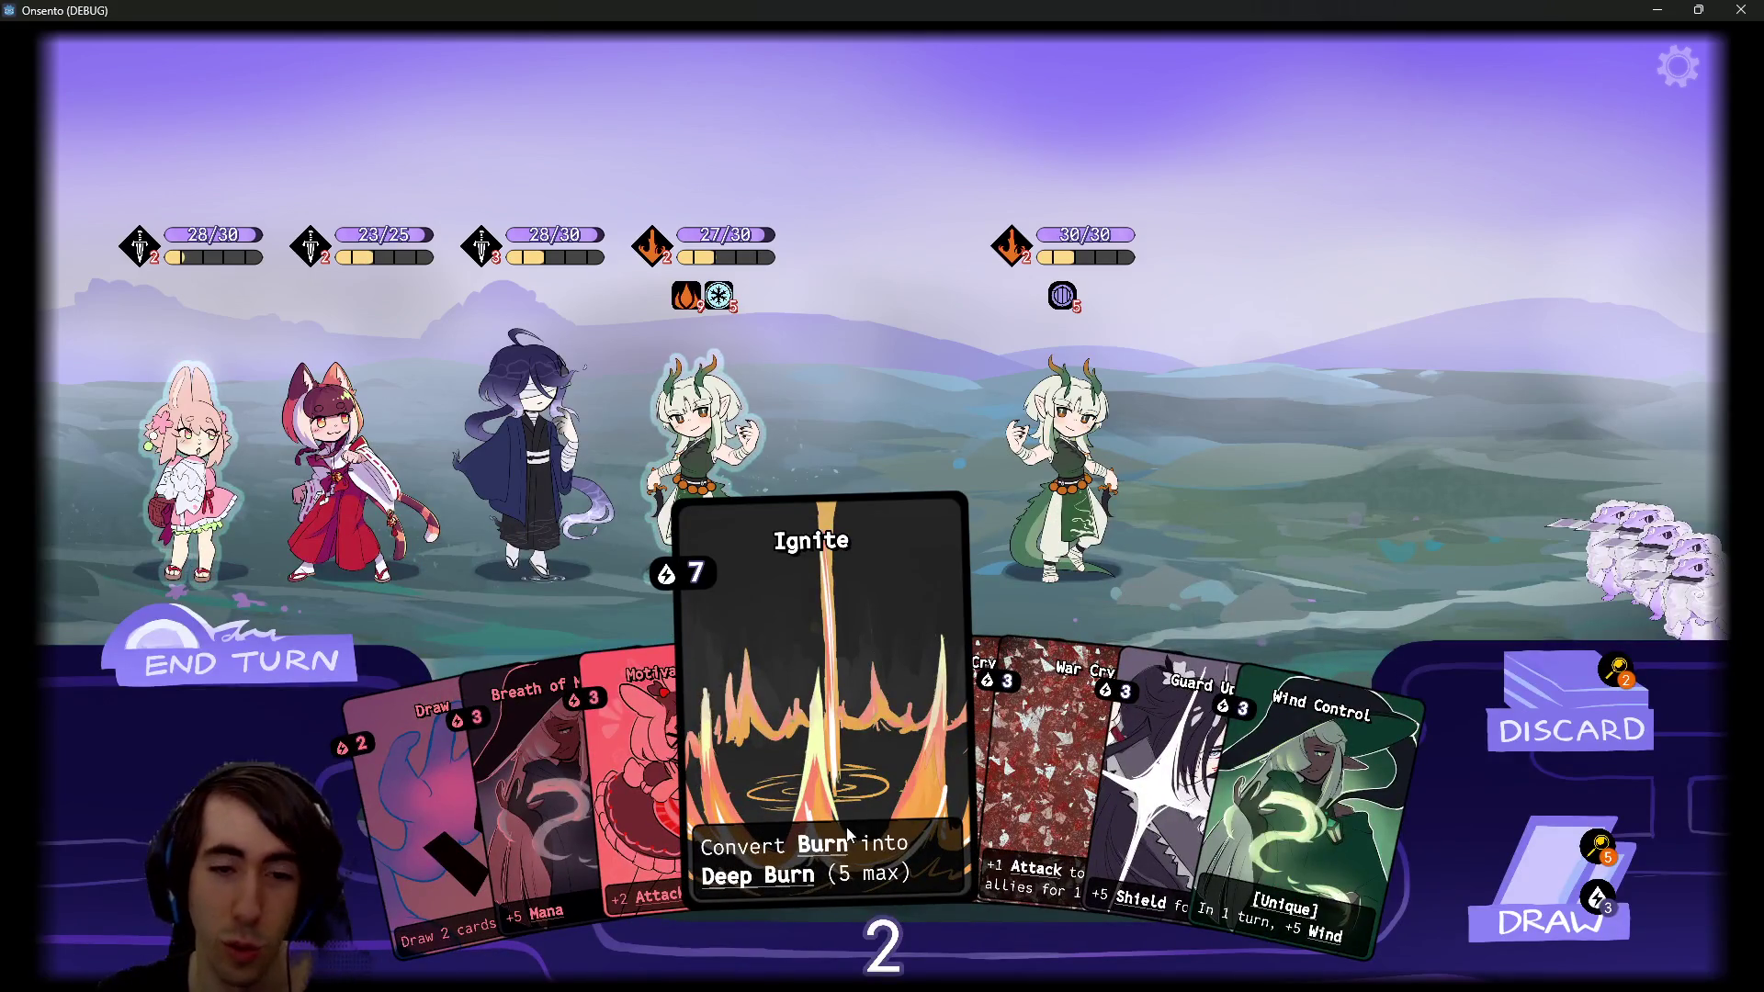
mouse_move(696, 292)
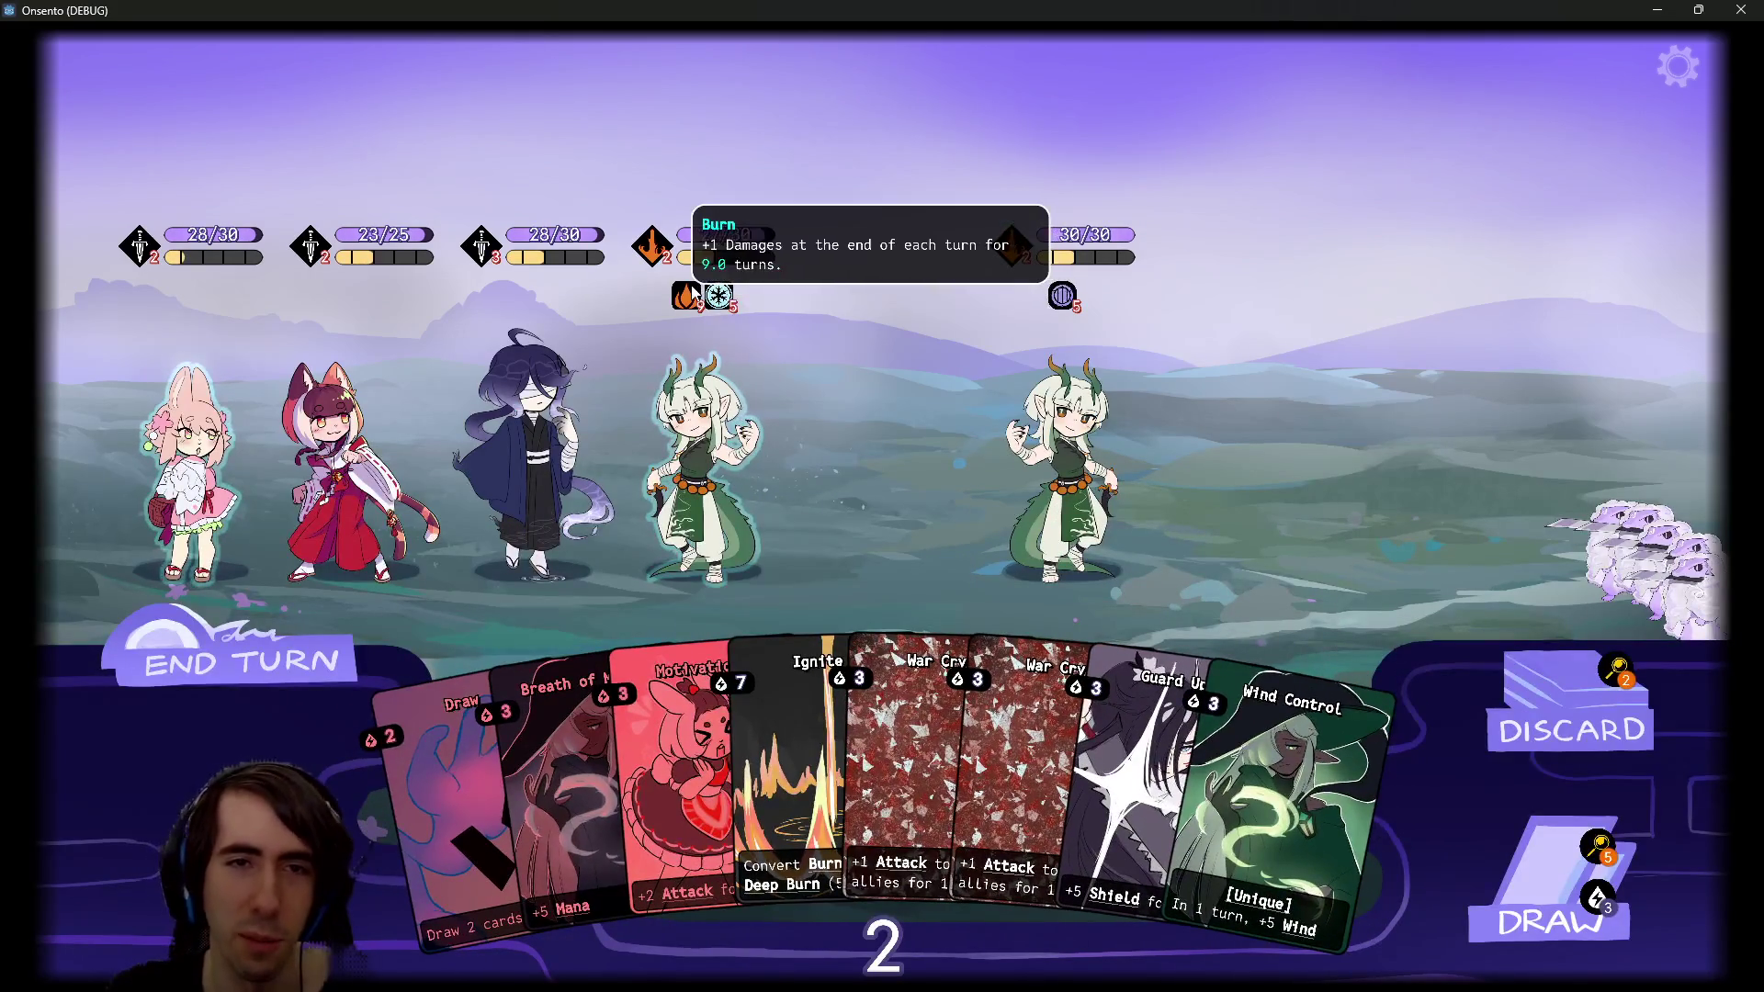
mouse_move(631, 244)
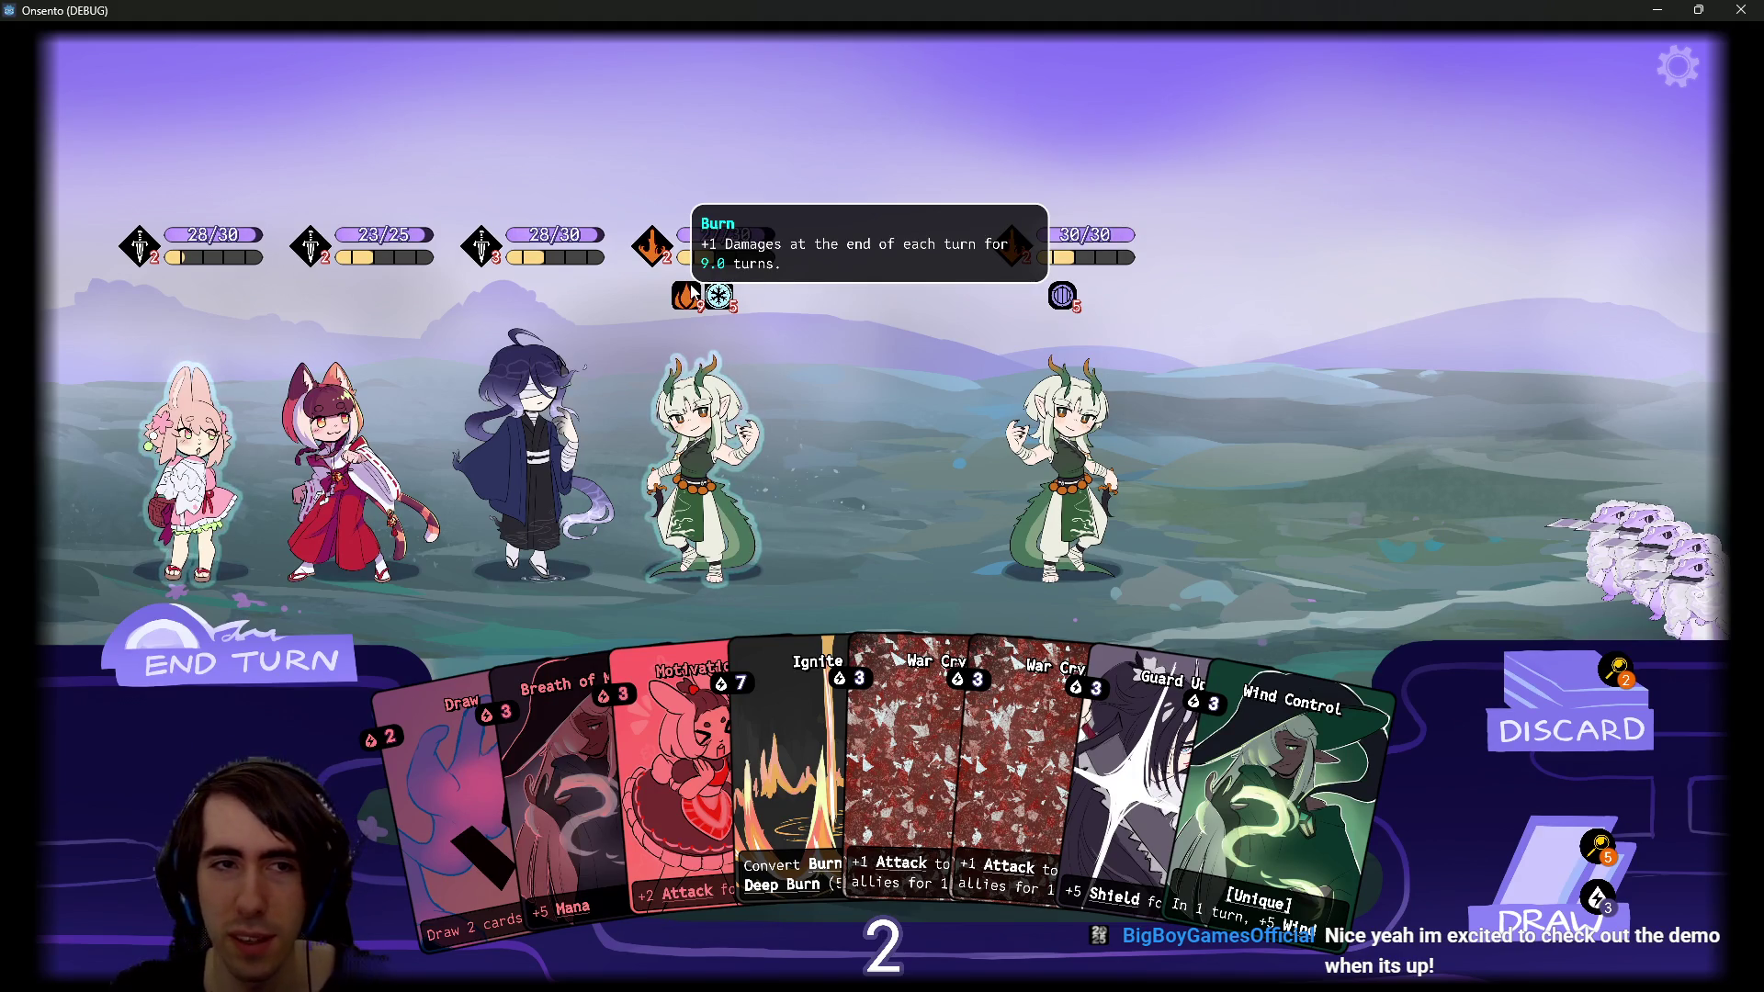
mouse_move(257, 255)
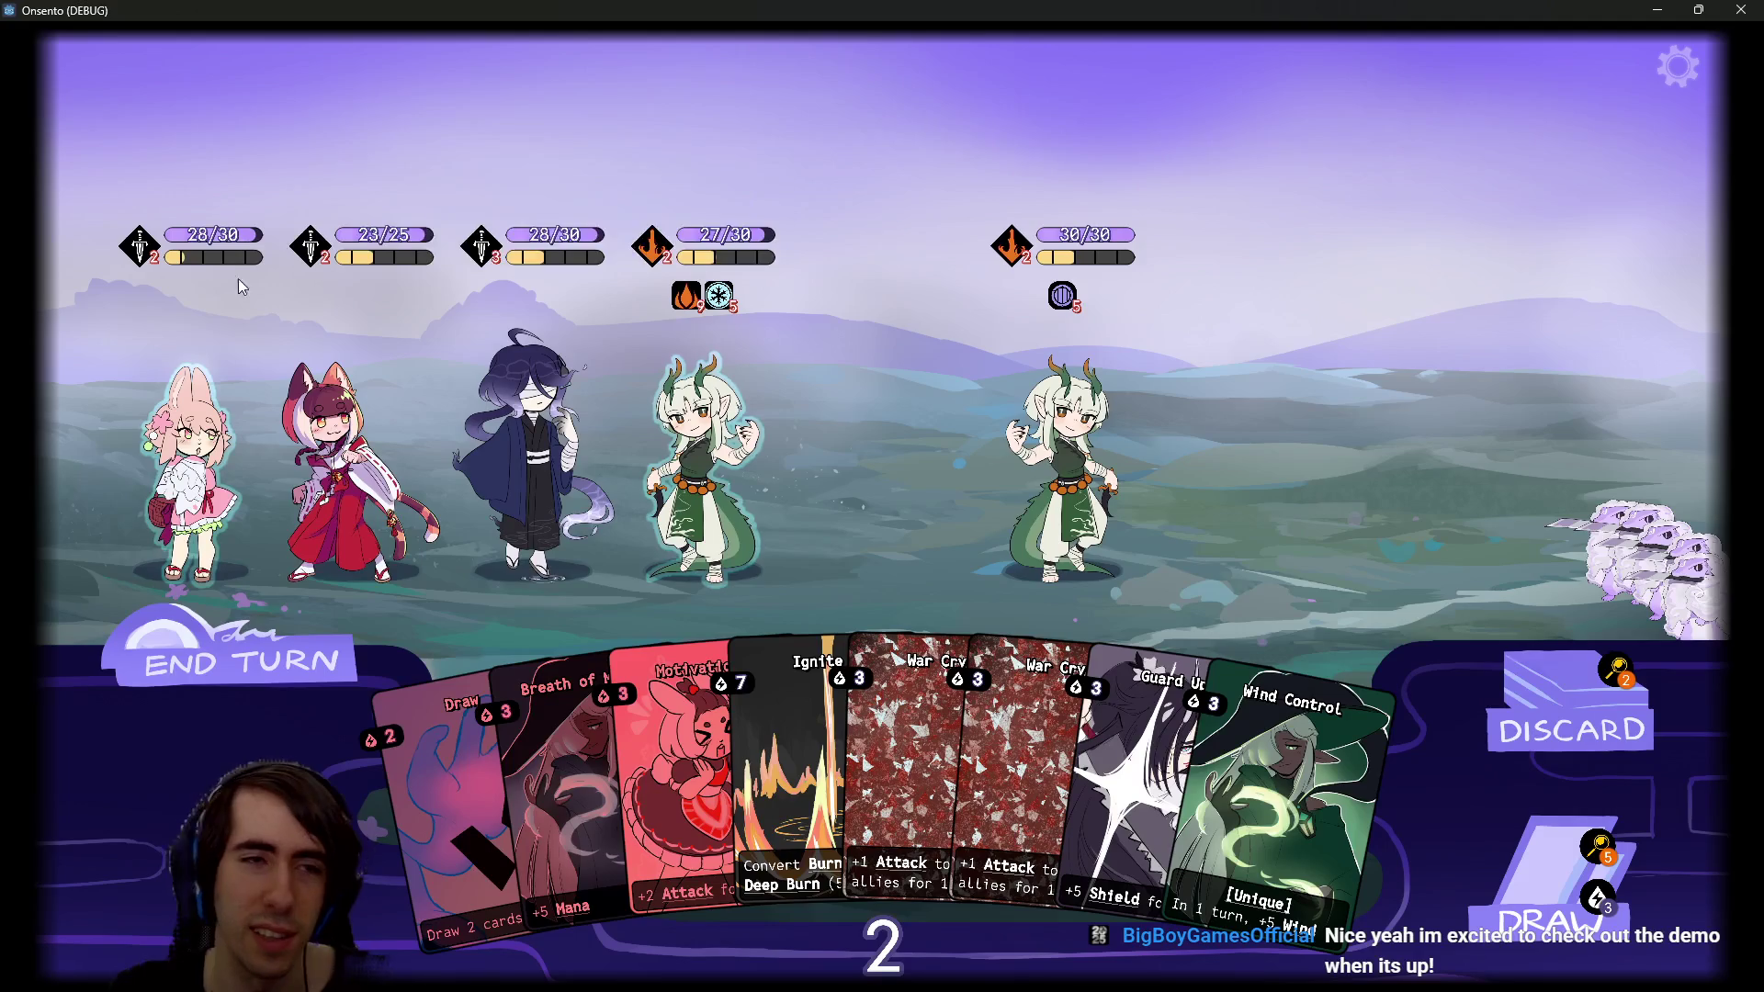
click(1741, 10)
Open the playQuest scene via the quick scene finder and run it
click(974, 501)
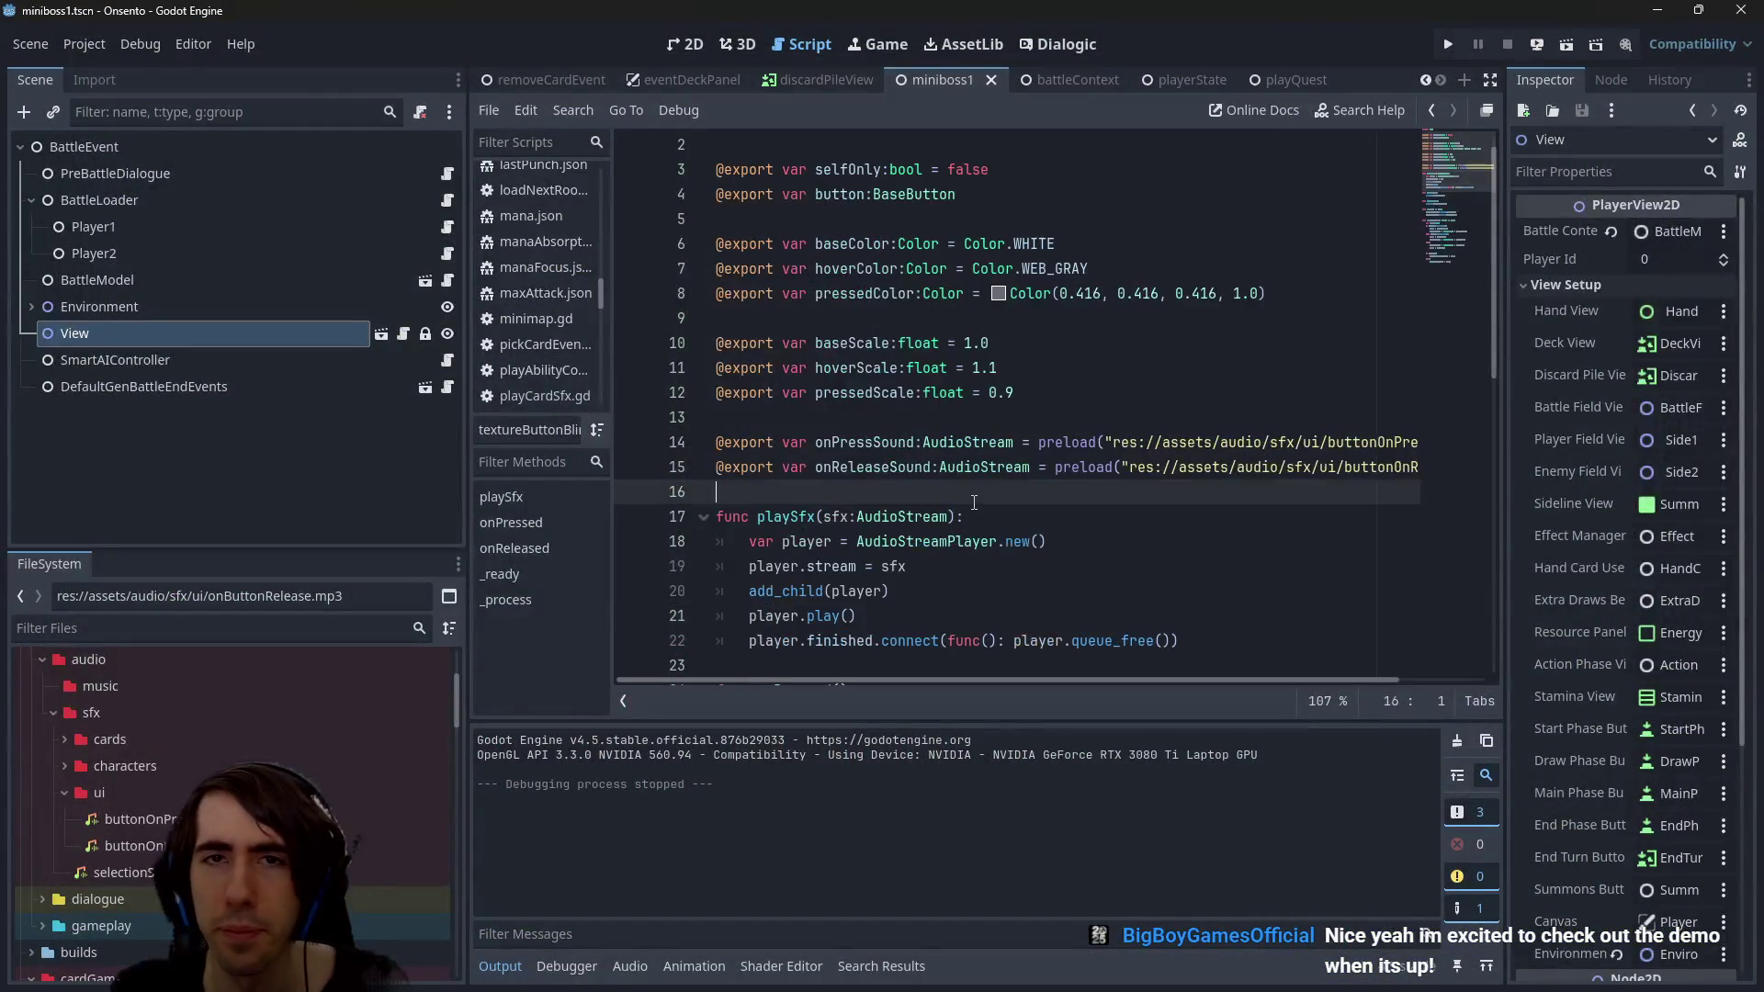
key(ctrl+shift+o)
text(playQuest)
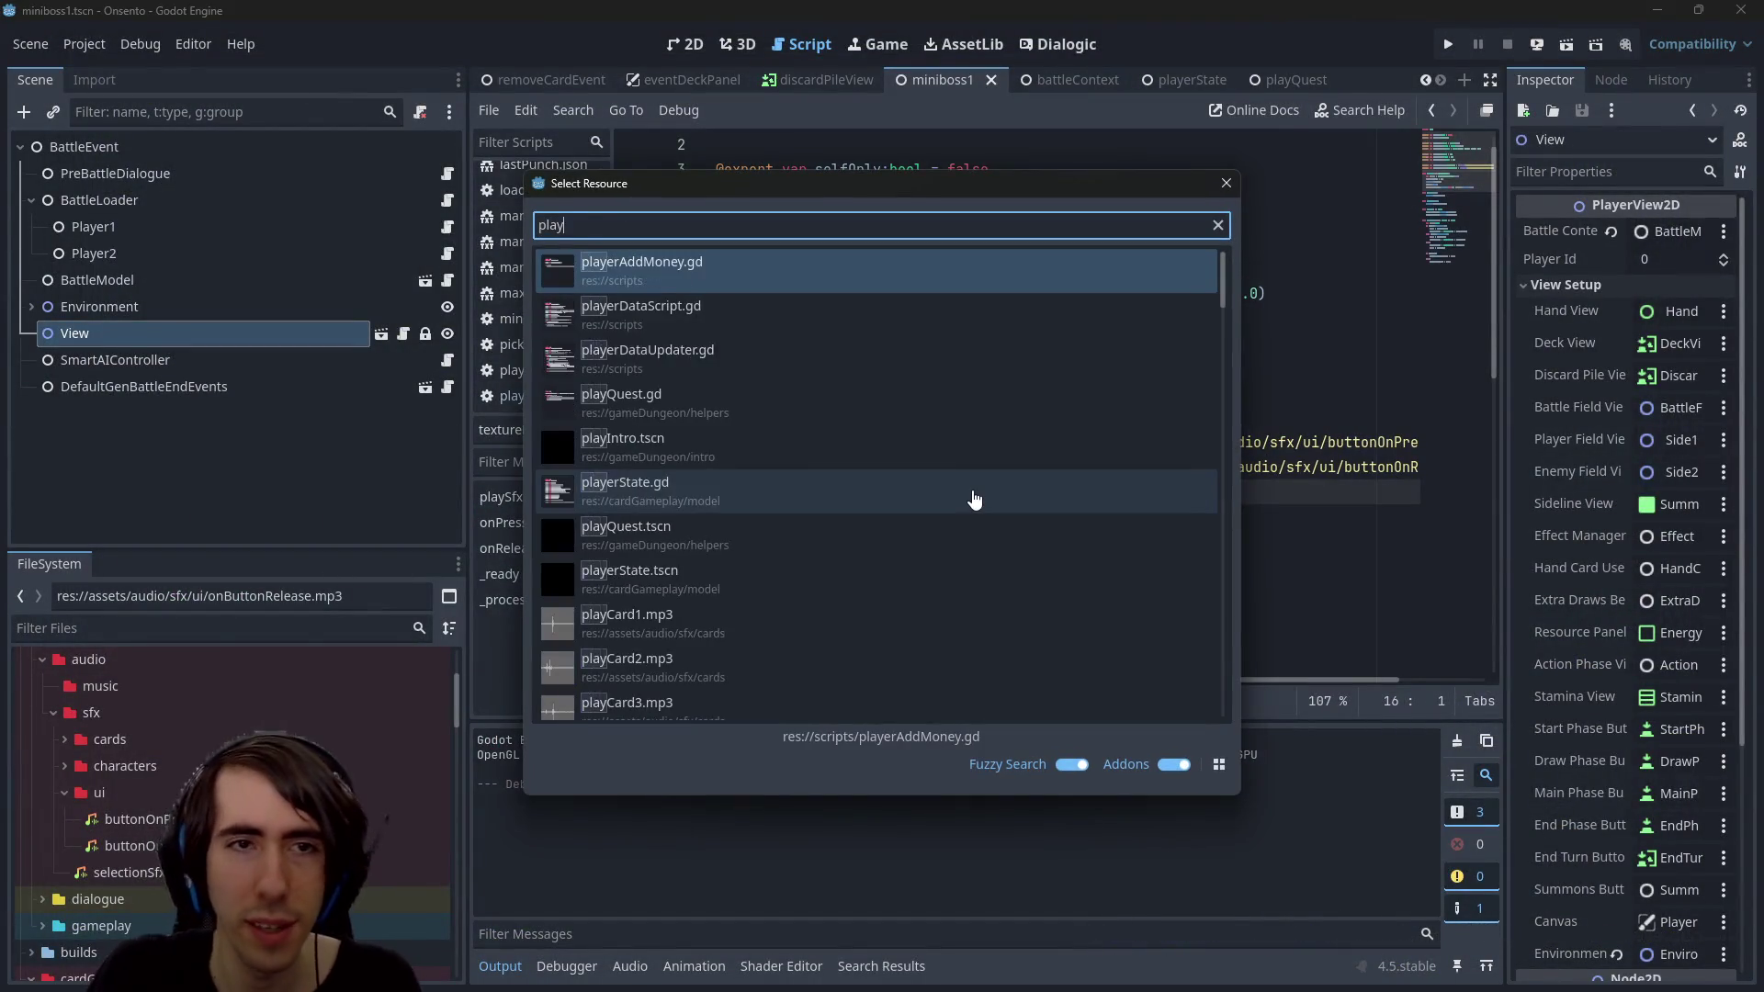
key(Return)
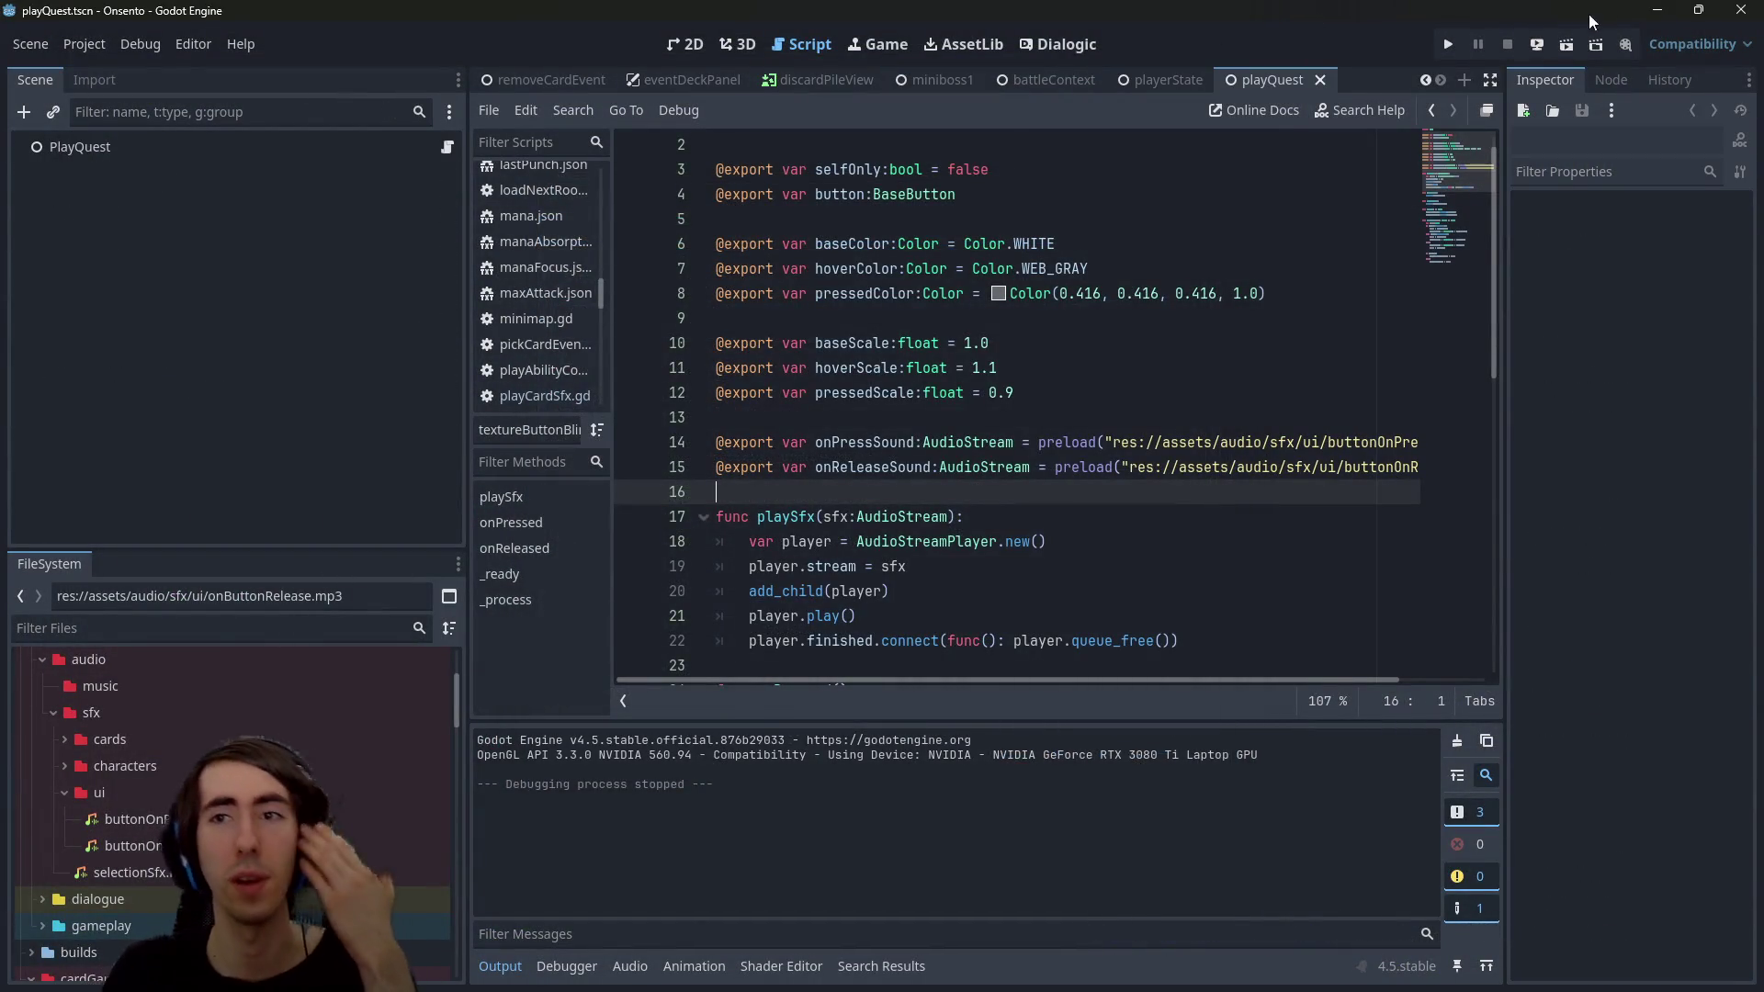
click(1573, 46)
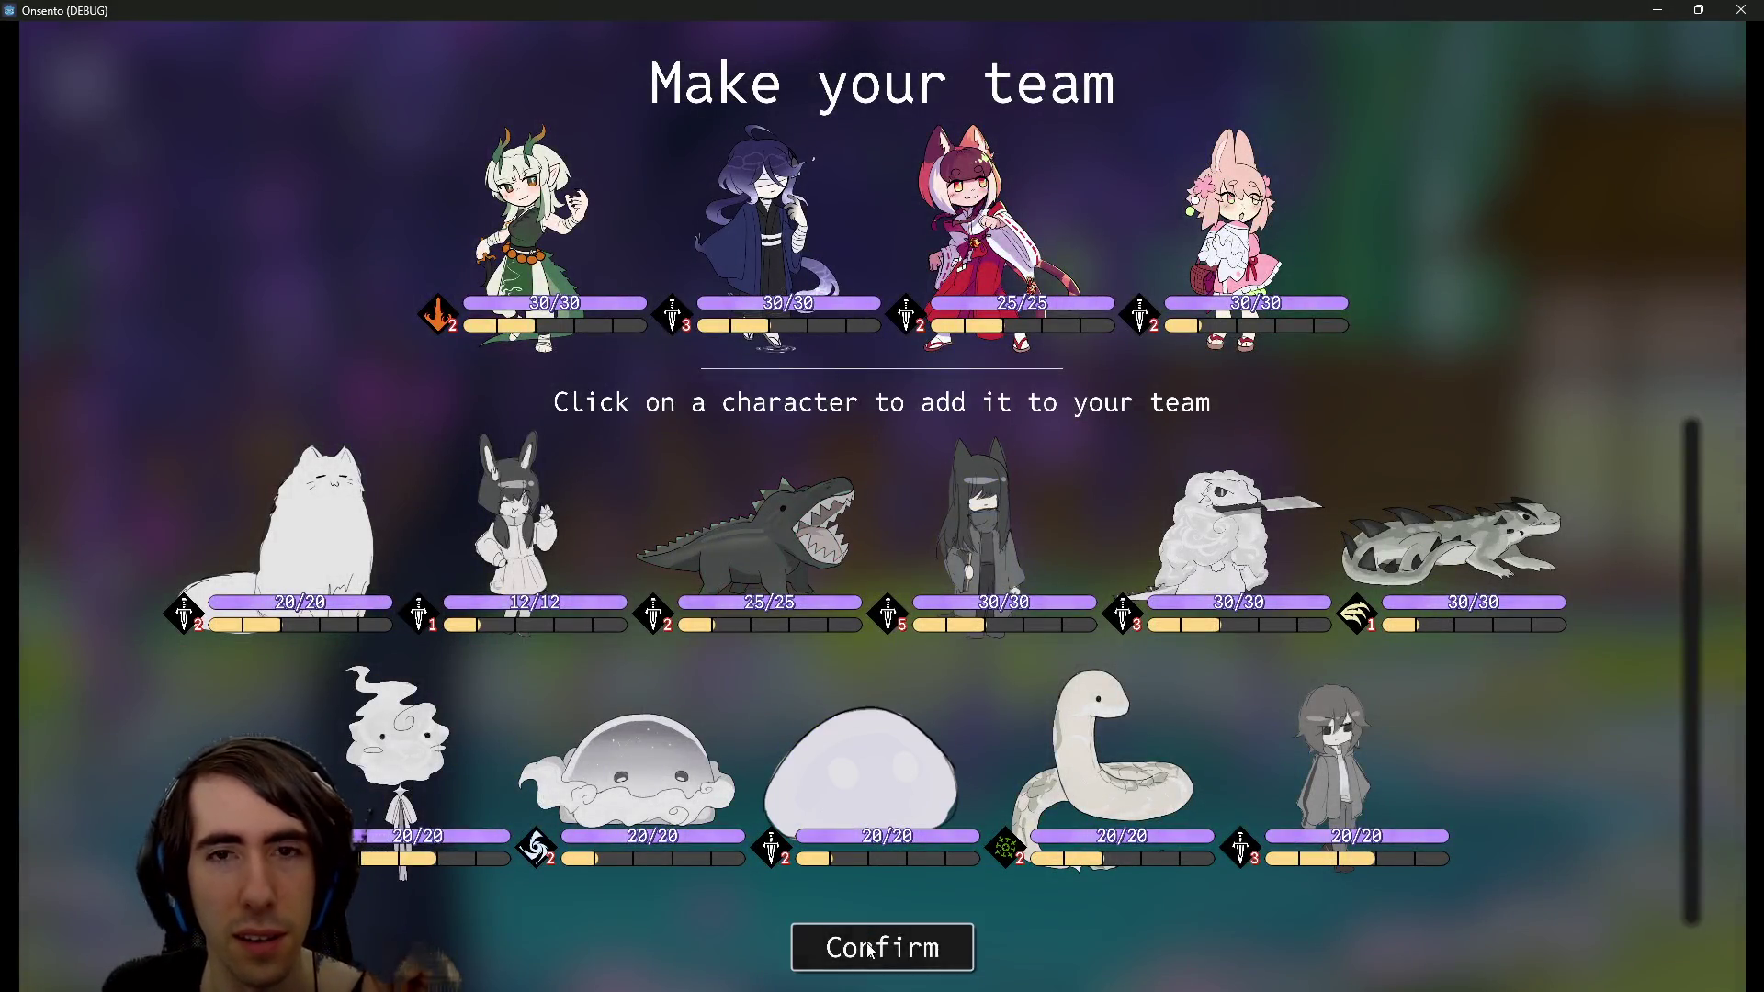
Confirm the four-member team and pick offered cards until the deck reaches 15/15
click(882, 947)
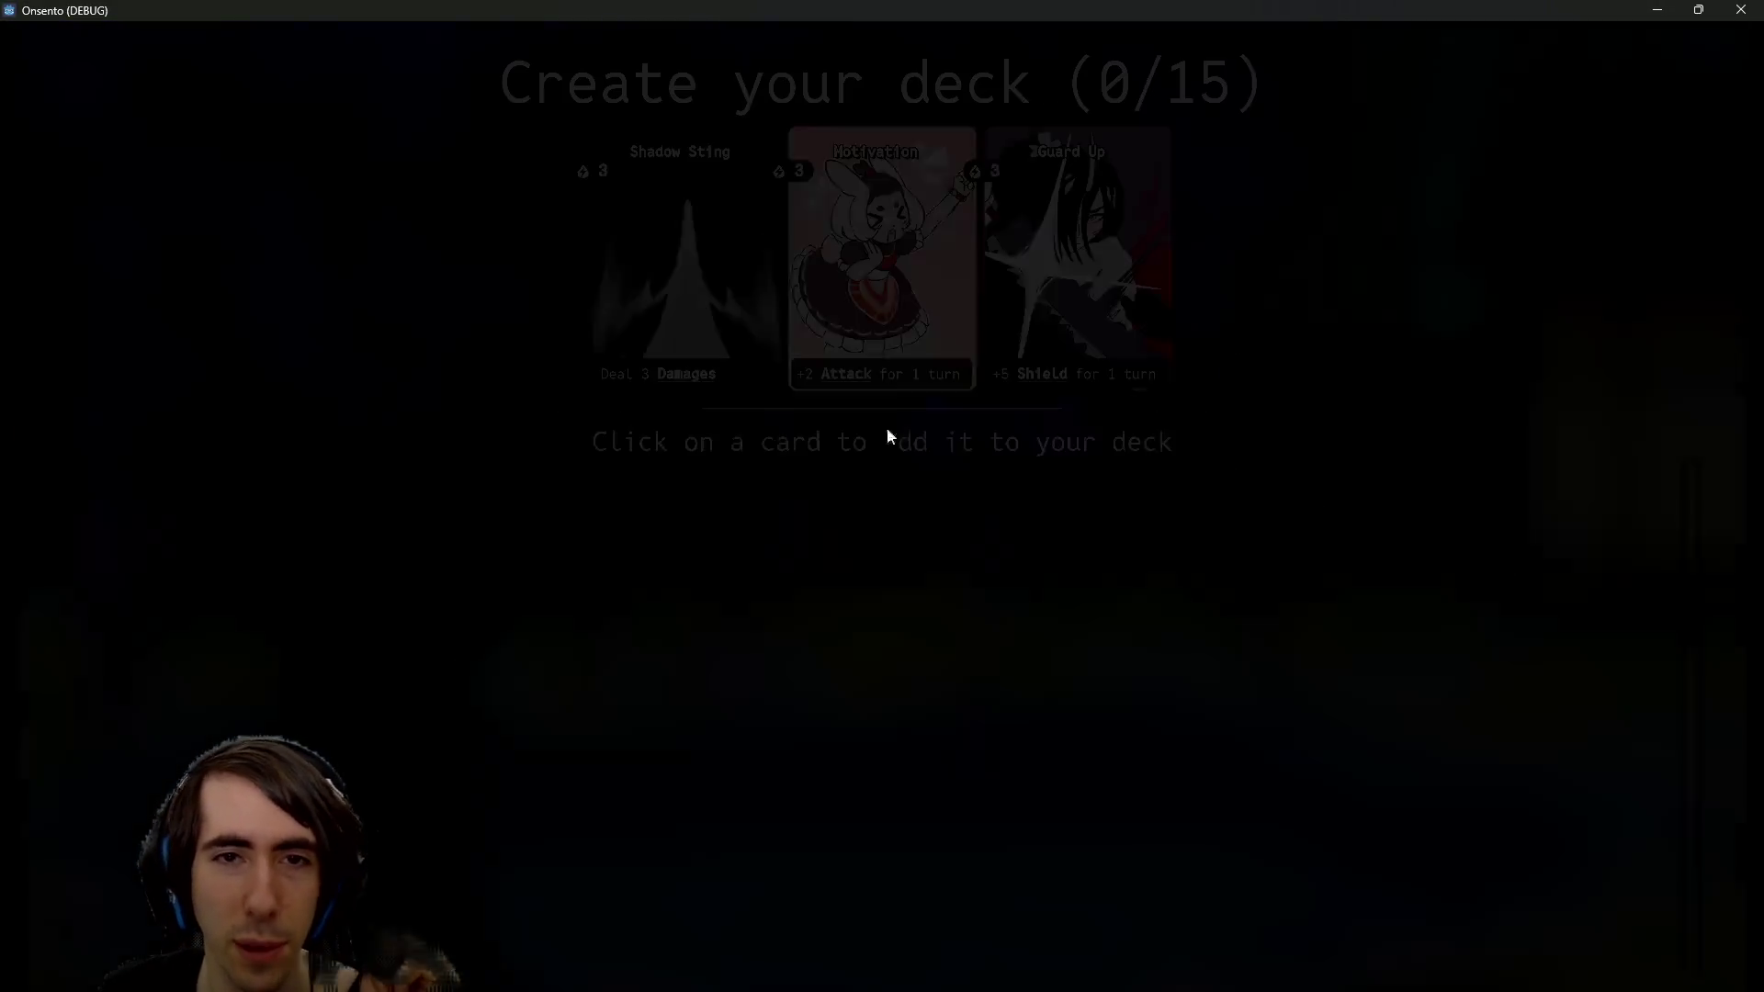
triple_click(816, 300)
triple_click(827, 294)
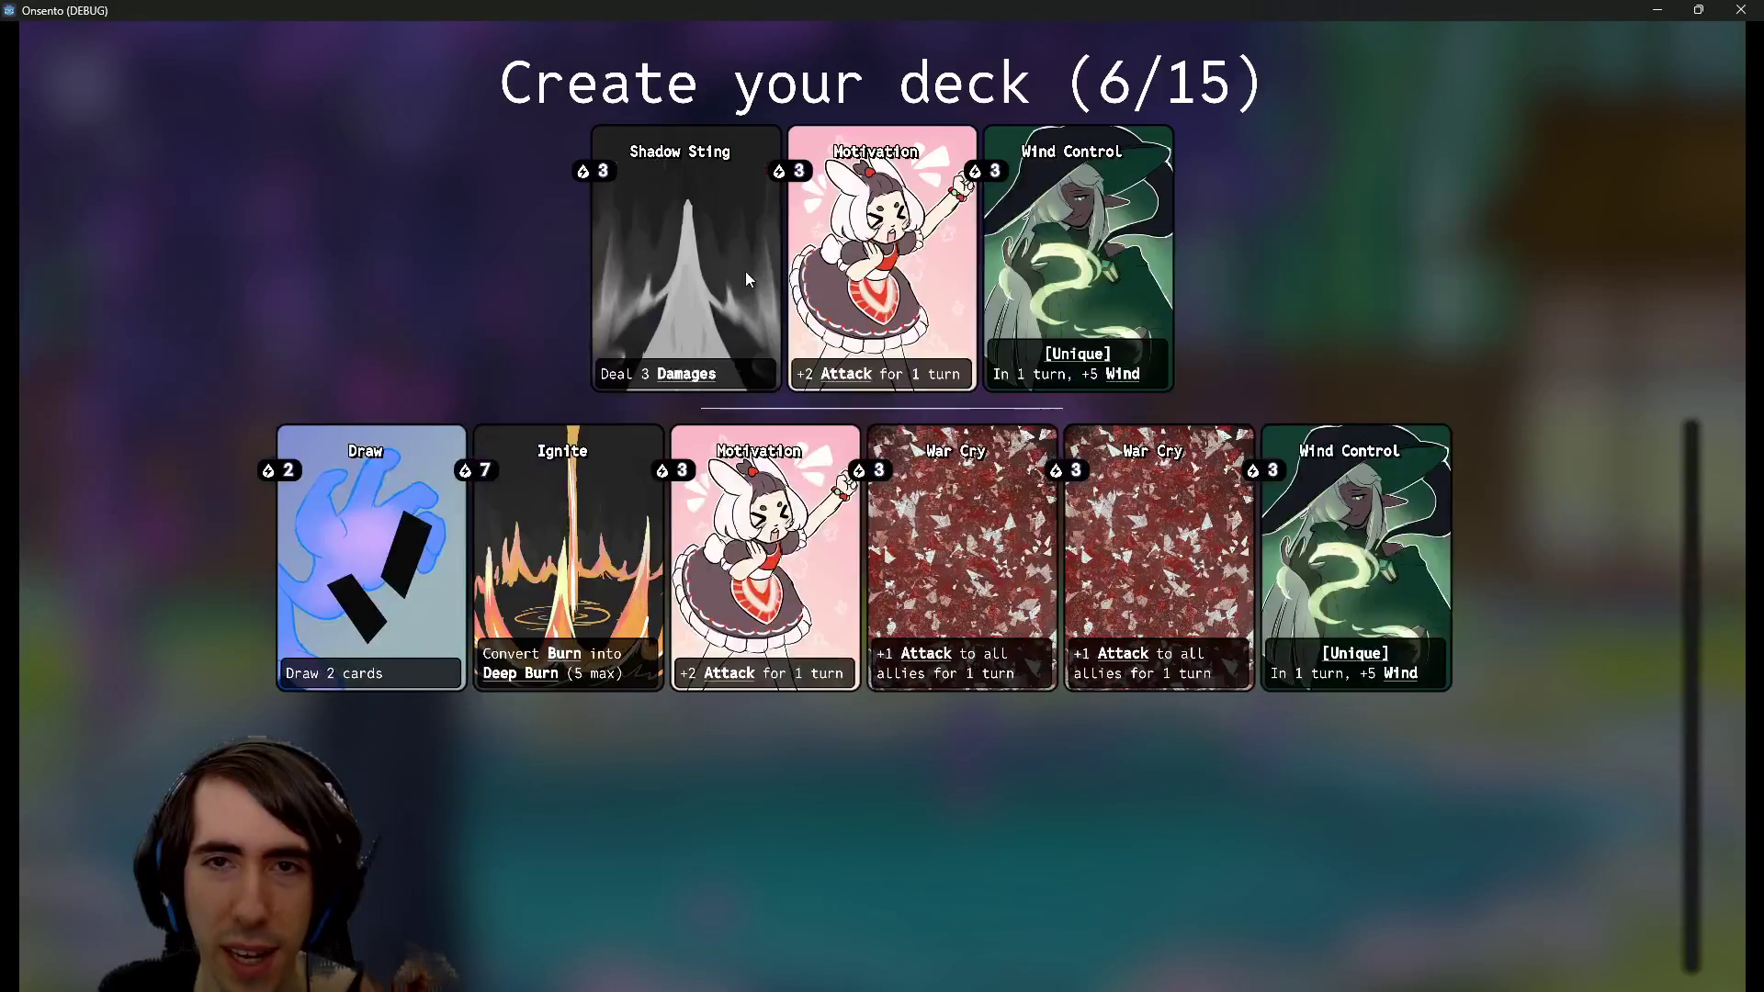
double_click(882, 285)
triple_click(988, 272)
double_click(985, 265)
double_click(922, 248)
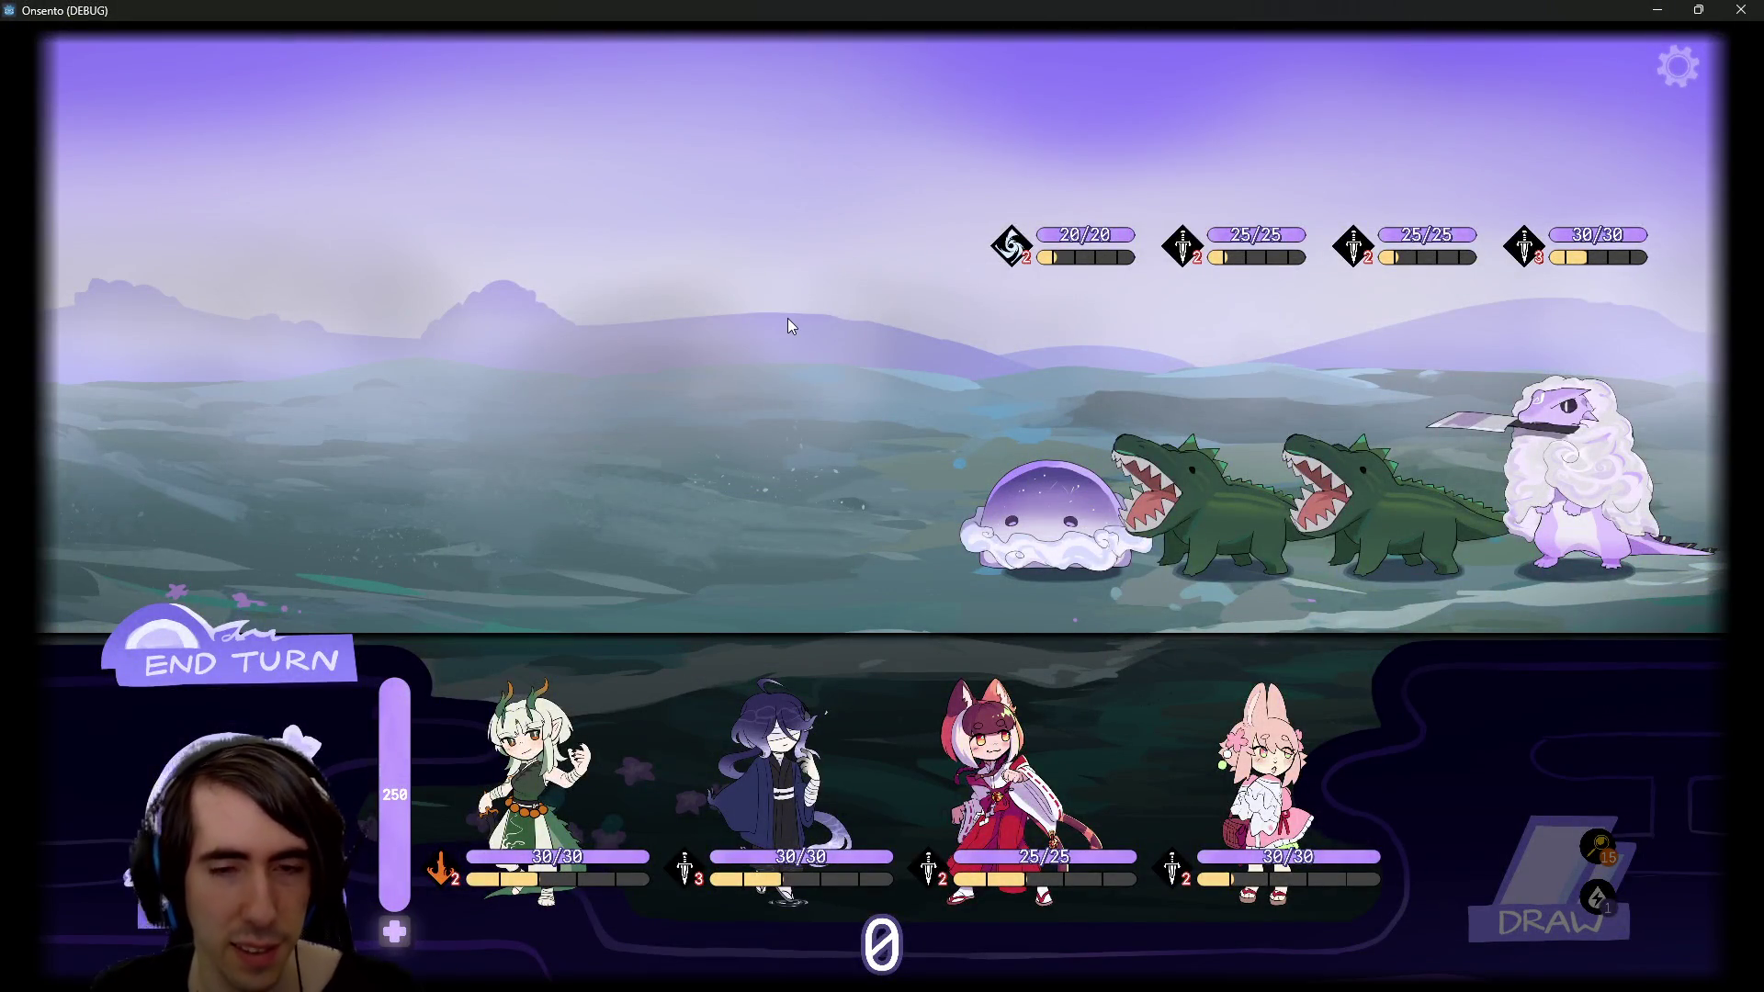
In the battle, open and close the pause menu, try ending the turn, then close the game
key(Escape)
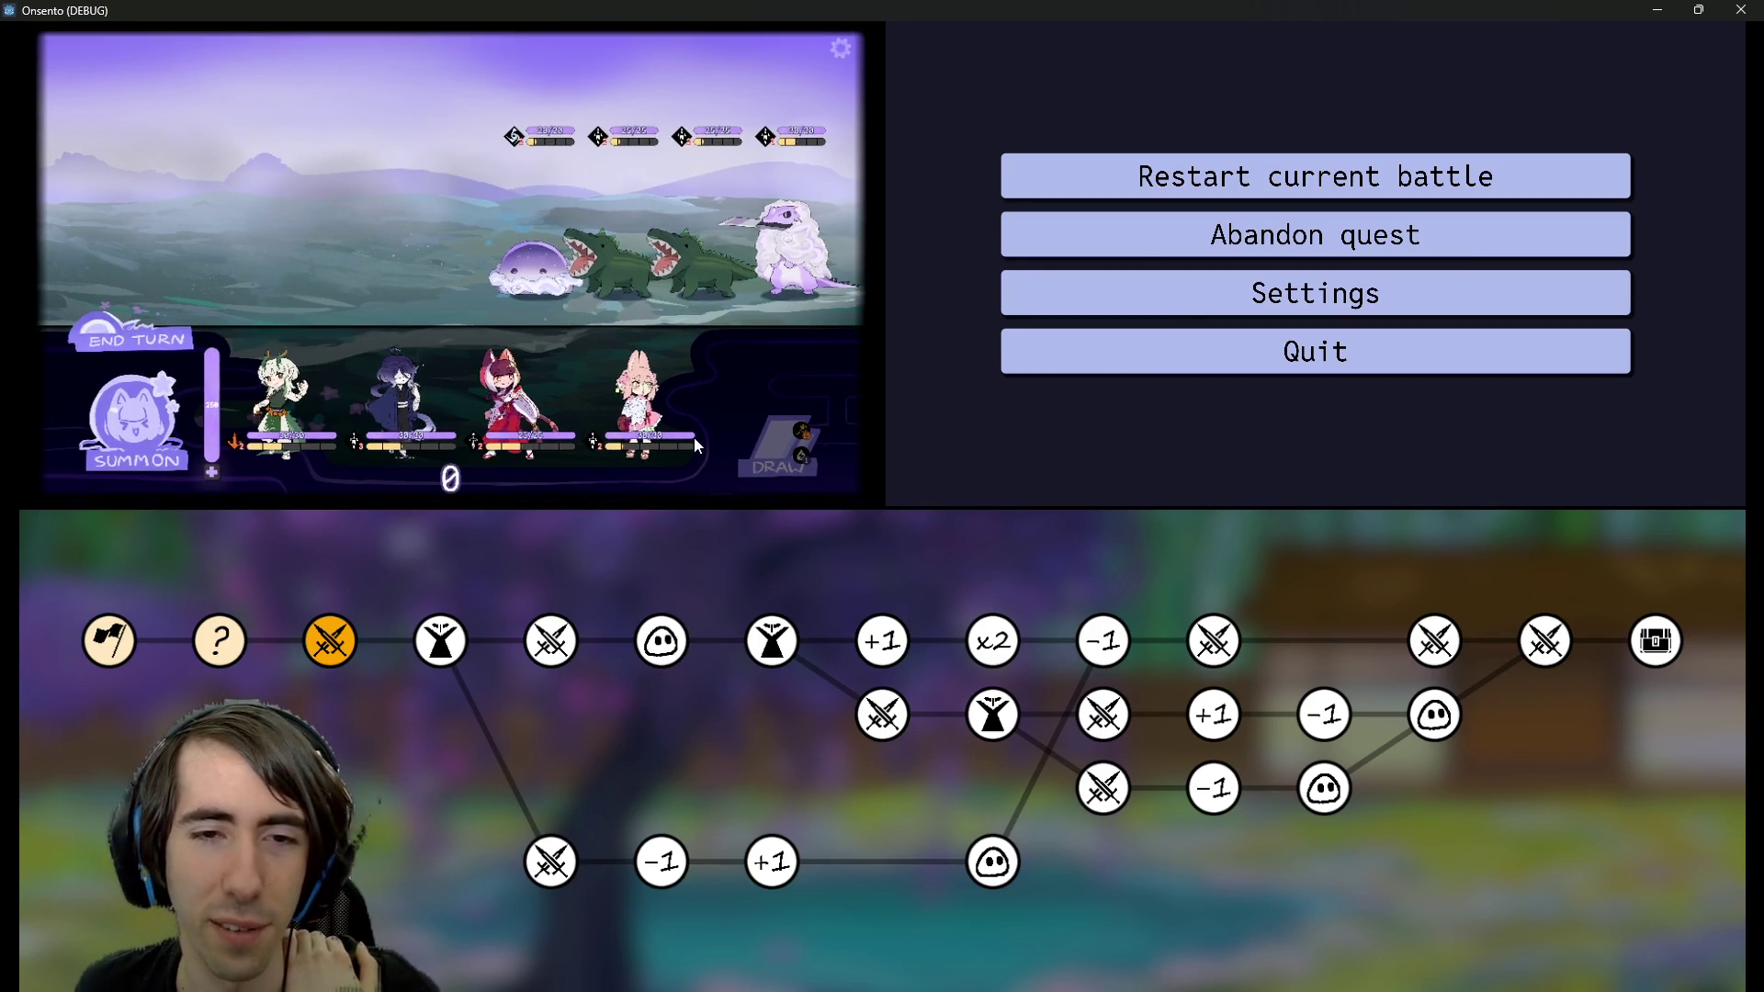
key(Escape)
key(Escape)
key(Escape)
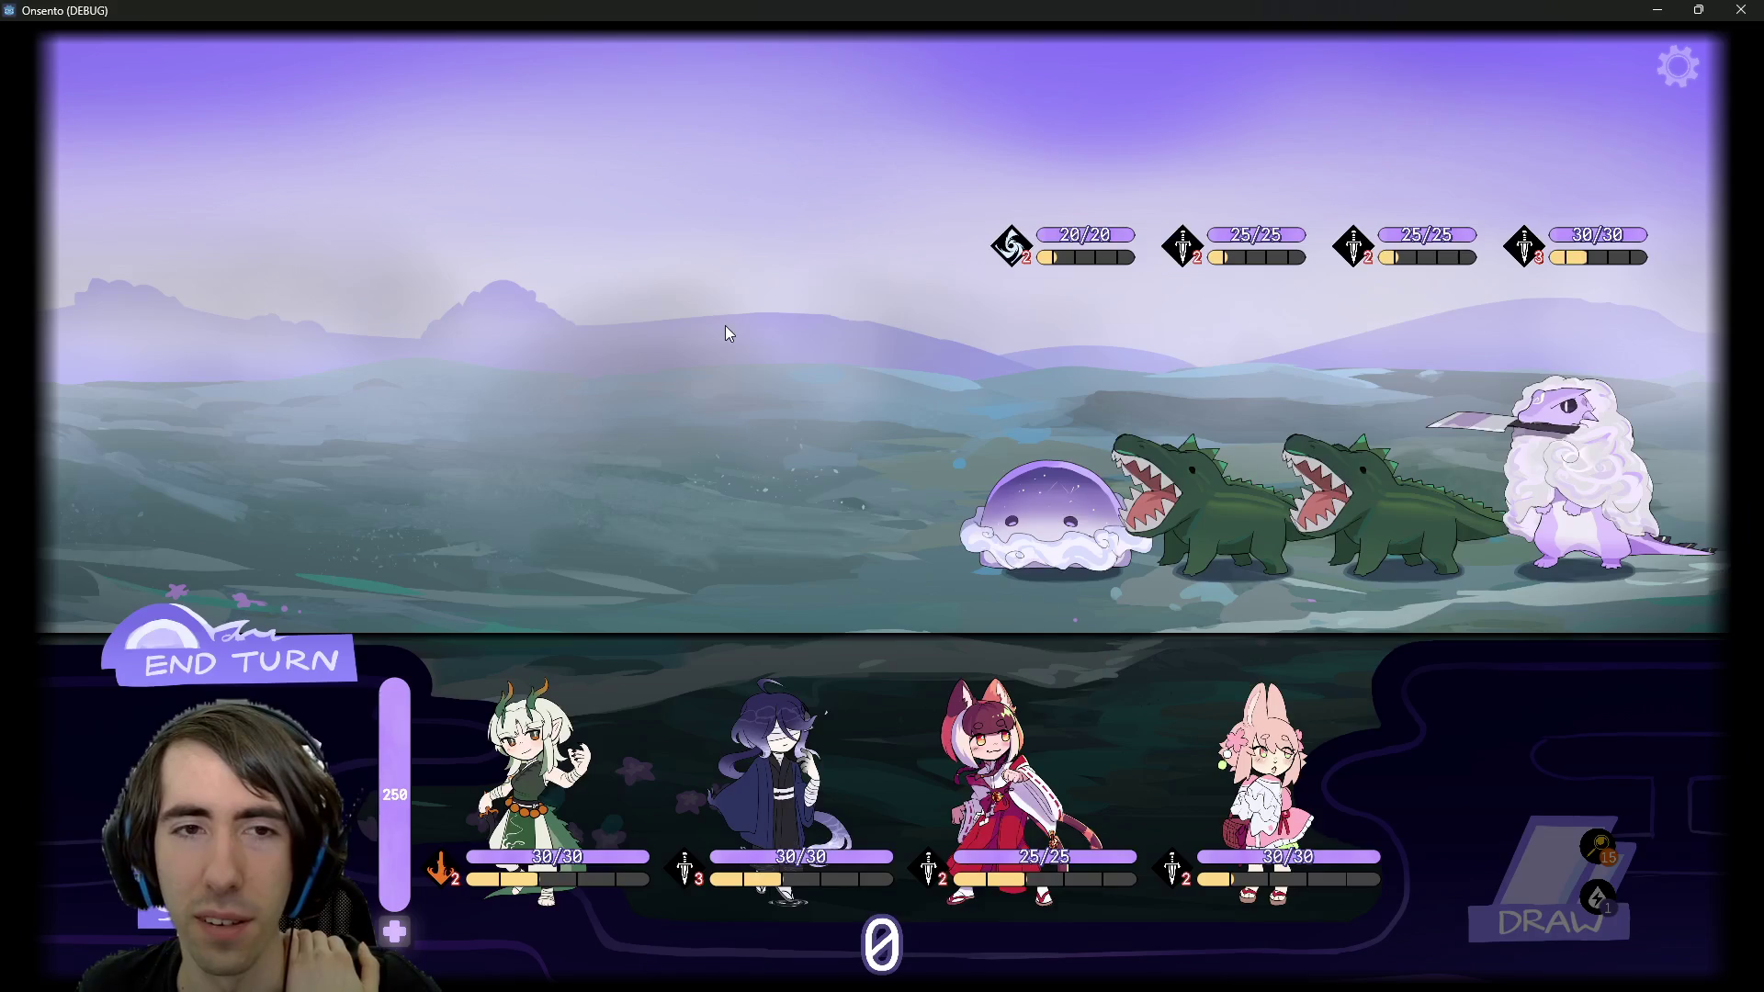
click(1678, 67)
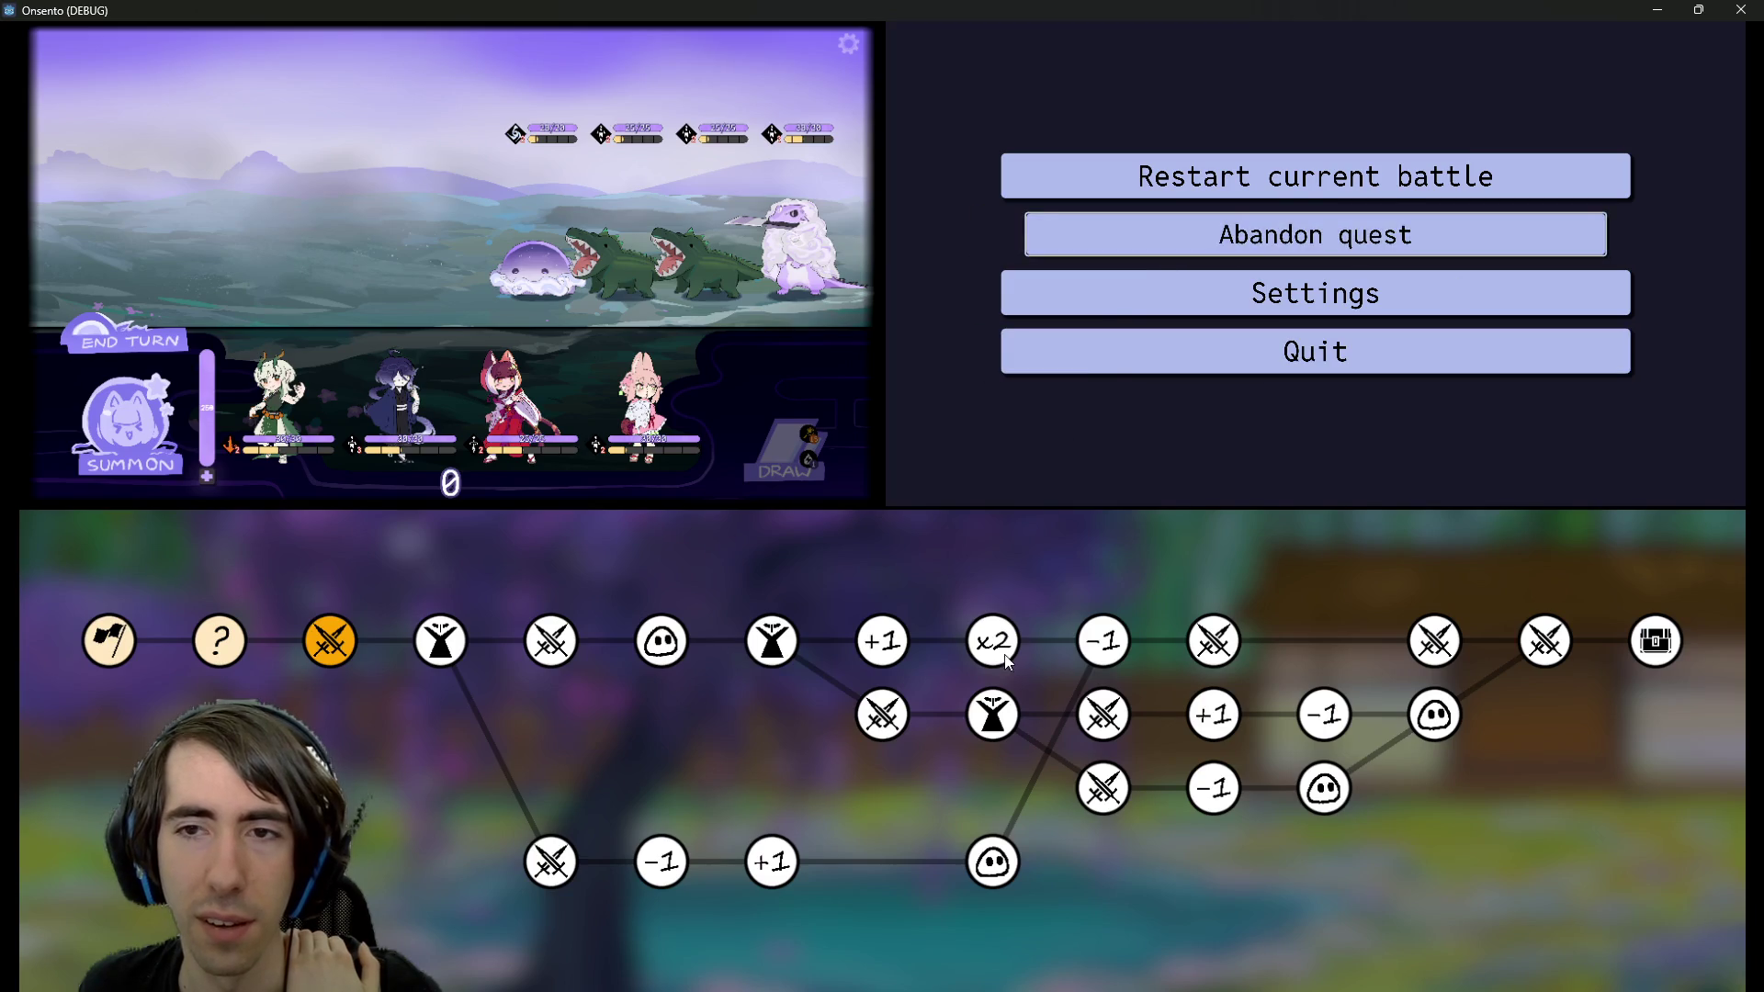
click(621, 299)
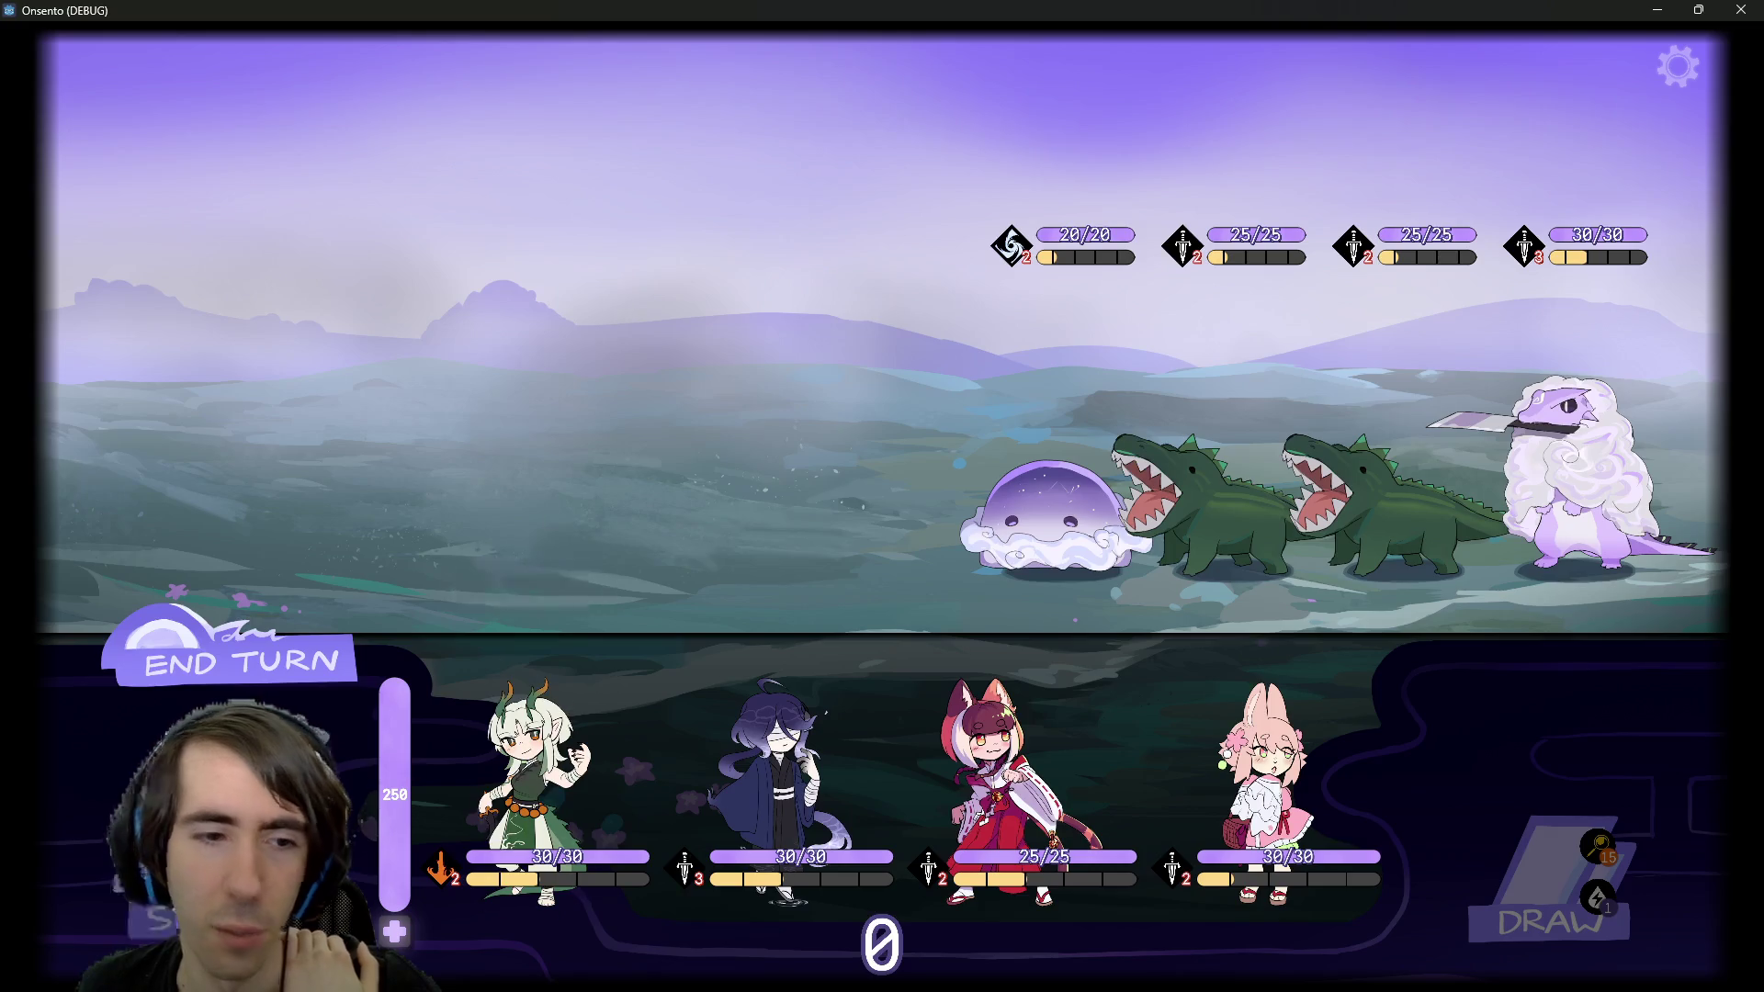
click(230, 661)
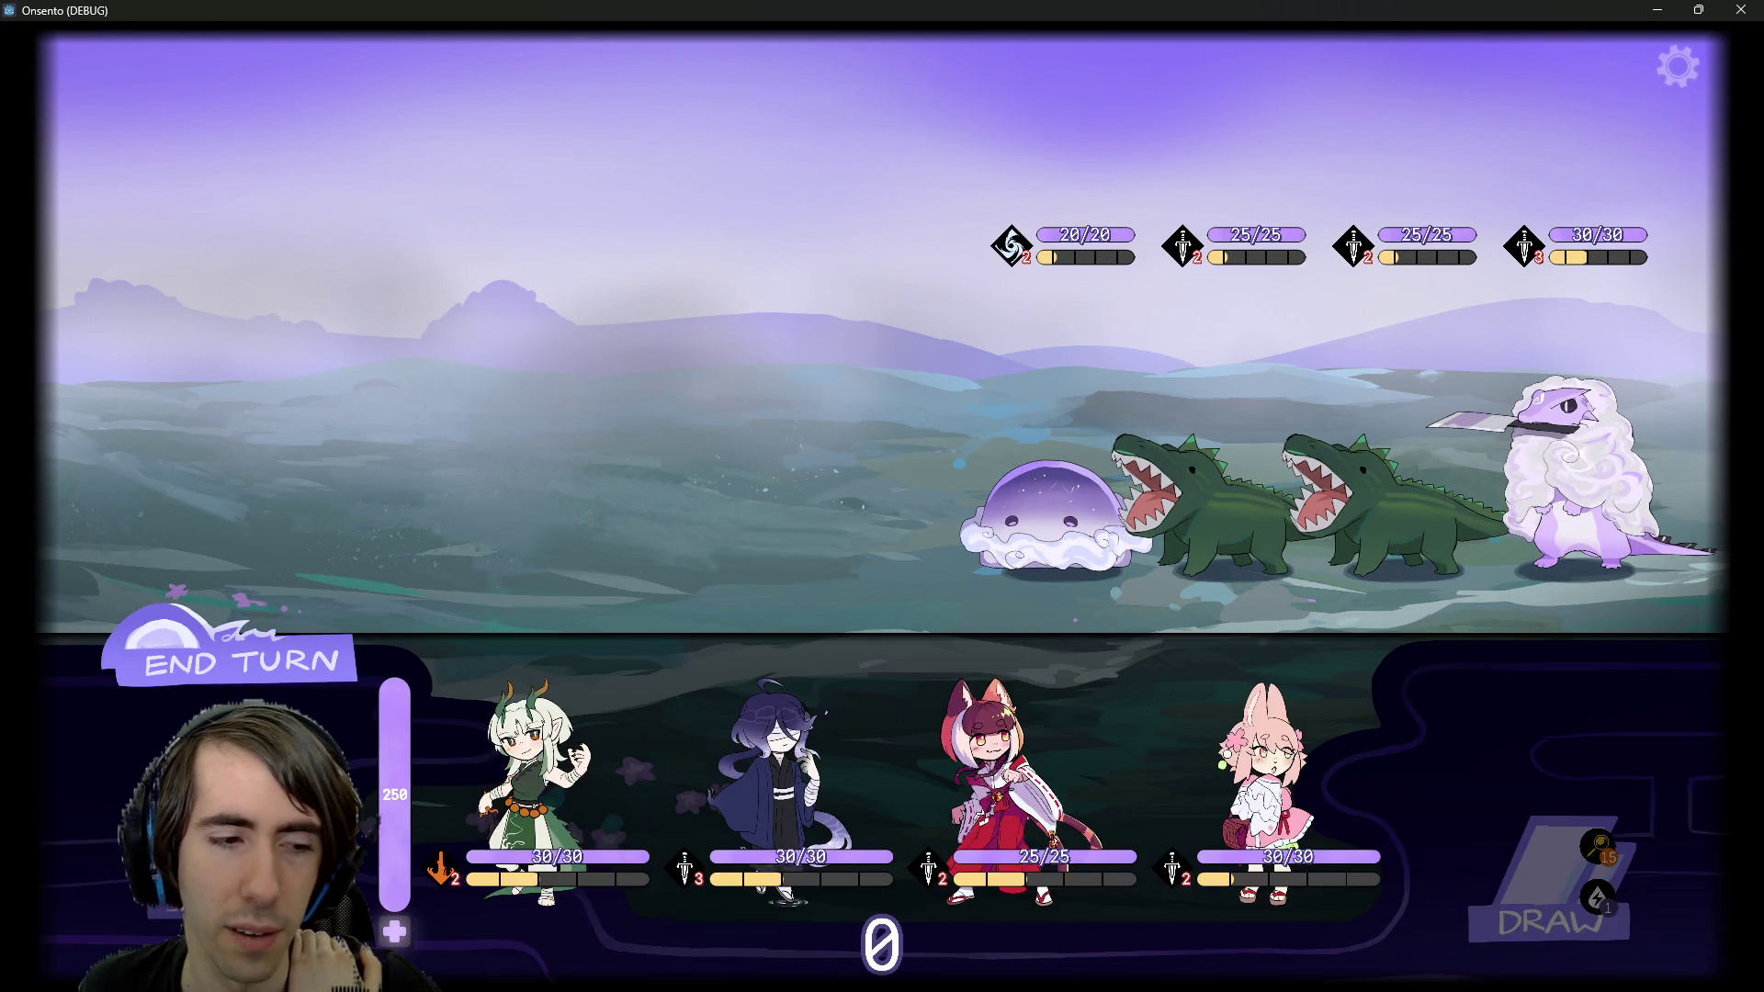
click(1740, 9)
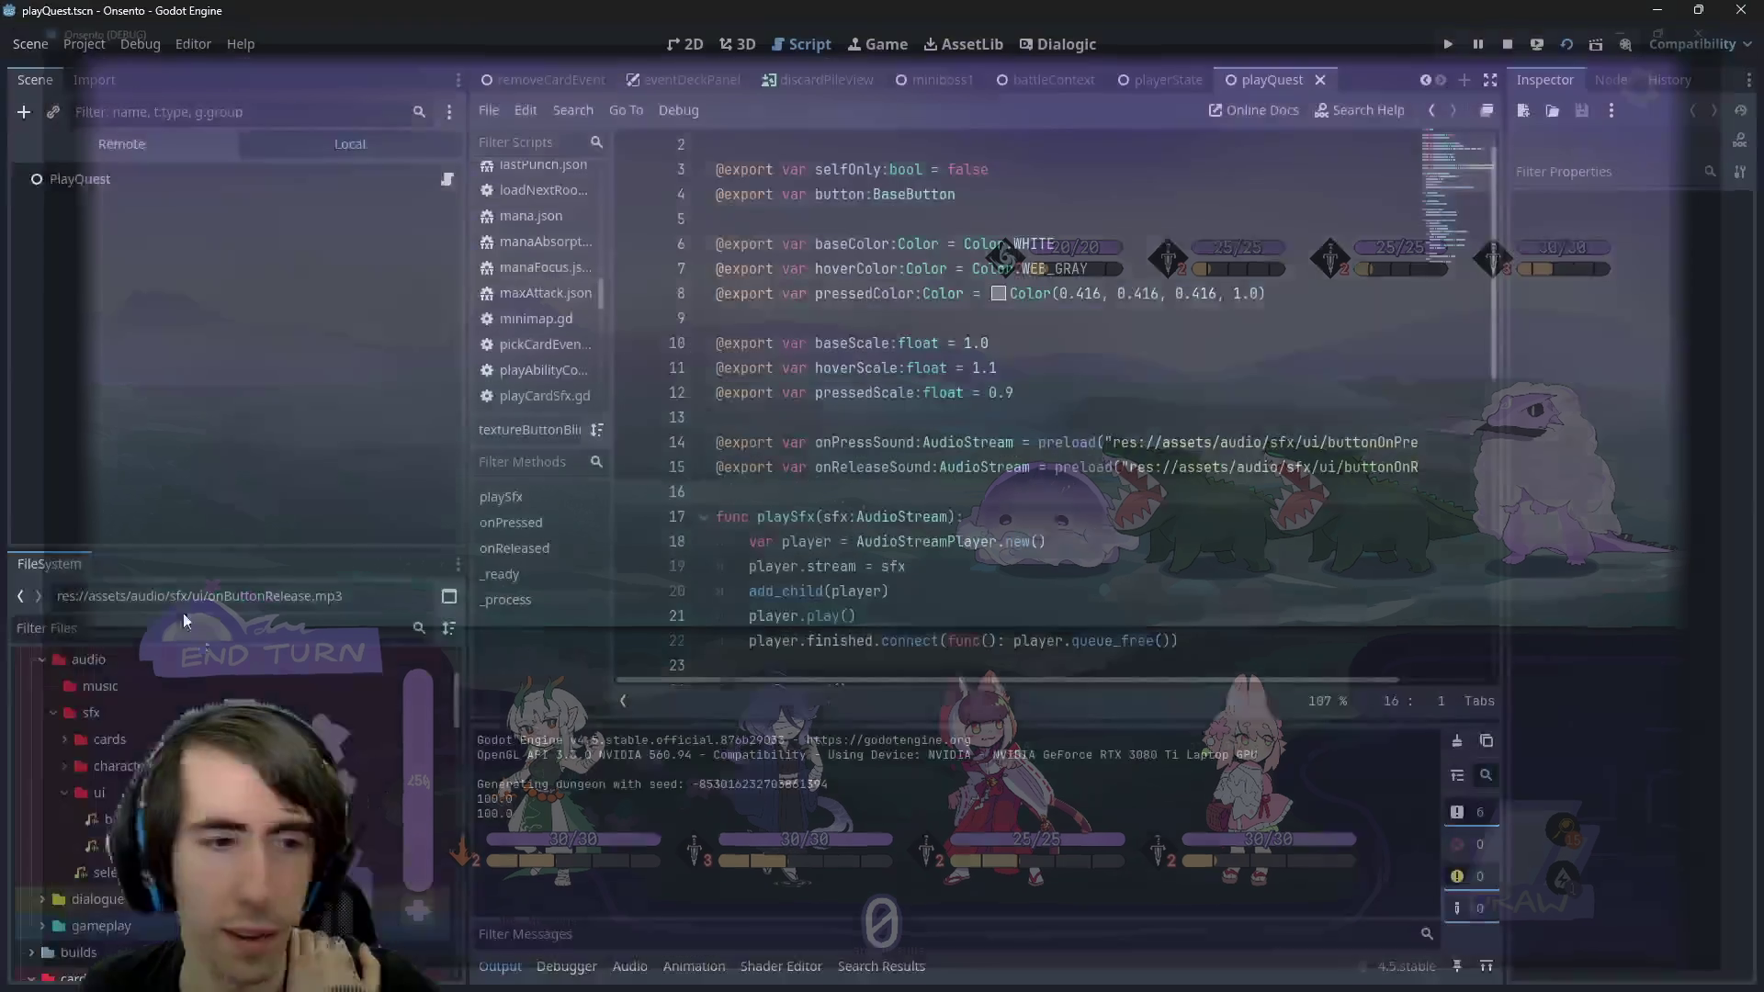
double_click(110, 819)
click(364, 633)
click(1074, 668)
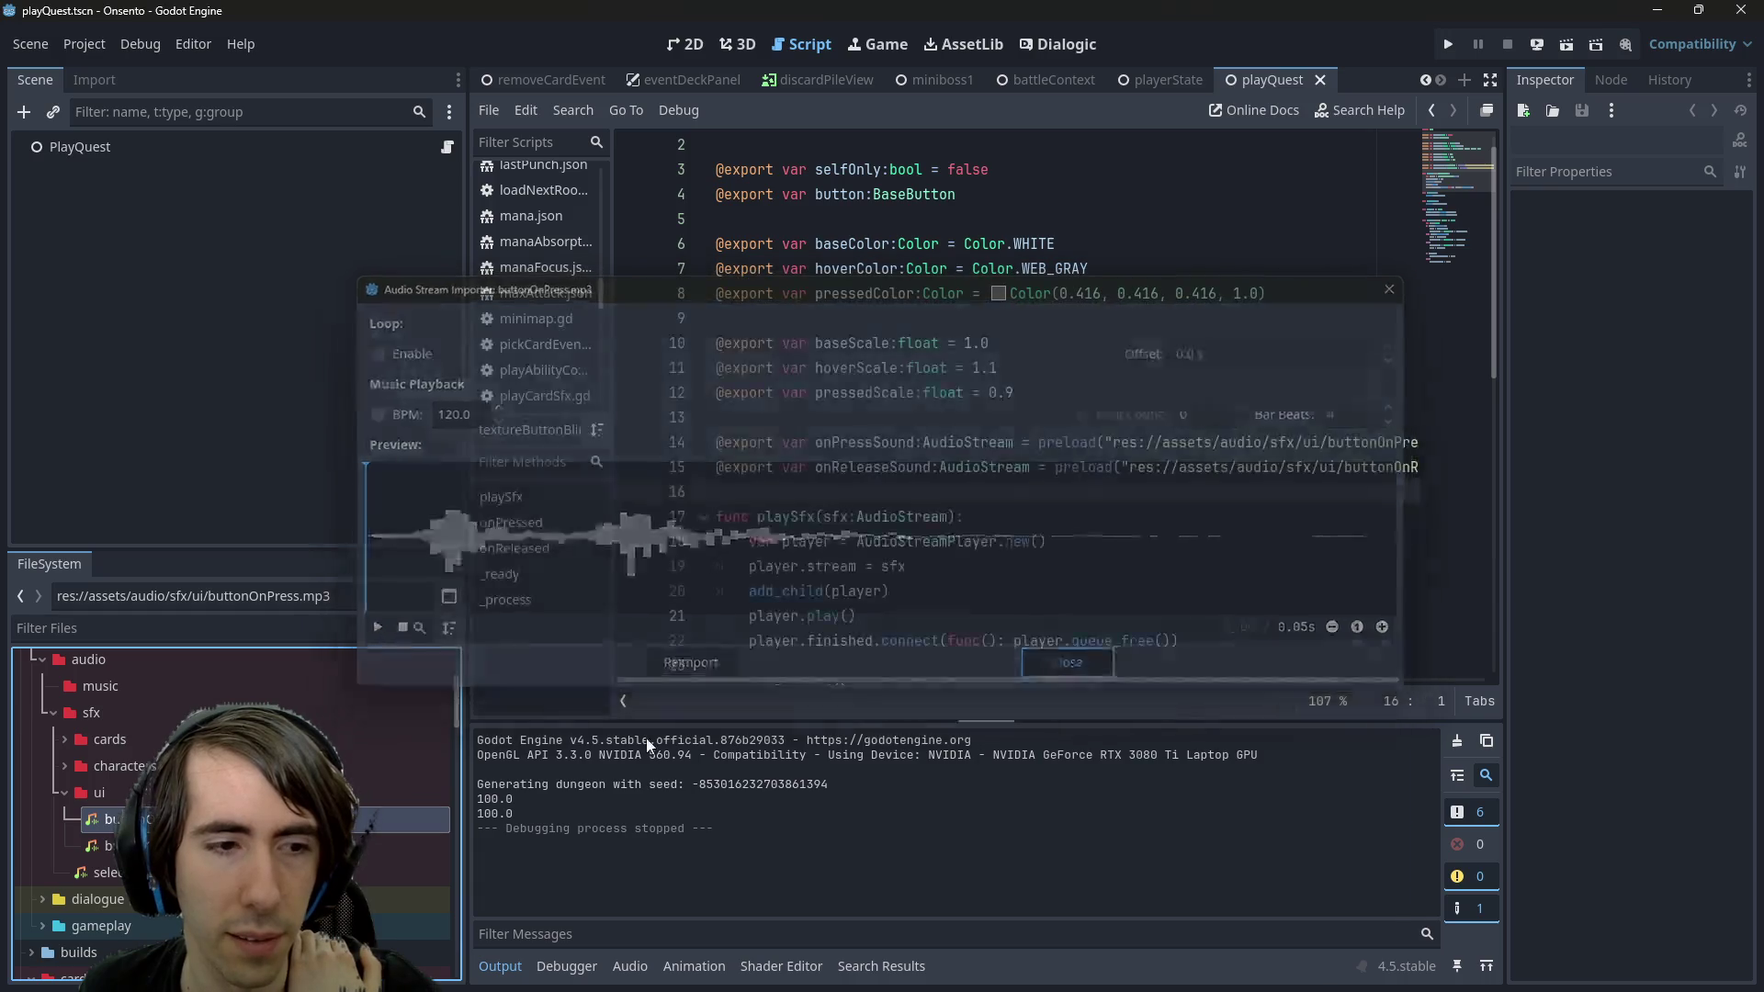
click(120, 845)
double_click(119, 845)
click(362, 633)
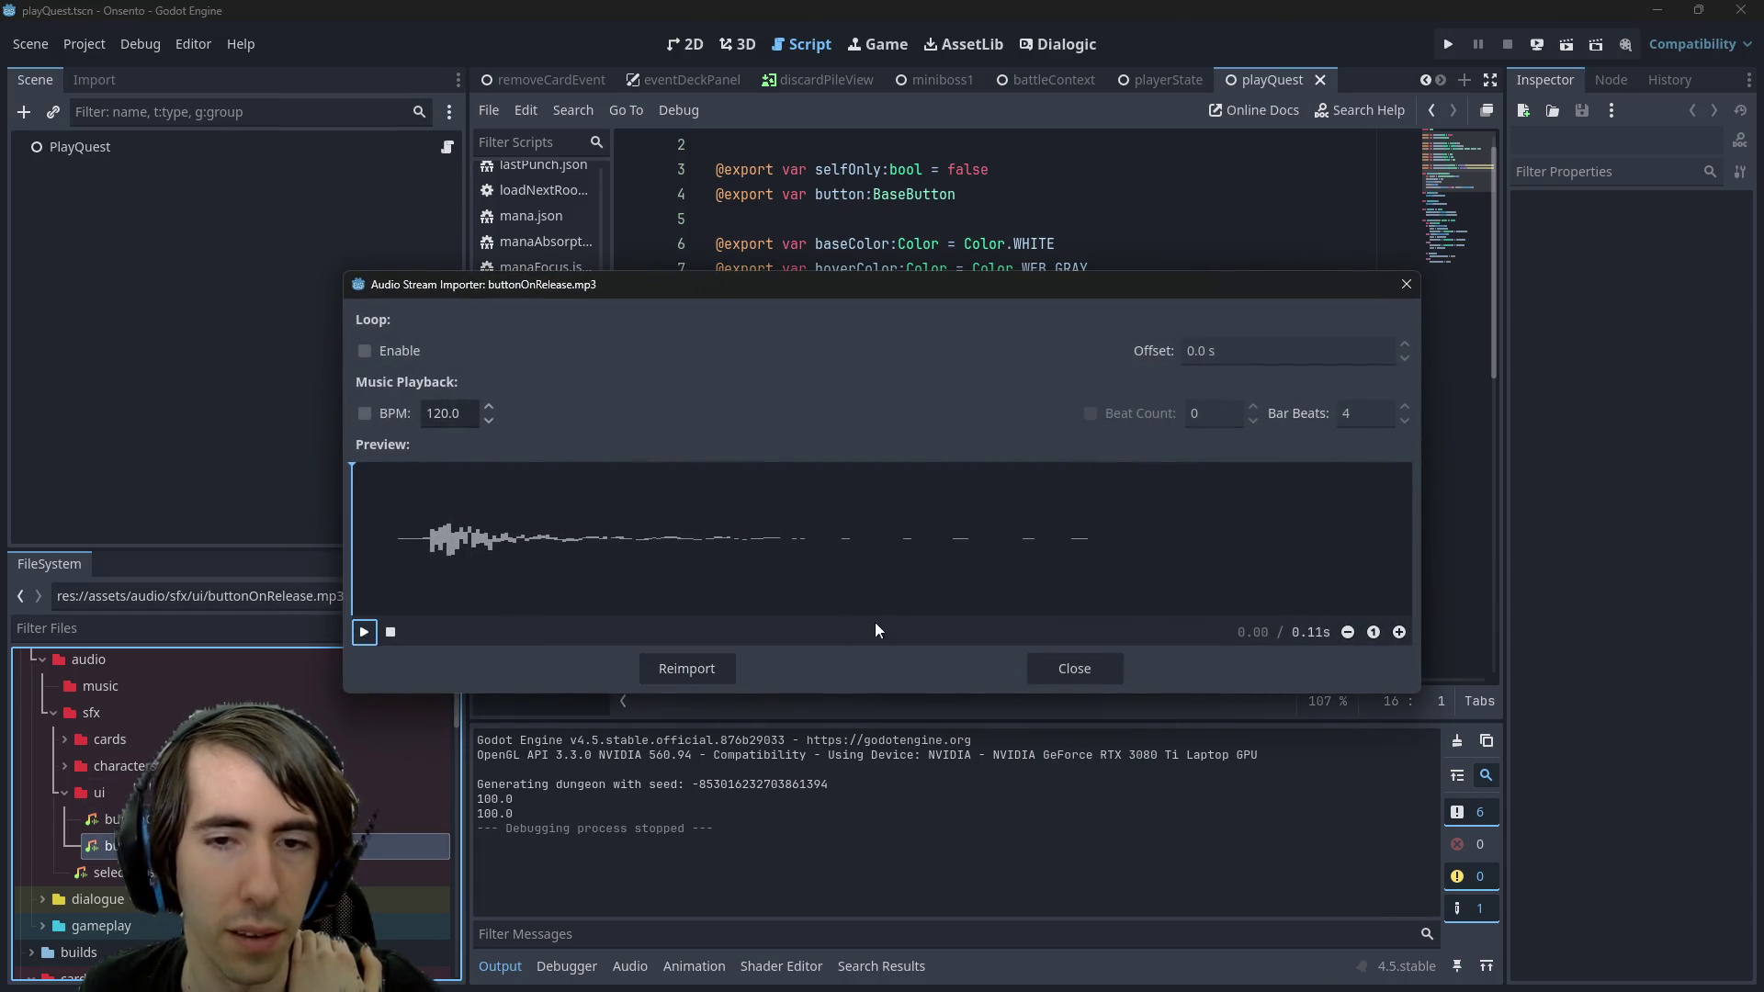
click(1070, 667)
drag(1163, 467, 1506, 476)
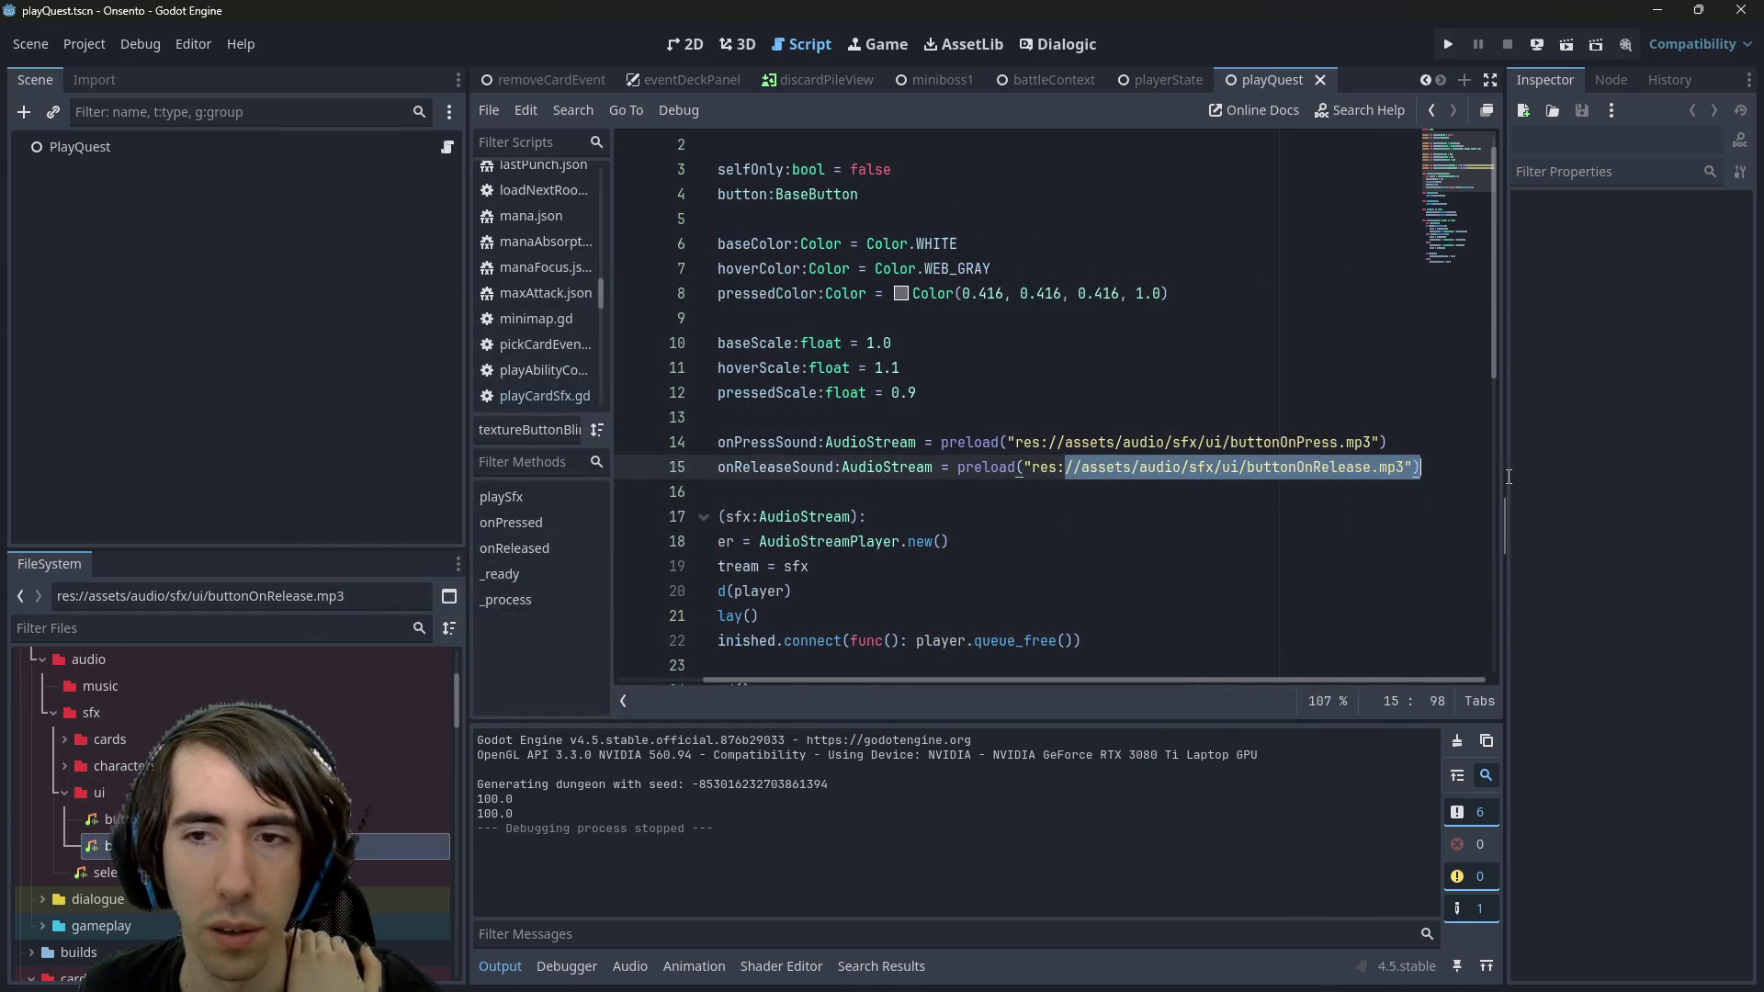
double_click(768, 442)
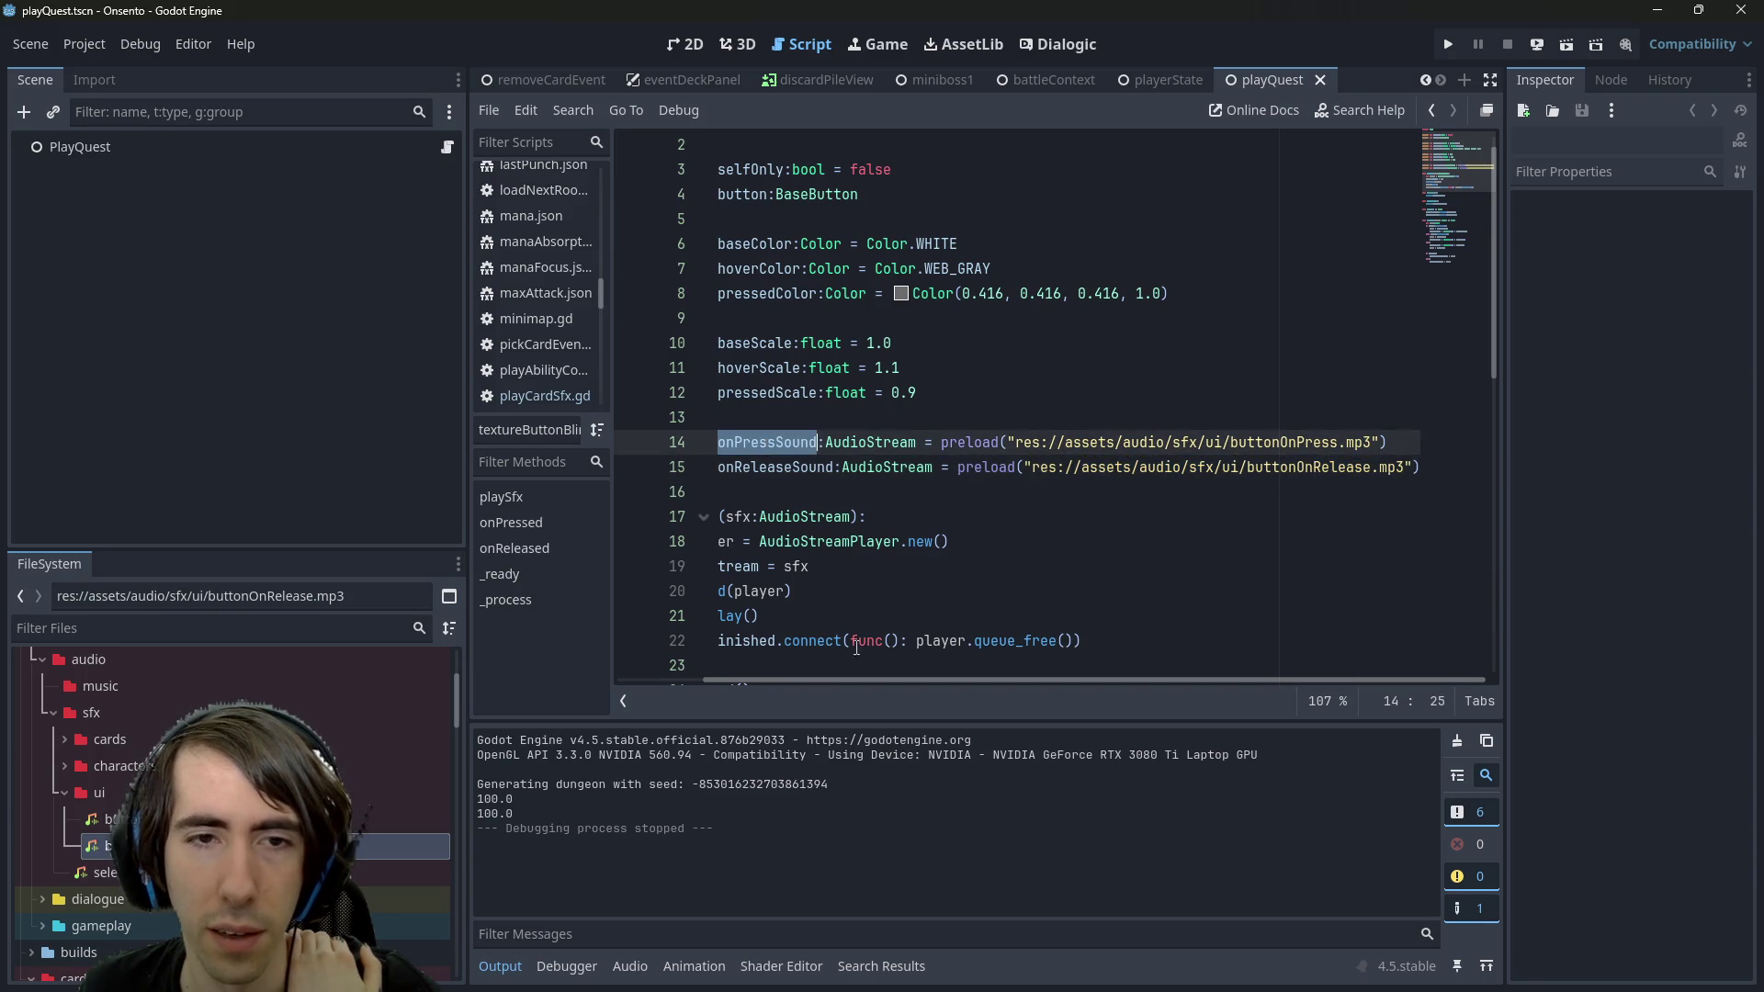
scroll(859, 634, left, 3)
scroll(885, 572, down, 4)
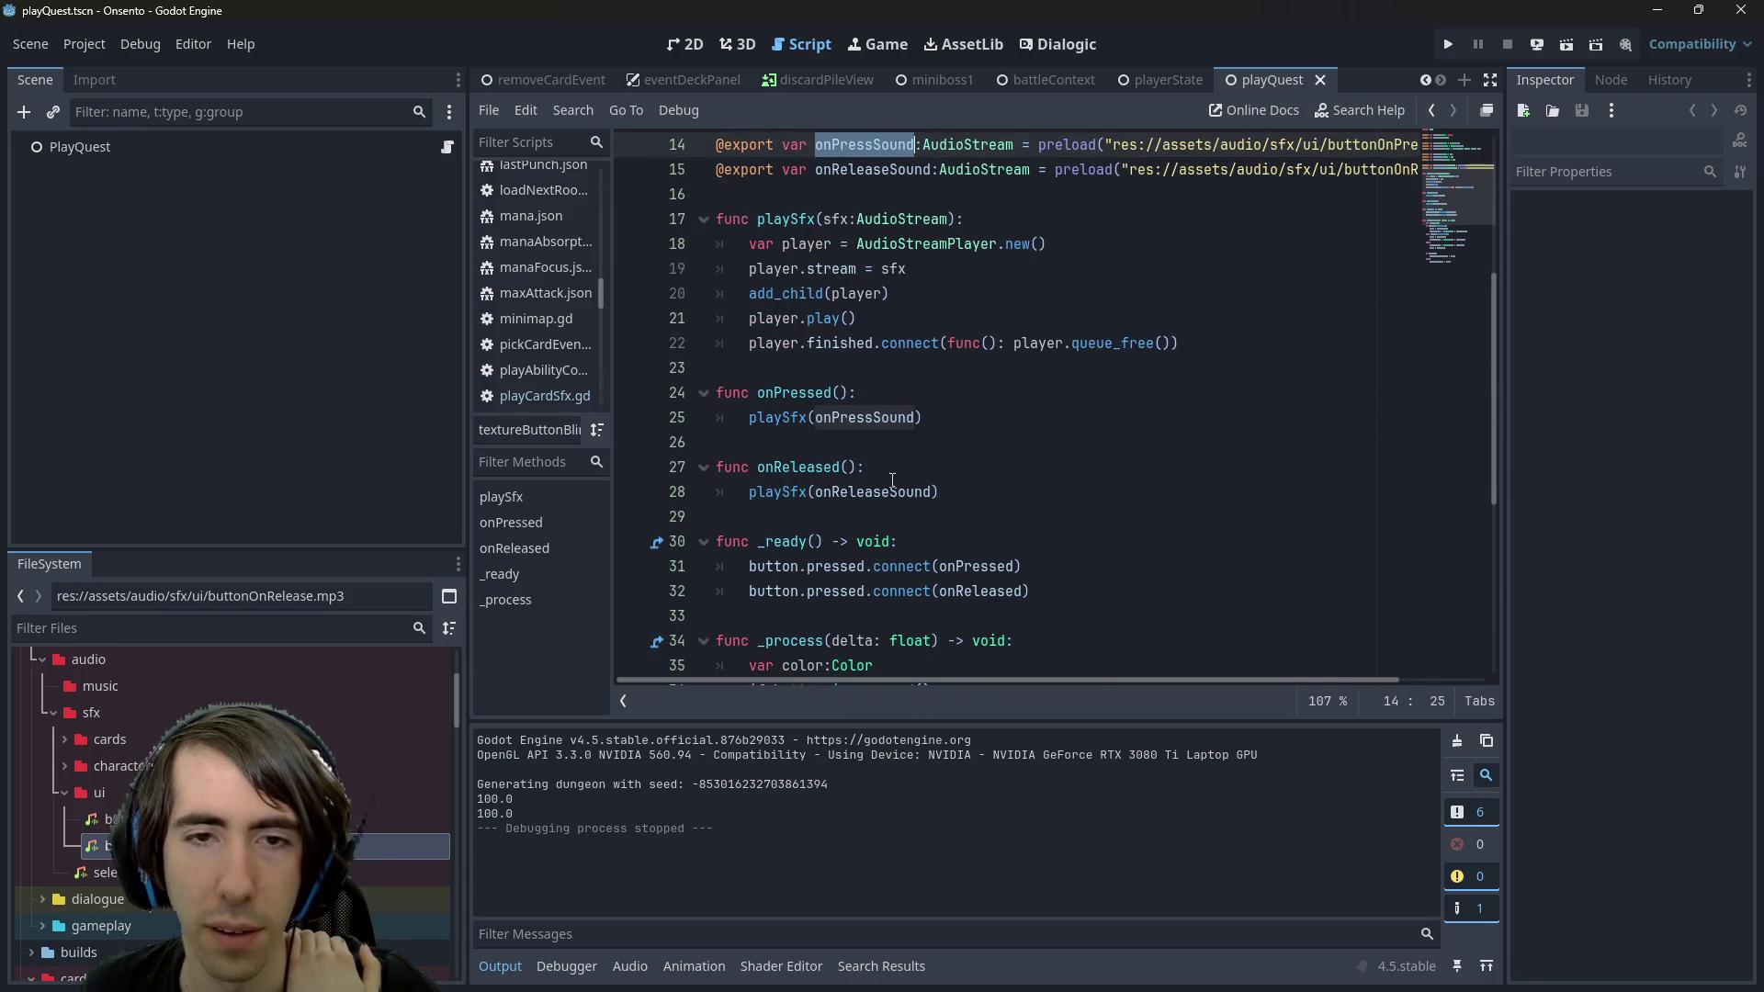
double_click(887, 491)
double_click(798, 466)
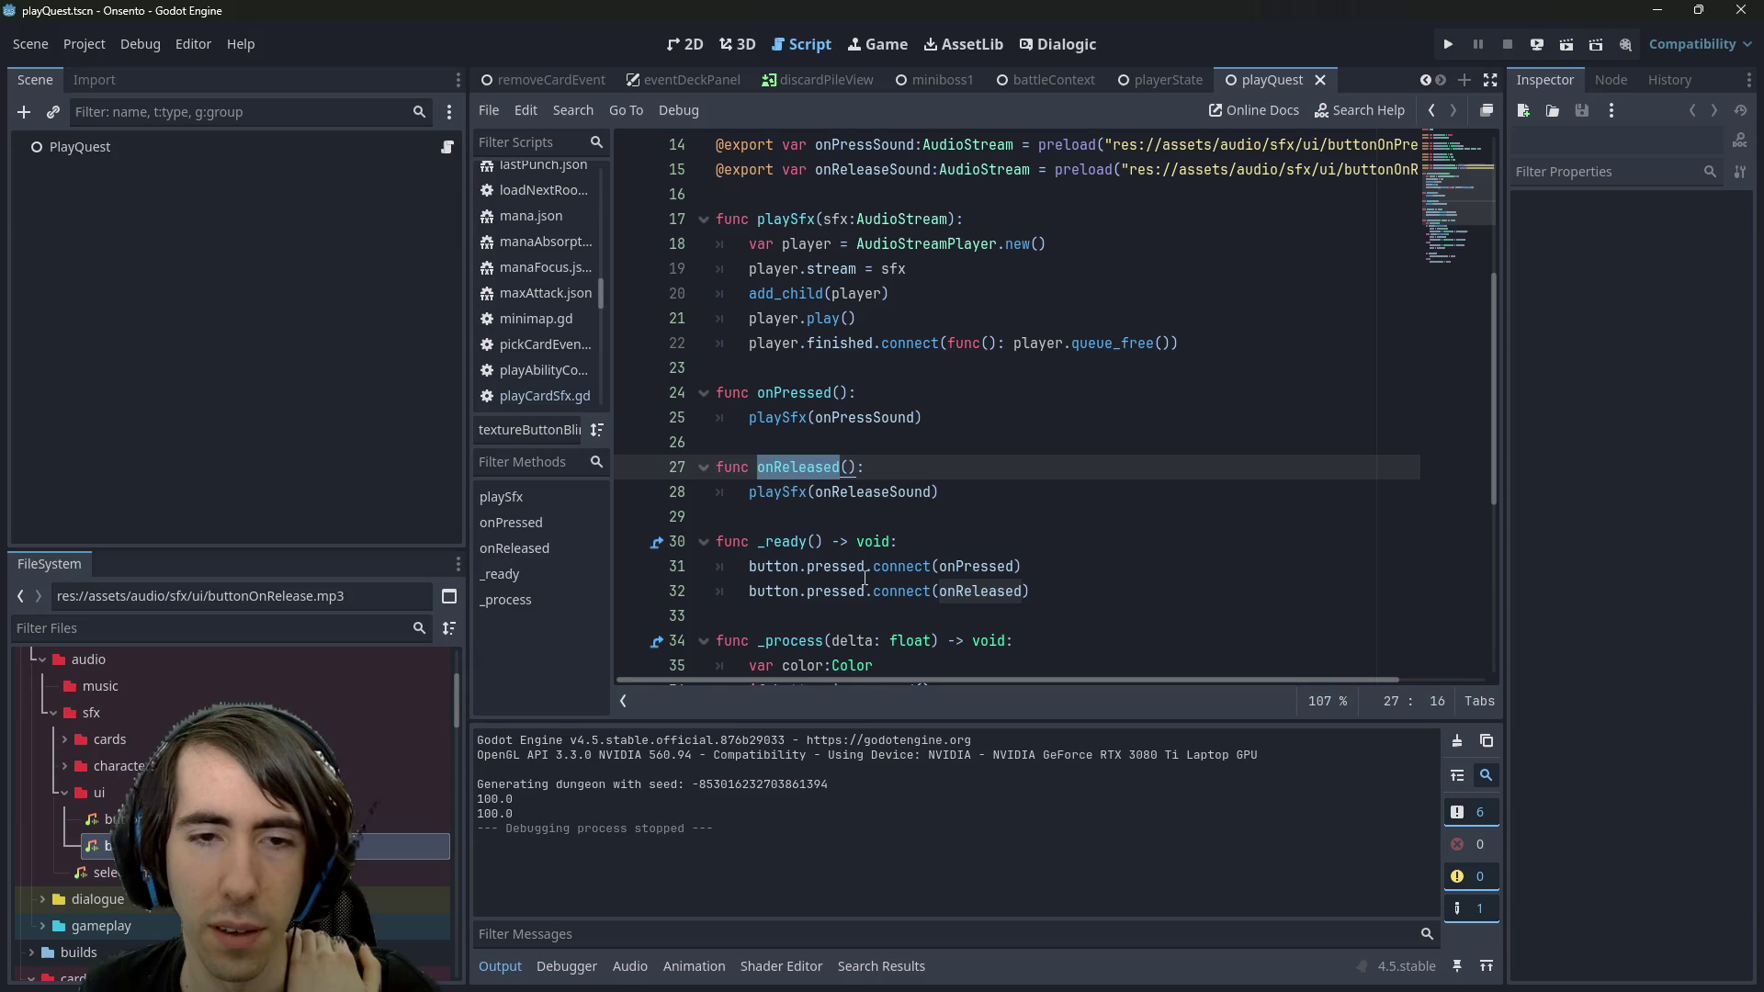
double_click(852, 591)
scroll(1051, 401, down, 1)
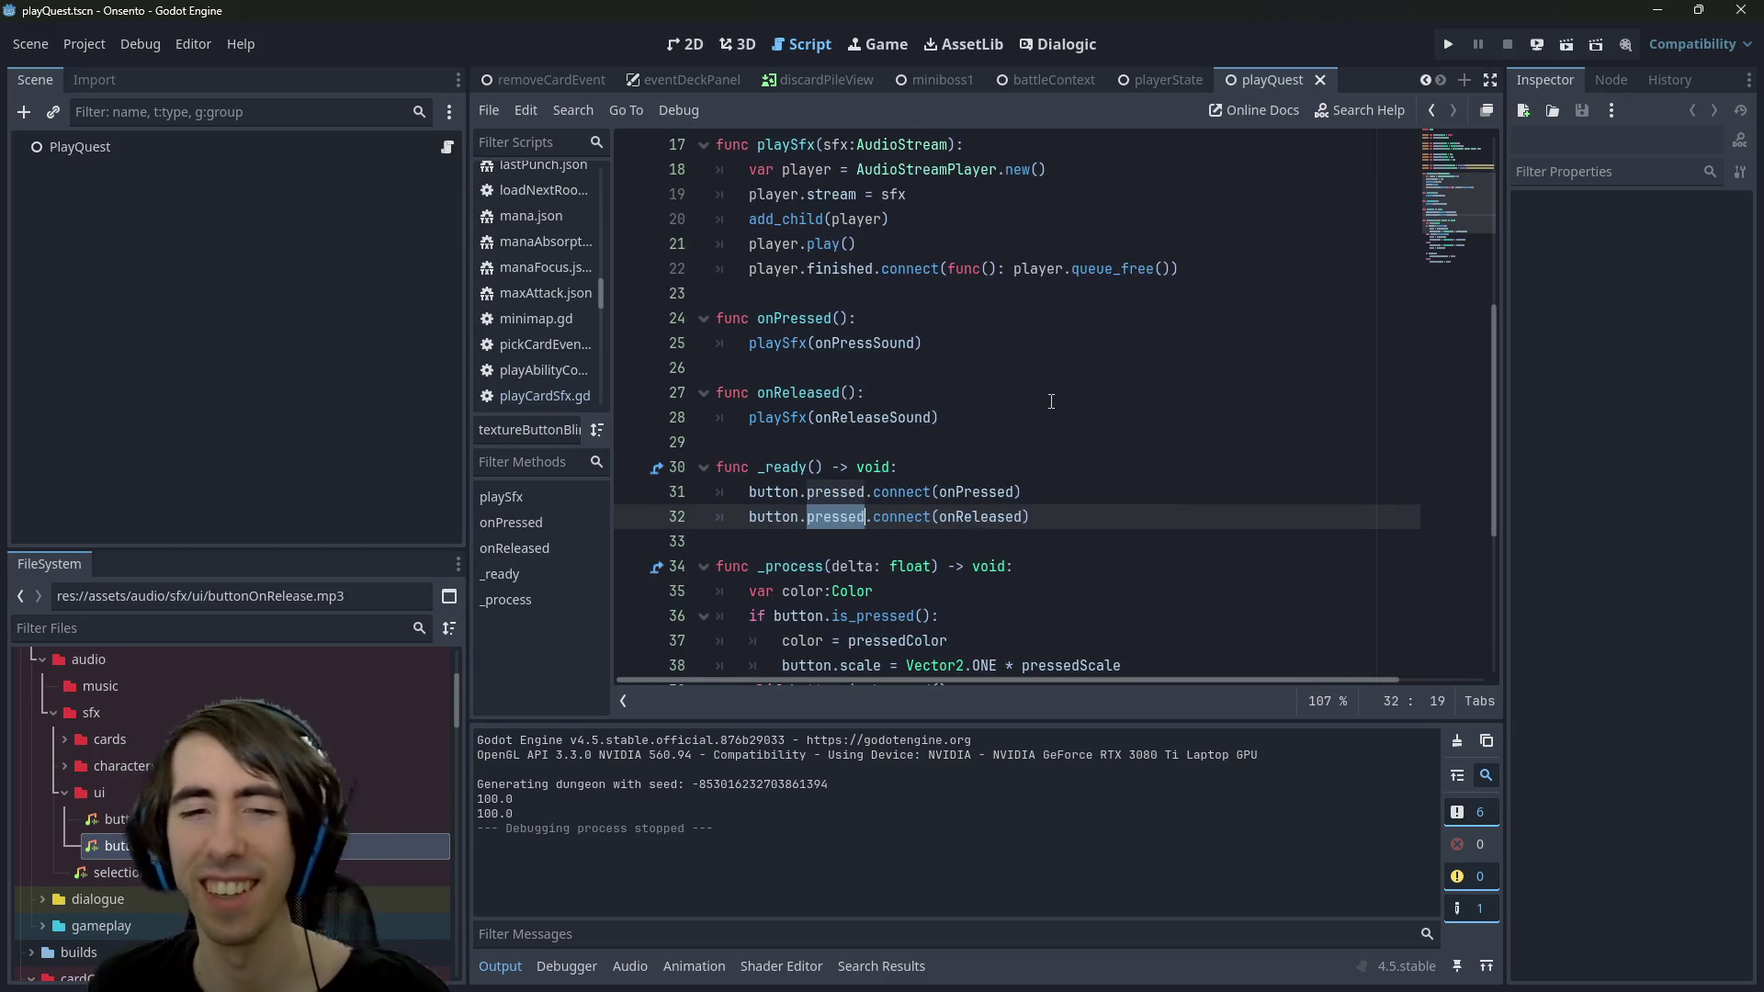
text(release)
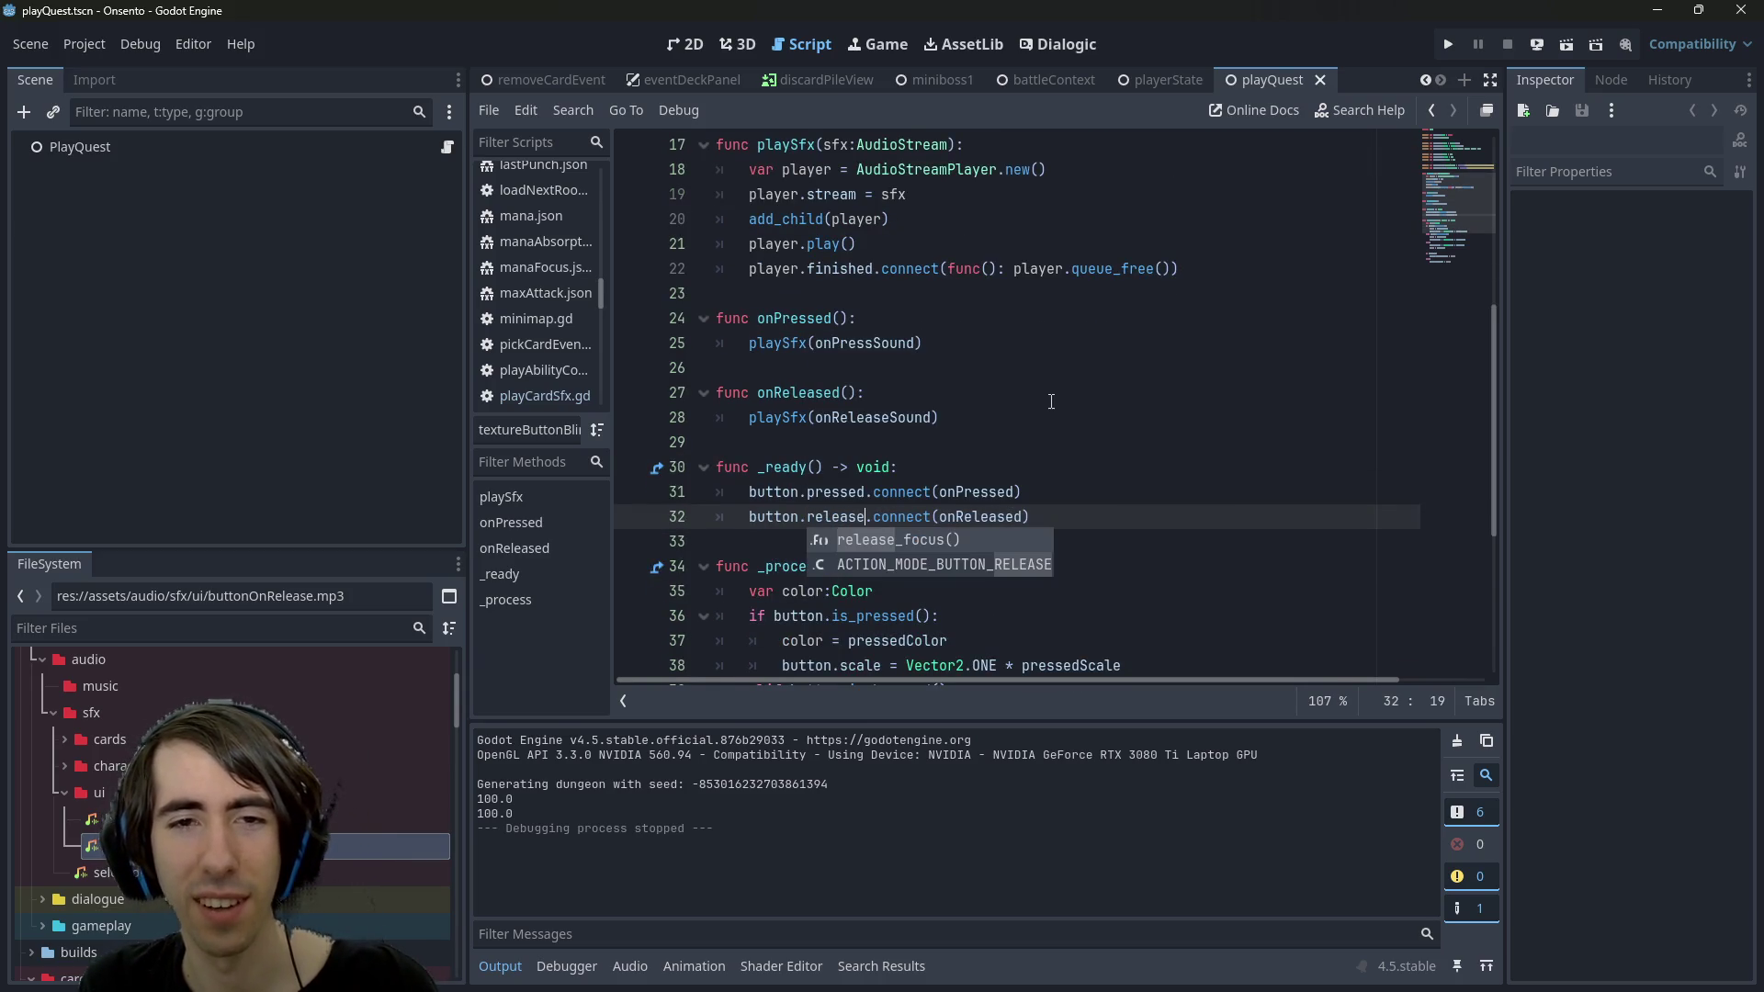
key(ctrl+z)
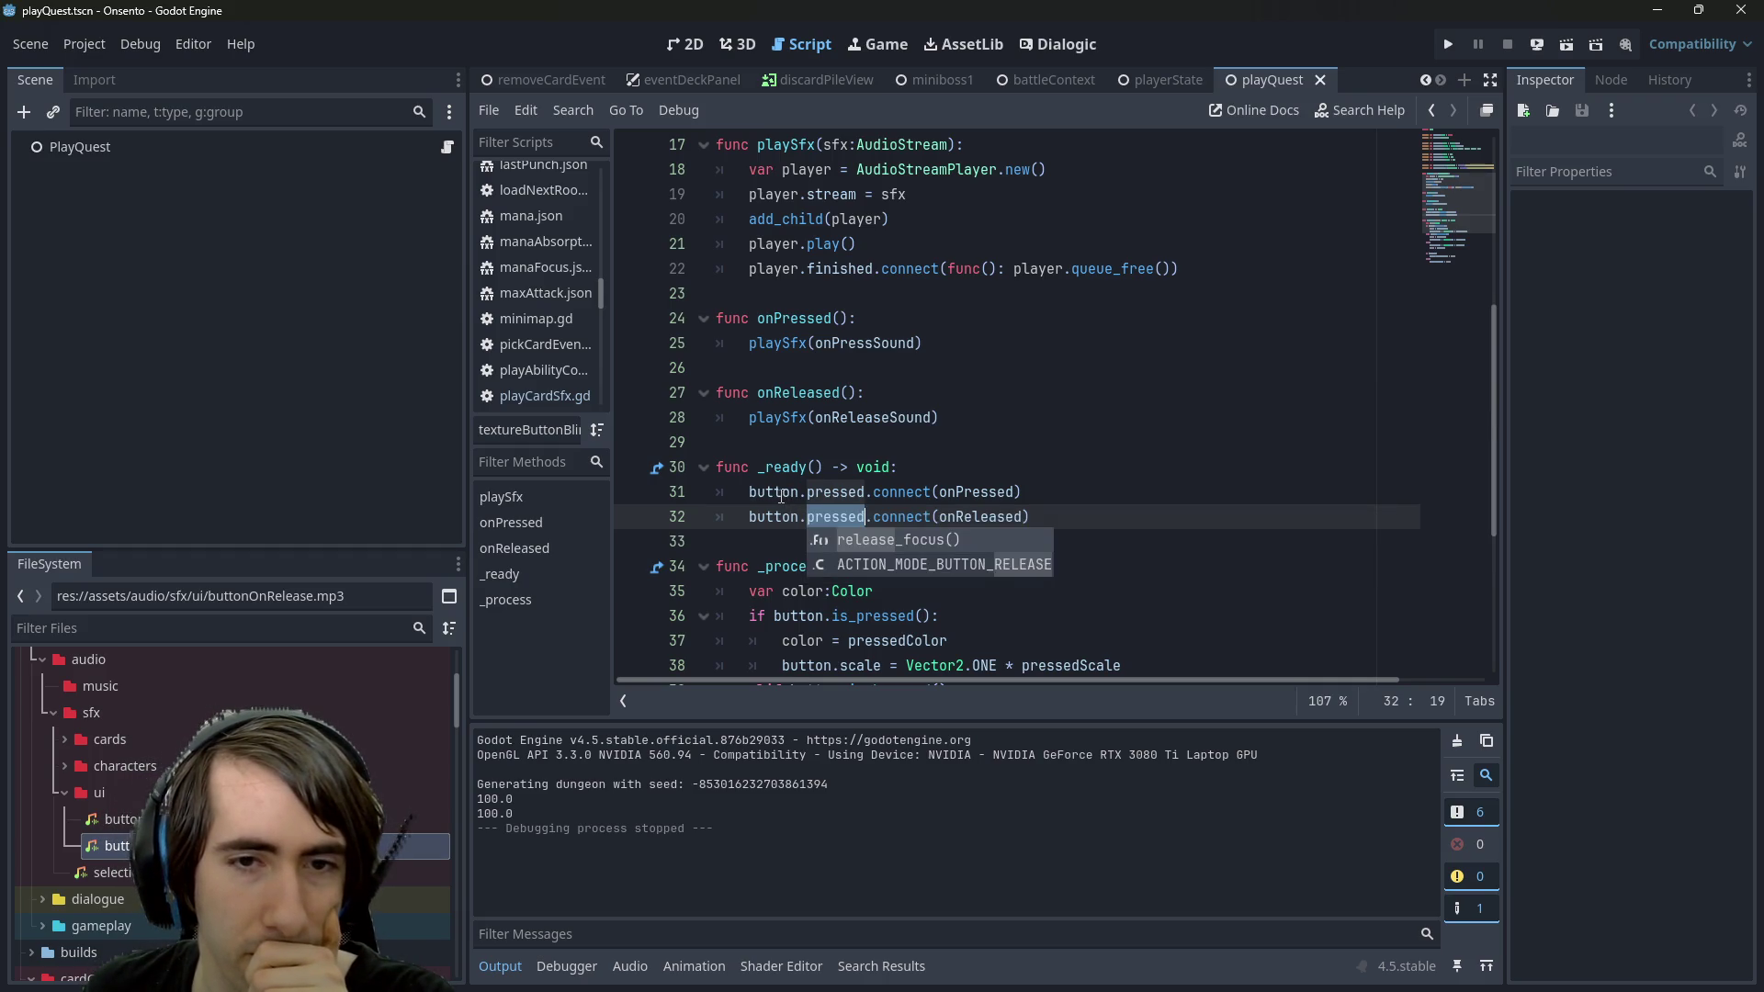
double_click(781, 493)
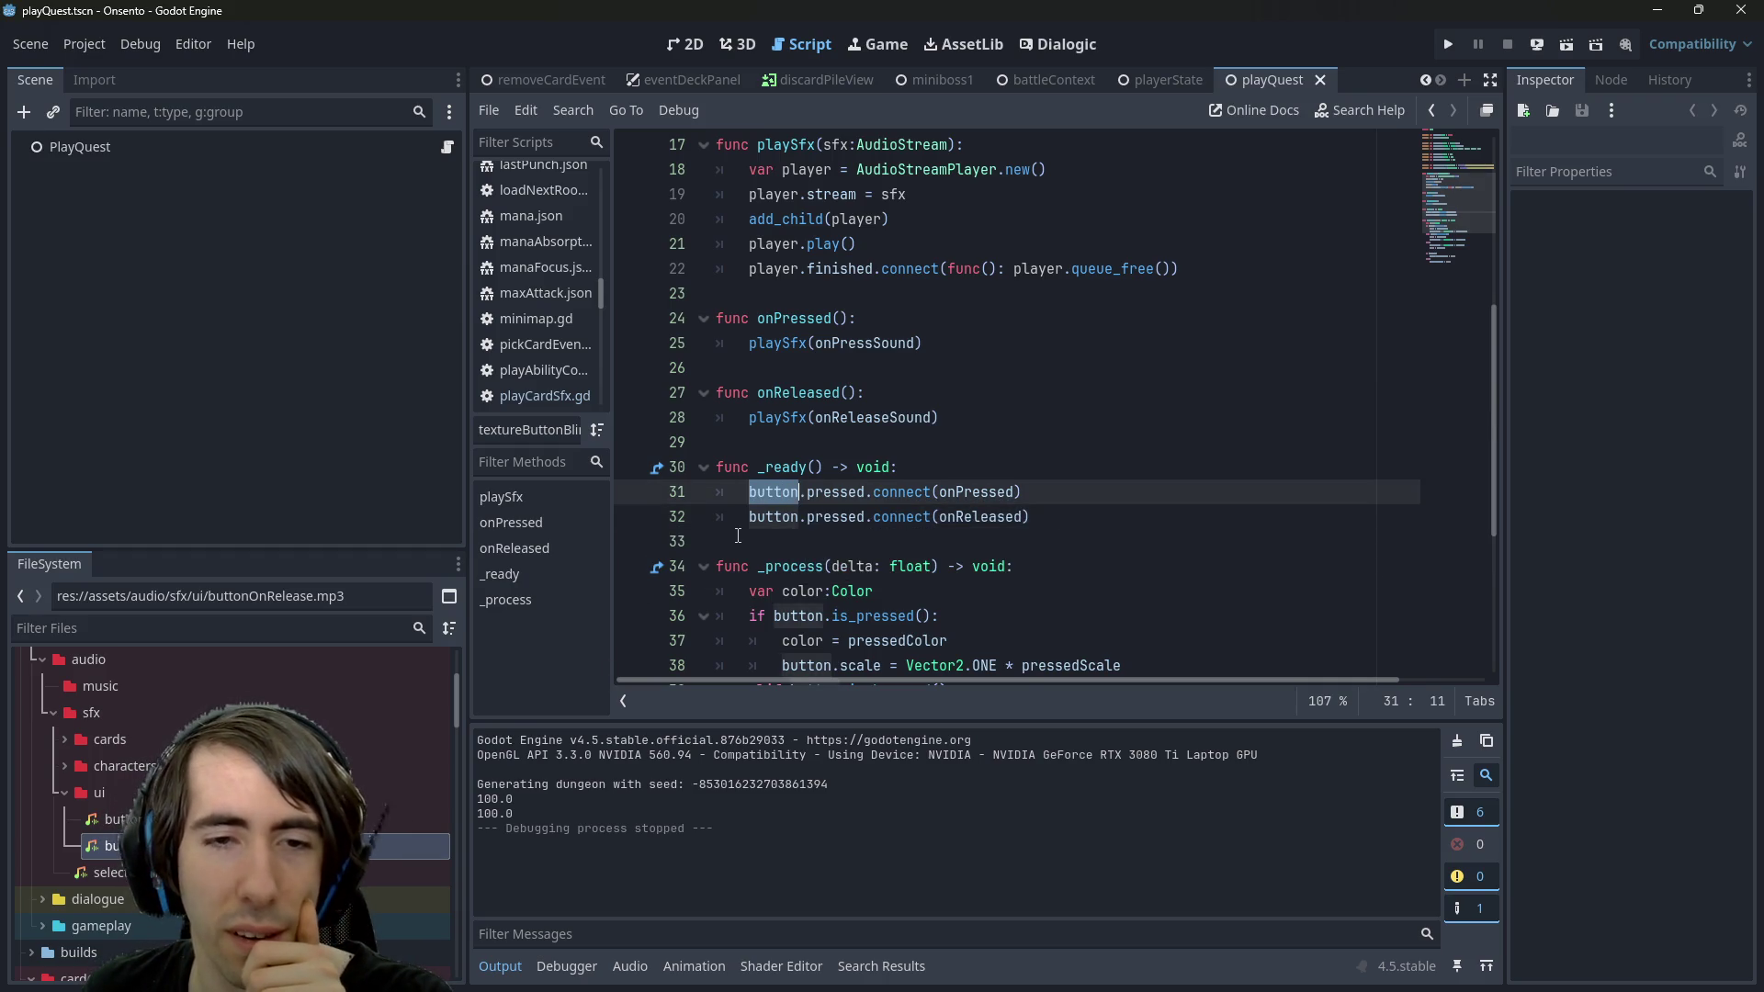
scroll(751, 520, up, 6)
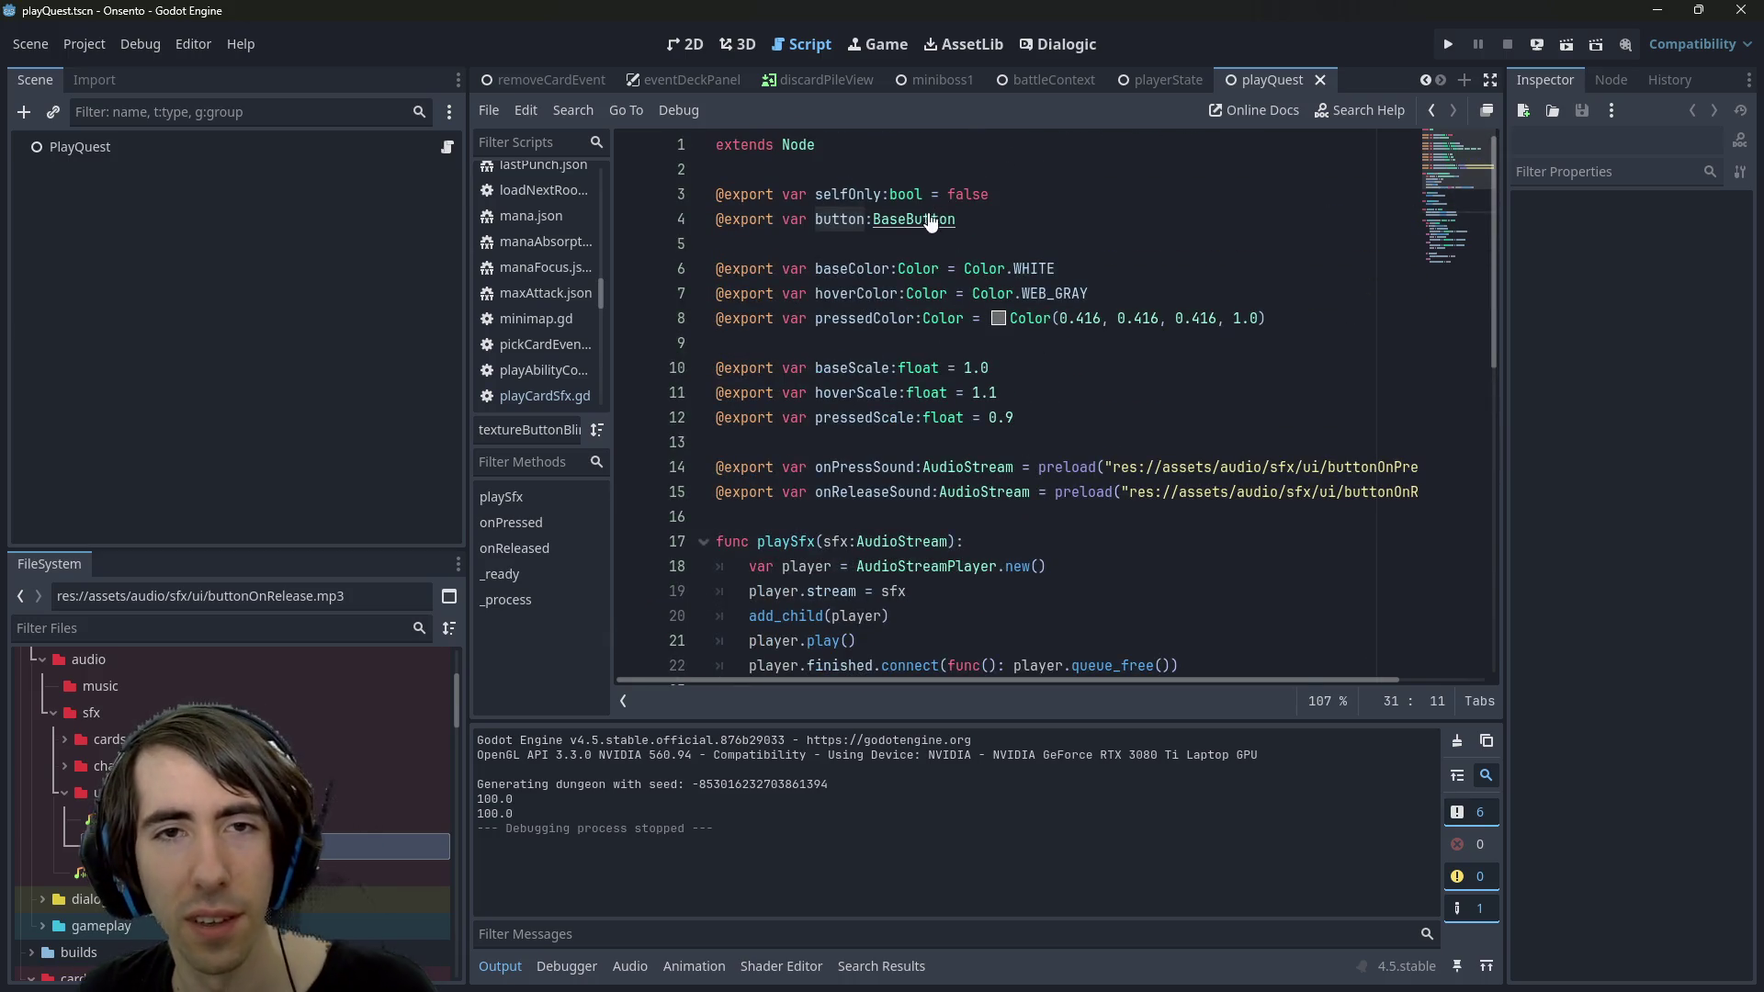
Read the BaseButton Signals documentation, then return to the button script
ctrl+click(924, 218)
scroll(928, 303, down, 5)
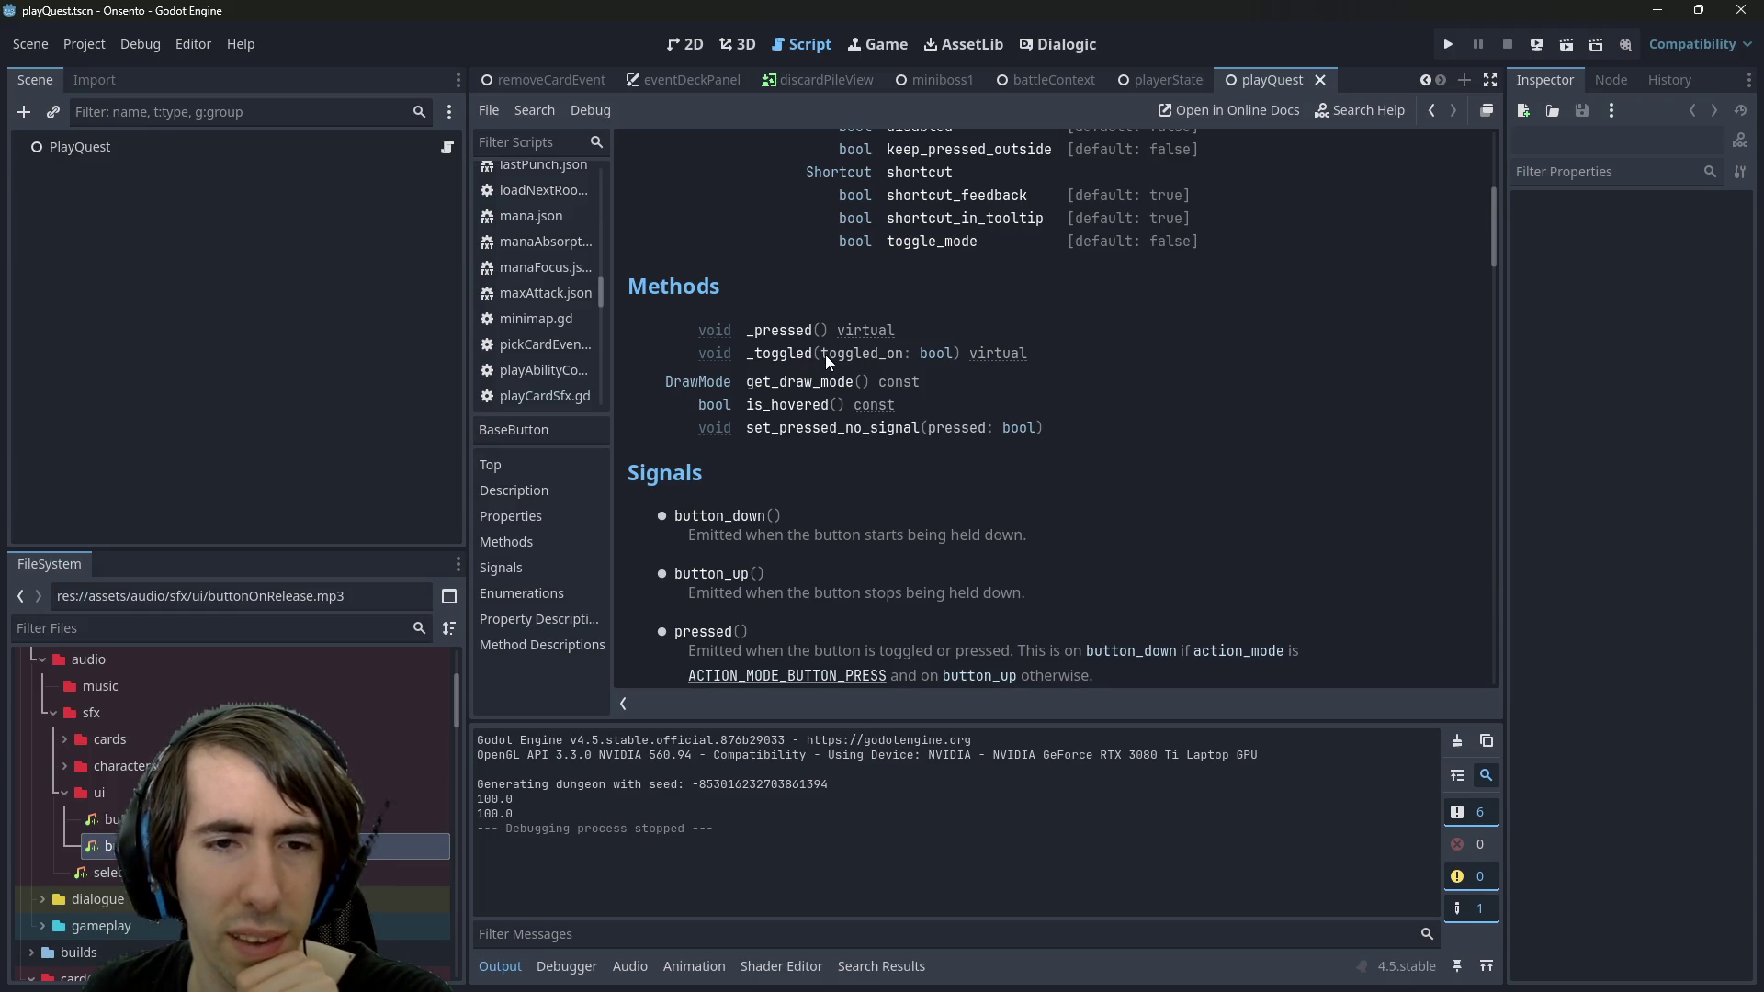
scroll(825, 355, down, 3)
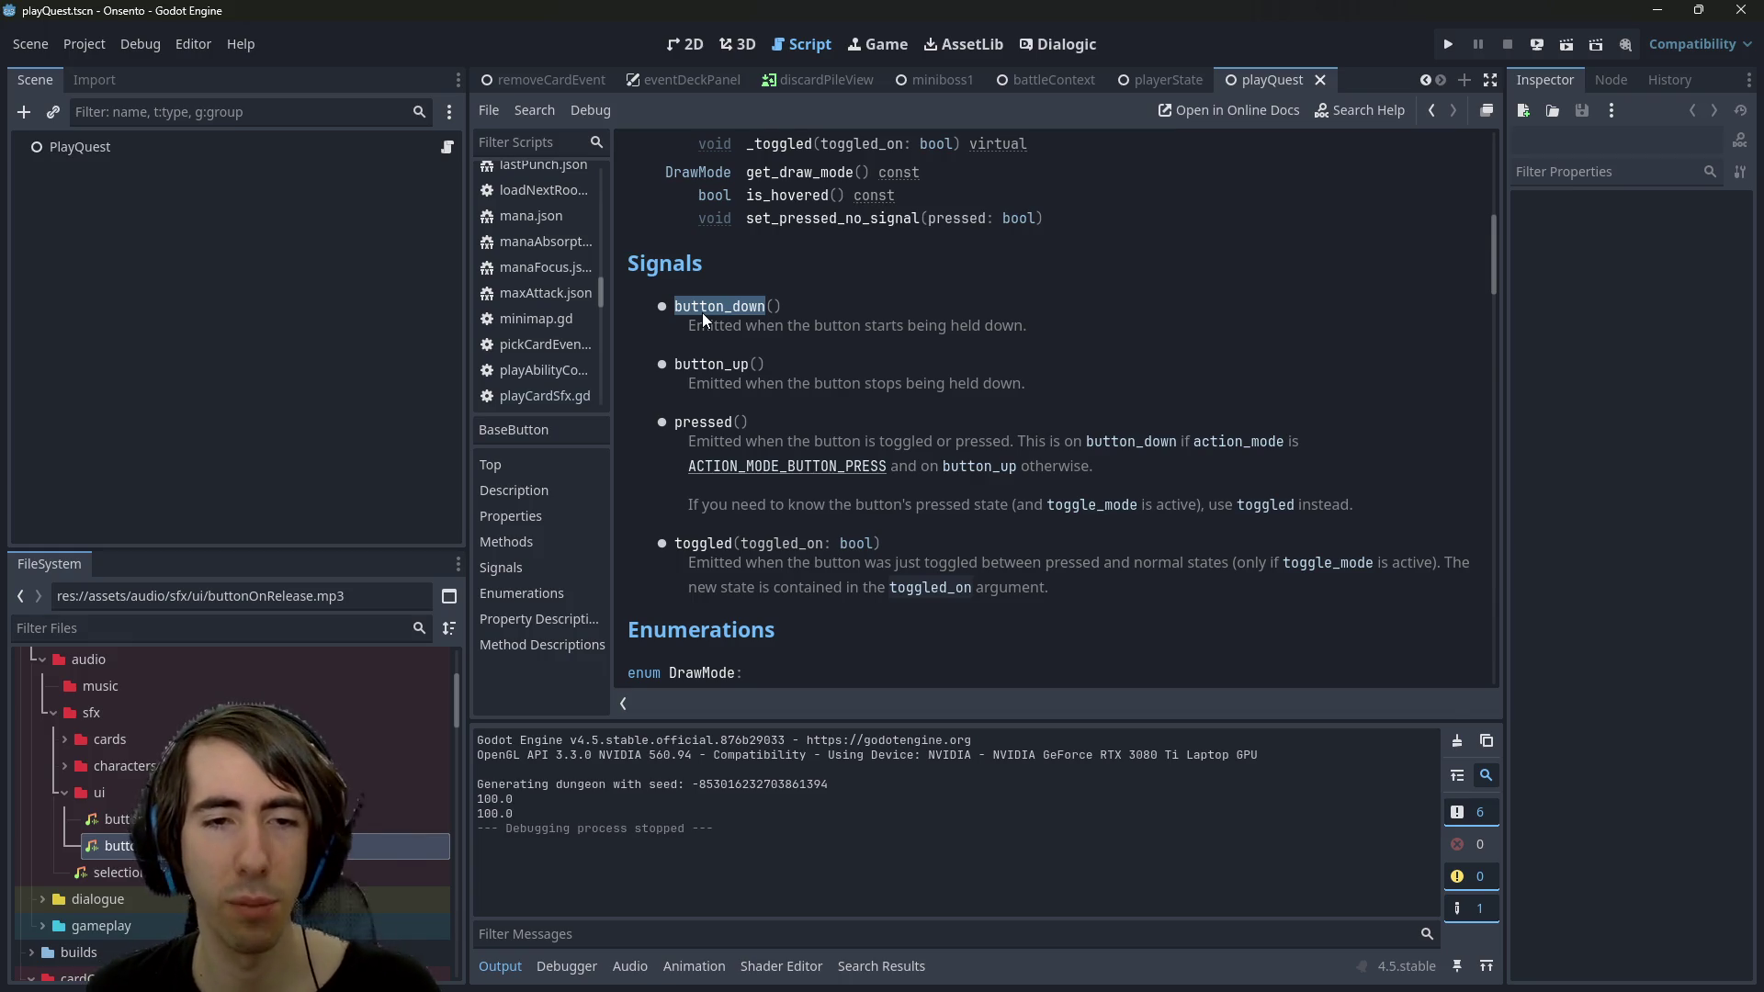
key(alt+Left)
Connect line 31 to button_down and line 32 to button_up, then run the miniboss1 scene
double_click(837, 400)
text(button_down)
double_click(835, 417)
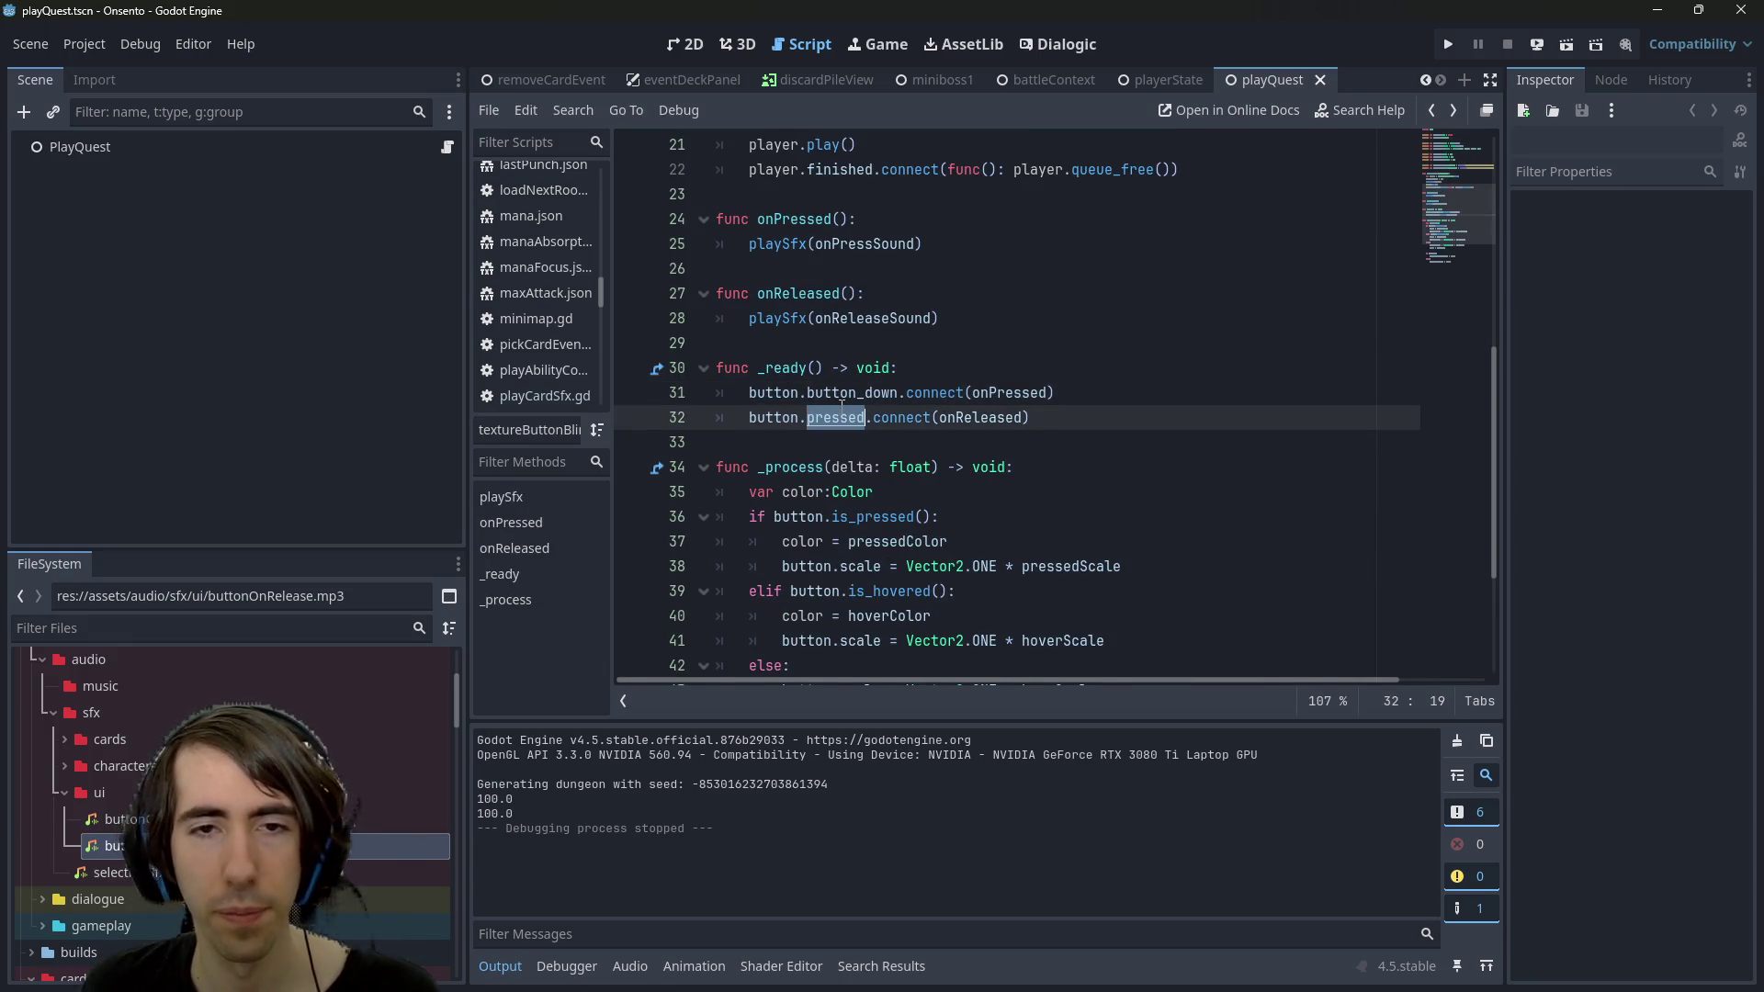
text(button_down)
key(BackSpace)
key(BackSpace)
key(BackSpace)
text(up)
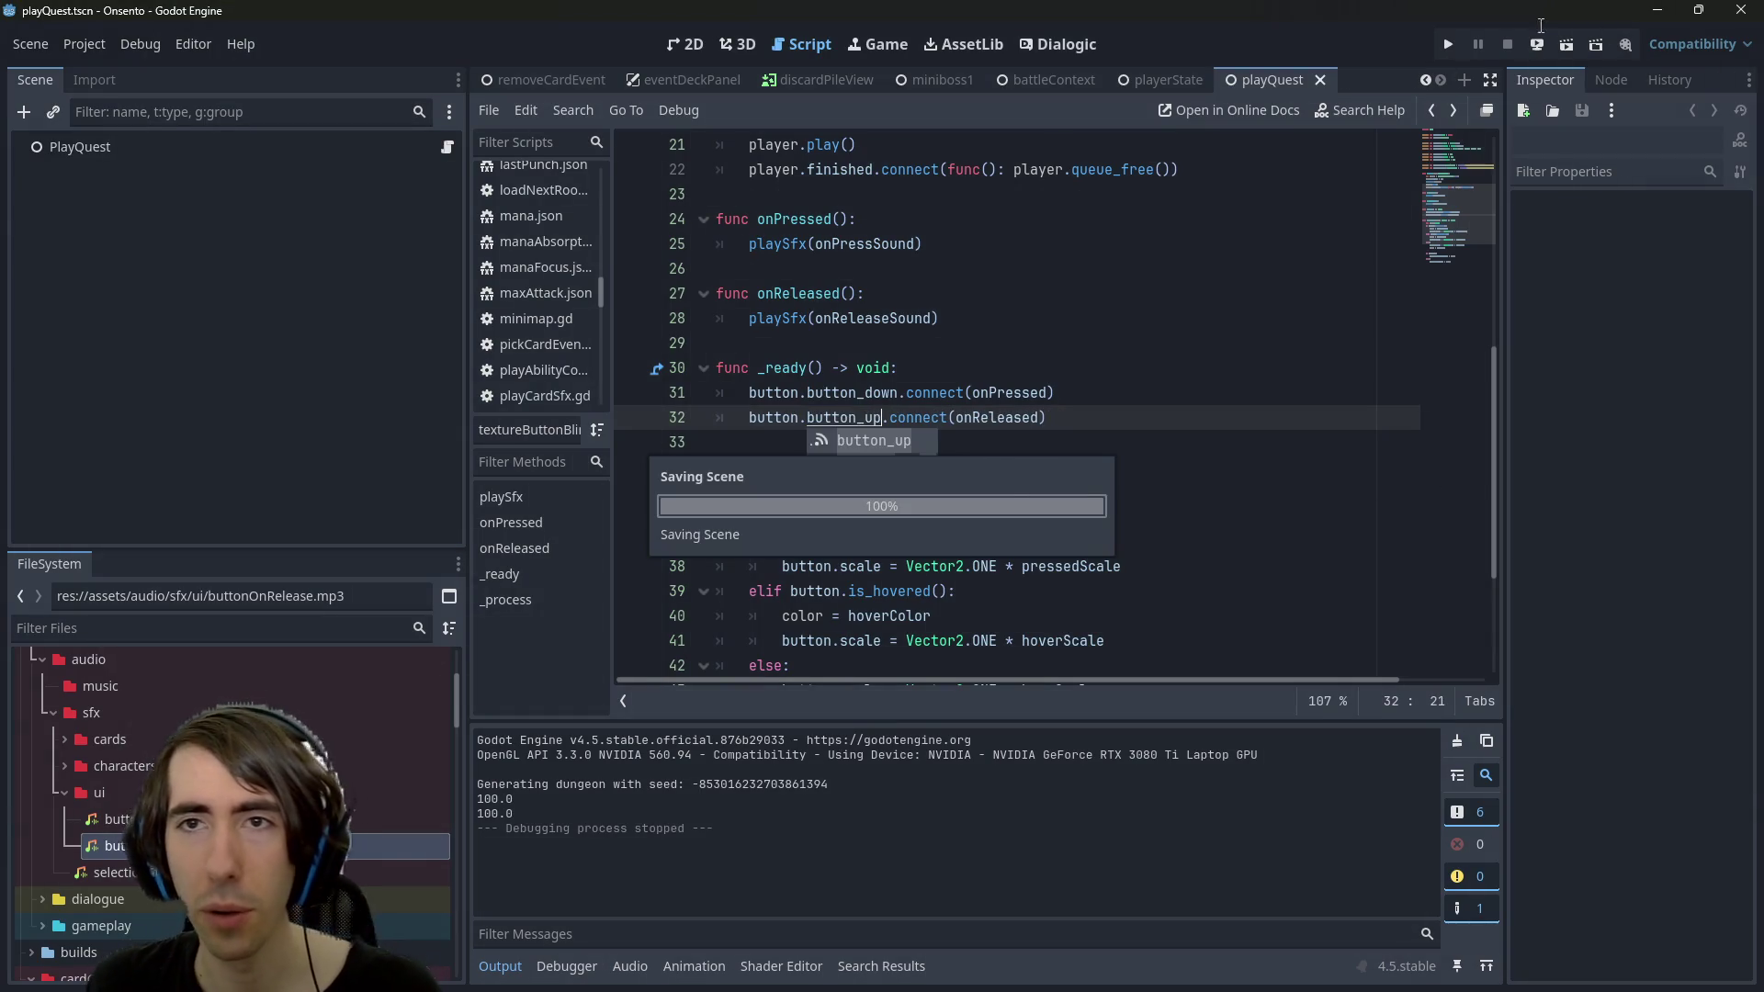
click(982, 80)
key(F6)
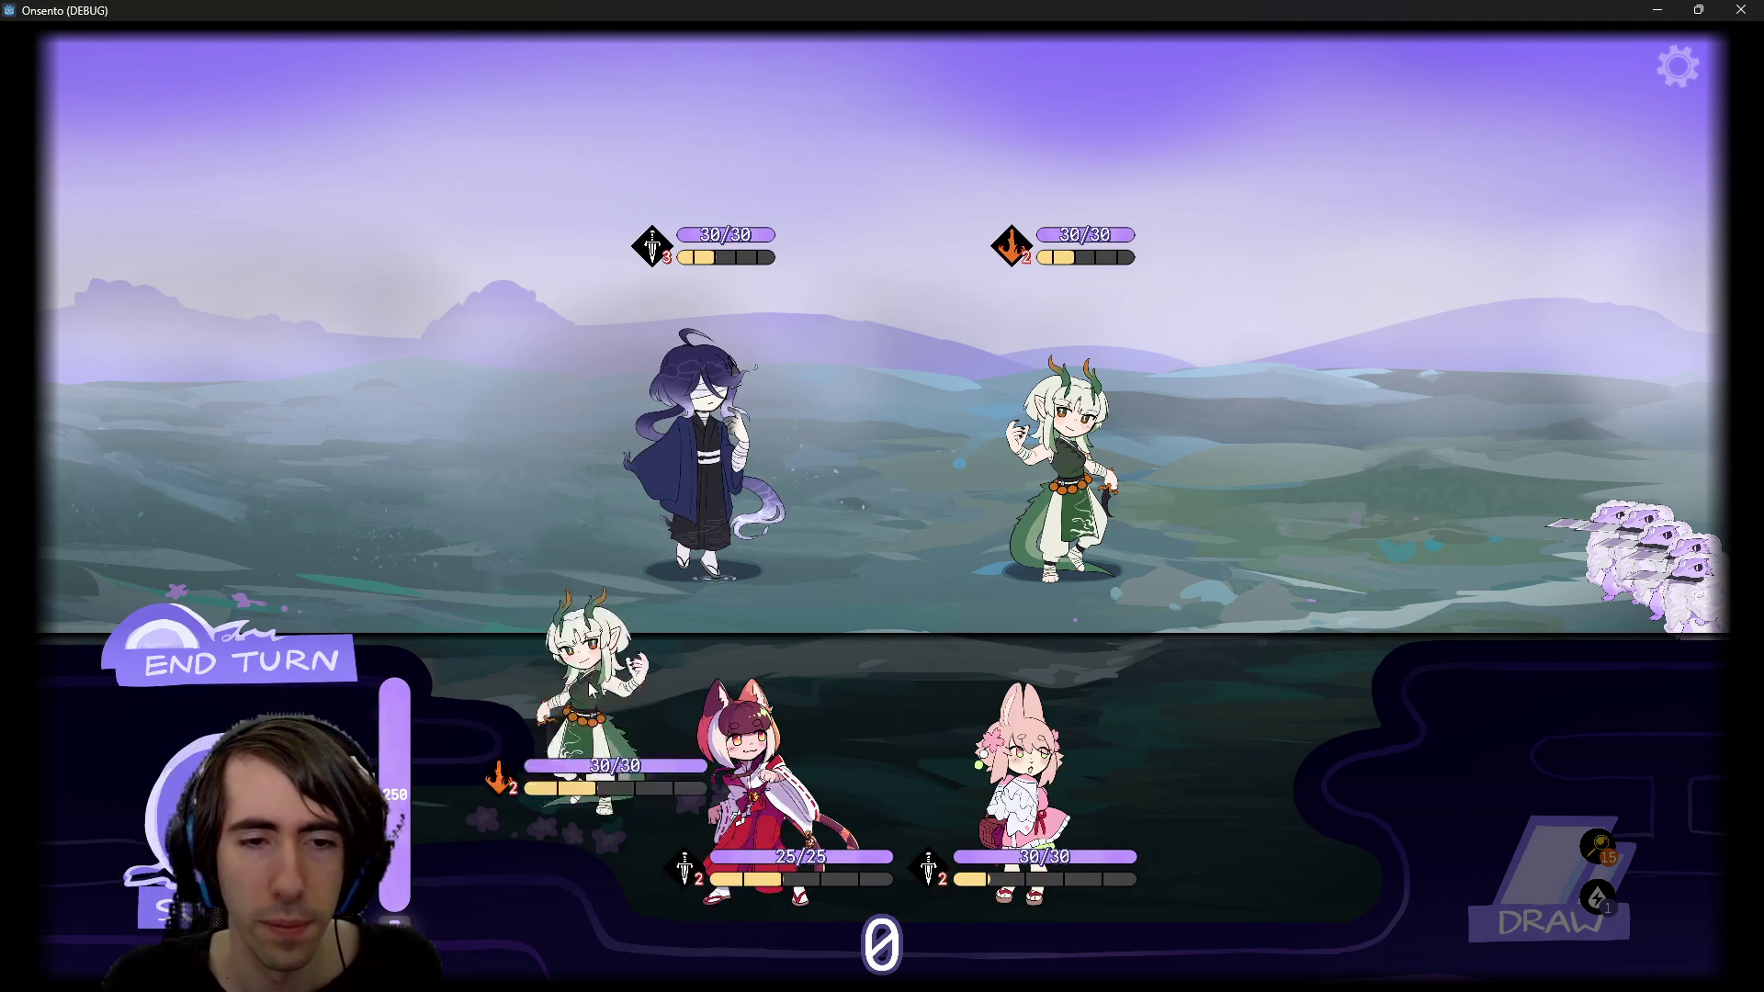
Deploy the green-haired fighter, attack with the dark-haired ally, and draw more cards
click(331, 689)
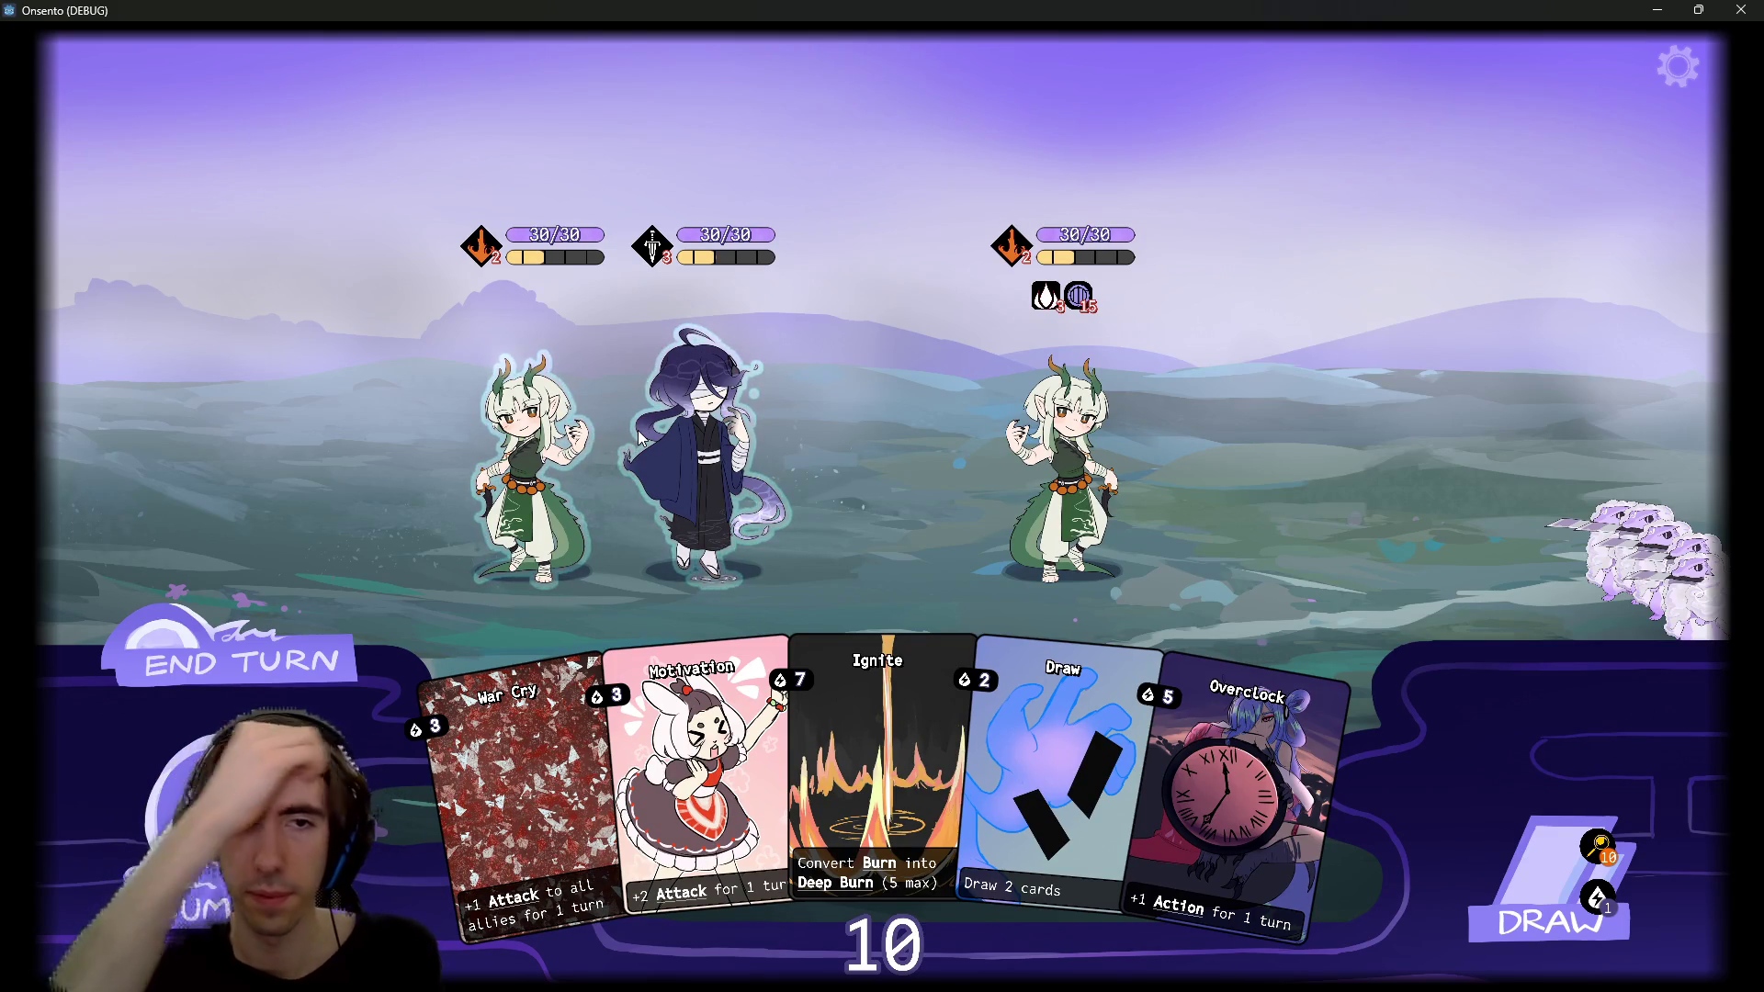
click(956, 371)
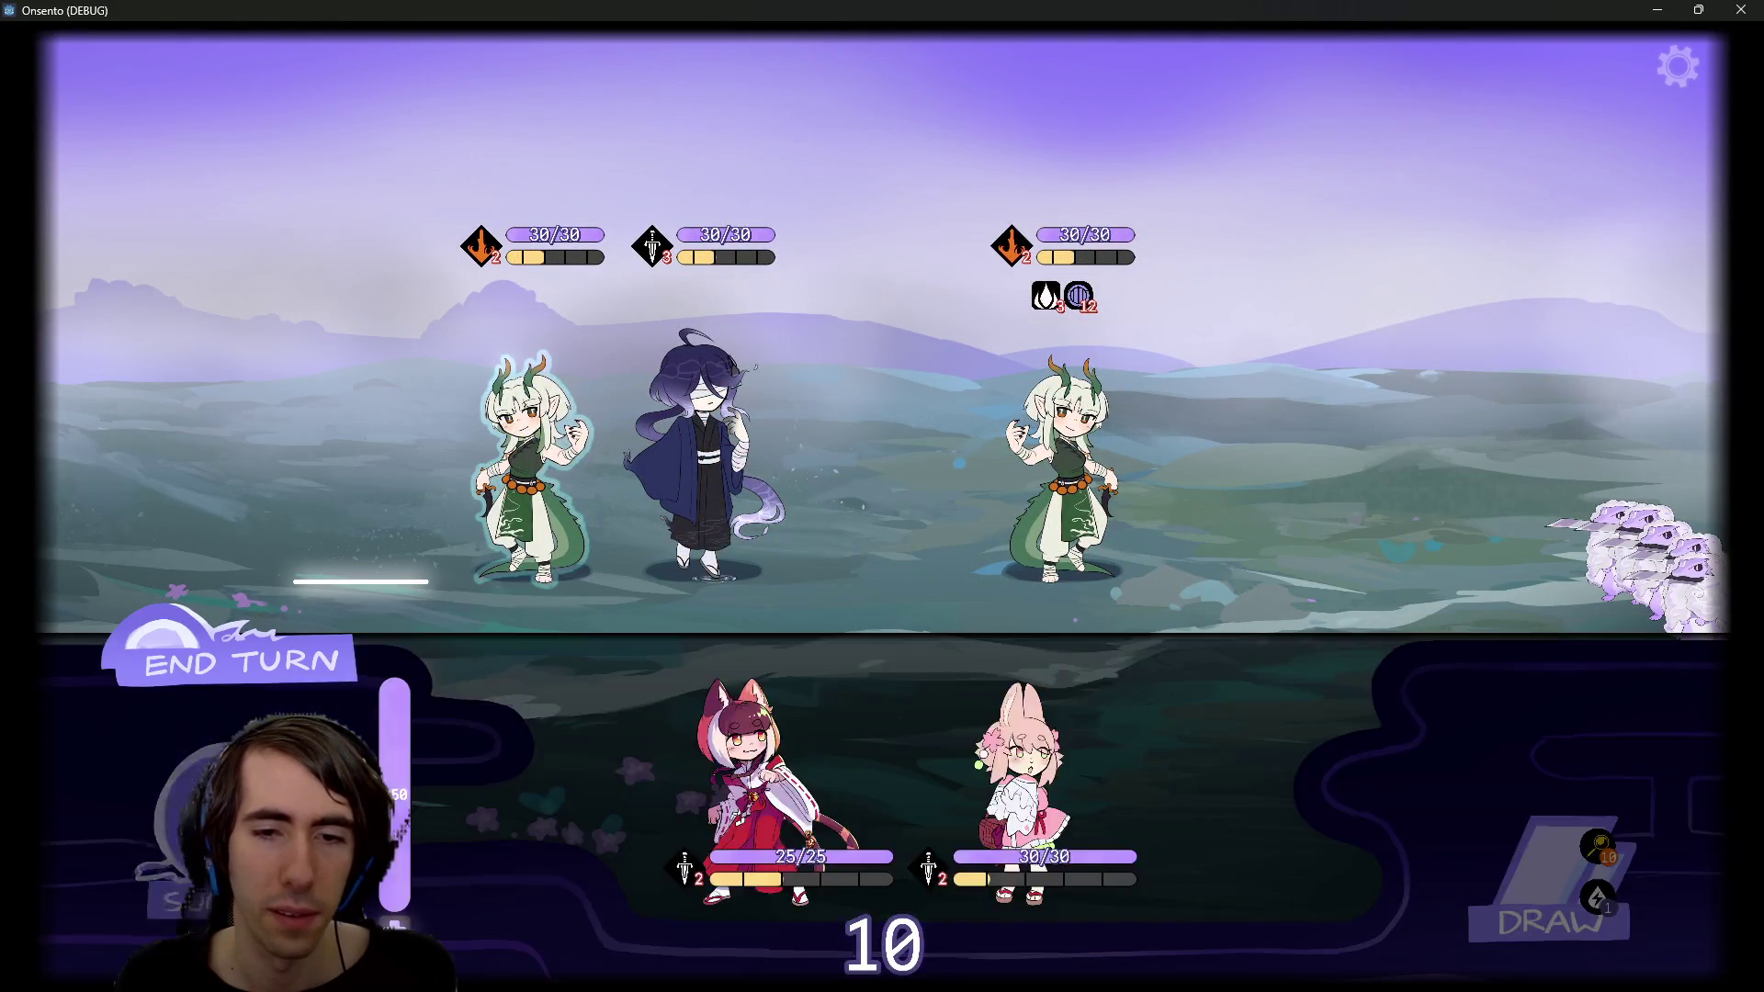
click(1539, 914)
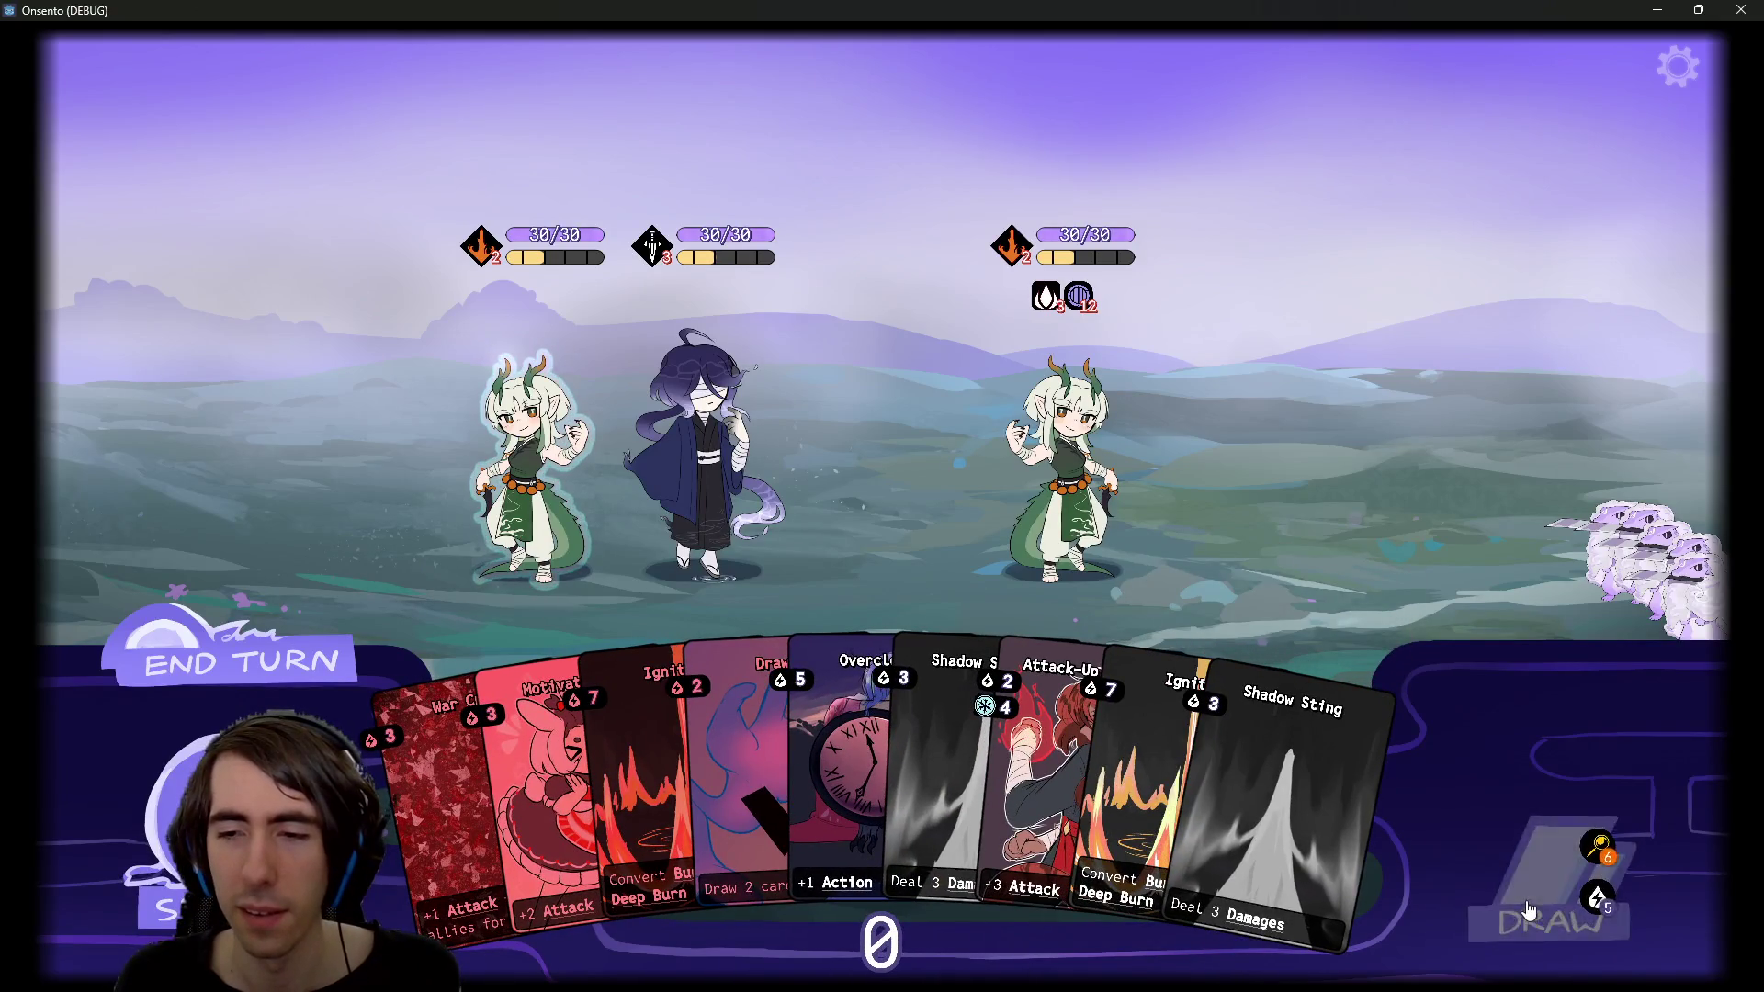
click(274, 663)
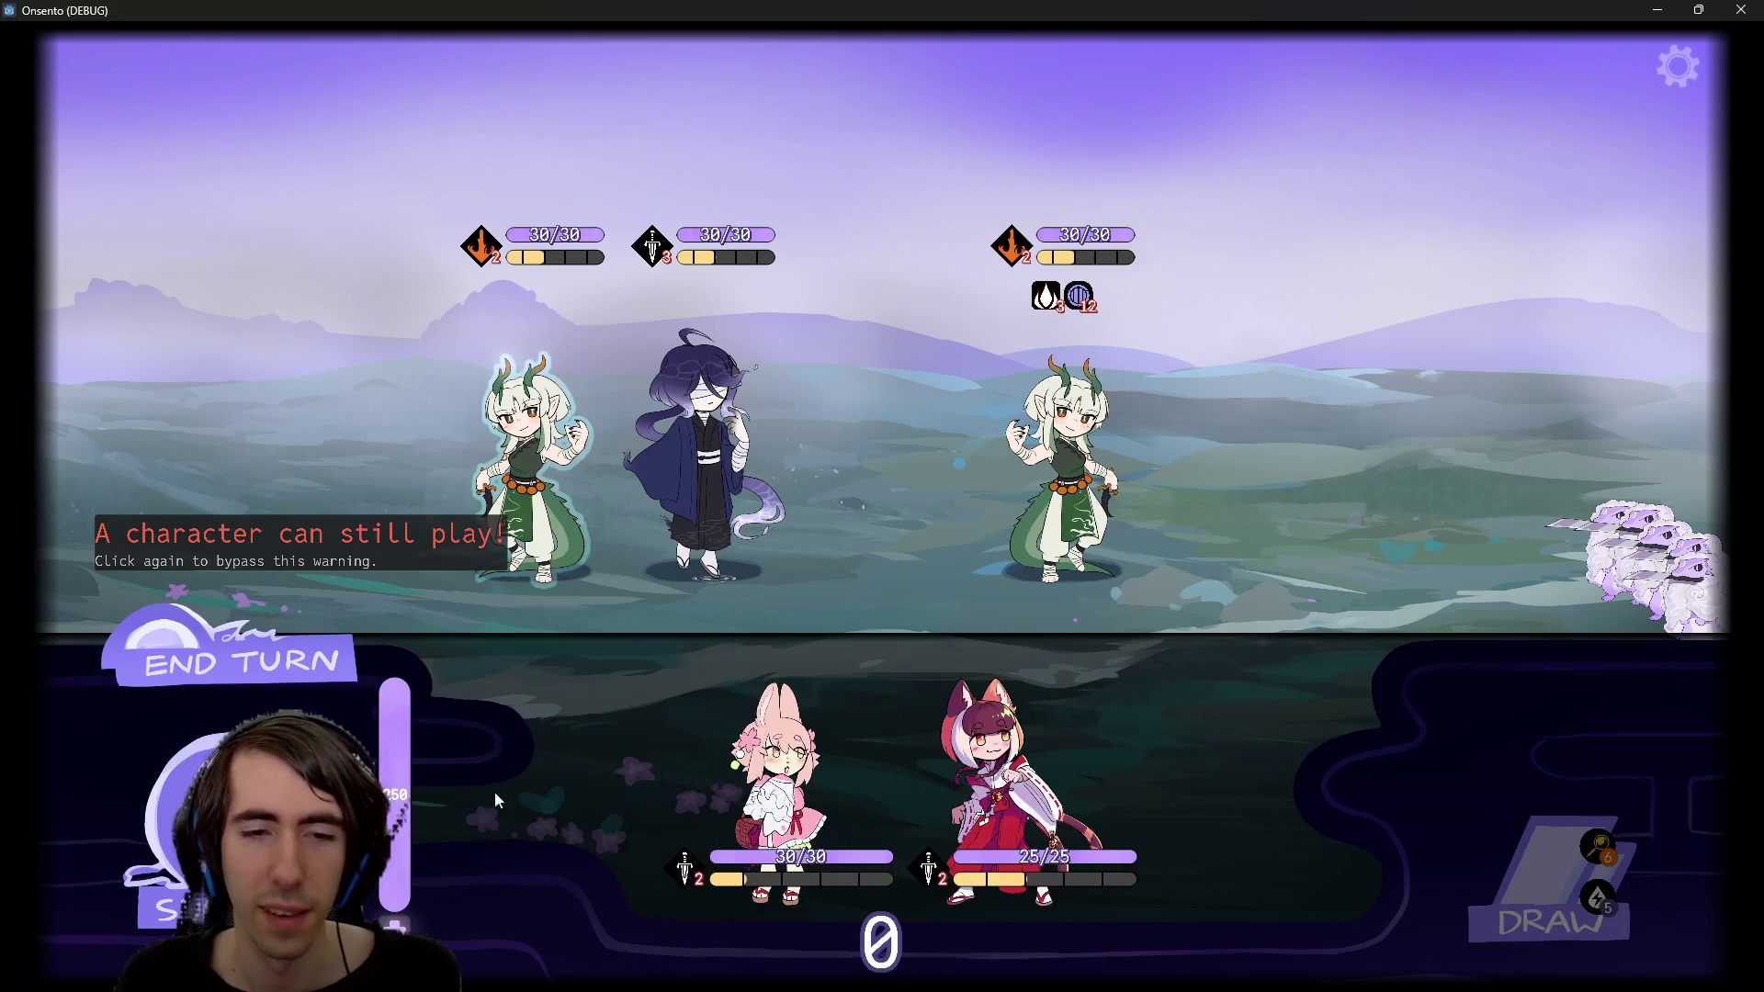
Play War Cry, end the turn, then play a Shadow Sting on the enemy
mouse_move(441, 855)
mouse_down()
mouse_move(548, 582)
mouse_move(537, 436)
mouse_up()
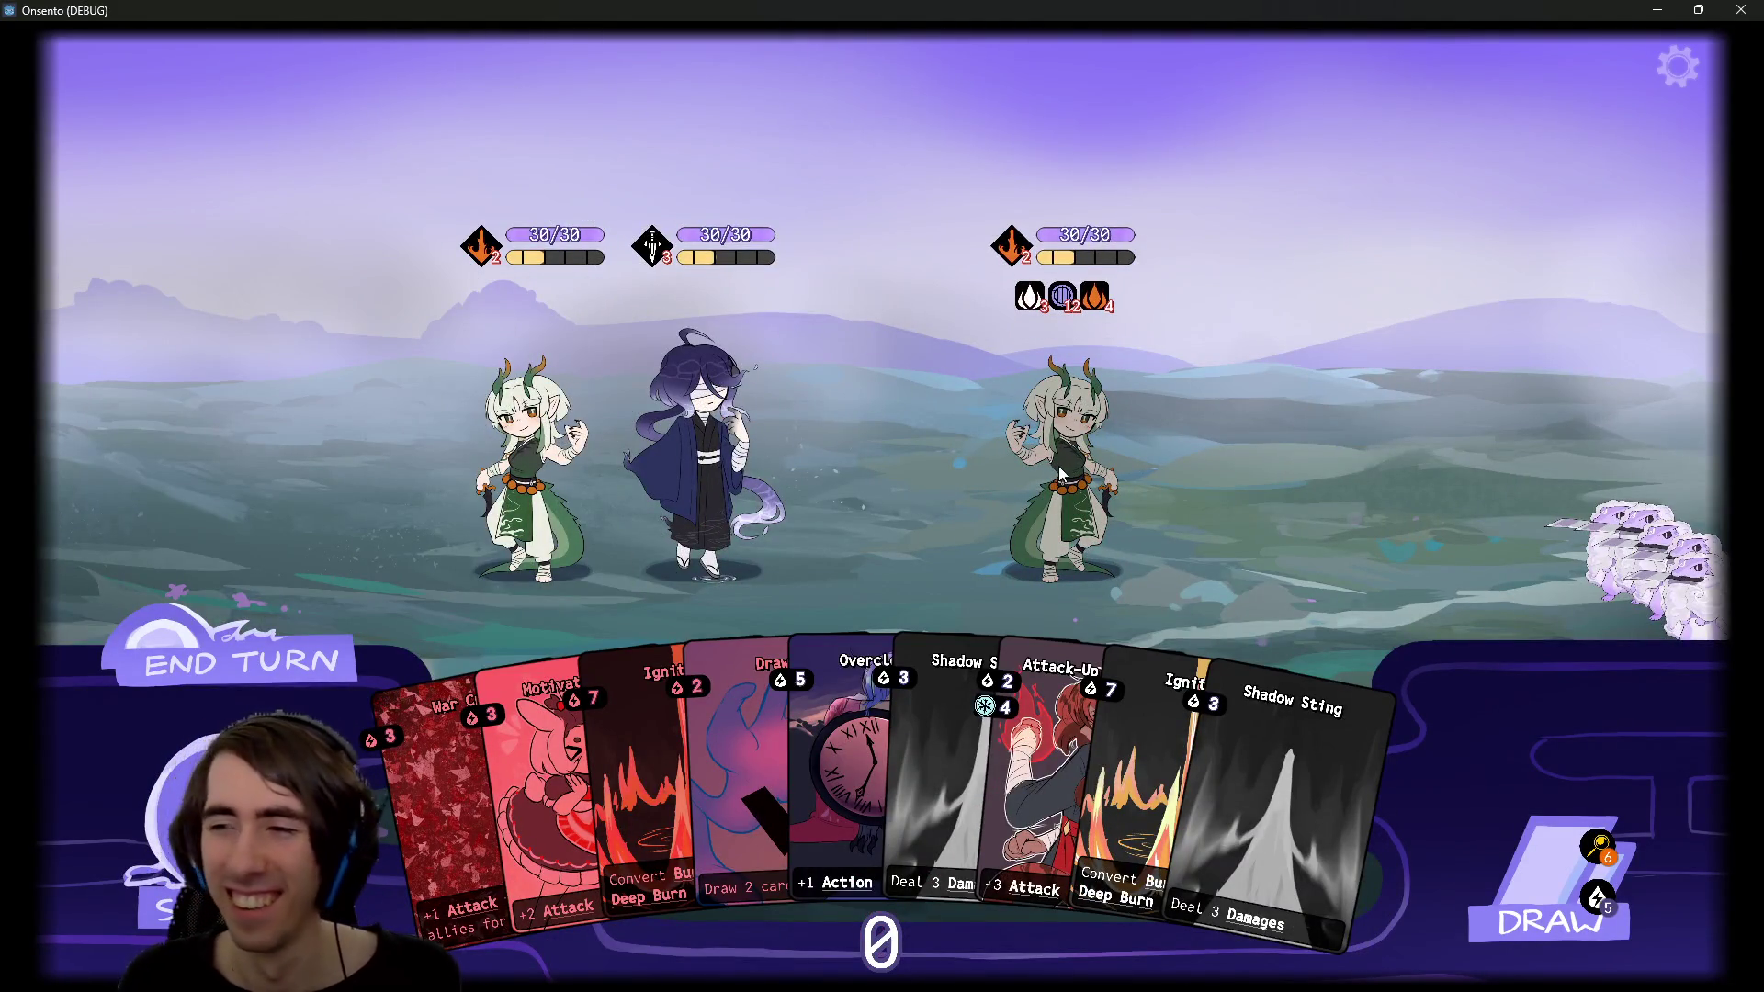
click(295, 643)
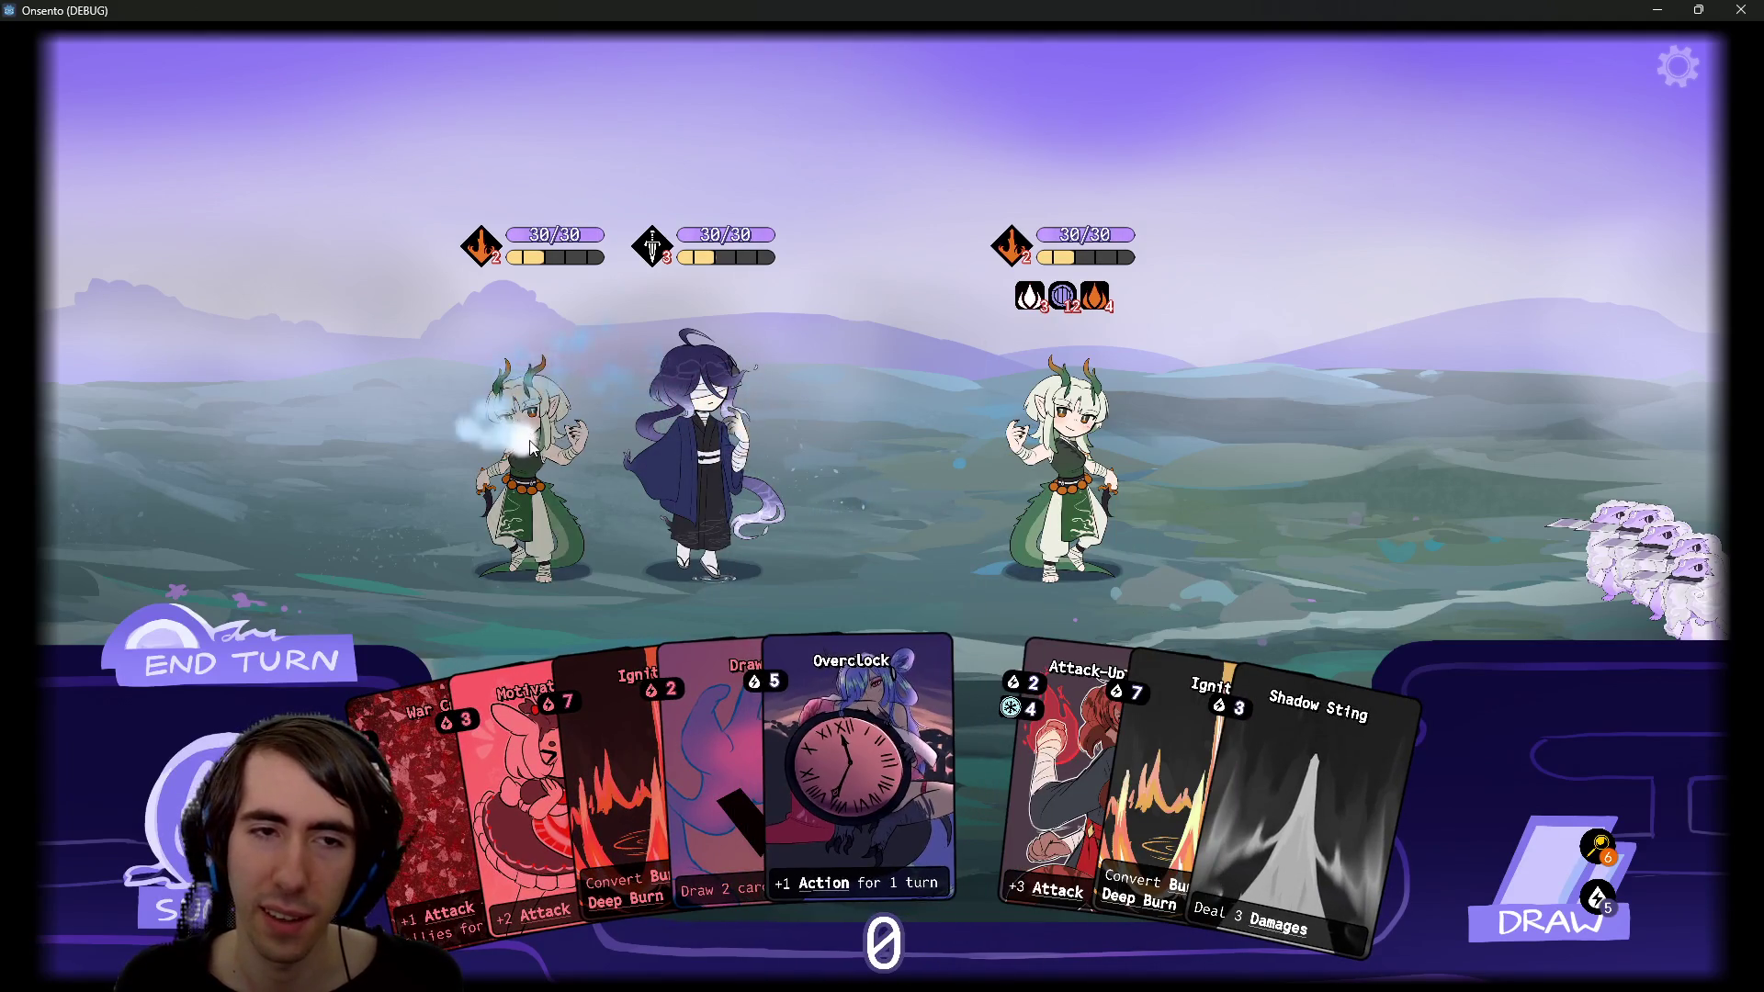
click(221, 665)
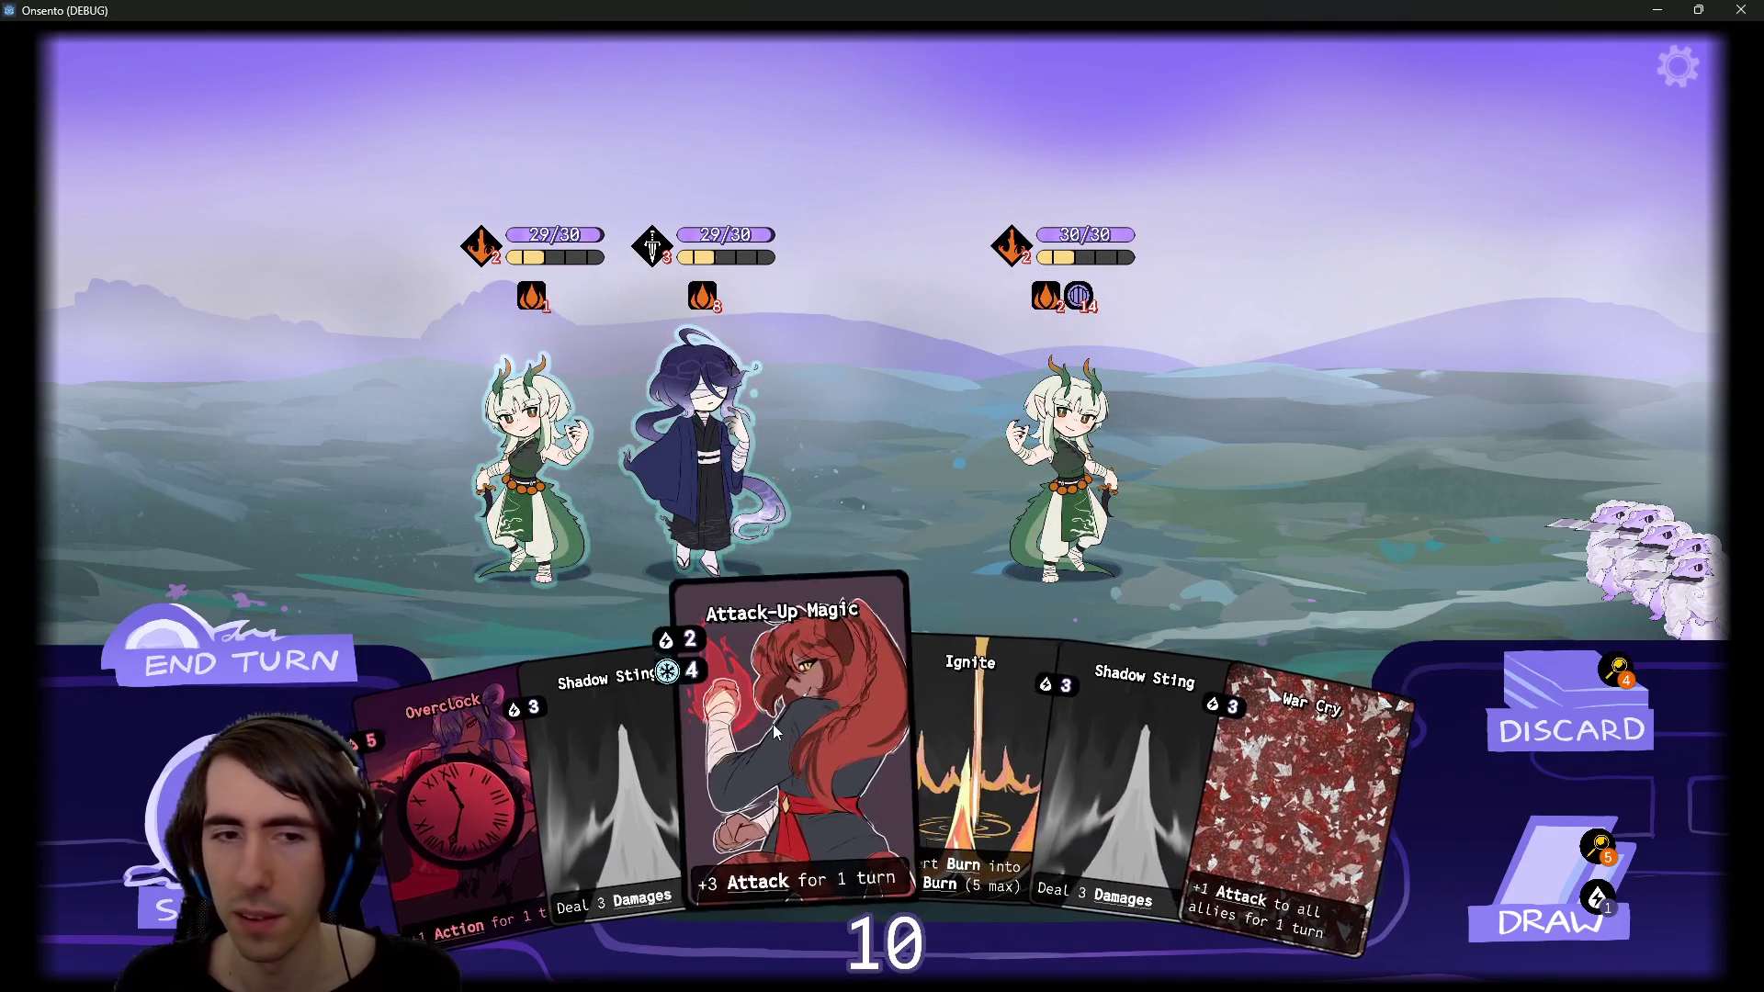
click(1116, 767)
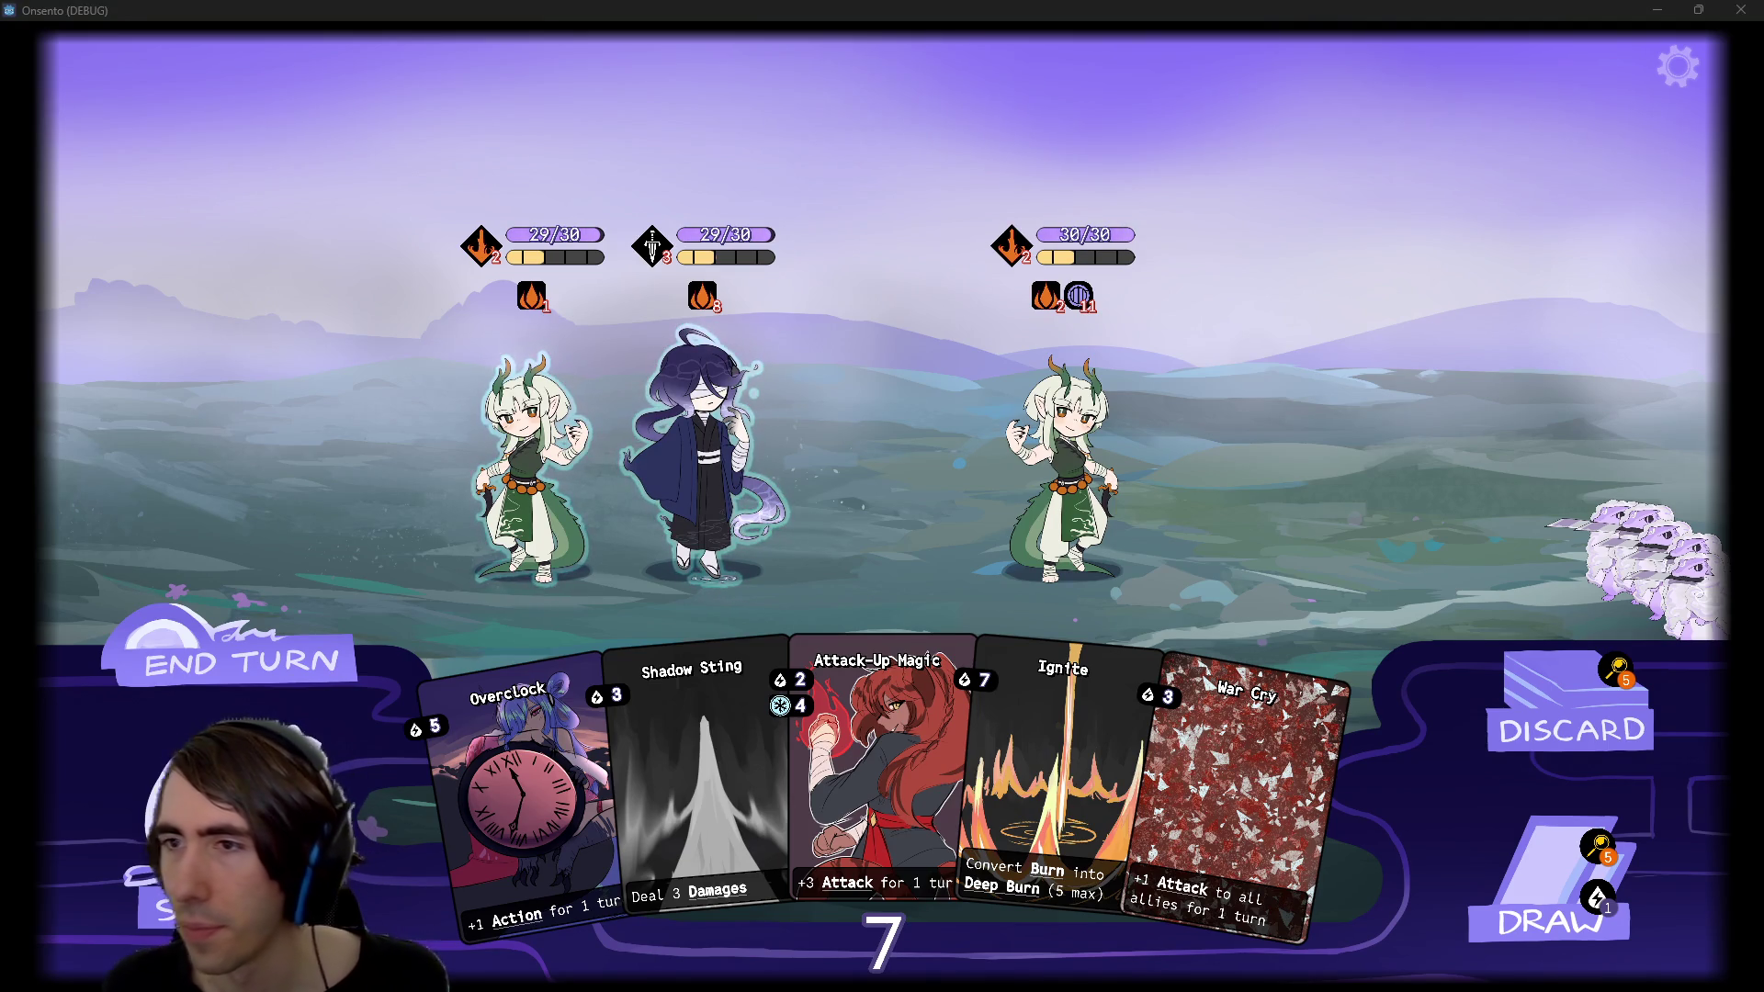
Bring the browser up full screen, dismiss the thanks popup, and search Pixabay for 'mana'
key(alt+Tab)
double_click(1426, 538)
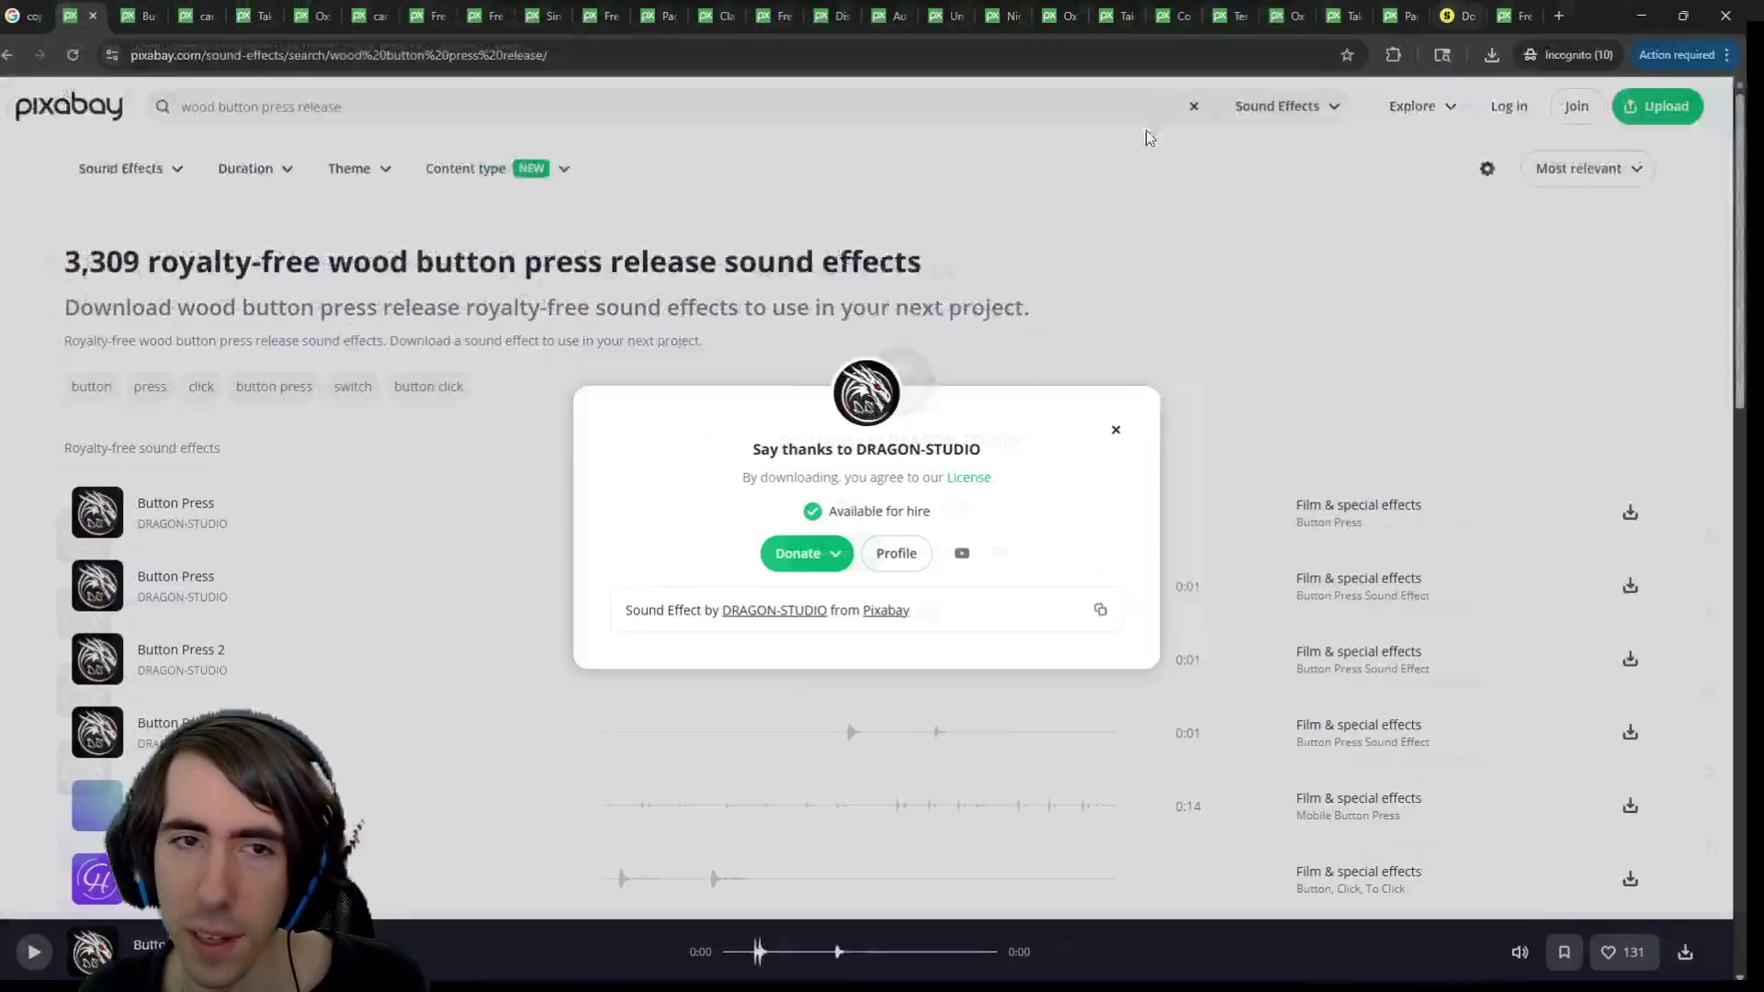
click(787, 195)
click(595, 112)
key(ctrl+a)
text(mana)
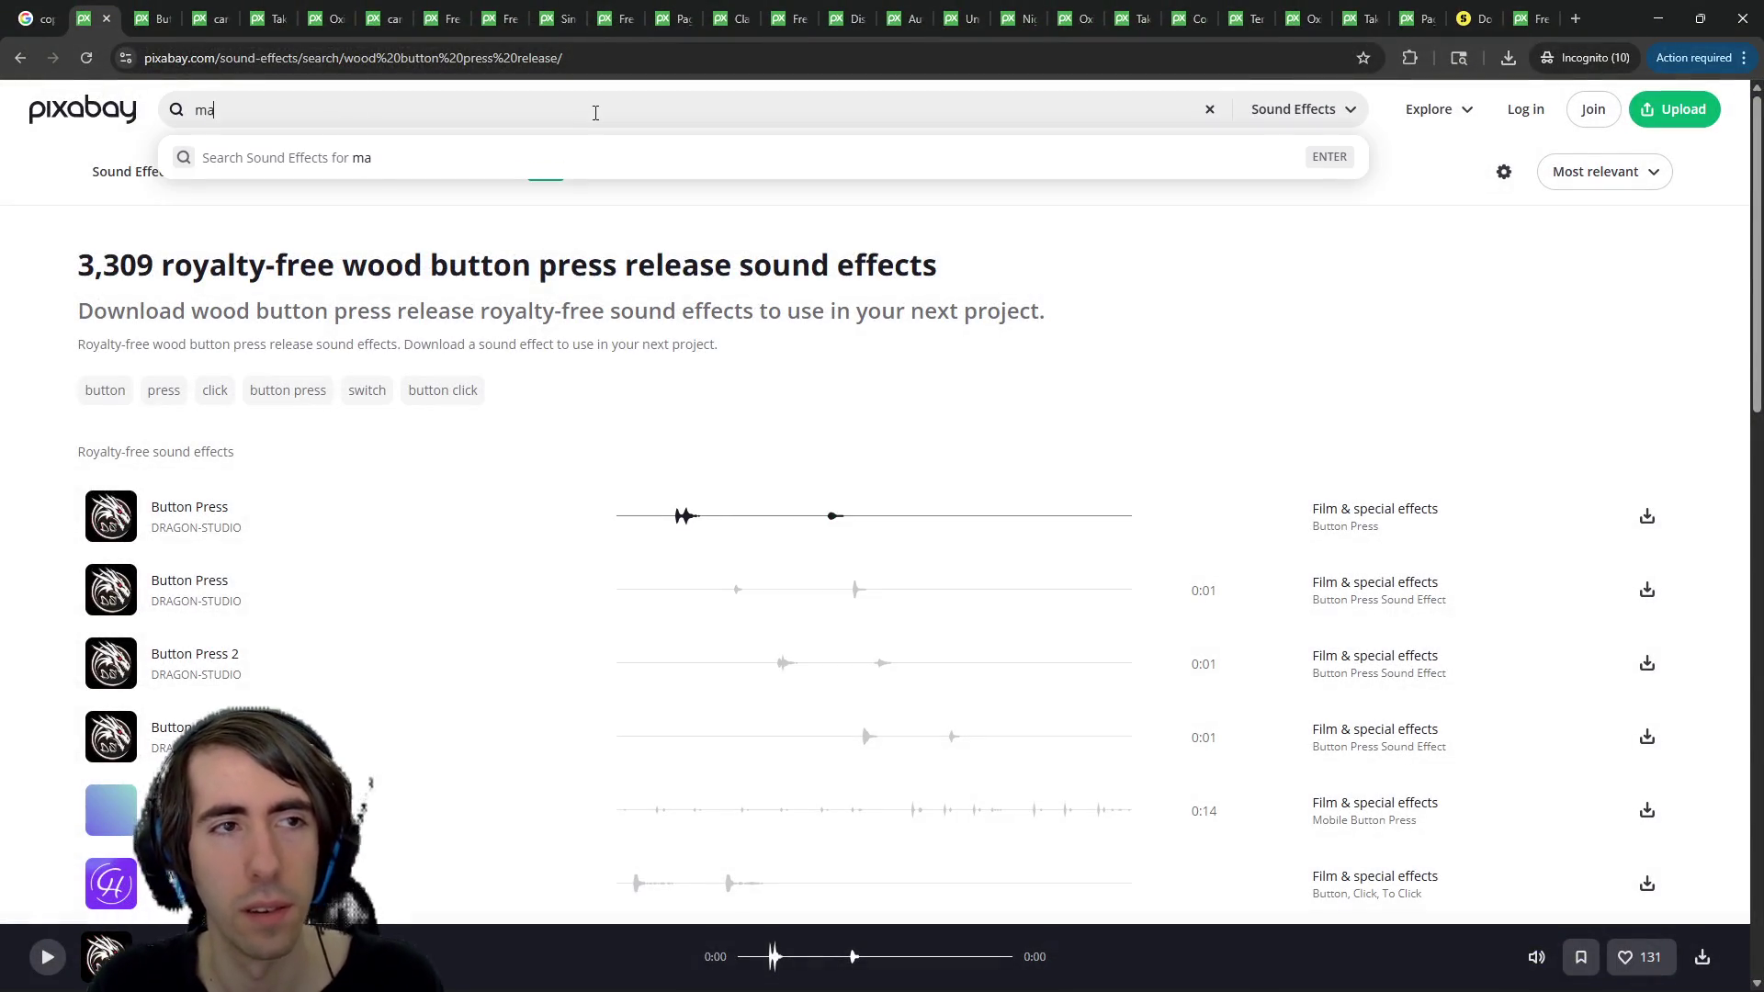
key(Return)
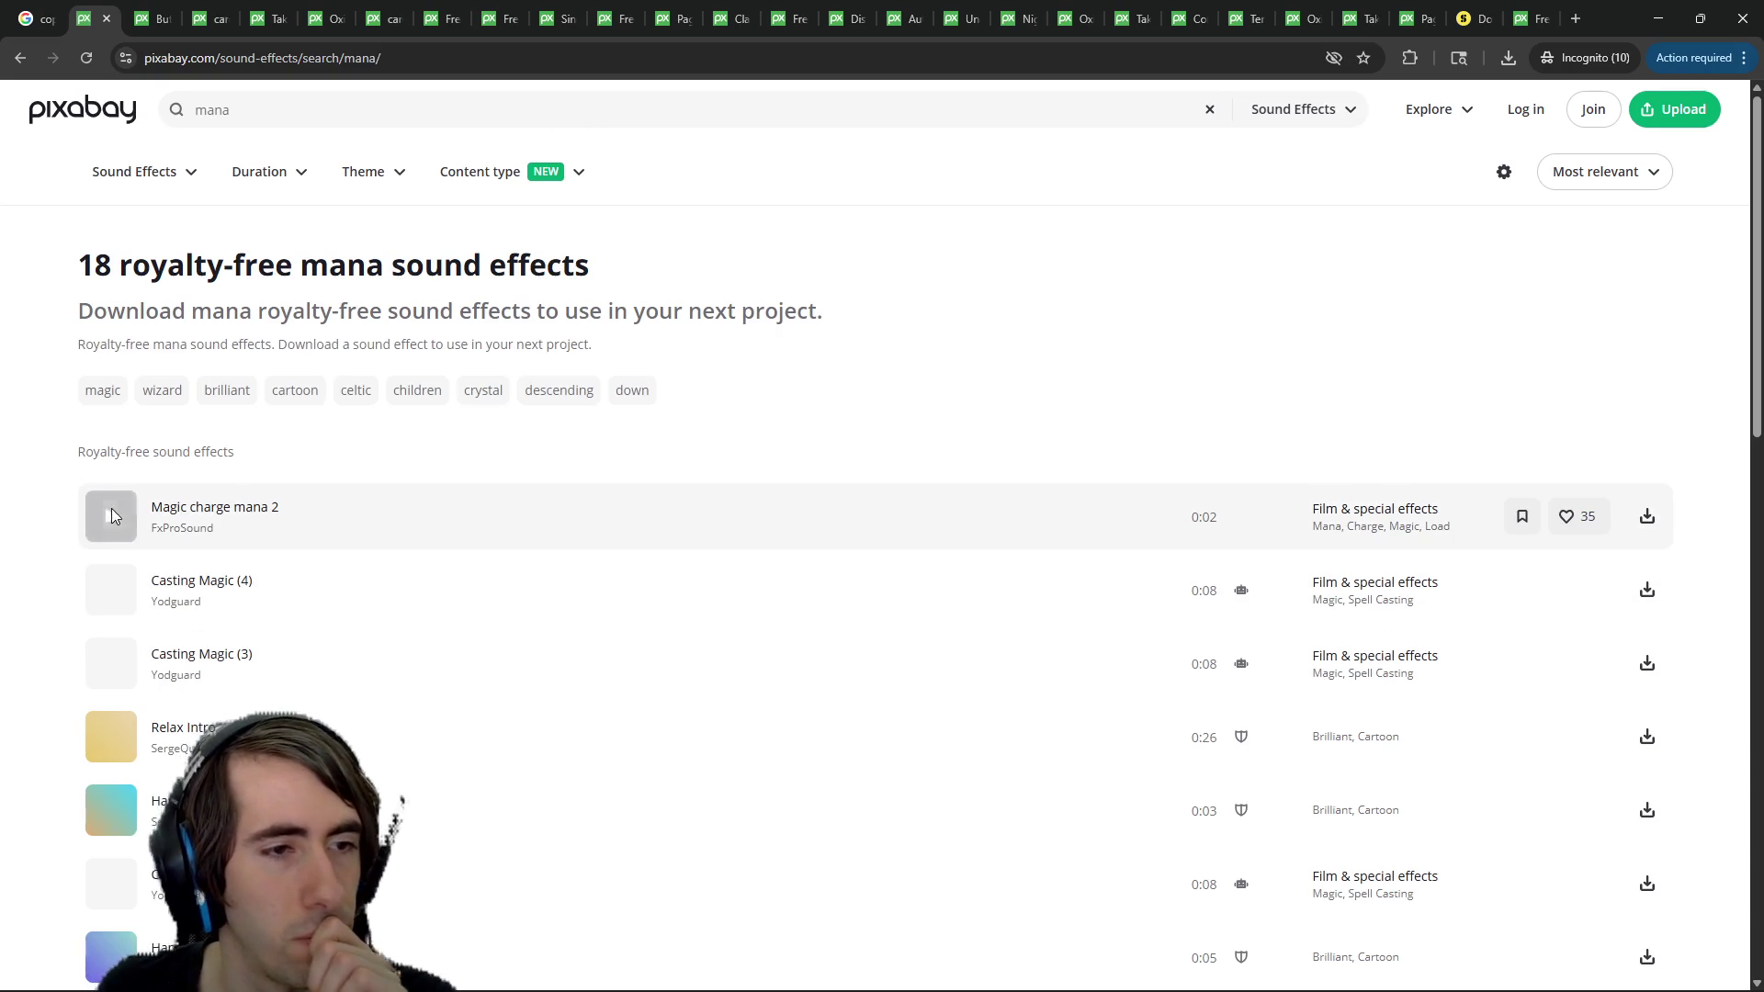
Preview Magic charge mana 2 and the Casting Magic (4), (3) and (1) clips
click(112, 511)
click(111, 588)
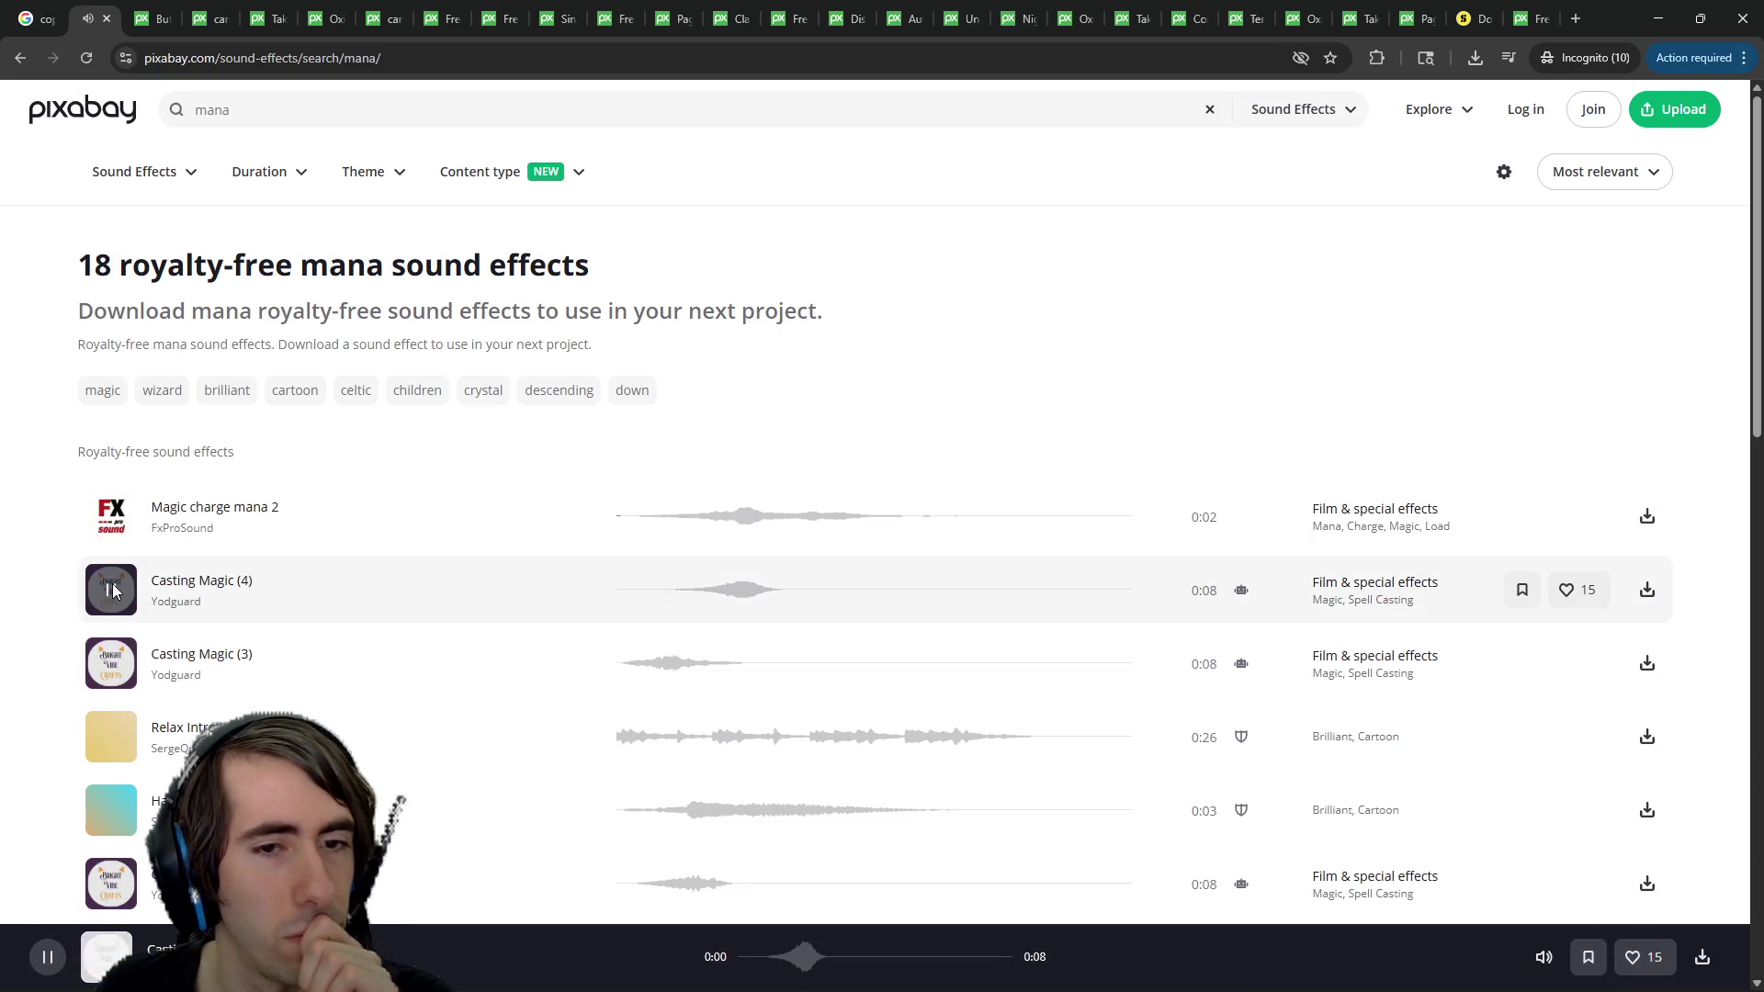
click(101, 663)
scroll(129, 643, down, 2)
scroll(159, 624, down, 3)
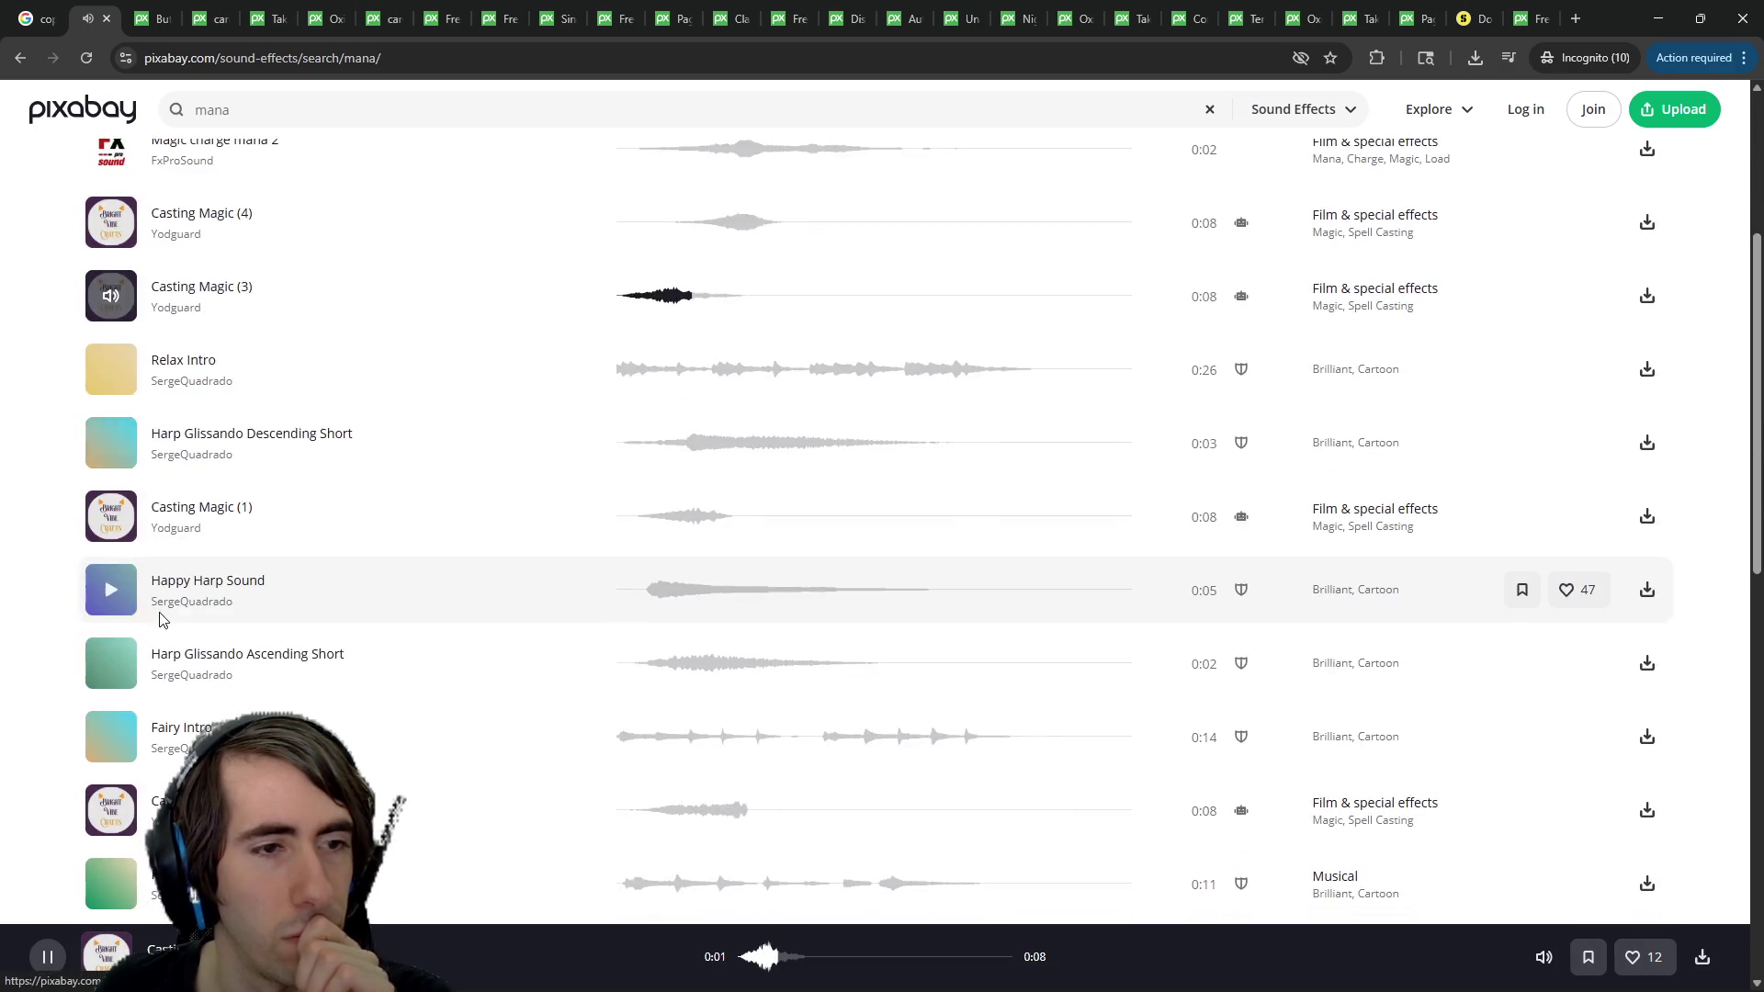
click(111, 448)
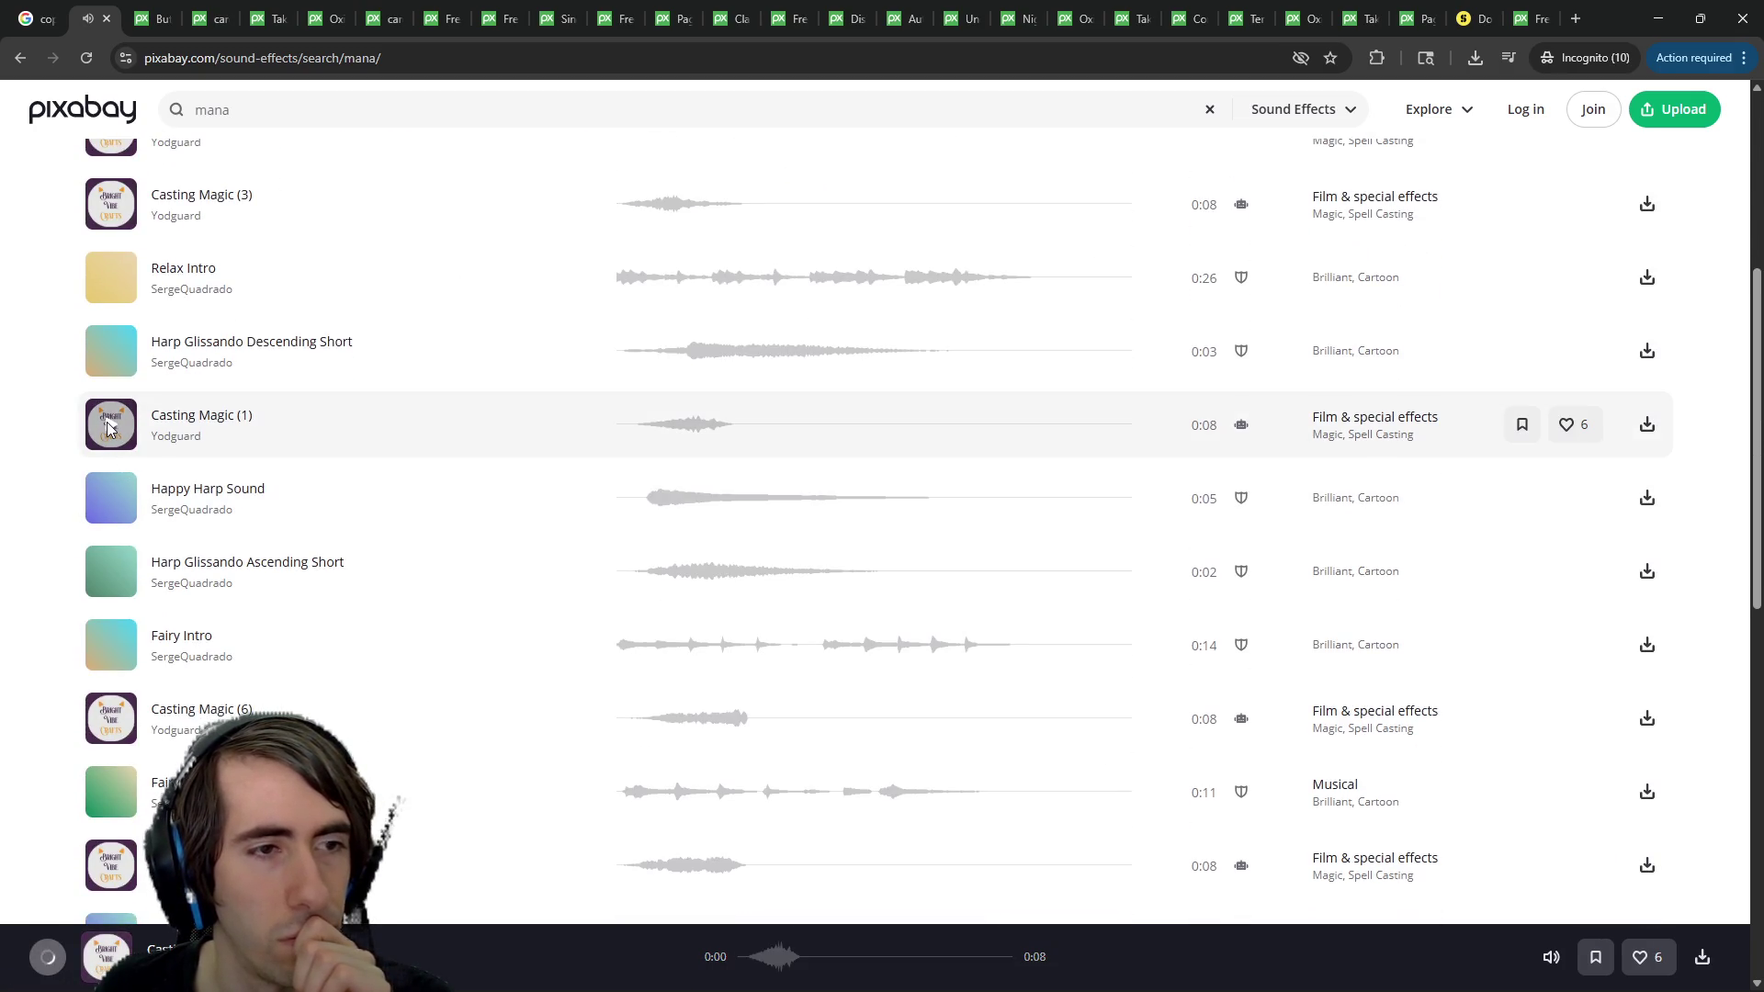
click(111, 447)
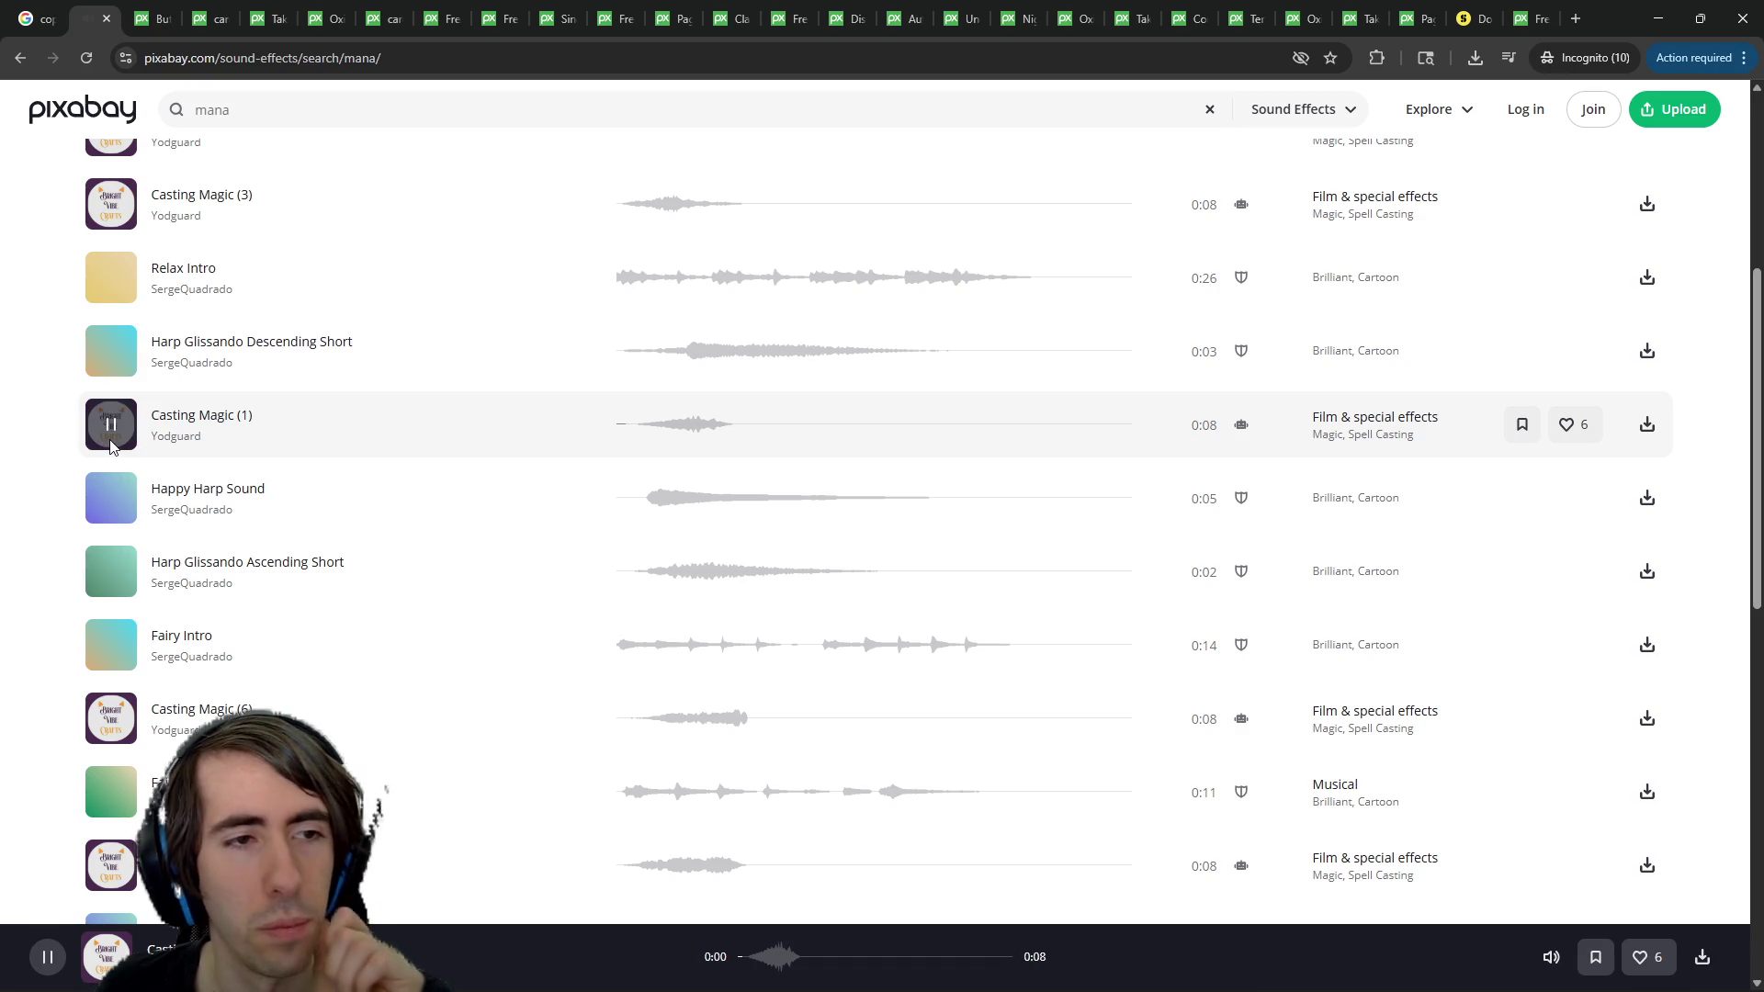
scroll(224, 619, down, 2)
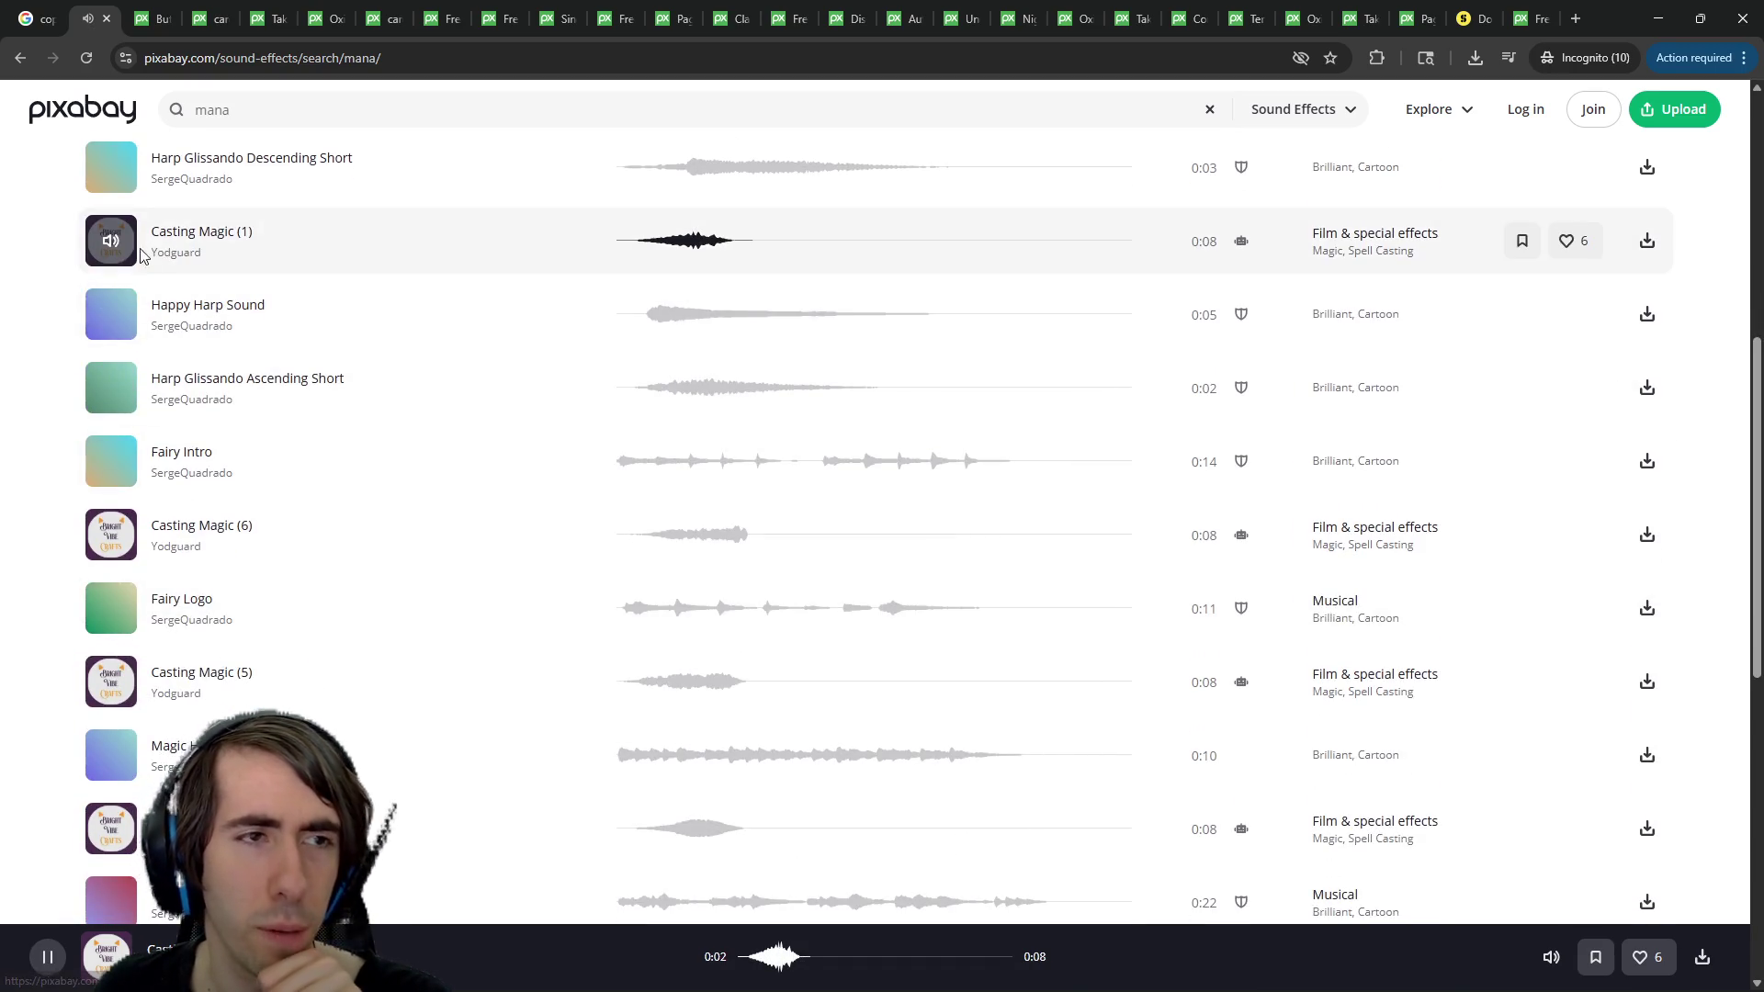
scroll(275, 551, down, 2)
scroll(268, 602, down, 5)
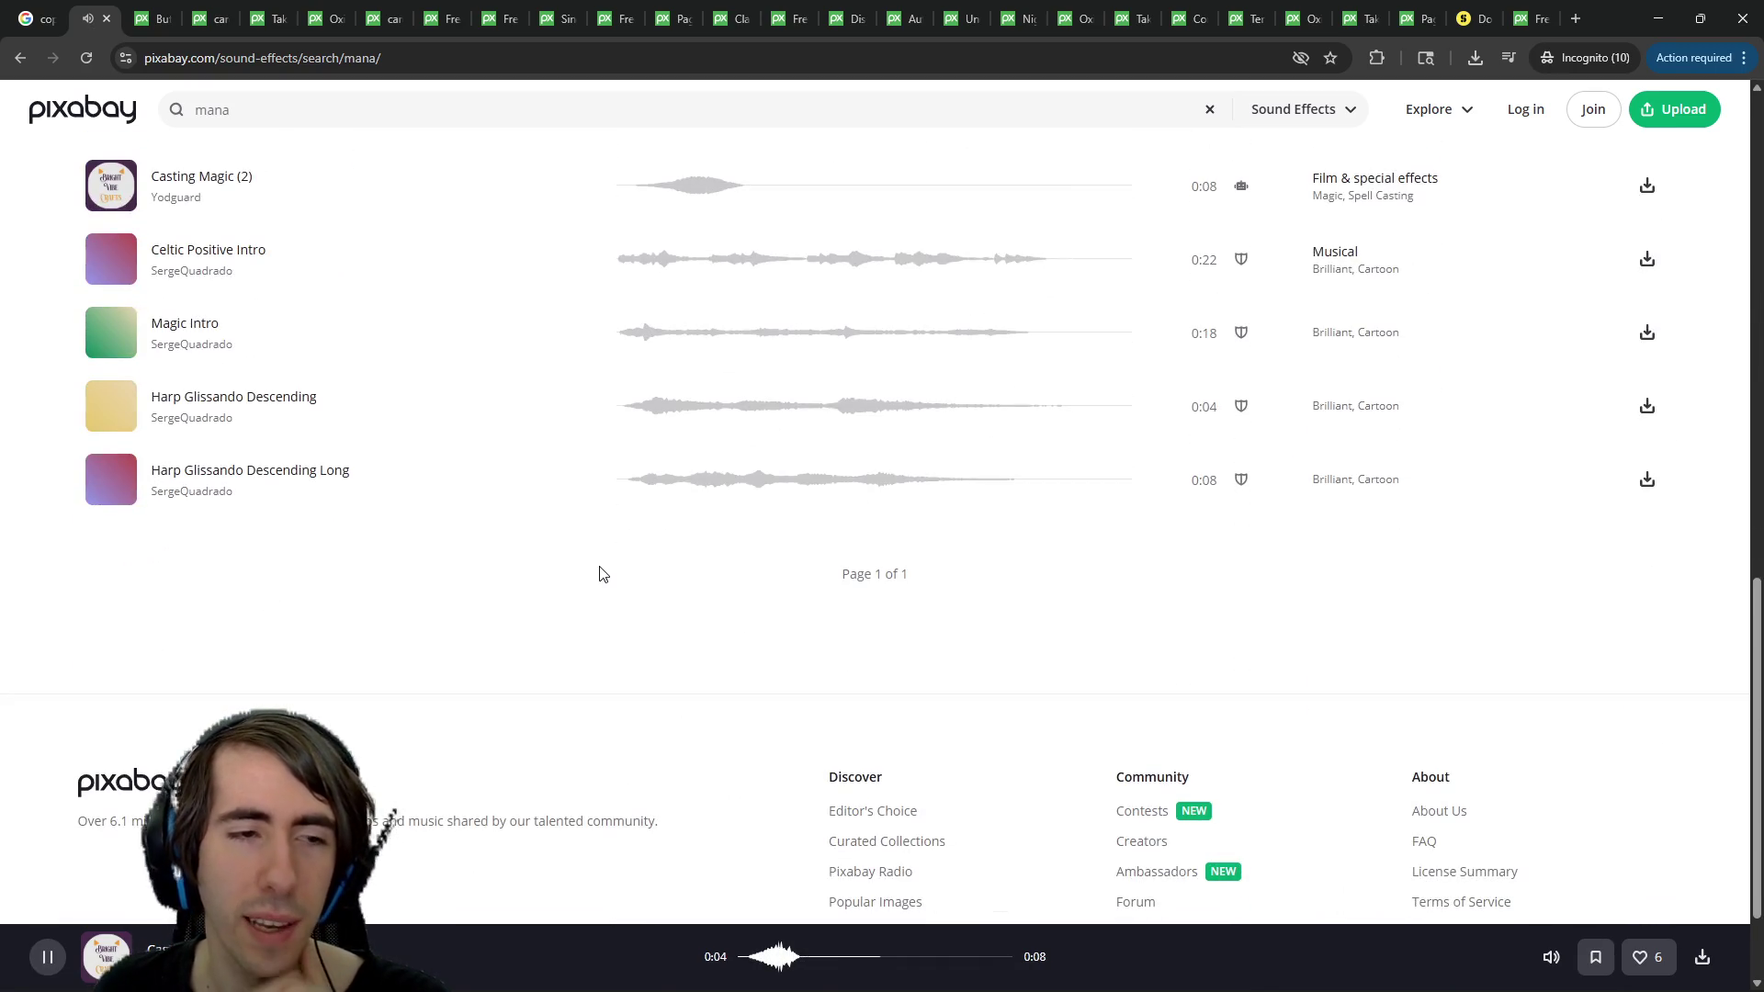
scroll(598, 575, up, 3)
scroll(599, 575, up, 10)
click(357, 124)
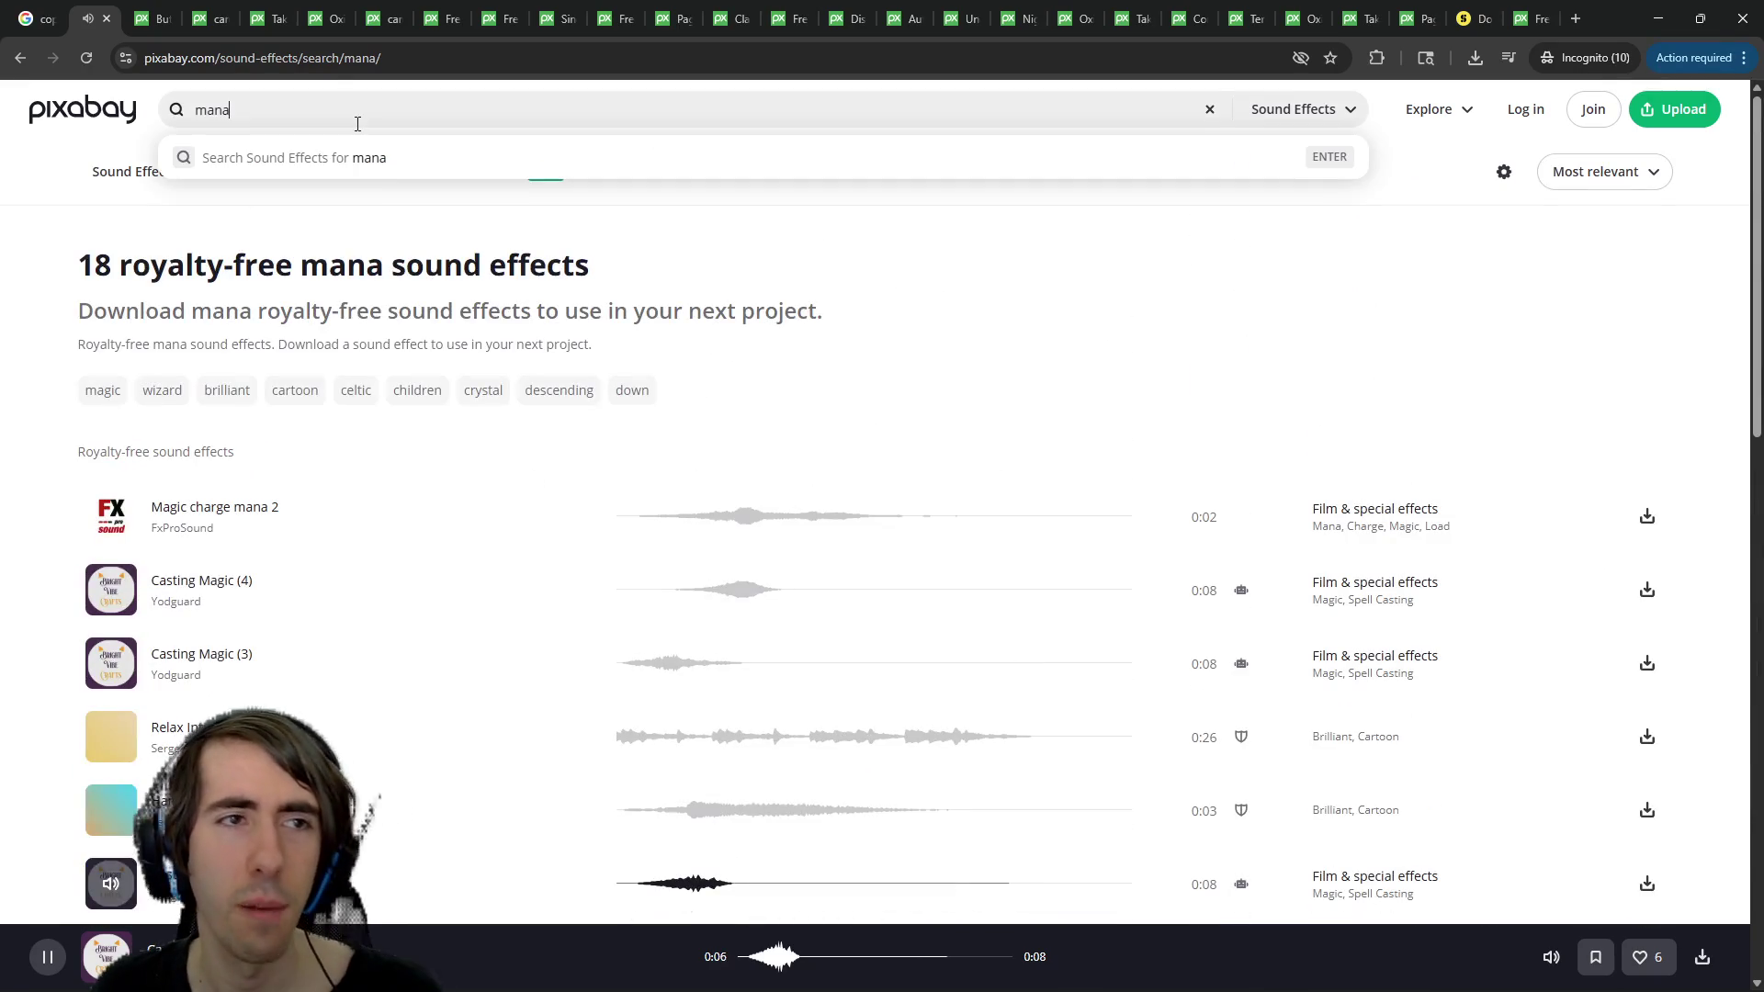
Search for 'fire' and preview Fire Sounds, Fire Crackling, the fire-alarm, fire and Fire Breath clips
text(e)
key(Return)
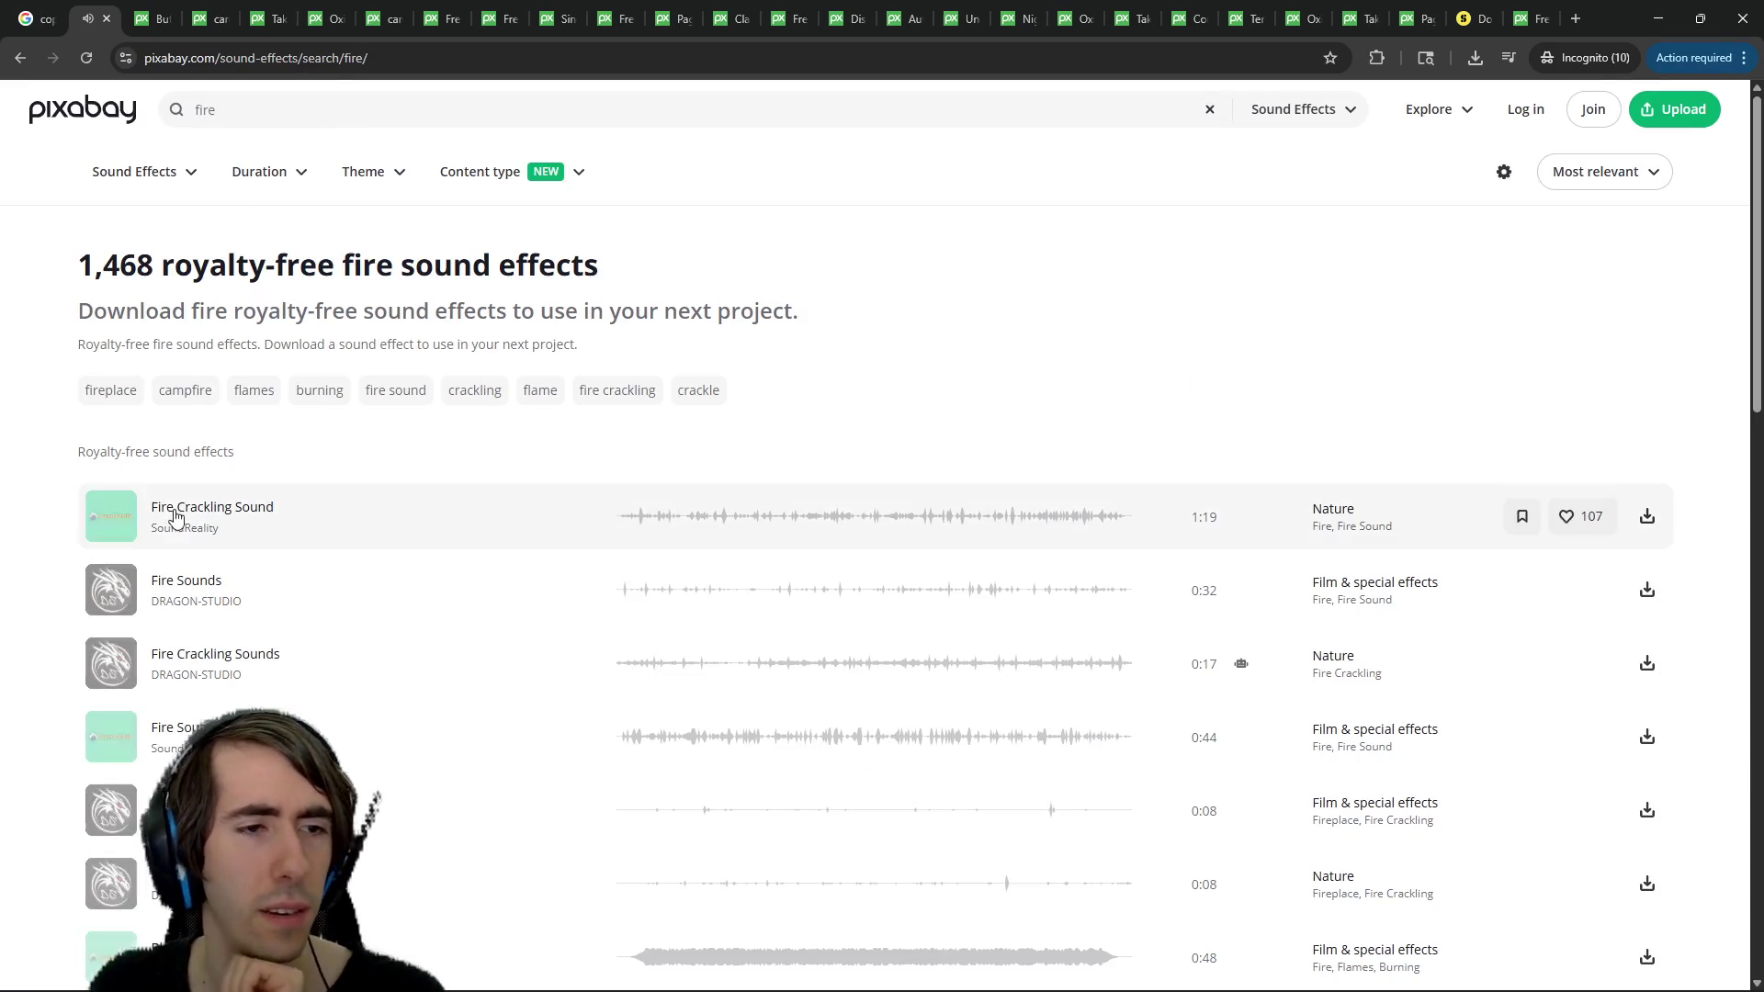
click(105, 593)
click(106, 592)
scroll(230, 617, down, 3)
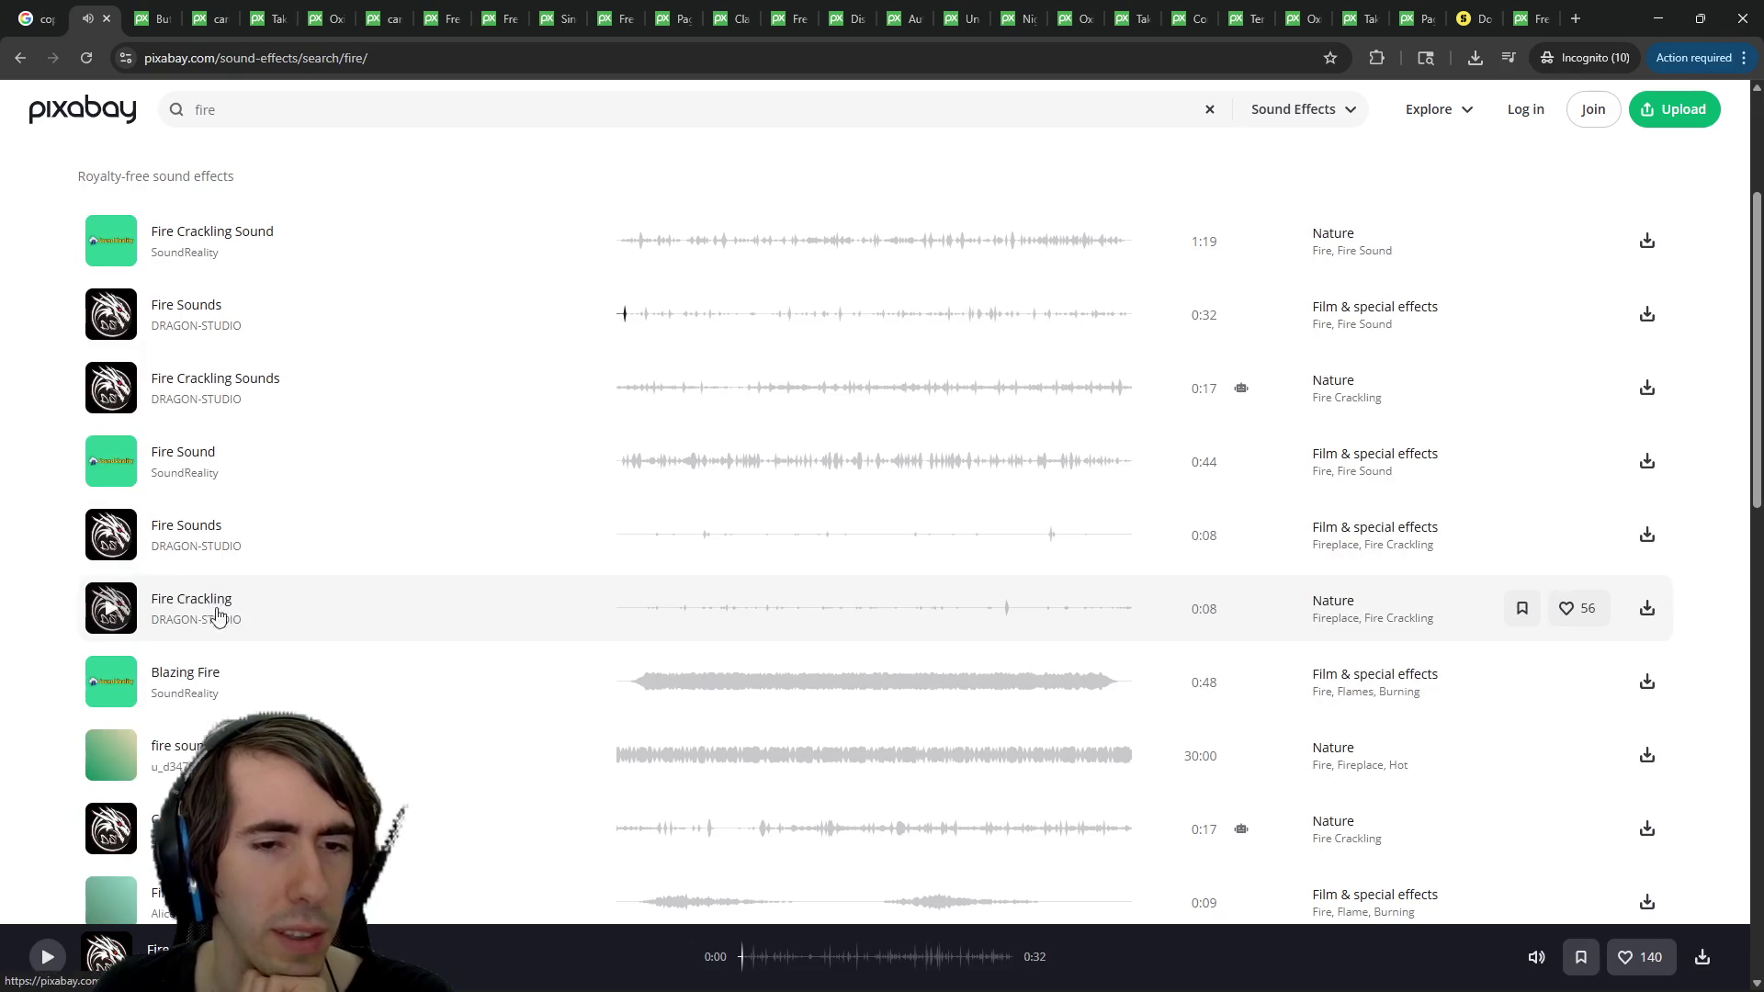
click(129, 611)
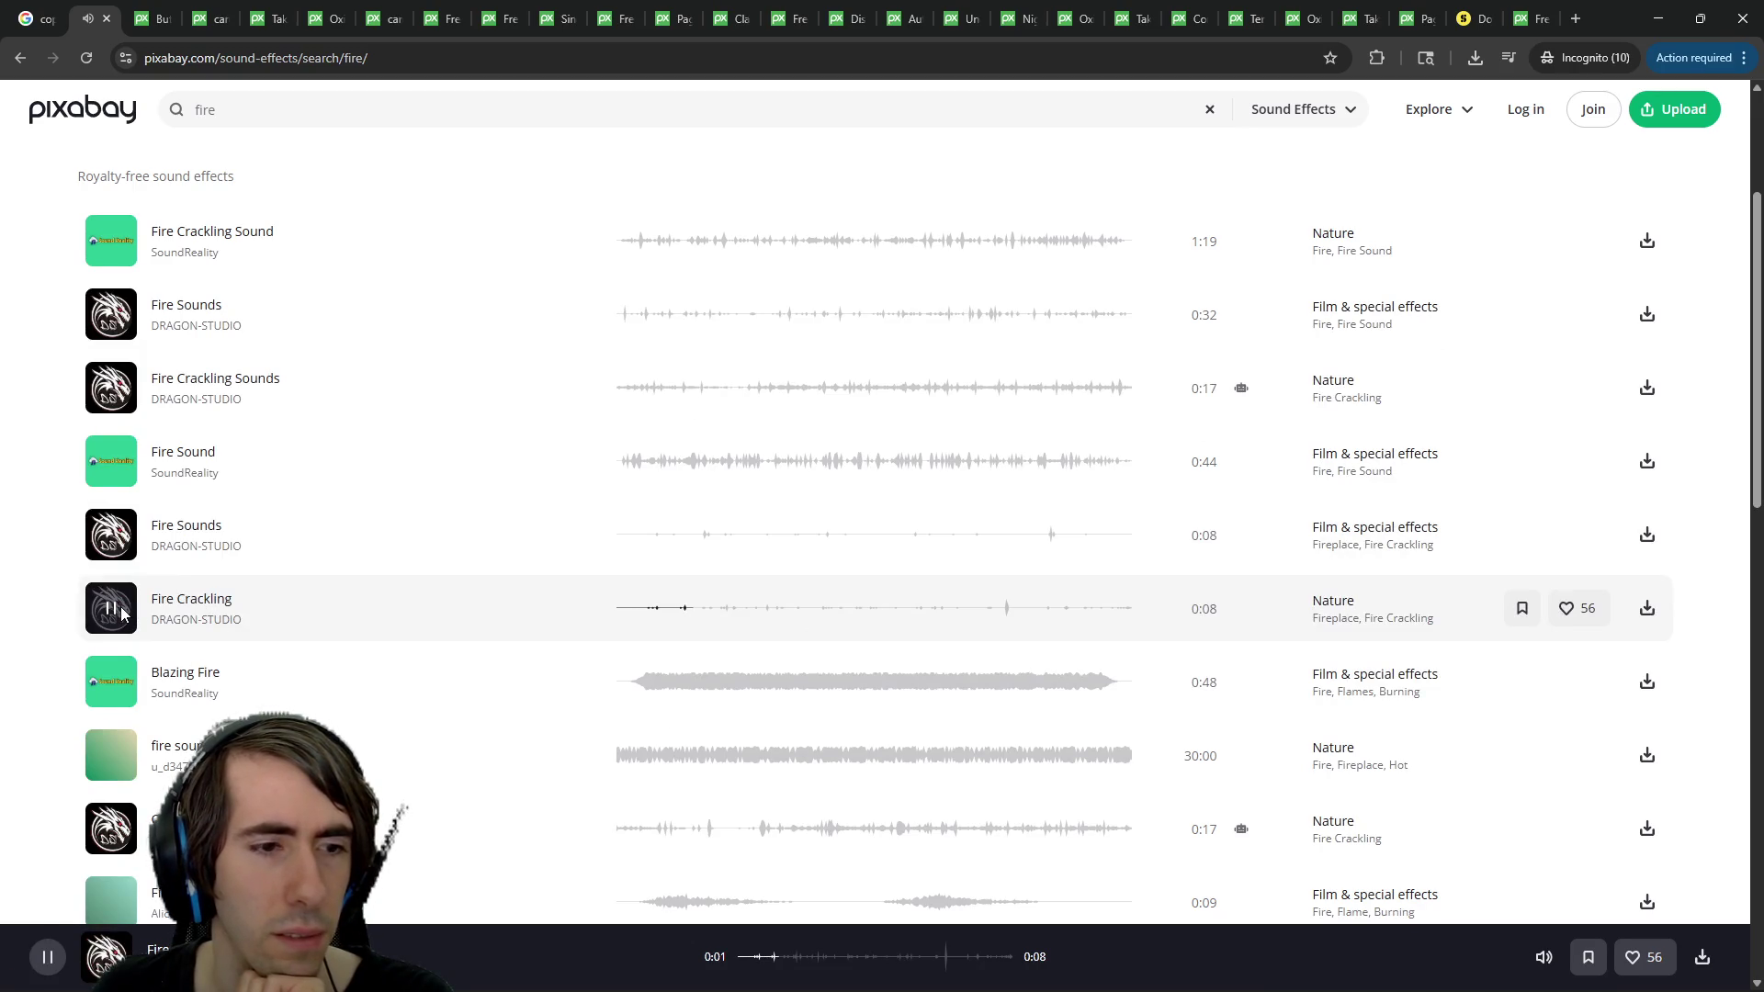
scroll(123, 613, down, 5)
click(126, 665)
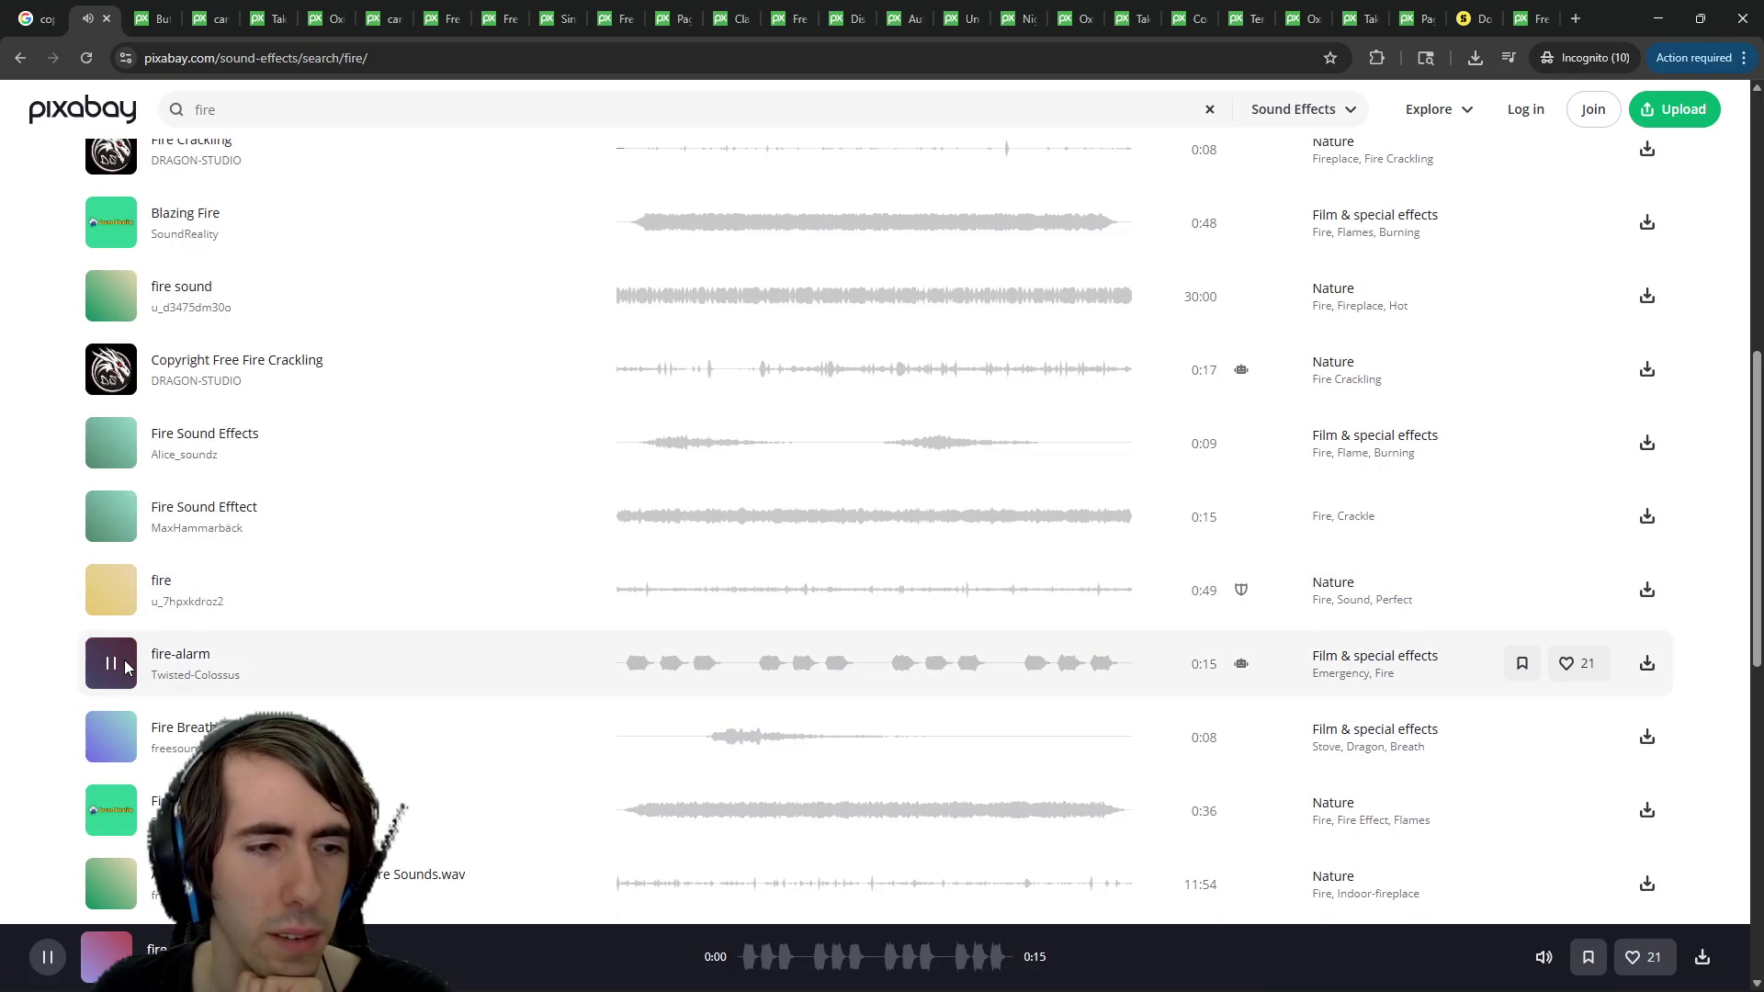
click(122, 590)
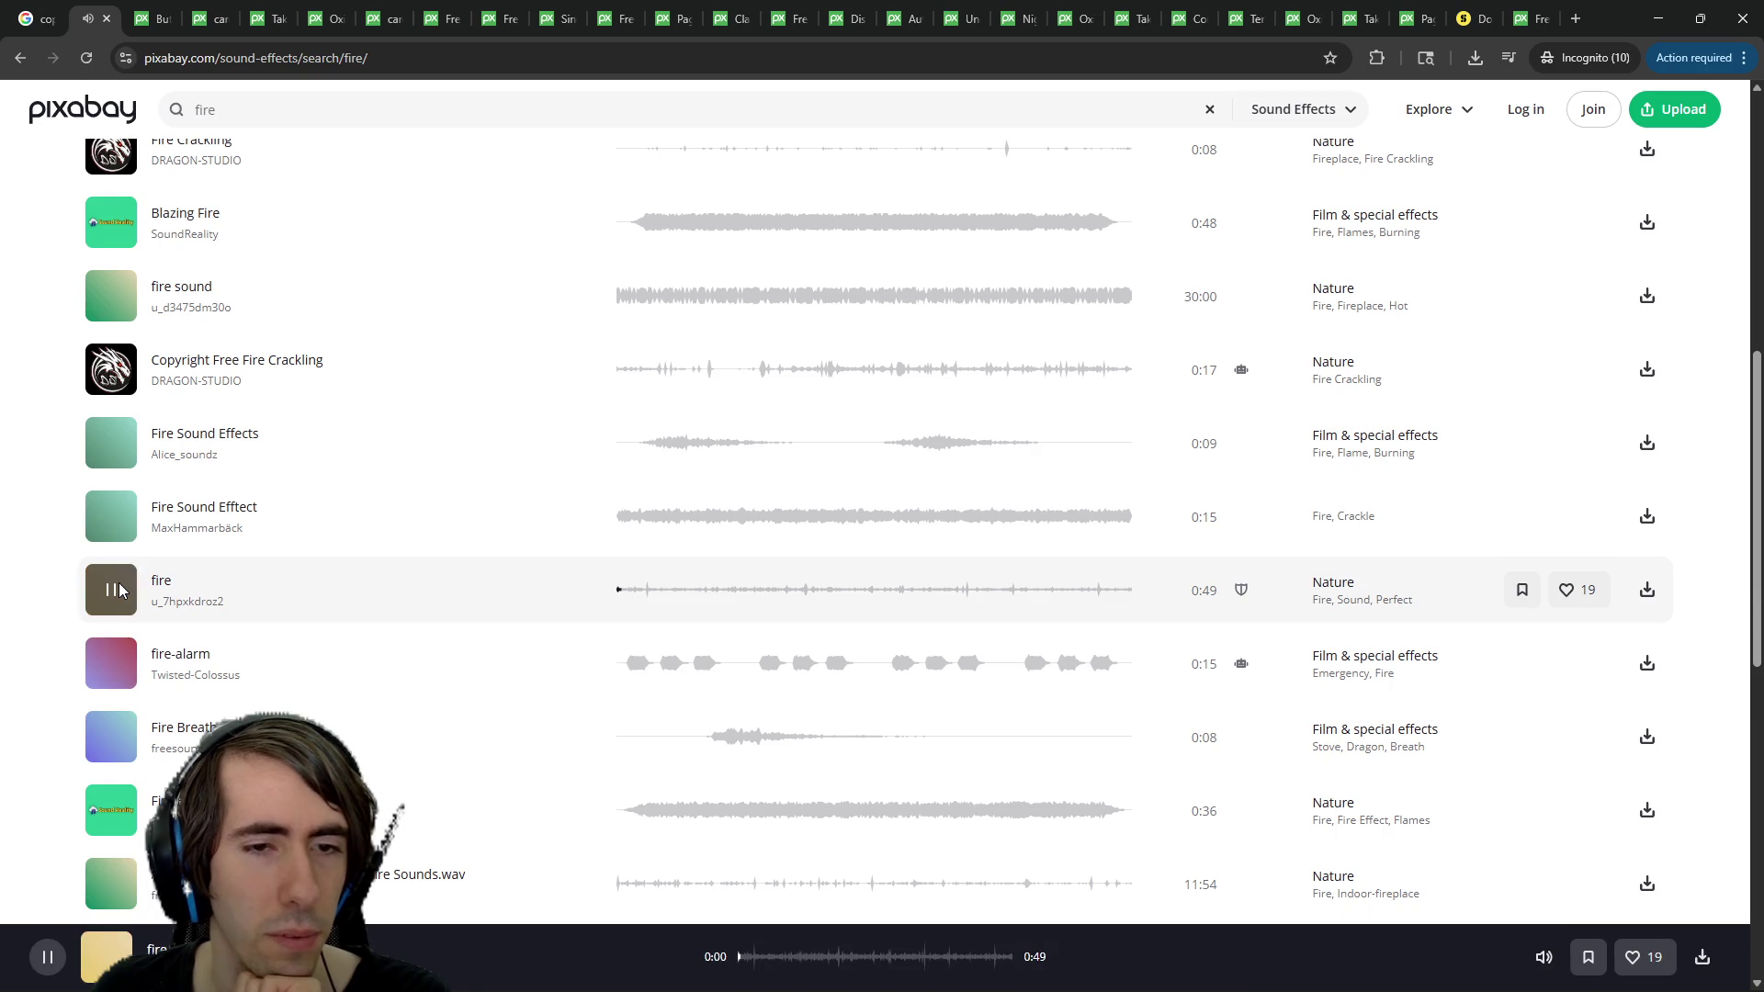
scroll(123, 593, down, 3)
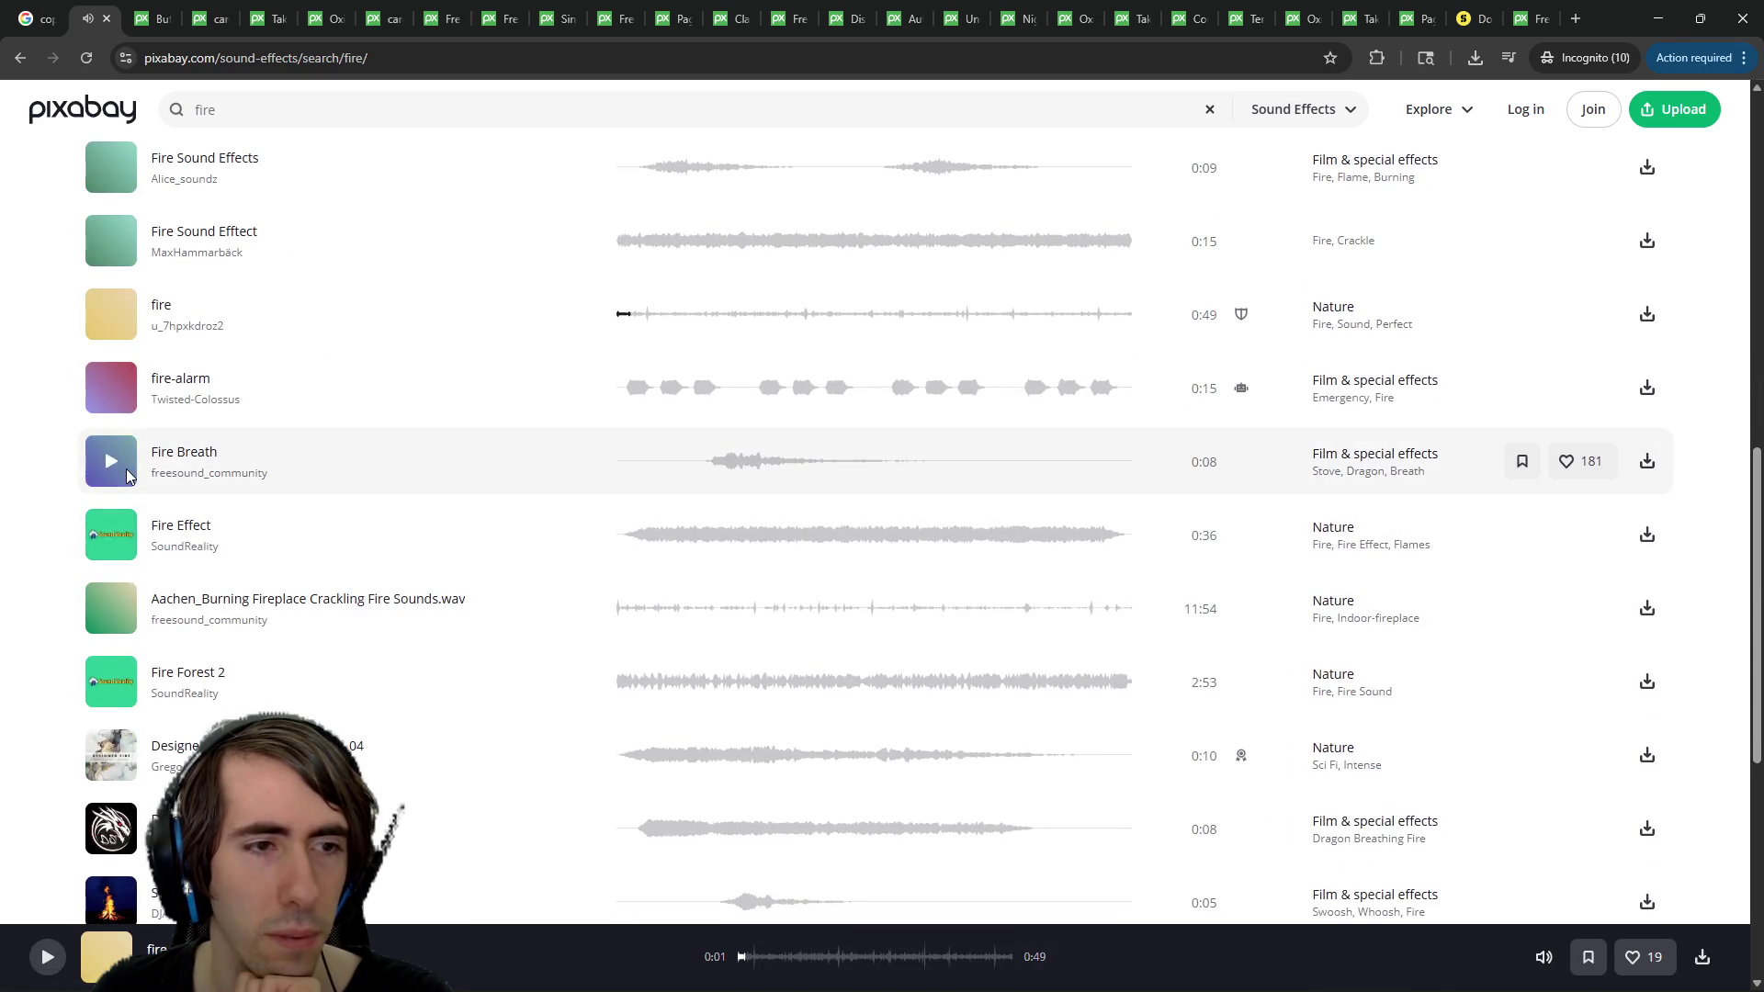
click(127, 471)
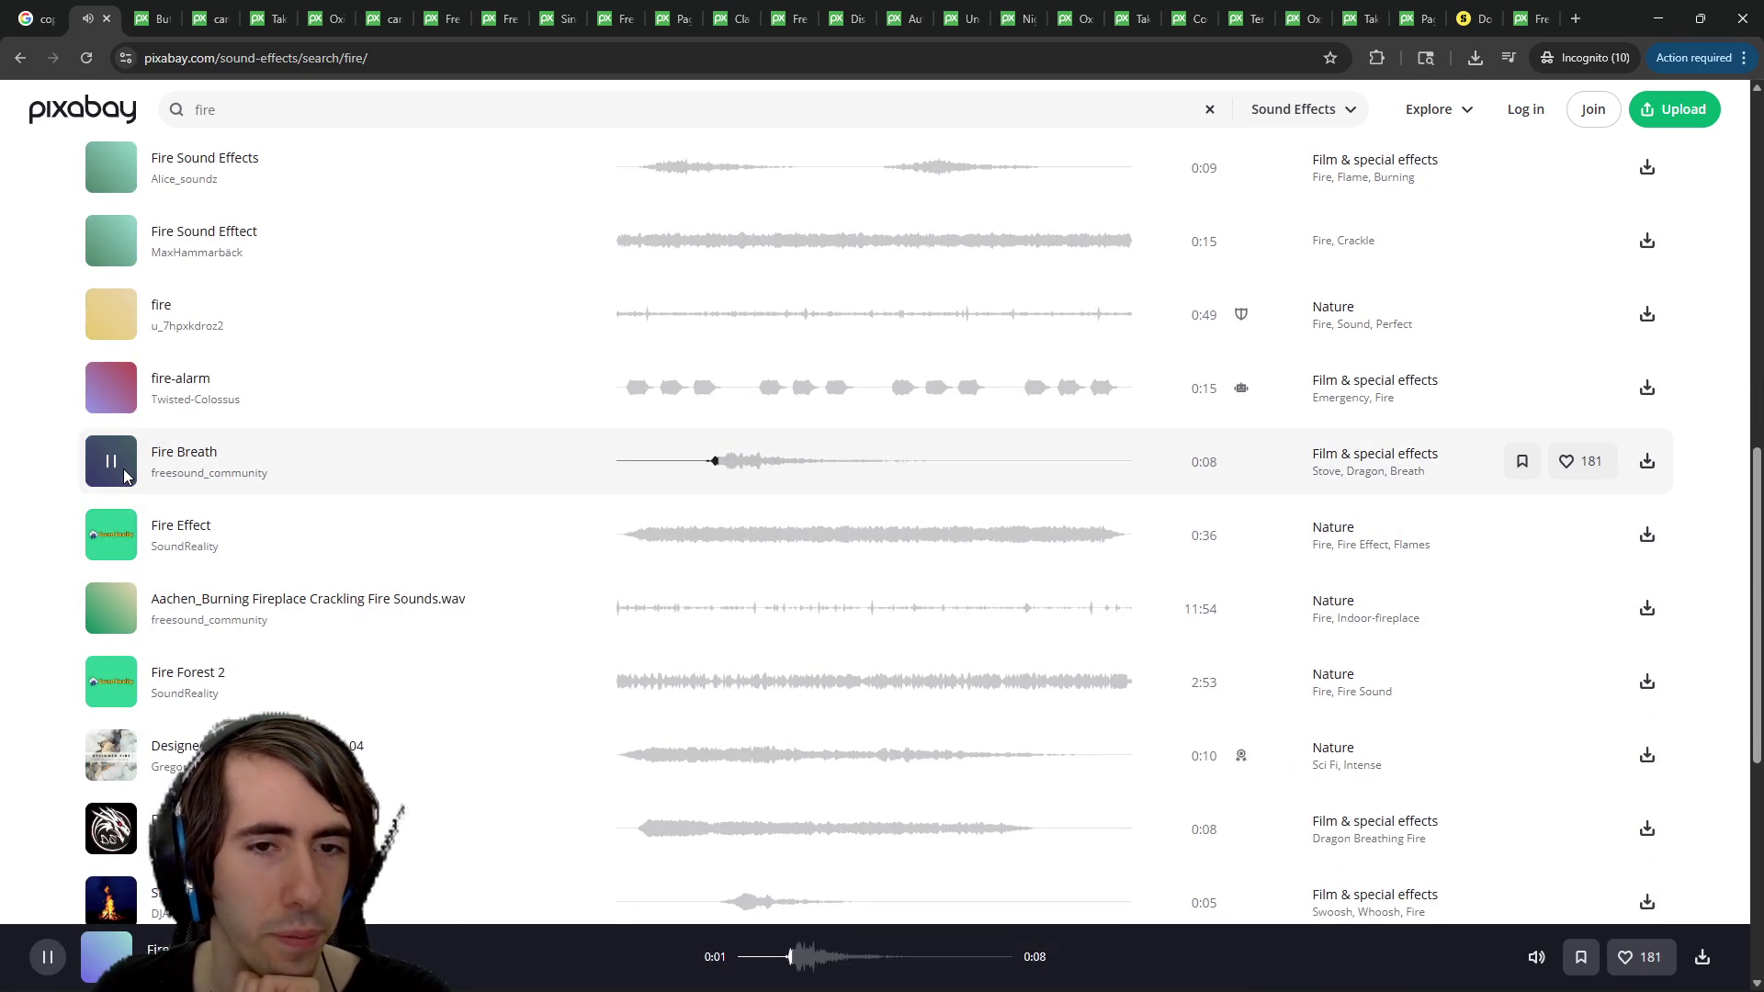
click(123, 468)
scroll(268, 560, down, 4)
scroll(268, 561, up, 10)
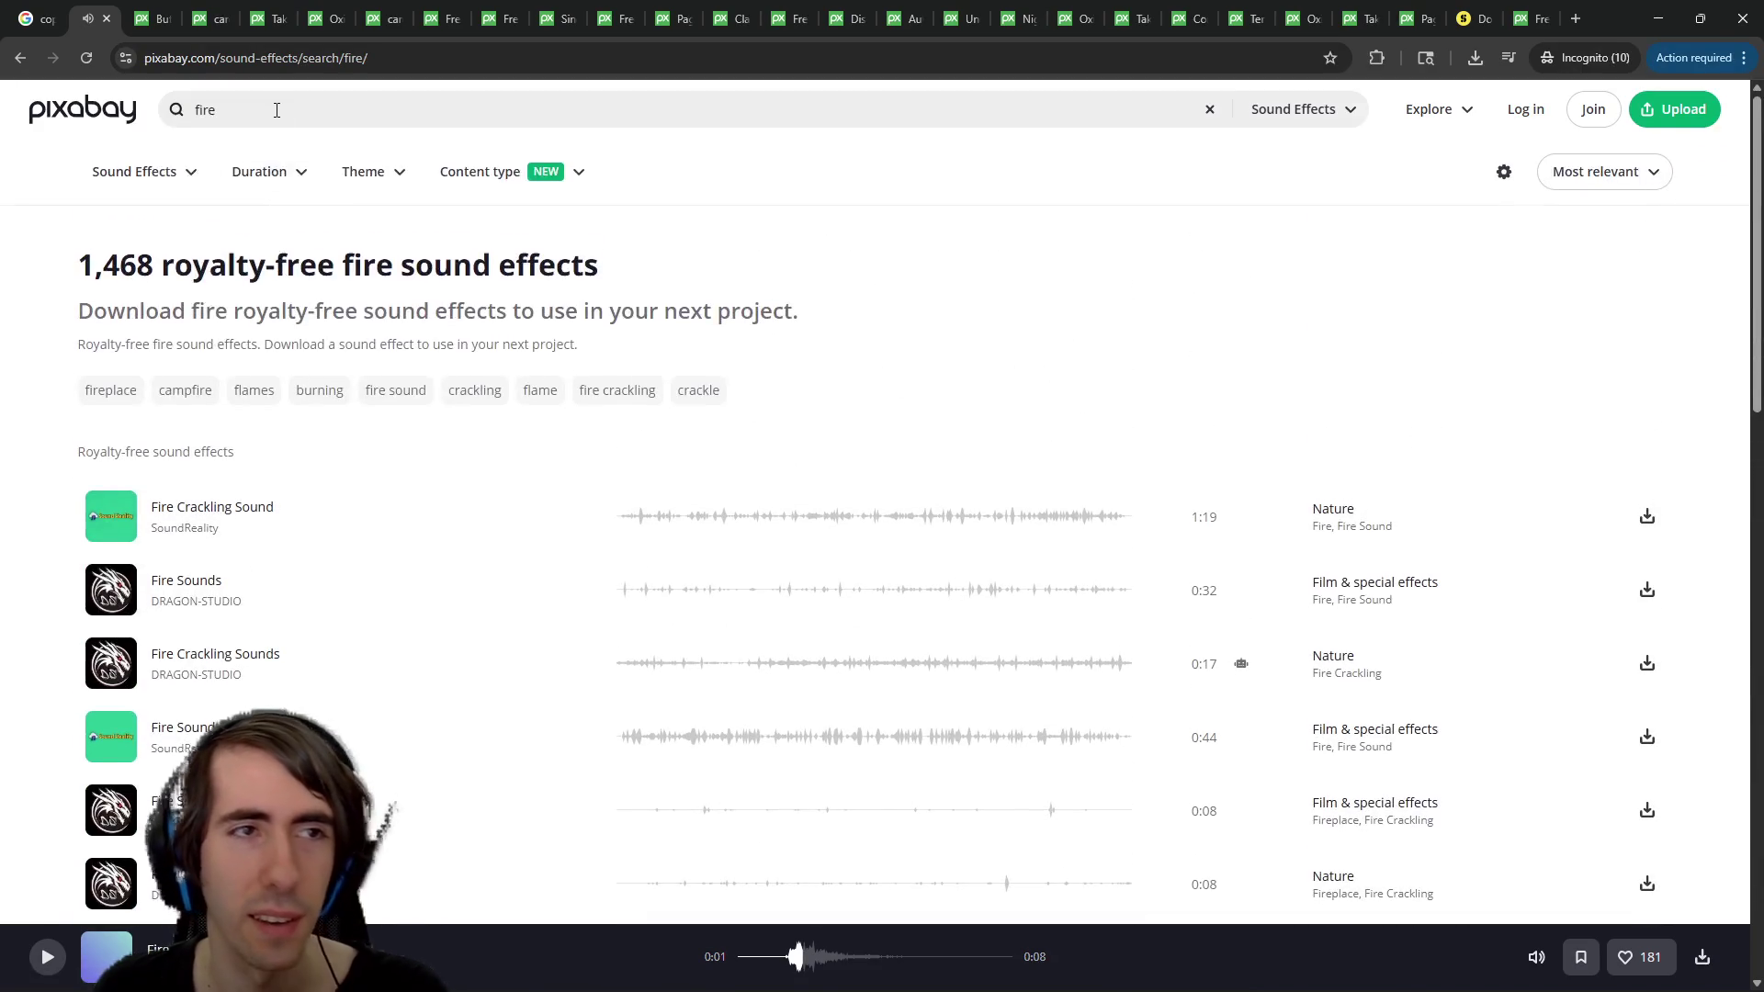
Search for 'throw fire', preview Fireball Whoosh 1, and glance at its author's profile
click(277, 107)
text(hrow)
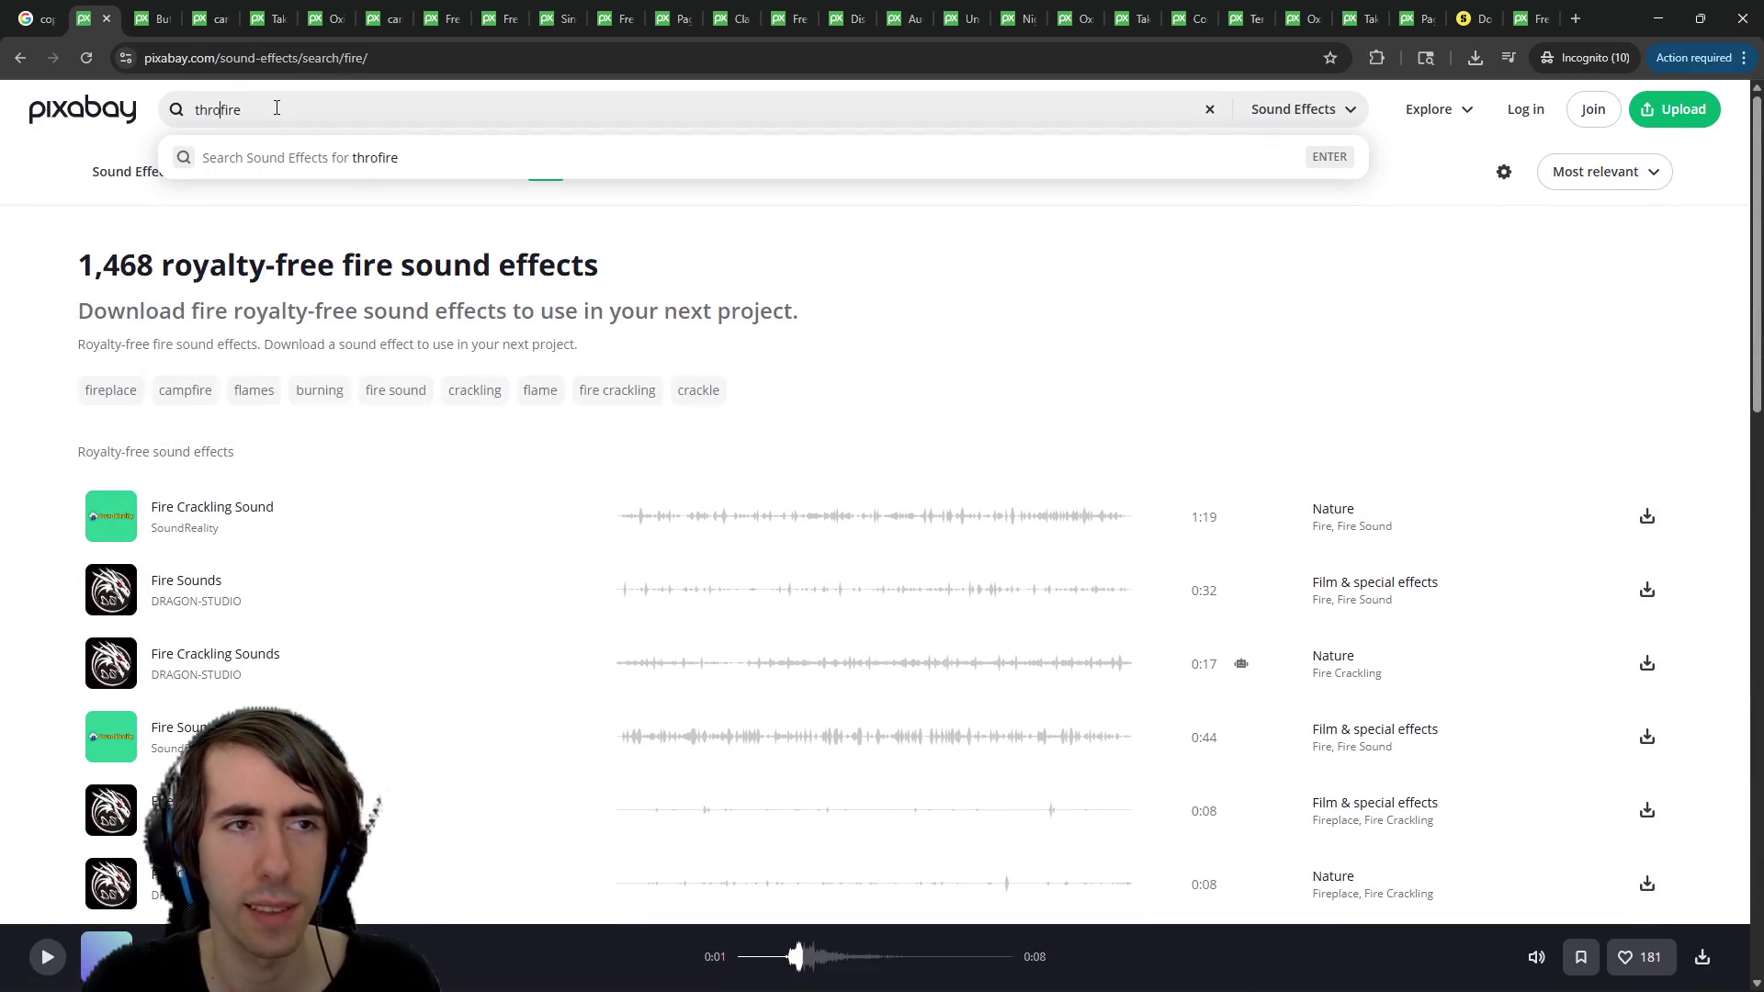
key(Return)
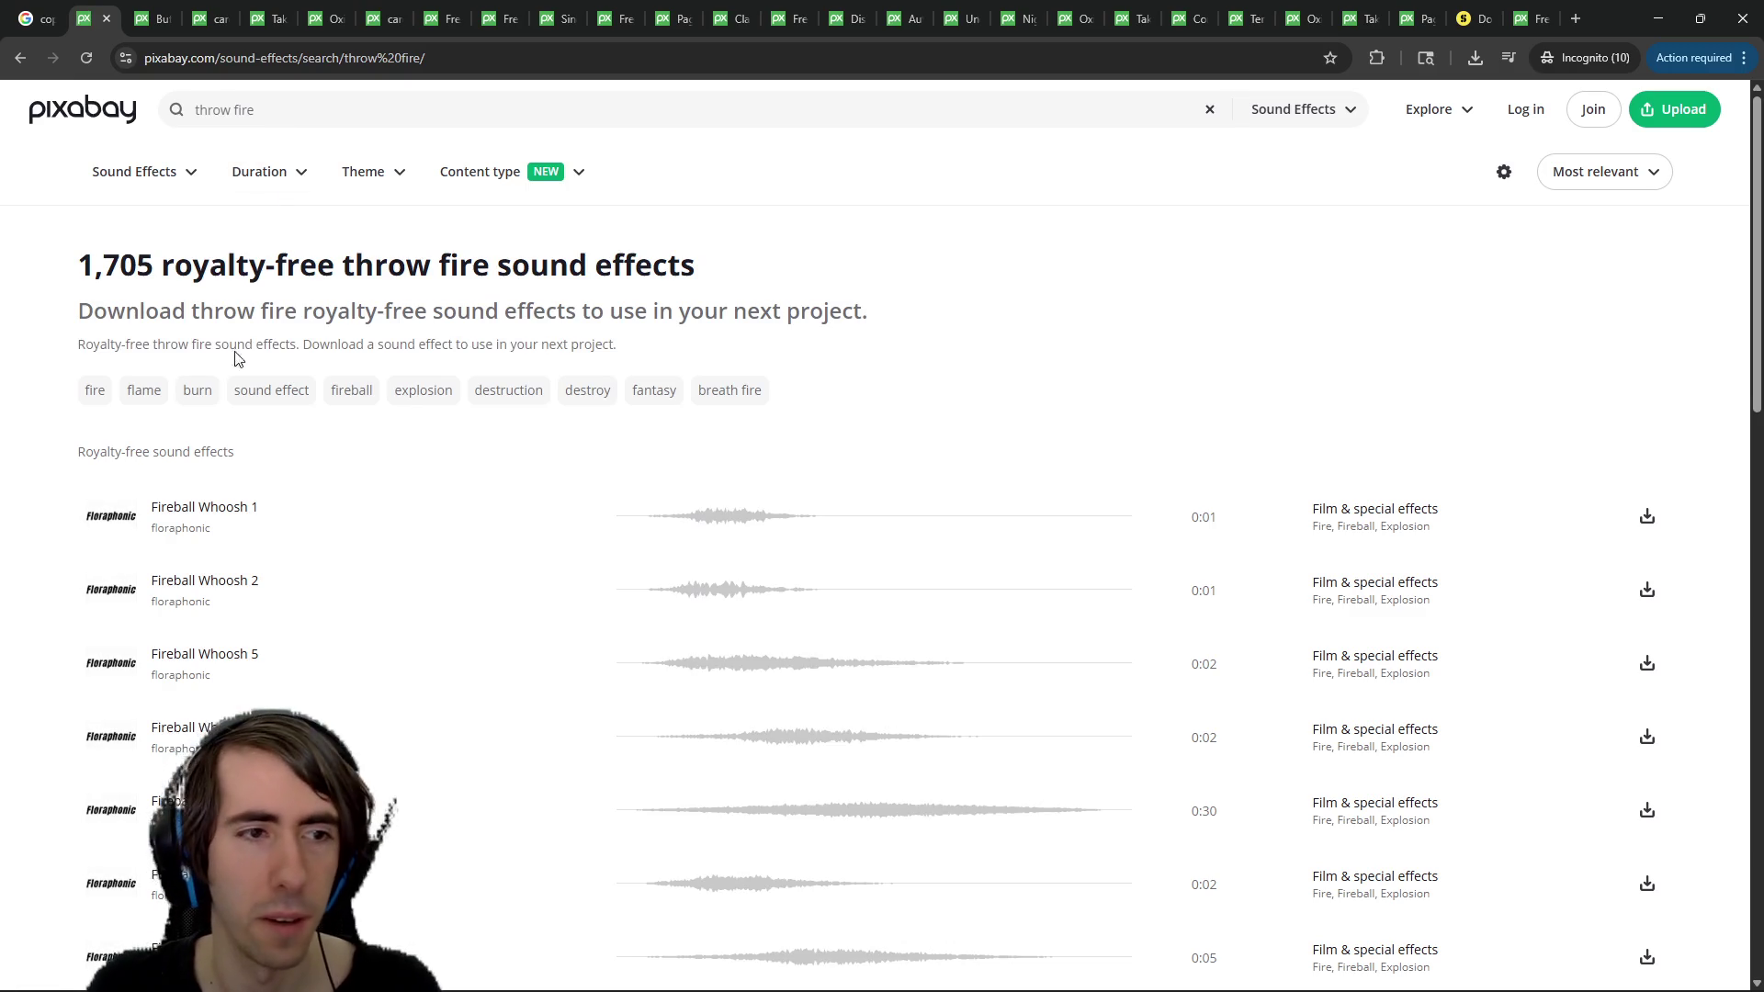
click(109, 516)
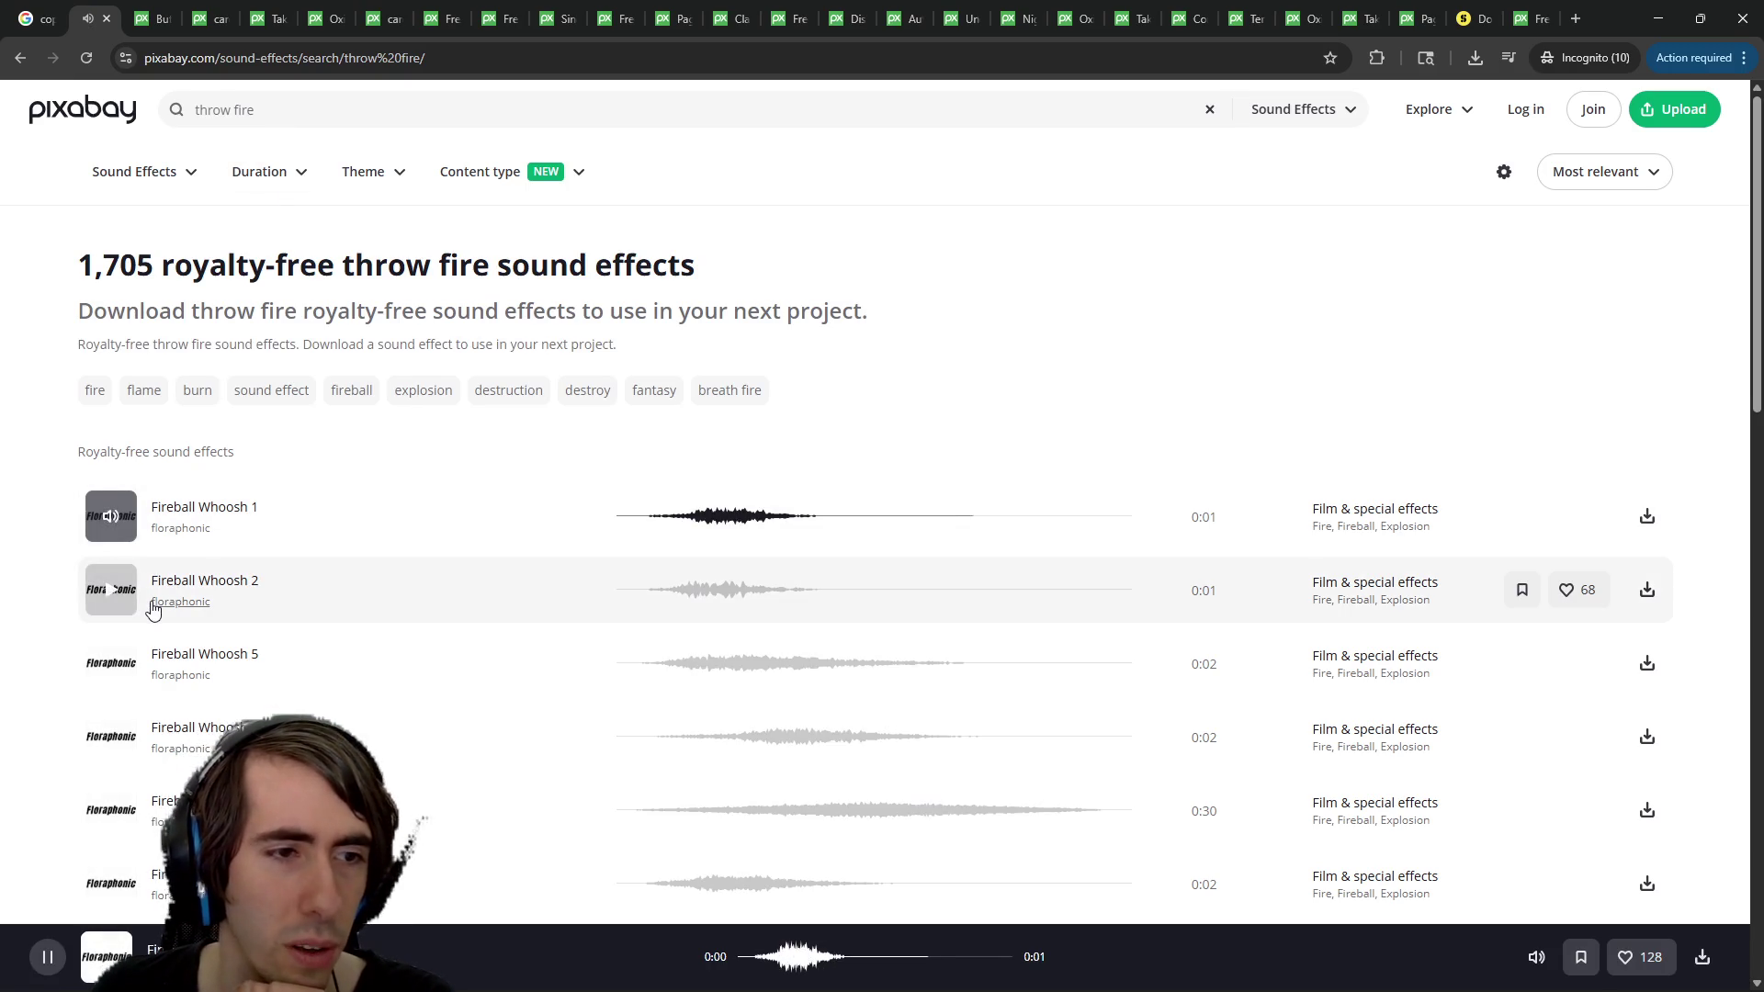
click(158, 601)
key(alt+Left)
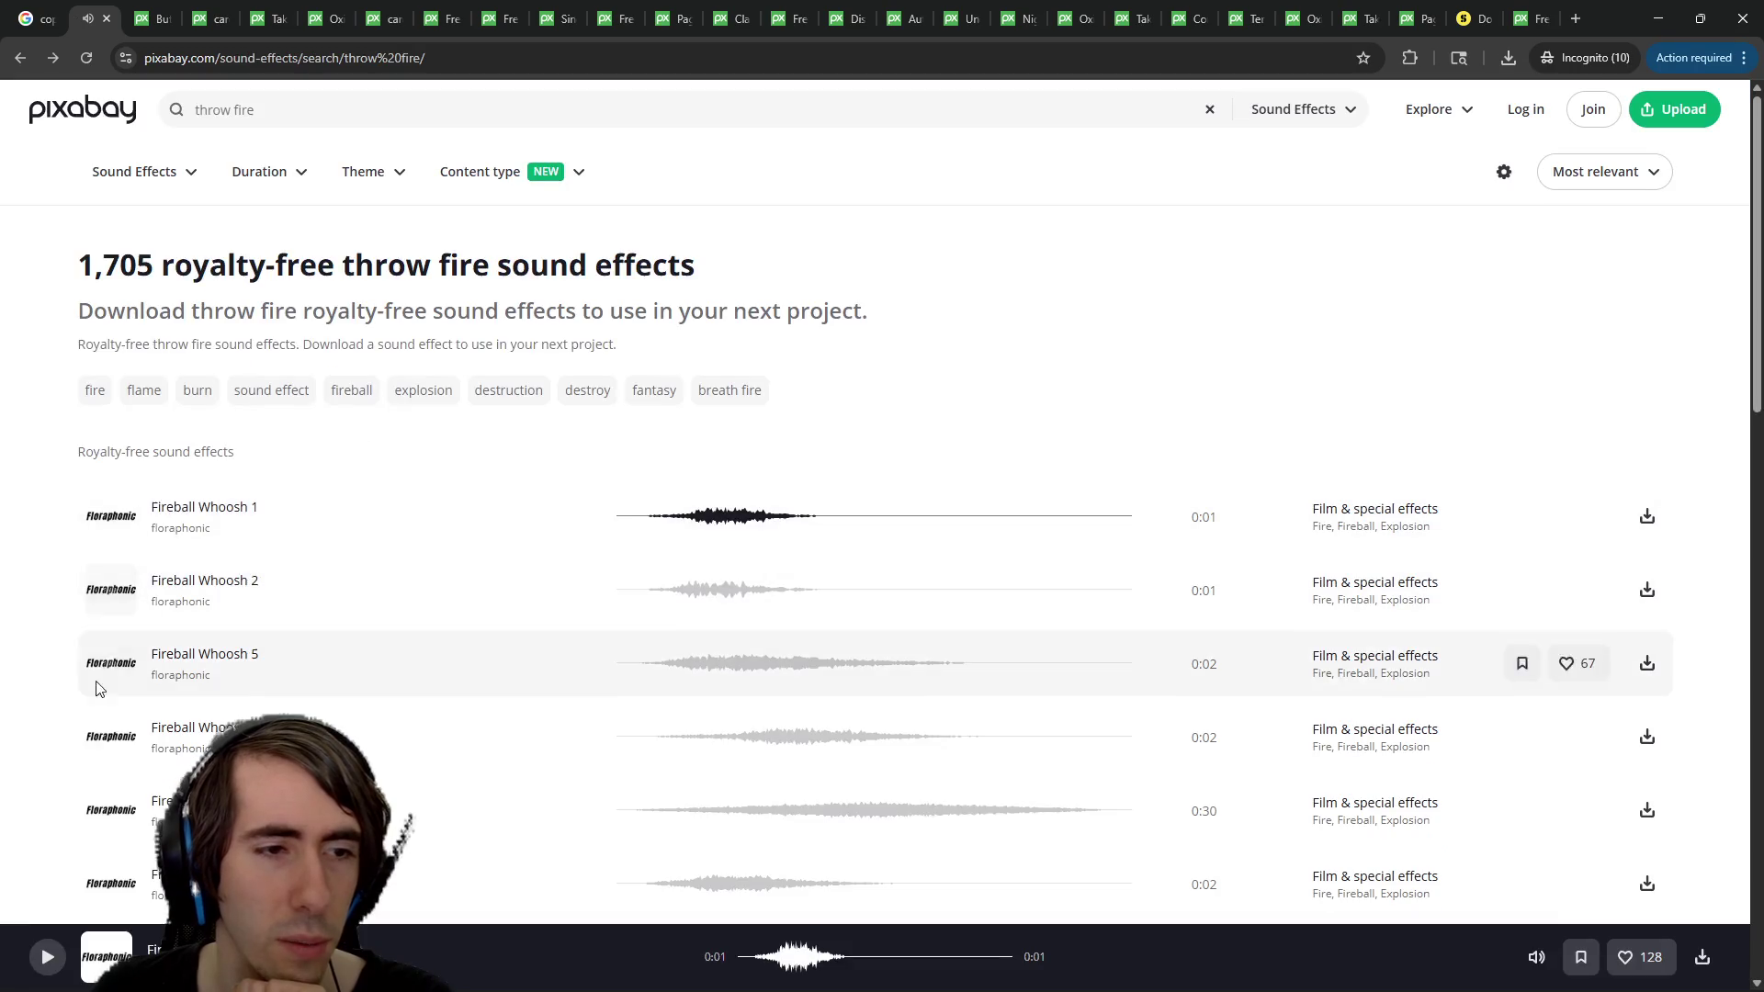
Preview Fireball Whoosh 2, 5, 4, 9 and 3, then duplicate the results page in a new tab
click(111, 588)
scroll(154, 418, down, 2)
click(108, 468)
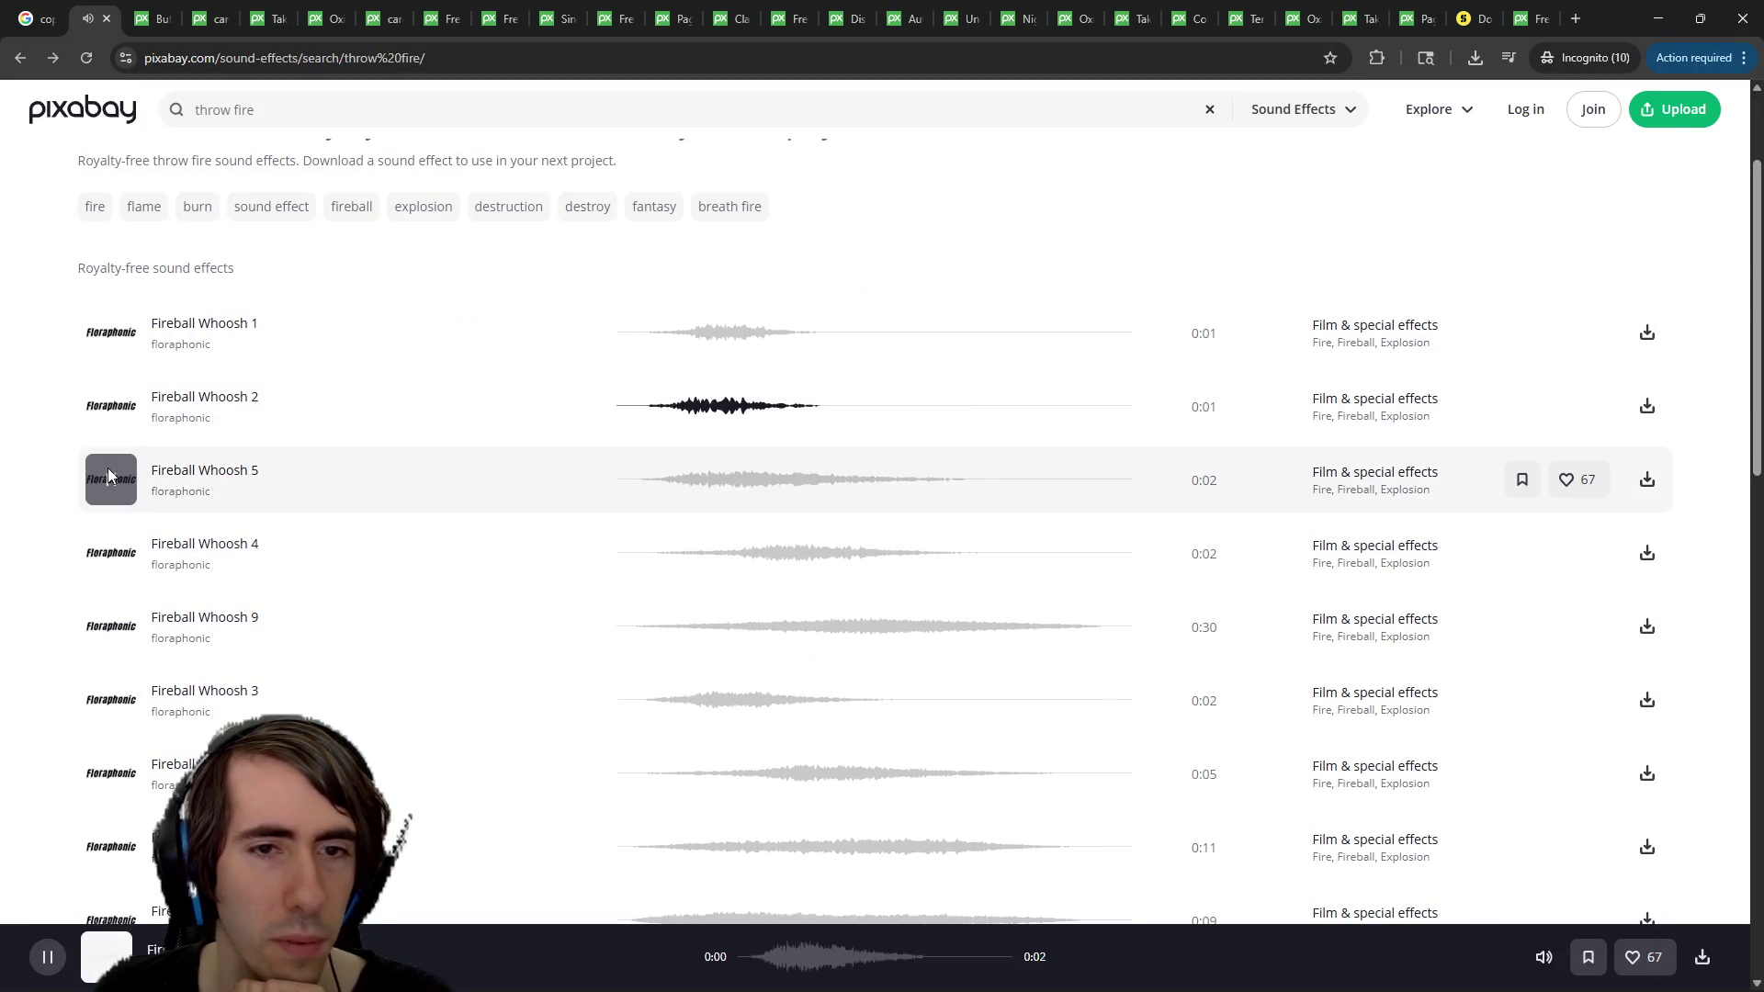
click(110, 556)
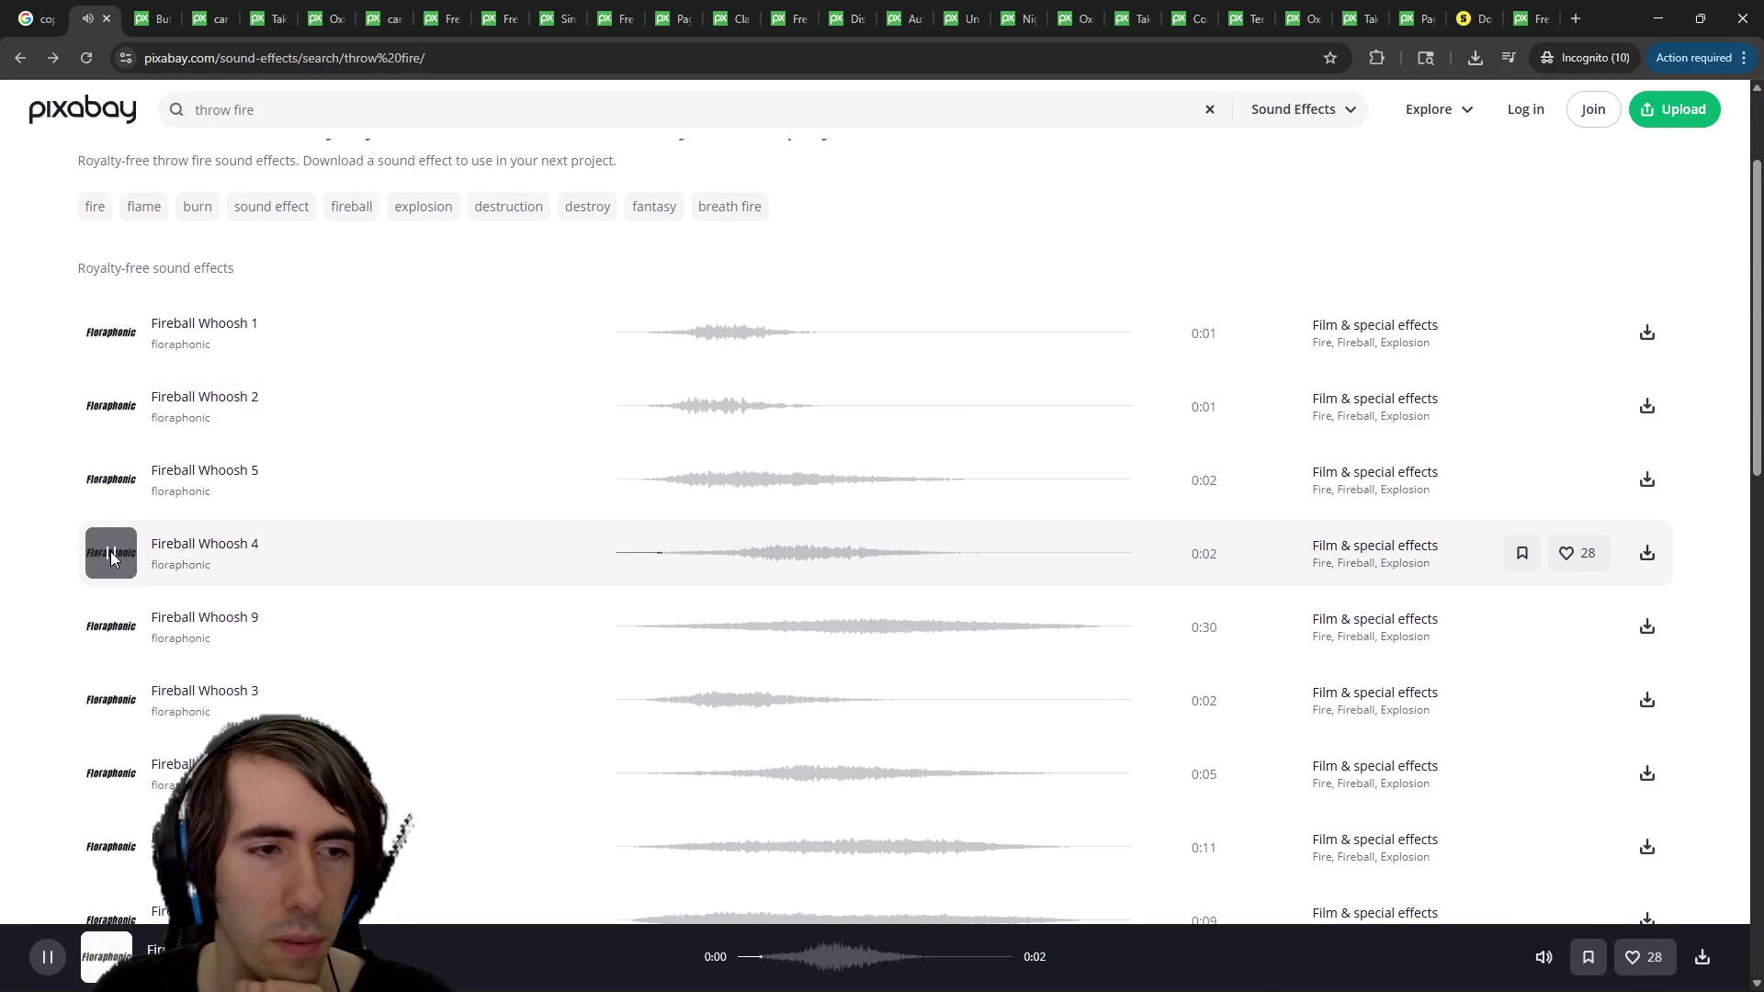
scroll(112, 514, down, 2)
click(112, 446)
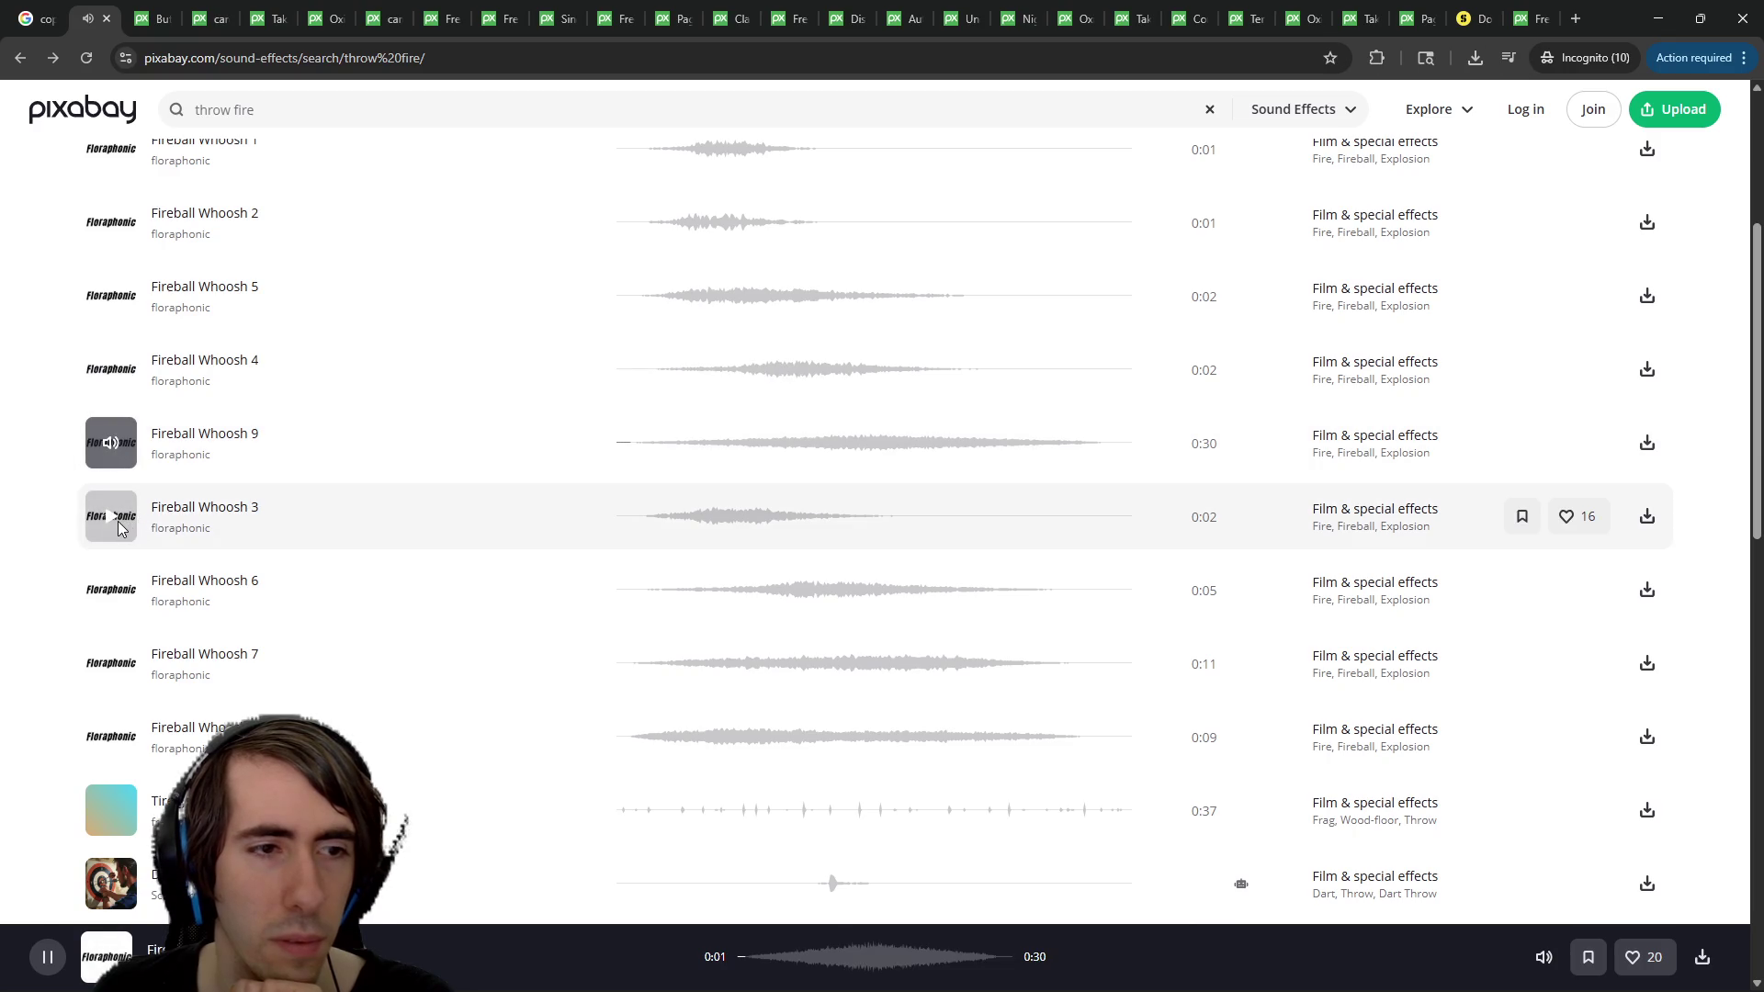
click(118, 525)
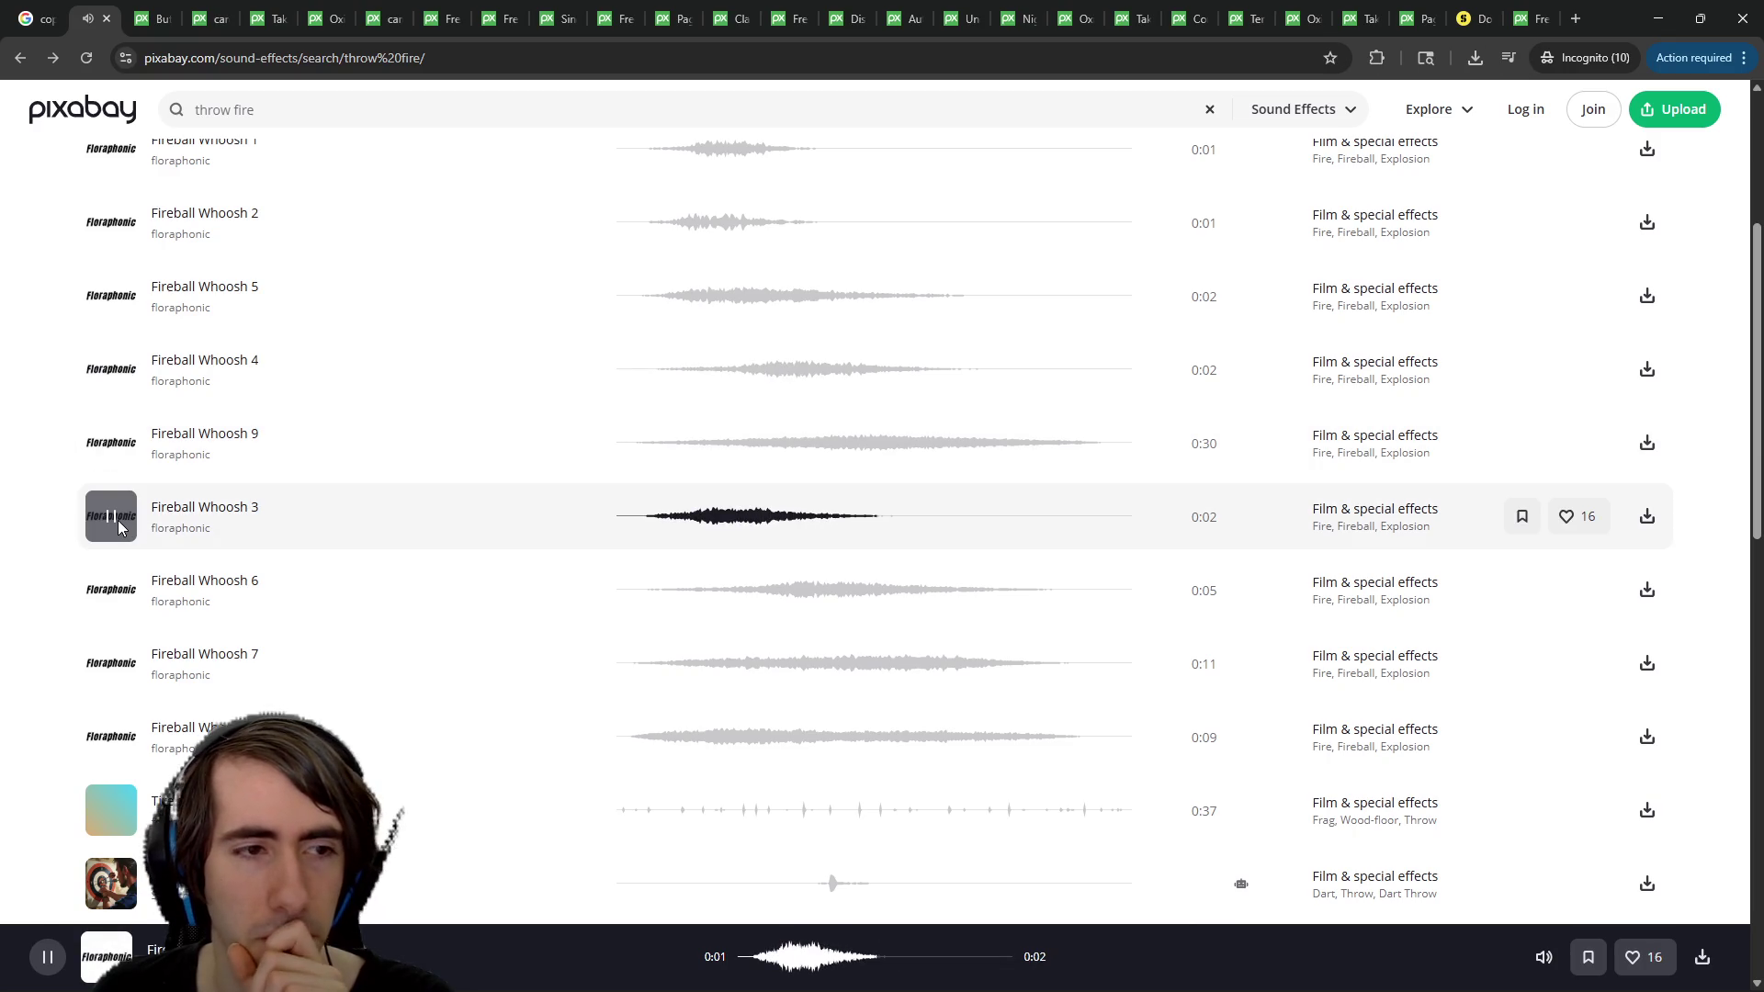
click(110, 517)
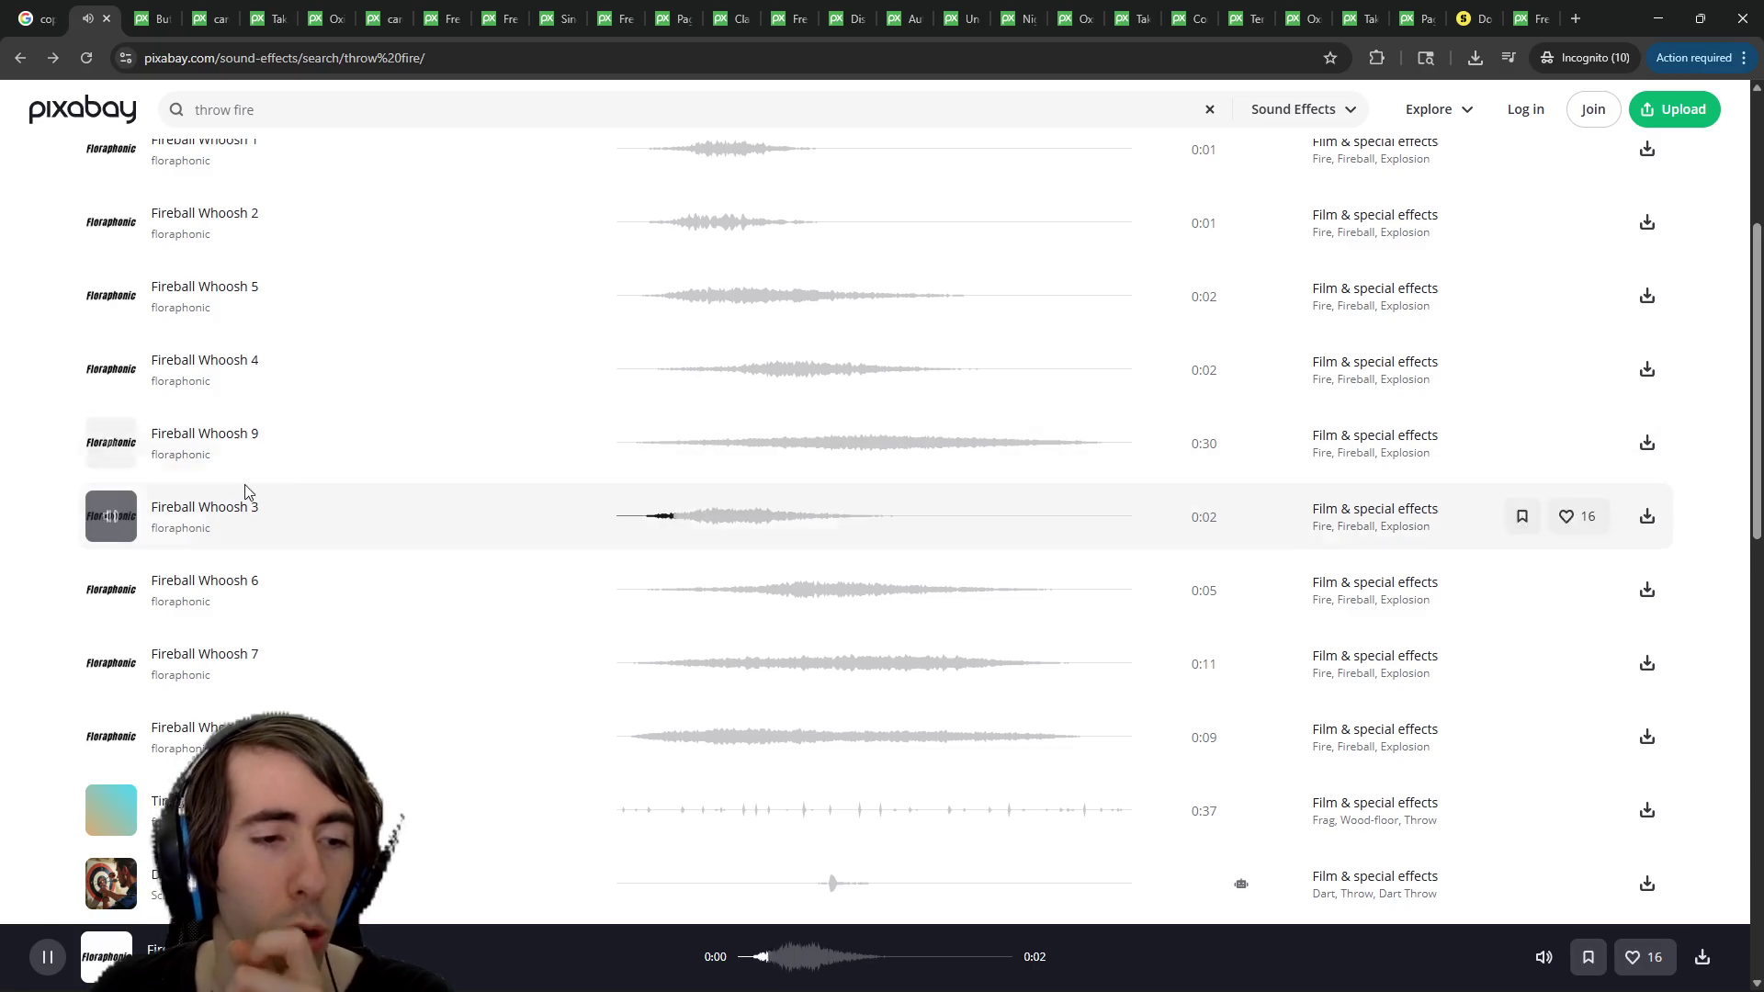
scroll(240, 488, up, 4)
middle_click(98, 60)
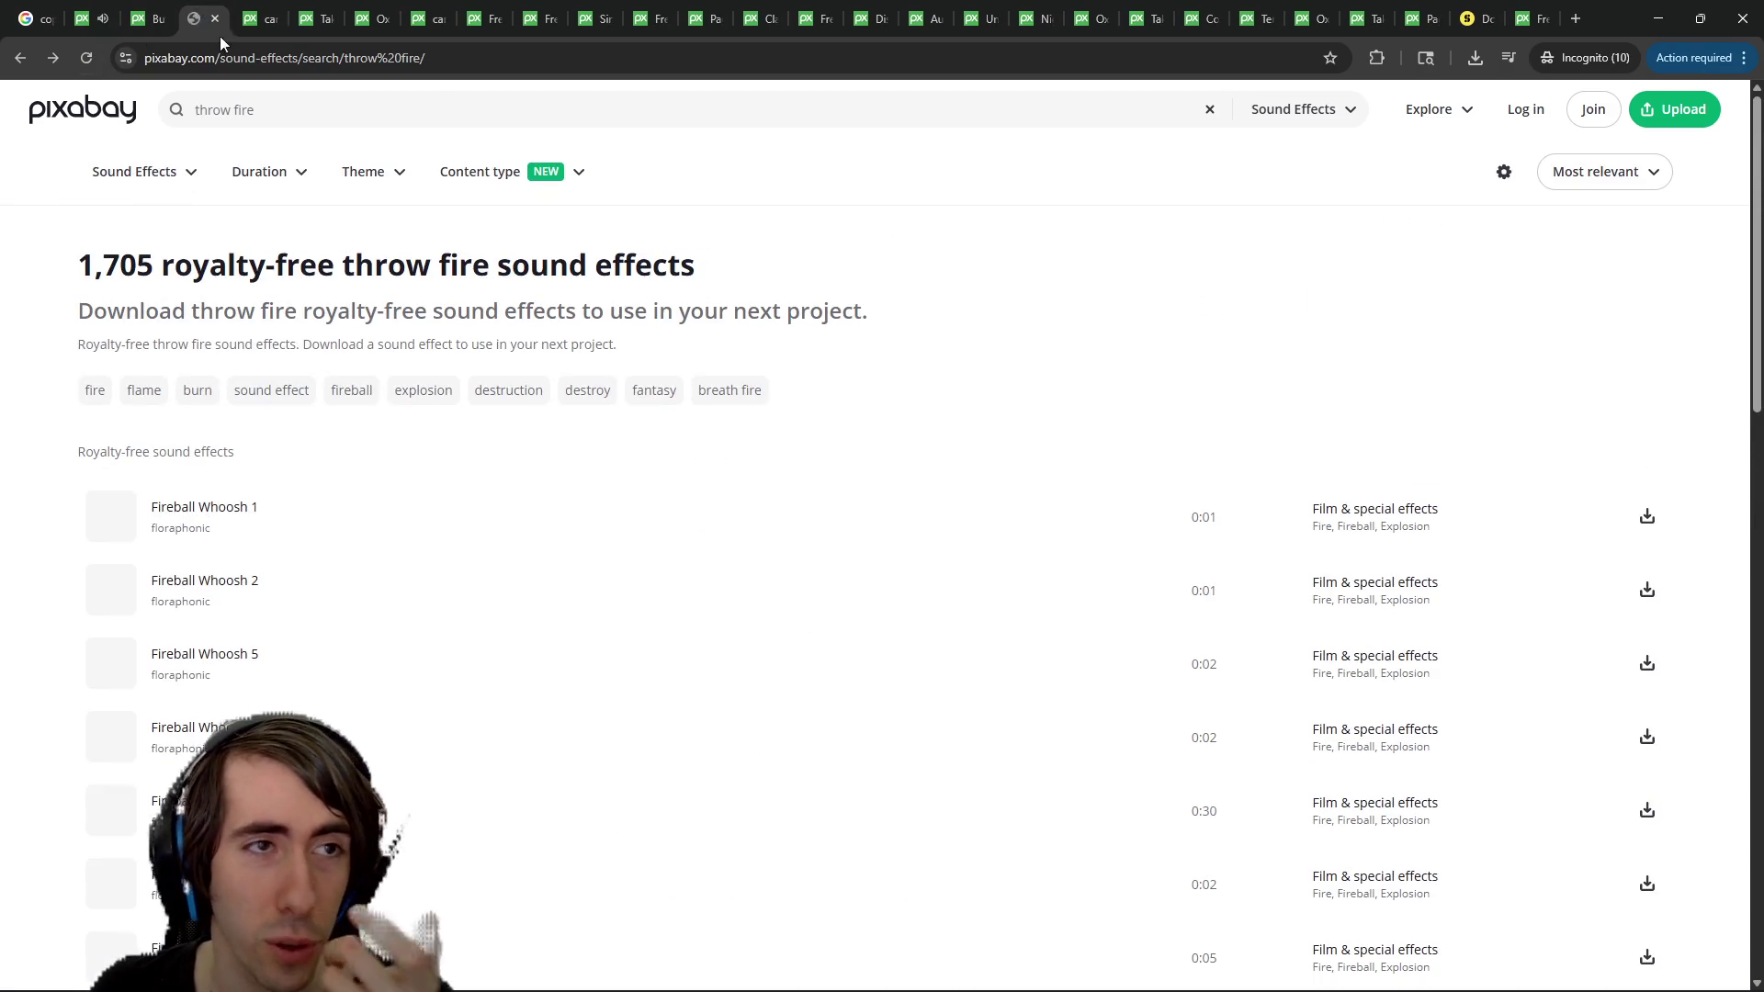
click(375, 113)
Search for 'woosh' and preview Swish Swoosh Woosh SFX-27, SFX-17, WOOSH BUILDING and Woosh long Cartoon
text(woosh)
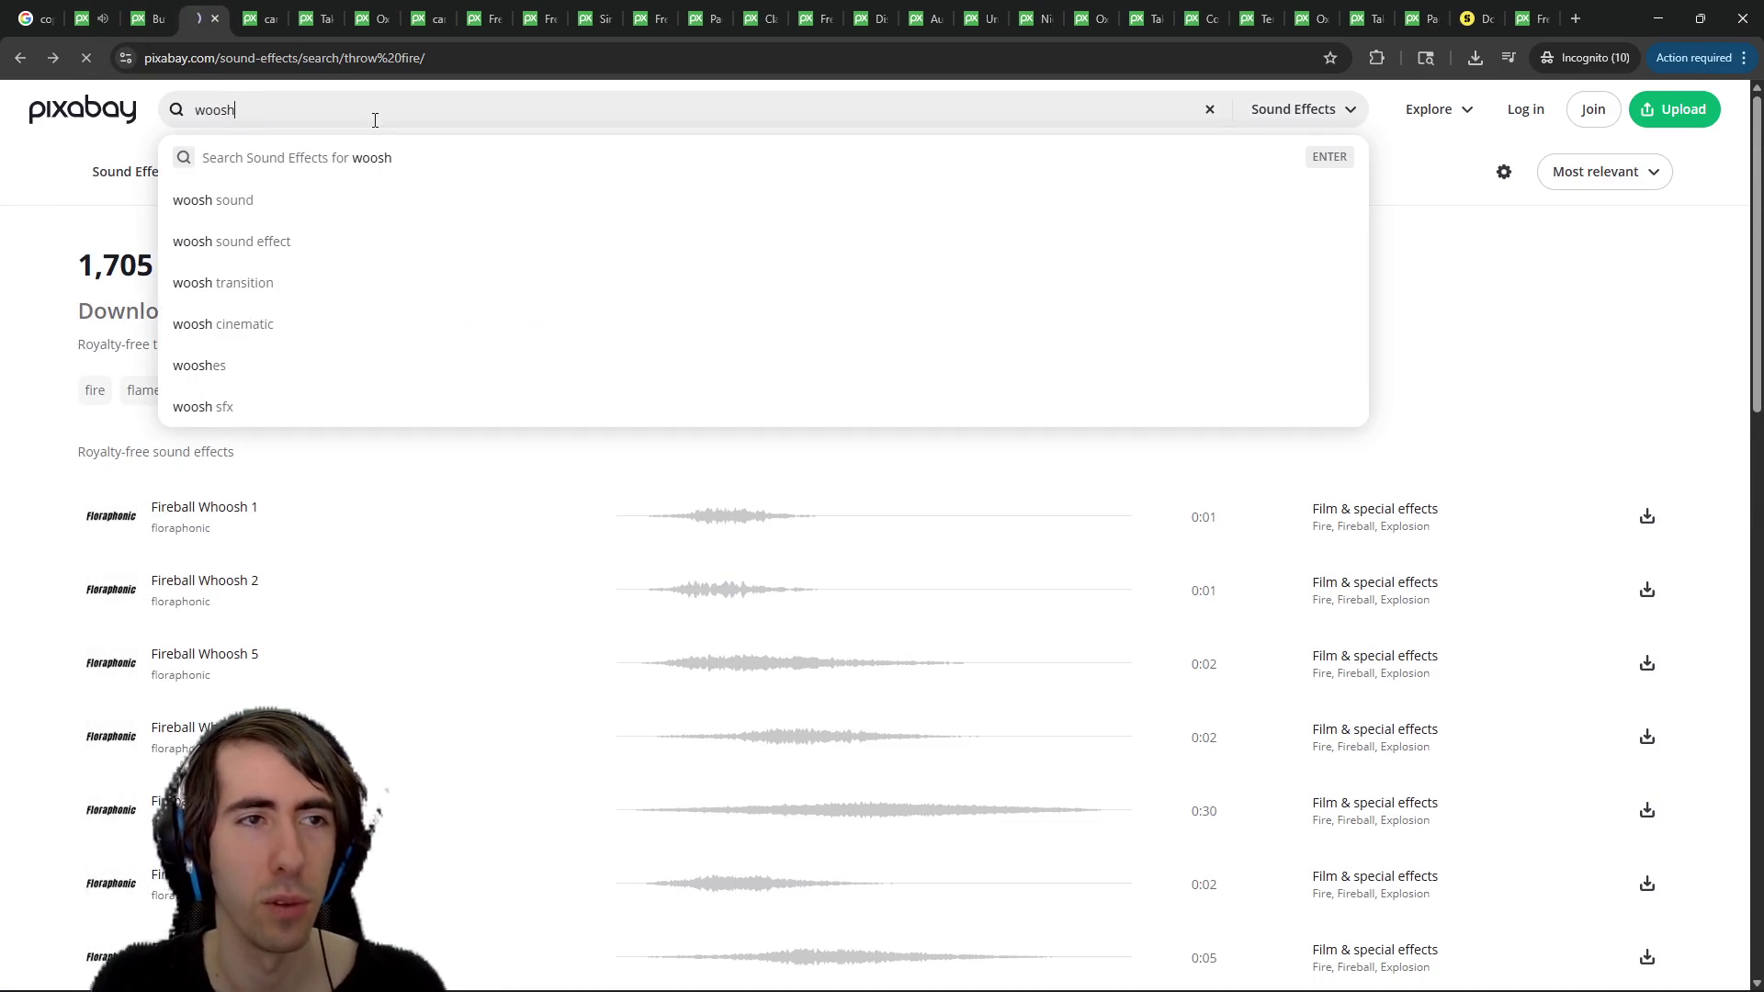
key(Return)
click(110, 489)
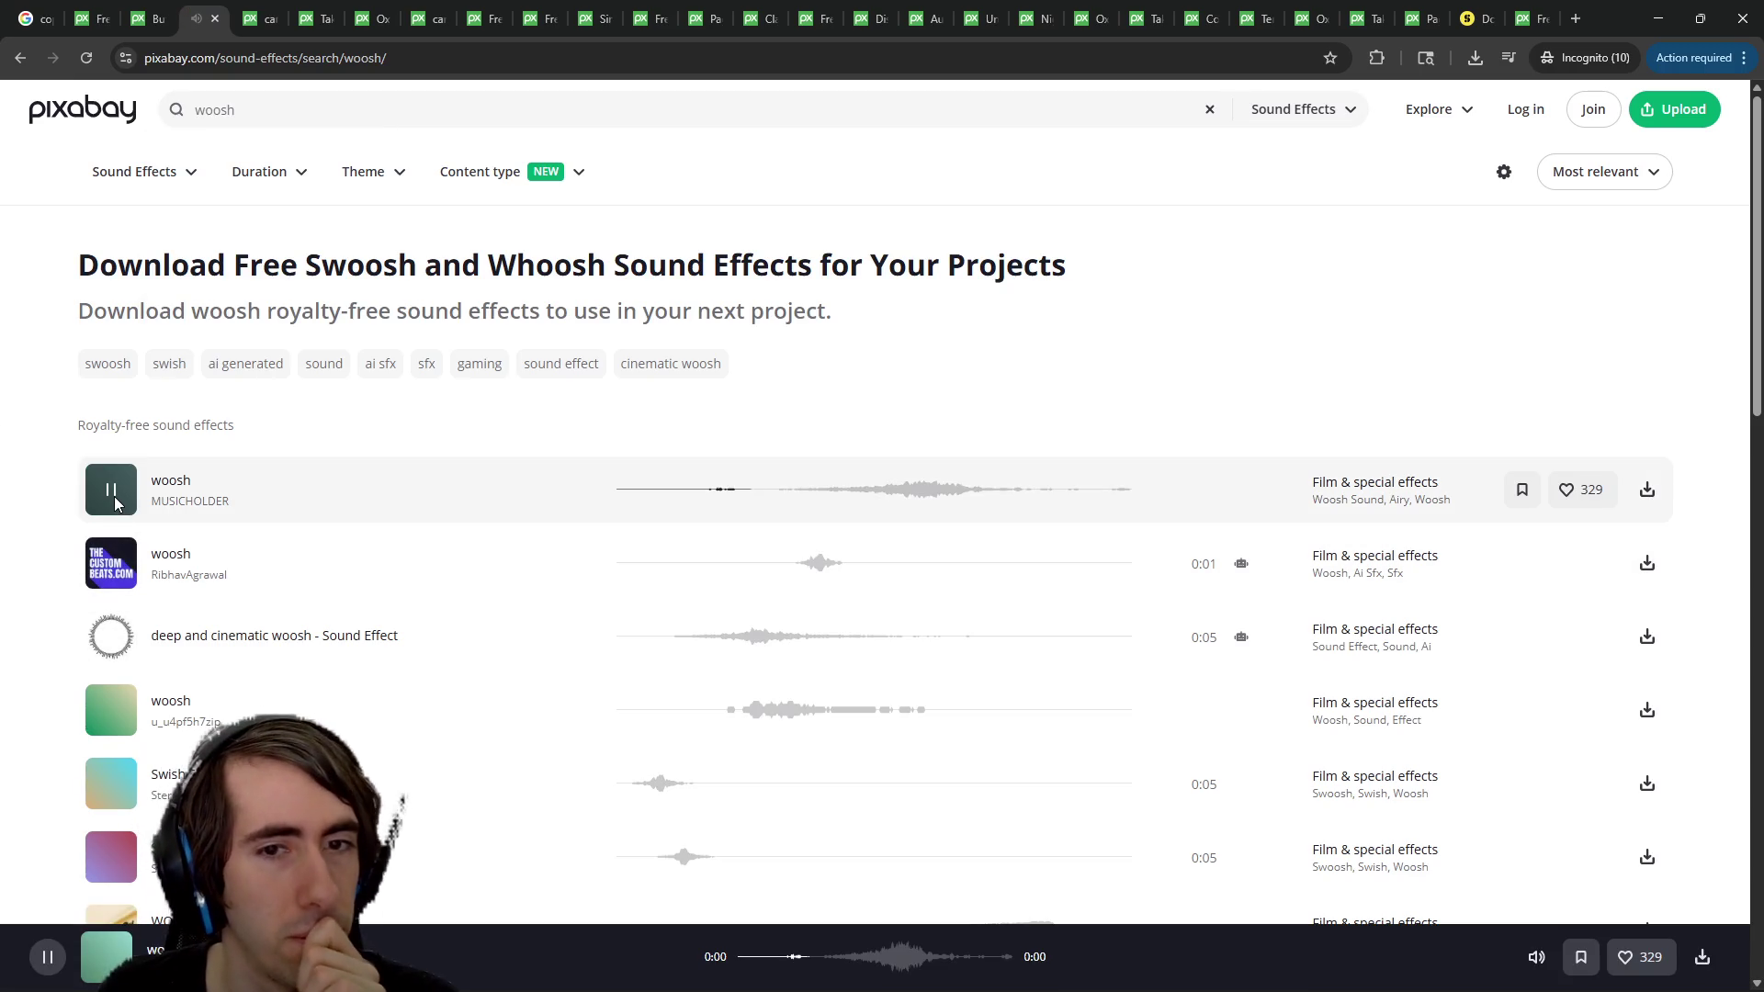
click(119, 555)
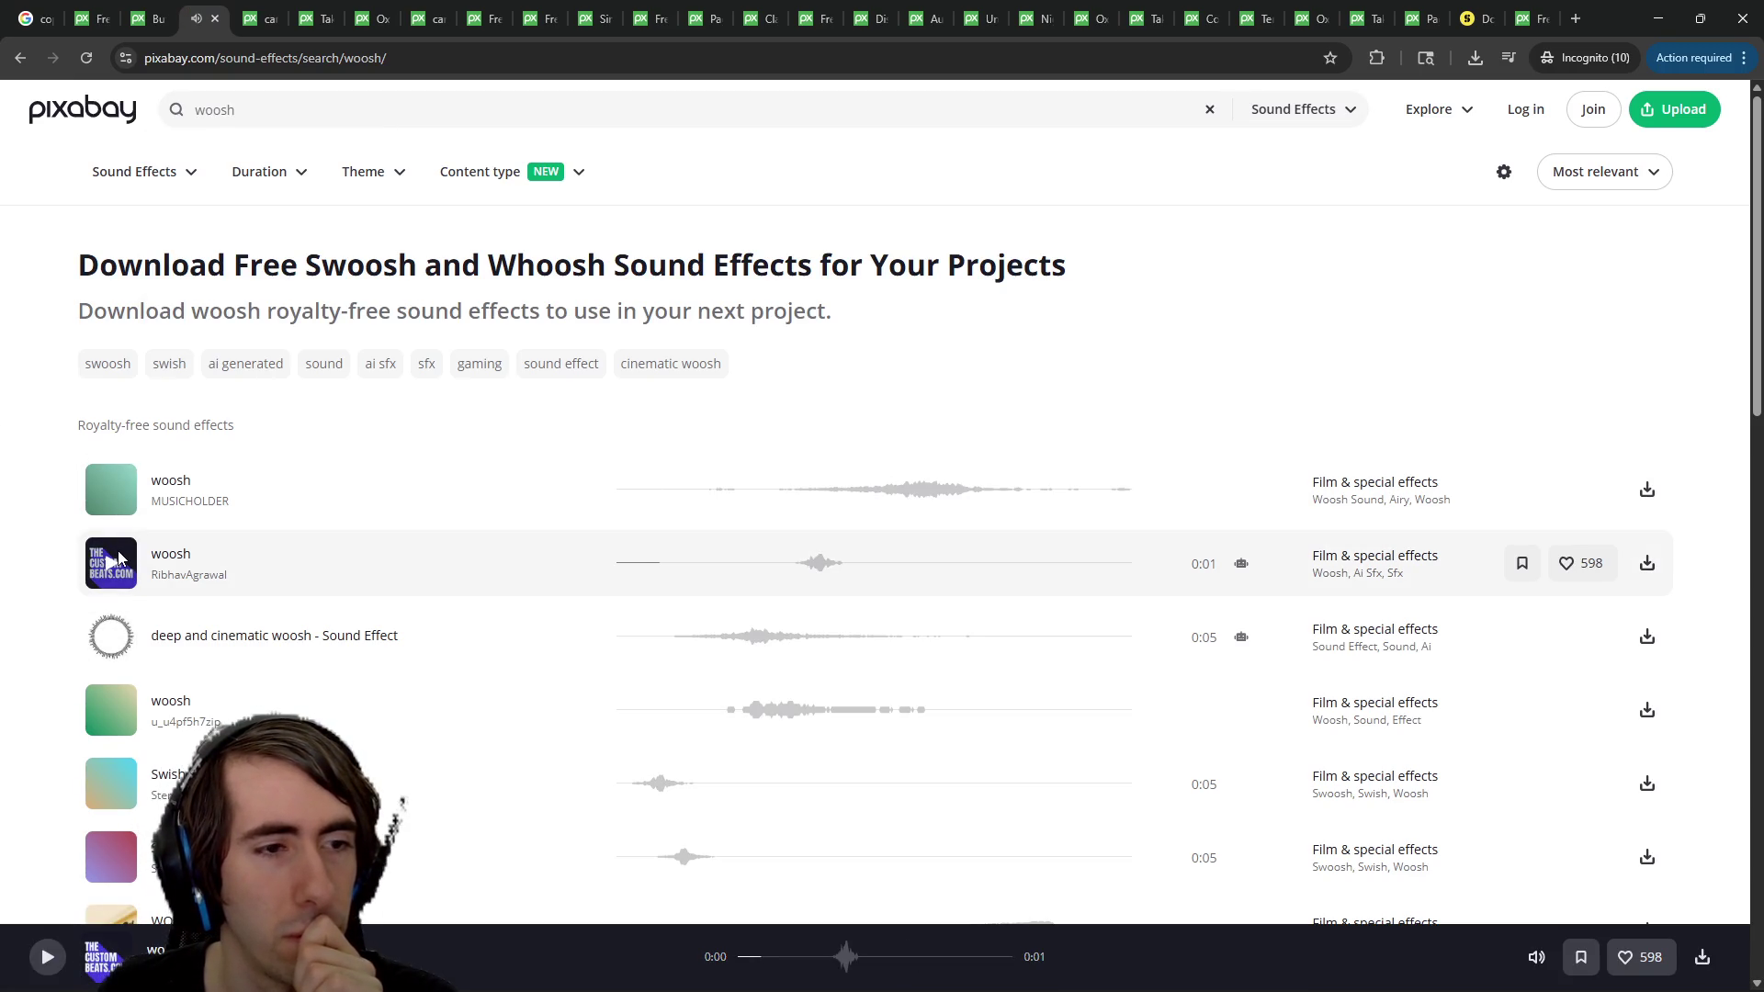
scroll(118, 551, down, 2)
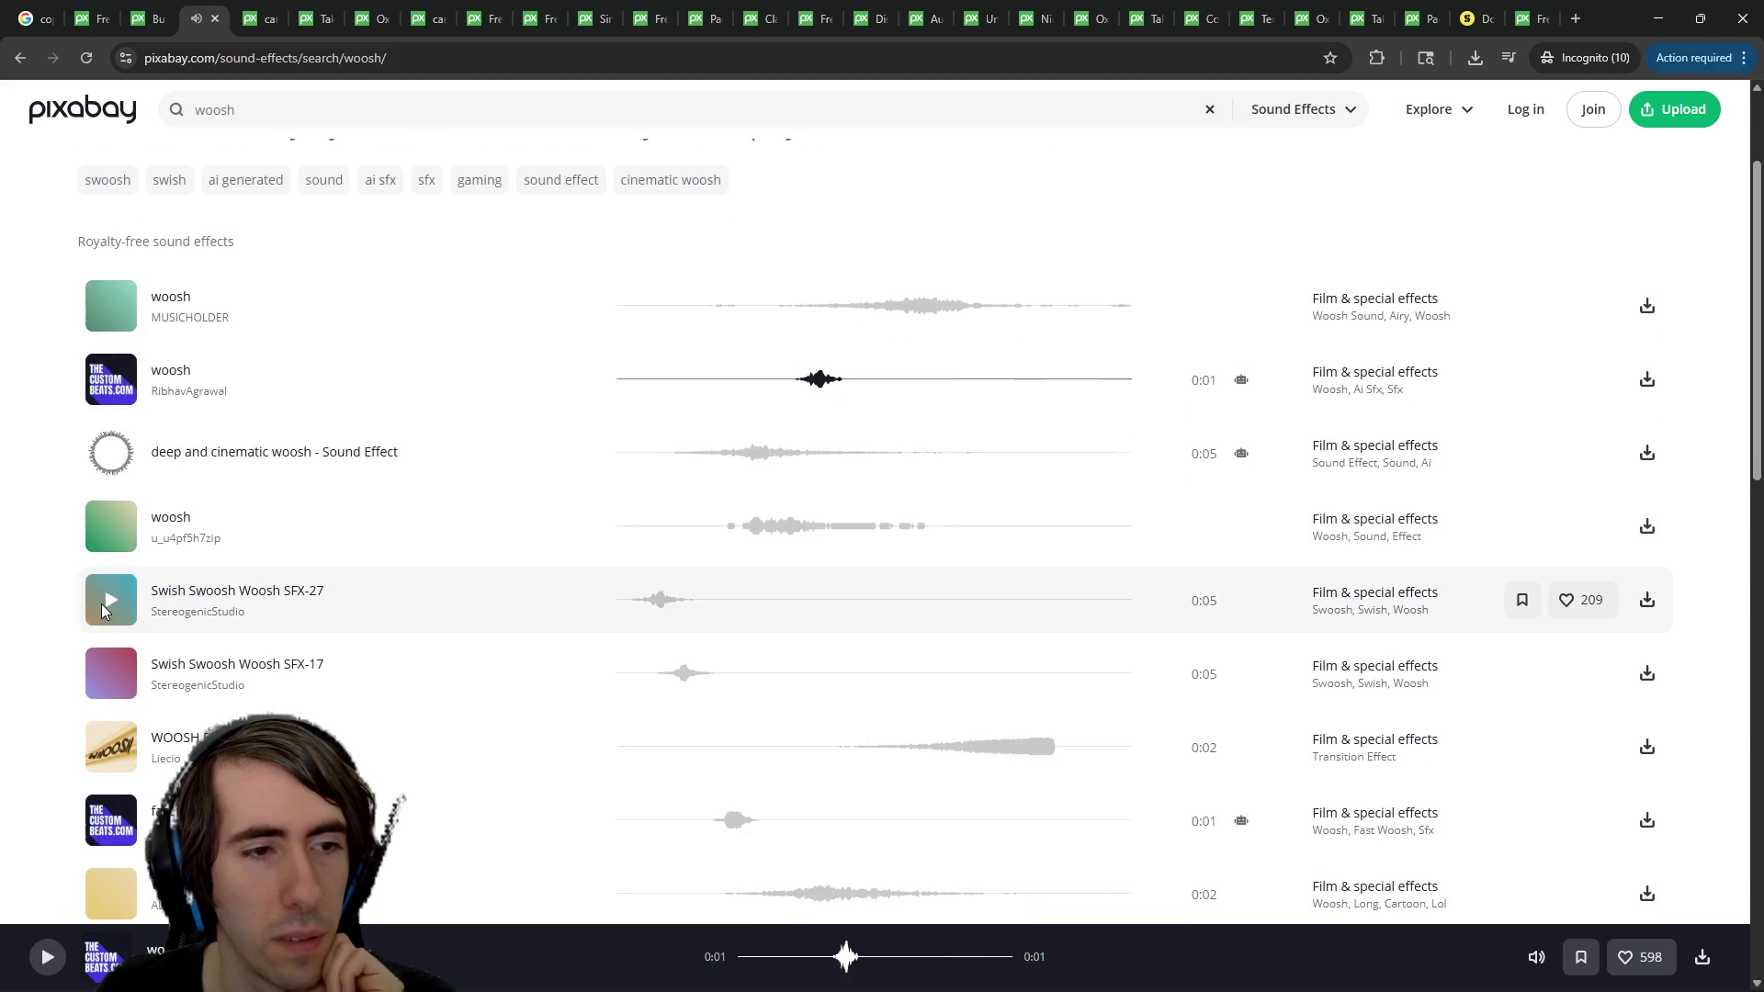
click(102, 605)
click(119, 673)
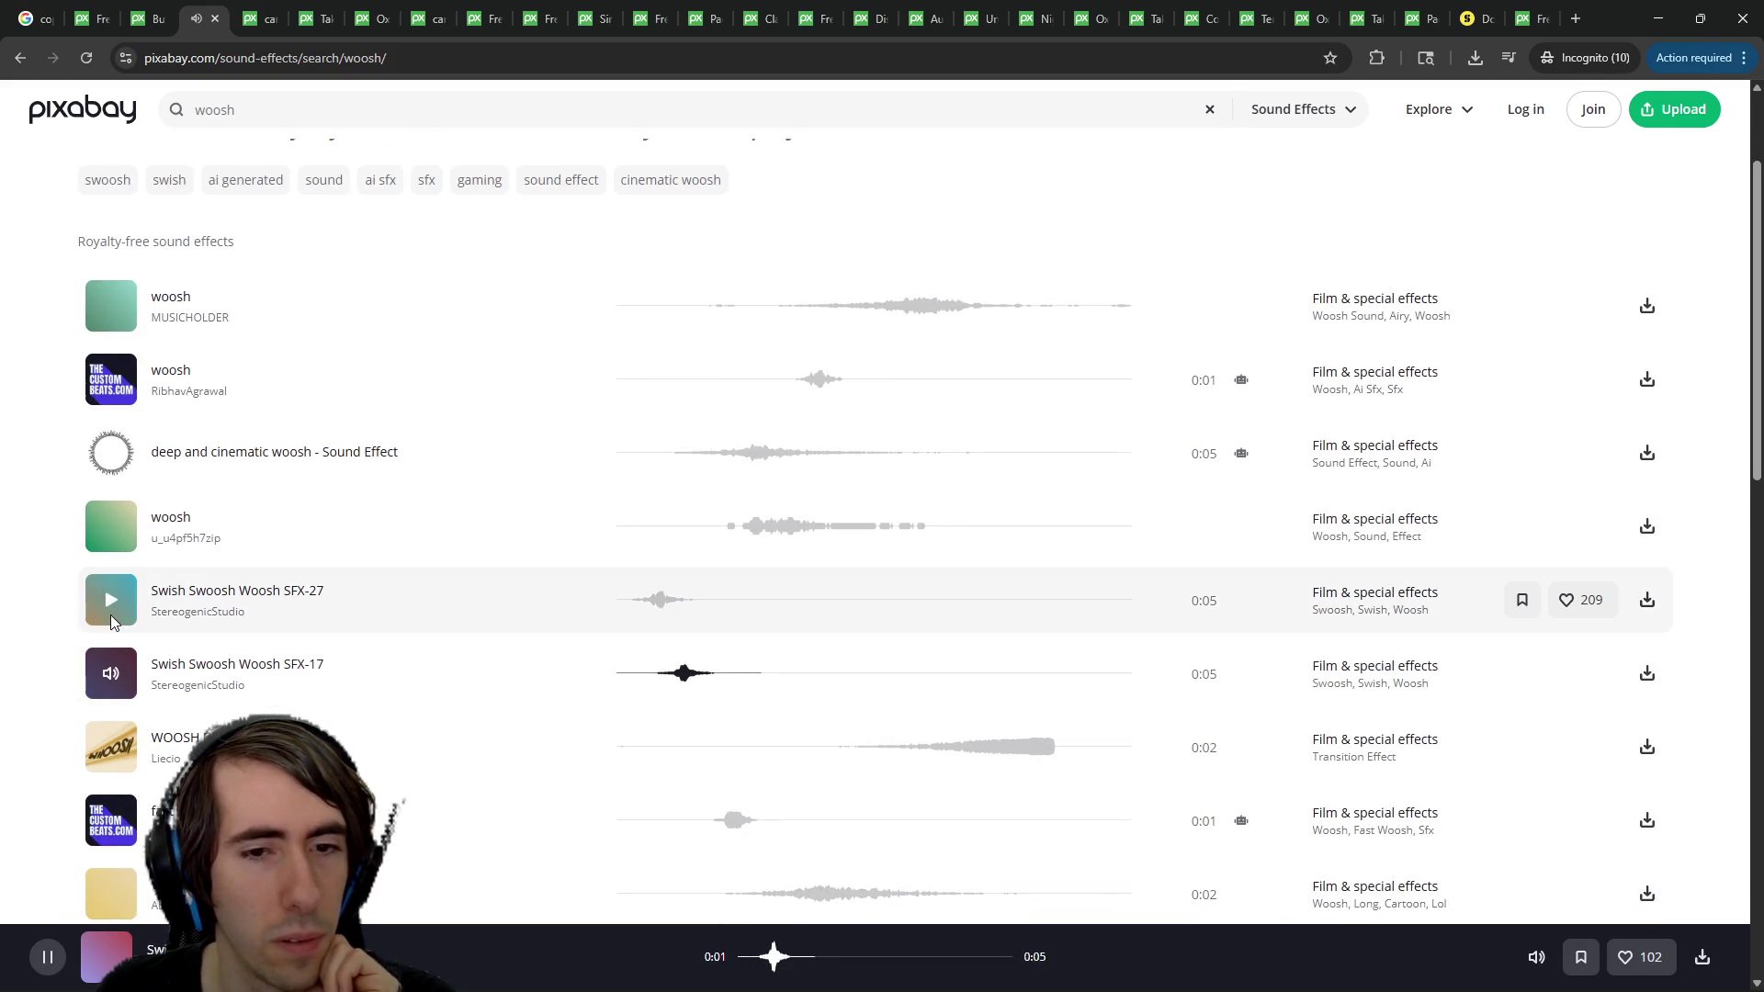
click(111, 611)
scroll(112, 598, down, 3)
click(122, 565)
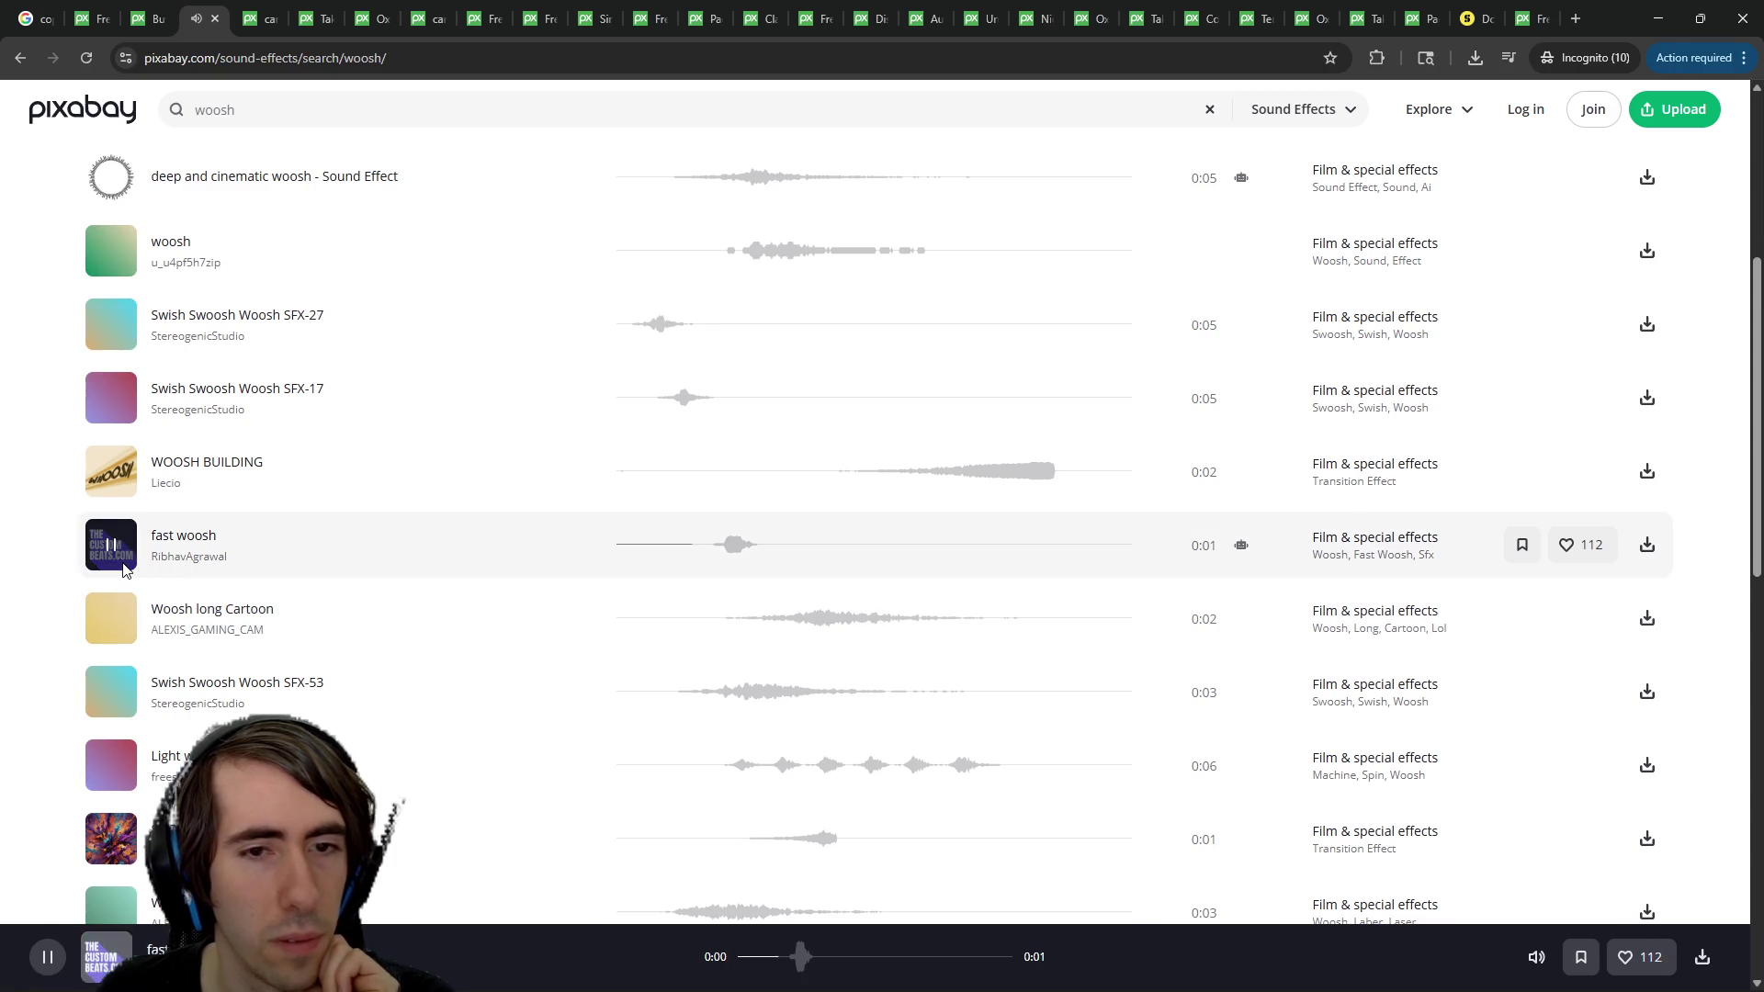
click(121, 472)
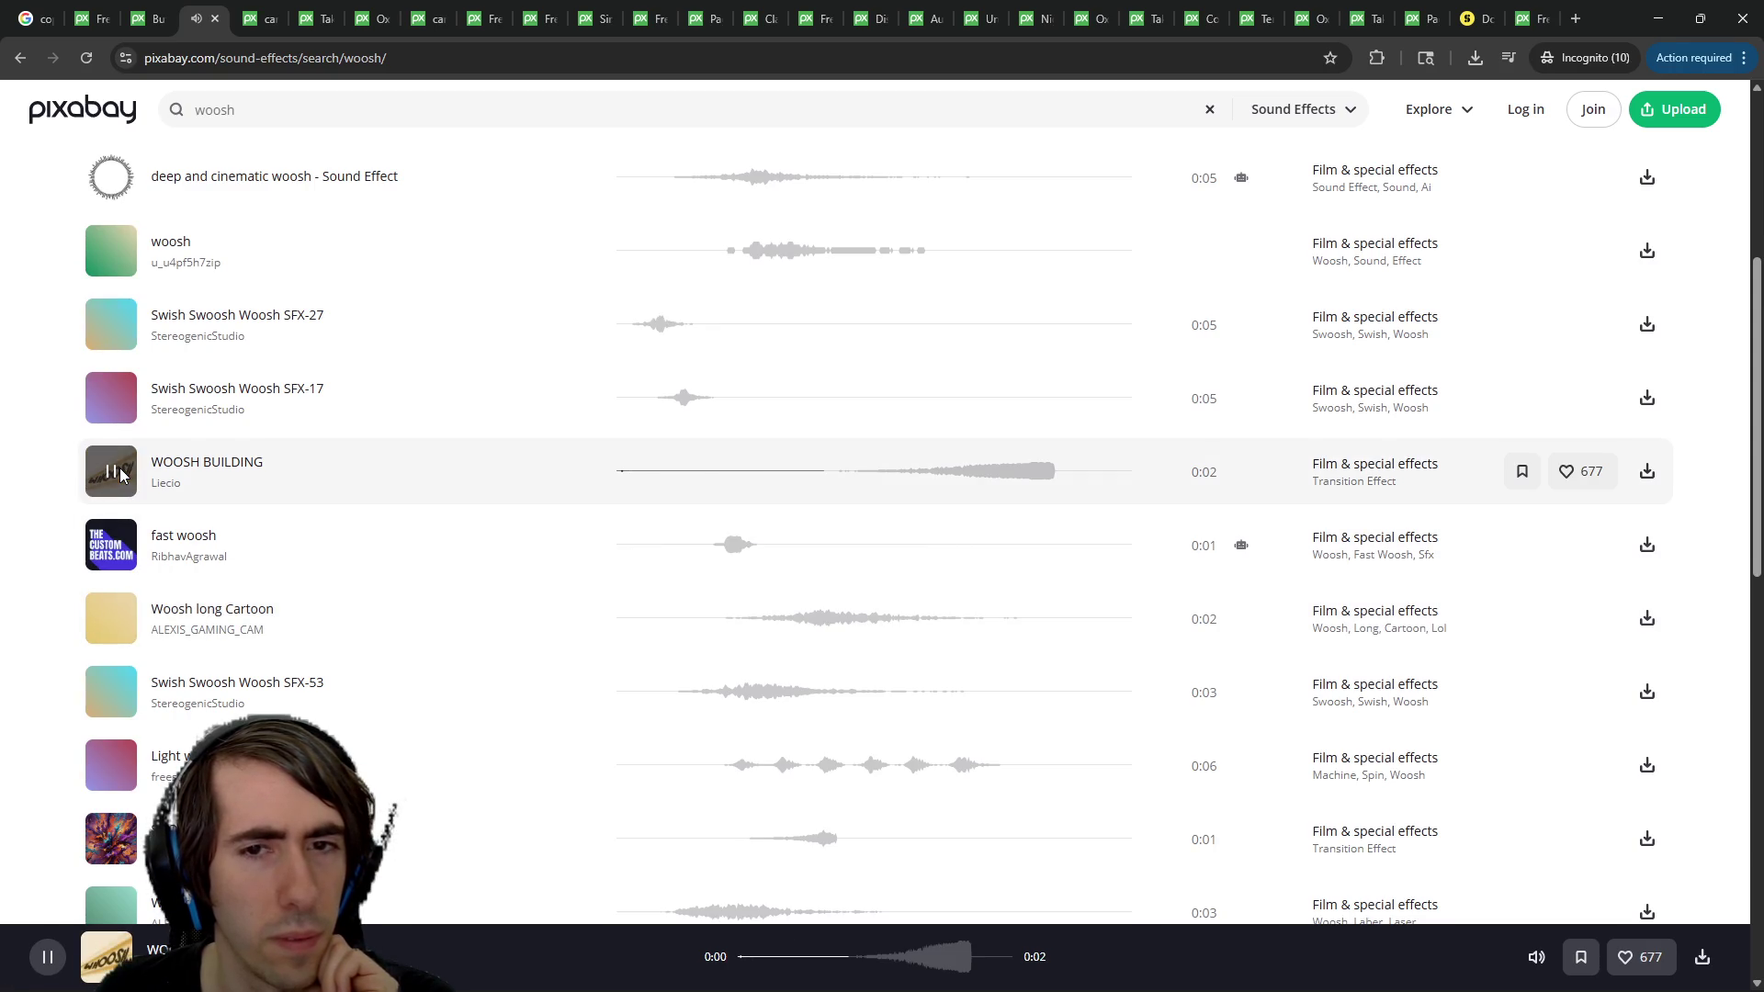
click(118, 615)
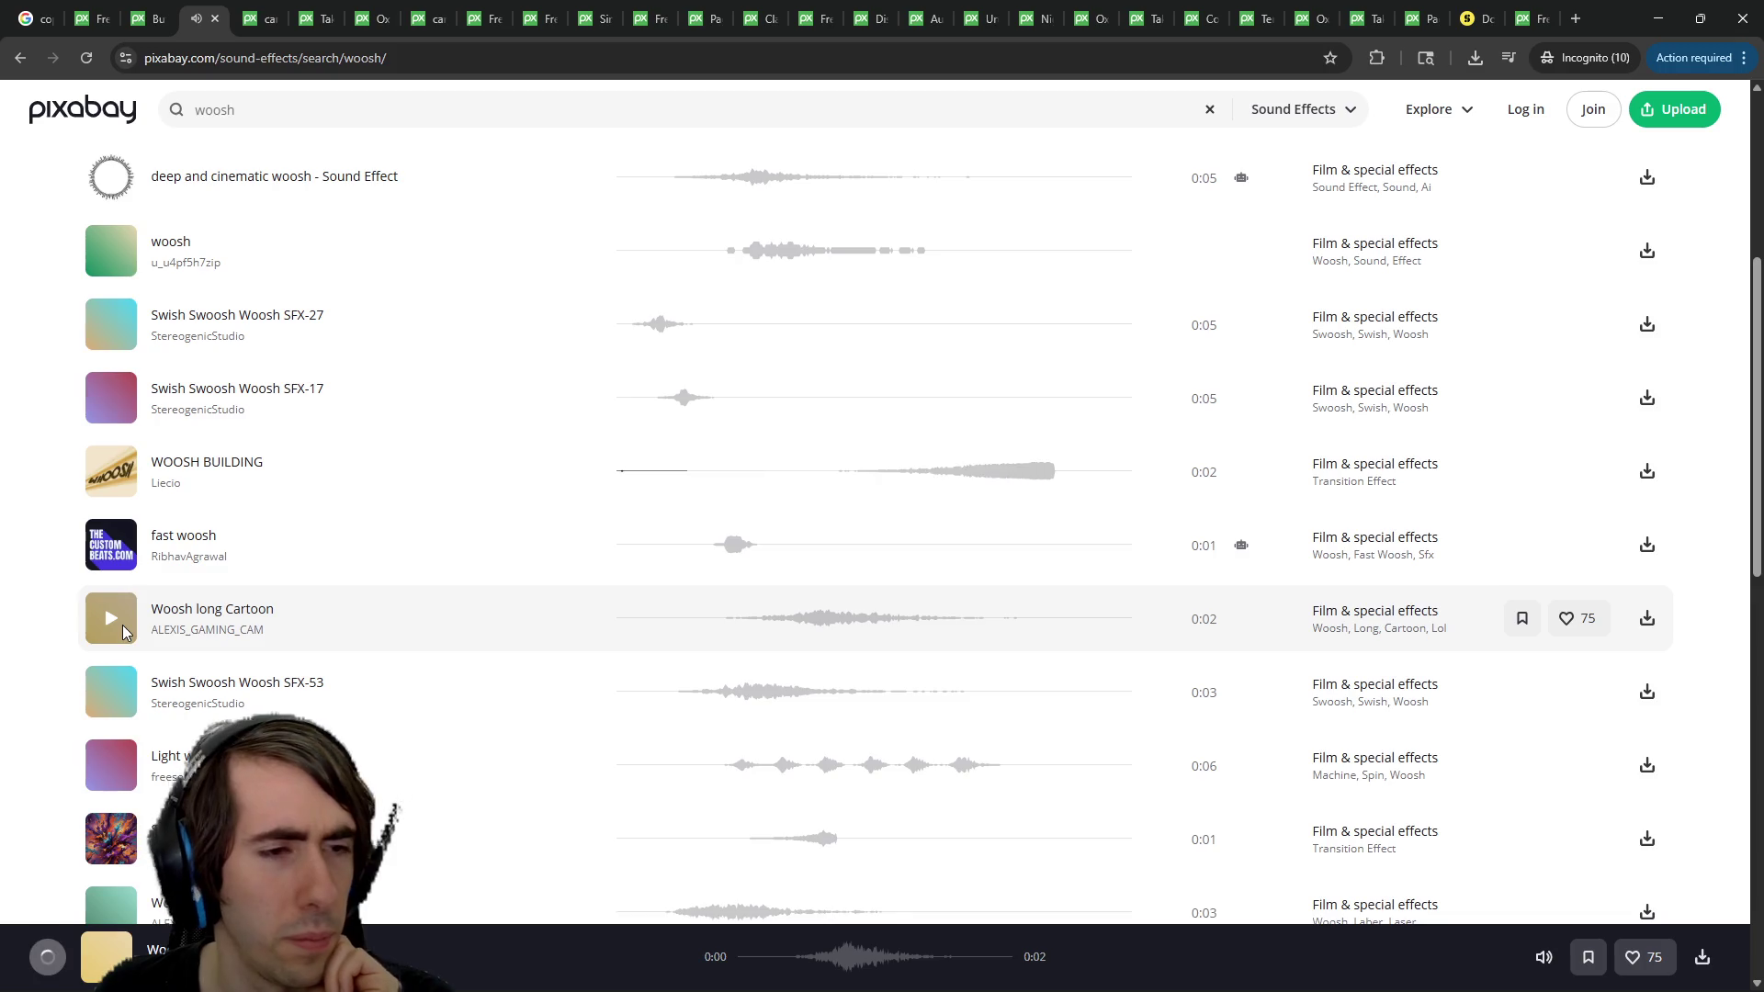
scroll(123, 632, down, 3)
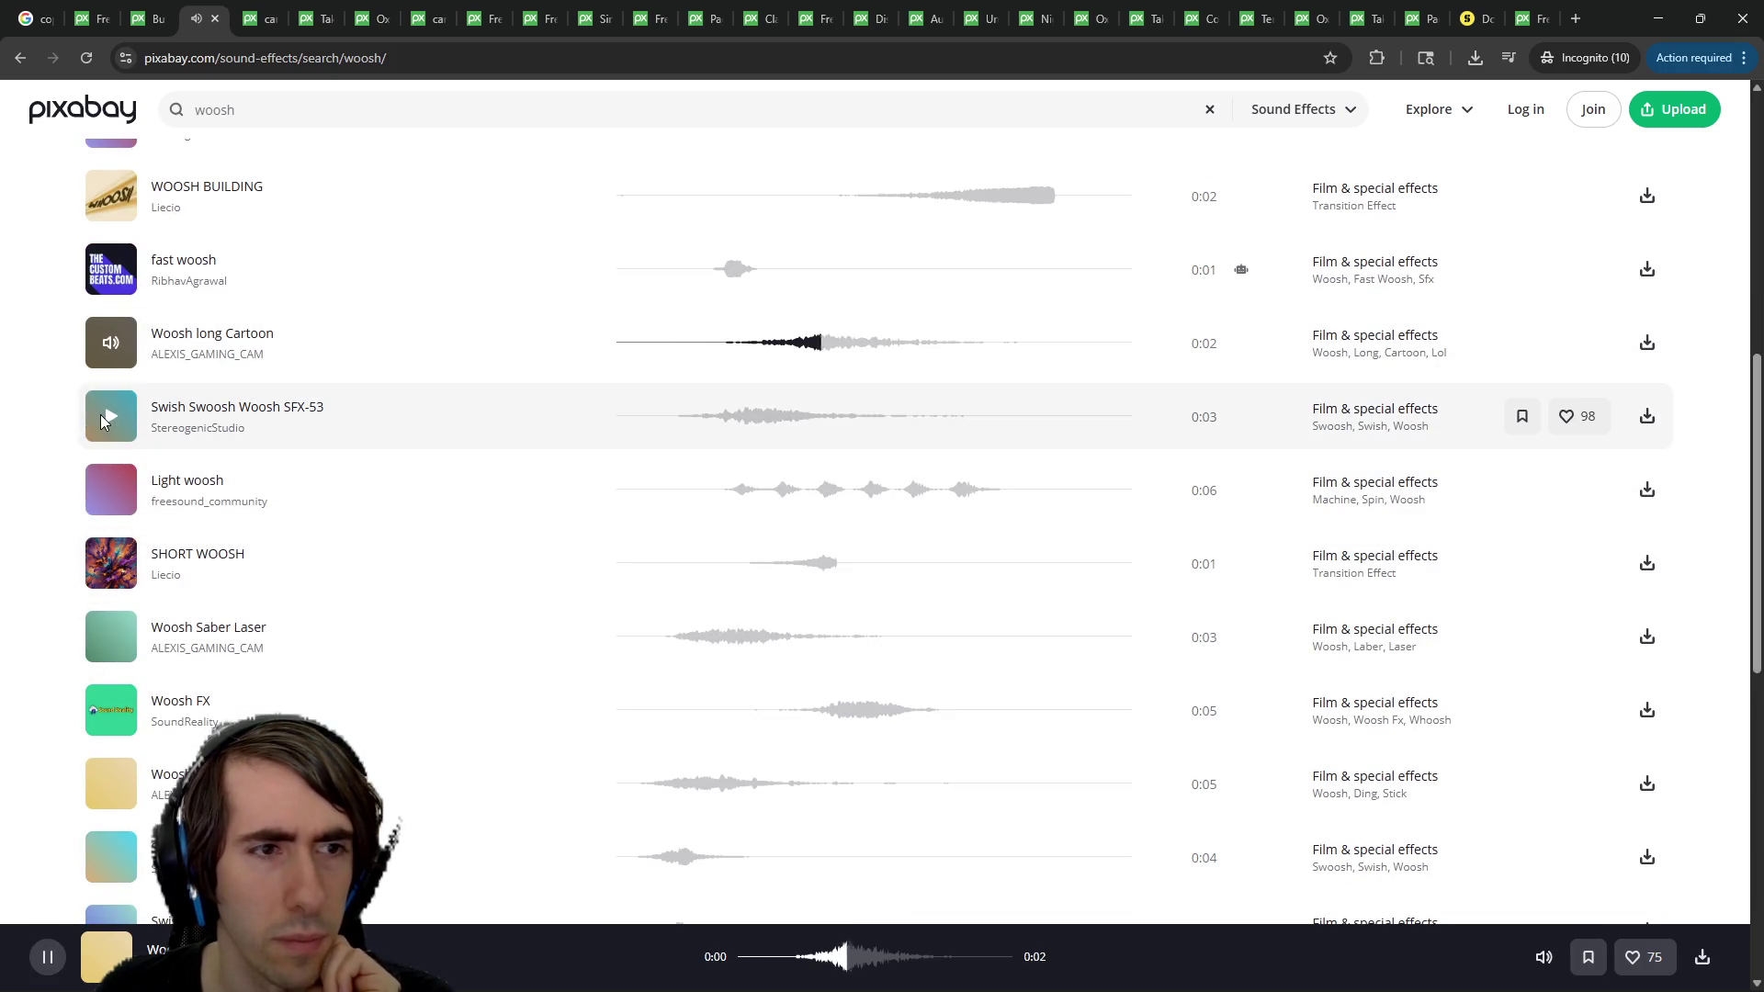
click(110, 419)
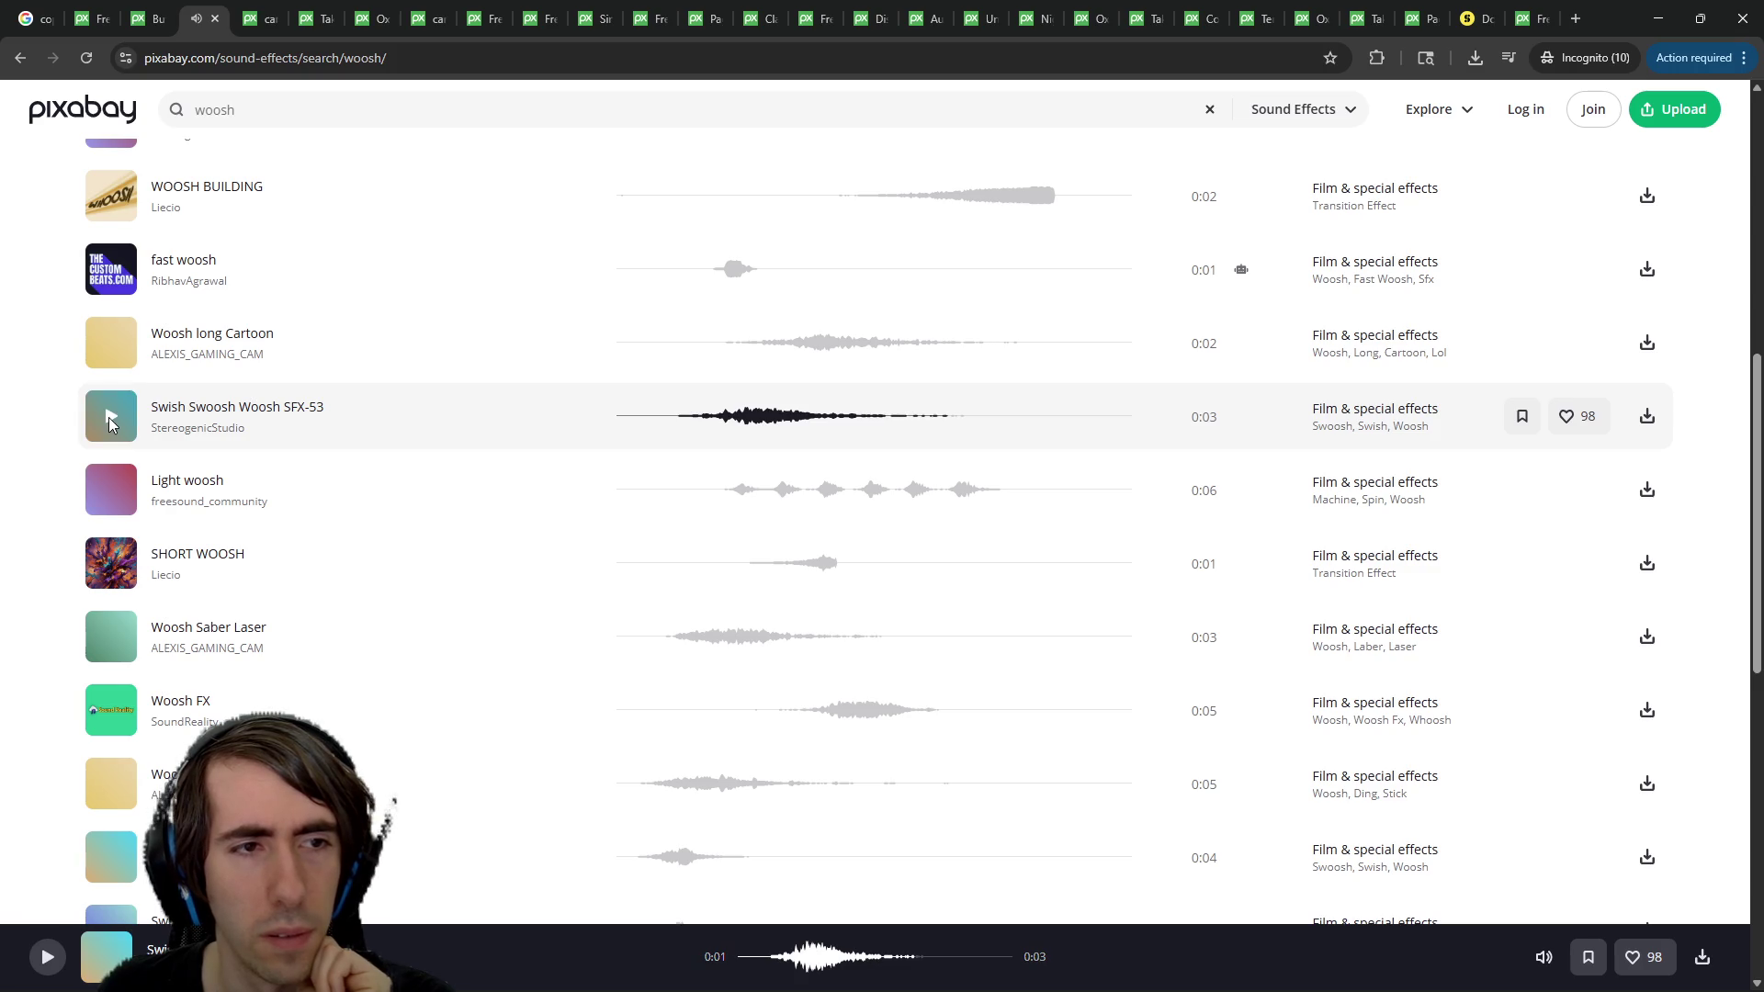
Audition Light woosh repeatedly, comparing it with SHORT WOOSH, Woosh Saber Laser and Woosh FX
click(104, 490)
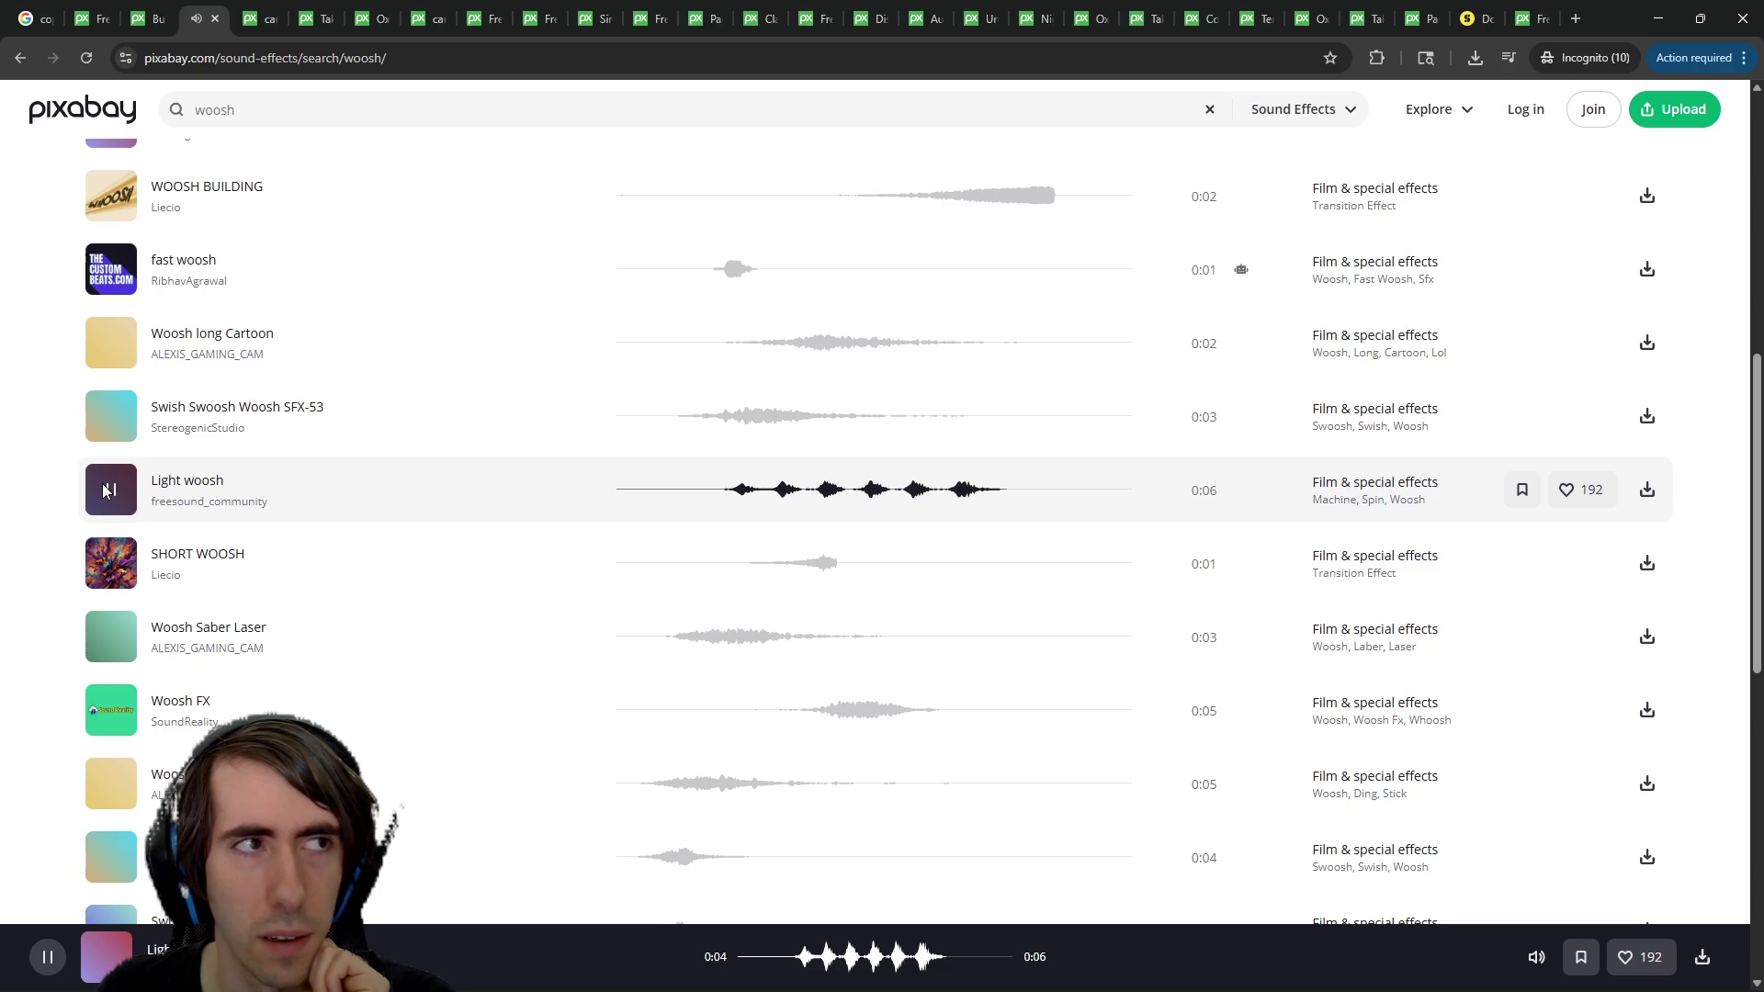
click(938, 500)
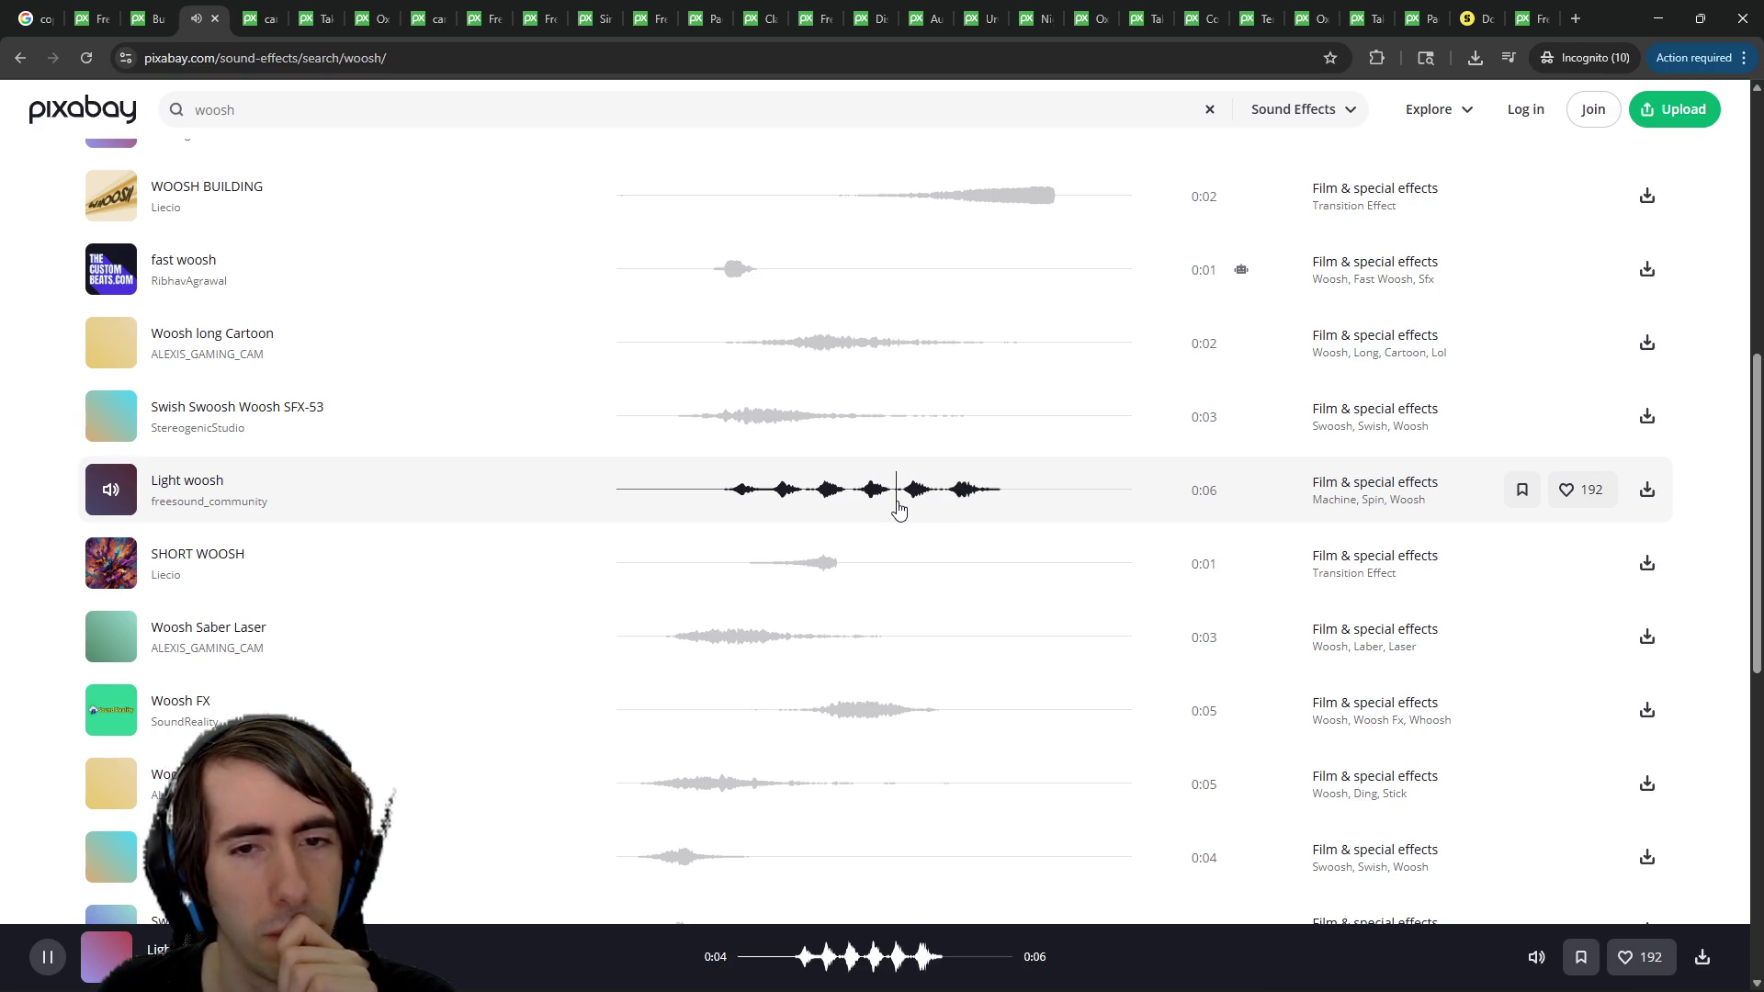
click(726, 508)
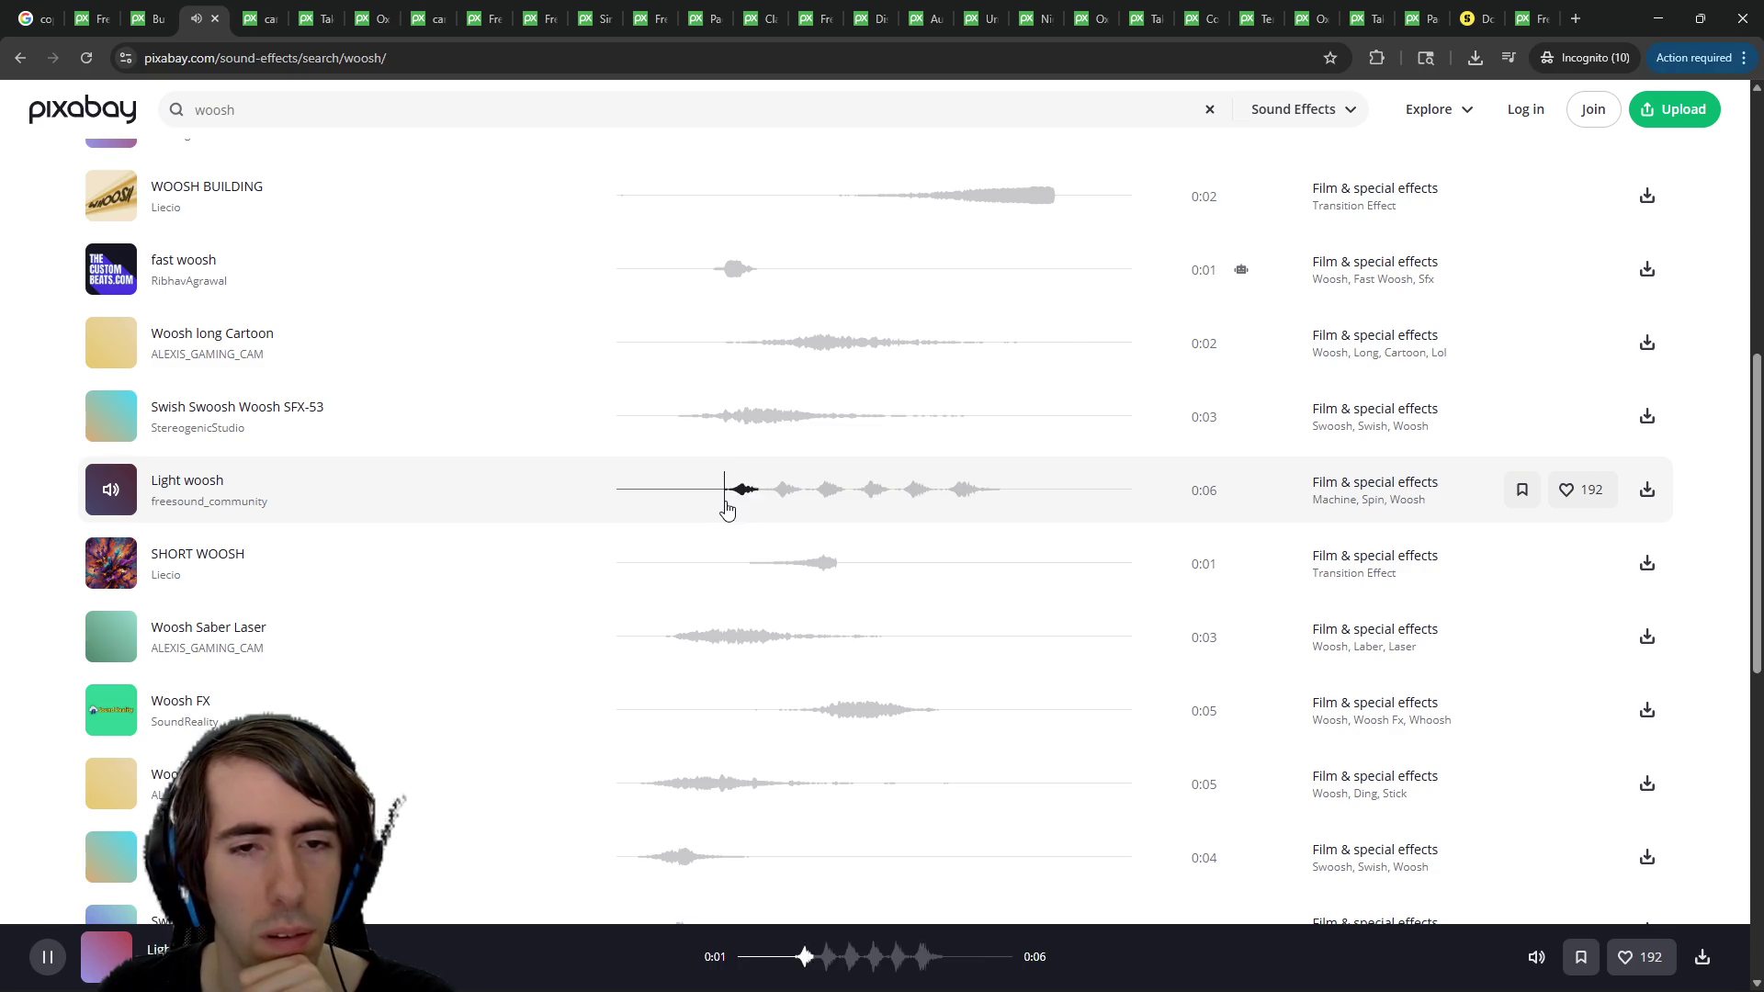
click(748, 581)
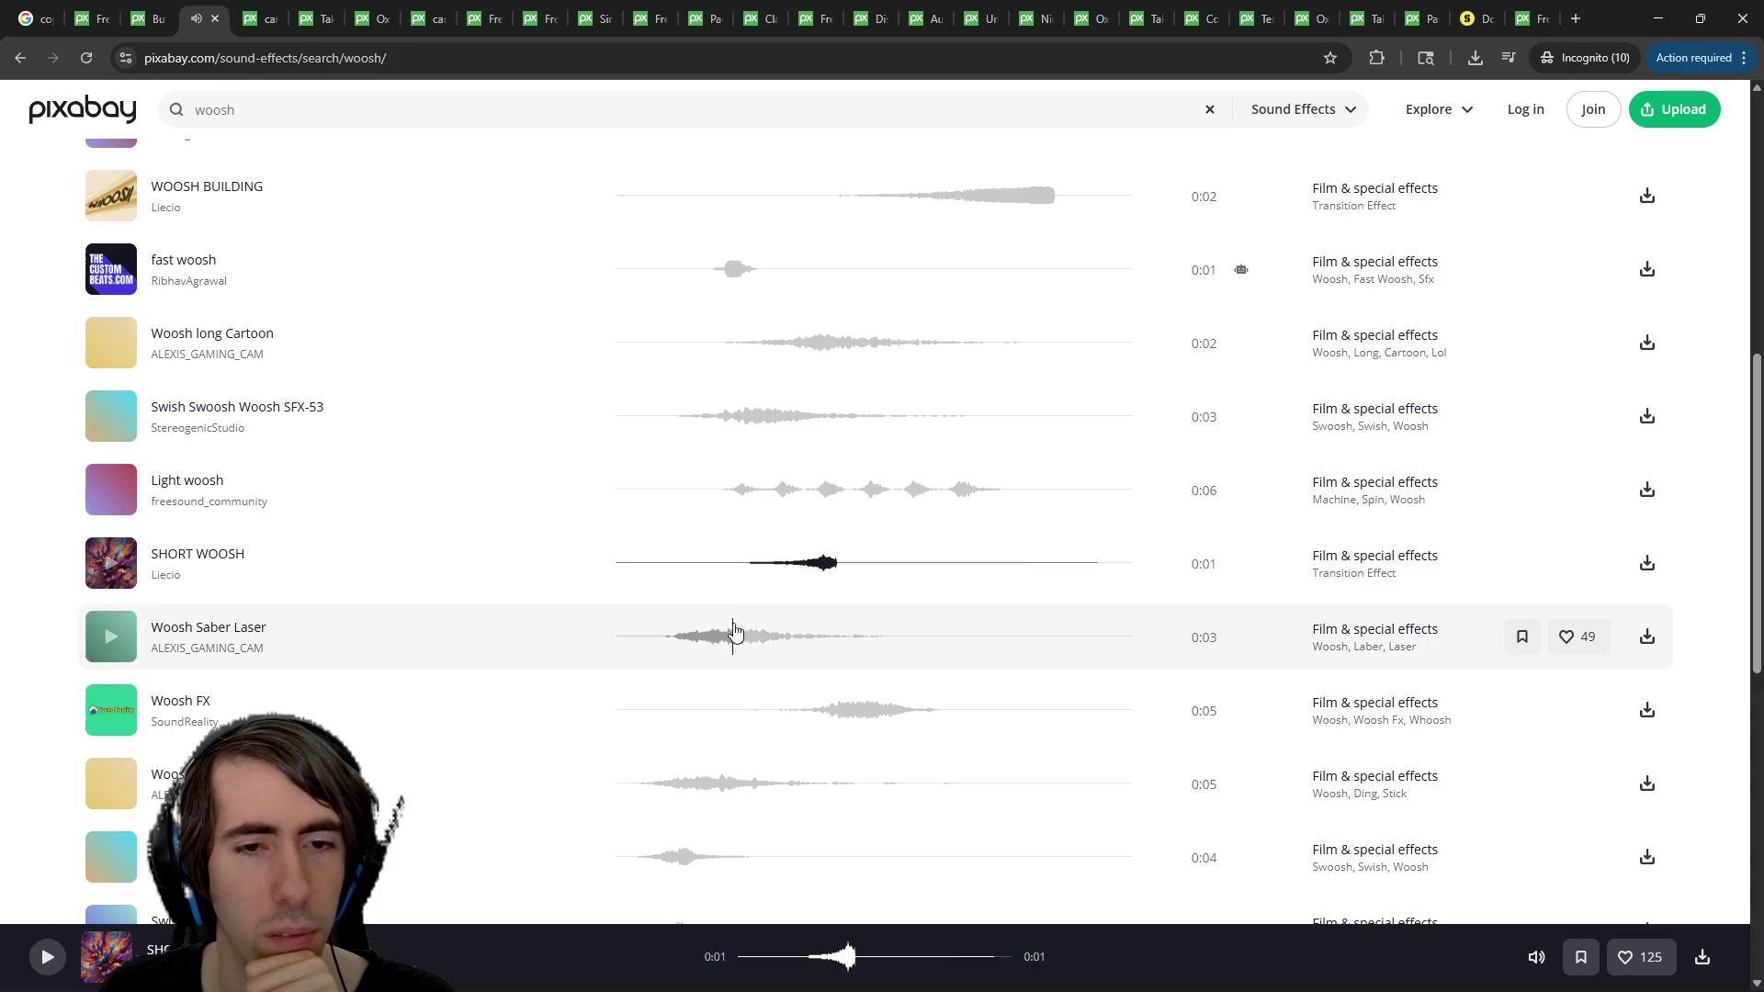
click(668, 649)
click(772, 721)
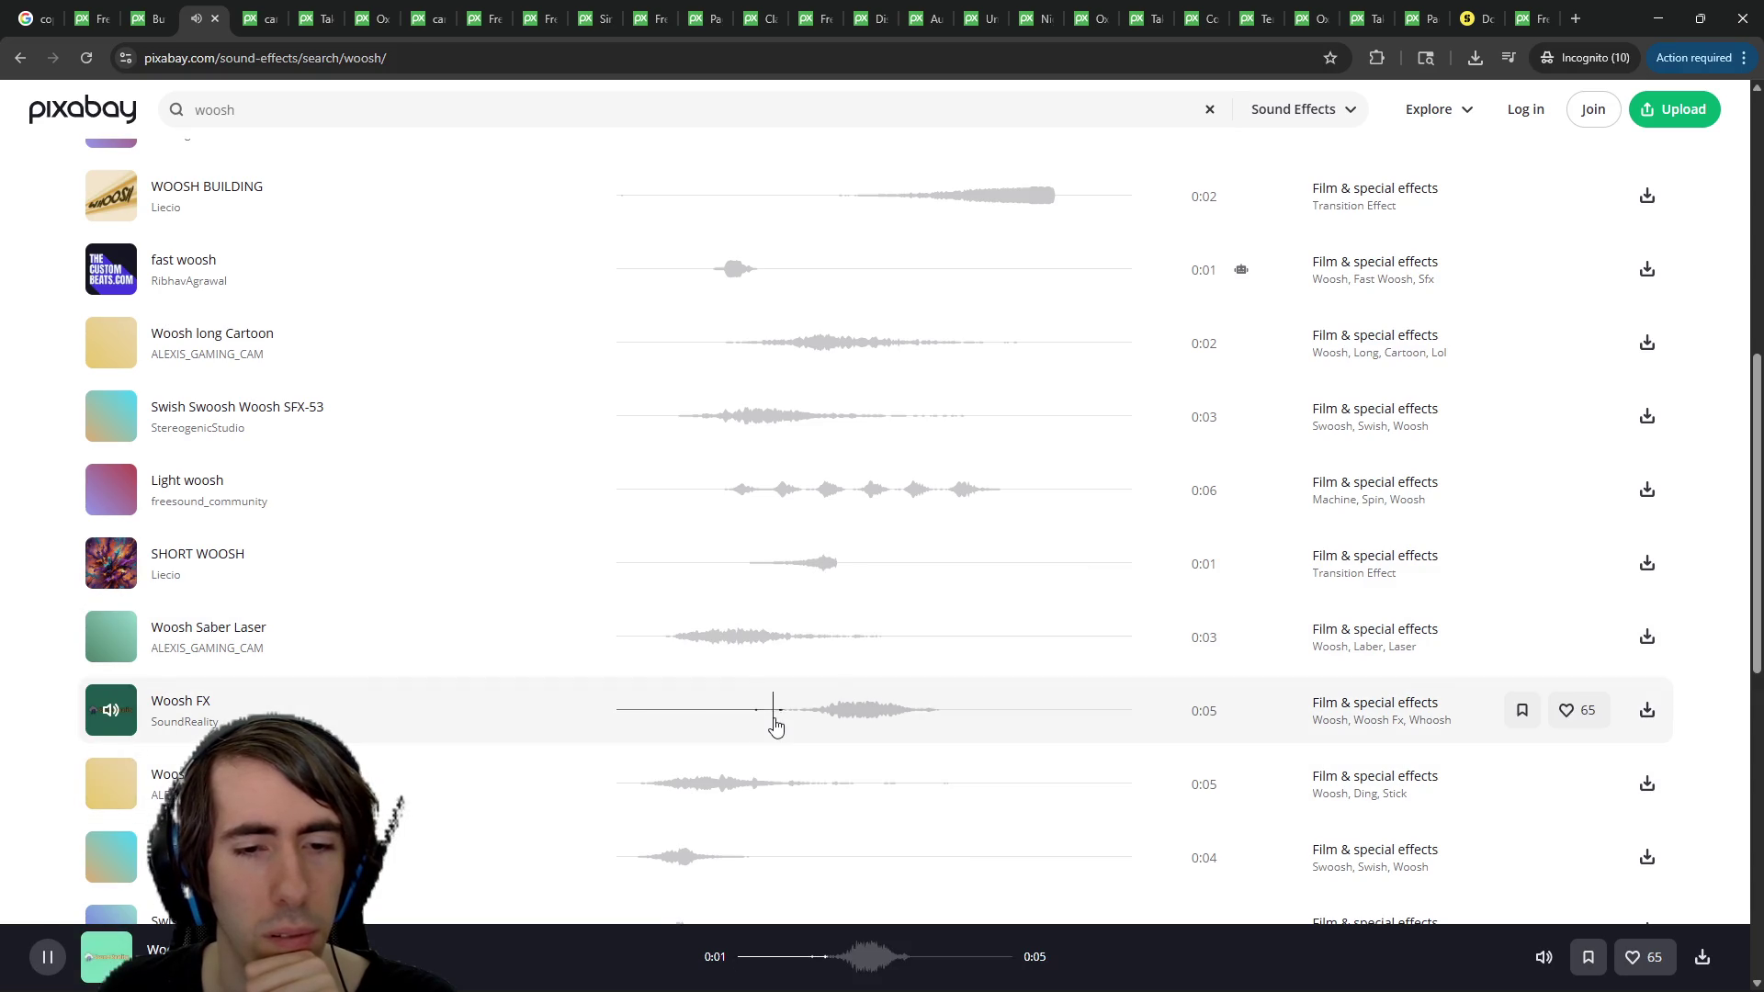
click(718, 490)
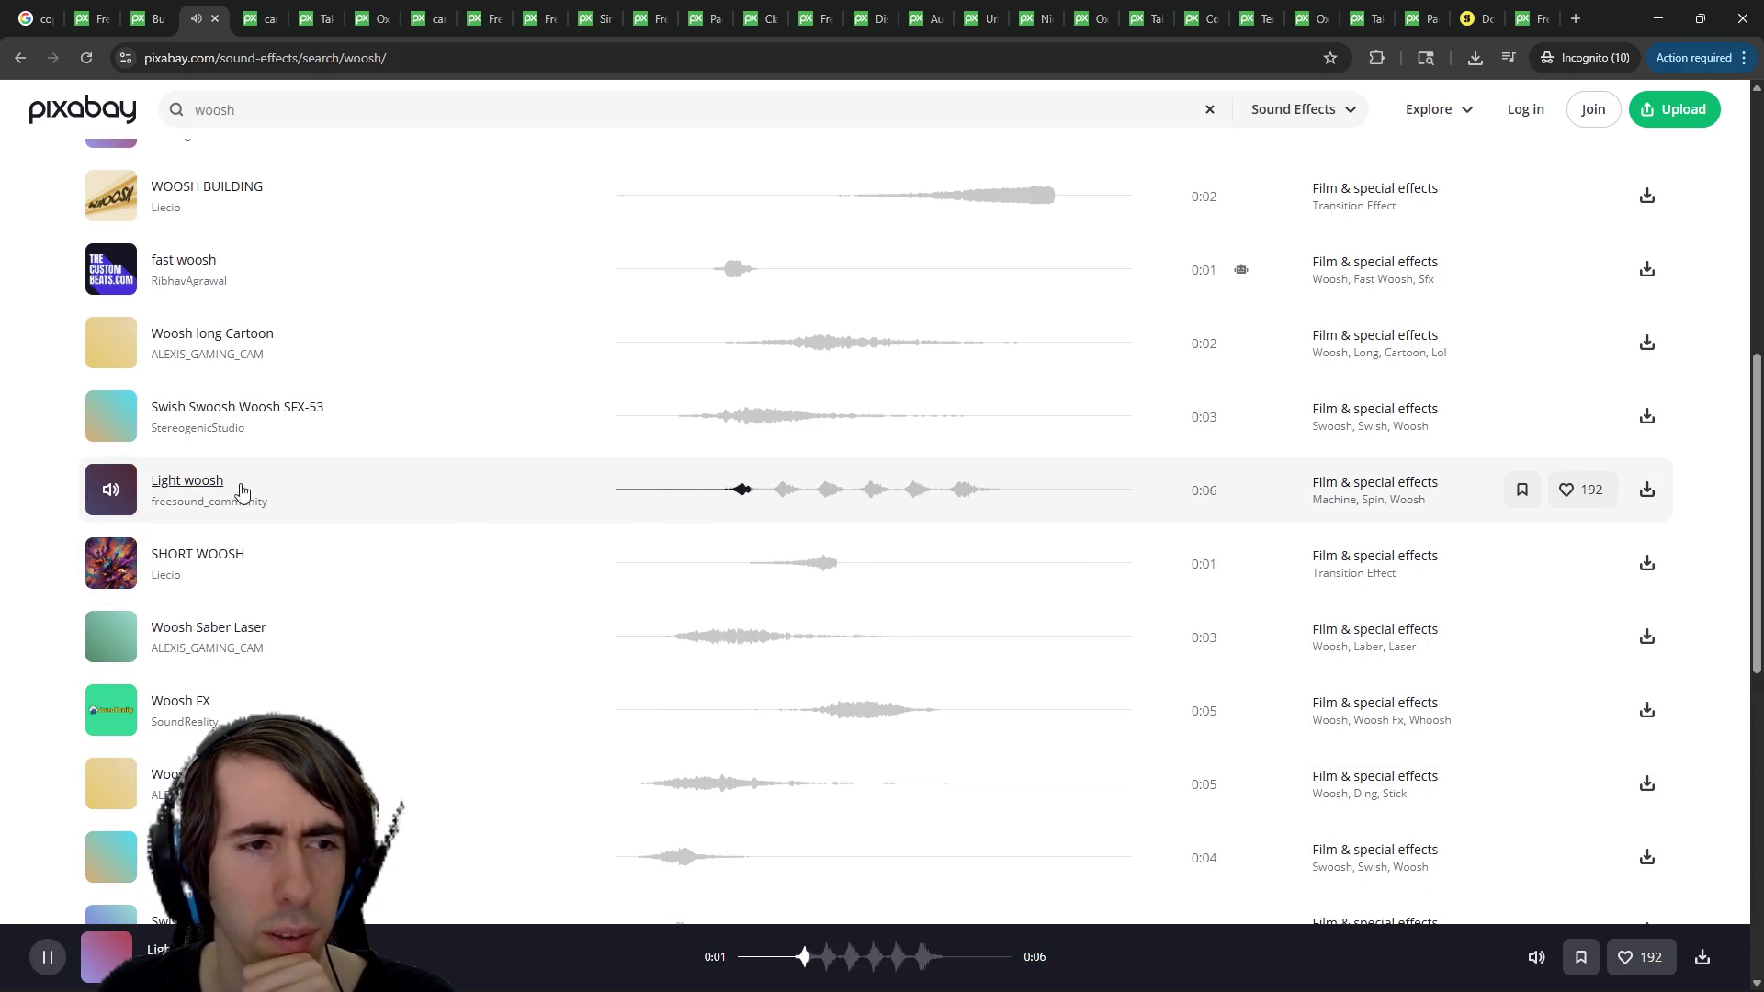
click(114, 491)
Preview SFX-19 and a four-second woosh, then open the Light woosh page in a new tab
scroll(588, 606, down, 3)
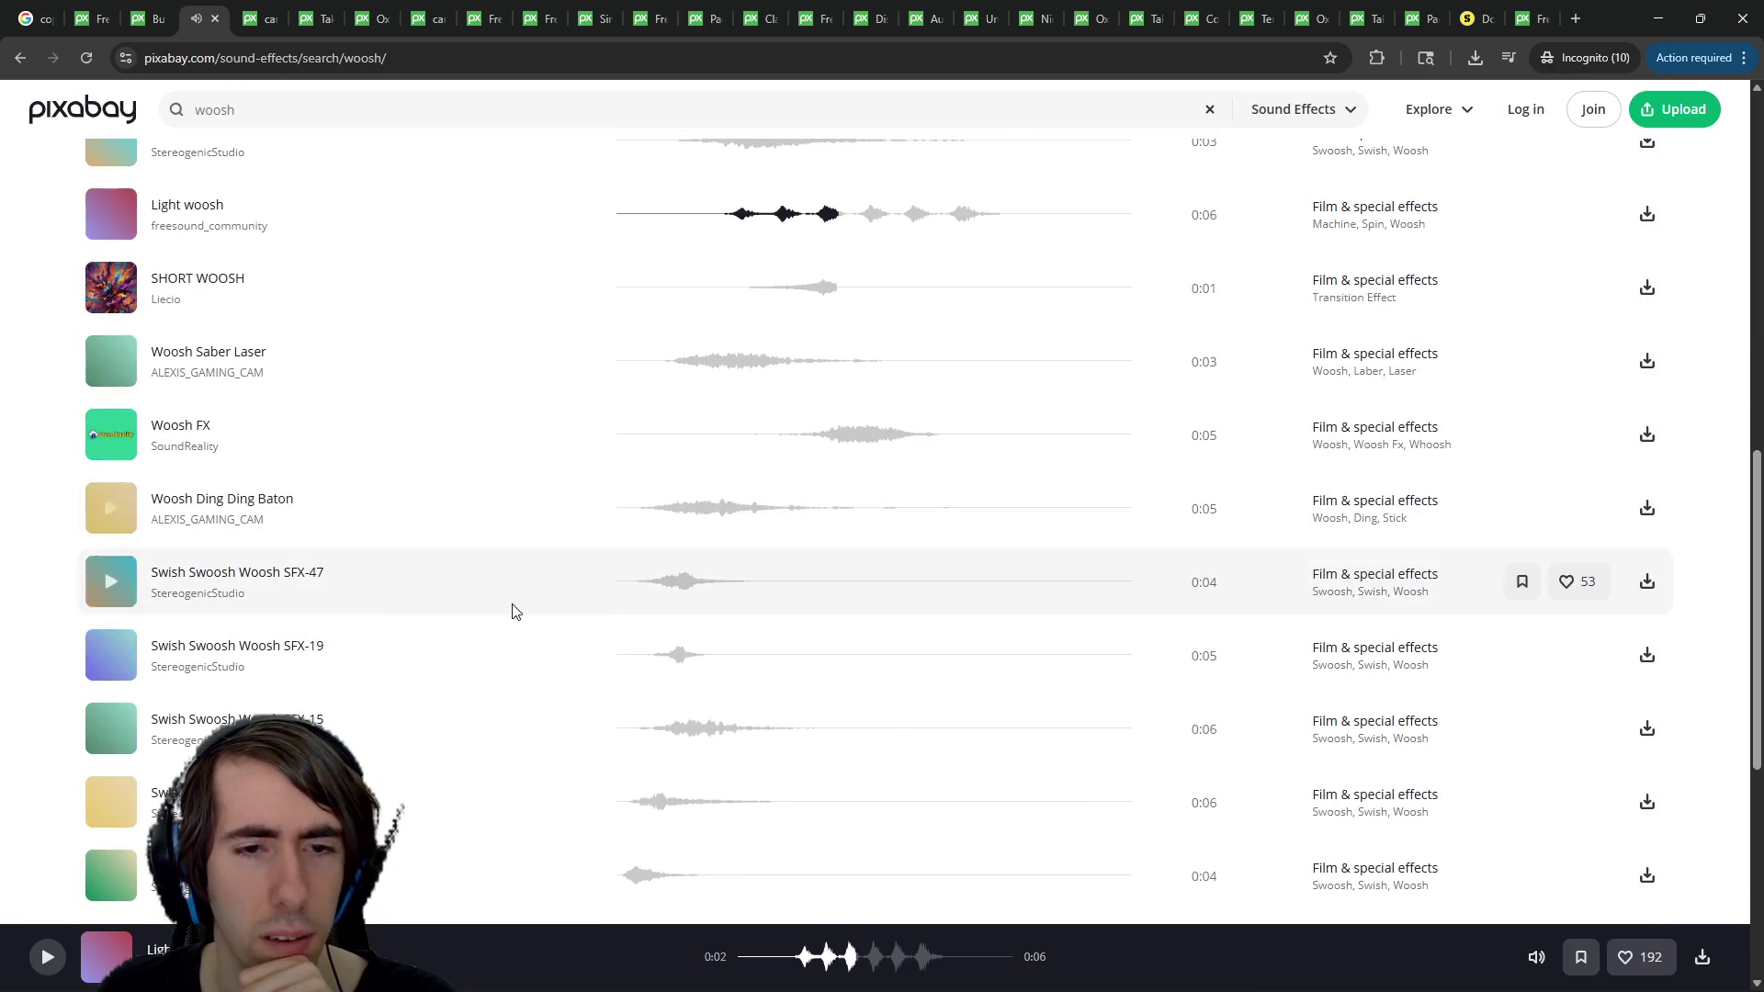
click(111, 655)
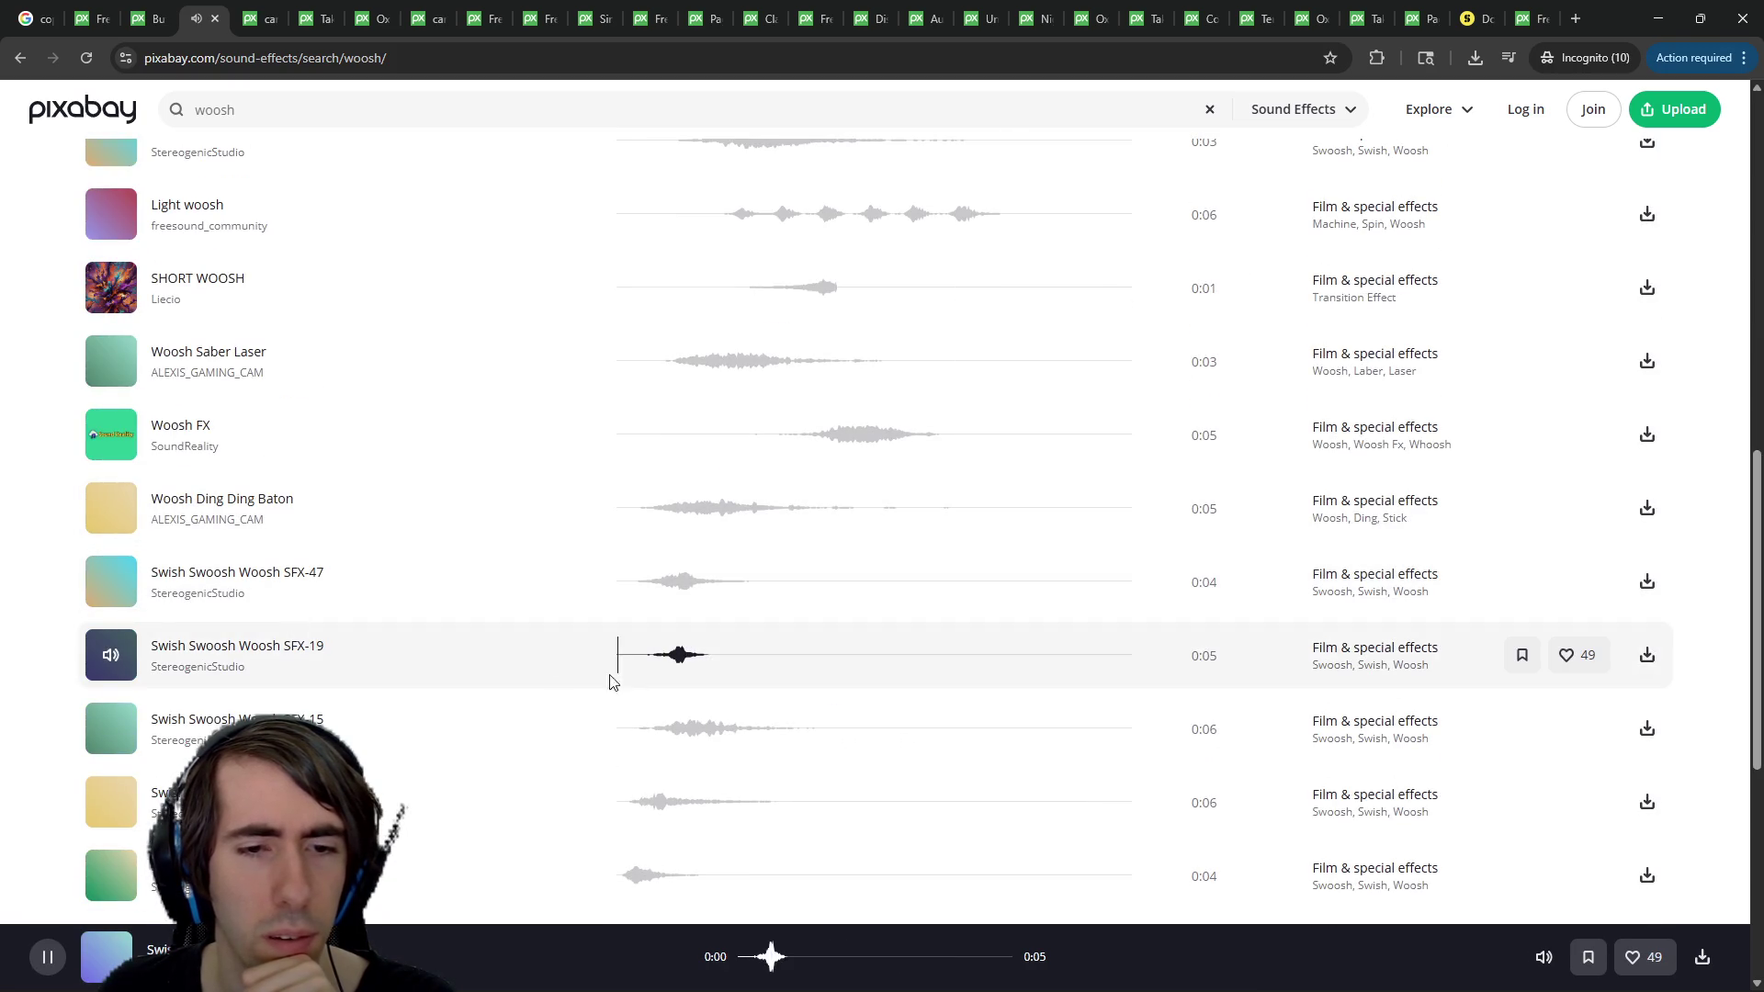
click(120, 871)
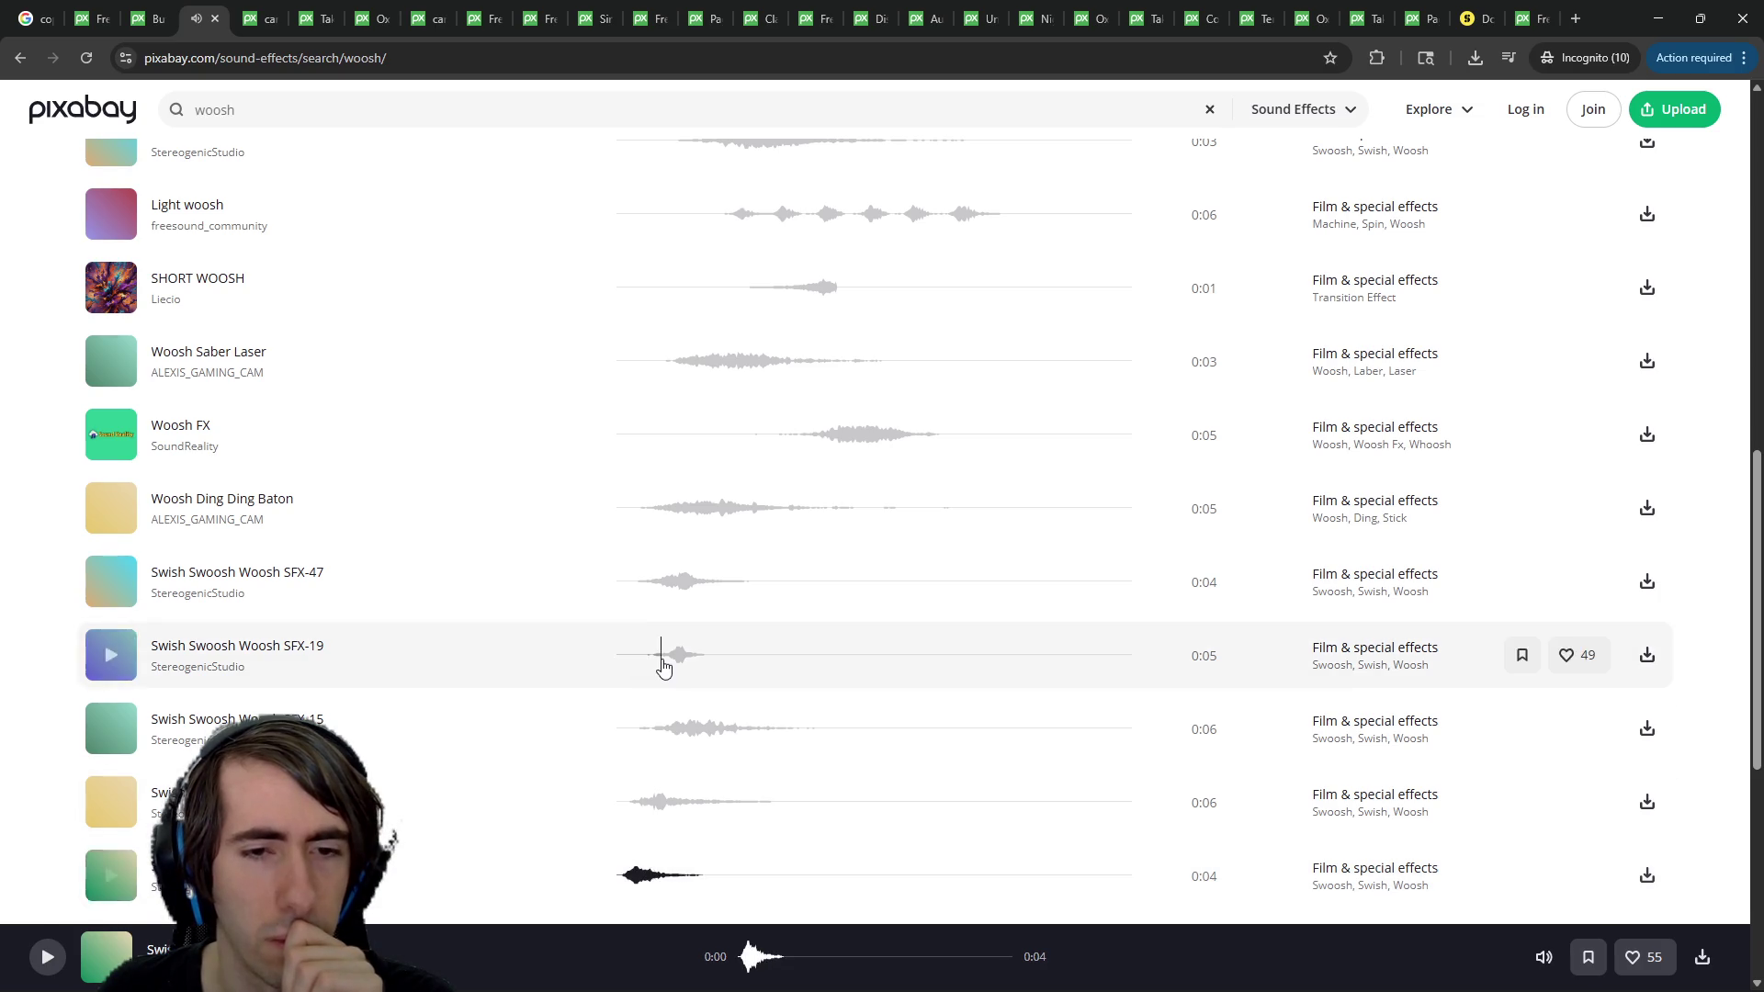
scroll(662, 670, down, 3)
scroll(662, 670, up, 6)
scroll(661, 666, up, 1)
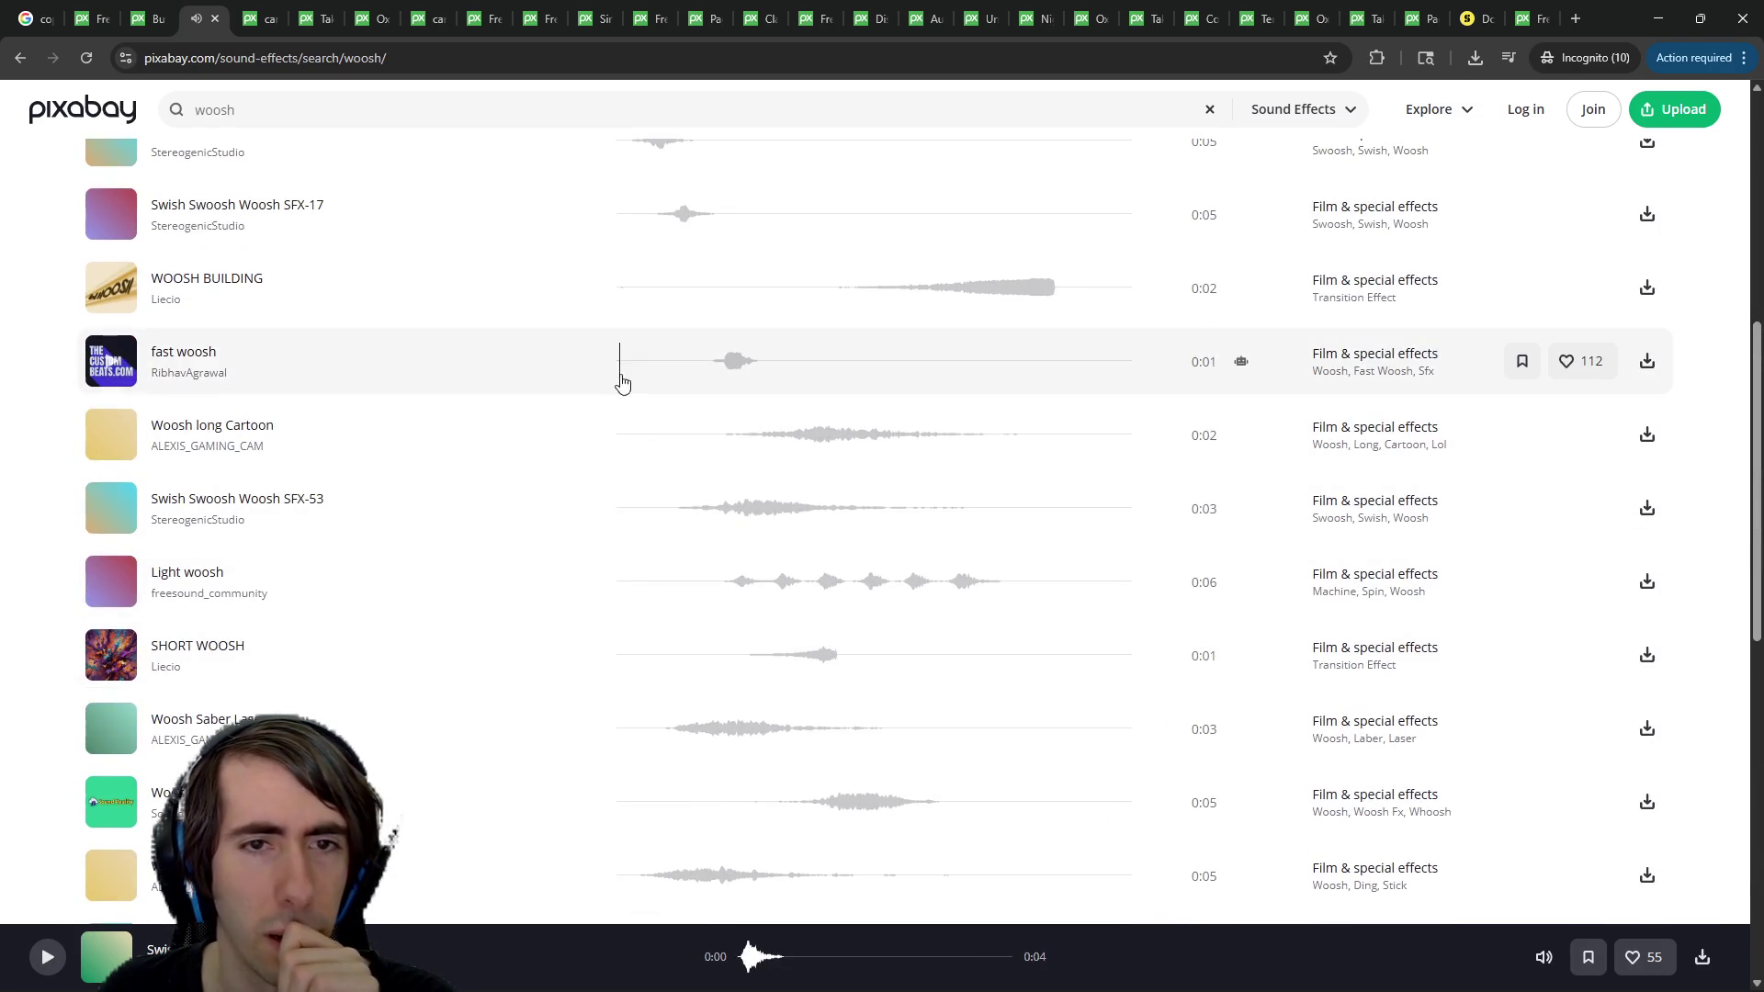
click(691, 375)
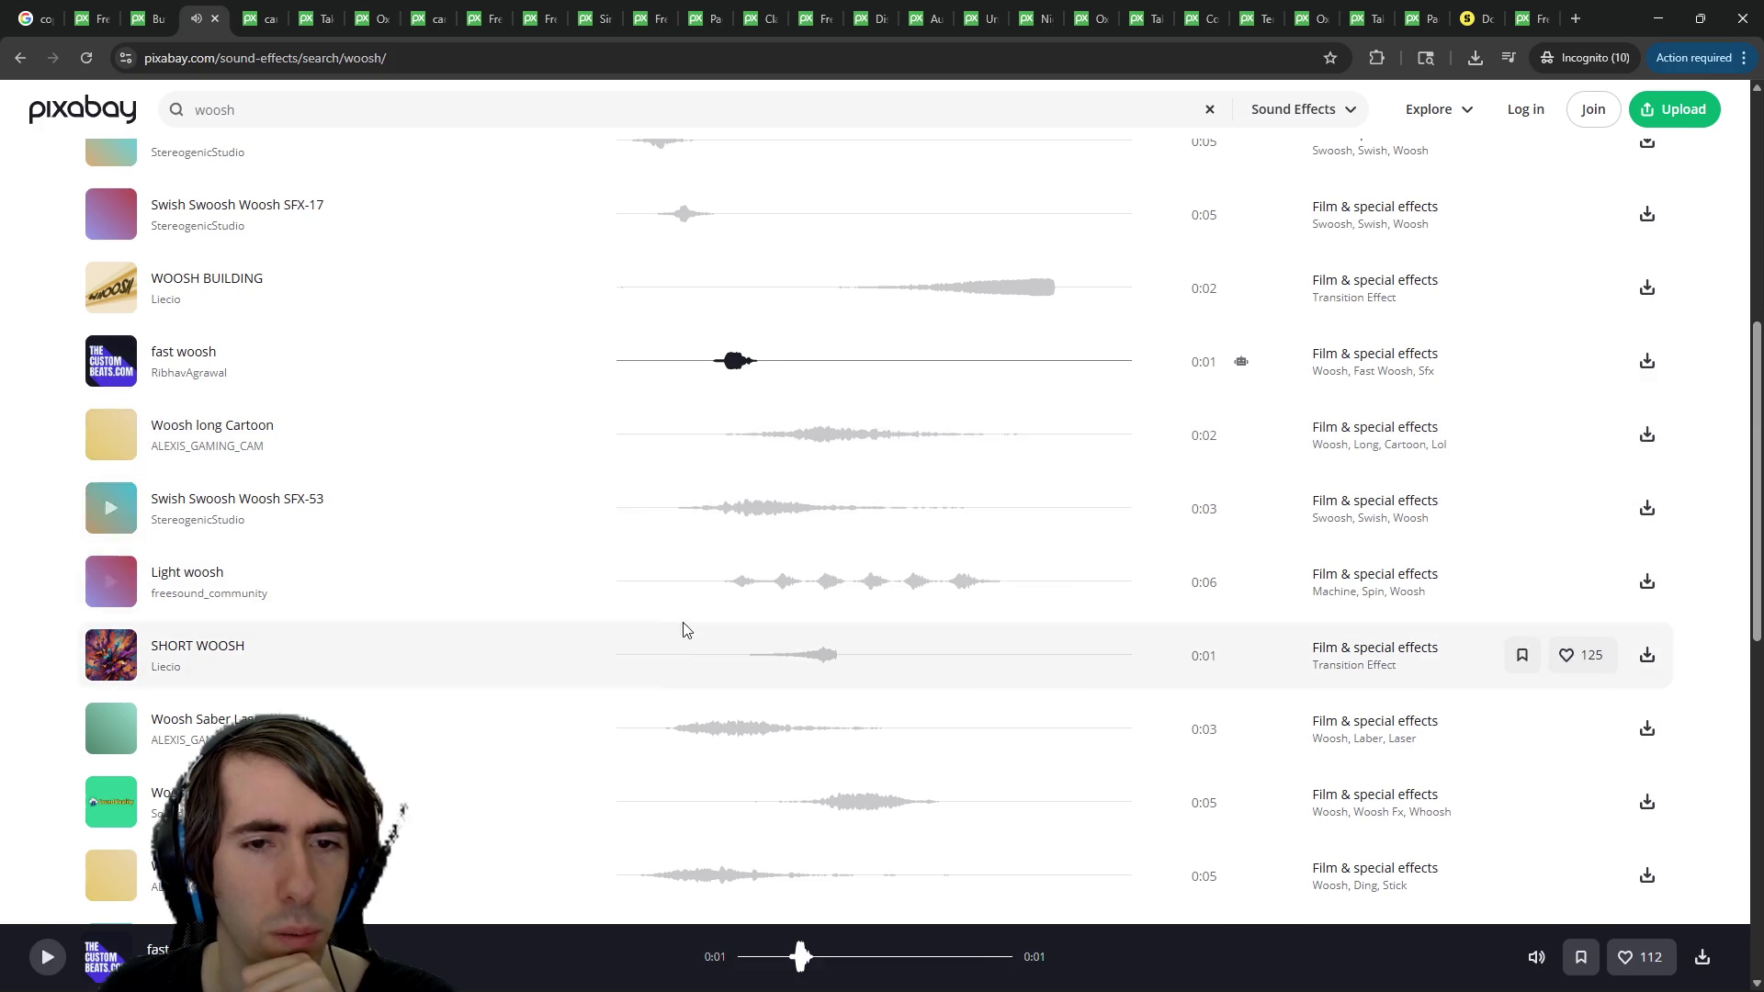
click(709, 588)
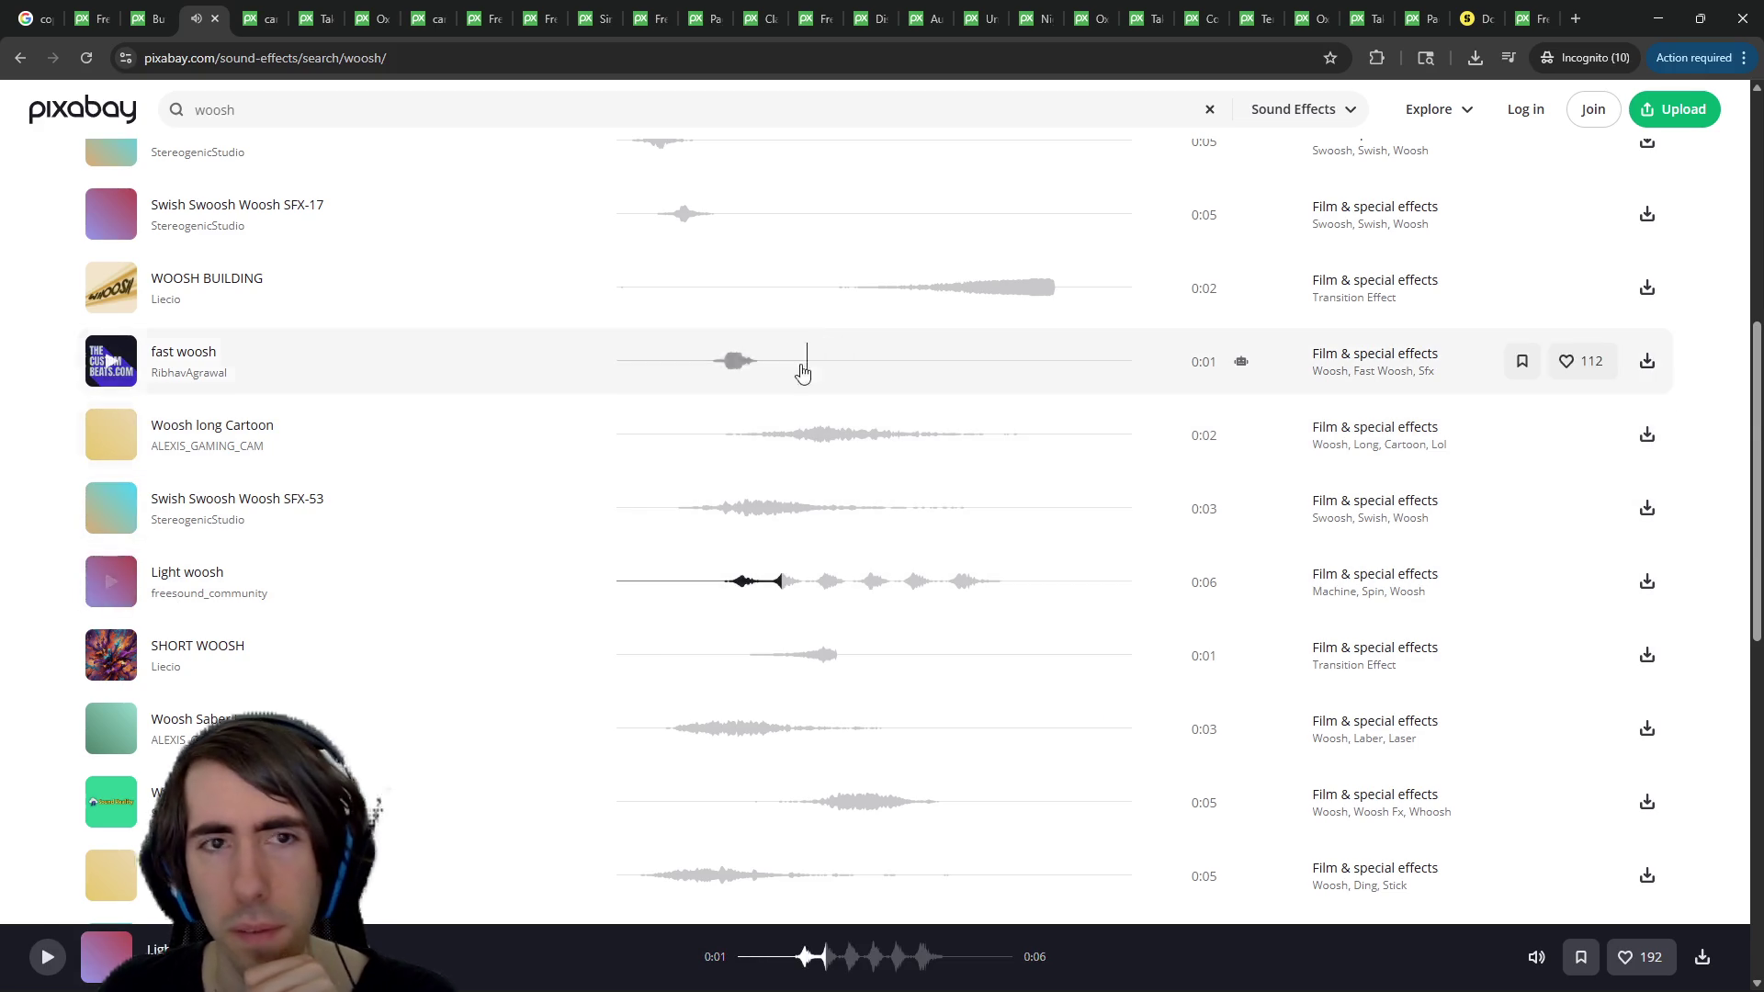
middle_click(183, 573)
click(241, 19)
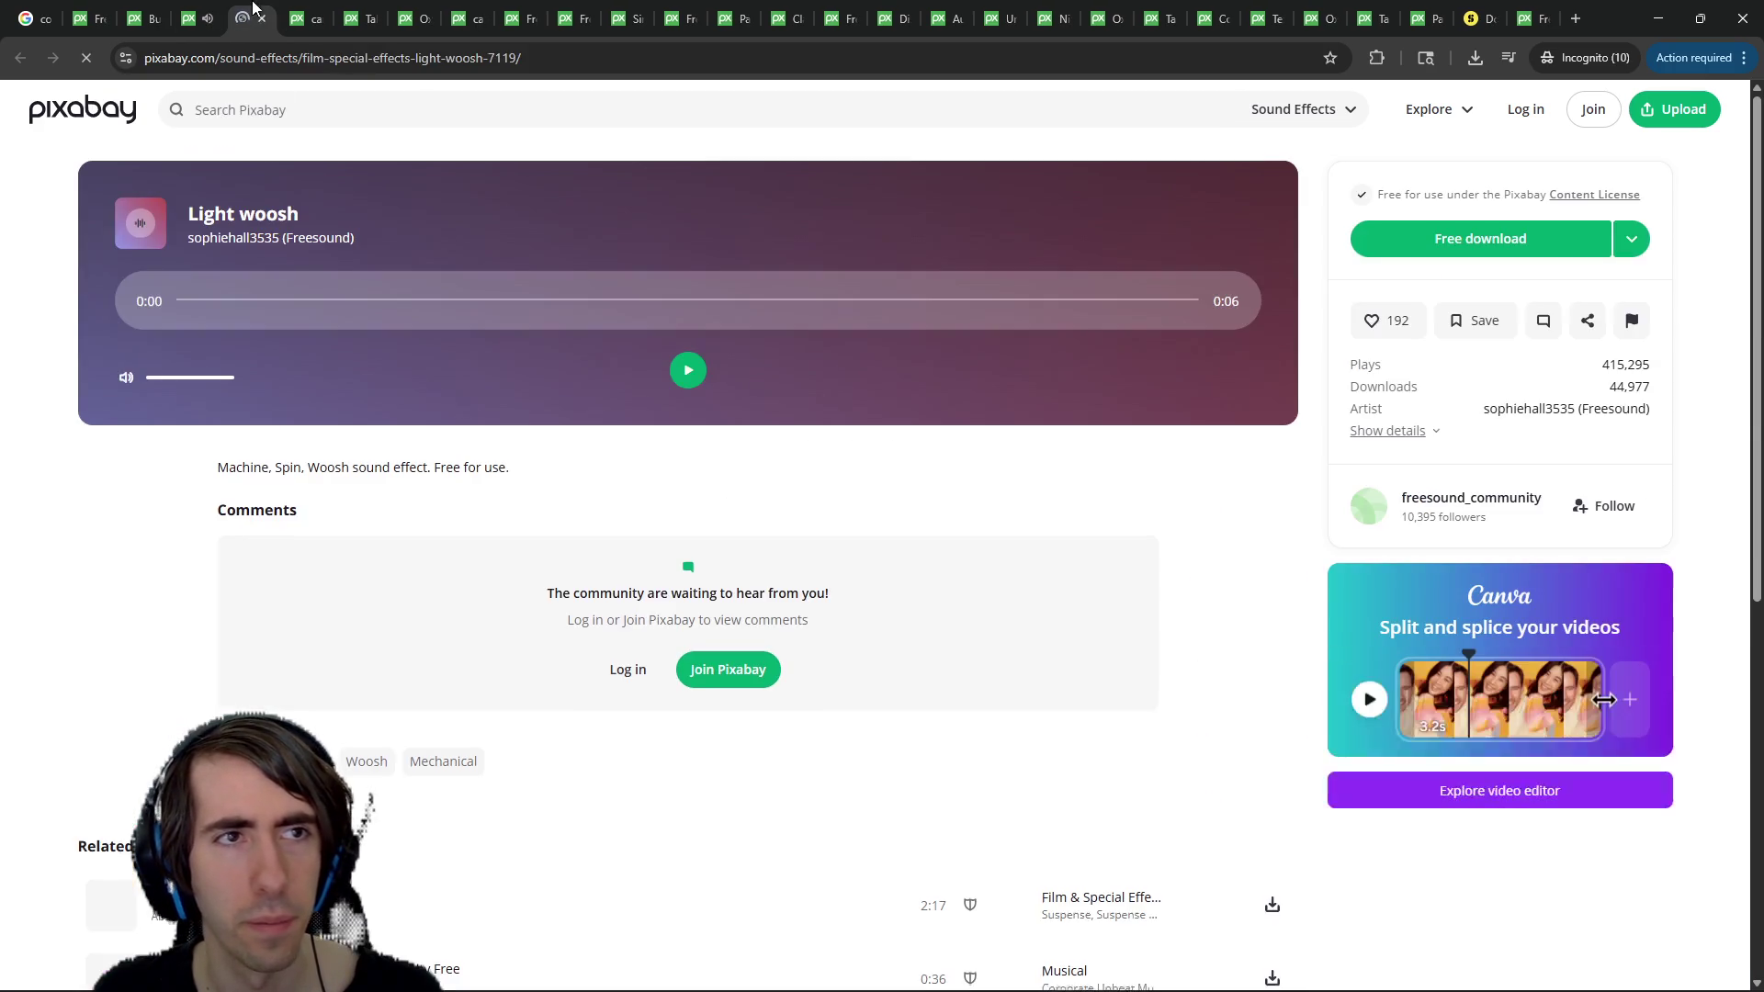
Leave the Light woosh page address and minimize the browser to get back to the game
click(275, 58)
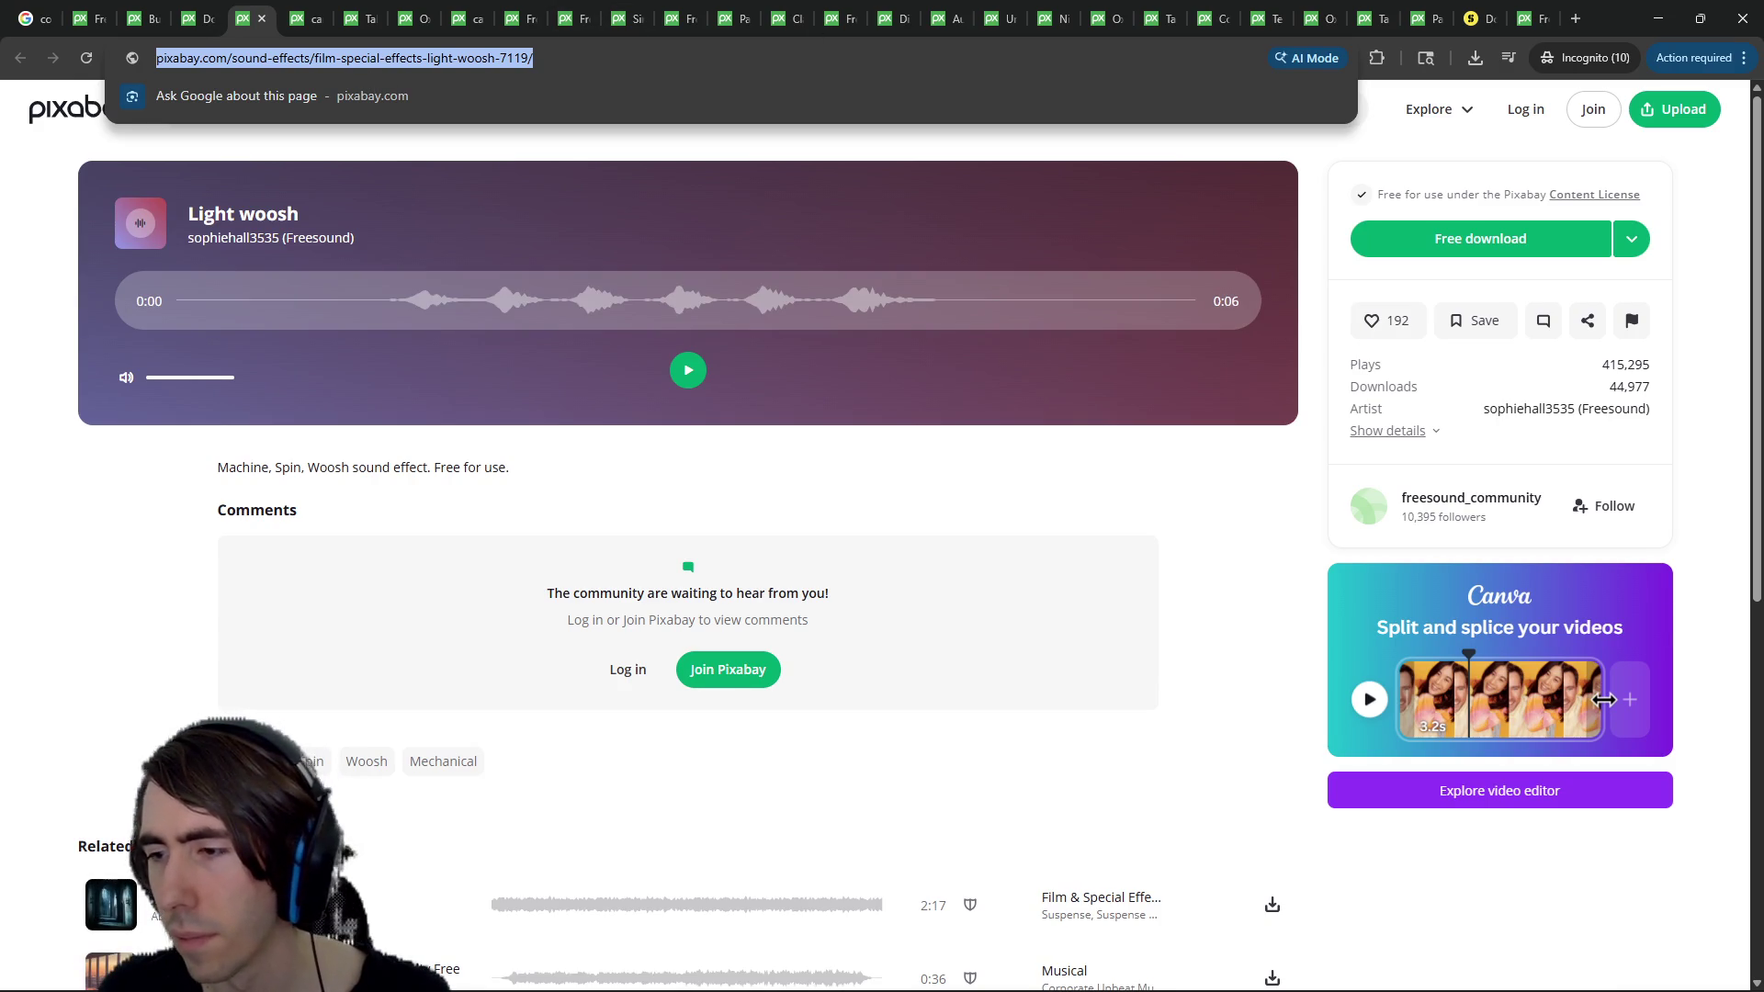
key(Escape)
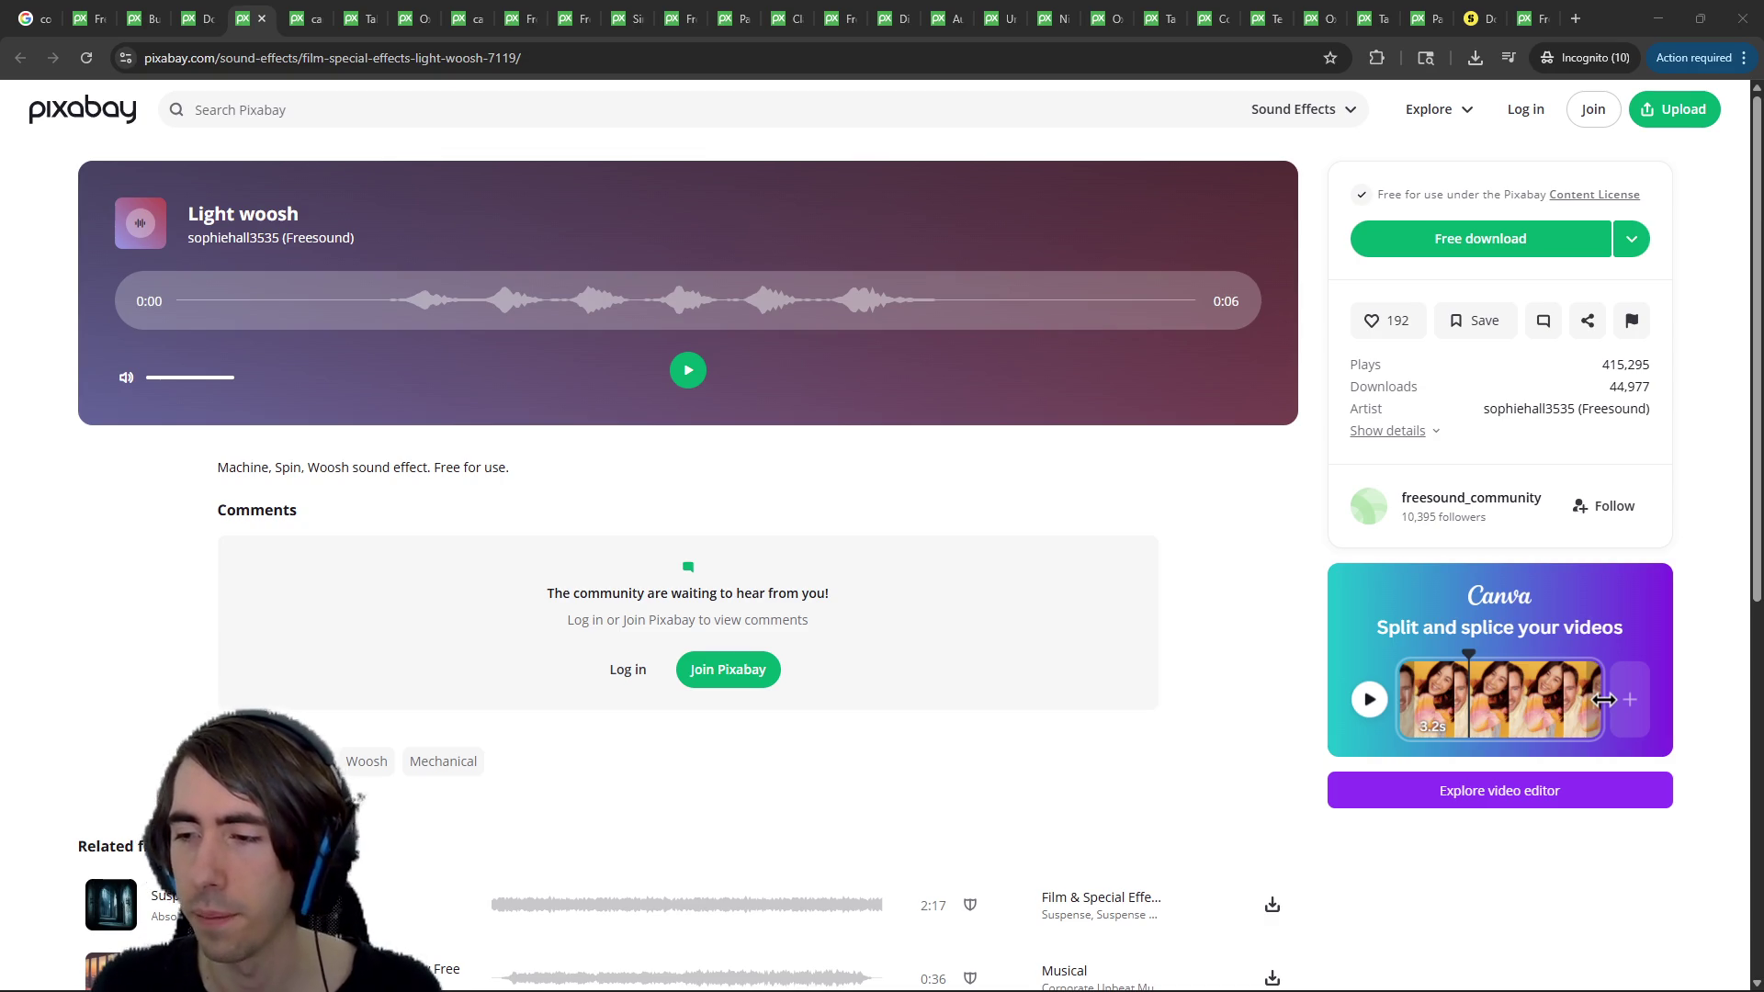
key(alt+Tab)
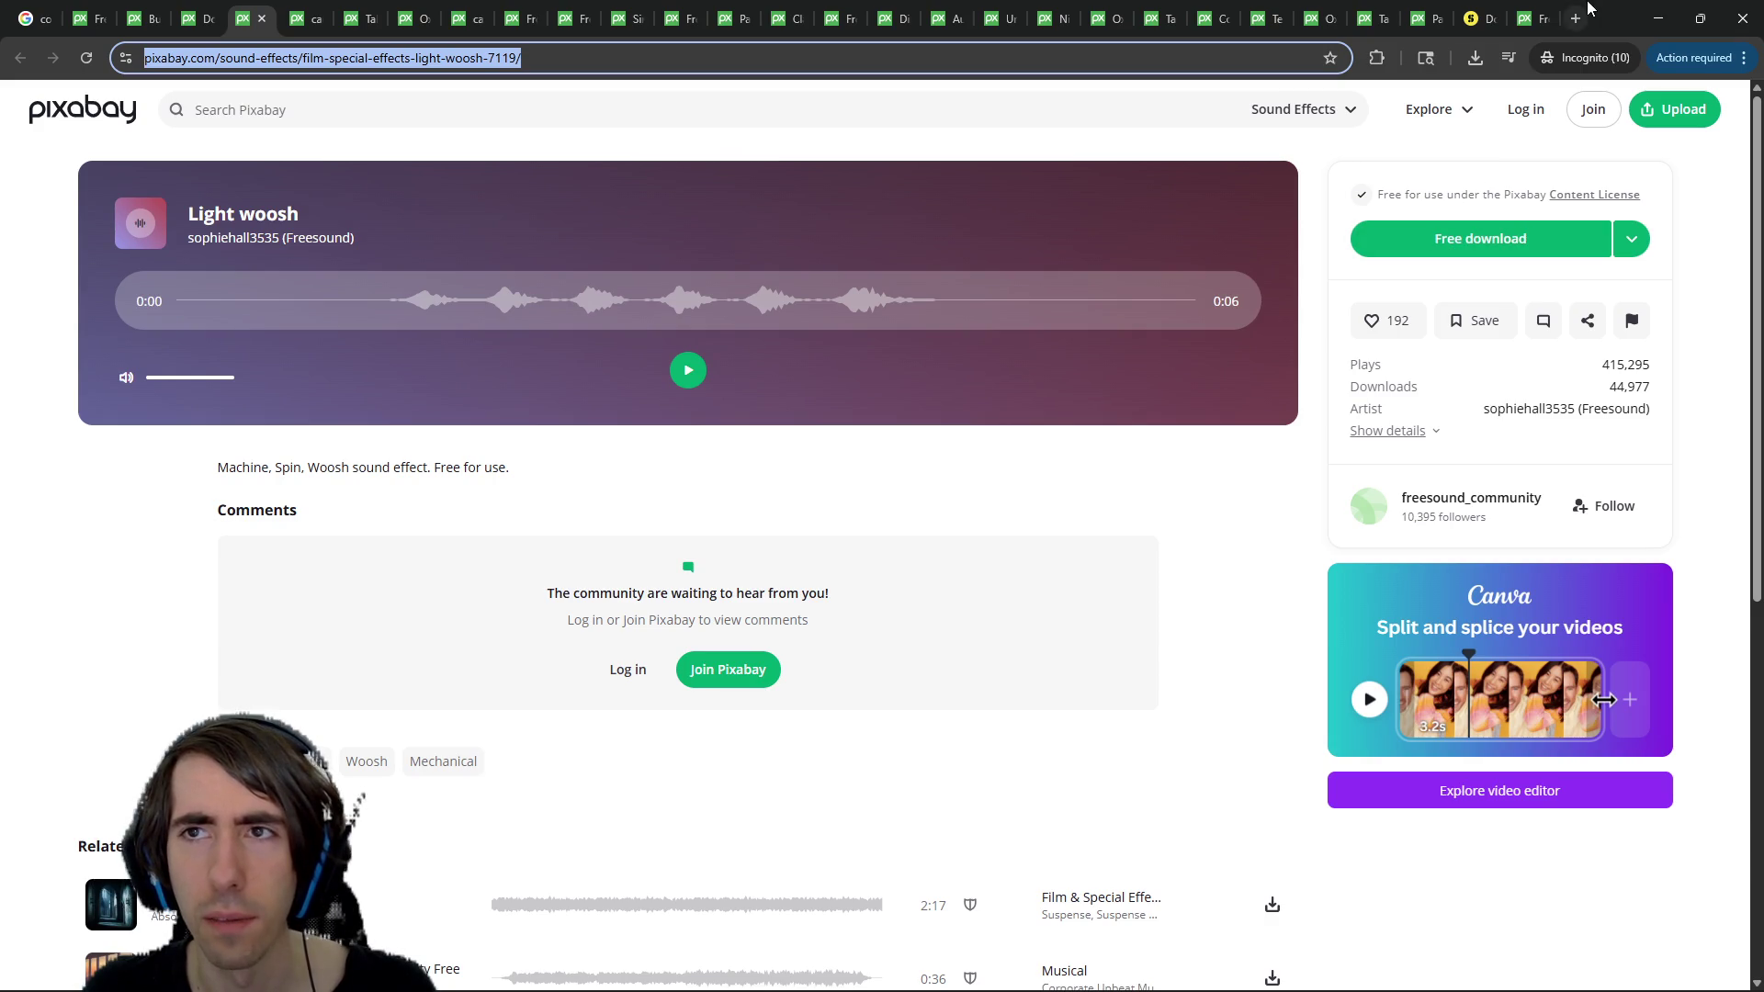
click(1658, 19)
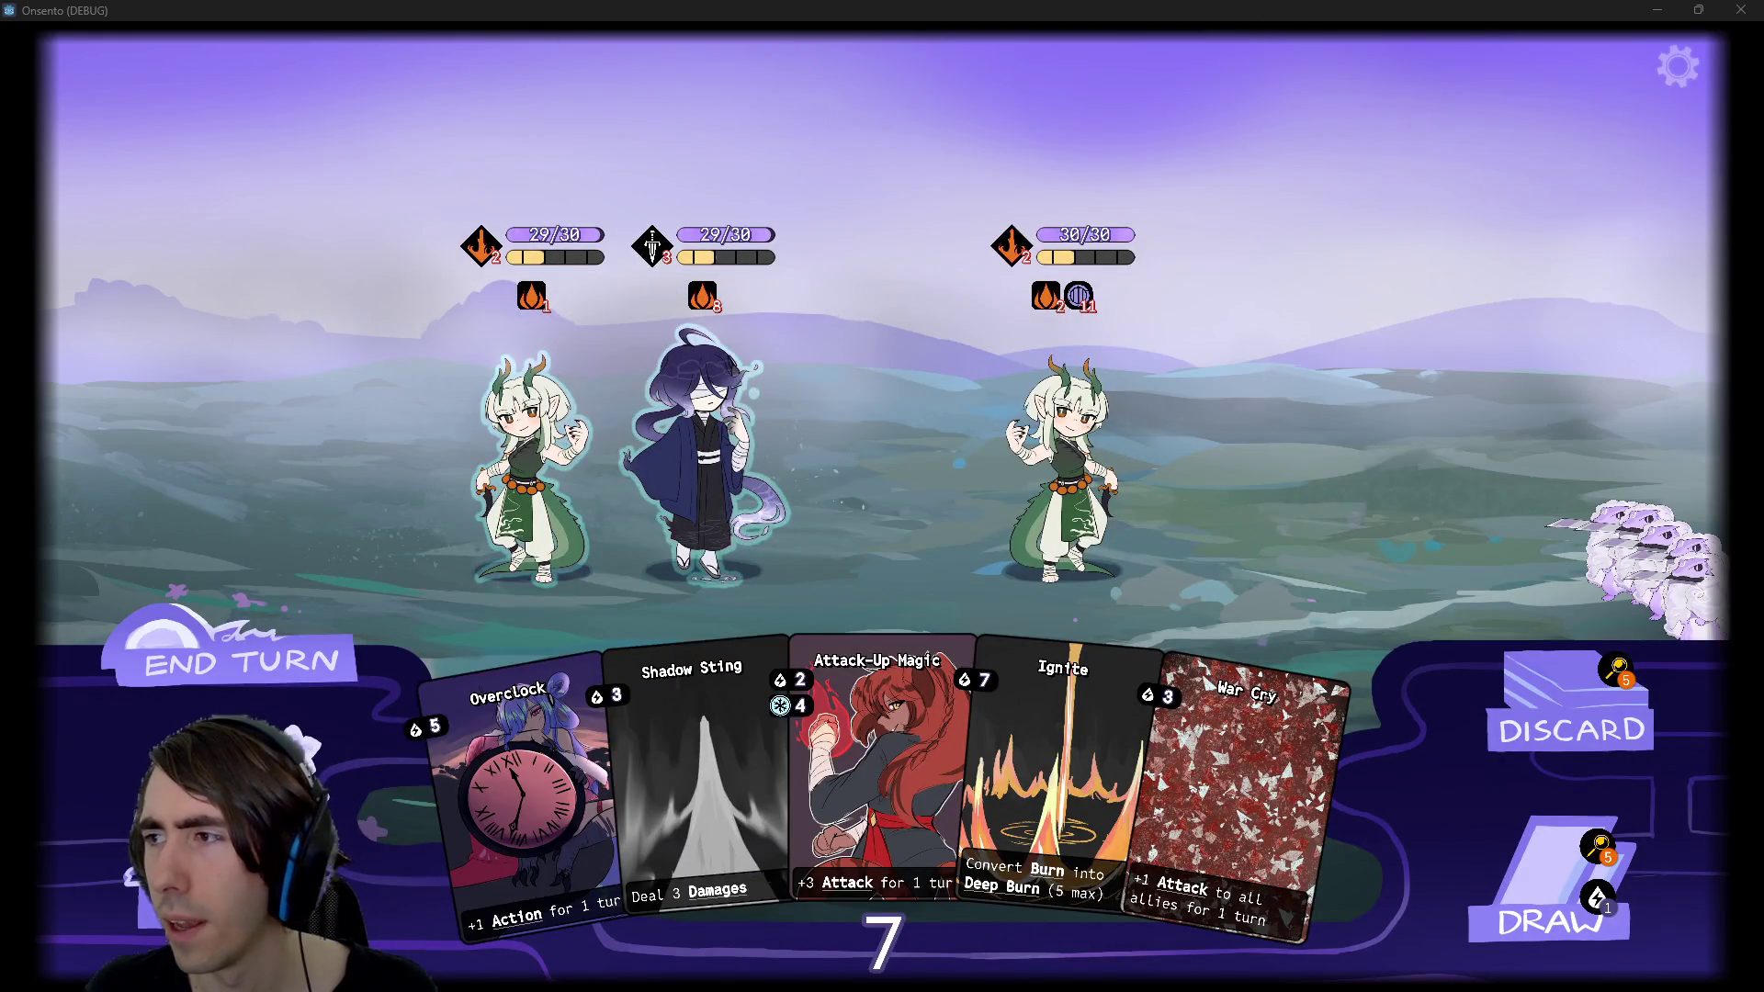
Close the Onsento game window to end the debug run
click(1741, 10)
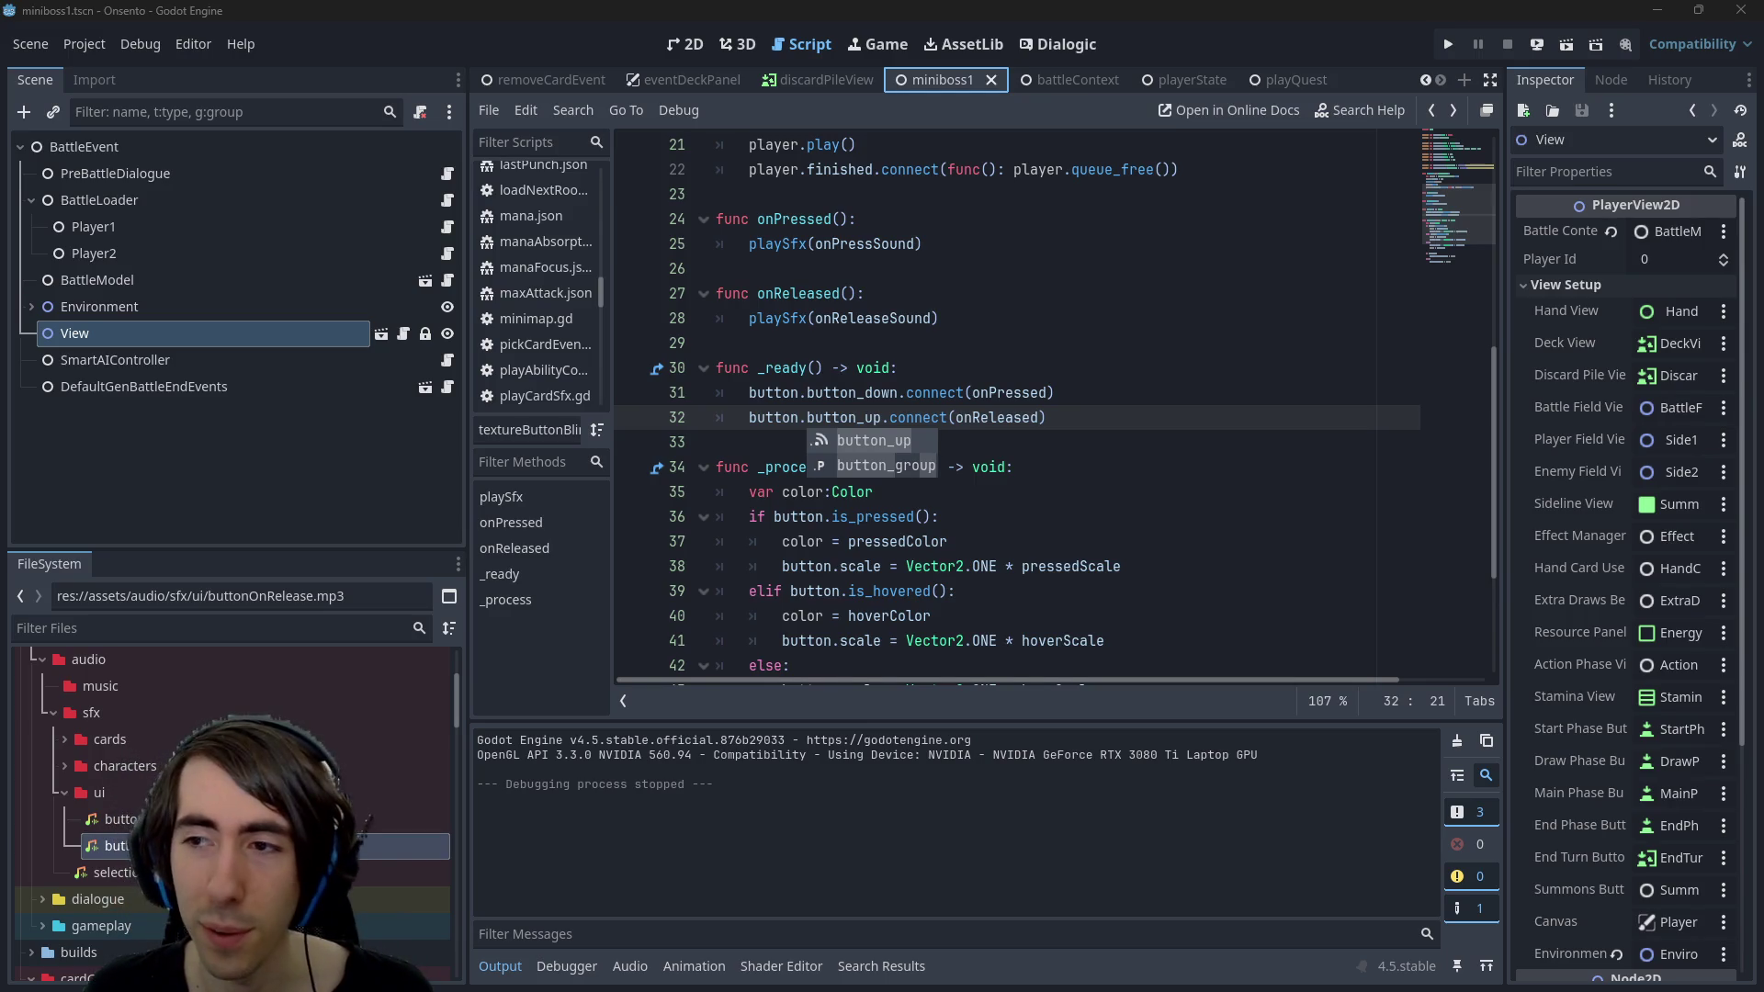
Switch from the Godot editor to the Audacity window
key(alt+Tab)
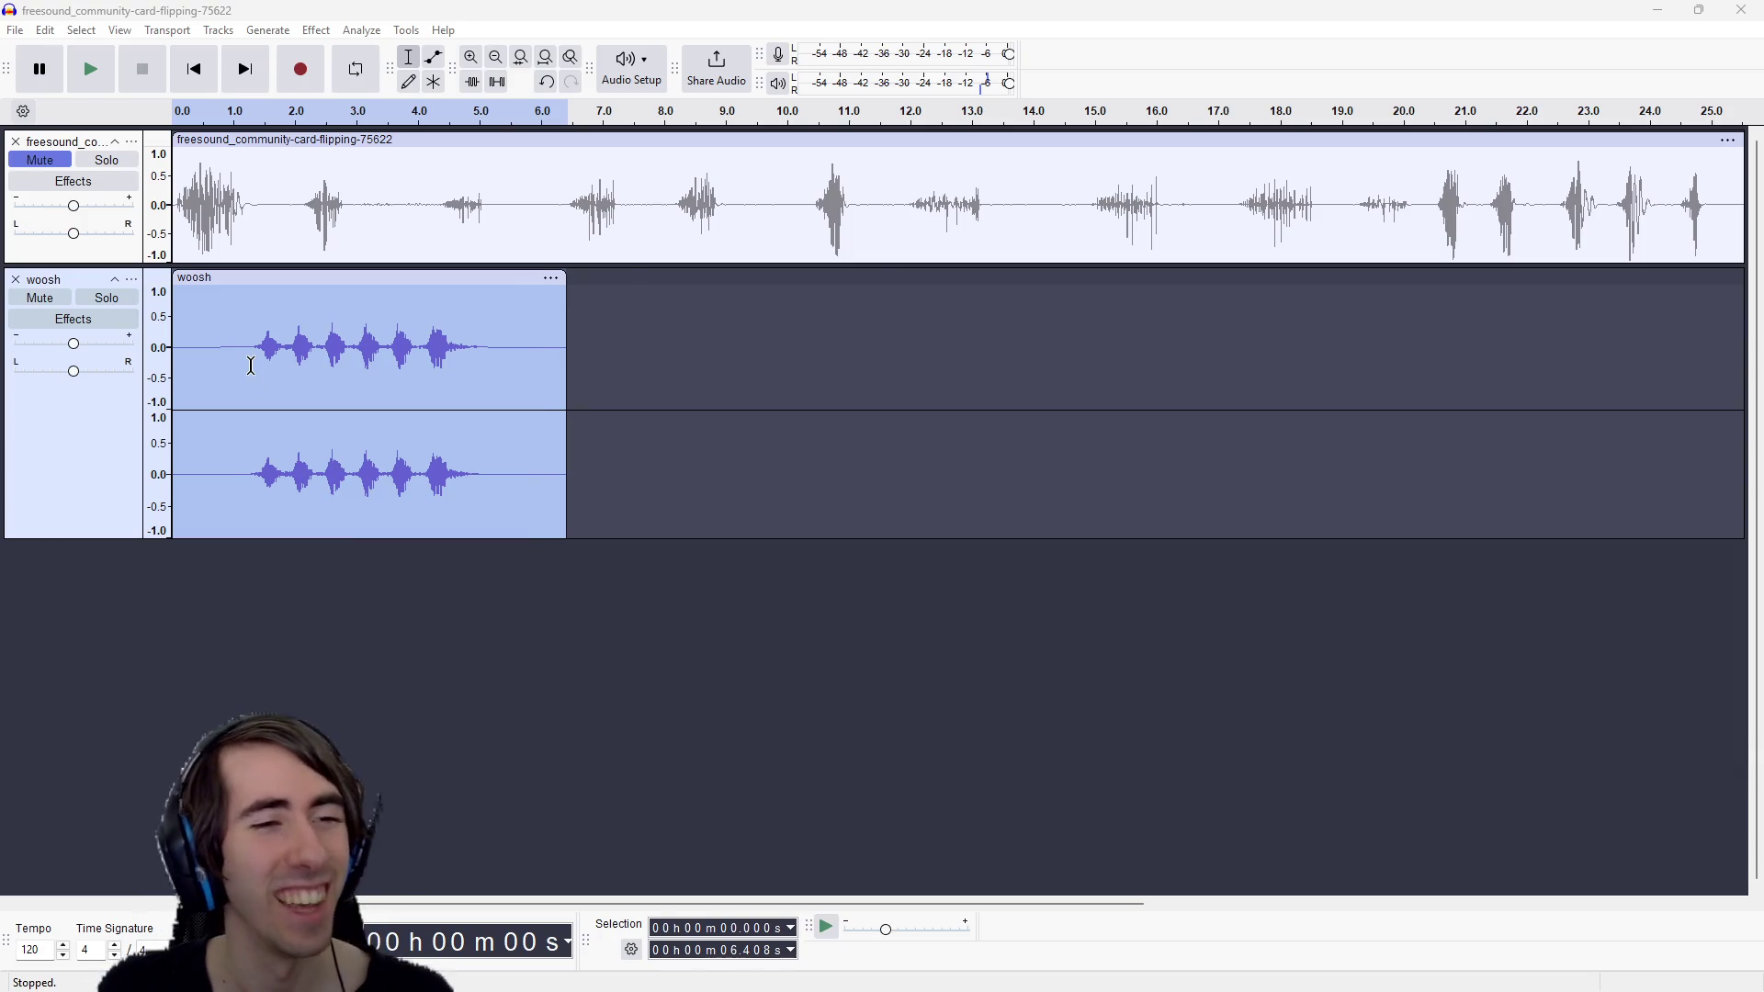
Audition selections of the woosh recording and settle on a single woosh around 1.40–1.78 s
ctrl+scroll(255, 365, up, 3)
scroll(254, 366, up, 1)
drag(237, 340, 530, 370)
key(space)
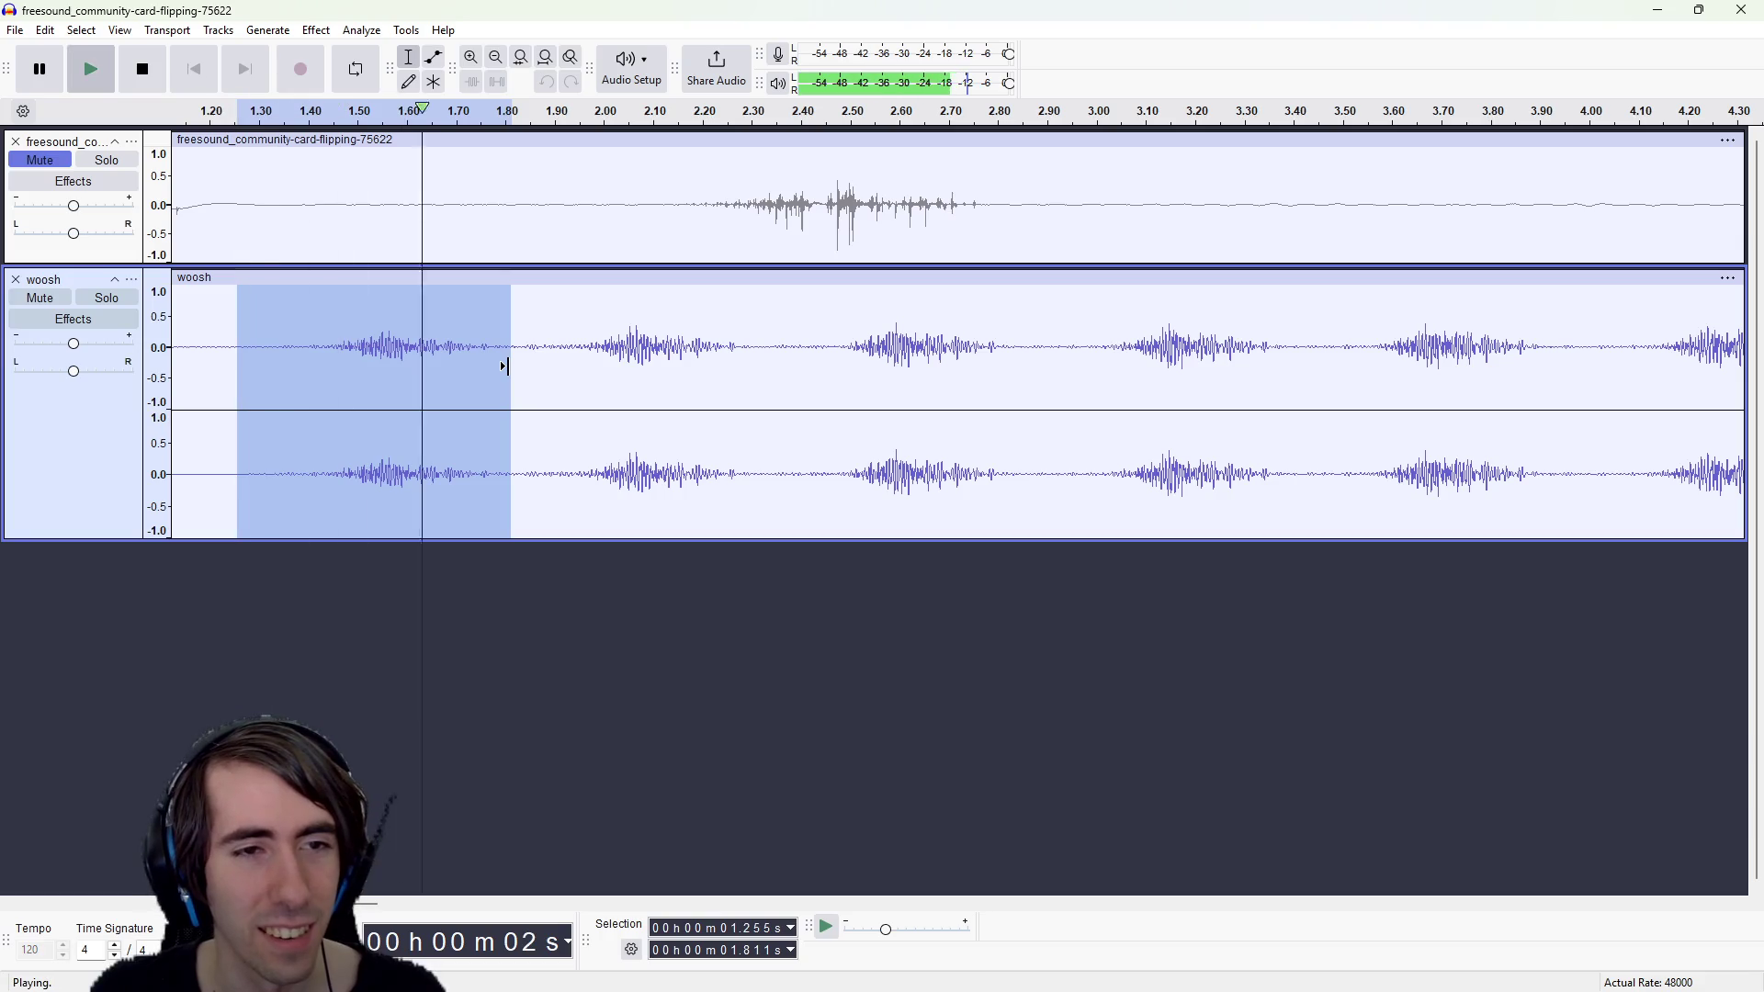
click(302, 356)
drag(229, 354, 571, 370)
key(space)
click(220, 367)
drag(238, 367, 567, 384)
key(space)
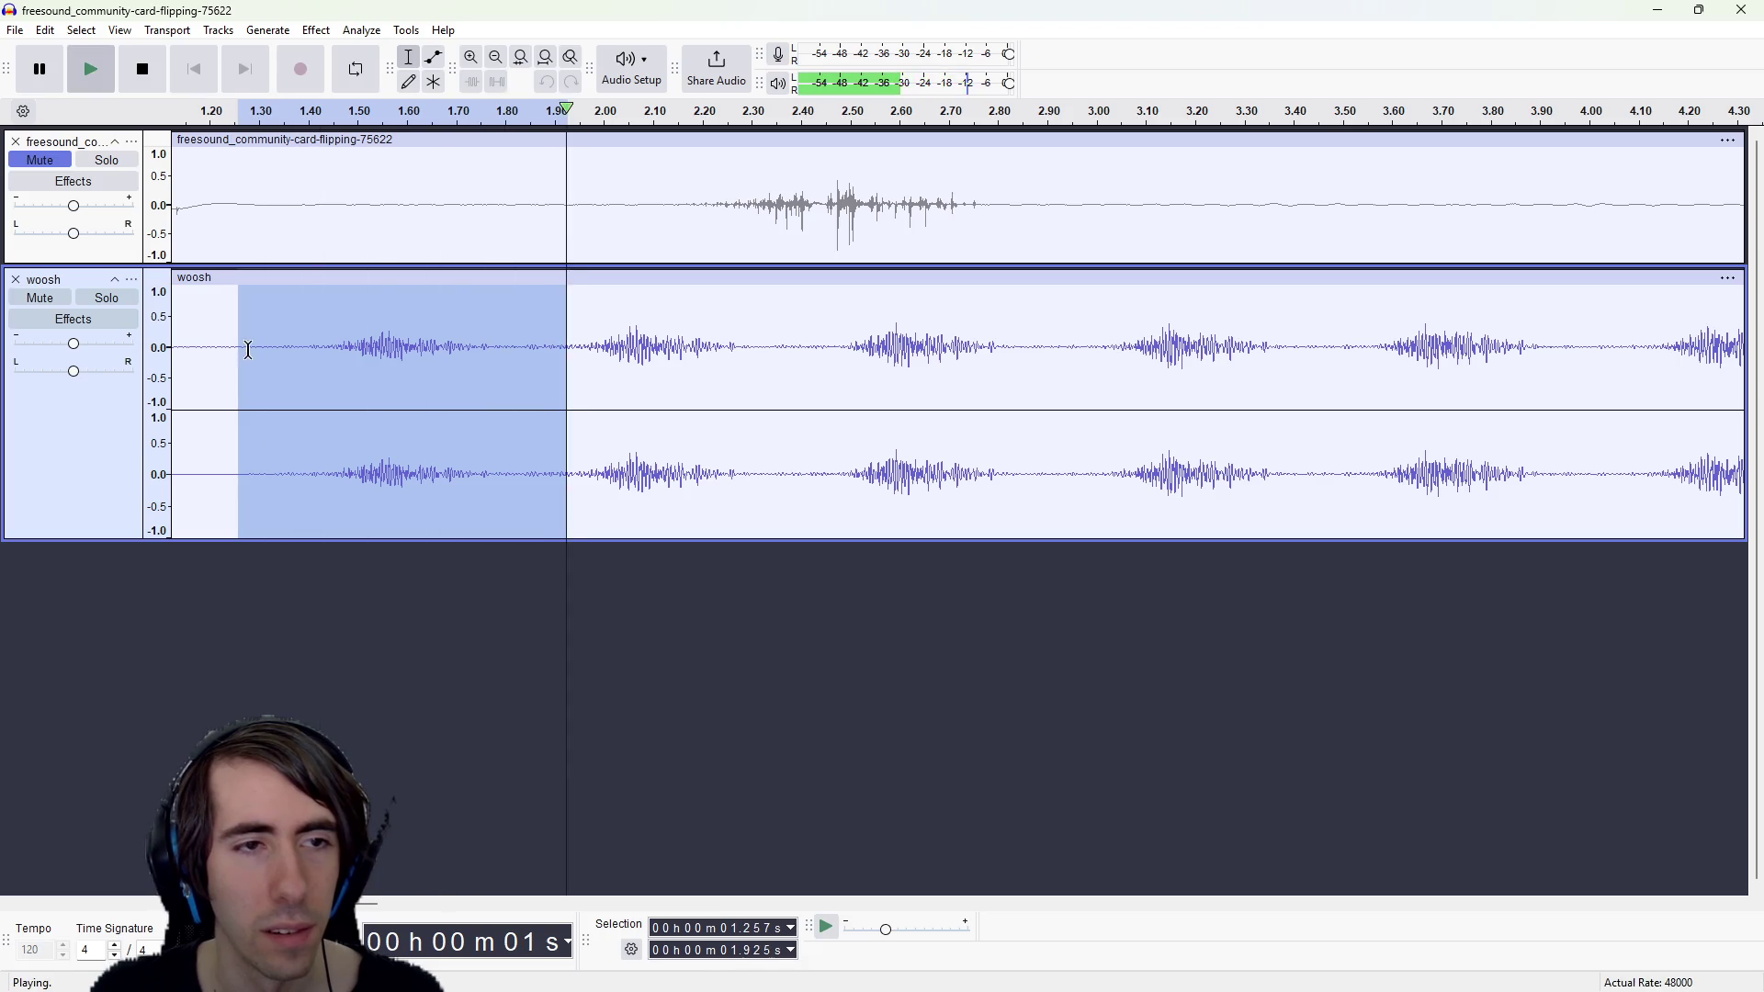
click(249, 351)
drag(308, 355, 520, 358)
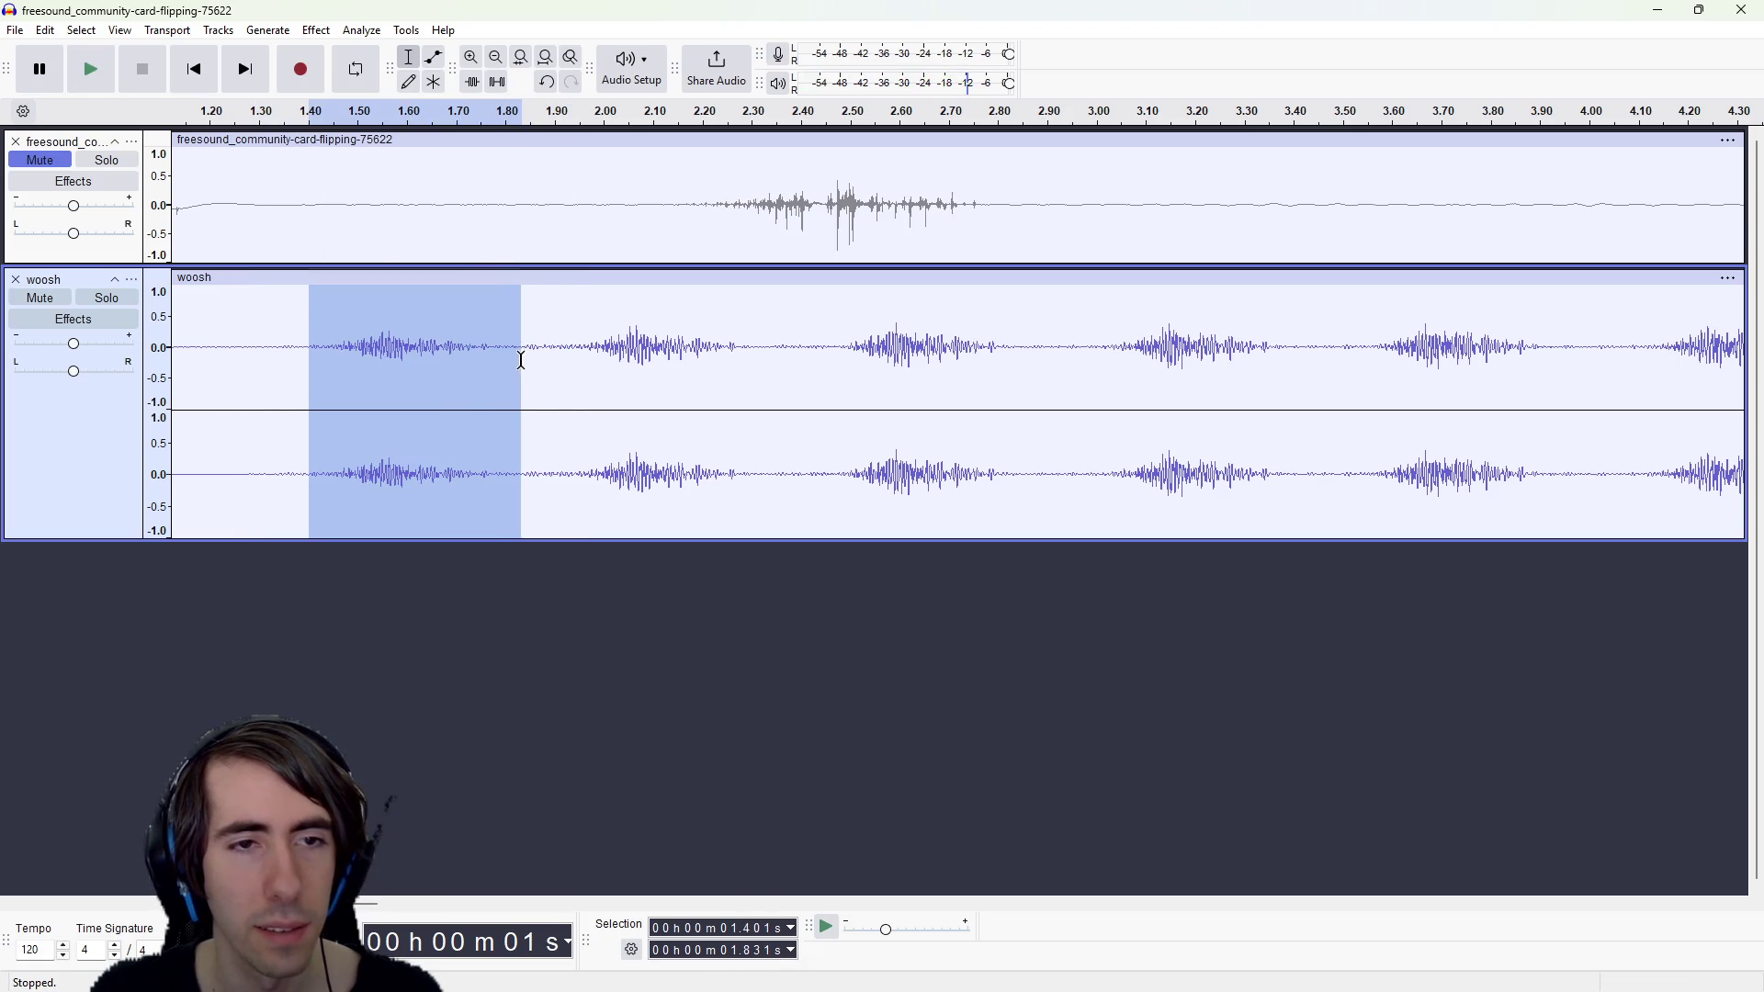
key(space)
ctrl+scroll(366, 401, up, 3)
ctrl+scroll(386, 404, down, 2)
Paste the single woosh into a new soloed track, mute the original, and play it
key(ctrl+c)
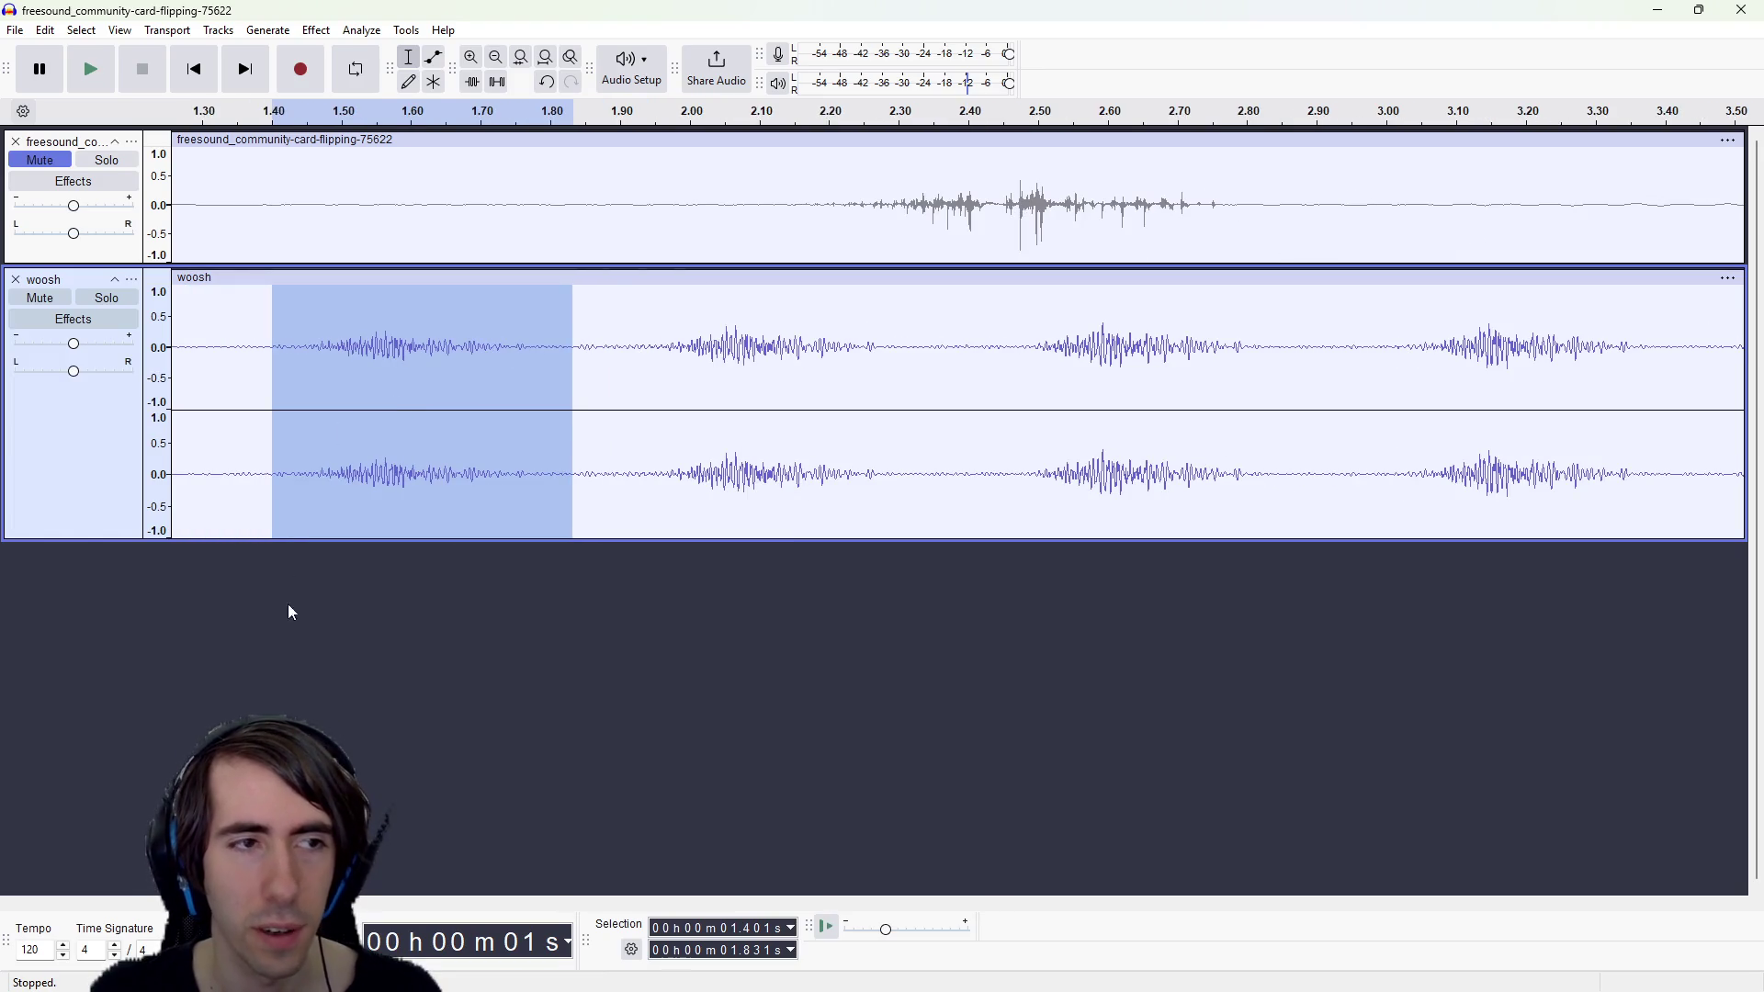
click(287, 563)
key(ctrl+v)
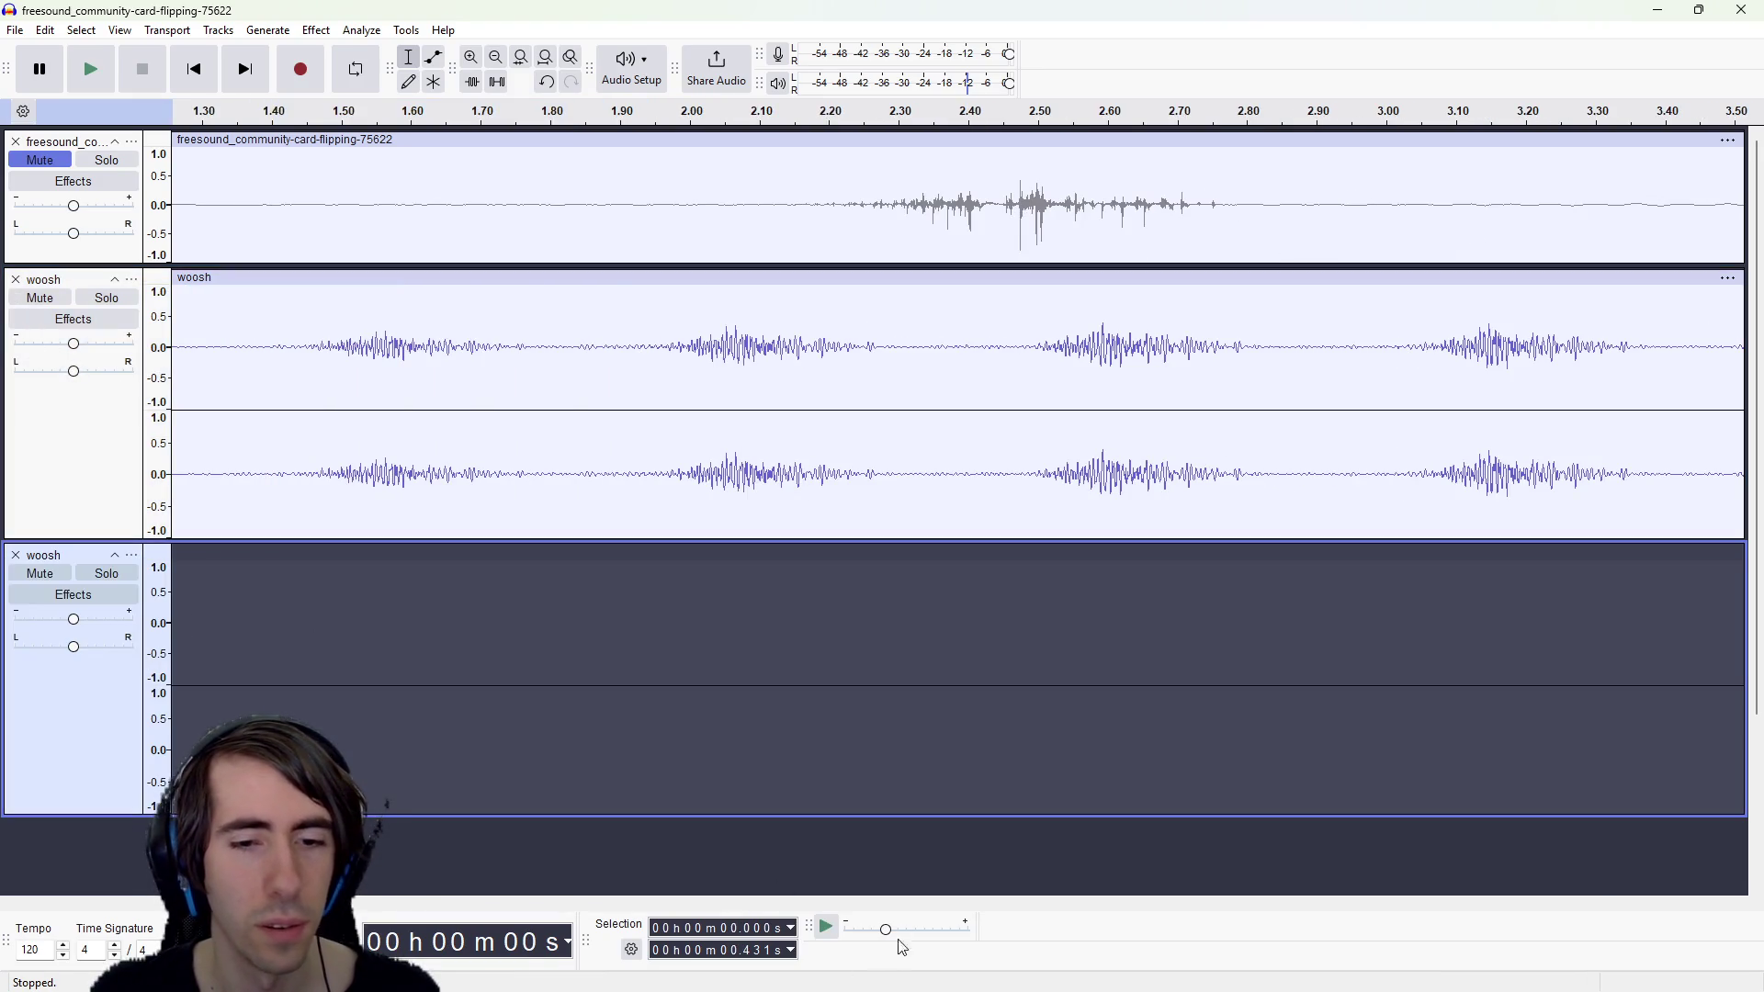
scroll(386, 808, left, 5)
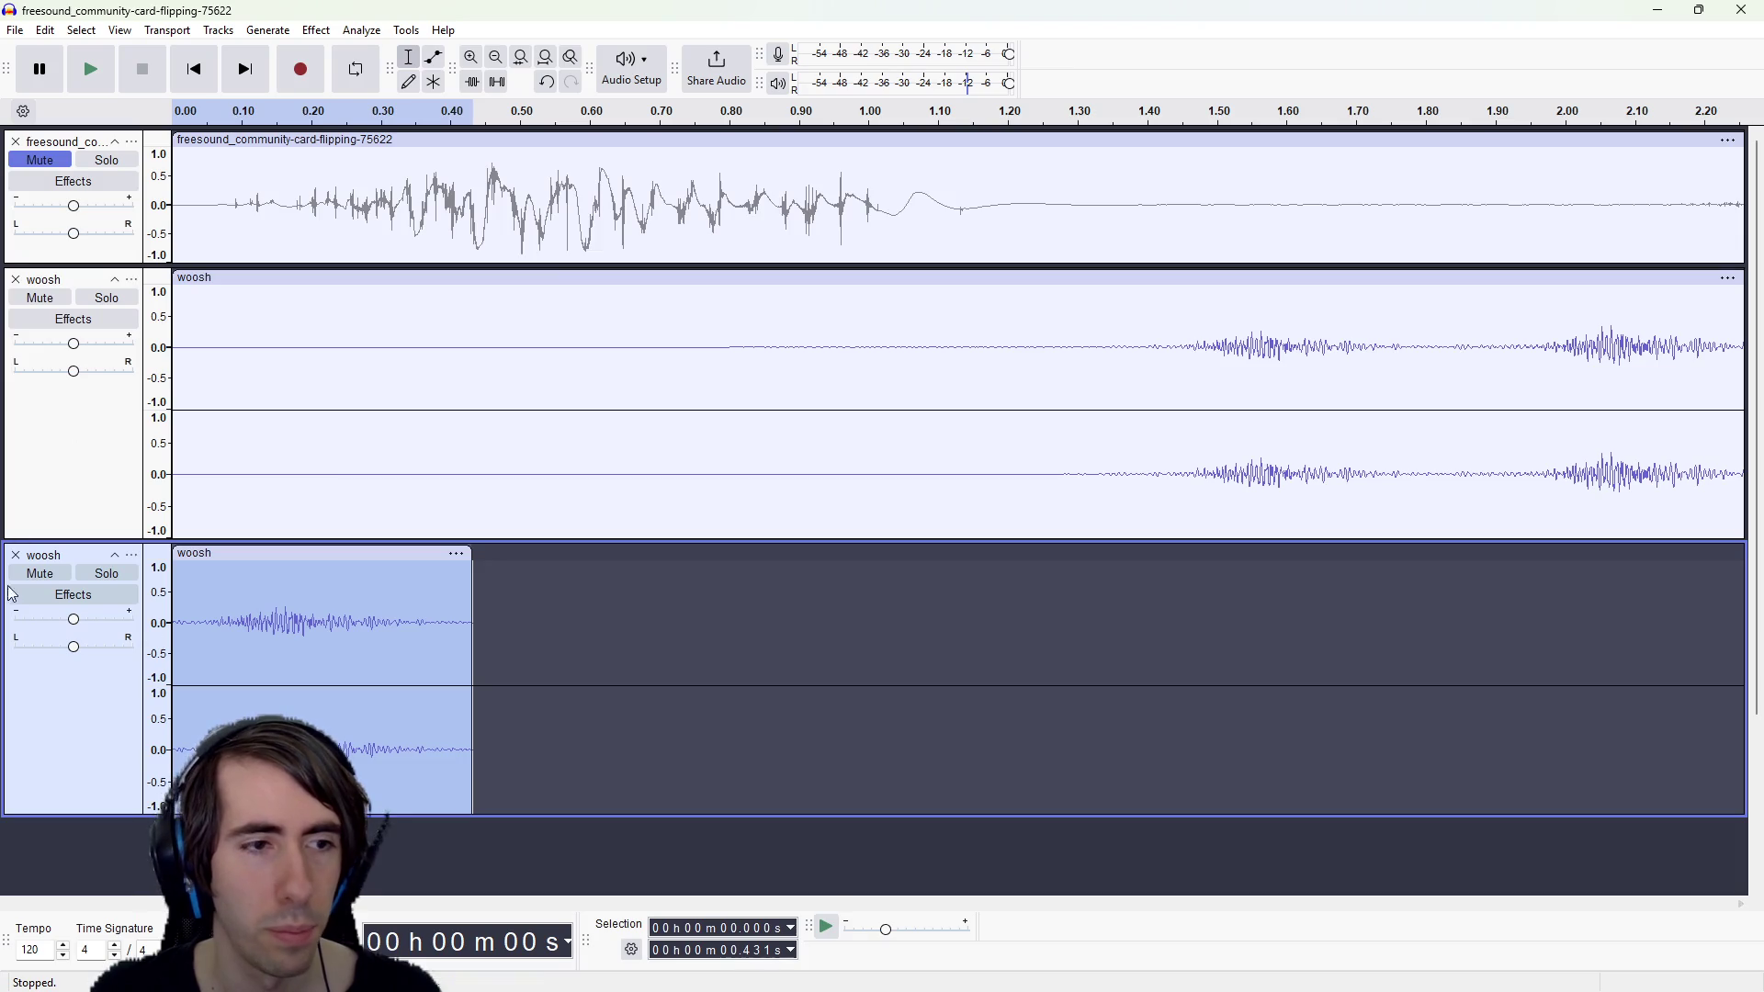
click(97, 576)
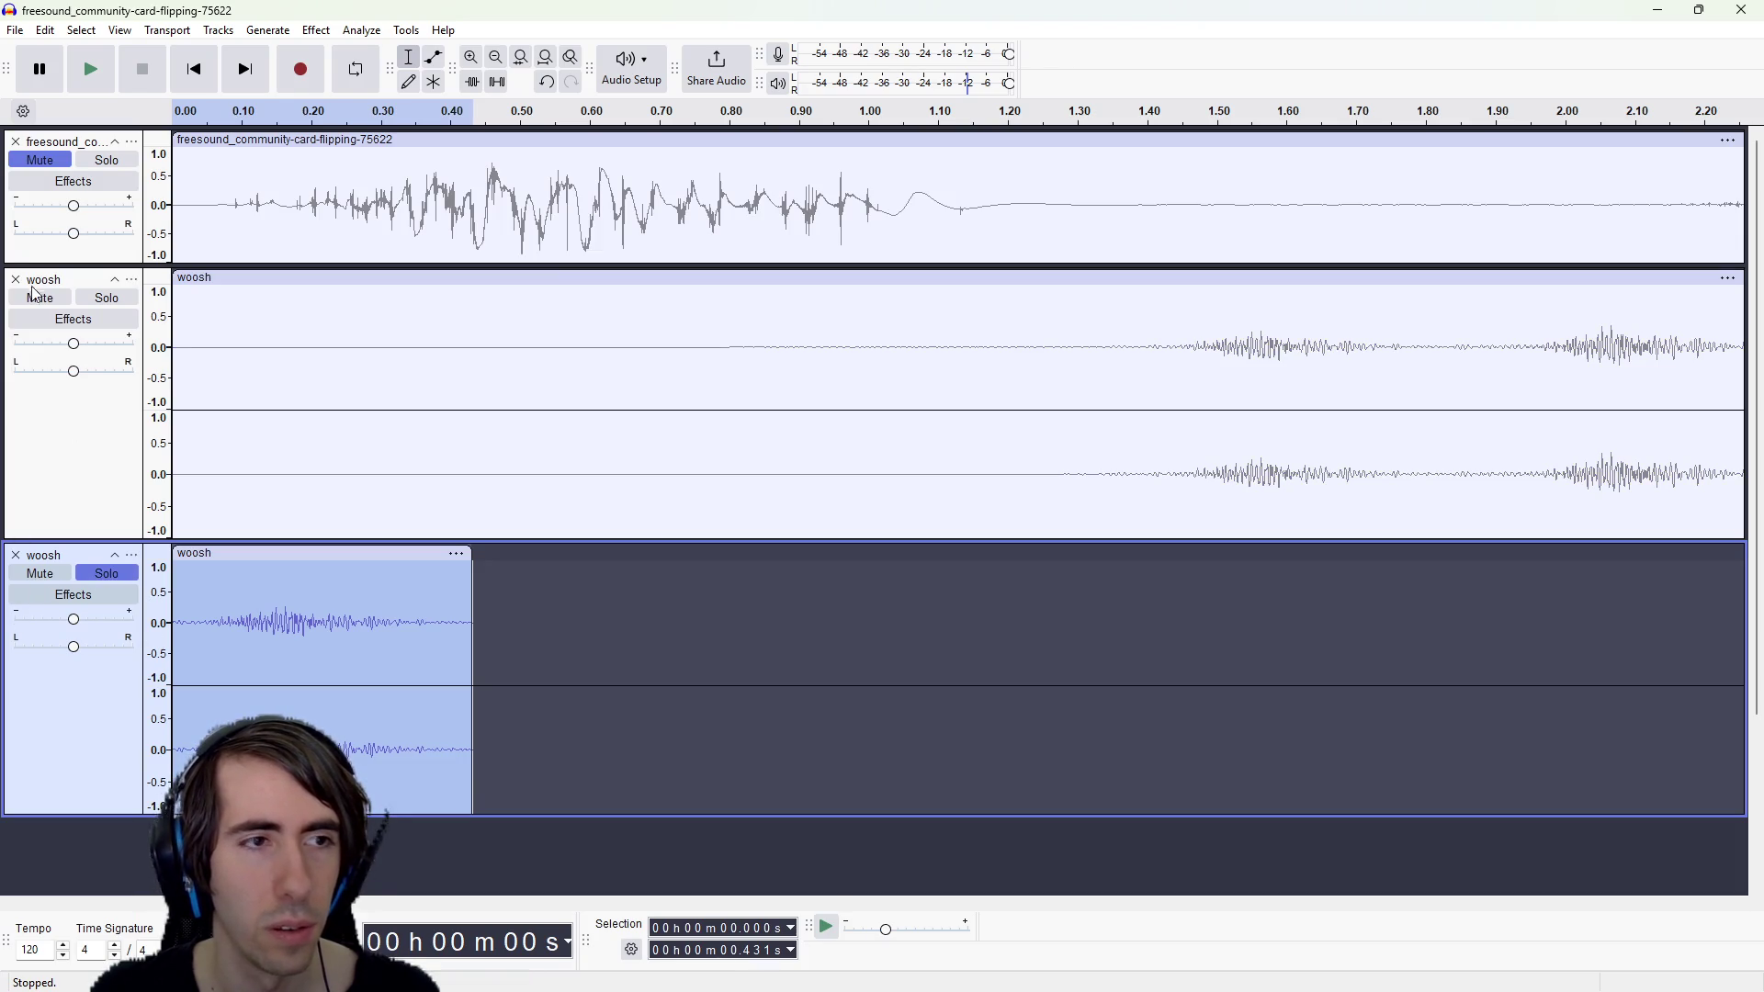
click(40, 298)
double_click(235, 639)
key(space)
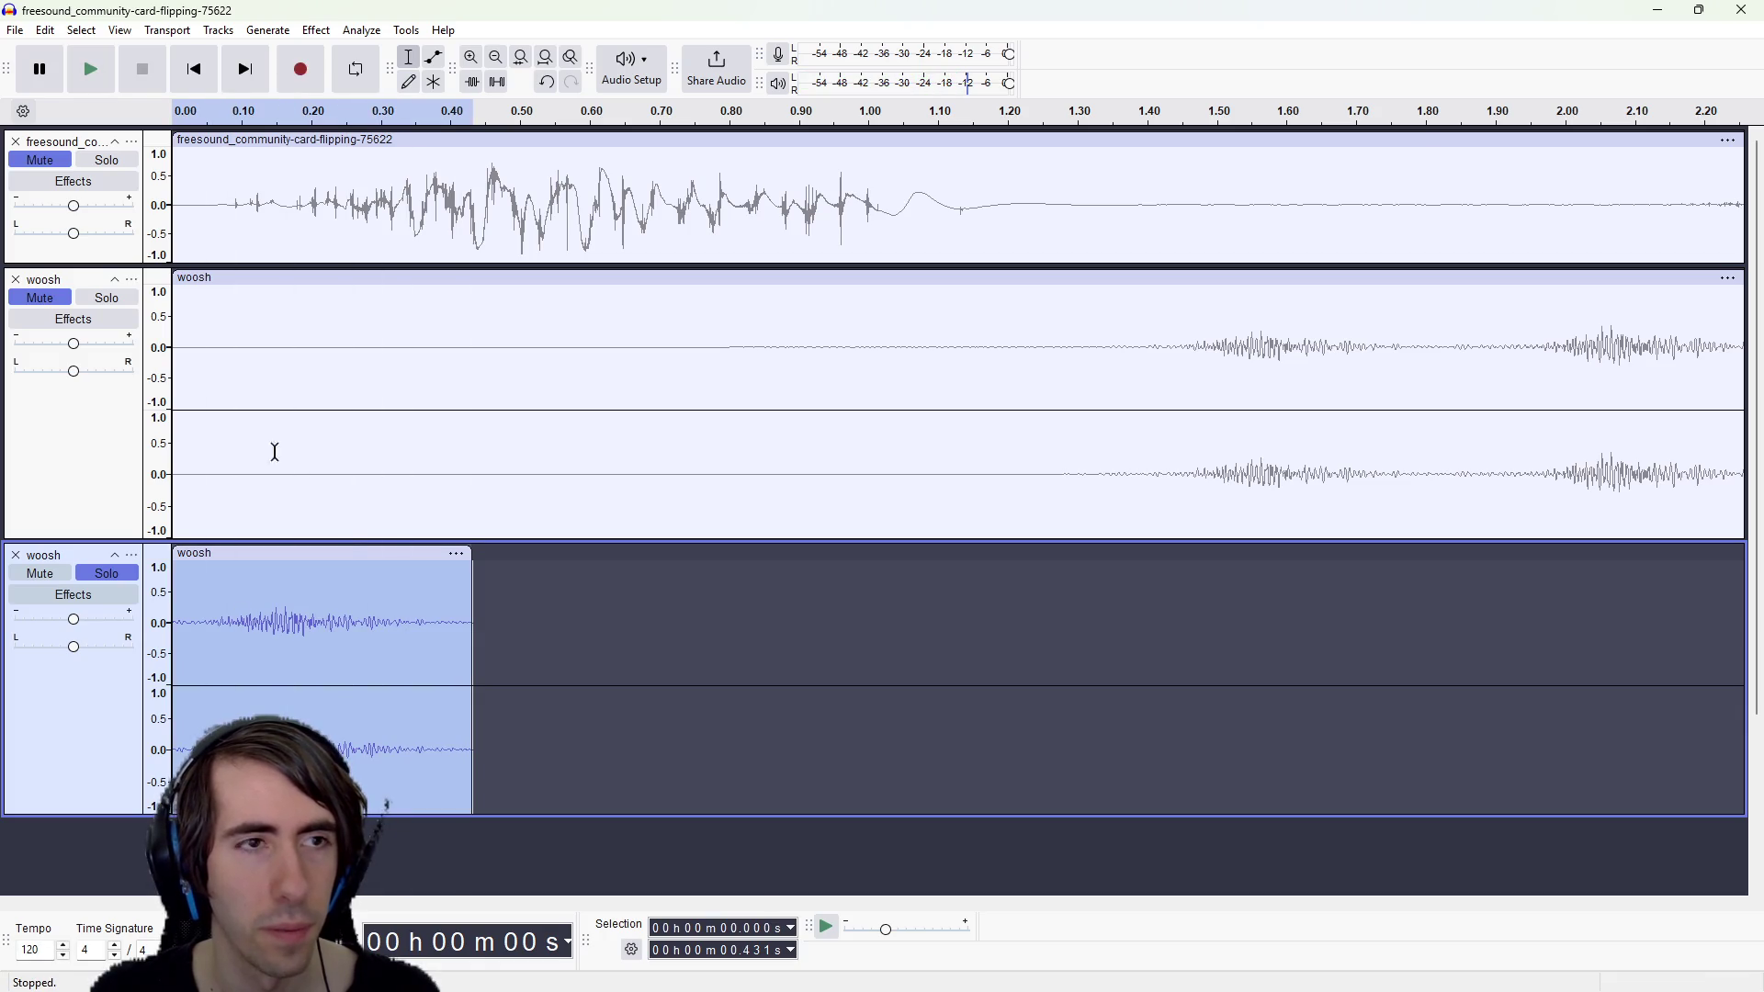
Fade out the last few milliseconds of the pasted woosh and replay it to check
click(468, 611)
drag(451, 610, 474, 613)
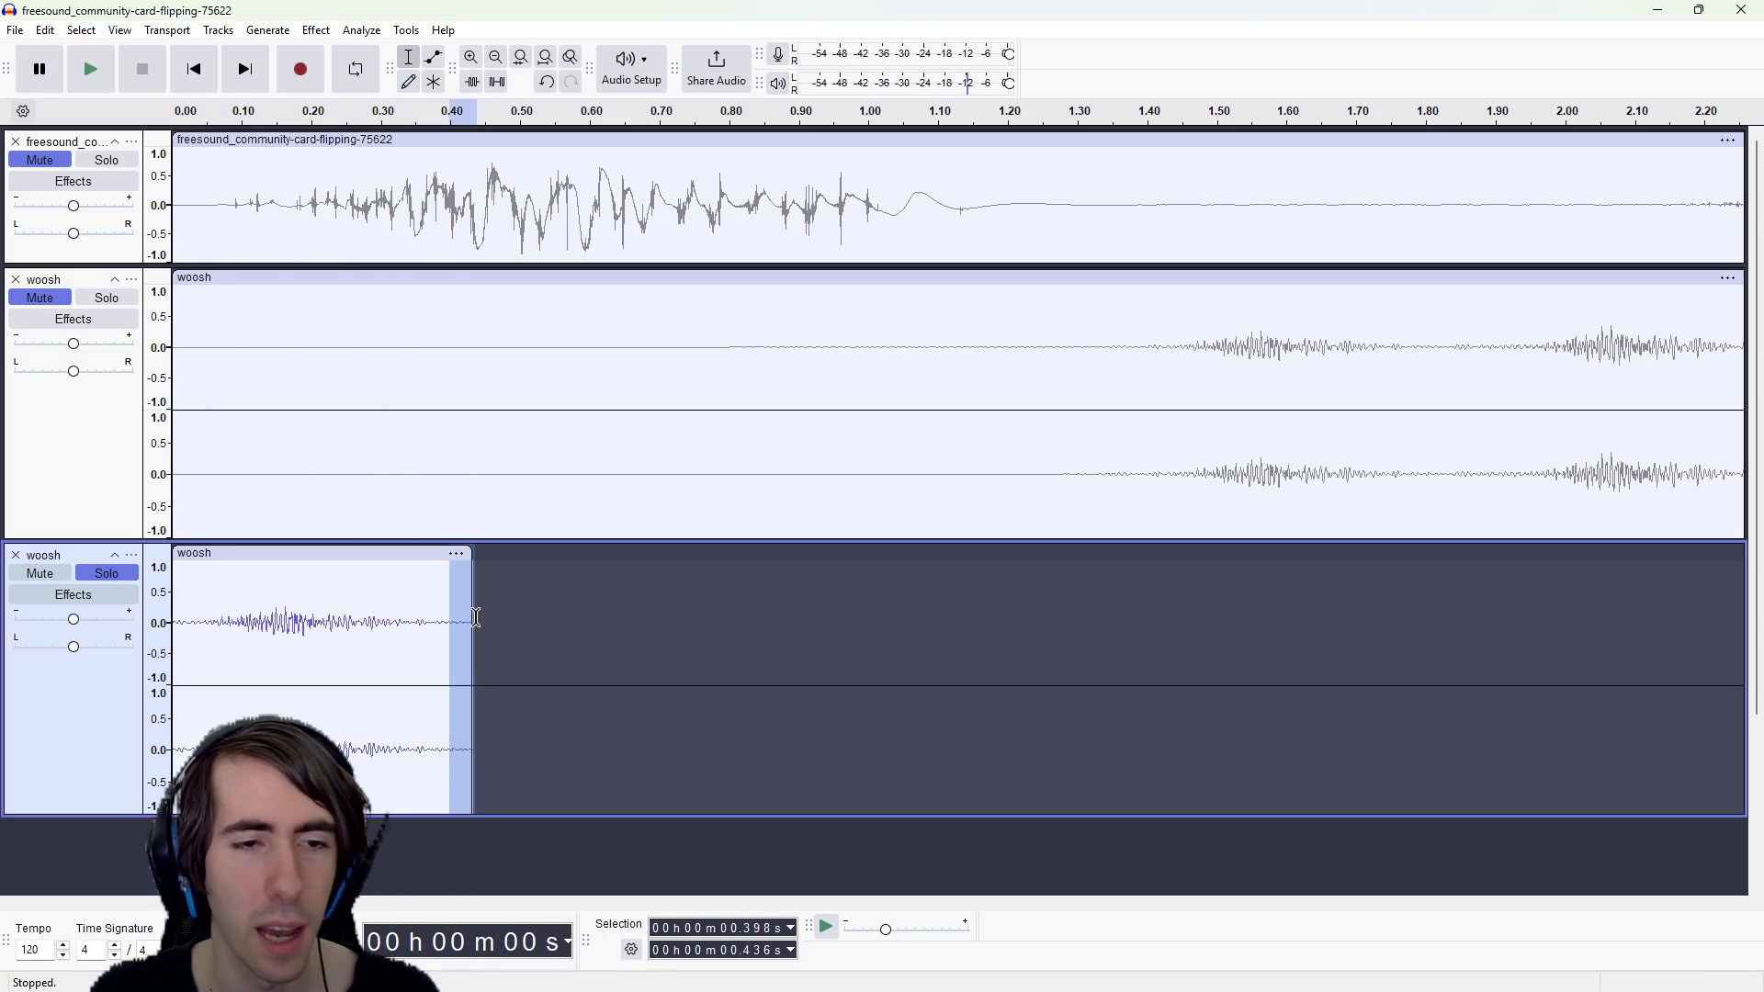
click(315, 31)
click(400, 151)
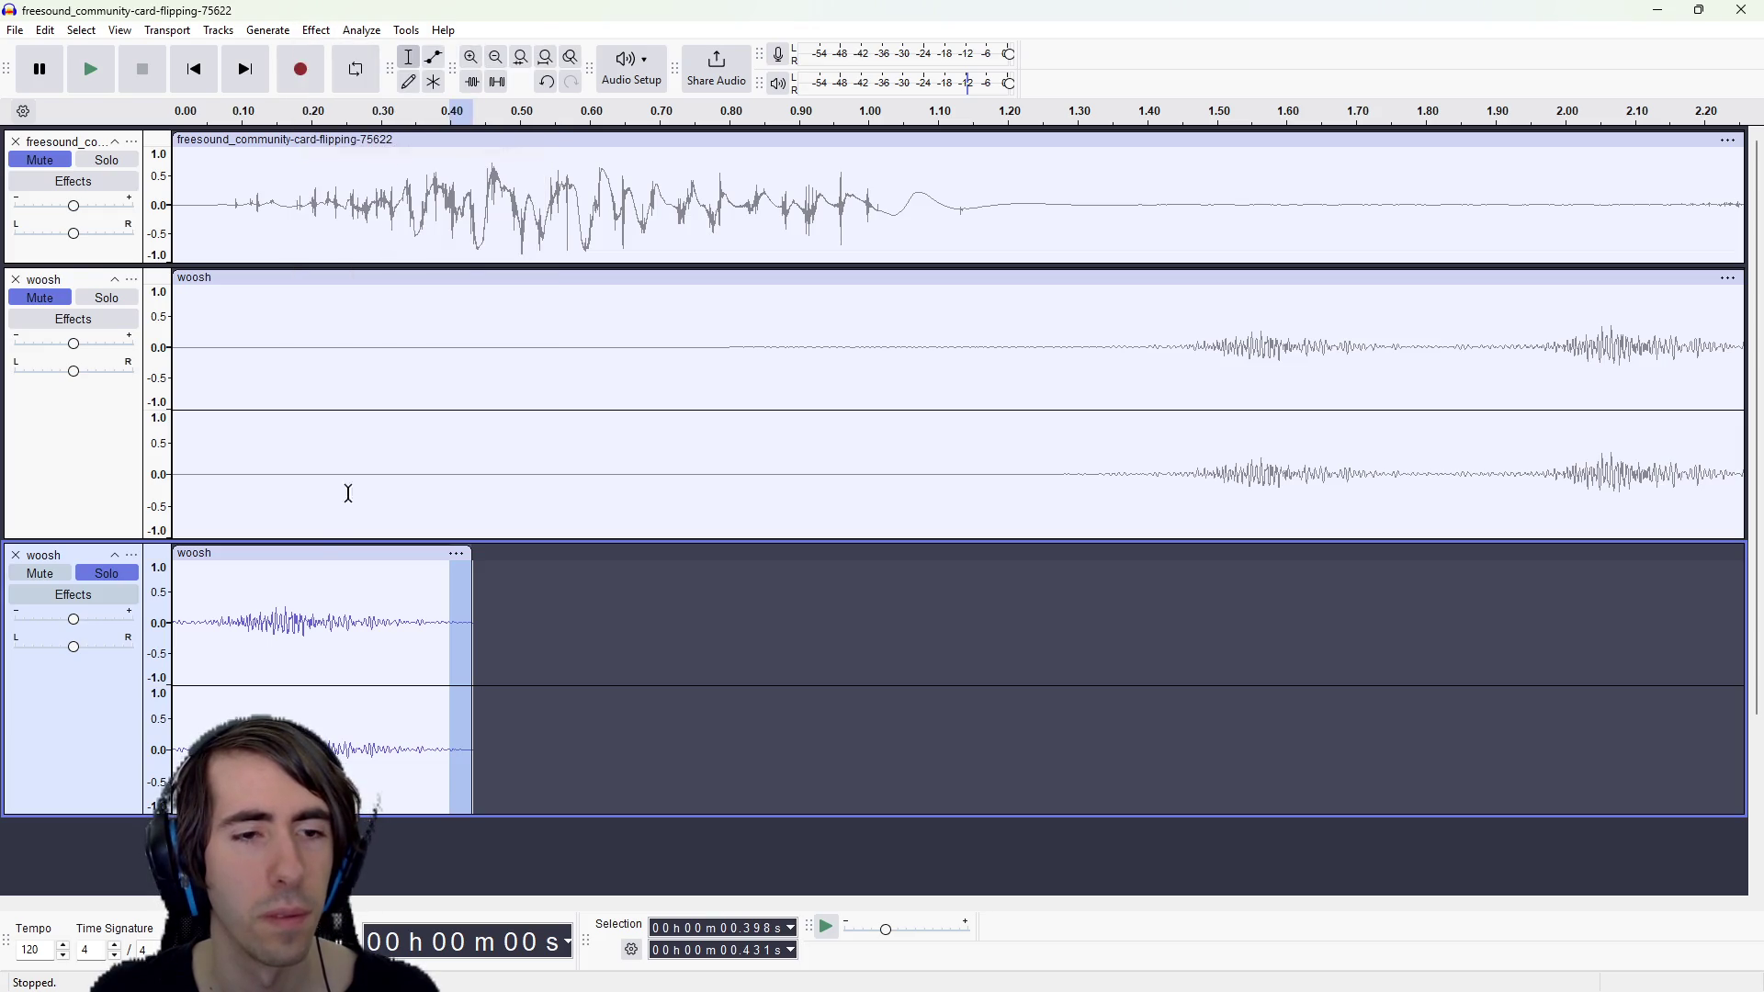
double_click(197, 607)
key(space)
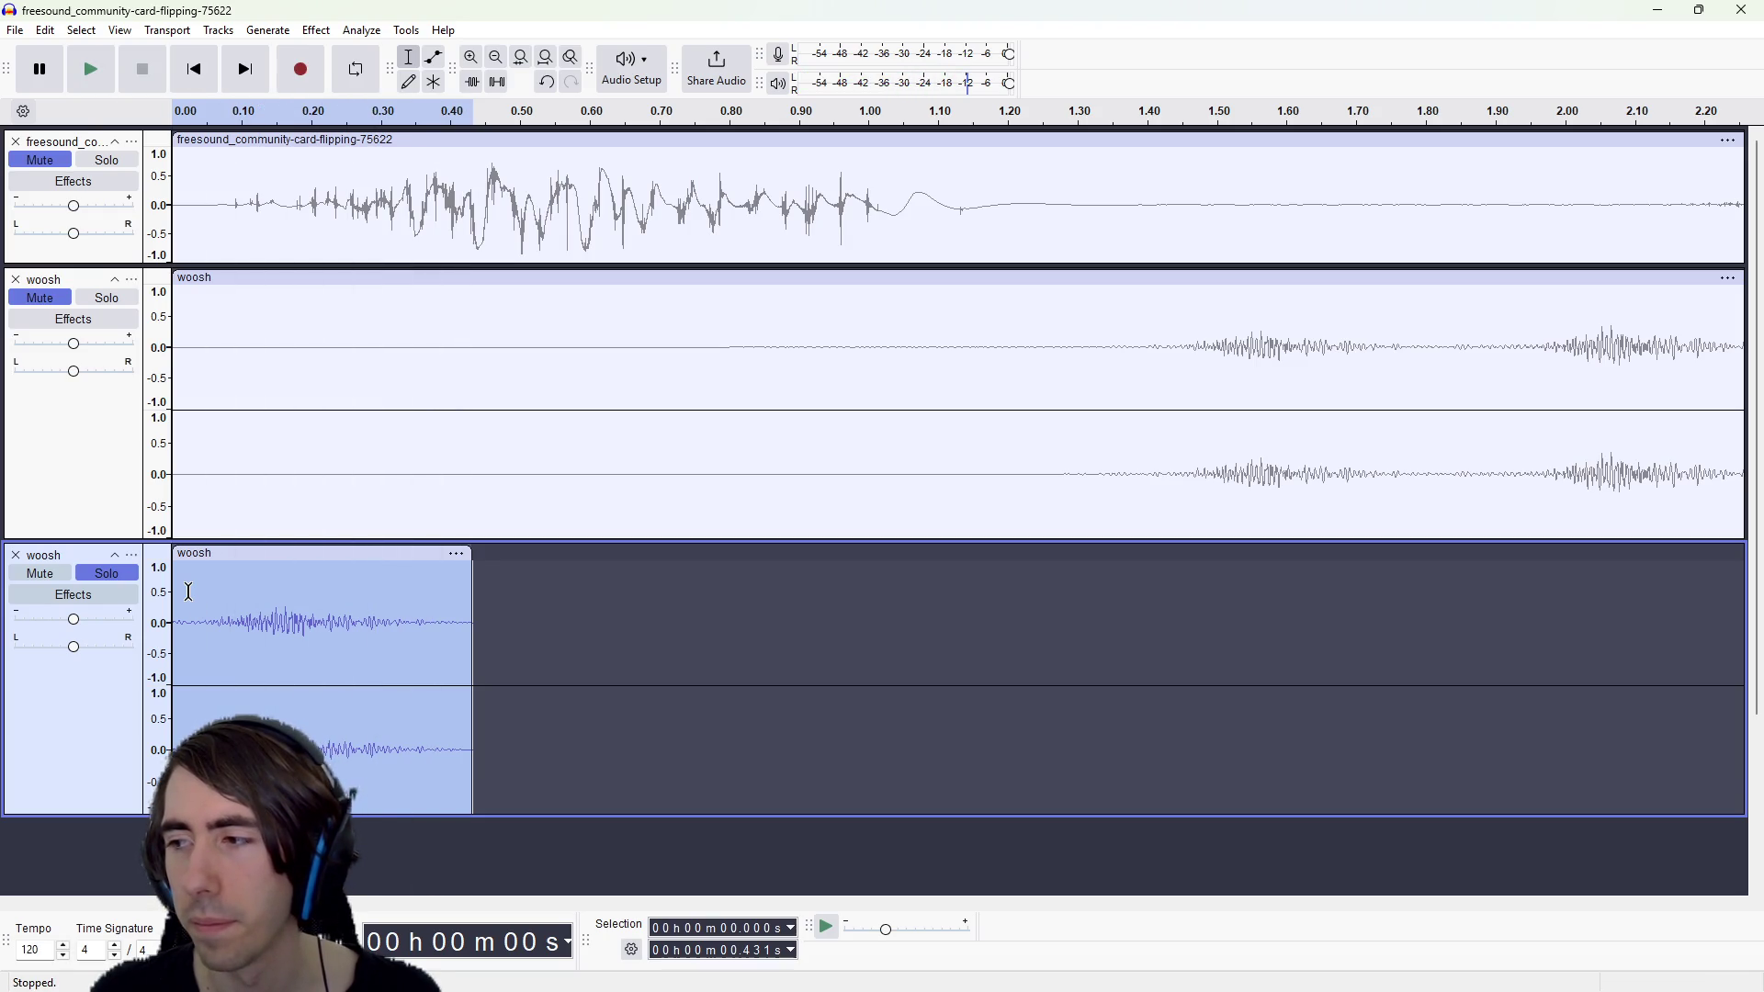
key(space)
key(space)
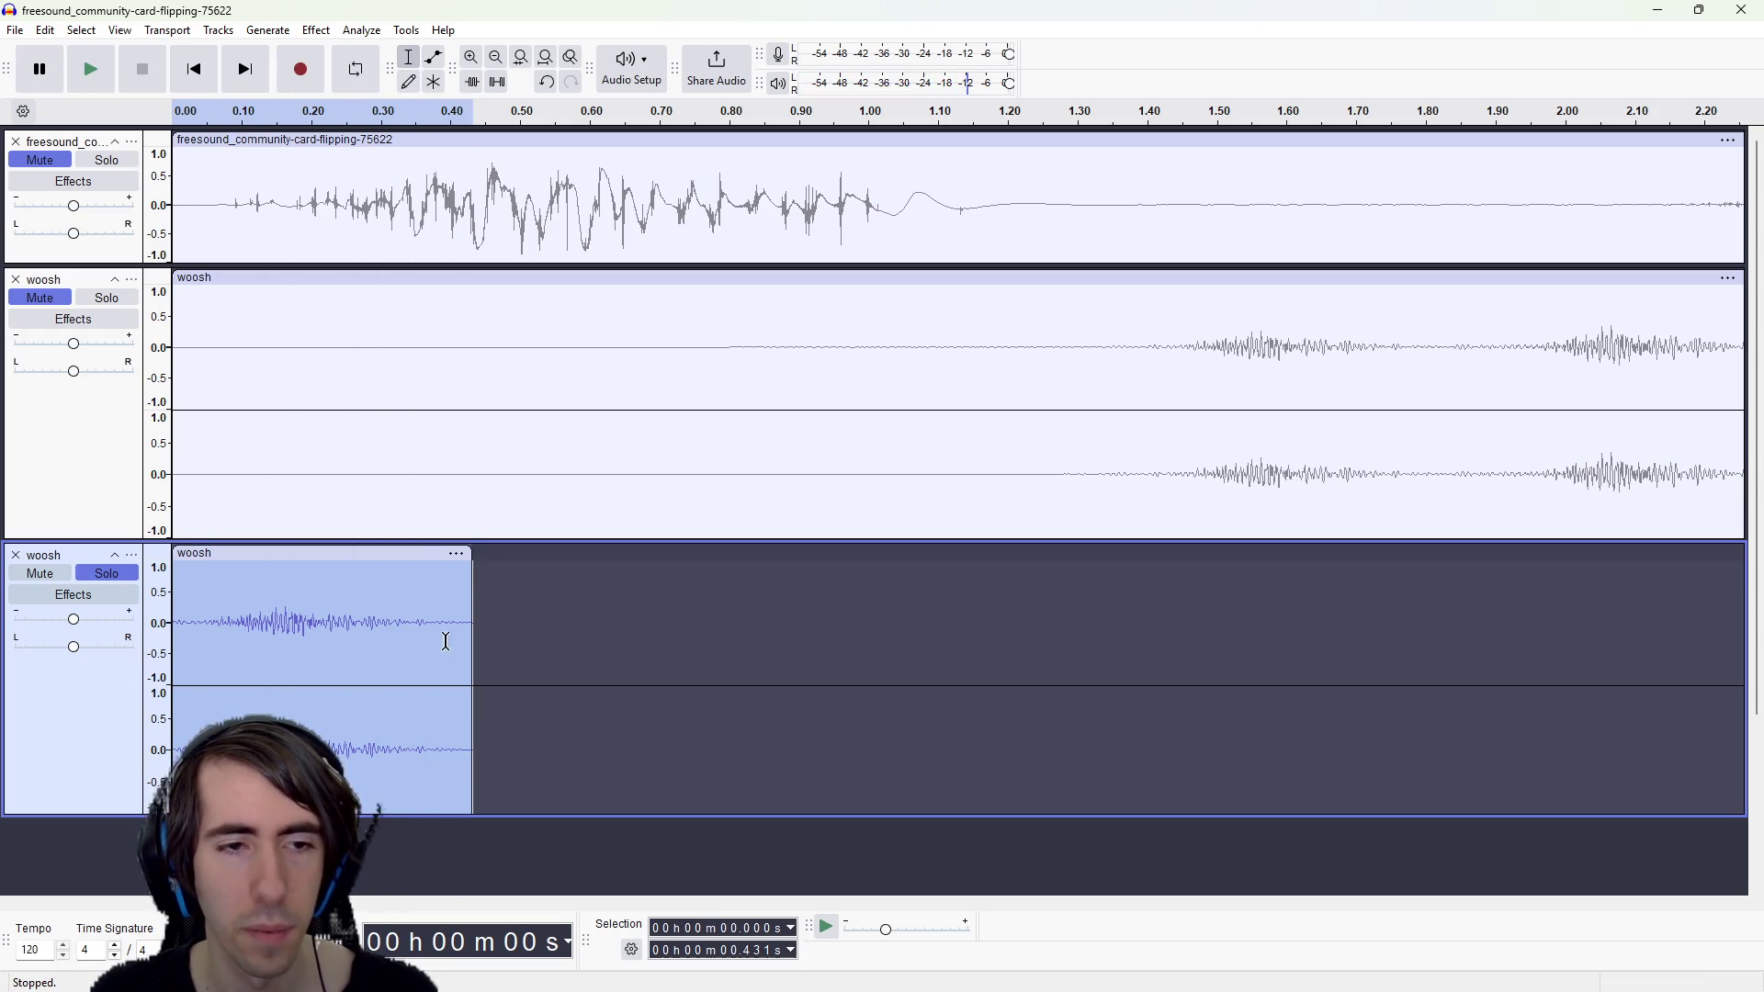
Play the clip from 0.390 s and 0.347 s to inspect its tail, stopping at 0.421 s
scroll(411, 683, up, 1)
scroll(416, 675, up, 2)
click(537, 632)
key(space)
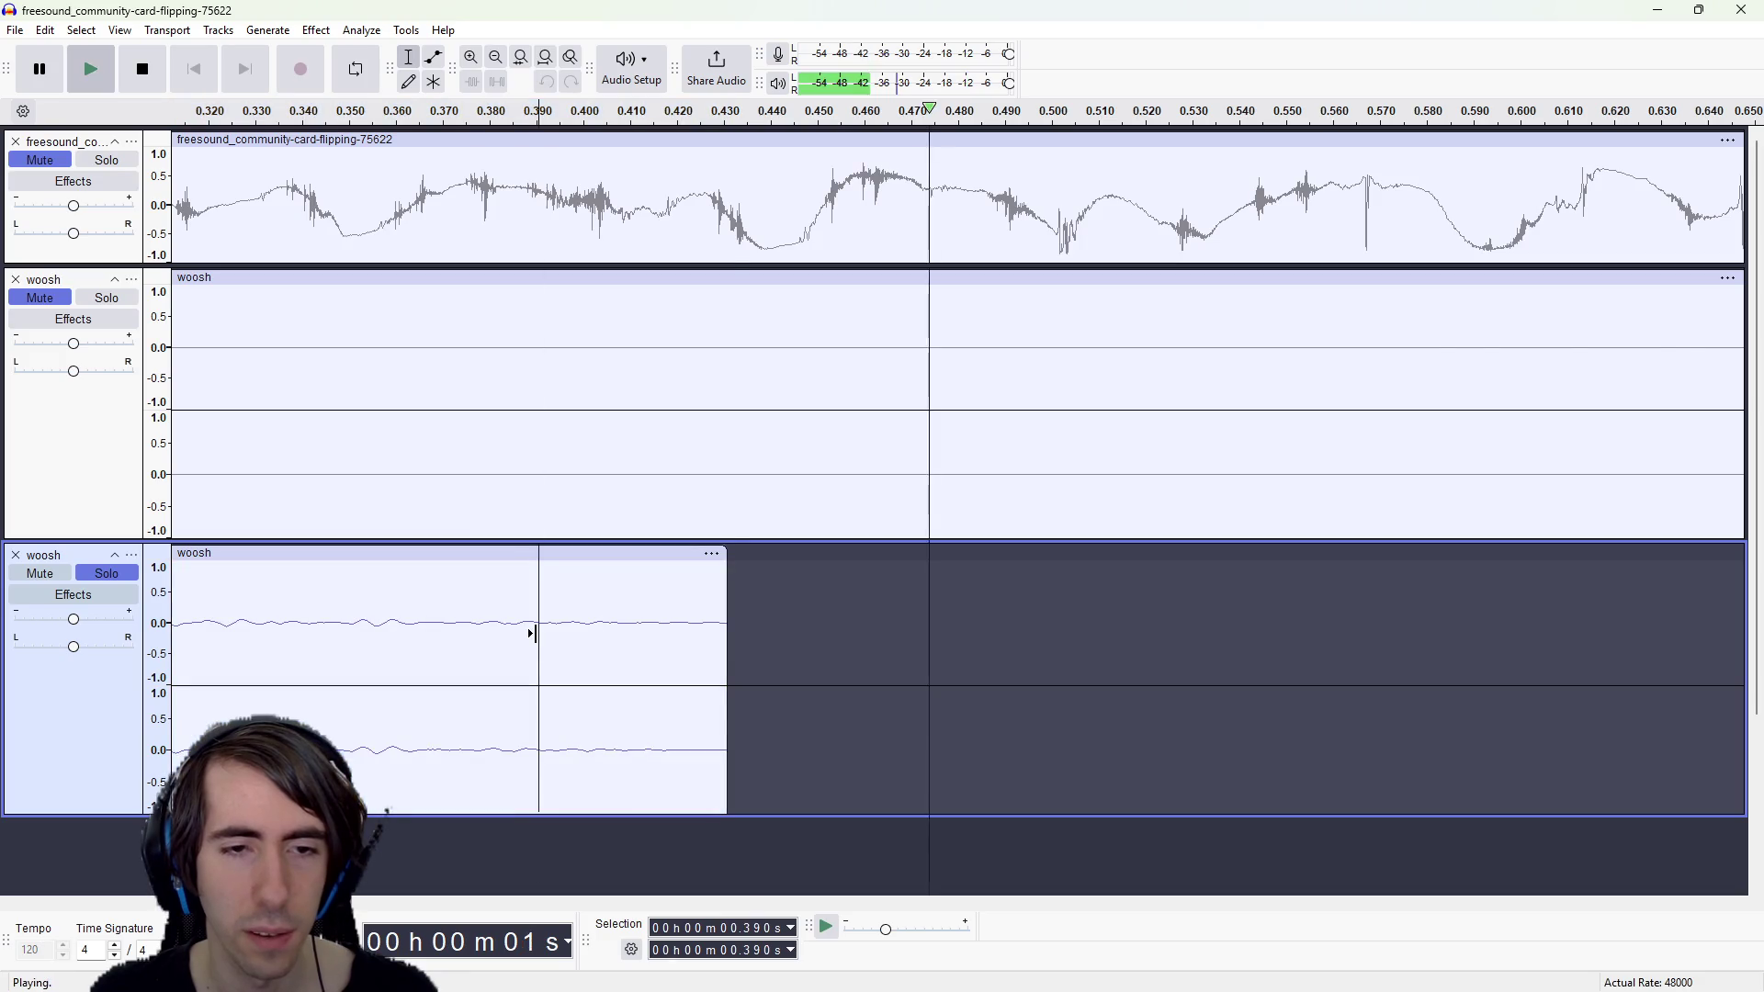
key(space)
scroll(380, 668, down, 2)
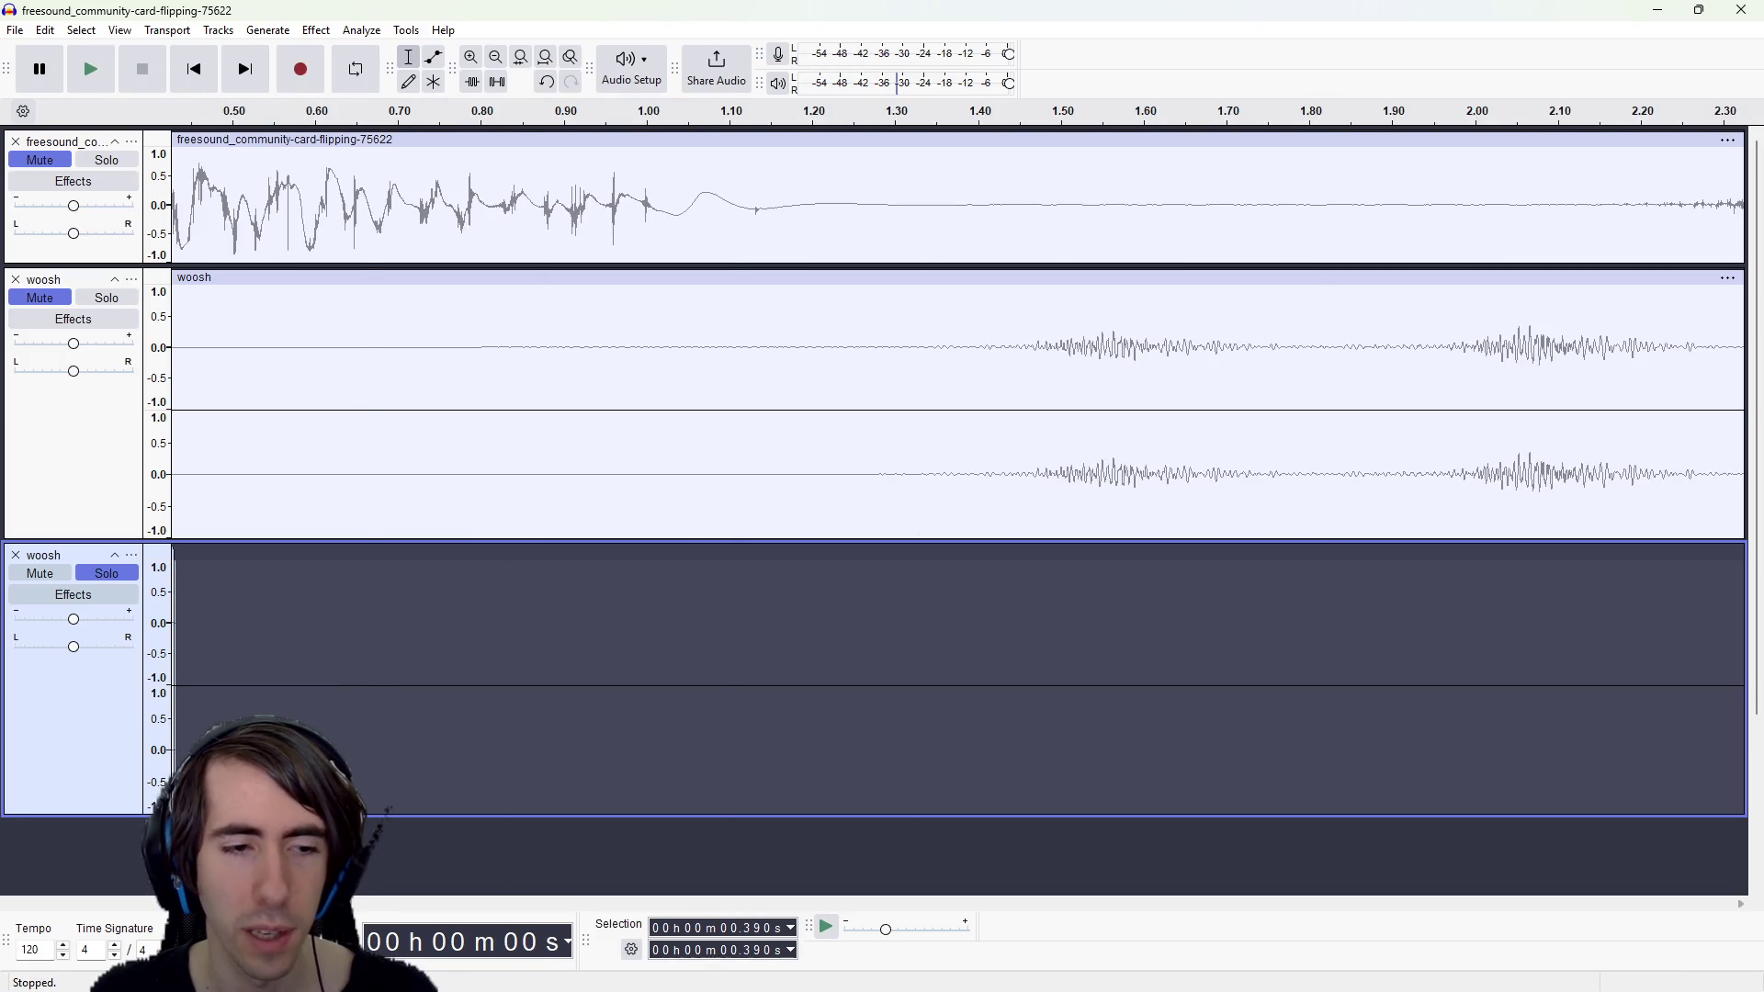
scroll(414, 680, left, 5)
click(460, 668)
key(space)
key(space)
click(529, 627)
key(space)
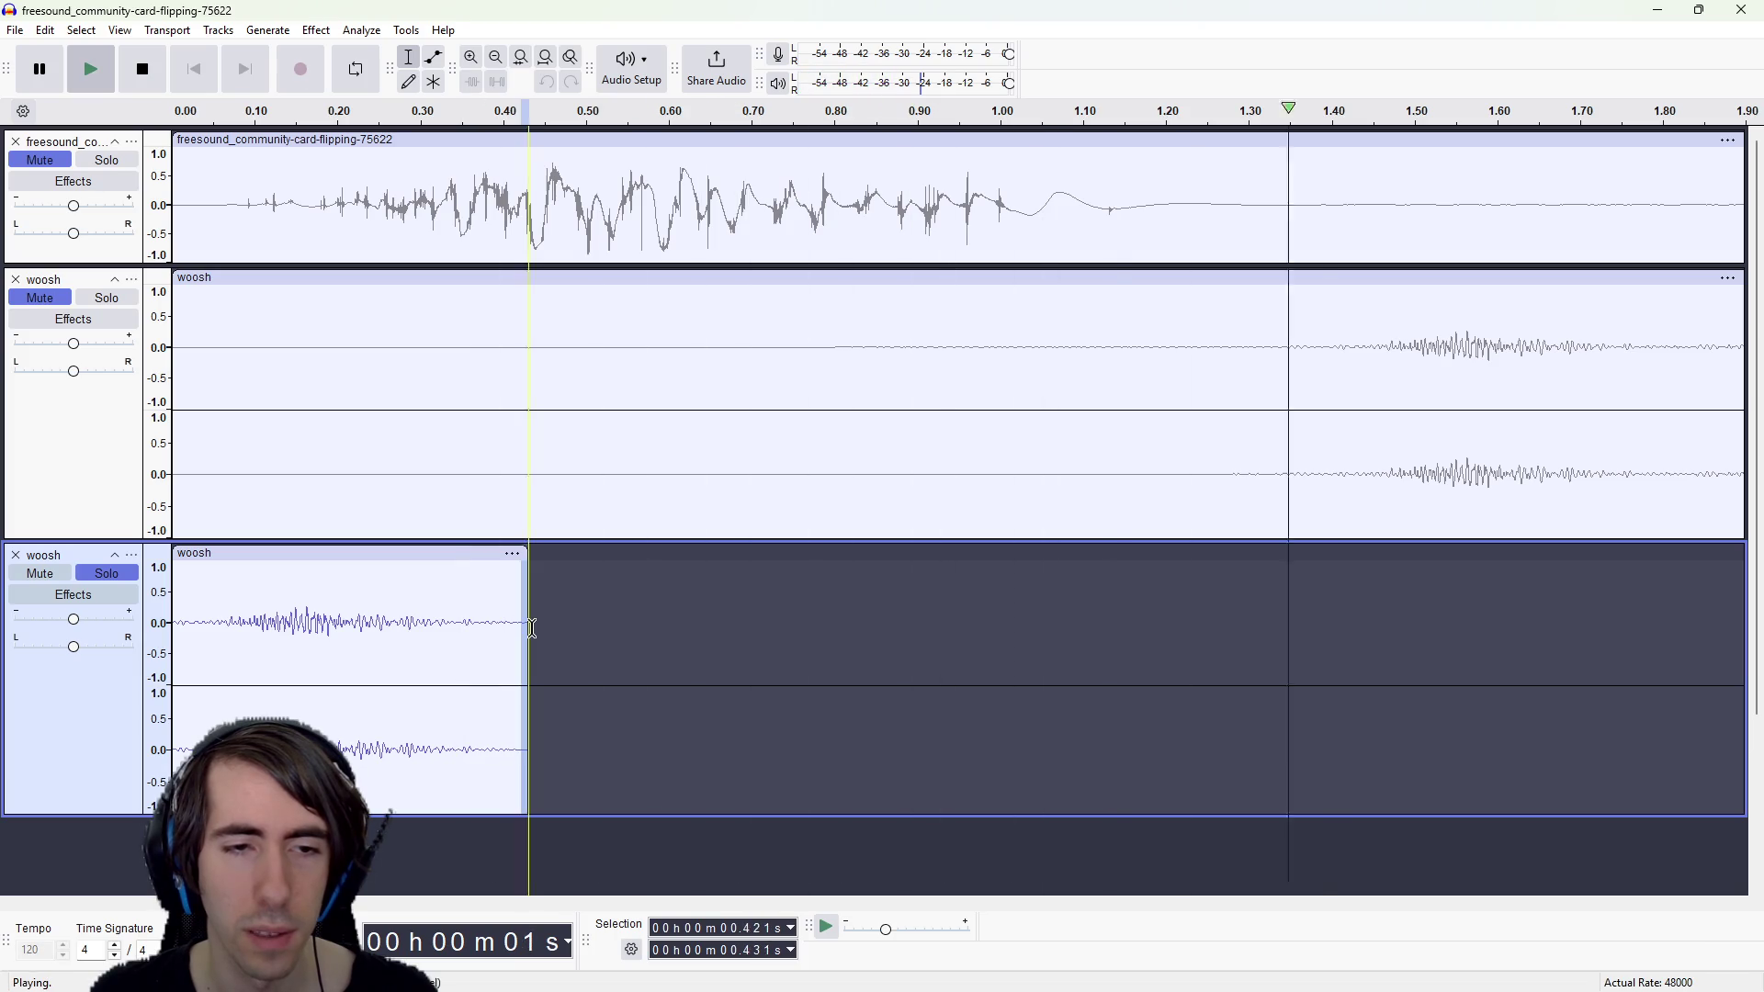
Select the final 0.403–0.431 s of the clip for another effect
key(Delete)
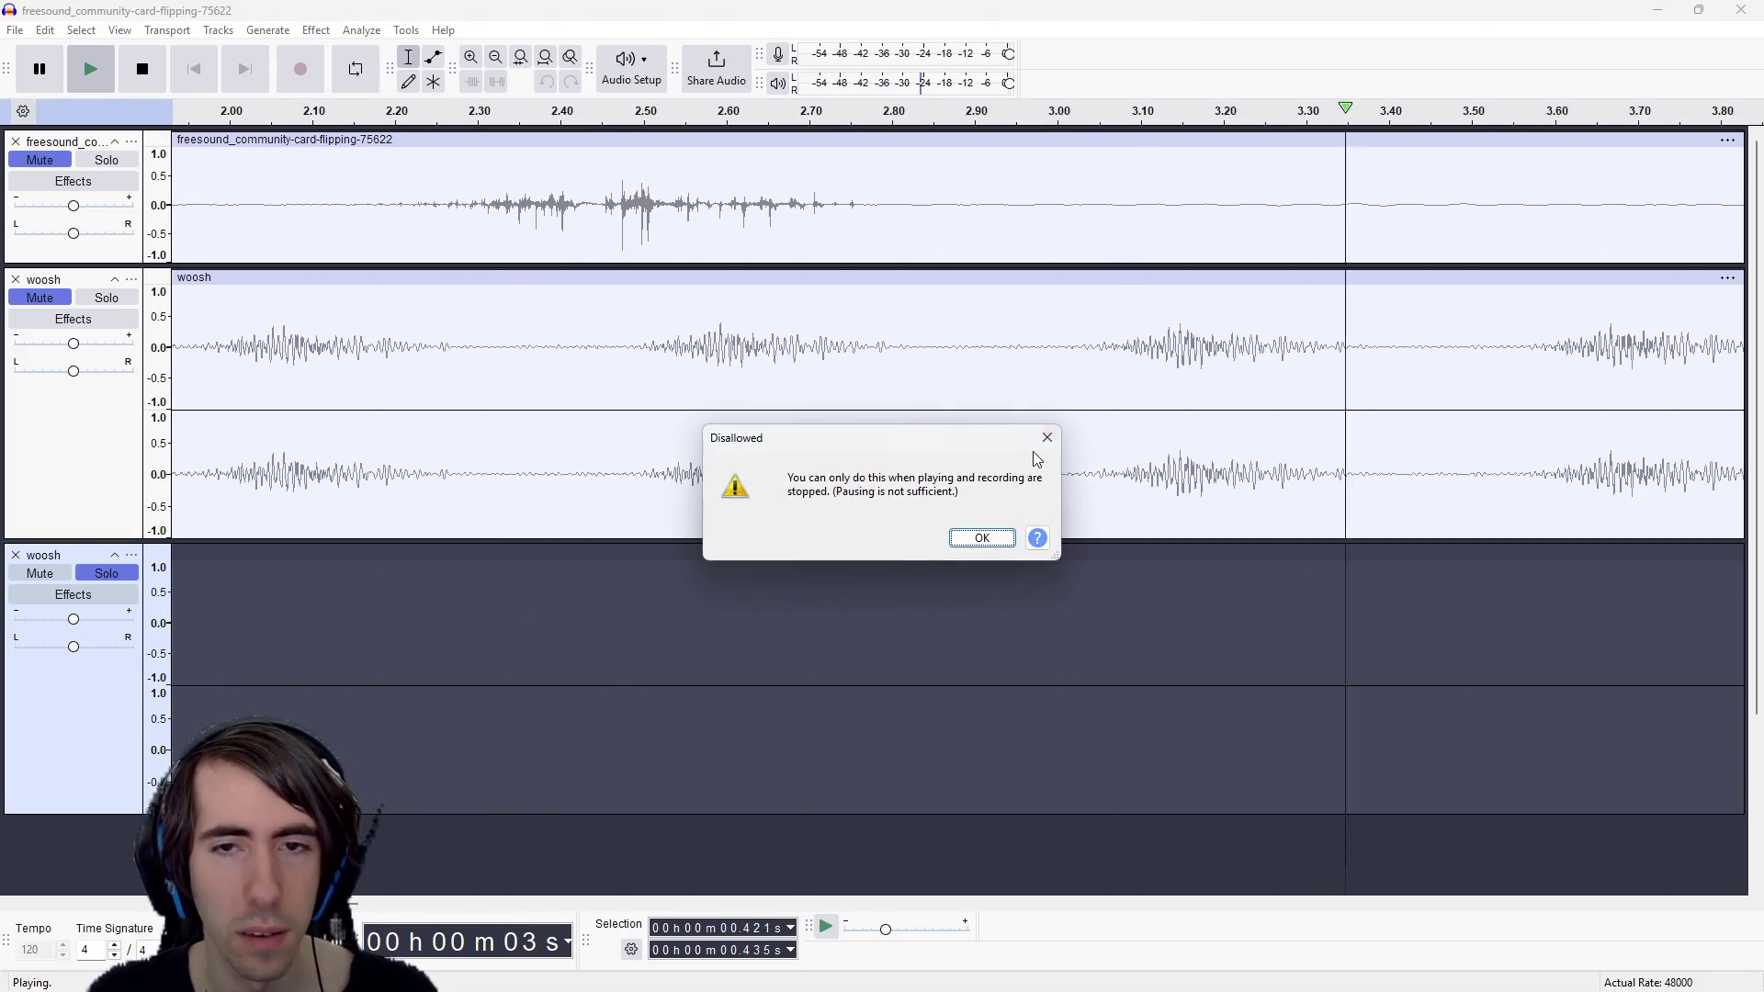
key(Return)
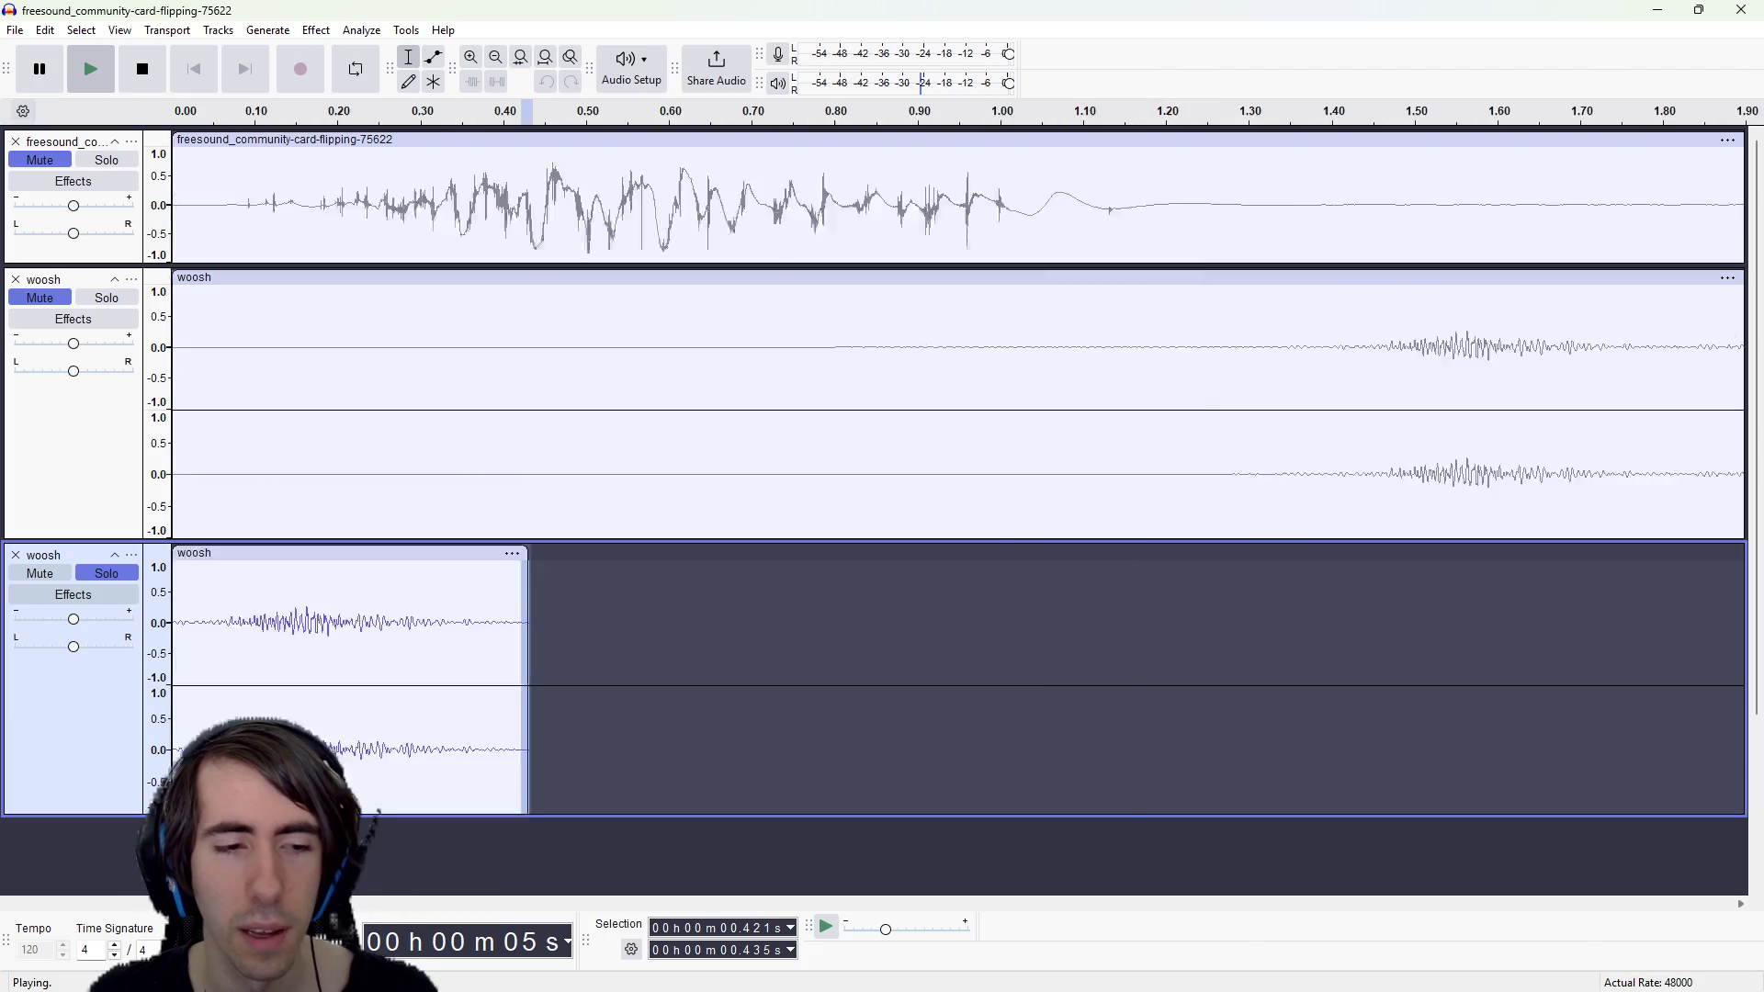
key(space)
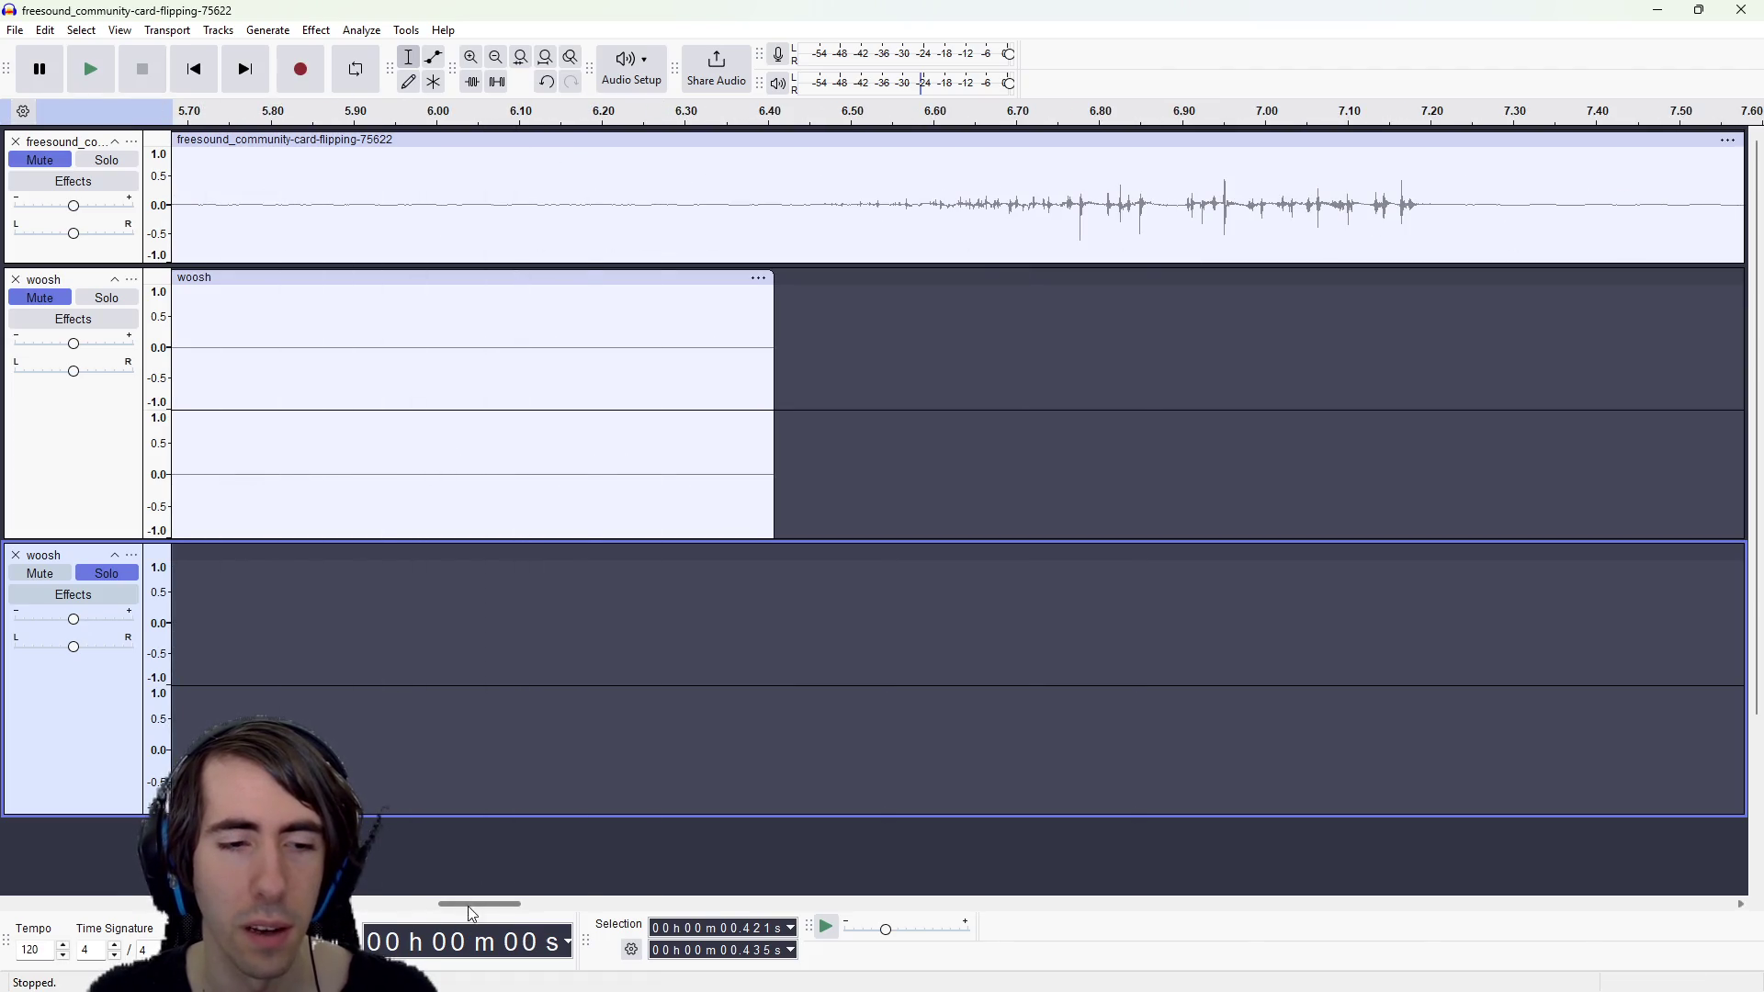
drag(470, 904, 55, 904)
scroll(502, 676, up, 1)
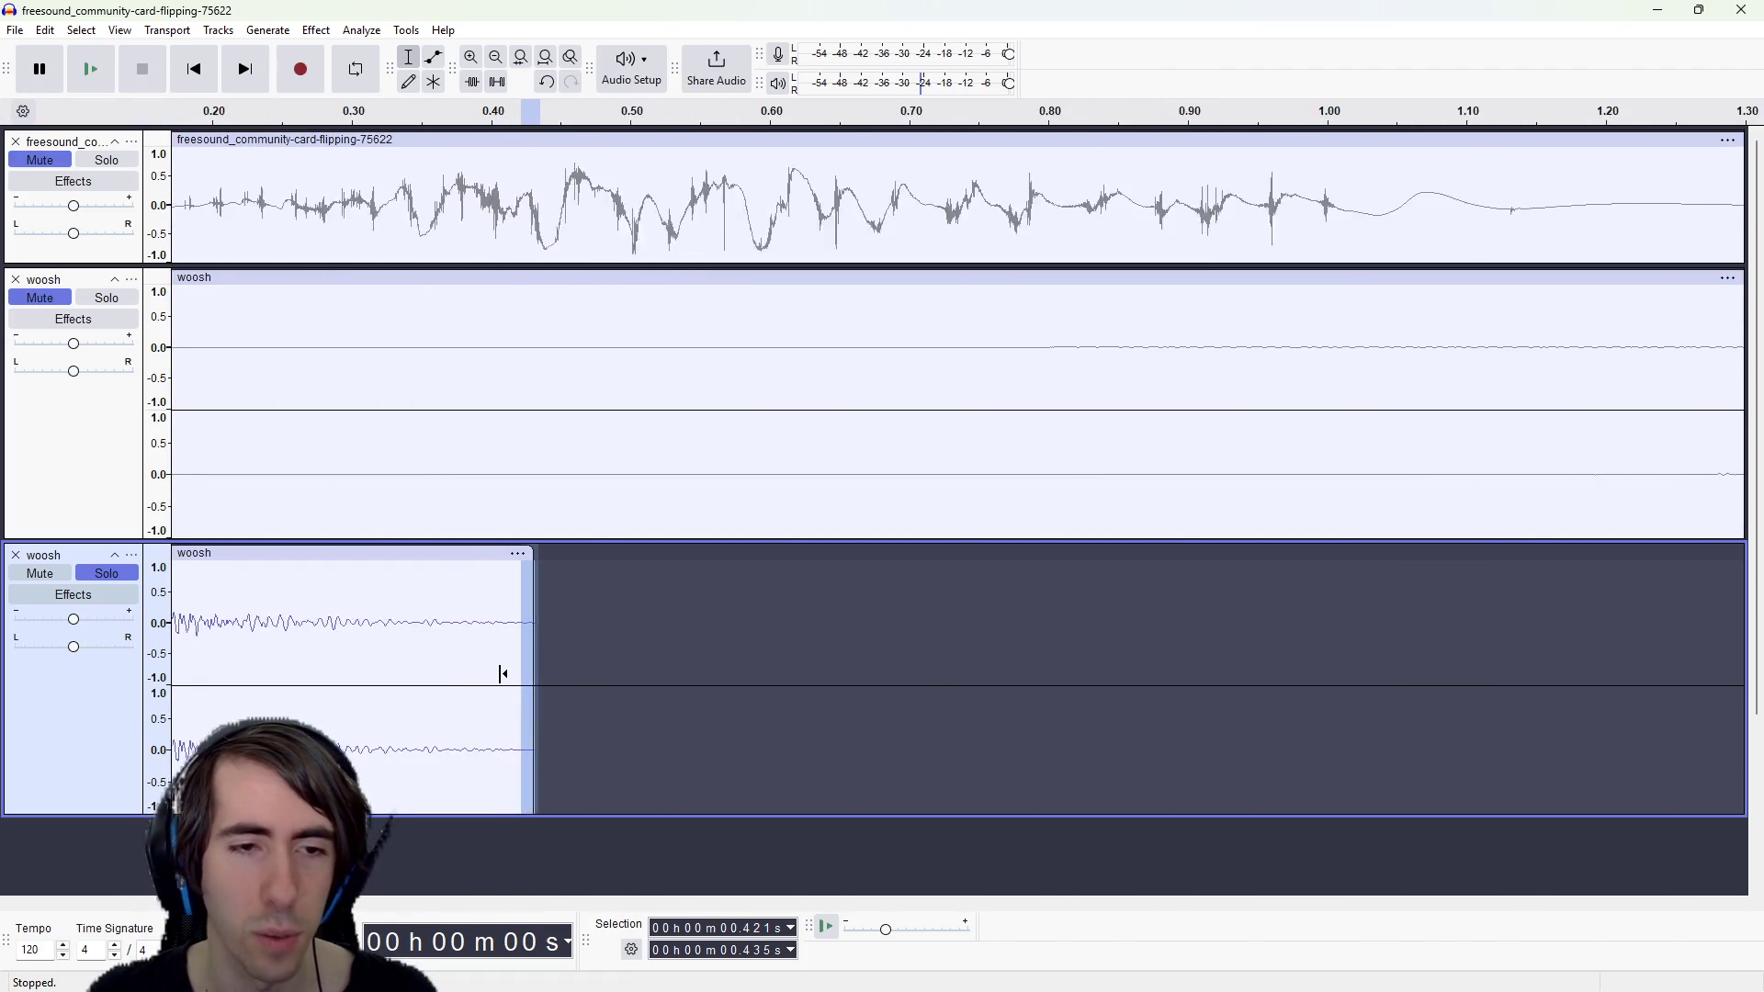
scroll(502, 676, up, 1)
drag(485, 650, 540, 649)
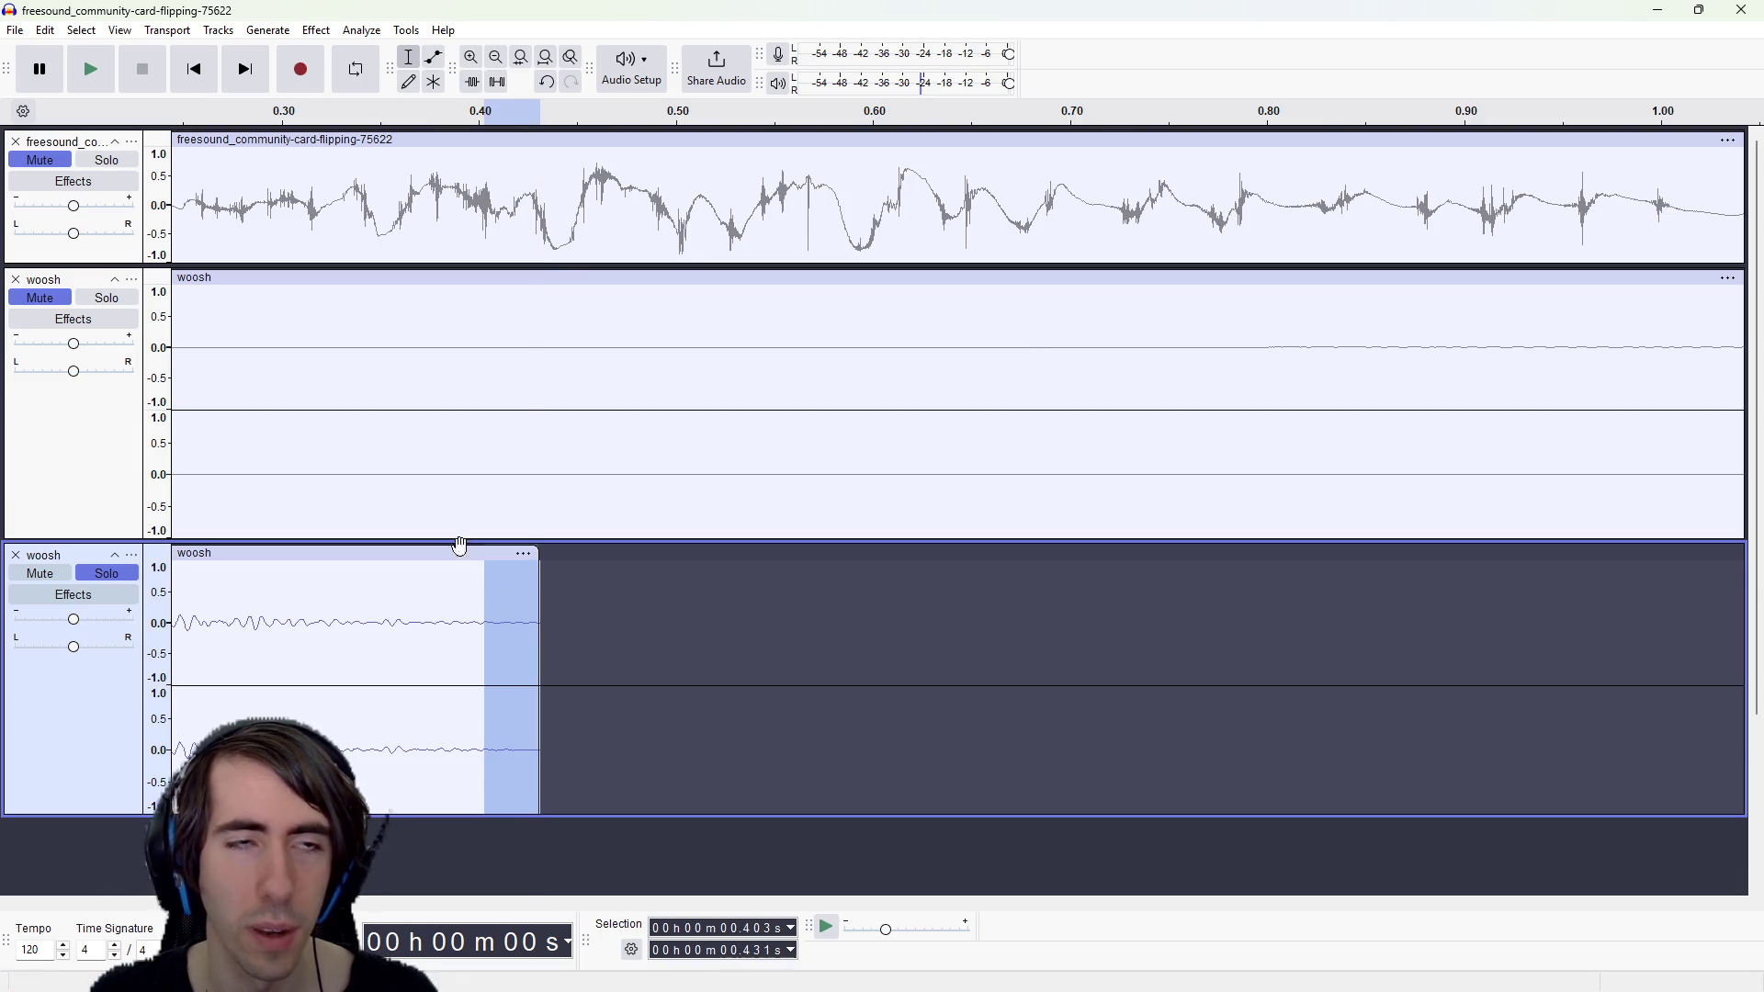
click(316, 30)
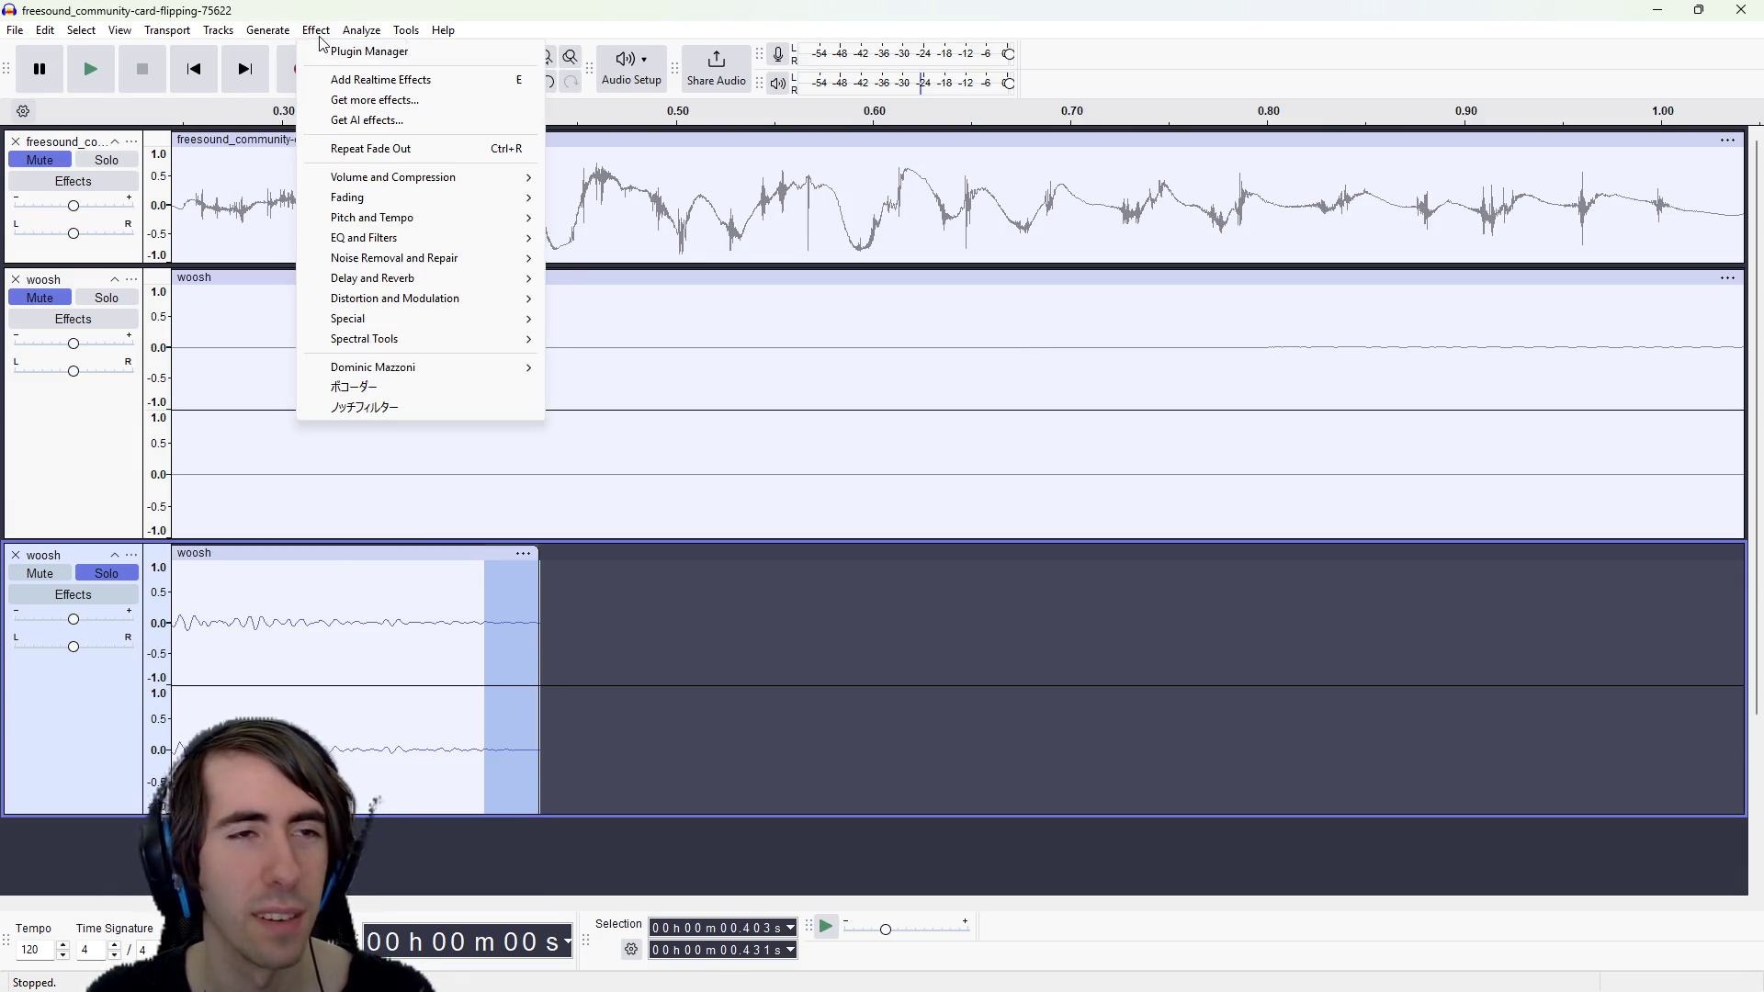
Apply Repeat Fade Out to the woosh clip's short tail selection
click(371, 149)
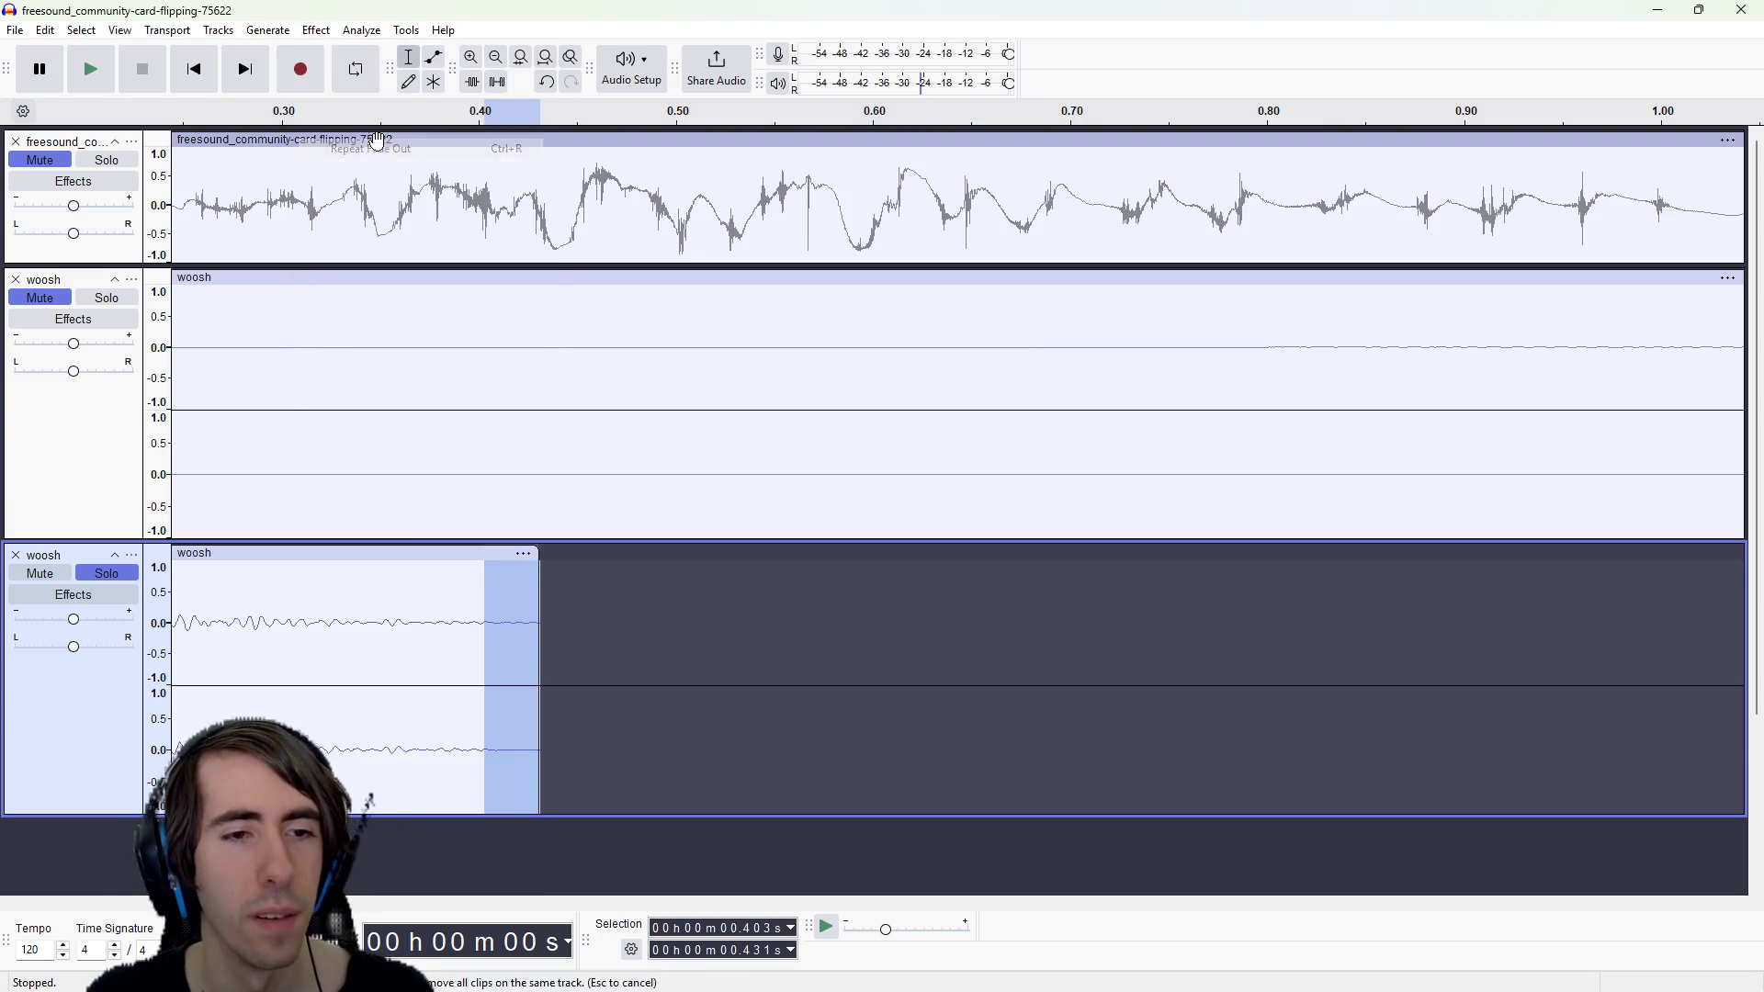
click(305, 33)
click(381, 156)
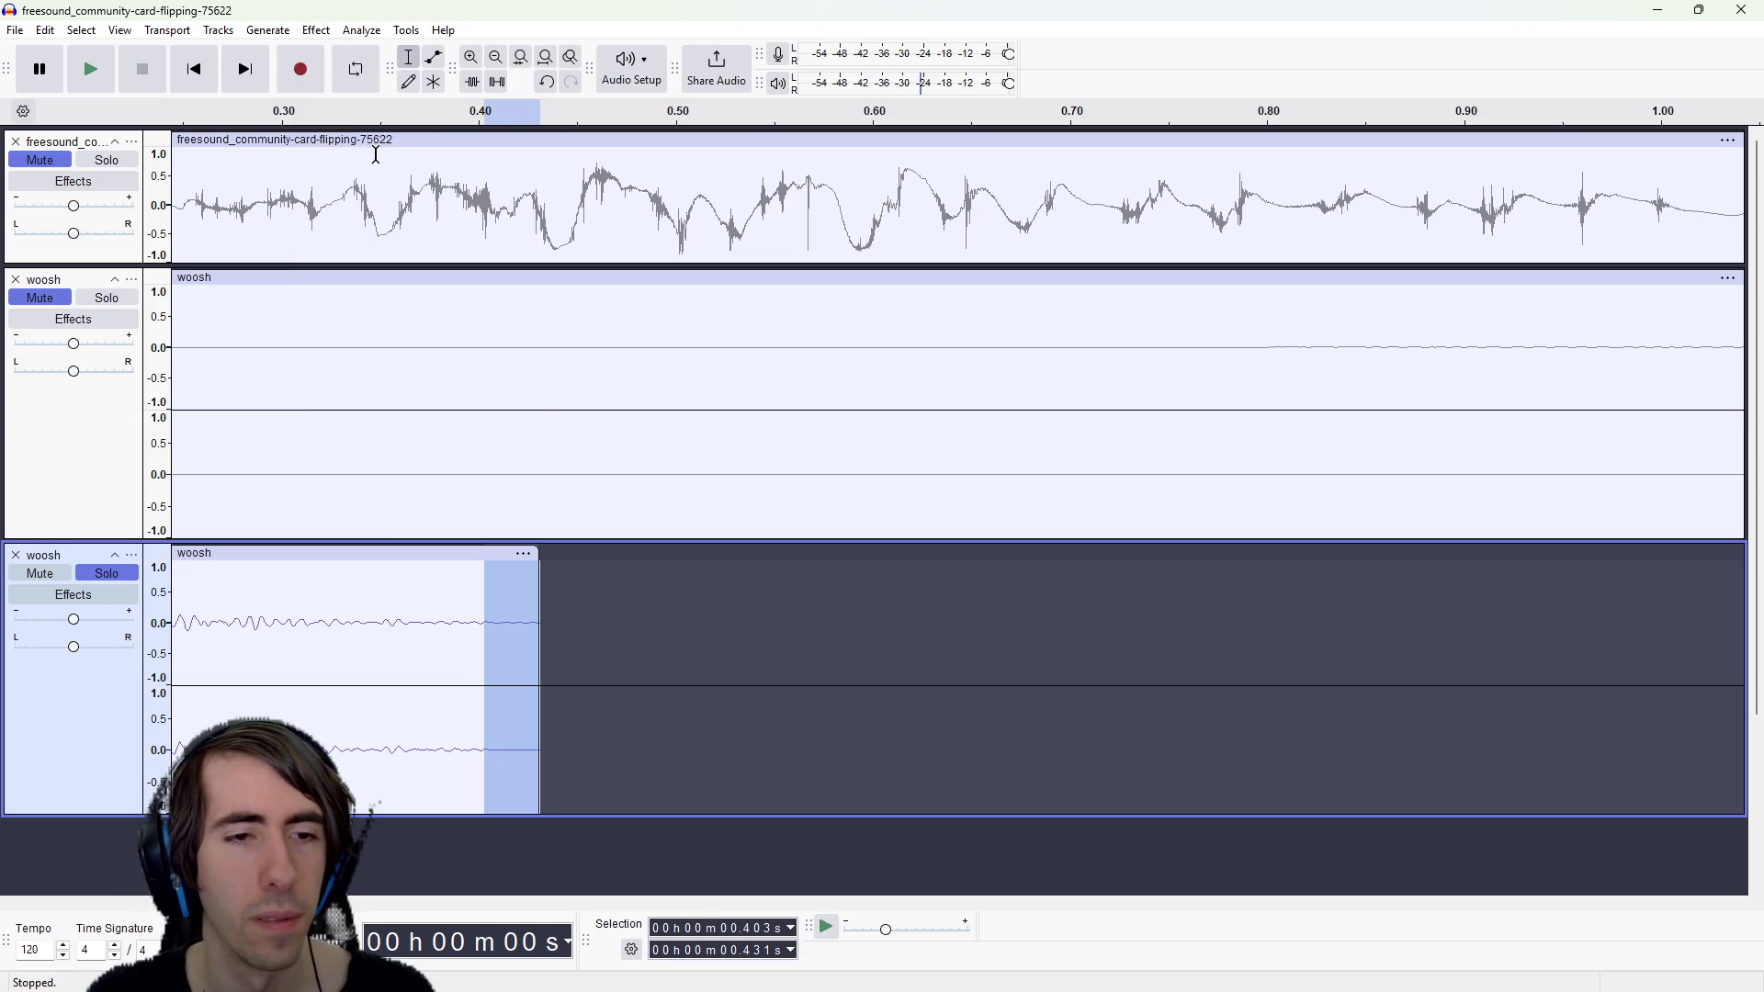
click(322, 30)
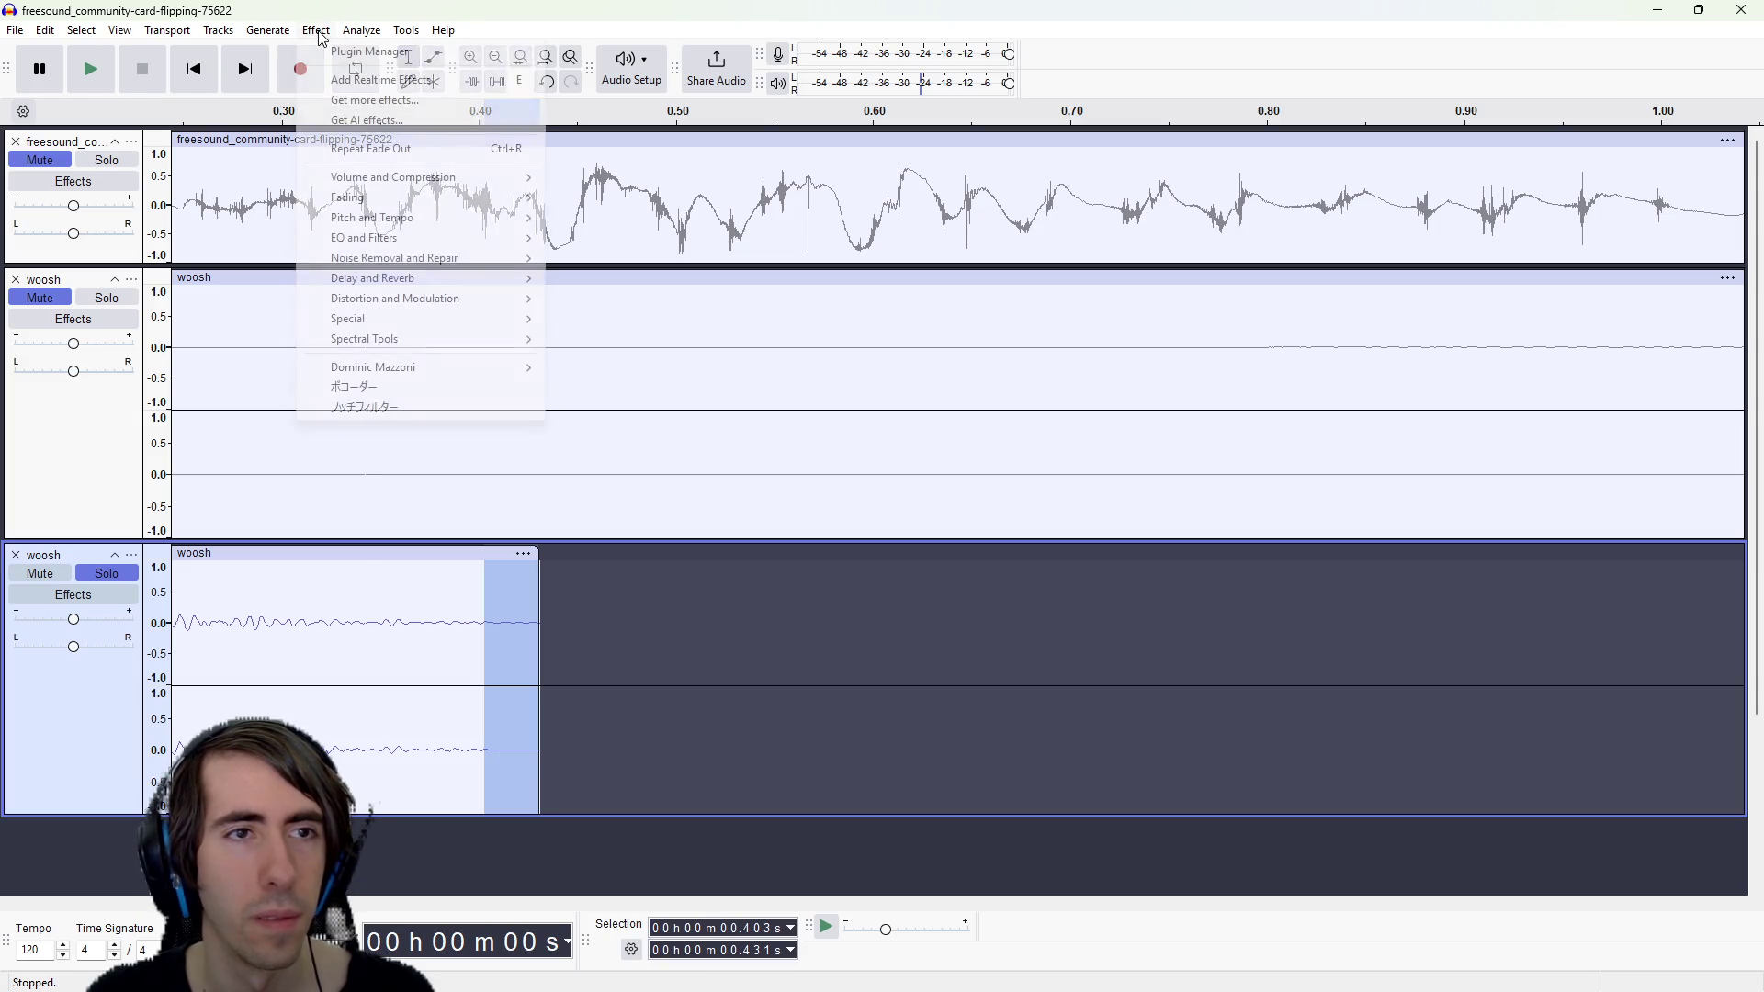
click(381, 156)
click(393, 633)
Fade out the clip from about 0.29 s to its end and play from 0.282 s
drag(264, 602, 539, 642)
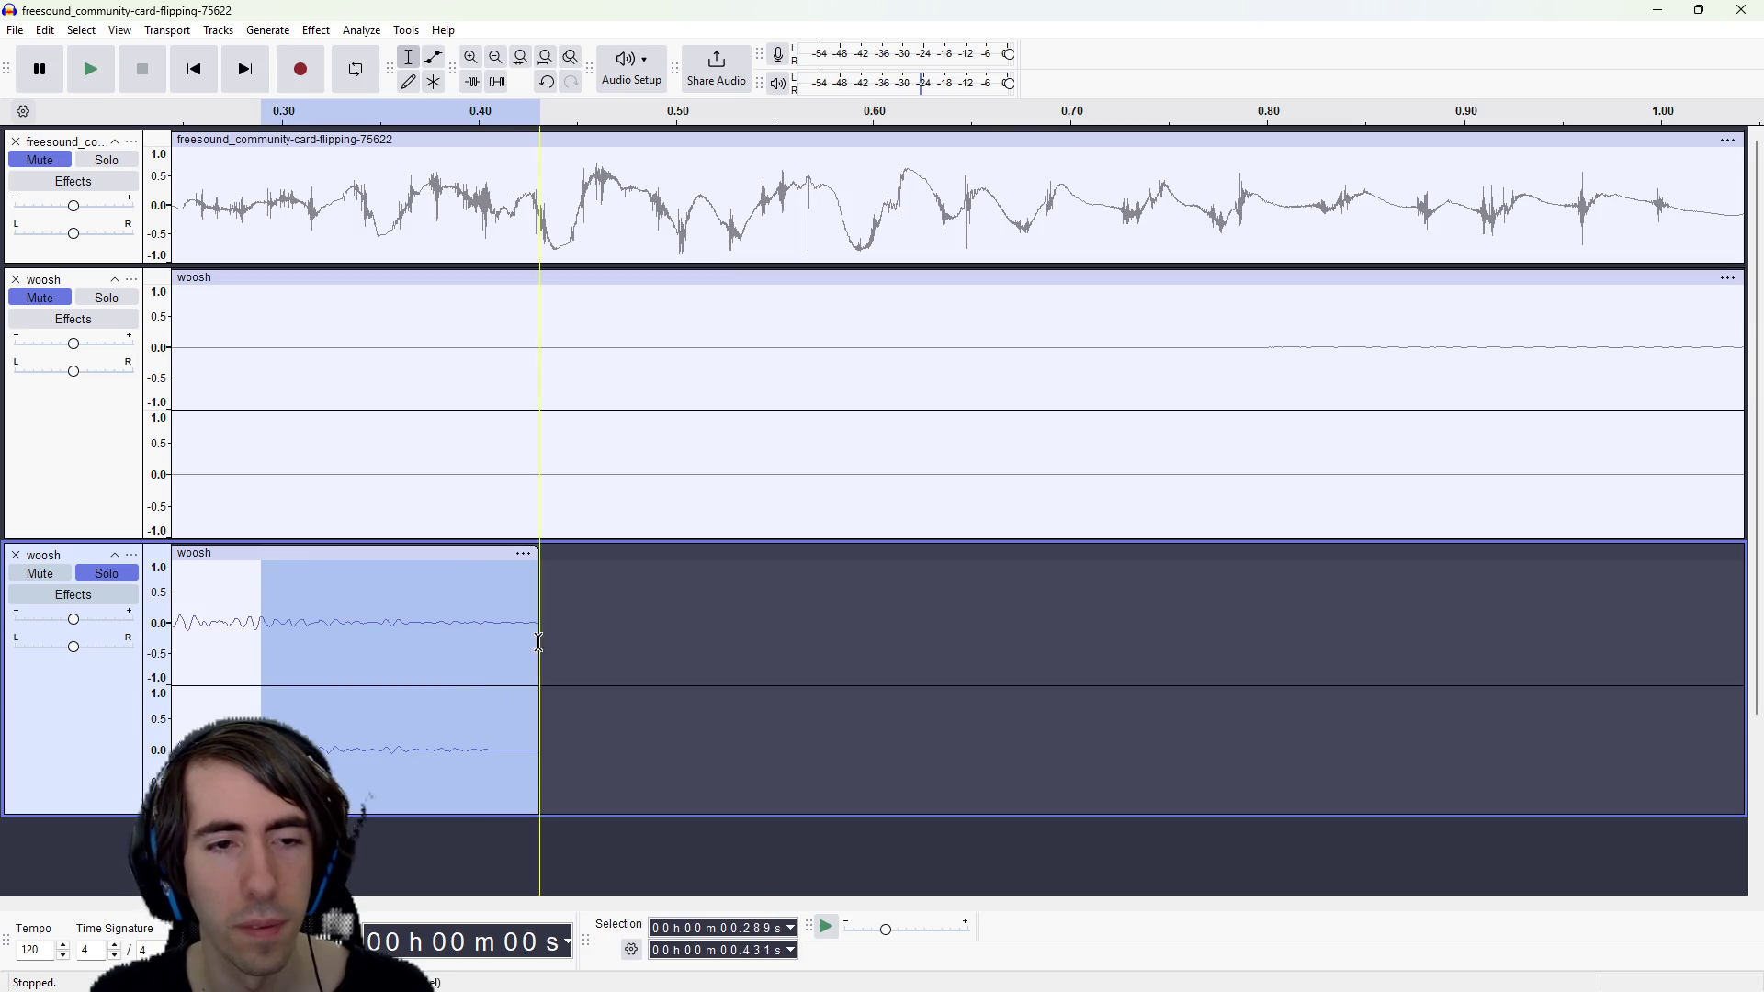
click(311, 31)
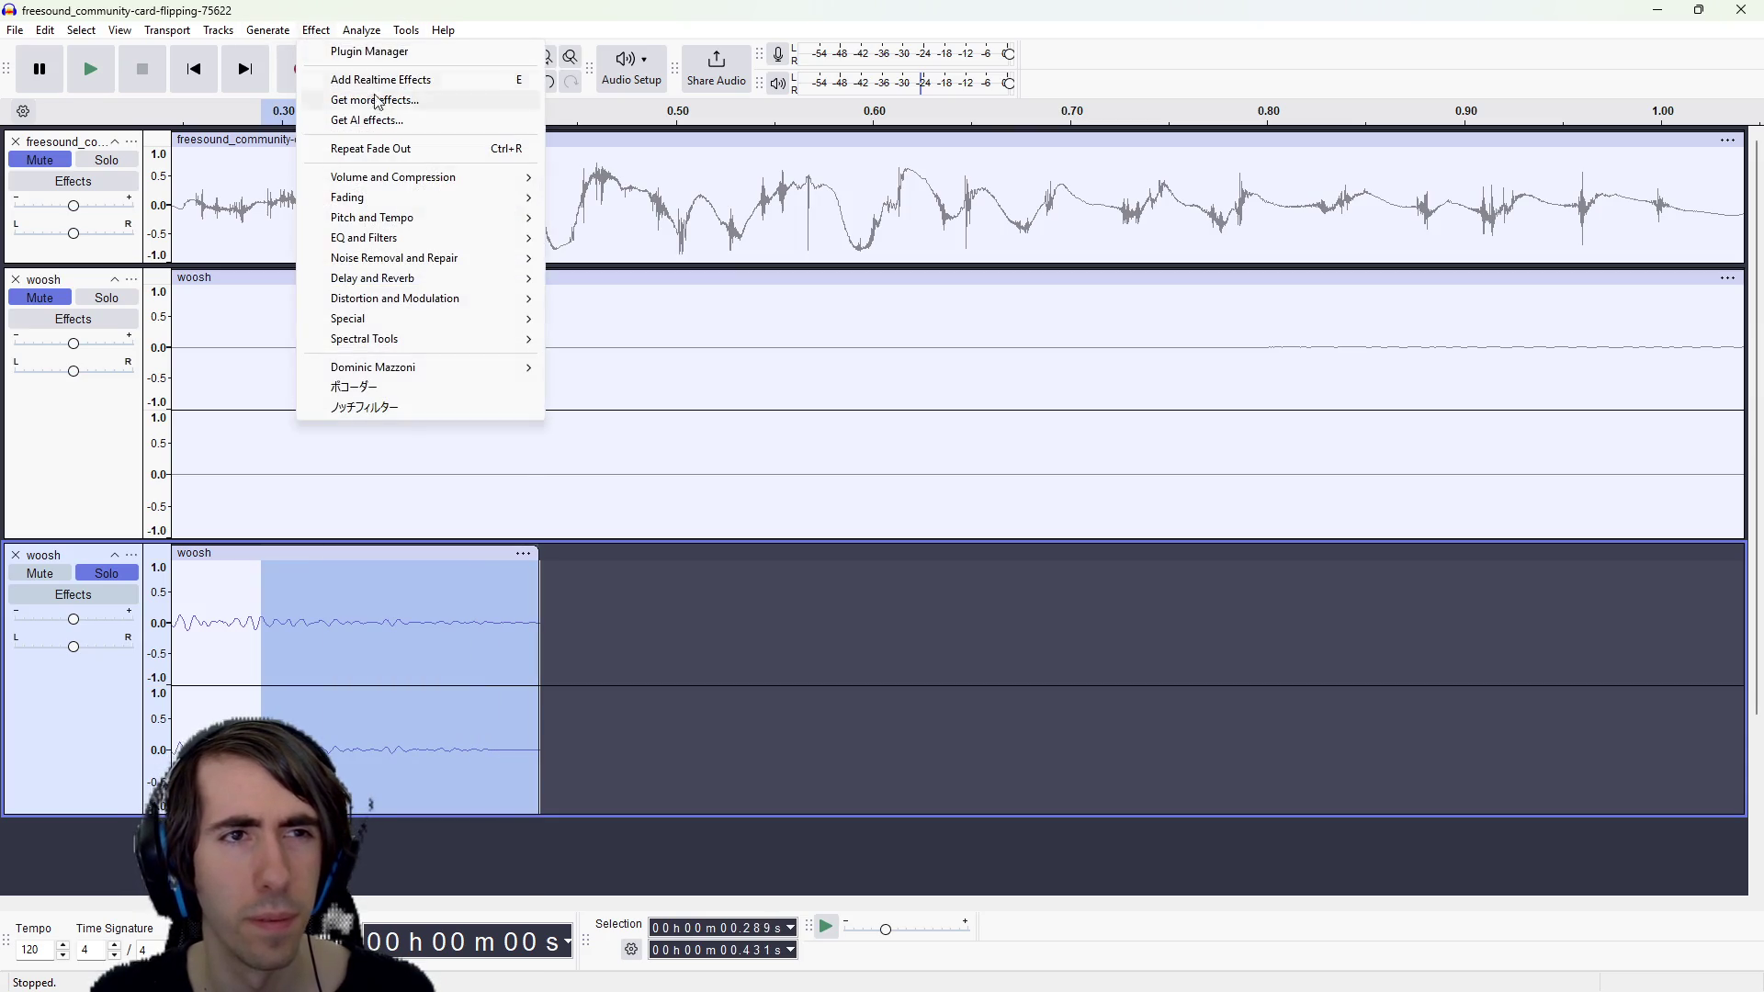
click(379, 156)
click(598, 629)
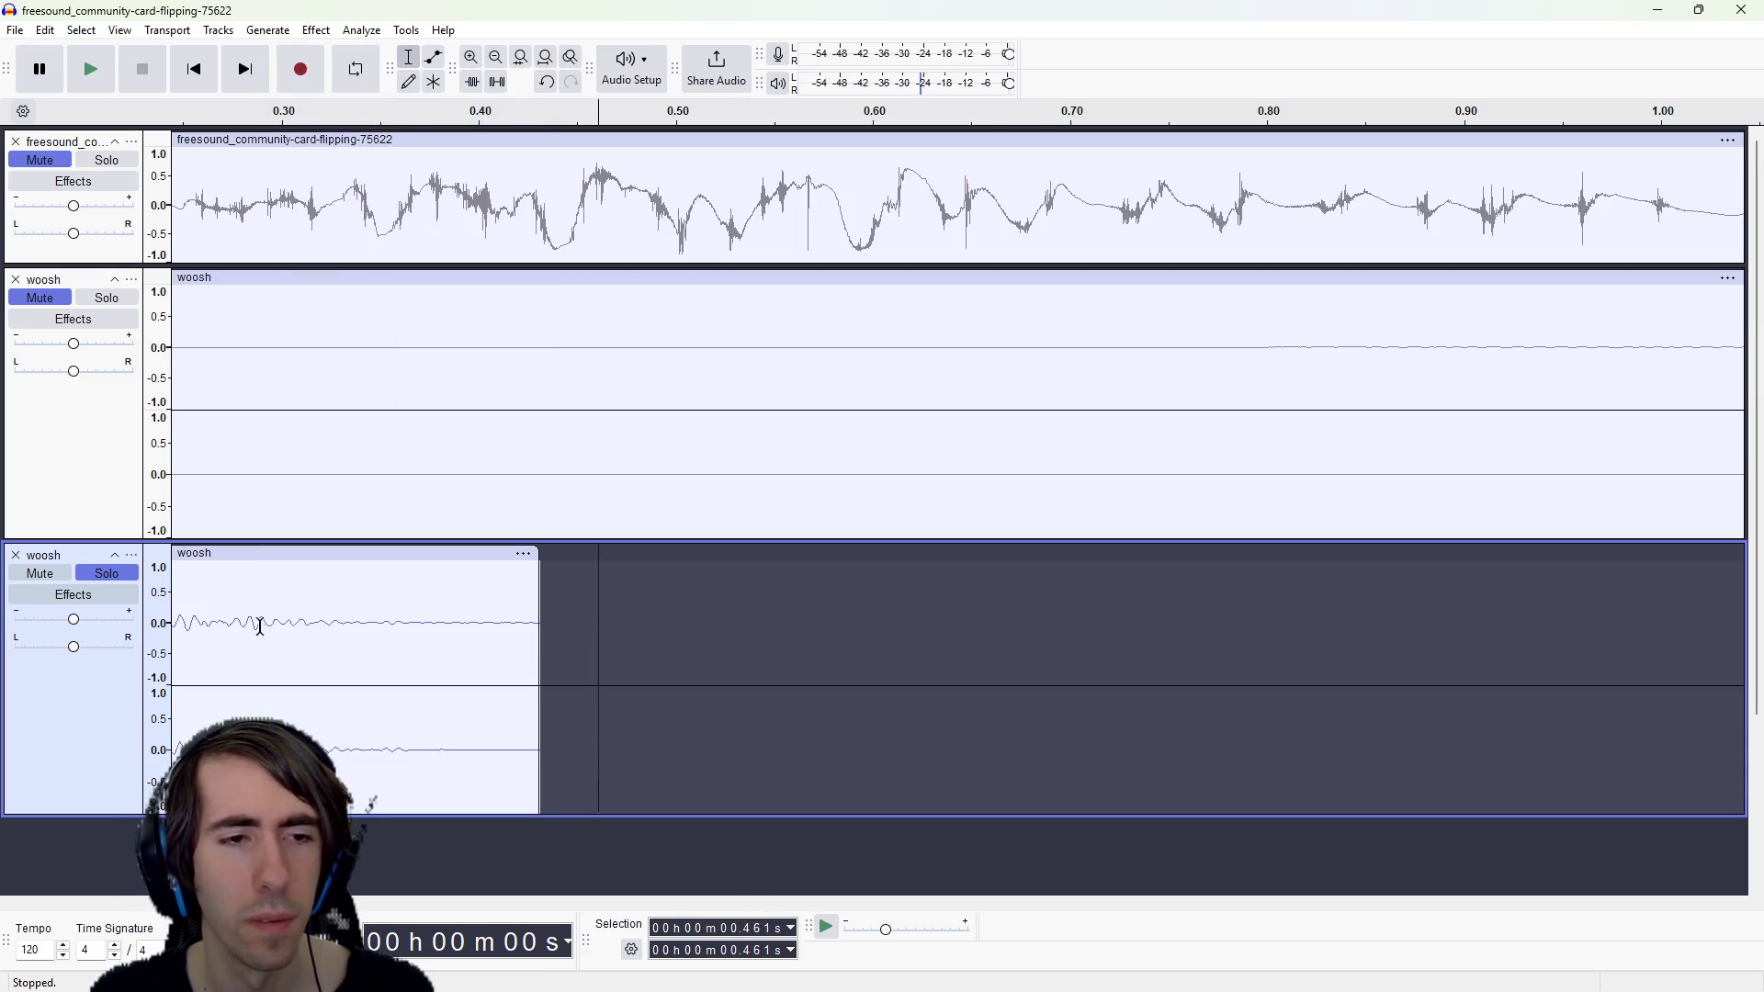
click(246, 626)
key(space)
key(space)
Play the whole faded woosh clip, then move Audacity aside to reveal Godot
scroll(496, 730, down, 2)
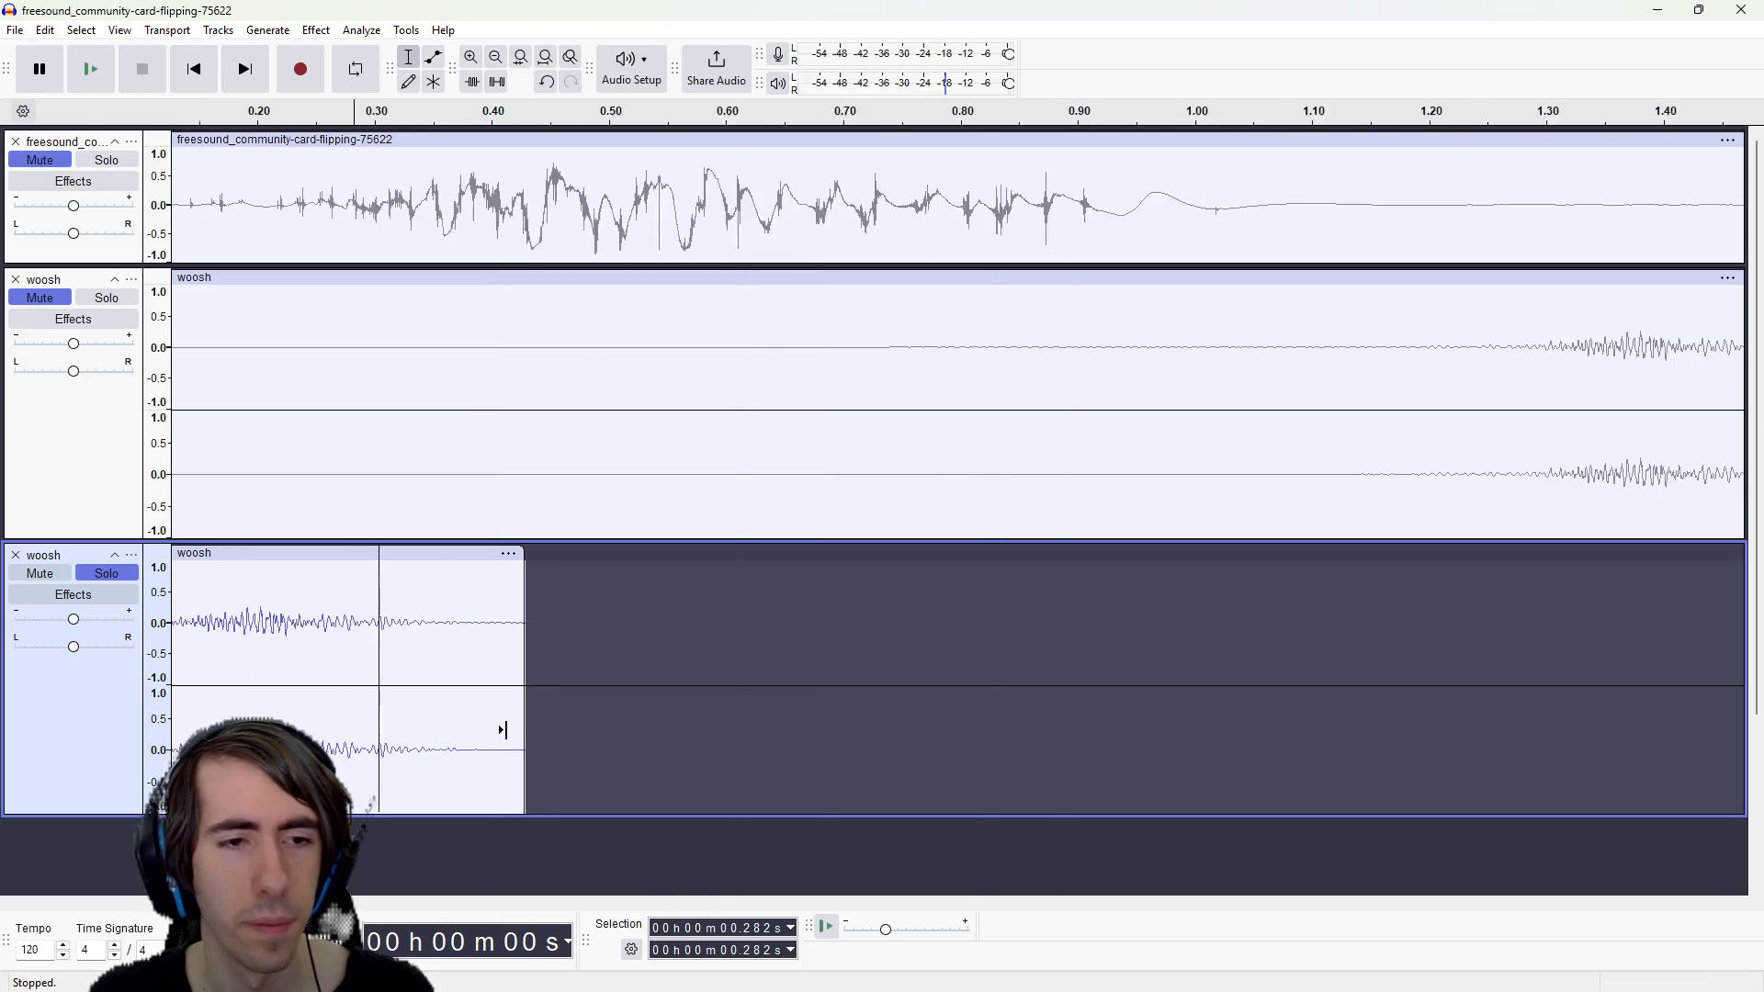
double_click(204, 627)
key(space)
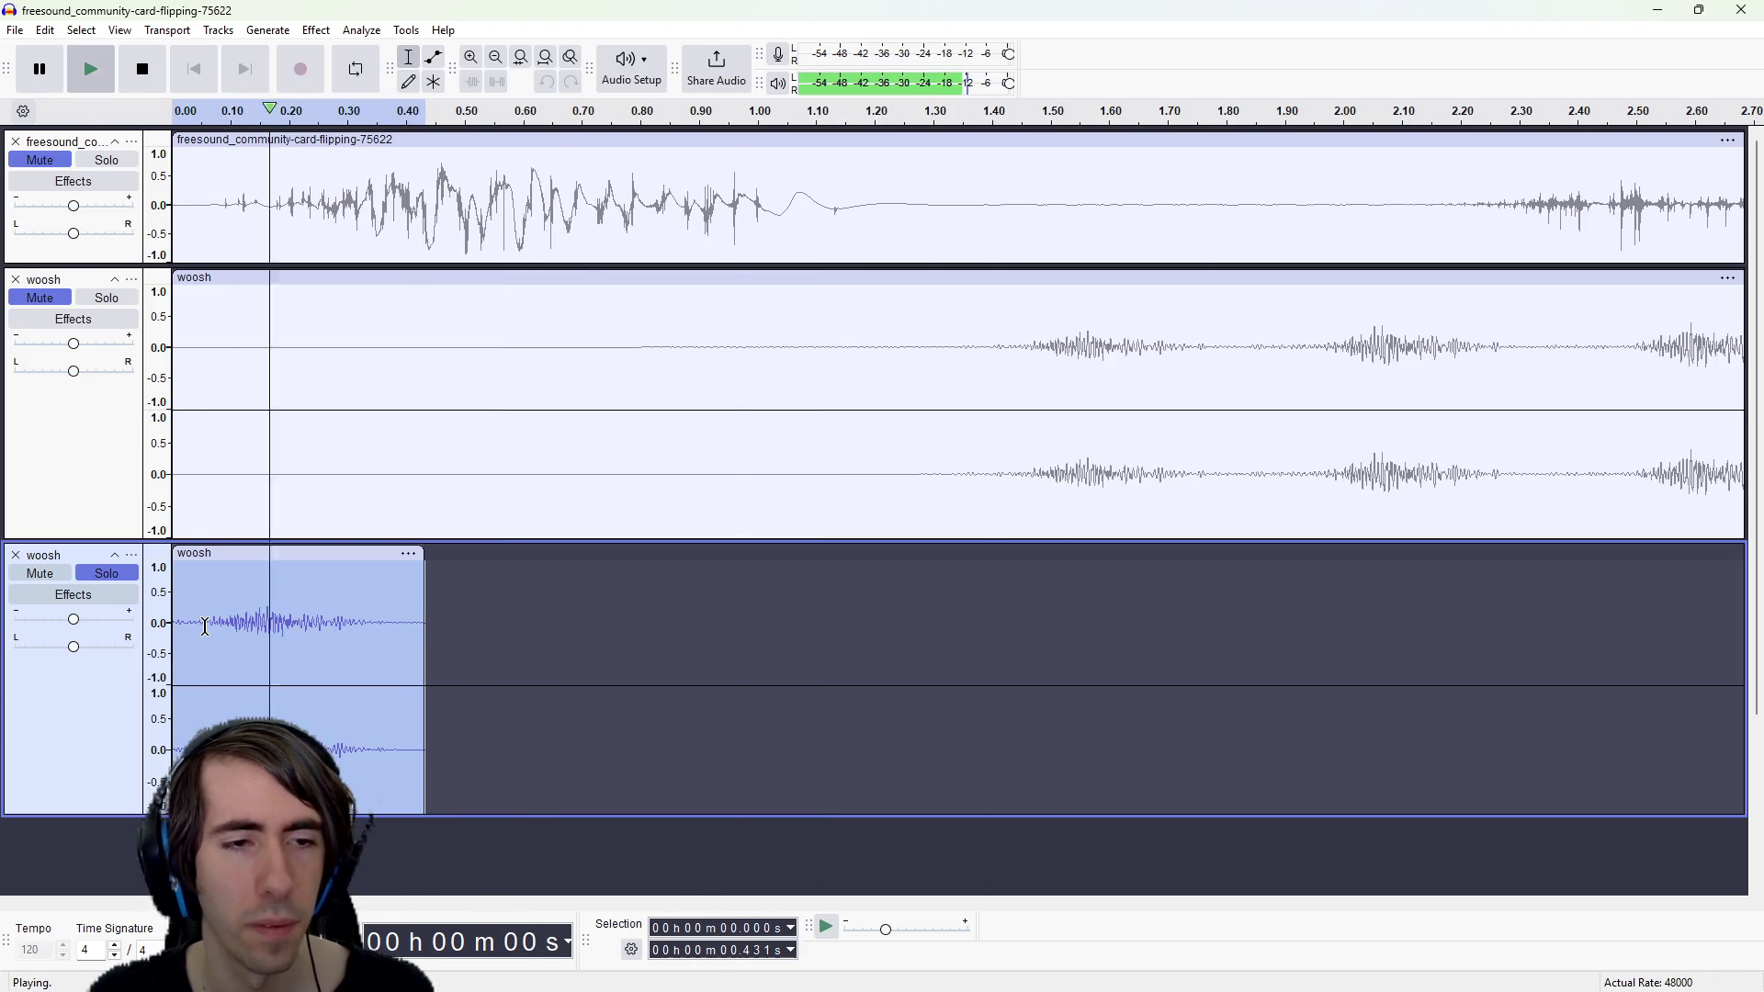
key(space)
mouse_move(1011, 10)
mouse_down()
mouse_move(1499, 686)
mouse_move(1763, 496)
mouse_up()
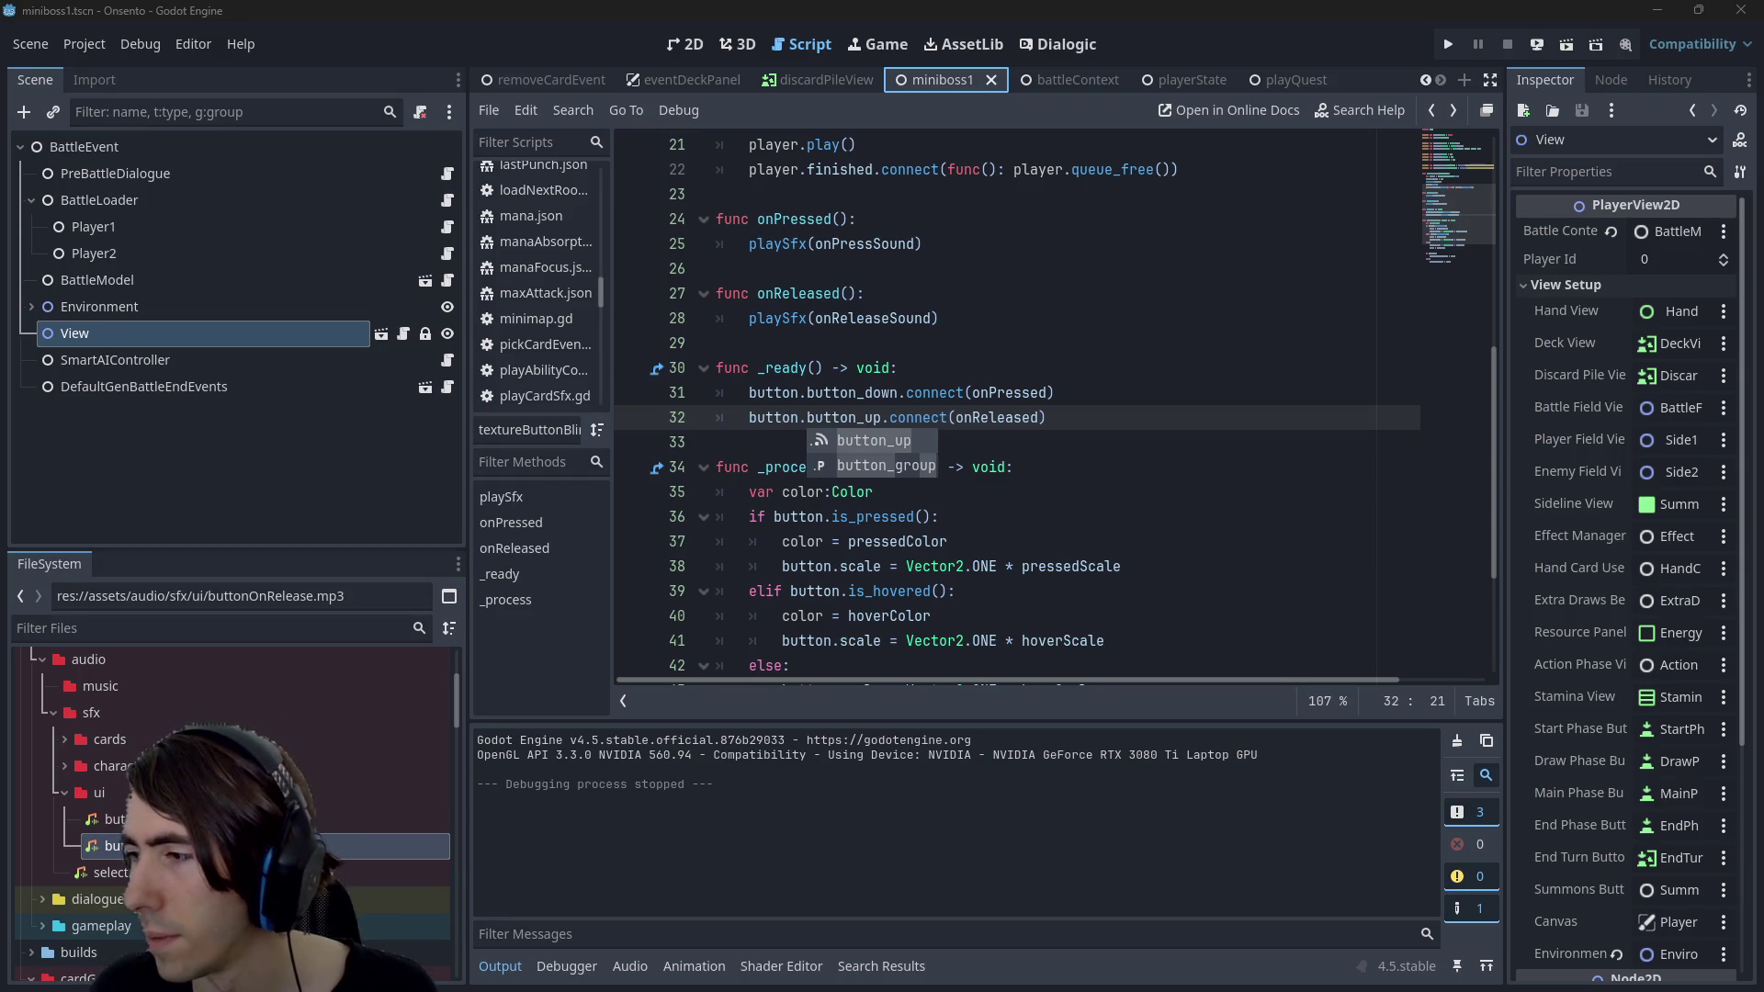
Confirm attackWoosh.mp3 appears in res://assets/audio/sfx/ui, then open the playerView2D scene
key(alt+Tab)
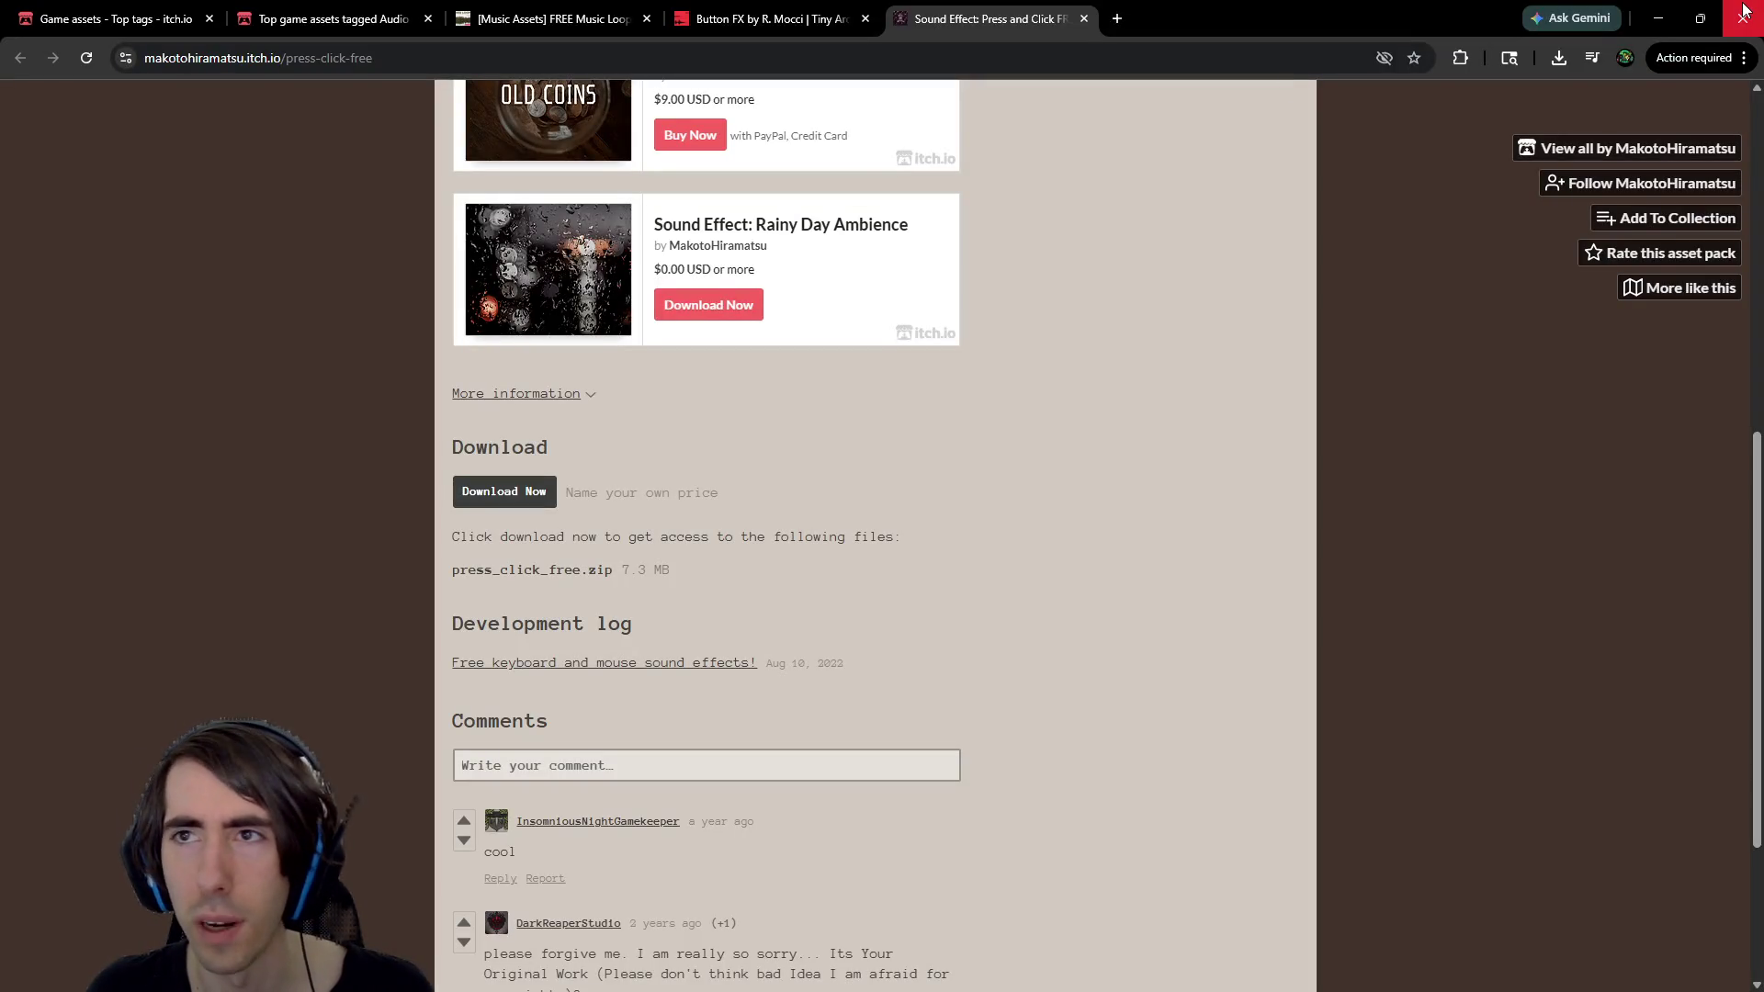
key(alt+Tab)
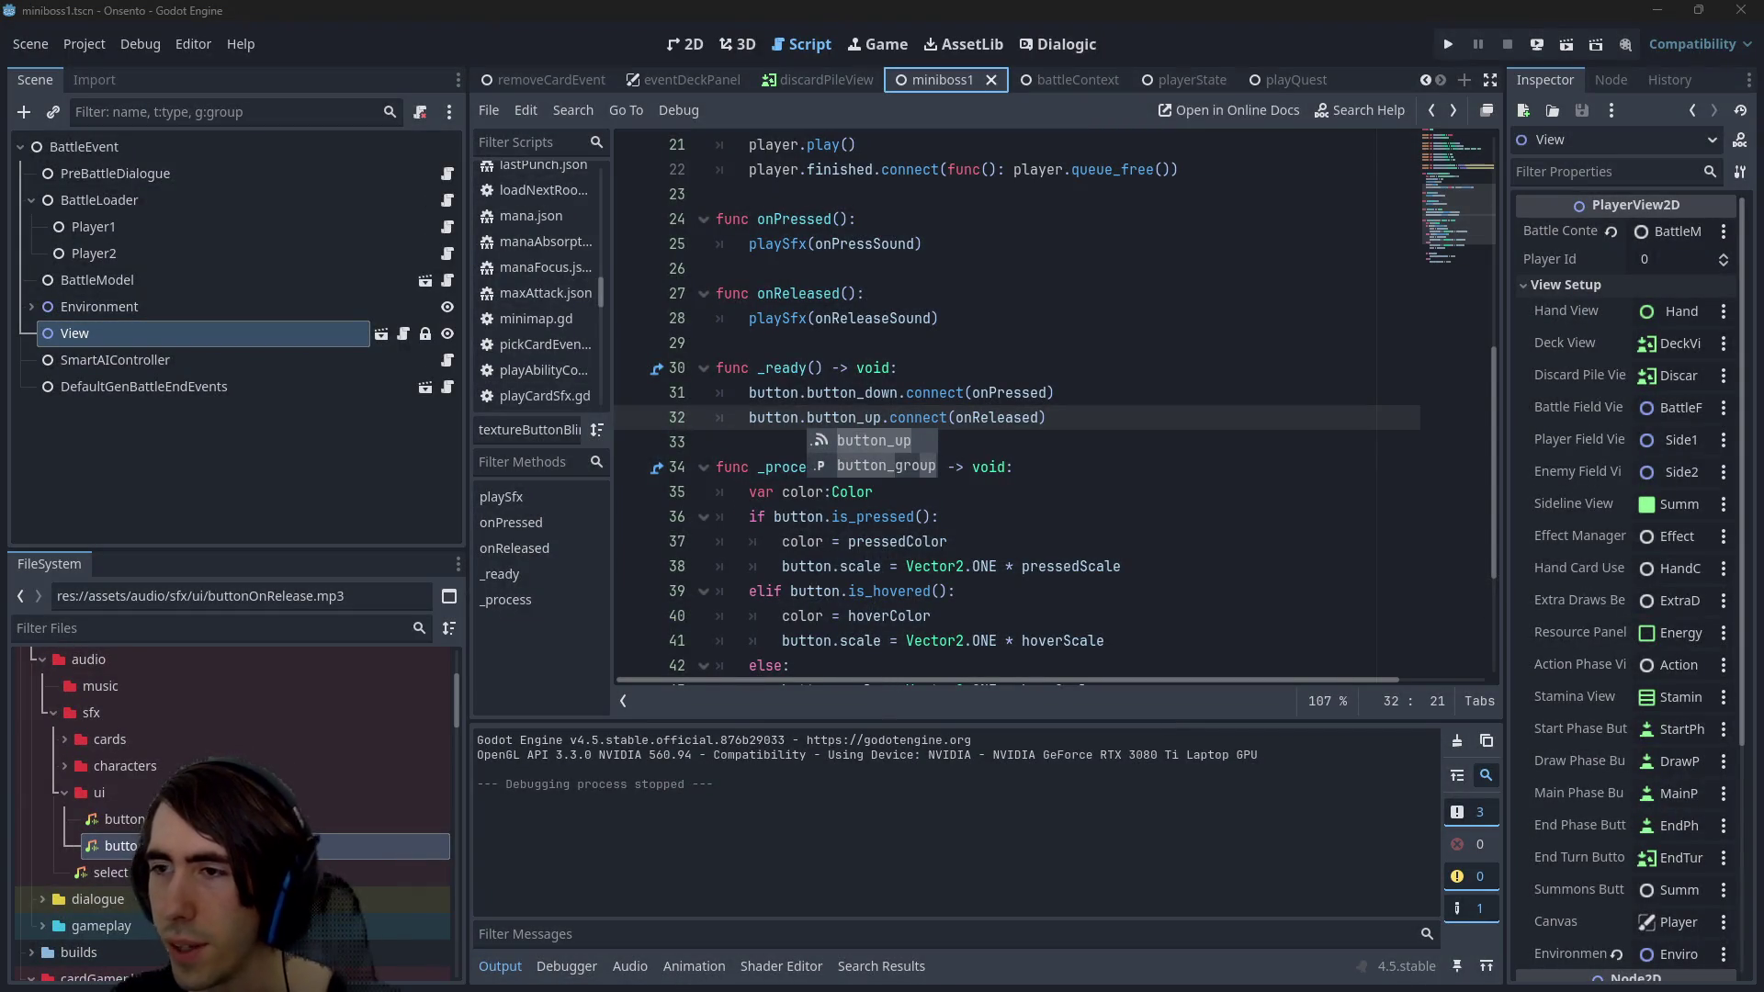
click(1092, 271)
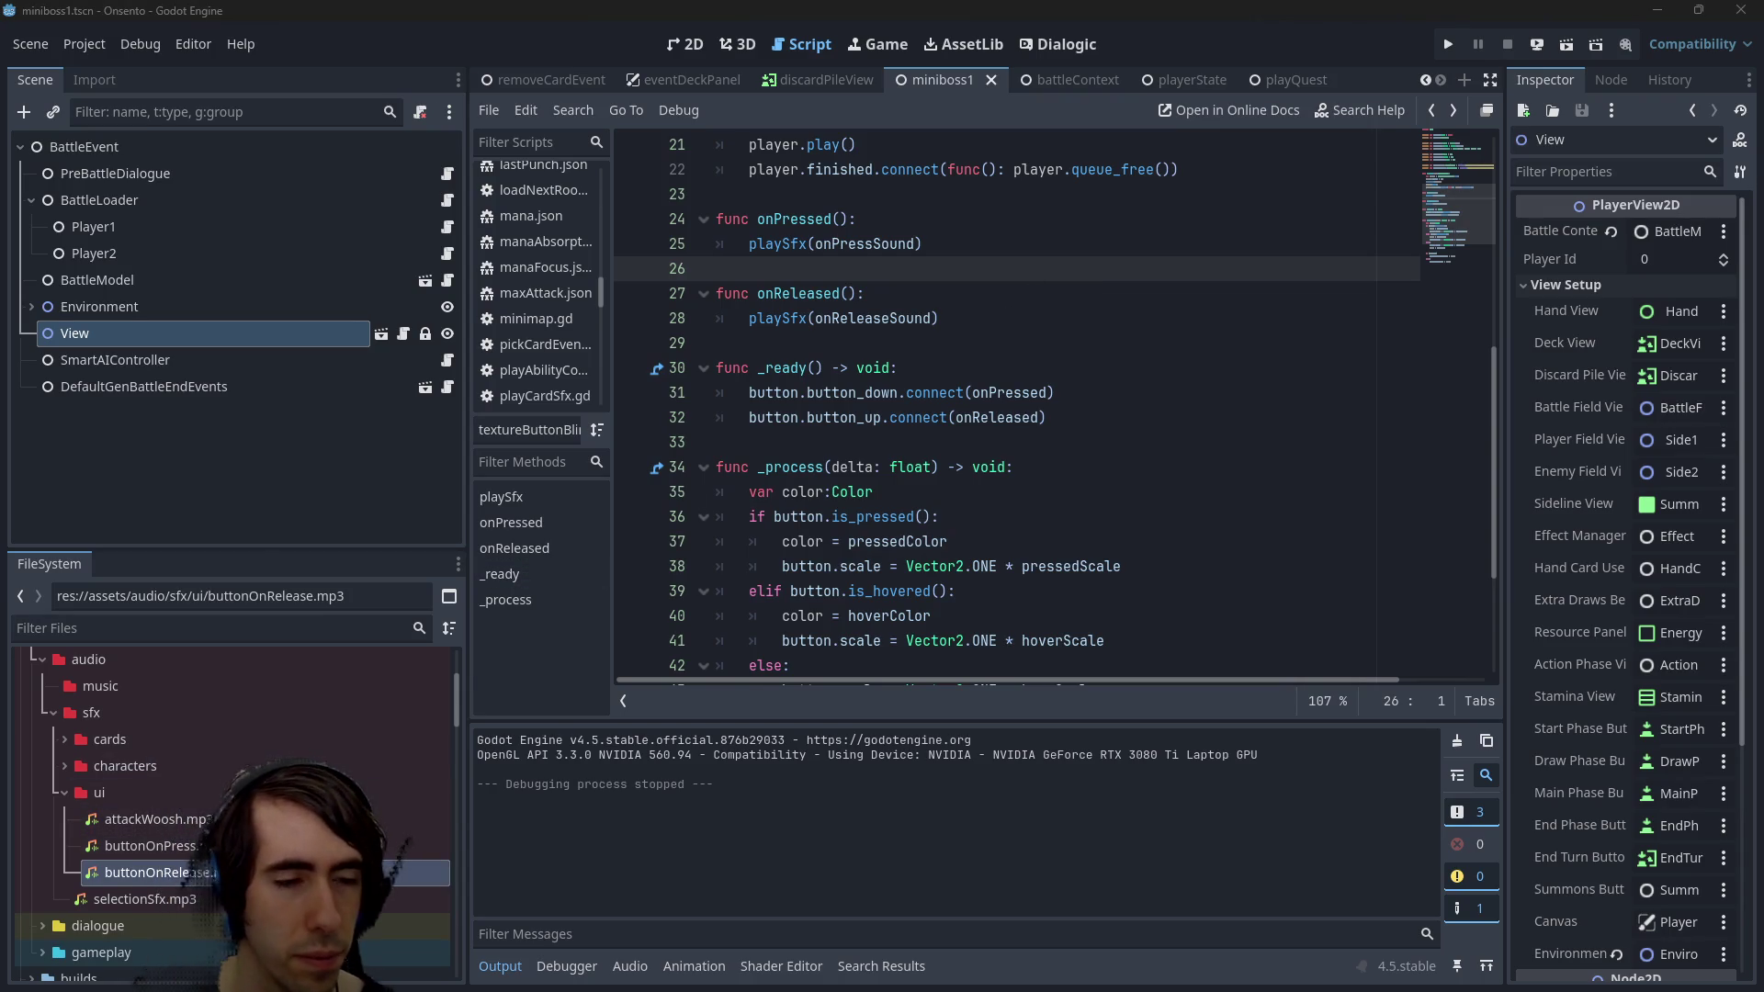
scroll(190, 826, up, 3)
scroll(190, 826, down, 1)
click(212, 366)
click(204, 333)
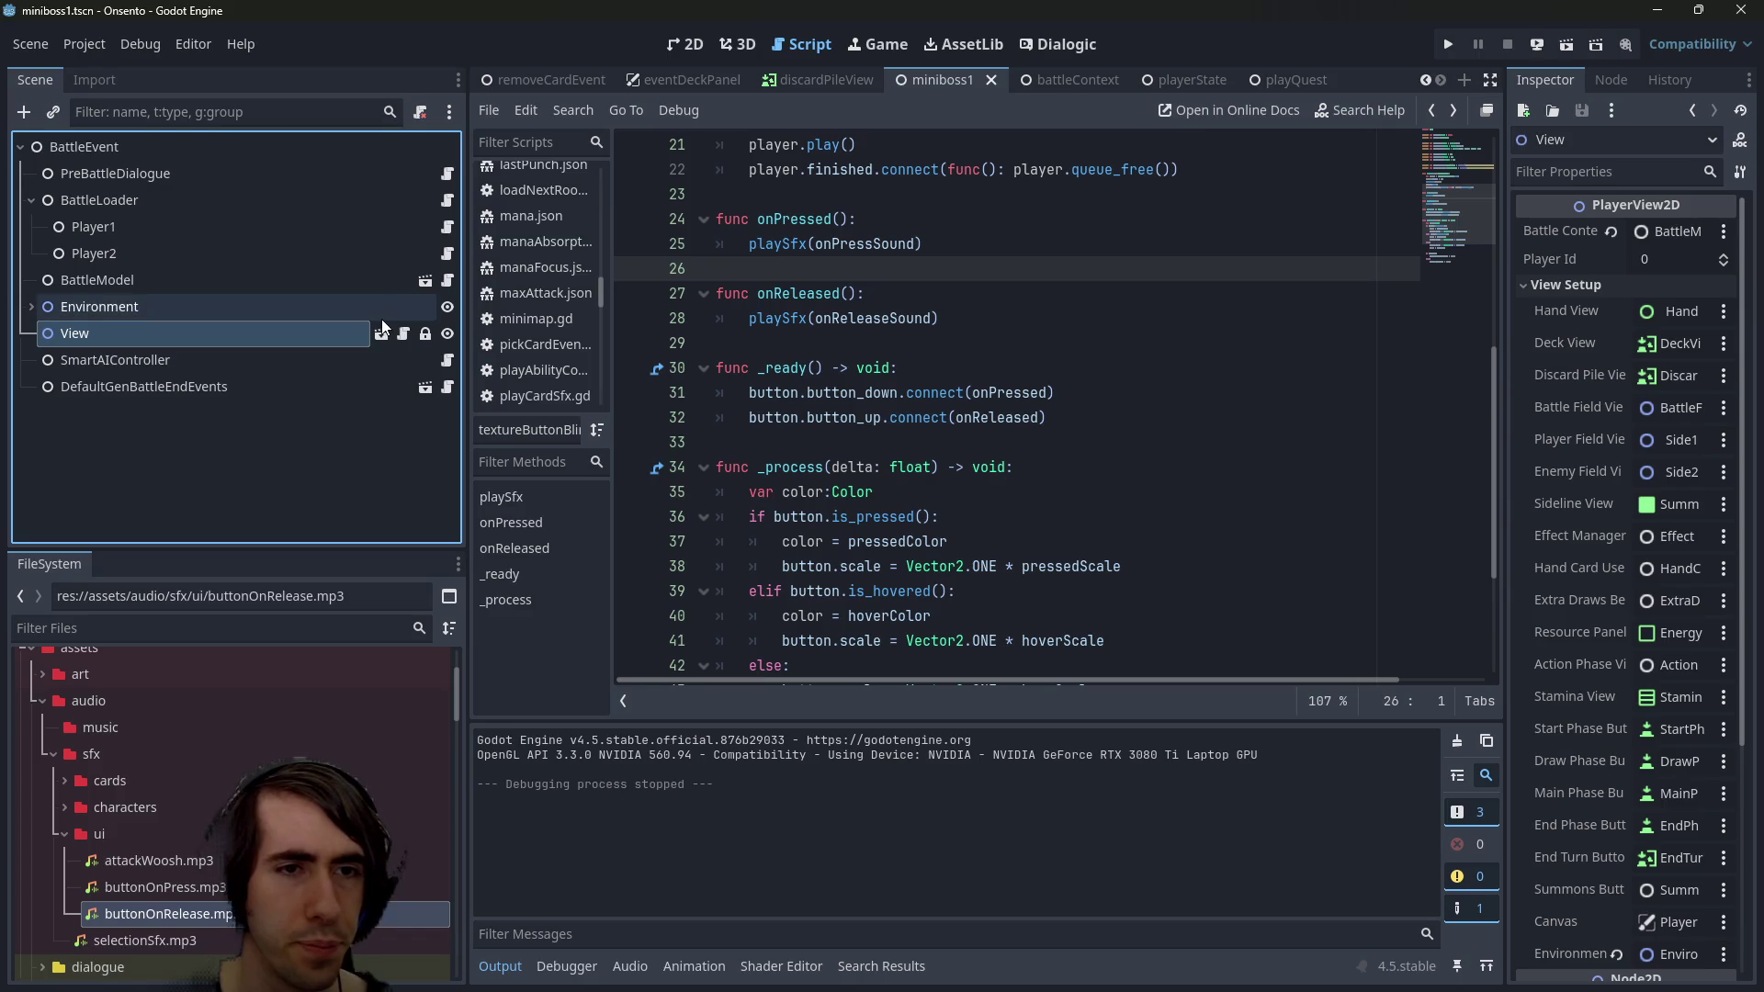
click(381, 333)
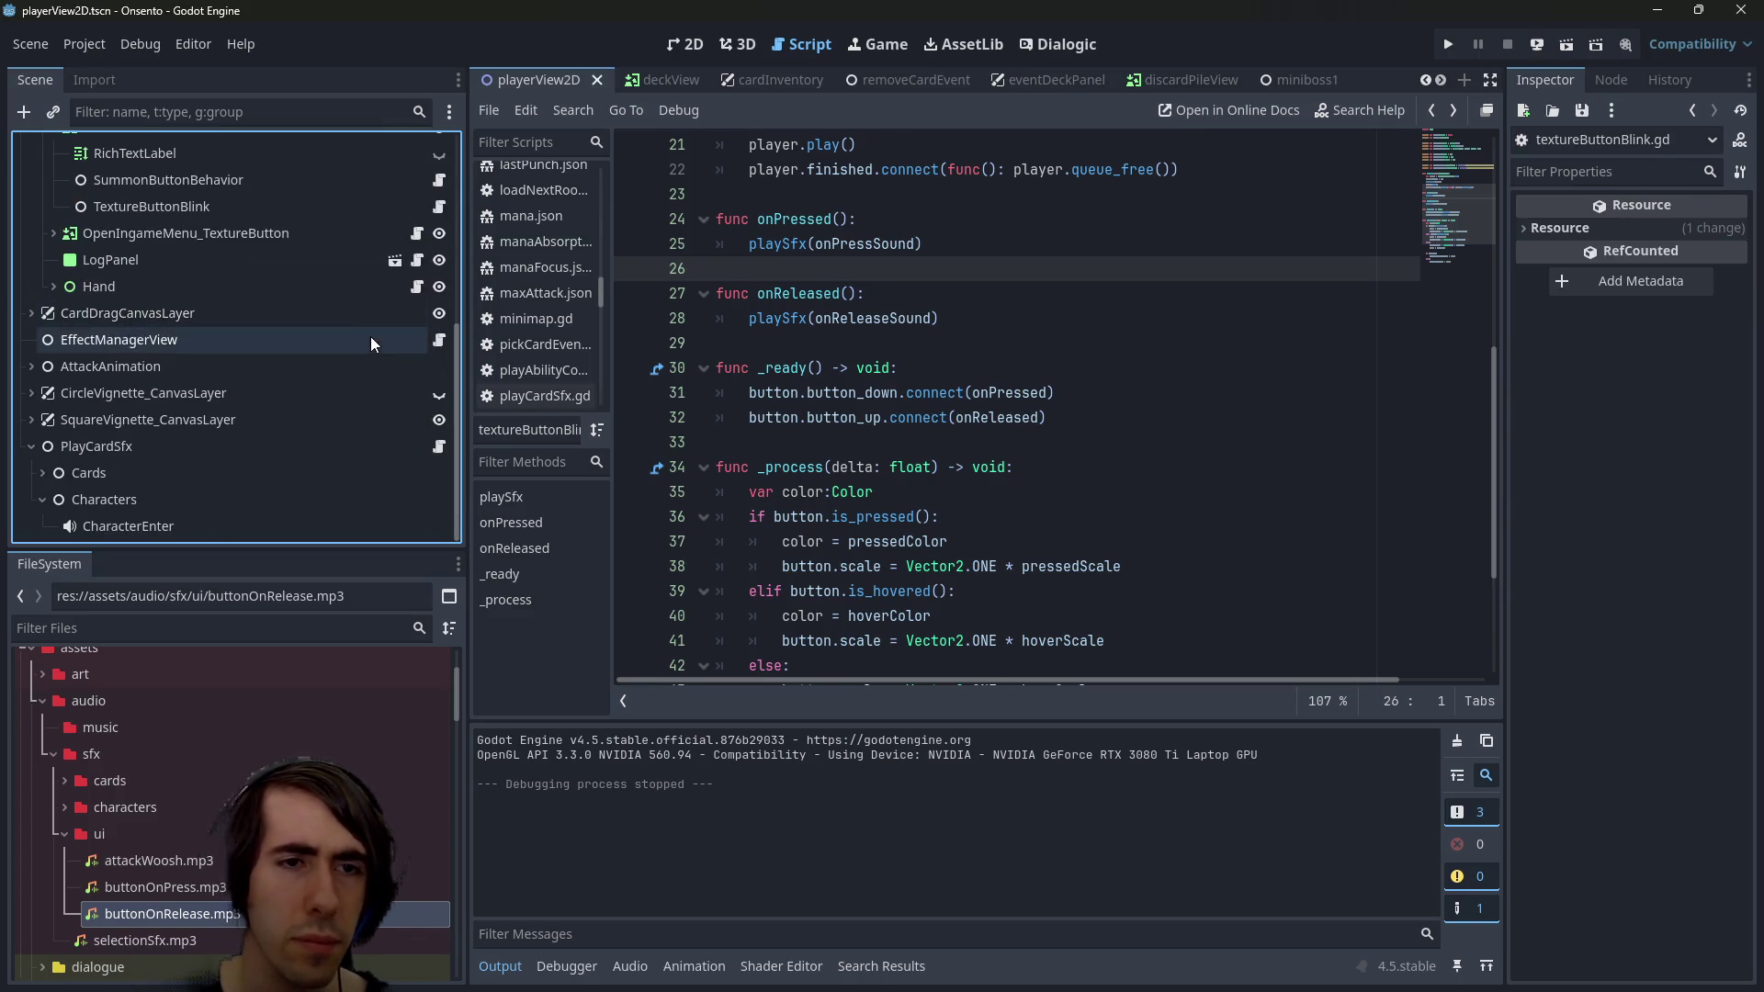
In the PlayCardSfx script, start a new branch at the end of onEffectSuccess
click(438, 448)
scroll(1054, 423, down, 15)
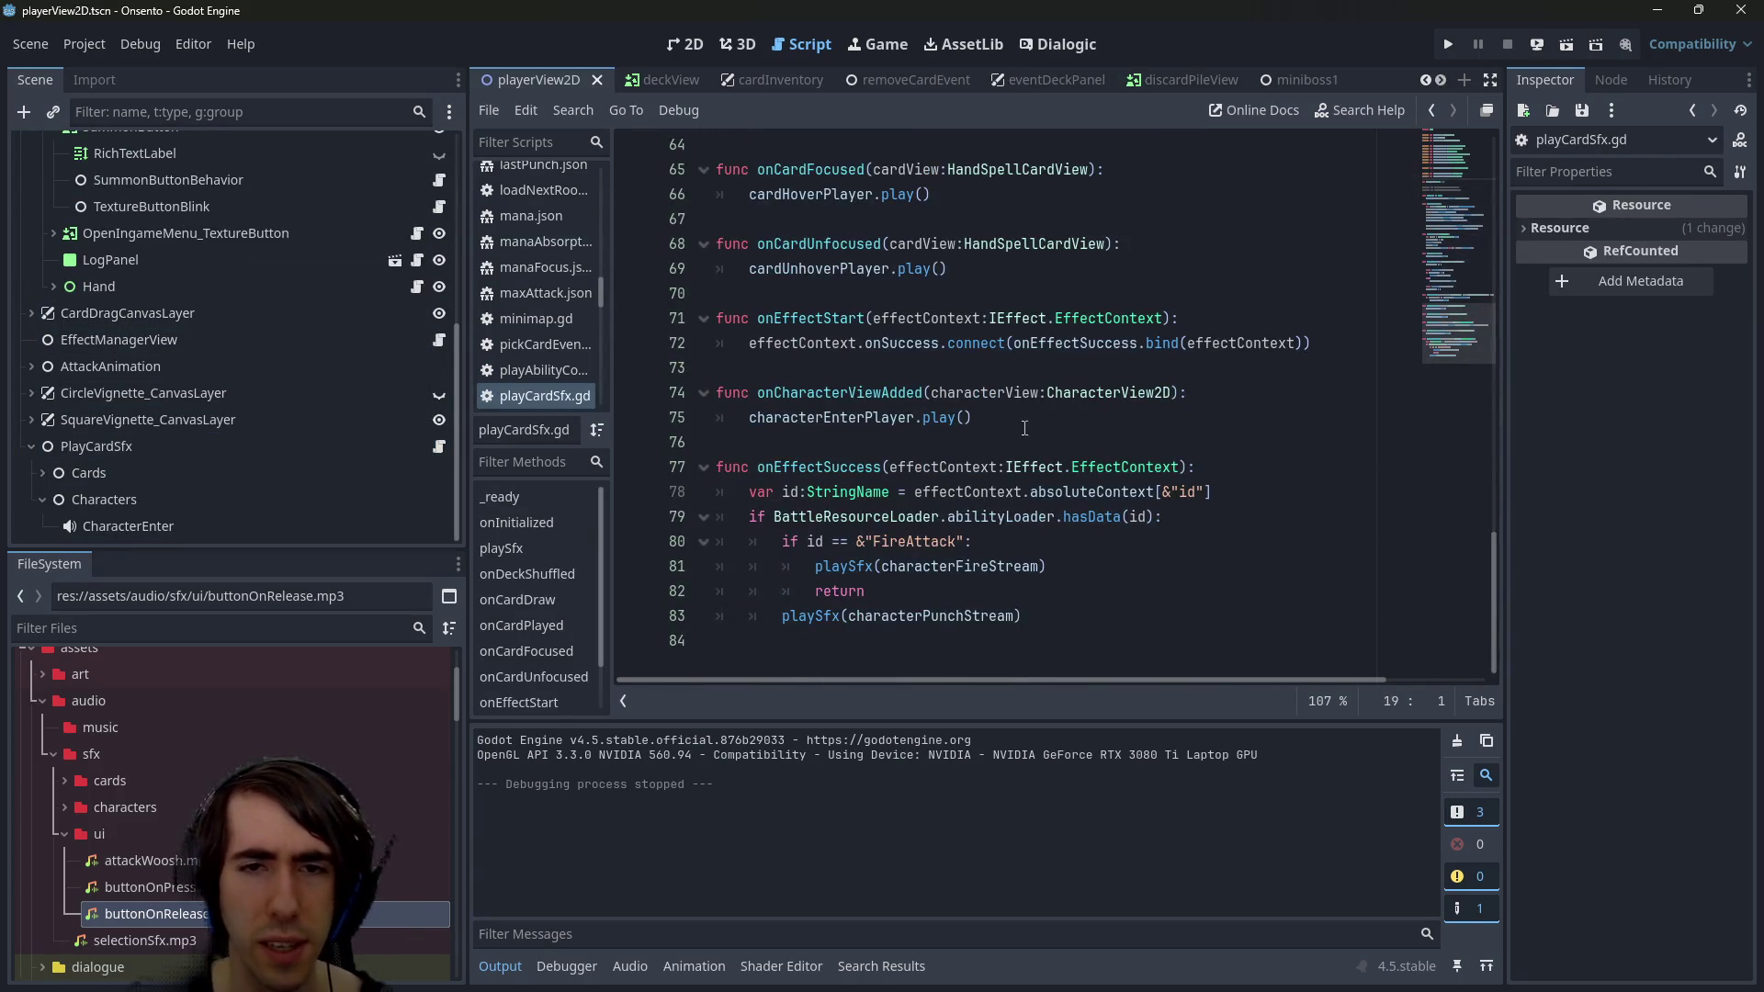
click(989, 648)
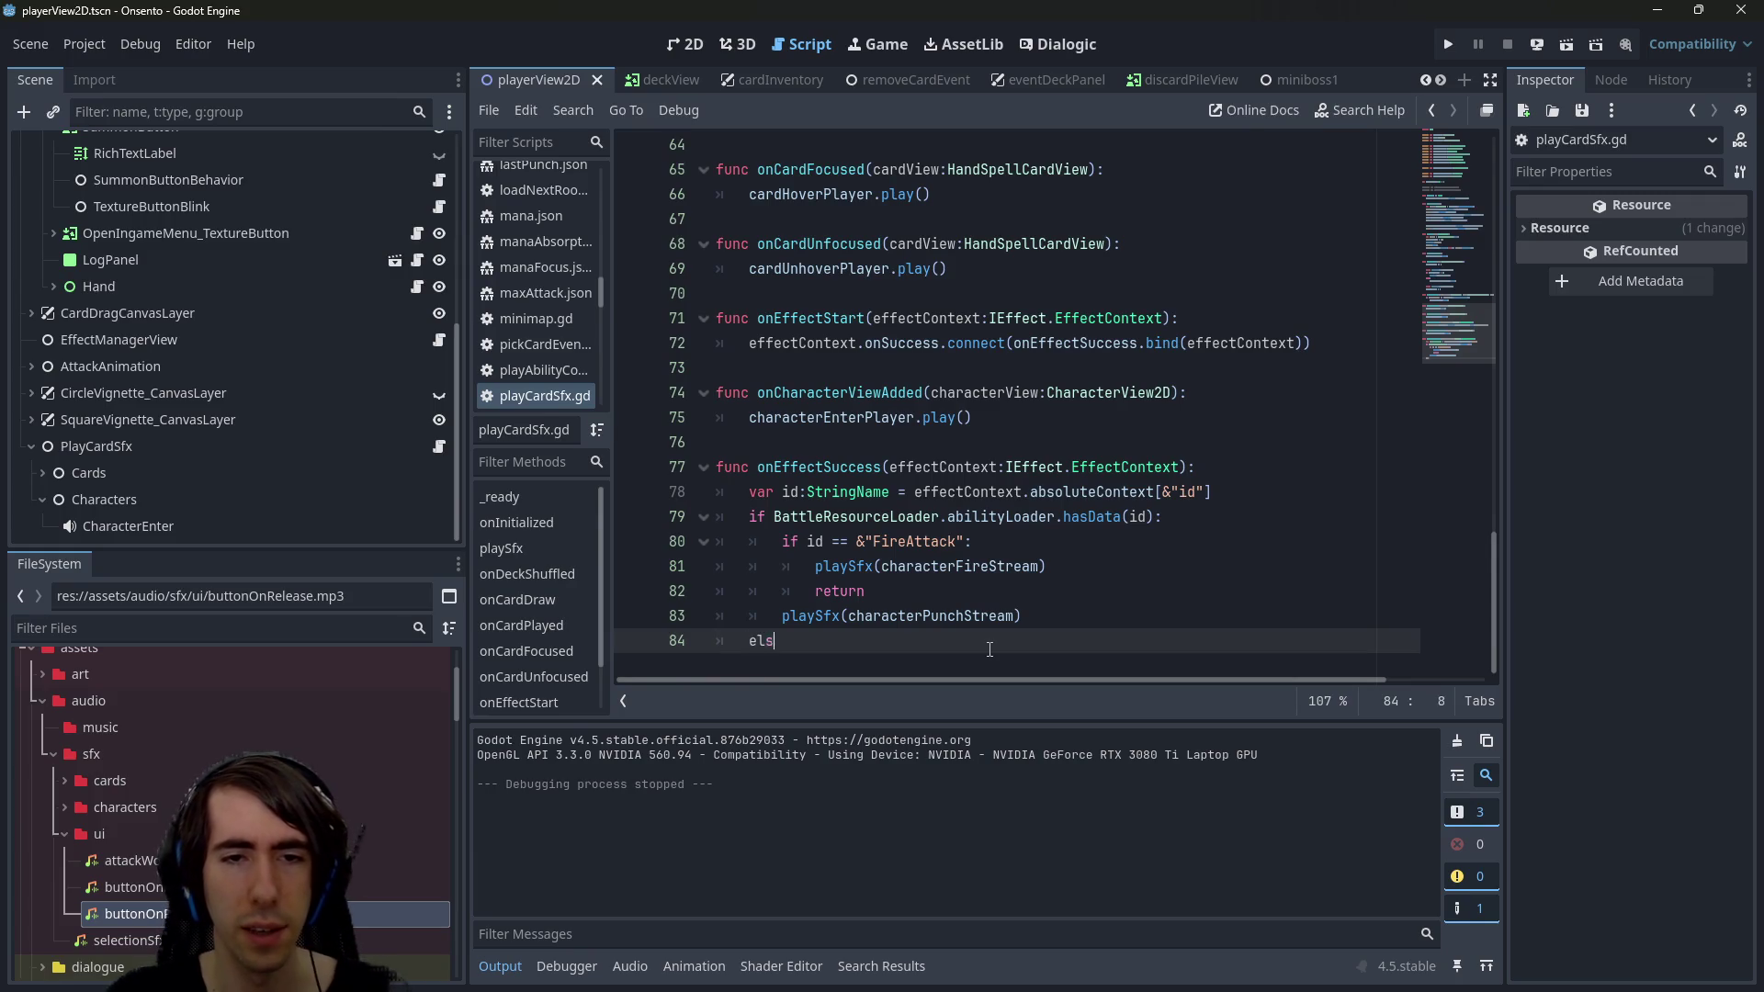
text(e:)
key(Return)
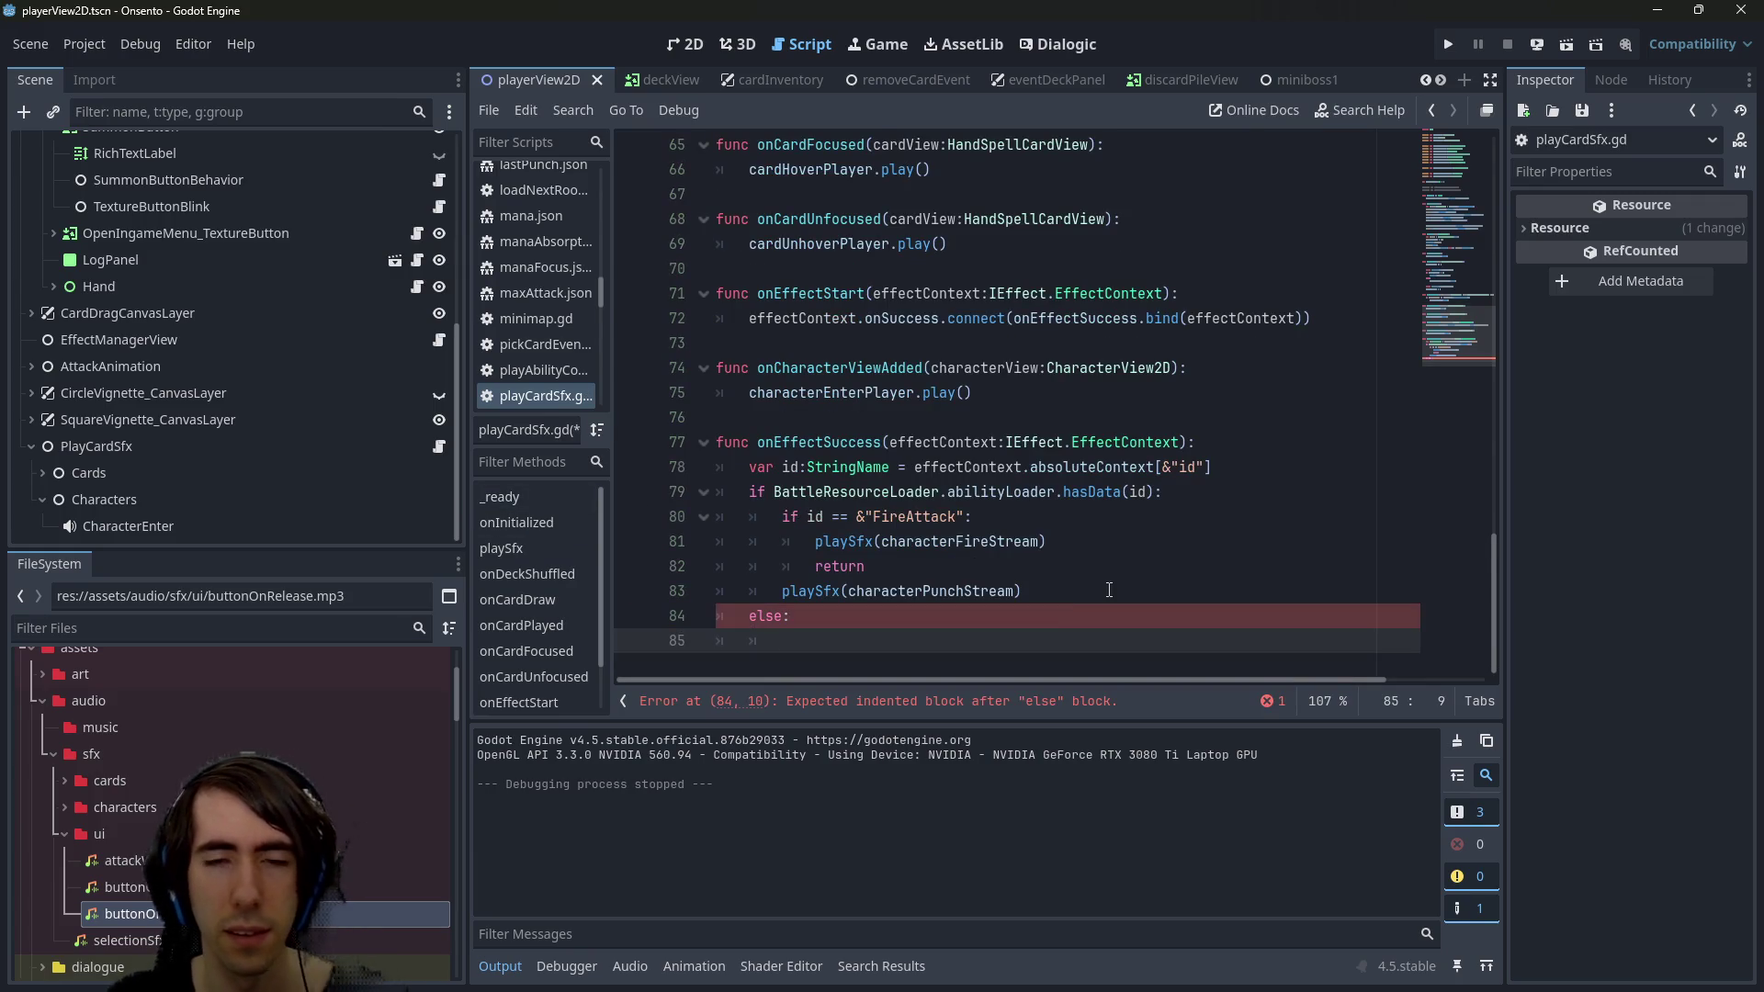
Make the branch 'elif BattleResourceLoader.cardLoader.hasData(id):' using the pasted ability condition
drag(1201, 501, 773, 493)
key(ctrl+c)
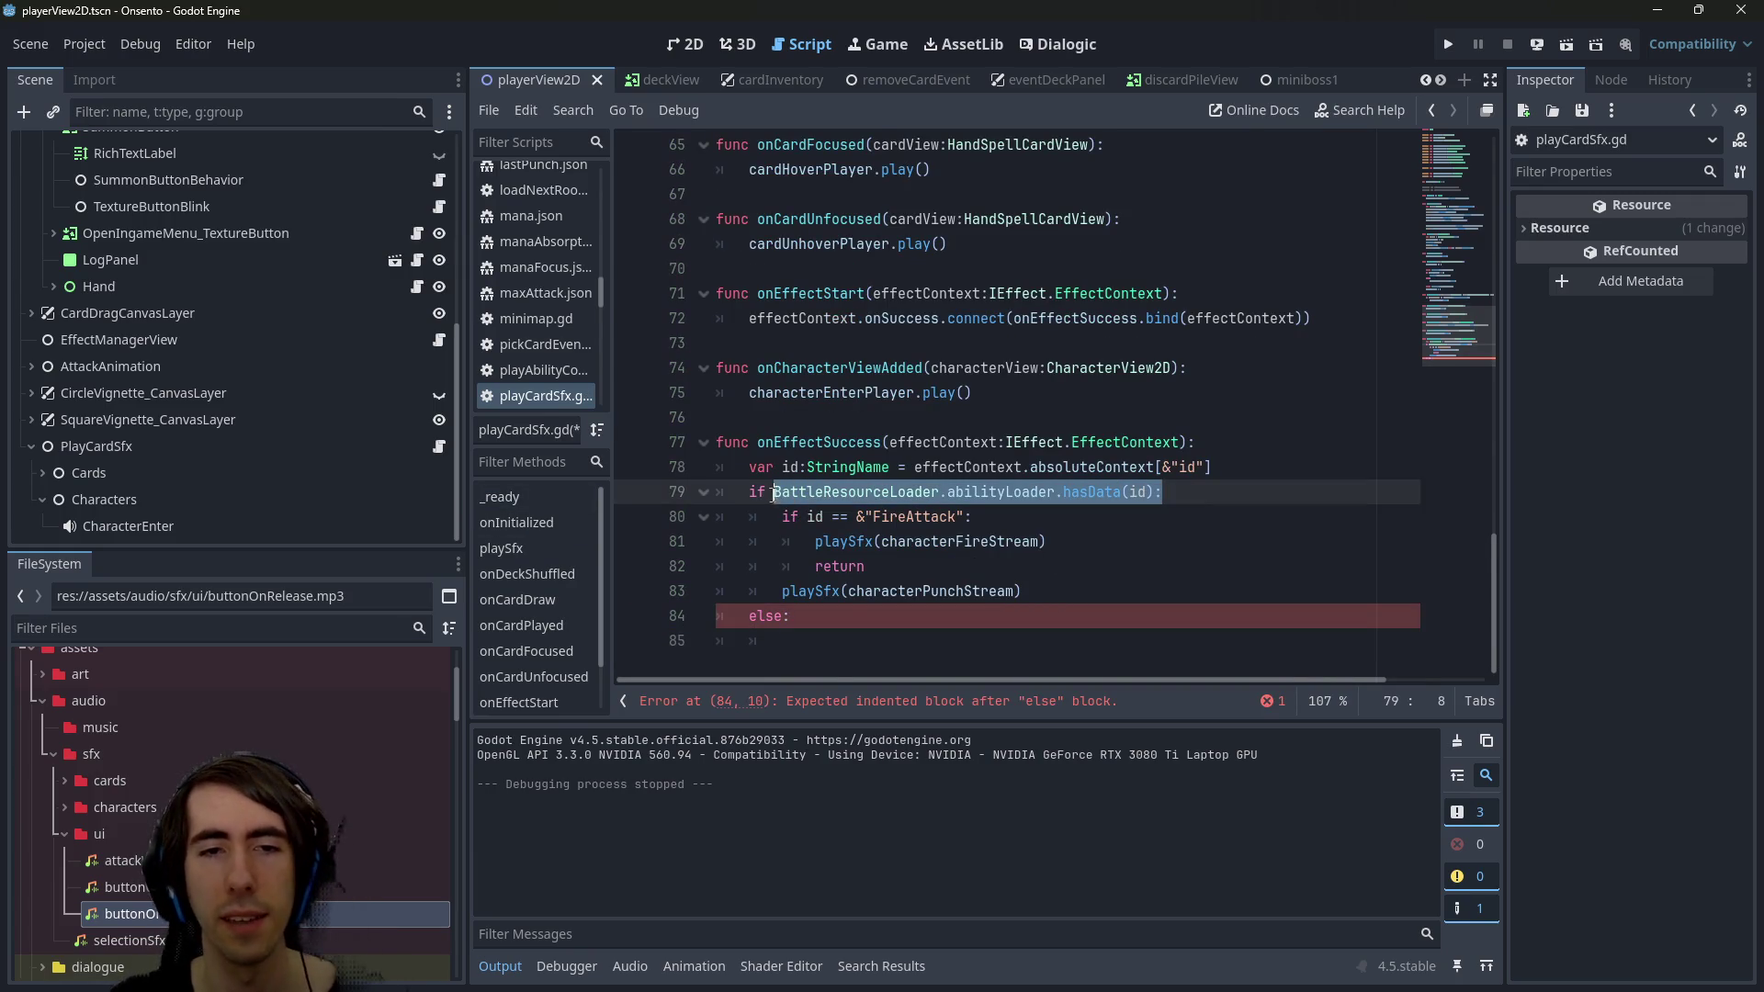
drag(793, 628, 765, 616)
text(if)
key(ctrl+v)
double_click(1018, 615)
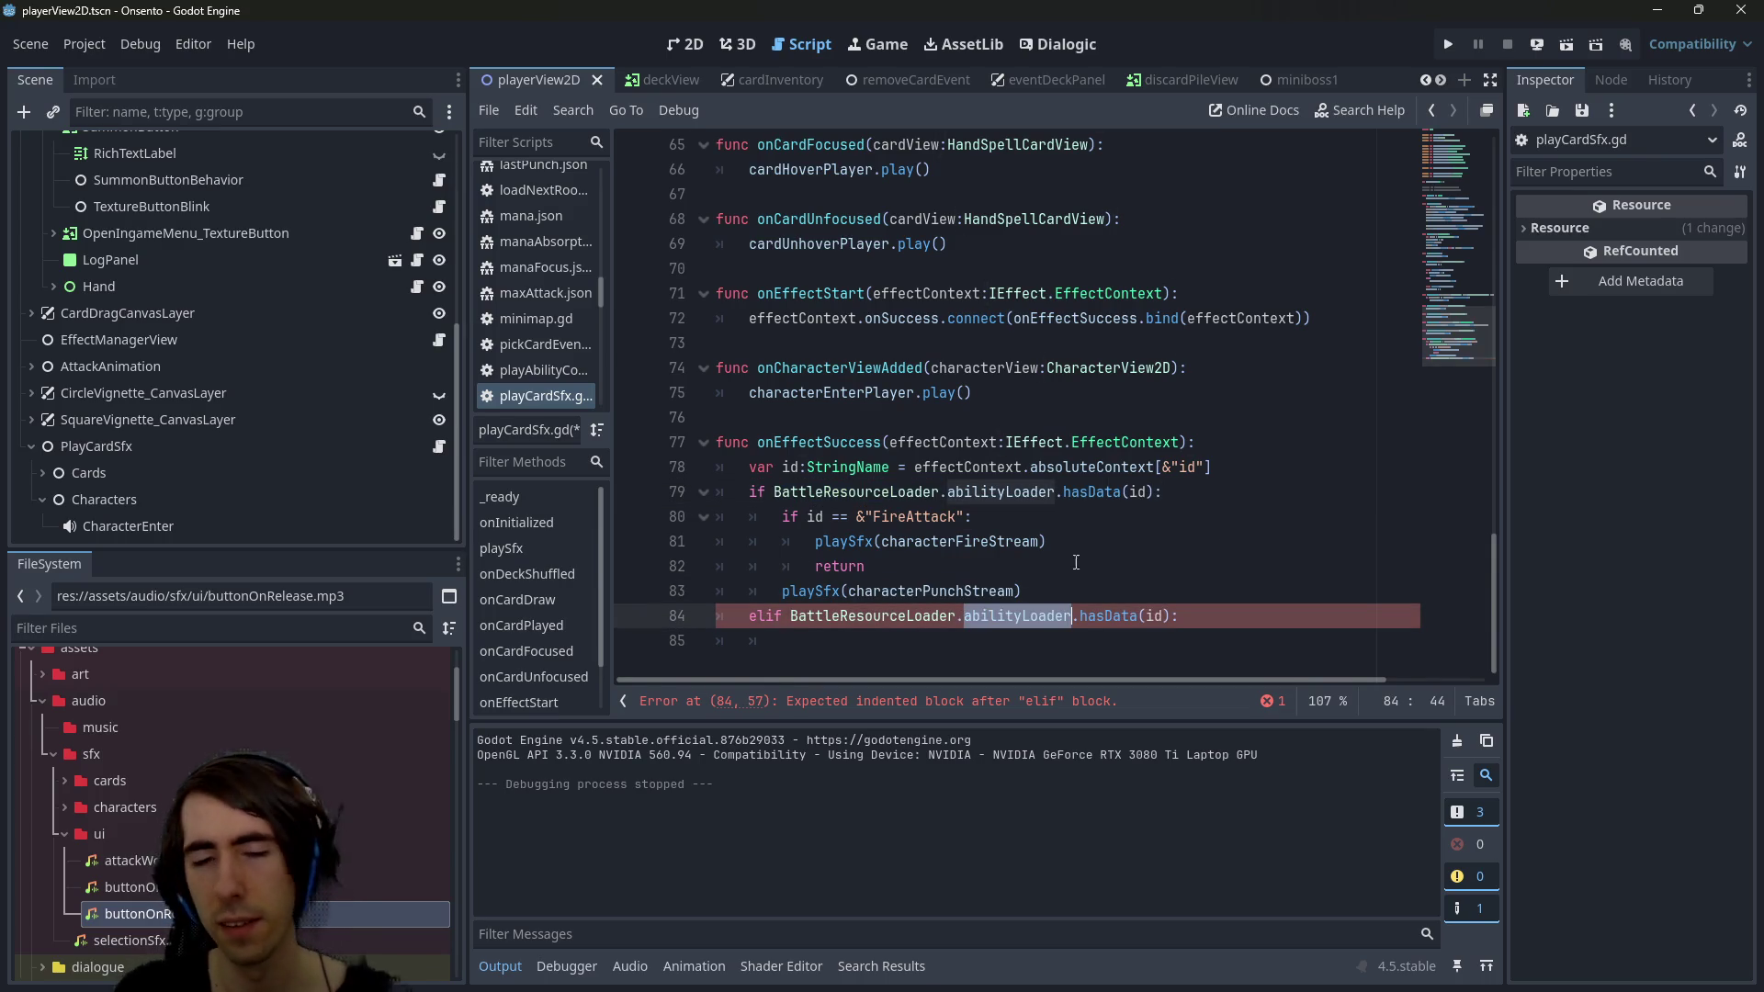
text(eff)
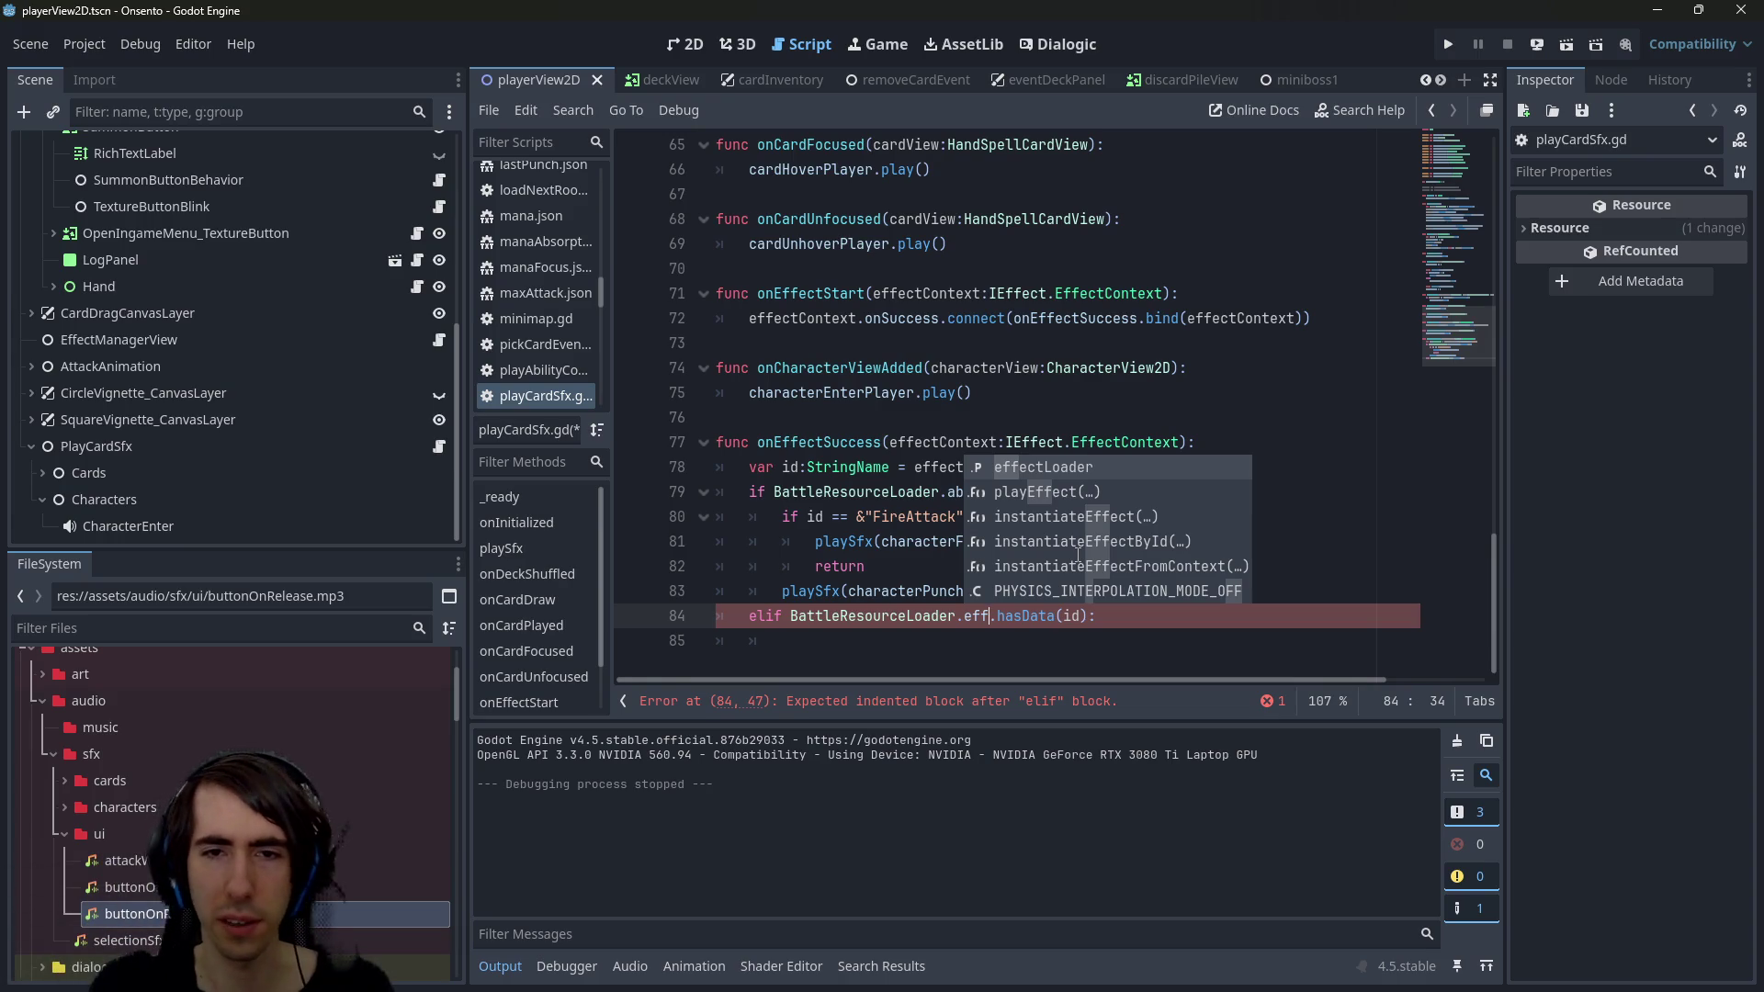
key(BackSpace)
key(BackSpace)
key(BackSpace)
text(ca)
key(Return)
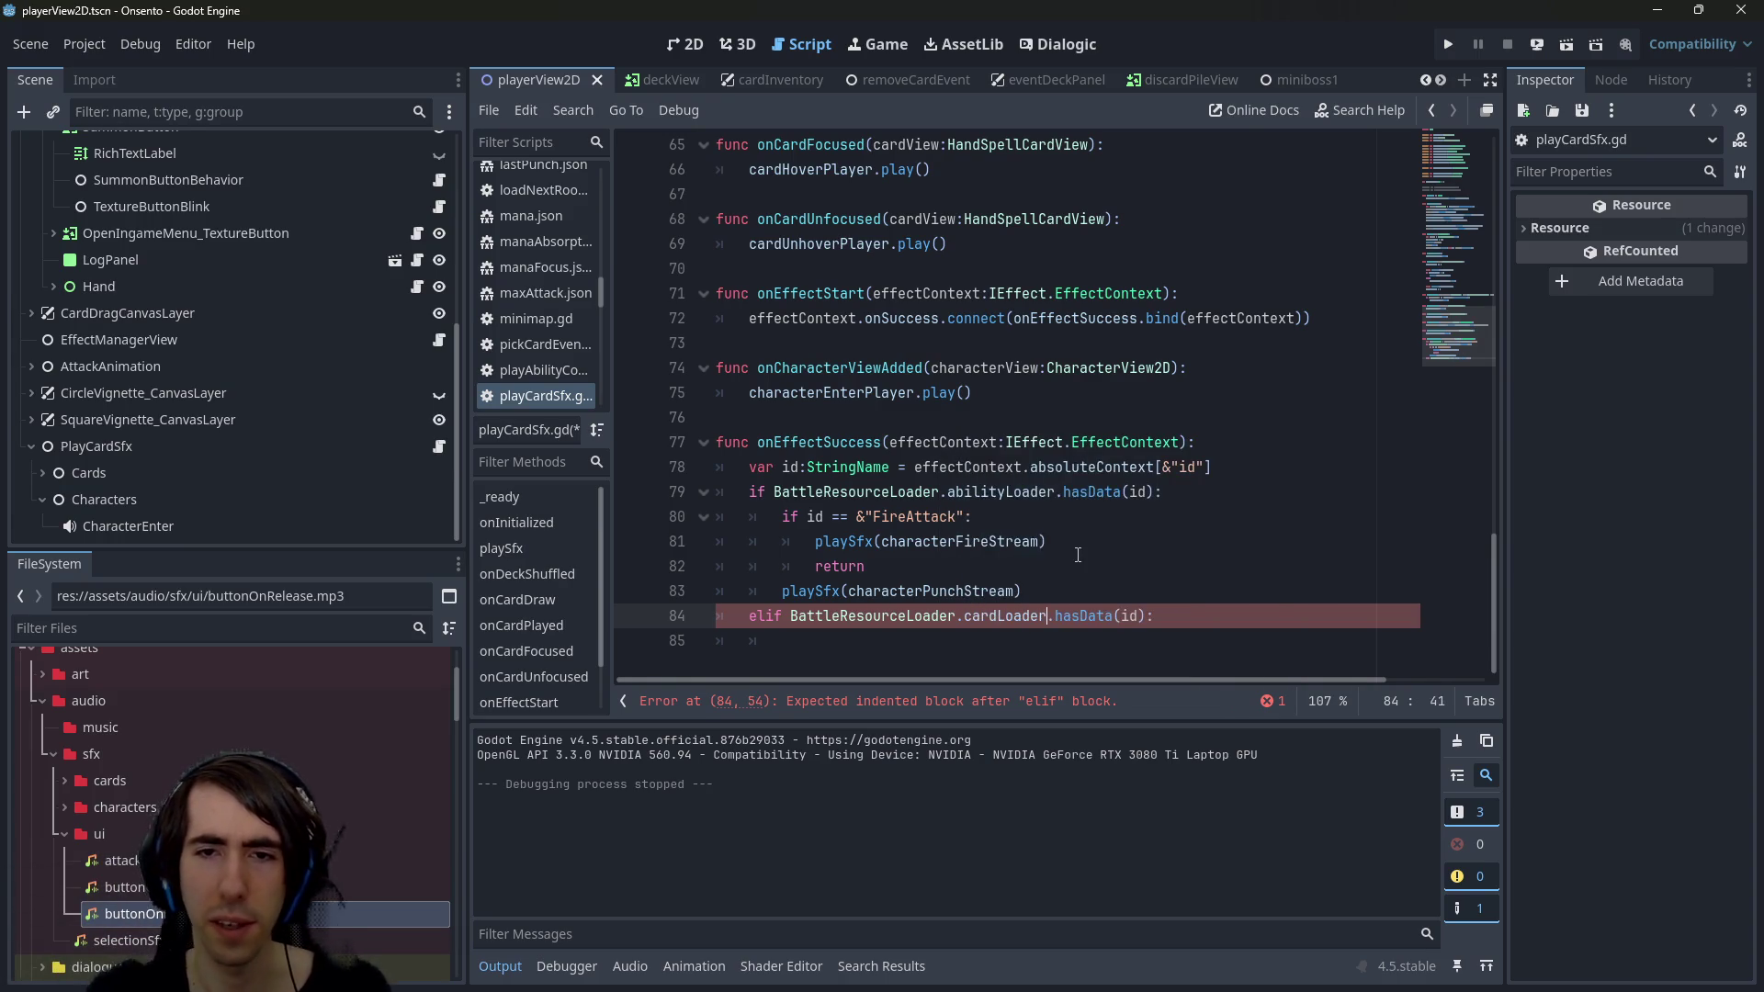
Check how hasData is defined, then return to playCardSfx.gd
ctrl+click(1077, 617)
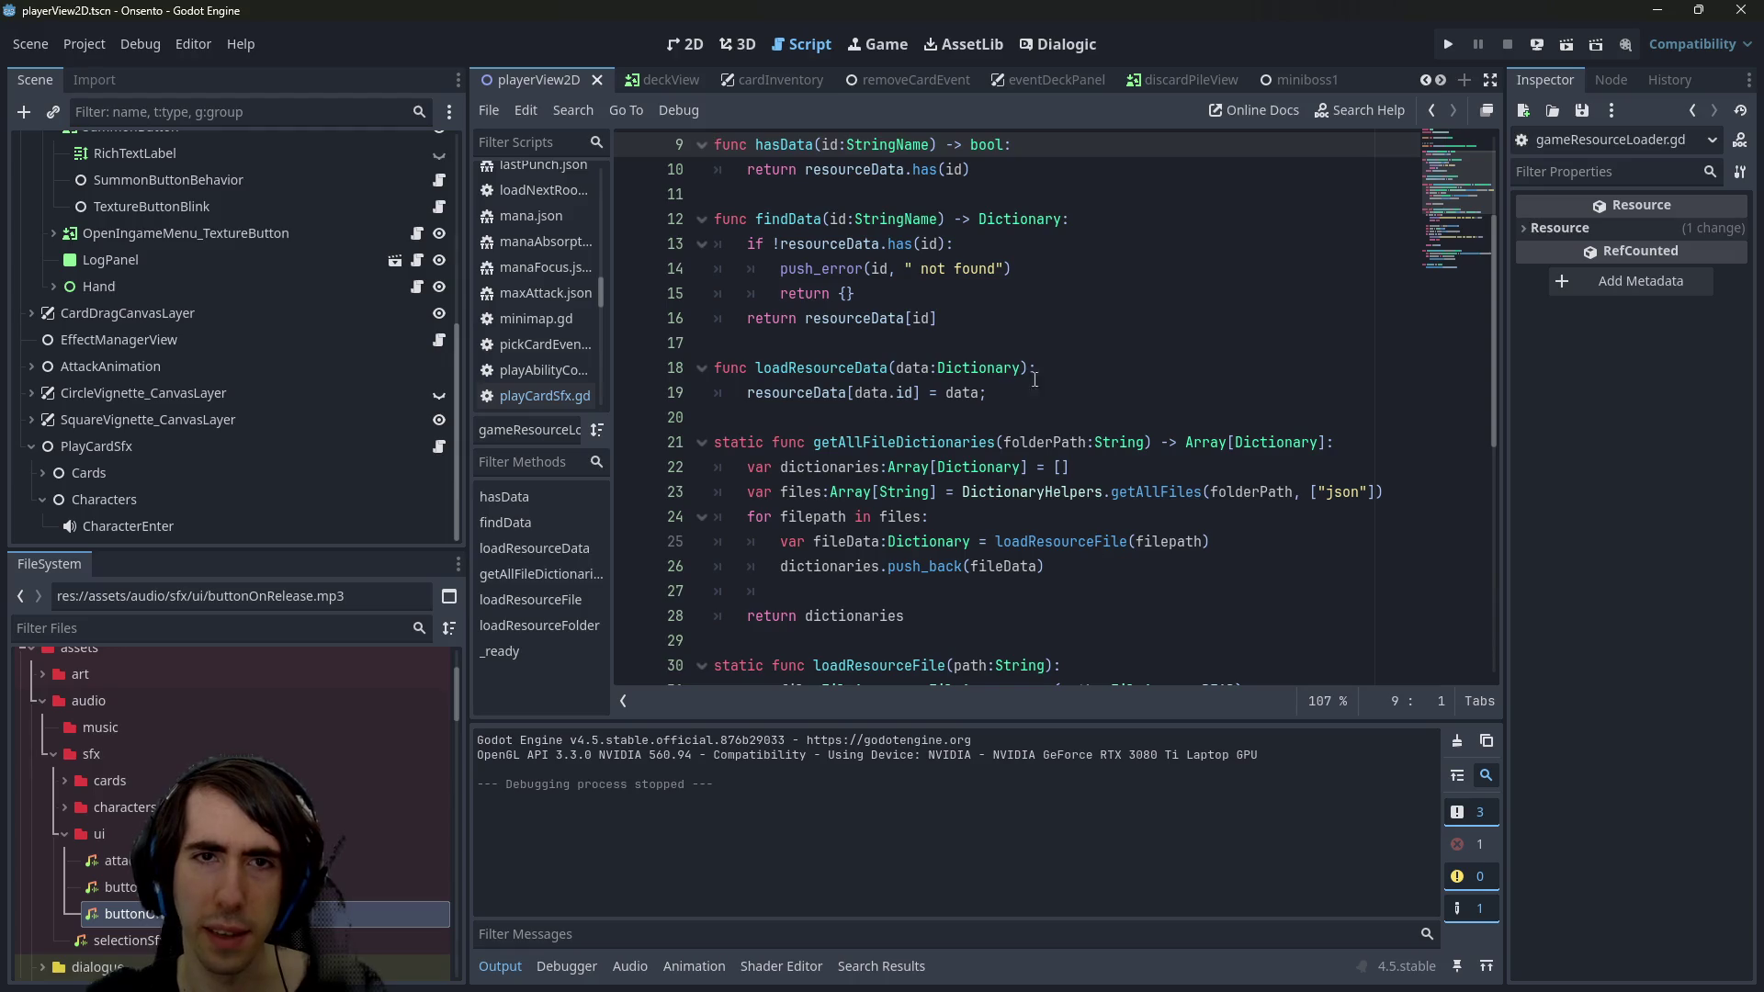
scroll(1061, 431, up, 2)
key(alt+Left)
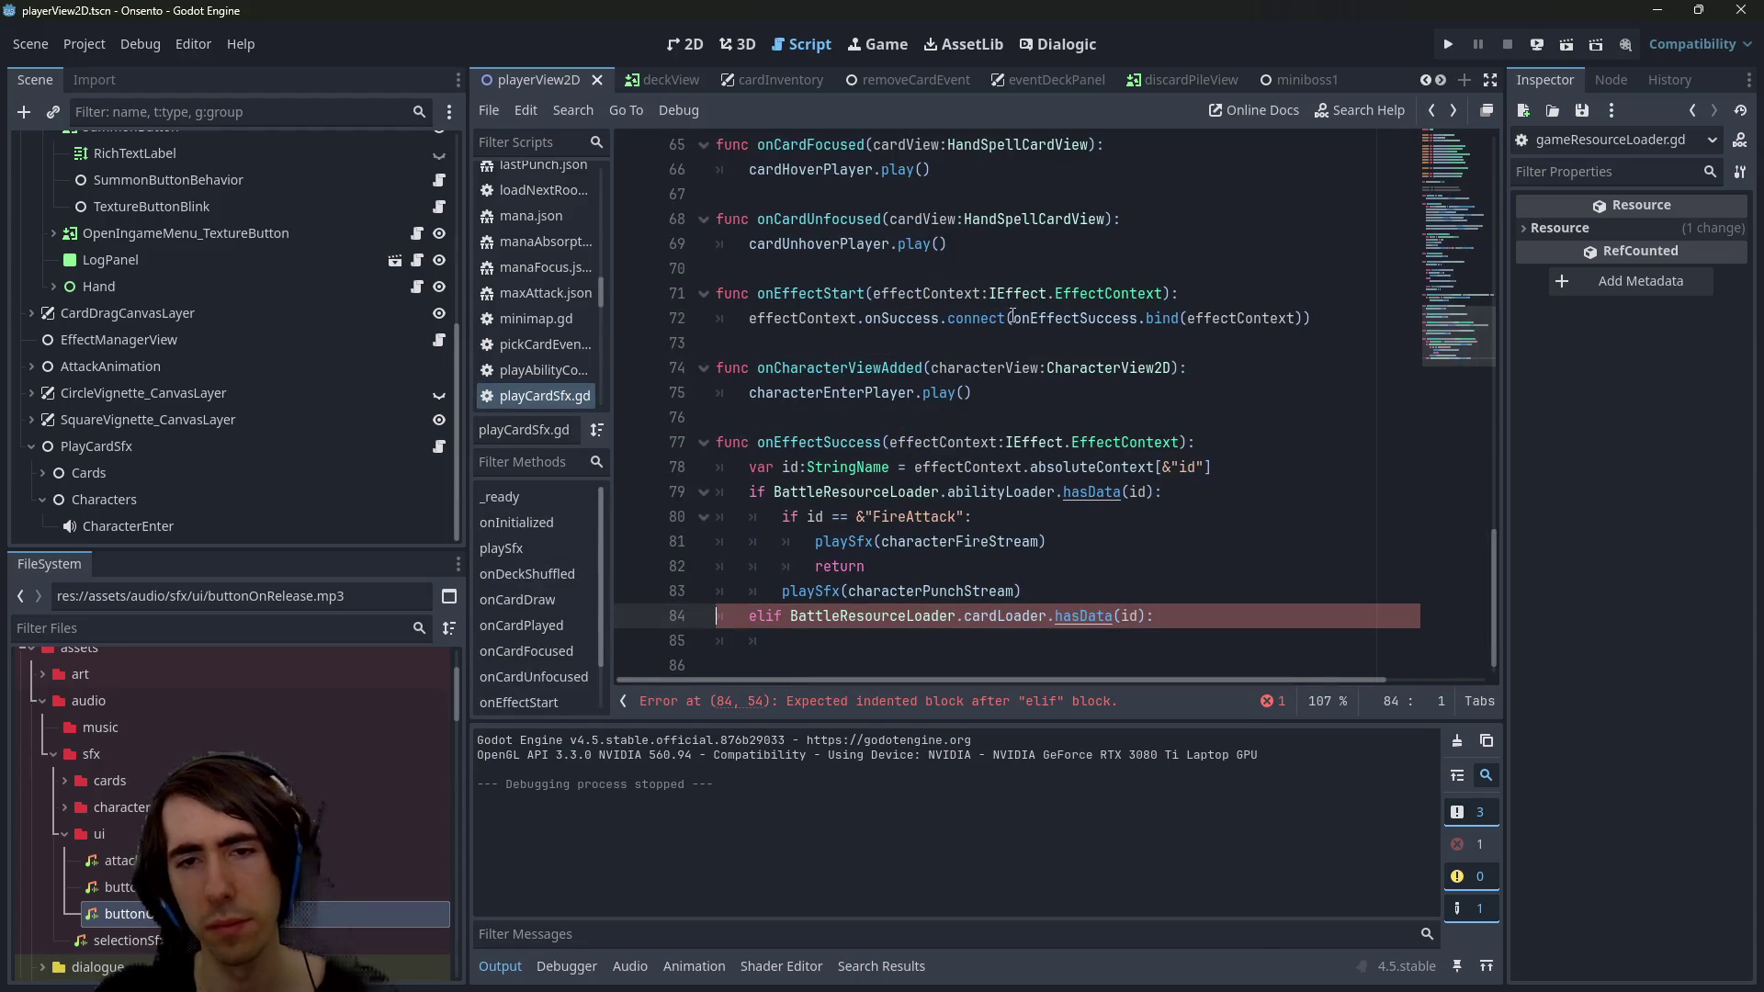
scroll(1007, 339, down, 1)
click(893, 620)
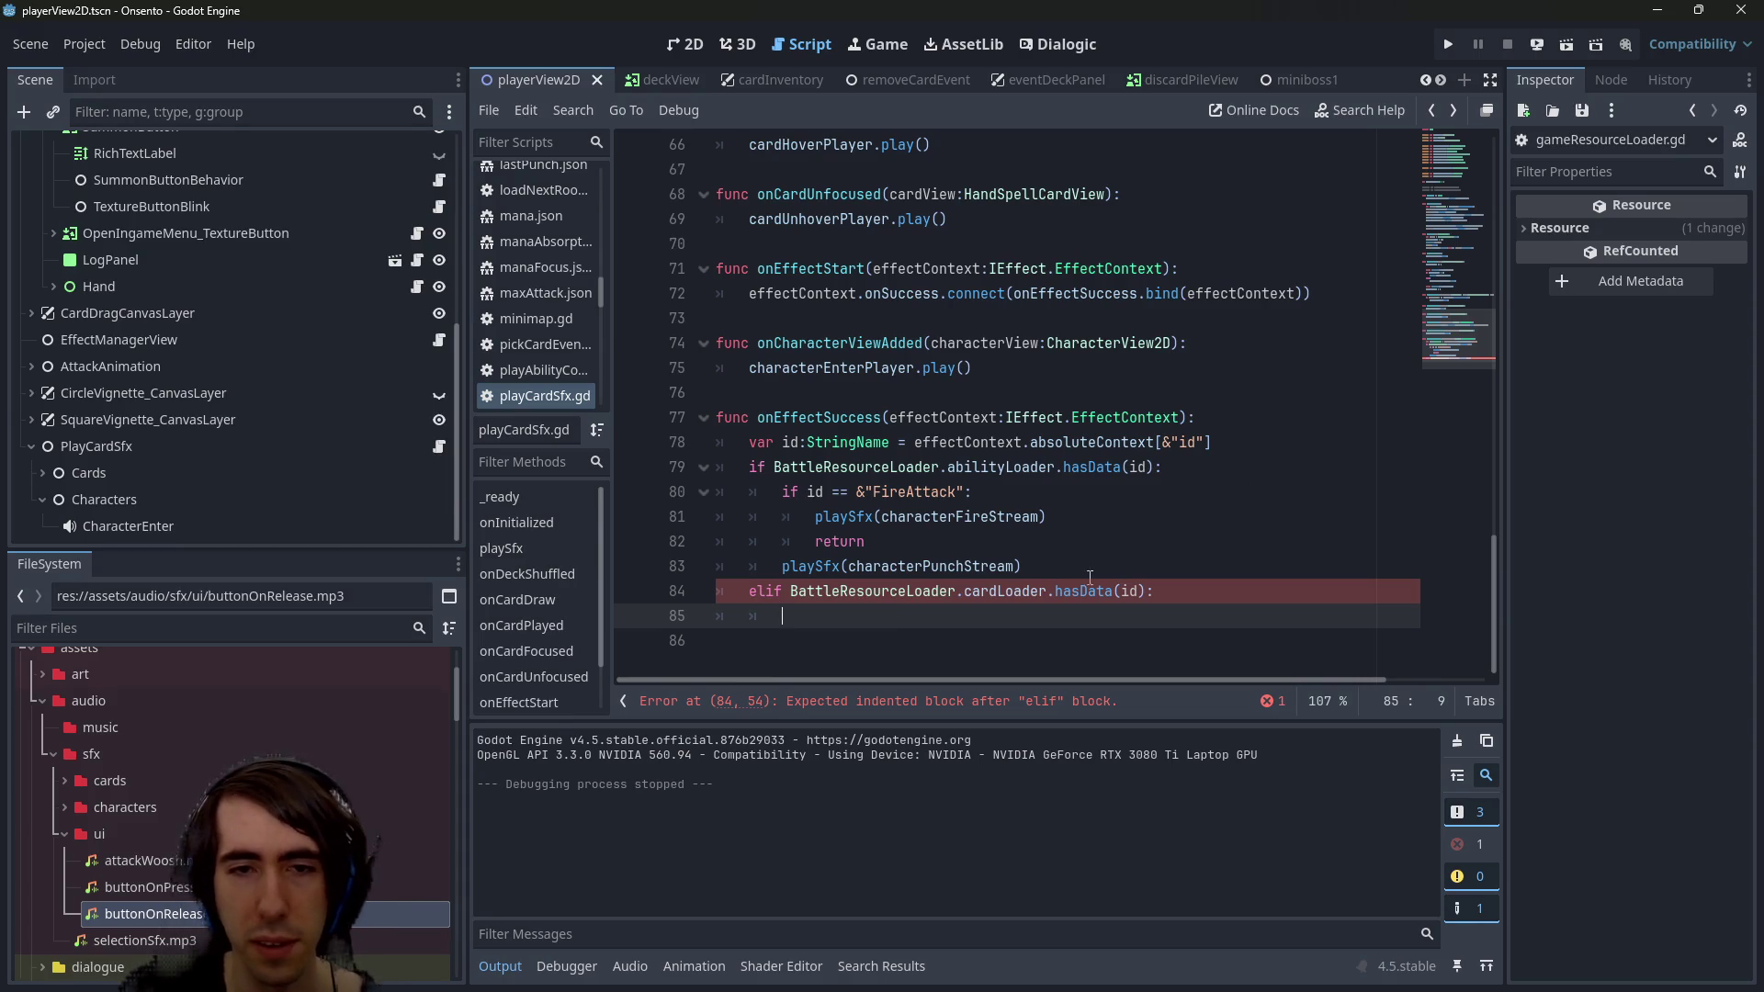
Copy the punch sound call into the card branch, renaming its stream to cardUseSfx
drag(1098, 562, 782, 566)
key(ctrl+c)
click(855, 612)
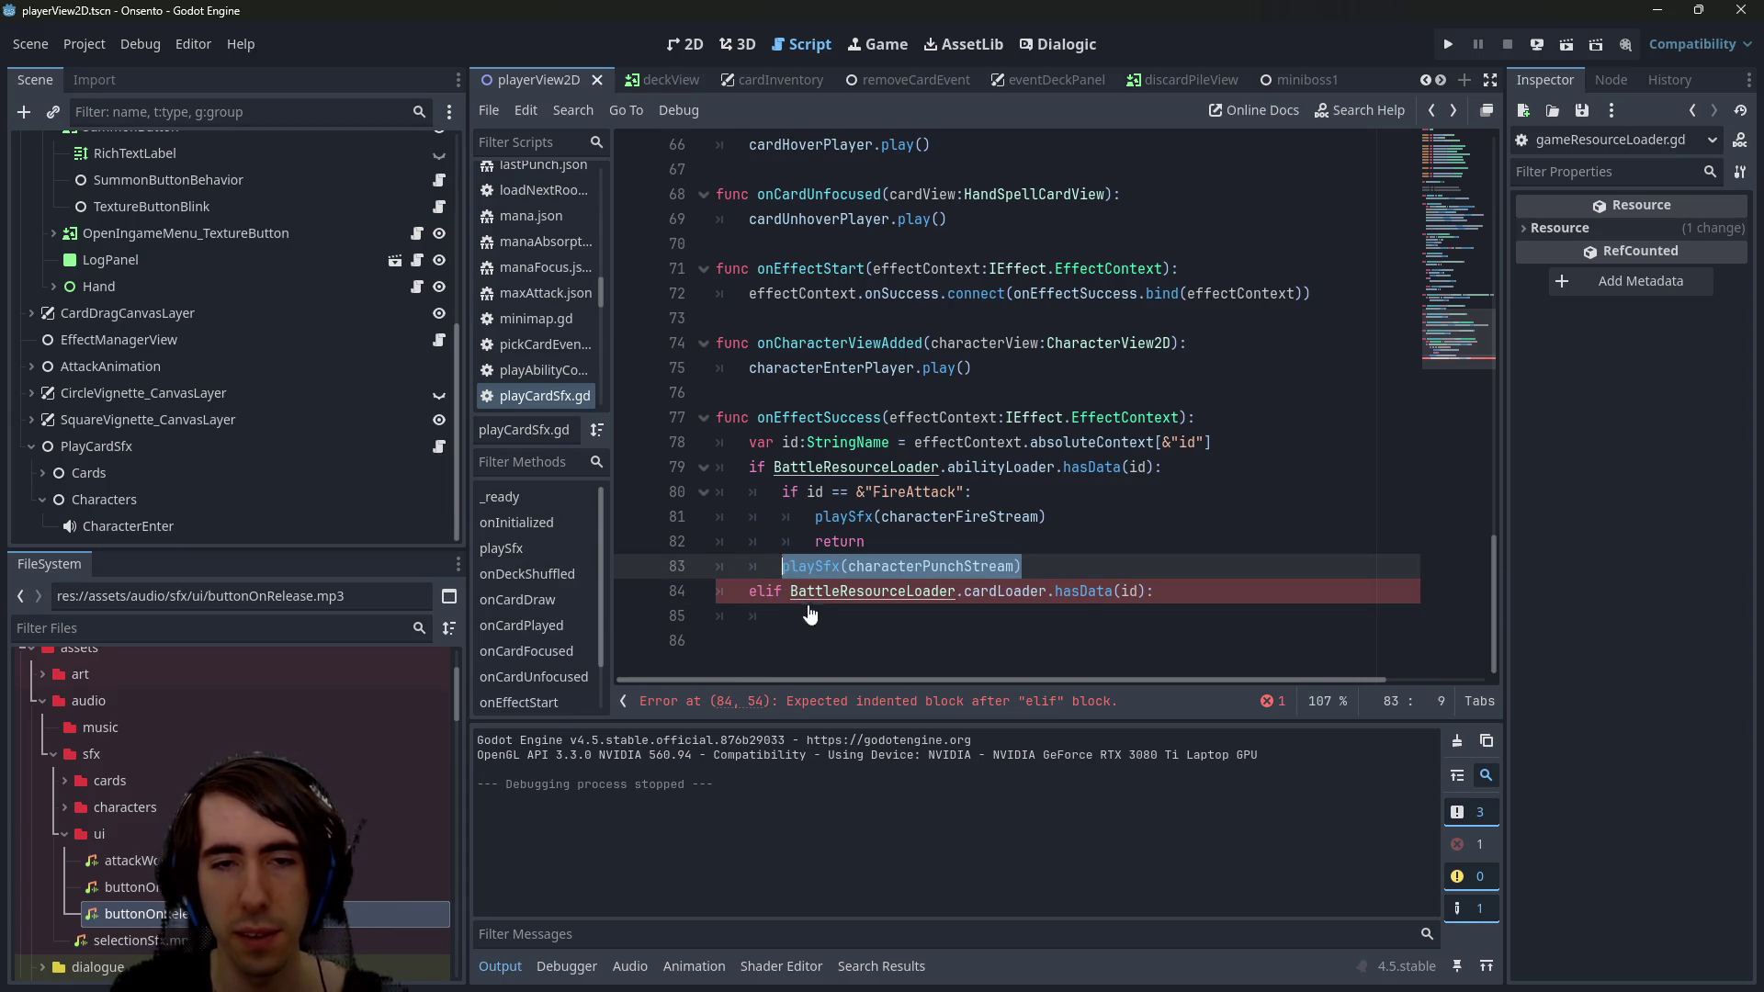
key(ctrl+v)
double_click(926, 612)
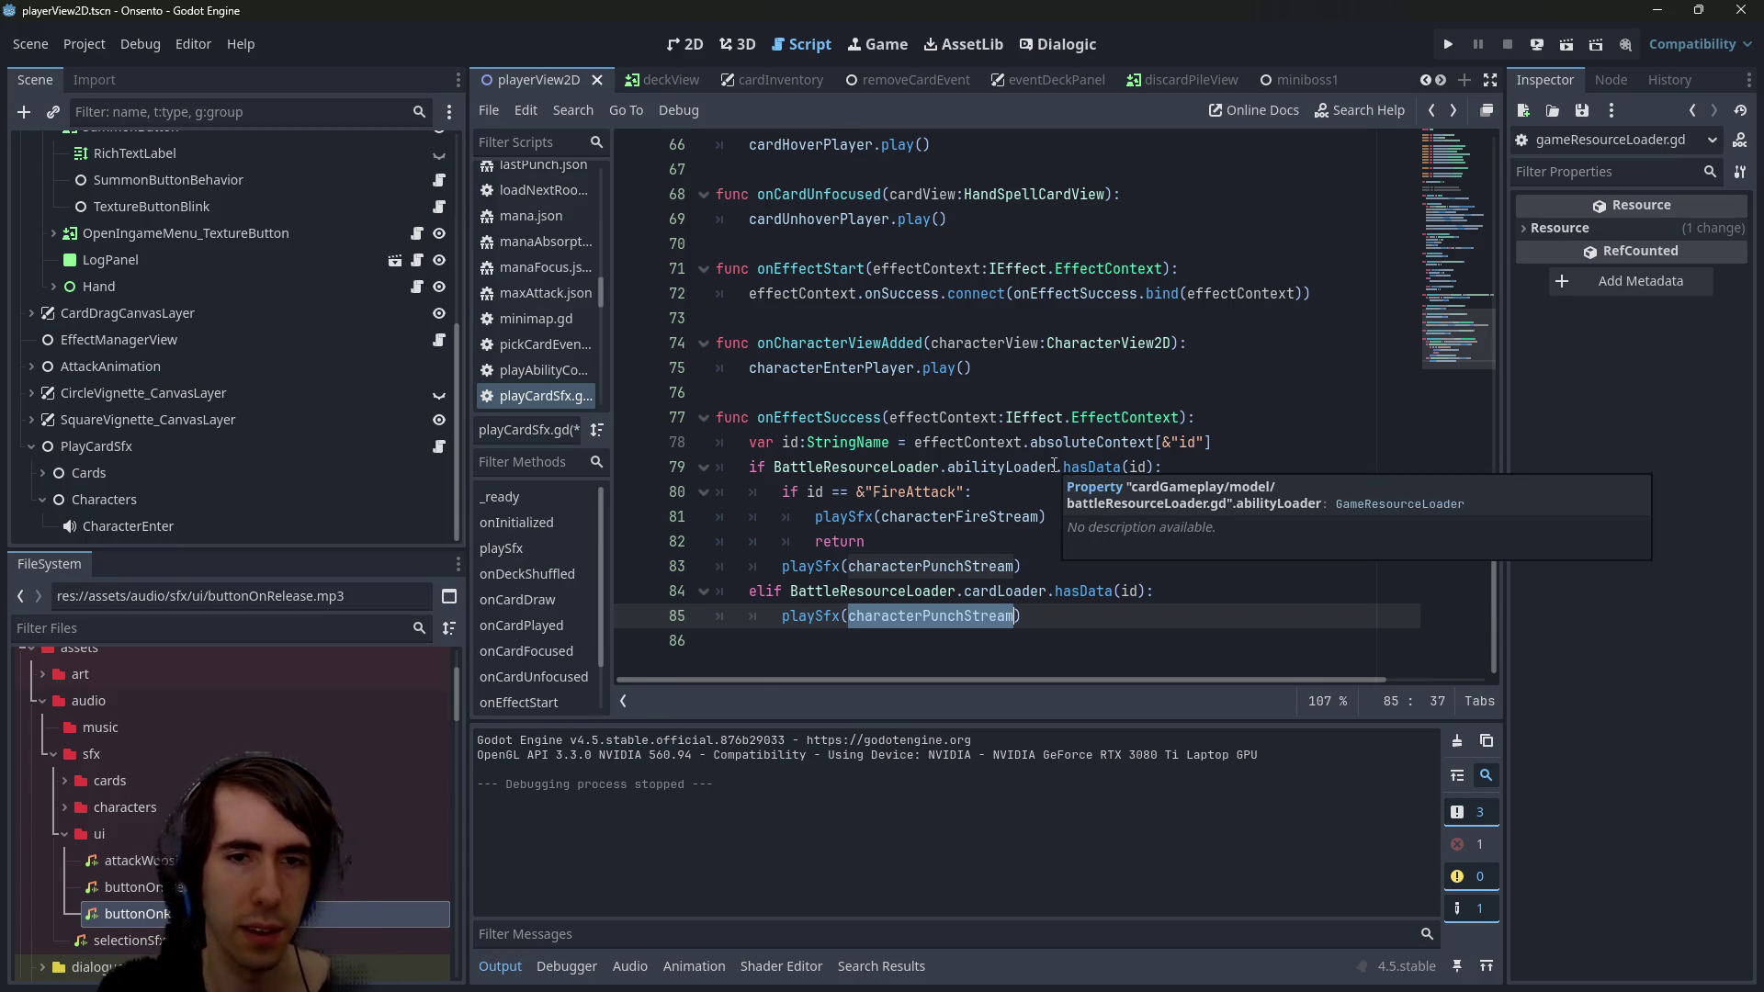
text(cardUseSf)
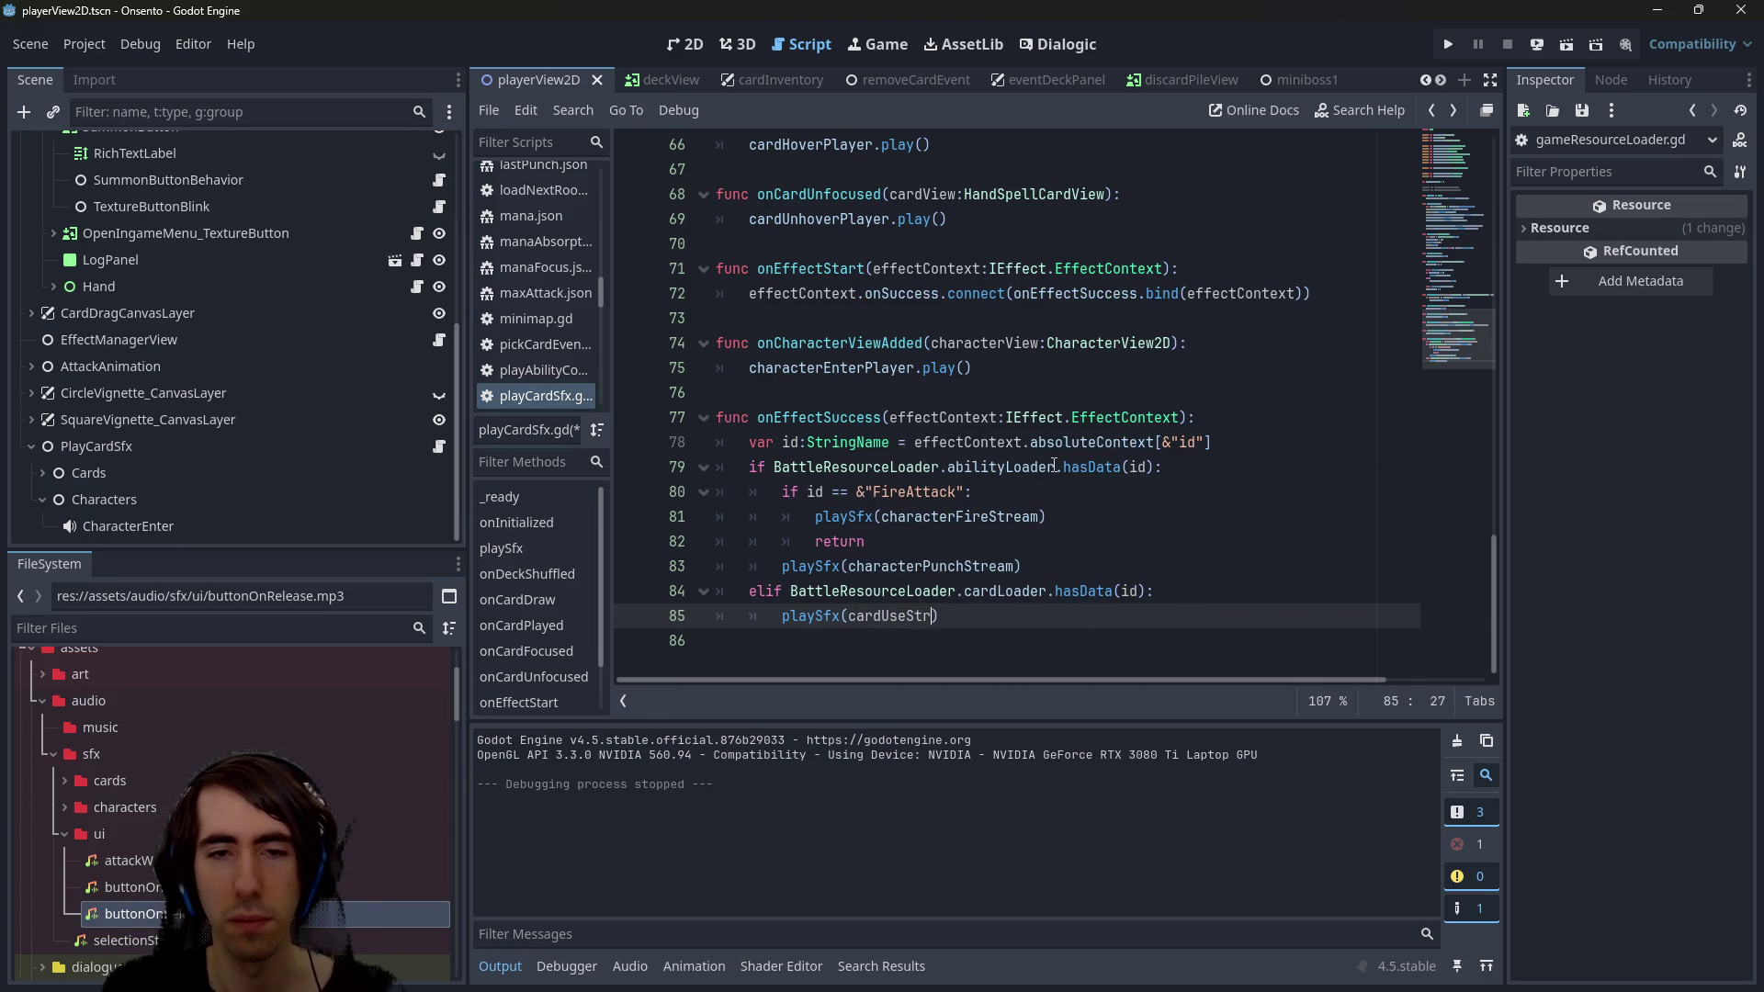
key(ctrl+shift+Left)
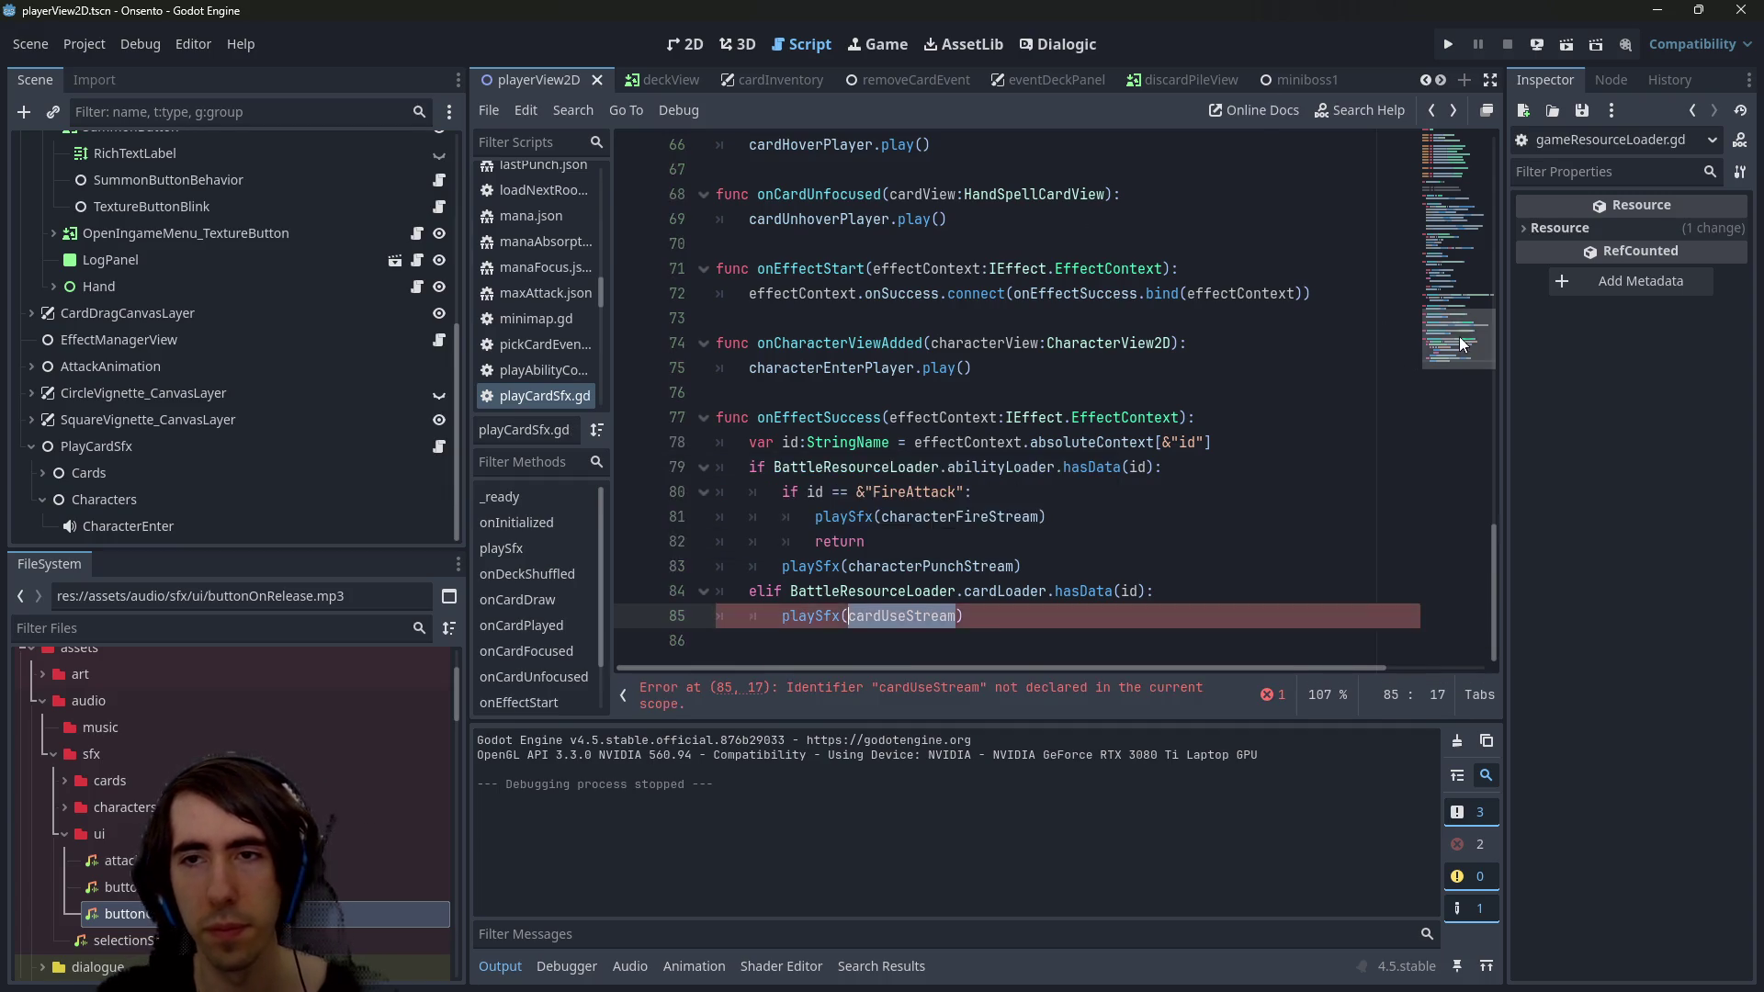
Correct the card branch's sound name from cardUseStream to cardUseSfx
drag(1457, 340, 1452, 117)
scroll(965, 438, down, 10)
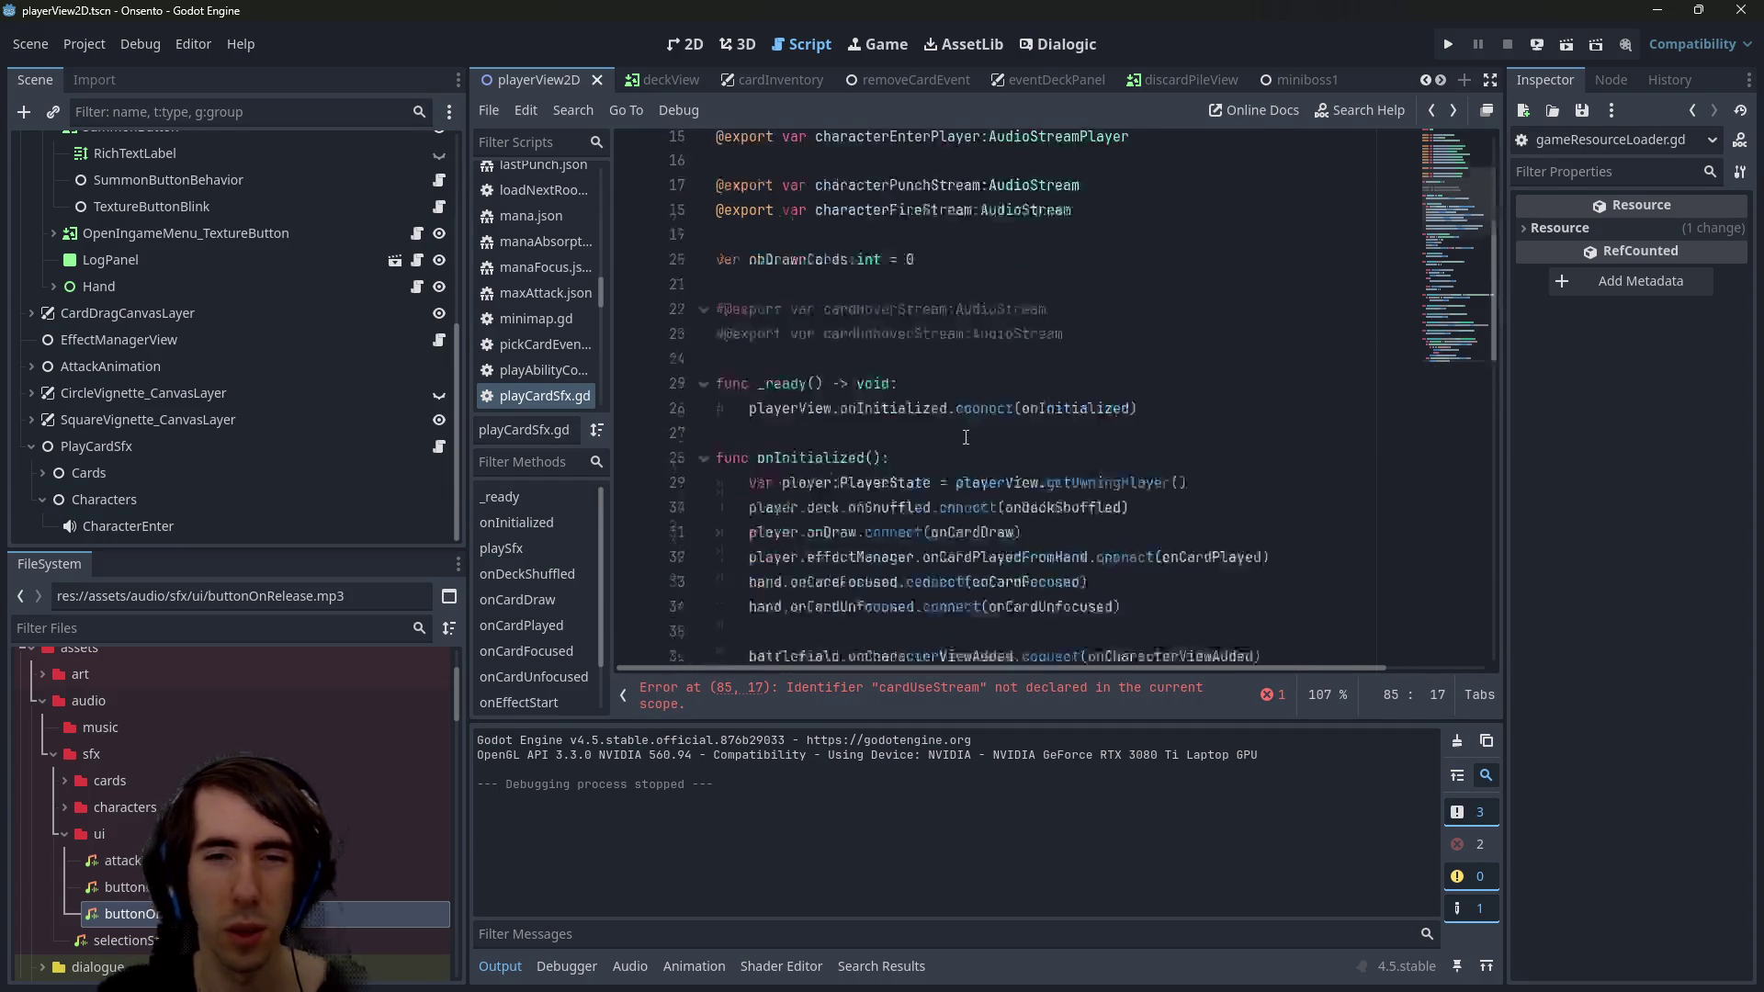
scroll(876, 581, down, 10)
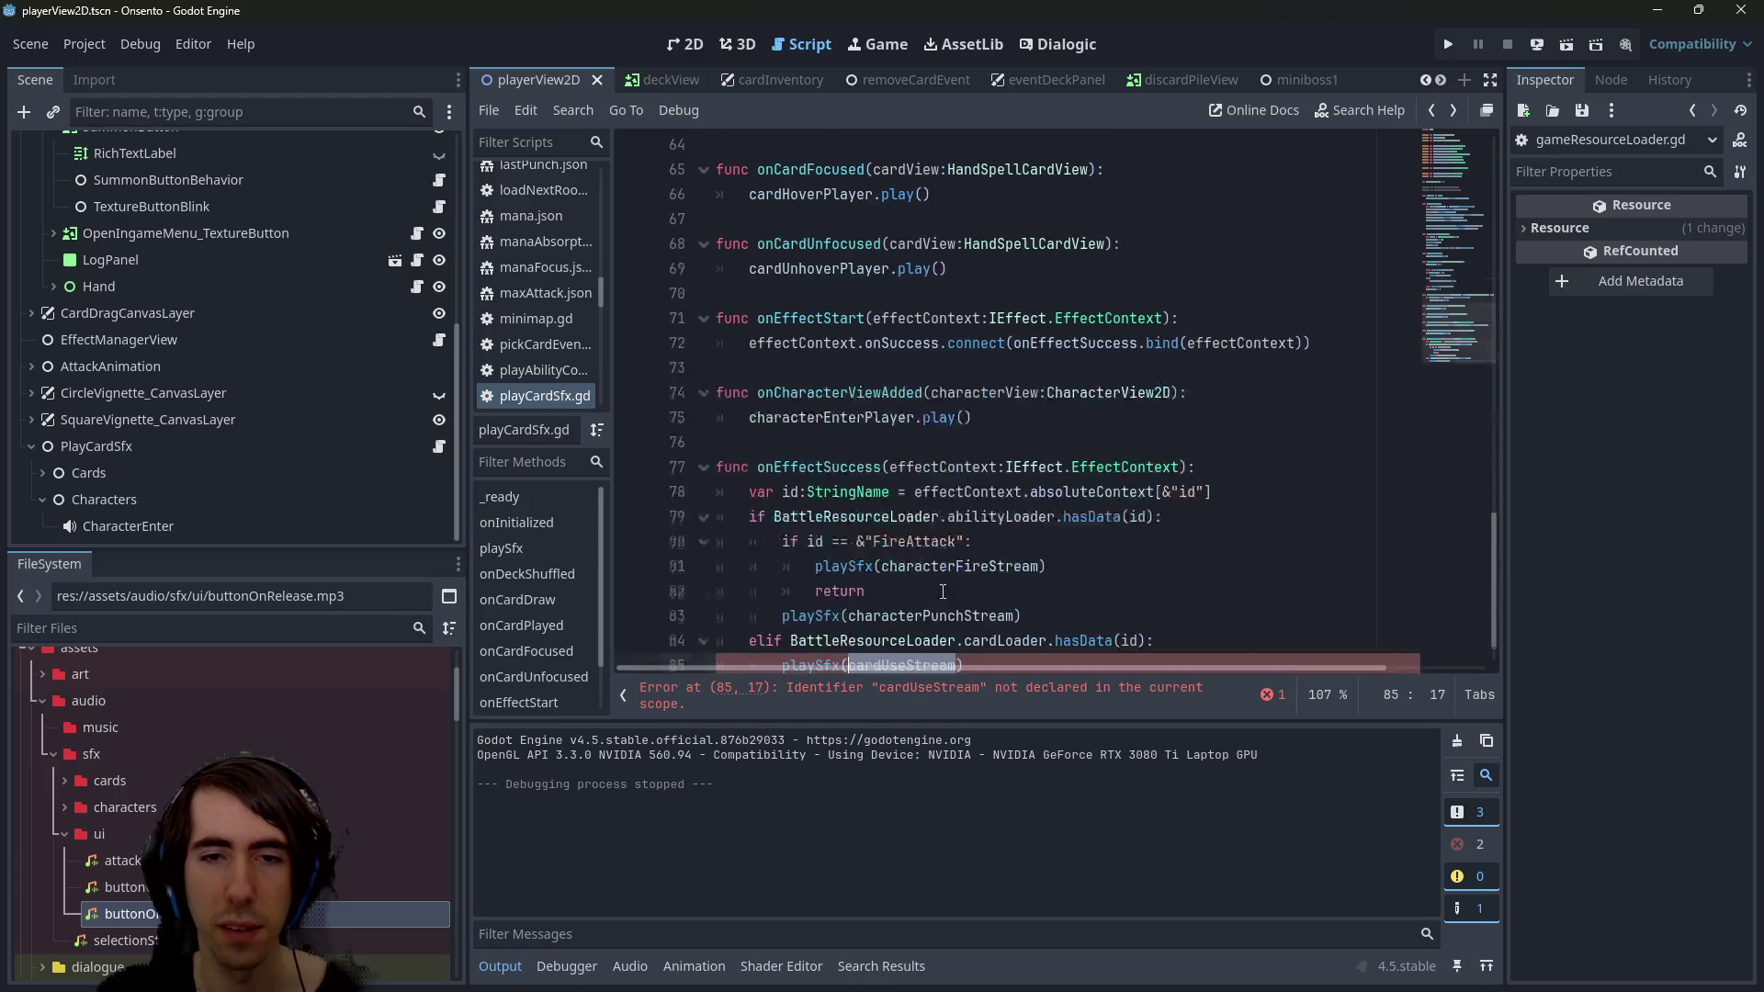
click(931, 615)
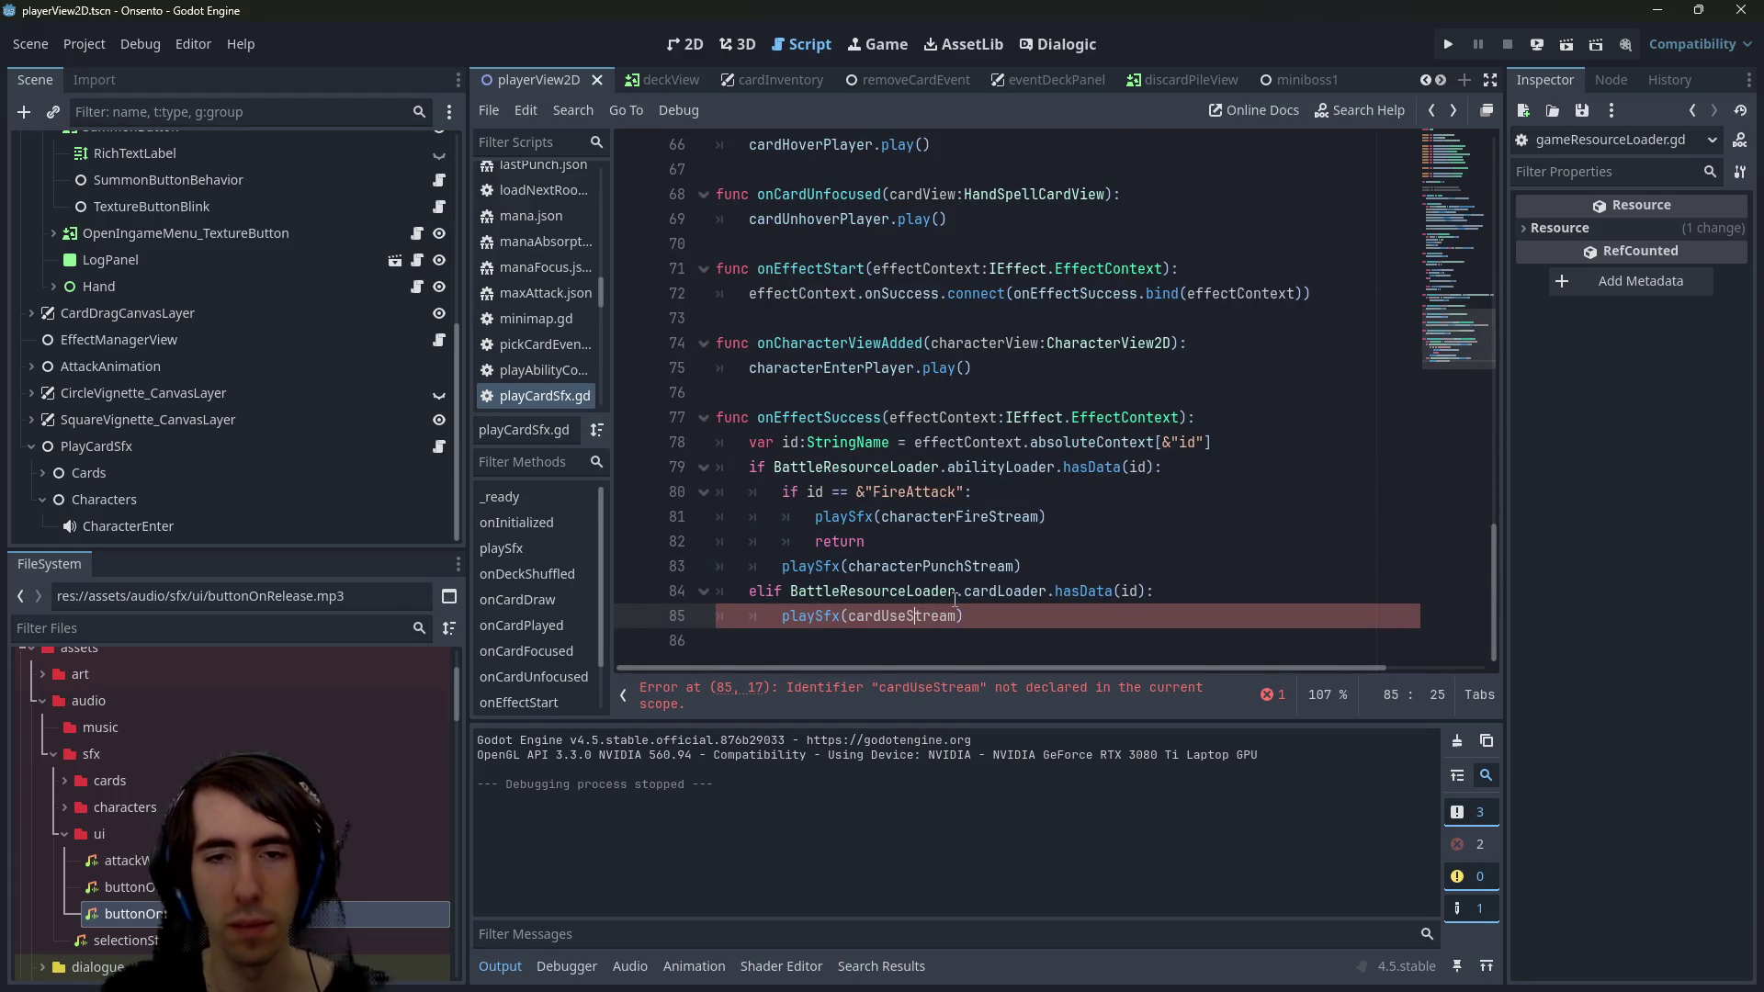
key(BackSpace)
key(ctrl+Delete)
text(fx)
key(ctrl+shift+Left)
Add a new 'cardUseSfx:' export line below the exported sound variables
scroll(1076, 401, up, 5)
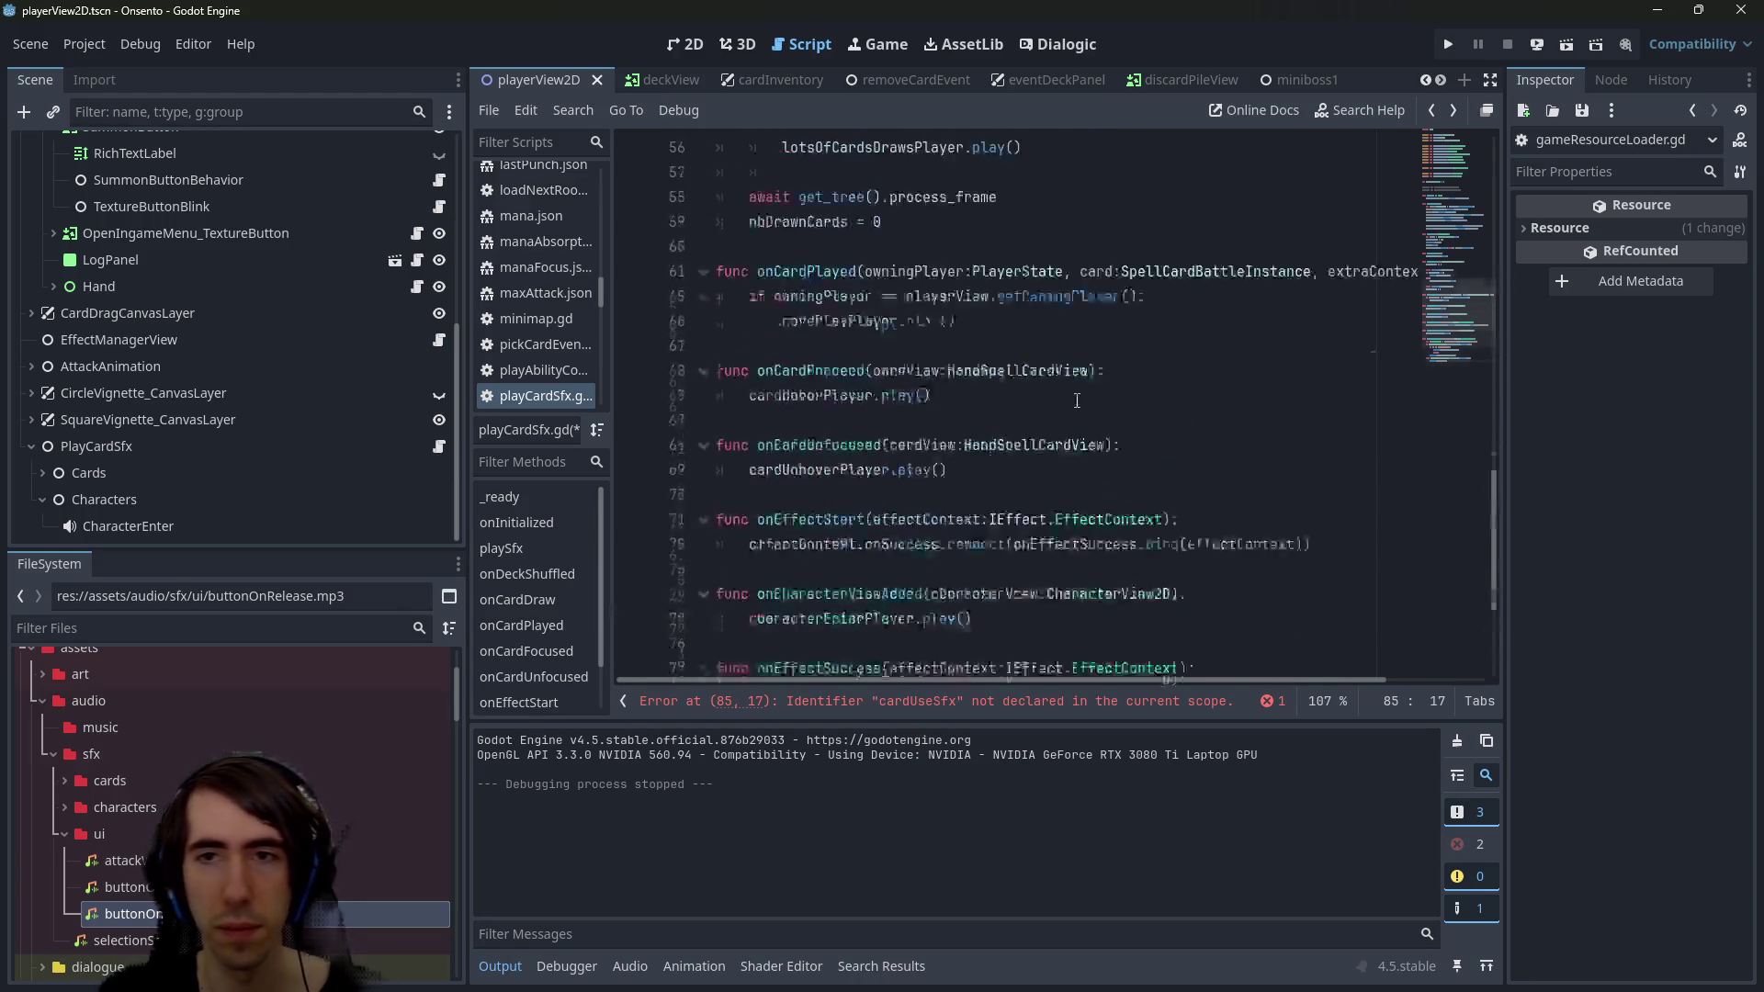
scroll(1076, 400, up, 10)
click(1086, 550)
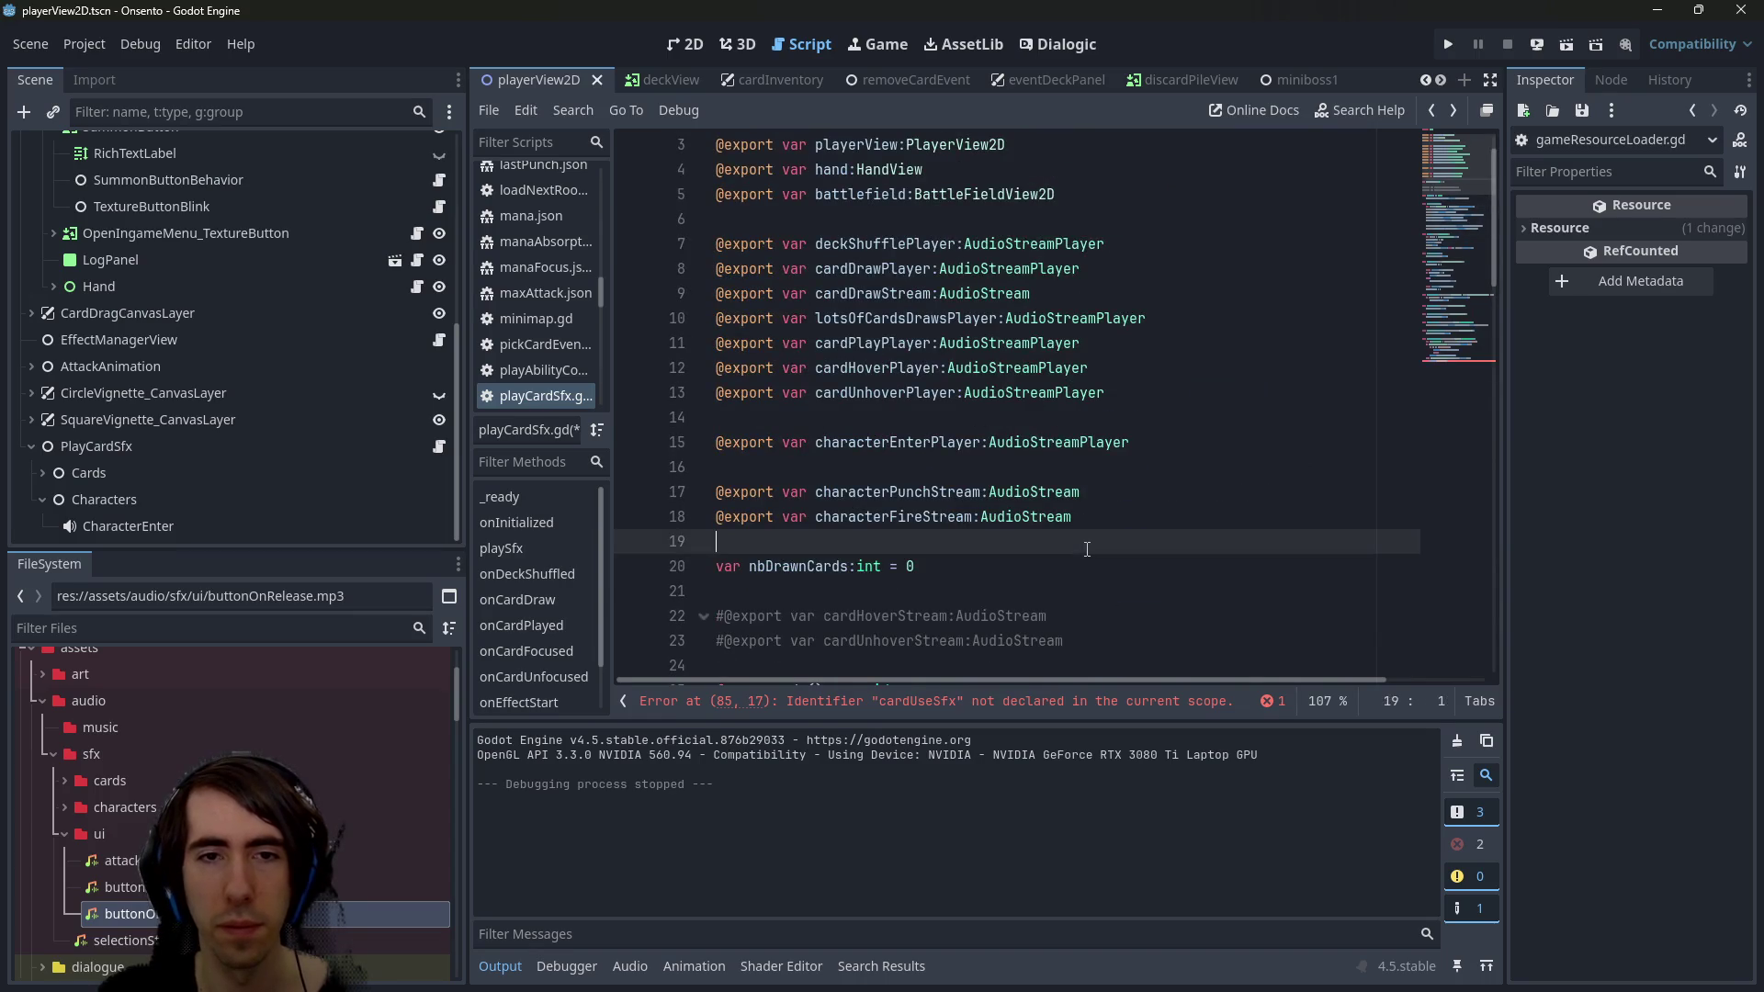
key(Return)
key(Up)
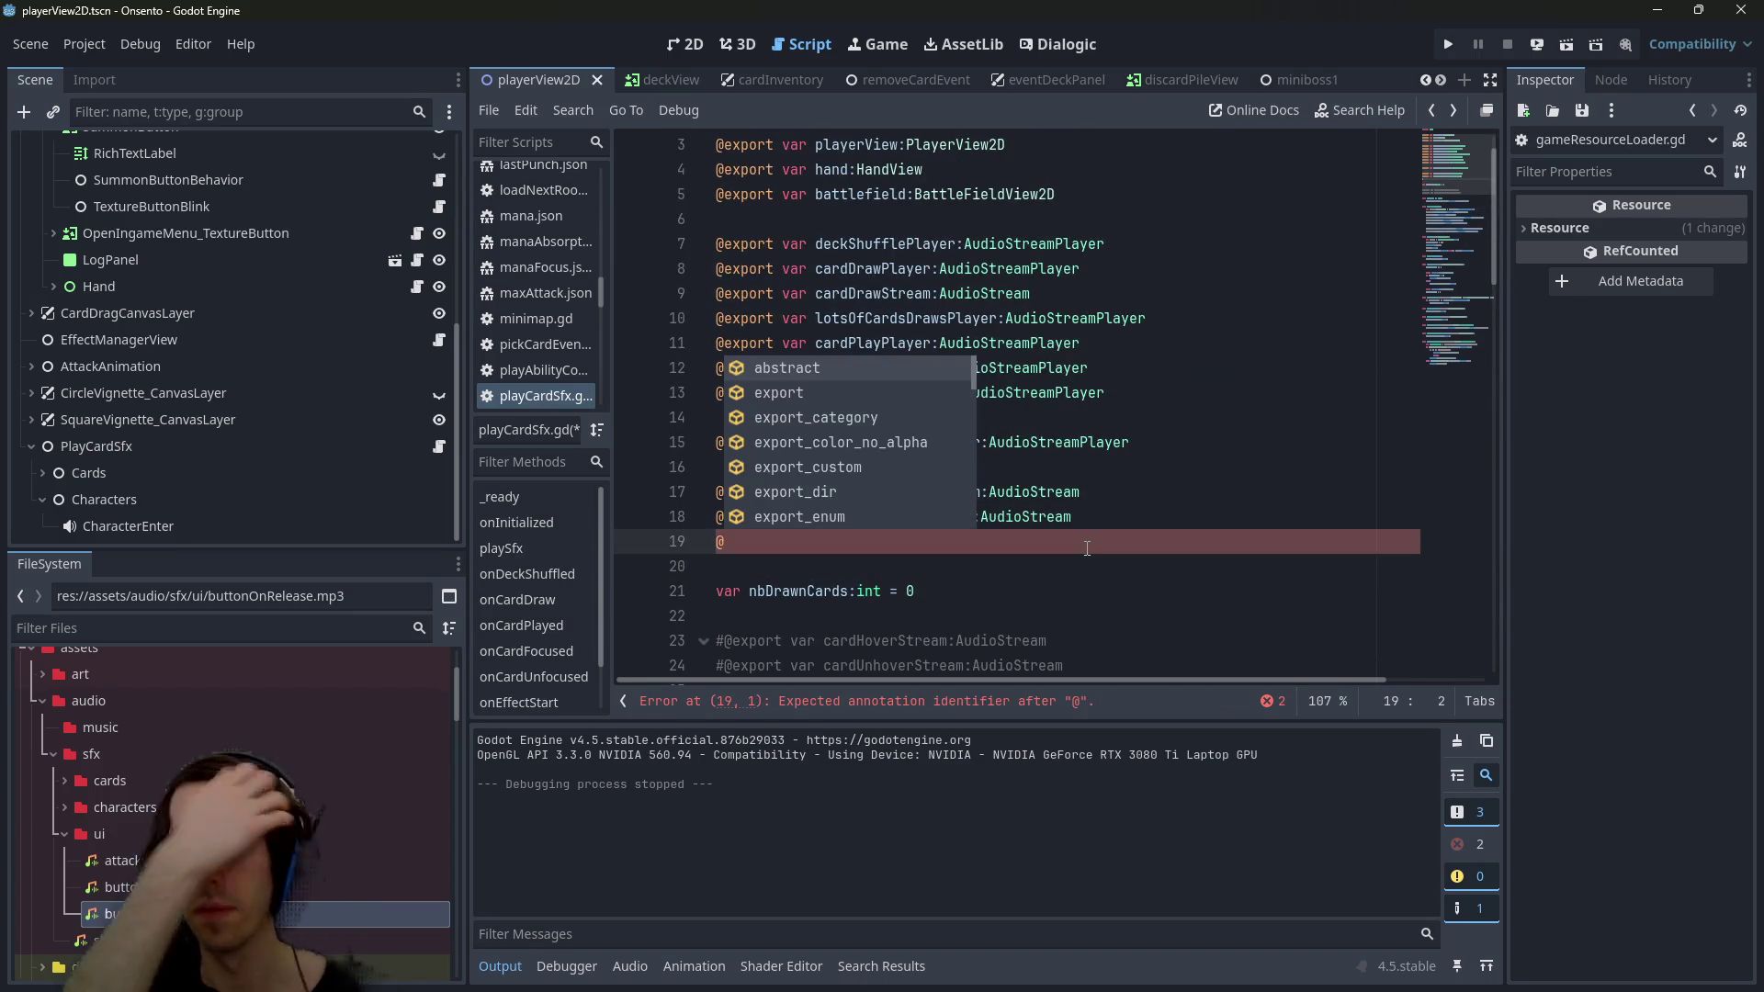
key(BackSpace)
key(BackSpace)
key(Up)
key(Up)
key(Up)
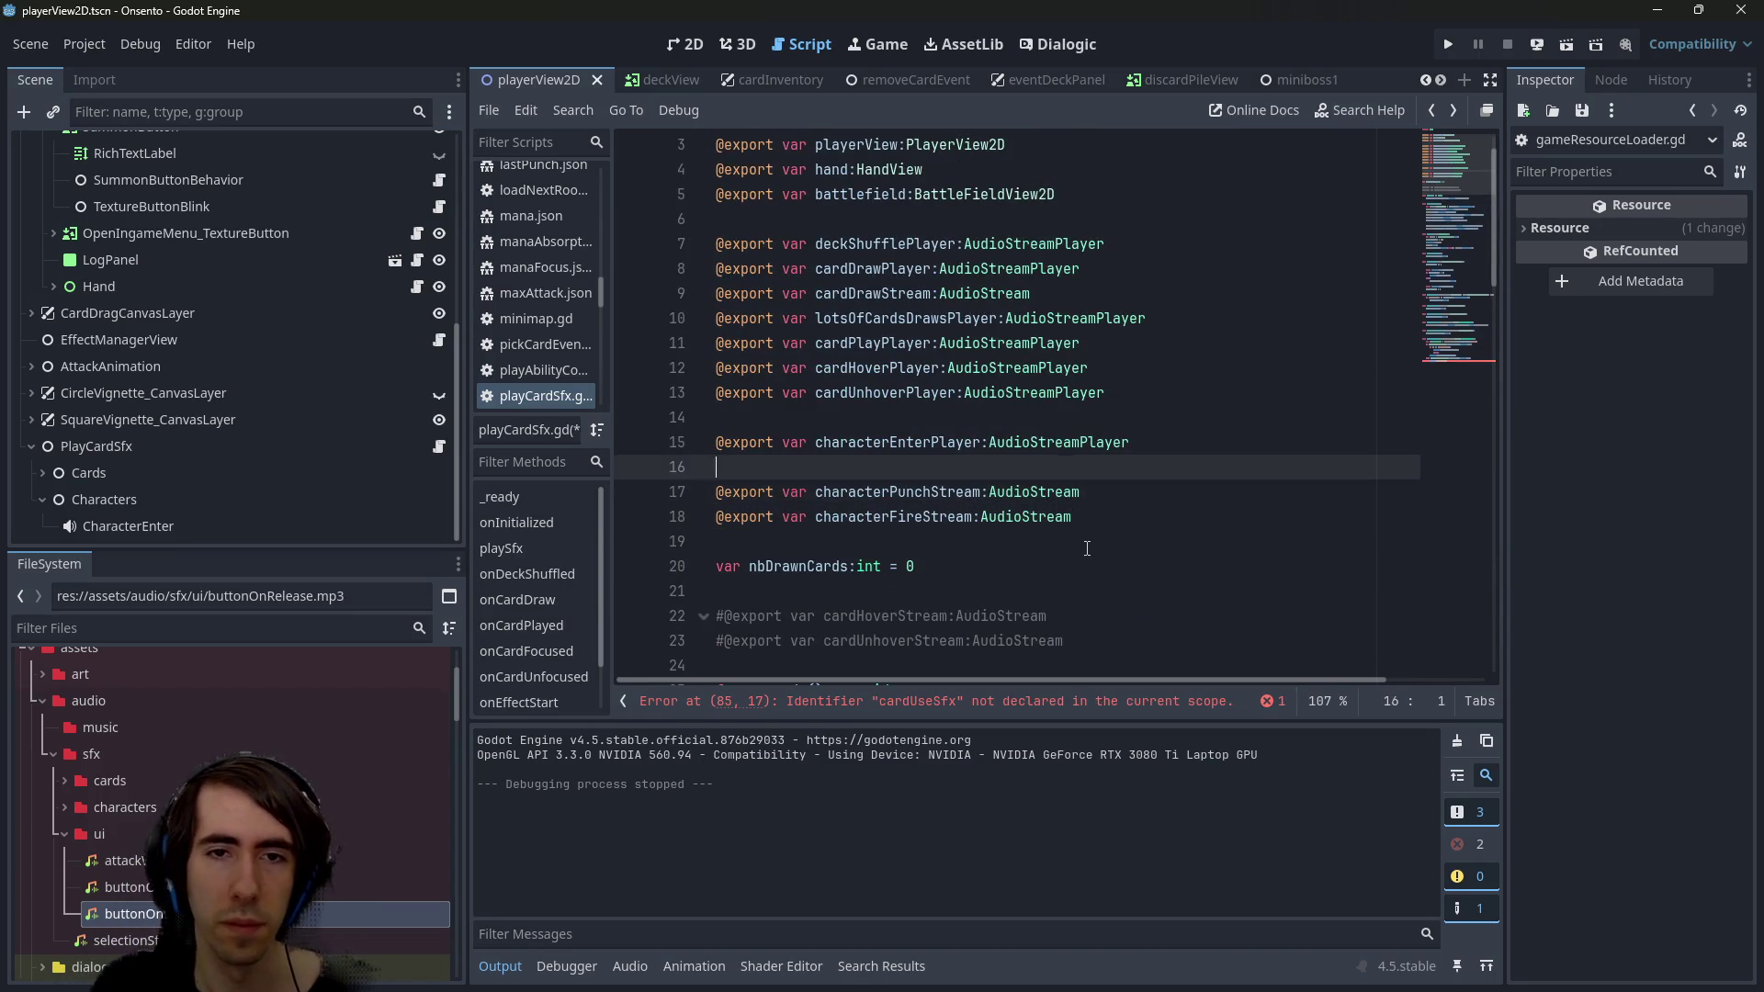
key(Return)
key(Up)
key(Return)
text(cardUseSfx:)
Give cardUseSfx the AudioStreamPlayer type copied from line 13
key(Up)
key(Up)
key(End)
key(ctrl+shift+Left)
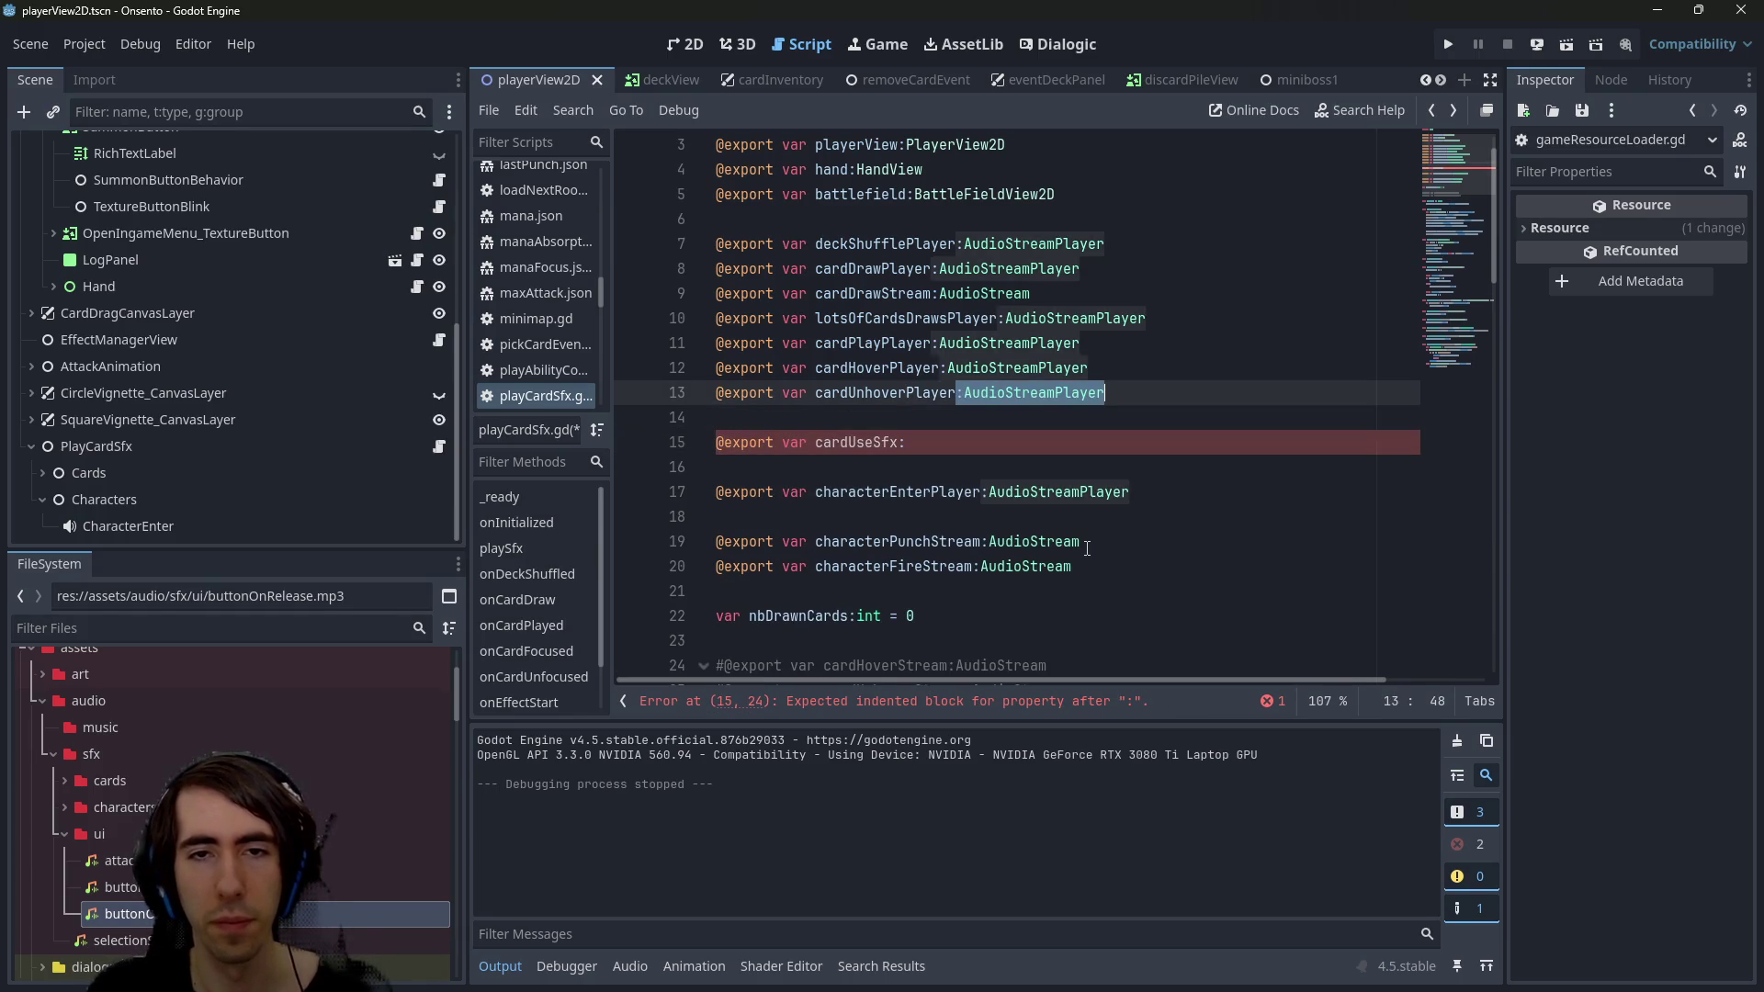
key(ctrl+c)
key(Down)
key(Down)
key(End)
key(BackSpace)
key(ctrl+v)
key(Up)
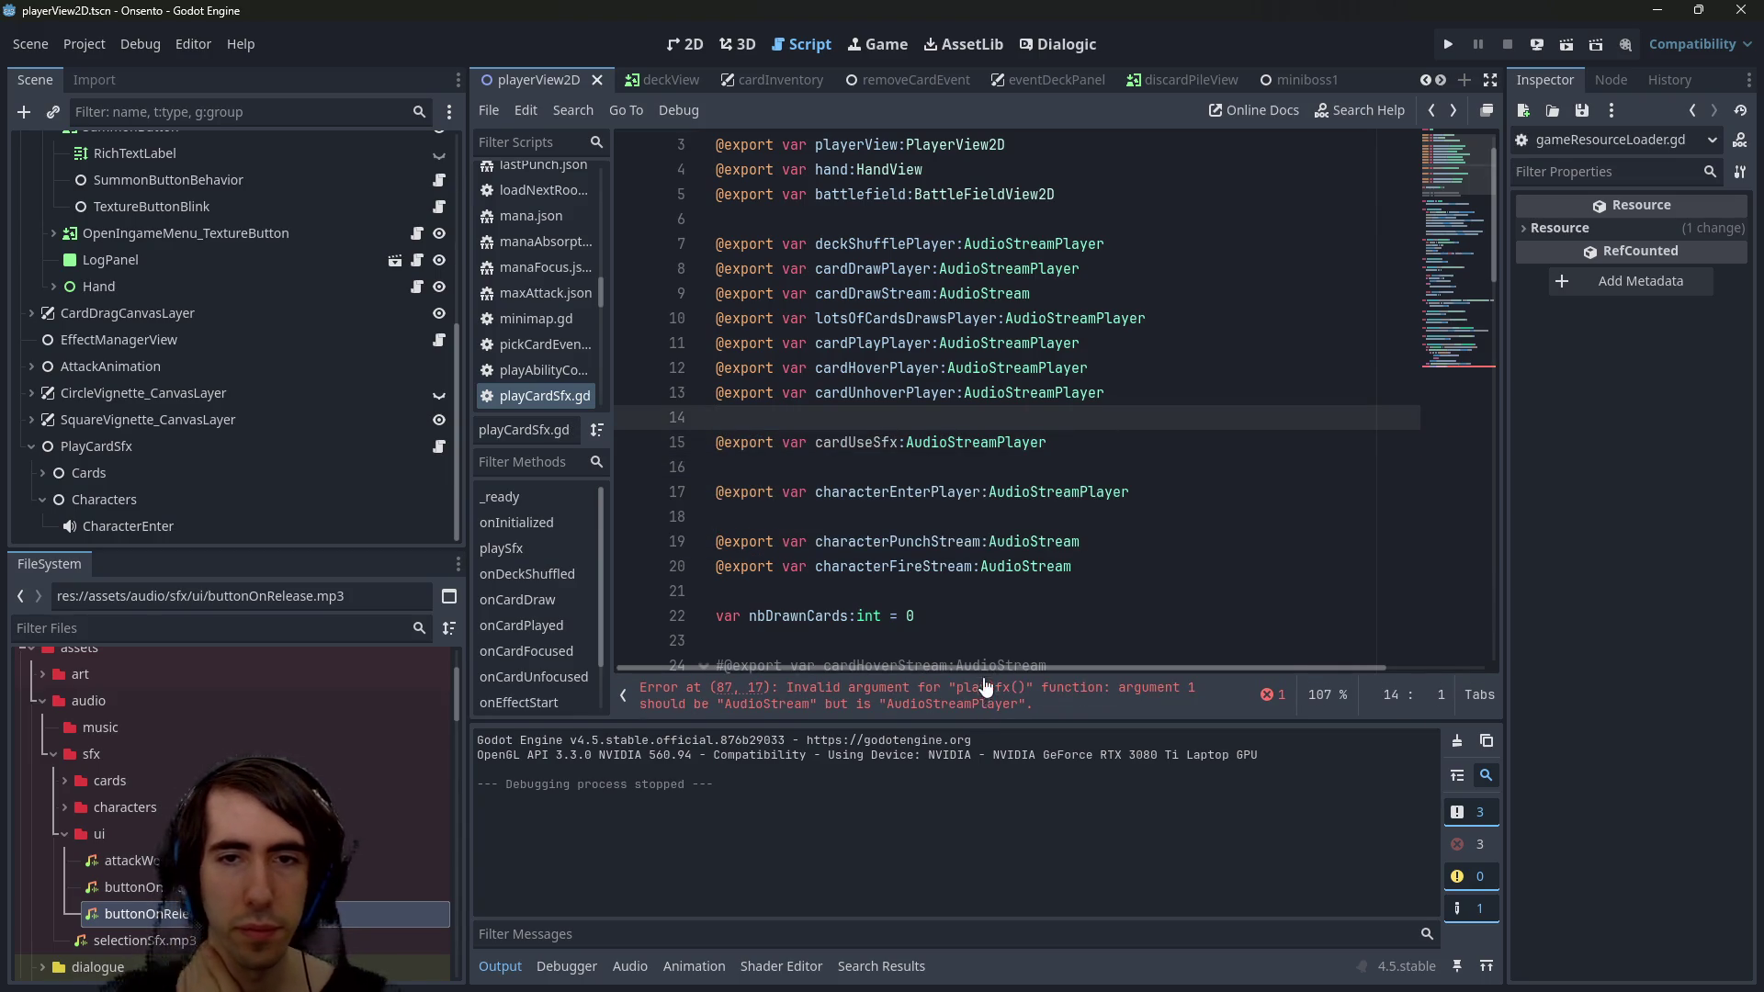
Change cardUseSfx's type to AudioStream and save the script
double_click(1051, 541)
key(ctrl+c)
double_click(1010, 442)
key(ctrl+v)
key(ctrl+s)
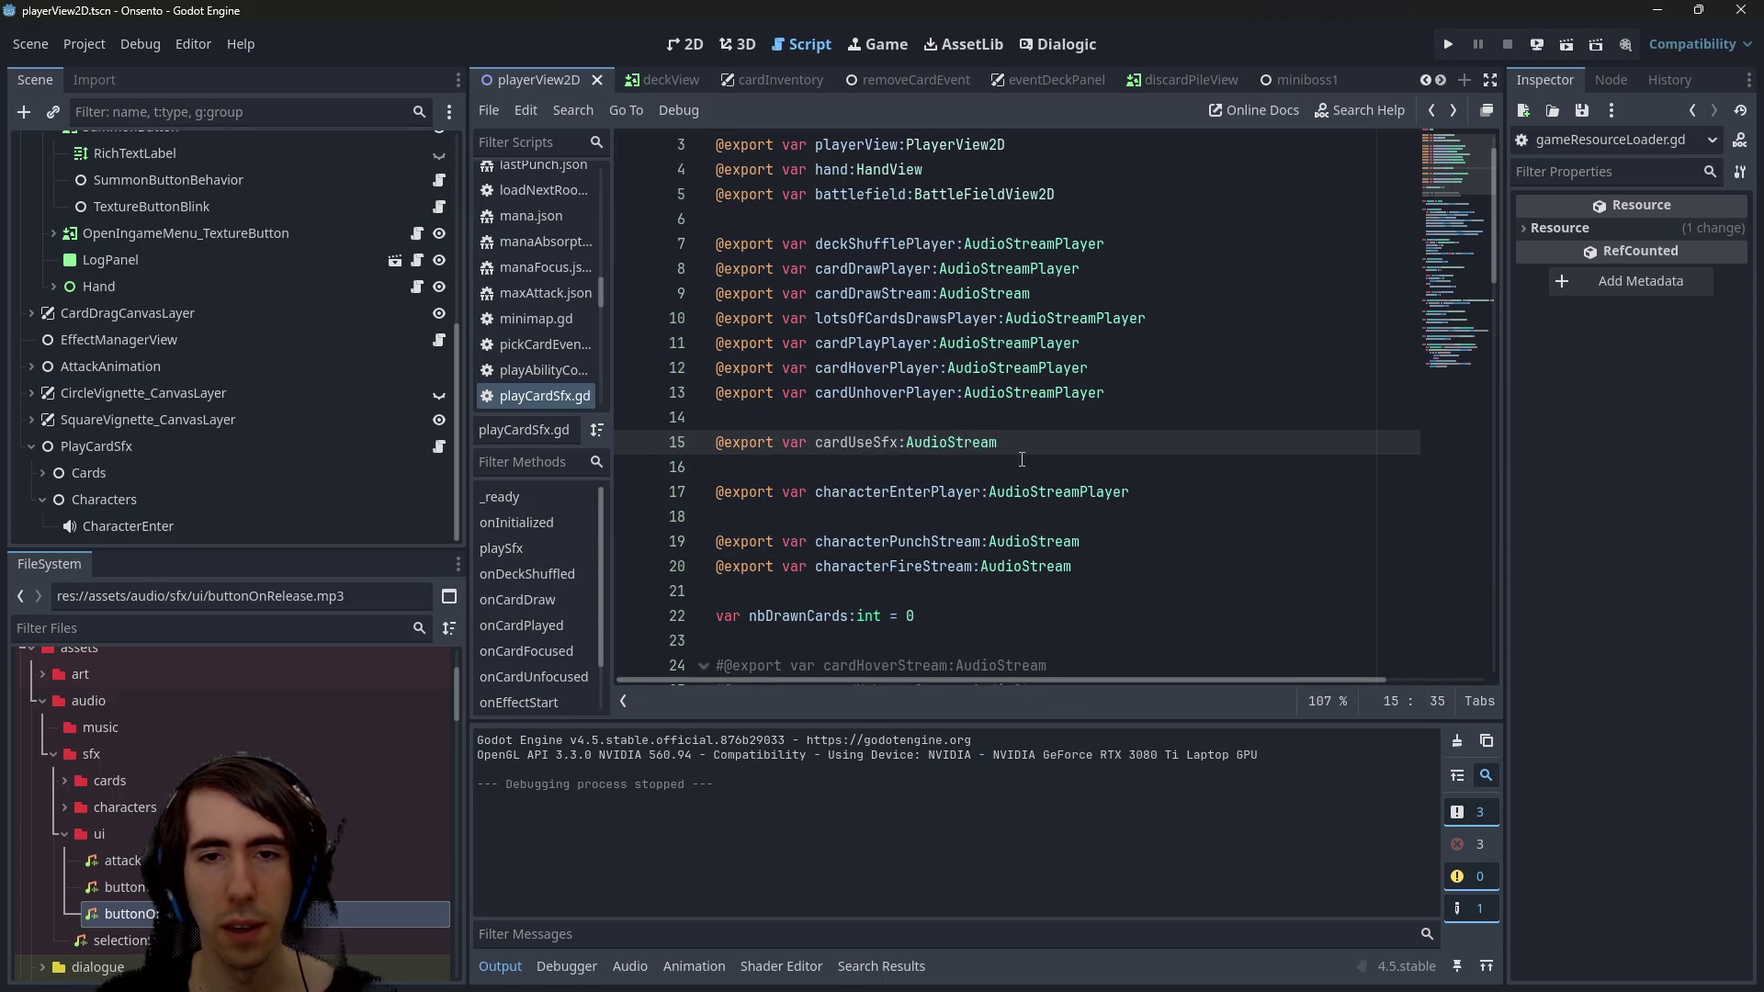
scroll(1019, 460, down, 20)
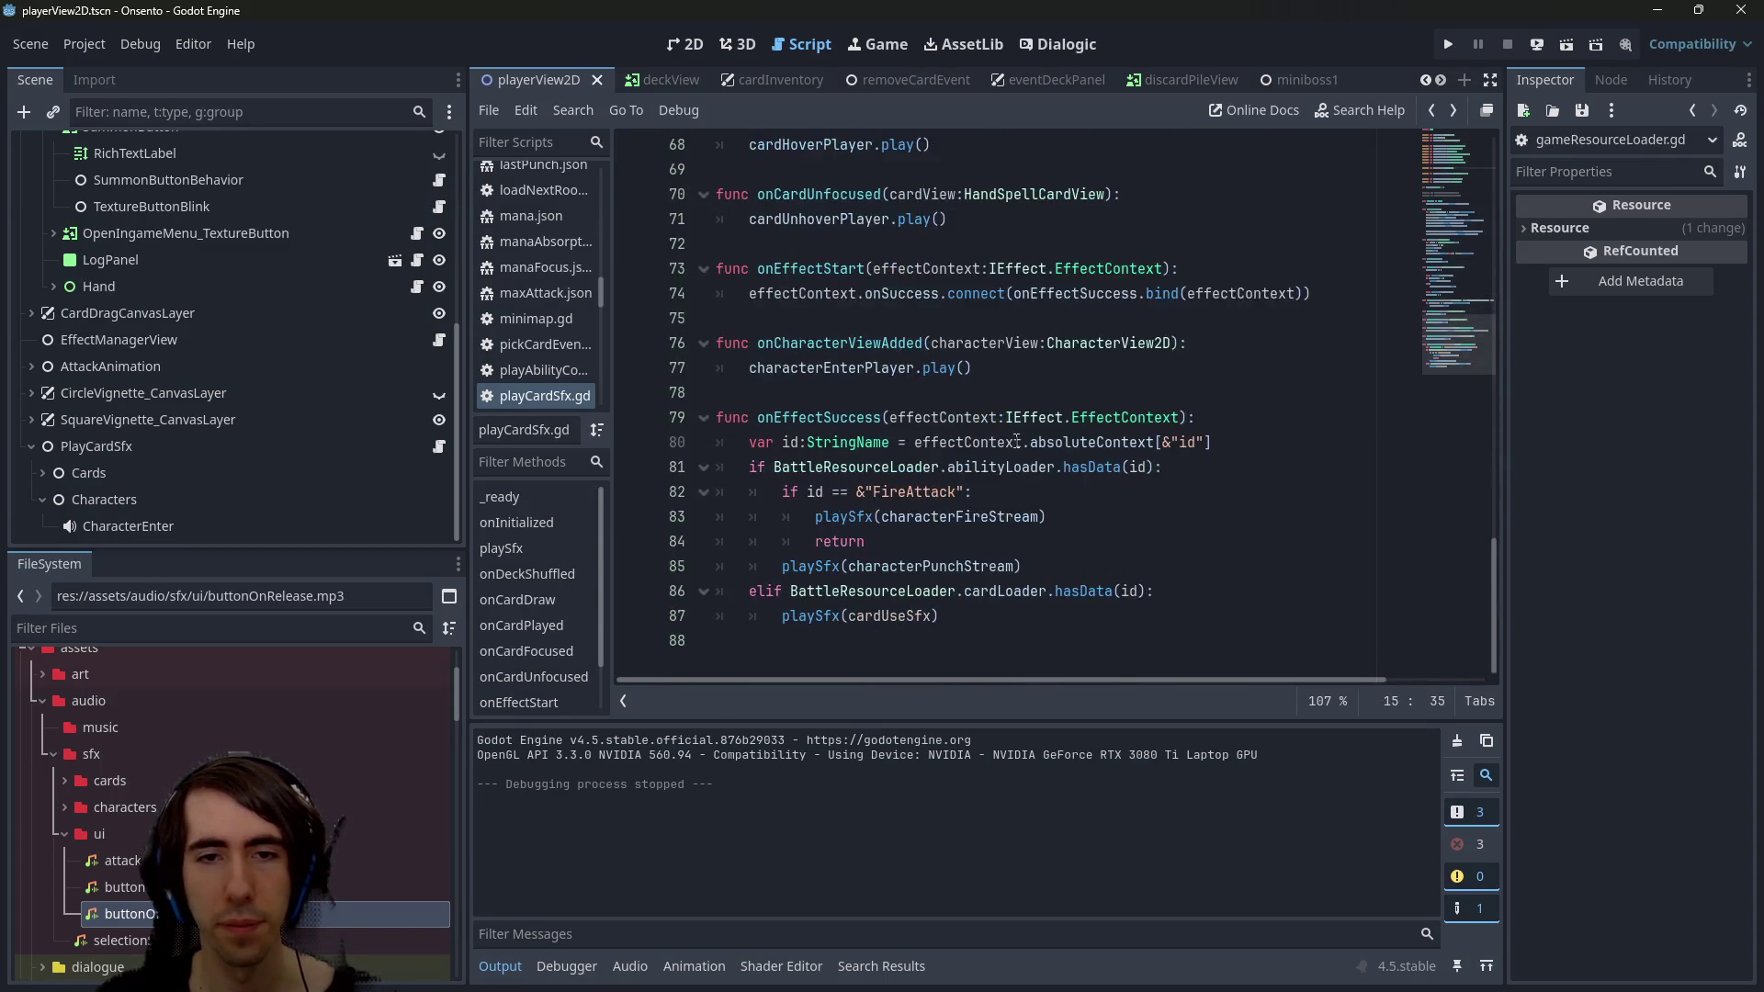
On PlayCardSfx, Quick Load a sound for Card Use Sfx by searching 'card use'
click(178, 444)
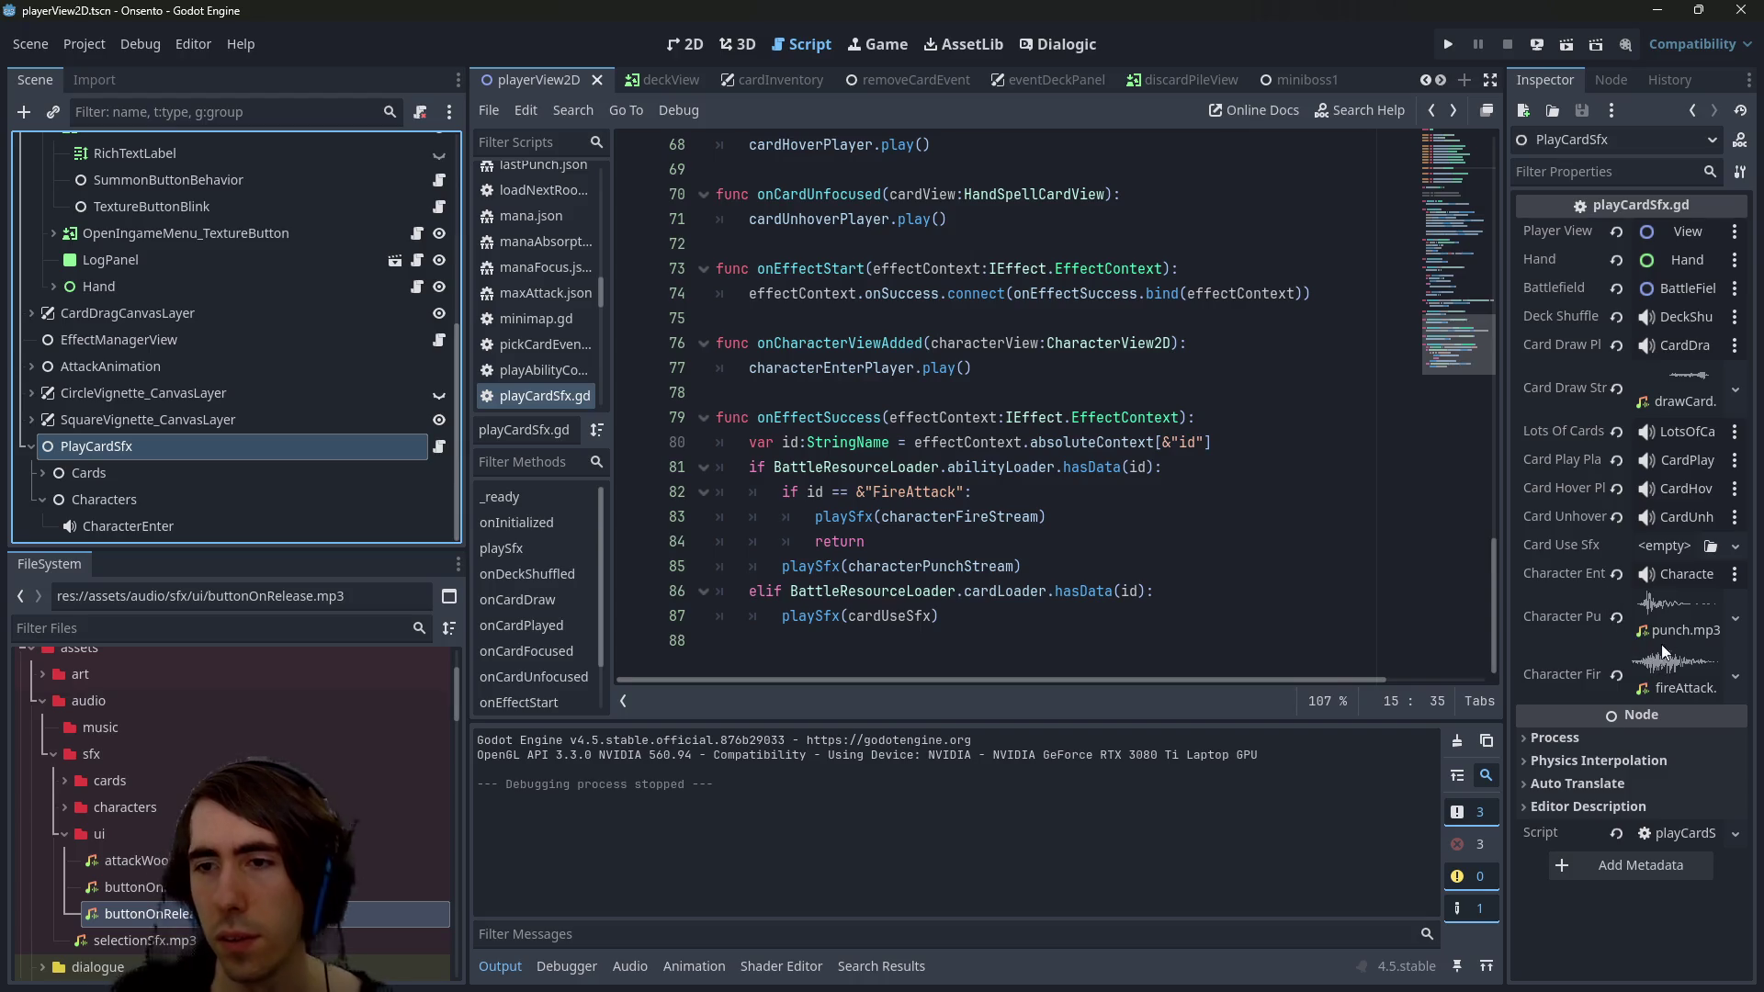
click(1682, 549)
click(1647, 891)
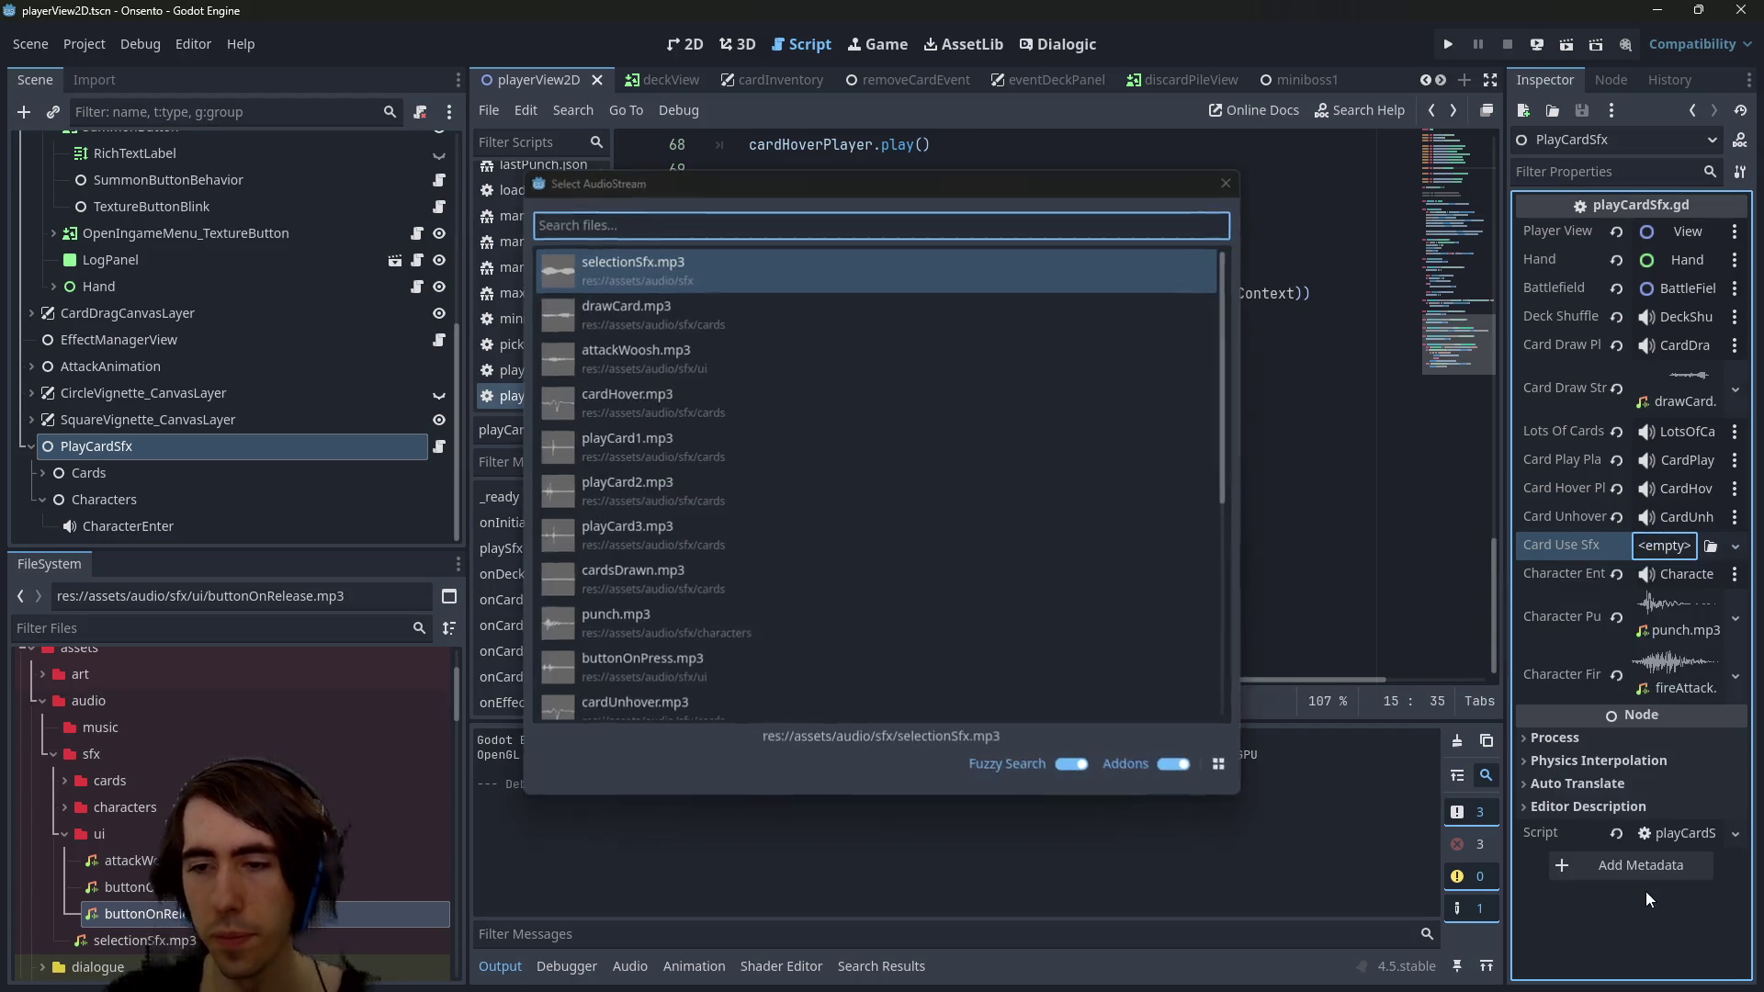
click(1225, 184)
click(1663, 545)
click(1628, 889)
text(card use)
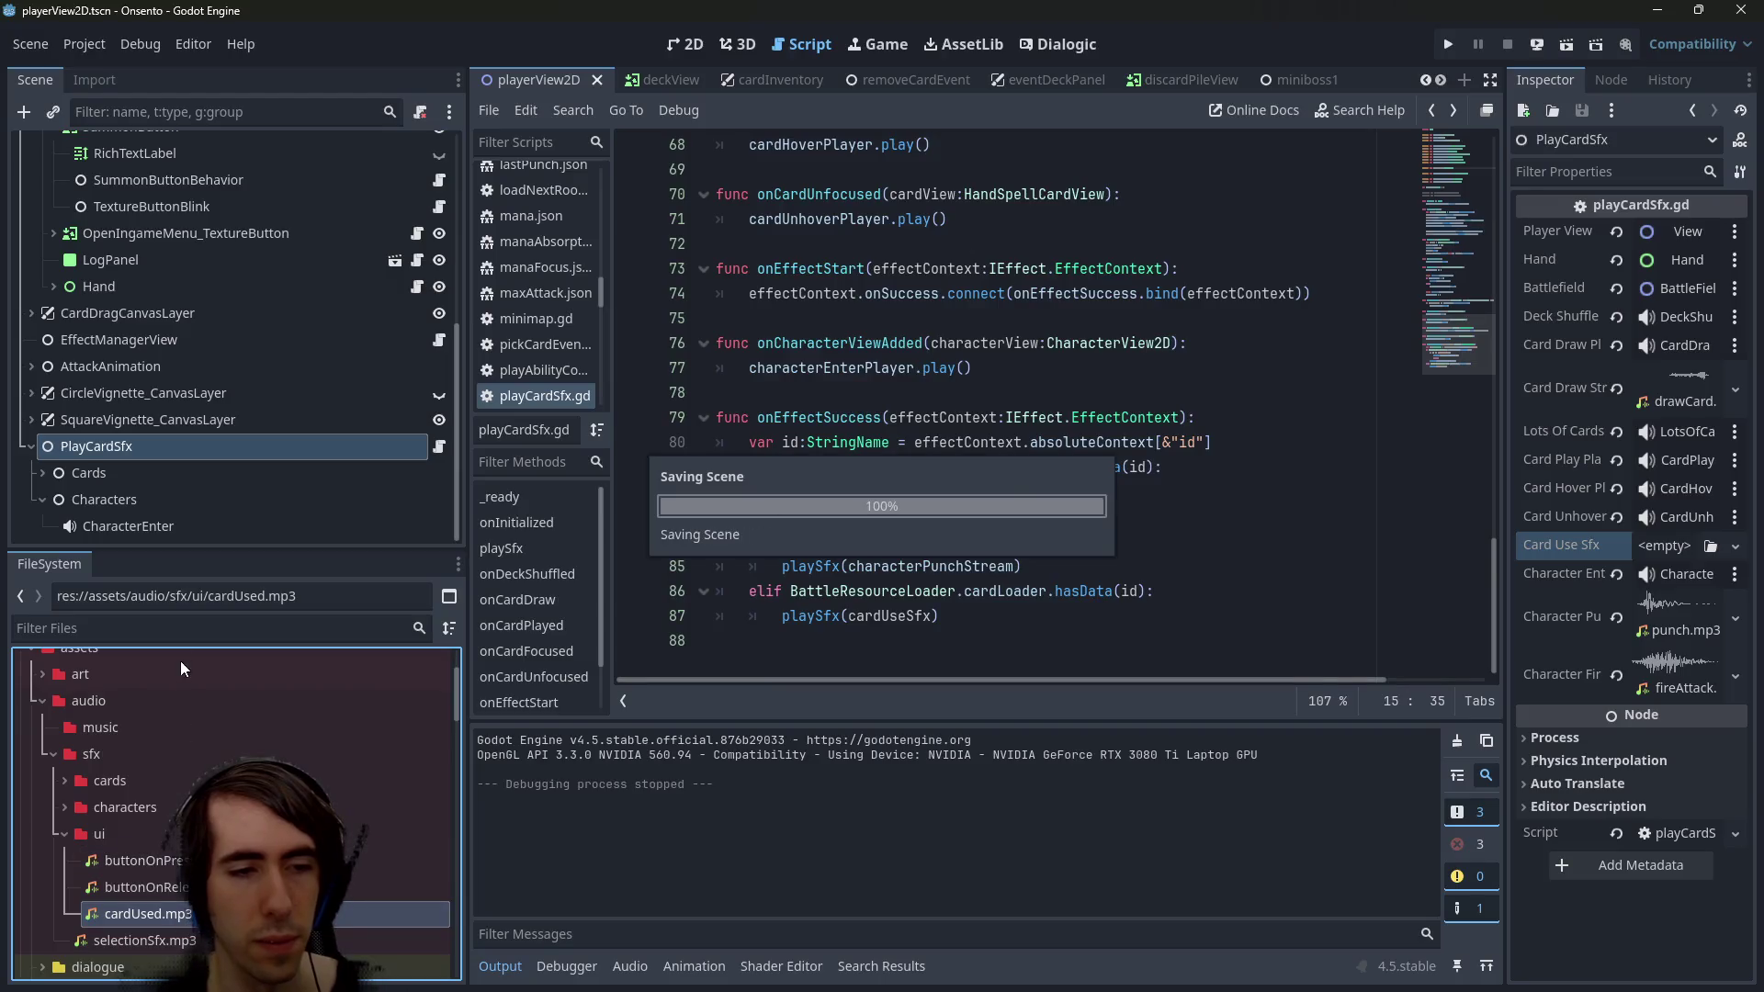
Assign cardUsed.mp3 to the Card Use Sfx export via Quick Load
click(225, 420)
click(230, 444)
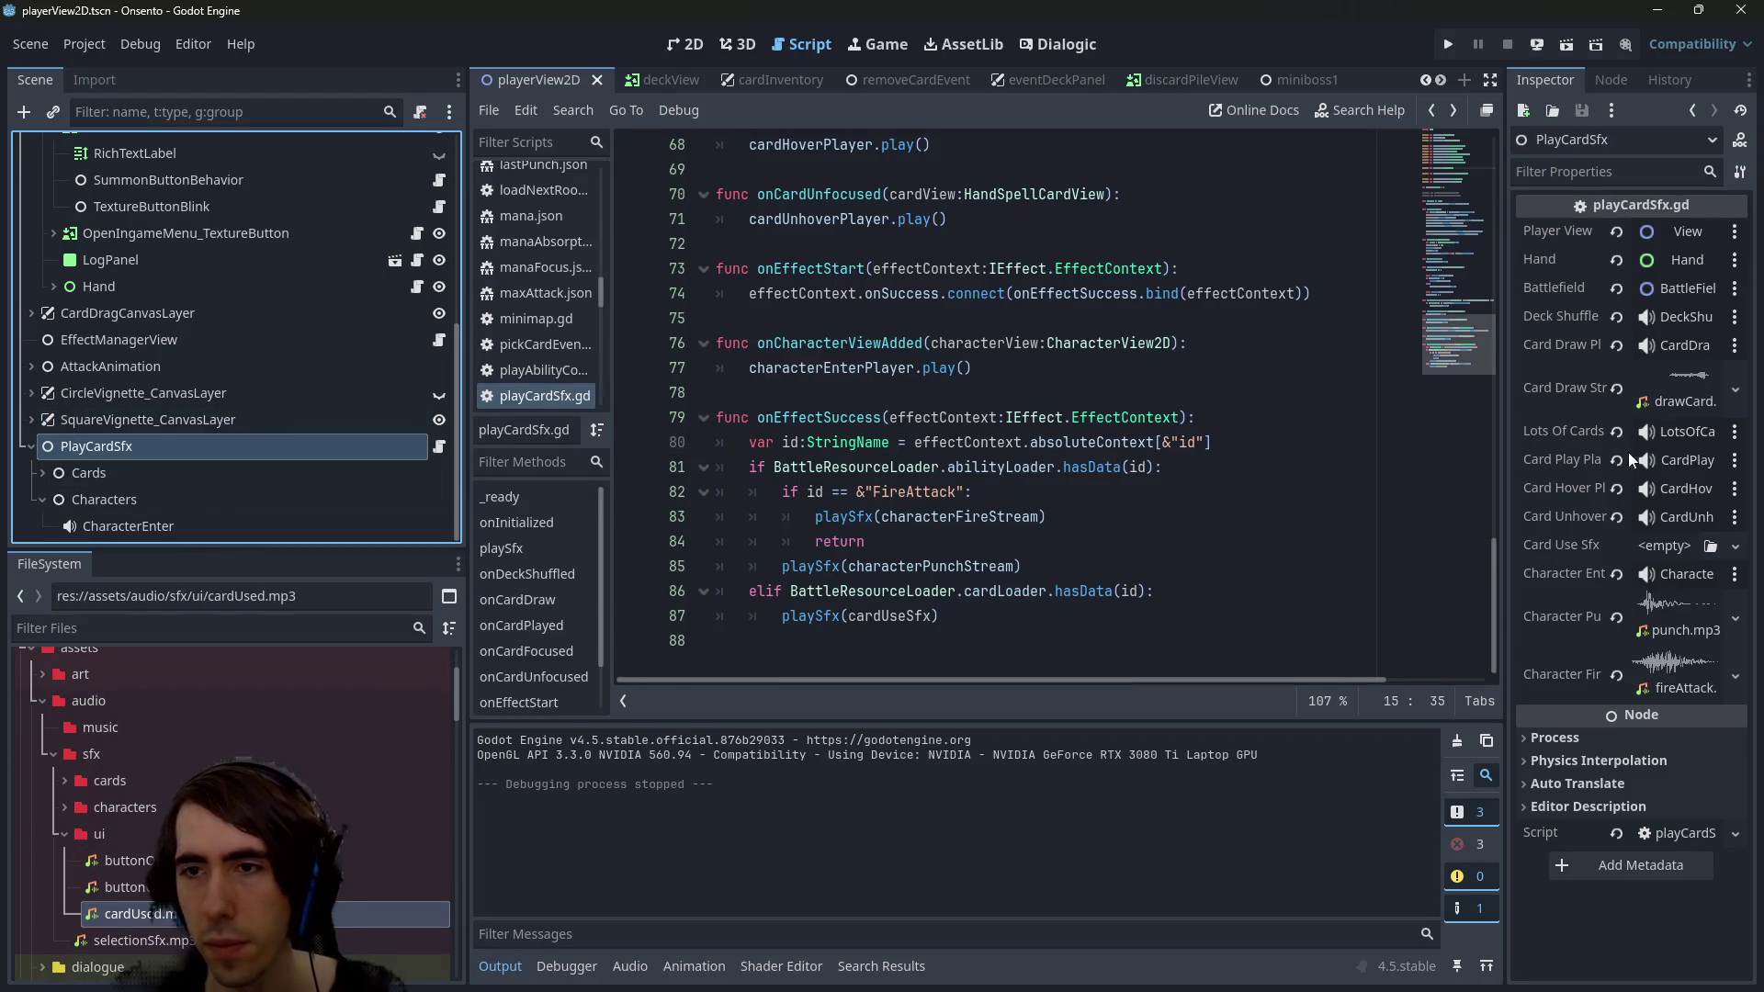
click(1665, 546)
click(1657, 890)
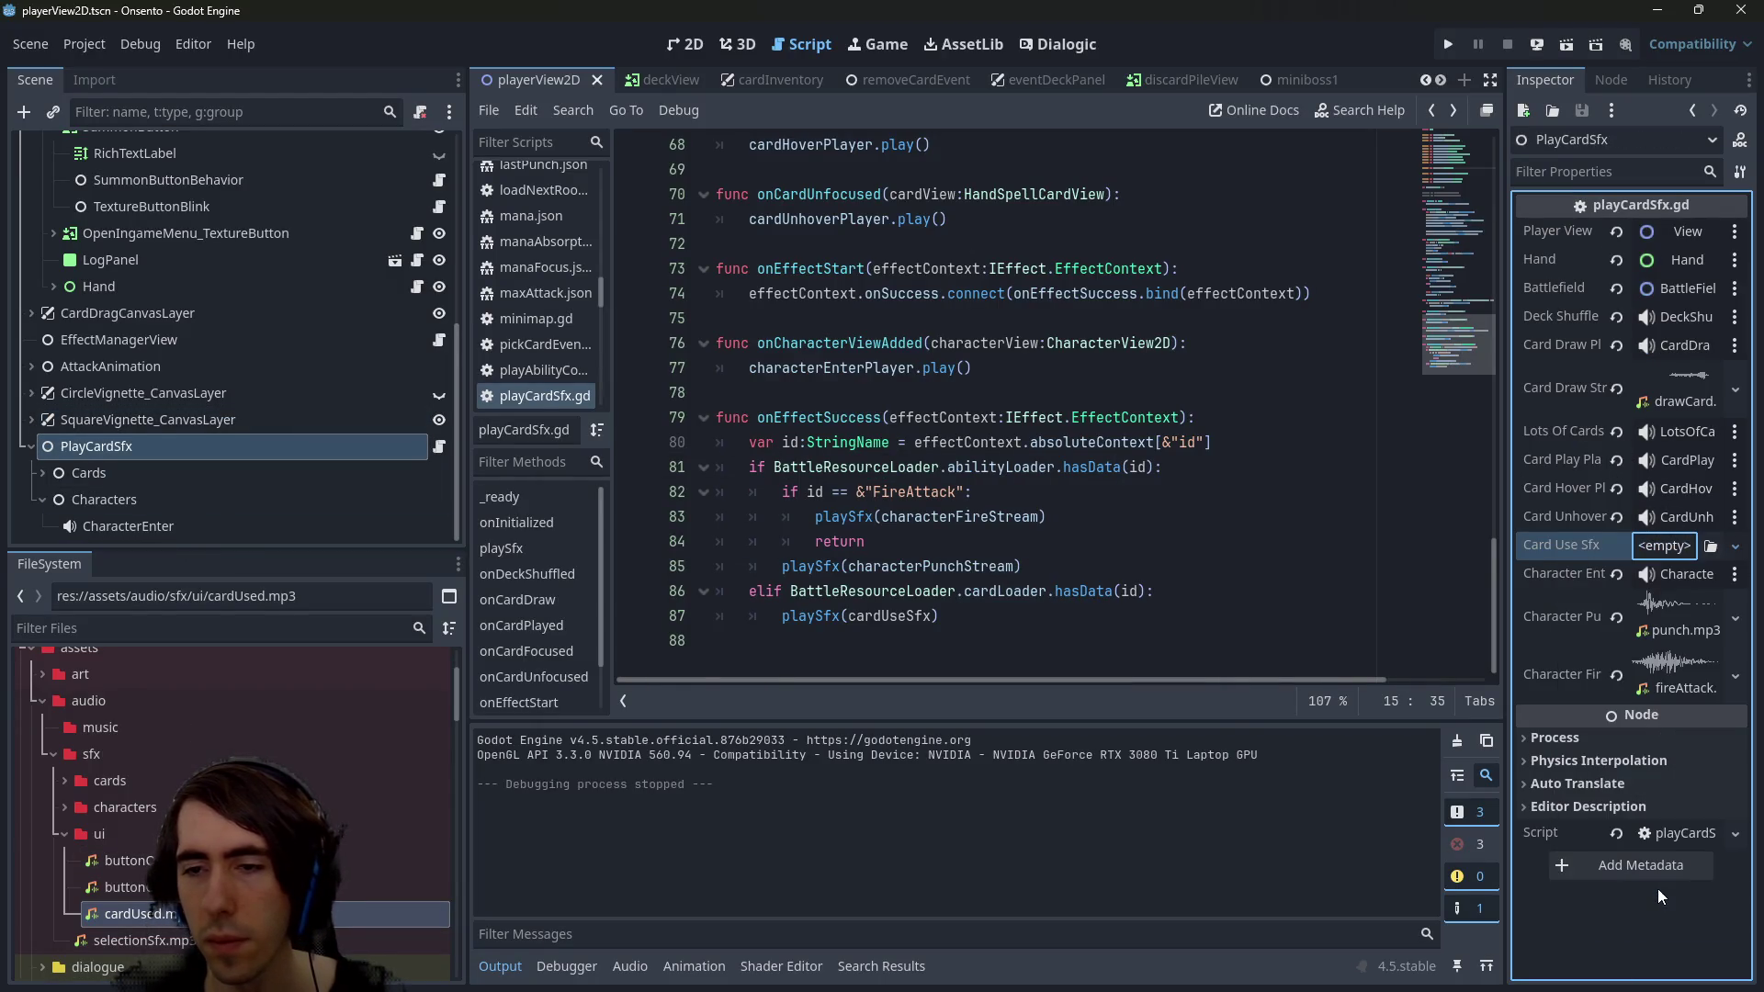
text(a)
text(cardUsed)
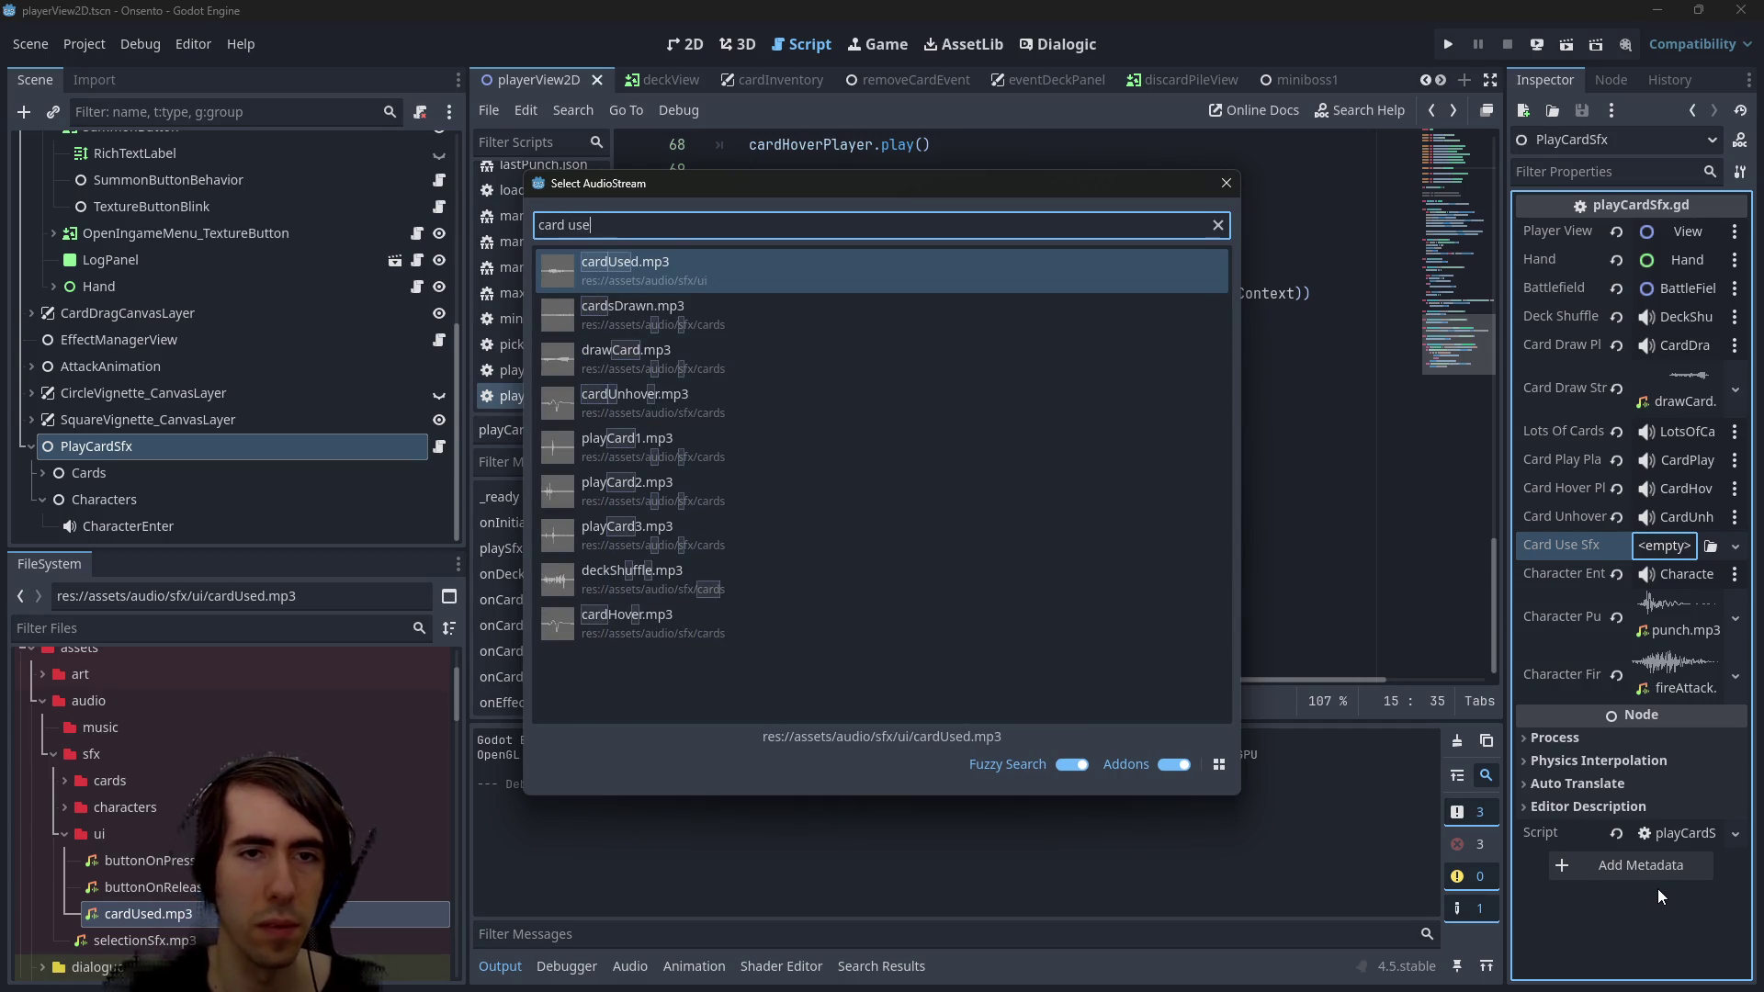
key(Return)
Save the scene, switch to the miniboss1 scene, and bring up the running game
click(896, 542)
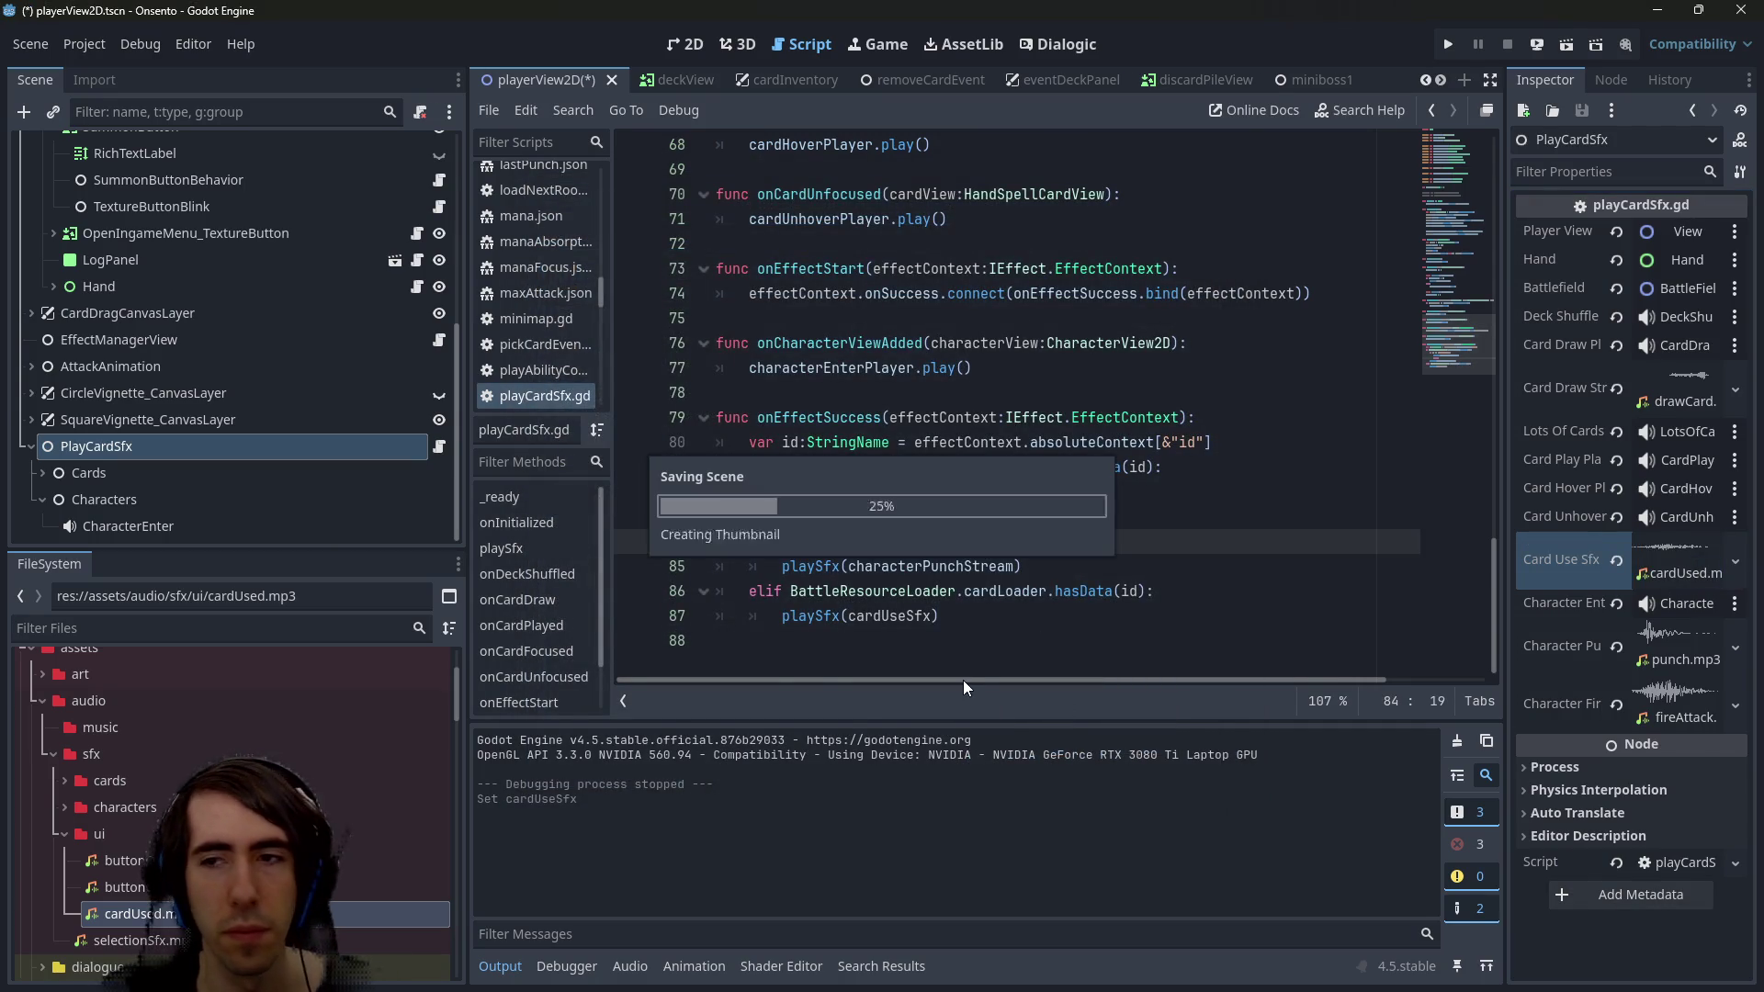
key(ctrl+s)
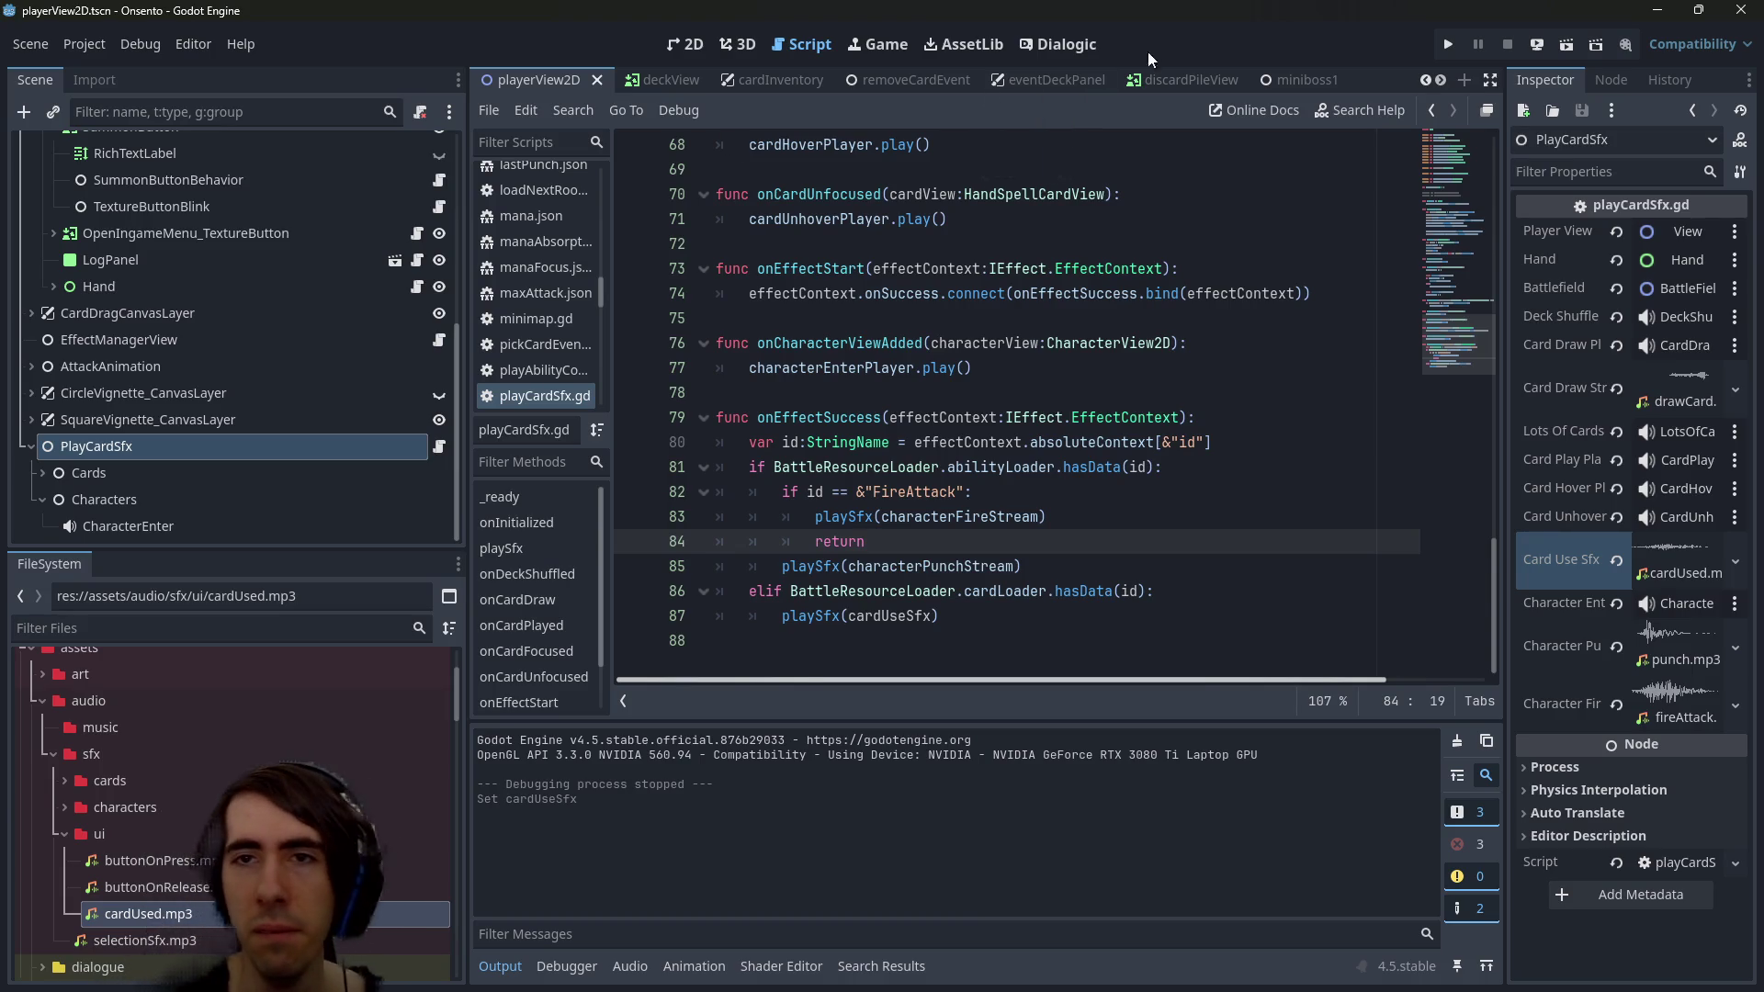
click(1272, 88)
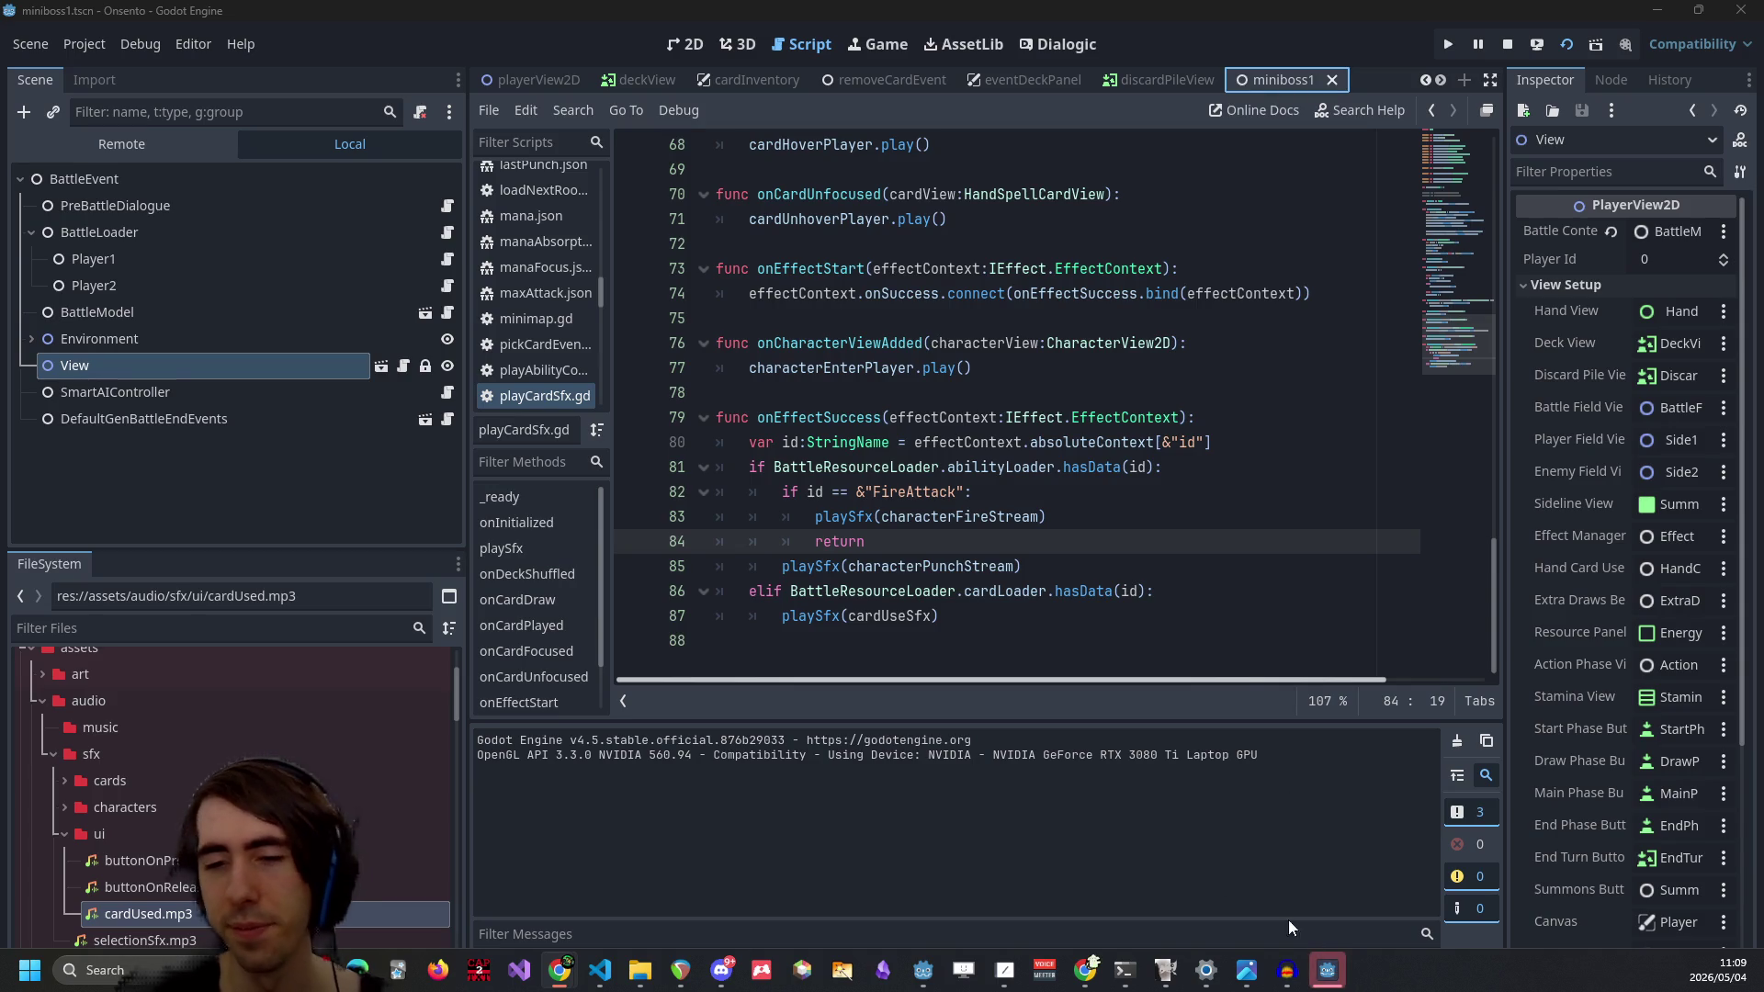
click(1338, 984)
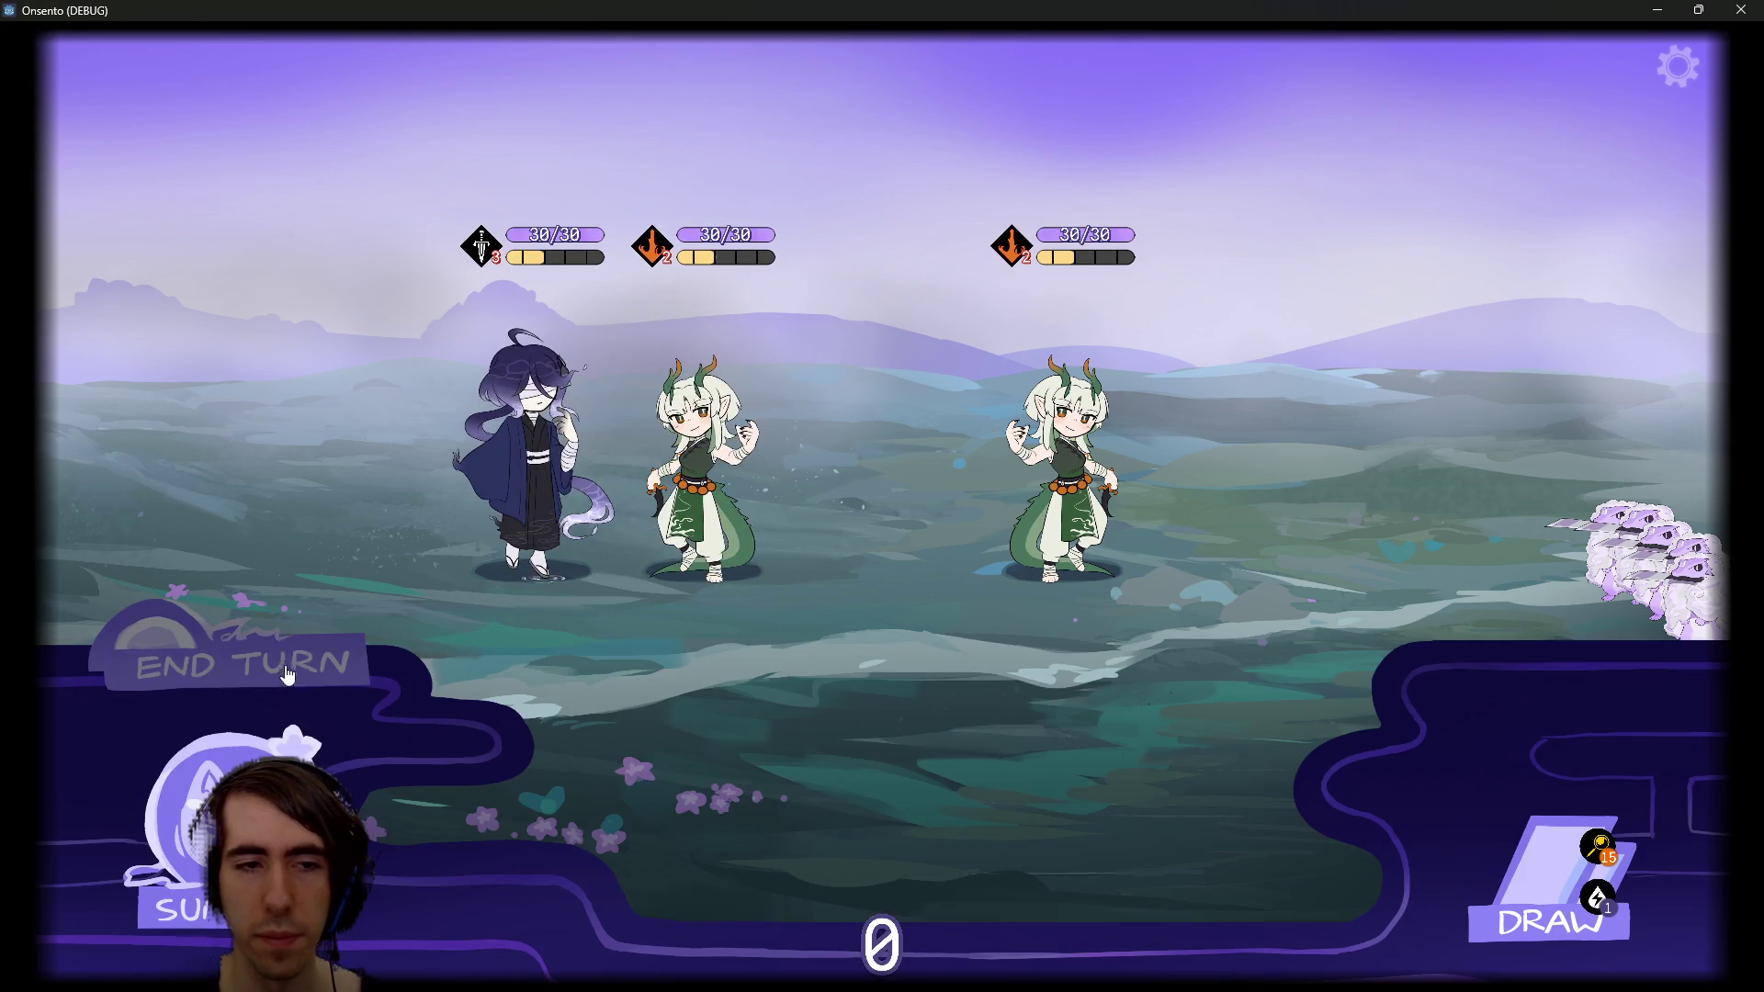
End the turn, play both War Cry cards to hear the woosh, then close the game
click(288, 675)
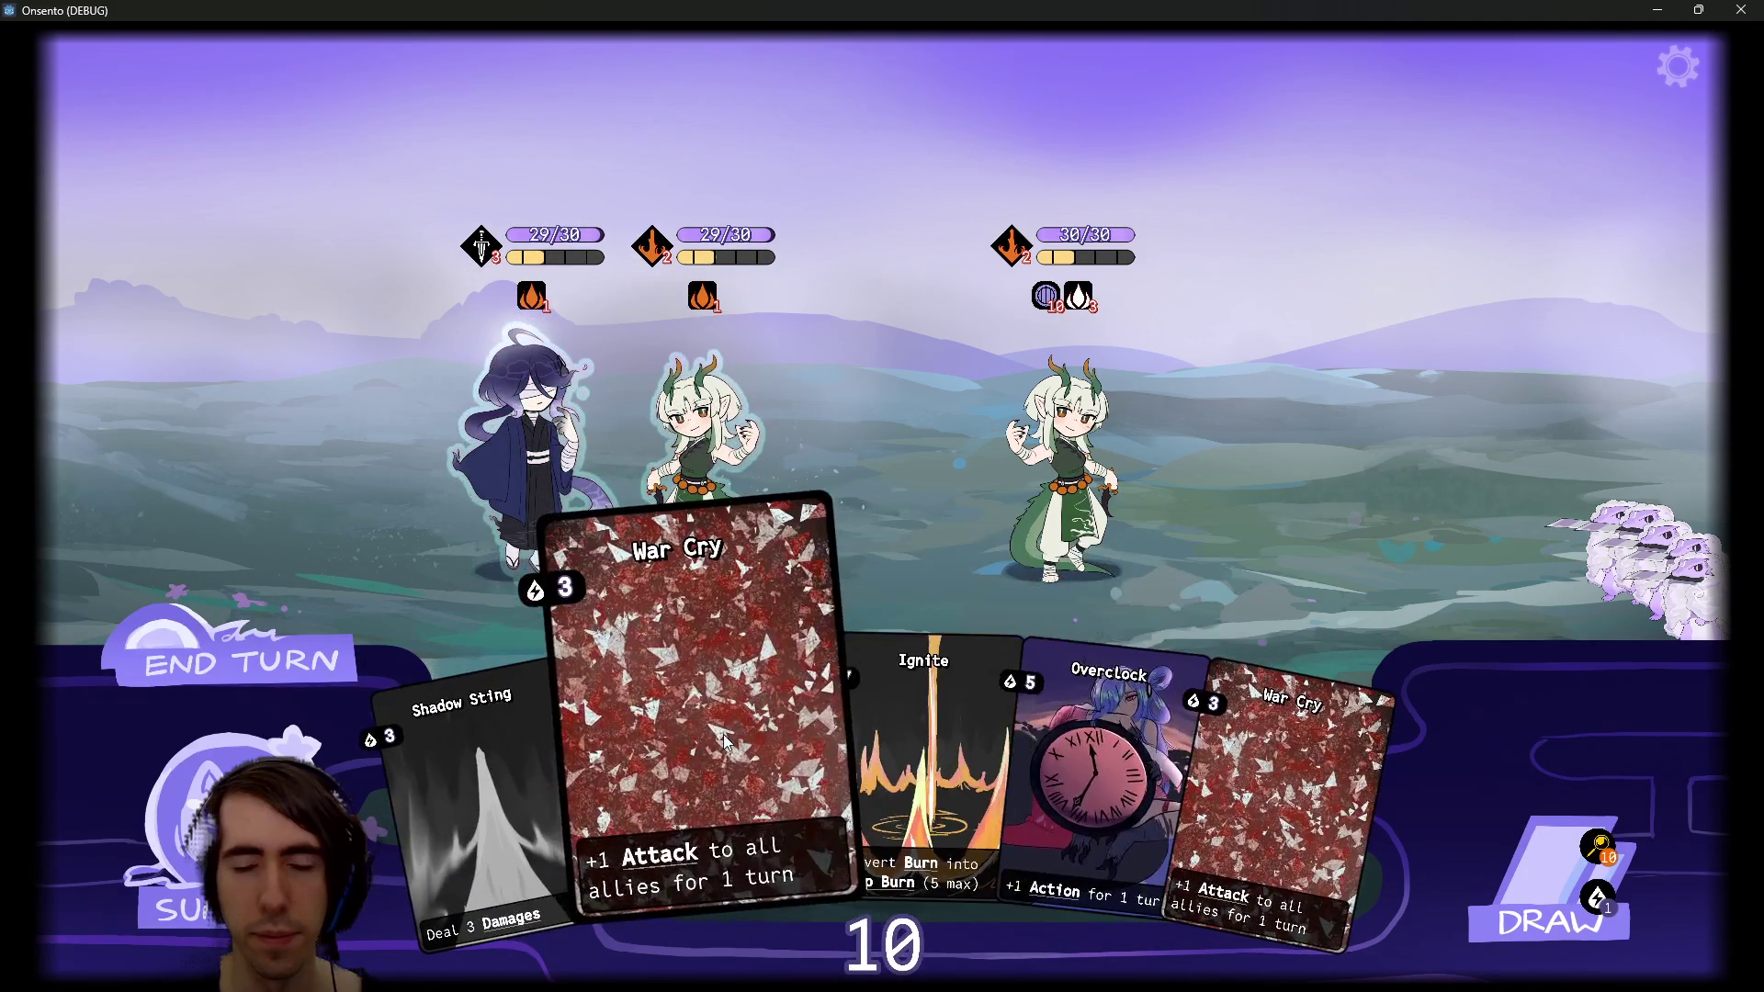
mouse_move(710, 292)
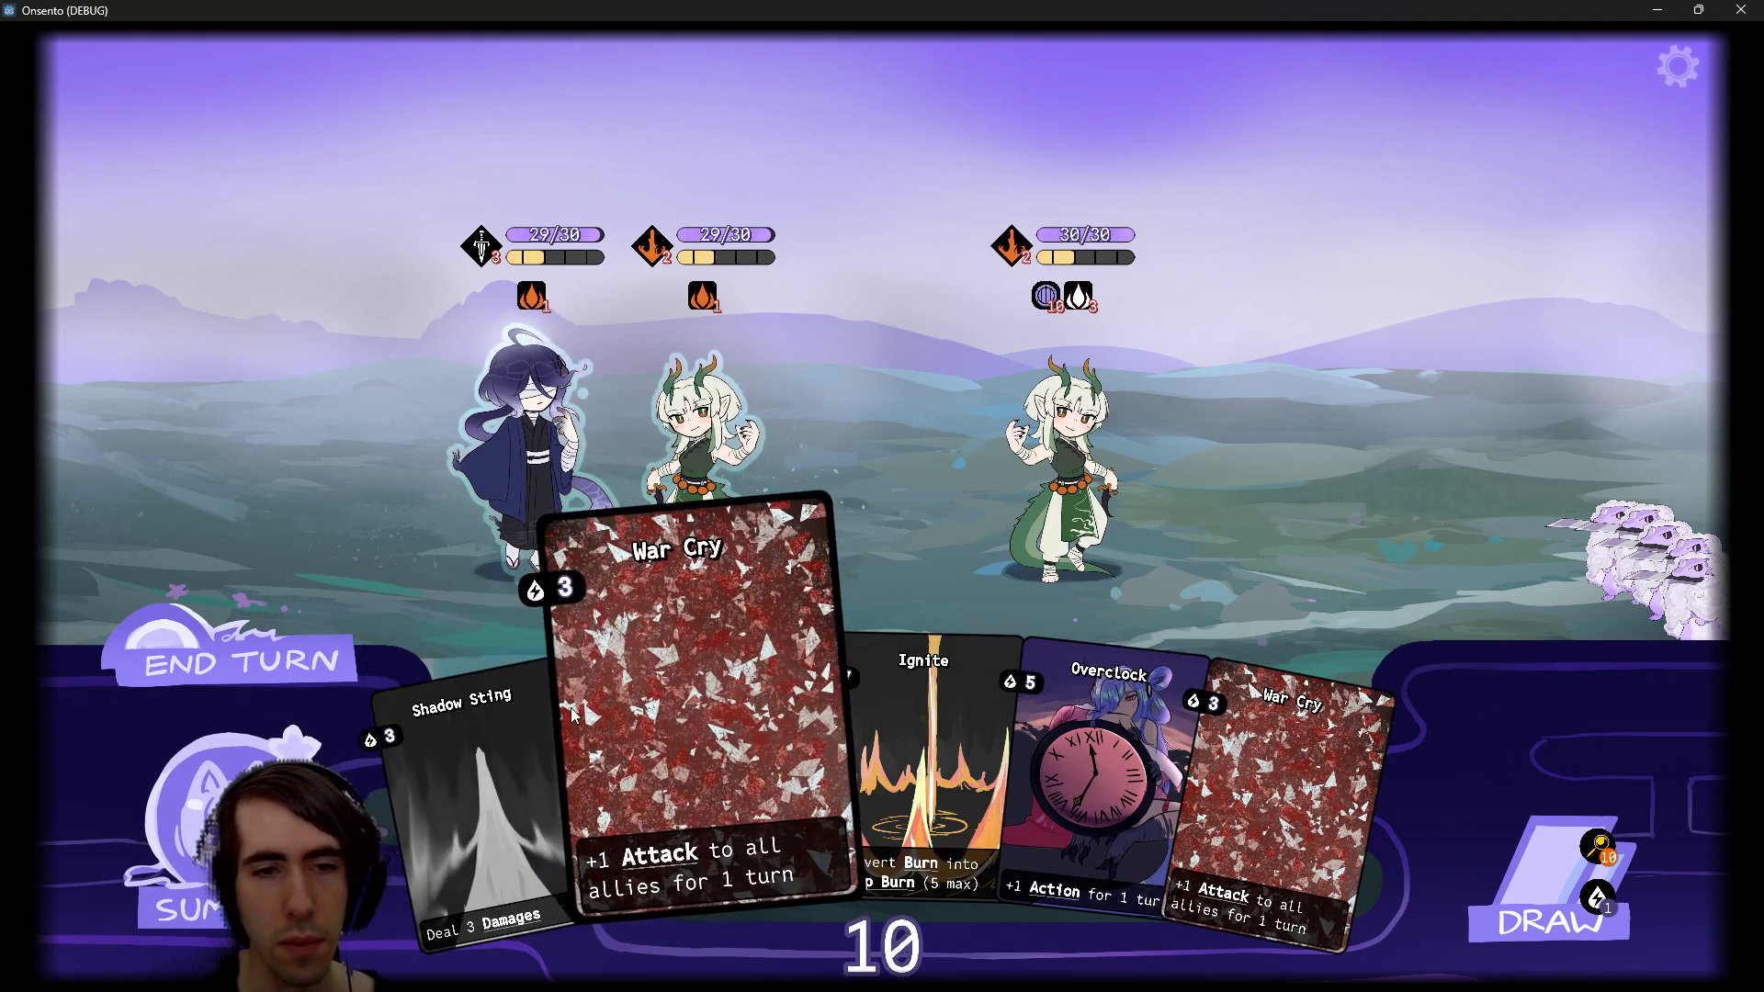
click(691, 737)
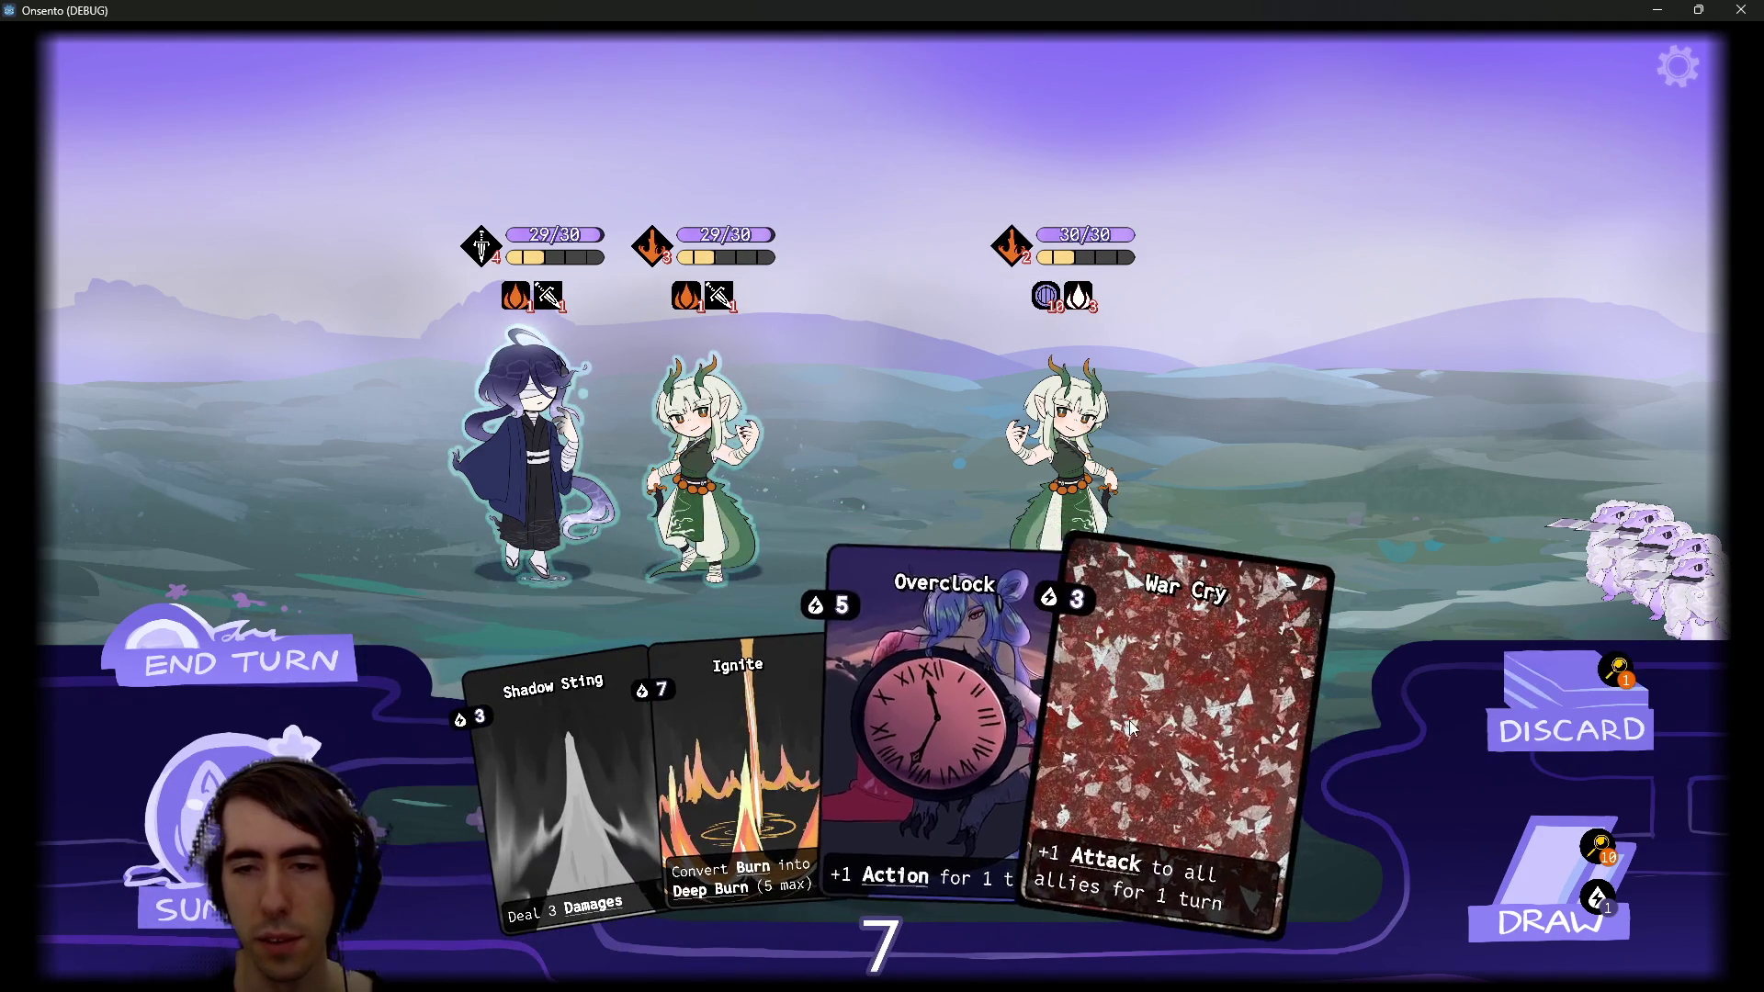
mouse_move(1128, 720)
mouse_down()
mouse_move(823, 478)
mouse_move(1029, 729)
mouse_up()
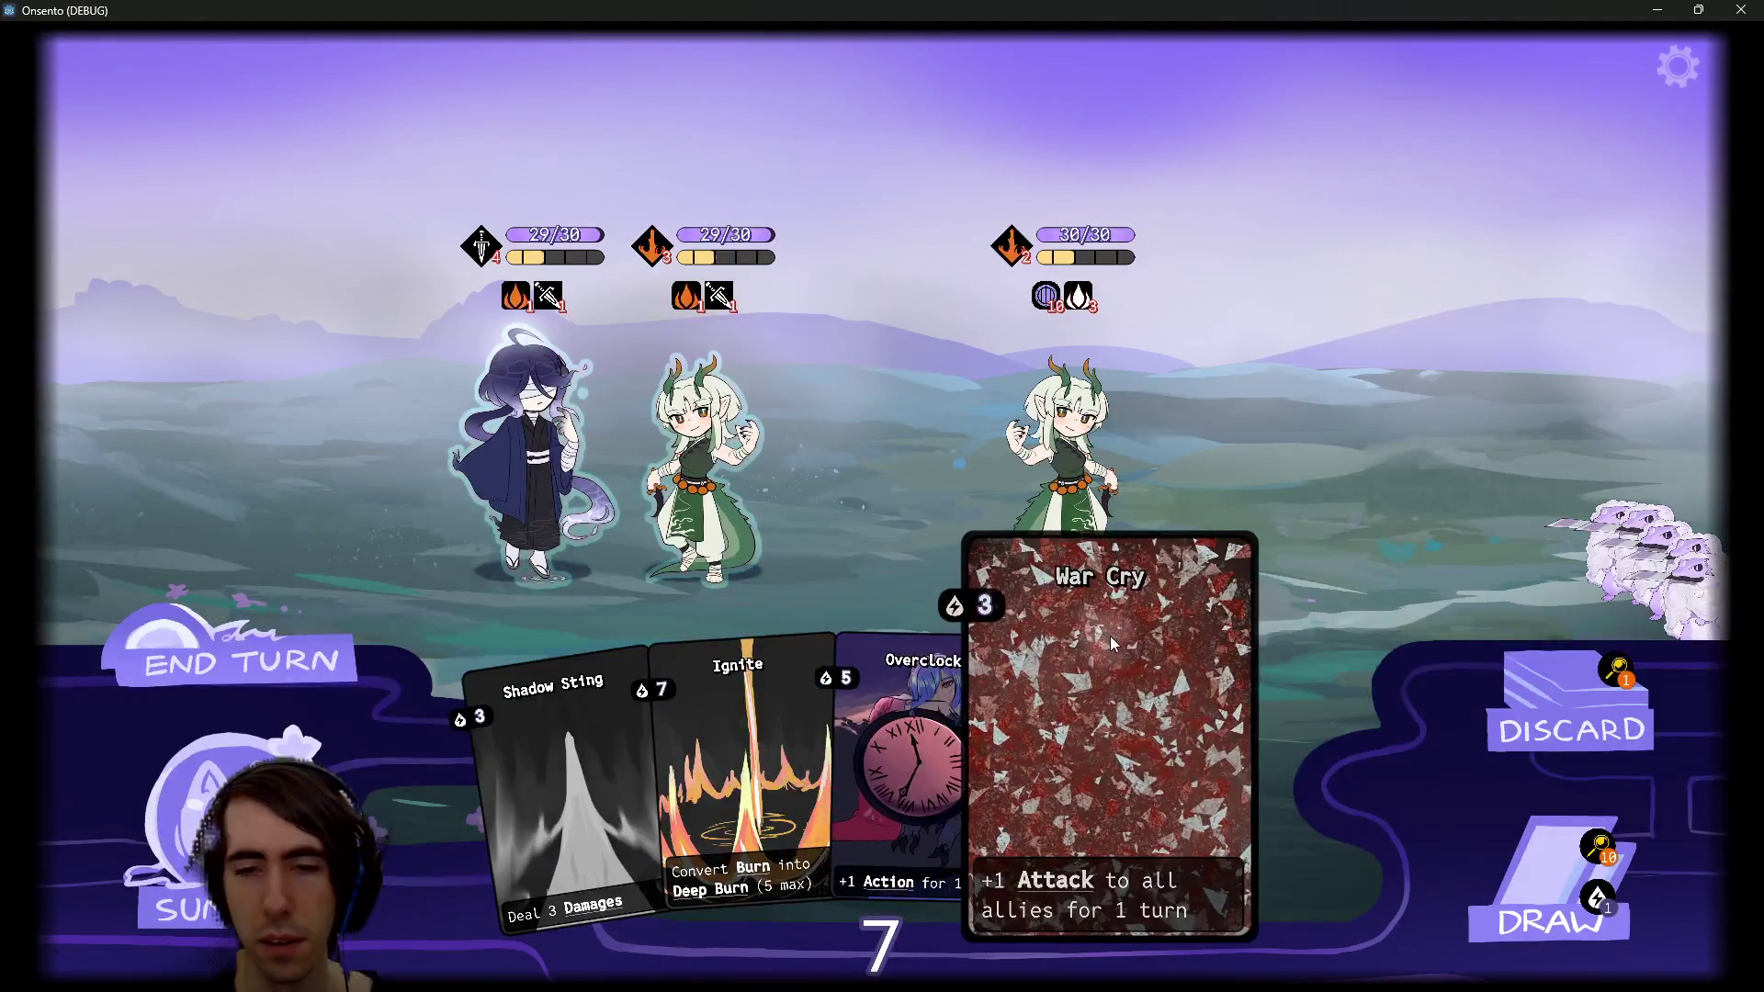
click(1110, 636)
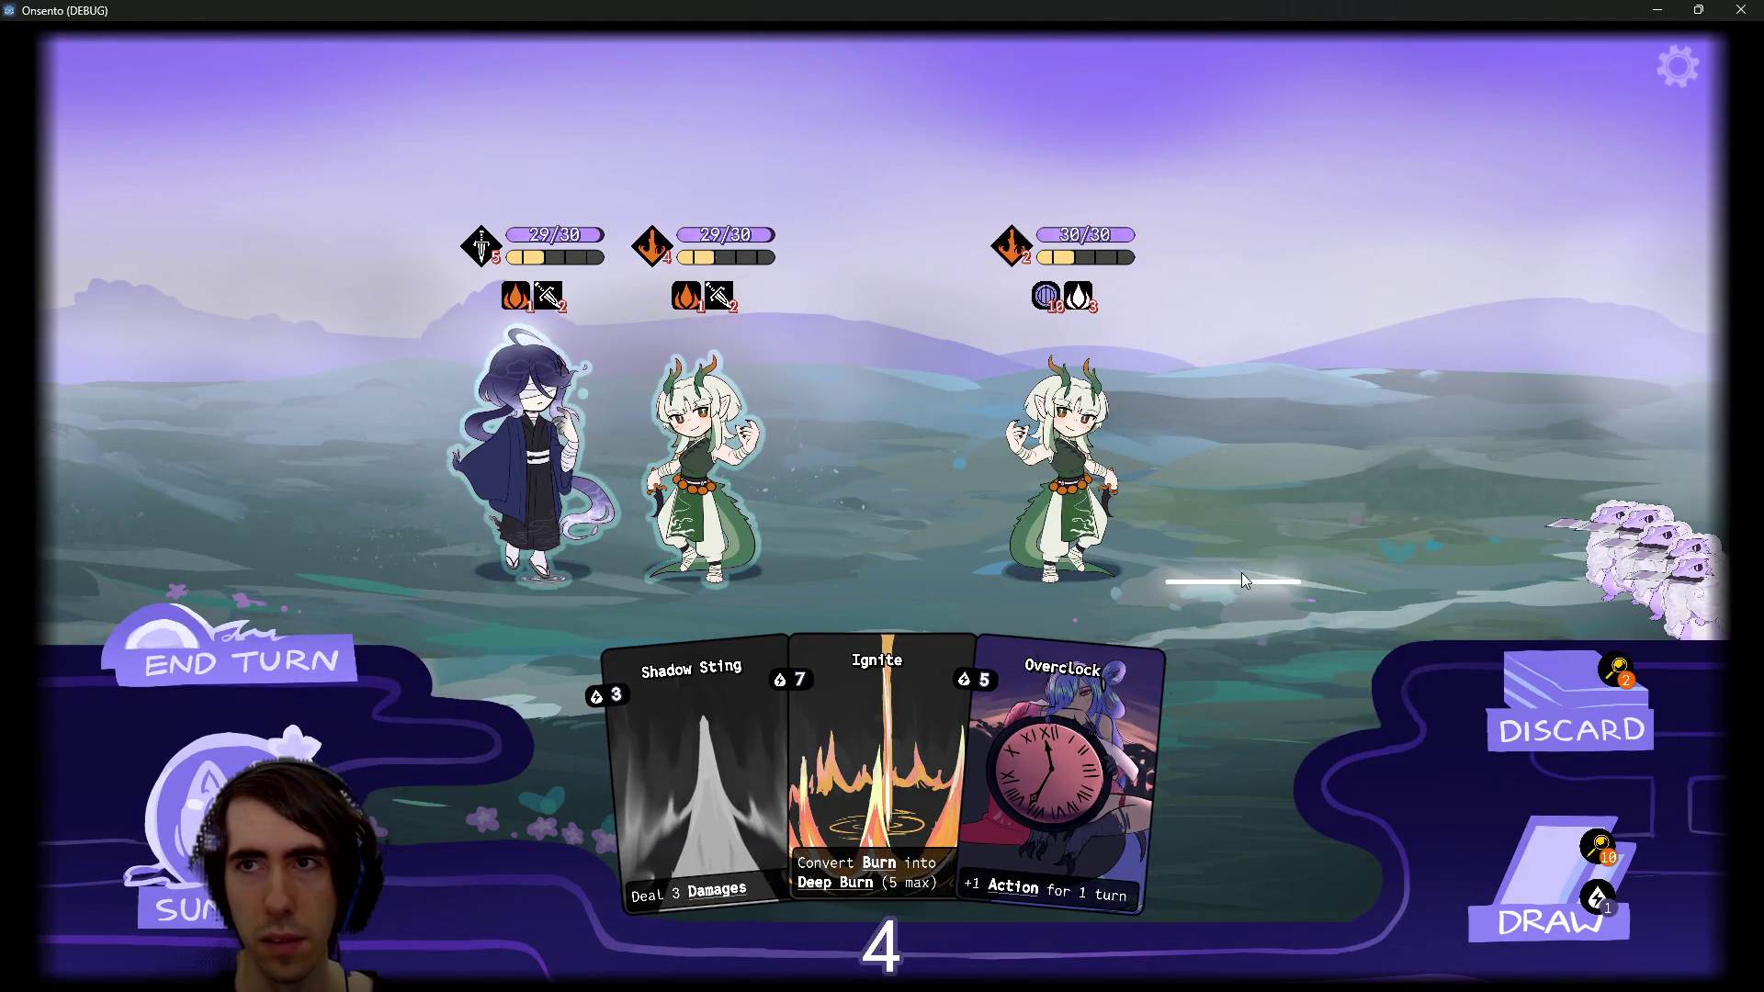
click(1734, 9)
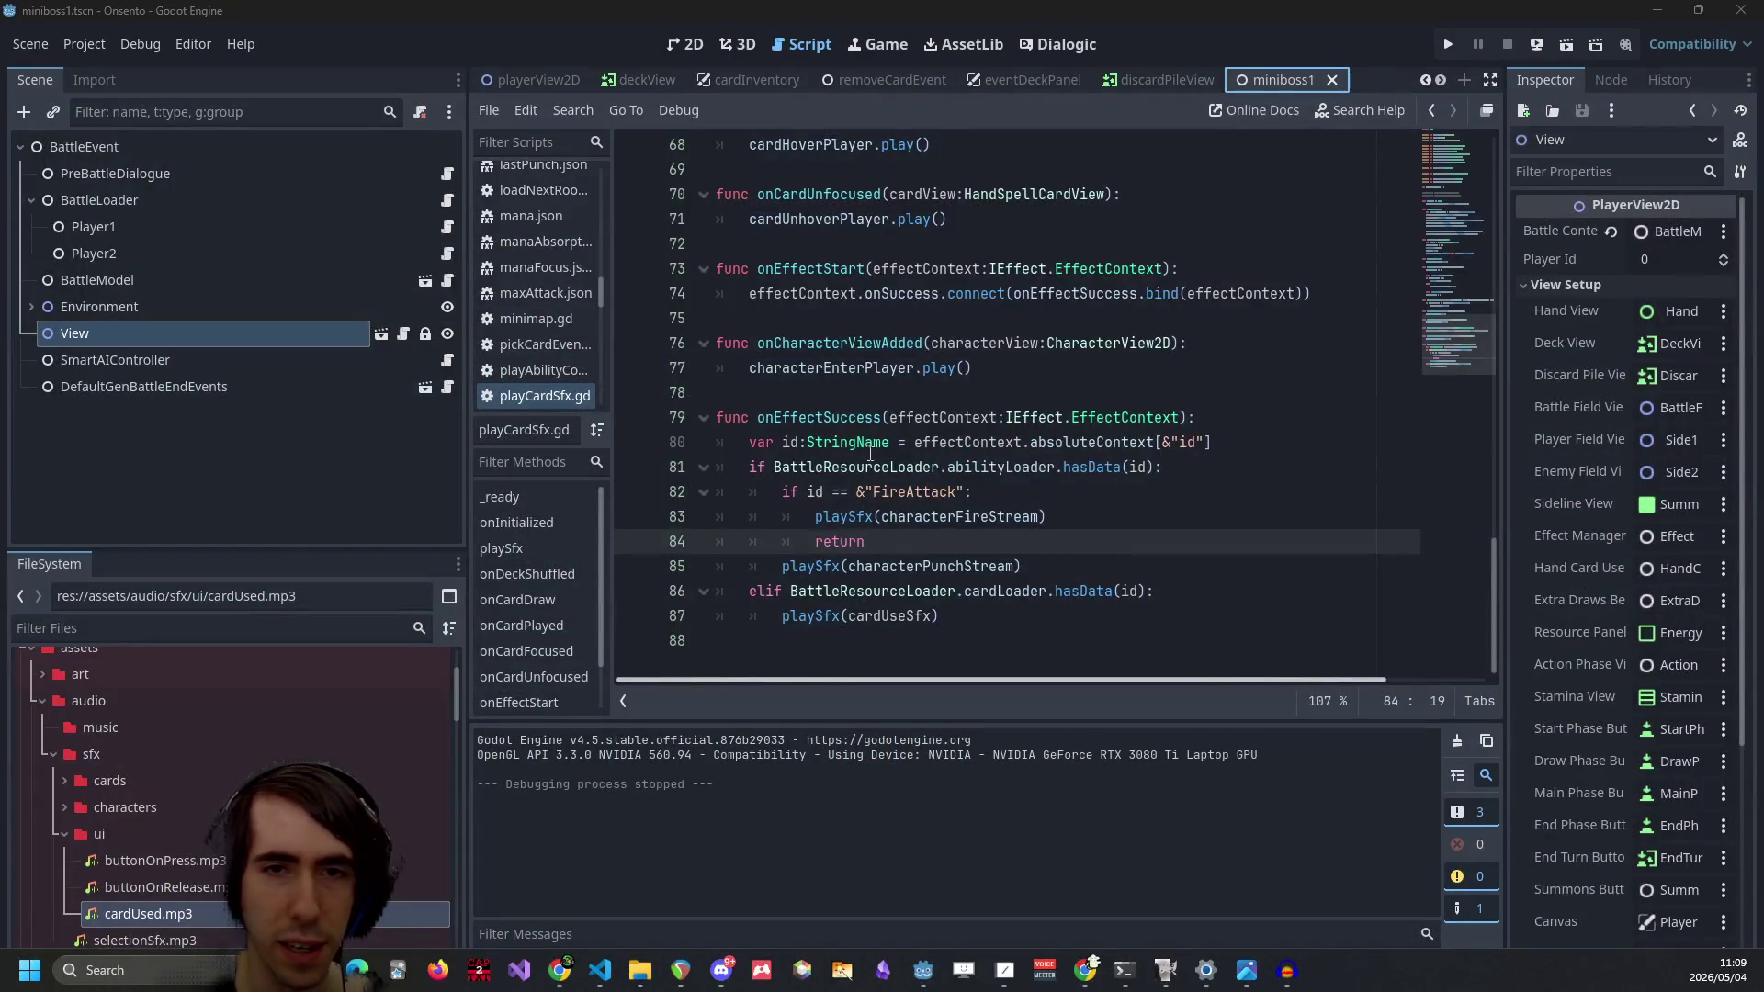
Toggle a comment on lines 86–87 and back, then save the script
scroll(870, 454, up, 5)
drag(1026, 452, 716, 392)
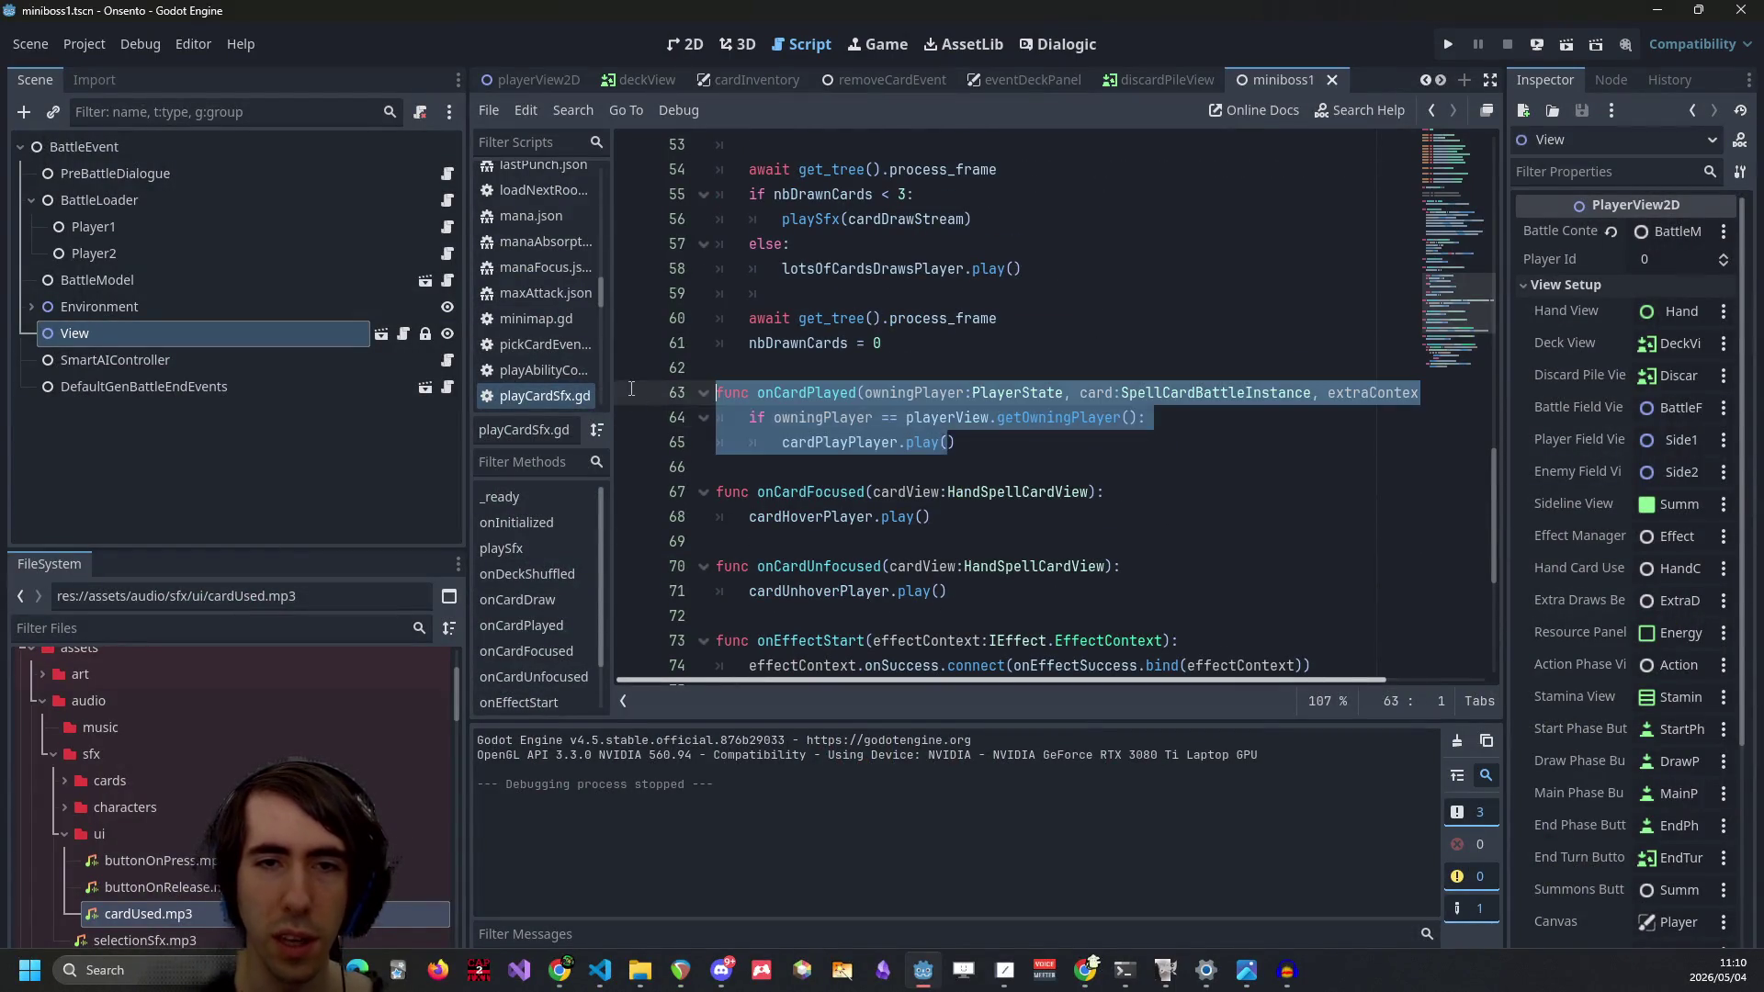
scroll(974, 574, down, 5)
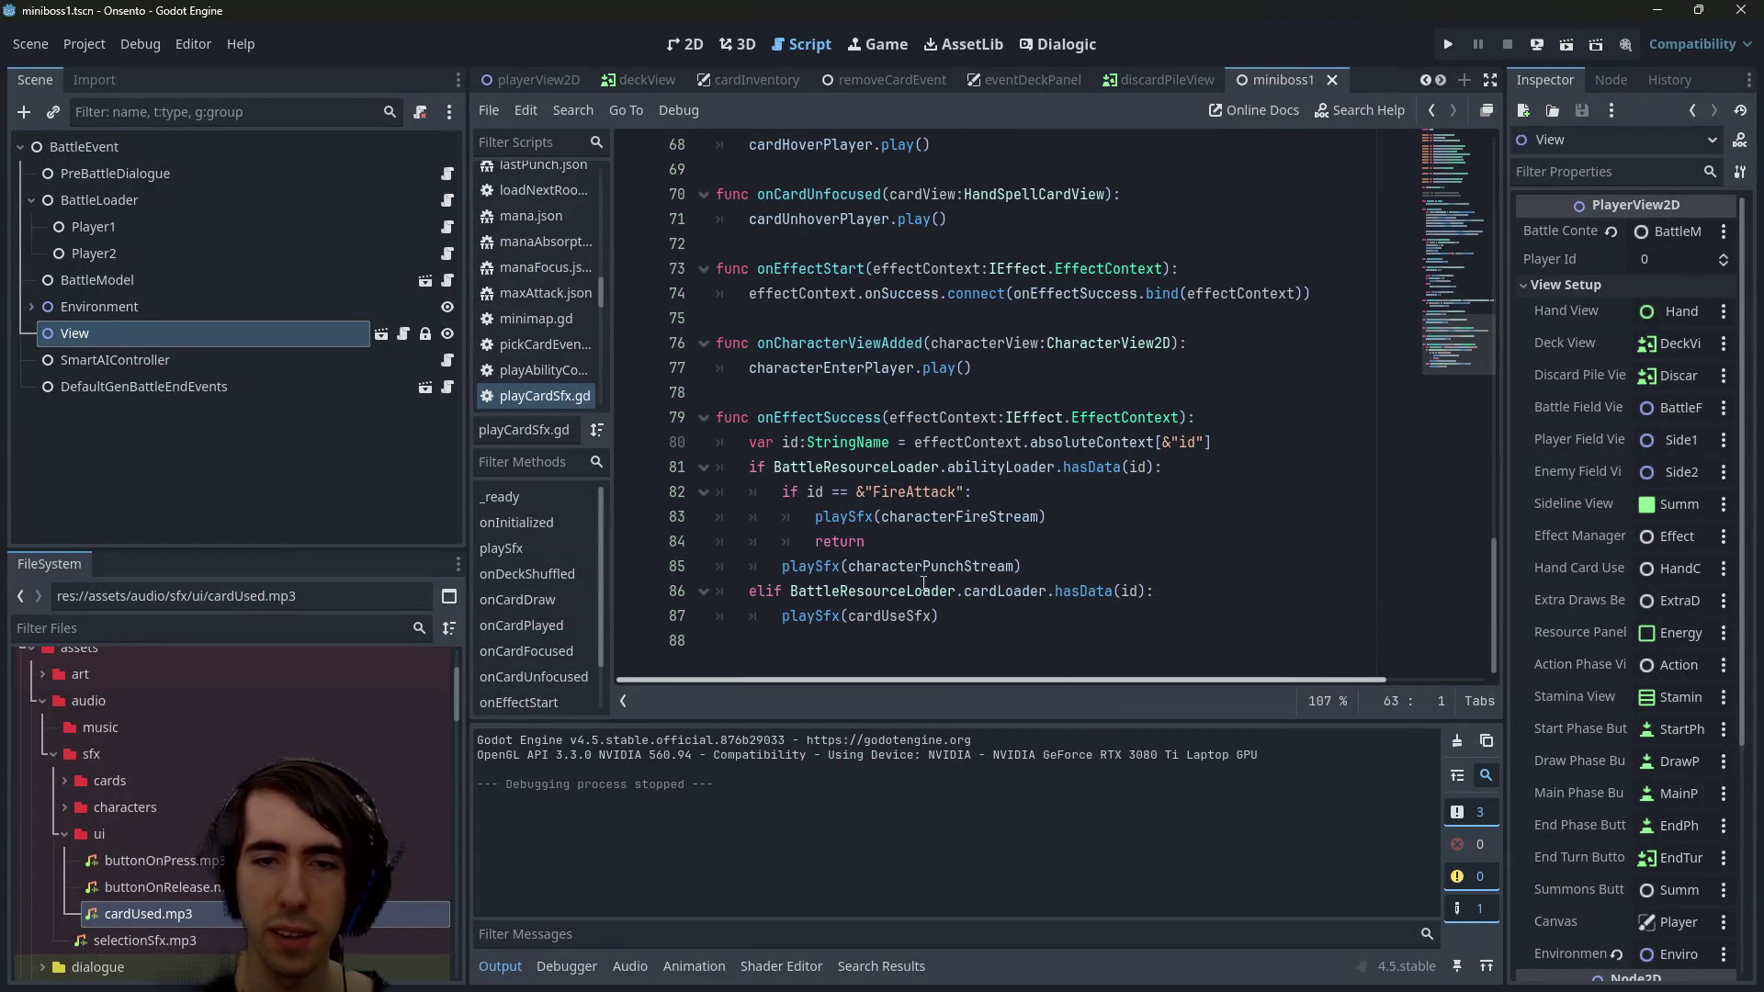
drag(967, 623, 782, 615)
drag(948, 617, 634, 606)
key(ctrl+k)
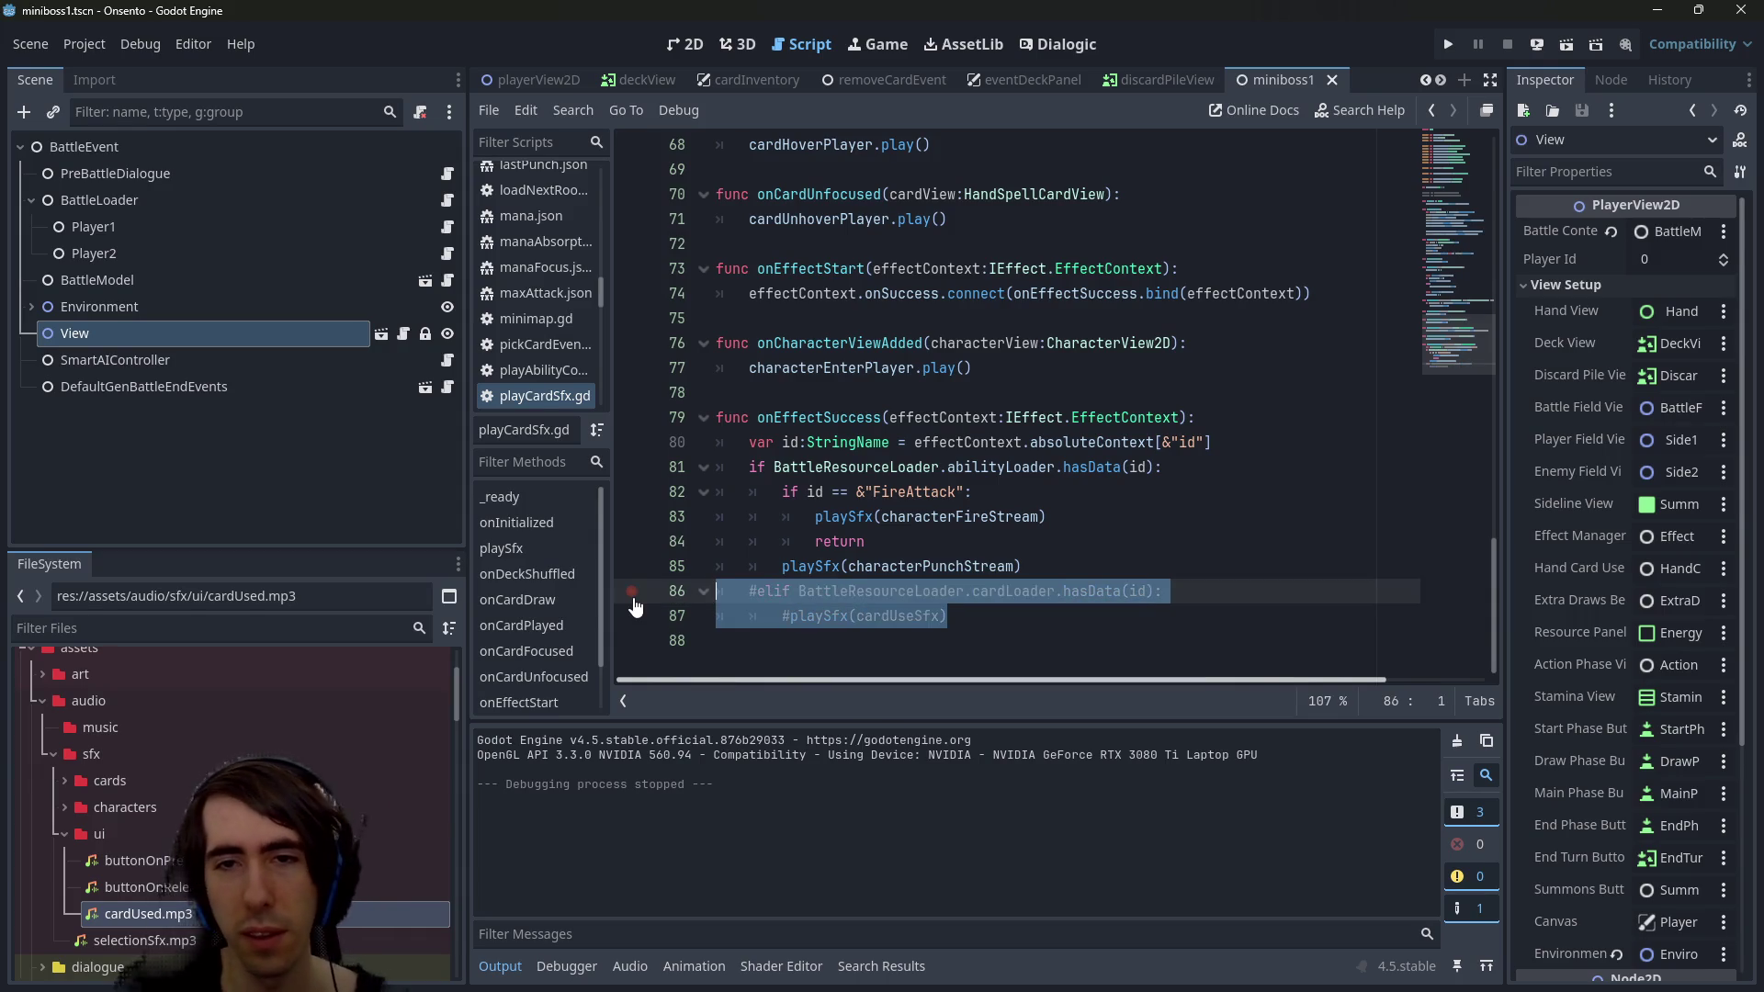
key(ctrl+k)
key(ctrl+s)
click(1000, 634)
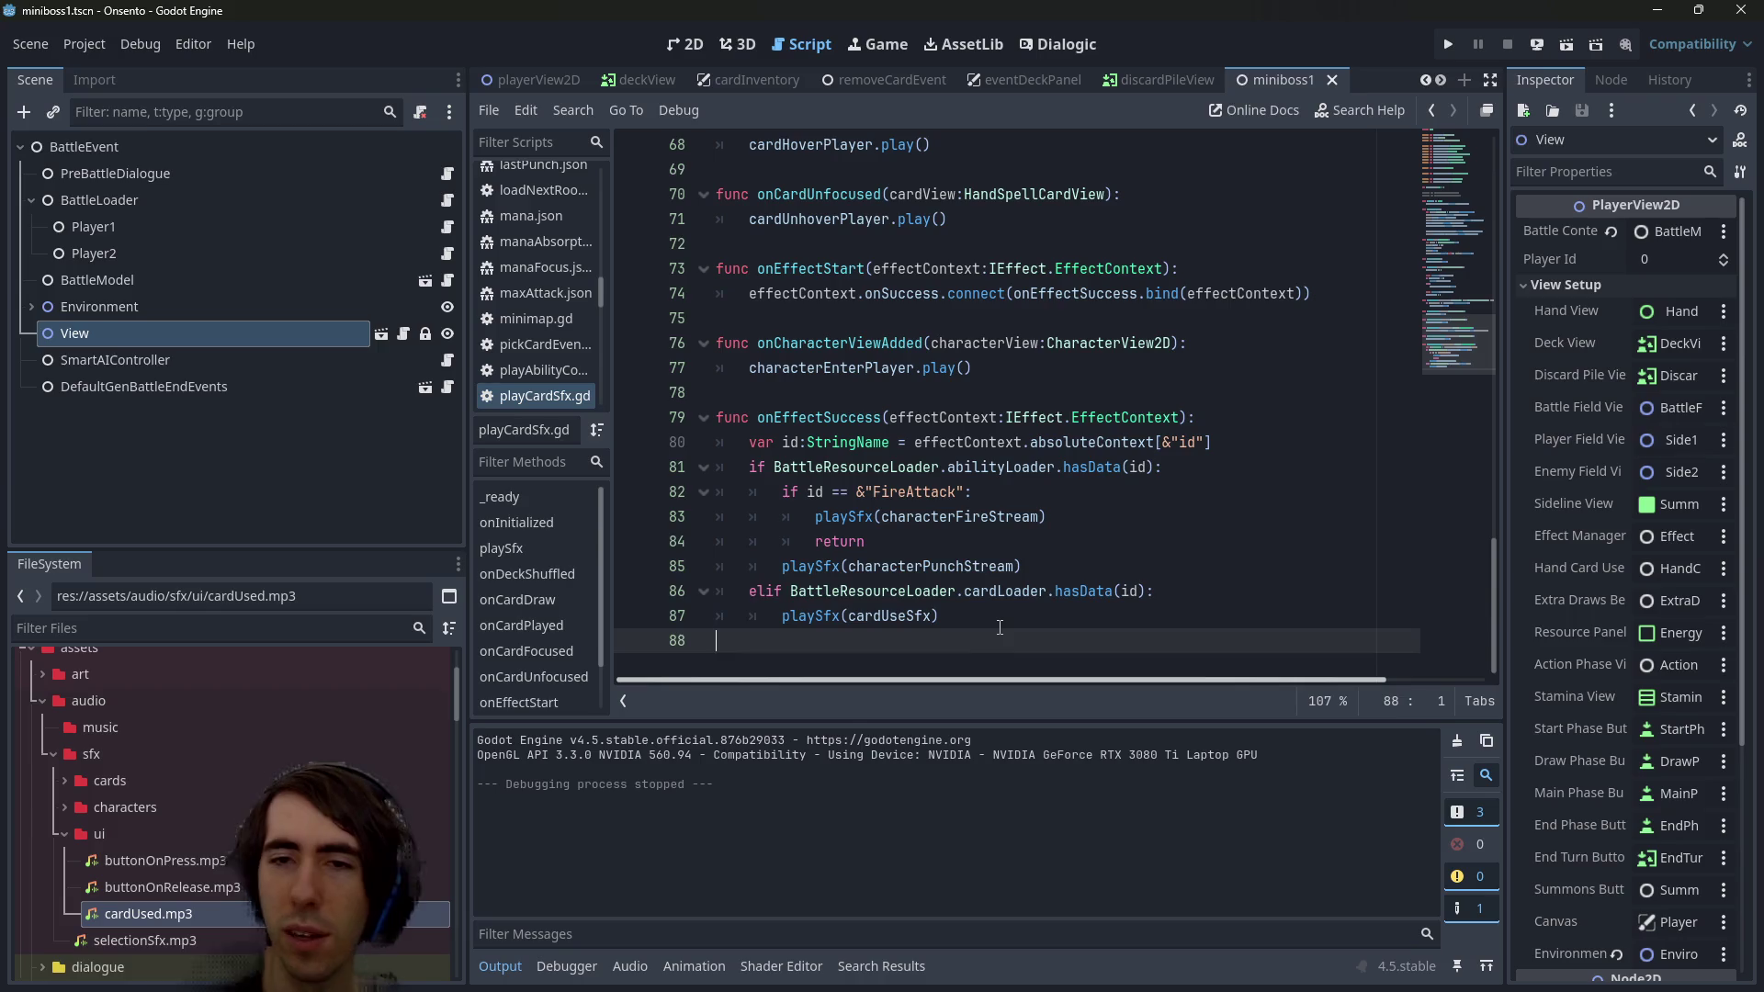
Comment out the old onCardPlayed function on lines 63–65
double_click(845, 425)
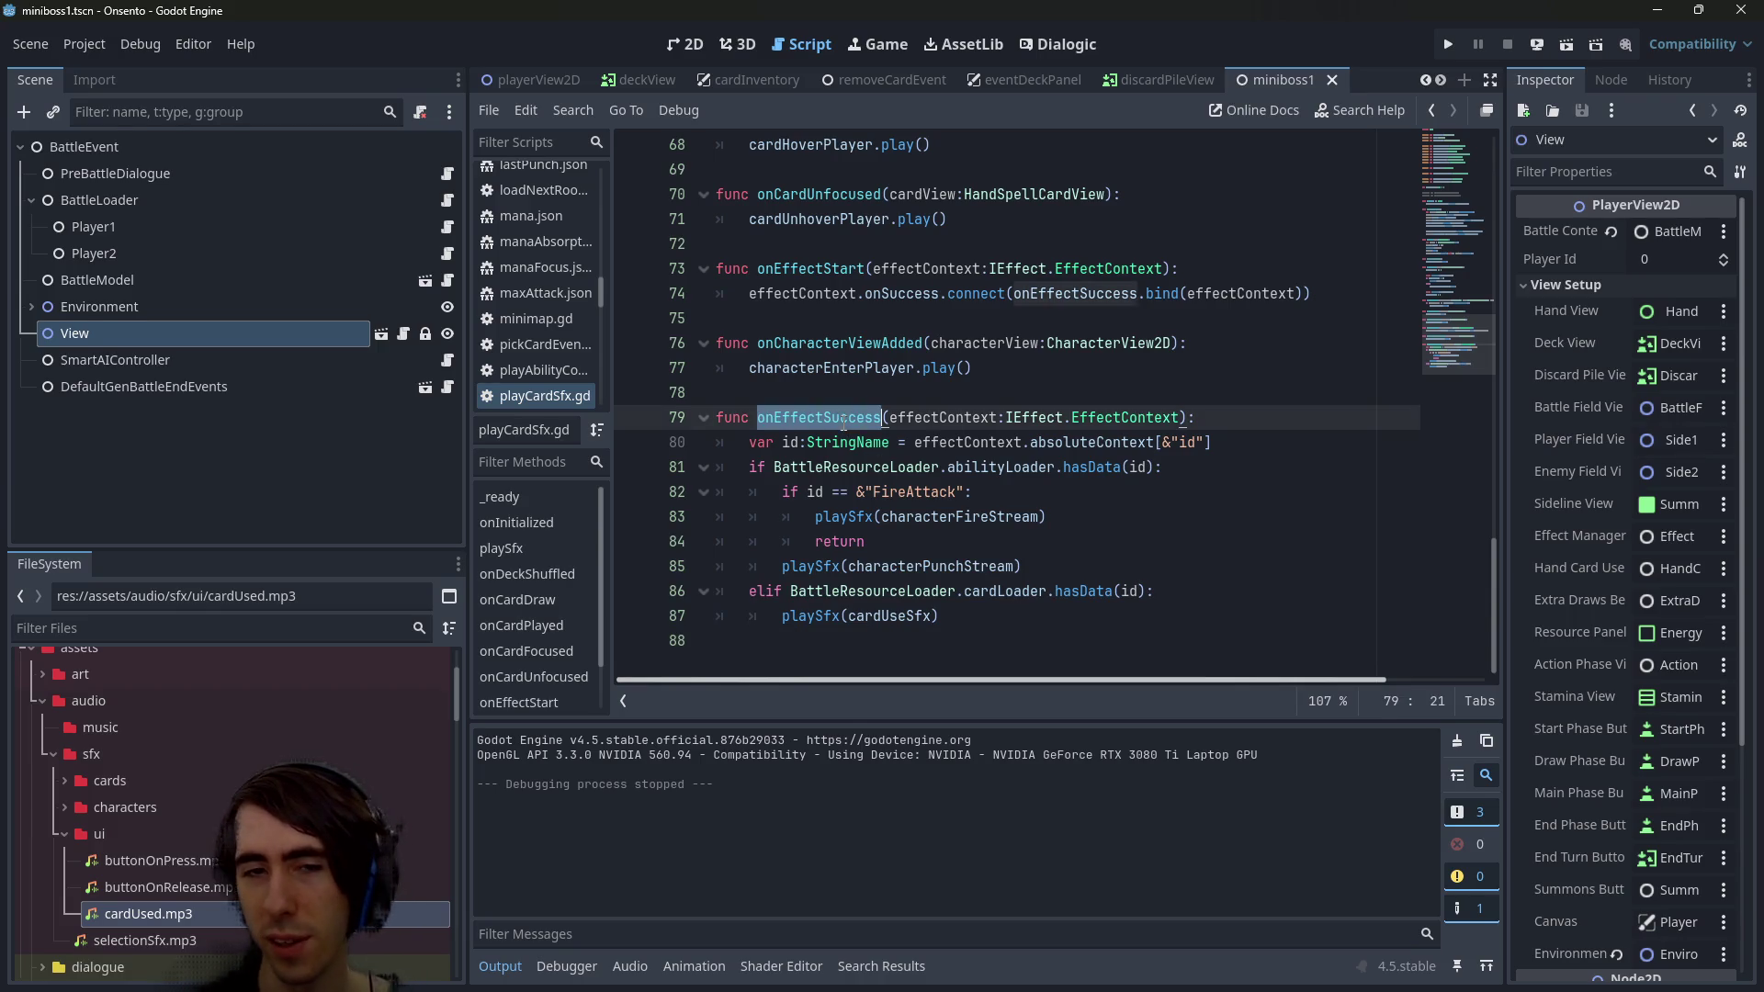
scroll(845, 424, up, 3)
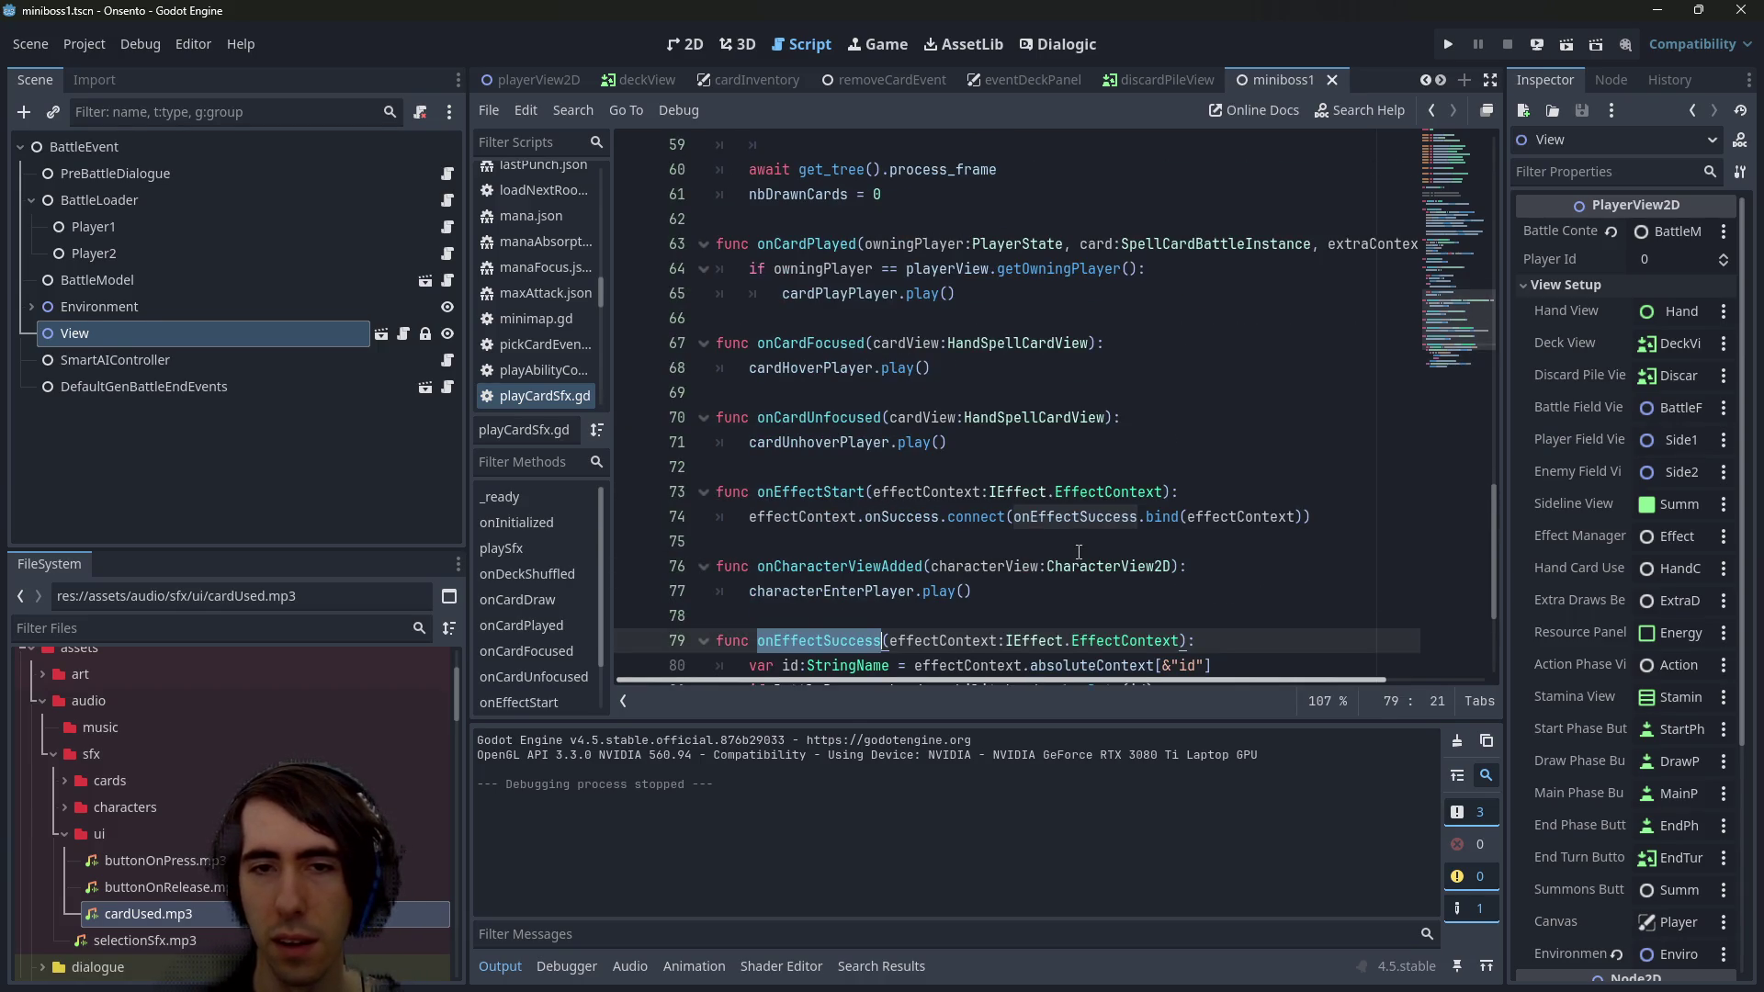
scroll(1079, 551, up, 1)
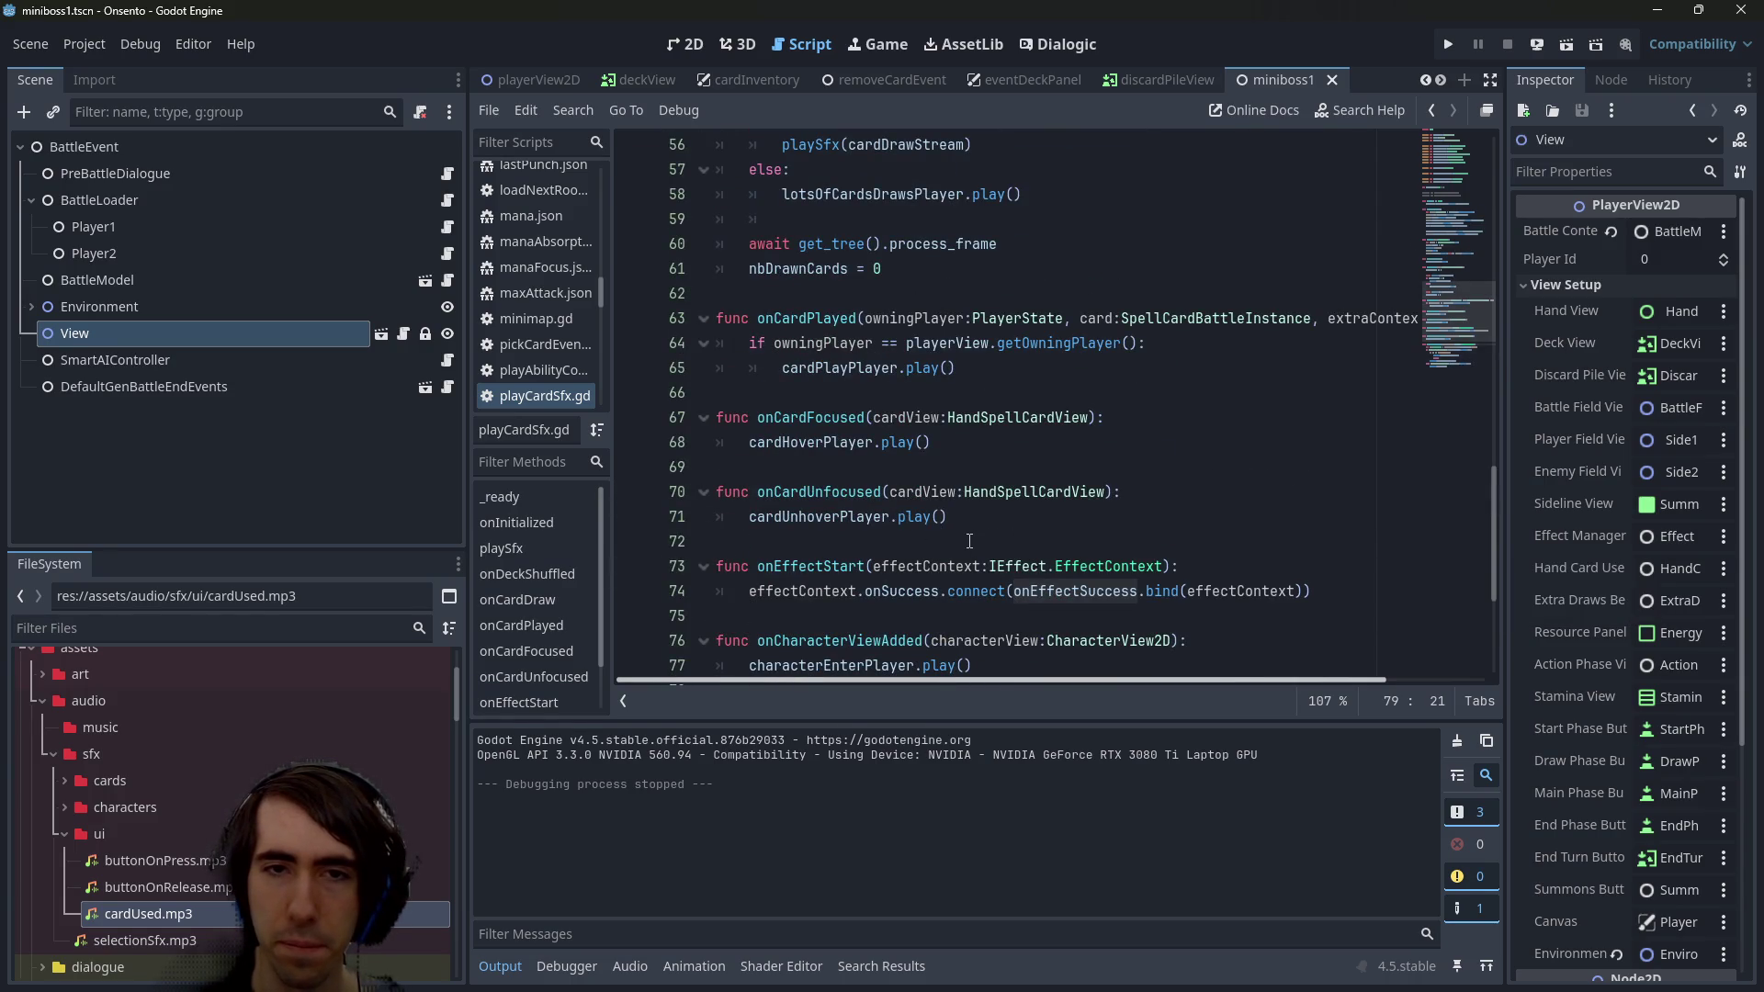
drag(978, 384, 659, 328)
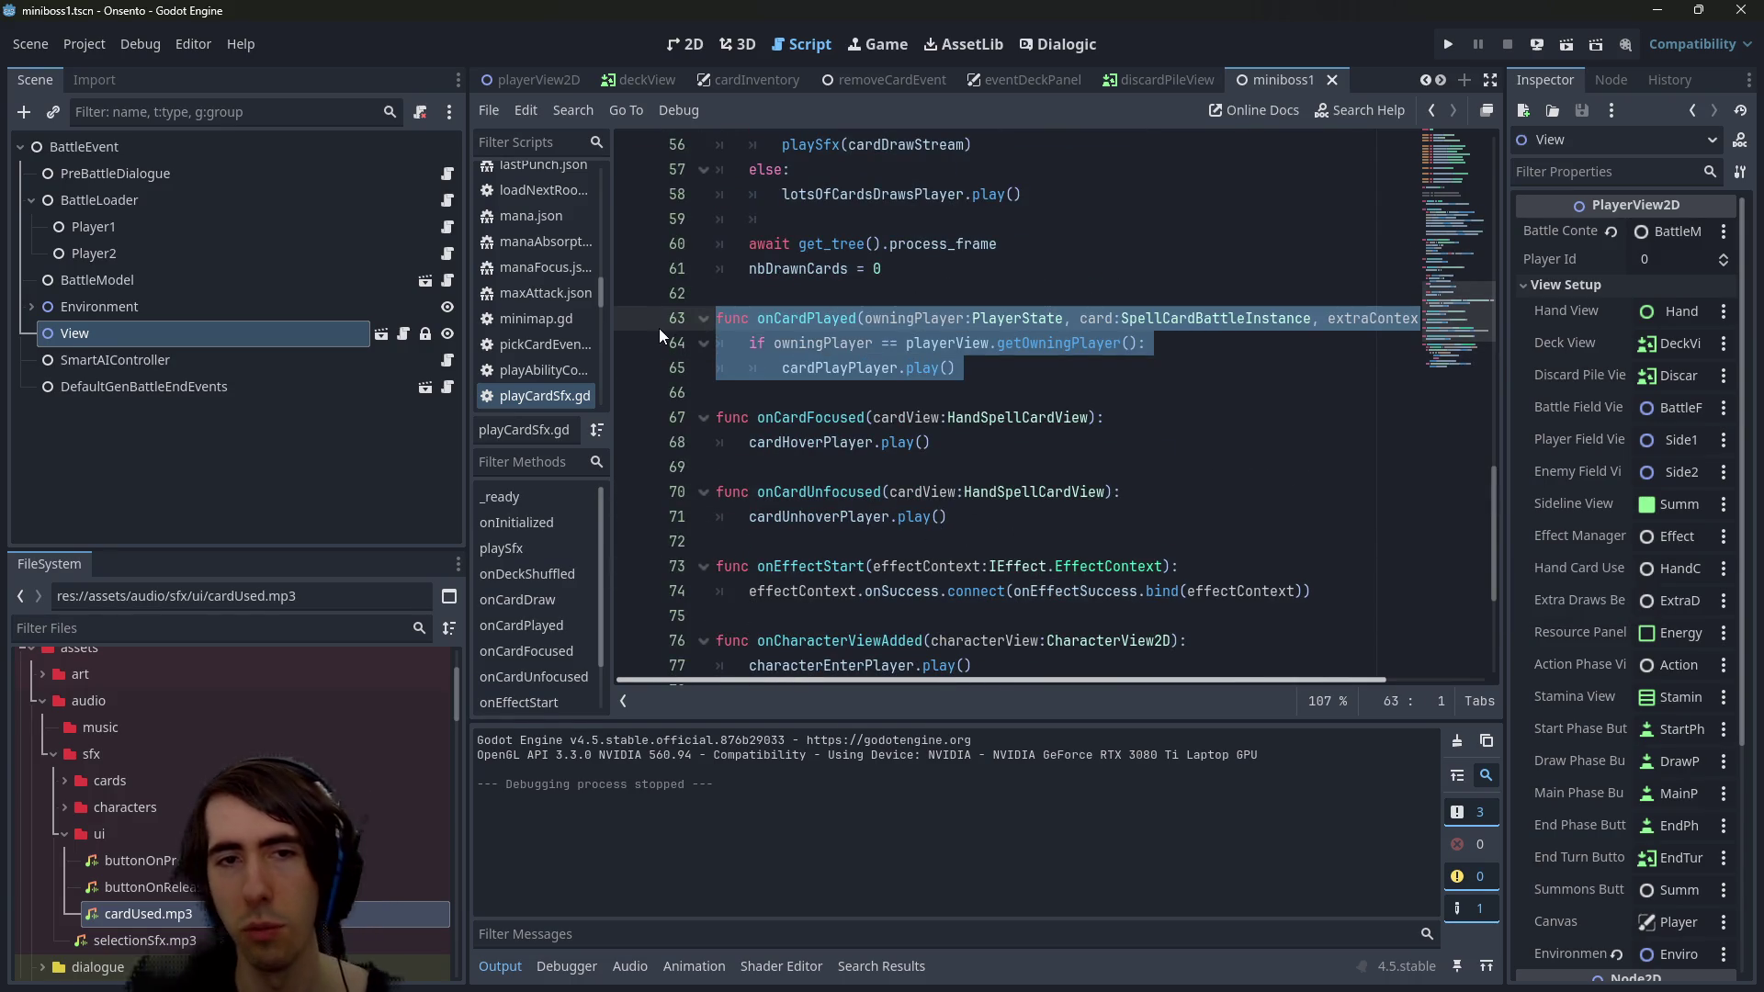
key(ctrl+k)
Comment out the onCardPlayed connection on line 34, save, and run the current scene
double_click(814, 318)
key(ctrl+f)
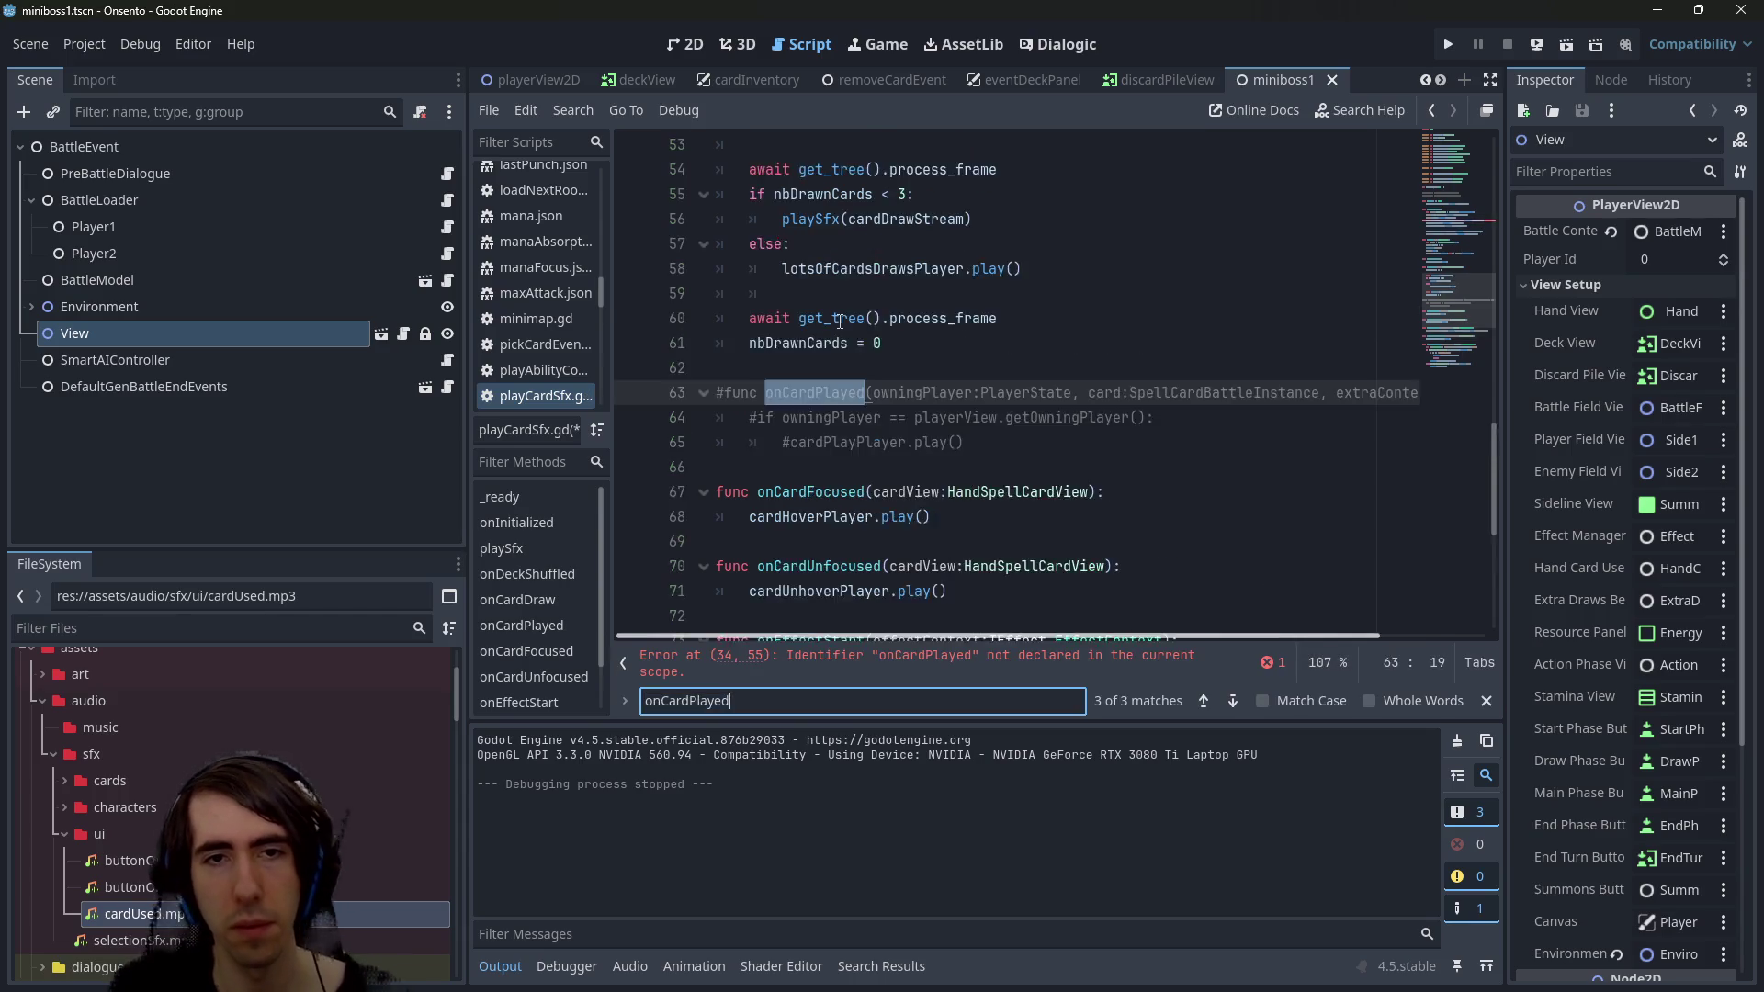
key(Return)
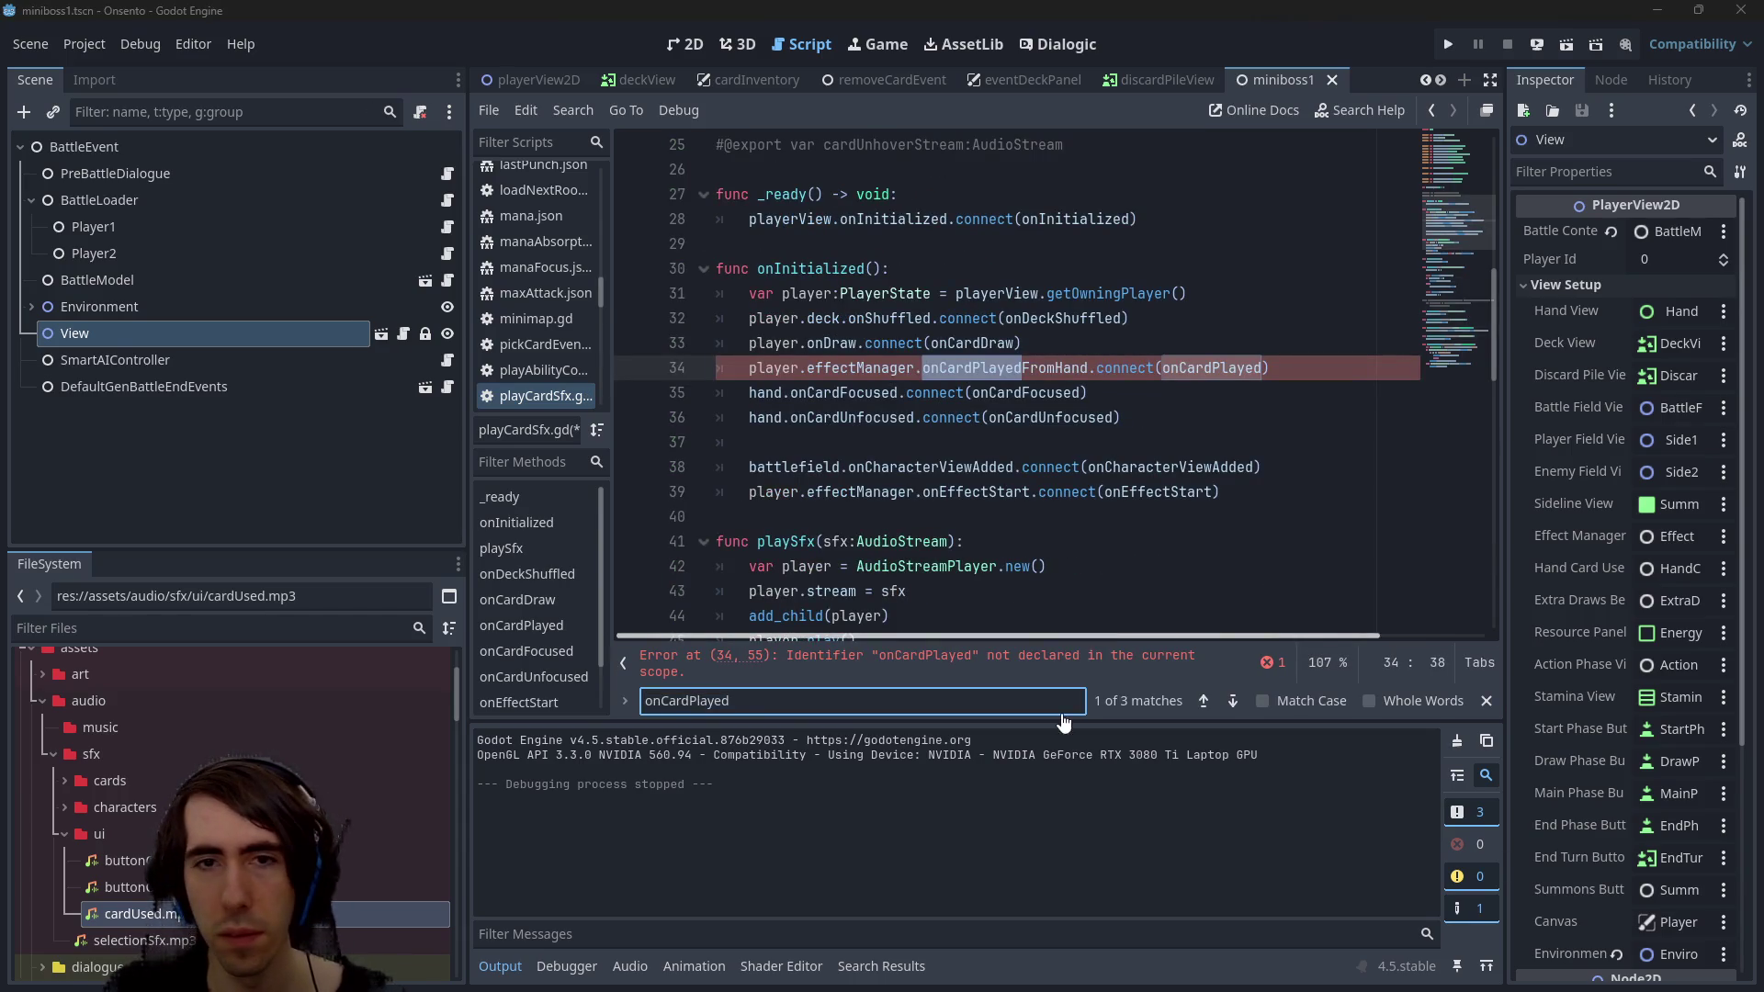
click(1317, 356)
key(ctrl+k)
key(ctrl+s)
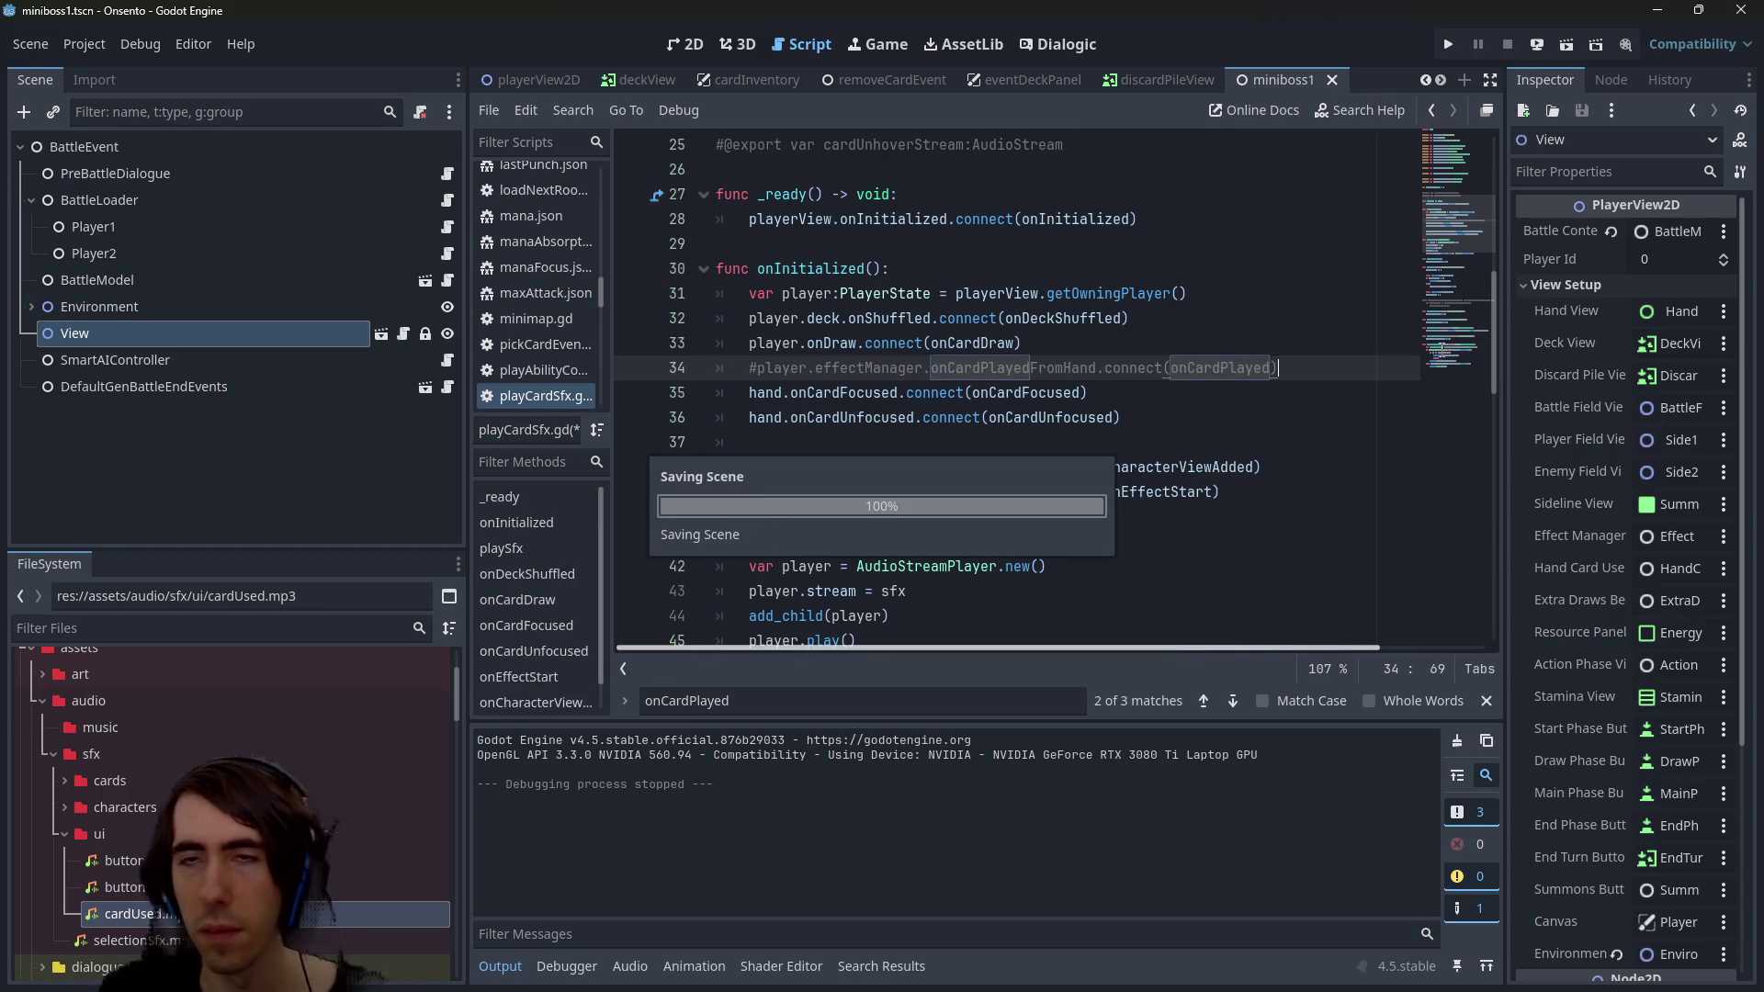
click(1566, 44)
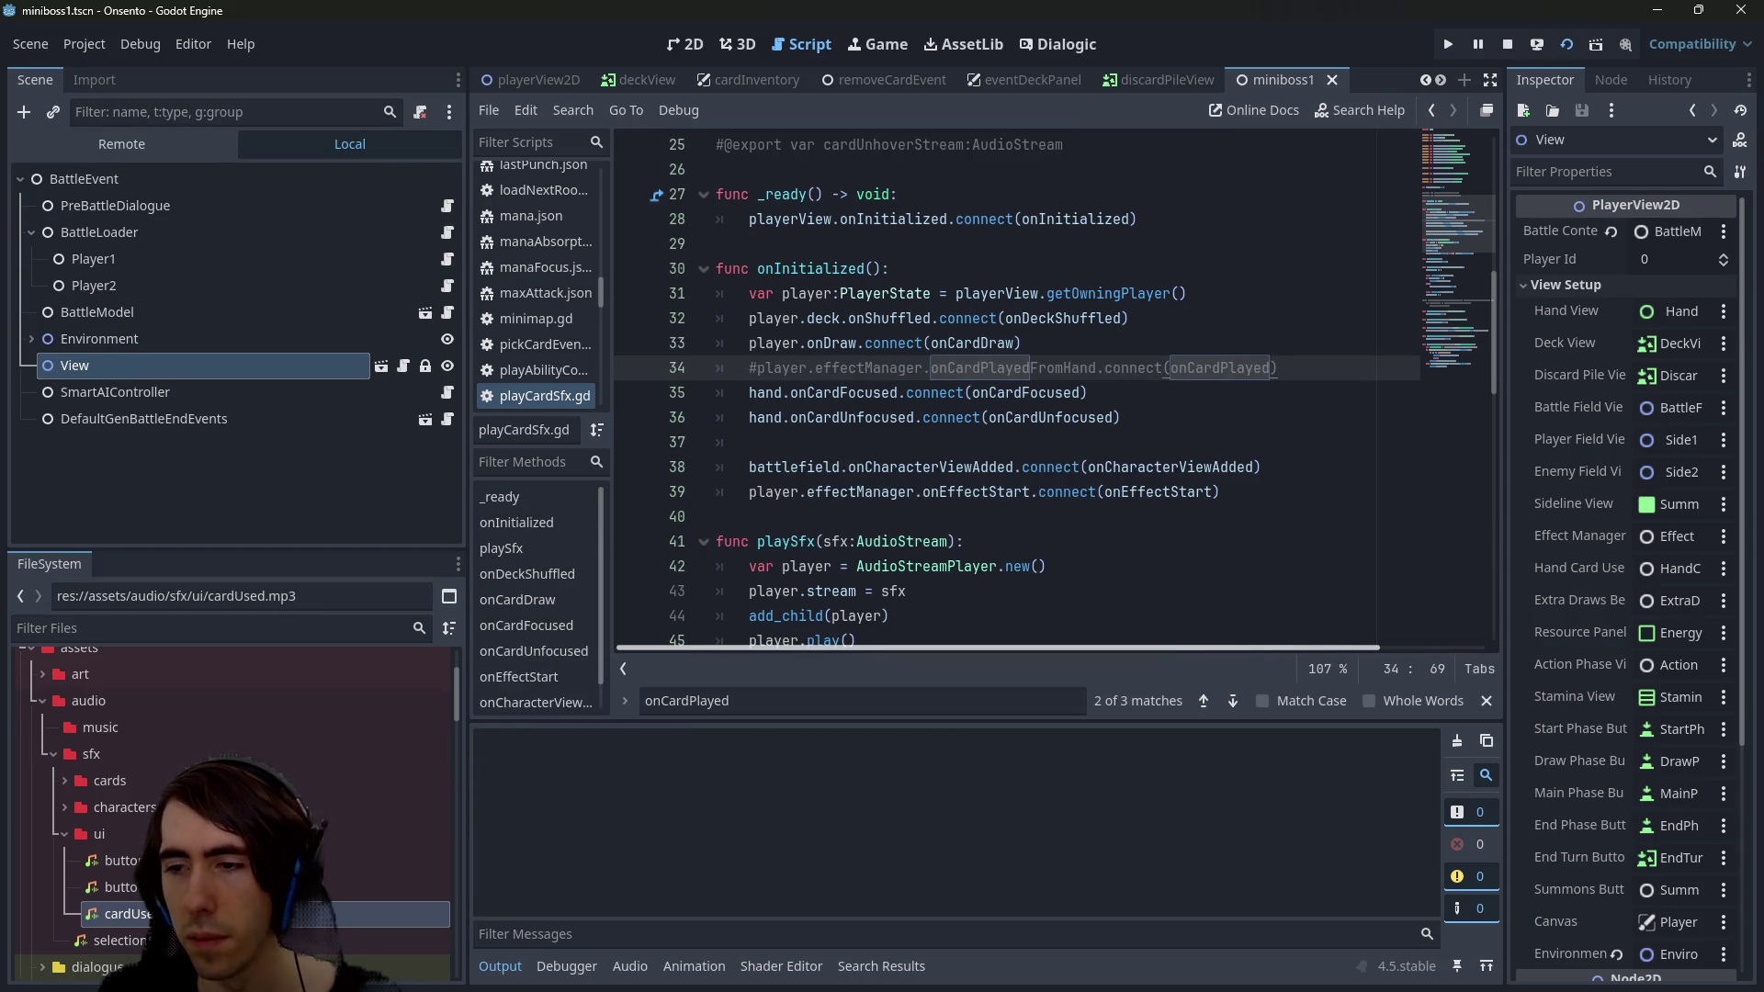
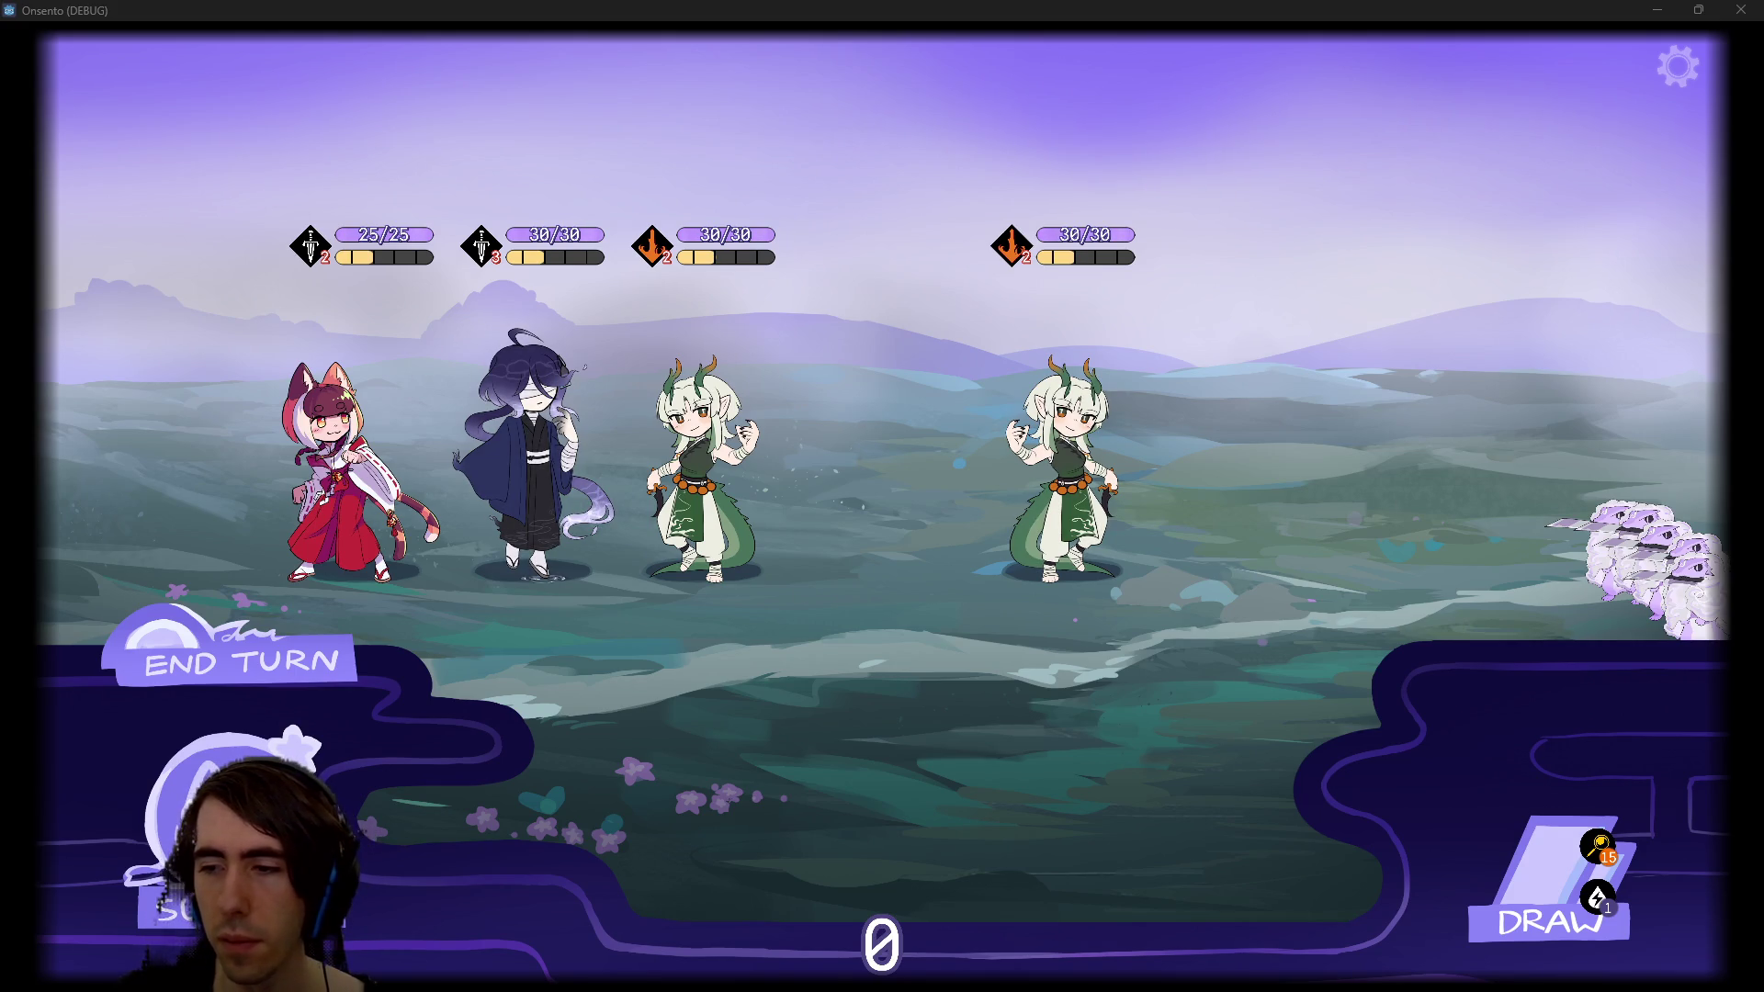
End the turn and play Guard Up and Ignite on the third character
click(304, 683)
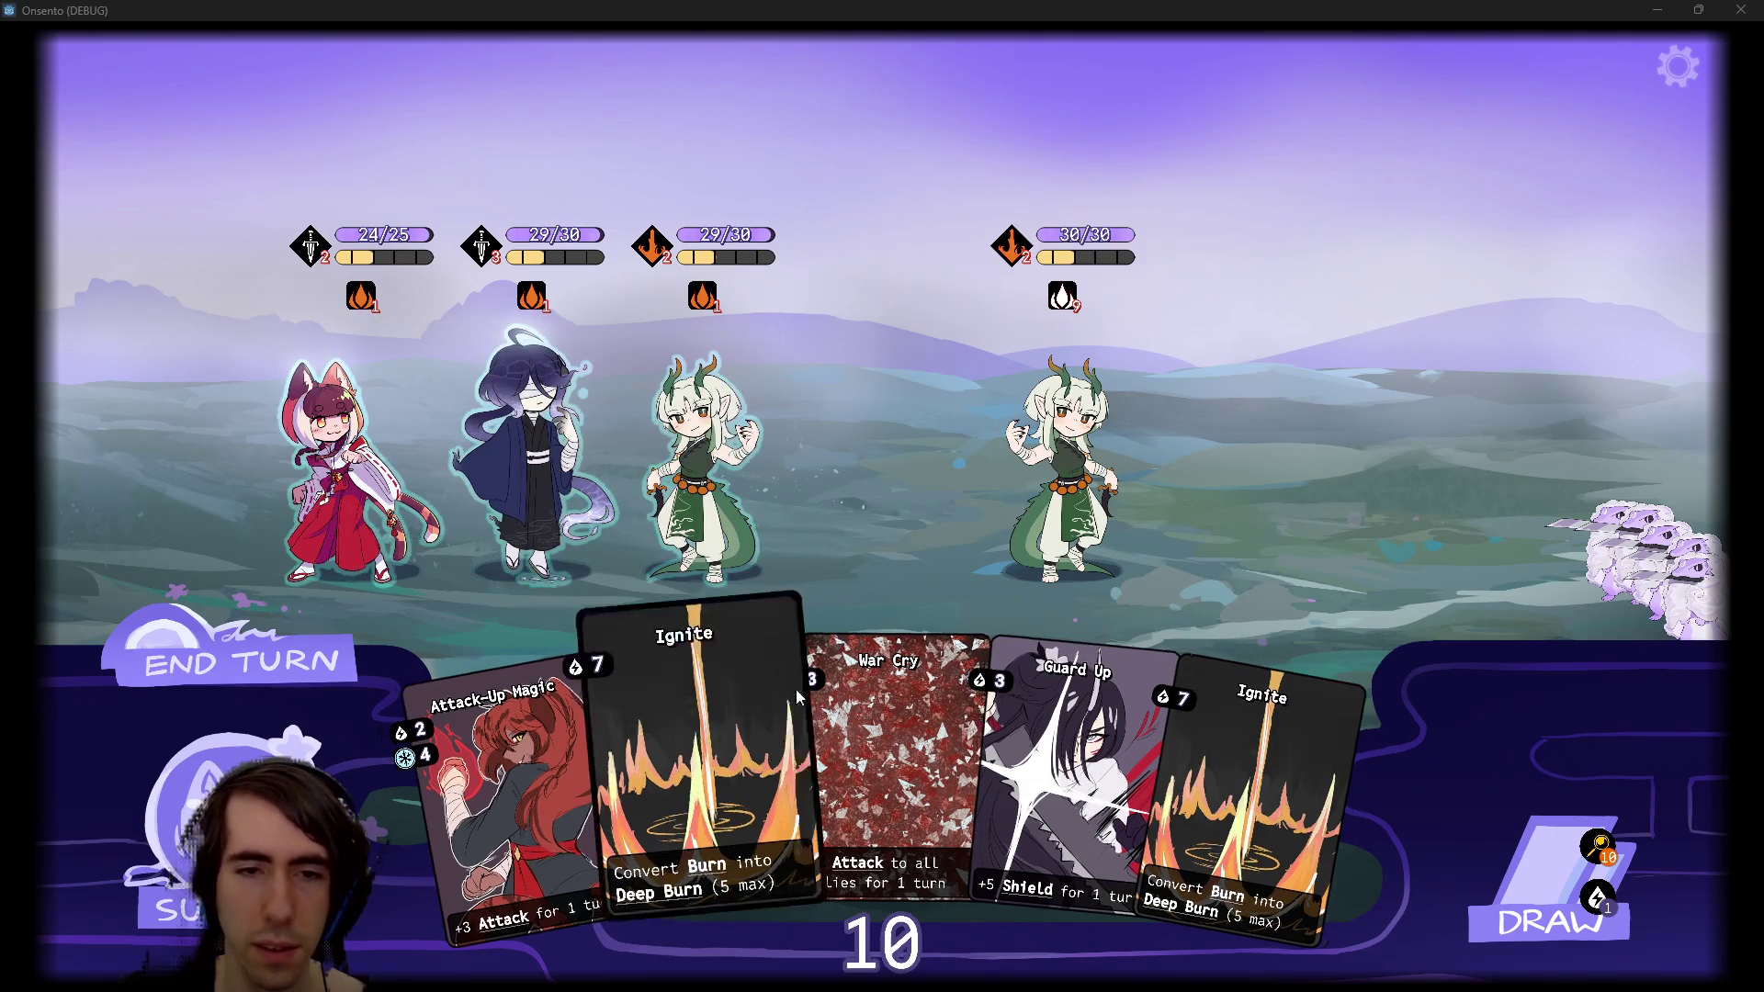
drag(1080, 763, 717, 450)
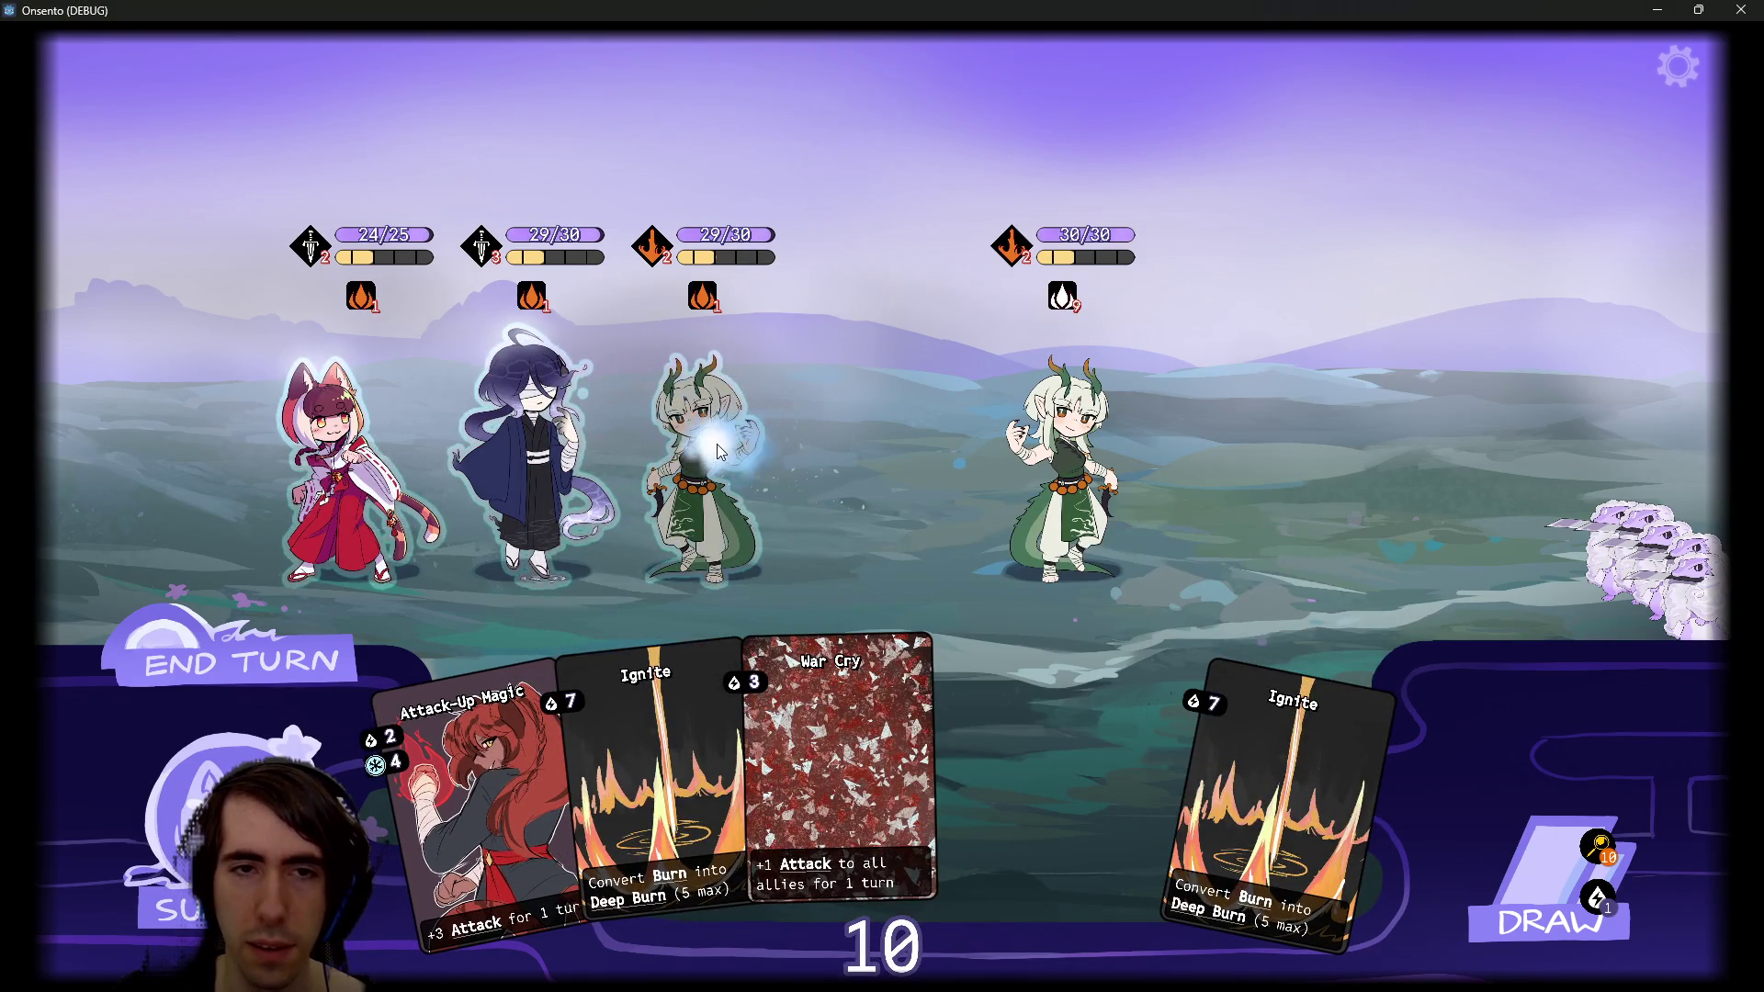
mouse_move(757, 736)
mouse_down()
mouse_move(738, 432)
mouse_move(814, 718)
mouse_move(790, 769)
mouse_up()
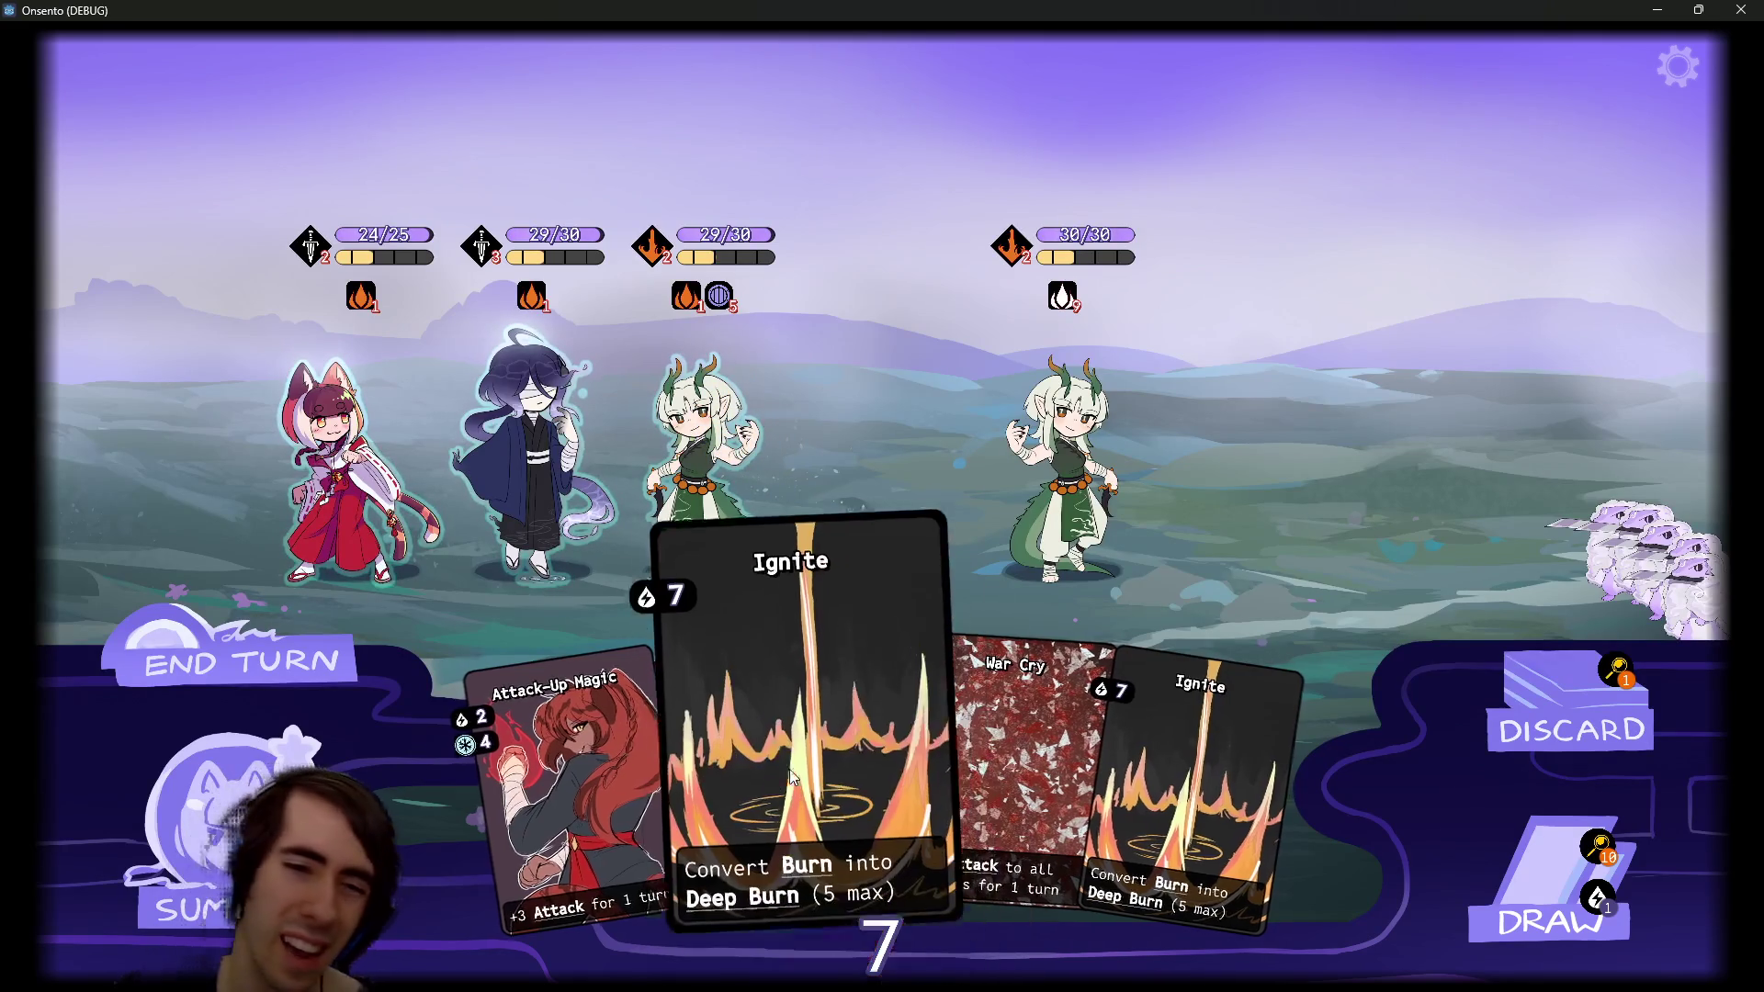
Draw a card, play Shadow Sting at the enemy, then draw another card
click(1473, 882)
mouse_move(1231, 781)
mouse_down()
mouse_move(1079, 559)
mouse_move(1057, 451)
mouse_up()
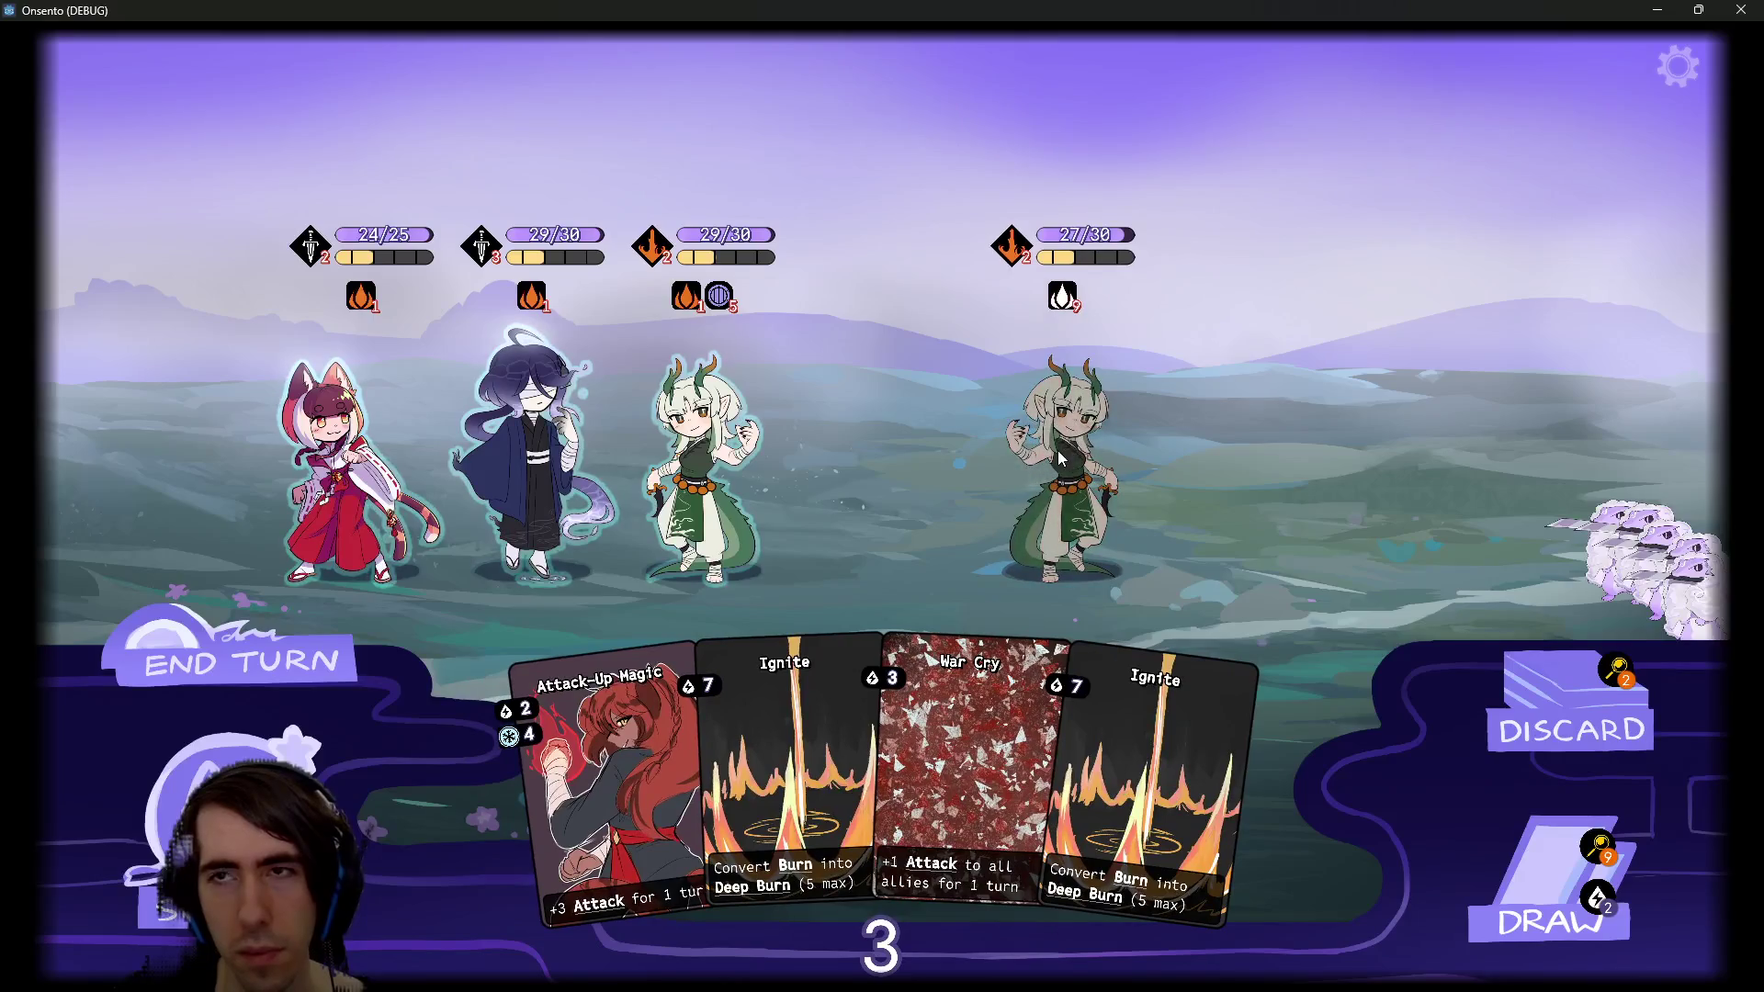
click(1661, 9)
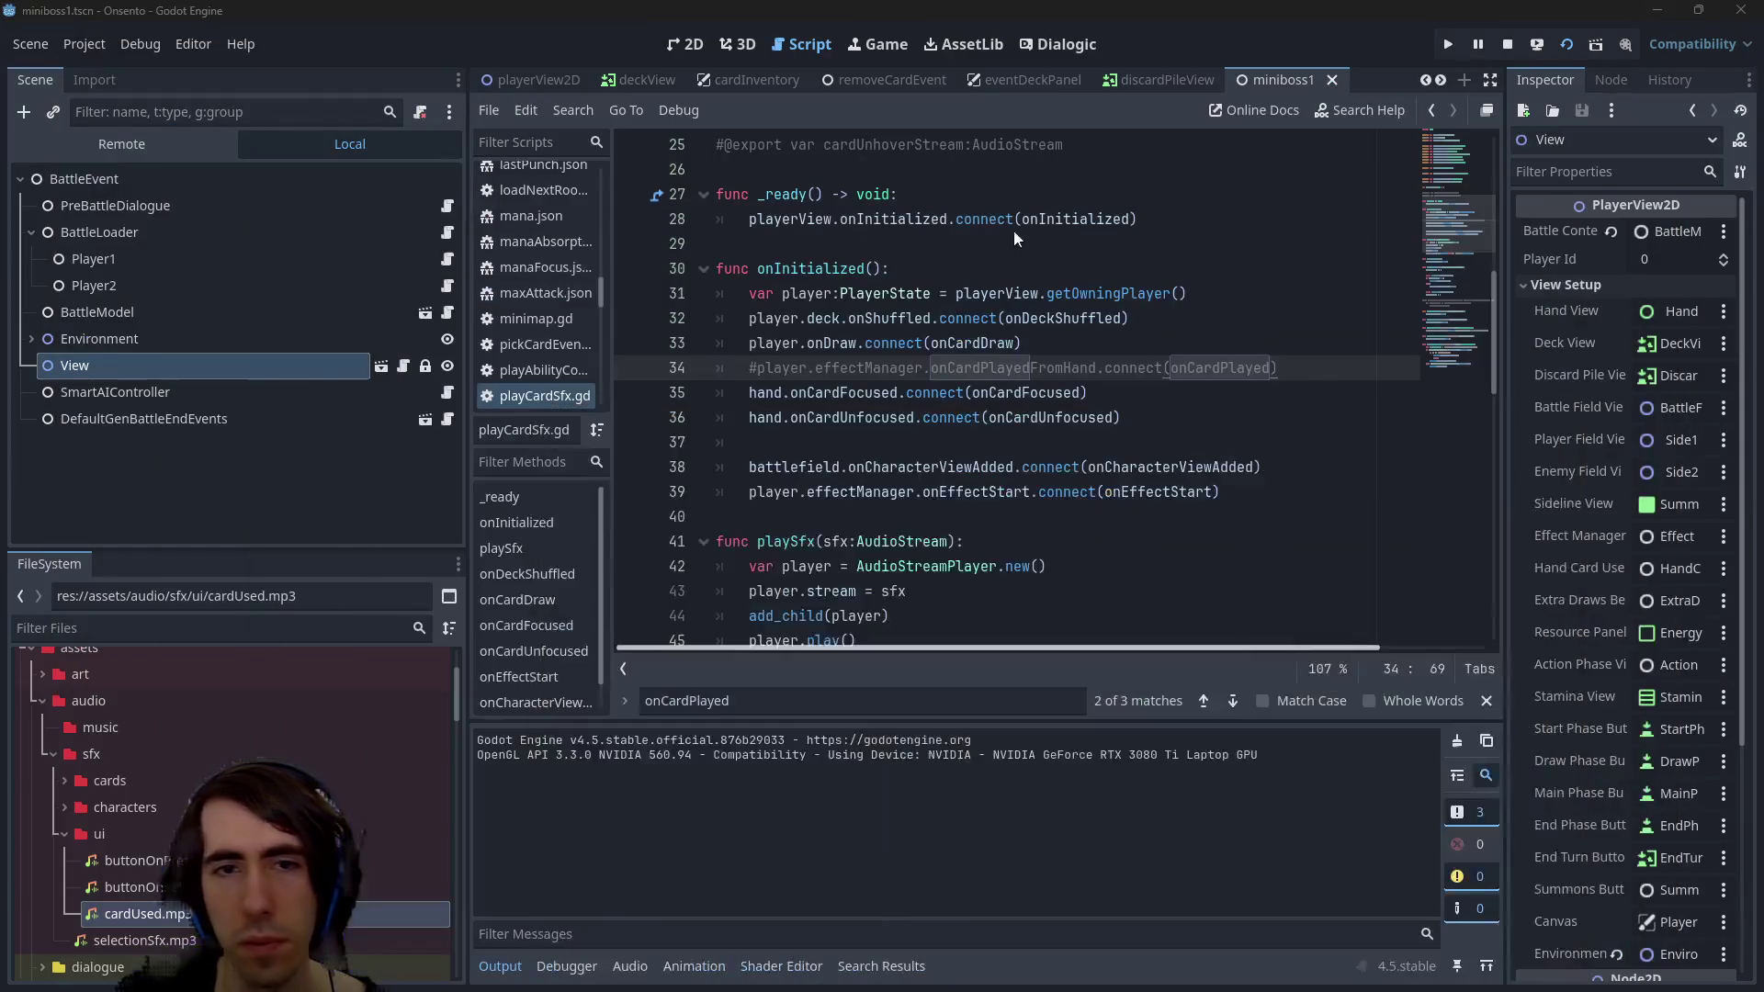
click(1556, 48)
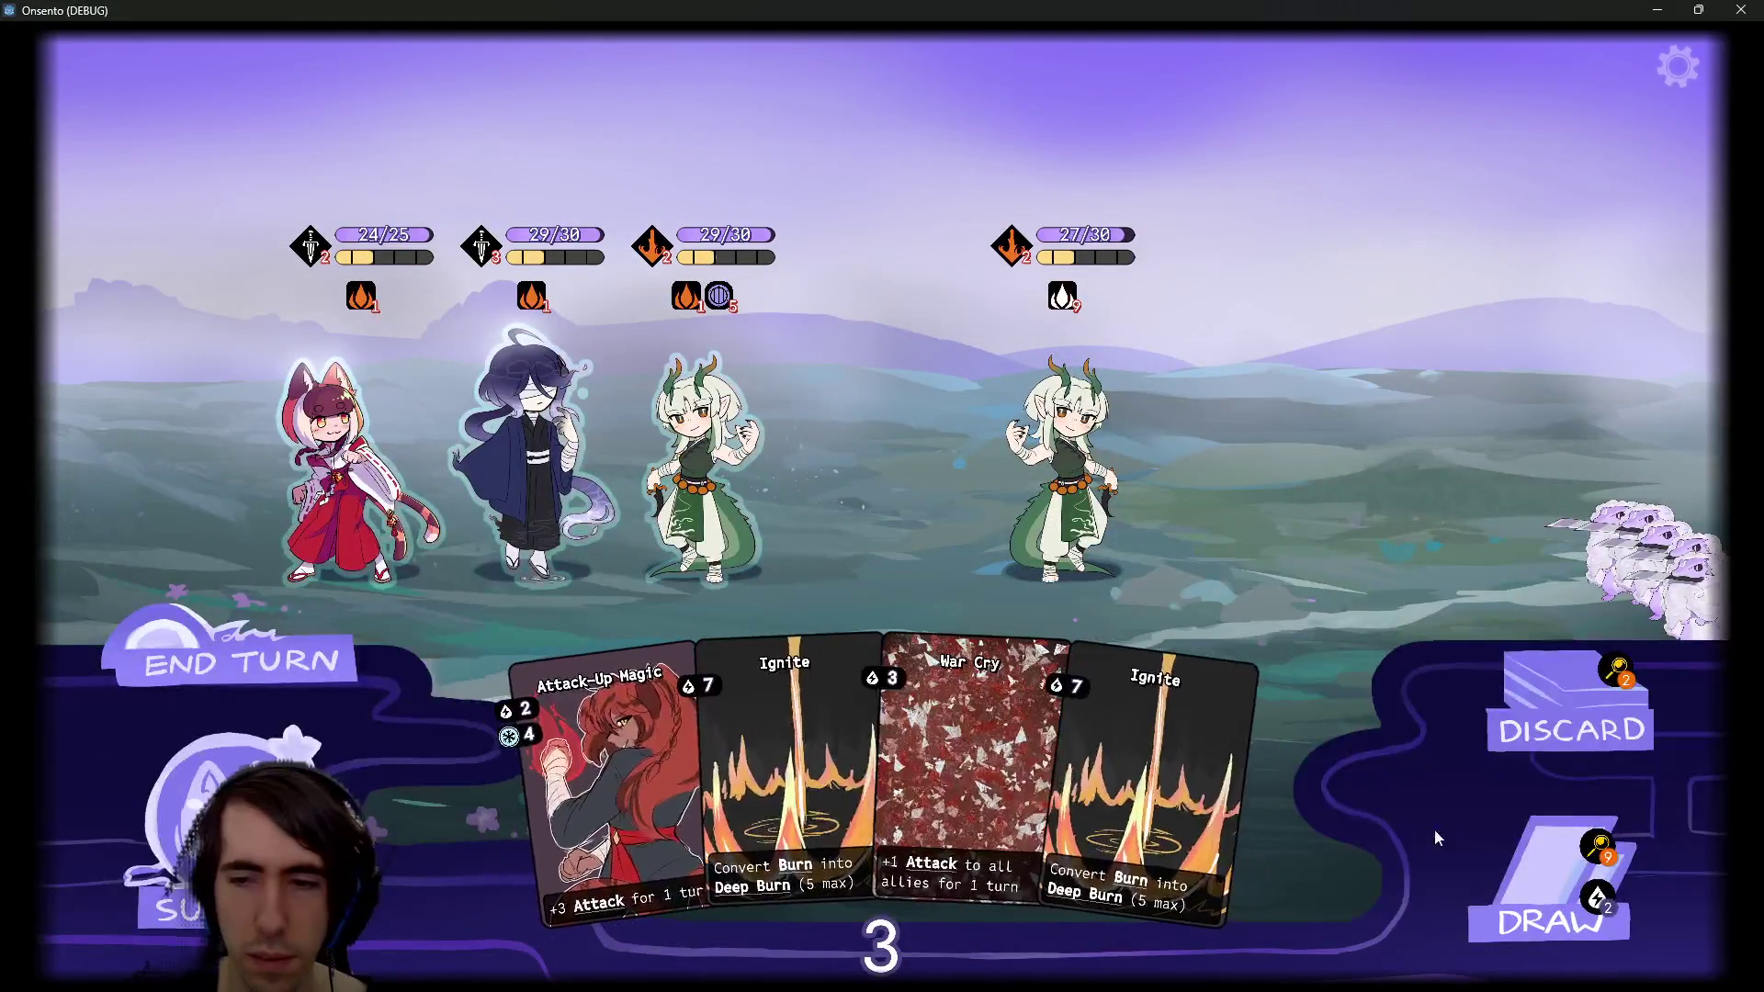
click(1553, 877)
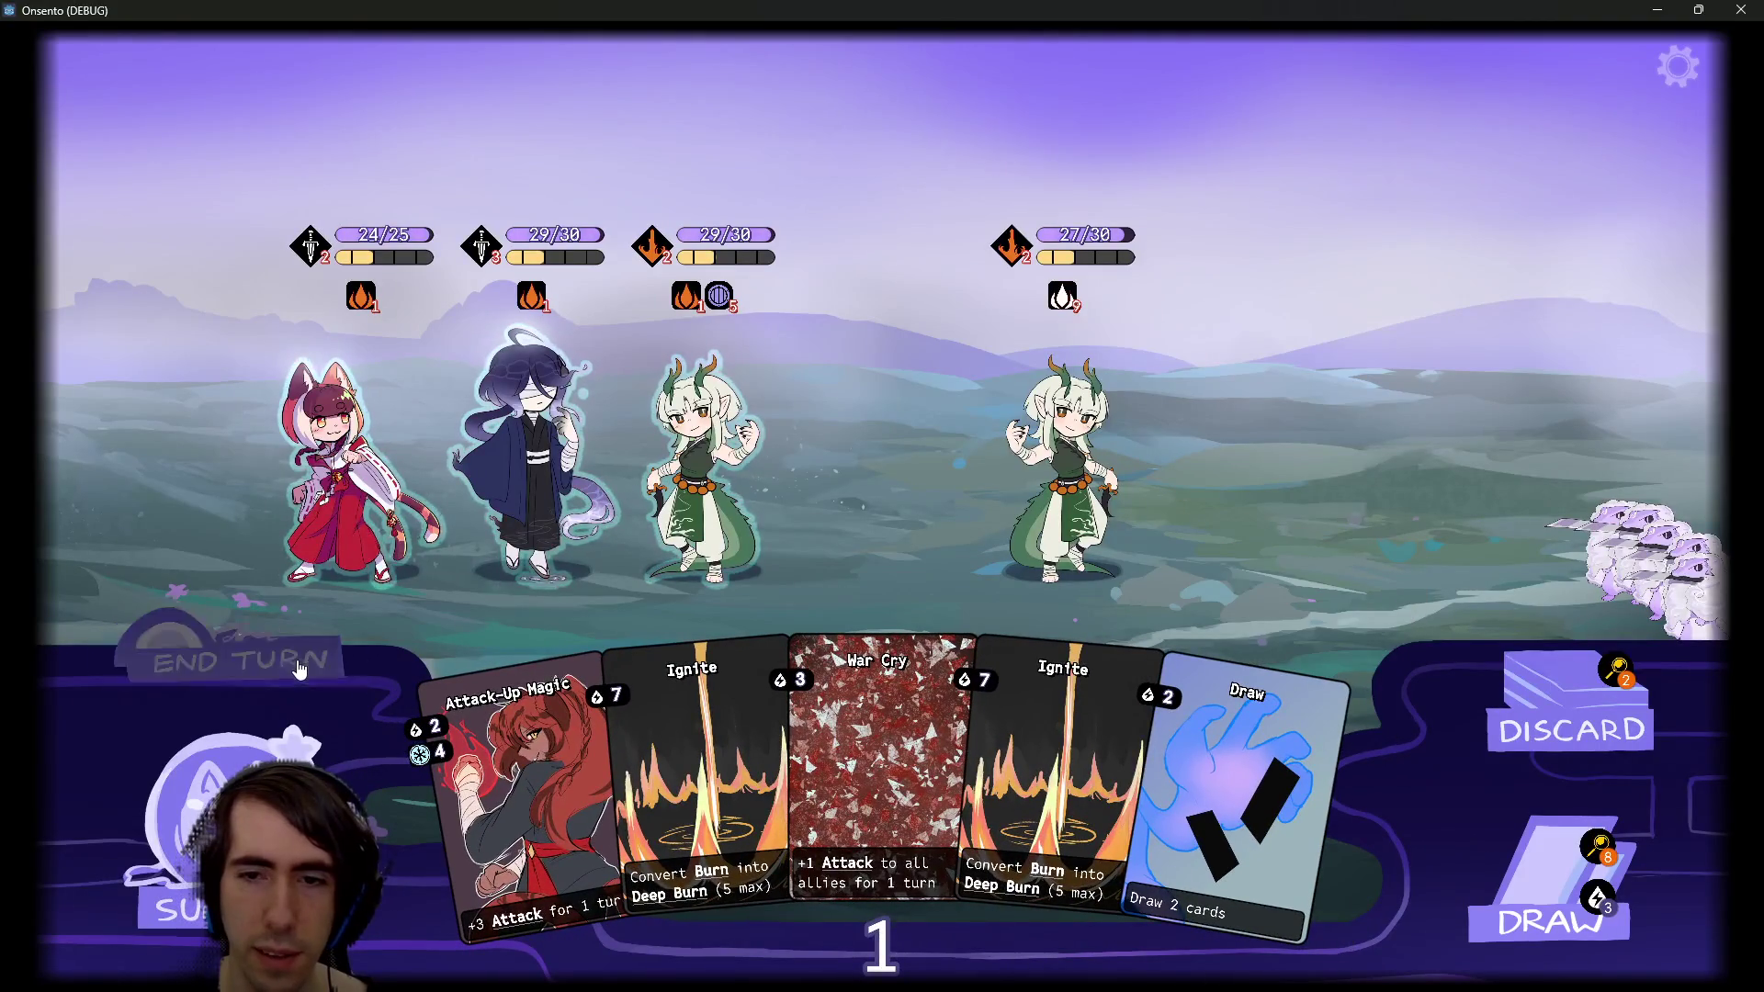
End the turn and play both War Cry cards to boost allies' attack
double_click(298, 667)
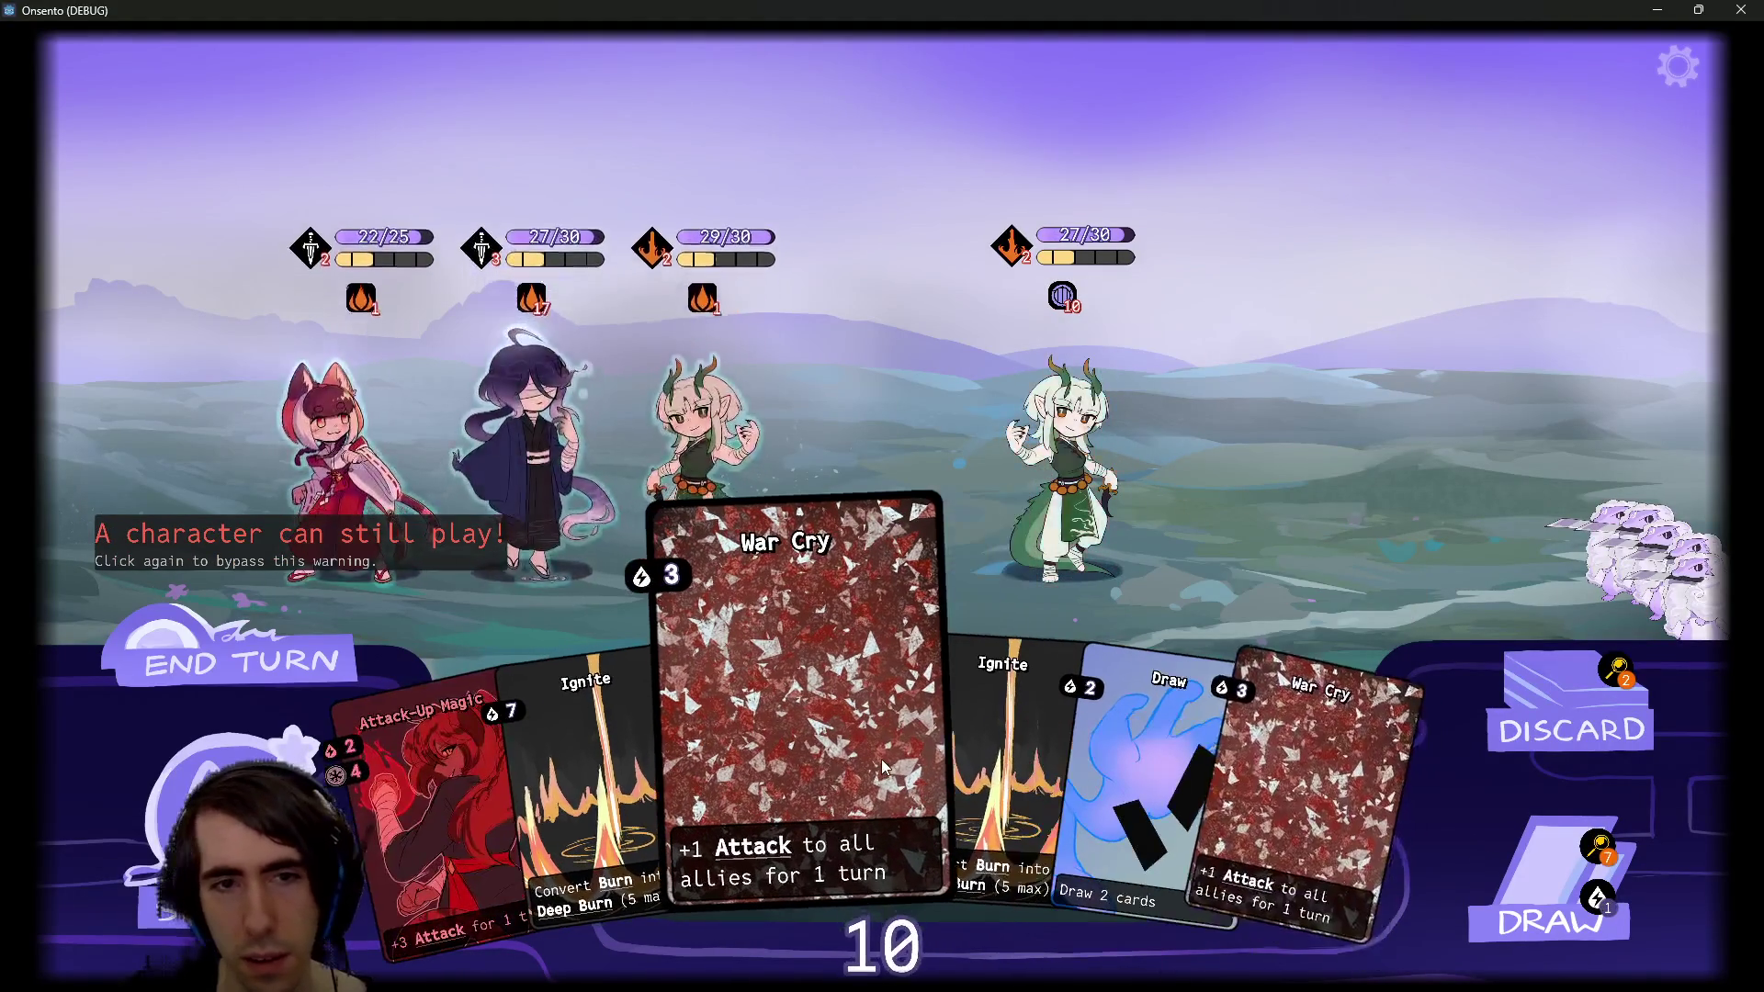
mouse_move(880, 759)
mouse_down()
mouse_move(875, 487)
mouse_move(813, 719)
mouse_move(834, 509)
mouse_move(818, 708)
mouse_move(818, 455)
mouse_move(785, 744)
mouse_move(808, 443)
mouse_move(807, 668)
mouse_move(824, 509)
mouse_move(798, 709)
mouse_move(779, 581)
mouse_move(784, 664)
mouse_move(786, 548)
mouse_move(812, 588)
mouse_move(825, 465)
mouse_move(812, 671)
mouse_move(842, 361)
mouse_move(842, 643)
mouse_move(820, 588)
mouse_move(819, 659)
mouse_move(794, 472)
mouse_move(814, 643)
mouse_up()
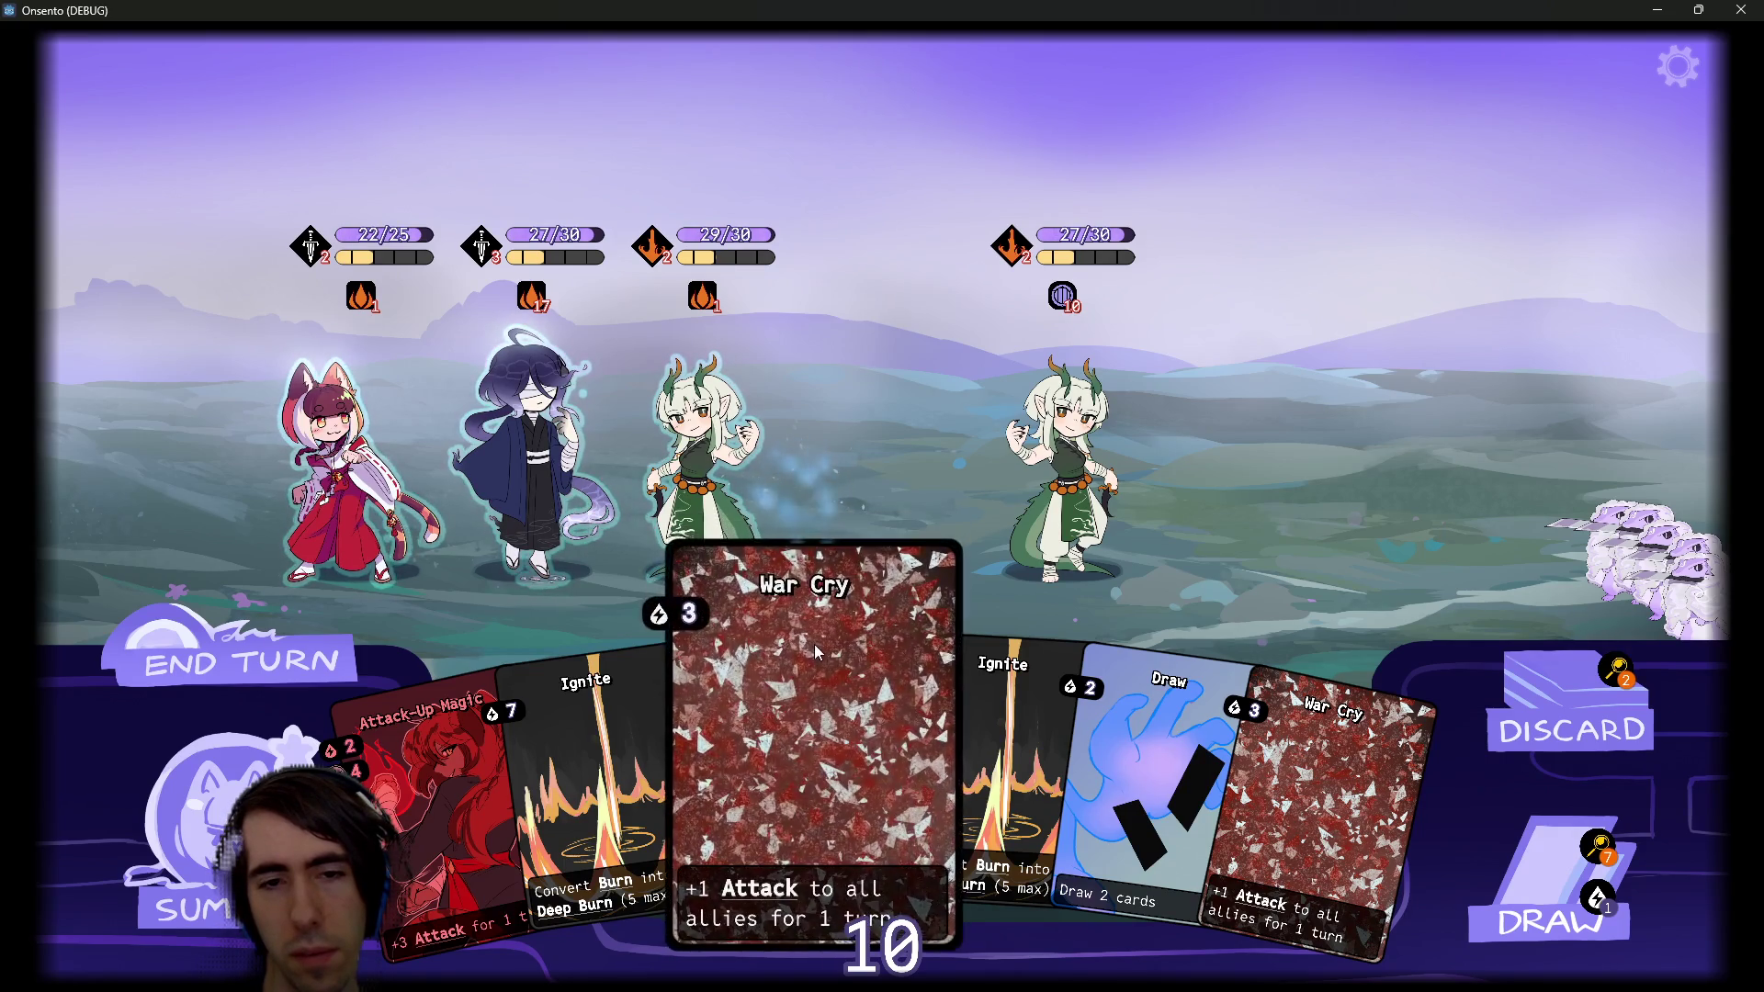
click(814, 644)
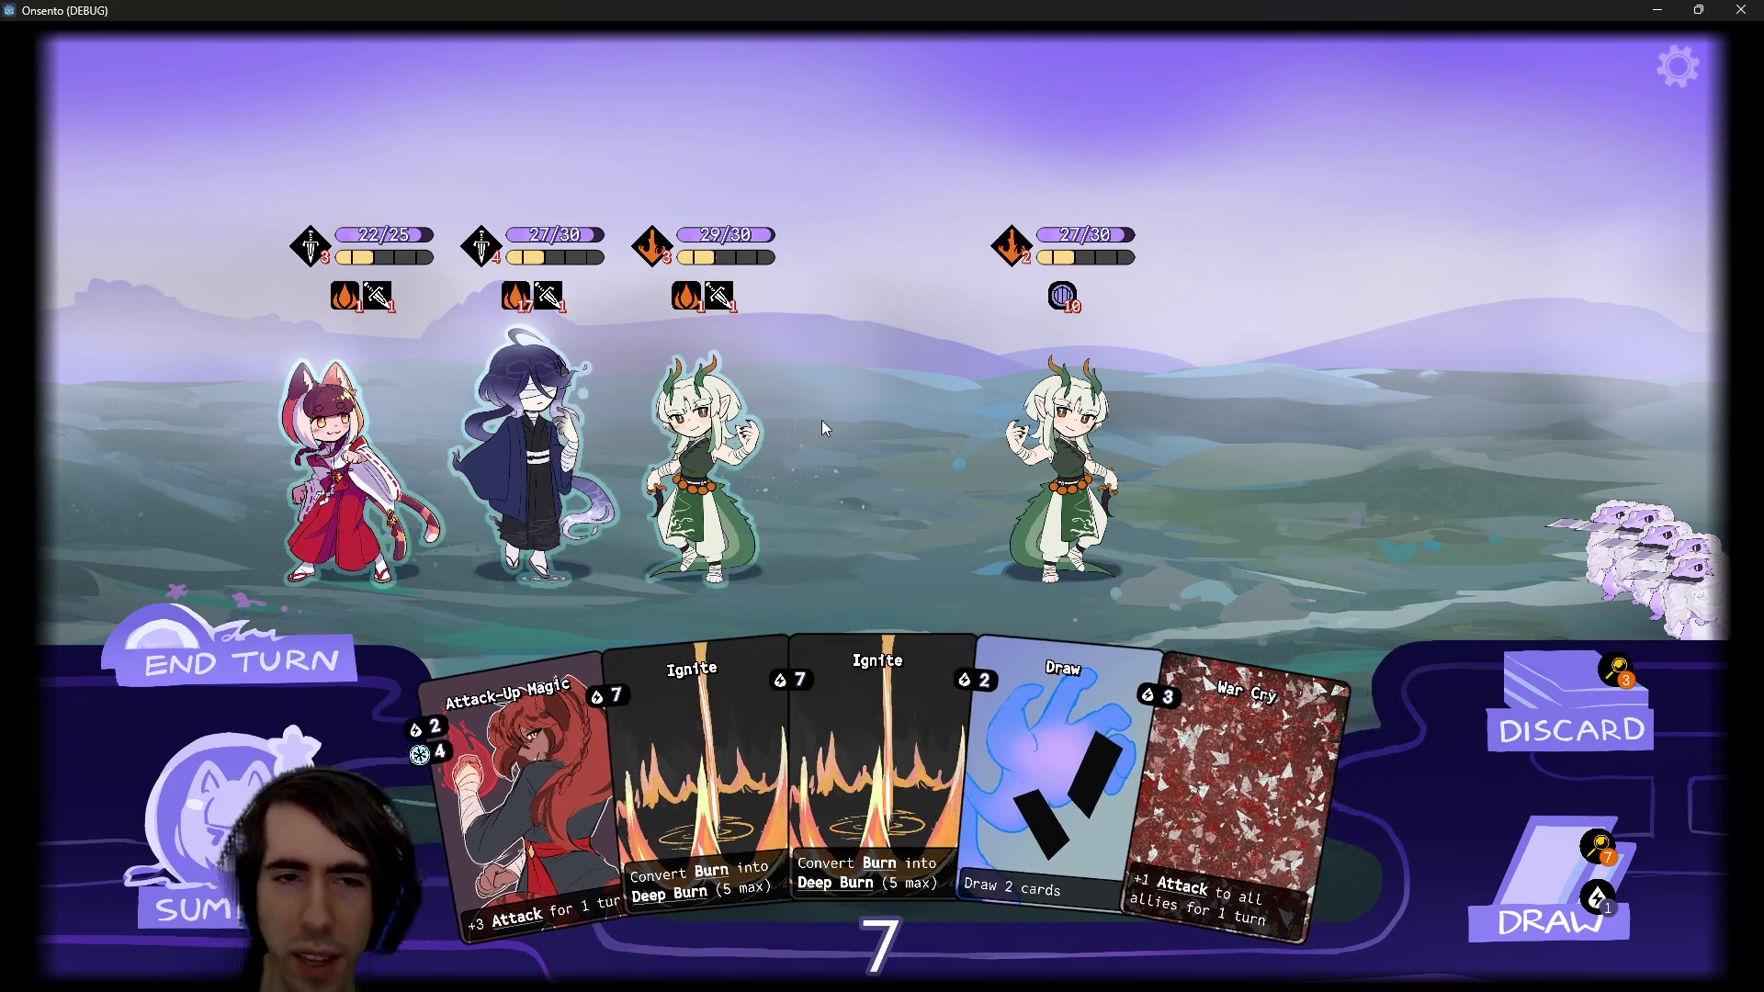
mouse_move(1231, 800)
mouse_down()
mouse_move(827, 488)
mouse_move(1072, 679)
mouse_up()
click(1159, 758)
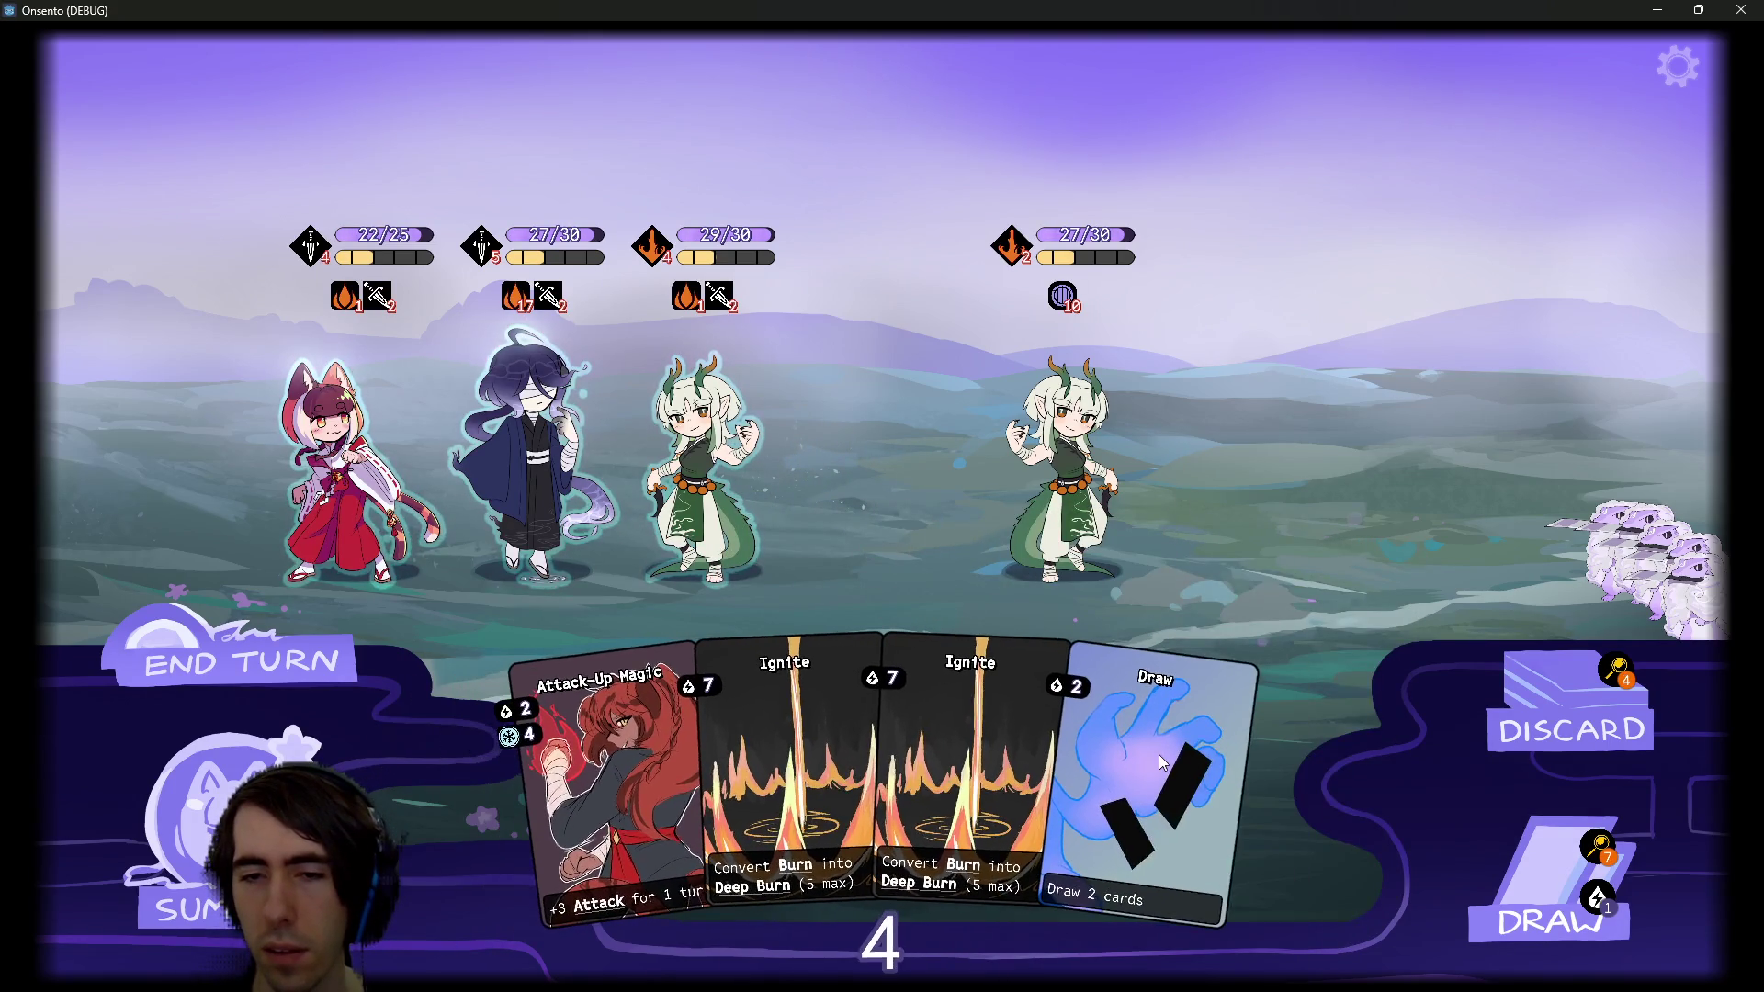
Play the Draw 2 cards card, test-drag Guard Up, and minimise the game
click(1159, 740)
mouse_move(1056, 757)
mouse_down()
mouse_move(1337, 504)
mouse_move(1310, 525)
mouse_move(1534, 399)
mouse_move(1560, 330)
mouse_move(1563, 388)
mouse_up()
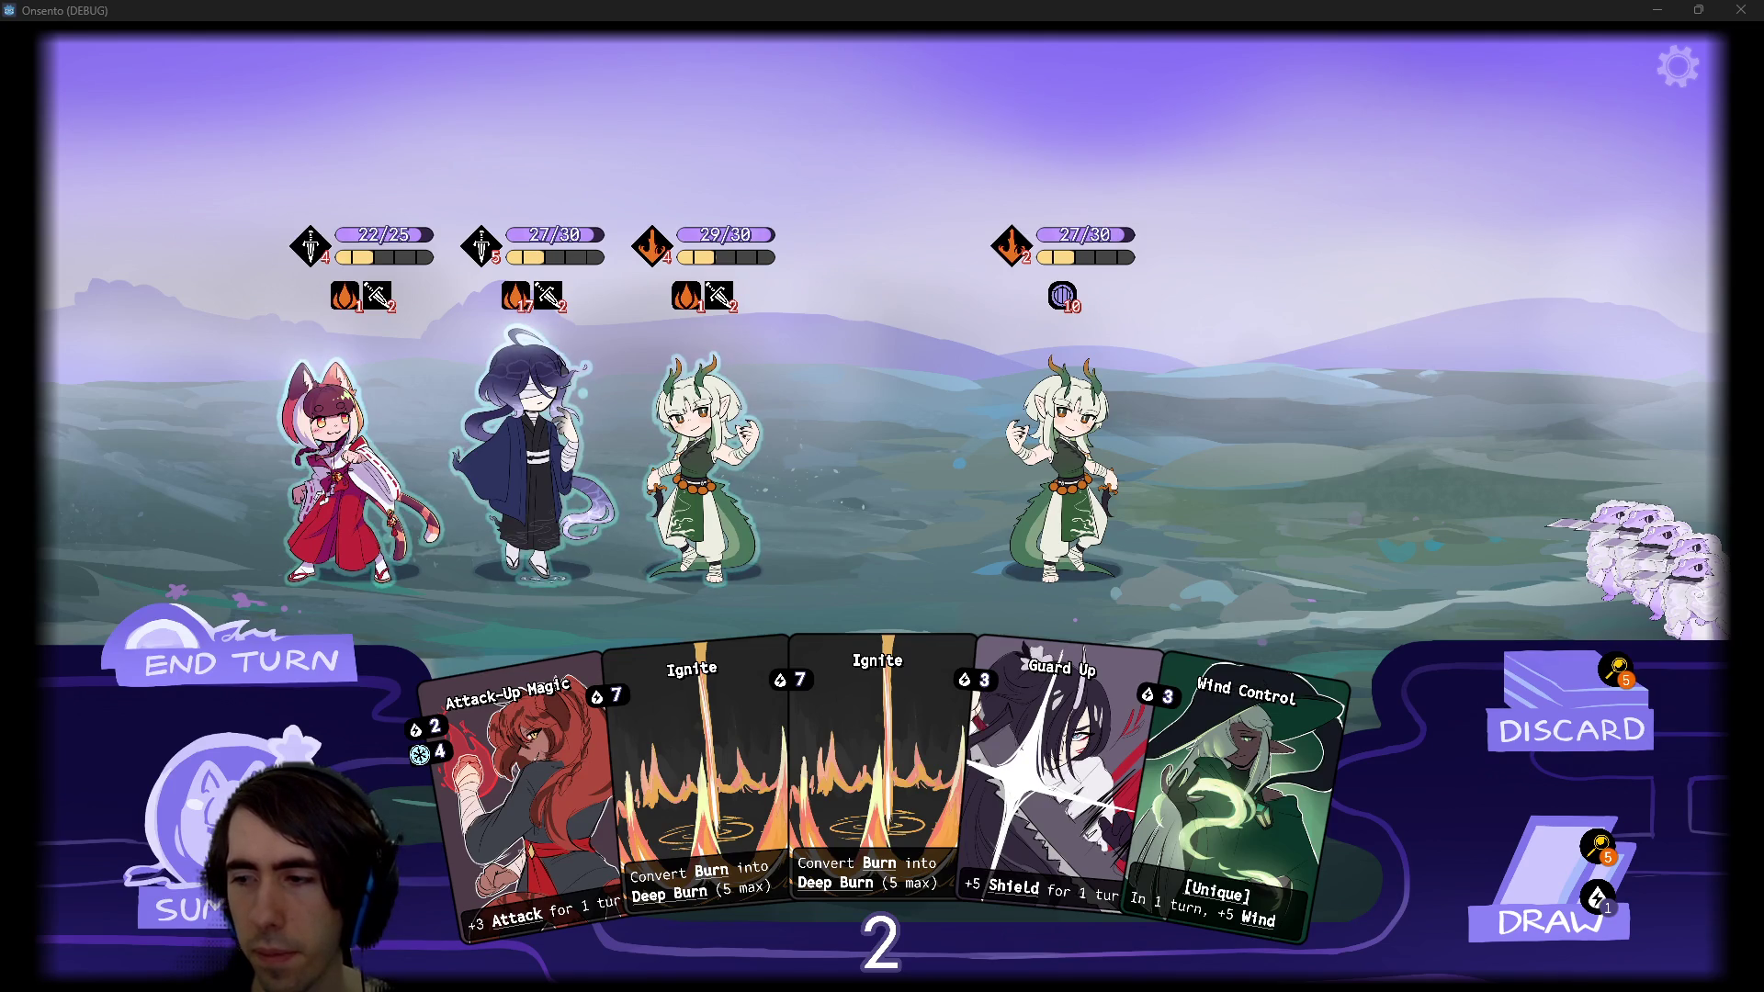
click(1661, 10)
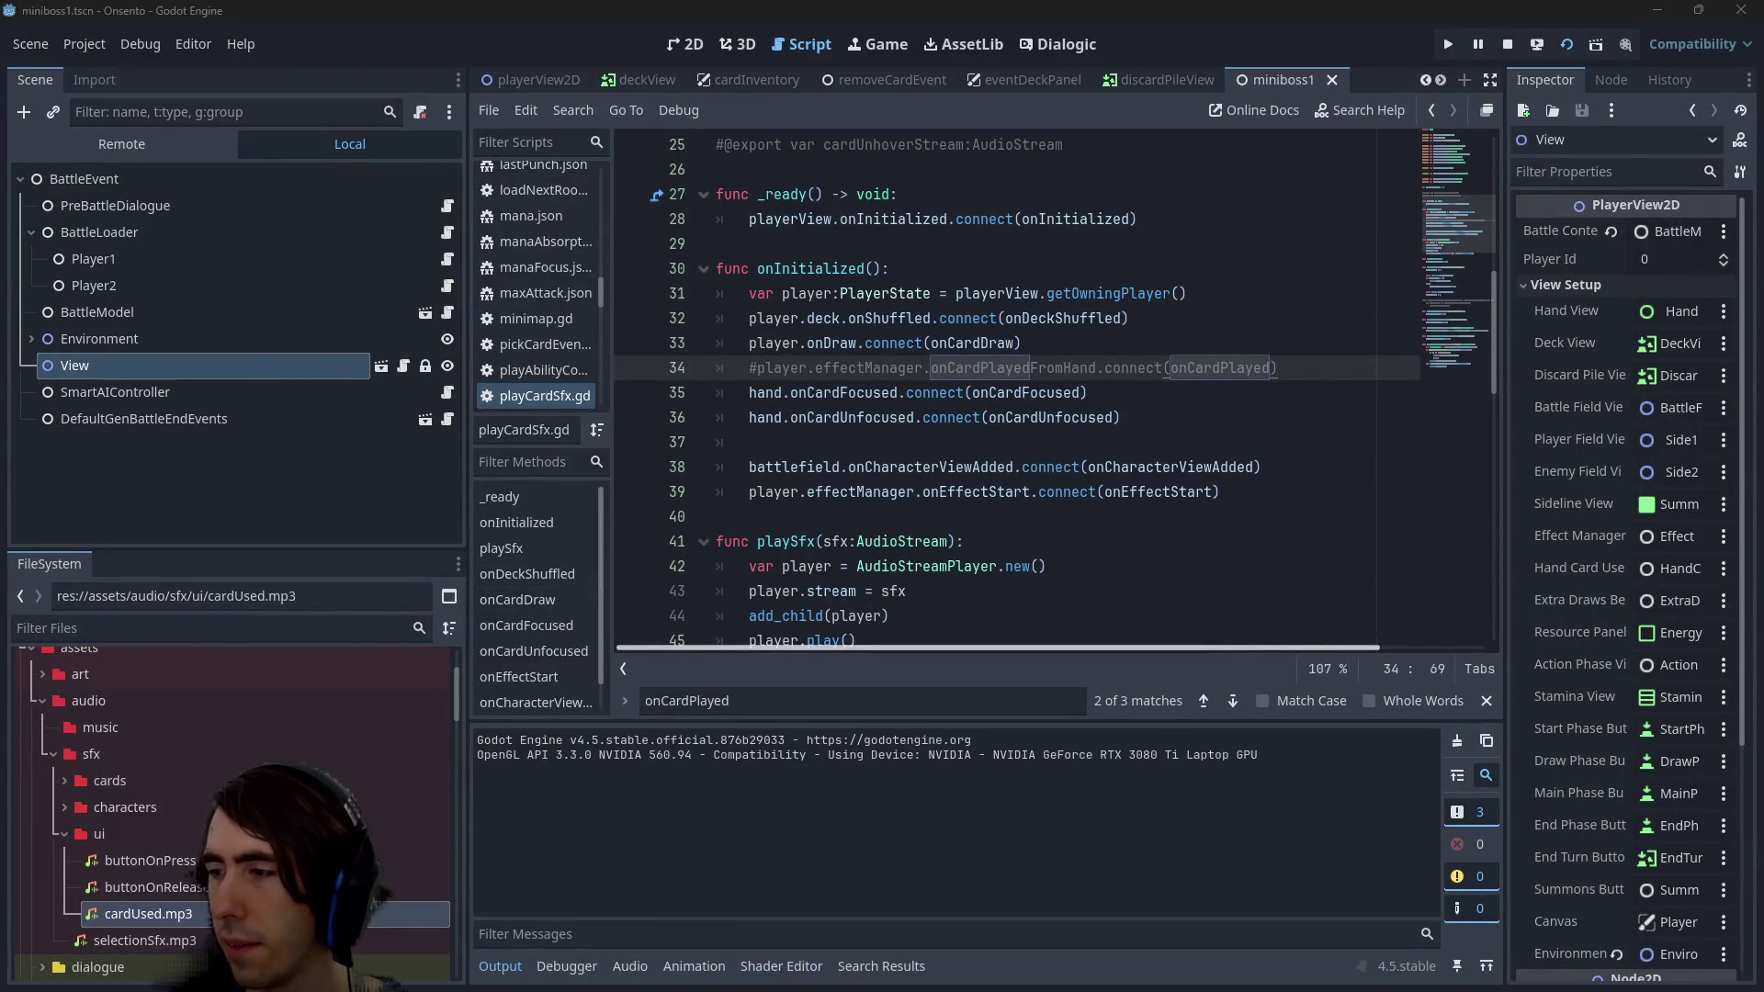
Review the card sound script around the playSfx function
click(1043, 418)
scroll(970, 392, down, 3)
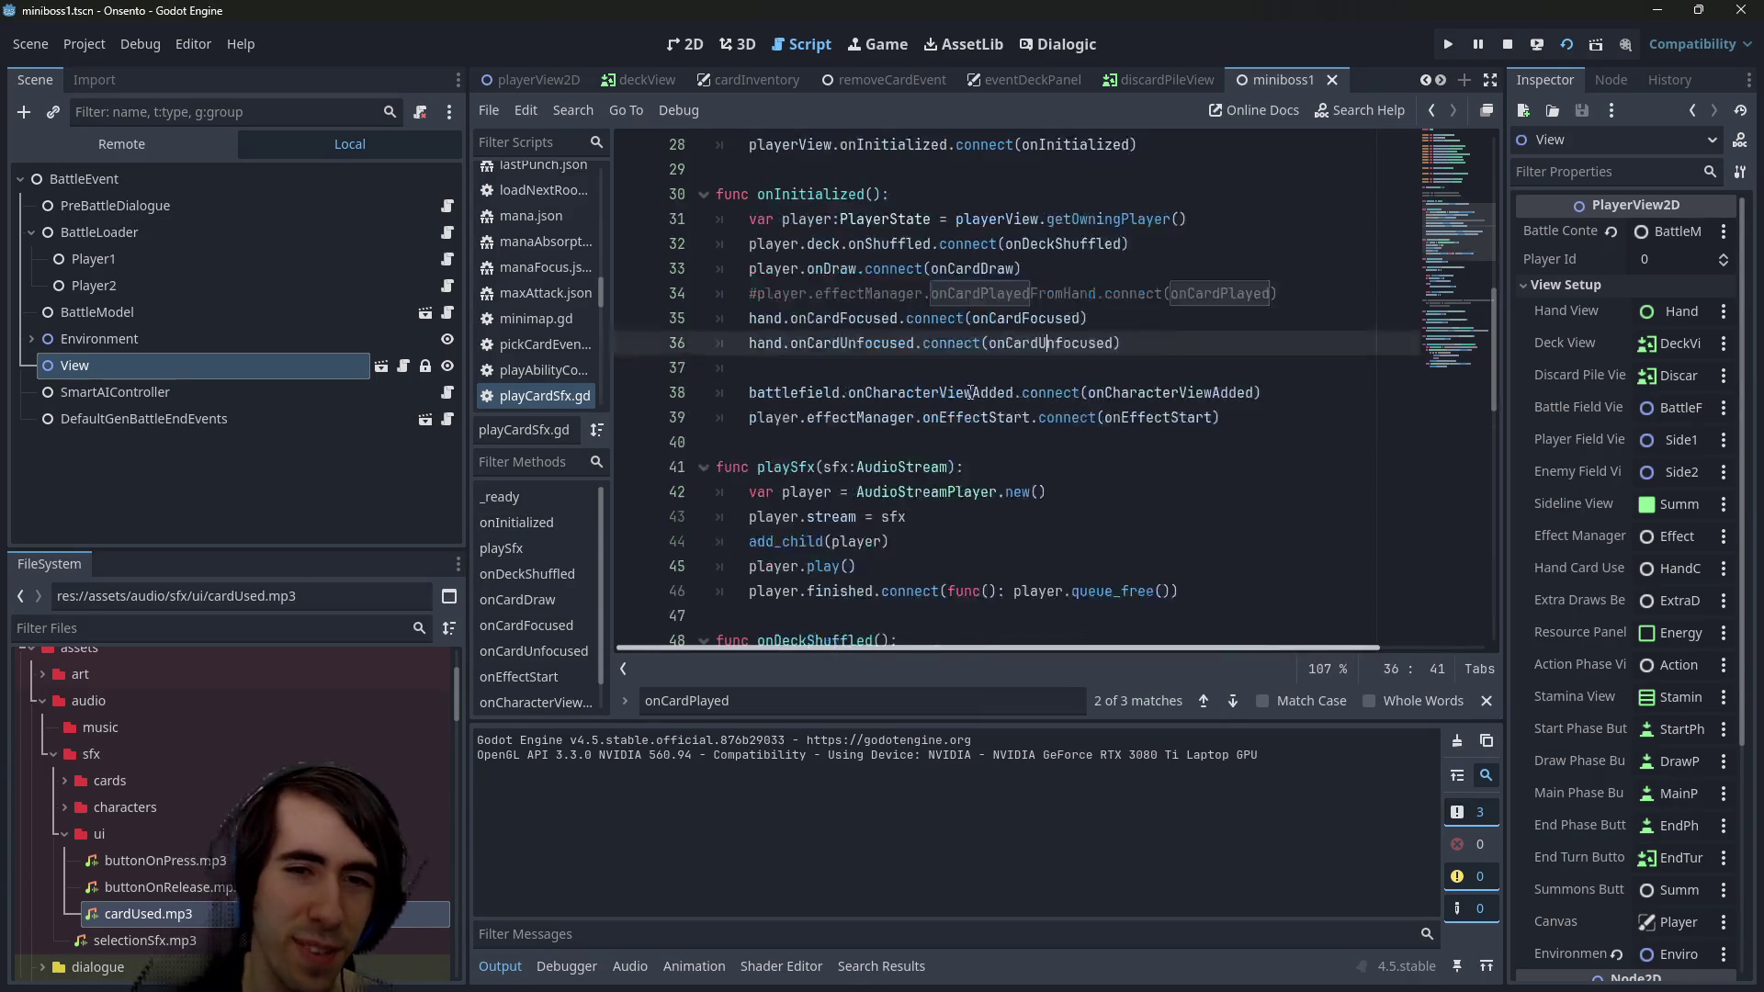
double_click(803, 315)
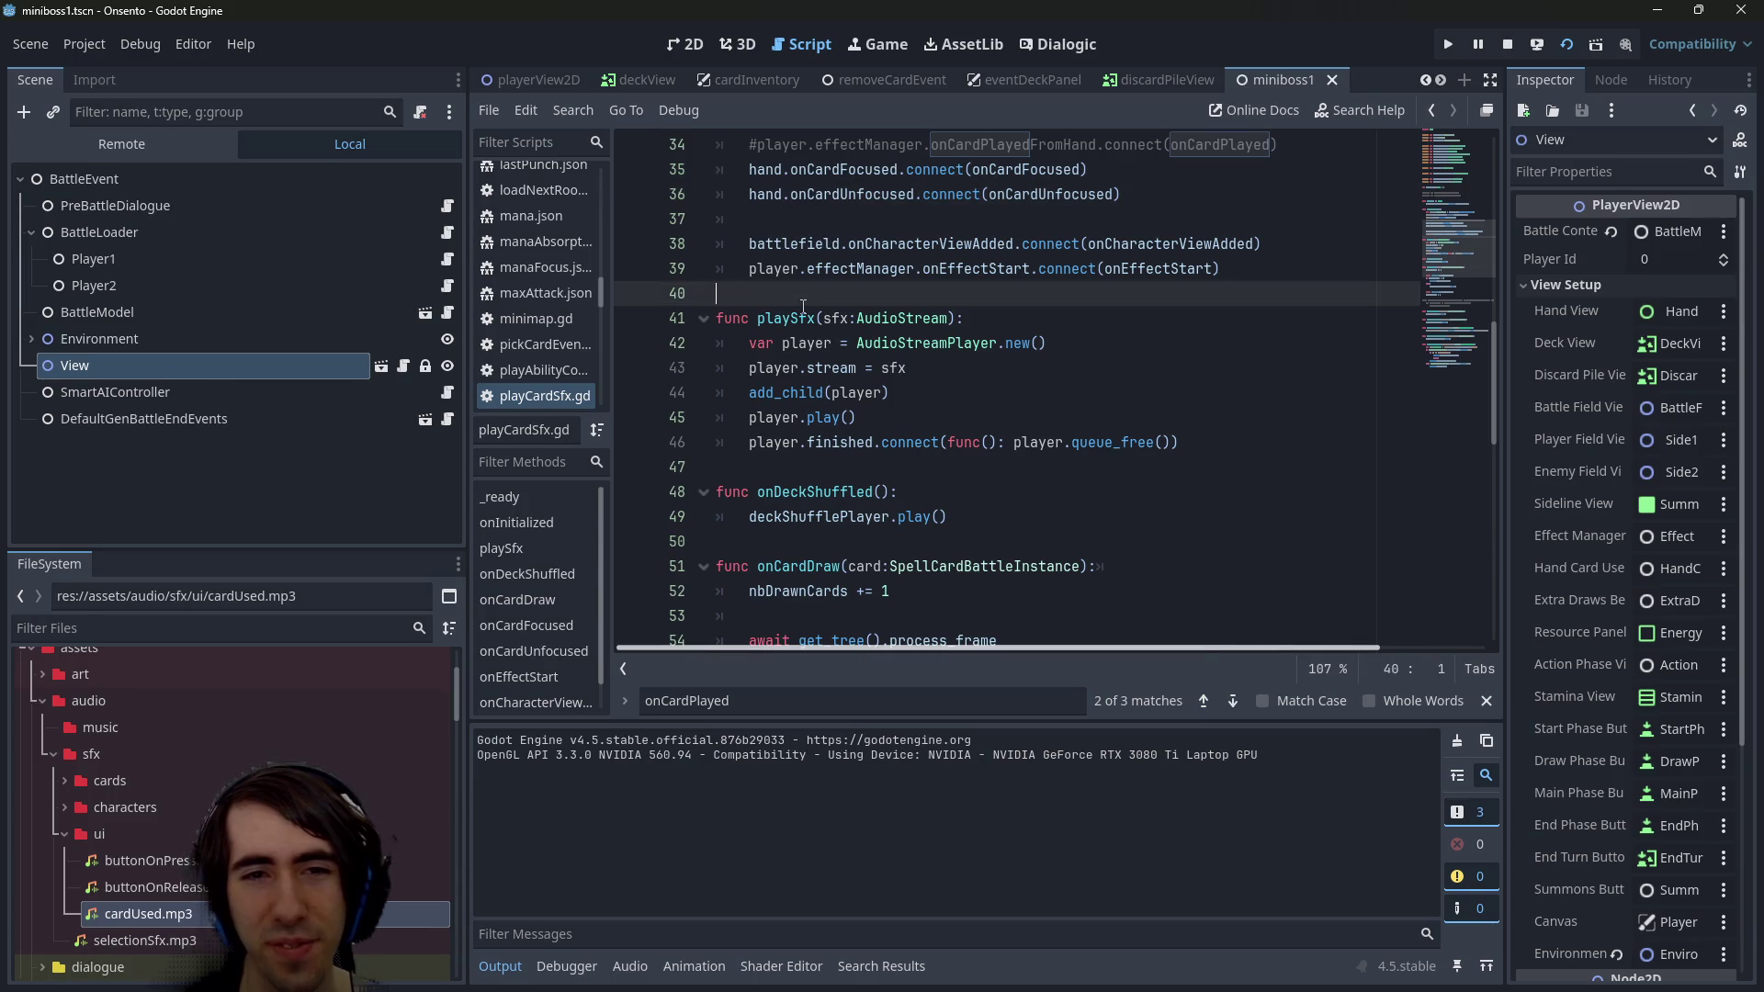
scroll(926, 493, down, 2)
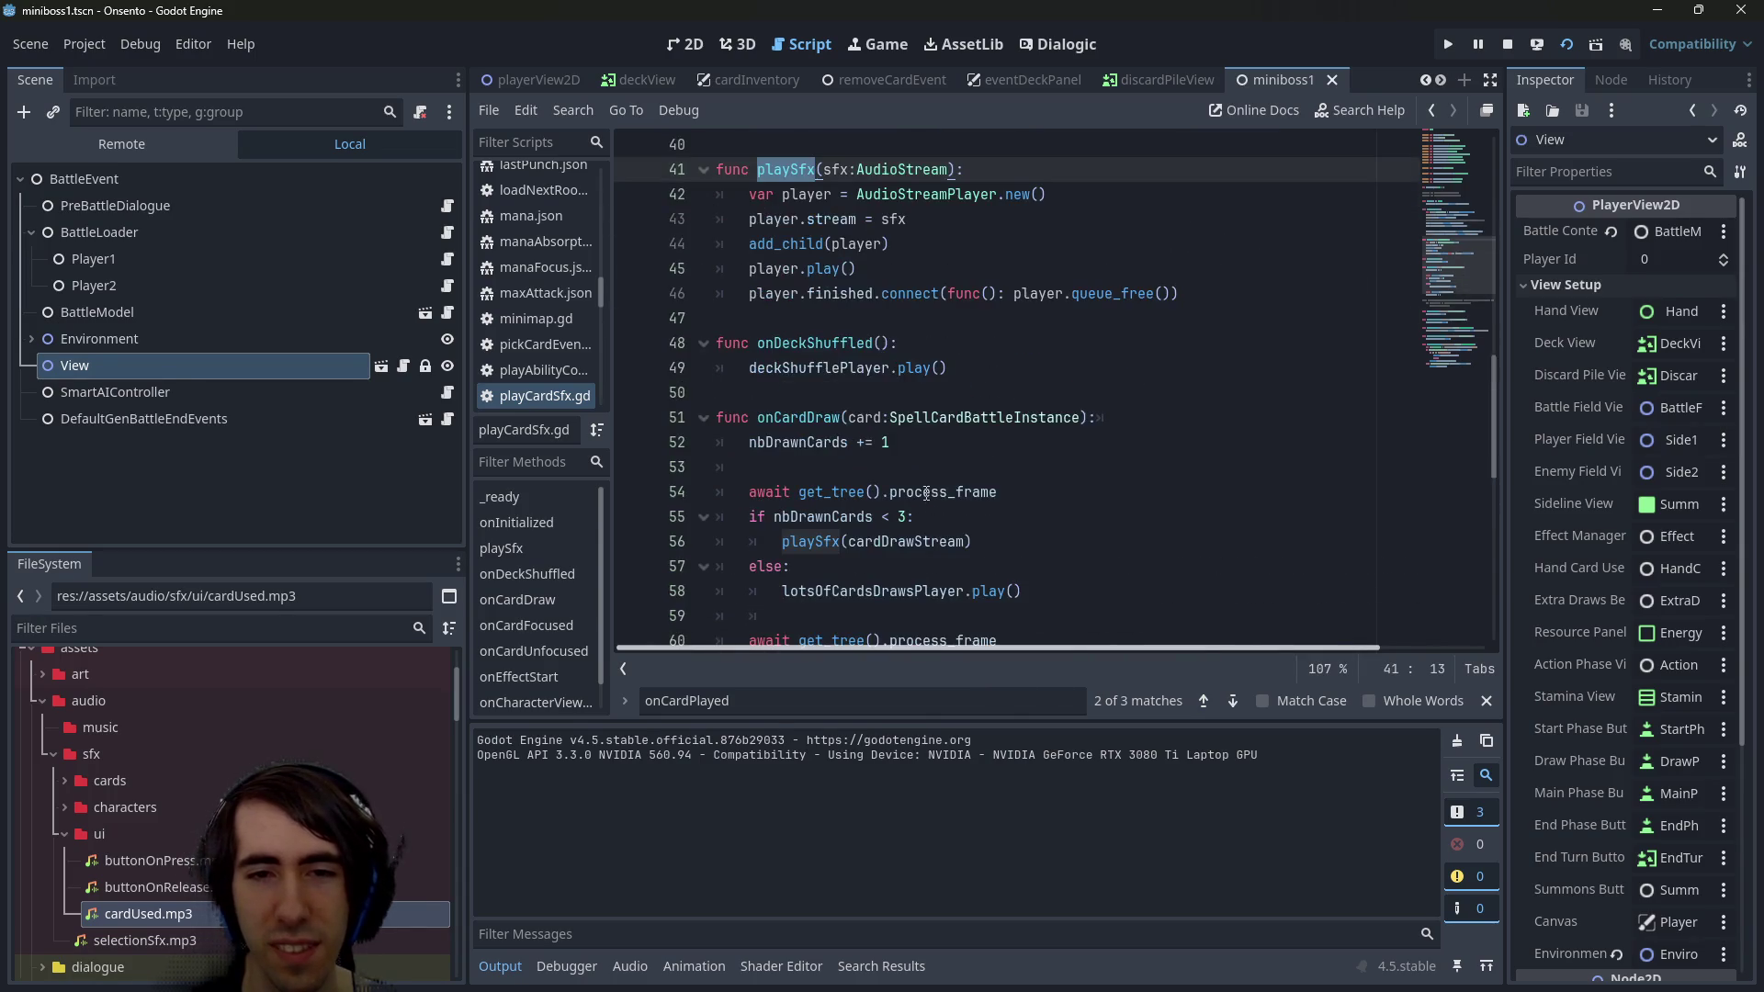
Rerun the battle scene with F6 and play an Ignite card toward the enemy
key(F6)
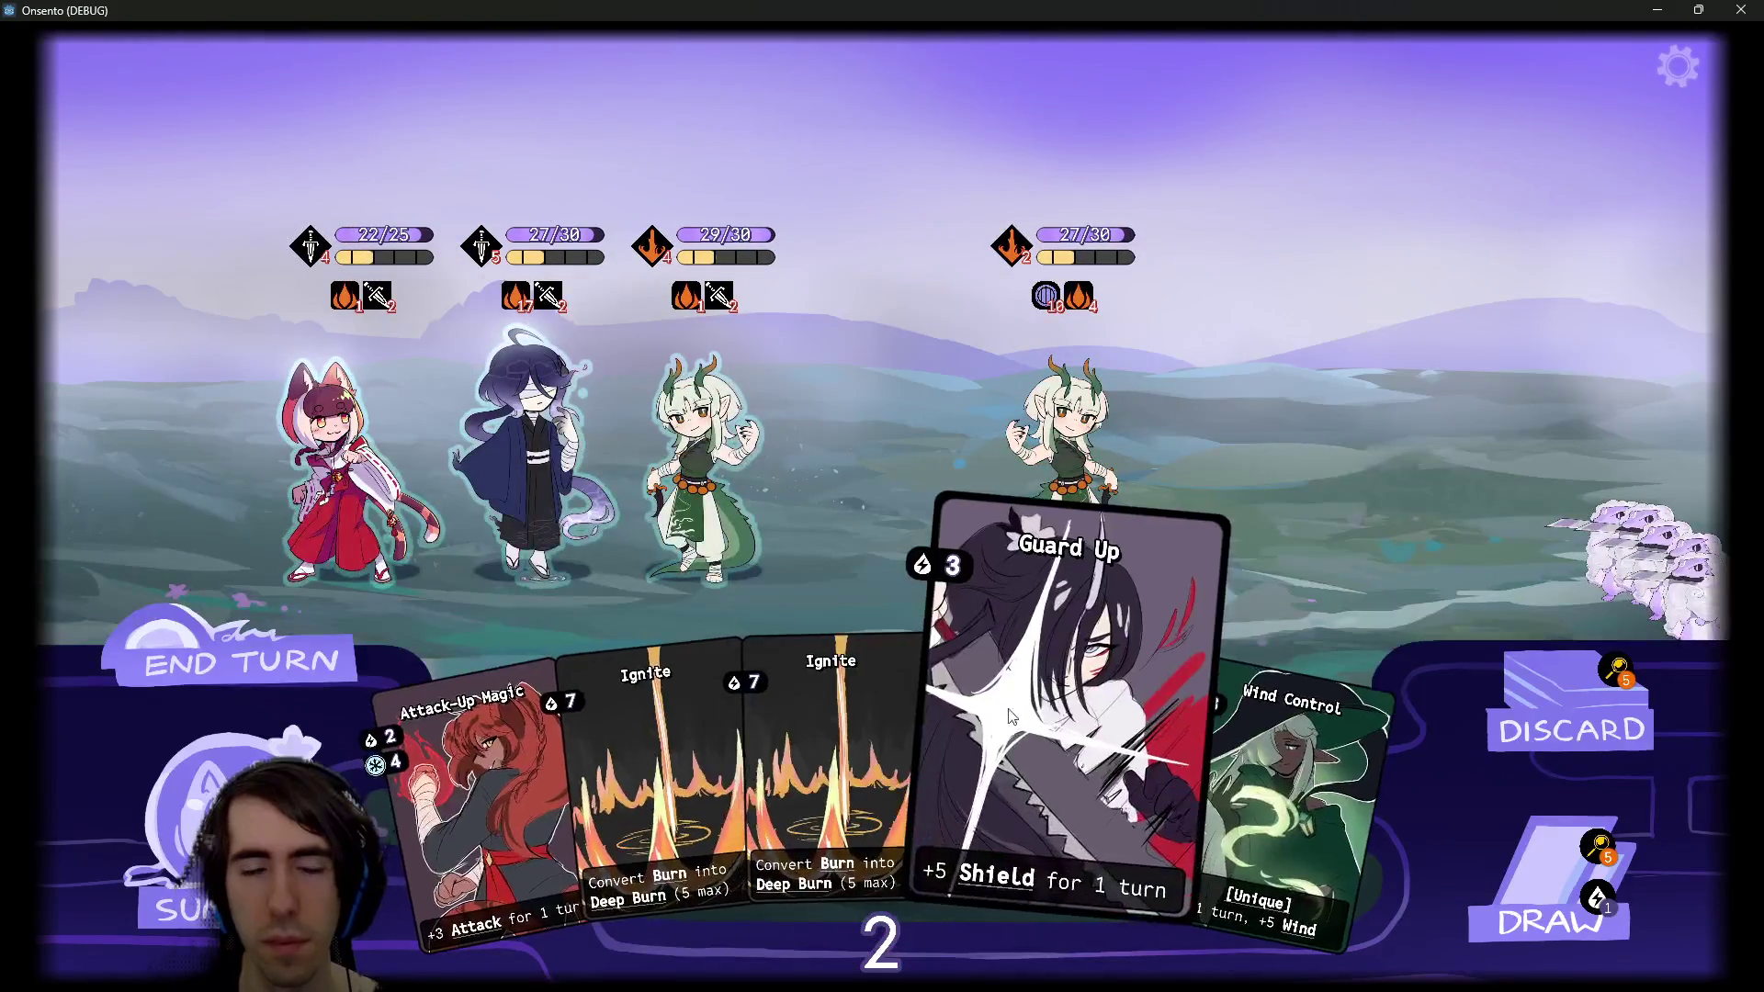
mouse_move(840, 738)
mouse_down()
mouse_move(856, 503)
mouse_move(841, 687)
mouse_up()
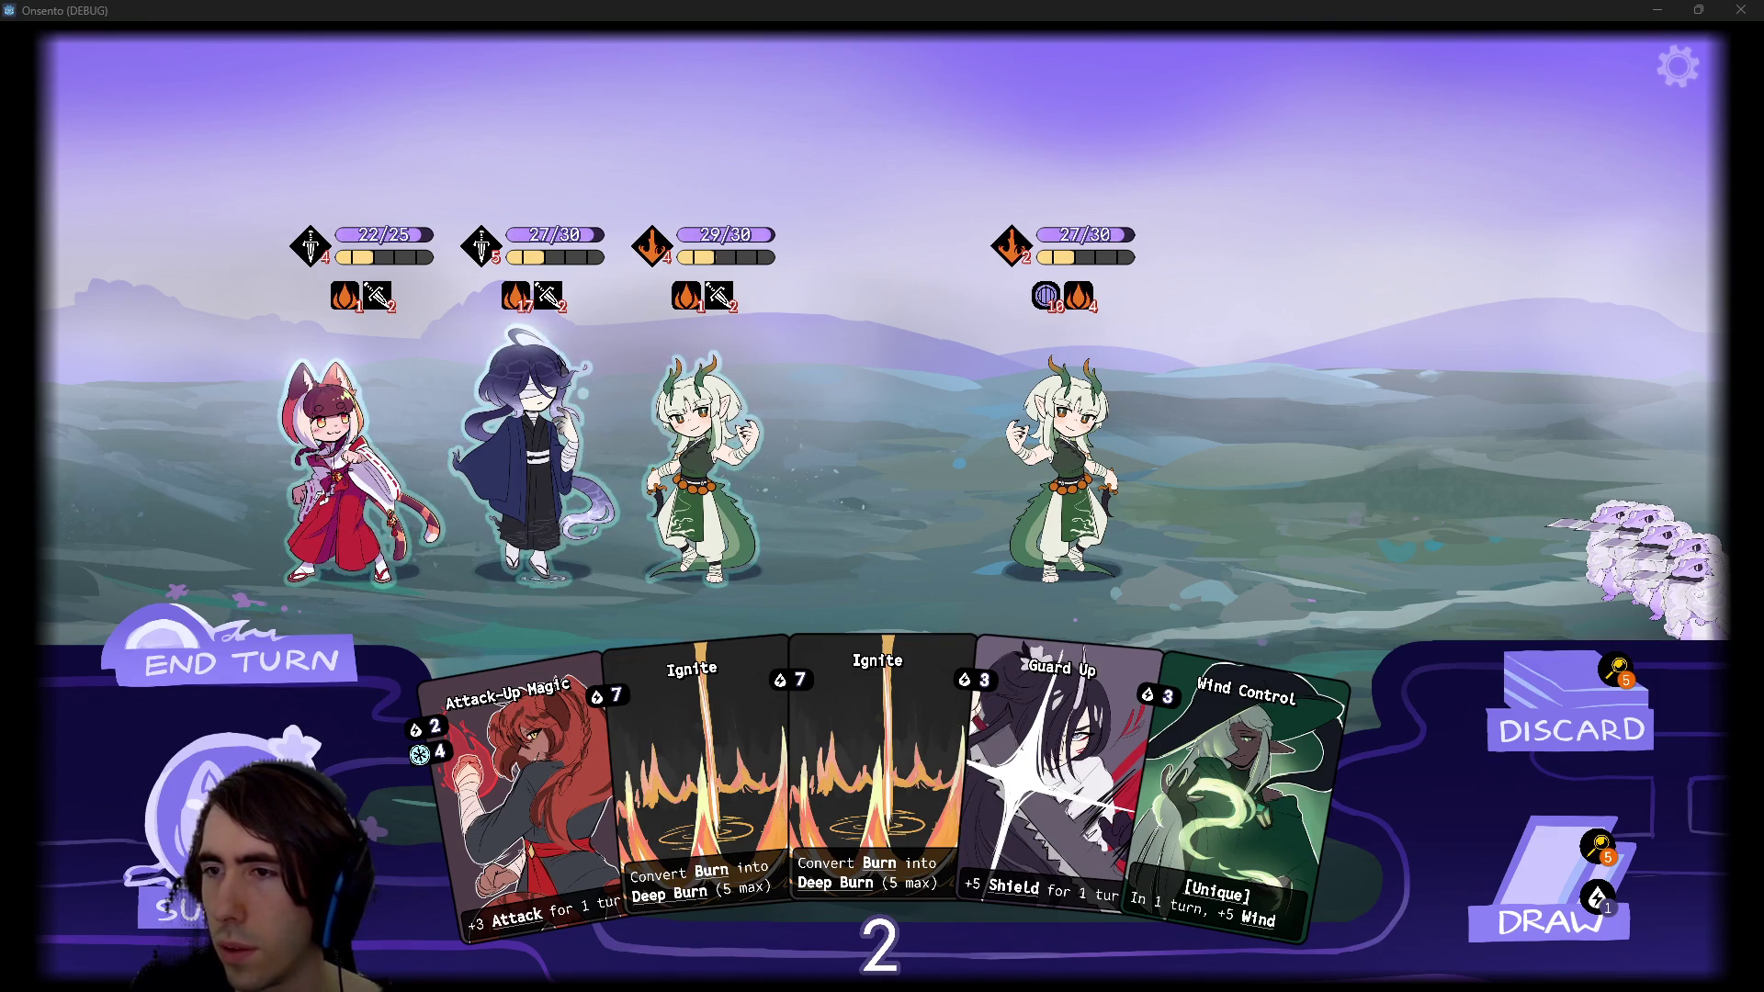
key(alt+Tab)
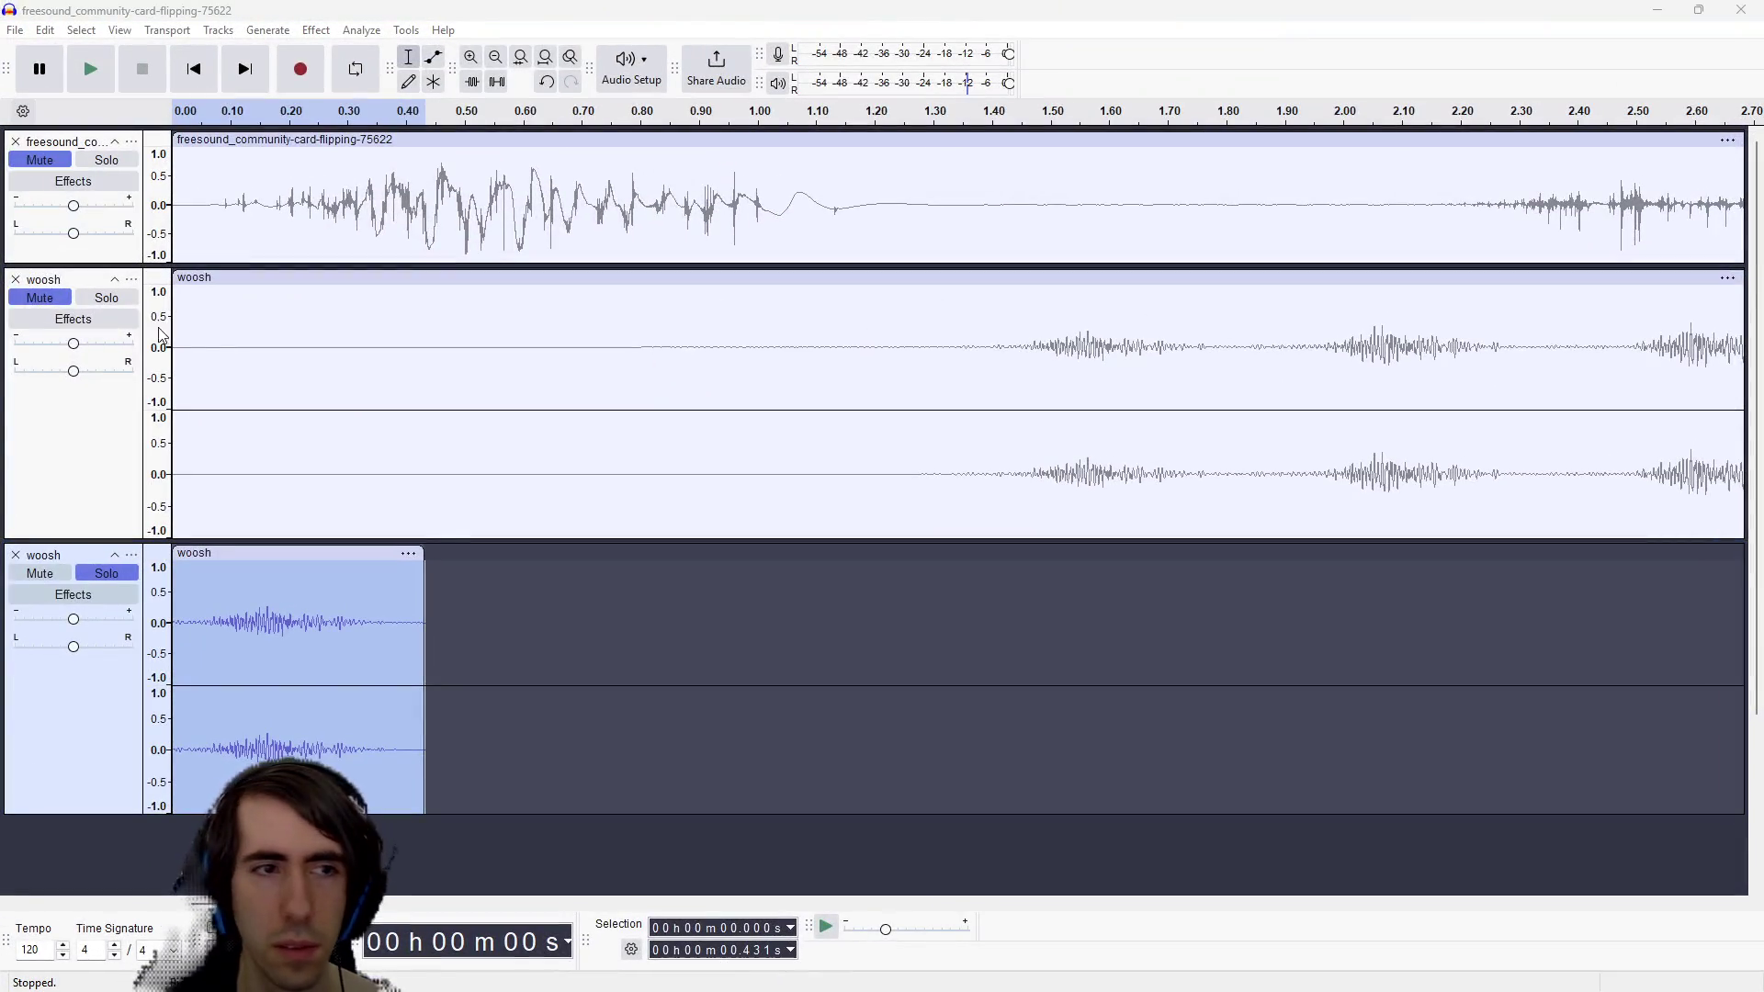
Unmute the long woosh track, unsolo the short one, and play from 1.24 s
click(37, 302)
click(989, 375)
key(space)
key(space)
click(122, 571)
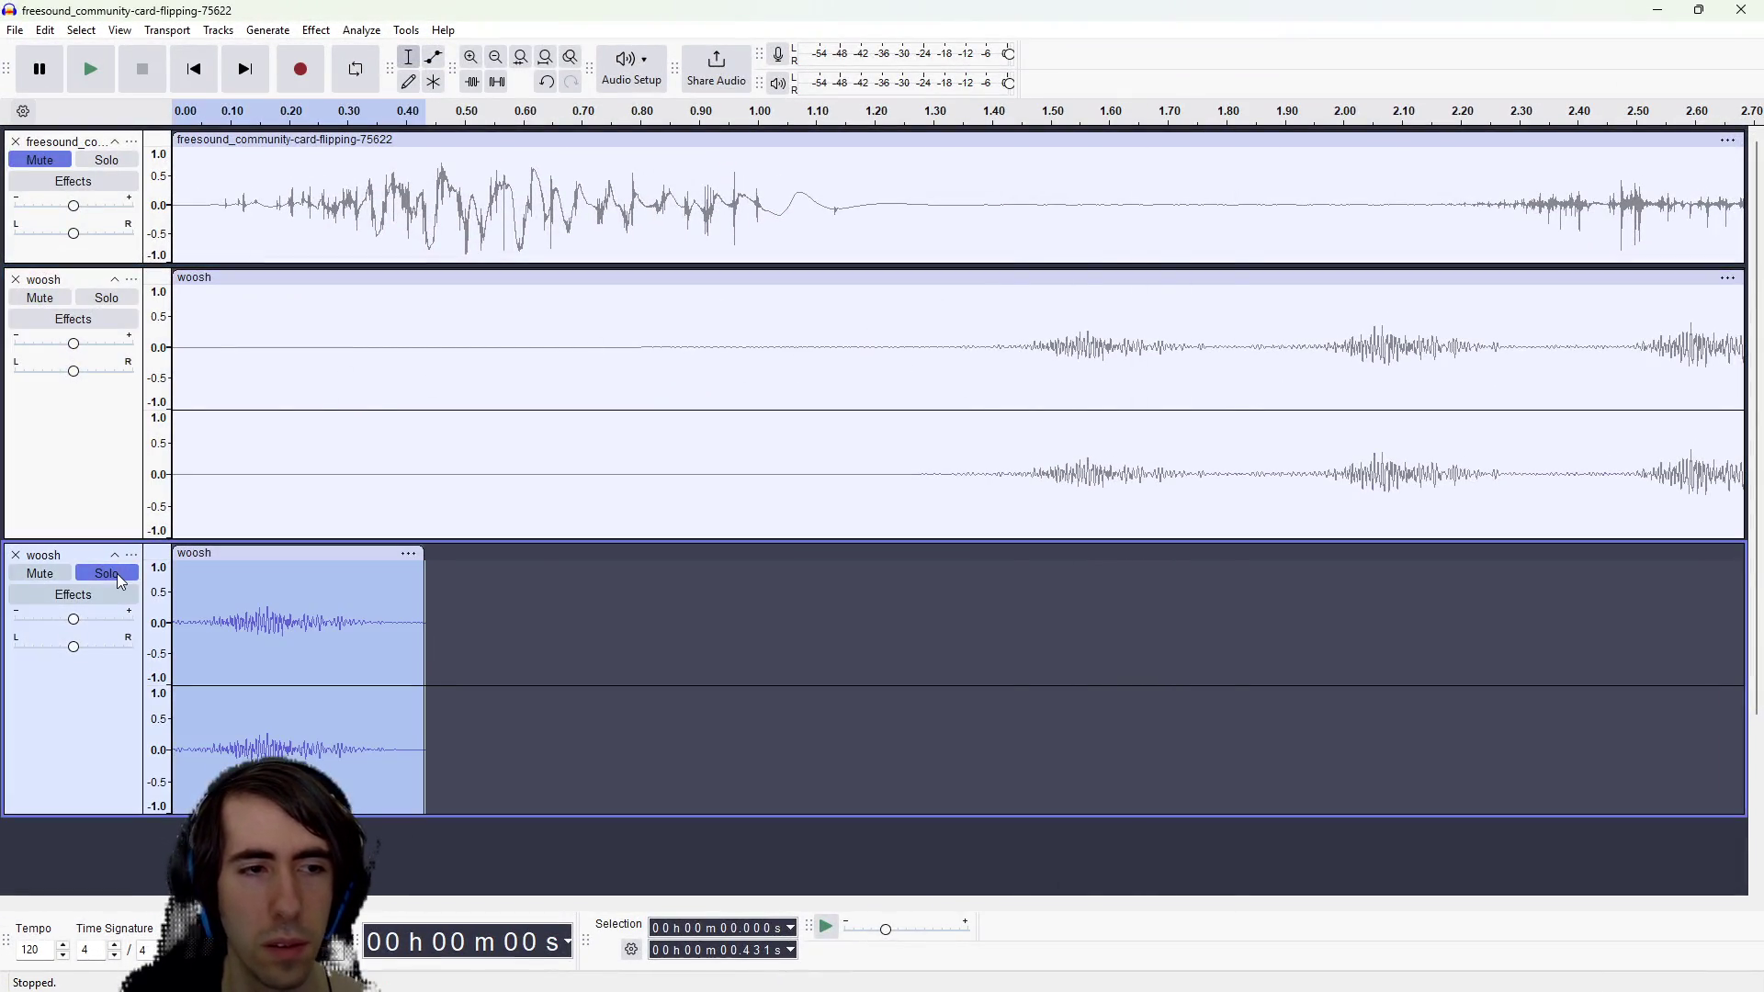
click(896, 368)
key(space)
Audition the woosh loop from about 4 s and 9.4 s, then stop playback
scroll(882, 396, down, 2)
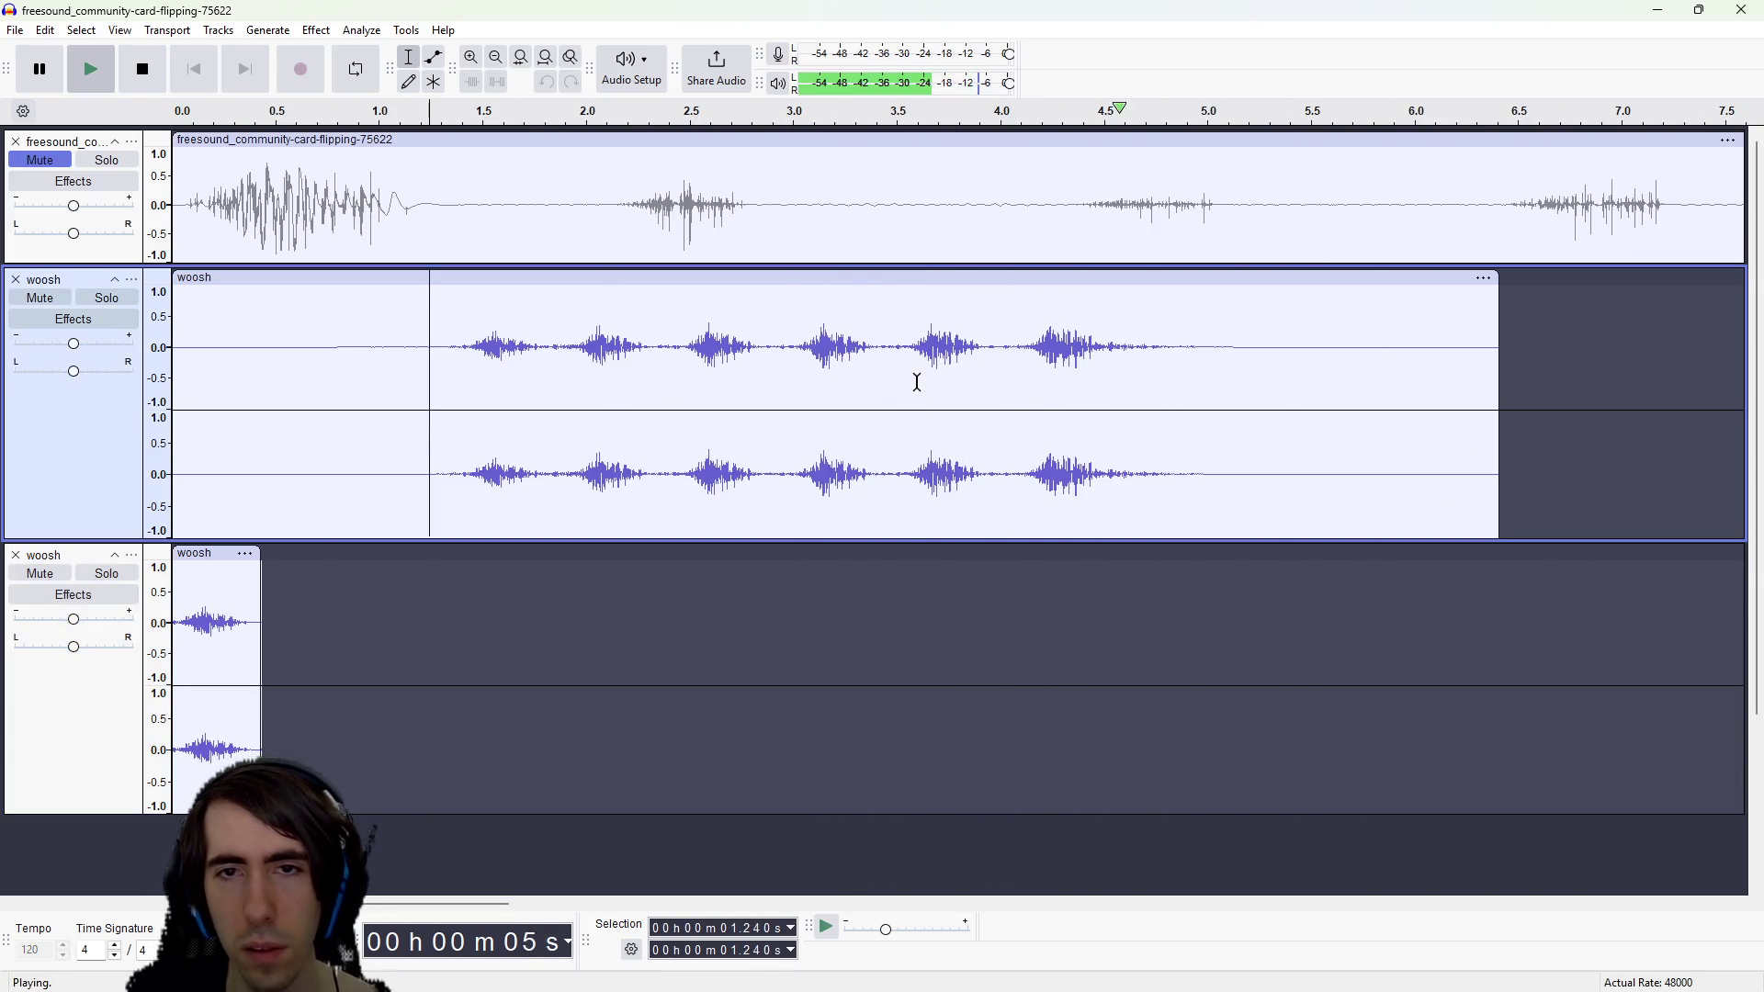
click(1006, 379)
key(space)
key(space)
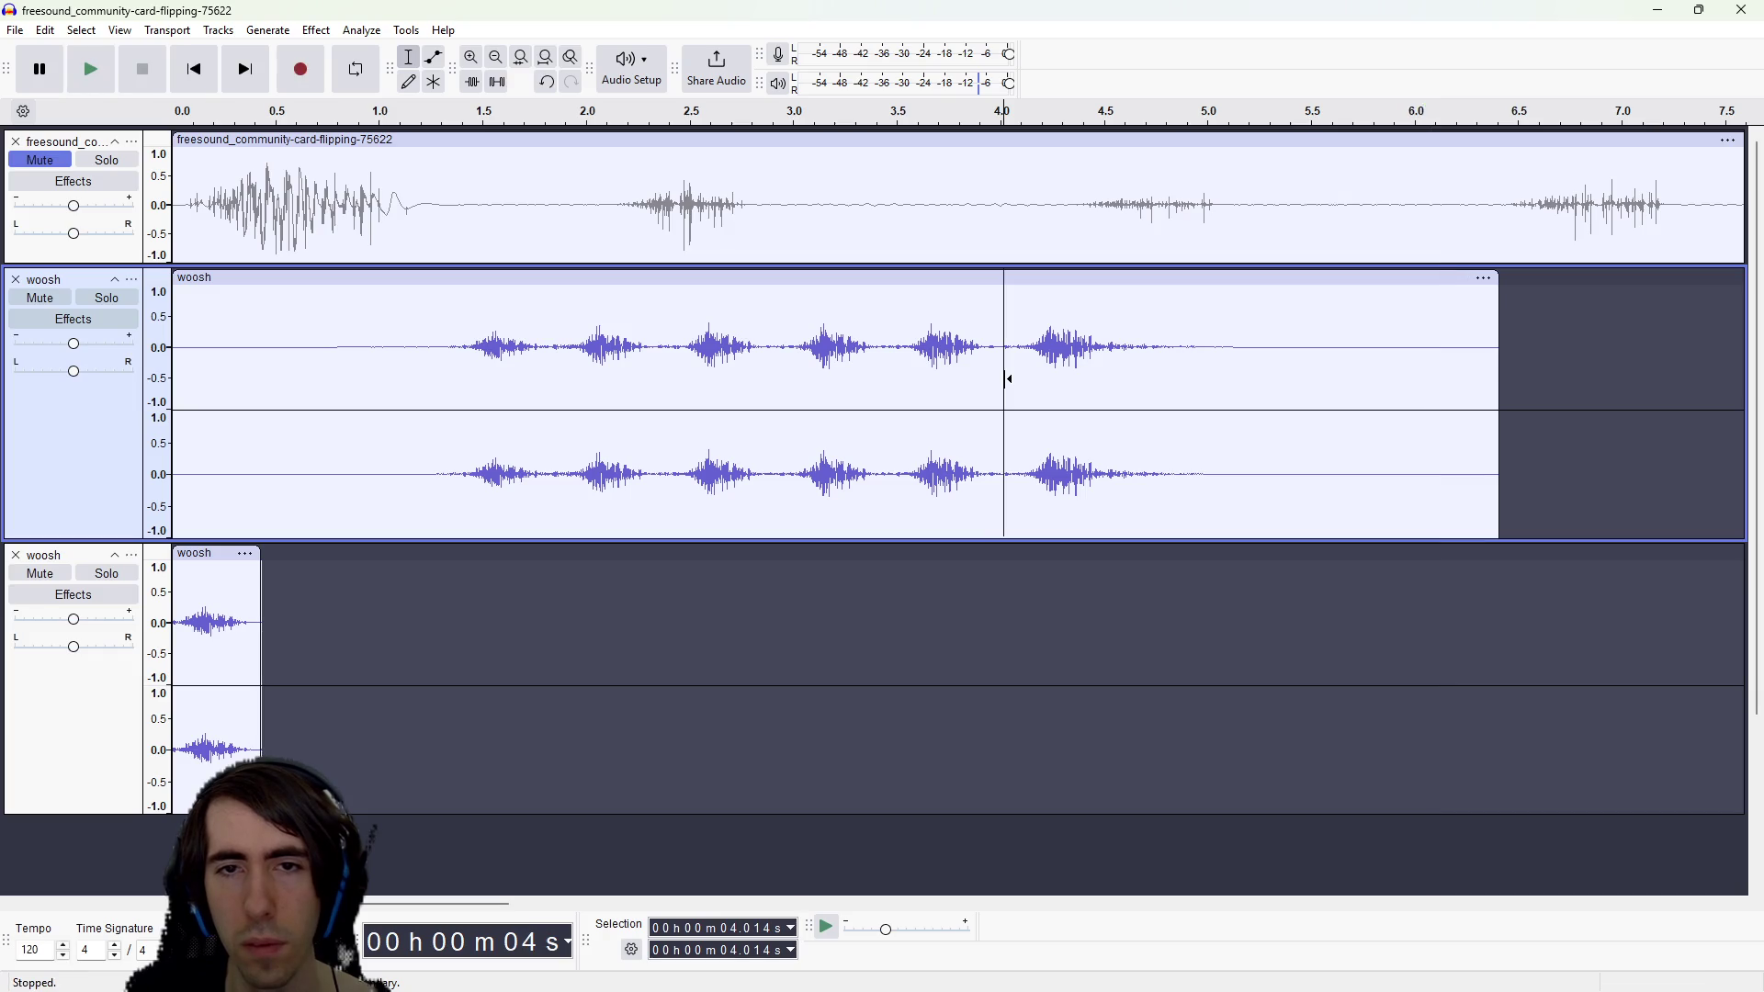
scroll(1092, 372, up, 1)
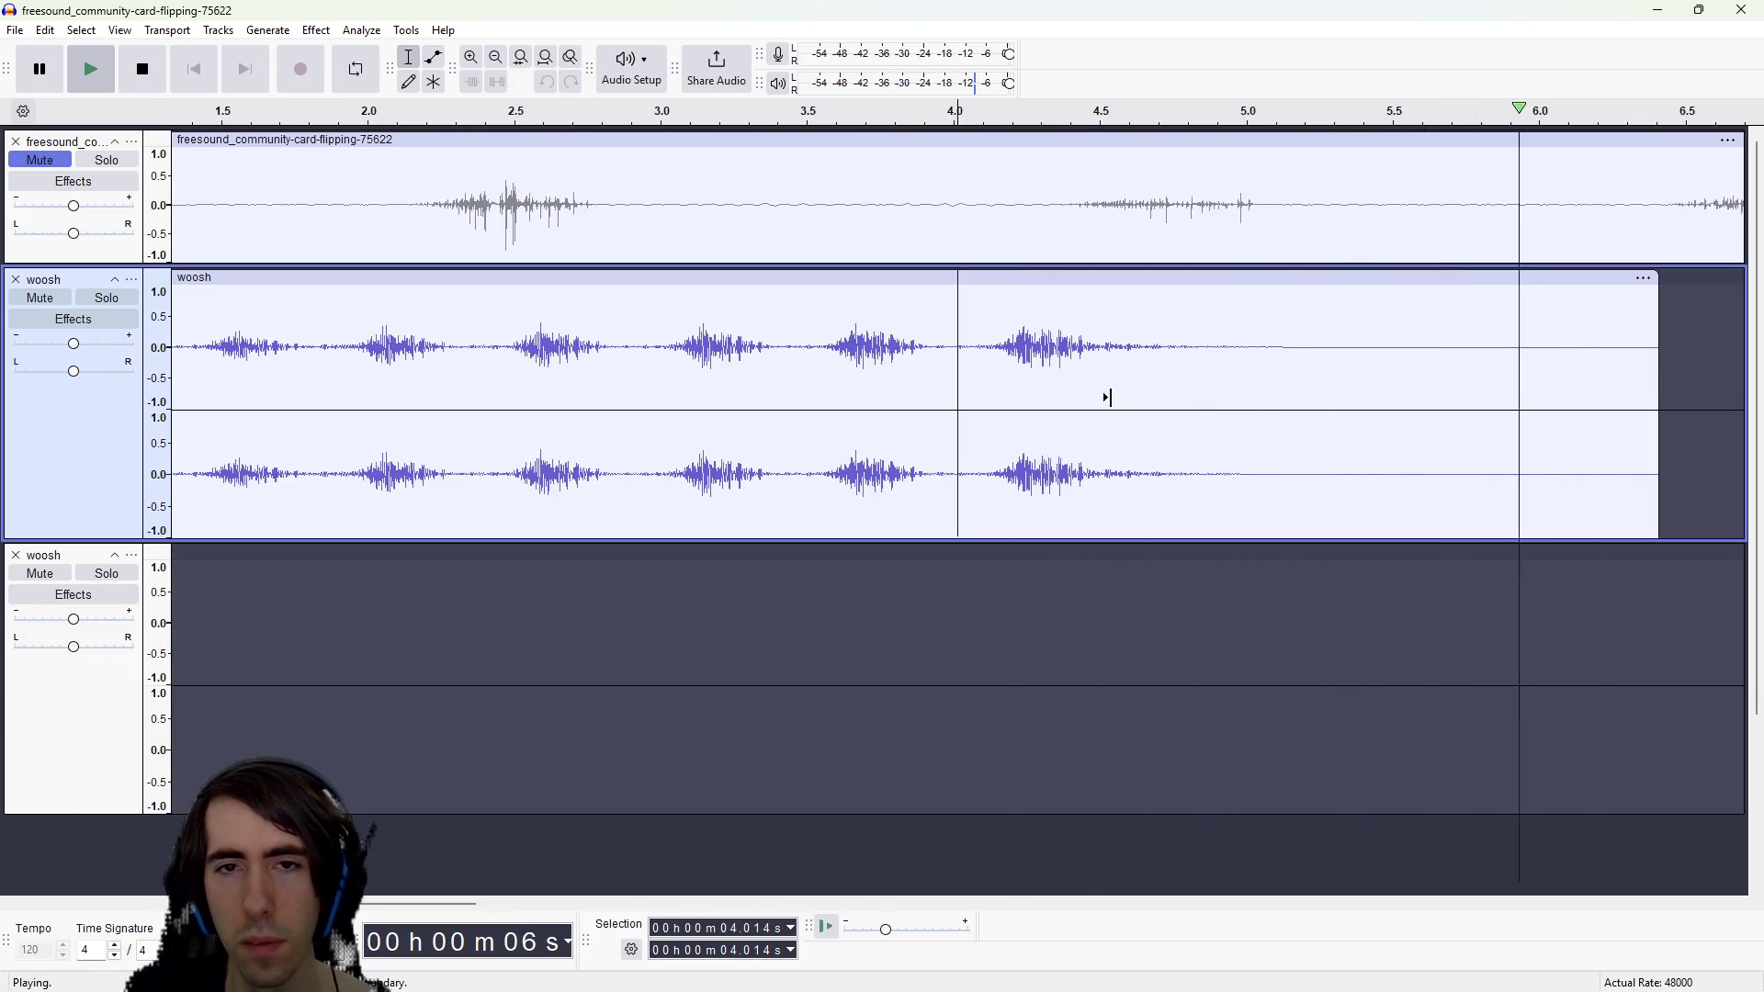
click(949, 355)
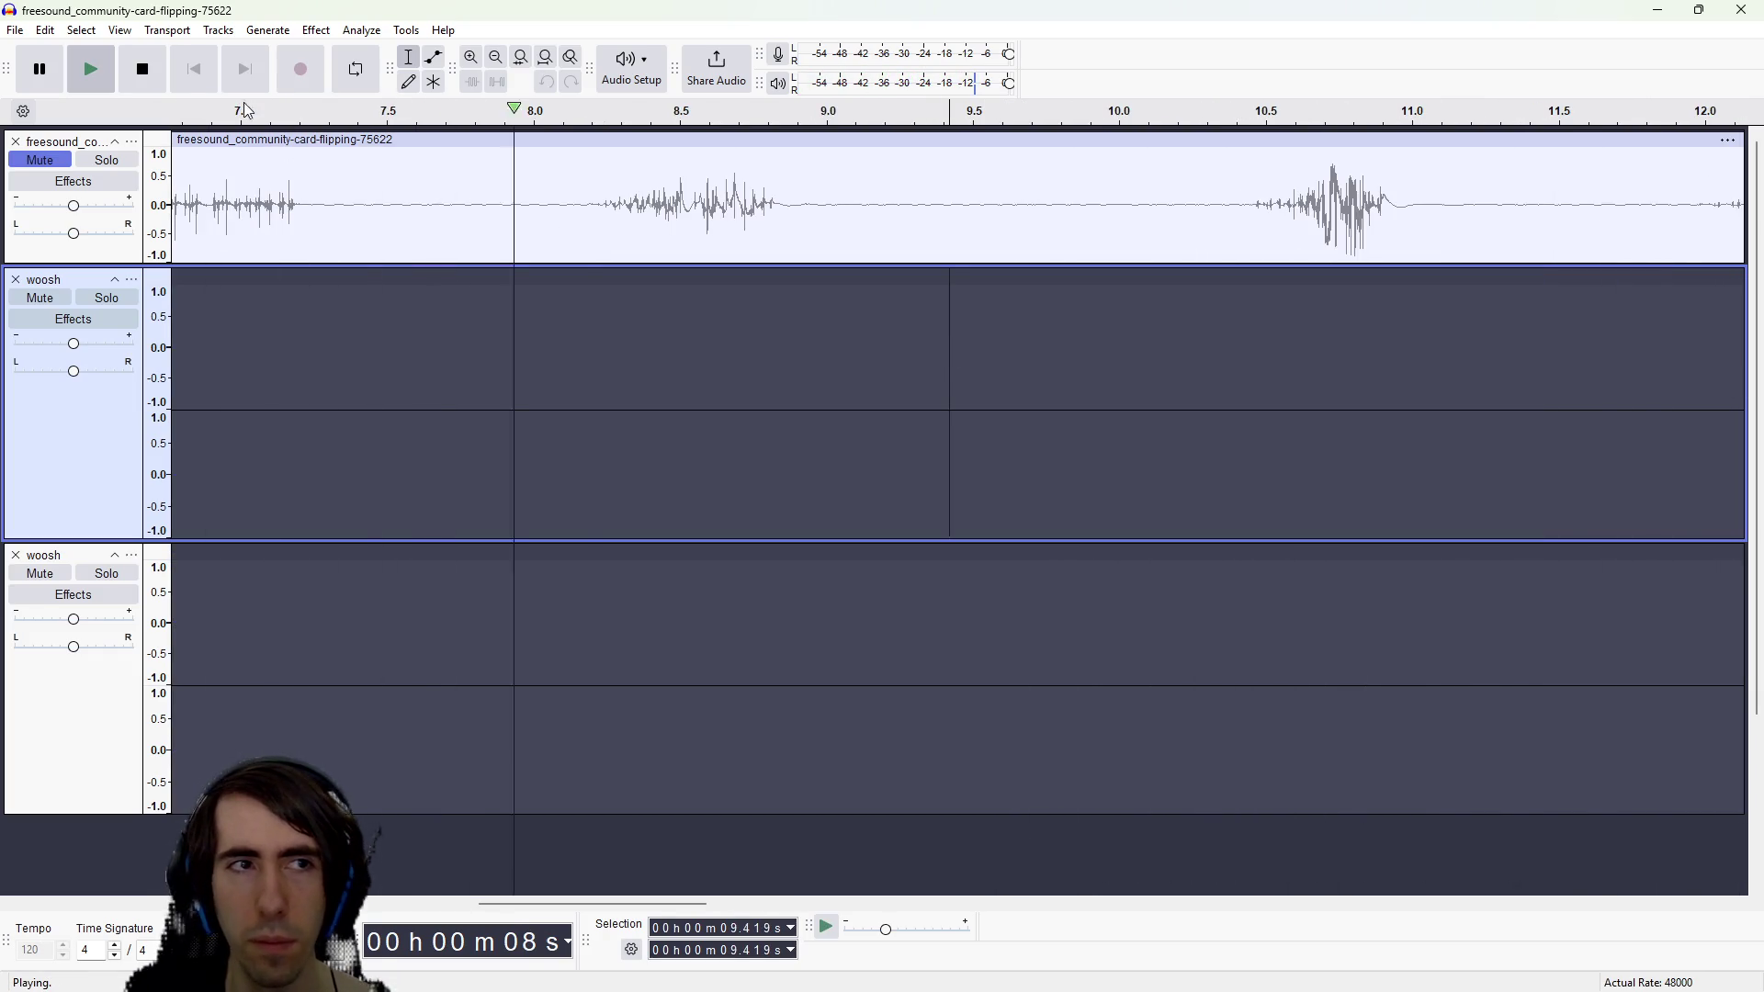
key(space)
key(alt+Tab)
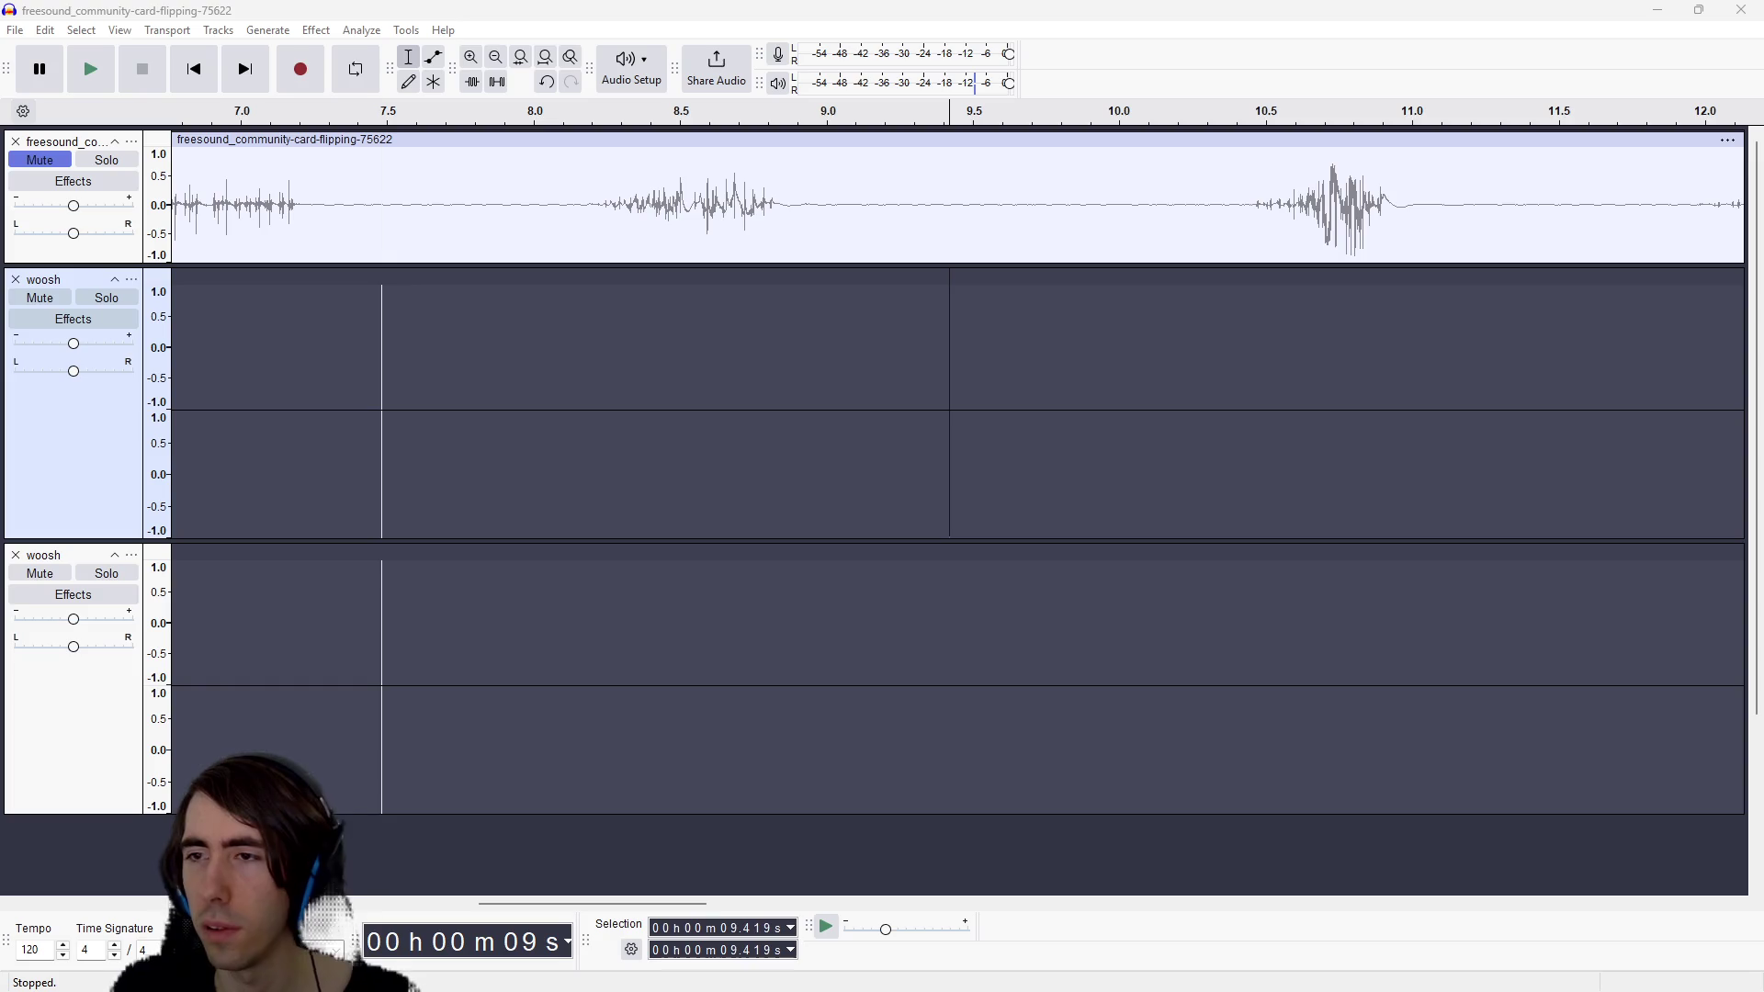
key(alt+Tab)
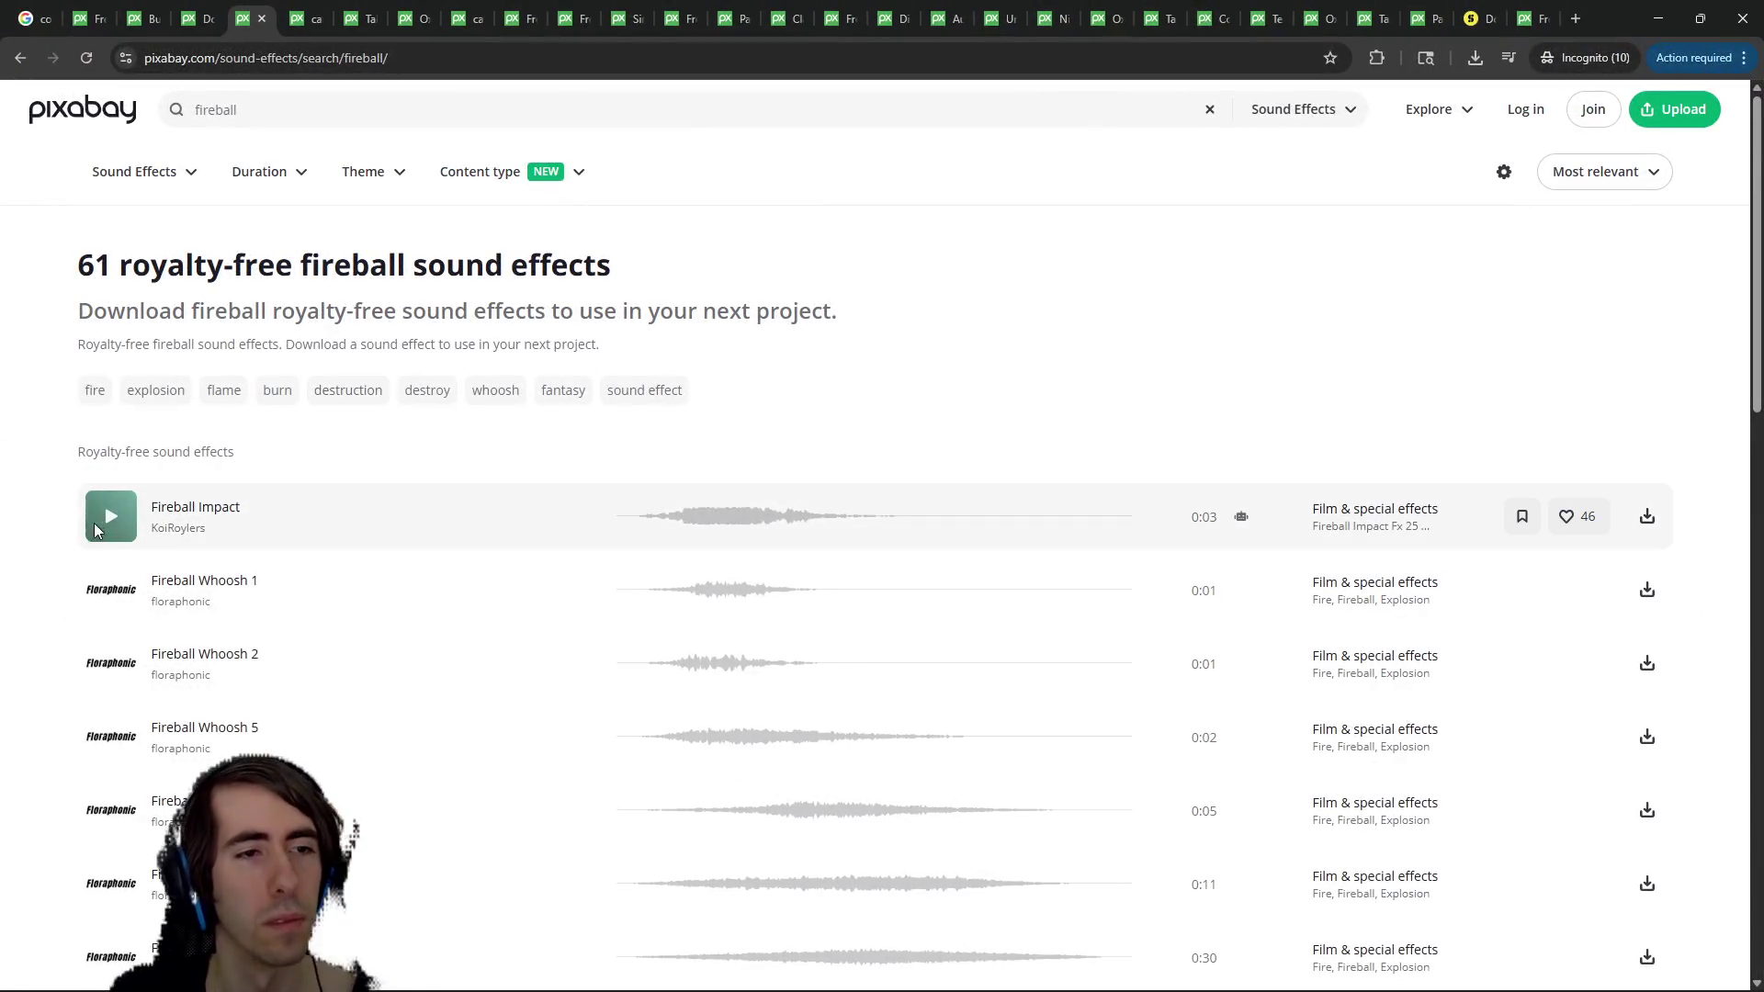
Preview the Fireball Impact and Fireball Whoosh 1, 2, 3 and 5 sounds
click(93, 522)
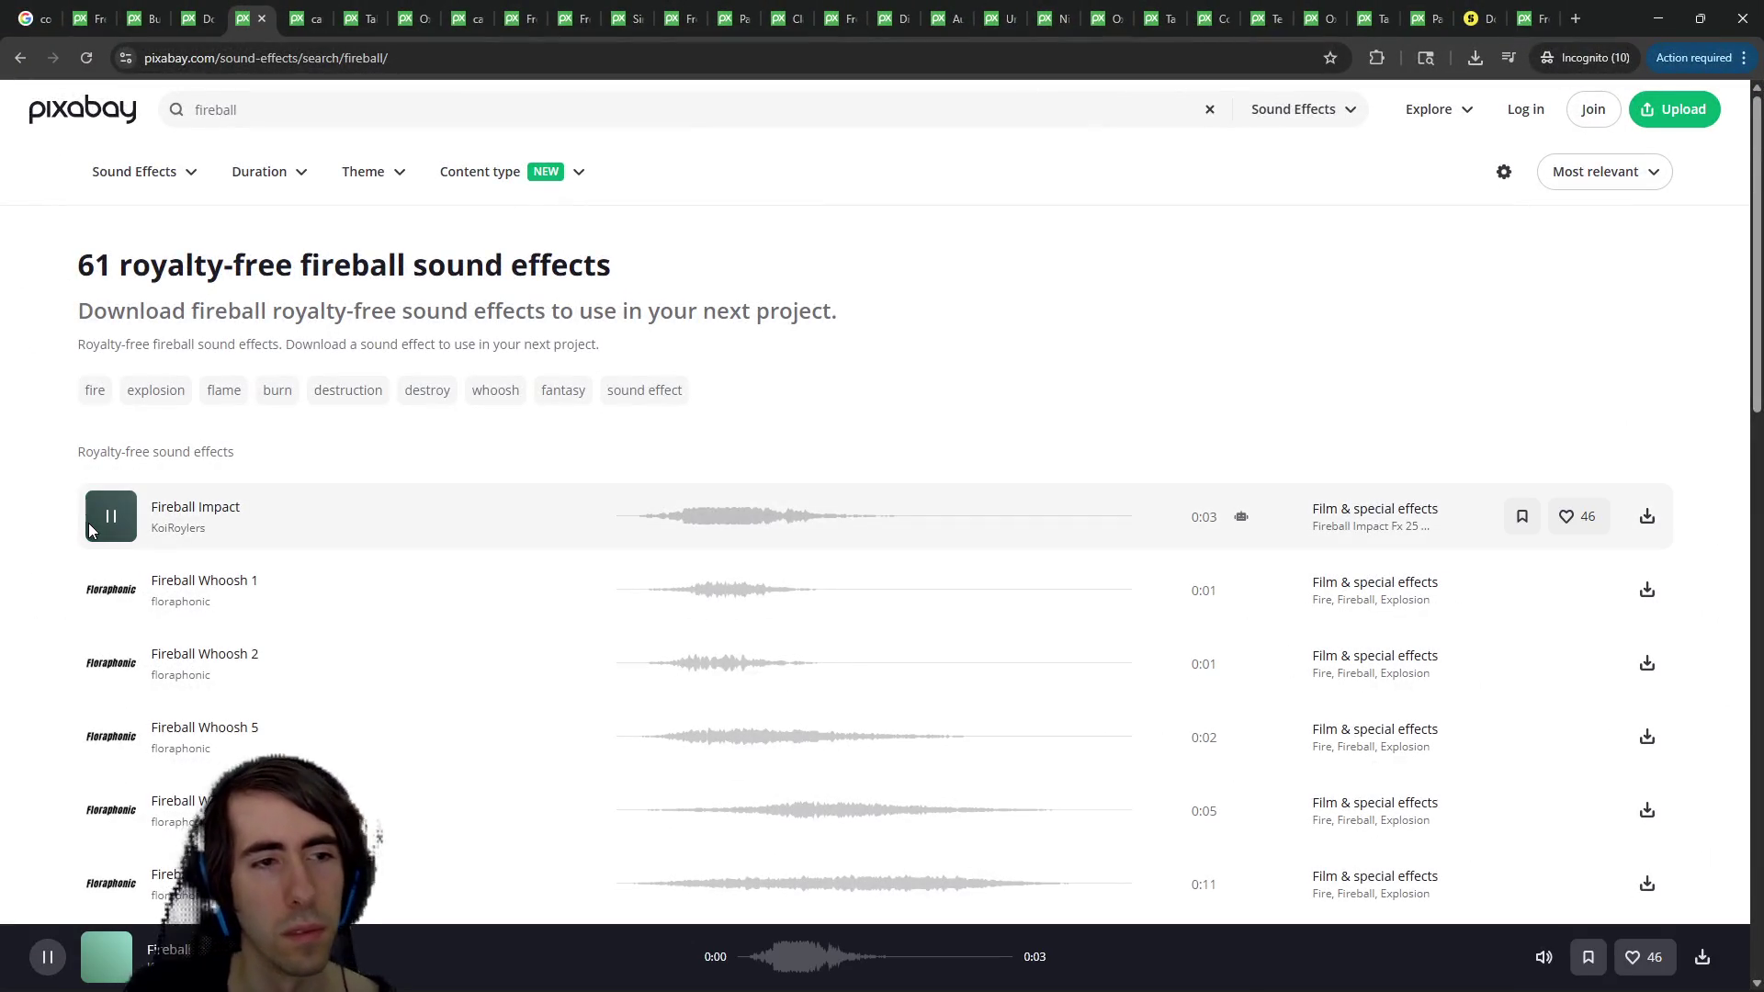
click(103, 576)
click(117, 671)
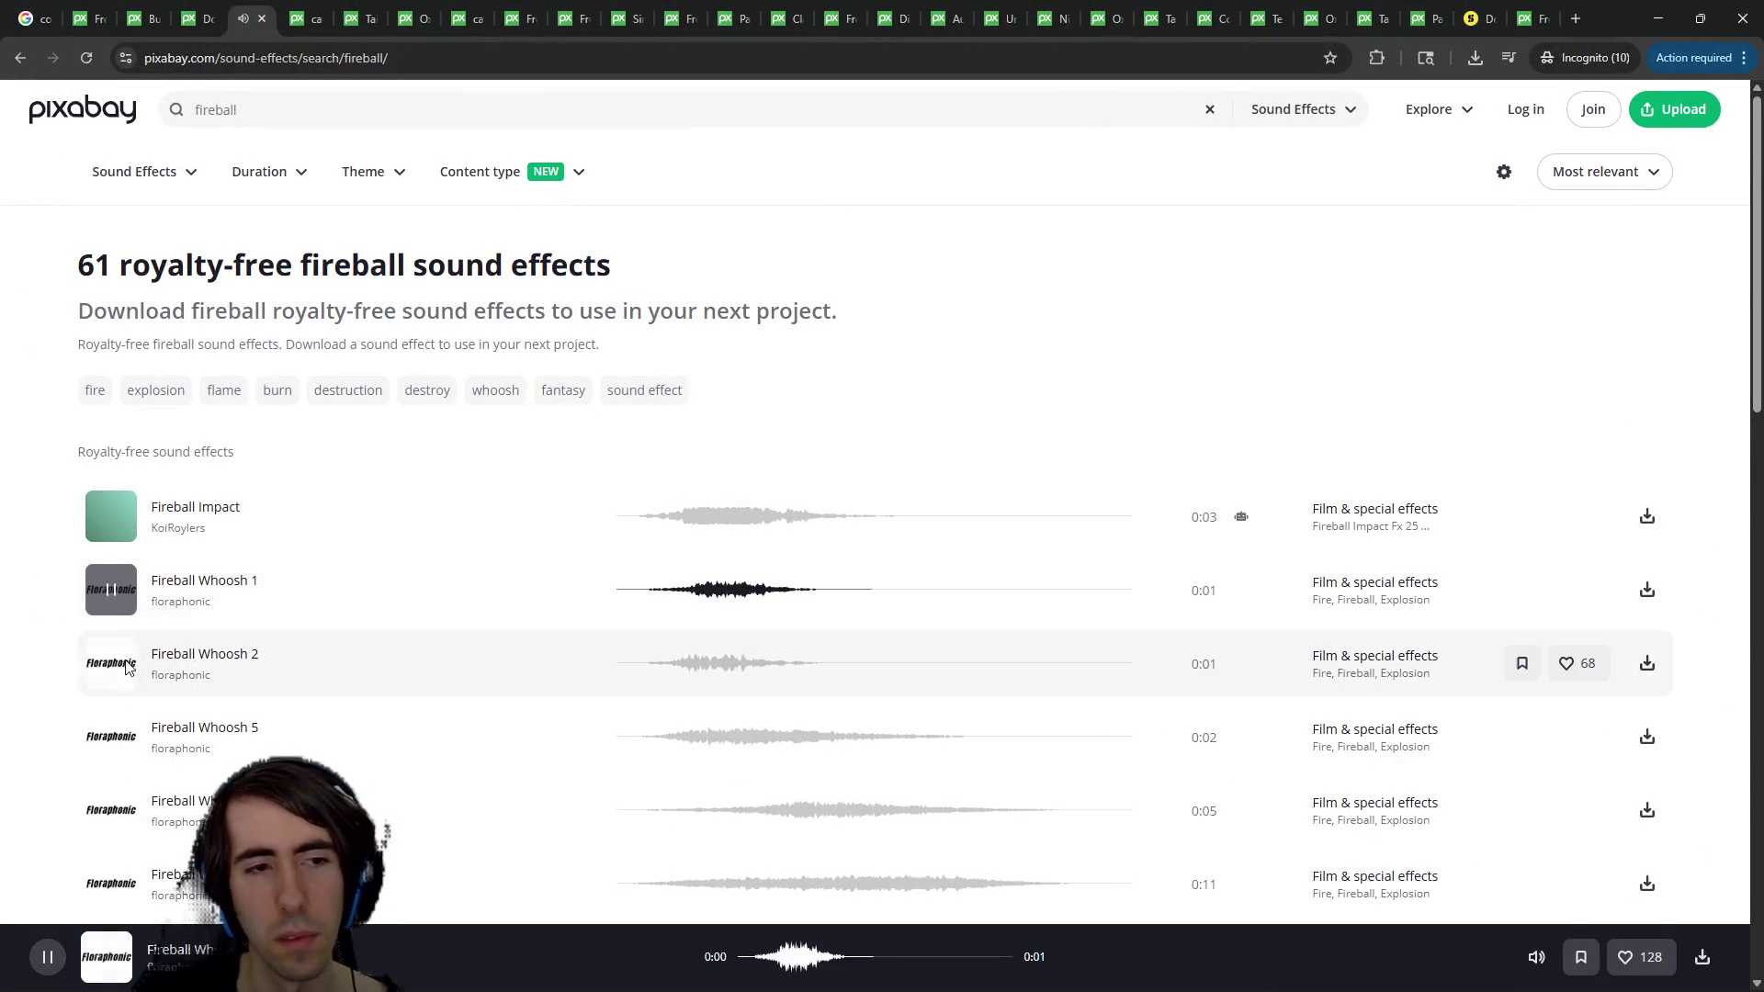
key(alt+Tab)
click(119, 663)
click(111, 736)
scroll(316, 708, down, 5)
click(99, 569)
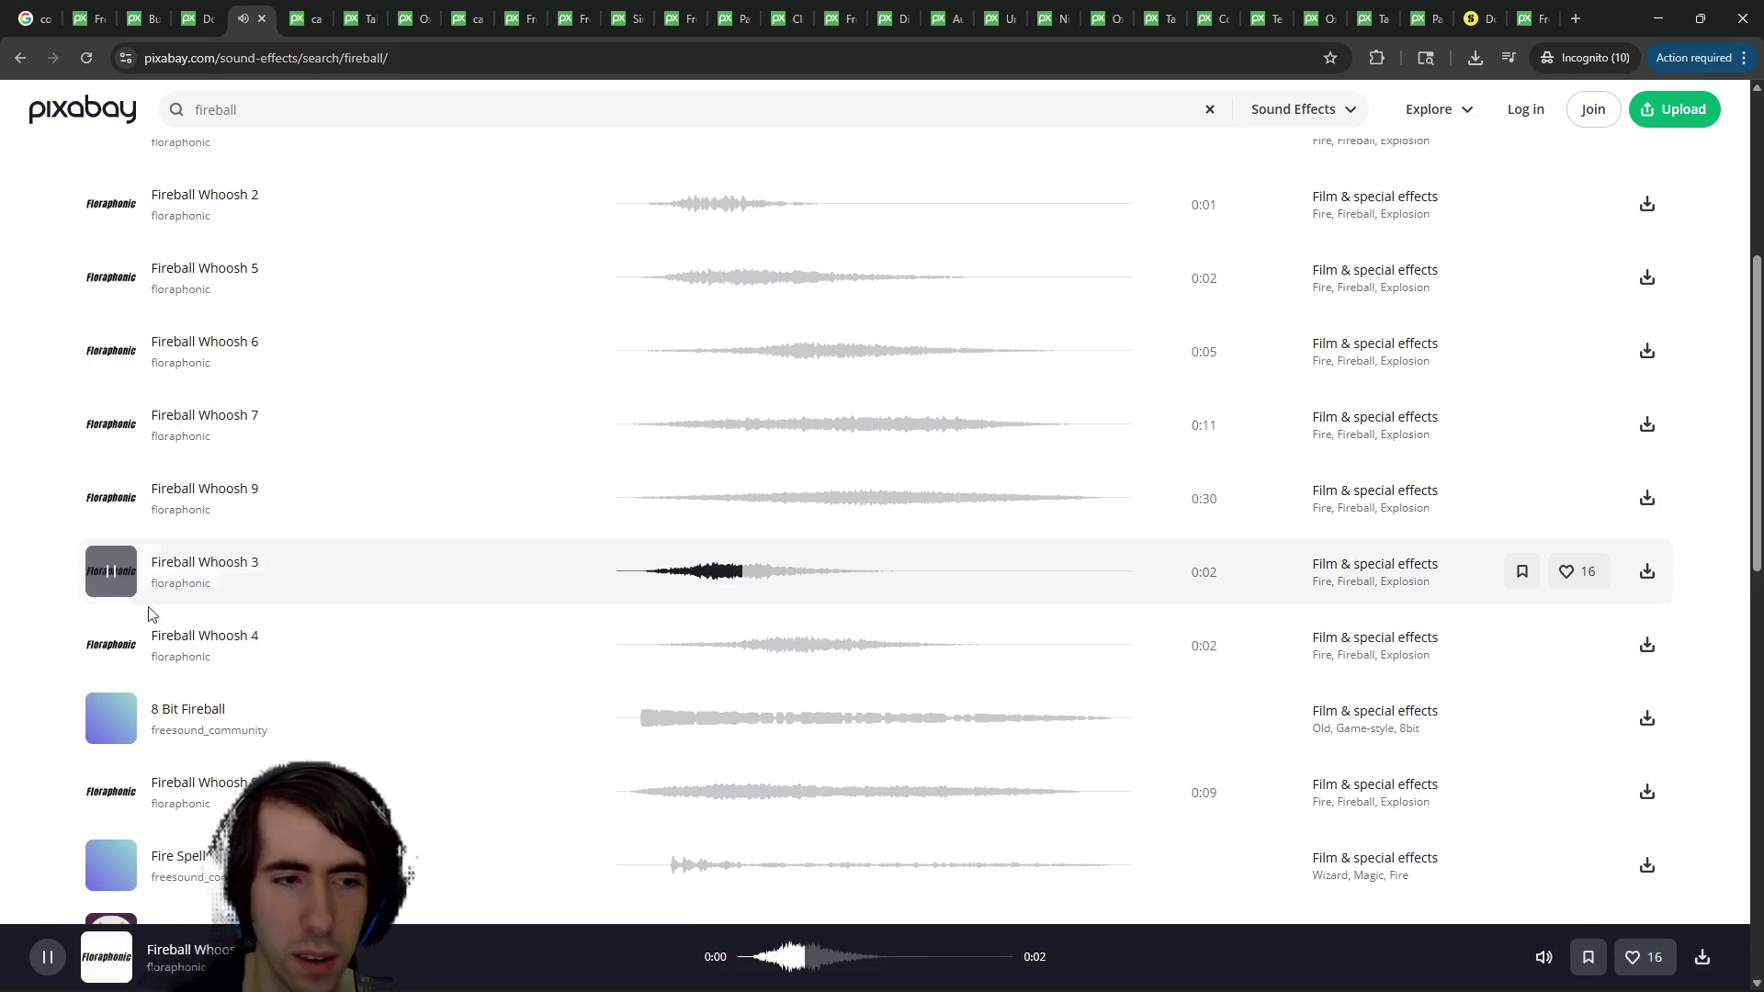
Preview the Fire Spell, Lava Loop 2, Lava Loop 3 and Explosion FX sounds
scroll(111, 588, down, 3)
click(115, 591)
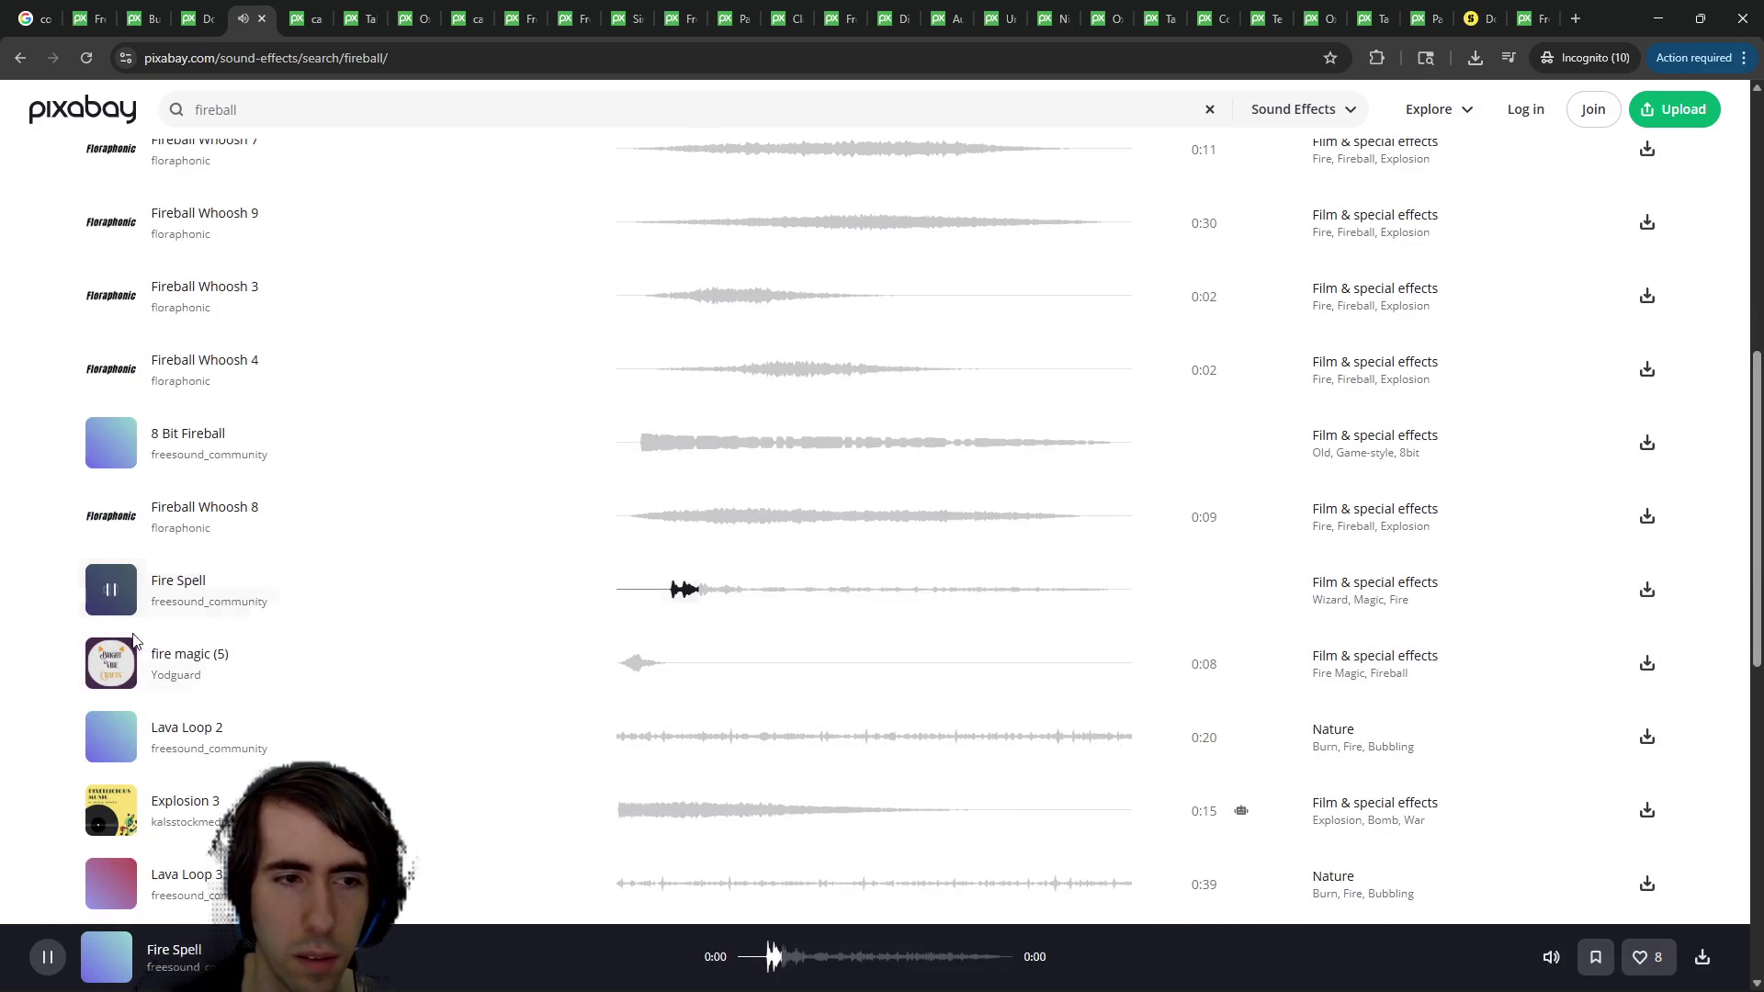
click(99, 746)
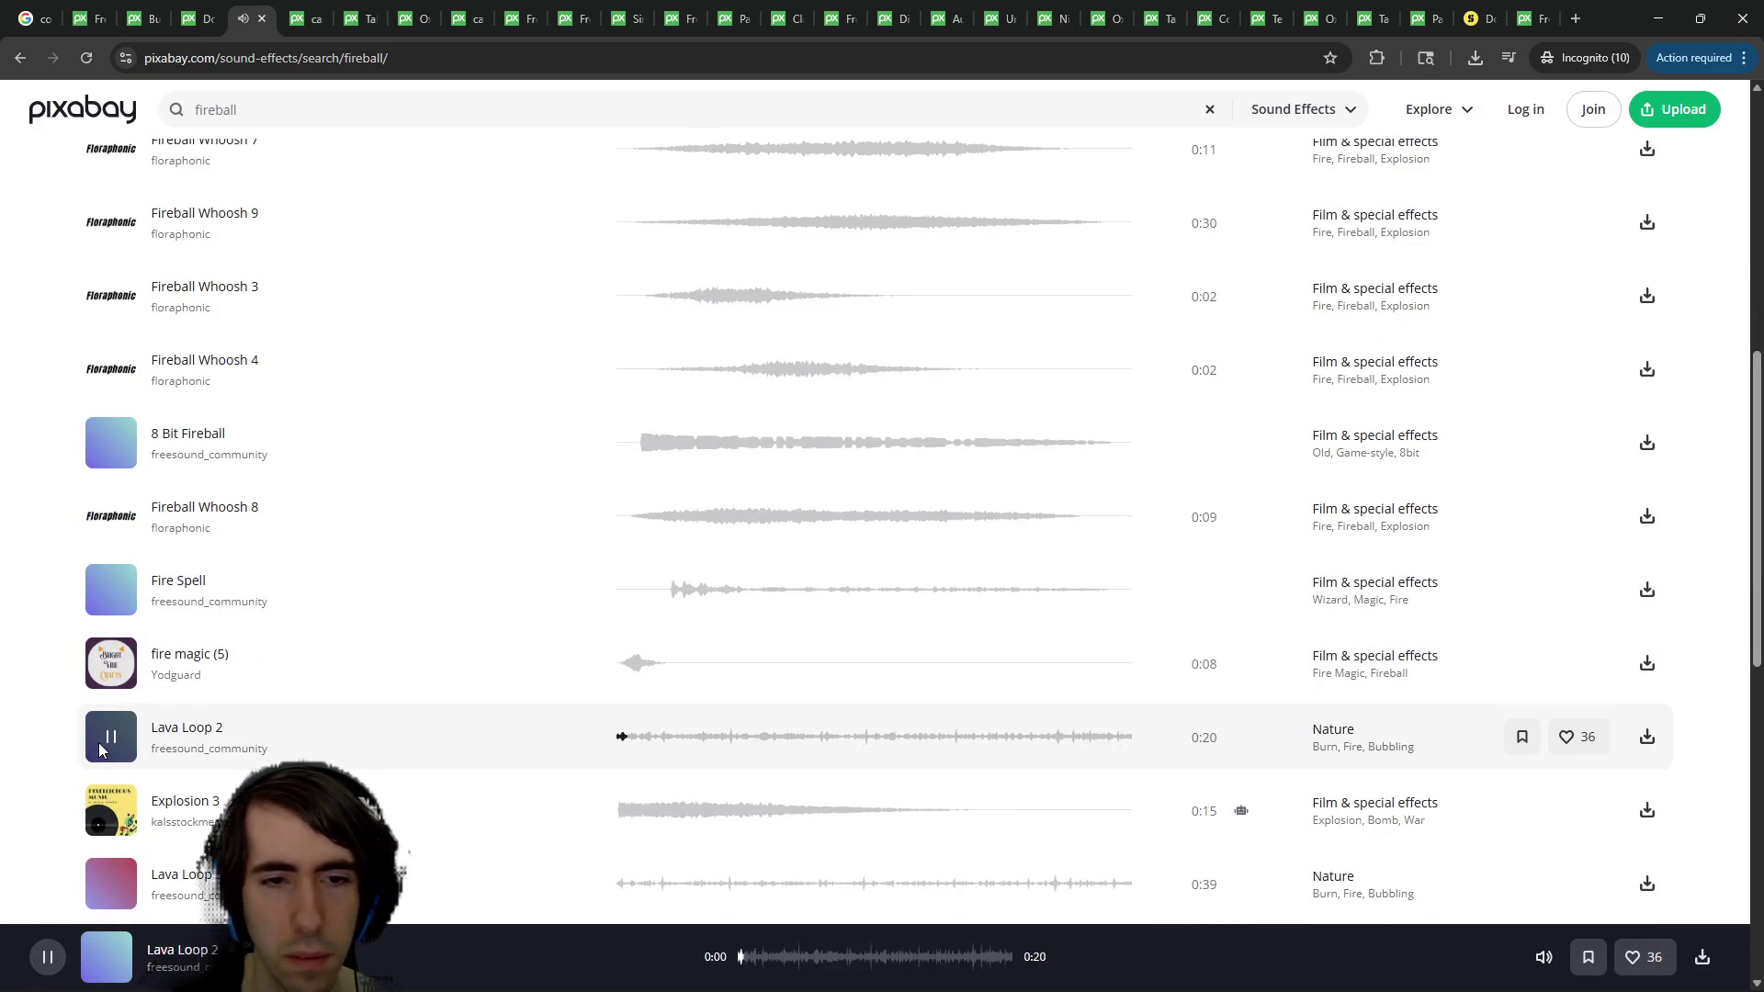
scroll(924, 719, down, 1)
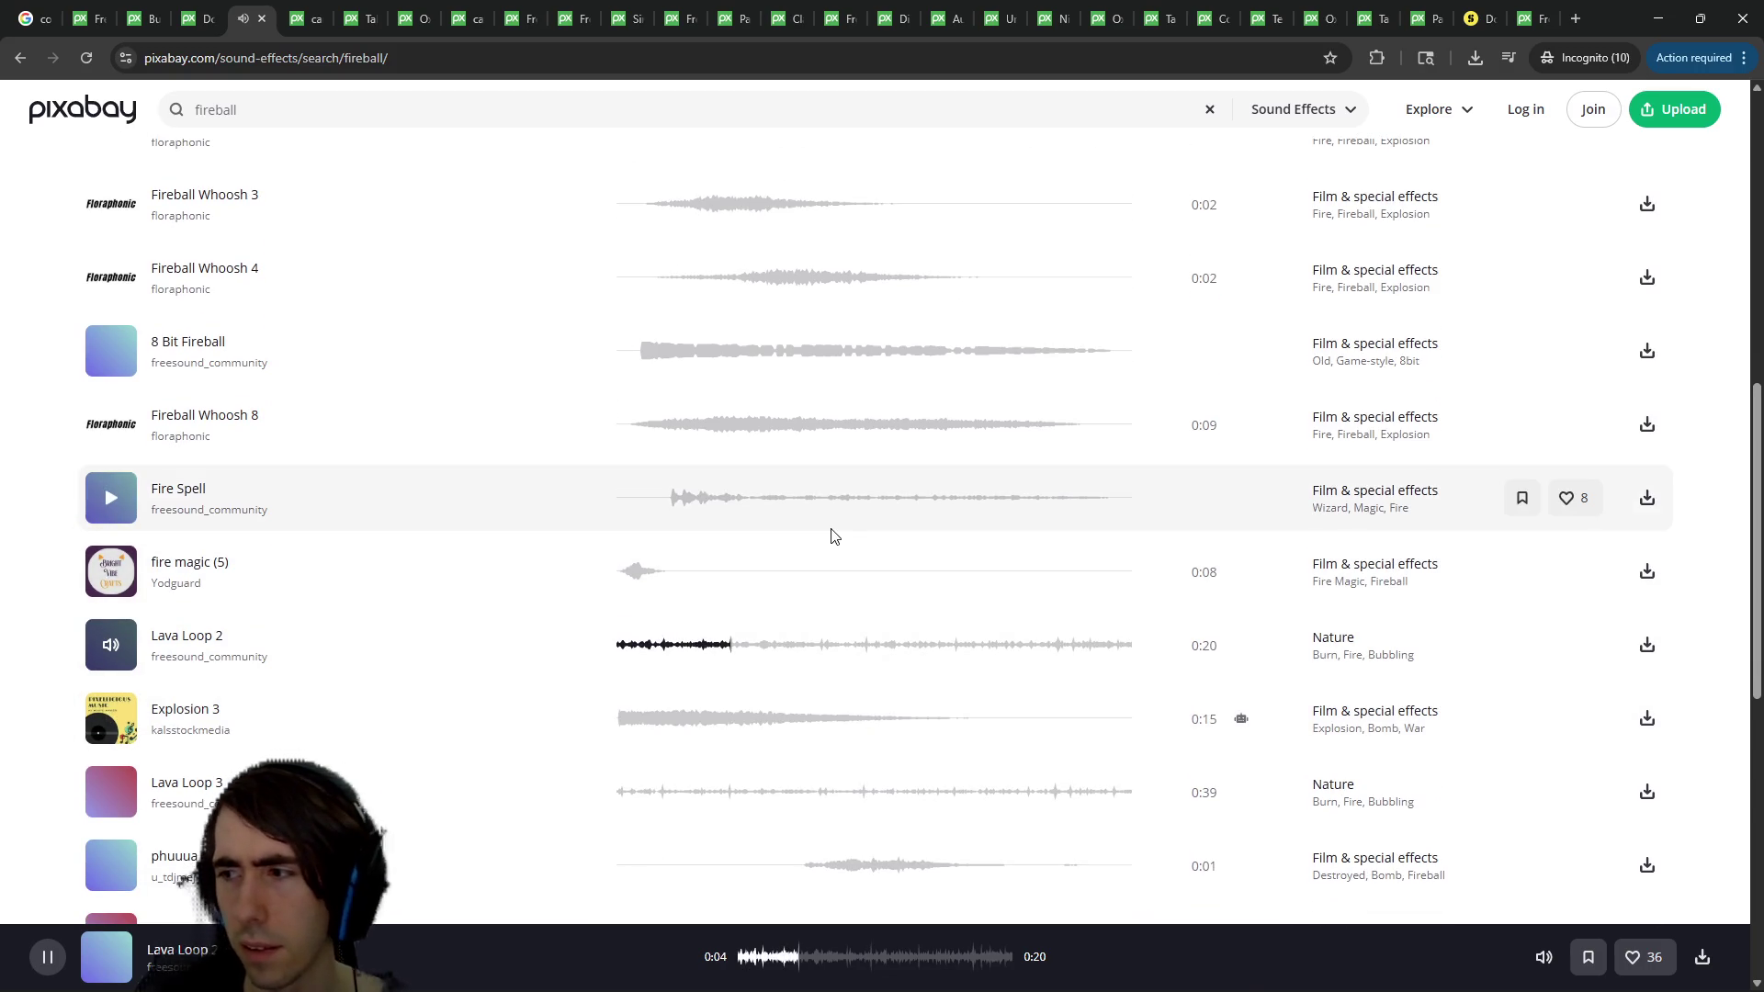
click(123, 794)
scroll(413, 720, down, 4)
click(105, 641)
Open a second fireball results tab and select its search term for replacement
mouse_move(105, 642)
mouse_down()
mouse_move(175, 126)
mouse_move(137, 64)
mouse_move(324, 7)
mouse_up()
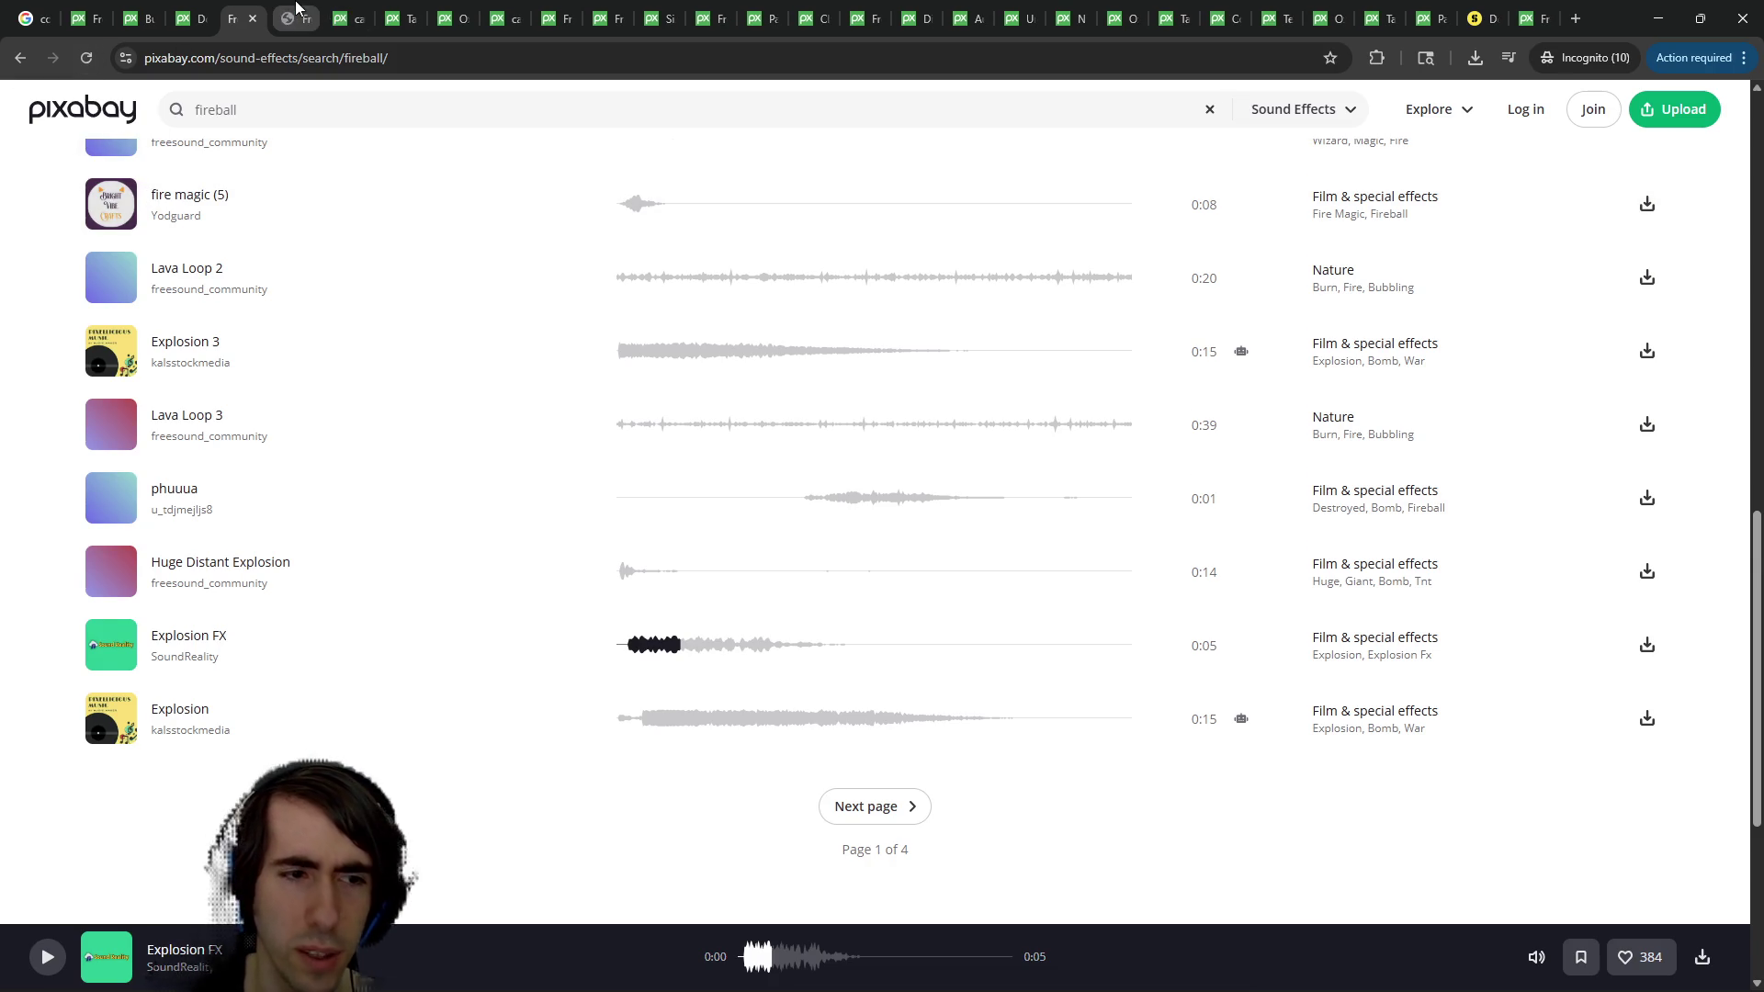
click(294, 18)
click(476, 102)
key(ctrl+a)
Search for 'boils' and preview Water Boils, Boiling Water Sound and Heavy Bubbles
text(boils)
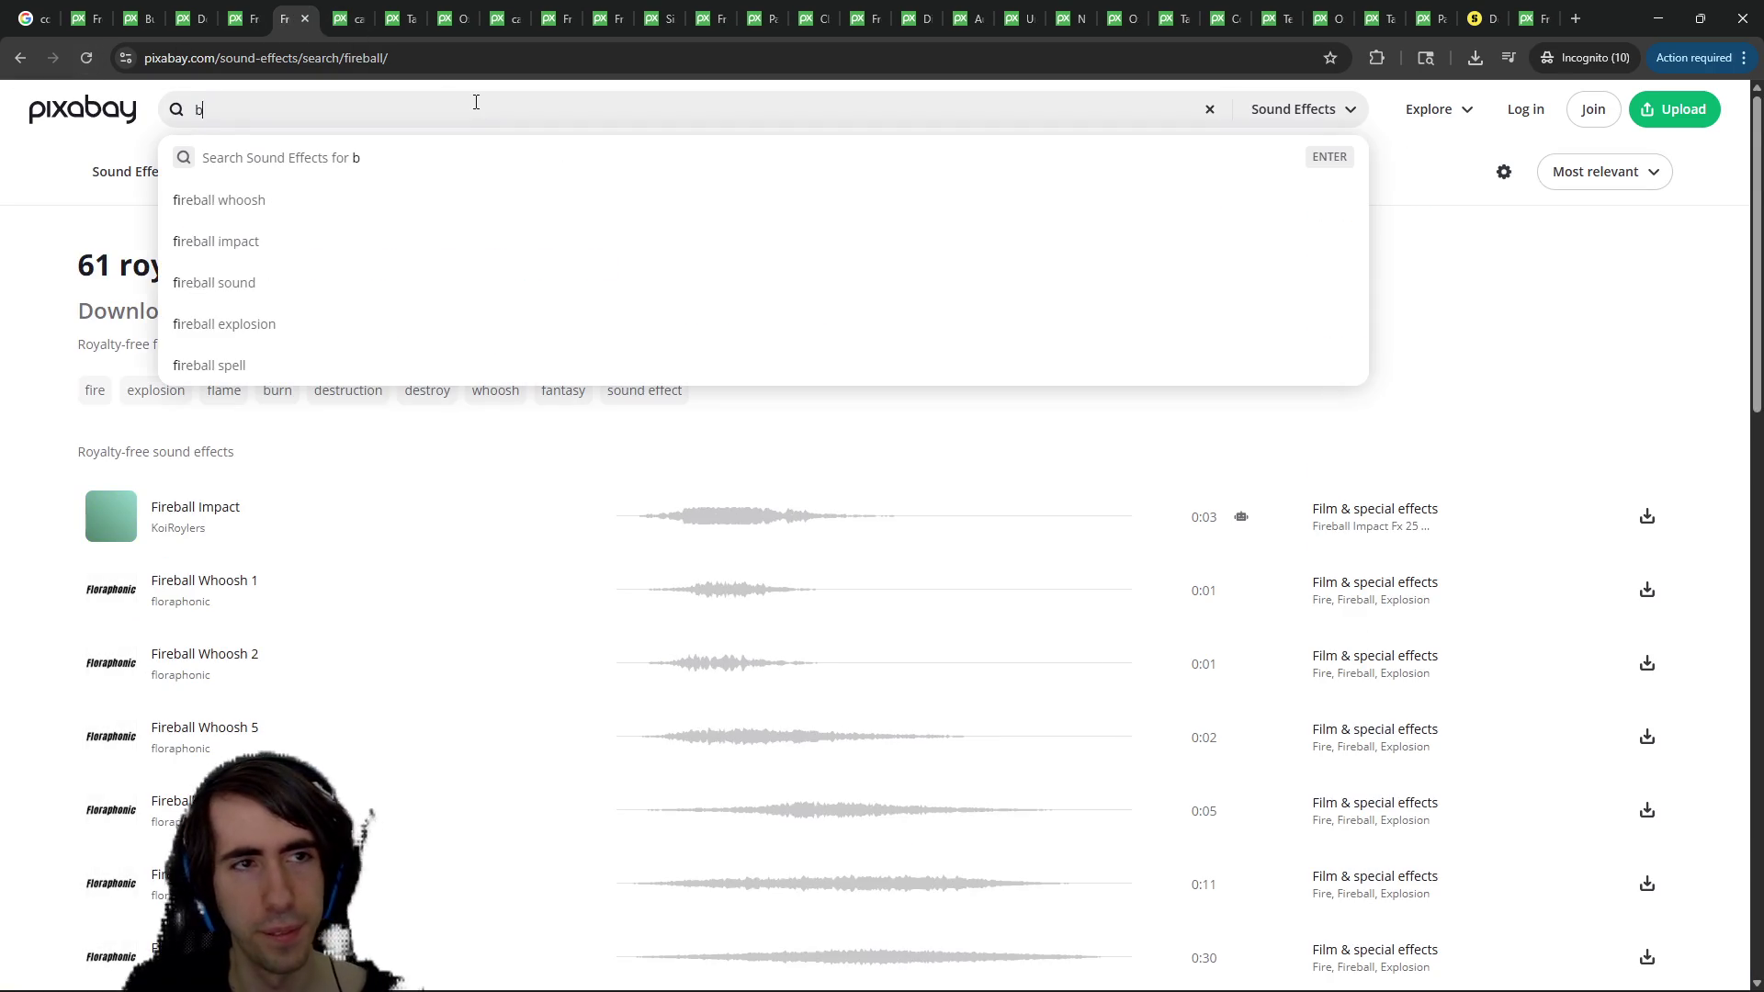
key(Return)
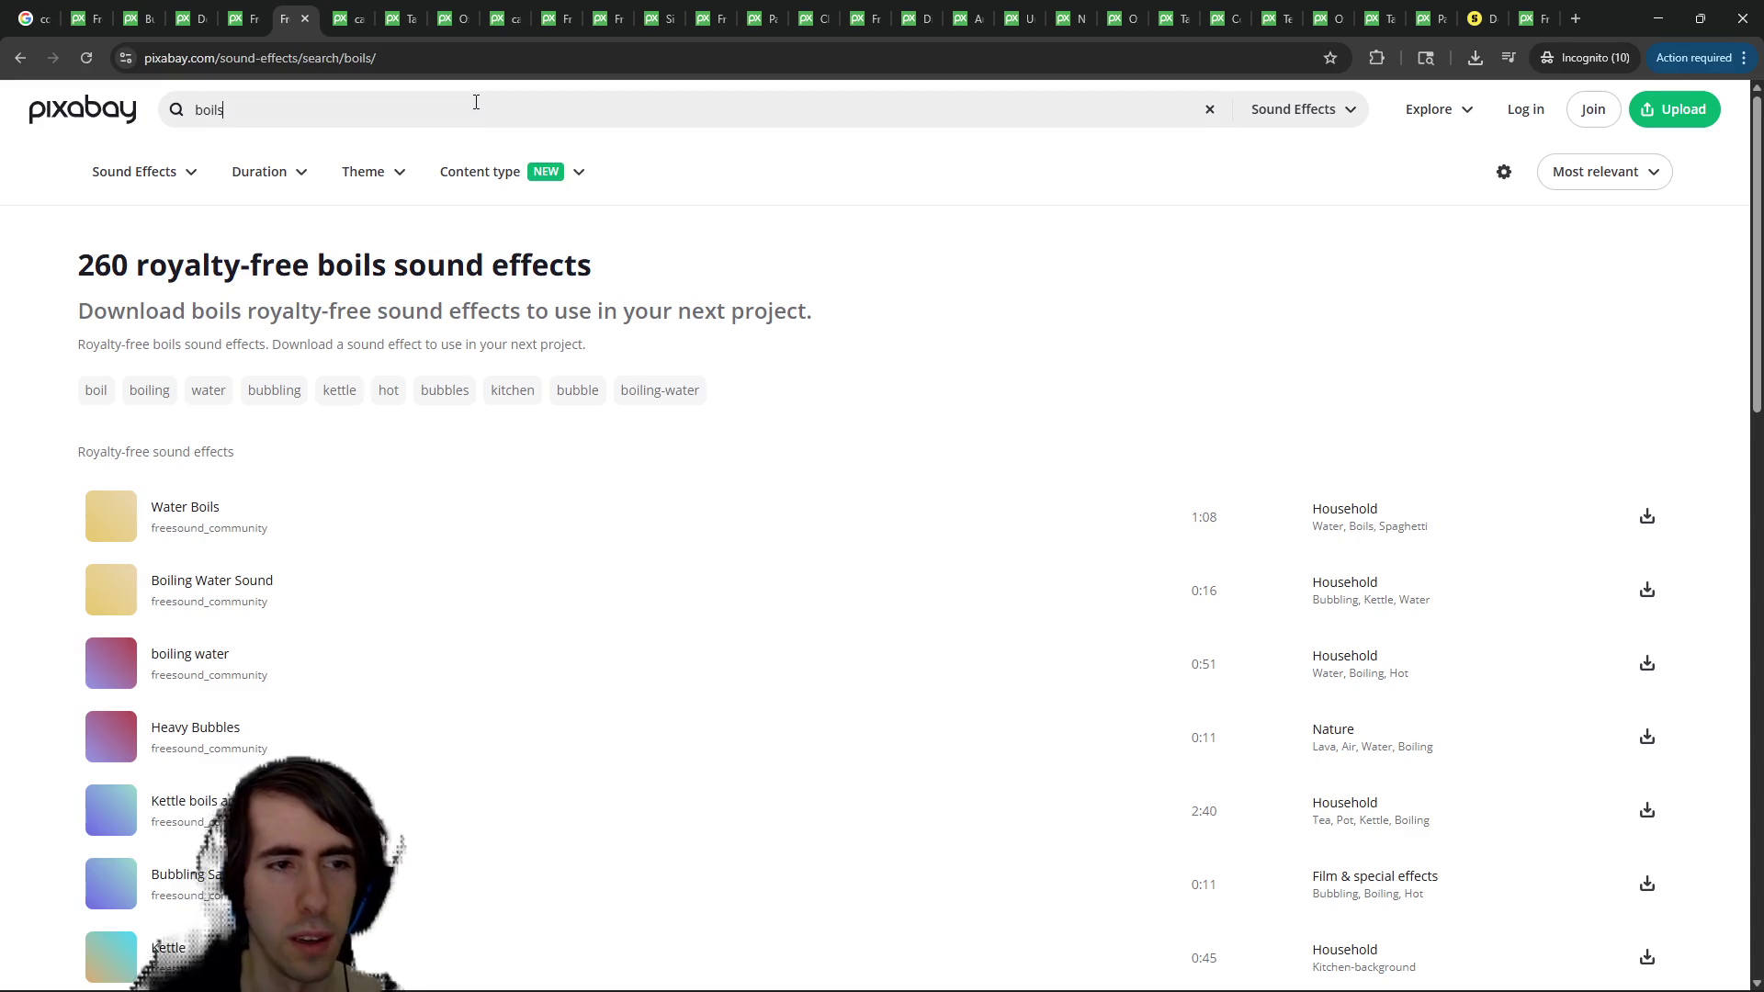
click(111, 501)
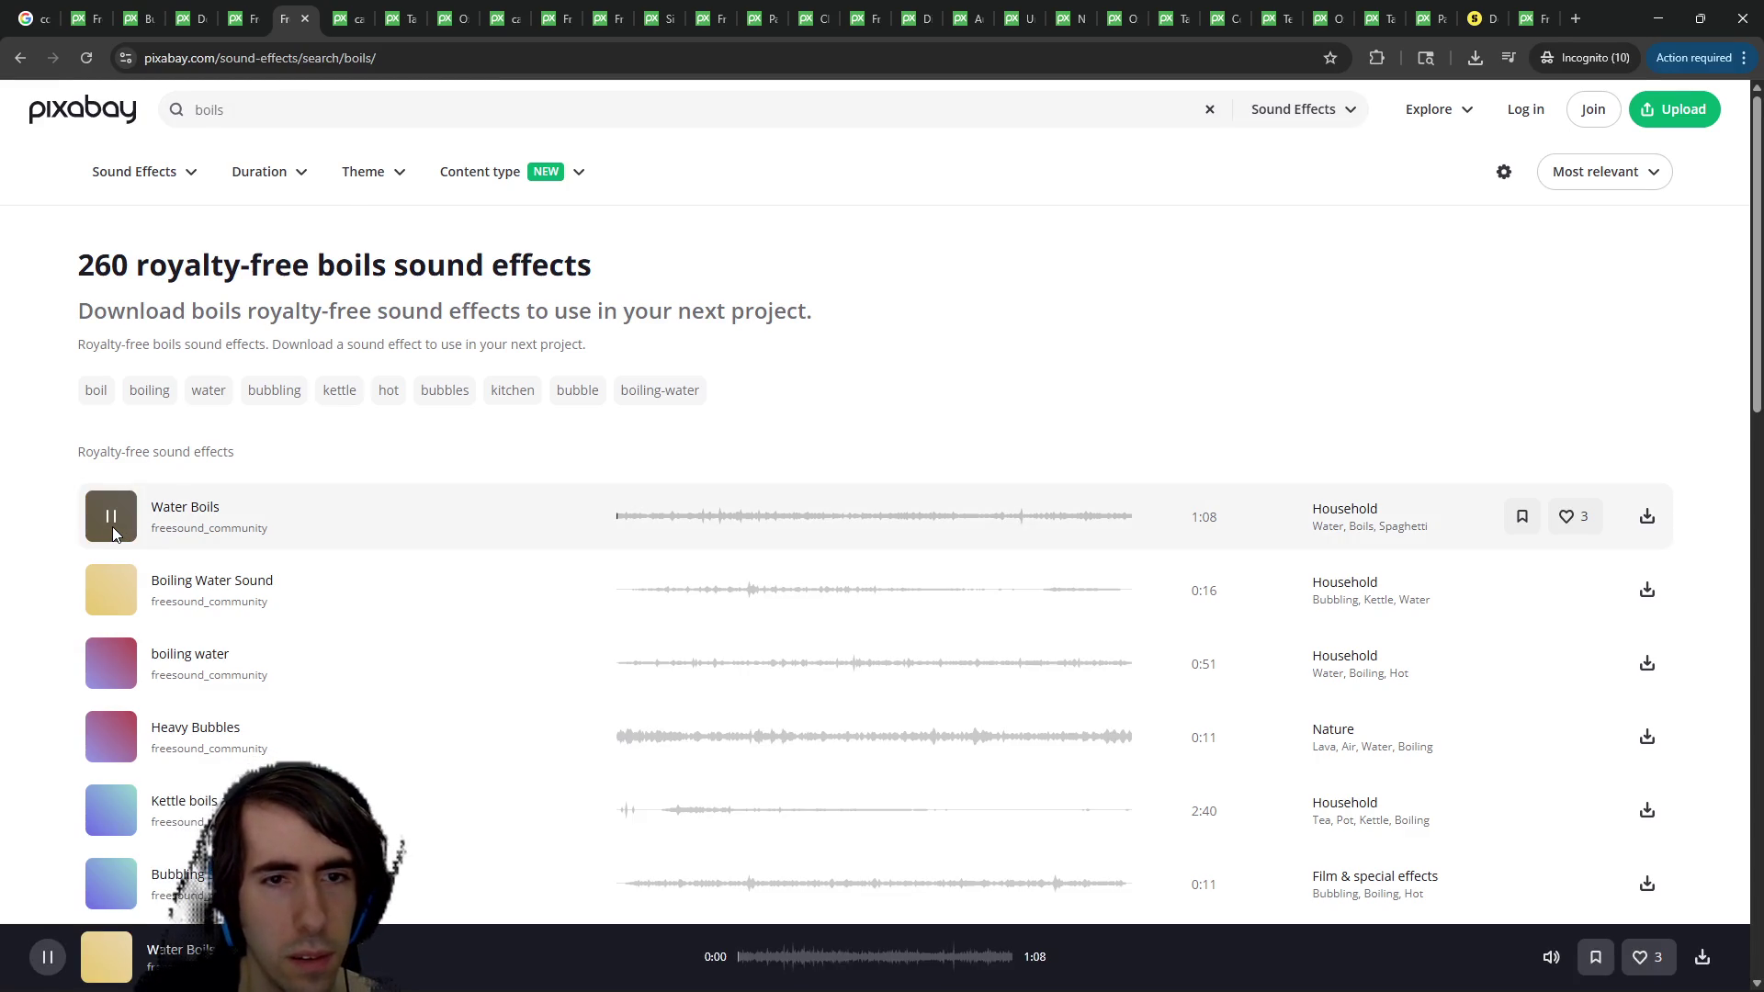
click(118, 593)
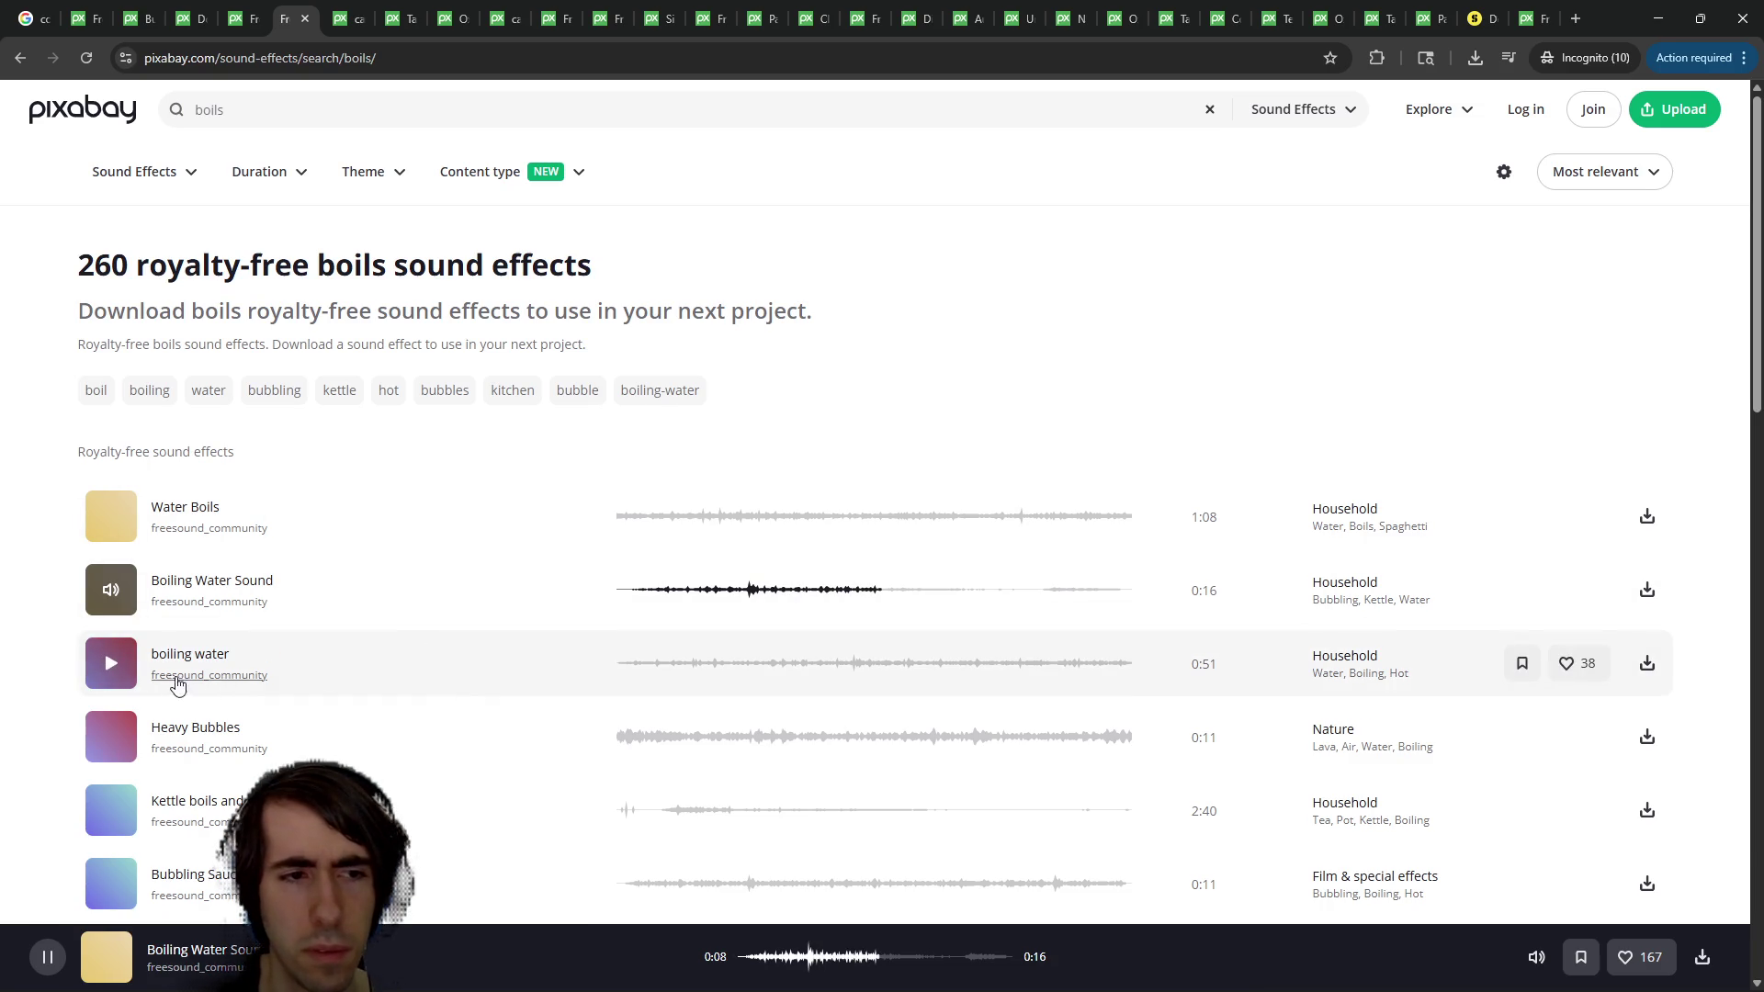
click(125, 664)
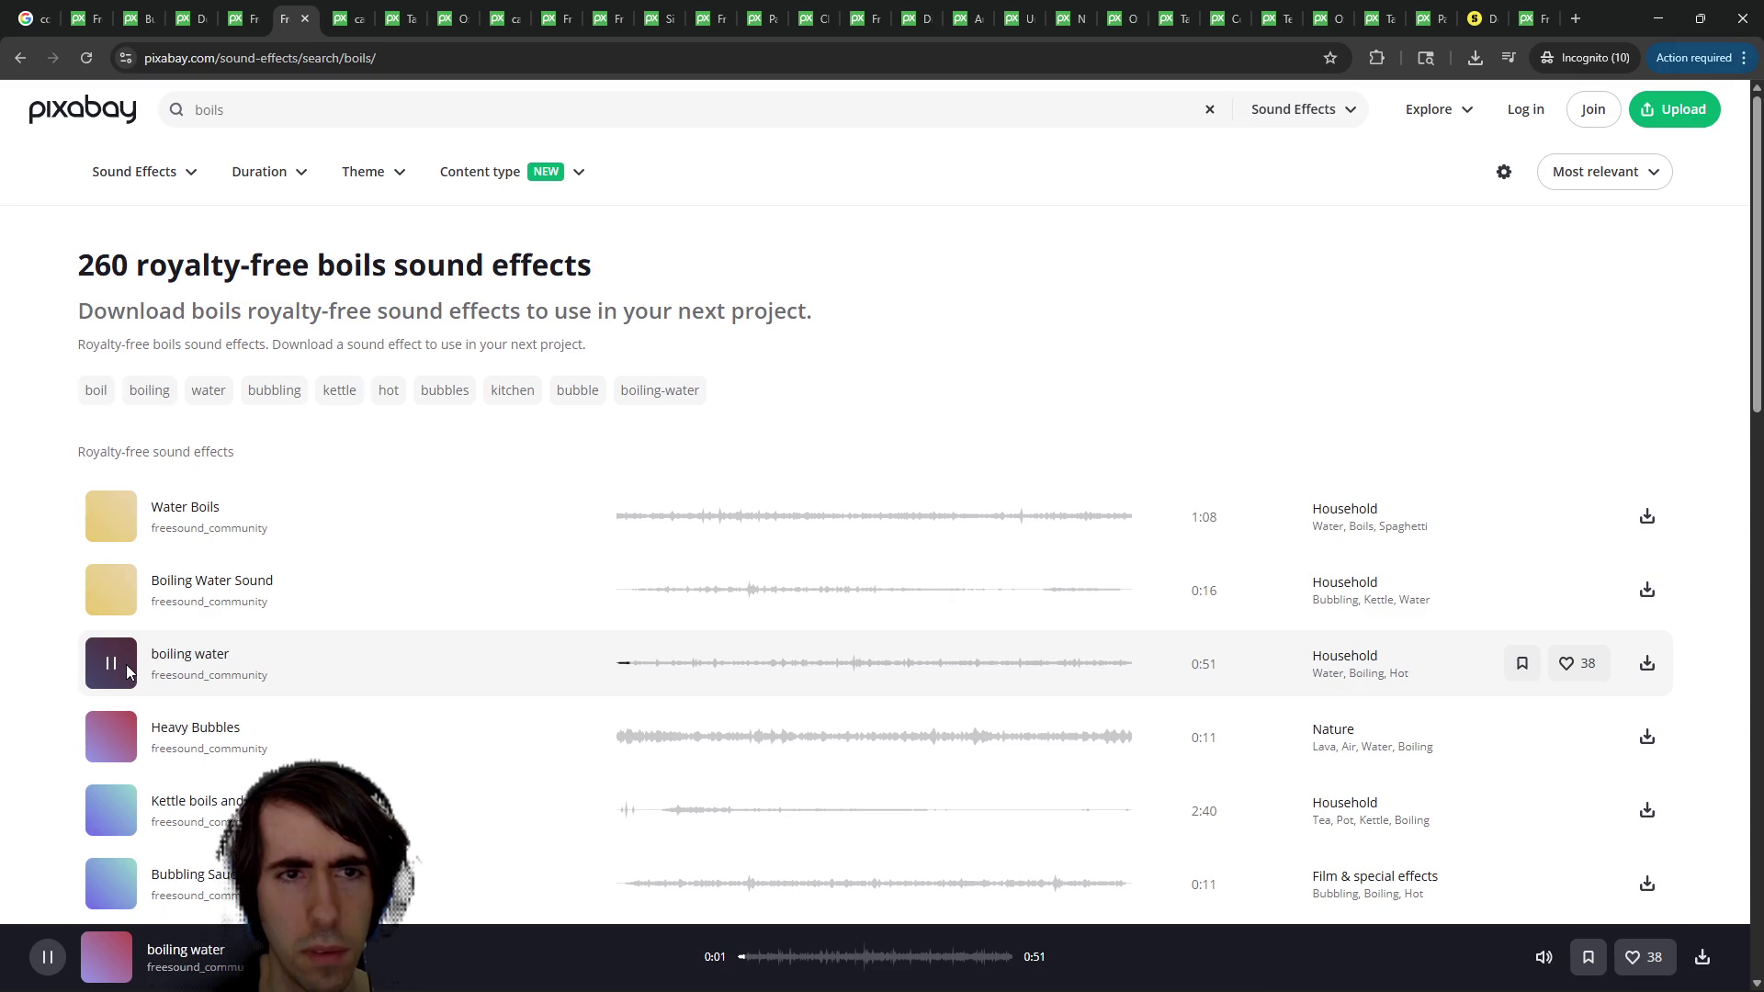
click(108, 739)
Preview Kettle boils and pouring water, Bubbling Sauce, Kettle and a 0:32 boiling water sound
scroll(543, 719, down, 1)
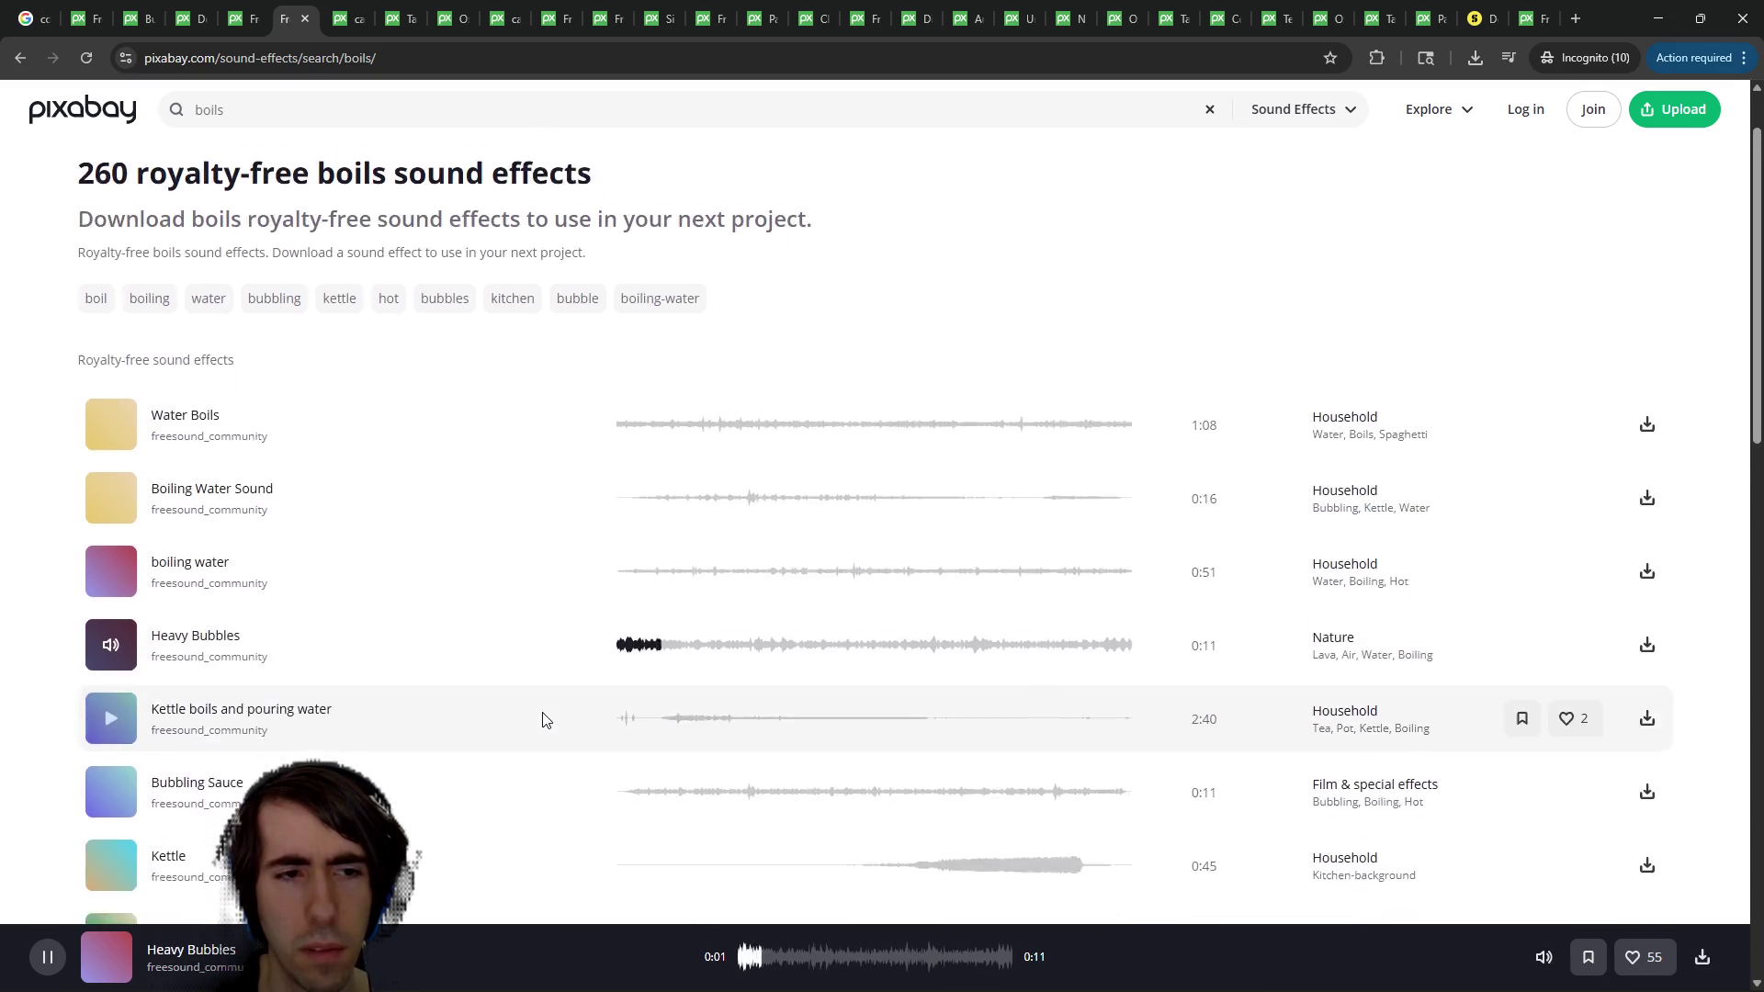
scroll(543, 720, down, 1)
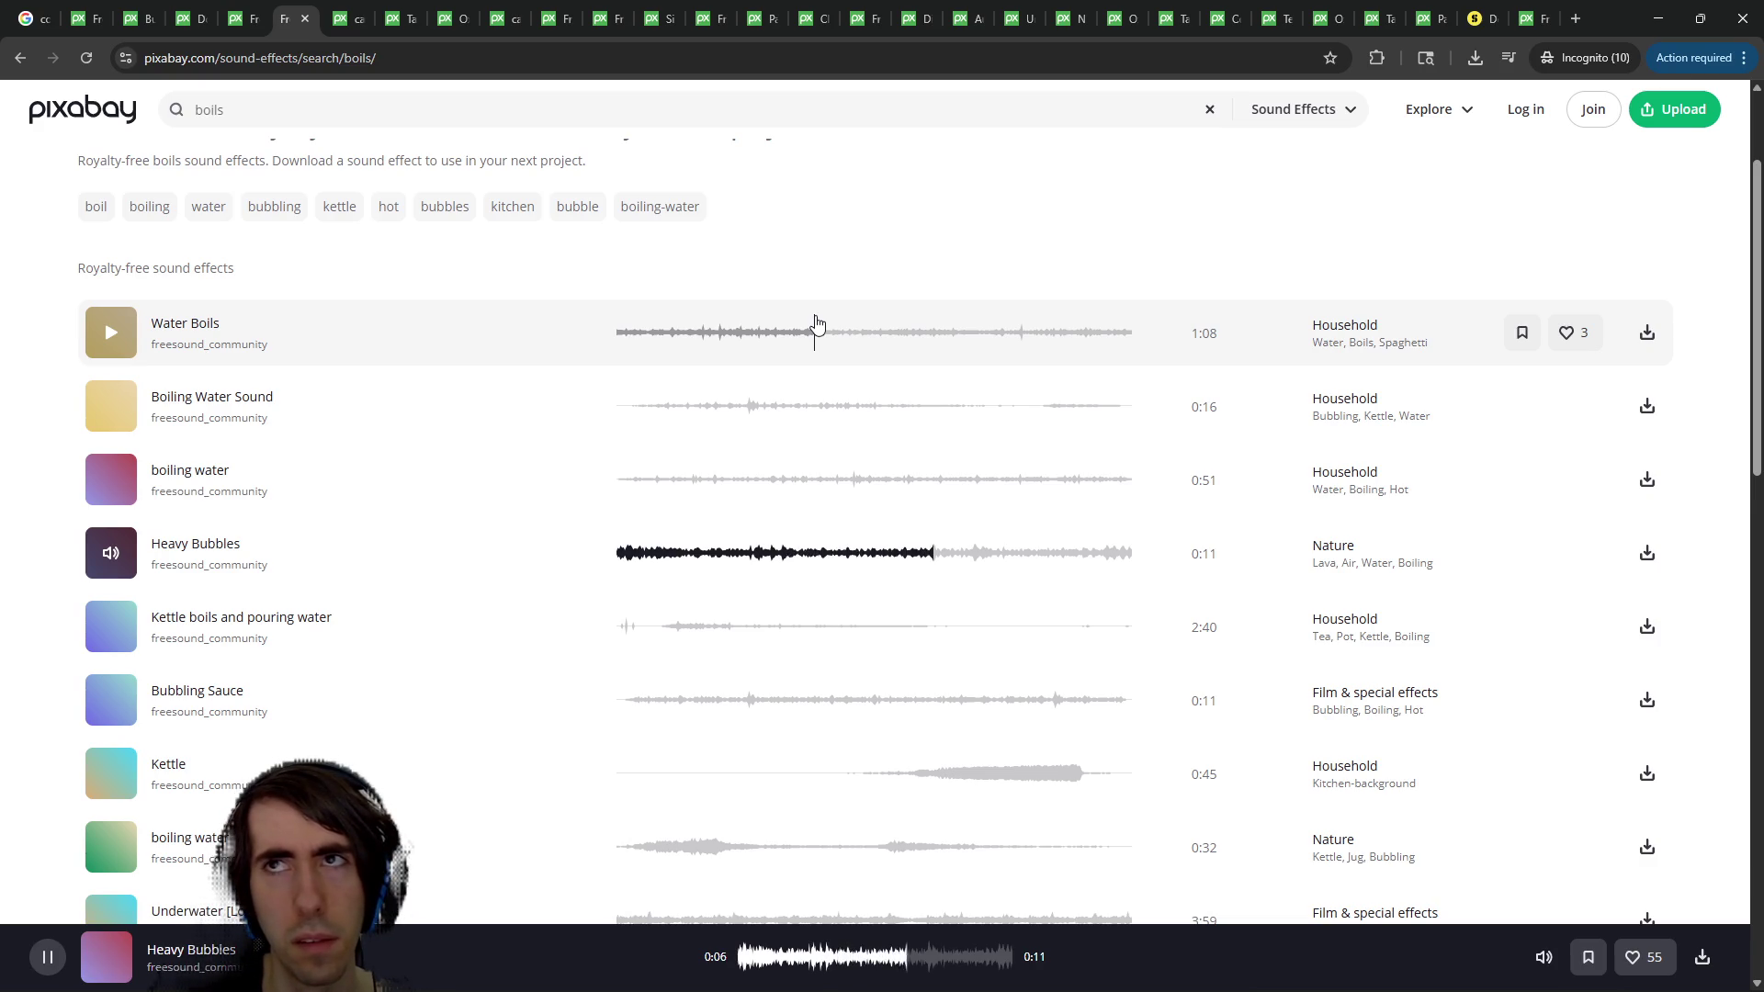
click(125, 627)
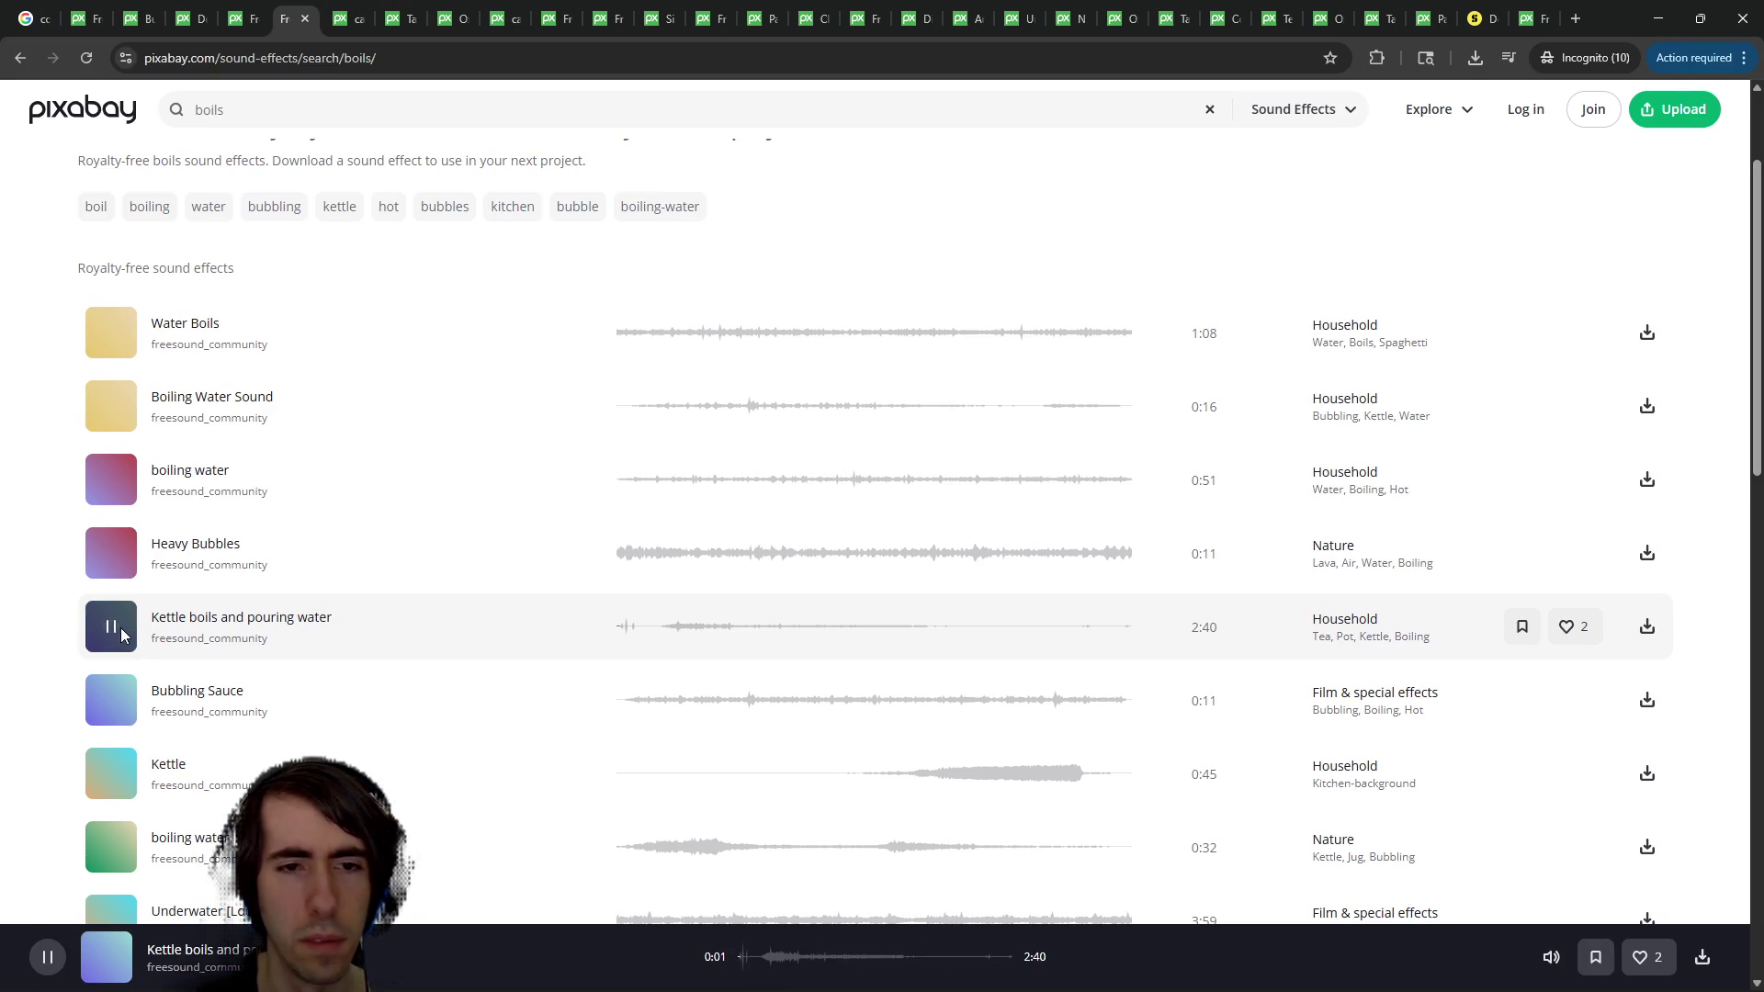
click(666, 627)
click(111, 702)
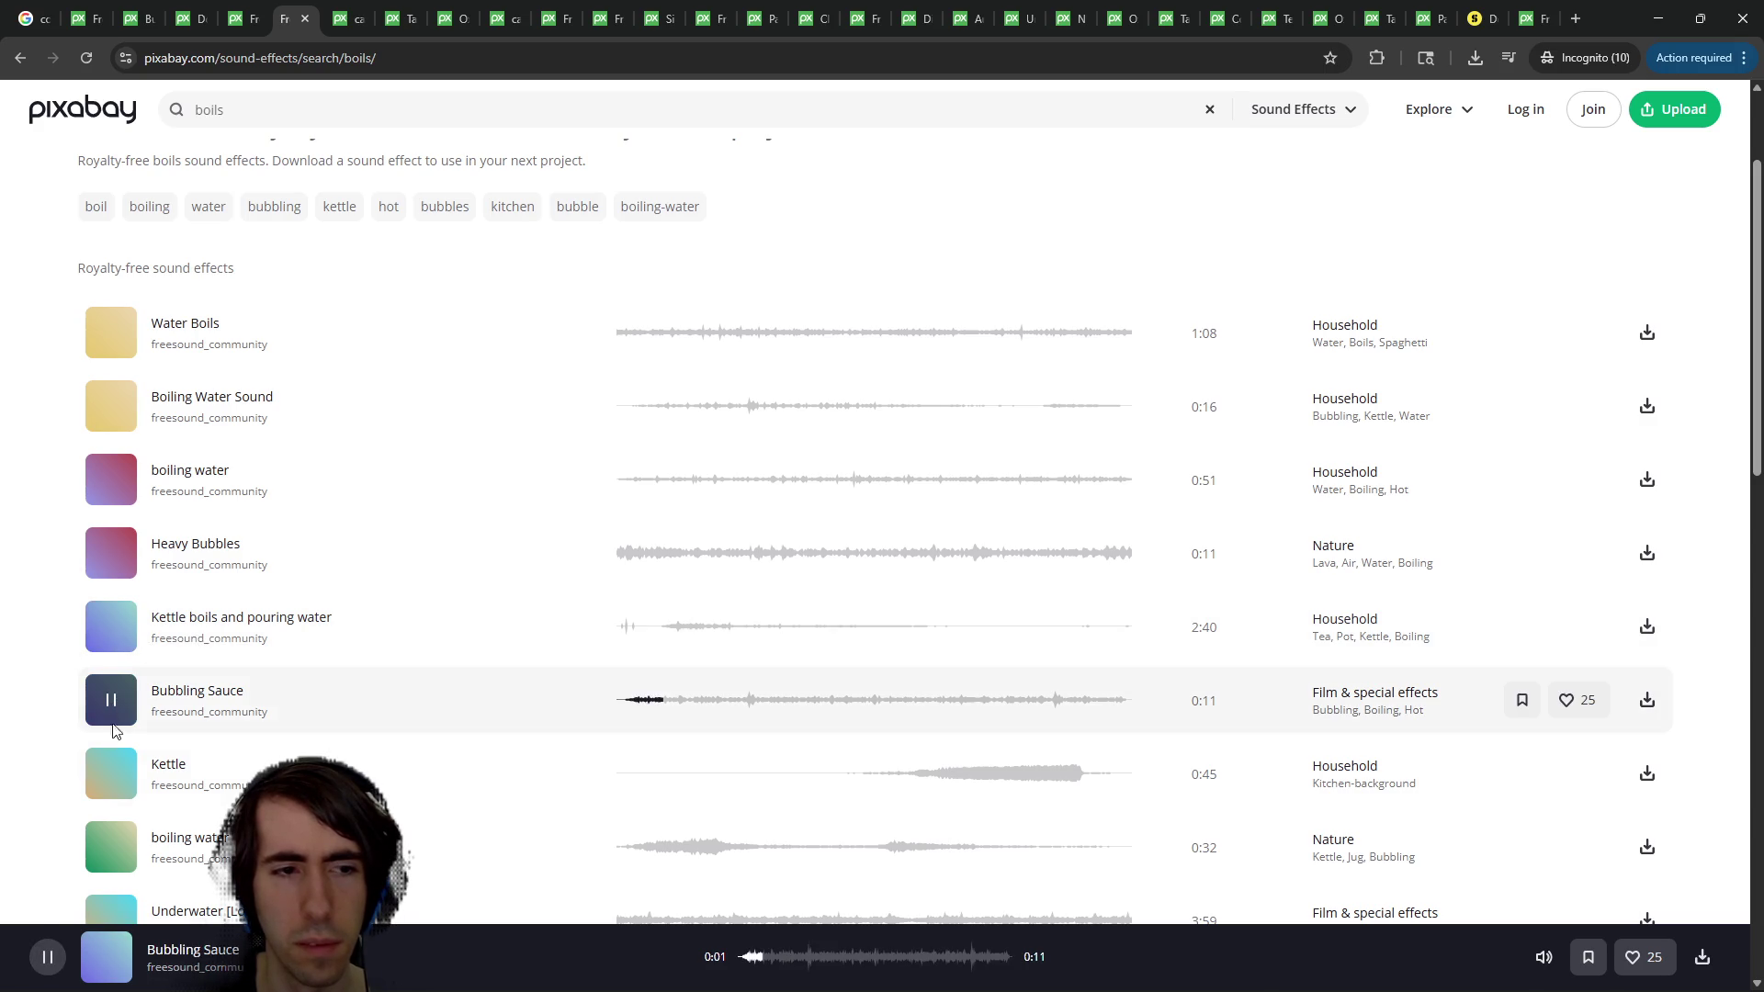
click(111, 771)
click(972, 774)
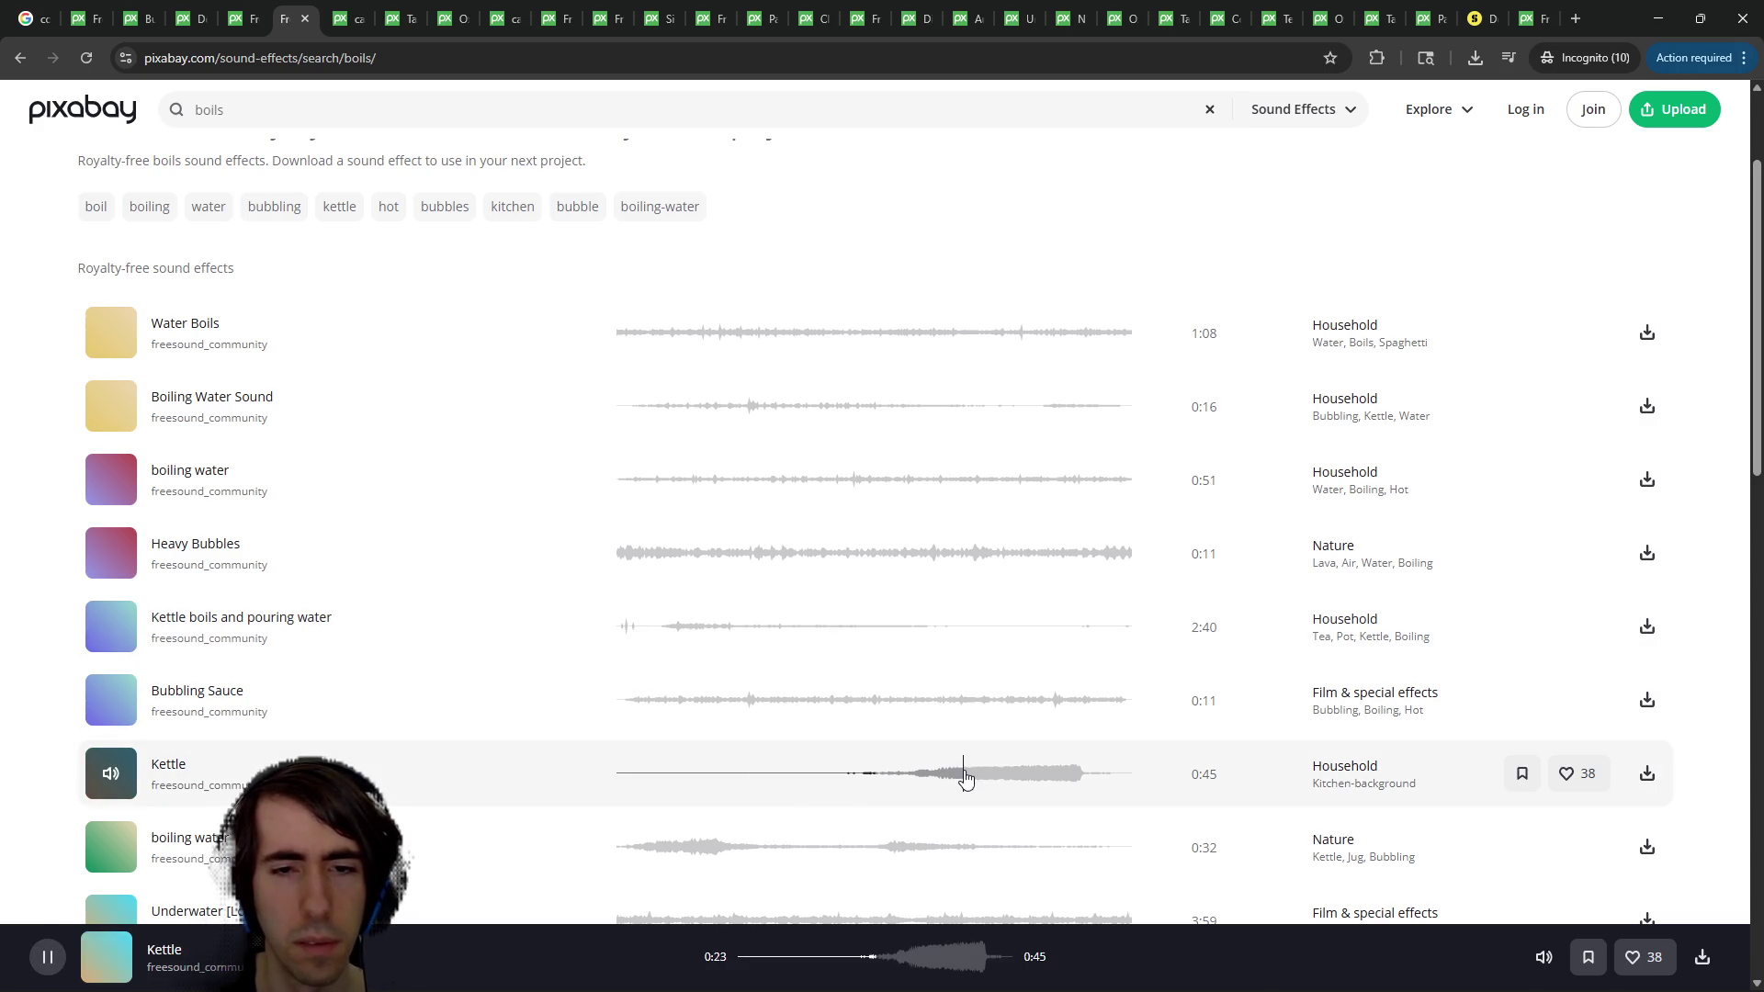
click(110, 773)
click(104, 853)
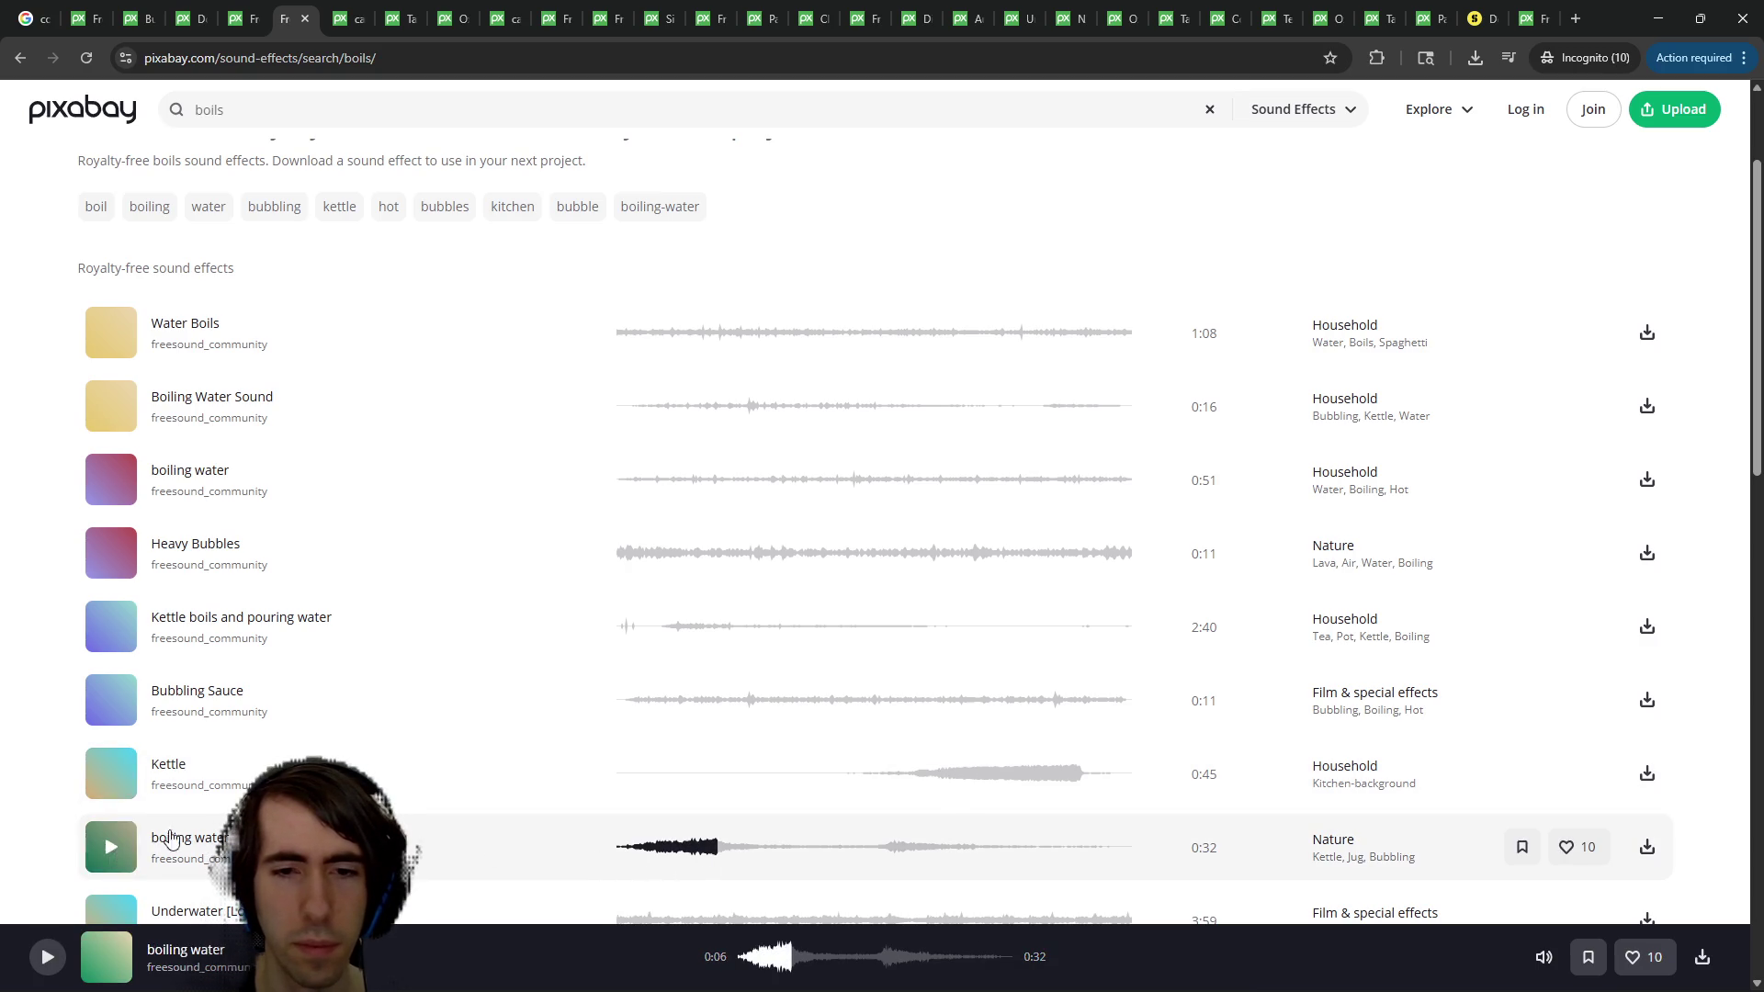
Preview Underwater [Loop] AMB and Bubbles, then move to the other tab's search box
scroll(130, 845, down, 4)
click(118, 554)
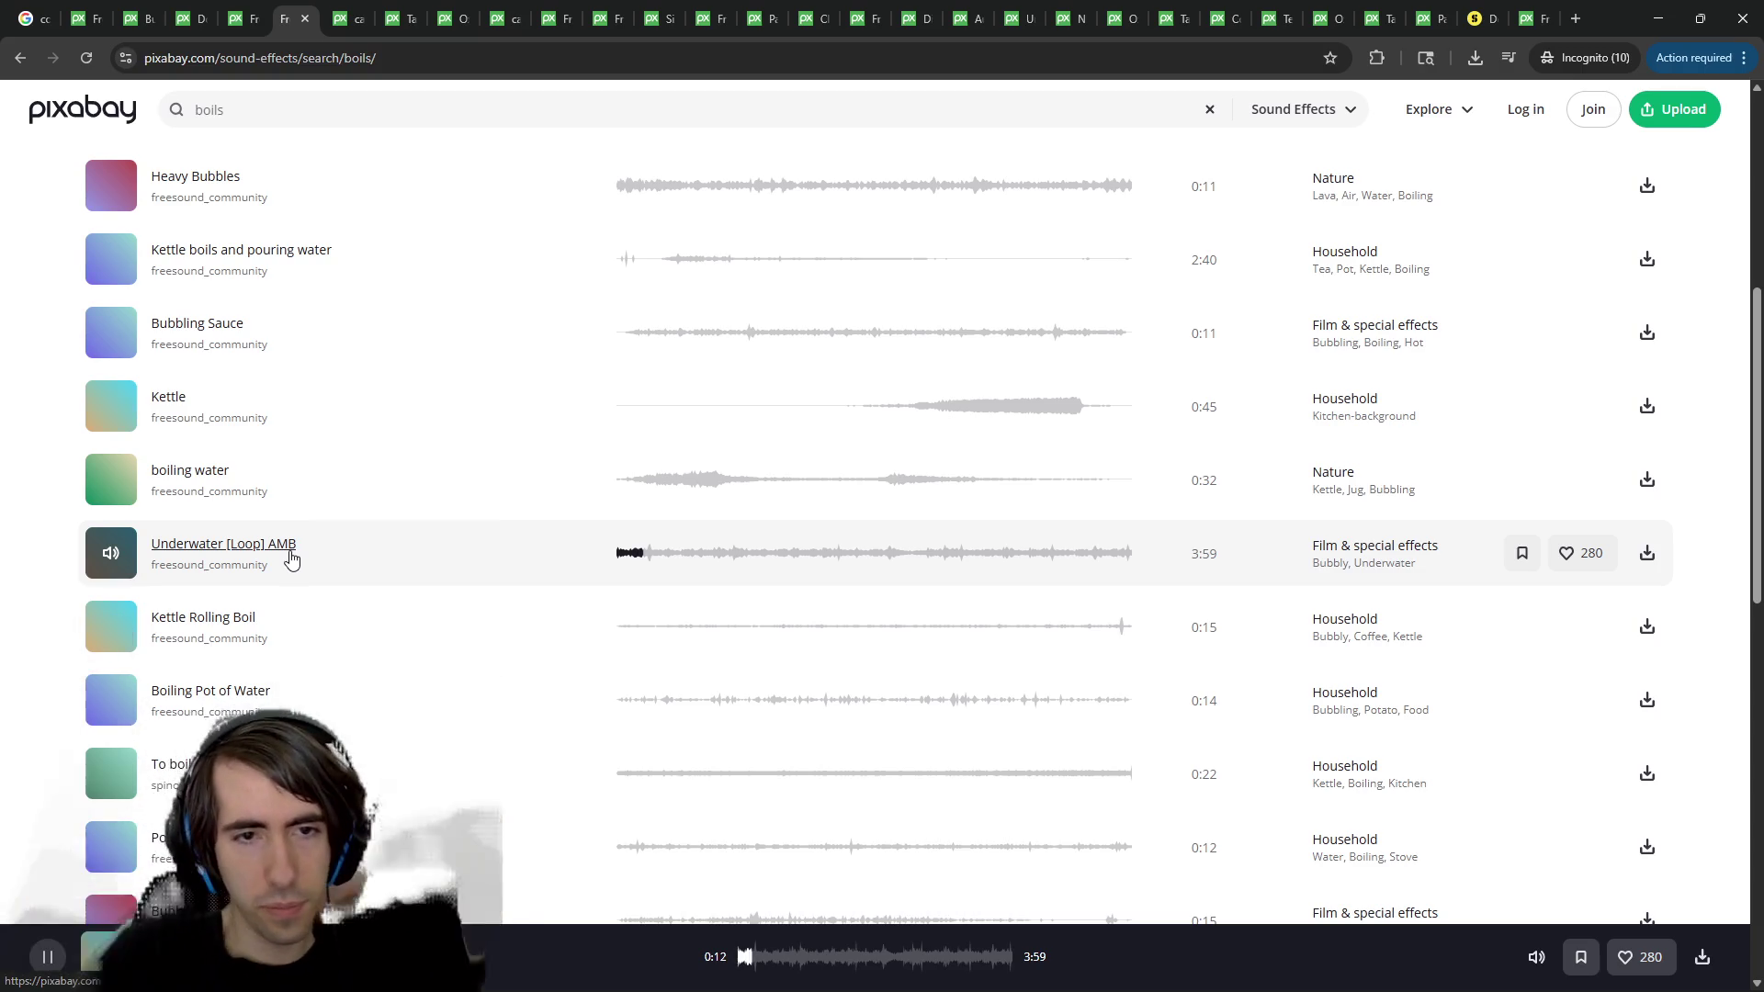
scroll(291, 557, down, 2)
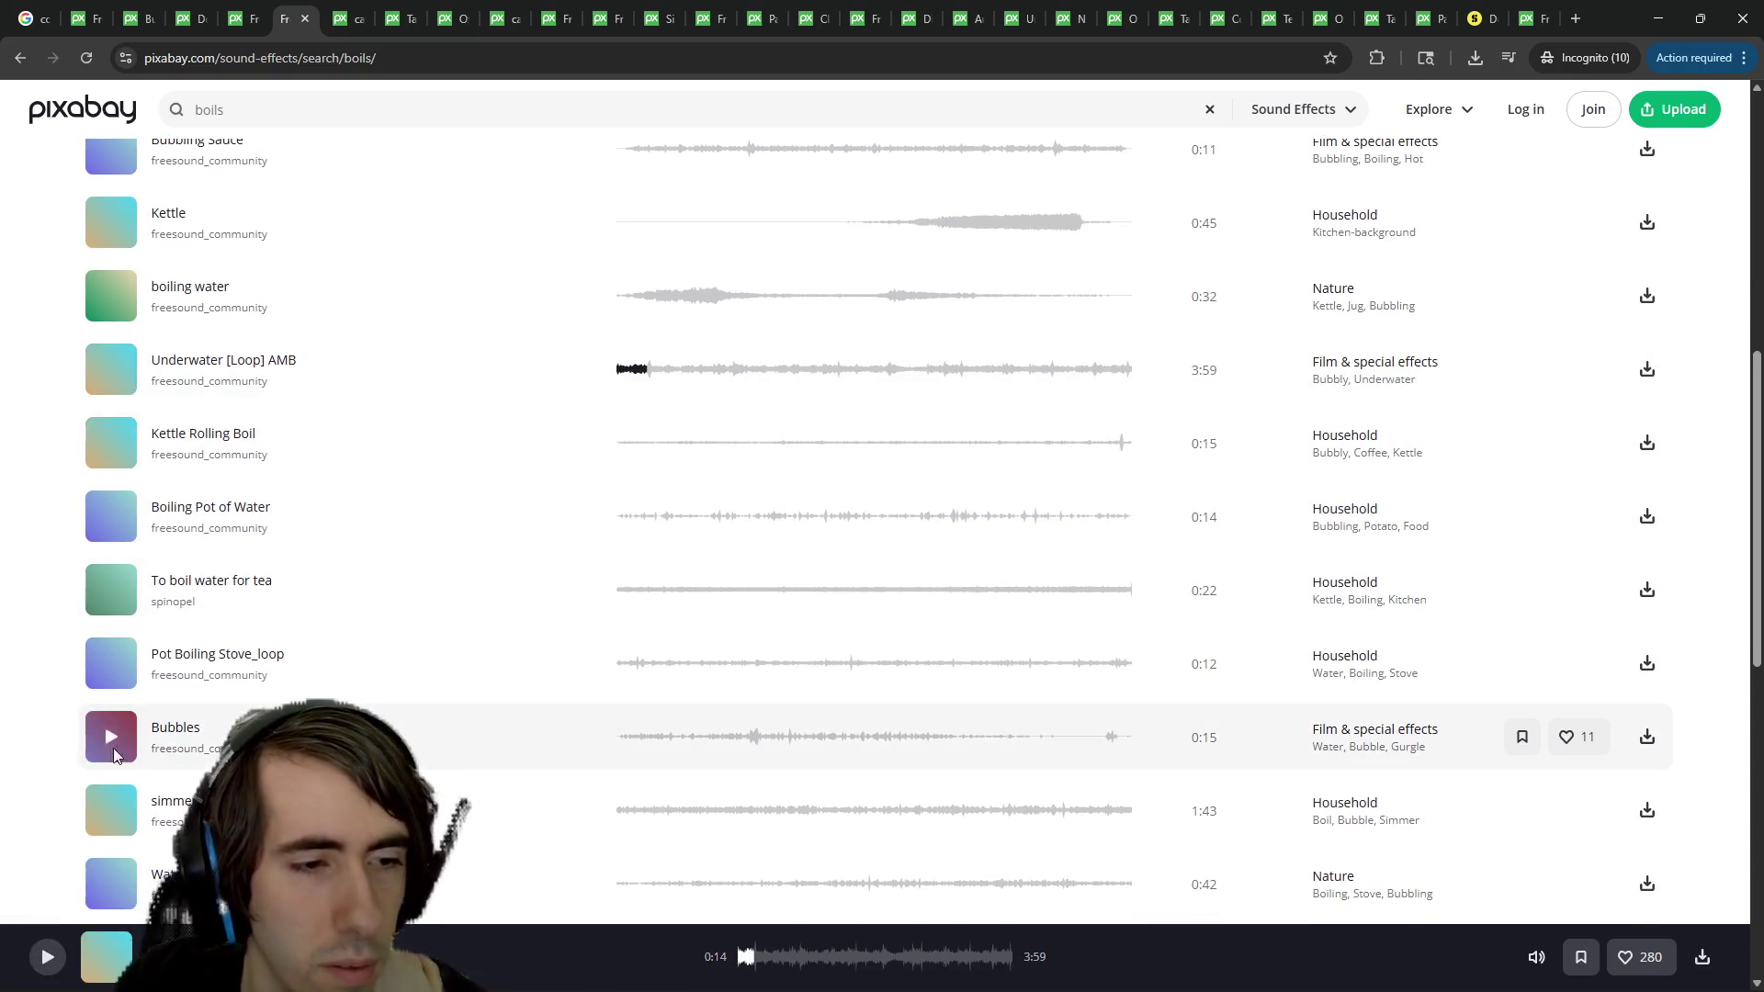
click(109, 735)
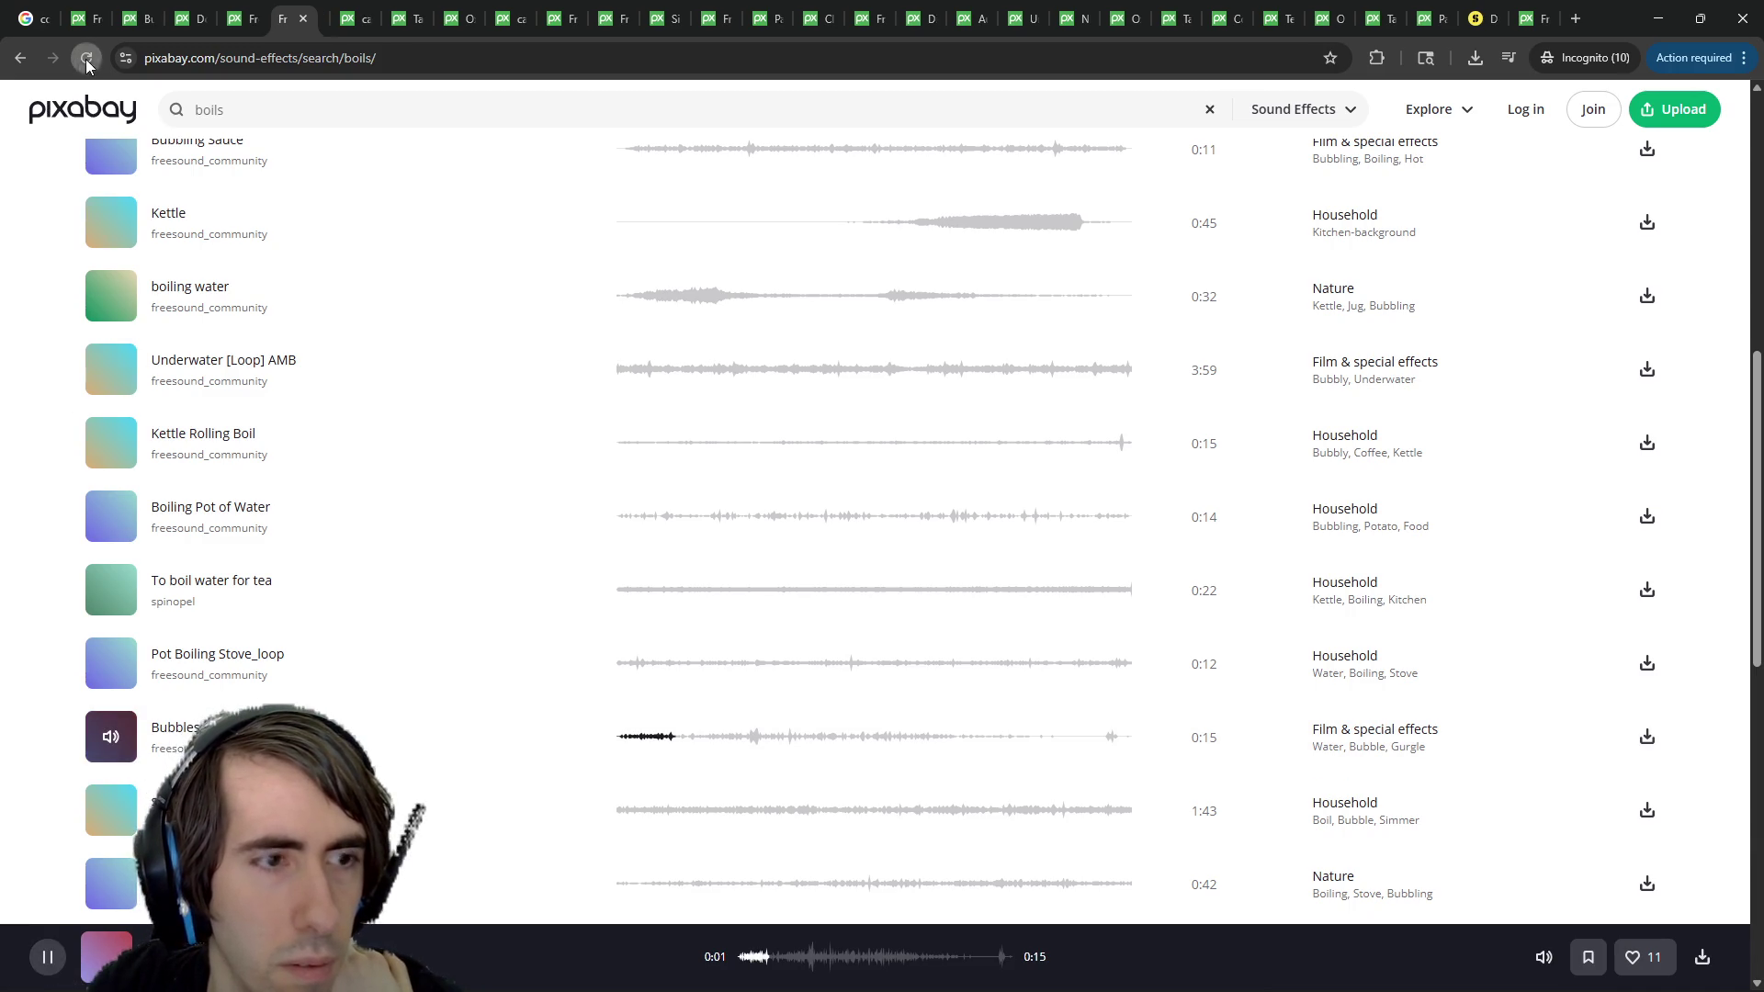
click(353, 7)
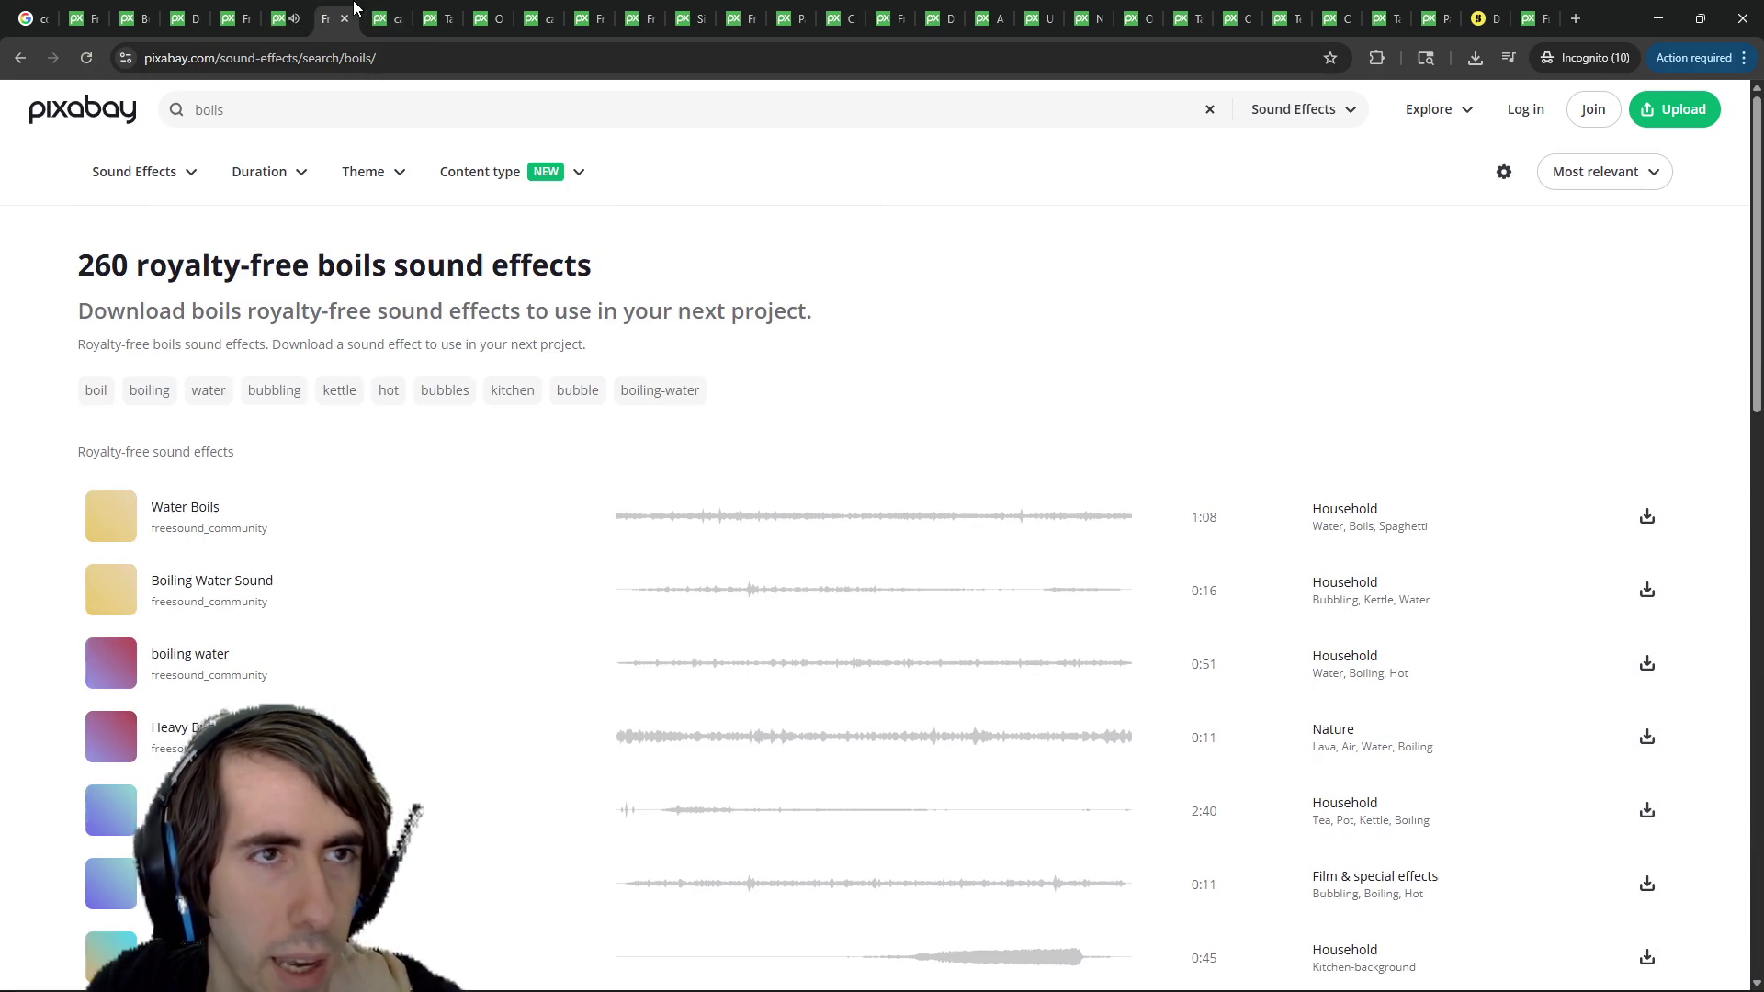
click(446, 122)
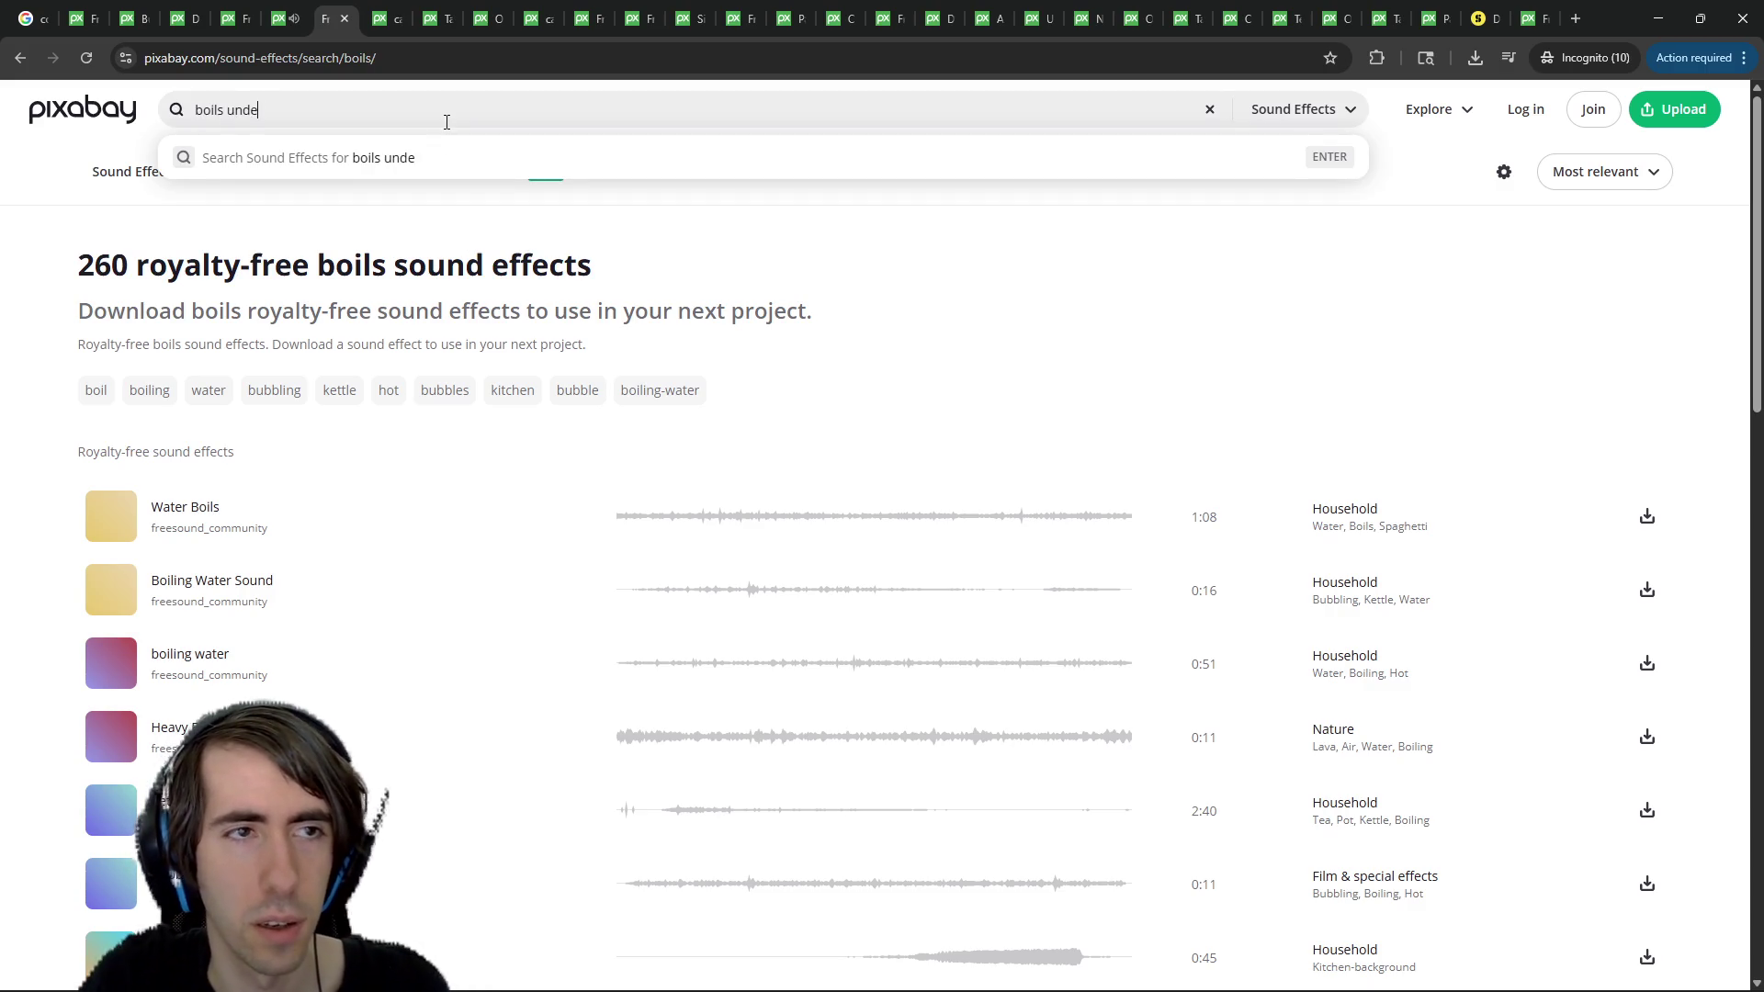
Search for underwater sounds; preview Underwater Ambience, Large Underwater Explosion and Underwater Sounds
key(ctrl+BackSpace)
key(Return)
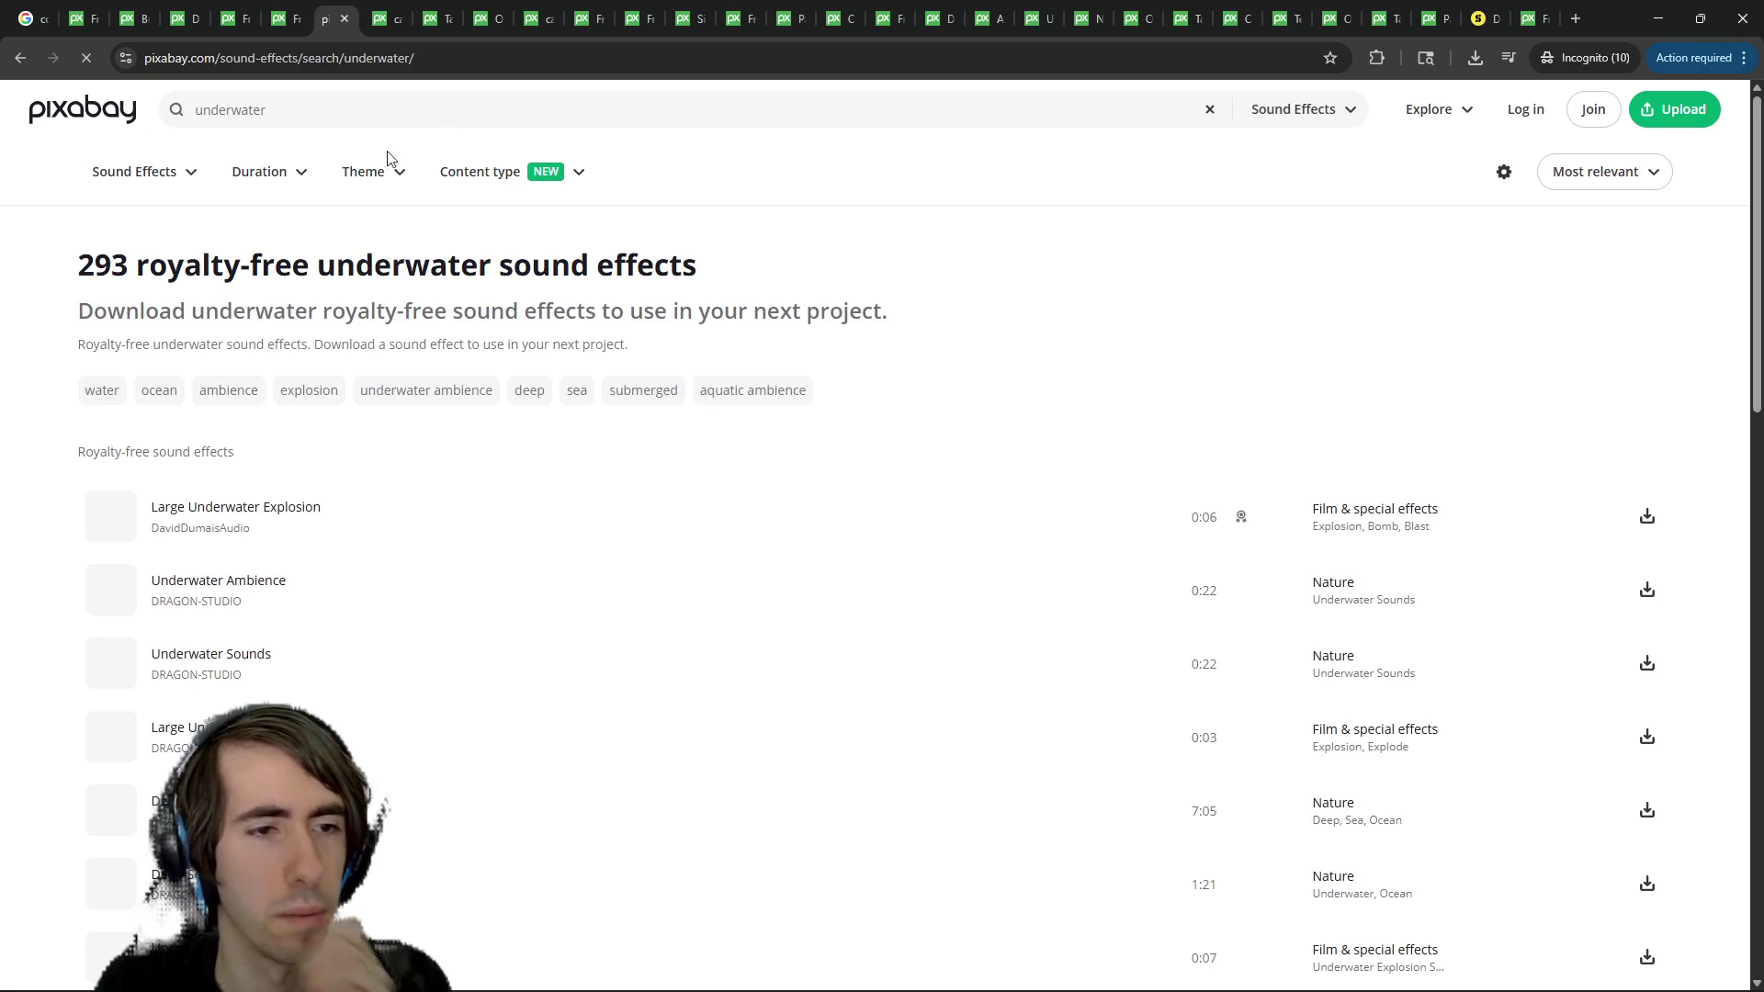
click(116, 602)
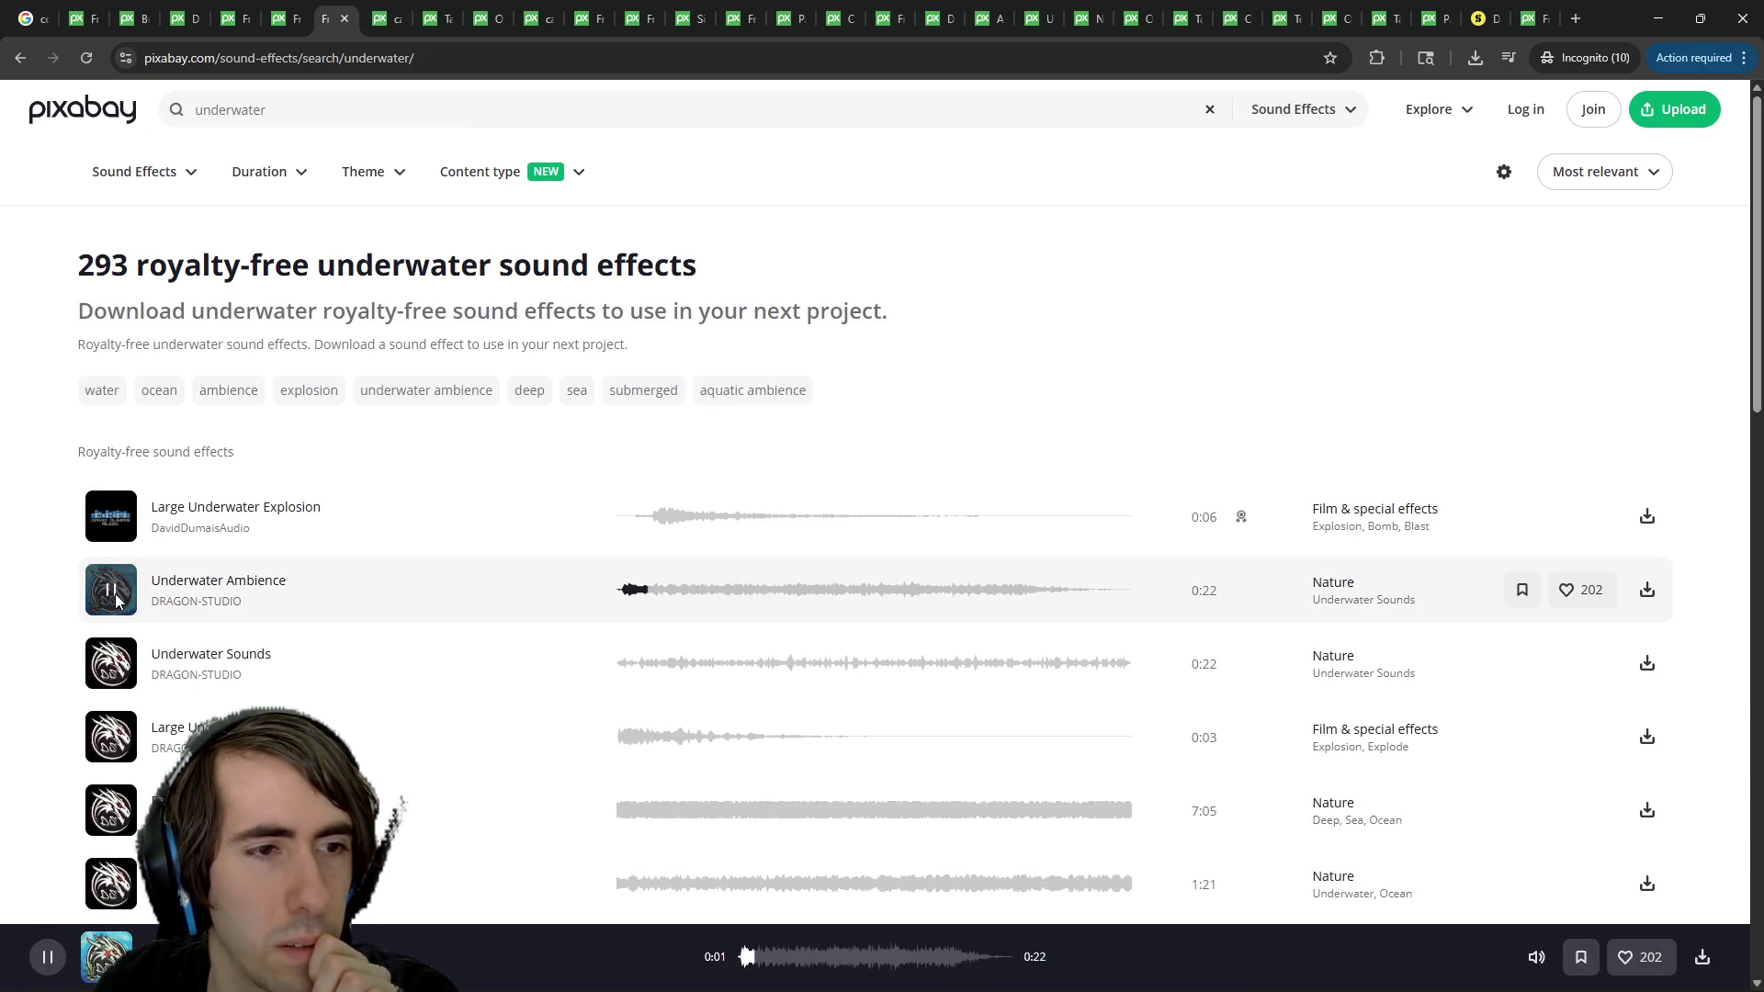
click(110, 524)
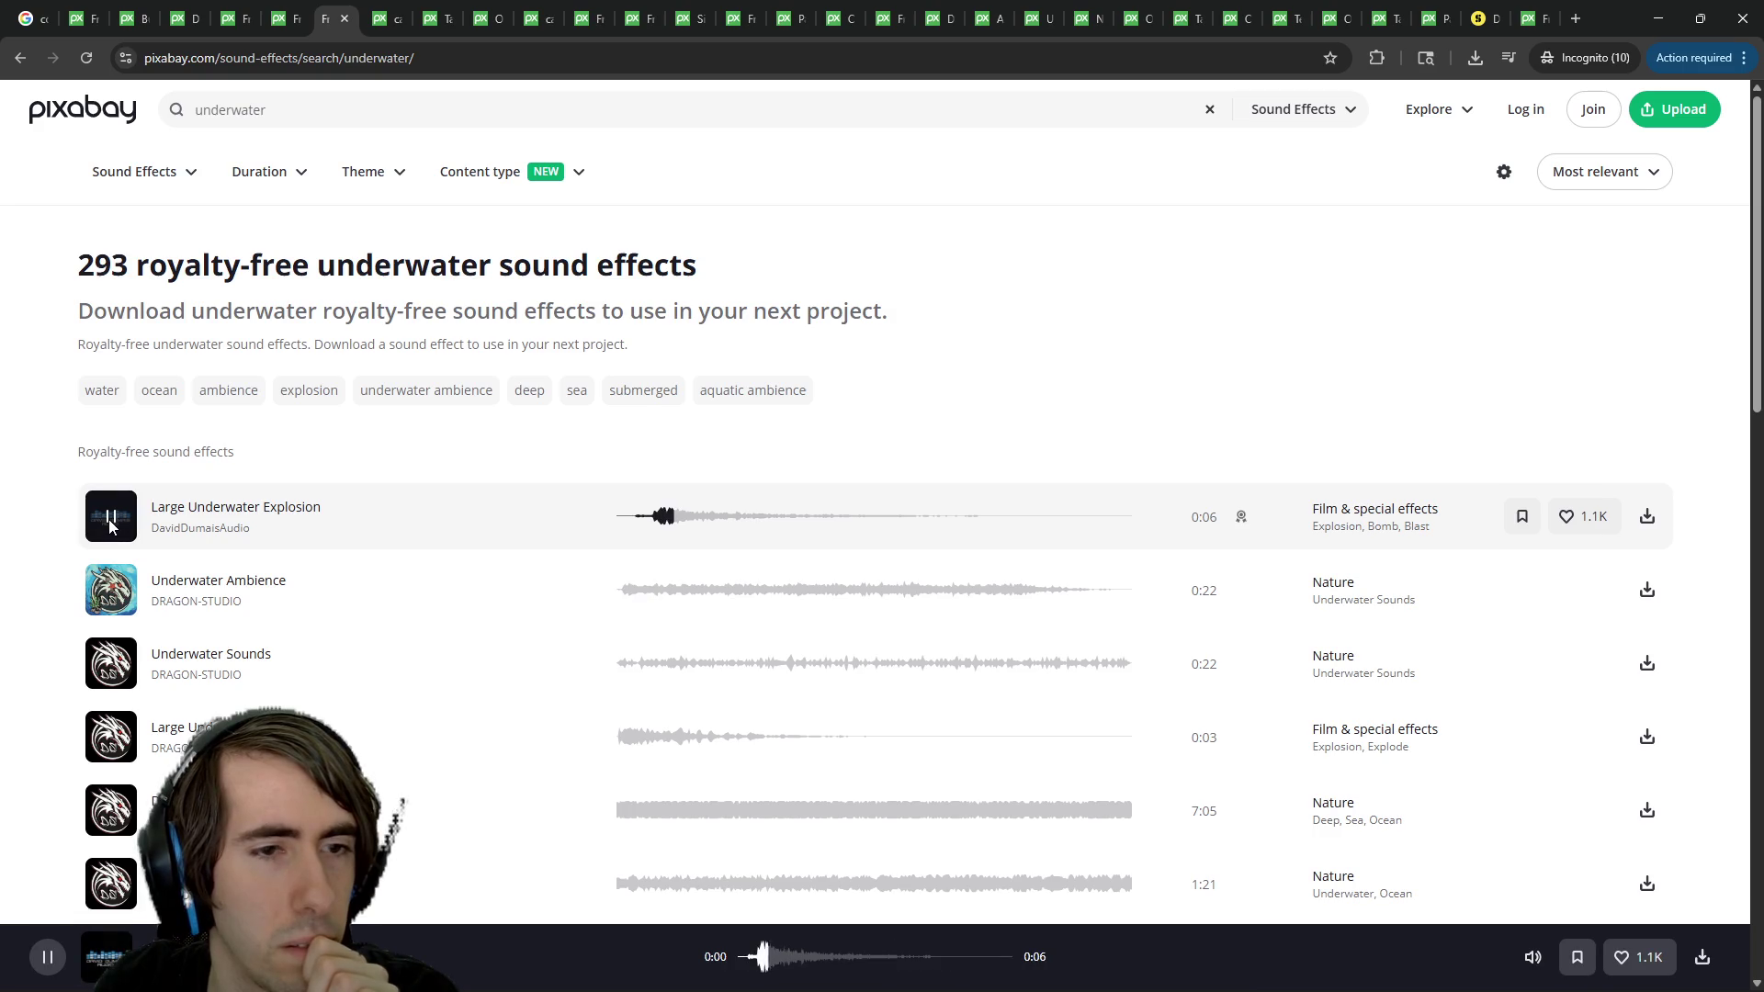
click(111, 585)
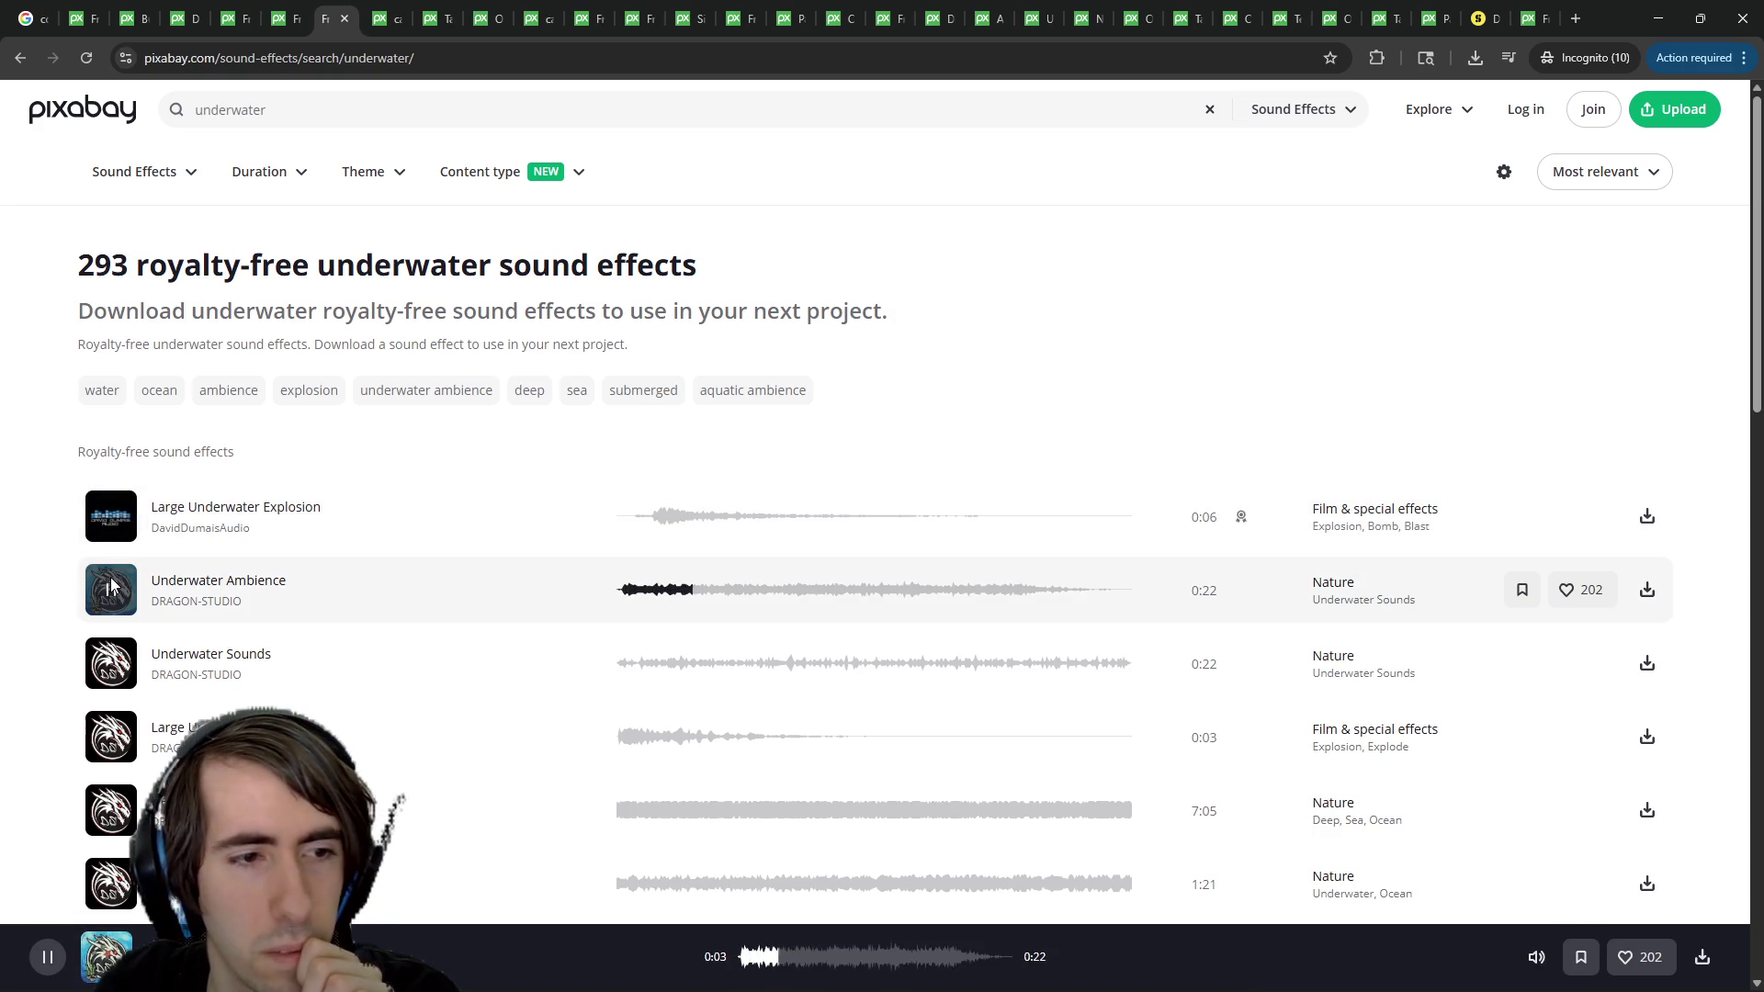
click(112, 658)
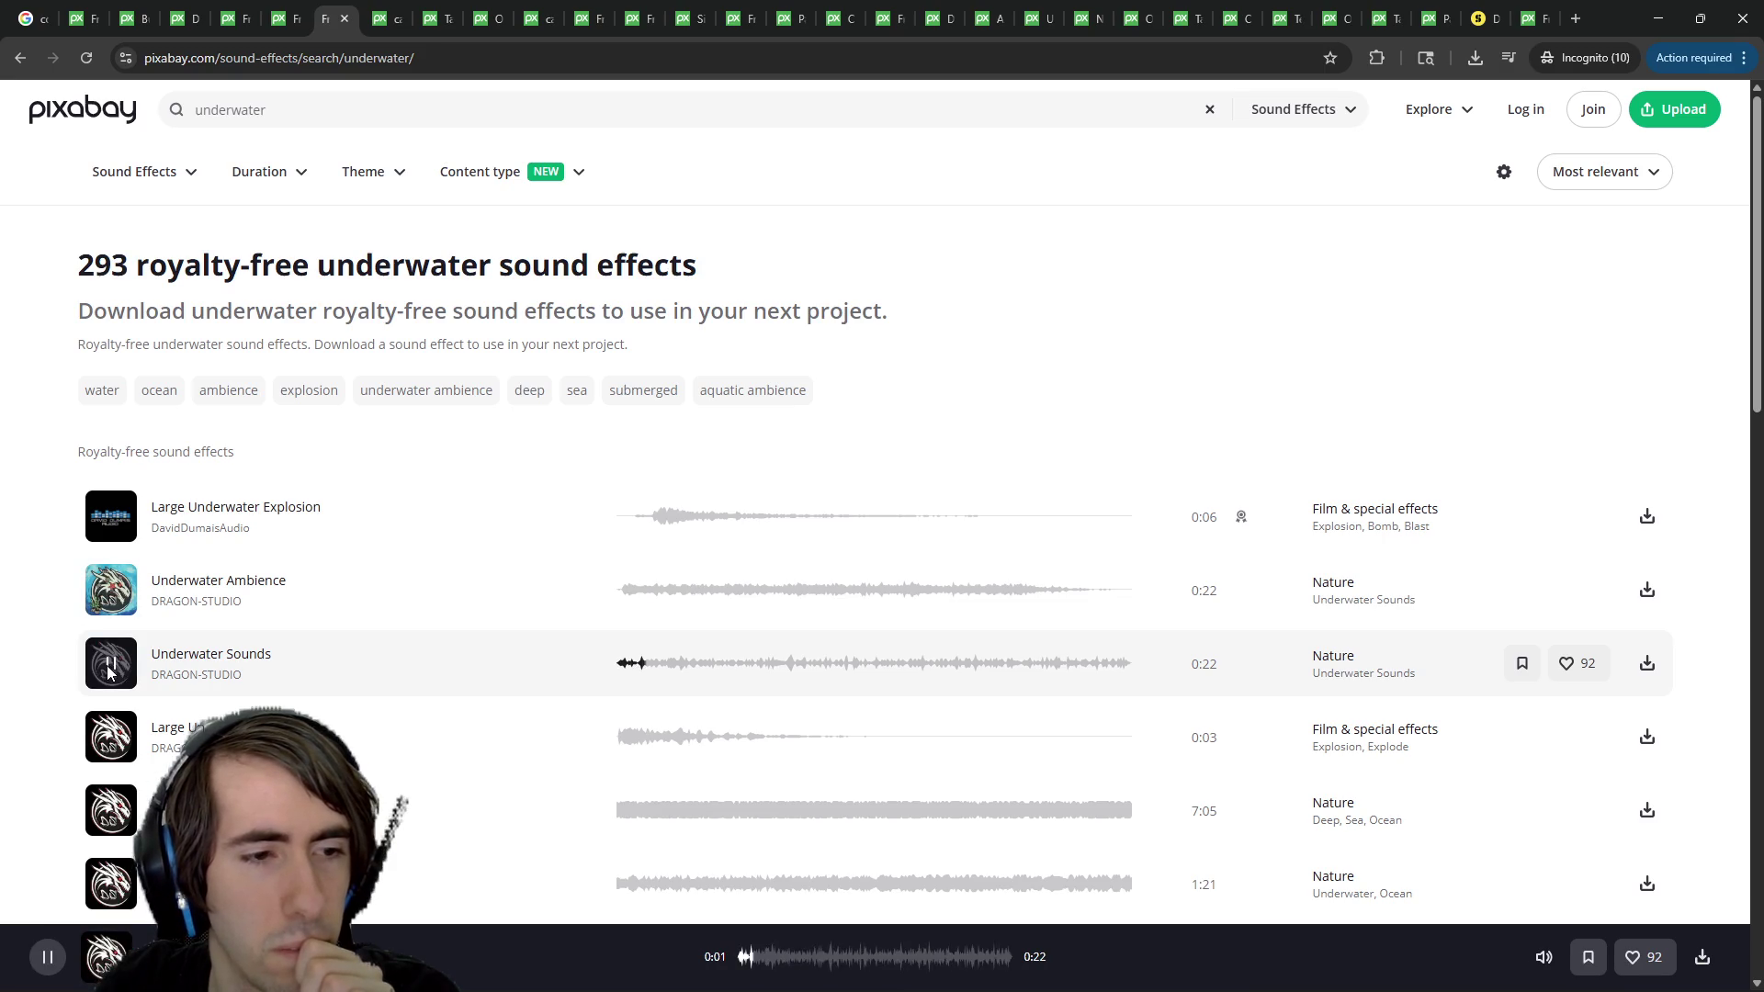
click(110, 736)
Preview the 7:05 and 1:21 deep-sea ambiences, Underwater Explosion, Cinematic Dive and 2:00 Underwater Ambience
scroll(109, 551, down, 3)
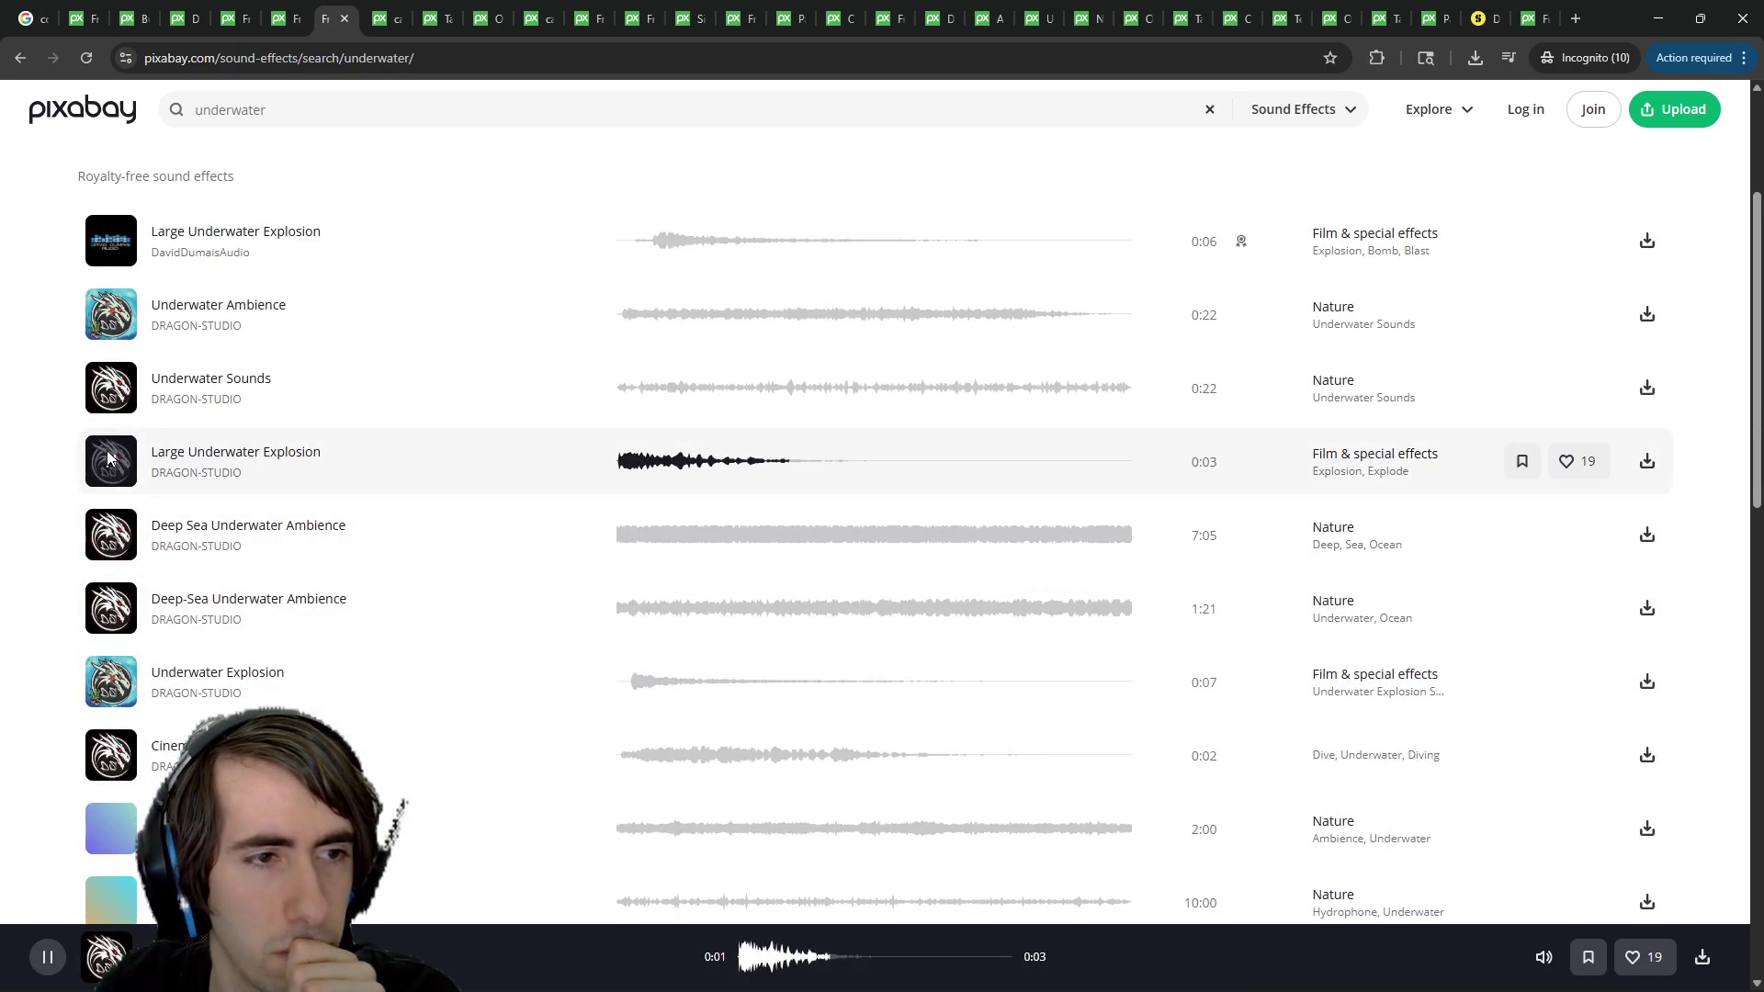
click(108, 537)
click(111, 610)
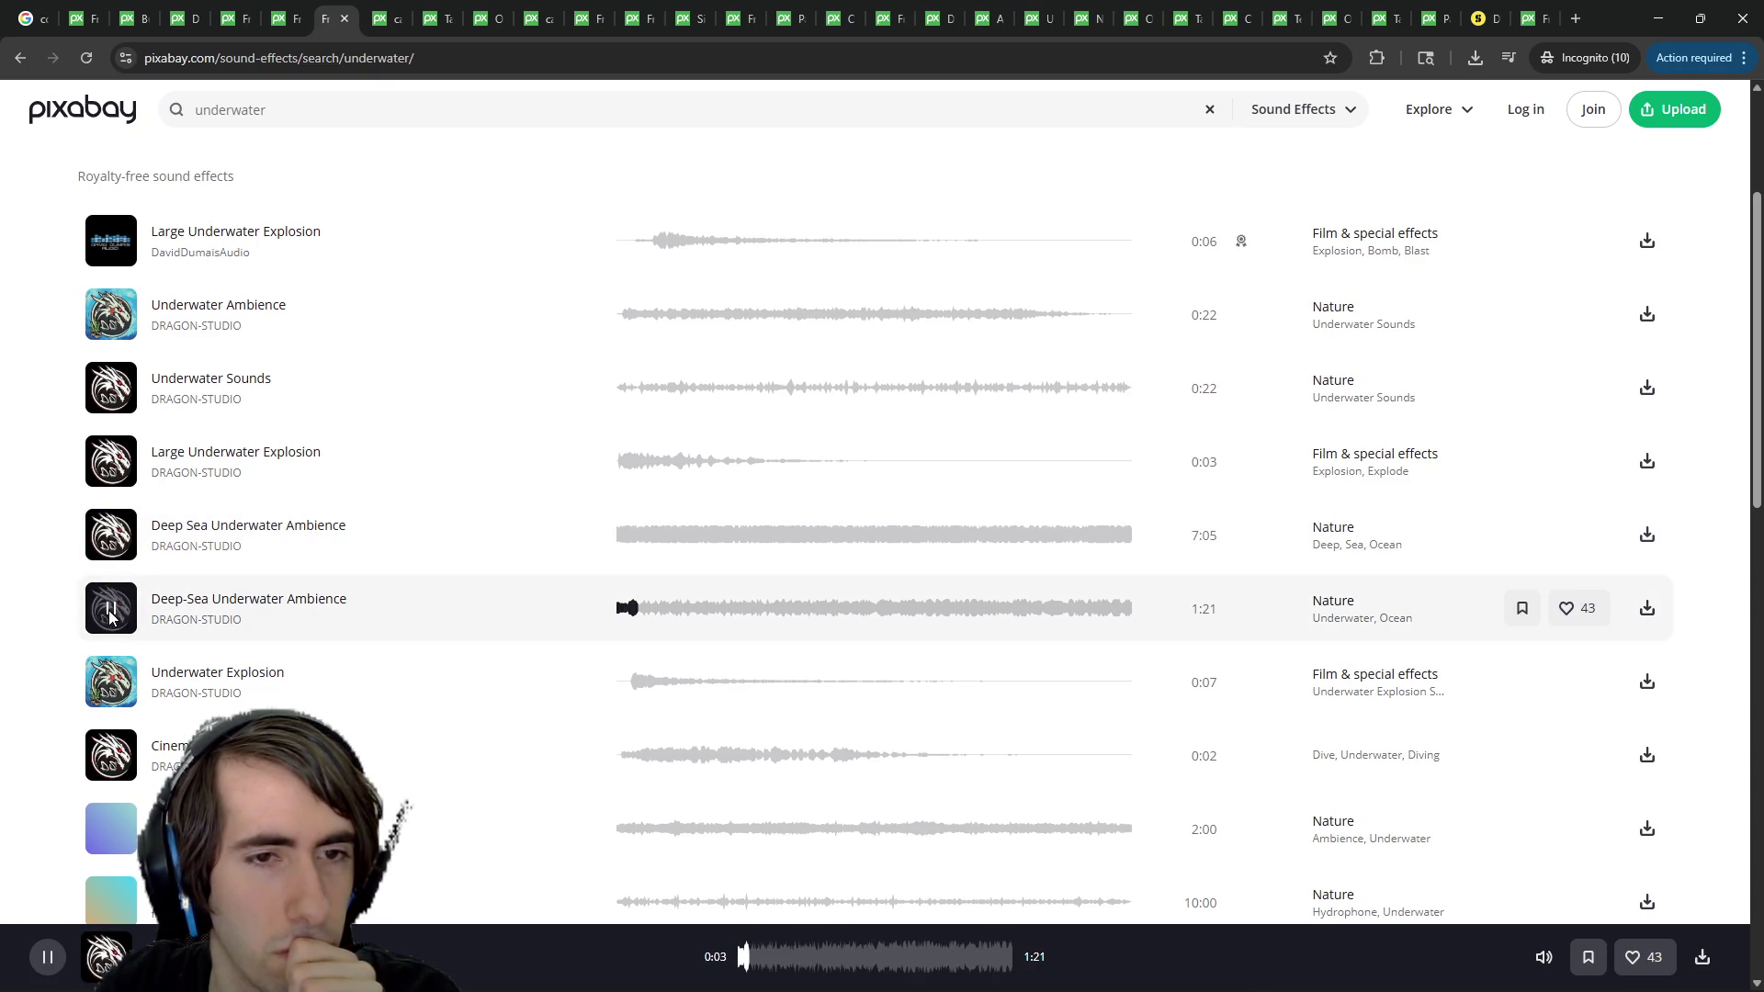
click(111, 681)
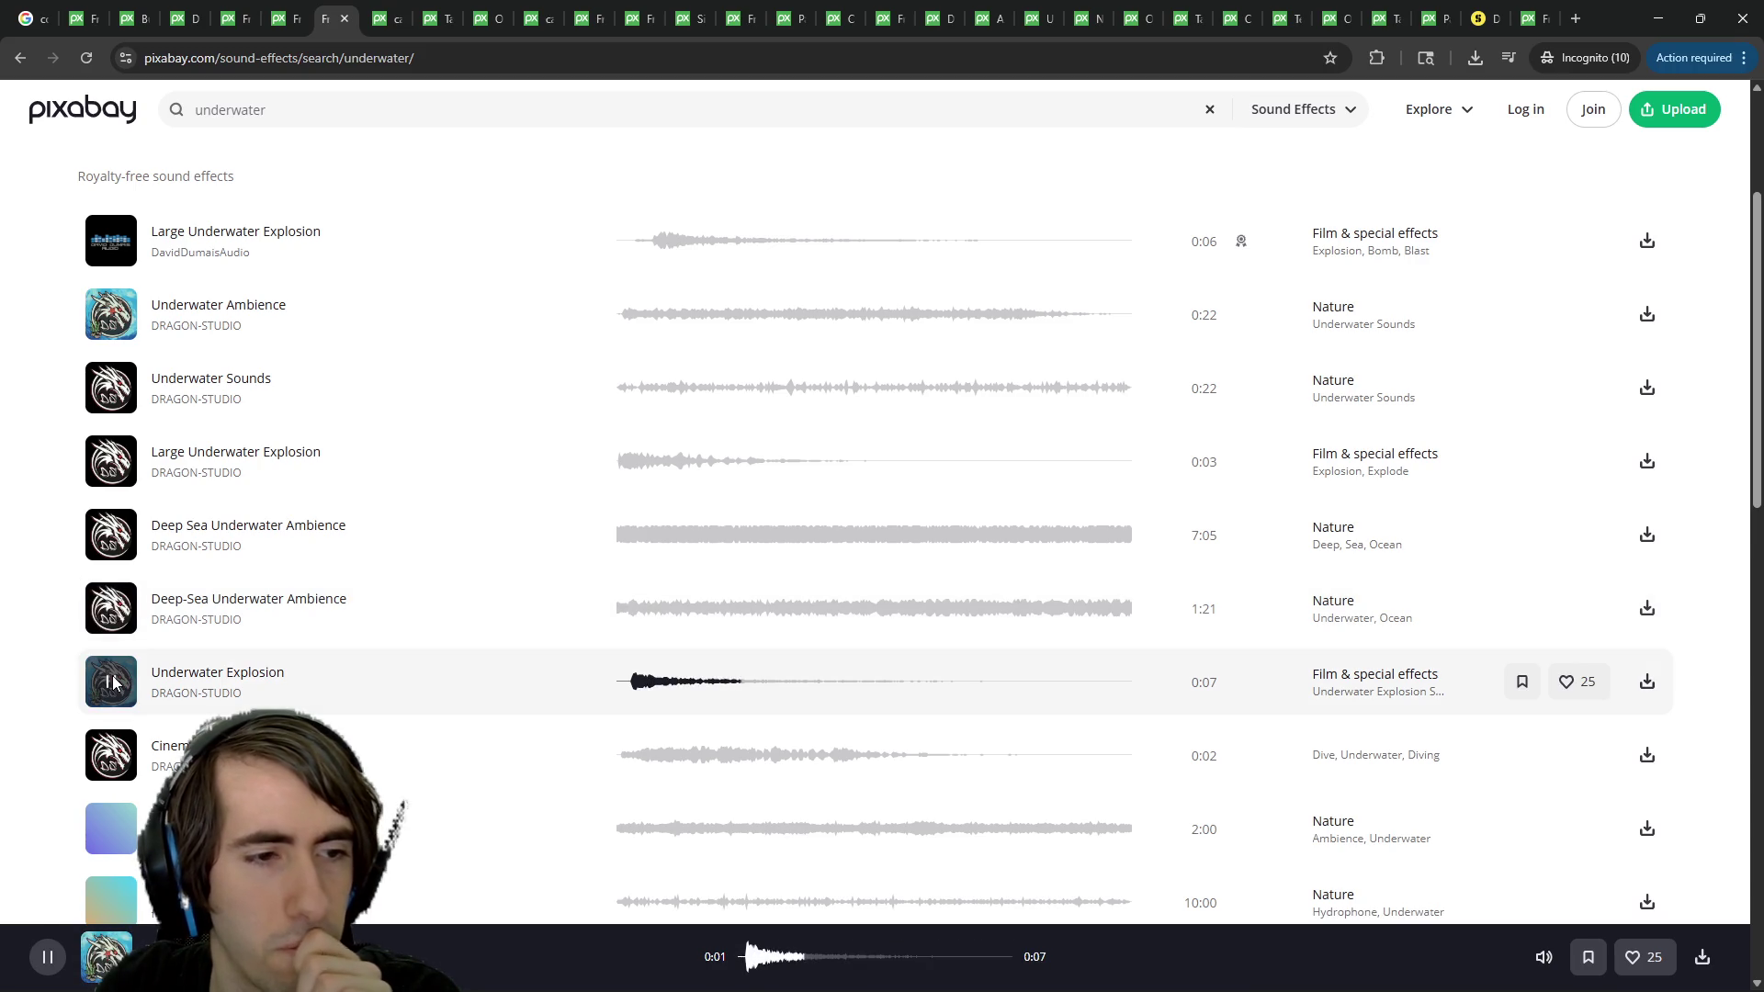
click(107, 749)
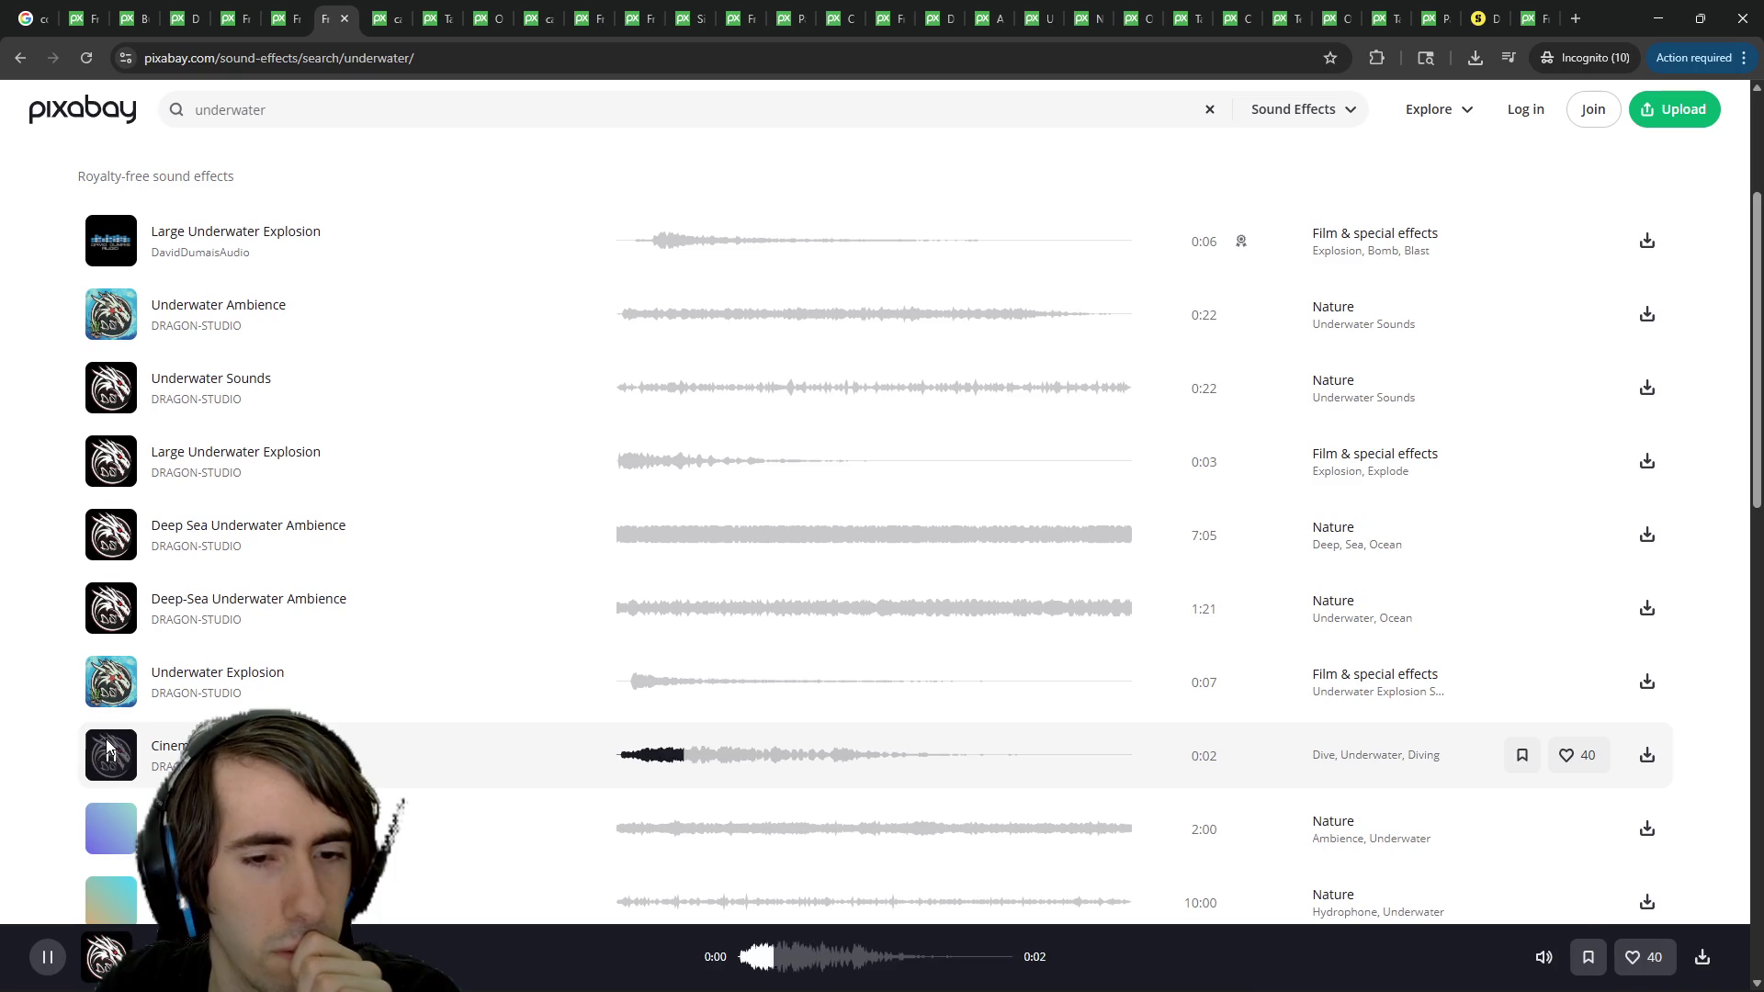
click(111, 829)
Preview the 10:00 UnderWater track, jump to about 1:37, then pause it
scroll(405, 692, down, 3)
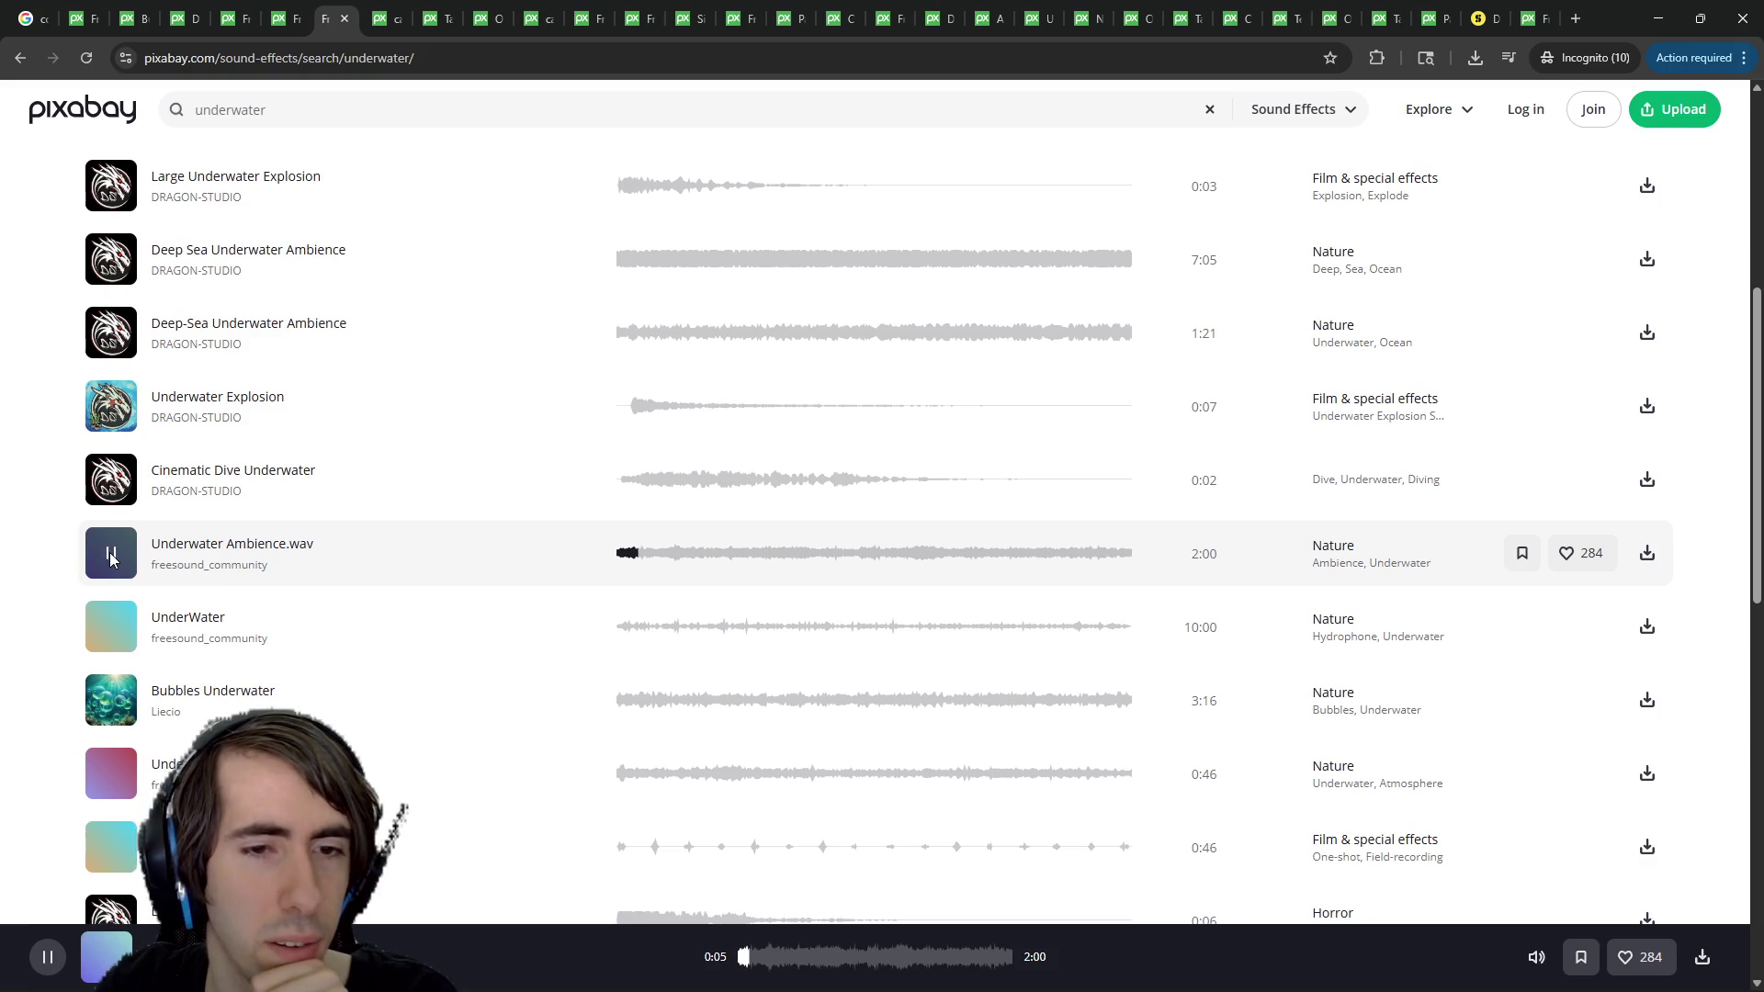
click(114, 628)
click(694, 626)
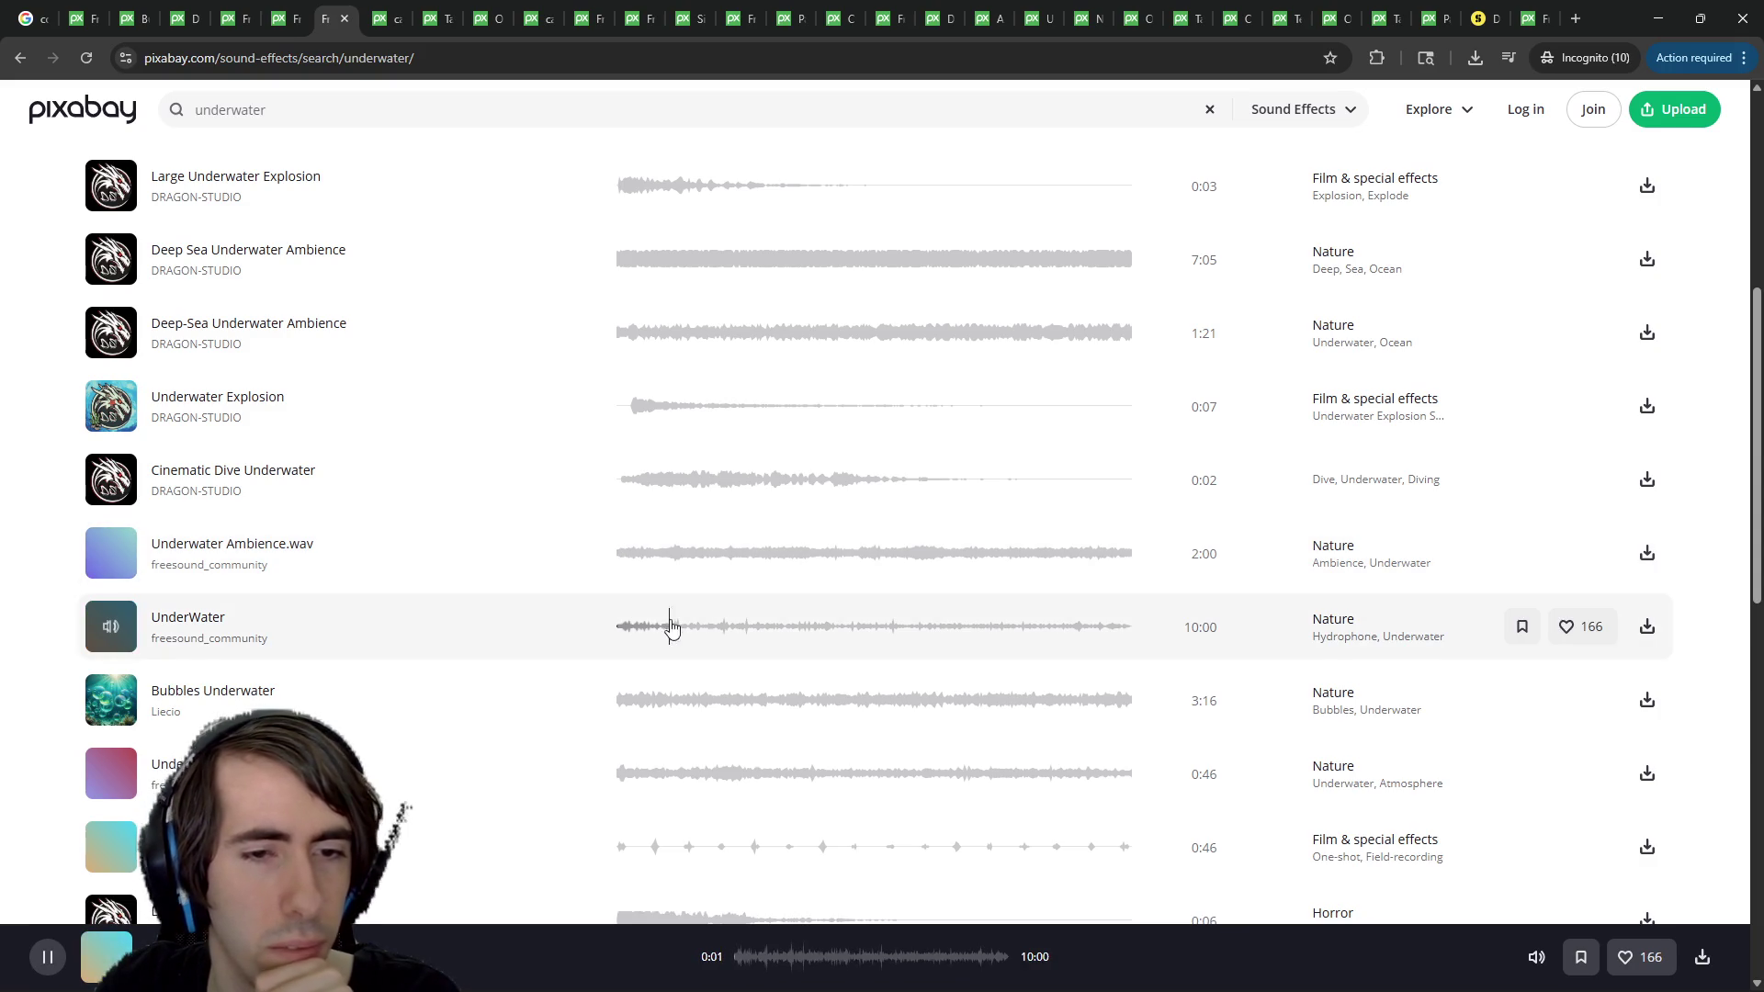
click(111, 626)
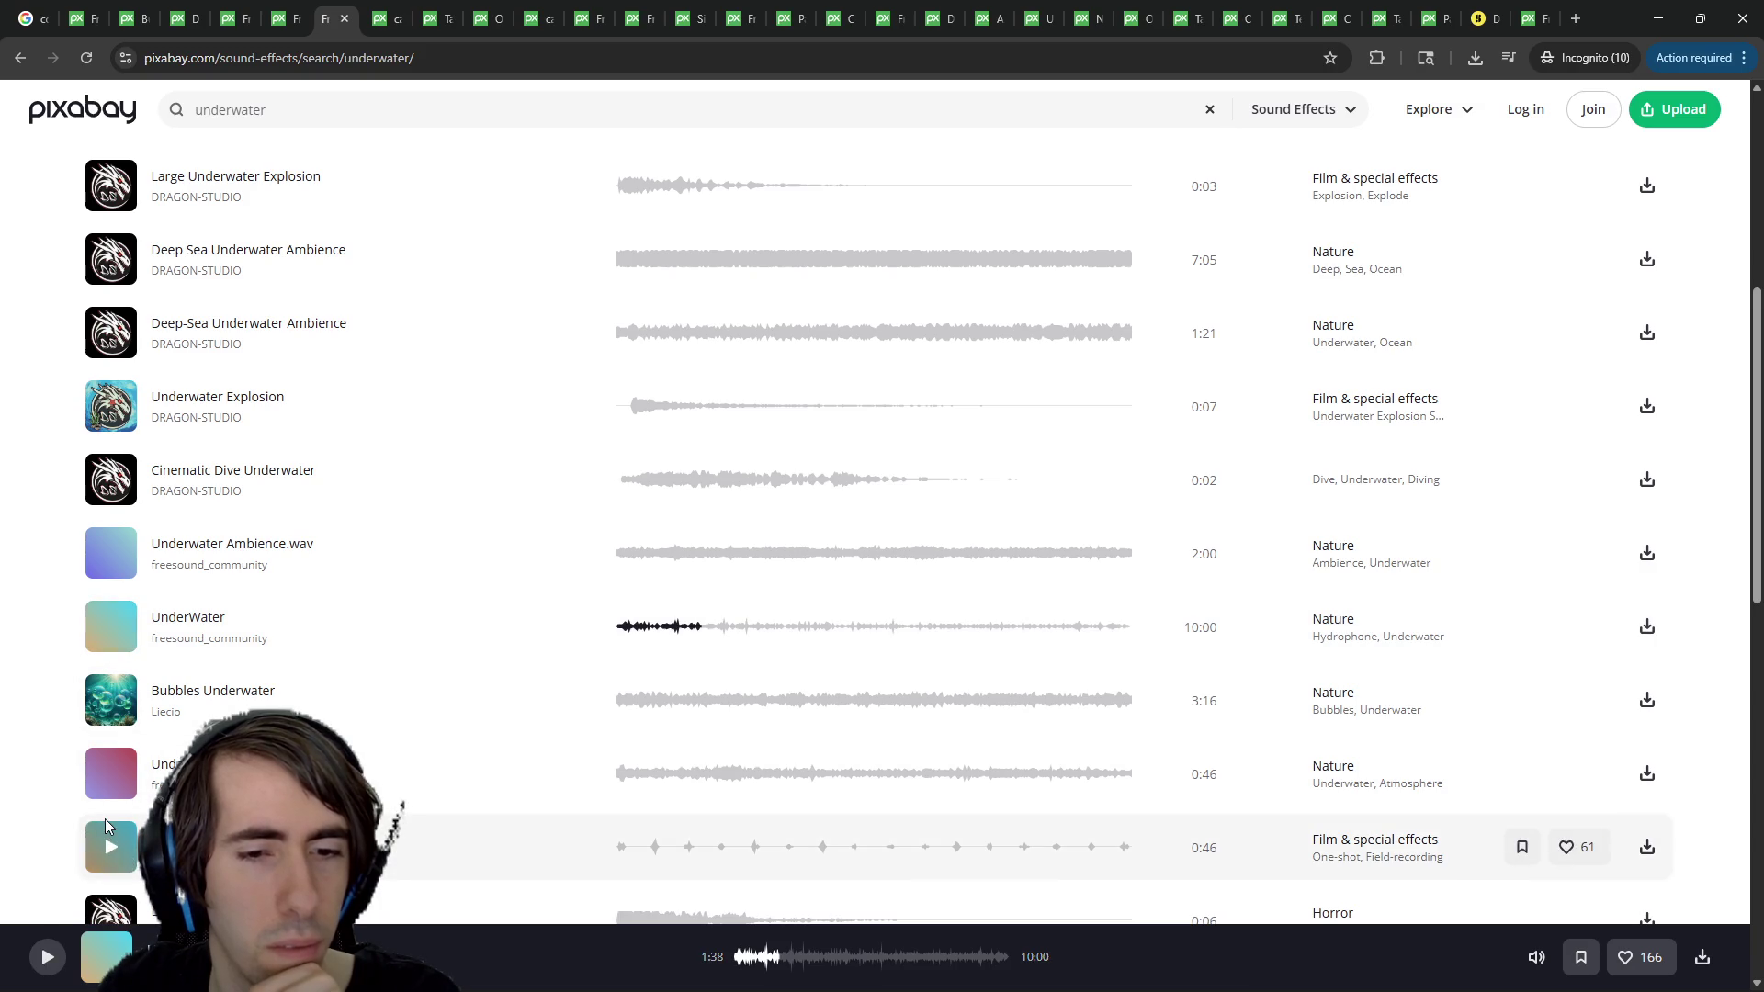
Preview Underwater Ambience 0:46, Underwater Movement, Explosion SFX; pause the 0:50 environment track
click(122, 775)
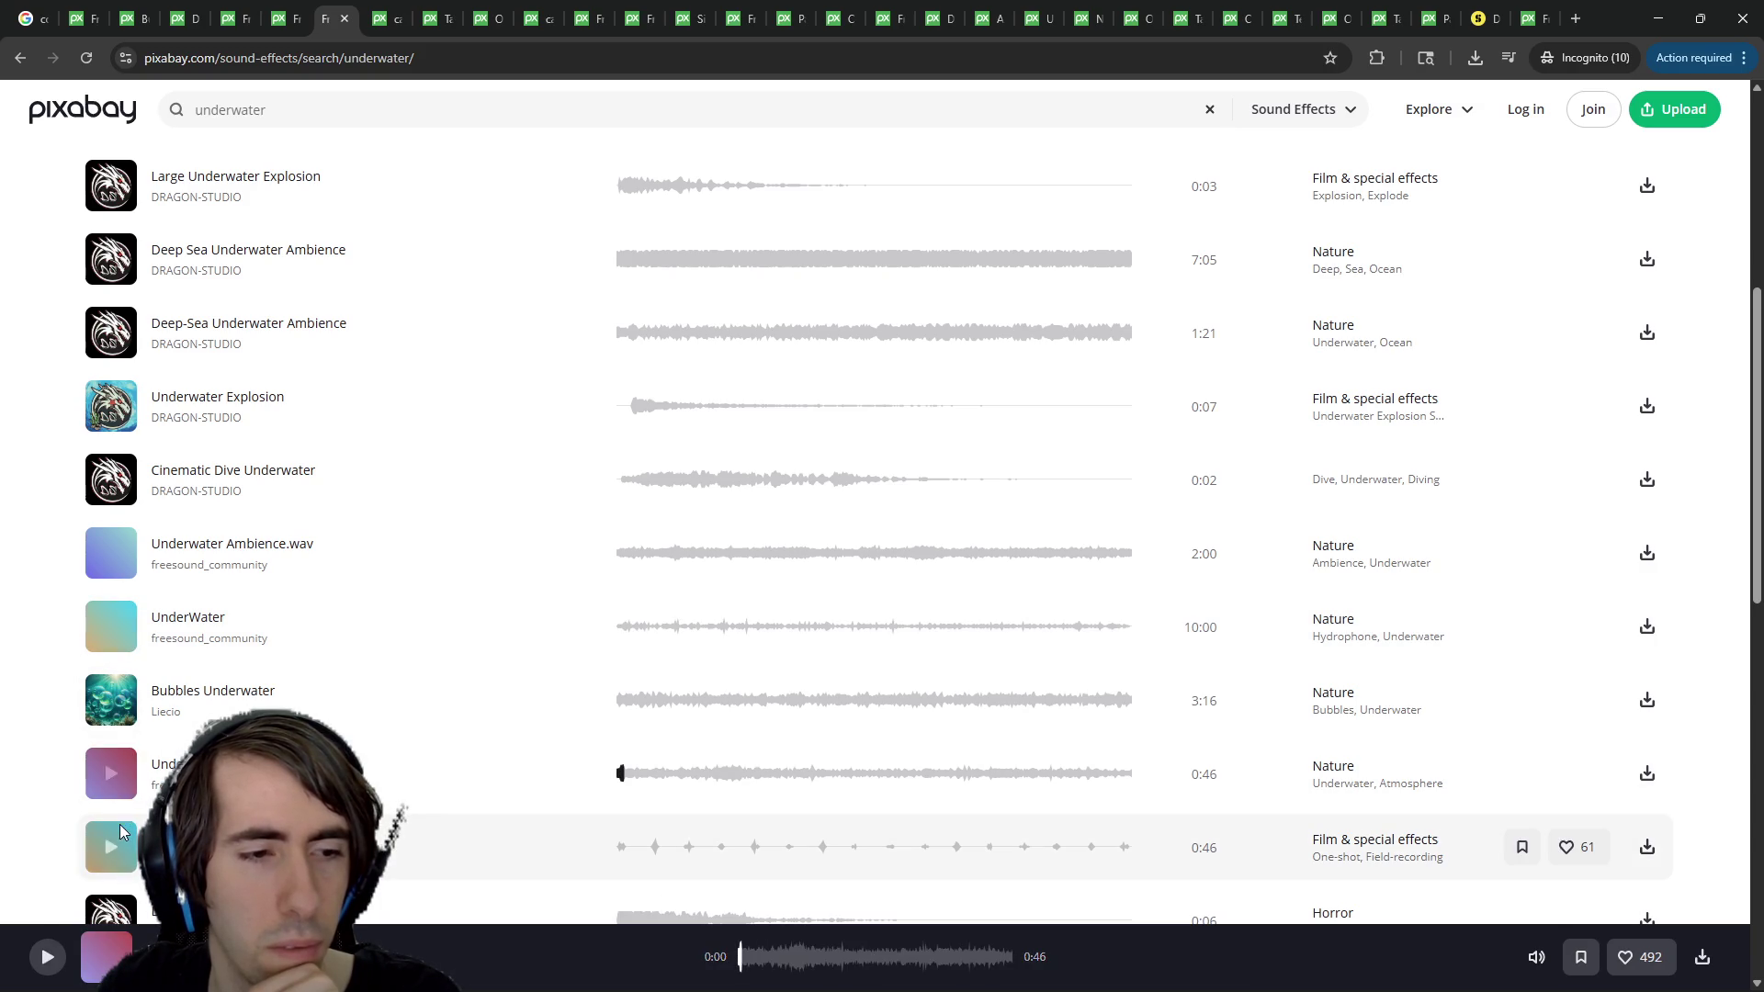
click(119, 826)
scroll(119, 824, down, 3)
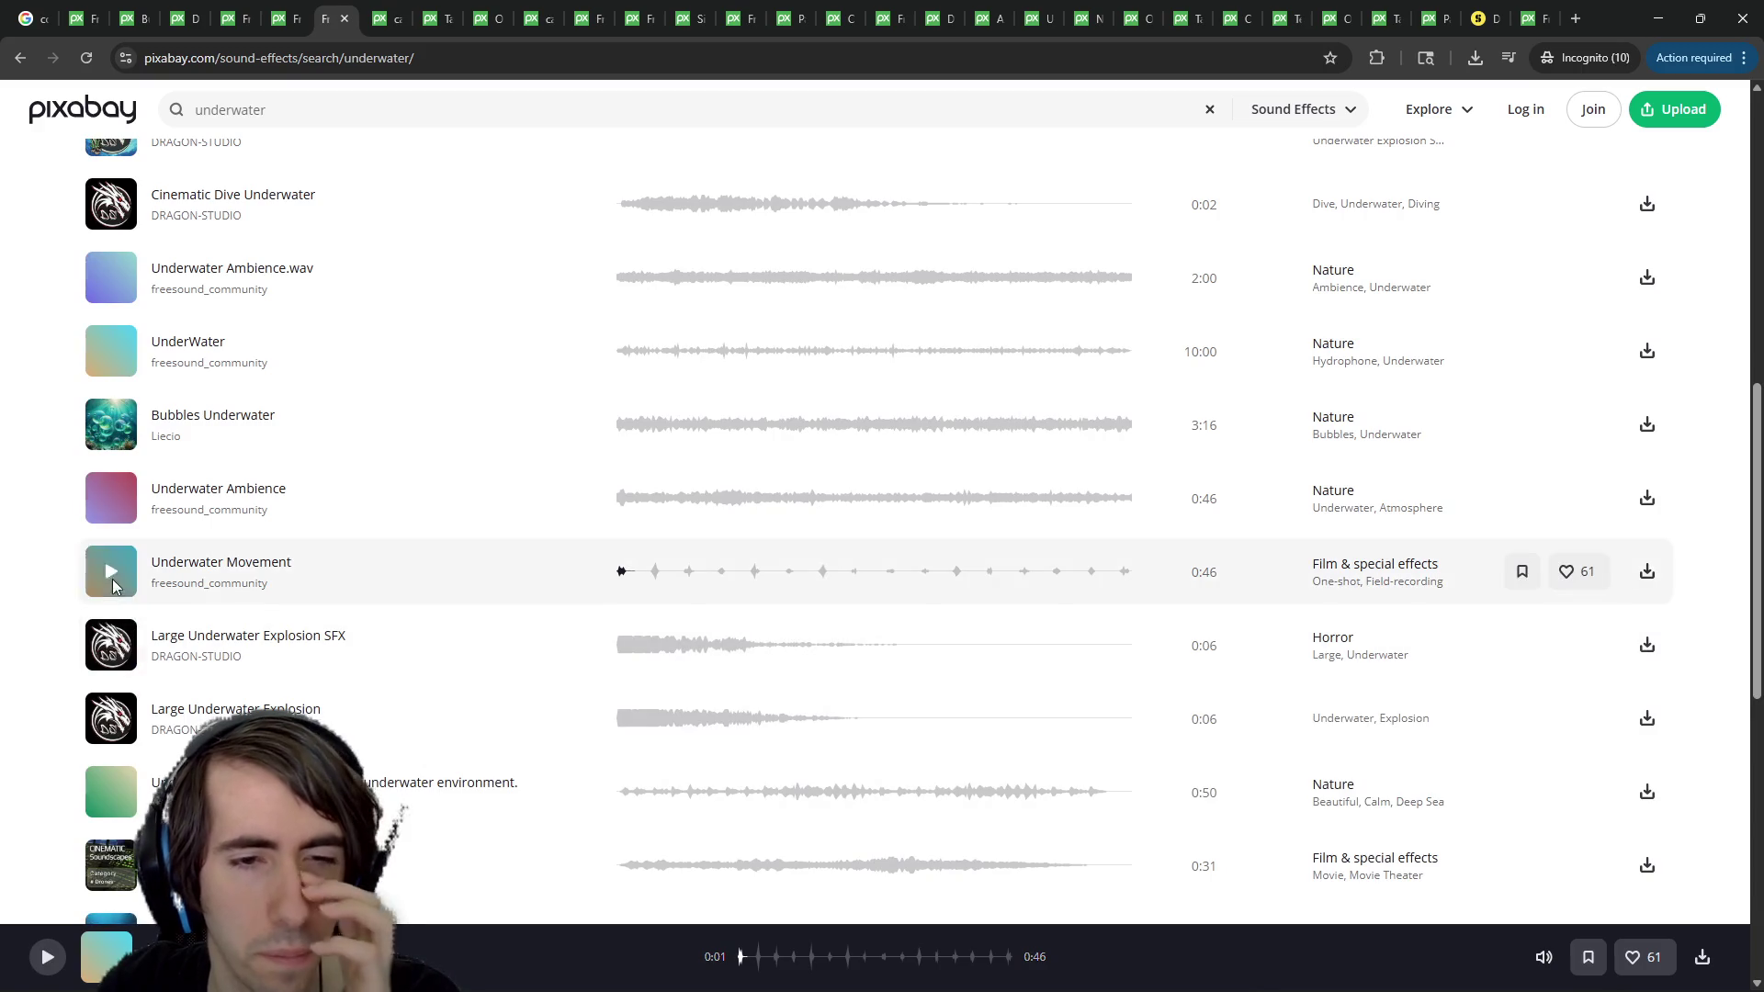
click(111, 643)
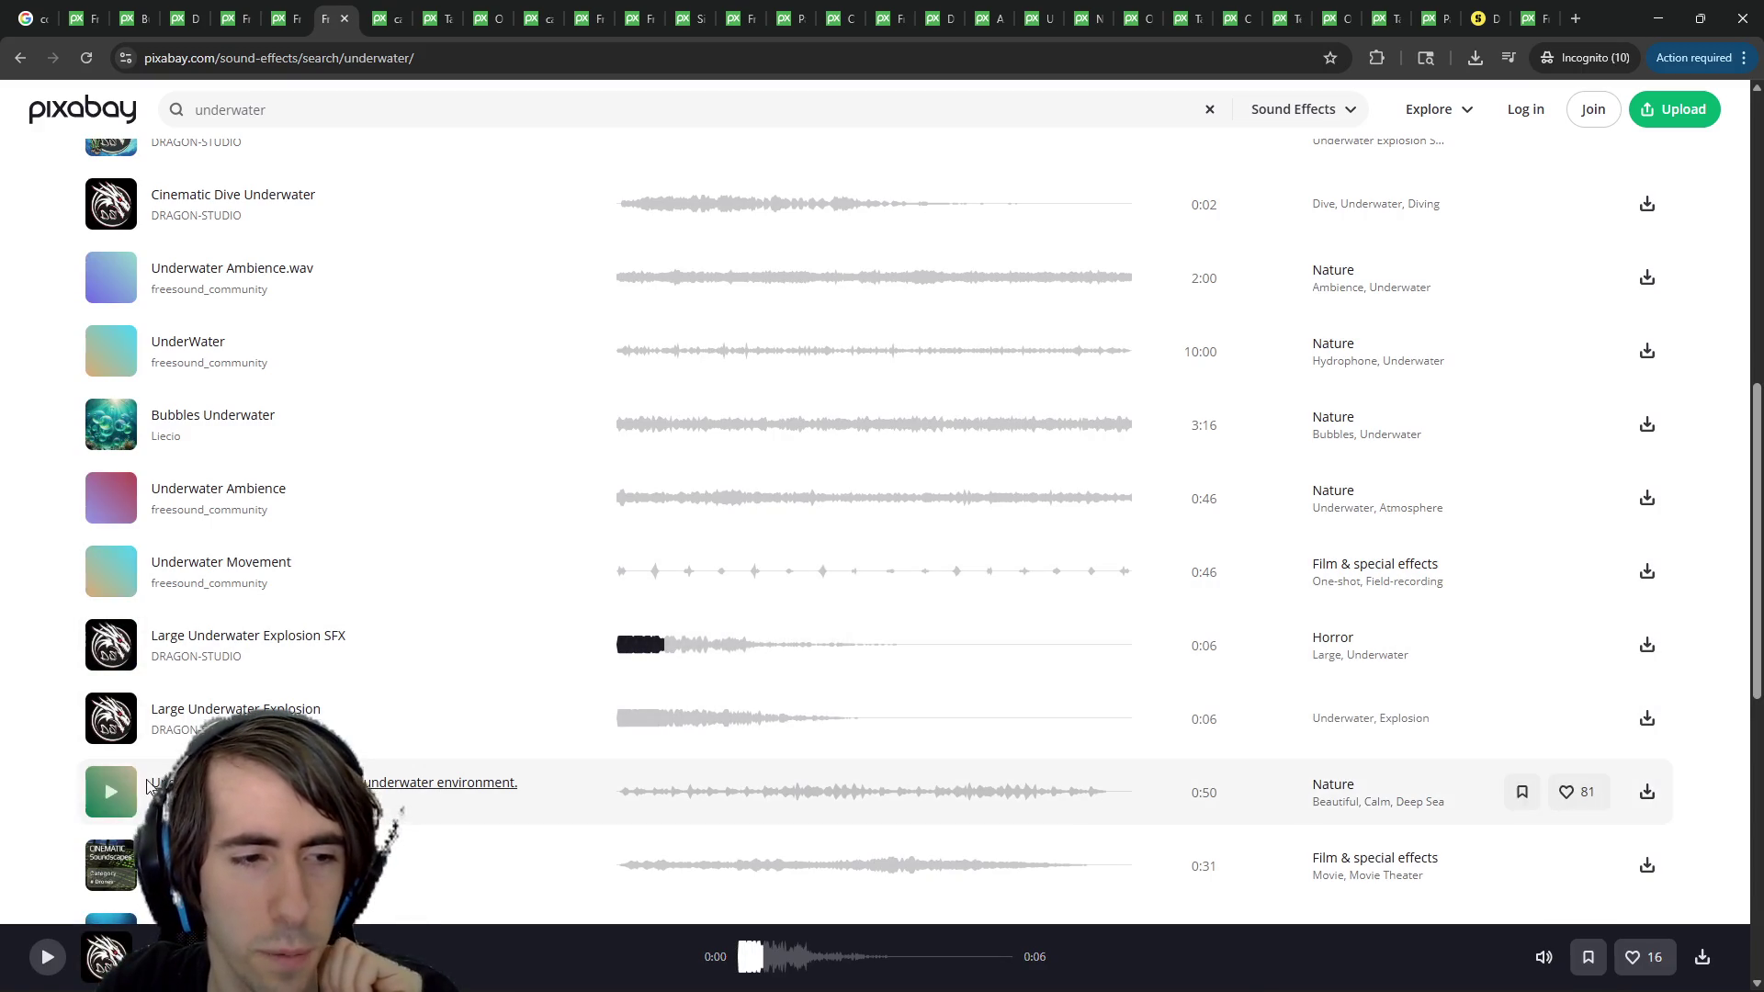
click(116, 790)
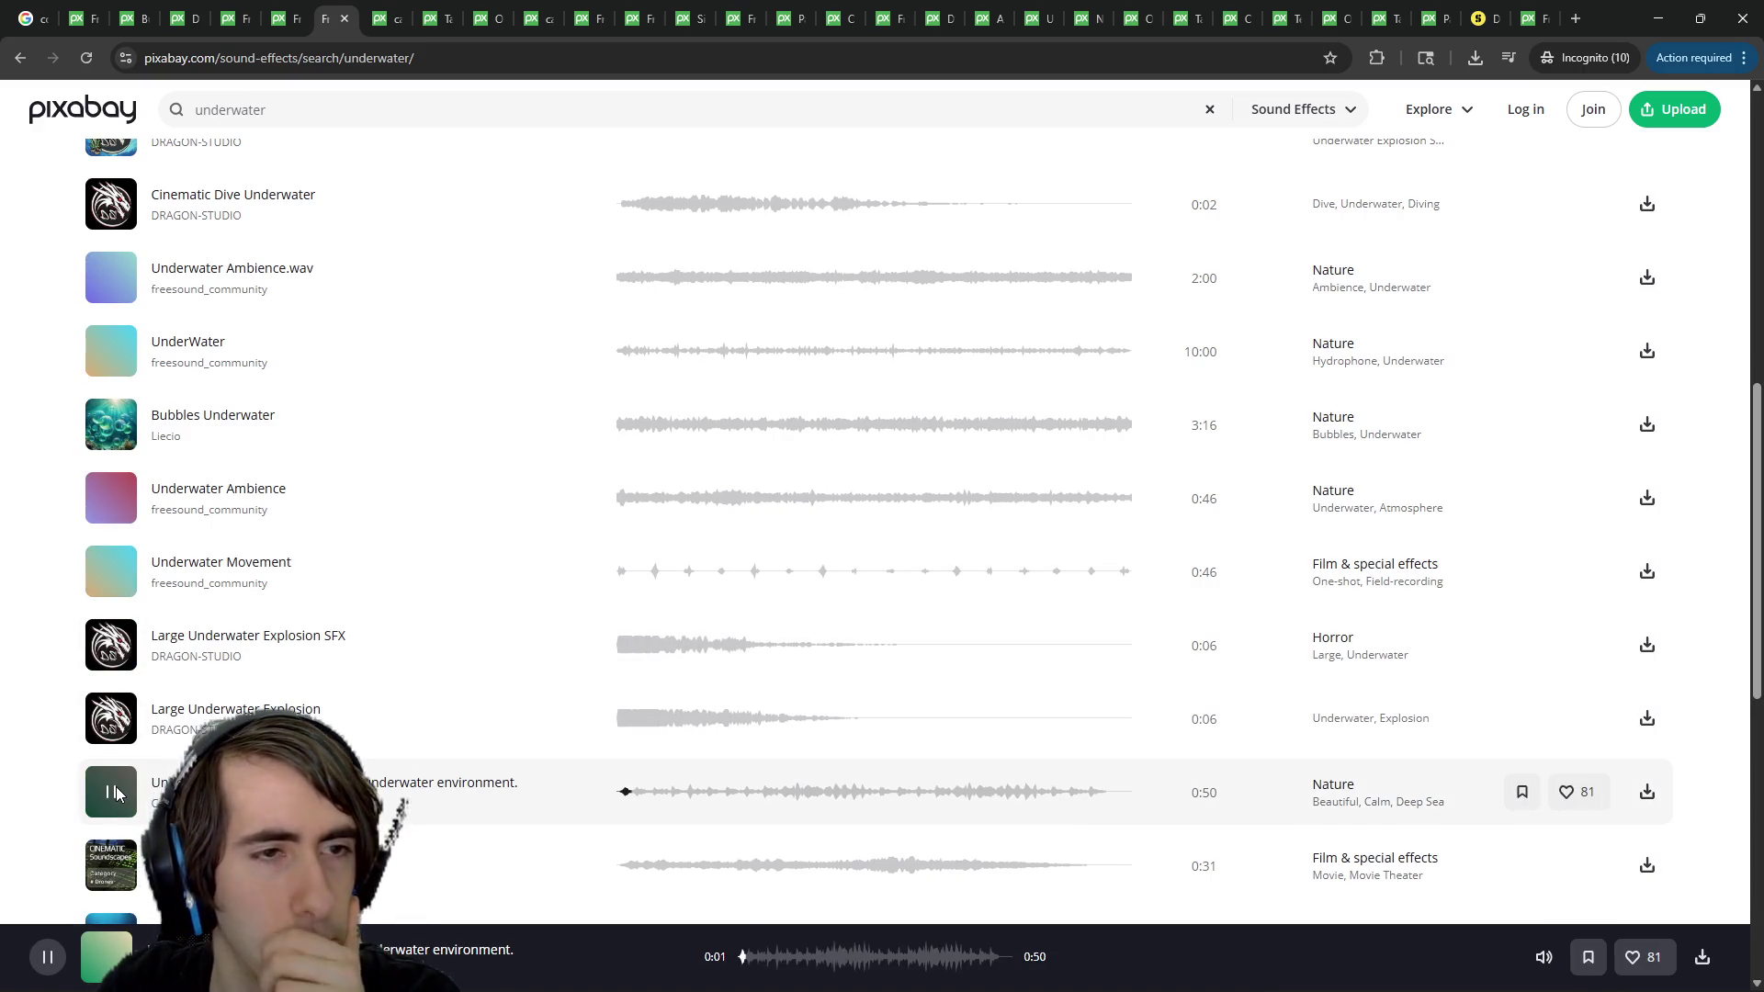
click(116, 786)
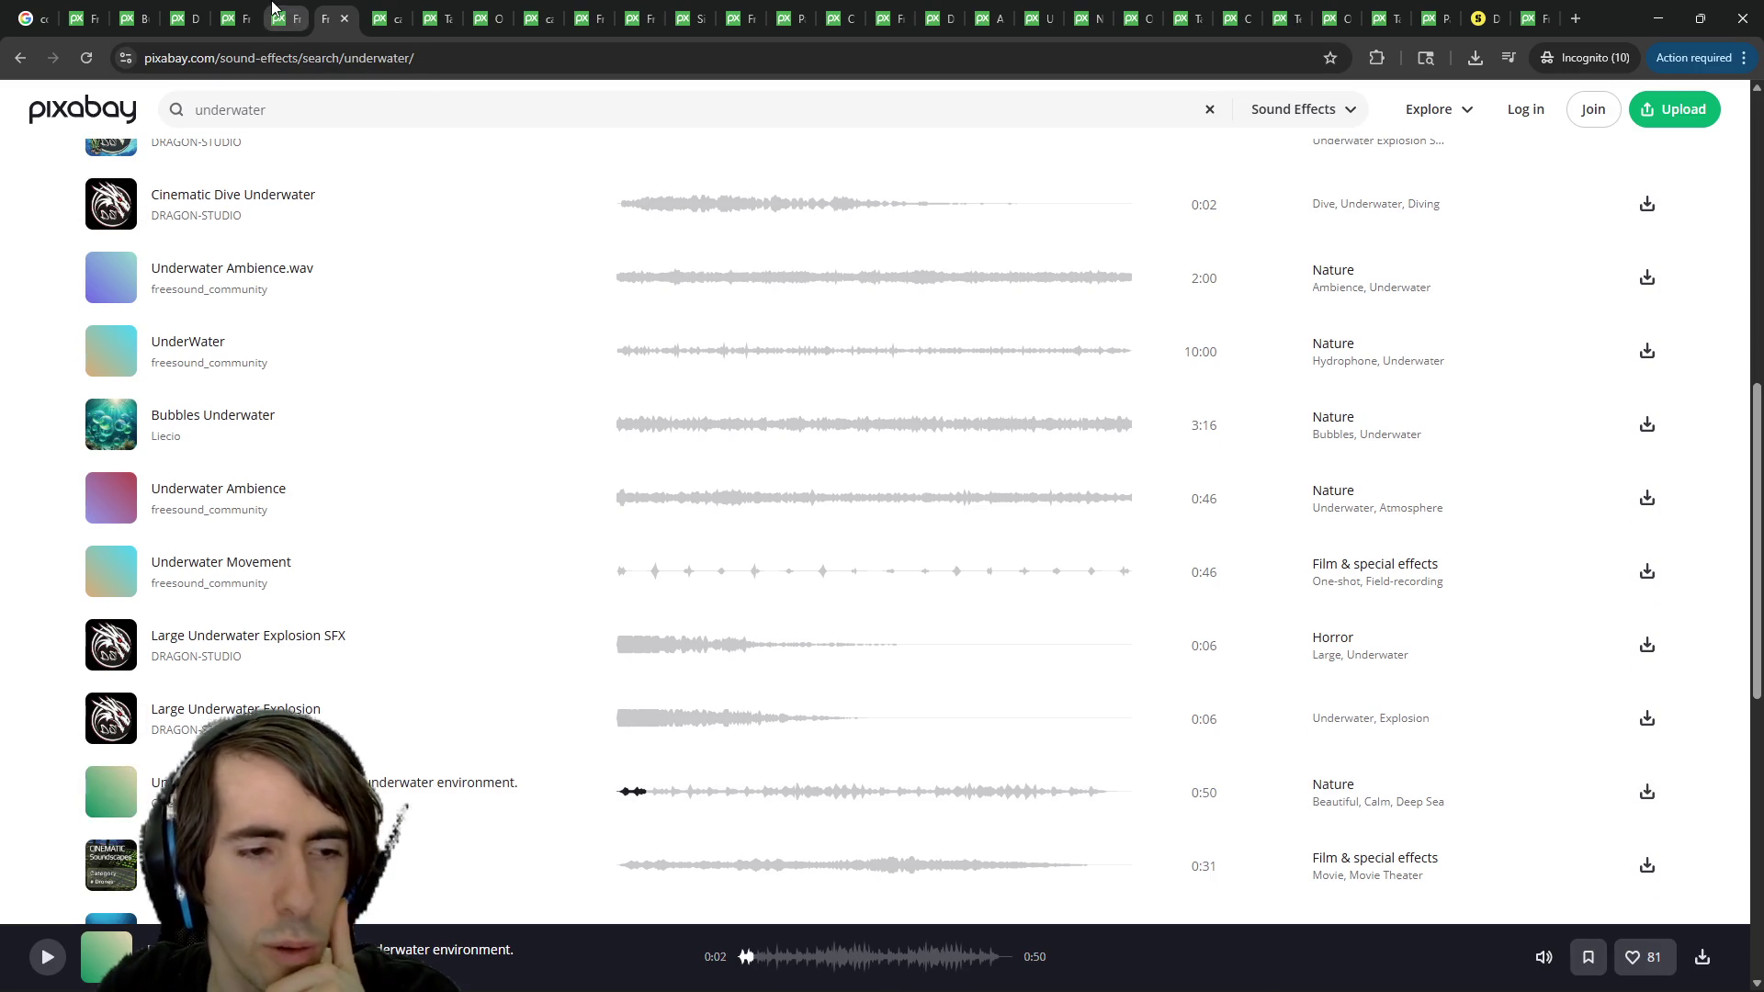
click(273, 18)
Preview Heavy Bubbles and the 0:51 boiling water track, then pause it
scroll(131, 671, down, 1)
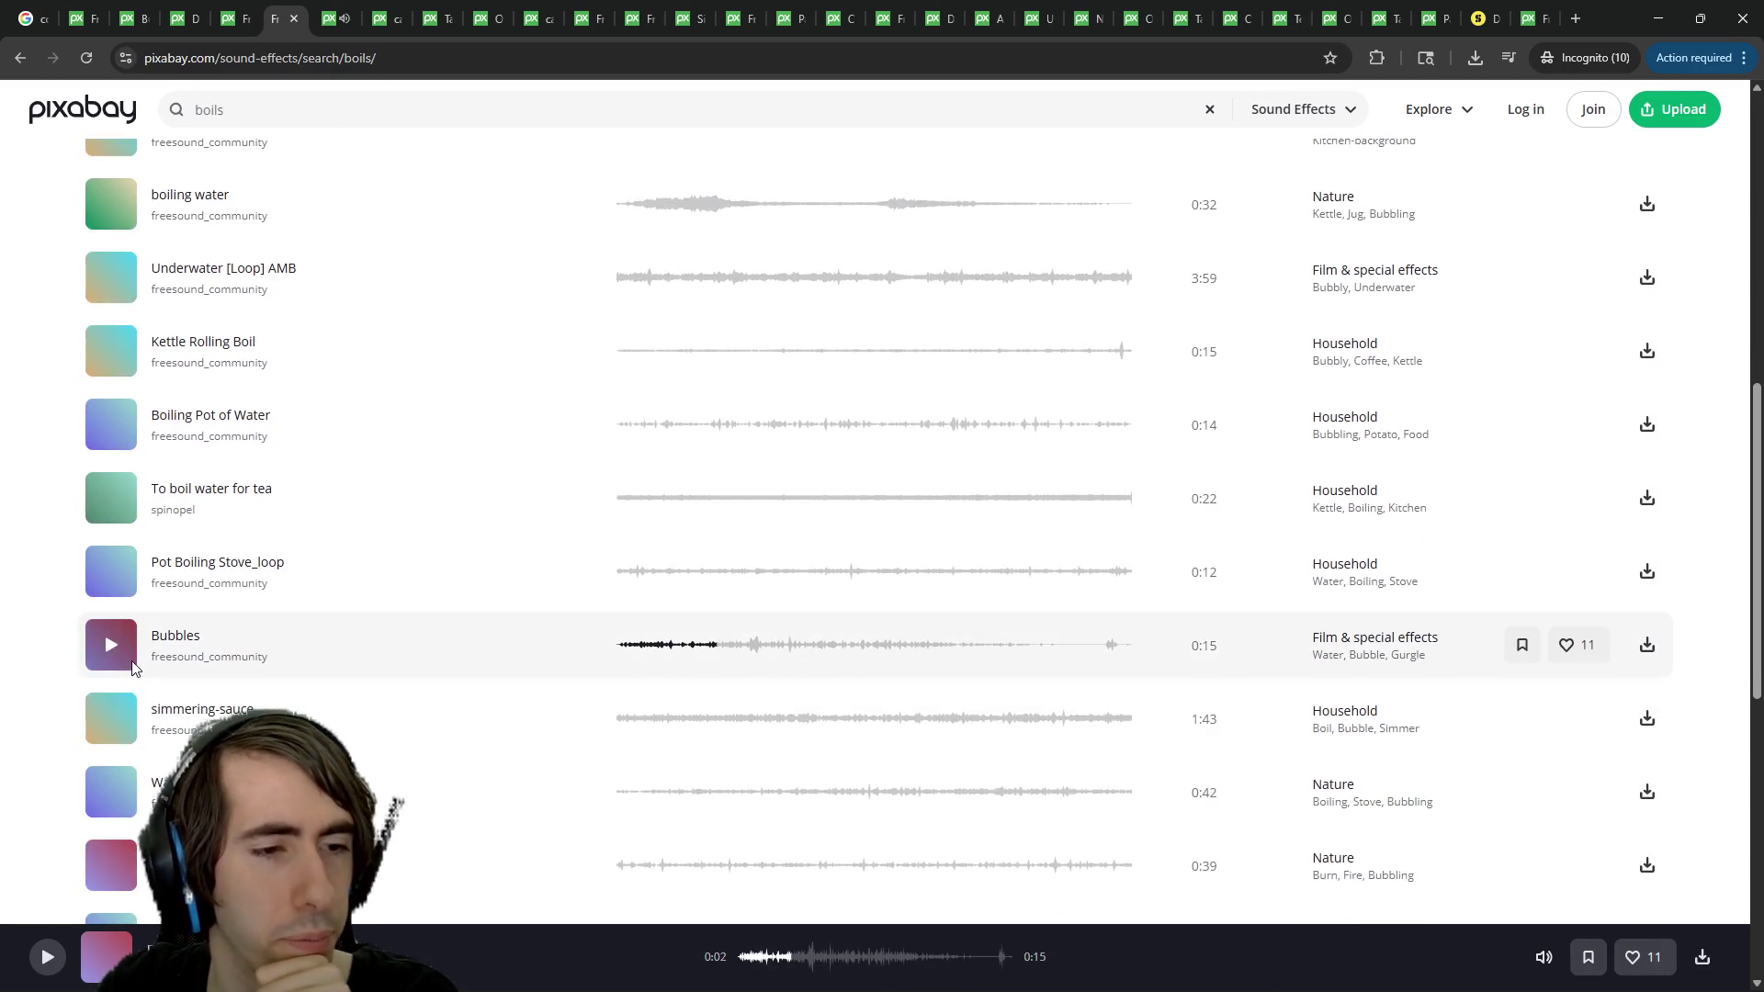
scroll(129, 661, up, 2)
scroll(105, 487, up, 2)
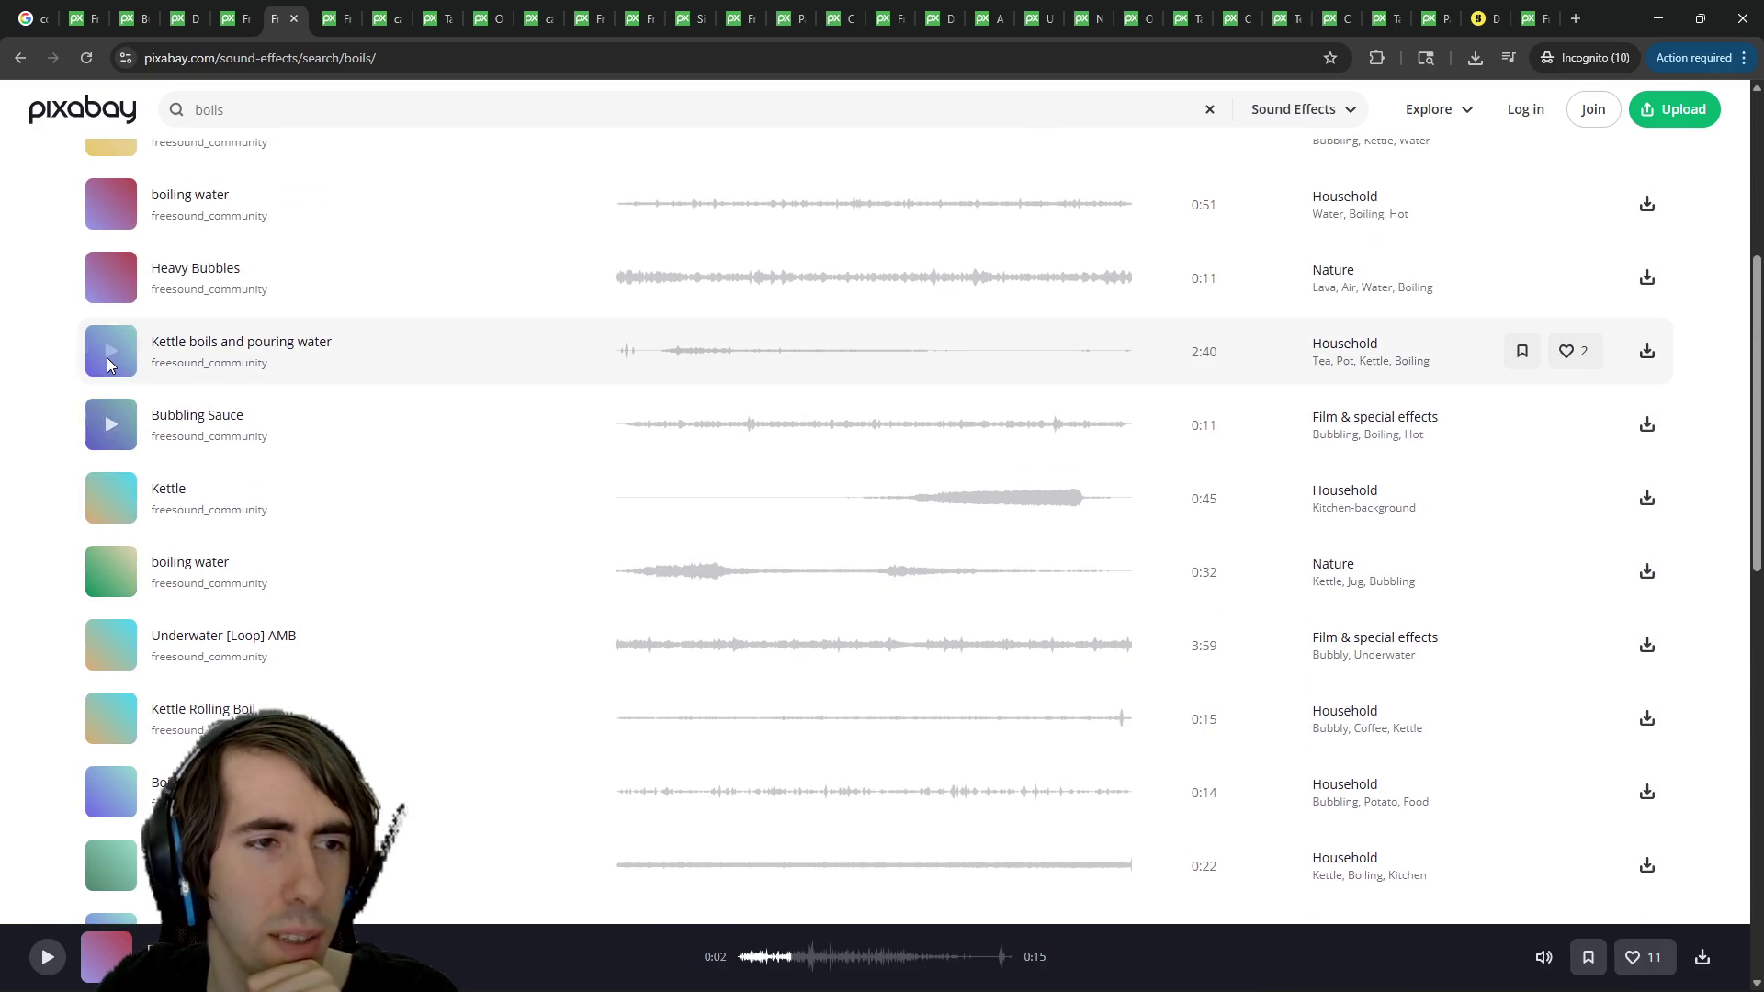
scroll(106, 358, up, 1)
click(110, 372)
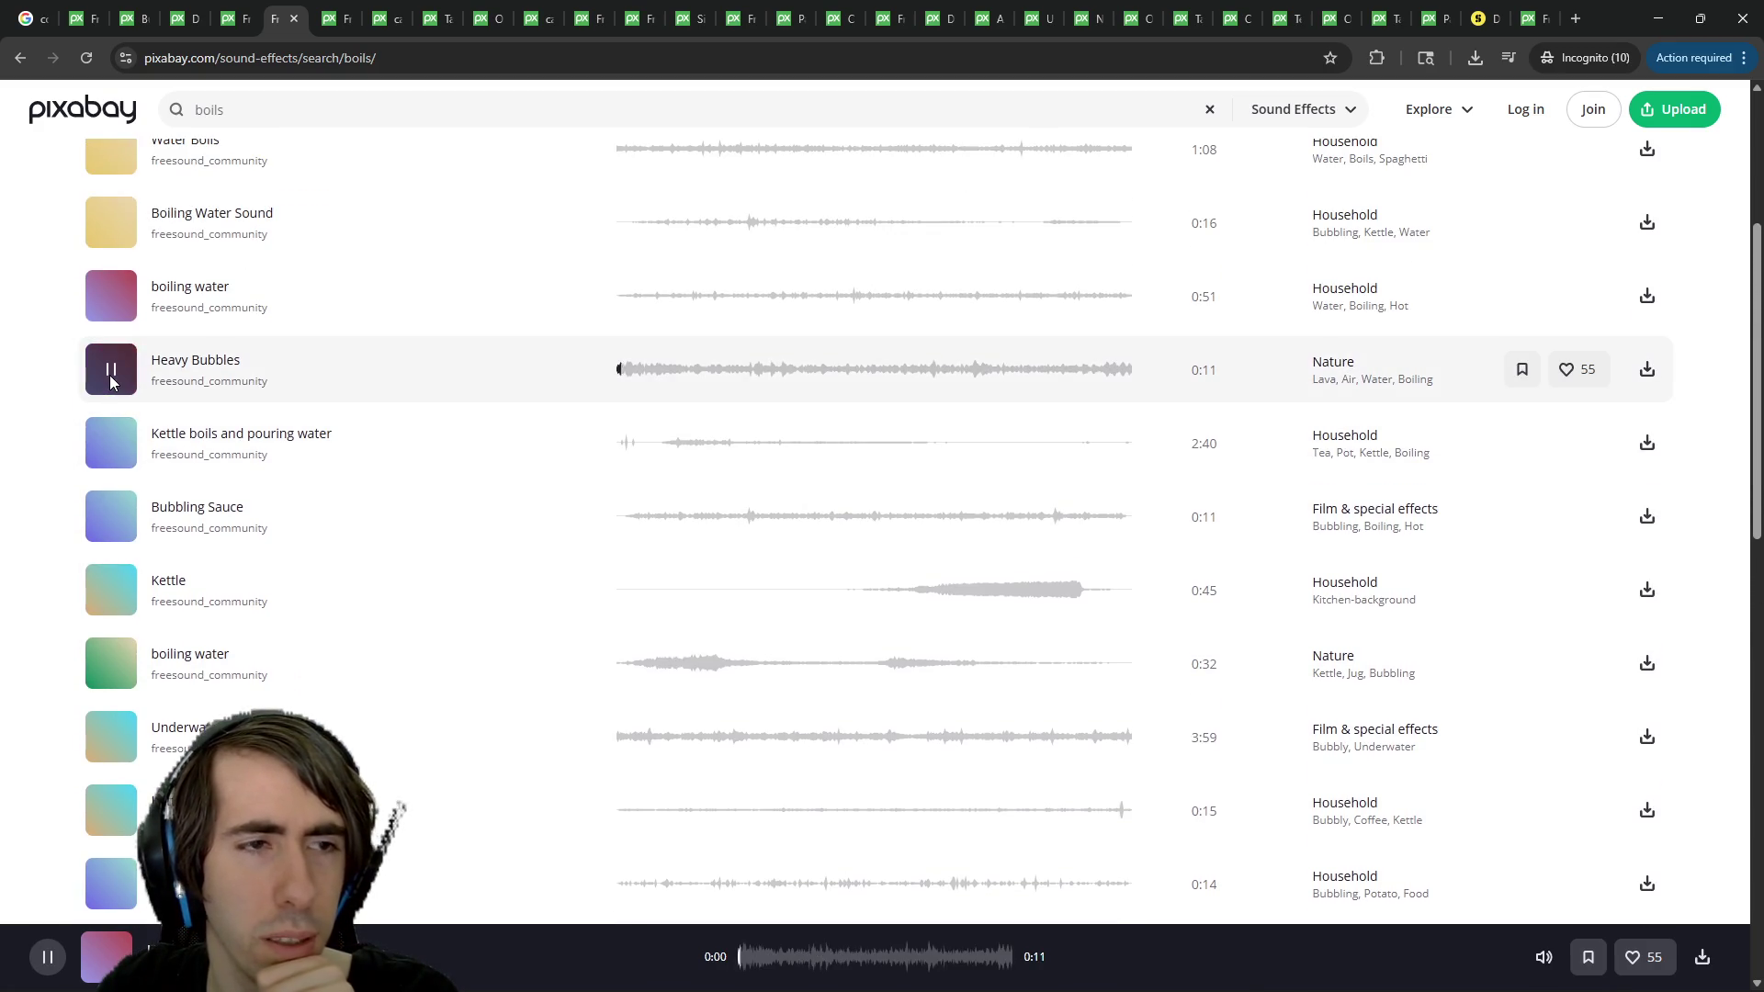
scroll(115, 386, up, 2)
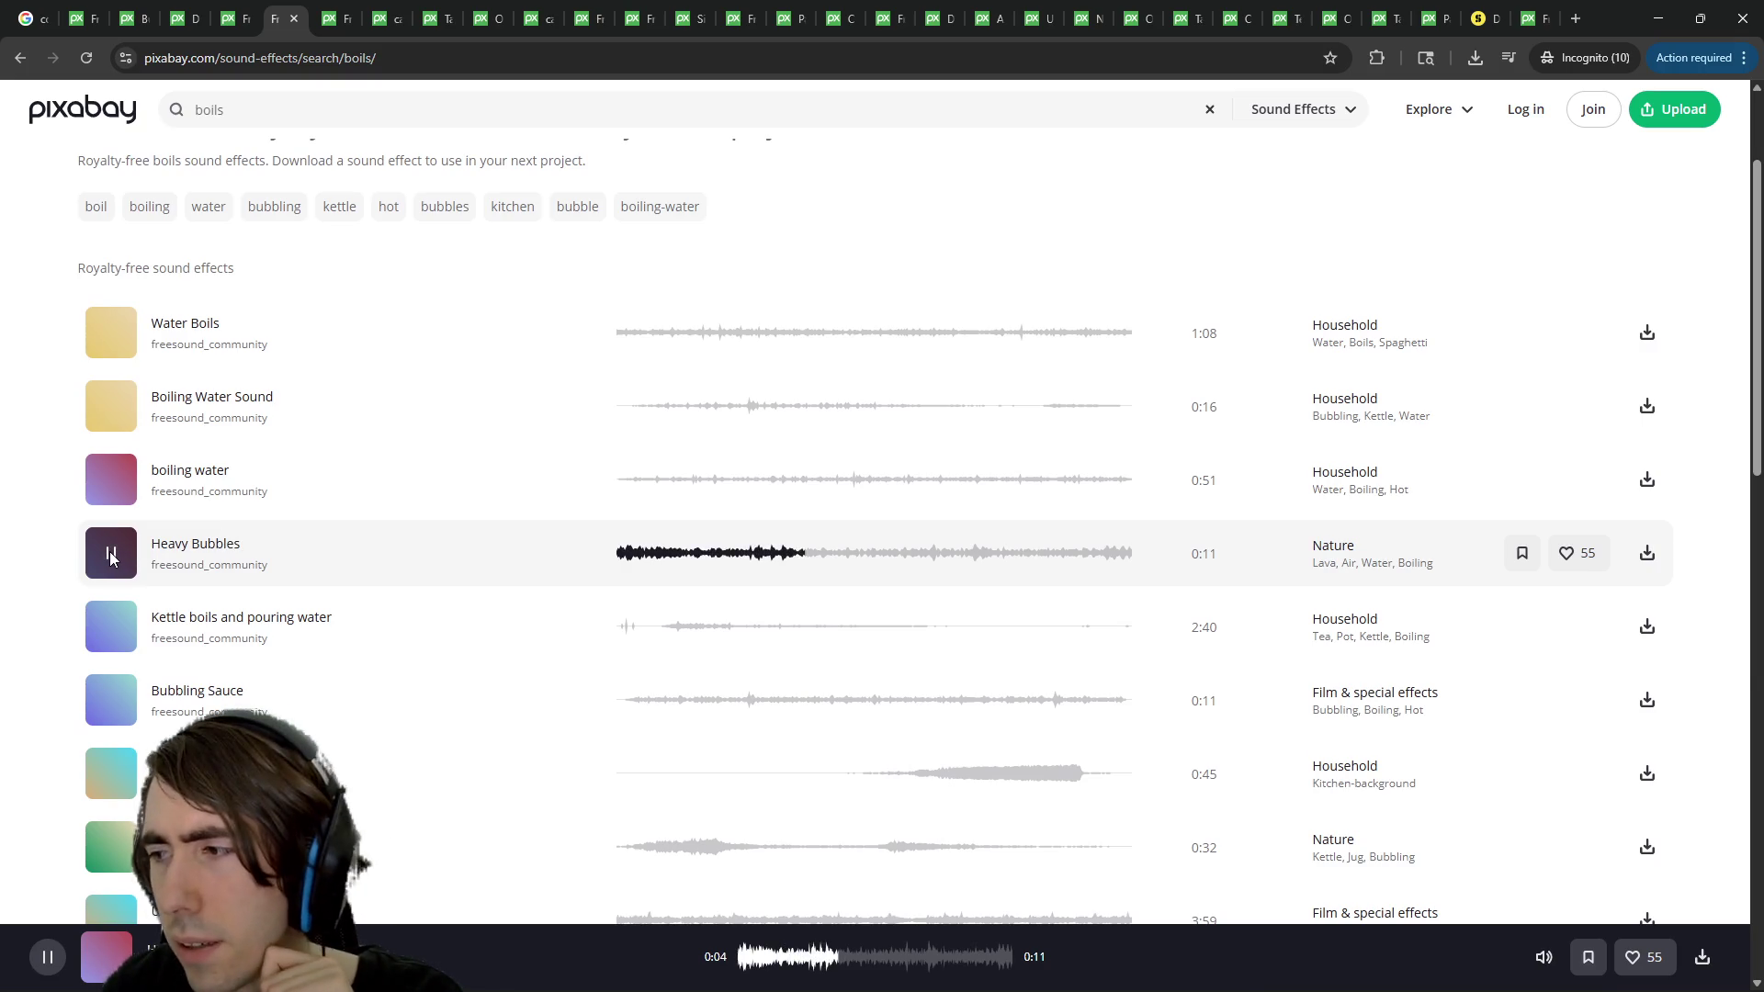
click(117, 499)
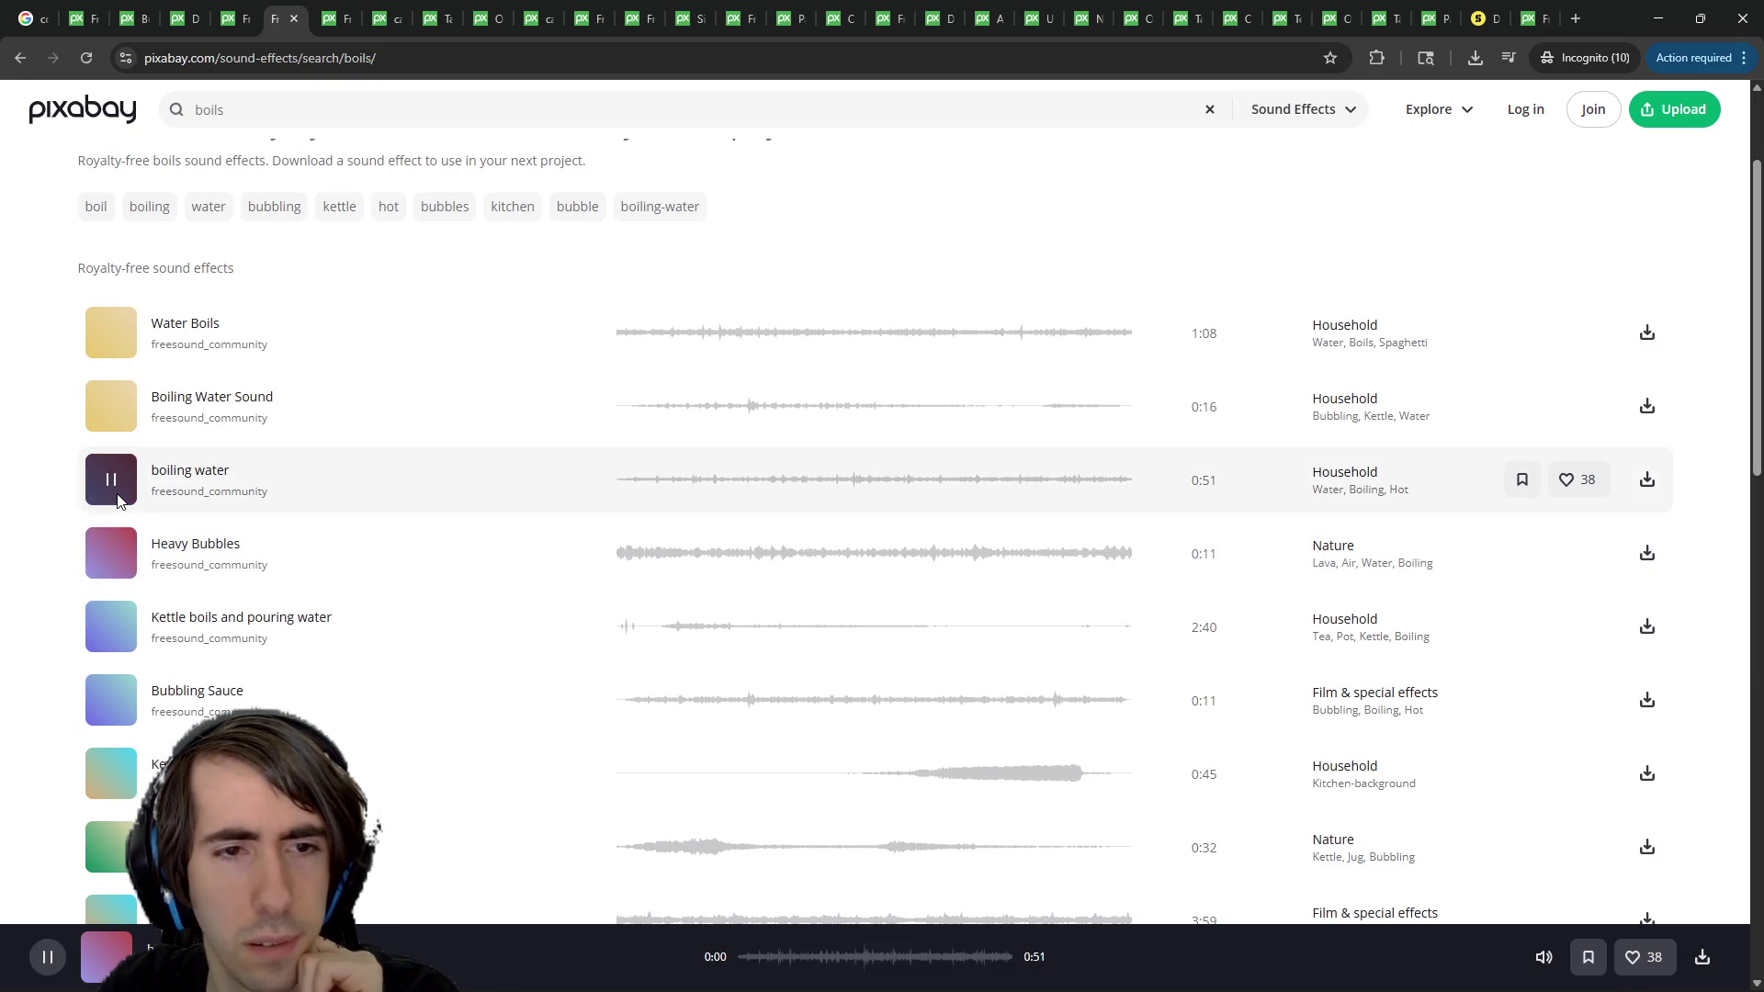
click(118, 501)
Replay boiling water, Heavy Bubbles and Underwater [Loop] AMB, then open Heavy Bubbles in a new tab
scroll(137, 533, down, 3)
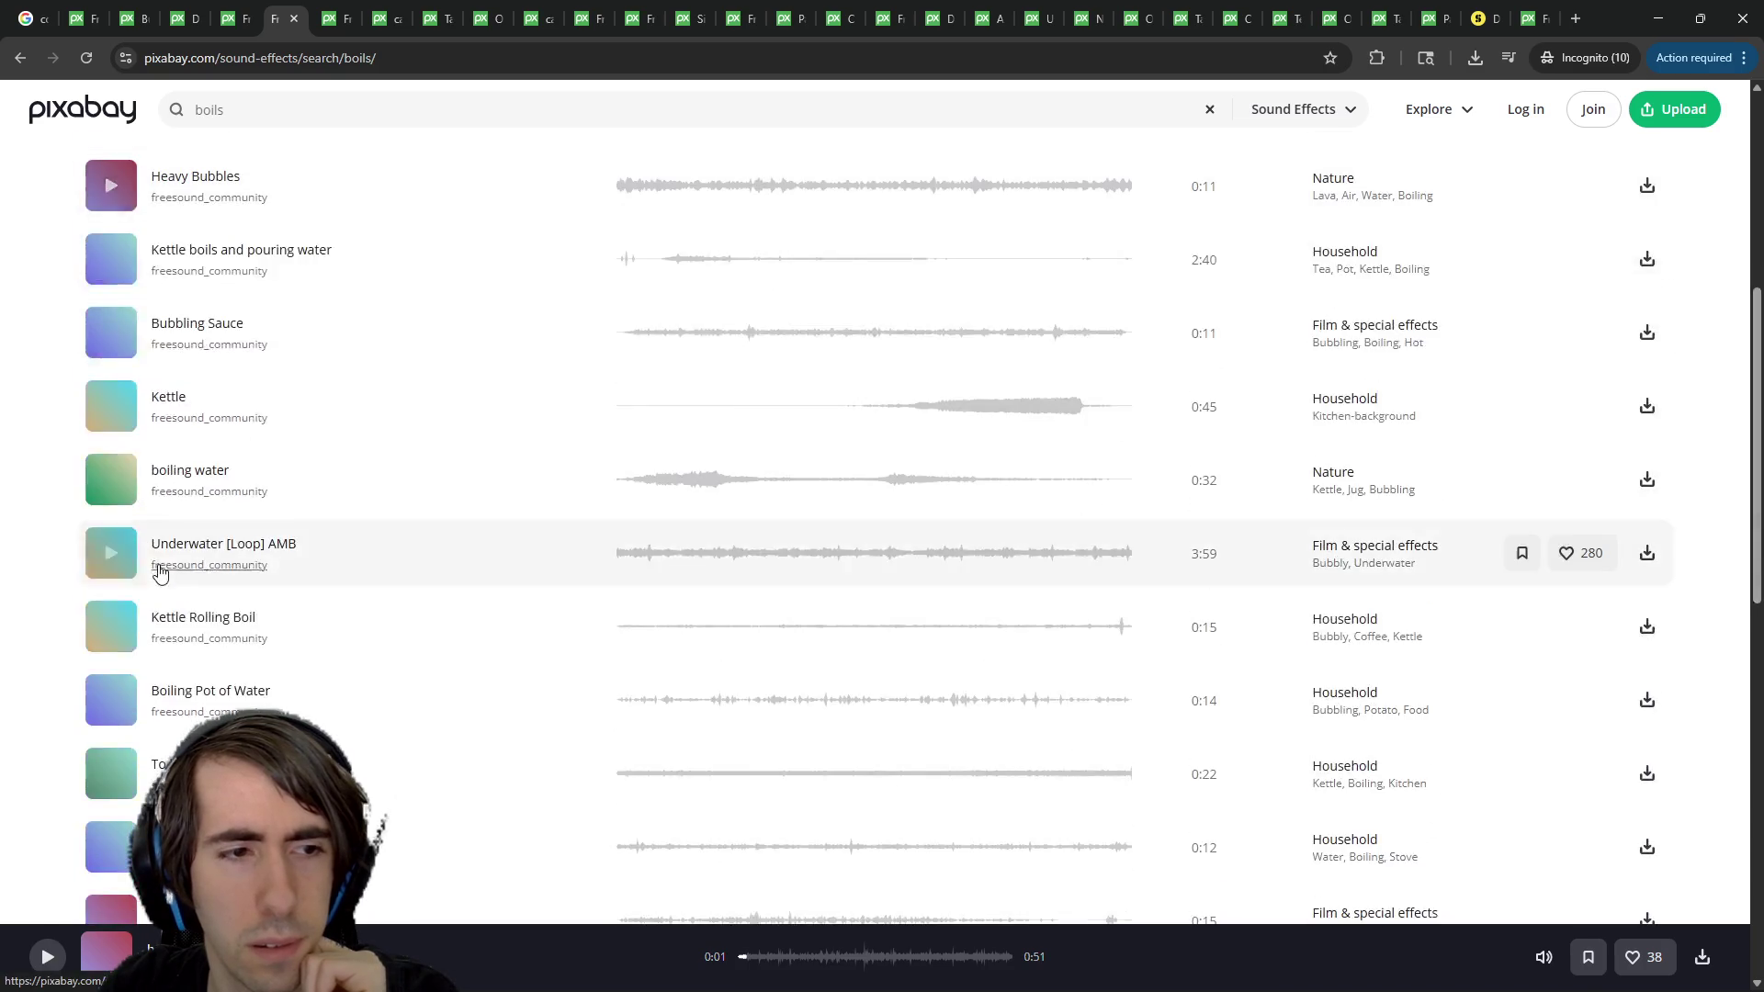
scroll(115, 292, up, 1)
click(110, 295)
click(115, 363)
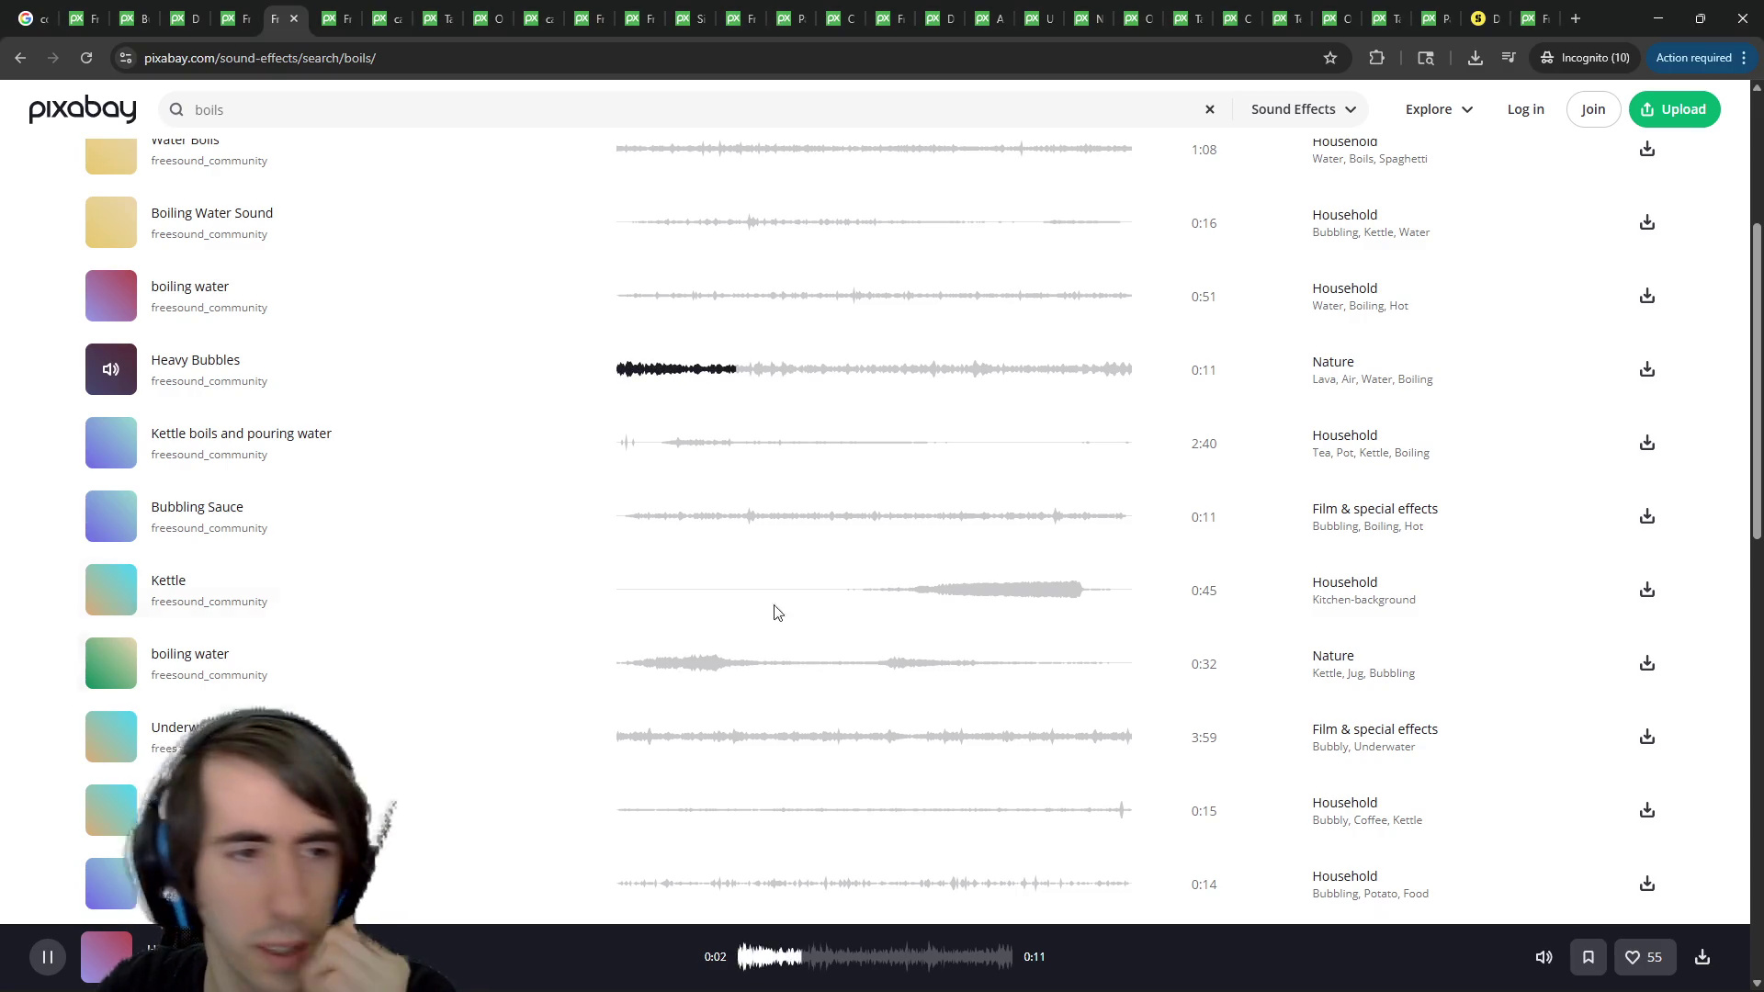
click(111, 368)
scroll(241, 551, down, 3)
click(111, 460)
scroll(119, 477, up, 3)
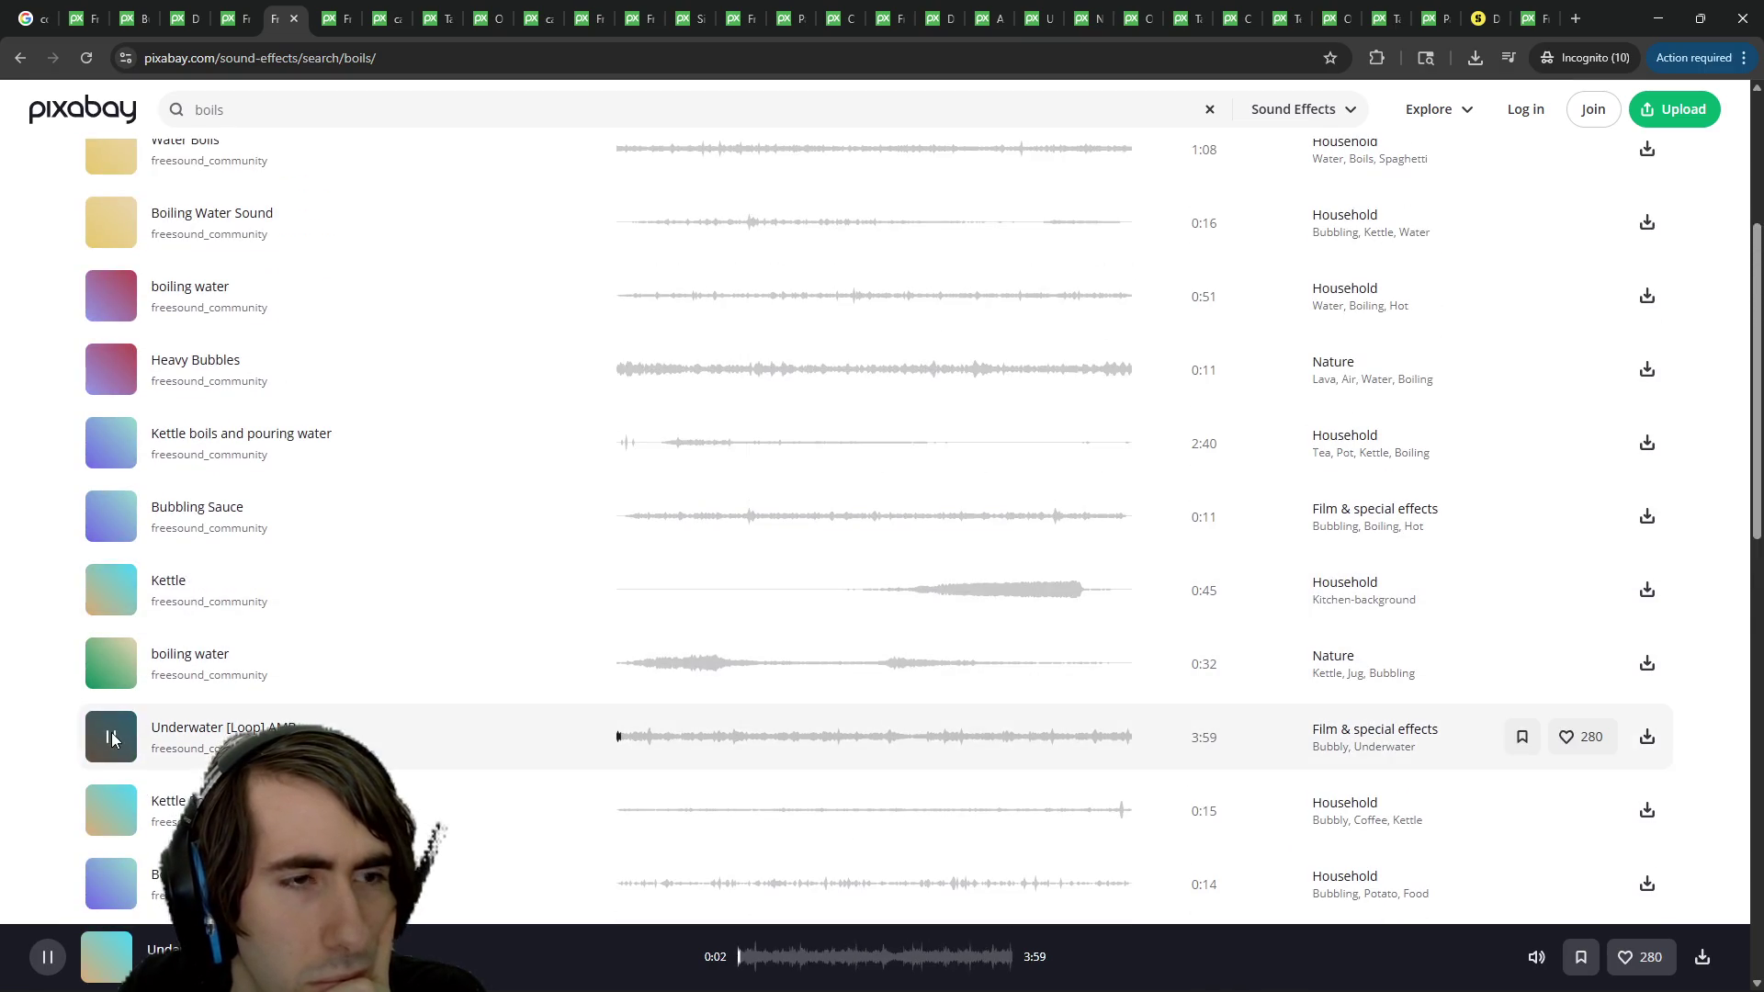
click(117, 385)
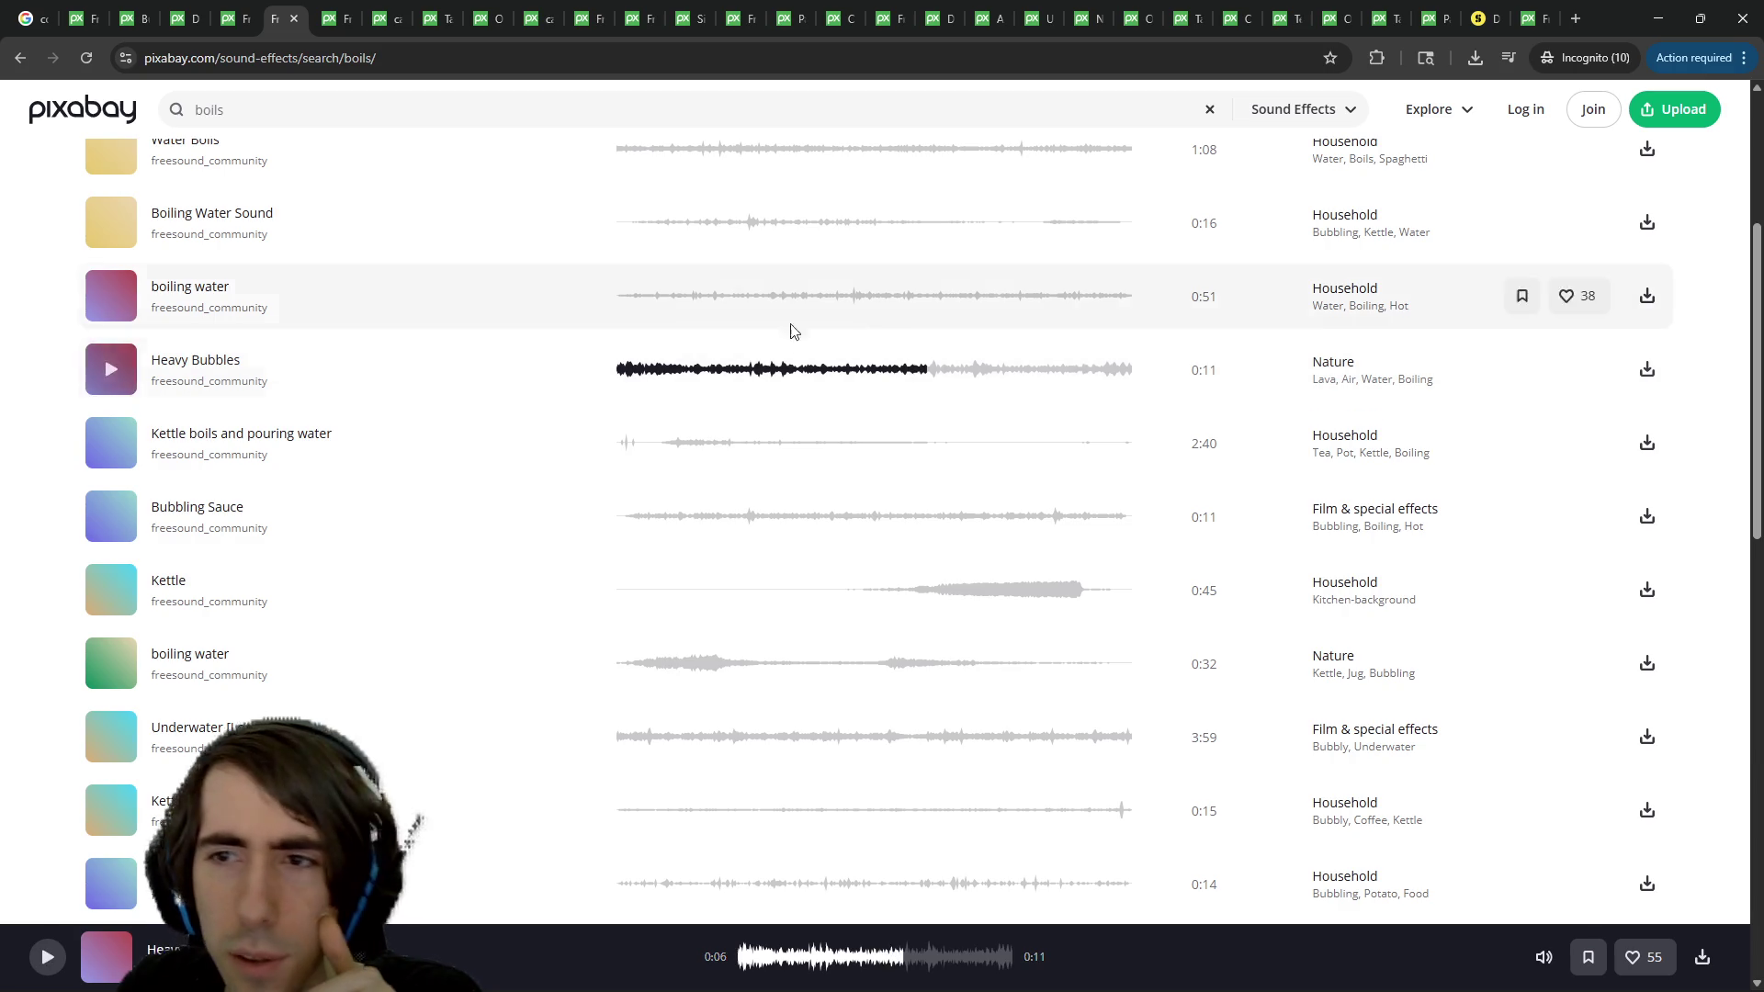
ctrl+click(197, 363)
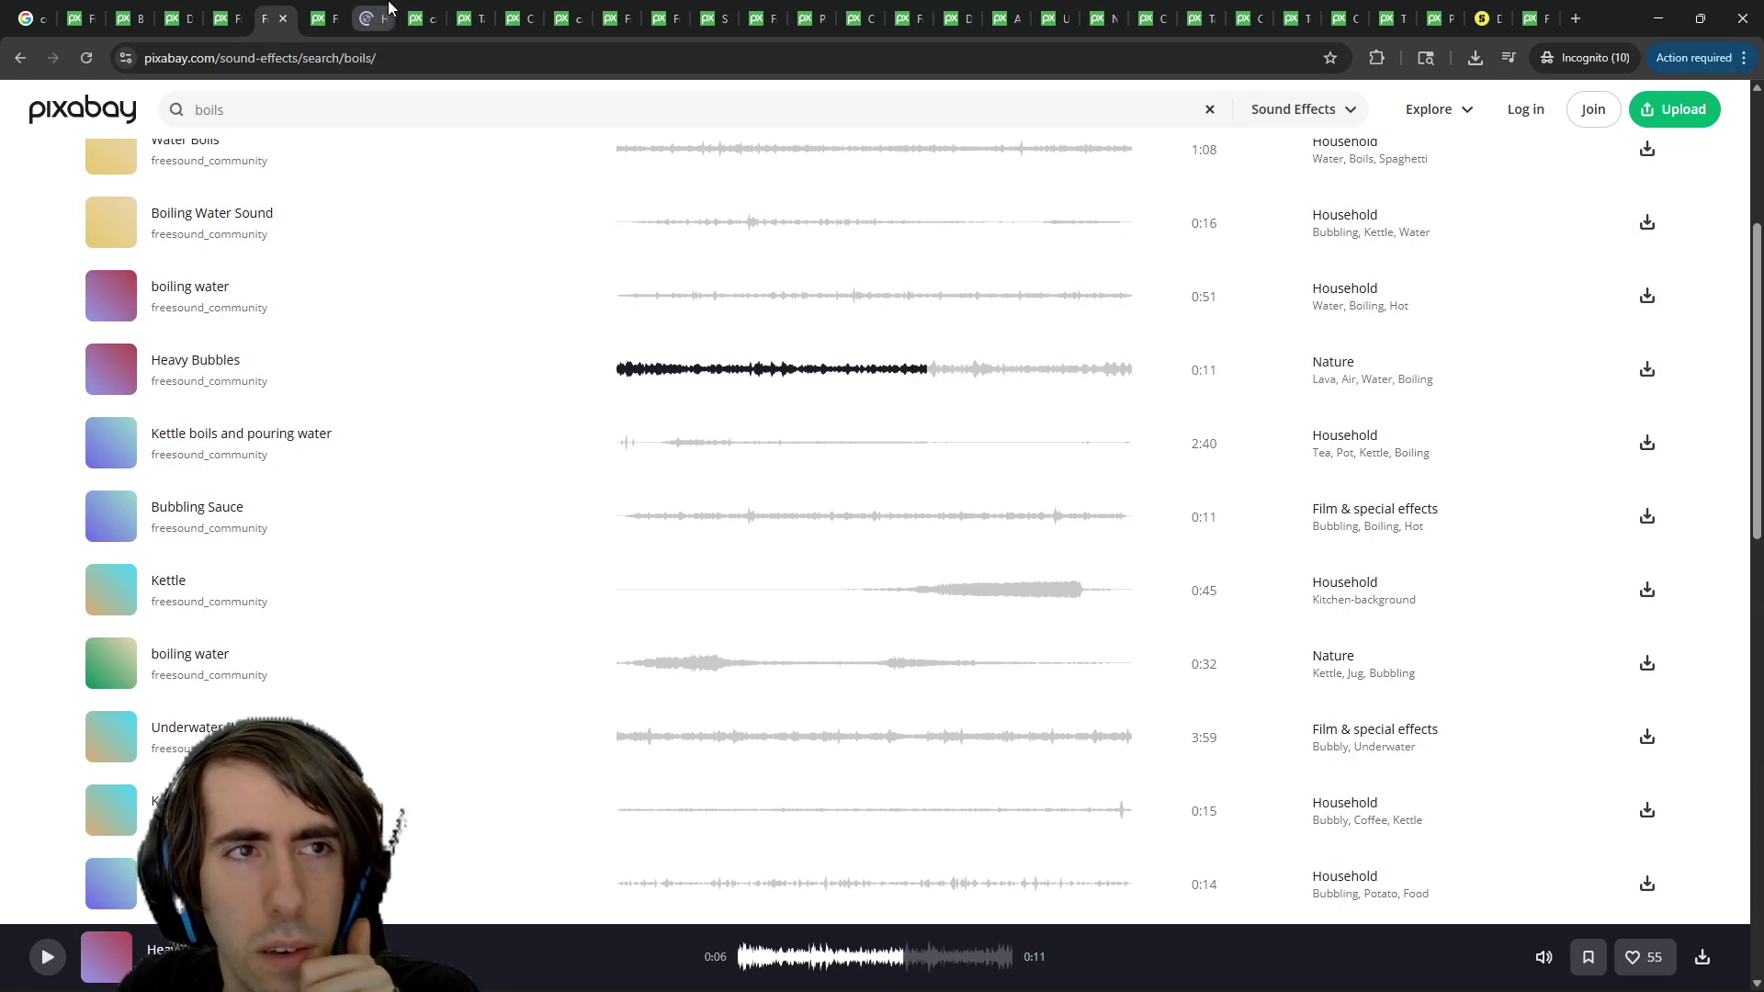
click(372, 18)
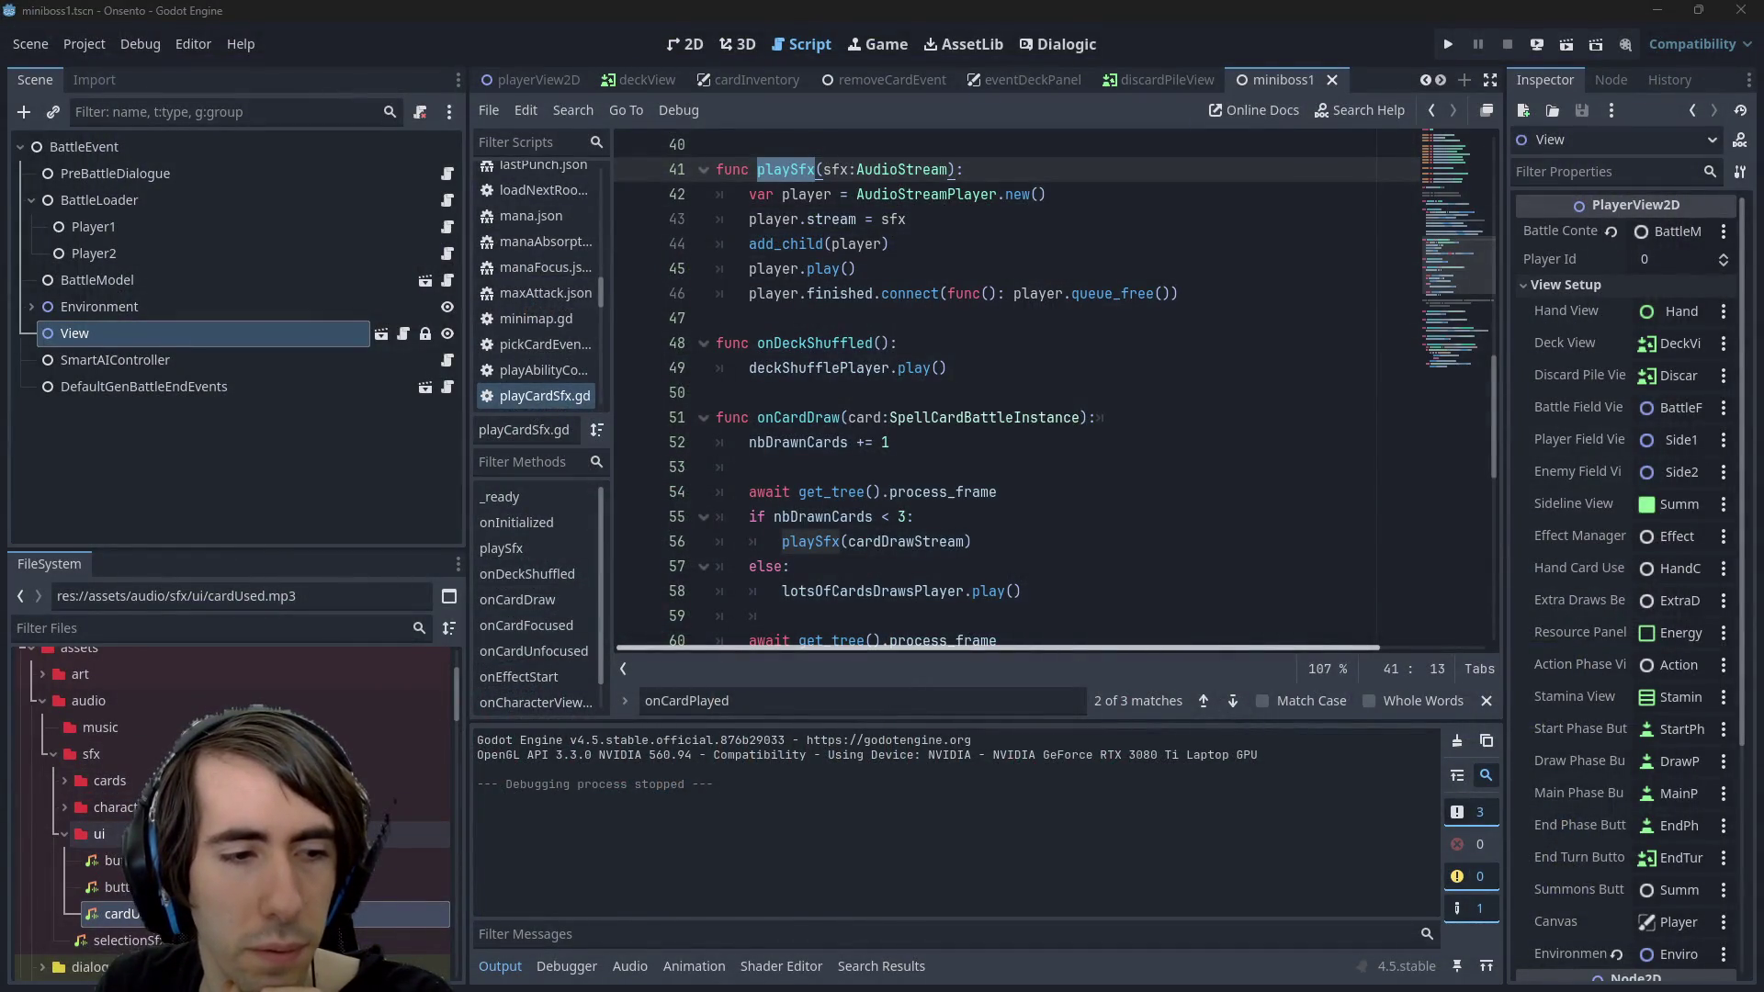
Copy the cards sfx folder's absolute path, then check line 52 and the SmartAIController and View nodes
right_click(122, 781)
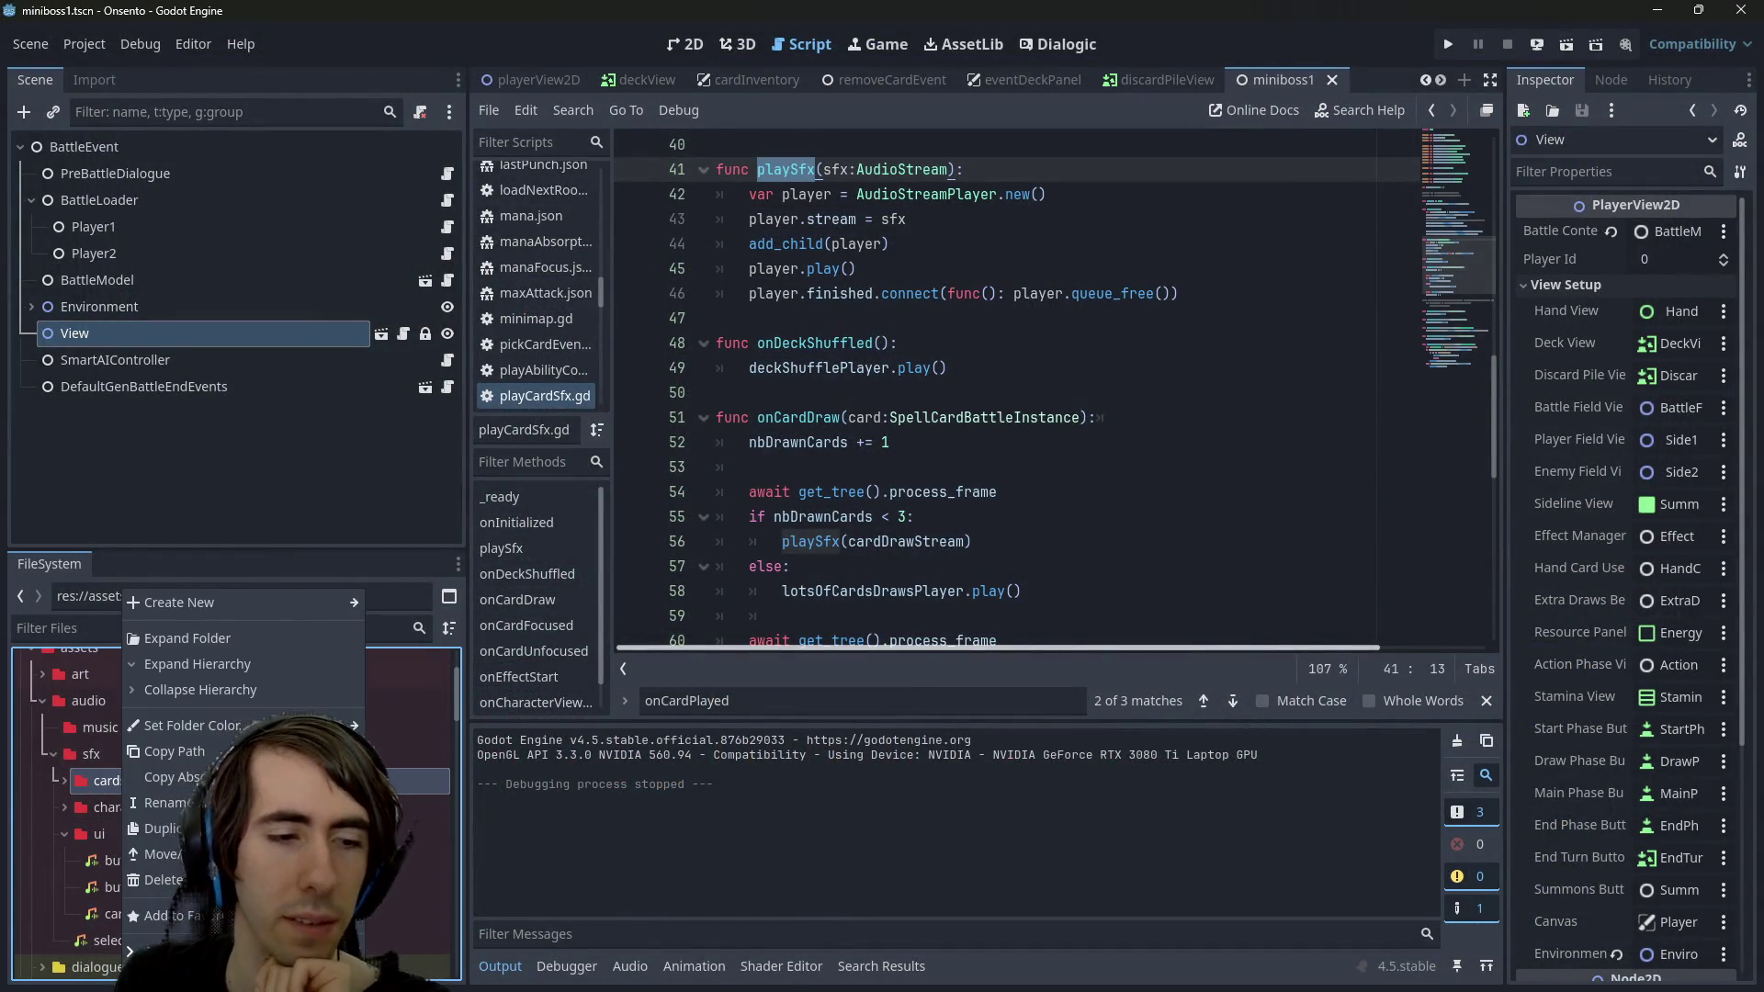
click(138, 777)
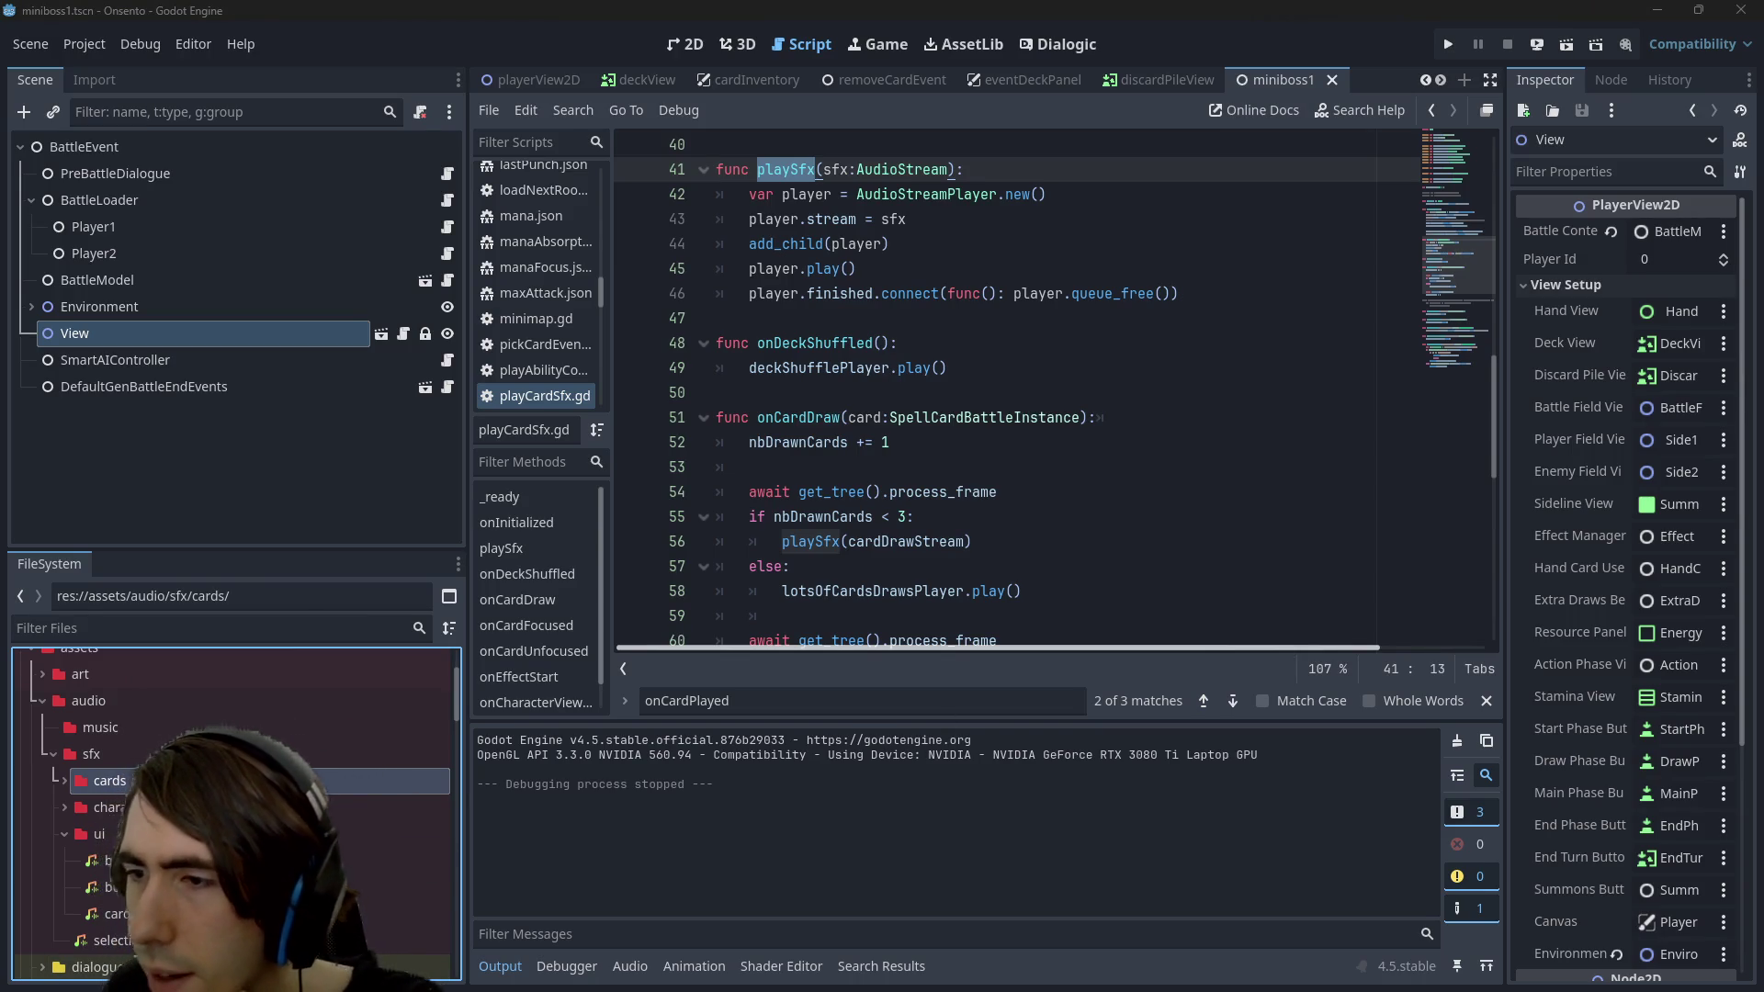
click(1045, 447)
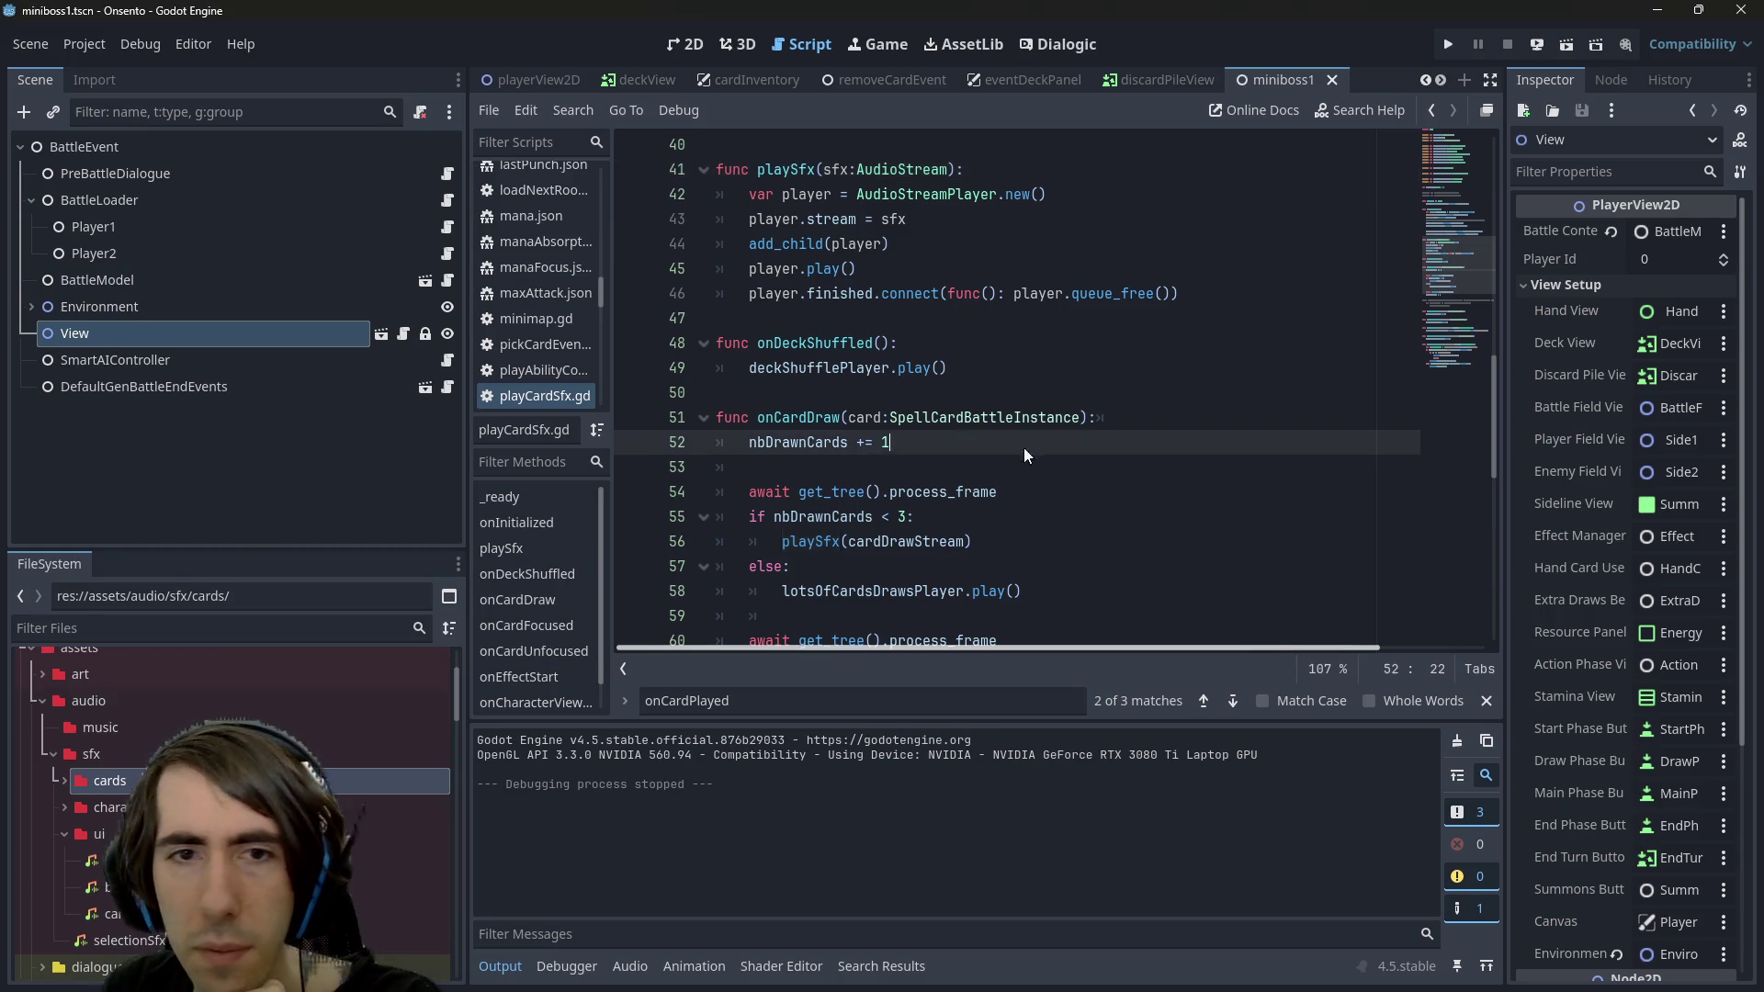
double_click(195, 360)
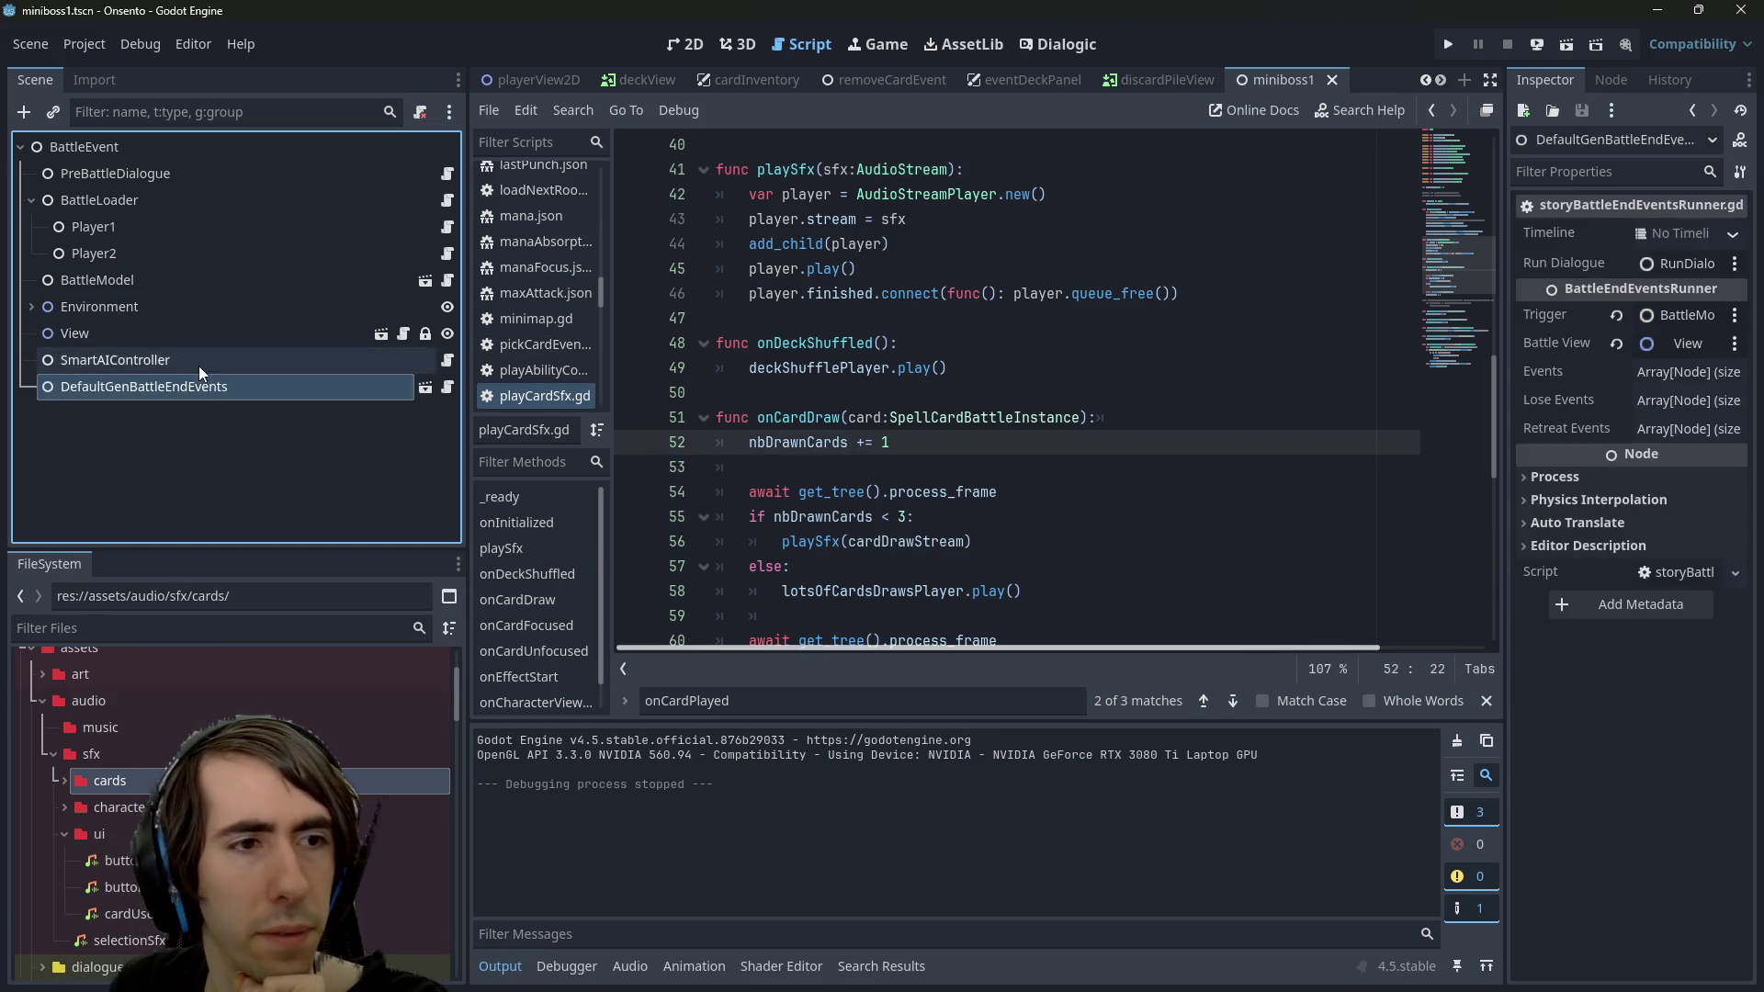
click(180, 336)
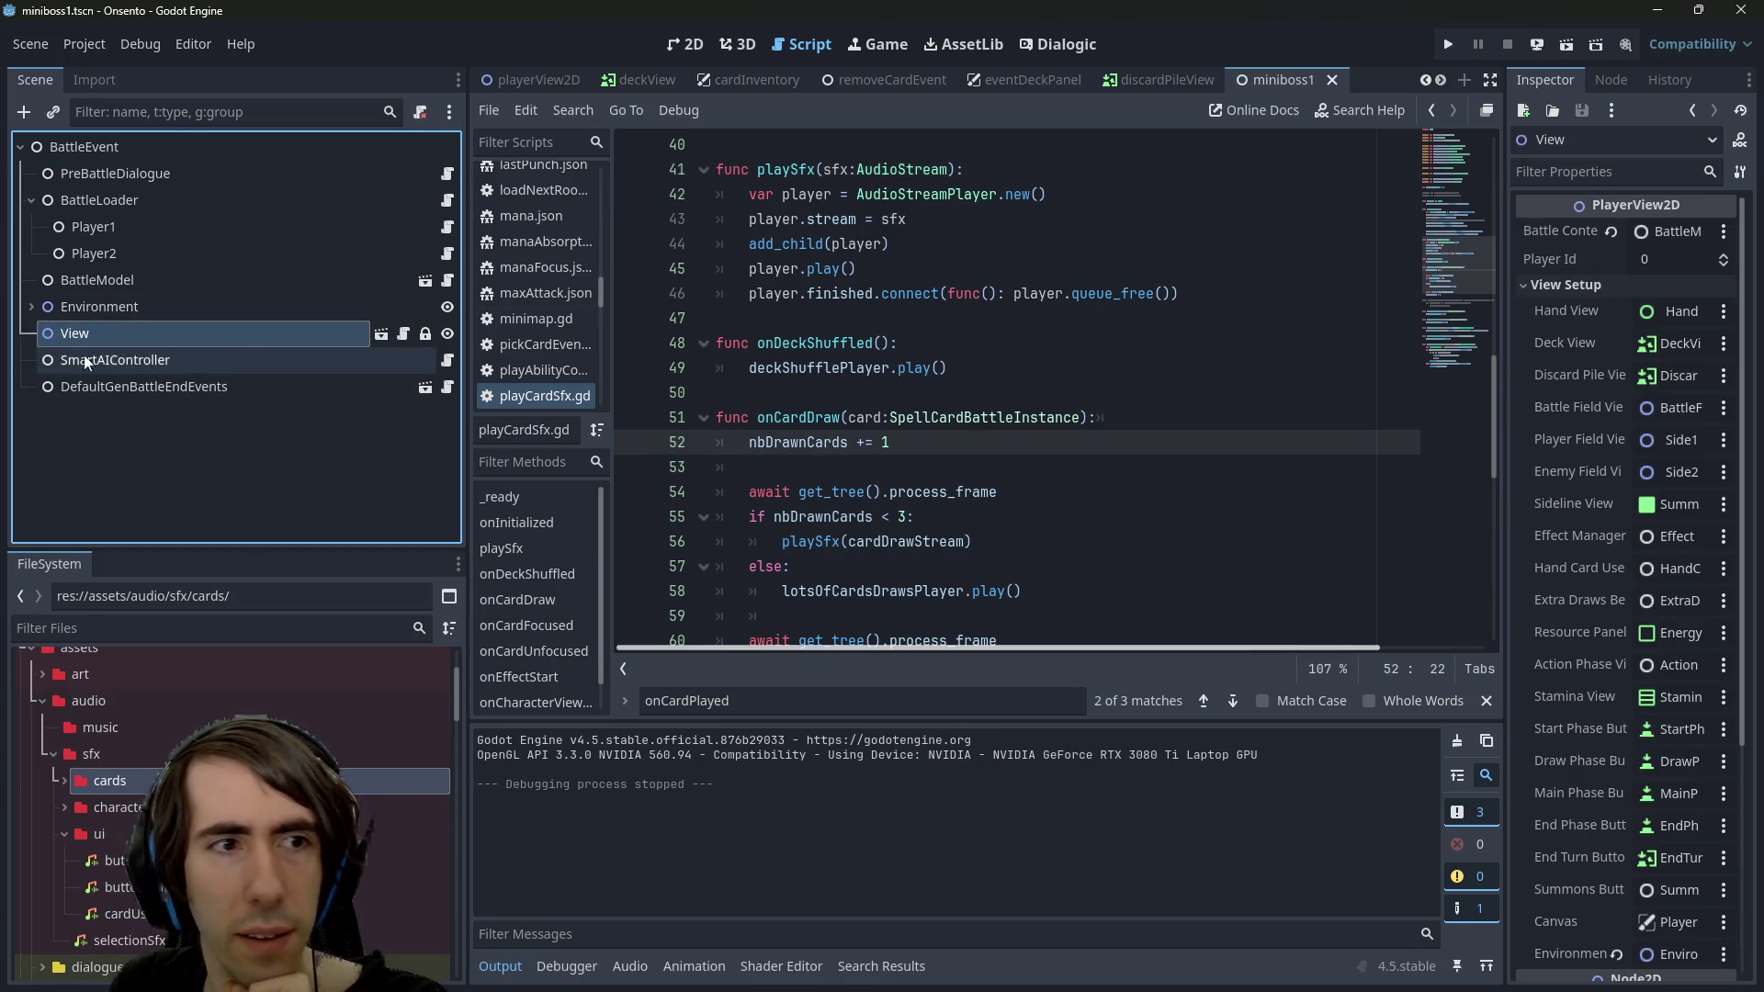
Duplicate the cardUseSfx export in playCardSfx.gd as a new cardDraggingSfx variable and save the script
click(386, 334)
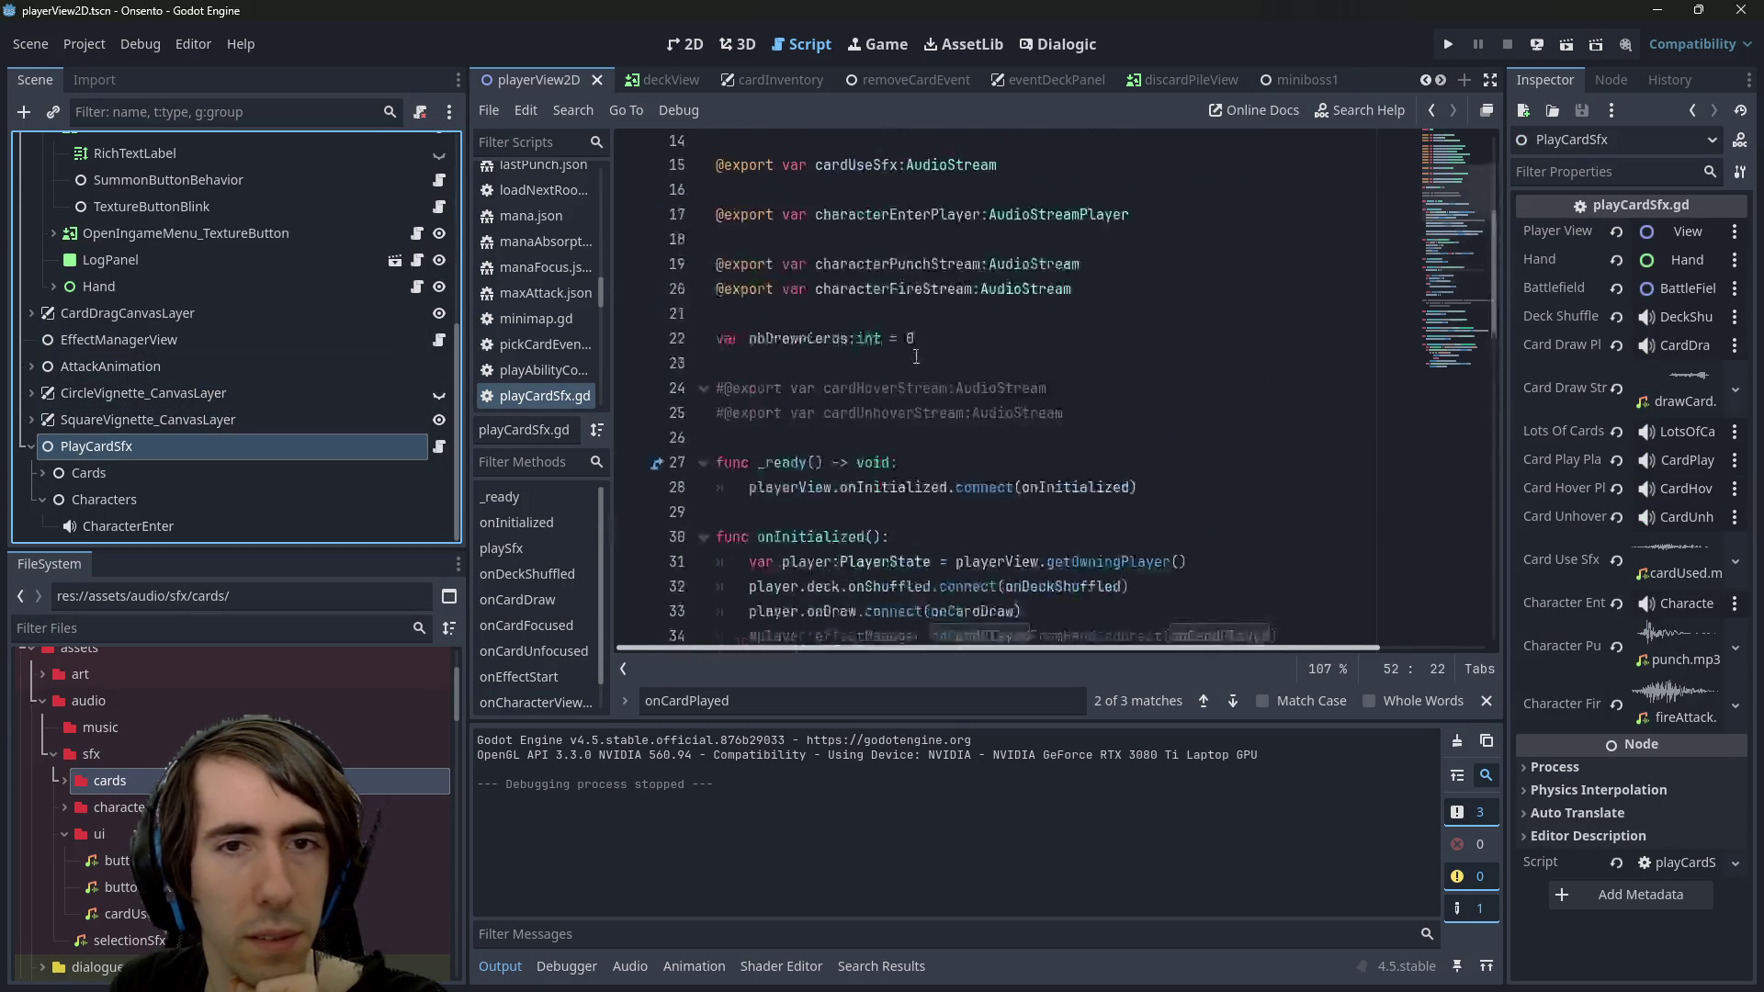
click(1058, 517)
key(Up)
key(End)
key(Return)
key(Up)
key(ctrl+shift+d)
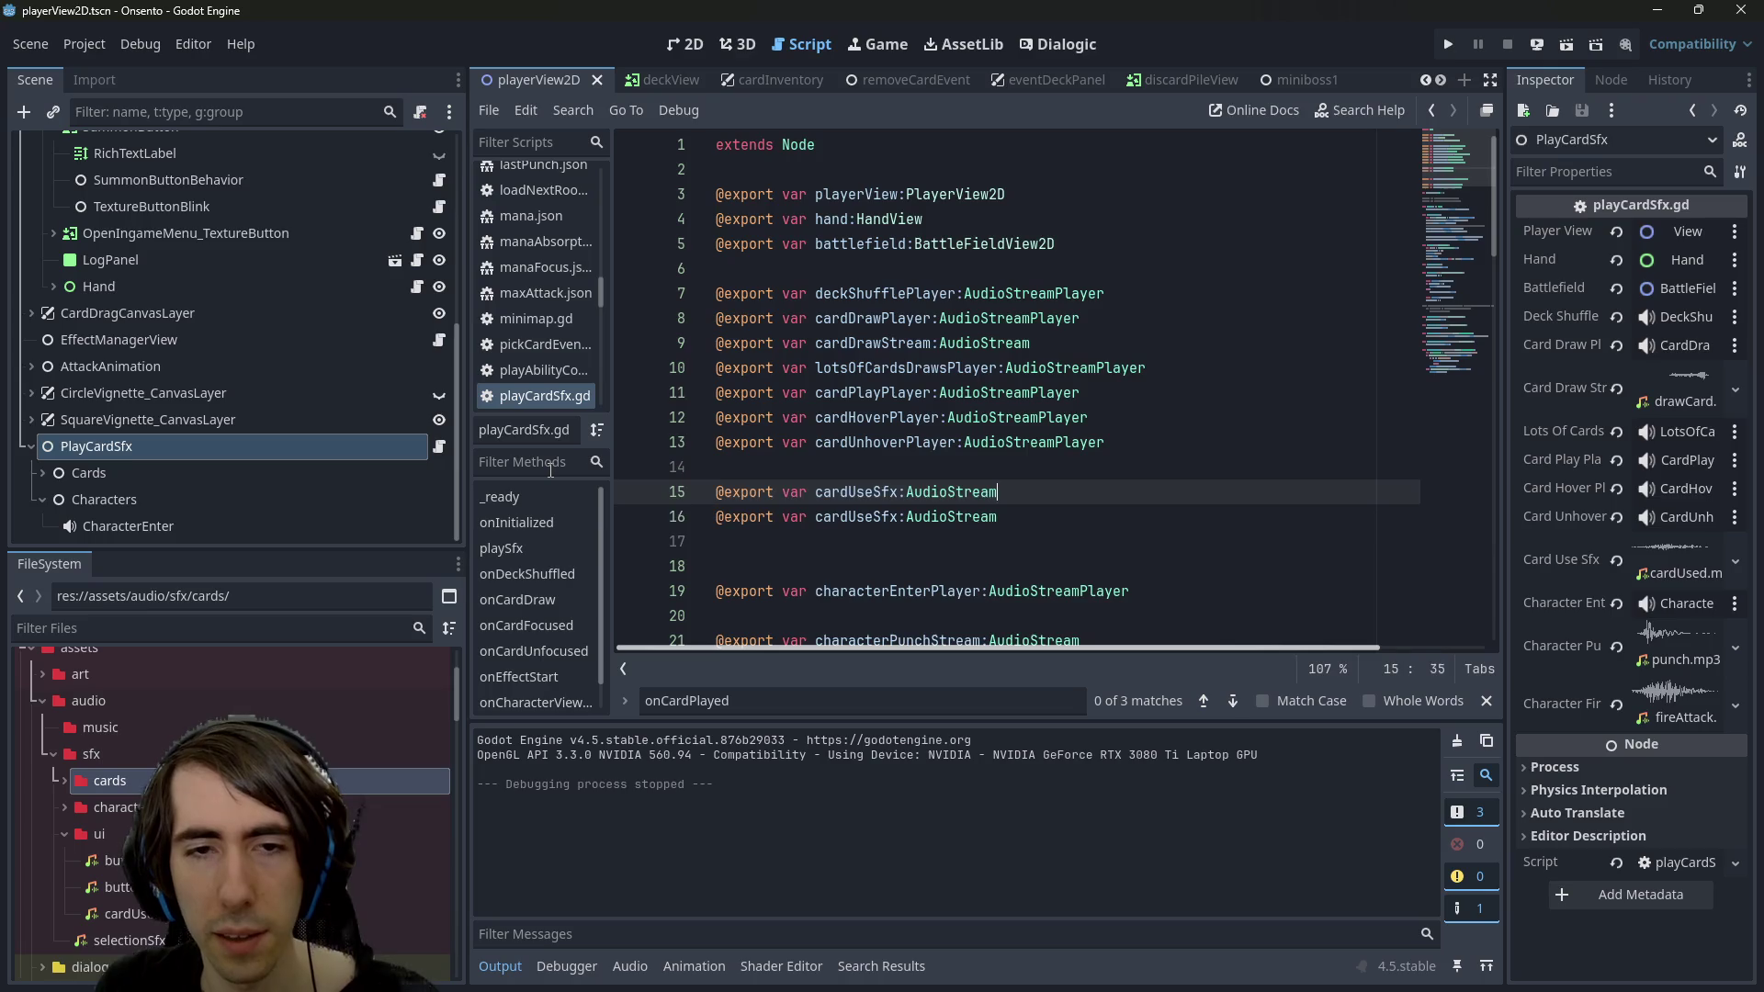
key(End)
key(Delete)
key(Up)
key(ctrl+Left)
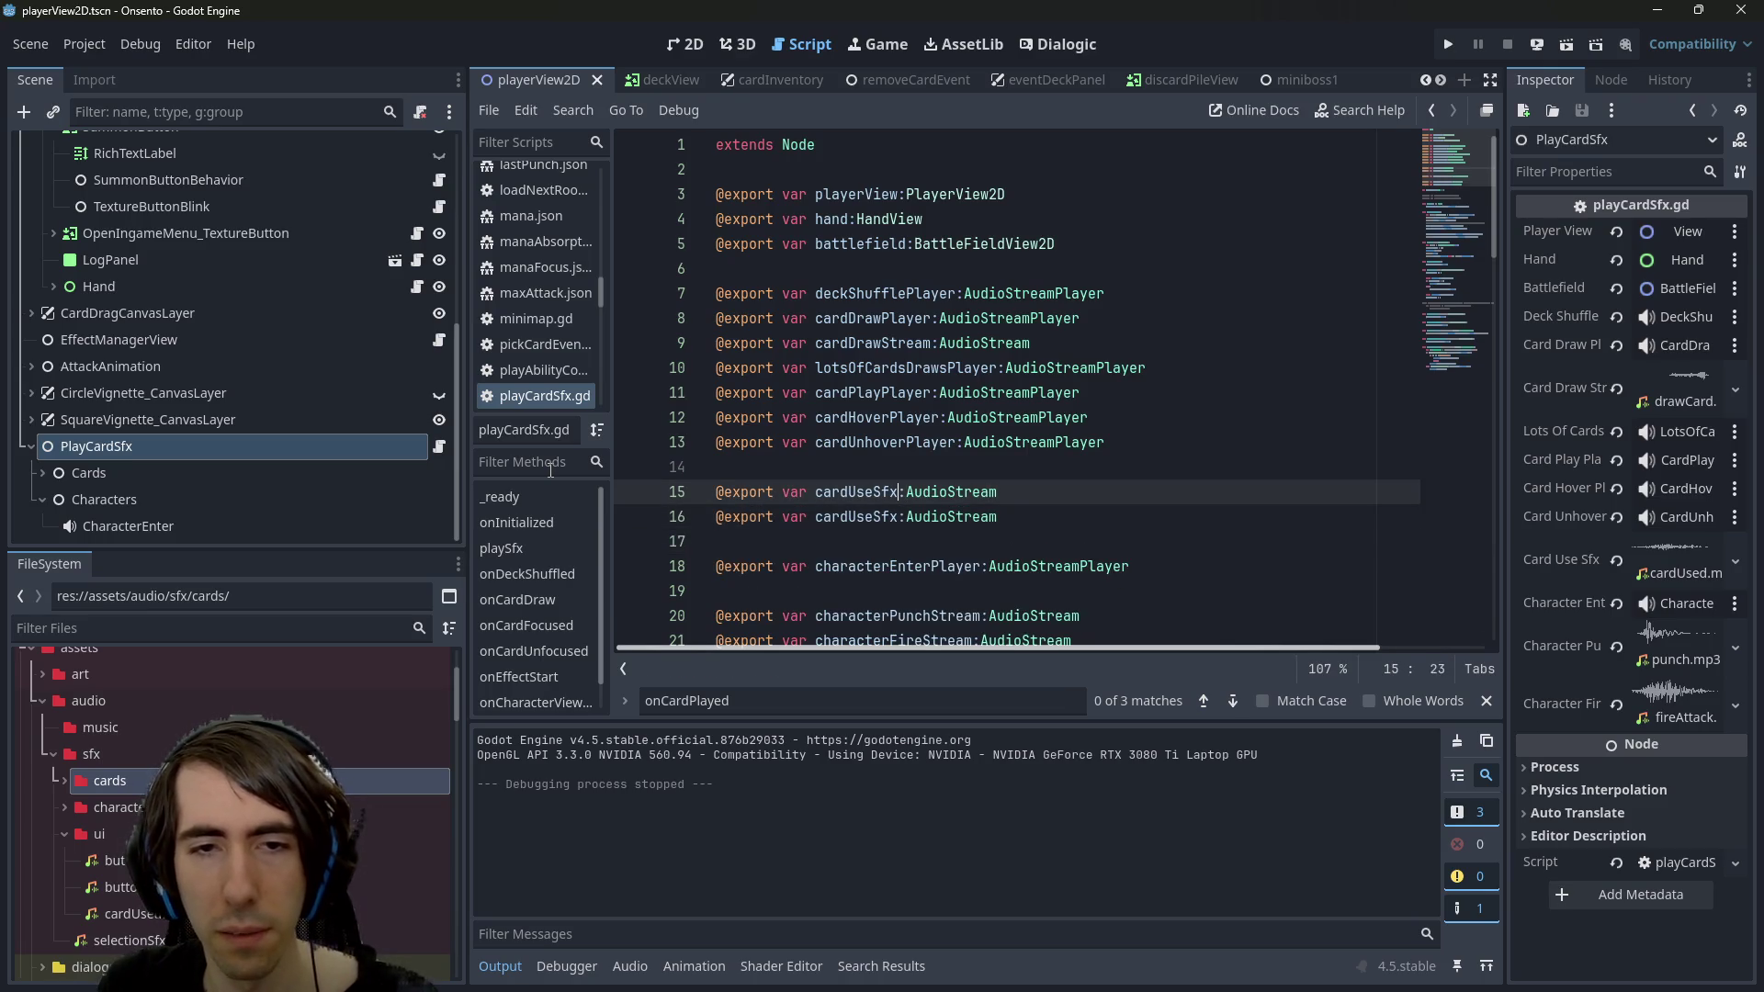
key(ctrl+shift+Left)
text(cardDraggingSfx)
key(ctrl+s)
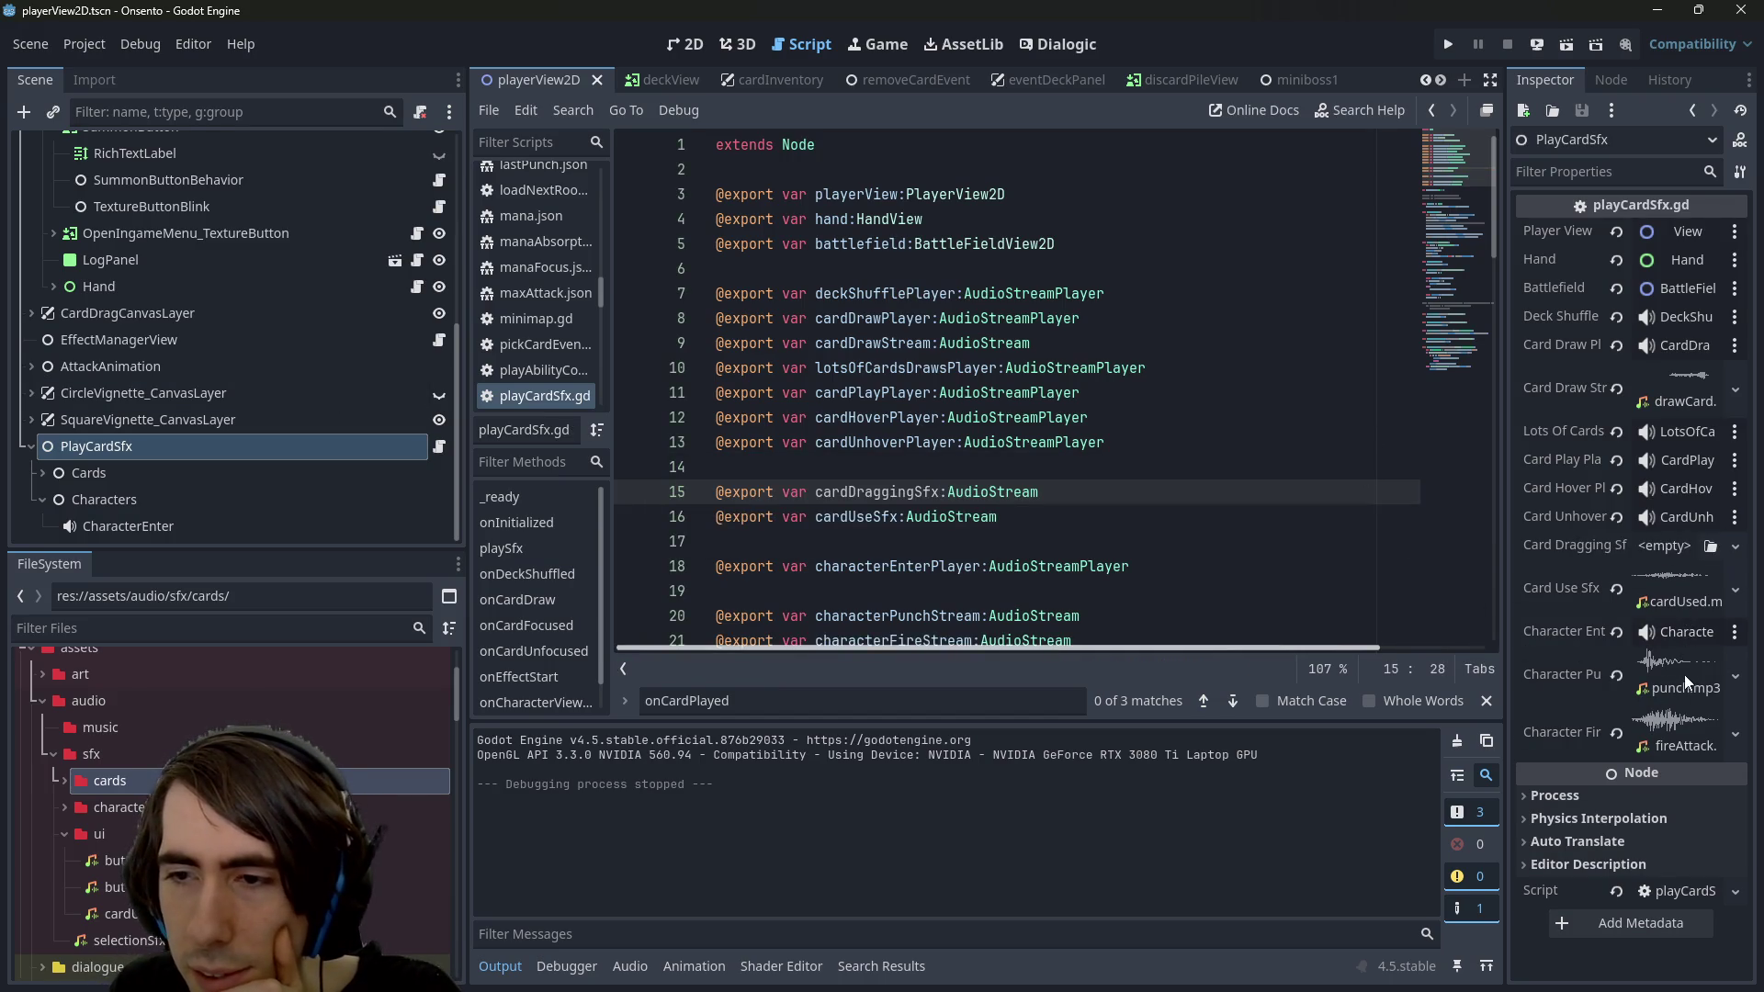
Quick-load cardDragging.mp3 into PlayCardSfx's Card Dragging Sfx property and save the scene
click(1665, 550)
click(1622, 889)
text(drag)
key(Return)
key(ctrl+s)
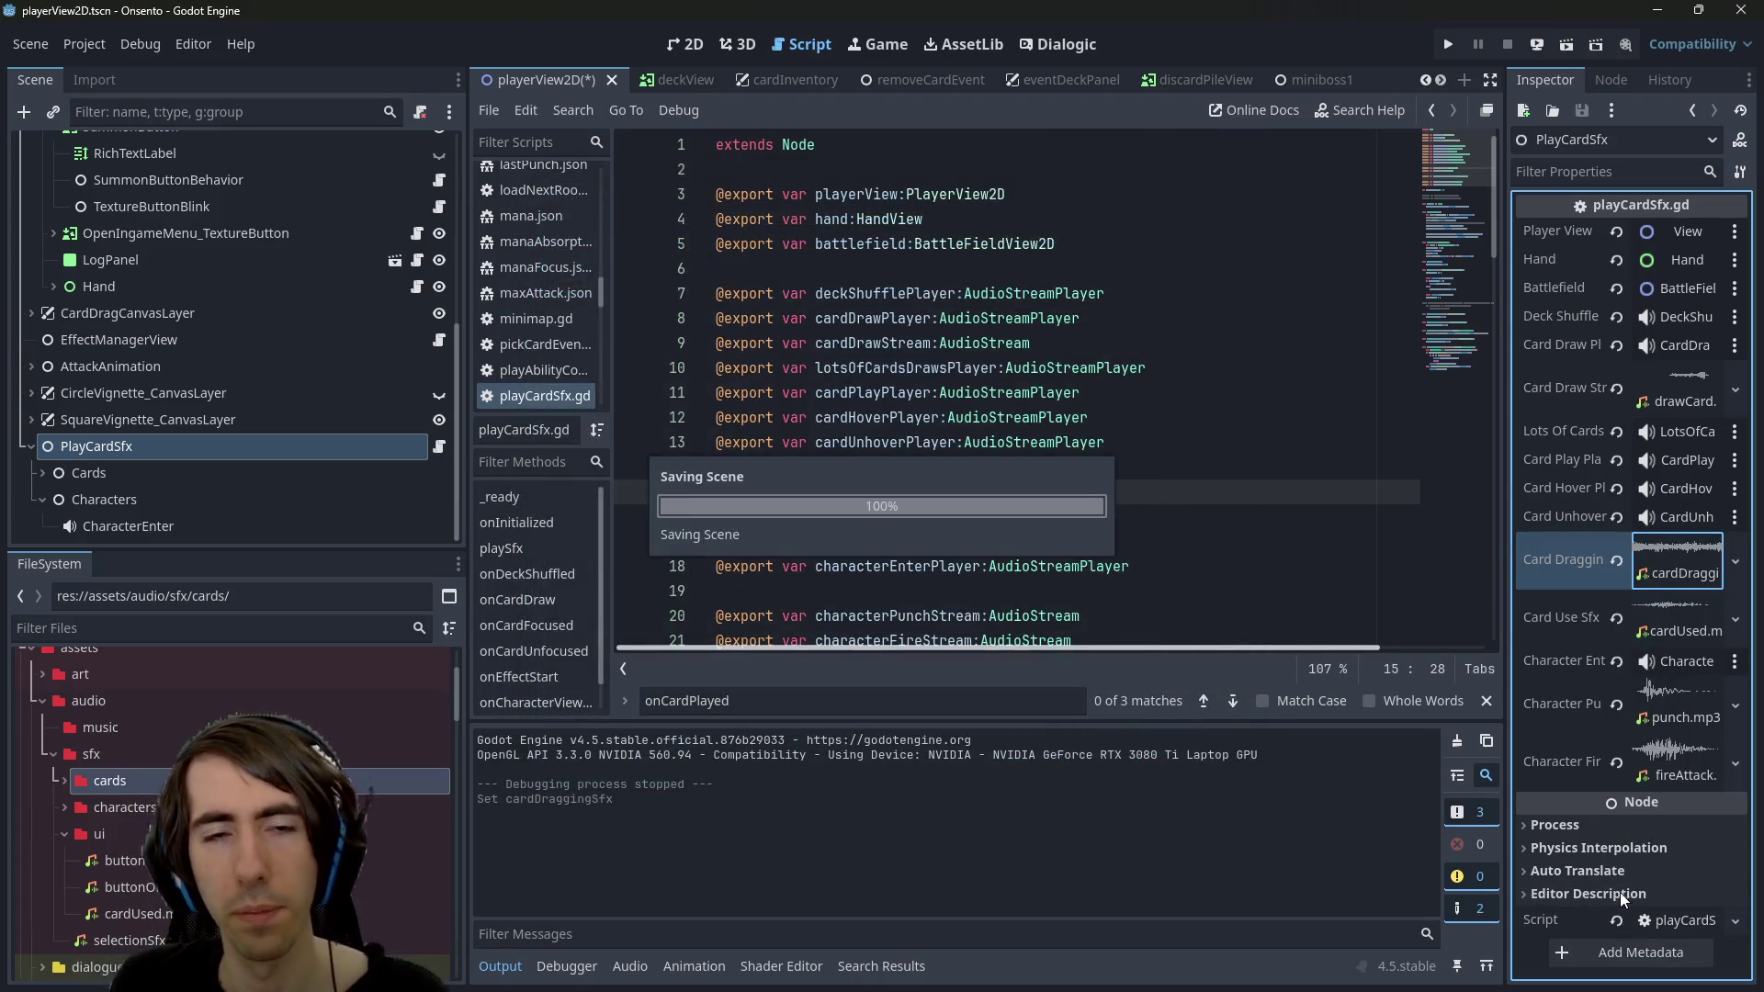
click(826, 467)
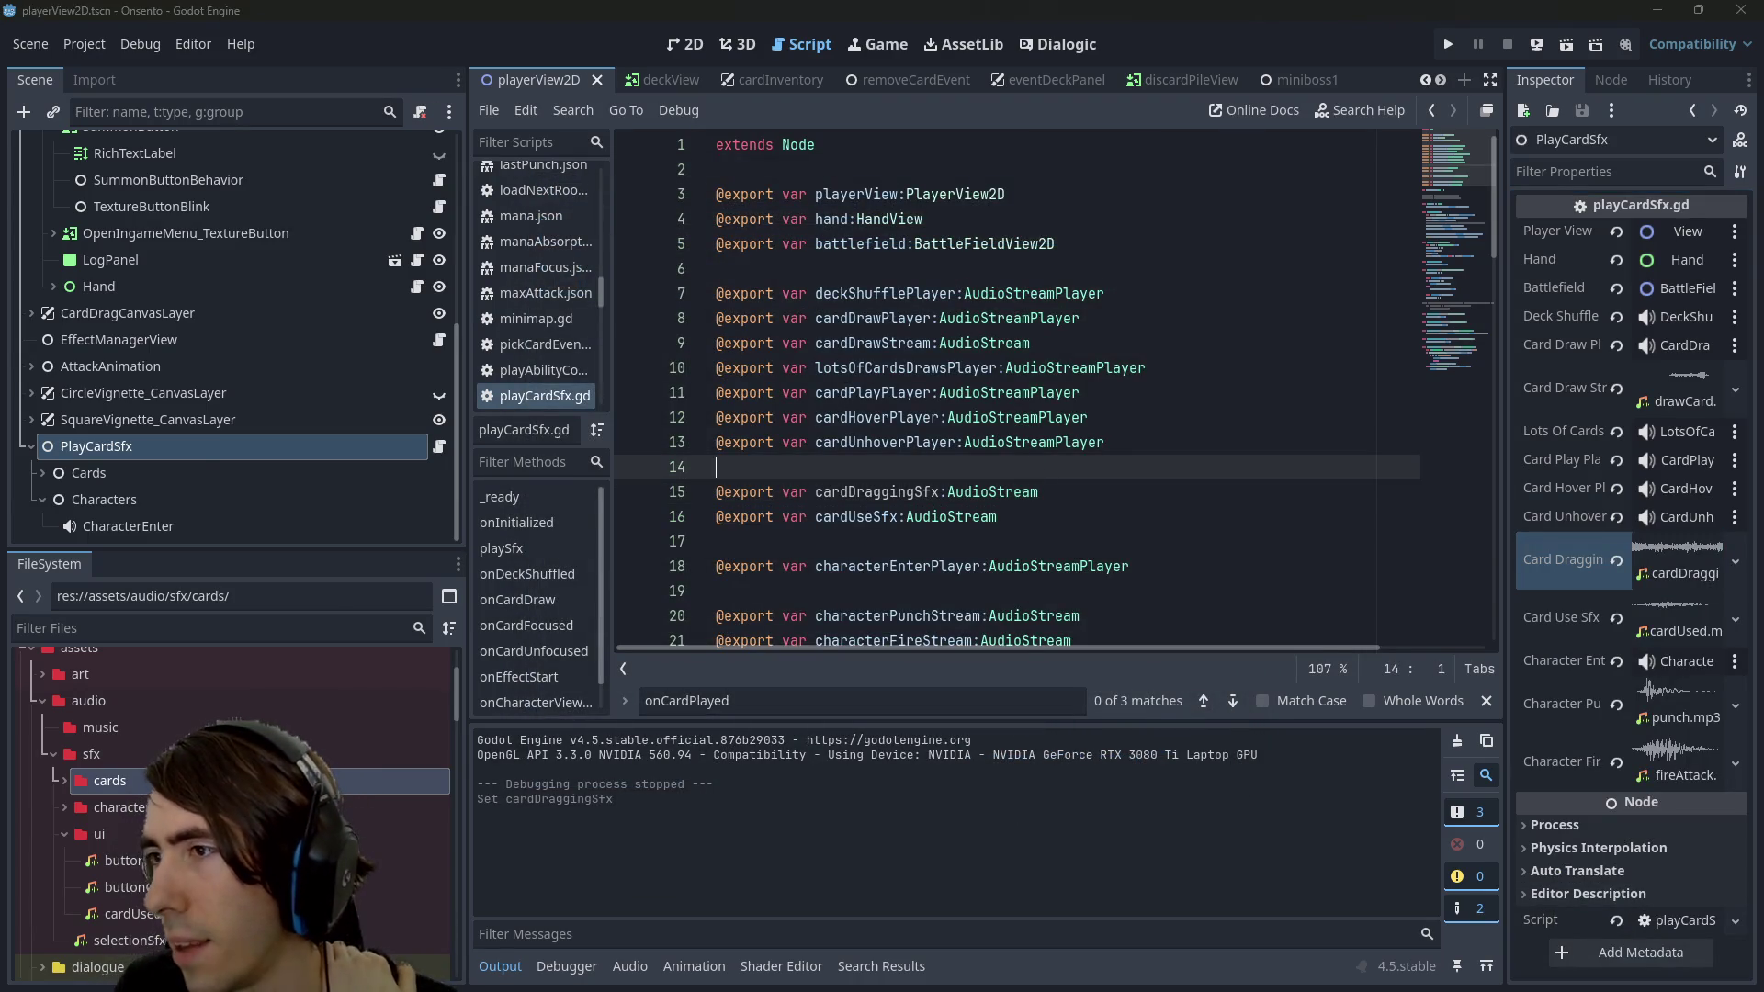
Add a hand.onCardDragged.connect line below the existing focus and unfocus connections
scroll(889, 313, down, 2)
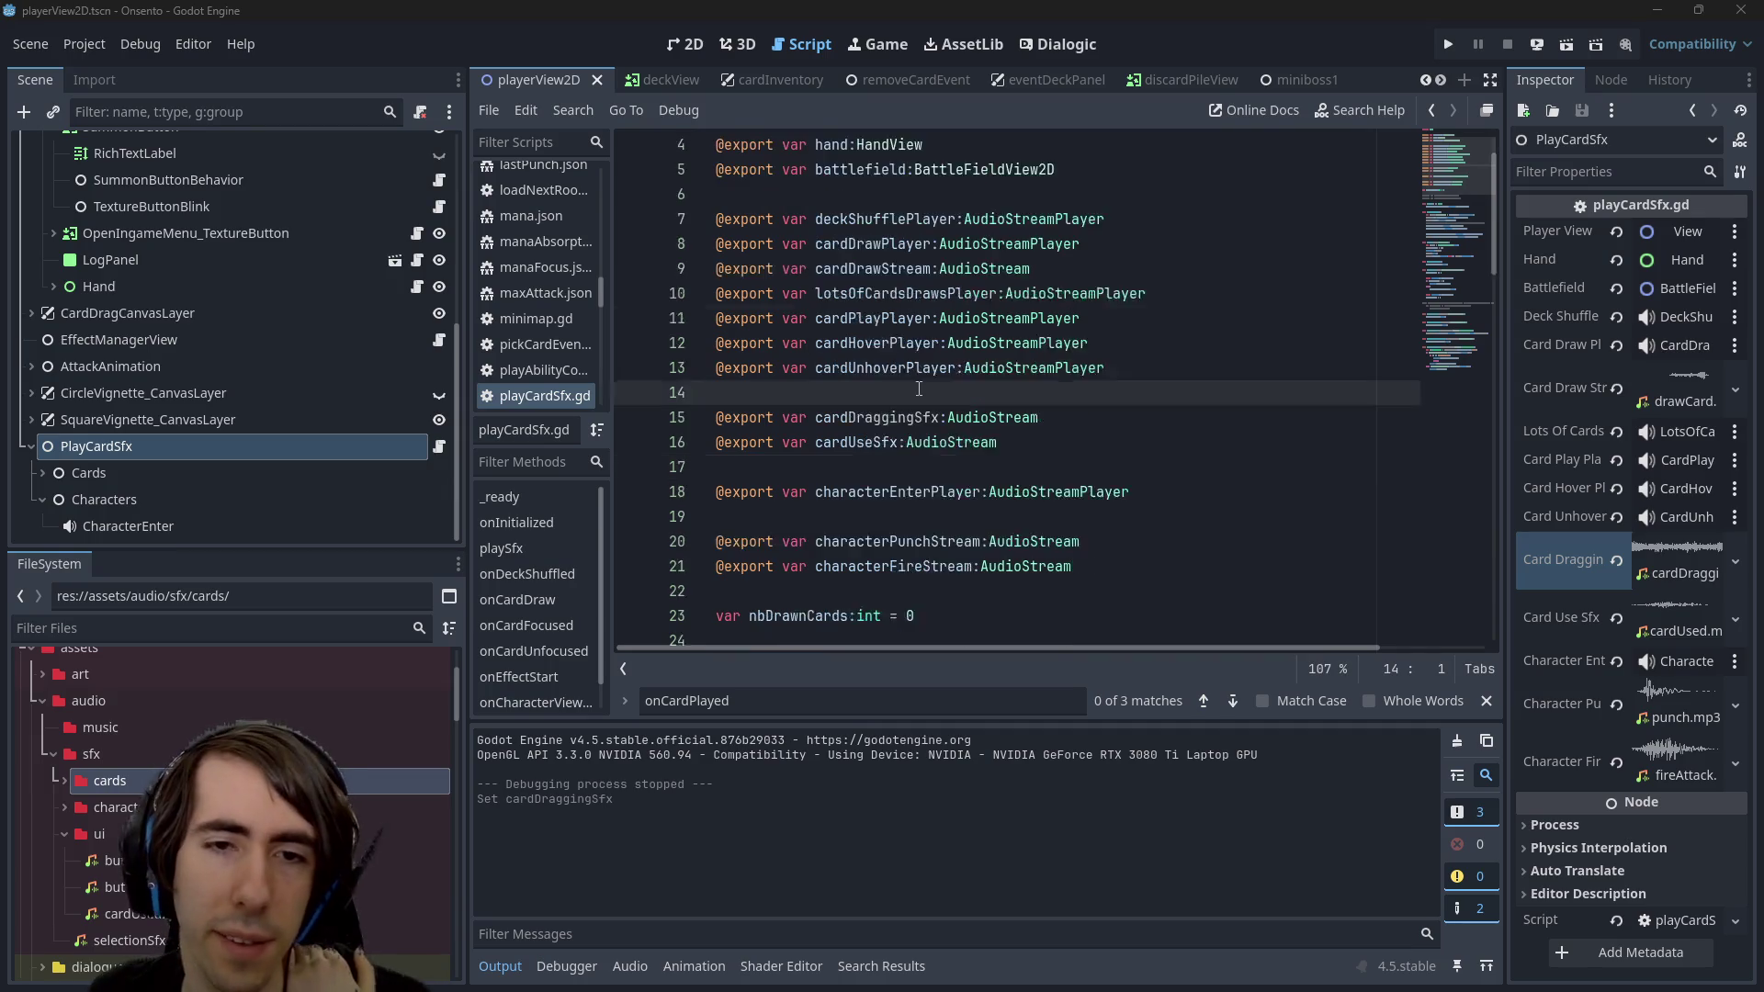
double_click(873, 343)
scroll(836, 260, up, 1)
scroll(837, 260, up, 1)
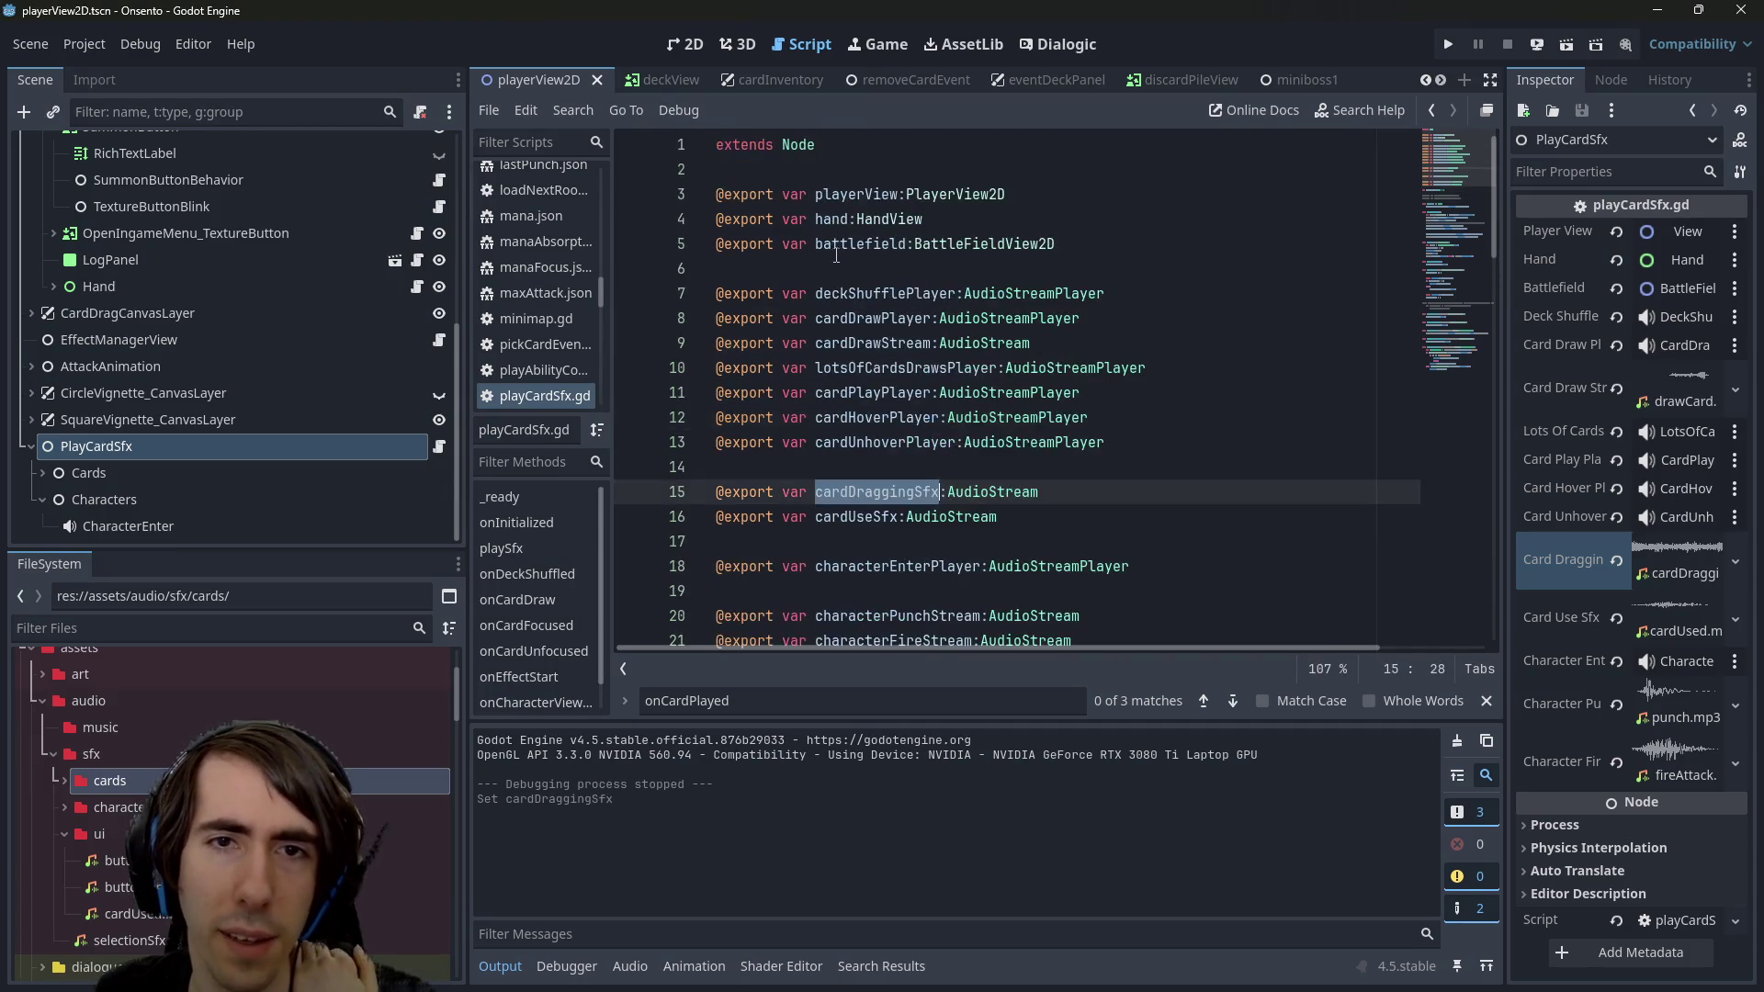
double_click(826, 217)
scroll(965, 320, down, 9)
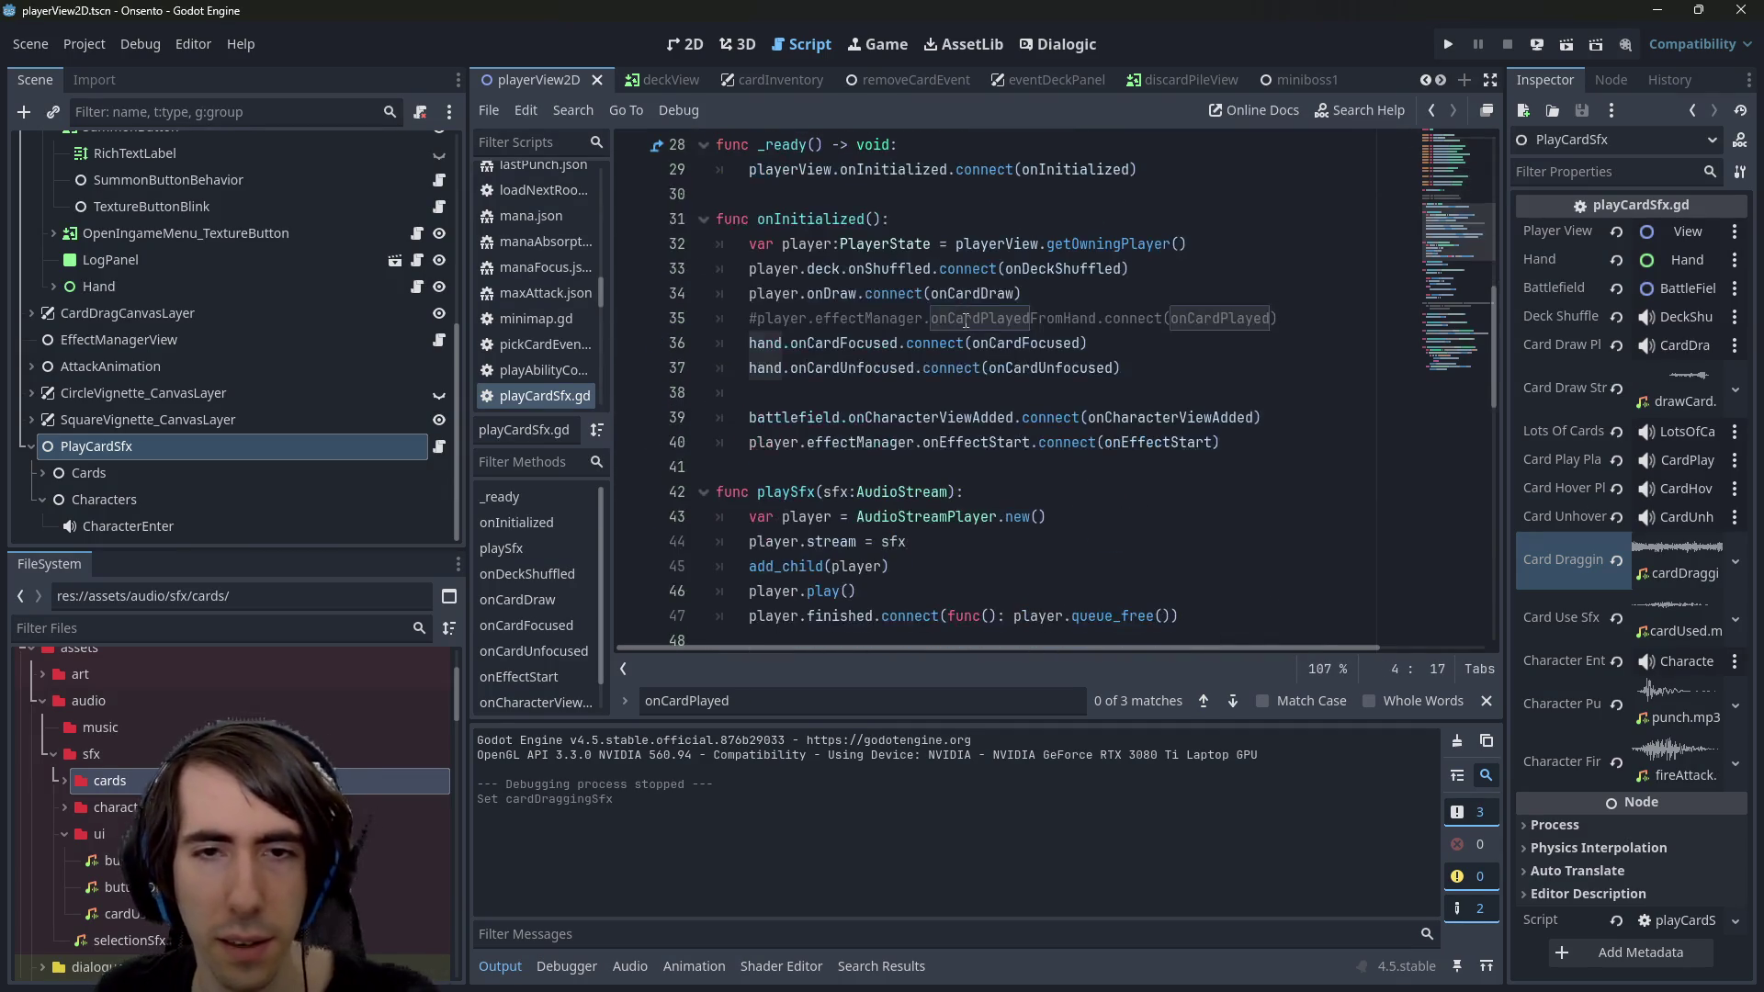
click(830, 349)
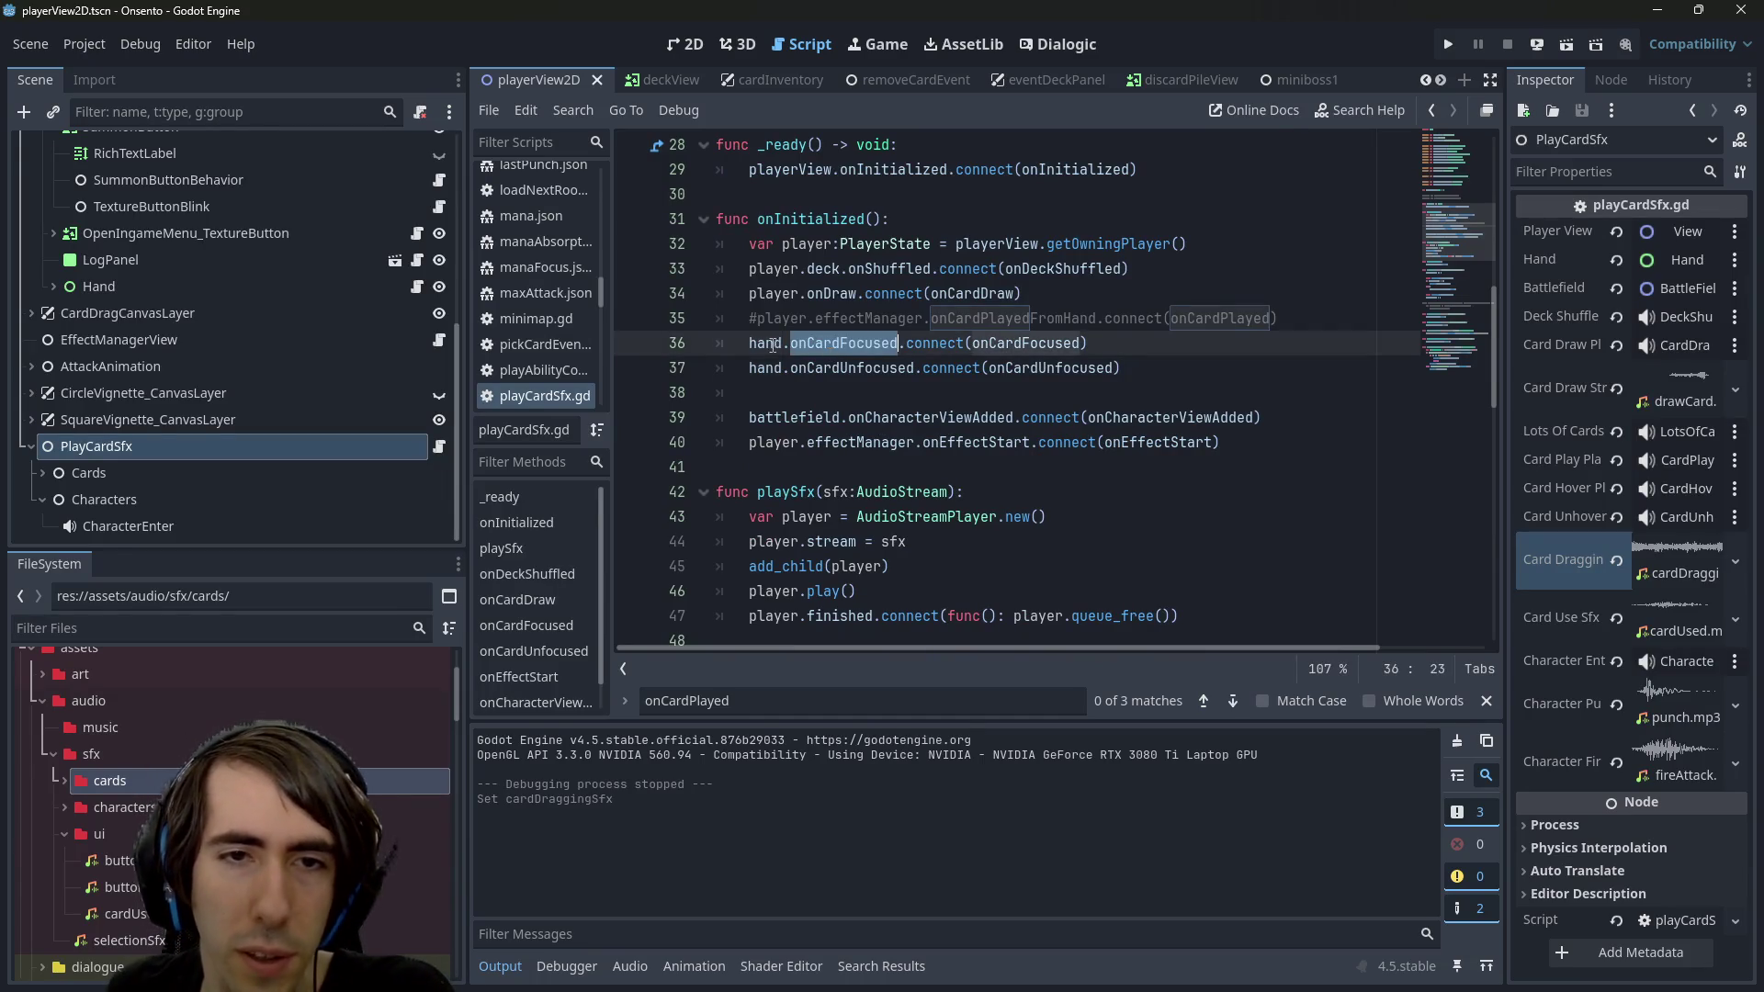
double_click(766, 343)
click(1202, 368)
key(Return)
text(hand.onc)
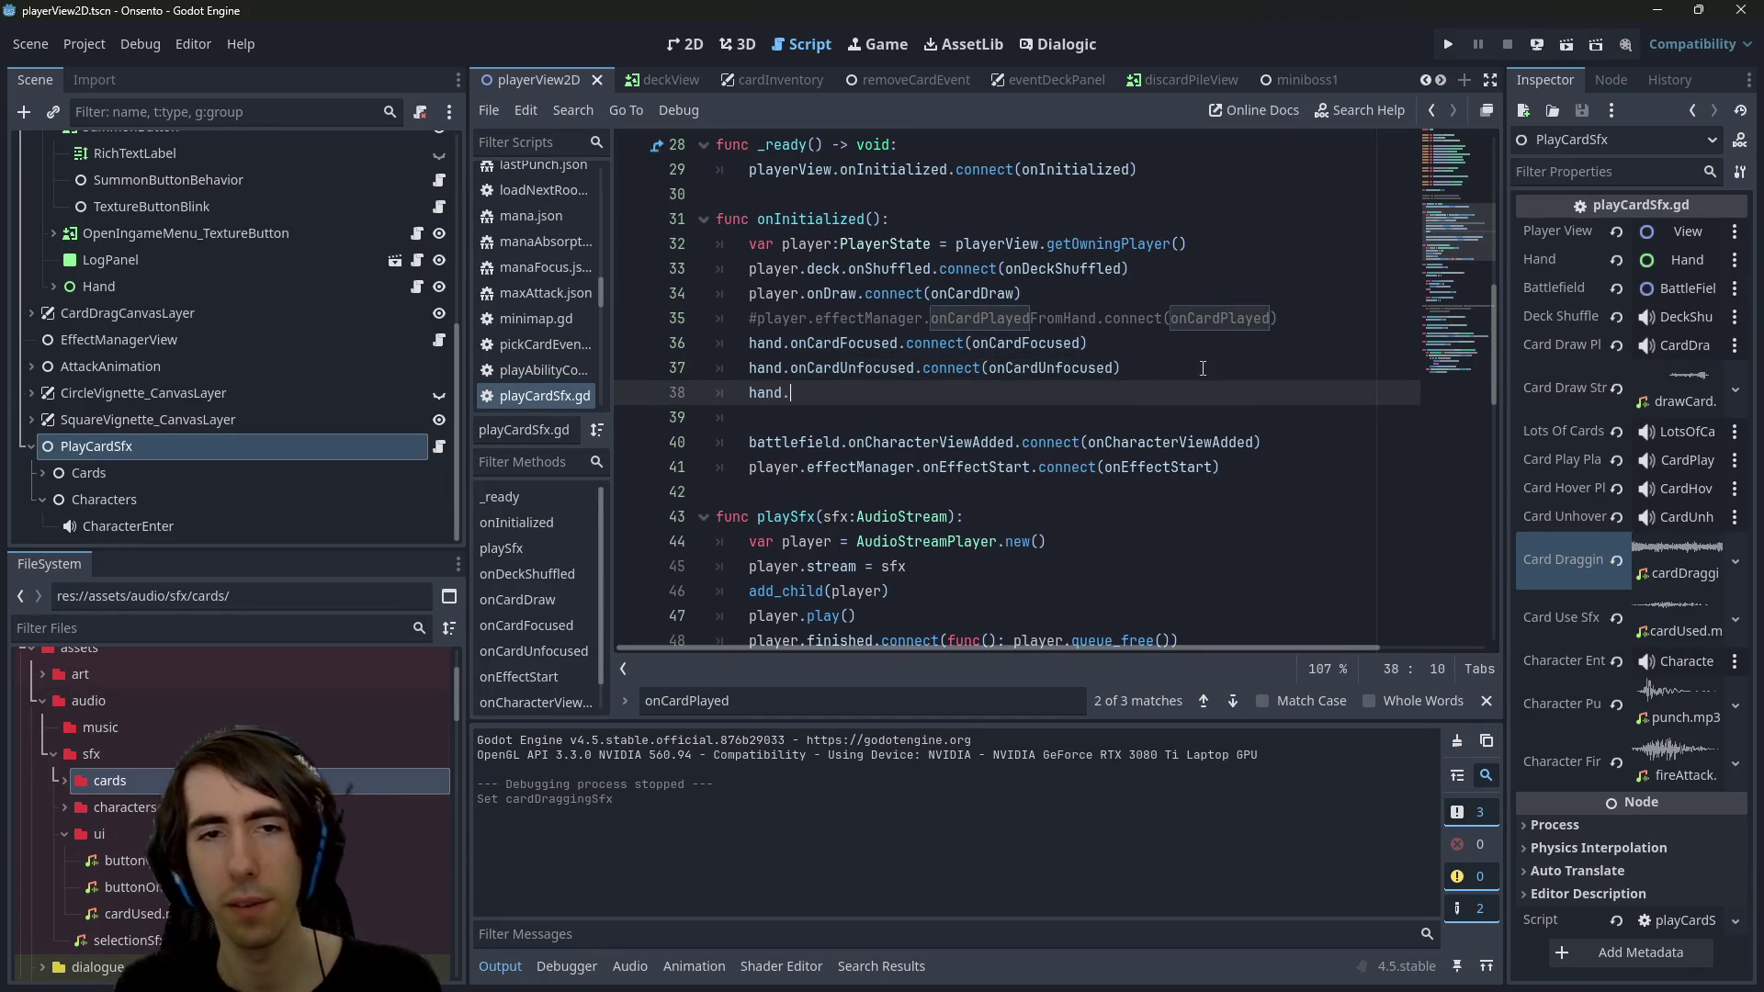
text(ard)
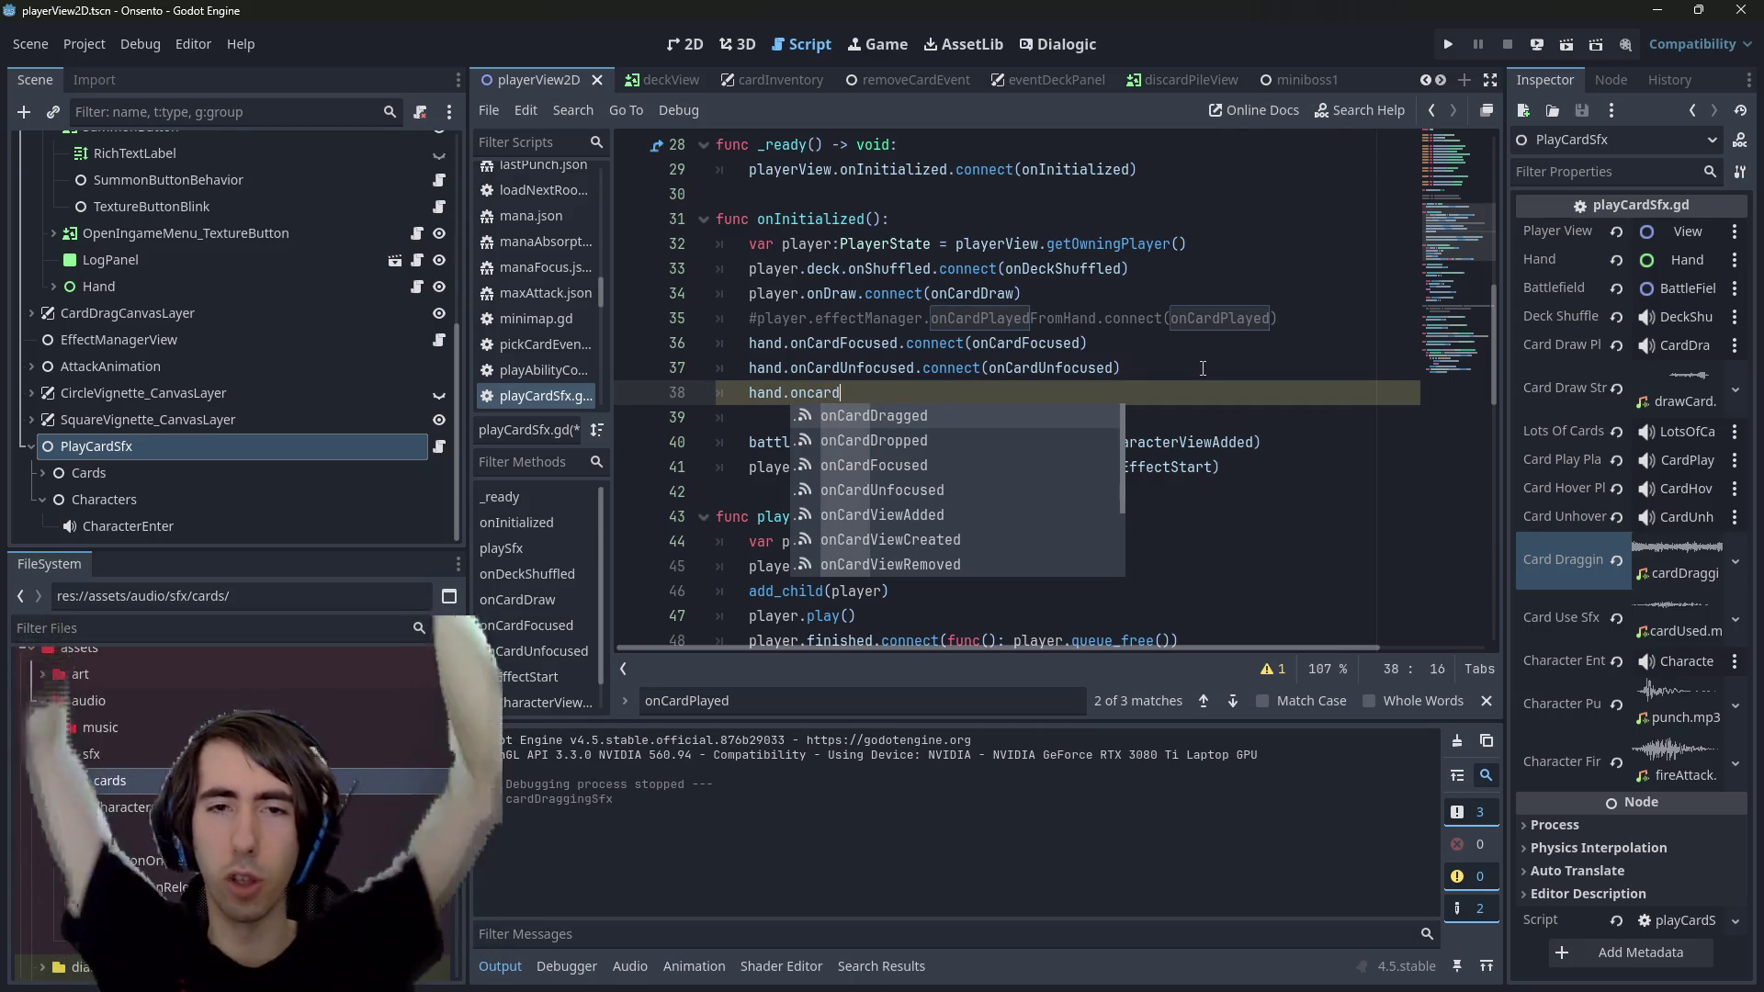
key(Return)
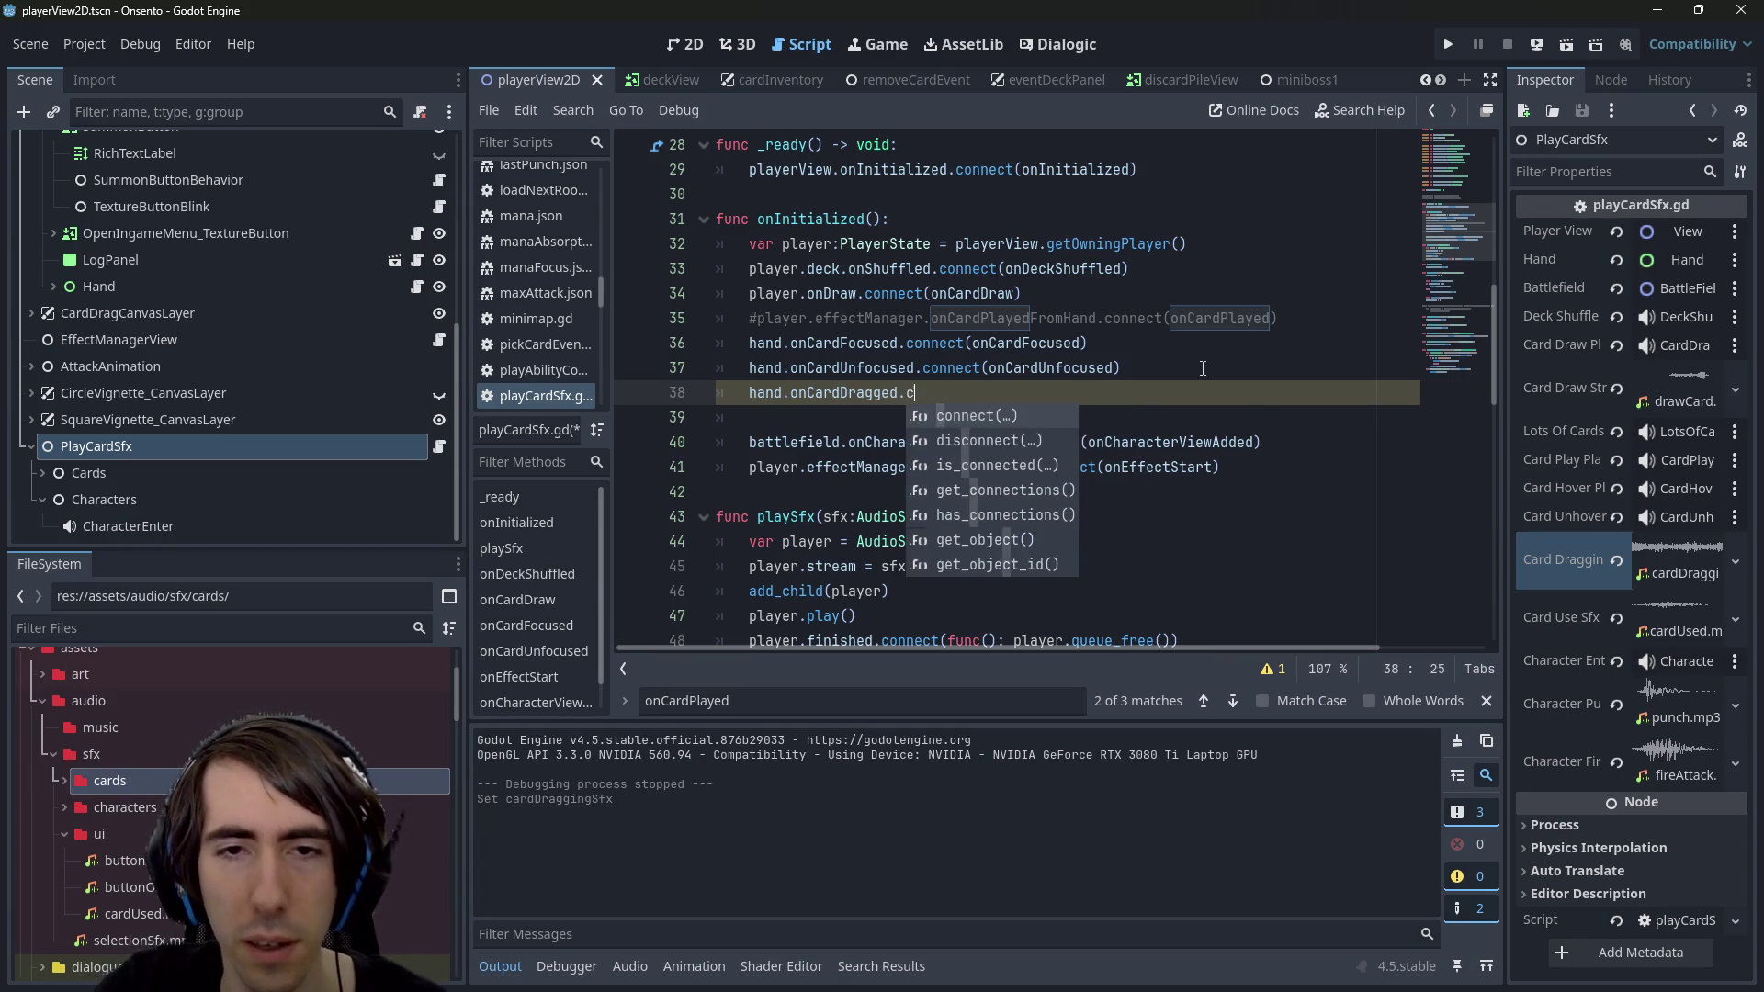
key(Return)
Copy the onCardDragged and onCardDropped signal declarations from handView.gd and paste them as func lines
ctrl+click(896, 395)
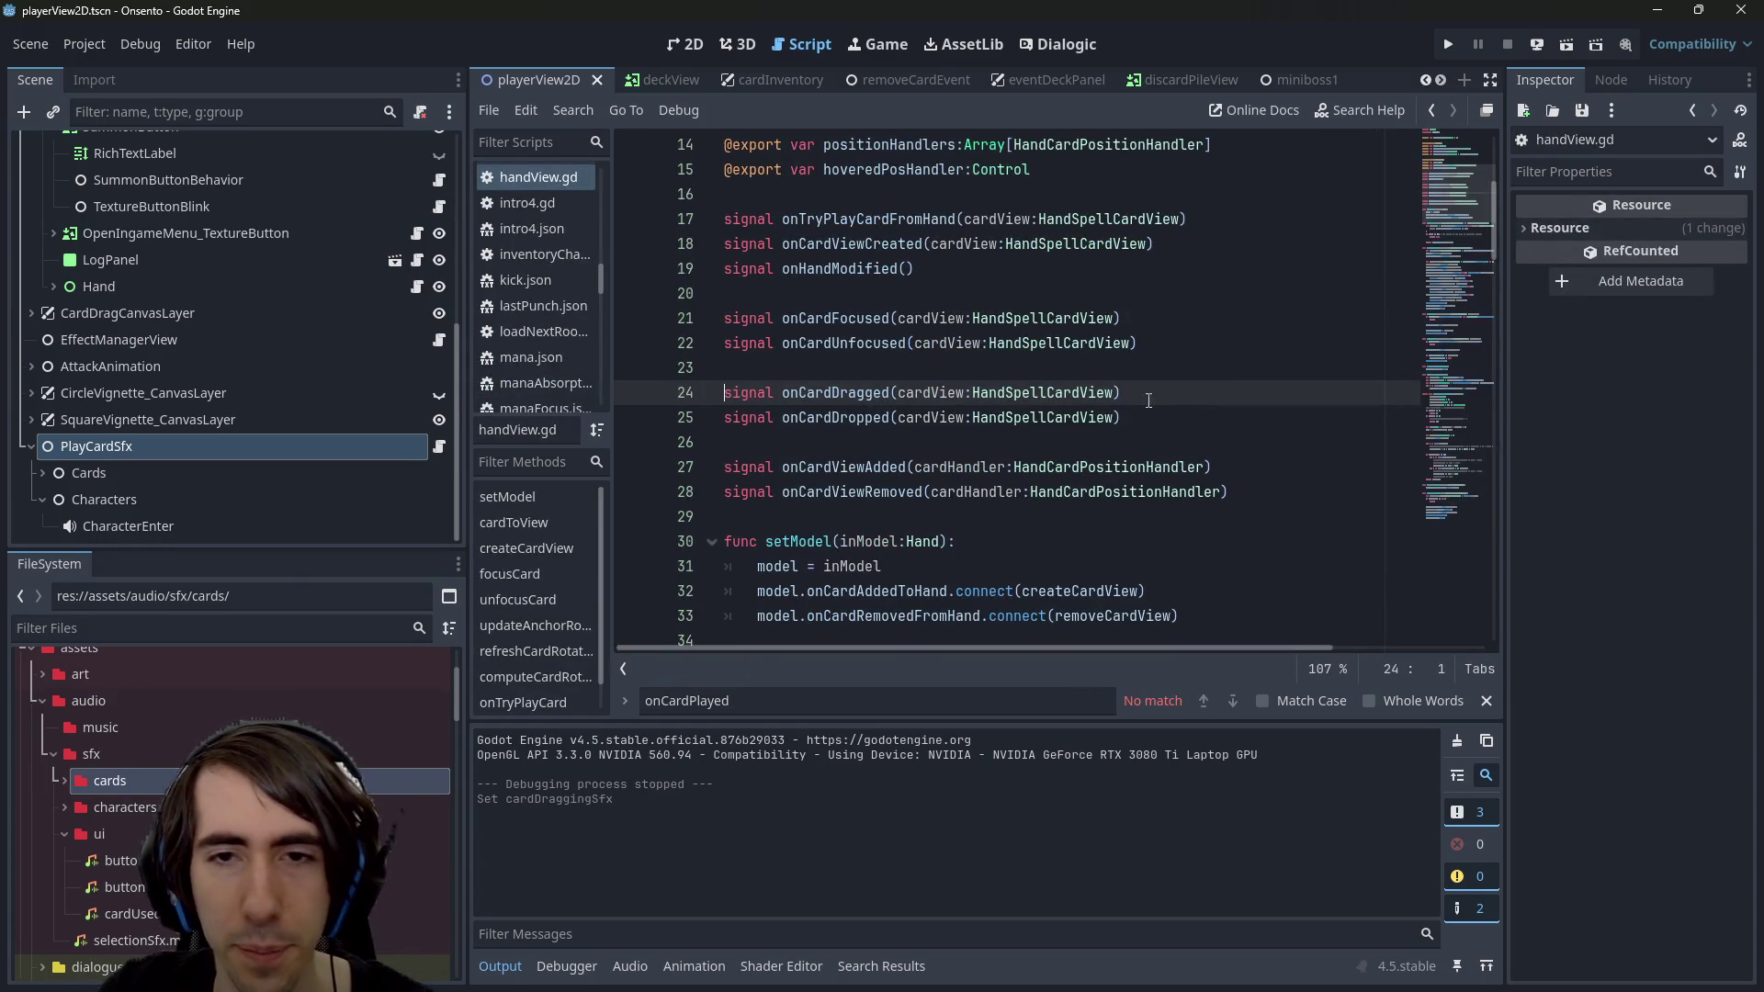
key(shift+Down)
key(ctrl+x)
key(alt+Left)
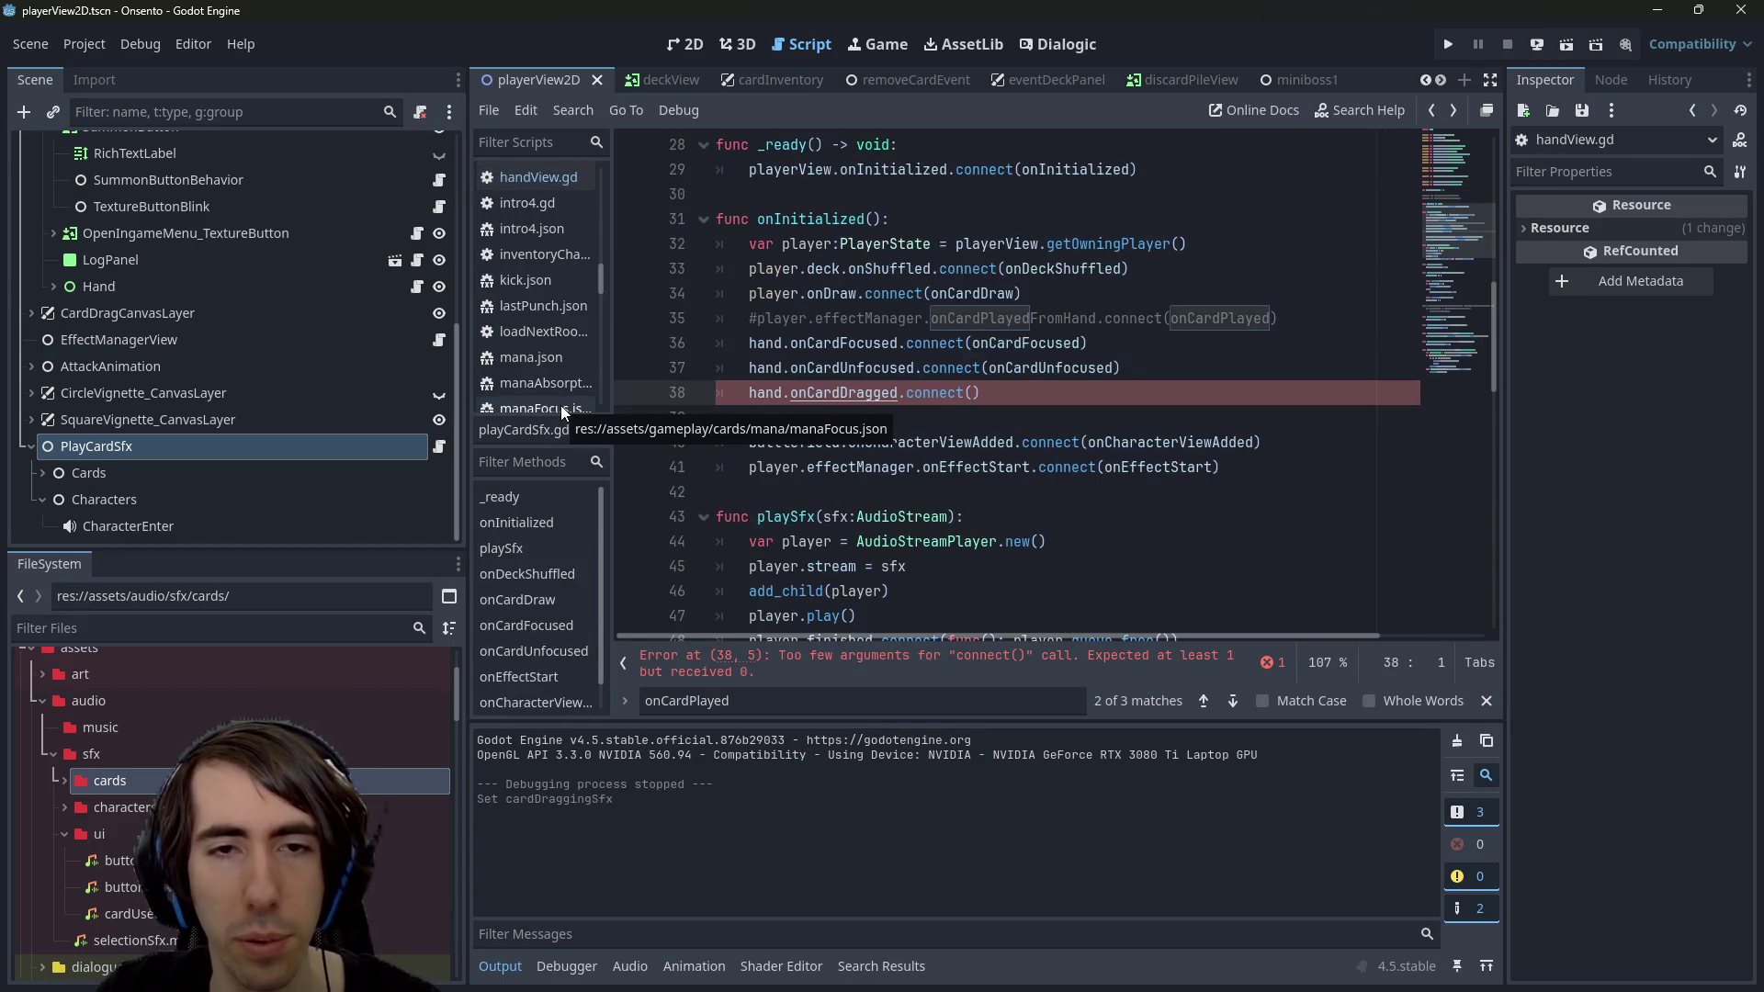
click(770, 491)
key(Return)
key(Return)
key(Up)
key(ctrl+v)
double_click(750, 516)
key(ctrl+d)
text(func)
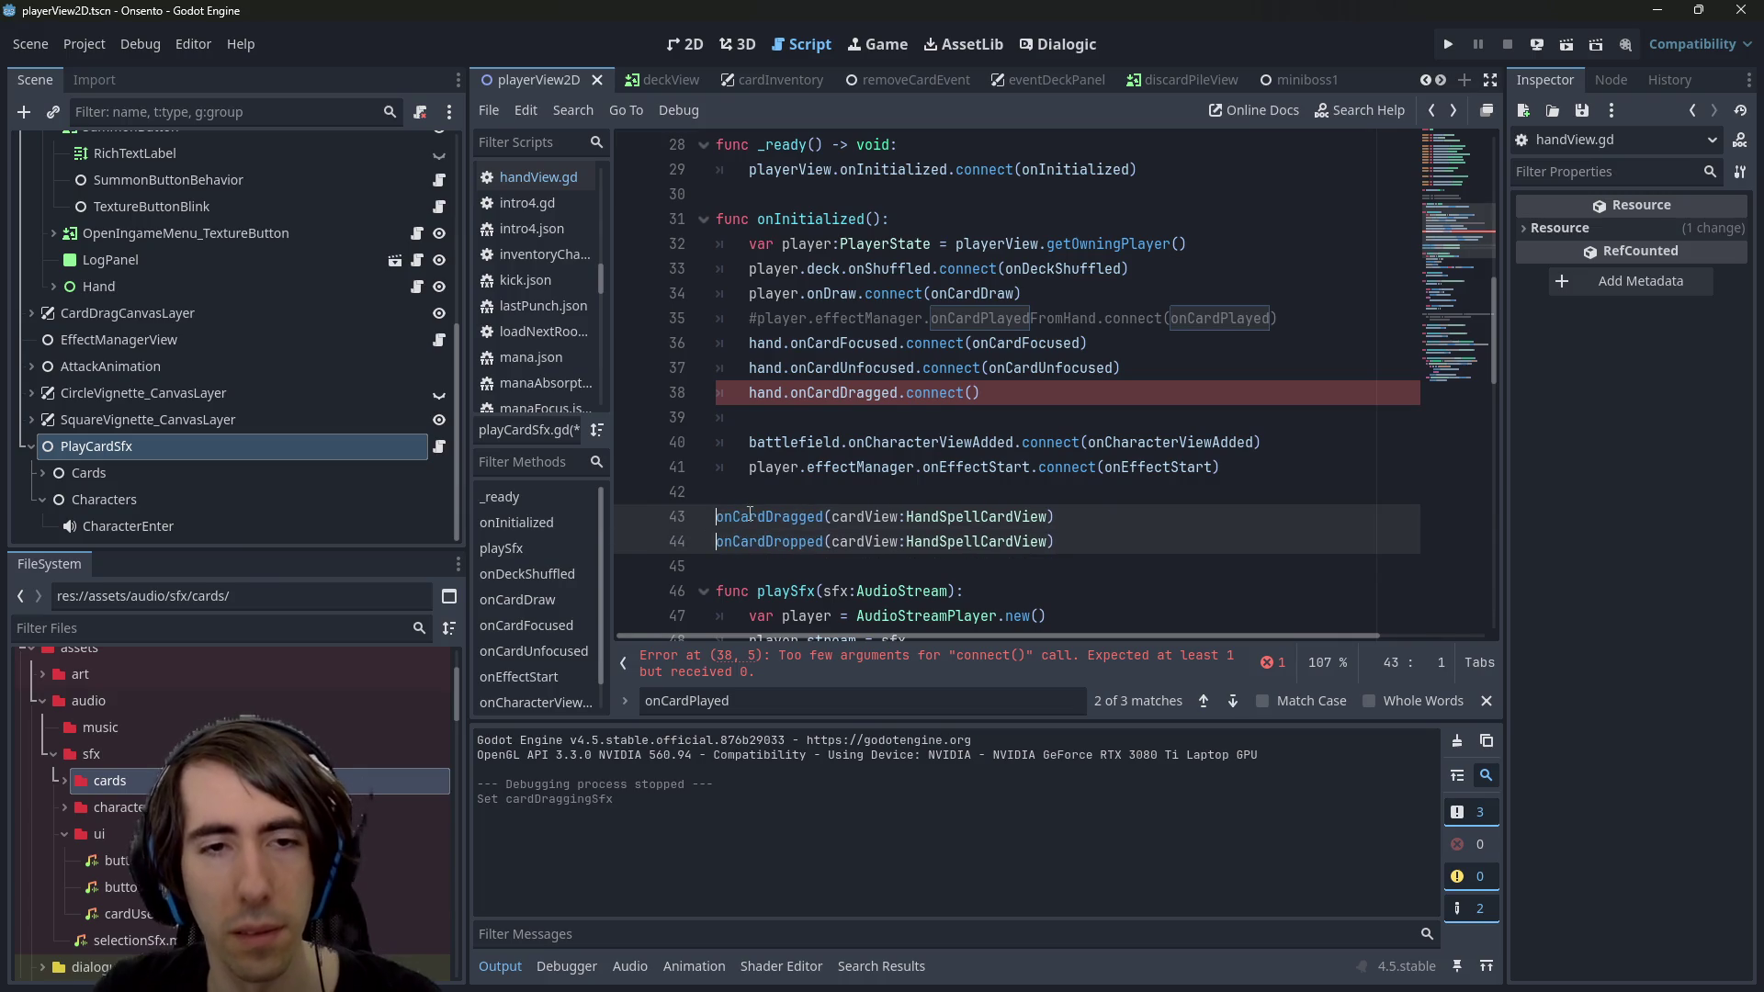
Finish the onCardDragged and onCardDropped function stubs with colons and indented body lines
scroll(826, 484, down, 1)
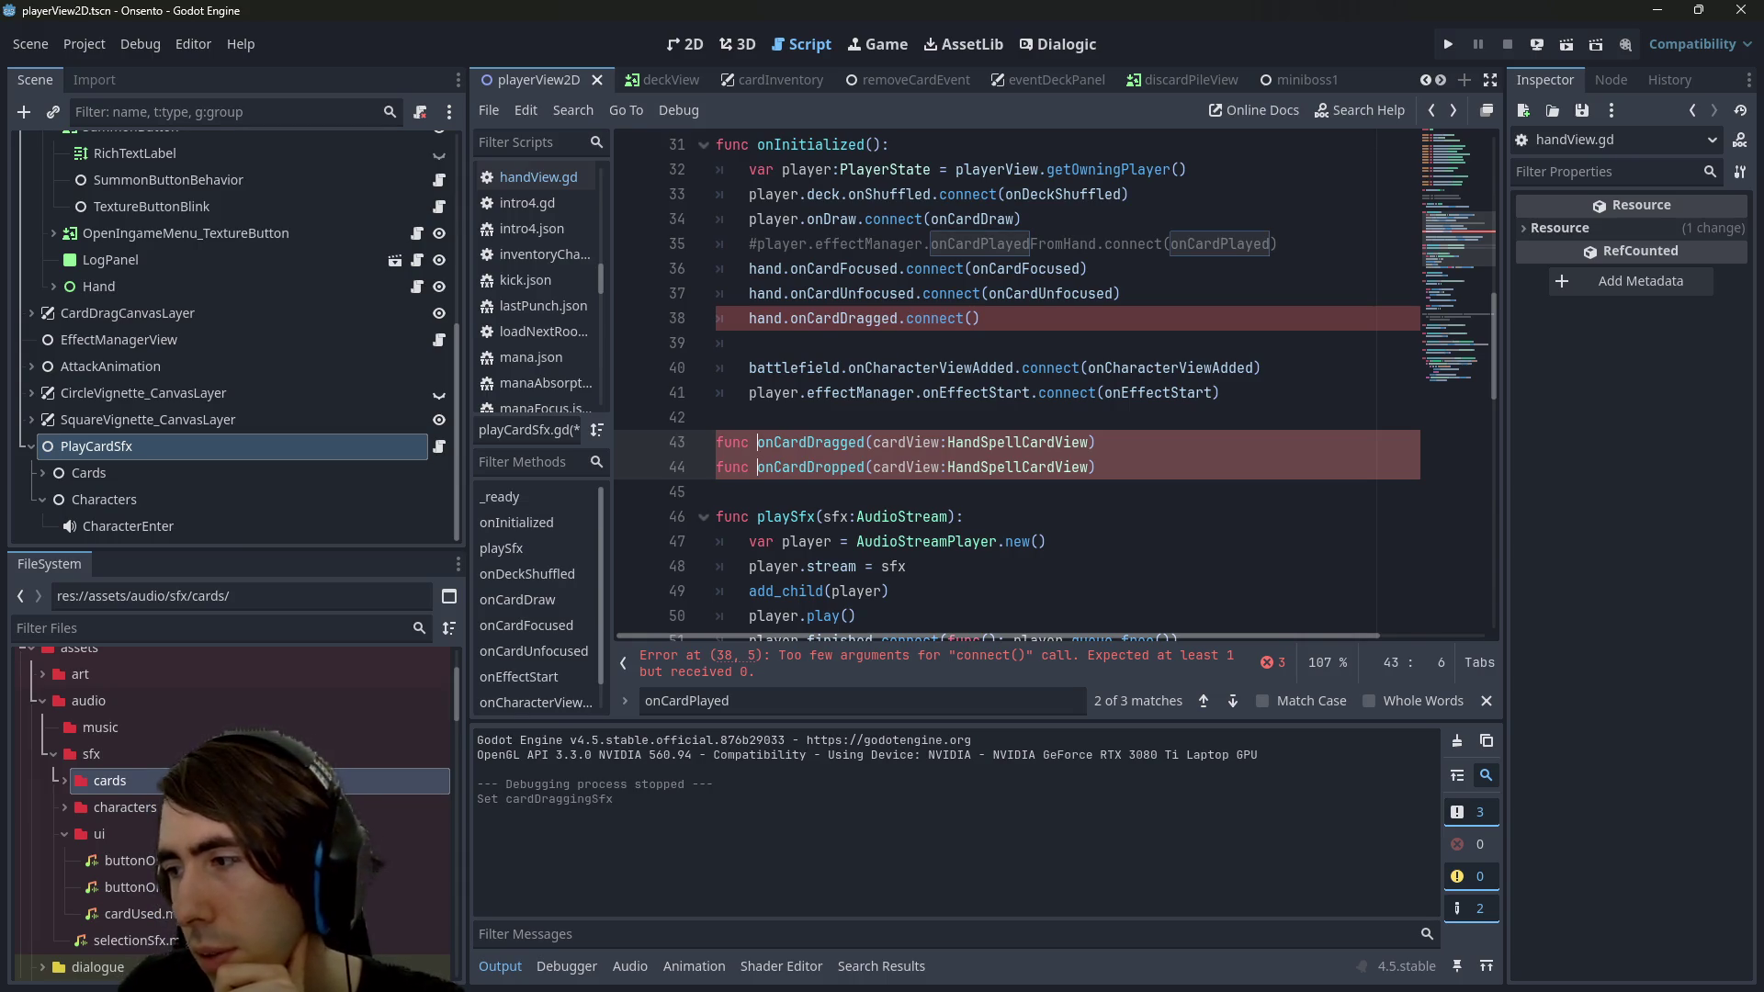
click(1165, 459)
text(:)
click(1167, 439)
text(:)
key(Return)
key(Return)
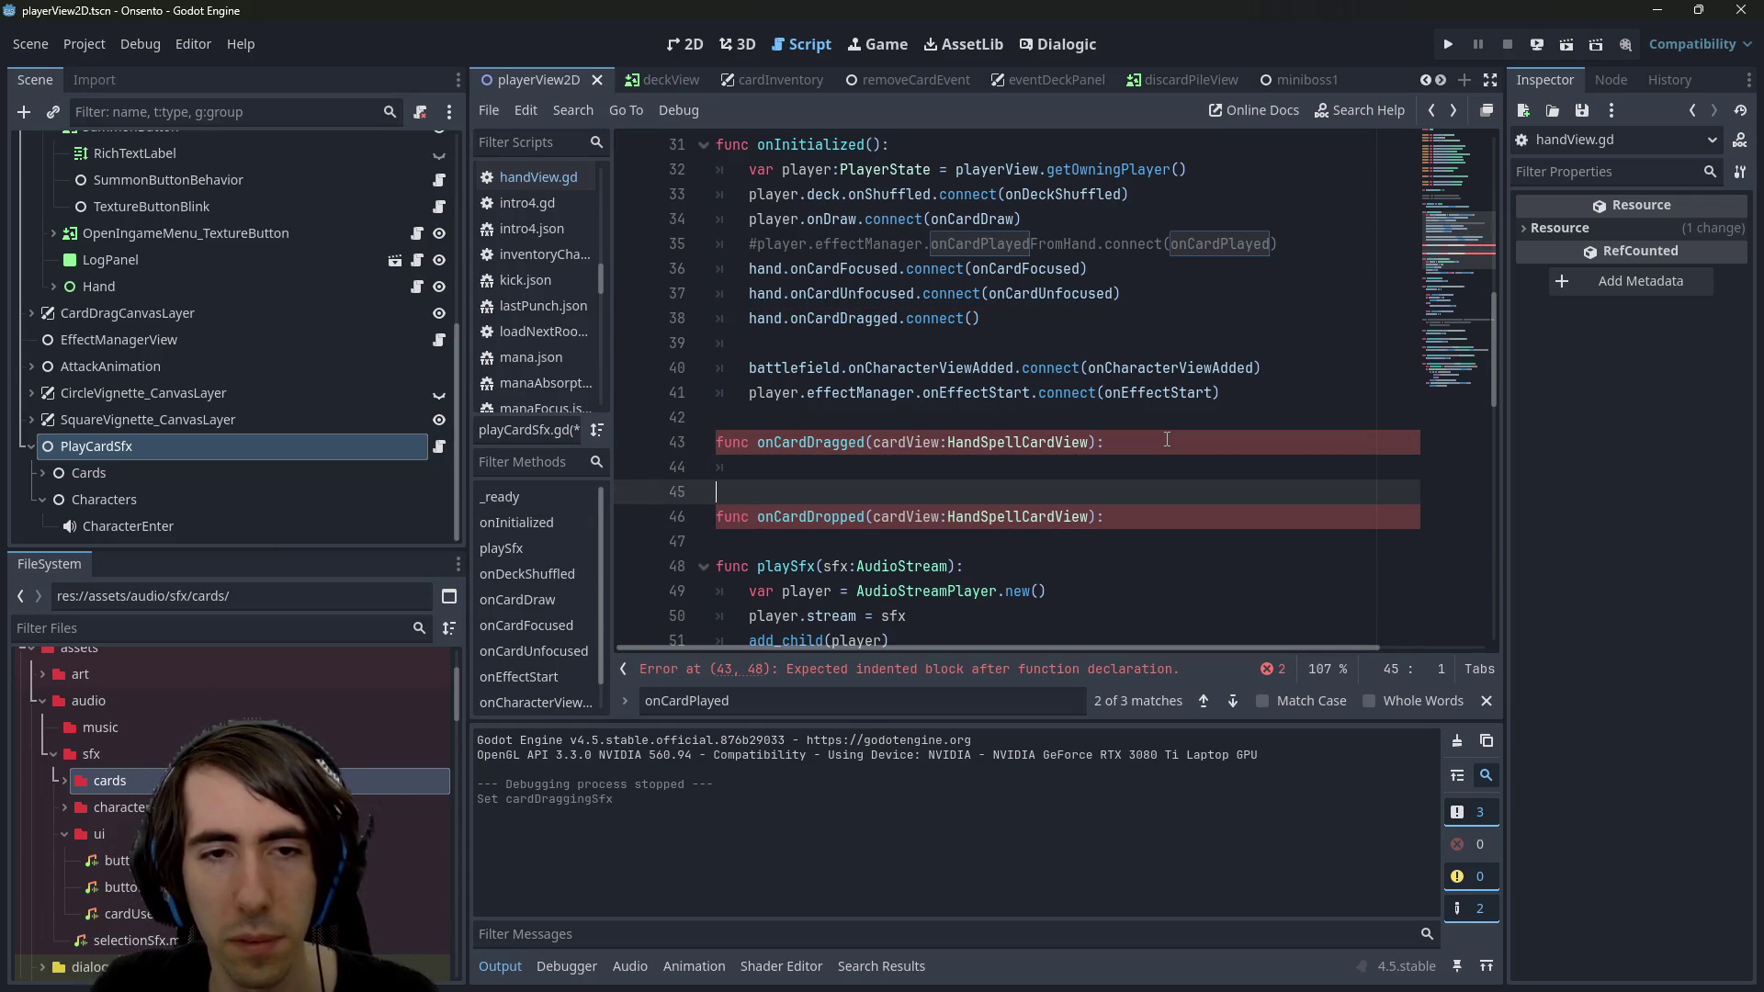
key(Down)
key(Down)
key(Return)
key(Return)
key(Up)
key(Up)
key(Tab)
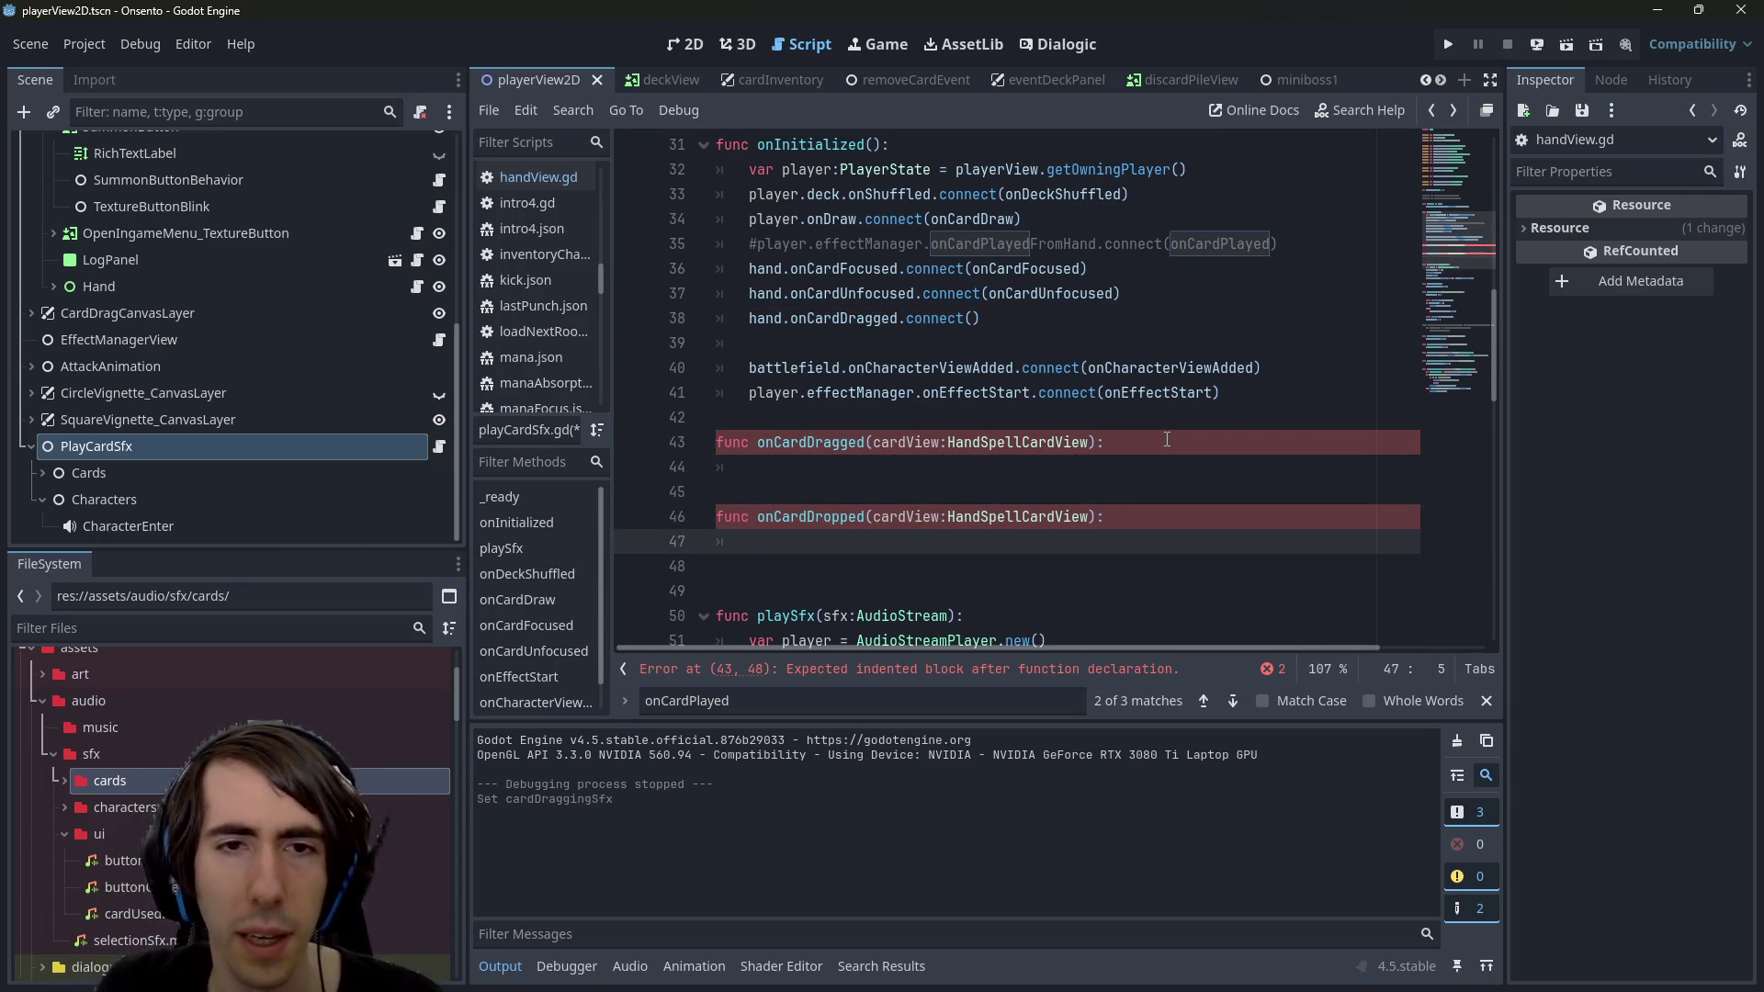
Duplicate the connect line into a hand.onCardDropped connection and save the script
mouse_move(982, 318)
mouse_down()
mouse_move(717, 298)
mouse_move(631, 323)
mouse_up()
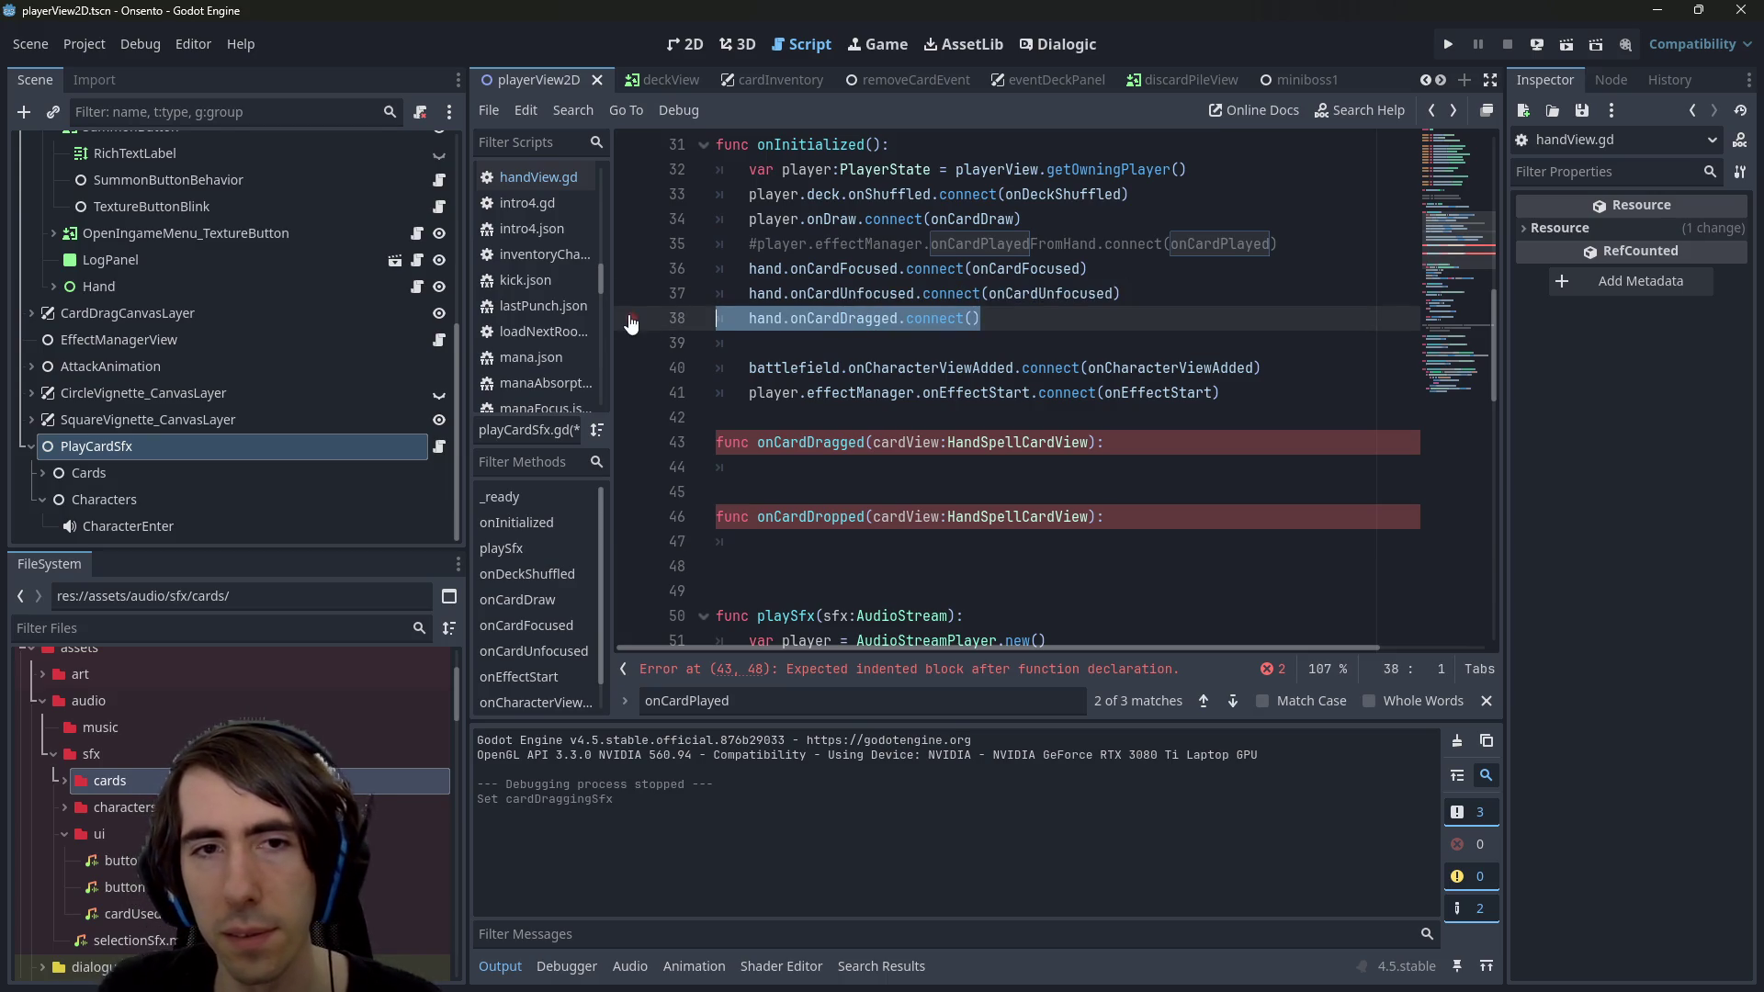
key(Escape)
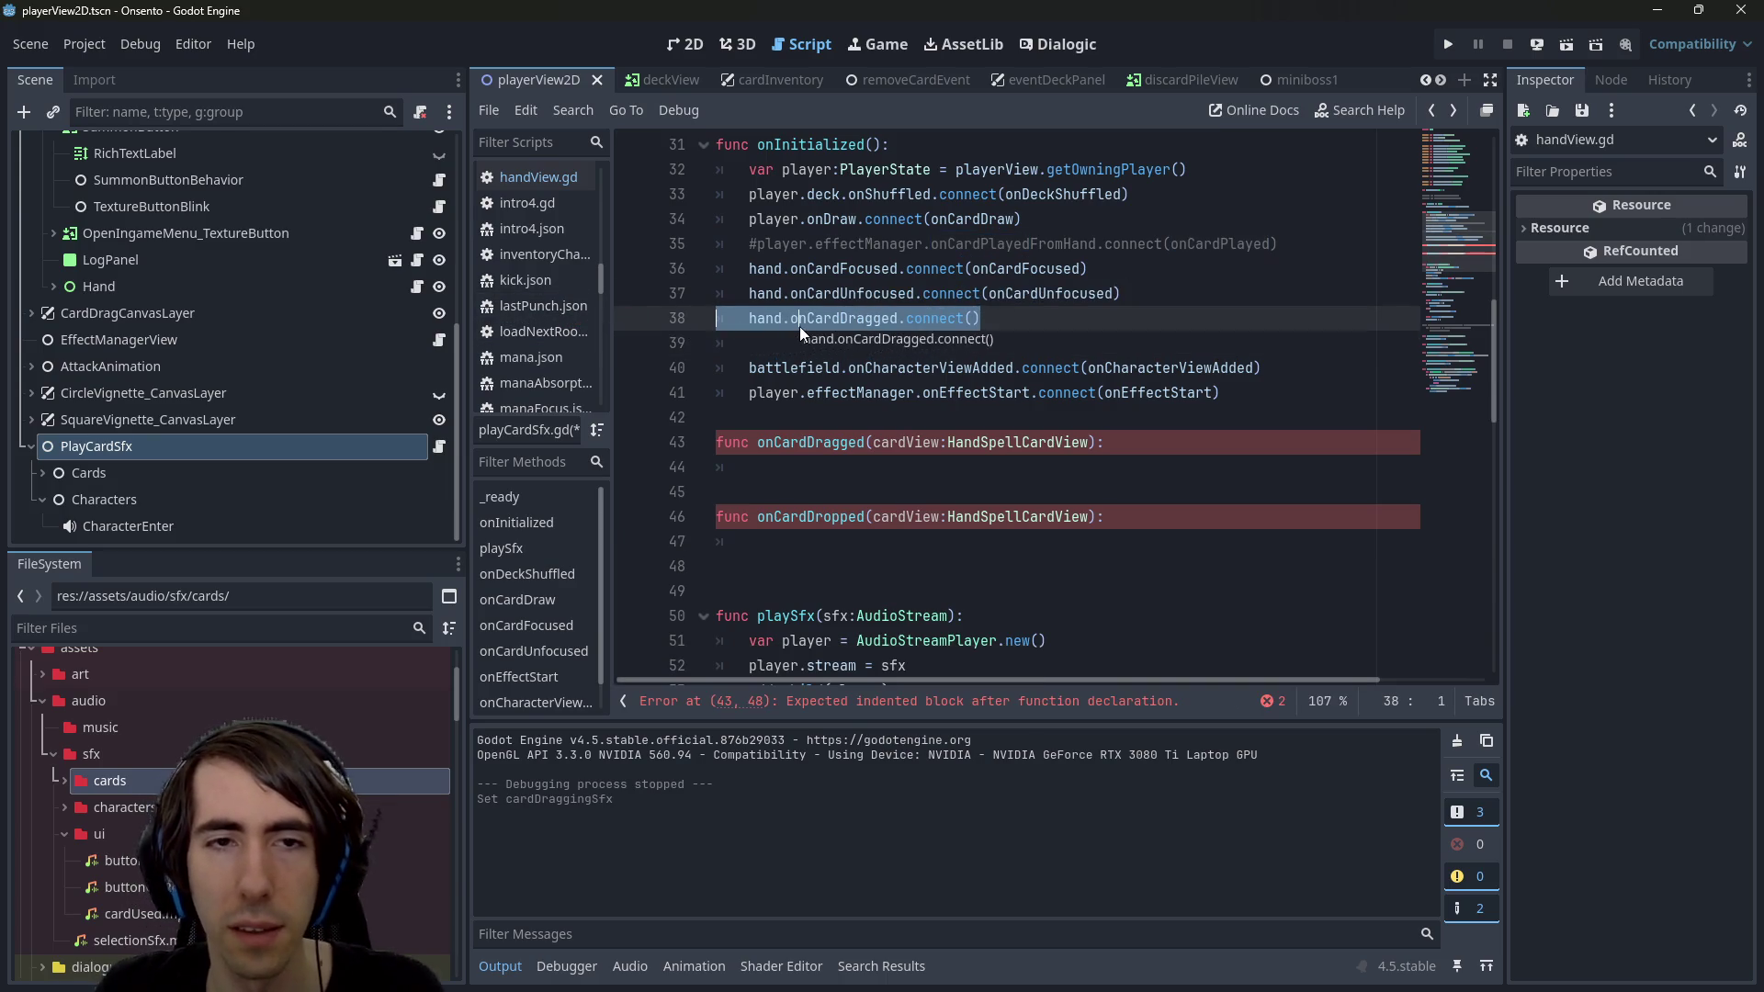
key(Right)
key(ctrl+shift+d)
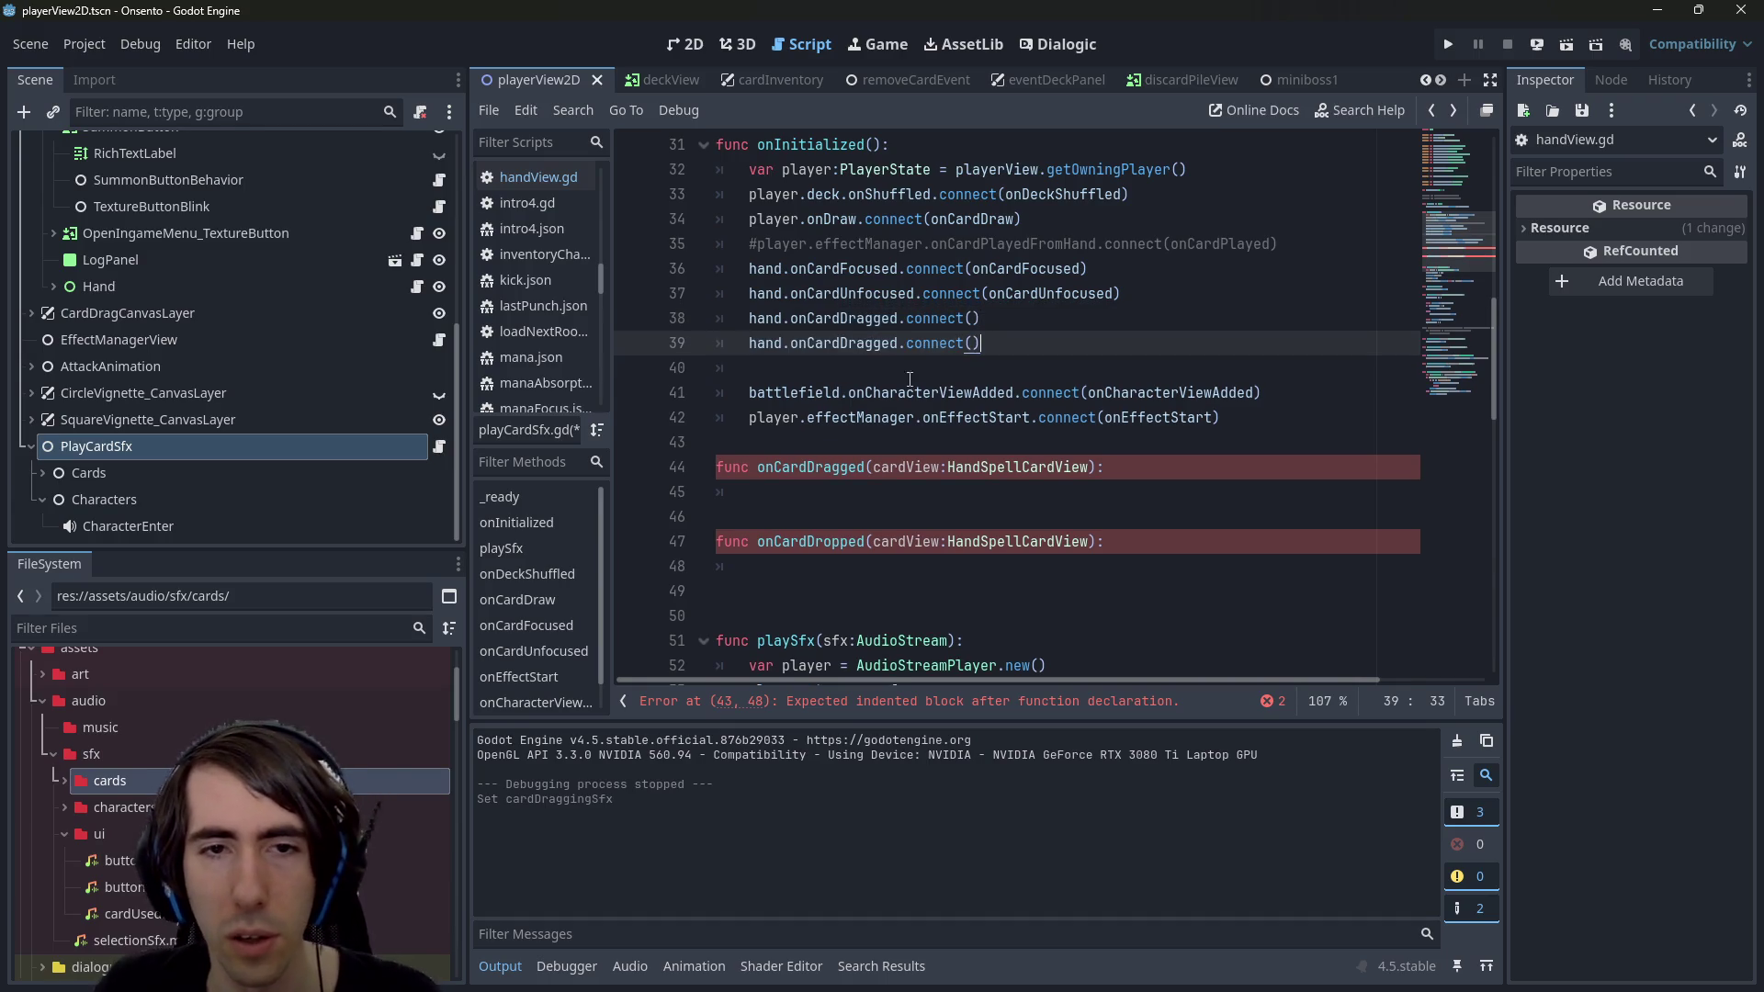
key(F3)
key(ctrl+c)
double_click(934, 318)
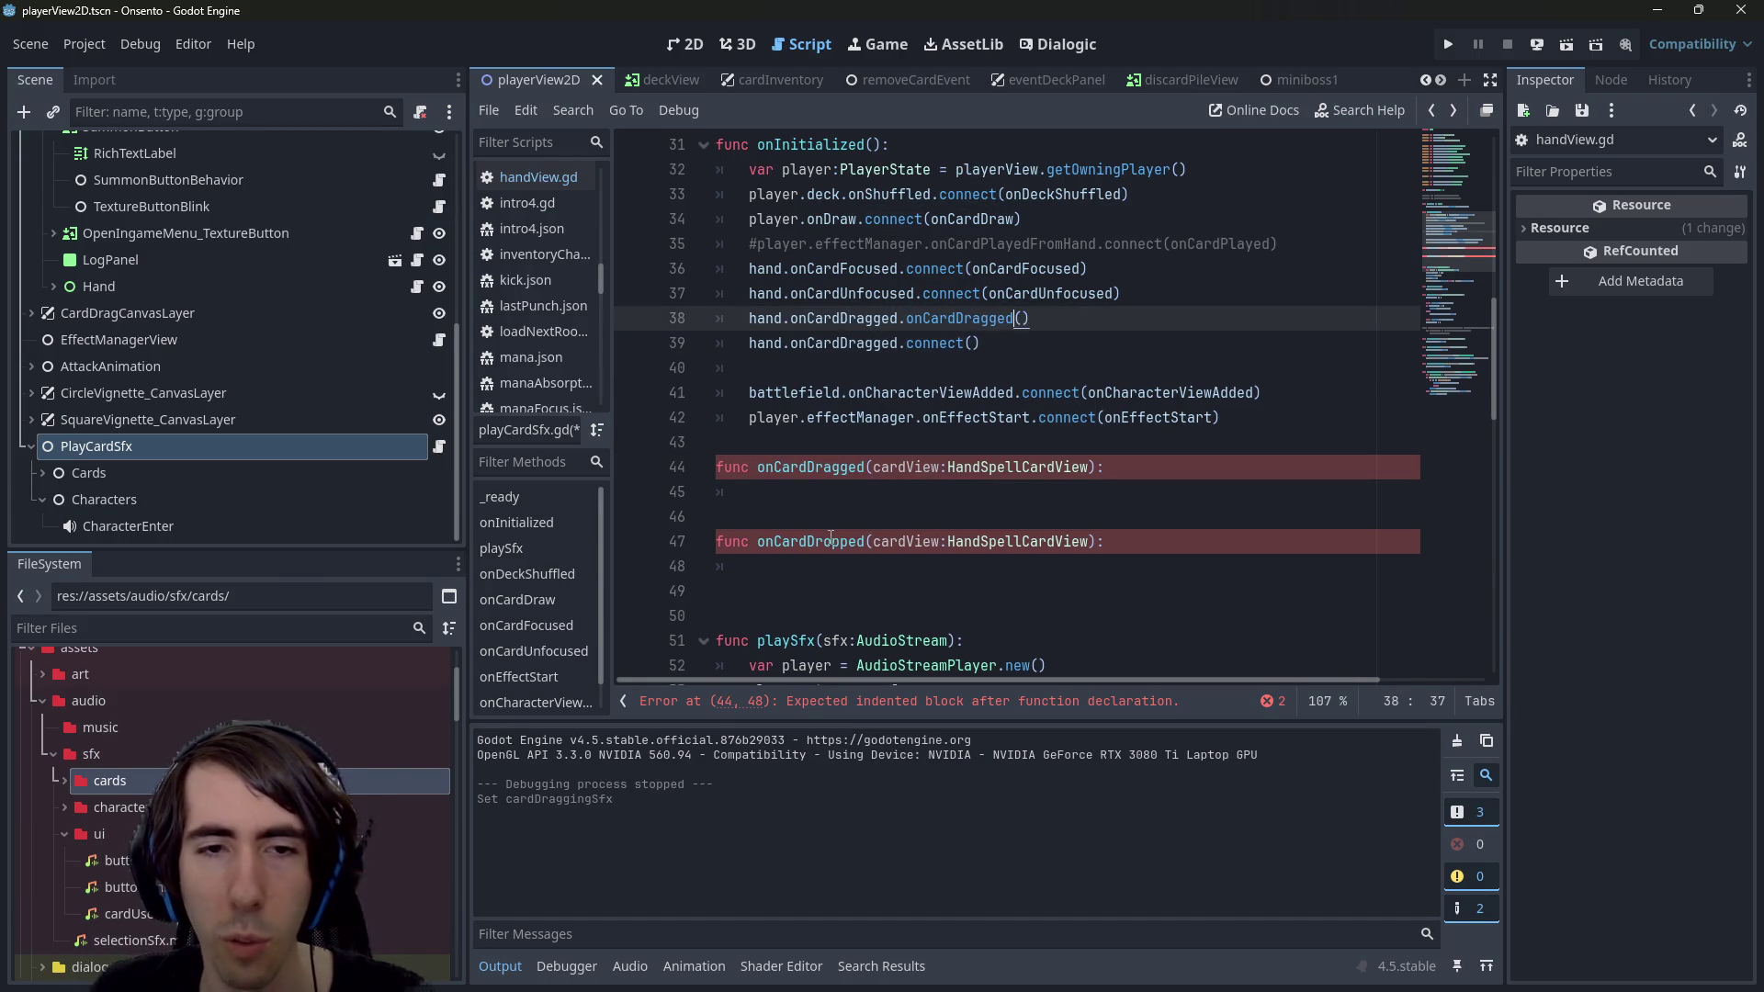
key(ctrl+v)
click(864, 342)
double_click(864, 343)
text(onCardDropped)
double_click(935, 343)
text(onCardDropped)
key(ctrl+s)
Fix both connect calls to pass onCardDragged and onCardDropped as callbacks, then save
key(ctrl+z)
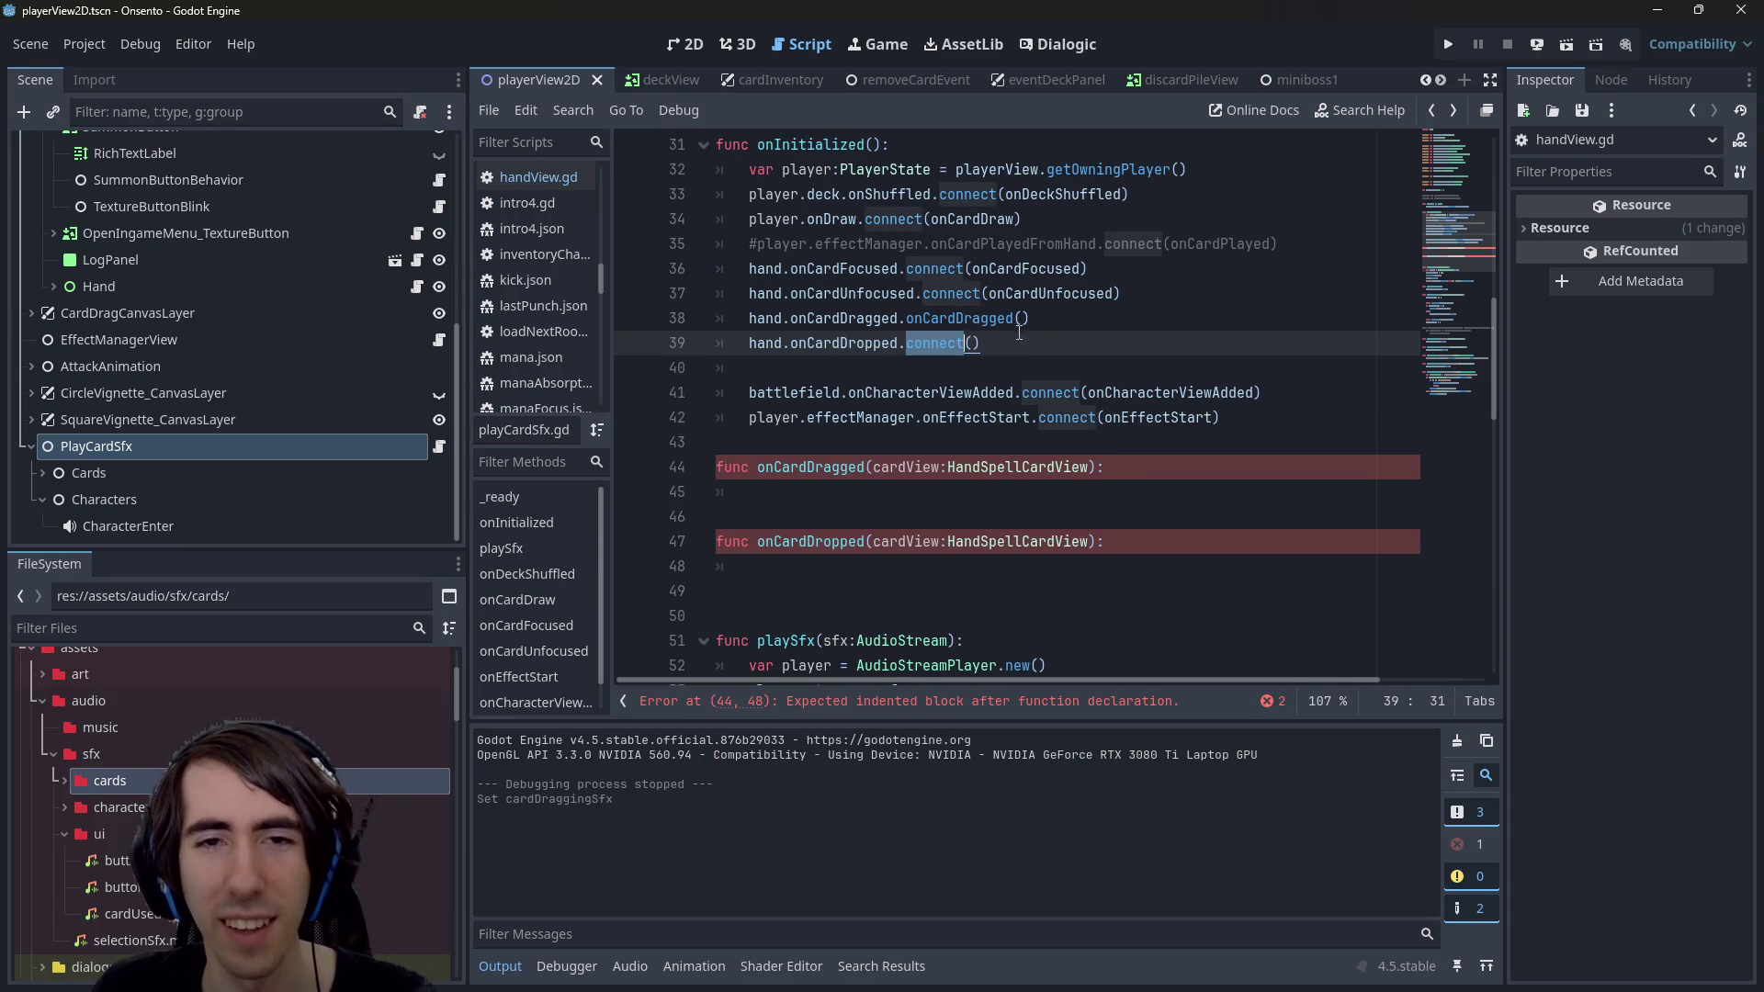
double_click(962, 317)
text(c)
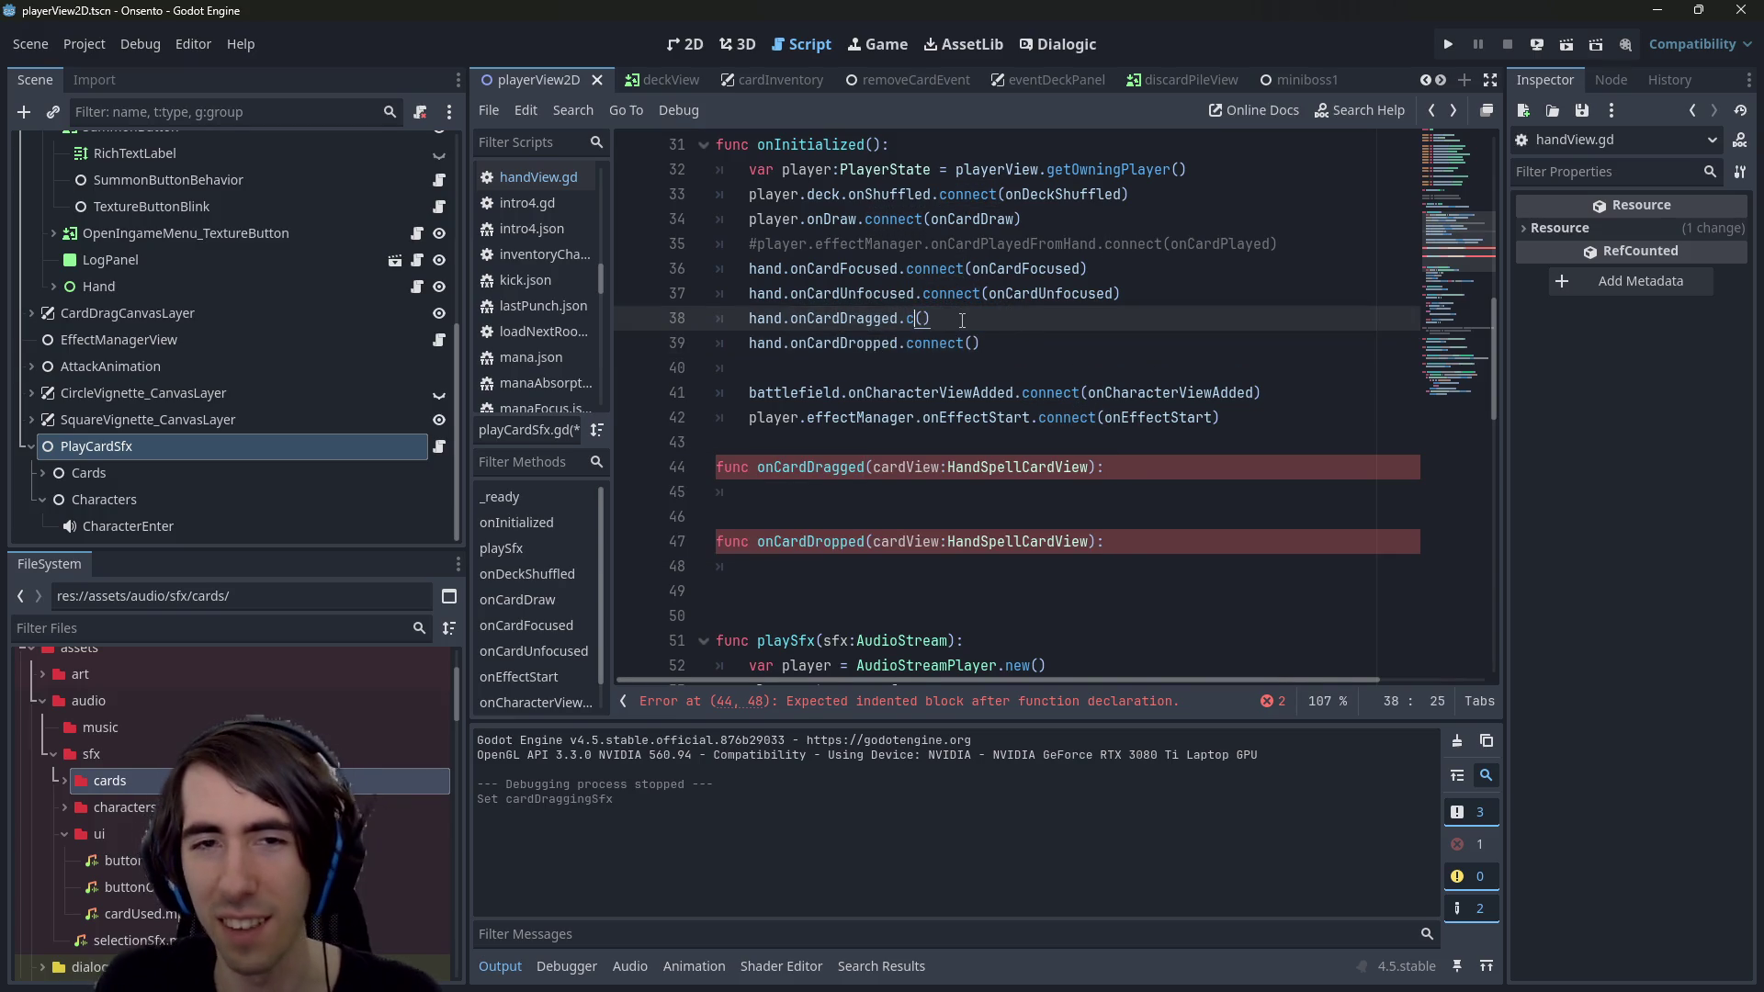
double_click(844, 317)
key(ctrl+c)
click(975, 318)
key(ctrl+v)
click(856, 343)
double_click(856, 343)
key(ctrl+c)
click(976, 342)
key(ctrl+v)
key(ctrl+s)
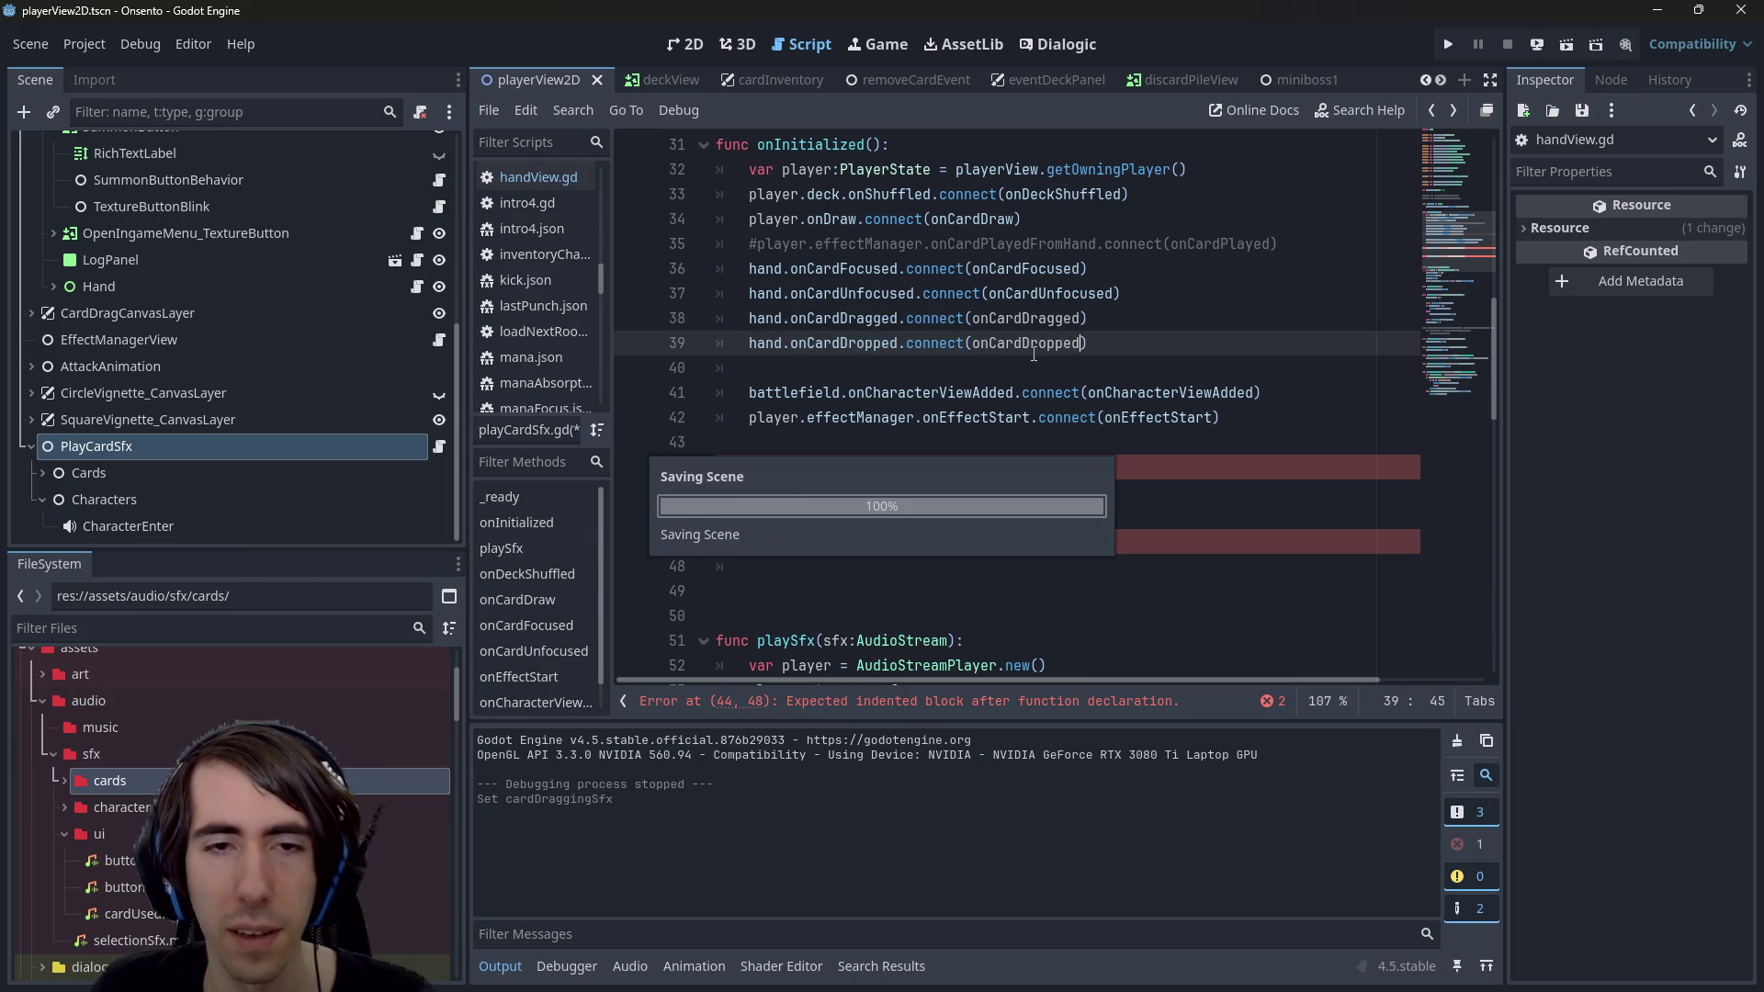
Review the new onCardDragged and onCardDropped function bodies and save the script and scene
click(886, 491)
scroll(890, 466, up, 3)
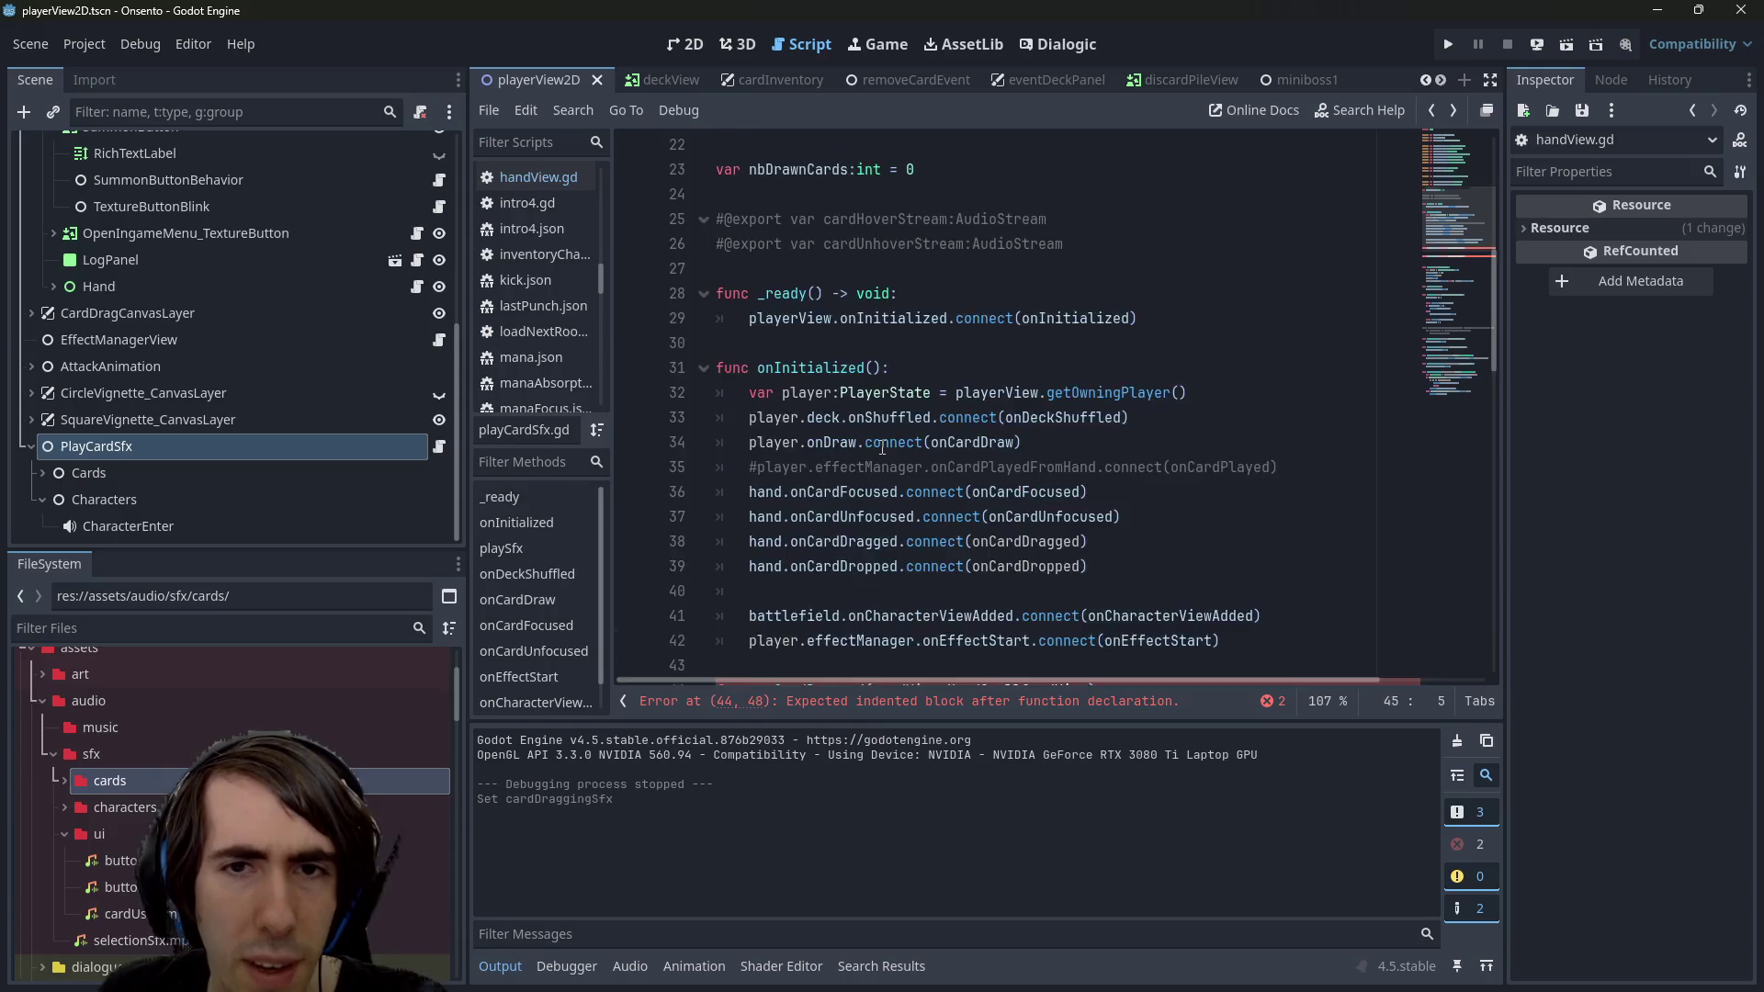
scroll(881, 447, down, 3)
scroll(882, 447, up, 2)
scroll(882, 447, down, 1)
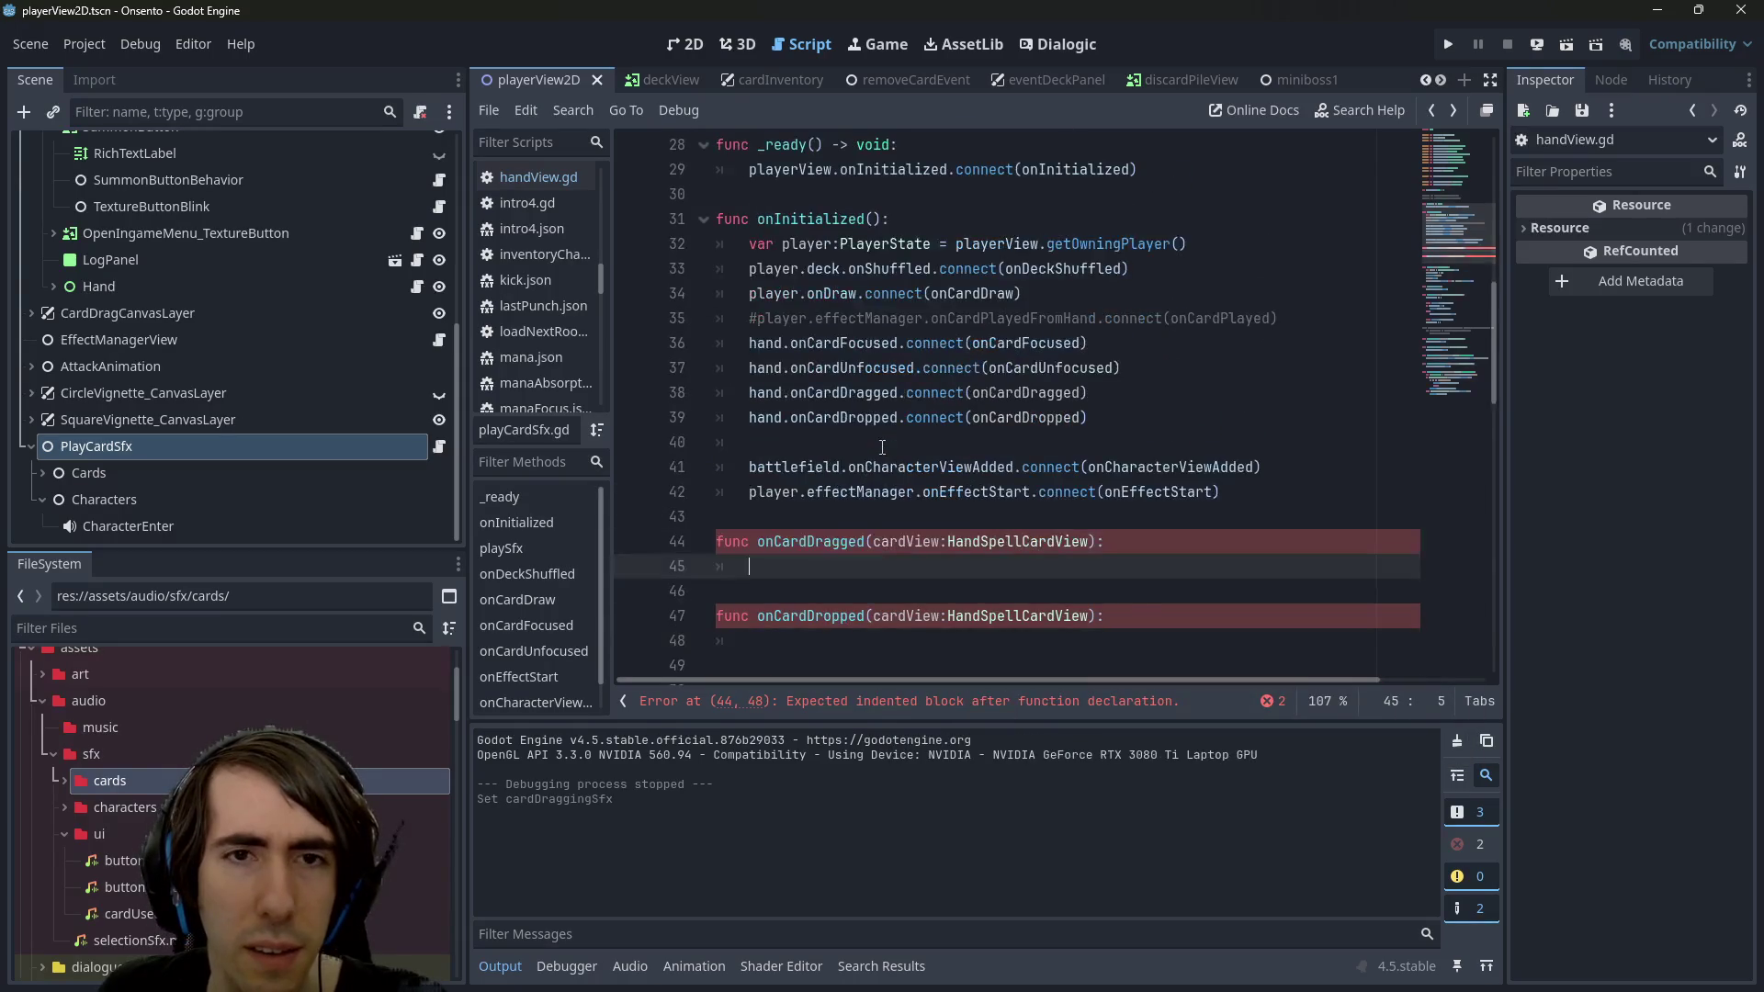
scroll(882, 447, up, 2)
scroll(882, 448, down, 3)
click(855, 562)
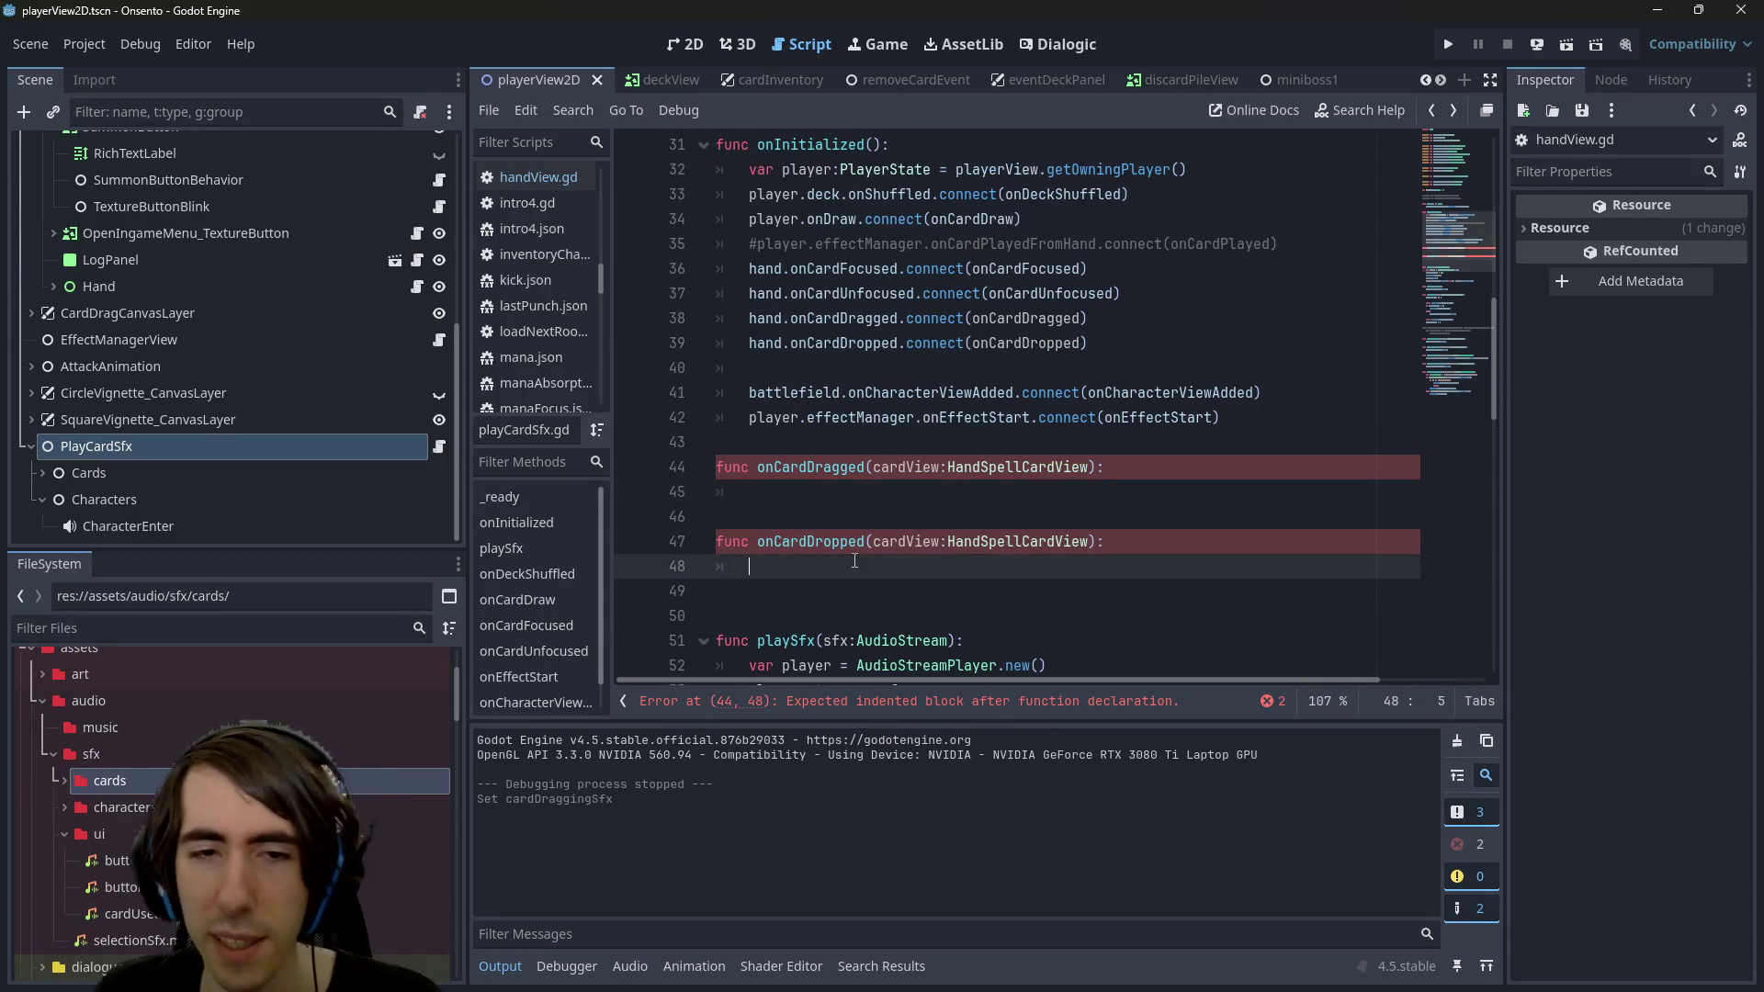
key(ctrl+s)
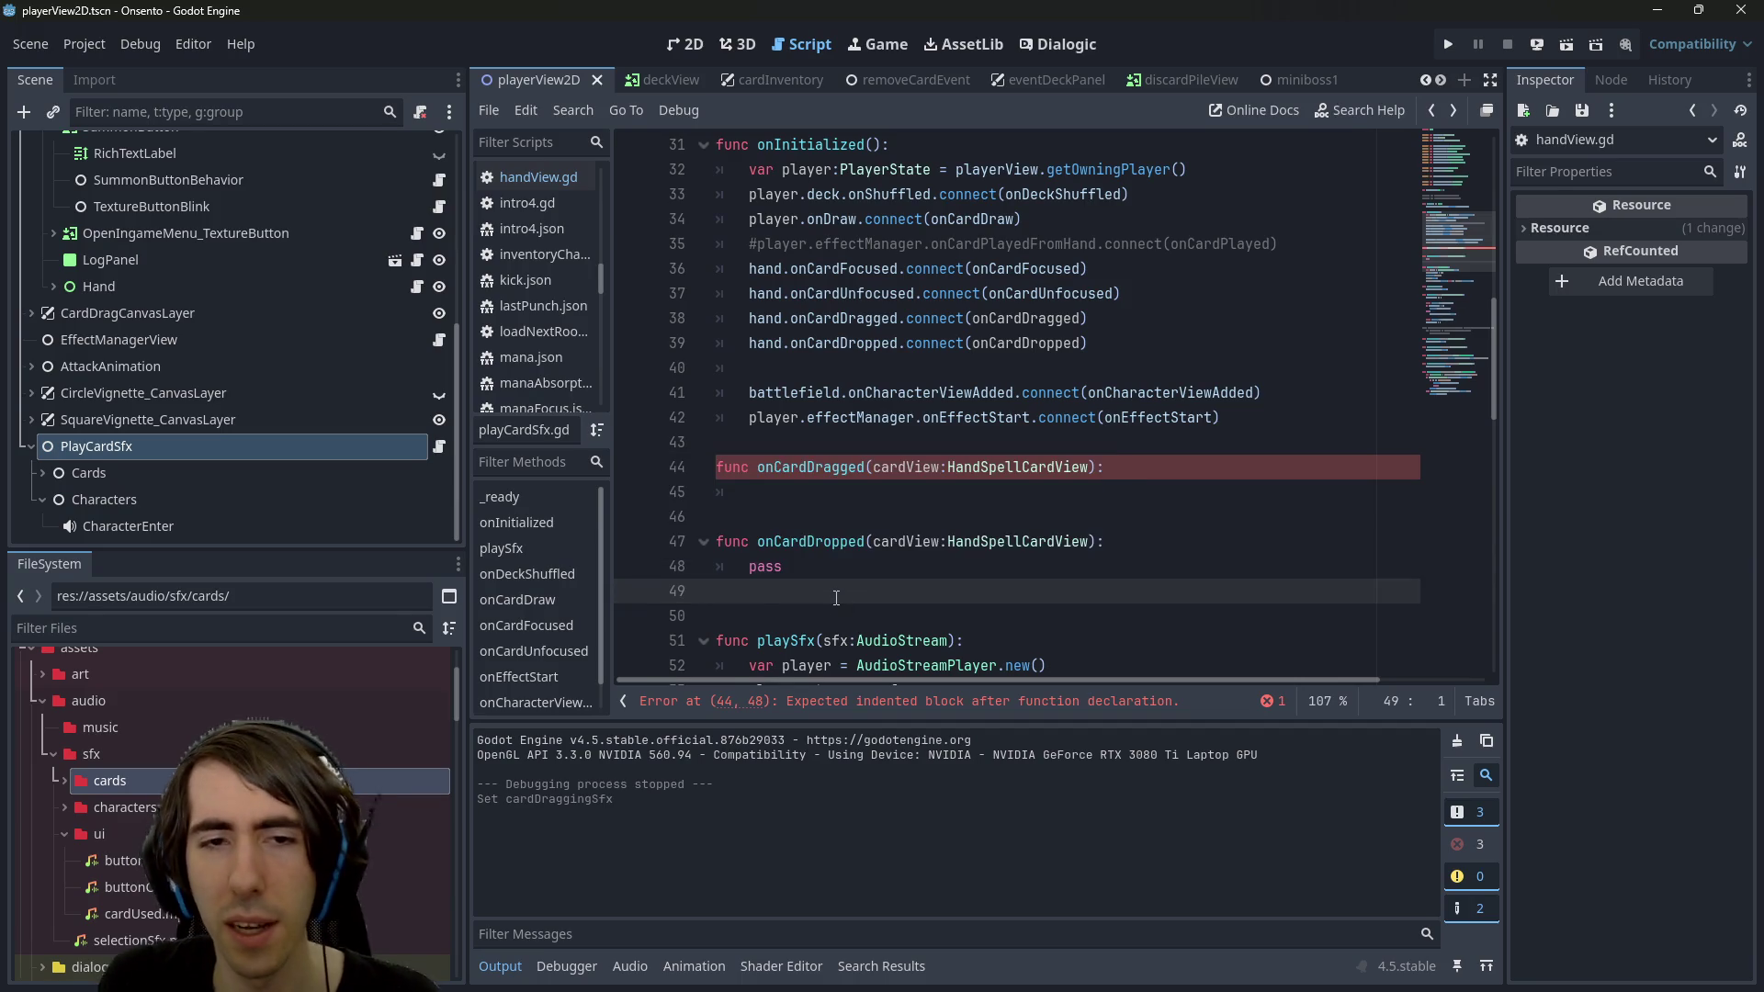
Delete the blank line below pass and save the script
key(Delete)
key(ctrl+s)
scroll(926, 552, down, 1)
click(790, 541)
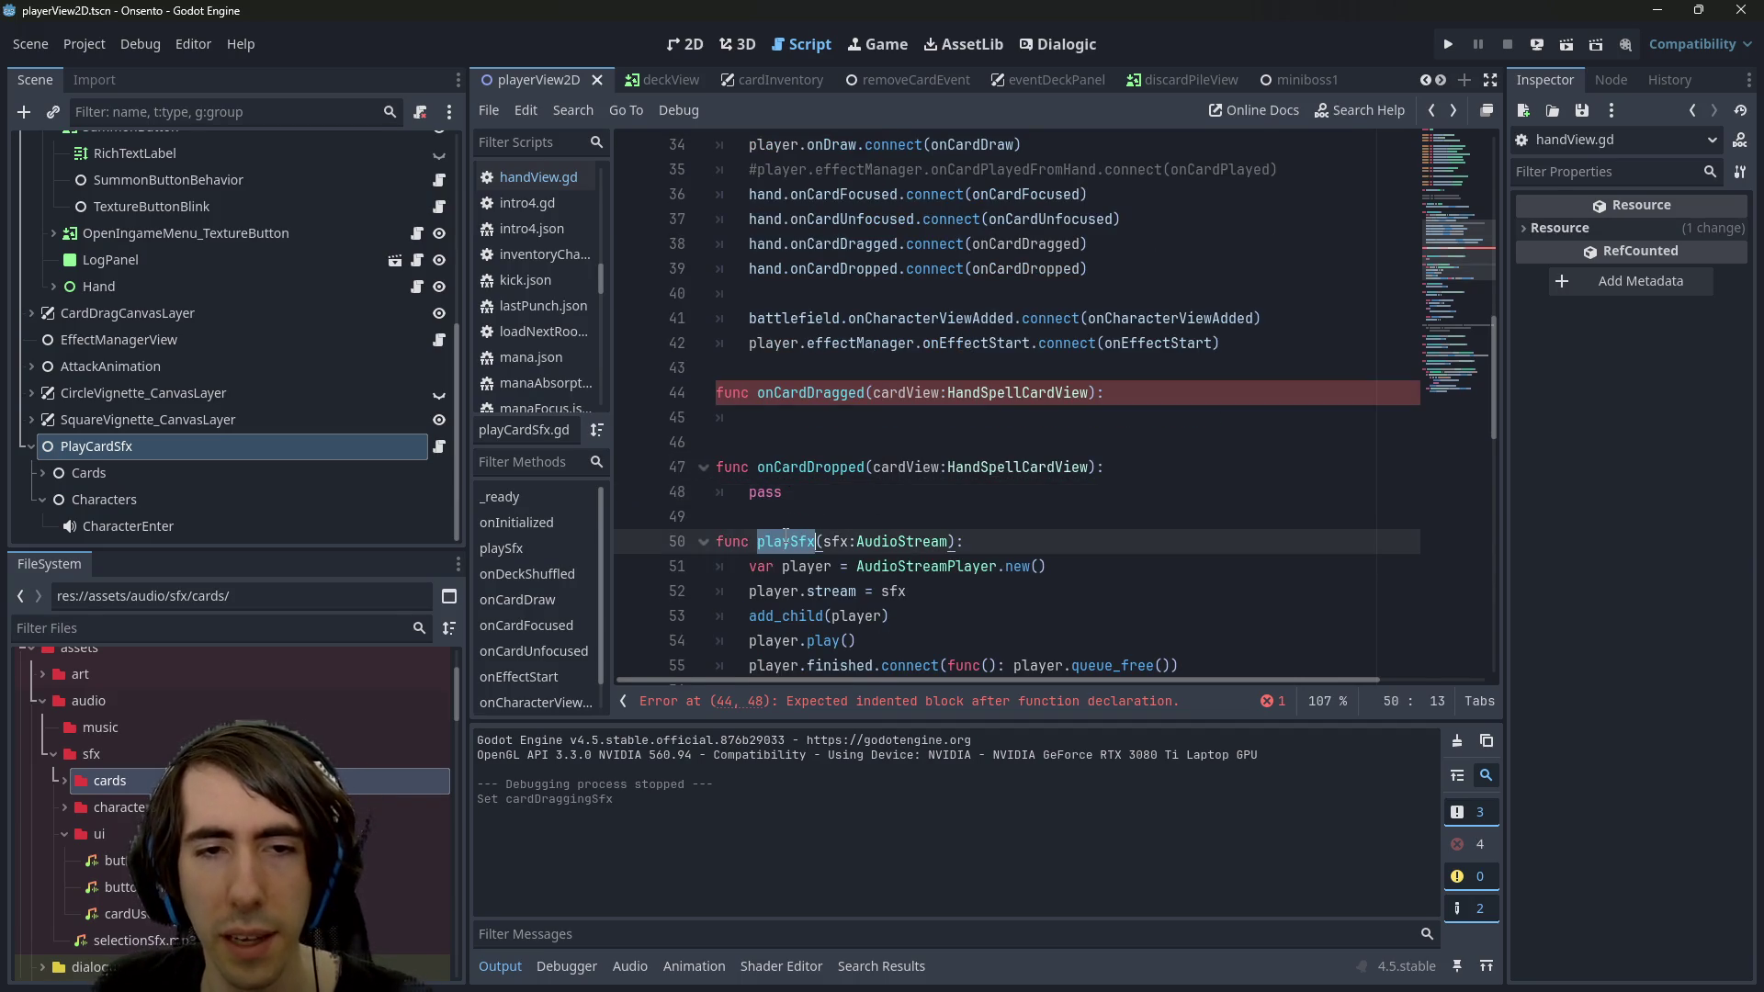
click(847, 416)
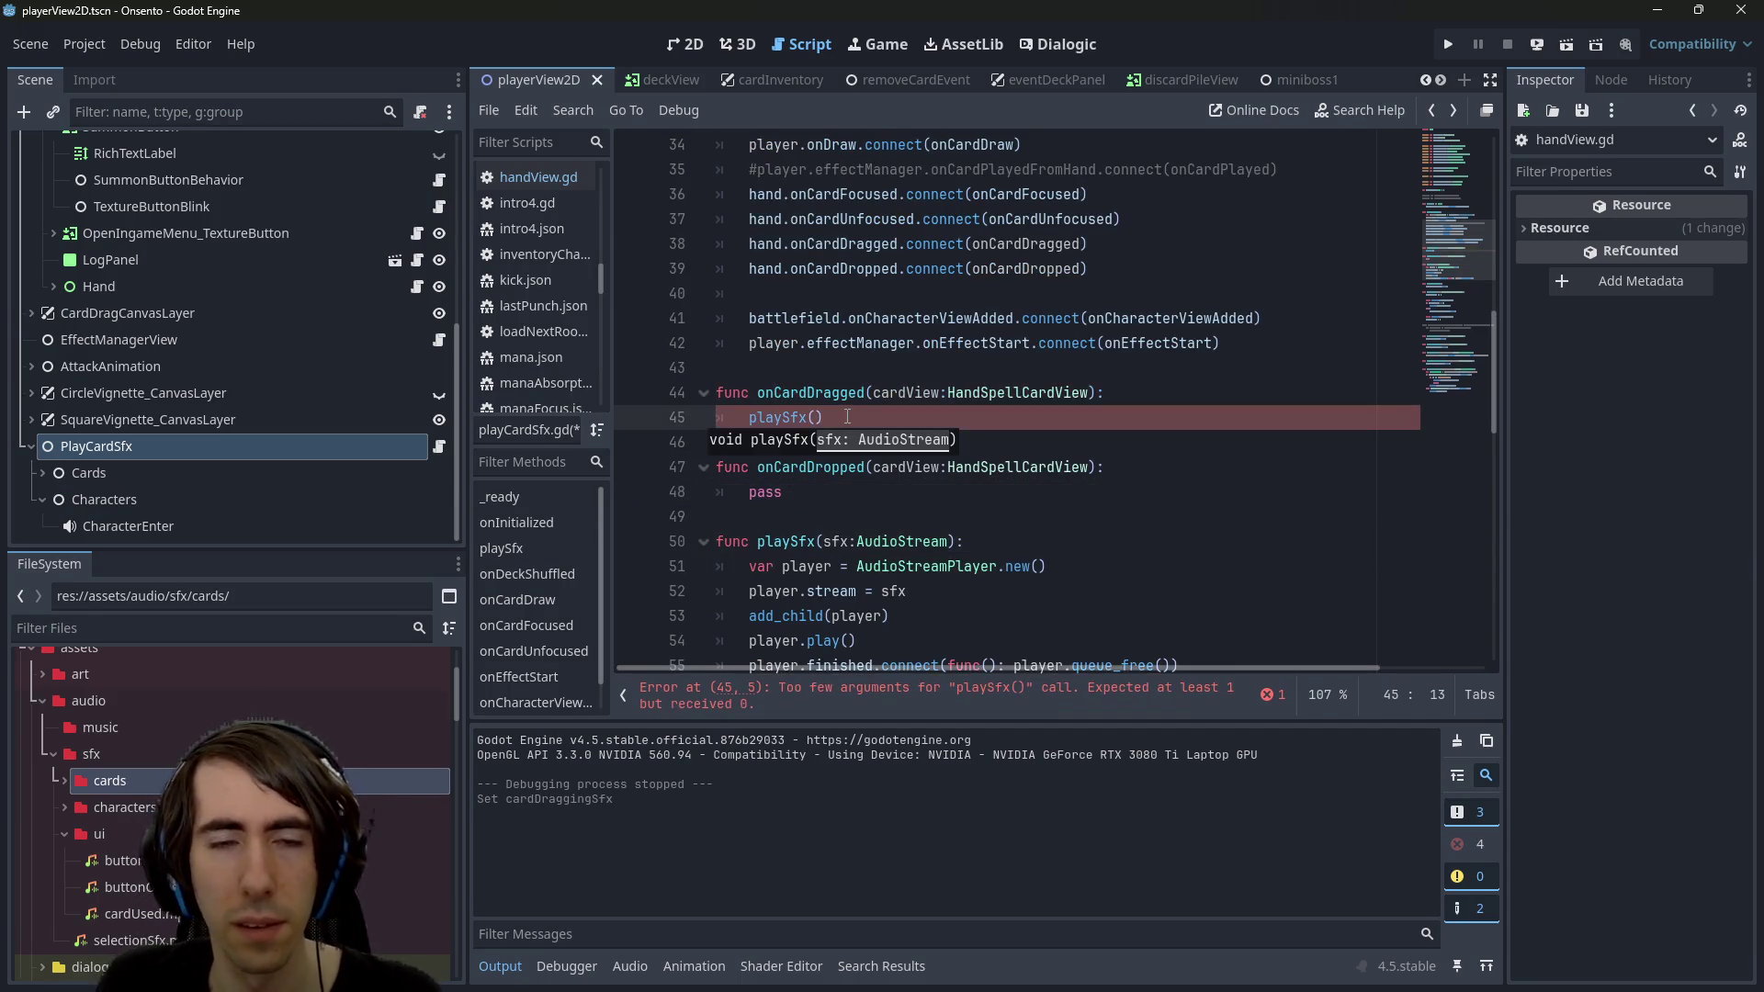
scroll(882, 367, up, 8)
scroll(916, 301, up, 2)
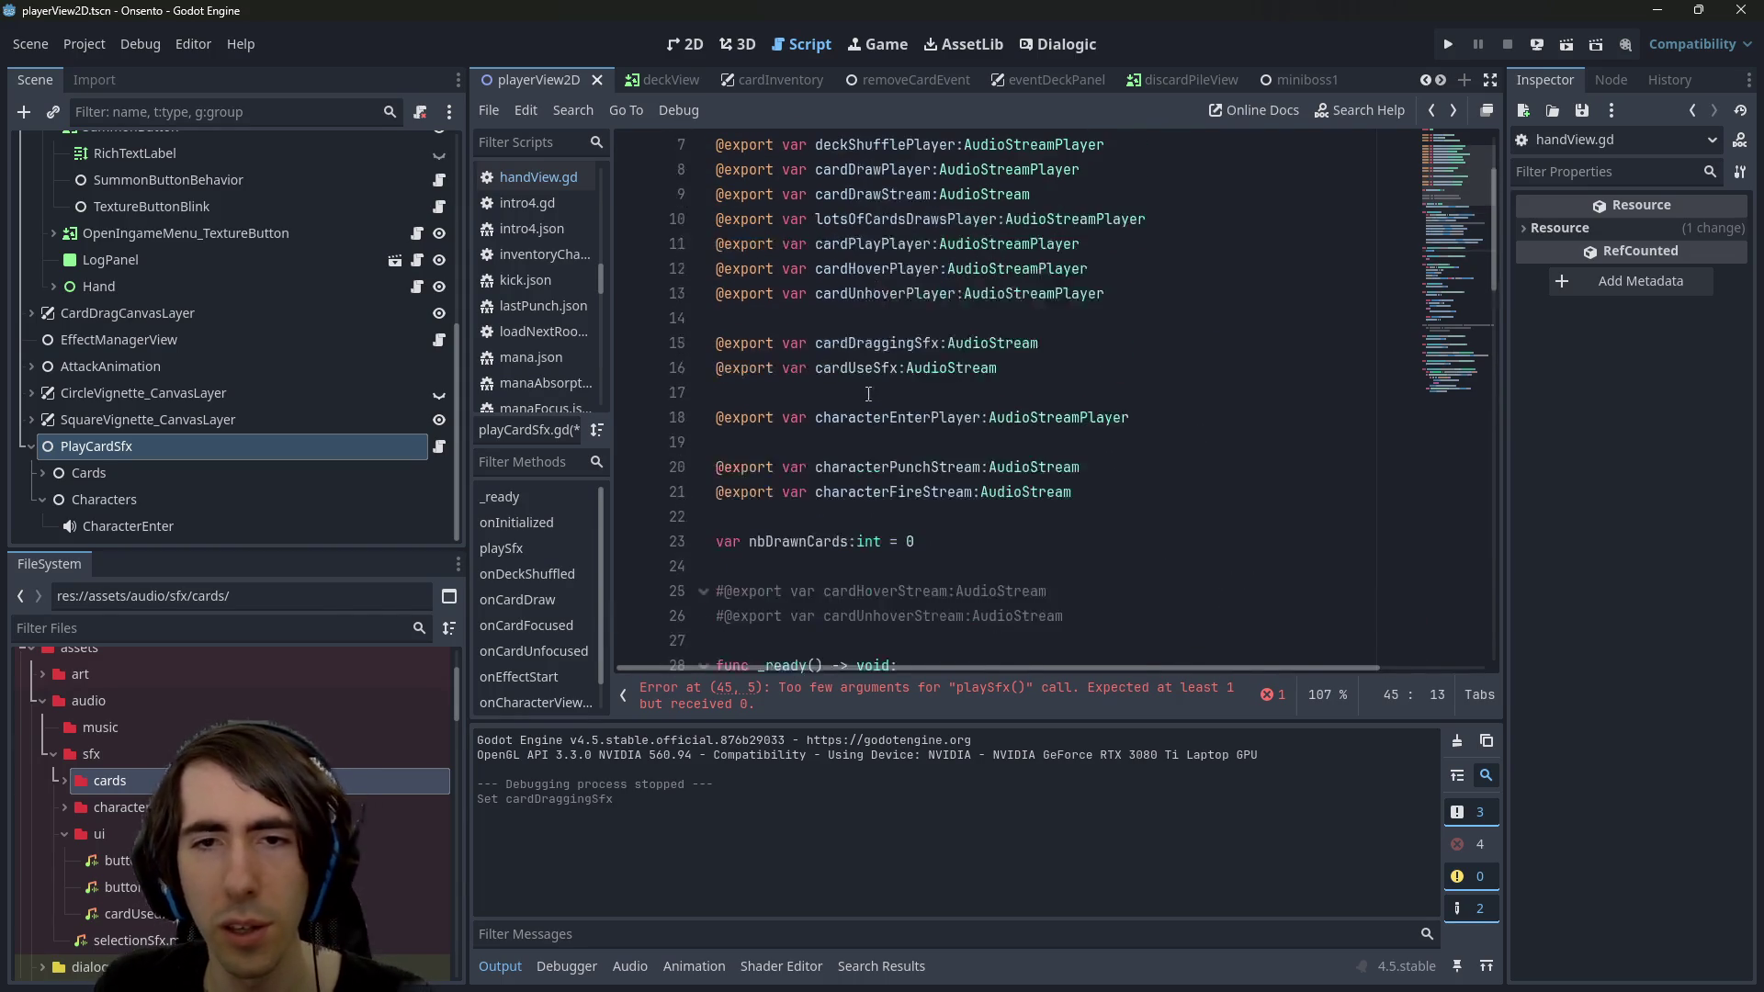
Change the export to cardDraggingPlayer of type AudioStreamPlayer and save
drag(1130, 418, 780, 418)
drag(998, 367, 717, 368)
click(1093, 346)
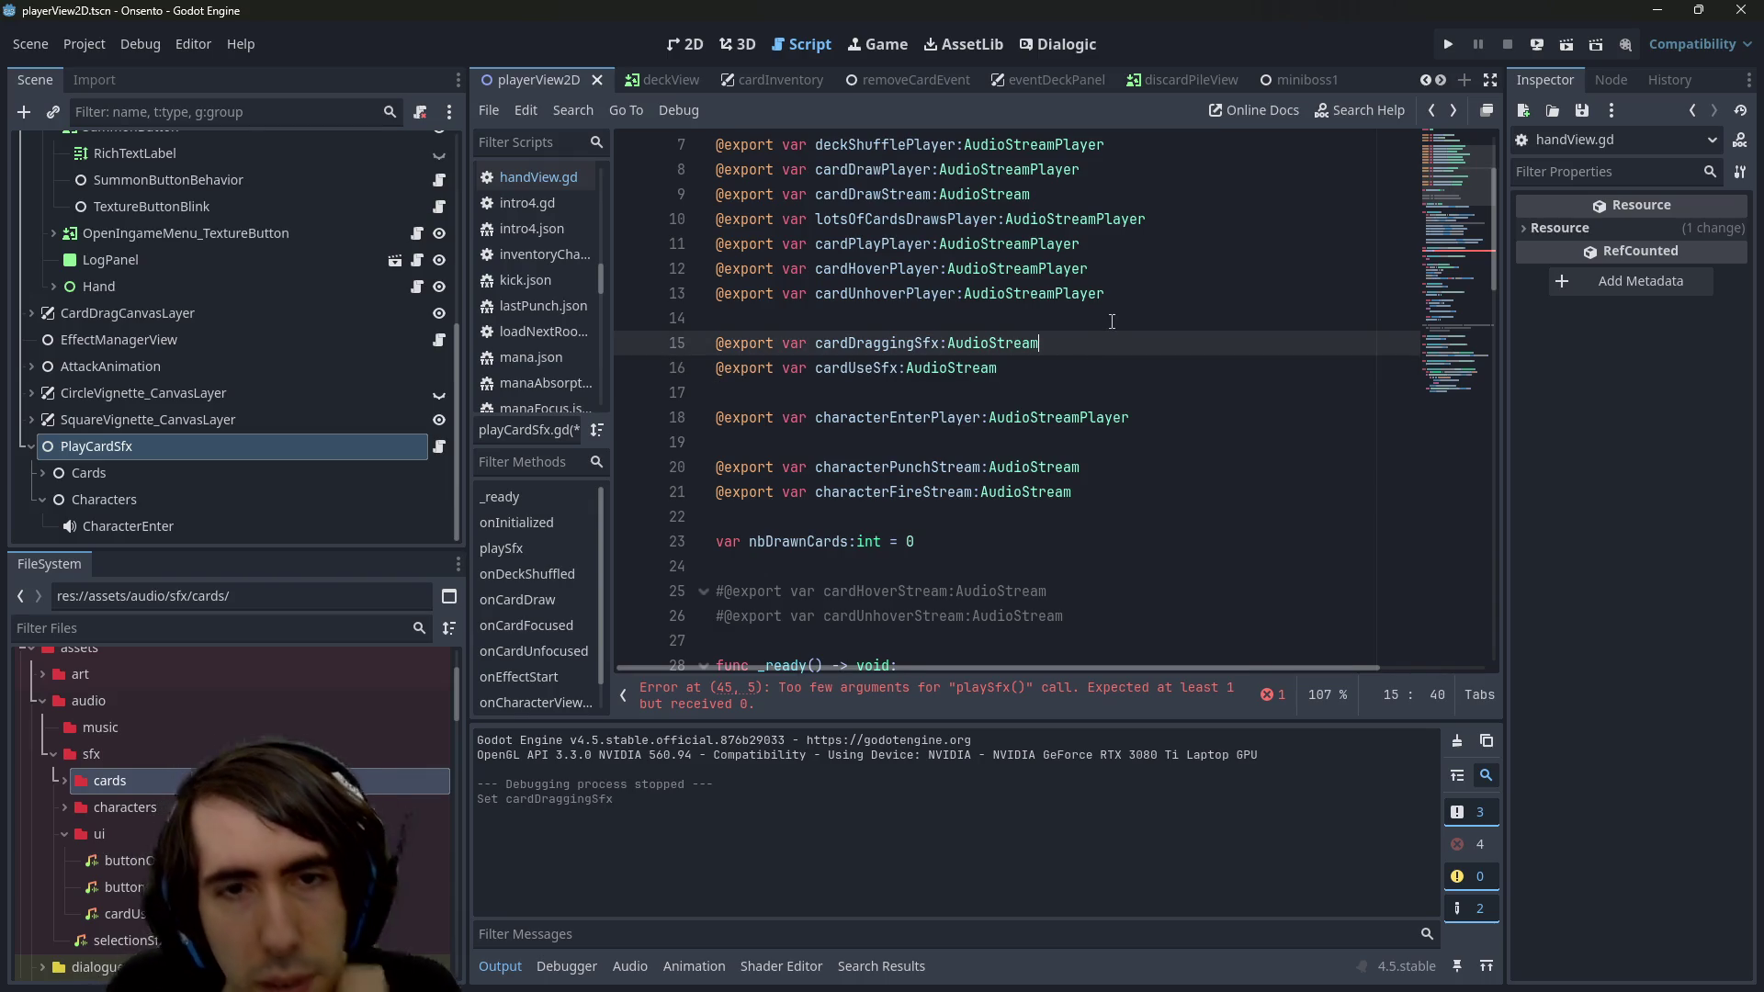
text(Player)
key(ctrl+Left)
key(ctrl+Left)
key(BackSpace)
key(BackSpace)
key(BackSpace)
text(Player)
key(ctrl+s)
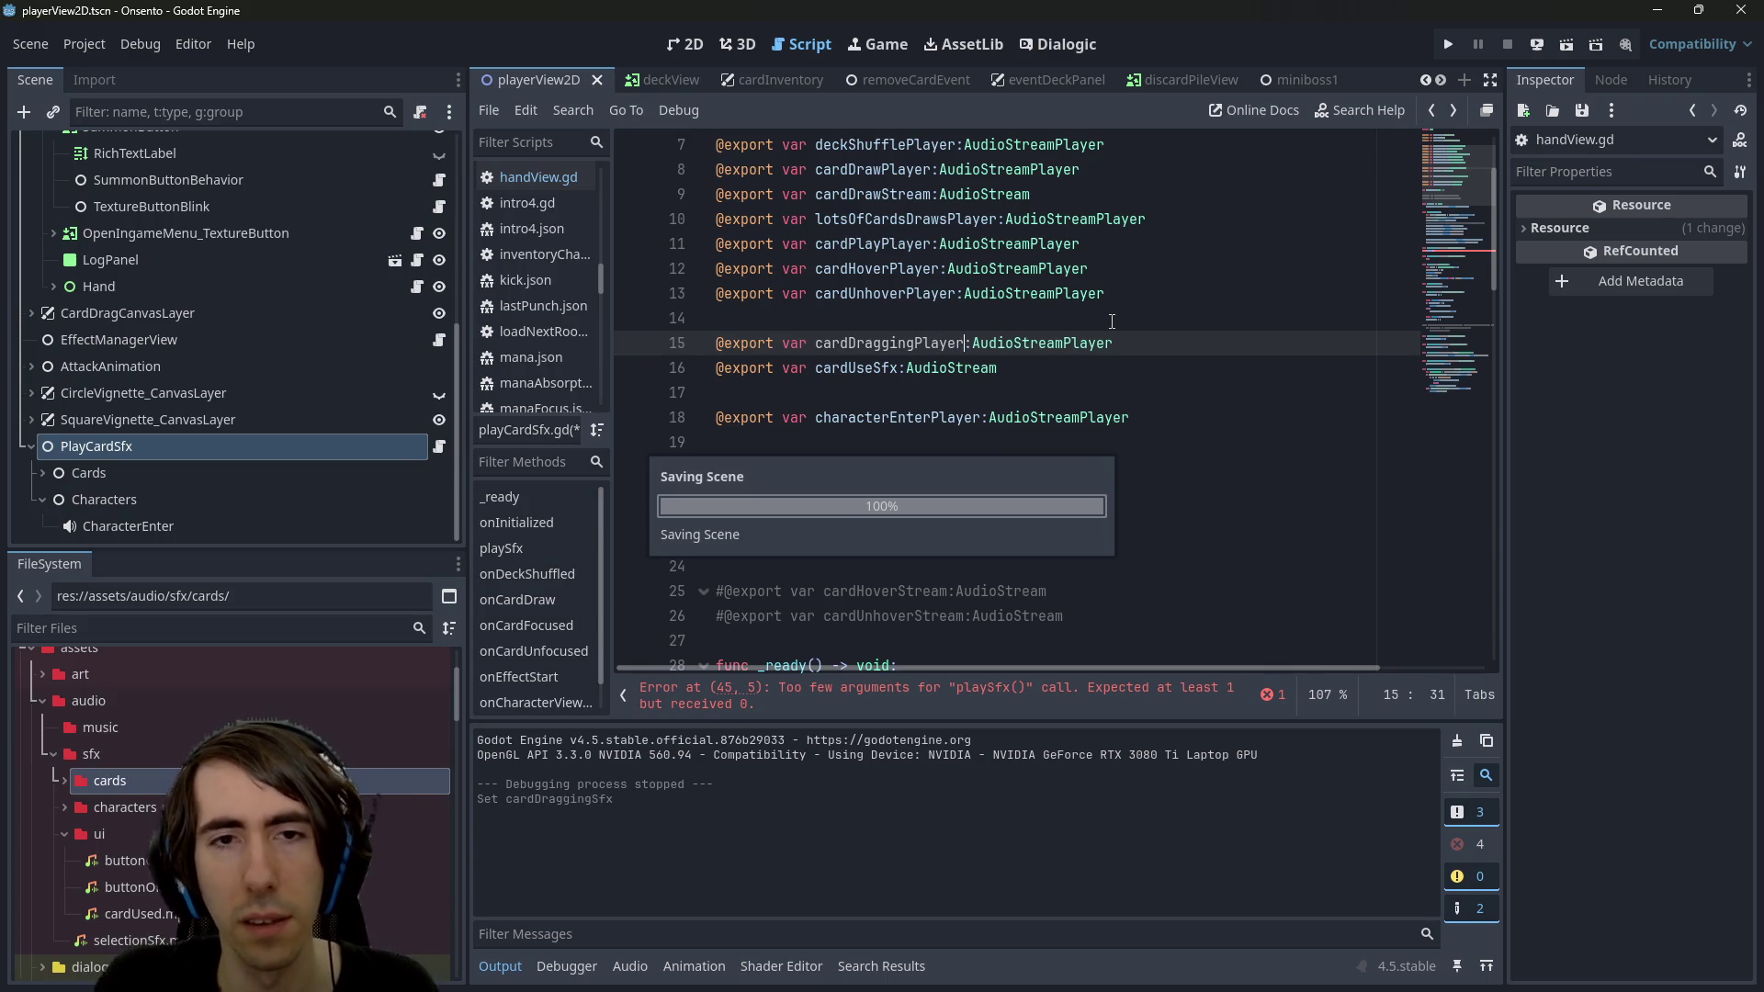
Replace the playSfx call in onCardDragged with cardDraggingPlayer.play()
key(ctrl+shift+Left)
key(ctrl+c)
scroll(996, 391, down, 4)
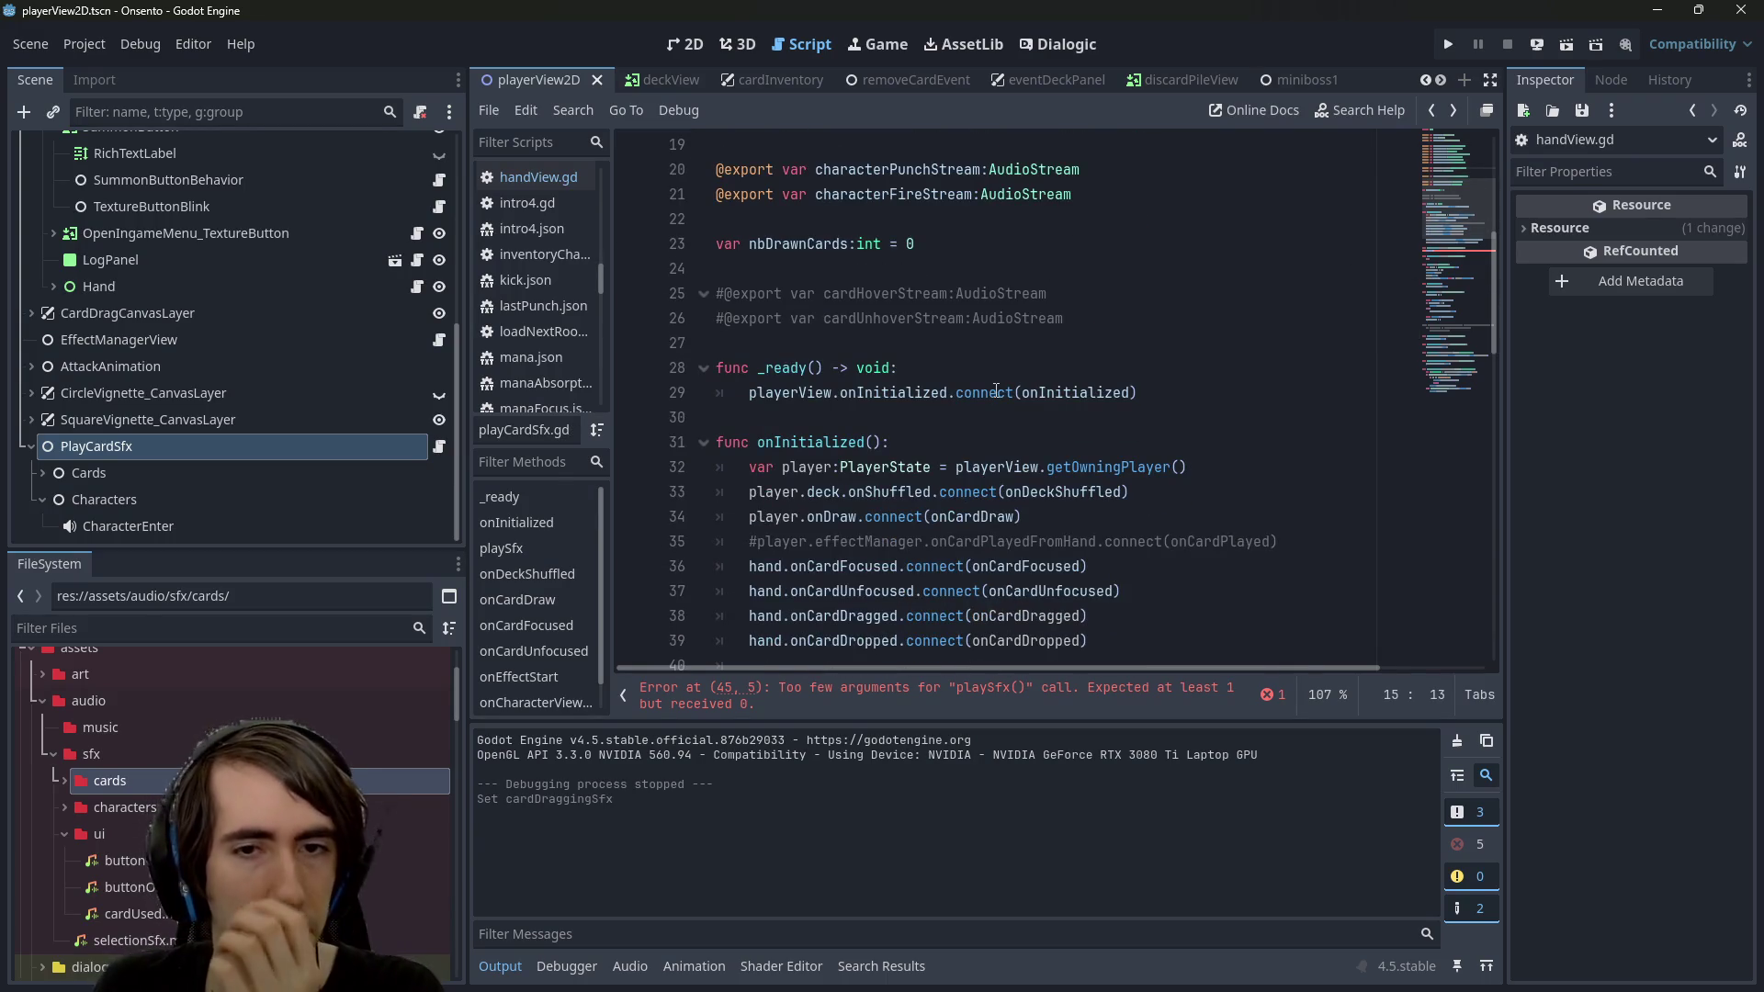
scroll(996, 390, down, 4)
click(854, 490)
key(shift+Home)
key(BackSpace)
key(ctrl+v)
text(.pl)
key(Return)
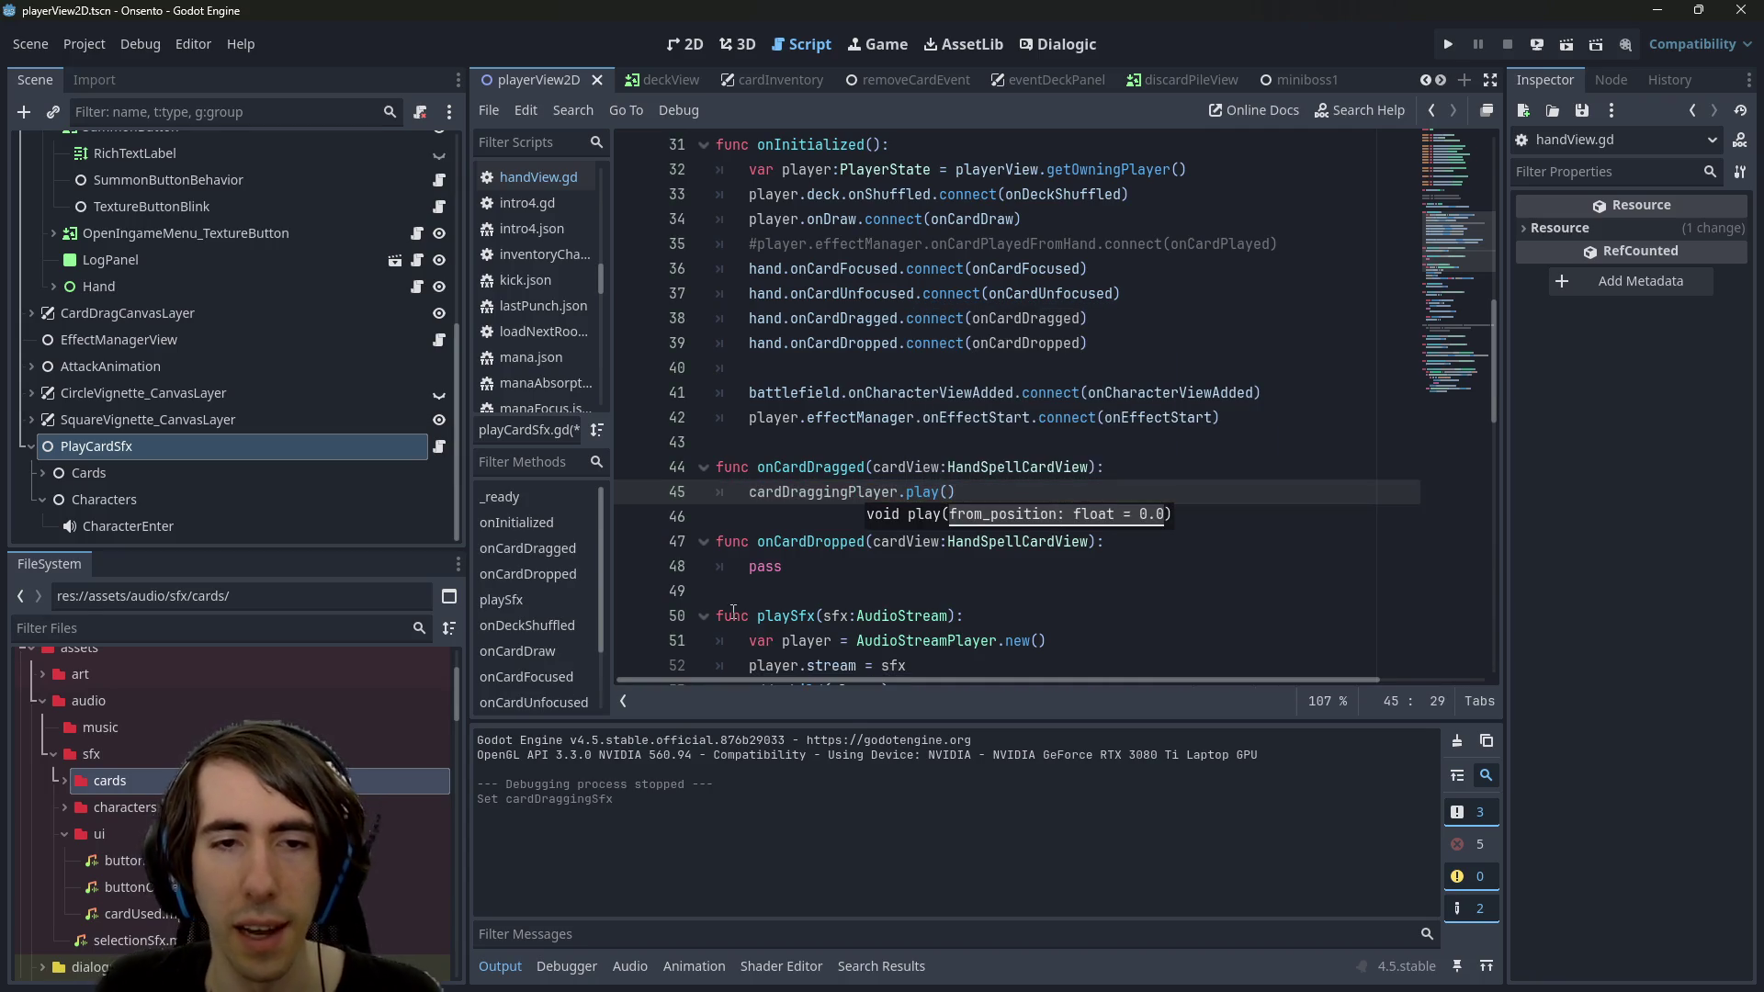
Replace pass in onCardDropped with cardDraggingPlayer.stop() and save the script
double_click(762, 567)
key(ctrl+v)
text(.stop)
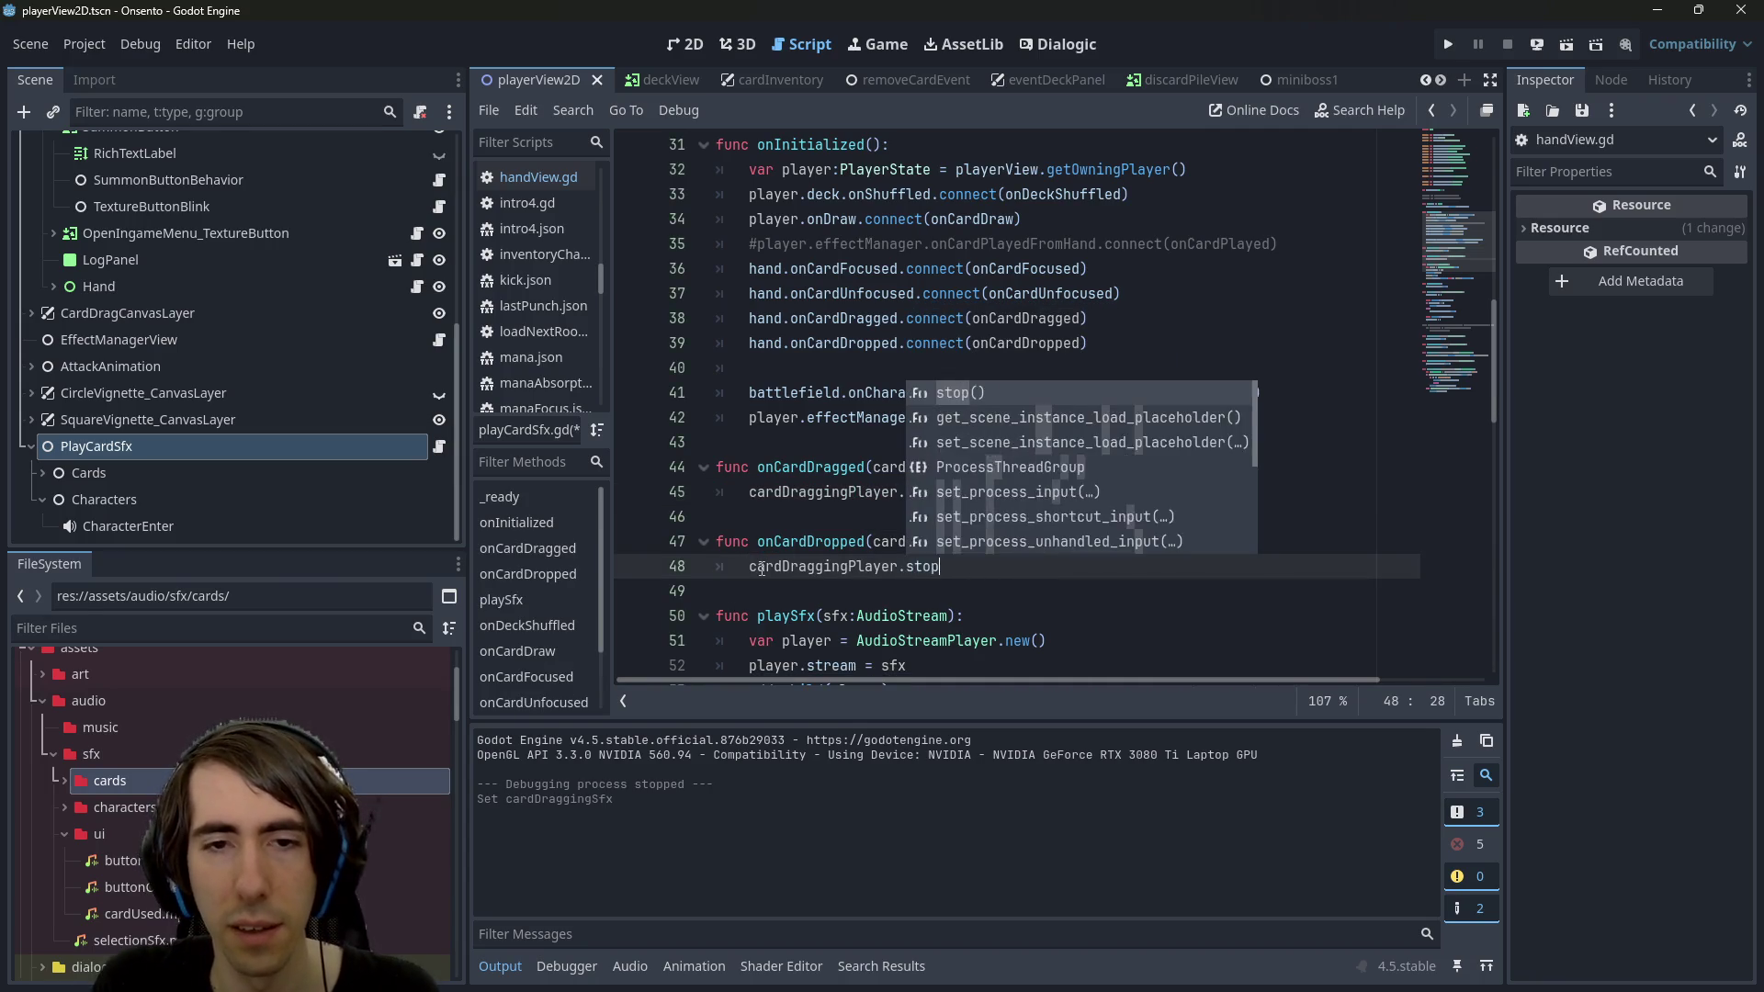
key(Return)
key(ctrl+s)
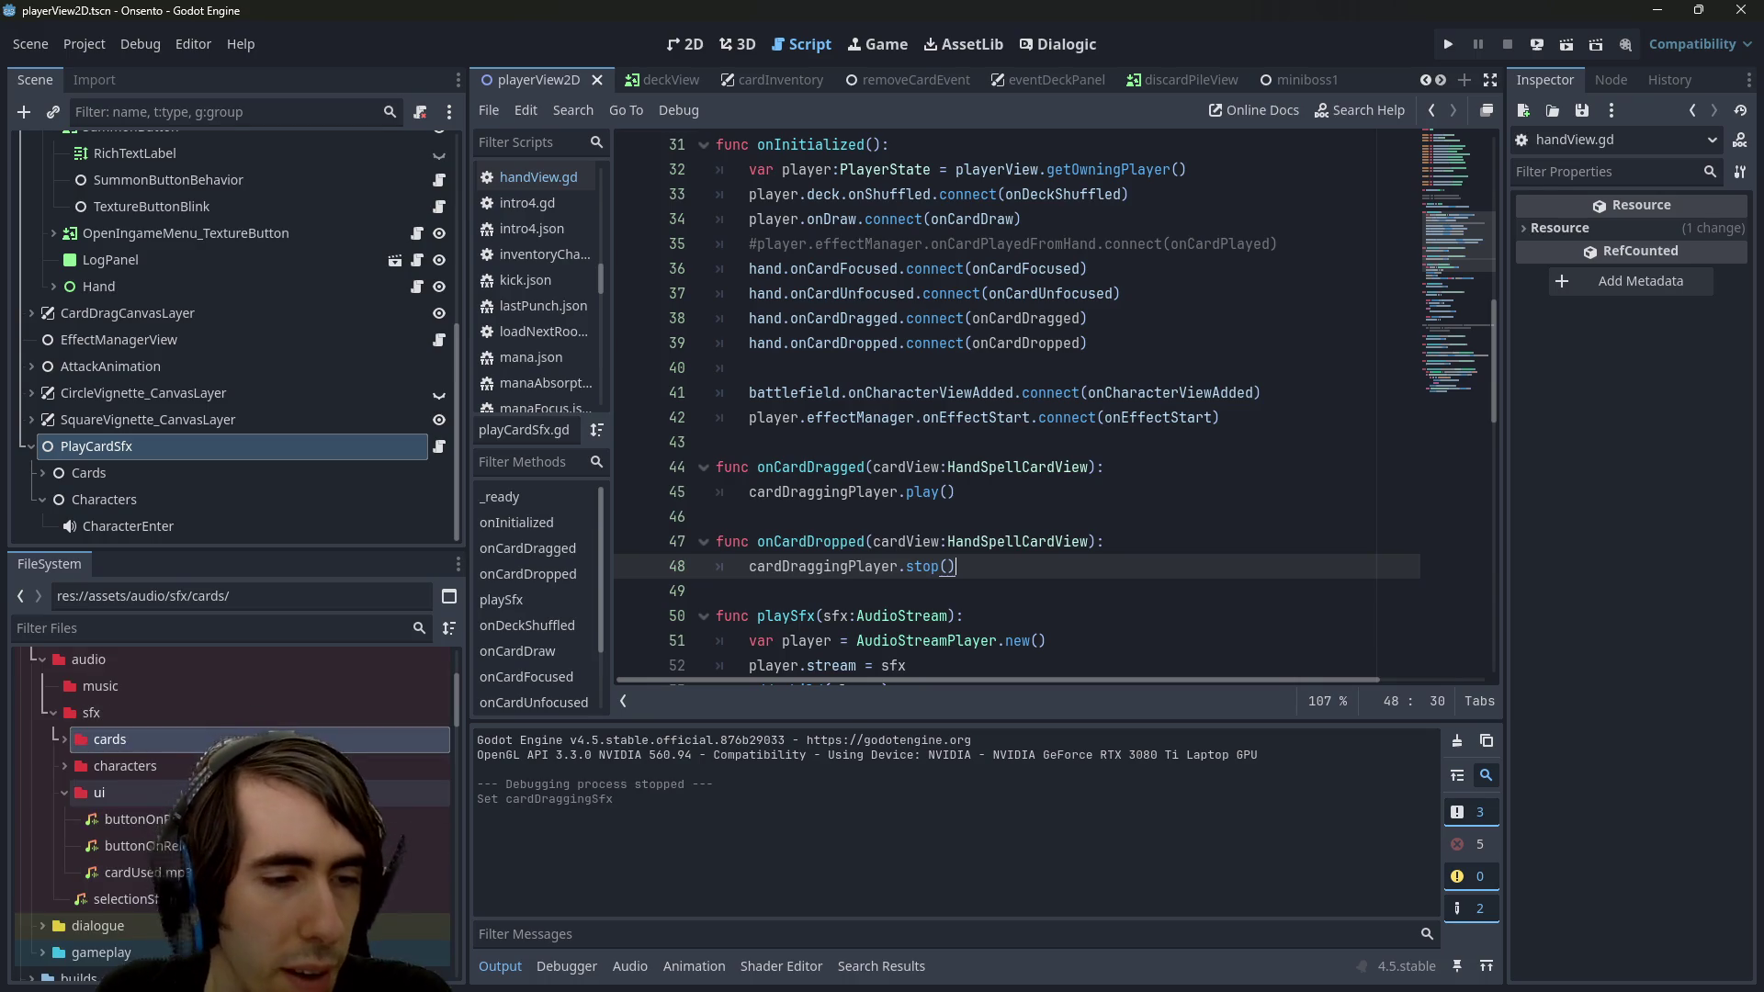
click(140, 738)
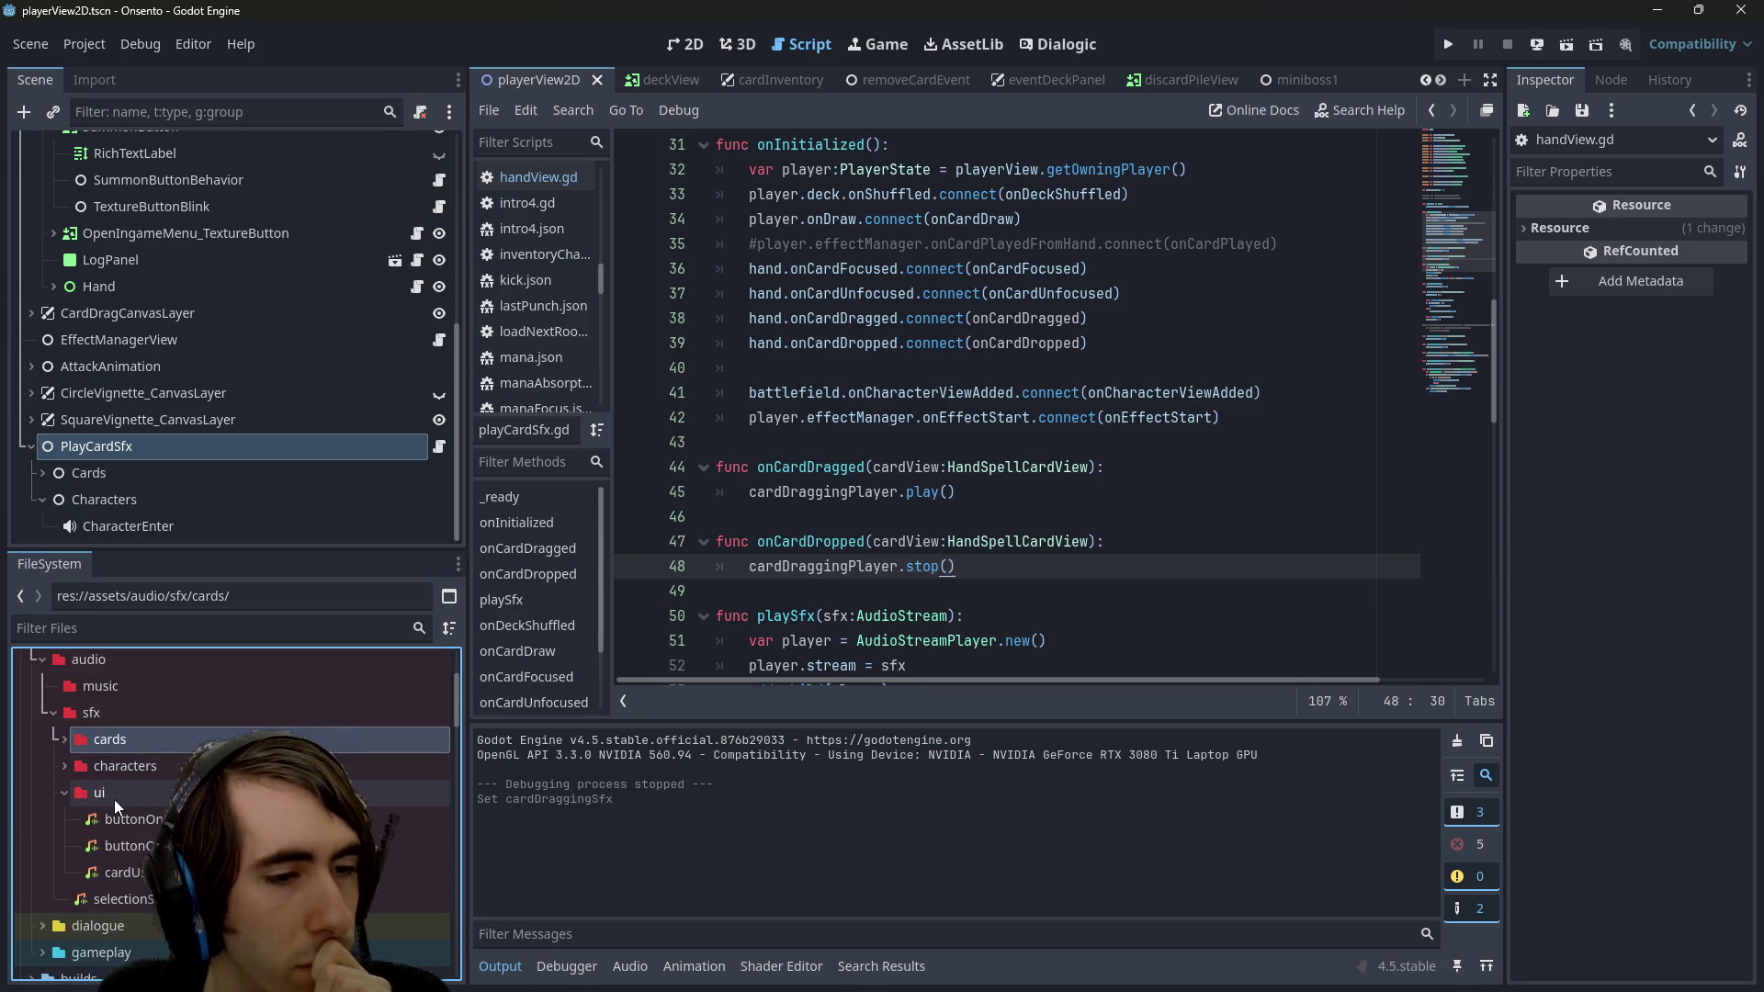
scroll(114, 799, down, 3)
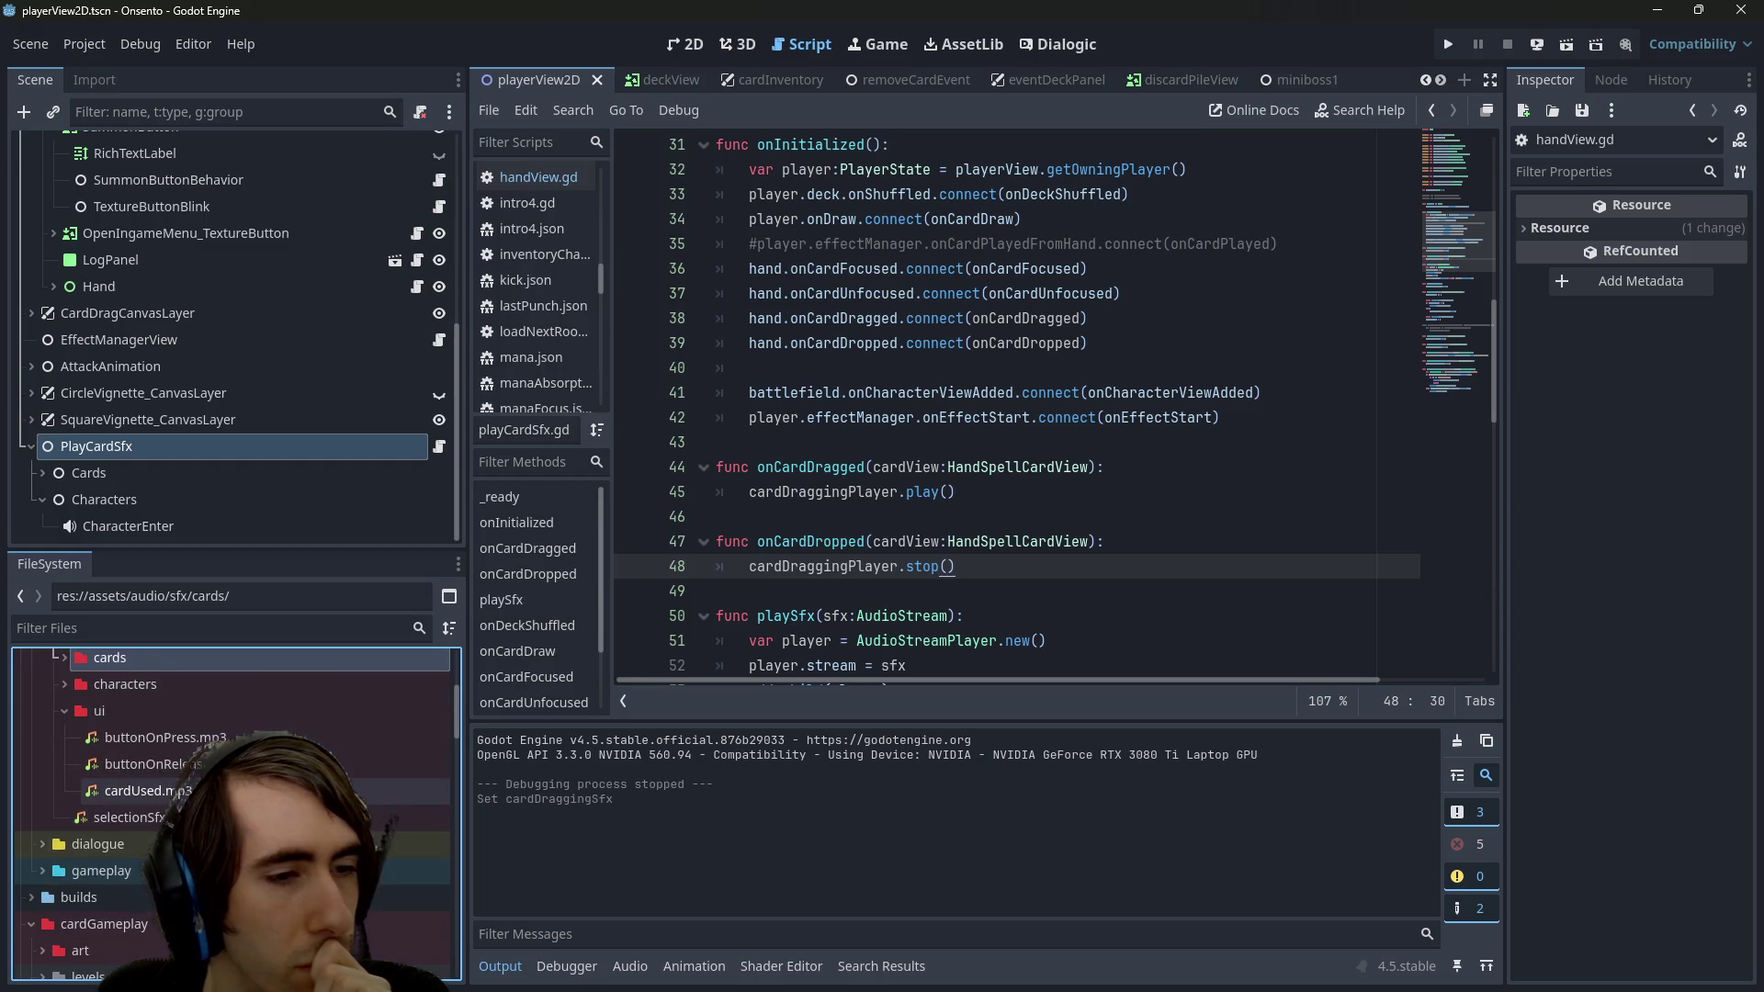
Expand the res://assets/audio/sfx/cards folder in the FileSystem dock to list cardDragging.mp3
scroll(168, 741, up, 1)
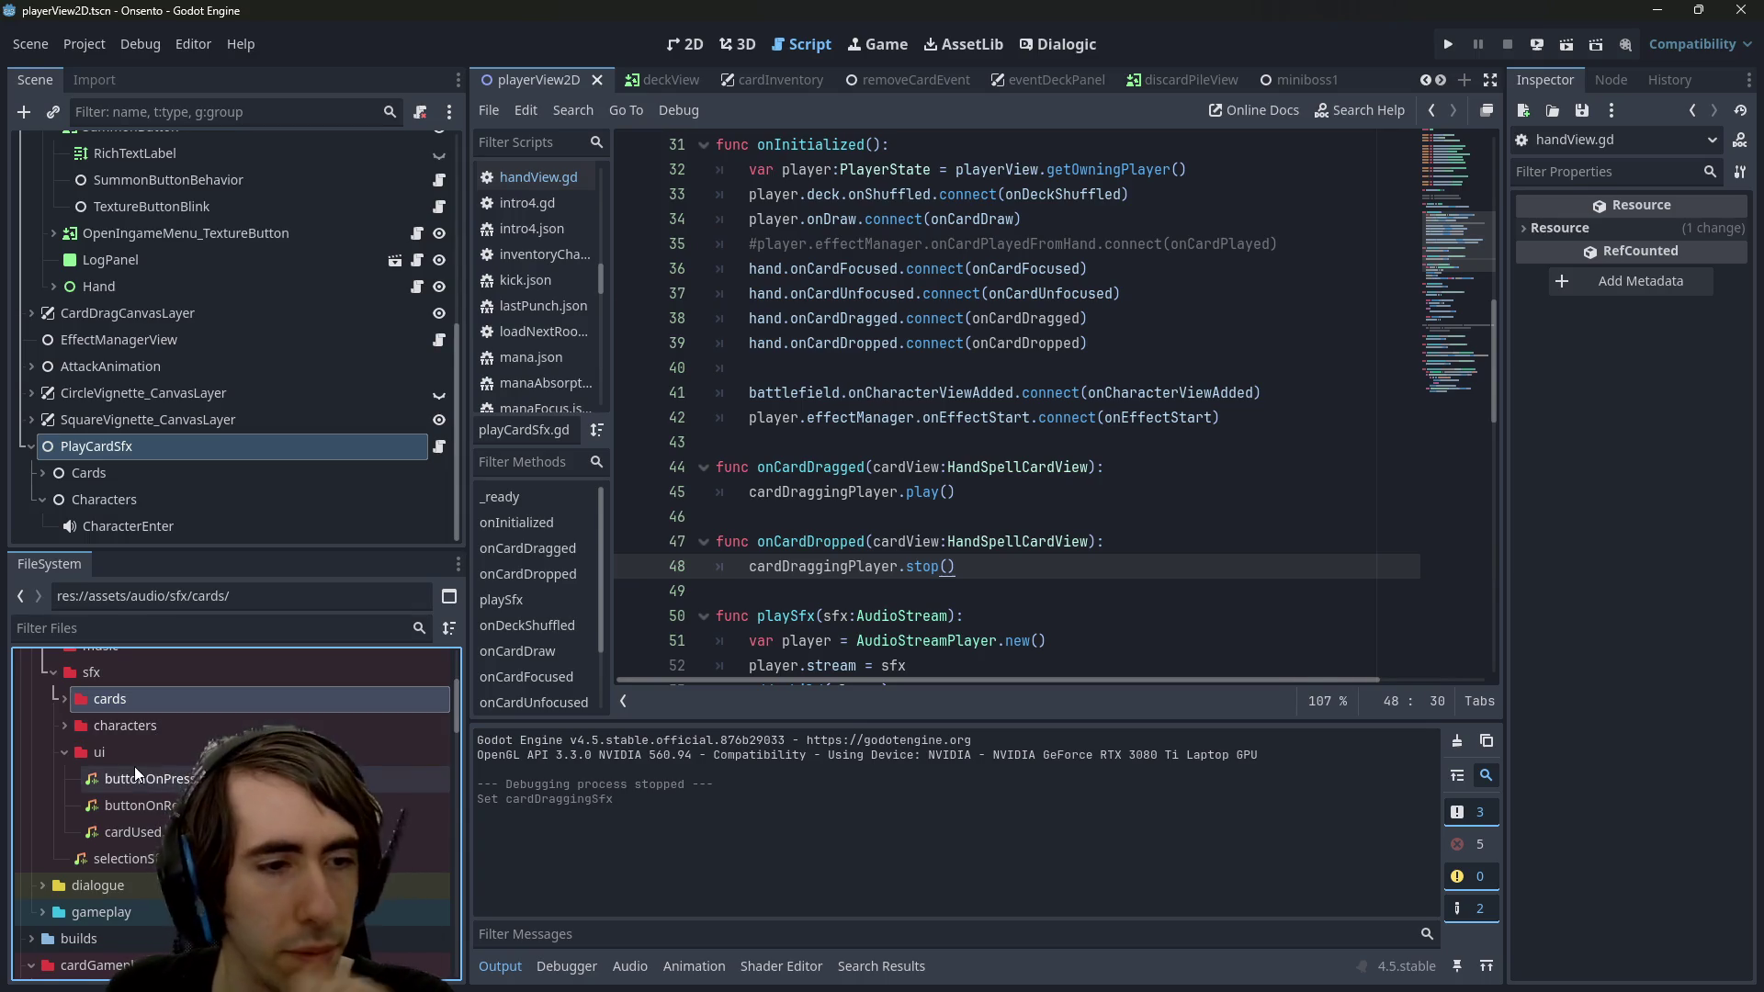
double_click(136, 698)
Open cardDragging.mp3's import settings, preview it, and enable Loop
scroll(136, 699, down, 1)
double_click(156, 697)
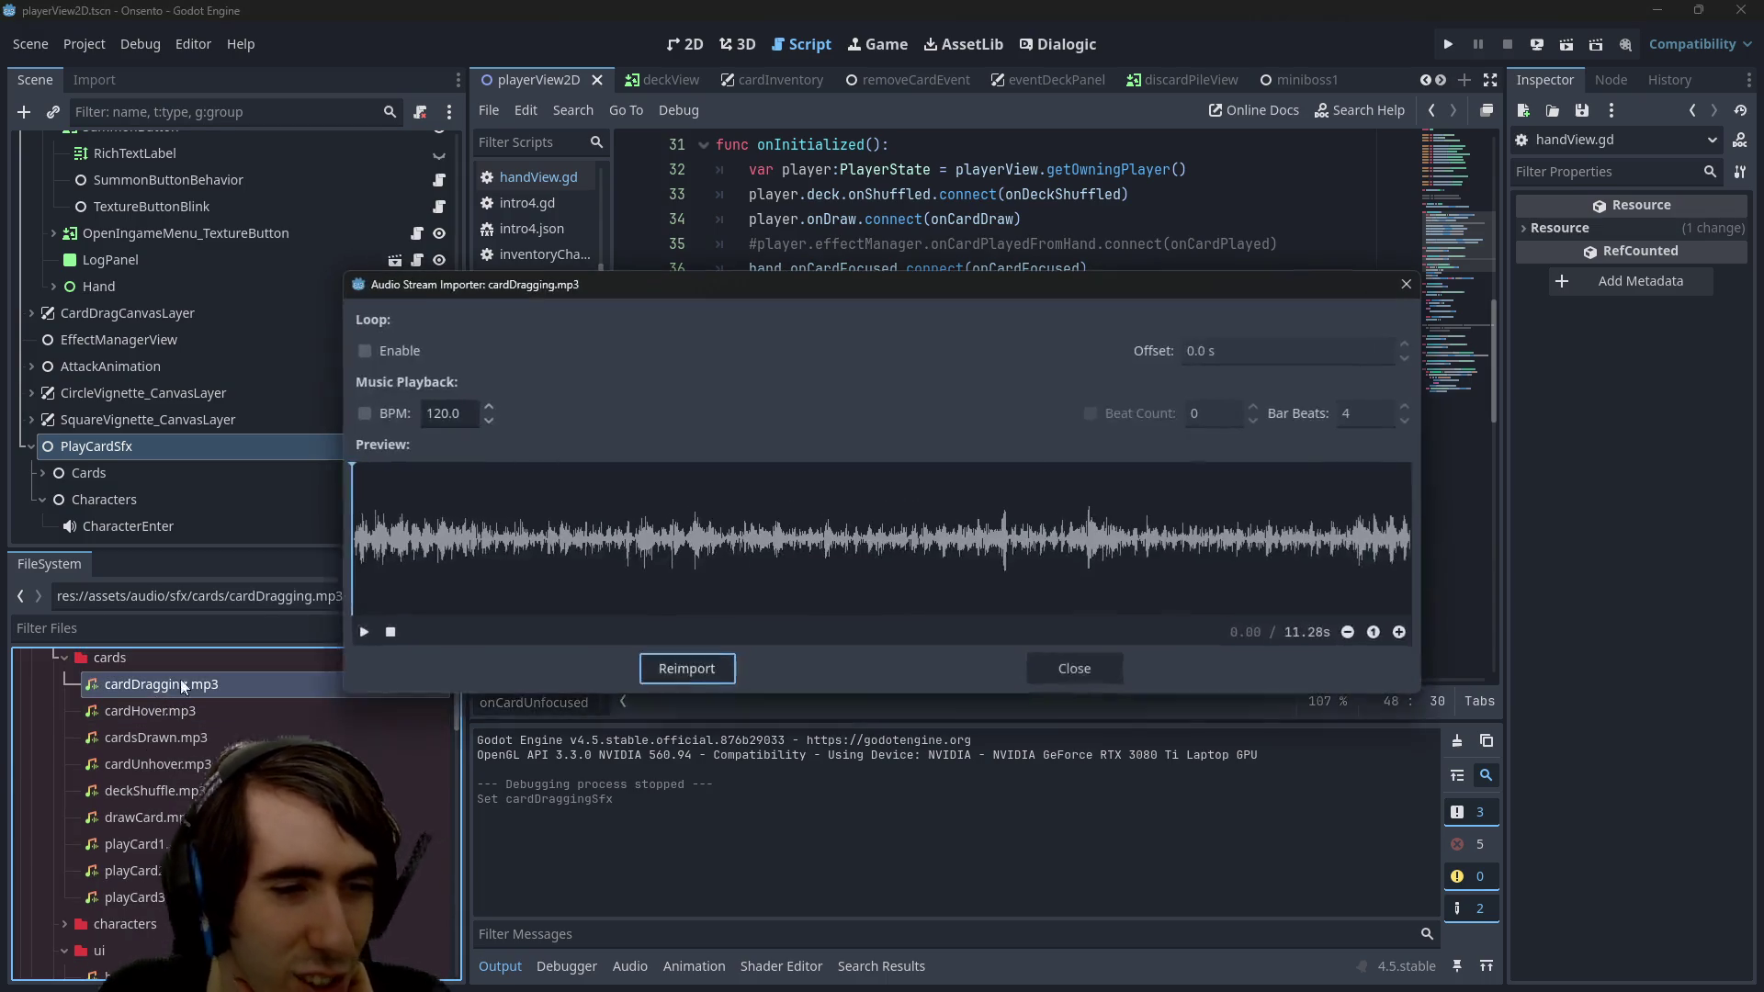
click(364, 632)
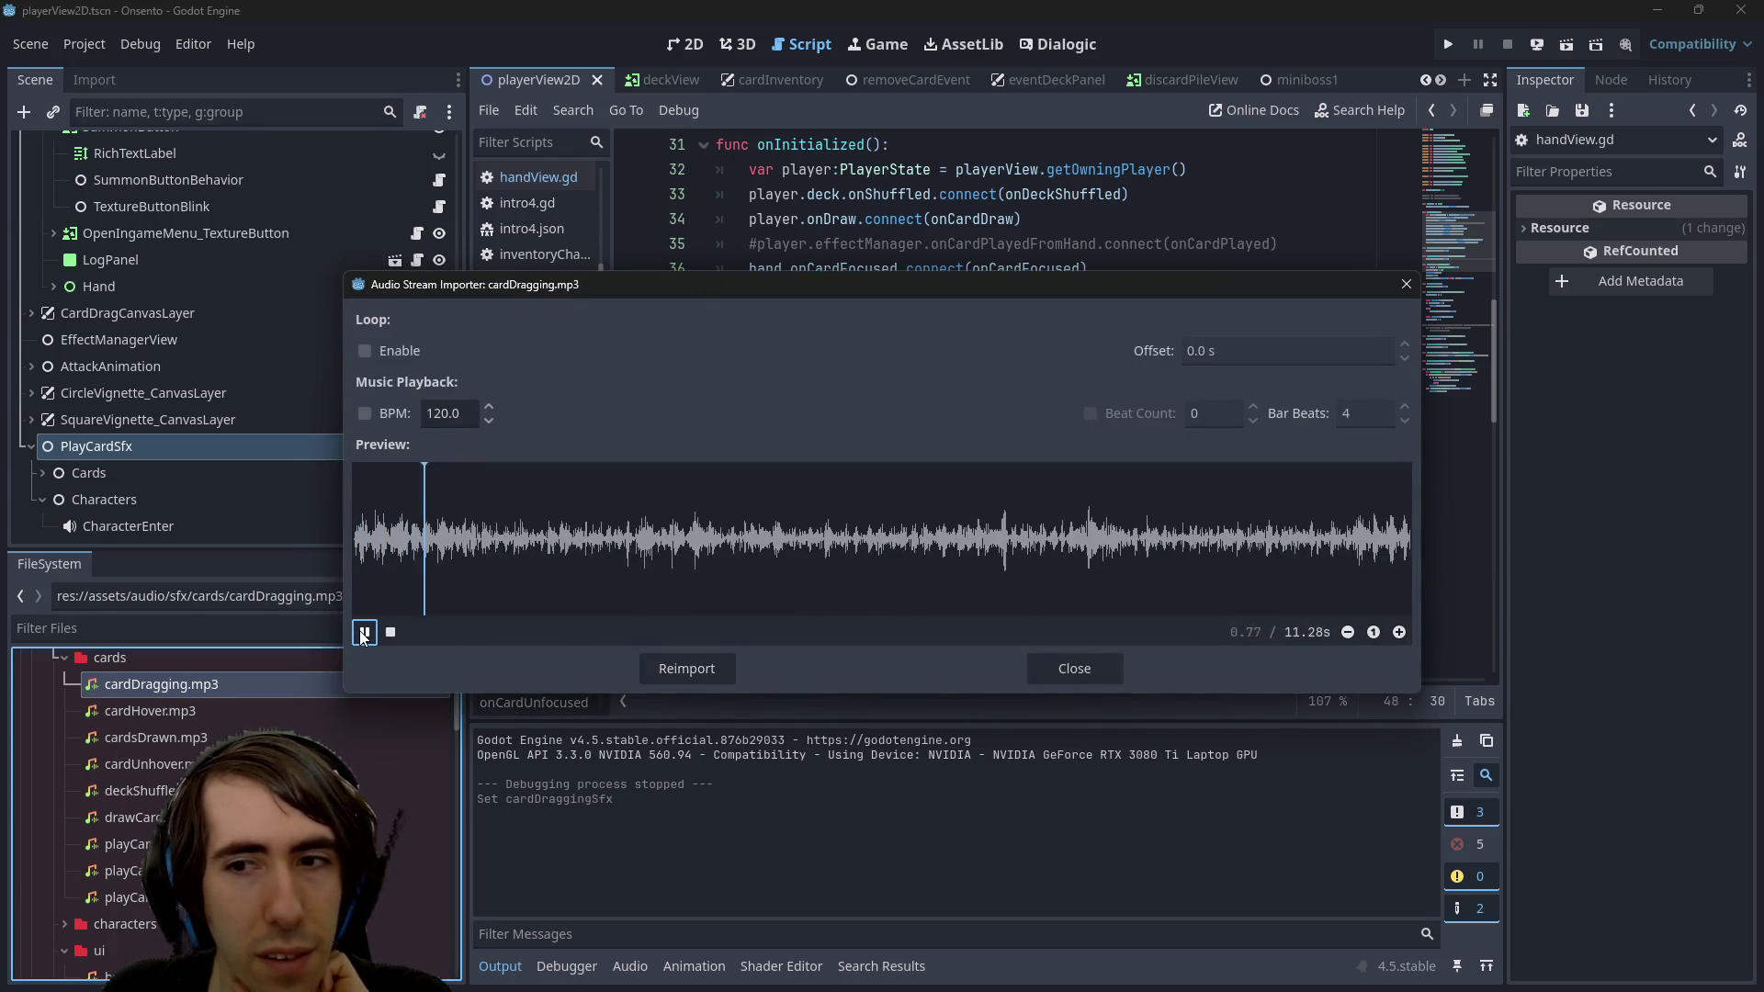
click(364, 632)
click(365, 351)
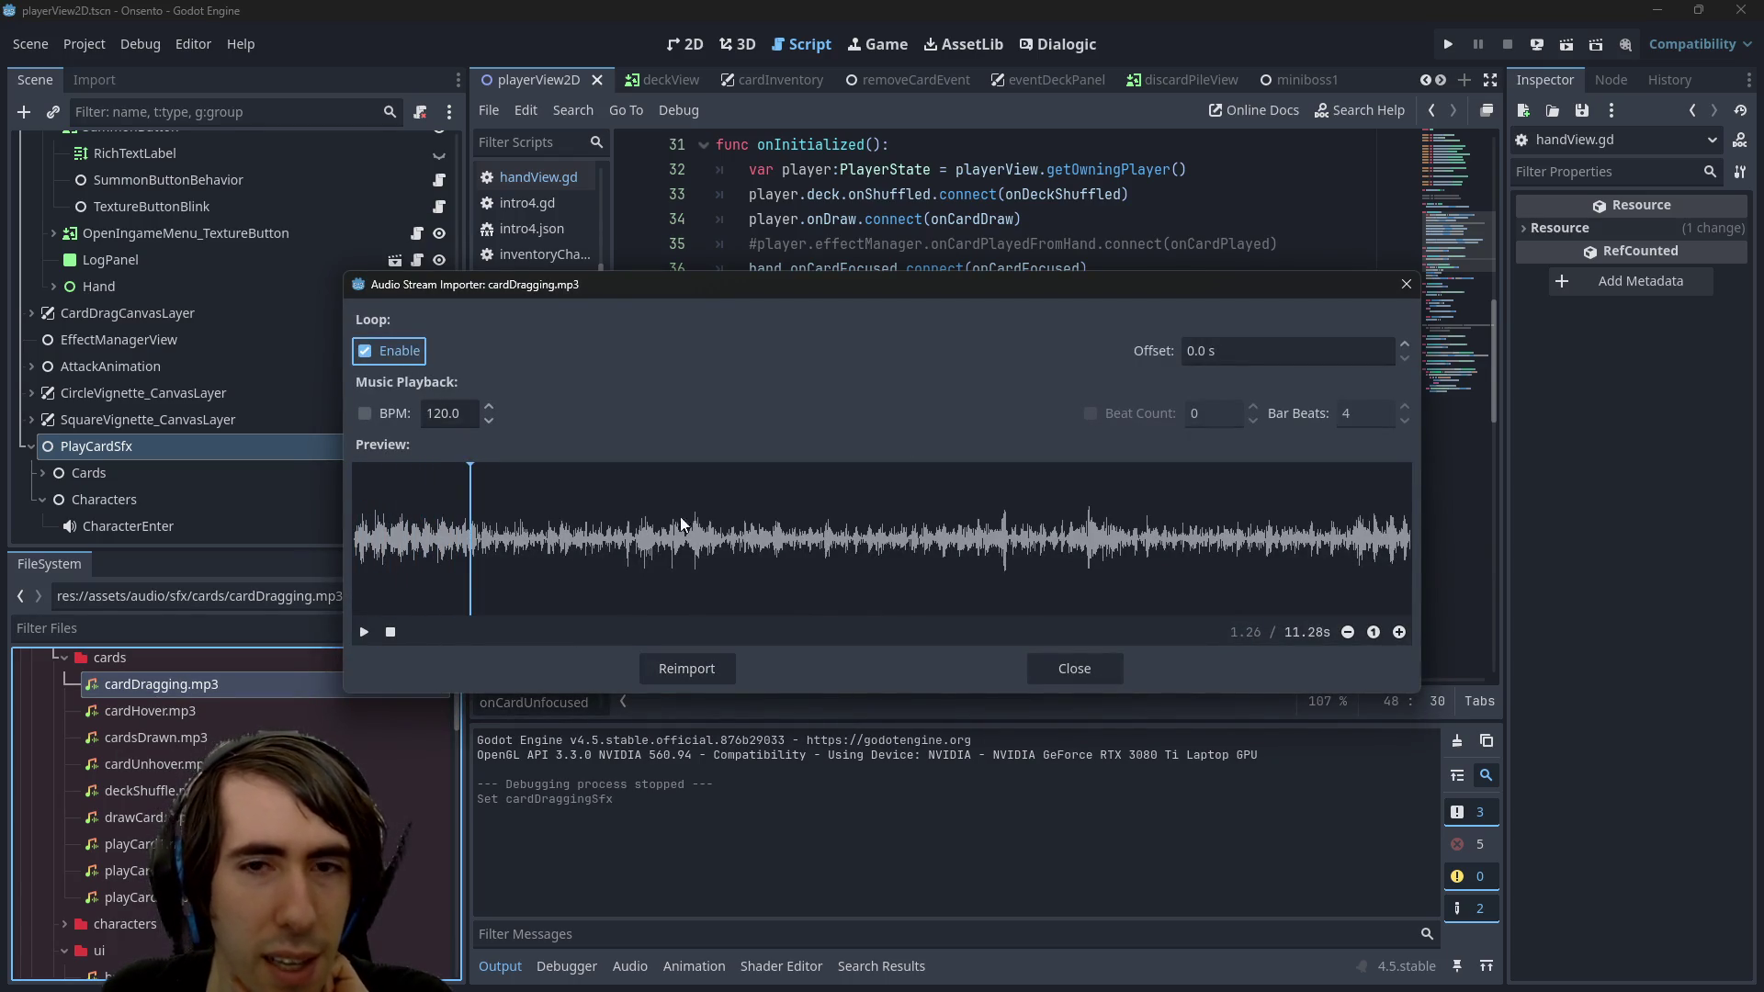
click(358, 560)
click(364, 632)
Try a different loop offset while previewing, then reset the offset to 0.0
click(1262, 351)
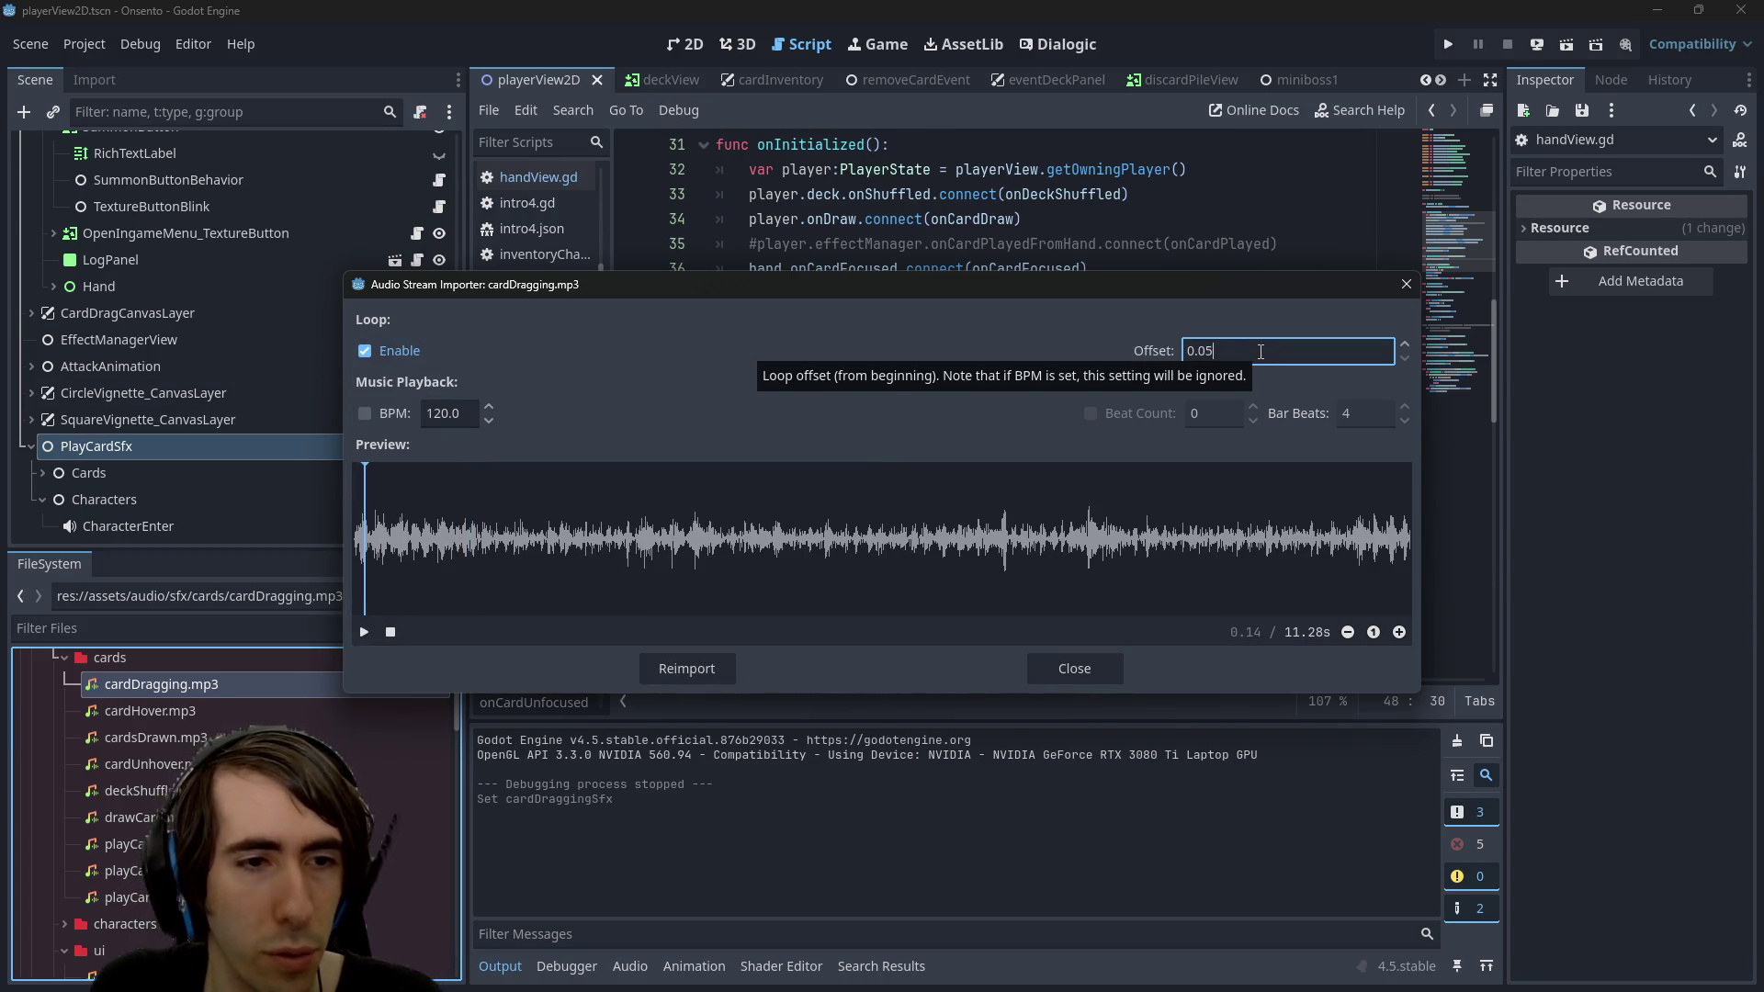
text(5)
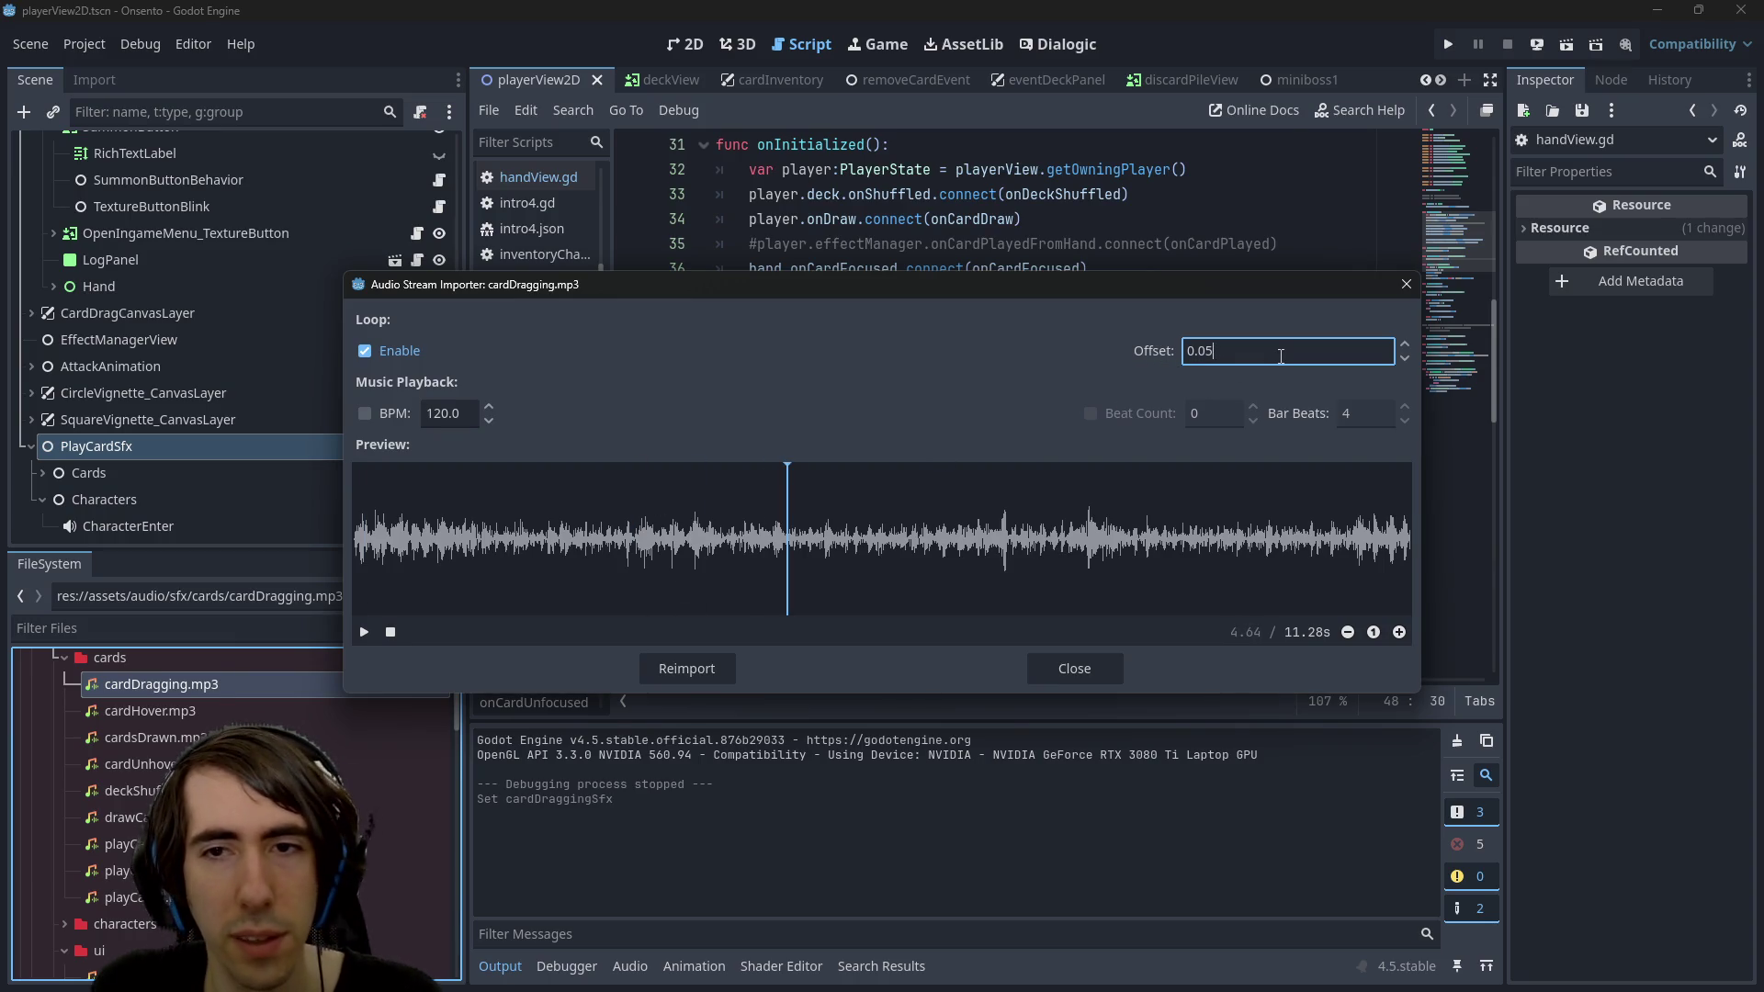
key(Return)
click(364, 632)
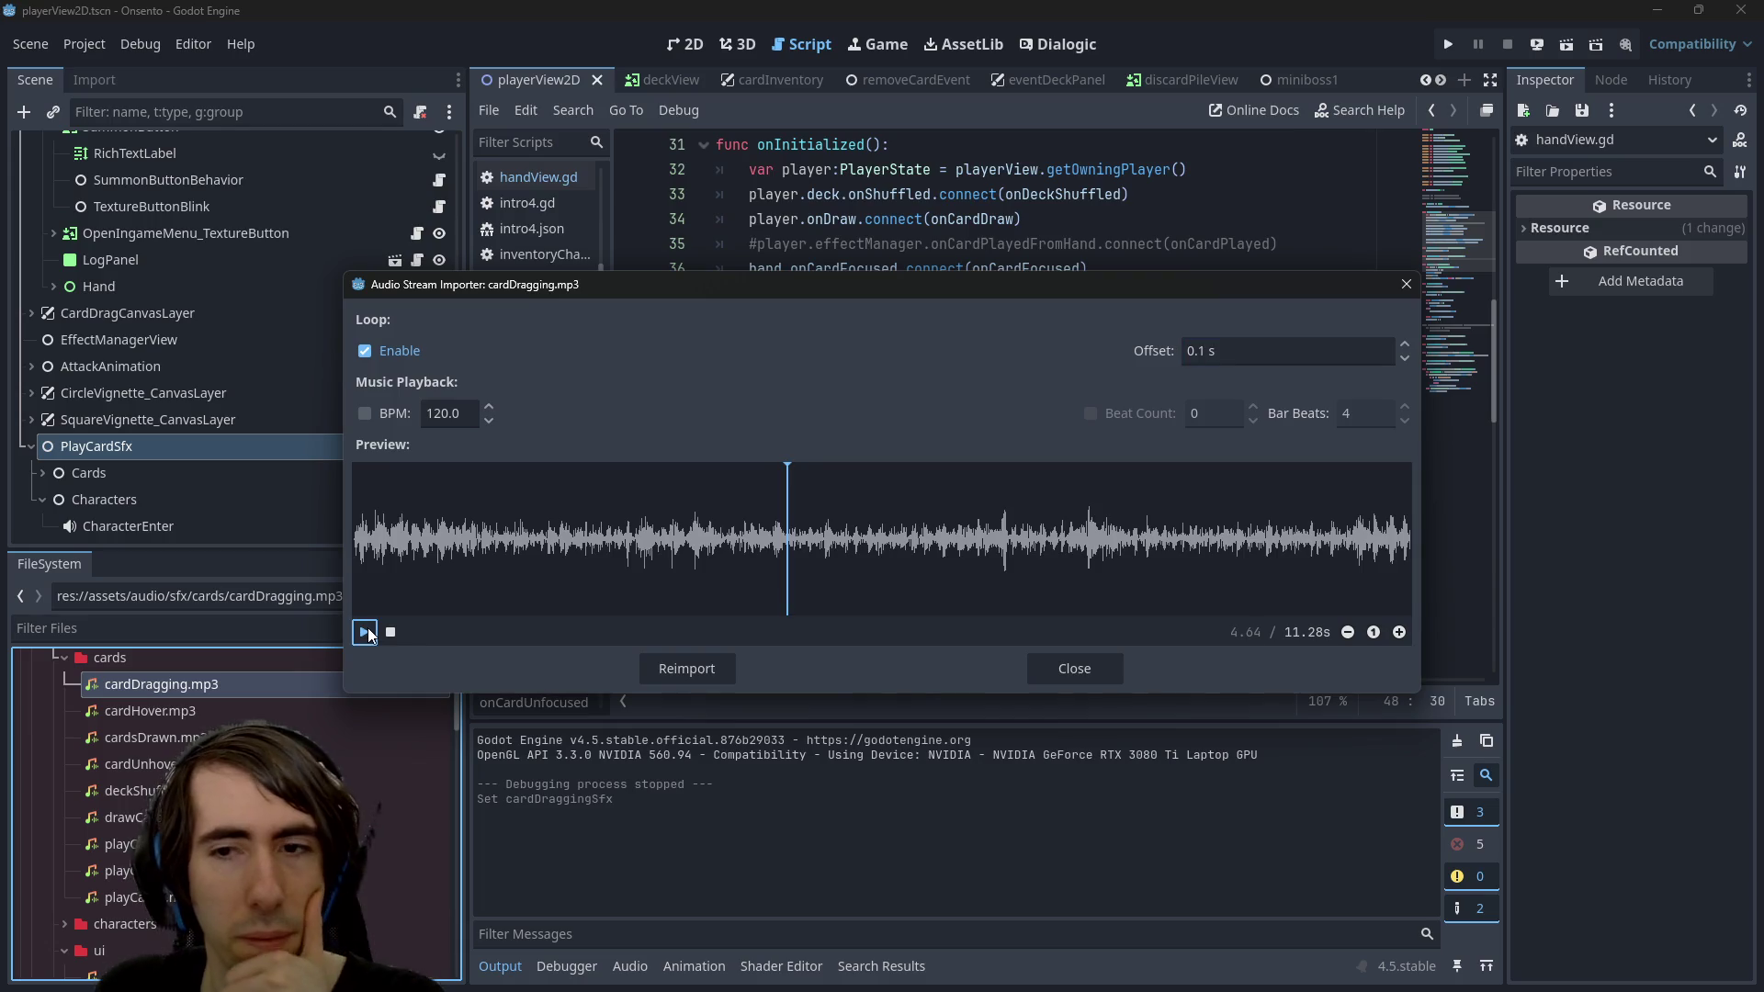
click(1383, 532)
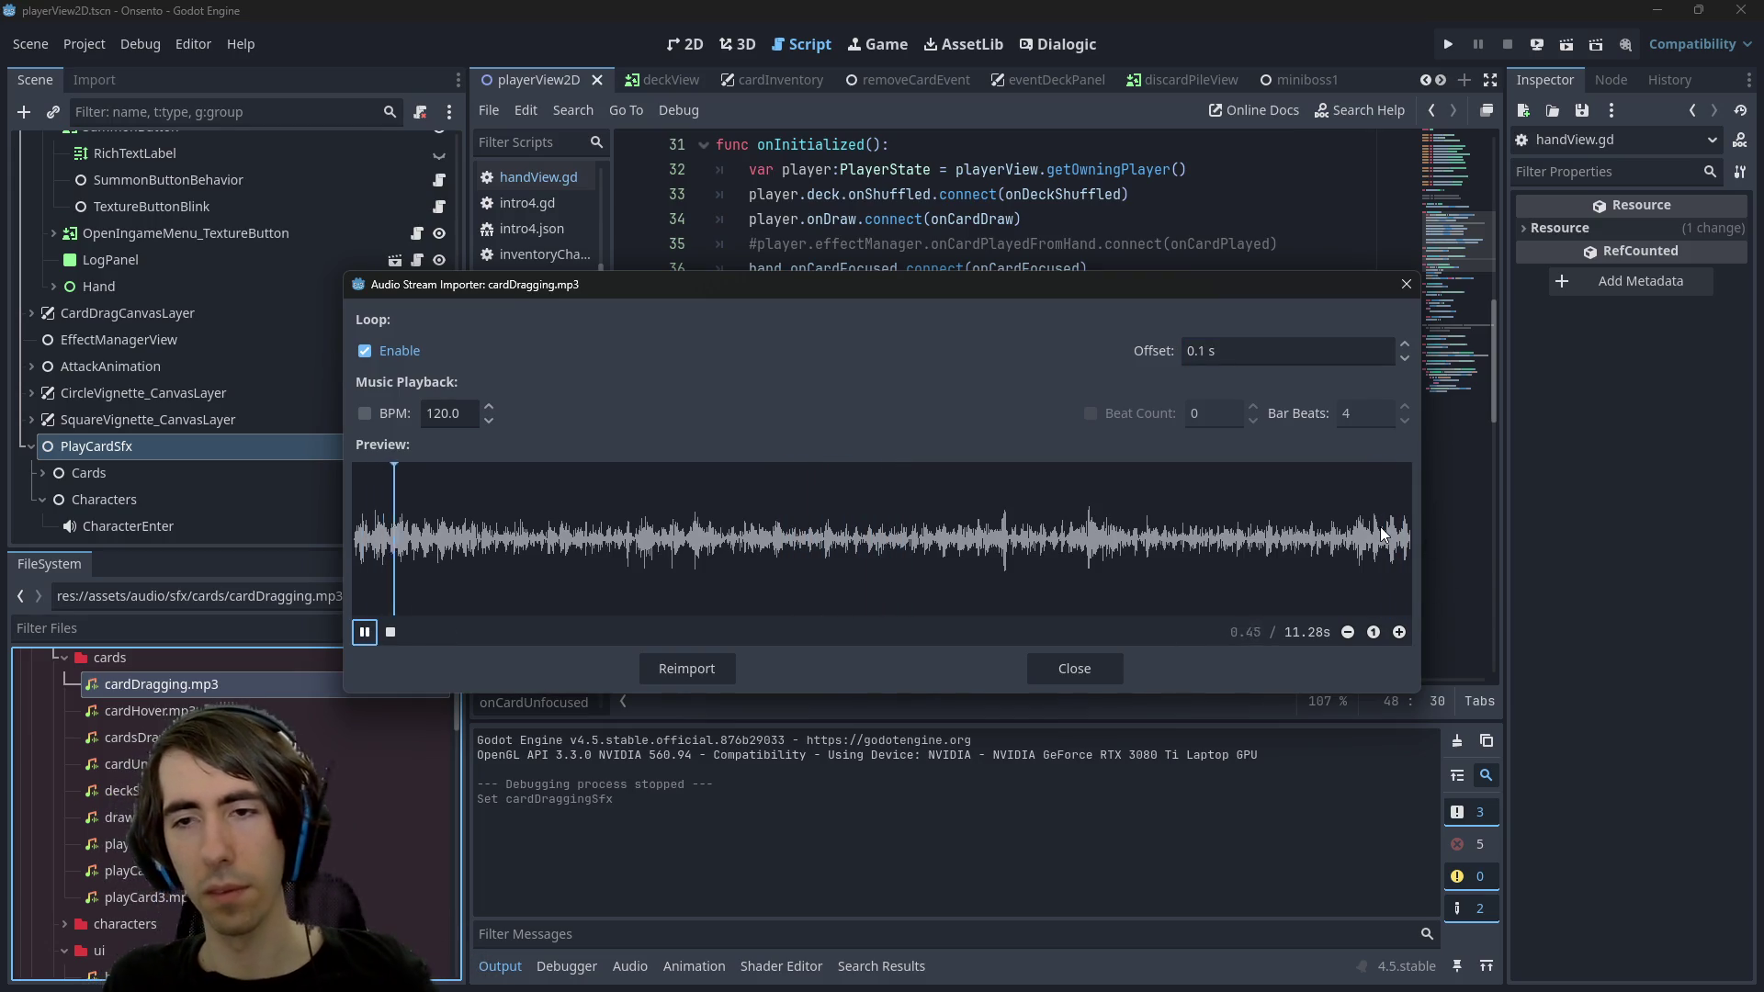
click(1297, 343)
key(BackSpace)
key(Return)
Scrub near the clip's end to check the loop seam, then close the Audio Stream Importer
click(1358, 604)
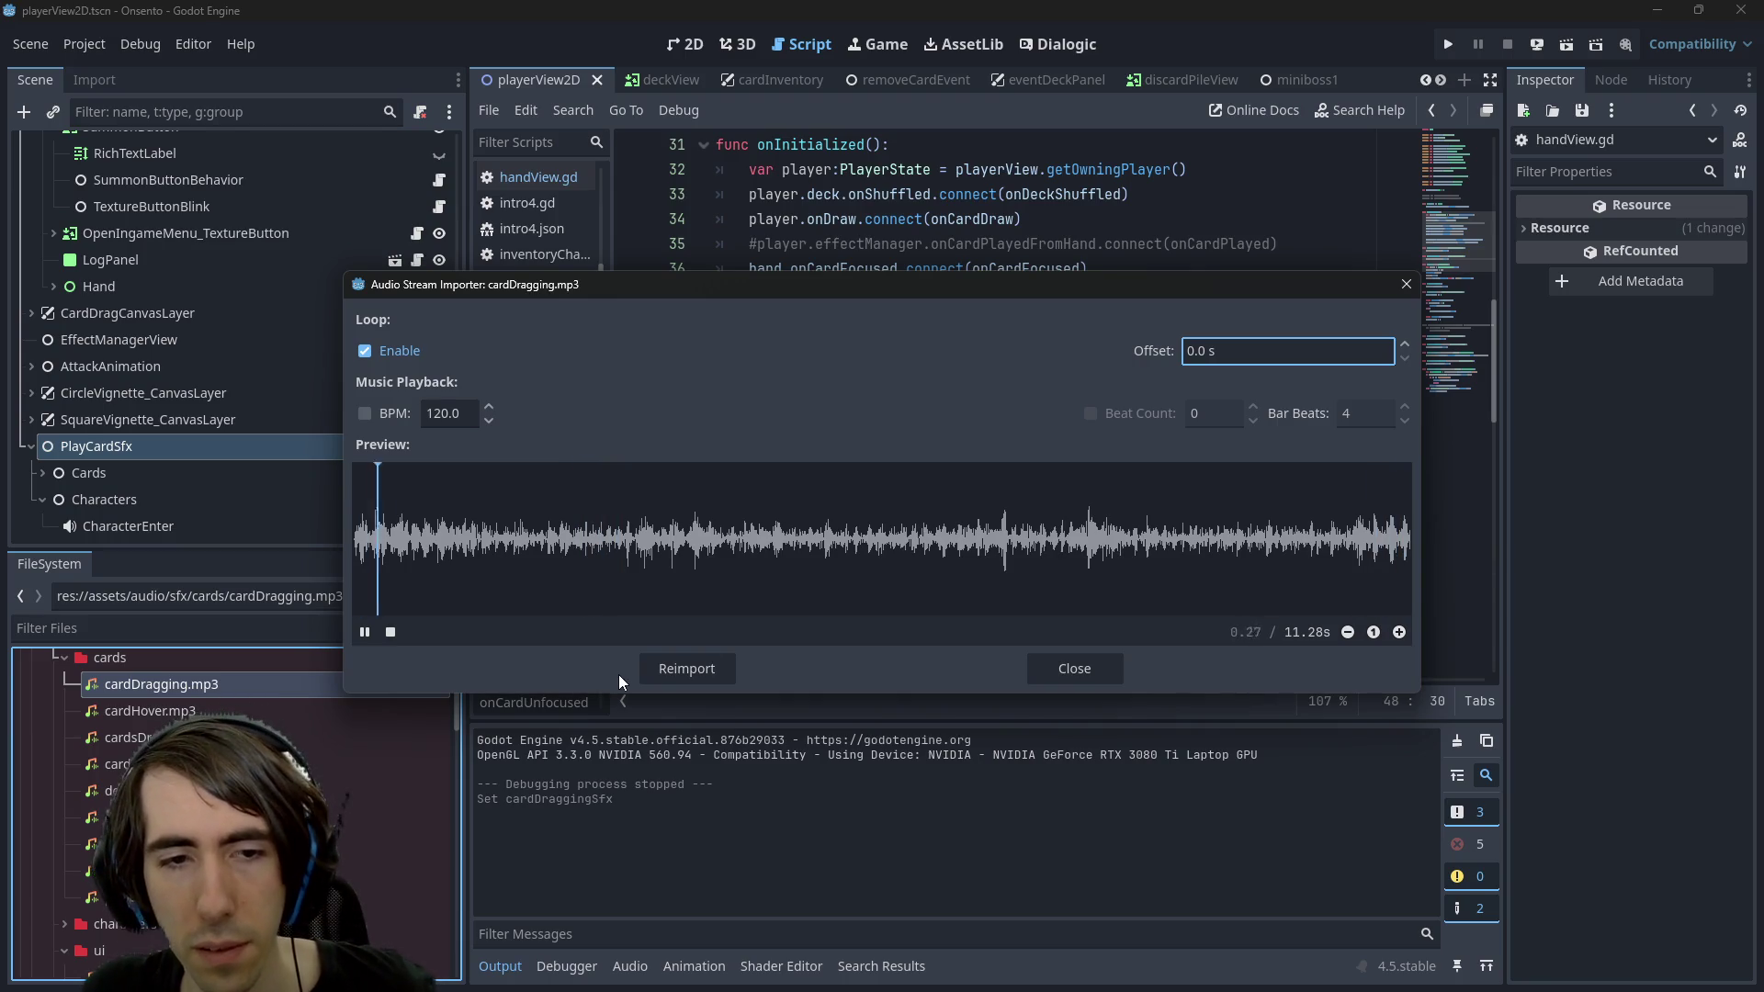
click(1339, 556)
click(1380, 556)
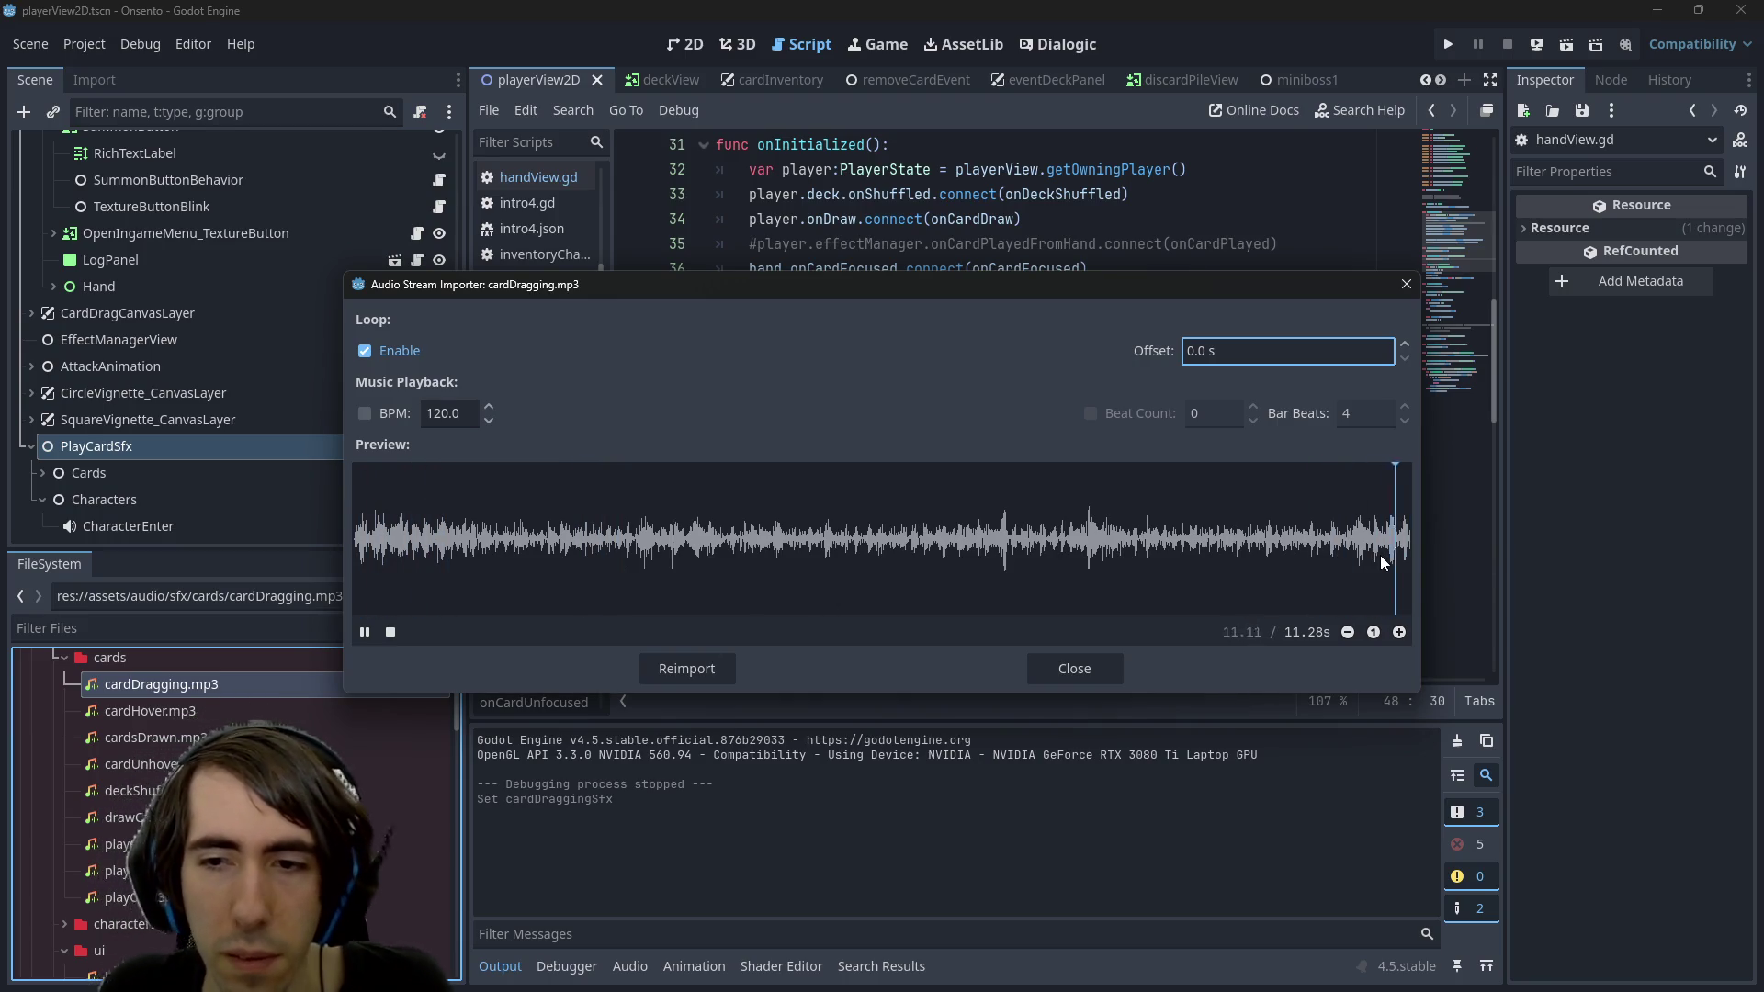
click(1380, 556)
click(1380, 555)
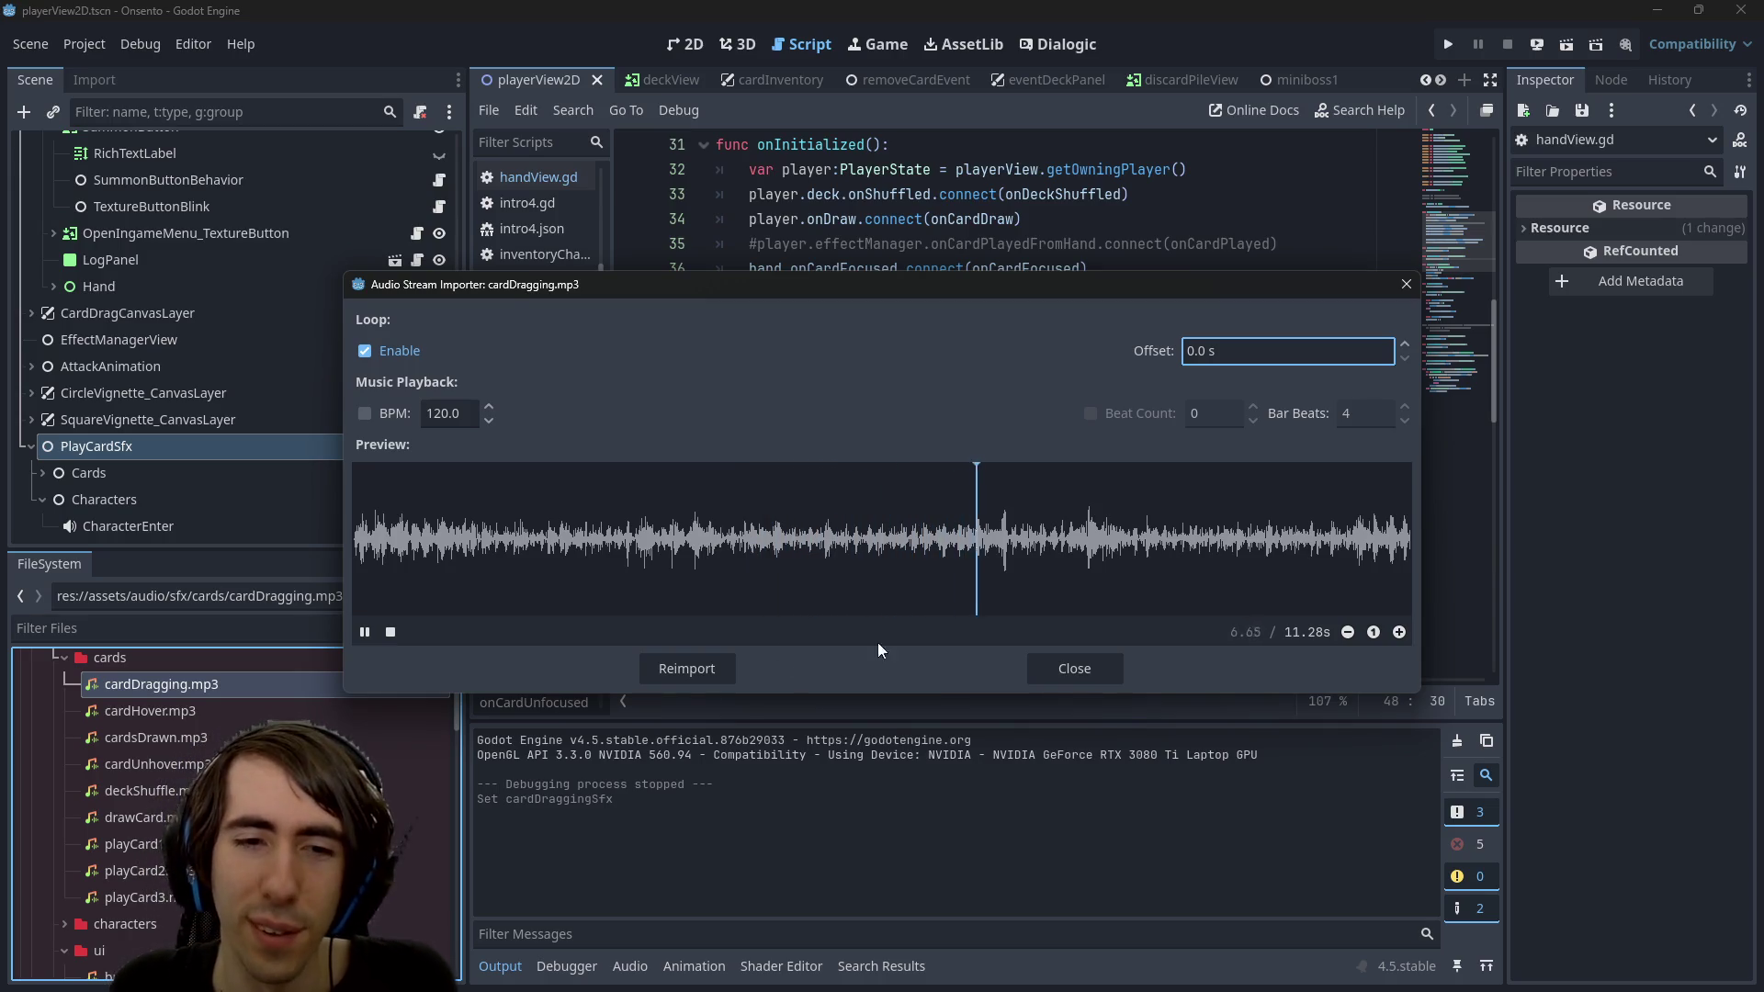
click(1054, 670)
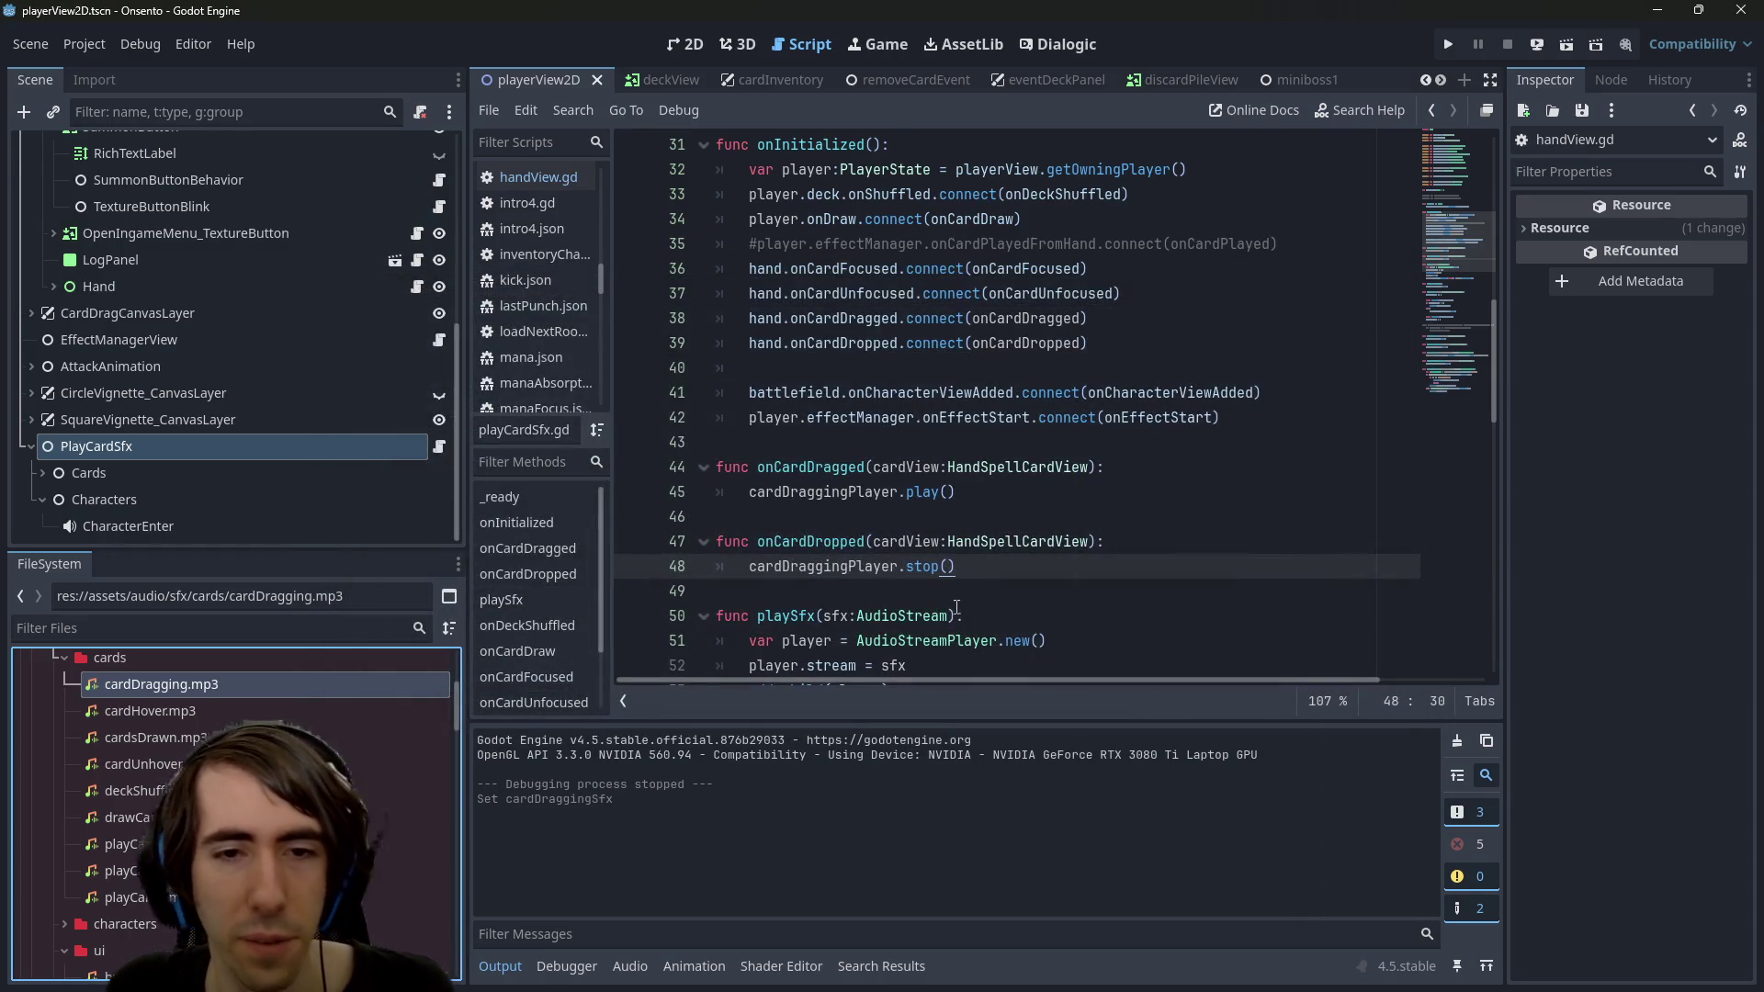
Save the scene and expand PlayCardSfx > Cards, revealing DeckShuffle through CardUnhover players
key(ctrl+s)
double_click(807, 470)
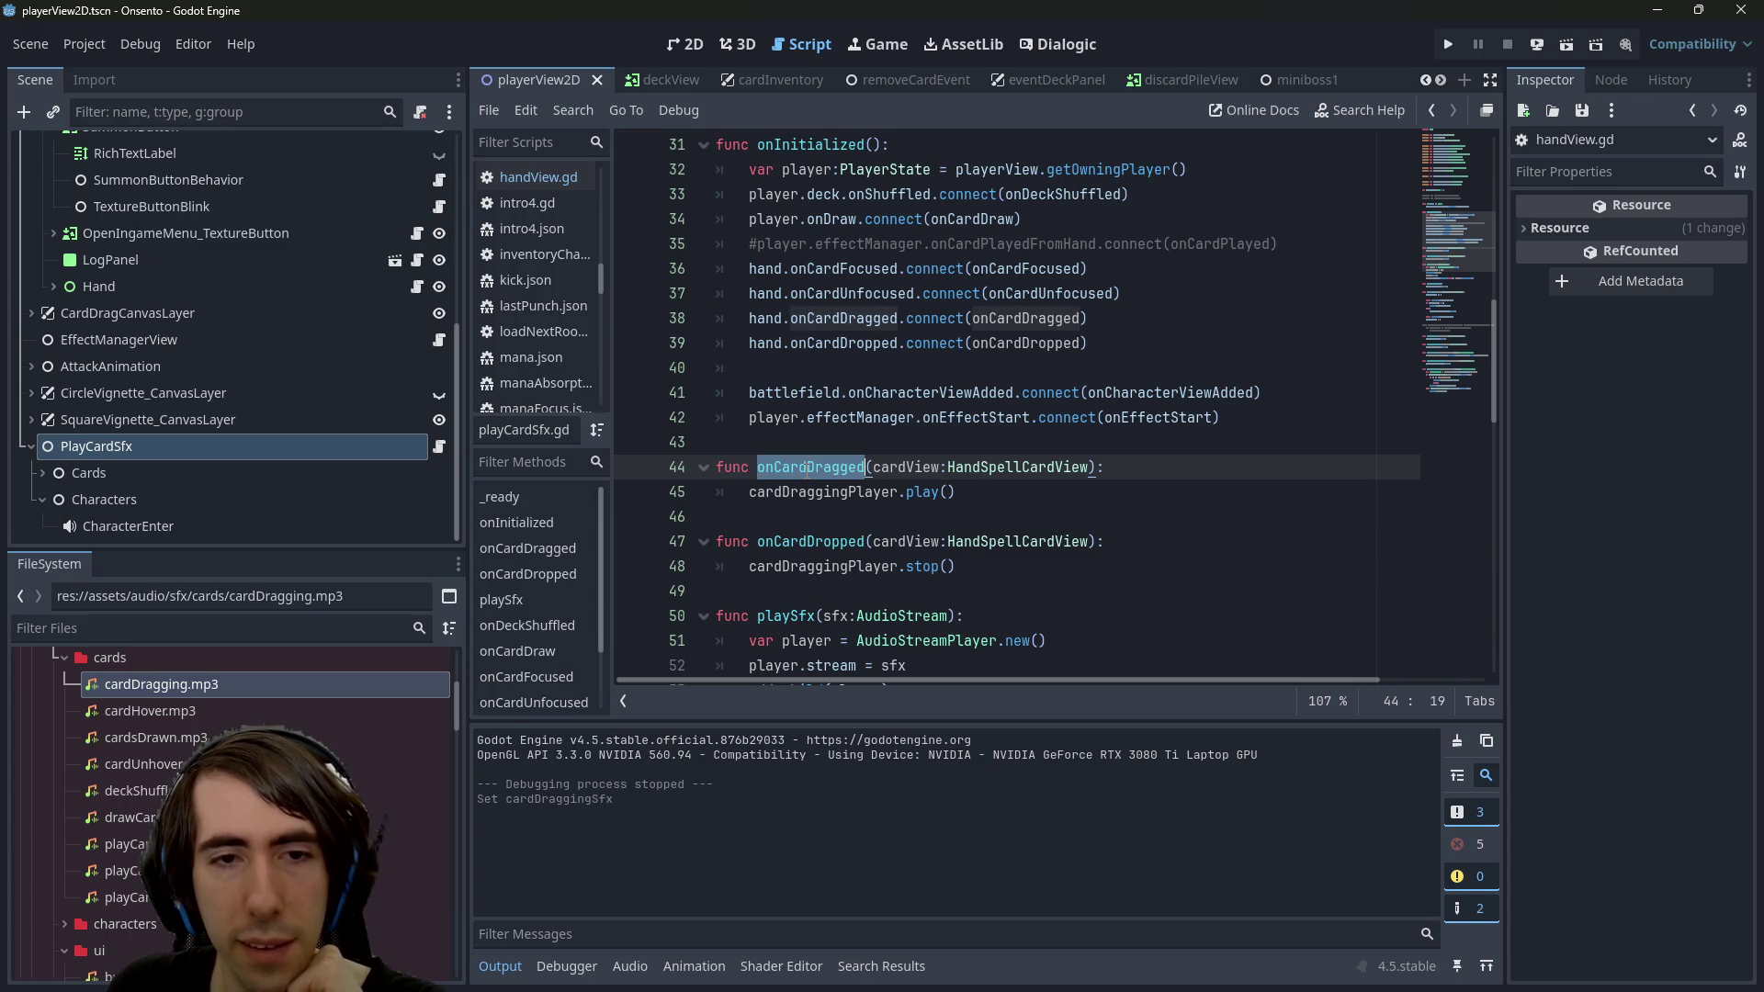
click(884, 493)
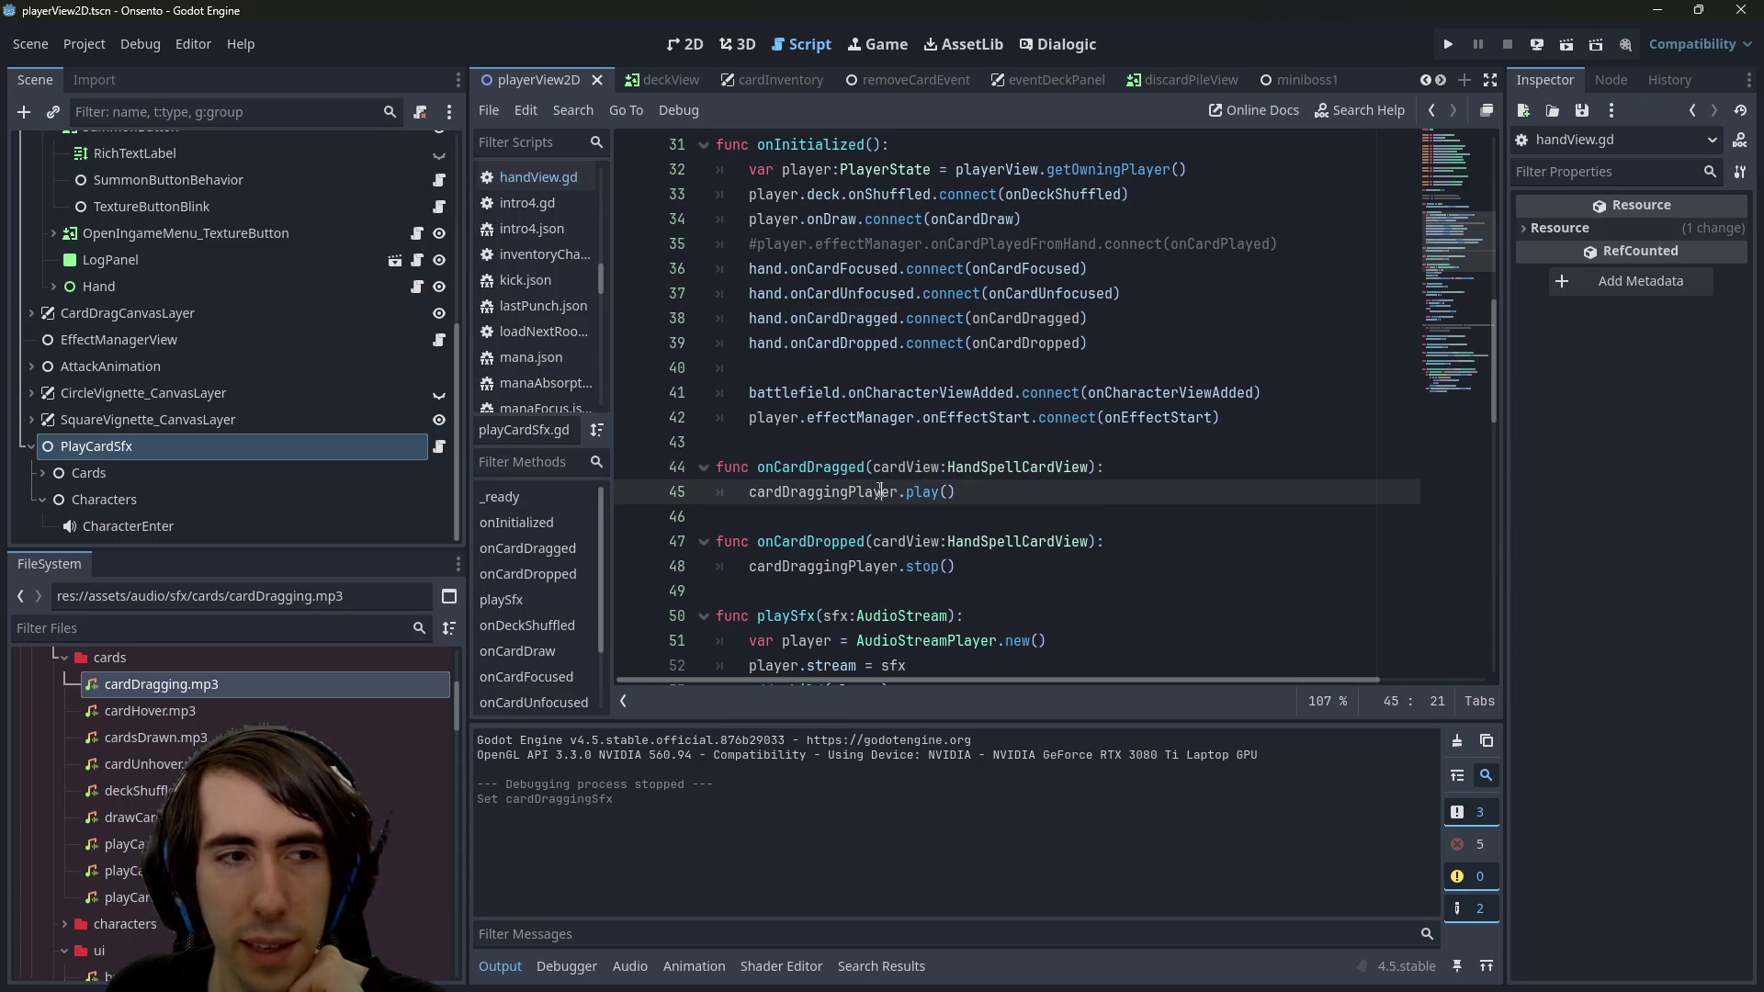
scroll(884, 493, up, 4)
click(42, 472)
scroll(82, 450, down, 2)
scroll(118, 368, down, 1)
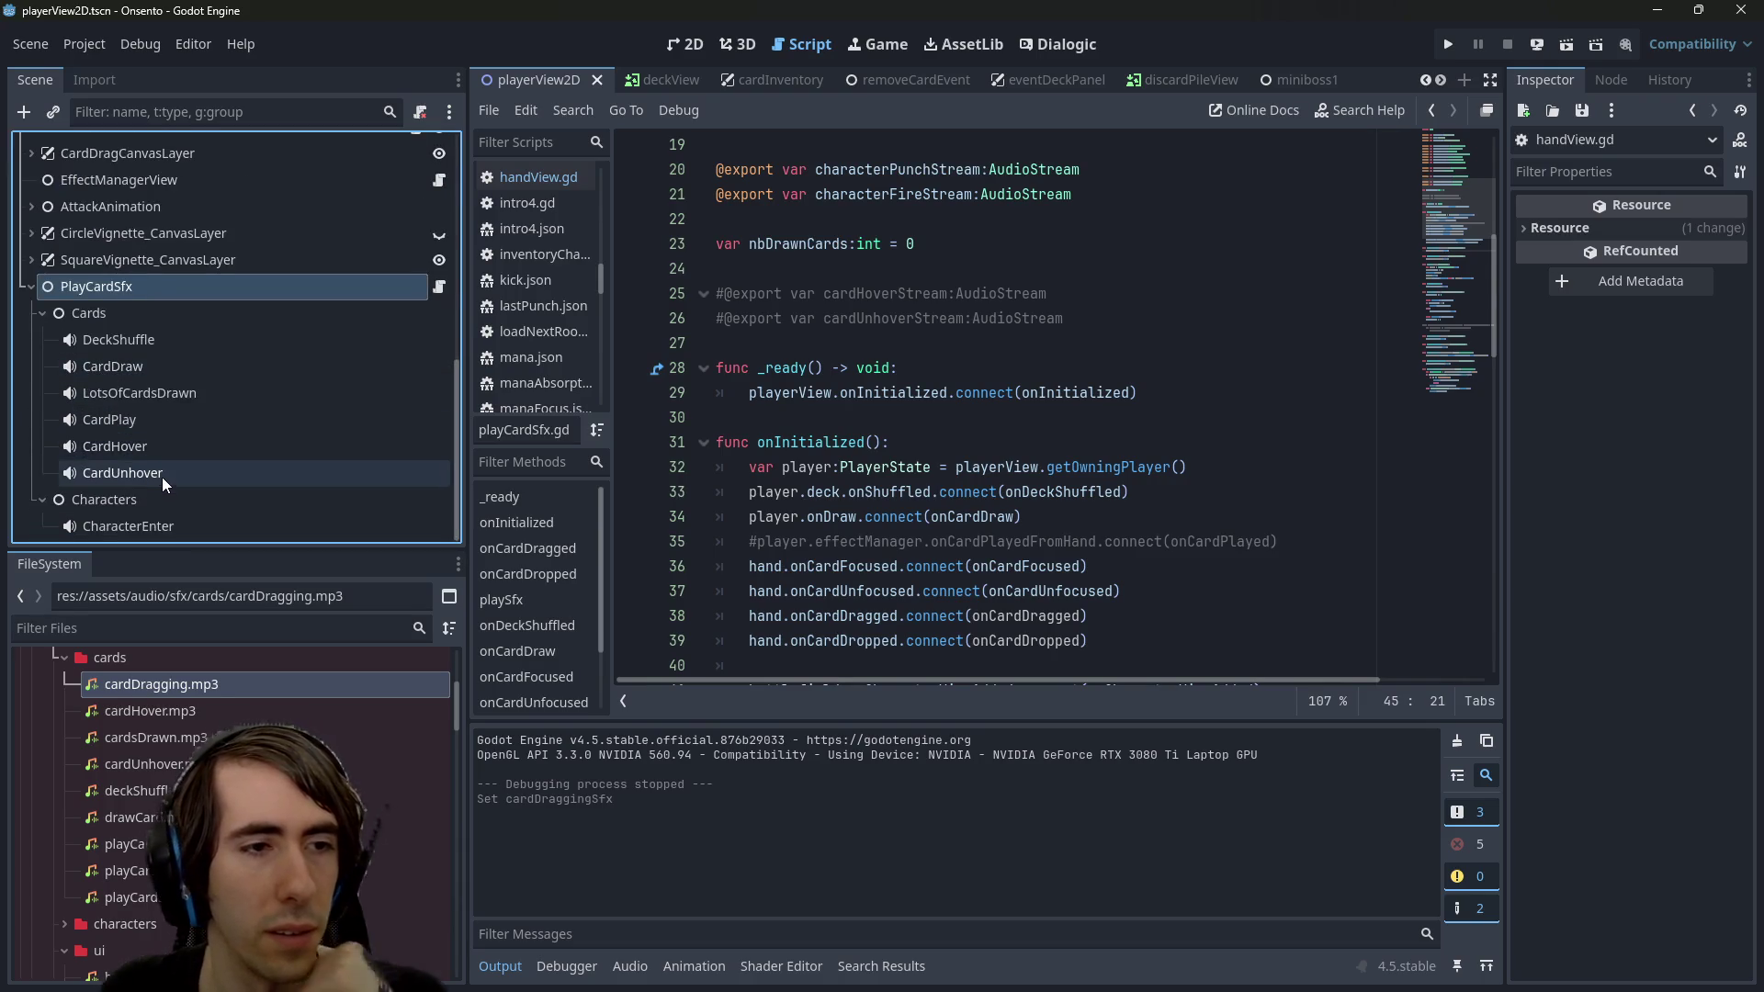
Duplicate CardUnhover as a new CardDragging player with cardDragging.mp3 as its stream, then save
click(163, 478)
key(ctrl+d)
key(F2)
text(CardDragging)
key(Return)
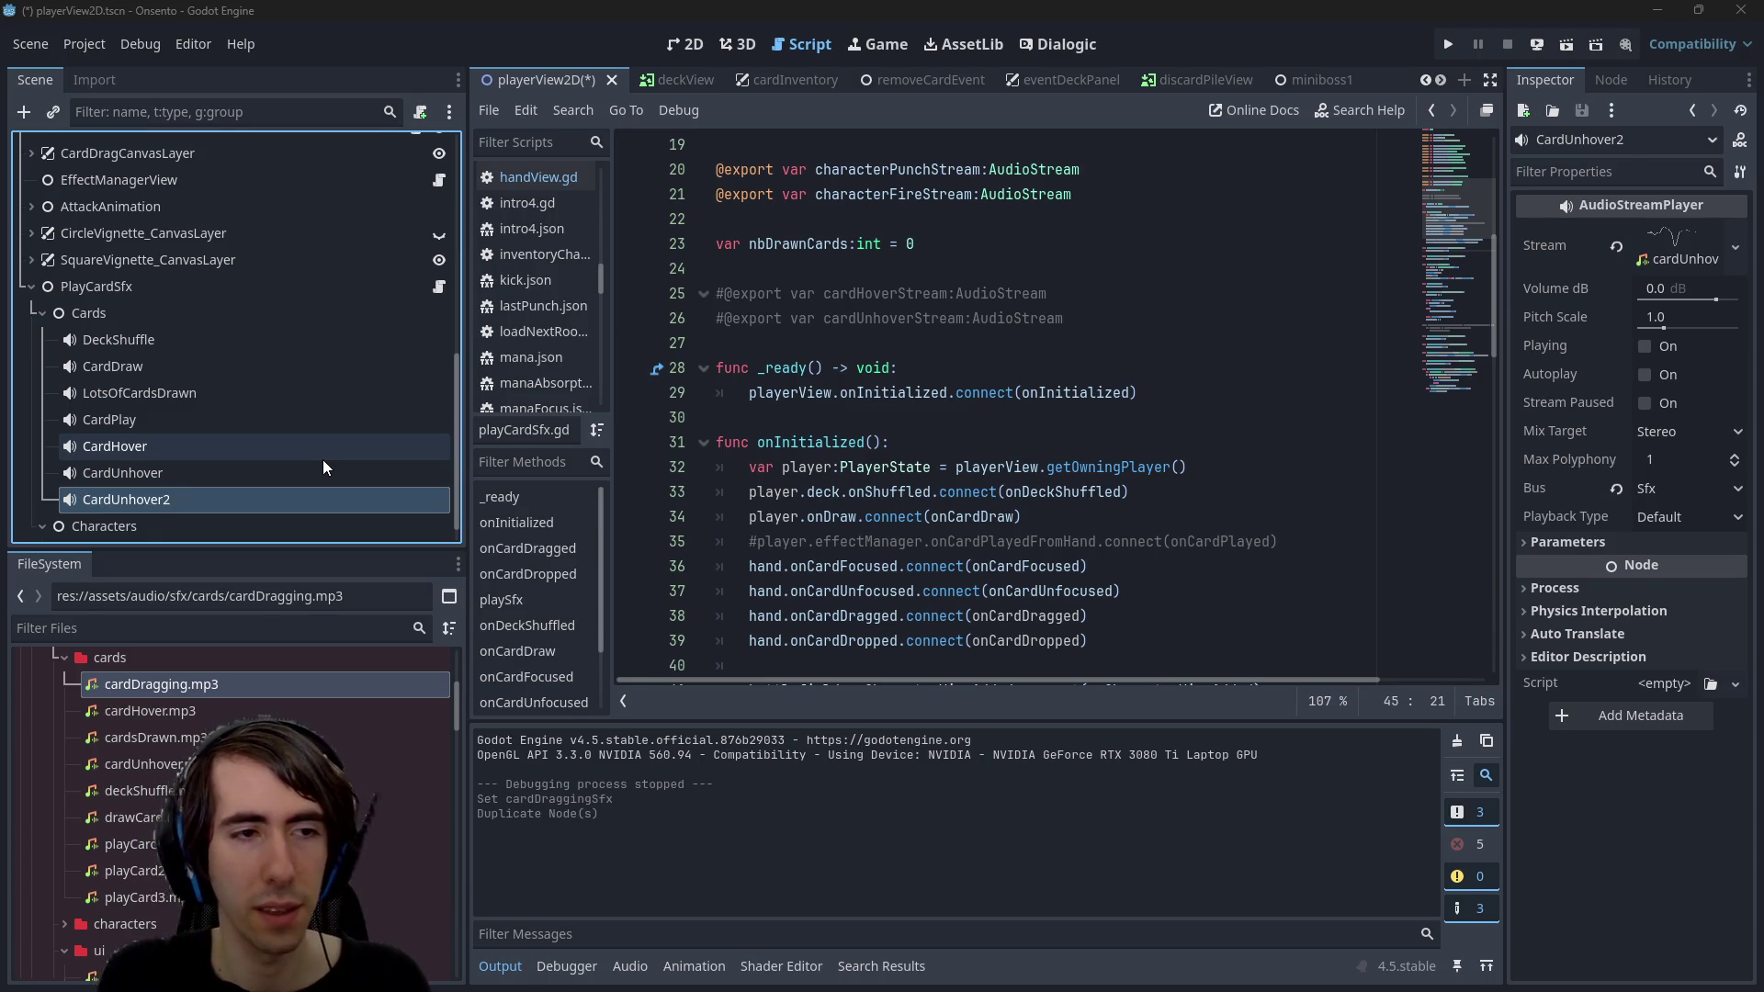
scroll(276, 735, up, 1)
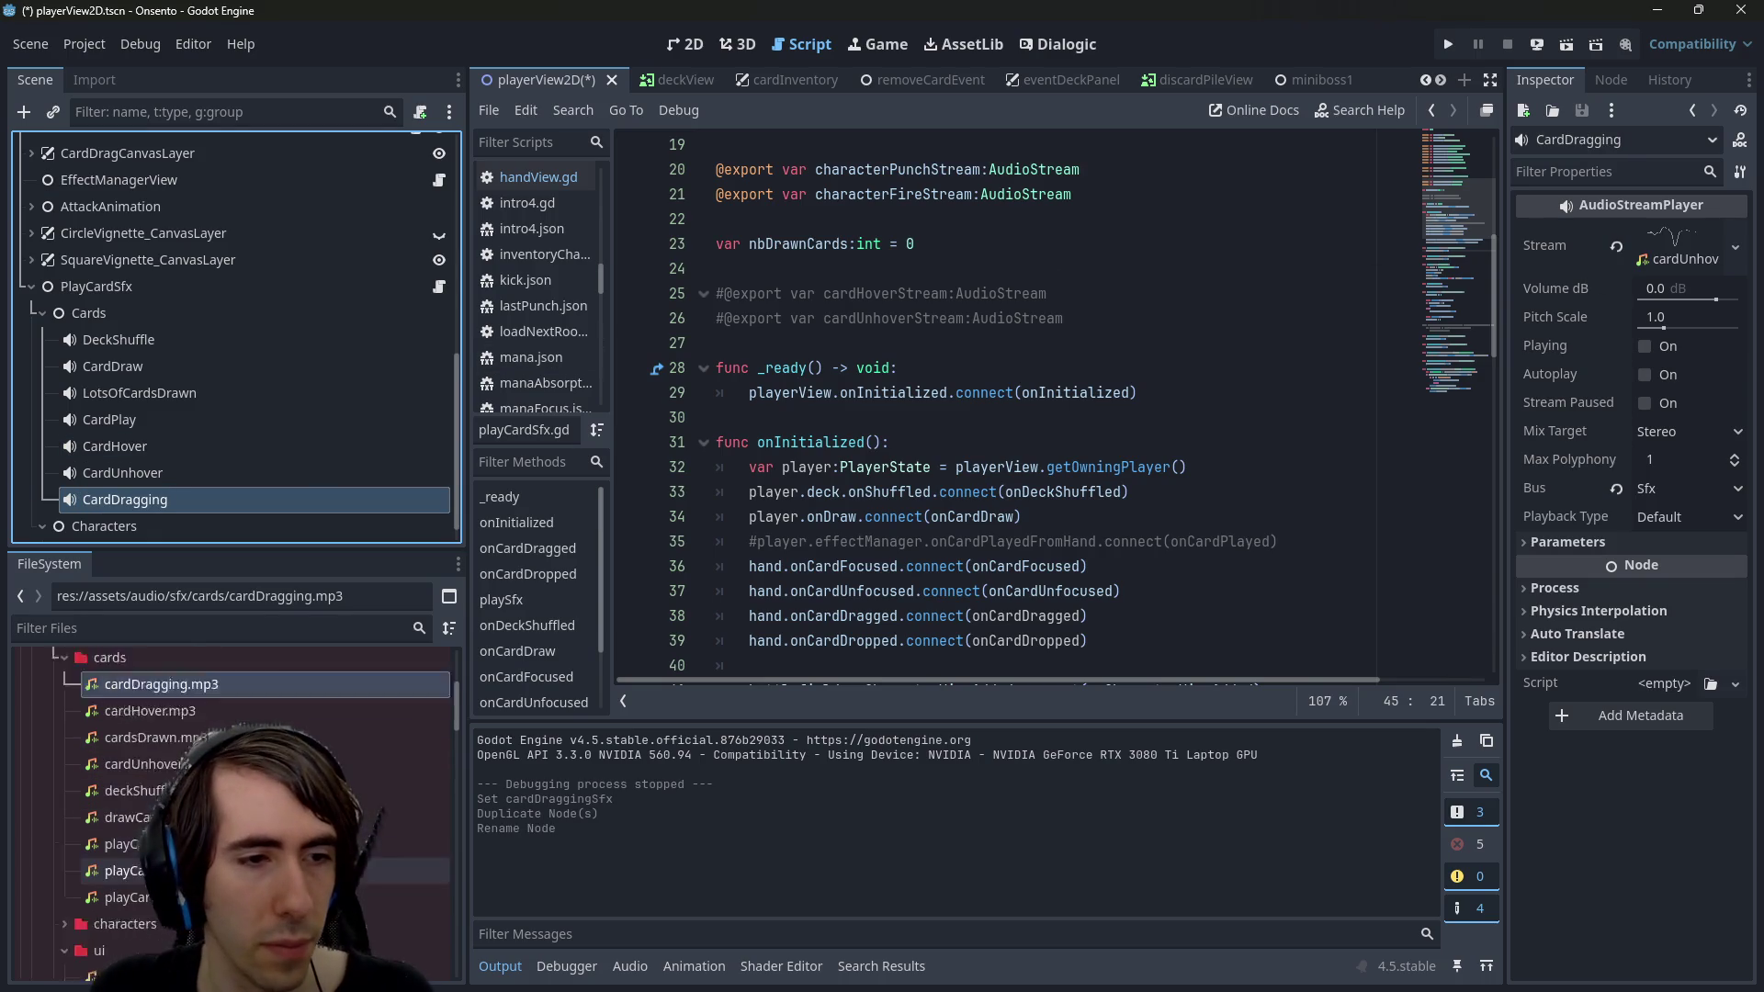
drag(161, 726, 1717, 232)
key(ctrl+s)
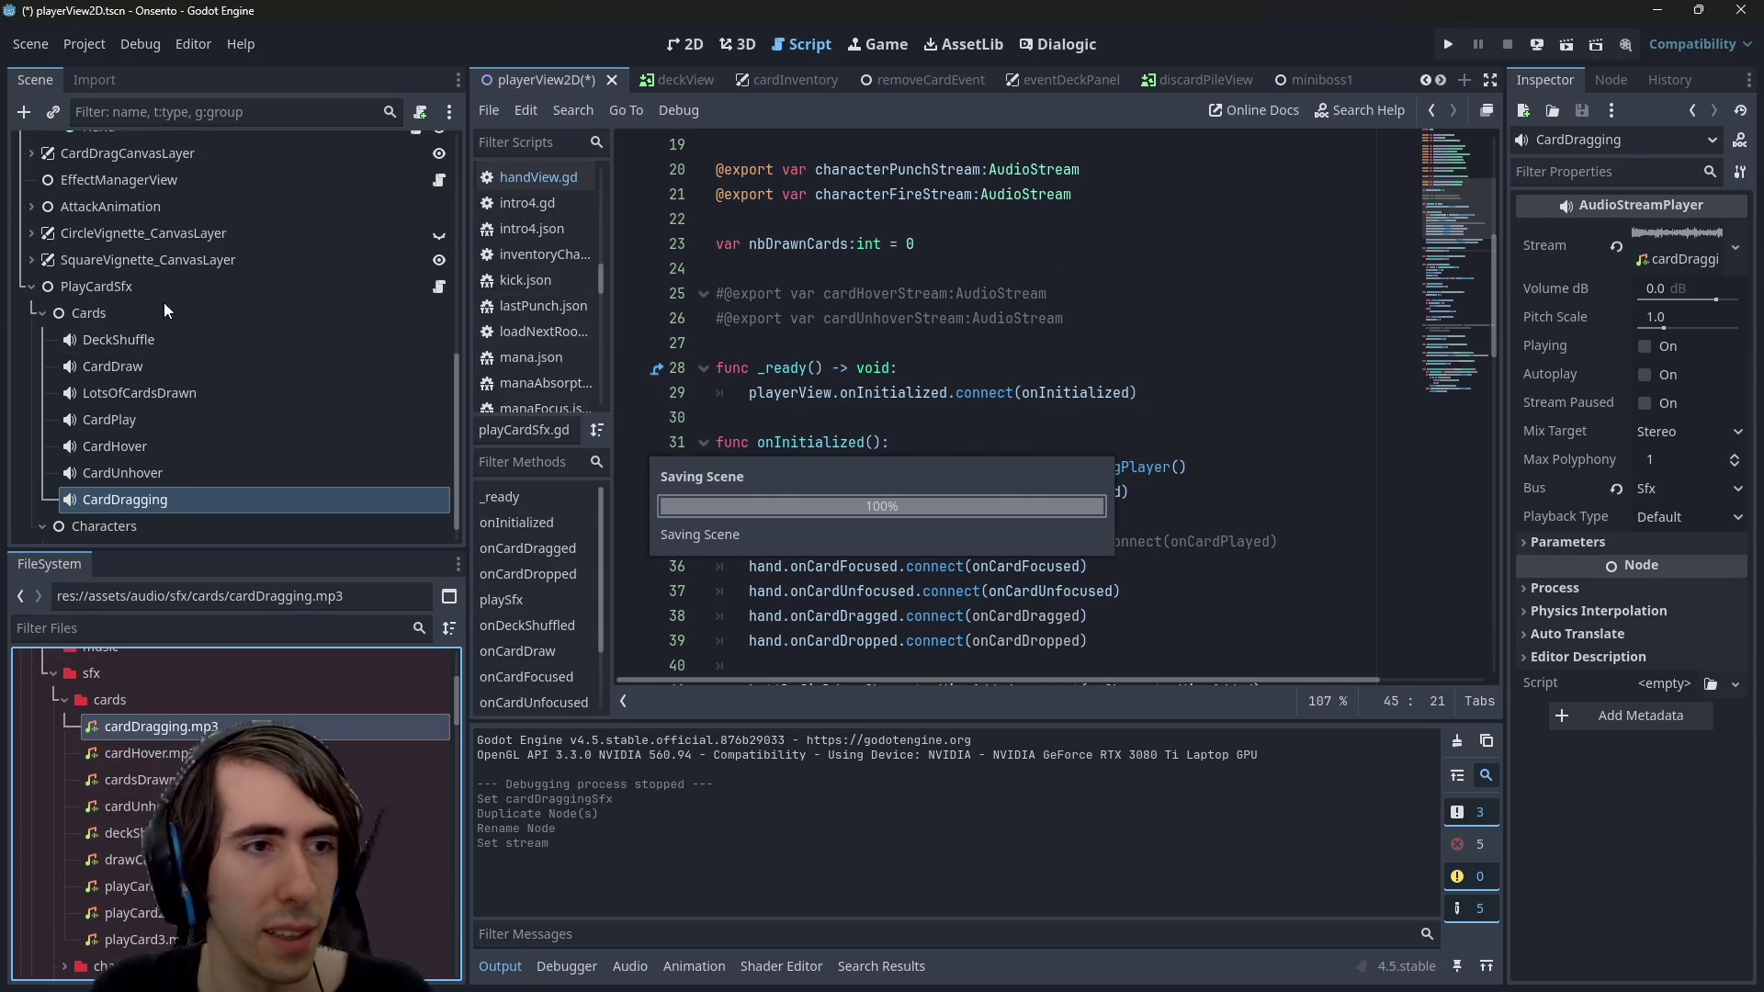
Assign CardDragging to PlayCardSfx's Card Dragging Player slot and switch to the miniboss1 scene
click(97, 286)
mouse_move(125, 499)
mouse_down()
mouse_move(1311, 570)
mouse_move(1674, 631)
mouse_up()
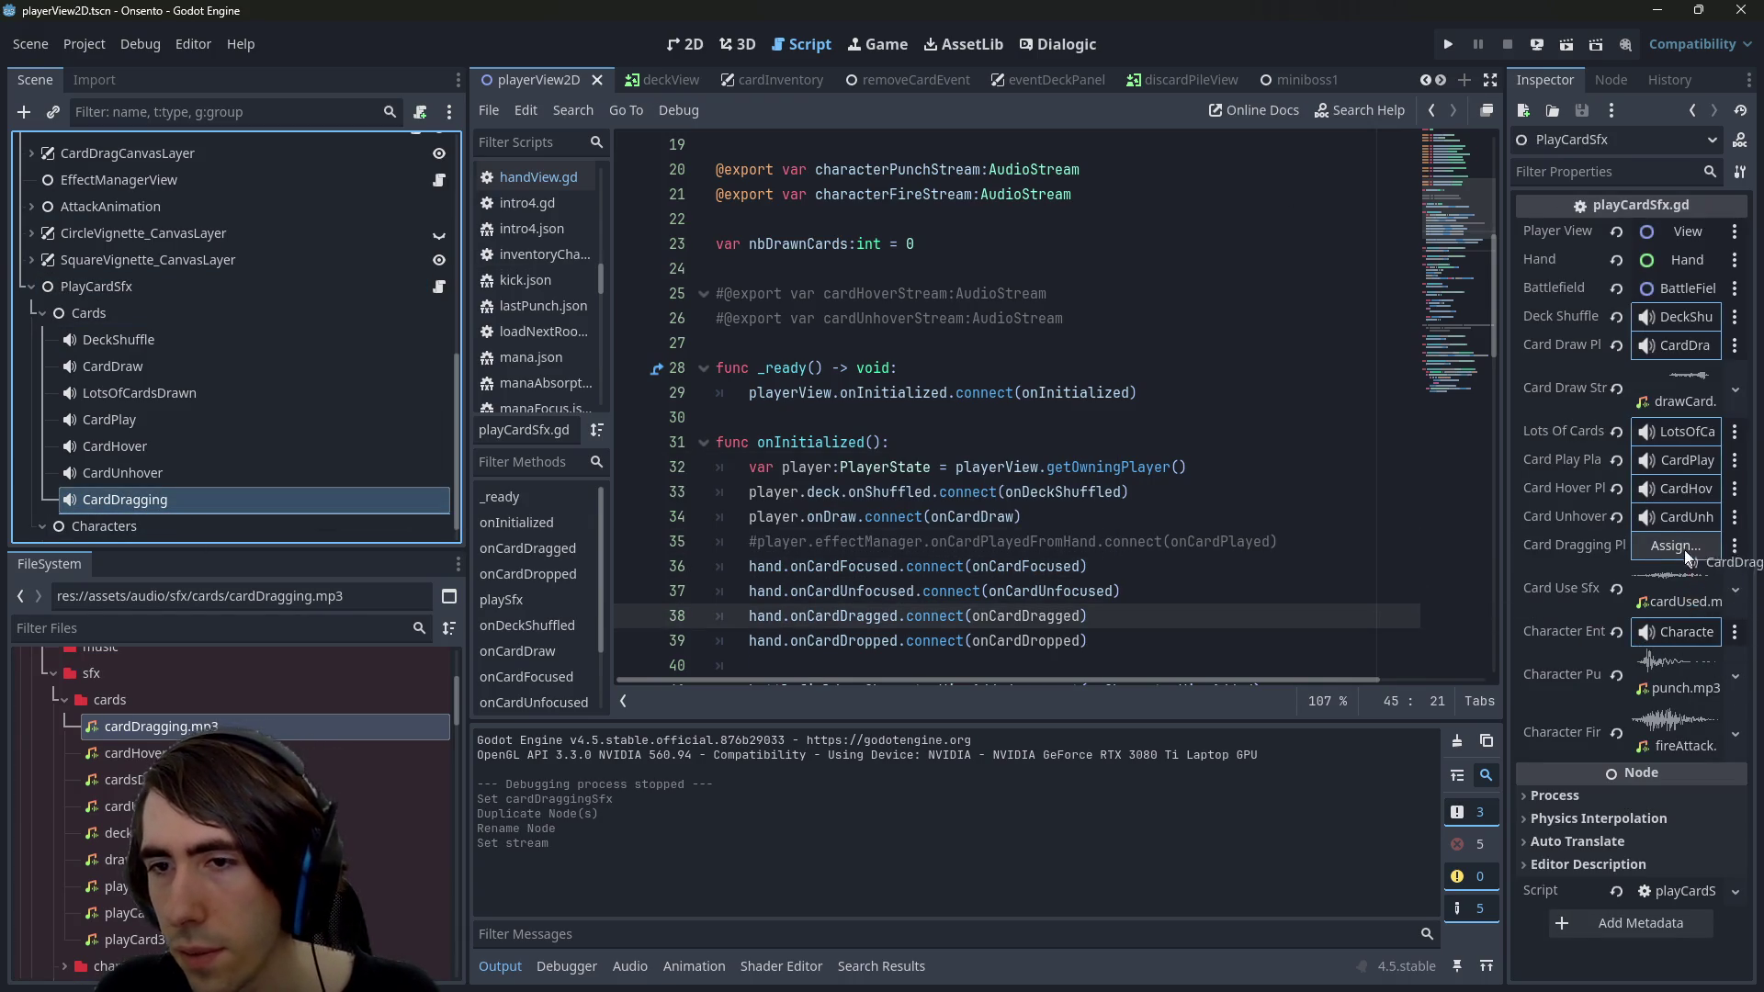
drag(1684, 549, 1681, 544)
scroll(996, 497, down, 7)
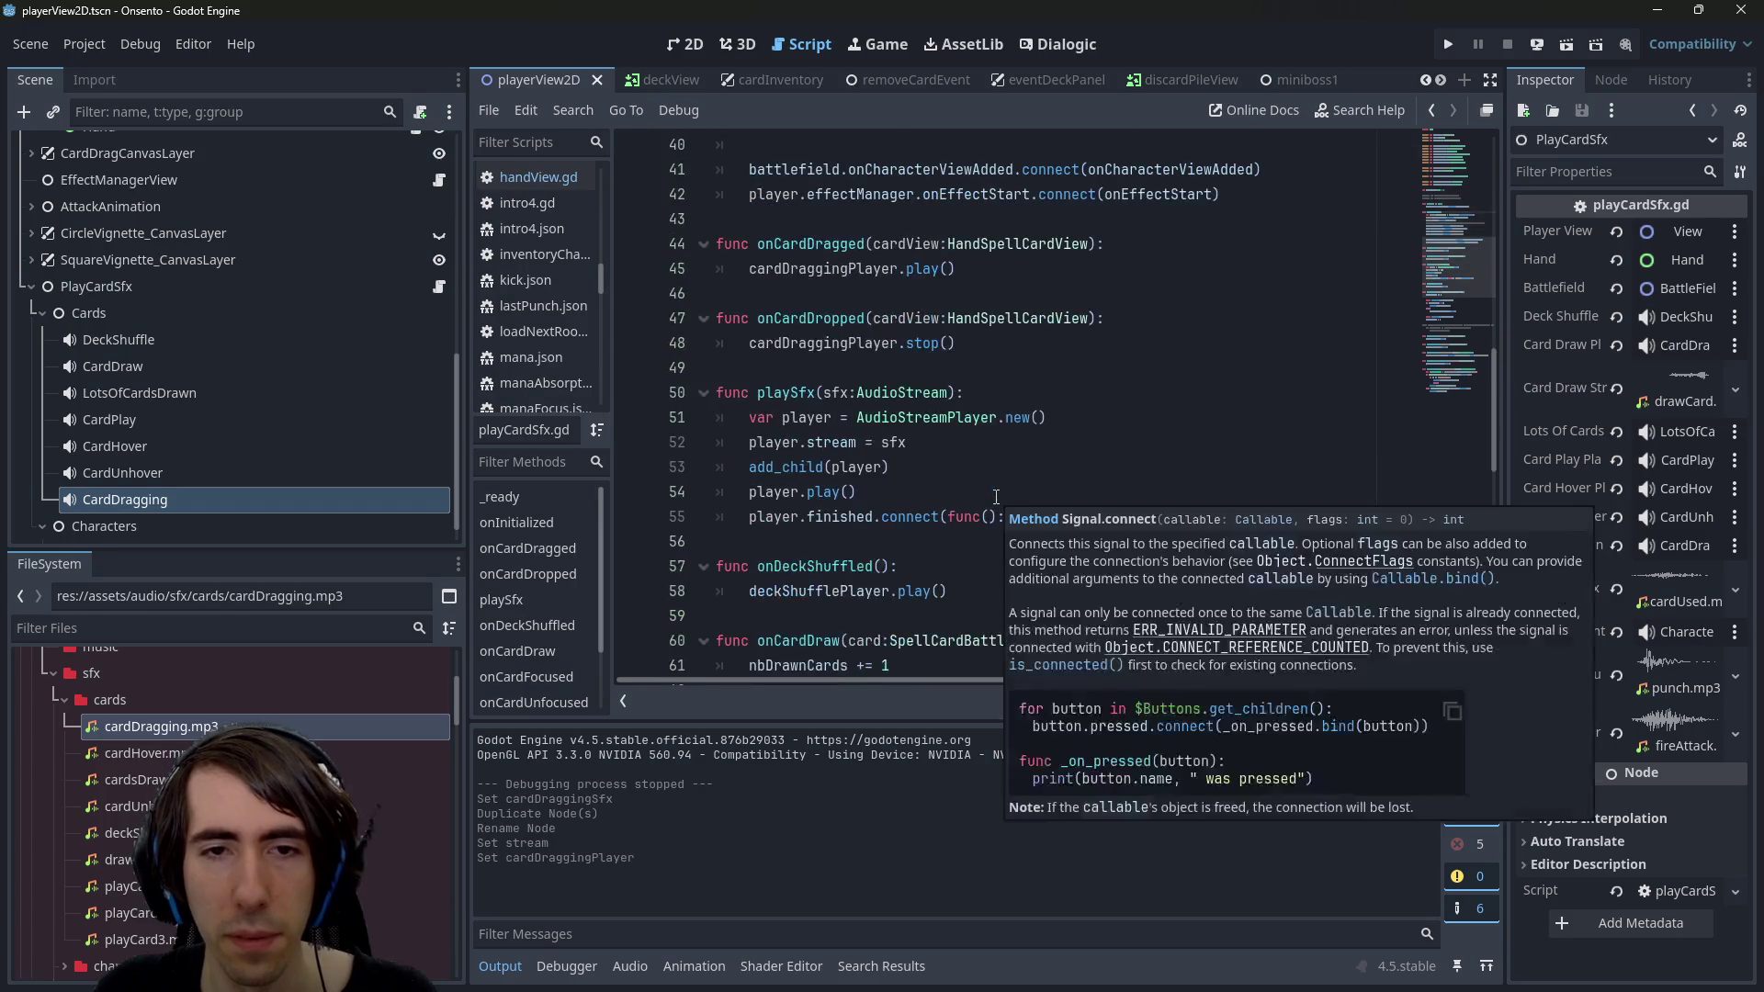
click(1276, 79)
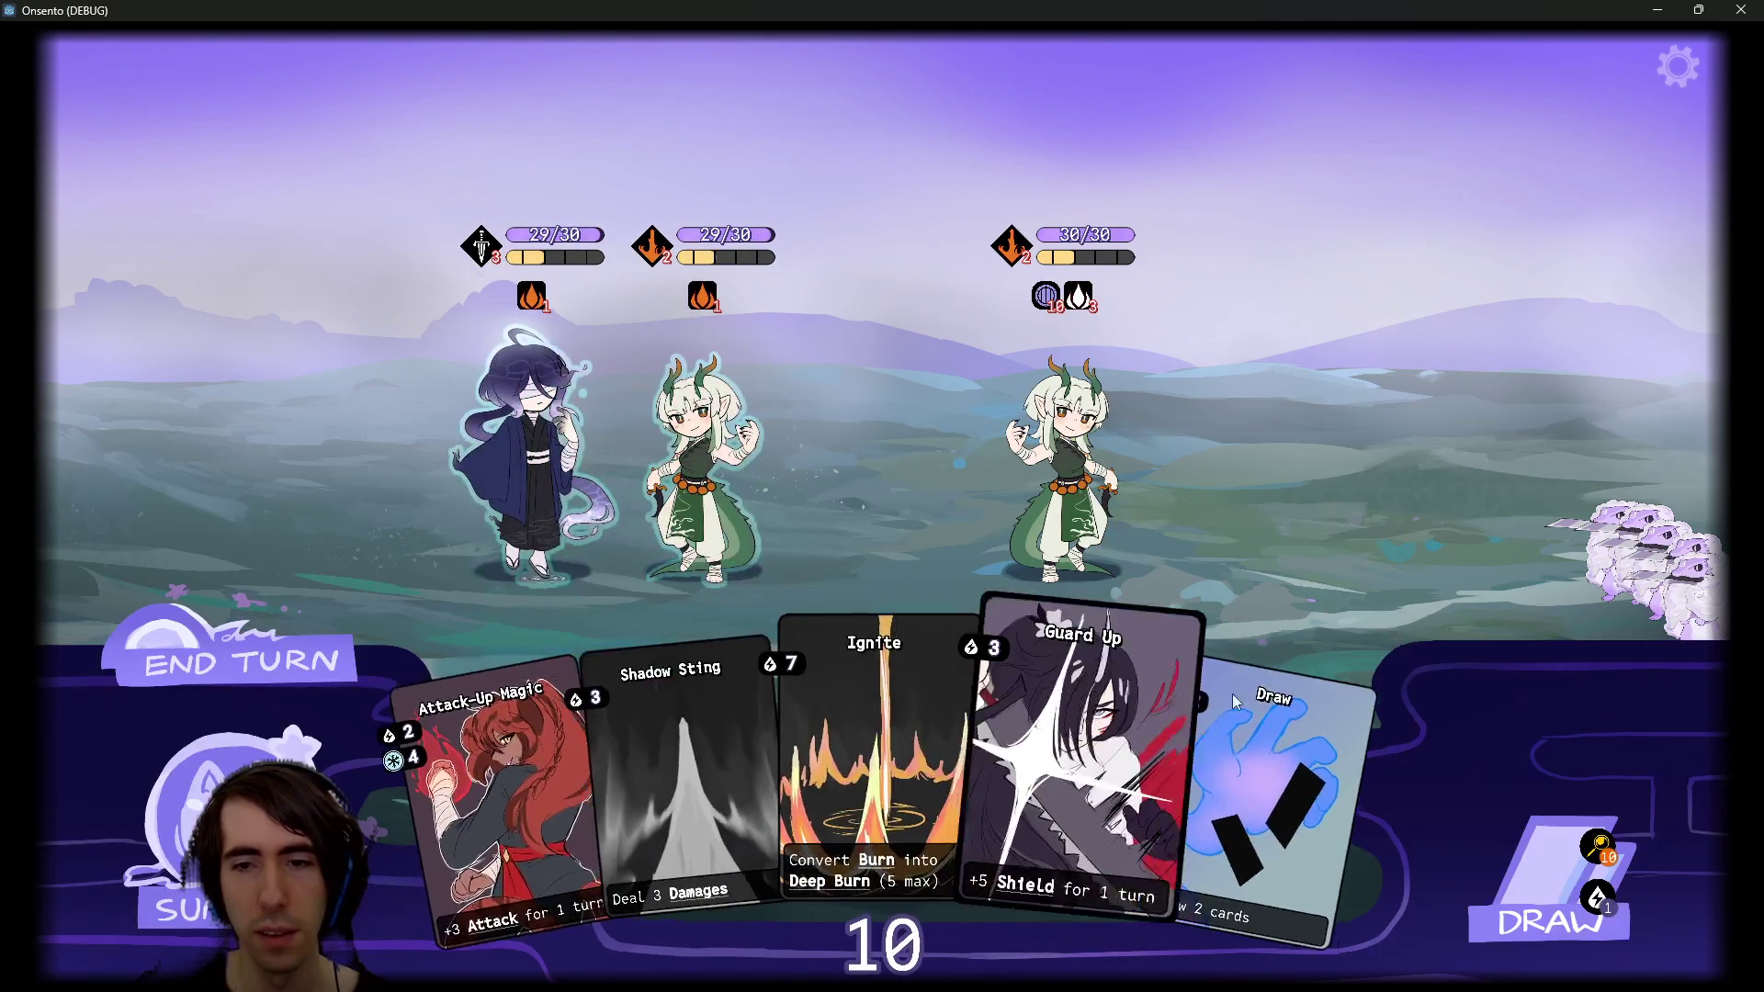
Play the Draw card, then drag Guard Up to hear the drag sound and cancel it
drag(1220, 813, 1052, 592)
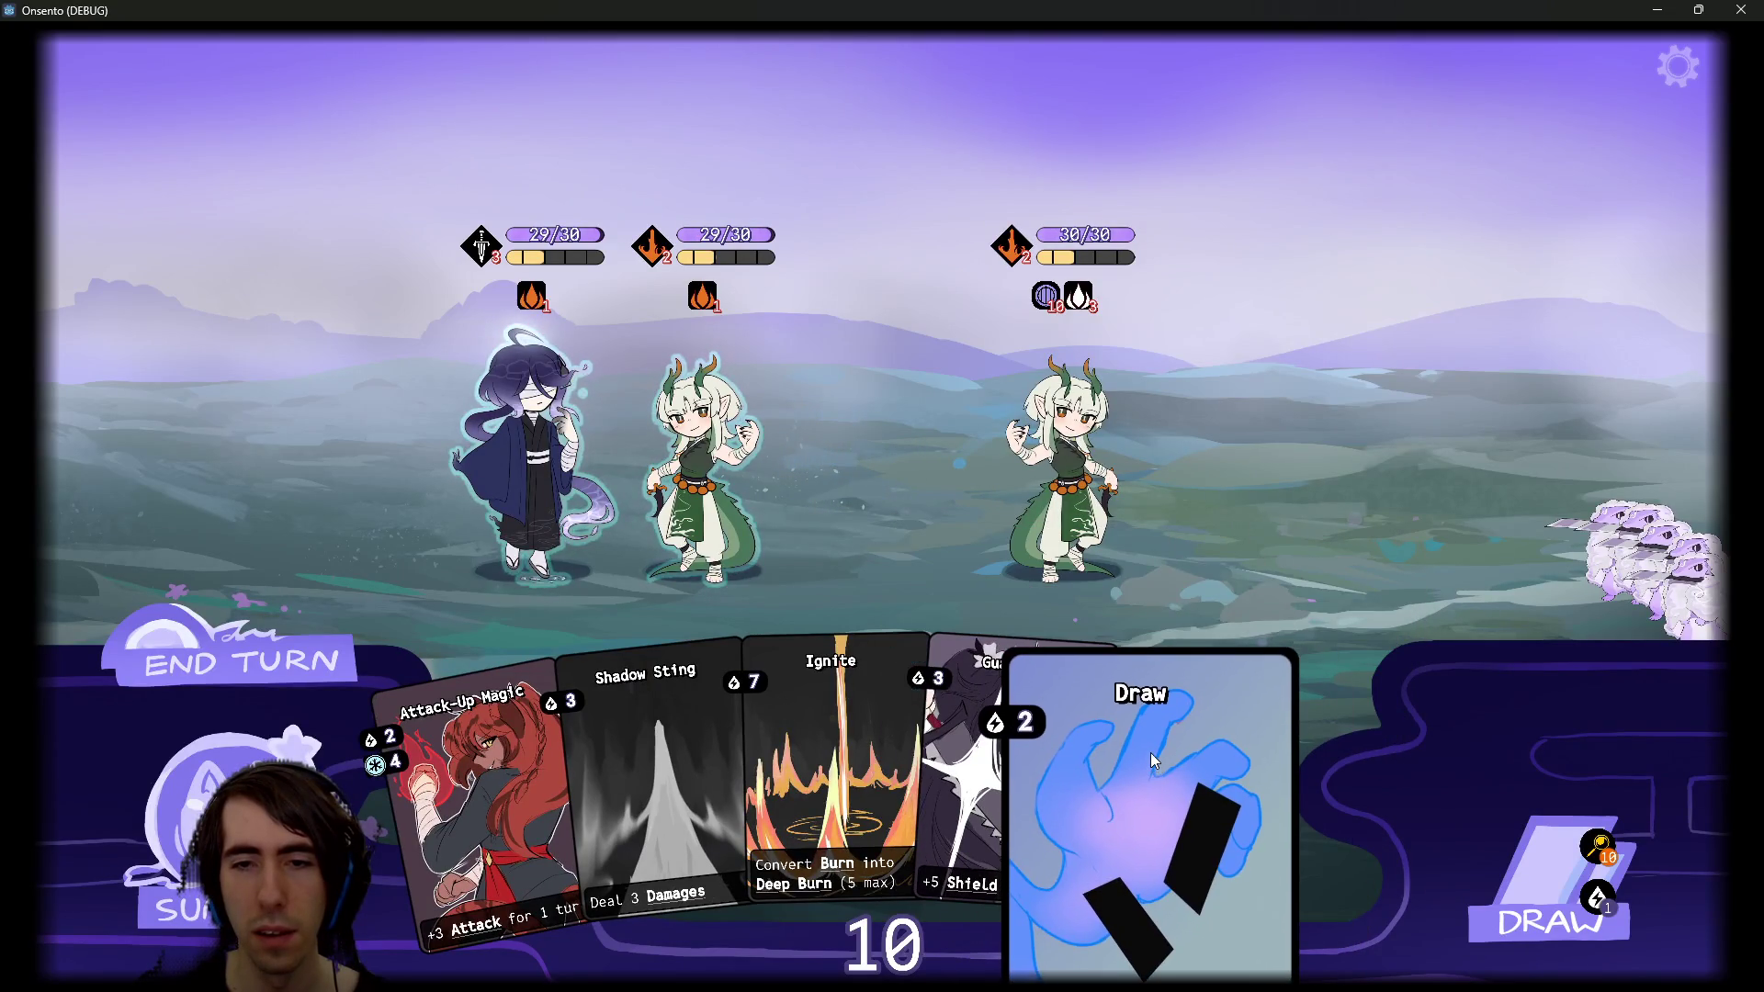
click(1144, 634)
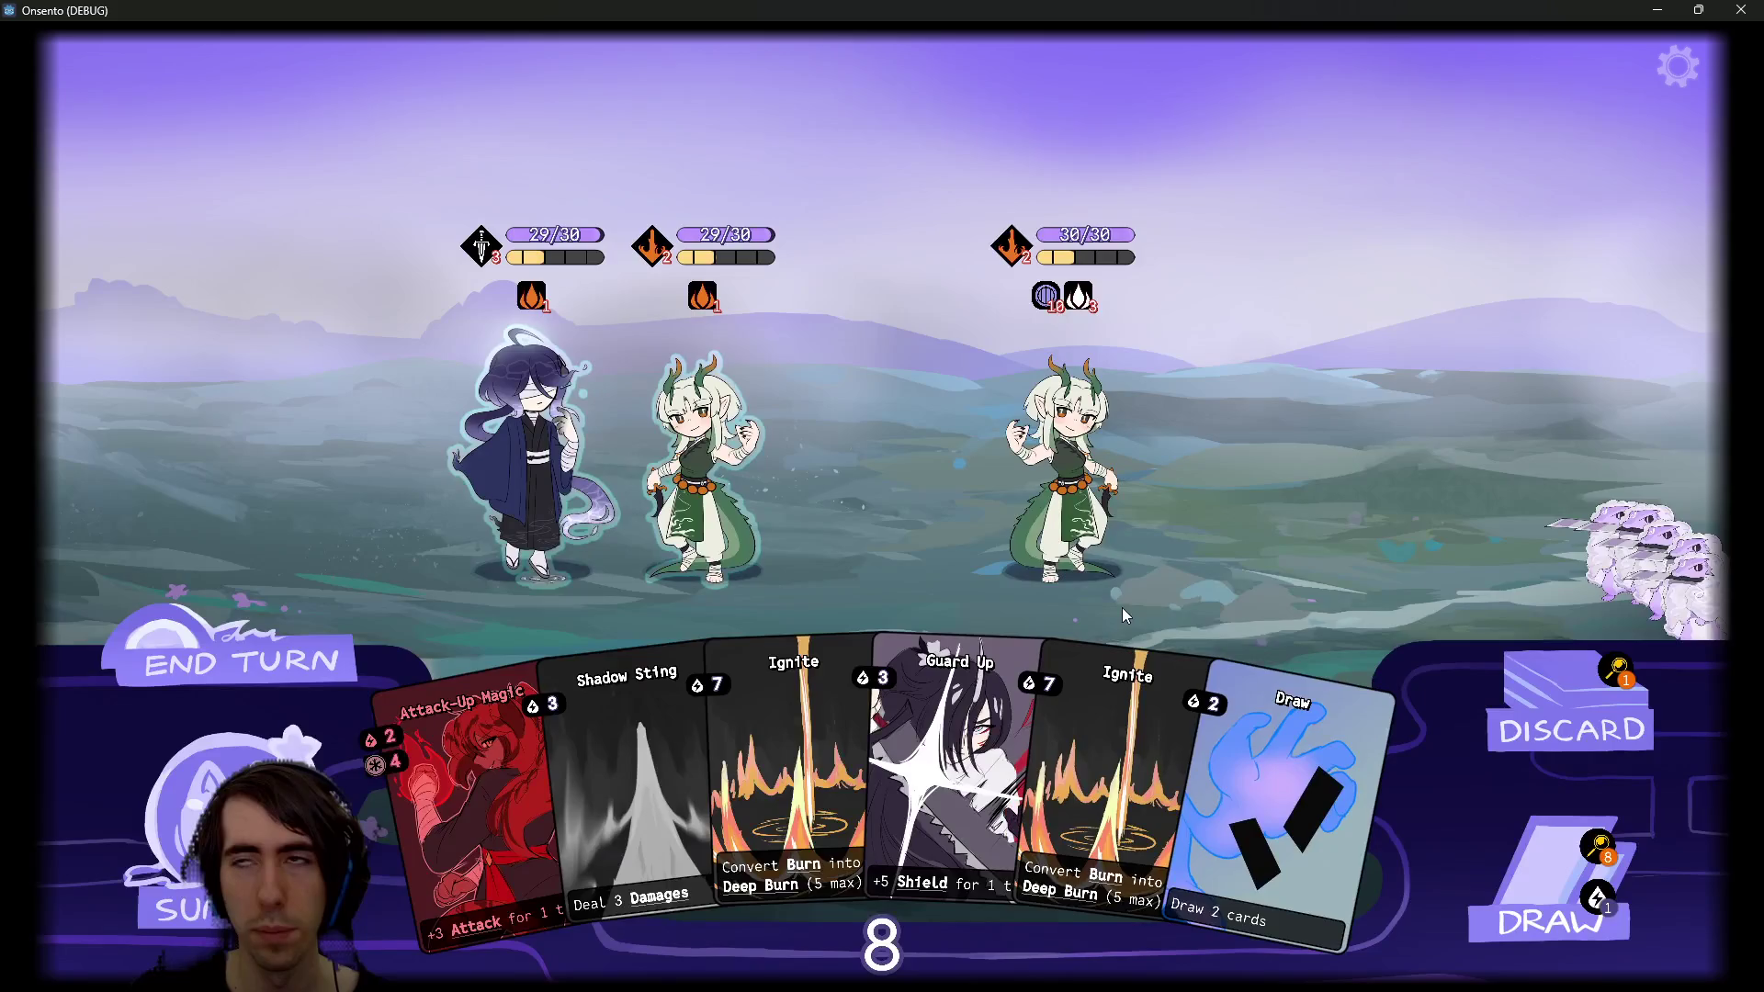
mouse_move(922, 741)
mouse_down()
mouse_move(864, 499)
mouse_move(836, 504)
mouse_move(923, 672)
mouse_move(775, 448)
mouse_up()
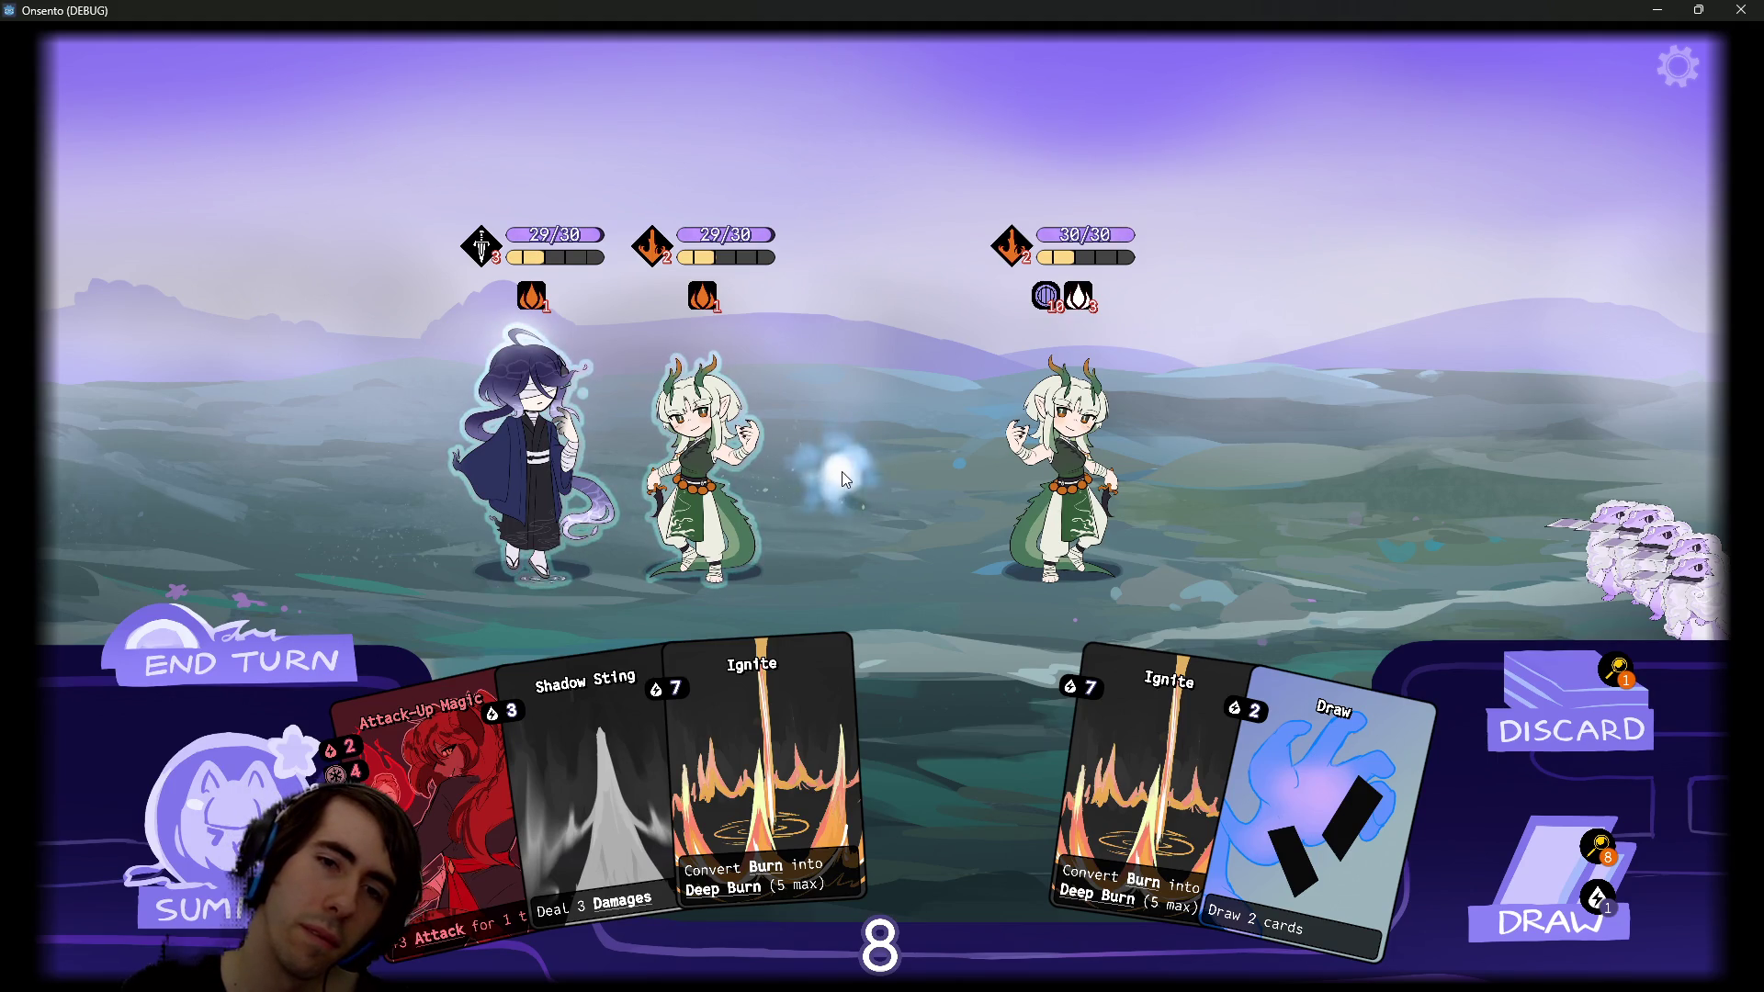
right_click(841, 472)
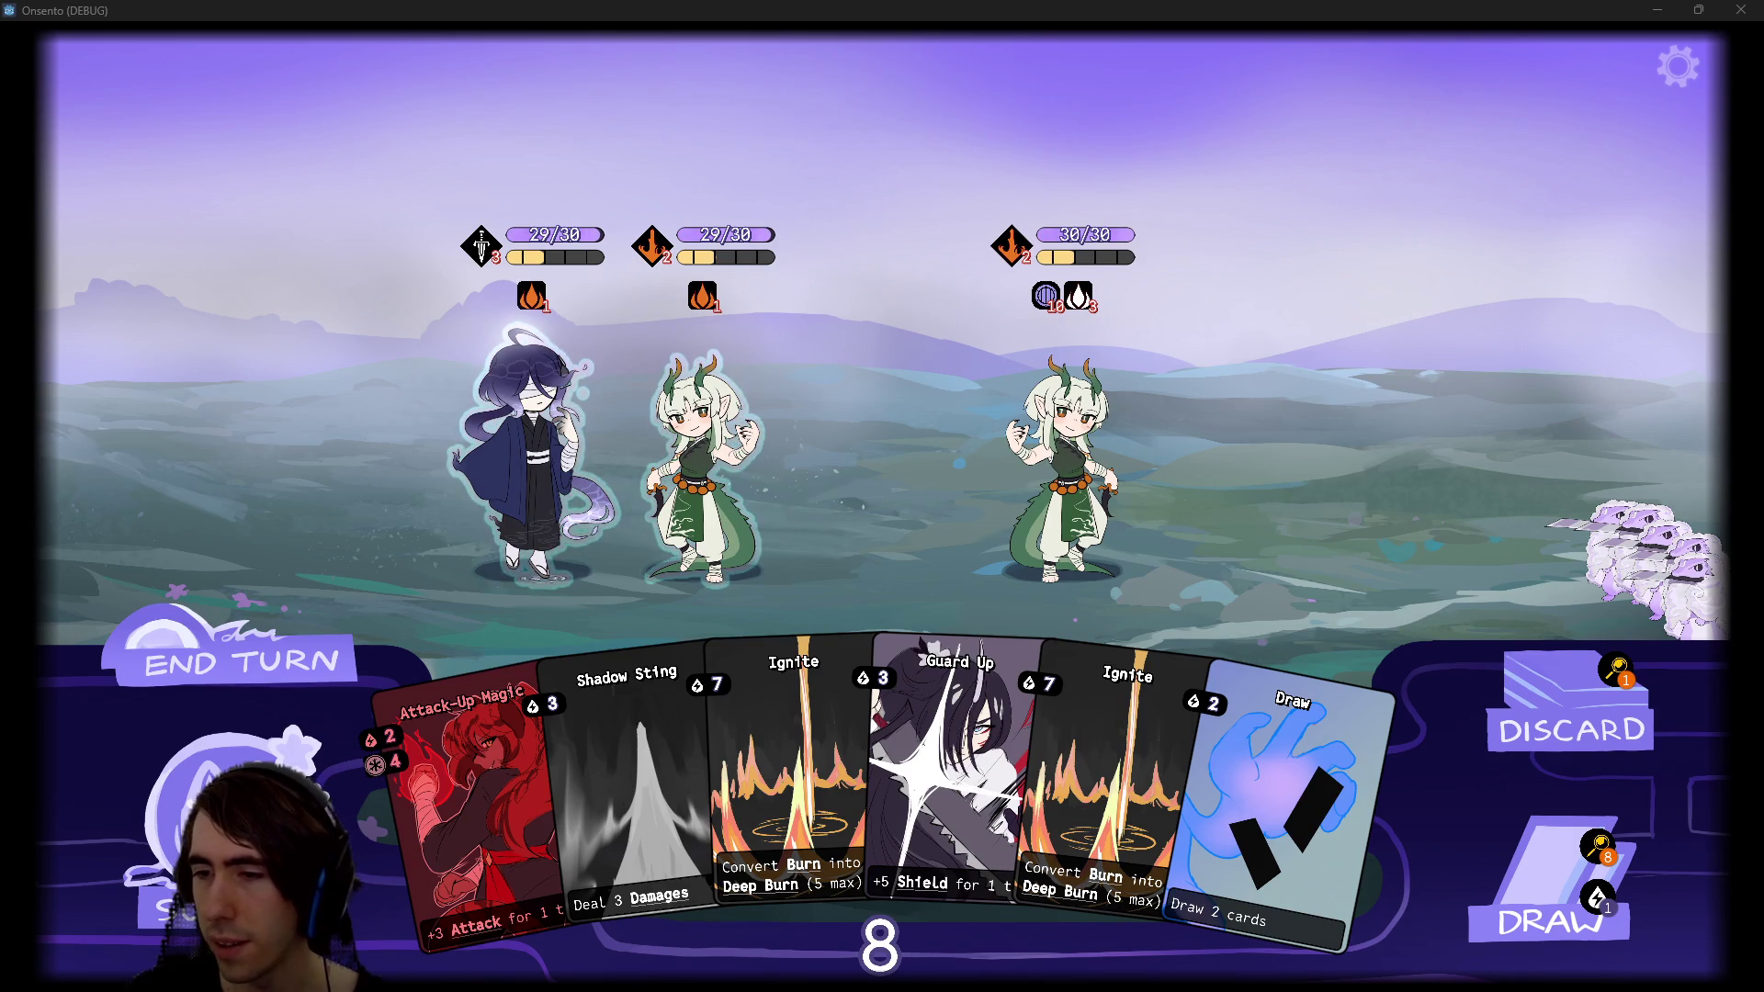
key(alt+Tab)
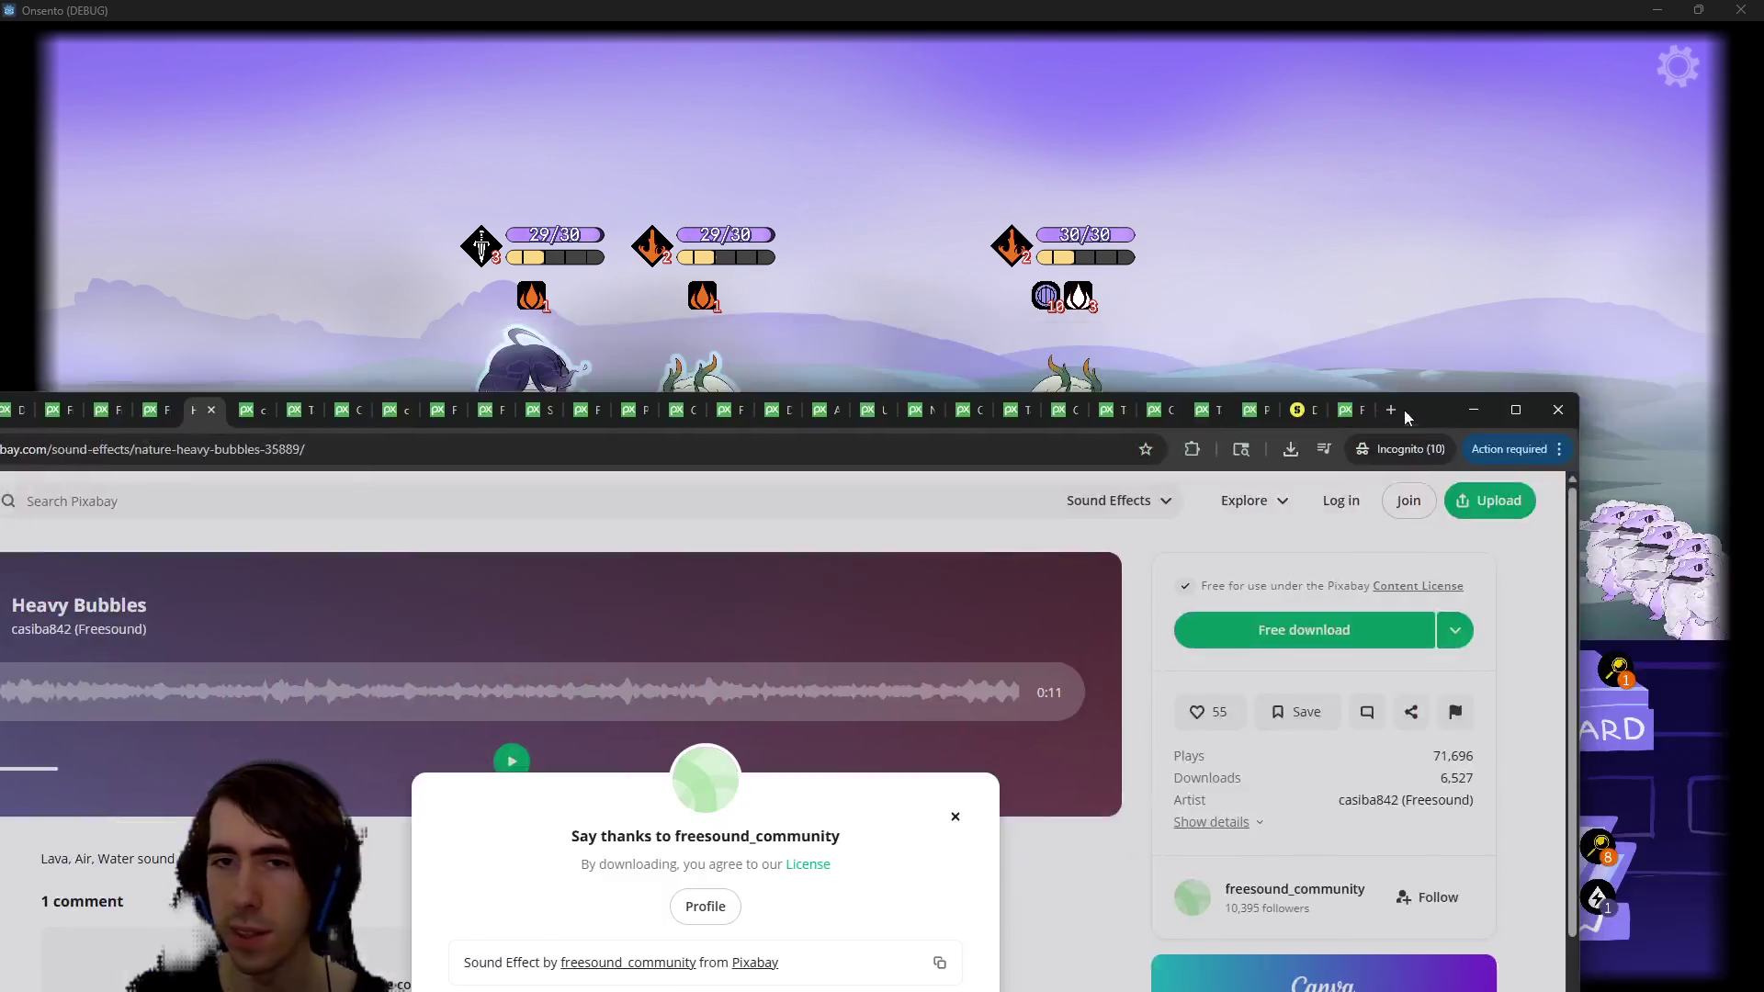
Dismiss the download popup and search Pixabay sound effects for "wind"
click(86, 61)
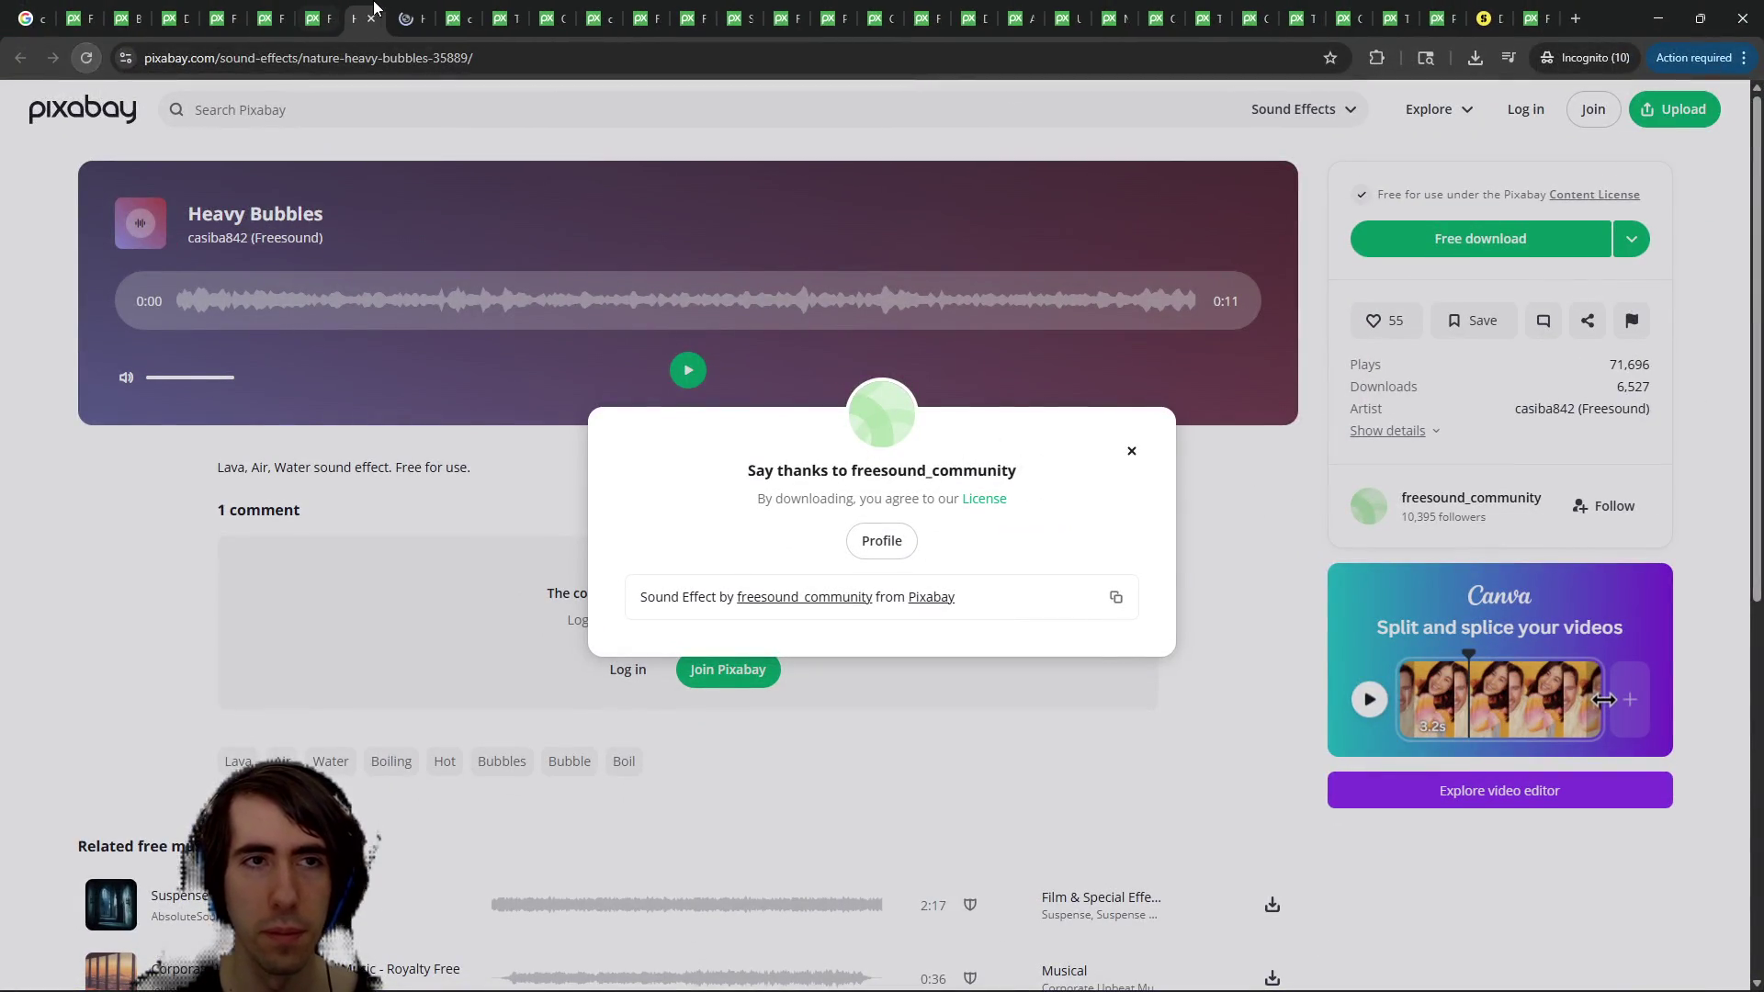
click(358, 122)
text(wind)
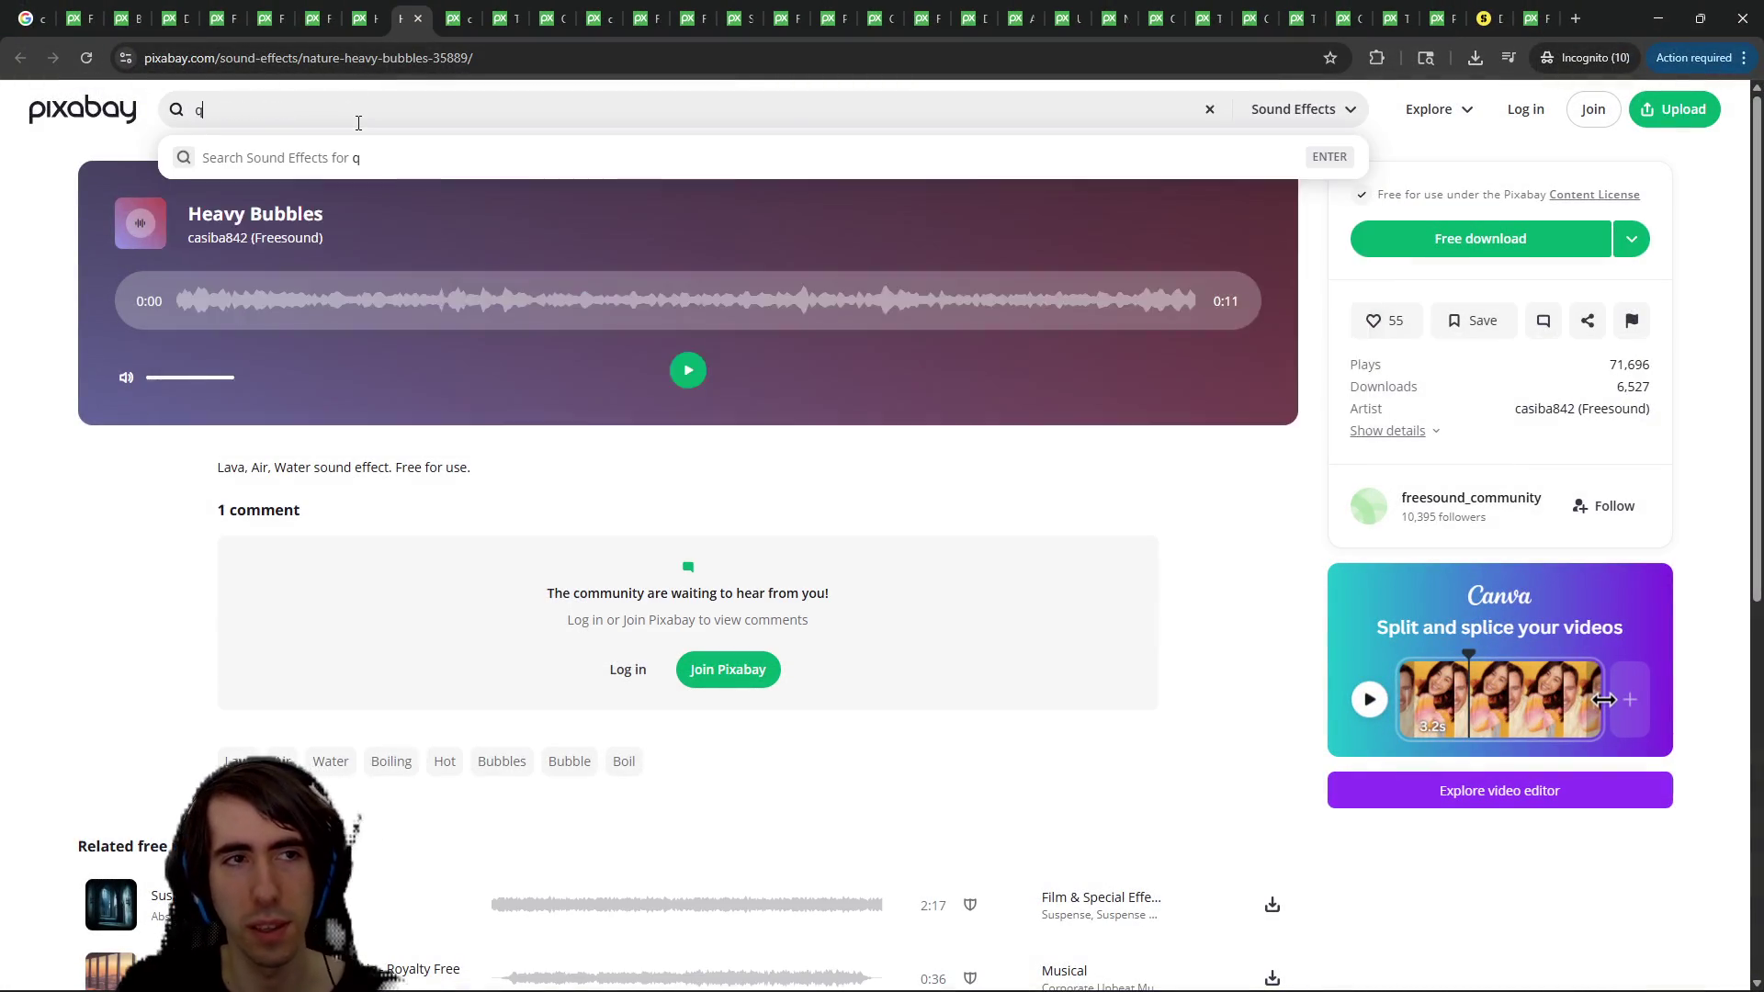
key(Return)
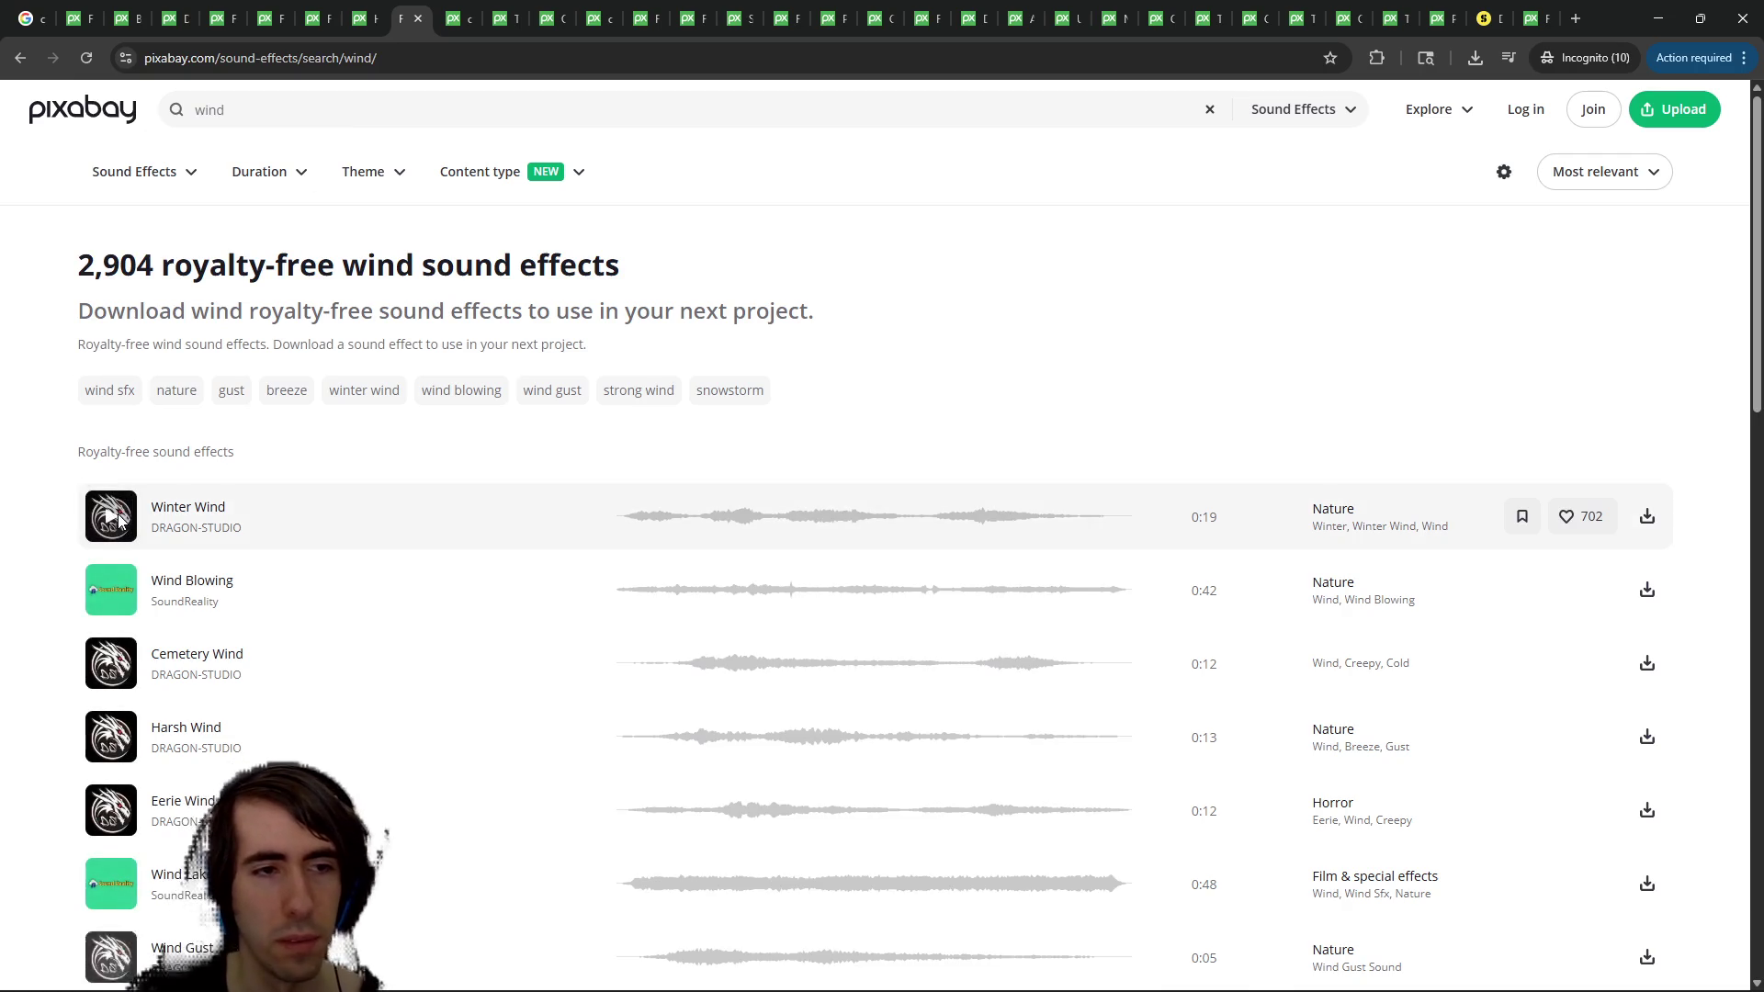
Preview Winter Wind, Wind Blowing, Cemetery Wind, Harsh Wind, Eerie Wind, Wind Gust and Soft Wind
click(119, 520)
click(116, 613)
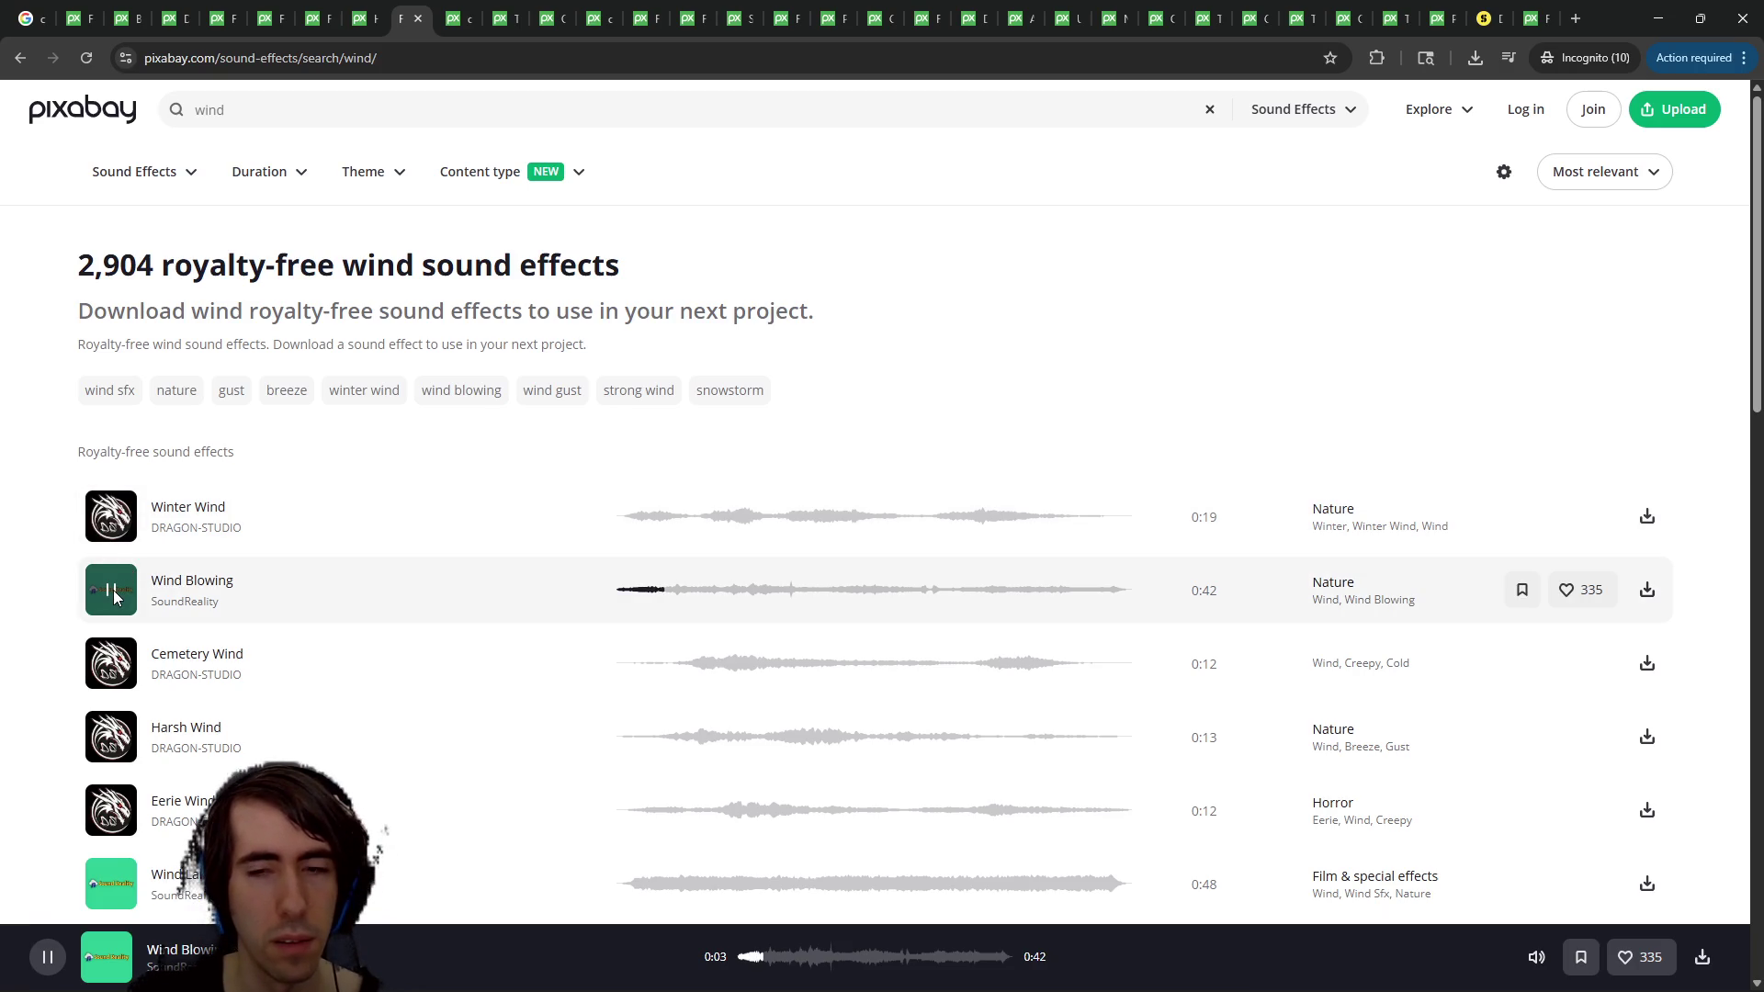
click(107, 671)
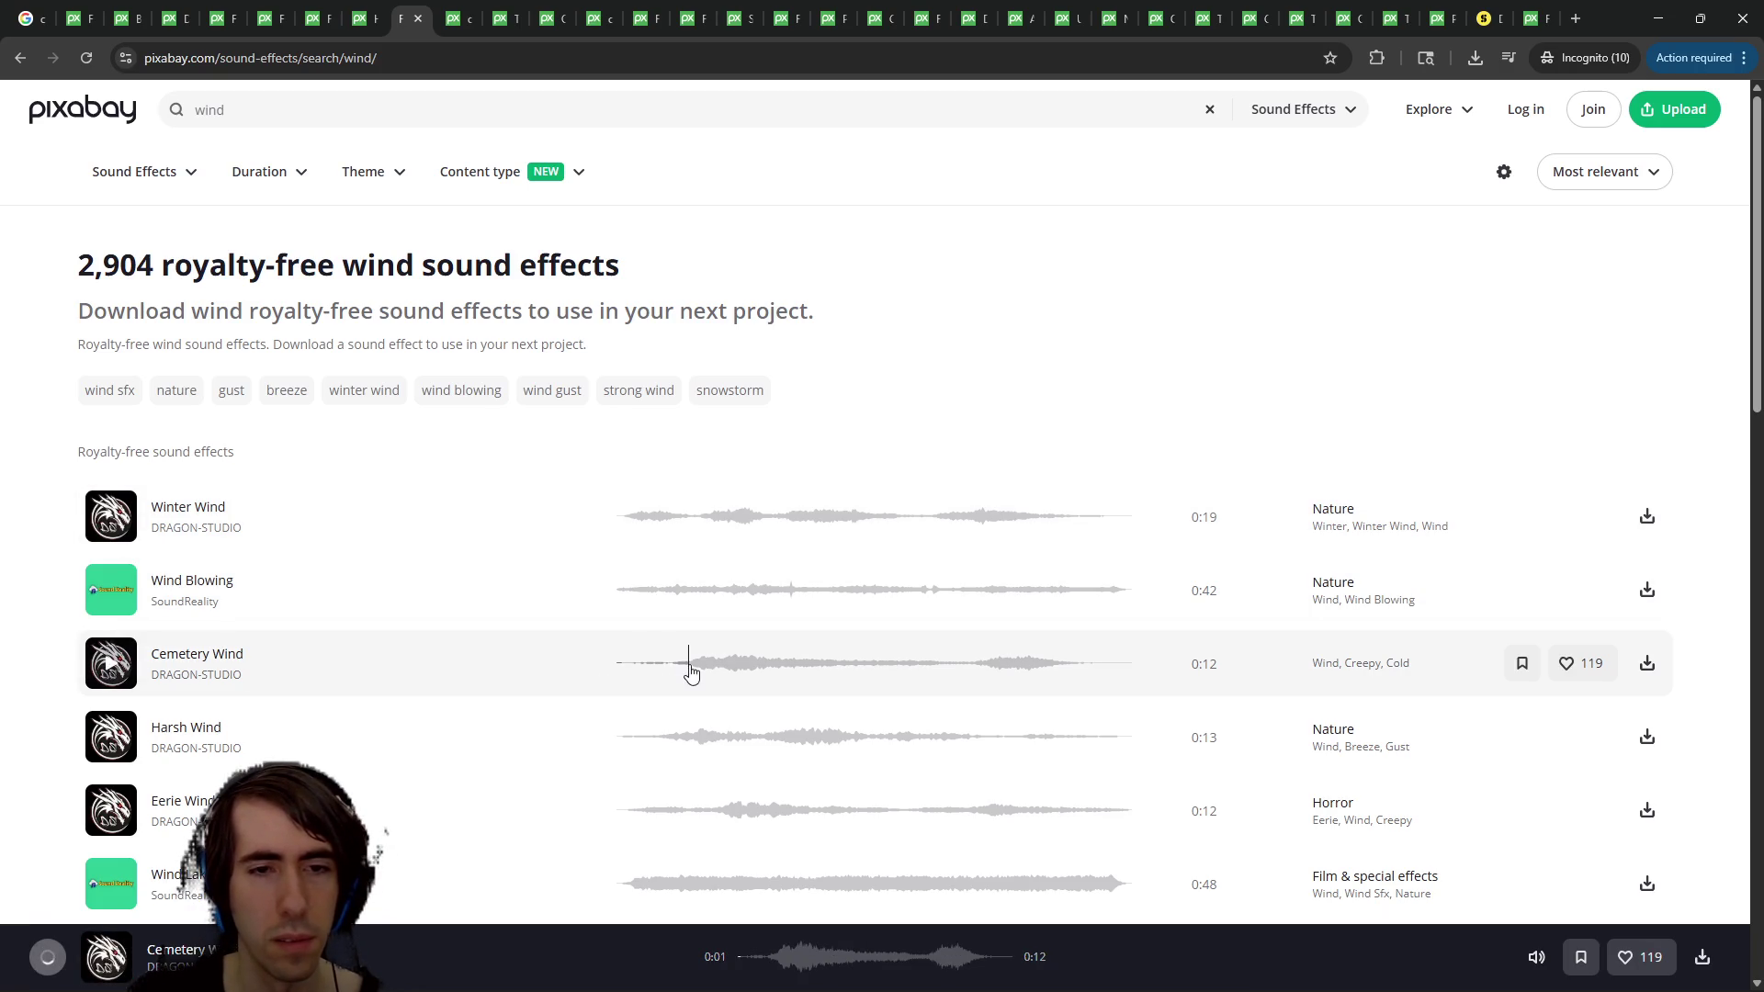
click(120, 742)
scroll(121, 735, down, 3)
click(108, 542)
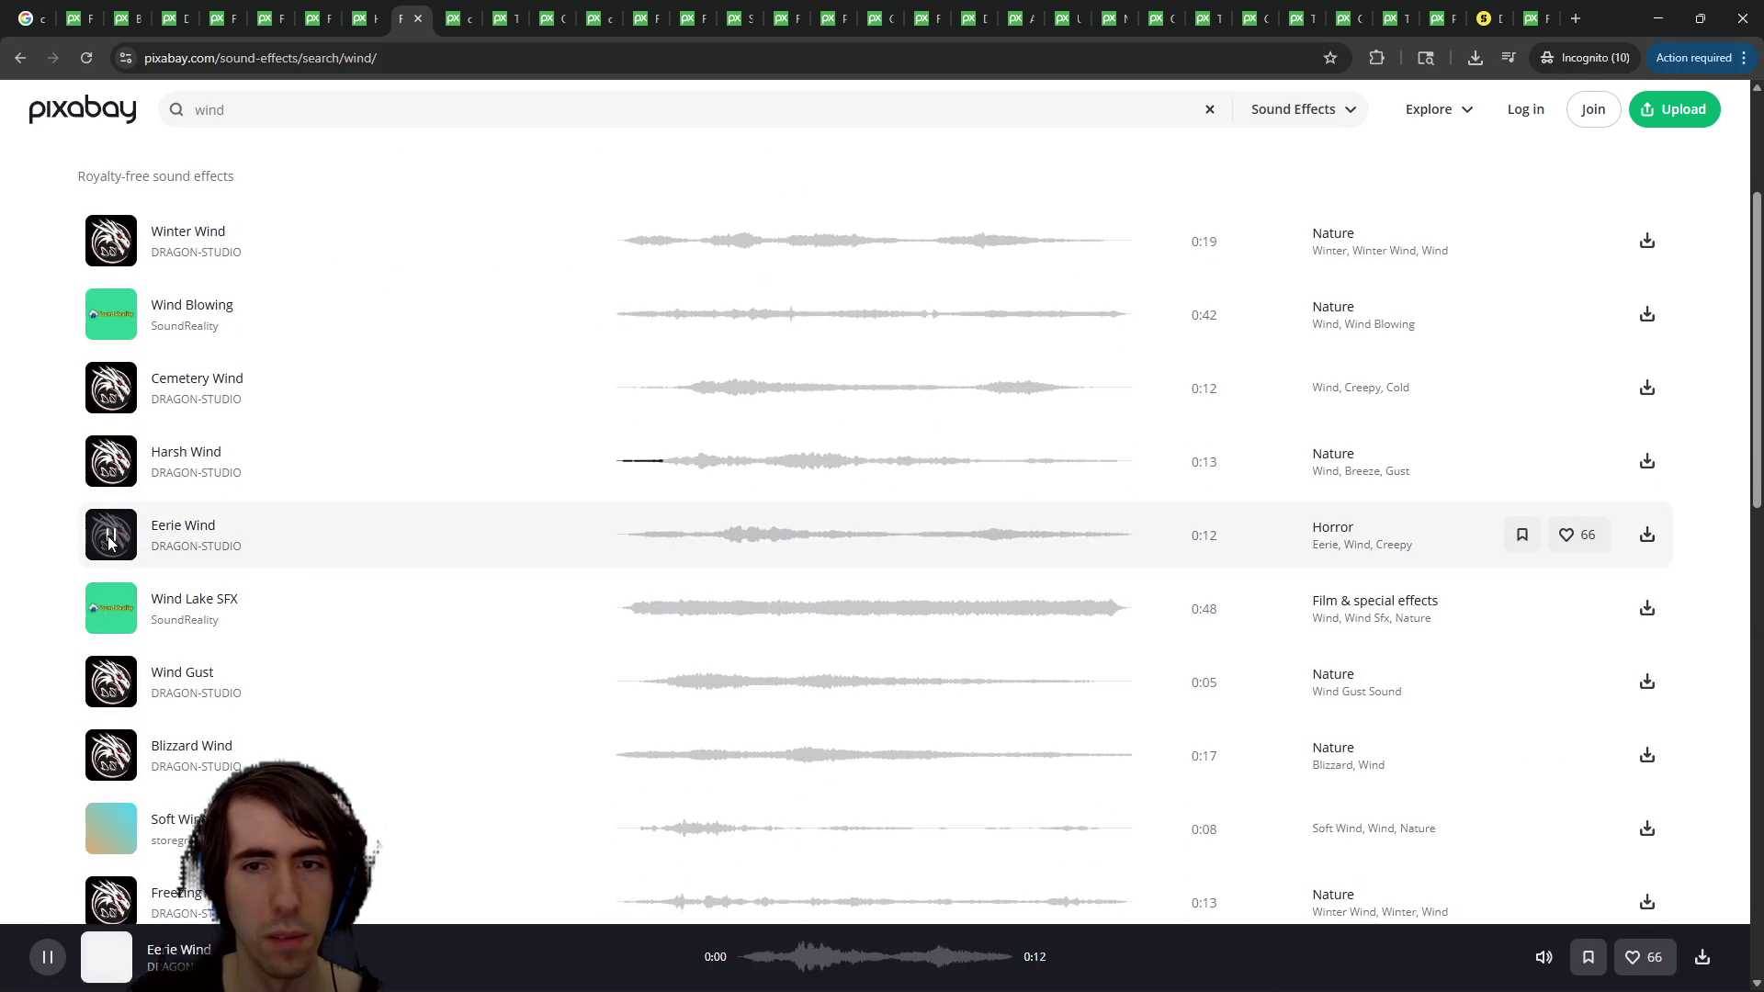
scroll(504, 638, down, 1)
click(111, 593)
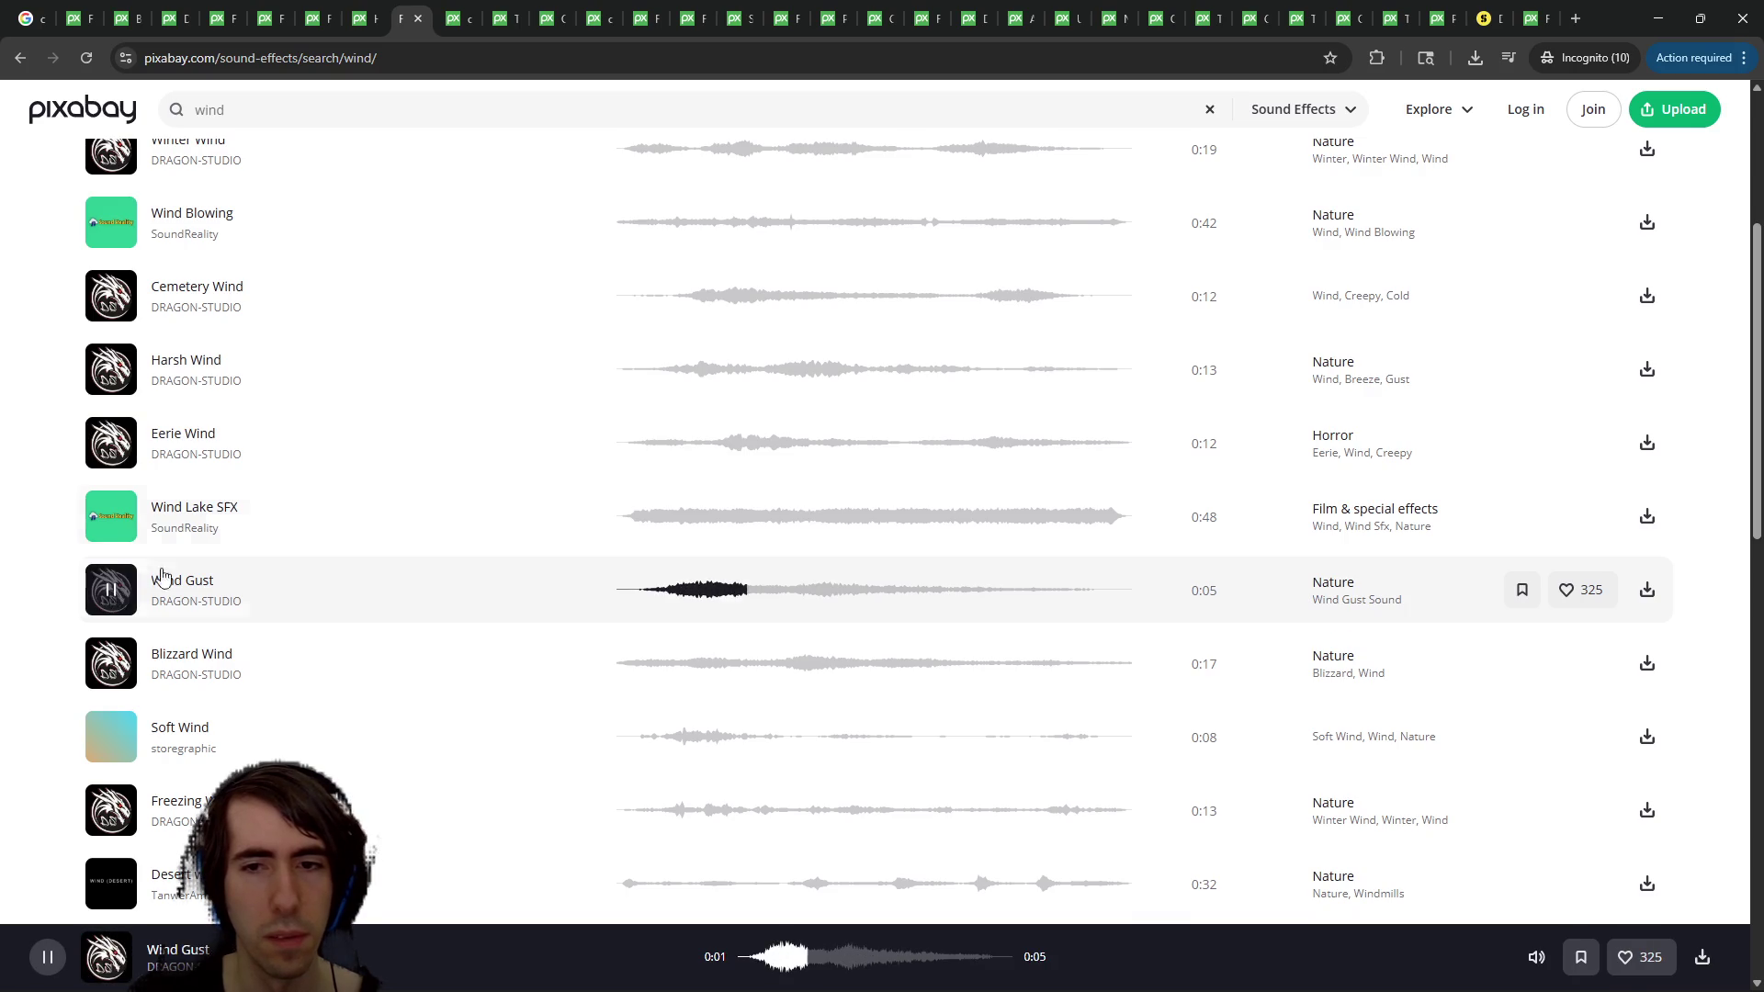
scroll(563, 567, down, 2)
click(112, 552)
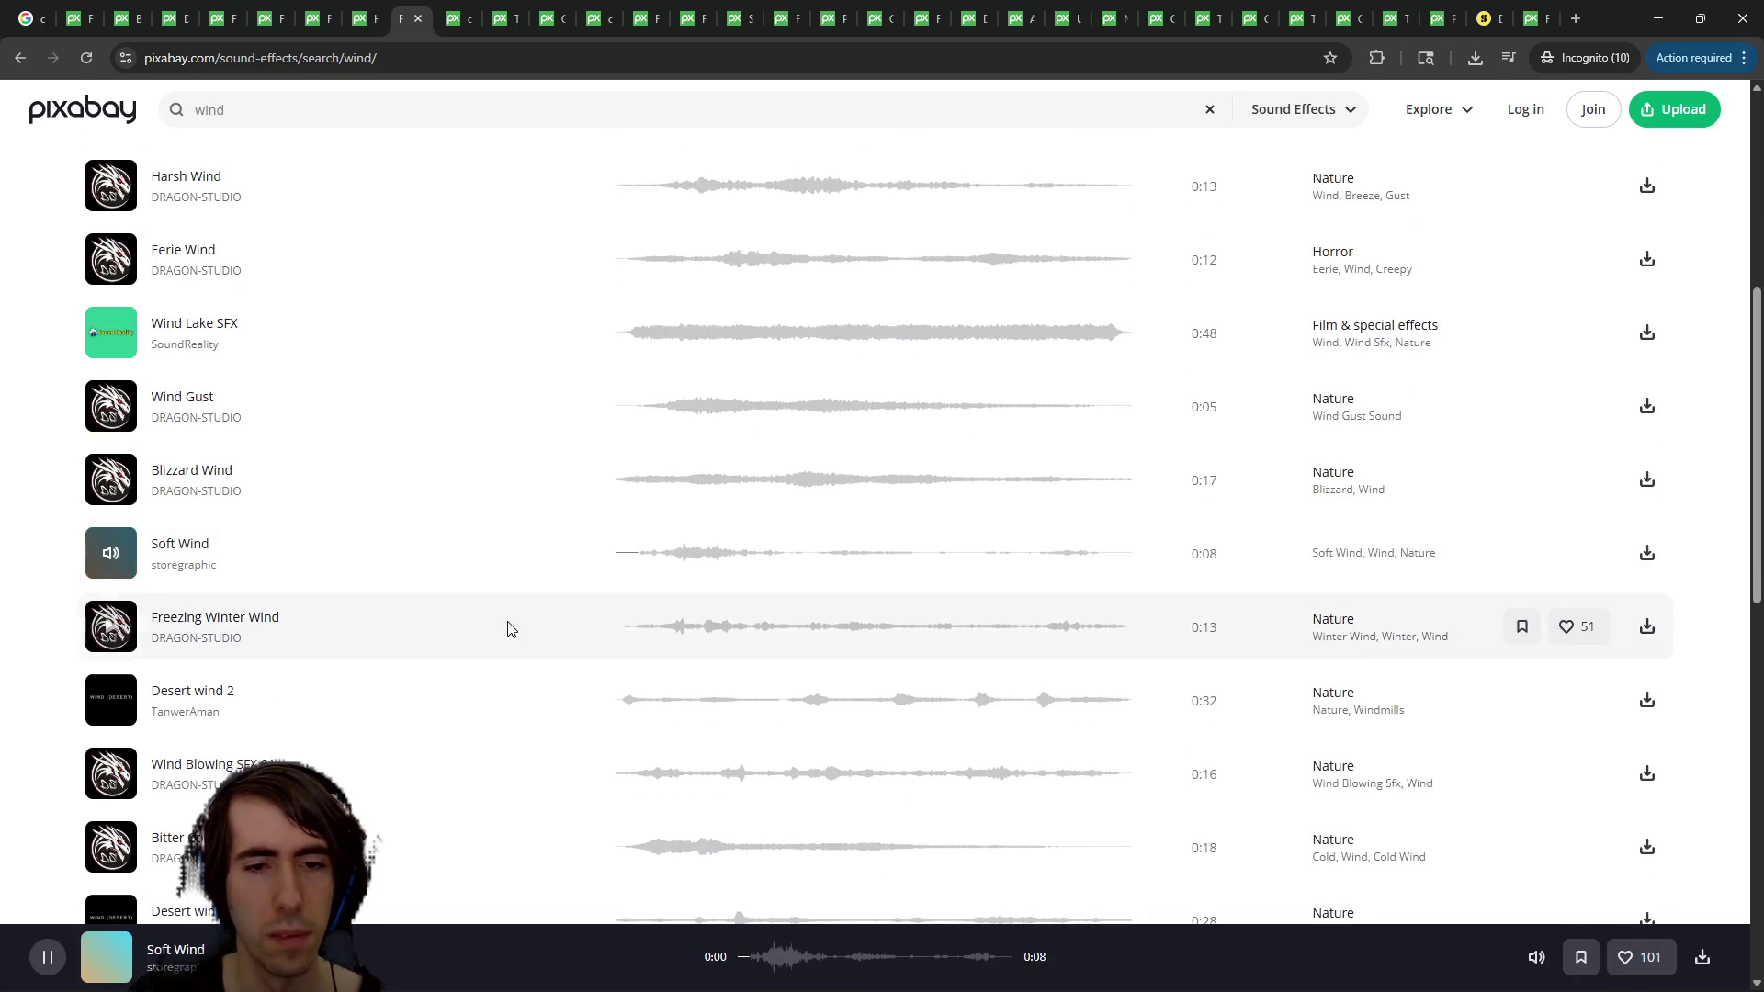
scroll(496, 514, up, 6)
Search "wind short loop" and preview Wind Swoosh Short, then search "wind loop" and preview Wind Loop
click(372, 104)
text(lo)
key(BackSpace)
key(BackSpace)
text(short loop)
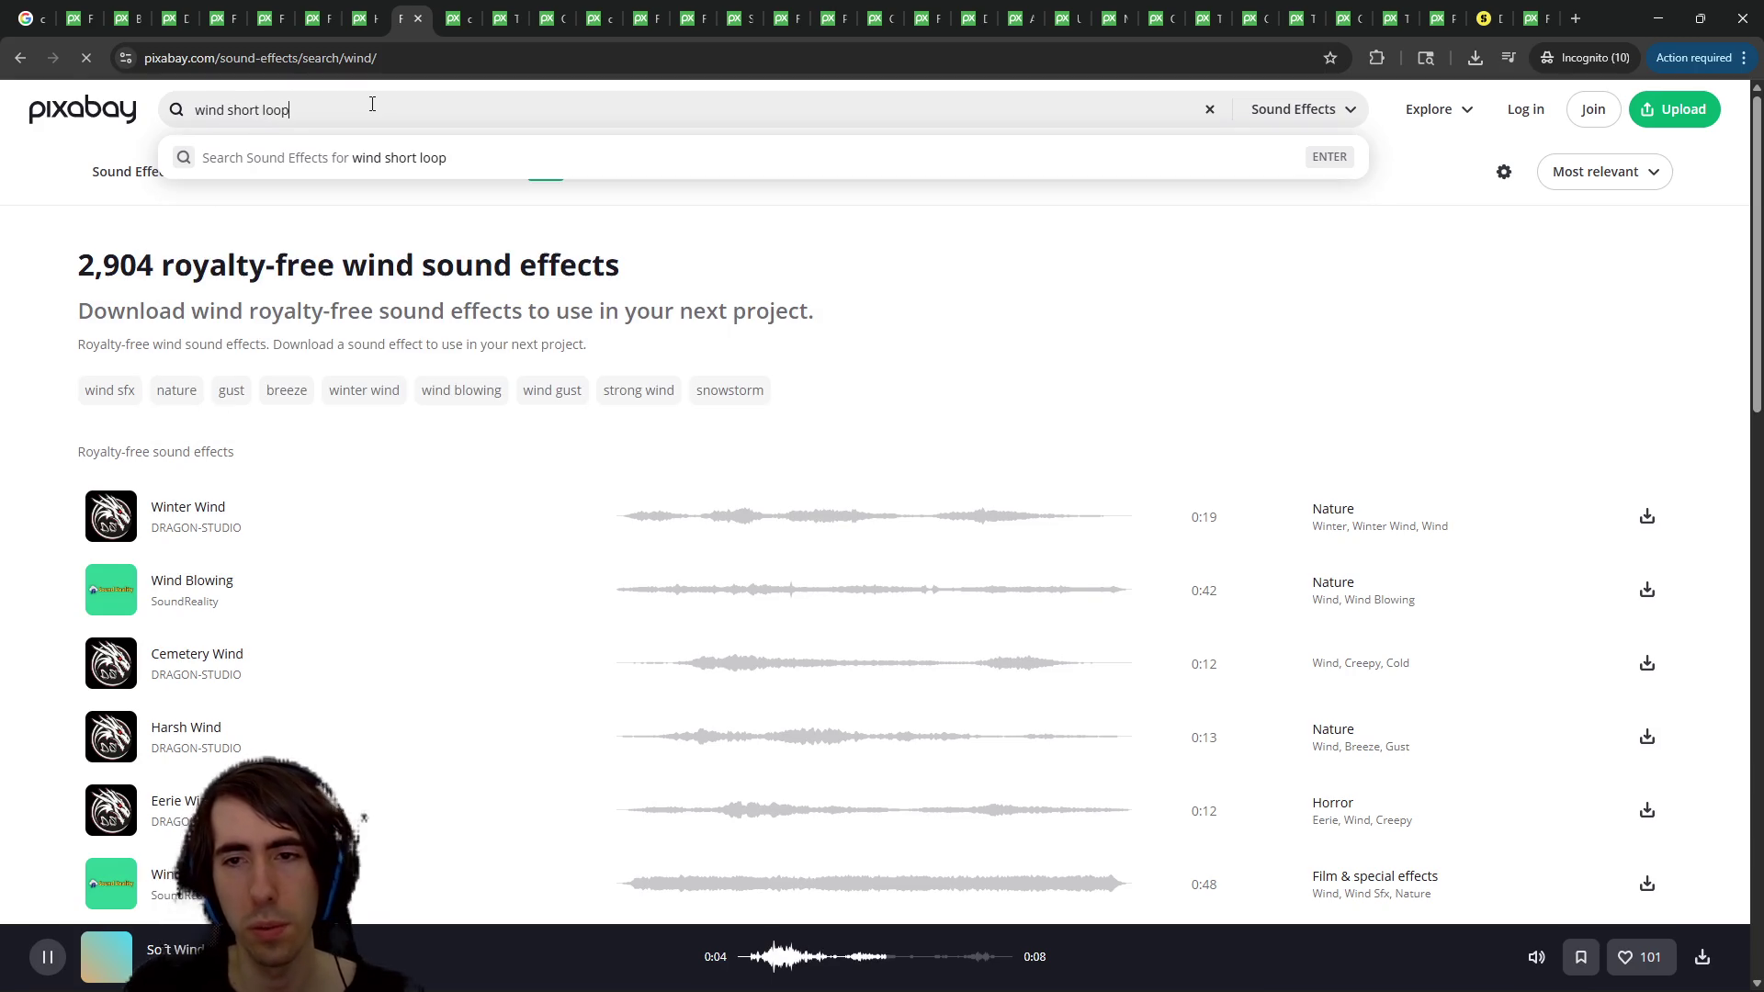
key(Return)
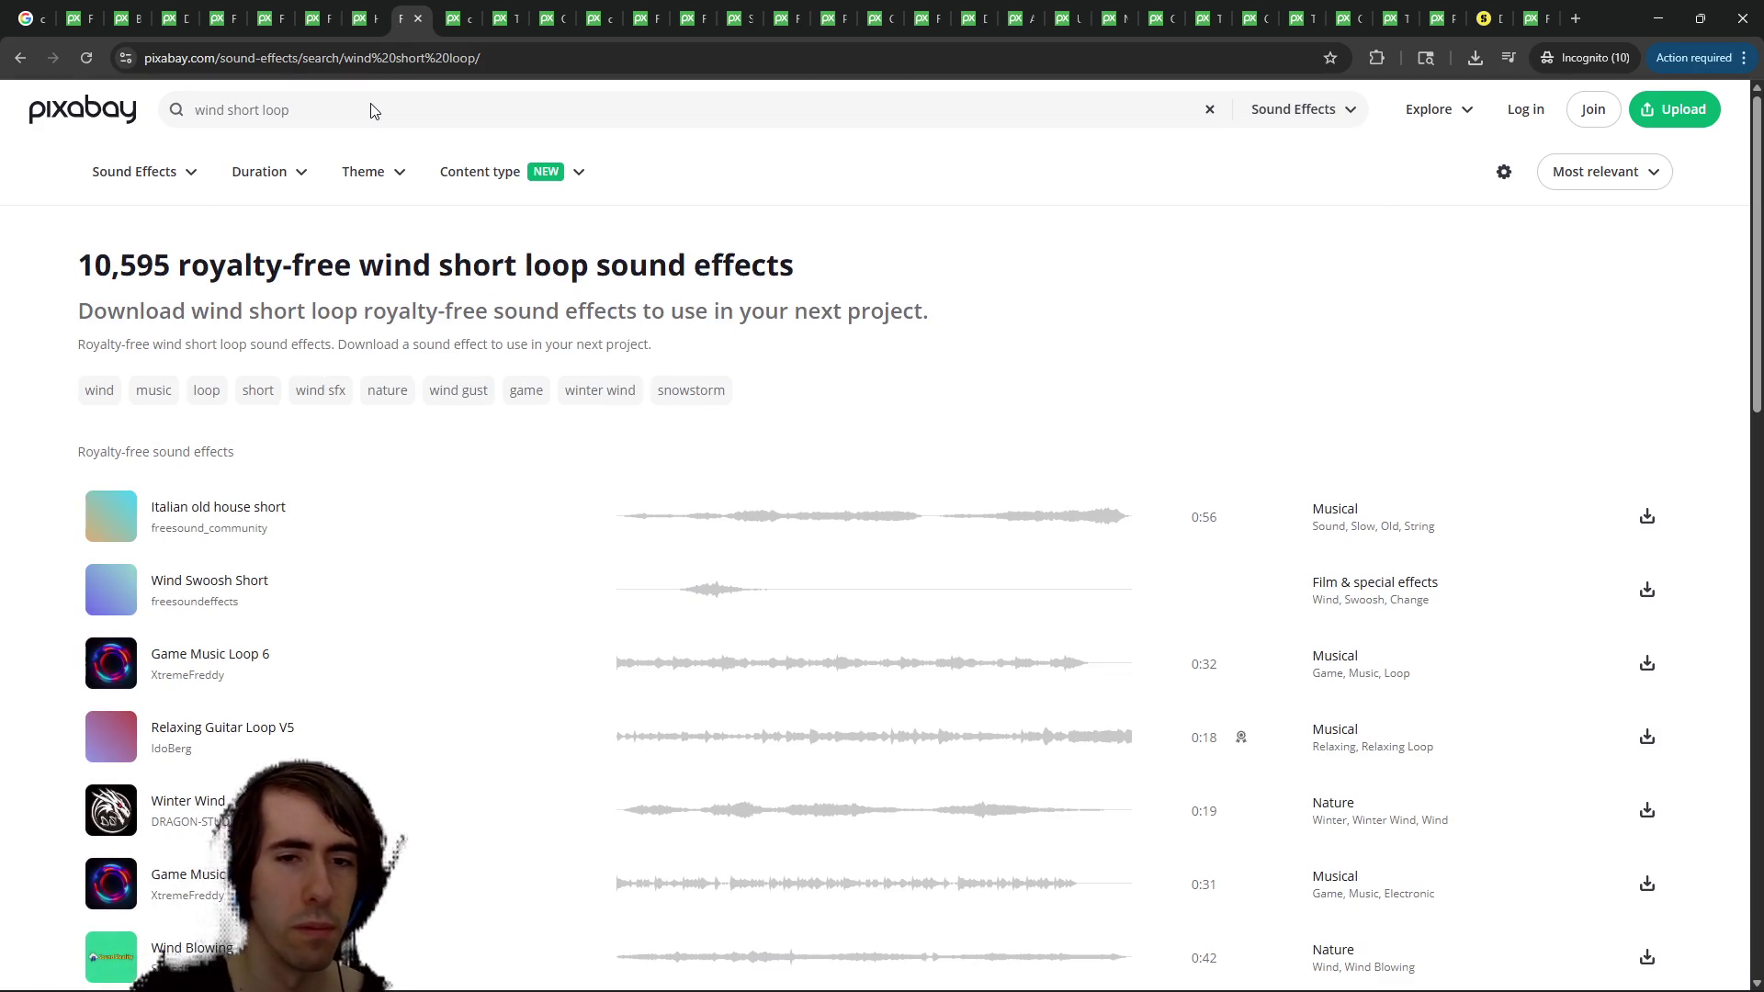
click(110, 589)
click(398, 103)
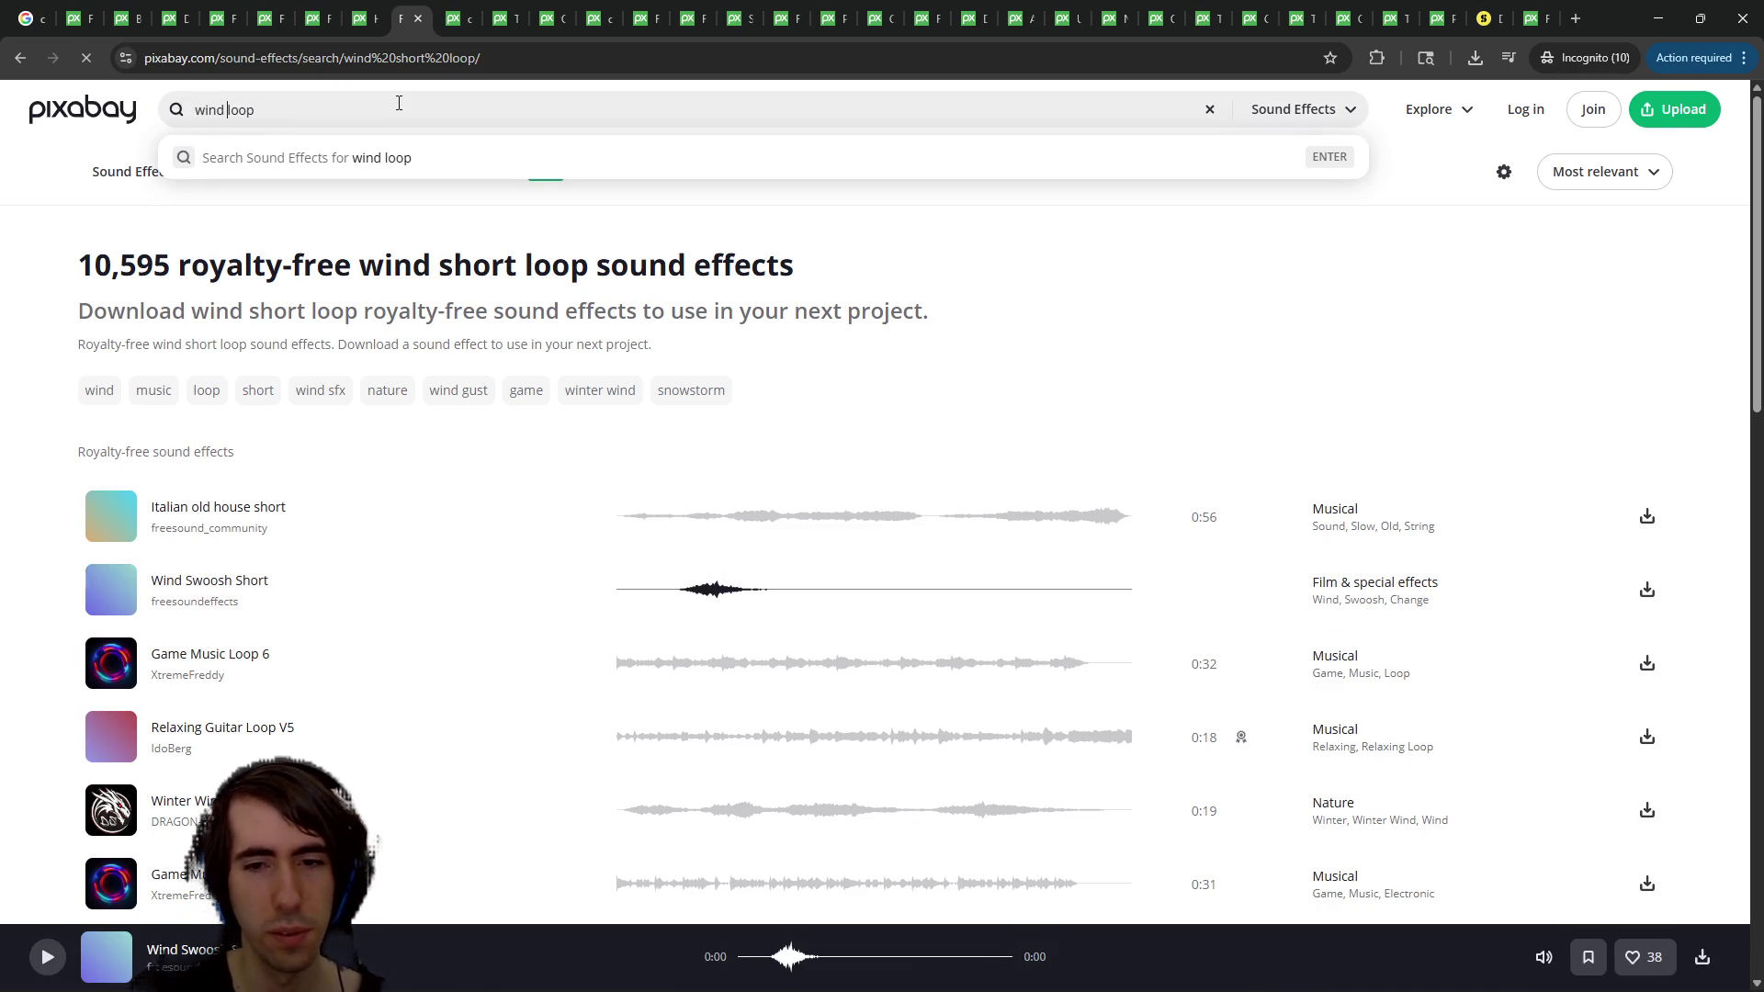
key(Return)
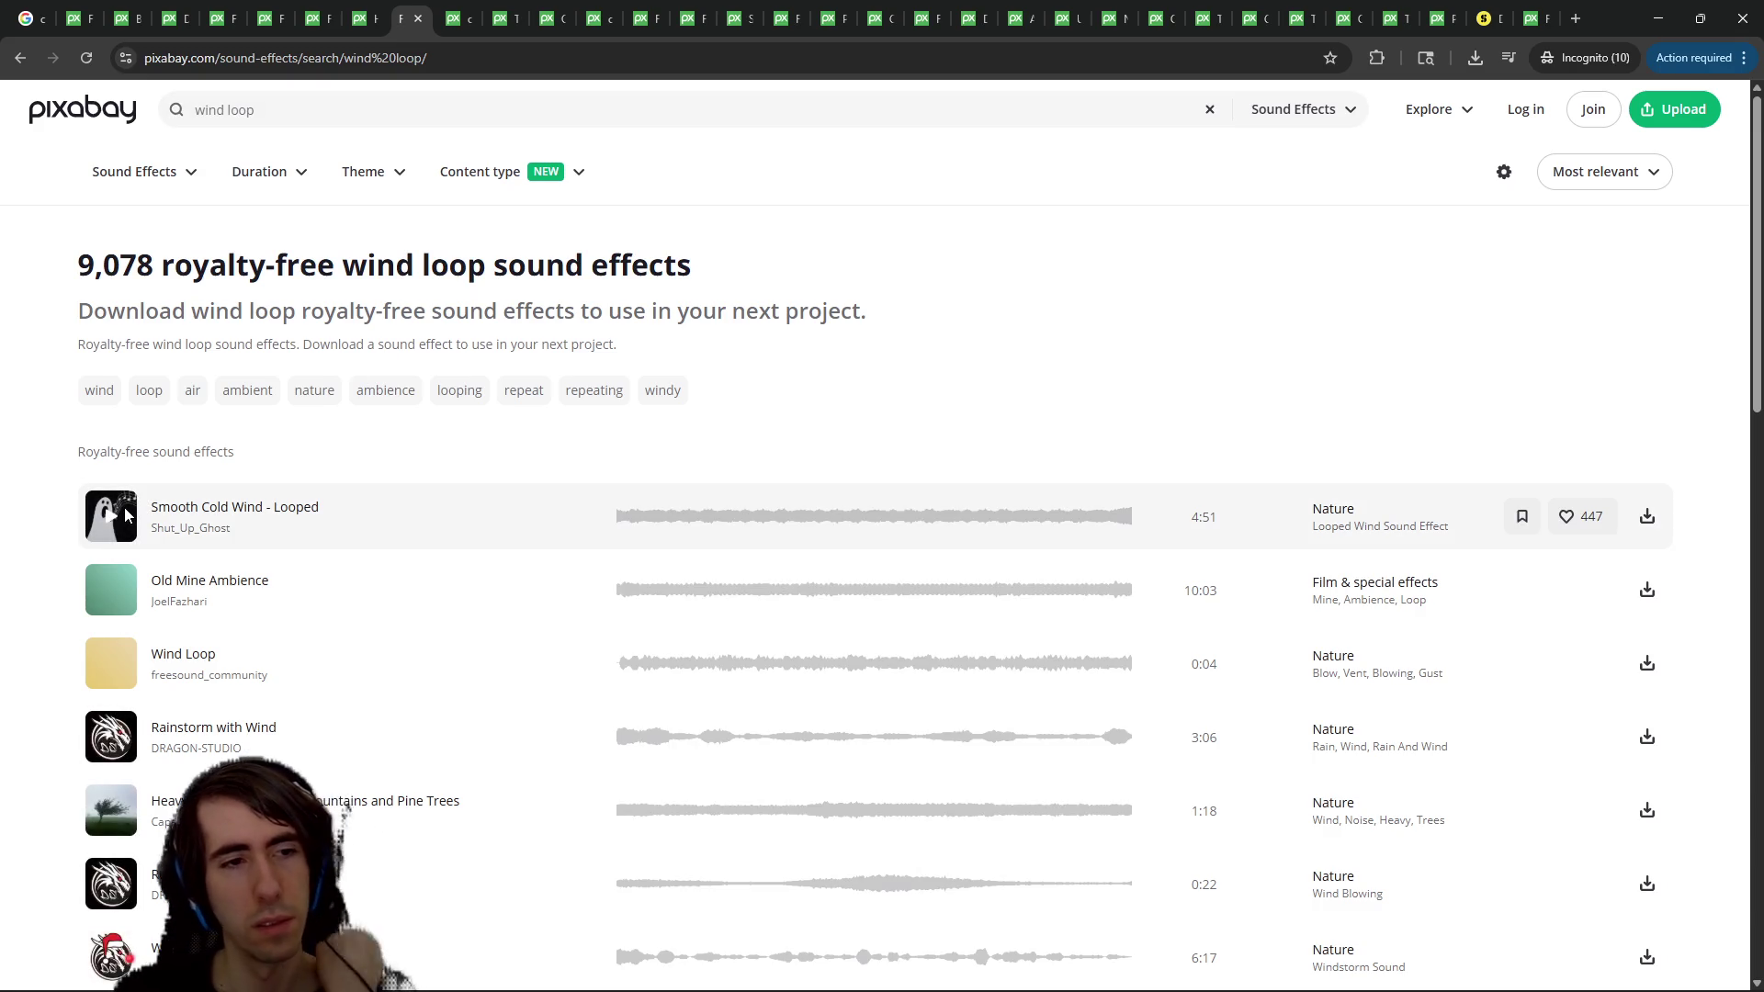
click(105, 659)
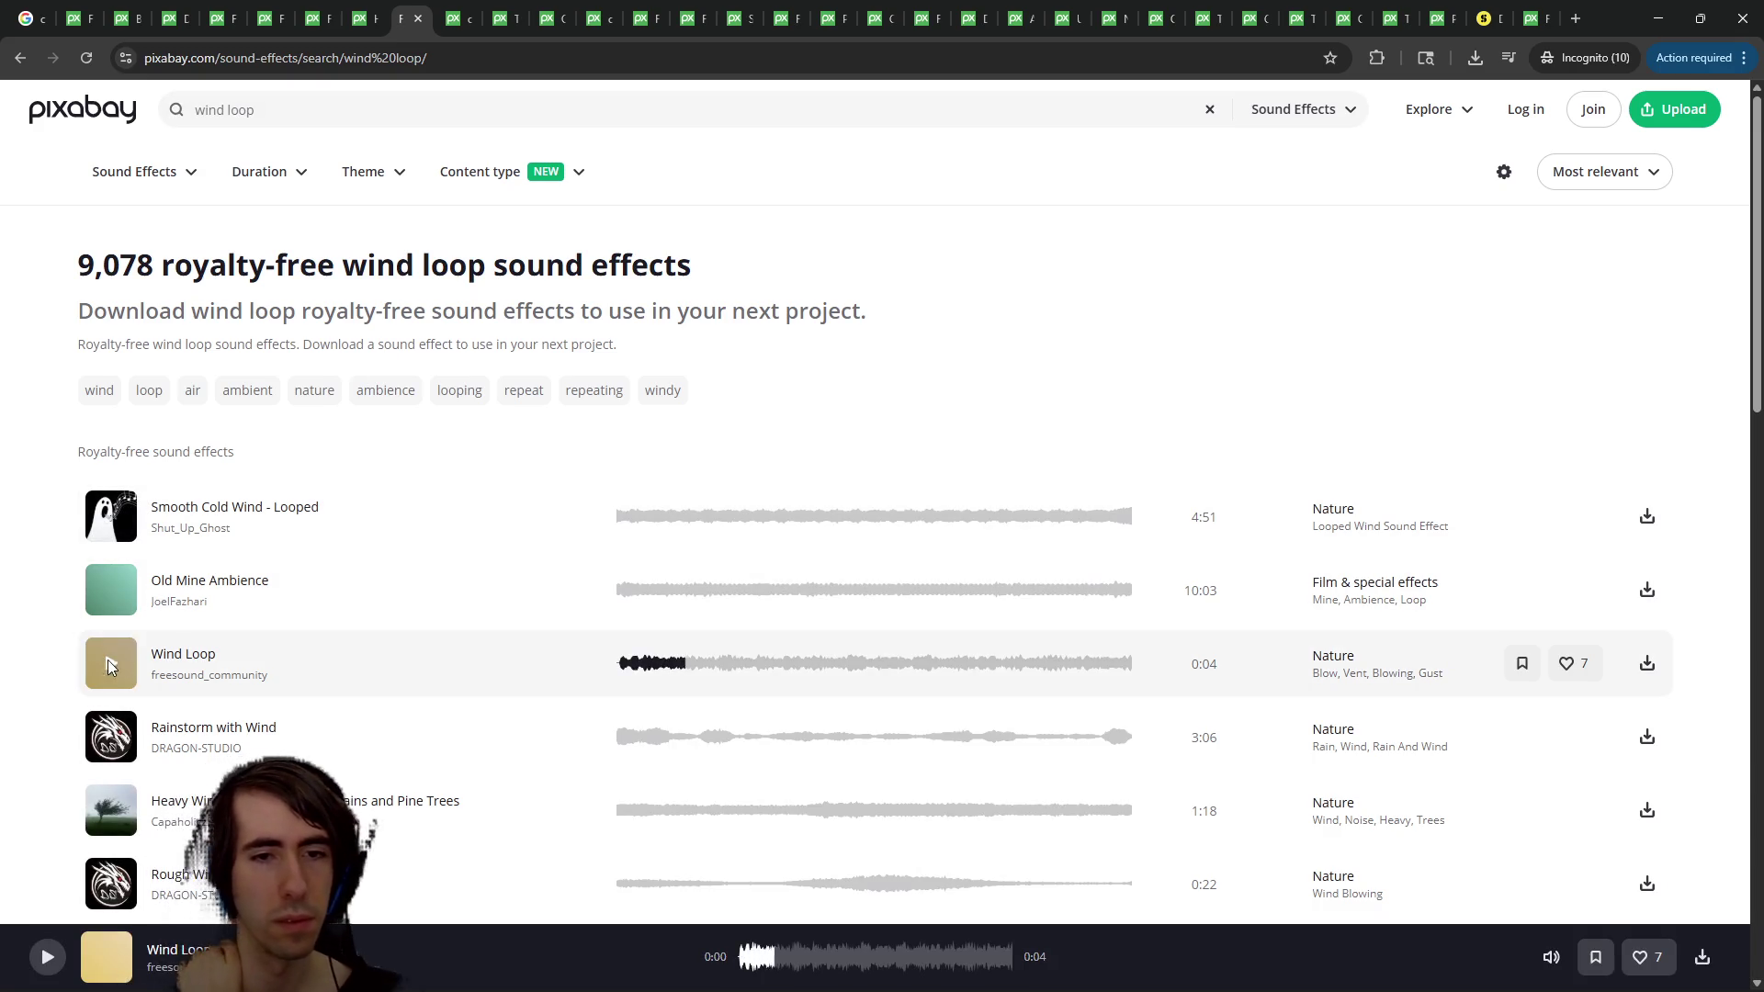